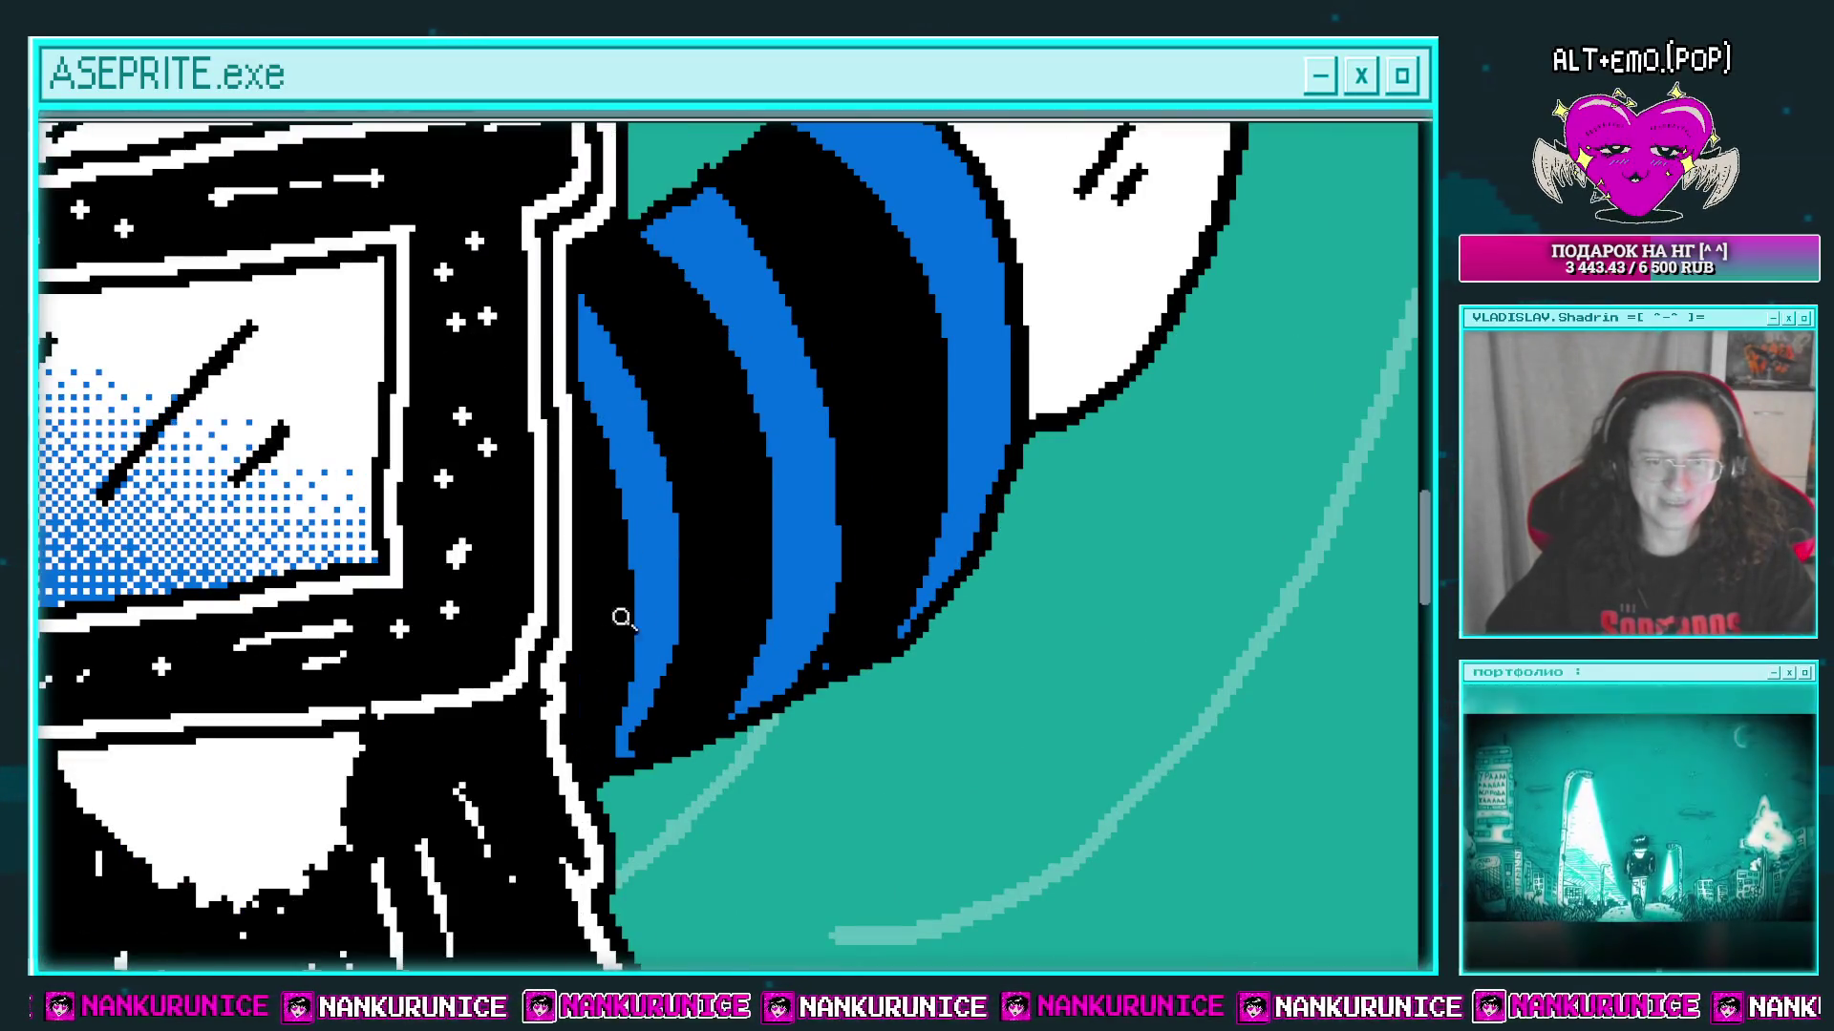
Step: Zoom and pan along the right arm's striped sleeve to frame the cuff
scroll(622, 614, down, 3)
scroll(642, 550, up, 3)
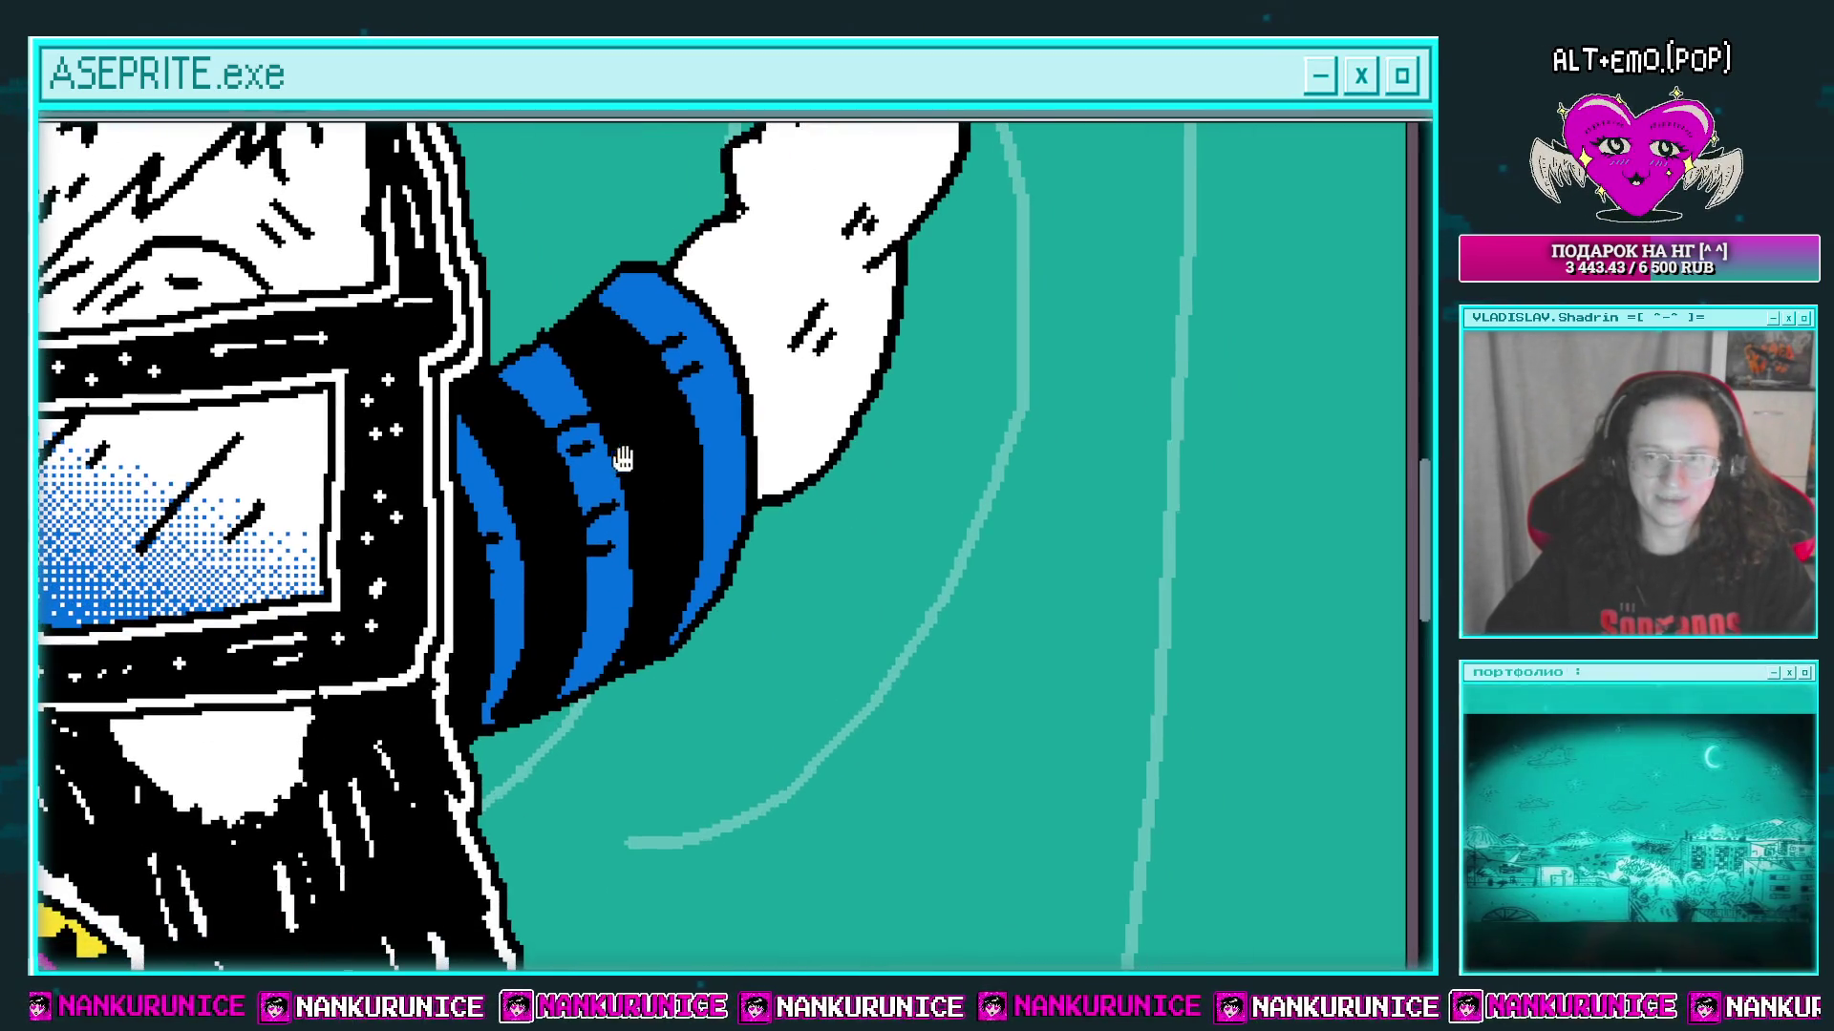
scroll(576, 517, down, 2)
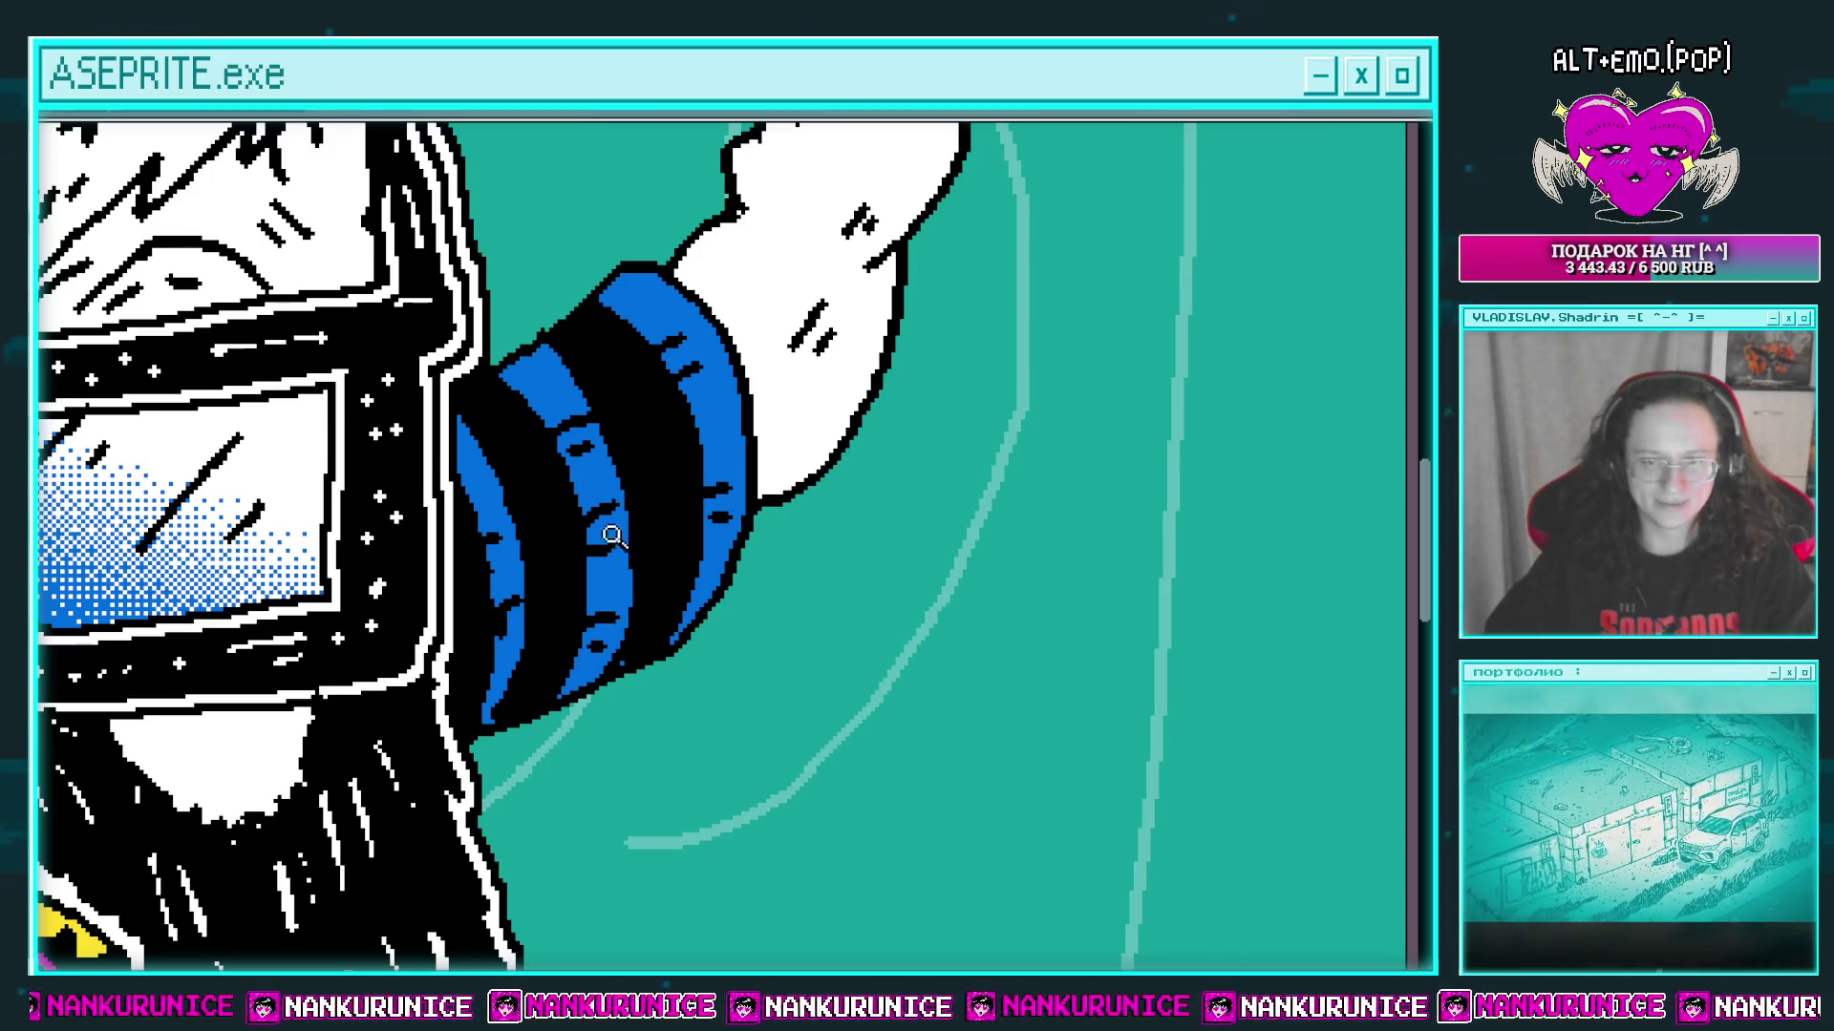
scroll(658, 453, down, 4)
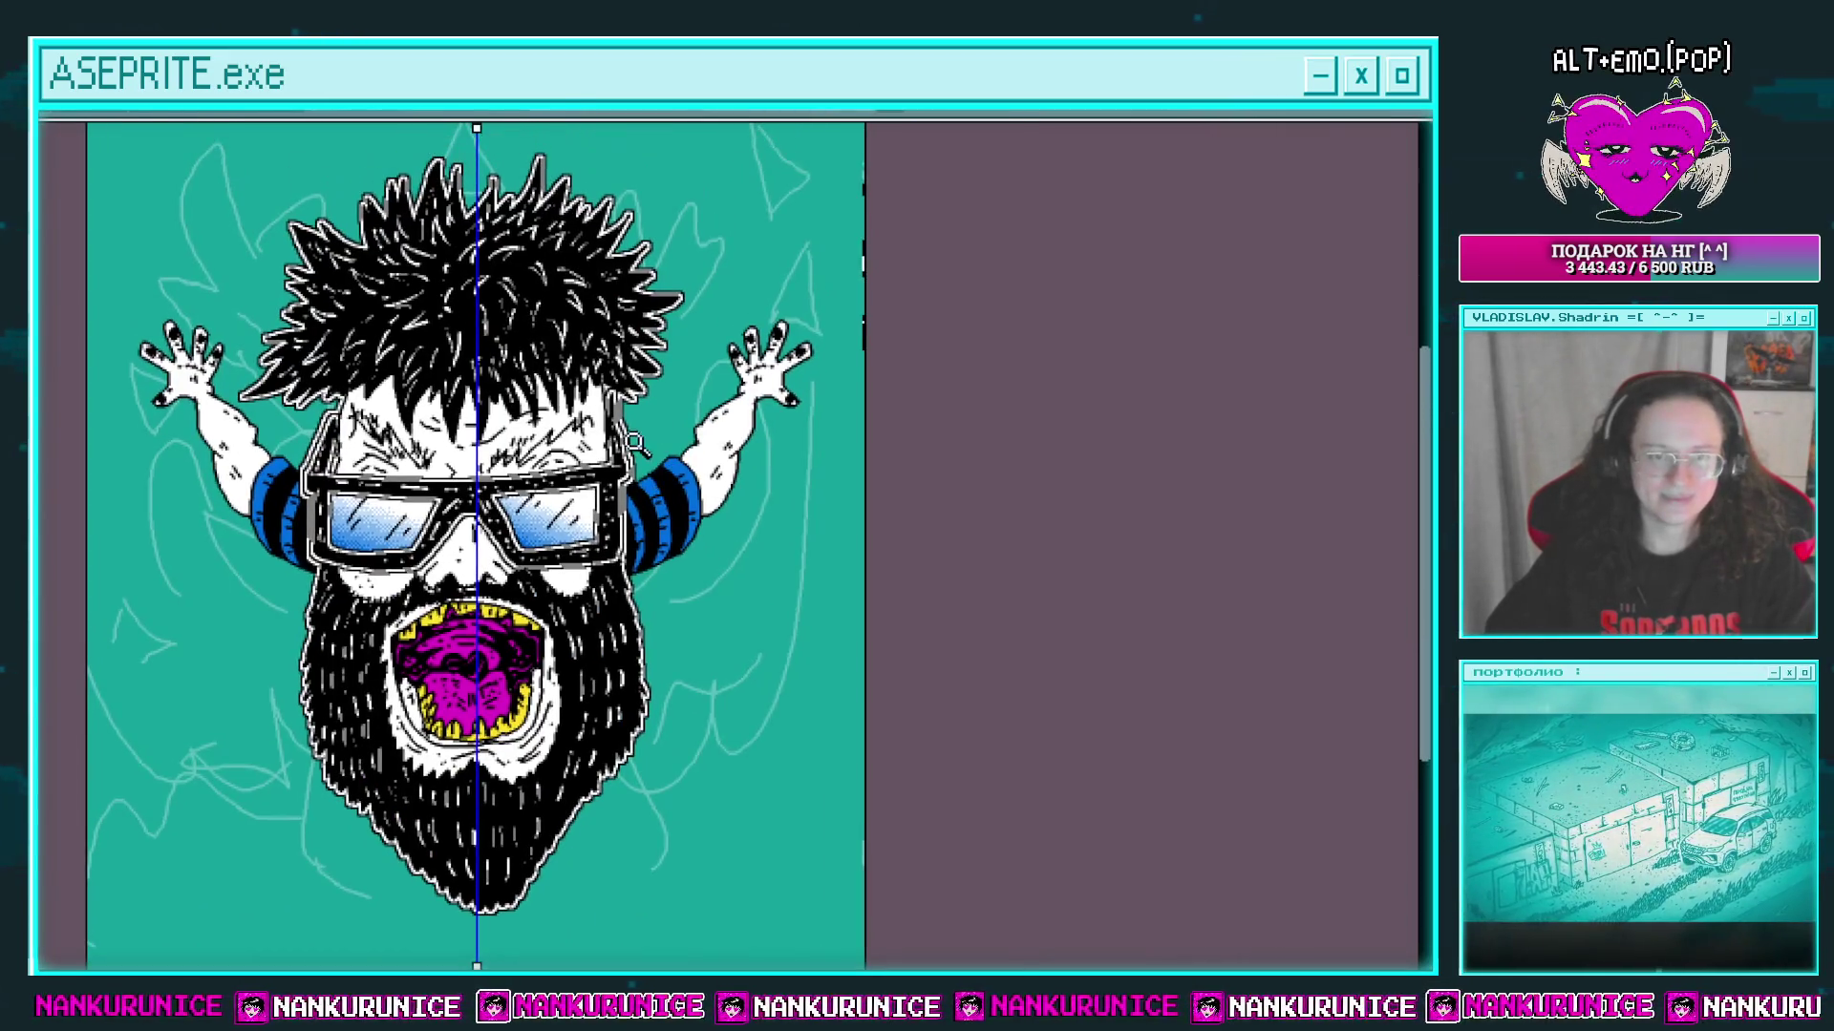
scroll(661, 571, up, 3)
mouse_move(661, 571)
mouse_down()
mouse_move(650, 441)
mouse_move(659, 511)
mouse_up()
scroll(688, 520, up, 3)
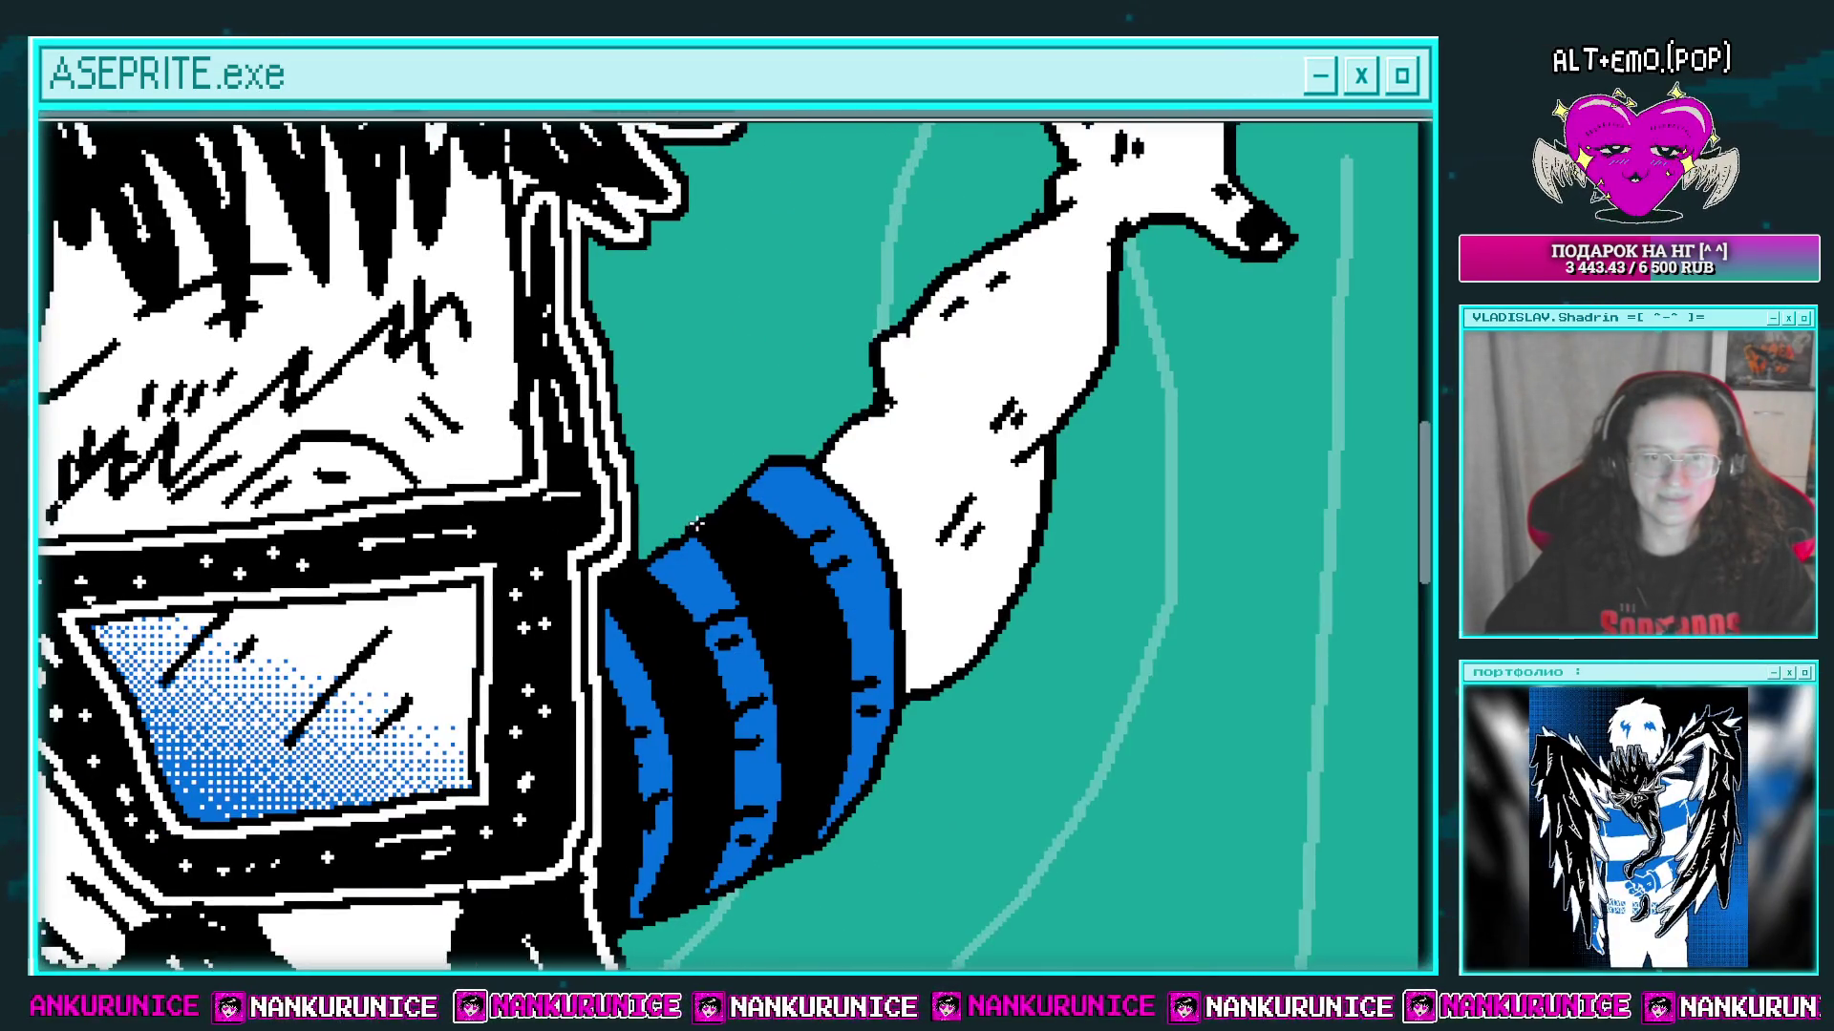
scroll(575, 612, down, 5)
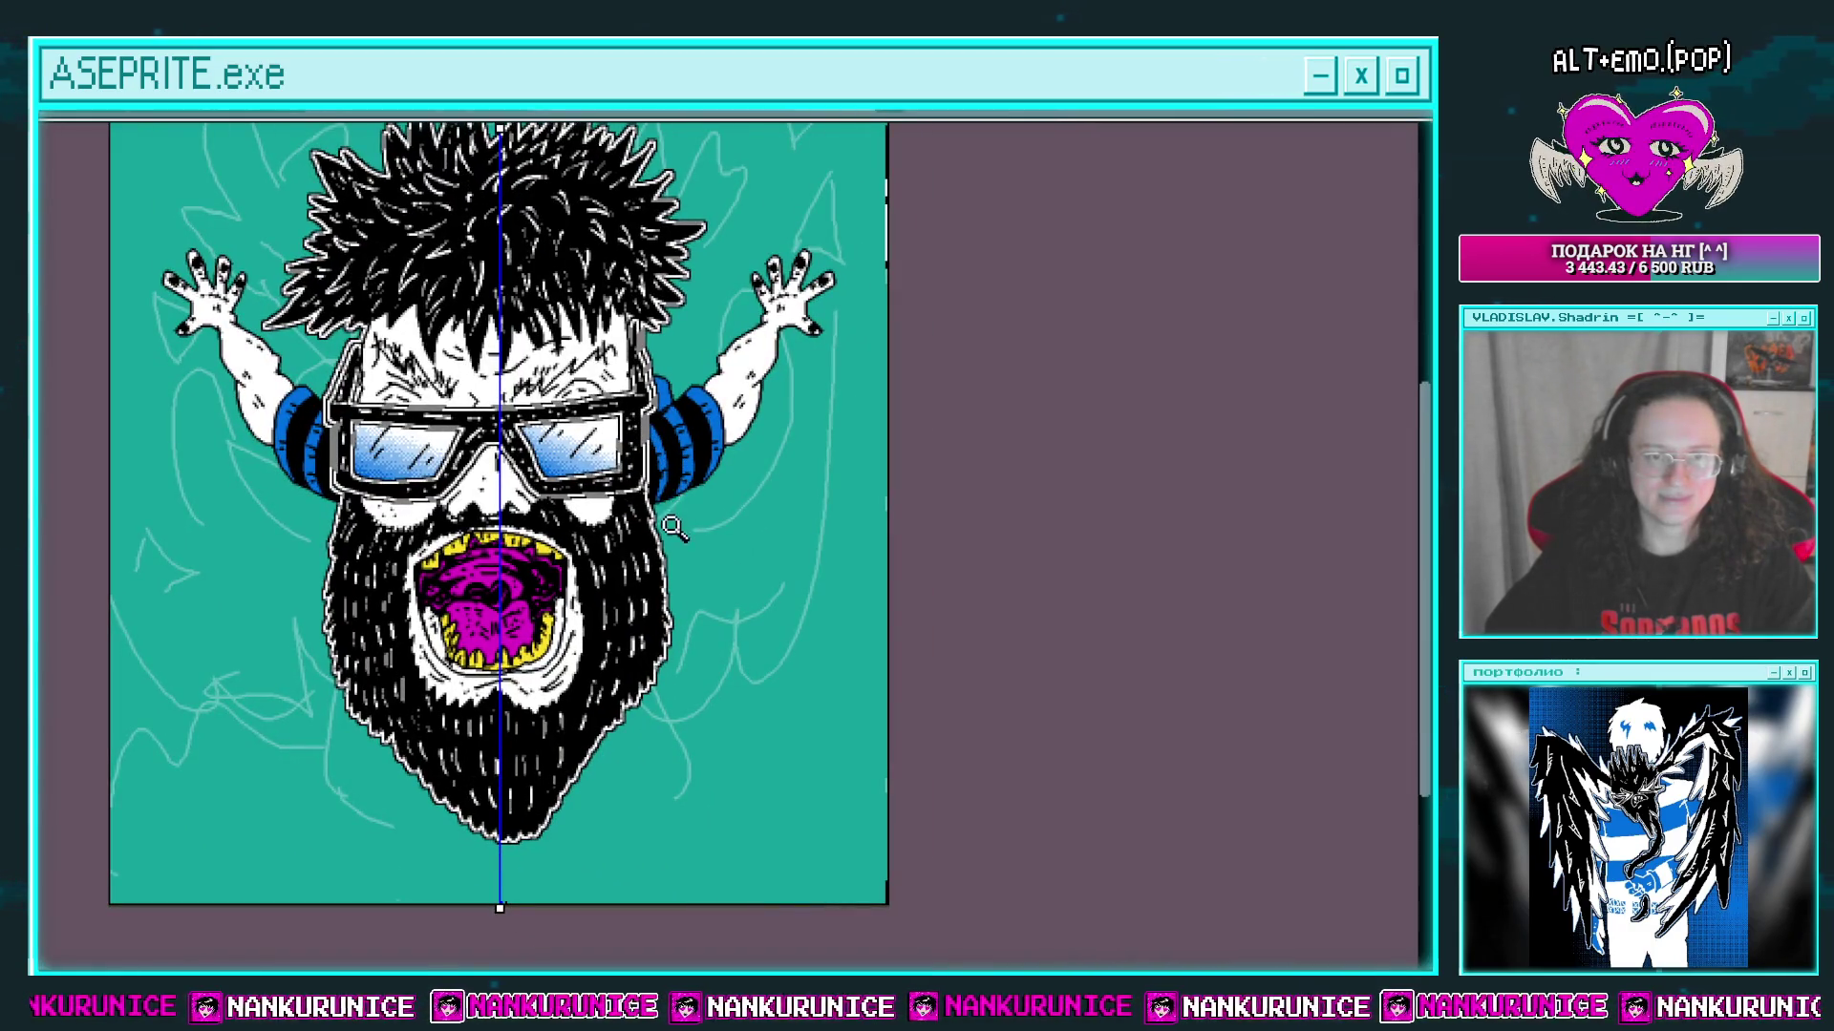
scroll(673, 528, up, 4)
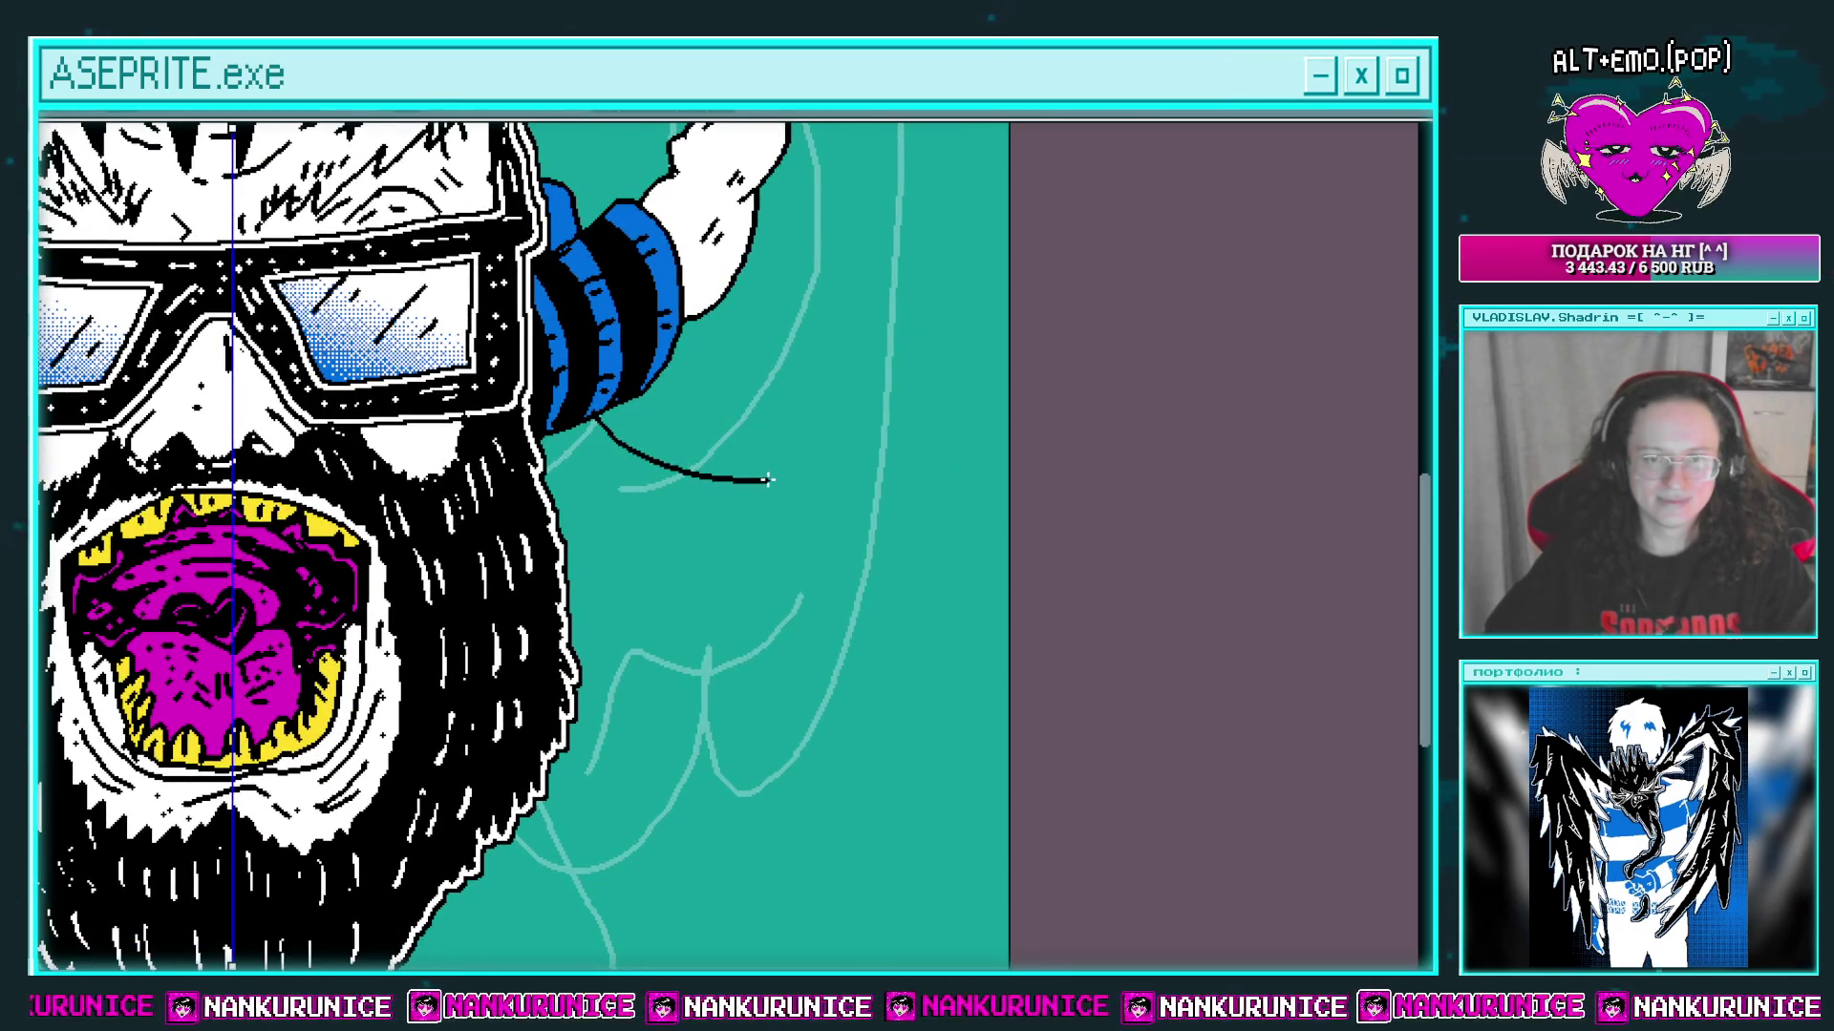
Step: Extend a black outline down from the cuff and fill both sleeve extensions blue
drag(767, 480, 723, 536)
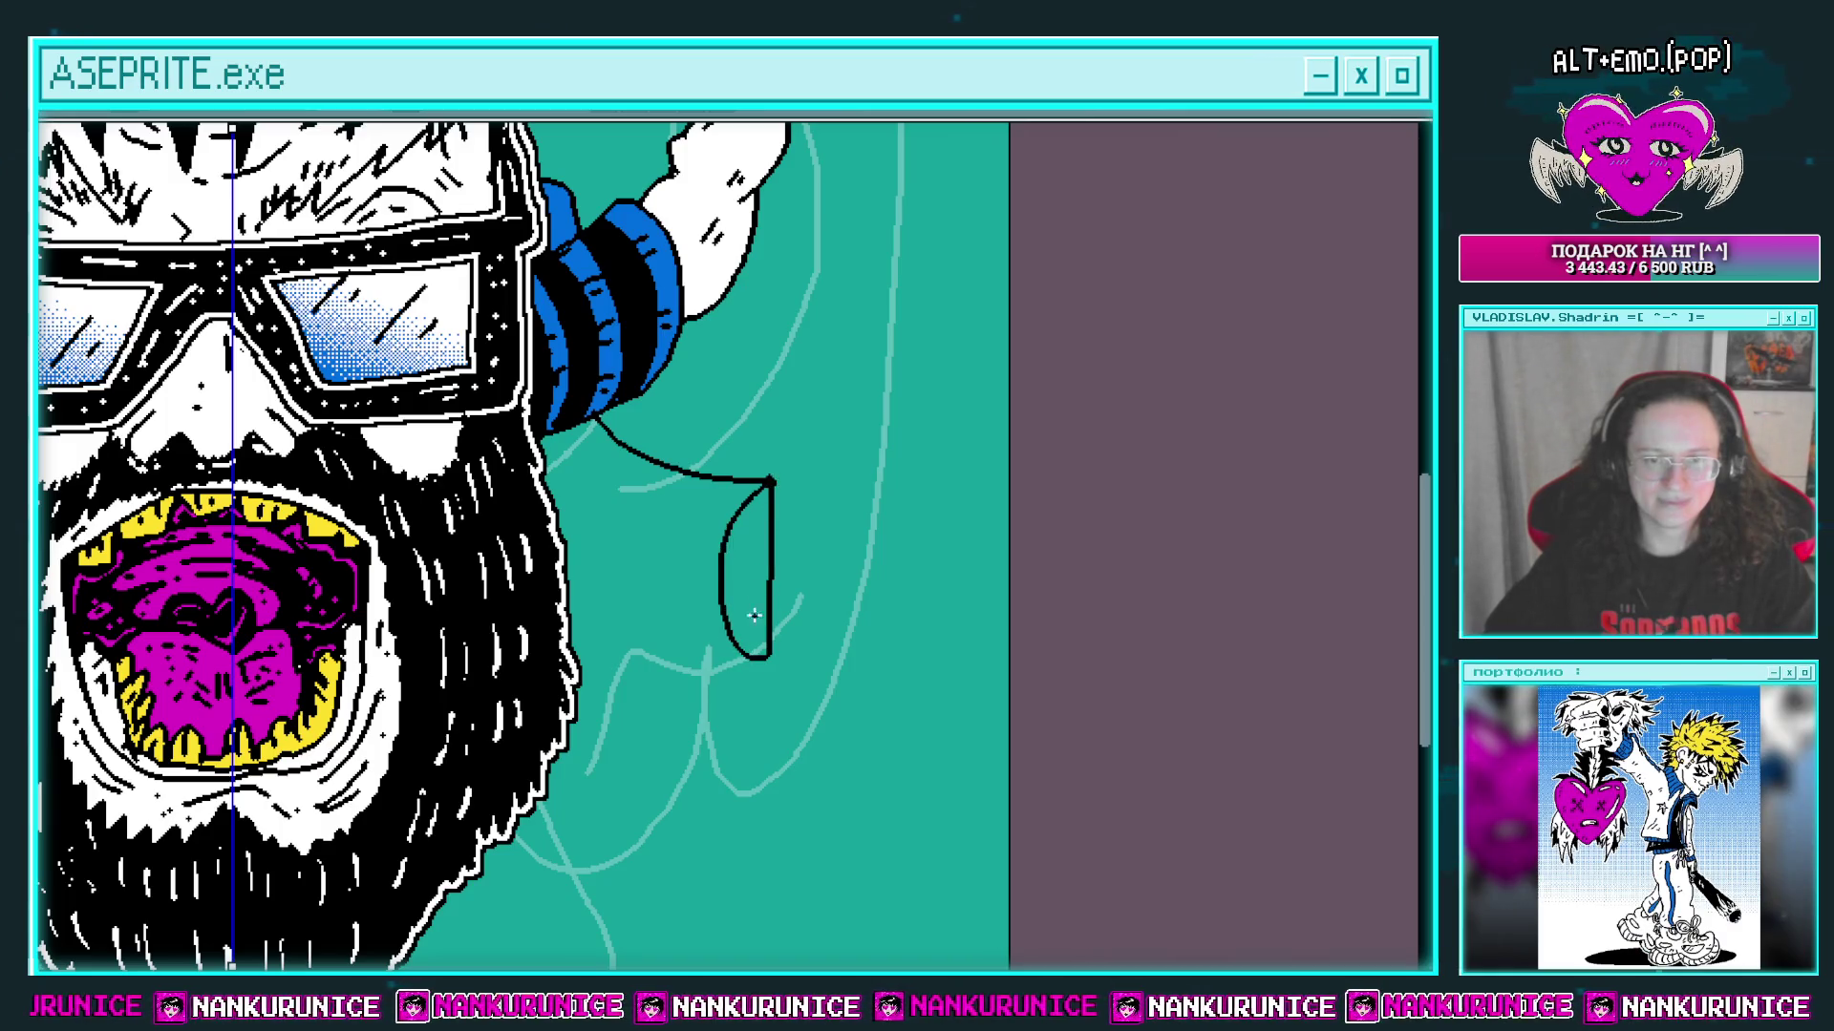
scroll(688, 487, down, 4)
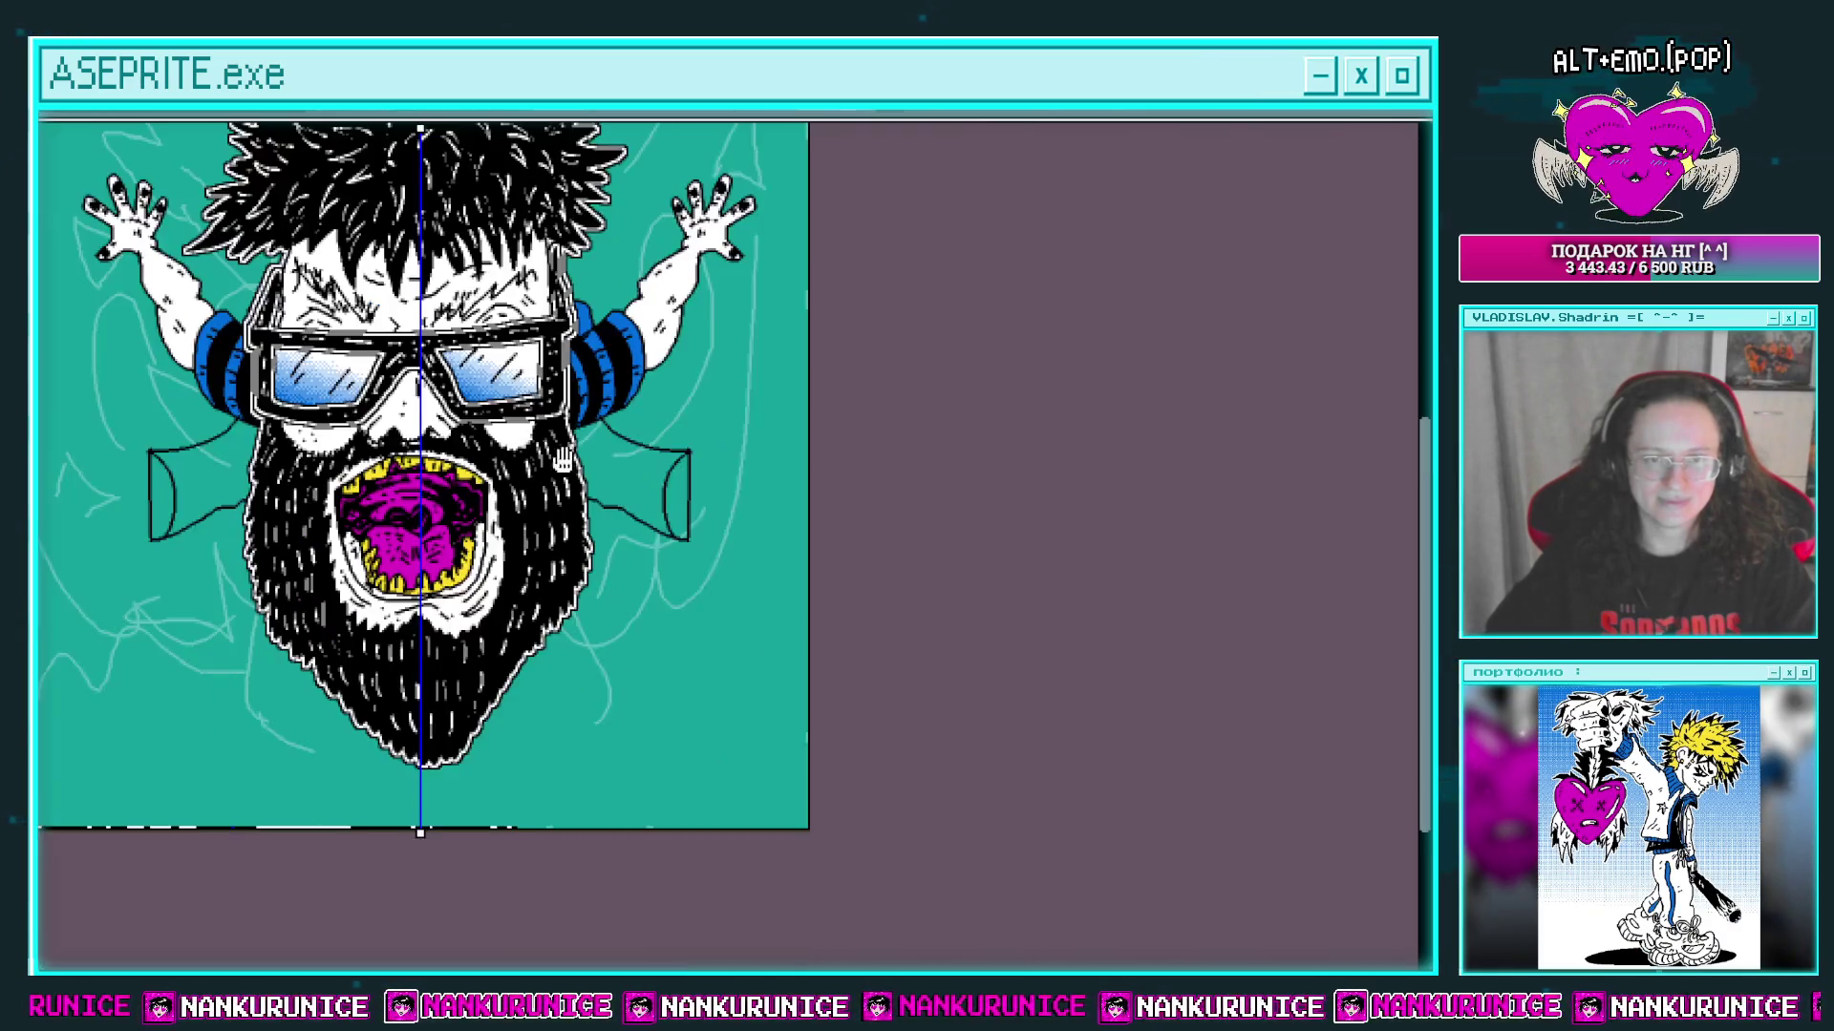
click(659, 487)
scroll(721, 485, up, 4)
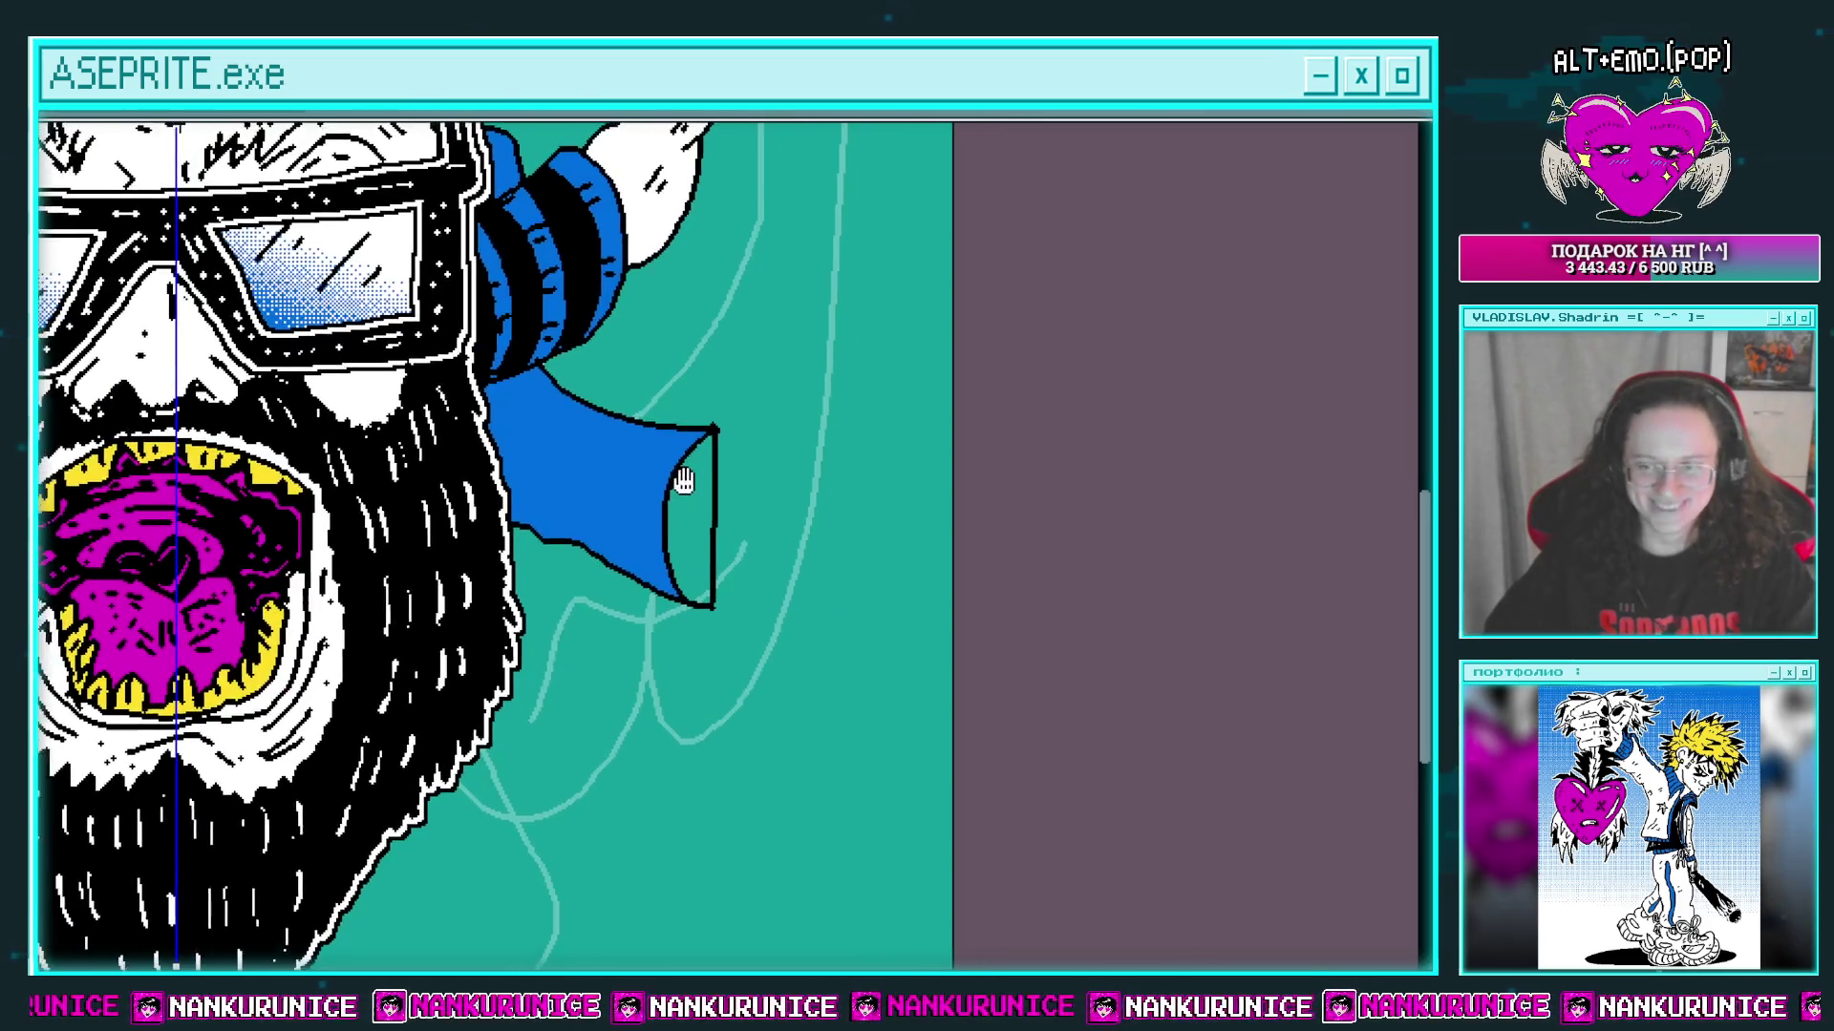
scroll(675, 478, up, 2)
Step: Draw black fold dashes along the blue sleeve
mouse_move(605, 503)
mouse_down()
mouse_move(665, 528)
mouse_move(667, 571)
mouse_up()
drag(638, 525, 638, 556)
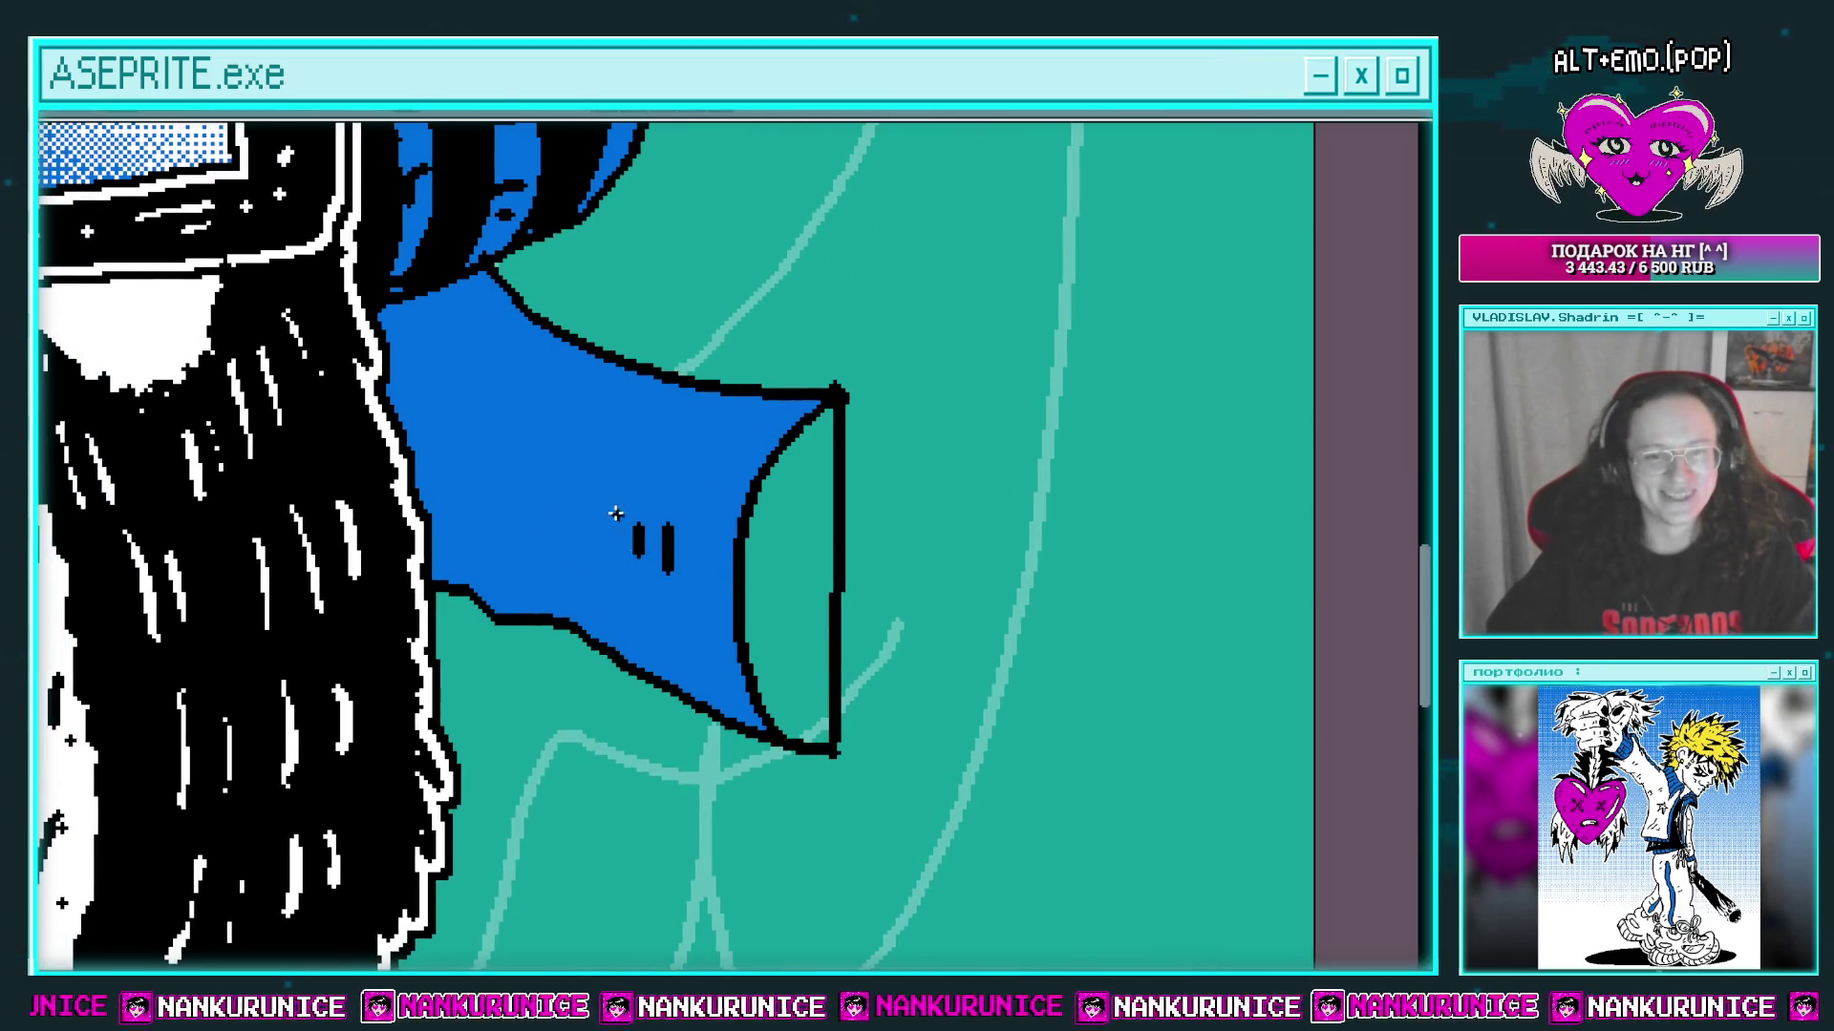
drag(479, 418, 468, 436)
drag(444, 407, 430, 417)
drag(420, 376, 404, 387)
drag(406, 351, 394, 360)
Step: Erase the cuff's right vertical outline segment
drag(554, 387, 421, 429)
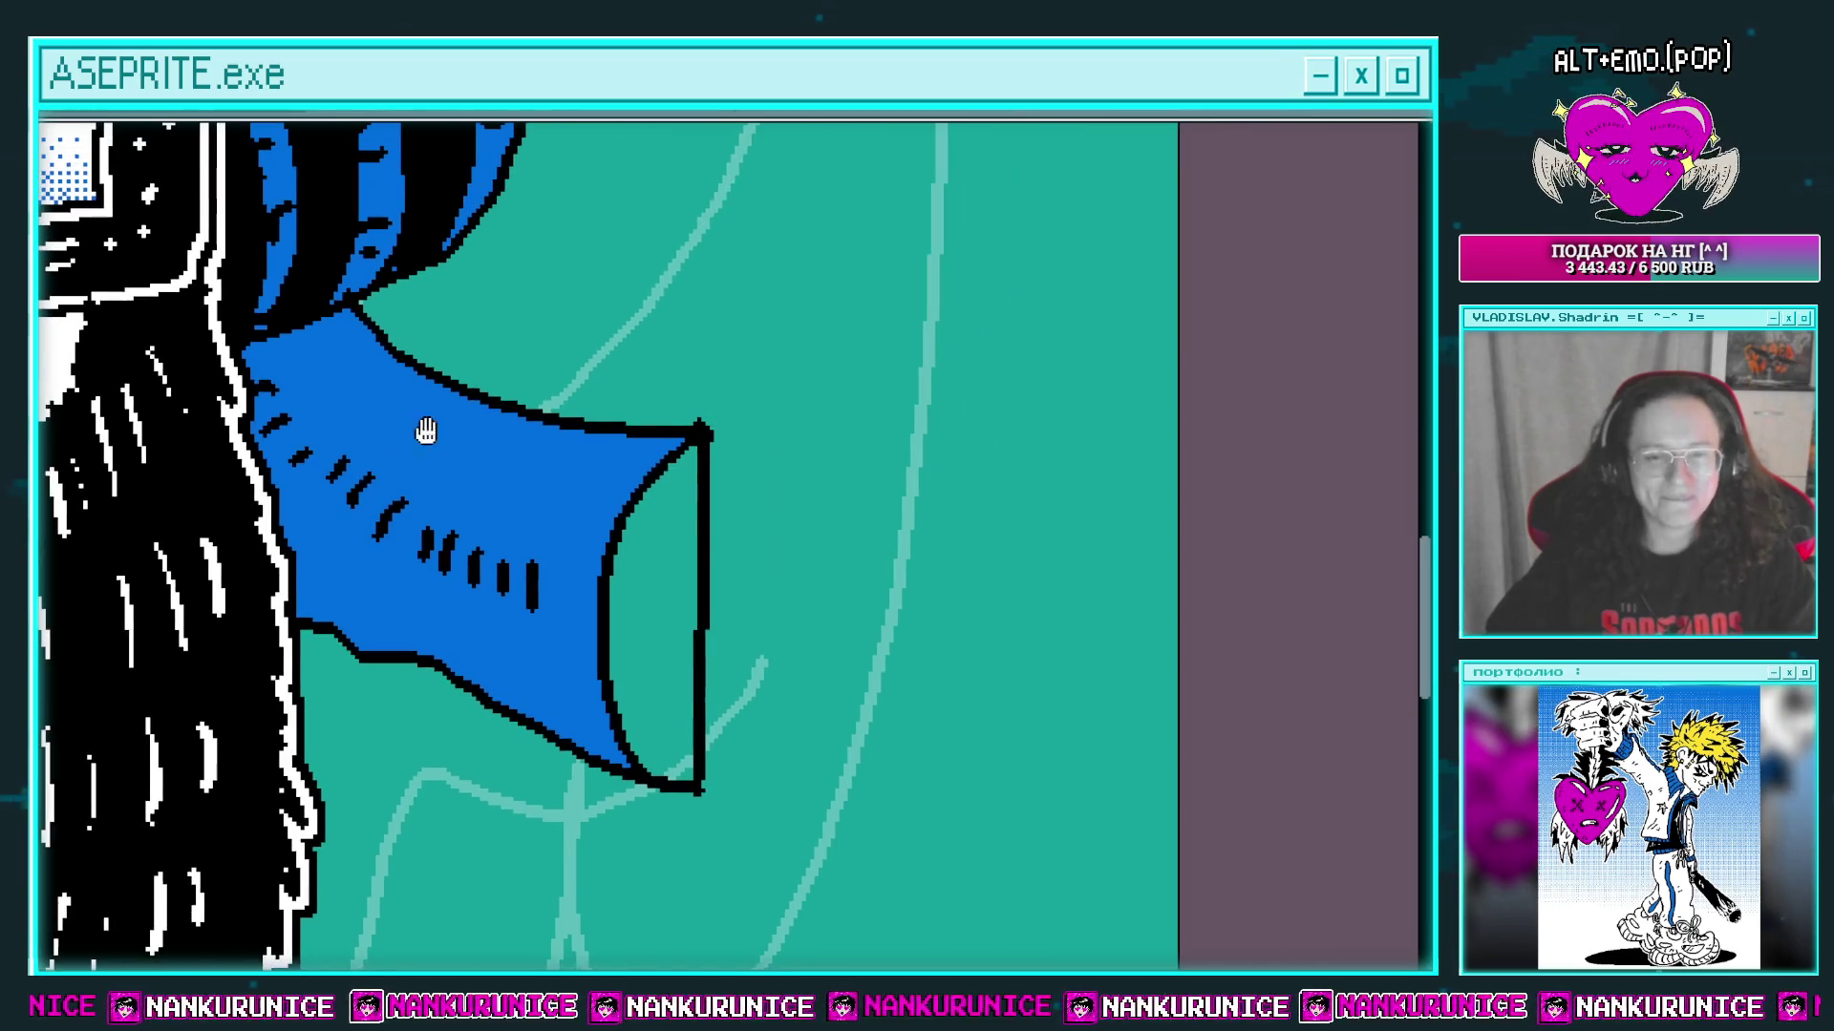
key(e)
drag(713, 458, 700, 745)
key(b)
mouse_move(703, 598)
mouse_down()
mouse_move(610, 556)
mouse_move(560, 561)
mouse_move(545, 503)
mouse_move(506, 614)
mouse_up()
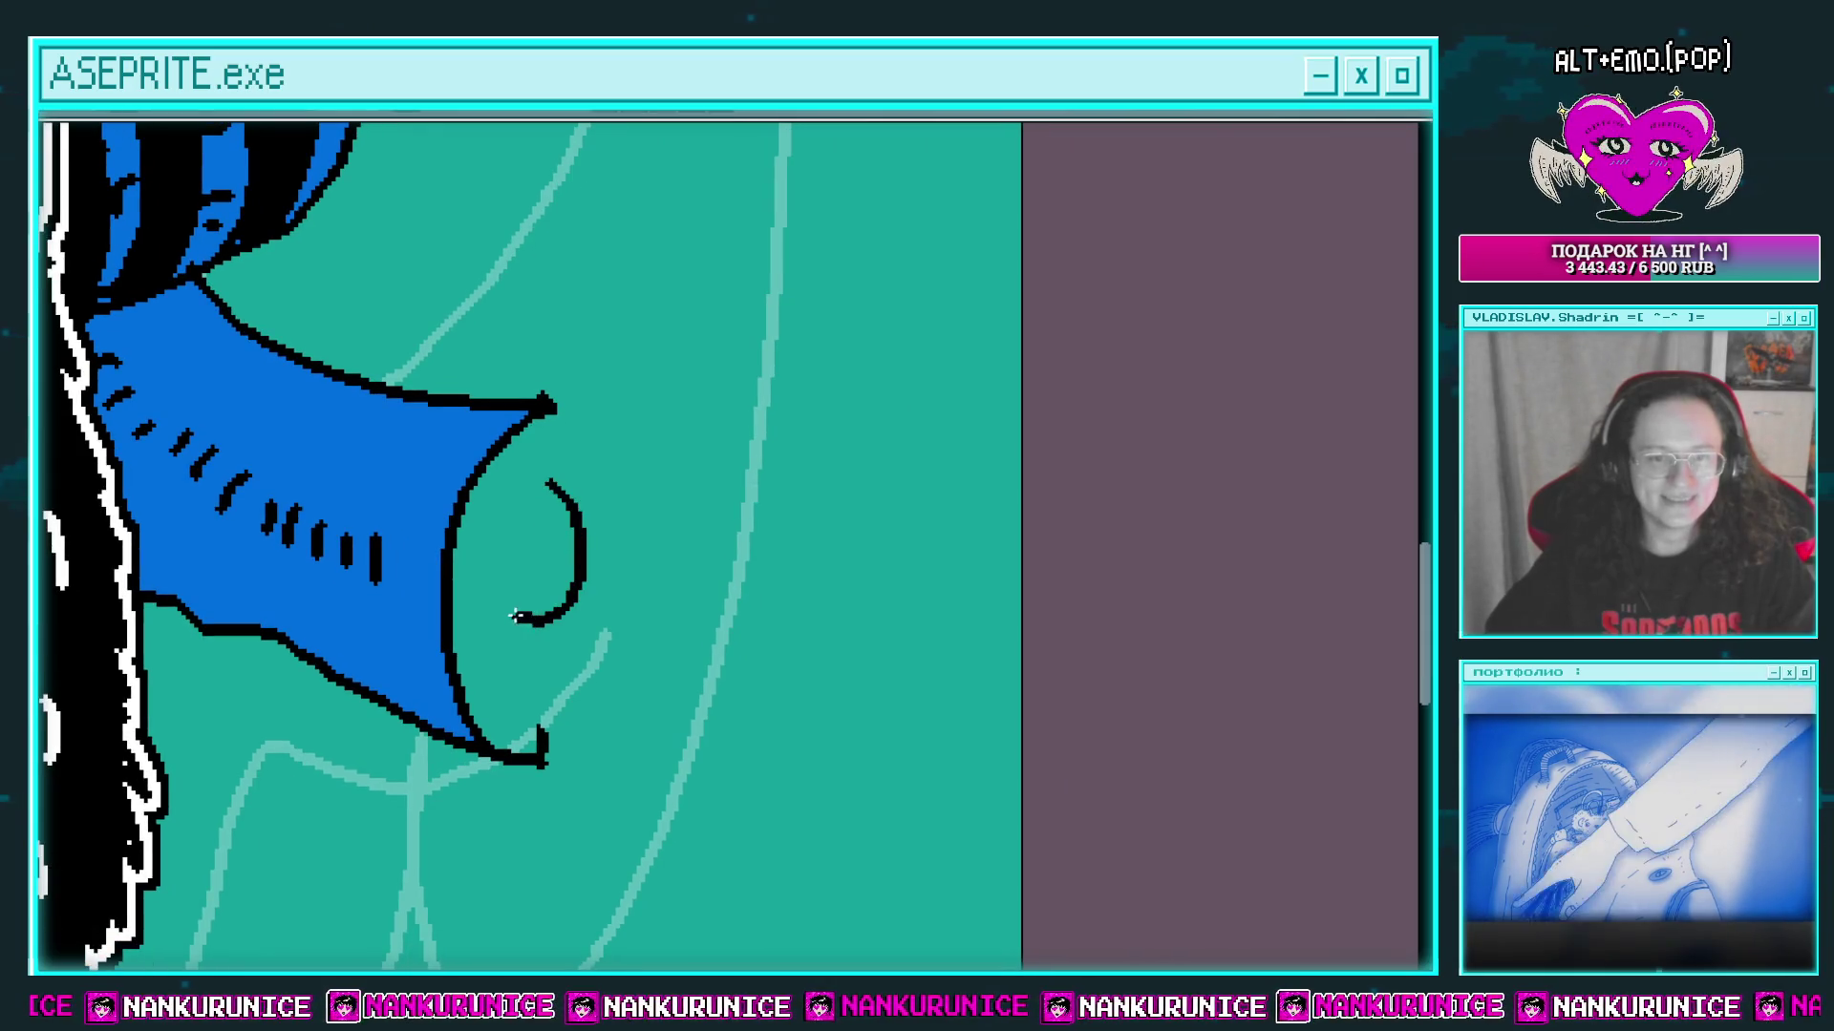
Step: Redraw the black curl as a curved line inside the cuff opening
key(ctrl+z)
mouse_move(578, 535)
mouse_down()
mouse_move(531, 661)
mouse_move(531, 605)
mouse_up()
key(e)
drag(552, 442, 557, 434)
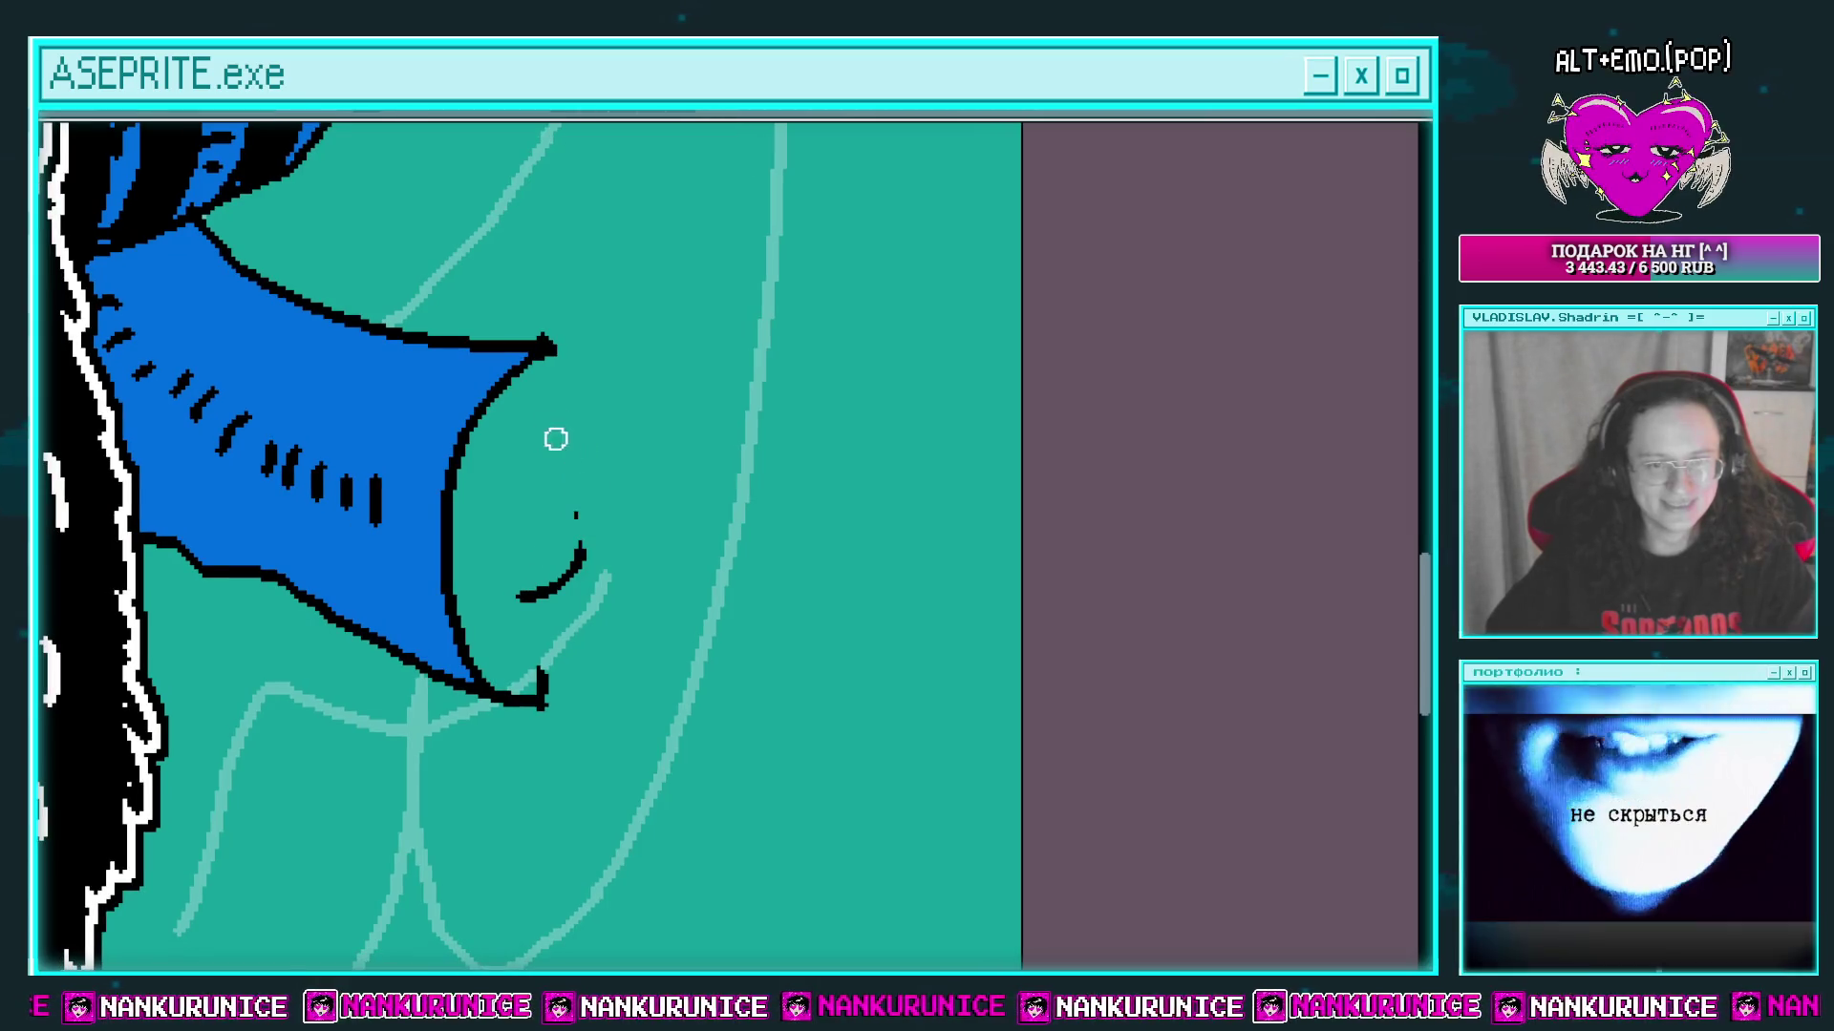
drag(573, 563, 538, 619)
key(b)
mouse_move(565, 459)
mouse_down()
mouse_move(597, 573)
mouse_move(521, 618)
mouse_up()
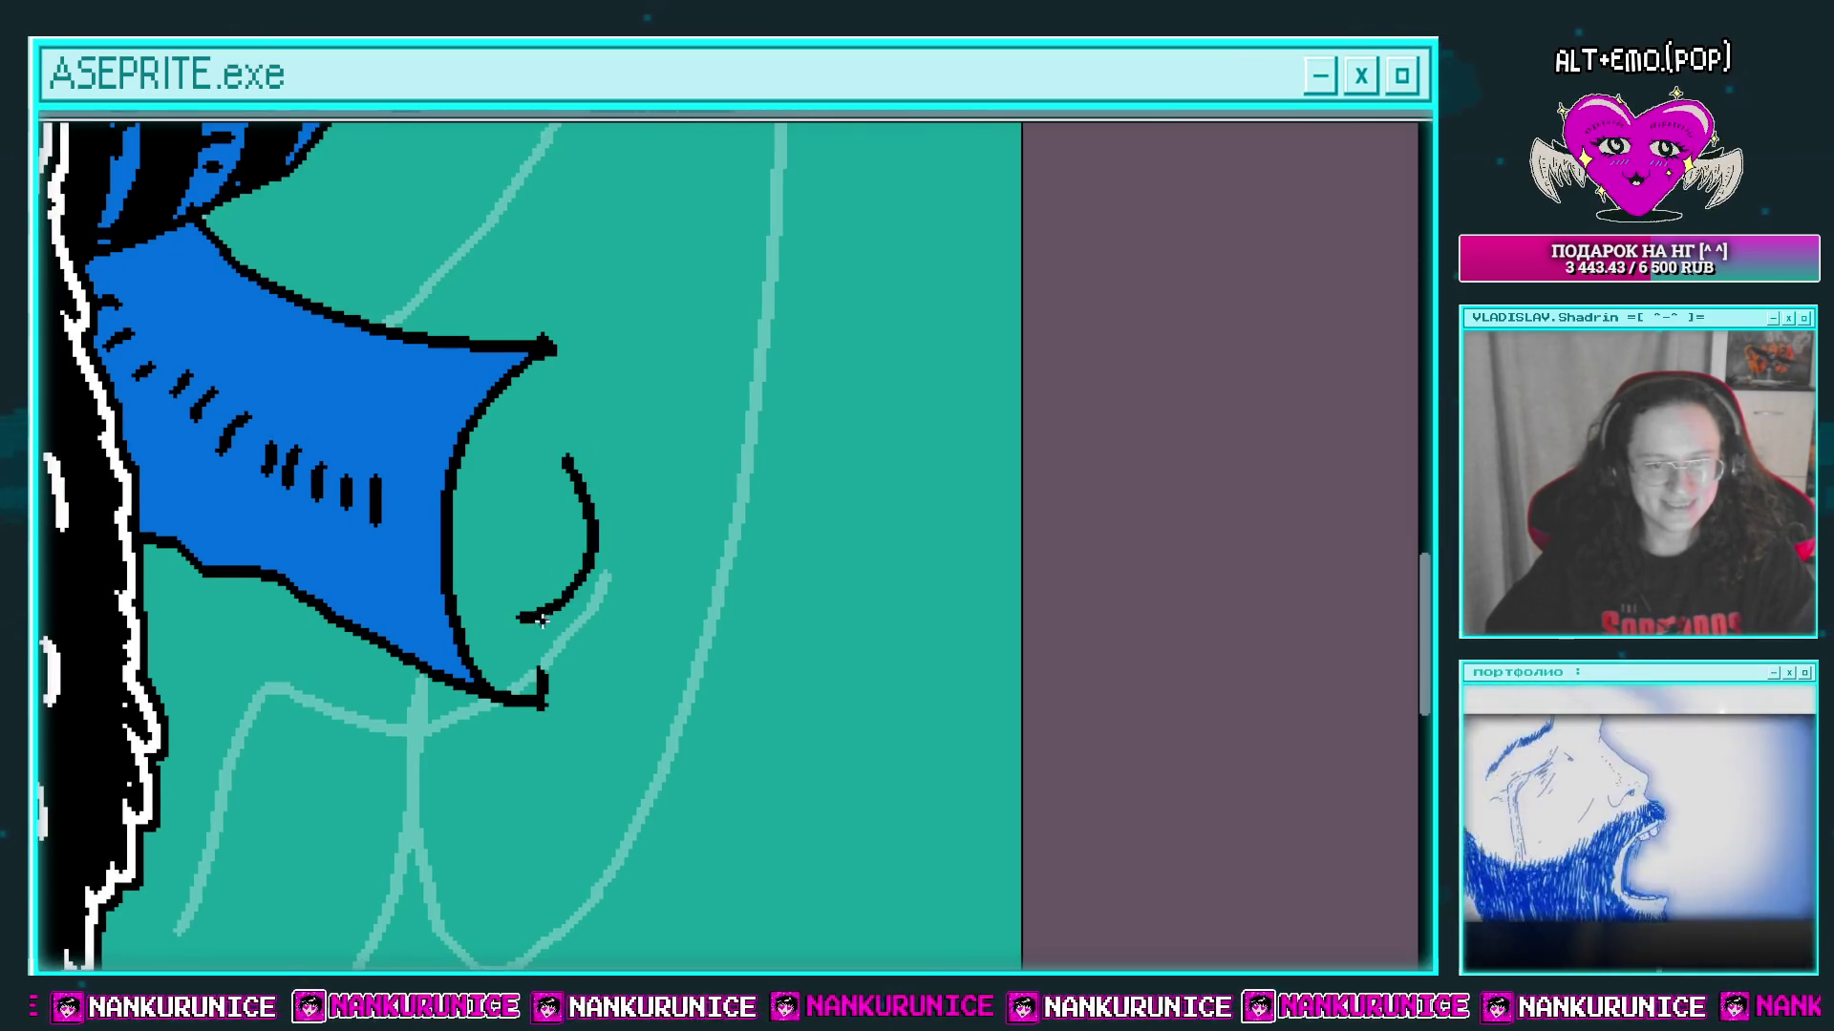
scroll(652, 580, down, 1)
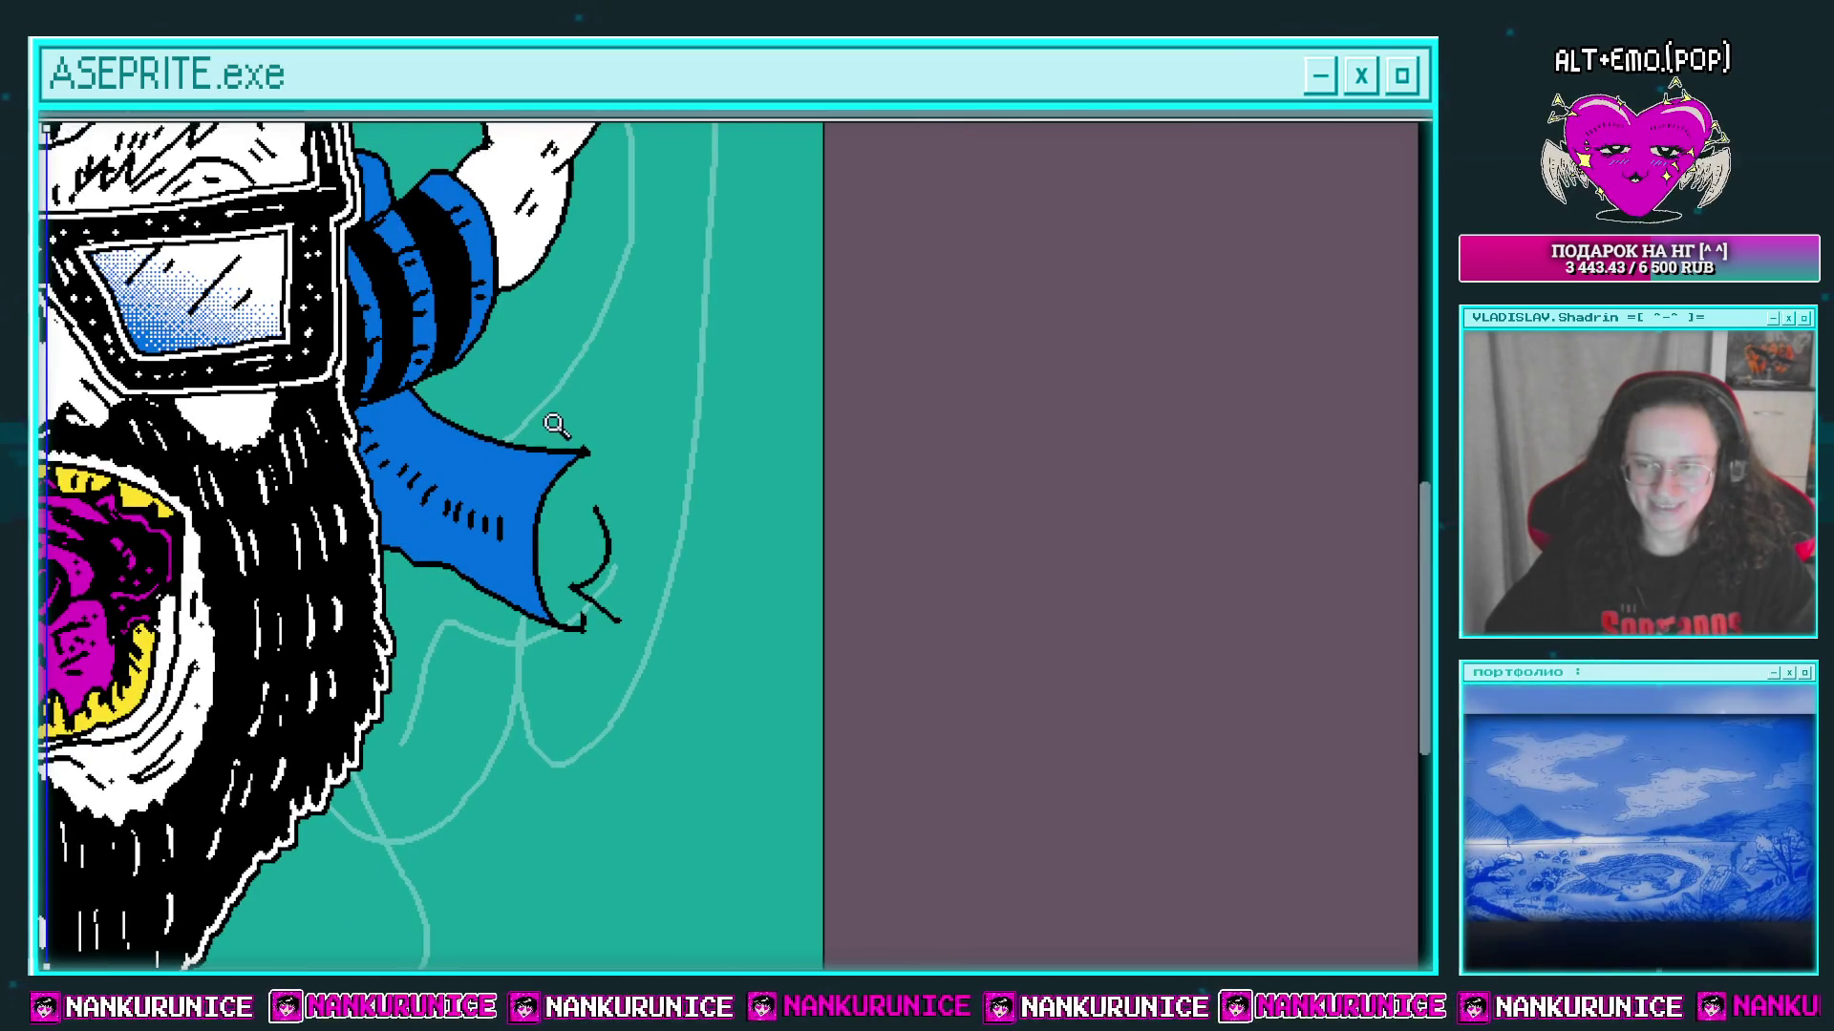
scroll(638, 607, up, 1)
Step: Erase the stray diagonal at the cuff tip and close the hand outline's top
mouse_move(563, 594)
mouse_down()
mouse_move(525, 582)
mouse_move(585, 584)
mouse_move(570, 666)
mouse_up()
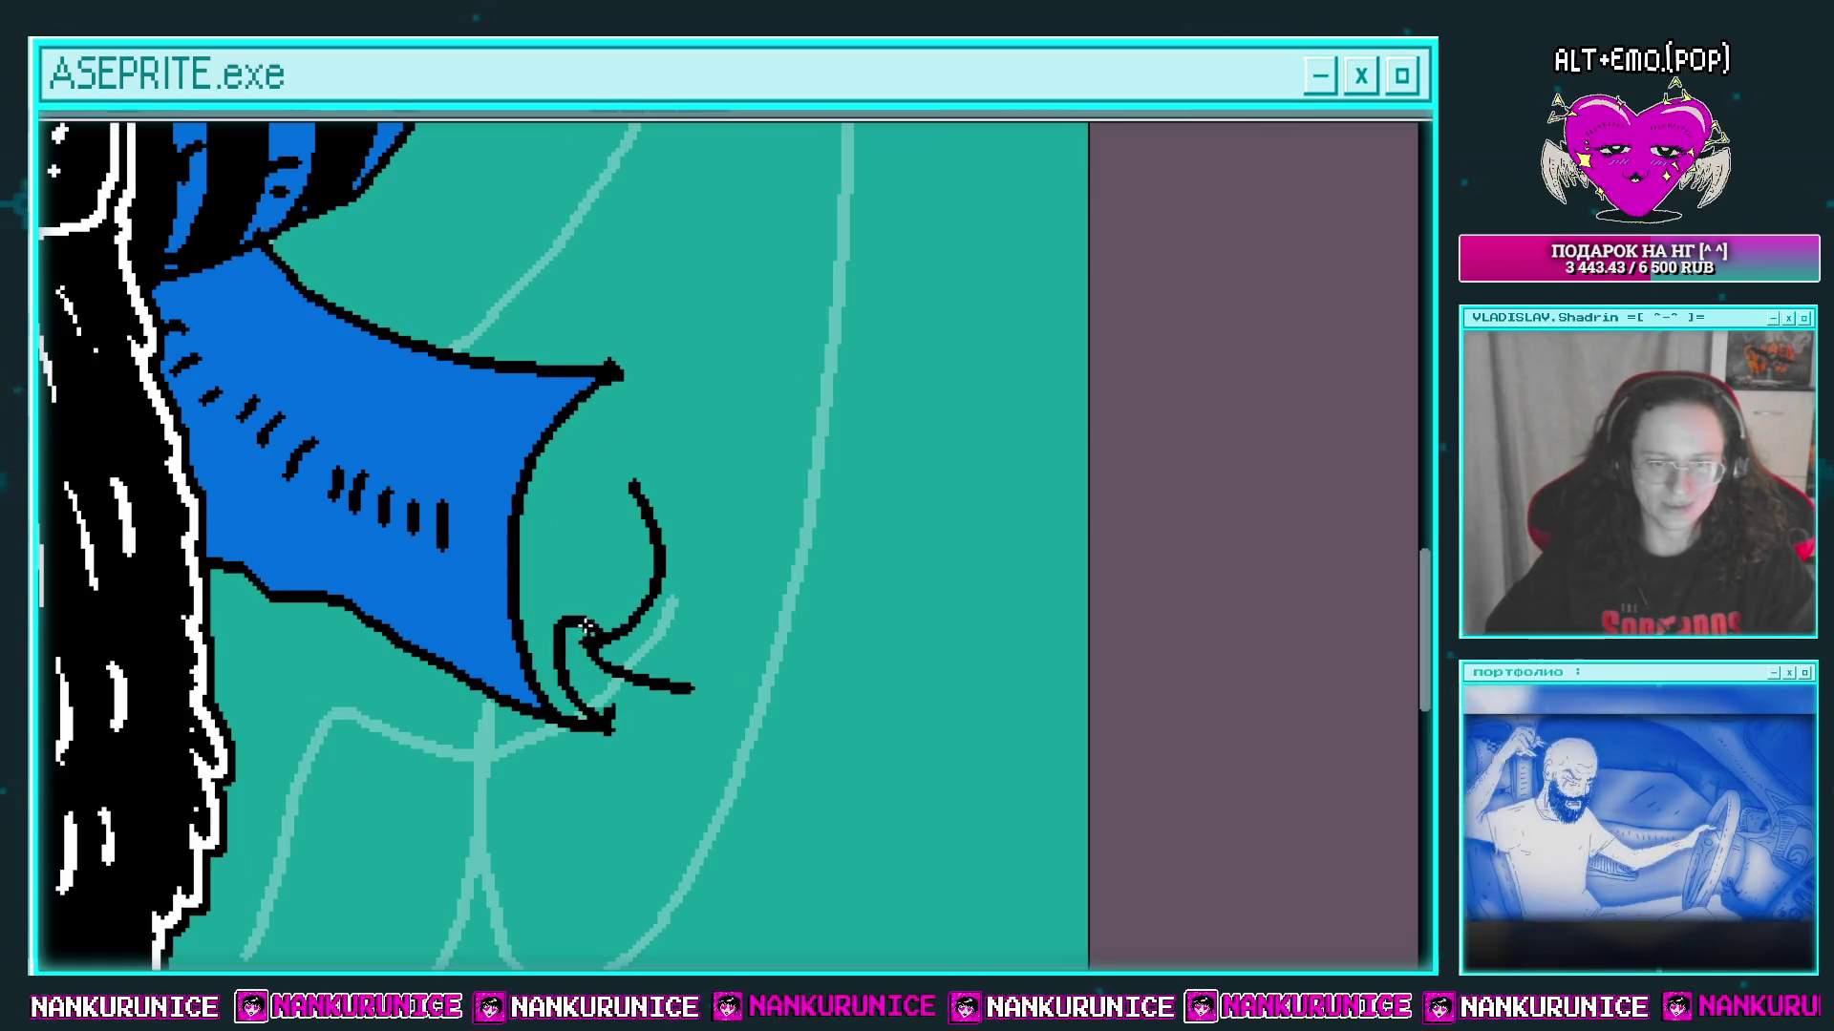
drag(520, 581, 532, 633)
drag(650, 537, 540, 546)
Step: Shade the inside of the cuff opening black, down to its lower tip
mouse_move(611, 458)
mouse_down()
mouse_move(597, 516)
mouse_move(554, 550)
mouse_up()
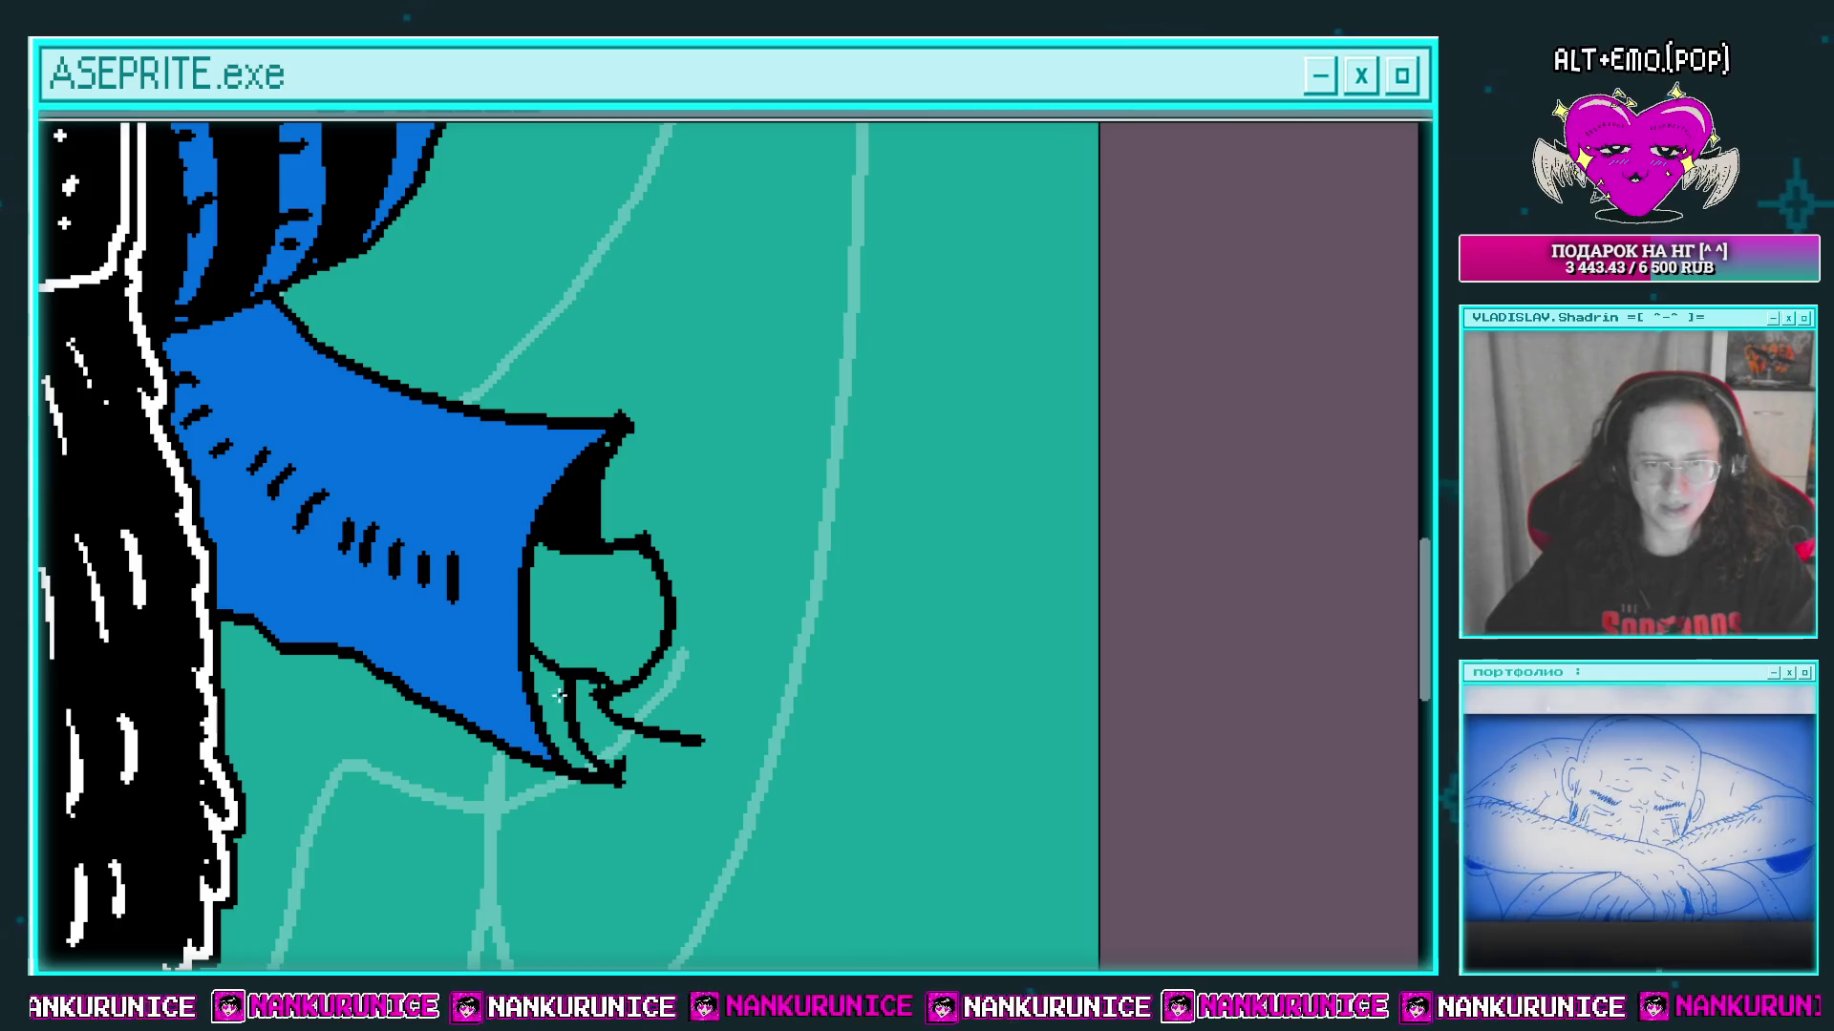
drag(573, 668, 592, 764)
scroll(589, 672, down, 2)
scroll(607, 592, up, 3)
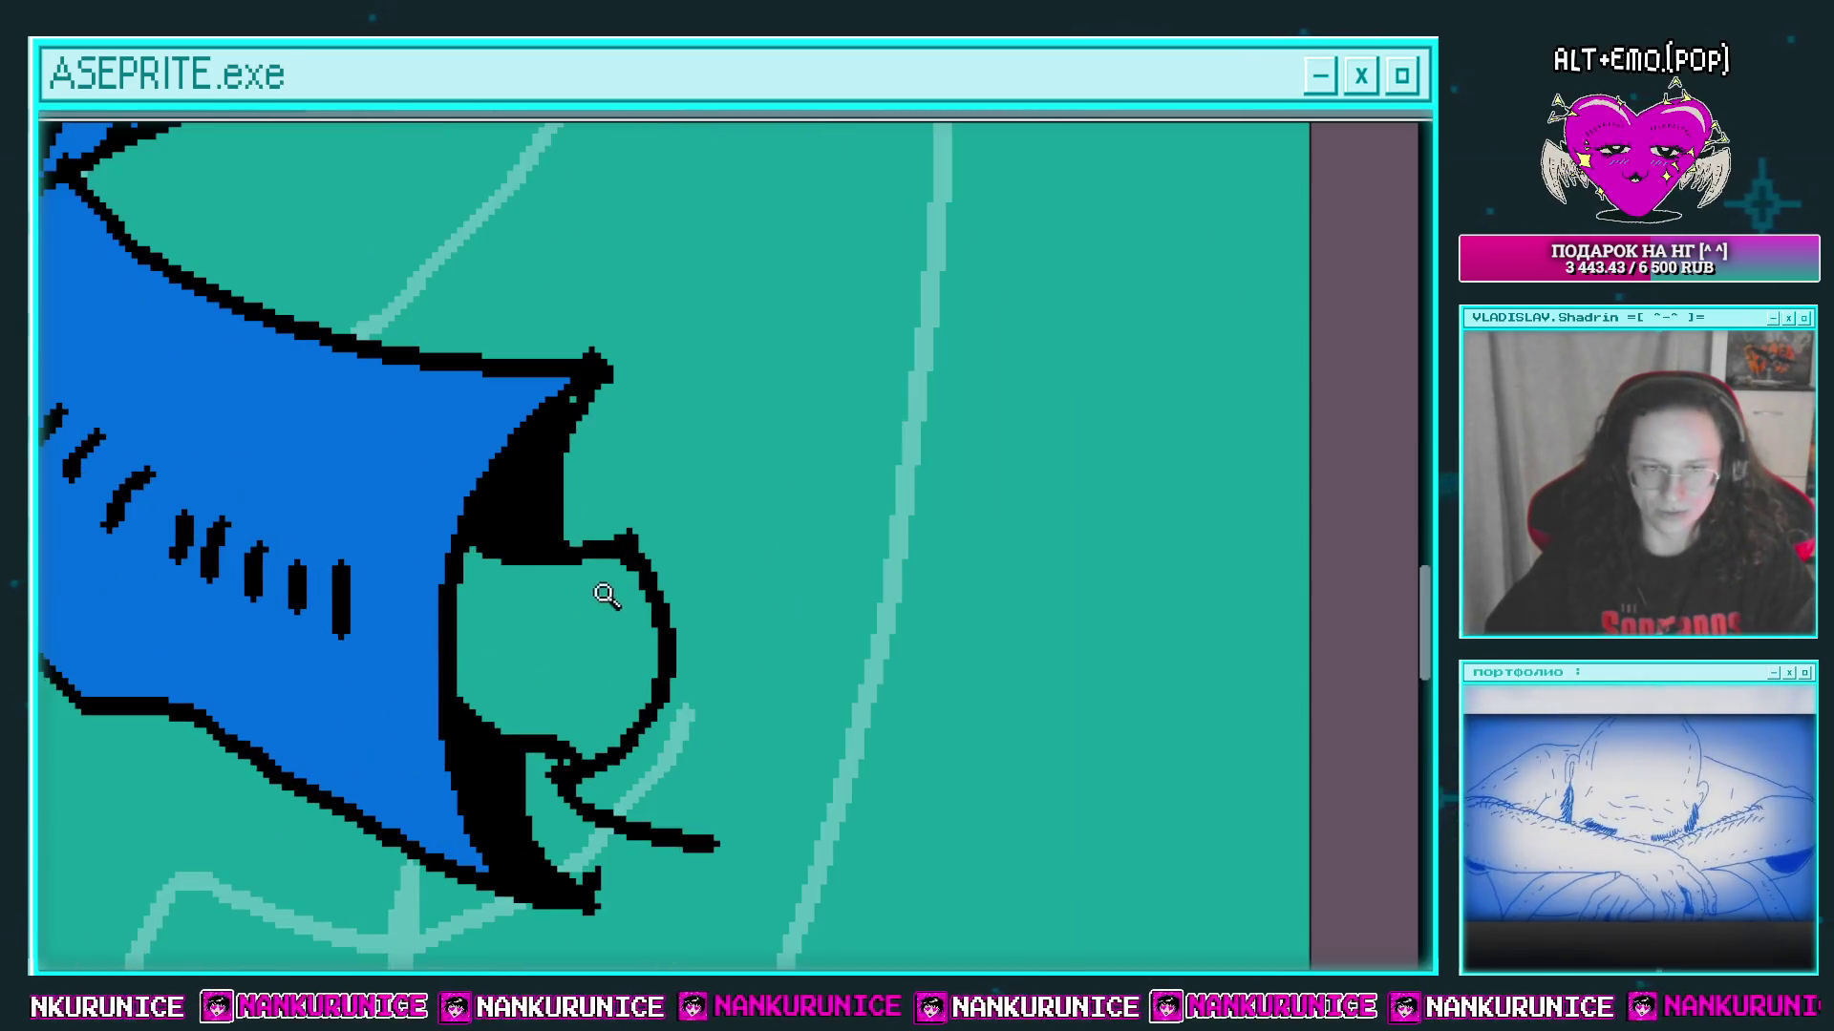
scroll(566, 568, down, 1)
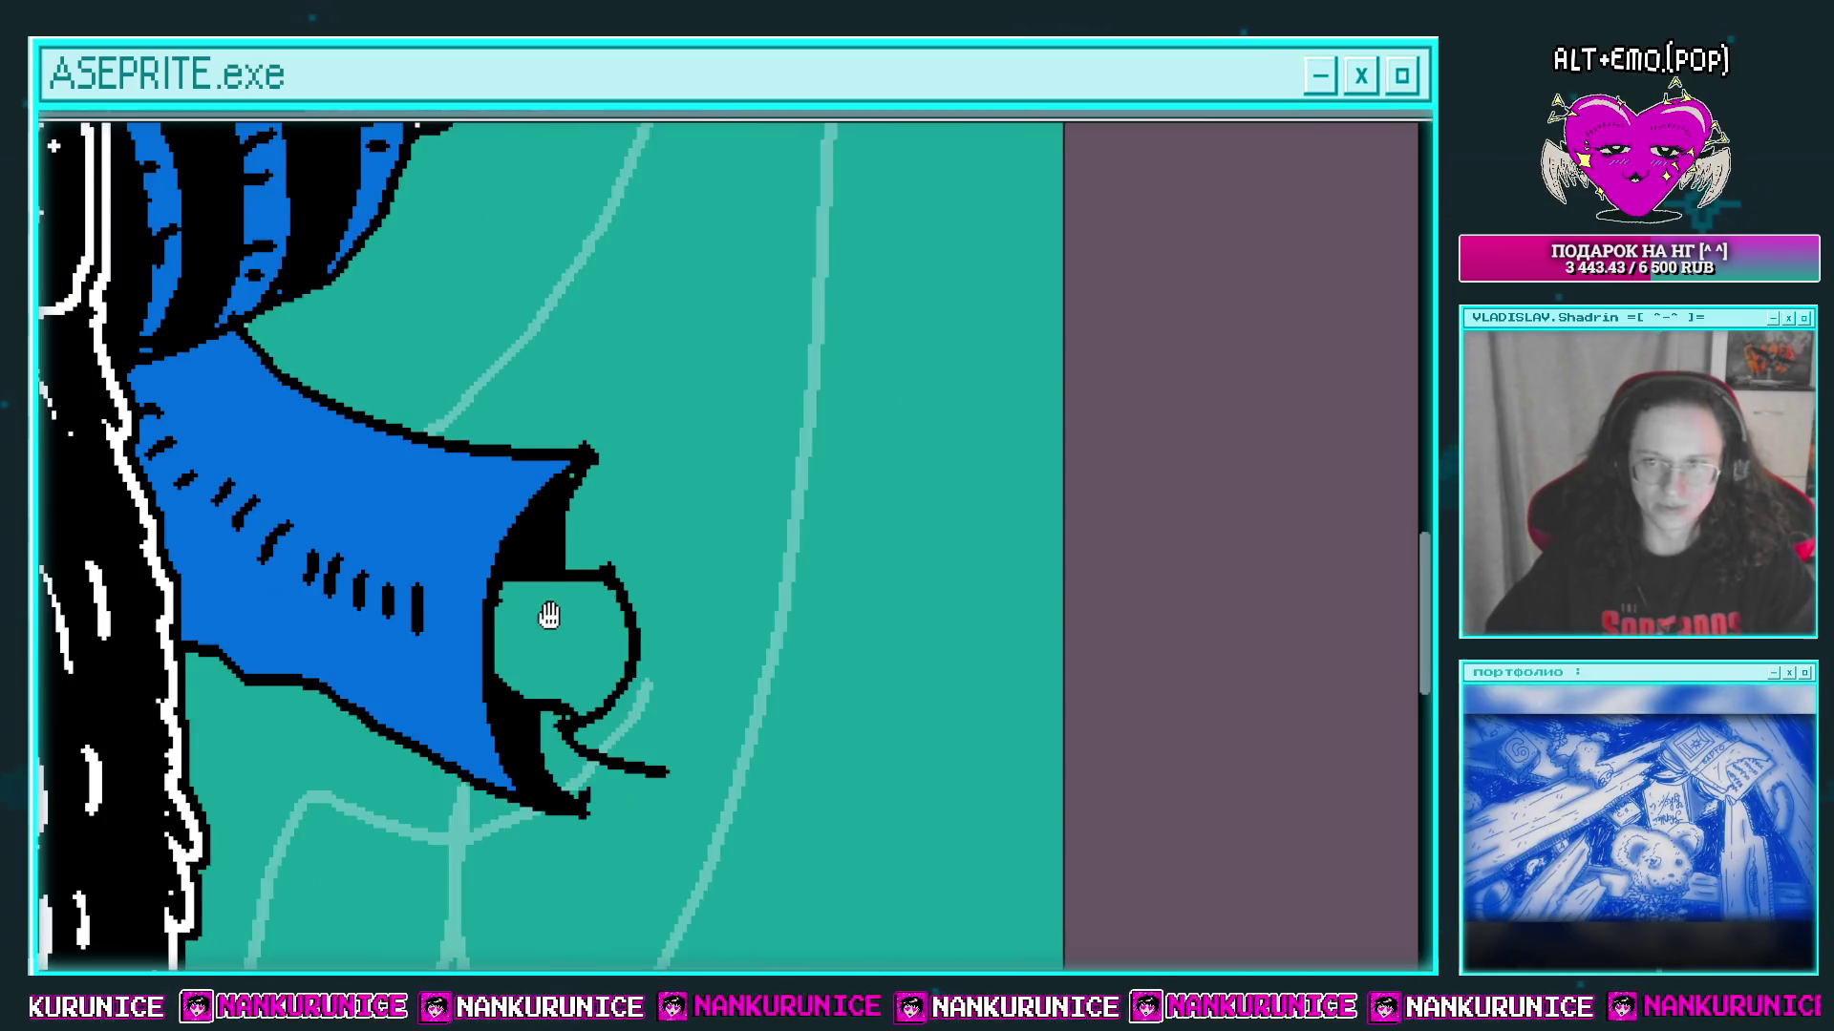
drag(549, 616, 538, 576)
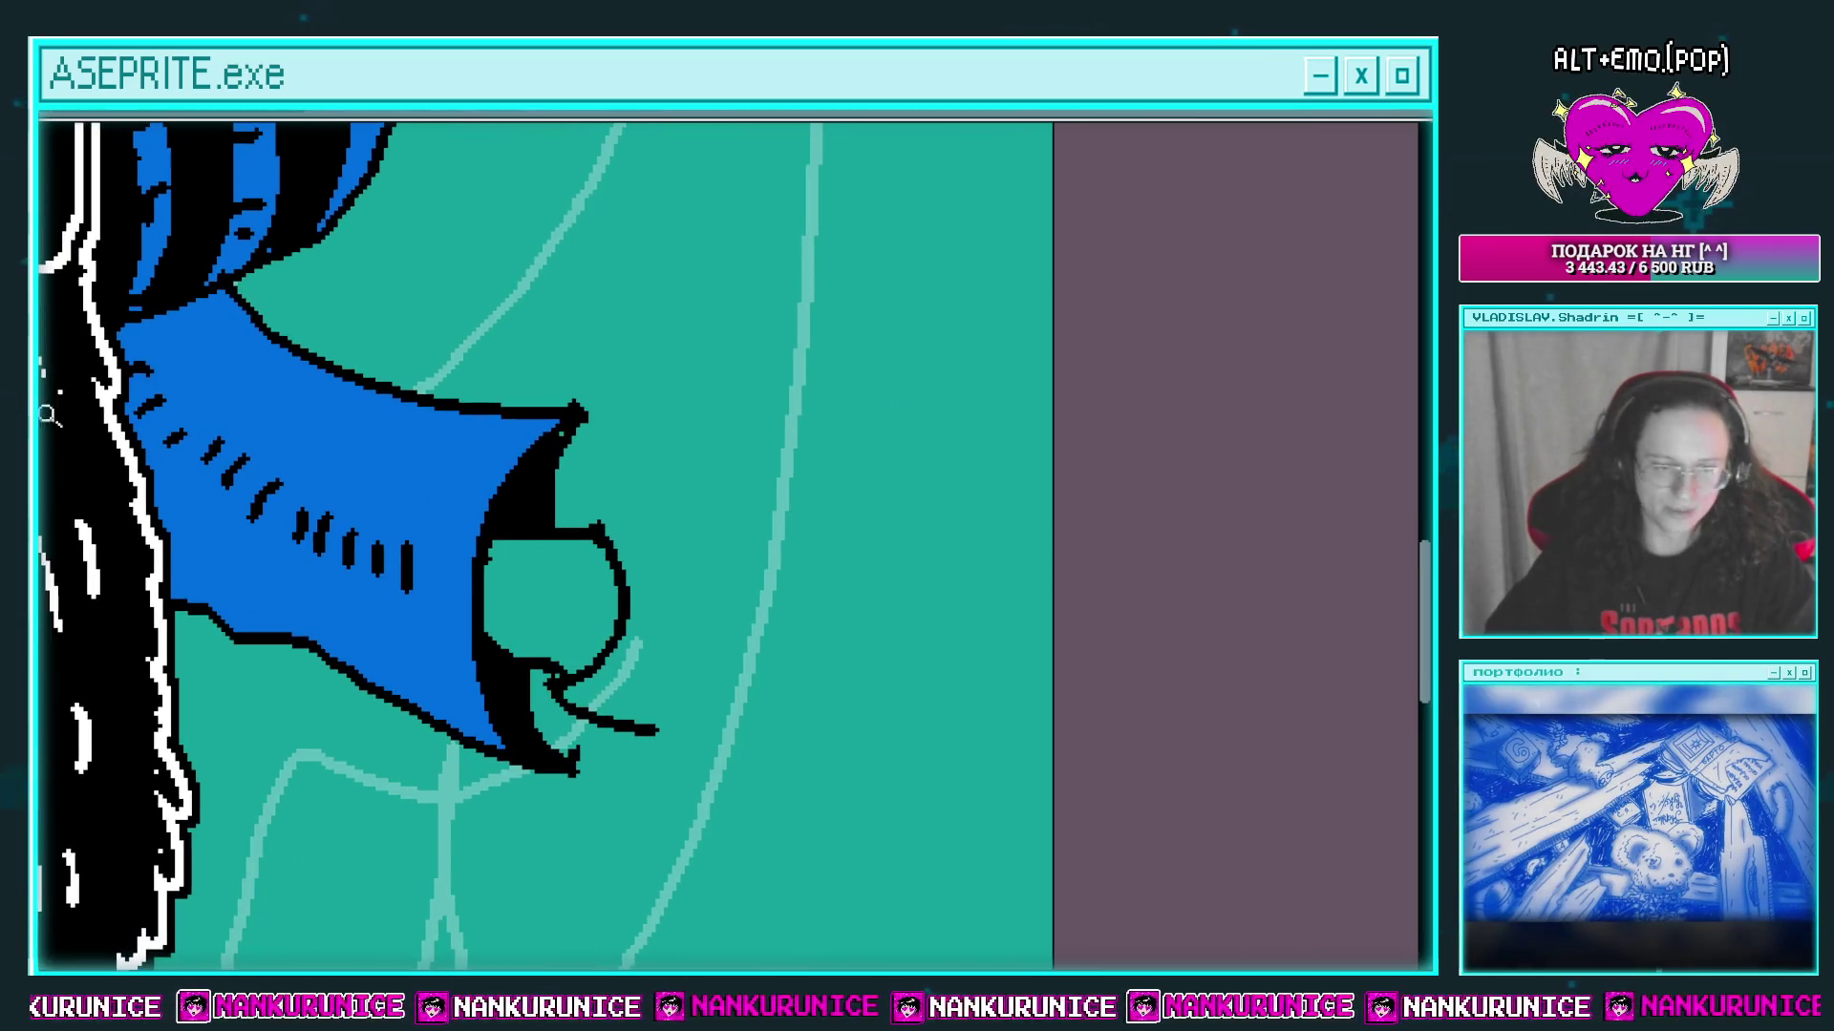
scroll(571, 591, down, 4)
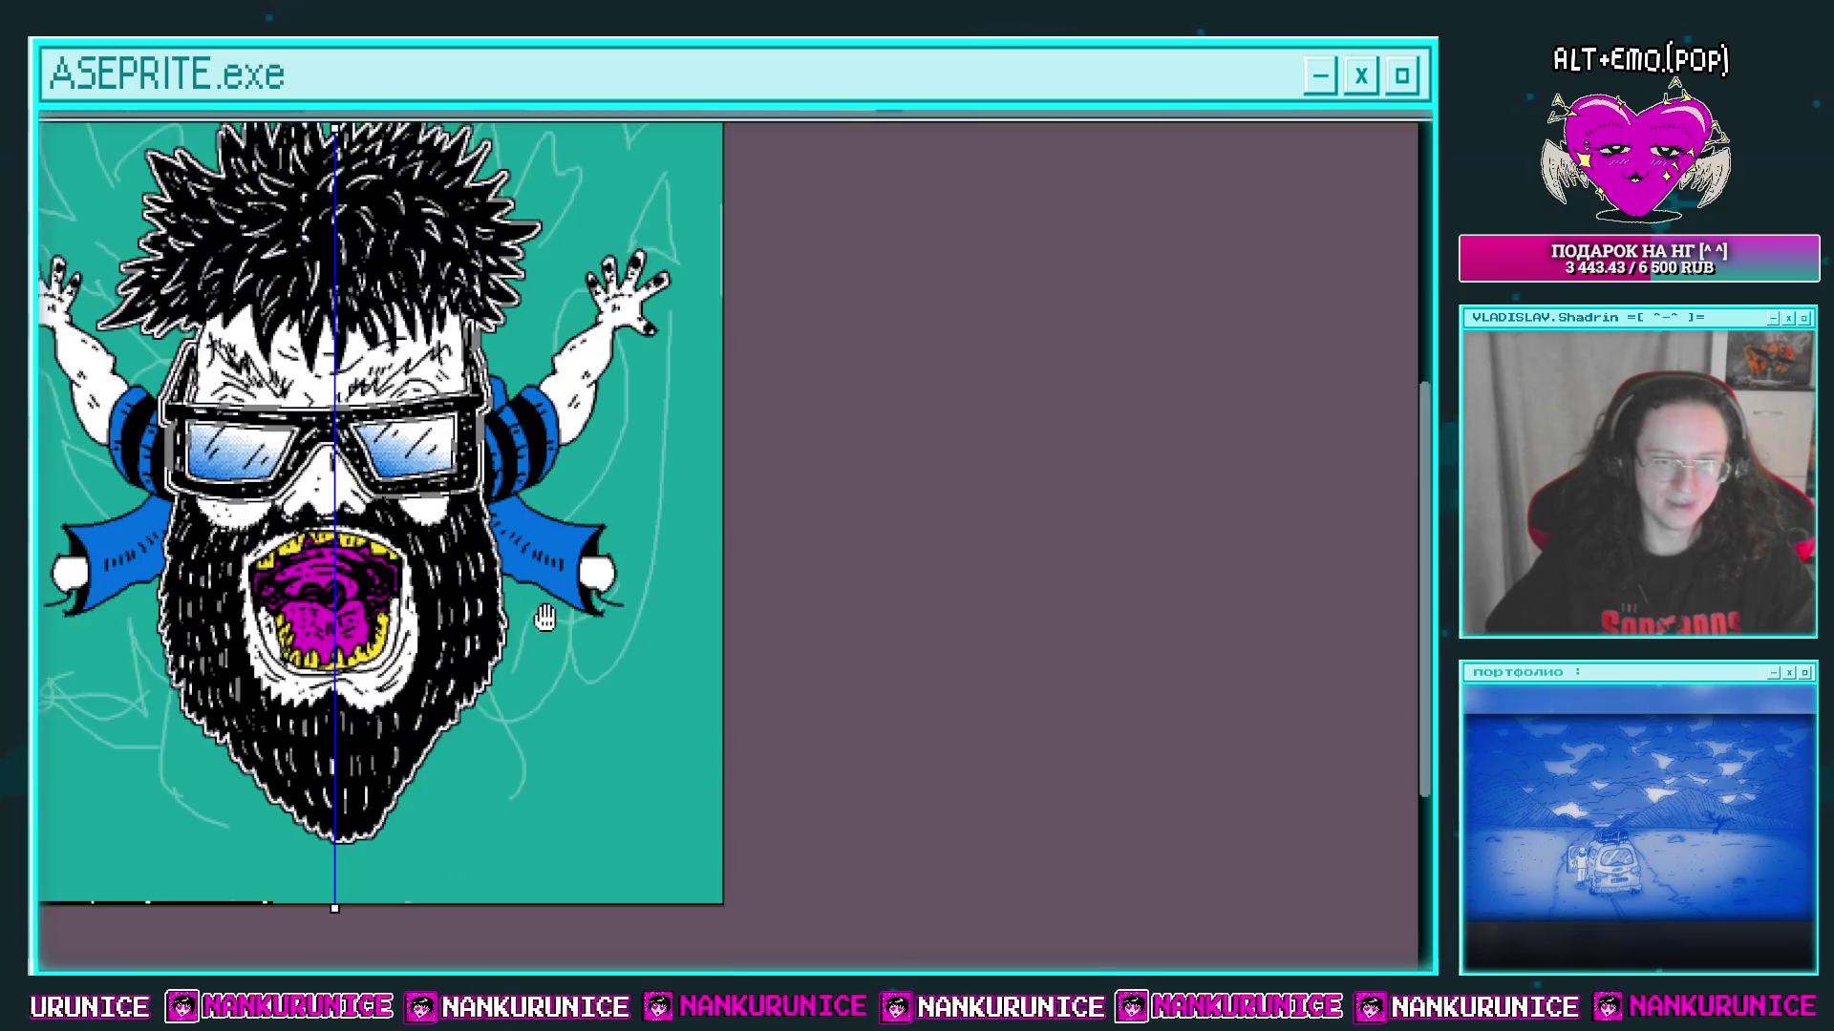
scroll(600, 563, up, 3)
scroll(578, 587, up, 2)
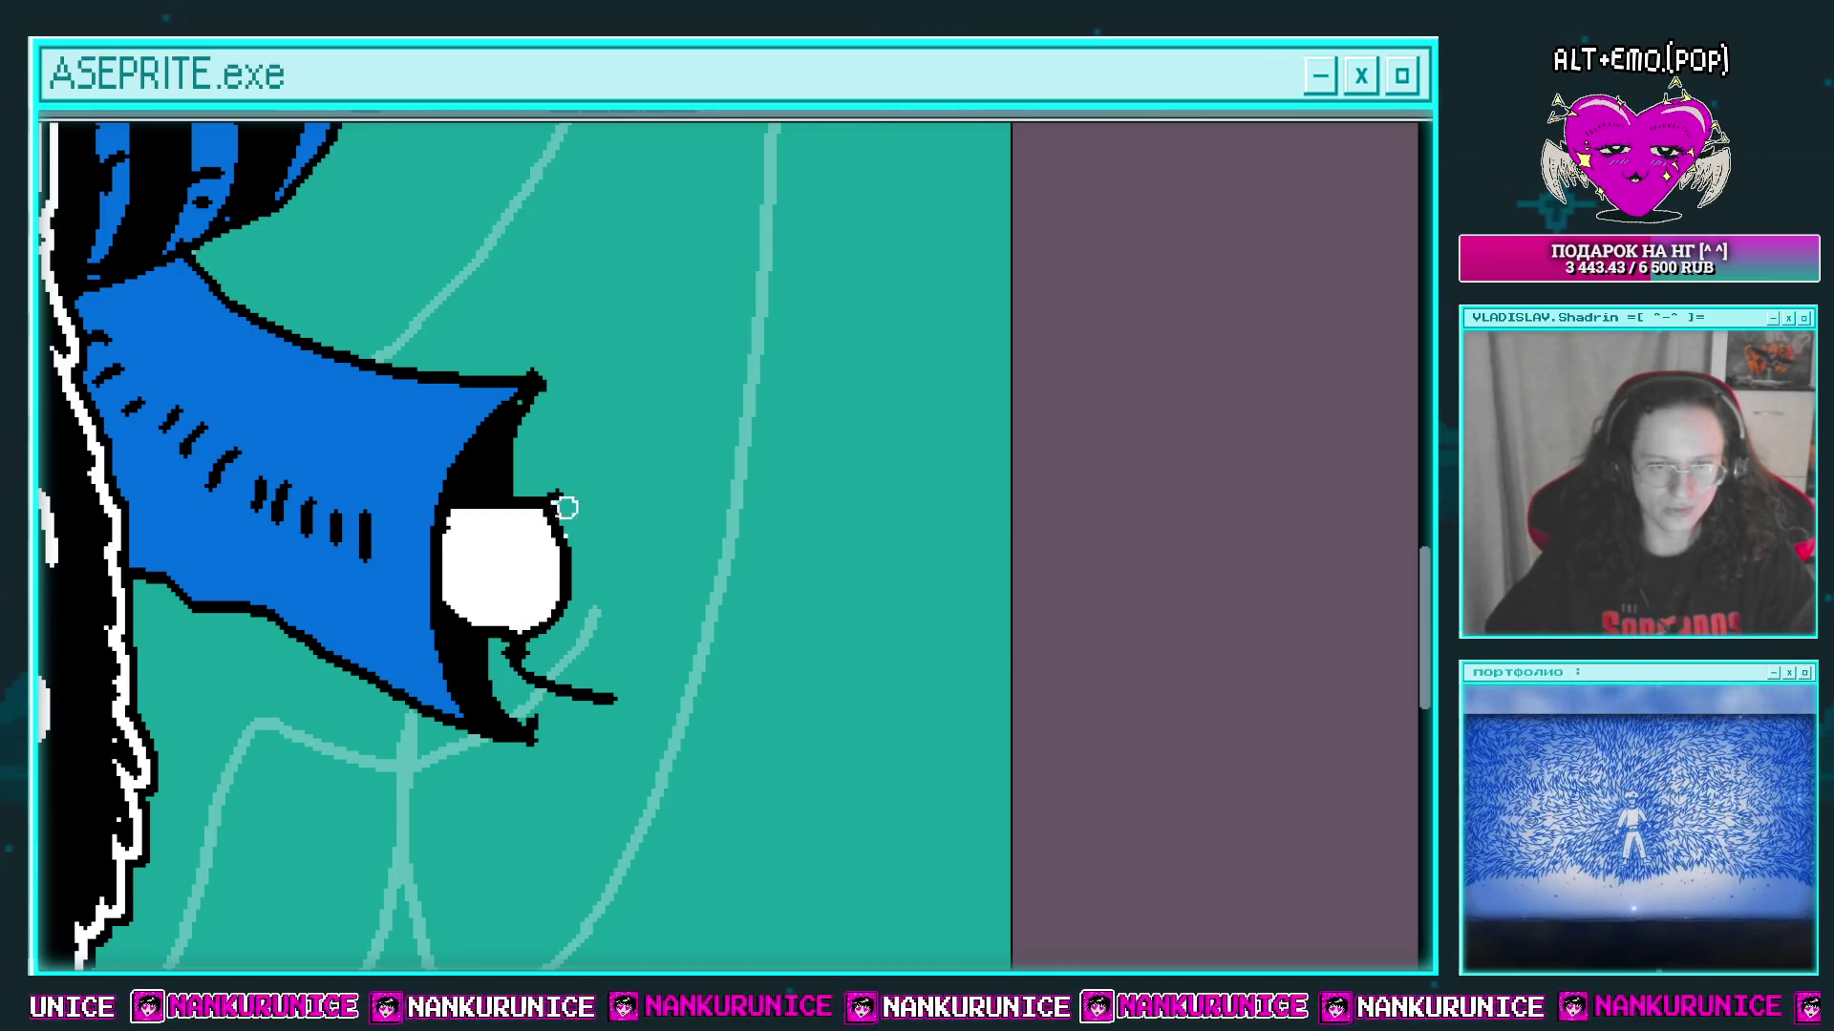
scroll(628, 460, down, 3)
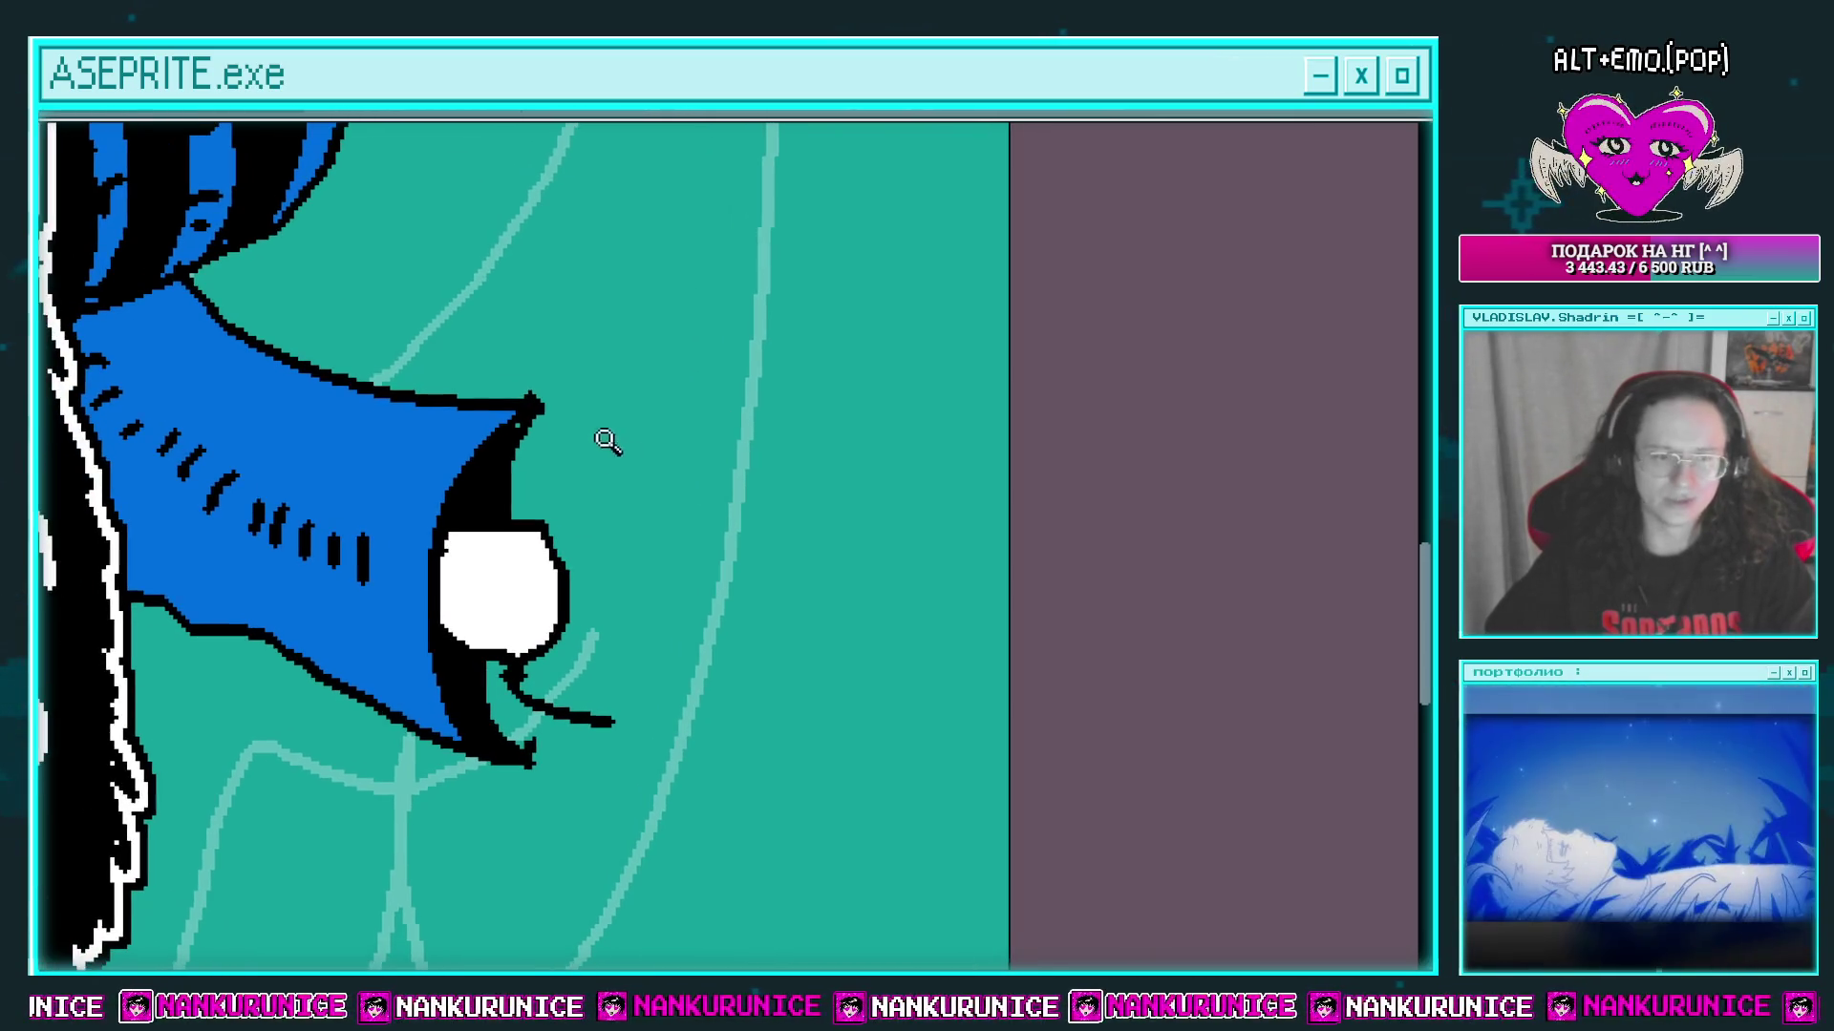
scroll(703, 421, up, 2)
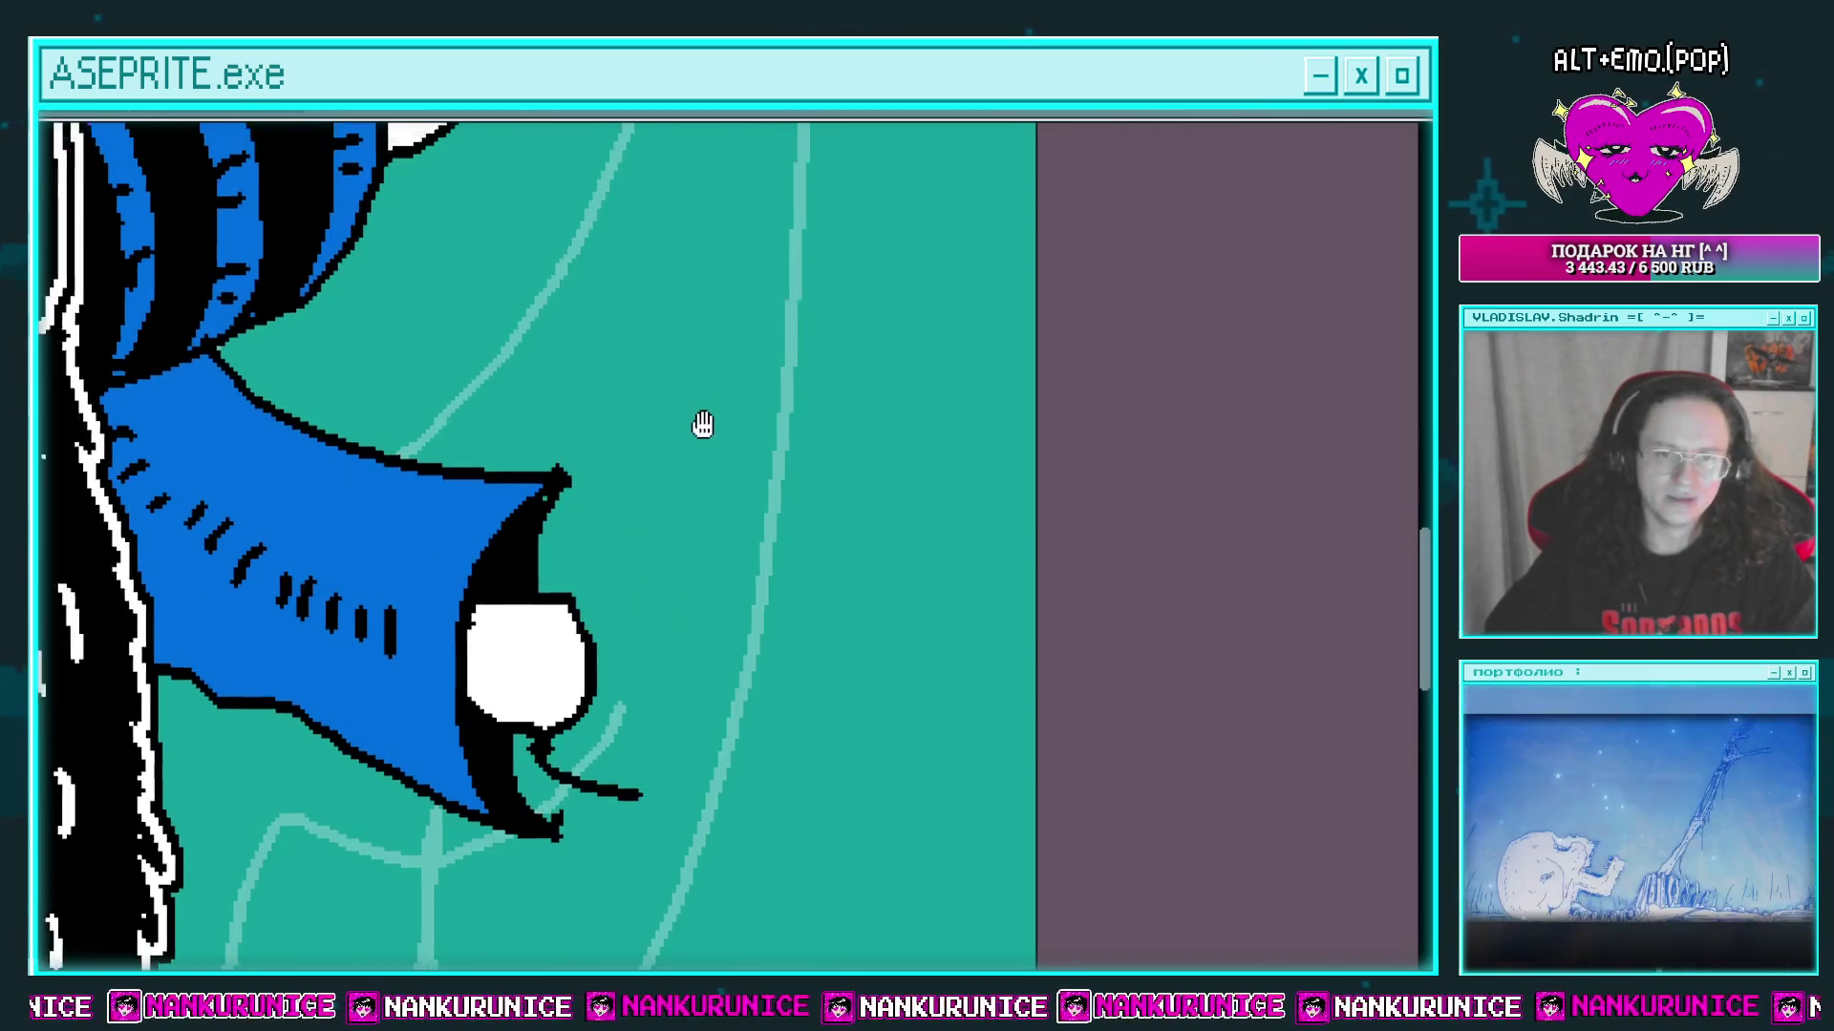
scroll(700, 507, down, 2)
Step: Outline a tall closed shoe-sole shape beside the sleeve and fill it white
drag(771, 397, 704, 711)
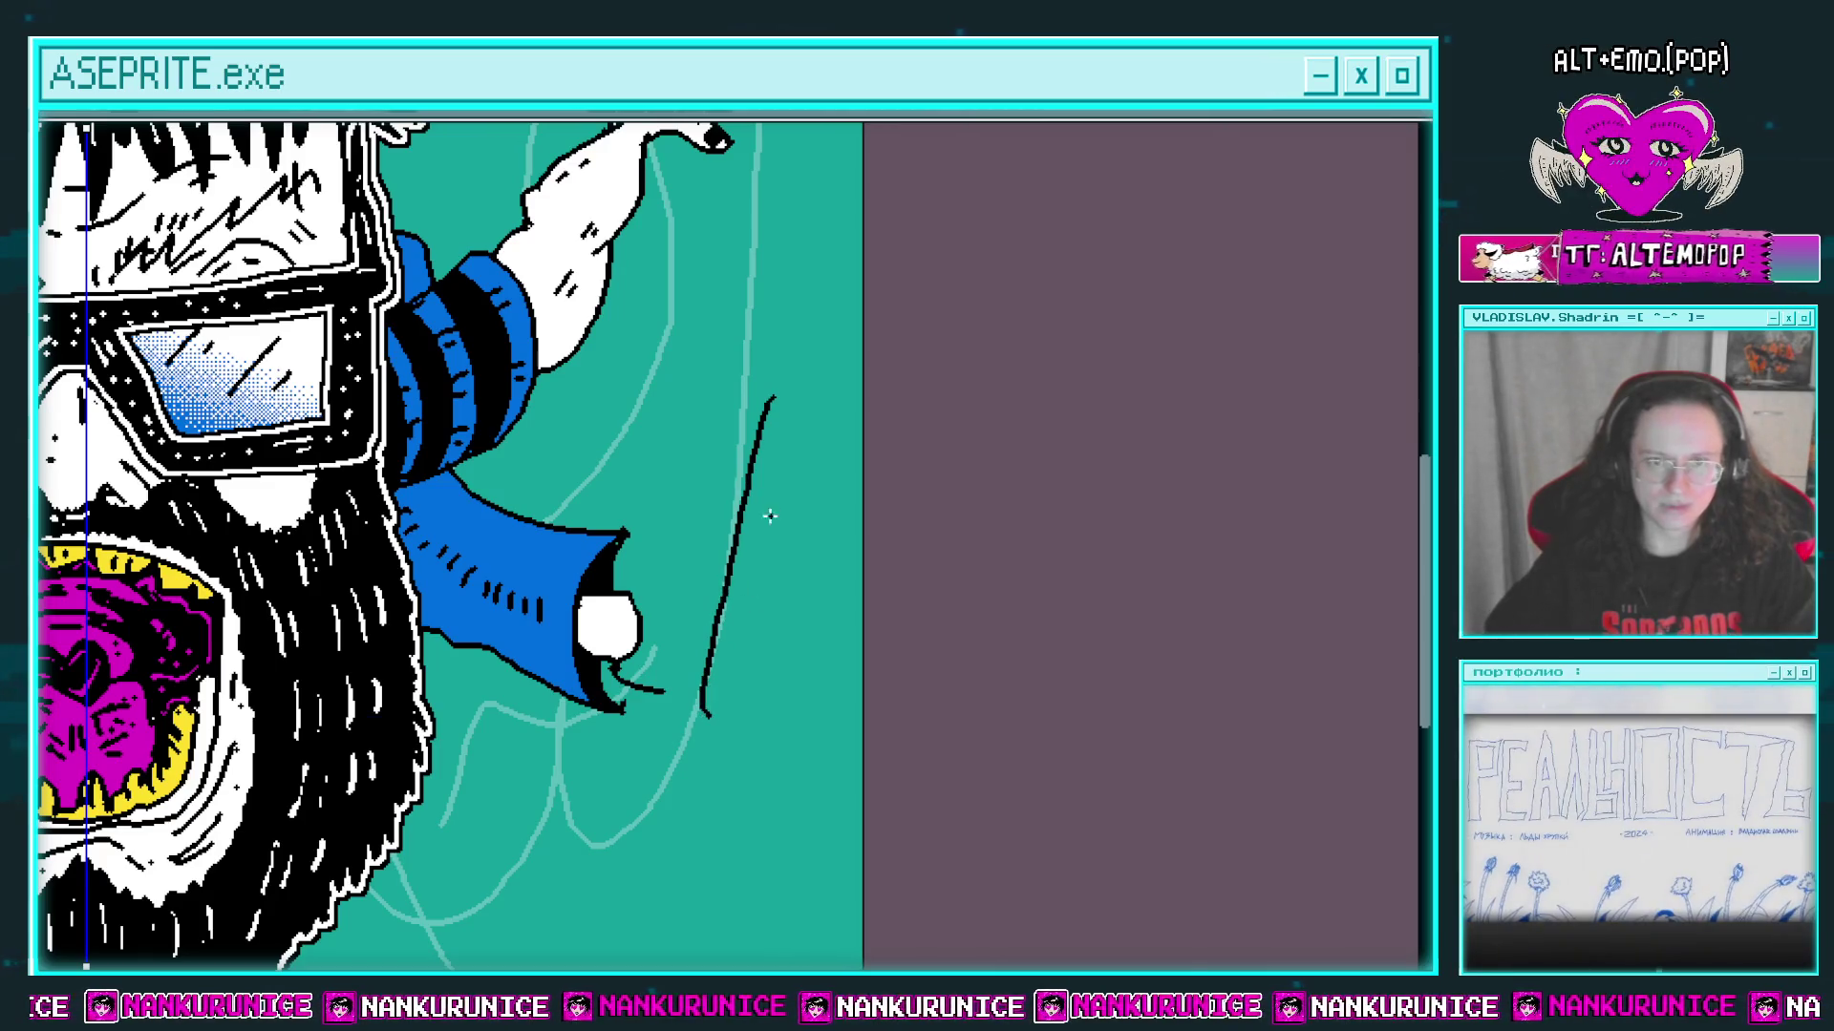
key(ctrl+z)
drag(726, 395, 713, 580)
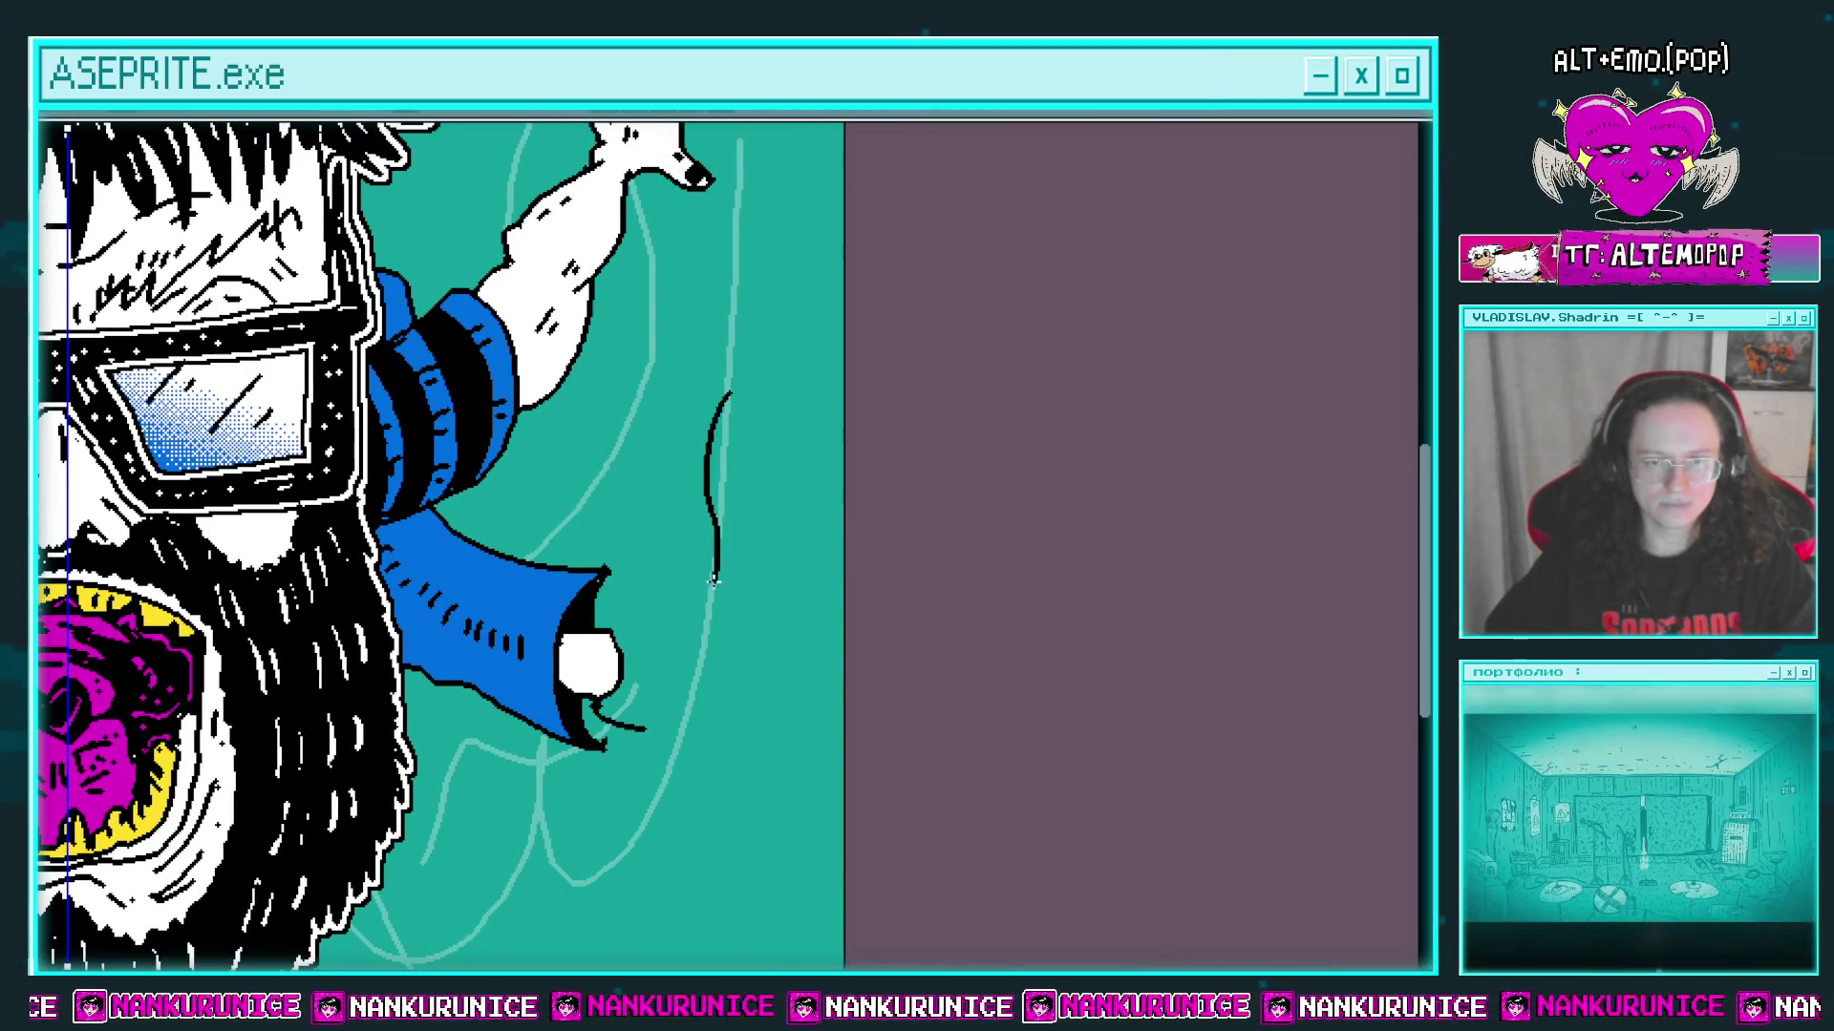
drag(680, 752, 752, 767)
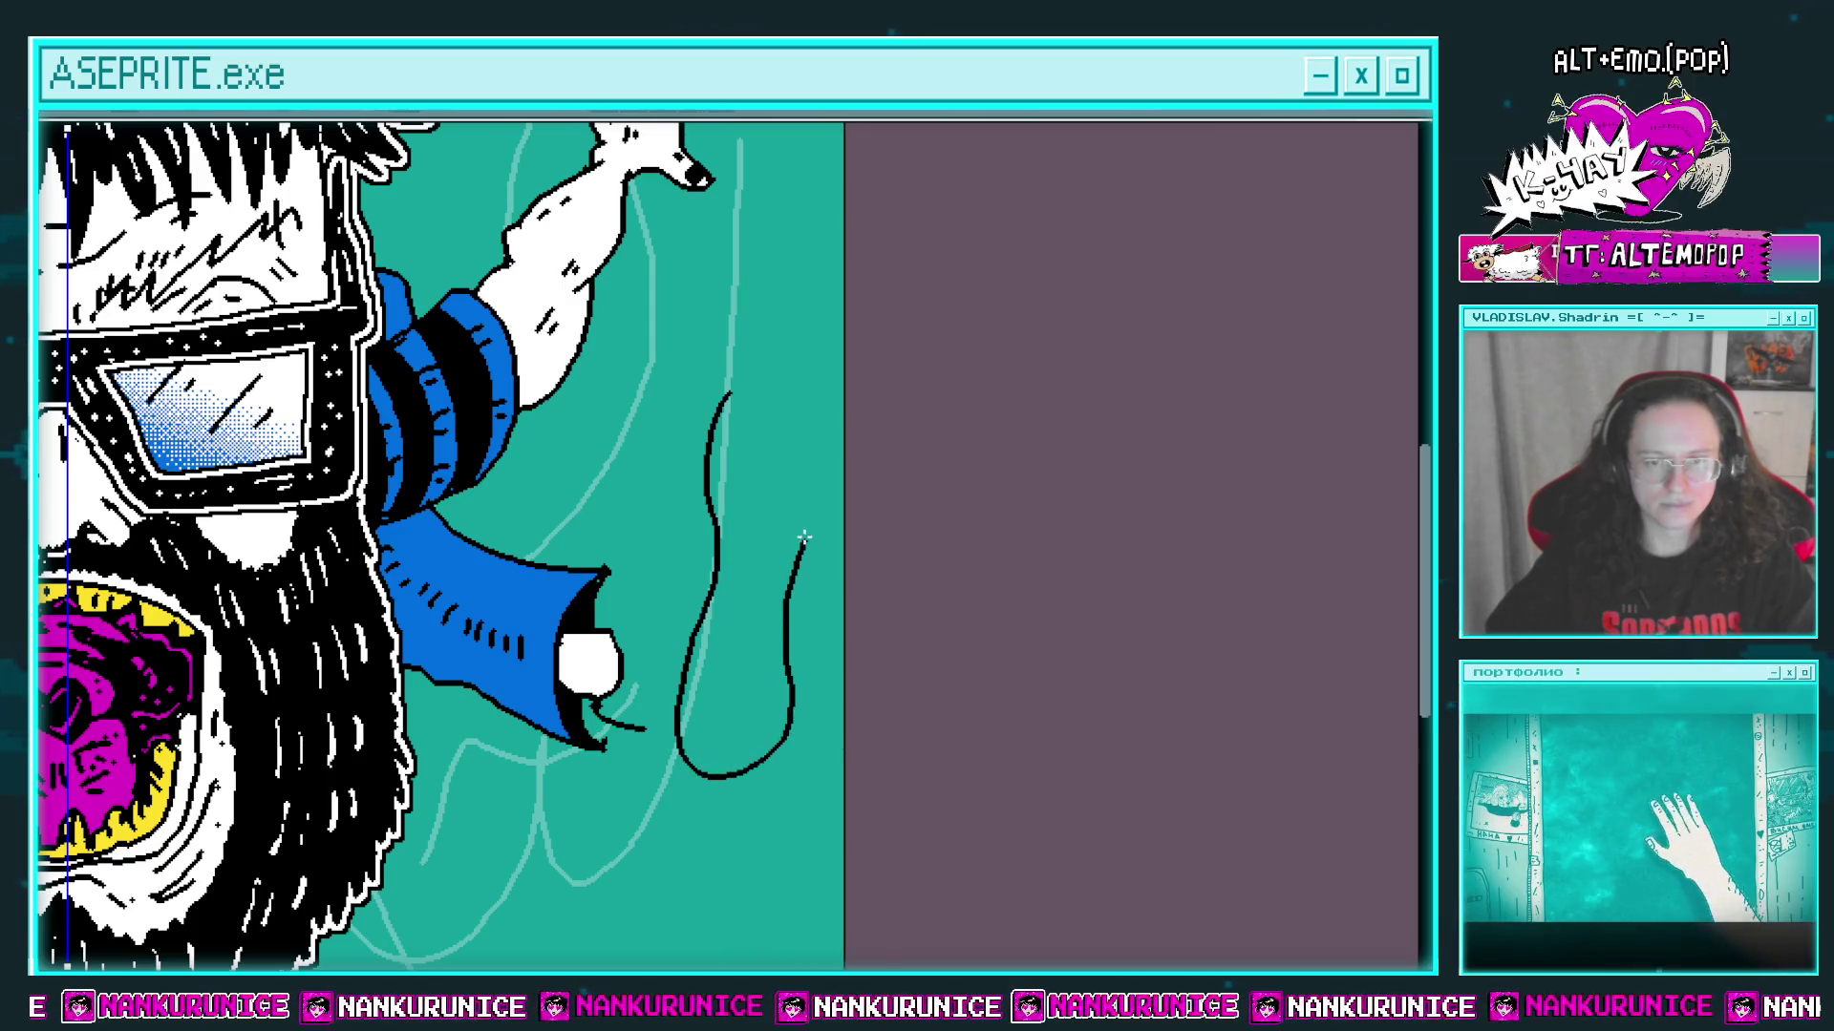
click(734, 411)
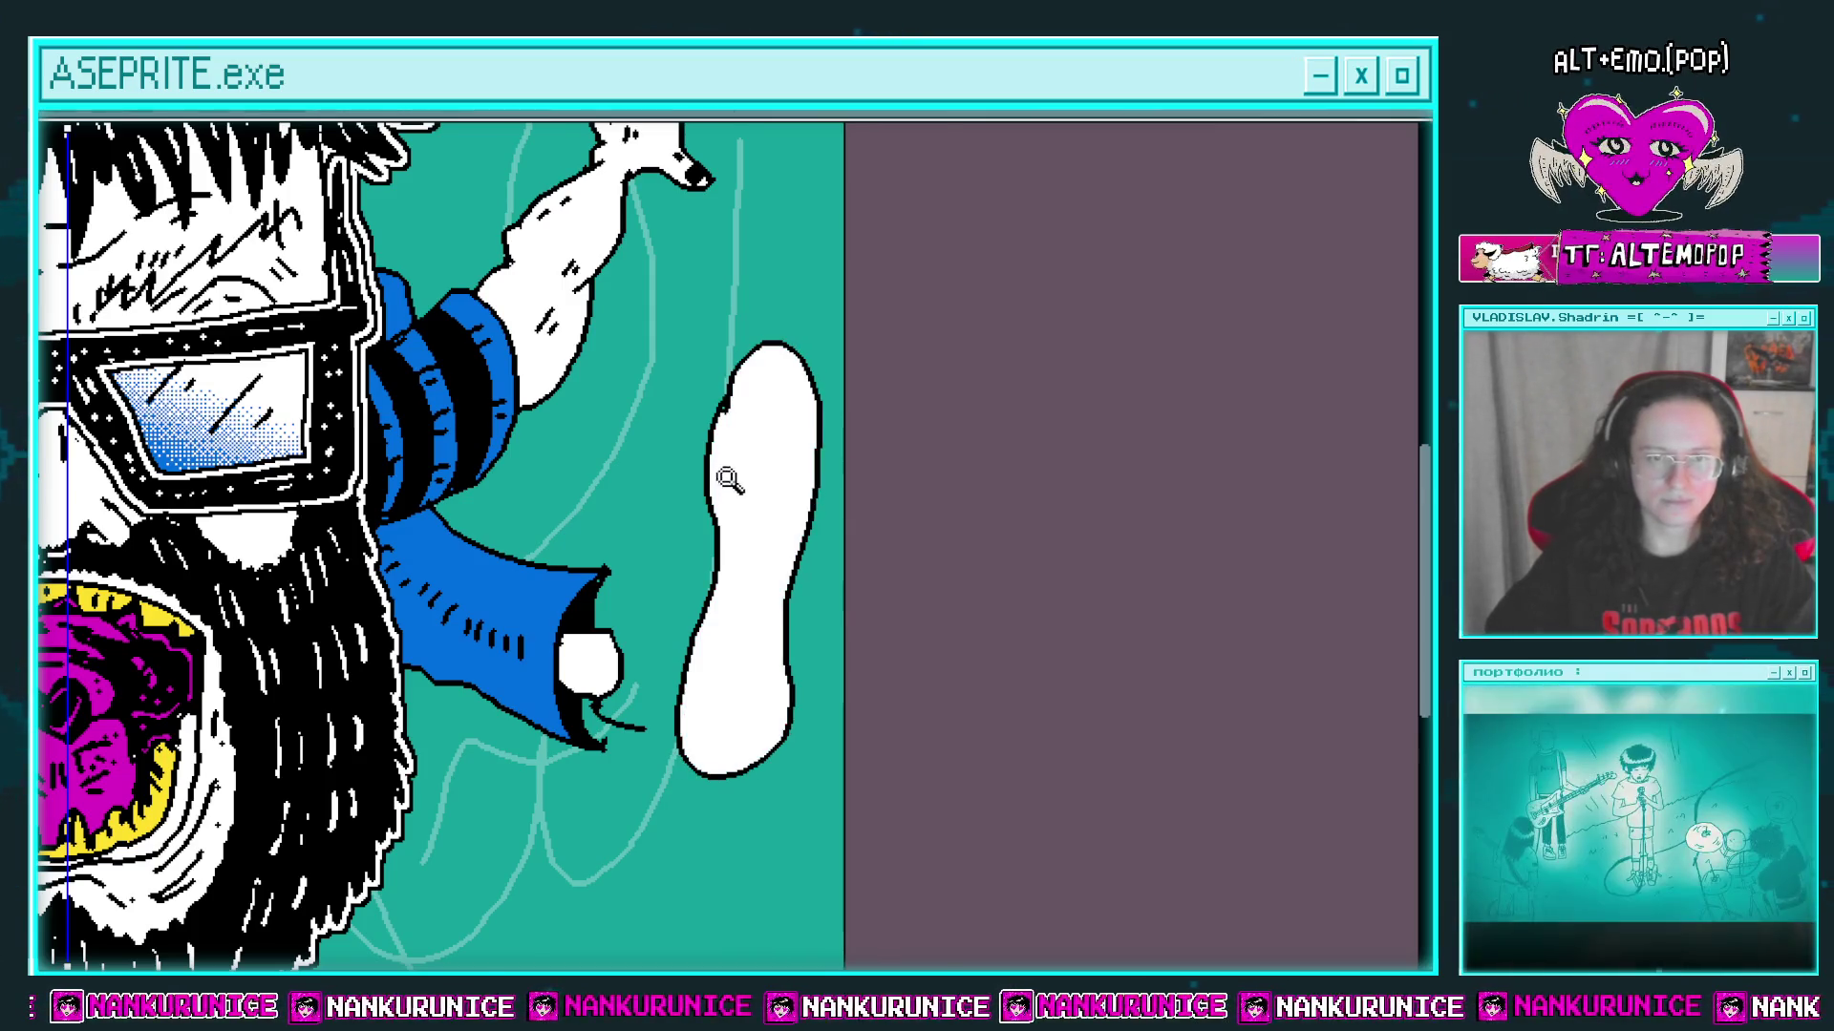
scroll(731, 478, up, 1)
scroll(778, 356, up, 1)
Step: Ink two looping inner contours and a small middle oval inside the white sole
drag(791, 230, 717, 342)
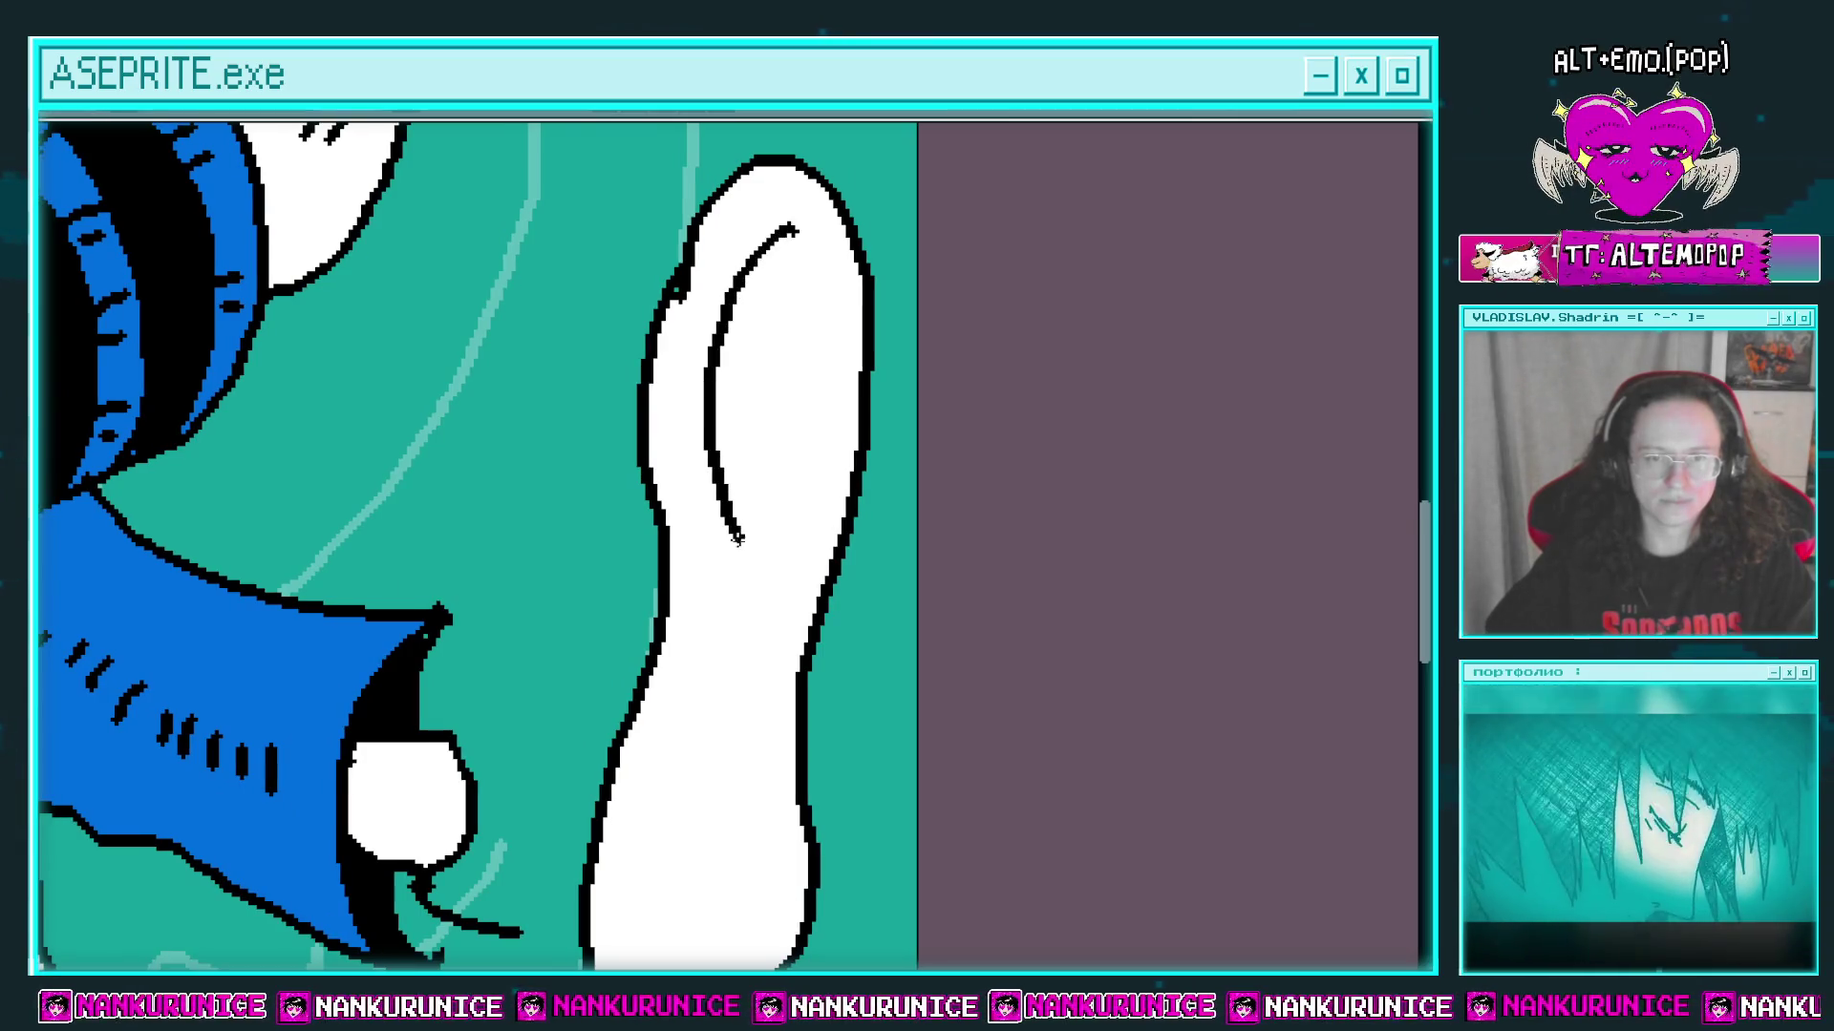
key(ctrl+z)
drag(771, 239, 700, 447)
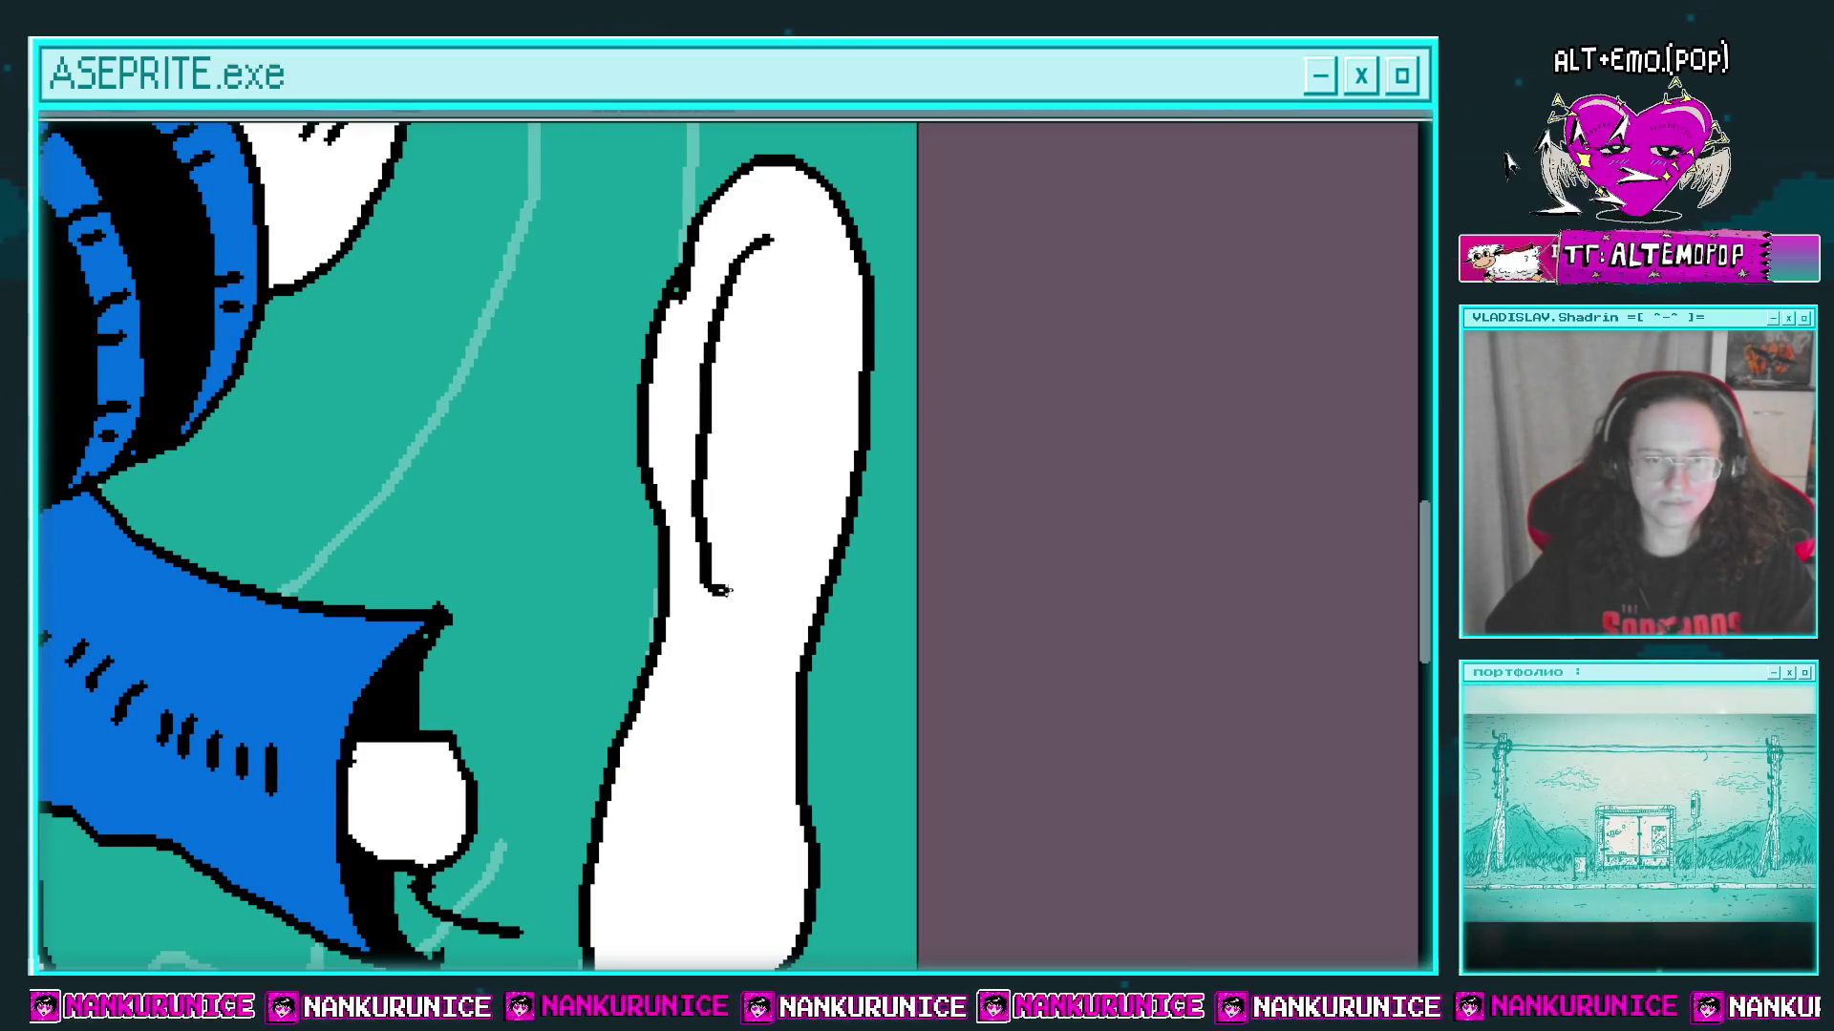
mouse_move(808, 496)
mouse_down()
mouse_move(795, 246)
mouse_move(776, 580)
mouse_up()
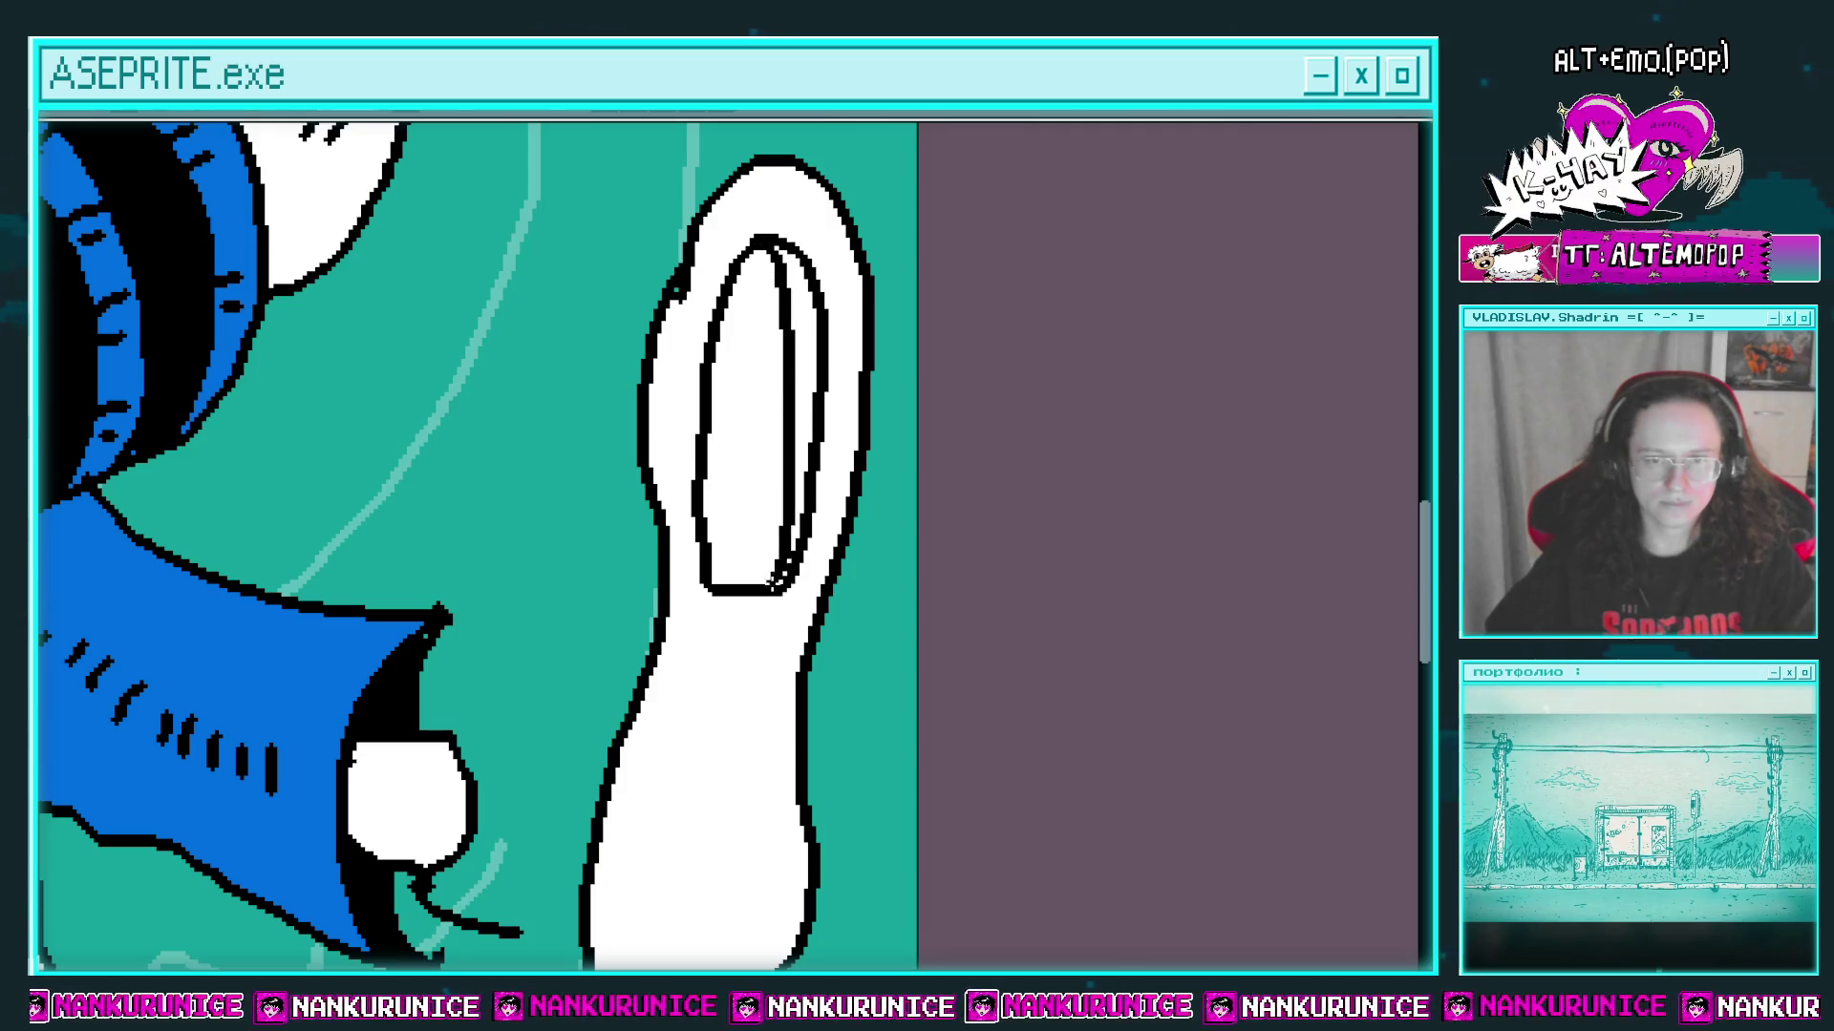
drag(797, 394, 802, 191)
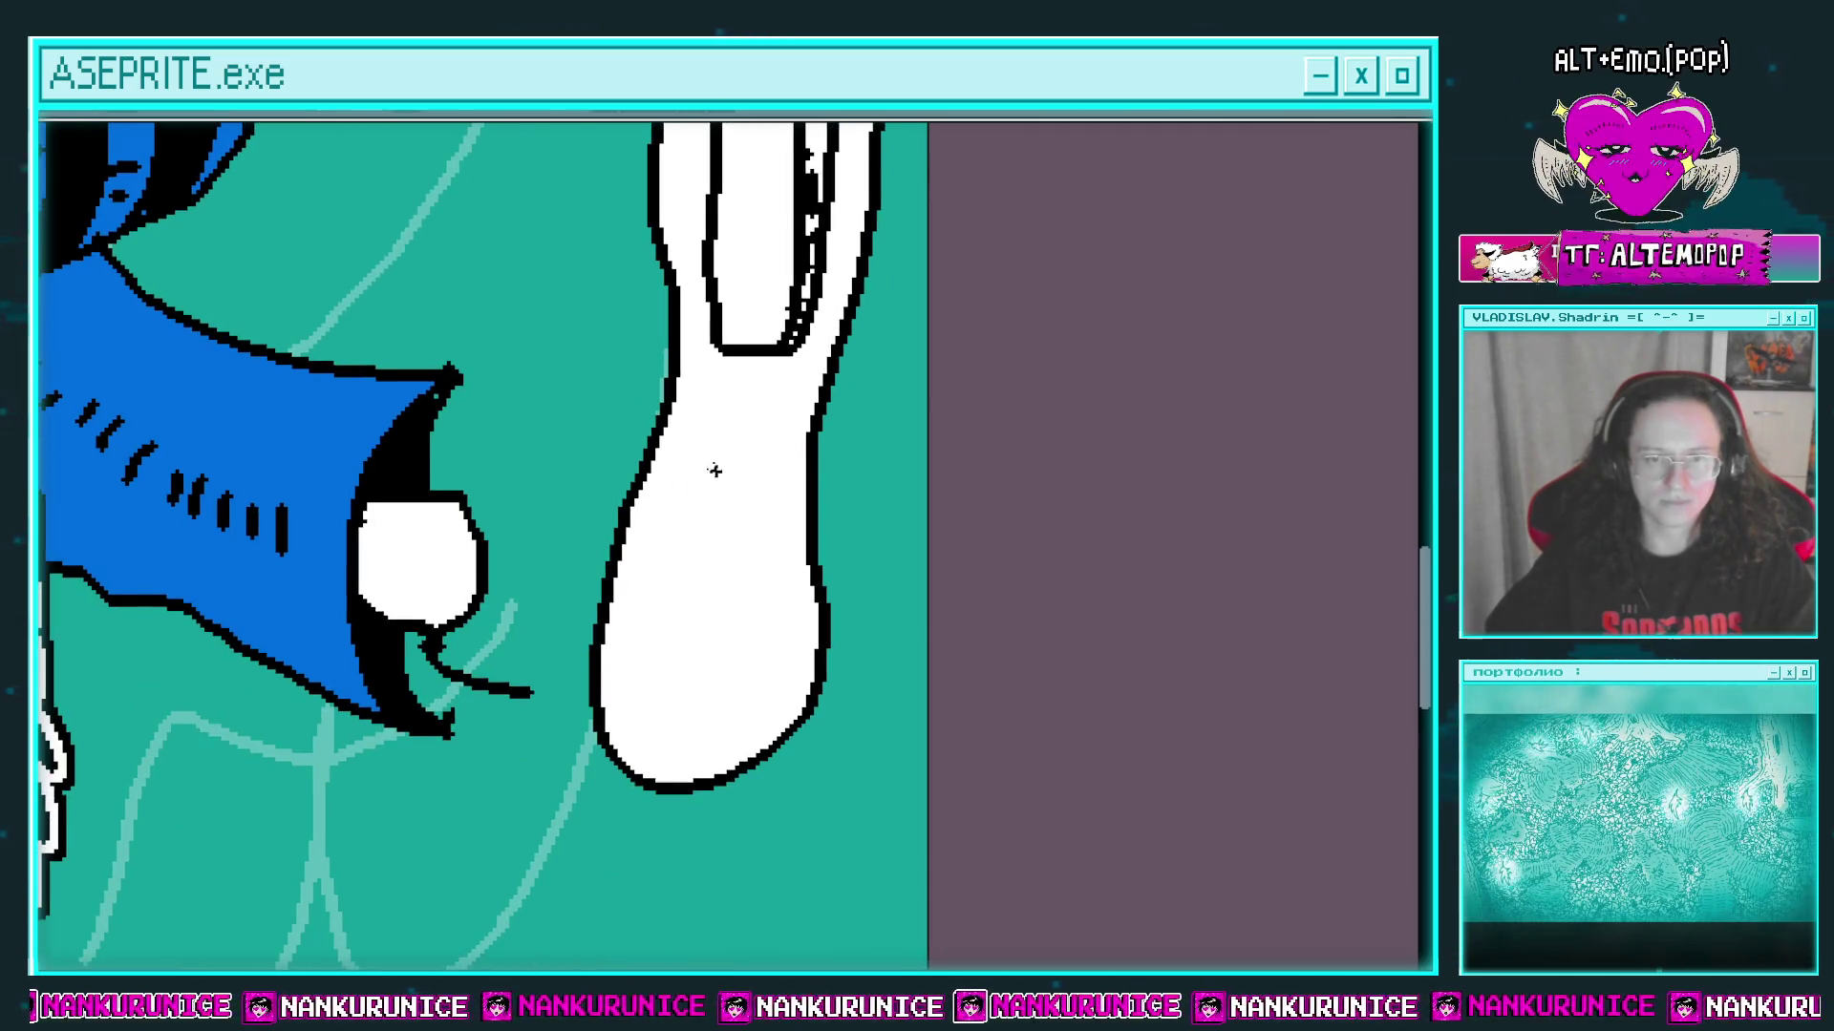
drag(713, 468, 654, 709)
mouse_move(767, 658)
mouse_down()
mouse_move(711, 468)
mouse_move(764, 636)
mouse_move(690, 707)
mouse_move(761, 661)
mouse_up()
mouse_move(736, 485)
mouse_down()
mouse_move(757, 573)
mouse_move(710, 477)
mouse_up()
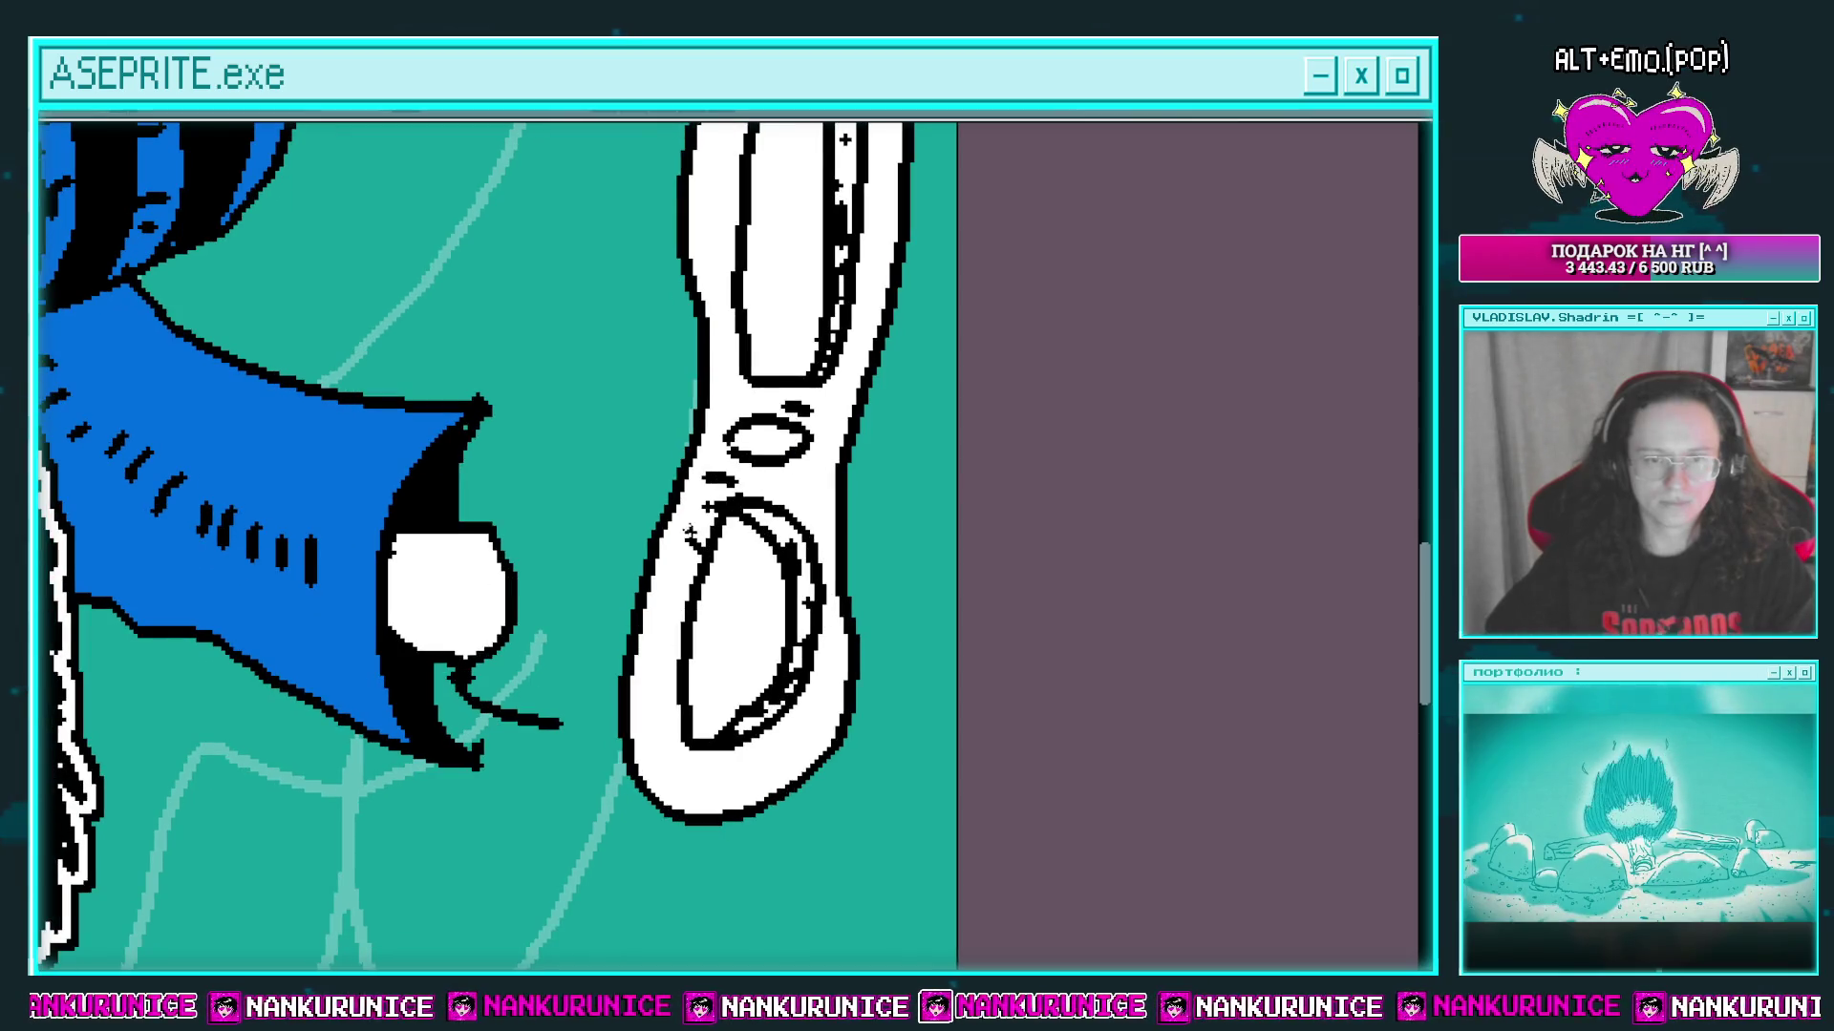
scroll(690, 530, down, 2)
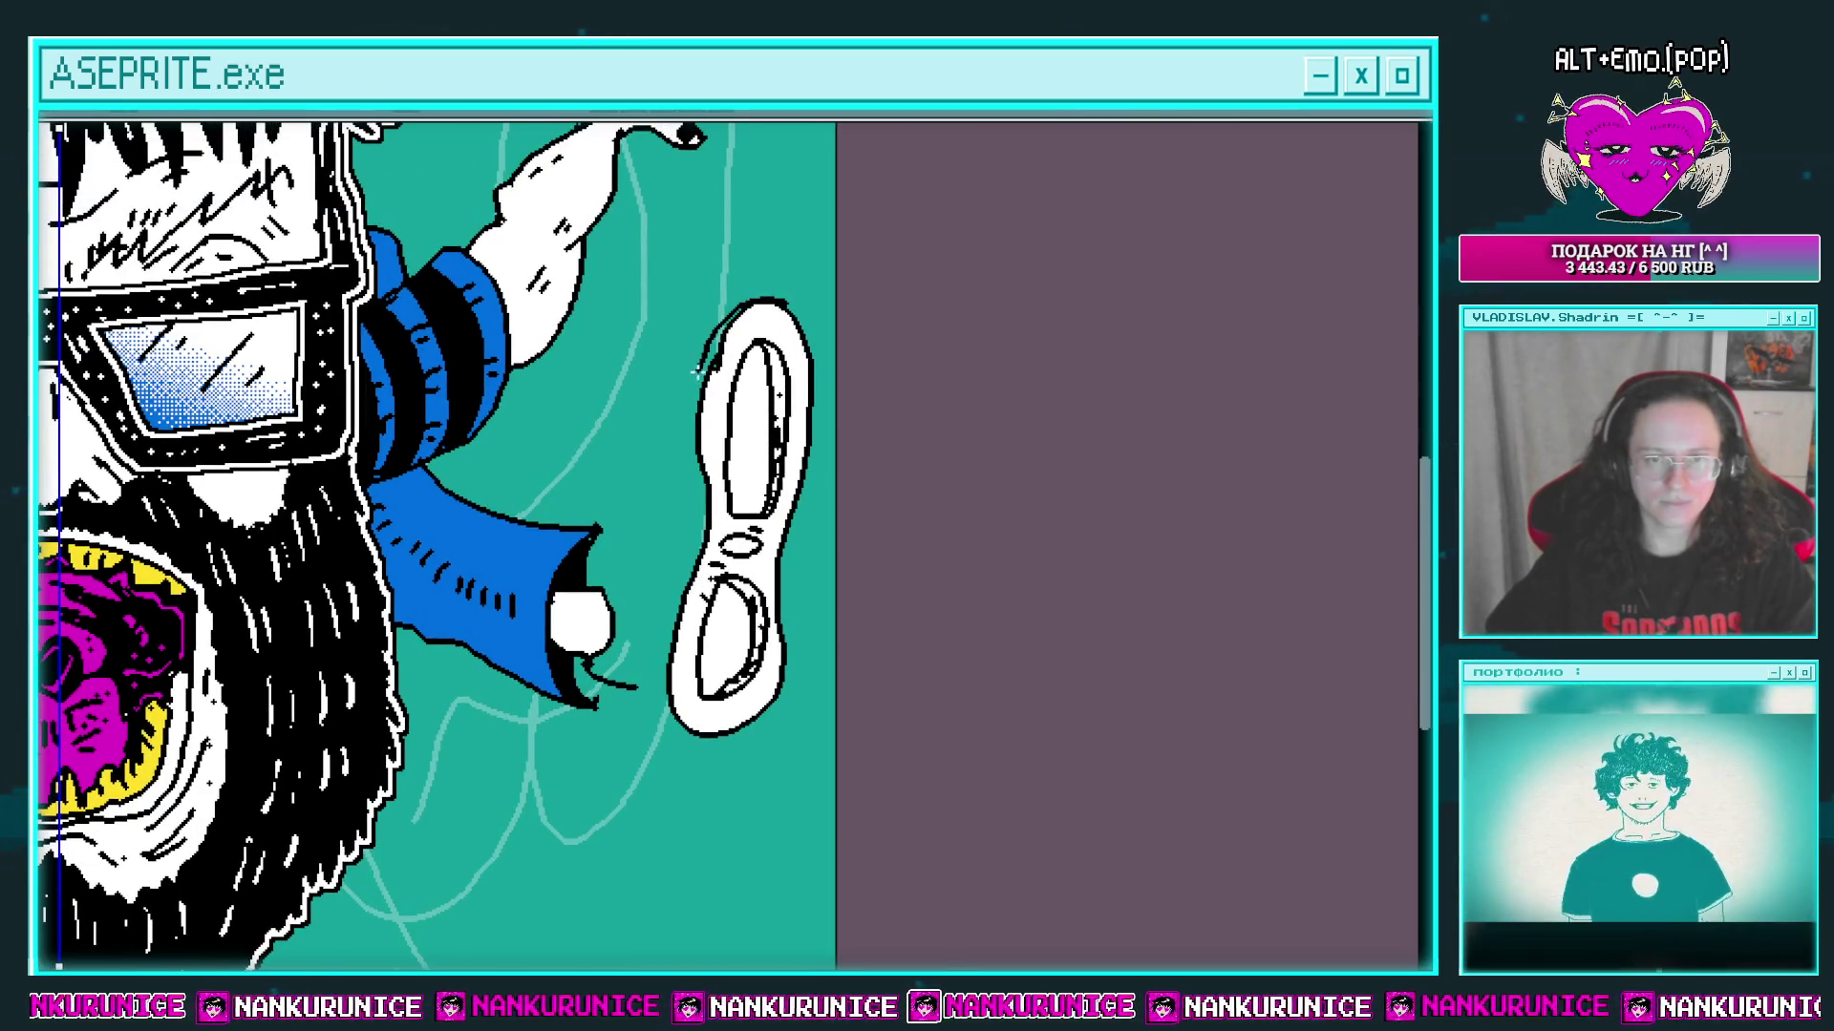
Step: Draw a black outline stroke along the shoe's left side
scroll(675, 382, up, 2)
mouse_move(655, 384)
mouse_down()
mouse_move(778, 258)
mouse_move(721, 533)
mouse_up()
mouse_move(721, 533)
mouse_down()
mouse_move(731, 366)
mouse_move(706, 360)
mouse_move(668, 568)
mouse_move(673, 802)
mouse_up()
Step: Draw a black curve from the shoe's strap line down toward the sleeve cuff
drag(674, 616, 665, 716)
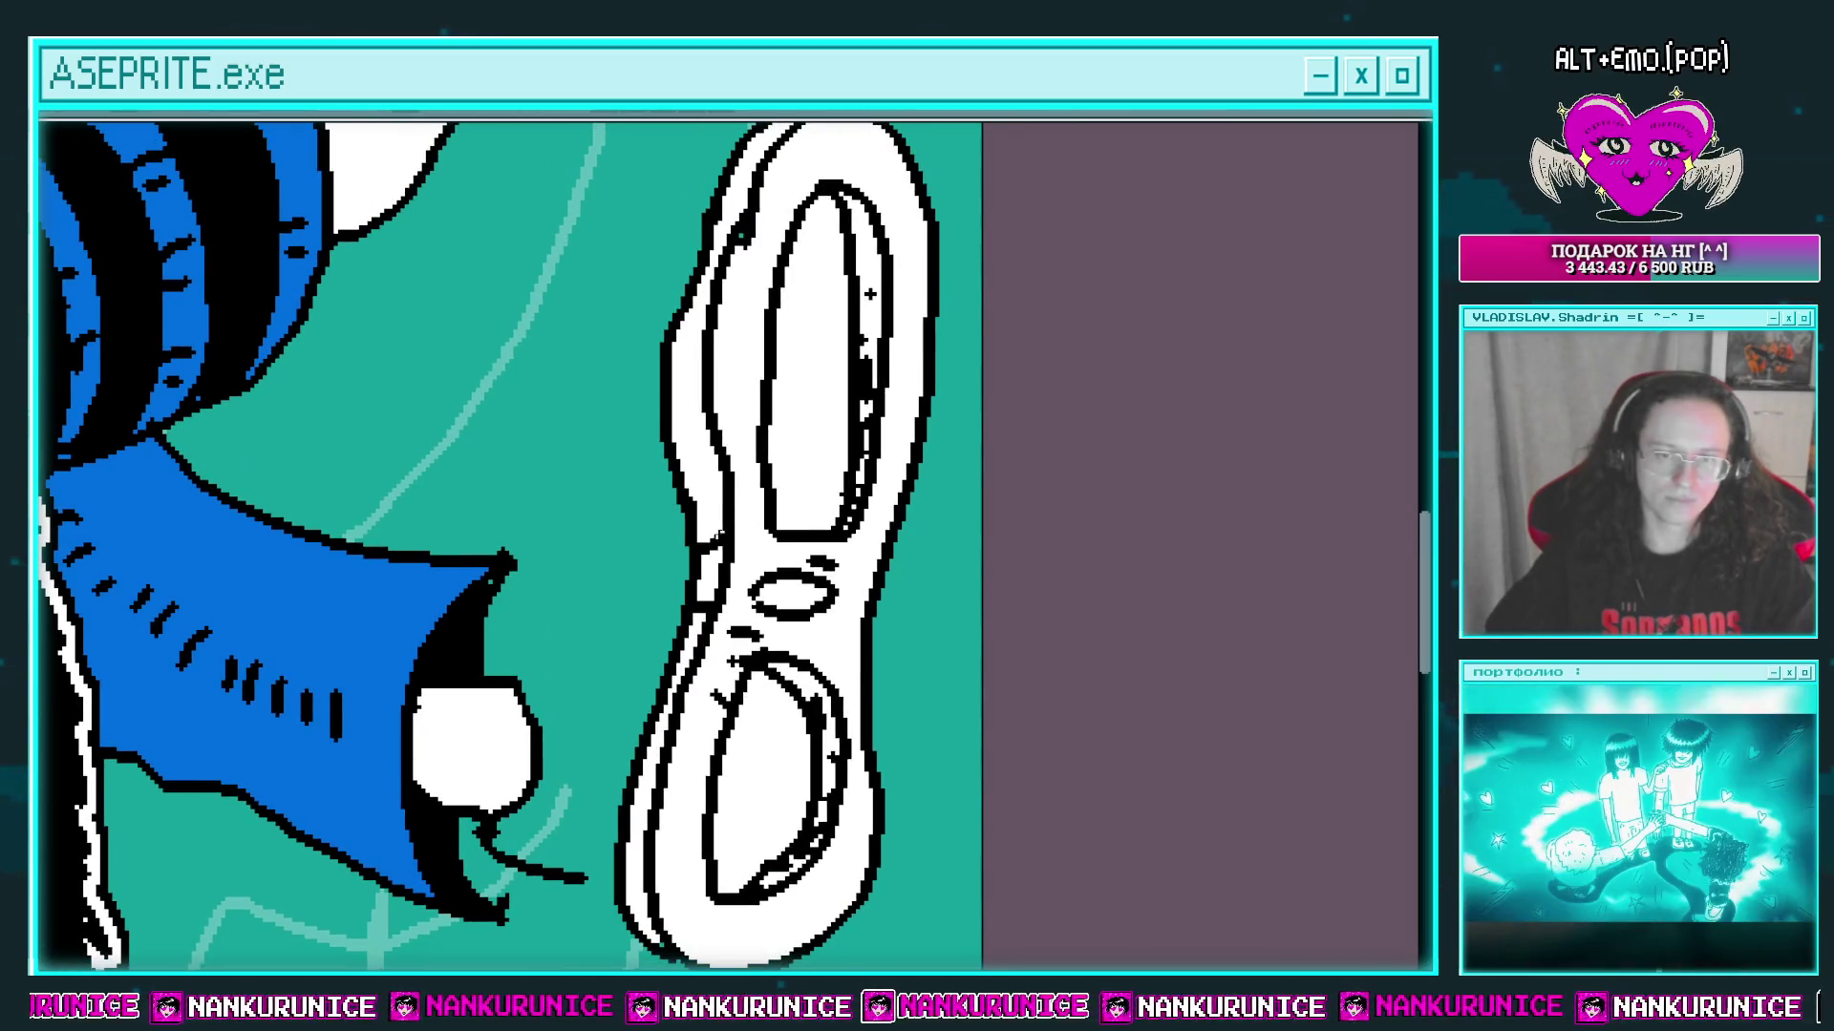
scroll(677, 428, up, 3)
scroll(755, 302, up, 1)
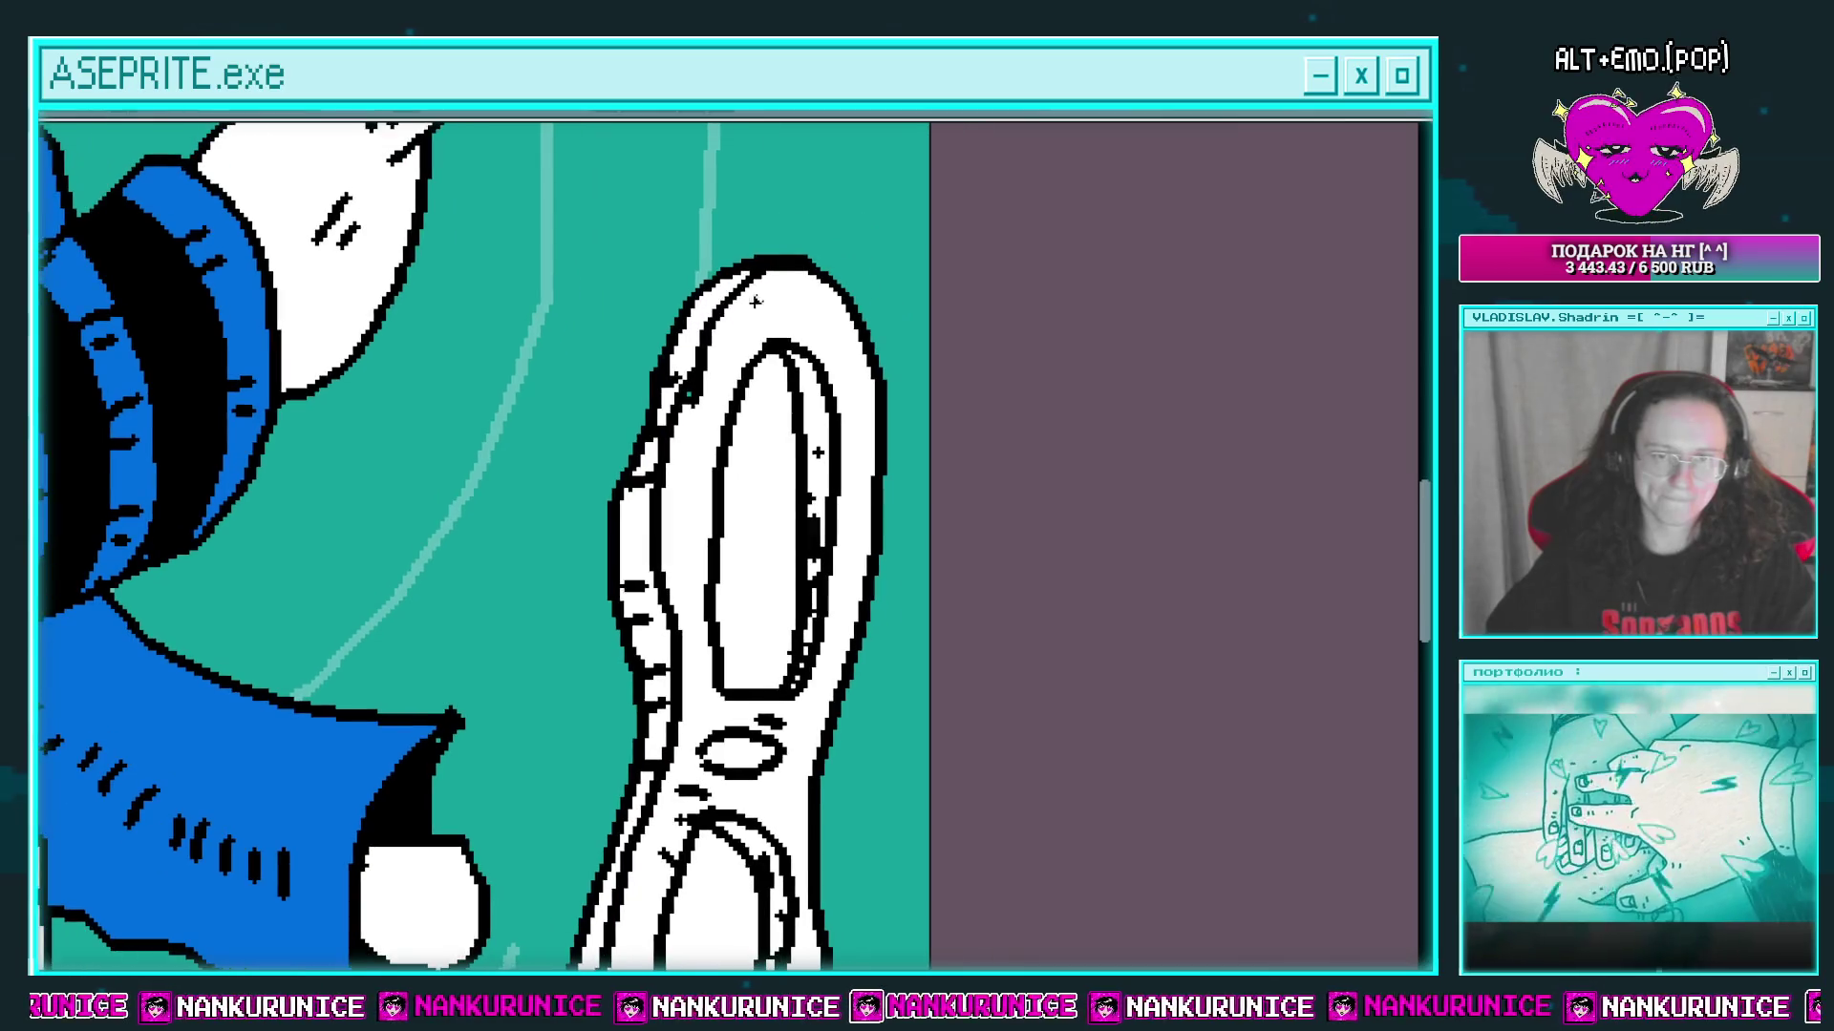
drag(738, 468, 718, 382)
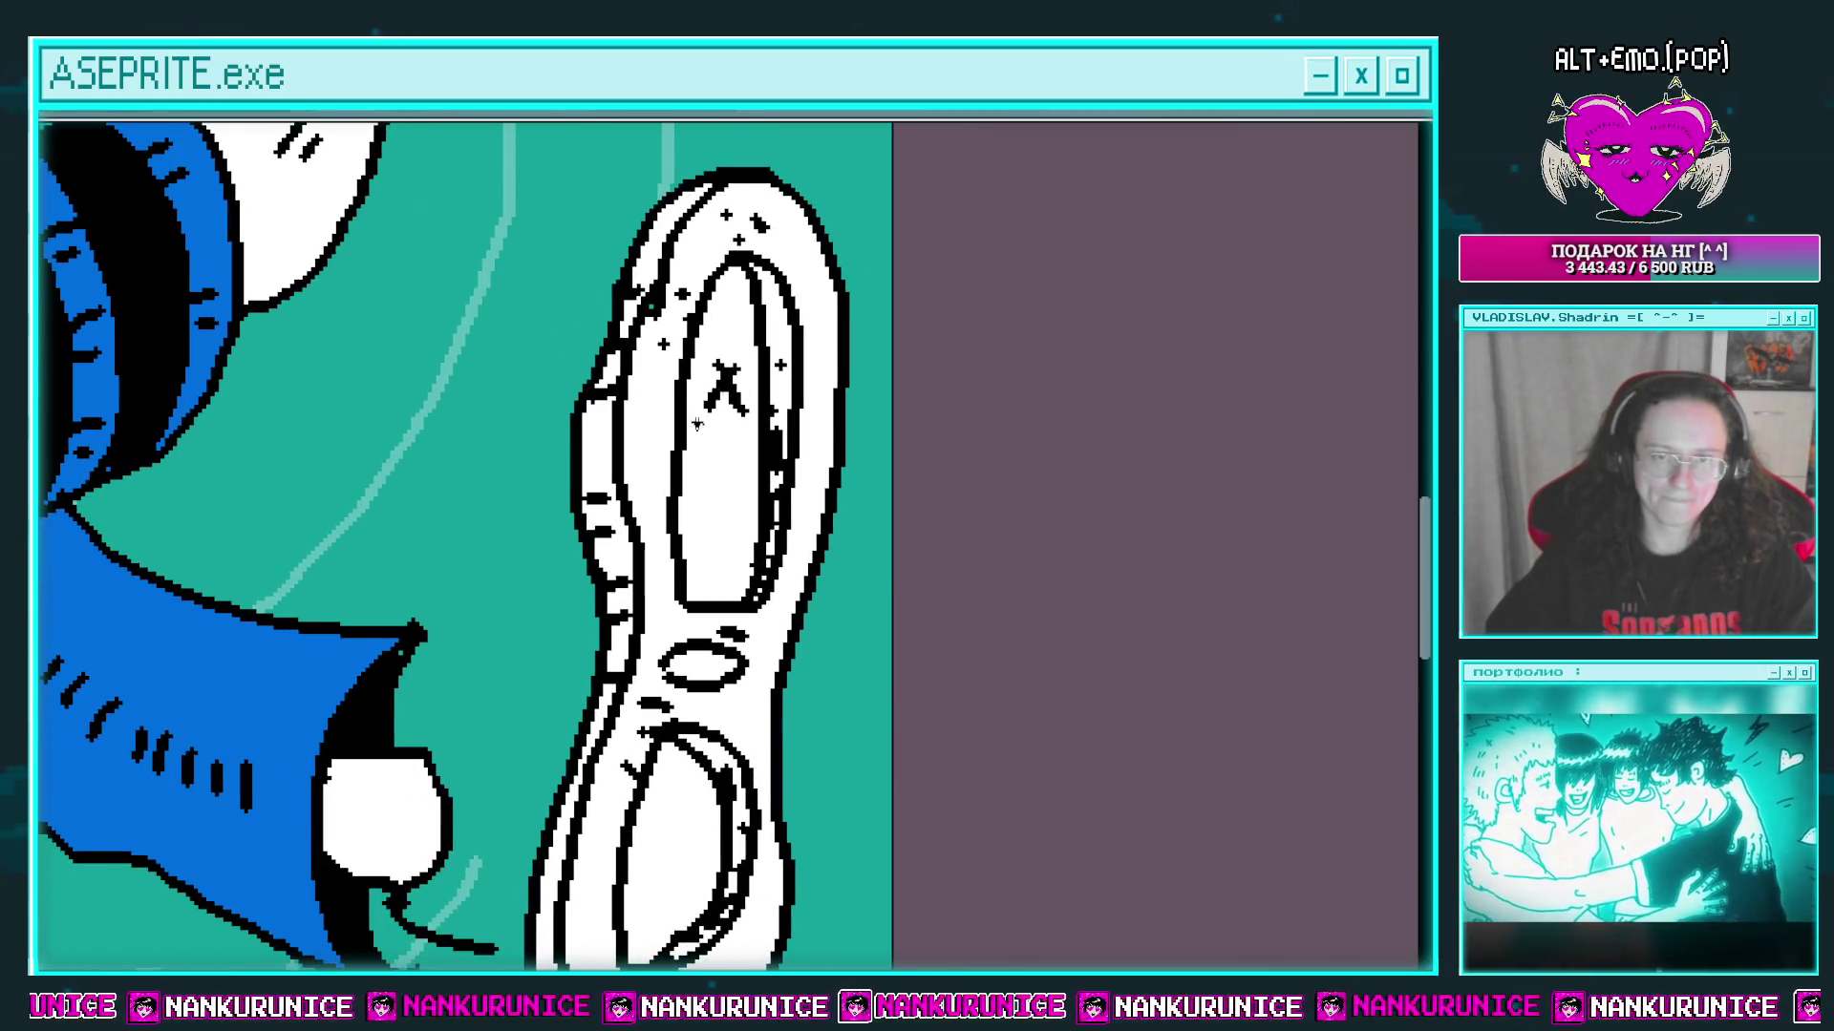
scroll(697, 424, down, 2)
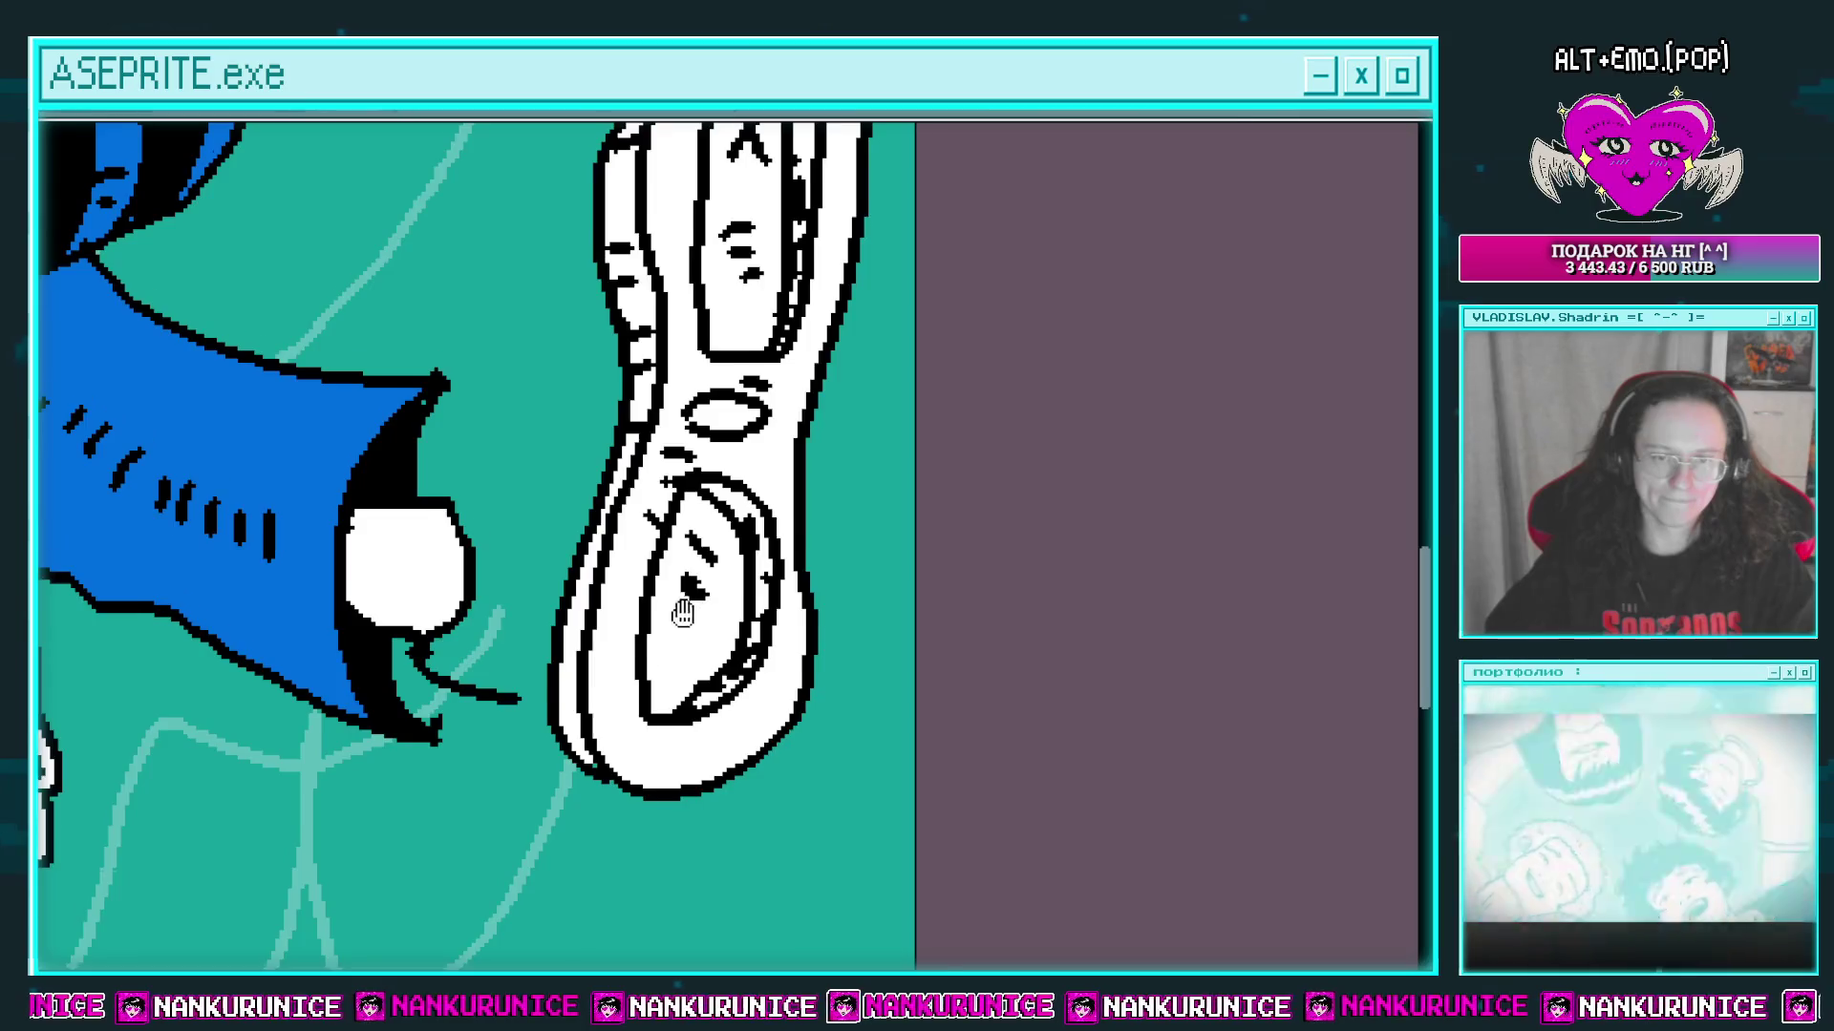
scroll(683, 614, down, 1)
scroll(643, 456, down, 1)
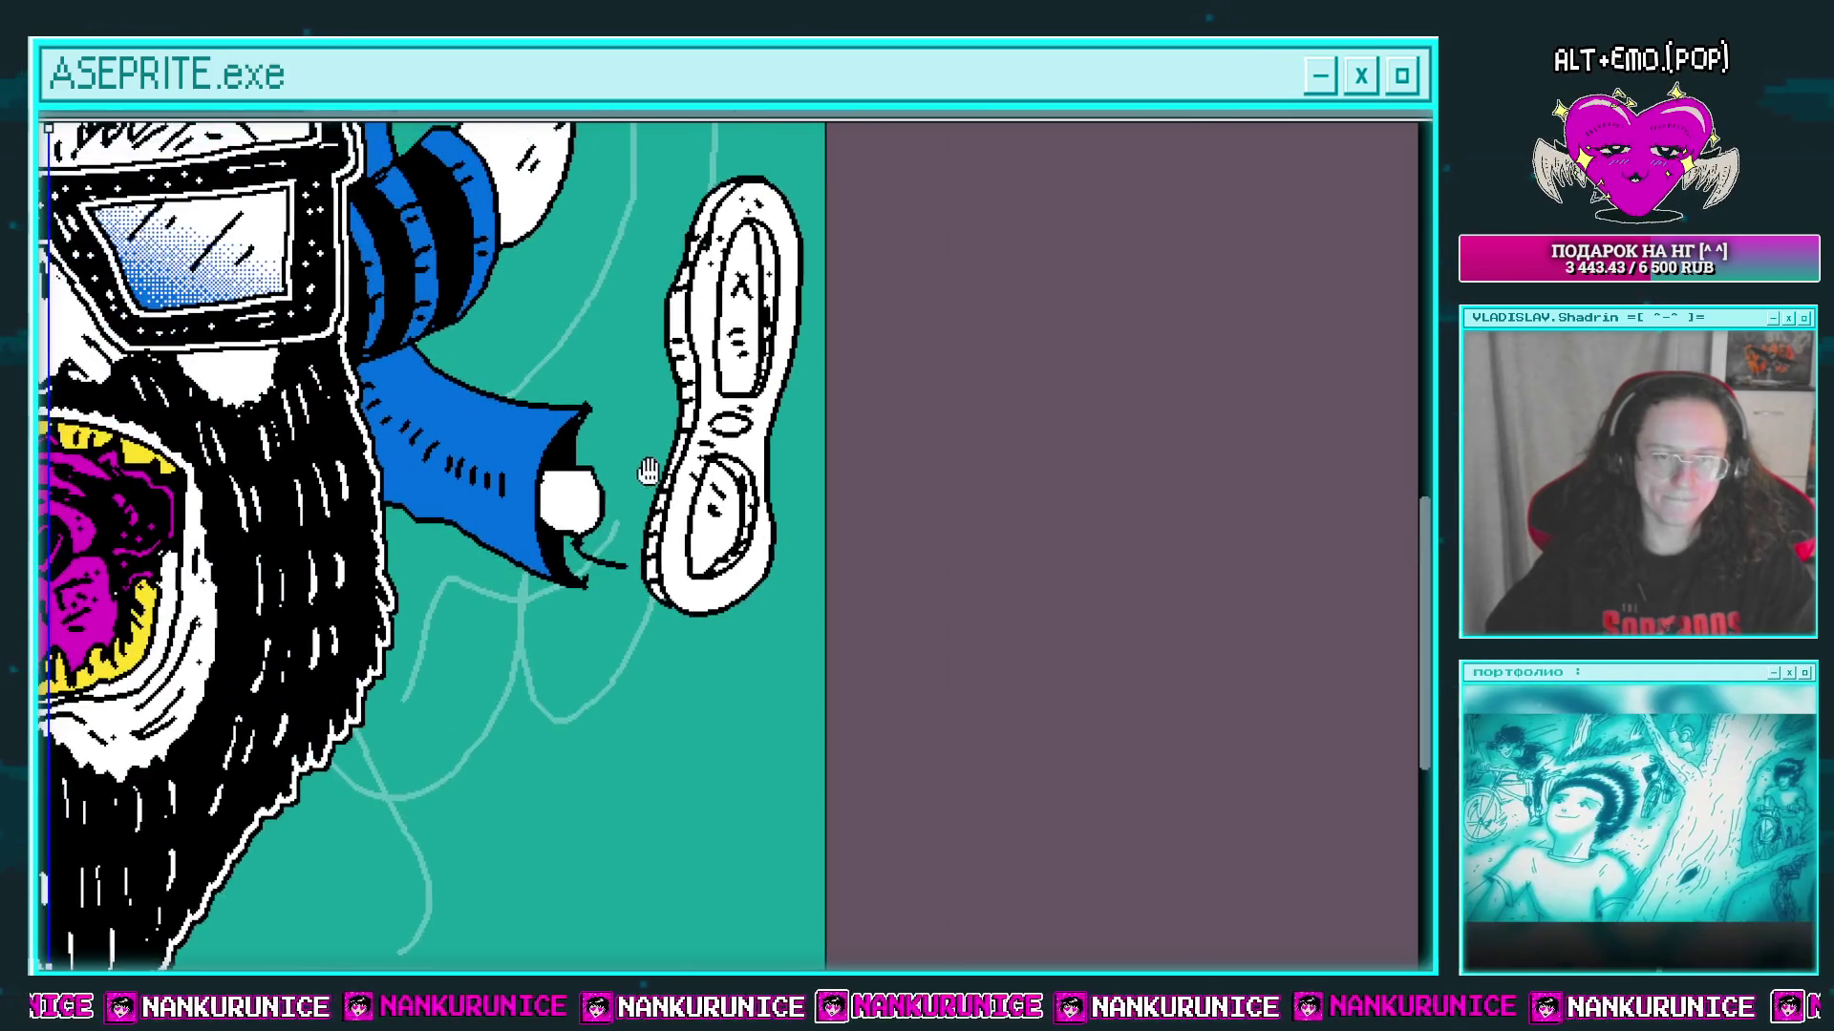
scroll(647, 507, up, 3)
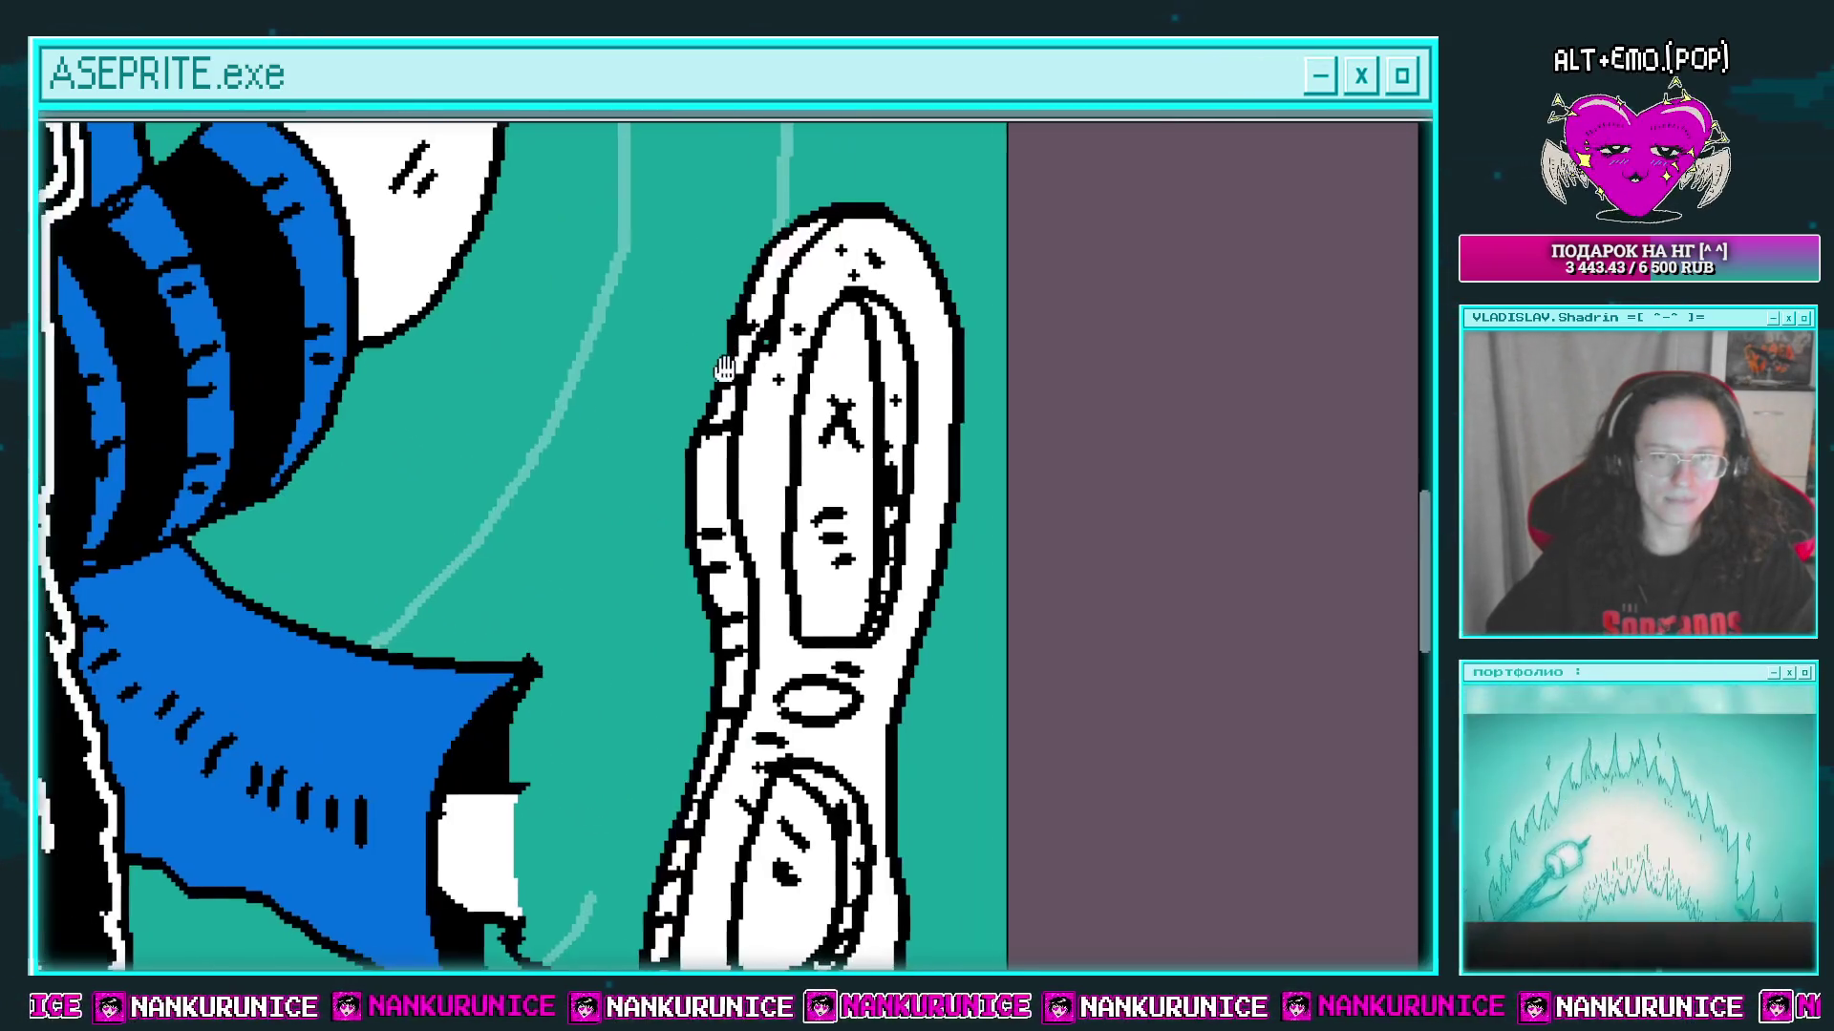
scroll(630, 429, down, 2)
mouse_move(614, 277)
mouse_down()
mouse_move(619, 478)
mouse_move(552, 531)
mouse_move(600, 514)
mouse_move(609, 481)
mouse_move(622, 614)
mouse_up()
scroll(585, 516, down, 1)
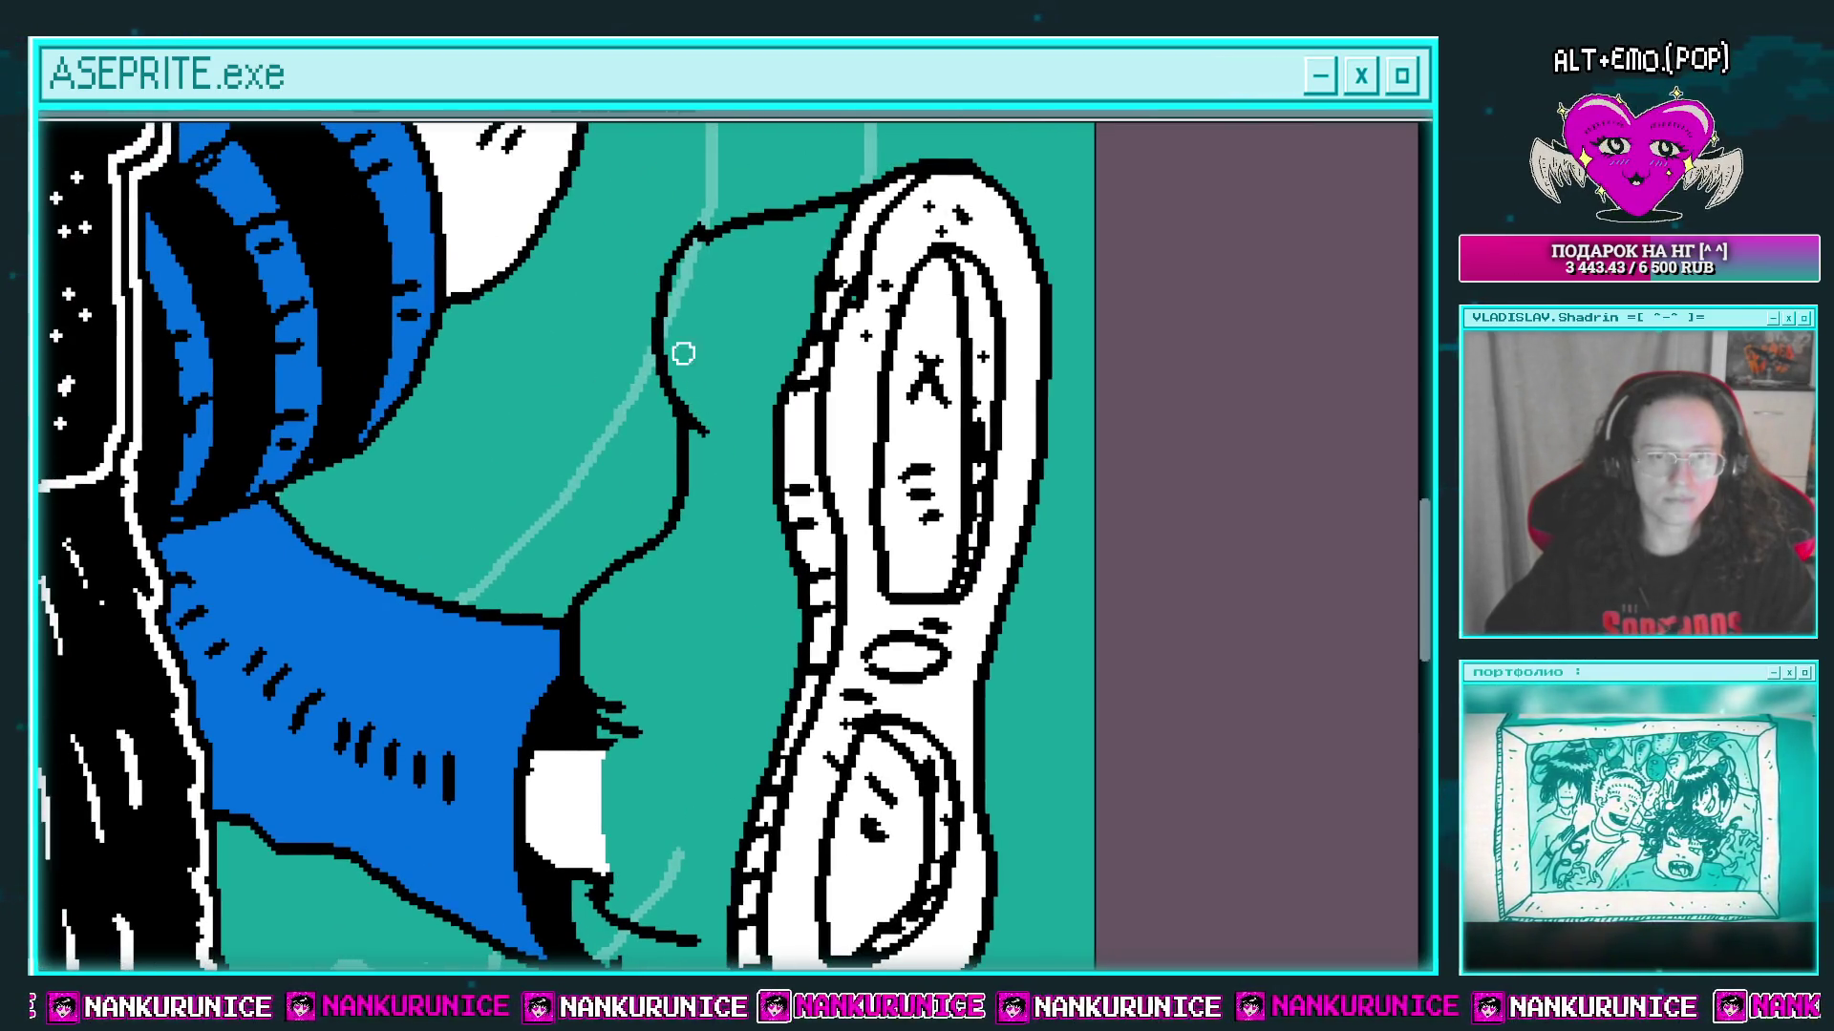
Step: Erase the stray outline curve and short line by the shoe, opening a gap near the cuff
mouse_move(684, 411)
mouse_down()
mouse_move(657, 330)
mouse_move(812, 204)
mouse_up()
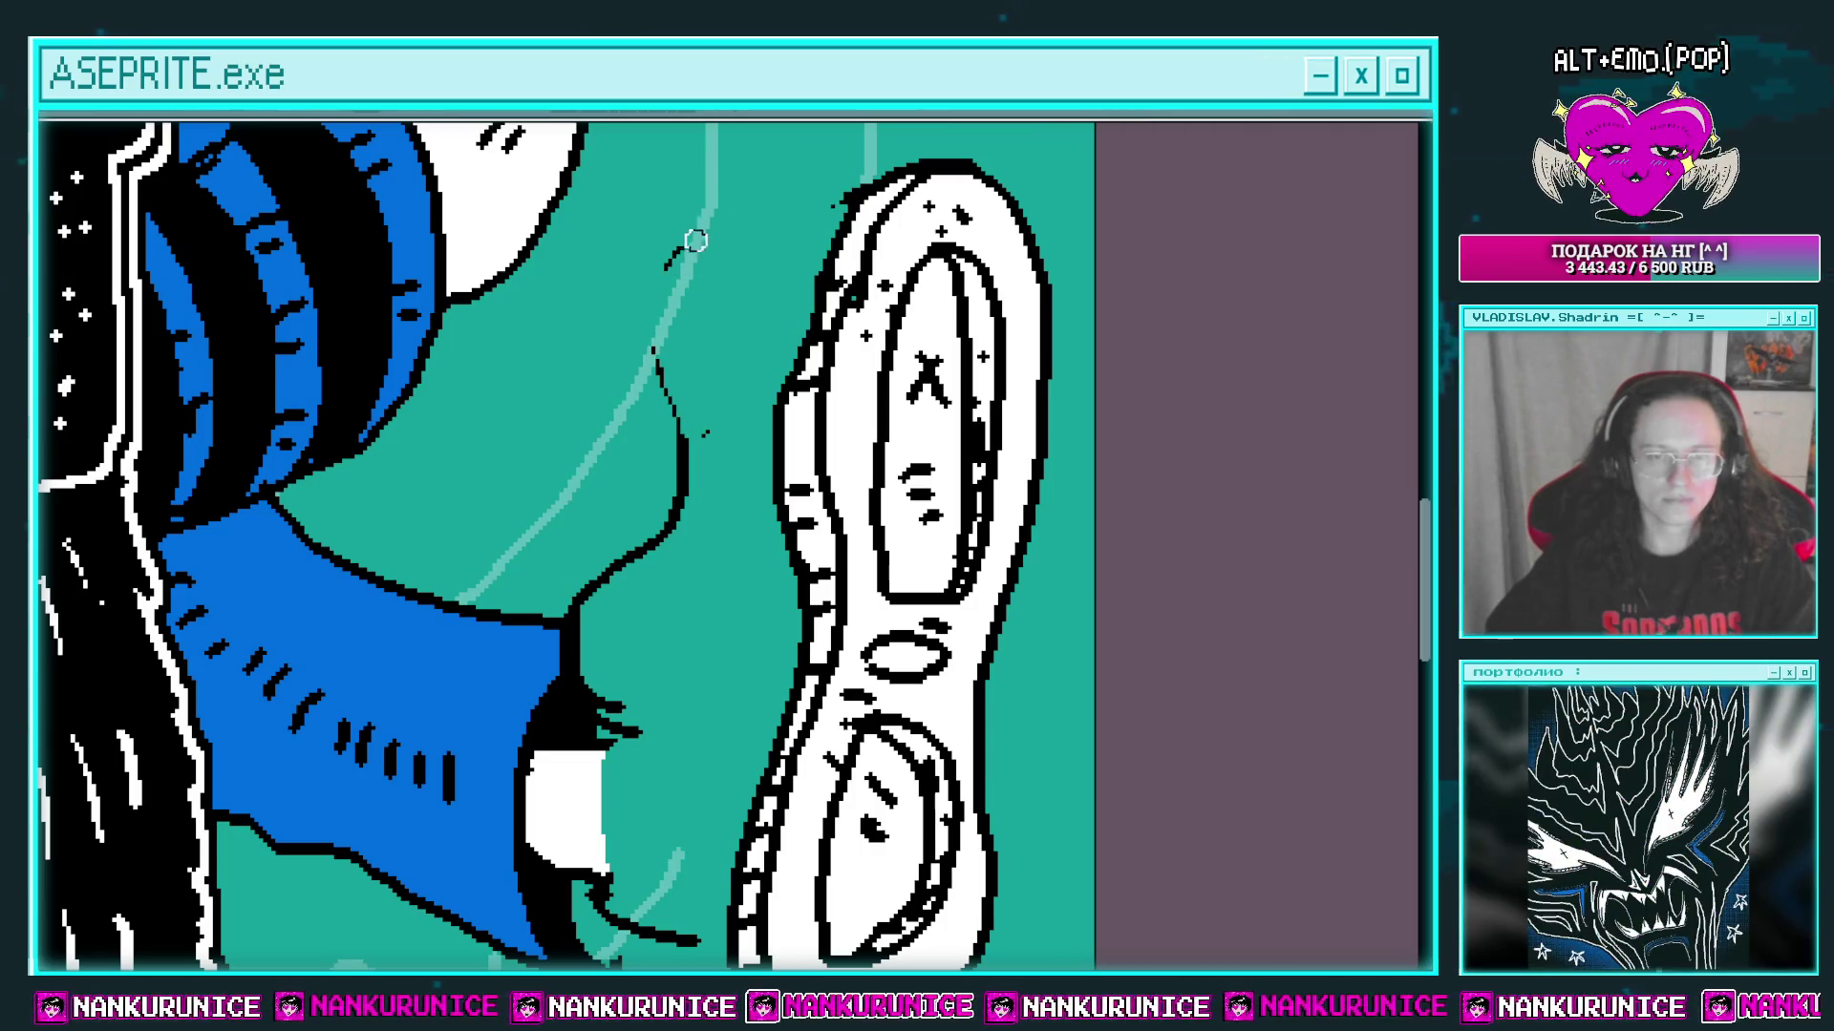
drag(667, 373, 646, 430)
mouse_move(742, 262)
mouse_down()
mouse_move(683, 377)
mouse_move(697, 305)
mouse_move(796, 282)
mouse_up()
mouse_move(663, 664)
mouse_down()
mouse_move(667, 426)
mouse_move(648, 368)
mouse_up()
drag(578, 489, 573, 407)
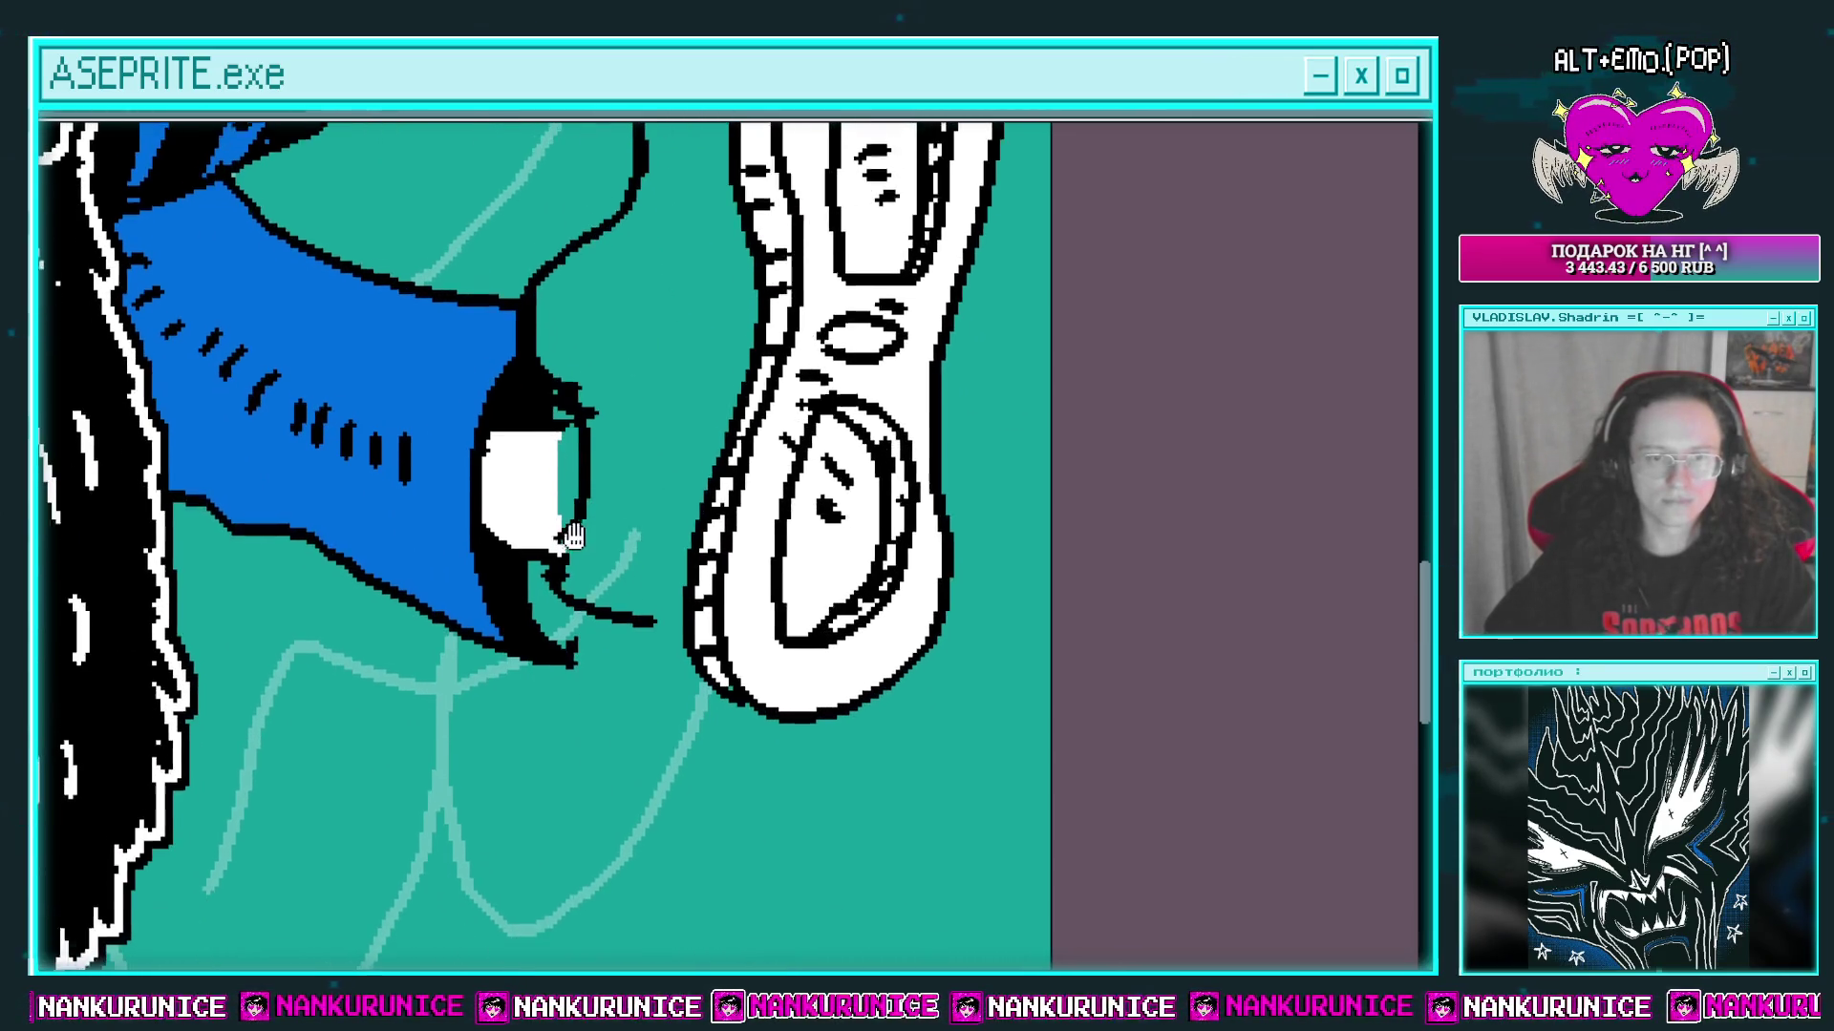
click(622, 618)
Step: Fill the shoe upper between cuff and sole with magenta
drag(680, 617, 687, 554)
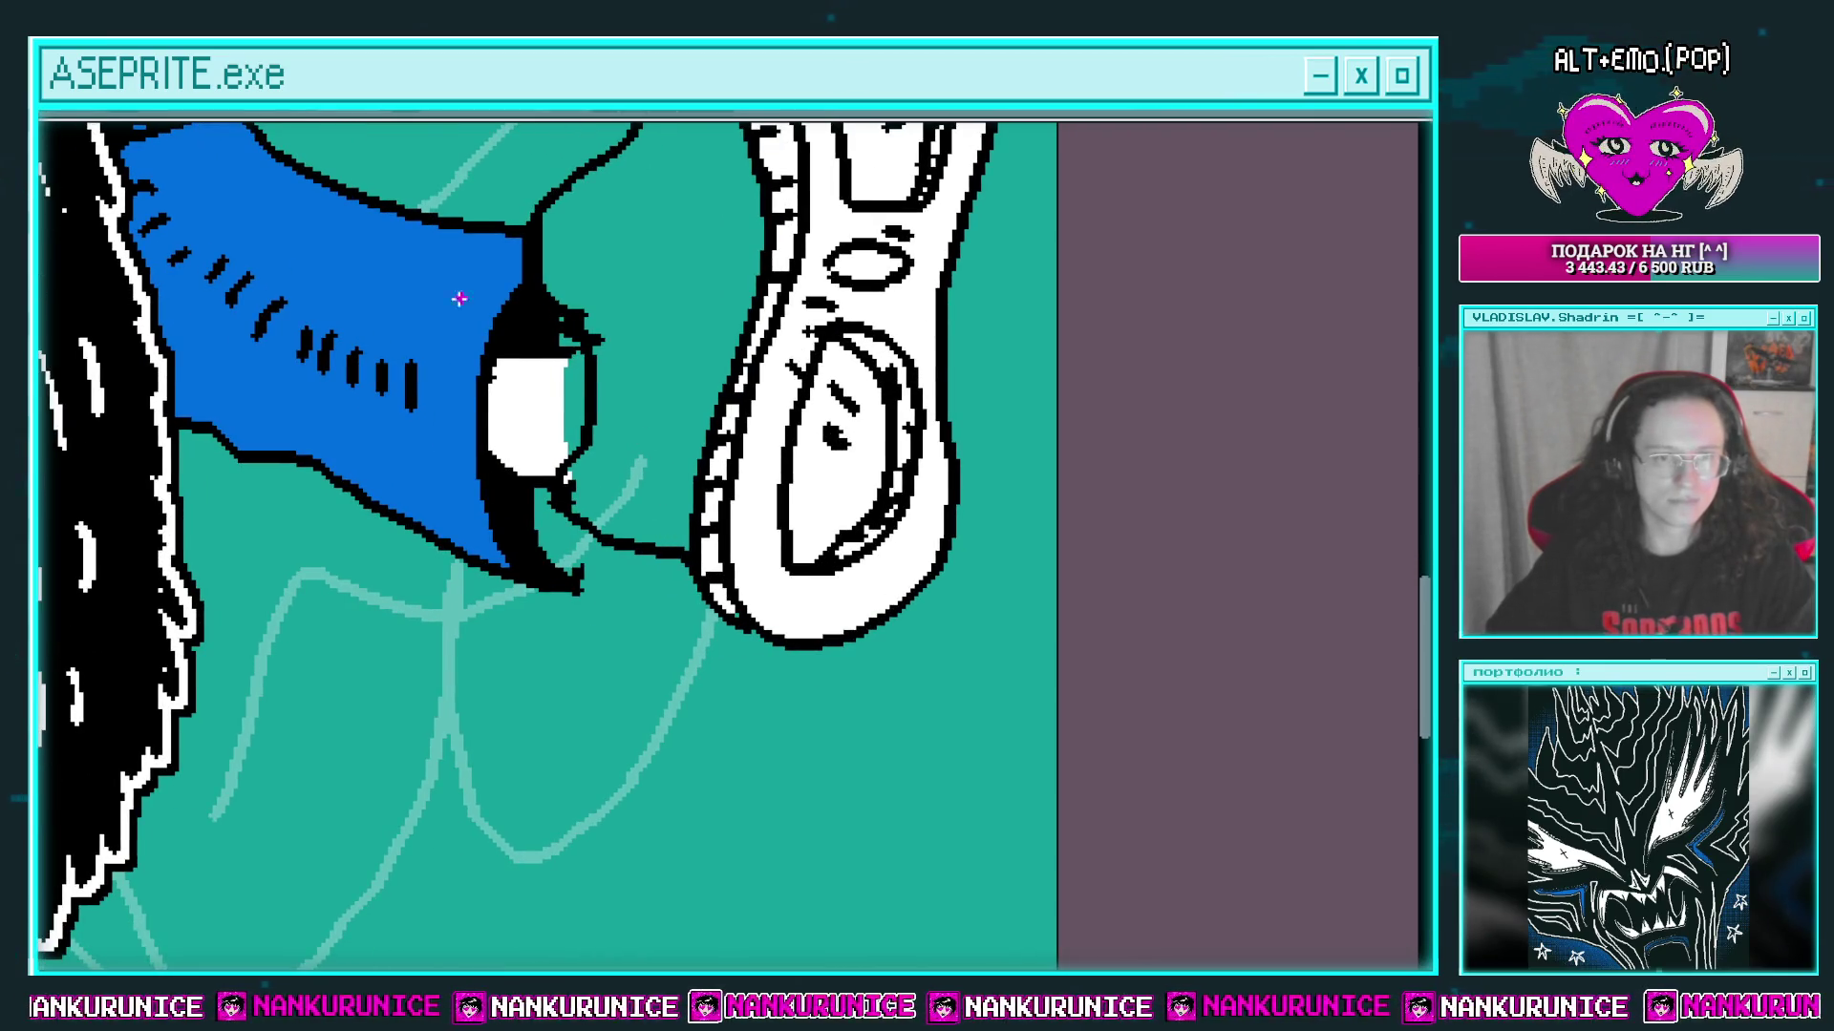
click(659, 311)
drag(659, 311, 726, 469)
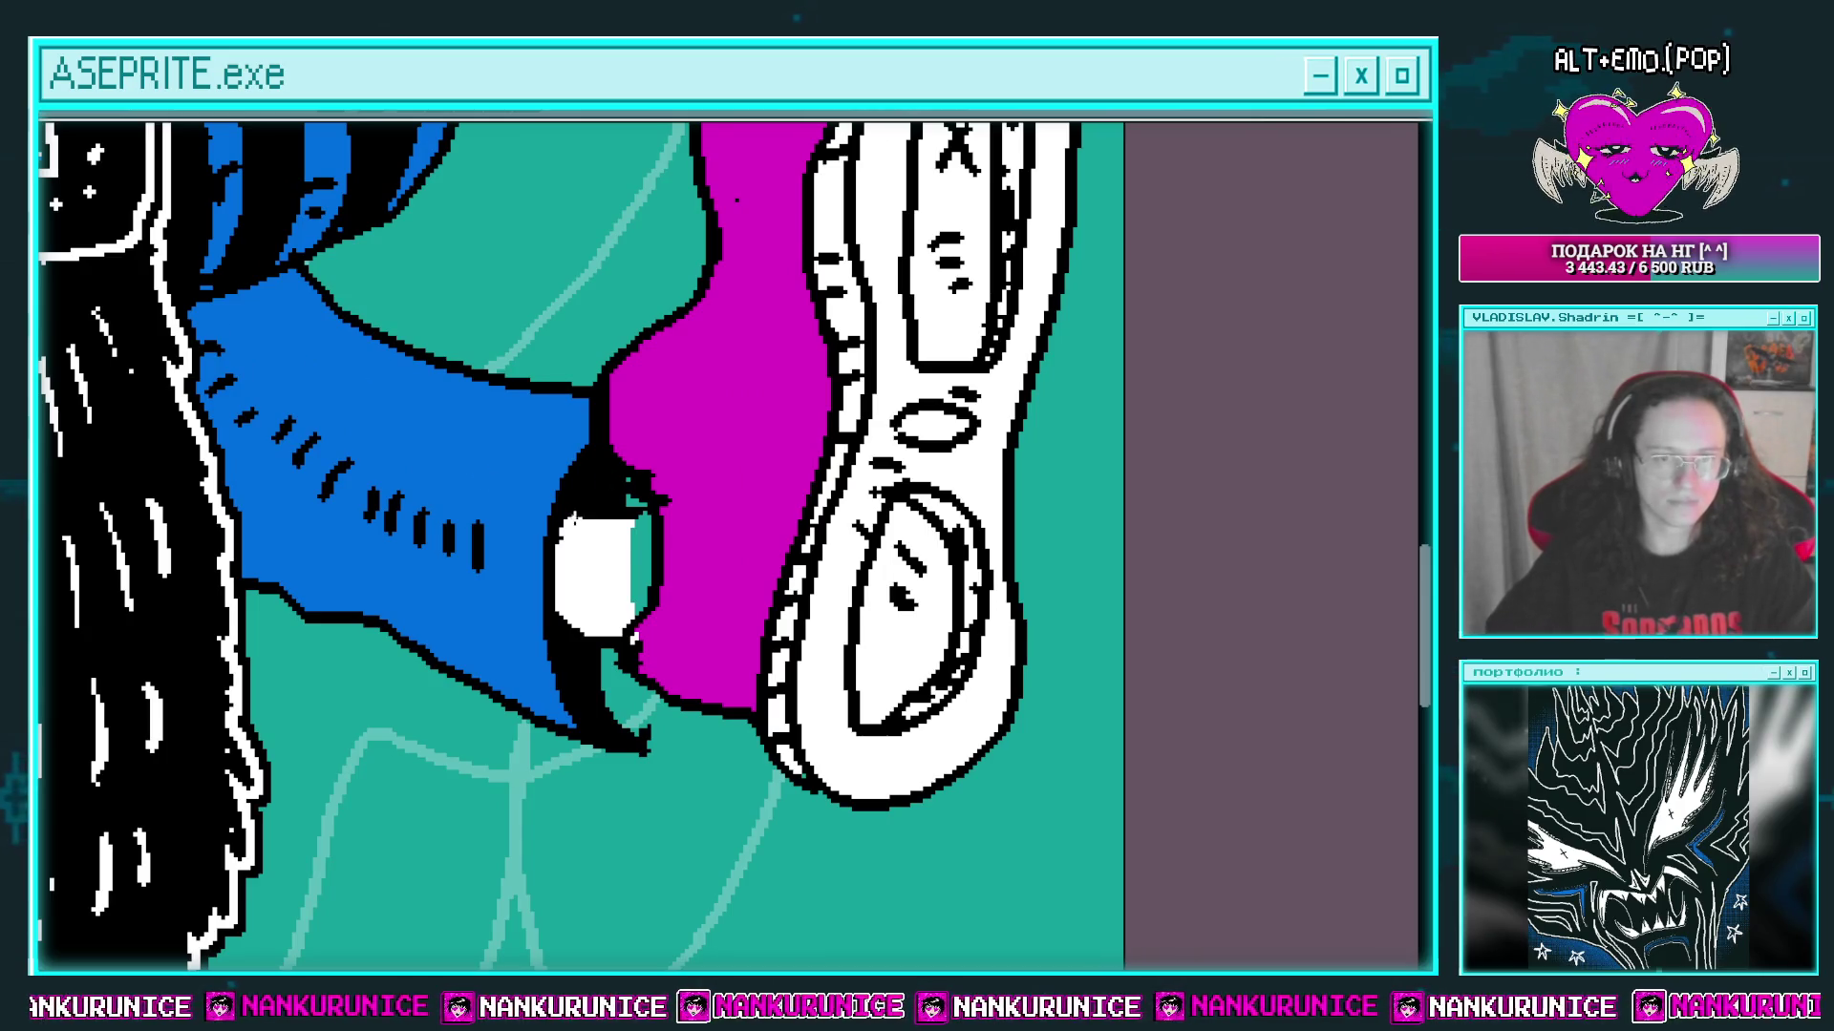
Step: Fill the leftover cuff gap and add two white oval highlights on the magenta upper
click(637, 516)
scroll(705, 447, down, 3)
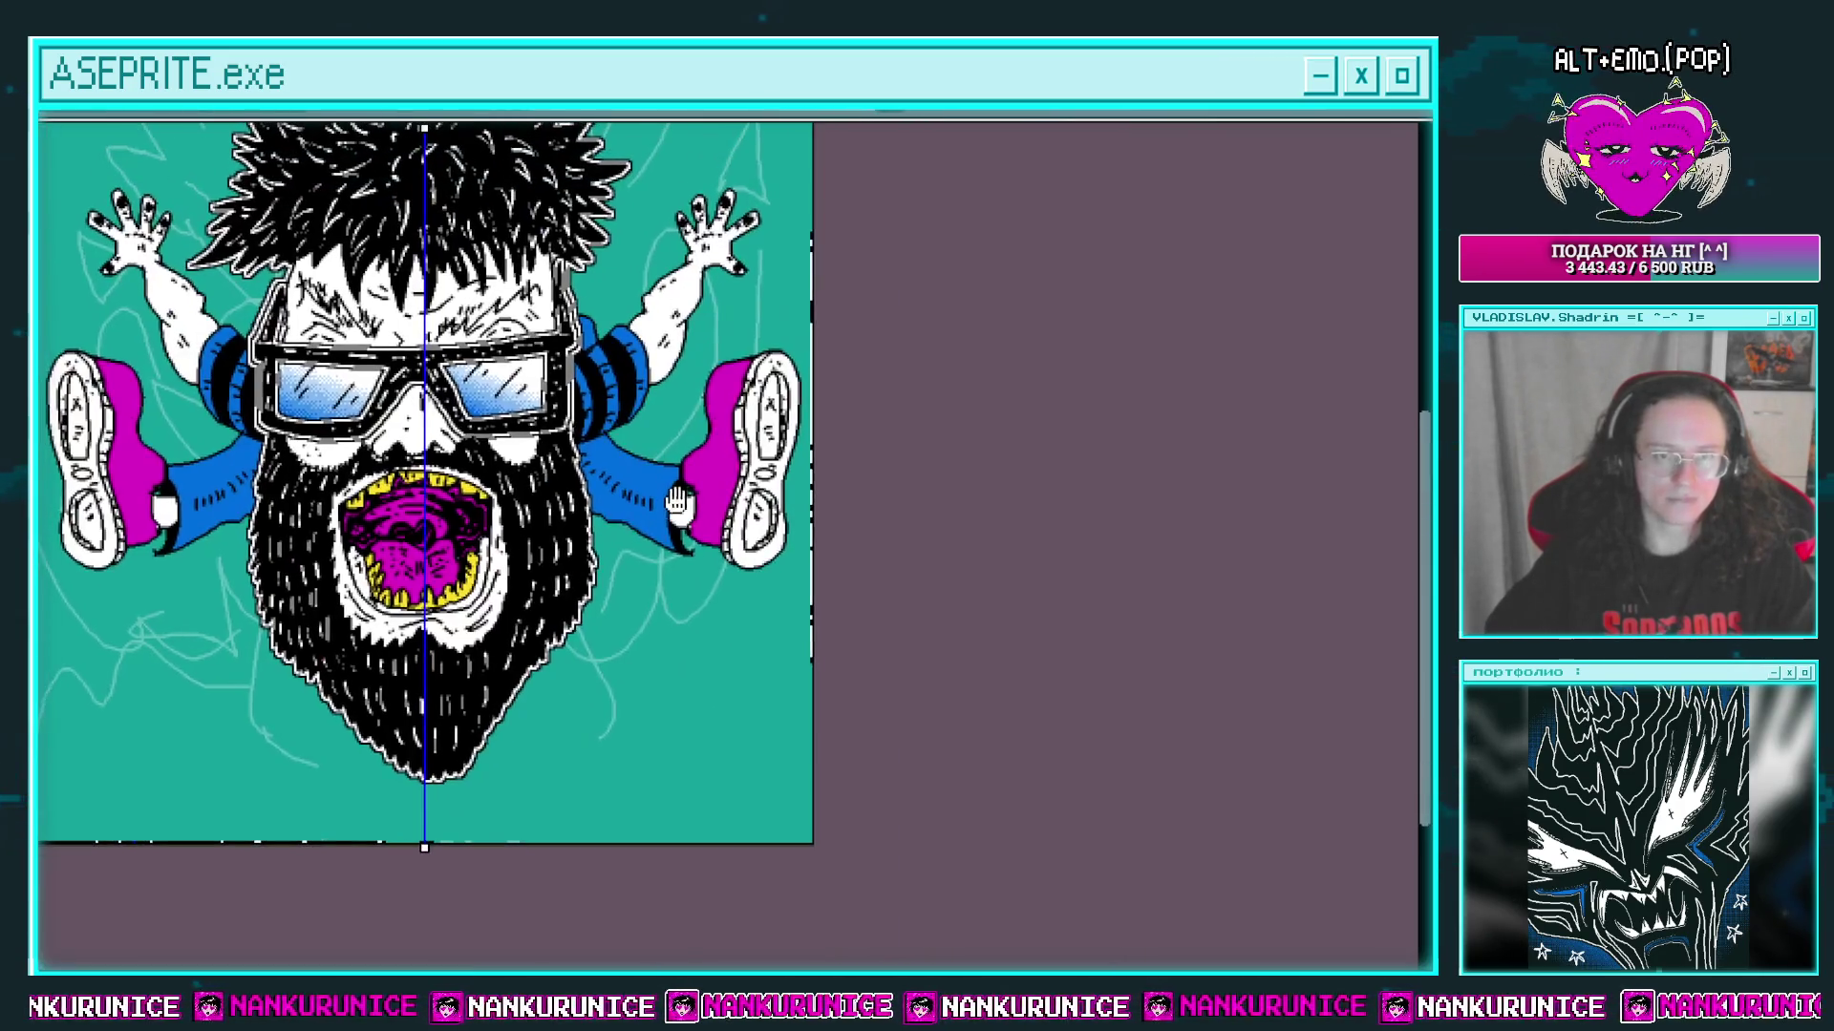
scroll(719, 424, up, 3)
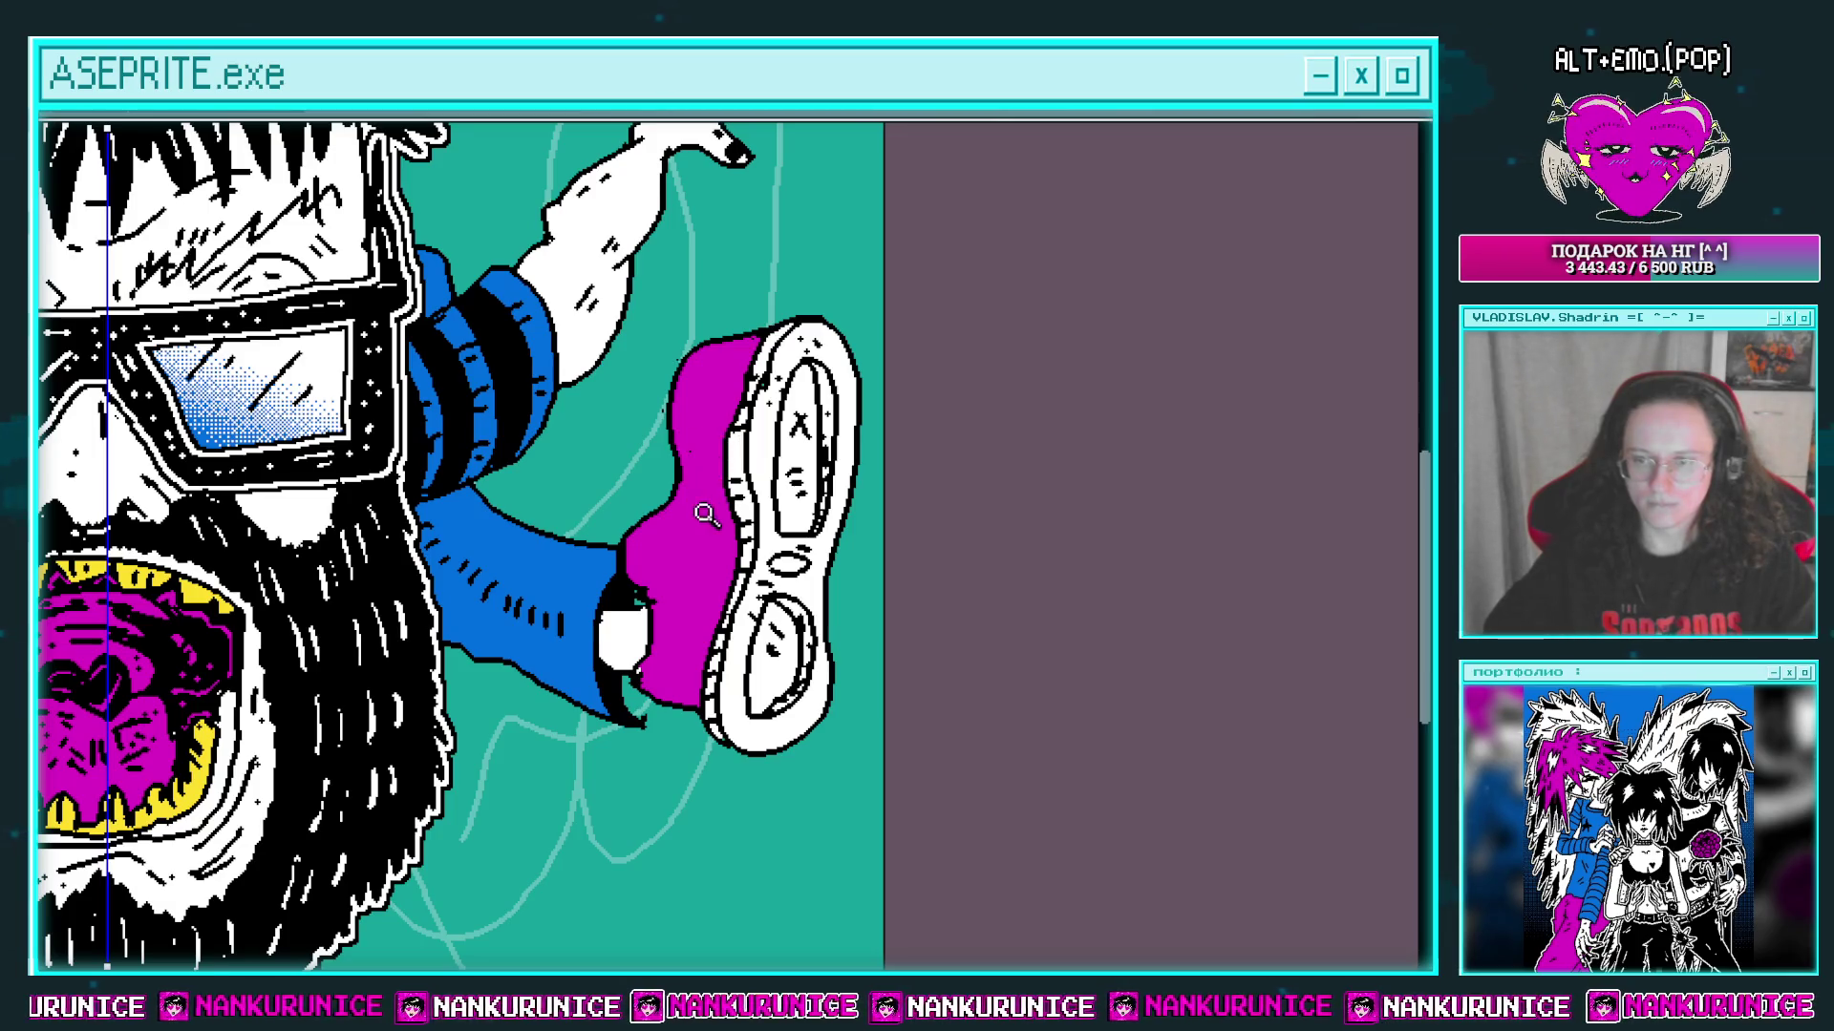
click(678, 444)
mouse_move(618, 531)
mouse_down()
mouse_move(630, 485)
mouse_move(592, 344)
mouse_up()
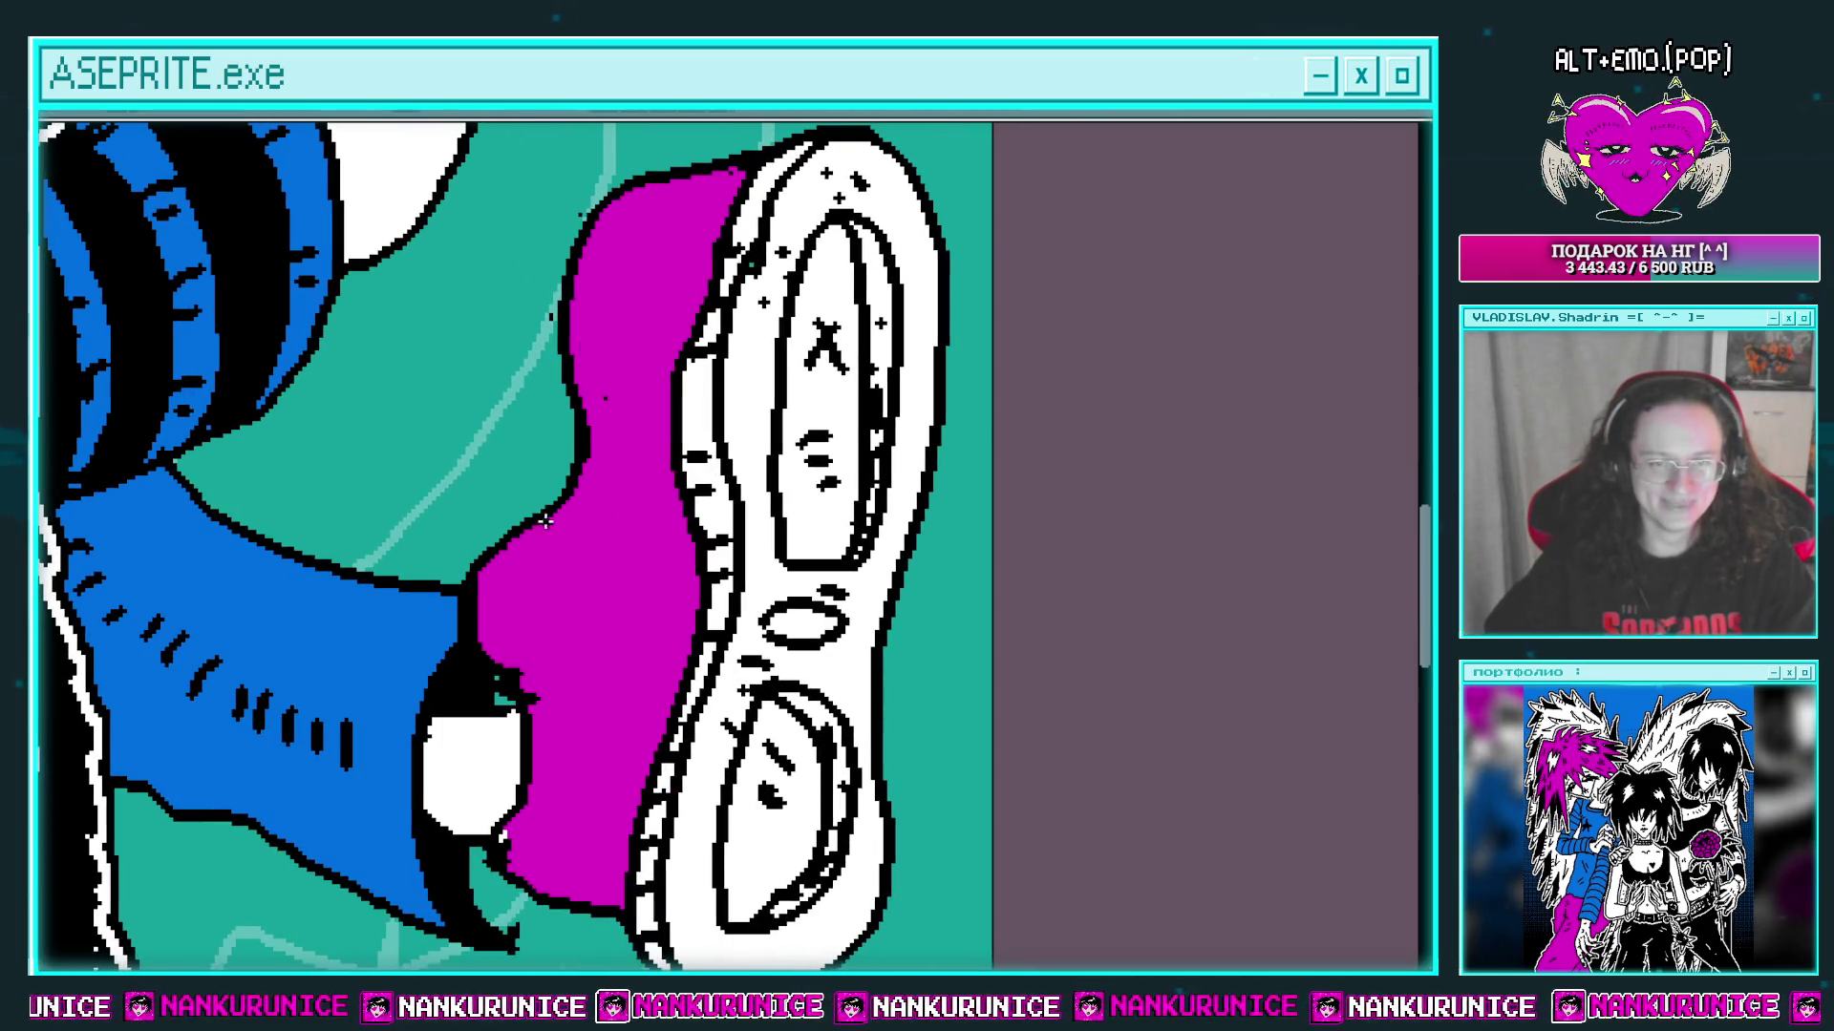
mouse_move(561, 515)
mouse_down()
mouse_move(547, 541)
mouse_move(621, 515)
mouse_move(549, 477)
mouse_up()
mouse_move(582, 485)
mouse_down()
mouse_move(564, 520)
mouse_move(580, 521)
mouse_up()
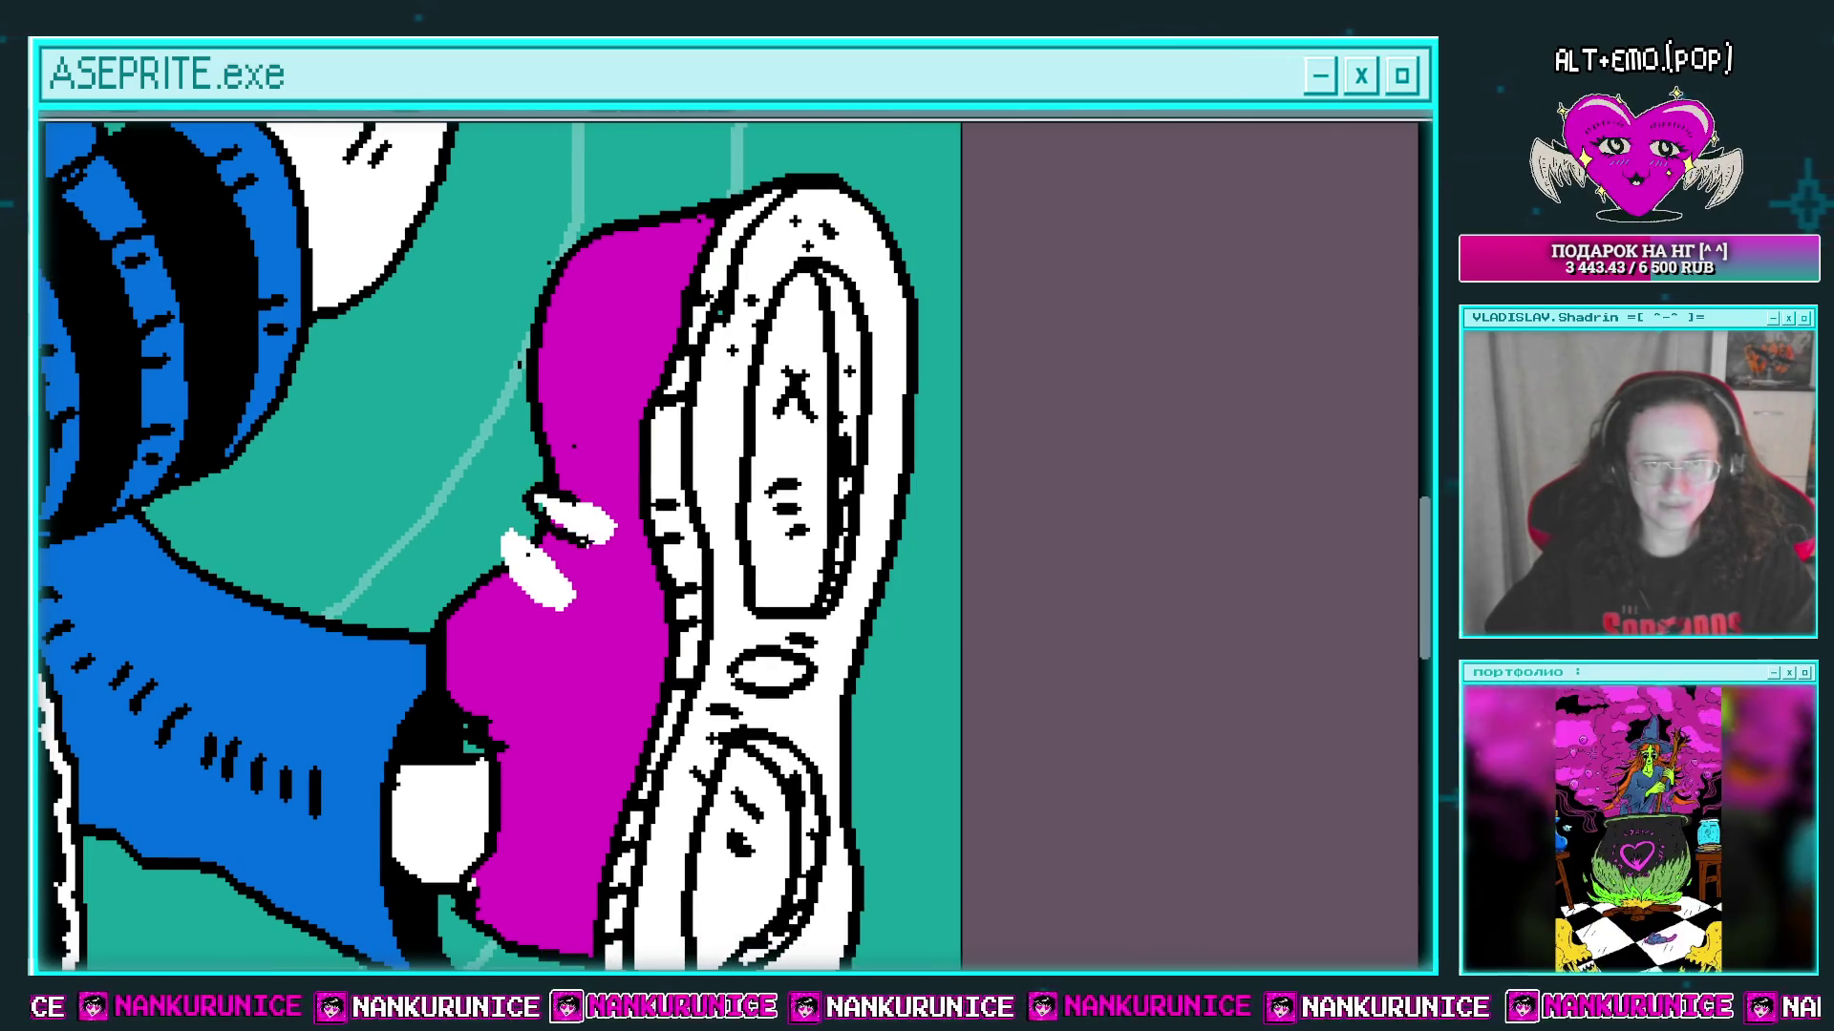
Step: Draw an oval eyelet on the magenta upper and fill it white
mouse_move(539, 496)
mouse_down()
mouse_move(623, 391)
mouse_move(595, 570)
mouse_up()
drag(657, 356, 671, 441)
drag(680, 364, 678, 391)
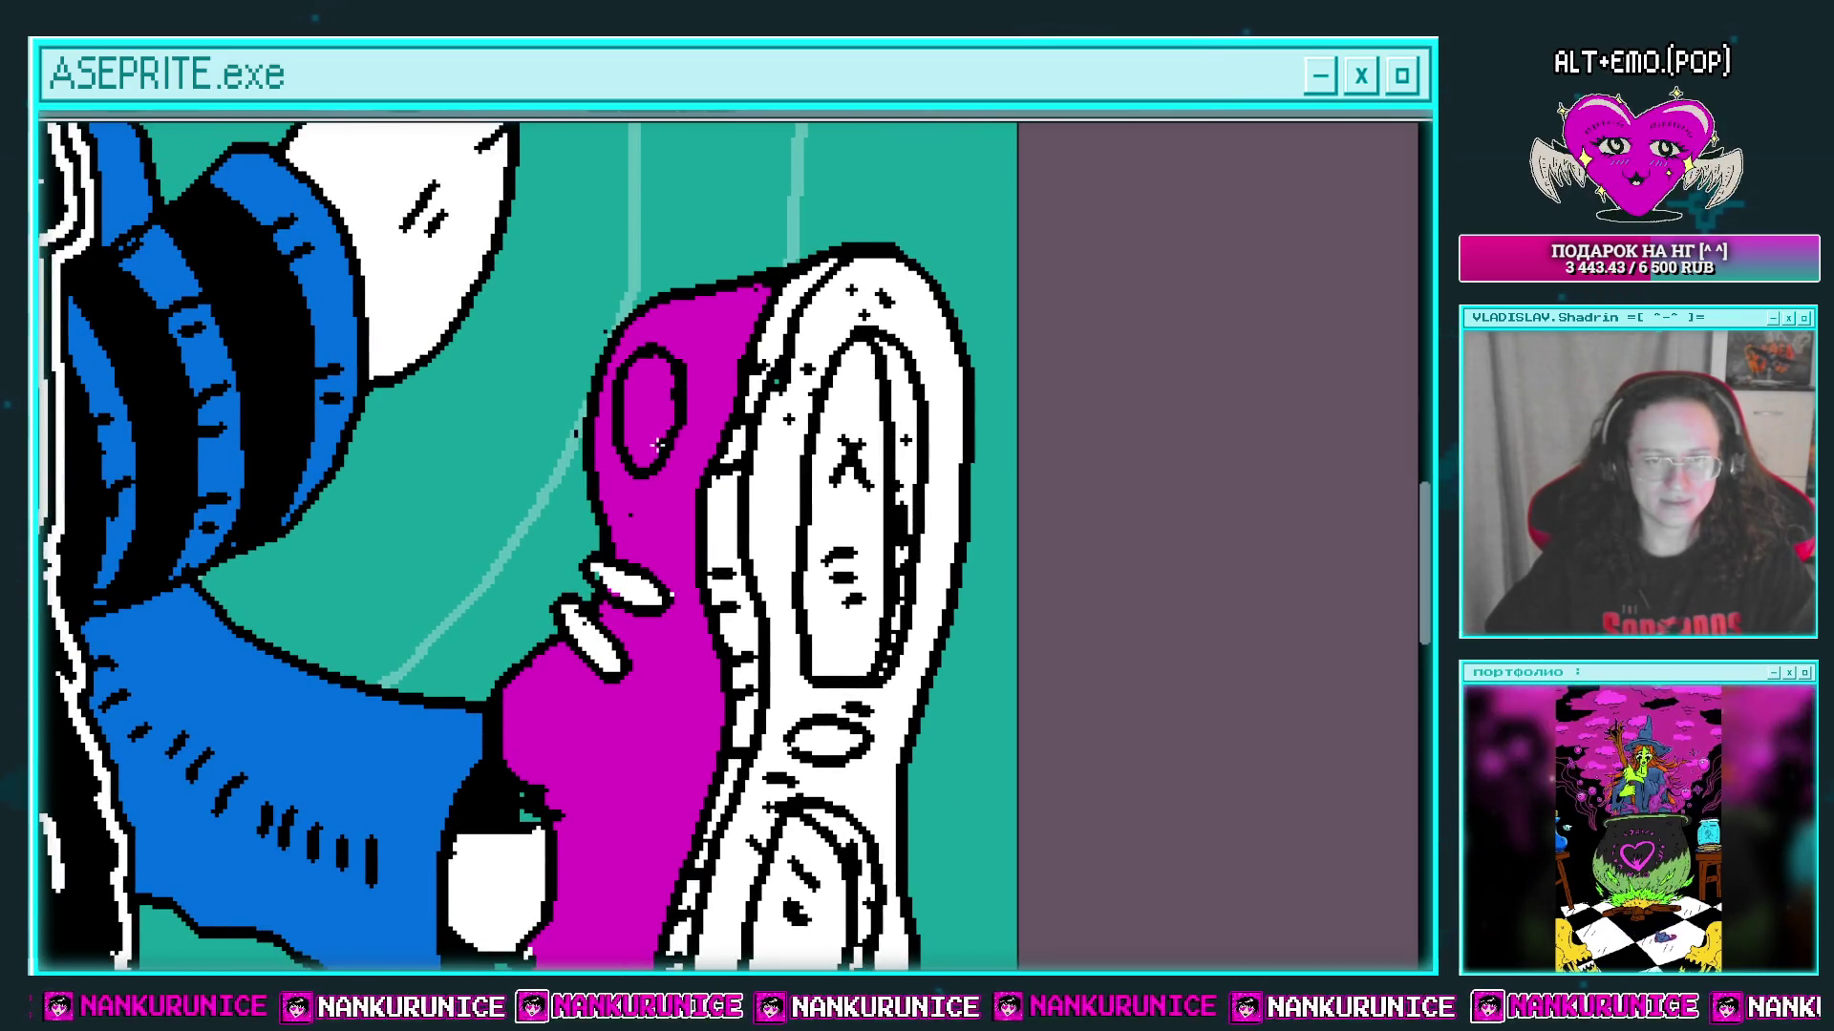
mouse_move(658, 347)
mouse_down()
mouse_move(673, 458)
mouse_move(652, 472)
mouse_up()
click(649, 396)
Step: Add black crease marks on the upper and fill the lower bump white
scroll(659, 411, down, 2)
scroll(695, 463, down, 3)
drag(697, 464, 669, 494)
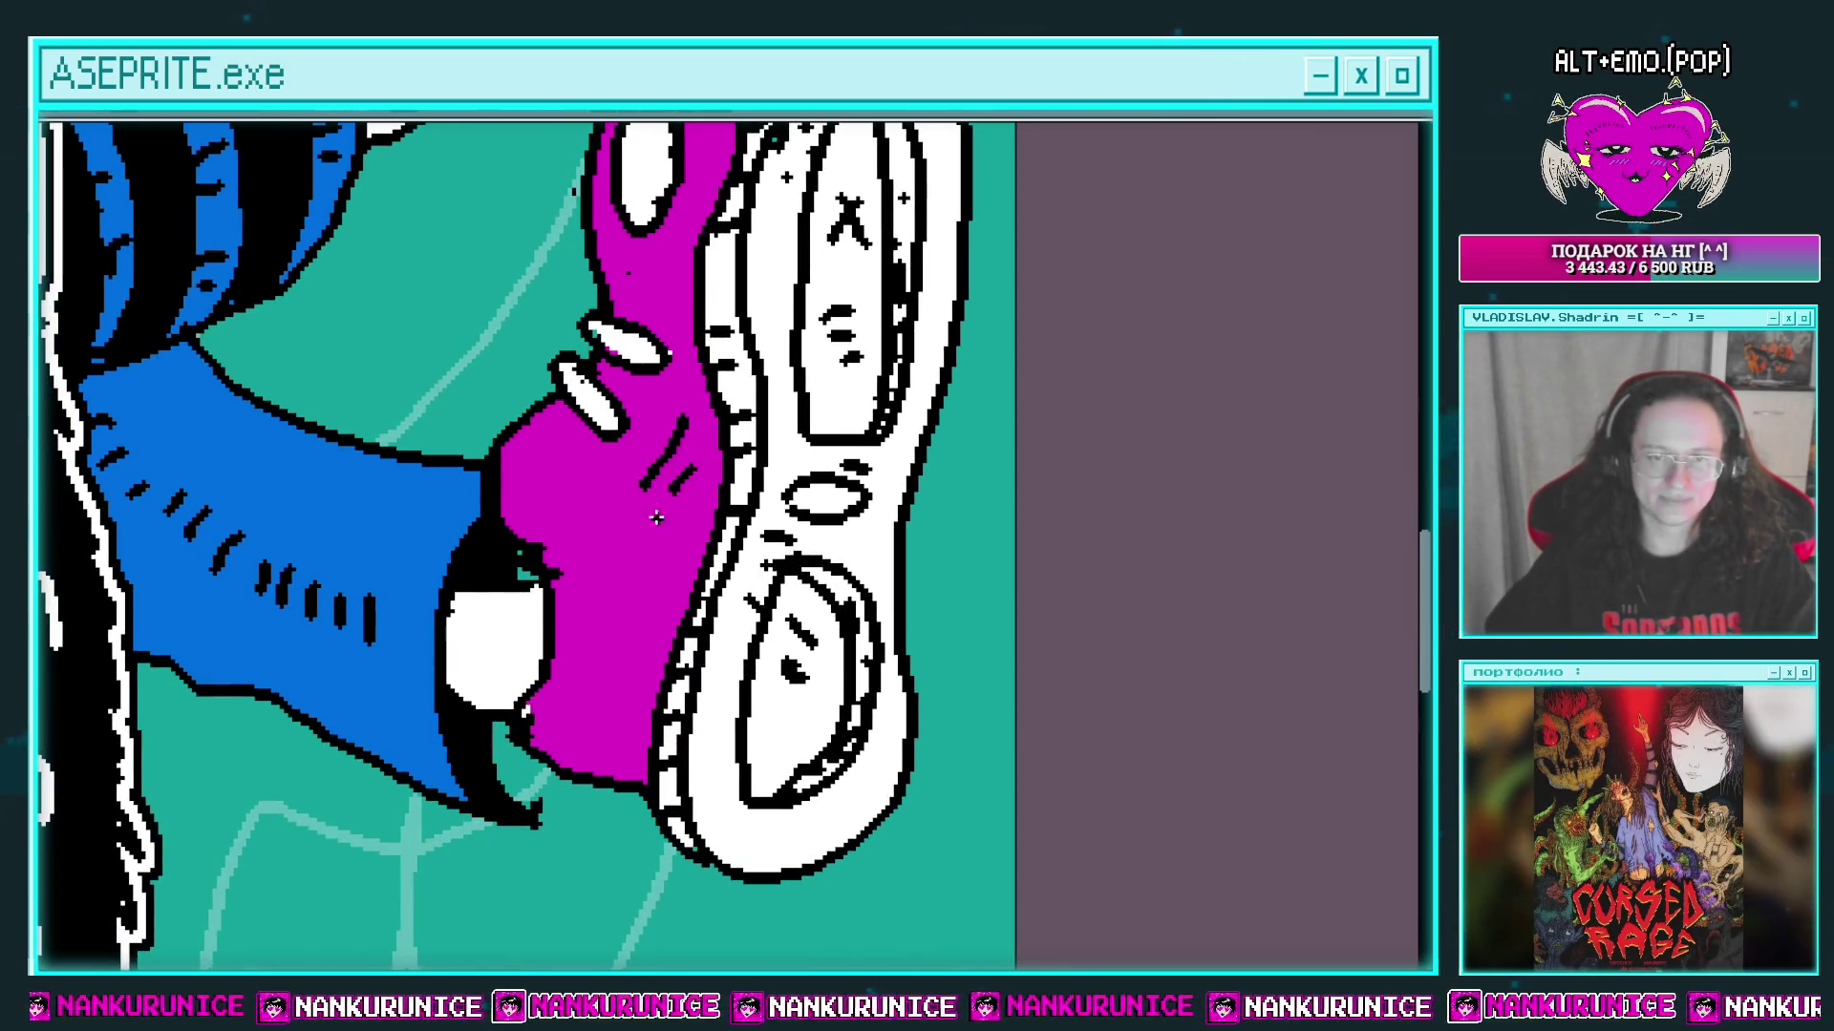
scroll(636, 556, down, 2)
drag(669, 604, 593, 595)
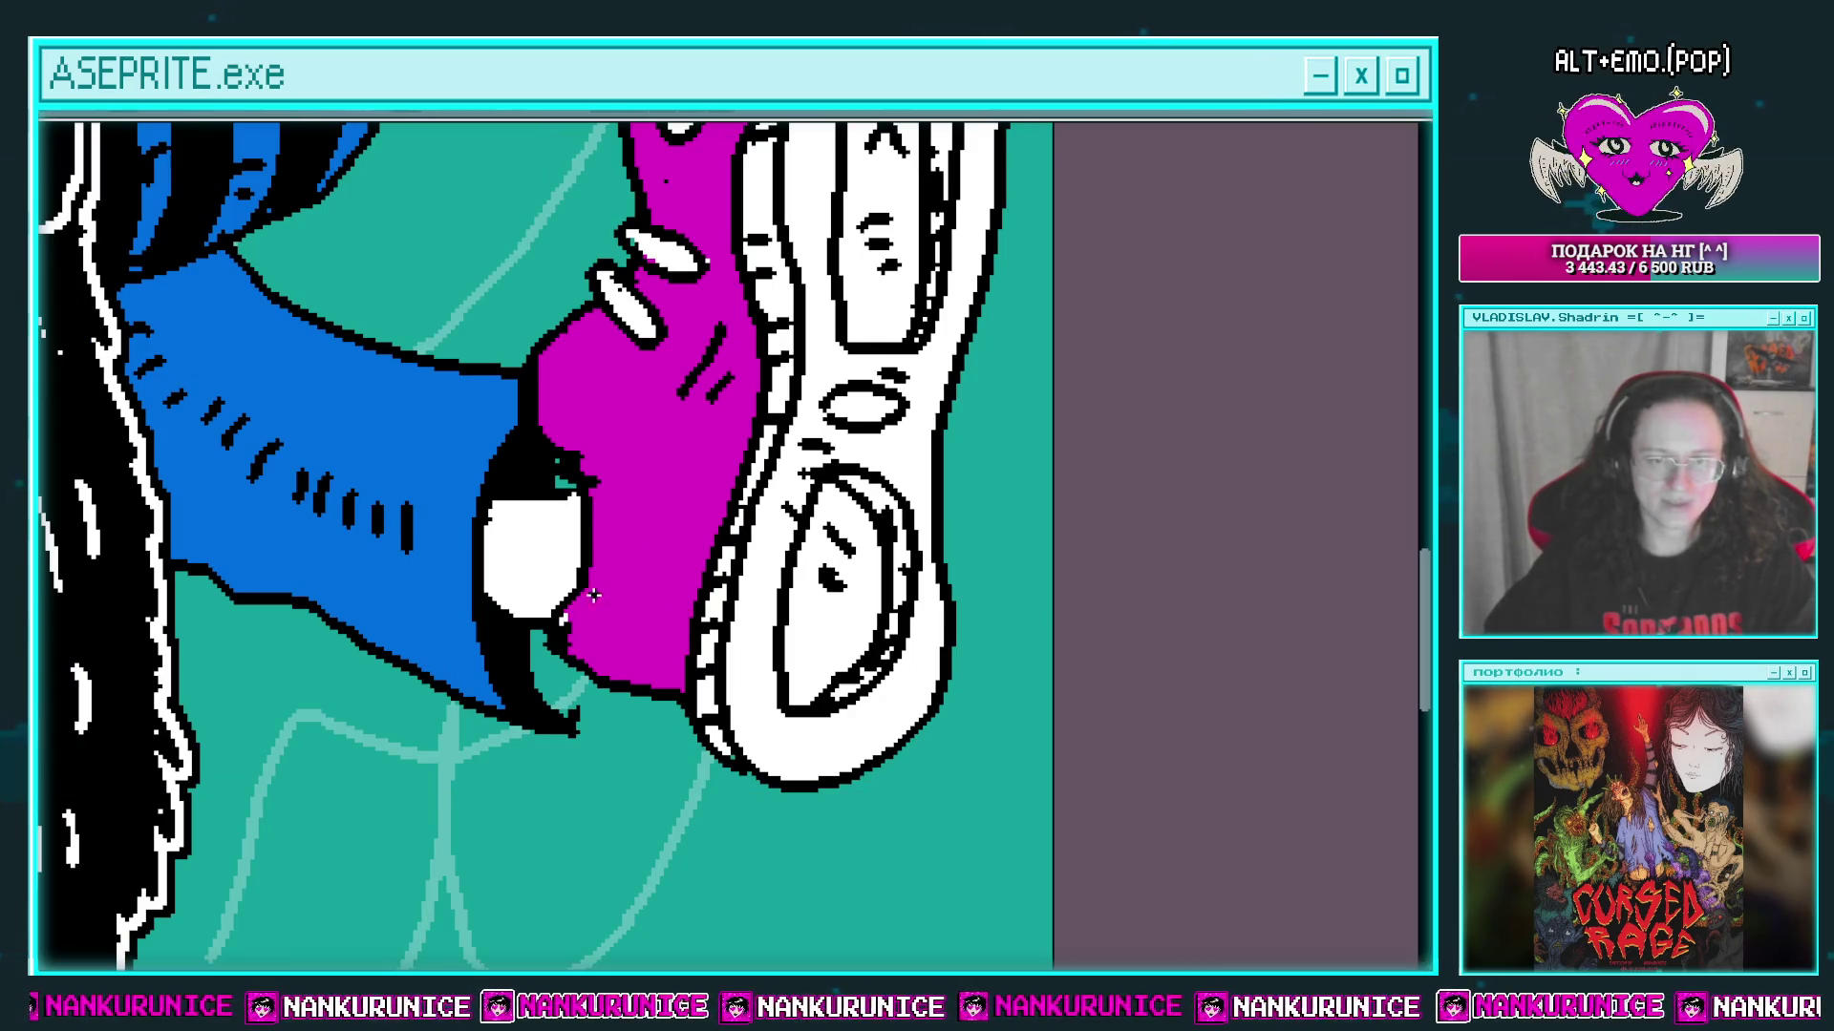
click(618, 659)
Step: Draw a black lace loop beside the shoe upper
scroll(600, 619, up, 1)
scroll(599, 630, up, 1)
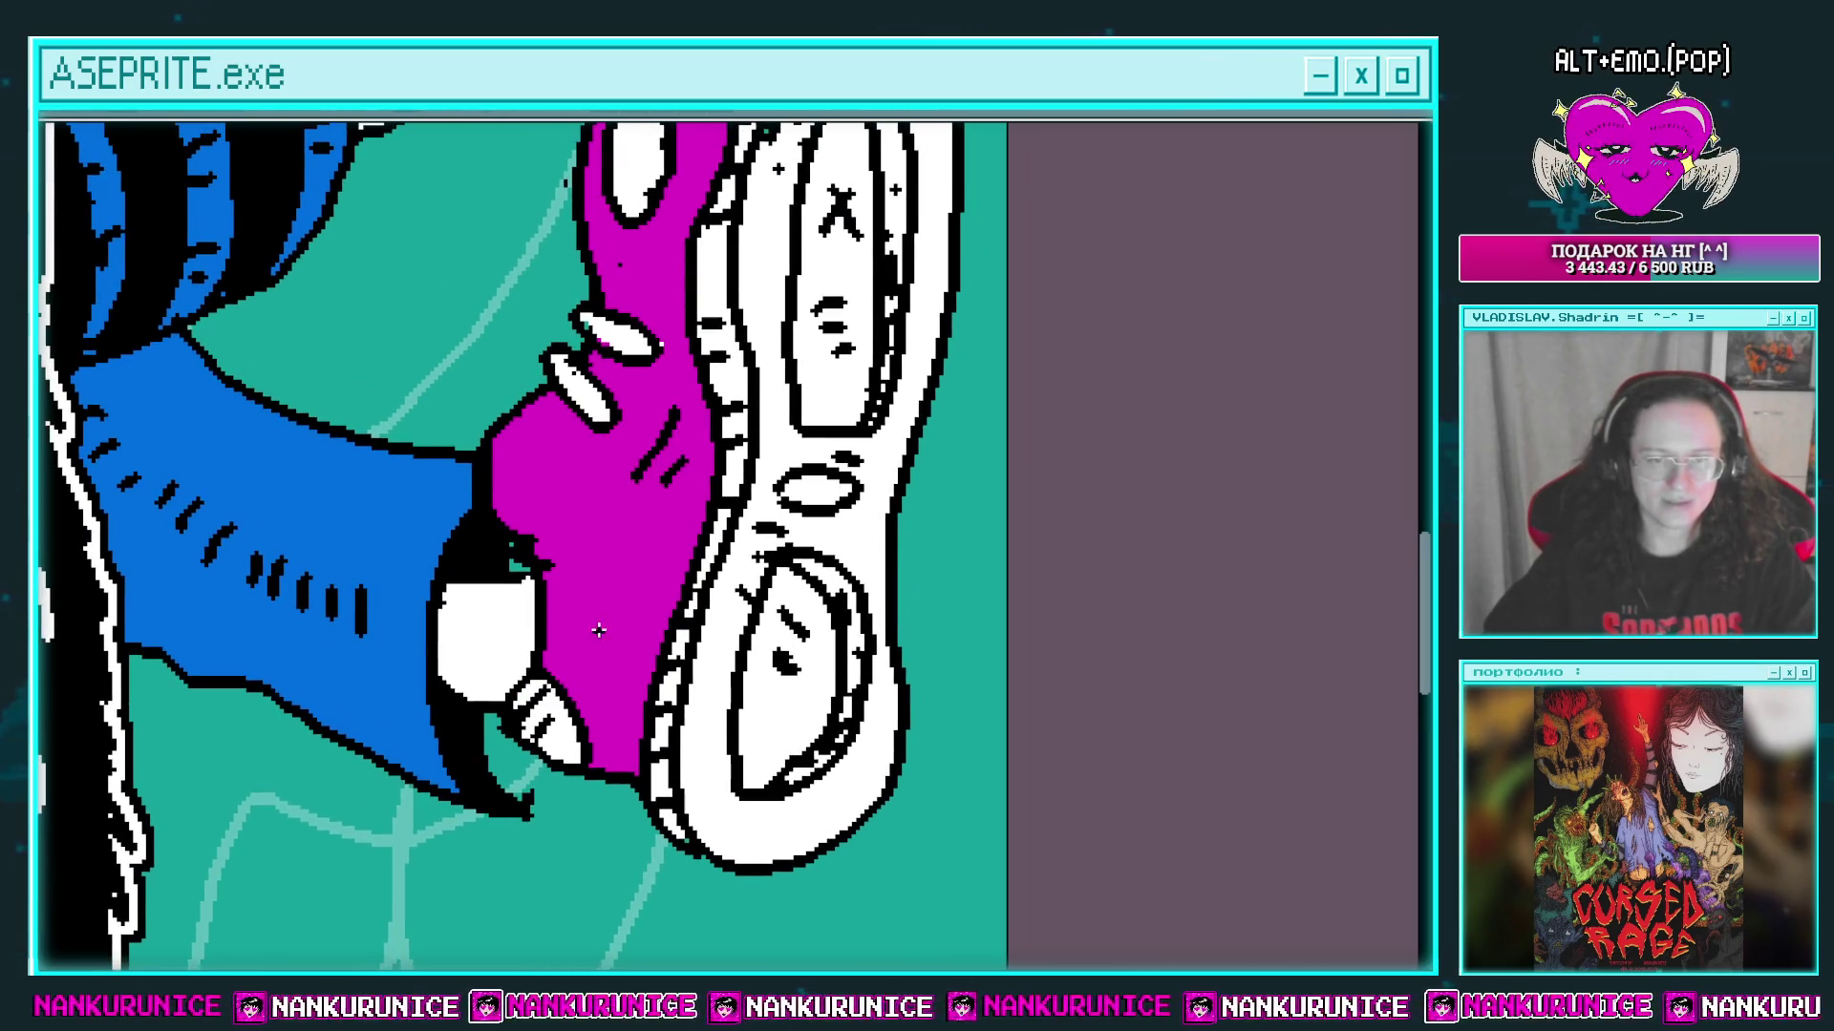
scroll(630, 544, up, 4)
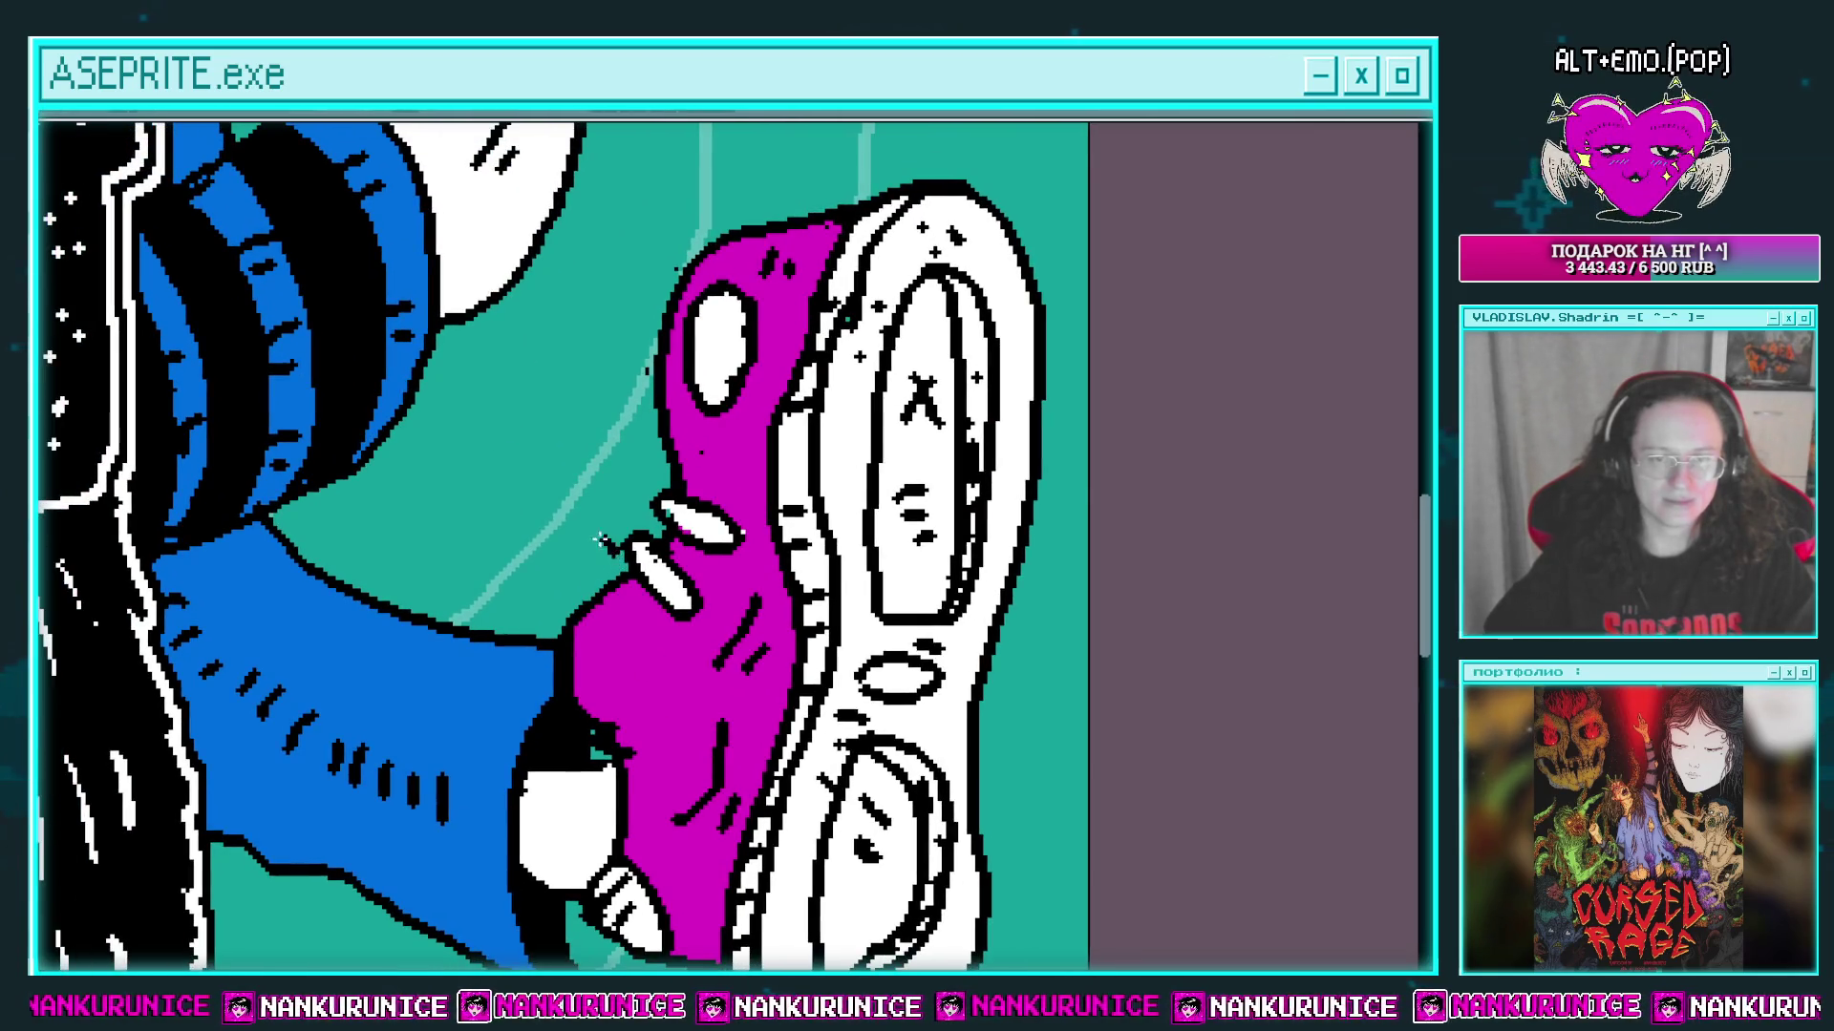
scroll(602, 554, up, 3)
drag(616, 671, 625, 599)
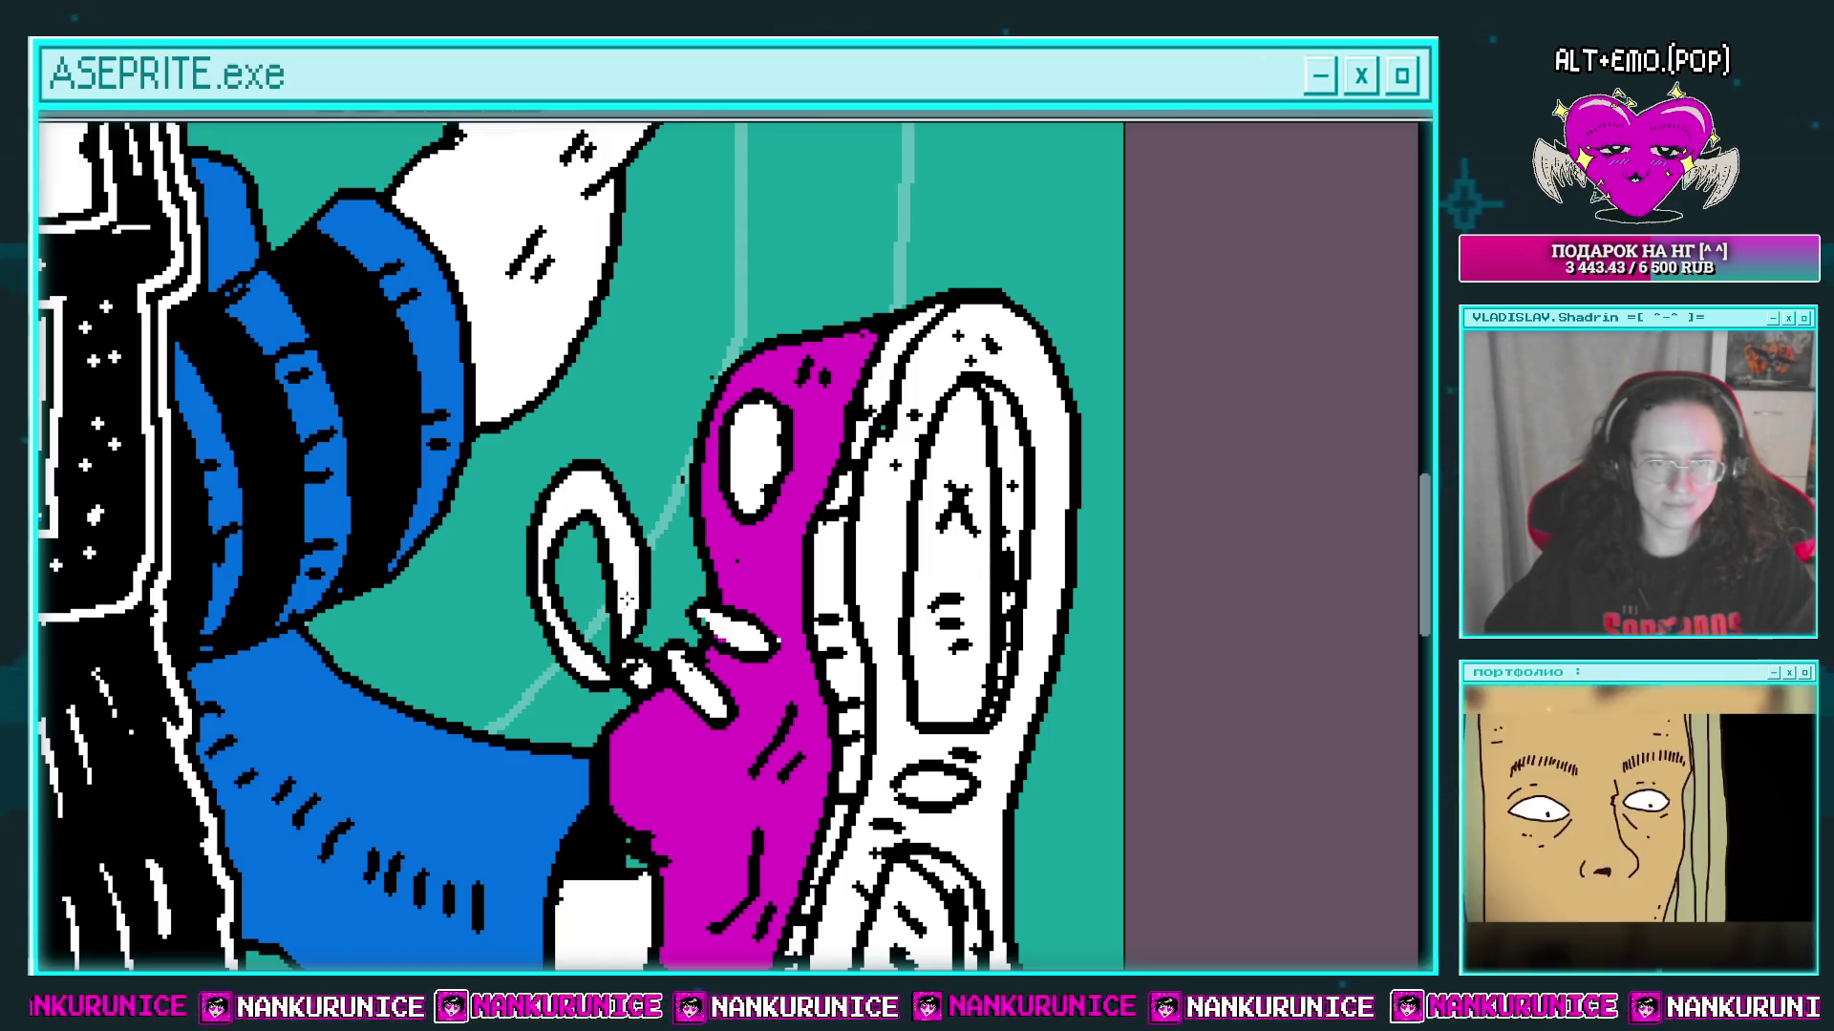
Step: Draw a white lace loop near the cuff, closing its gap and darkening the inner upper-left
scroll(618, 676, down, 3)
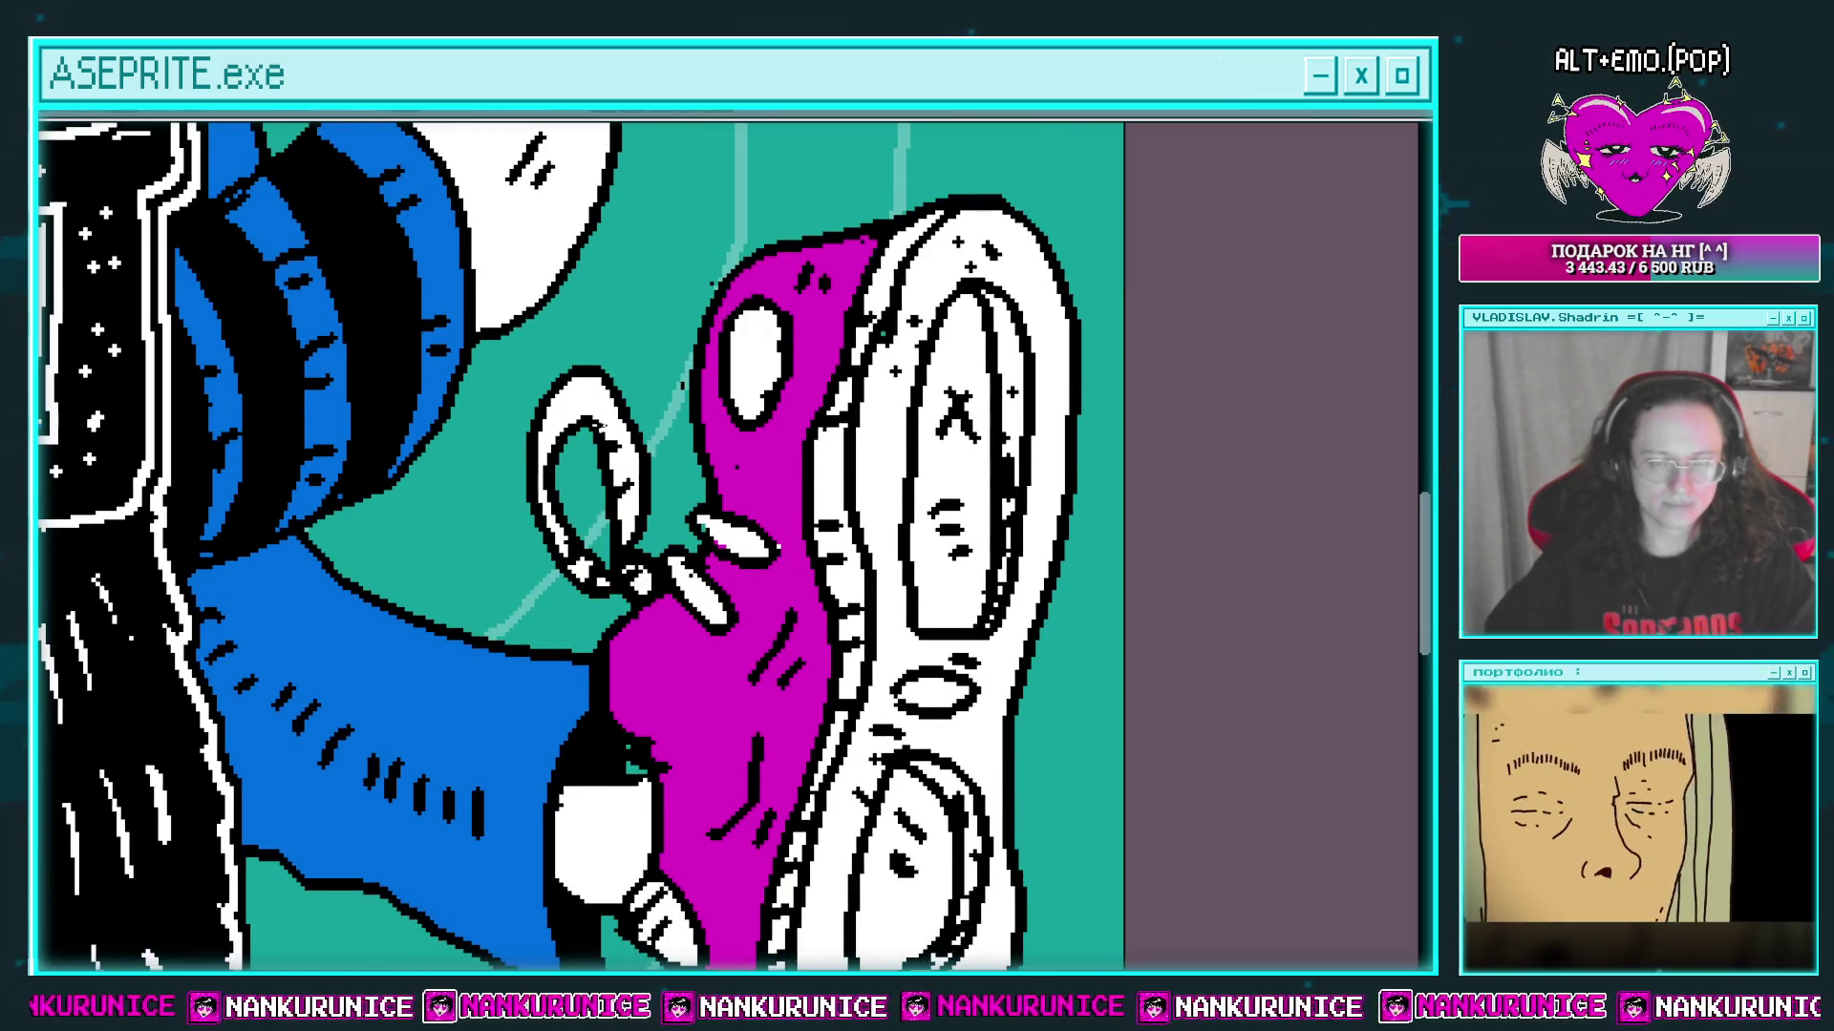
scroll(614, 445, down, 3)
mouse_move(622, 442)
mouse_down()
mouse_move(616, 492)
mouse_move(641, 520)
mouse_up()
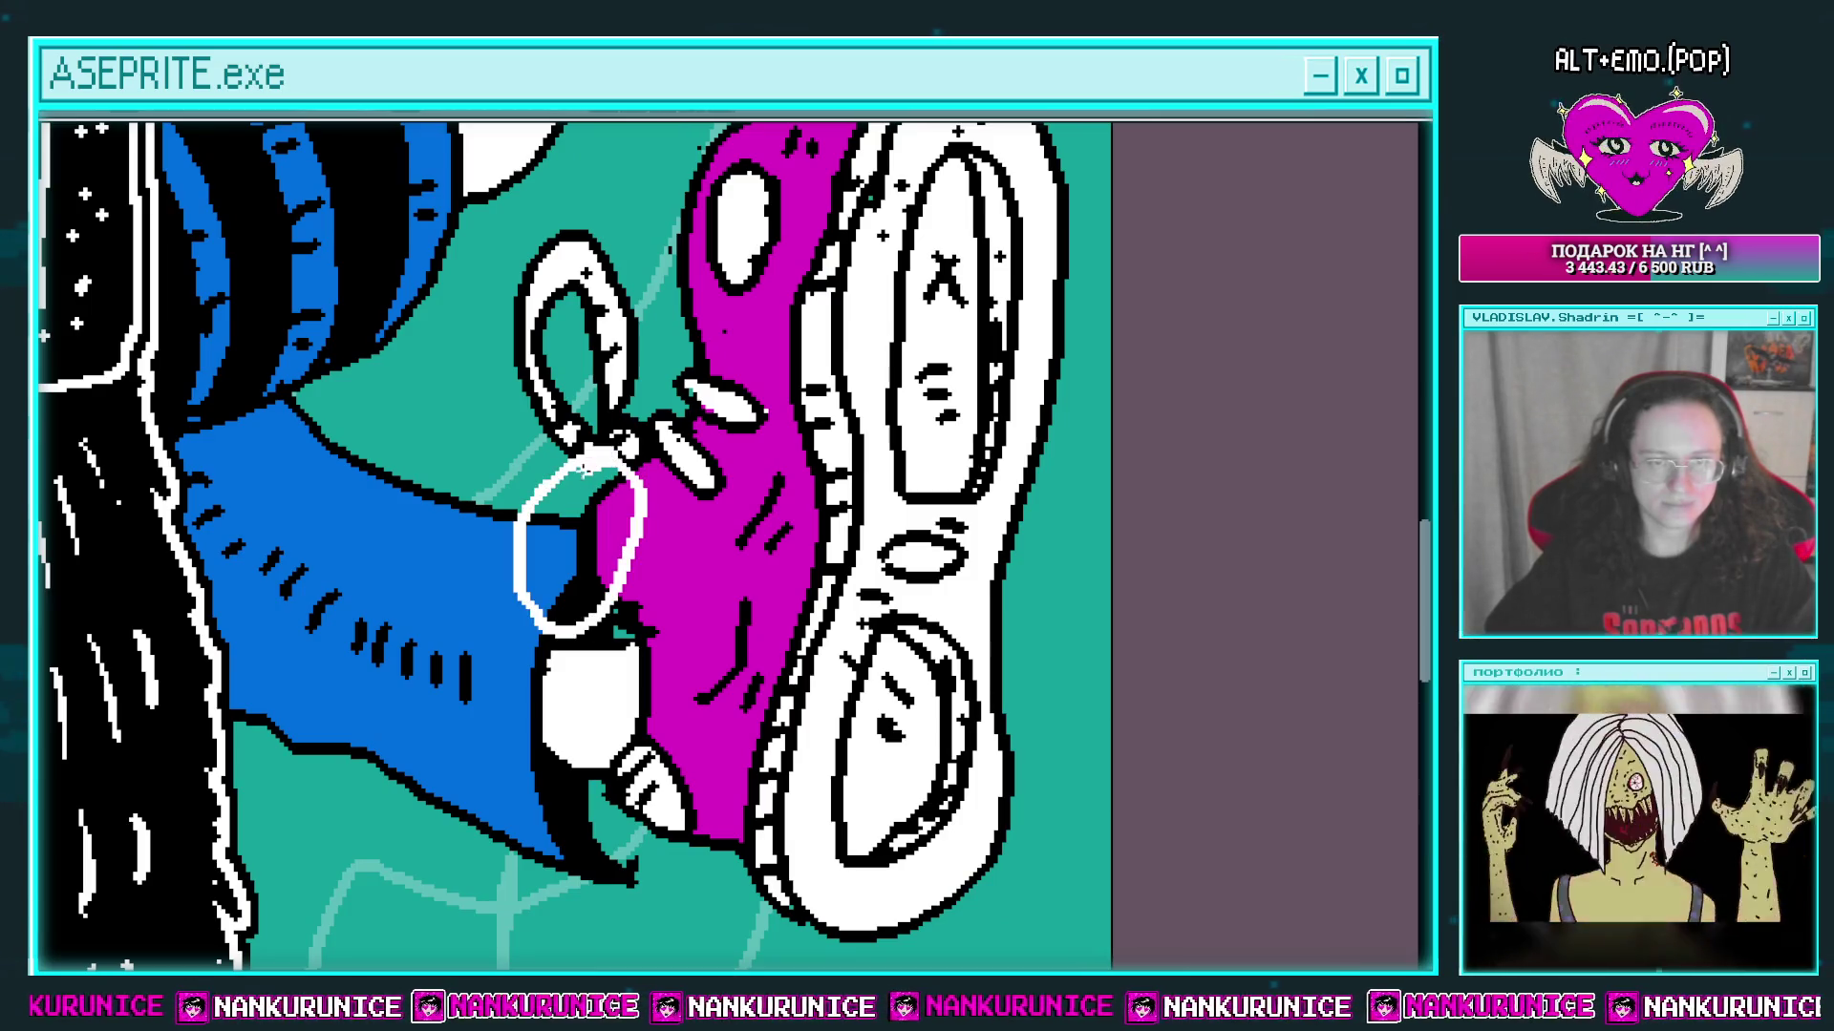
drag(533, 565, 550, 614)
mouse_move(594, 482)
mouse_down()
mouse_move(564, 523)
mouse_move(602, 516)
mouse_move(557, 543)
mouse_up()
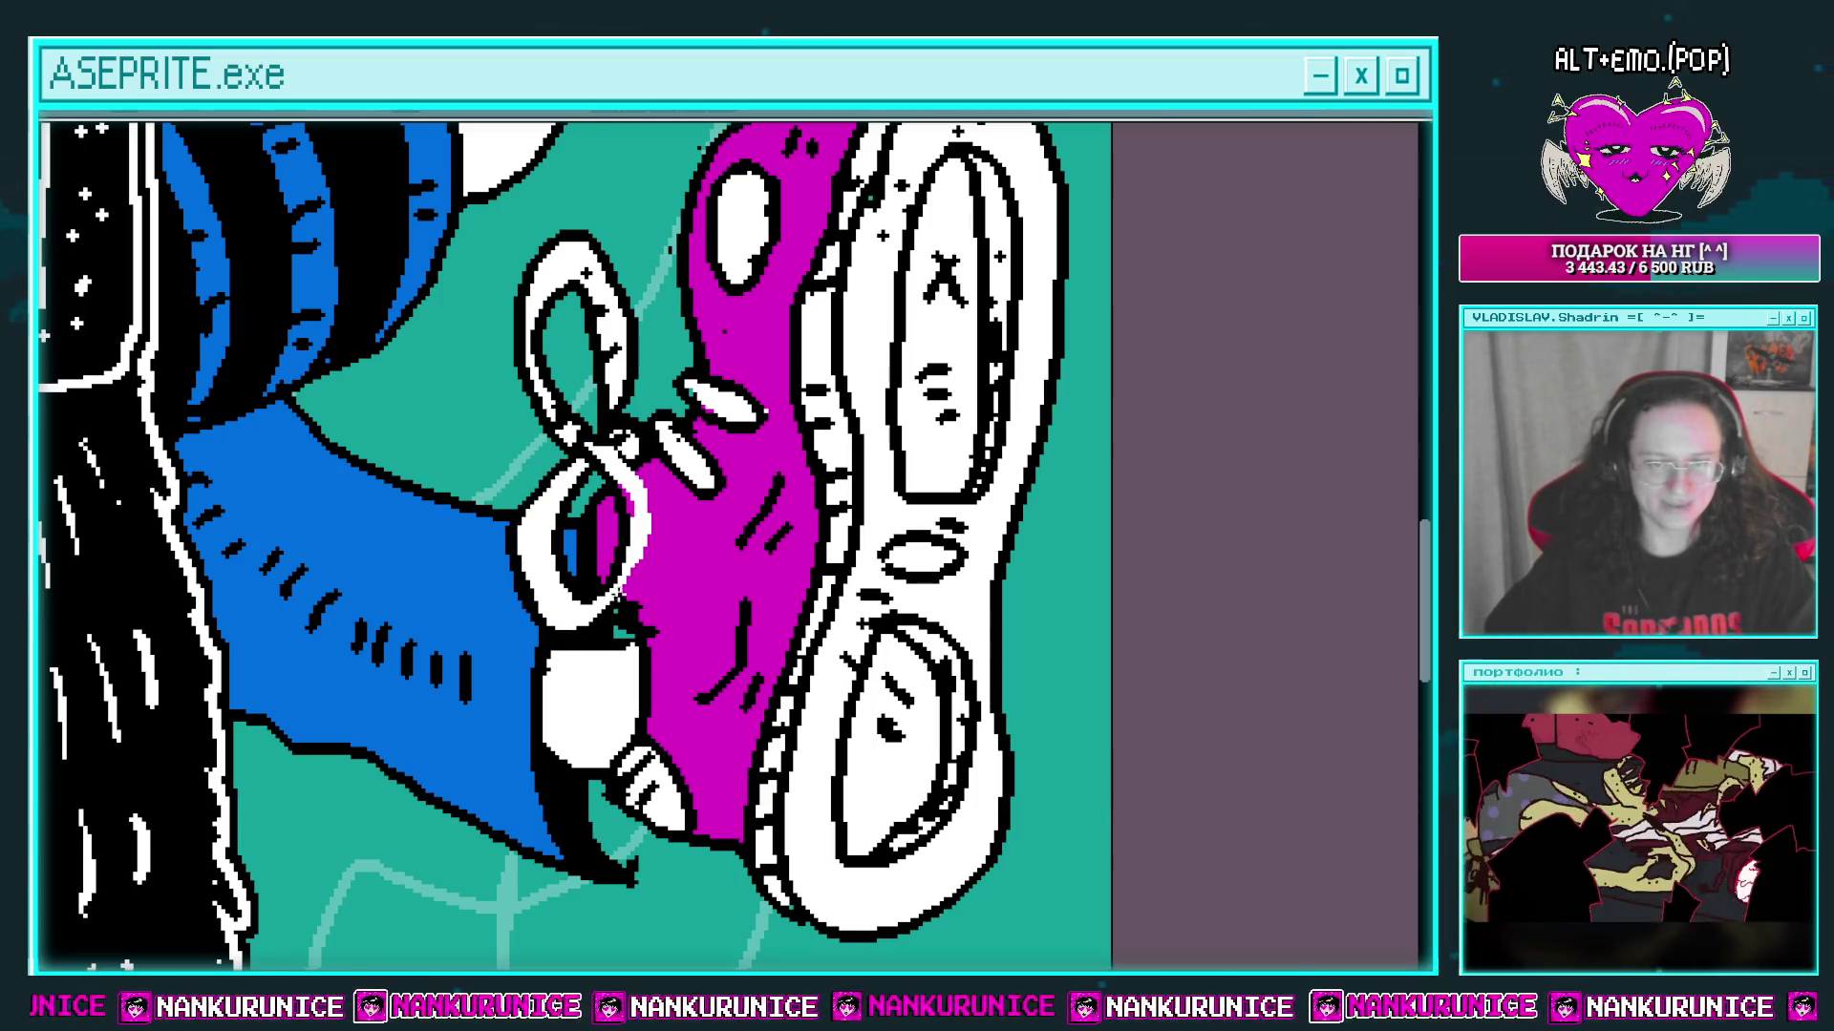
drag(619, 446, 510, 499)
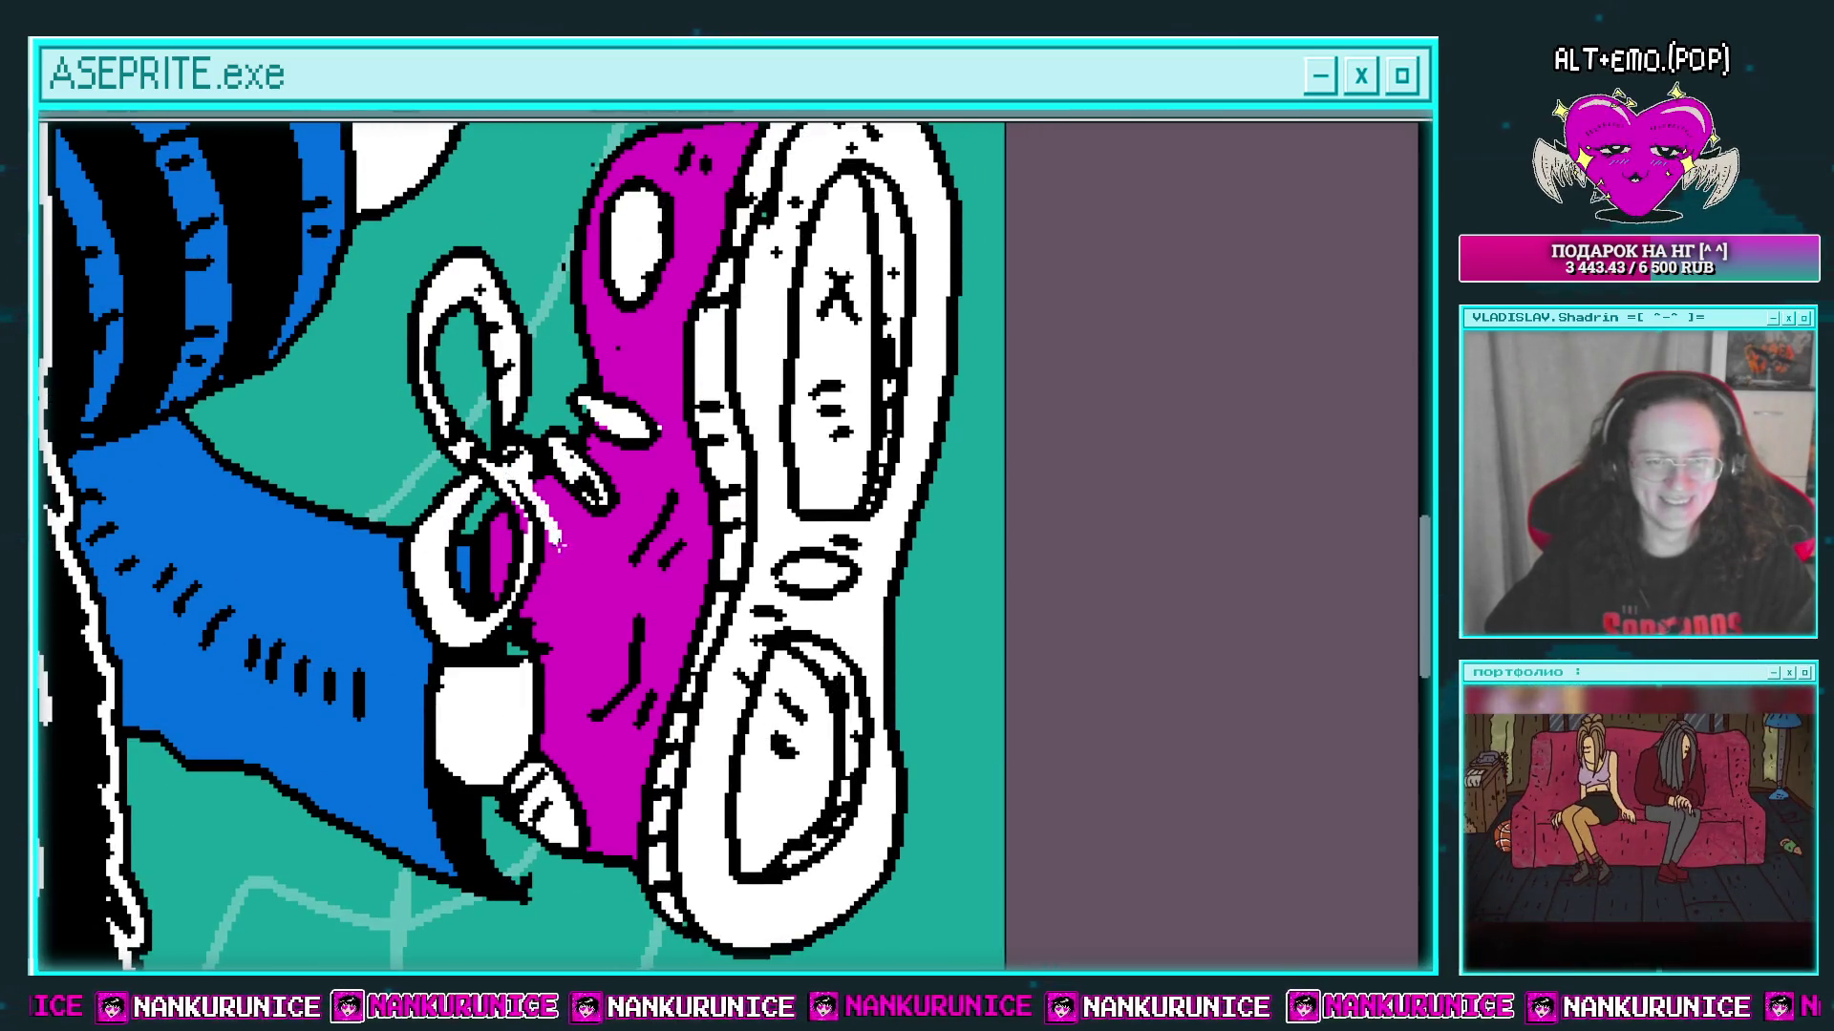
Step: Draw a straight white lace line and a white lace end trailing from the bow, undoing the extra loop
scroll(594, 525, up, 3)
drag(530, 620, 633, 336)
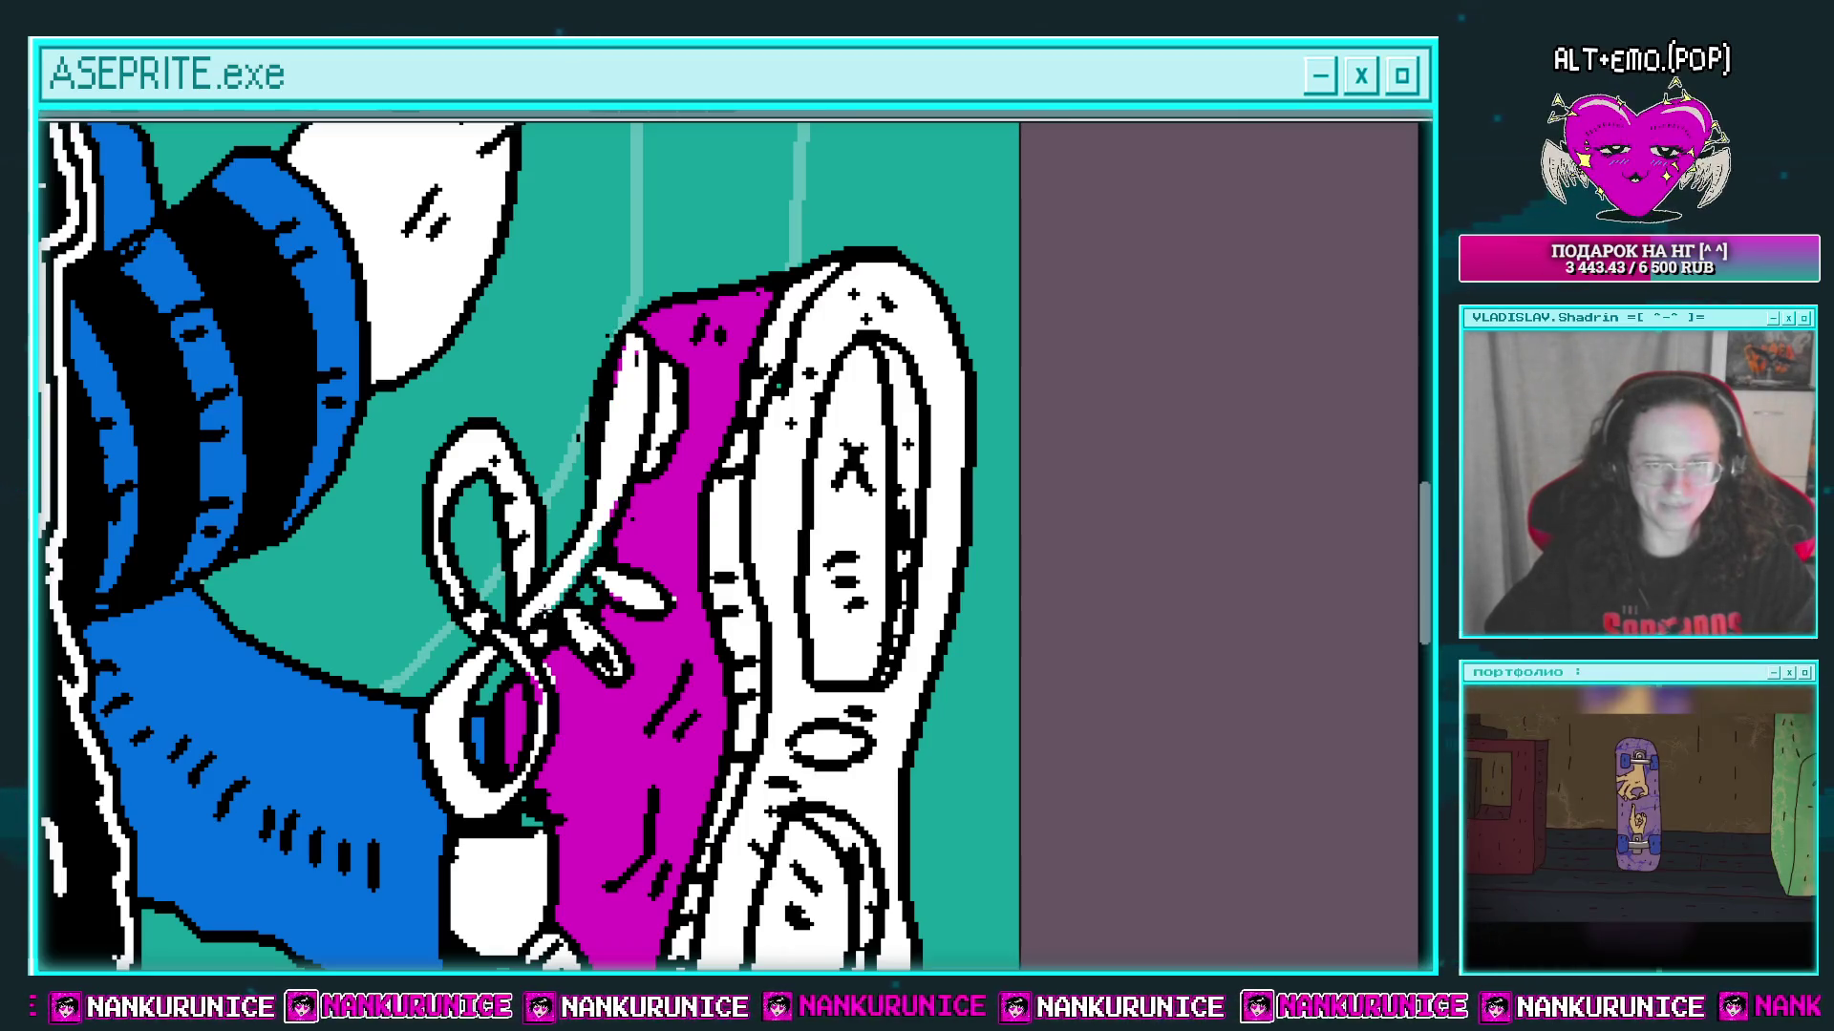
scroll(604, 506, down, 2)
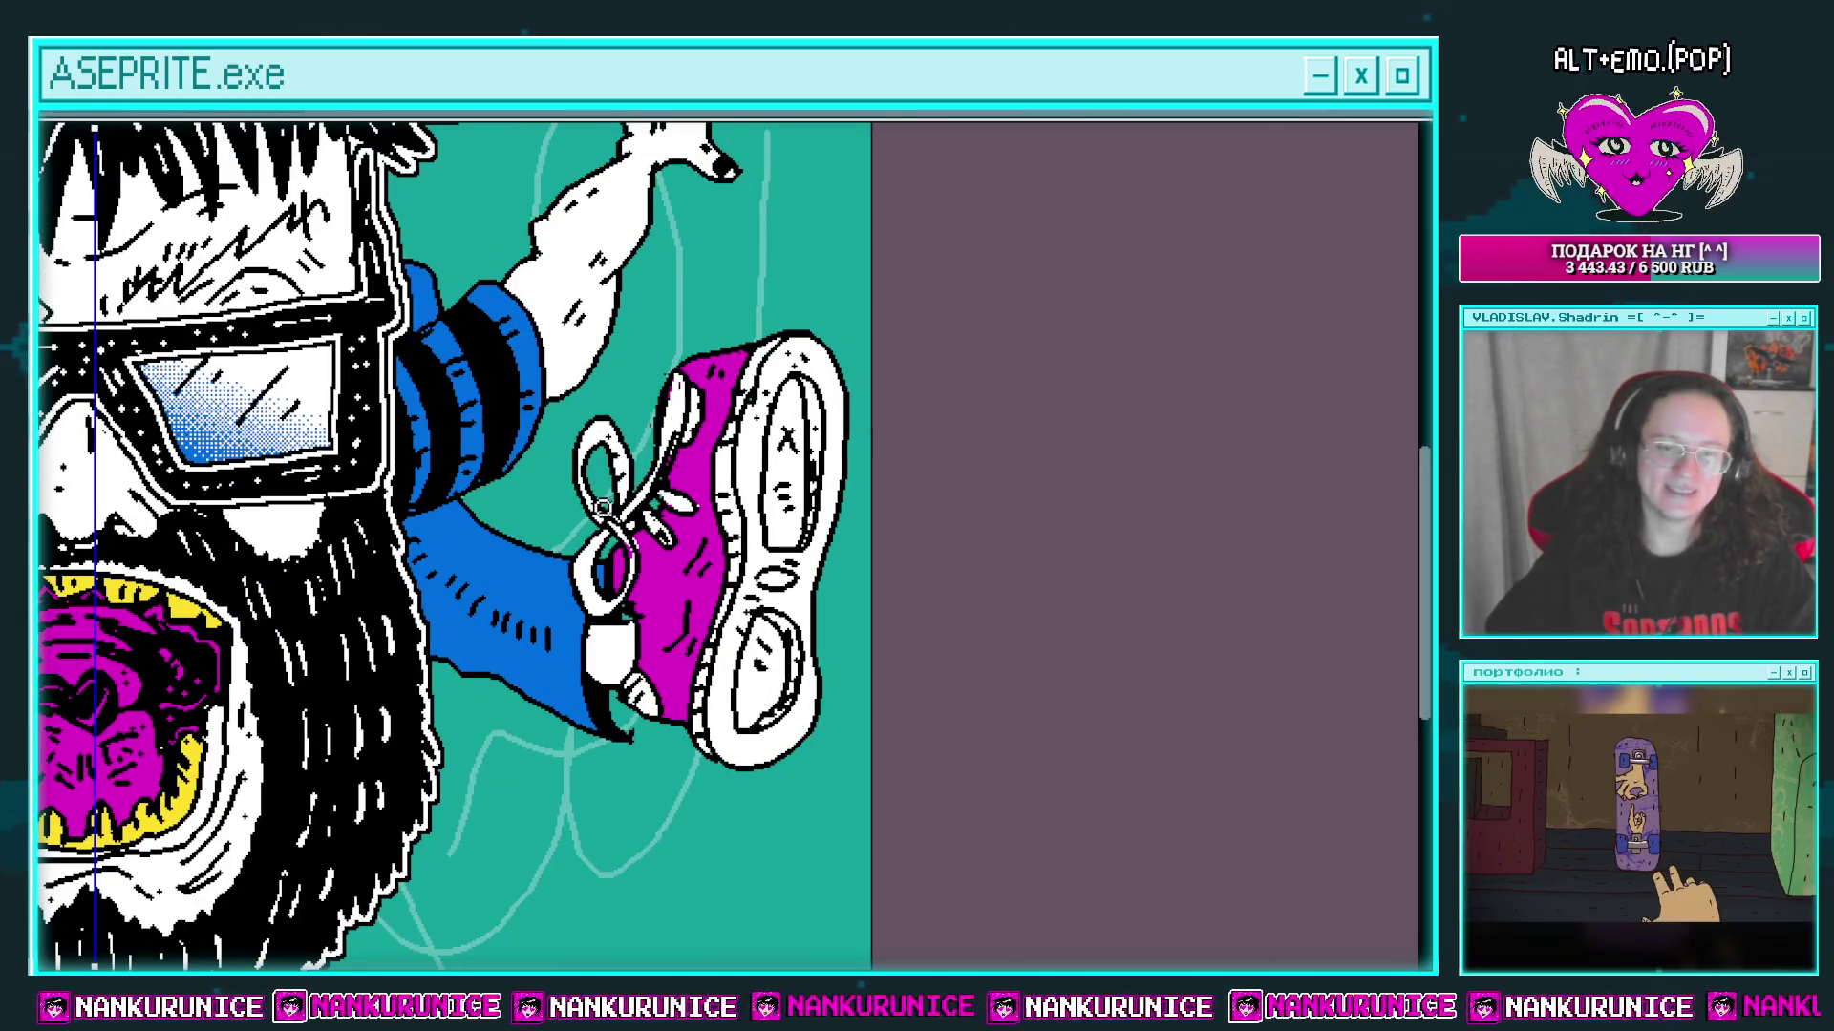
scroll(604, 507, up, 2)
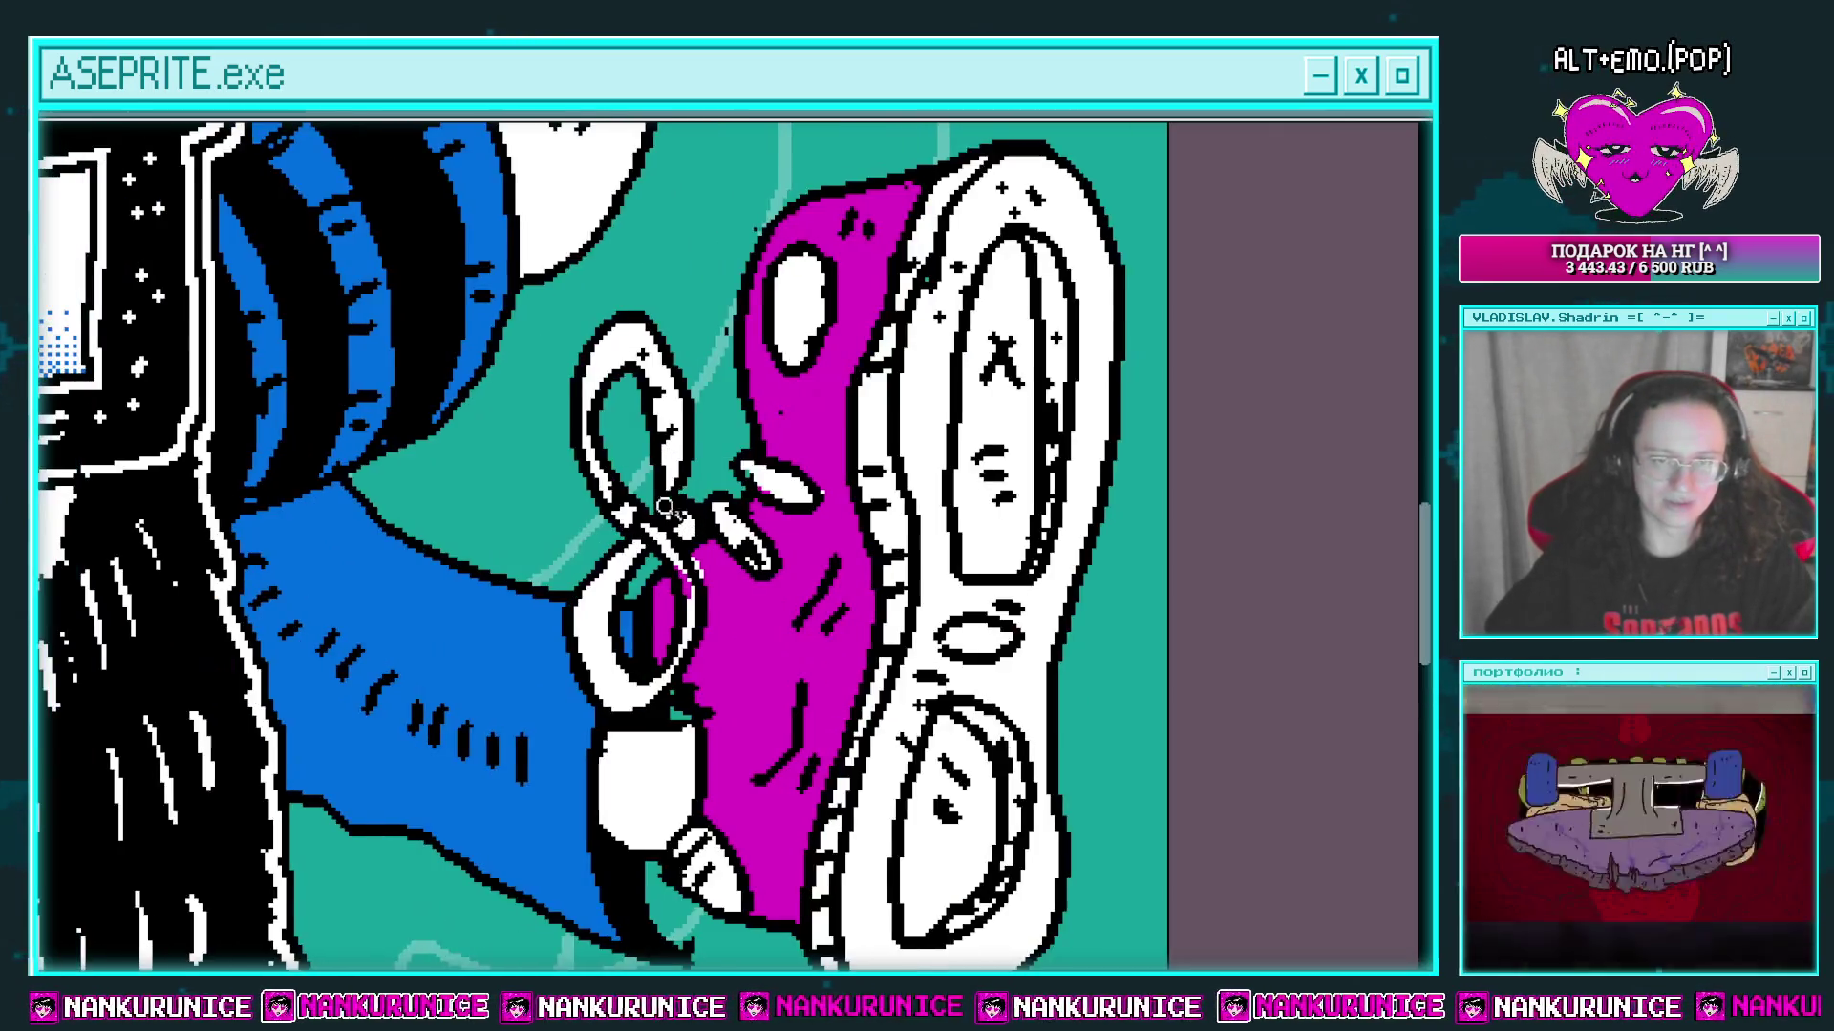
drag(620, 531, 439, 587)
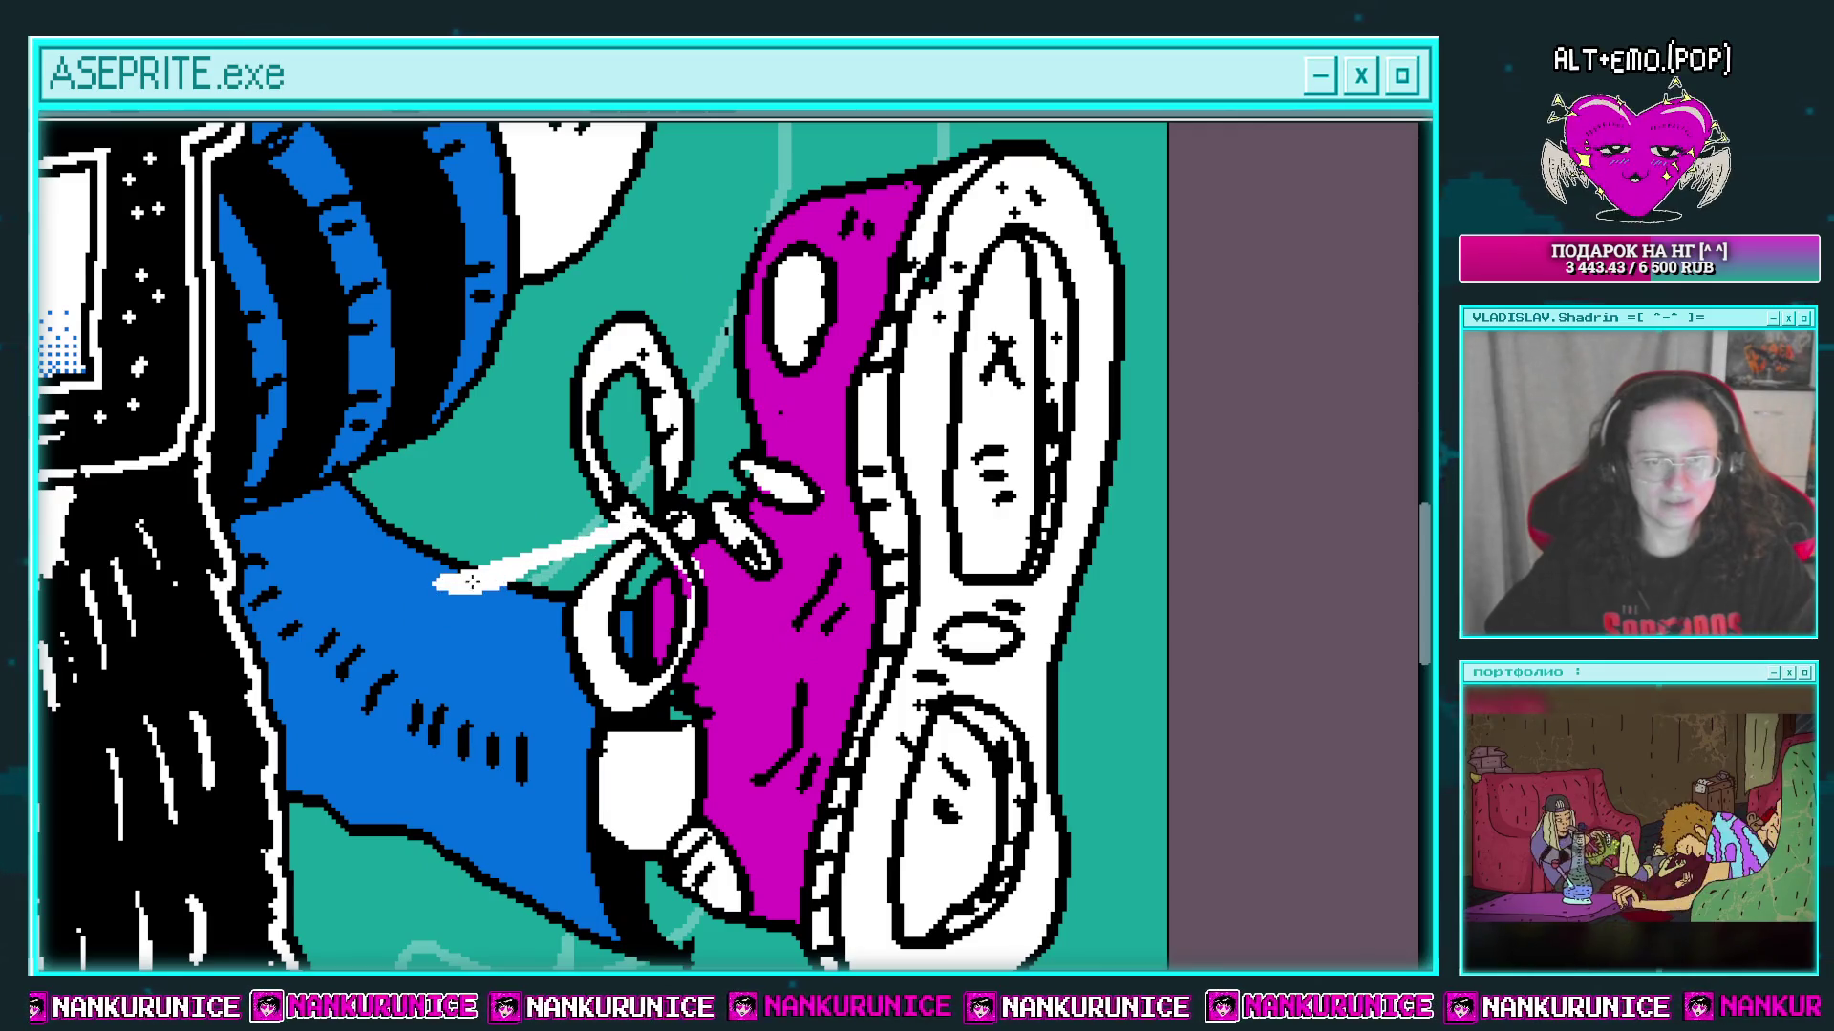
mouse_move(635, 523)
mouse_down()
mouse_move(497, 712)
mouse_move(597, 569)
mouse_up()
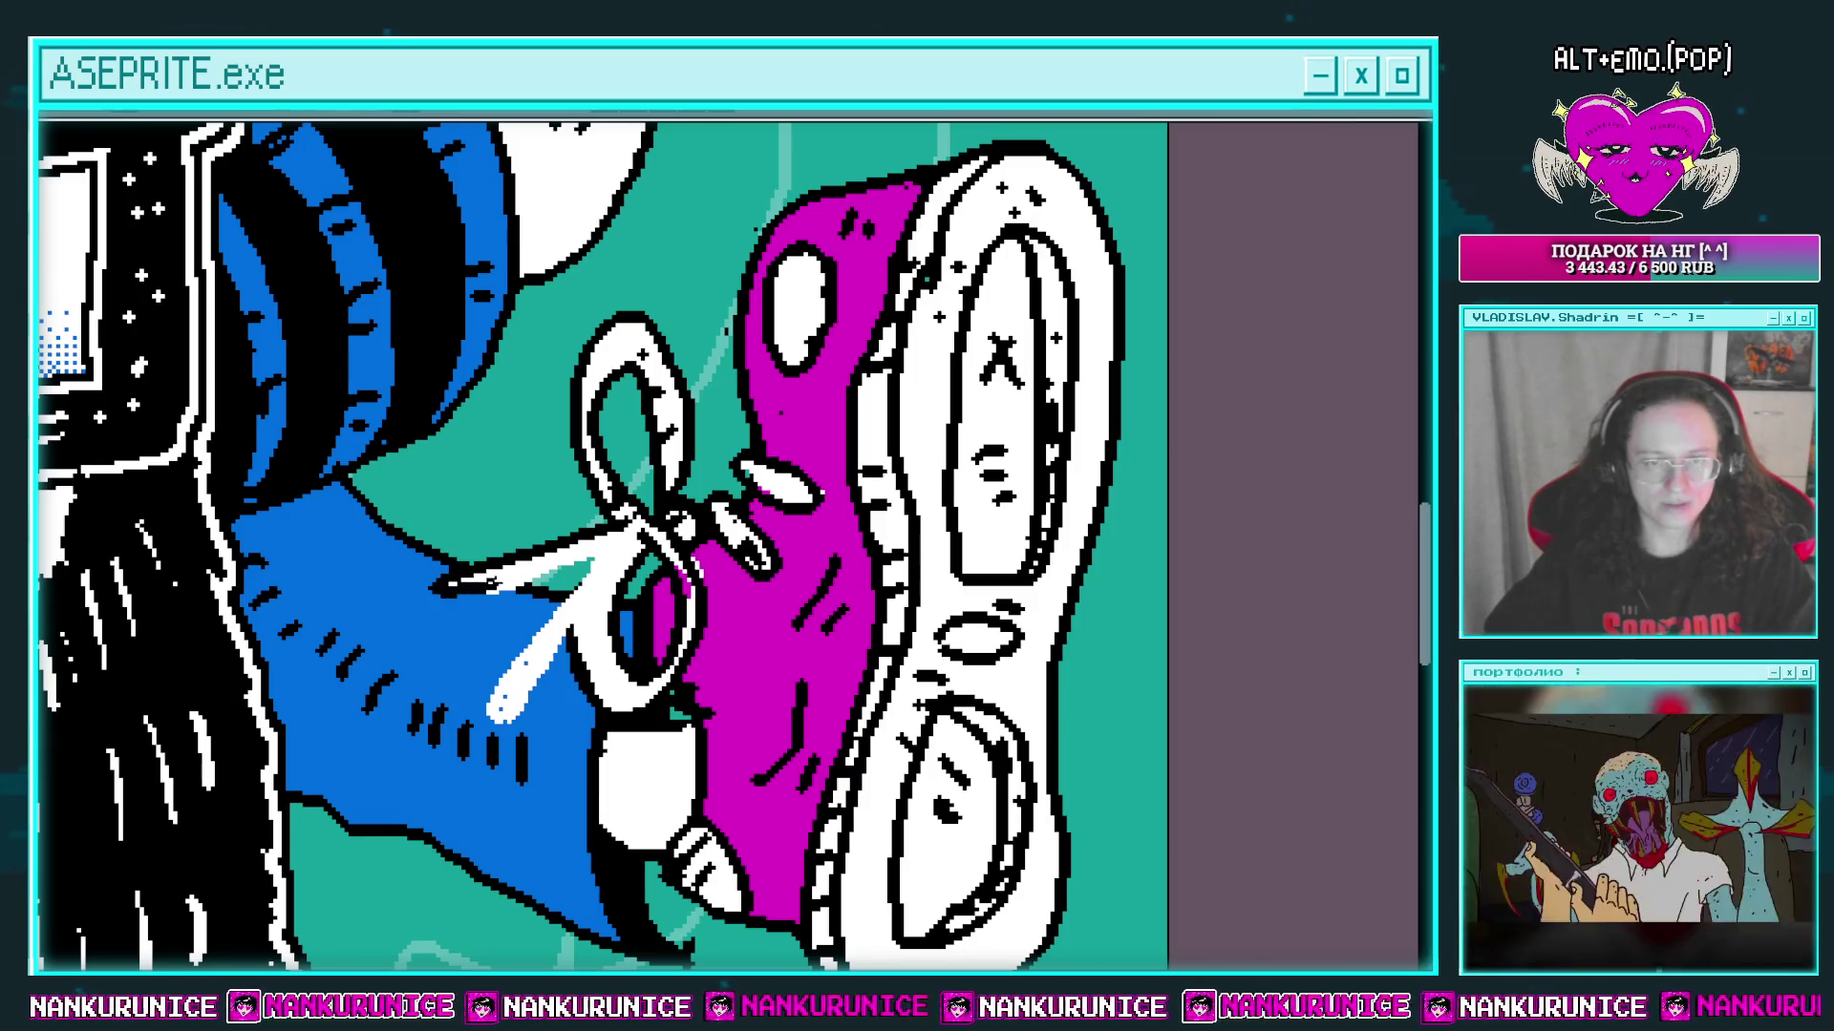
key(ctrl+z)
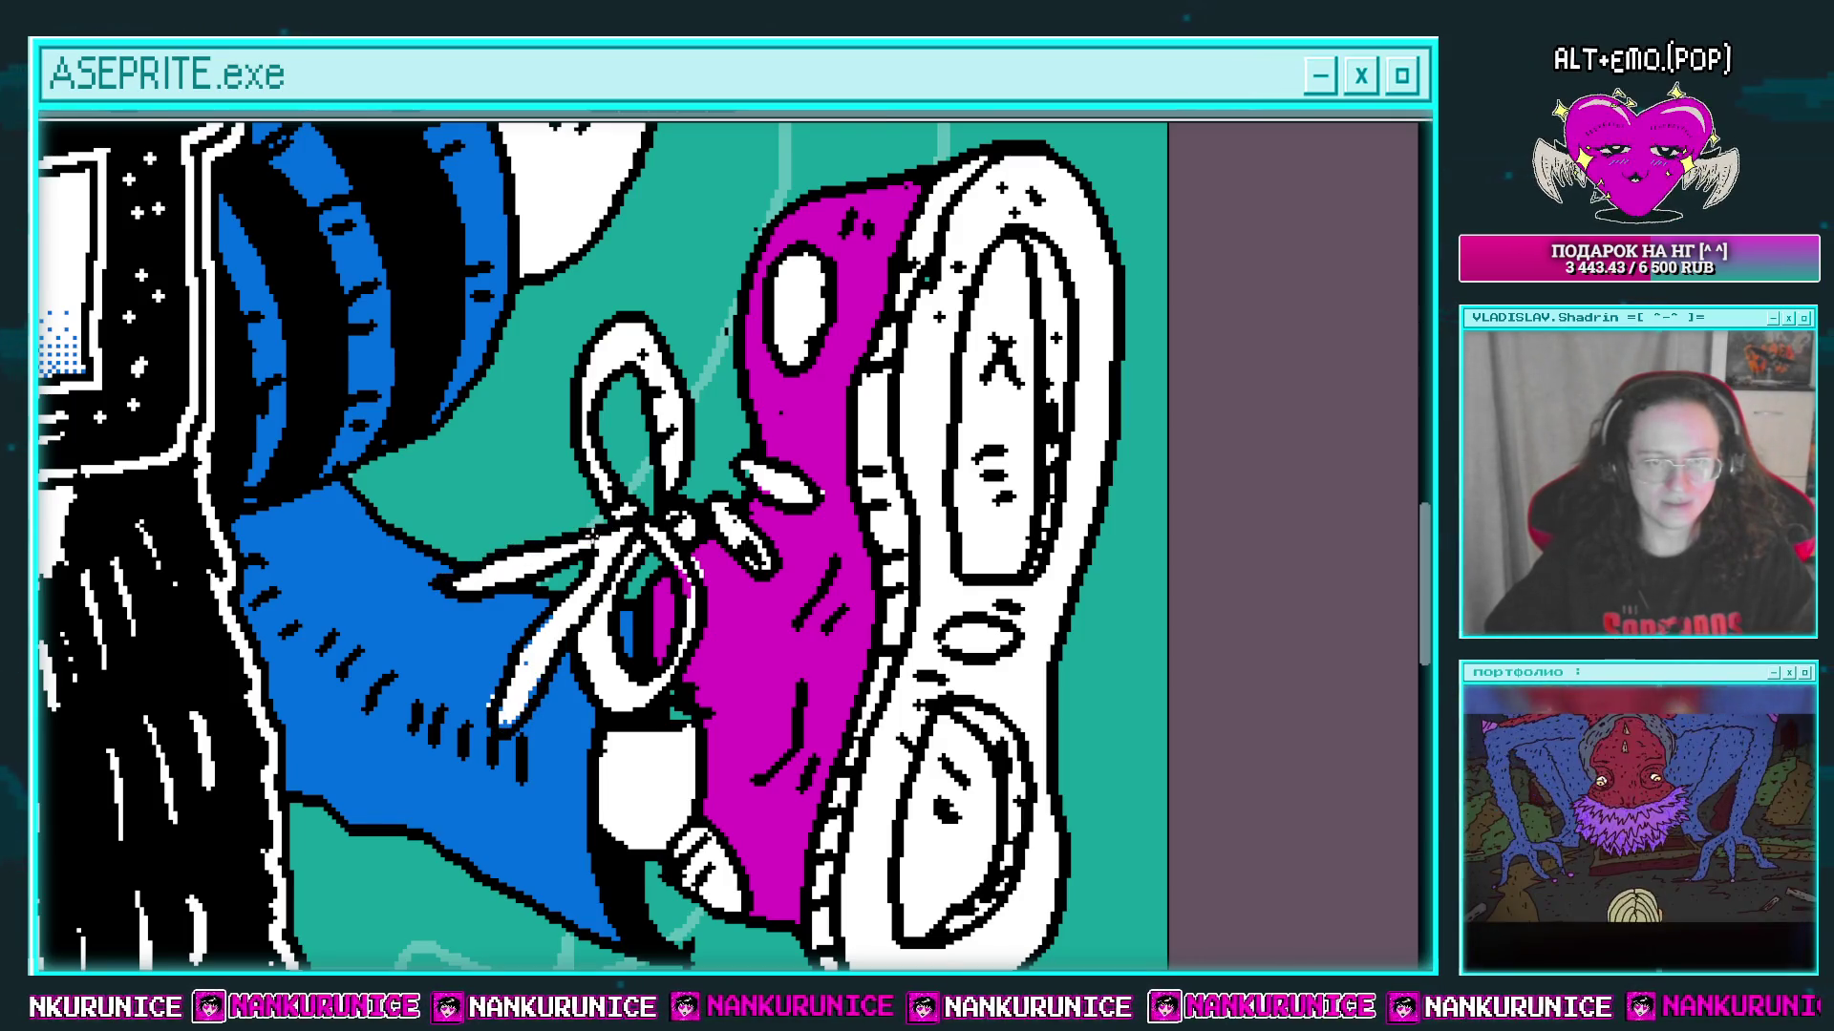
scroll(671, 537, down, 3)
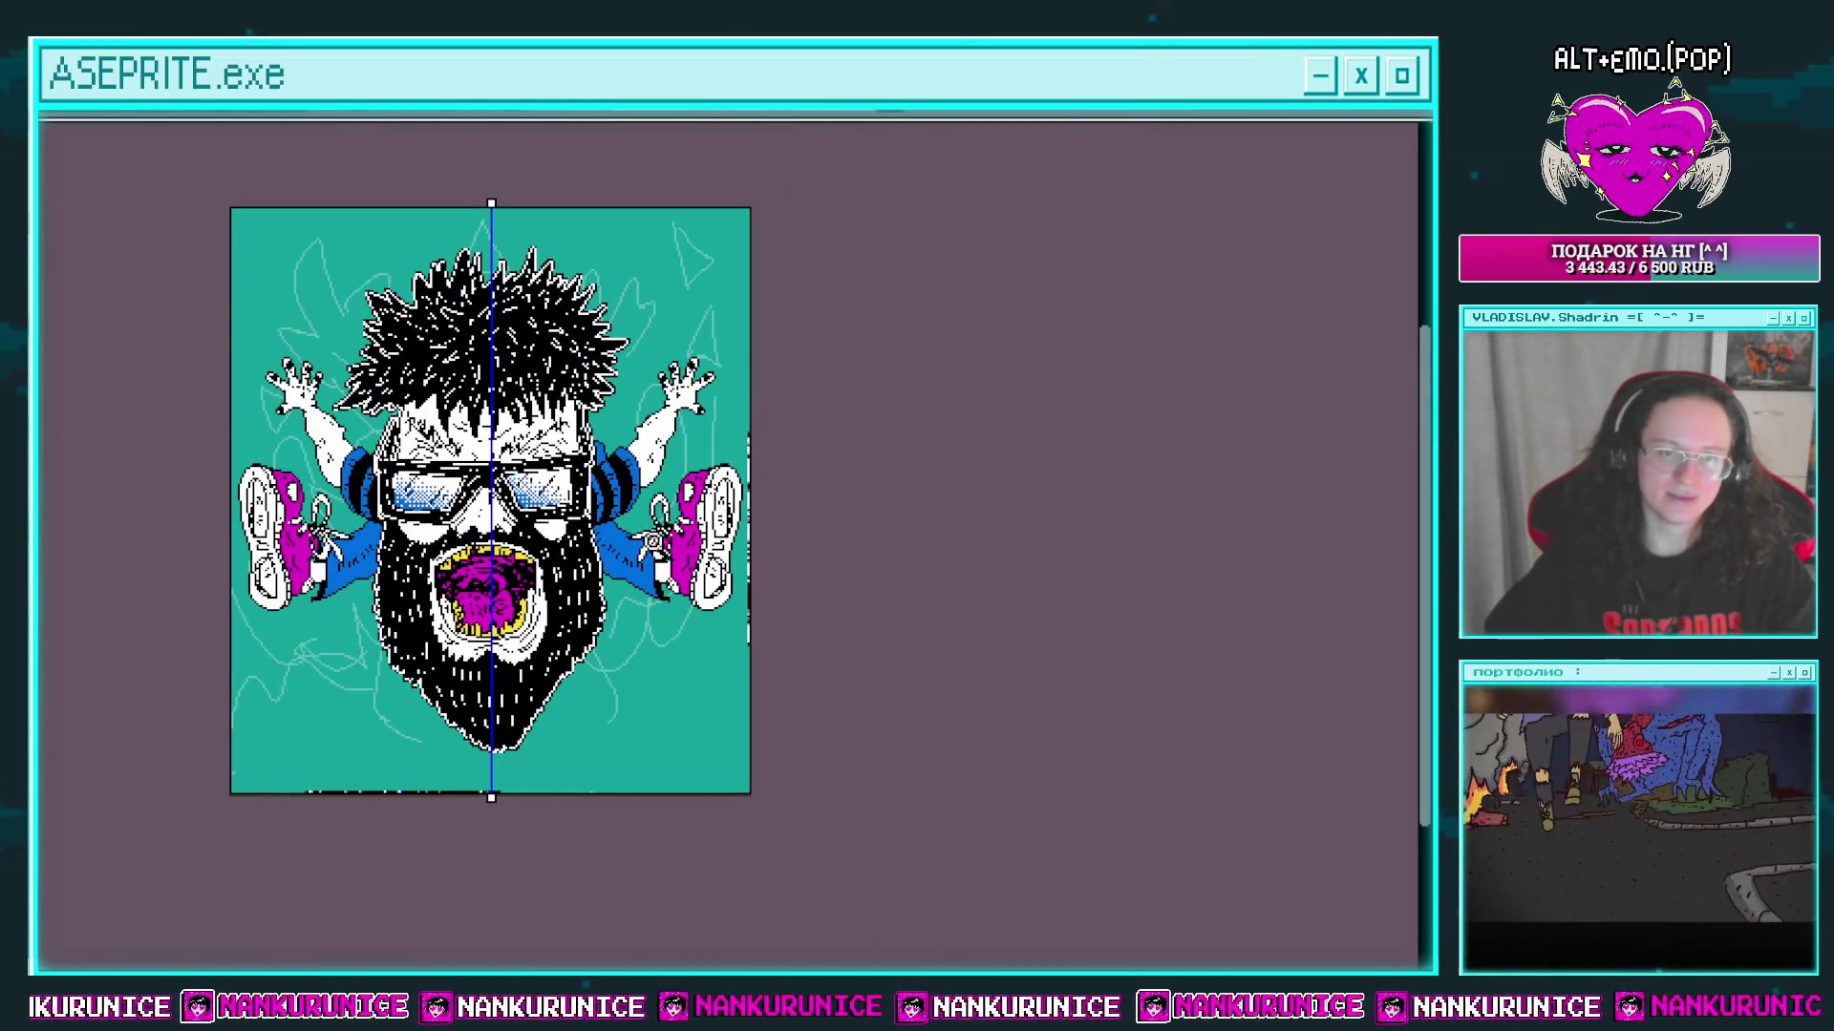
Step: Fill the chip's top-left corner yellow and the rest magenta, then add a black dot to the corner
scroll(671, 538, up, 1)
scroll(674, 391, up, 1)
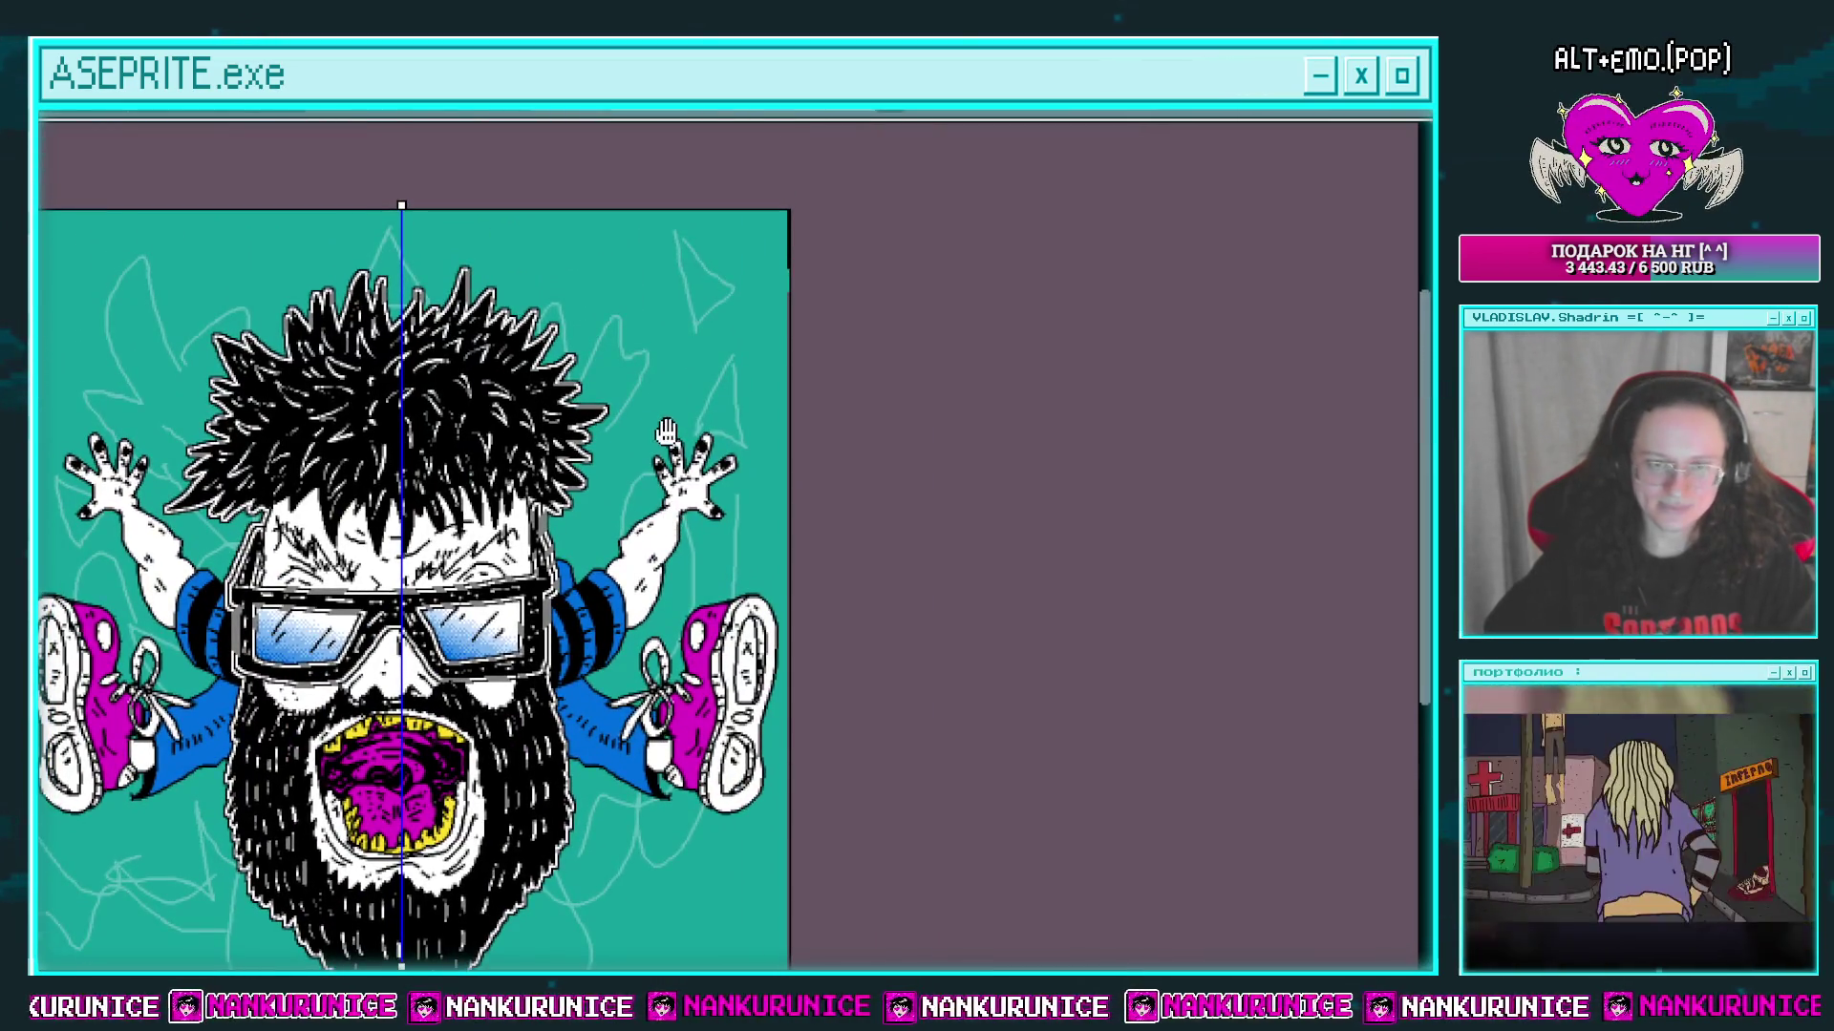
scroll(649, 426, up, 1)
scroll(675, 439, up, 1)
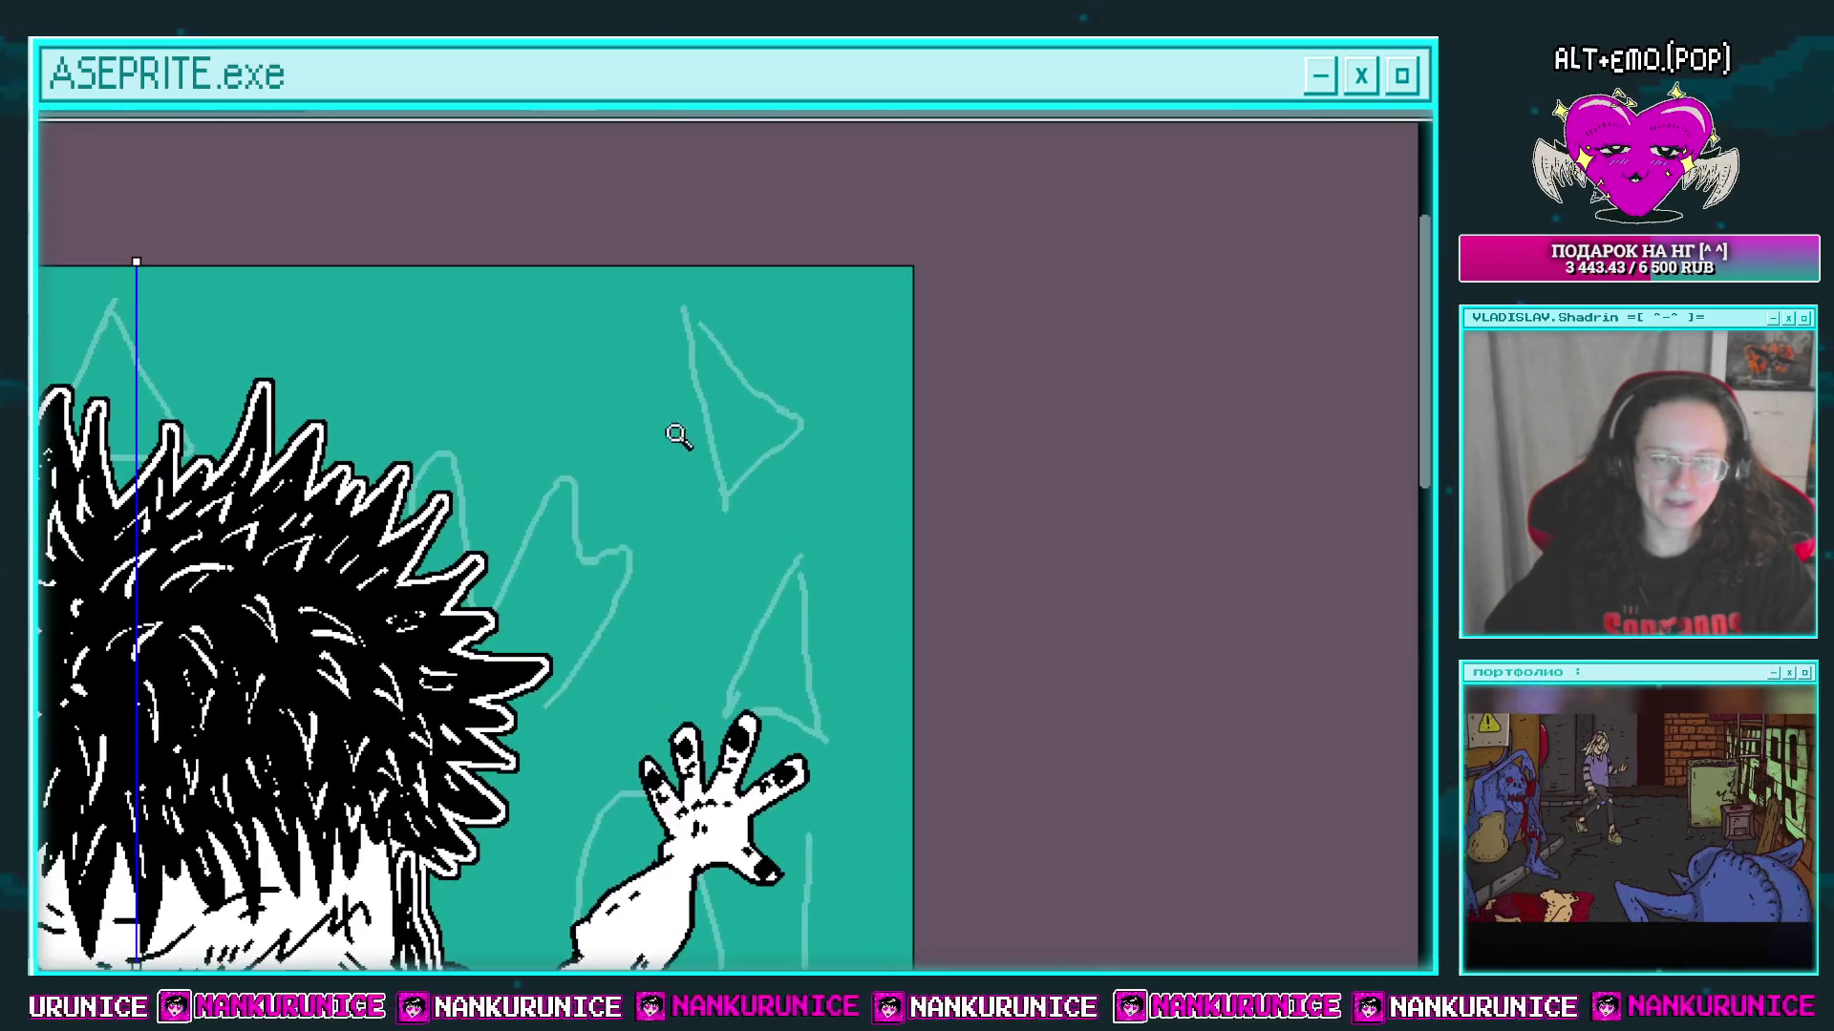
scroll(622, 467, up, 1)
scroll(658, 475, up, 1)
mouse_move(657, 475)
mouse_down()
mouse_move(629, 706)
mouse_move(686, 768)
mouse_move(821, 622)
mouse_move(893, 478)
mouse_move(675, 381)
mouse_move(623, 382)
mouse_move(731, 497)
mouse_move(675, 550)
mouse_up()
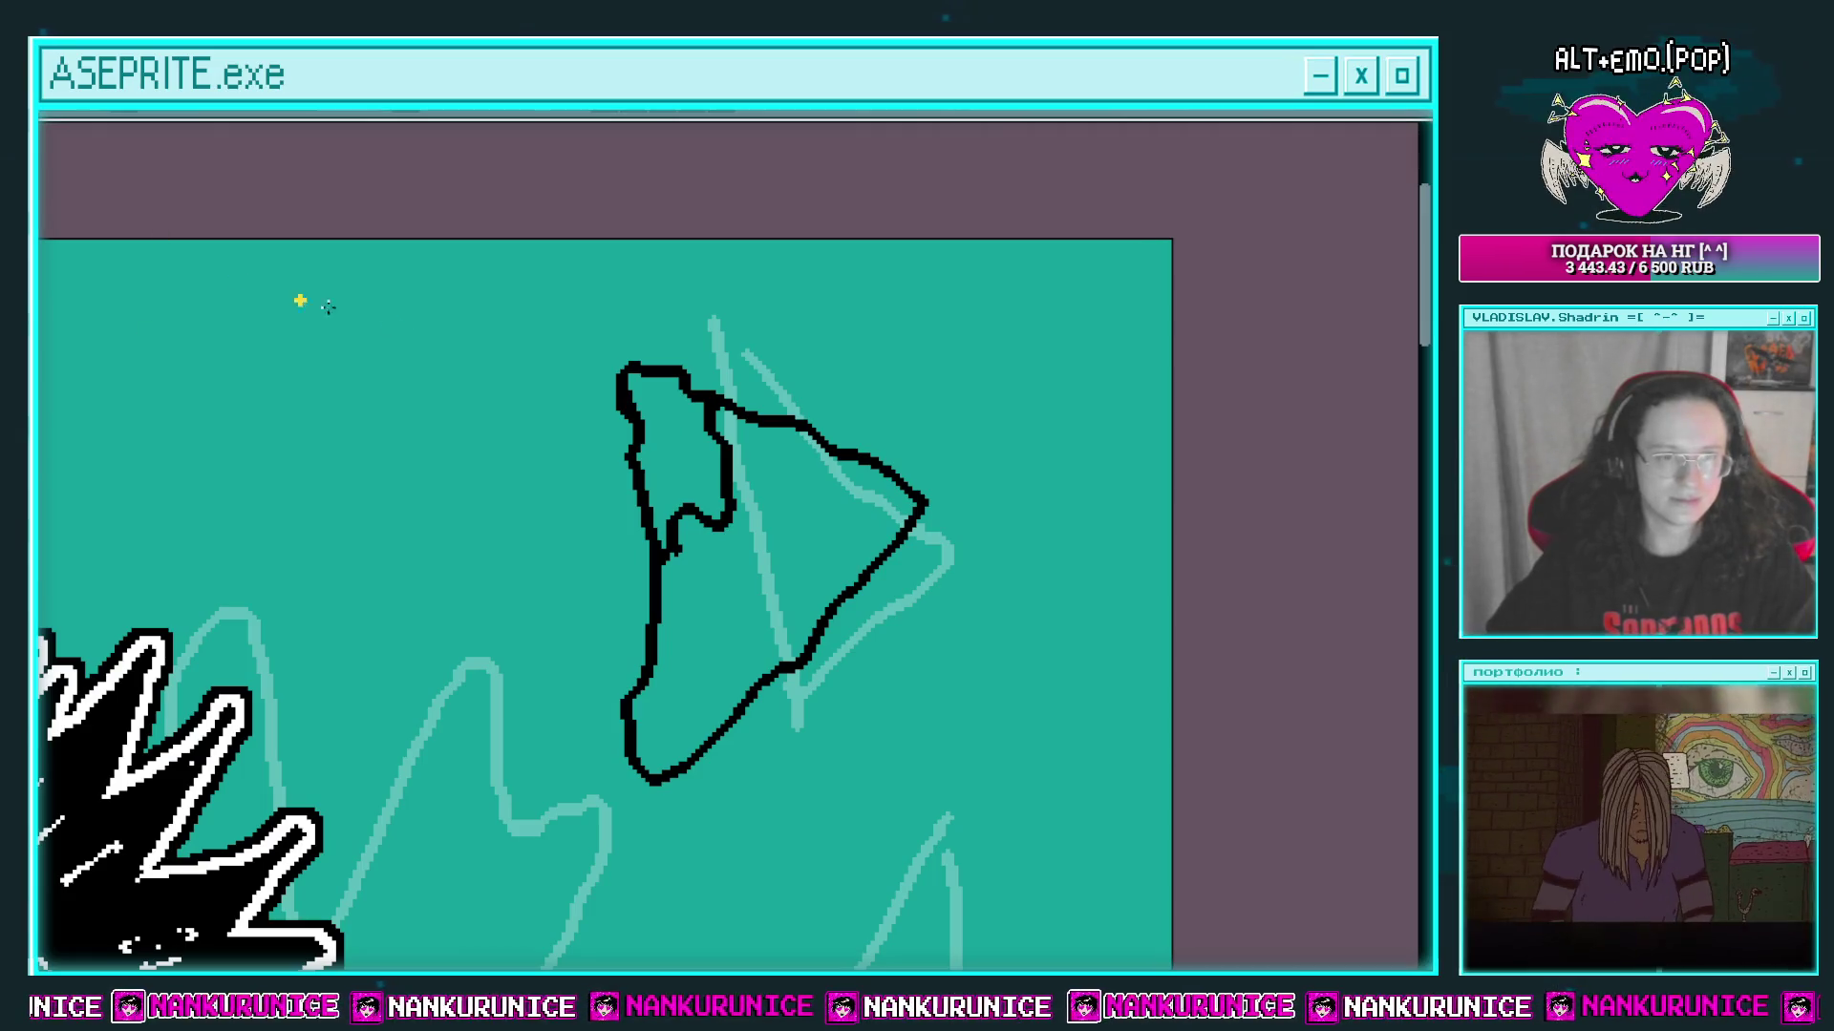
click(677, 424)
click(750, 497)
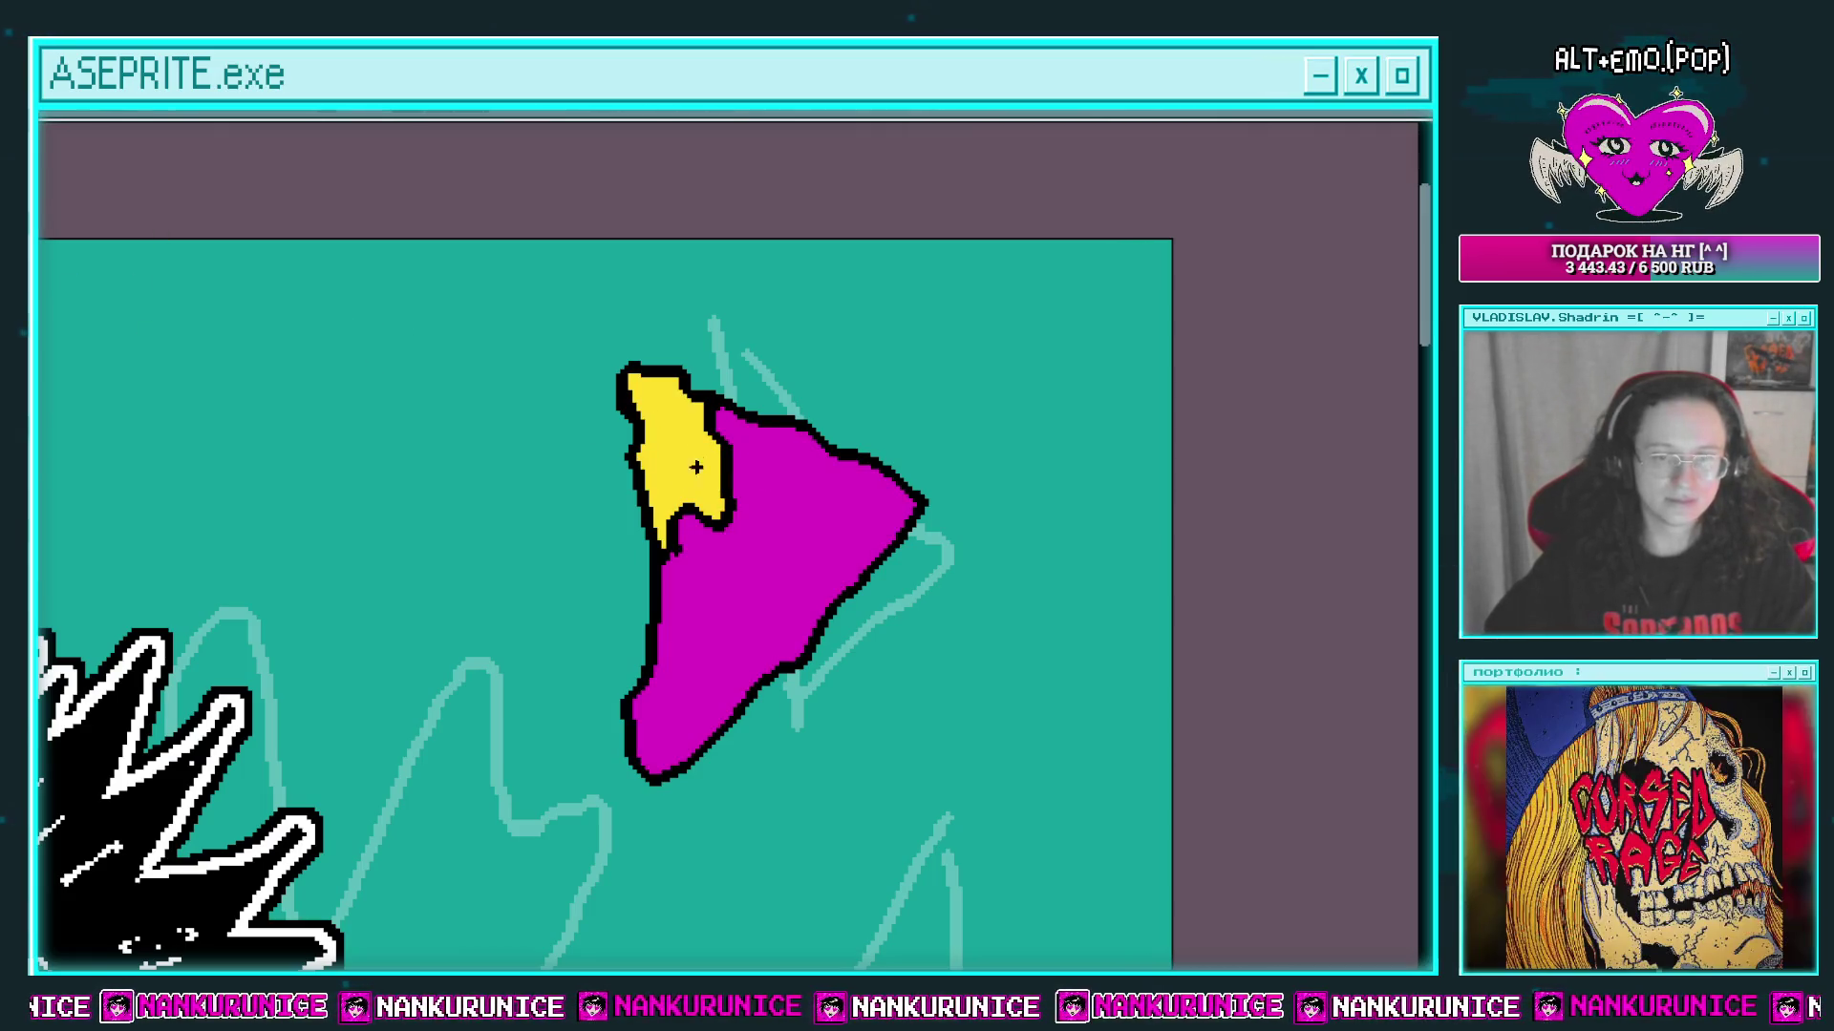
click(671, 408)
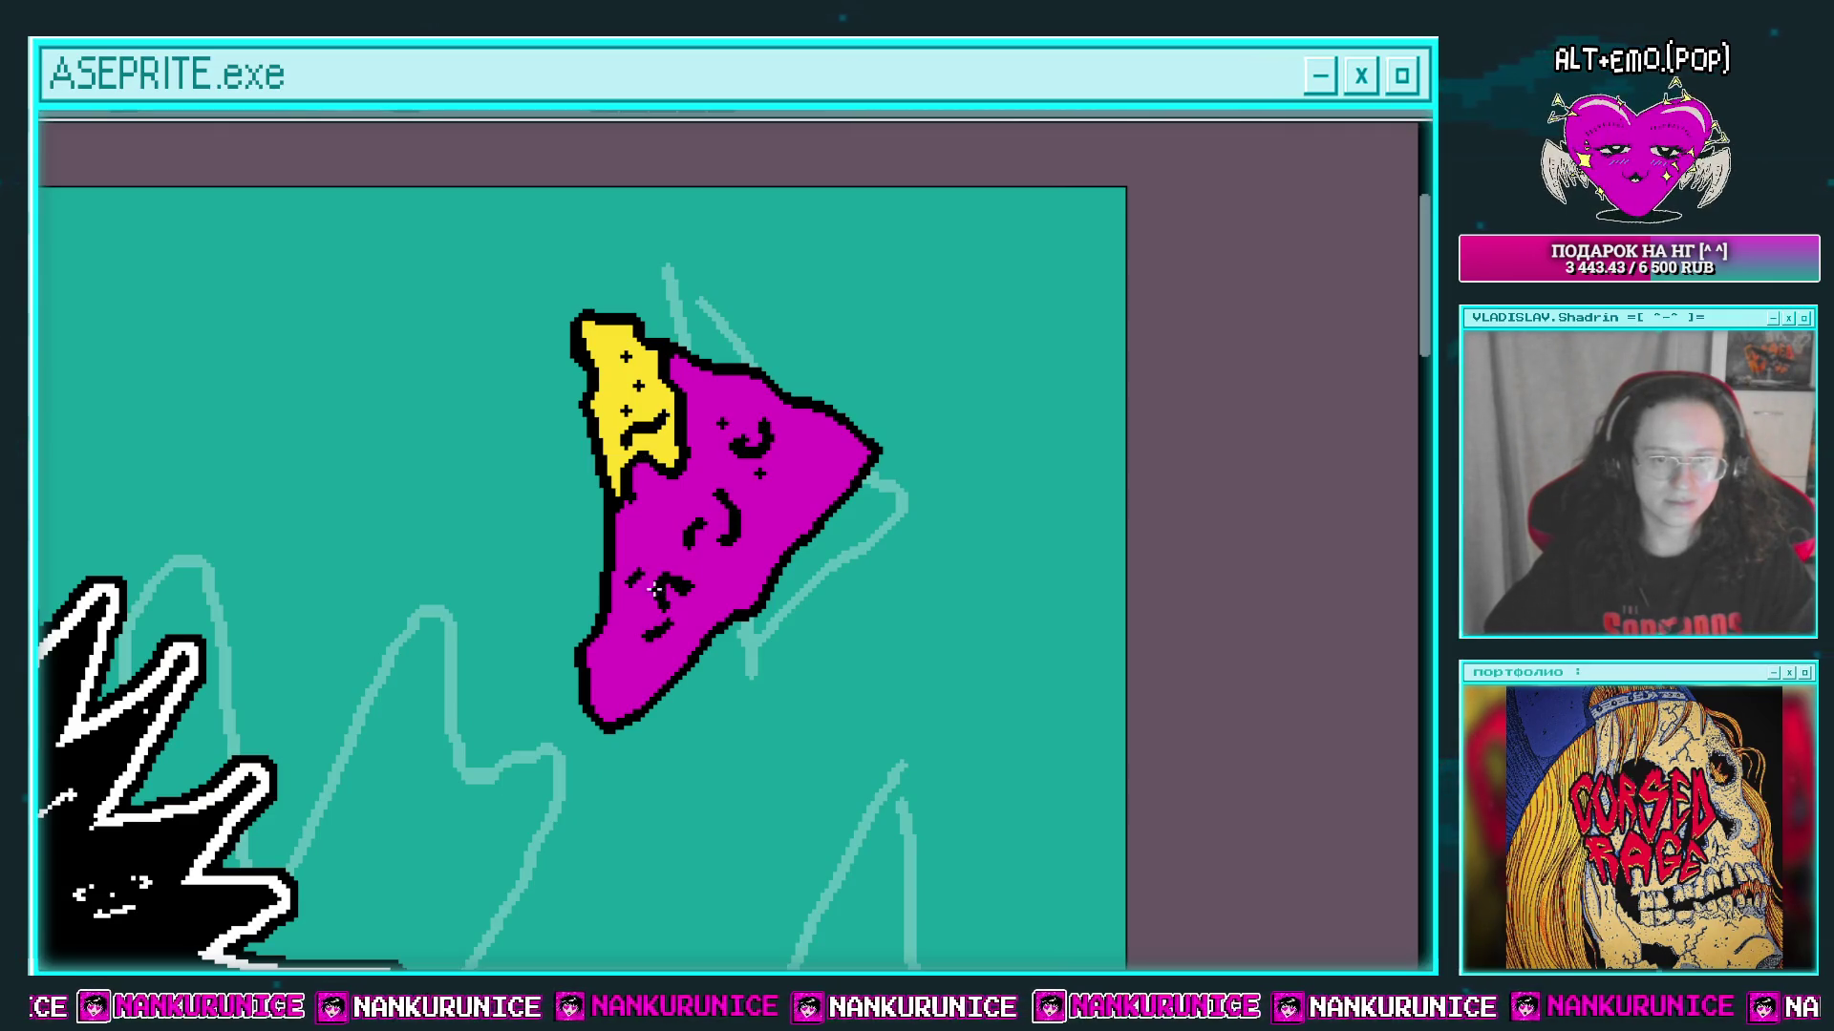
Step: Zoom and pan to bring the magenta chip closer into view
scroll(656, 590, up, 1)
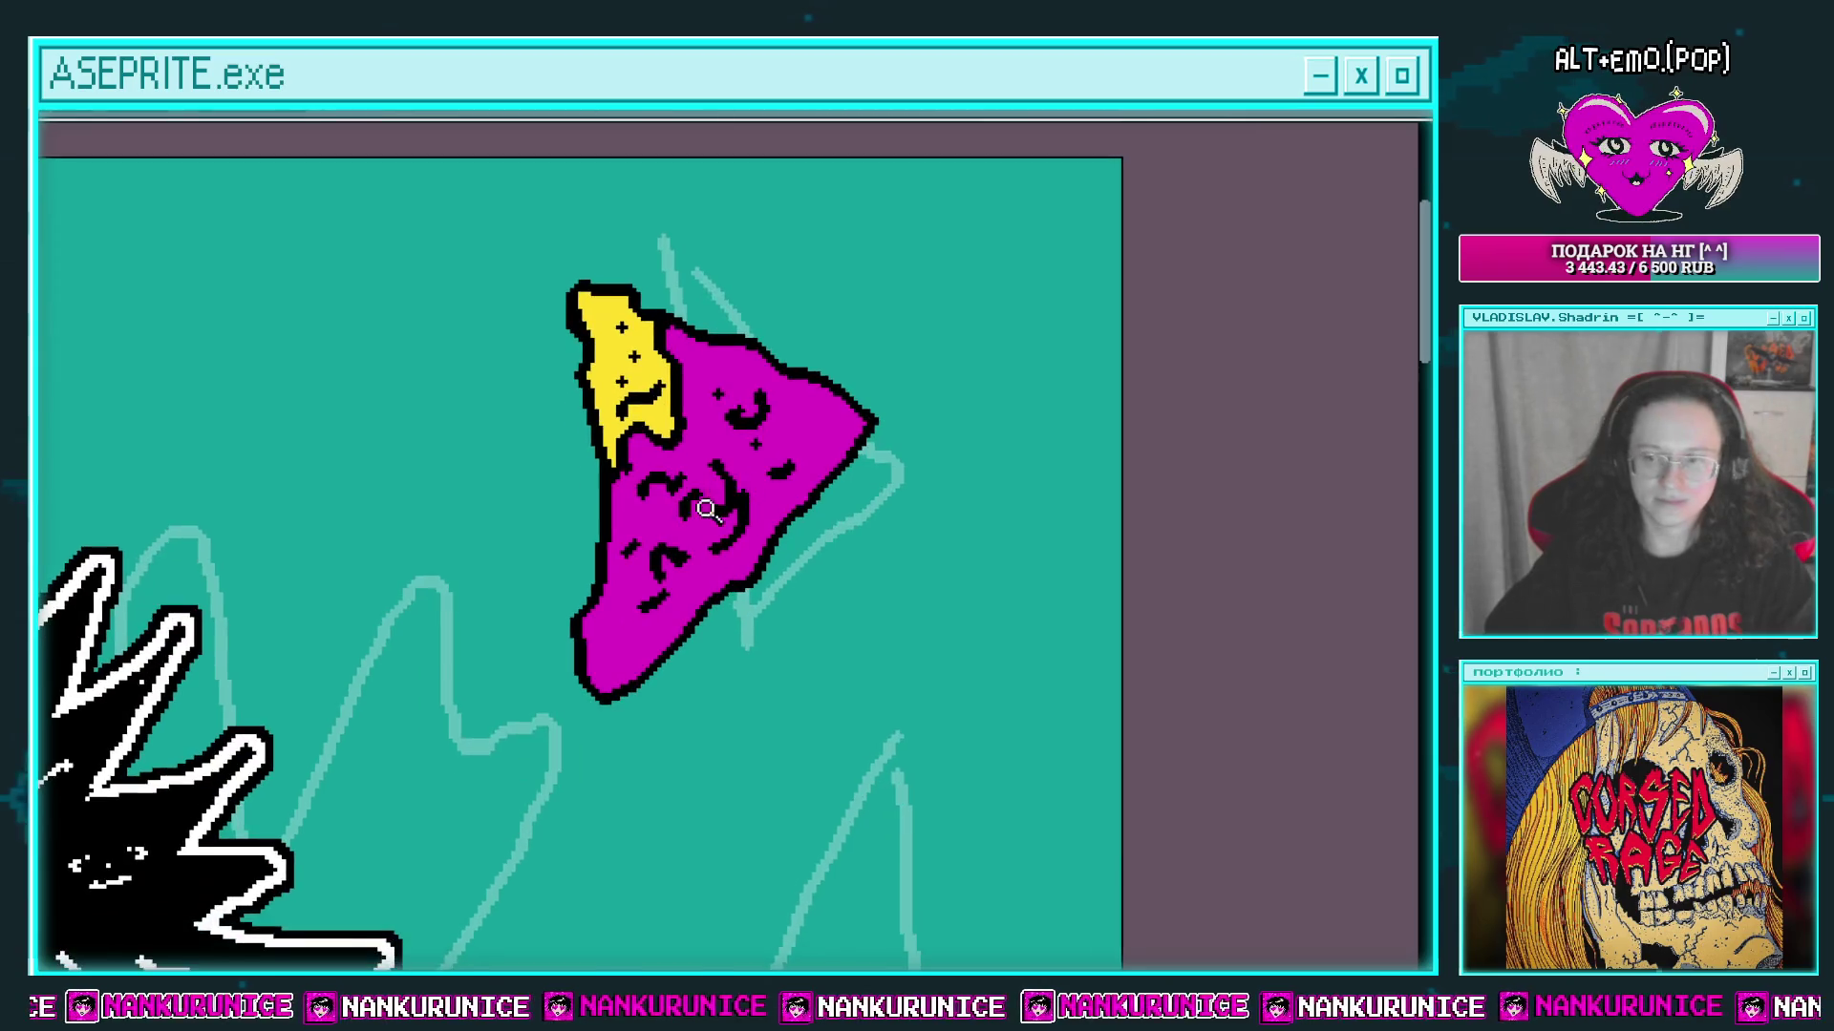
scroll(745, 382, down, 2)
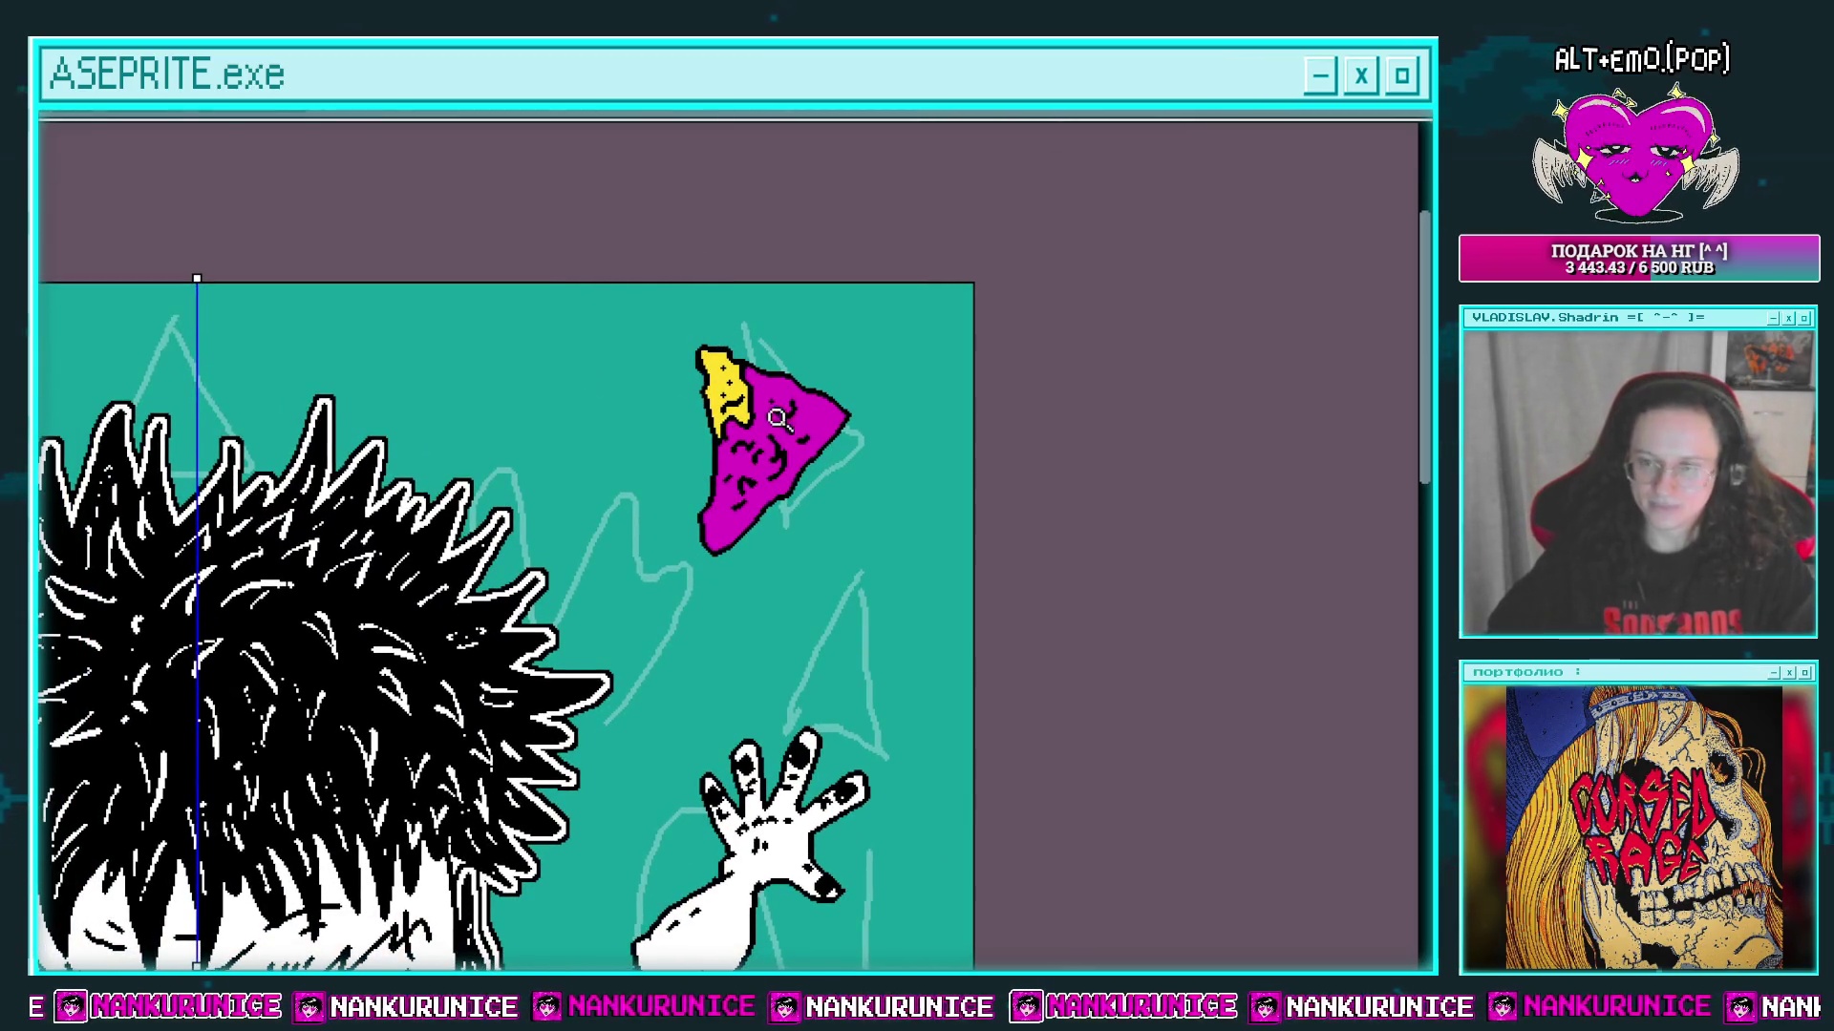
drag(752, 488, 724, 416)
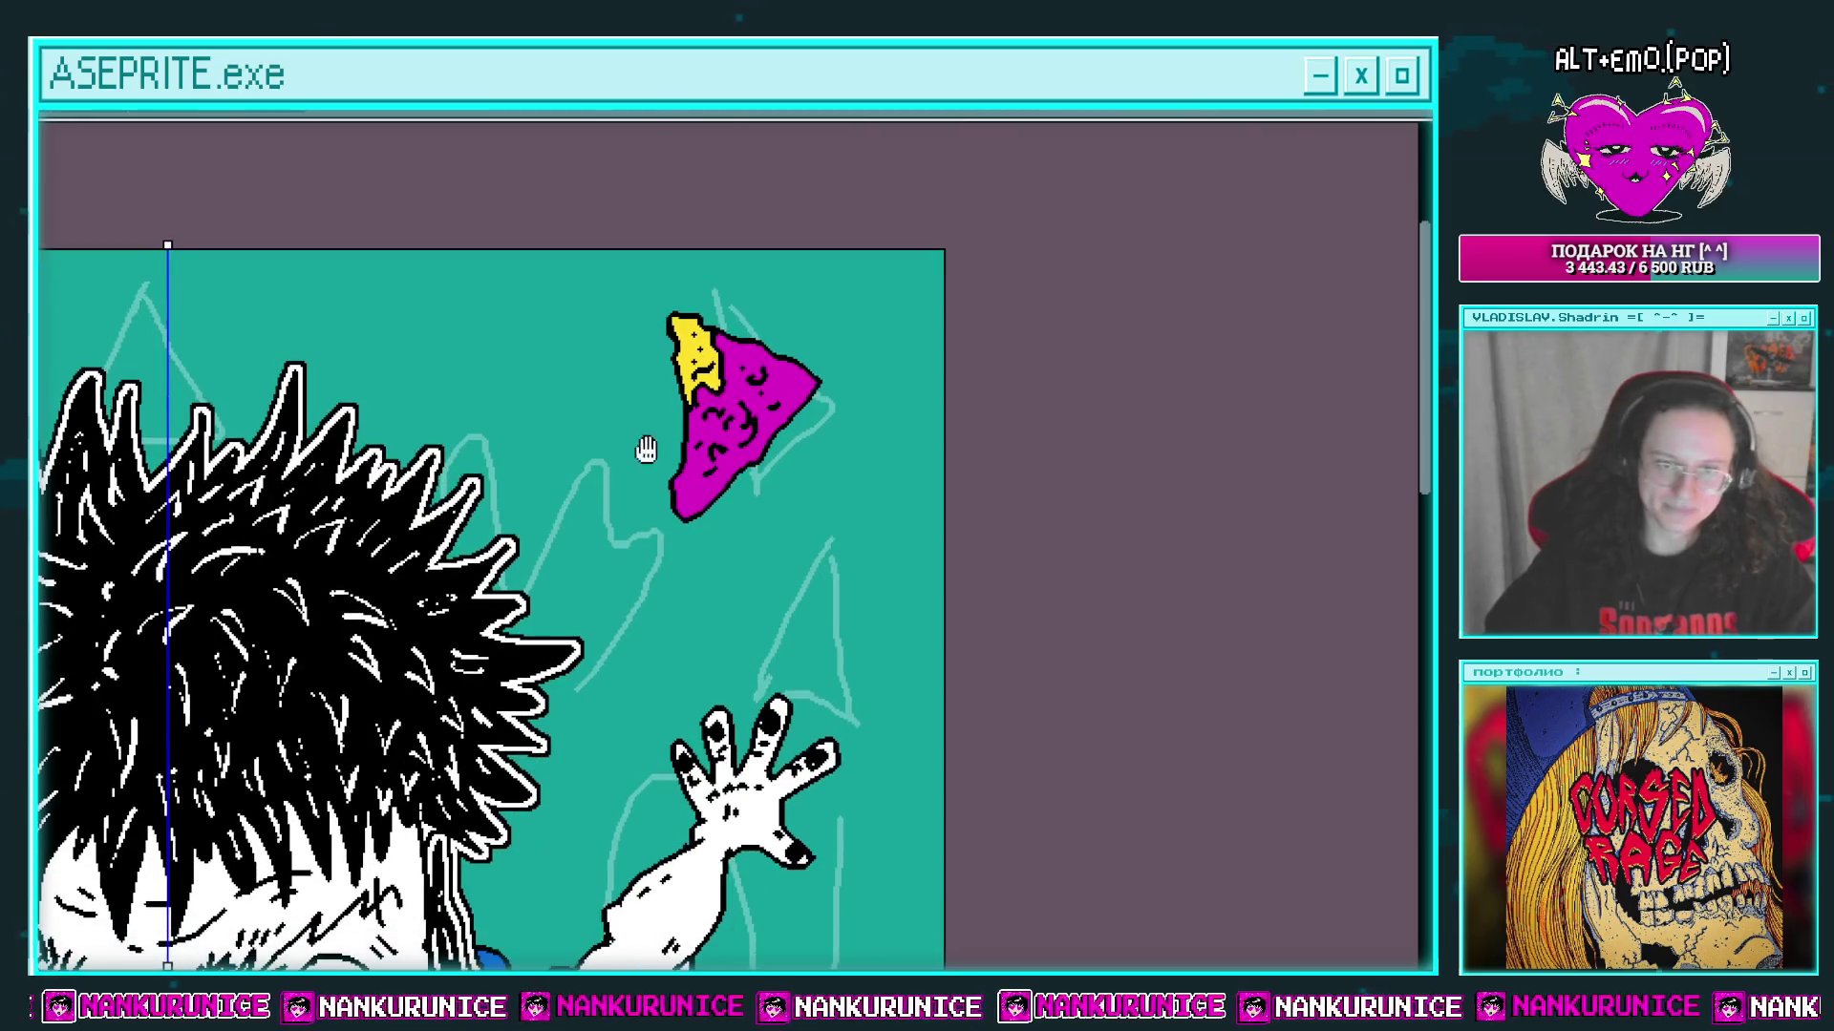
scroll(732, 476, up, 2)
scroll(702, 483, up, 2)
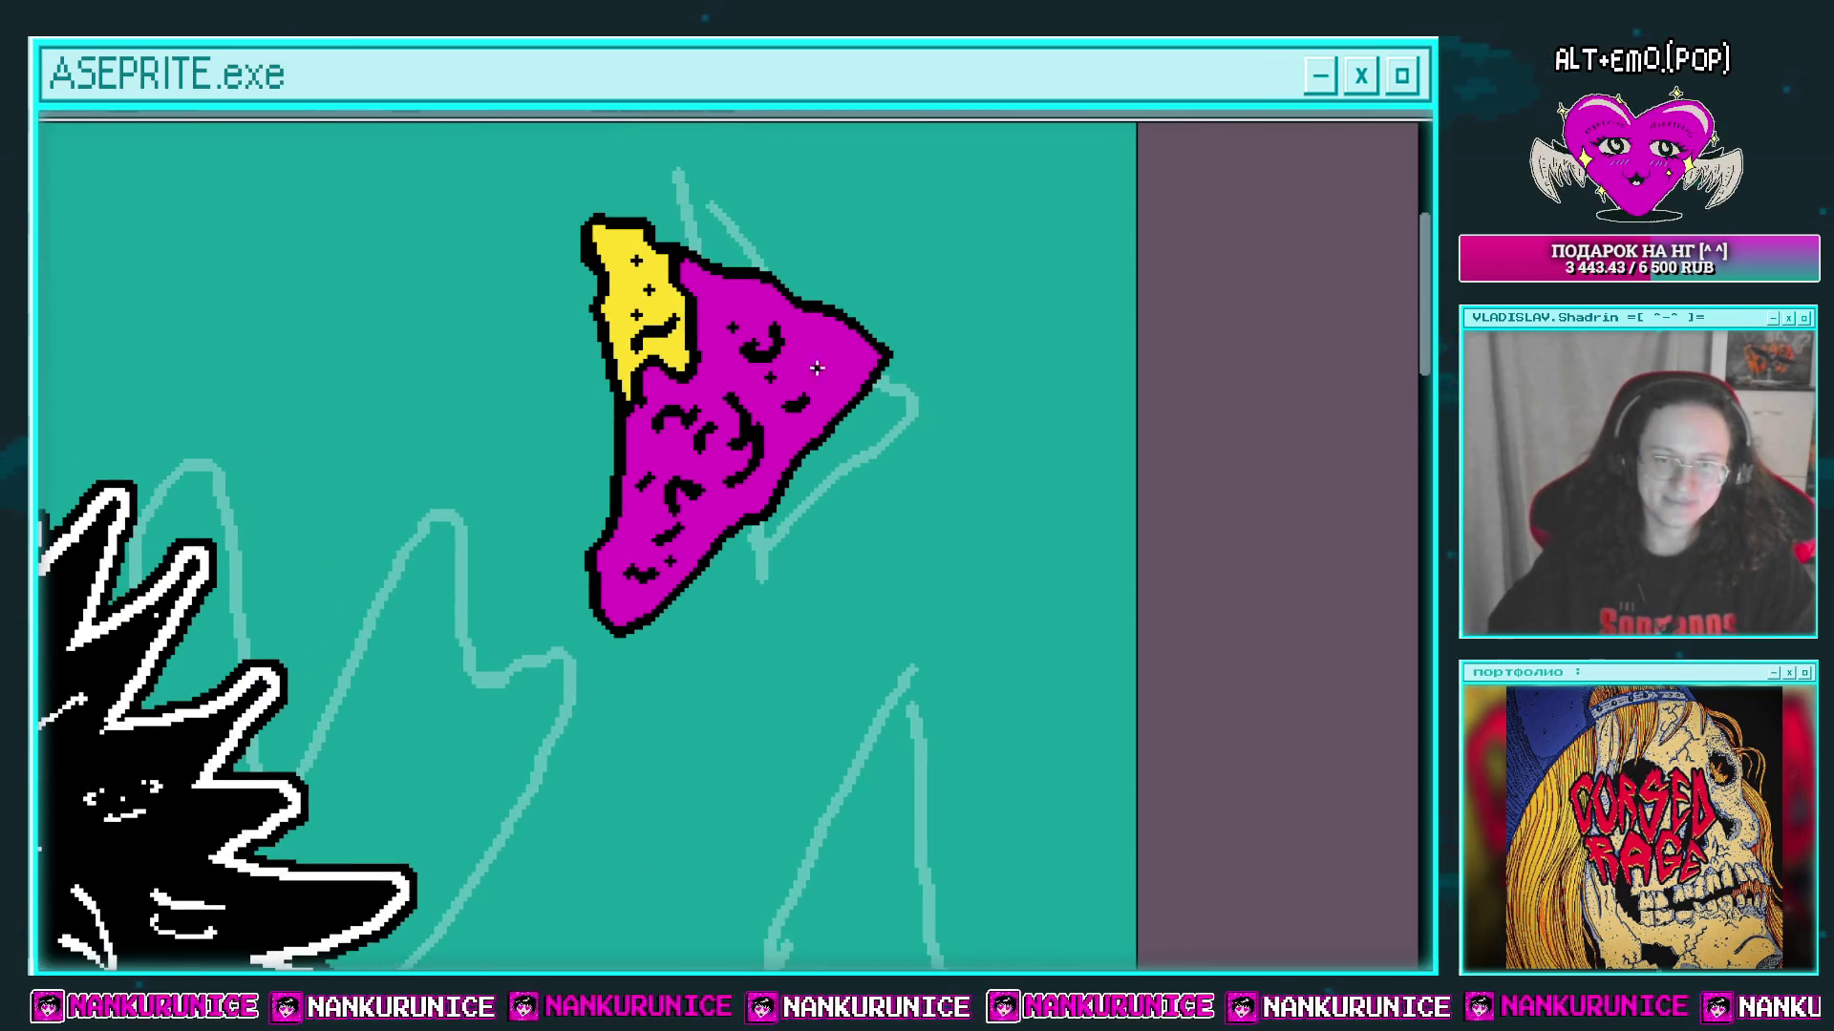
scroll(754, 372, down, 5)
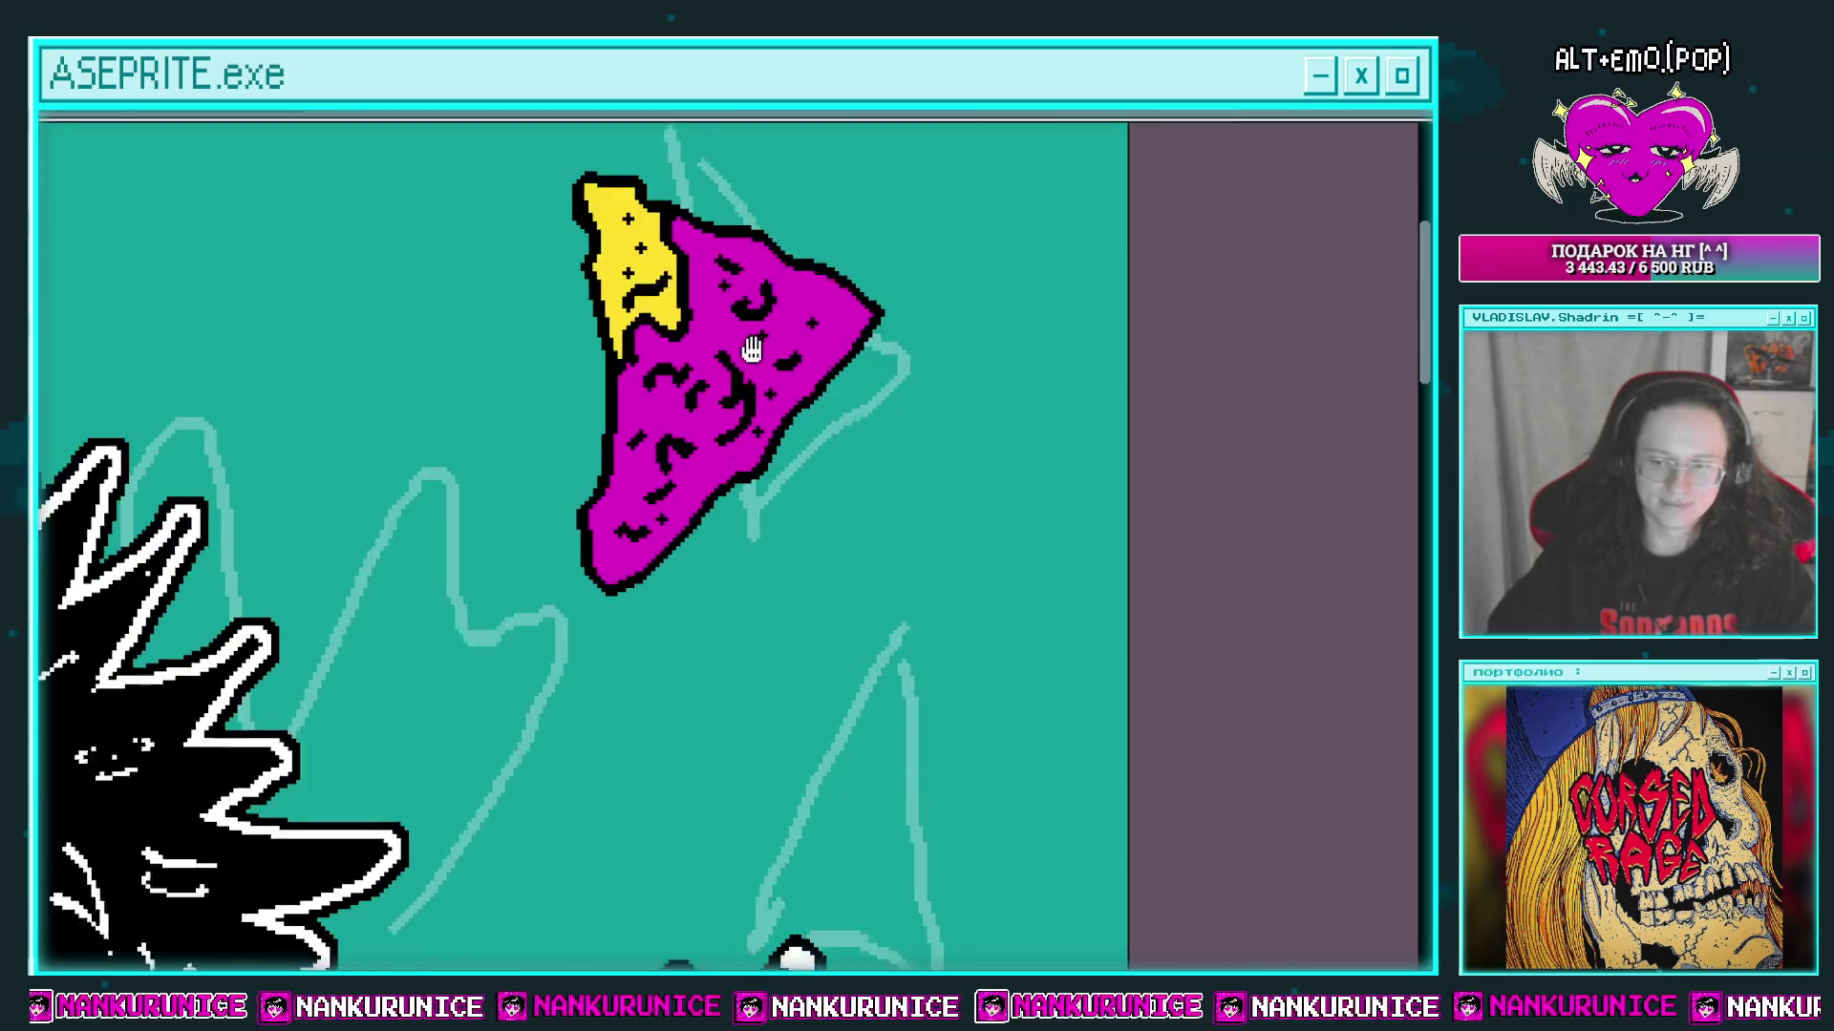
scroll(753, 346, down, 3)
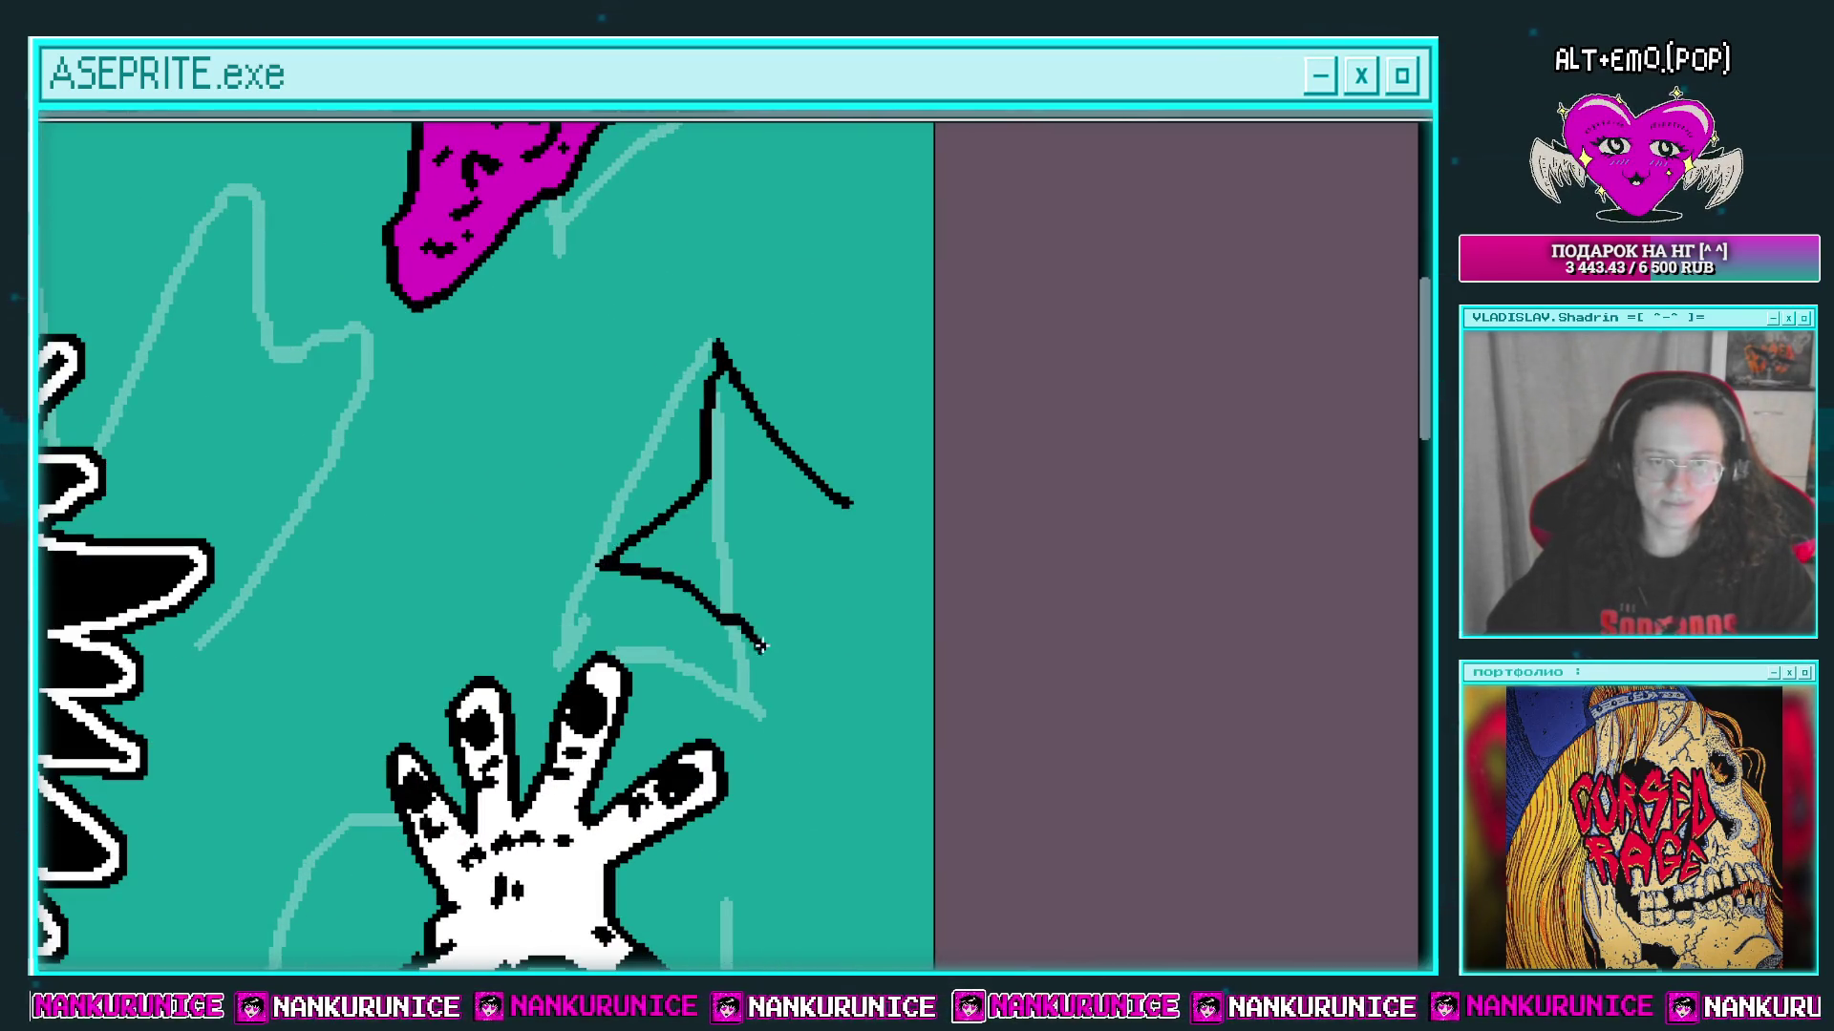
Step: Undo the zigzag stroke, then outline a second triangular chip and fill it magenta
key(ctrl+z)
mouse_move(755, 530)
mouse_down()
mouse_move(695, 354)
mouse_move(637, 417)
mouse_up()
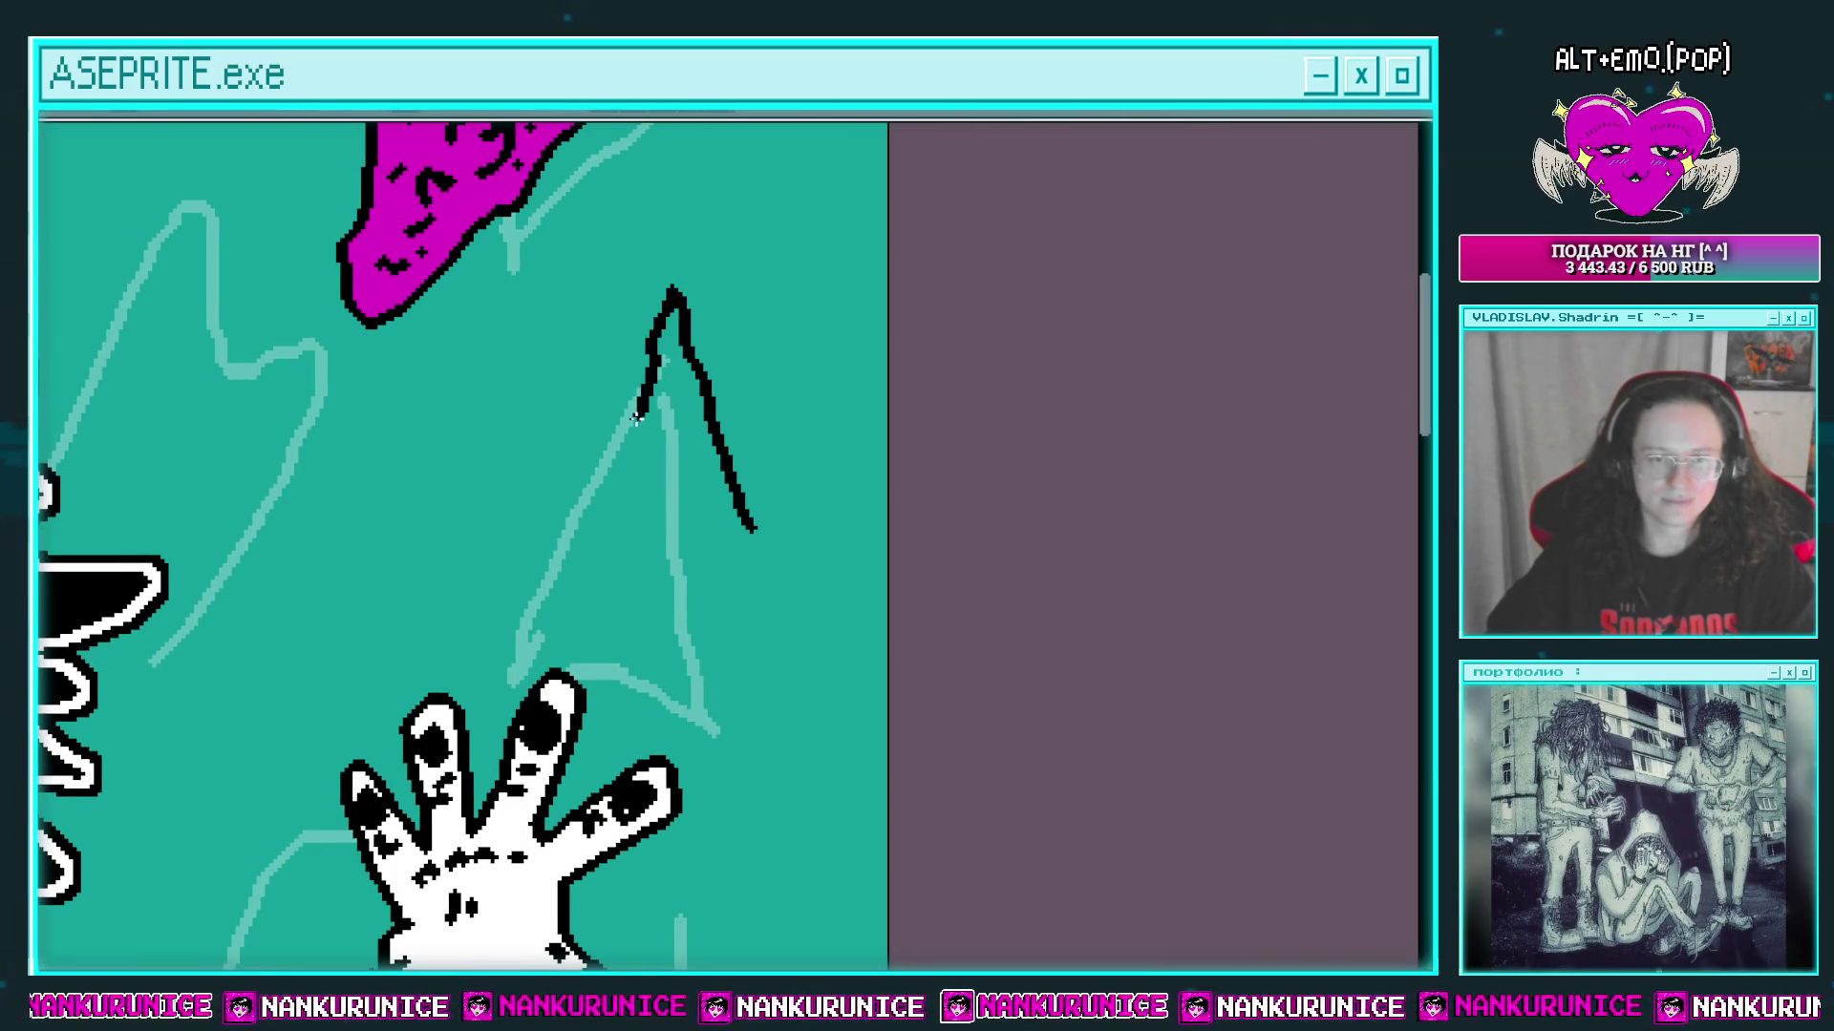
mouse_move(638, 583)
mouse_down()
mouse_move(767, 581)
mouse_move(755, 531)
mouse_move(638, 512)
mouse_move(594, 559)
mouse_move(642, 513)
mouse_up()
scroll(755, 531, up, 2)
key(g)
click(726, 520)
Step: Split off the chip's tip with a wavy line, fill it yellow, and add black marks, crescent and star speckles
scroll(669, 526, up, 1)
drag(677, 429, 634, 377)
mouse_move(665, 424)
mouse_down()
mouse_move(639, 393)
mouse_move(688, 449)
mouse_up()
drag(361, 249, 348, 307)
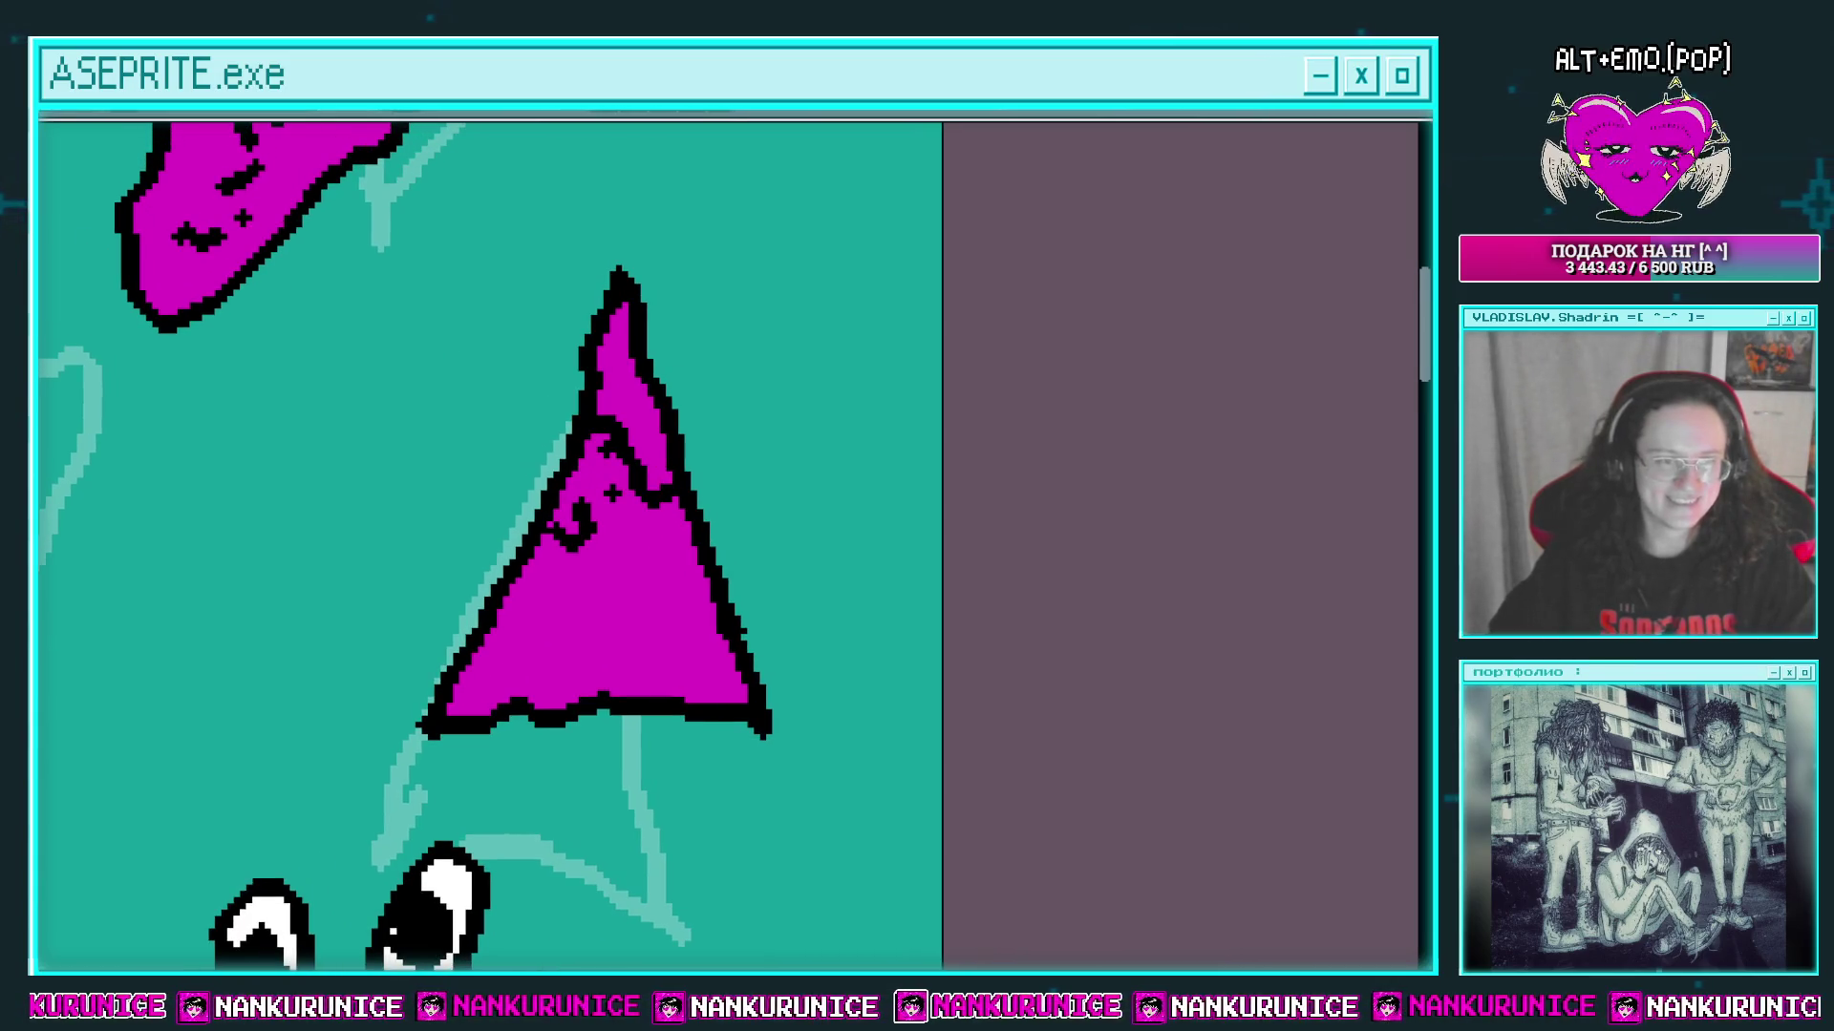
click(635, 382)
drag(621, 392, 642, 420)
click(618, 361)
mouse_move(611, 605)
mouse_down()
mouse_move(597, 500)
mouse_move(619, 493)
mouse_move(537, 547)
mouse_up()
click(573, 550)
click(630, 556)
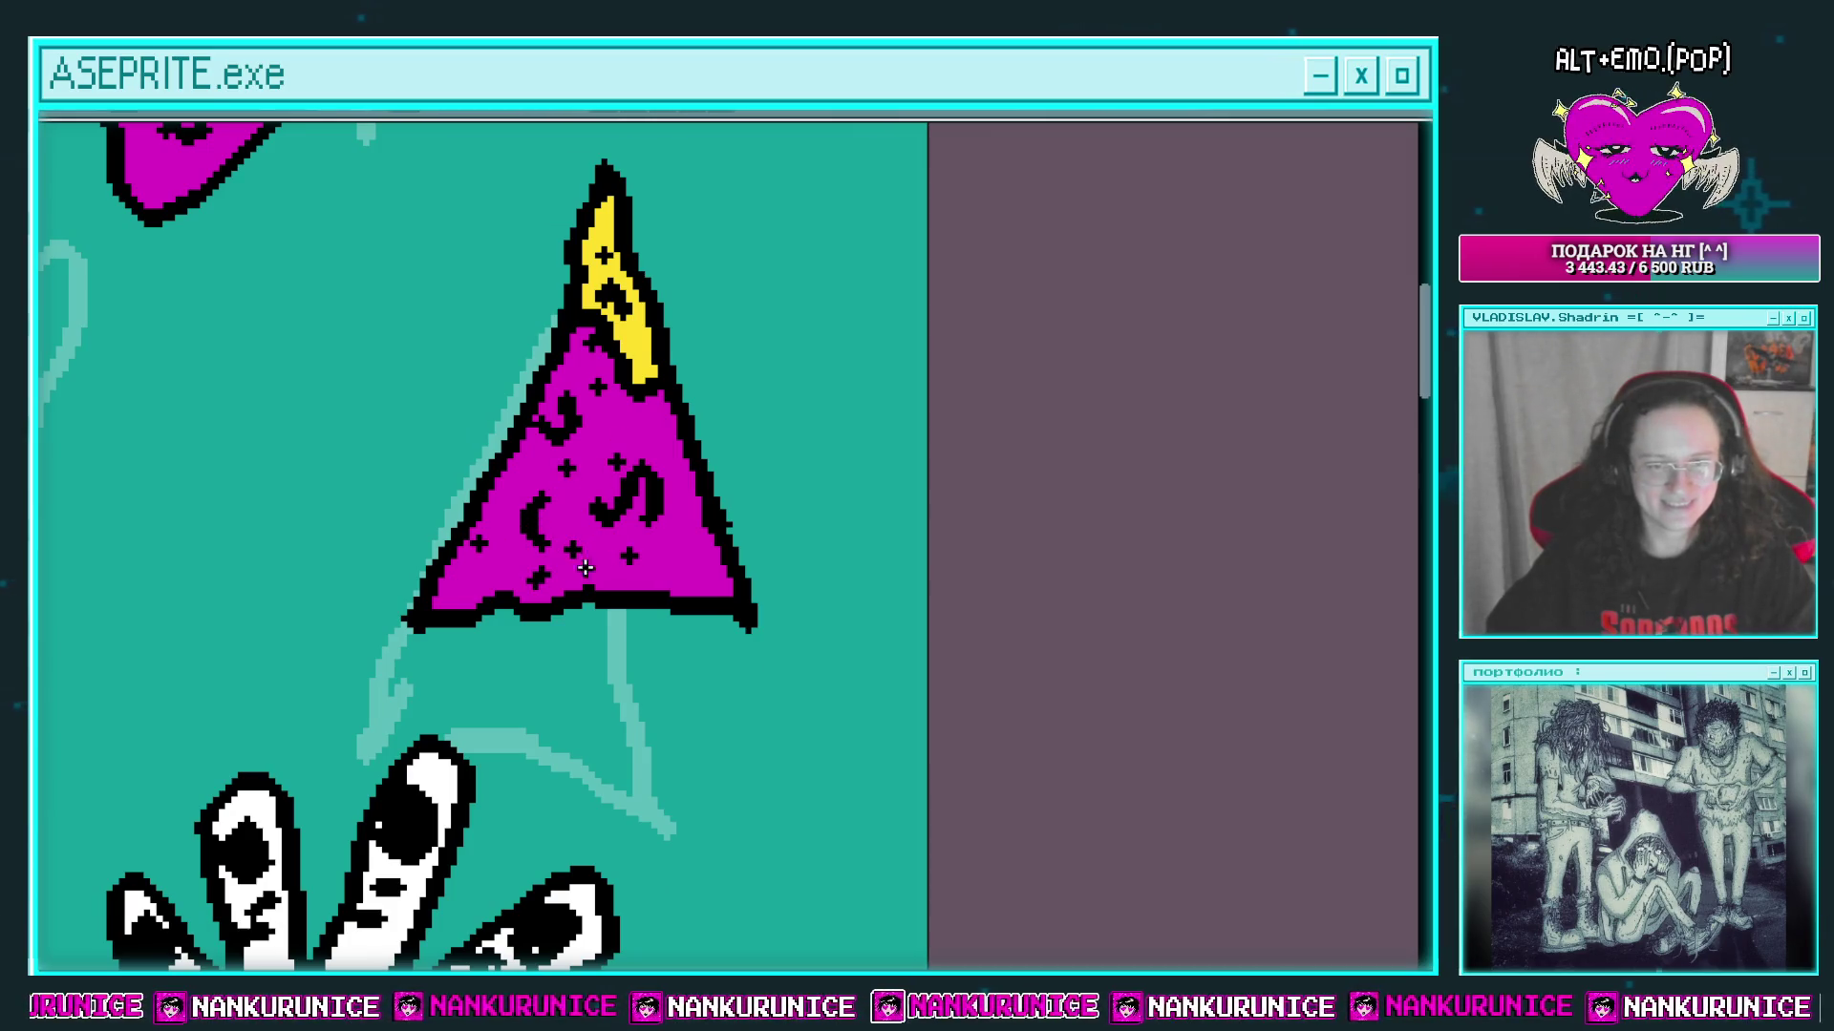
scroll(698, 441, down, 5)
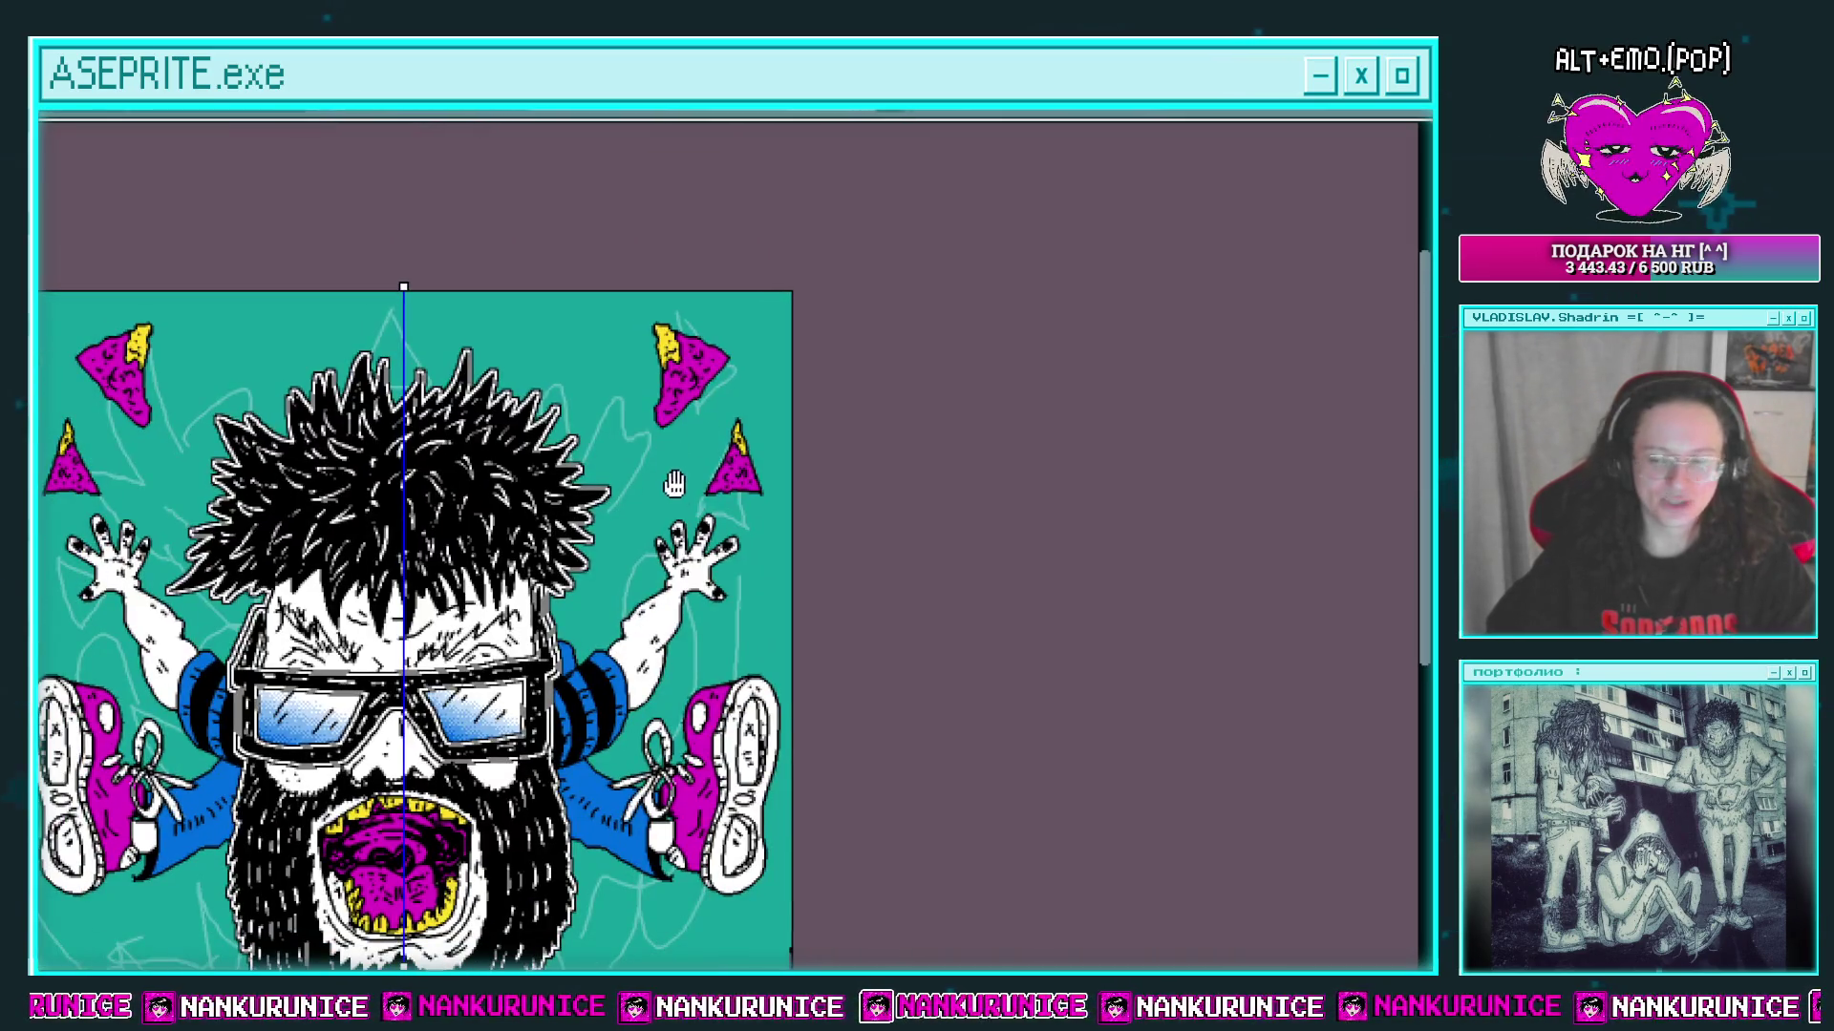
Step: Outline a third triangular chip beside the hair and fill it magenta
scroll(582, 306, up, 2)
scroll(527, 342, up, 2)
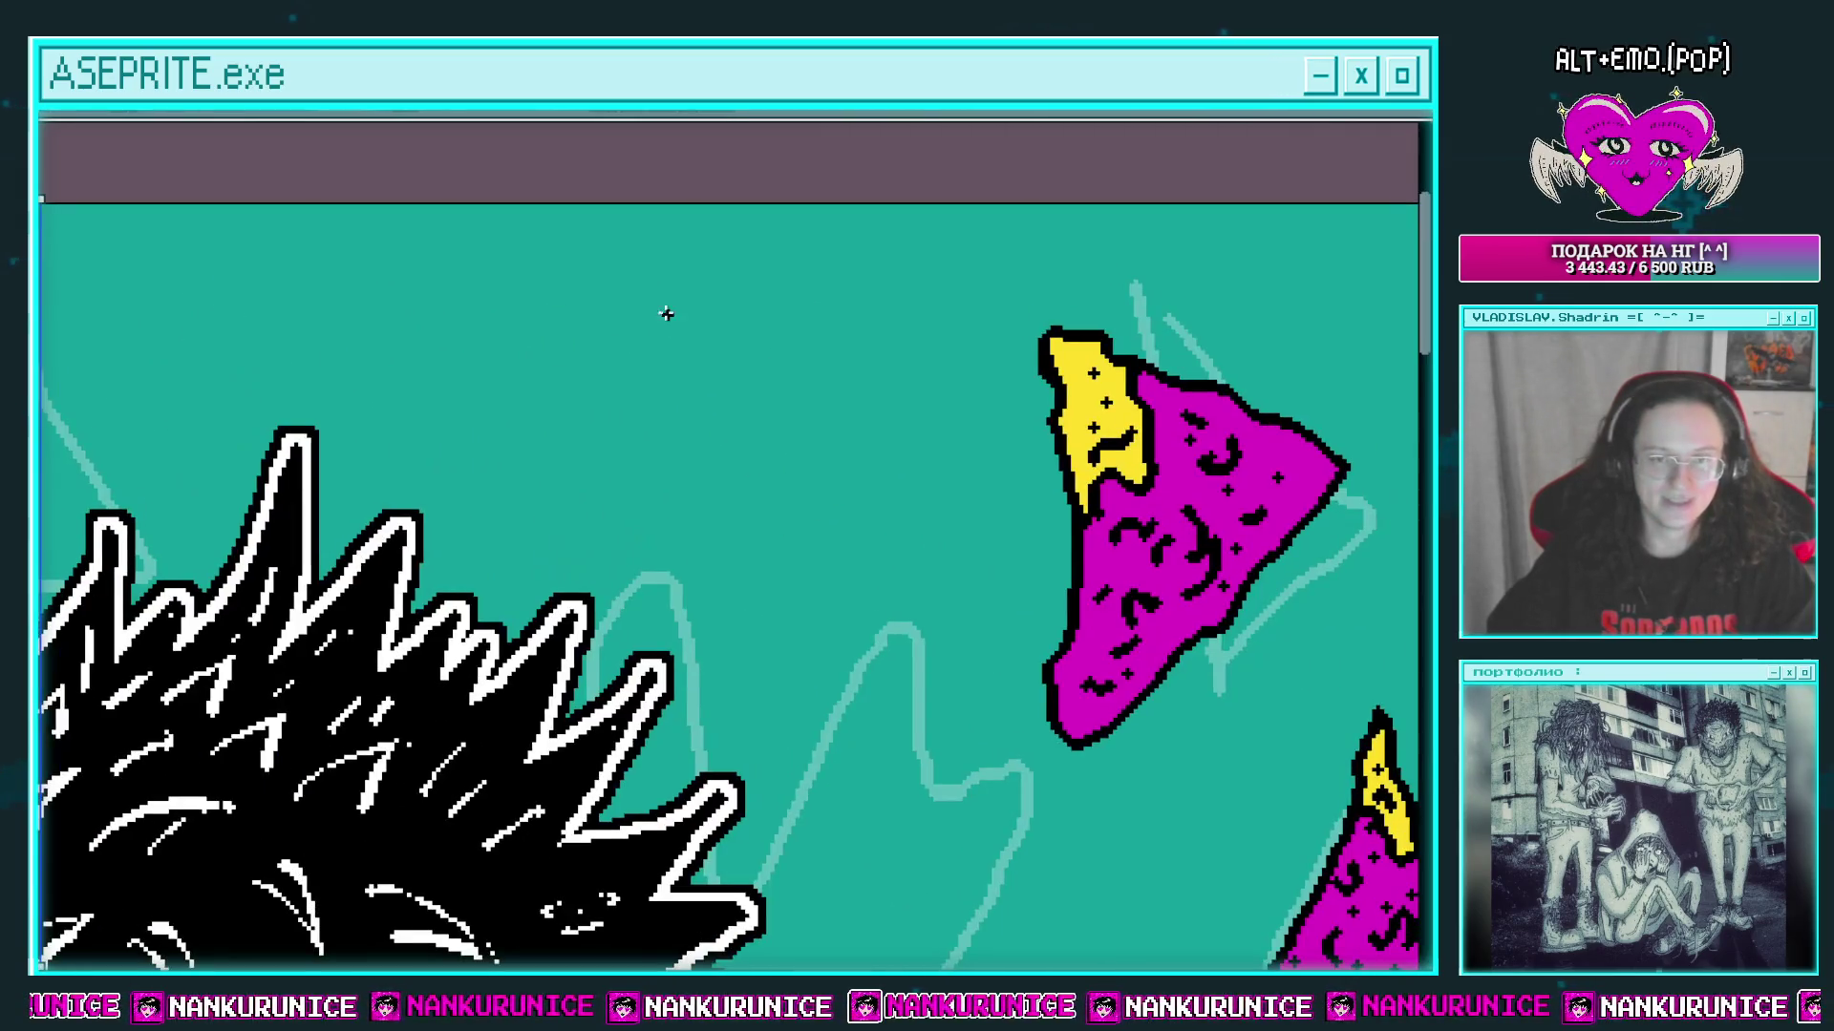
drag(655, 281, 764, 384)
drag(781, 453, 616, 547)
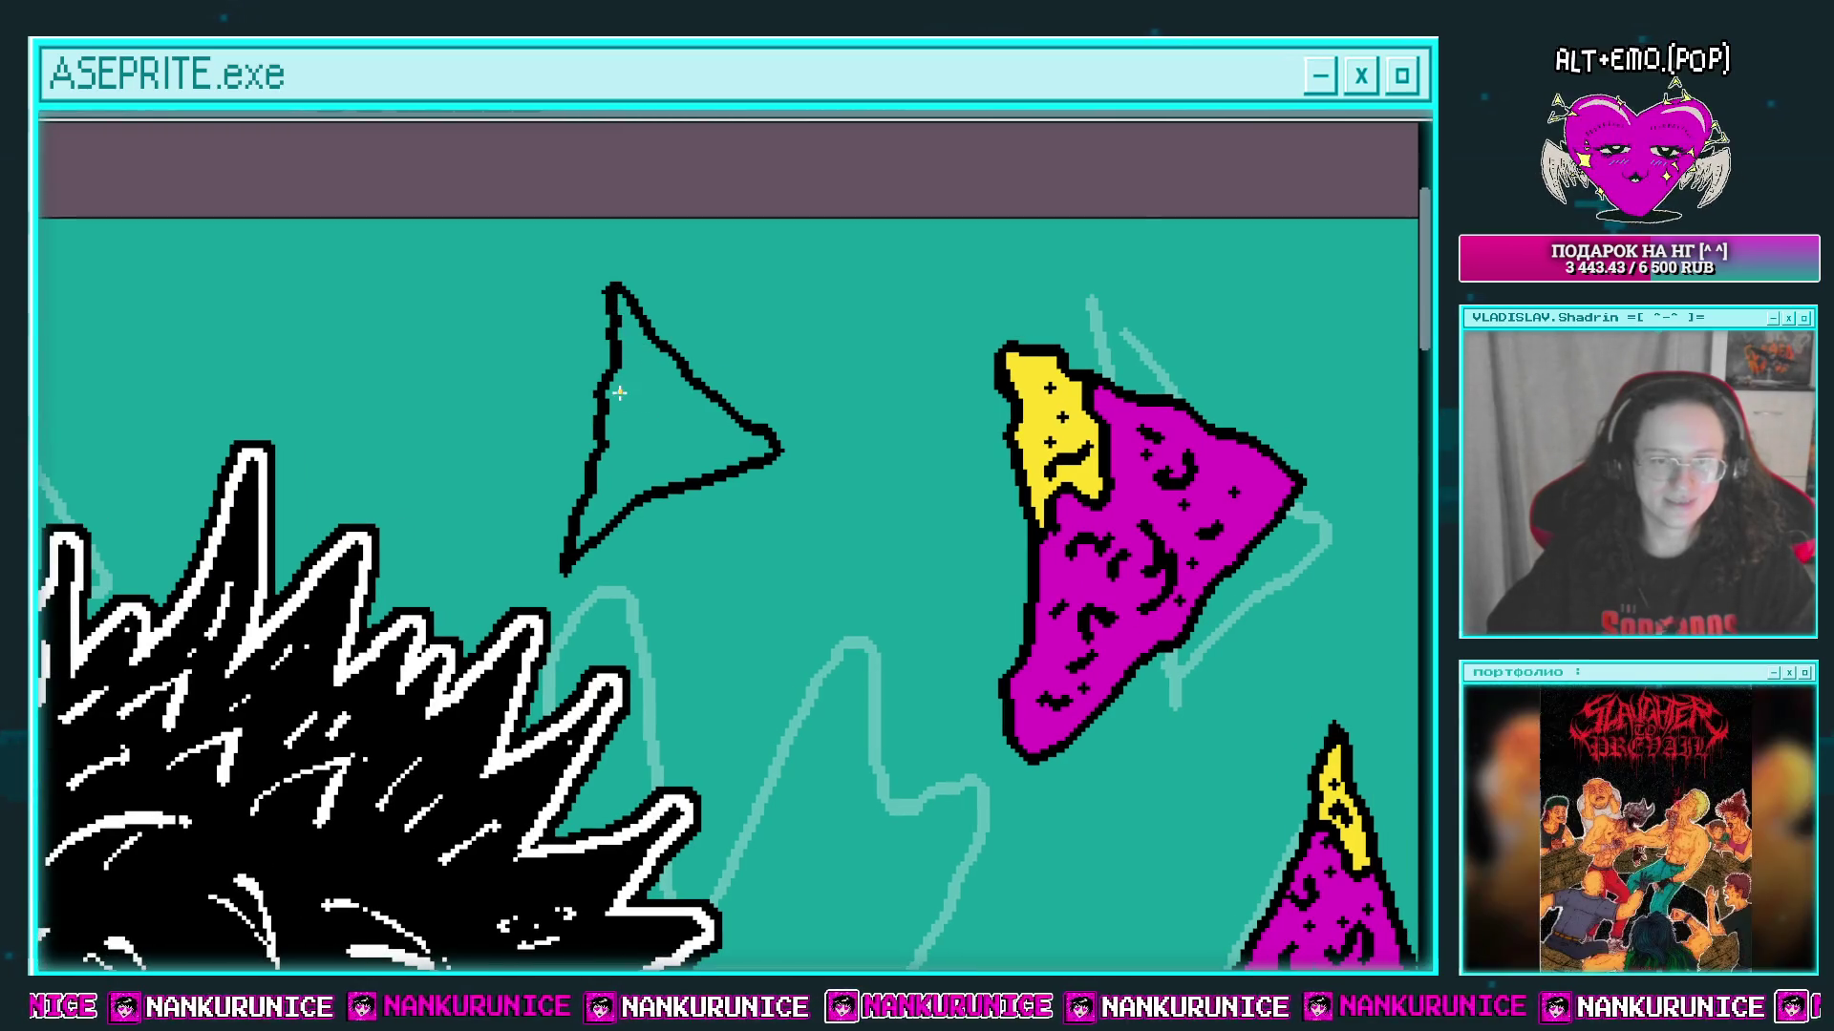
click(642, 415)
key(z)
click(608, 377)
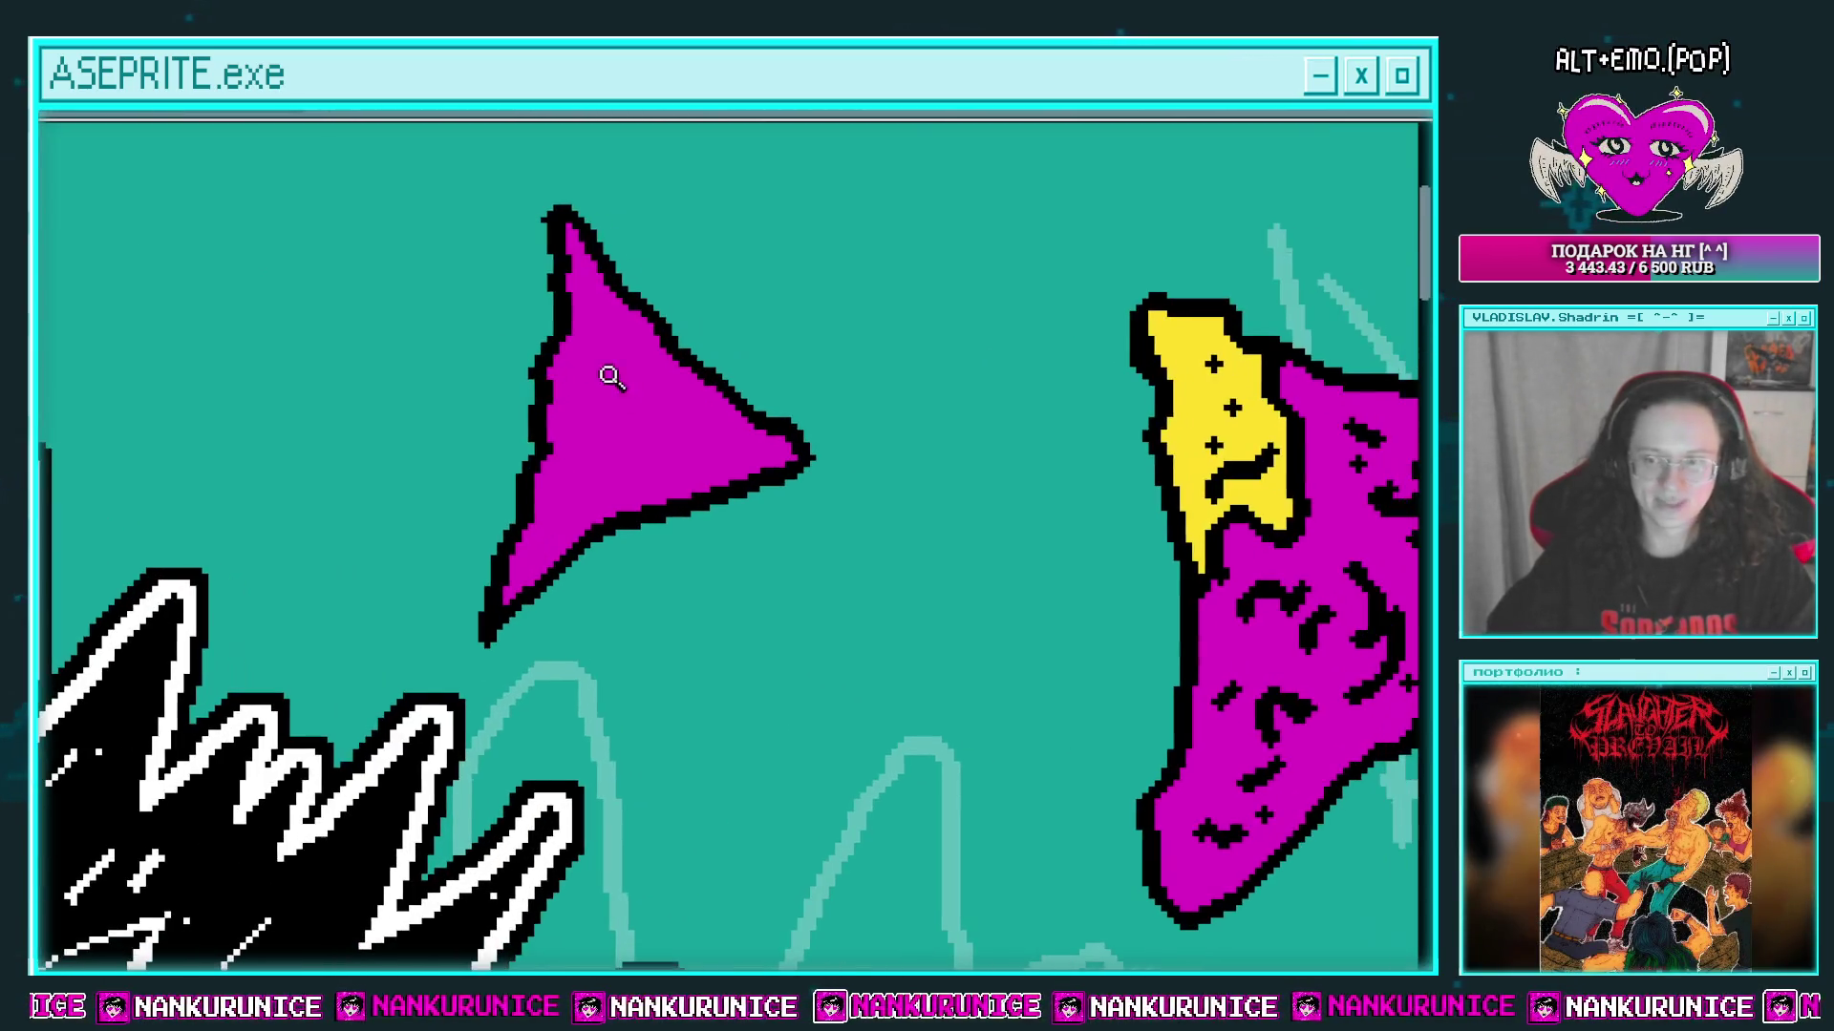
click(601, 416)
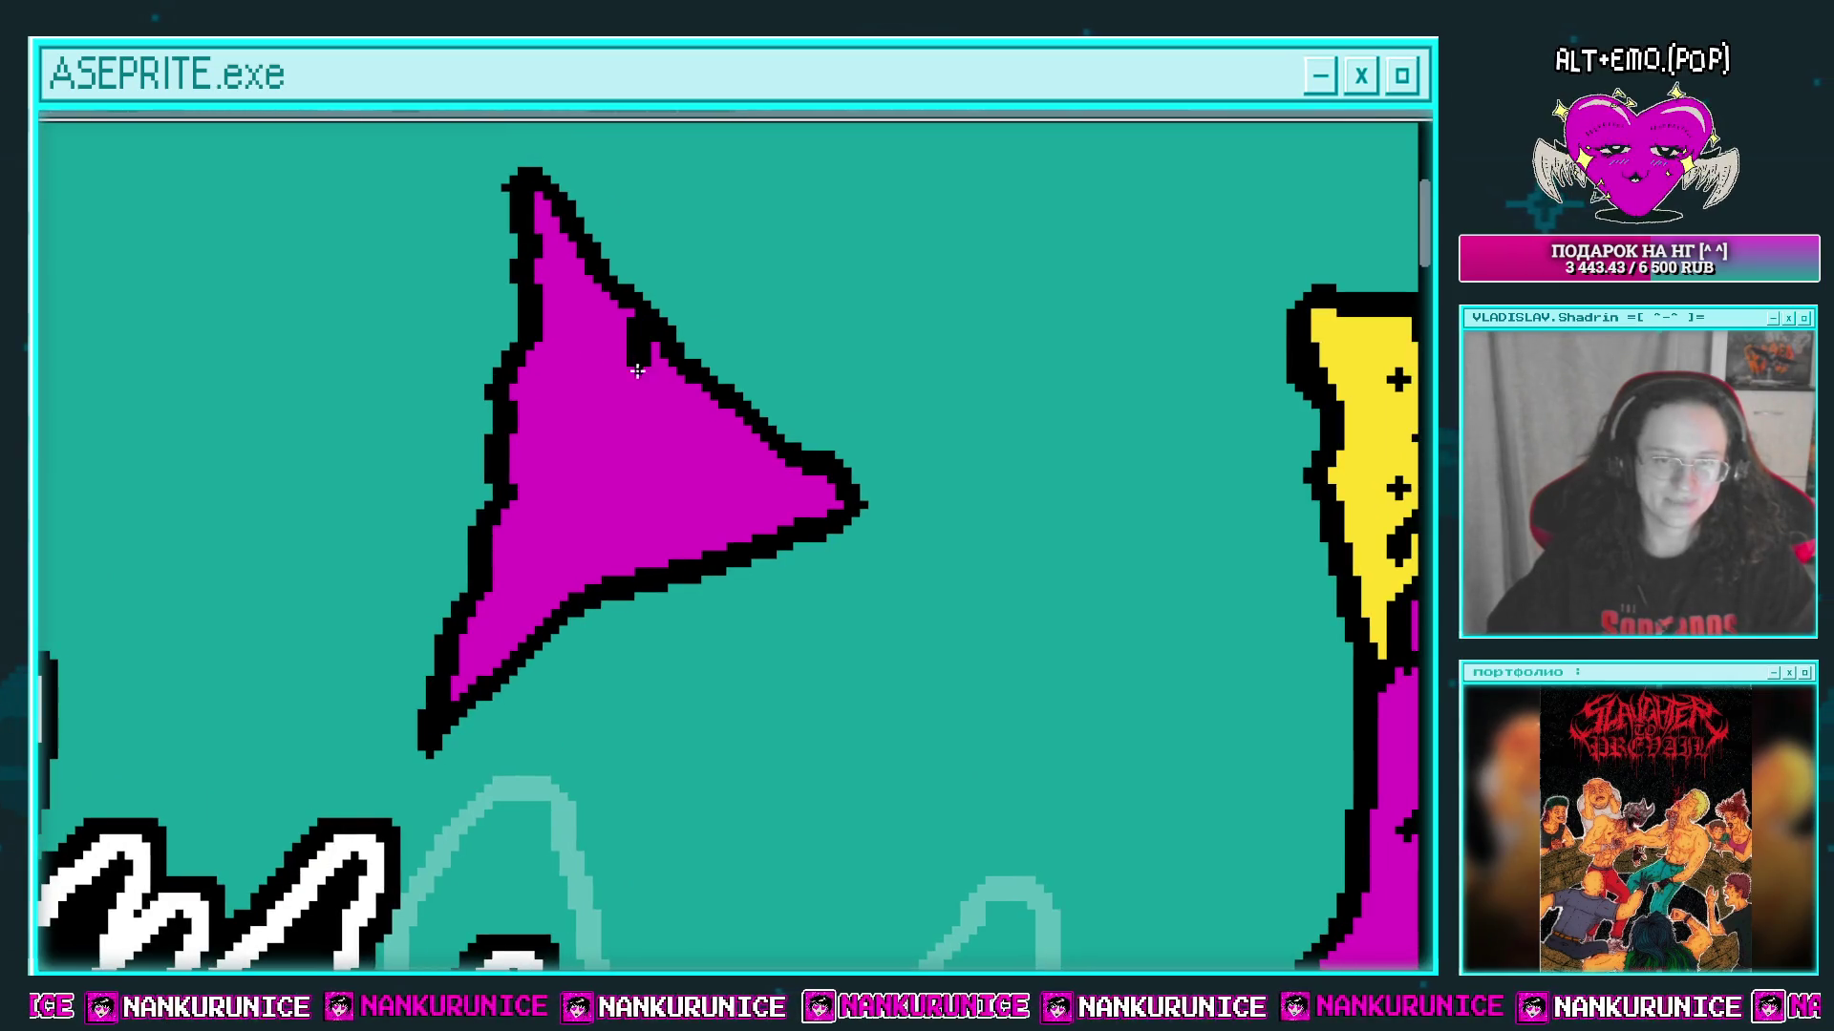
Step: Mark off the chip's upper part with a jagged line, fill it yellow, and add black dots and speckles
drag(637, 370, 497, 445)
click(605, 361)
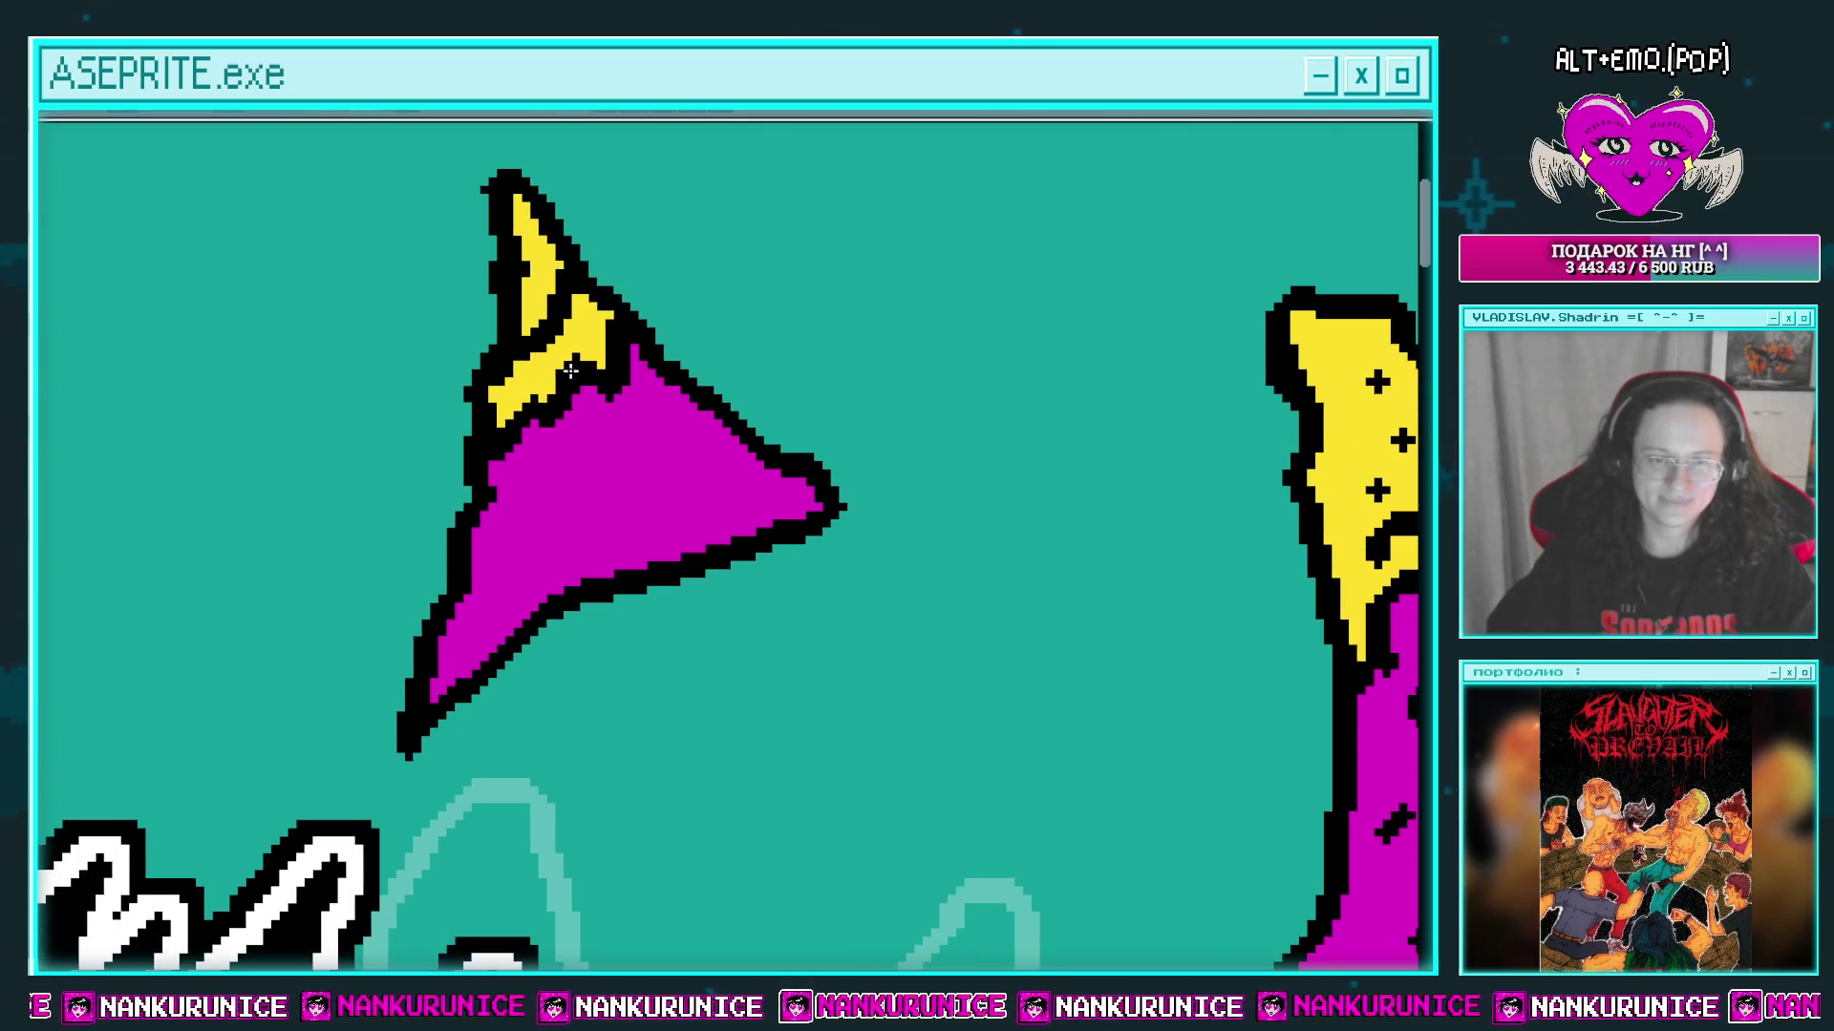
click(554, 457)
drag(604, 463, 545, 500)
drag(483, 571, 521, 597)
drag(632, 516, 616, 549)
drag(642, 430, 706, 478)
drag(715, 464, 731, 489)
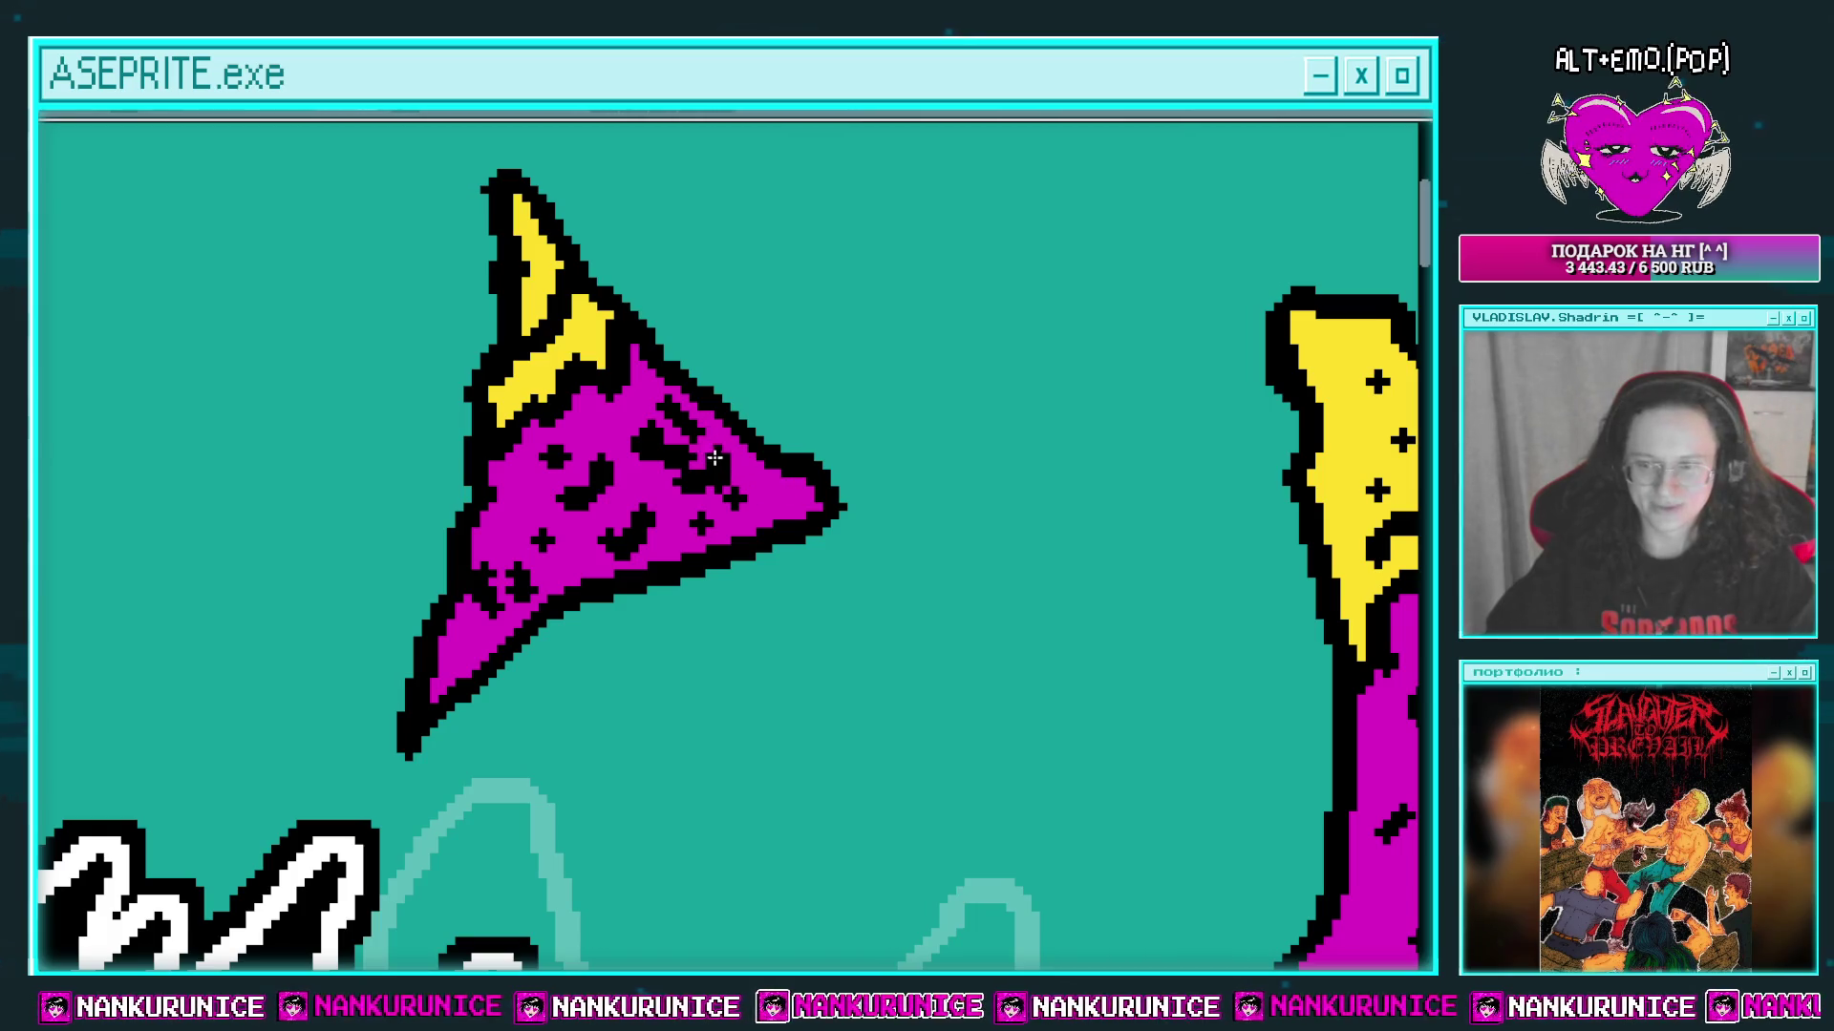
scroll(836, 439, down, 5)
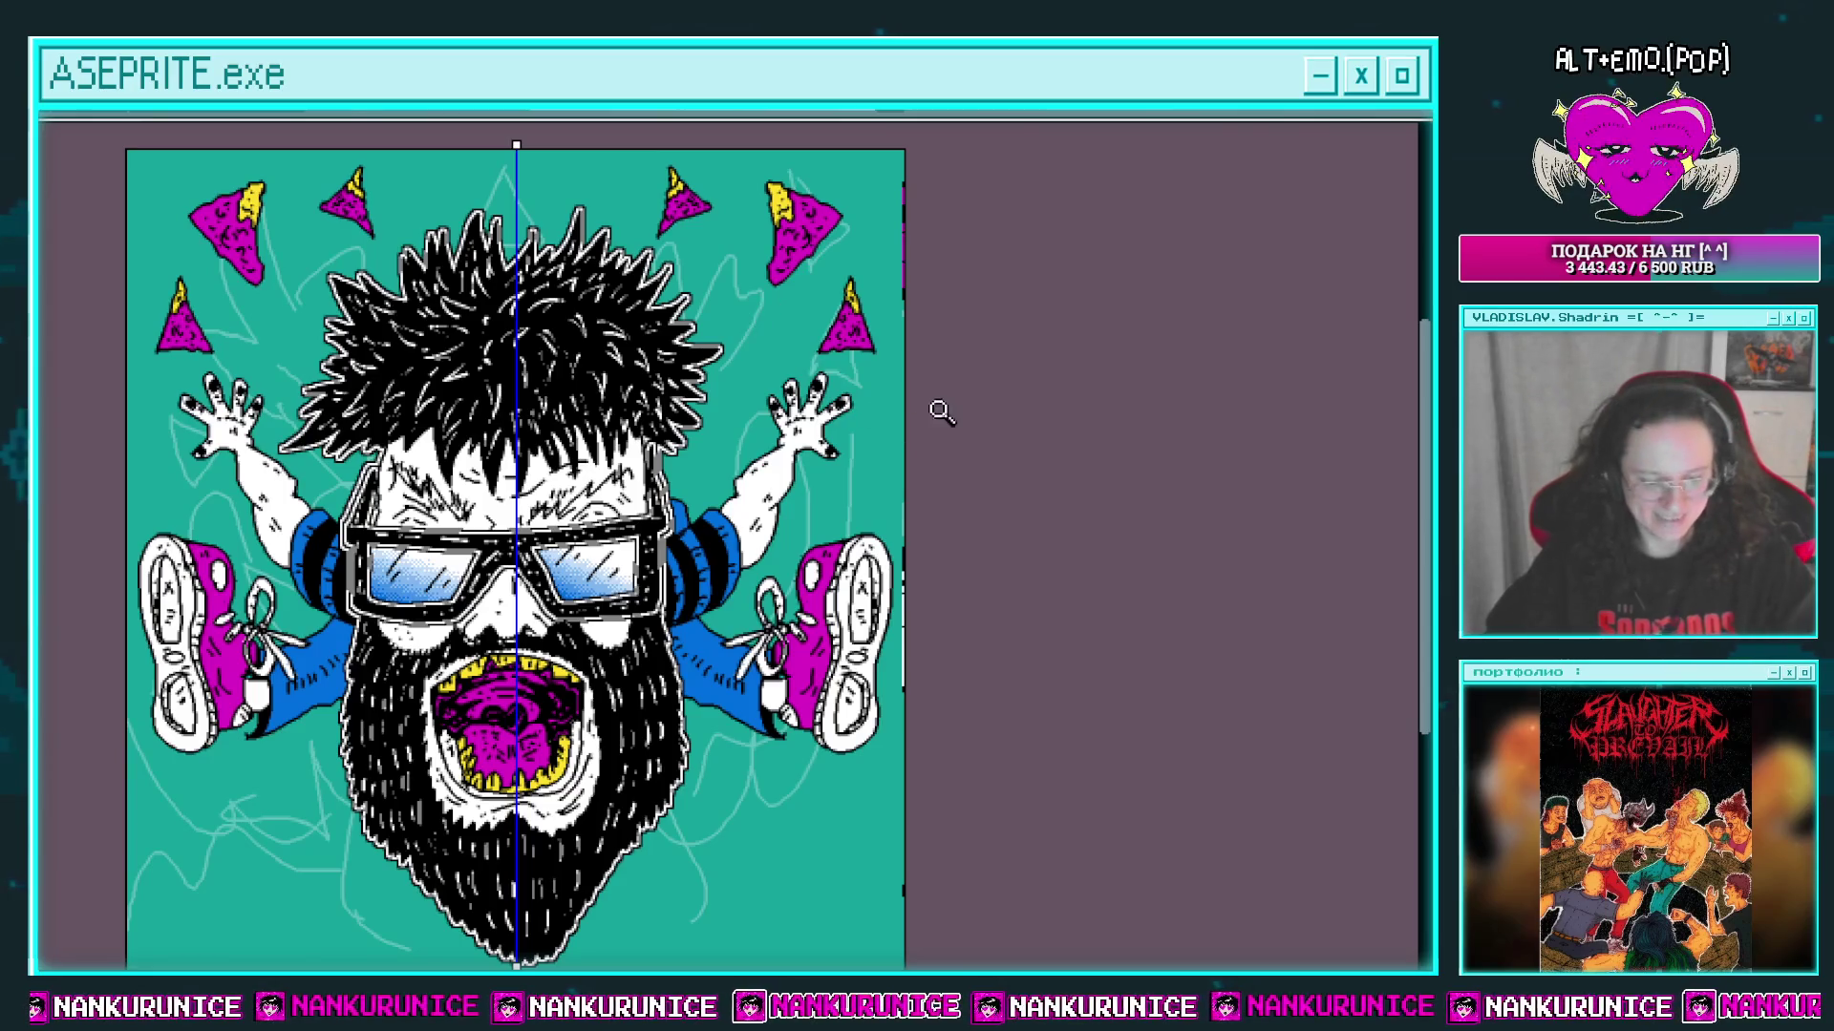
Step: Turn off the vertical symmetry guide with Ctrl+H and bring up the layer list
scroll(573, 267, down, 1)
key(ctrl+h)
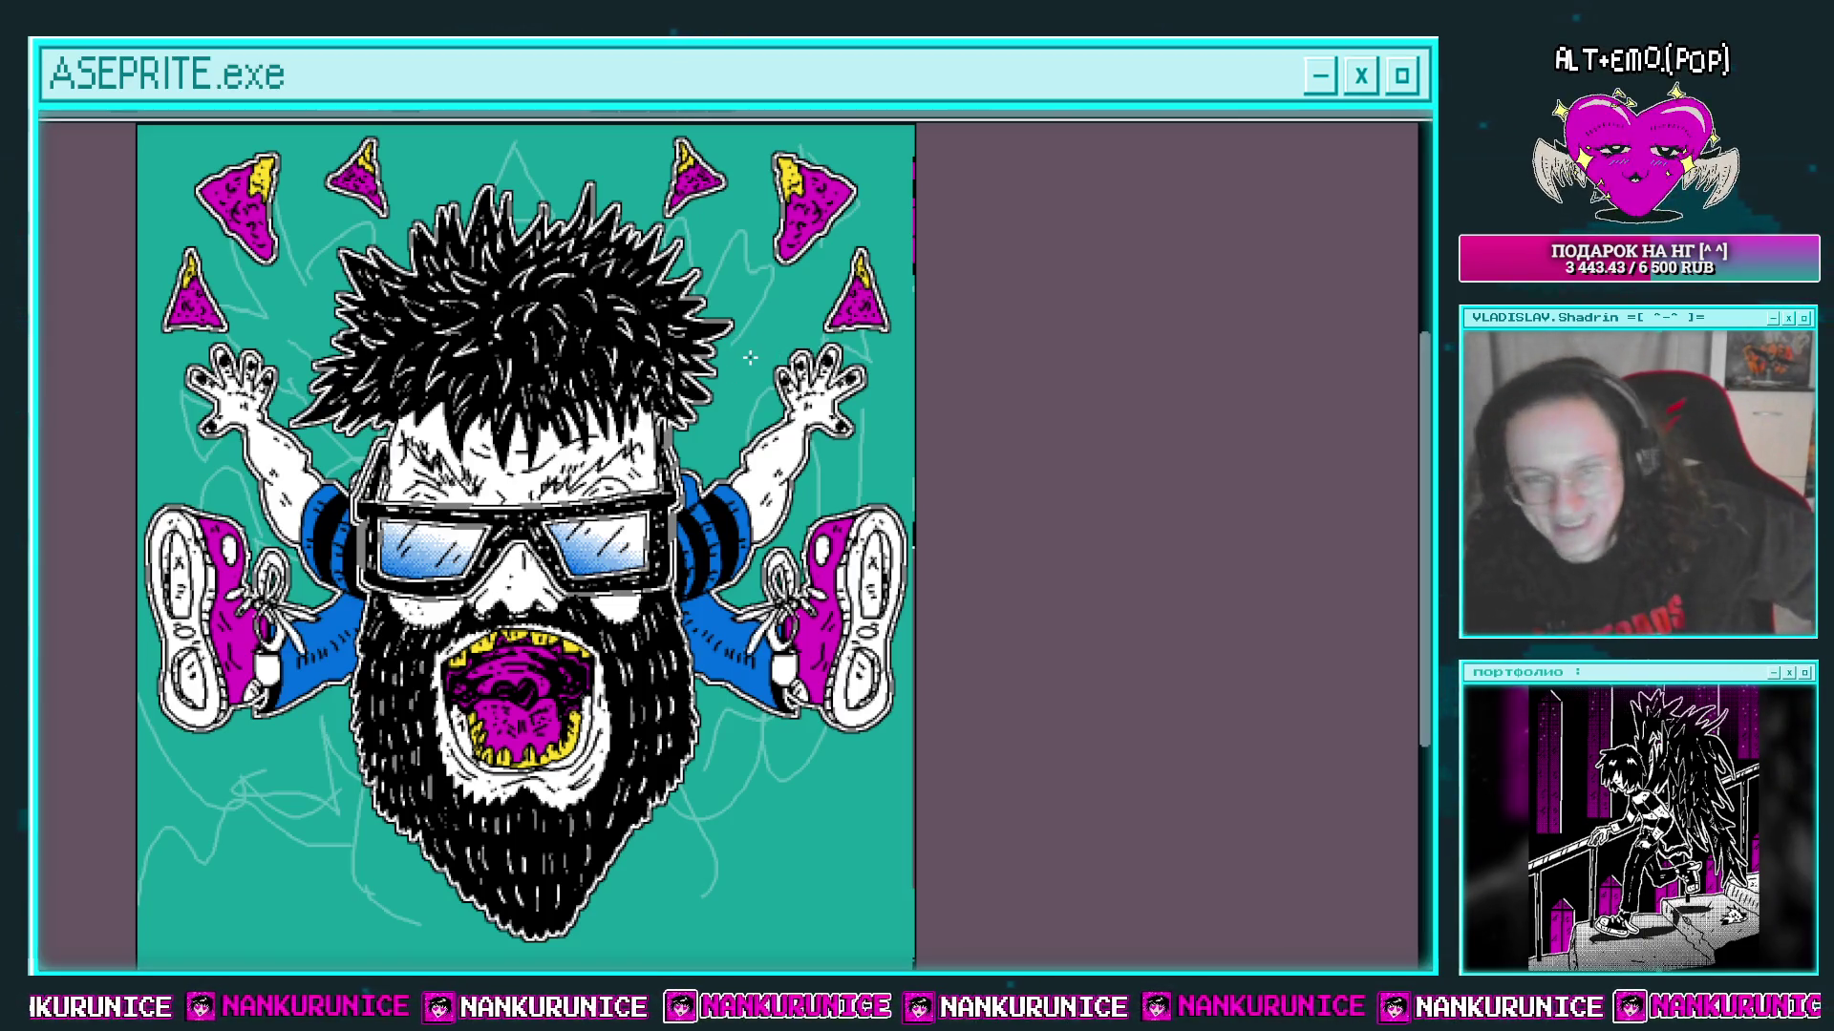
key(Tab)
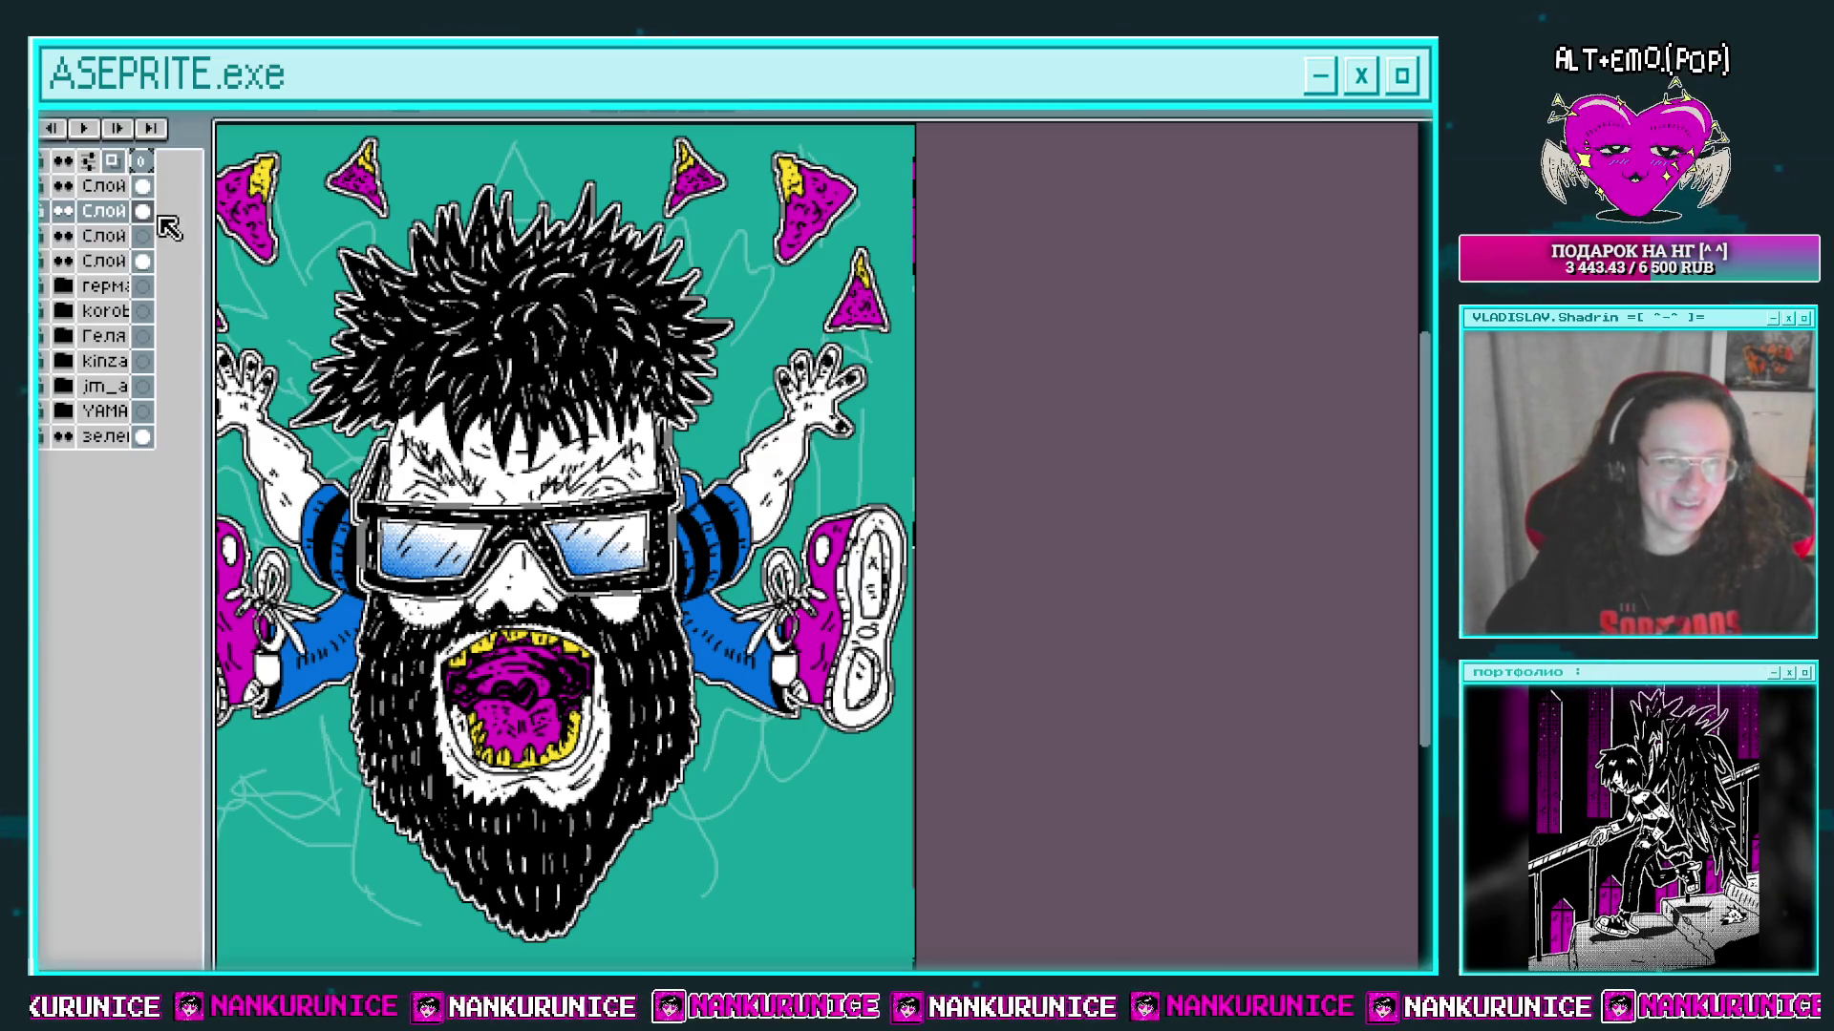
Step: Merge the top 'Слой' layer down into the layer below and select the merged layer
click(142, 188)
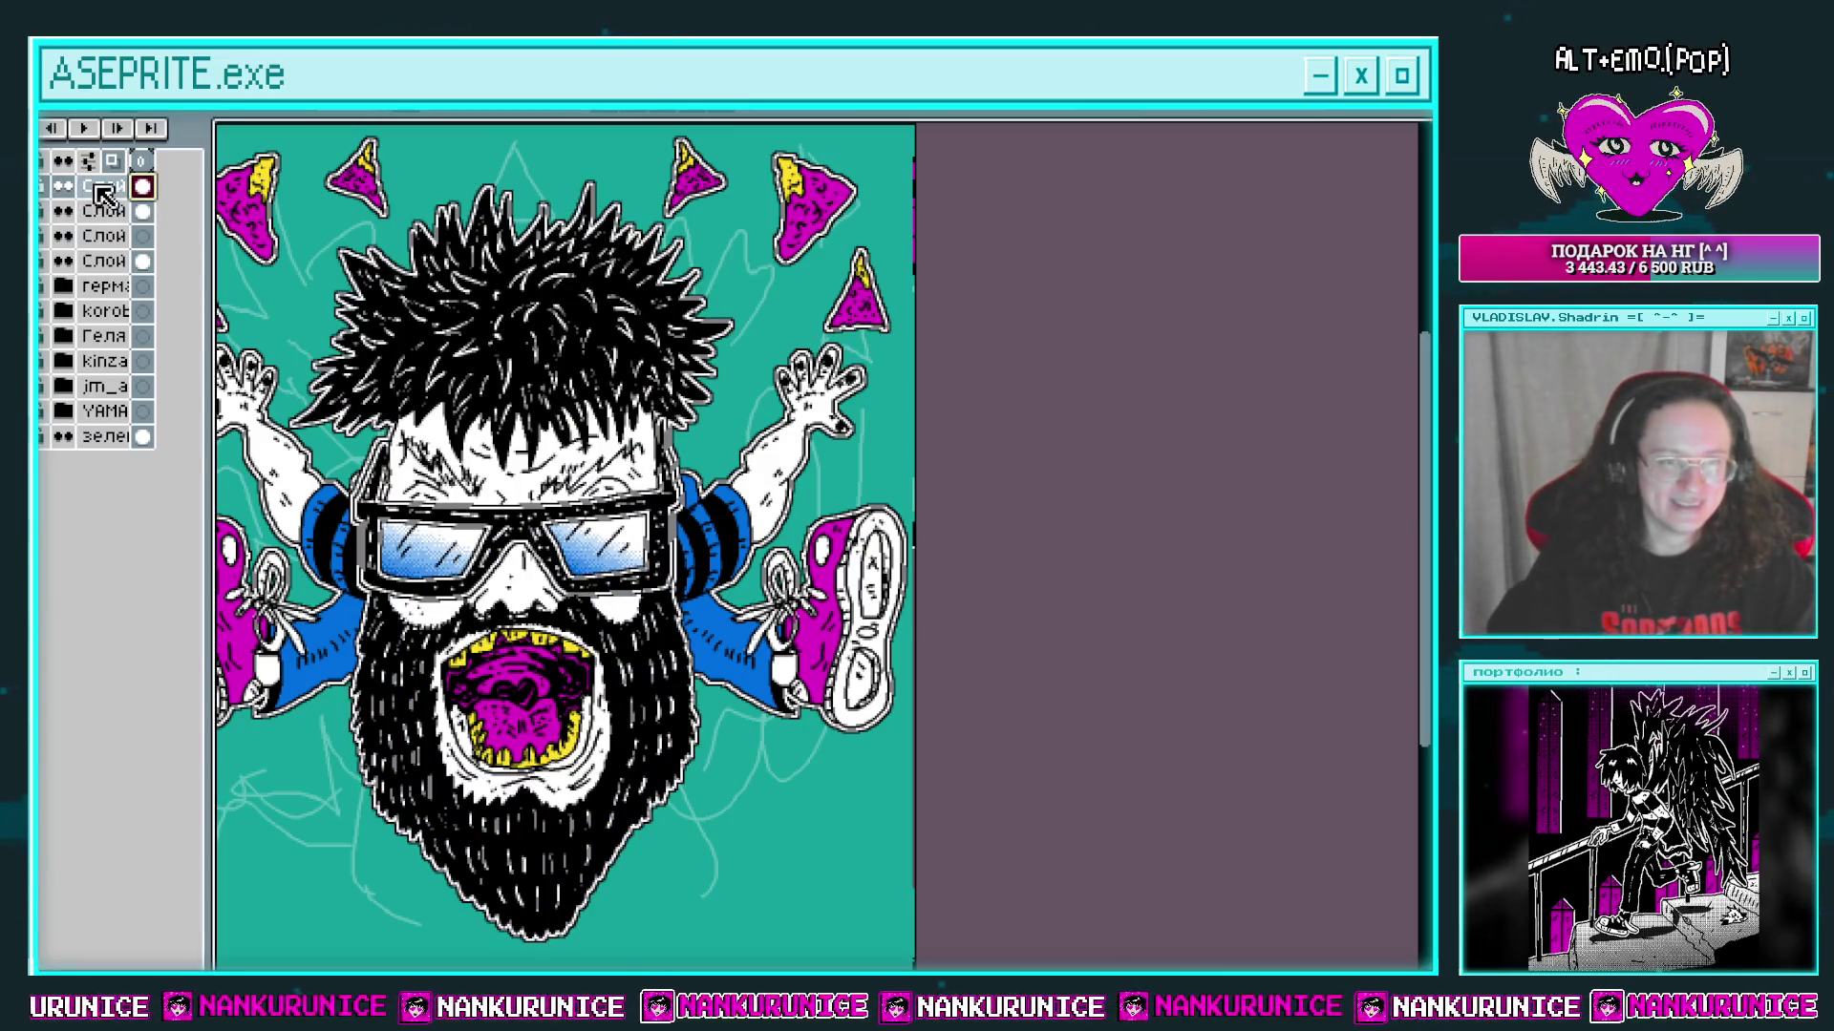
right_click(99, 194)
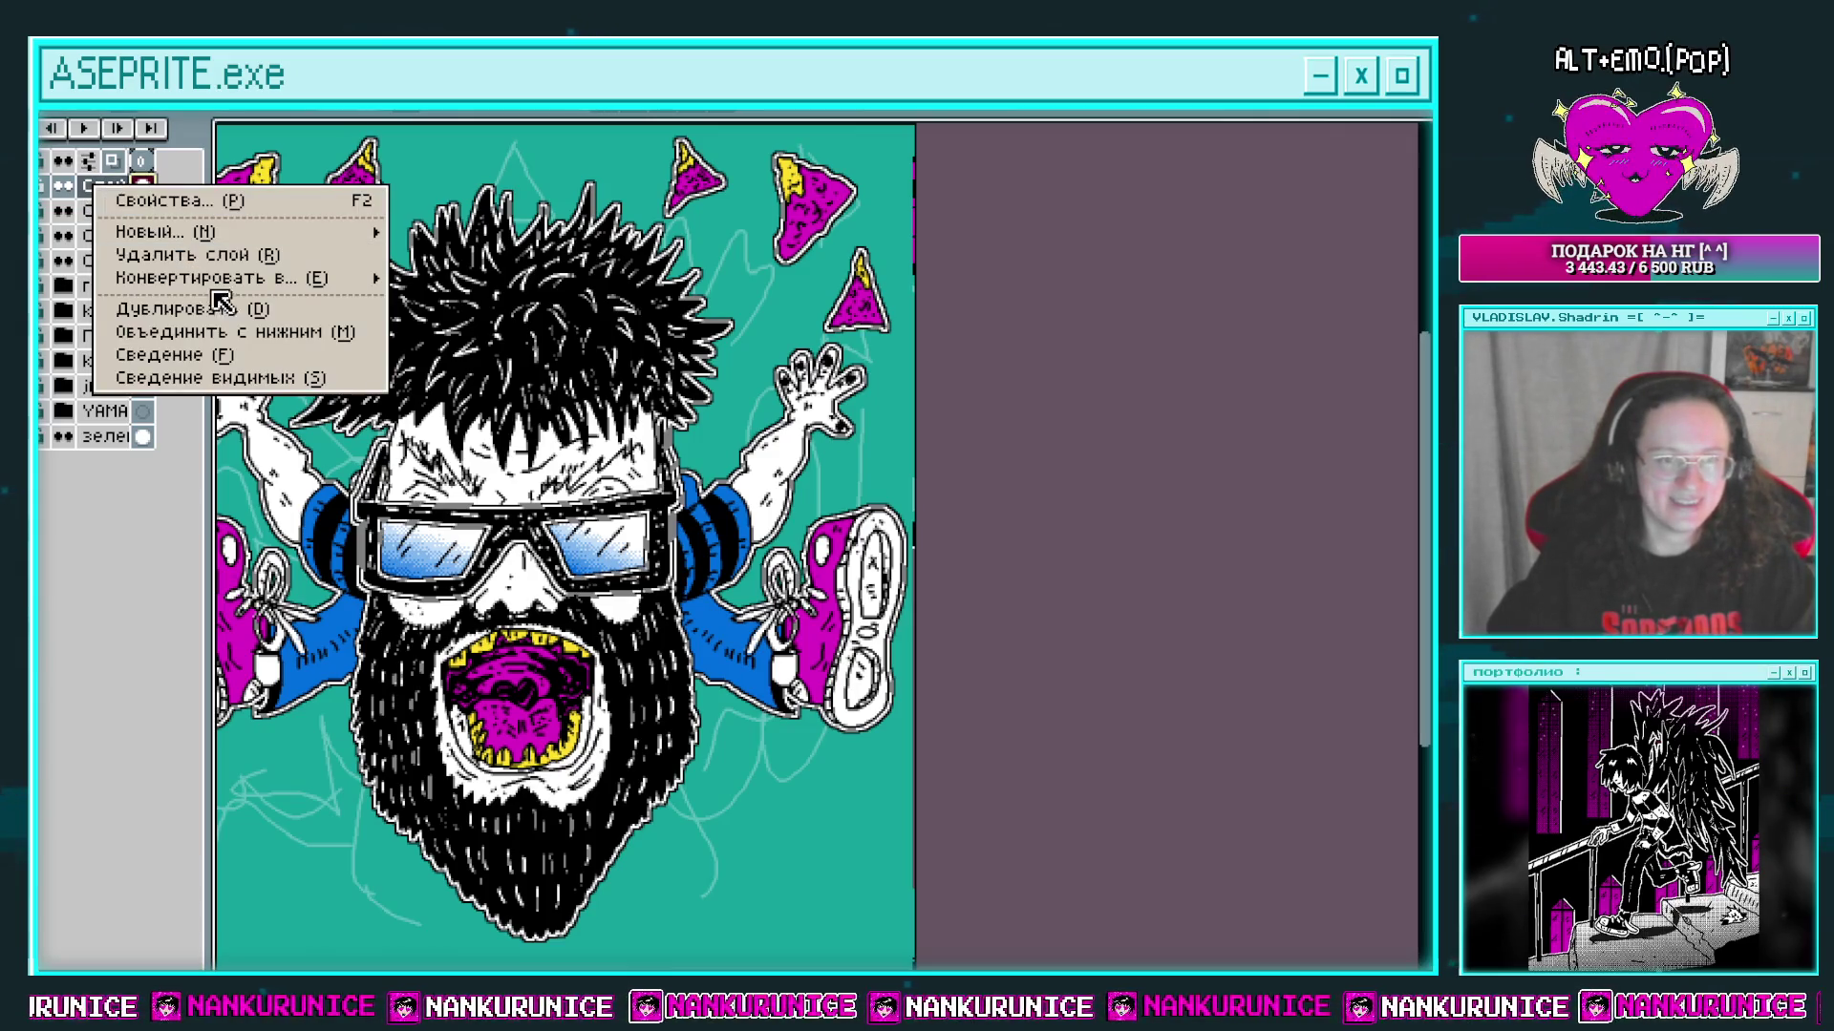
click(212, 332)
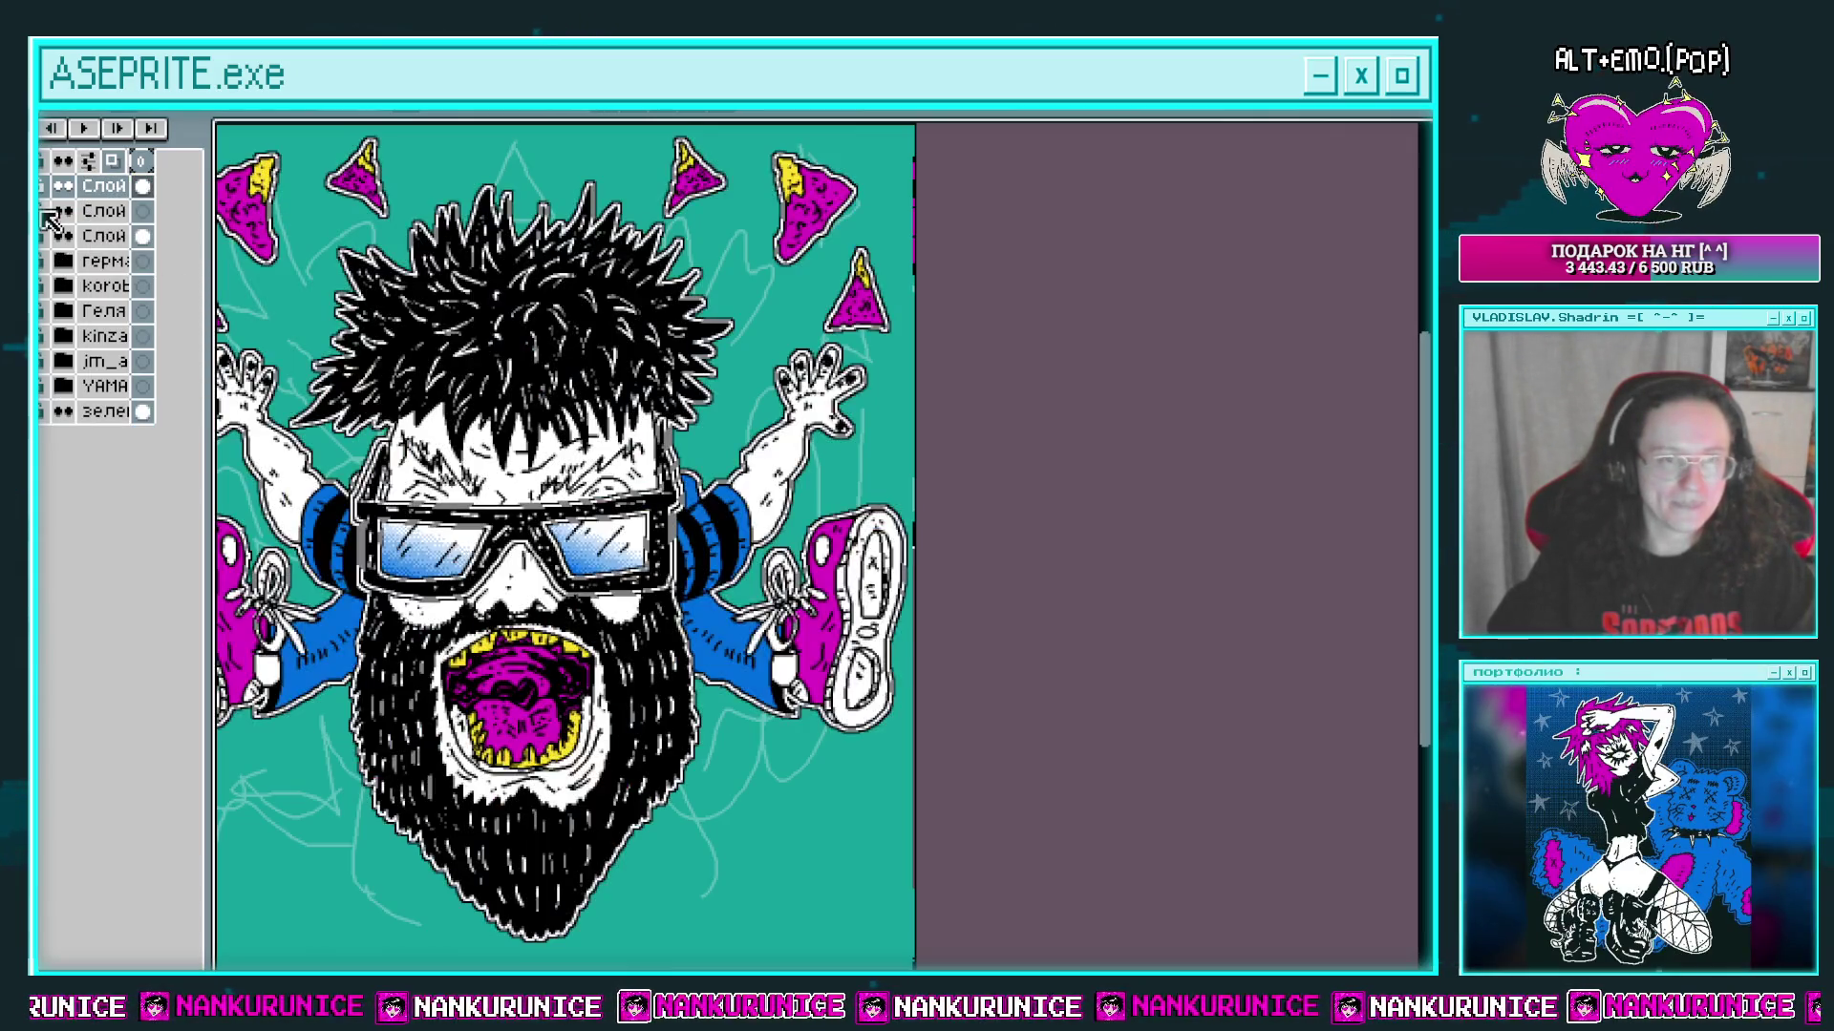
click(143, 211)
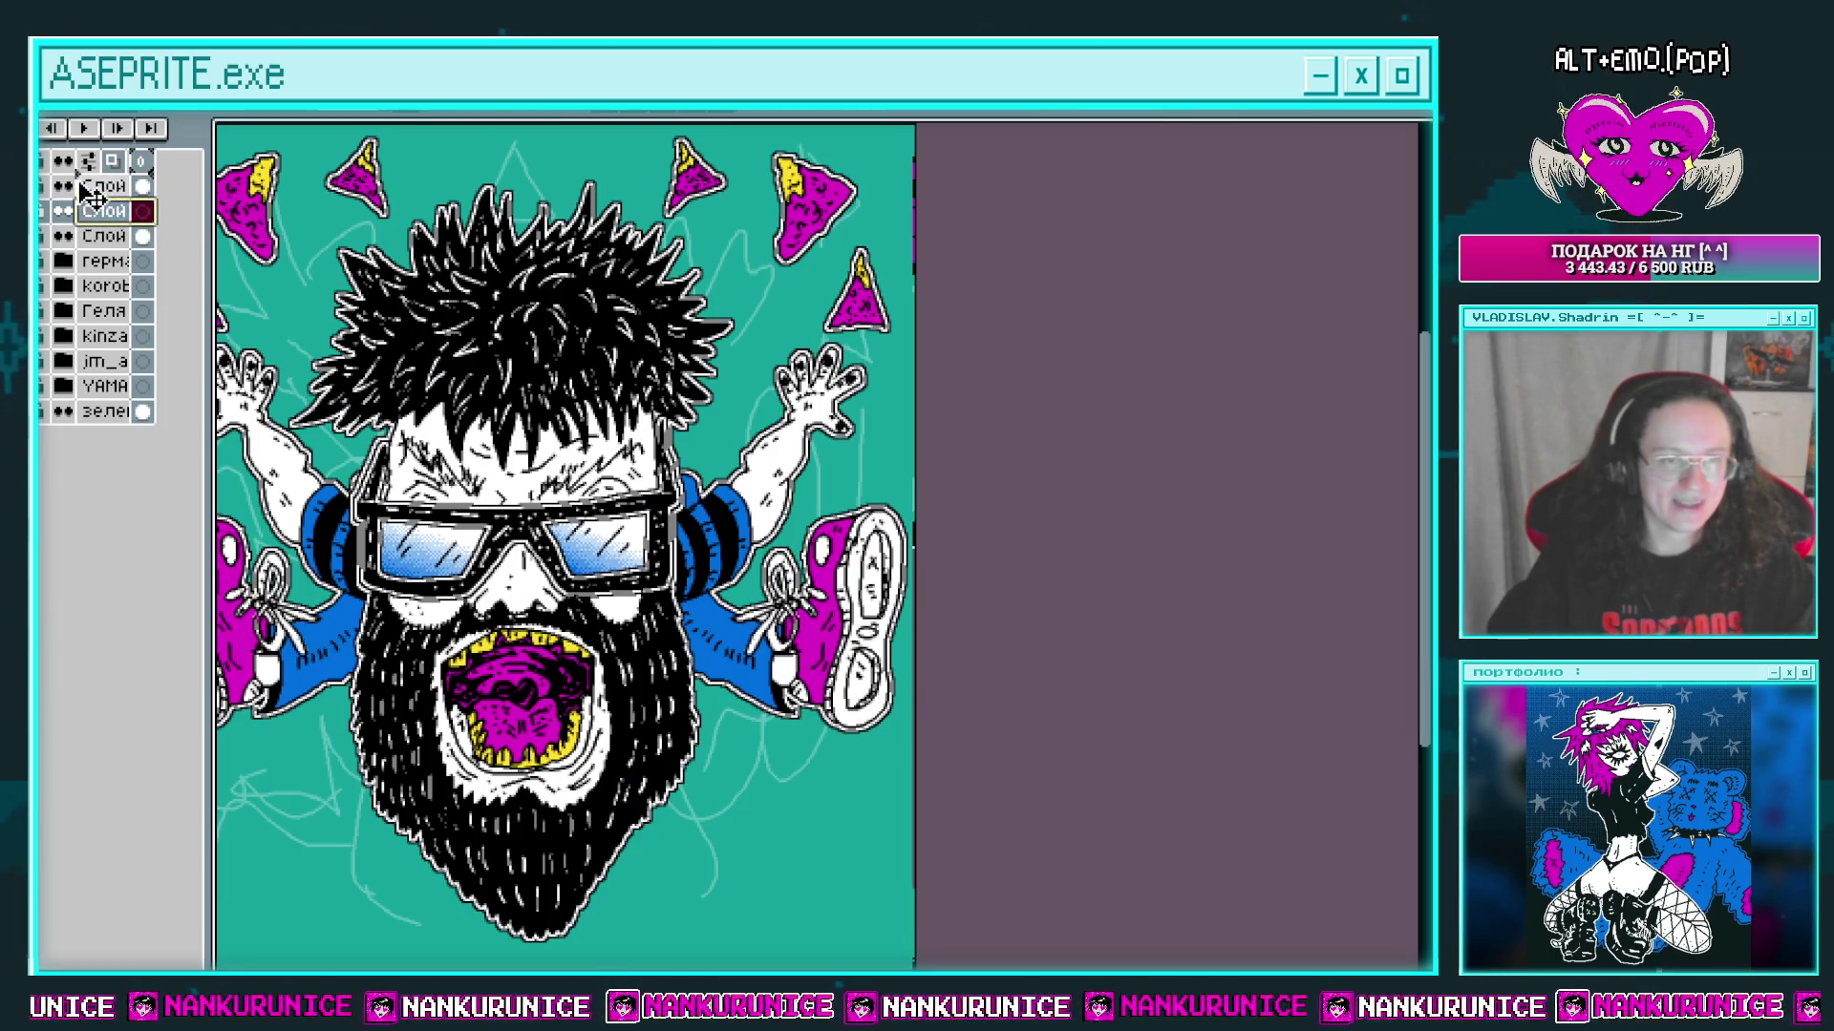
key(Tab)
scroll(606, 477, down, 3)
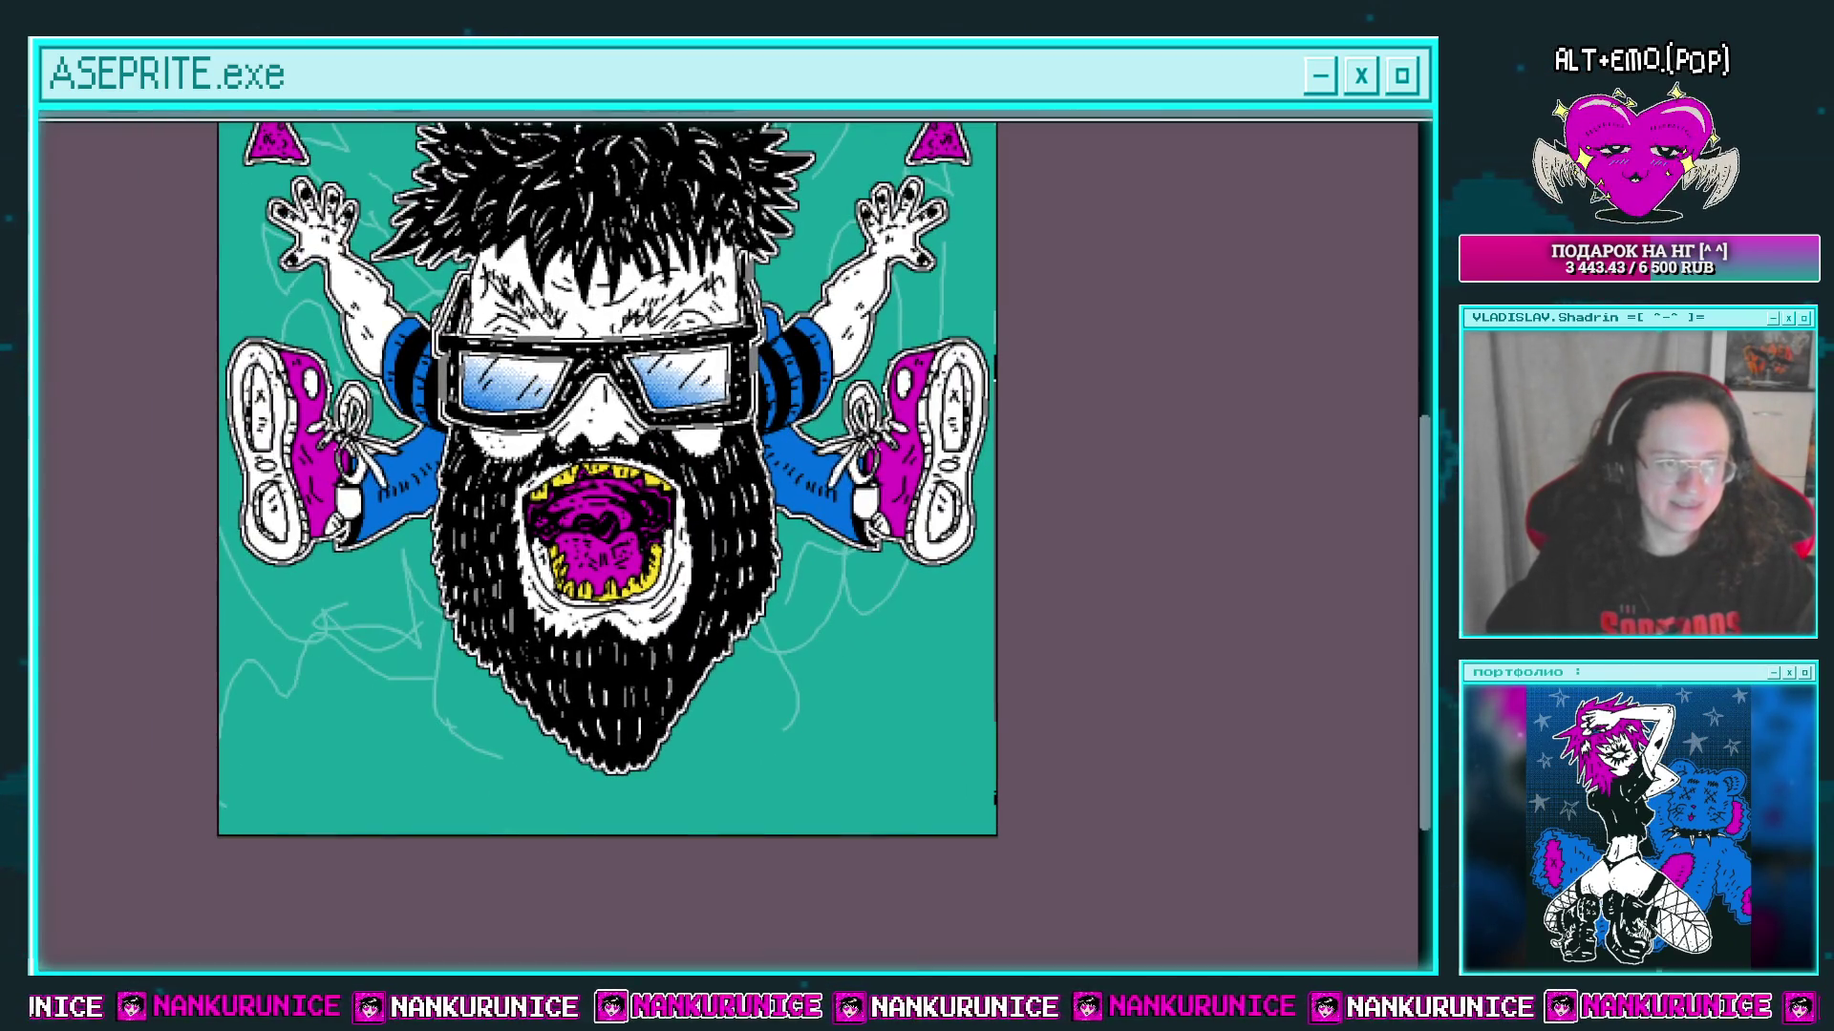
Step: Turn on vertical symmetry and draw mirrored magenta flame curves around the mouth
scroll(606, 477, down, 2)
key(Tab)
key(Tab)
scroll(568, 369, down, 3)
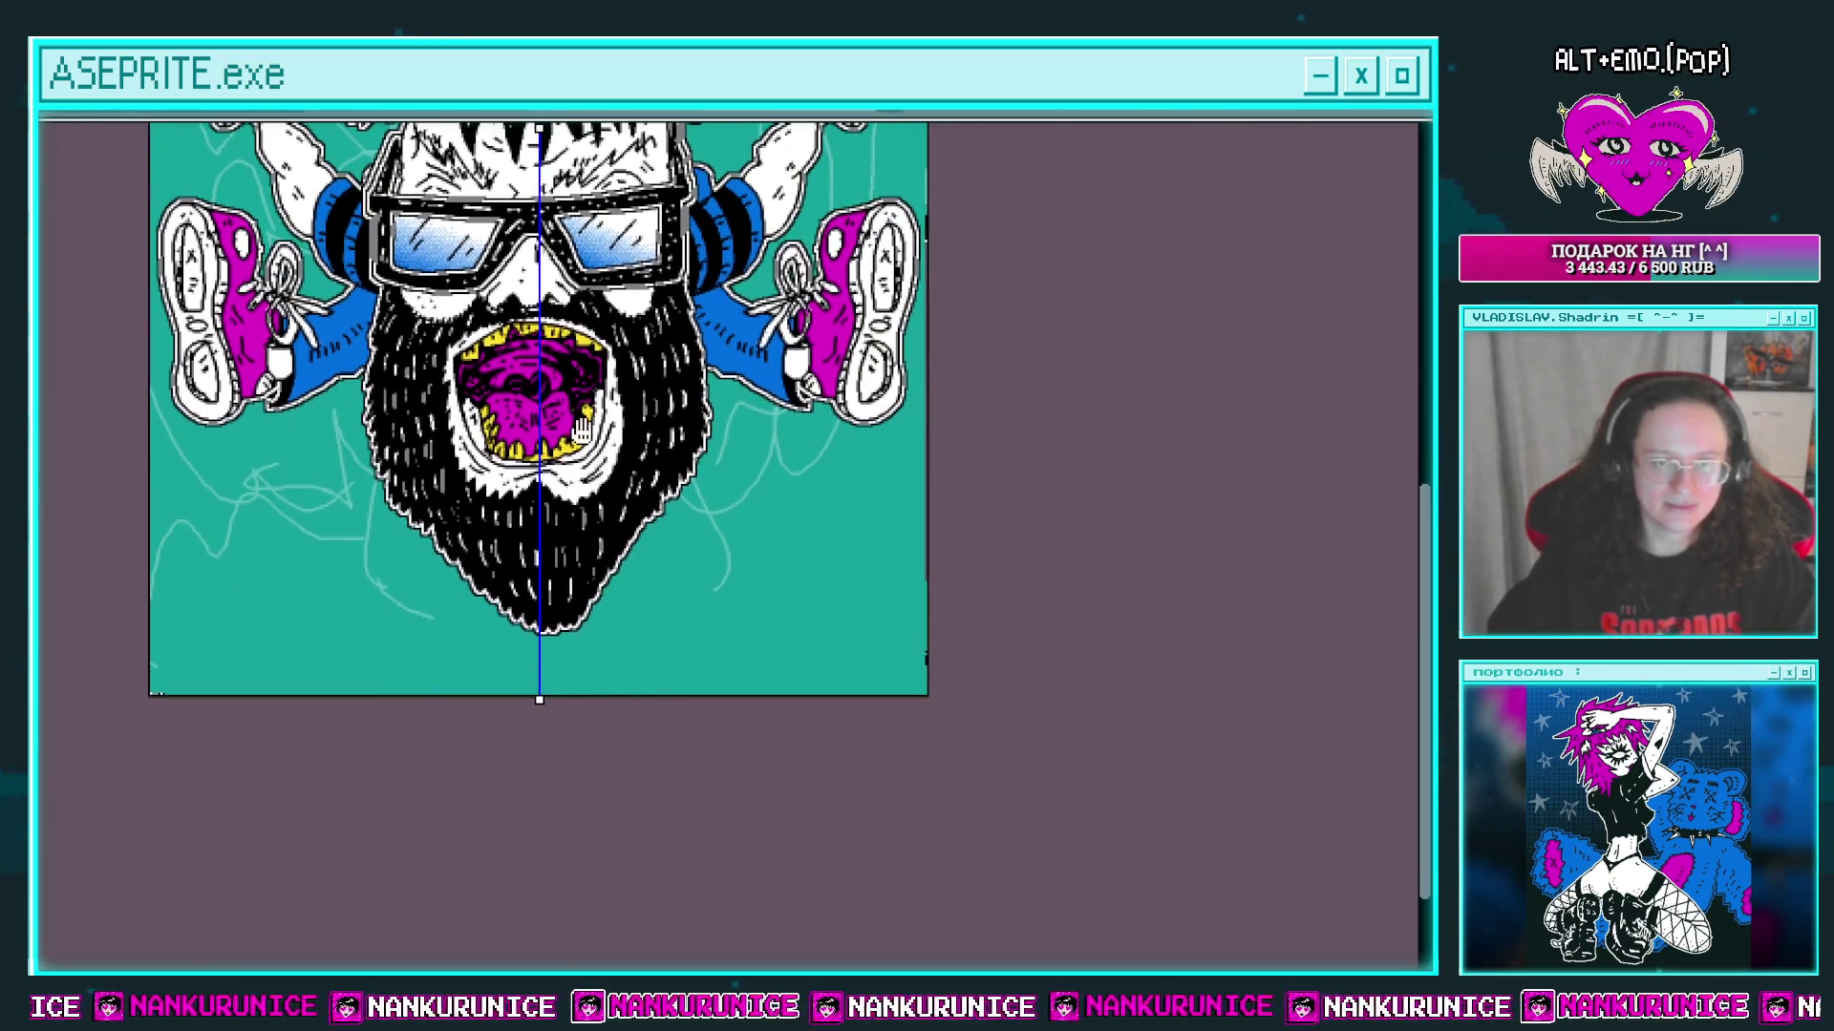
scroll(568, 369, up, 3)
scroll(534, 286, down, 1)
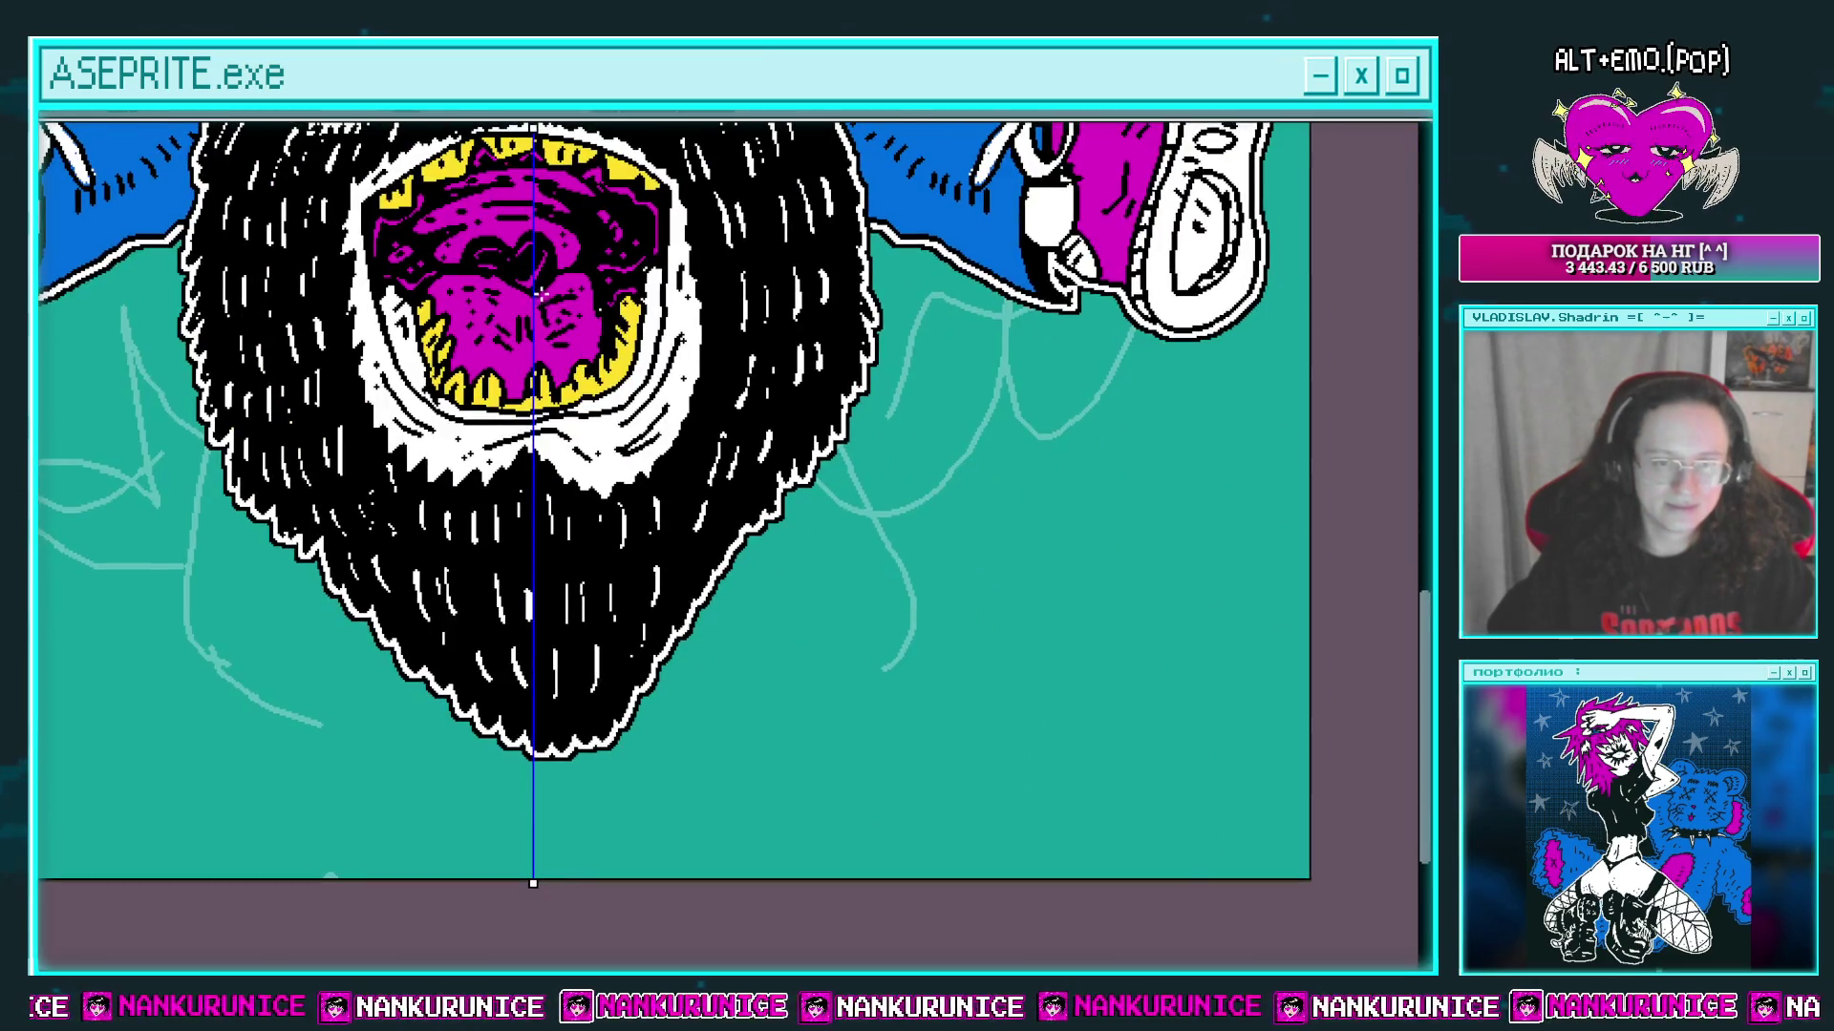
drag(644, 343, 578, 439)
mouse_move(698, 353)
mouse_down()
mouse_move(602, 444)
mouse_move(680, 463)
mouse_move(821, 425)
mouse_up()
Step: Extend the zigzag flame outline down the right side and fill the area beneath it magenta
mouse_move(821, 323)
mouse_down()
mouse_move(831, 487)
mouse_move(941, 573)
mouse_up()
drag(941, 340, 1004, 573)
mouse_move(1038, 526)
mouse_down()
mouse_move(908, 655)
mouse_move(968, 686)
mouse_up()
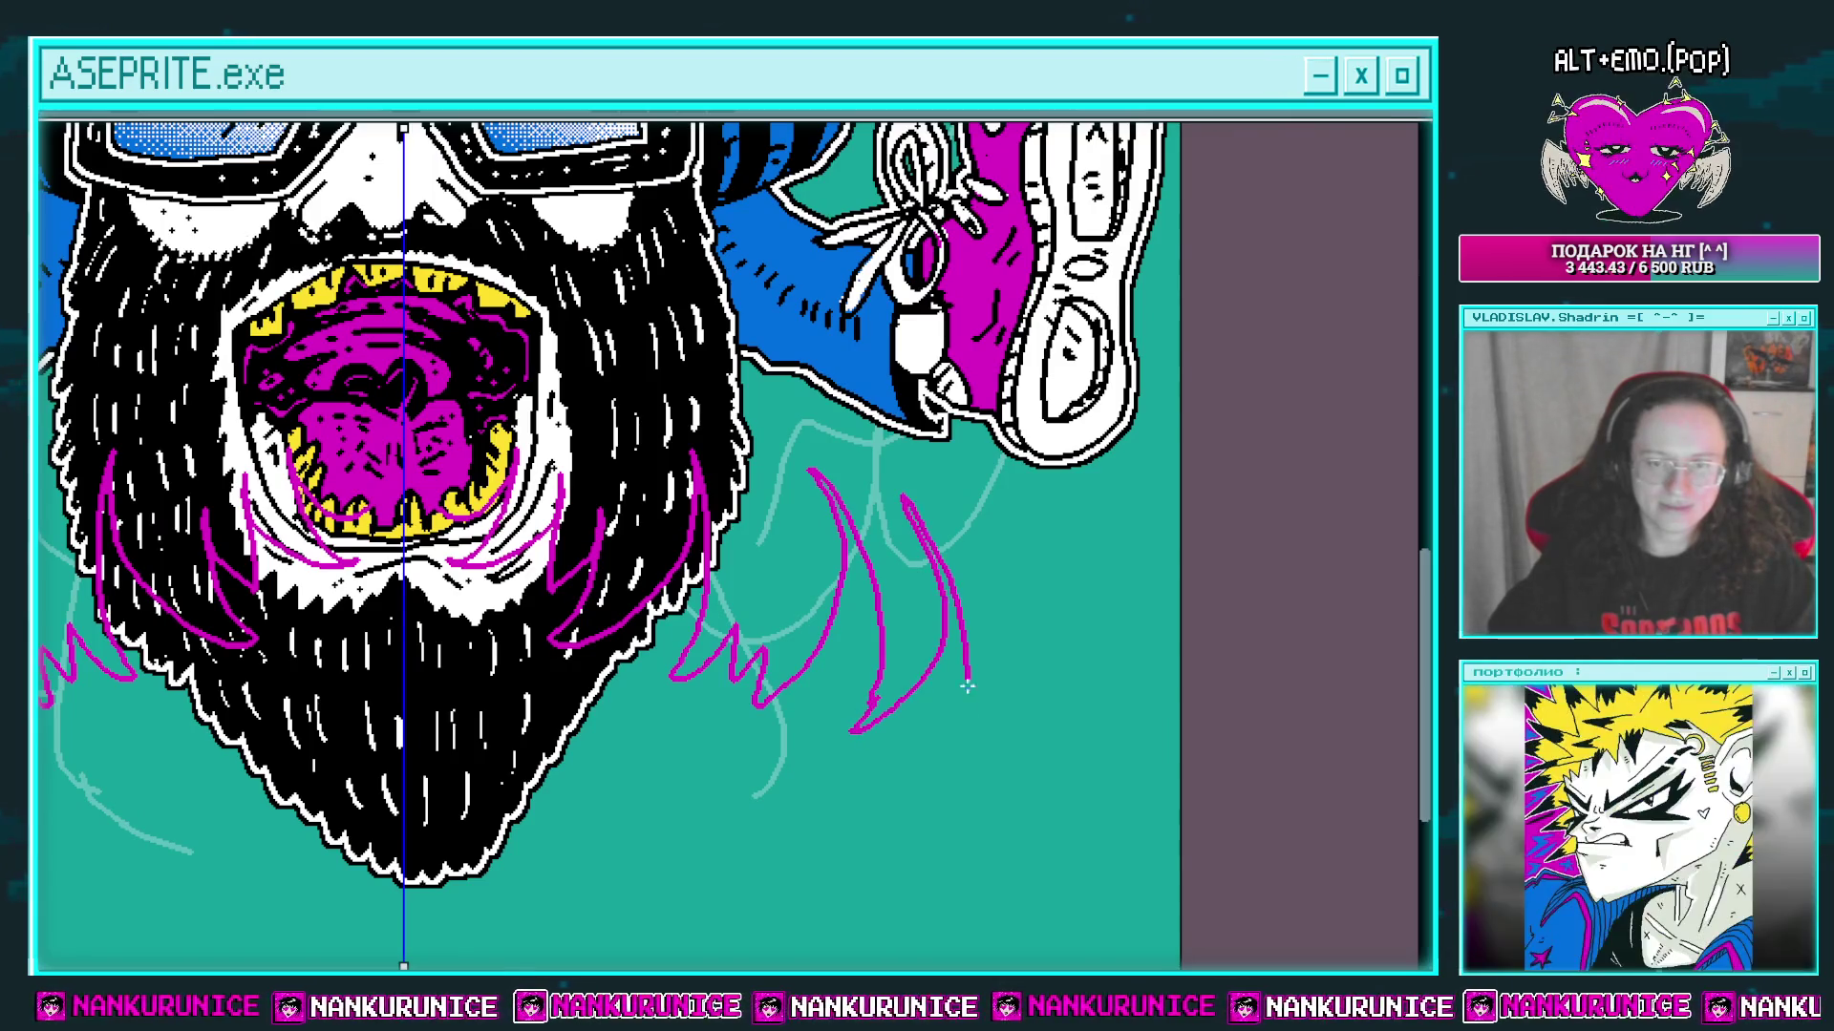
mouse_move(1033, 602)
mouse_down()
mouse_move(998, 850)
mouse_move(1055, 484)
mouse_up()
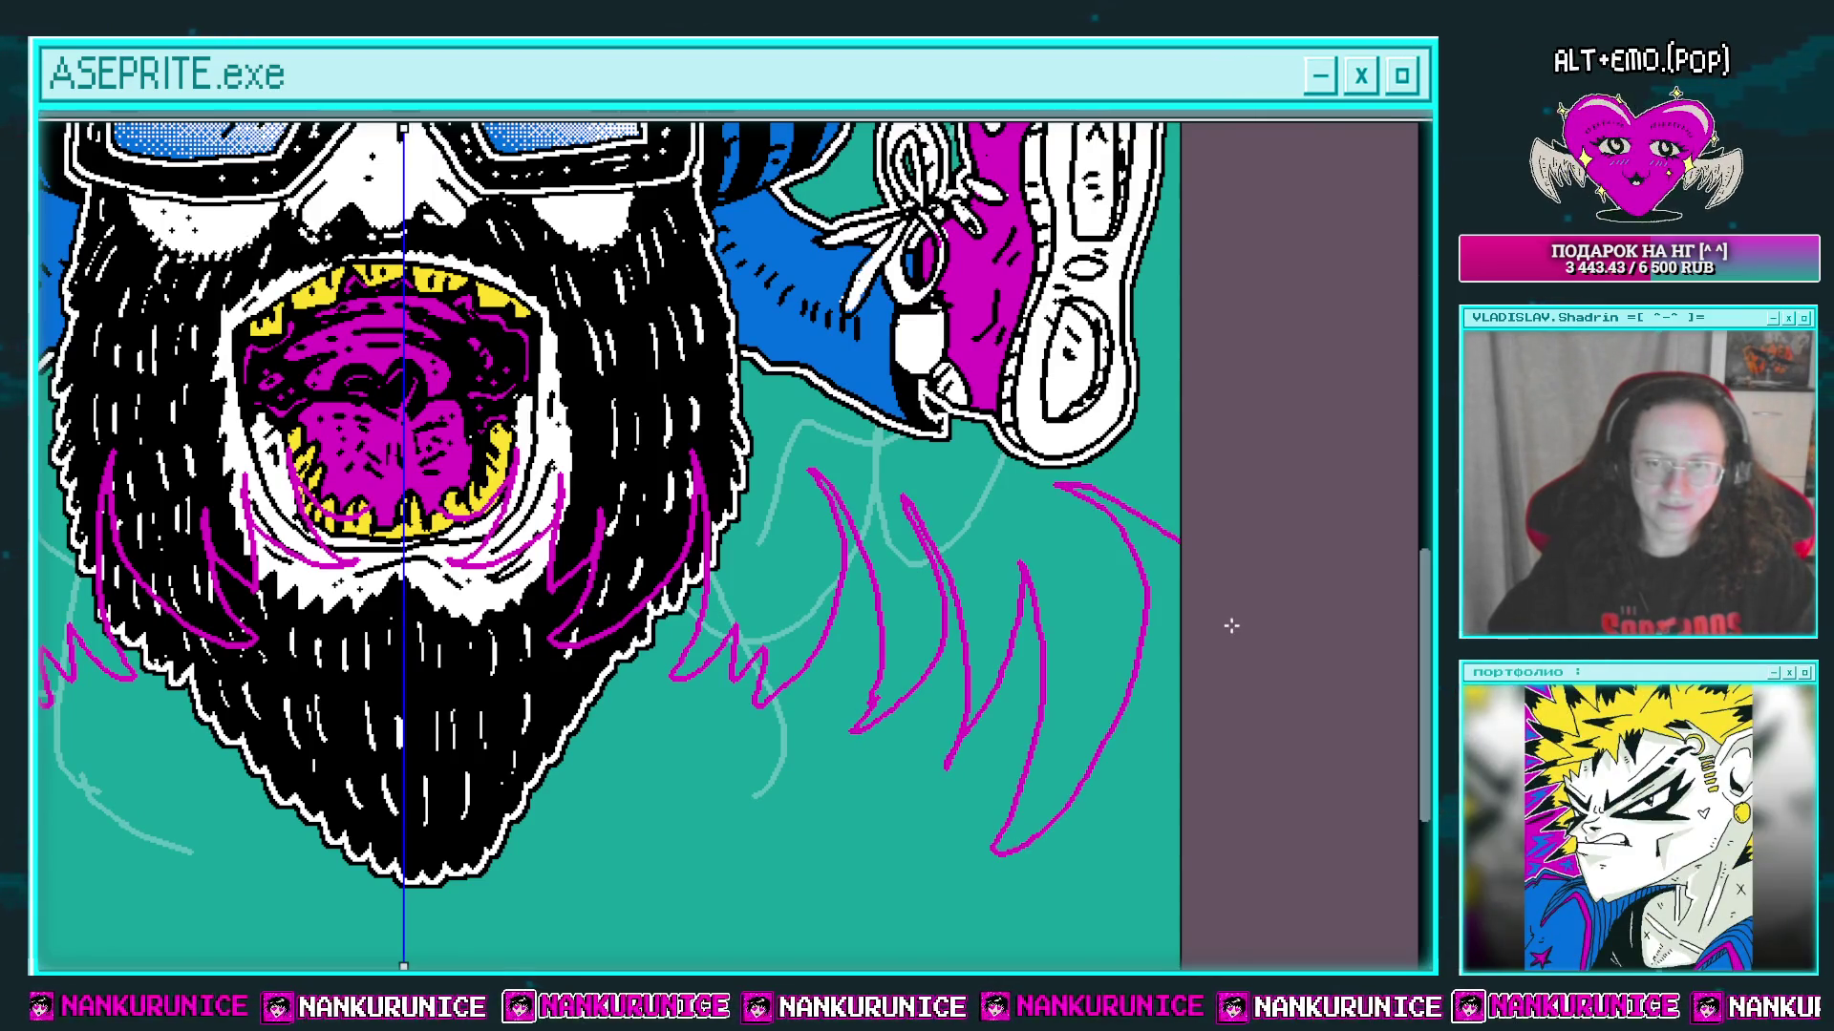
click(1132, 796)
scroll(1031, 610, down, 3)
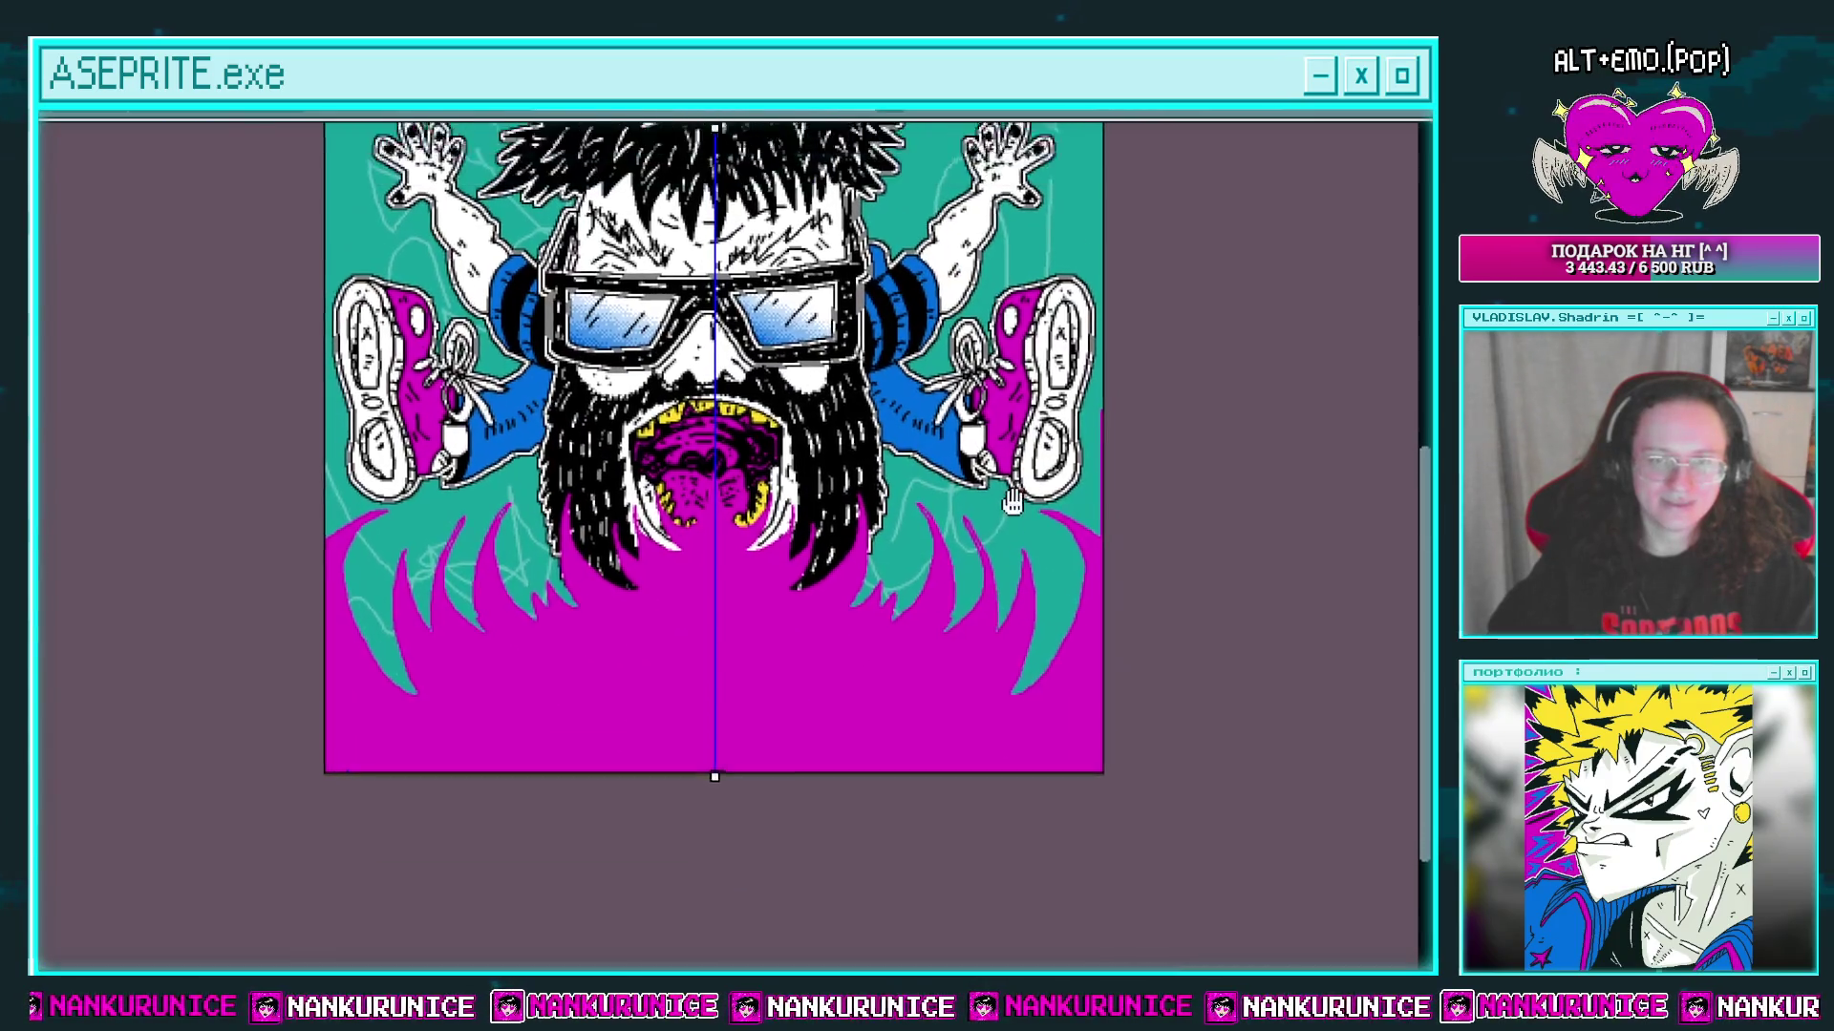
drag(1028, 610, 909, 675)
drag(951, 602, 922, 668)
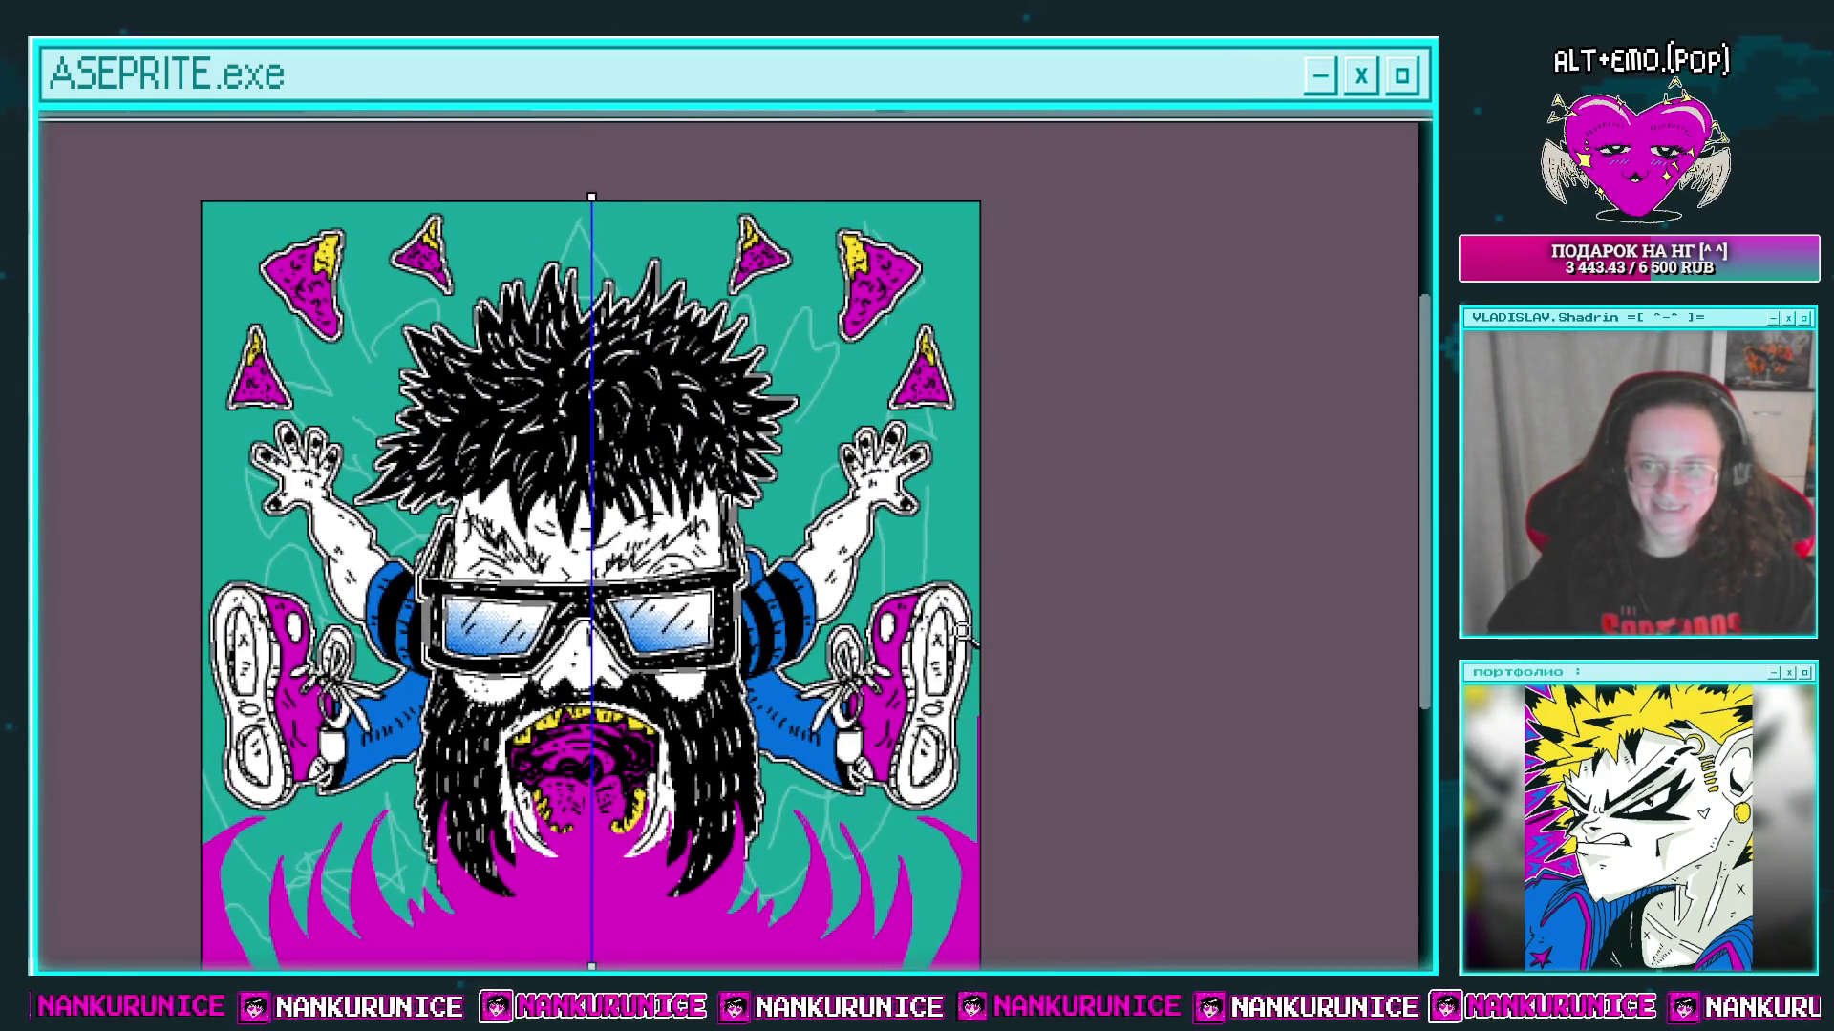
scroll(955, 573, up, 1)
mouse_move(1030, 422)
mouse_down()
mouse_move(695, 578)
mouse_move(964, 401)
mouse_move(915, 406)
mouse_move(921, 370)
mouse_up()
scroll(872, 397, down, 2)
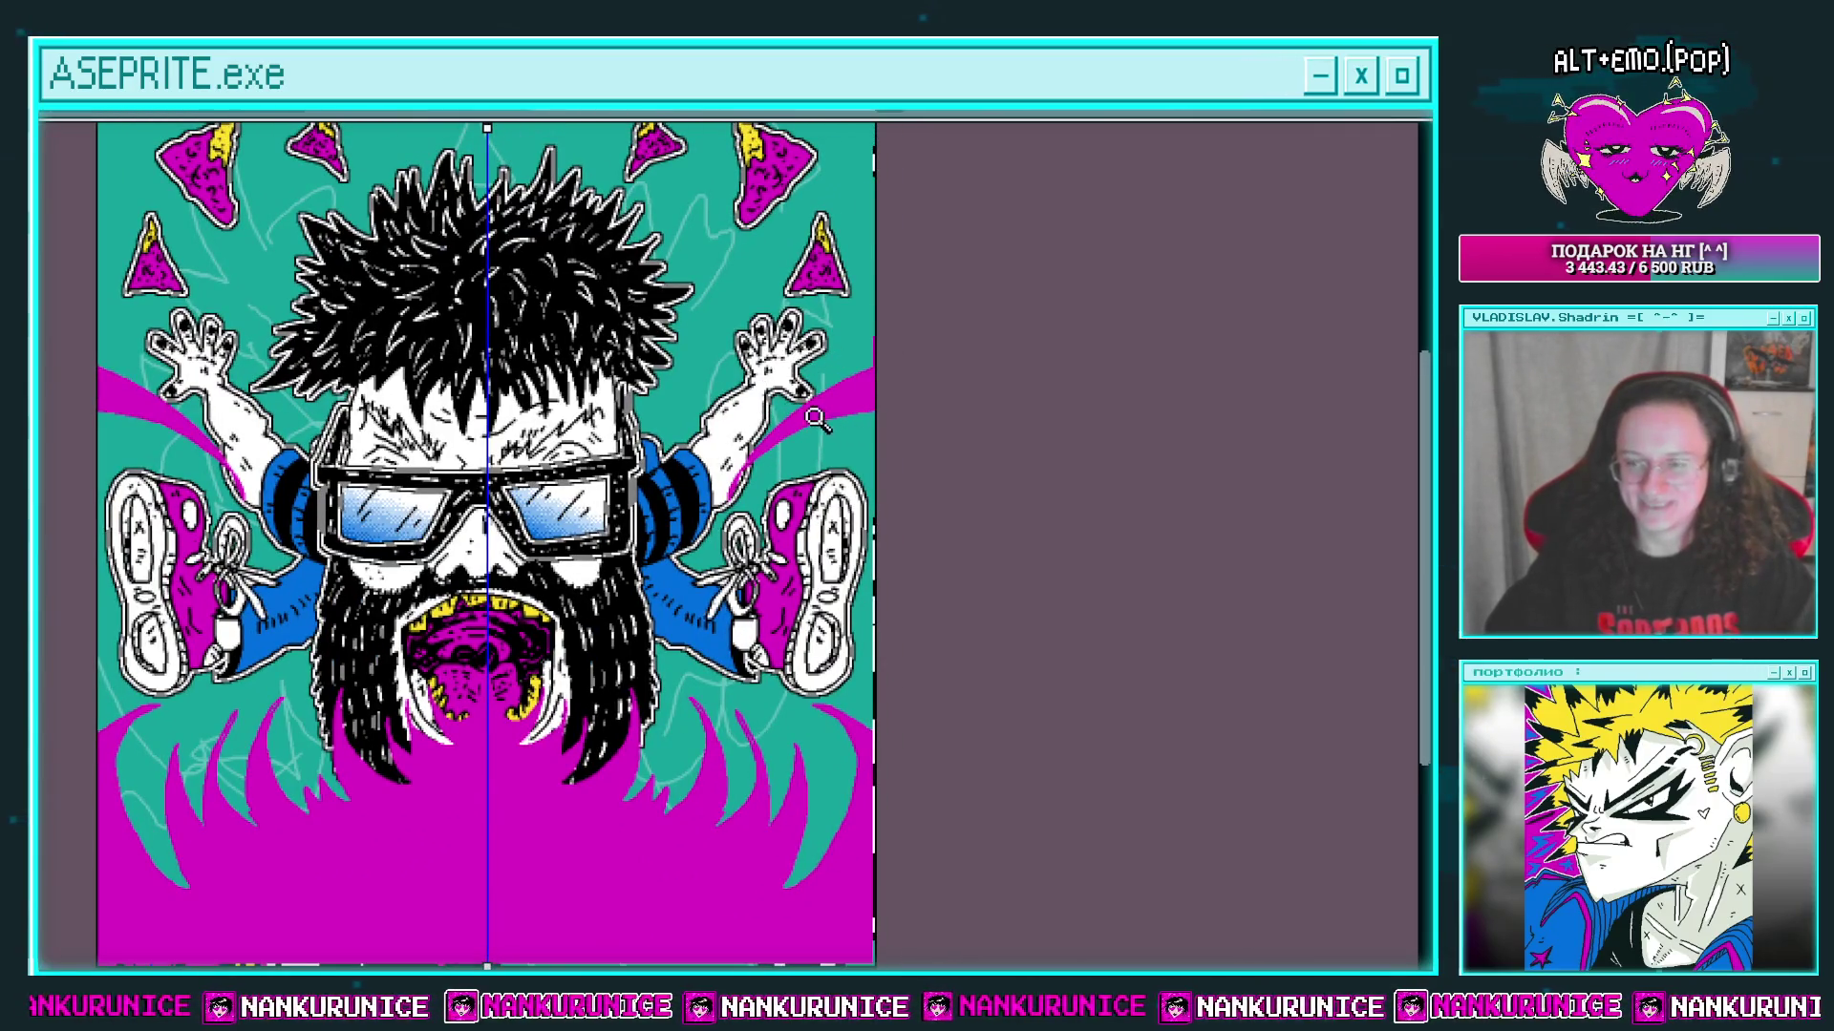
key(ctrl+z)
key(ctrl+z)
key(ctrl+z)
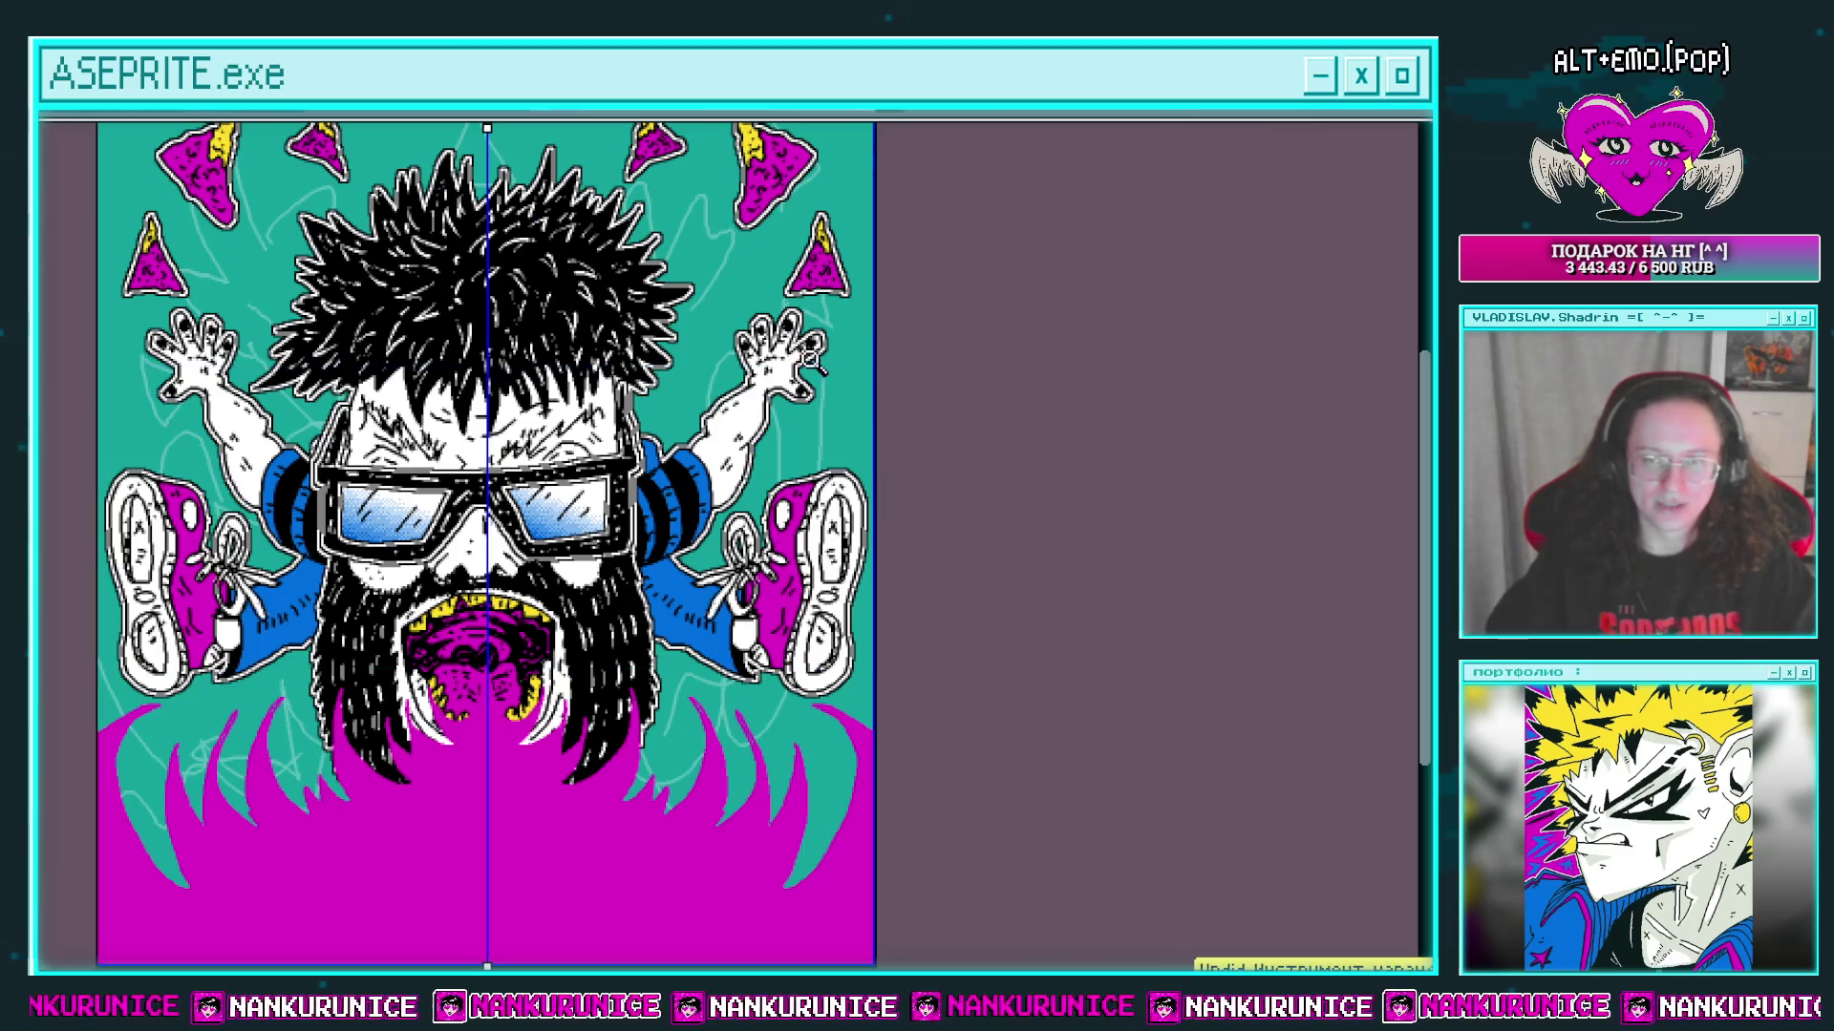
scroll(841, 425, up, 2)
scroll(807, 397, down, 2)
mouse_move(886, 425)
mouse_down()
mouse_move(659, 565)
mouse_move(894, 331)
mouse_up()
scroll(835, 416, down, 4)
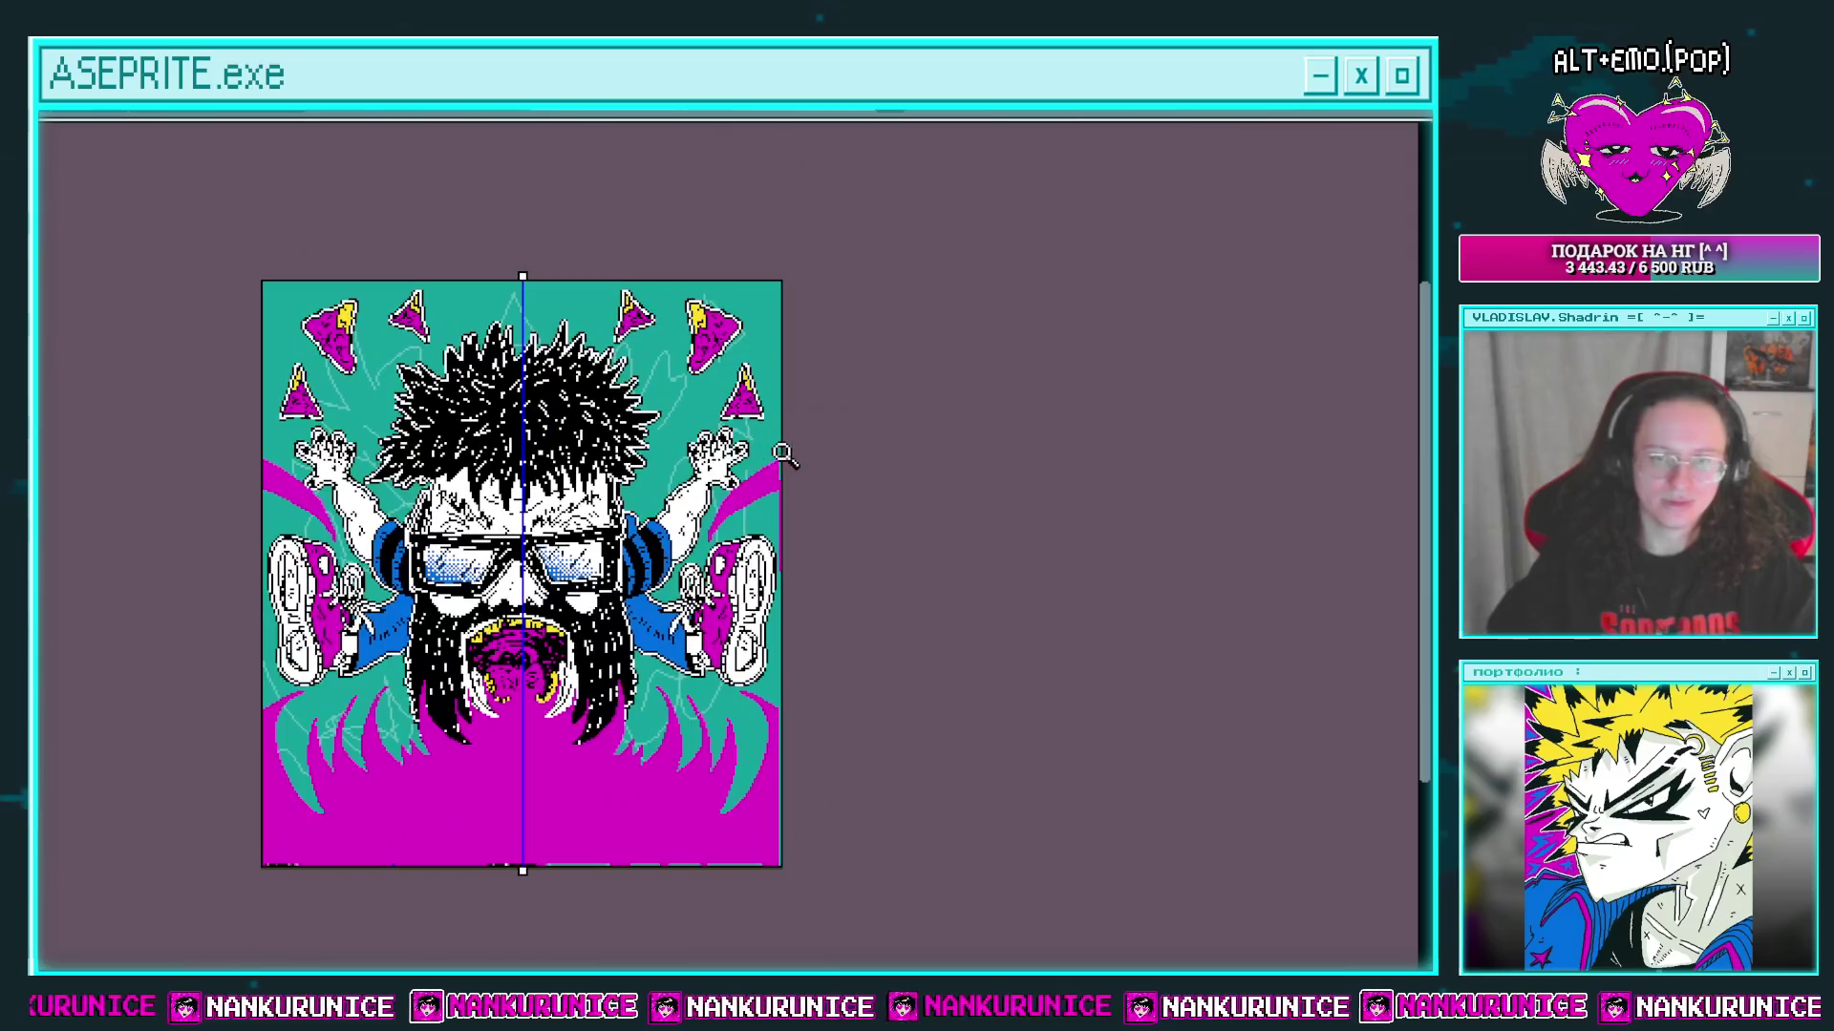
scroll(783, 592, up, 2)
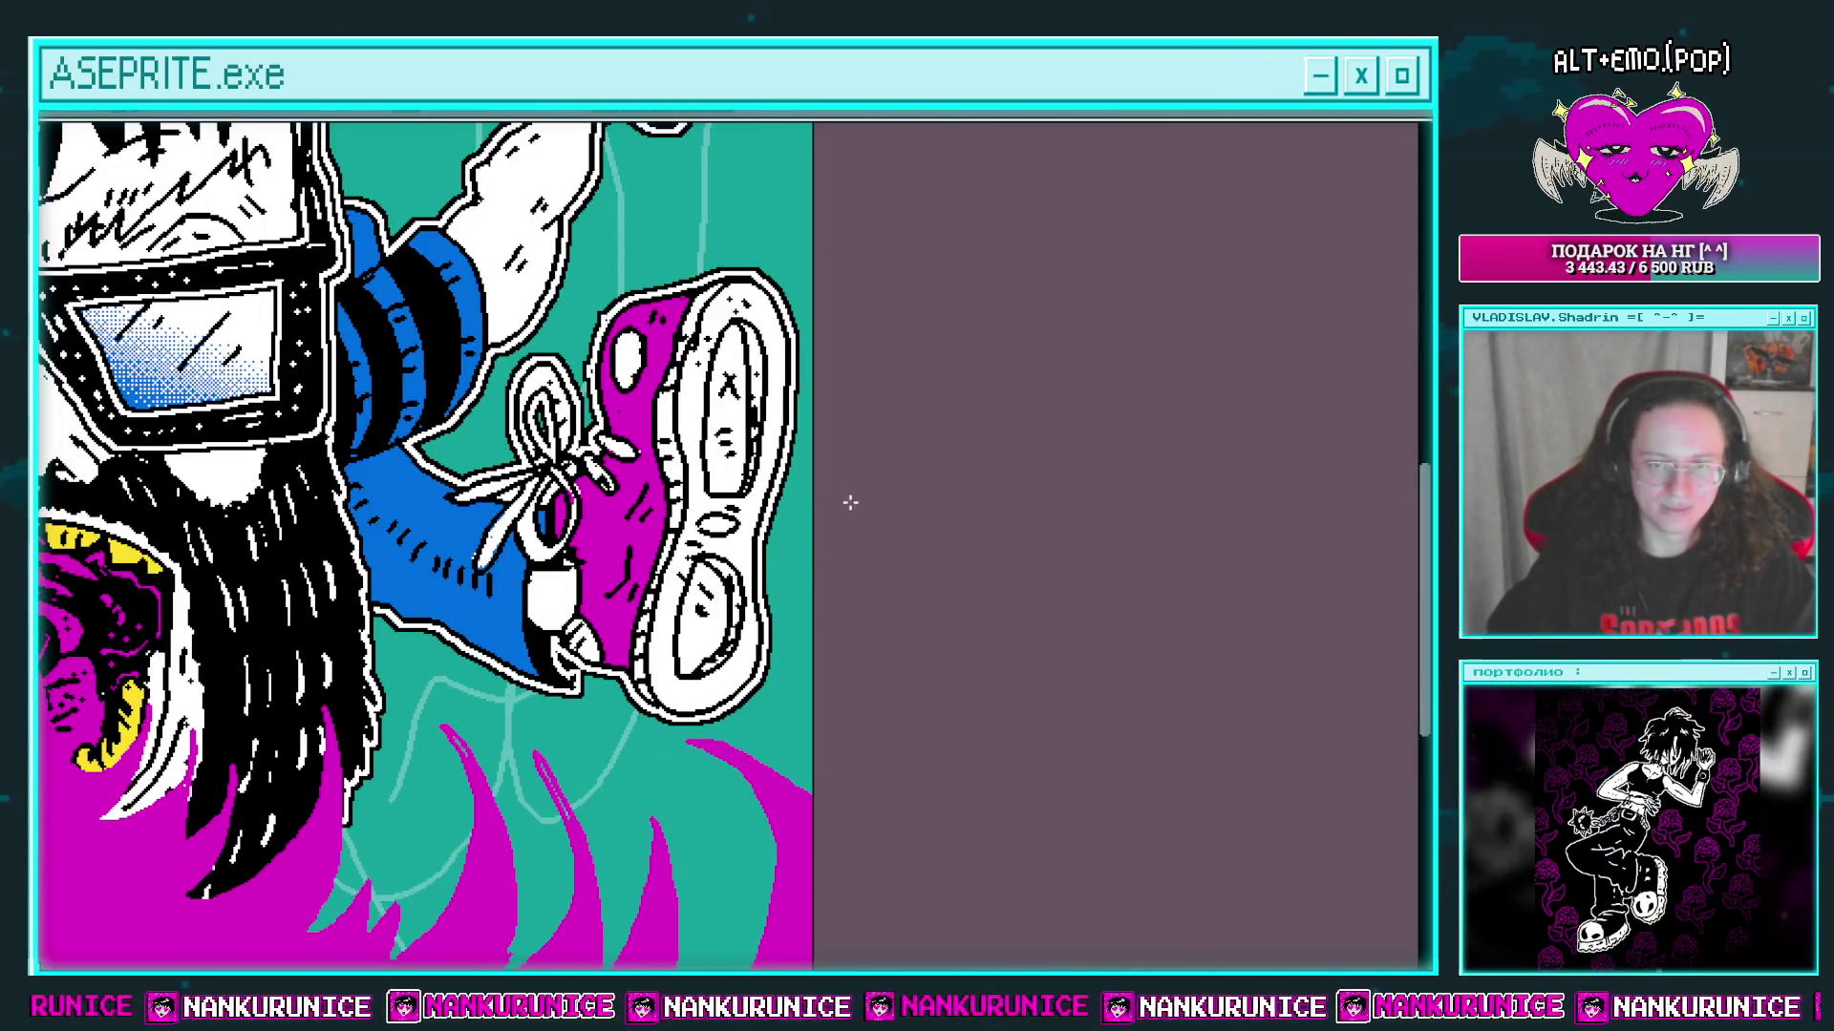
mouse_move(847, 442)
mouse_down()
mouse_move(851, 374)
mouse_move(892, 430)
mouse_move(840, 434)
mouse_up()
key(ctrl+z)
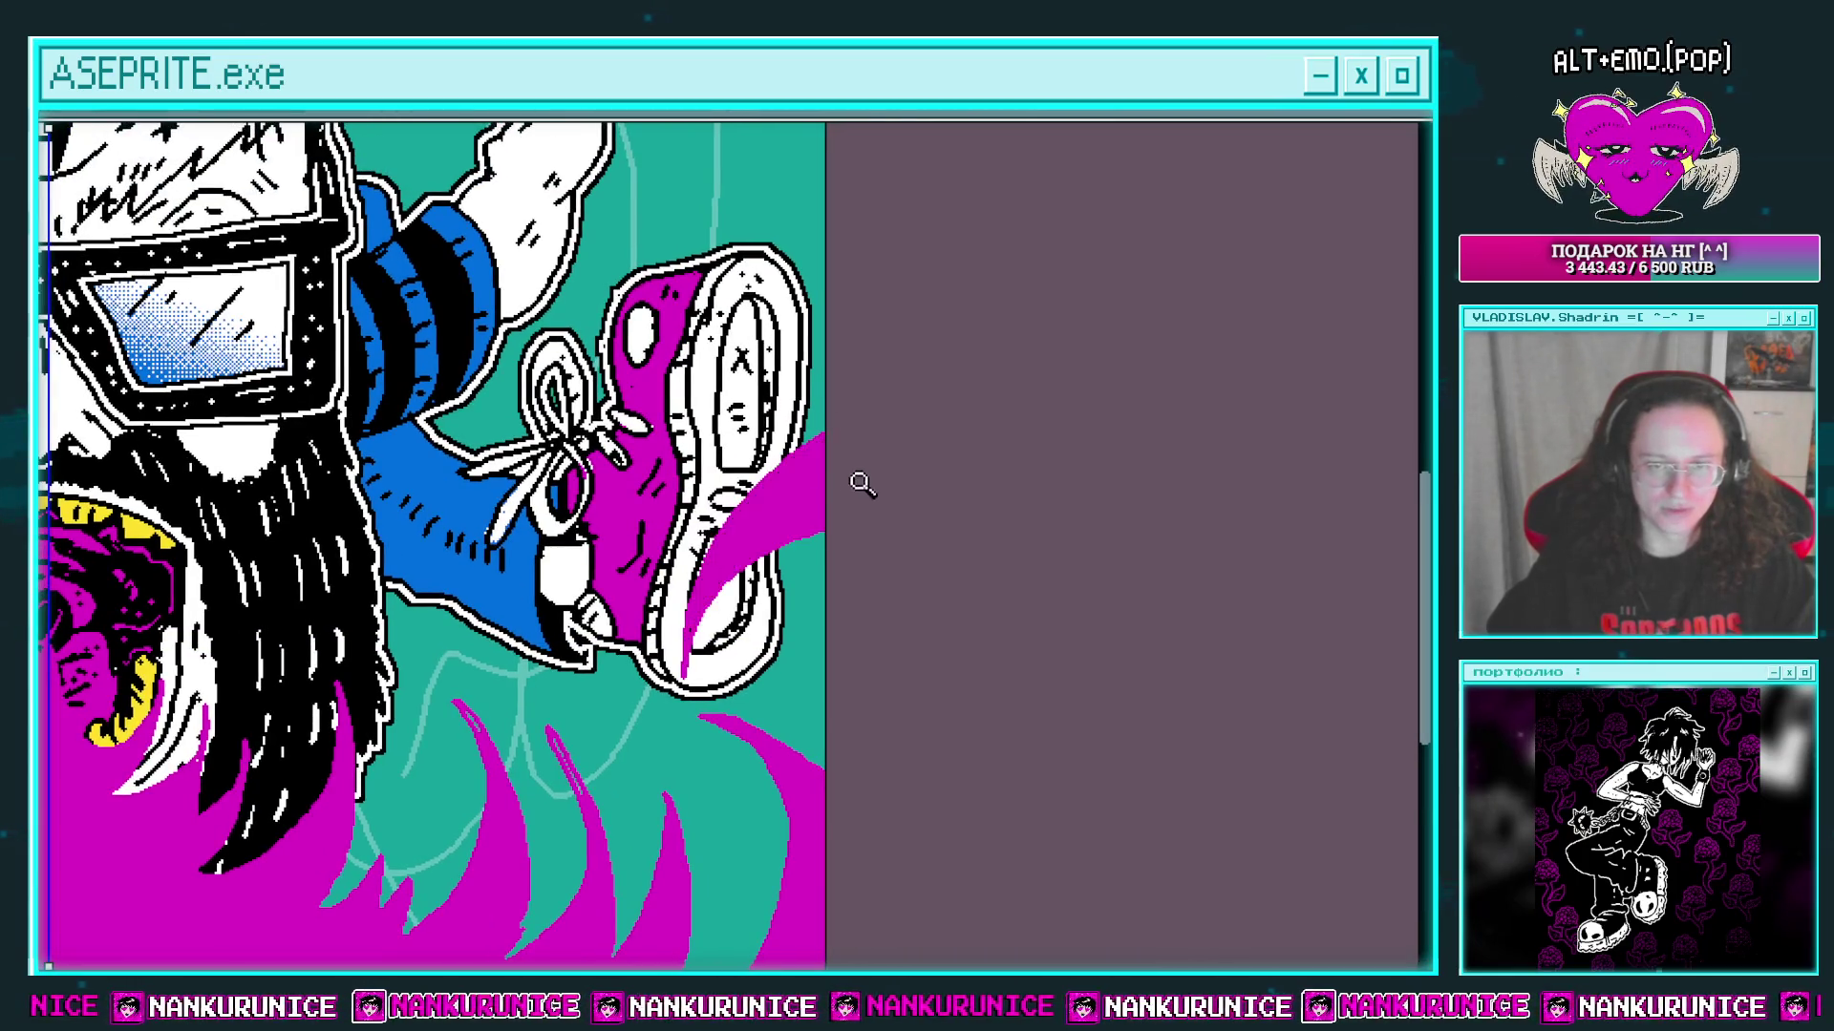
scroll(860, 482, down, 2)
scroll(845, 480, up, 2)
mouse_move(880, 286)
mouse_down()
mouse_move(716, 649)
mouse_move(821, 458)
mouse_up()
scroll(752, 494, down, 3)
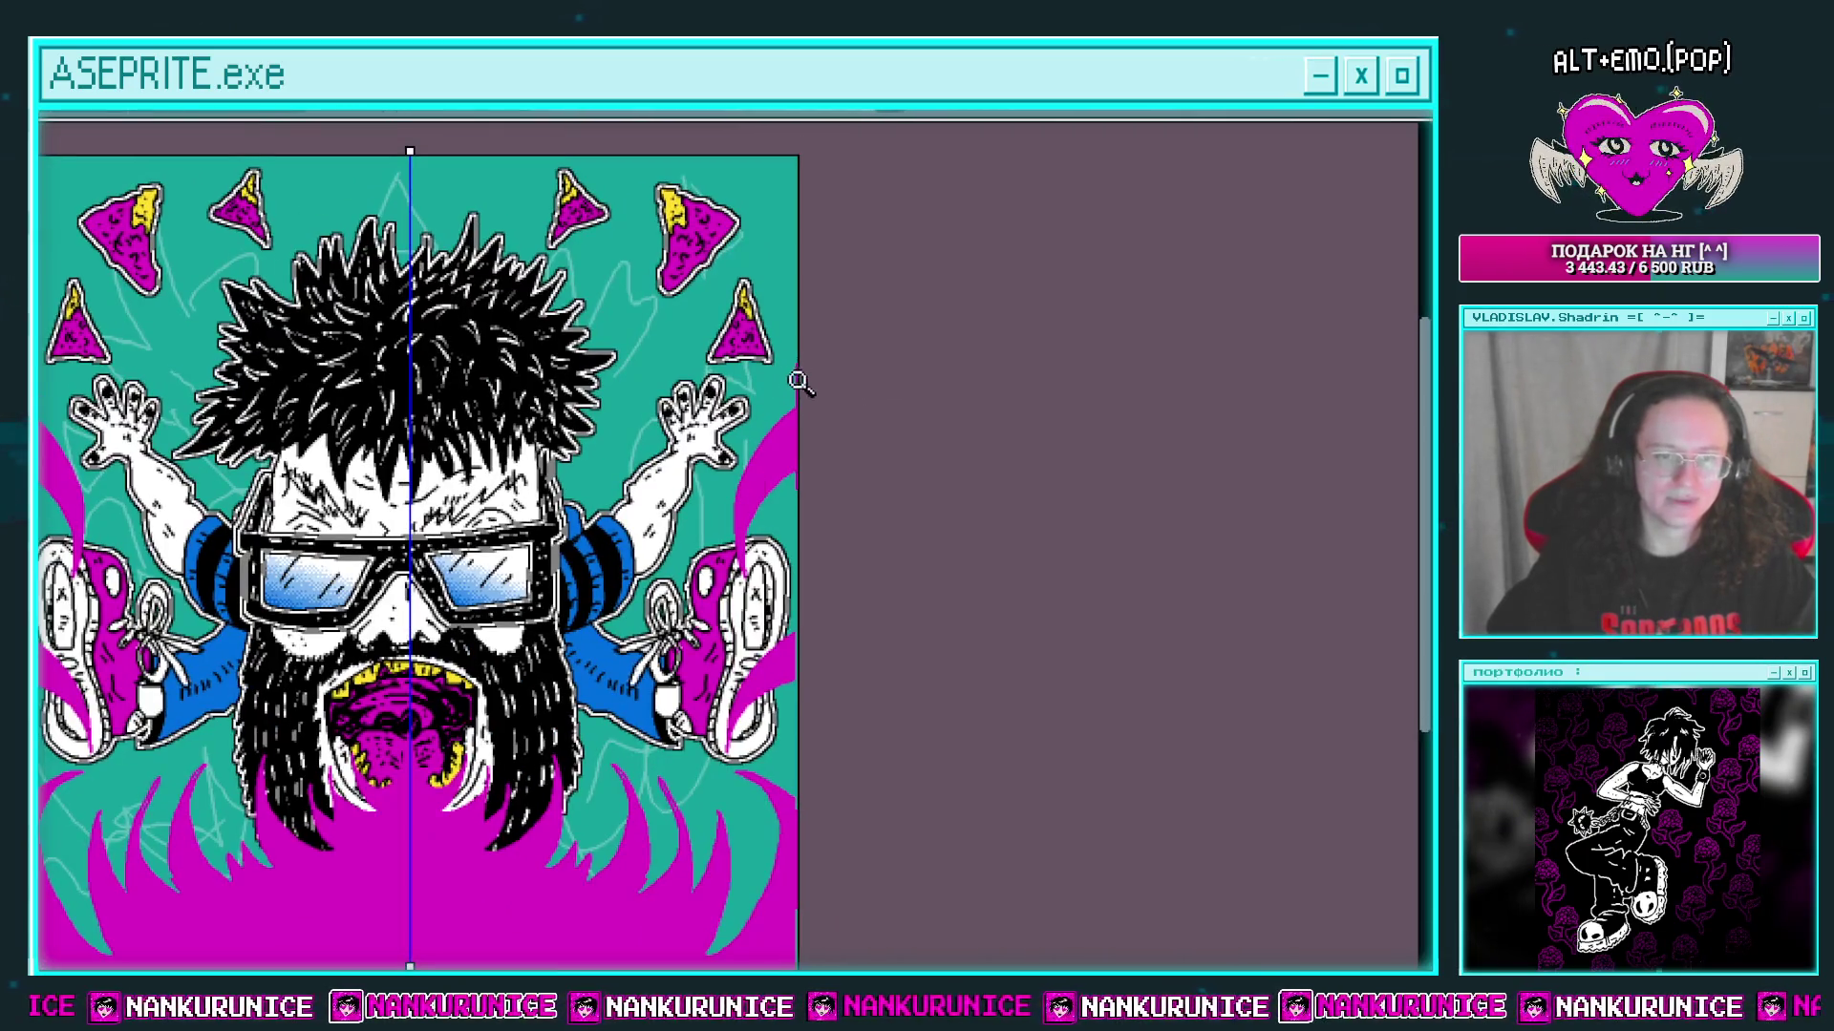
scroll(838, 401, up, 3)
drag(816, 296, 785, 661)
scroll(841, 397, down, 4)
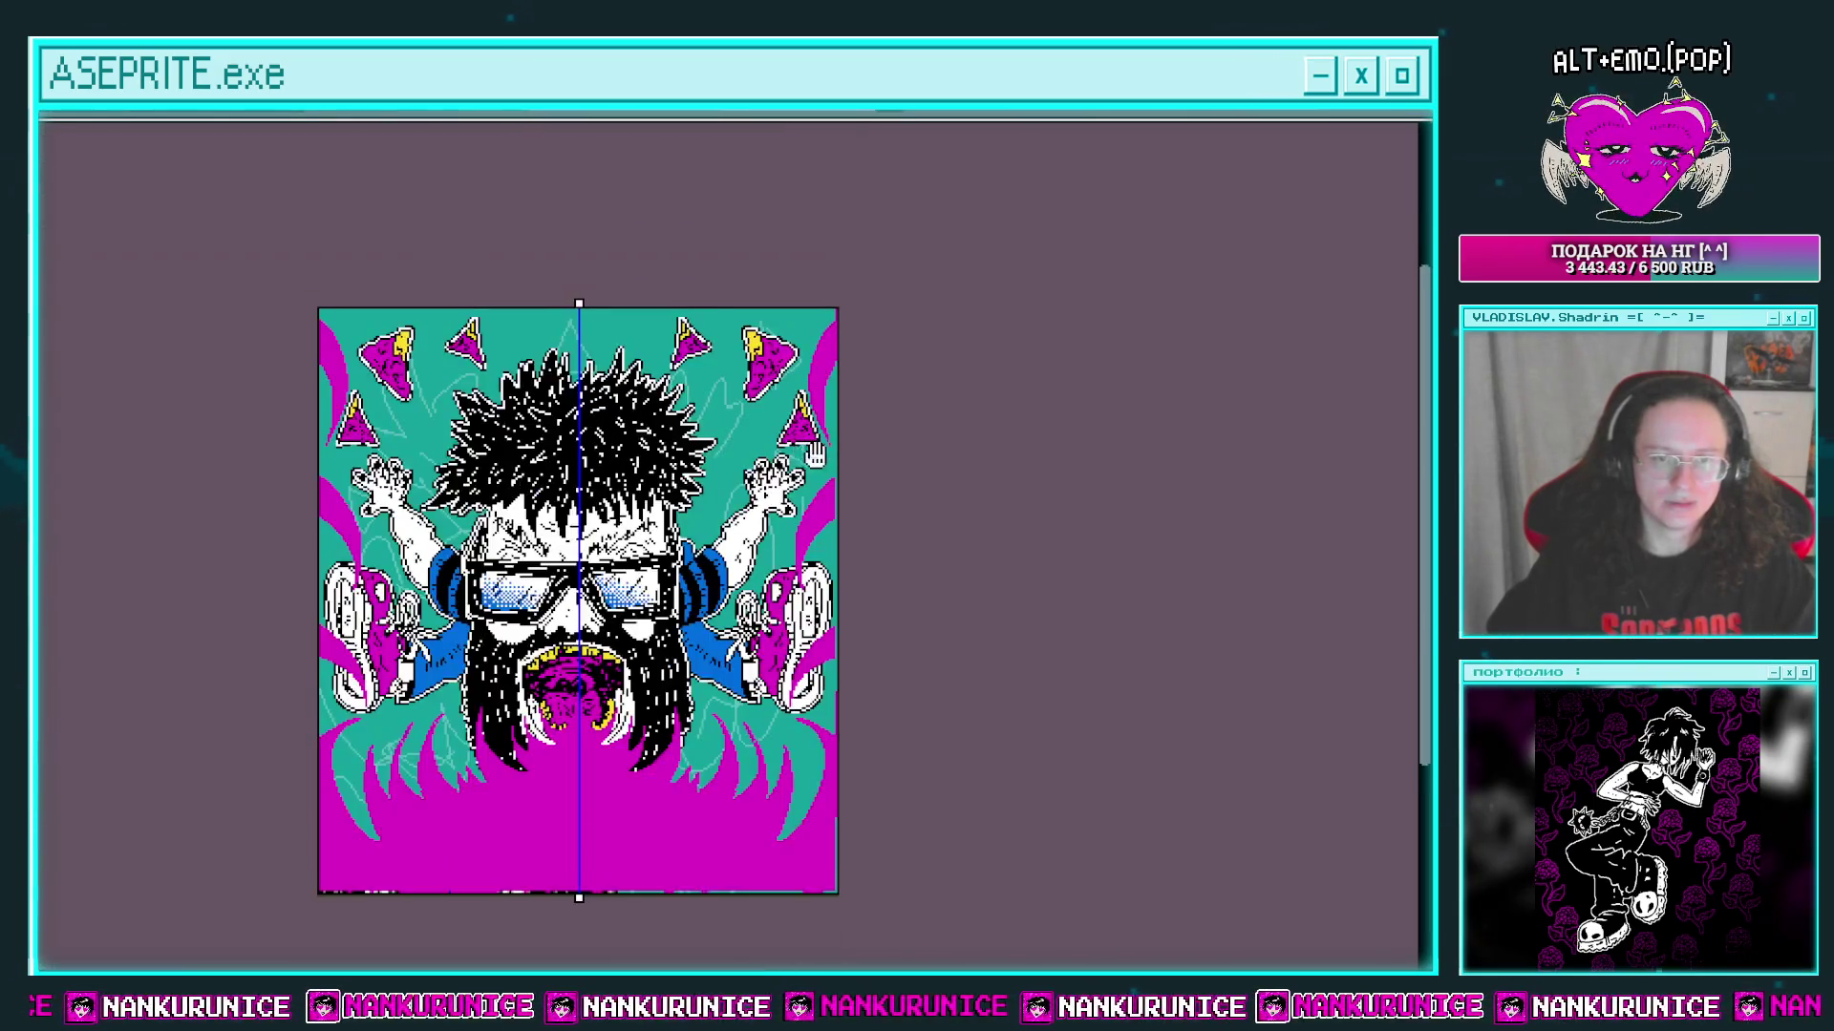
key(ctrl+z)
key(ctrl+z)
key(ctrl+z)
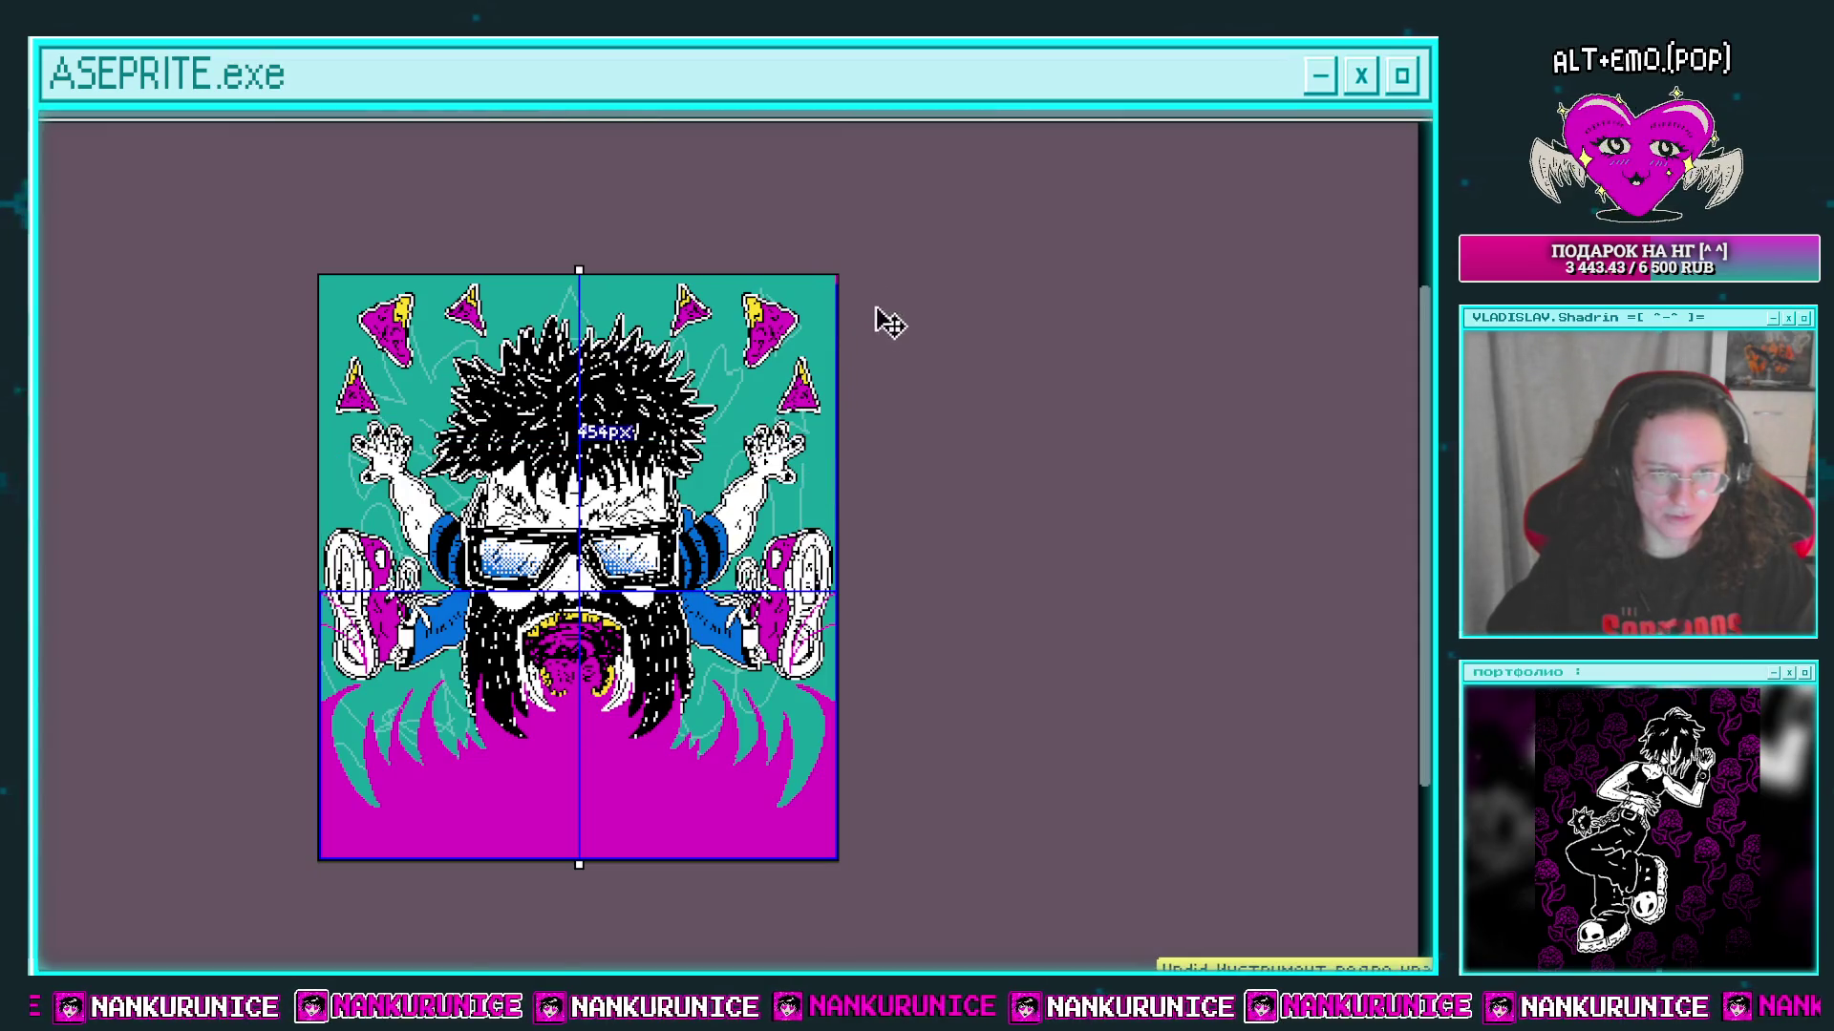
Step: Zoom and pan across the lower flames, then bring the chips at the top into view
scroll(664, 482, up, 2)
drag(668, 483, 746, 438)
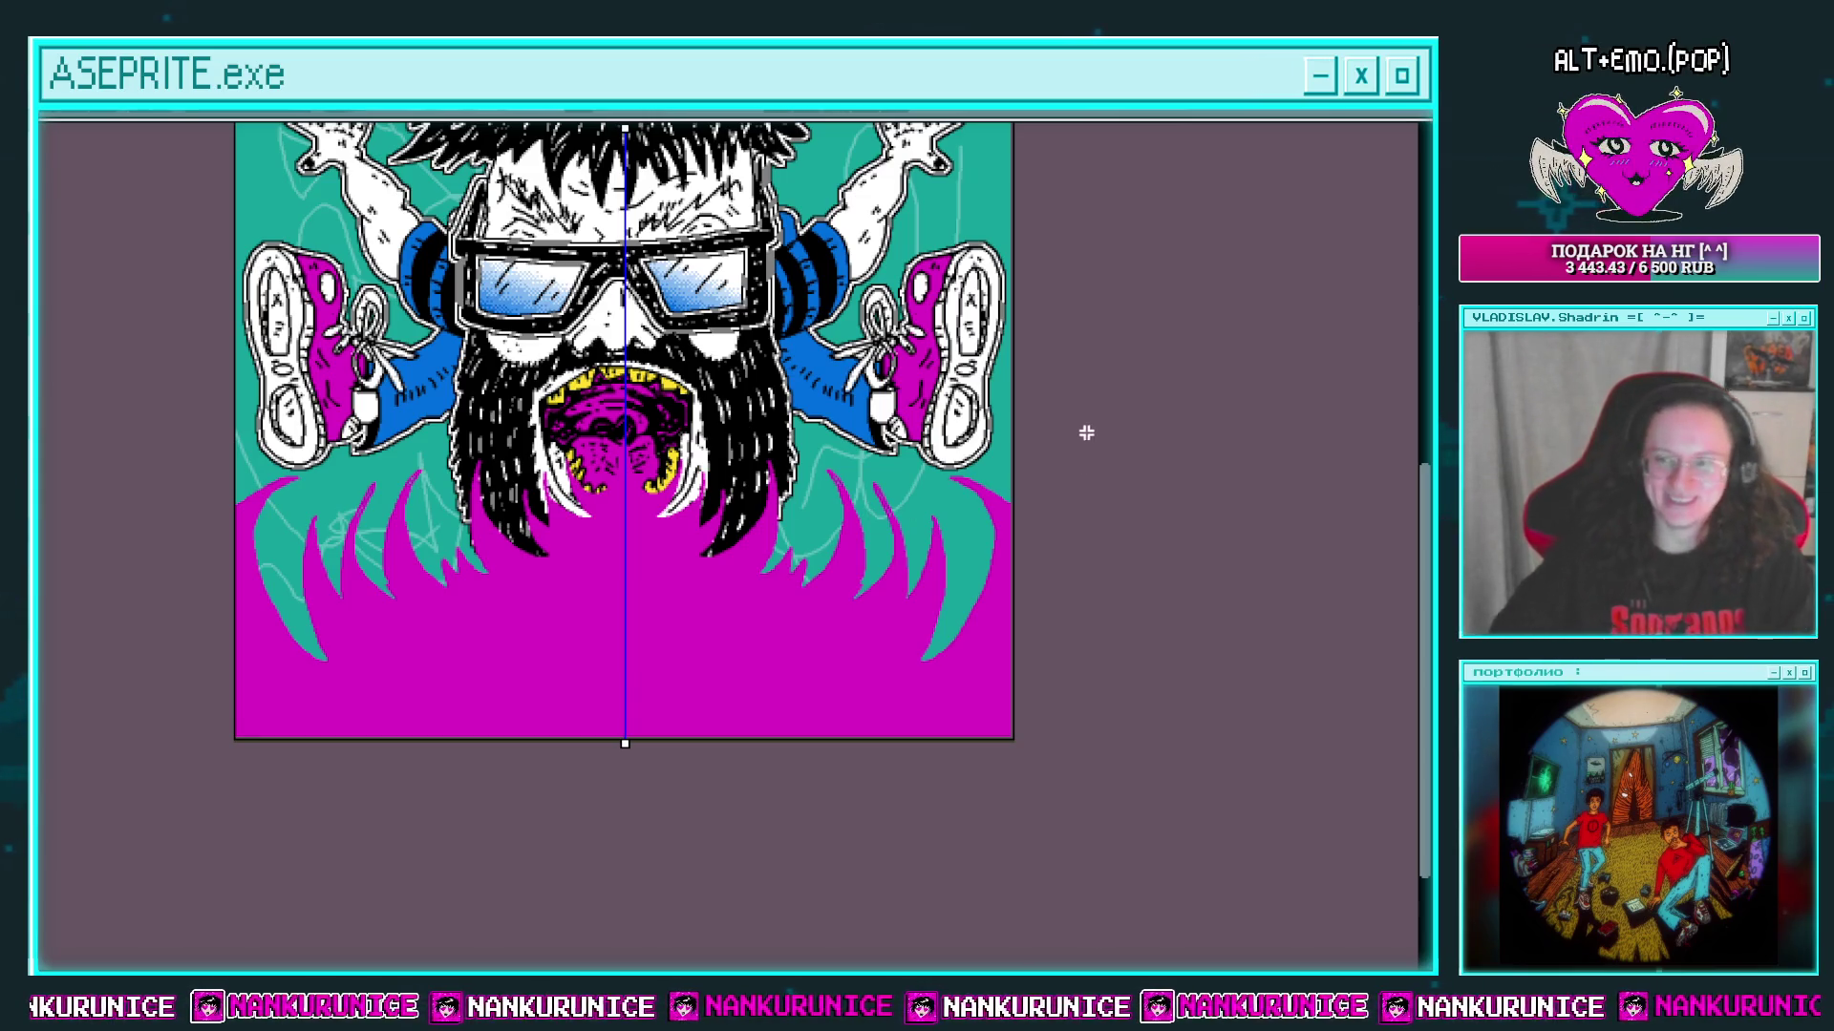
scroll(931, 538, up, 2)
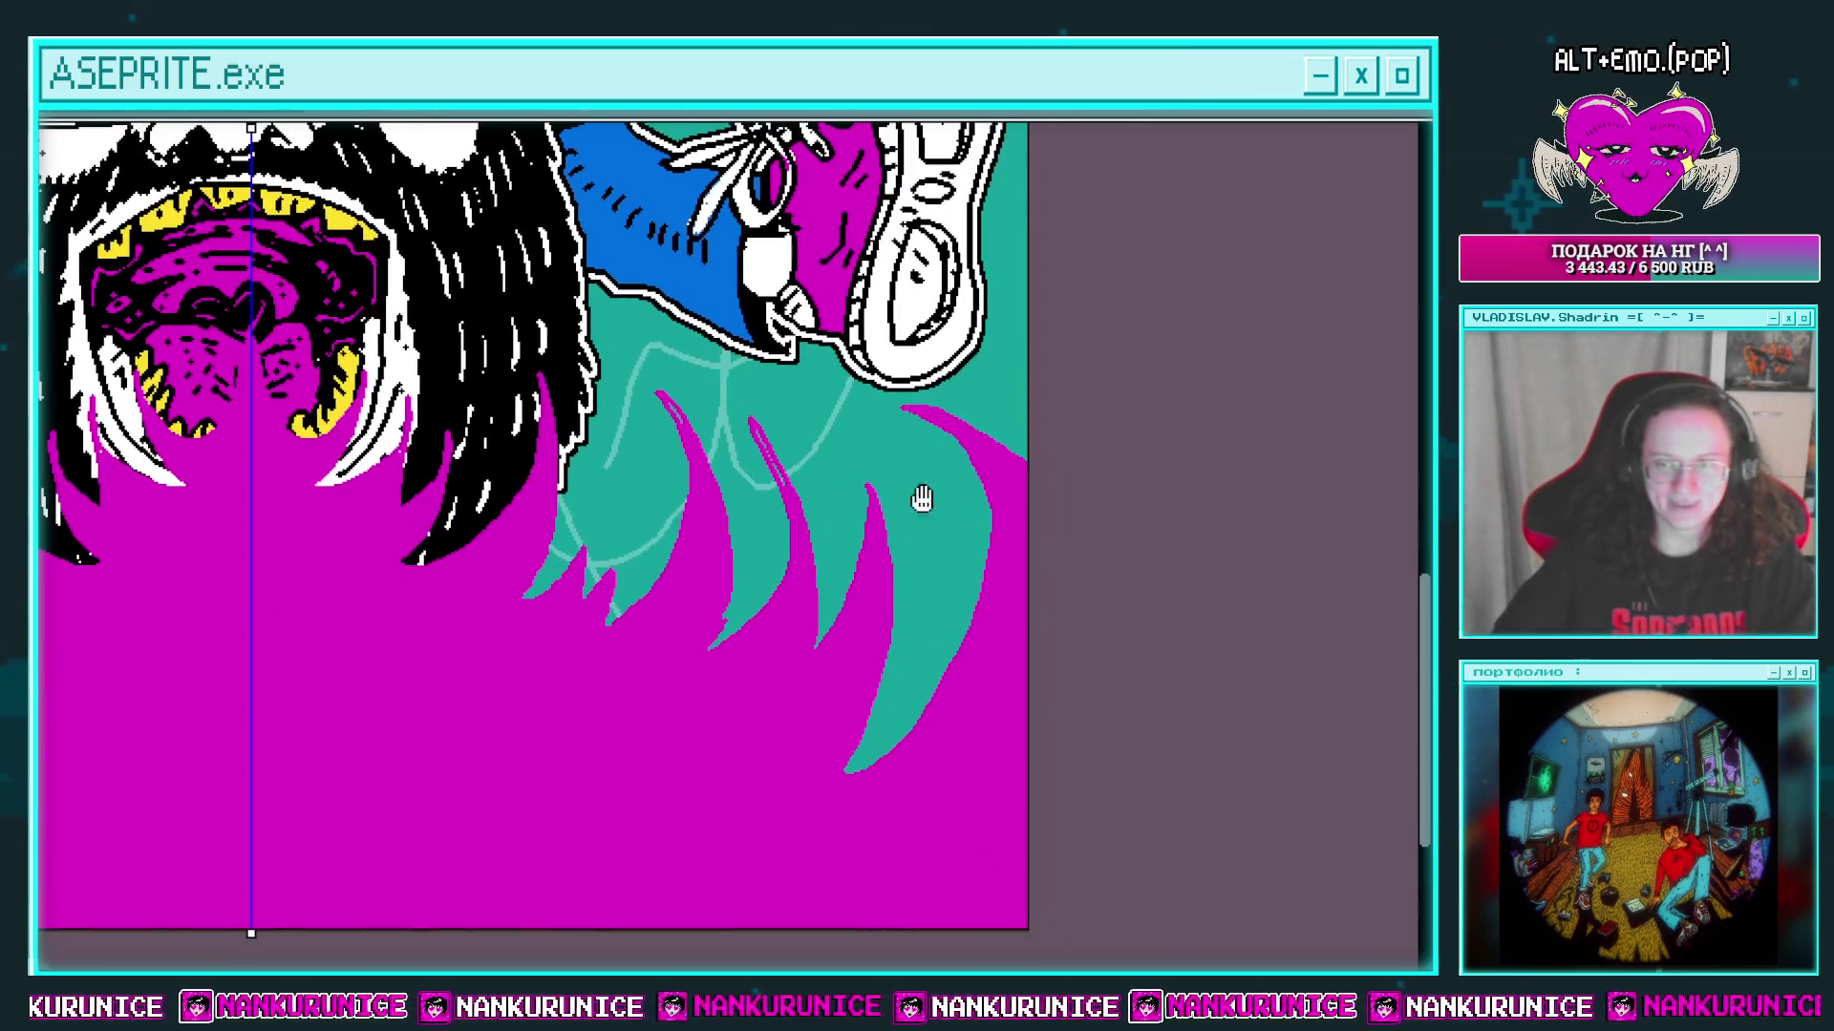
scroll(994, 478, down, 2)
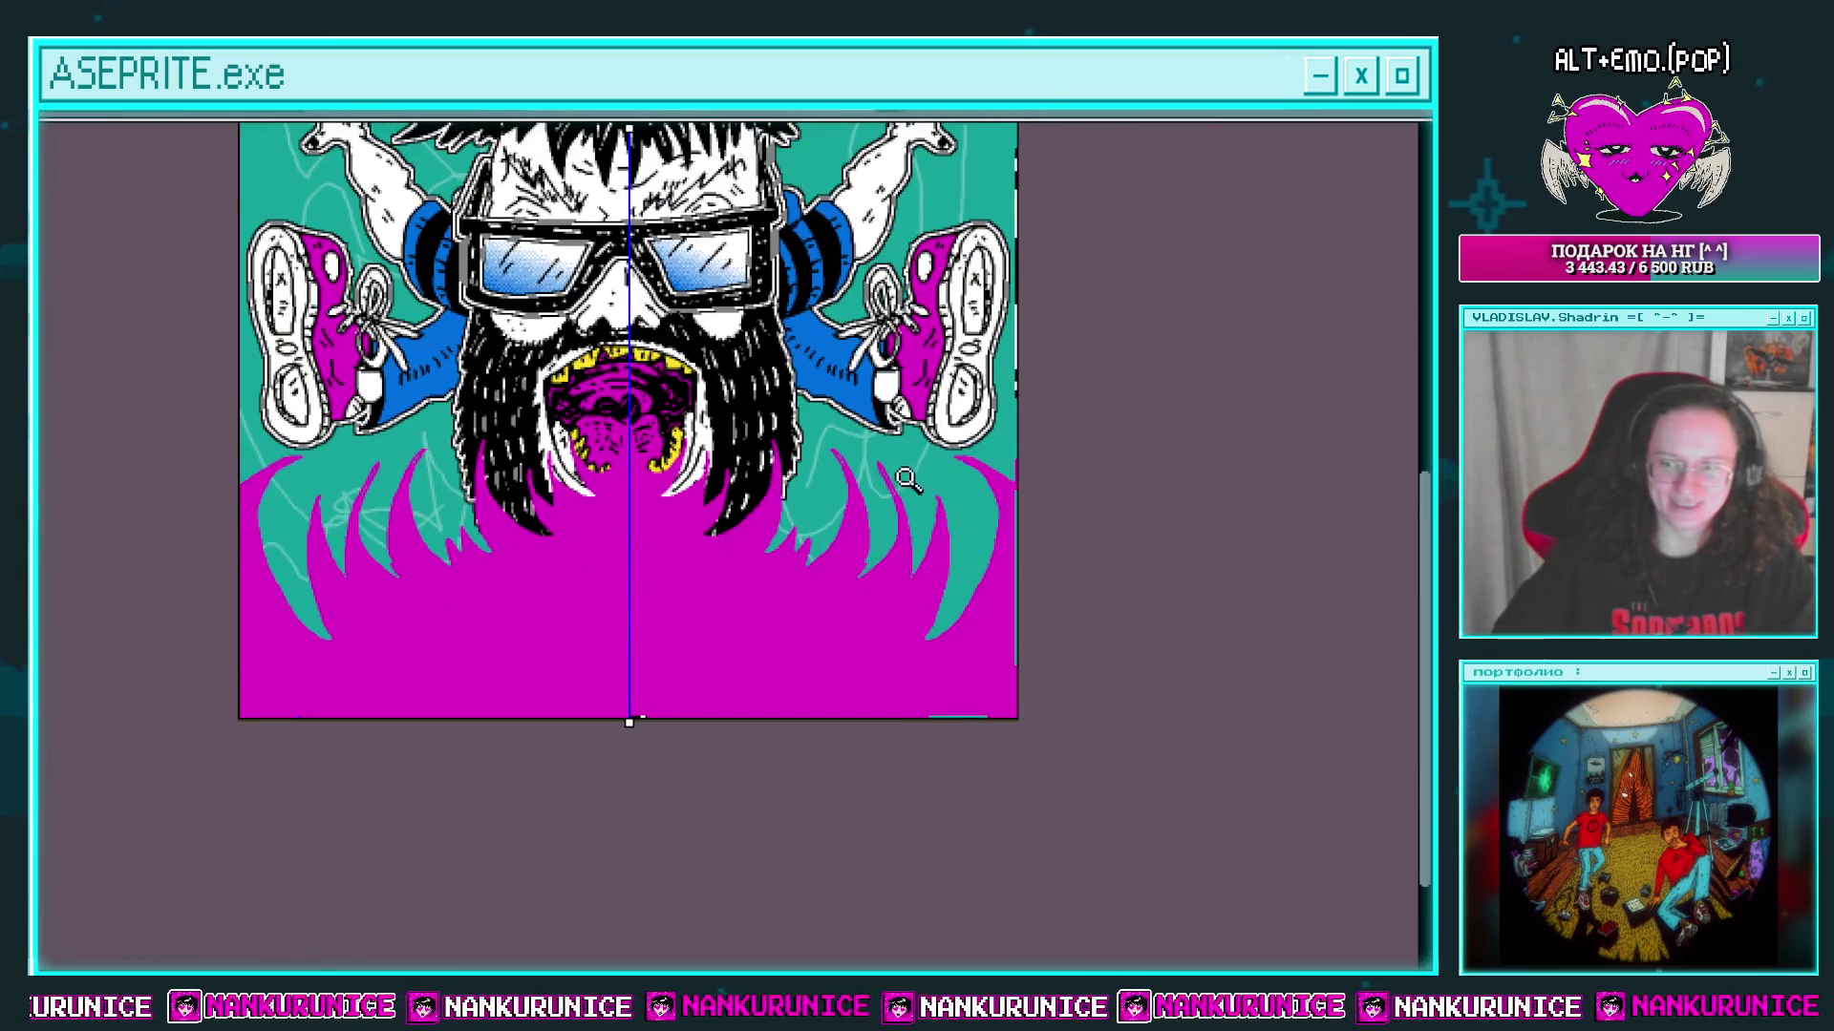
scroll(907, 480, up, 2)
scroll(892, 442, down, 2)
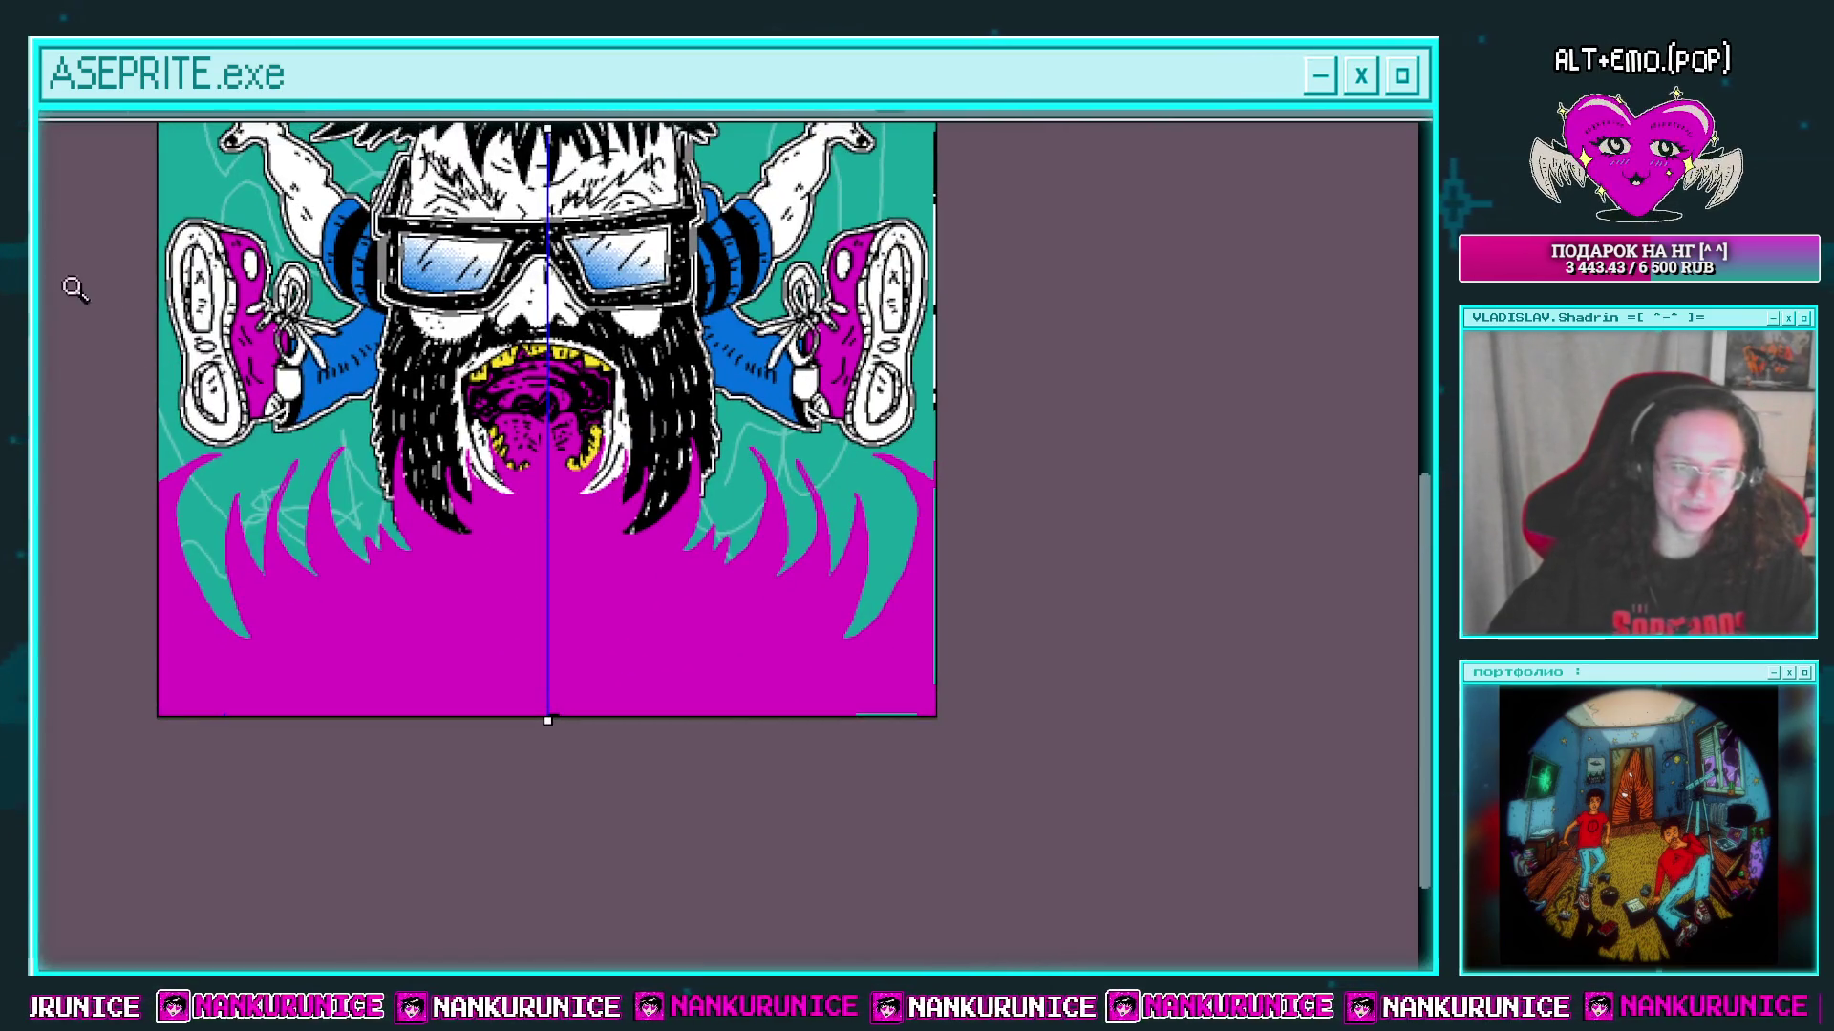
scroll(191, 313, up, 2)
scroll(191, 313, down, 2)
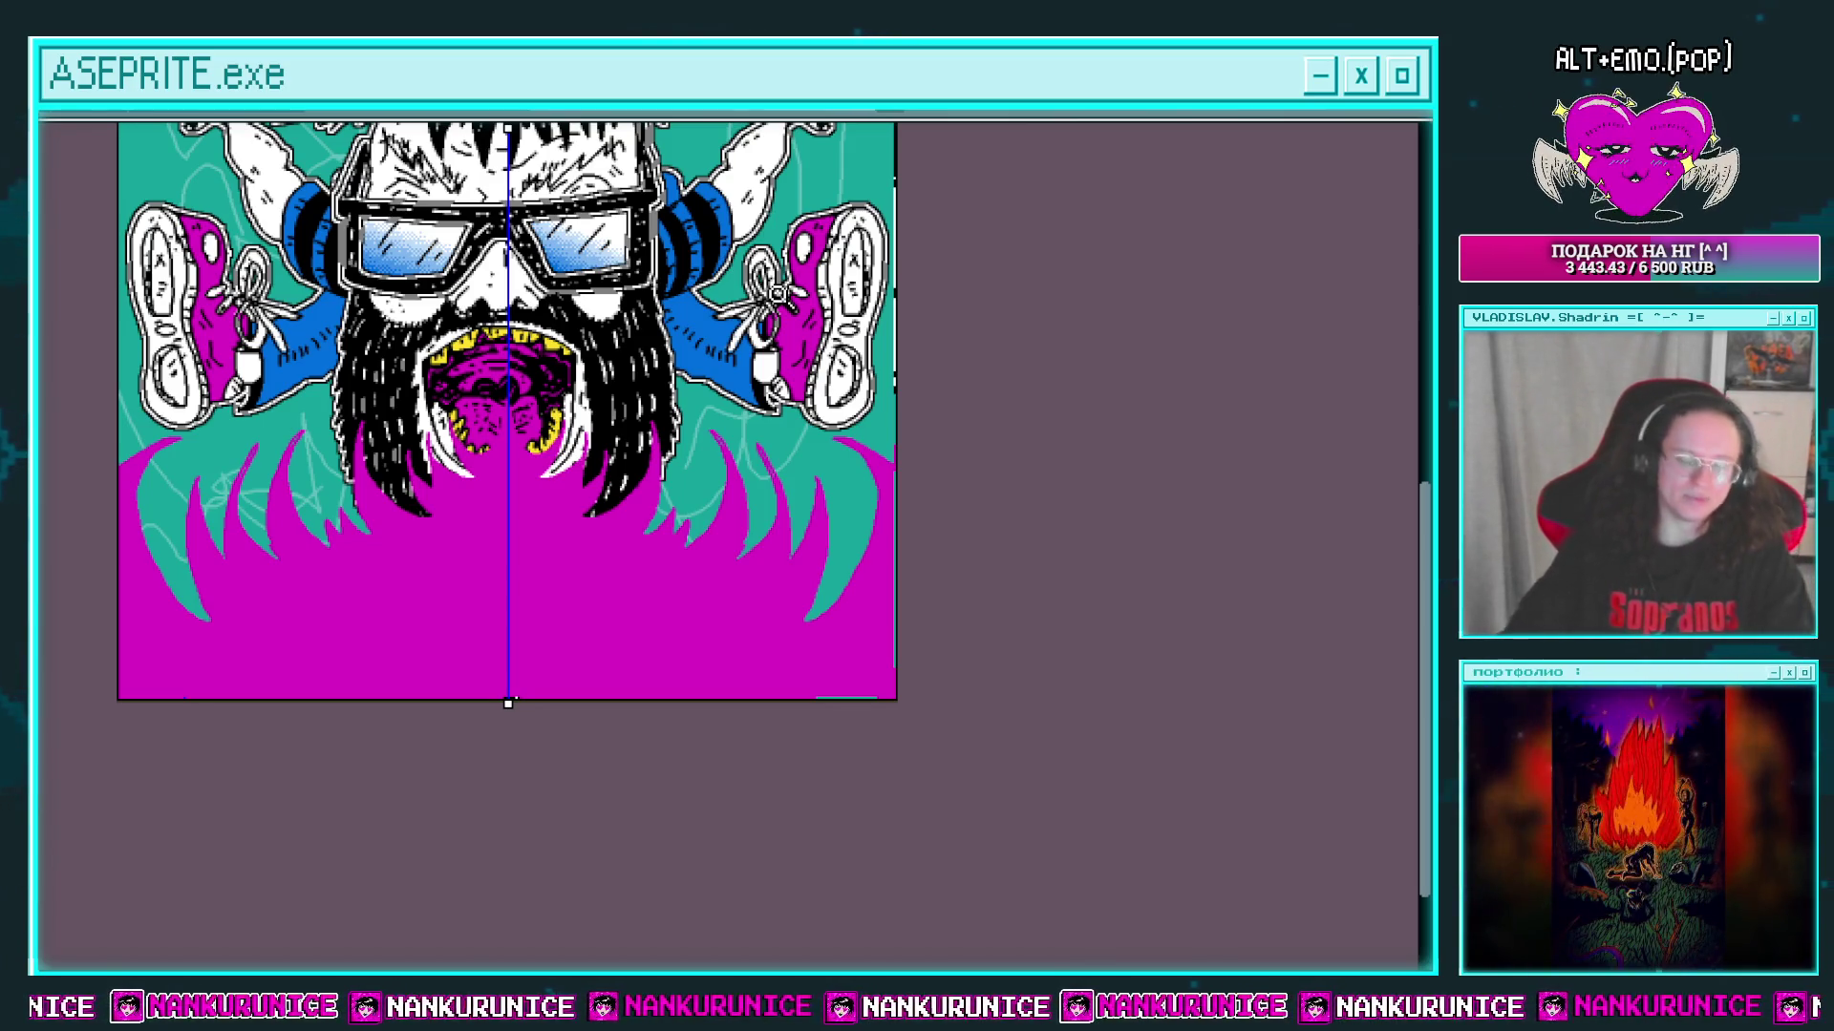
scroll(857, 525, up, 2)
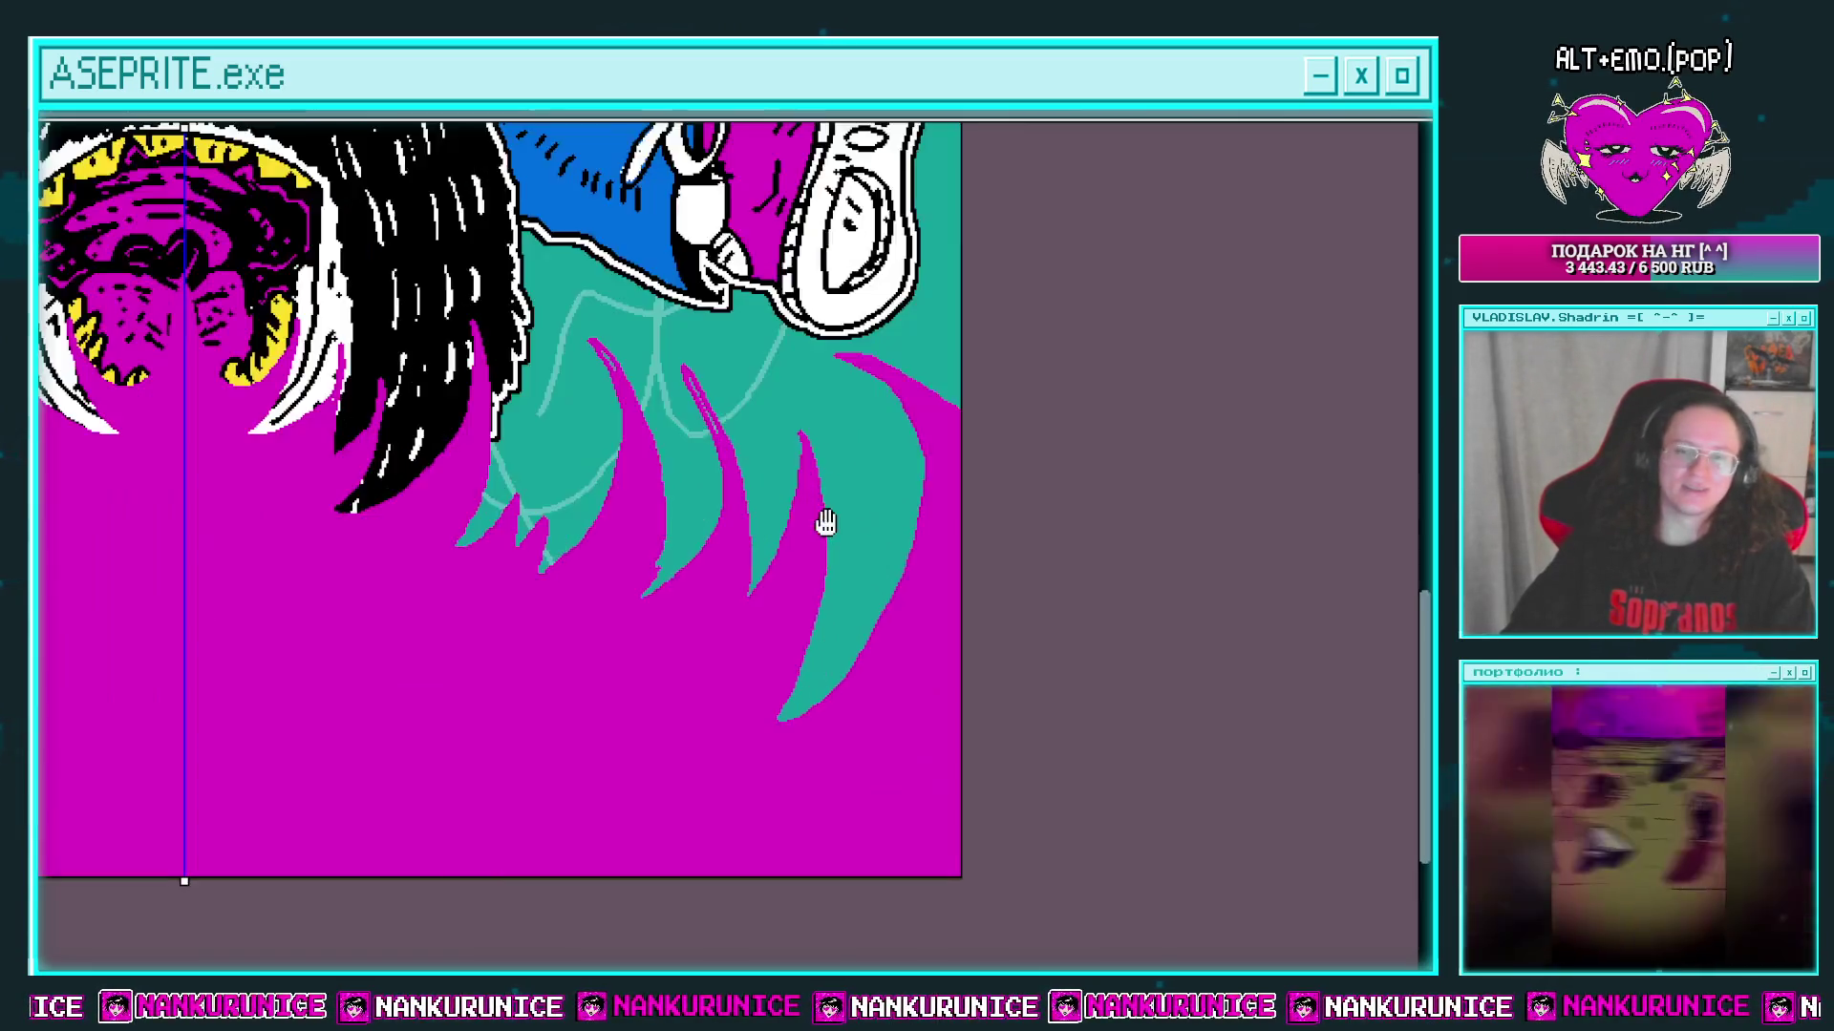
drag(822, 524, 955, 506)
scroll(930, 514, down, 2)
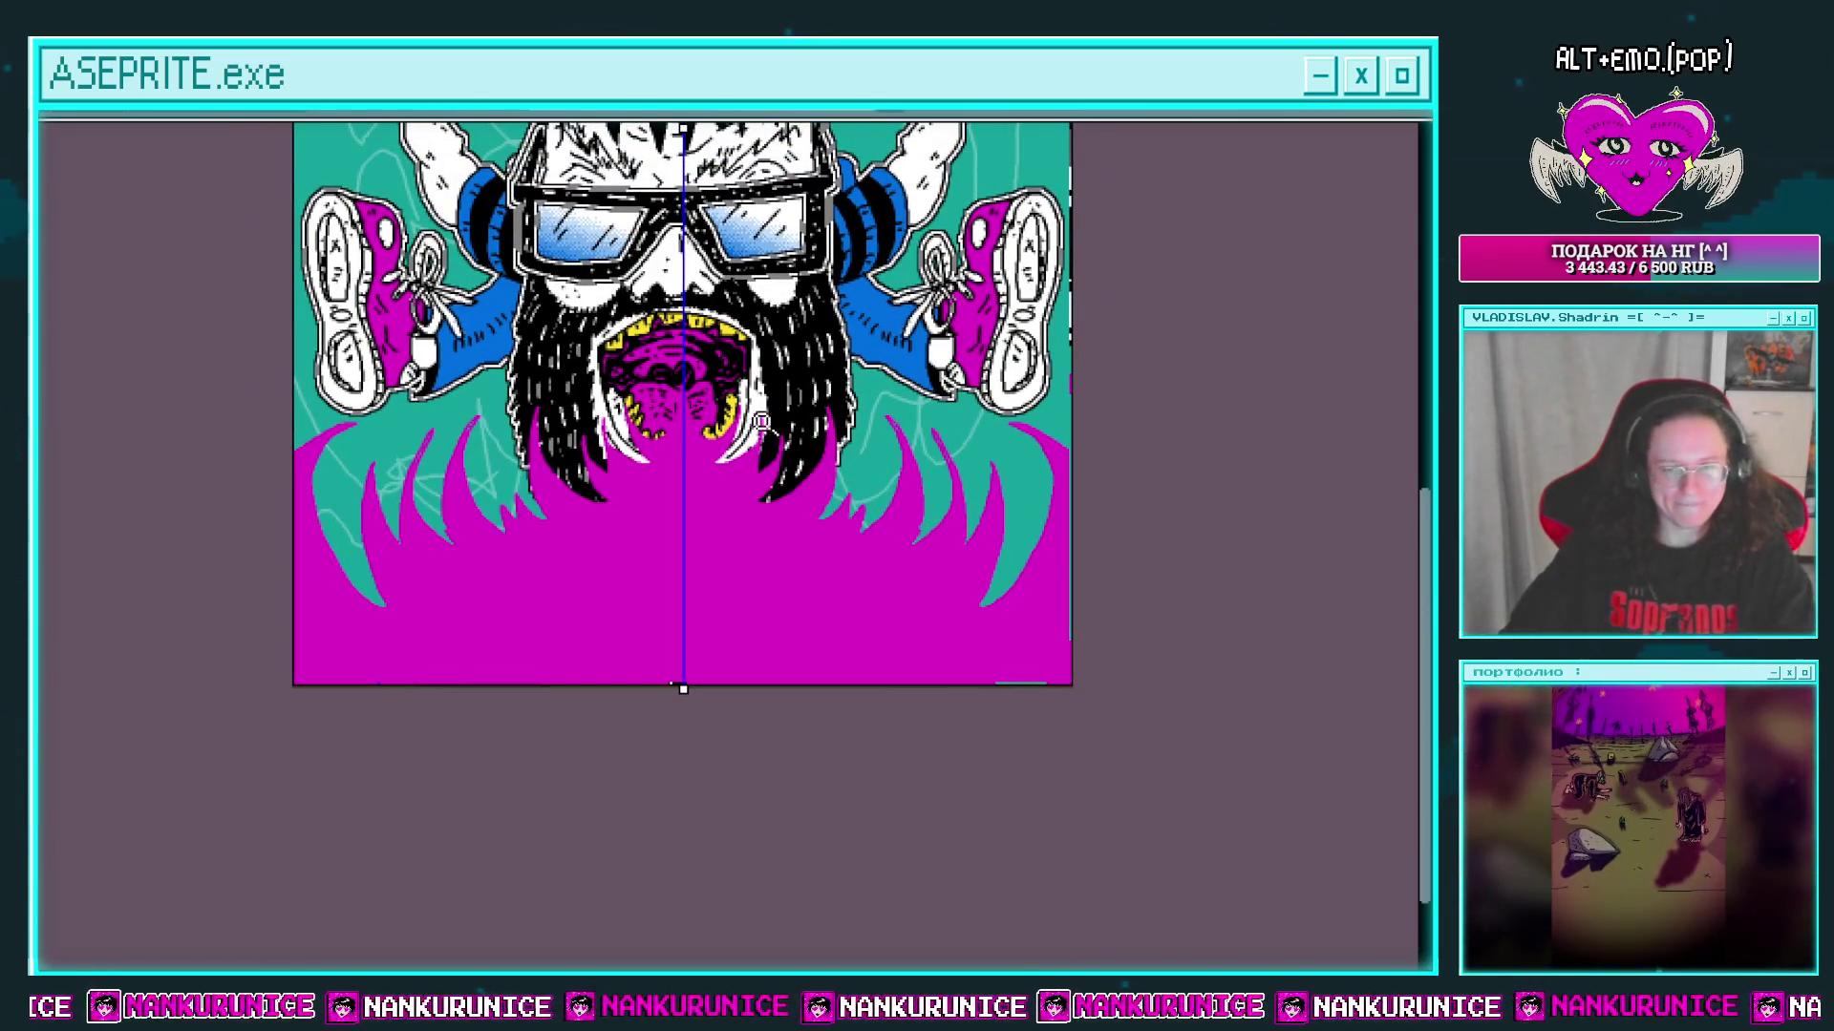
scroll(912, 487, up, 3)
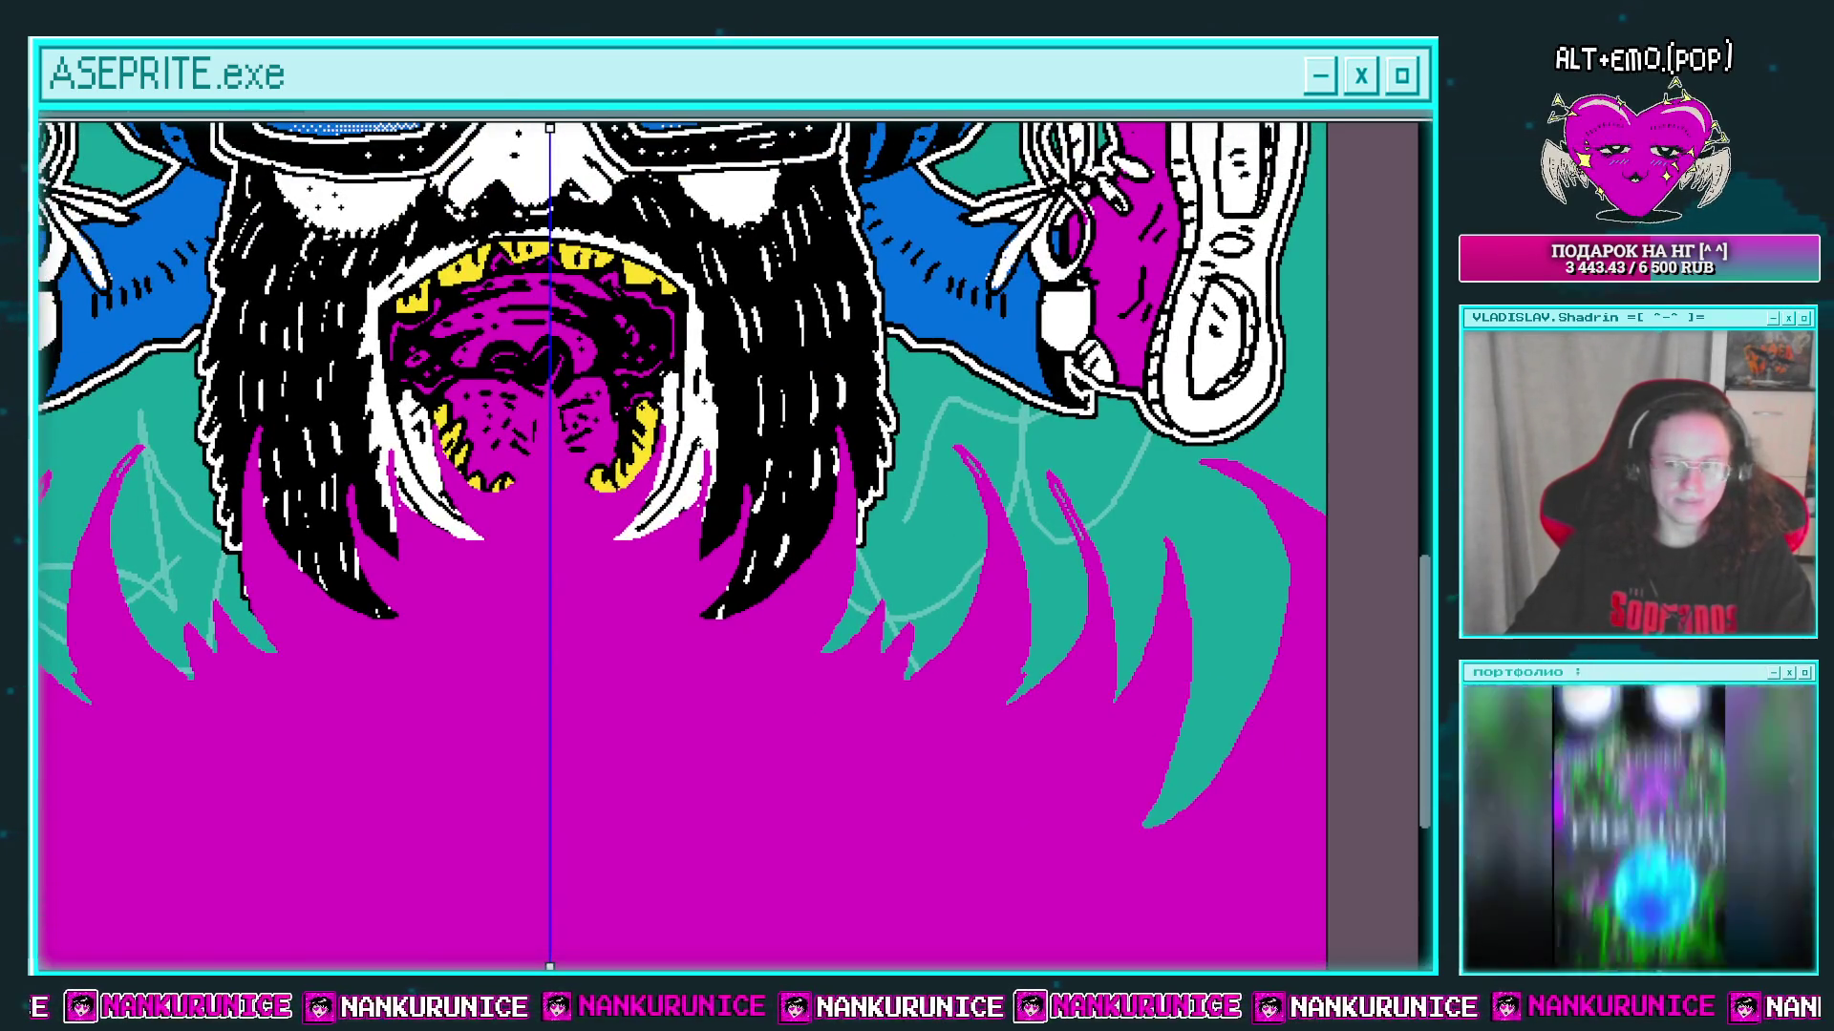
scroll(547, 342, down, 2)
scroll(640, 401, up, 1)
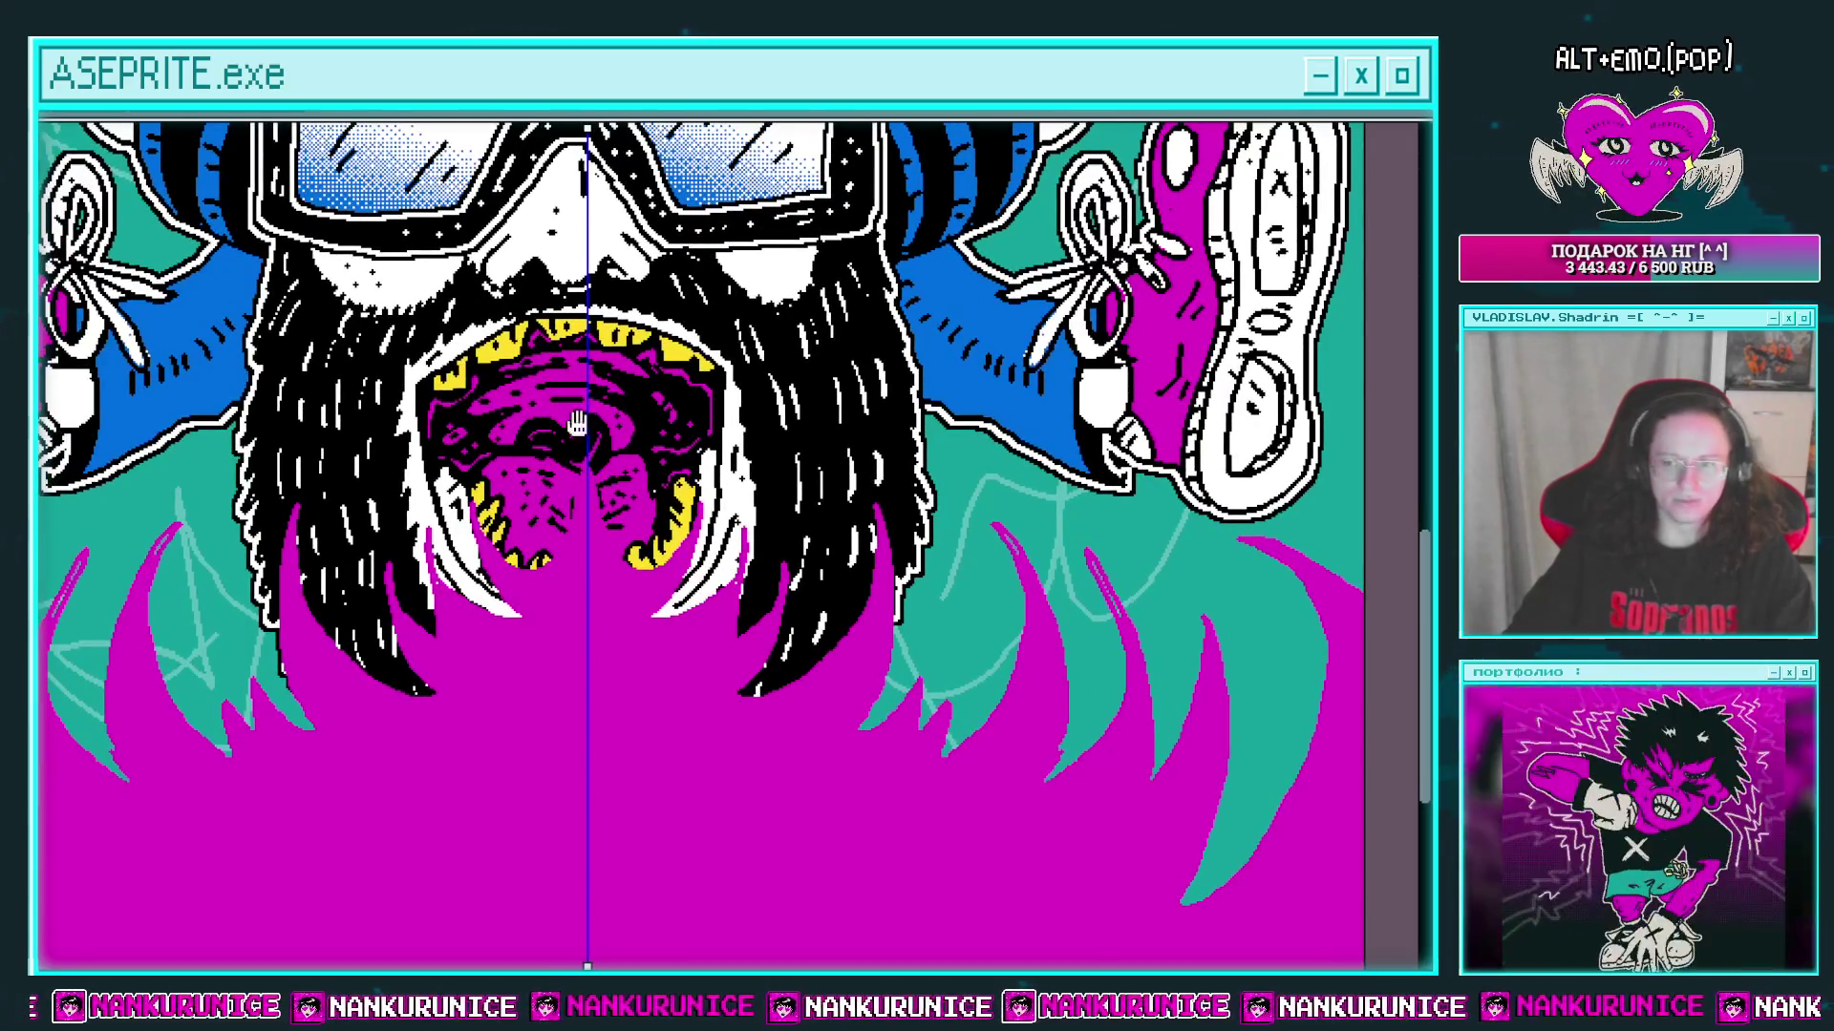
scroll(737, 457, up, 2)
scroll(480, 427, up, 1)
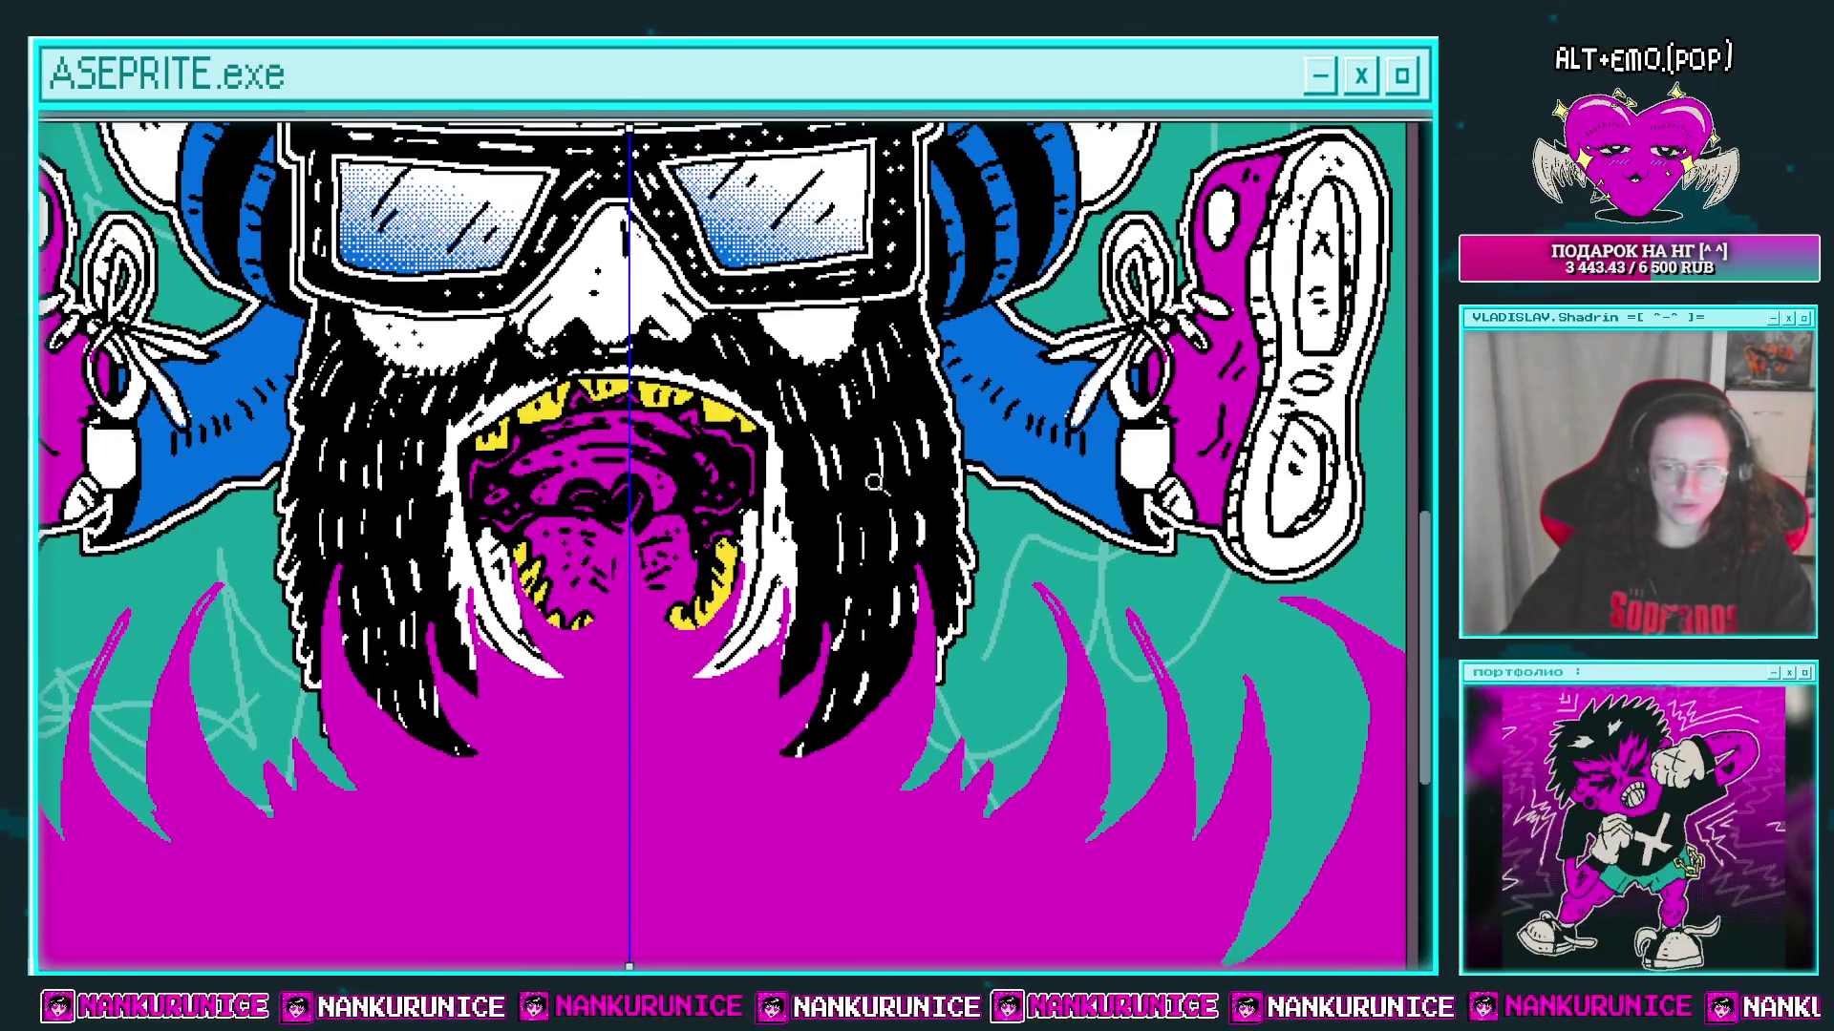
scroll(874, 483, down, 2)
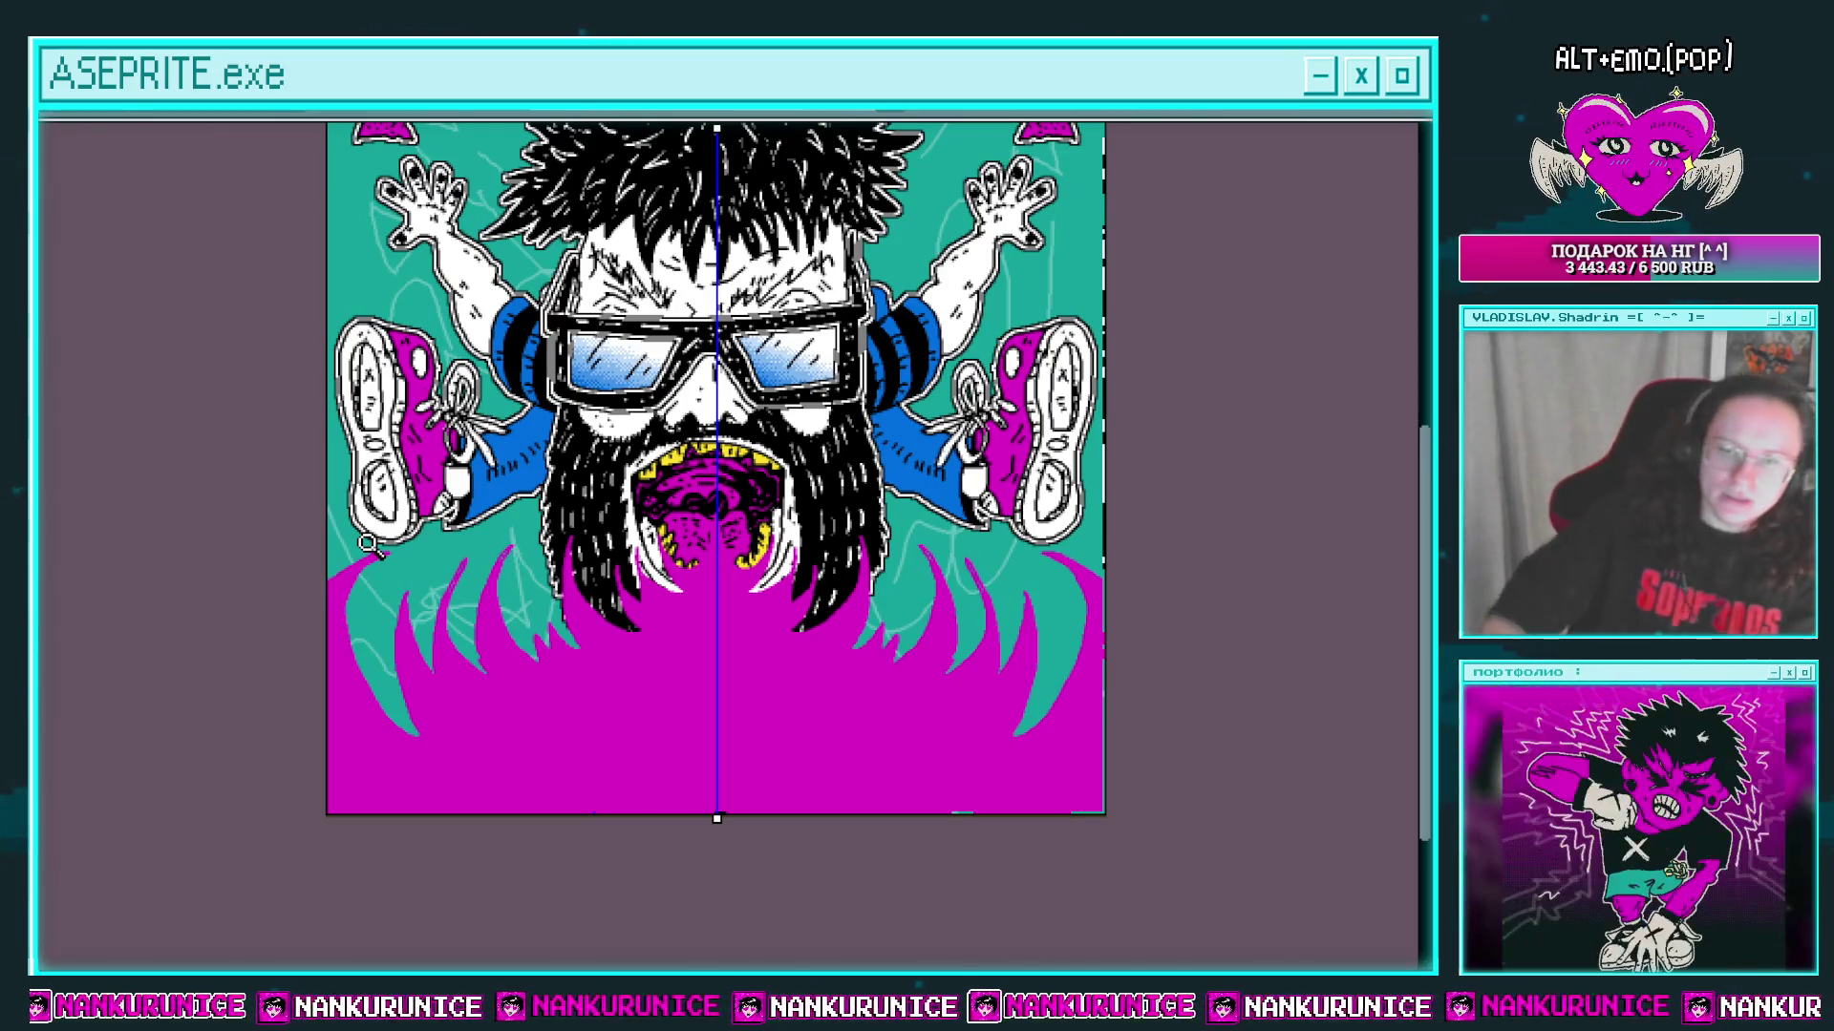
drag(807, 304, 821, 425)
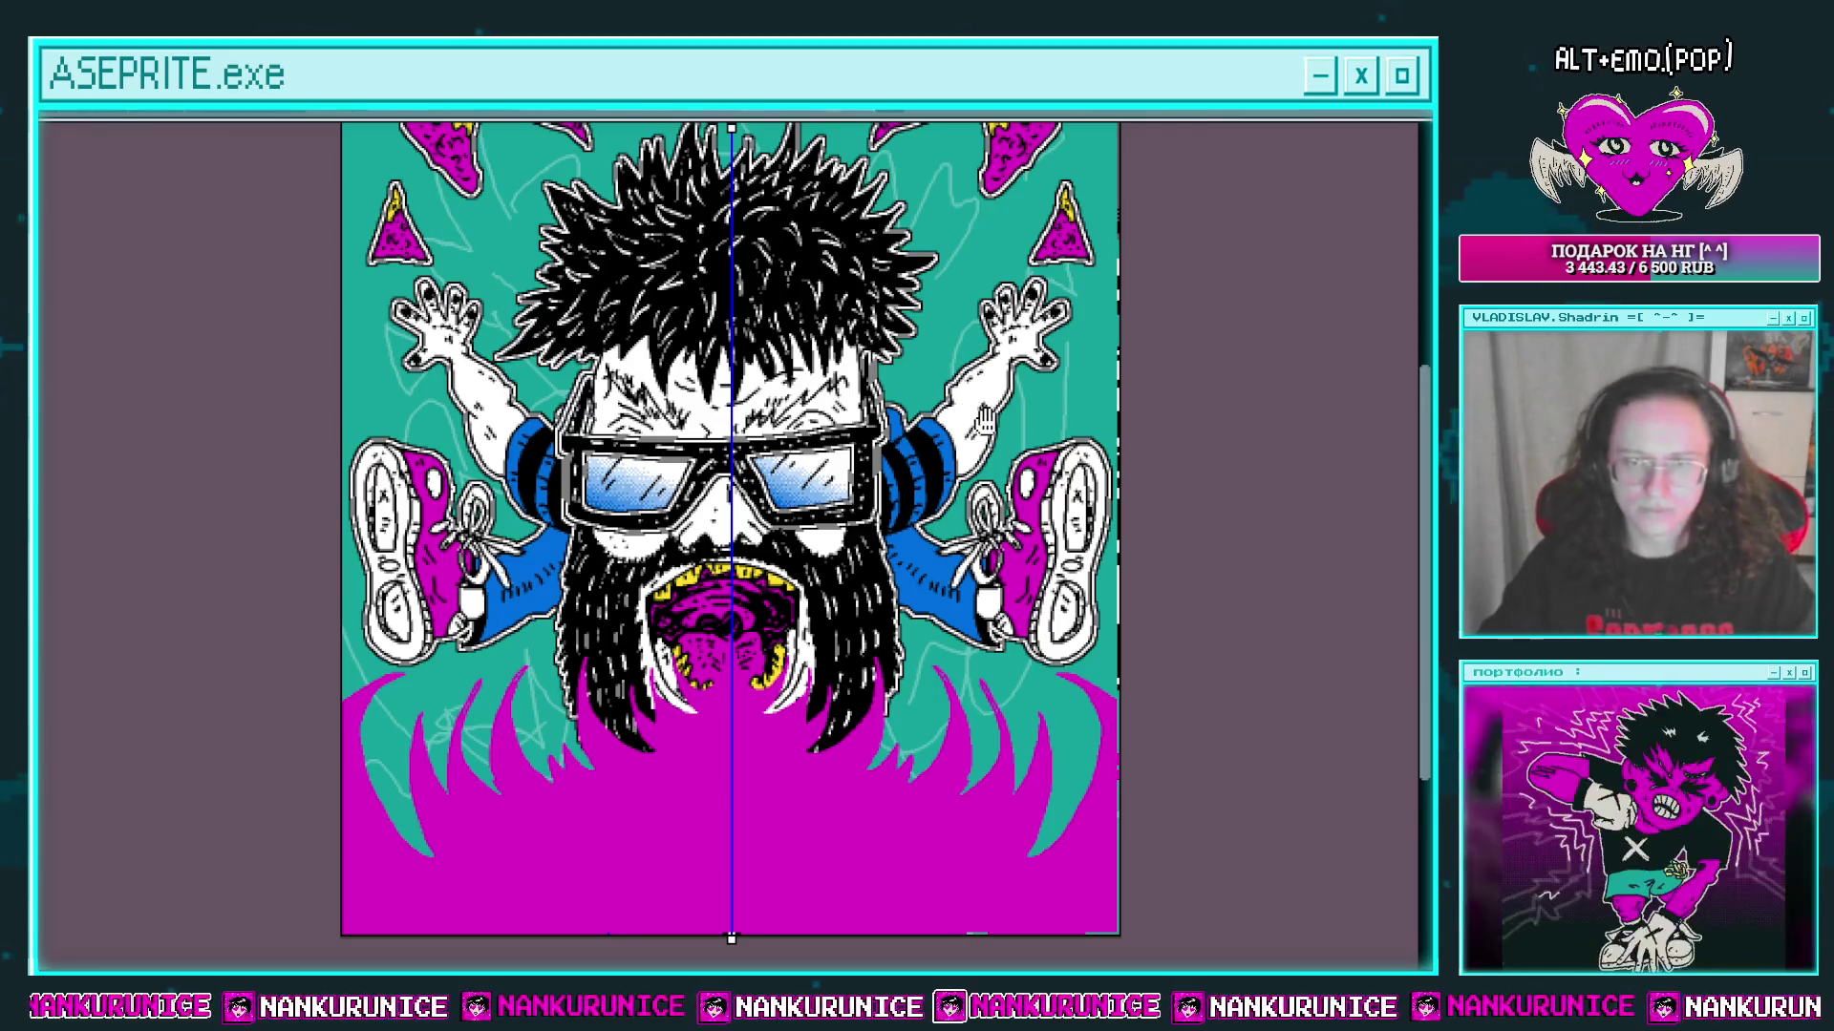
Step: Draw a magenta flame tongue outline below the shoe and fill it magenta
drag(984, 420, 898, 353)
scroll(859, 630, up, 2)
scroll(859, 649, up, 1)
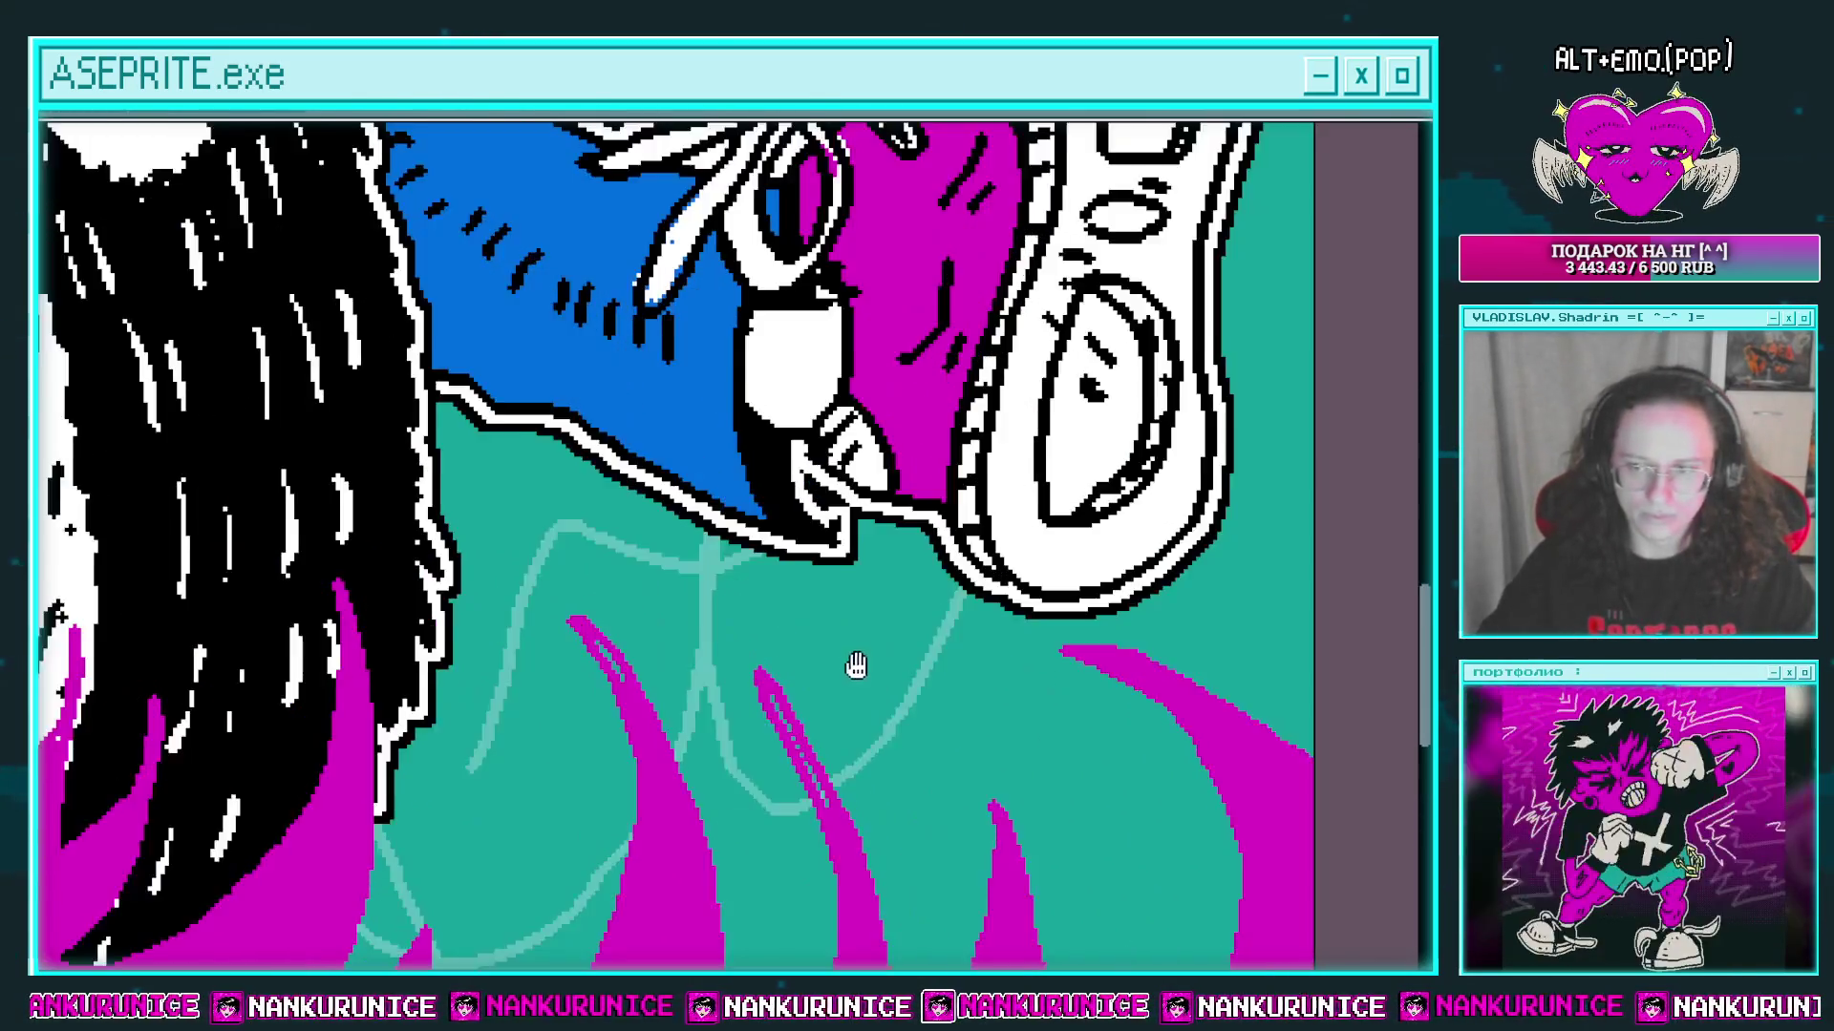
drag(856, 665, 818, 585)
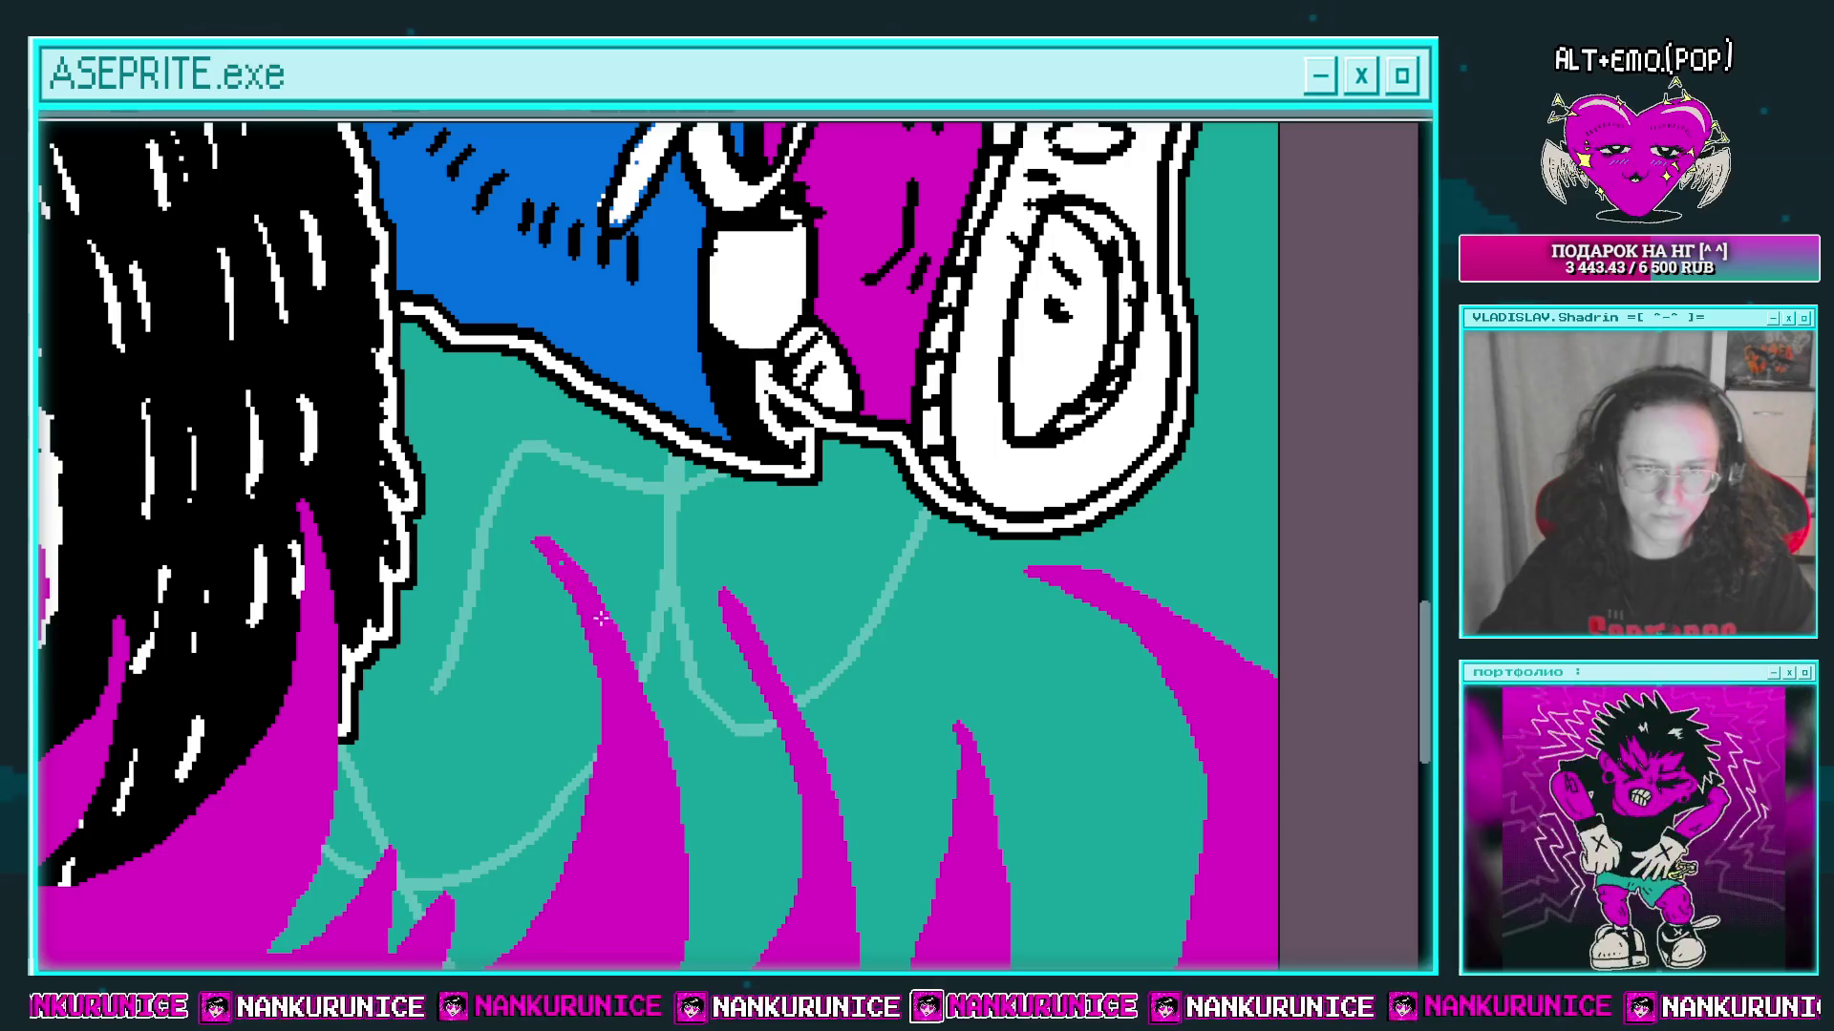
drag(672, 585, 618, 711)
mouse_move(828, 632)
mouse_down()
mouse_move(863, 688)
mouse_move(755, 420)
mouse_move(875, 707)
mouse_move(841, 573)
mouse_up()
scroll(840, 573, down, 1)
mouse_move(694, 516)
mouse_down()
mouse_move(740, 582)
mouse_move(669, 411)
mouse_move(737, 676)
mouse_up()
scroll(714, 551, up, 1)
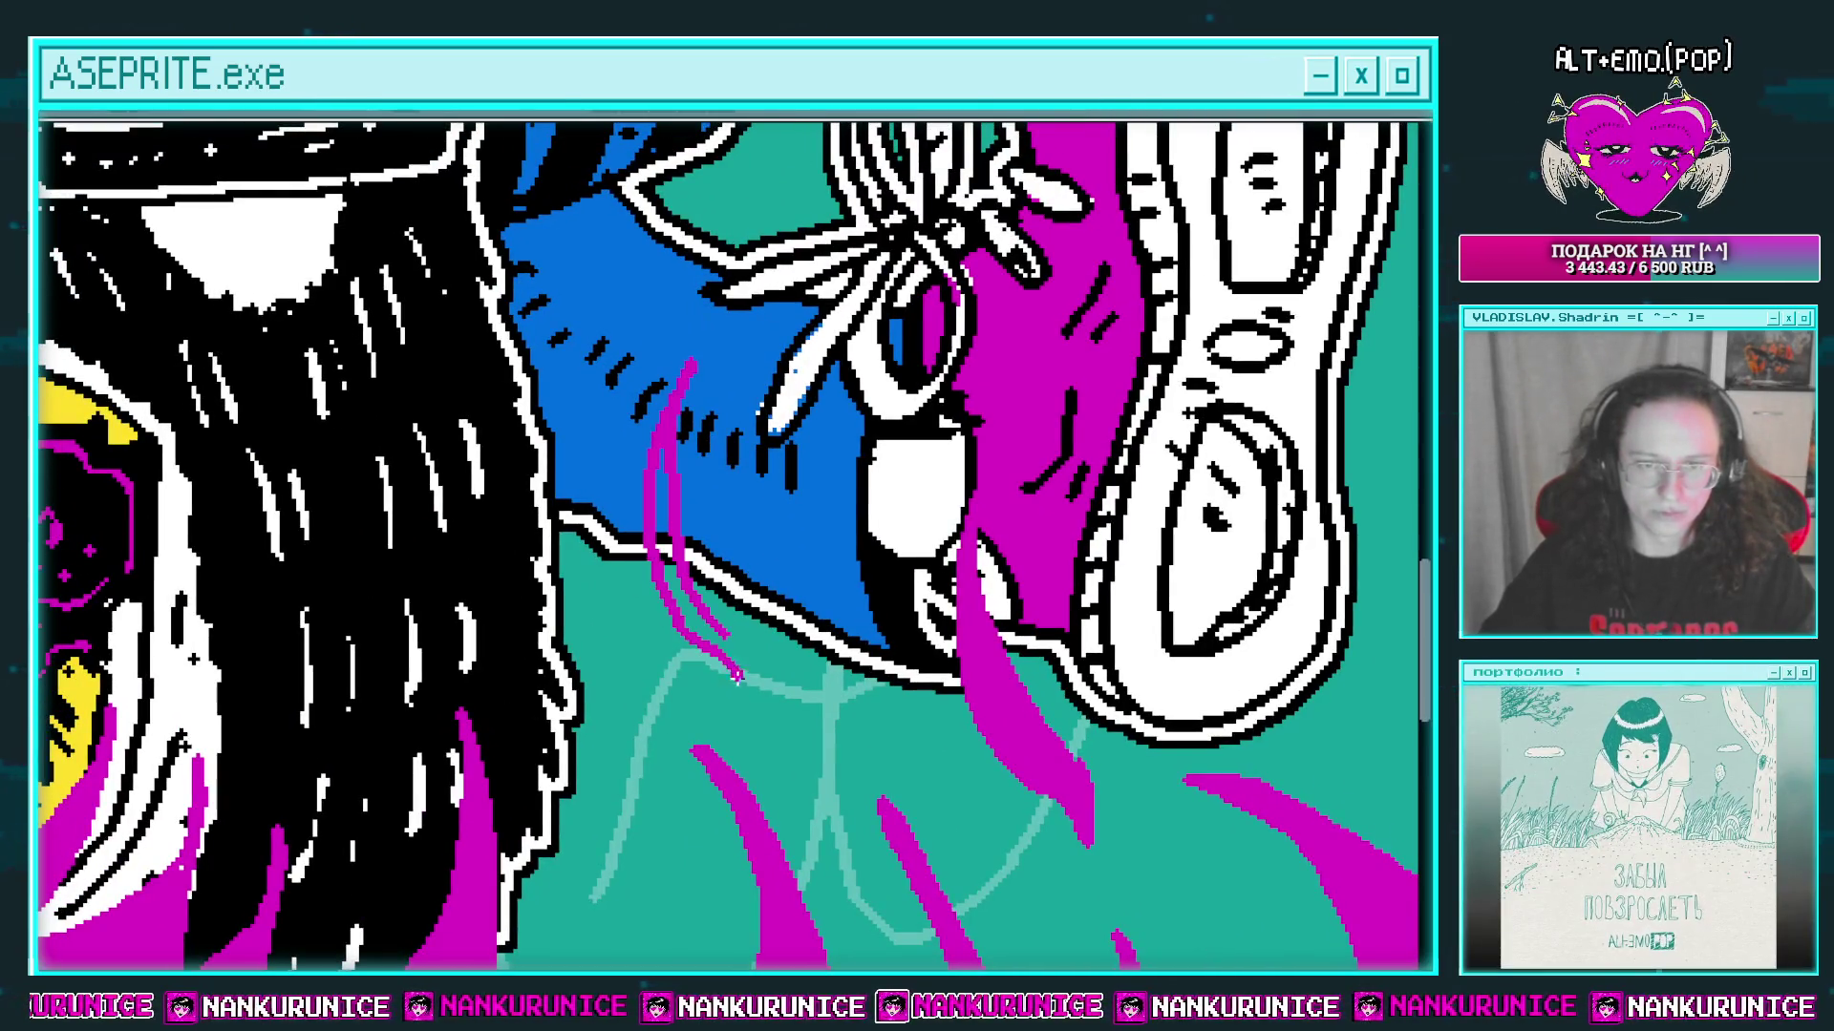
click(688, 563)
Step: Fill the second flame tongue magenta and zoom in on the flame by the laces
scroll(709, 584, down, 1)
mouse_move(716, 306)
mouse_down()
mouse_move(686, 275)
mouse_move(746, 654)
mouse_up()
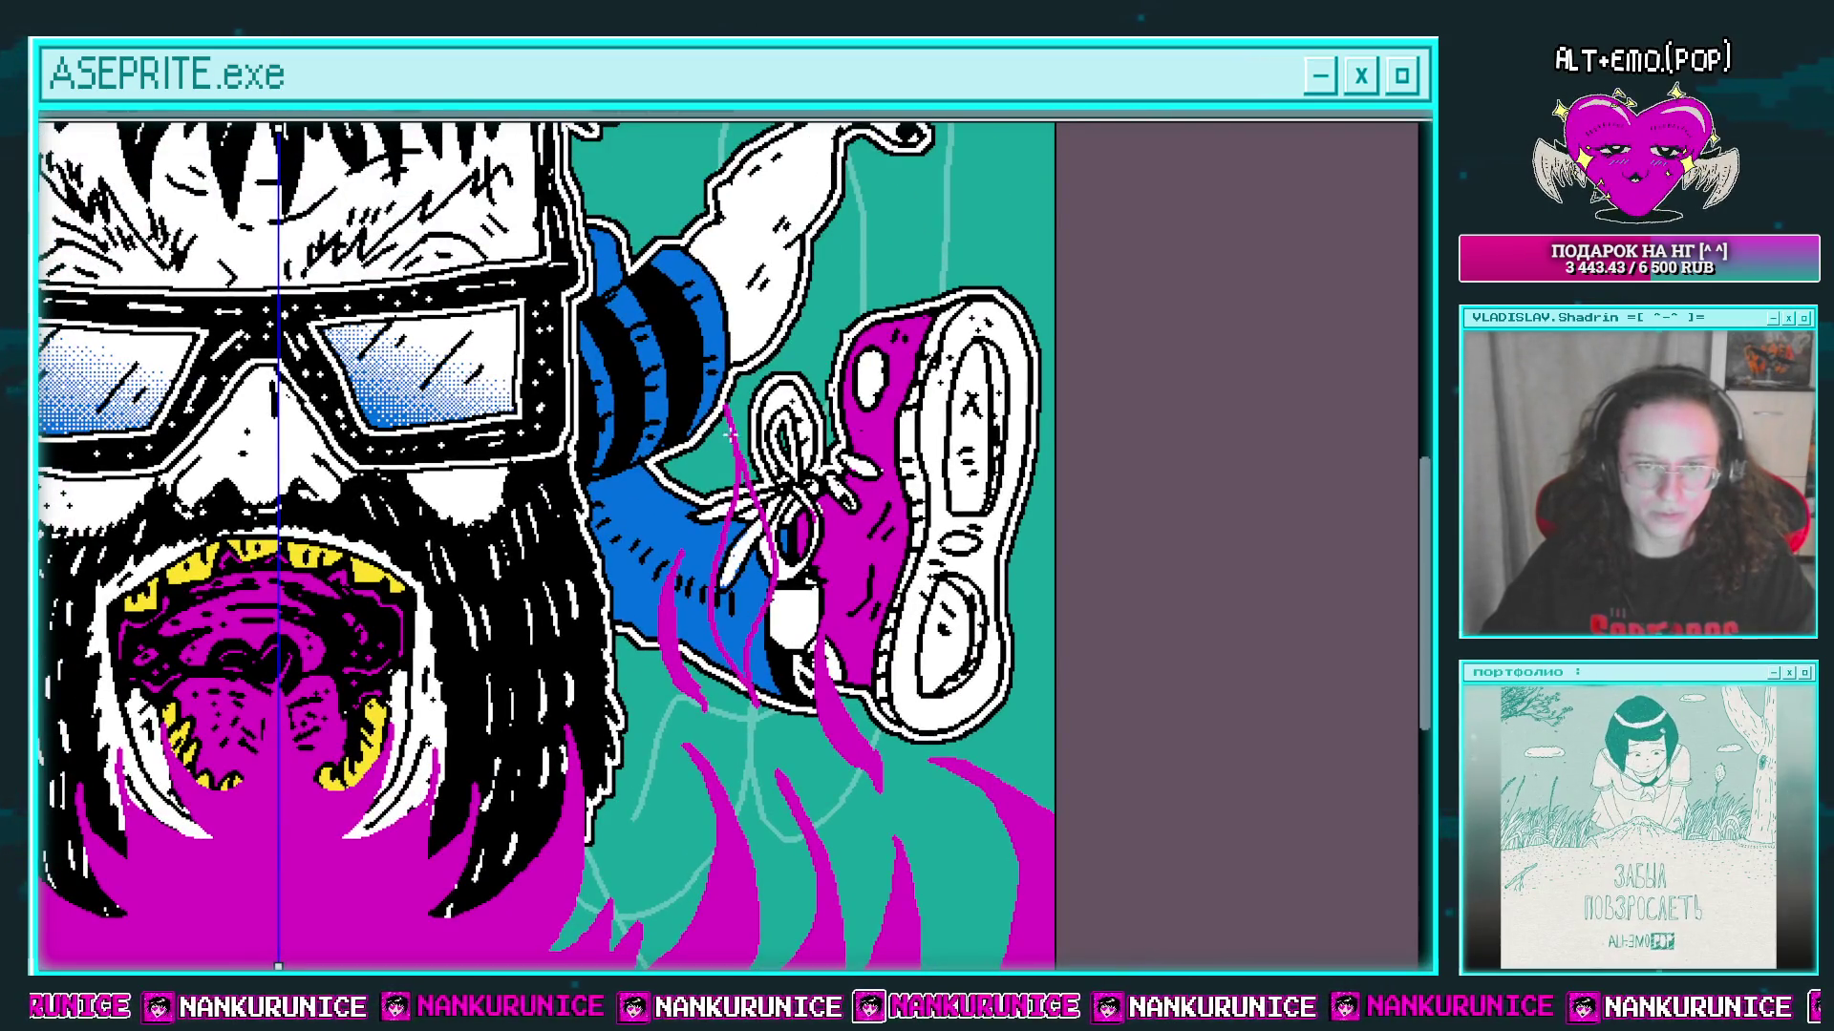
click(752, 553)
drag(781, 543, 784, 506)
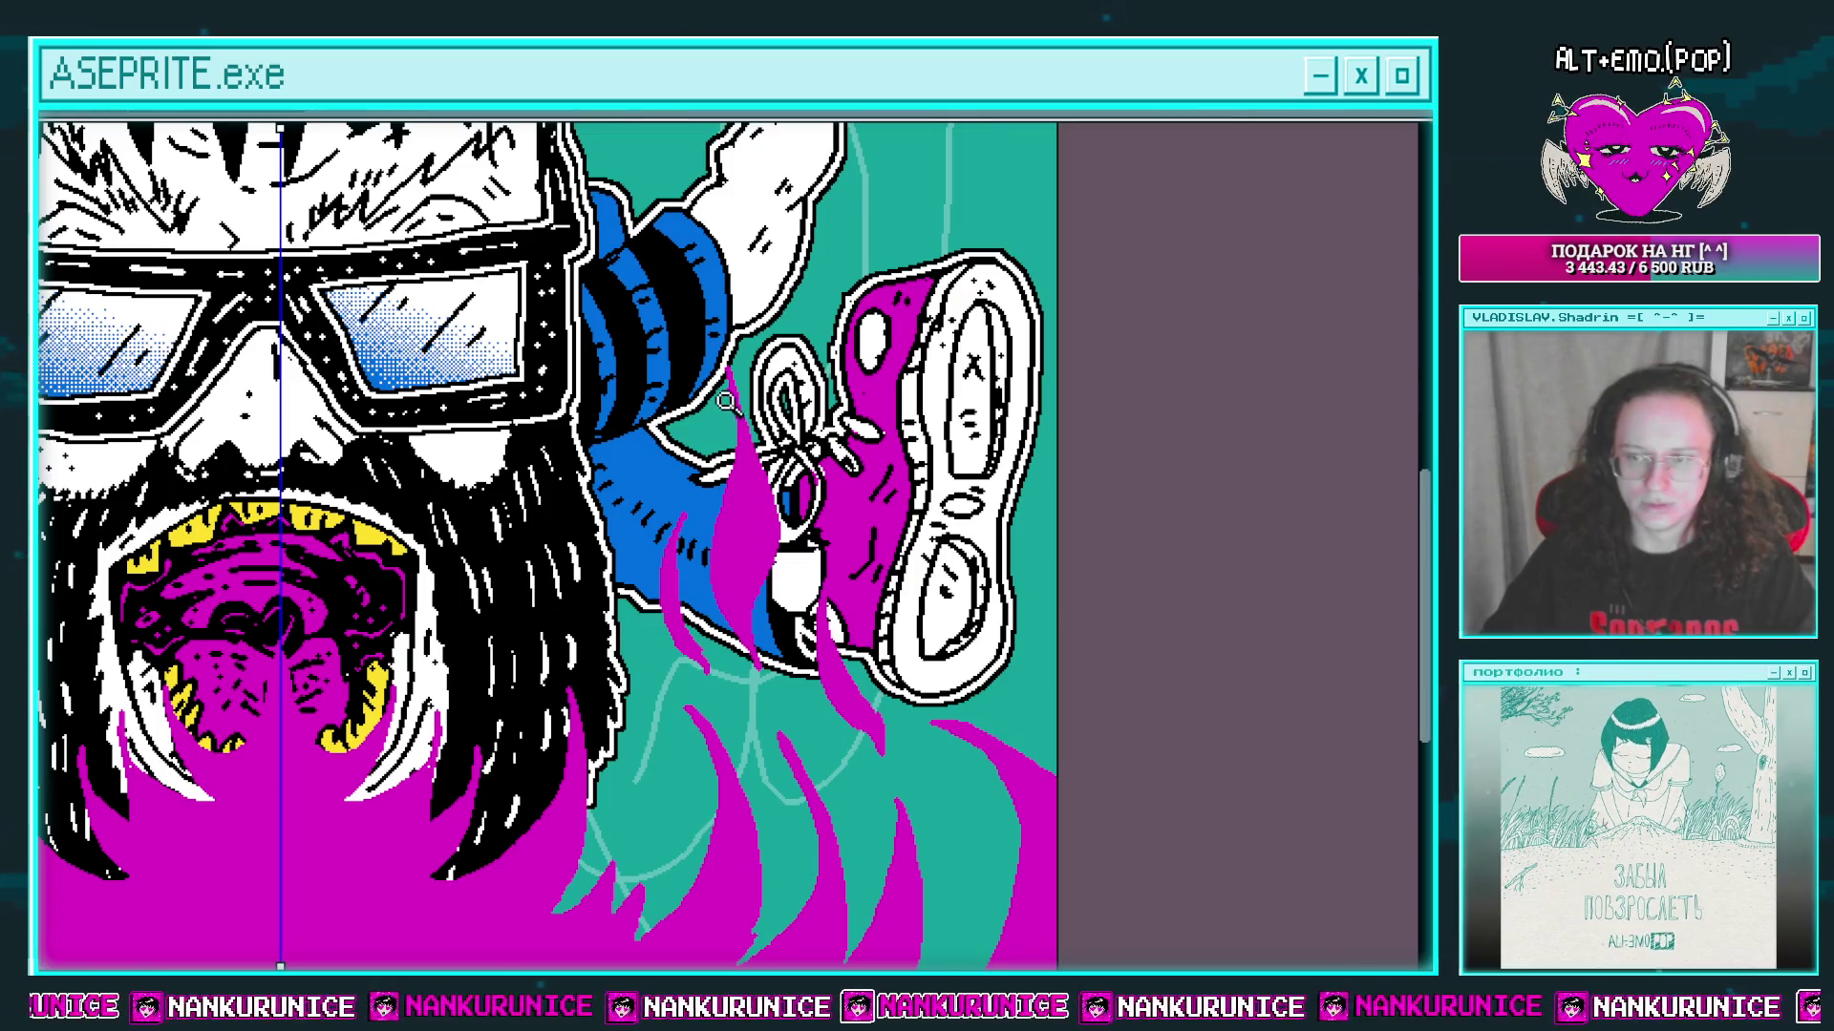
click(726, 402)
scroll(688, 422, down, 4)
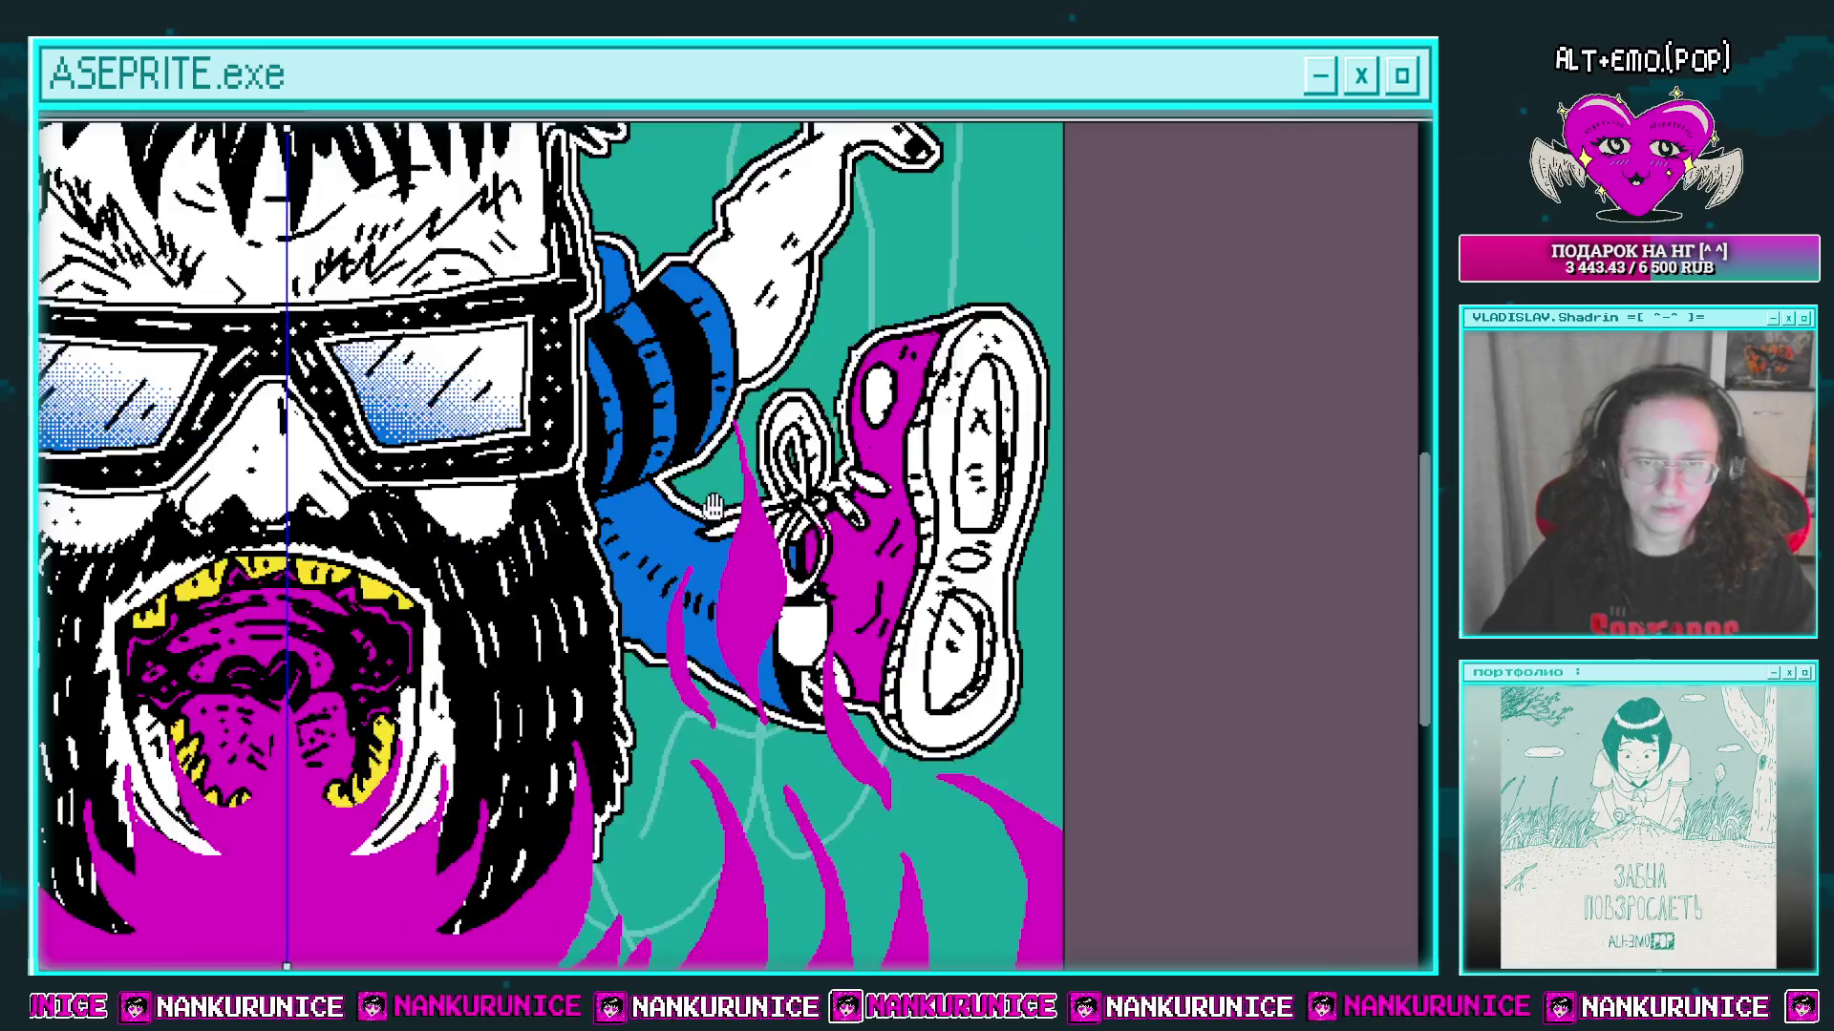
scroll(692, 410, up, 2)
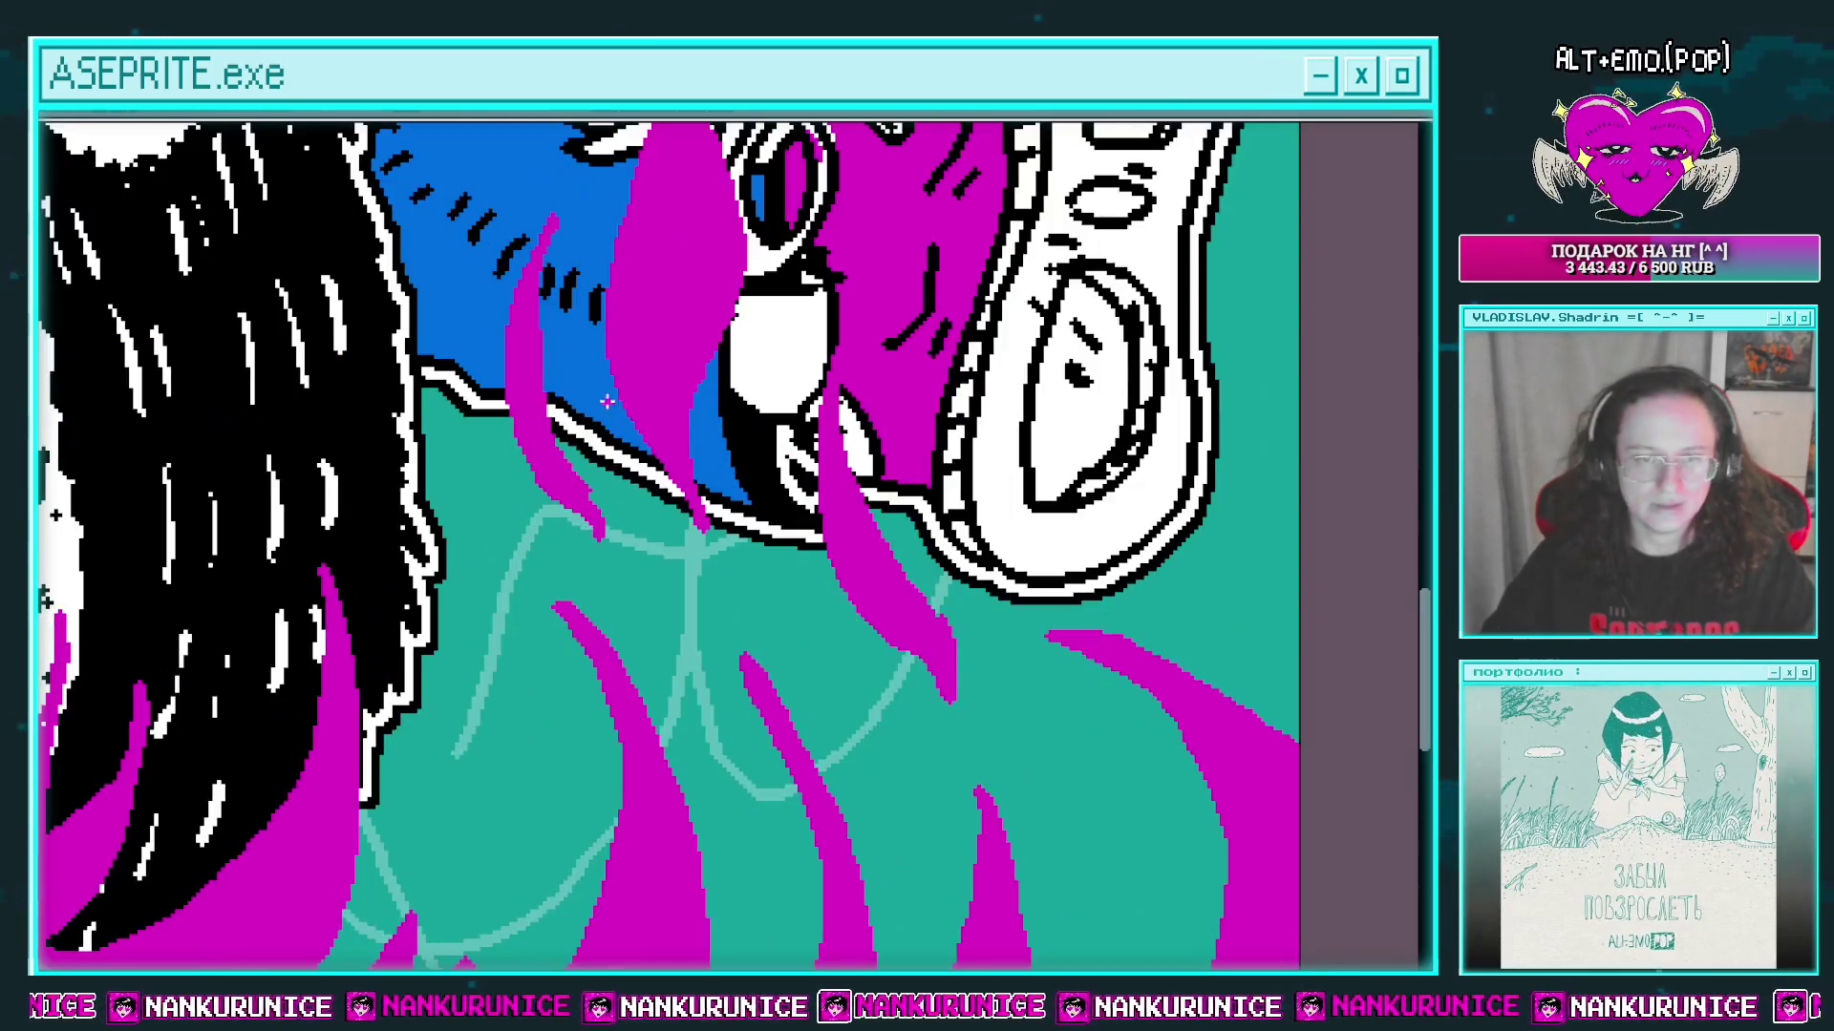
scroll(710, 437, down, 4)
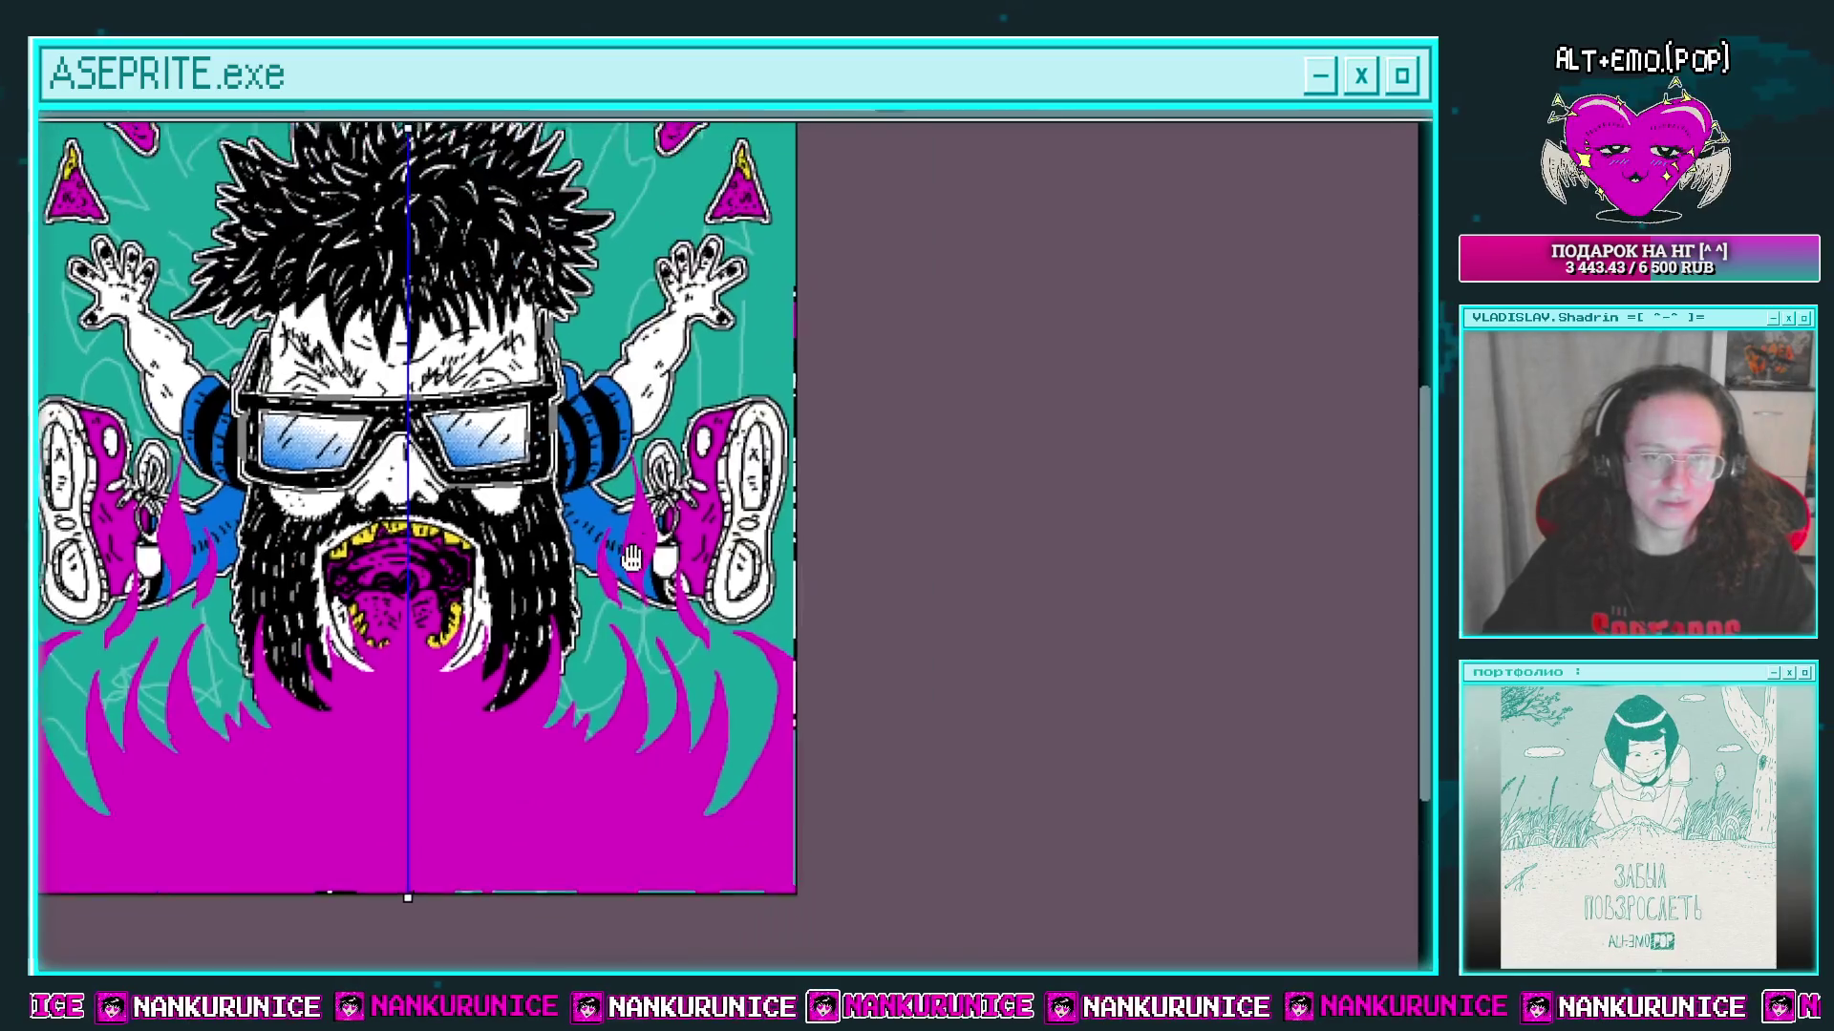
Step: Draw magenta wisps down from the hand and a mirrored yellow zigzag flame outline below the mouth
scroll(729, 499, up, 4)
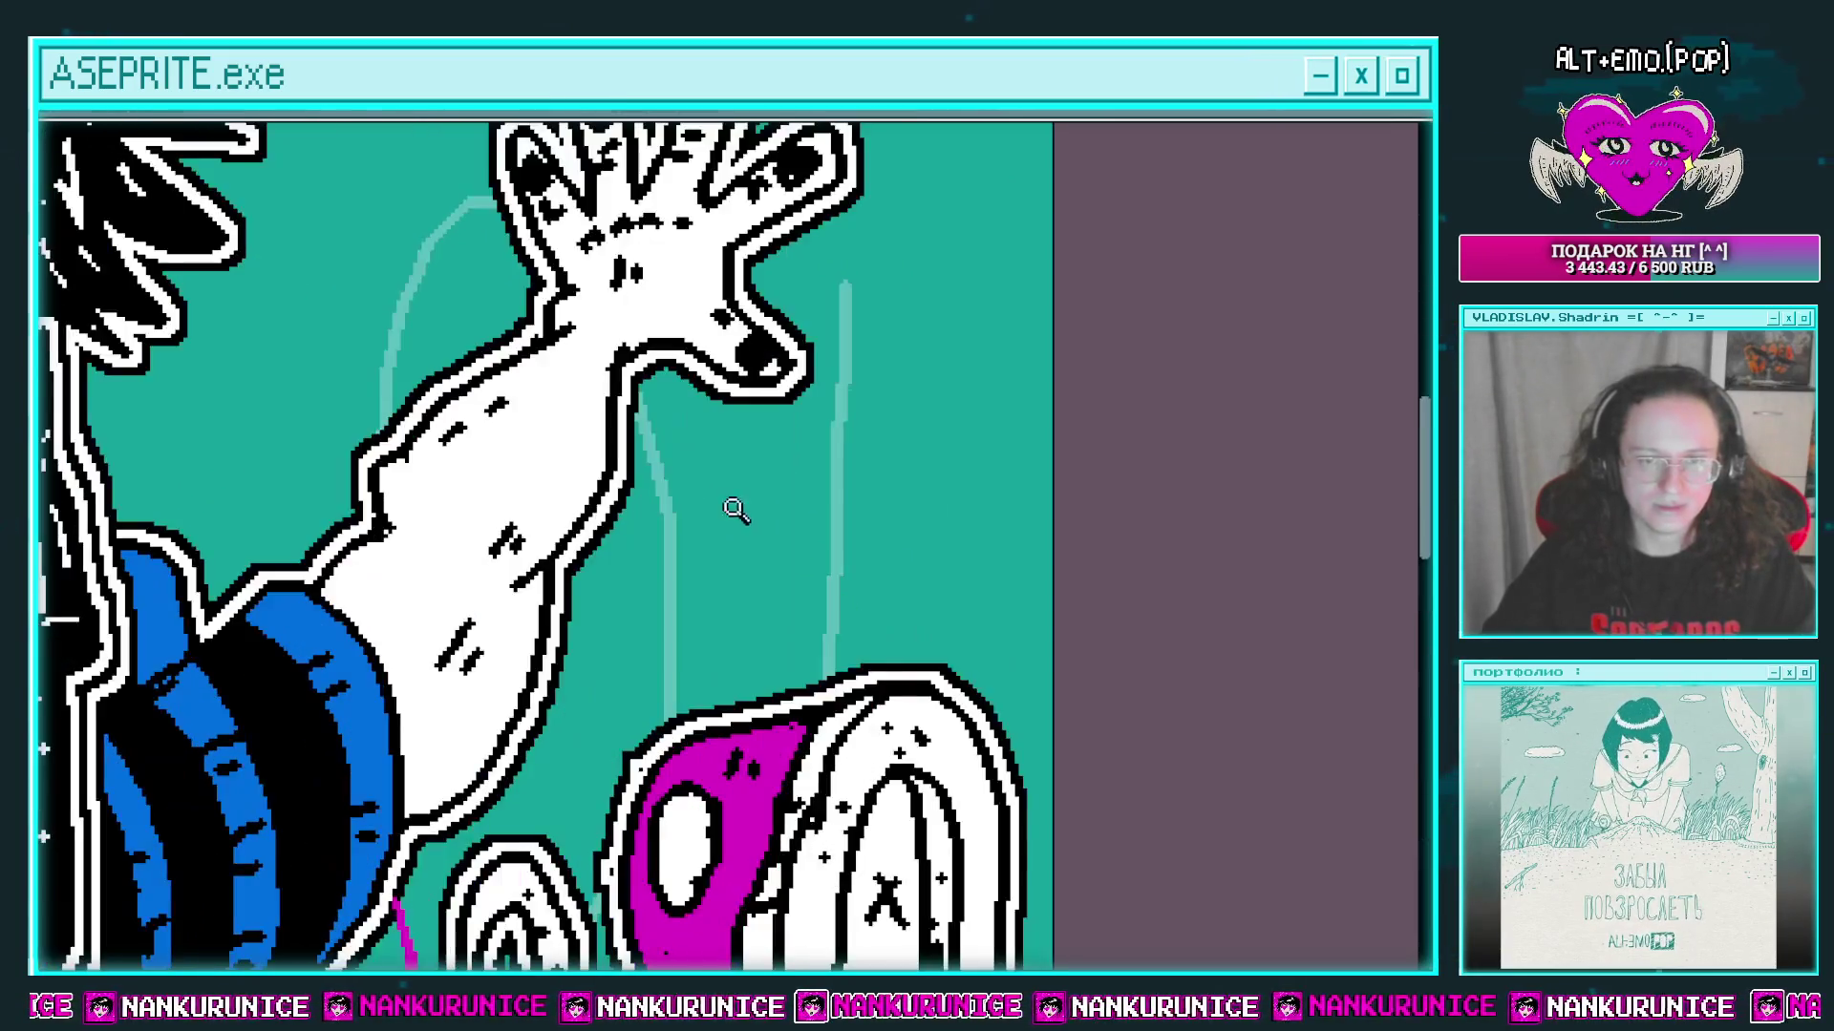
mouse_move(723, 333)
mouse_down()
mouse_move(737, 611)
mouse_move(726, 344)
mouse_up()
scroll(764, 411, down, 2)
scroll(785, 423, up, 1)
scroll(785, 423, down, 2)
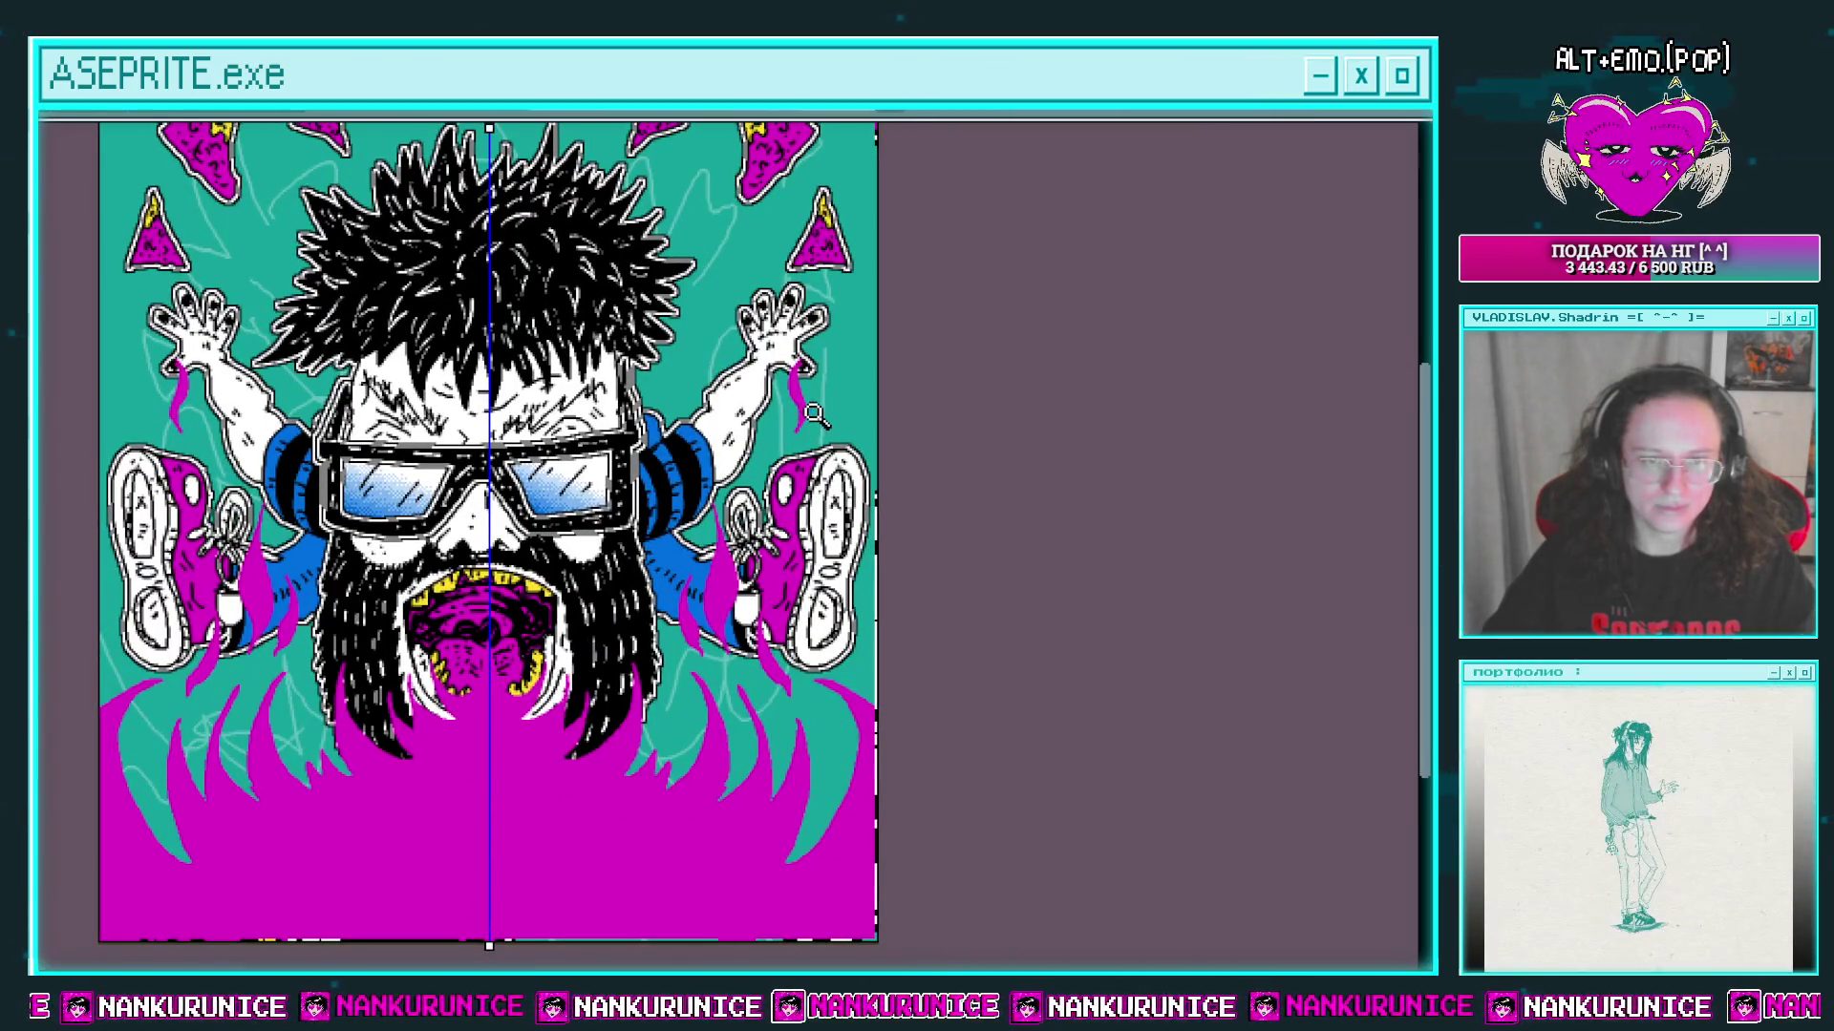
scroll(795, 396, up, 3)
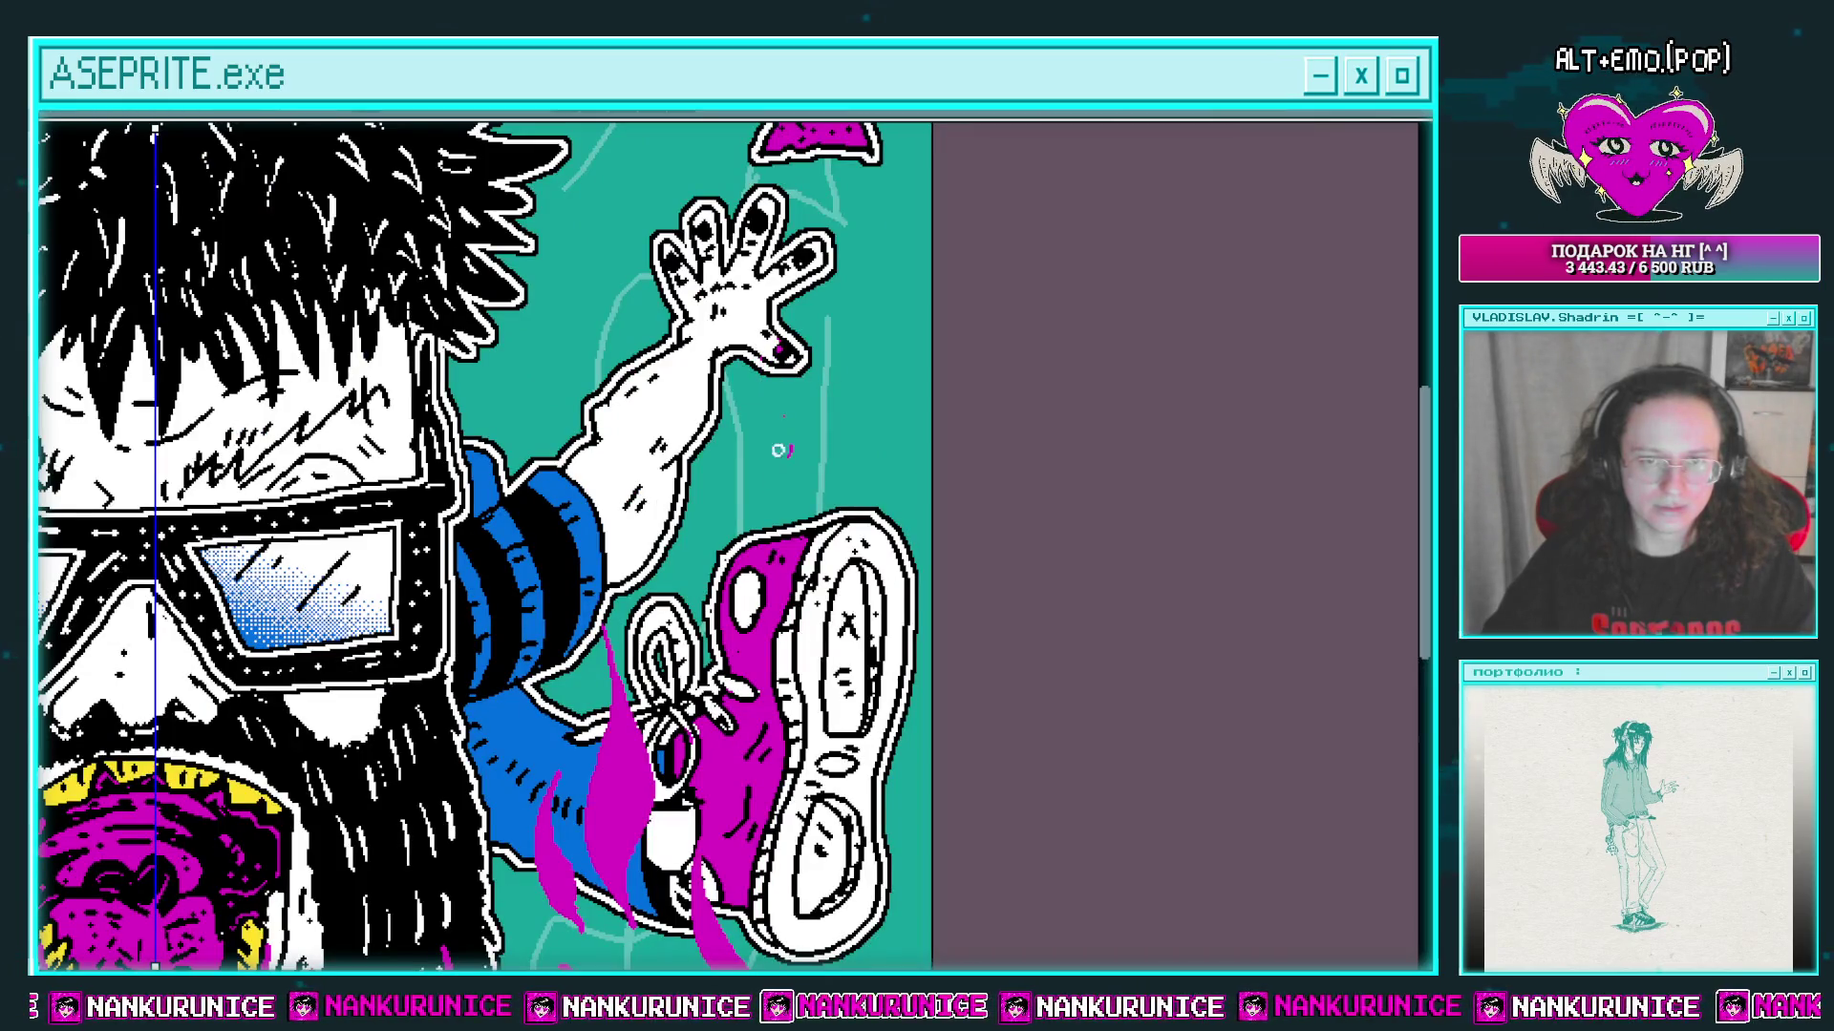
scroll(831, 338, down, 2)
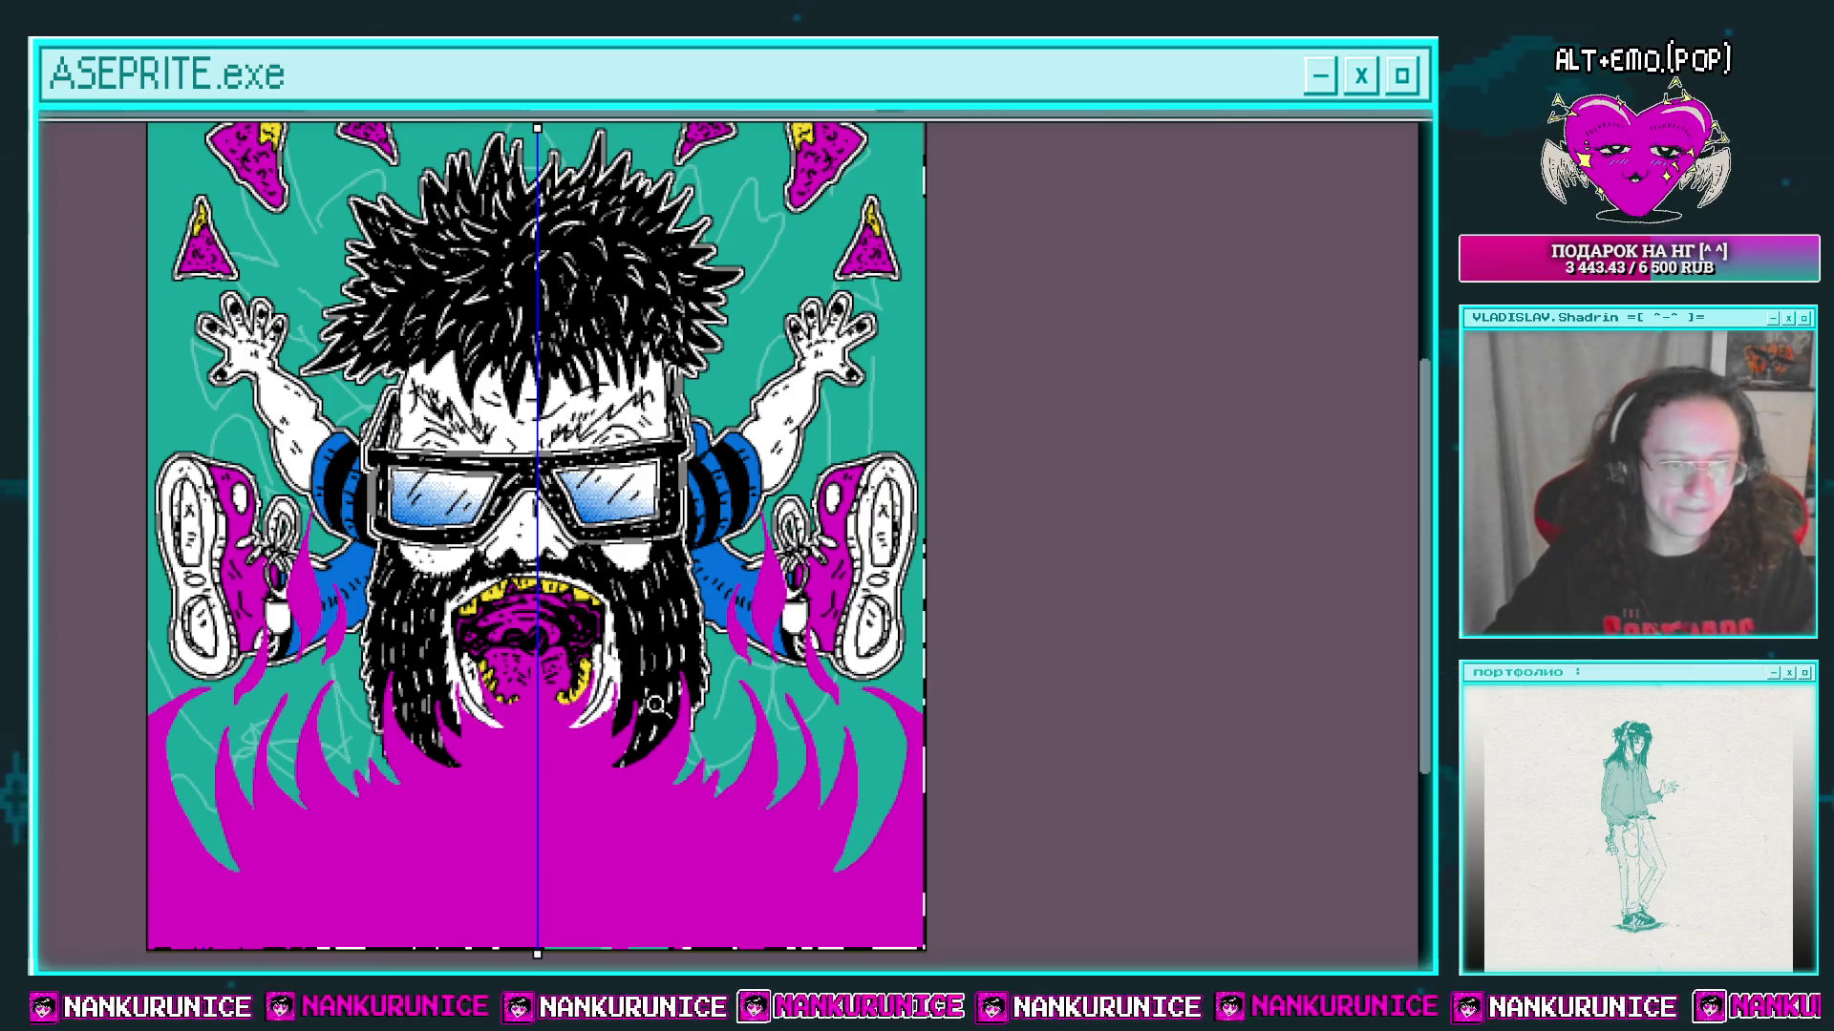
scroll(558, 726, up, 3)
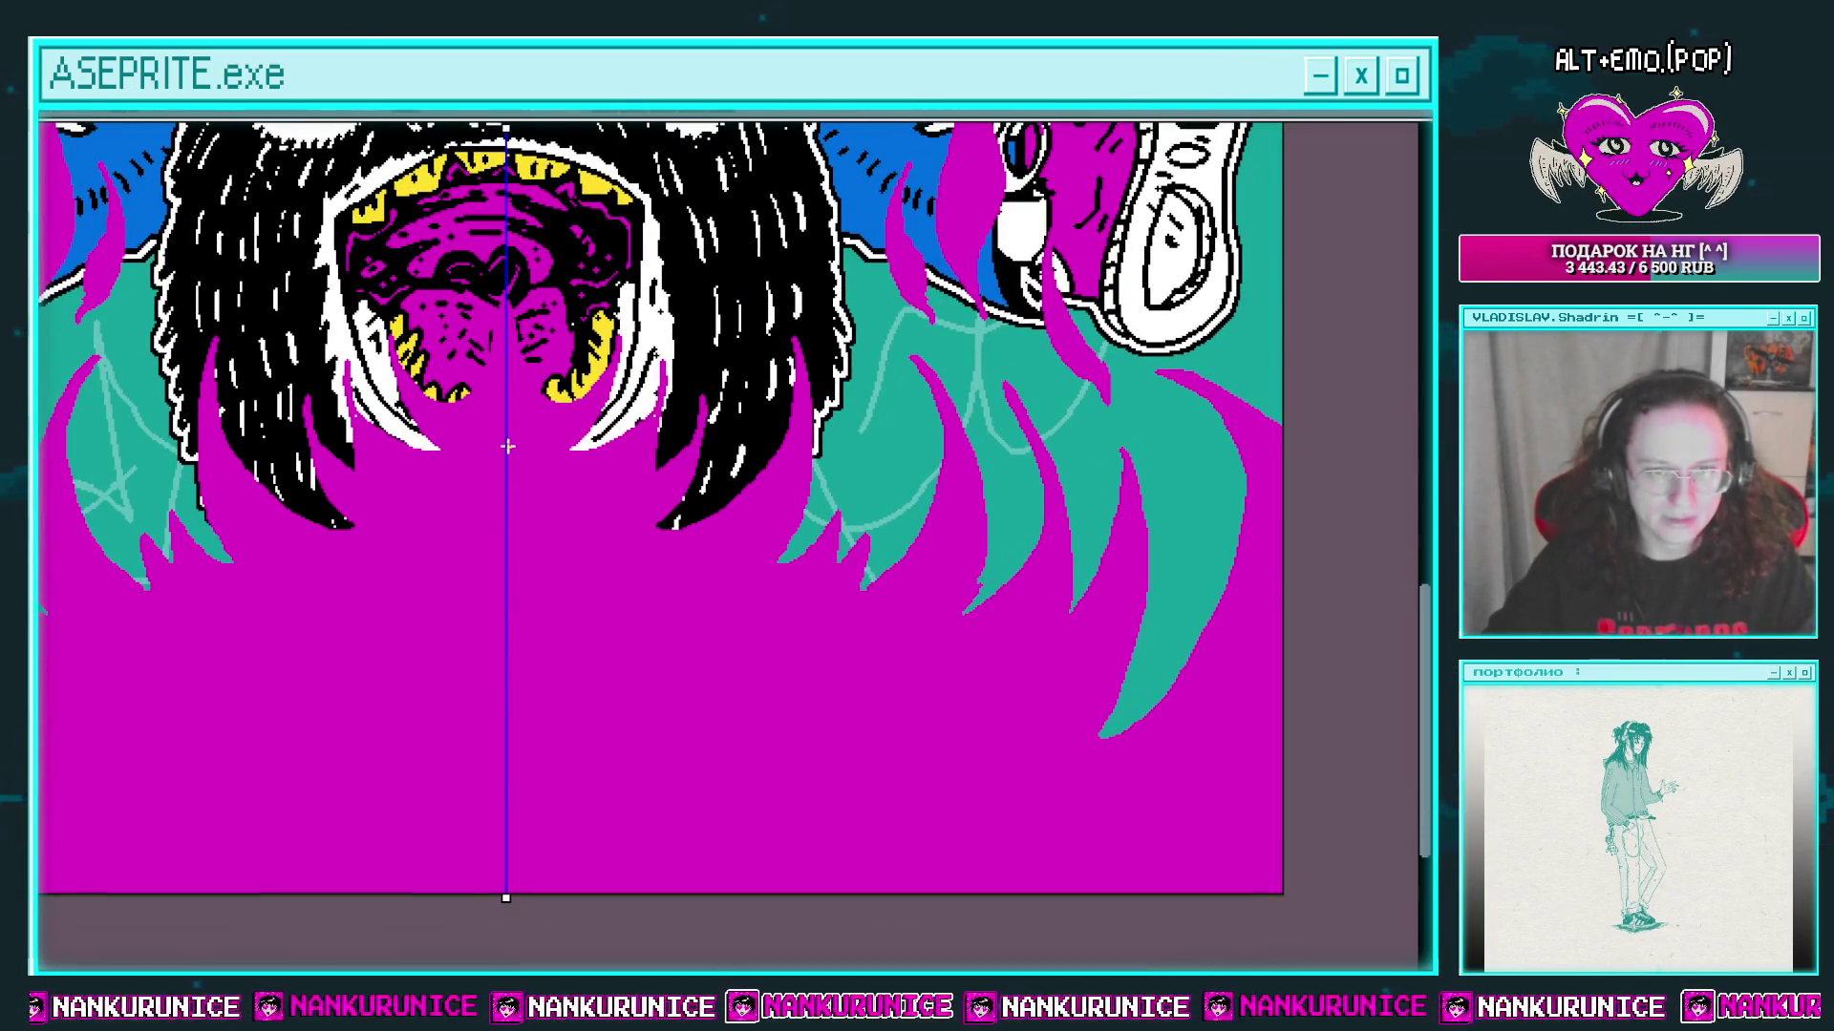
mouse_move(538, 463)
mouse_down()
mouse_move(592, 585)
mouse_move(676, 577)
mouse_move(743, 545)
mouse_move(785, 597)
mouse_move(890, 640)
mouse_move(871, 731)
mouse_move(1037, 597)
mouse_move(1075, 645)
mouse_move(1048, 587)
mouse_up()
Step: Undo the stray yellow stroke reaching the canvas edge and zoom in on the lower flames
drag(1023, 726, 1257, 530)
key(ctrl+z)
key(ctrl+z)
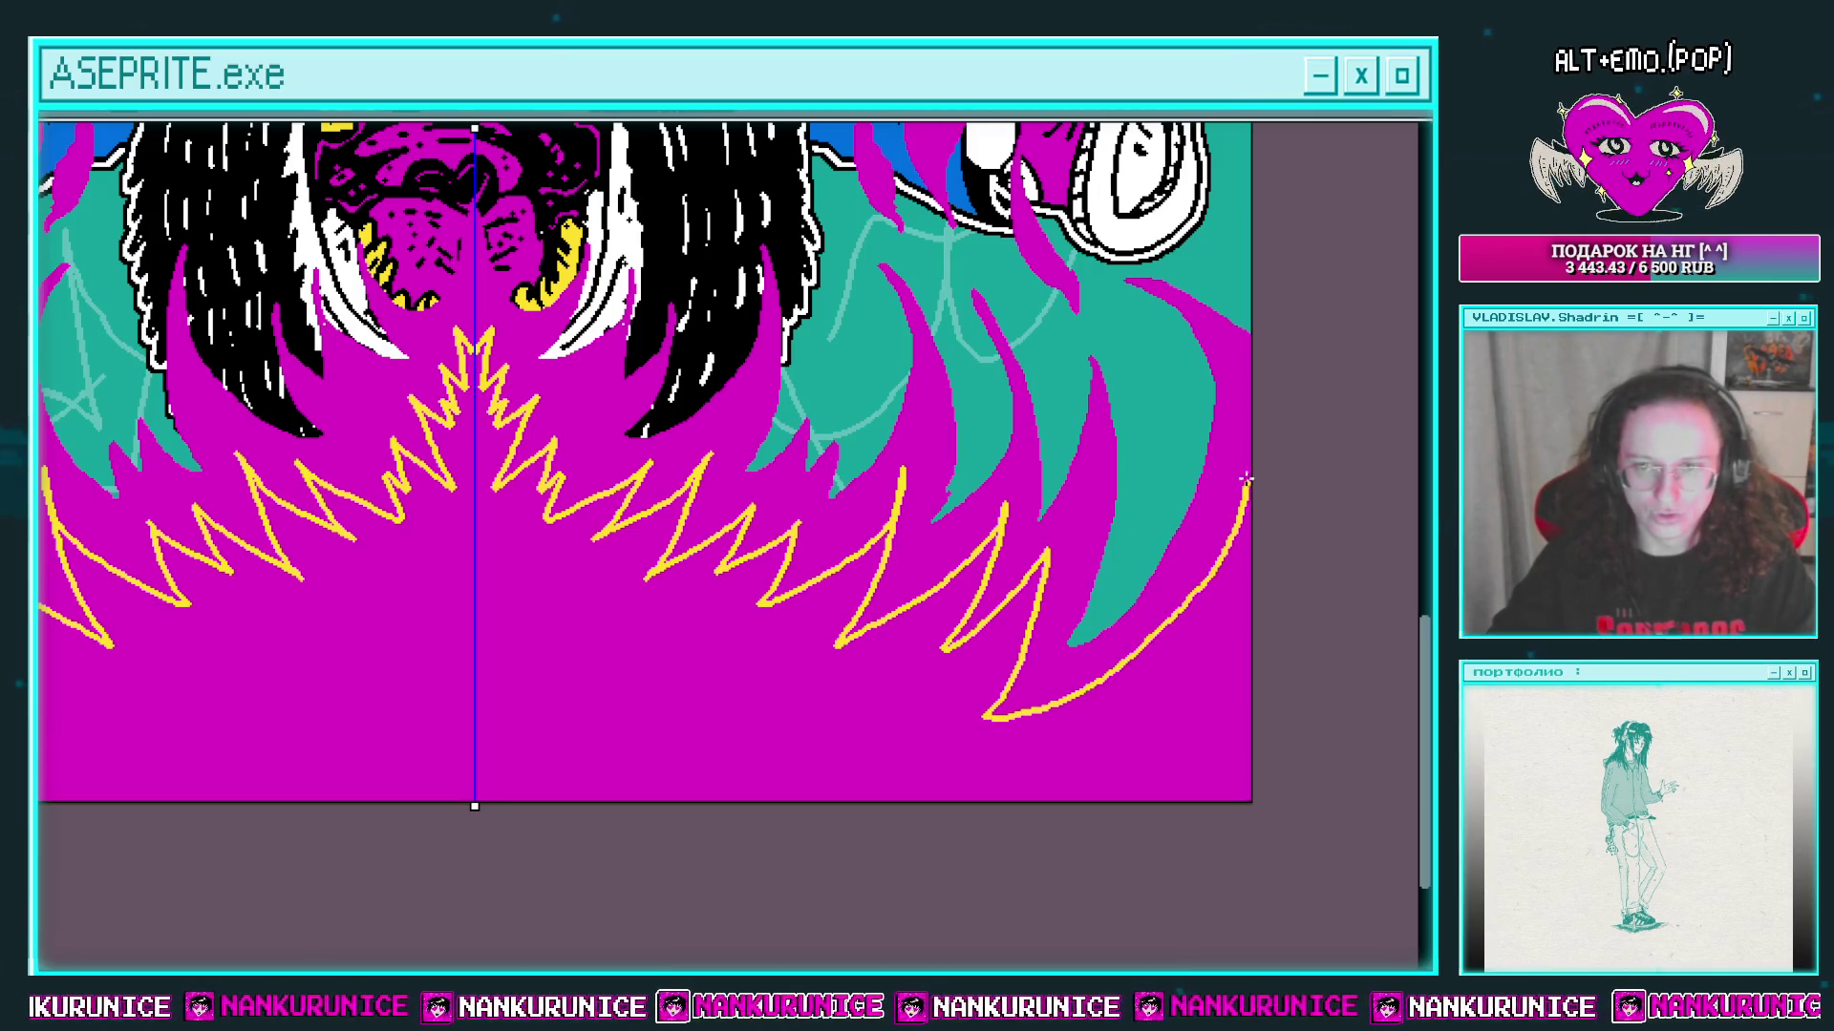
scroll(1170, 770, left, 2)
scroll(1089, 761, down, 2)
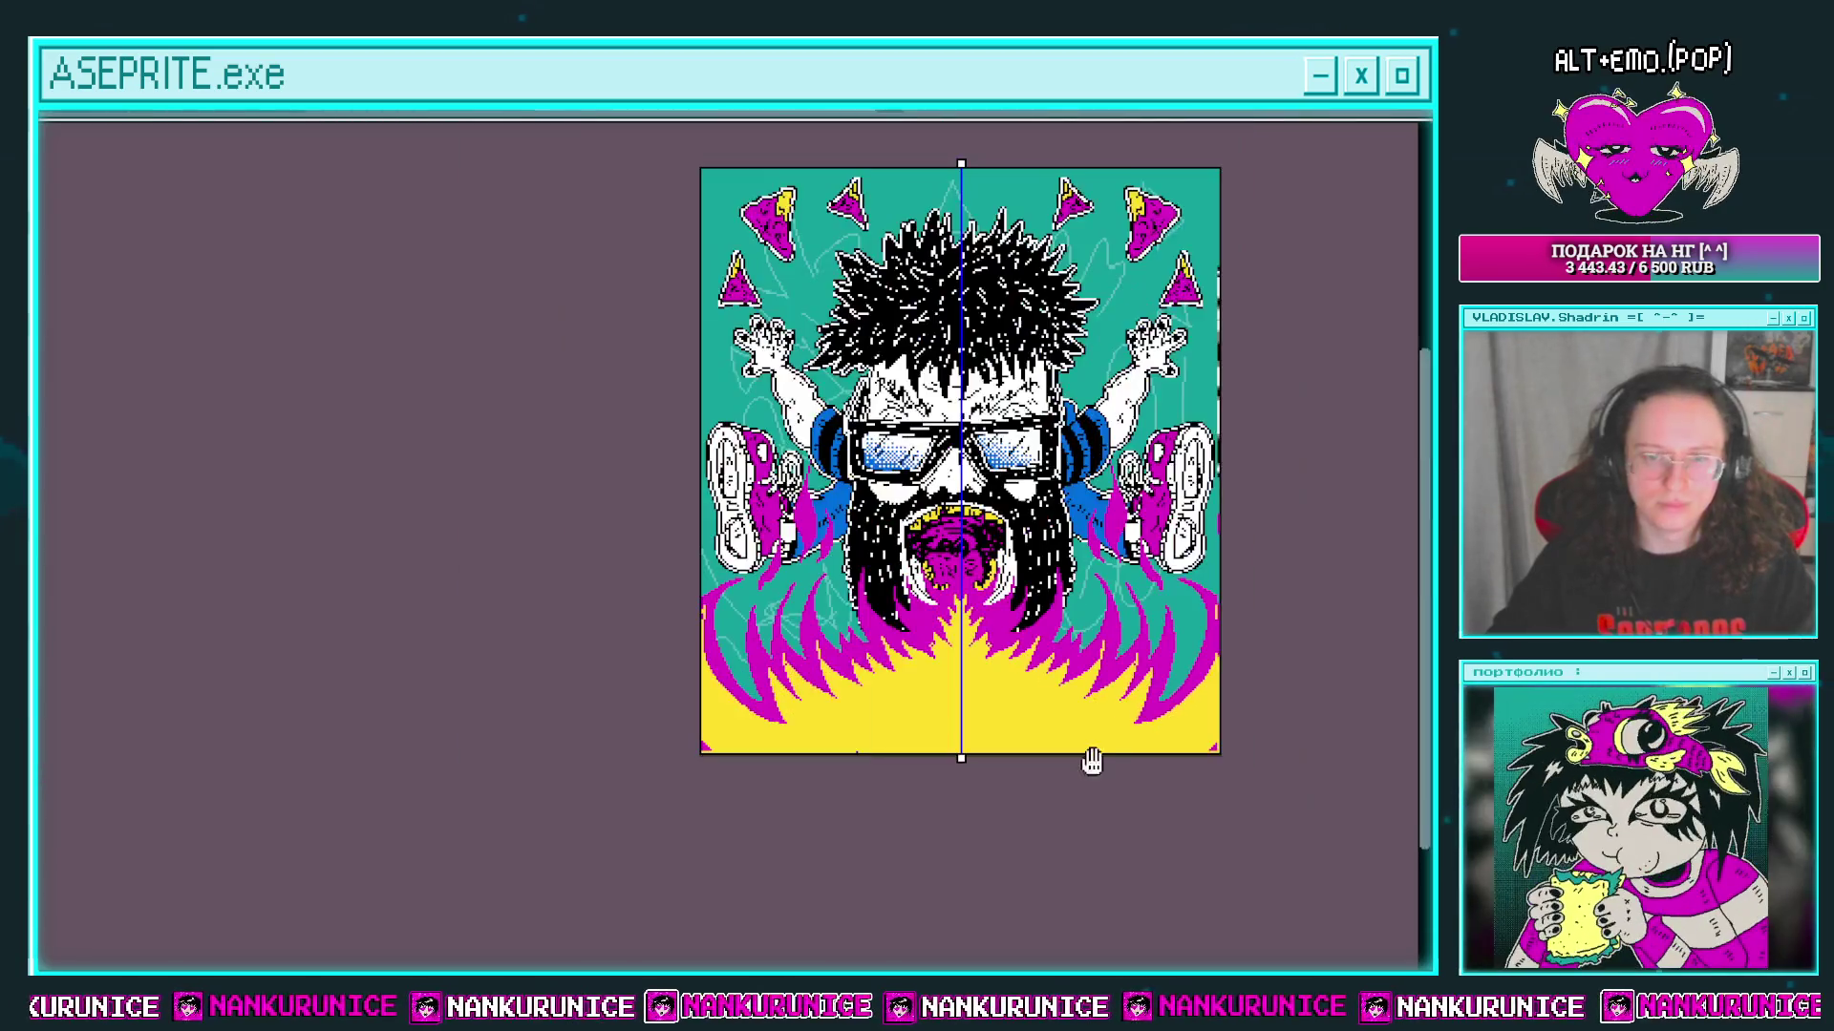
scroll(1098, 750, up, 1)
drag(1076, 723, 1016, 694)
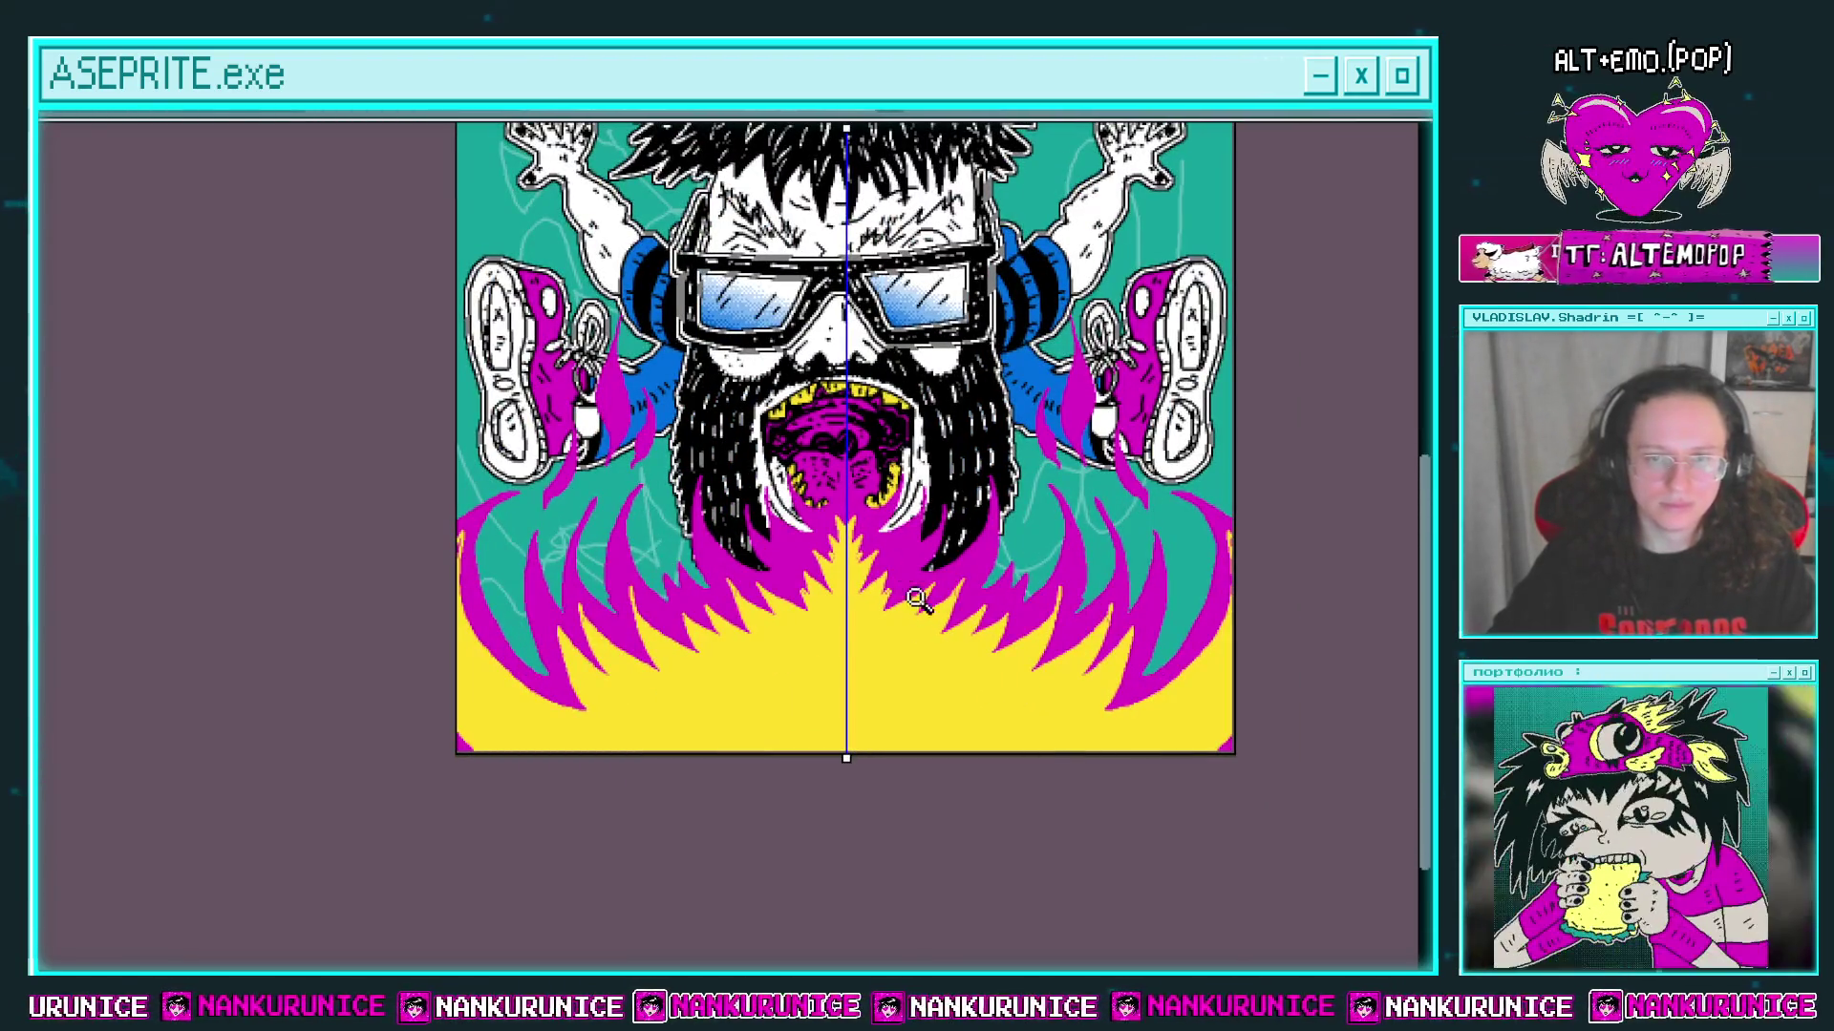
drag(900, 696, 884, 639)
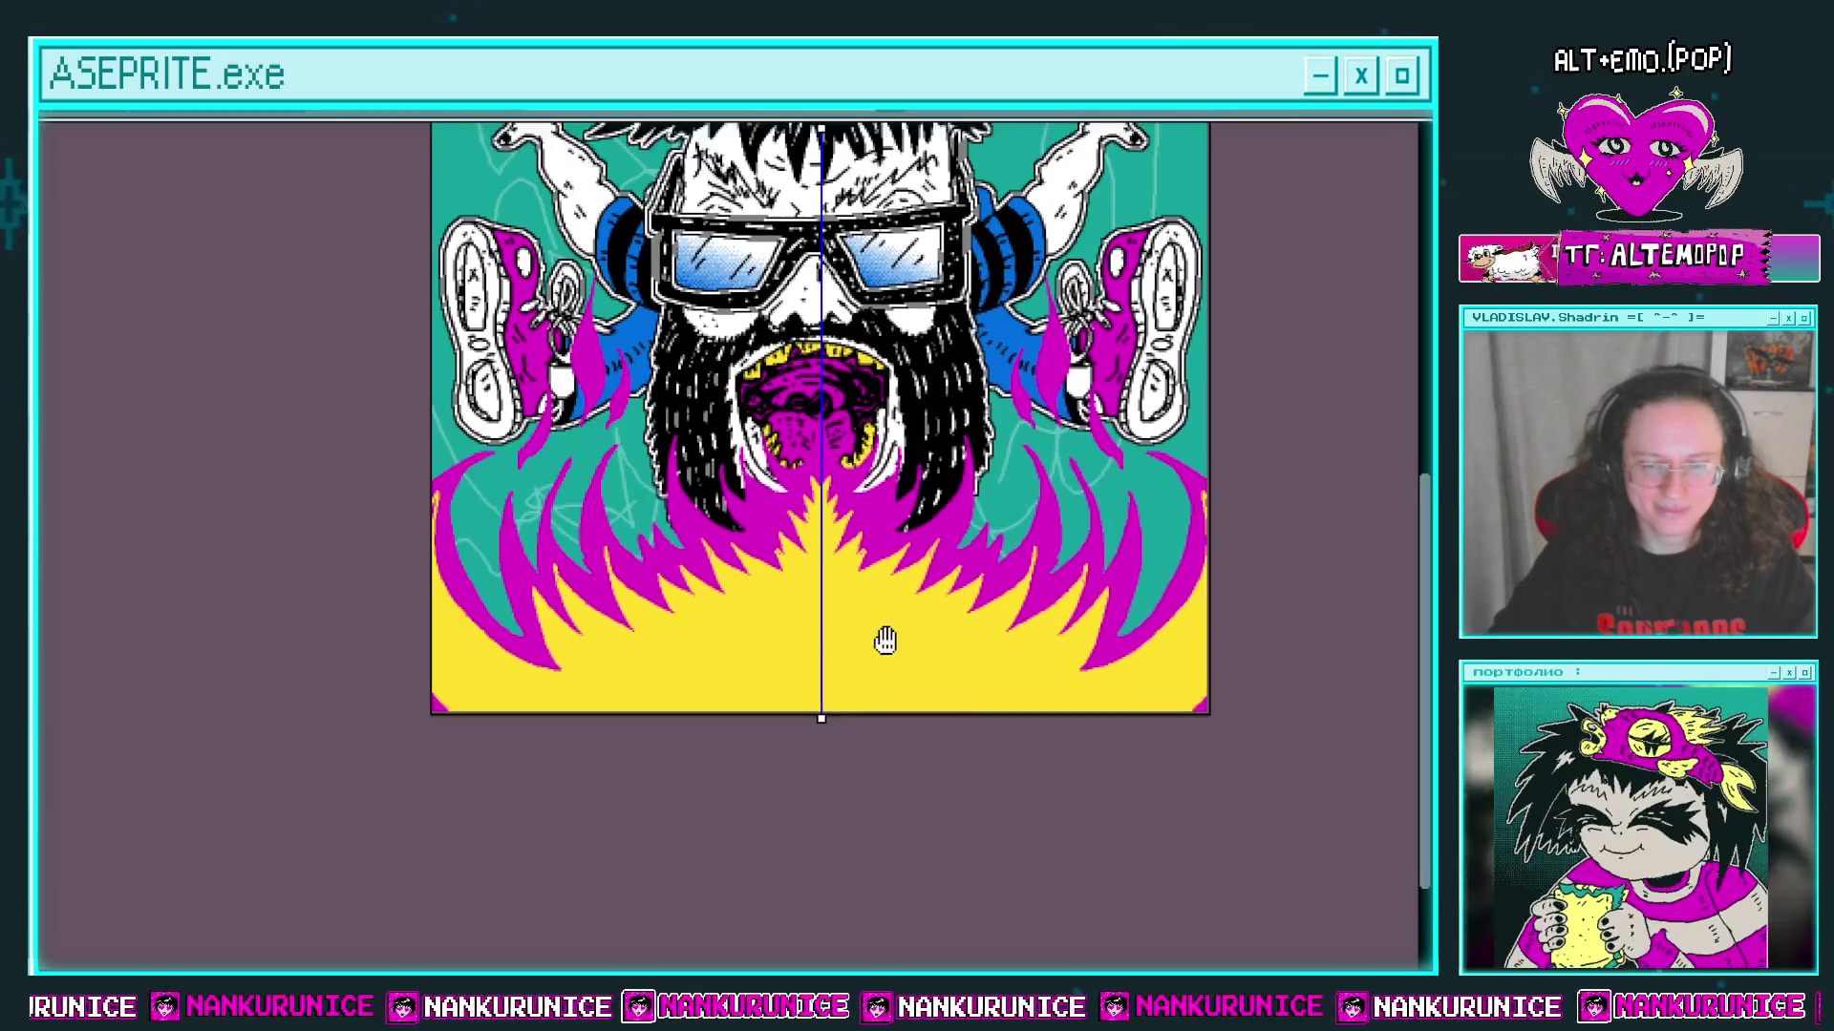
click(851, 602)
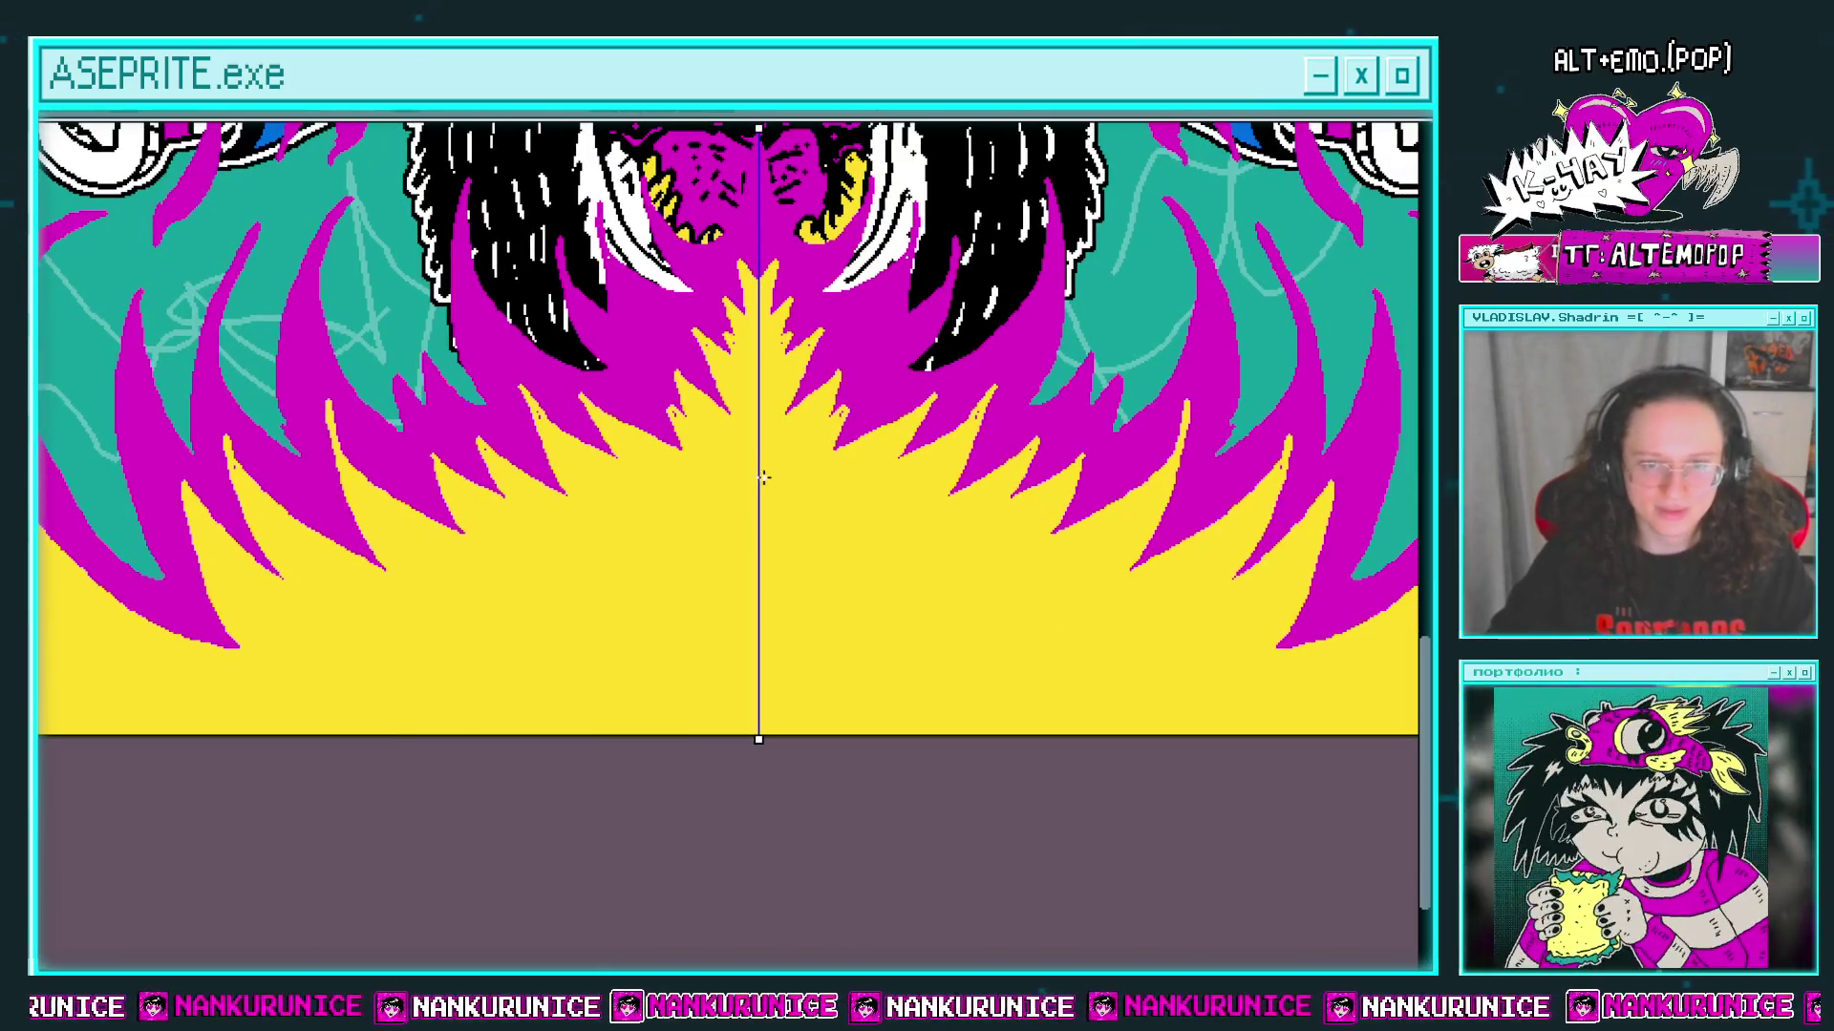
Step: Draw a mirrored white zigzag inside the yellow blaze and fill its centre white
mouse_move(781, 458)
mouse_down()
mouse_move(811, 592)
mouse_move(864, 619)
mouse_move(992, 607)
mouse_up()
key(ctrl+z)
mouse_move(658, 456)
mouse_down()
mouse_move(665, 489)
mouse_move(805, 489)
mouse_move(969, 555)
mouse_move(902, 645)
mouse_move(1161, 599)
mouse_move(1050, 714)
mouse_move(911, 694)
mouse_move(1249, 482)
mouse_up()
click(1028, 726)
scroll(1067, 735, down, 1)
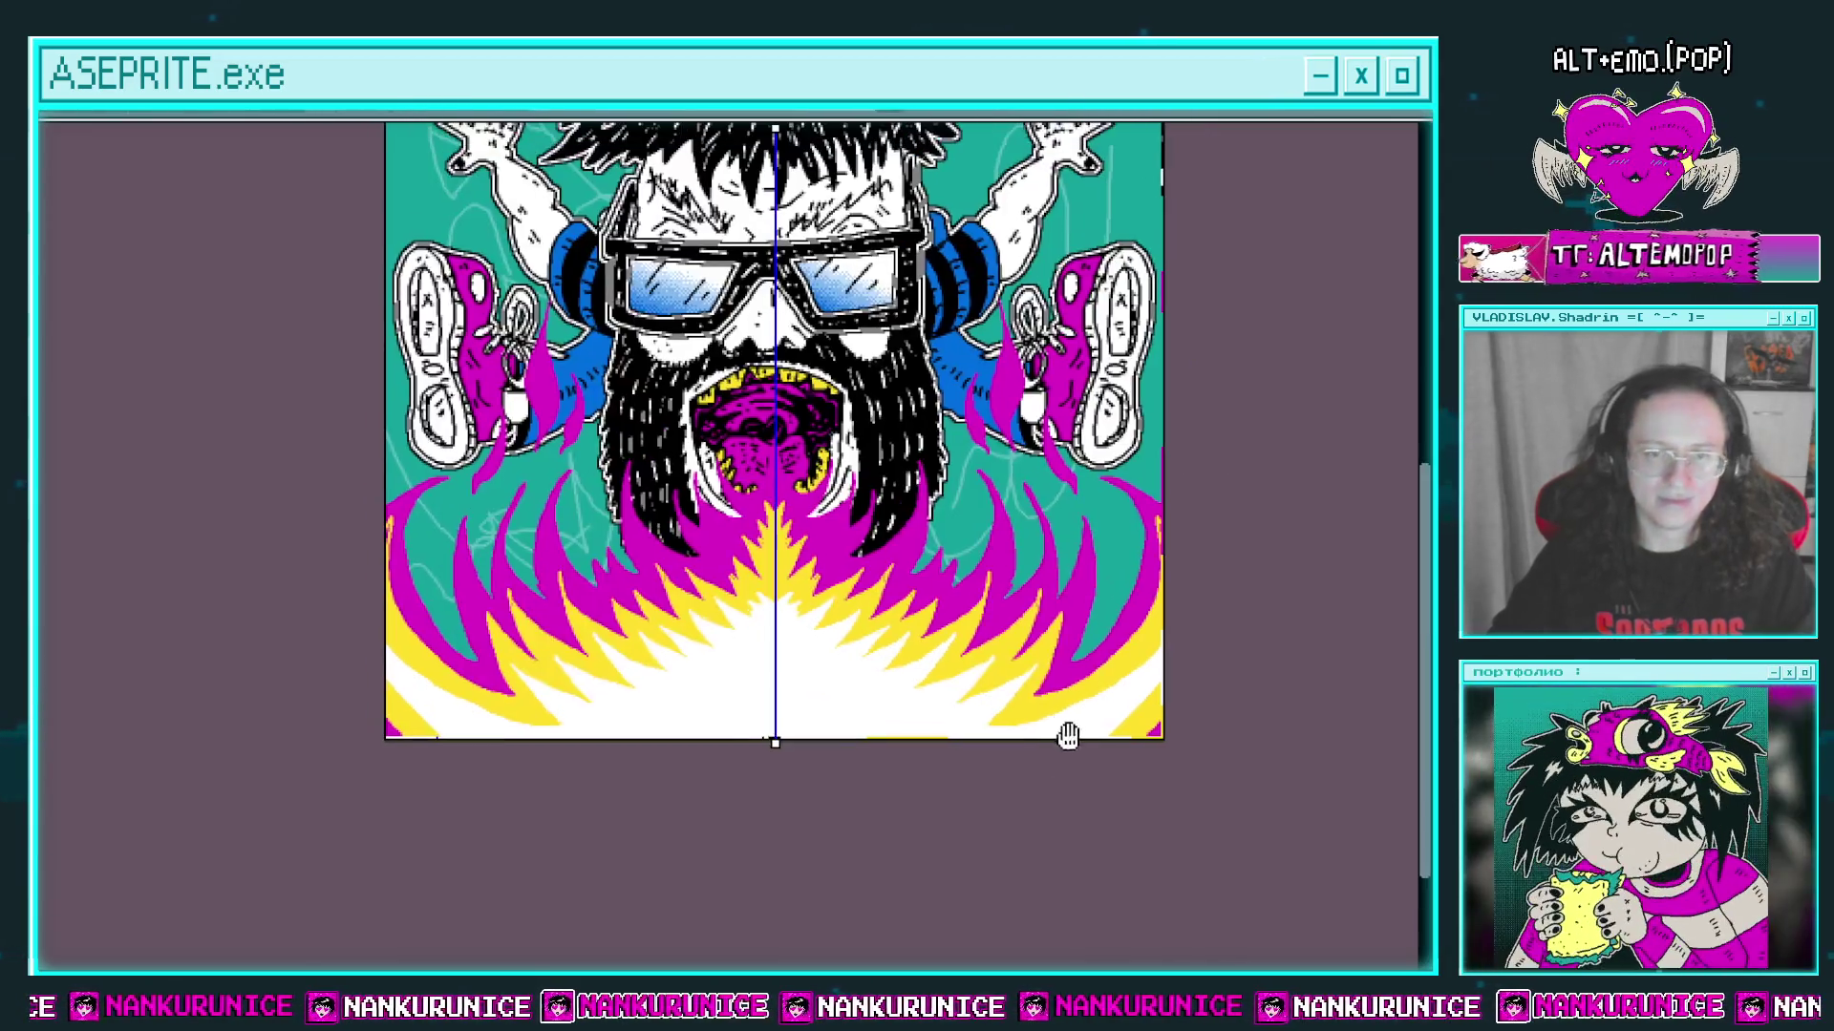
Step: Pan the view to bring the top of the finished flaming artwork into view
drag(990, 582, 986, 706)
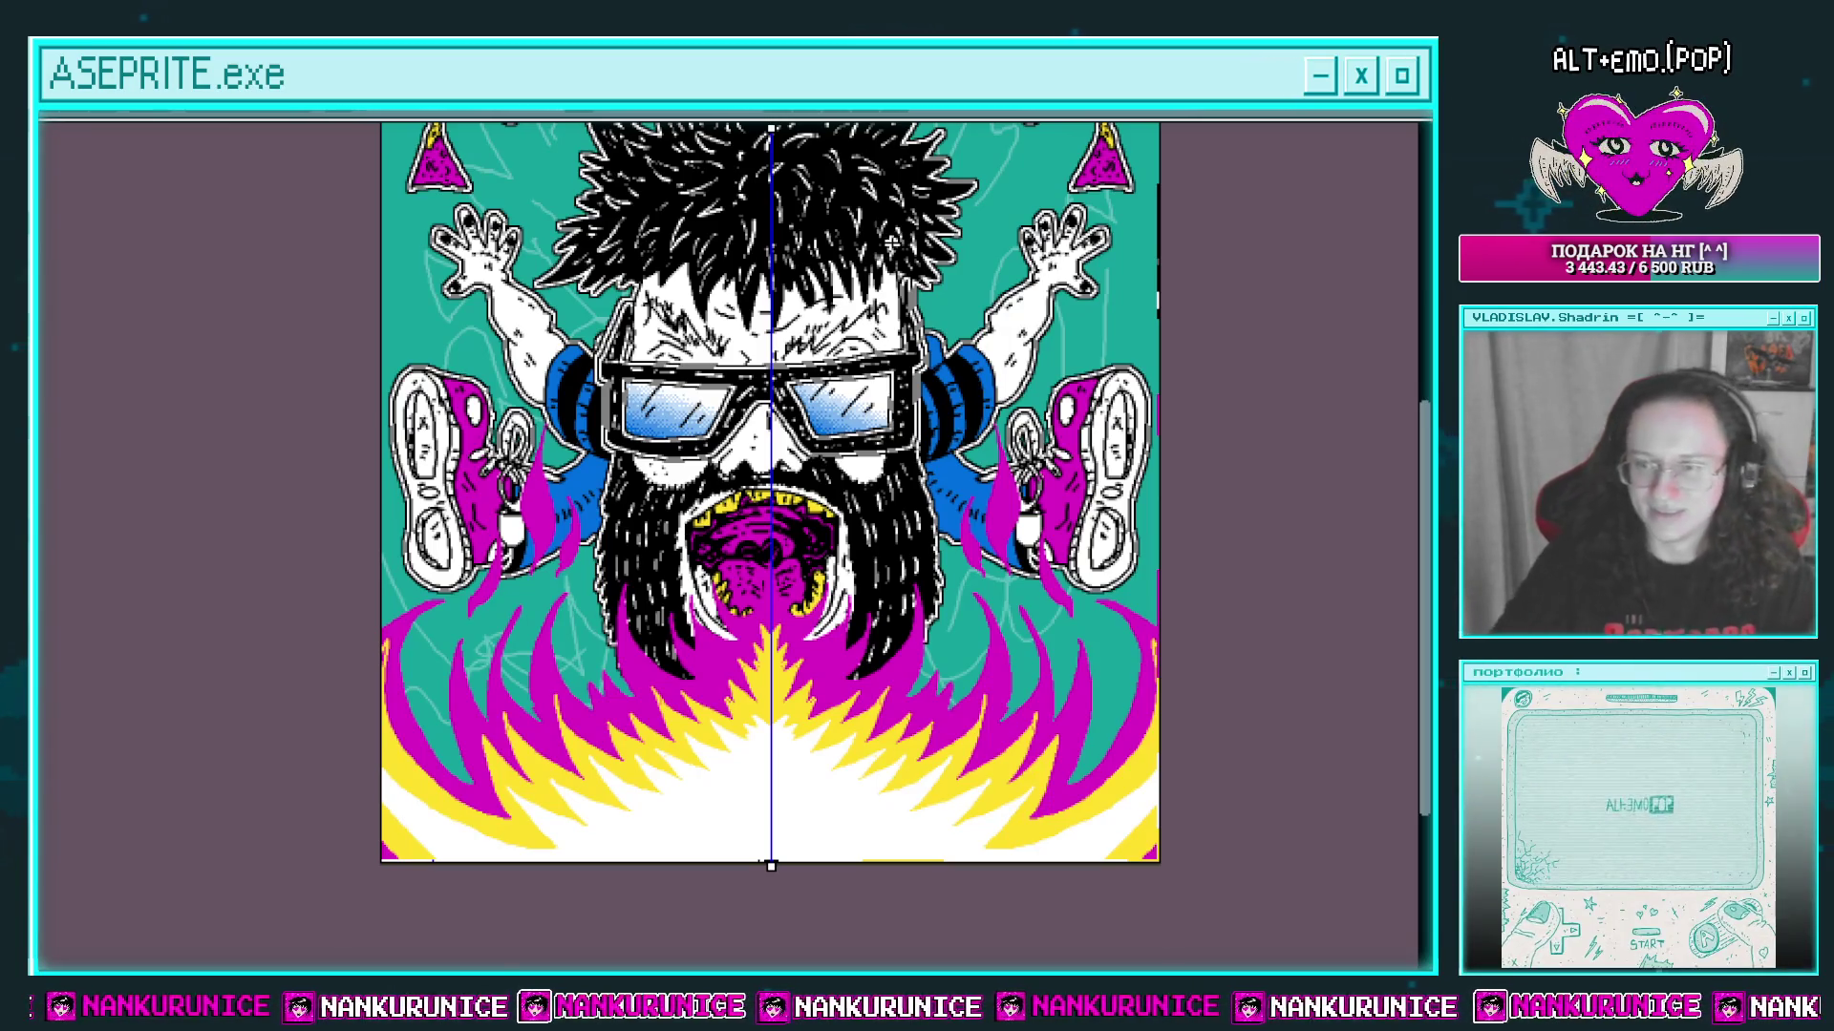
drag(977, 357, 958, 382)
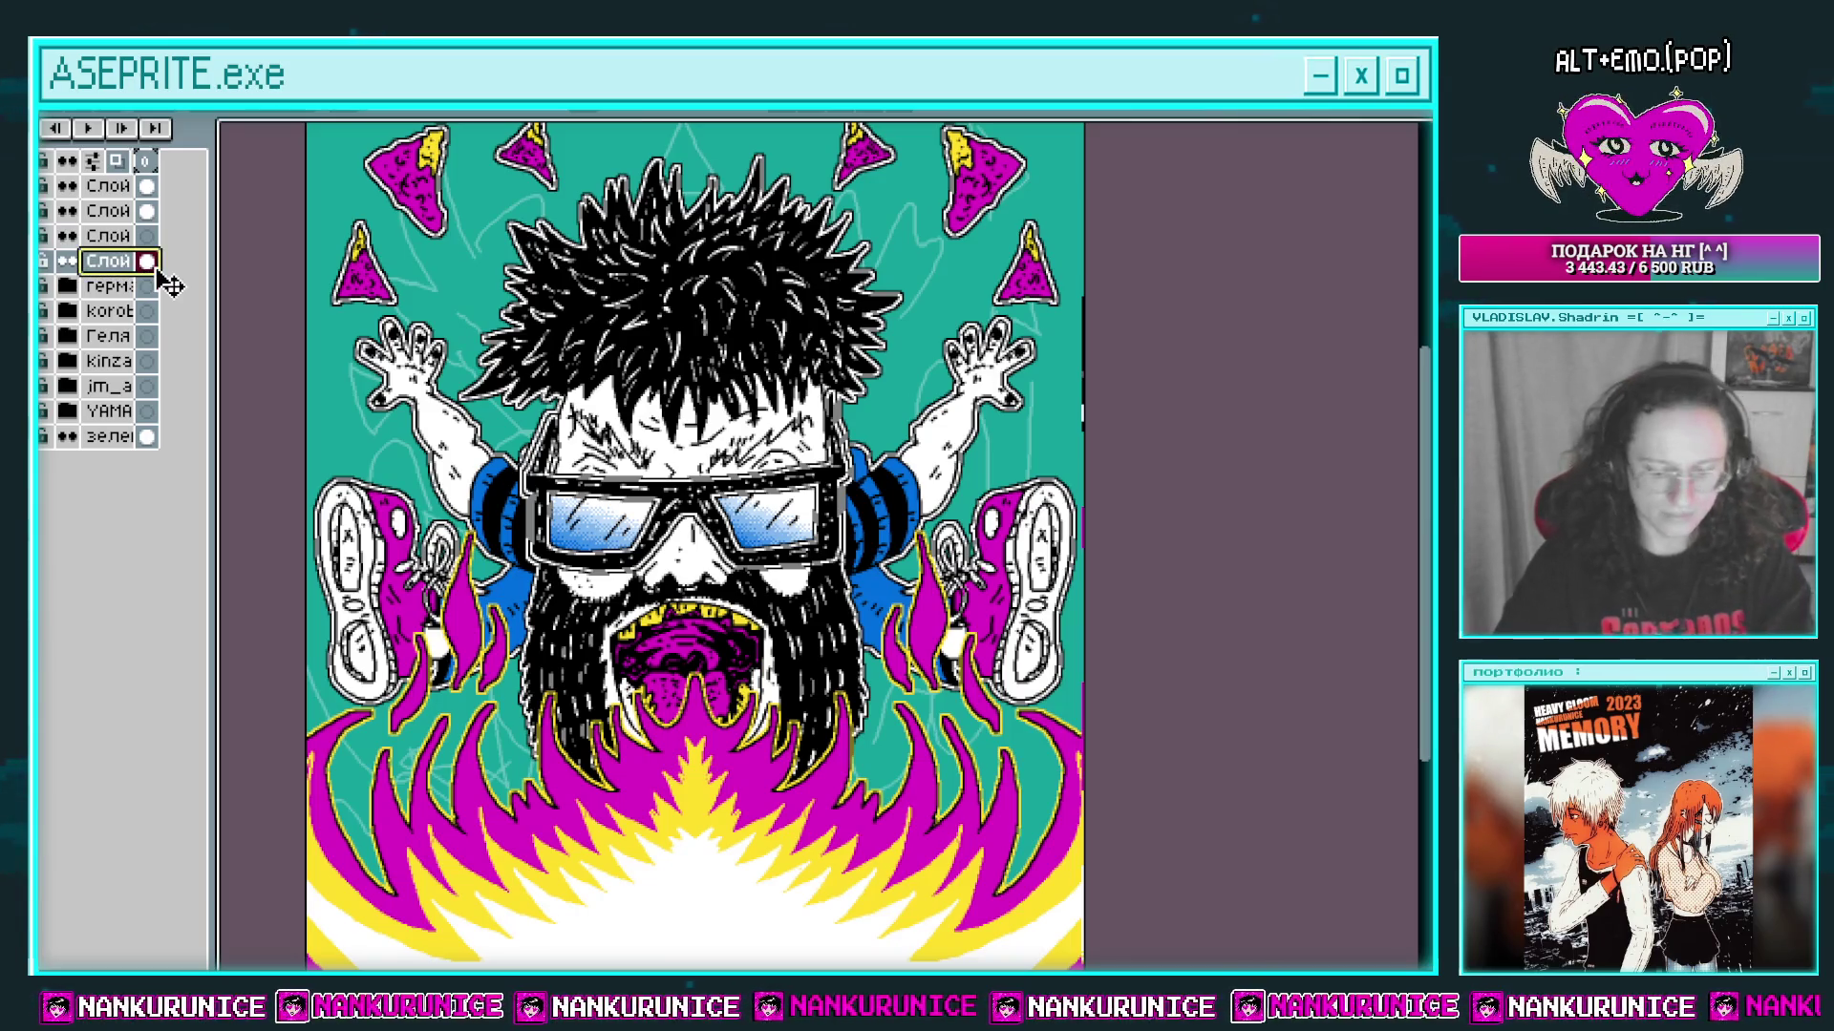
Step: Delete the unneeded layer and fill the background black instead of a pasted gradient
key(Delete)
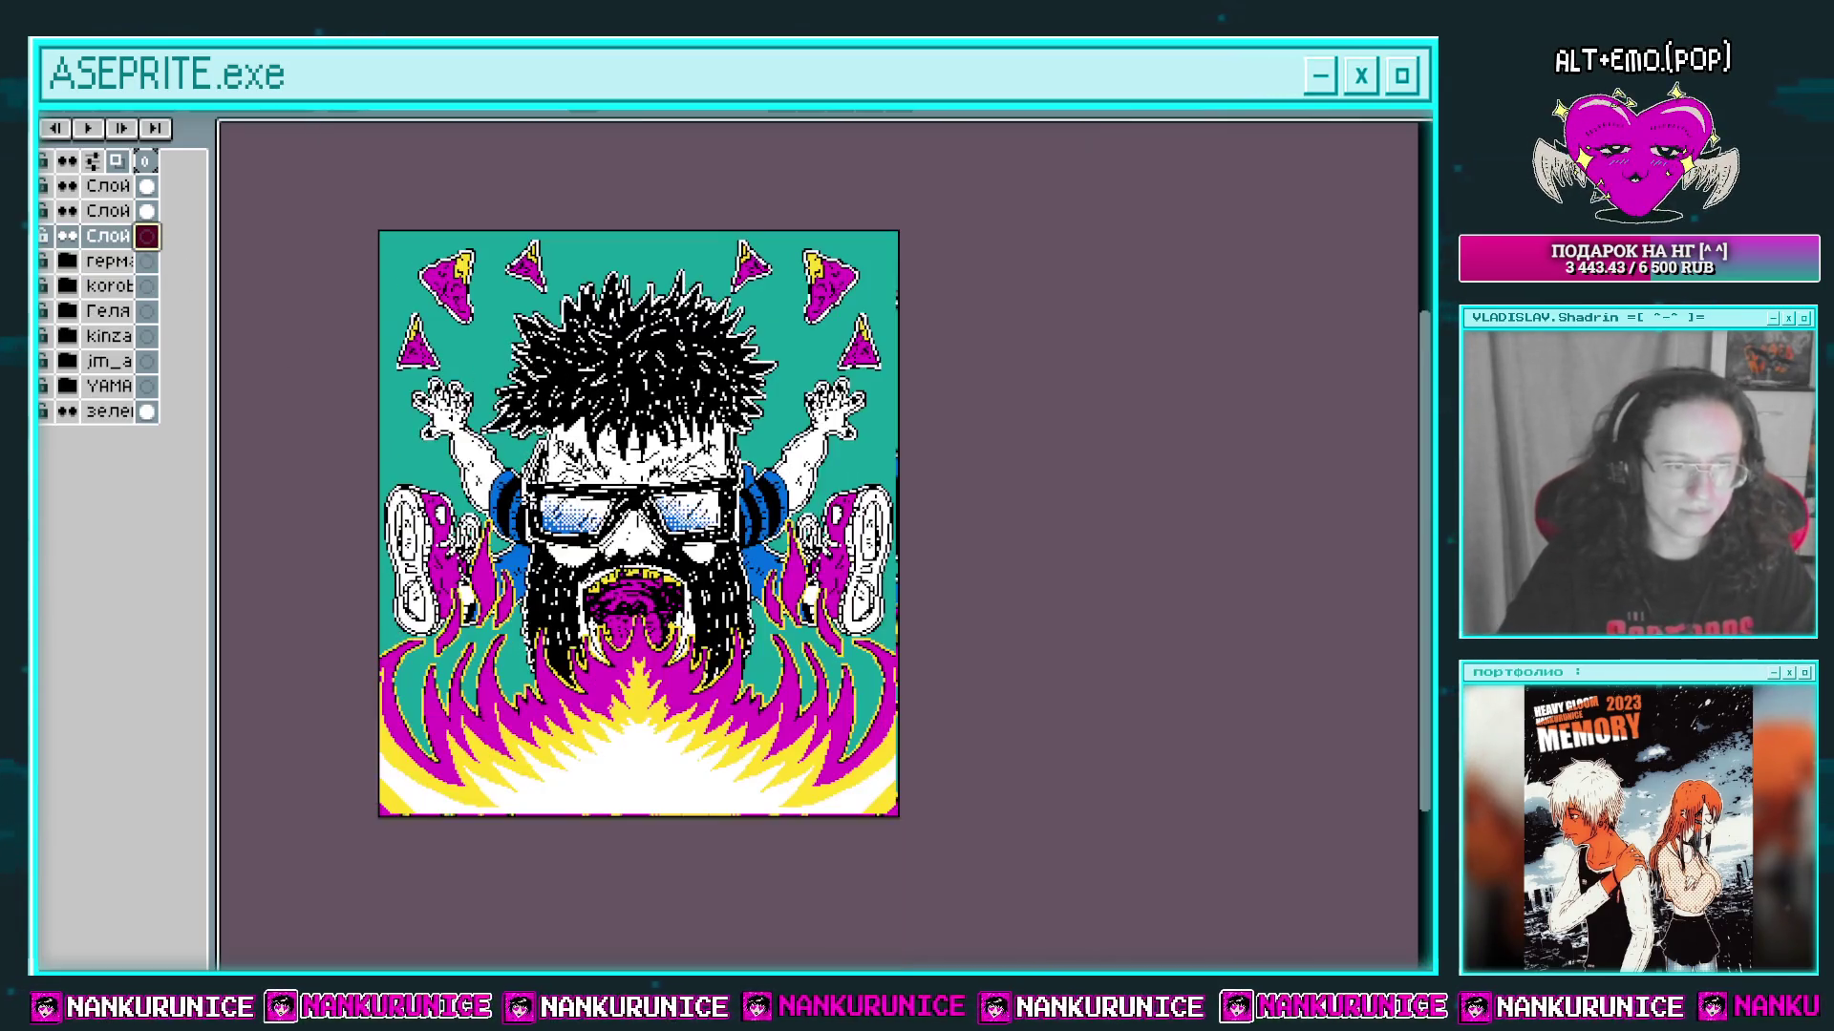
key(plus)
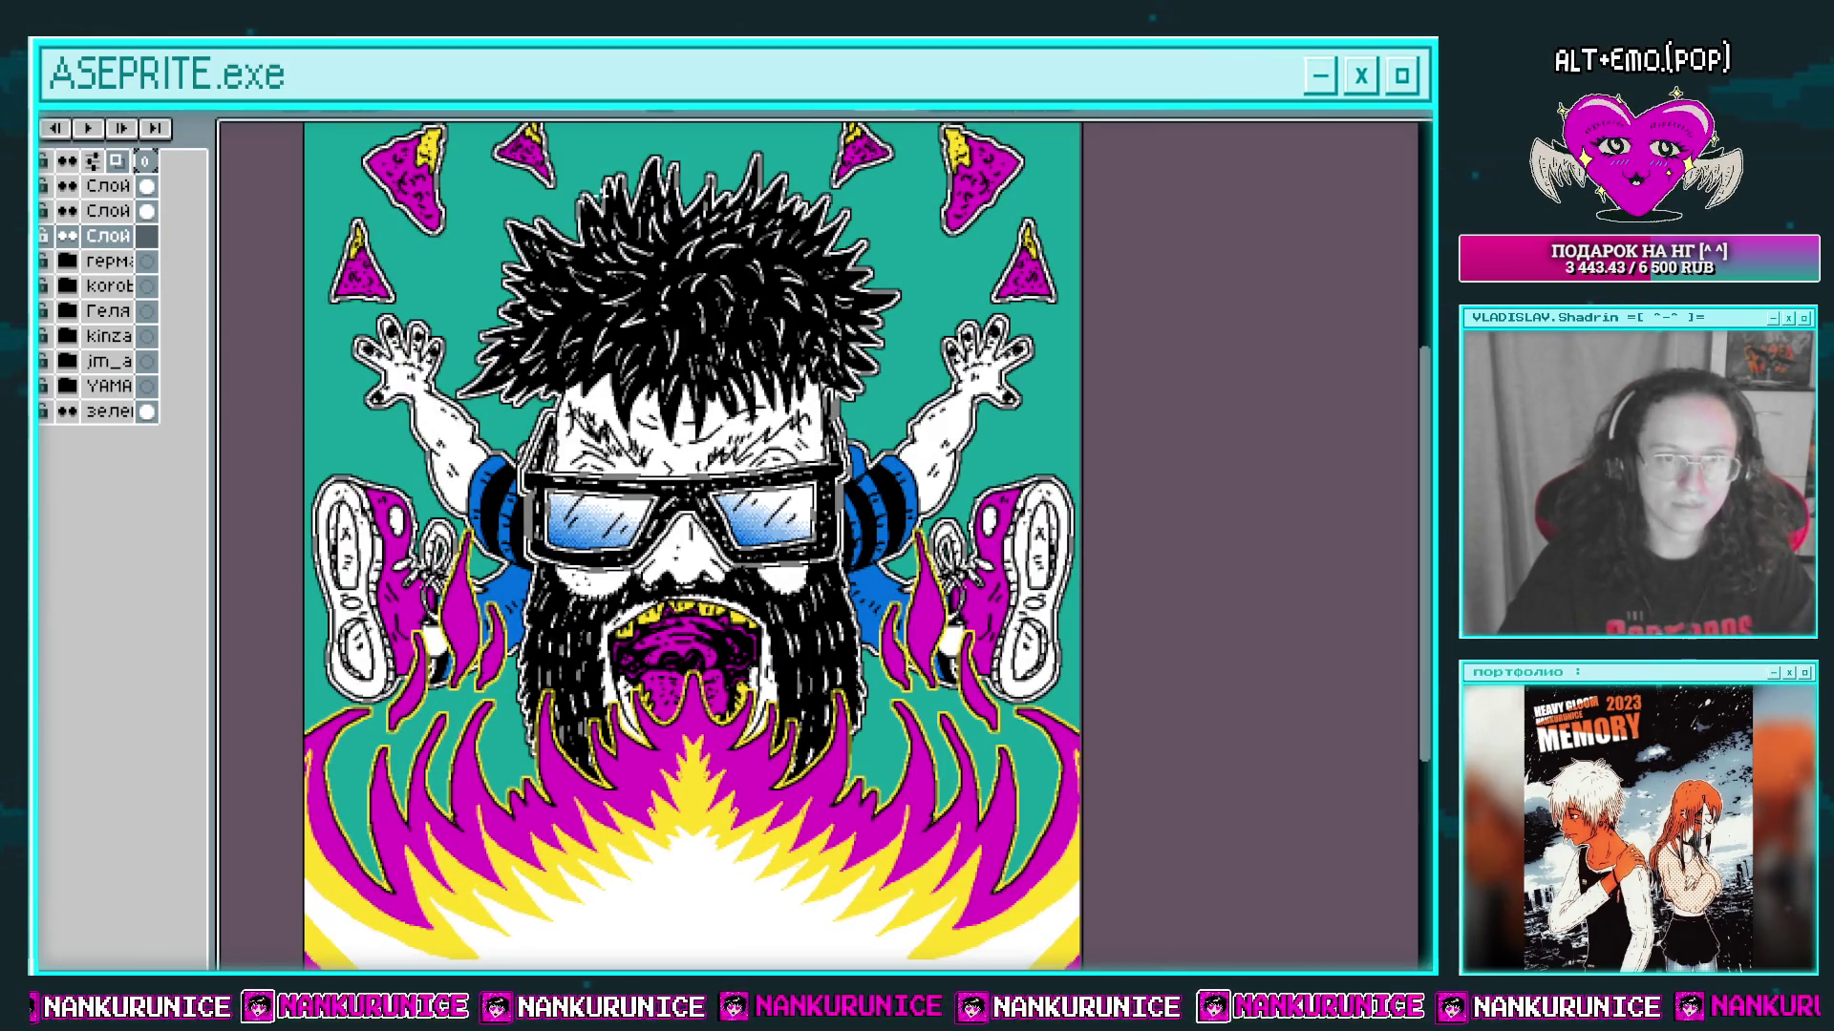
key(ctrl+v)
key(Escape)
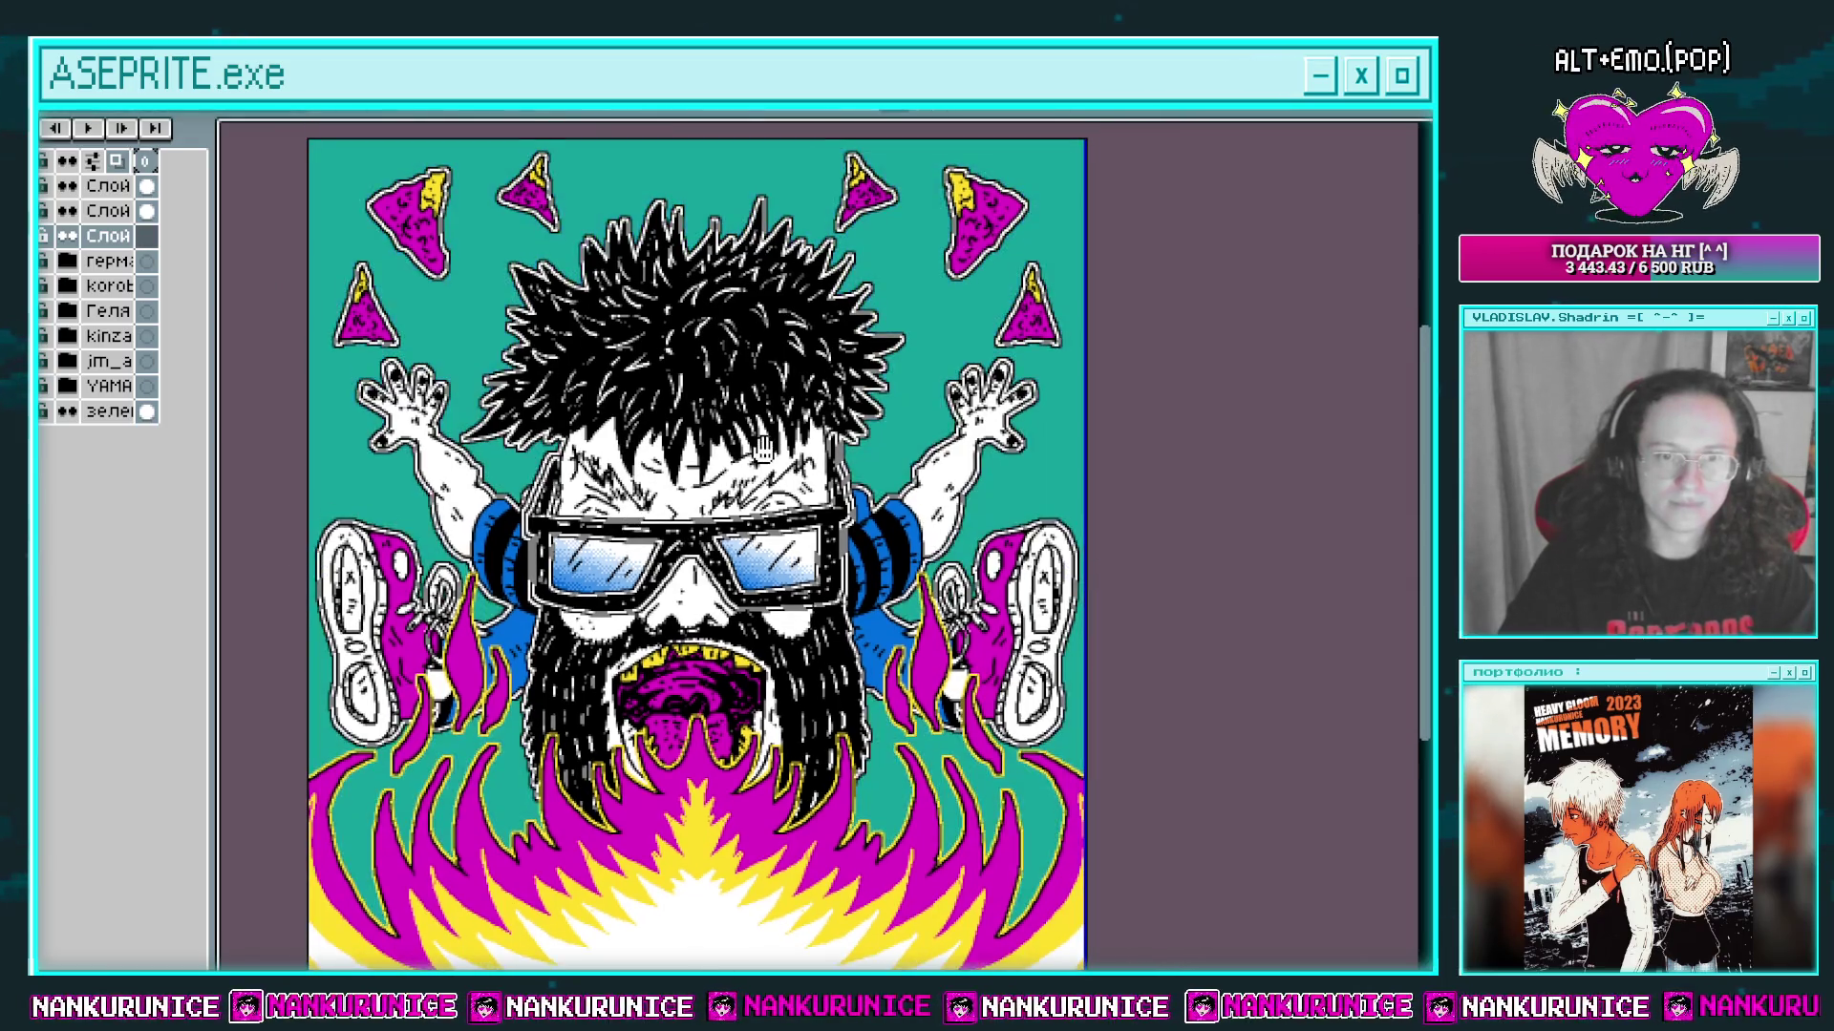
key(ctrl+y)
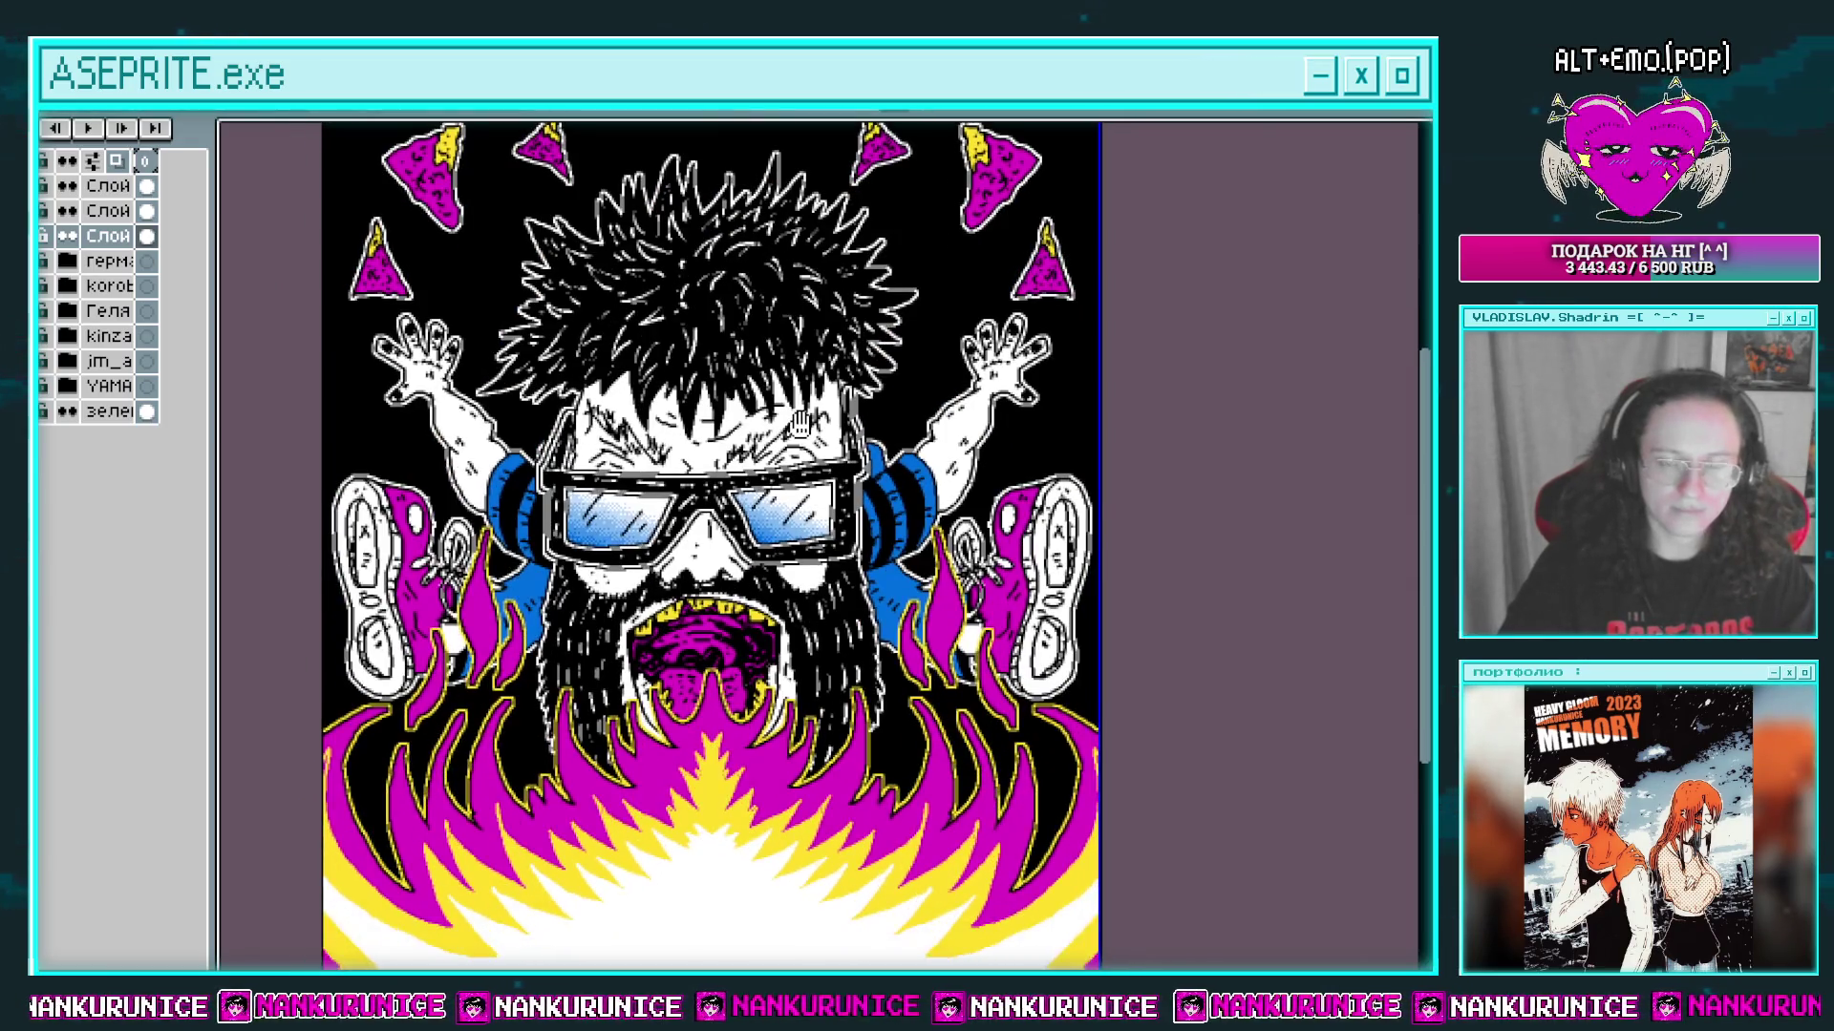
drag(789, 453, 787, 457)
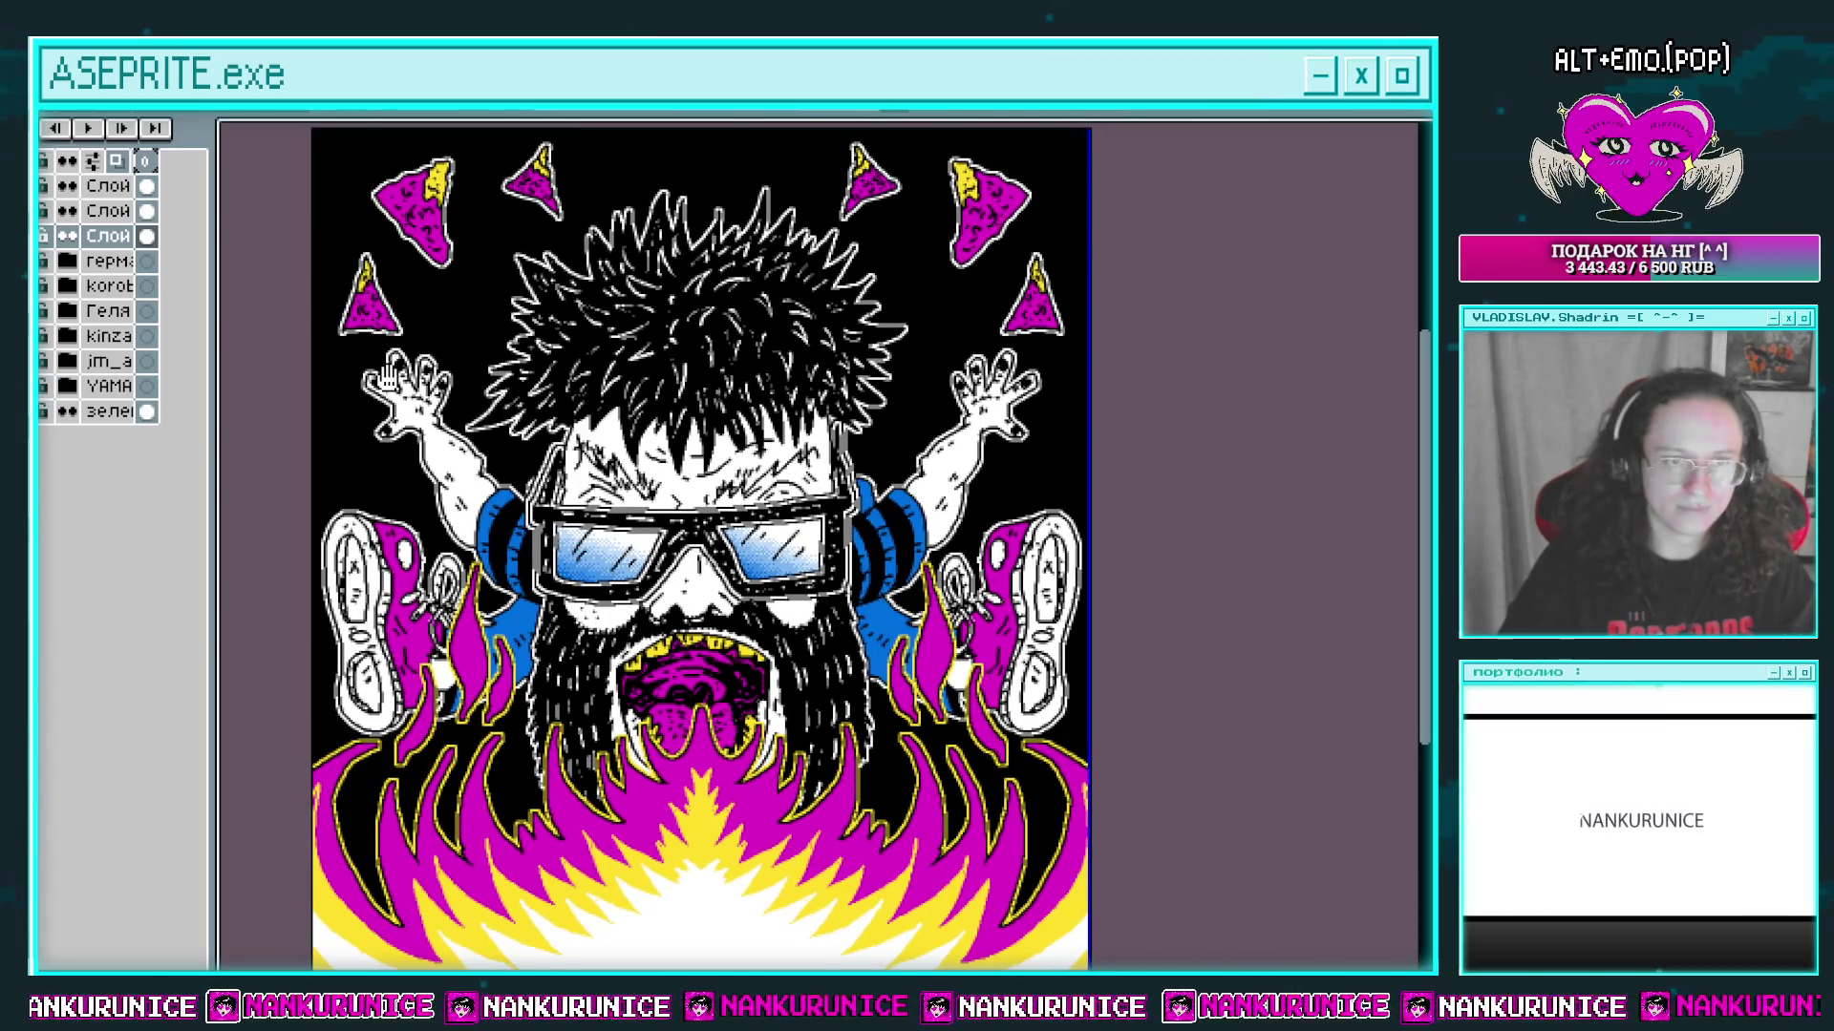
Step: Add a new empty layer, hide the layers list and enable vertical mirror symmetry
key(shift+n)
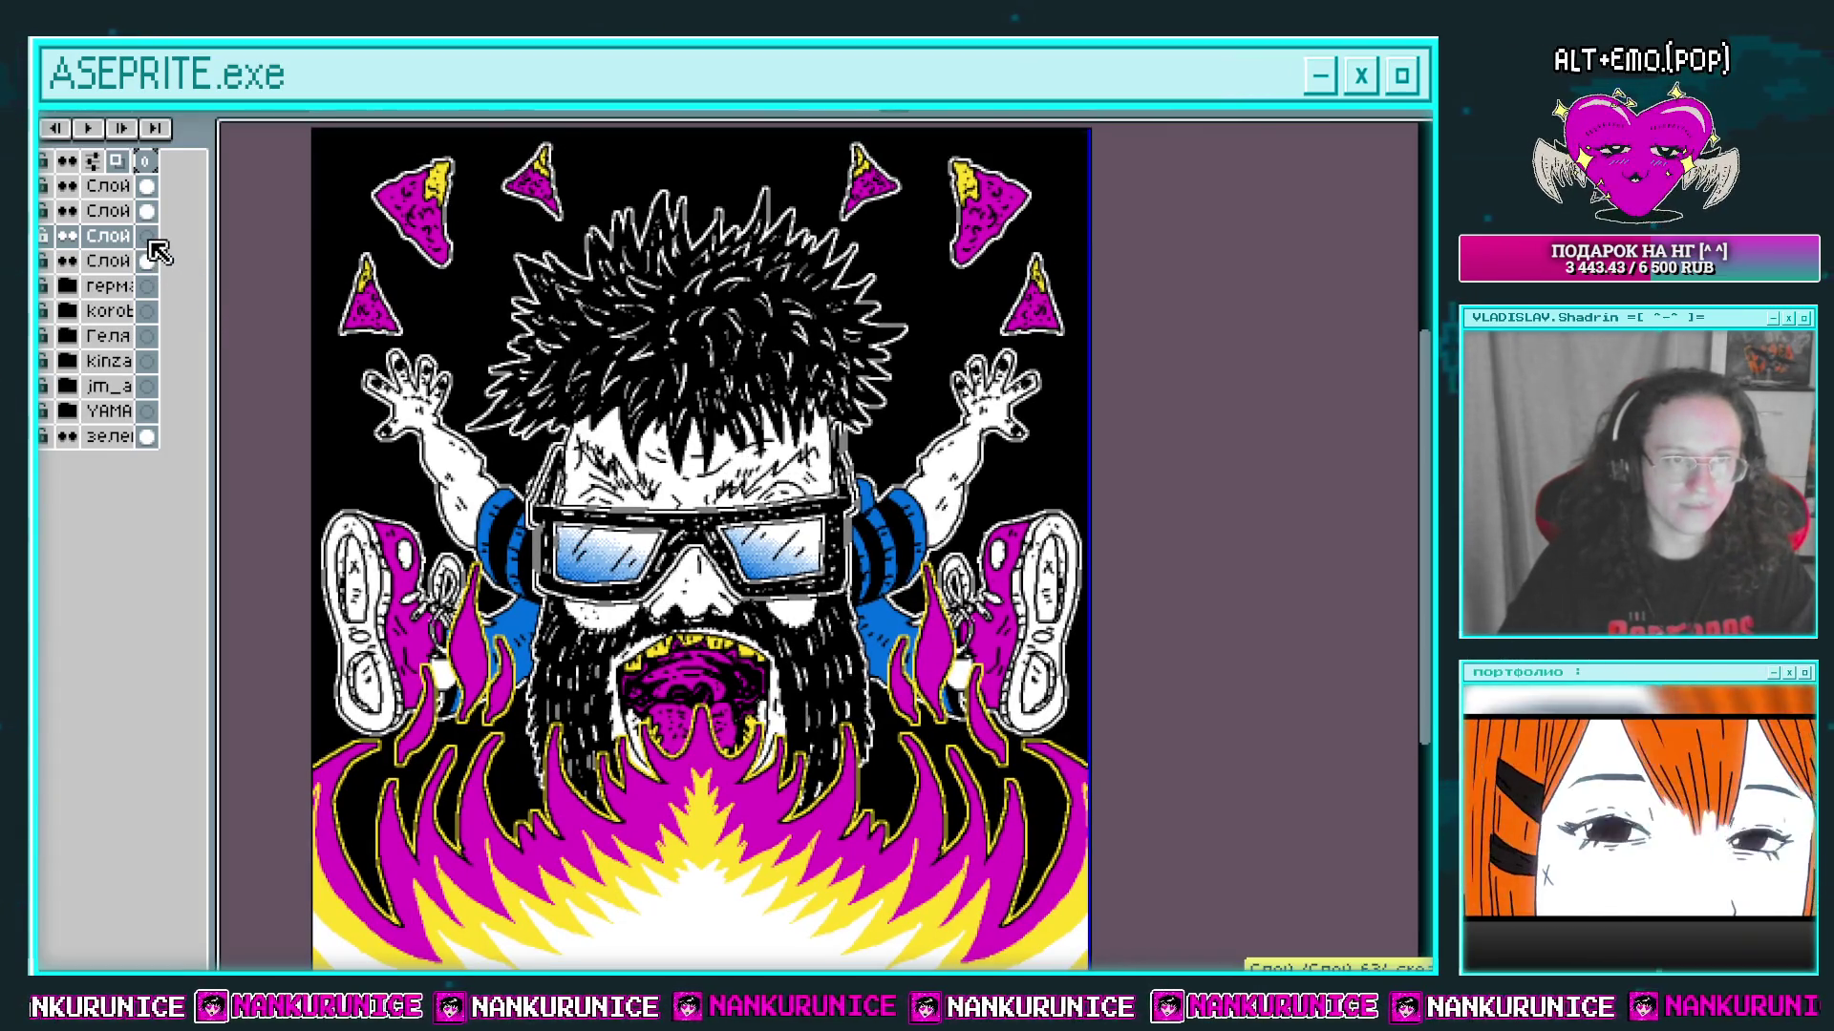
mouse_move(804, 643)
mouse_down()
mouse_move(822, 563)
mouse_move(815, 587)
mouse_up()
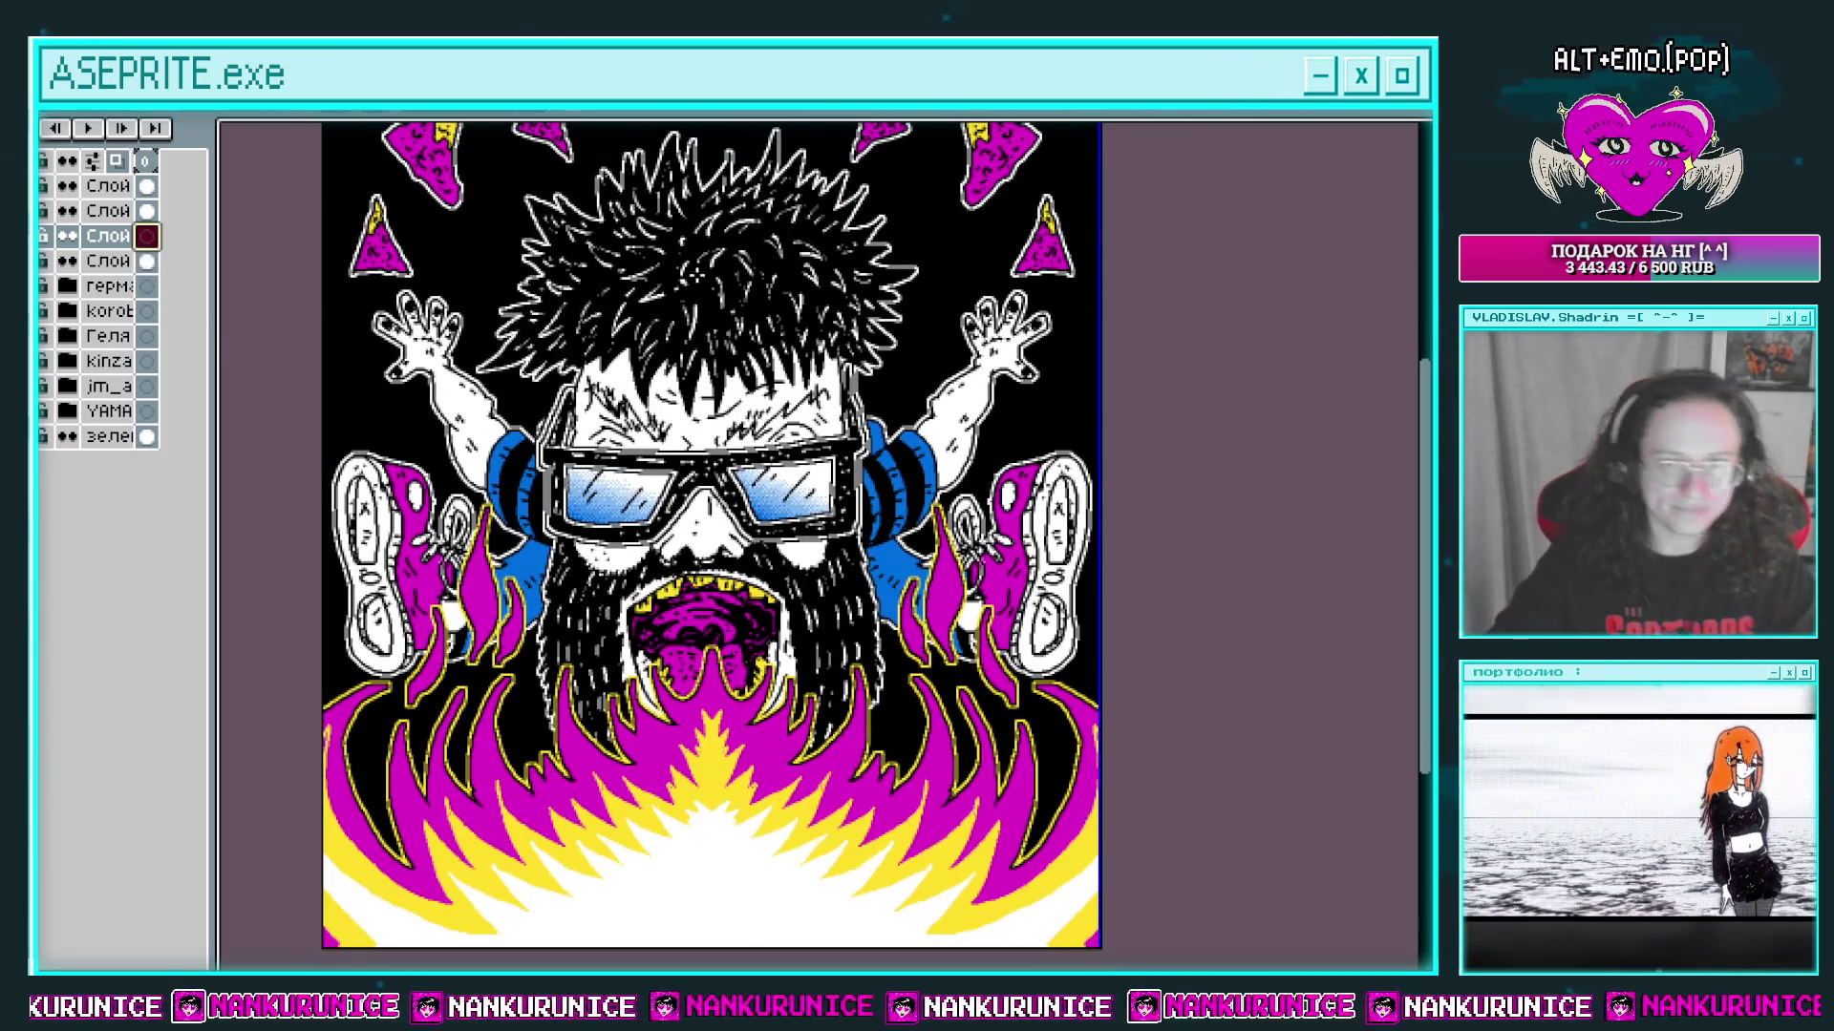
key(Tab)
key(shift+s)
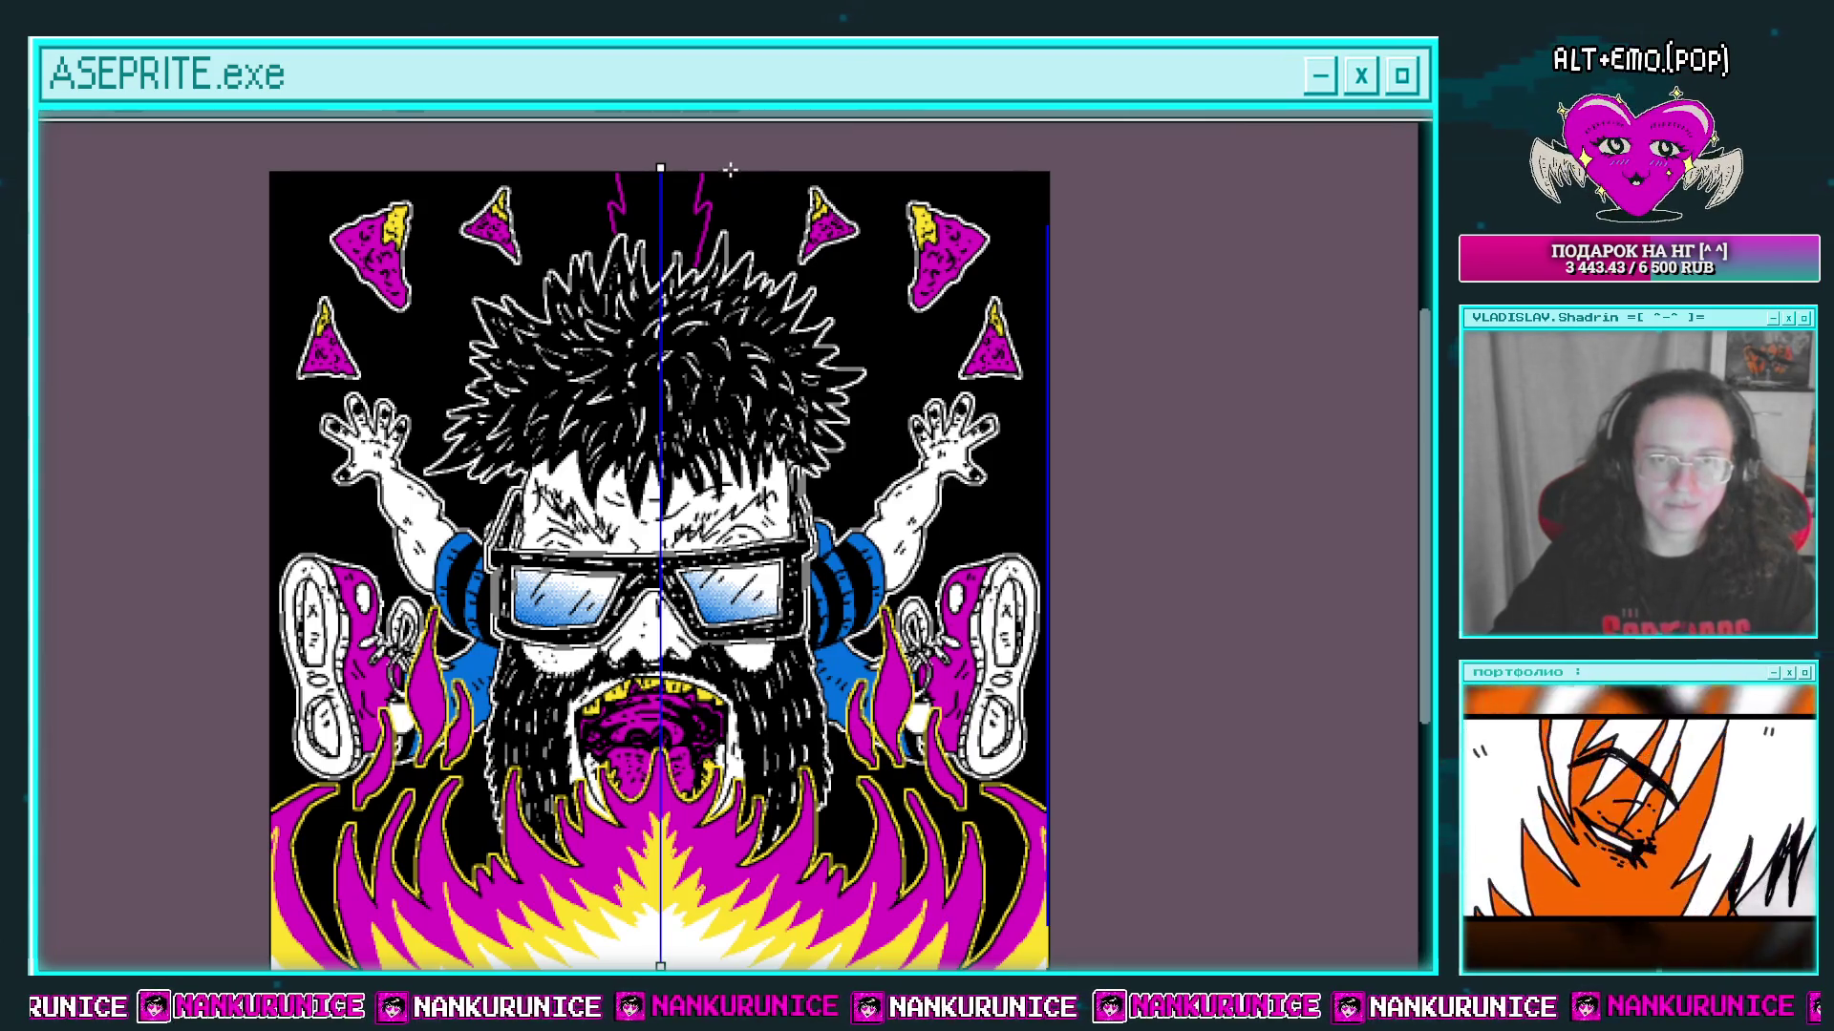
Step: Draw mirrored magenta lightning bolts at the top and fill them solid magenta
mouse_move(784, 193)
mouse_down()
mouse_move(759, 229)
mouse_move(792, 268)
mouse_up()
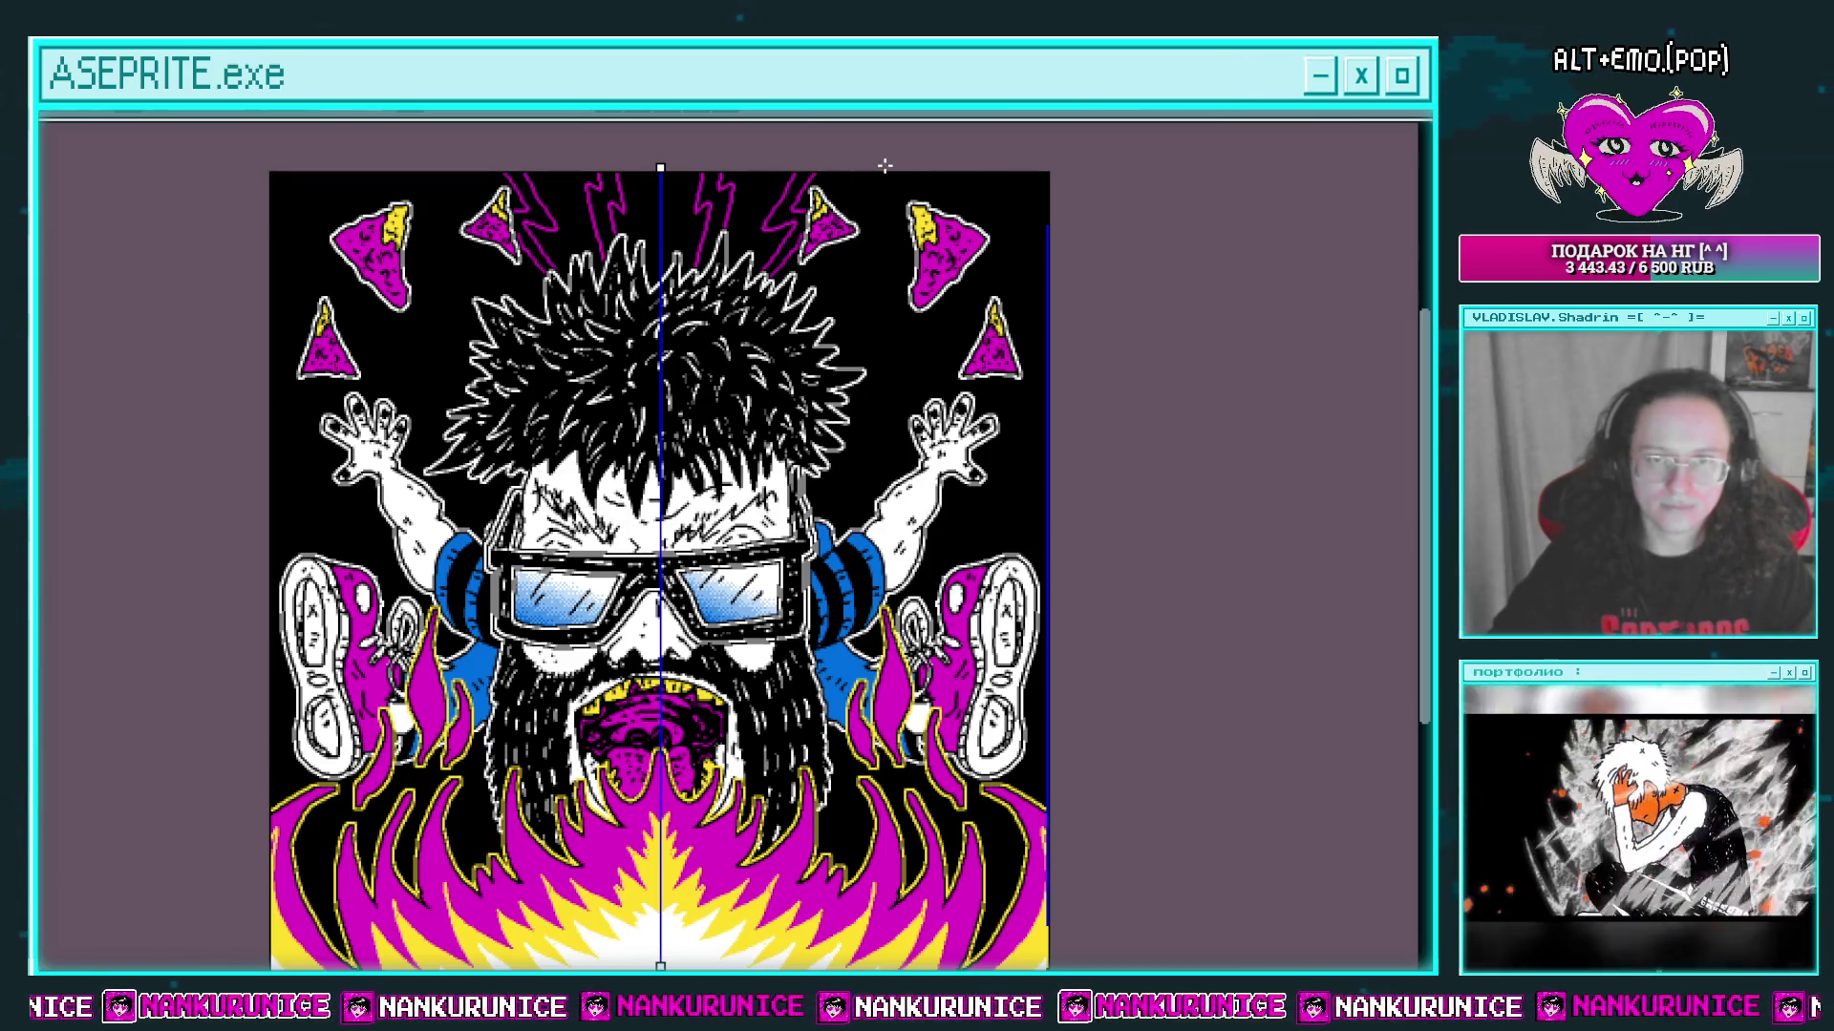
drag(869, 226, 822, 292)
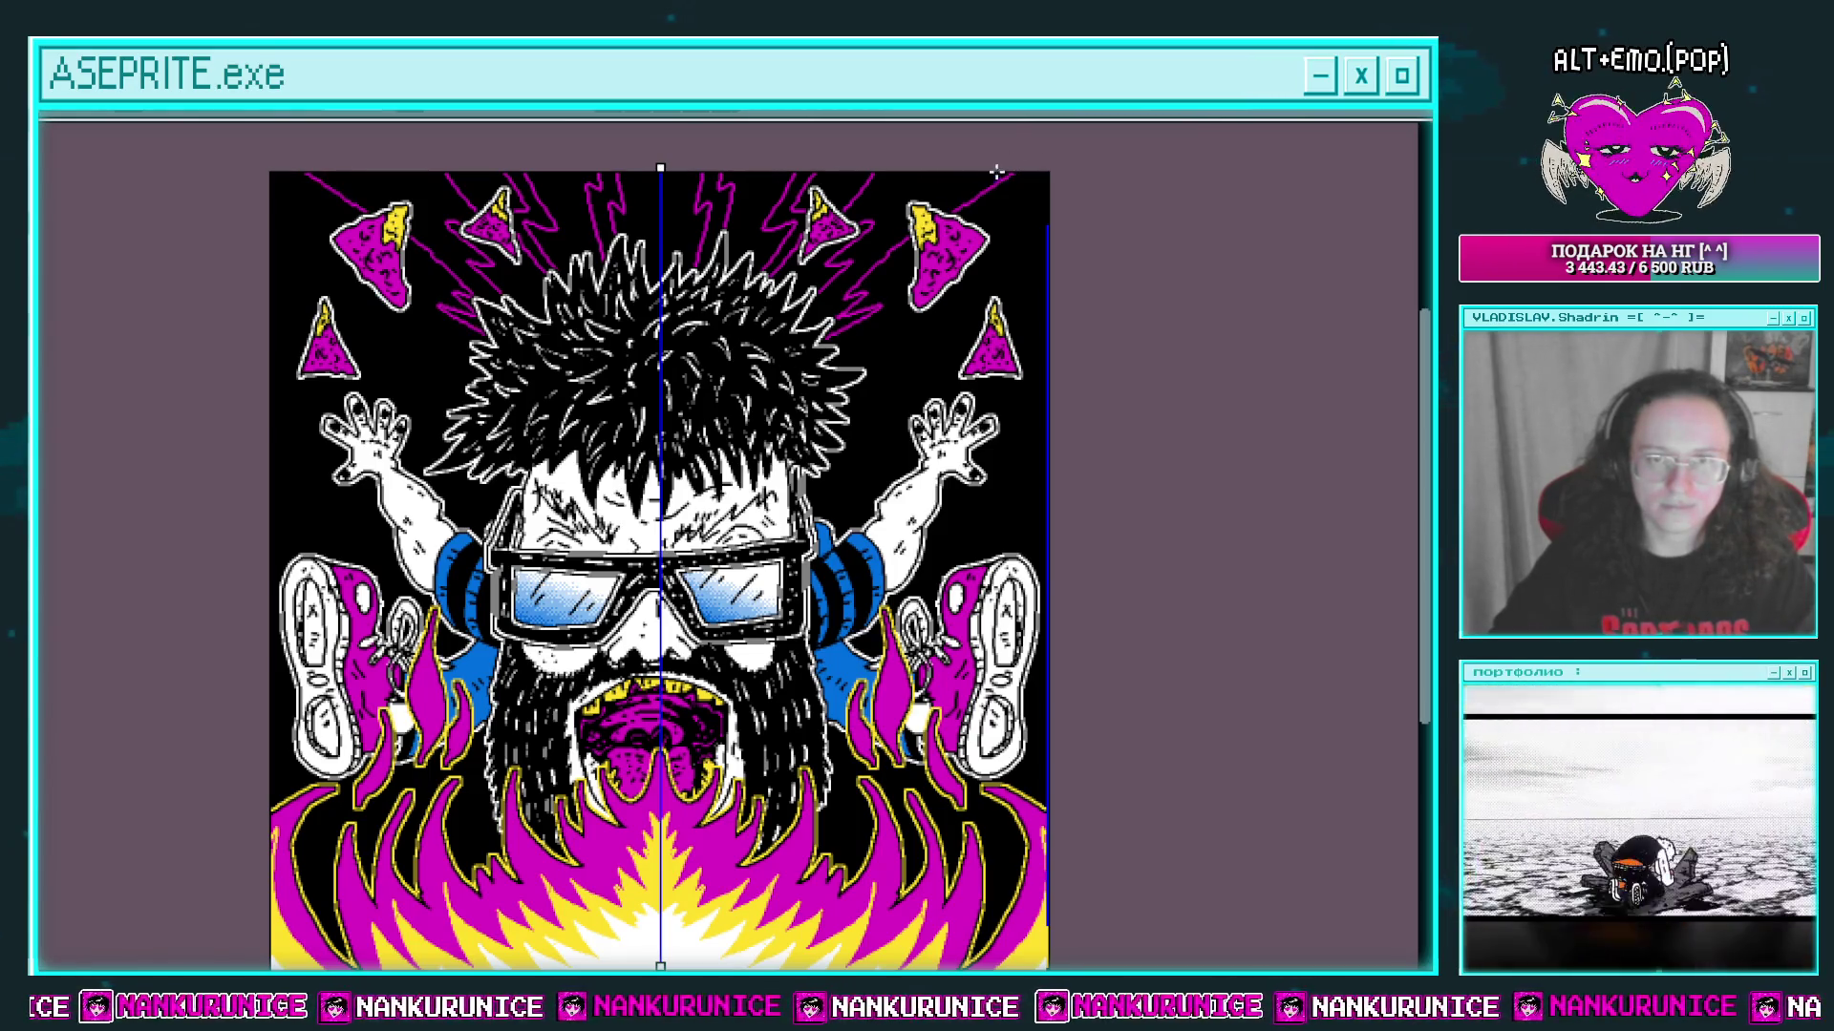
drag(953, 123, 876, 160)
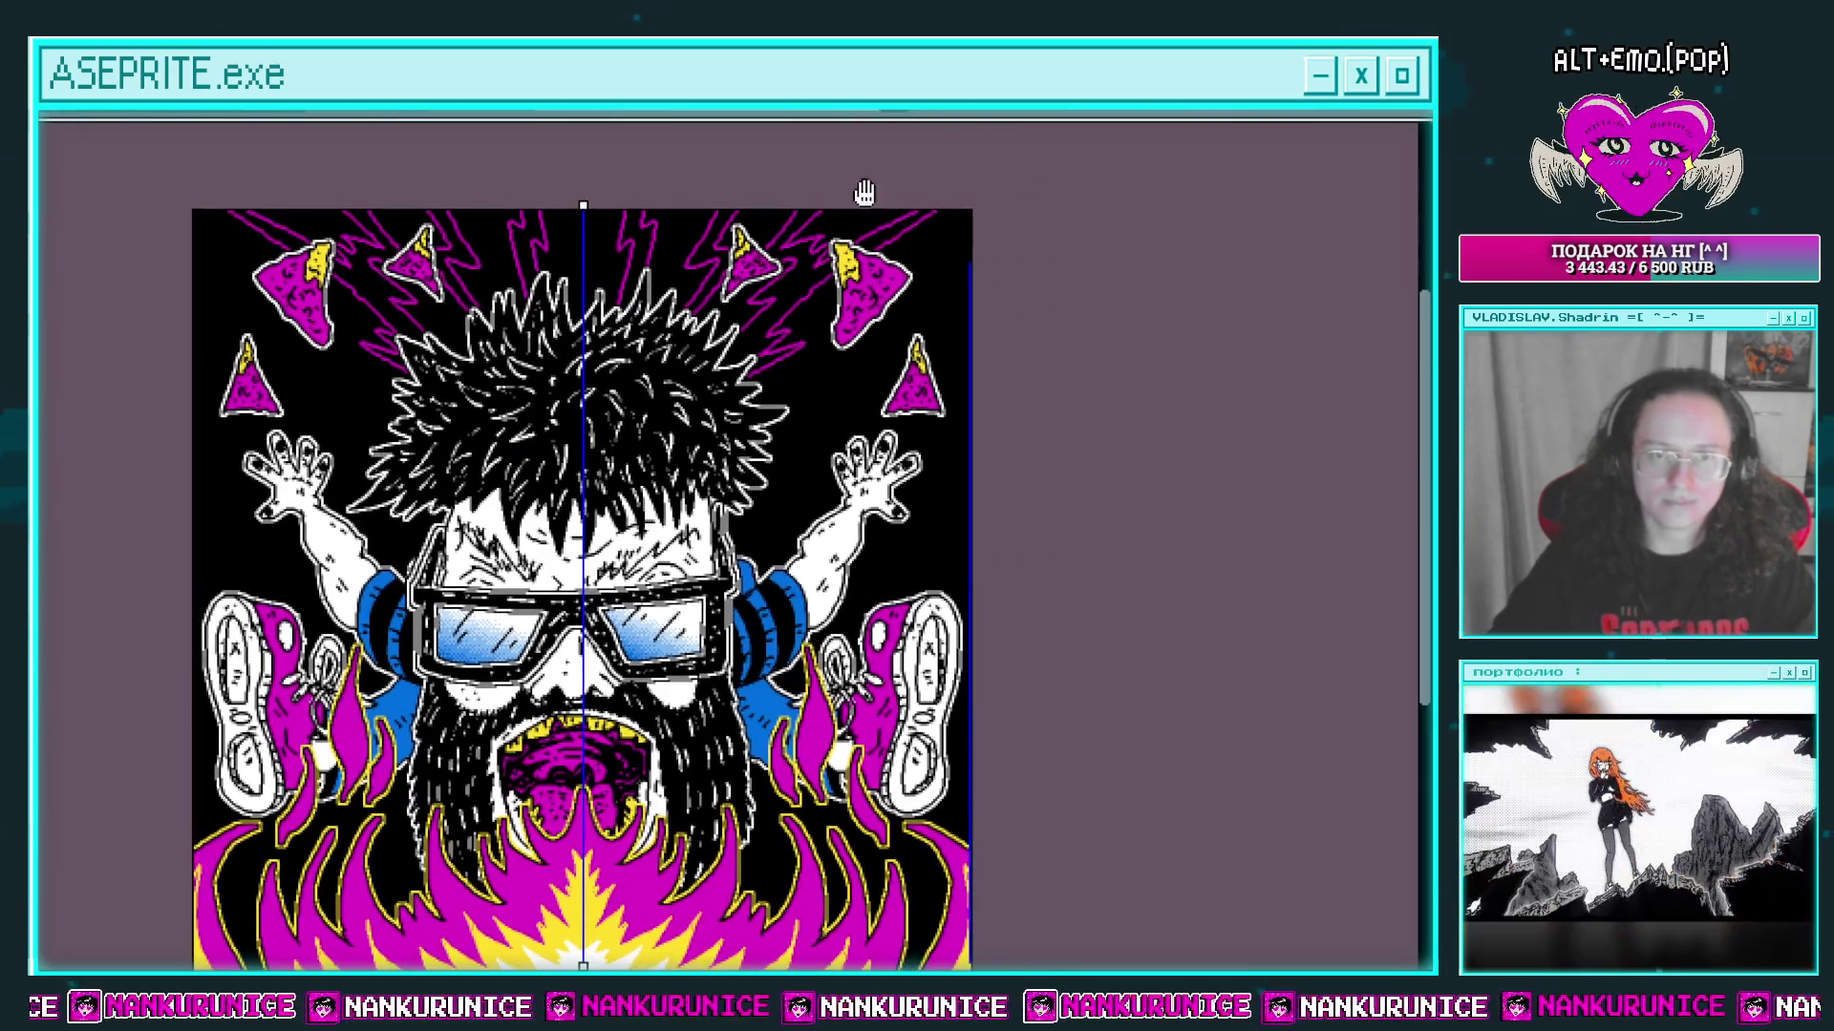
click(764, 286)
Step: Draw thin mirrored magenta diagonal rays toward the upper and lower right, then fill them
scroll(697, 251, up, 2)
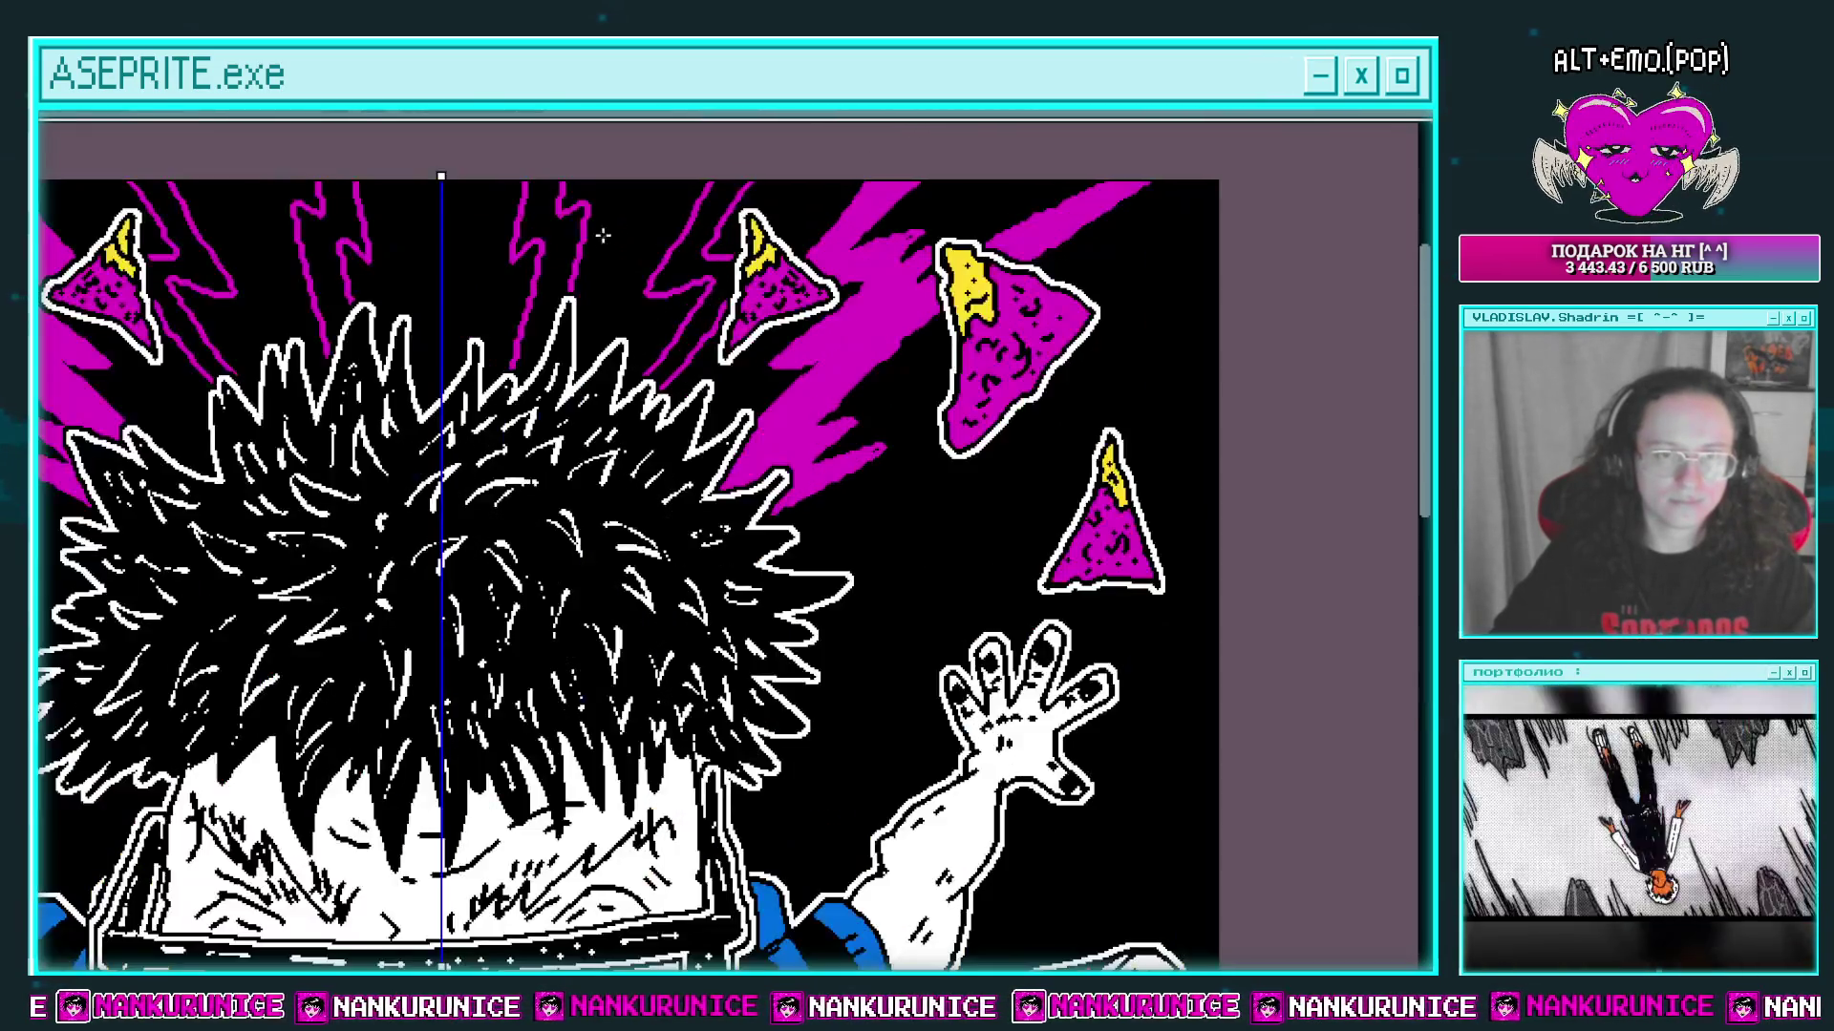
scroll(622, 254, down, 3)
scroll(731, 339, up, 1)
drag(730, 339, 749, 327)
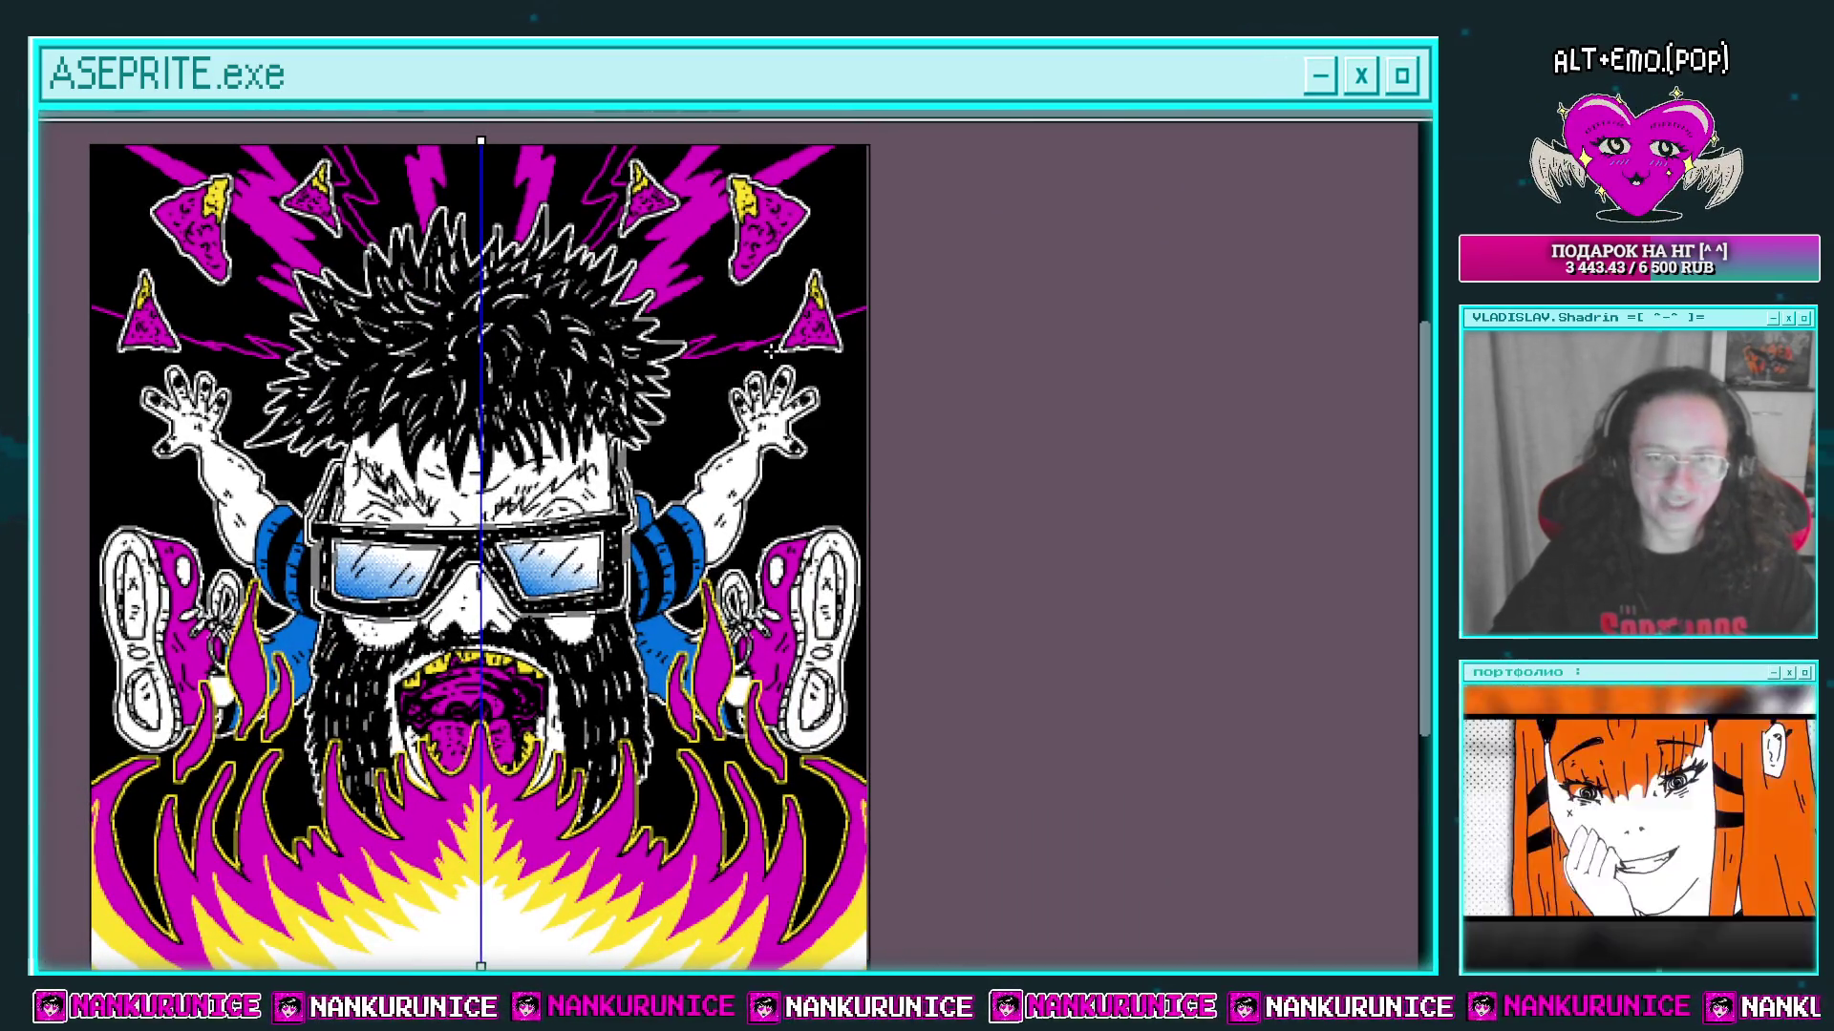
drag(867, 317, 846, 334)
drag(685, 334, 913, 241)
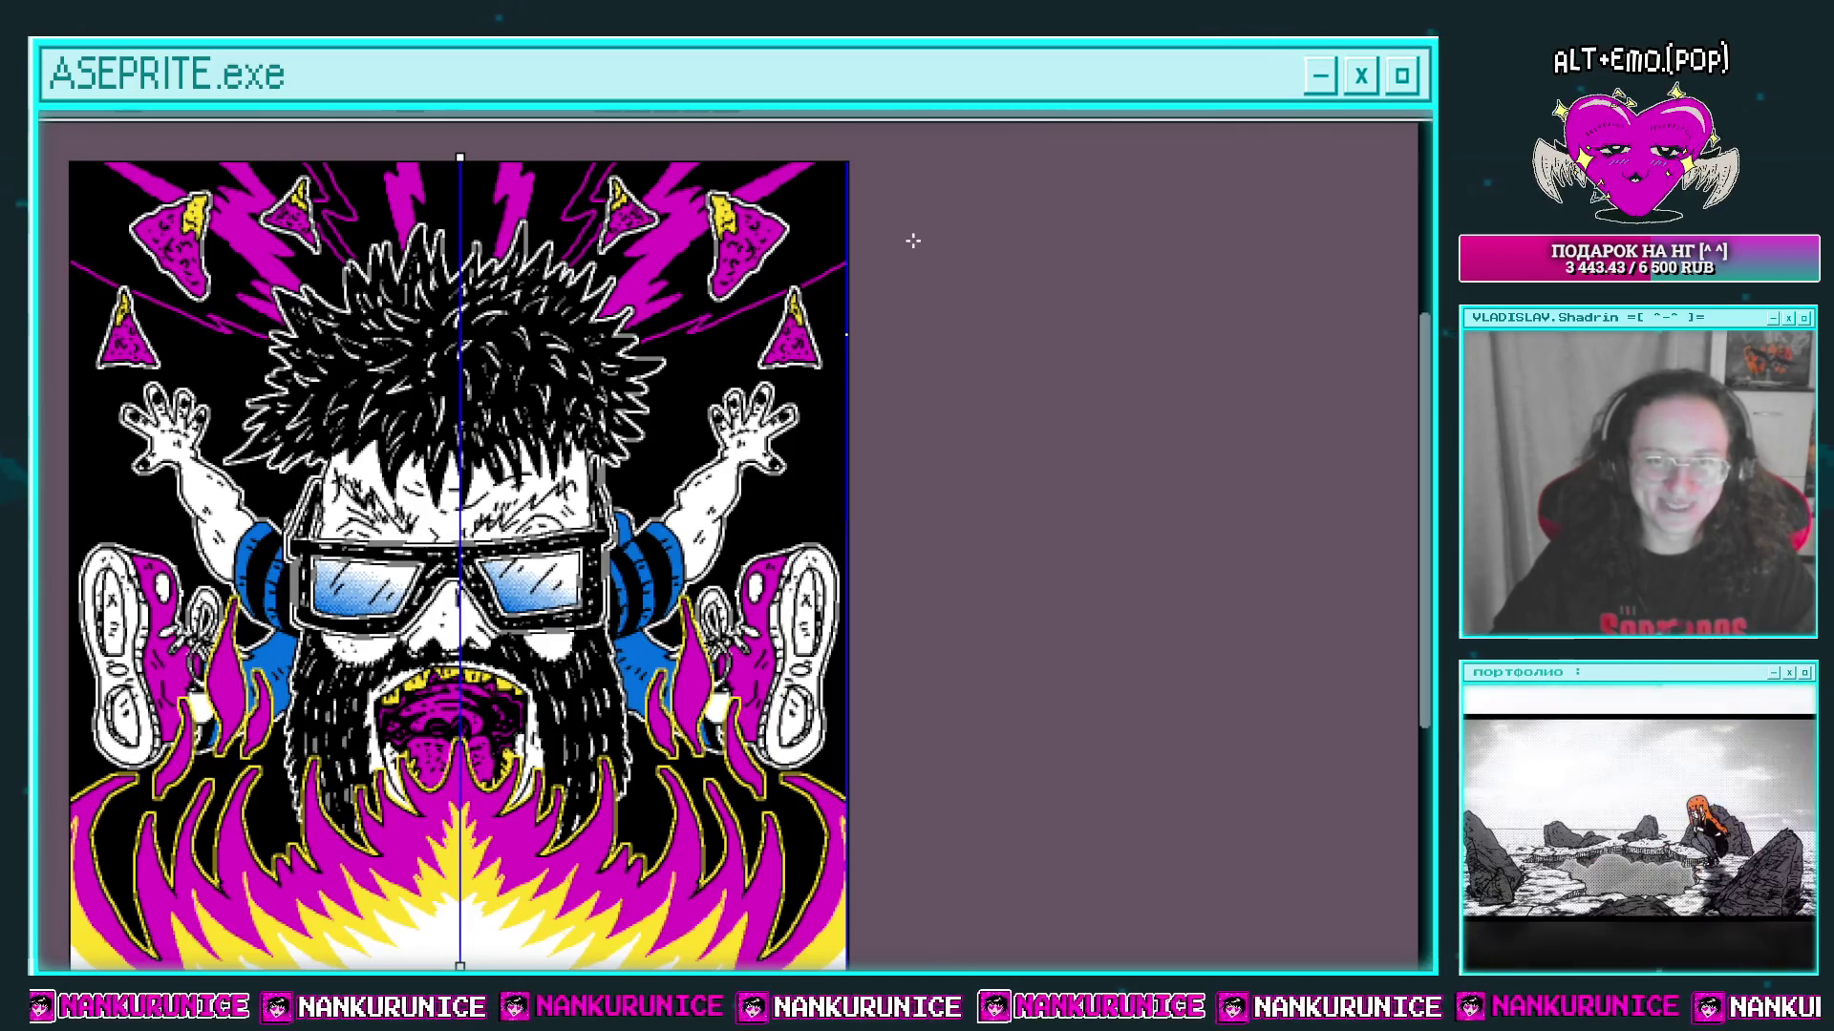
drag(724, 354, 768, 313)
drag(664, 366, 892, 334)
drag(755, 392, 859, 367)
mouse_move(679, 413)
mouse_down()
mouse_move(739, 384)
mouse_move(707, 404)
mouse_move(928, 443)
mouse_move(785, 462)
mouse_up()
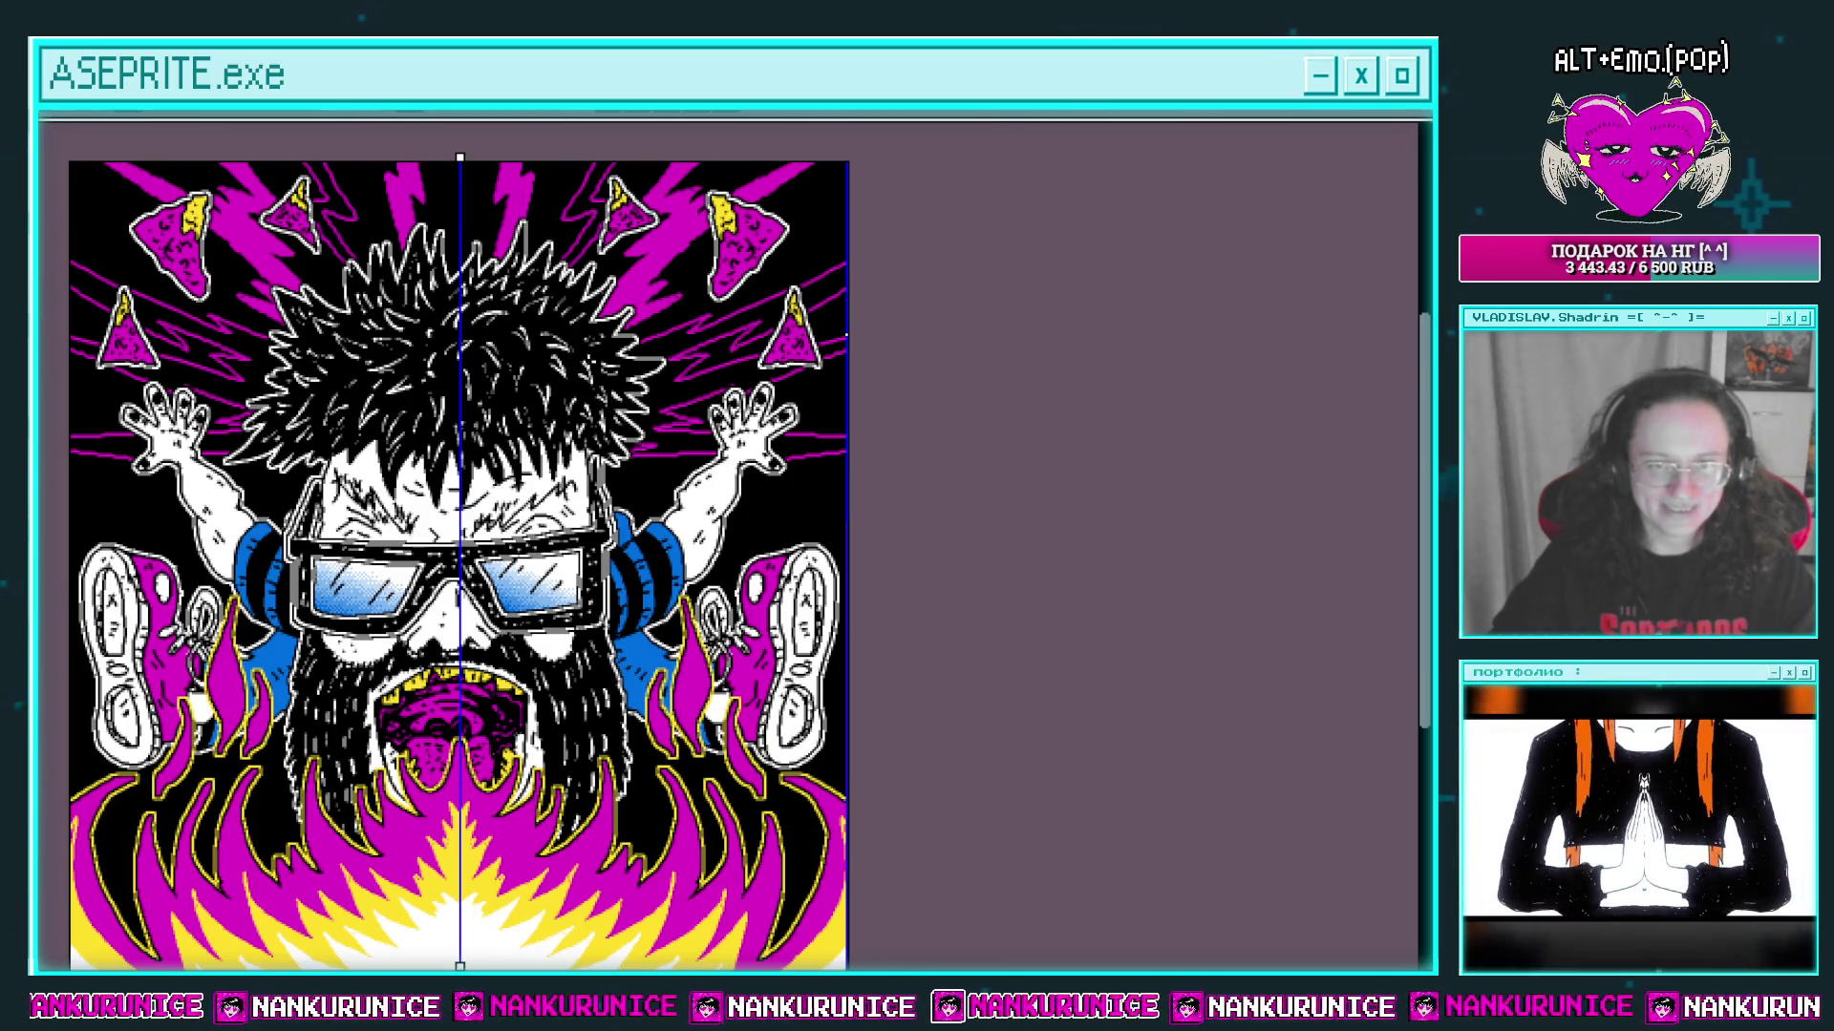
click(633, 350)
Step: Zoom in on the raised arm and draw a magenta streak behind it
mouse_move(703, 540)
mouse_down()
mouse_move(765, 490)
mouse_move(697, 529)
mouse_up()
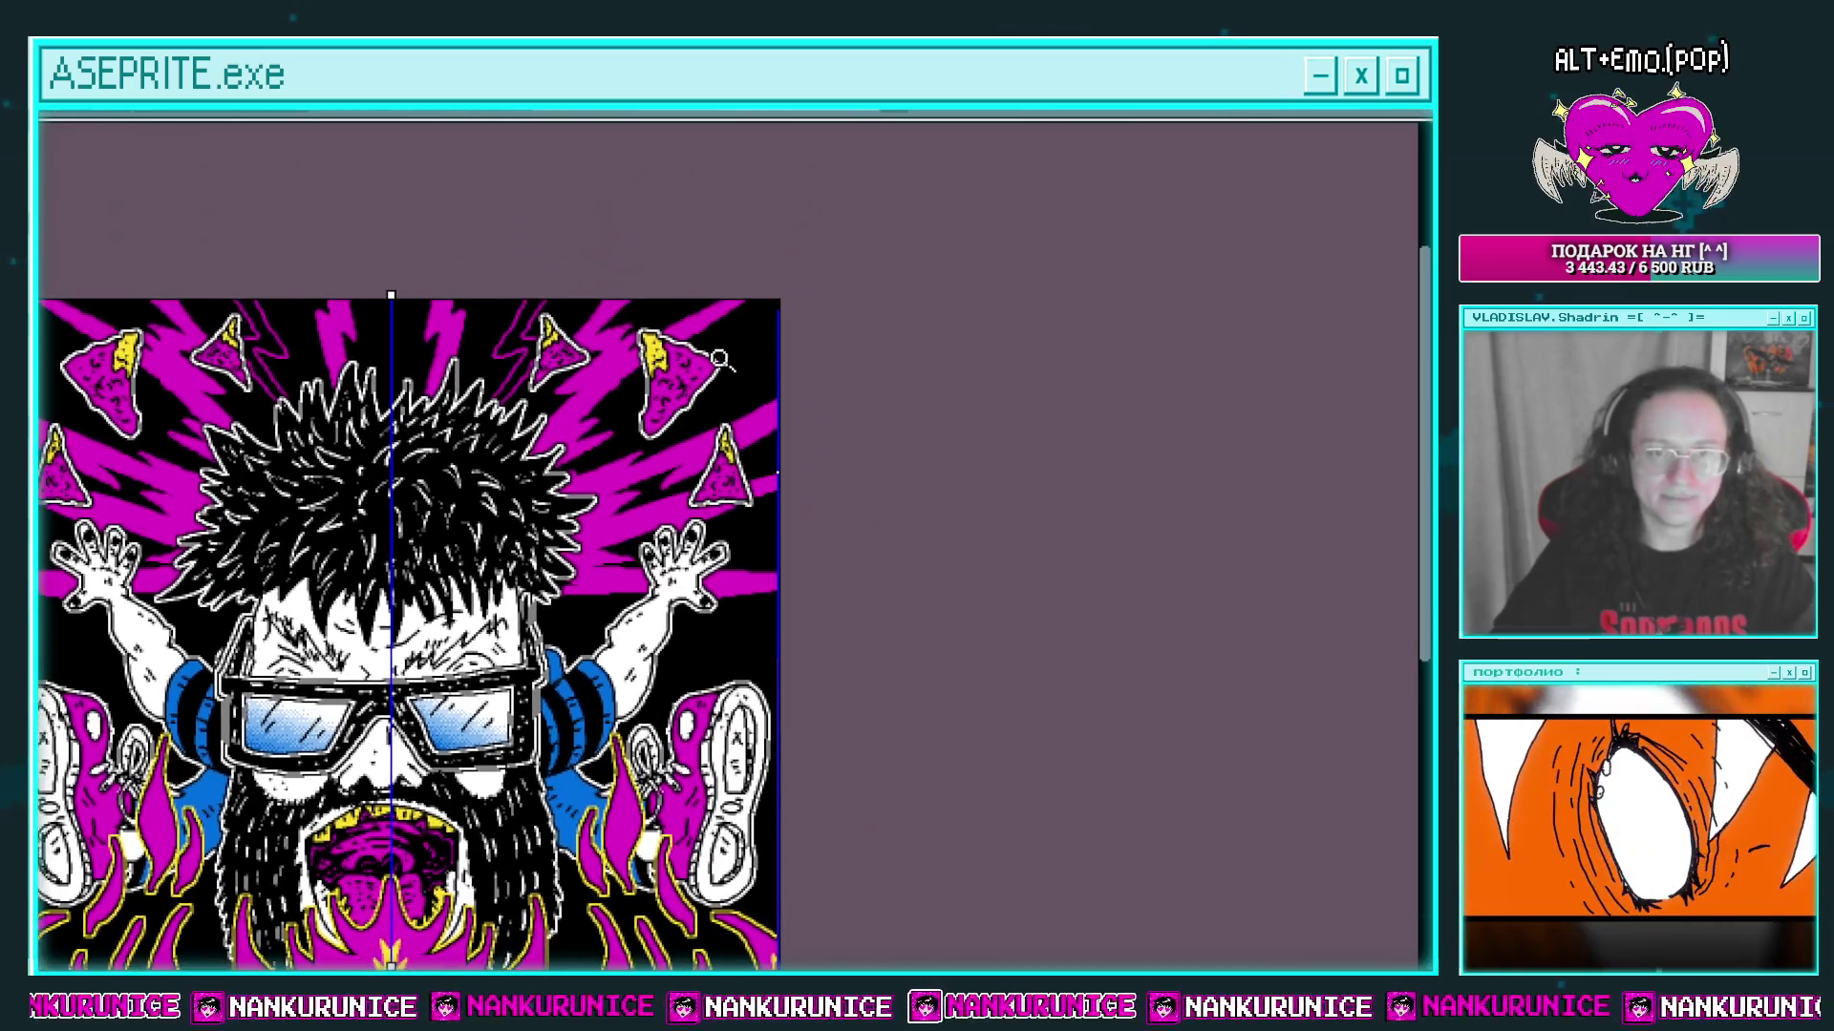
scroll(826, 315, up, 2)
scroll(893, 359, down, 3)
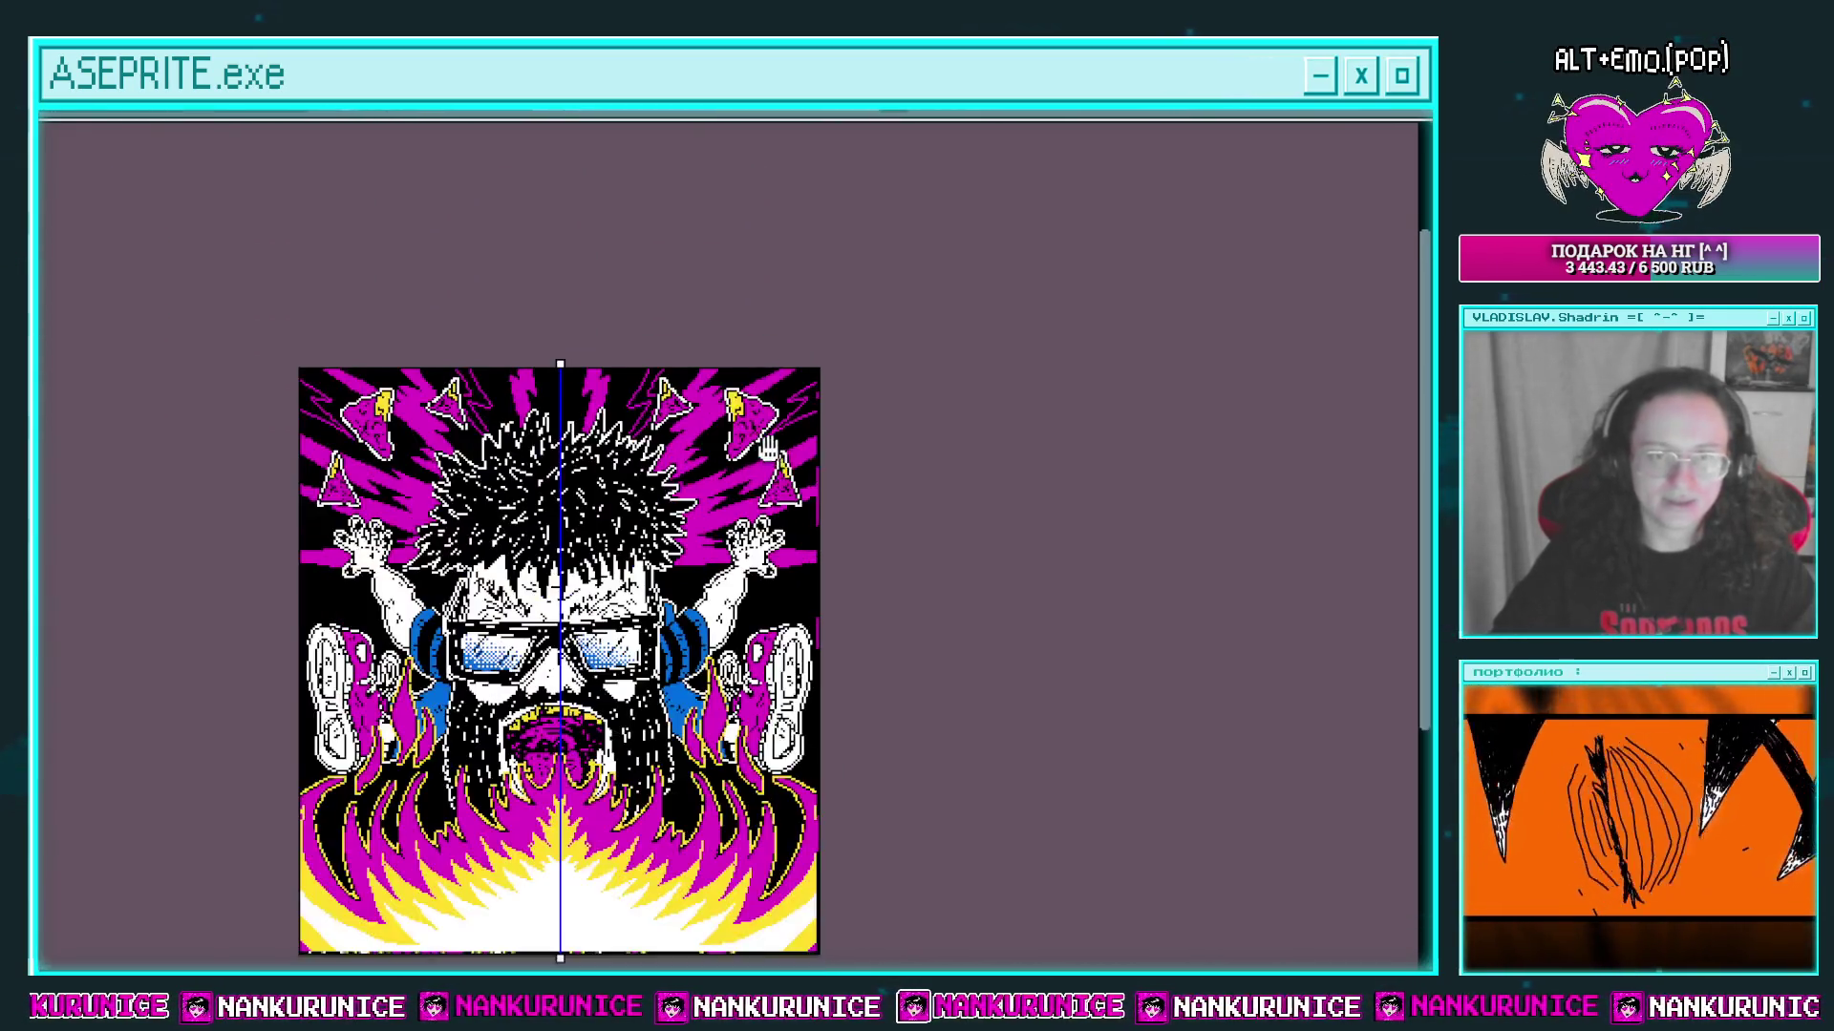
drag(549, 363, 598, 409)
scroll(680, 391, up, 3)
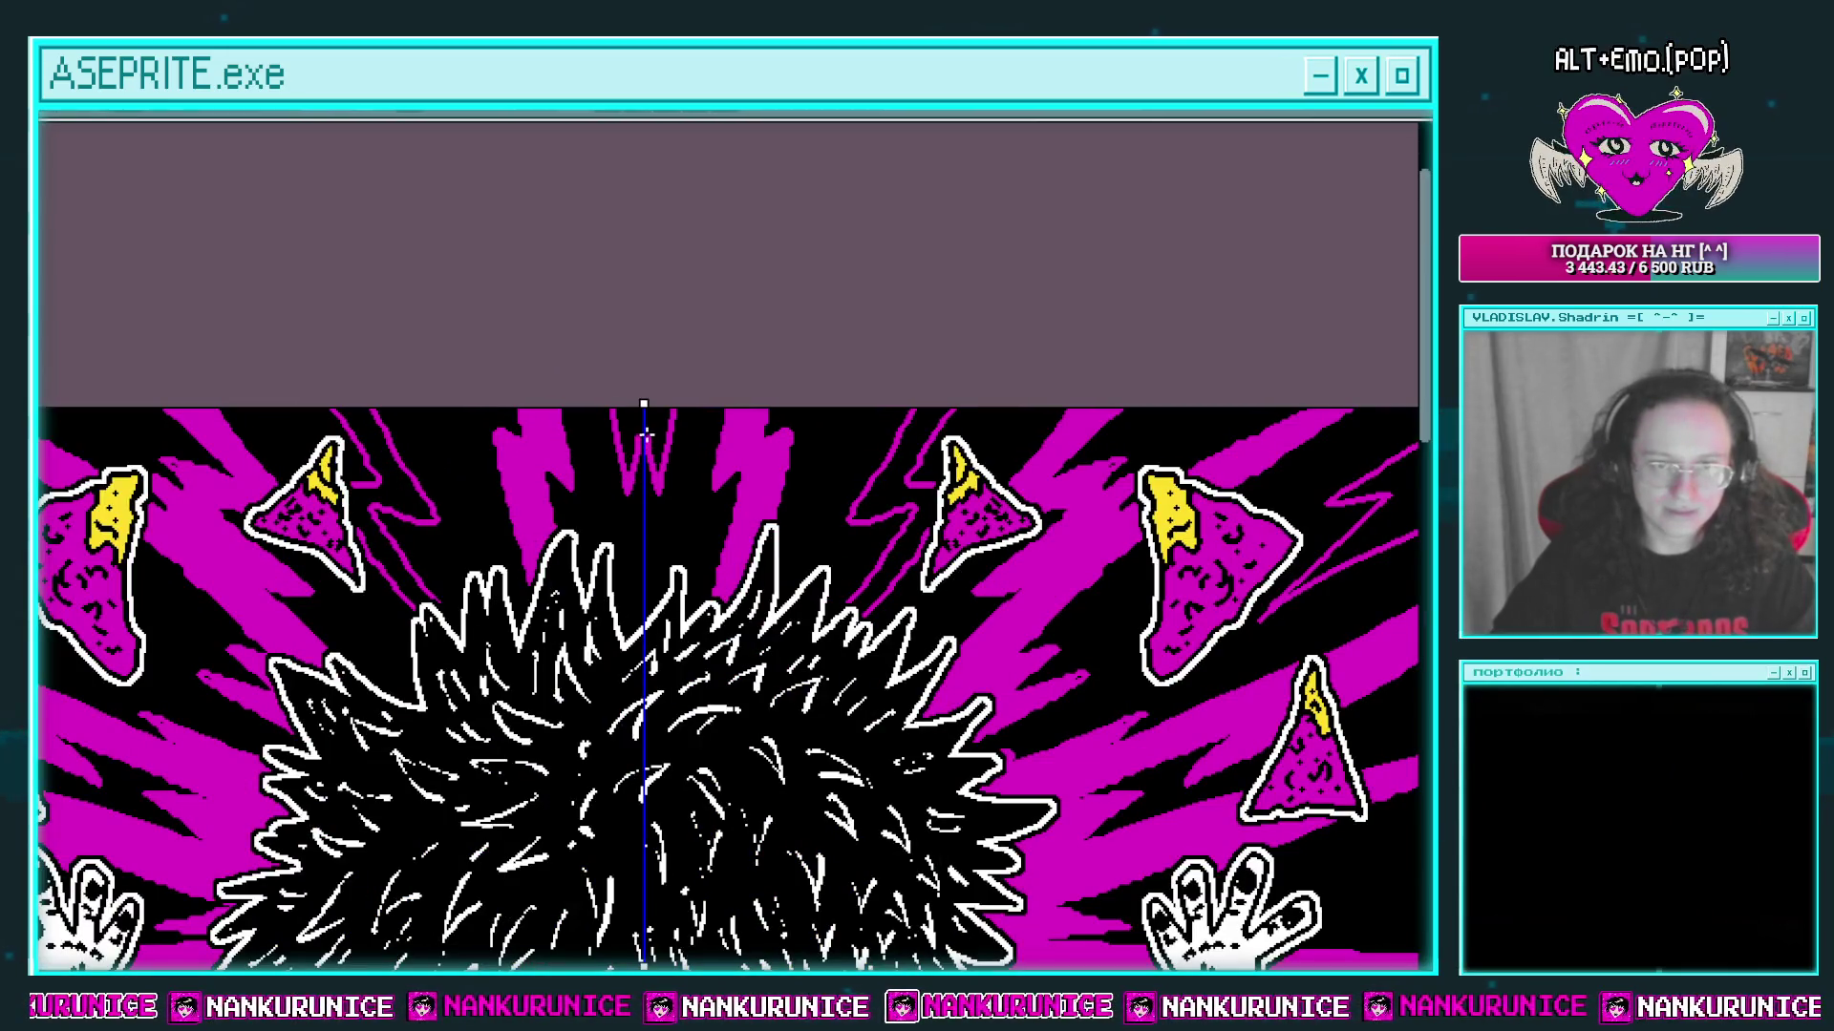
scroll(643, 406, down, 2)
mouse_move(769, 399)
mouse_down()
mouse_move(705, 344)
mouse_move(635, 222)
mouse_up()
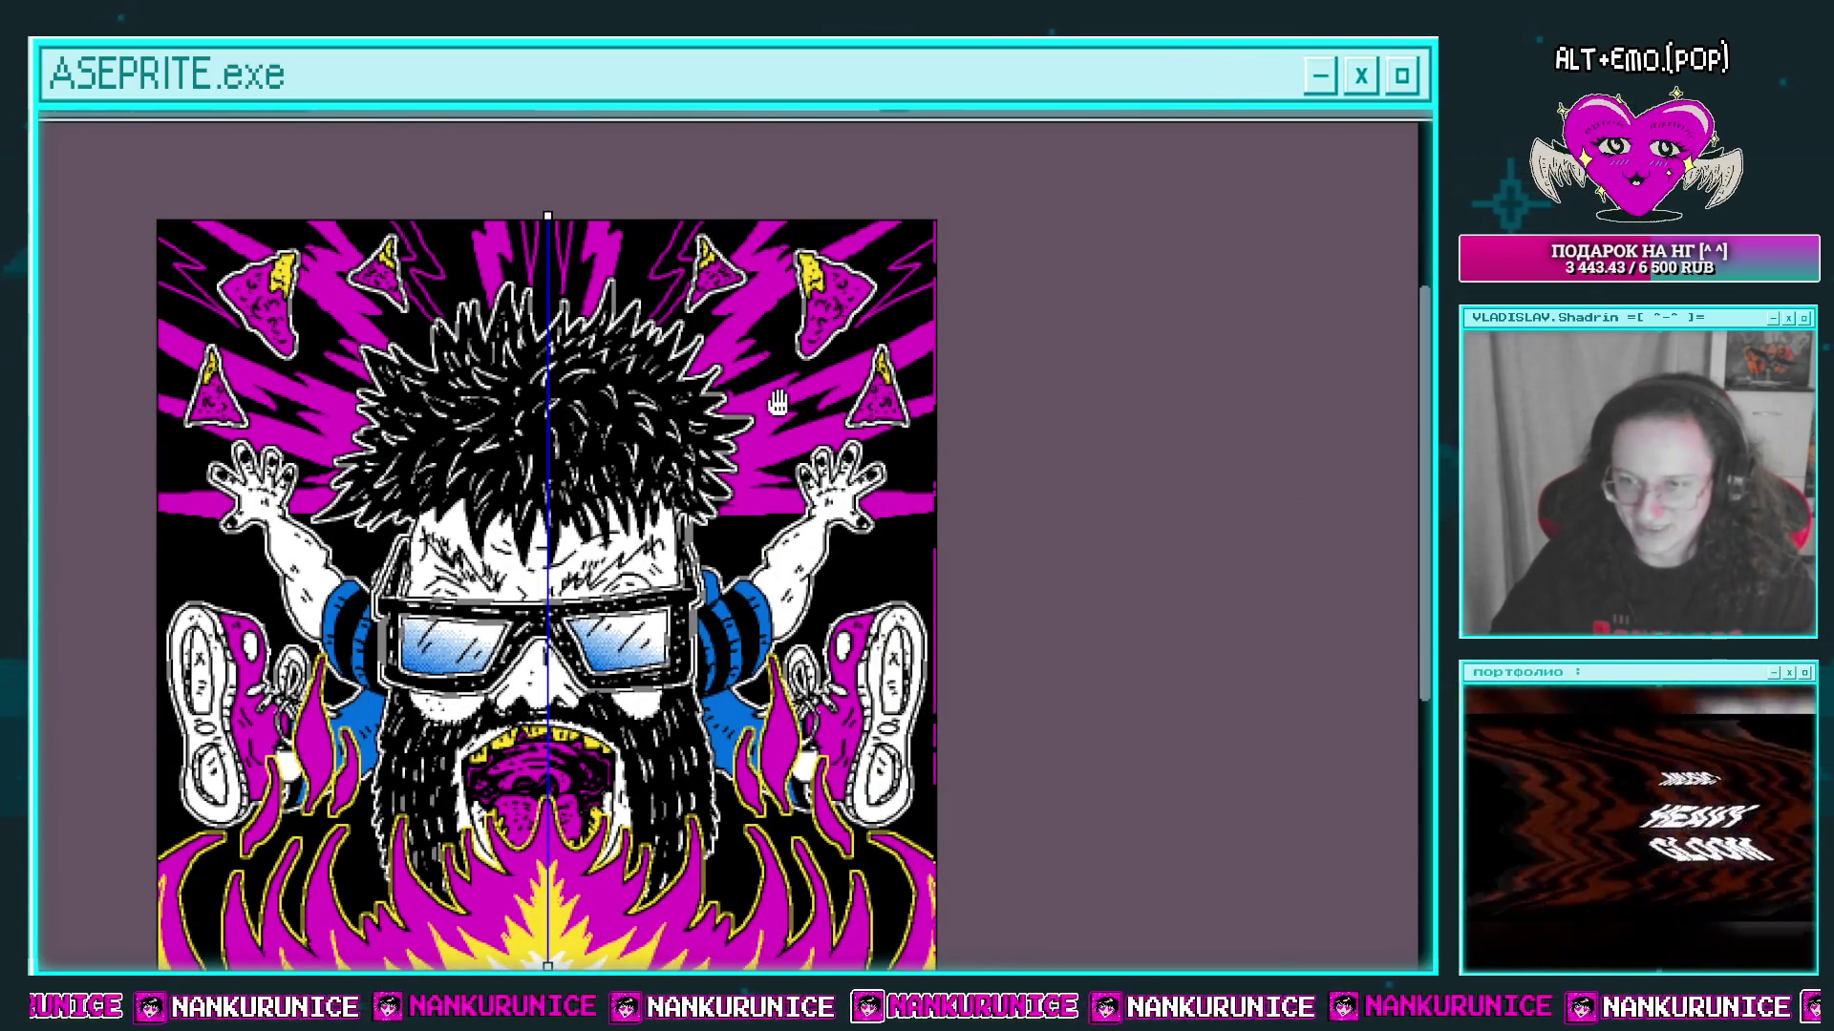
drag(811, 465, 794, 411)
scroll(795, 411, up, 1)
scroll(767, 489, up, 2)
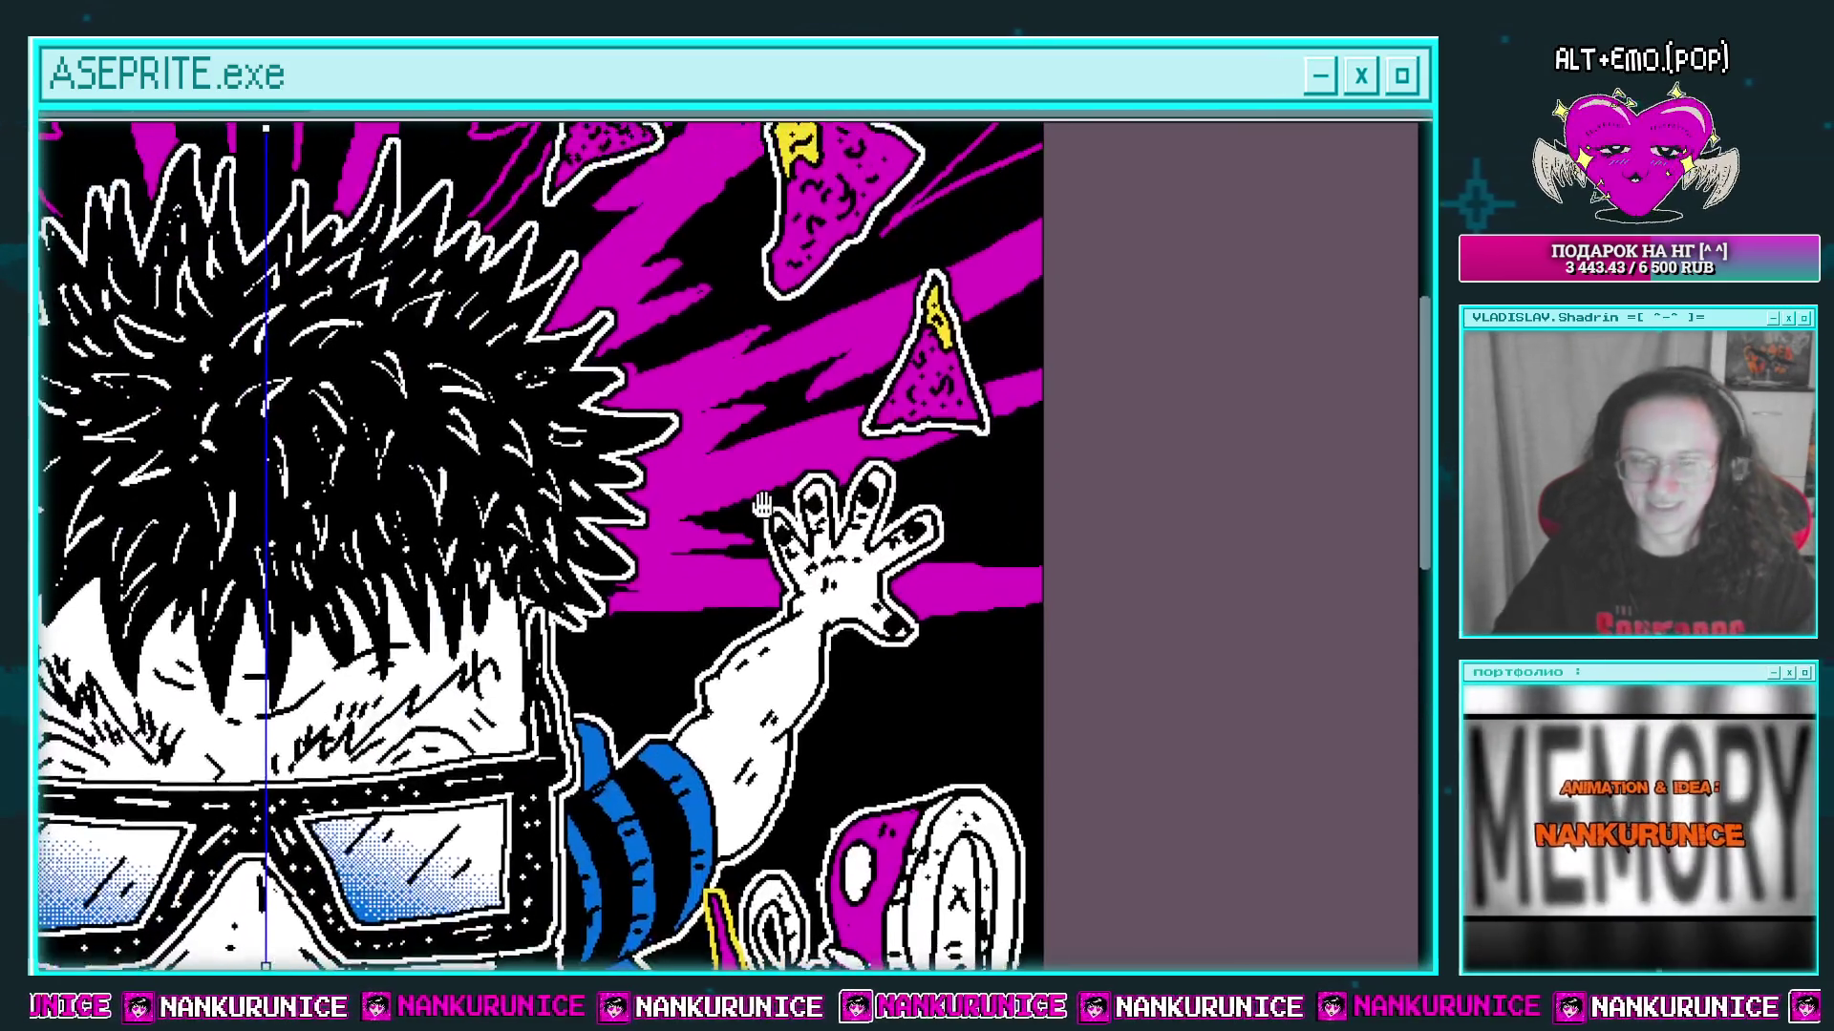
scroll(768, 489, down, 1)
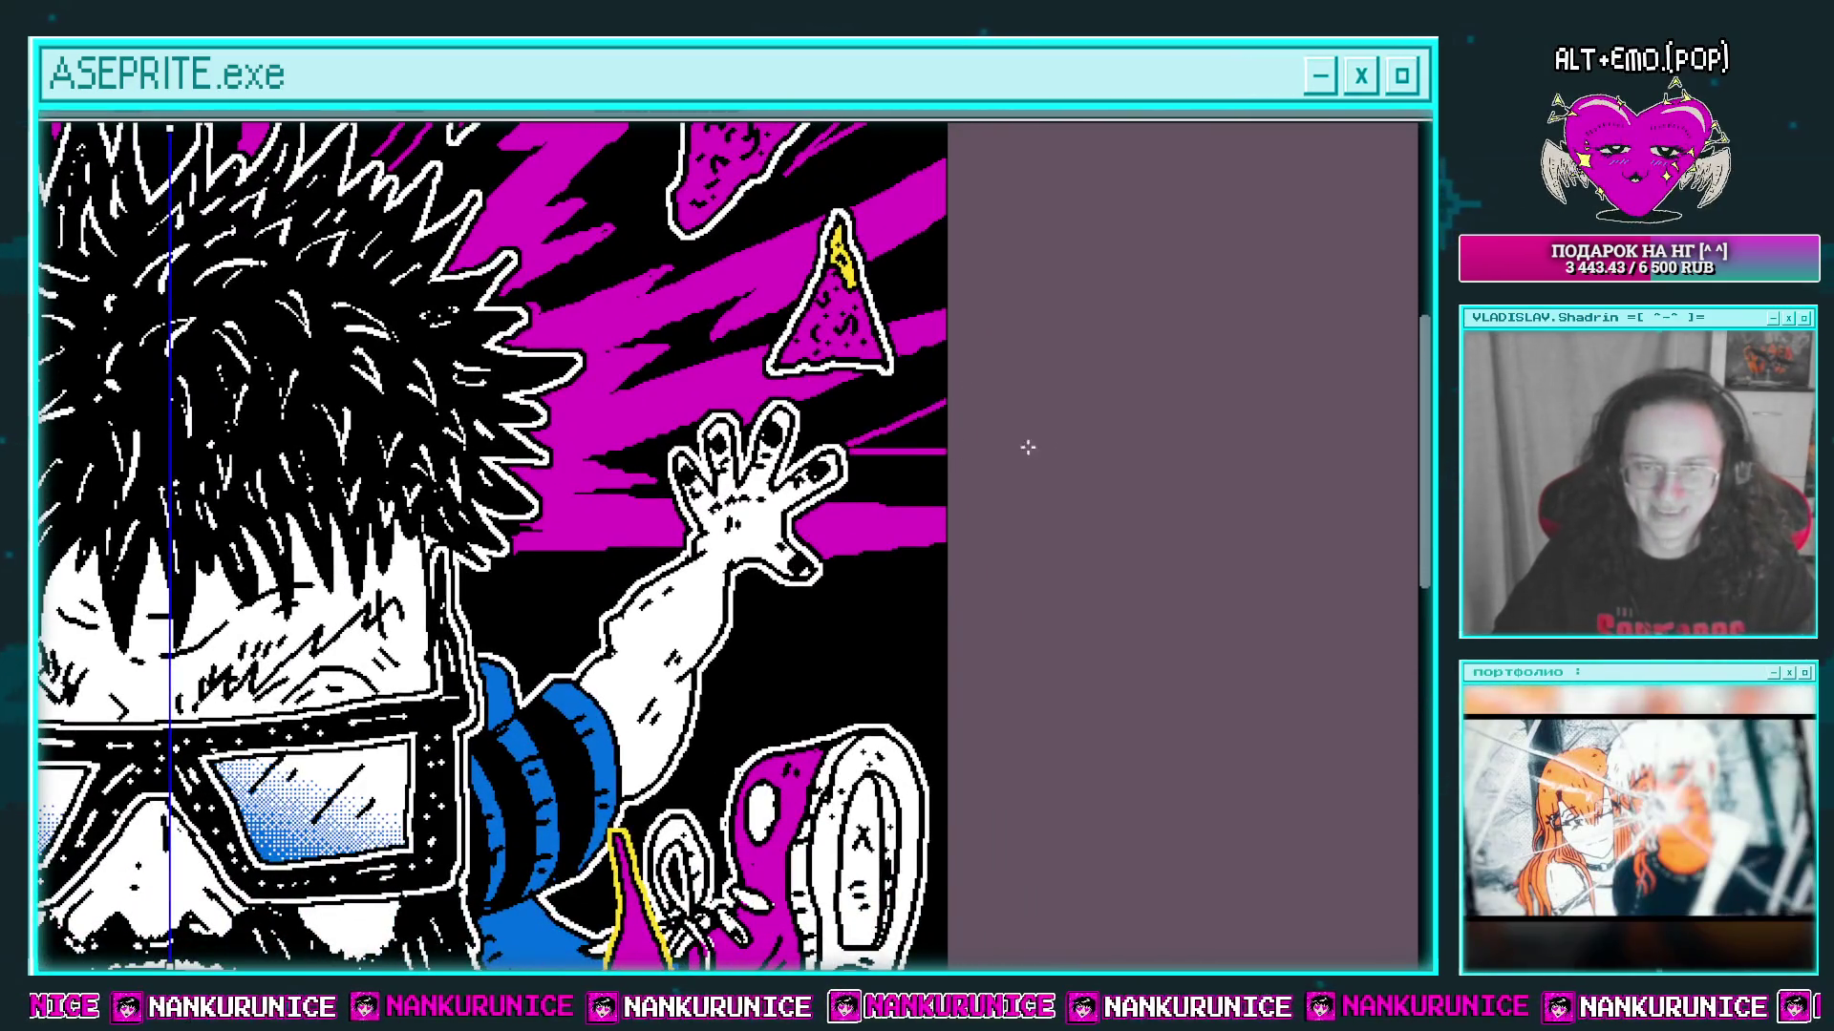
scroll(1027, 443, up, 1)
scroll(915, 370, down, 3)
scroll(888, 393, up, 3)
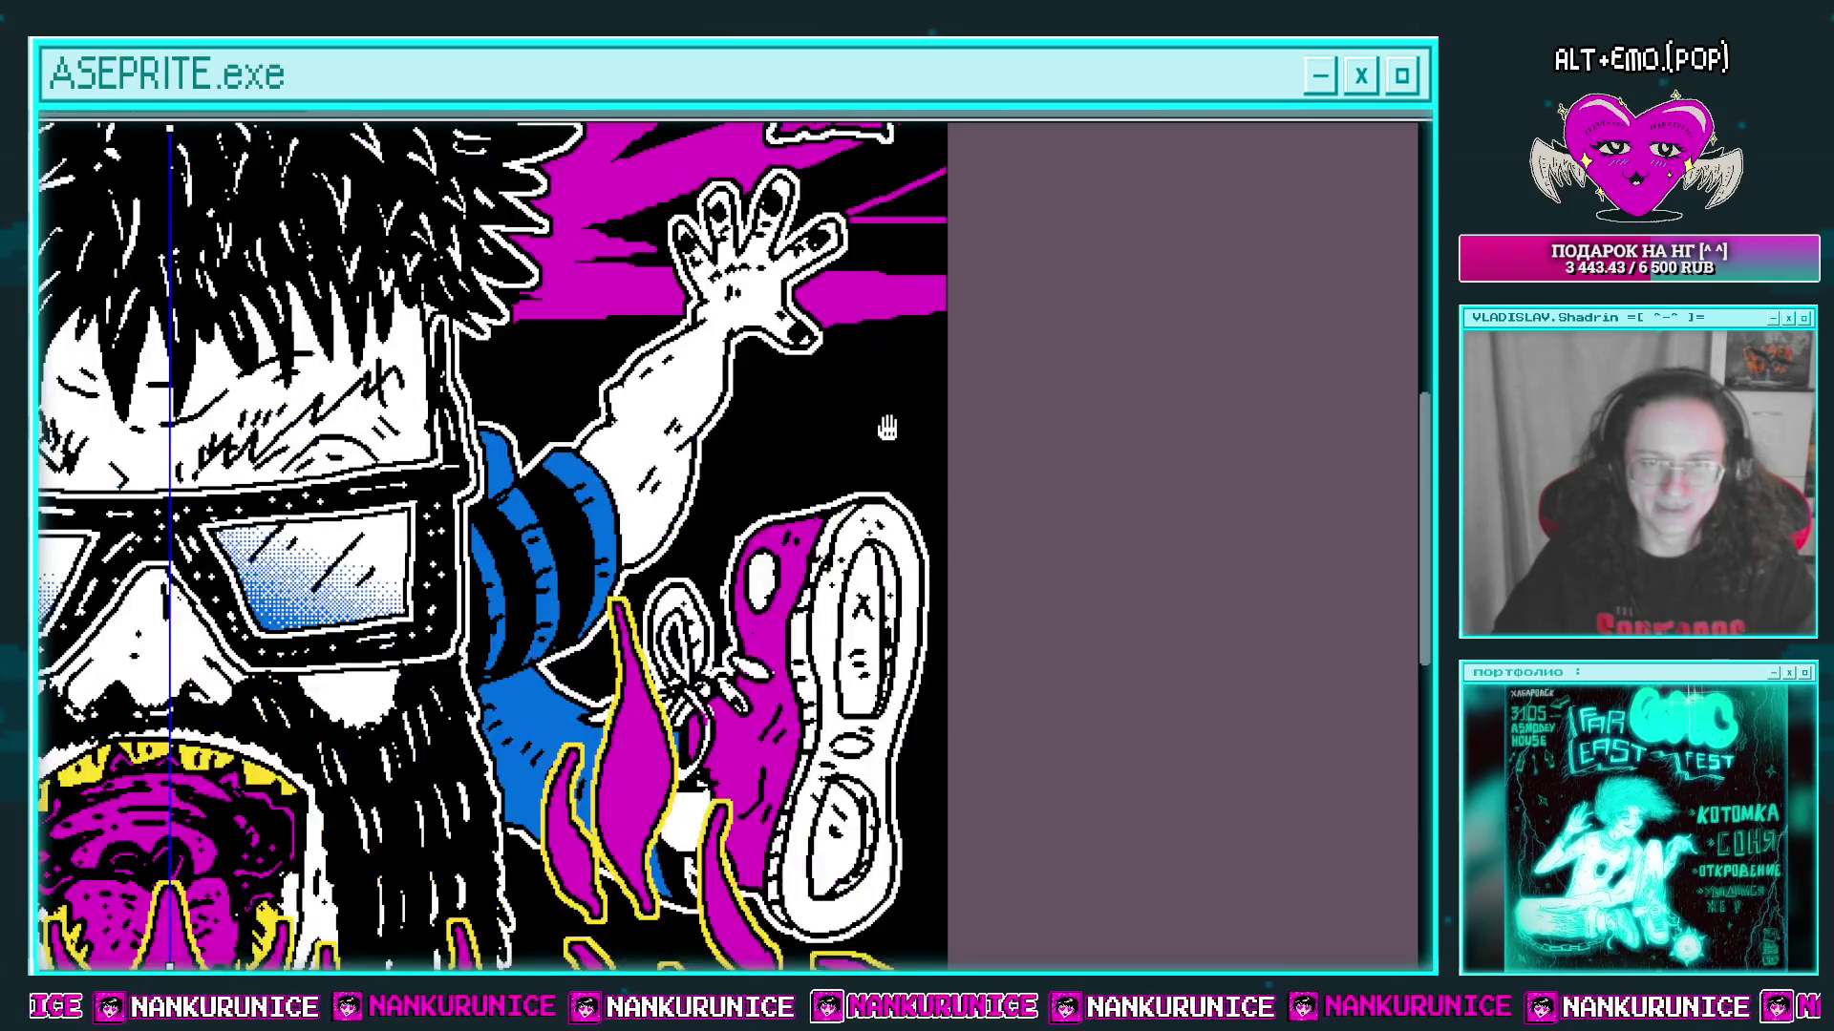
drag(887, 428, 904, 437)
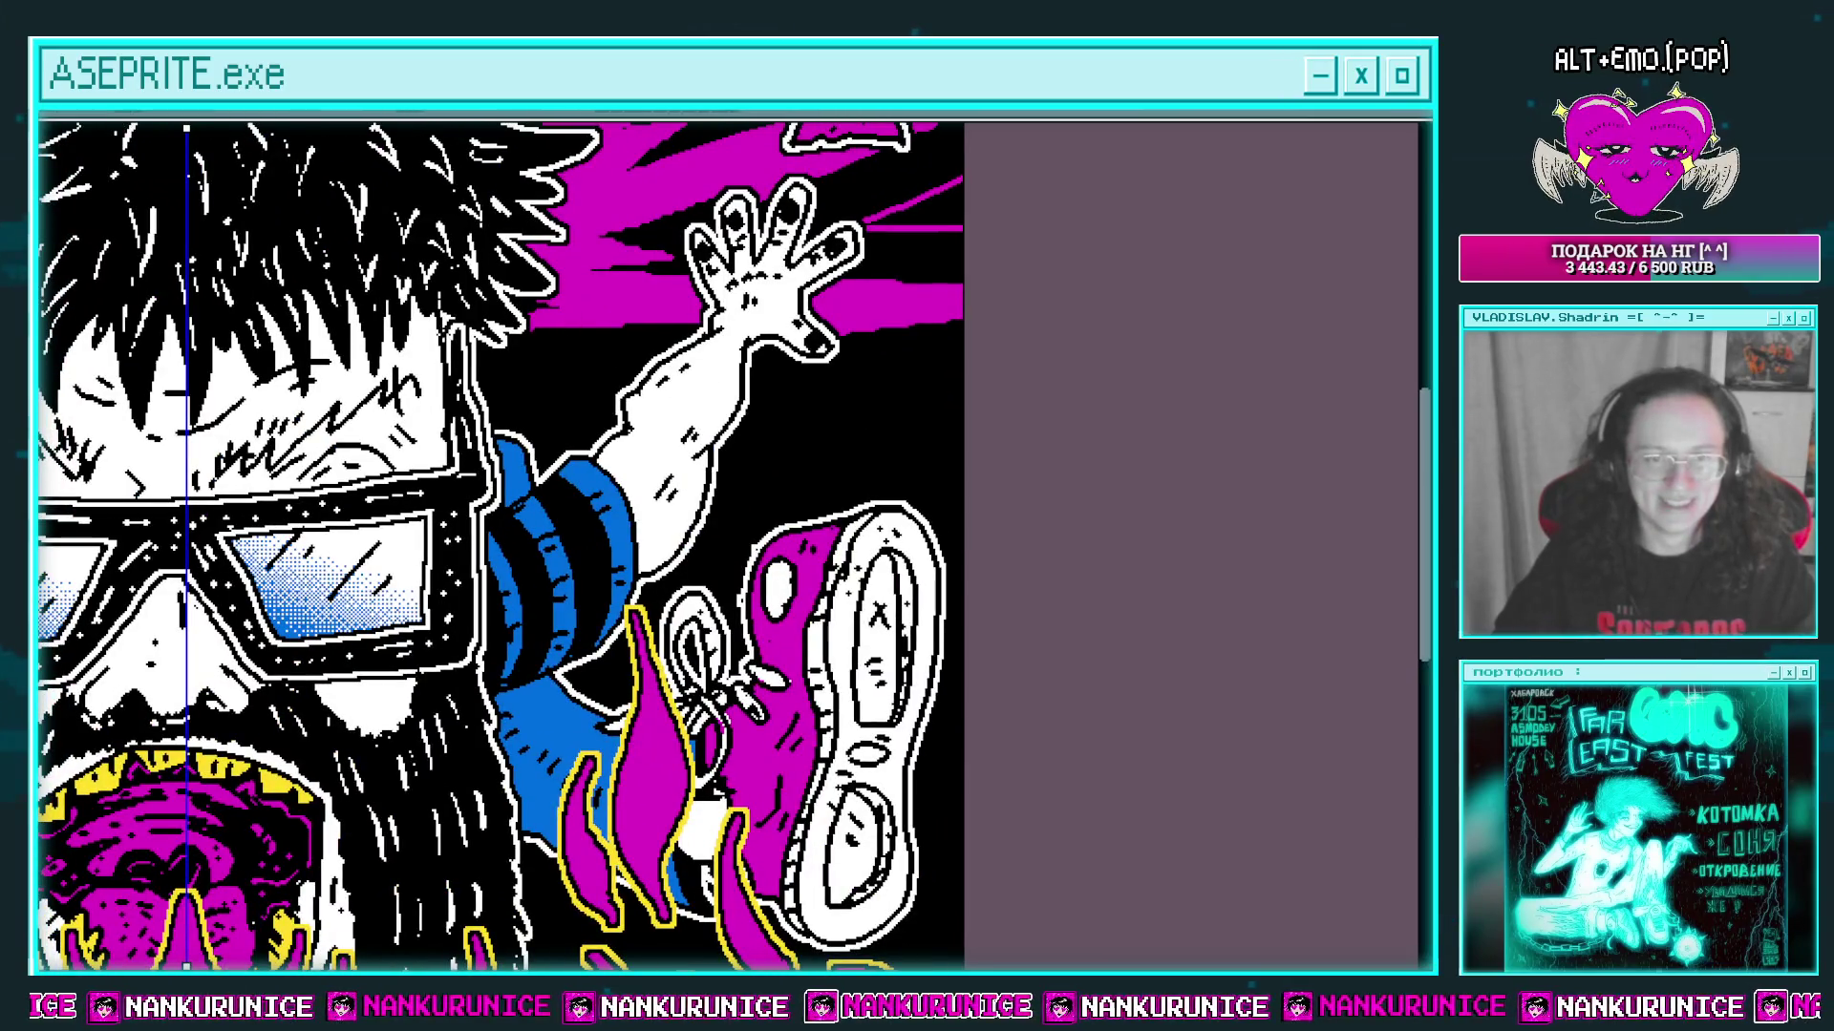
drag(544, 421, 872, 485)
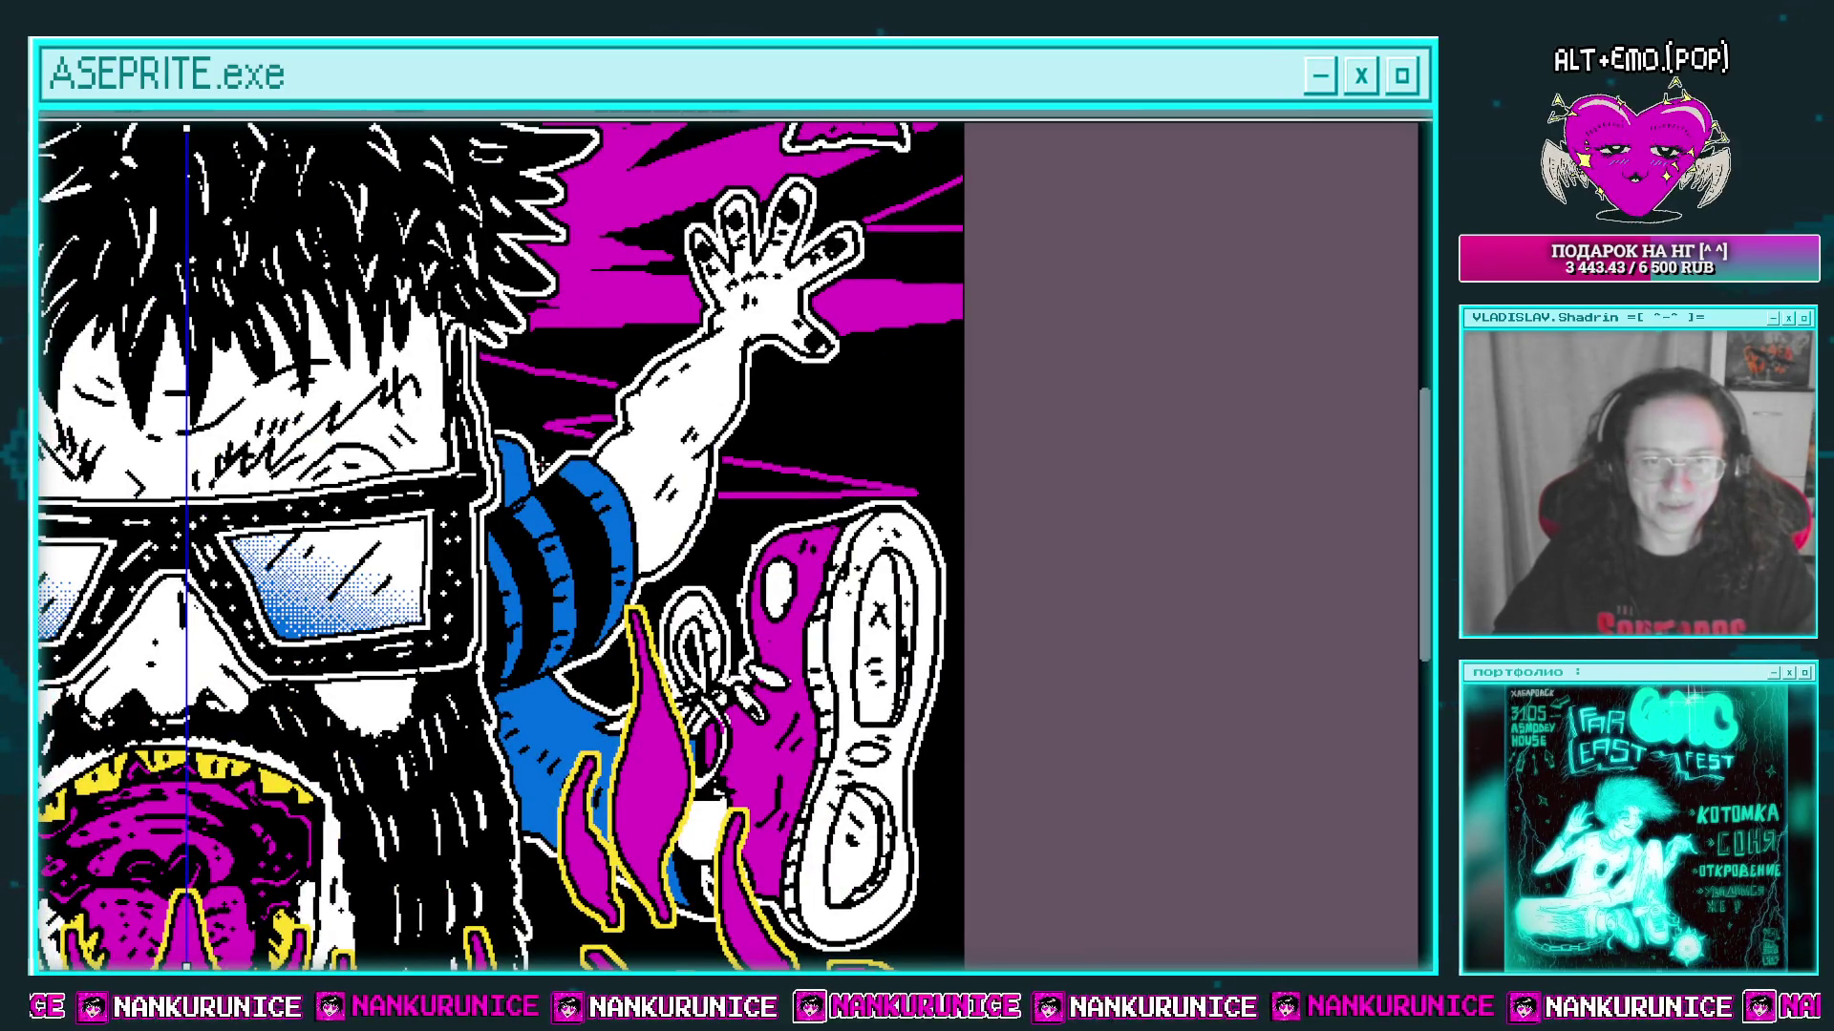
Step: Pan and zoom around the face and arm close-up to review the new streaks
scroll(645, 392, down, 3)
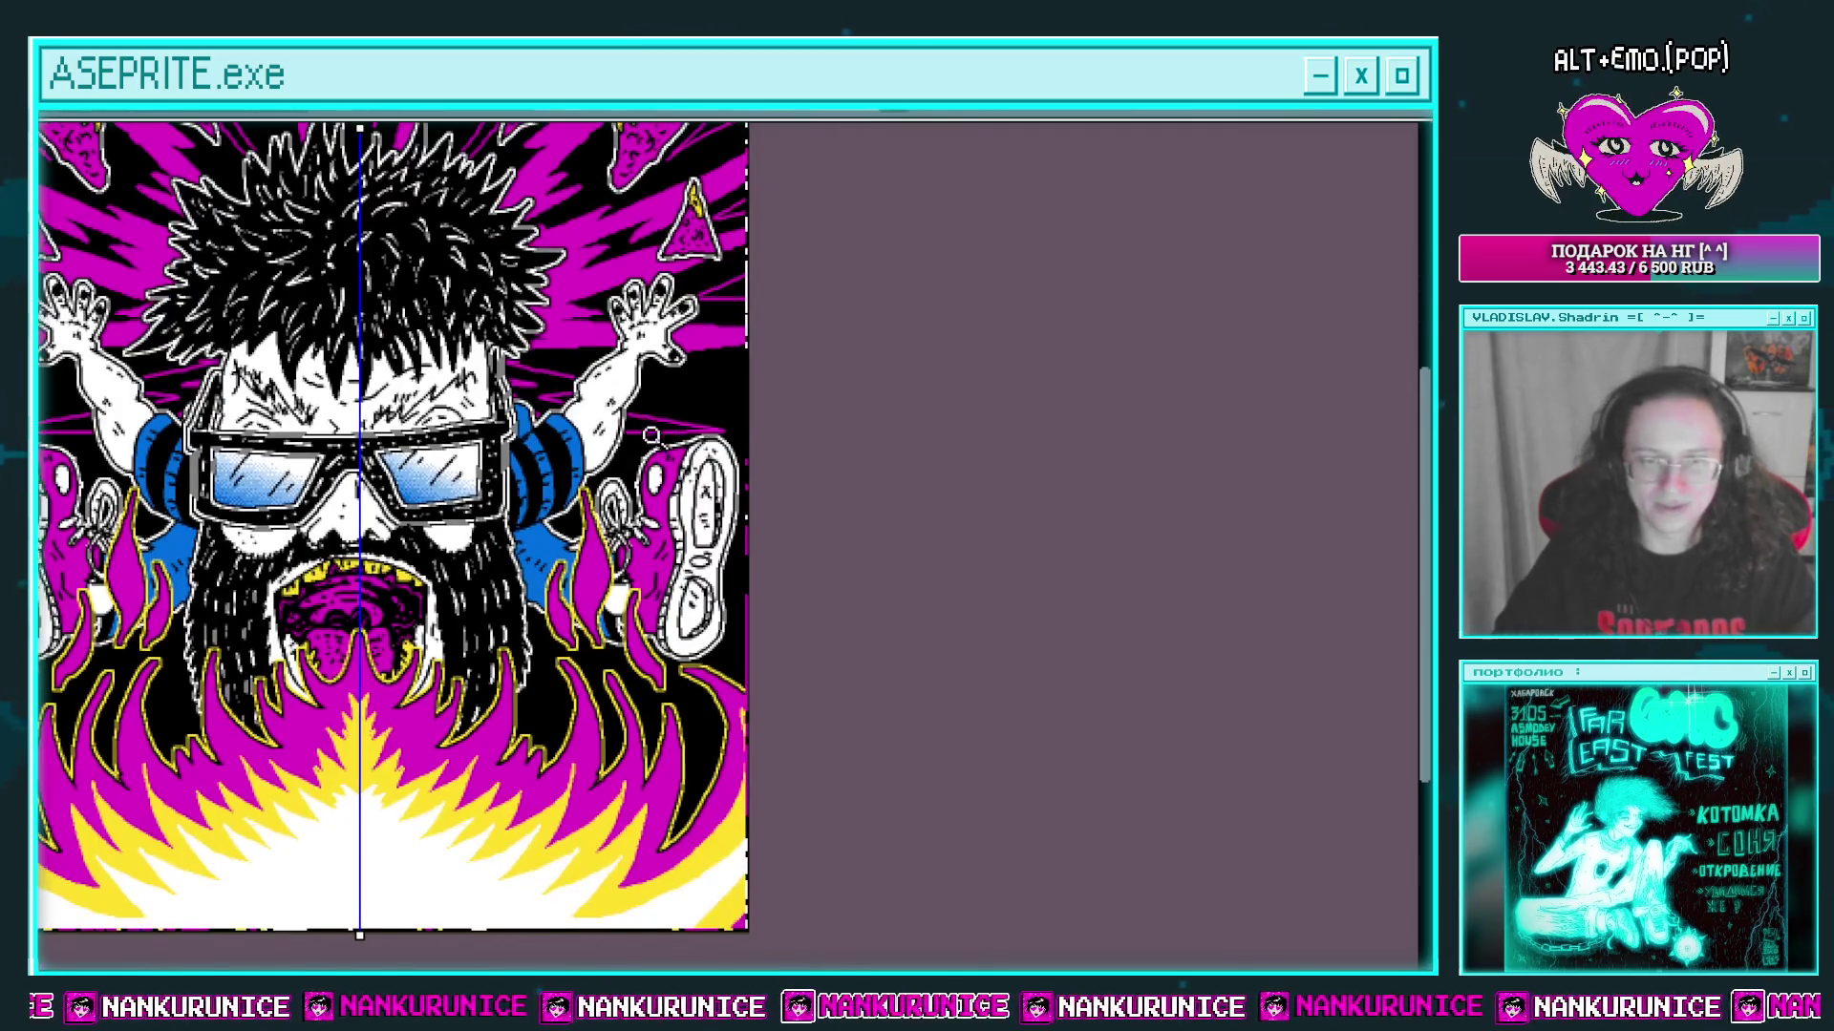
scroll(769, 420, up, 3)
scroll(777, 420, up, 2)
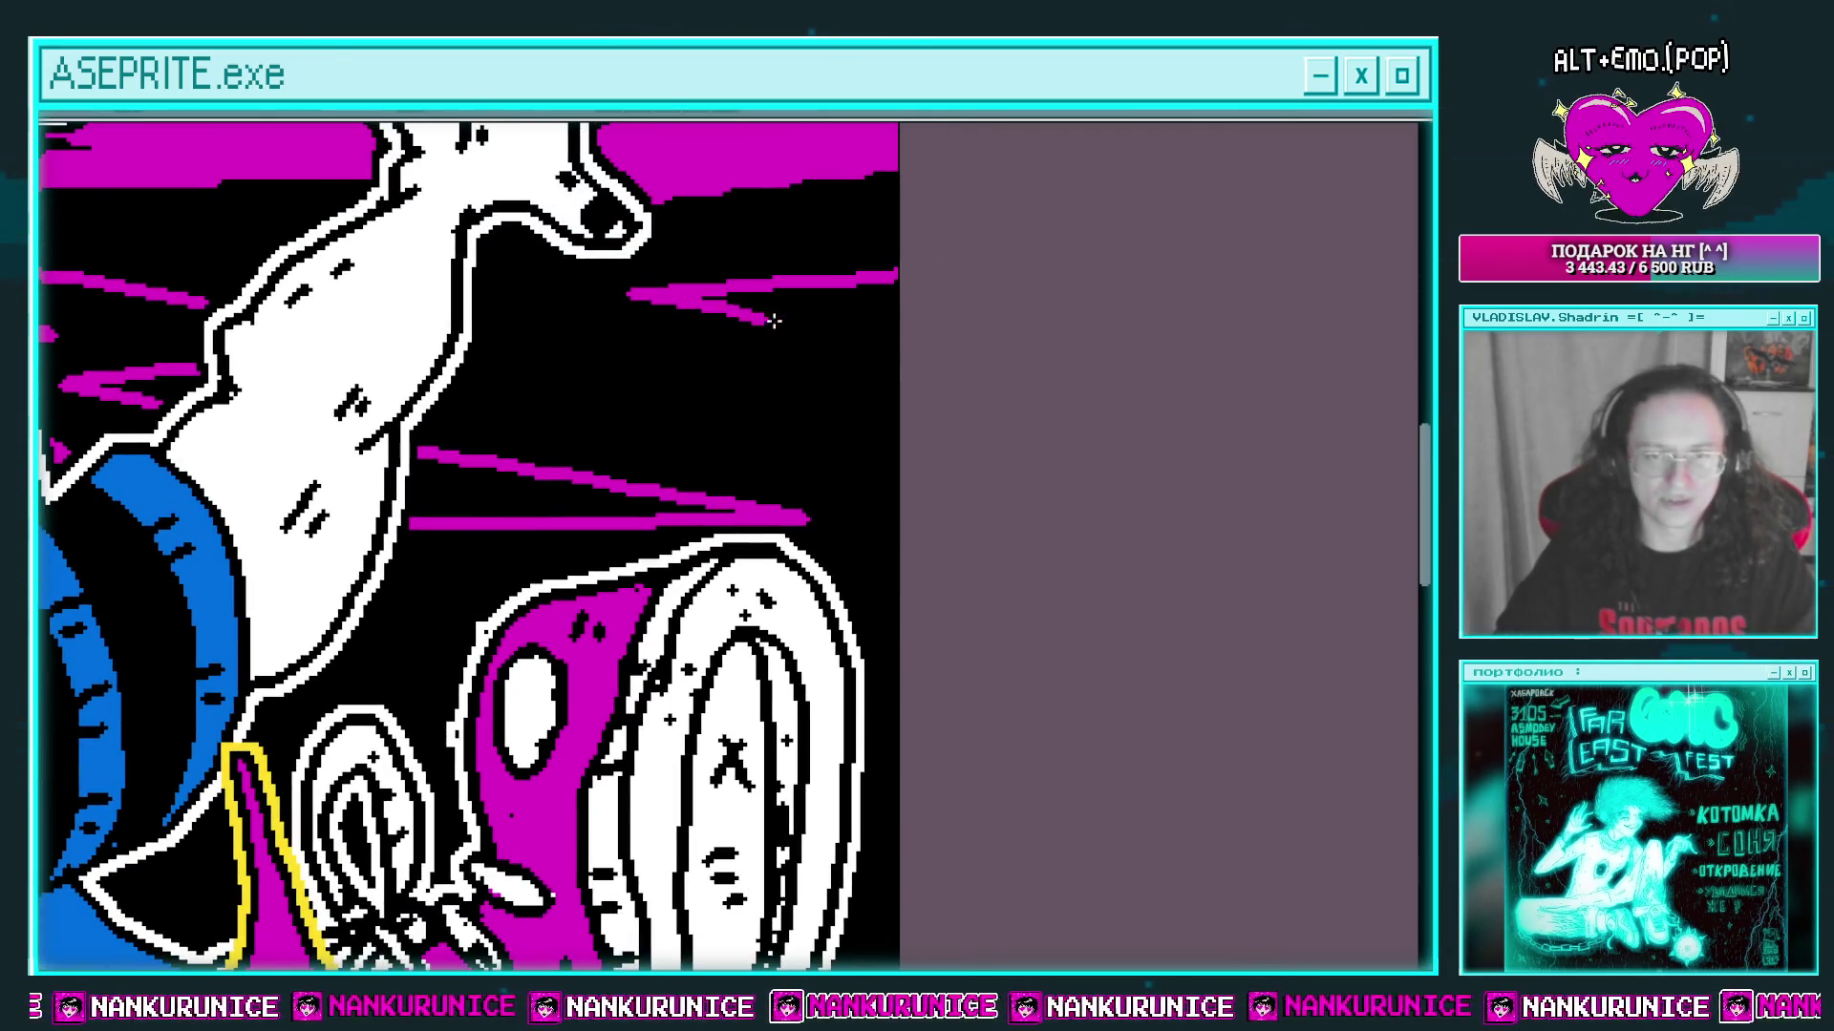
scroll(927, 458, down, 3)
drag(927, 458, 901, 447)
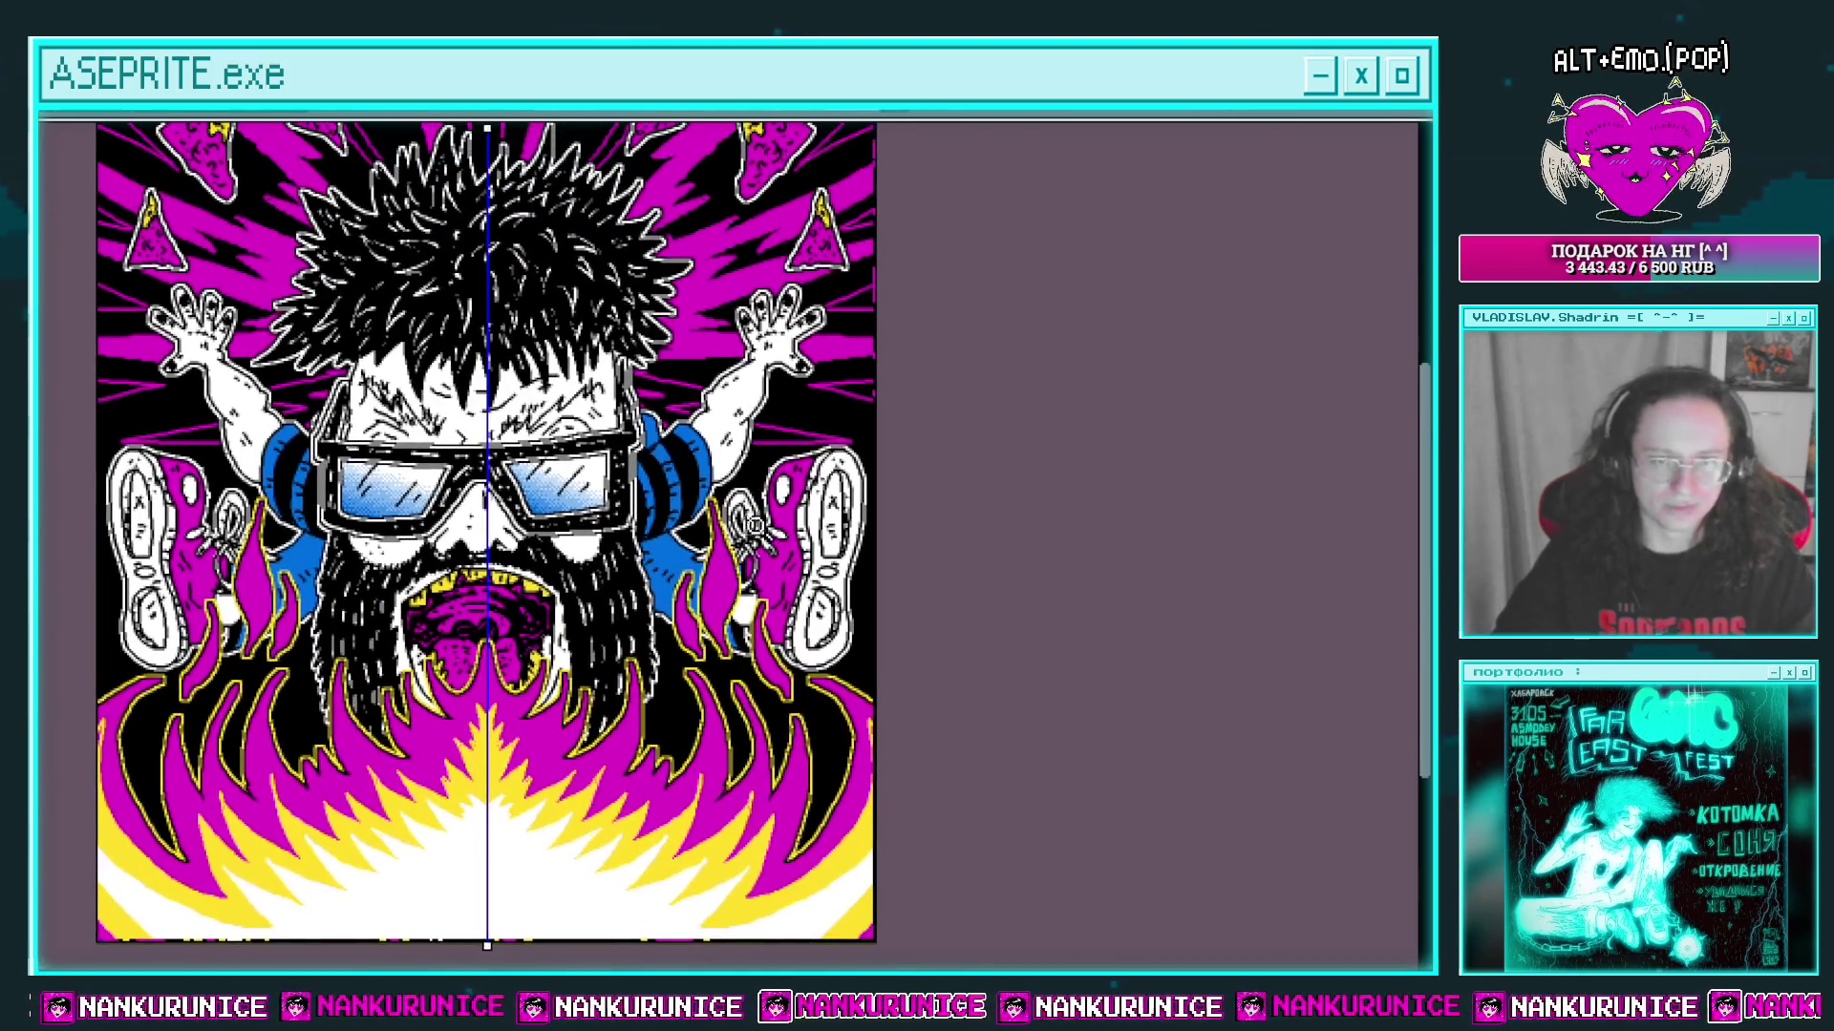
scroll(769, 502, up, 2)
scroll(919, 592, down, 2)
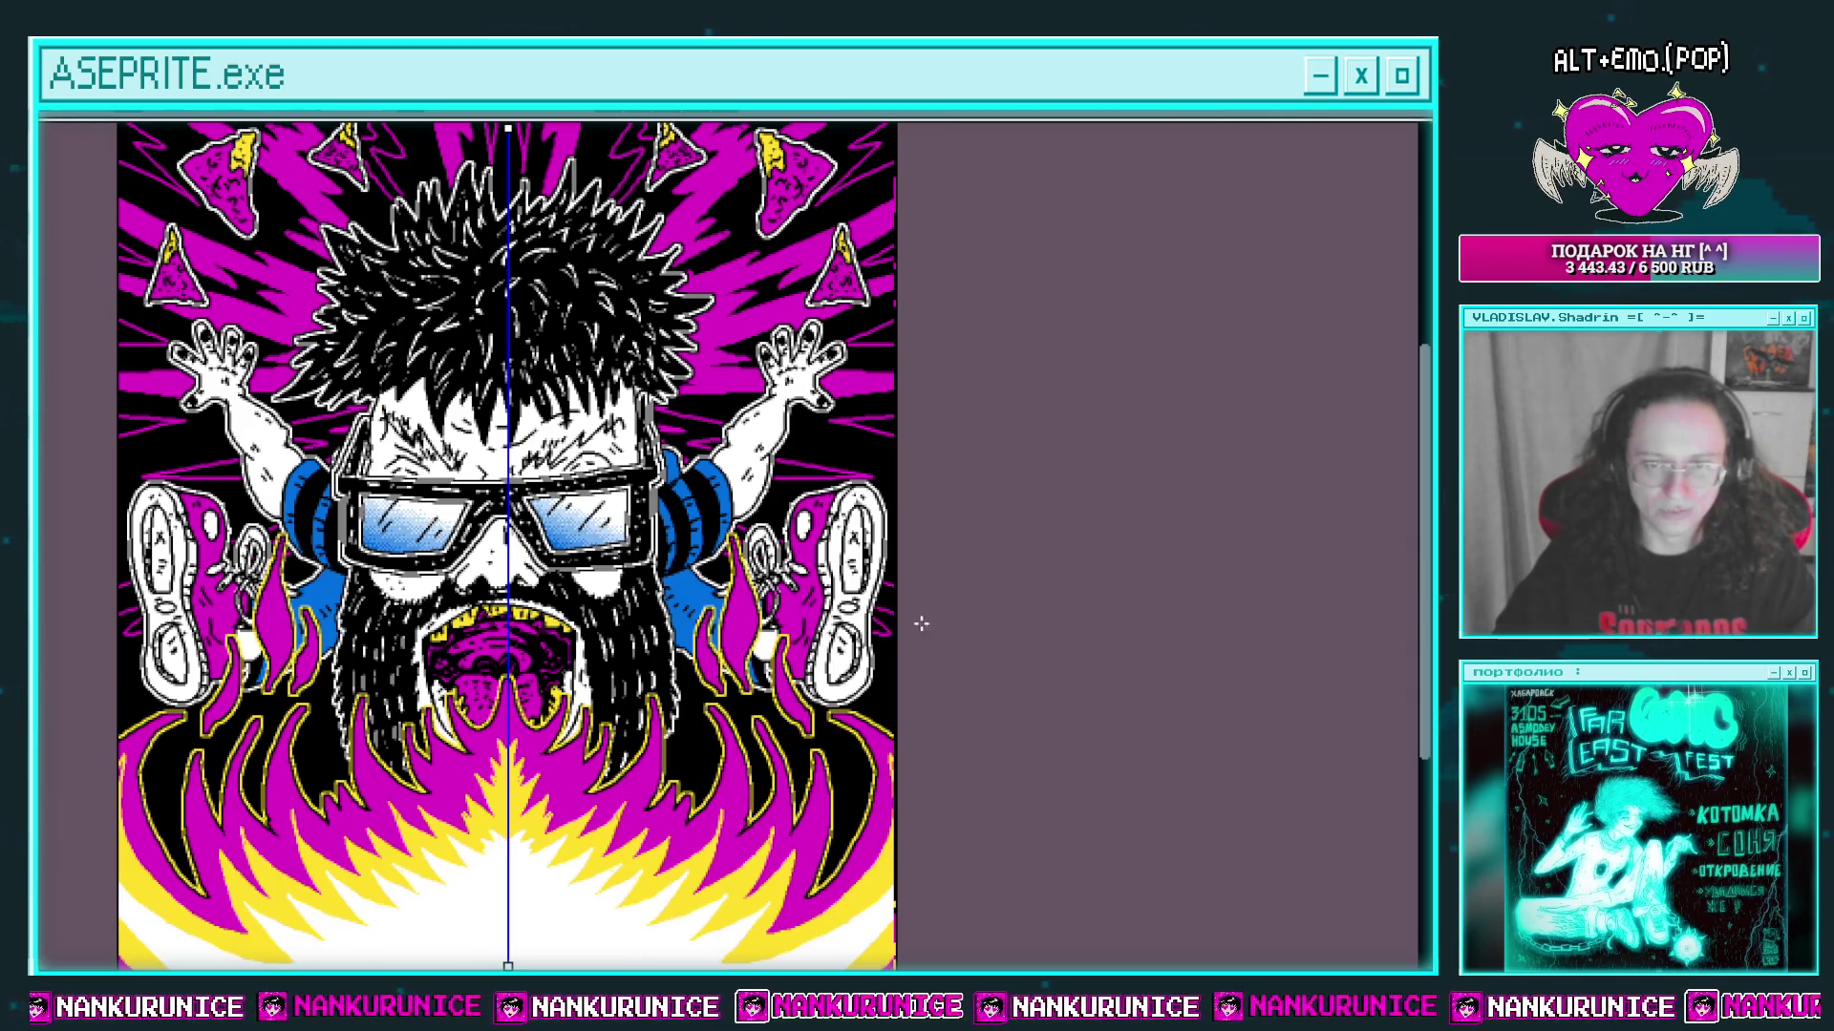
drag(917, 573, 967, 492)
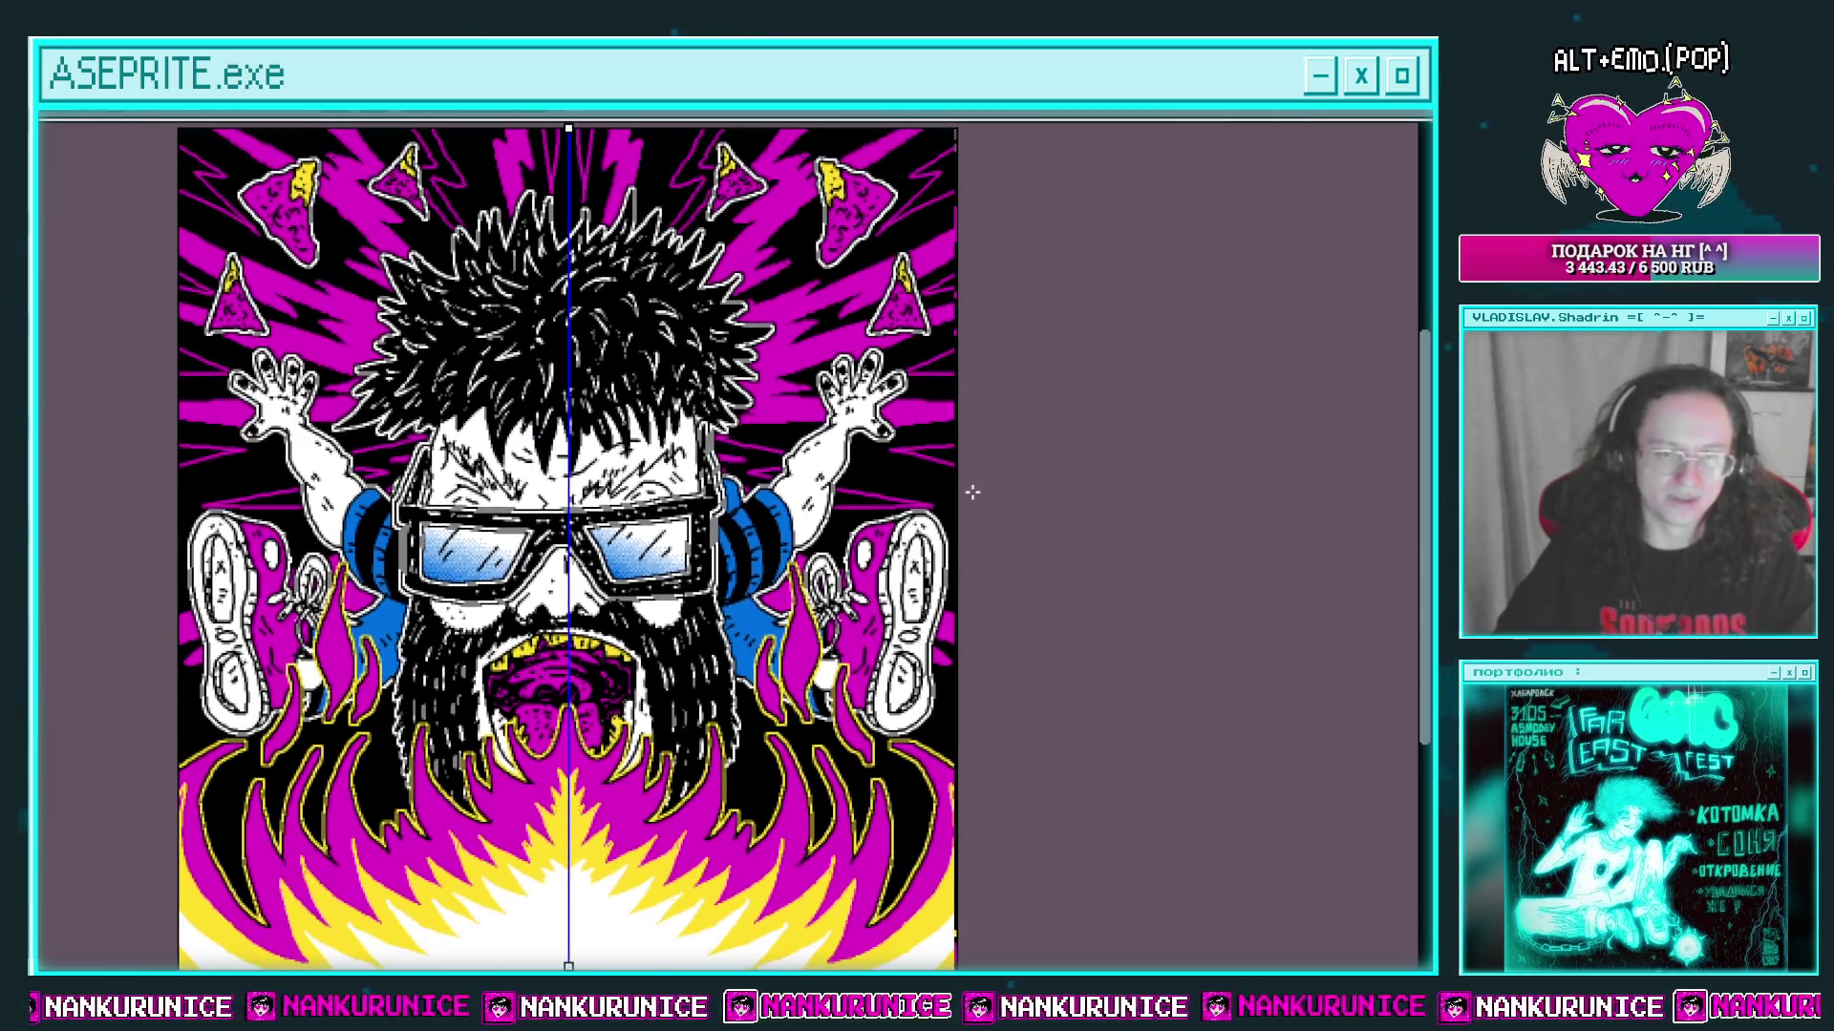
scroll(1003, 511, up, 2)
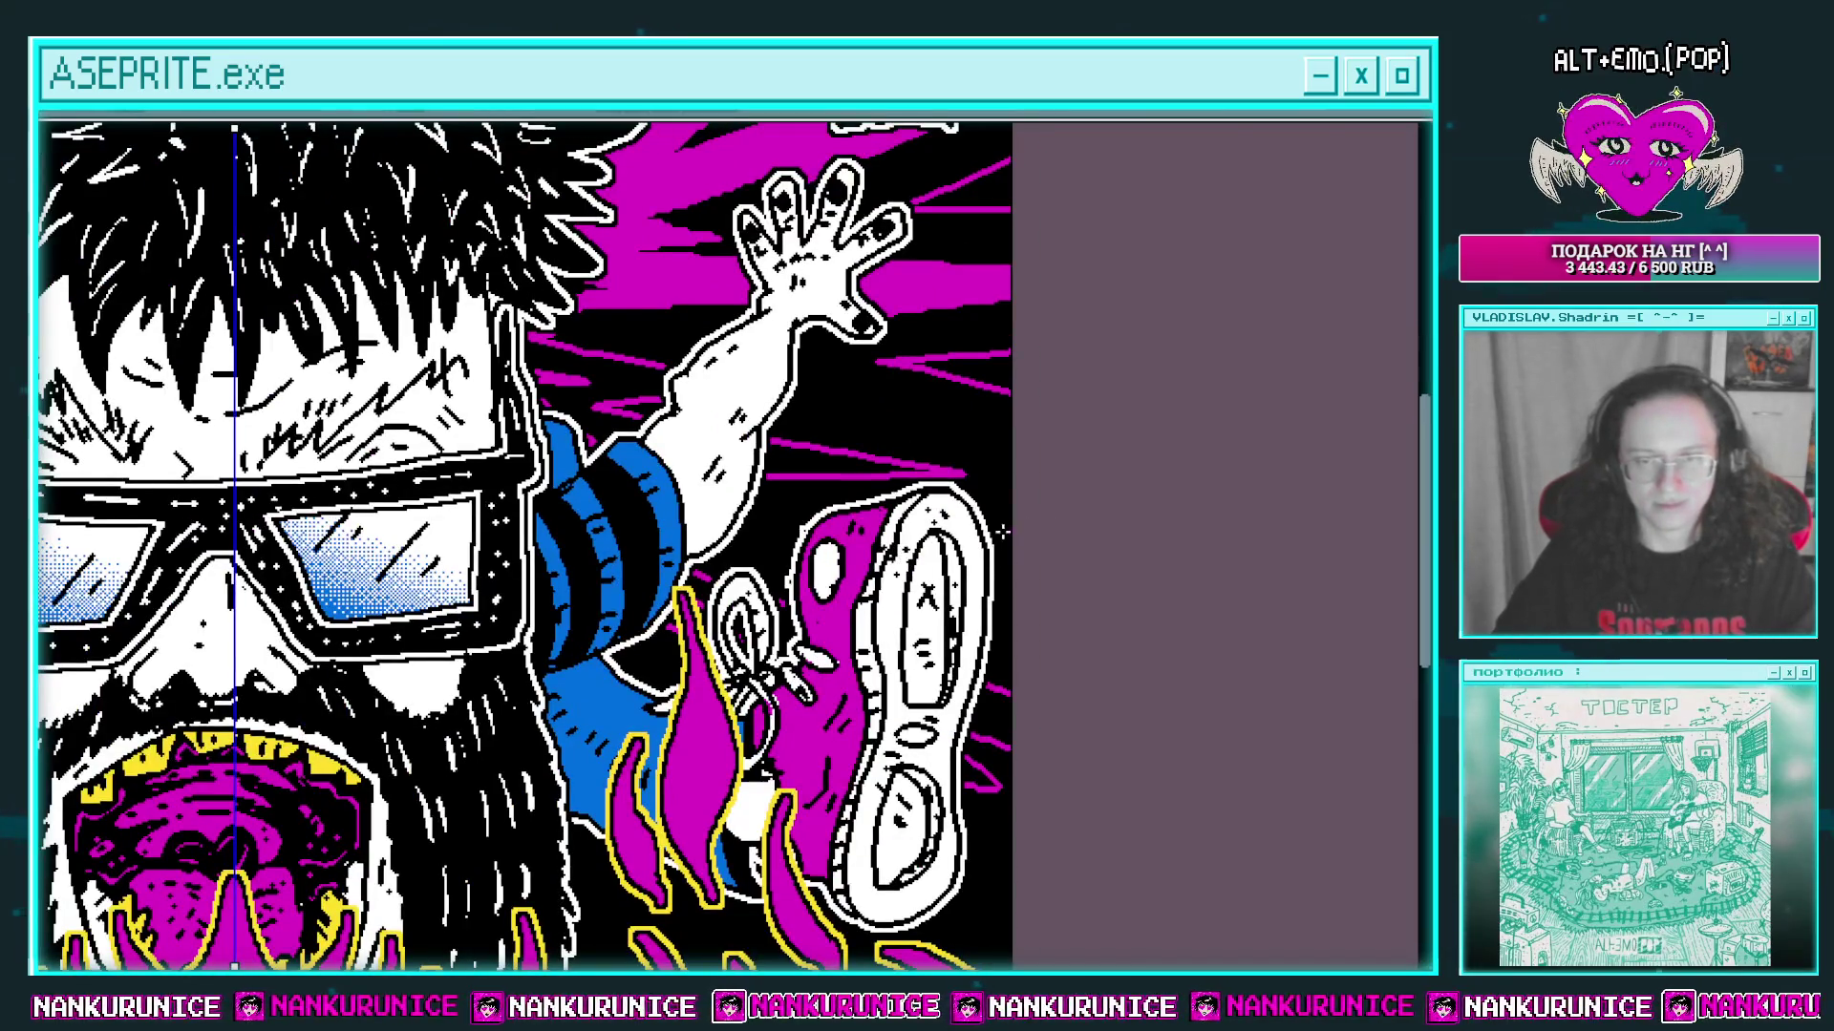
drag(1085, 555, 1062, 616)
scroll(1085, 544, down, 3)
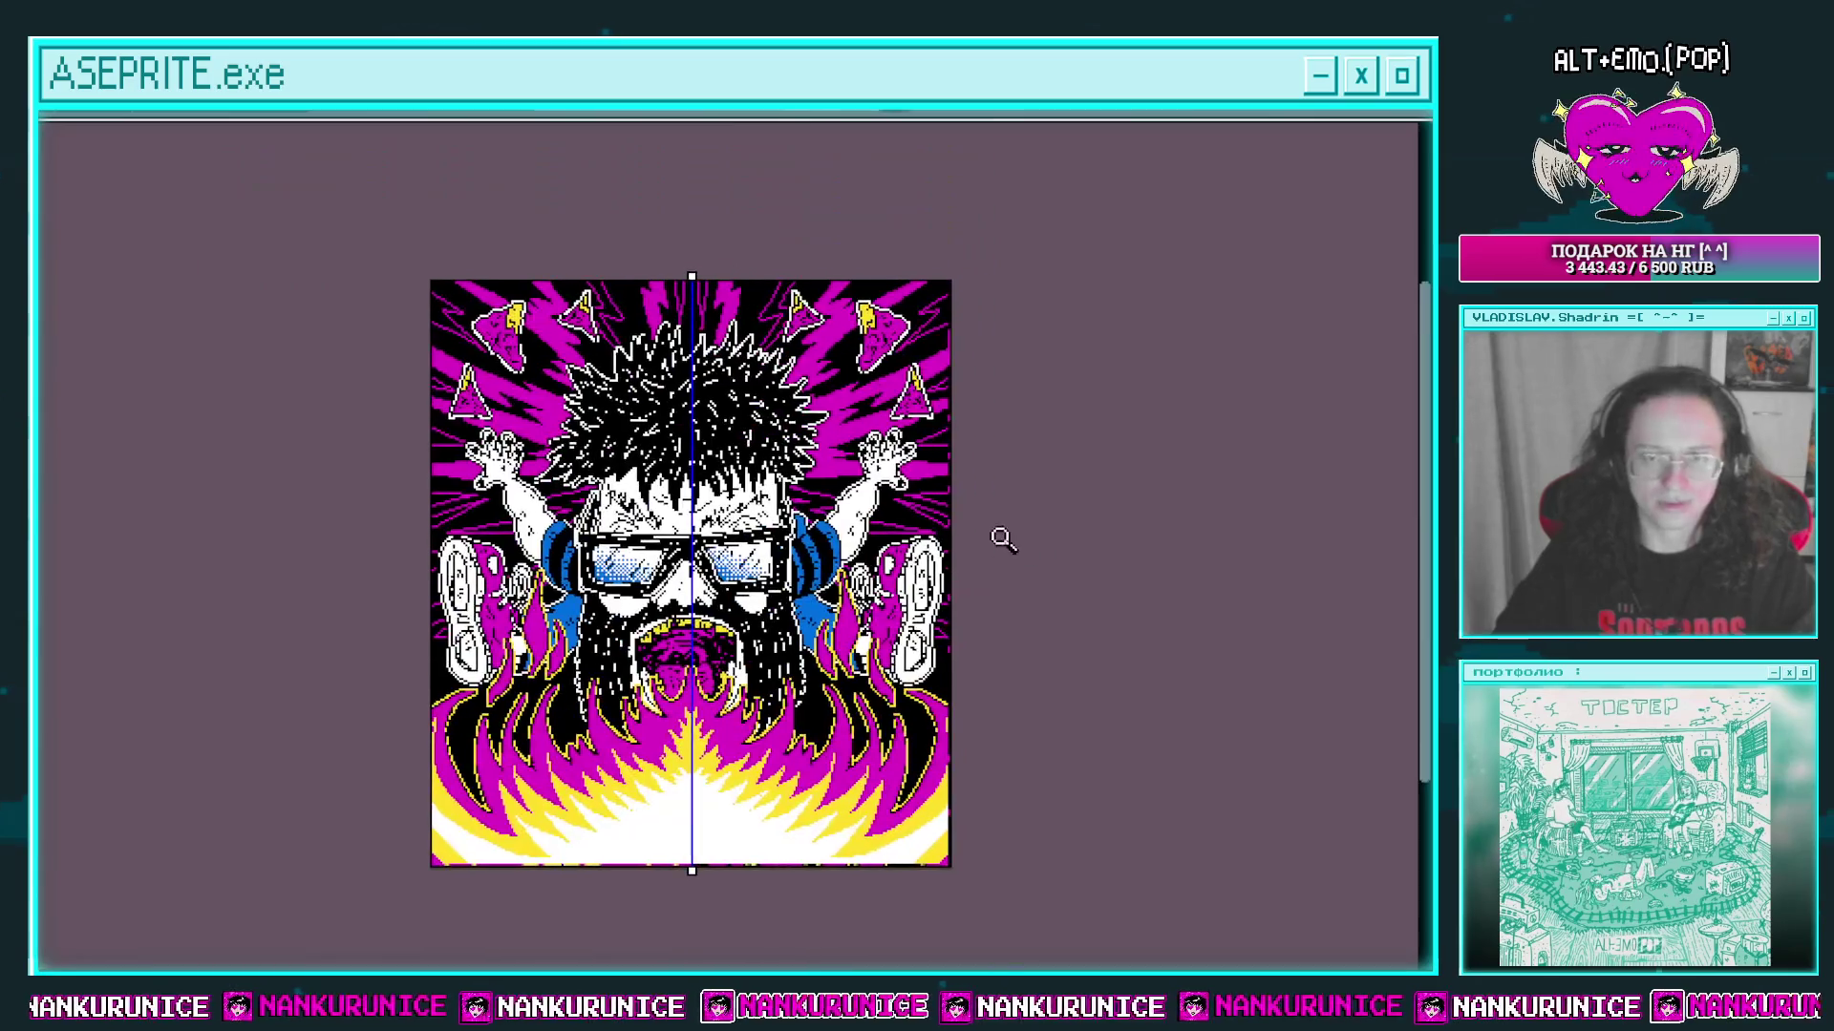
Step: Zoom in above the hair and draw a short mirrored magenta stroke near the chips
scroll(952, 494, up, 3)
mouse_move(894, 517)
mouse_down()
mouse_move(868, 495)
mouse_move(969, 467)
mouse_move(850, 487)
mouse_up()
scroll(898, 545, up, 5)
scroll(783, 420, up, 2)
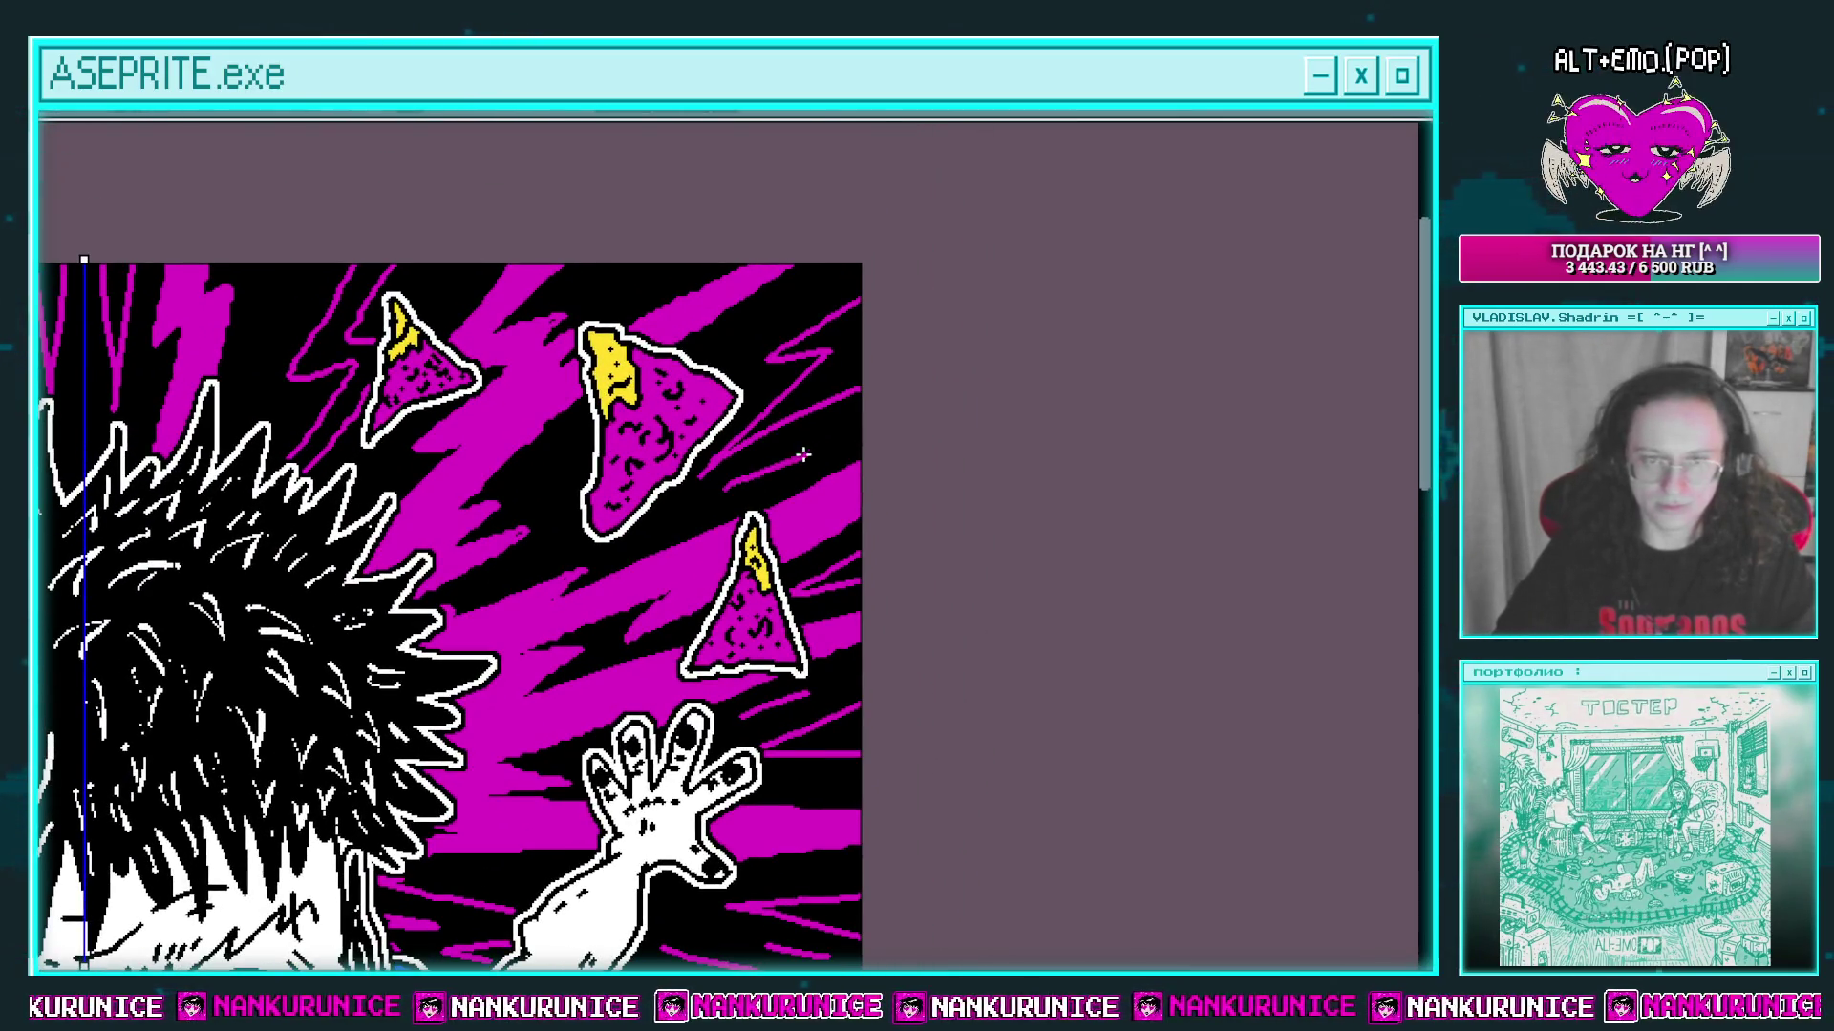
scroll(735, 467, left, 2)
scroll(736, 468, down, 1)
scroll(647, 416, up, 2)
scroll(646, 416, right, 2)
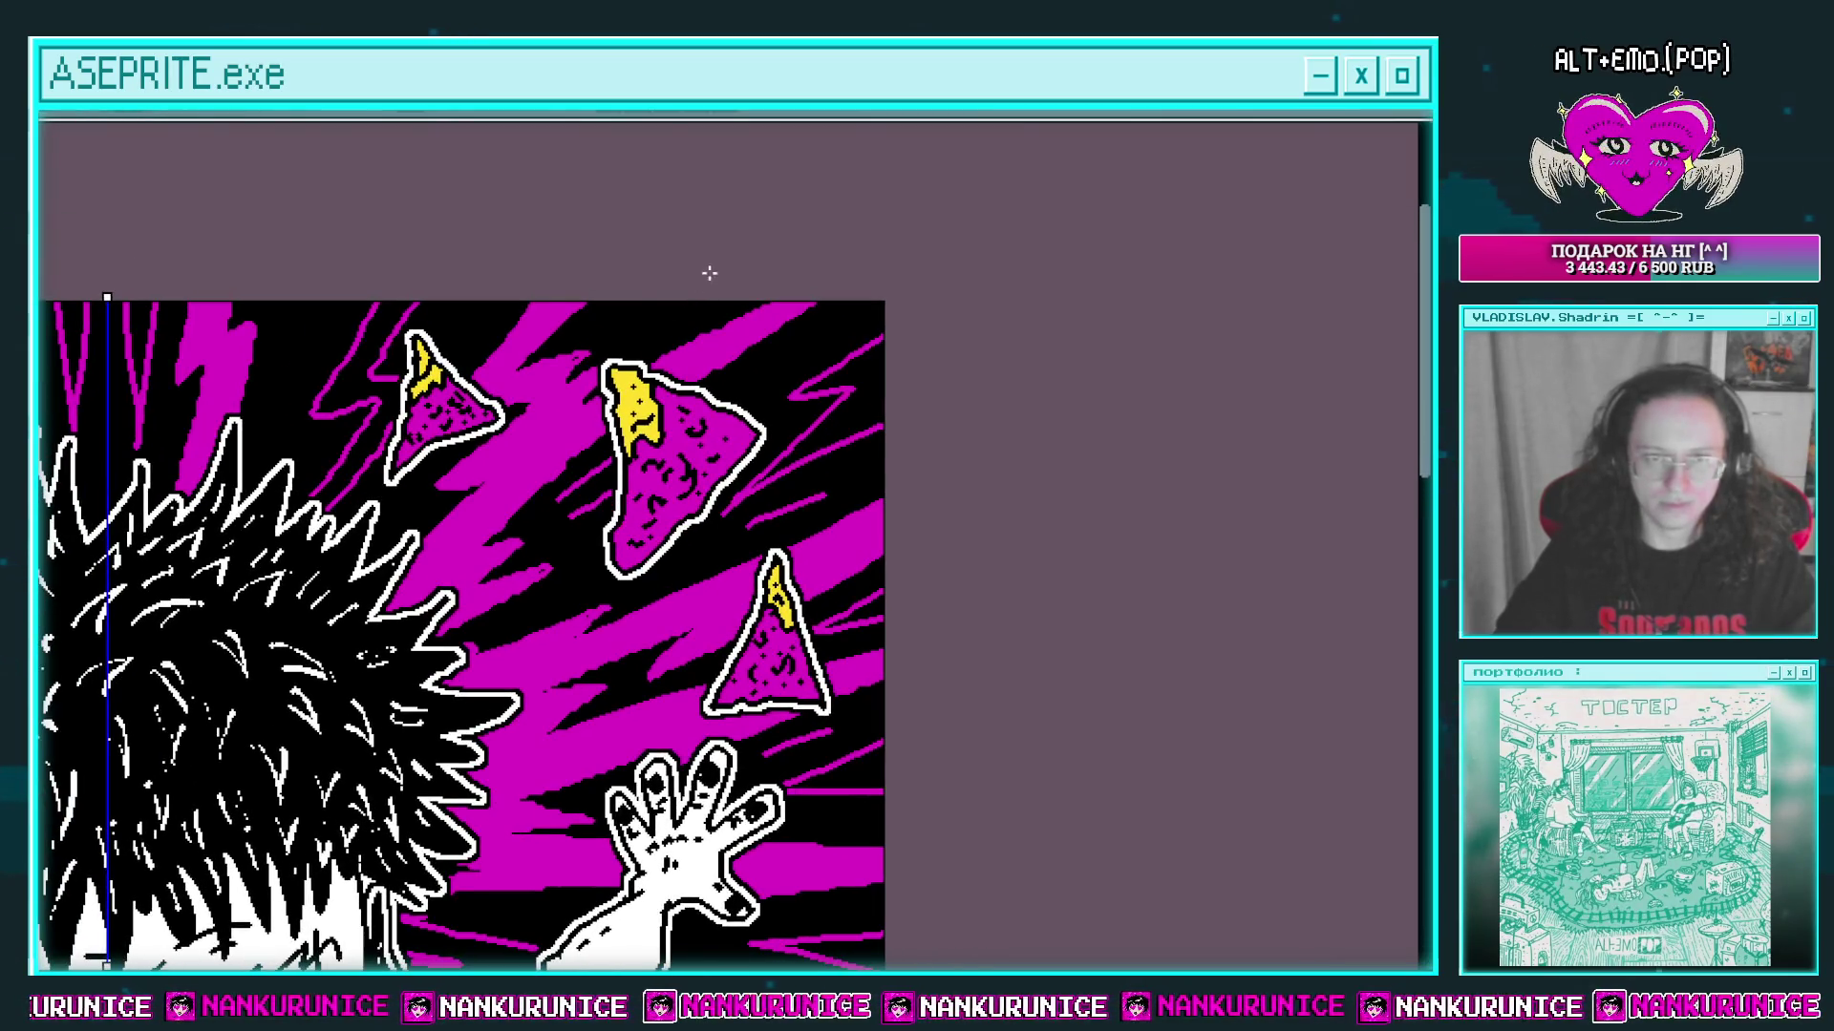
scroll(573, 344, left, 5)
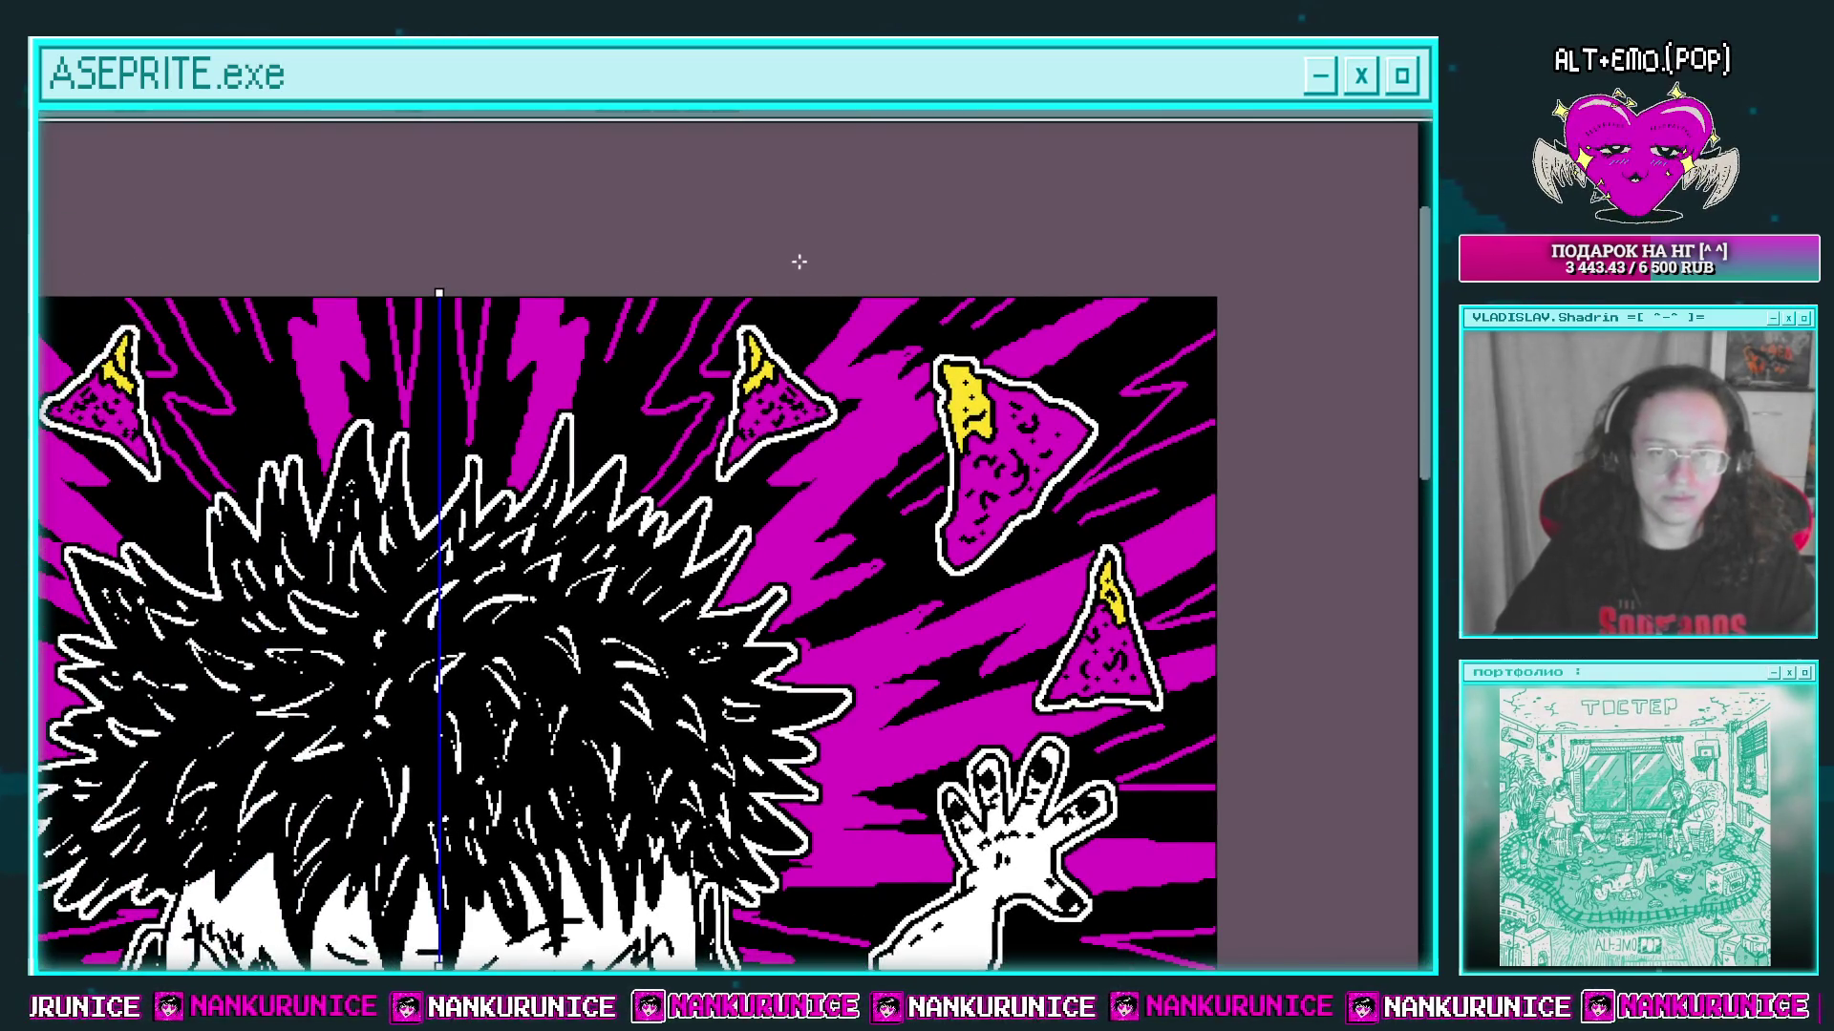
scroll(785, 357, left, 1)
scroll(785, 356, down, 1)
scroll(544, 396, left, 1)
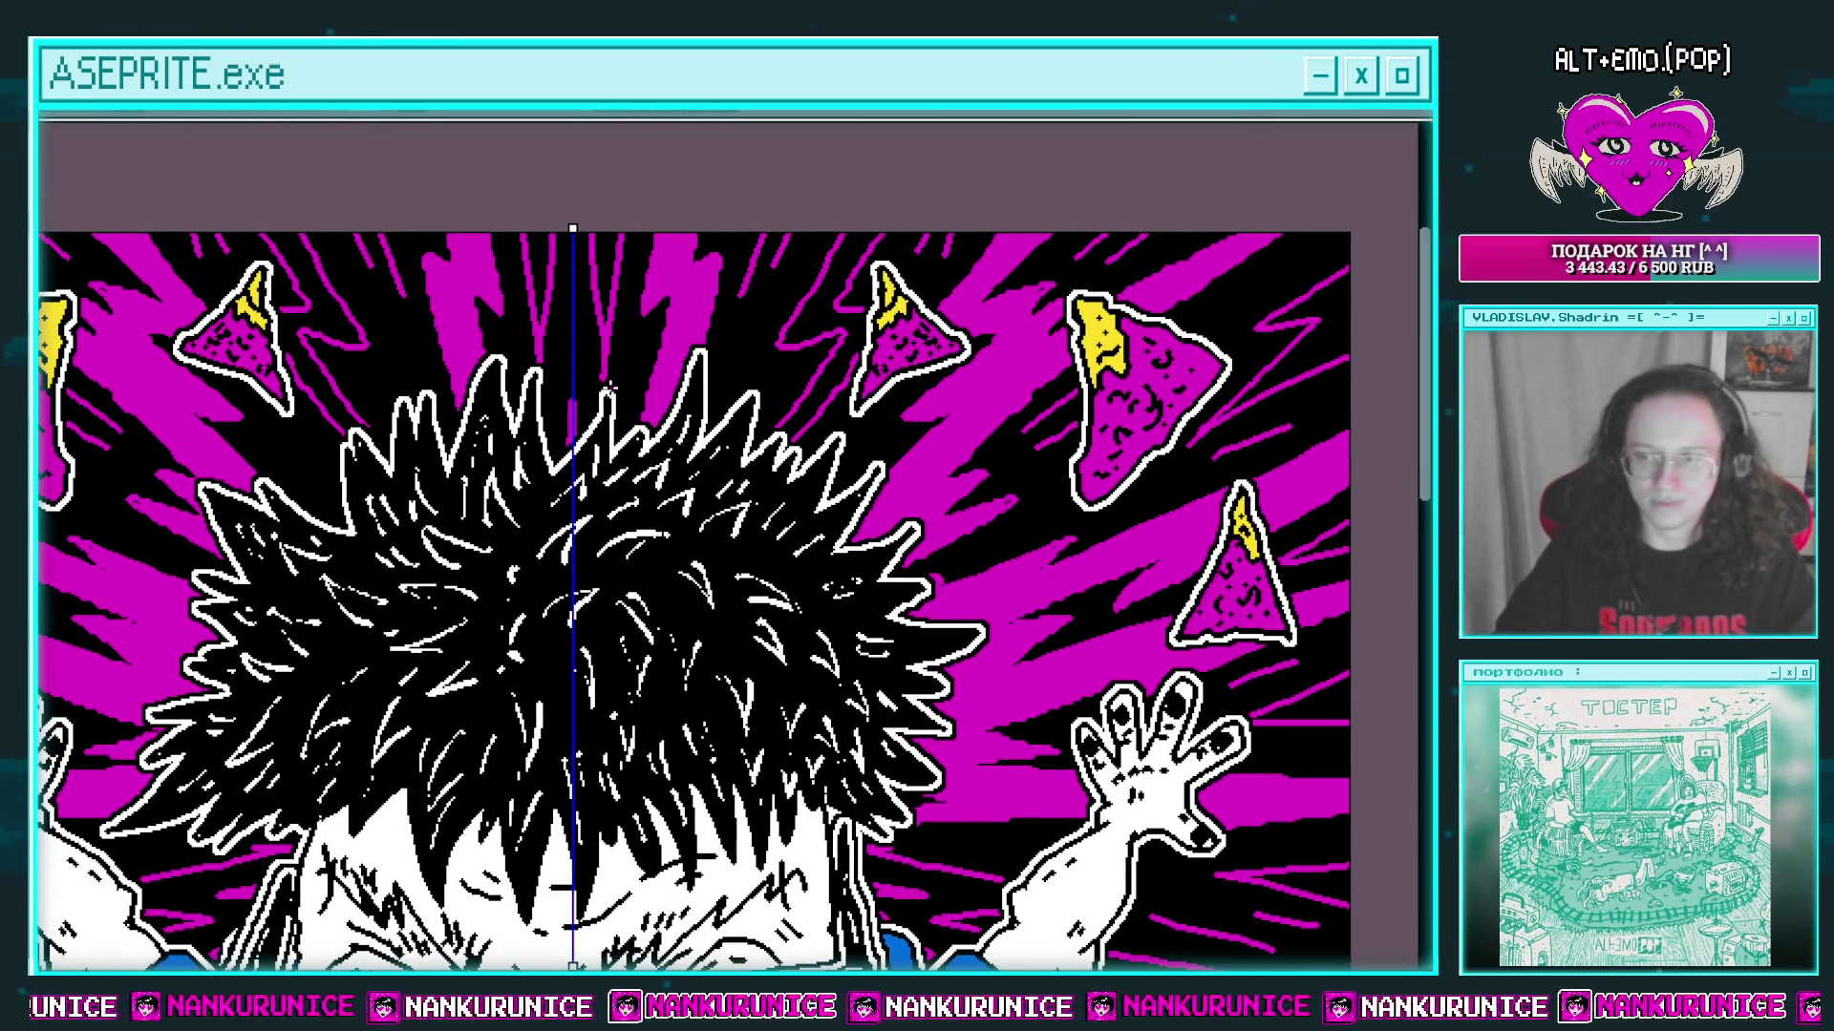
scroll(608, 383, up, 2)
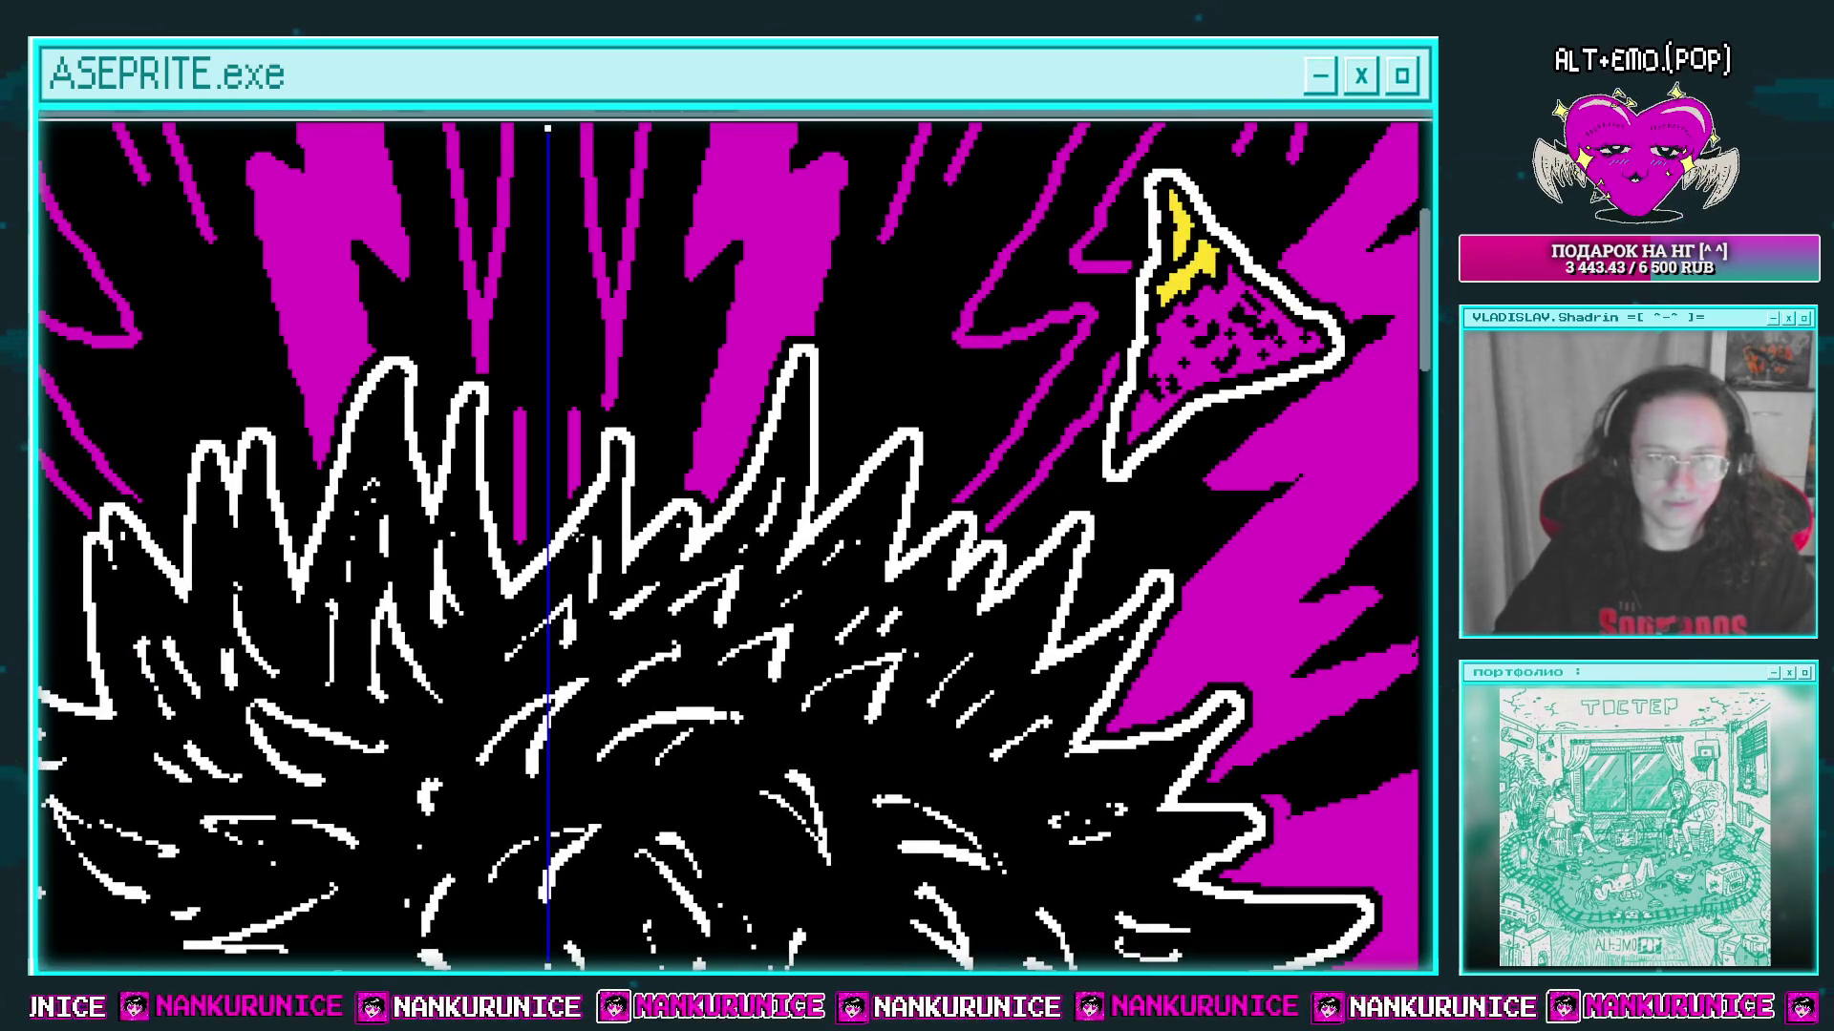
scroll(655, 363, down, 2)
scroll(687, 382, right, 1)
scroll(688, 382, up, 1)
scroll(720, 401, up, 2)
drag(730, 401, 718, 460)
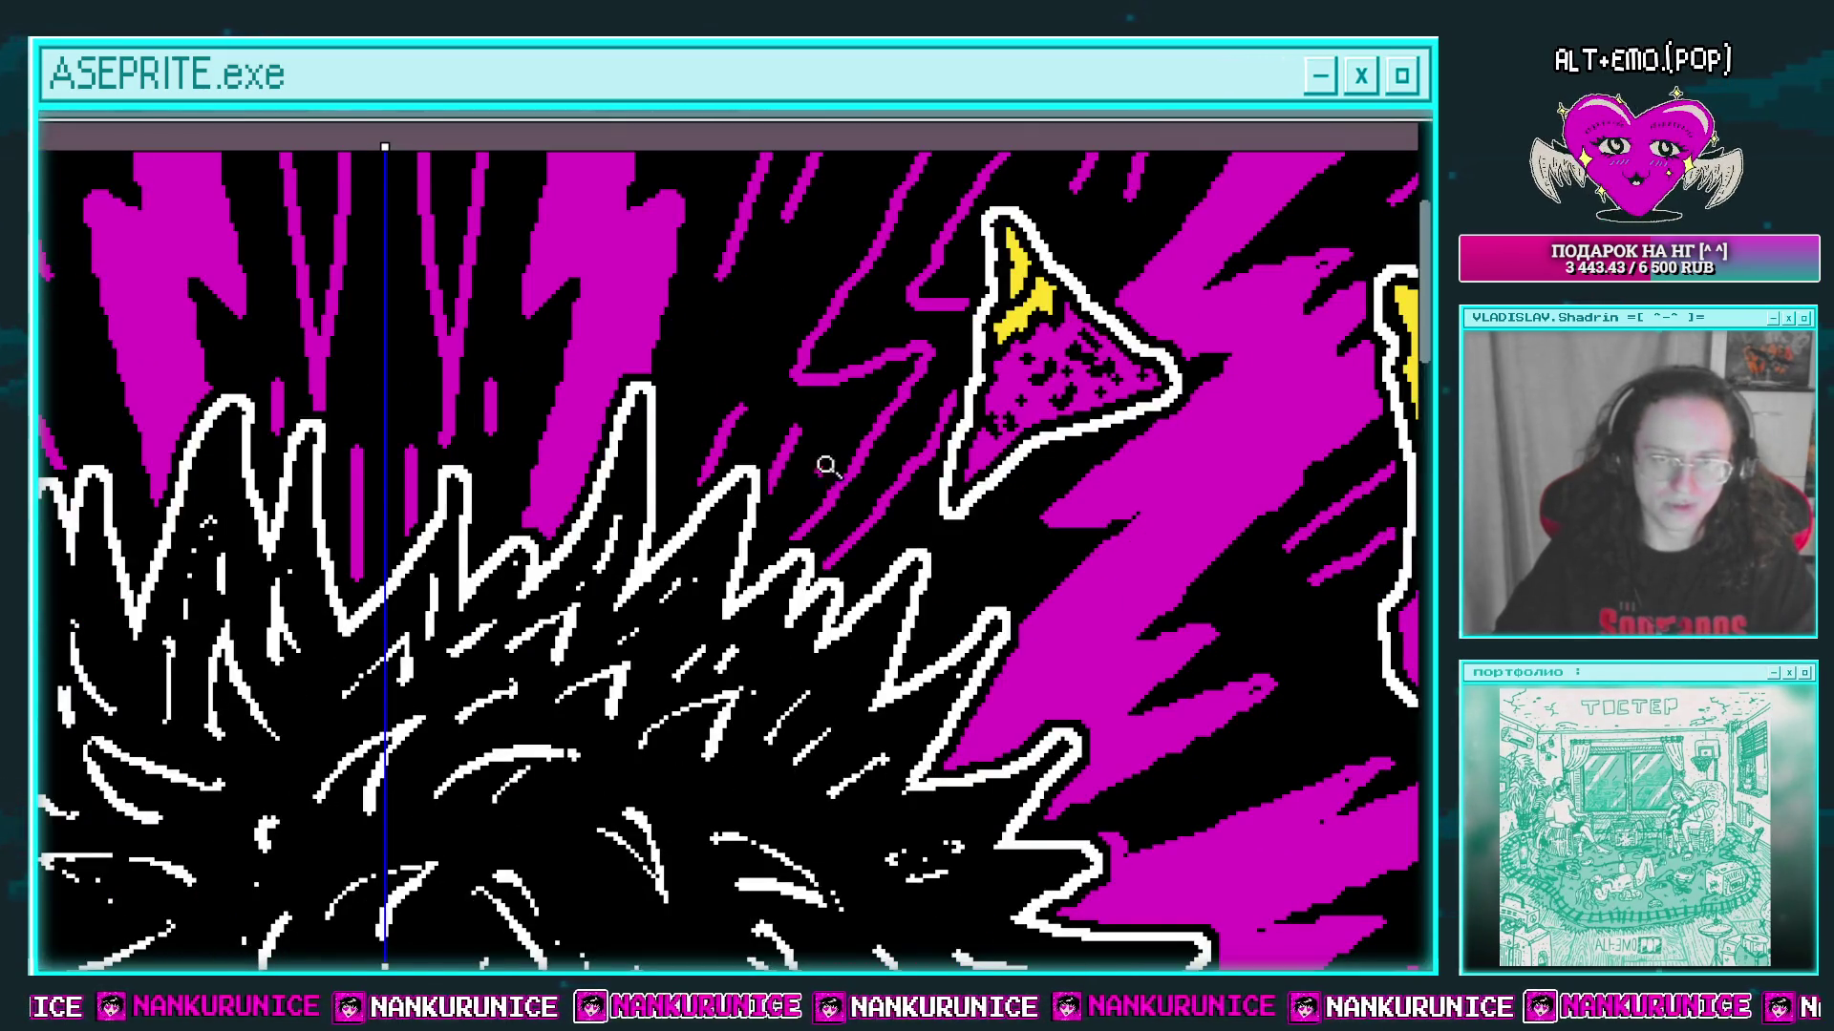
scroll(827, 467, down, 2)
scroll(802, 458, up, 1)
scroll(783, 449, down, 2)
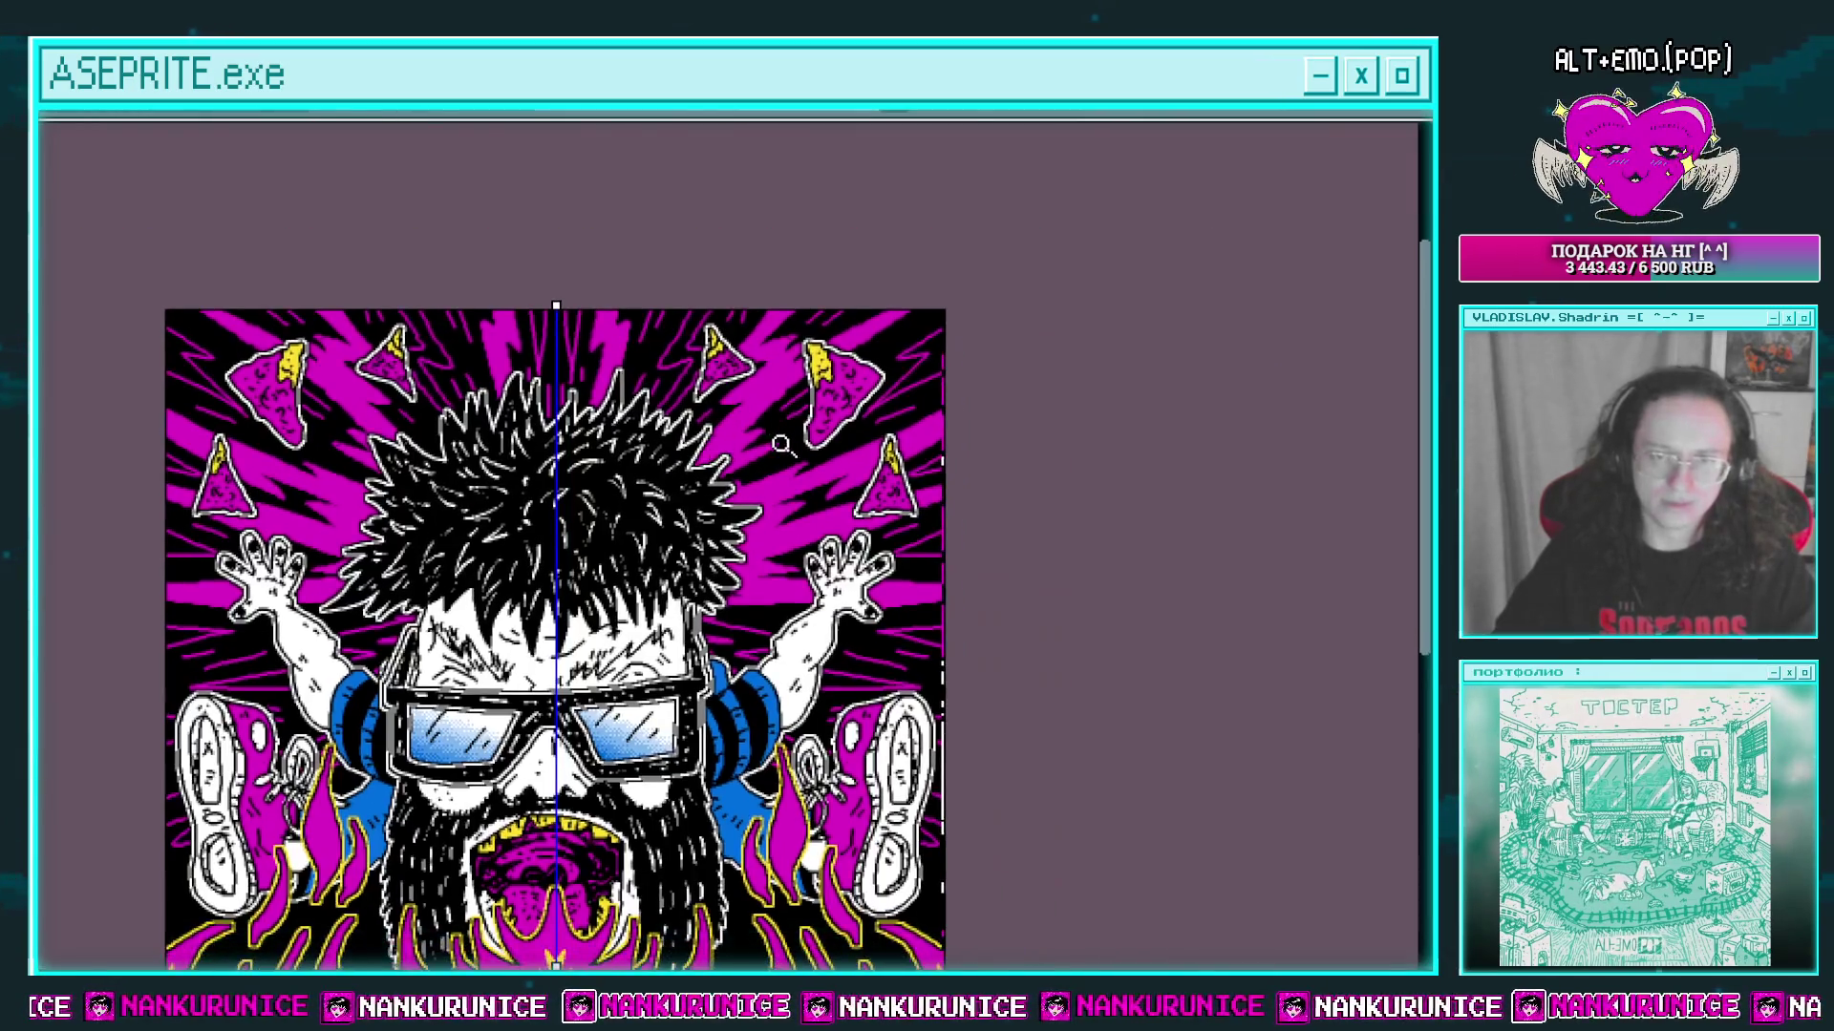
Step: Show the layers list and add two new empty layers, the second at the stack's top
scroll(781, 445, up, 1)
scroll(822, 430, down, 2)
scroll(790, 286, down, 1)
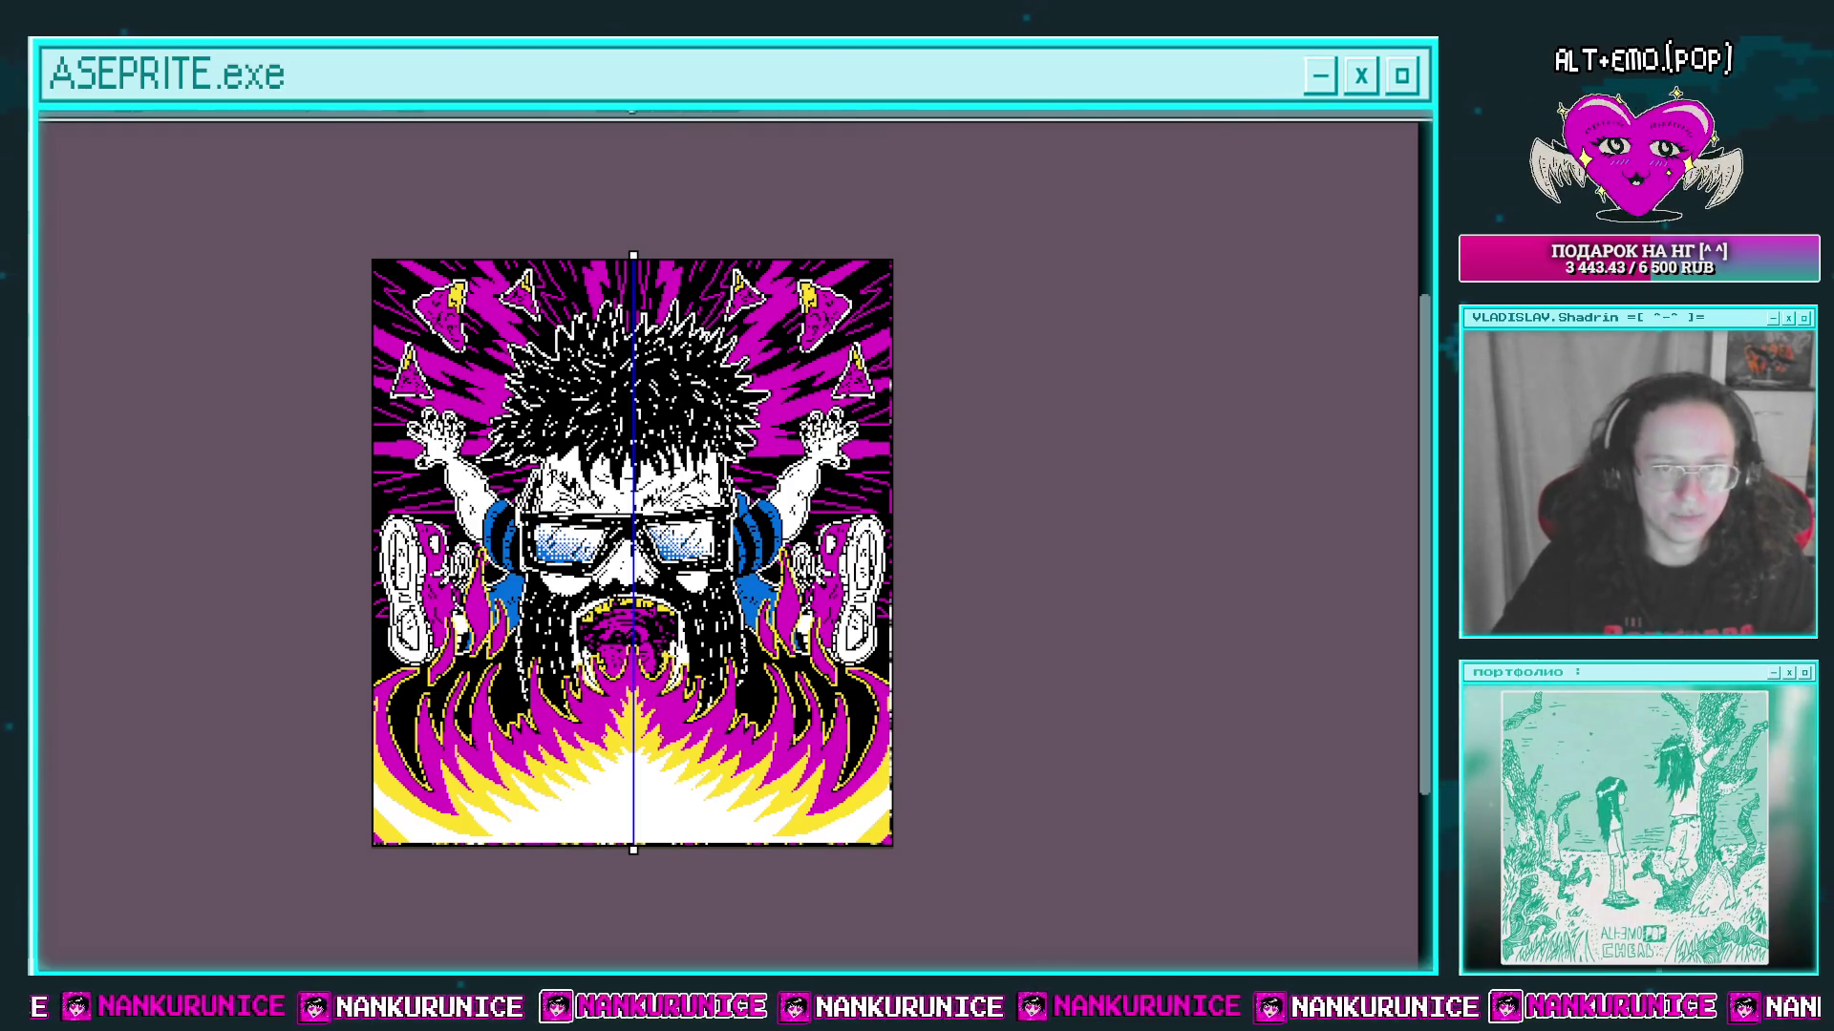
scroll(671, 226, up, 2)
scroll(671, 226, down, 1)
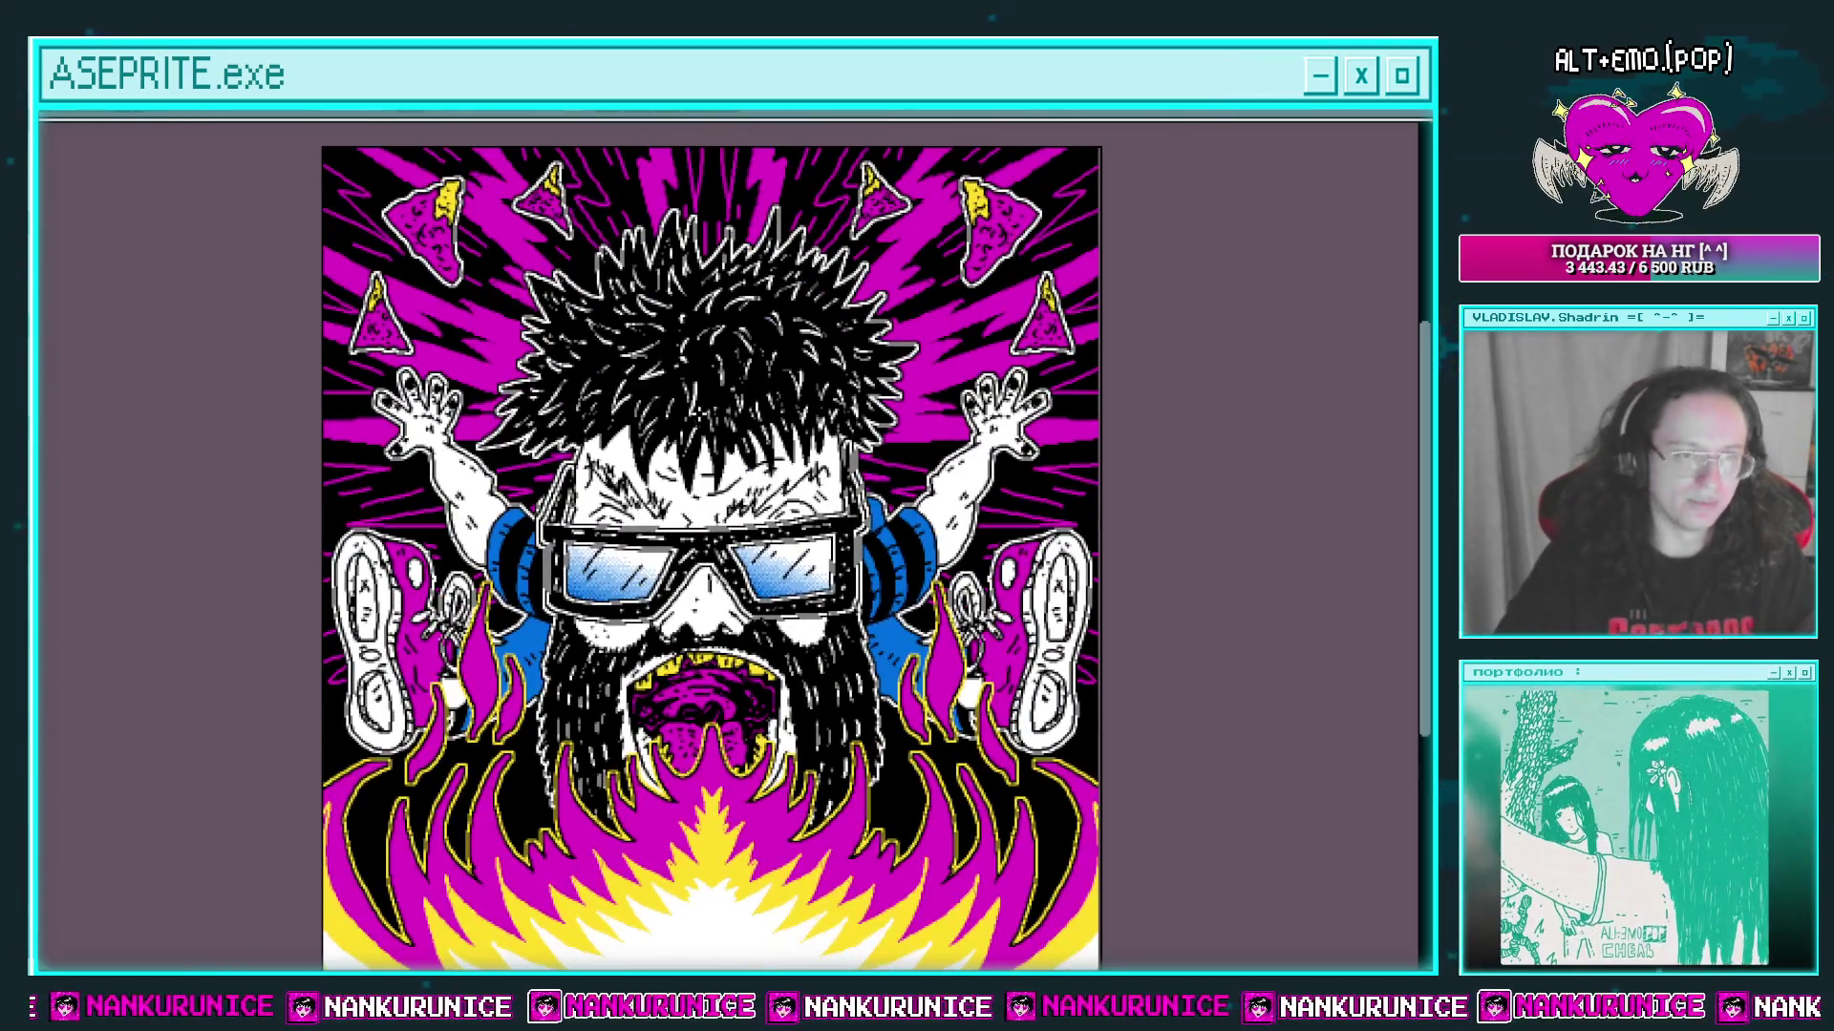
key(Tab)
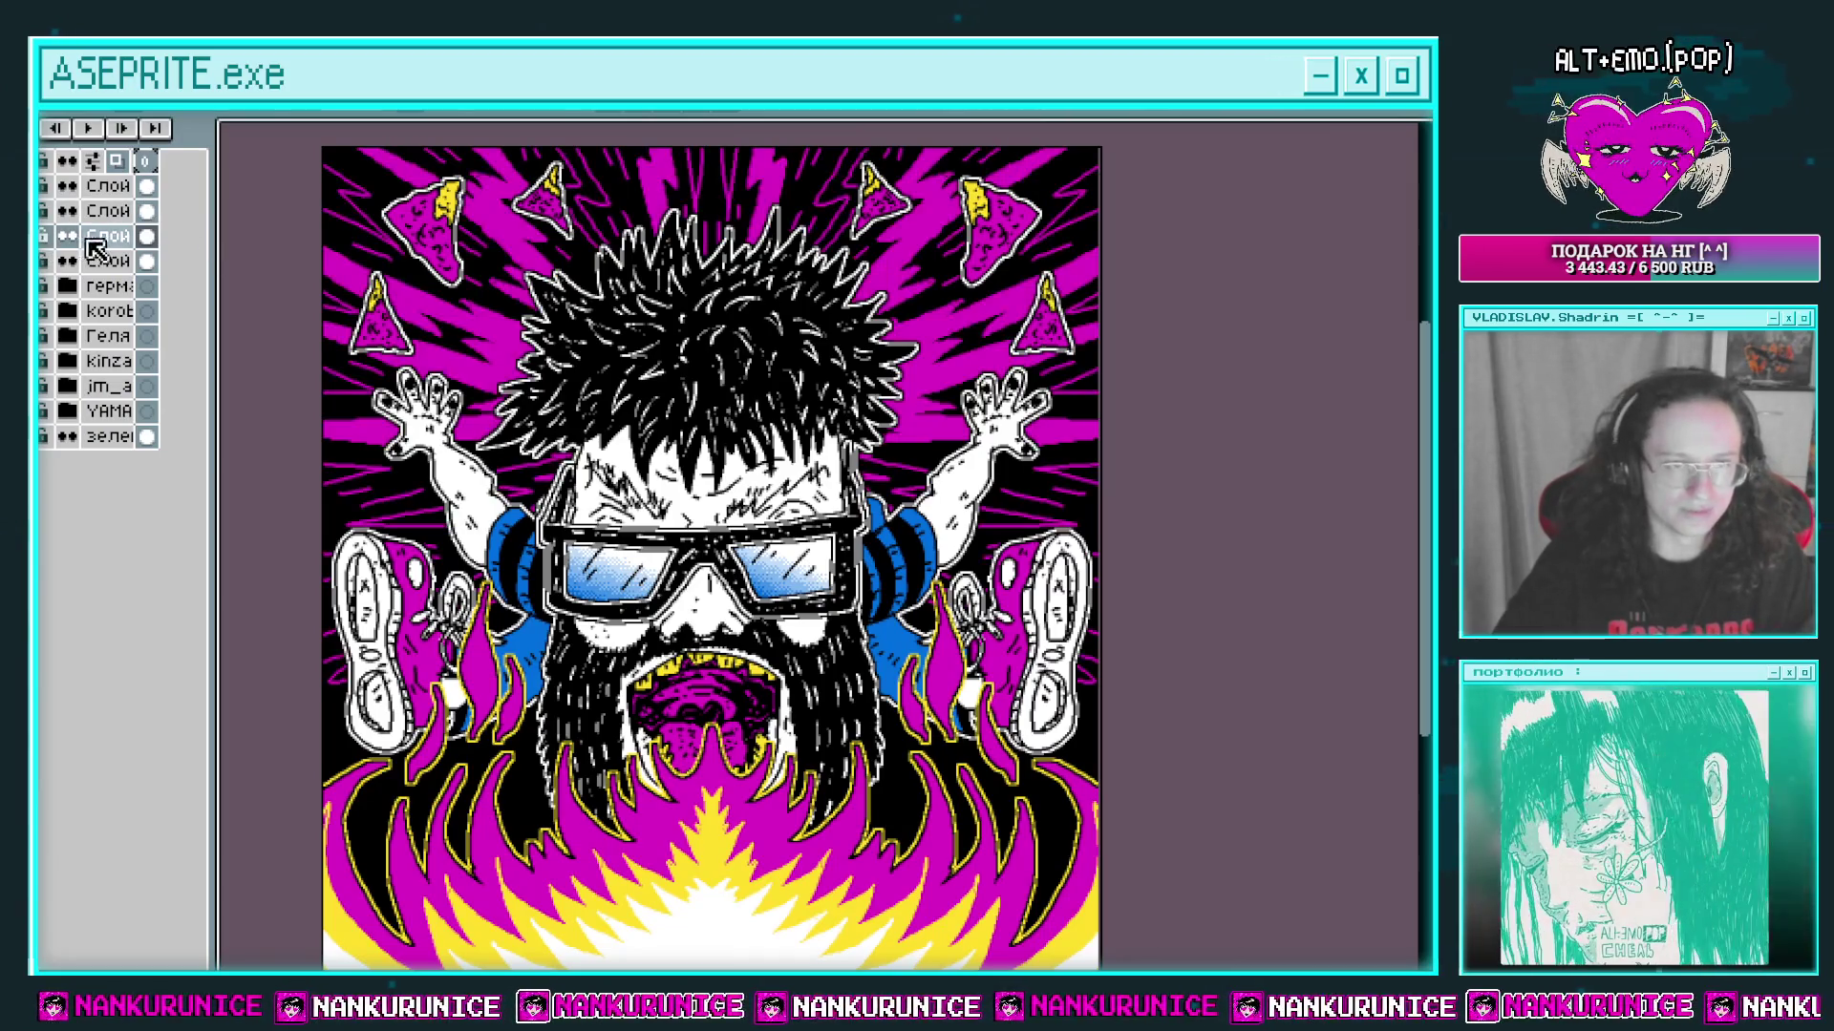
key(shift+n)
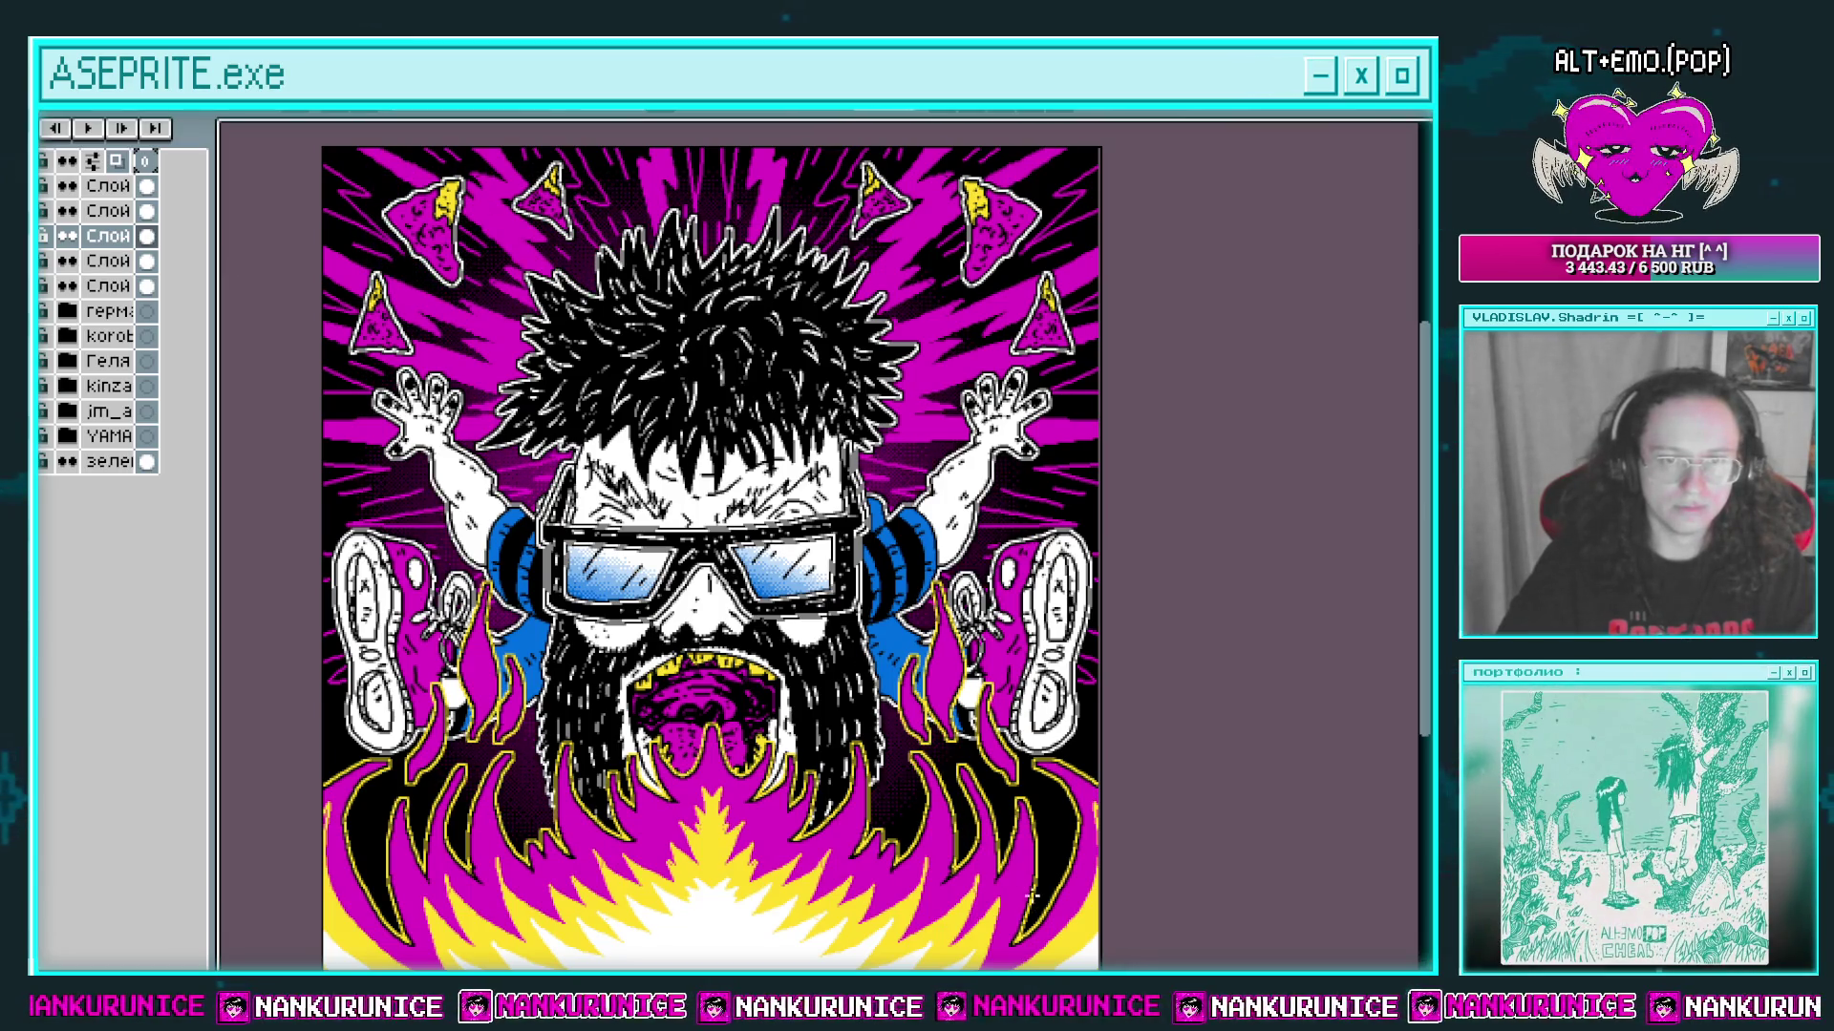
scroll(1032, 895, down, 1)
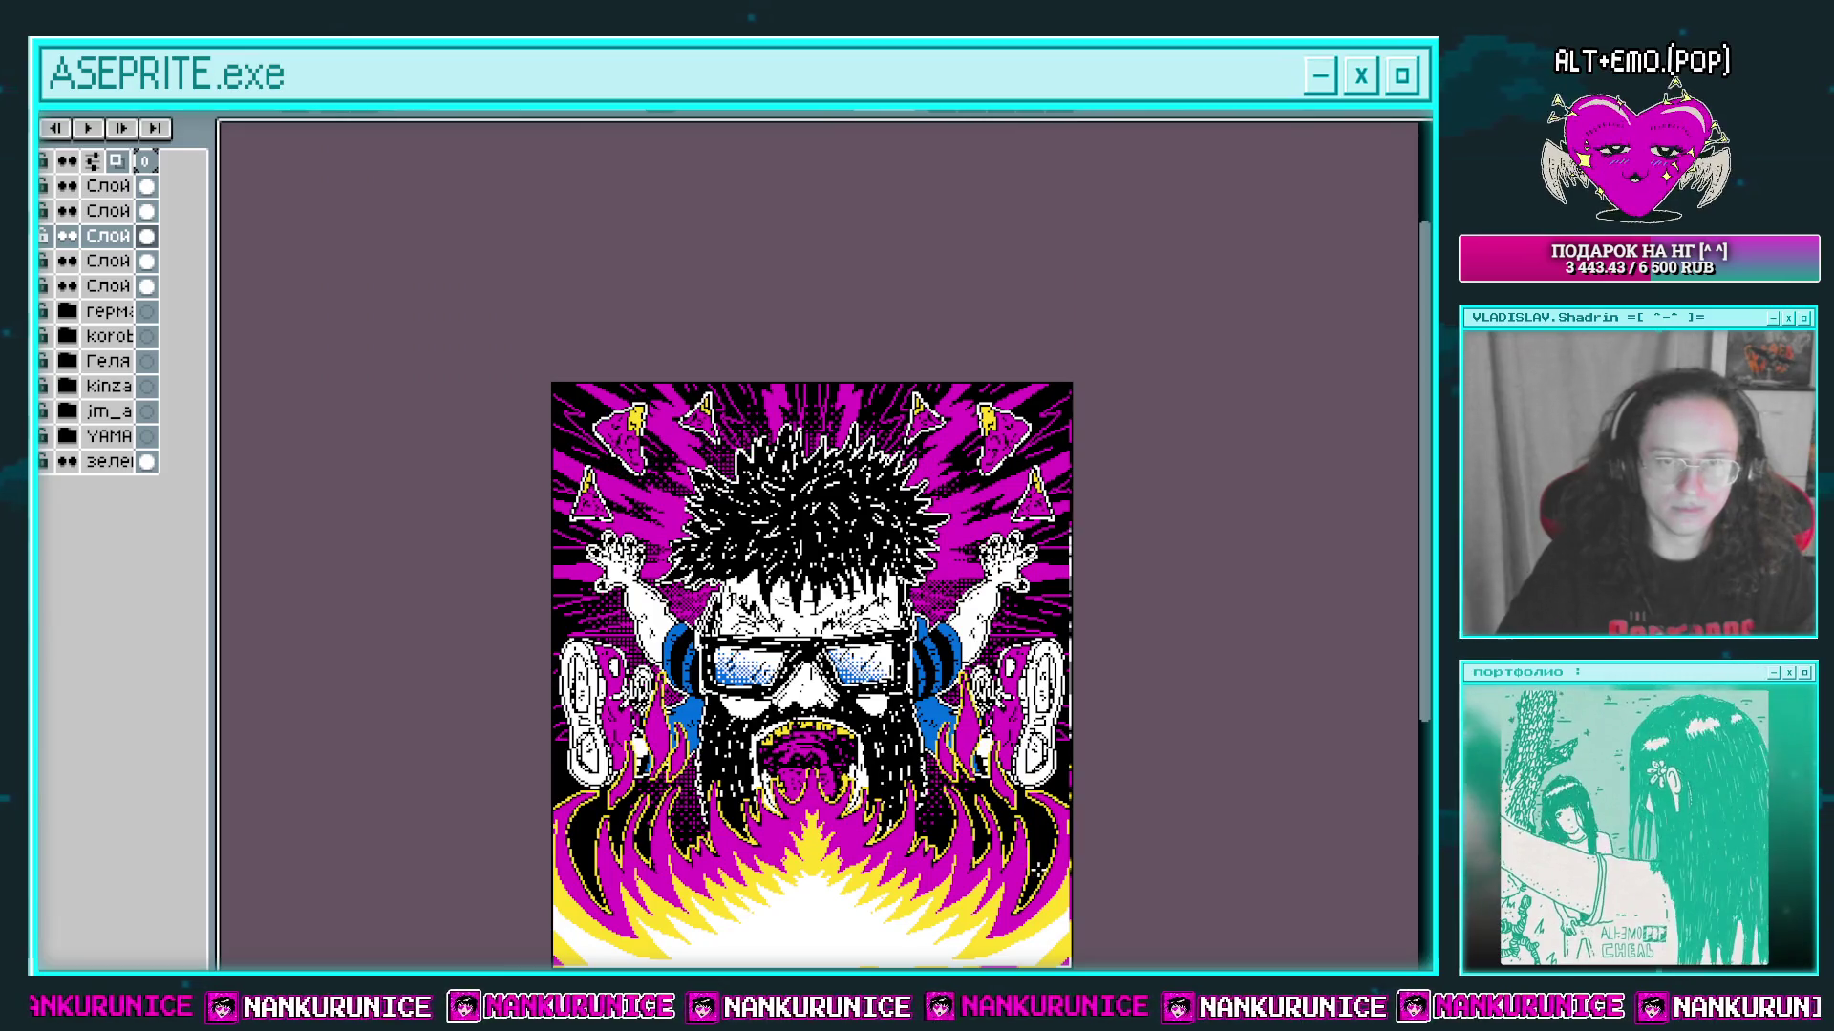
scroll(908, 740, up, 1)
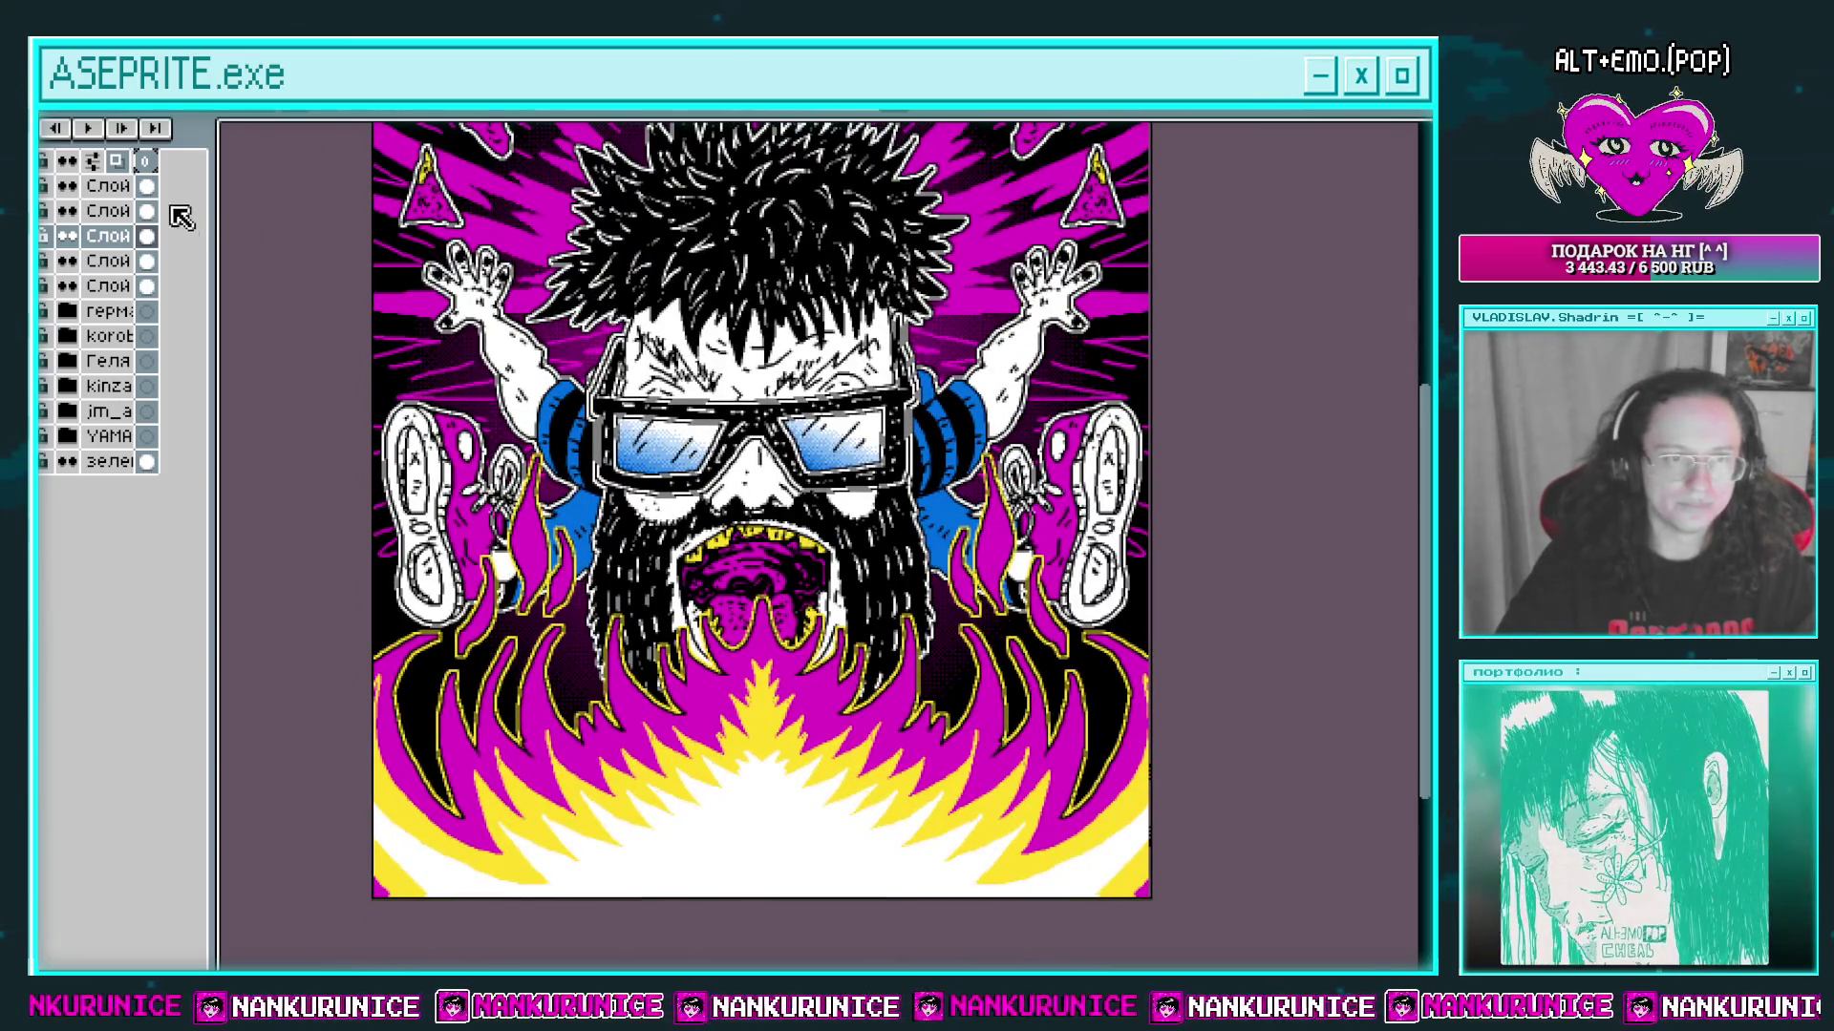
click(153, 187)
key(shift+n)
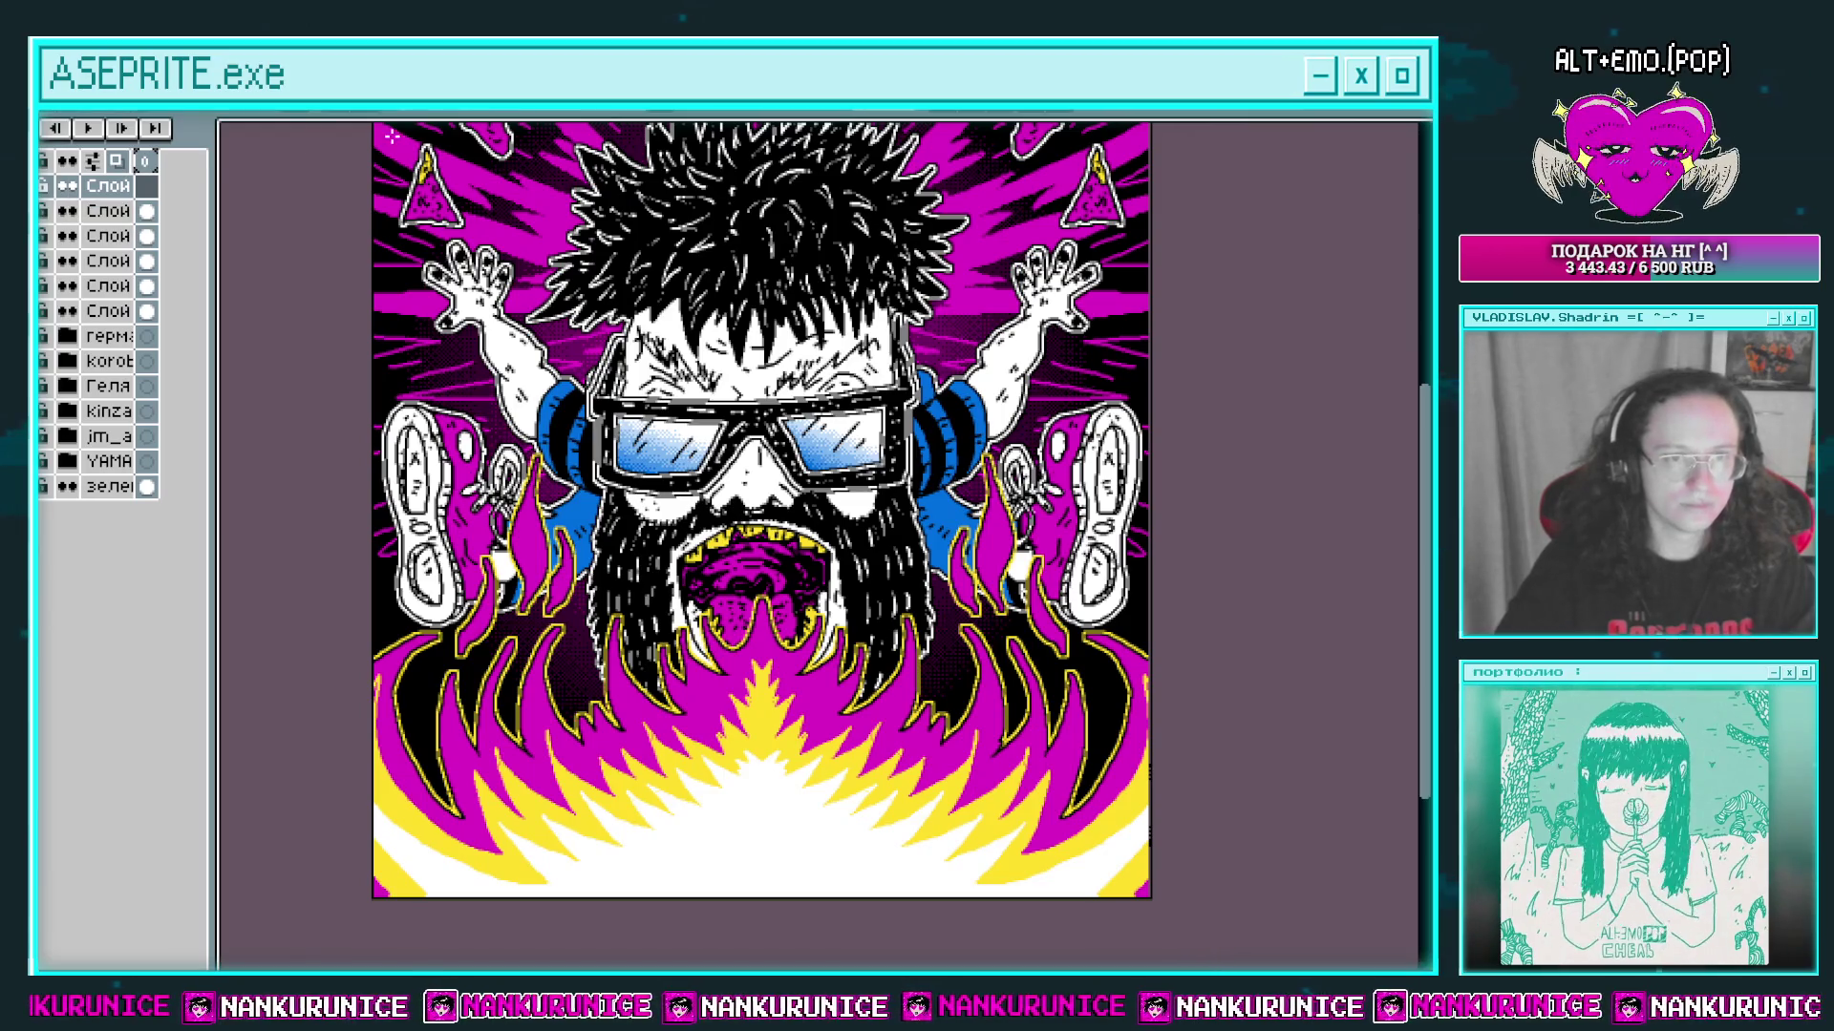
Step: Drag a dithered pink gradient up over the bottom flames on the new layer
click(783, 869)
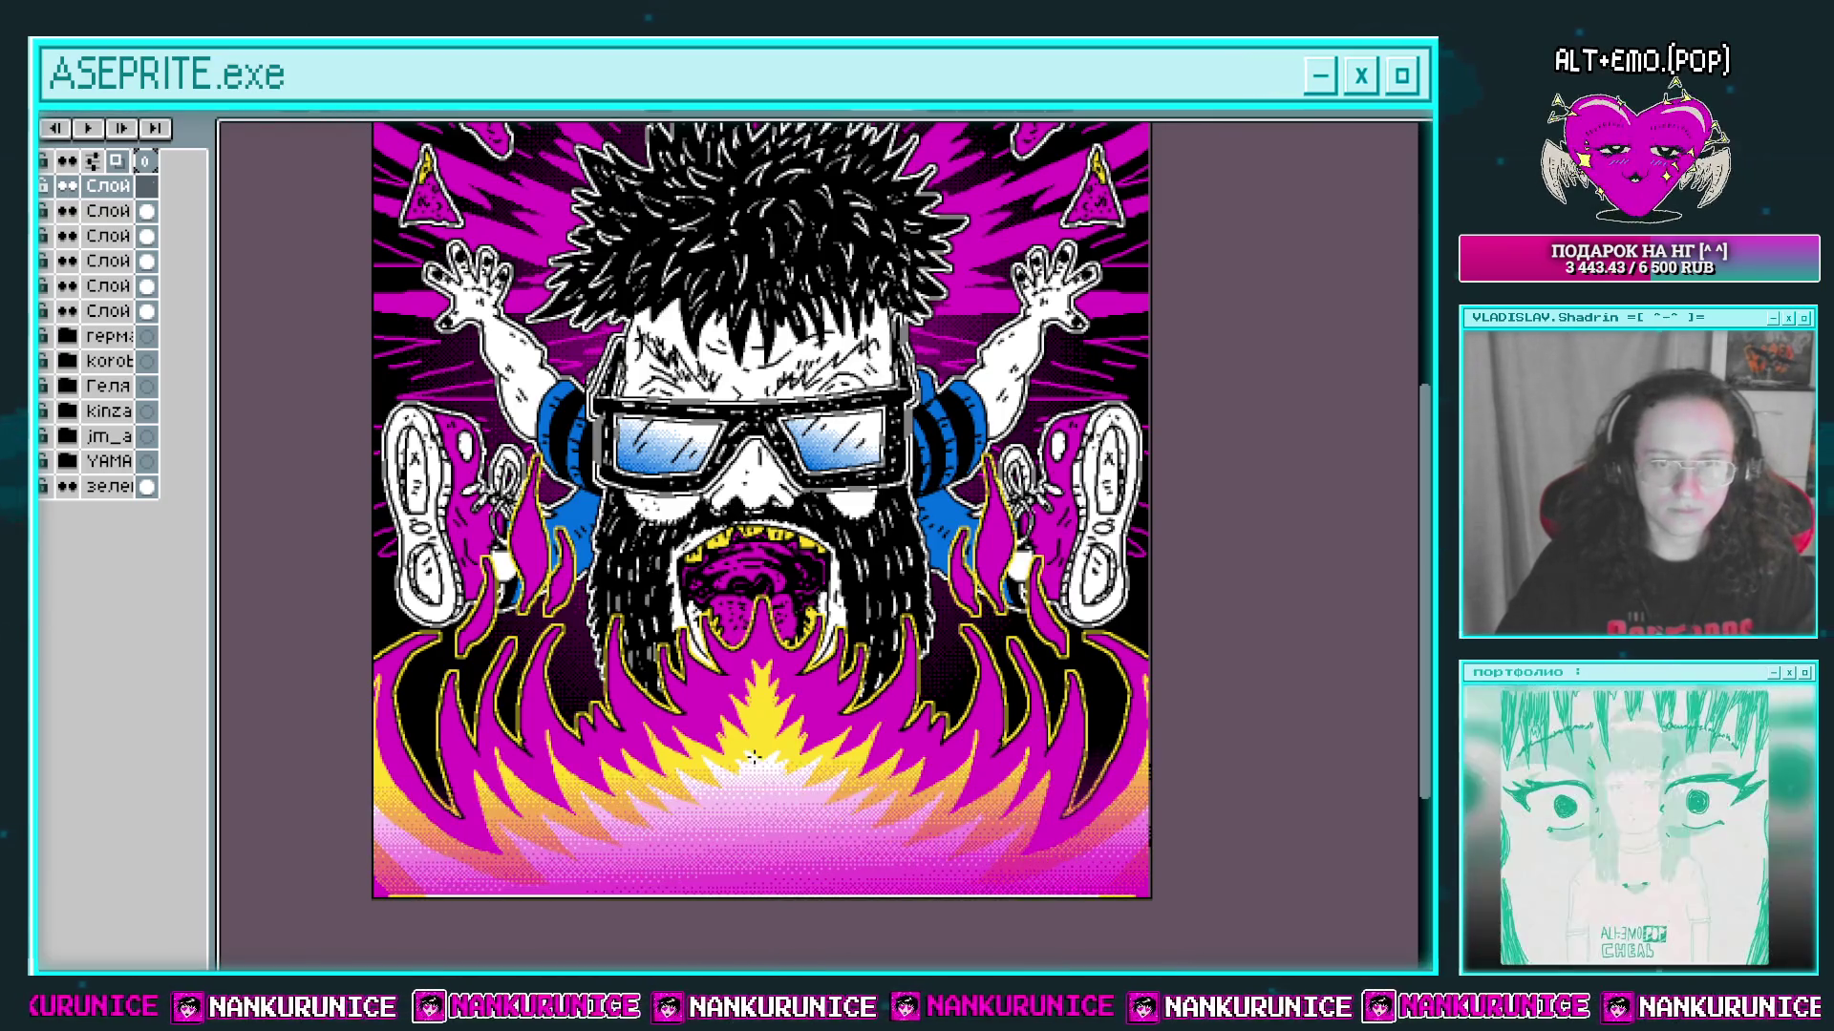
key(ctrl+z)
drag(1082, 945, 1108, 611)
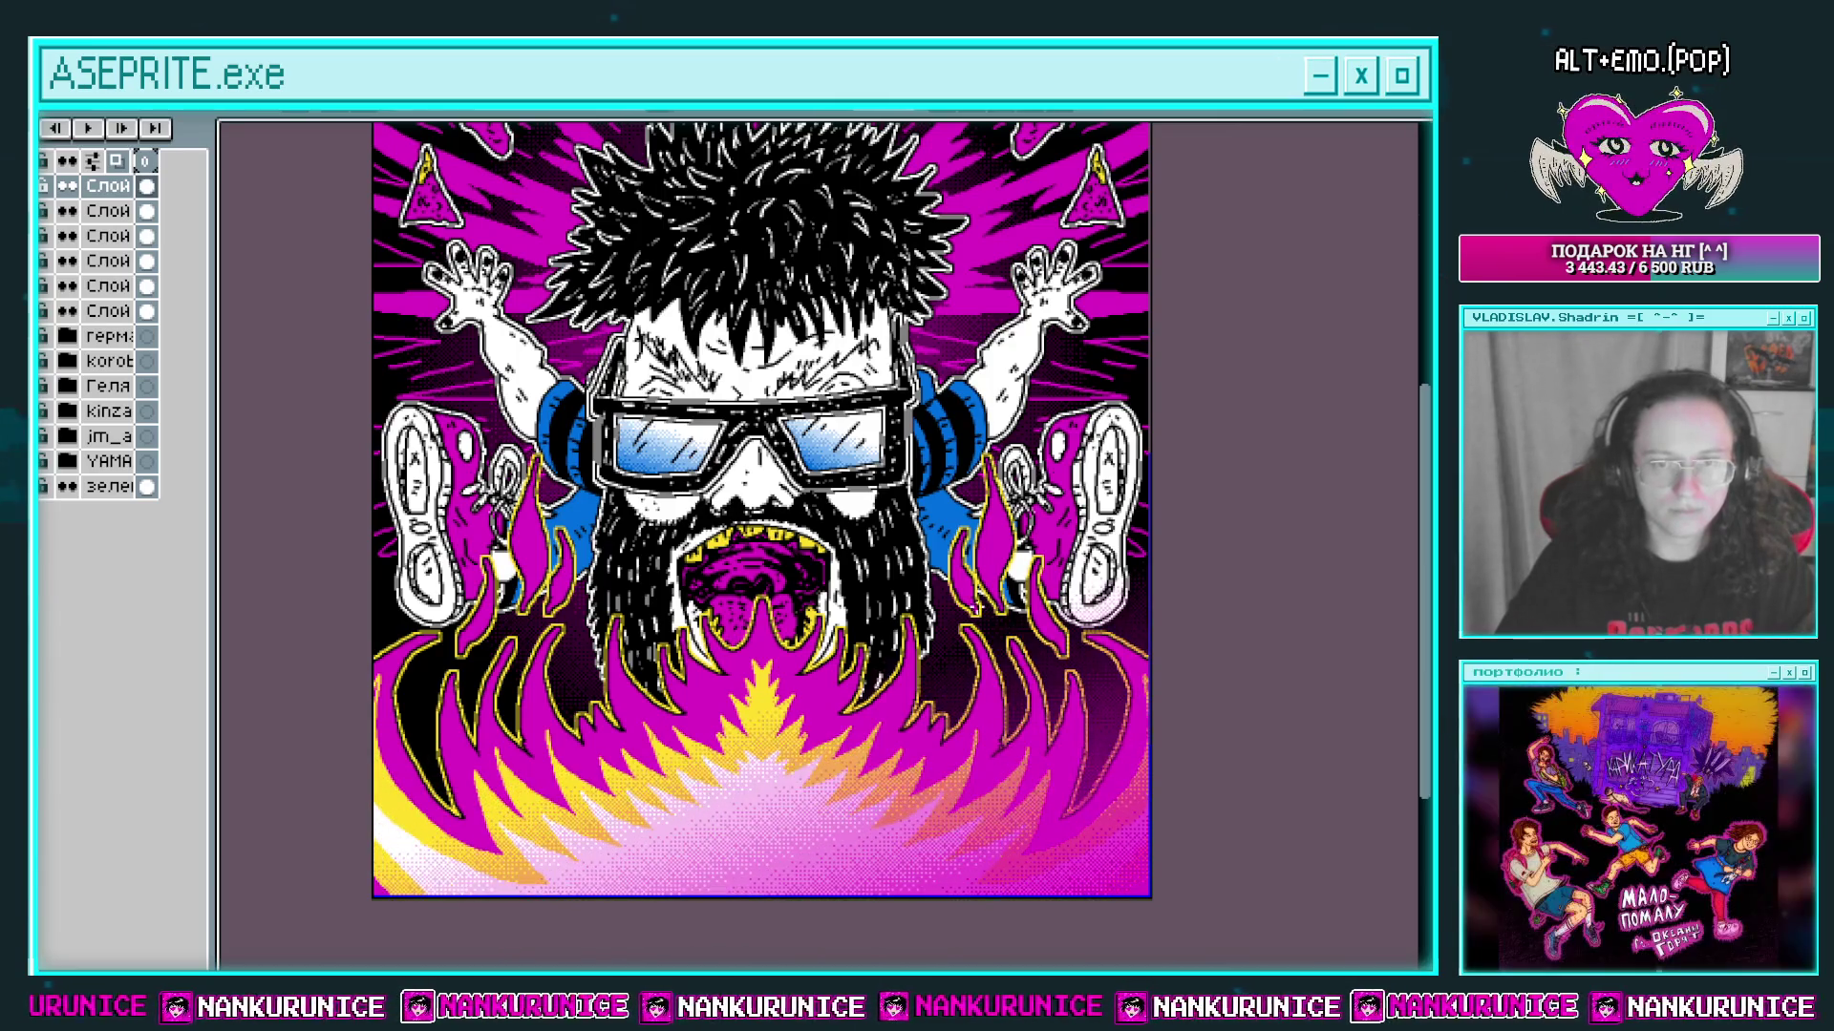
drag(386, 882, 461, 695)
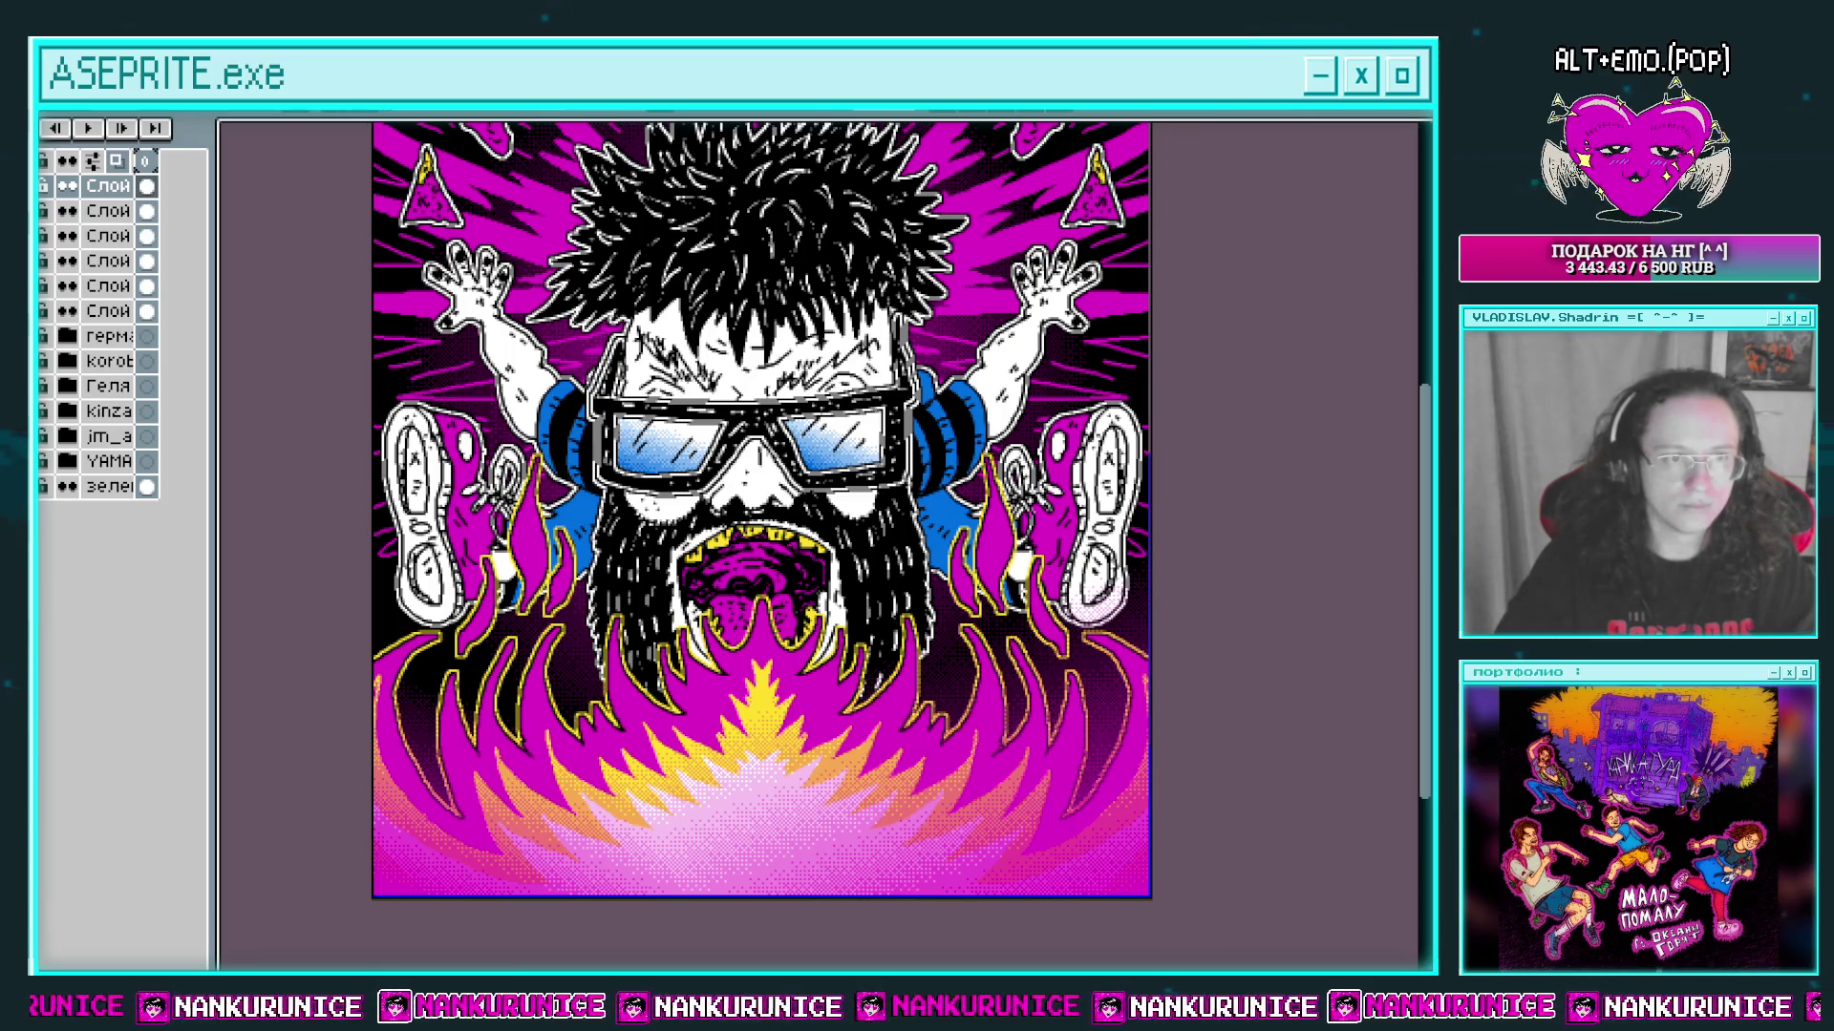
scroll(679, 837, down, 3)
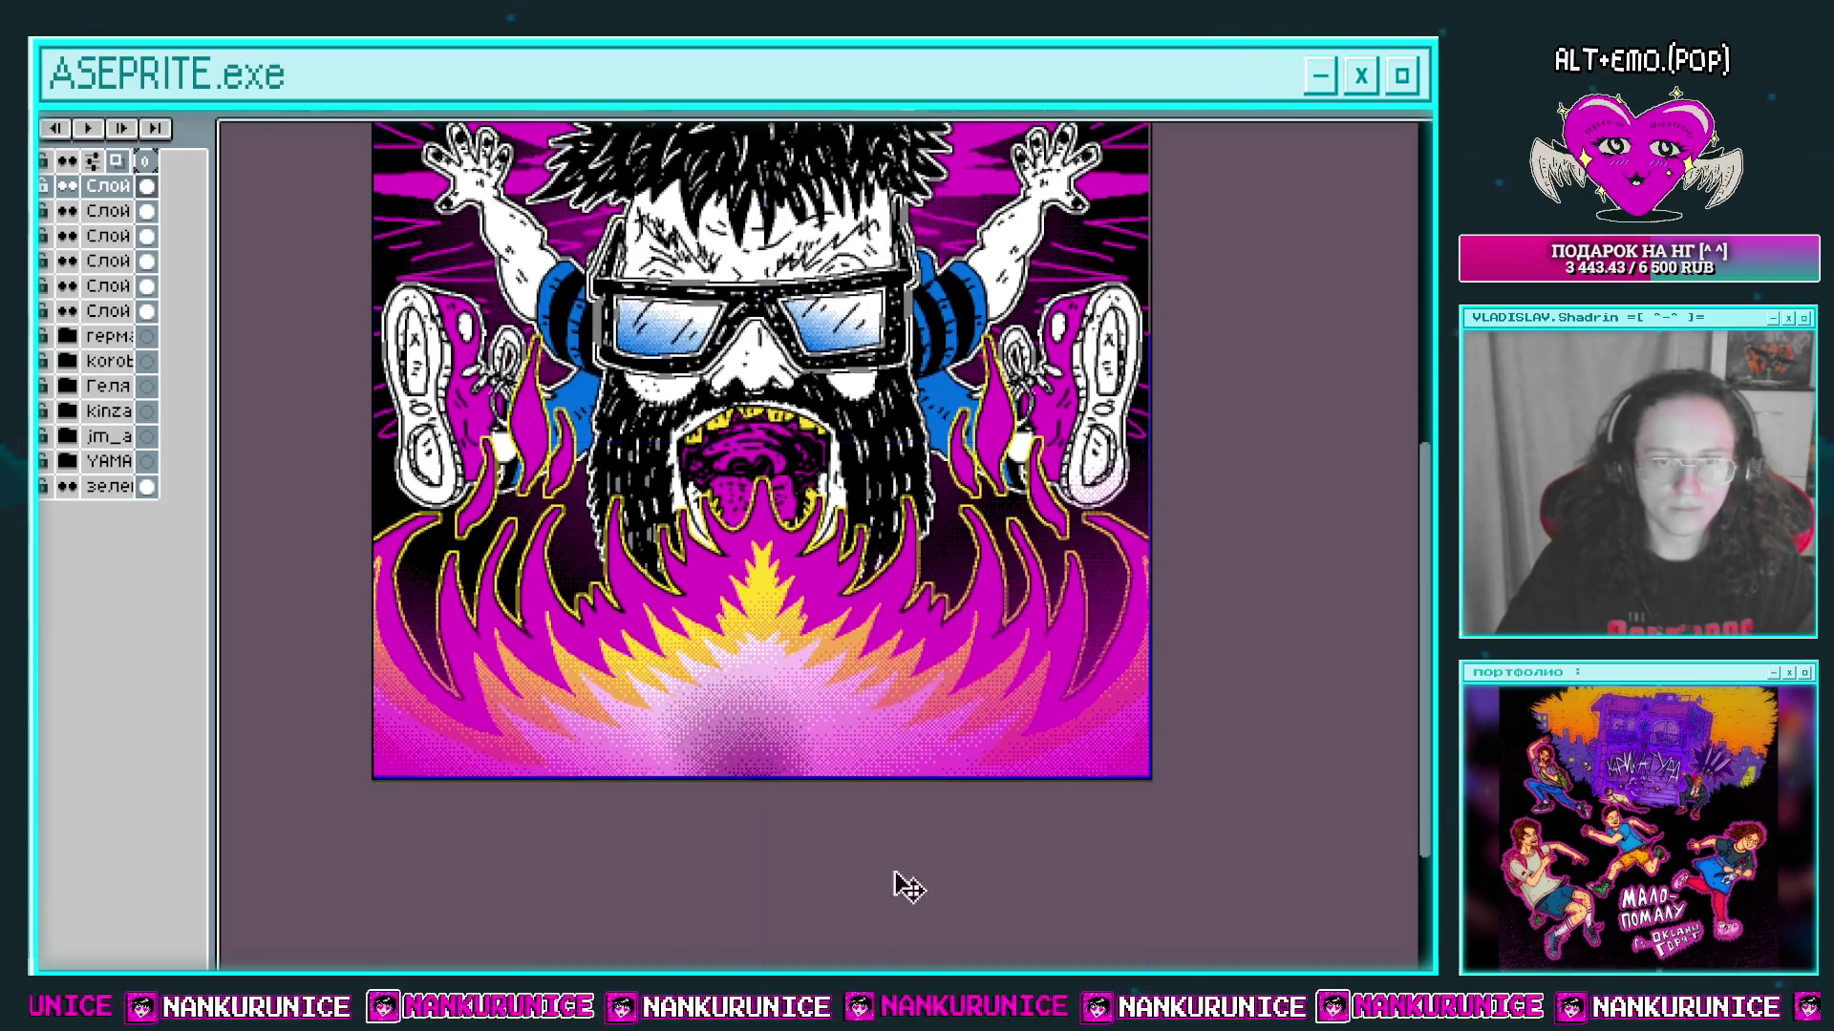
scroll(949, 937, down, 4)
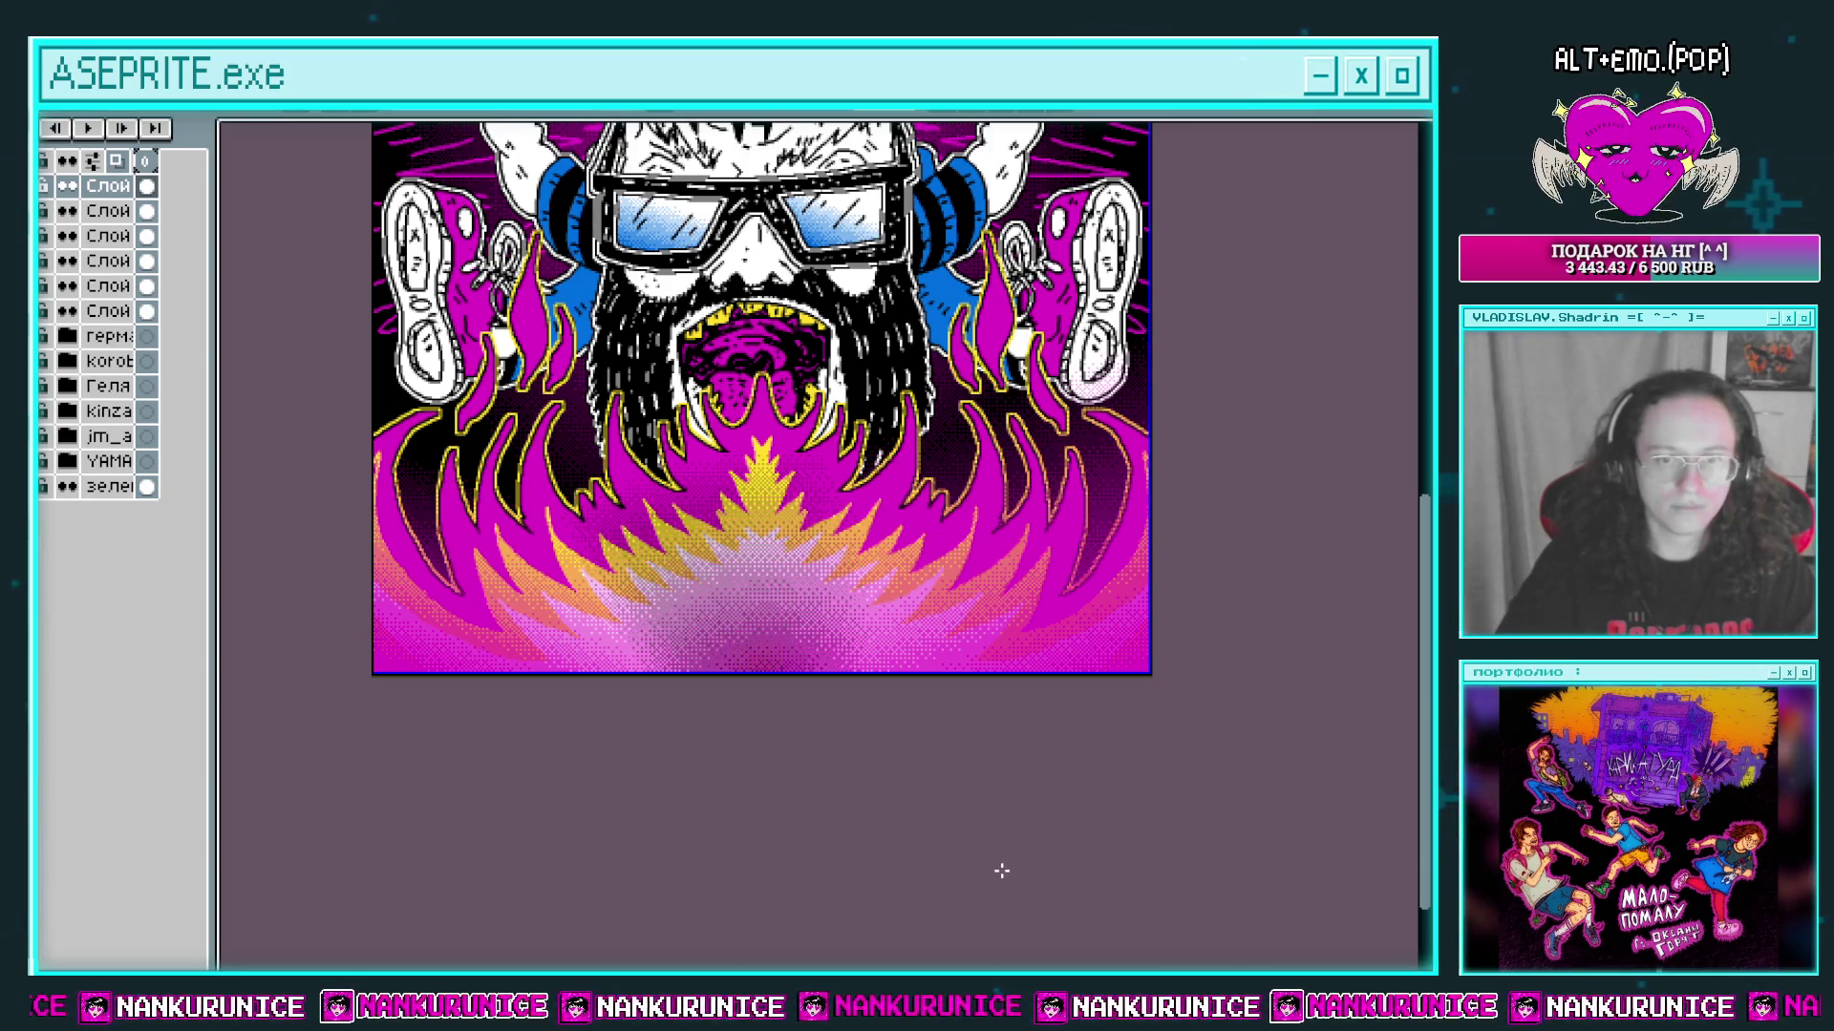
scroll(999, 868, up, 6)
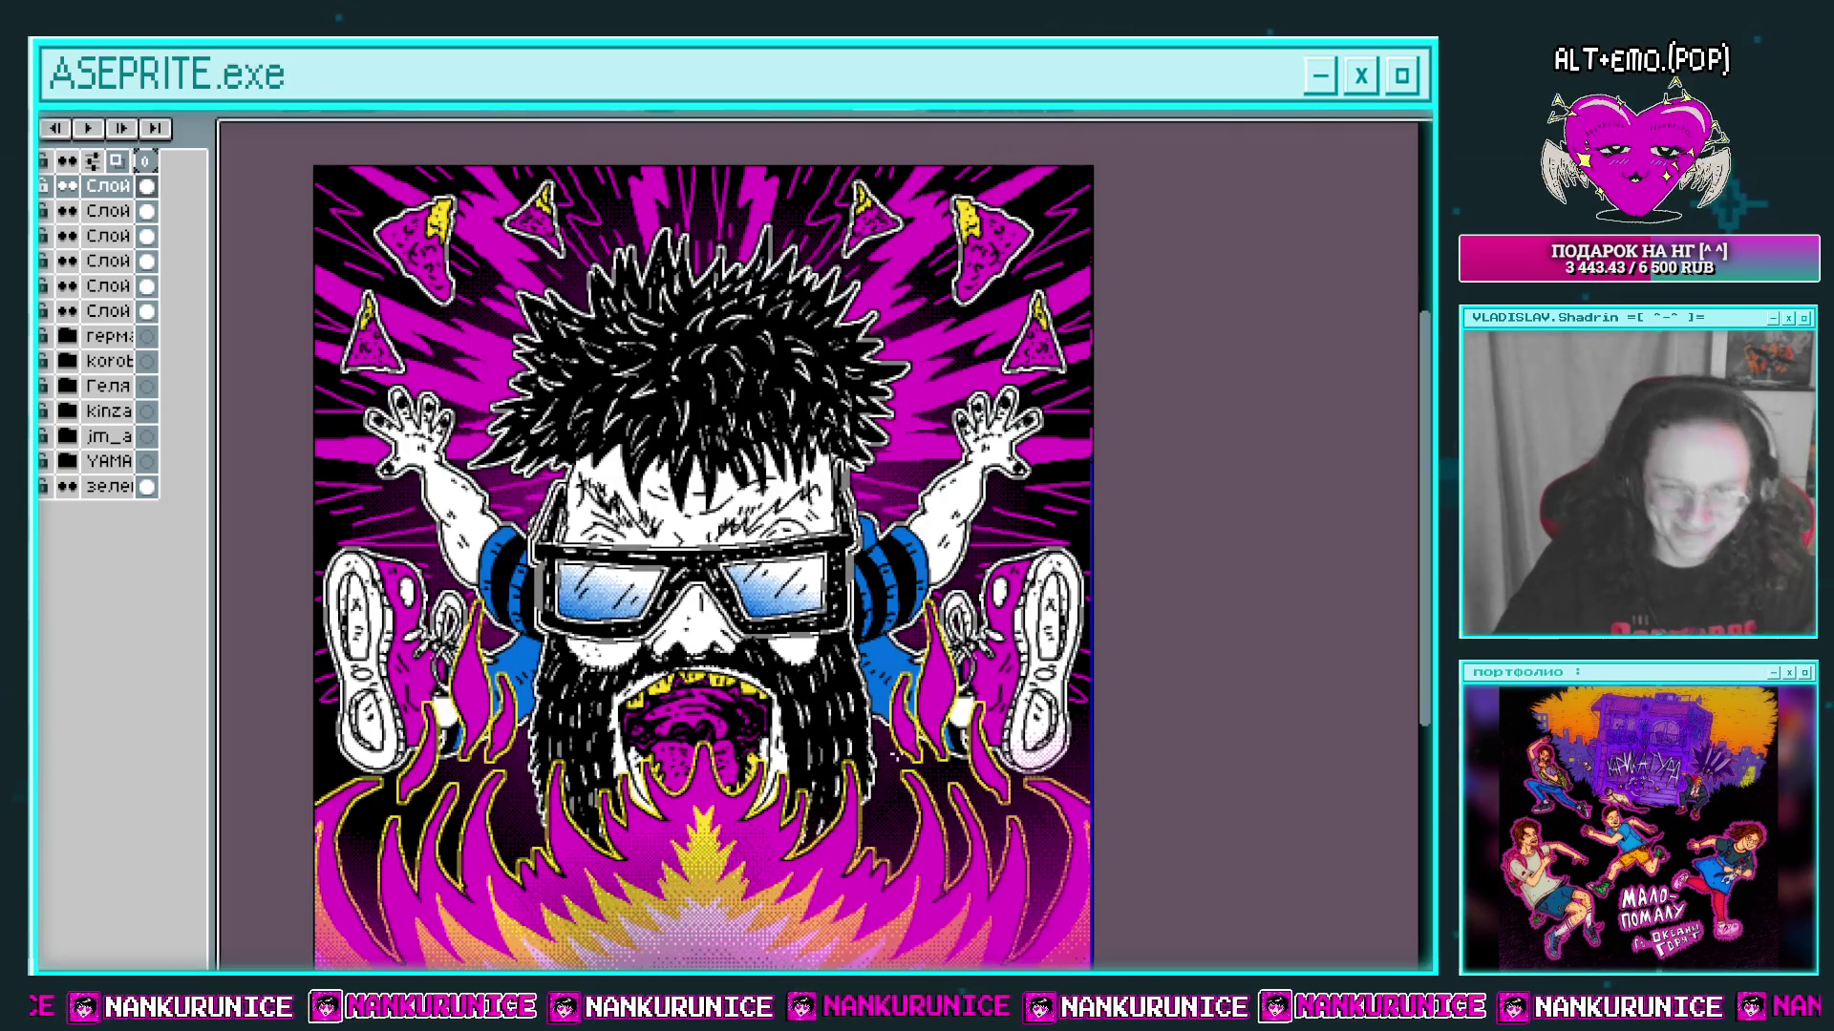
scroll(929, 827, down, 1)
Step: Recolour the ray layer magenta to blue, then blue to yellow, and add a new layer
scroll(729, 545, up, 2)
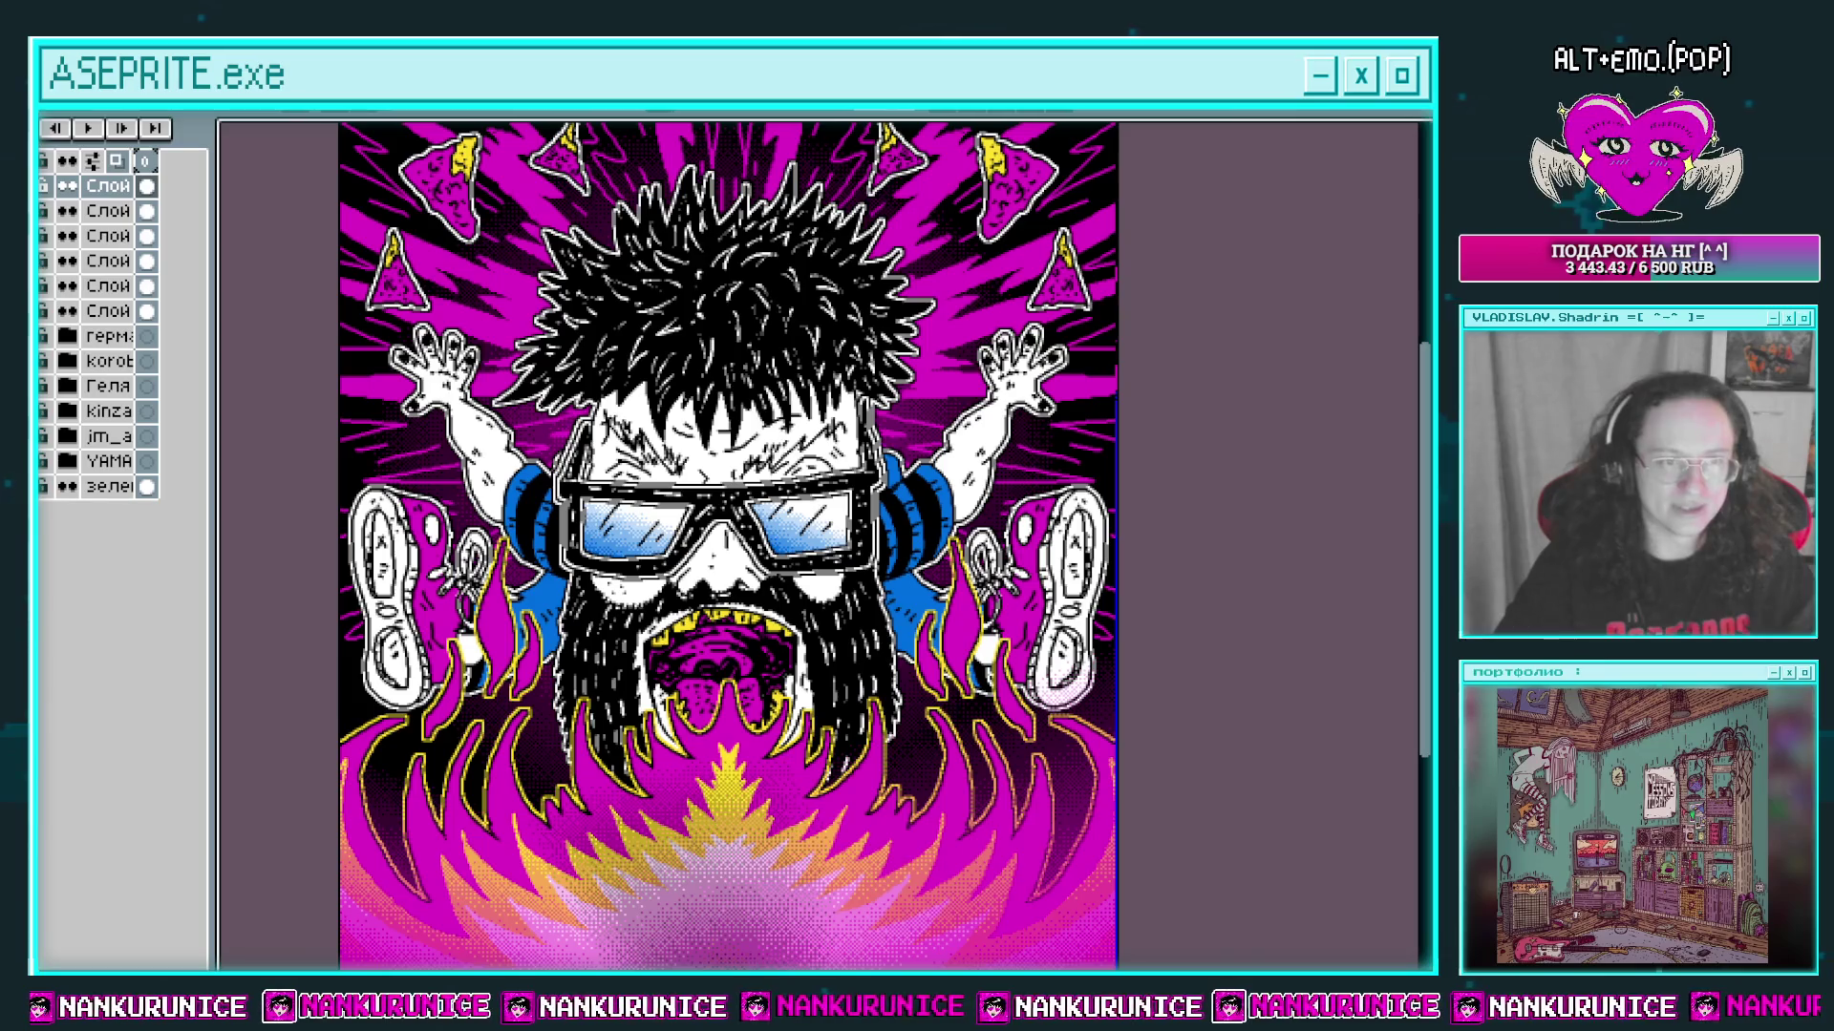
click(67, 285)
click(67, 286)
click(146, 285)
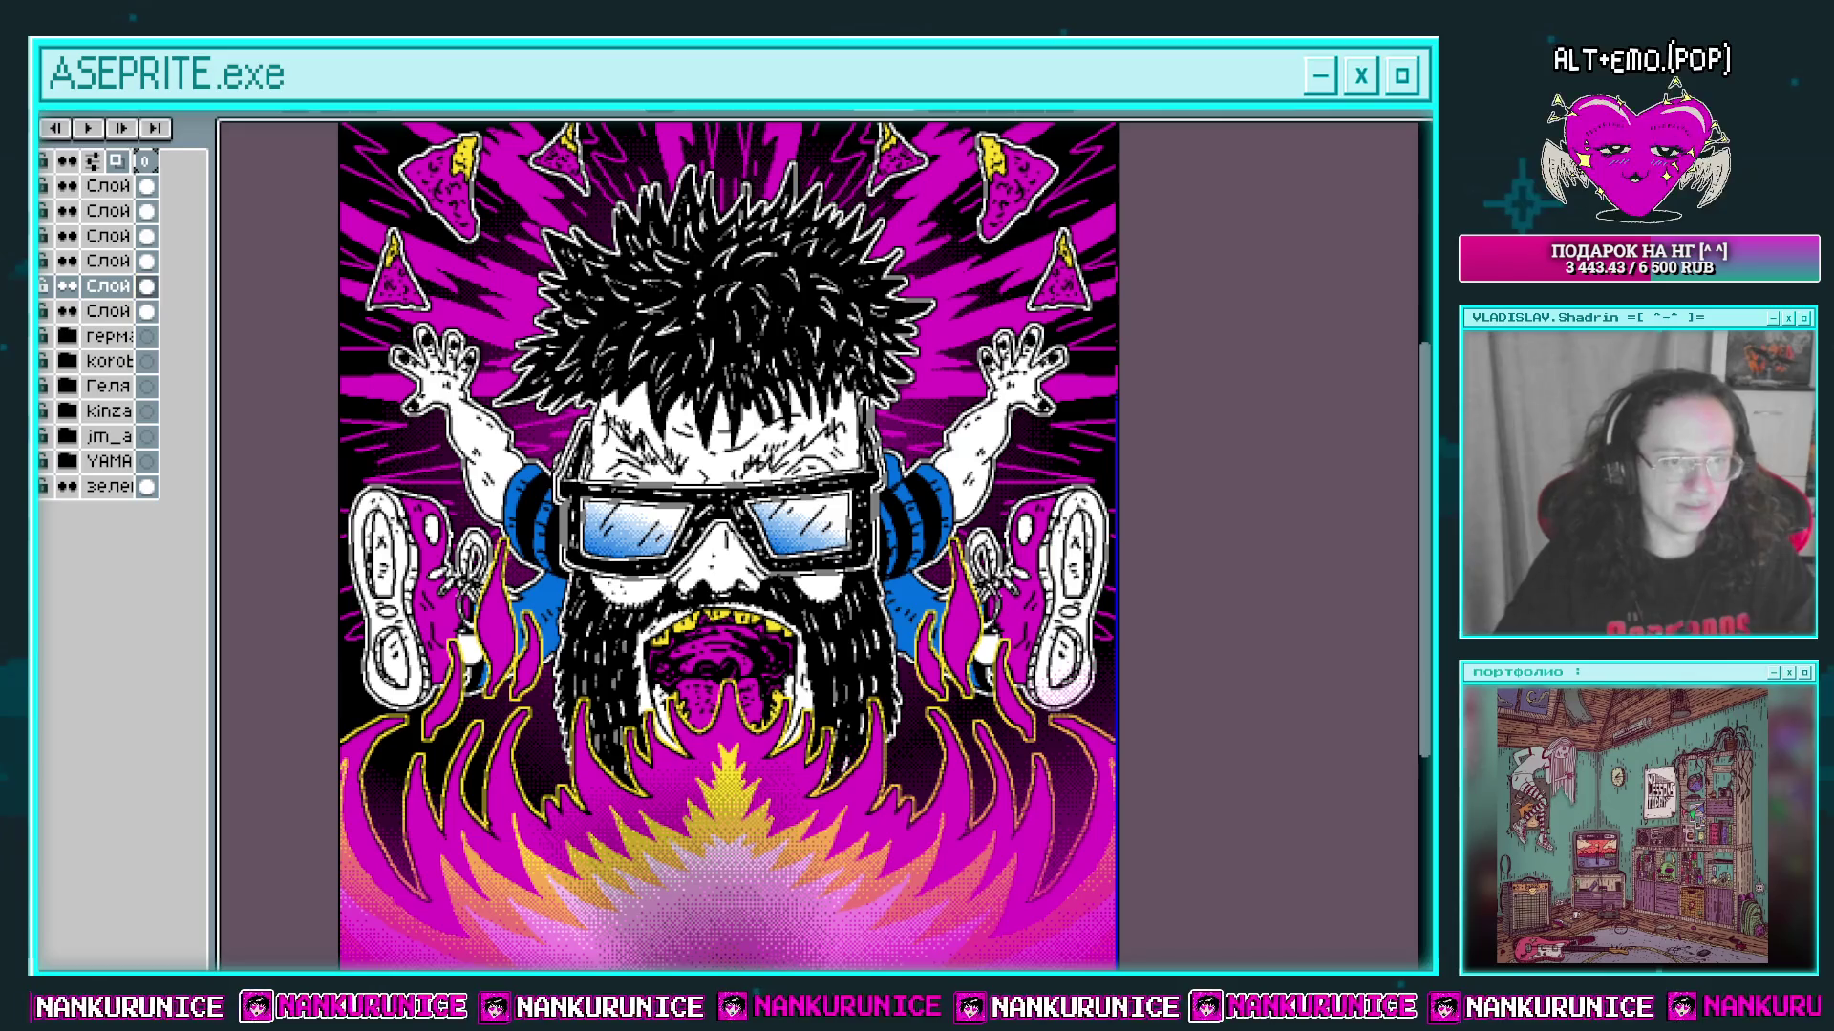
key(shift+r)
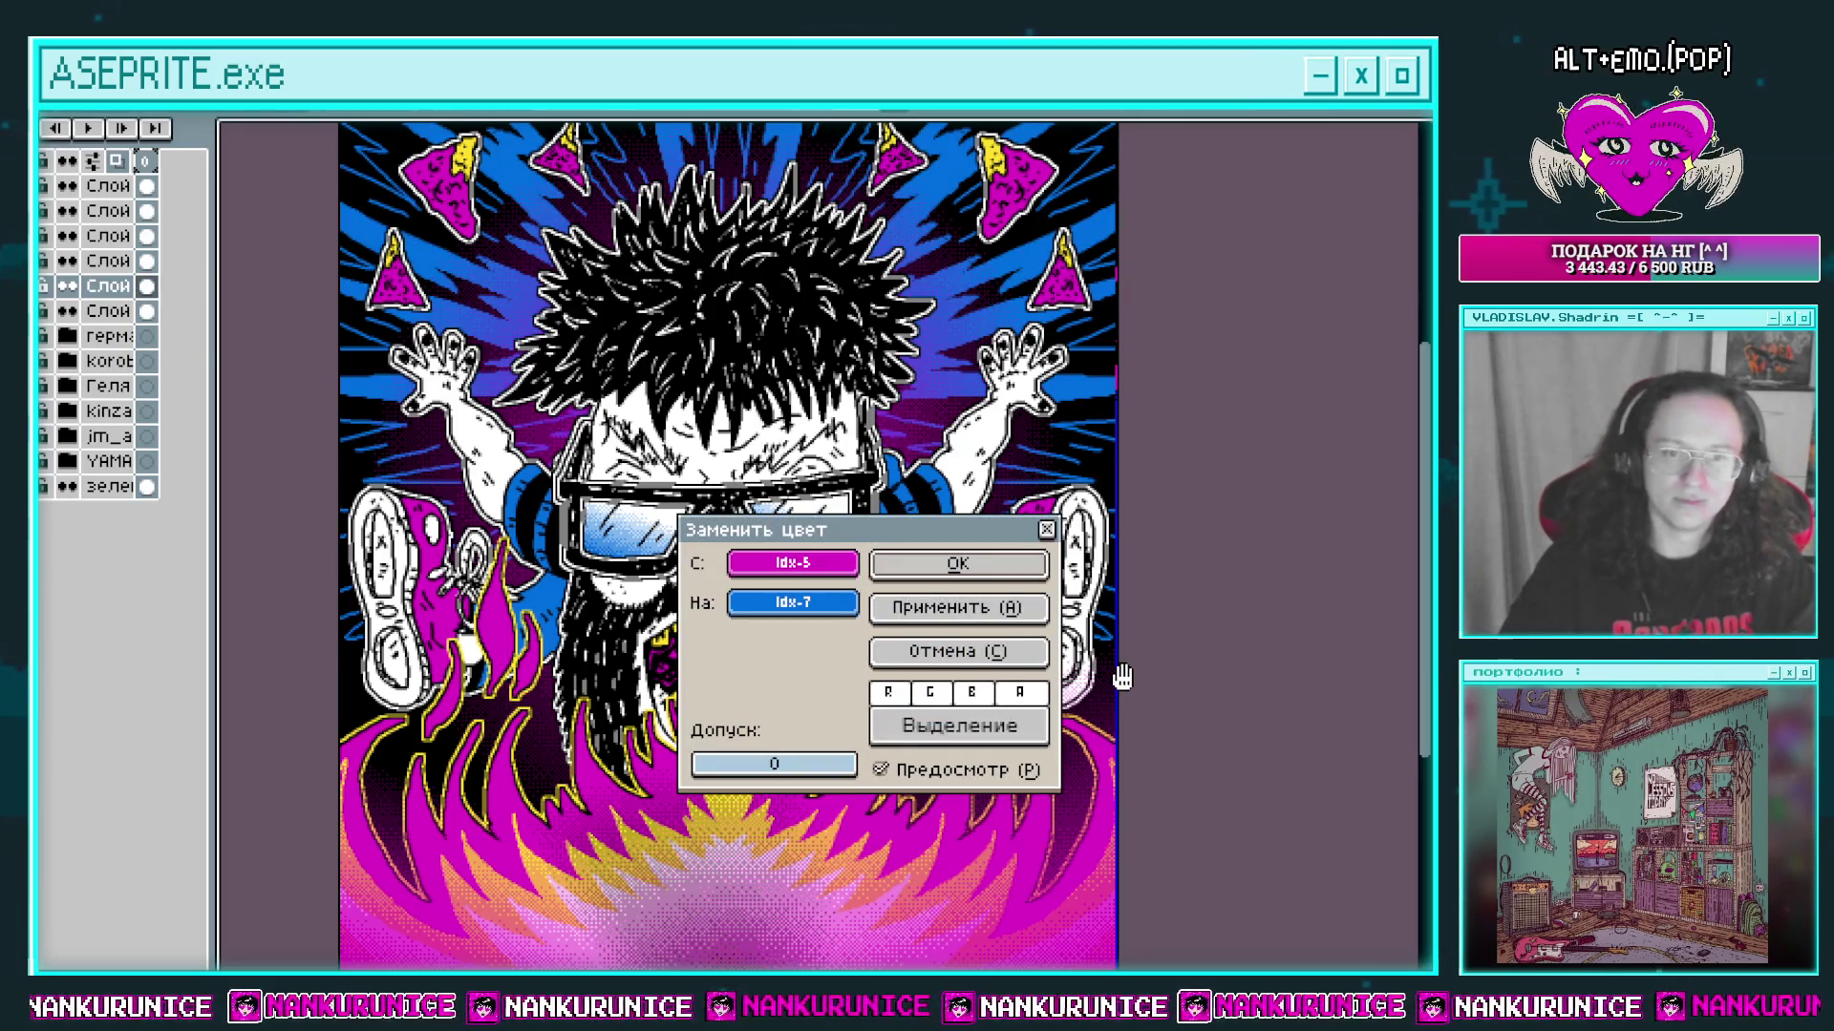
click(1022, 569)
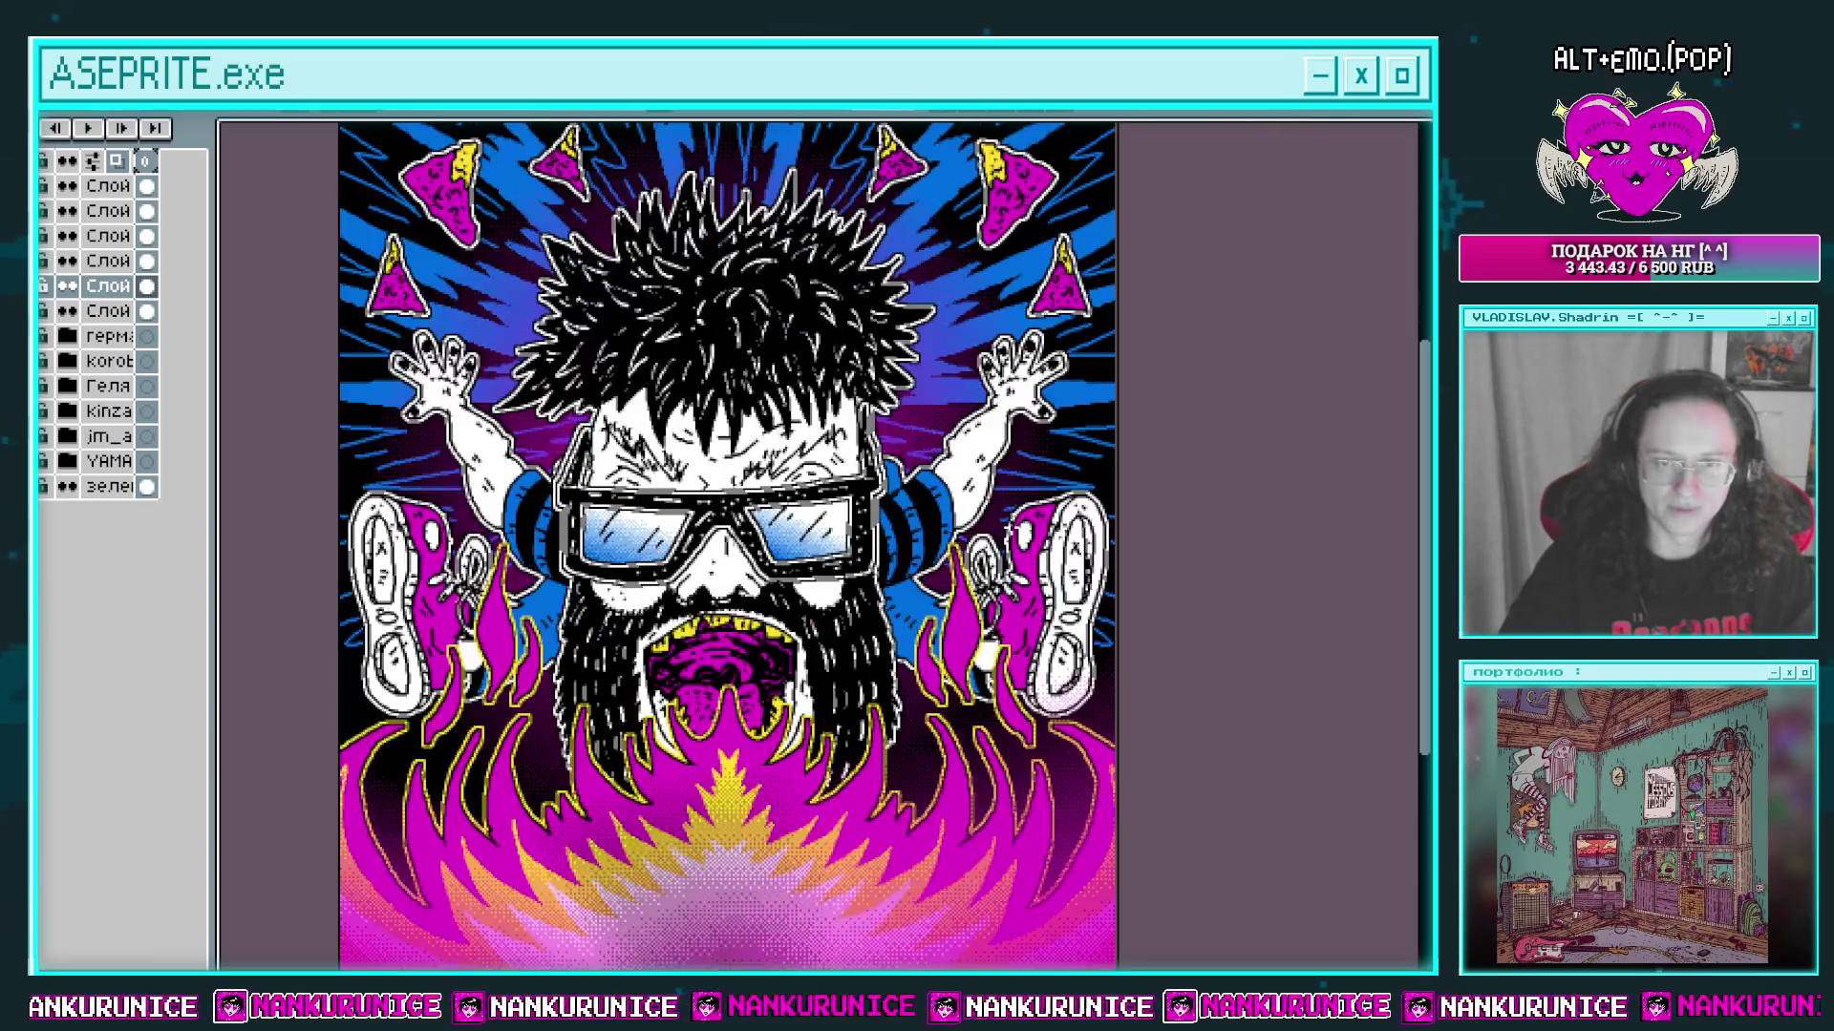
mouse_move(1157, 522)
mouse_down()
mouse_move(1171, 599)
mouse_move(1167, 531)
mouse_up()
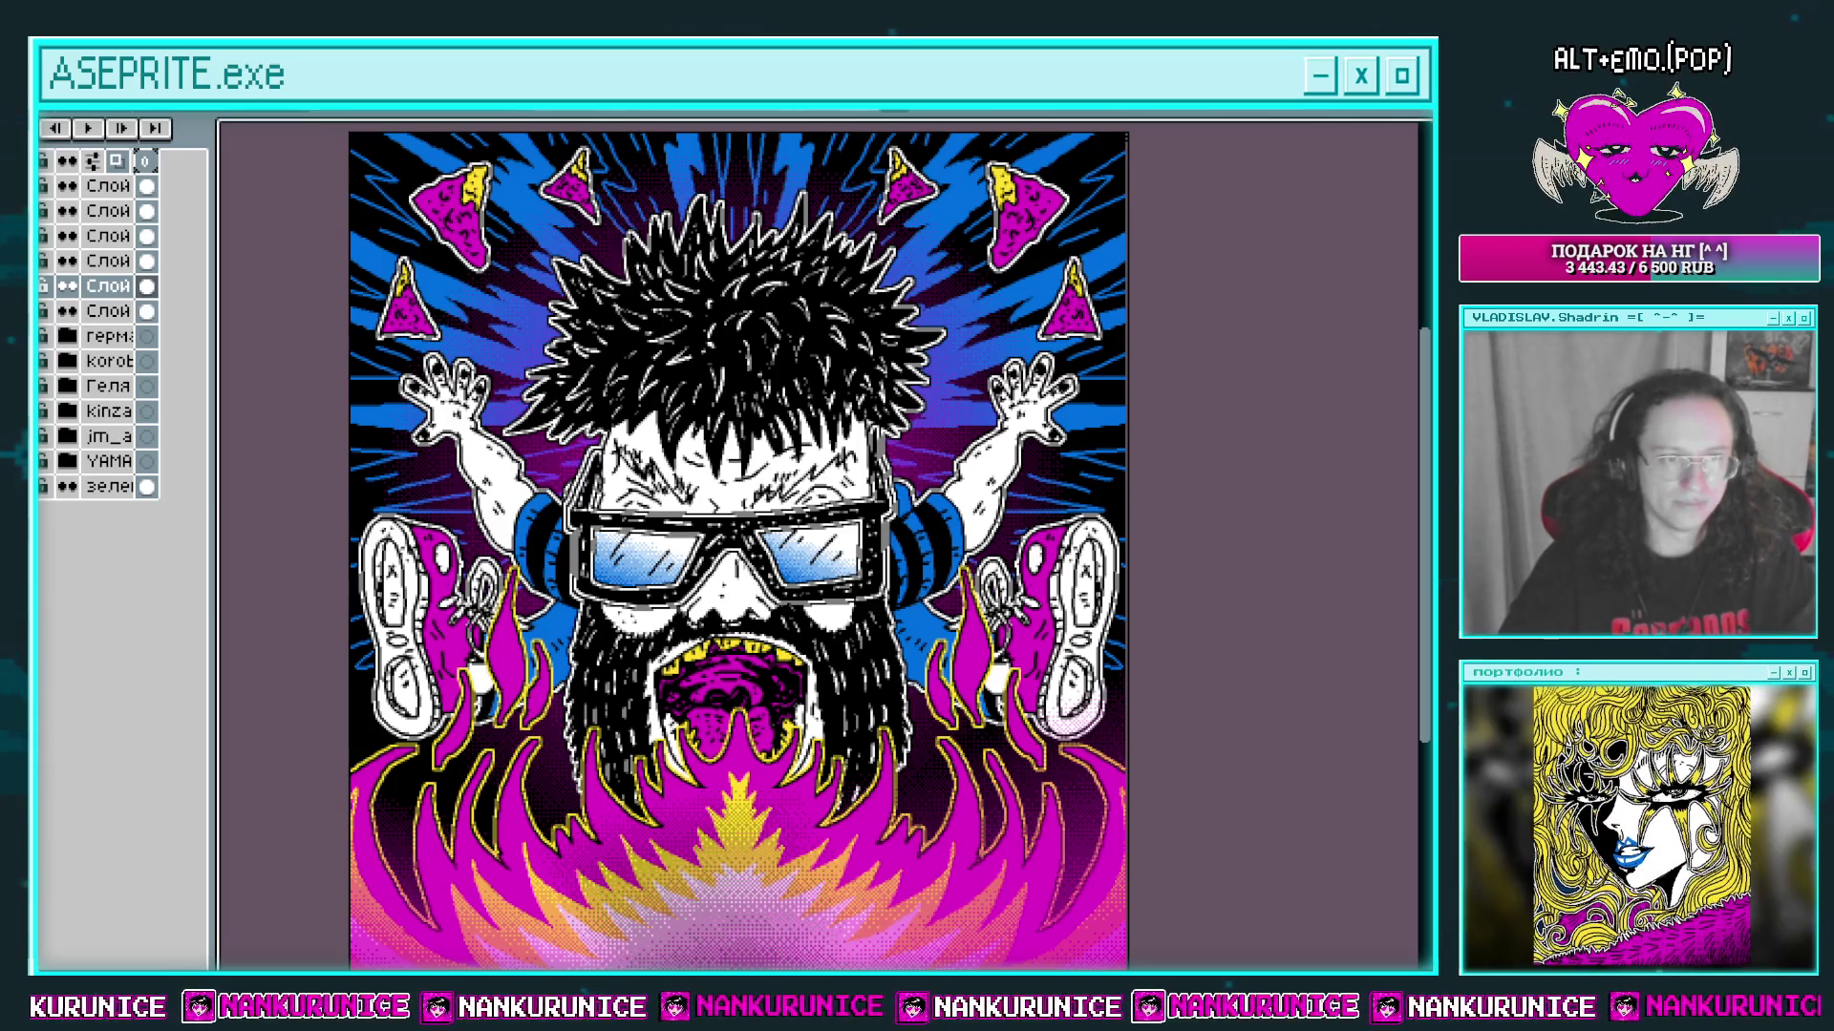
key(shift+r)
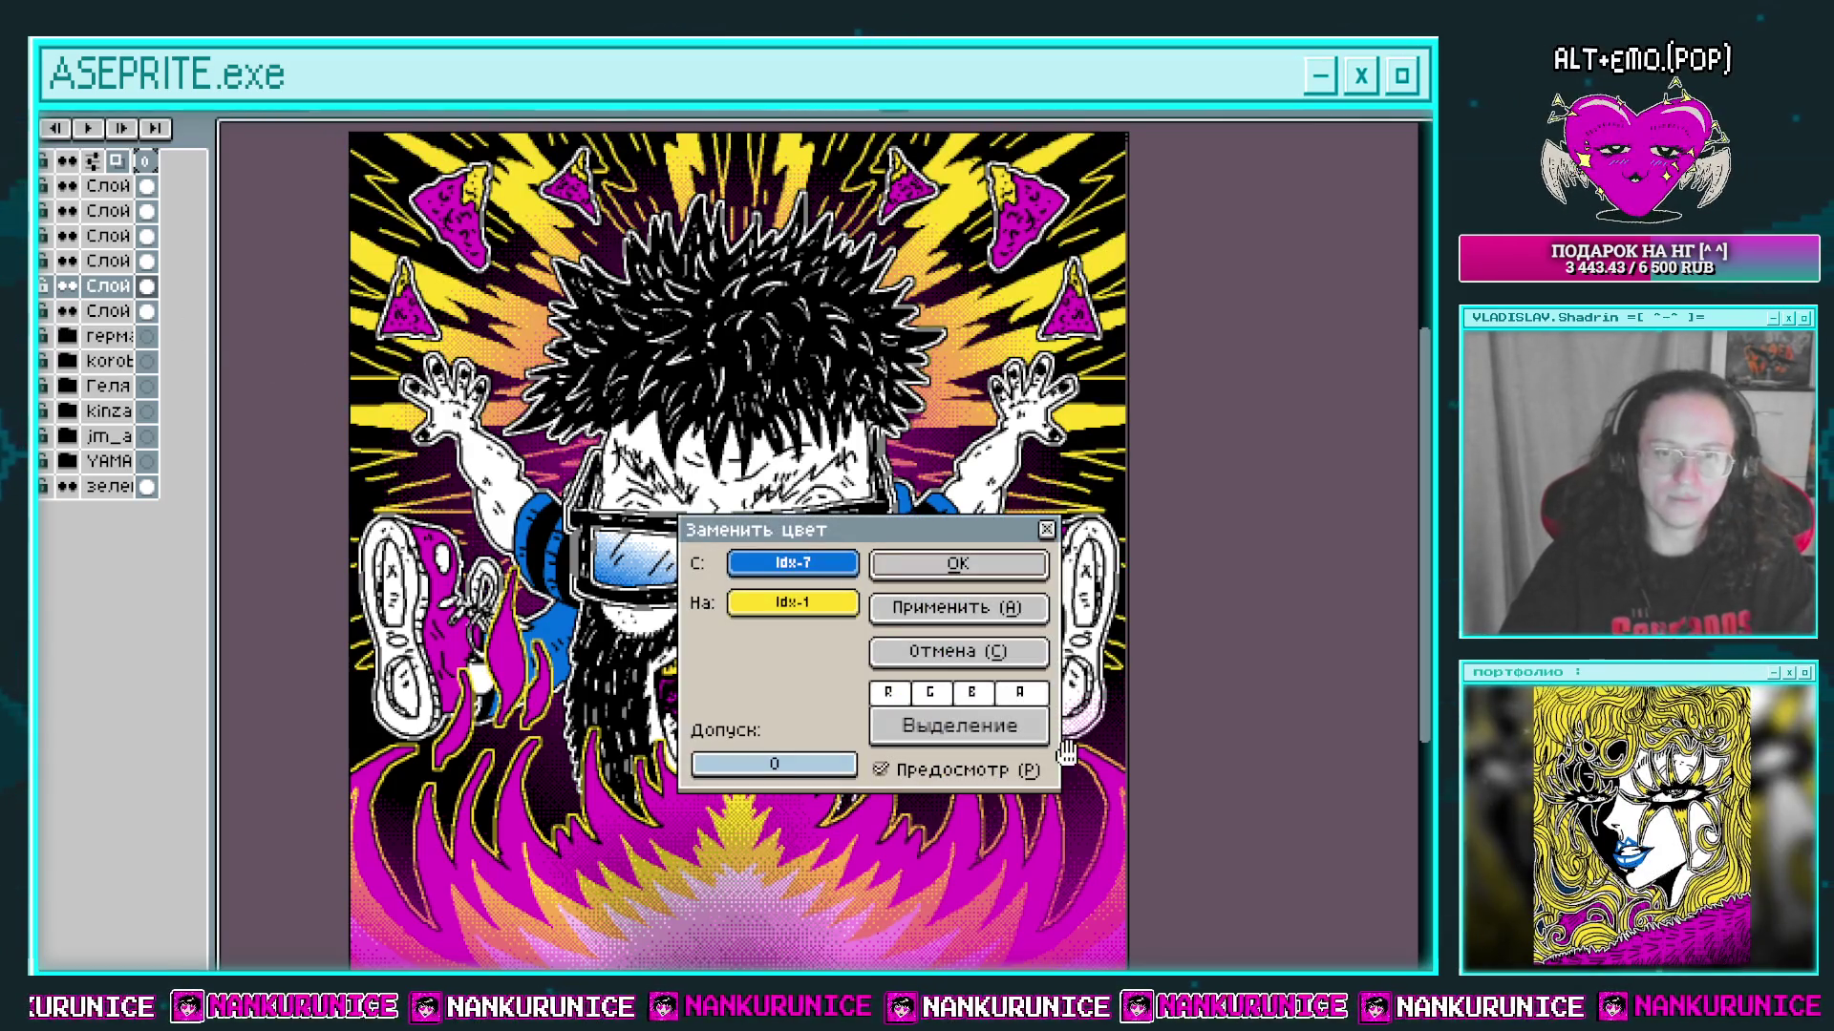
click(1001, 572)
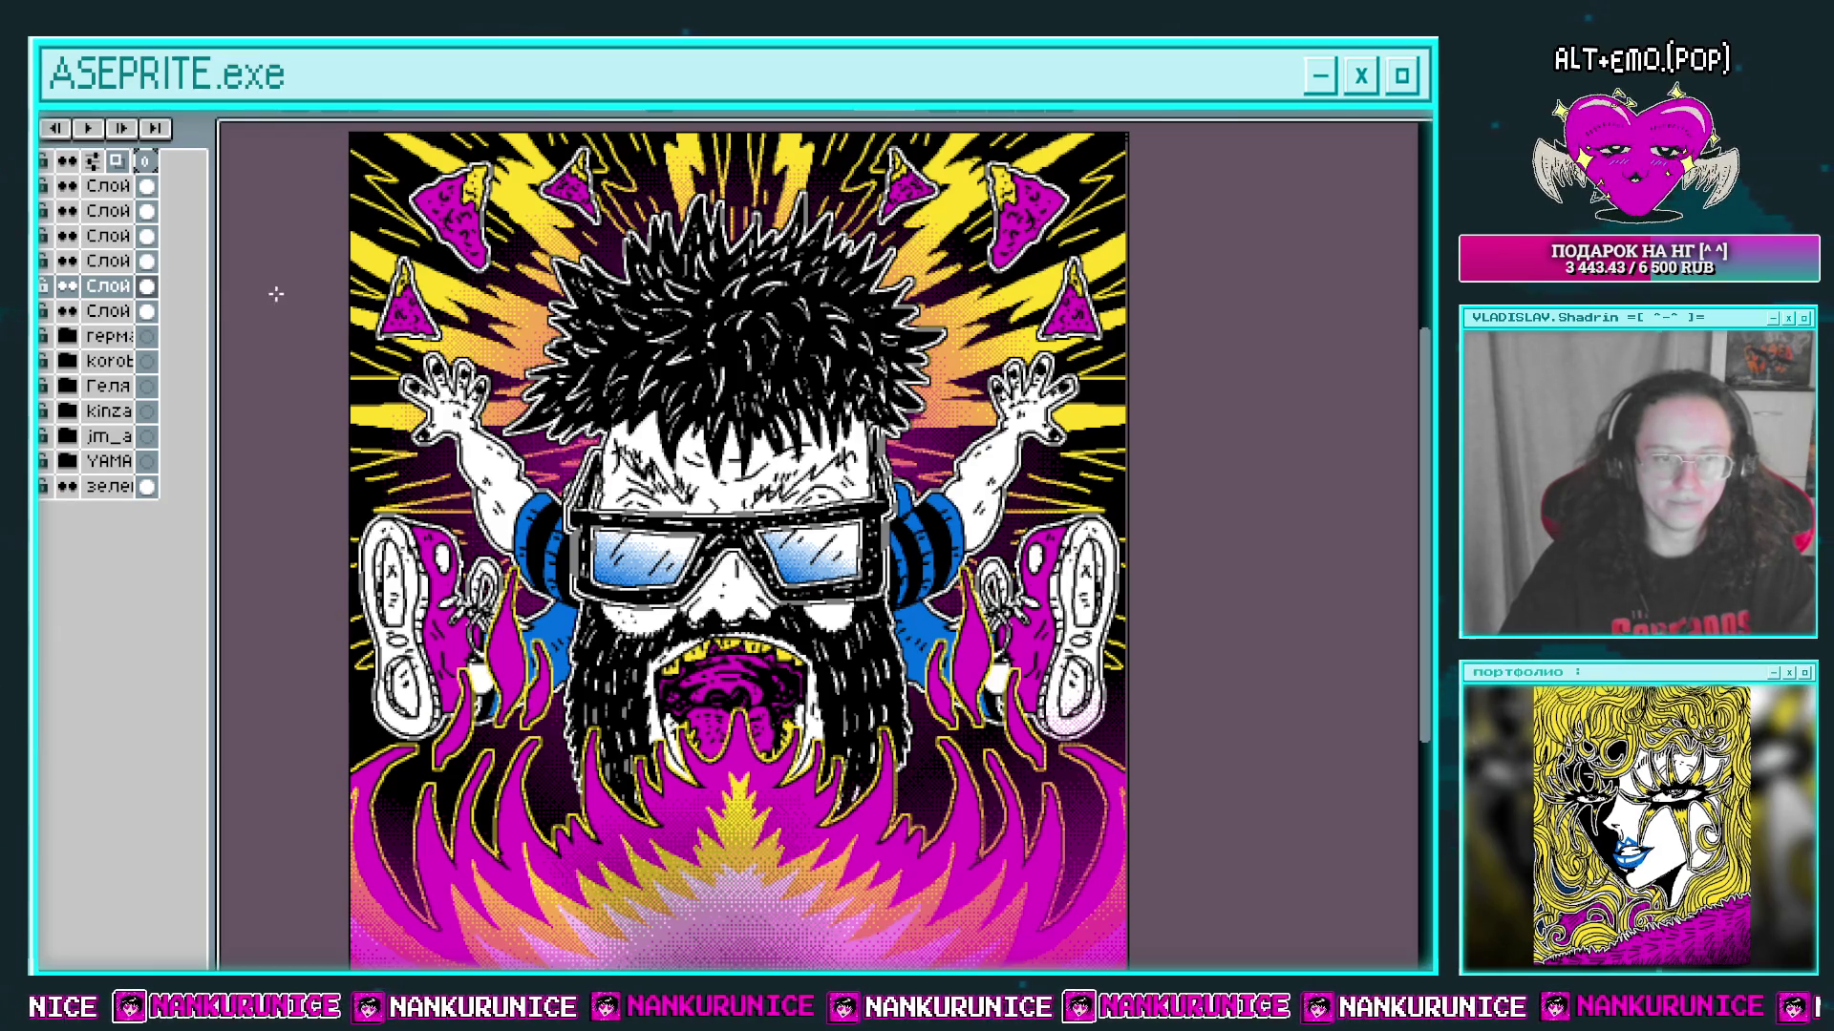
key(shift+r)
click(981, 657)
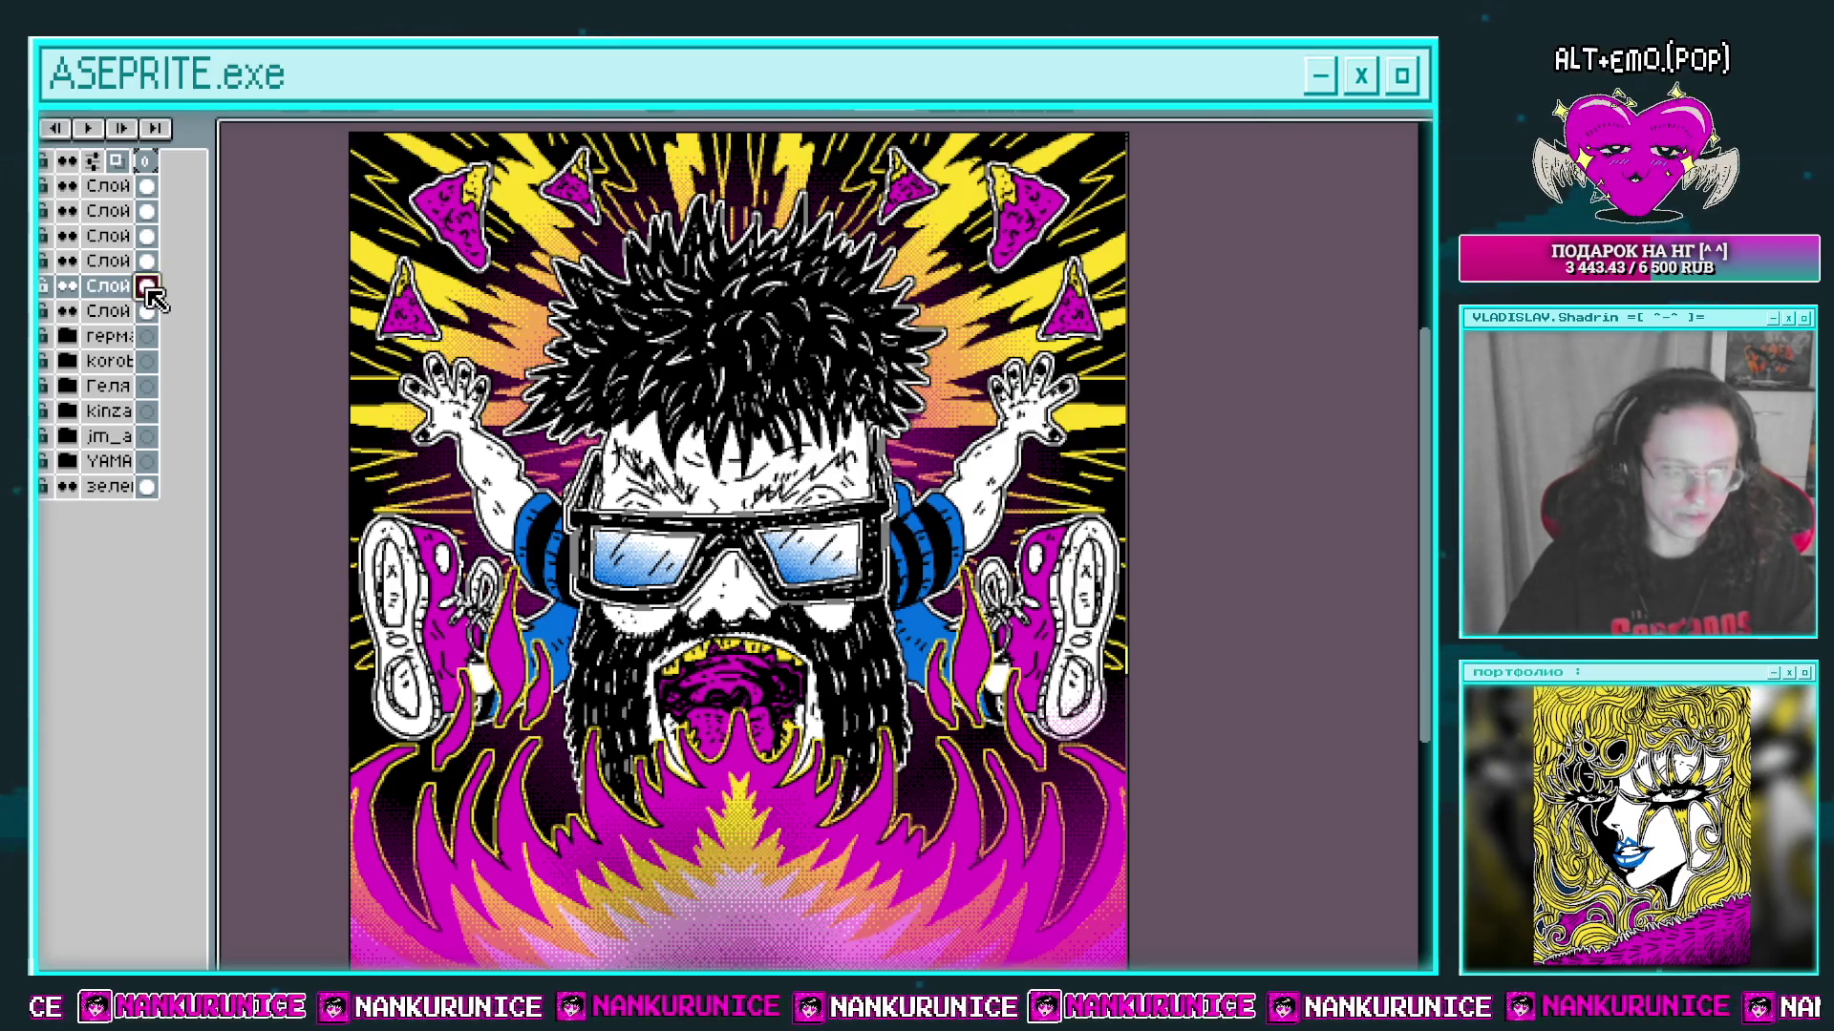
key(shift+n)
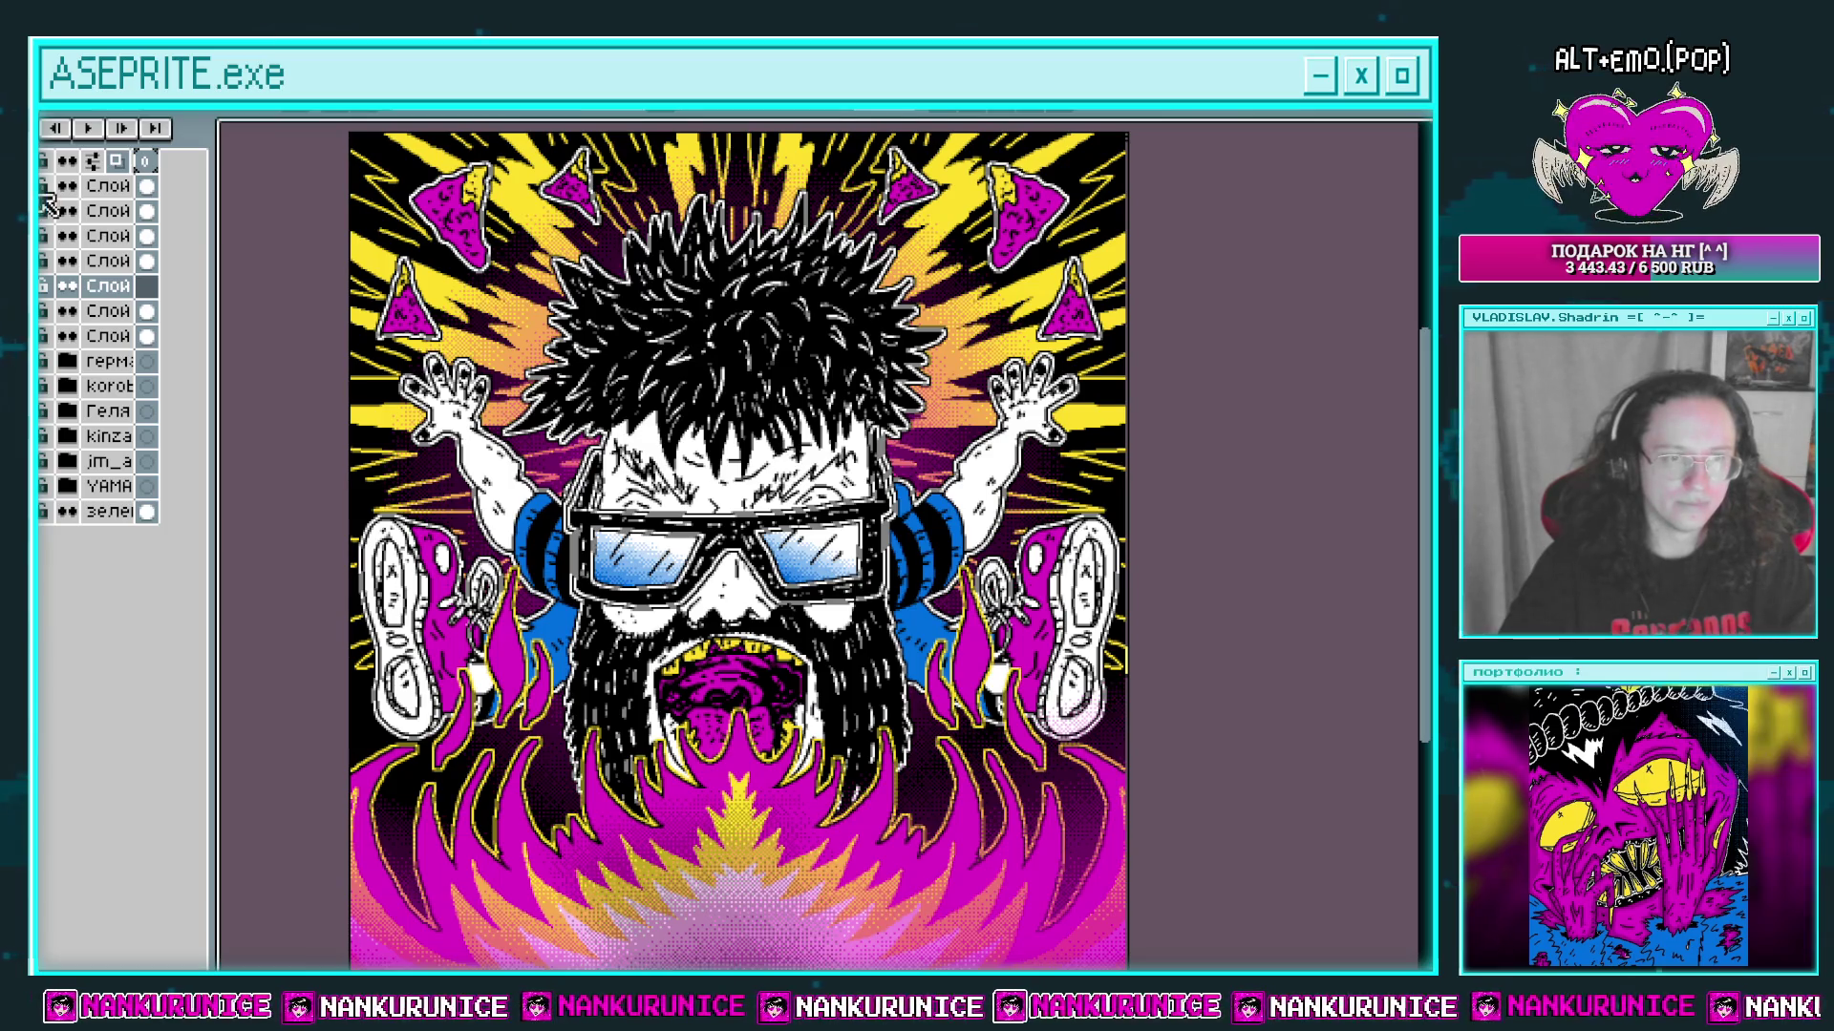
Step: Move layer Слой 66 down one place, trialling 52% opacity before restoring 100%
scroll(669, 477, up, 2)
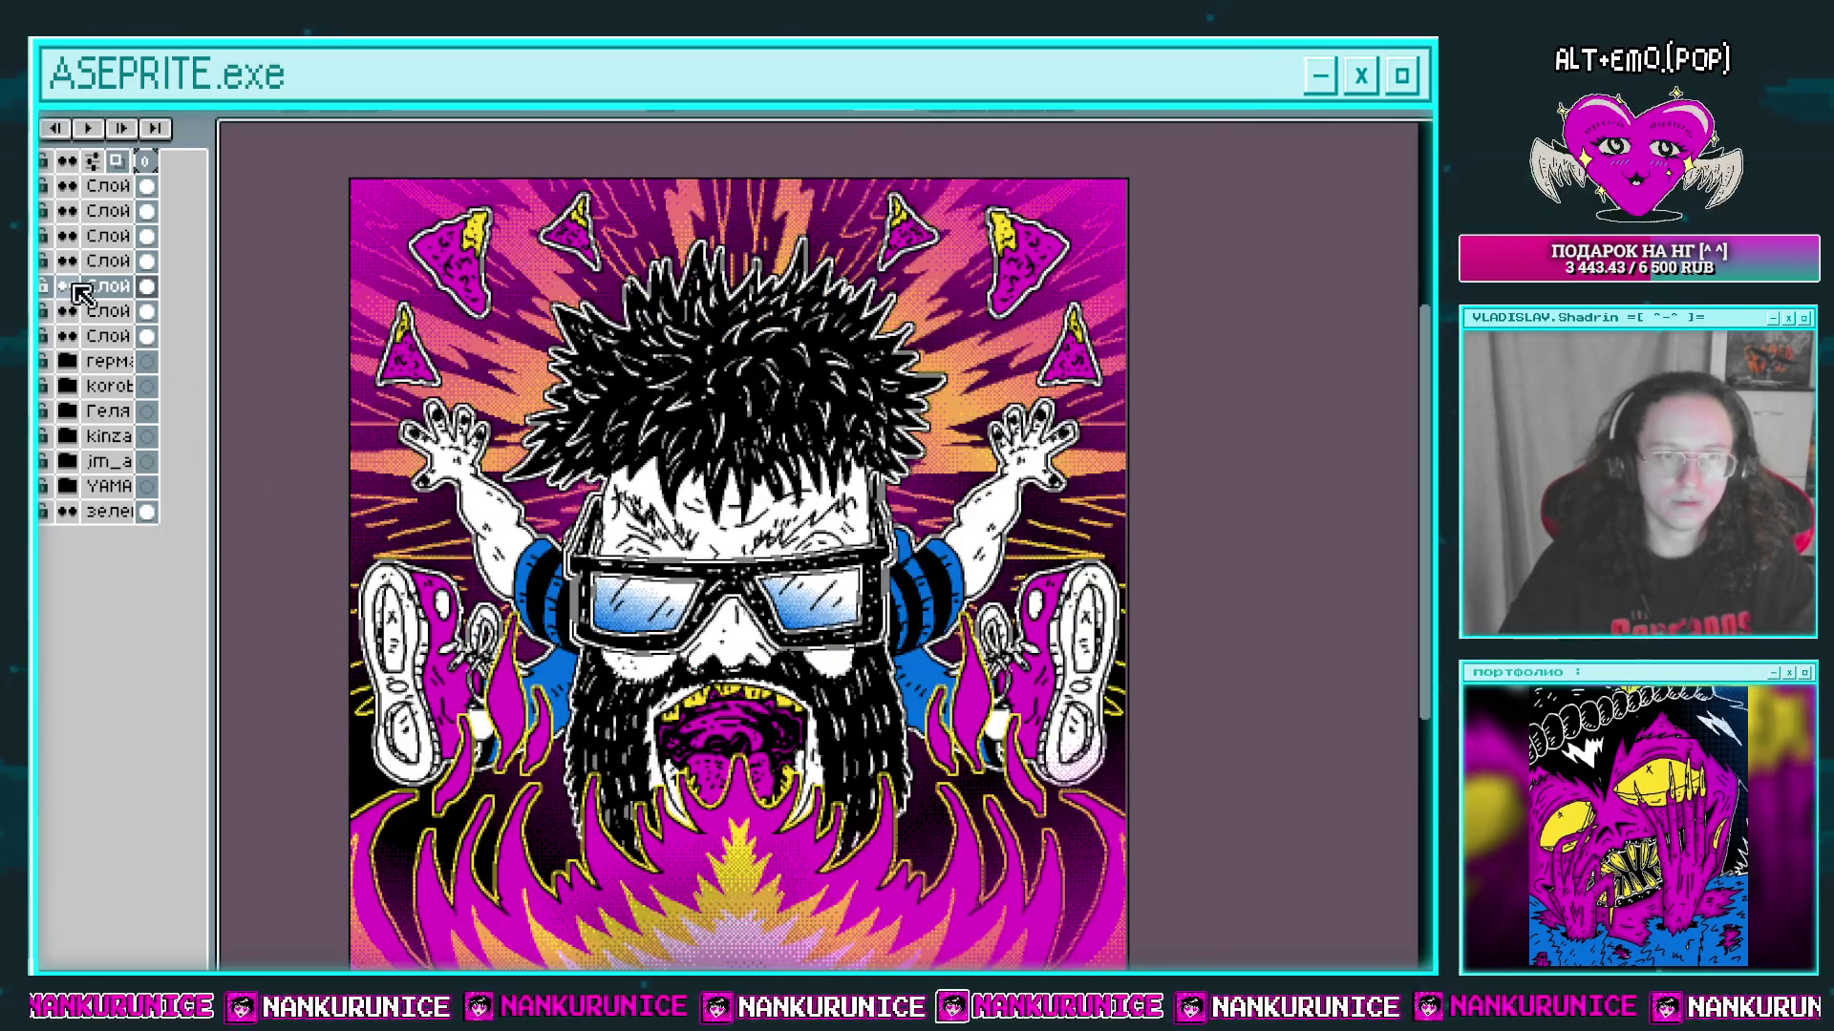
double_click(76, 287)
click(1079, 894)
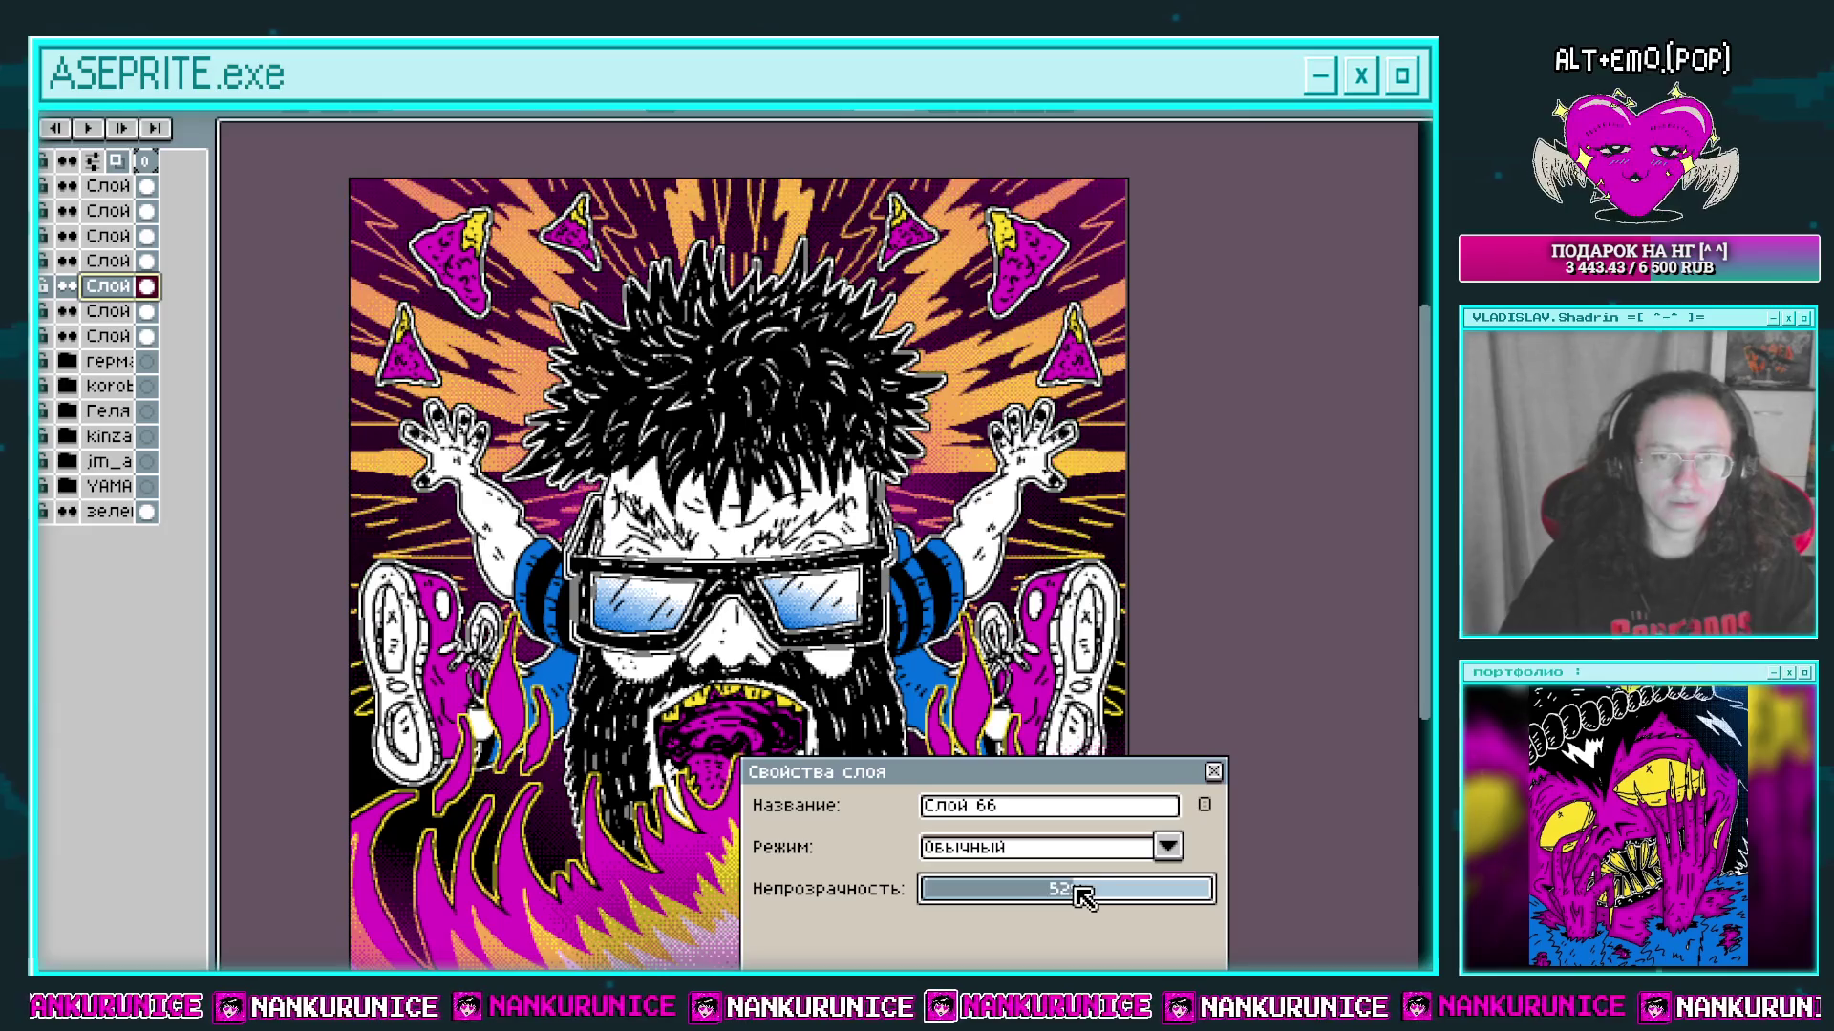
click(1213, 771)
drag(1053, 795, 1039, 573)
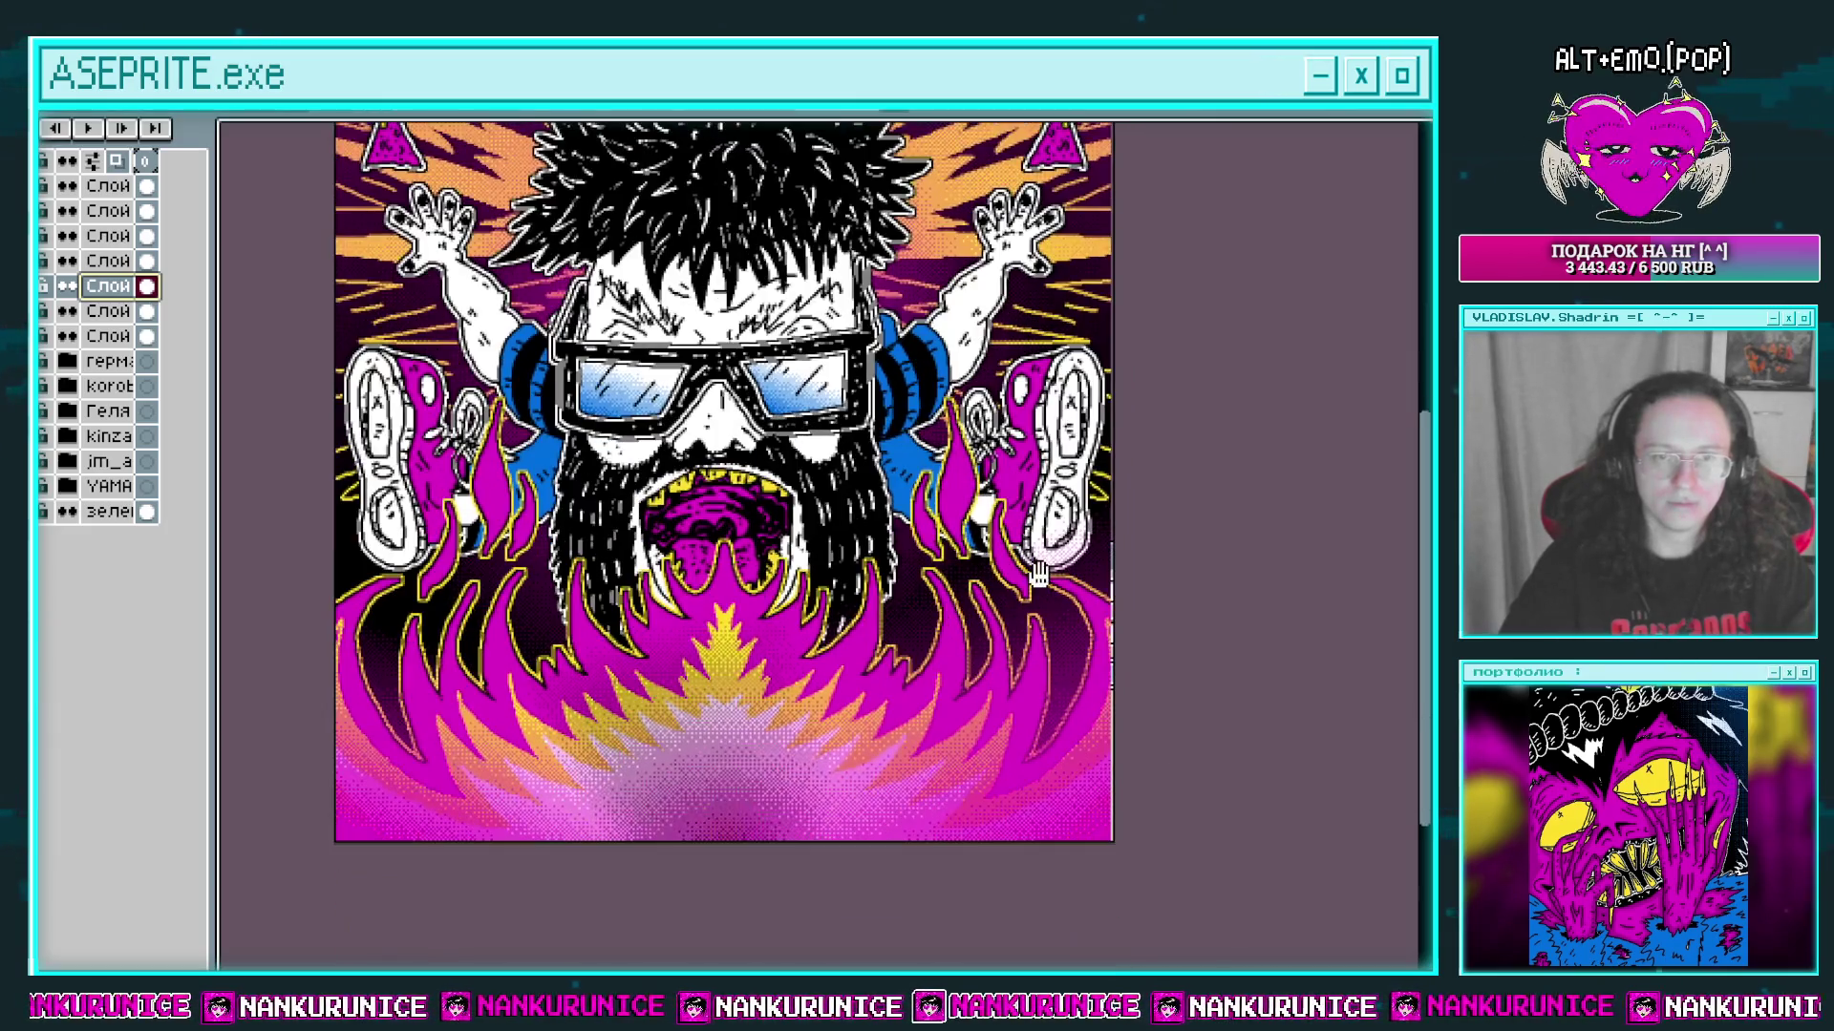
drag(850, 457, 866, 689)
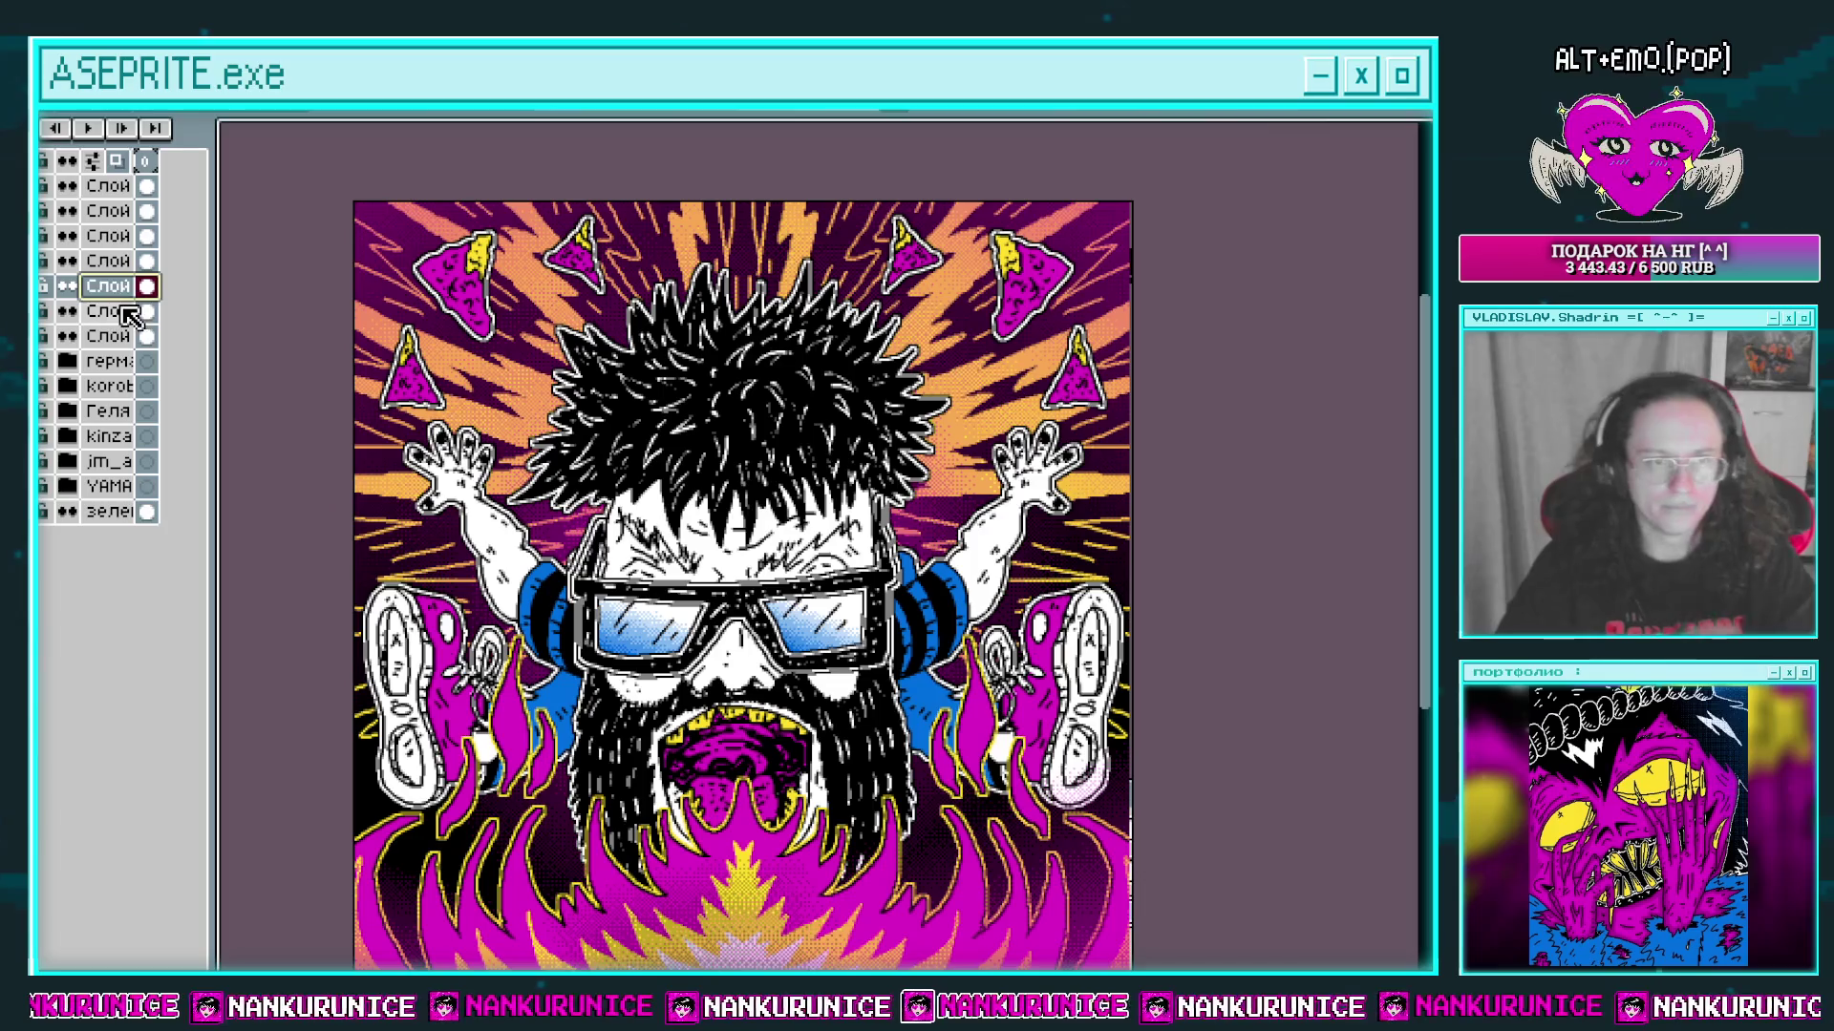
drag(95, 292, 96, 315)
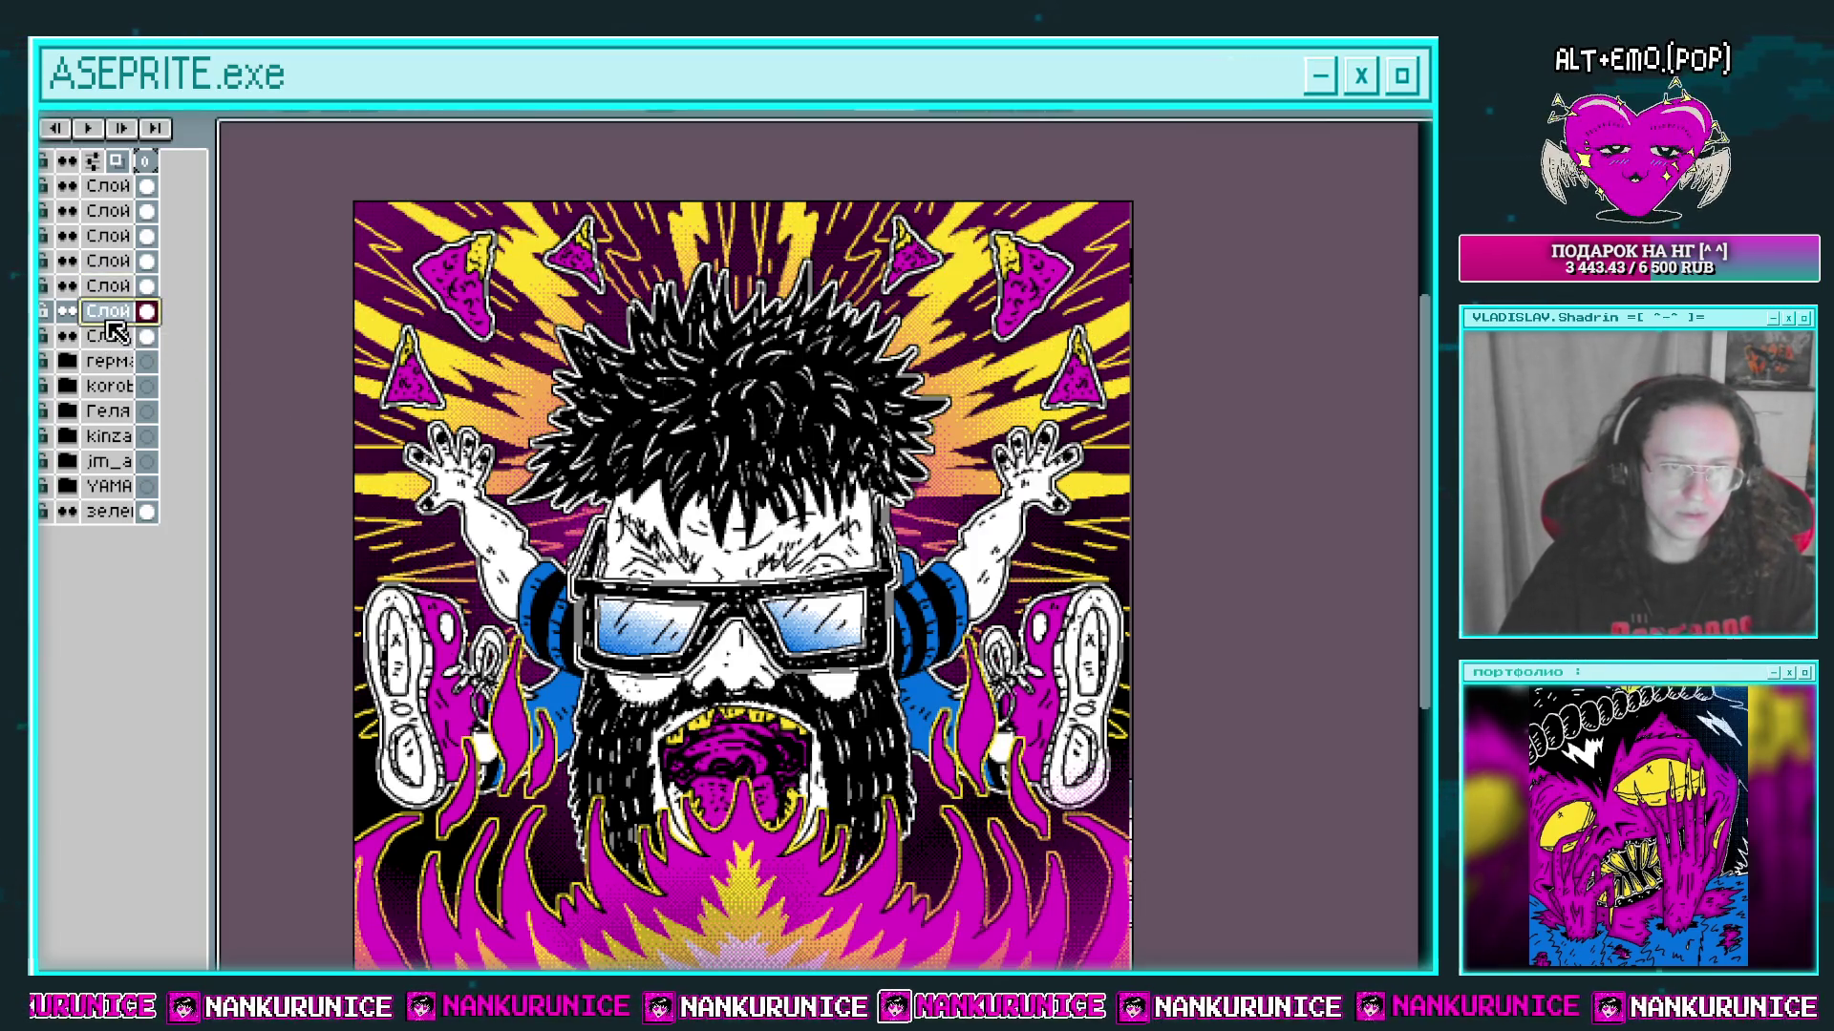
double_click(107, 310)
mouse_move(1109, 891)
mouse_down()
mouse_move(1211, 888)
mouse_move(1218, 867)
mouse_up()
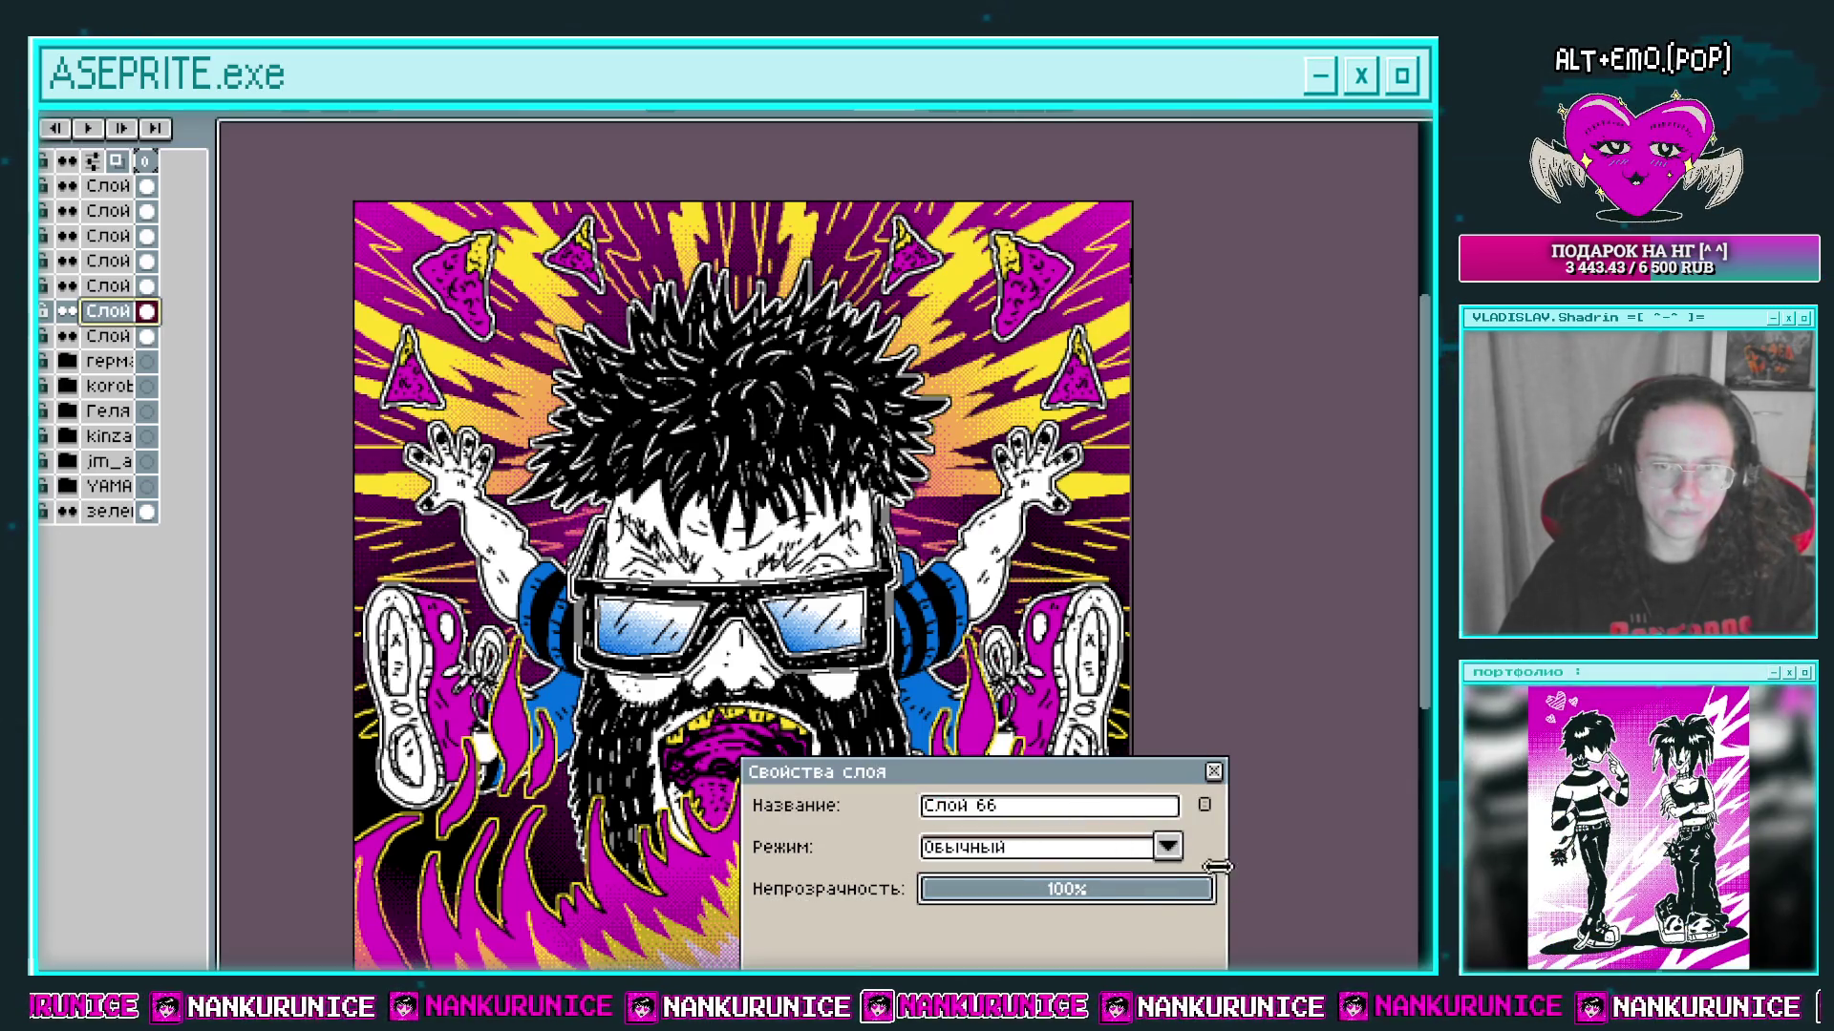
click(1214, 771)
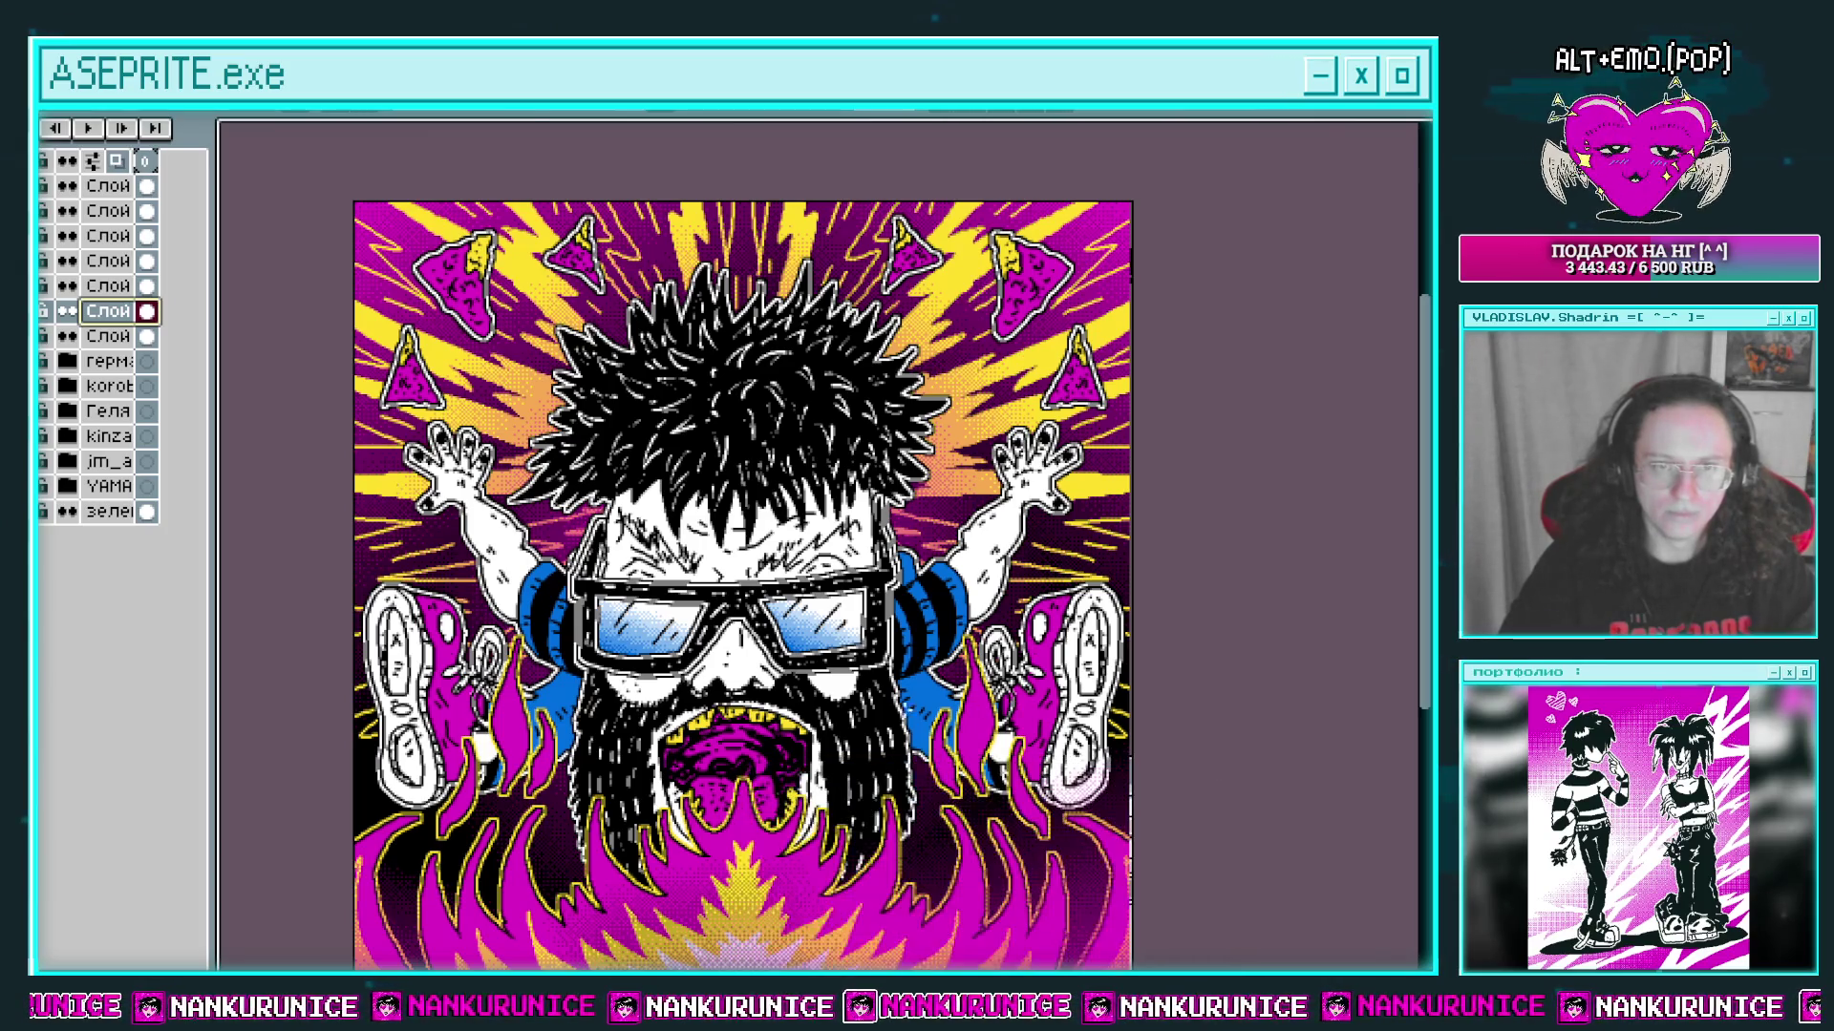
scroll(743, 544, down, 1)
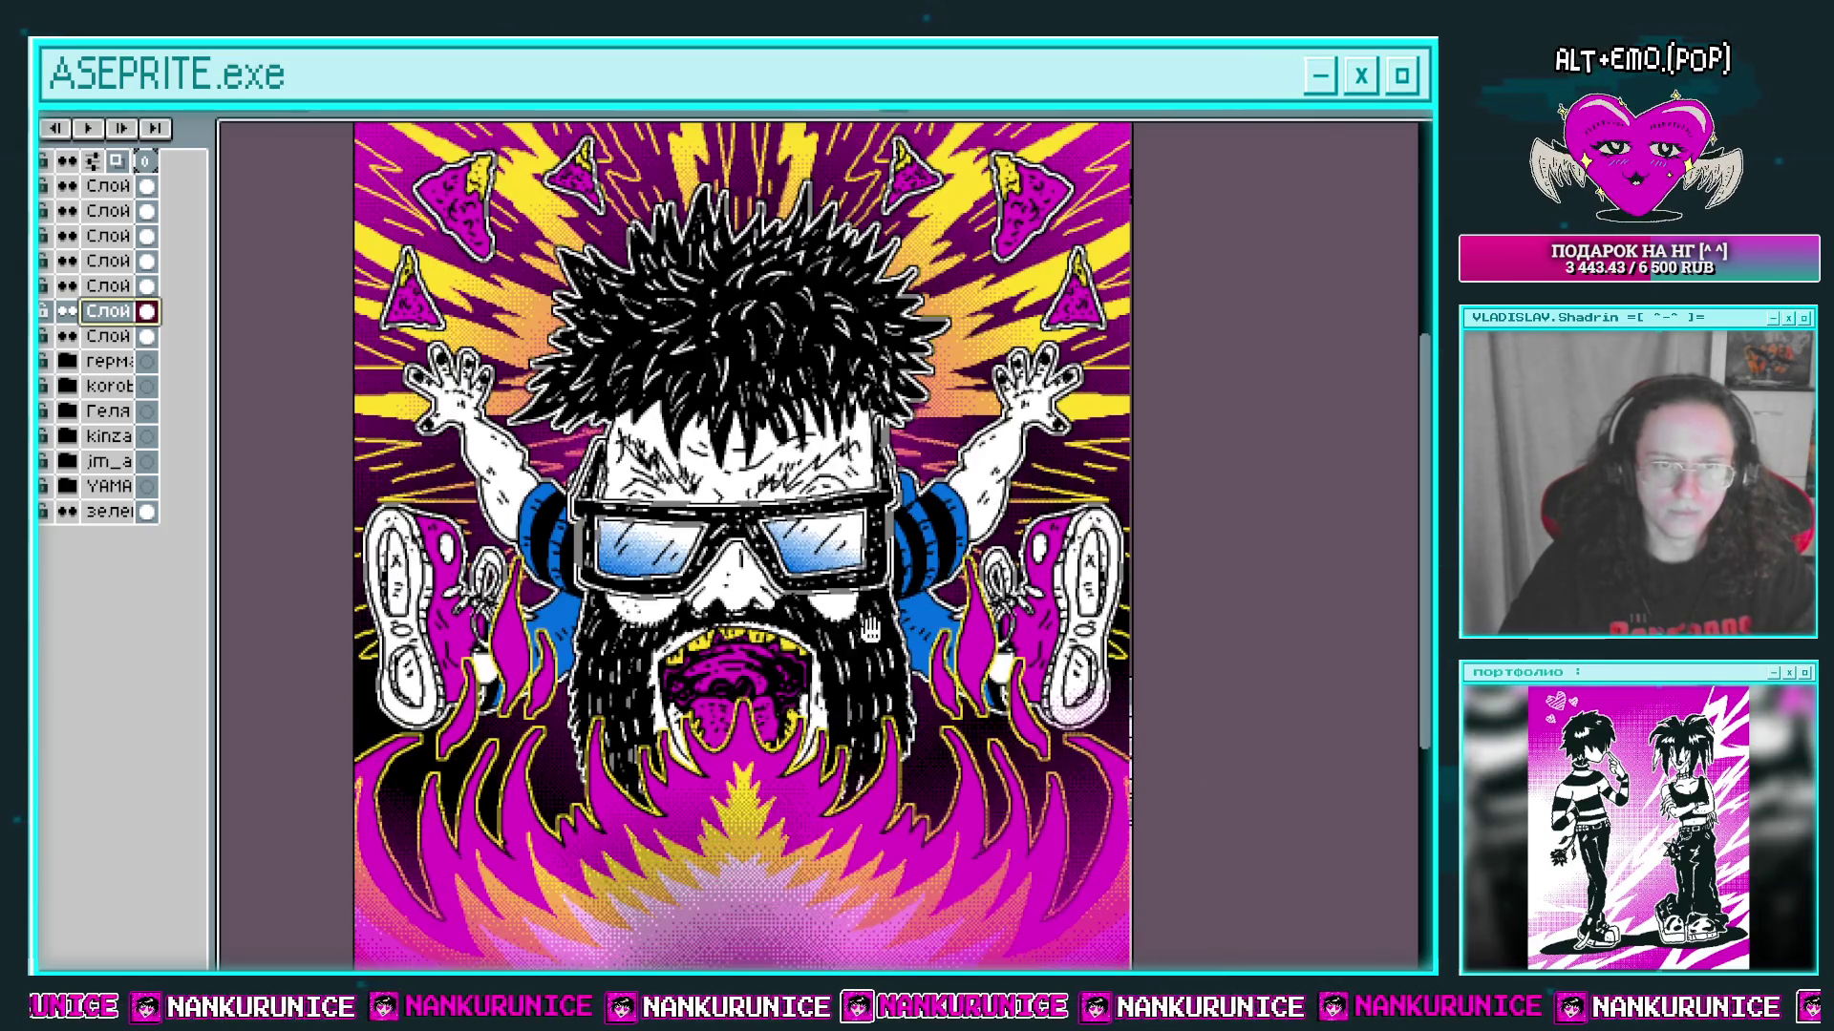
Step: Select the yellow ray layer, try an outline effect on it, then undo it
click(143, 286)
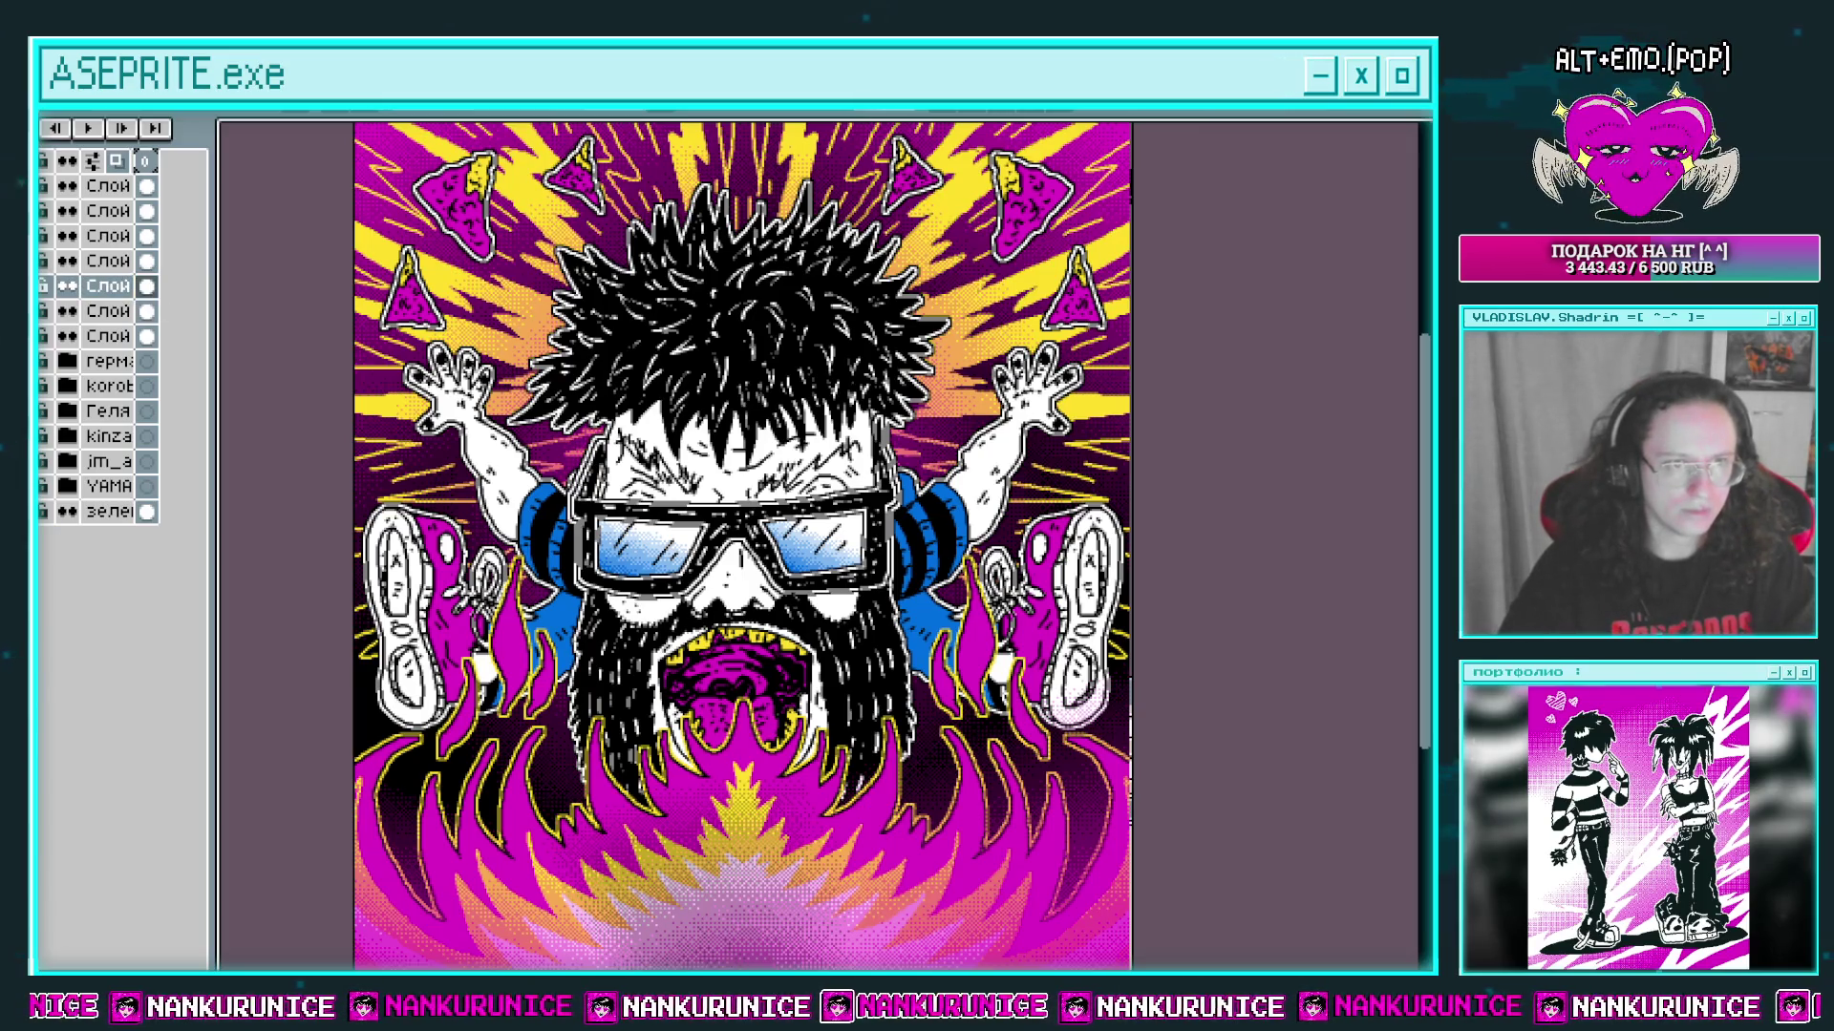
key(shift+o)
key(Escape)
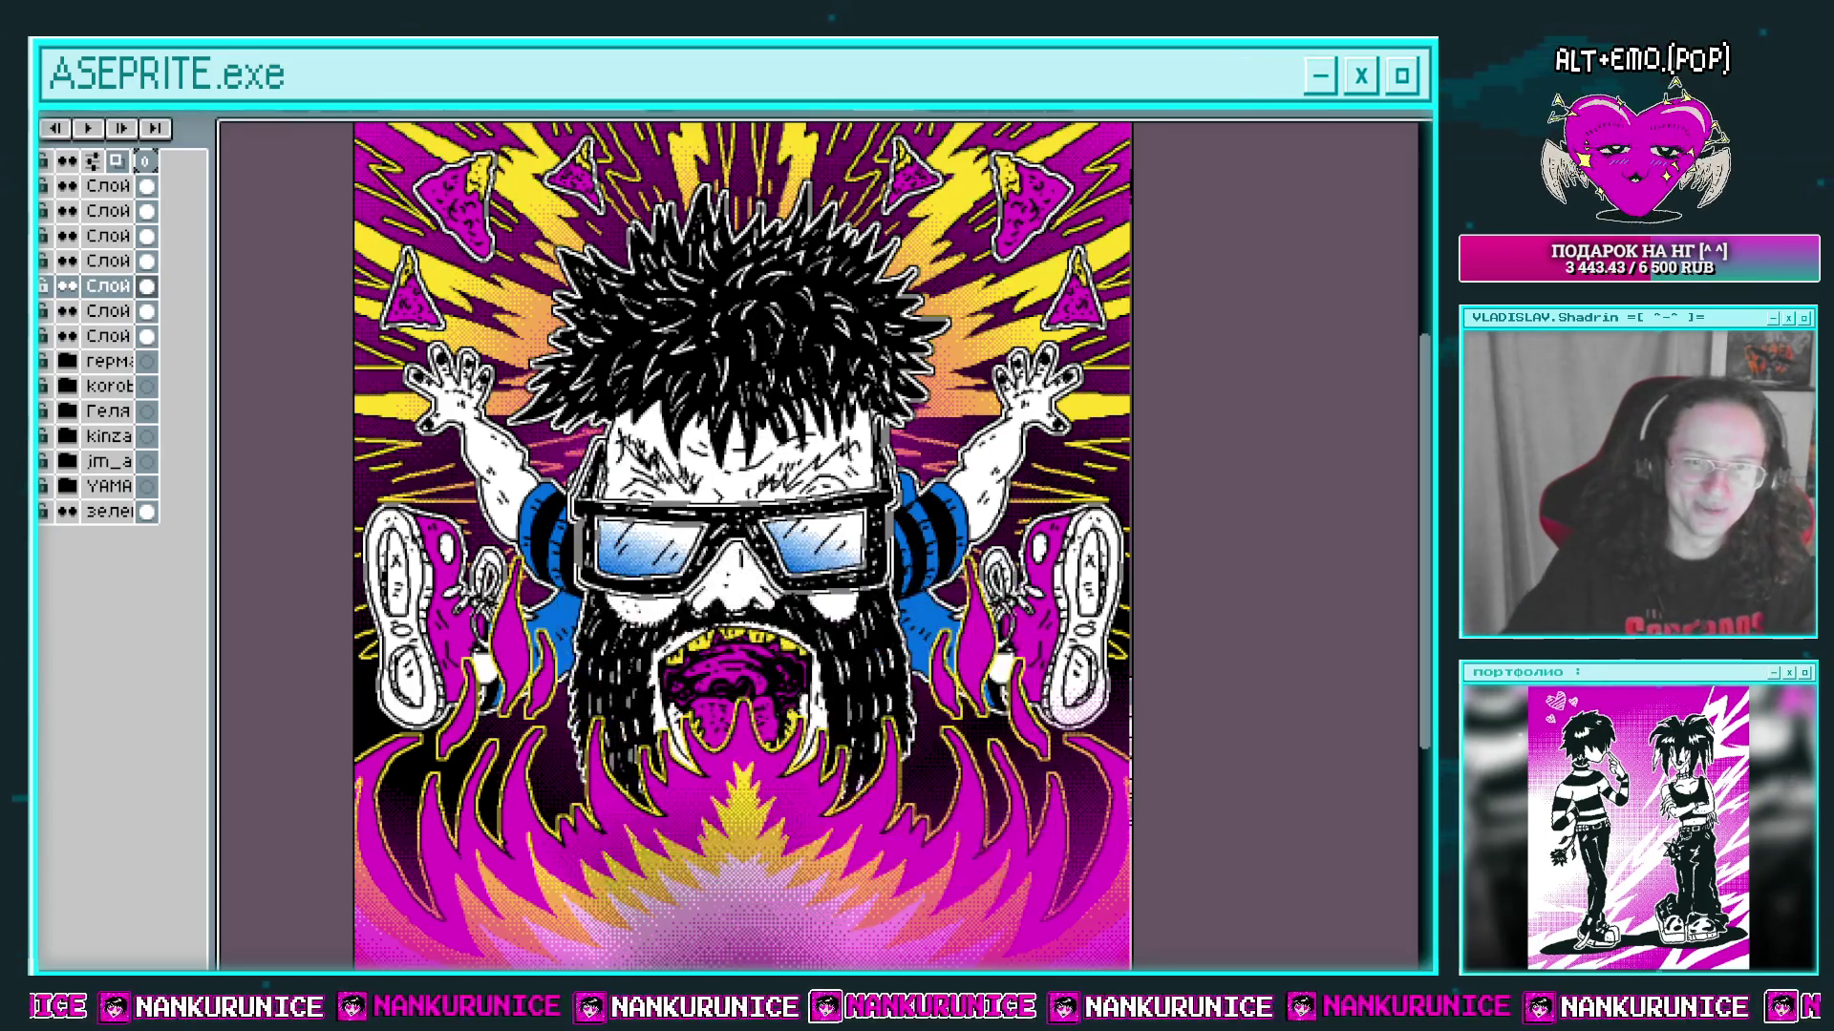
drag(841, 382, 873, 403)
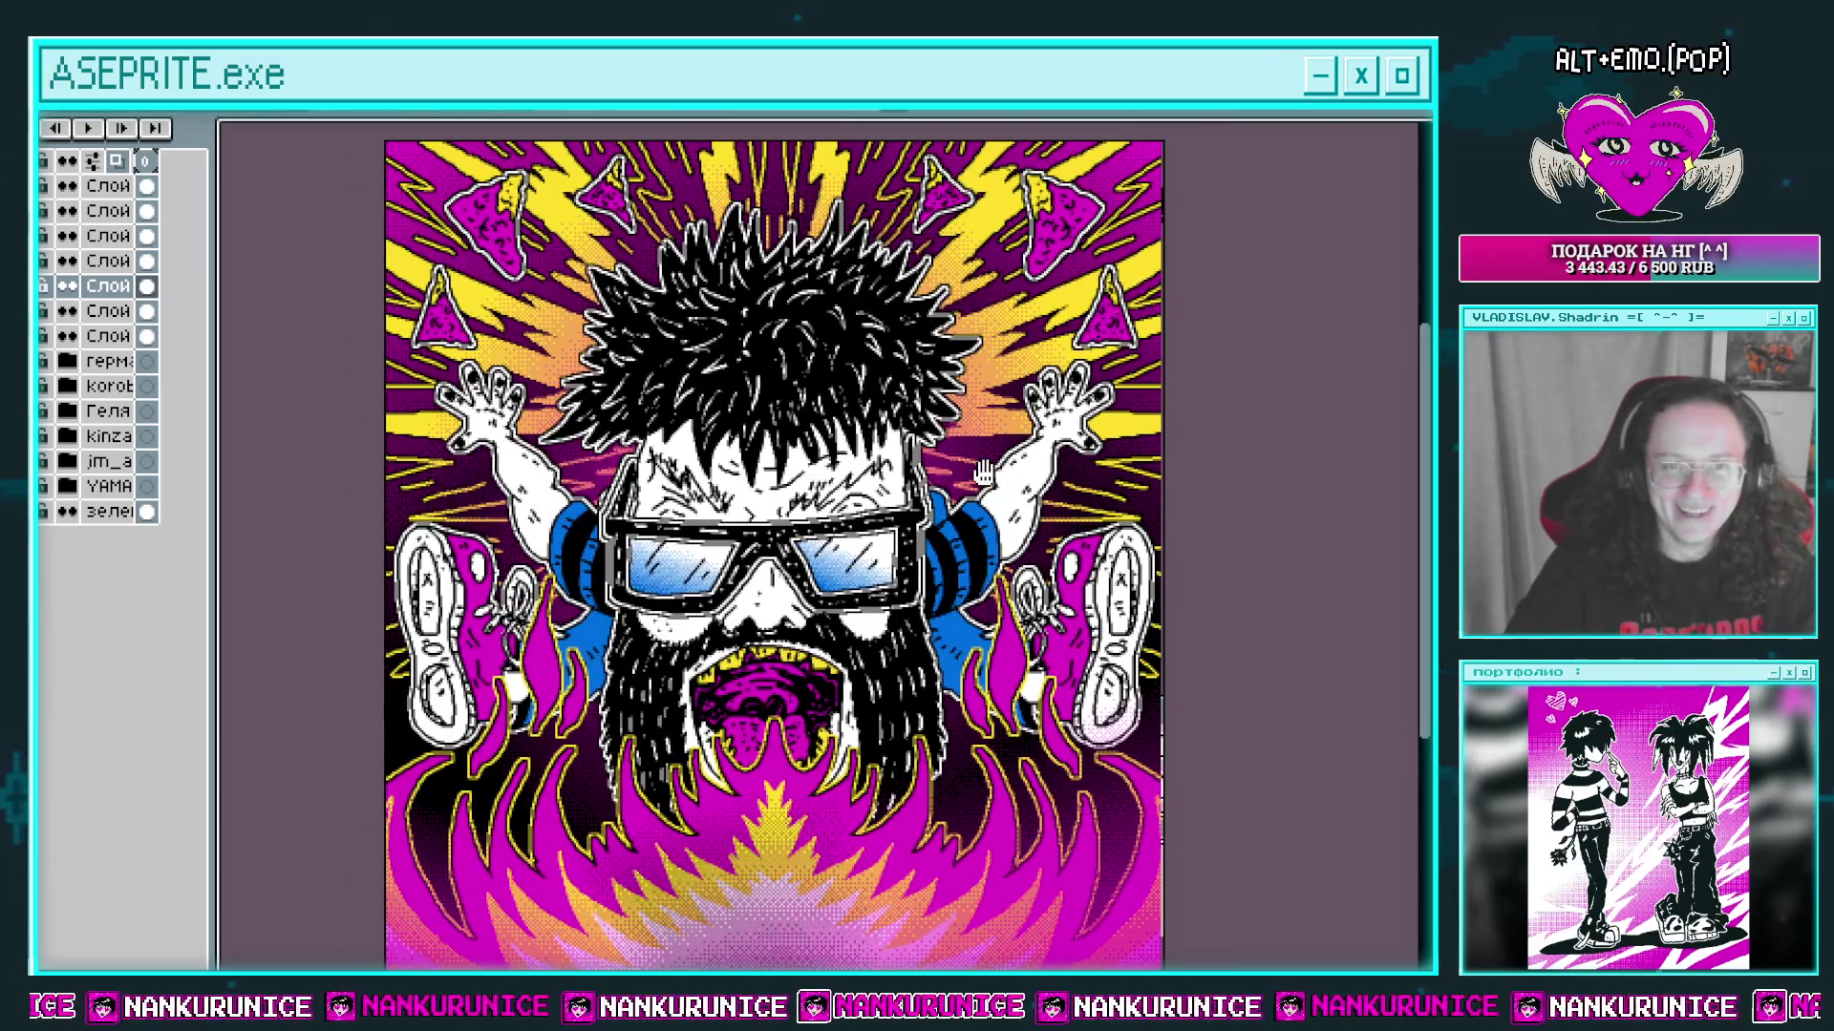
key(ctrl+z)
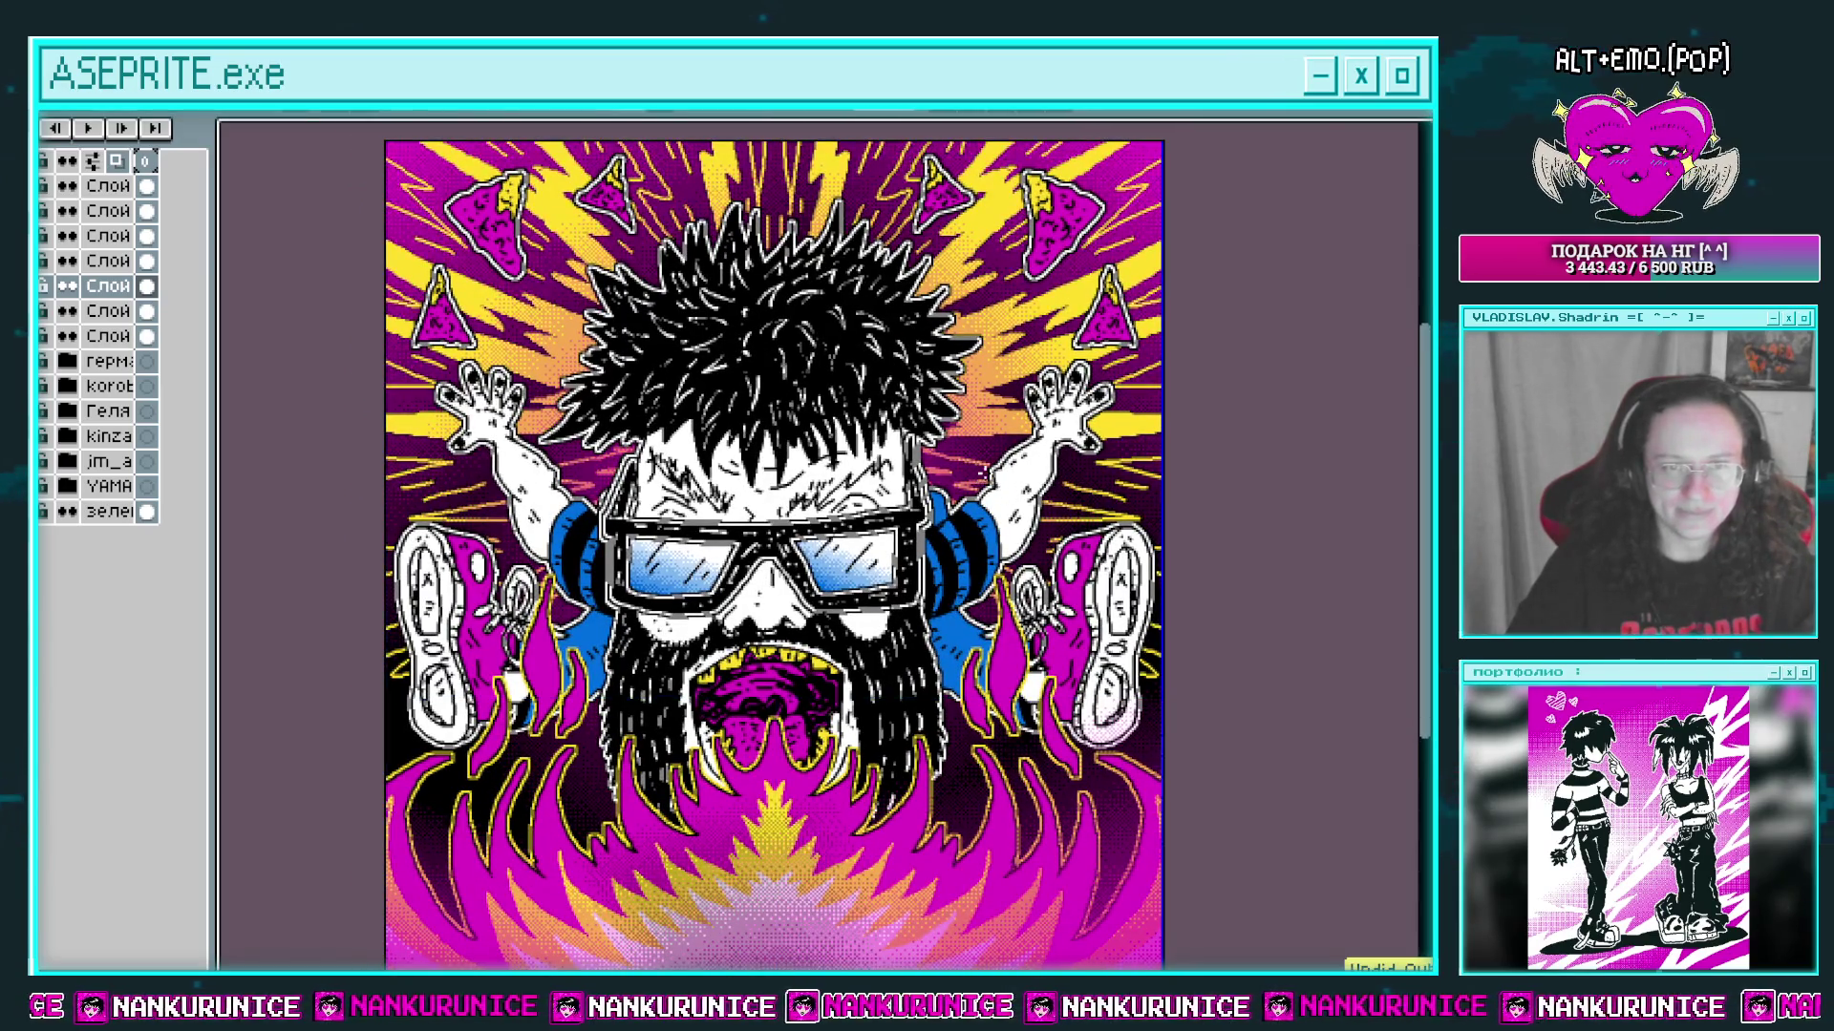
scroll(933, 538, down, 1)
drag(933, 538, 889, 526)
scroll(888, 523, up, 1)
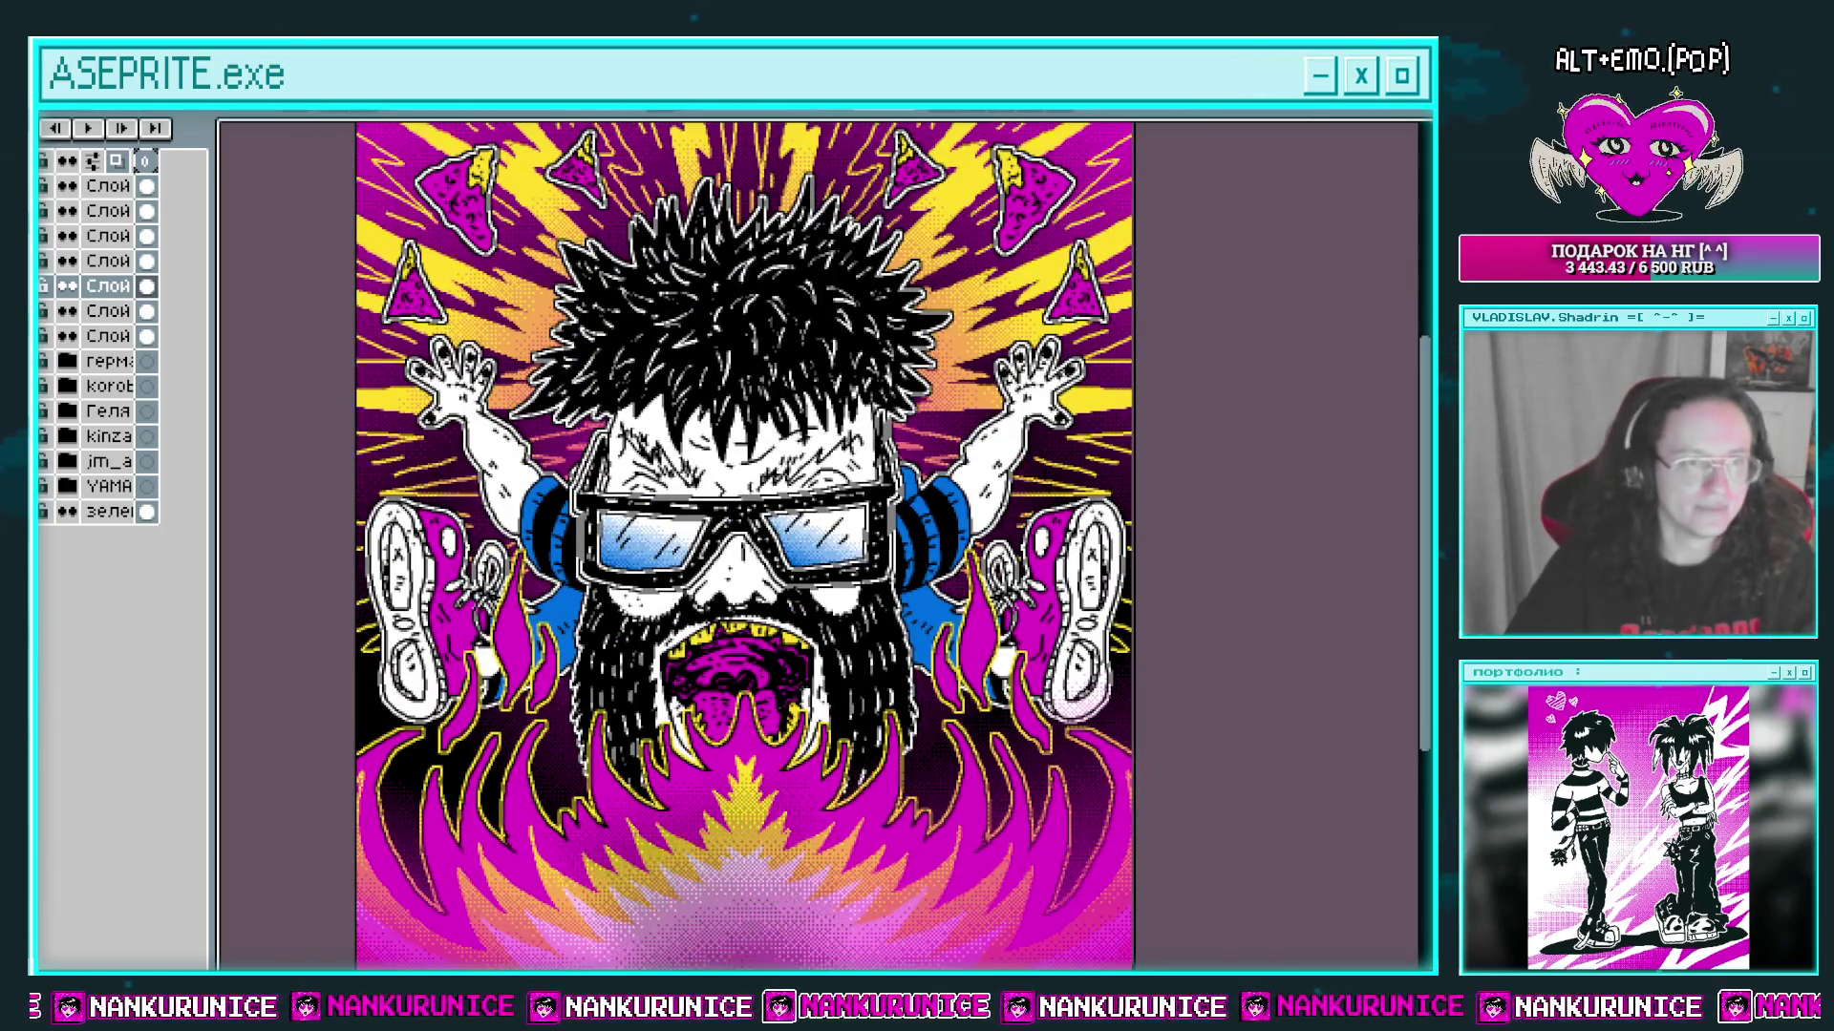
key(alt+f)
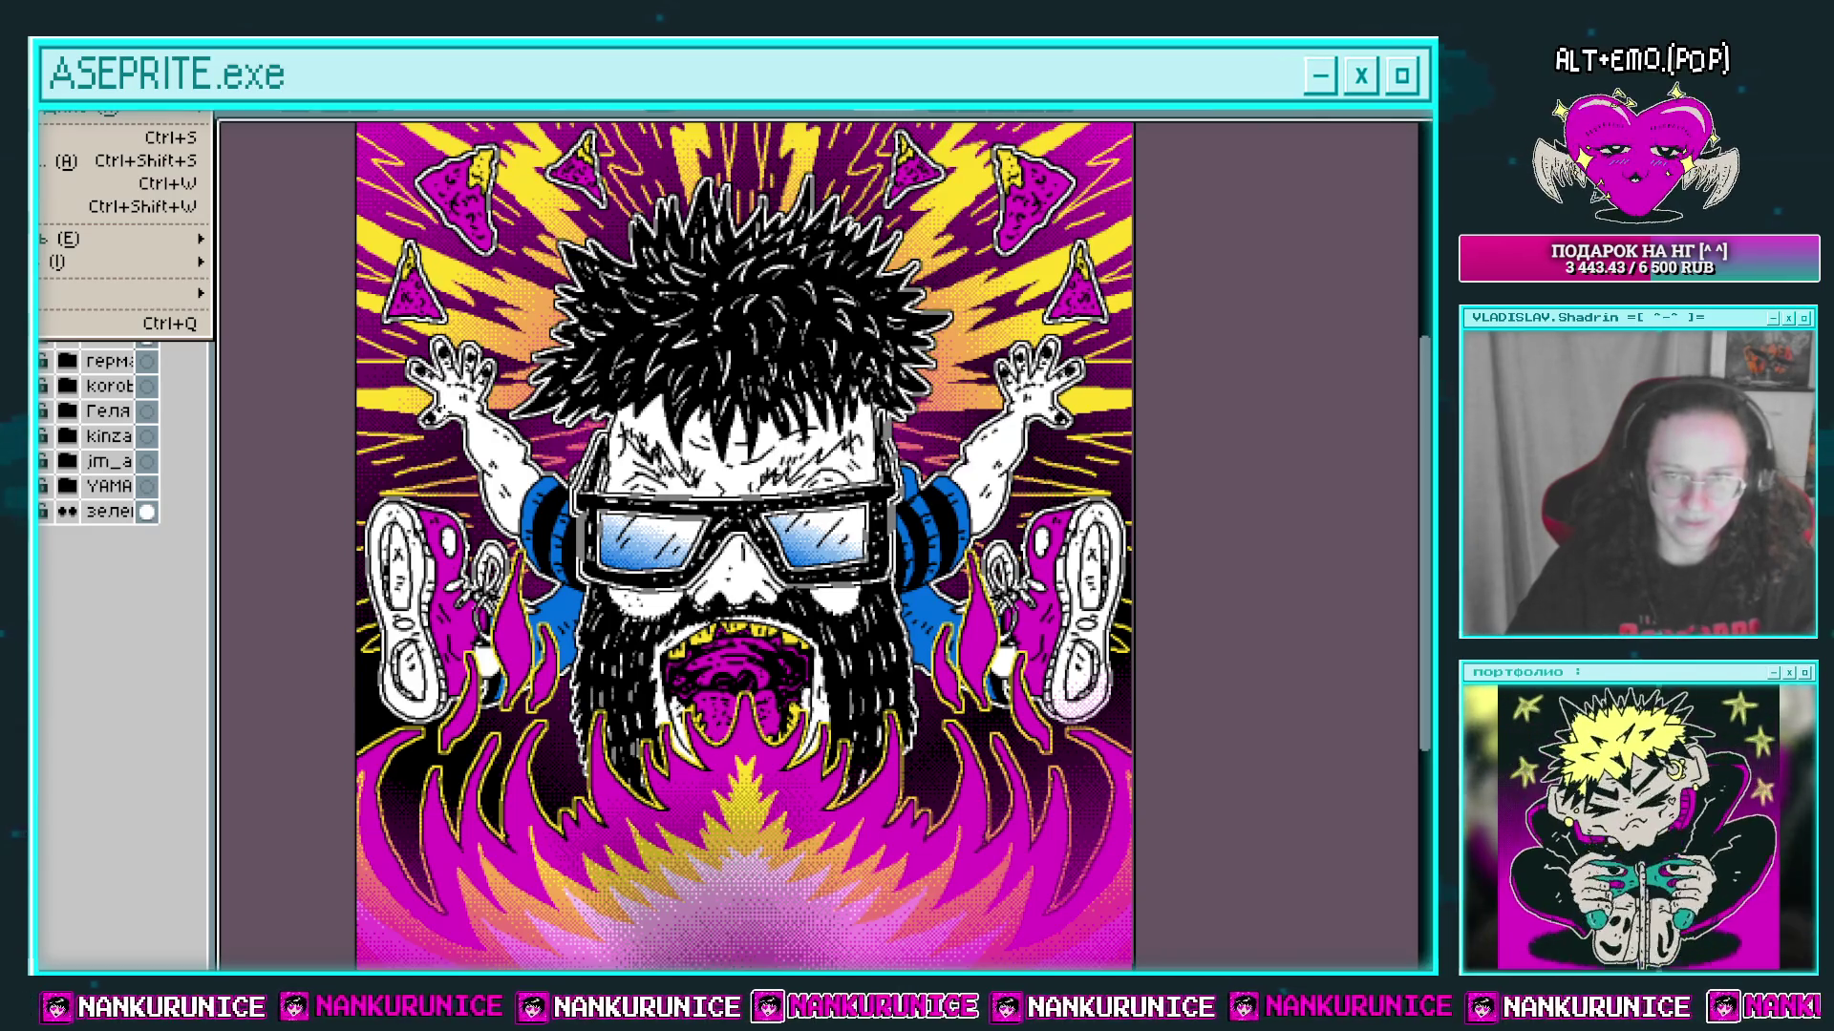
Step: Enable vertical mirror symmetry and make the second layer the active one
key(Escape)
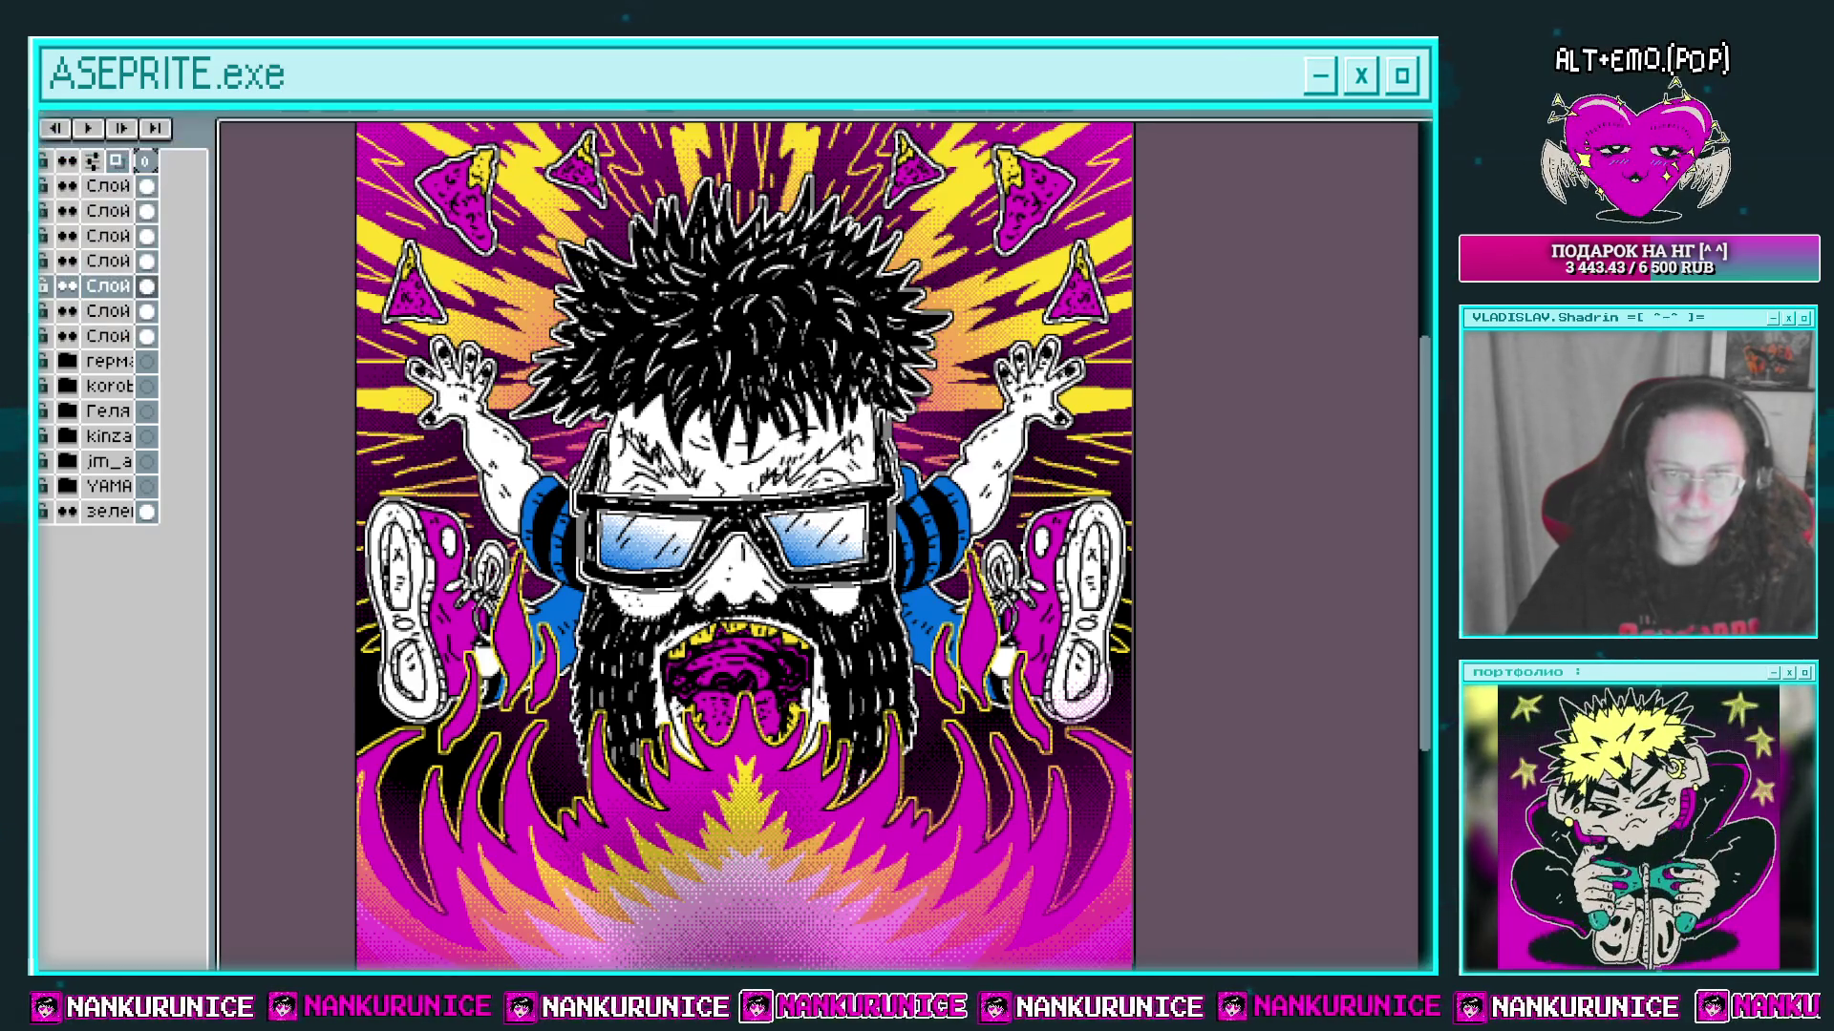
click(561, 115)
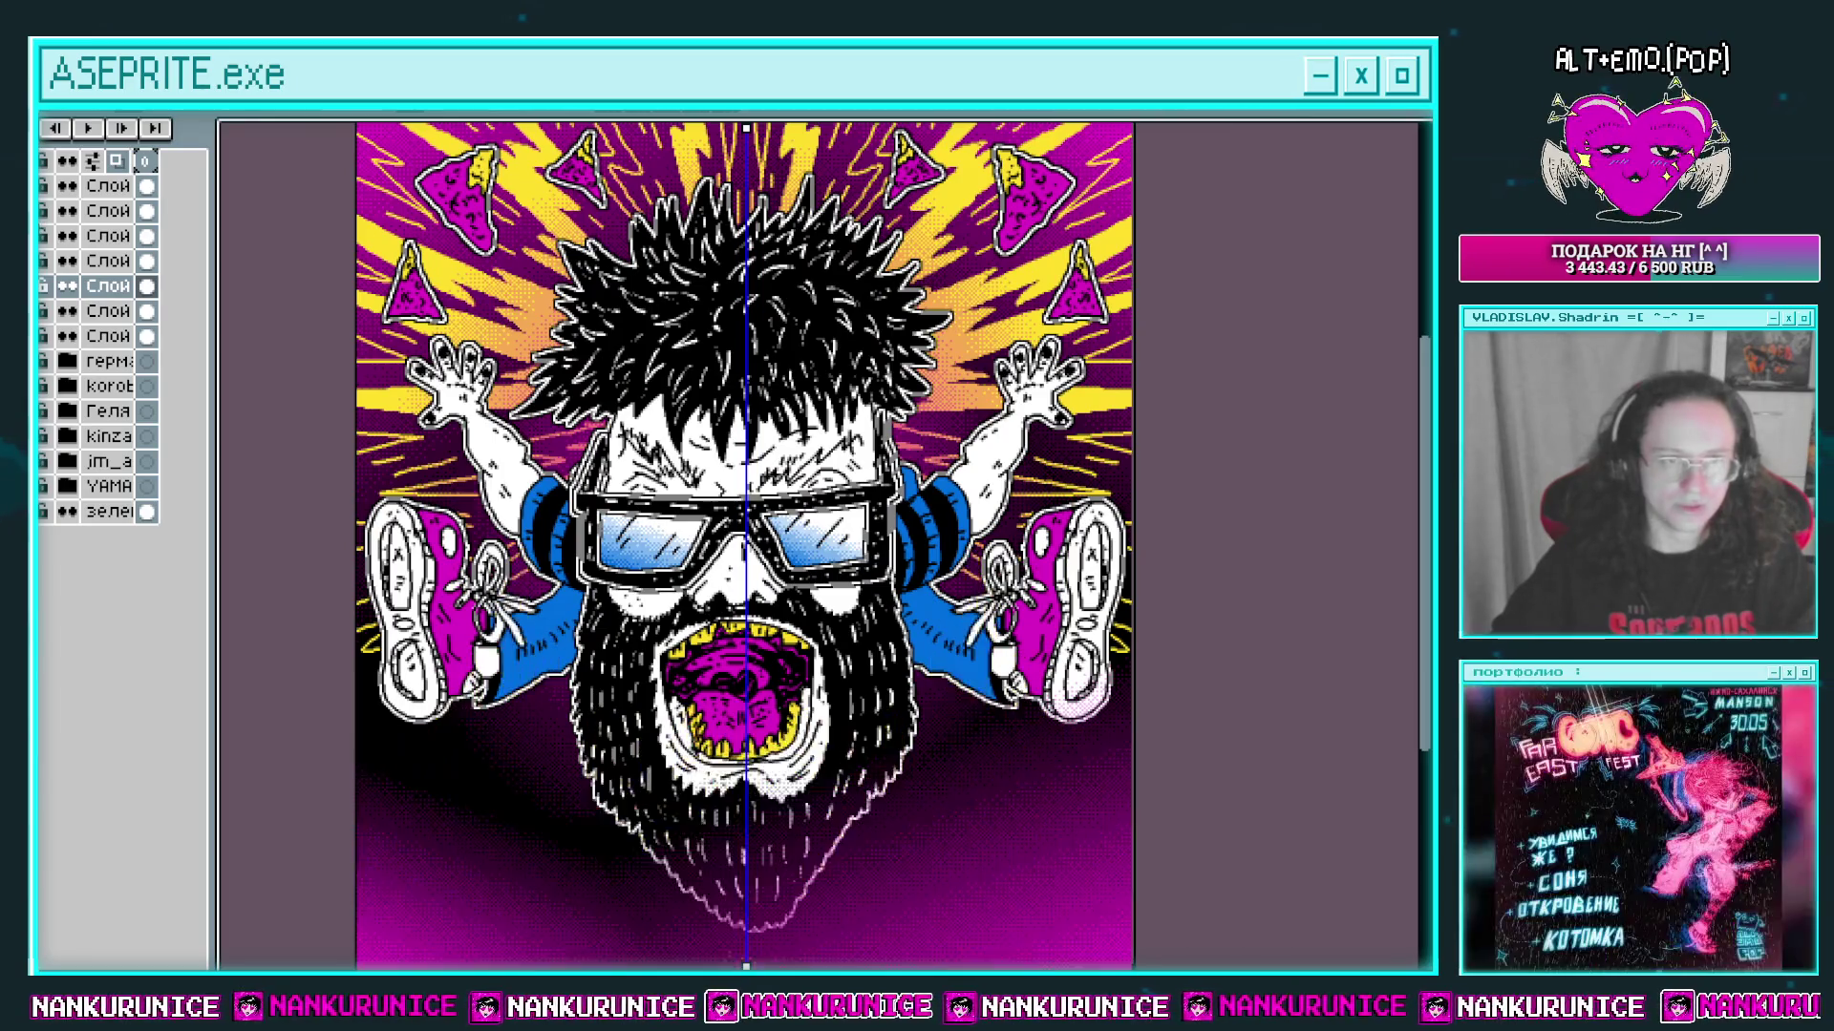
click(146, 211)
Step: Zoom into the flames and draw mirrored black hatch strokes just under their yellow outlines
scroll(945, 704, up, 3)
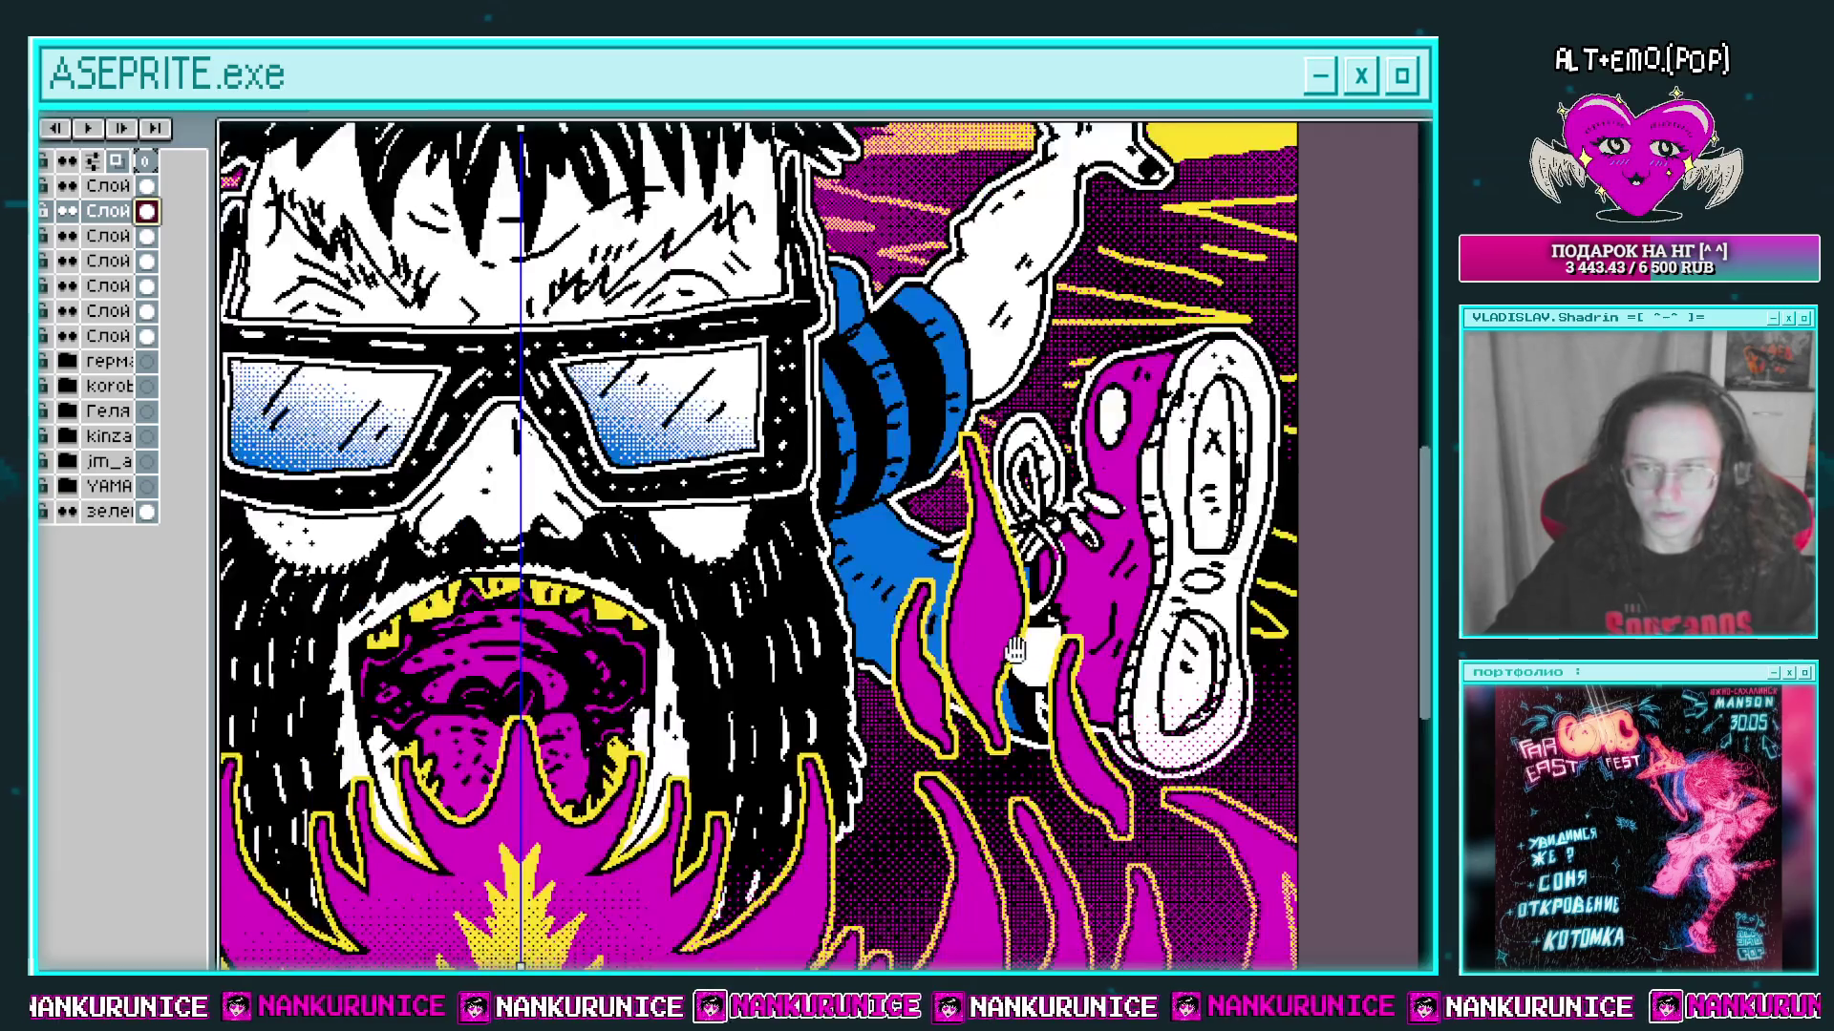
scroll(880, 532, up, 1)
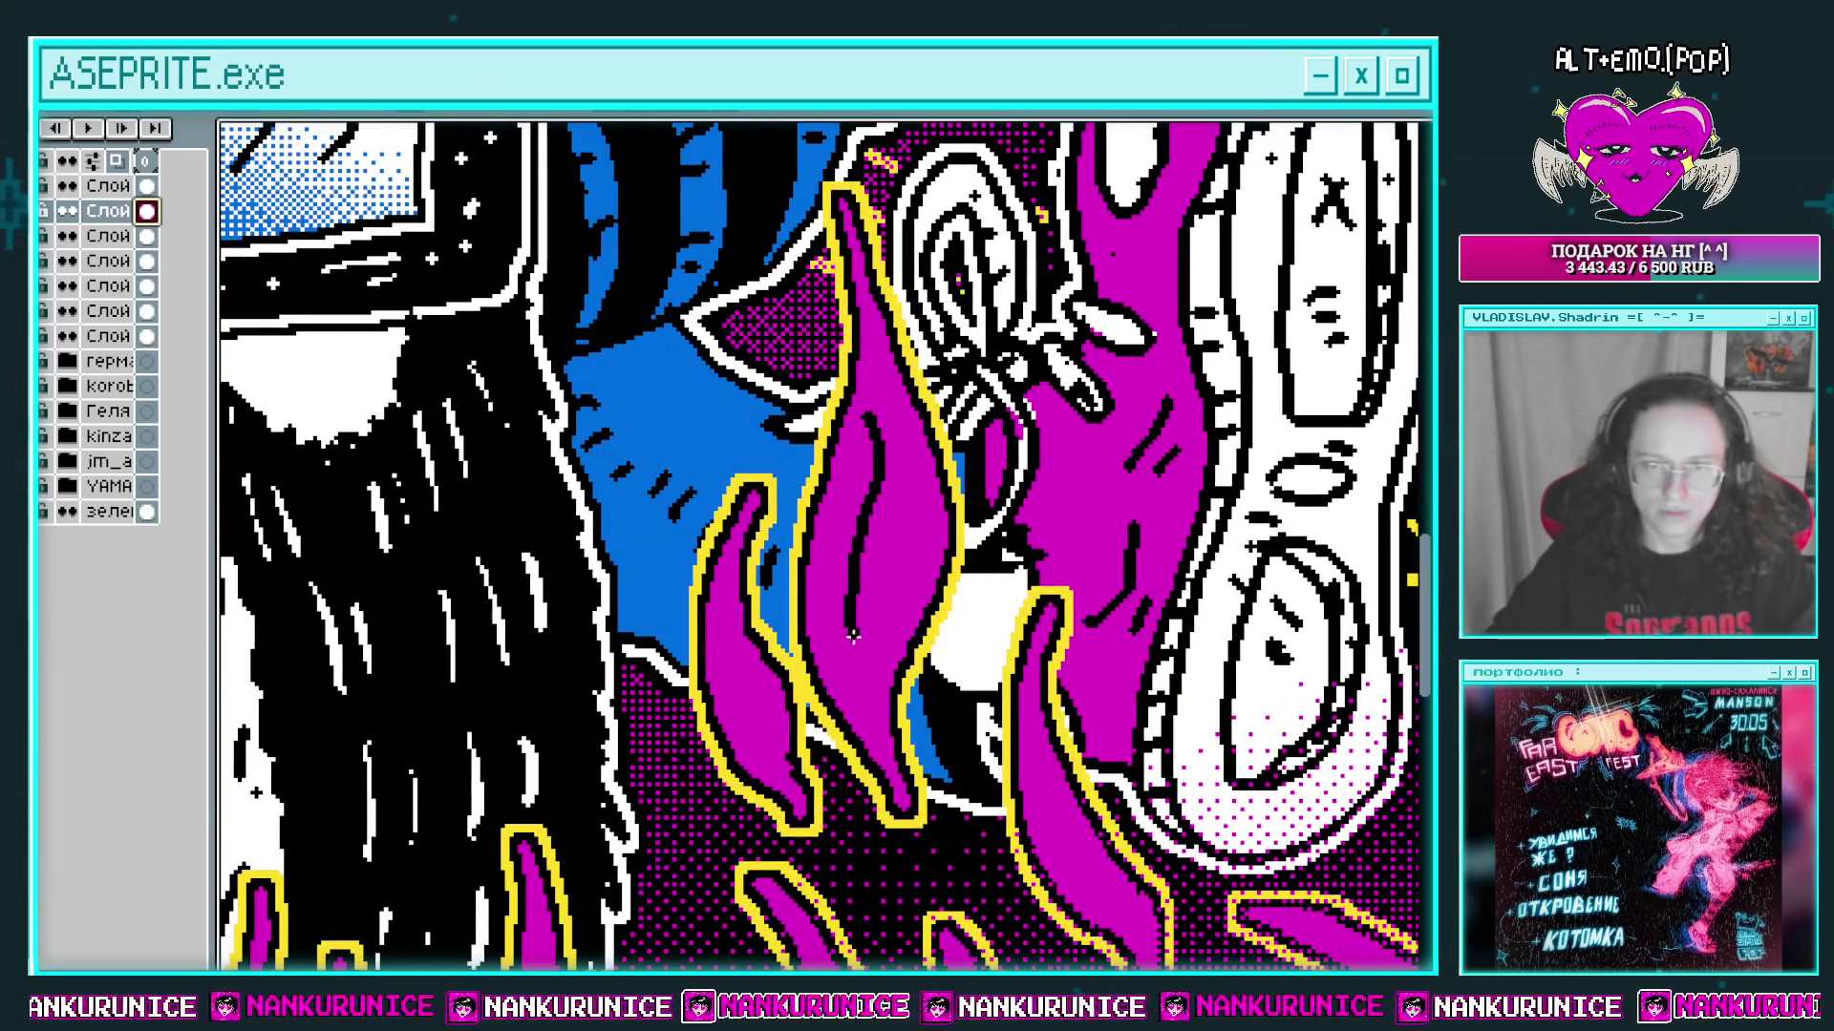
scroll(799, 592, down, 3)
scroll(781, 609, down, 5)
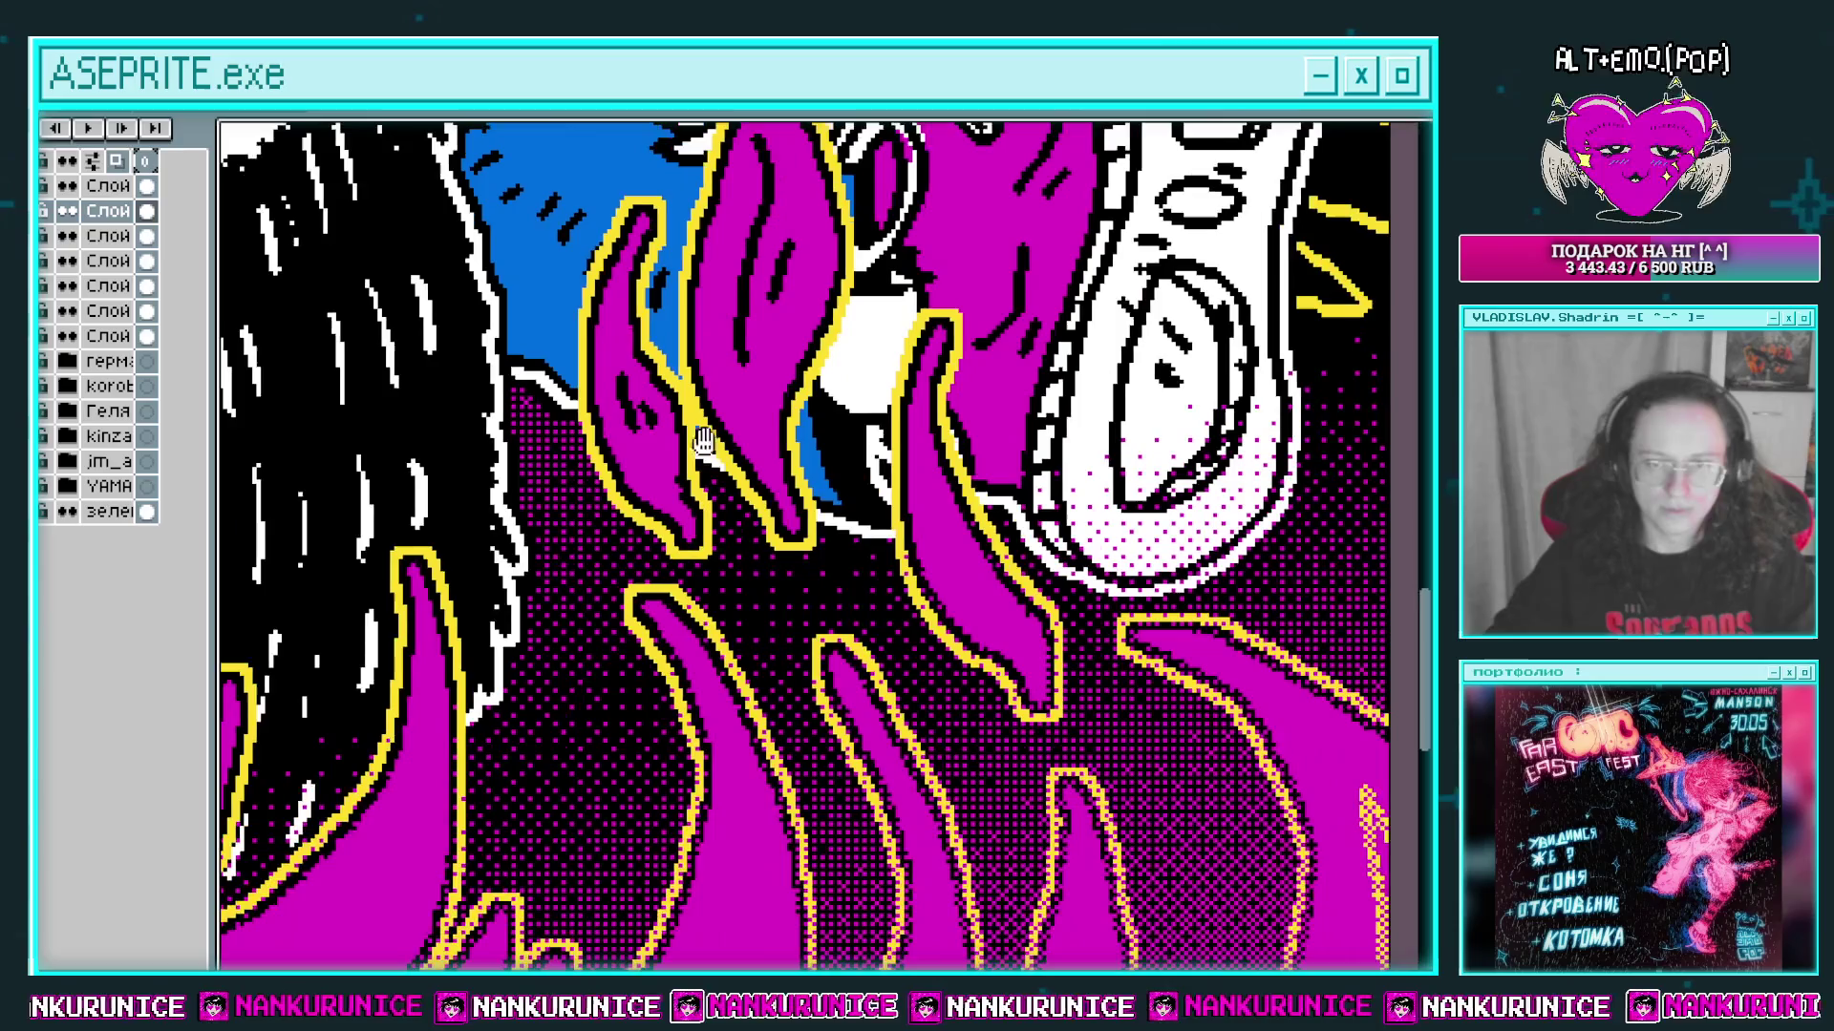
scroll(1134, 591, down, 1)
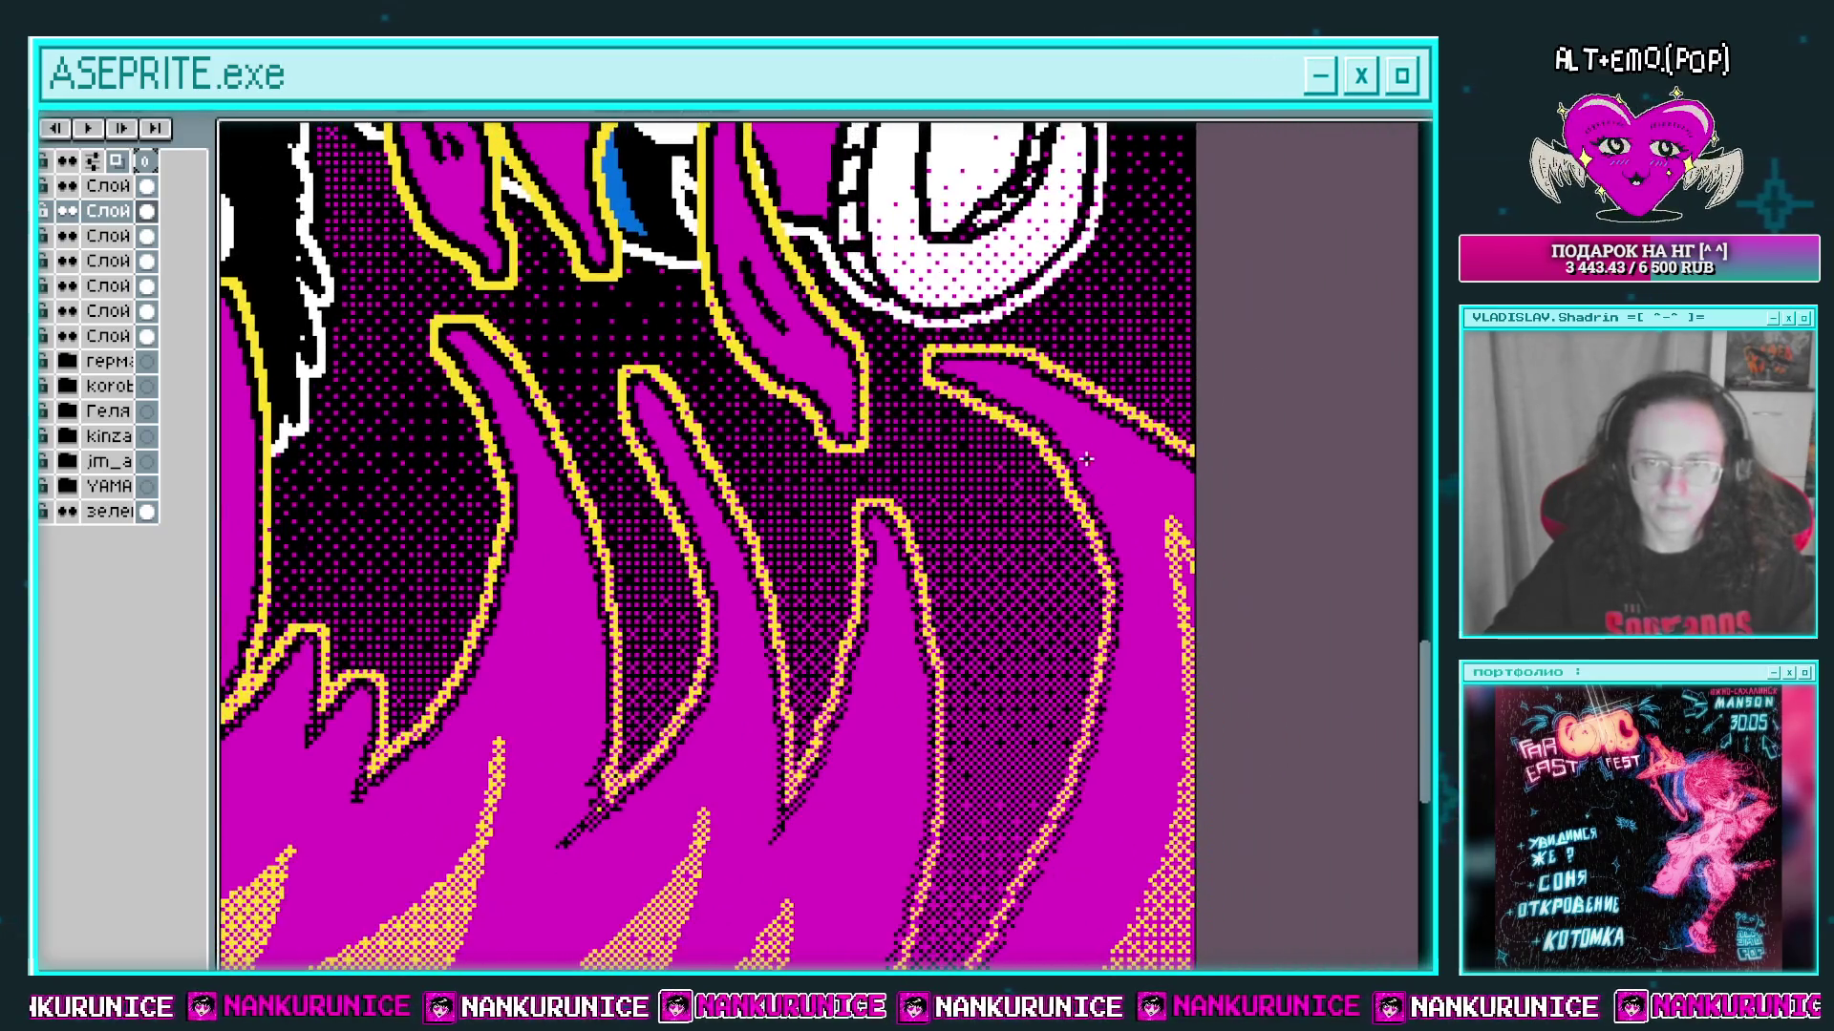
scroll(1117, 553, down, 2)
scroll(875, 470, up, 2)
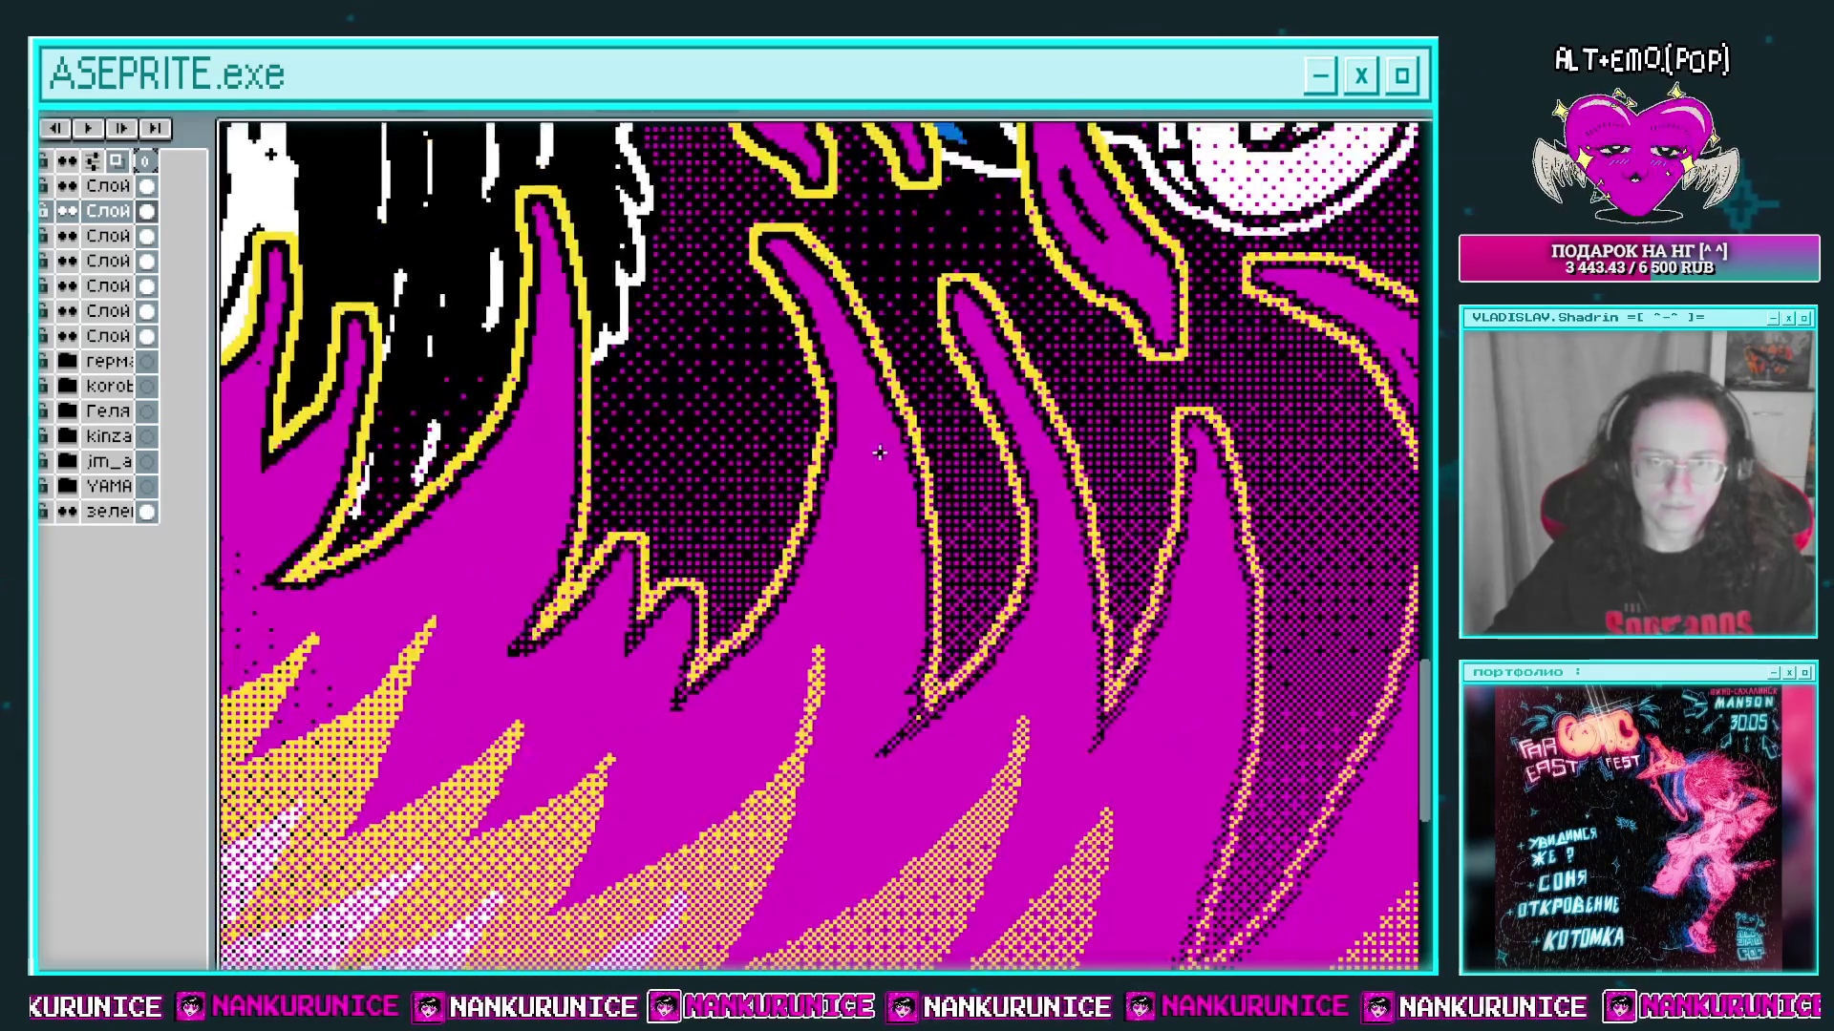
scroll(885, 489, down, 3)
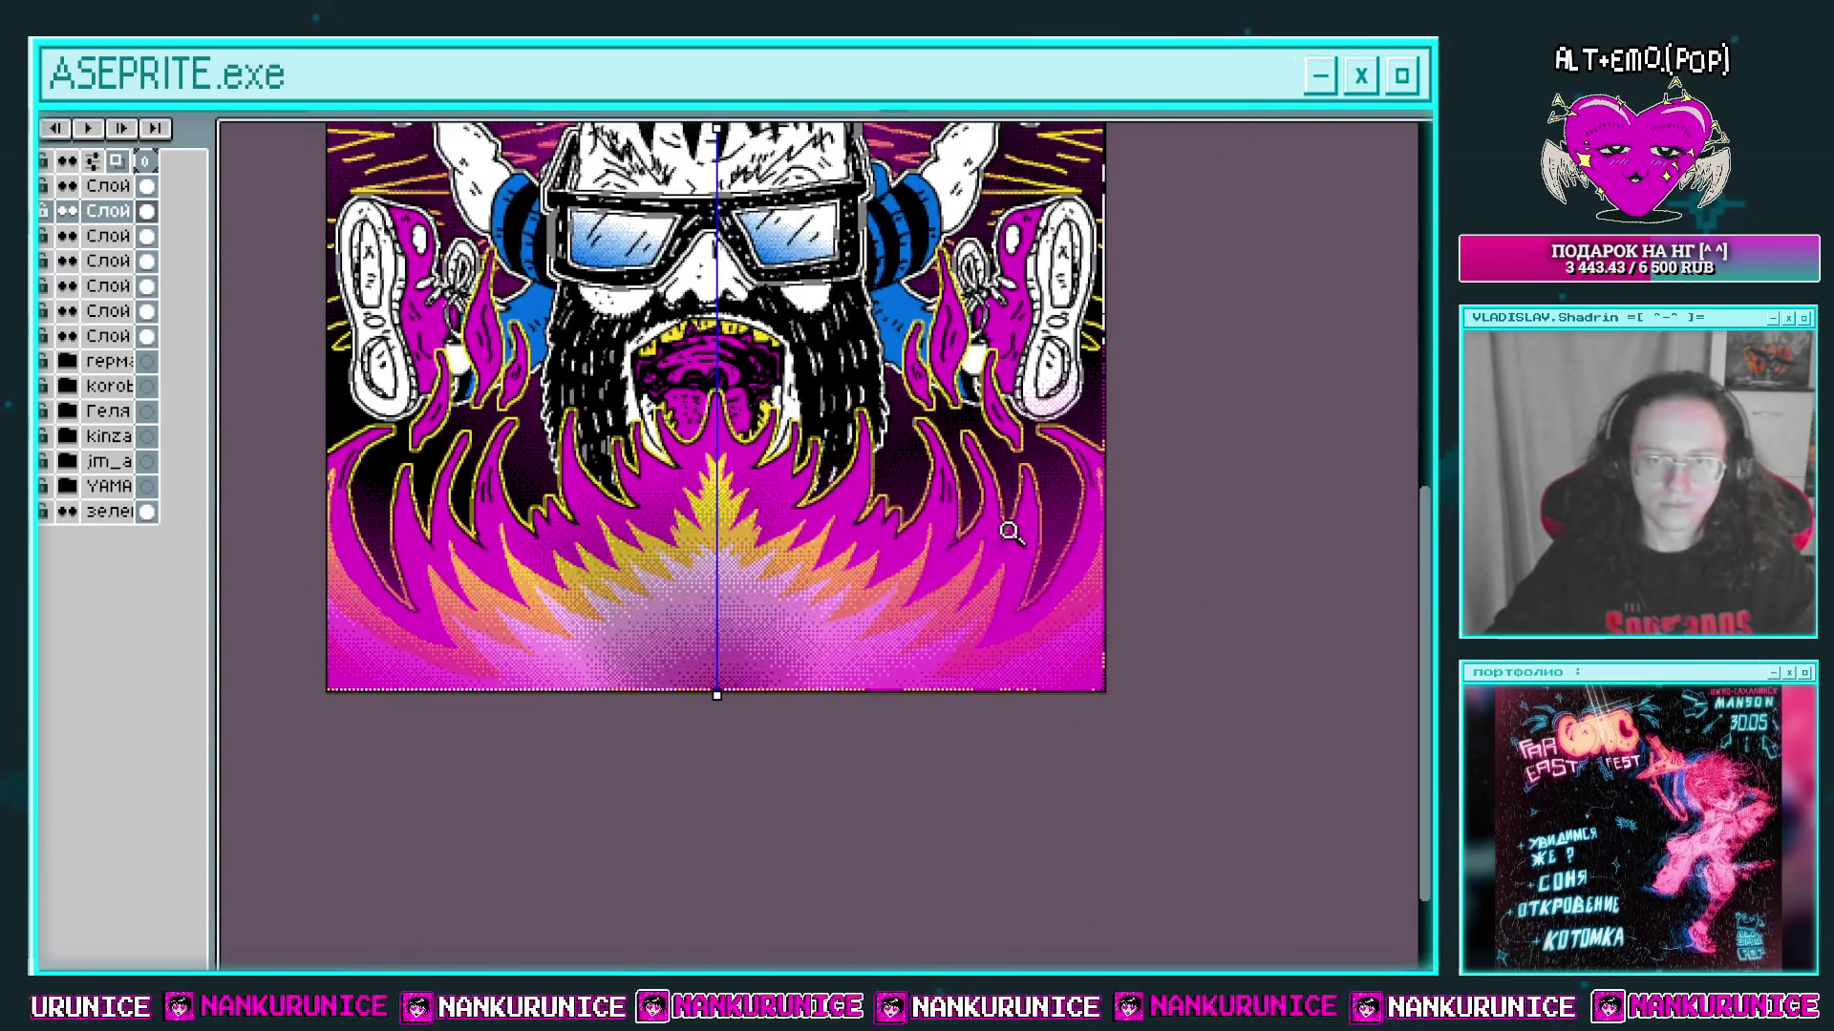
scroll(969, 472, up, 2)
scroll(969, 472, up, 2)
scroll(1079, 470, down, 1)
scroll(1079, 469, up, 1)
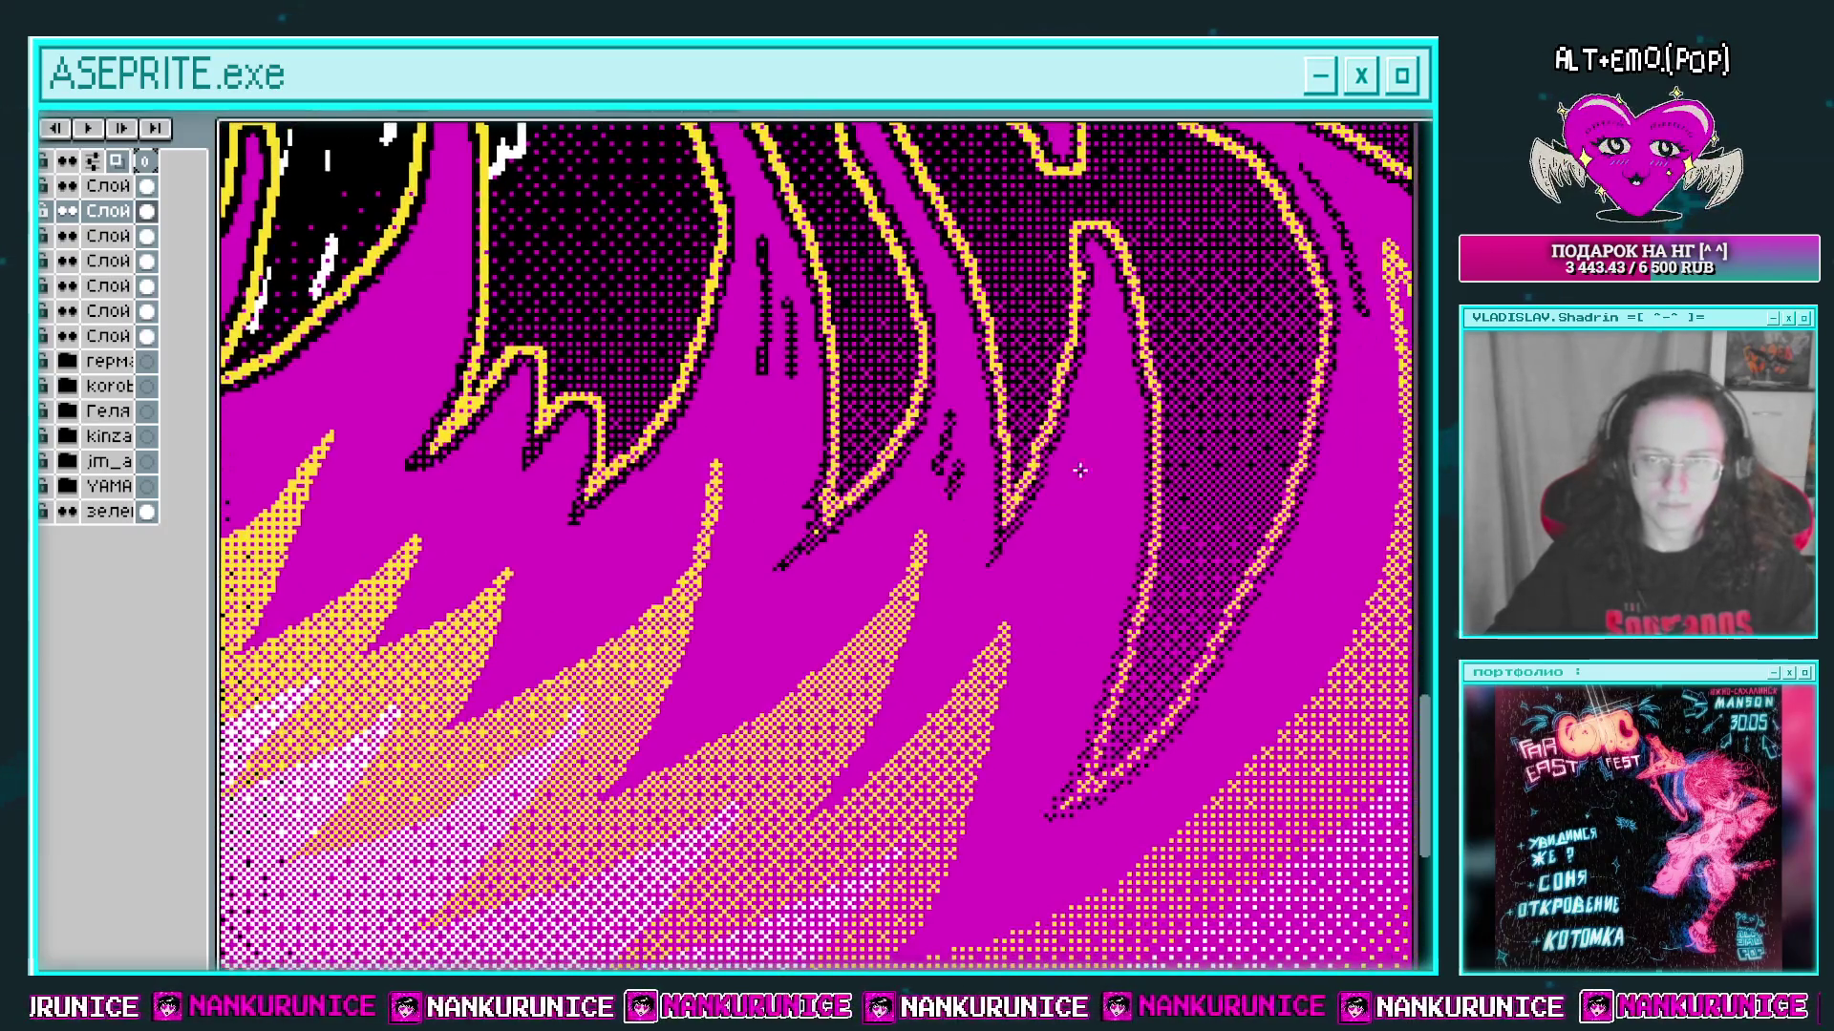
scroll(1105, 474, down, 1)
scroll(1184, 498, down, 3)
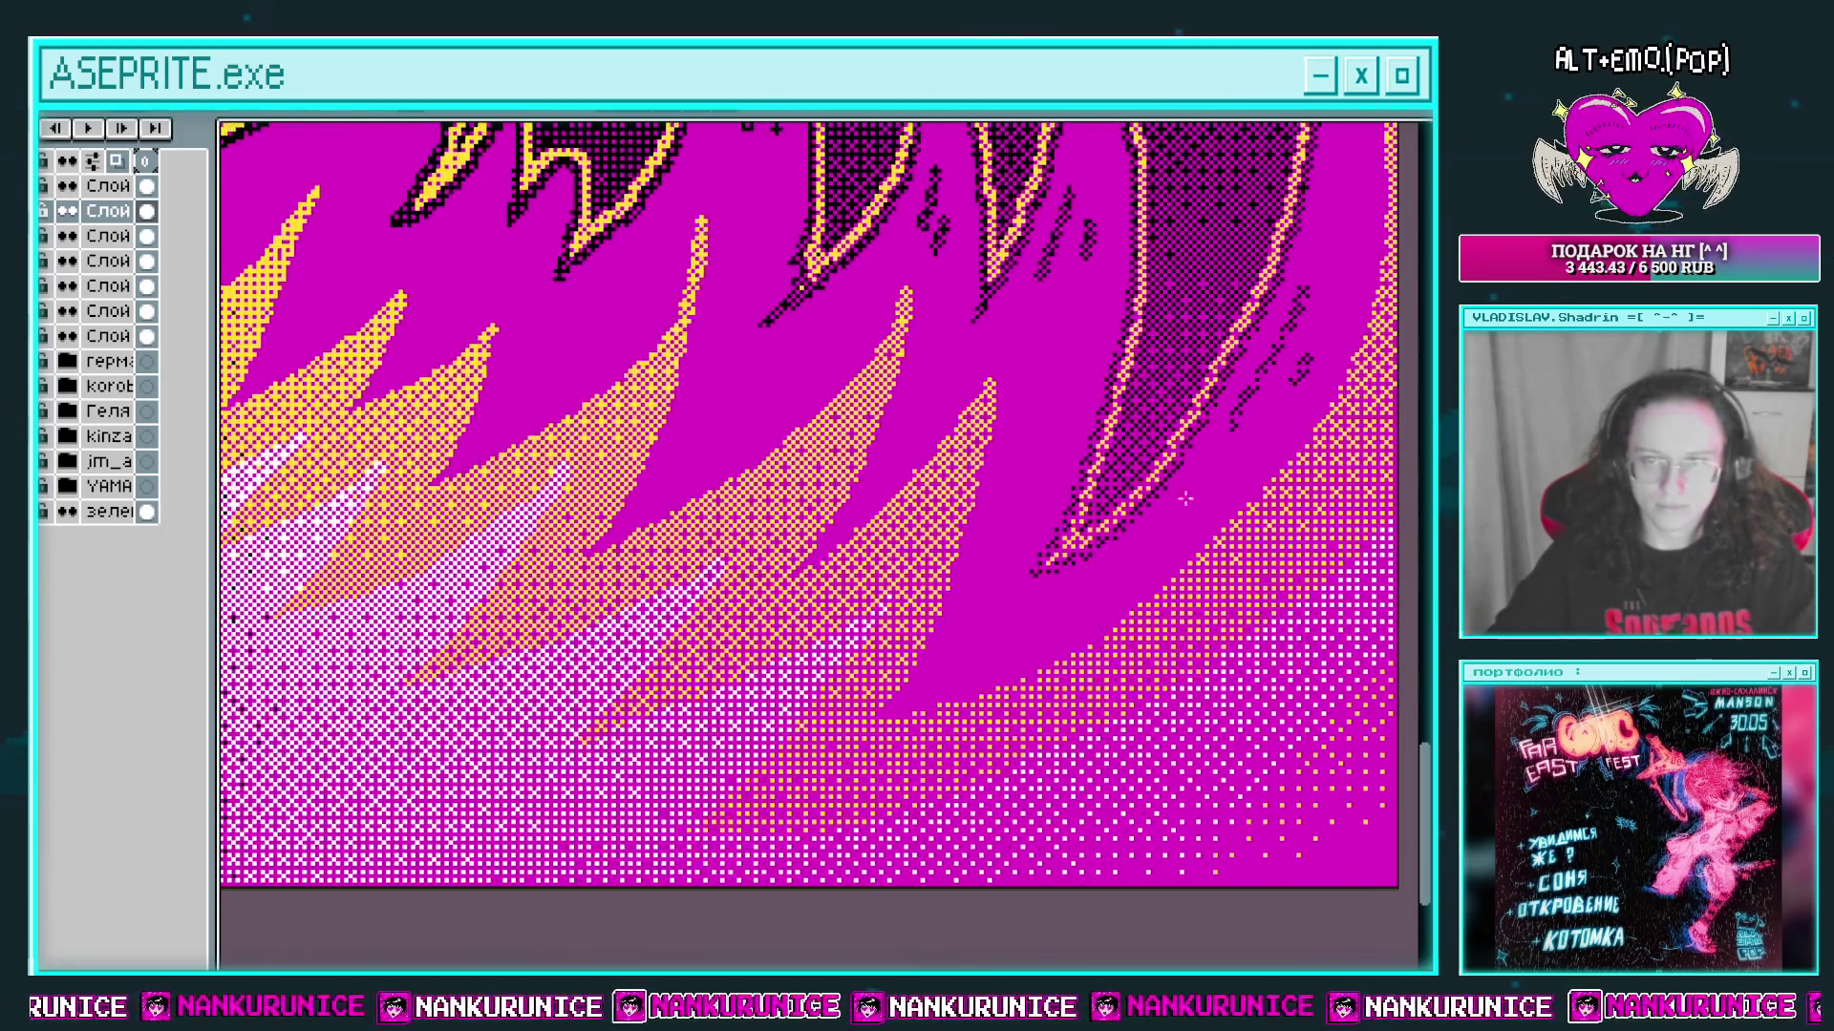
scroll(945, 586, up, 1)
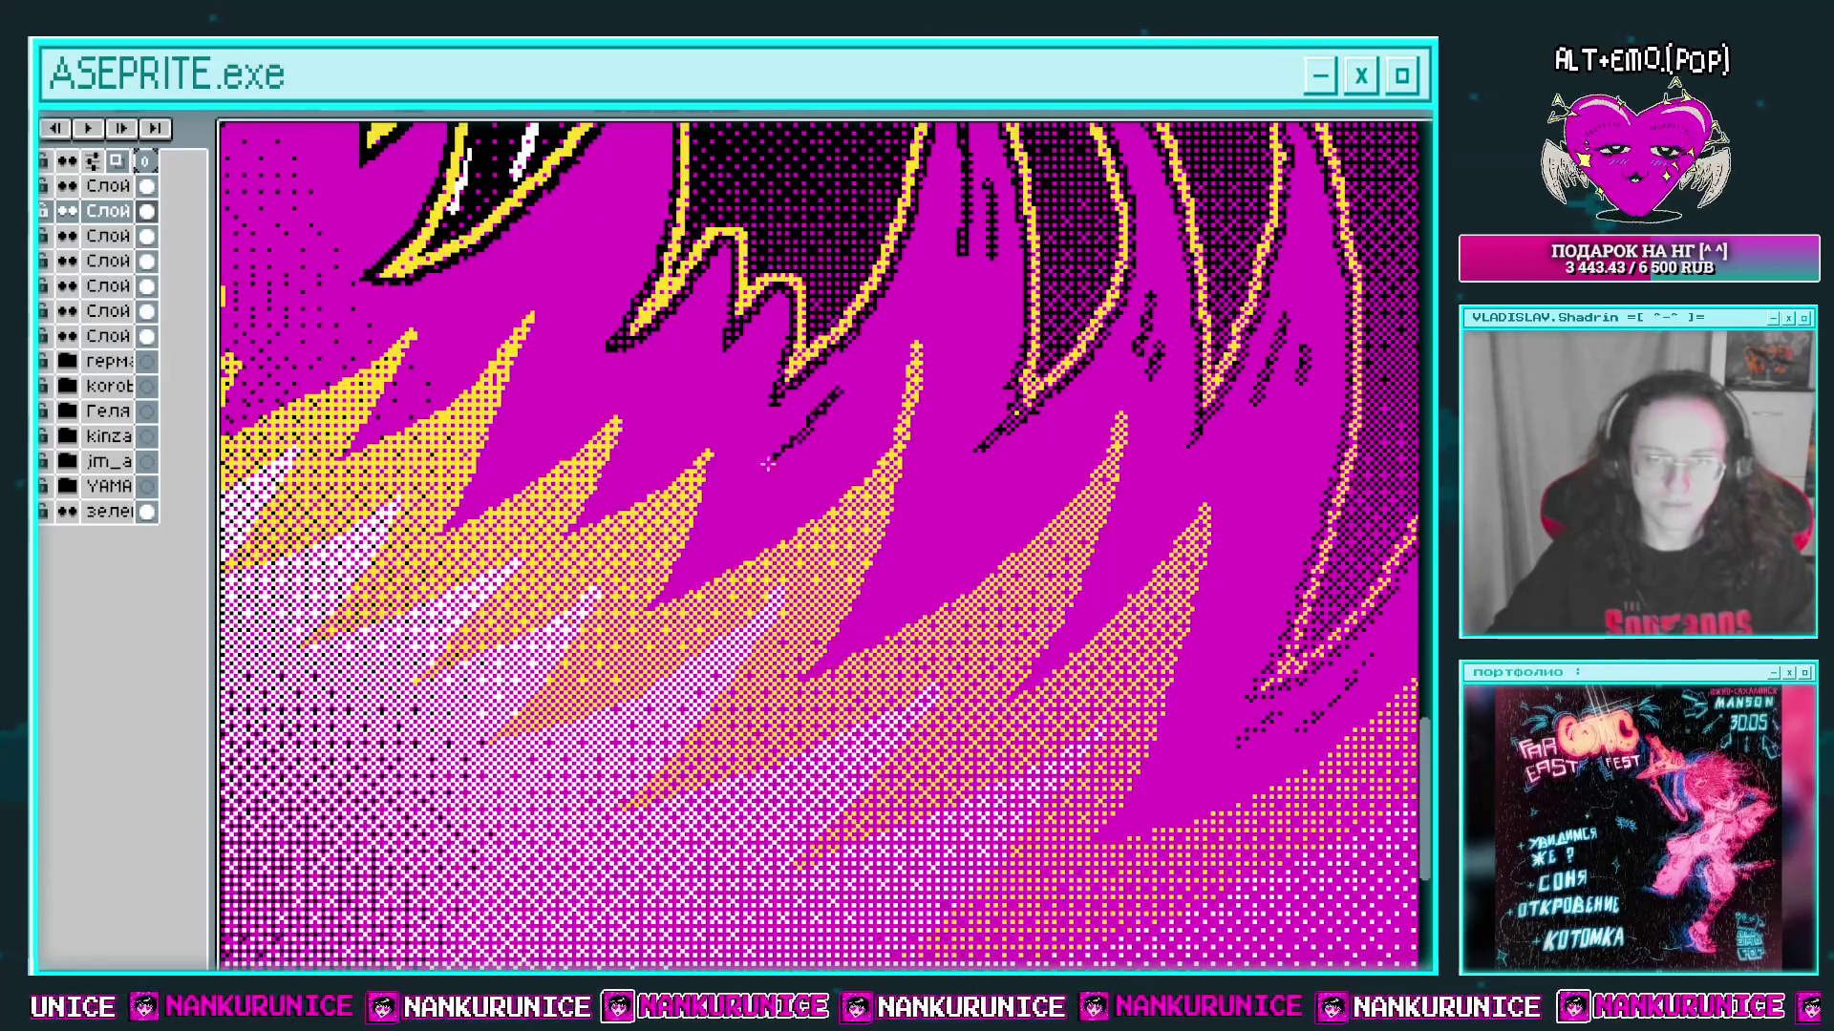
scroll(767, 464, up, 1)
scroll(652, 463, up, 1)
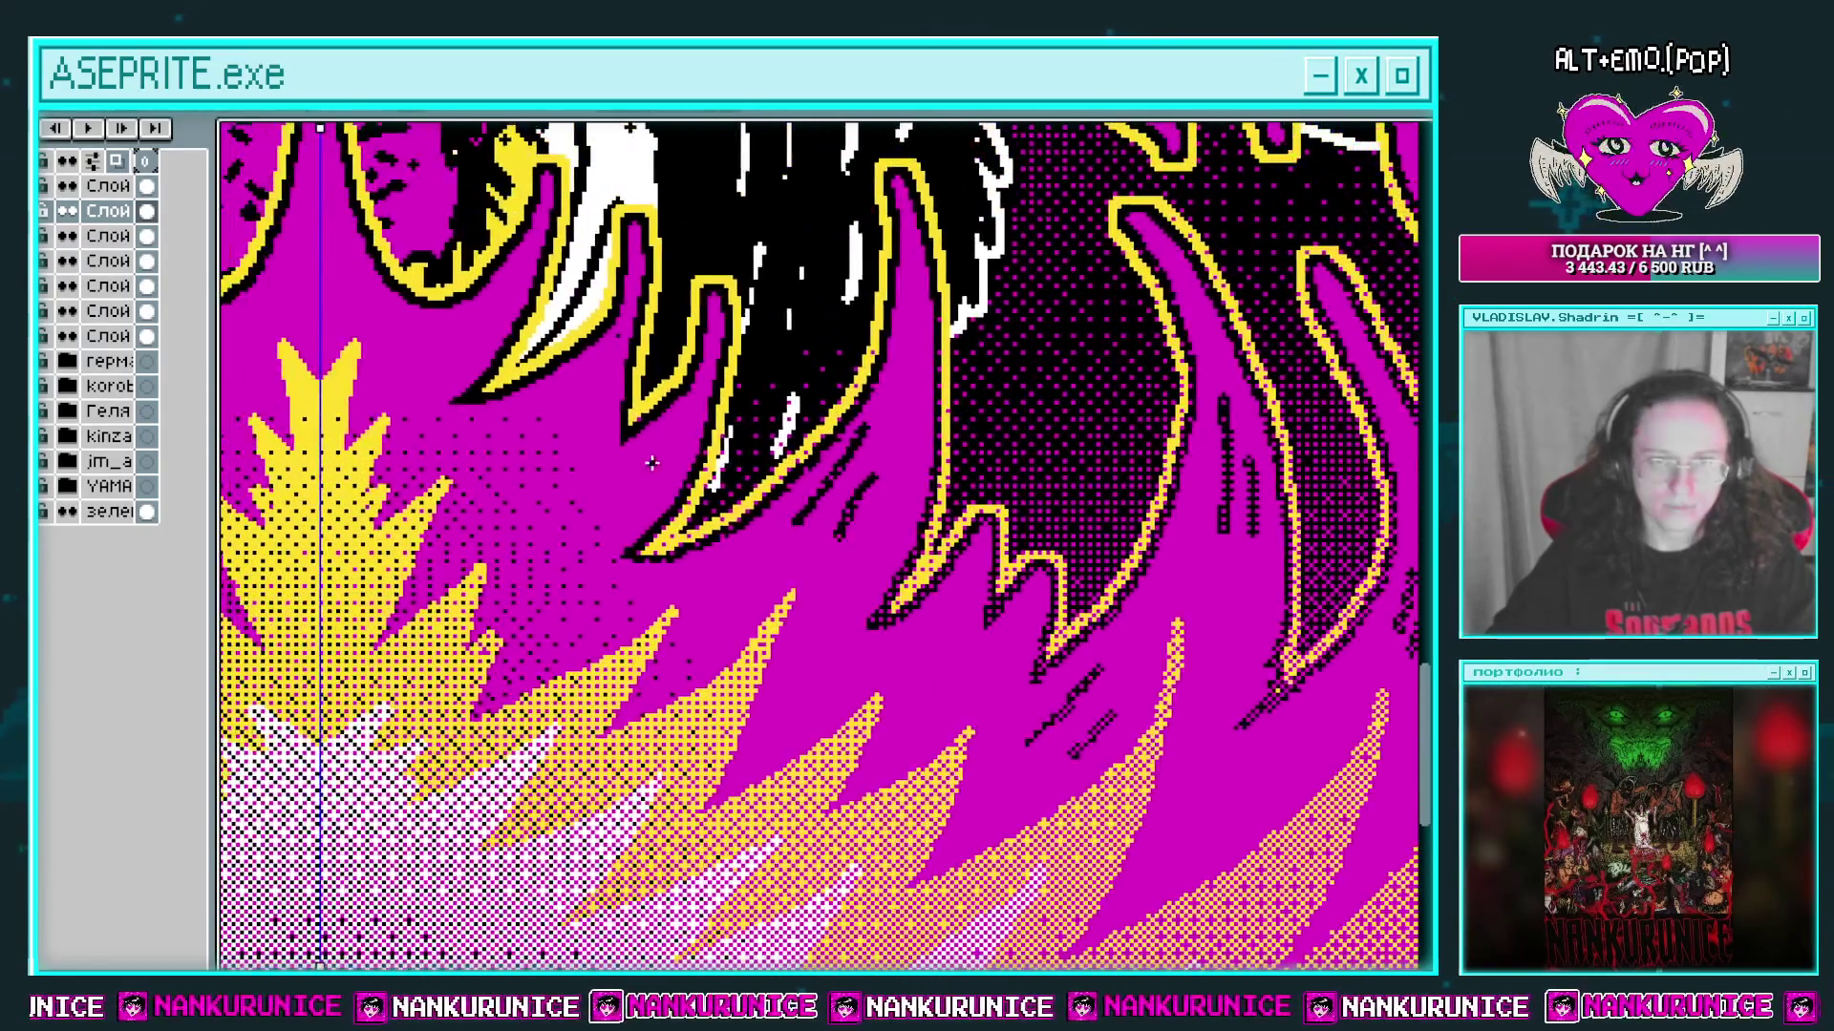
scroll(633, 468, up, 1)
scroll(611, 461, up, 1)
drag(607, 458, 578, 506)
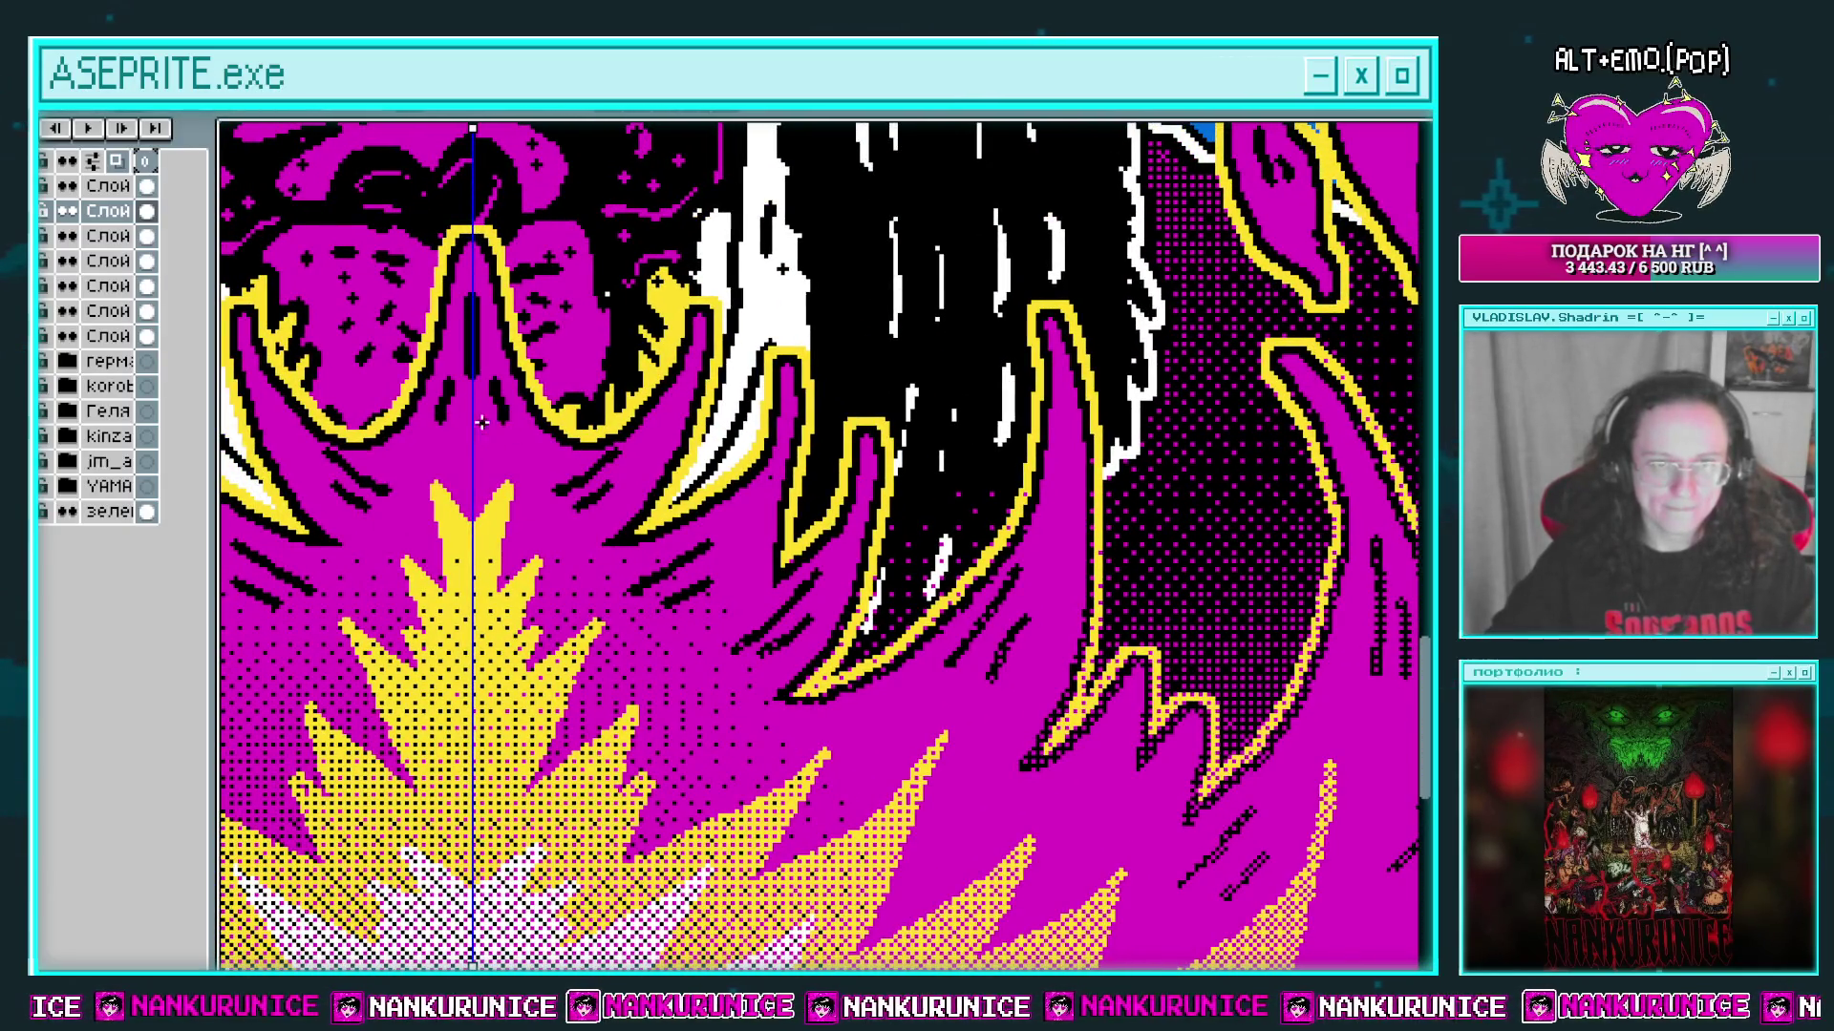
scroll(511, 502, down, 2)
scroll(772, 540, down, 2)
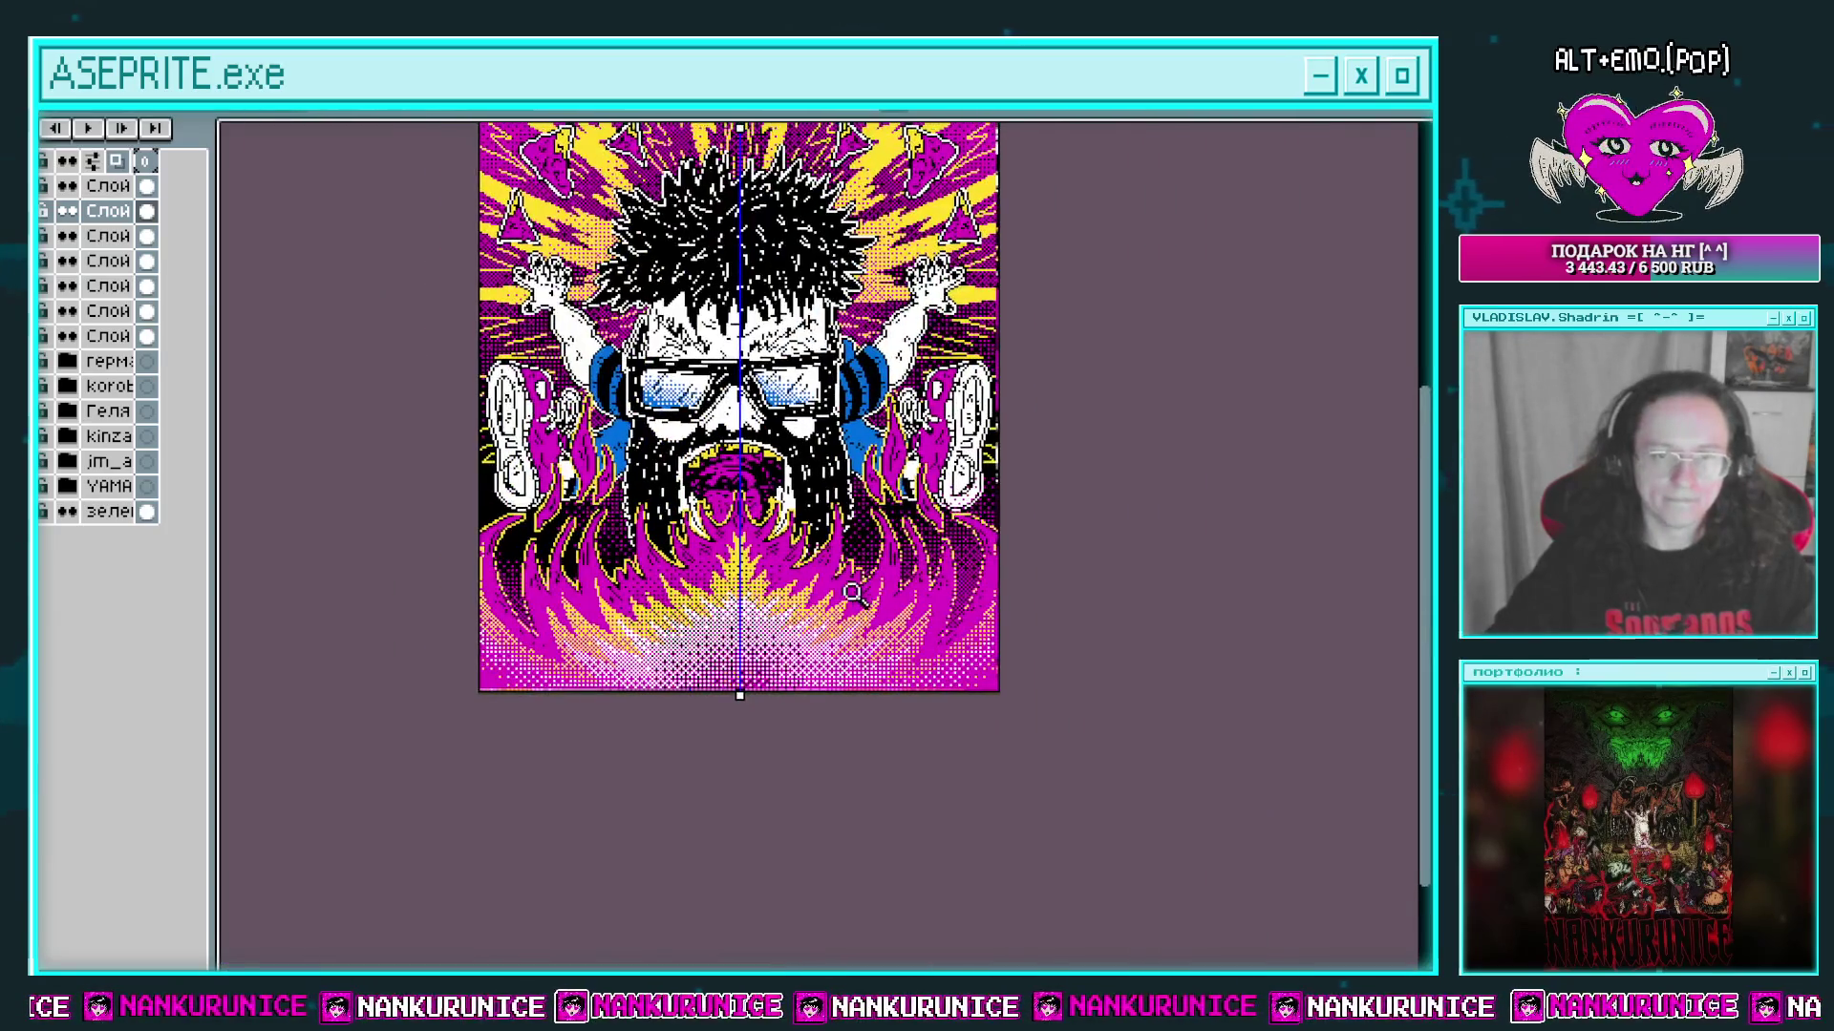
Step: Export the full artwork at 100% size as 'garbagepal41 герман.png'
scroll(814, 438, up, 1)
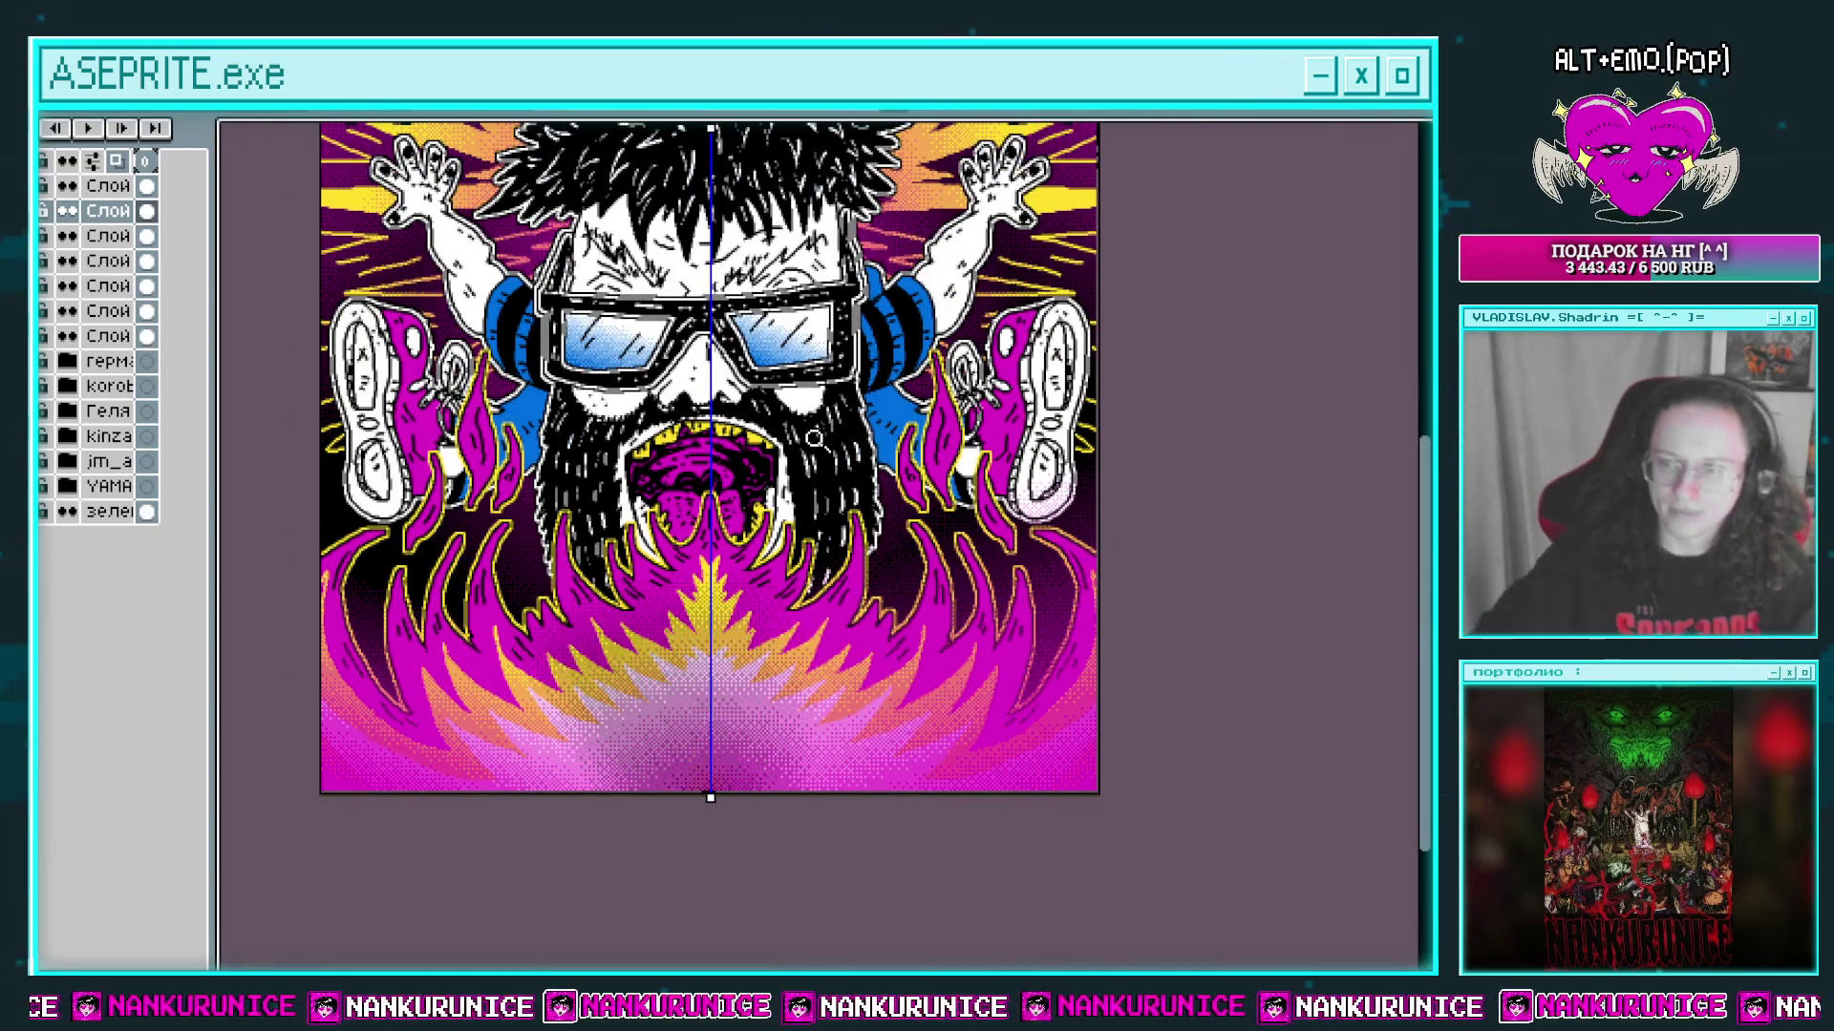
scroll(635, 124, up, 3)
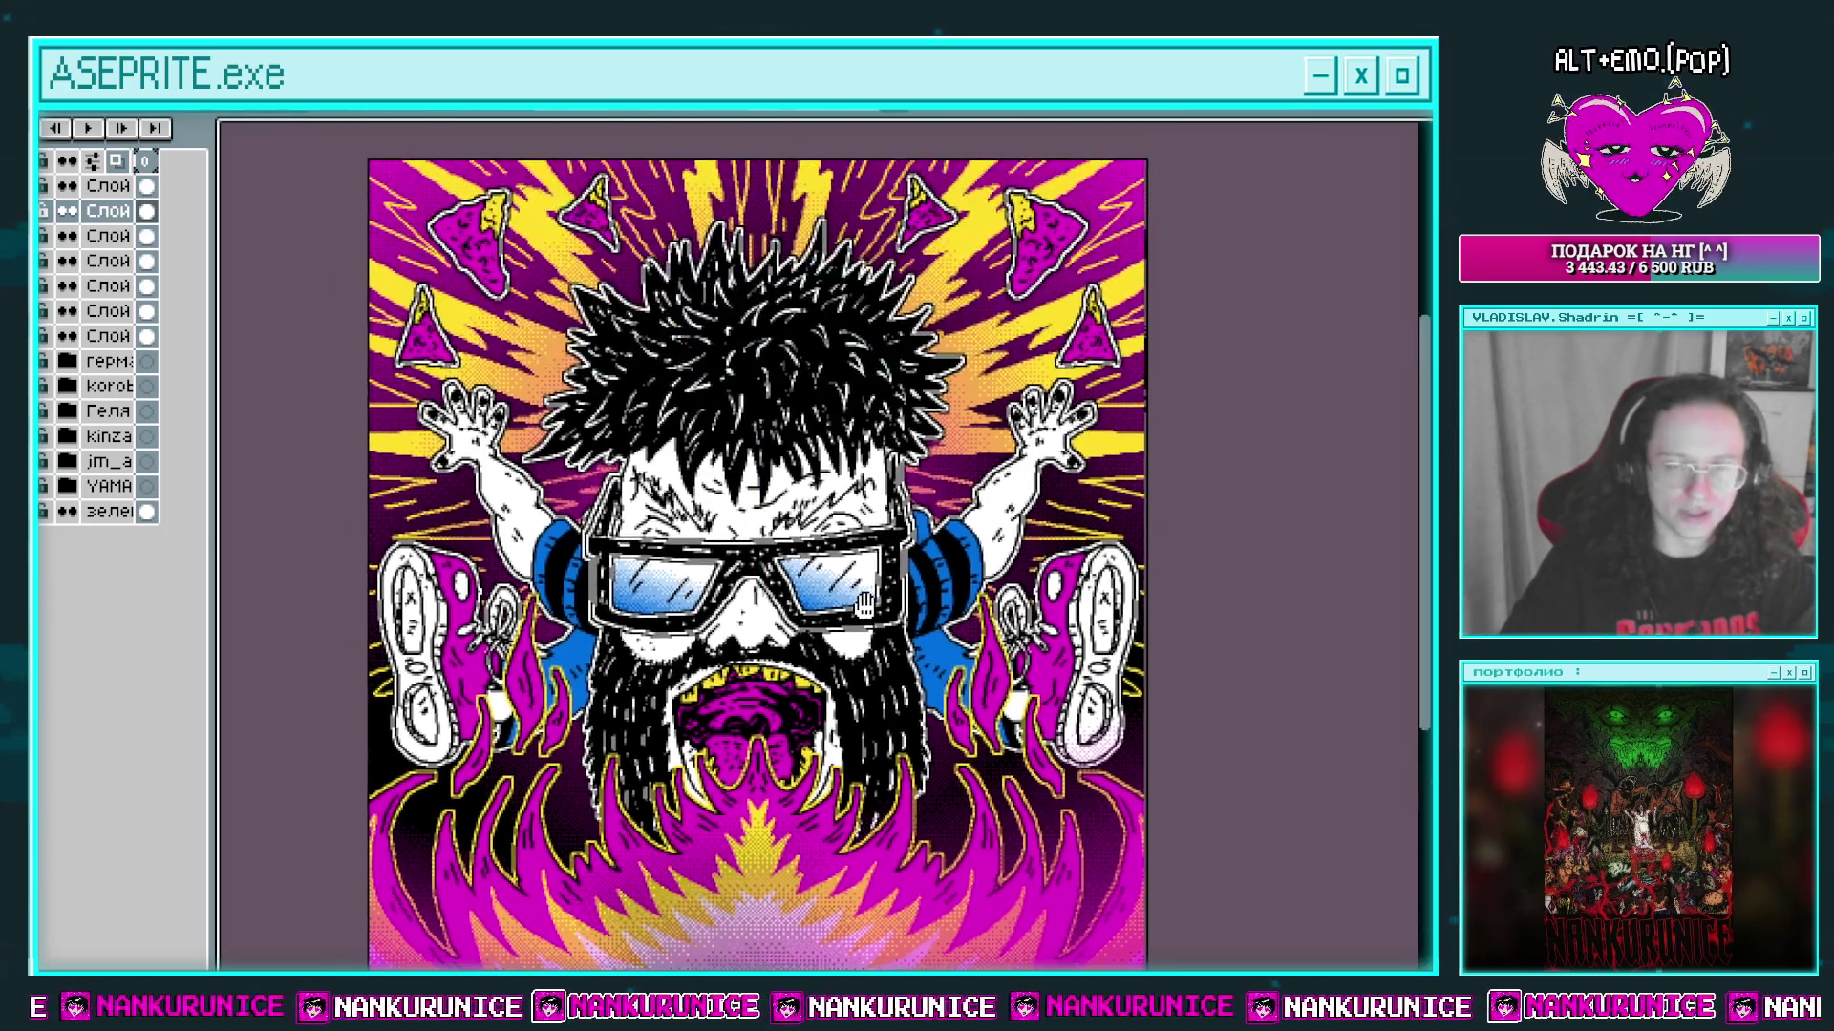
key(alt+f)
key(Down)
key(Down)
key(Right)
key(Return)
click(1215, 482)
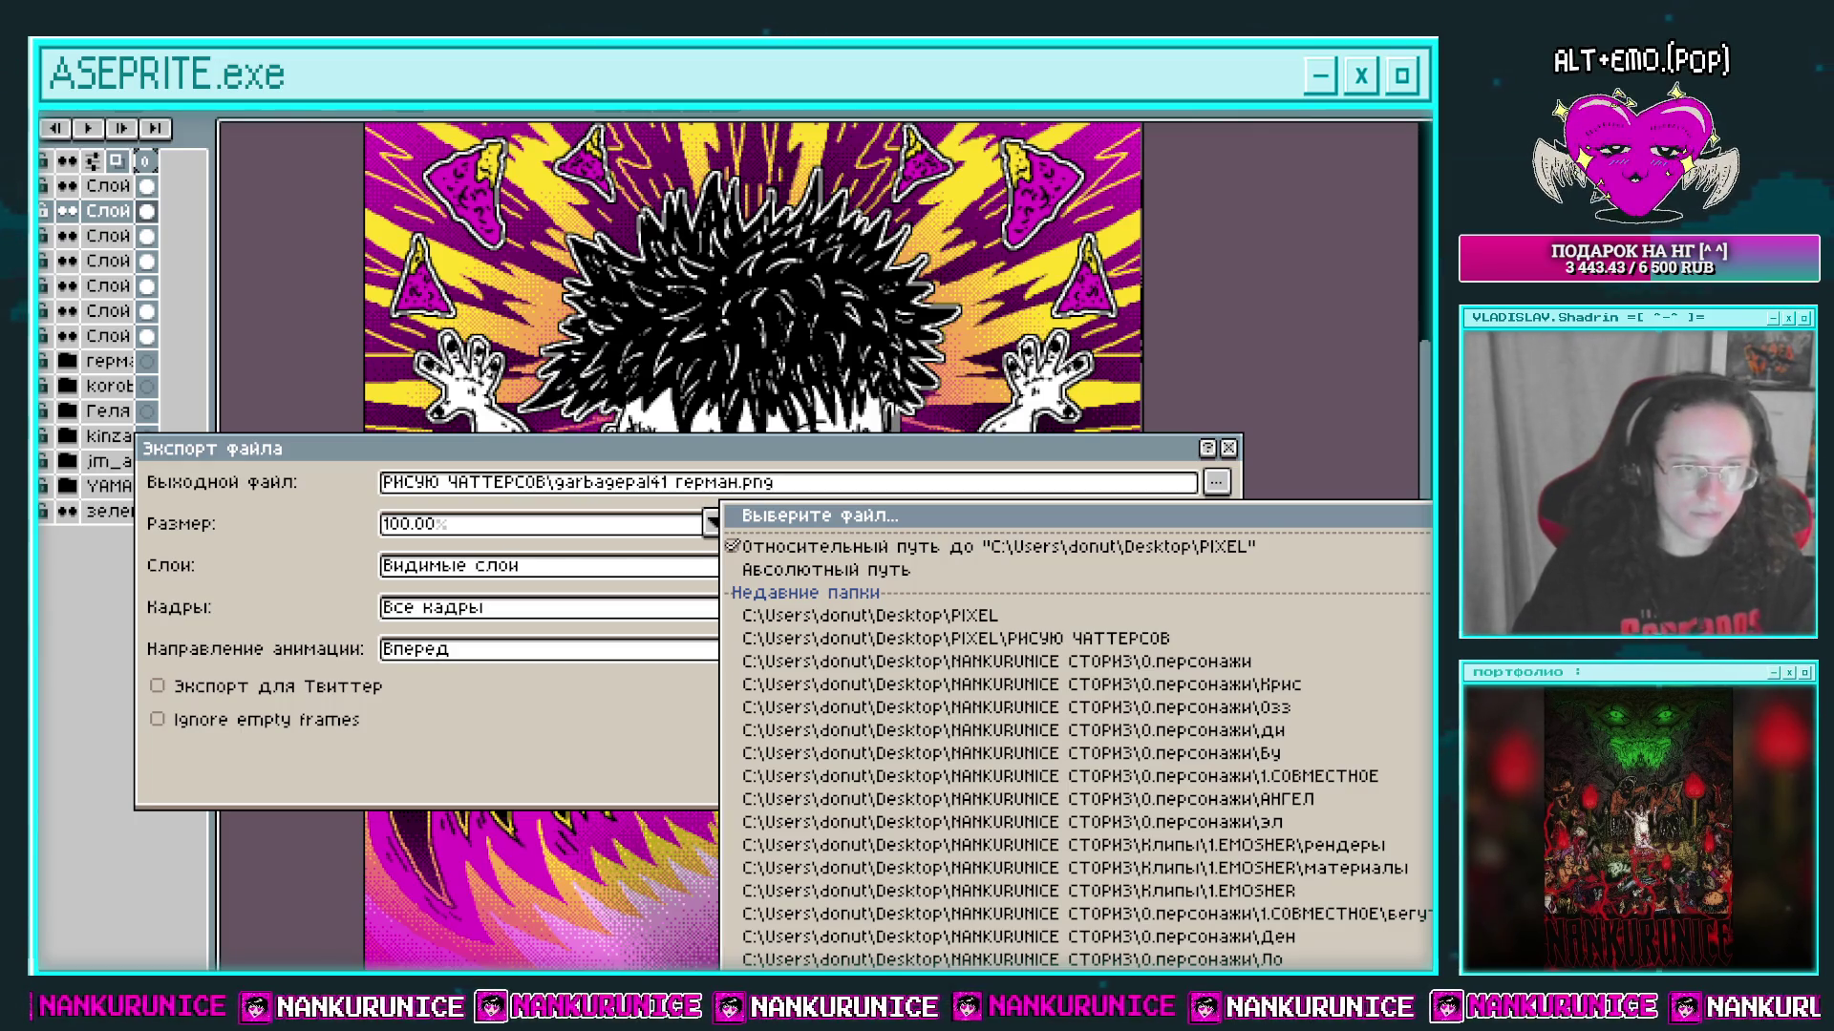
key(Escape)
click(1036, 757)
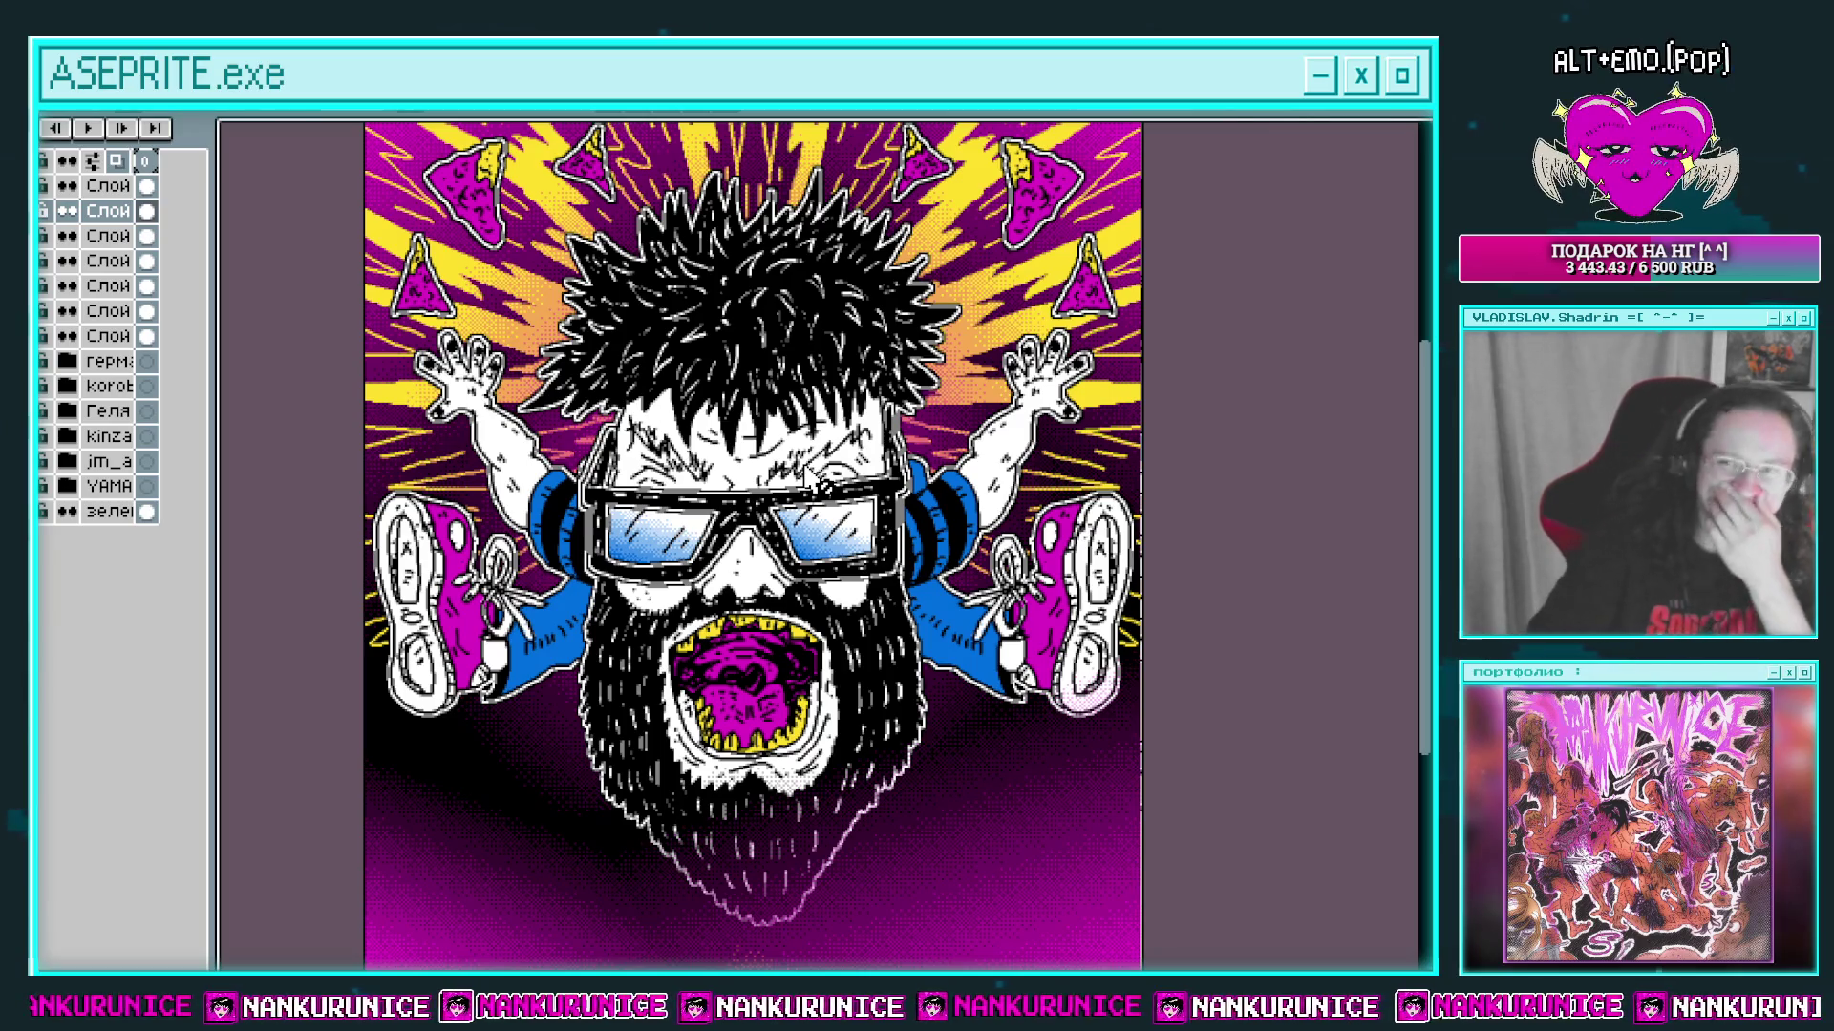
scroll(827, 488, down, 1)
Step: Add a new top layer, try two white strokes at lower left, then undo both
scroll(888, 506, up, 1)
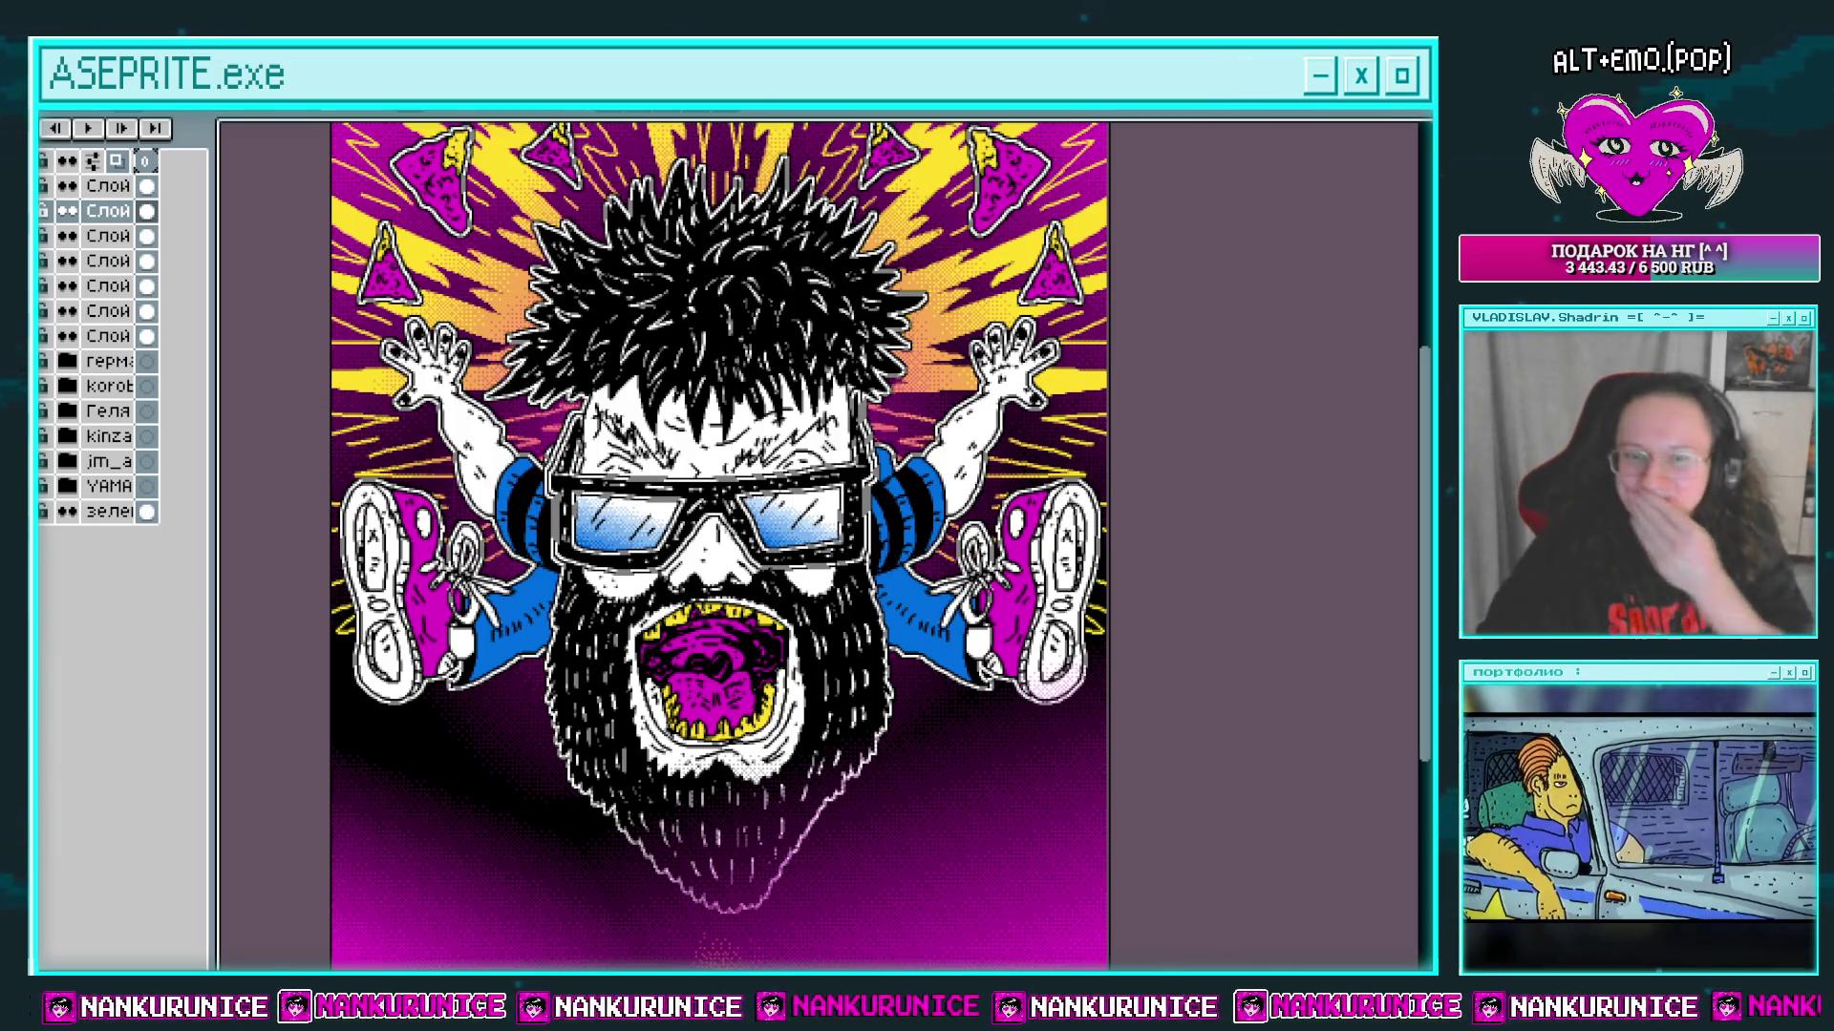
click(144, 185)
key(shift+n)
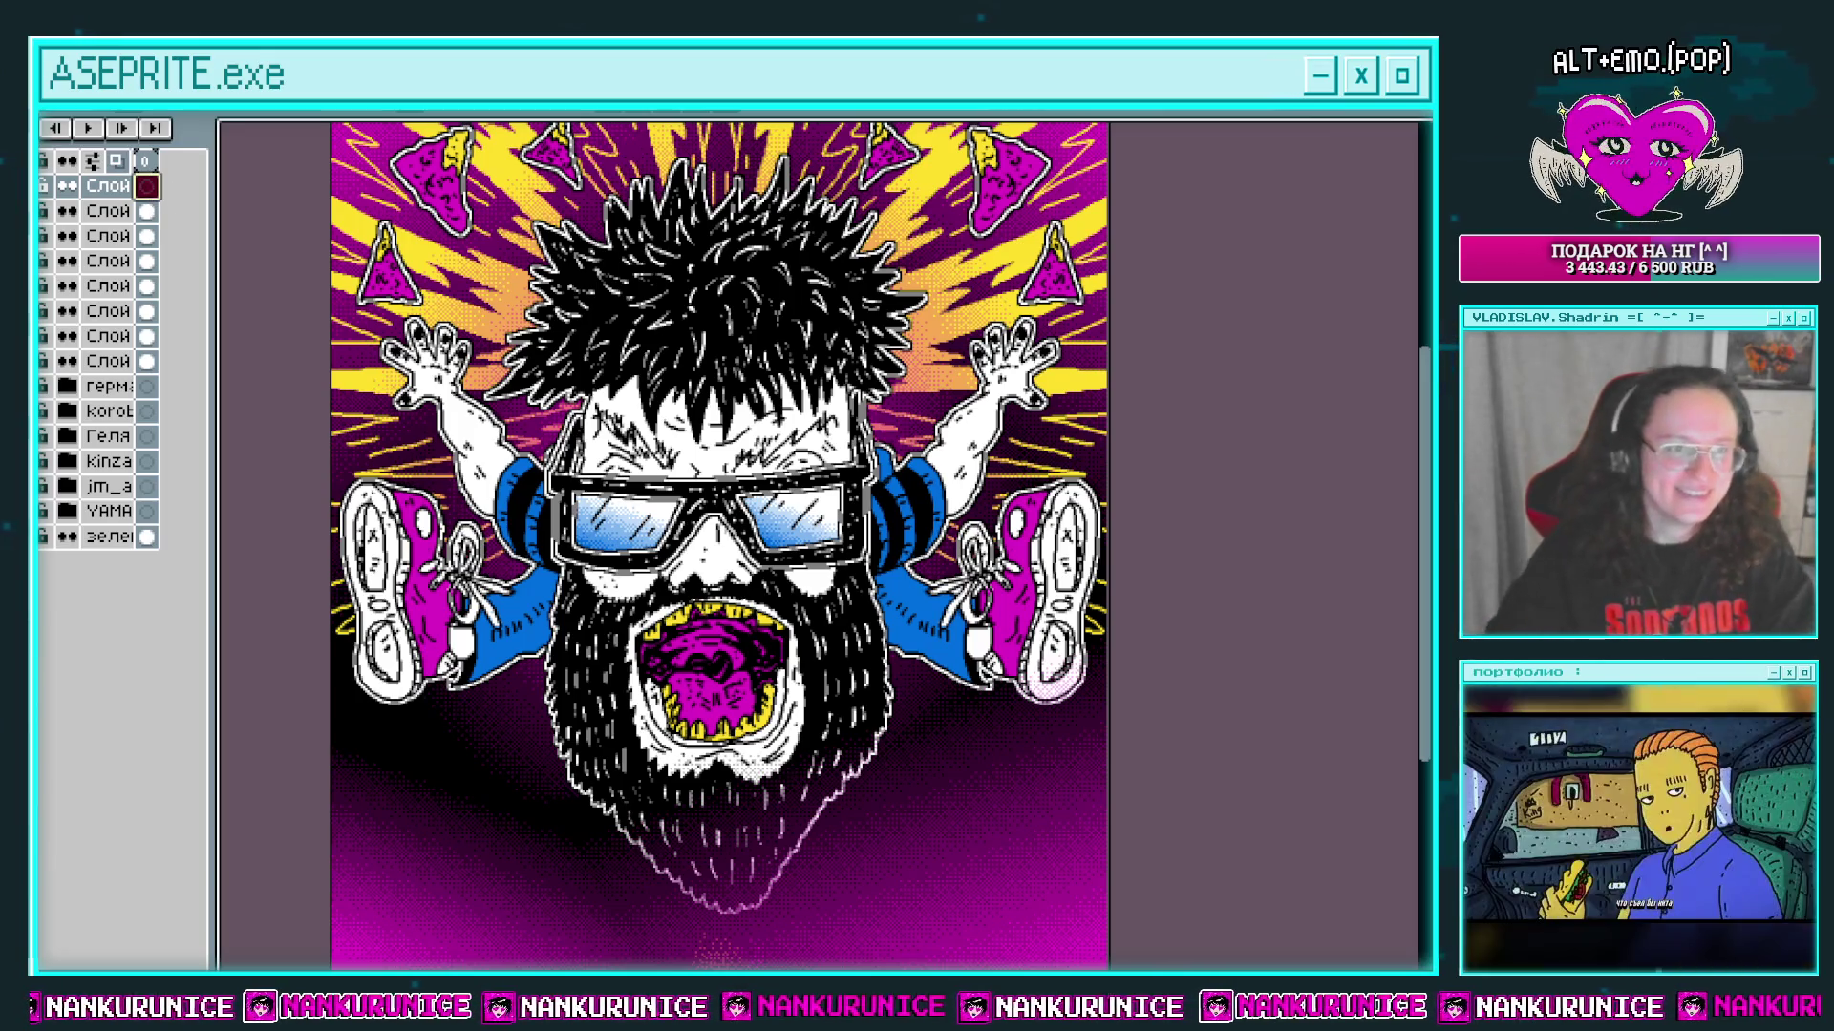
mouse_move(516, 689)
mouse_down()
mouse_move(463, 507)
mouse_move(495, 585)
mouse_move(463, 614)
mouse_up()
mouse_move(401, 558)
mouse_down()
mouse_move(434, 756)
mouse_move(526, 762)
mouse_up()
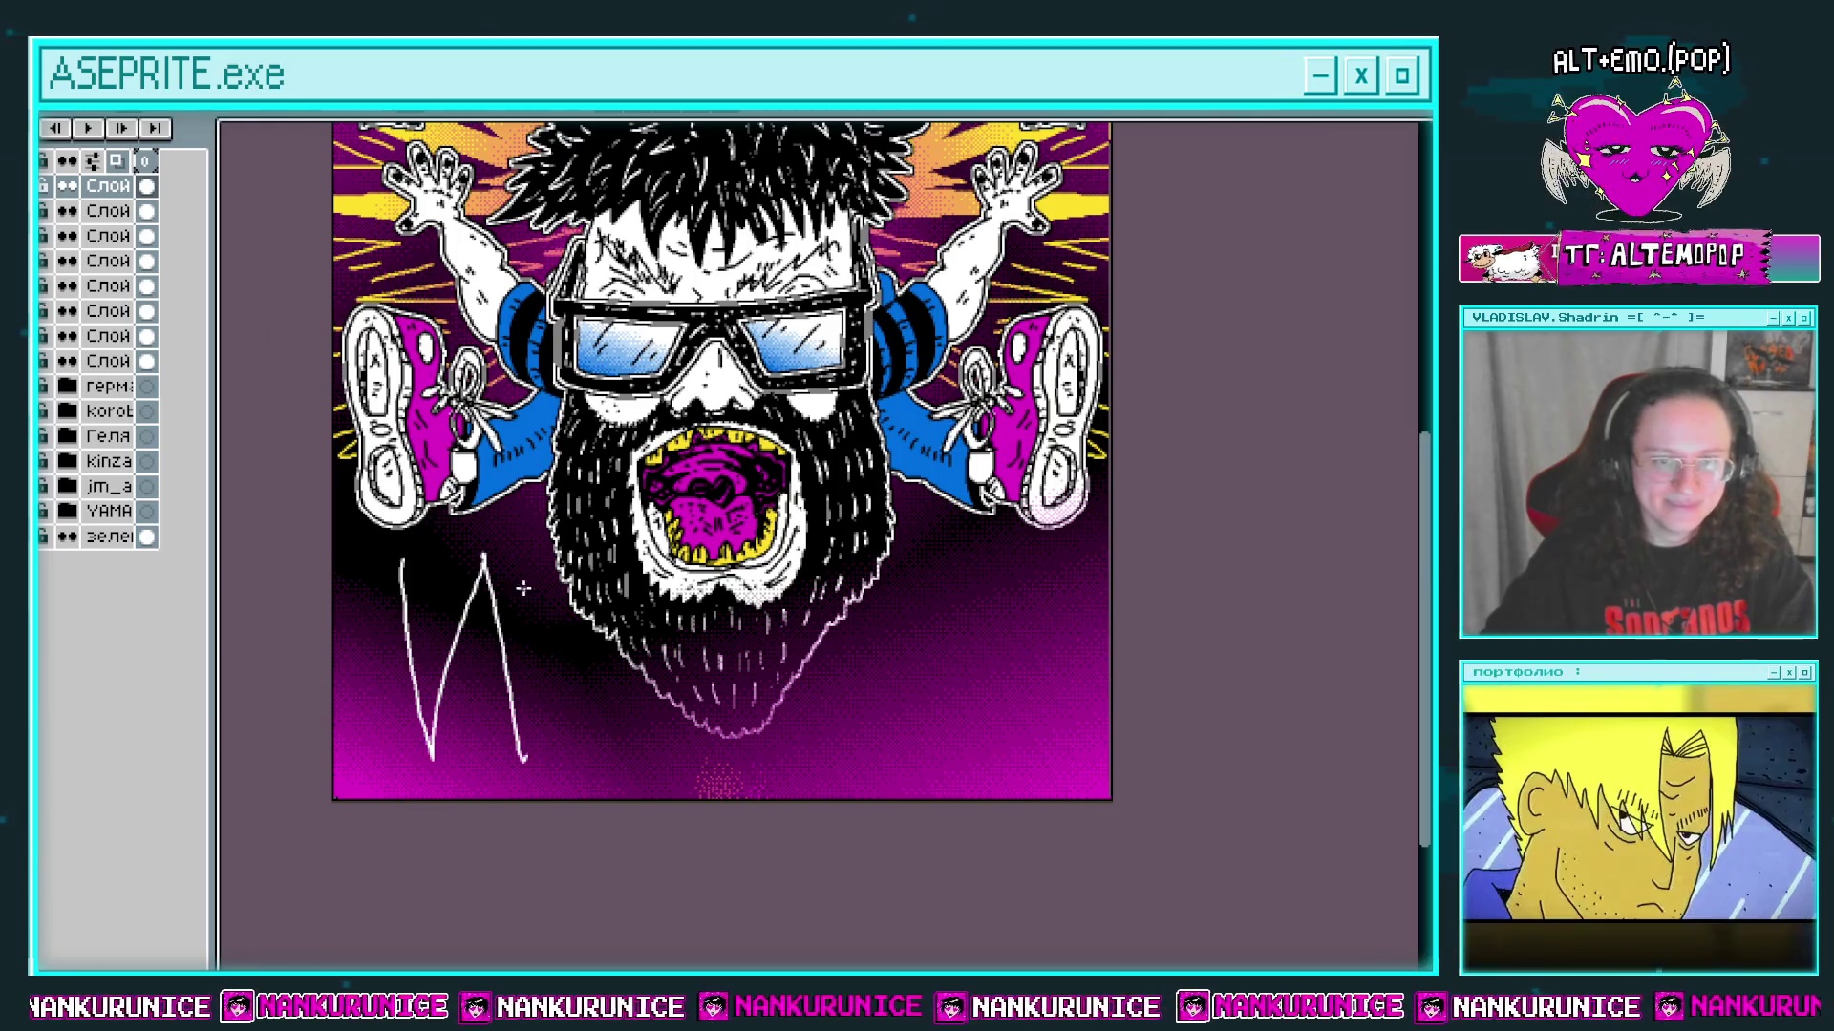
key(ctrl+z)
drag(430, 573, 454, 803)
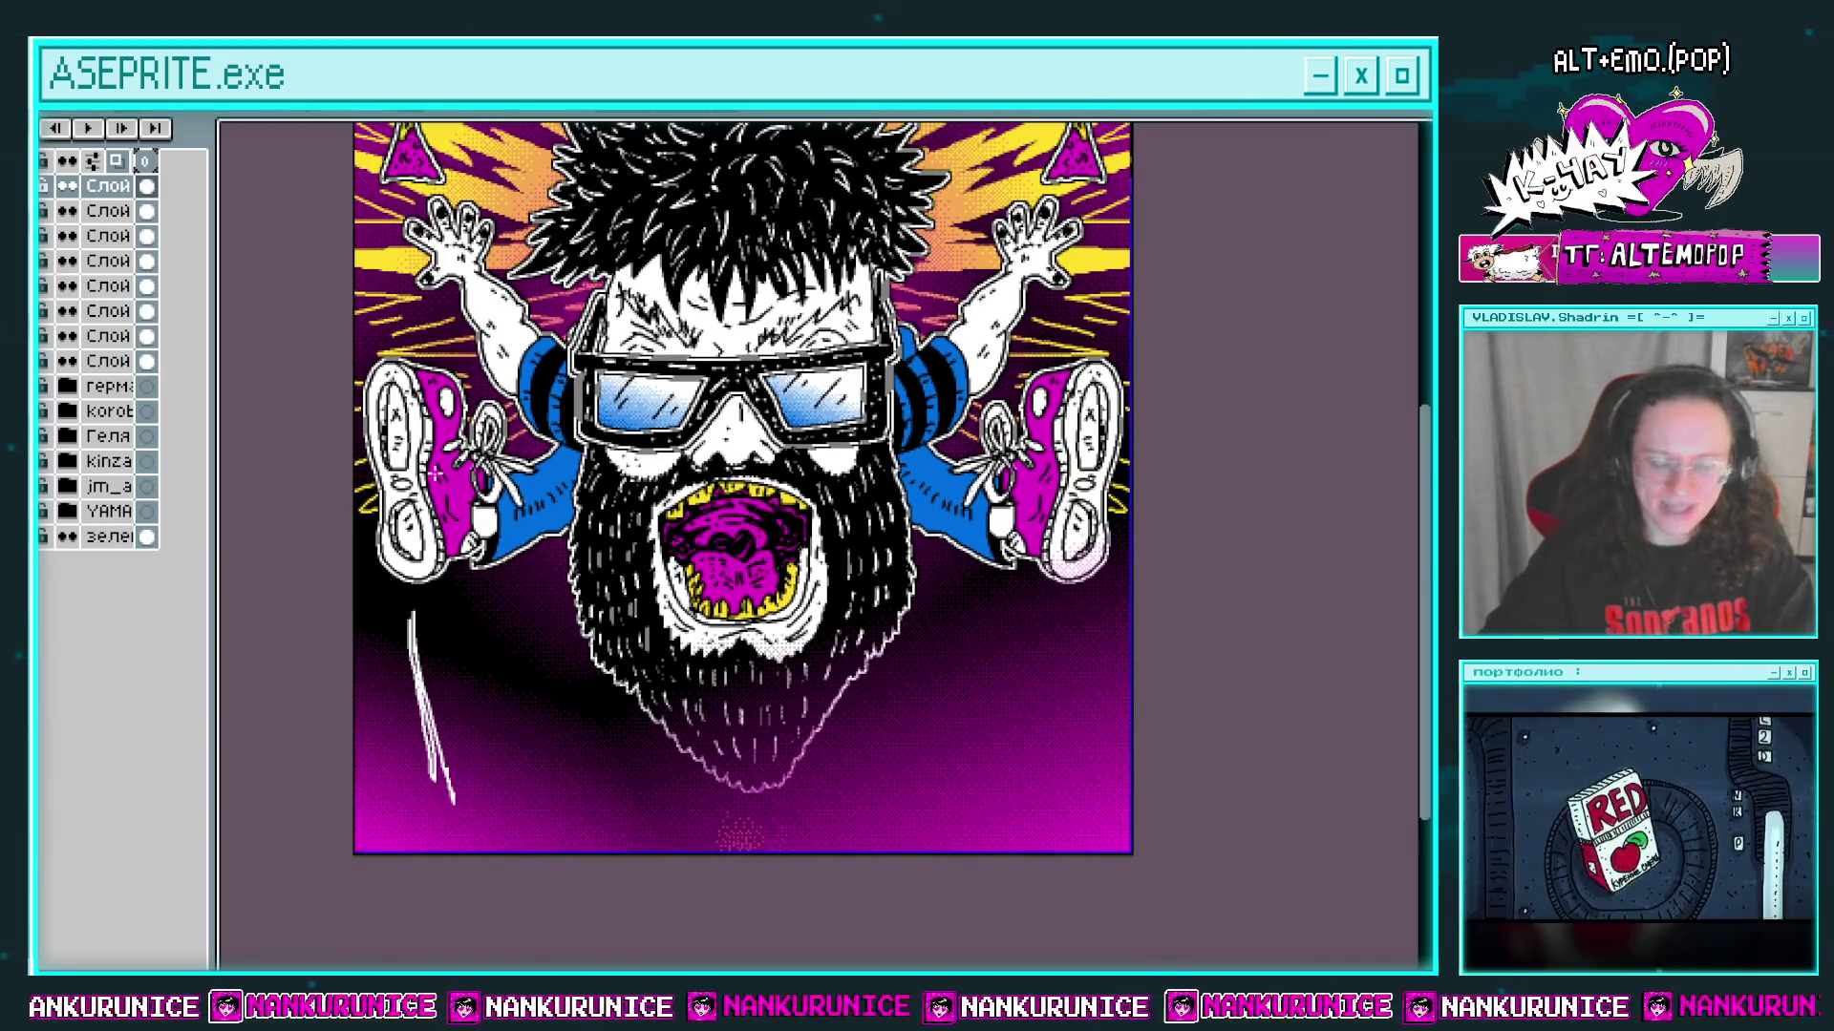
key(ctrl+z)
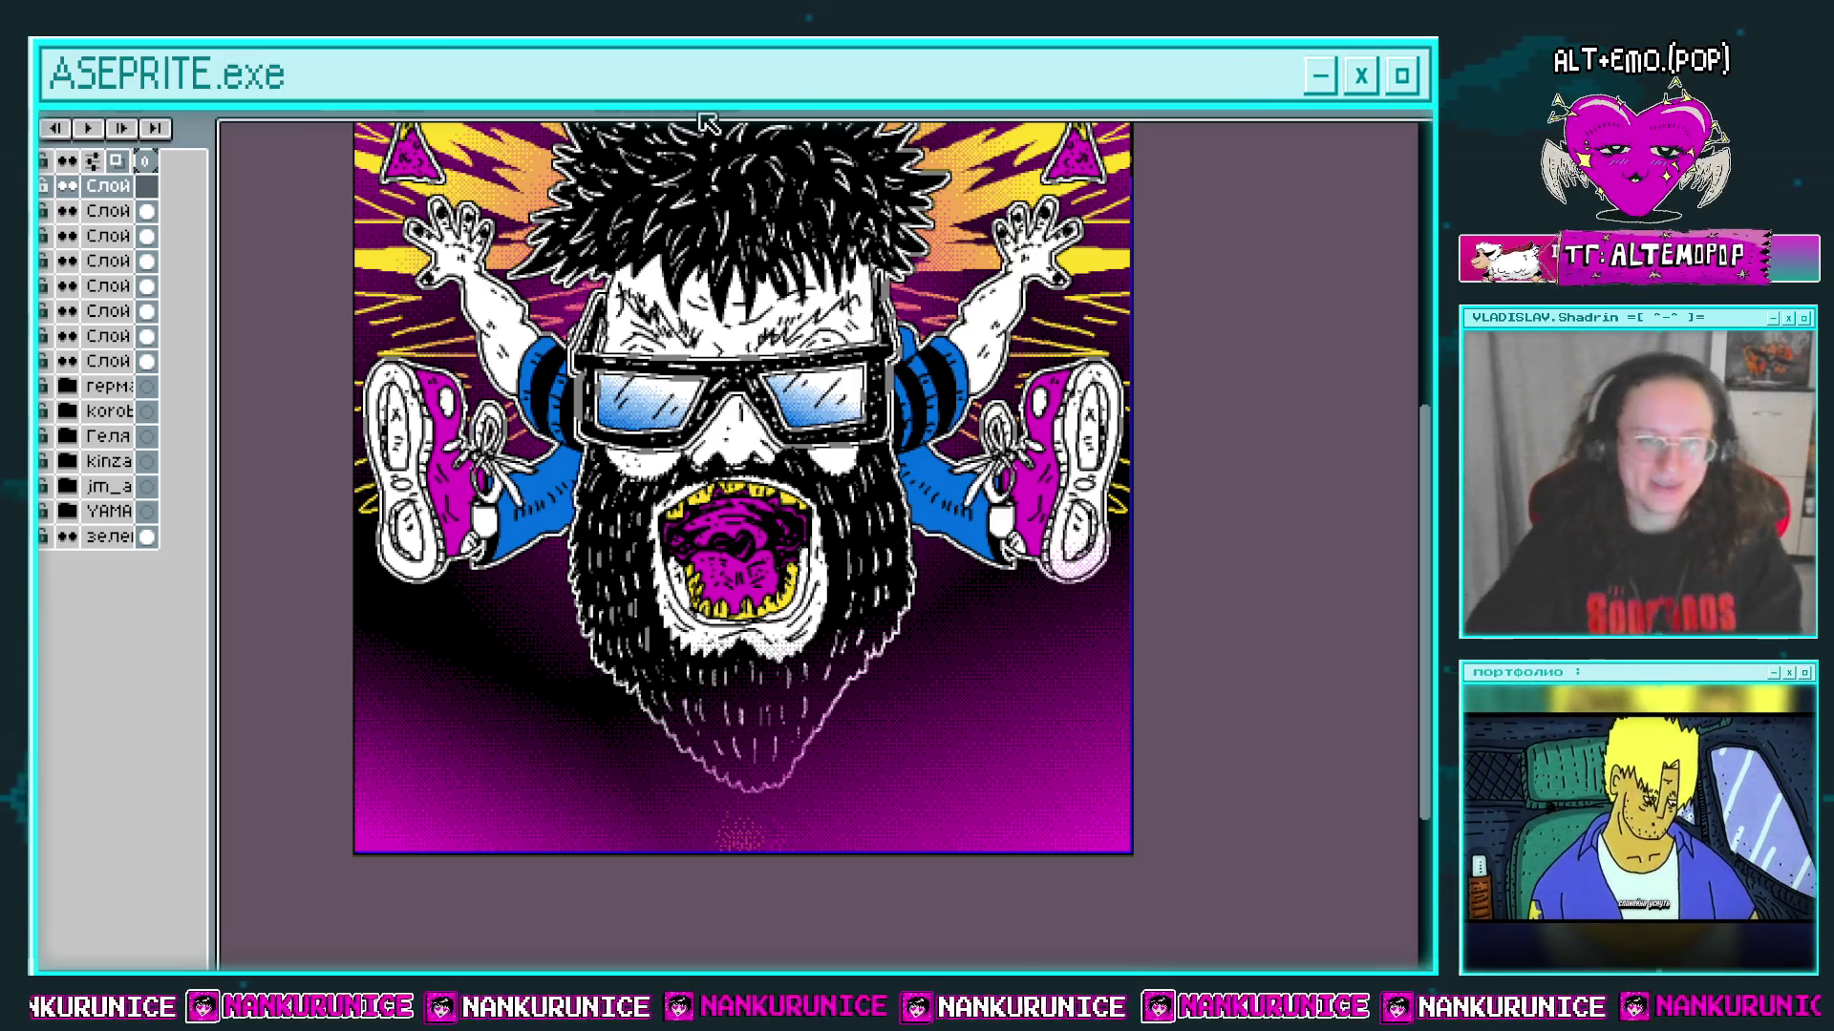
Step: Delete the extra layer and hide the magenta gradient and rays, leaving a dark background
click(105, 186)
key(Delete)
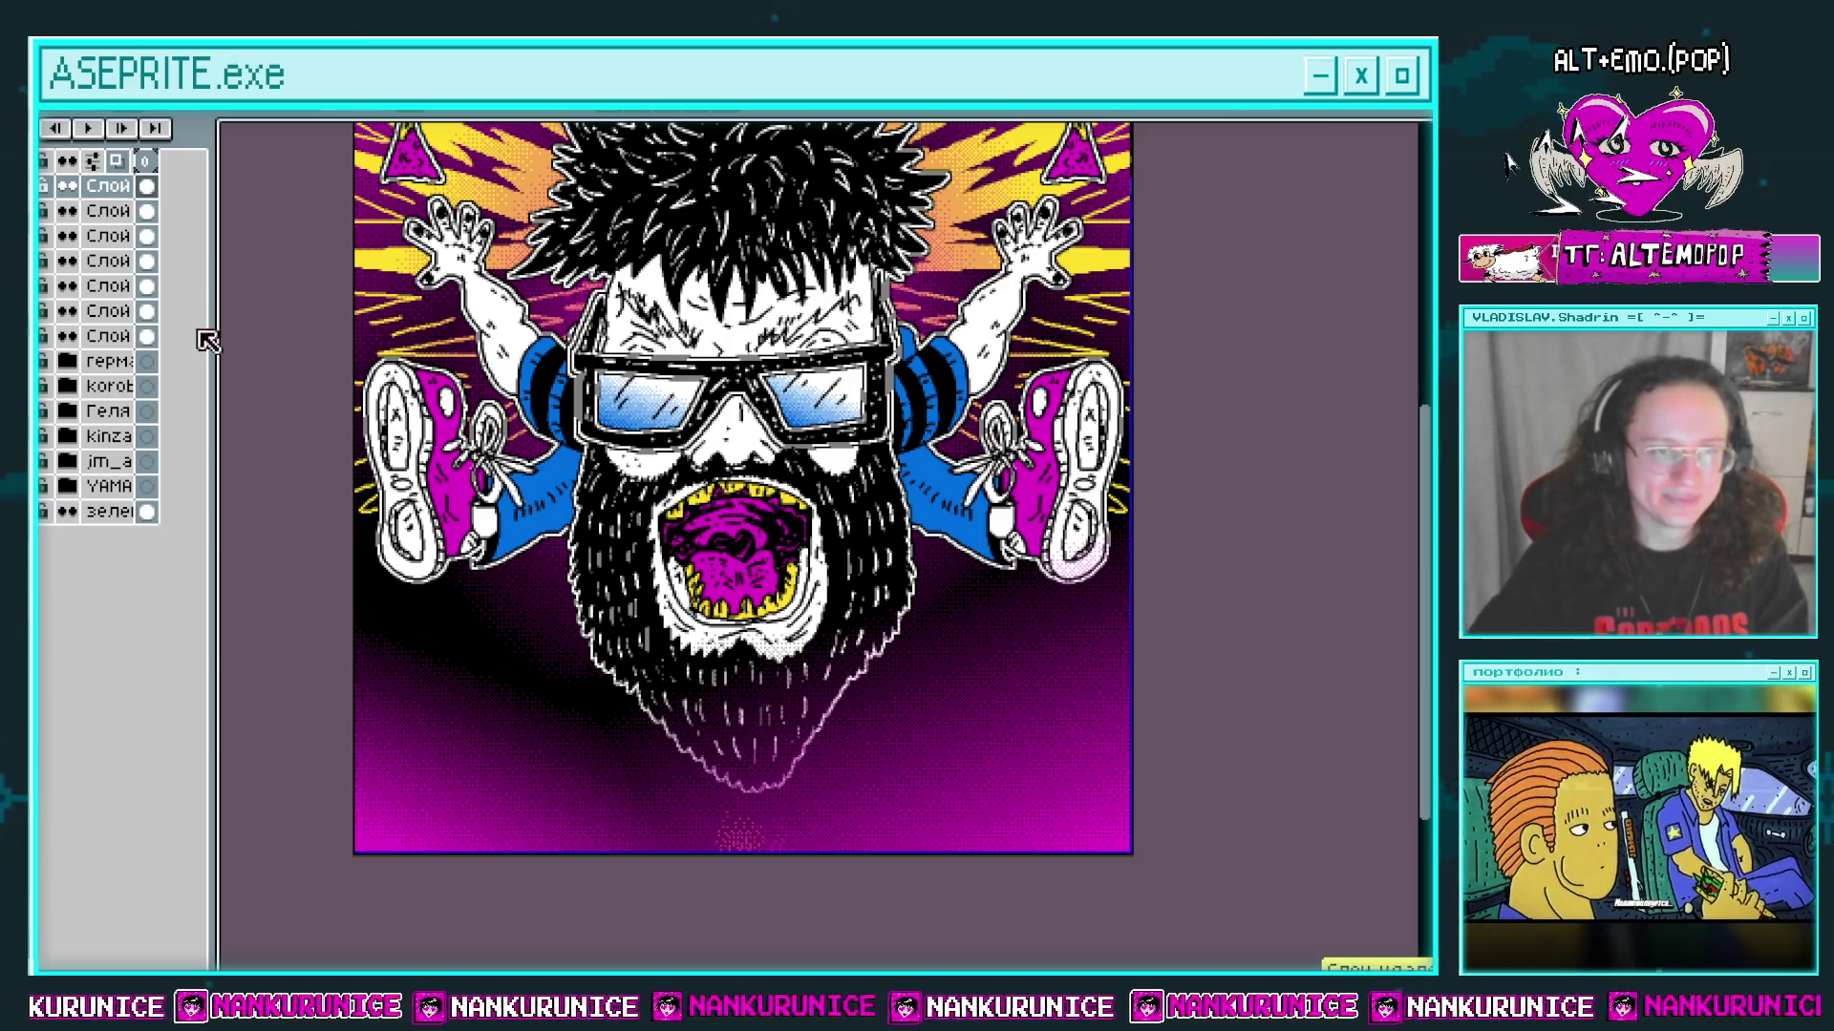
key(Delete)
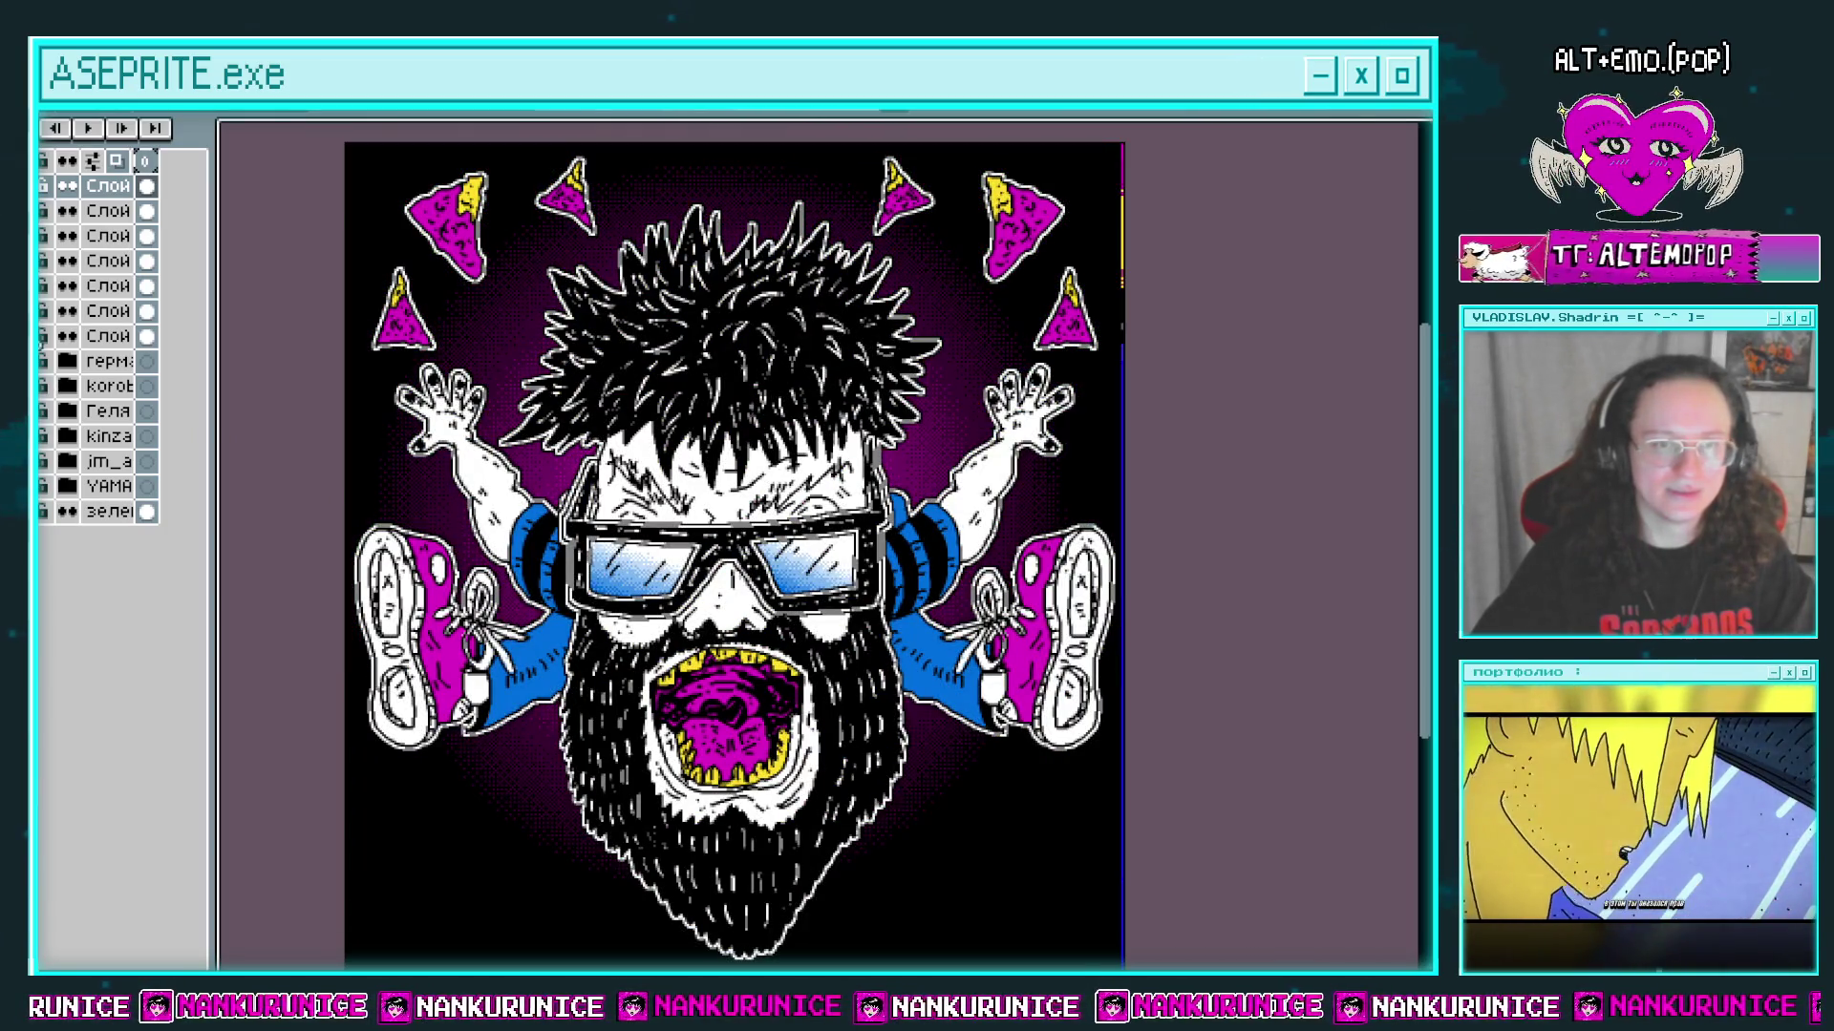
drag(732, 475, 720, 465)
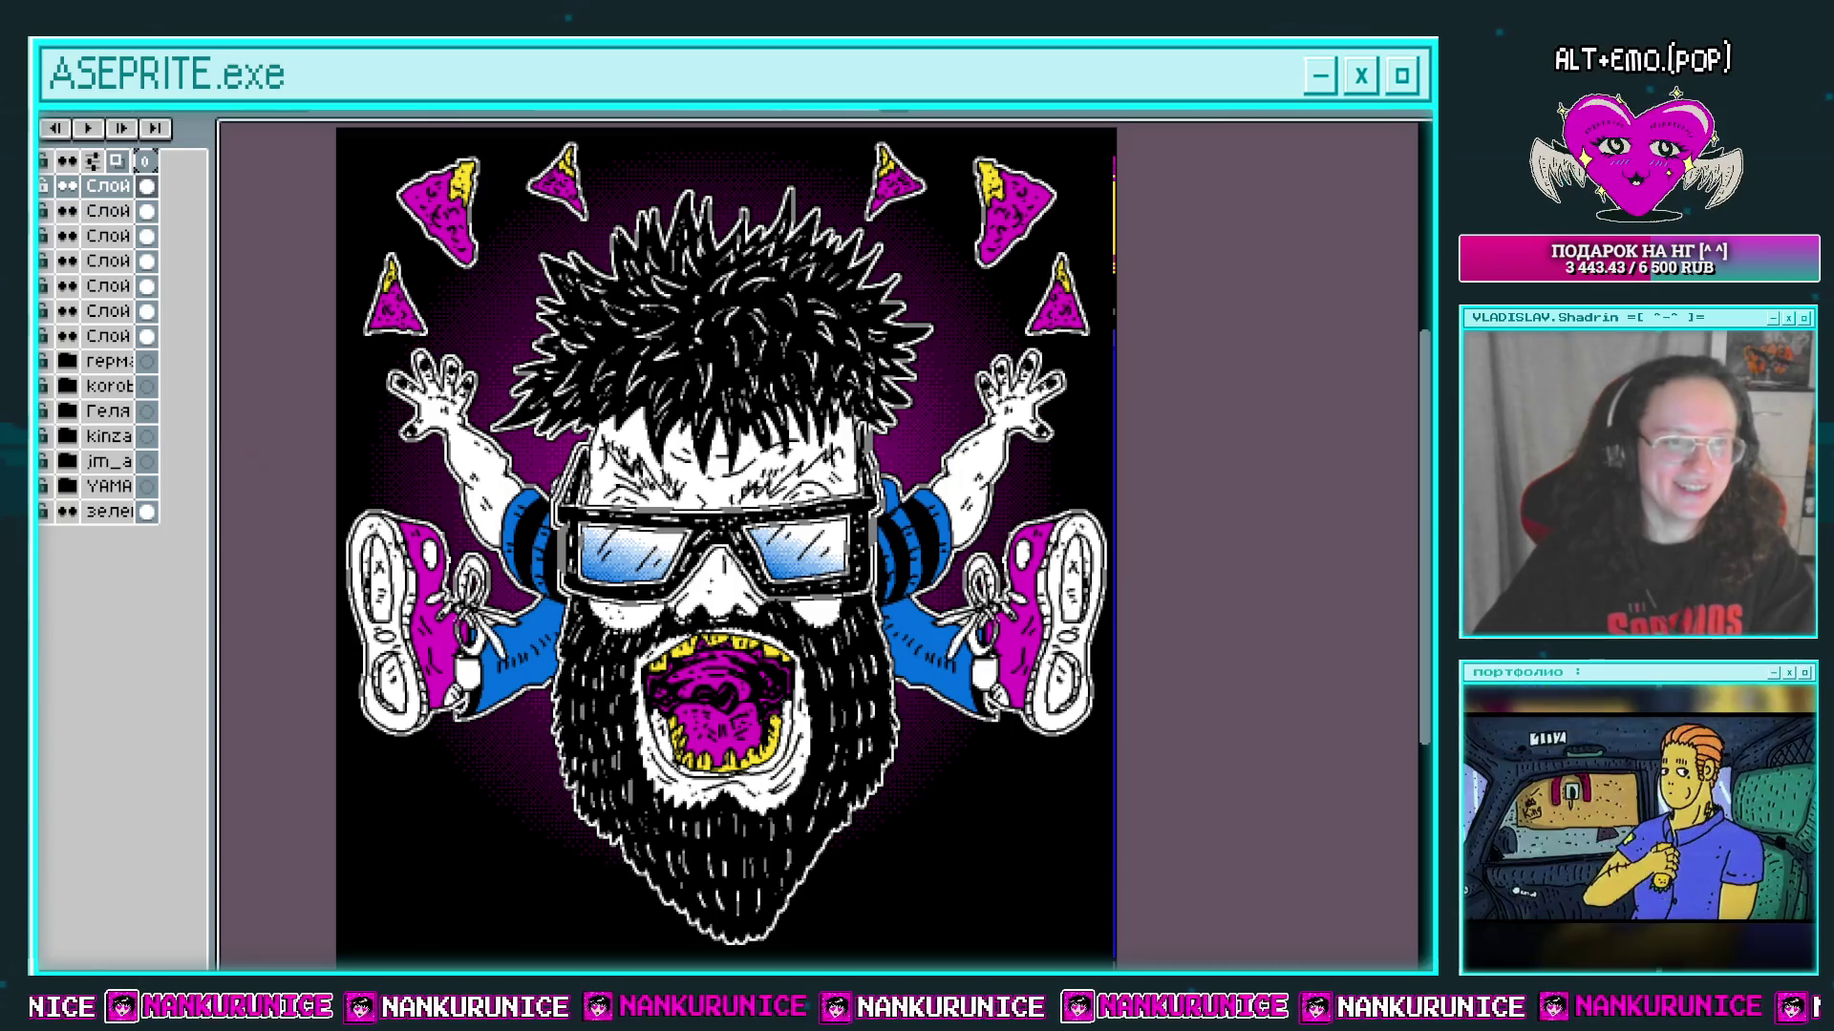
click(57, 100)
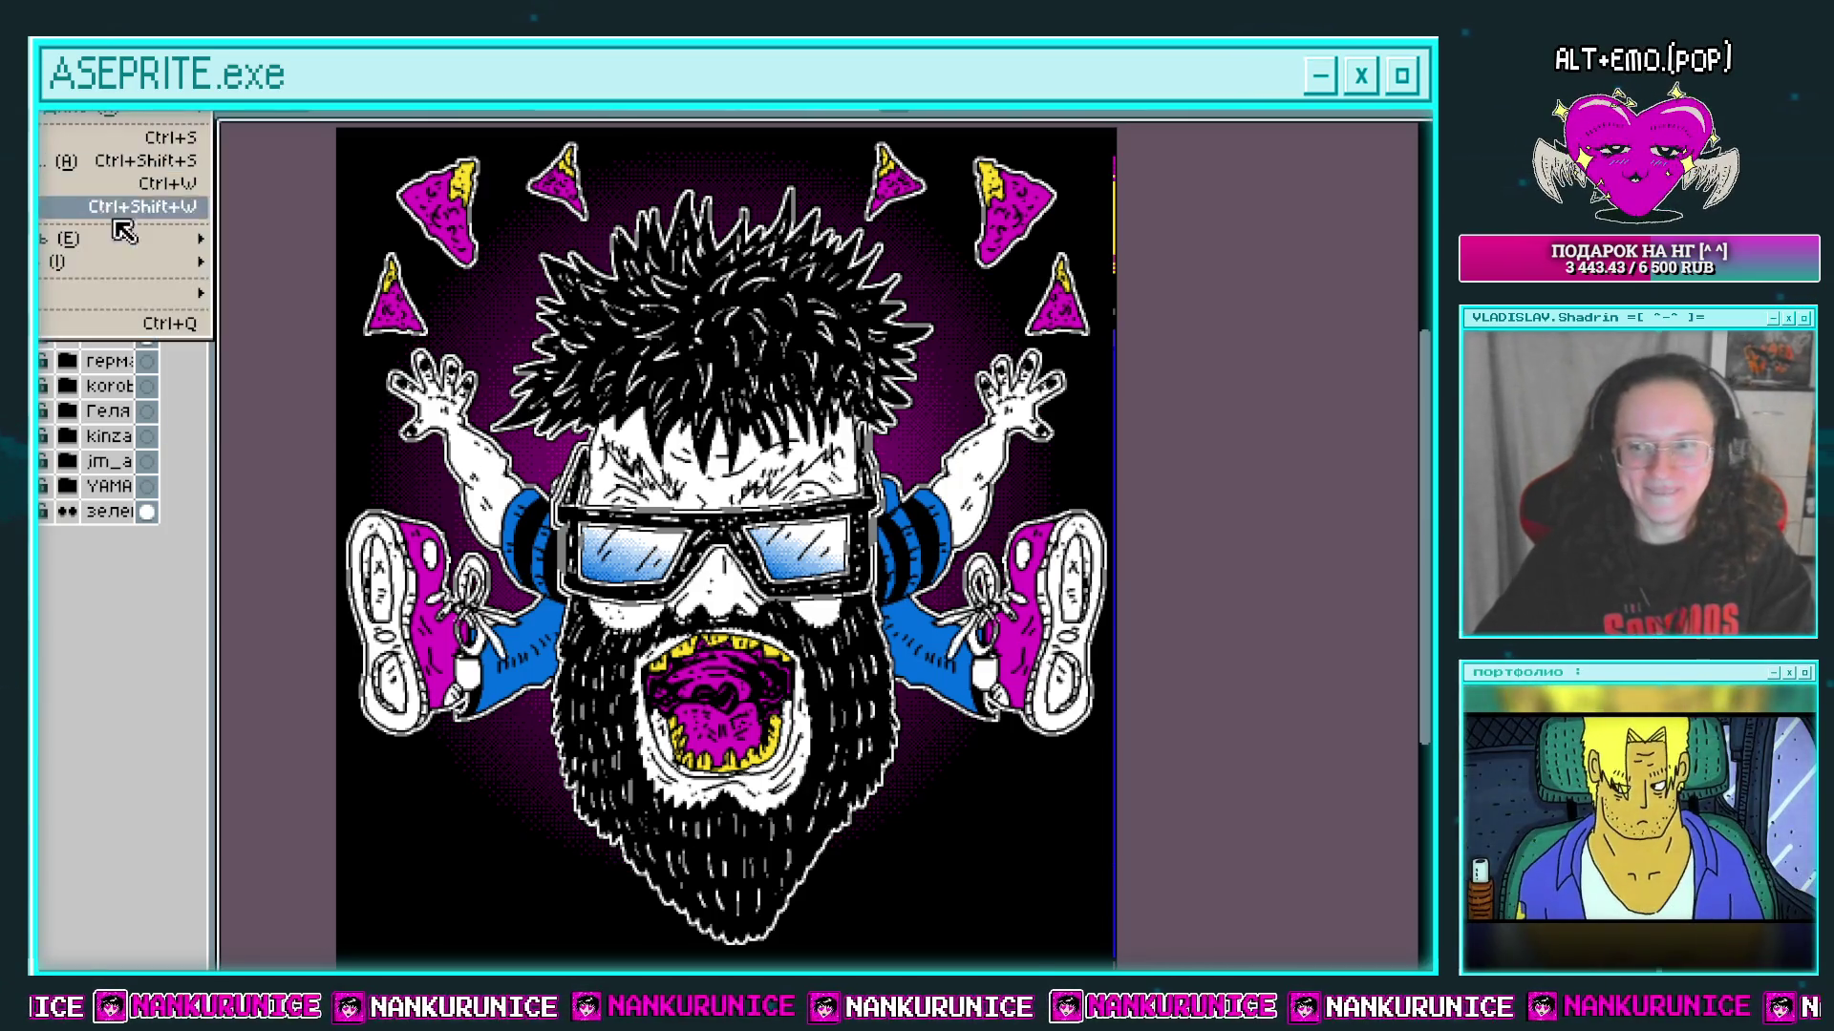
Step: Export the dark-background version as a PNG numbered 2, then re-show the purple gradient
mouse_move(86, 239)
click(254, 240)
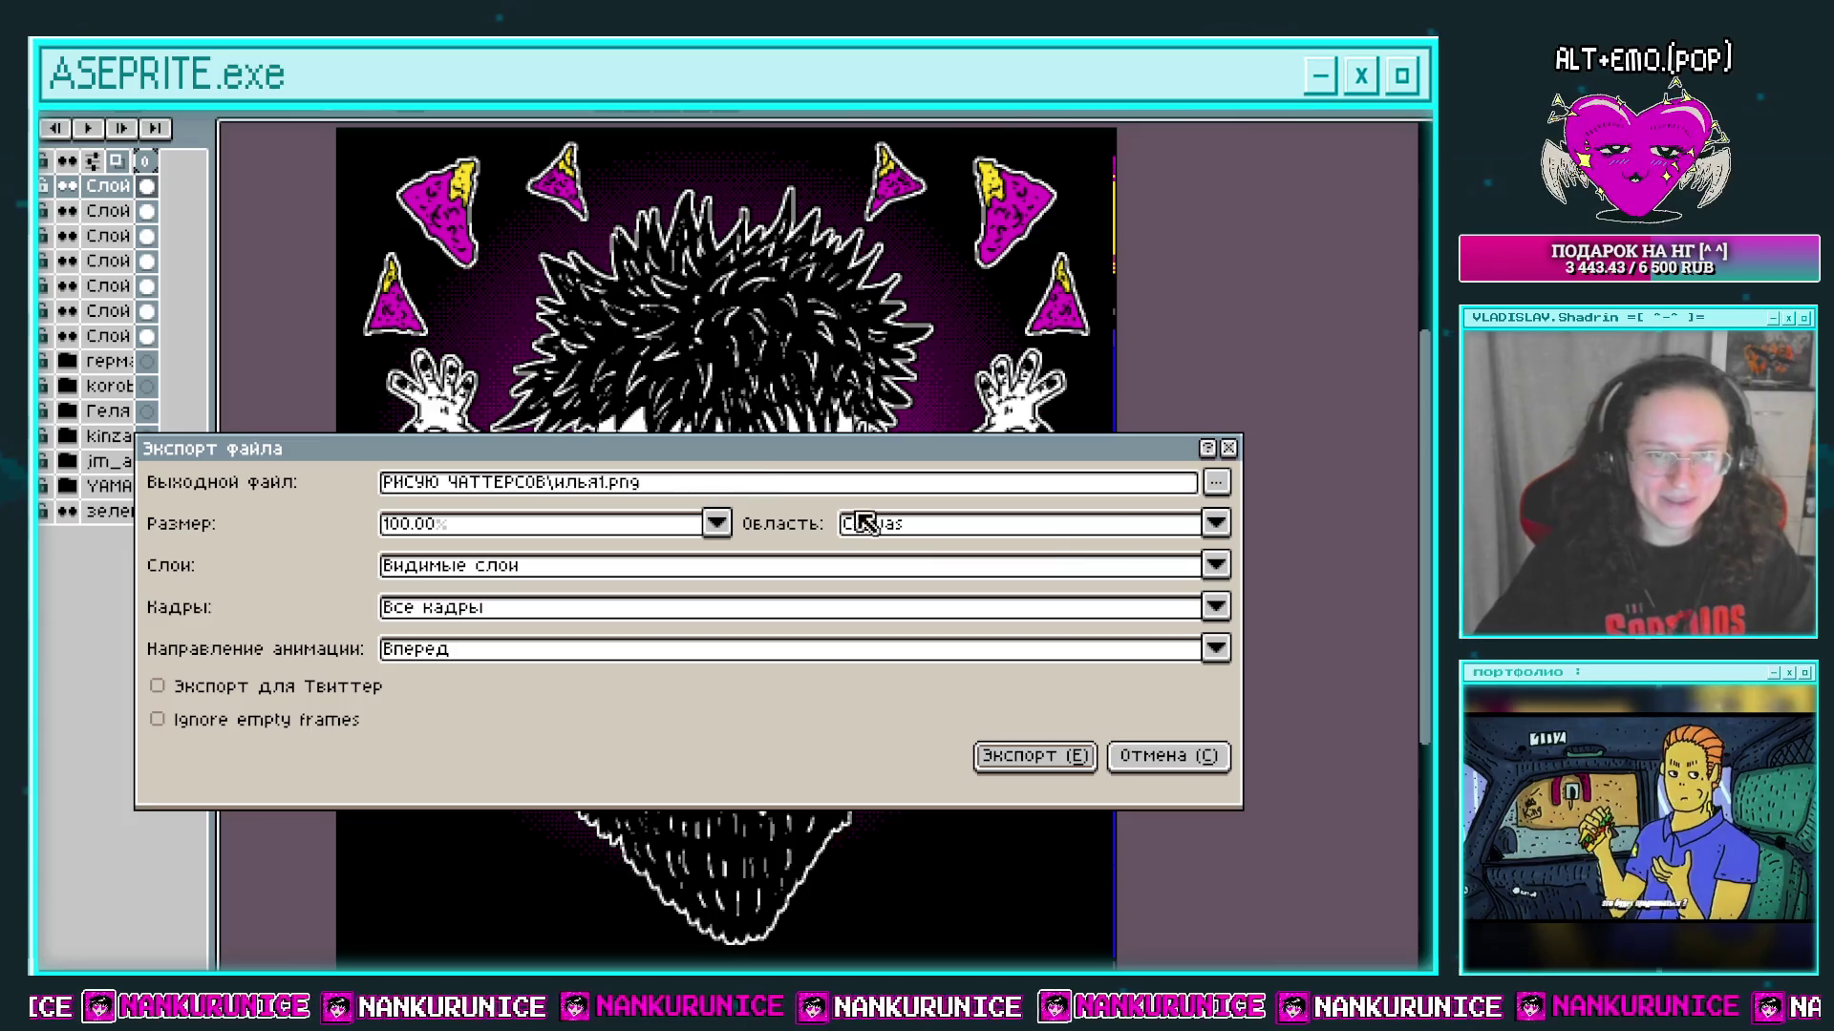
click(669, 485)
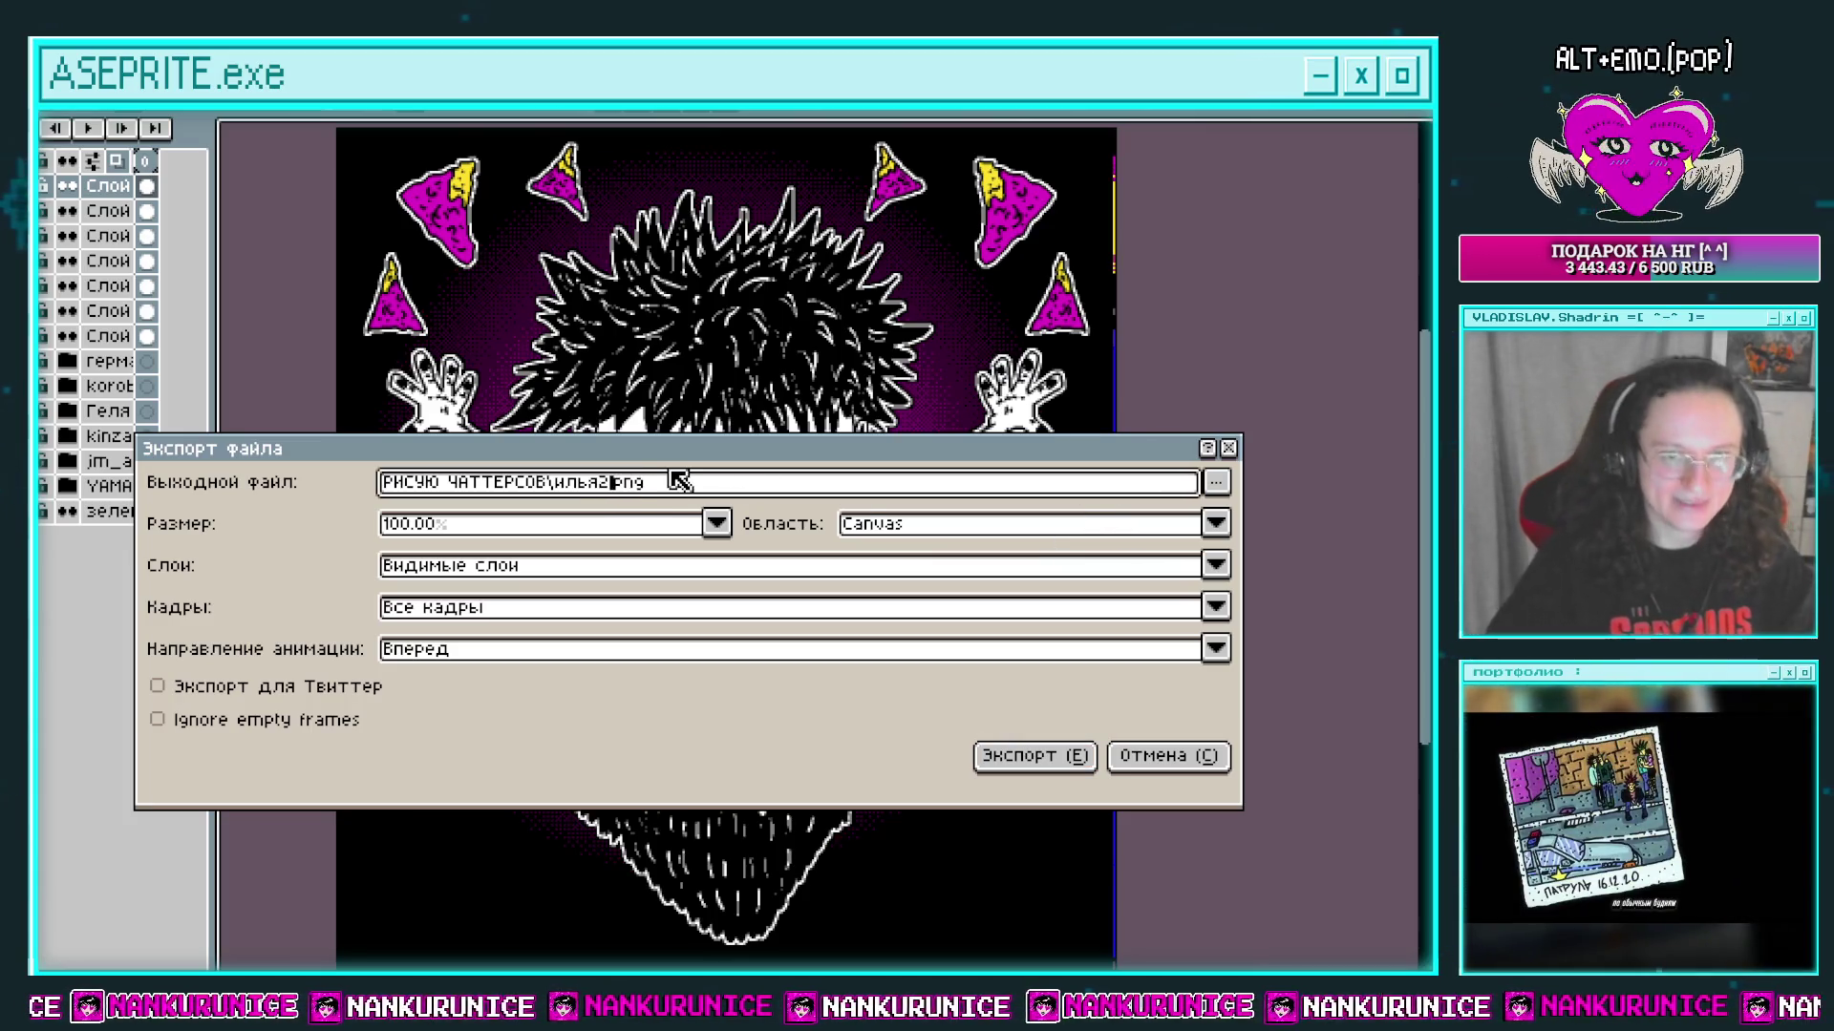
click(1030, 759)
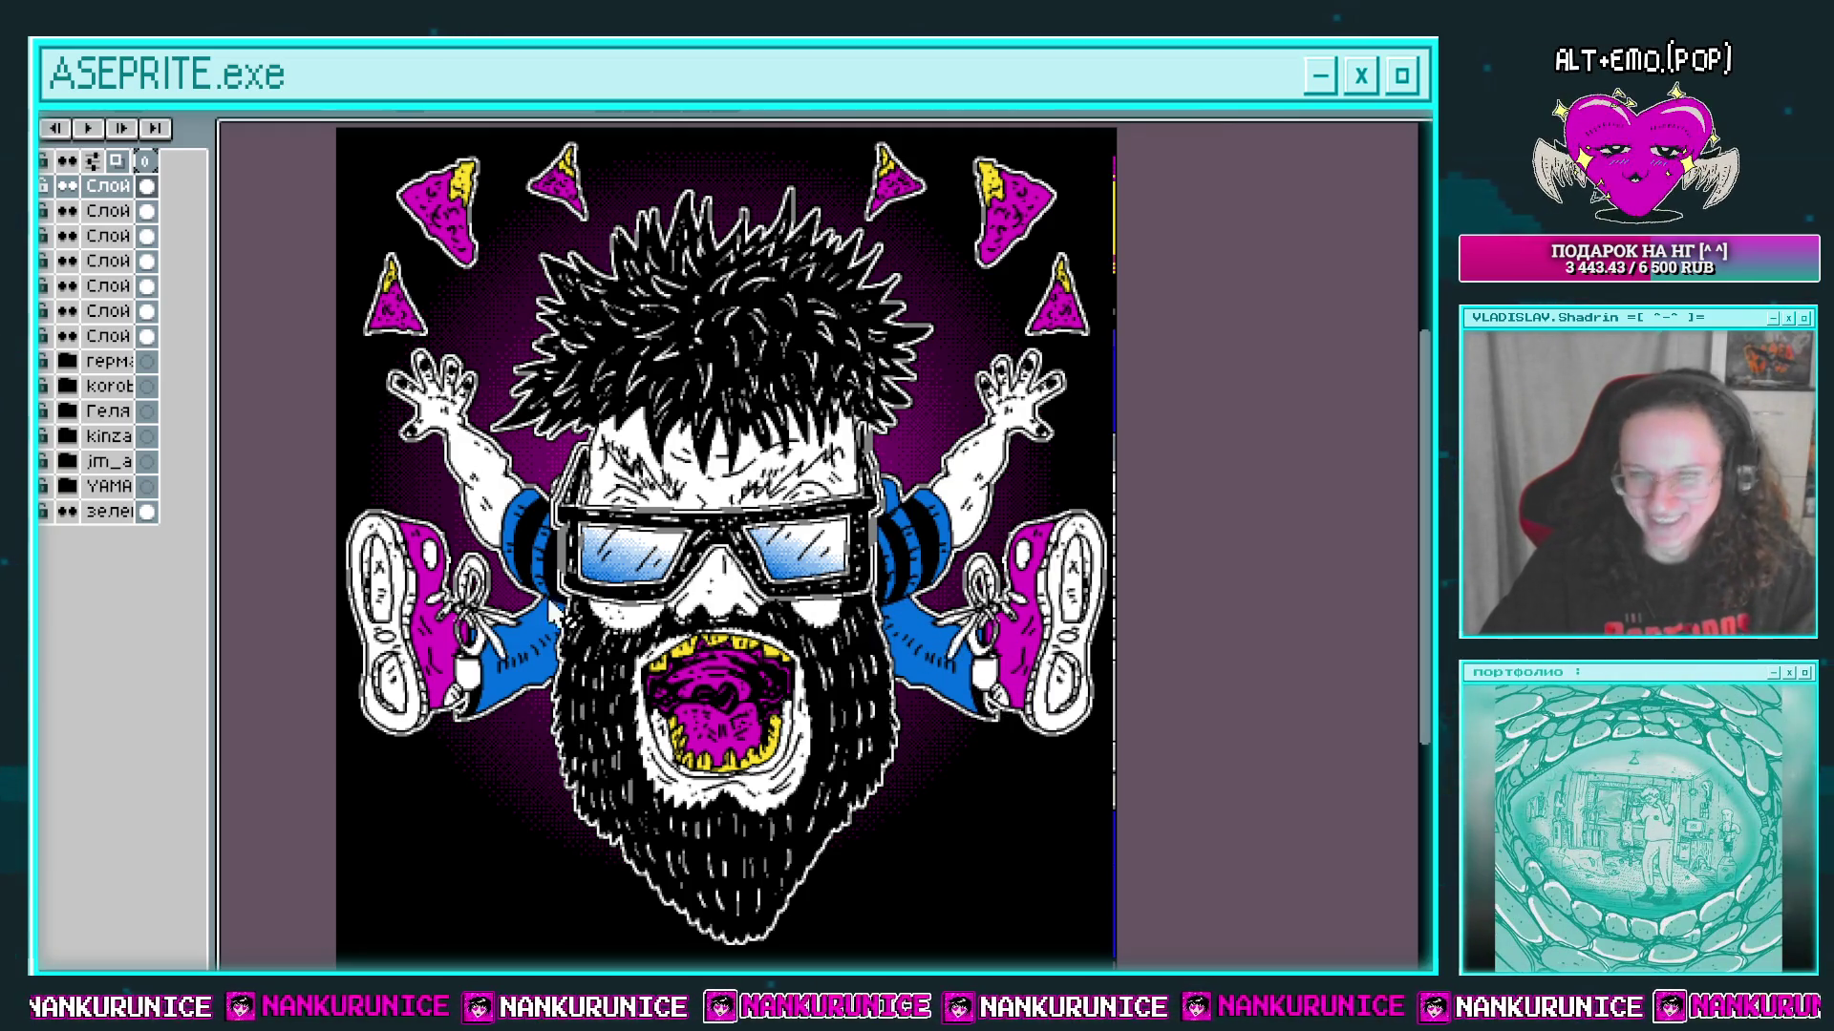
click(43, 211)
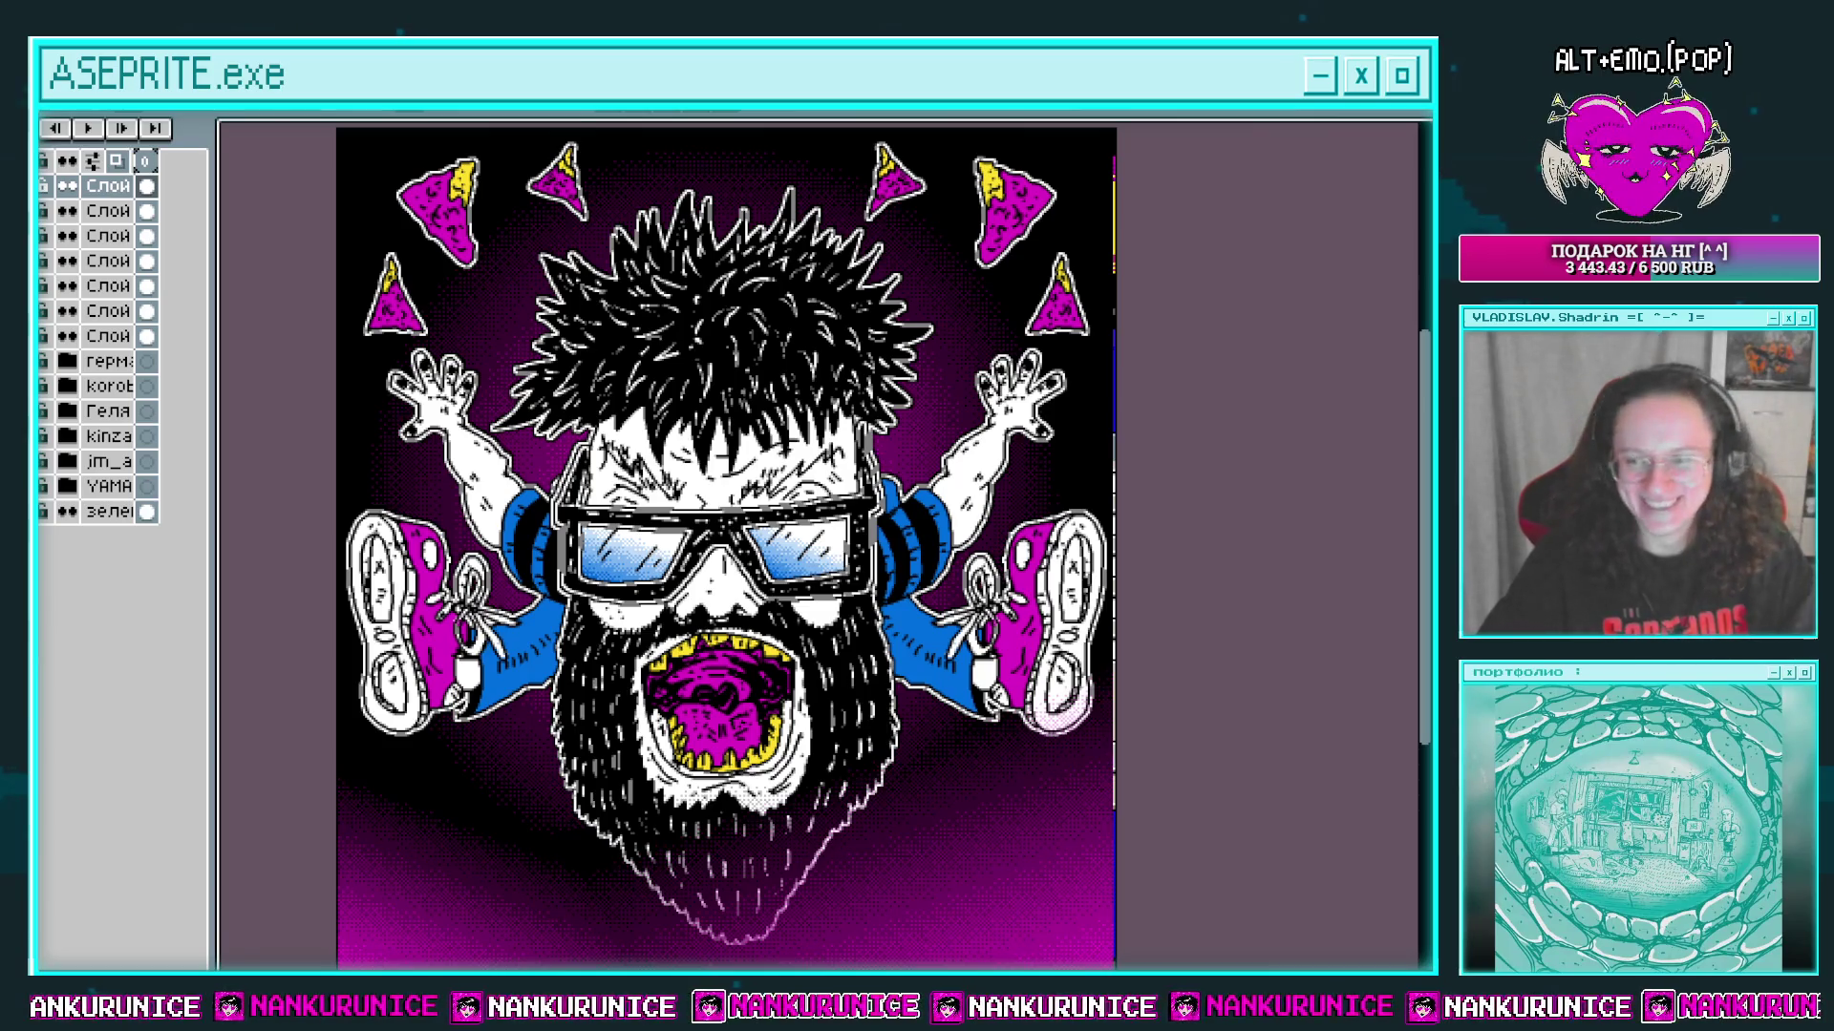
Step: Show the flame and rays layers again and put the artwork layers into a new group
click(43, 235)
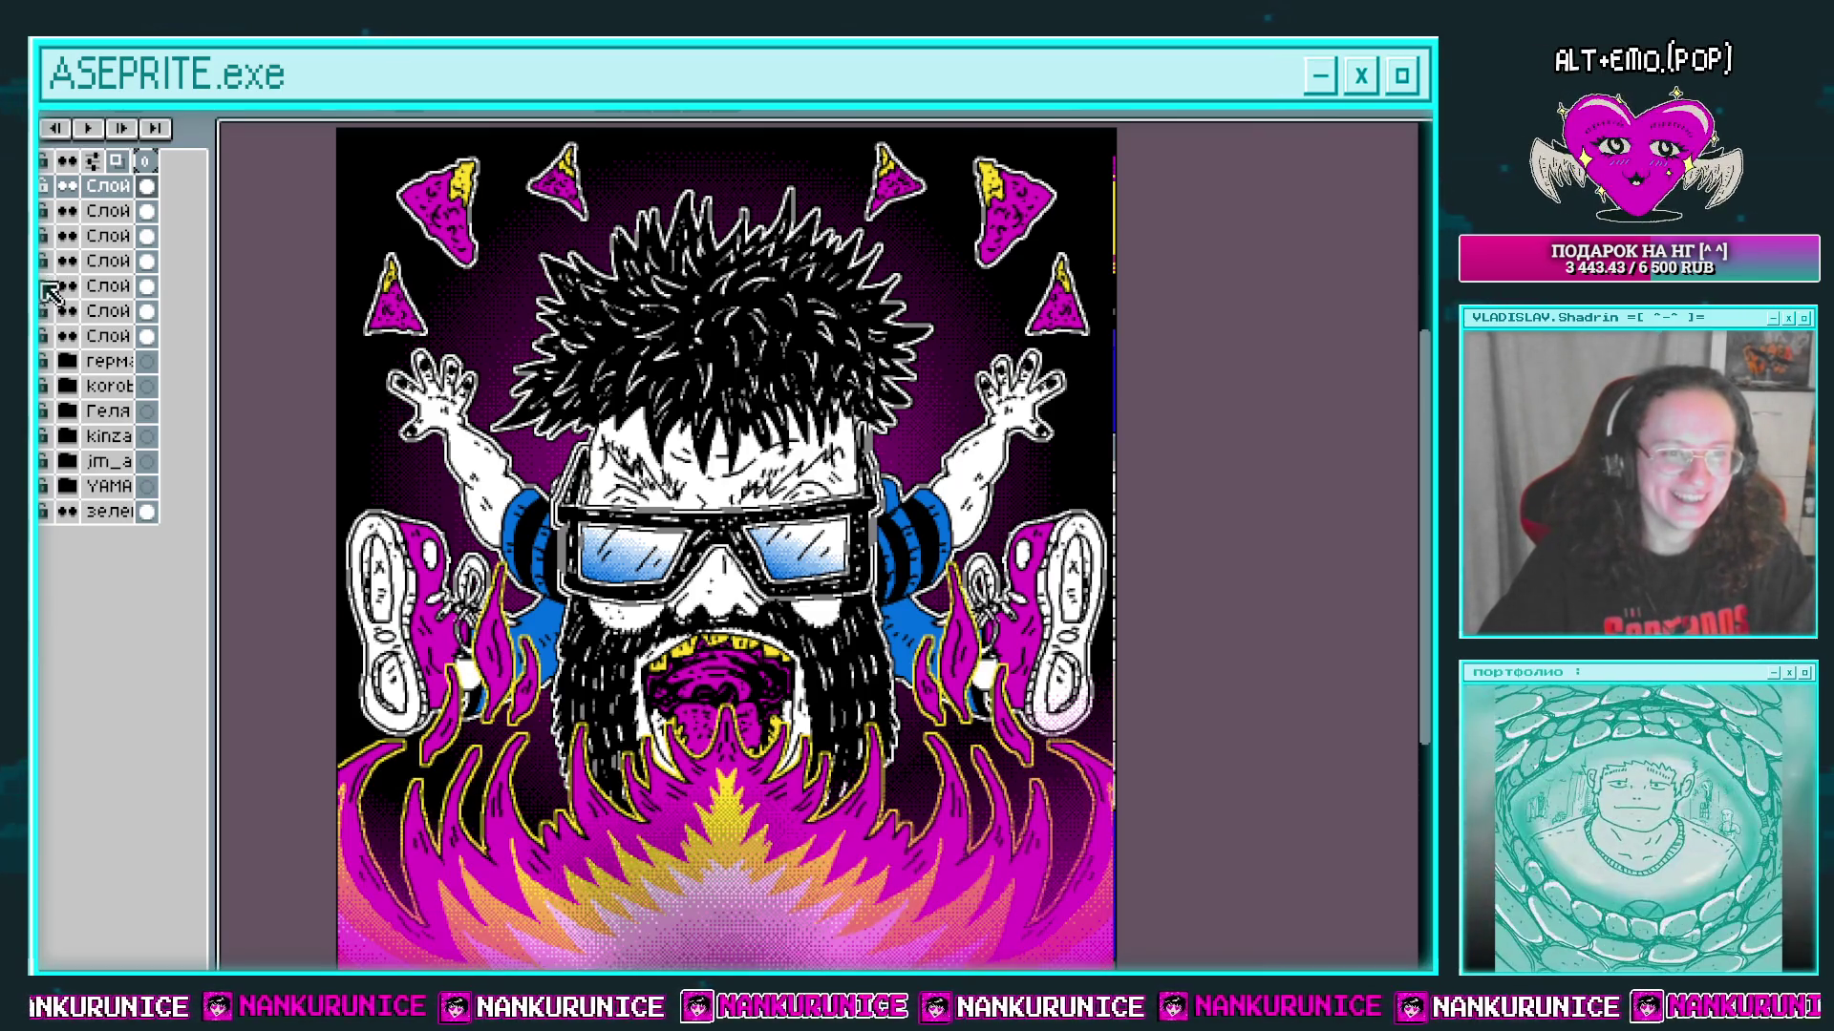
click(43, 285)
drag(110, 335, 113, 198)
right_click(113, 198)
mouse_move(181, 237)
click(468, 260)
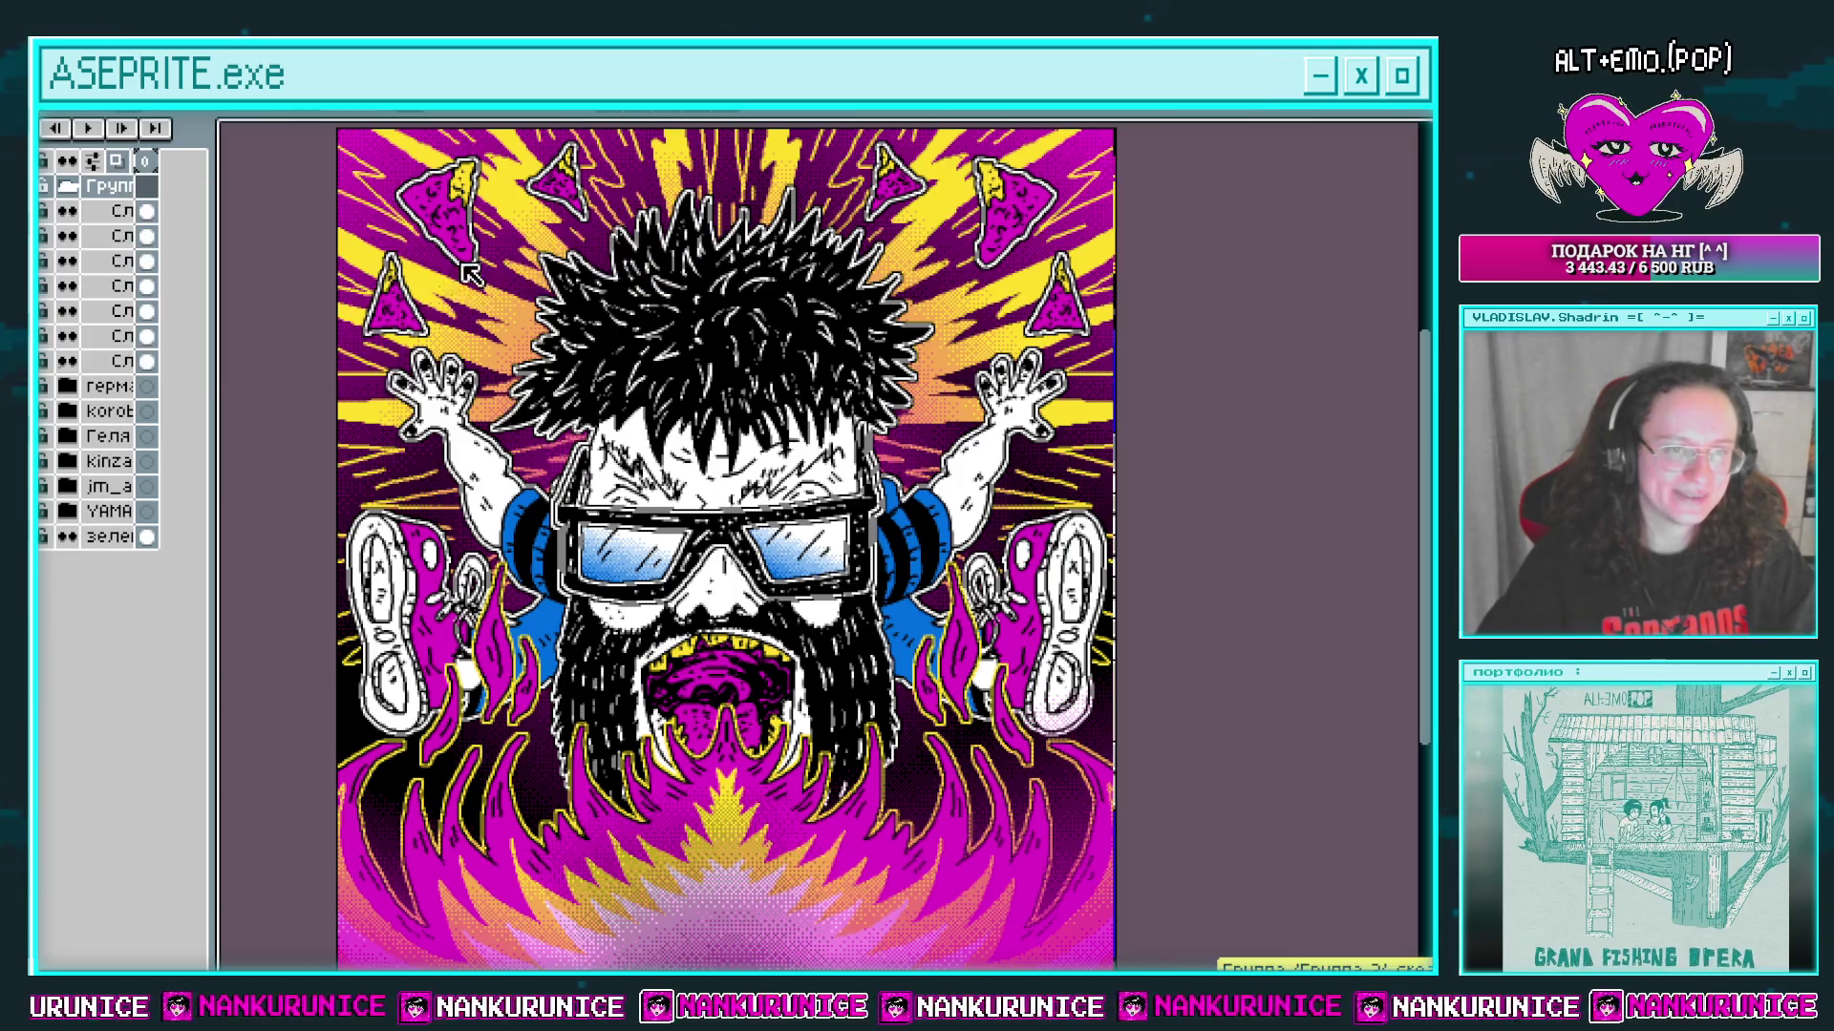
Step: Collapse the group, rename it after a person, and hide it to leave plain teal
click(67, 186)
double_click(132, 191)
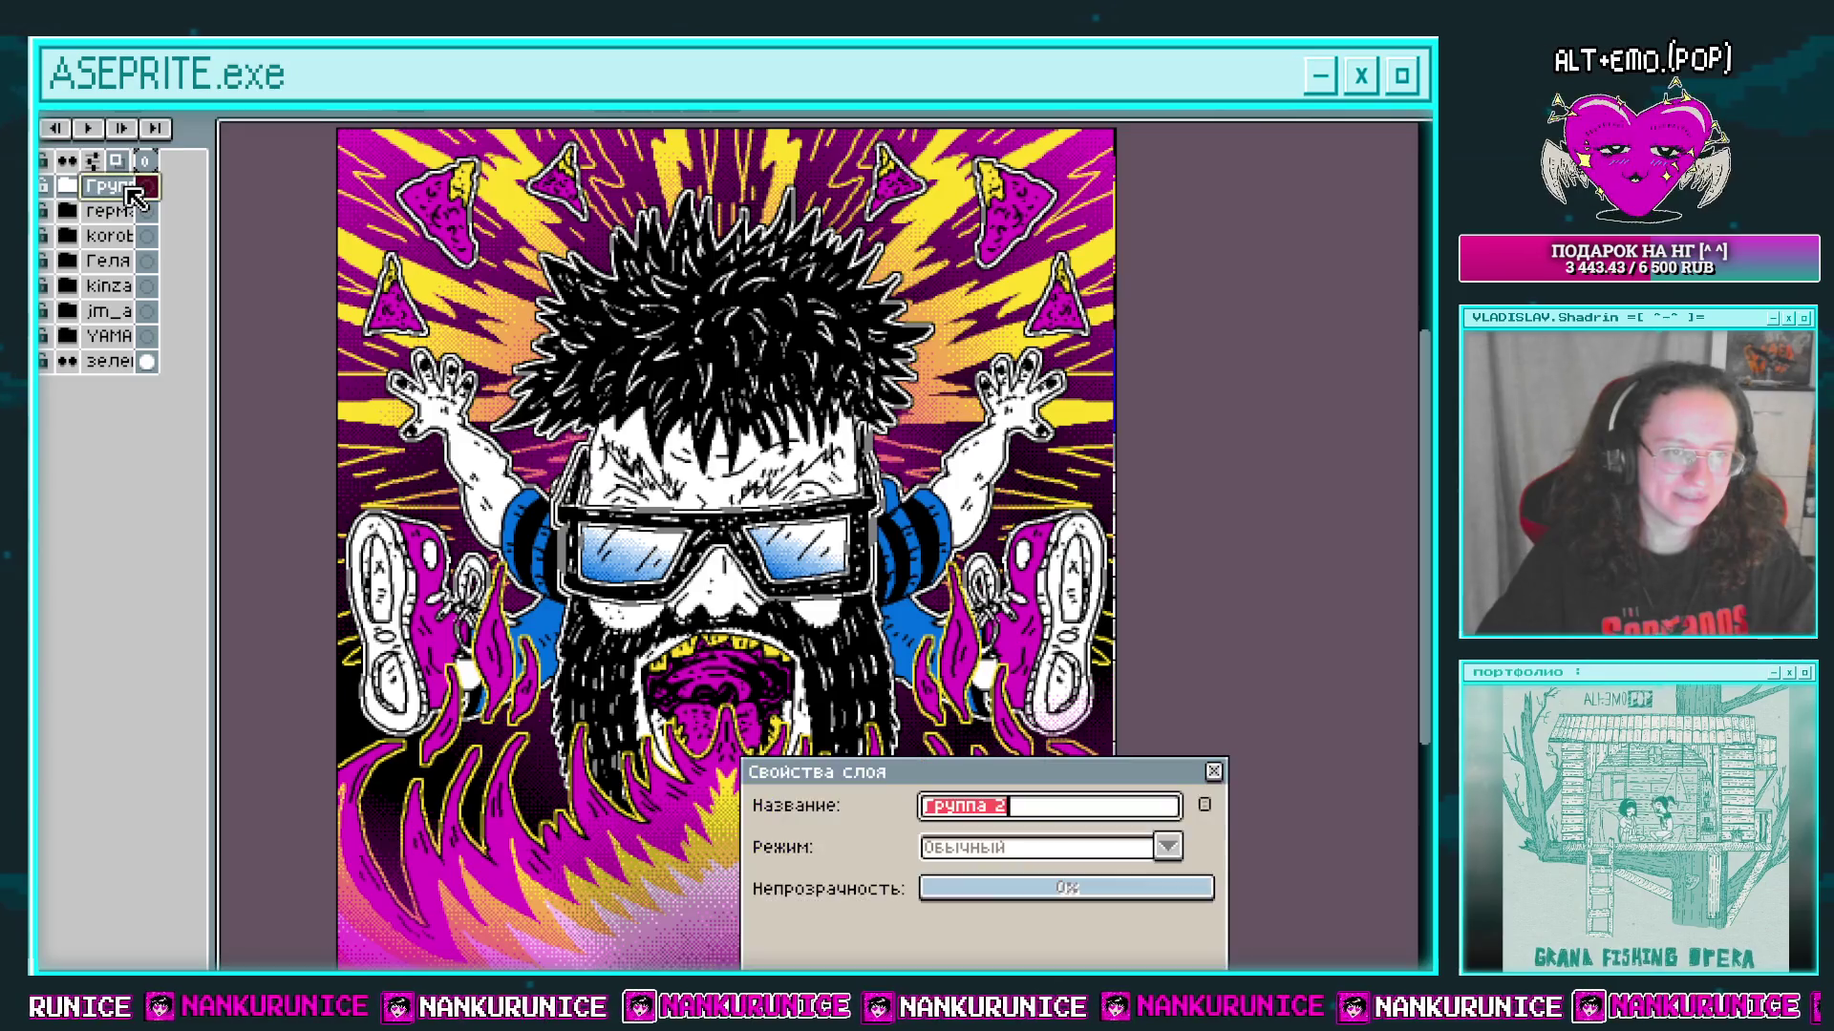
text(илья)
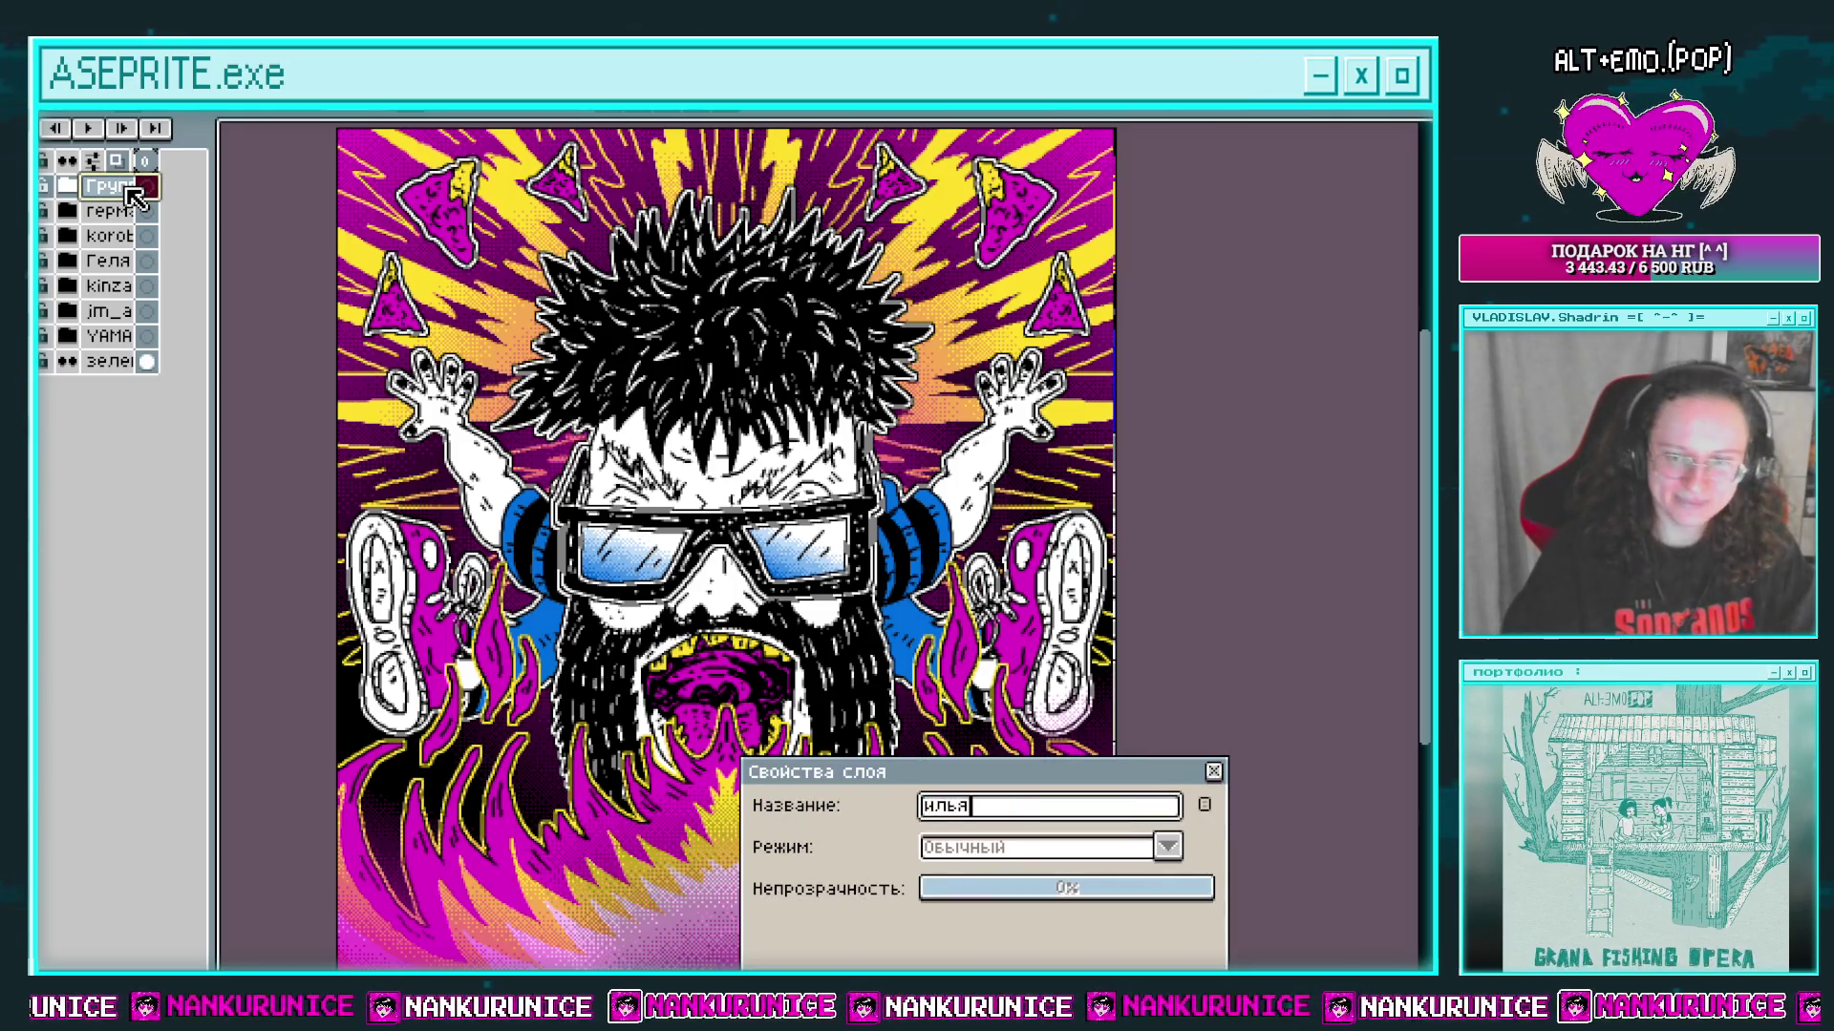
key(Return)
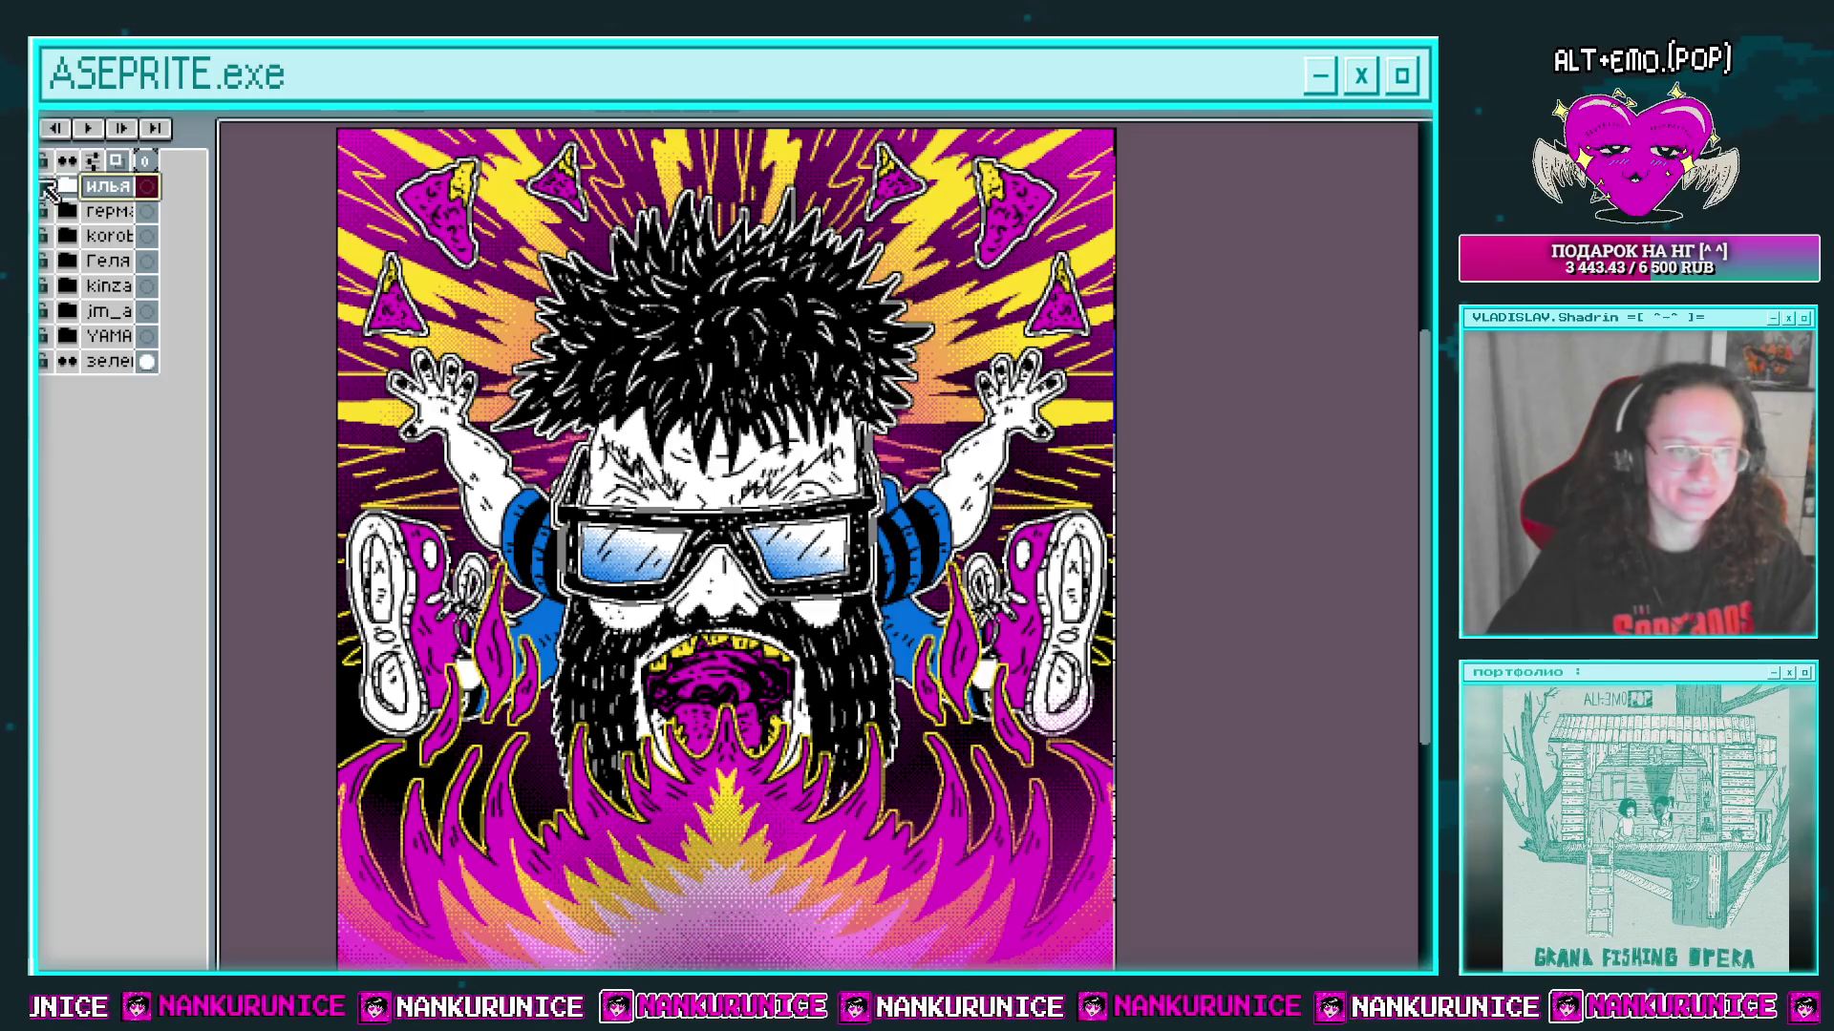
click(43, 186)
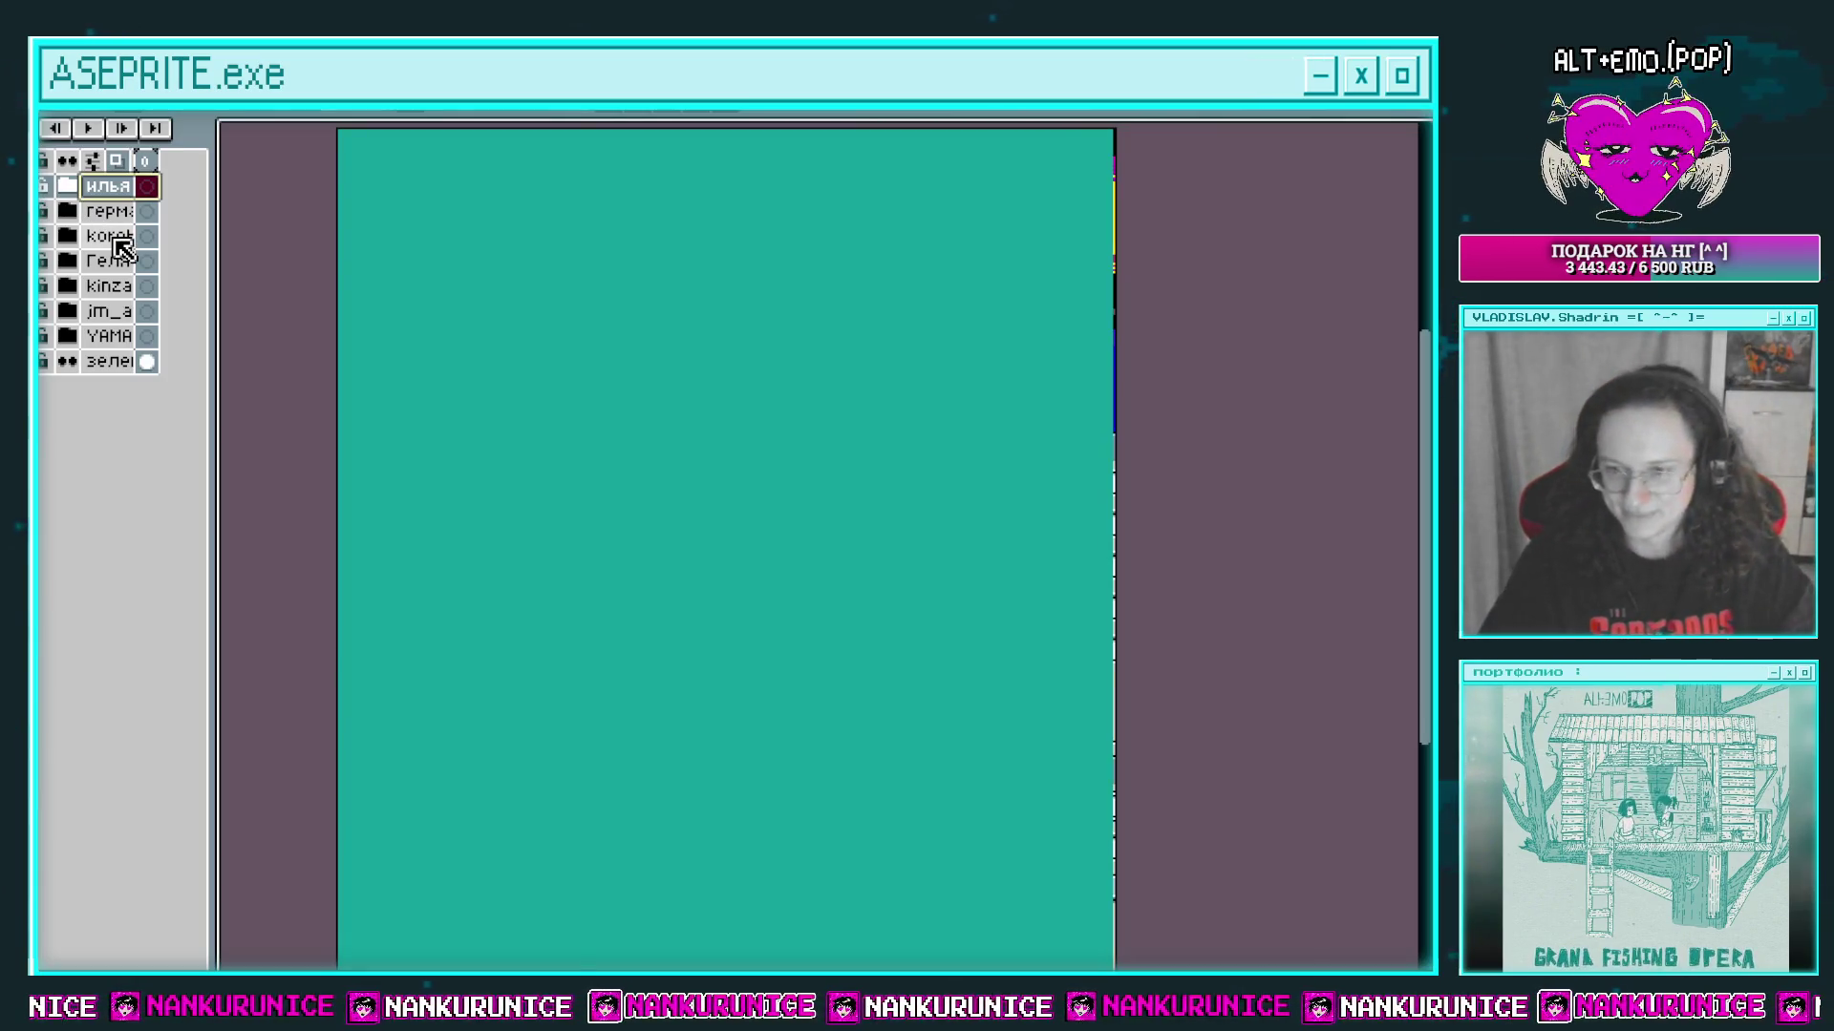
Step: Add a new empty layer above the hidden artwork group and deselect its frame
key(shift+n)
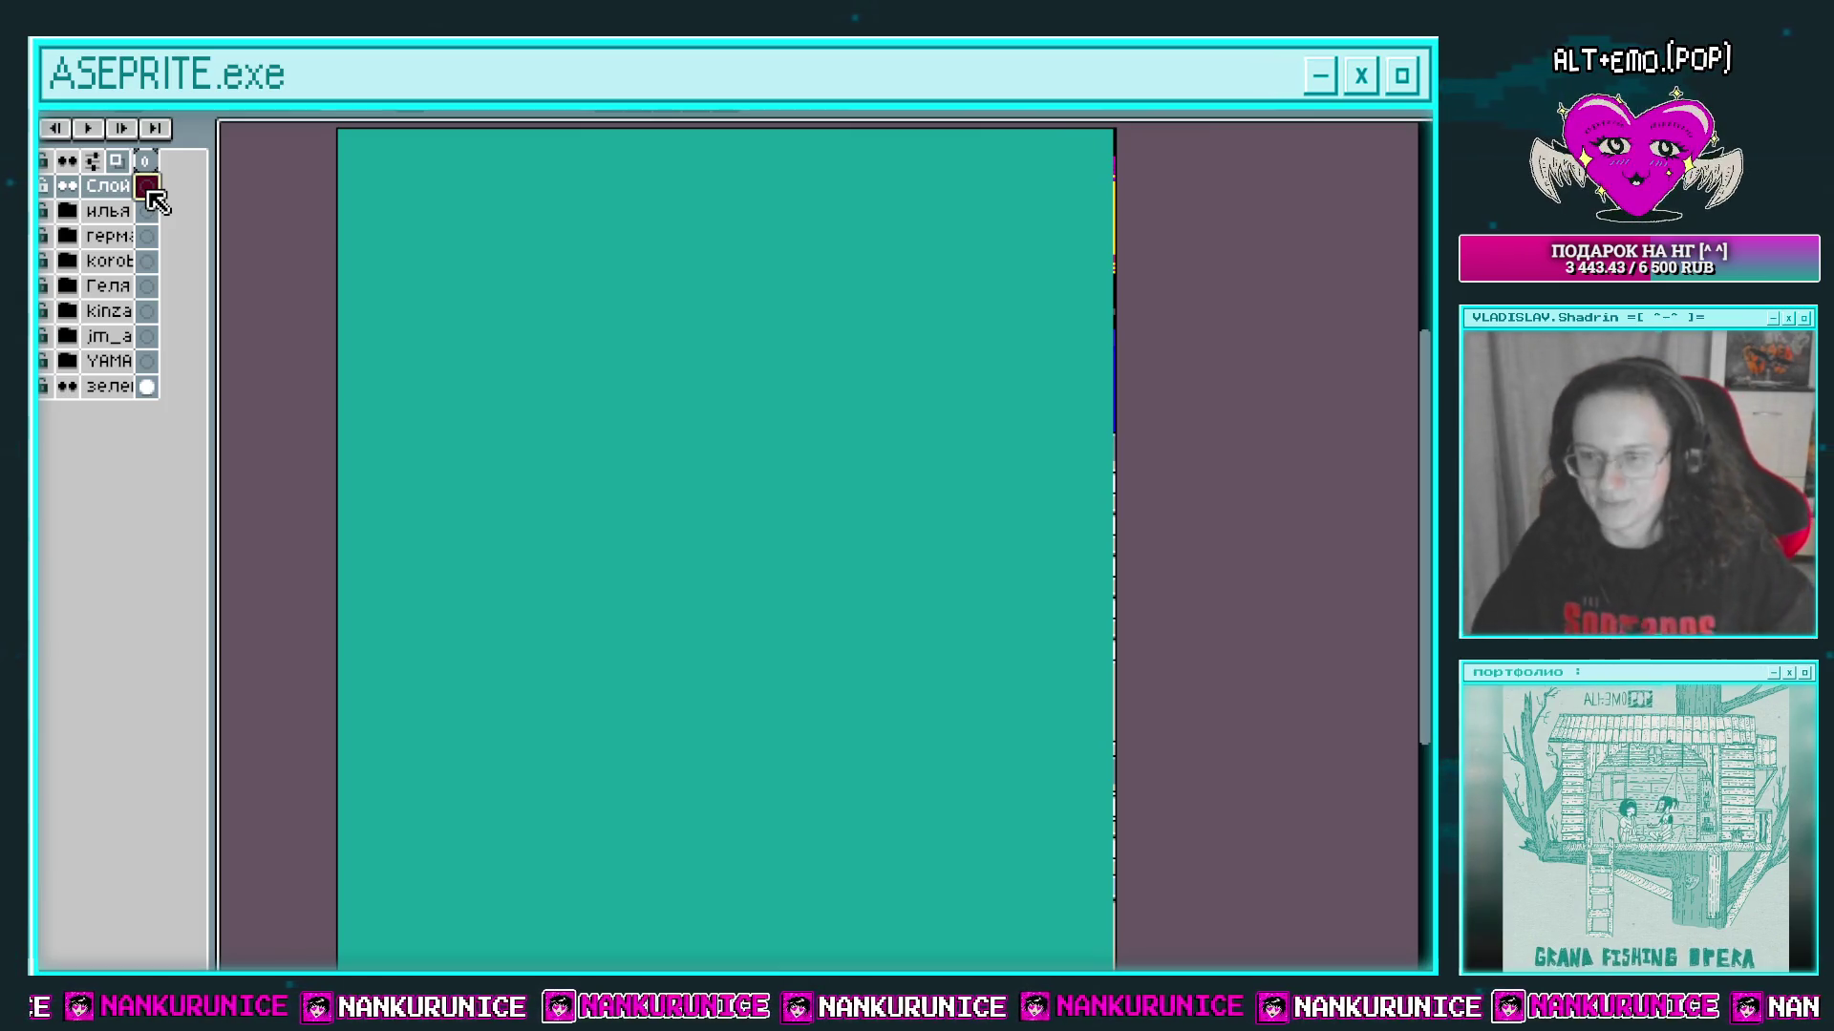
click(1124, 402)
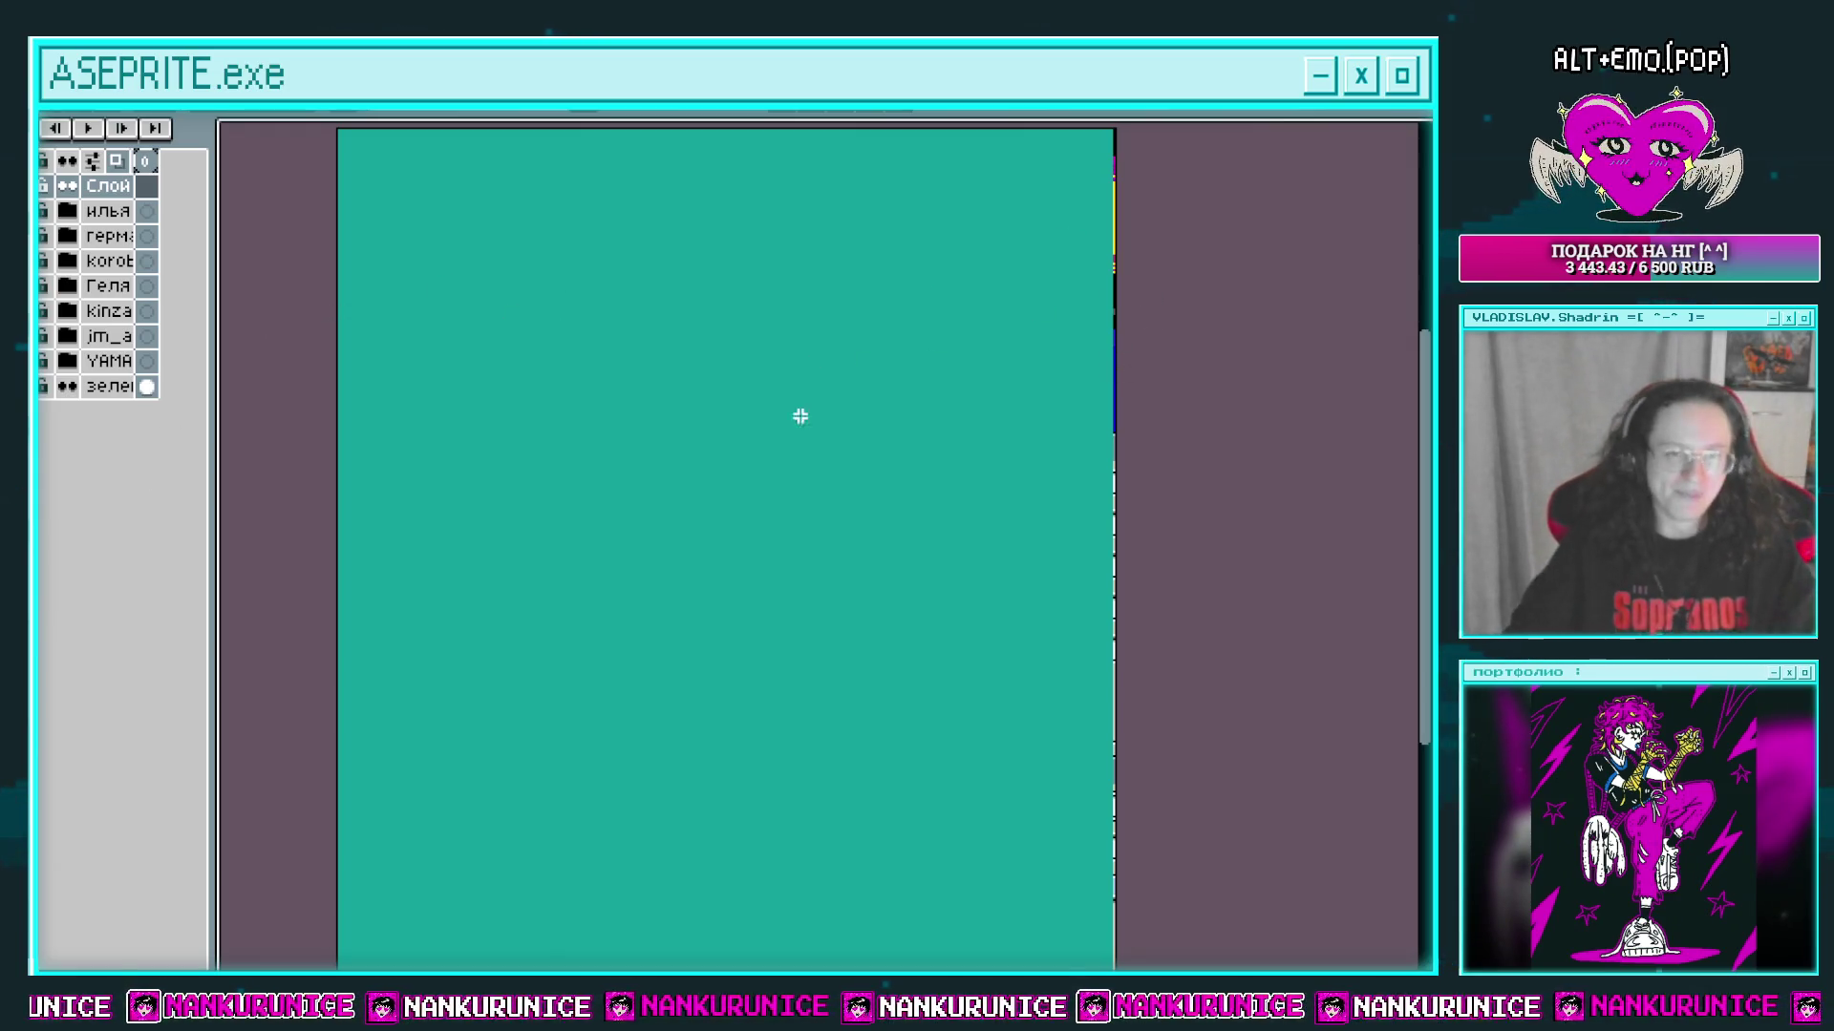
Step: Shorten the canvas in Canvas Size by dragging its bottom edge up
scroll(820, 436, left, 1)
scroll(819, 437, down, 1)
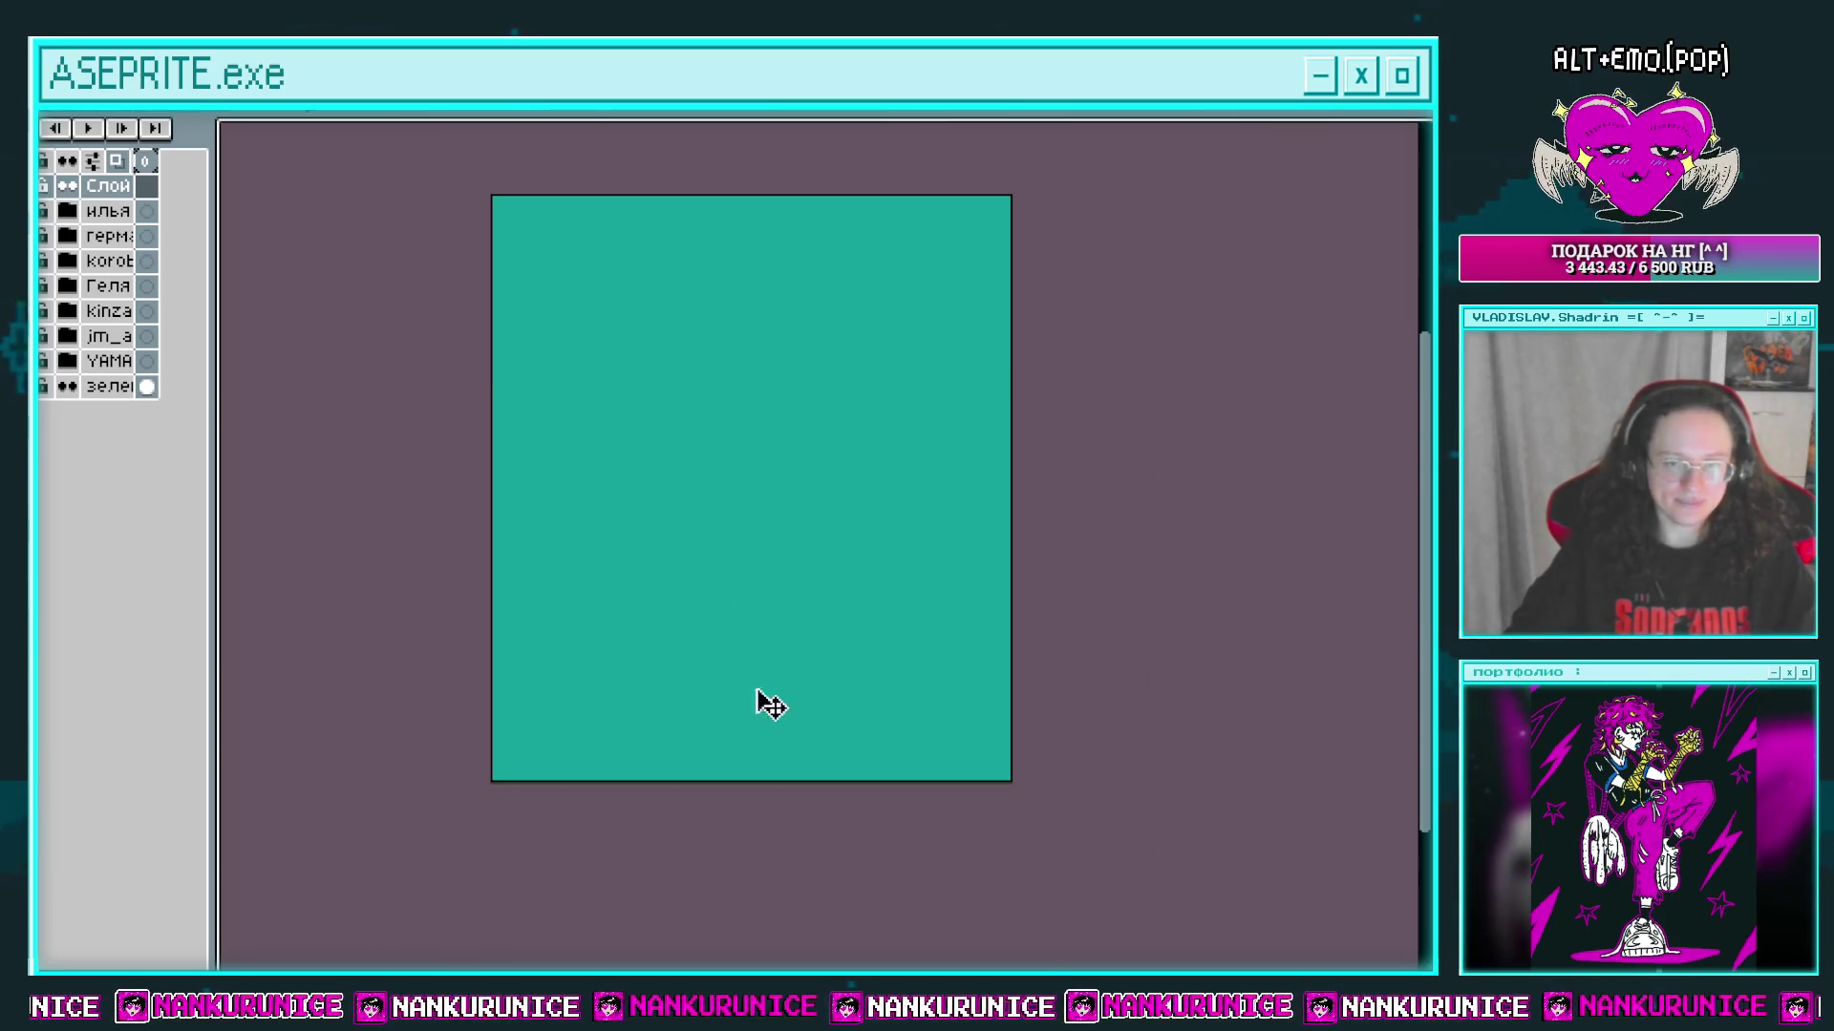
key(ctrl+alt+c)
mouse_move(754, 779)
mouse_down()
mouse_move(768, 655)
mouse_move(767, 678)
mouse_up()
click(1211, 758)
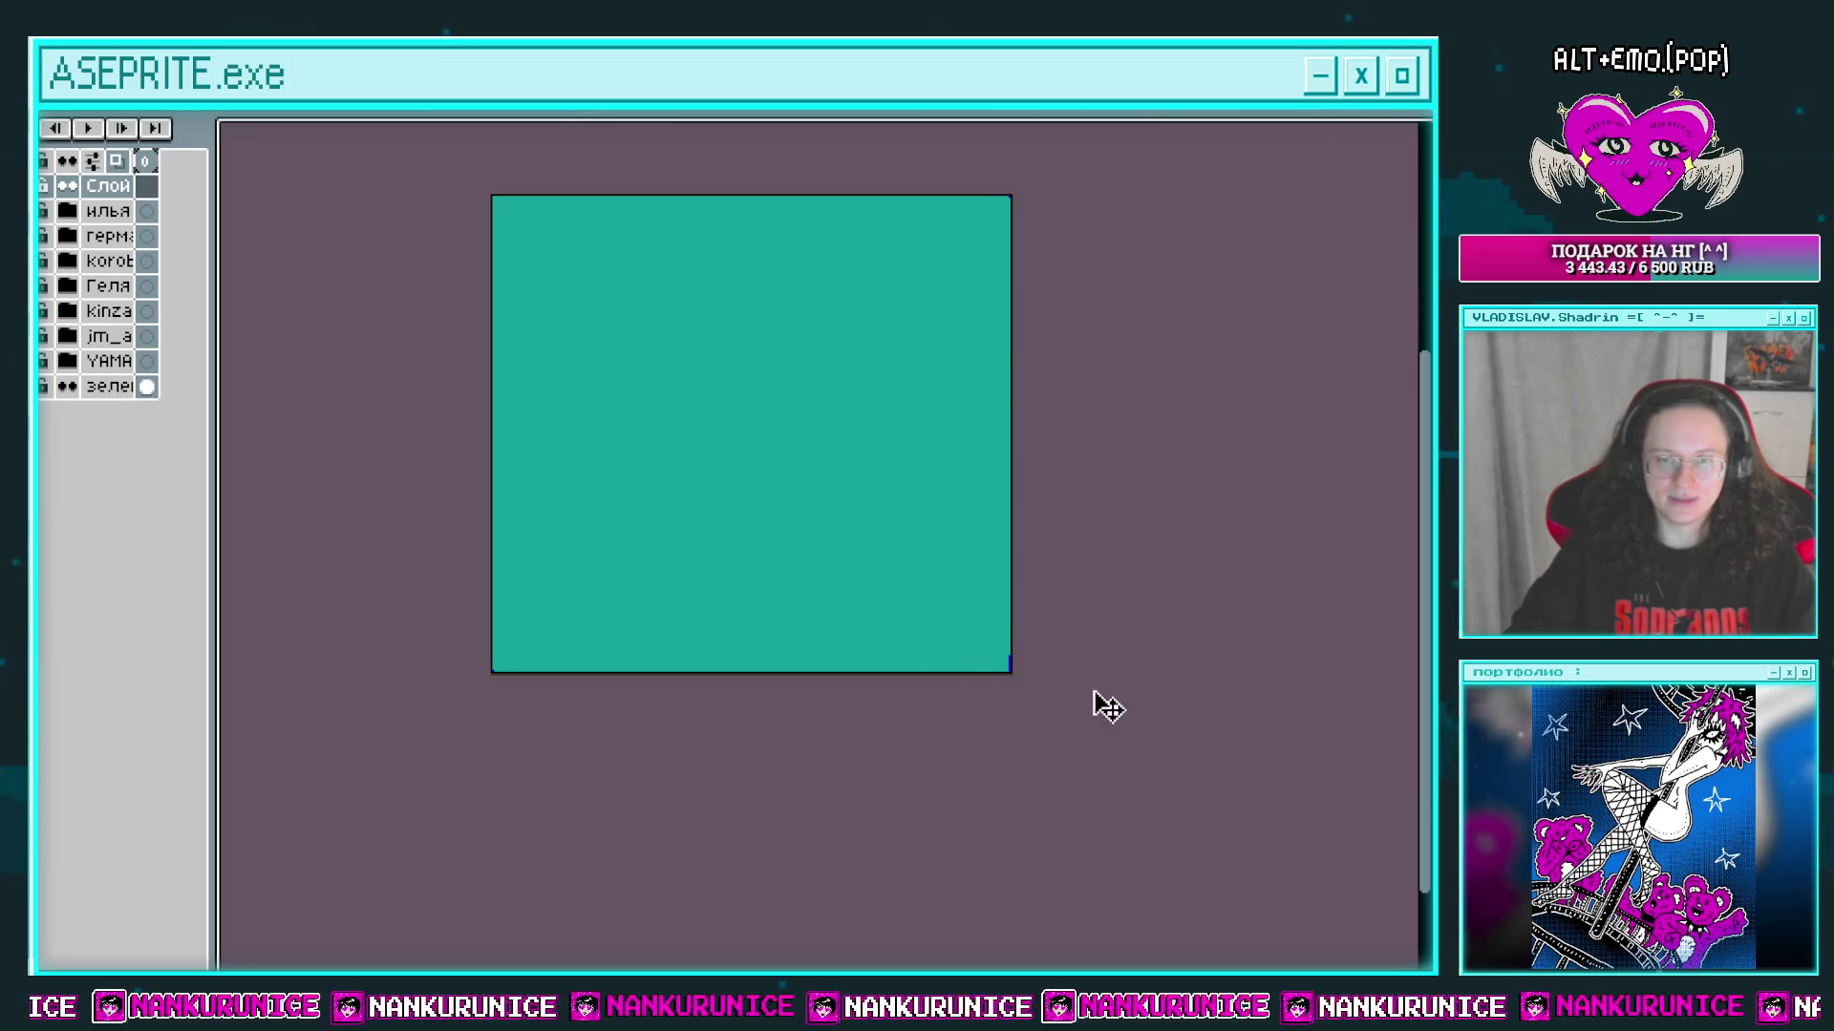
Step: Sketch a white figure with a round head, raised arms, a body stem and a leg
scroll(726, 492, up, 1)
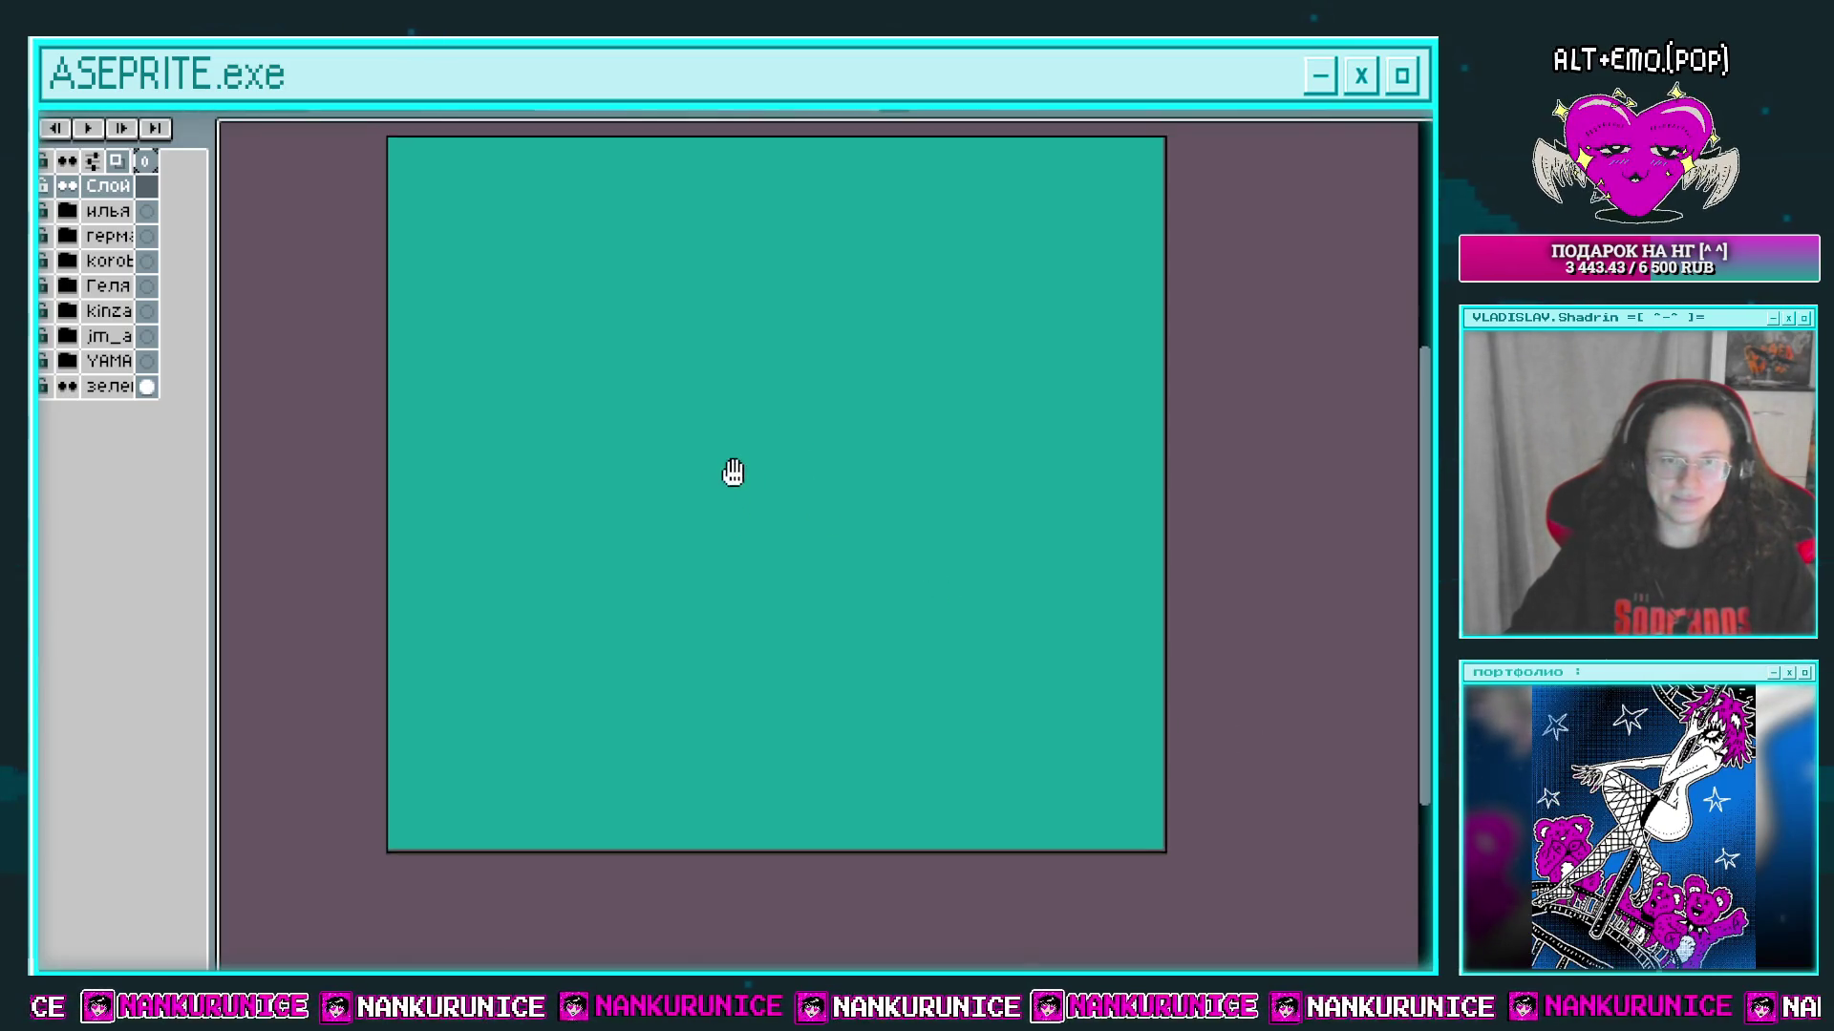
mouse_move(708, 449)
mouse_down()
mouse_move(659, 512)
mouse_move(655, 471)
mouse_move(735, 400)
mouse_move(646, 441)
mouse_up()
drag(691, 511, 655, 507)
drag(530, 400, 552, 385)
mouse_move(740, 492)
mouse_down()
mouse_move(689, 468)
mouse_move(757, 389)
mouse_move(664, 508)
mouse_up()
mouse_move(688, 486)
mouse_down()
mouse_move(757, 430)
mouse_move(688, 450)
mouse_move(731, 436)
mouse_move(712, 520)
mouse_up()
drag(695, 479, 588, 540)
mouse_move(601, 540)
mouse_down()
mouse_move(687, 511)
mouse_move(626, 580)
mouse_move(640, 611)
mouse_move(622, 606)
mouse_up()
Step: Redraw the figure's legs with a foot and move the stick figure up and right
key(ctrl+z)
drag(599, 542, 579, 646)
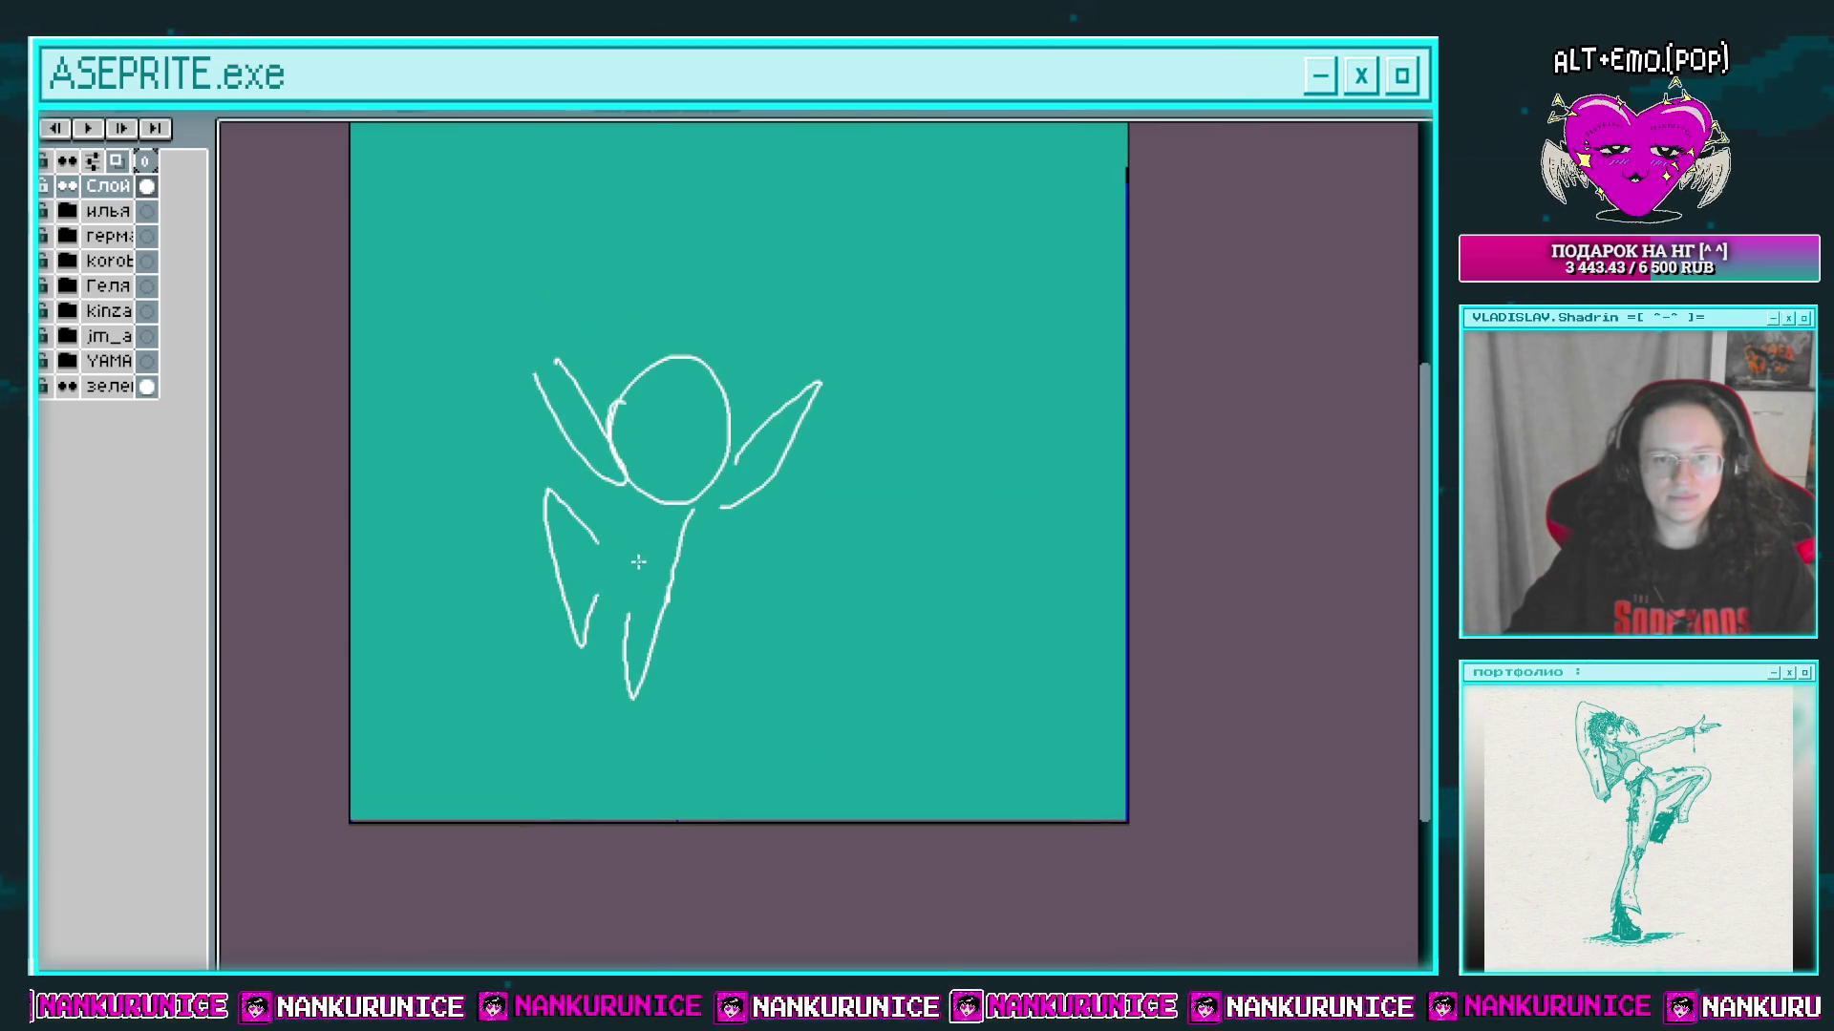
key(ctrl+z)
mouse_move(619, 540)
mouse_down()
mouse_move(593, 608)
mouse_move(595, 537)
mouse_up()
key(v)
mouse_move(863, 515)
mouse_down()
mouse_move(912, 528)
mouse_move(732, 475)
mouse_move(753, 483)
mouse_up()
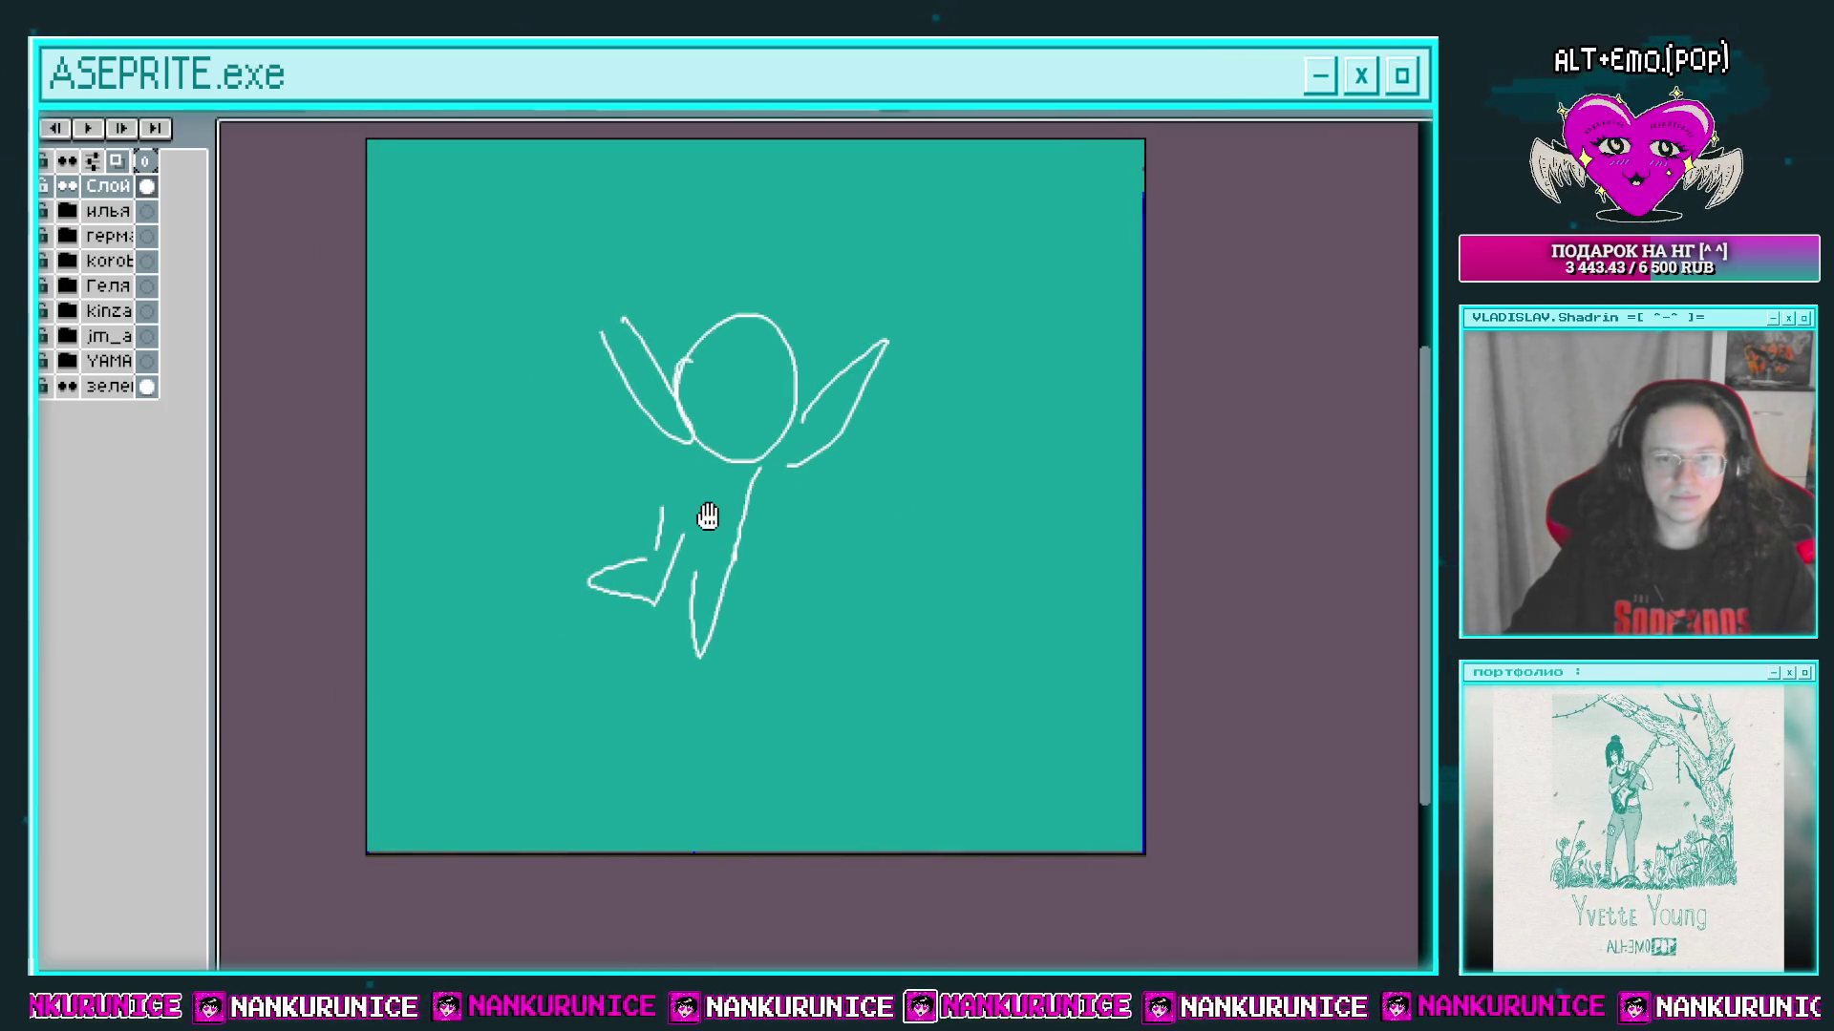
Step: Lasso the stick figure and scale it up, then drop the selection
key(q)
mouse_move(570, 659)
mouse_down()
mouse_move(621, 274)
mouse_move(569, 659)
mouse_up()
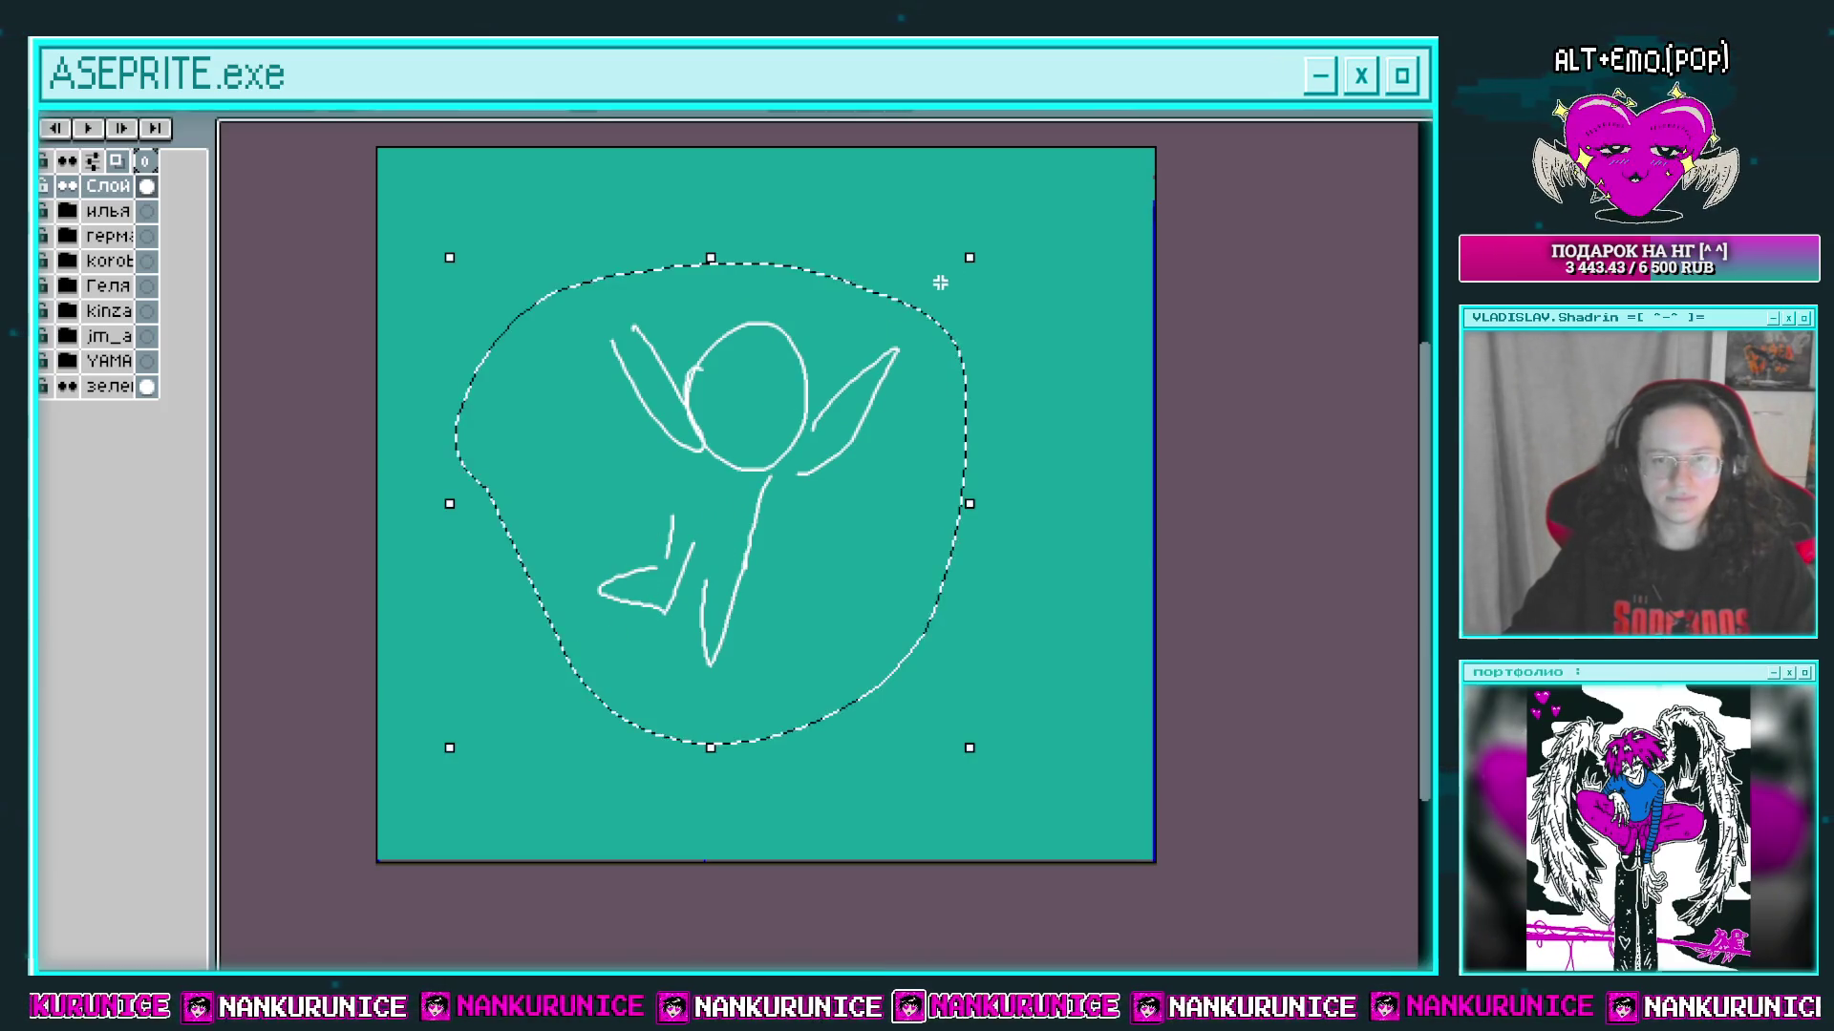
drag(970, 258, 1085, 196)
drag(896, 422, 839, 500)
key(Return)
key(ctrl+d)
mouse_move(590, 497)
mouse_down()
mouse_move(622, 482)
mouse_move(541, 517)
mouse_up()
Step: Draw small circles around the figure, a tail-like loop at right, and zigzags below
drag(572, 418, 542, 405)
drag(576, 273, 587, 267)
drag(679, 233, 677, 239)
scroll(605, 246, right, 2)
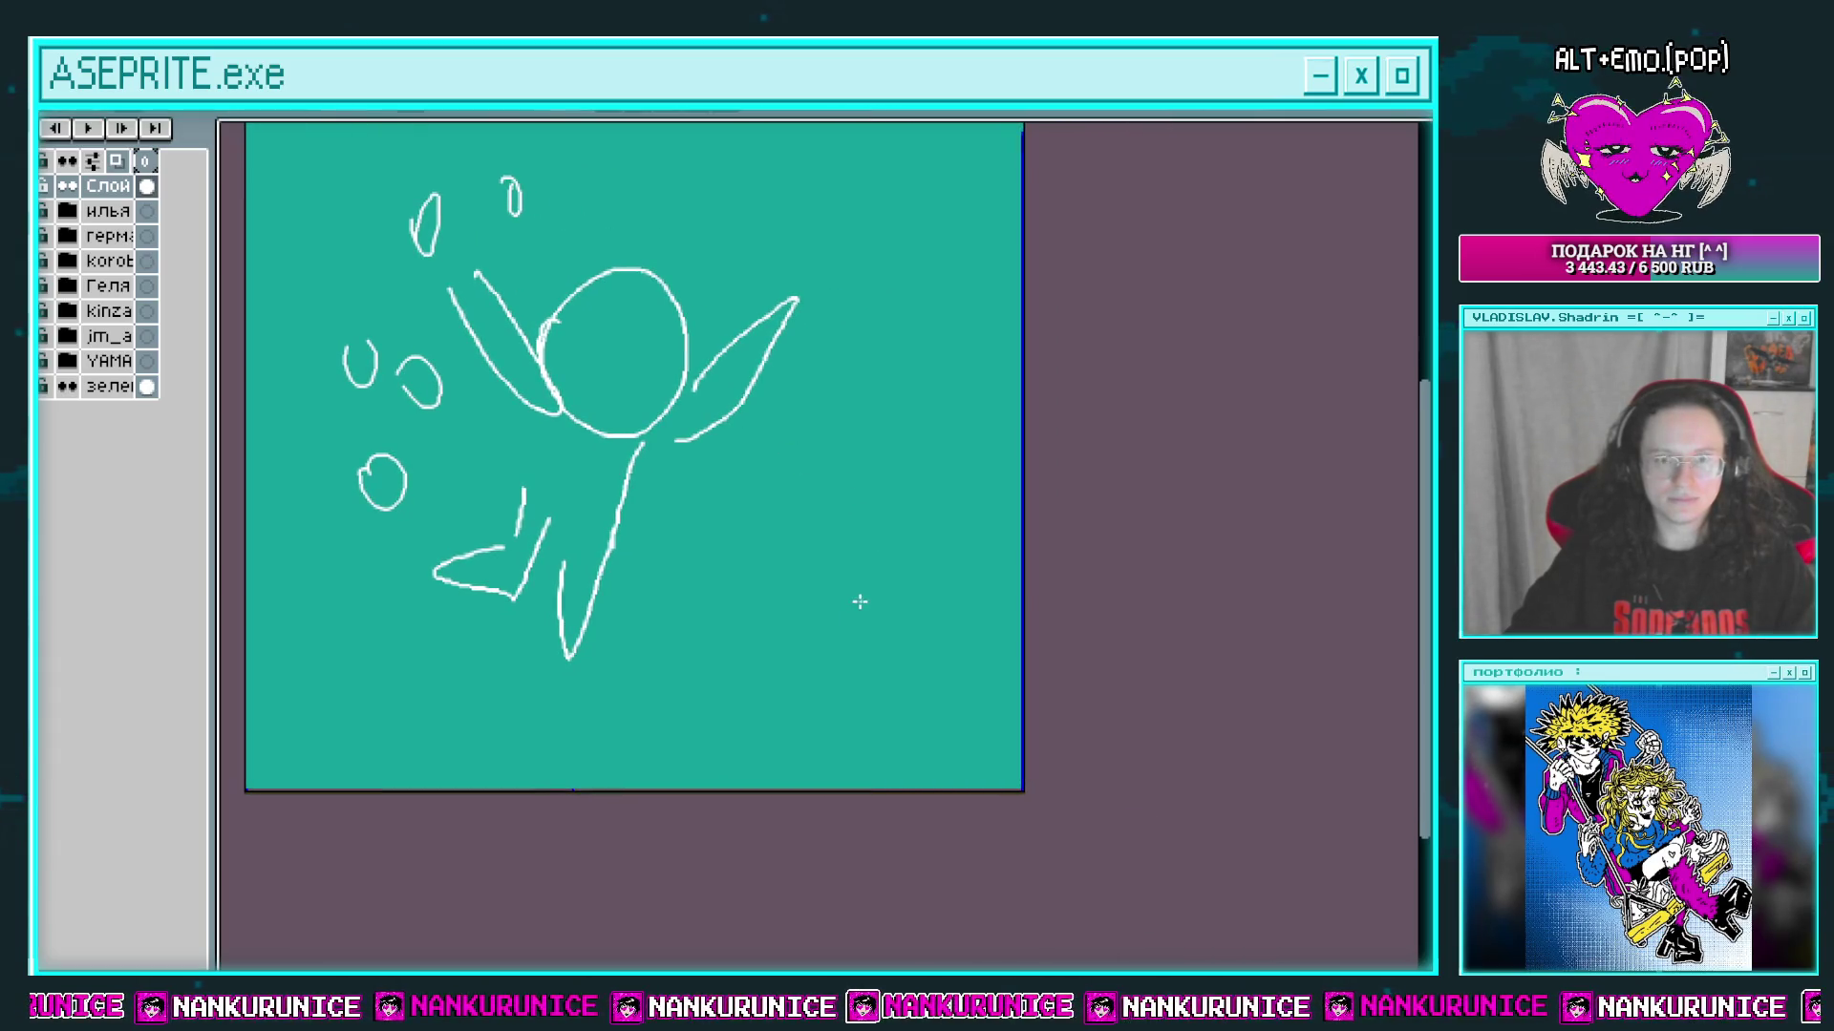
mouse_move(858, 598)
mouse_down()
mouse_move(805, 616)
mouse_move(955, 611)
mouse_up()
mouse_move(764, 650)
mouse_down()
mouse_move(812, 705)
mouse_move(940, 638)
mouse_move(824, 482)
mouse_move(805, 573)
mouse_up()
scroll(831, 635, up, 1)
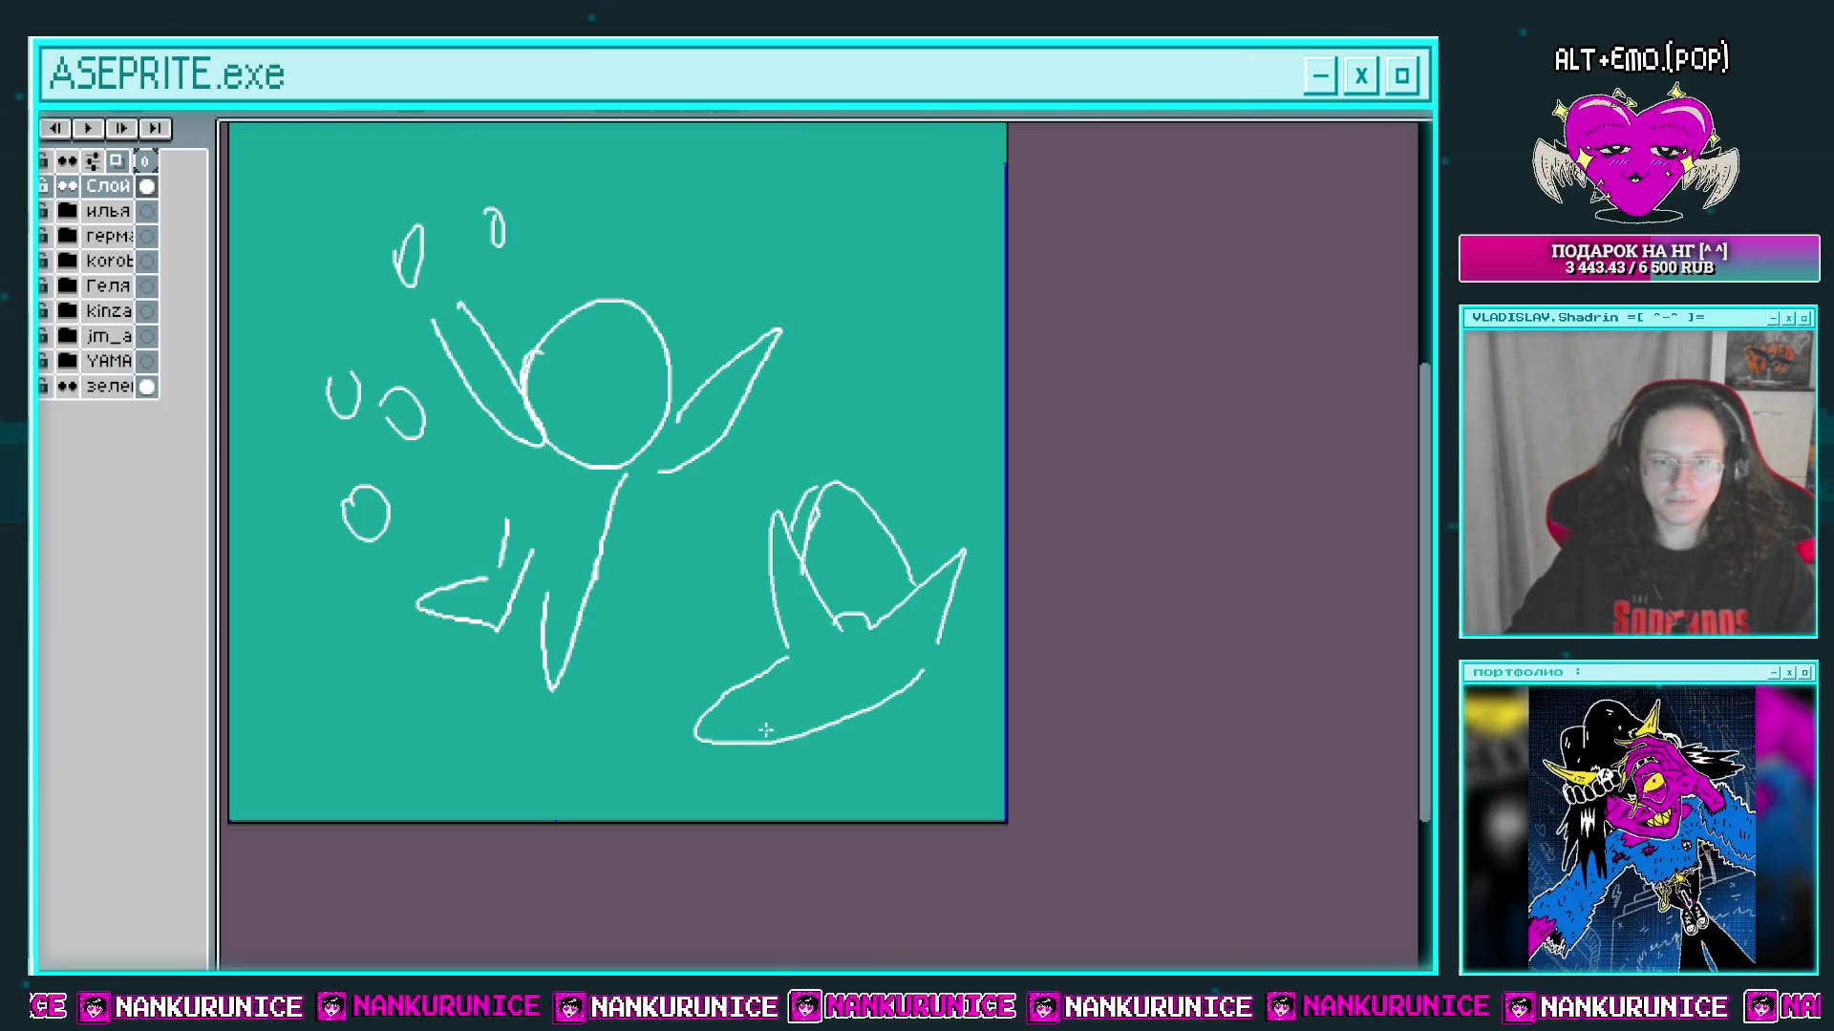
mouse_move(636, 764)
mouse_down()
mouse_move(754, 793)
mouse_move(573, 712)
mouse_up()
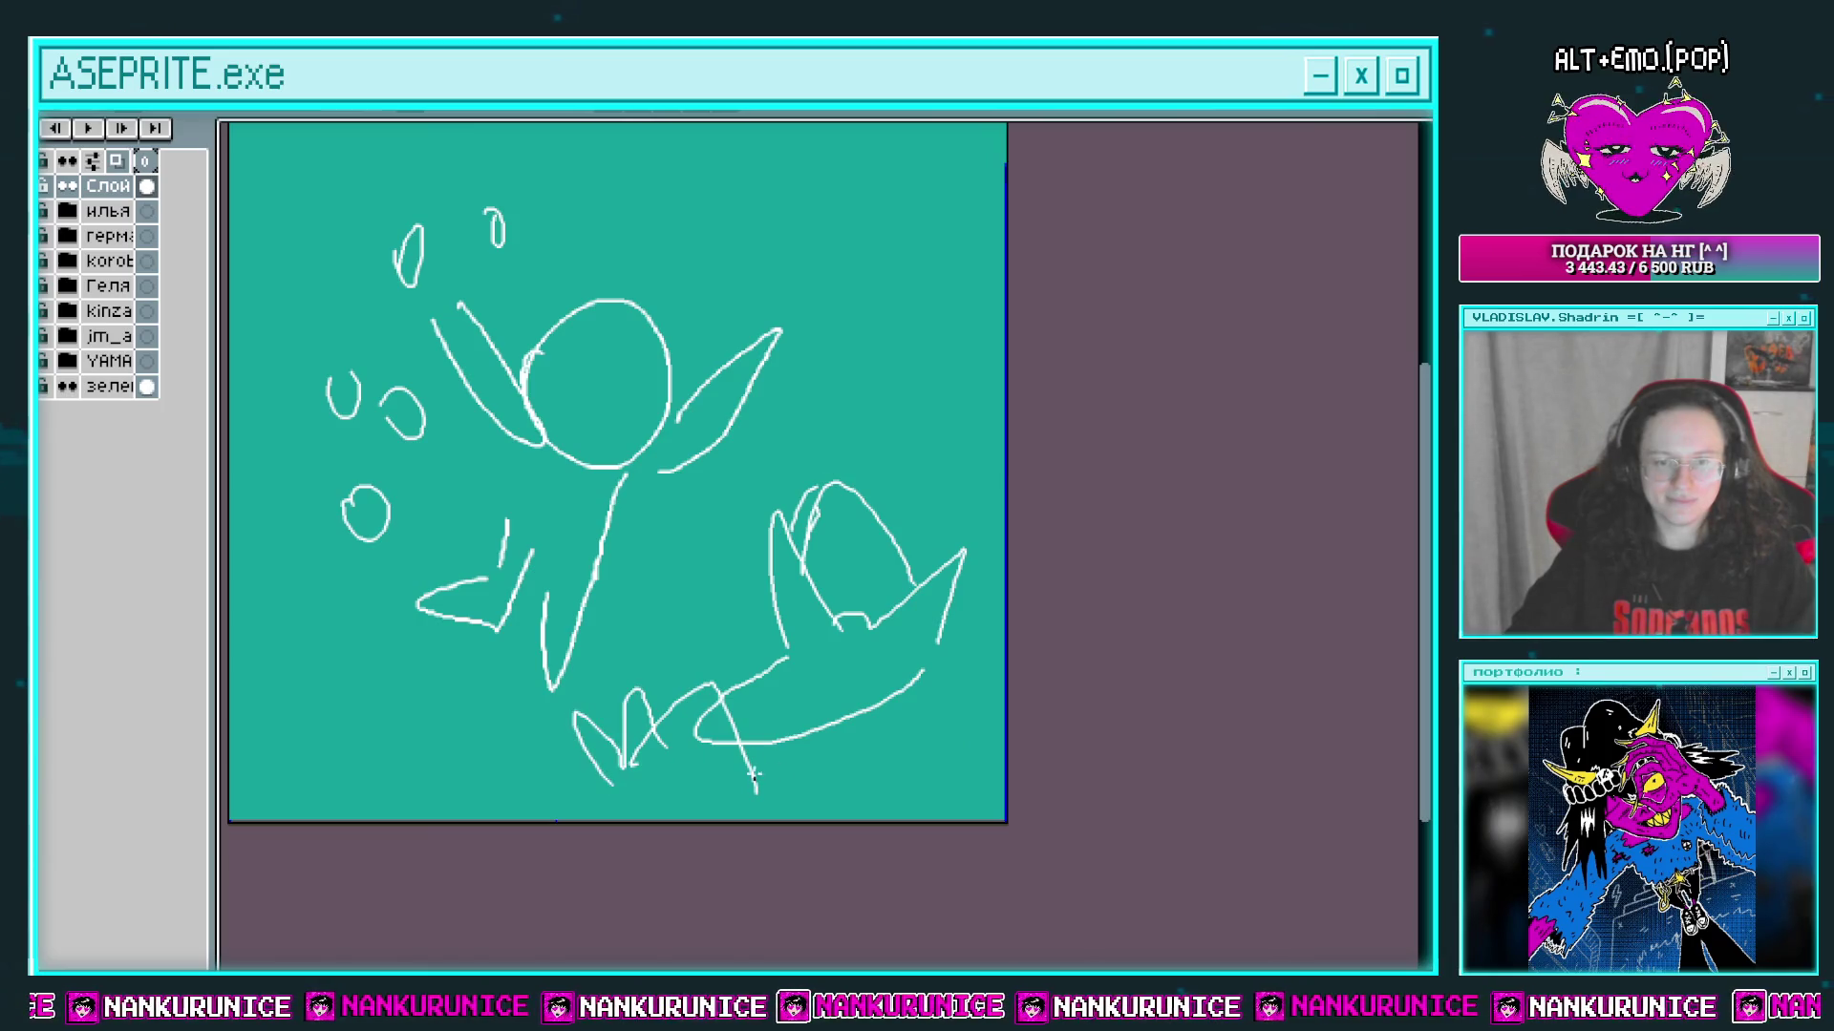
drag(754, 778, 791, 823)
scroll(814, 797, up, 2)
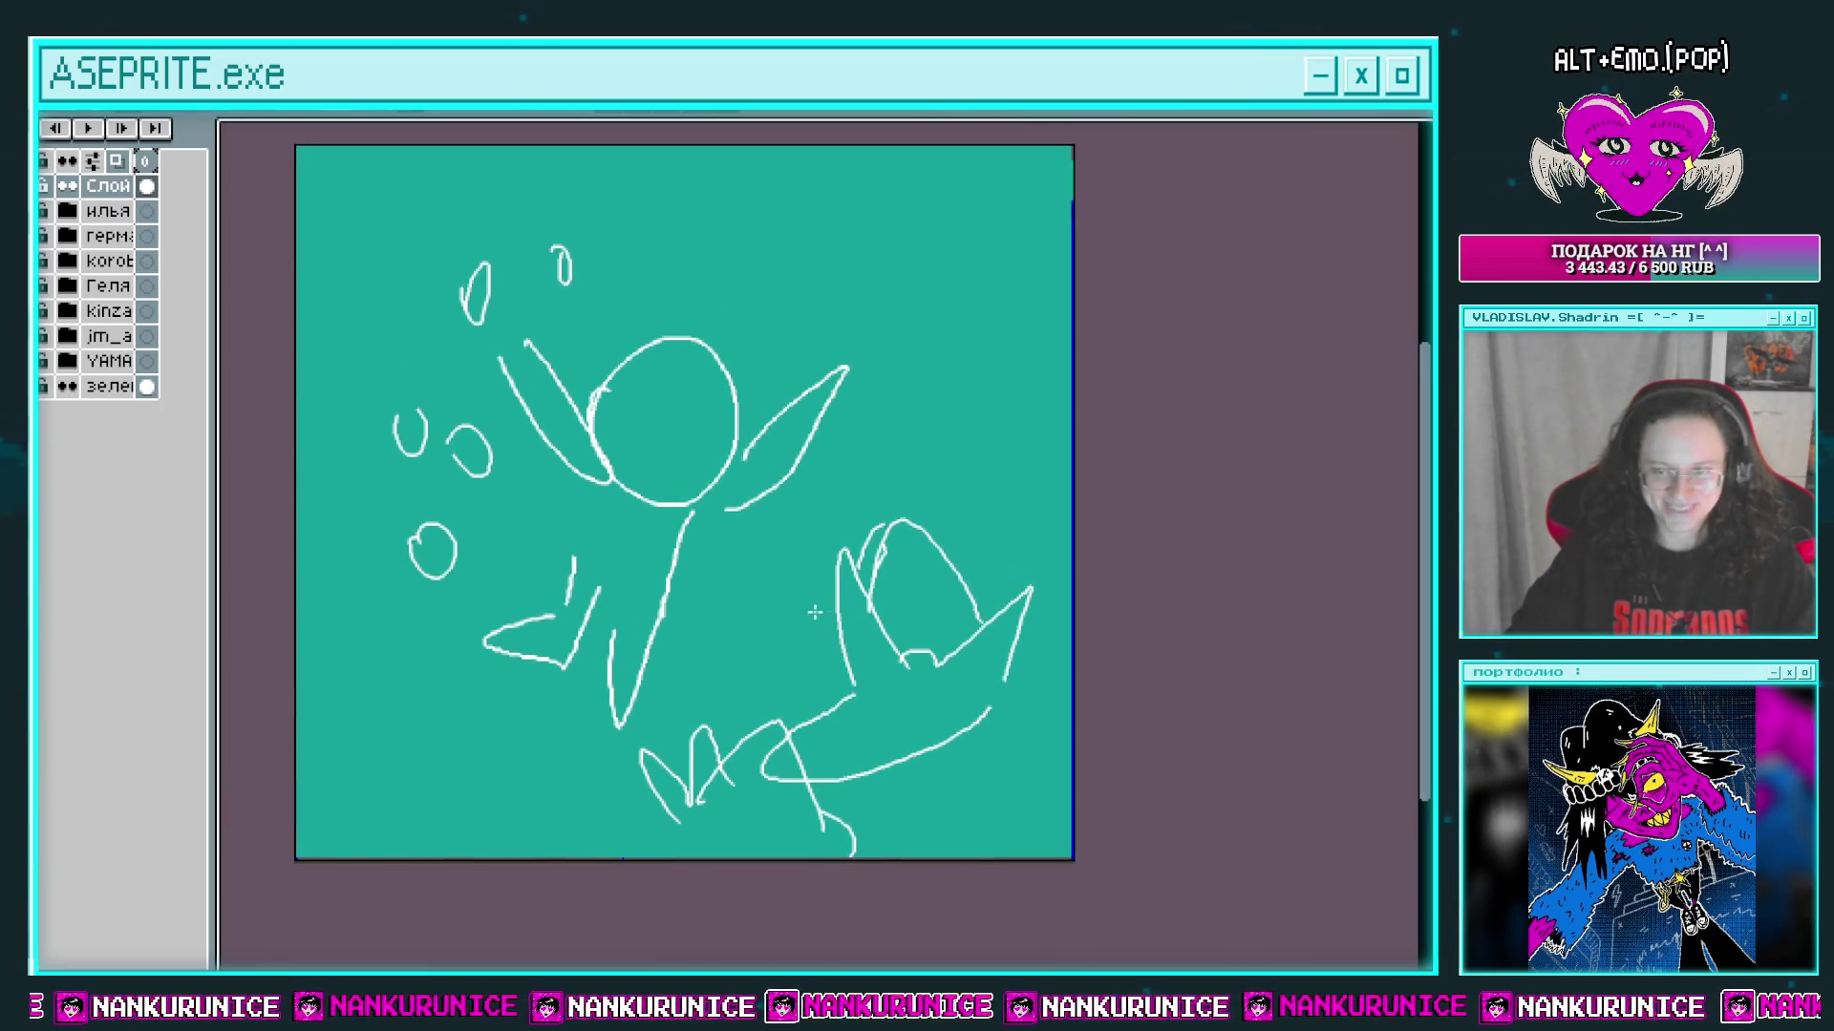
Step: Nudge the upper drawing left and down, add two more ovals, and save the sketch
mouse_move(693, 661)
mouse_down()
mouse_move(421, 659)
mouse_move(523, 177)
mouse_move(864, 479)
mouse_move(946, 191)
mouse_move(1005, 142)
mouse_up()
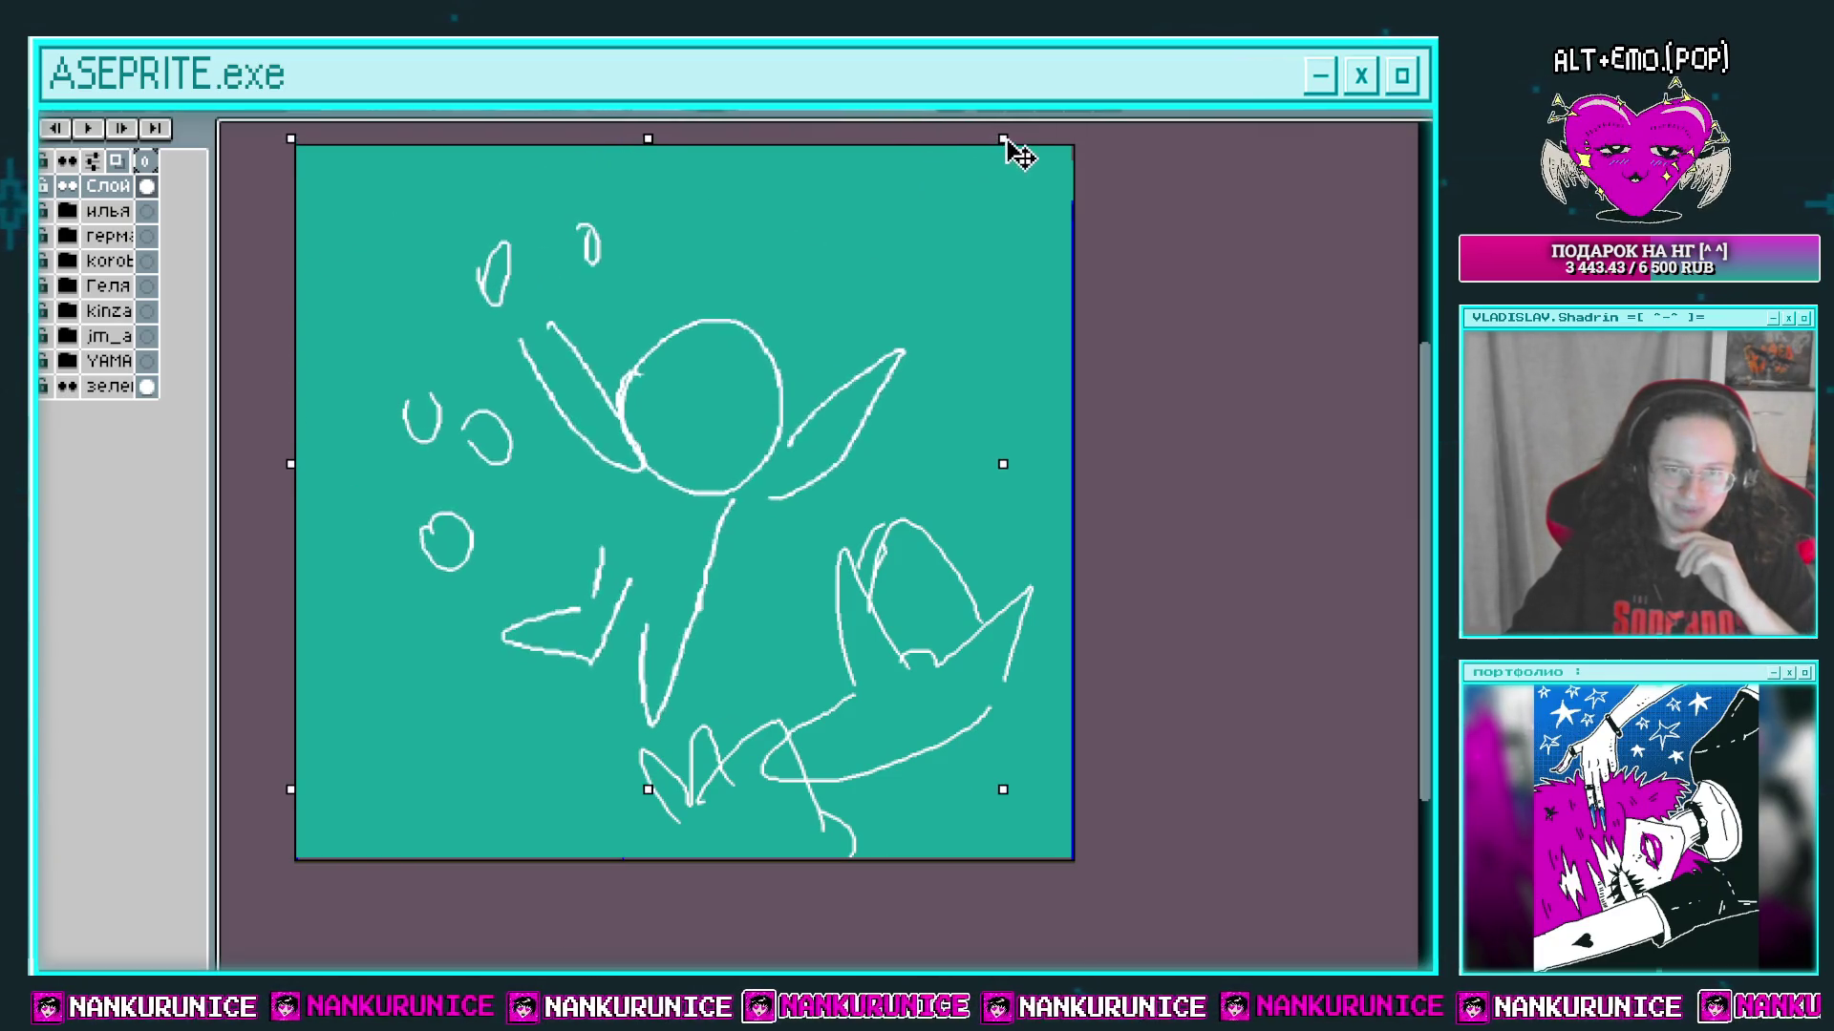
drag(892, 348, 880, 356)
key(Return)
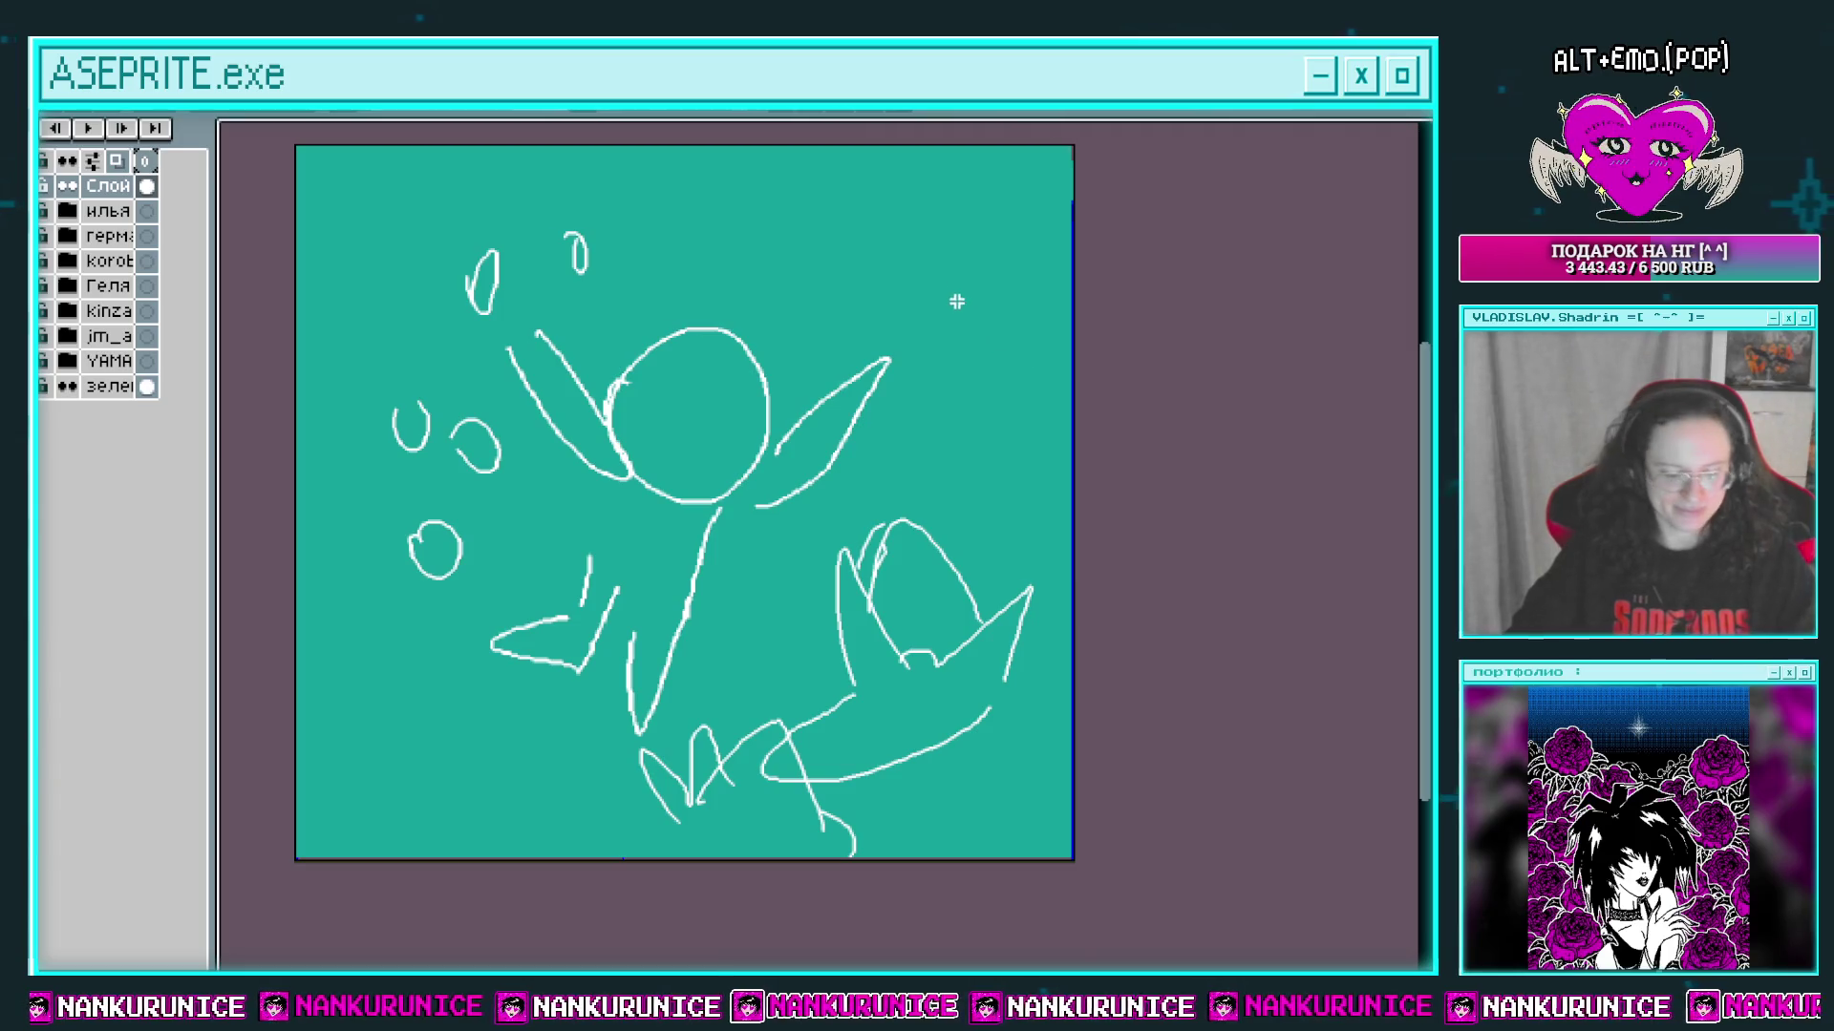
drag(912, 286, 919, 231)
drag(392, 711, 388, 695)
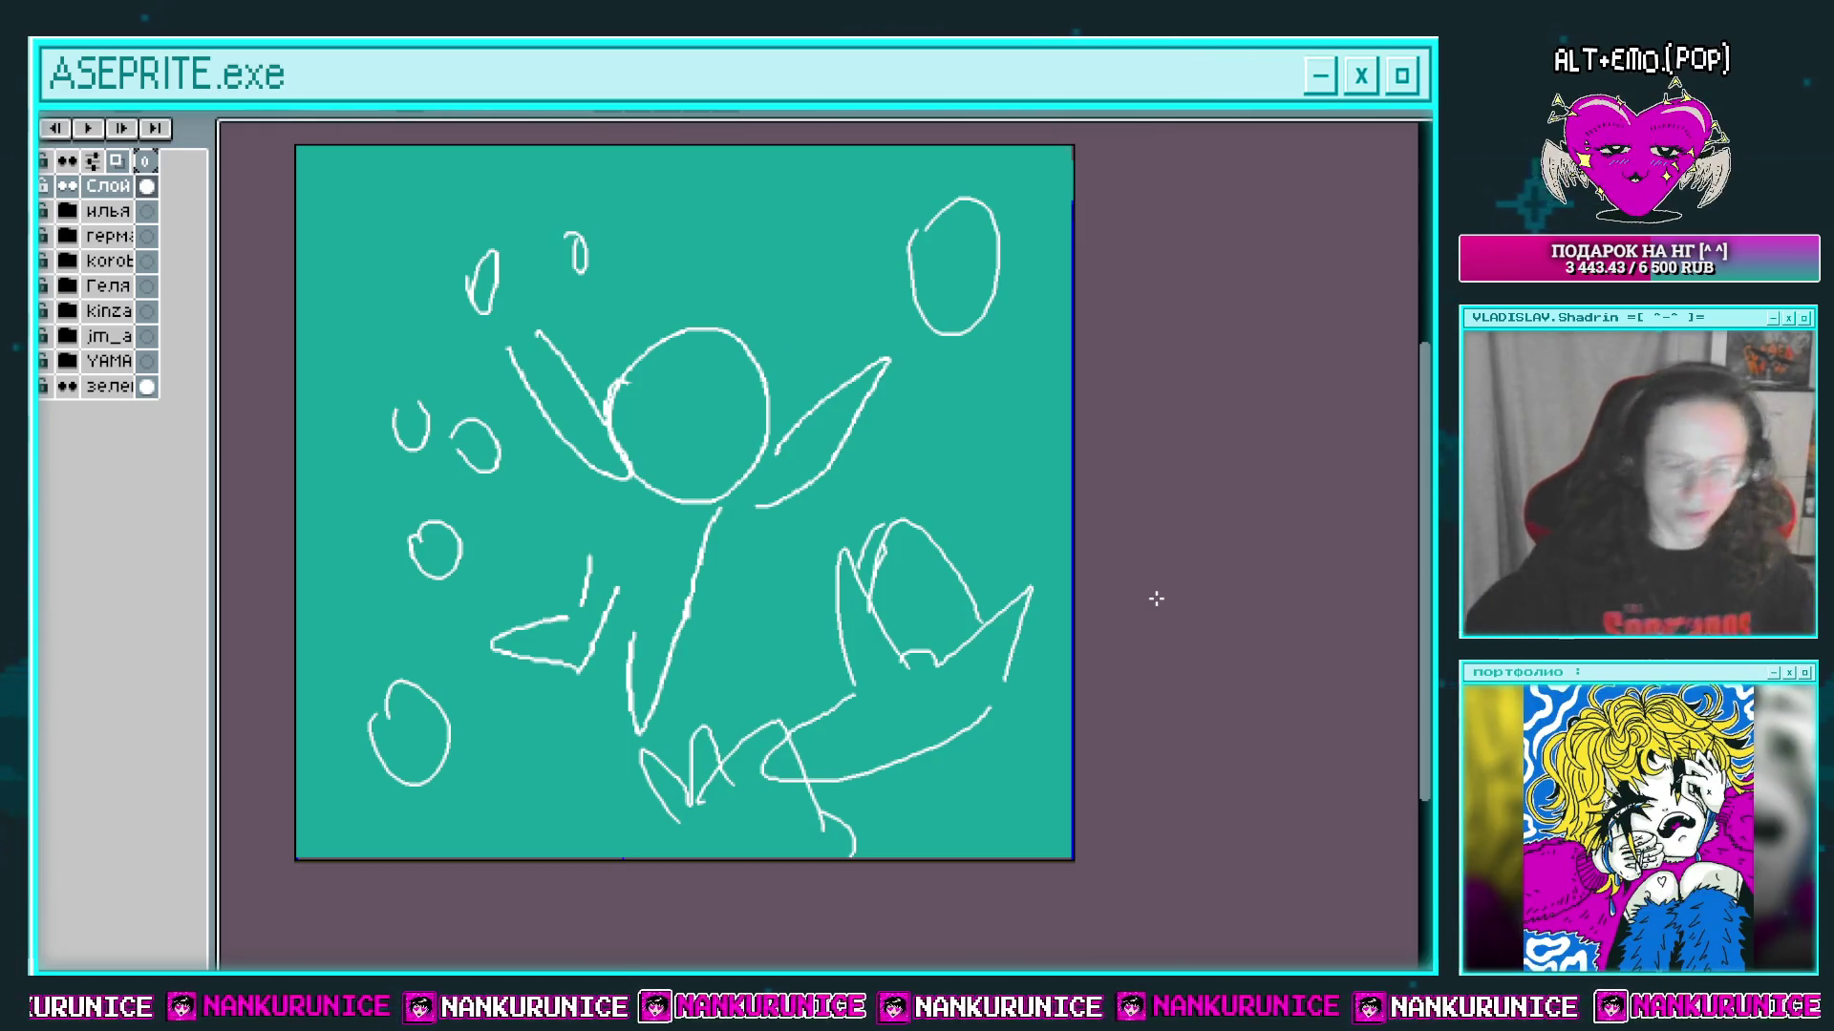
key(ctrl+s)
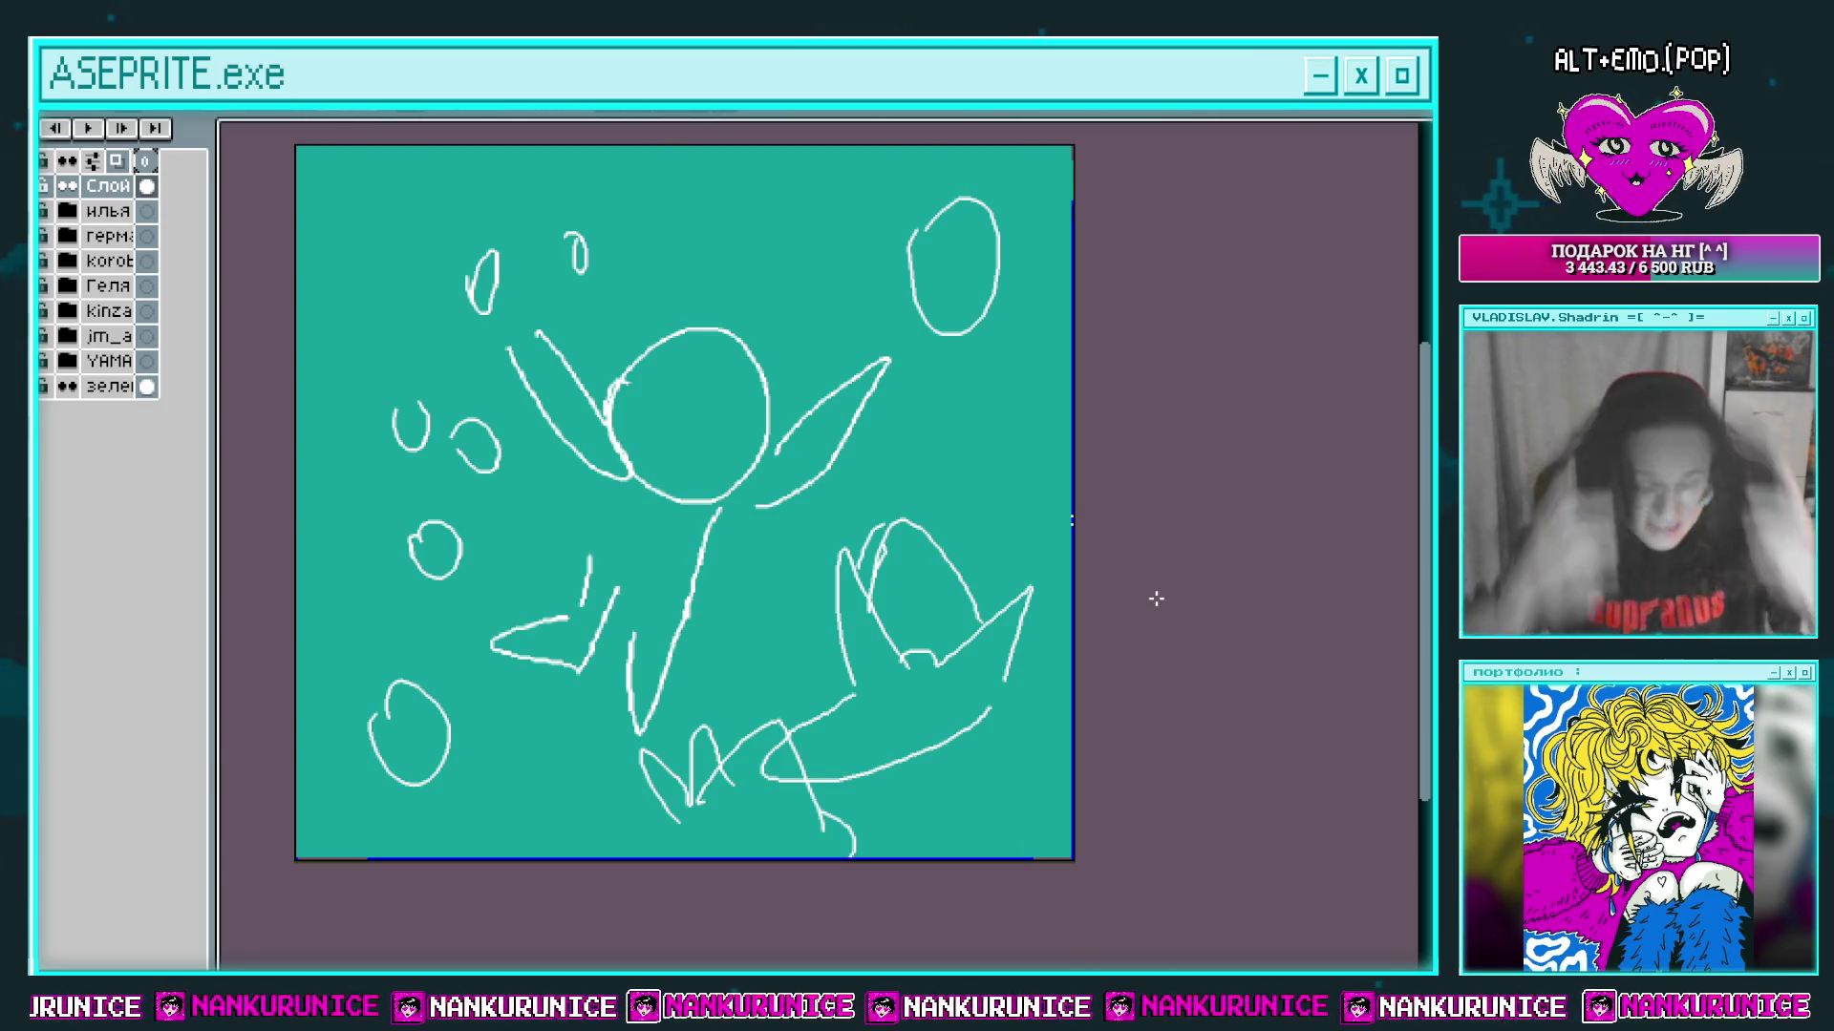
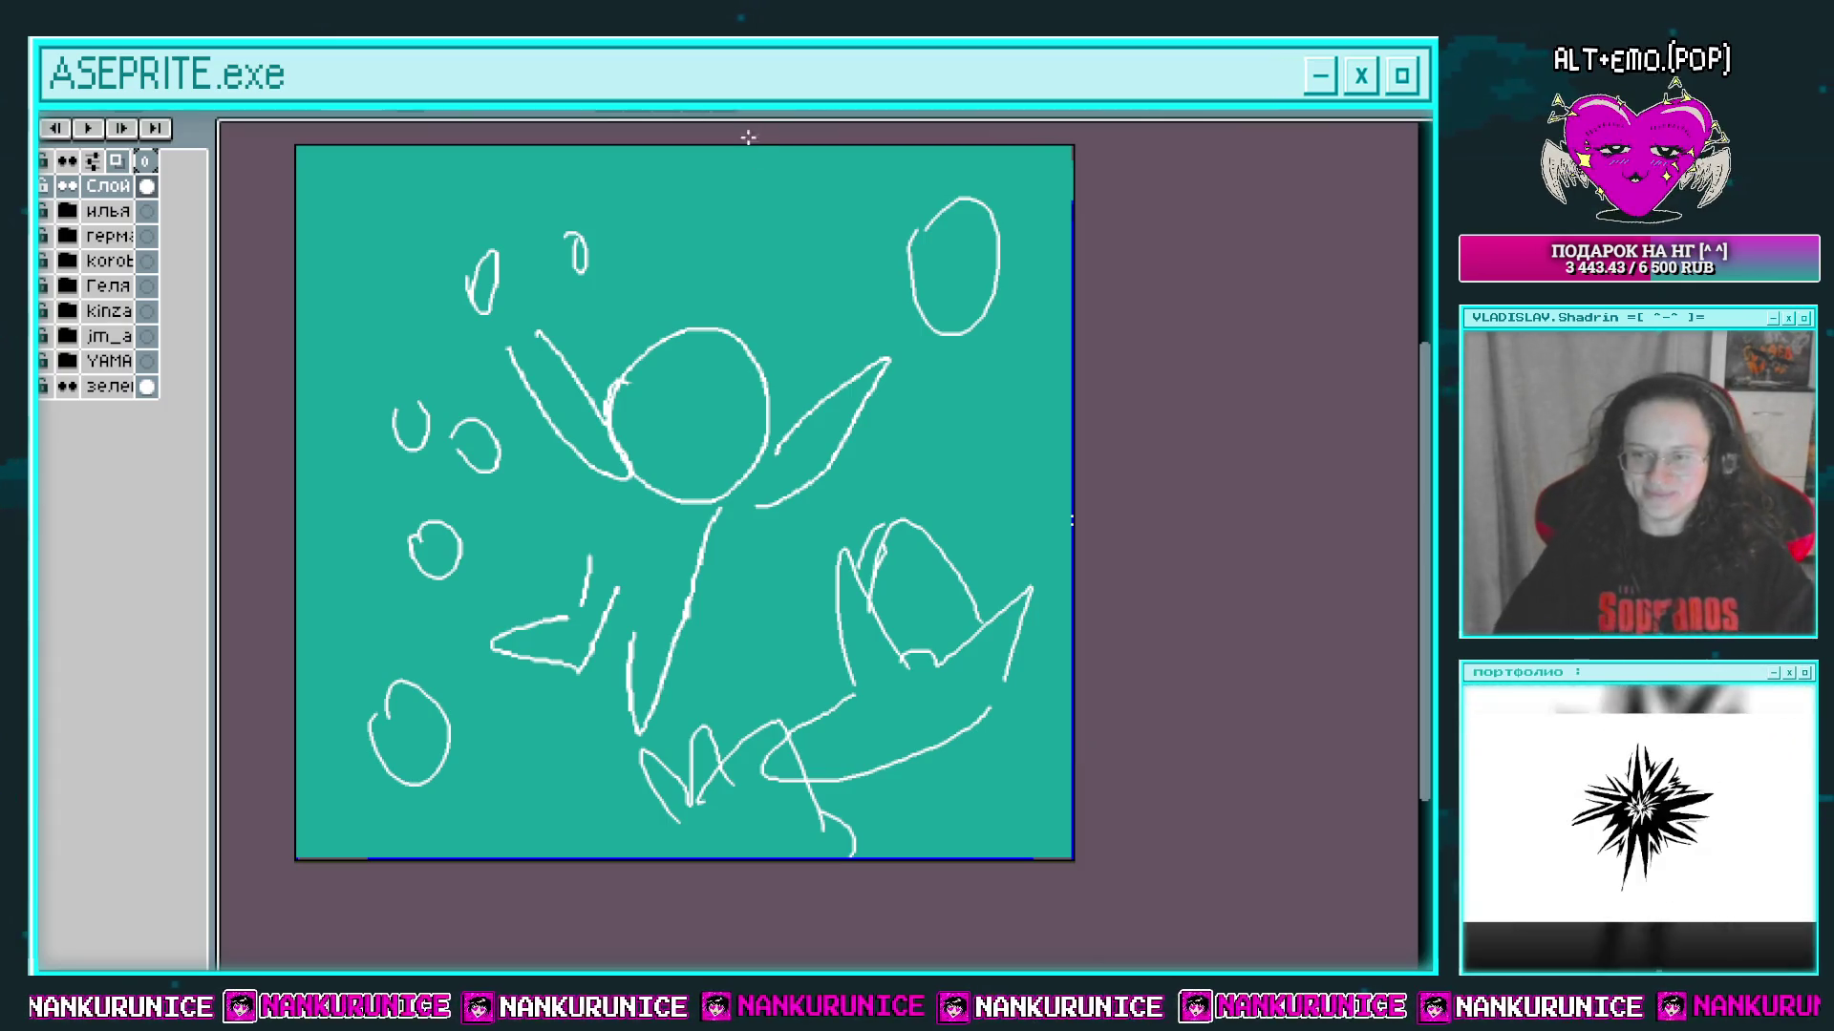
Step: Fade the sketch layer to about 40% opacity in its layer properties
key(Tab)
key(Tab)
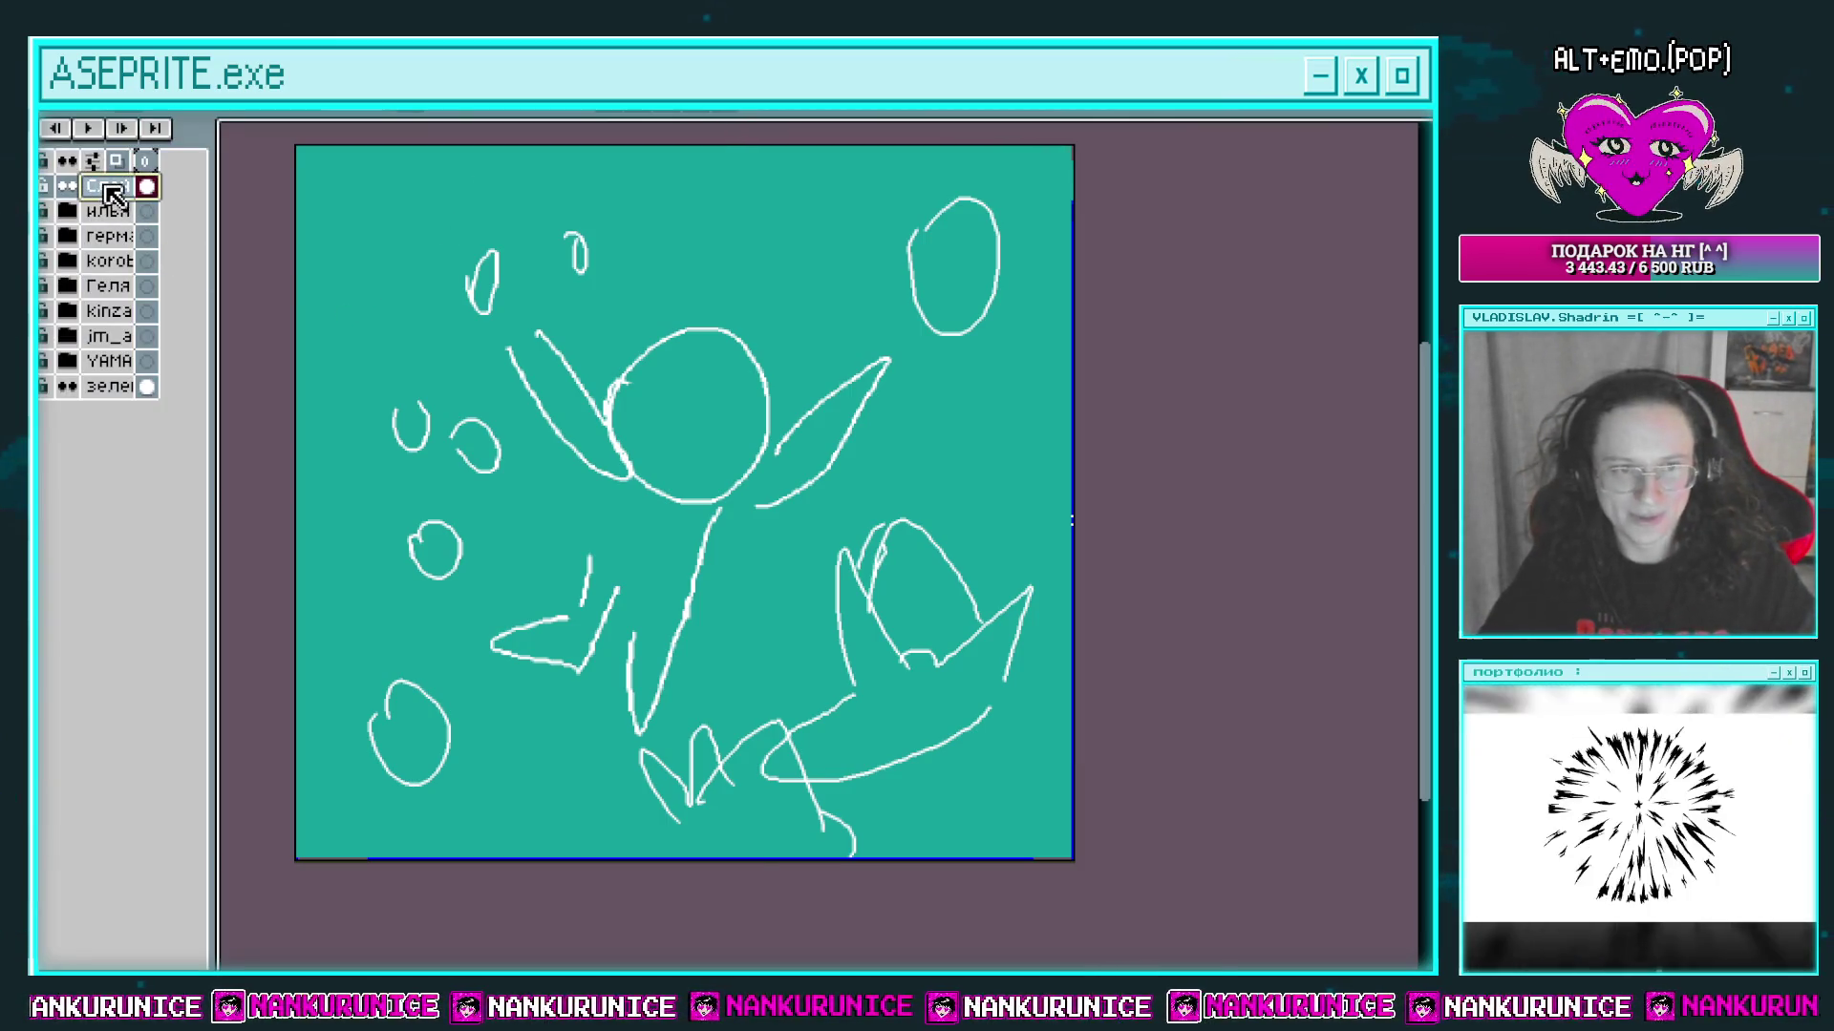
double_click(112, 187)
drag(1055, 886, 1037, 886)
click(1213, 772)
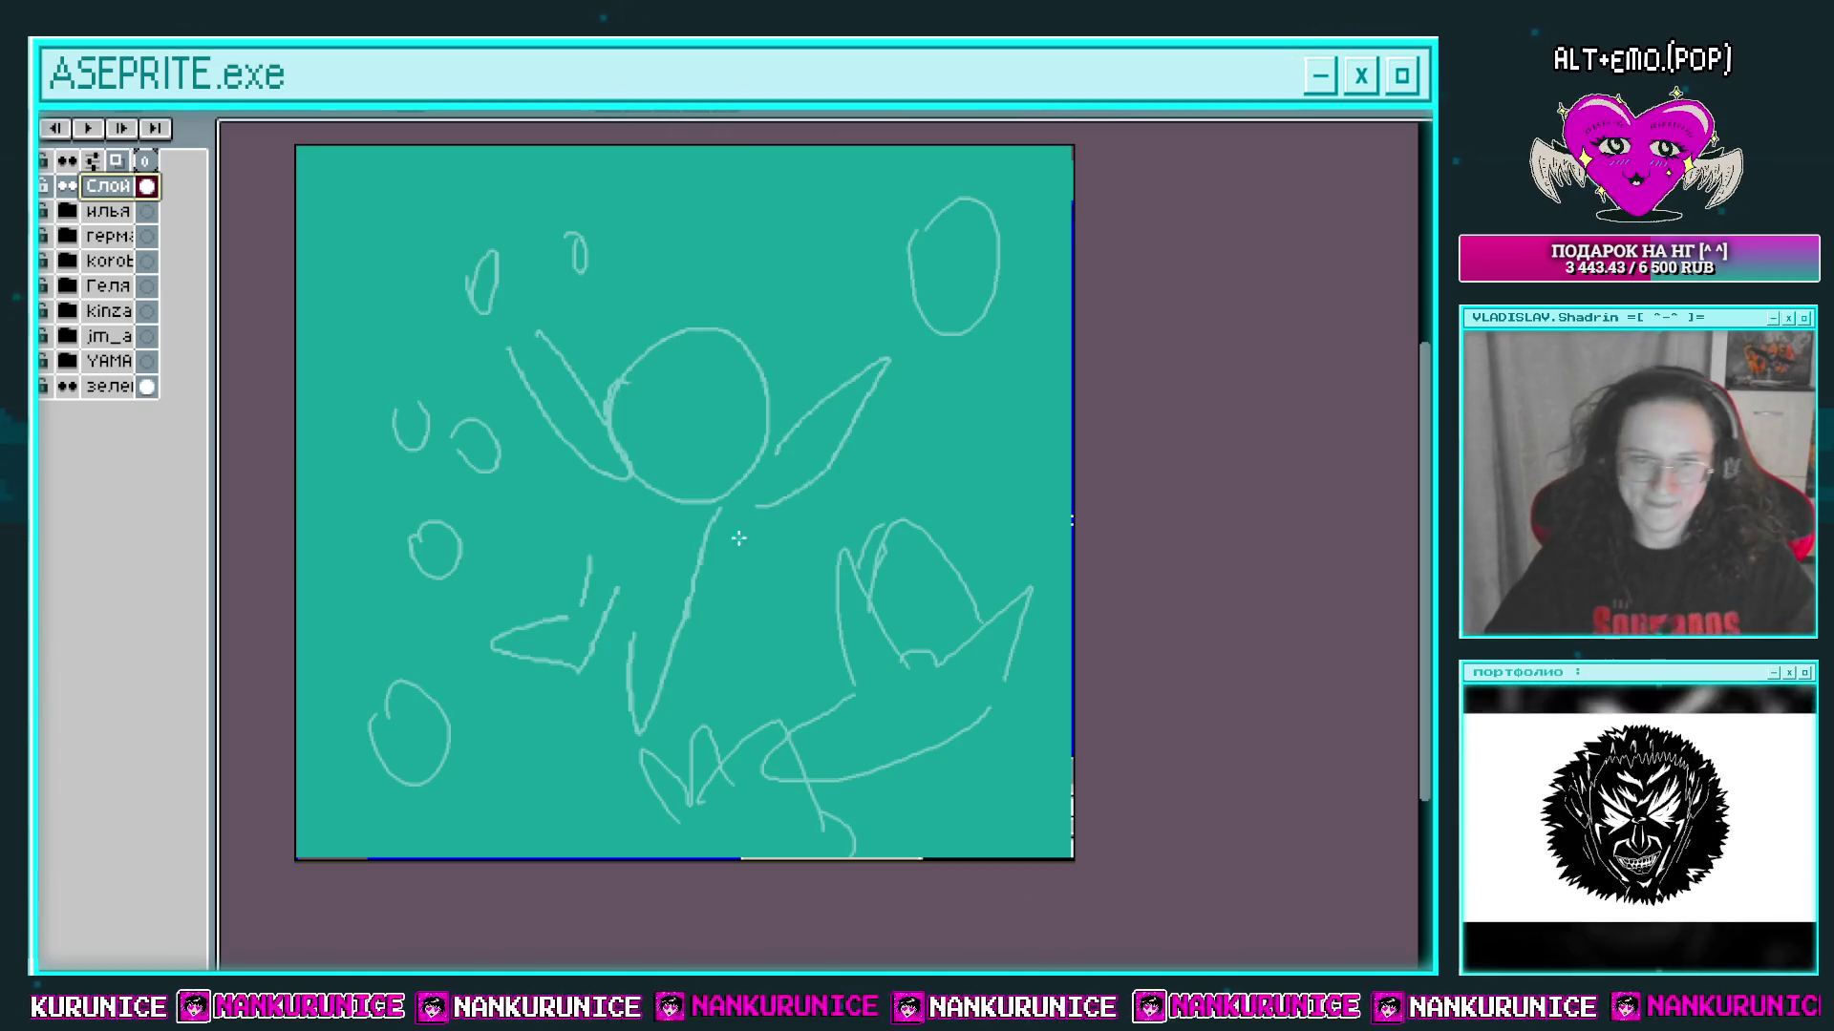
Step: Add a new empty layer above the sketch, hide the timeline and zoom onto the head
key(shift+n)
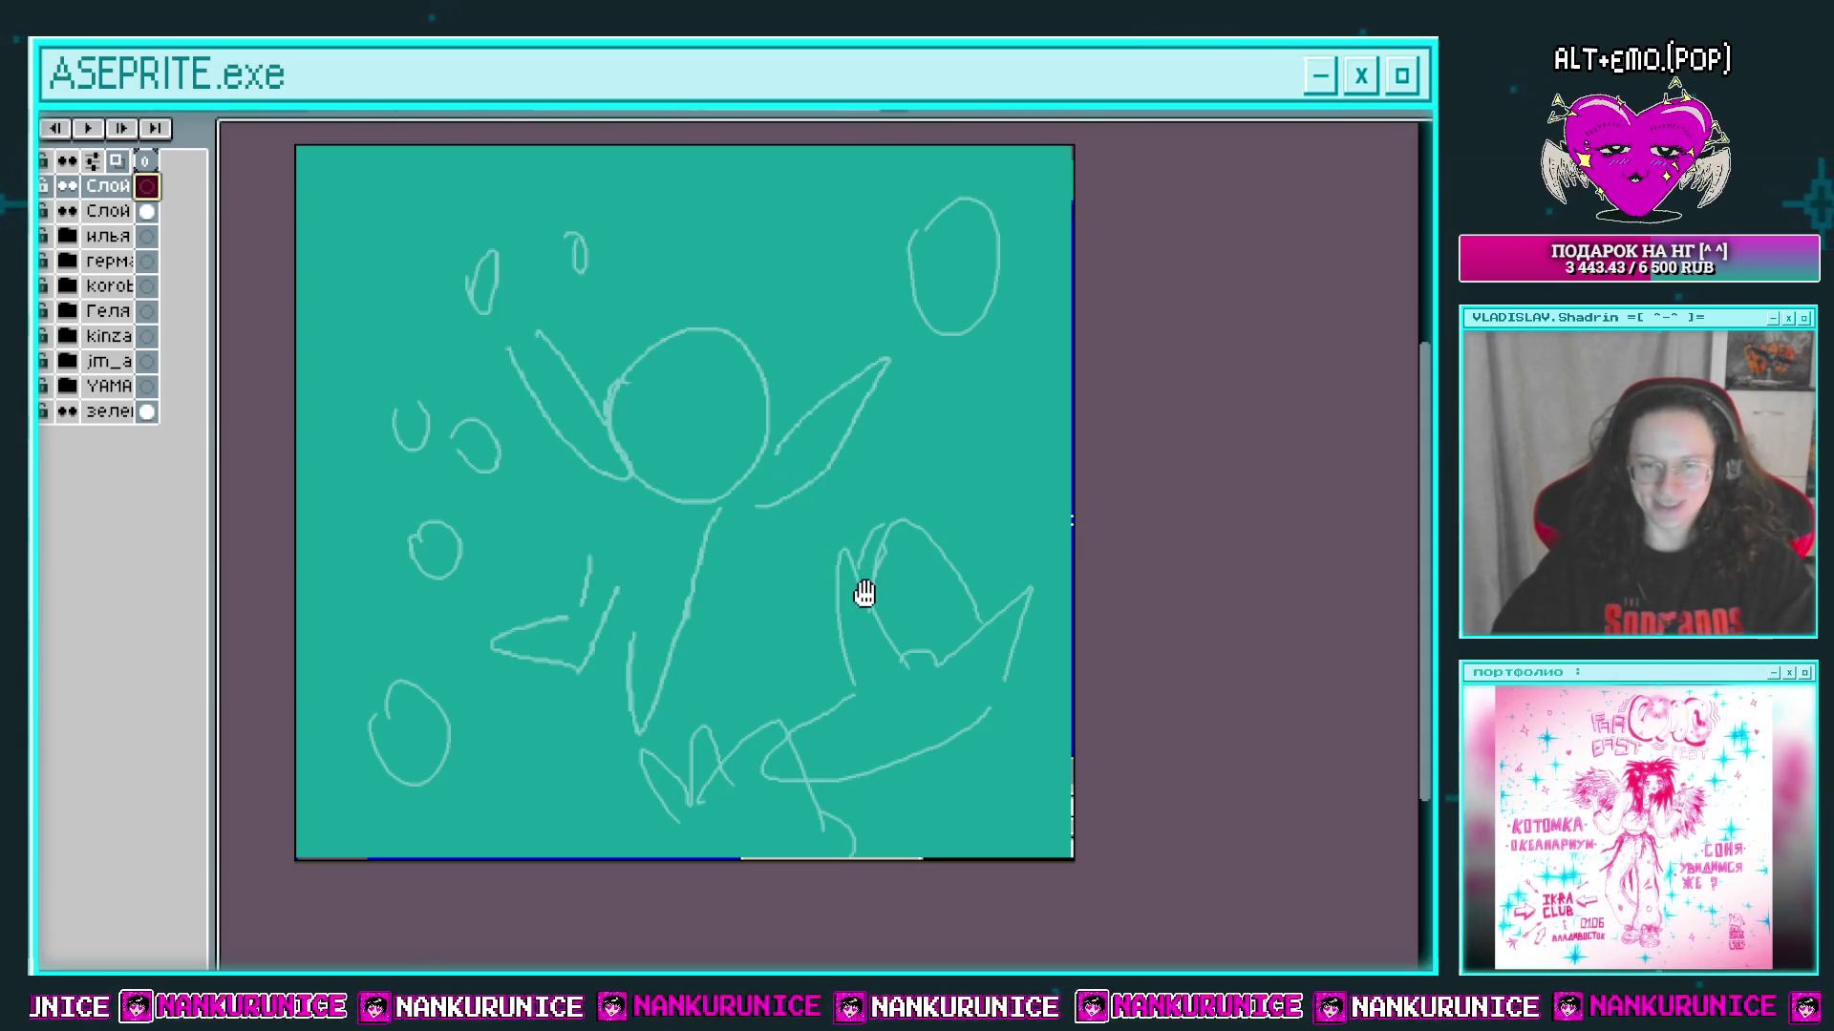
drag(807, 589, 833, 602)
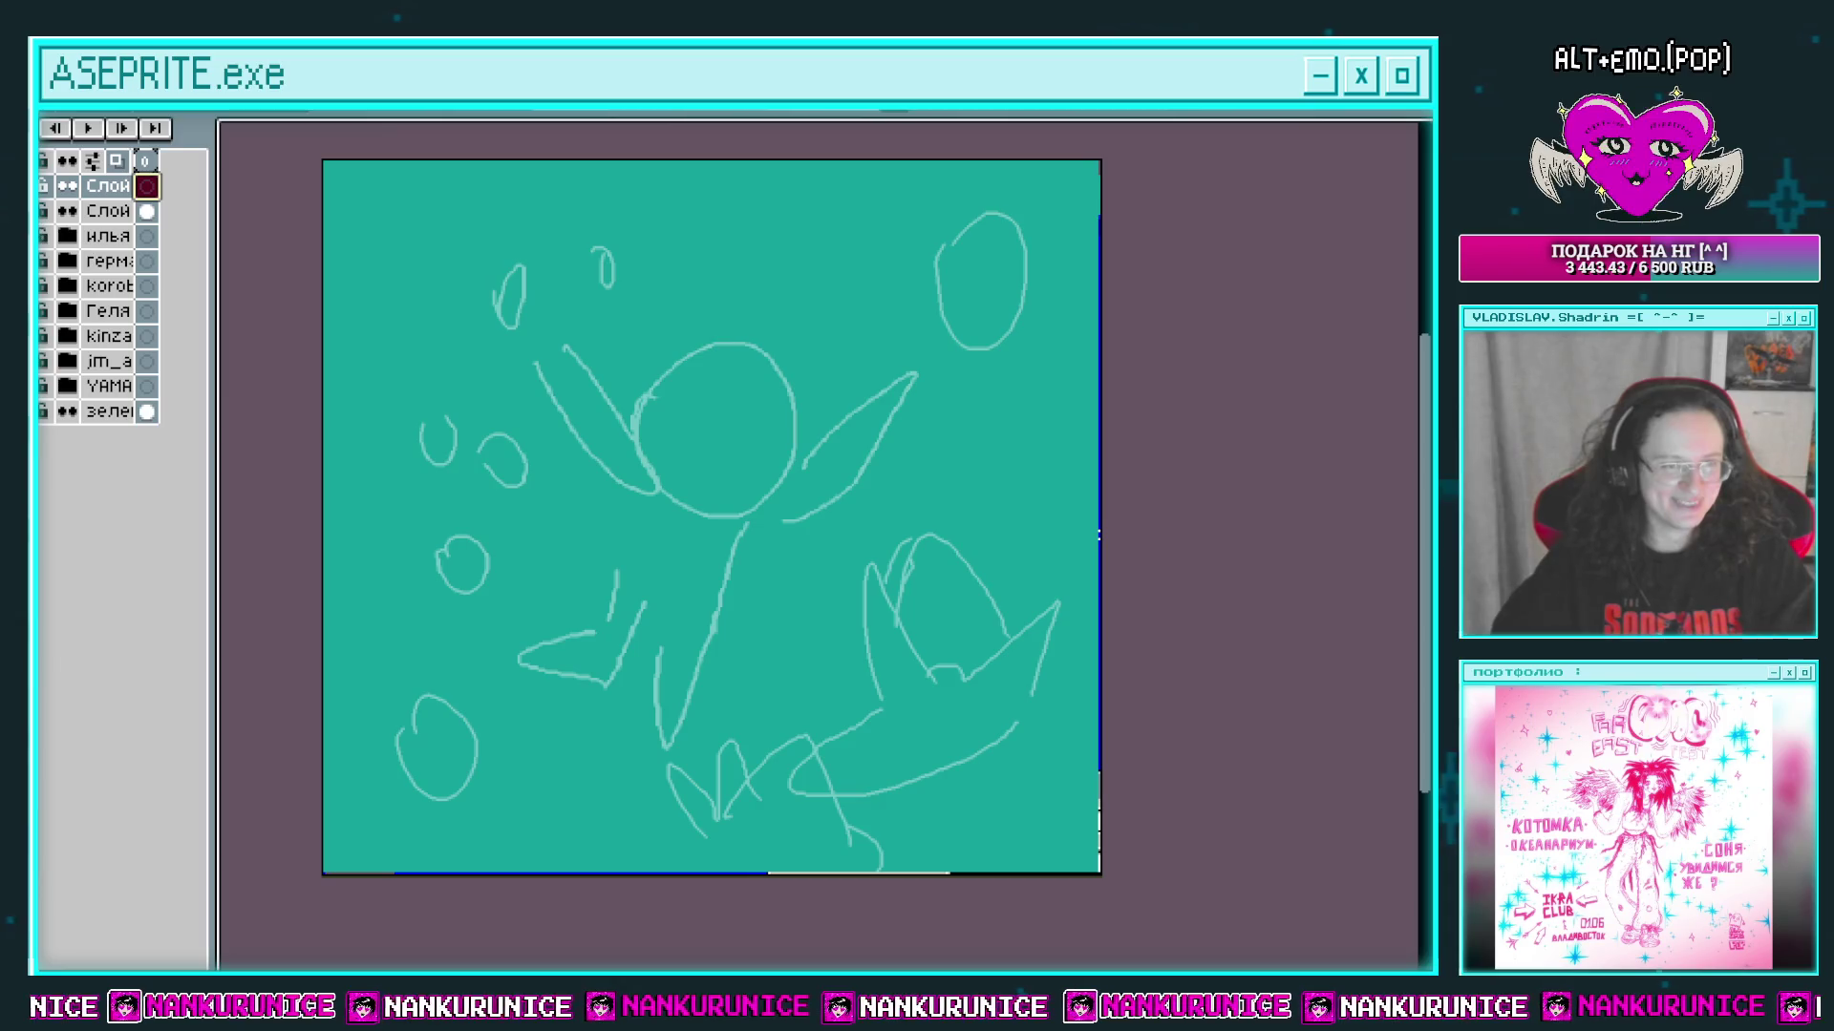
key(Tab)
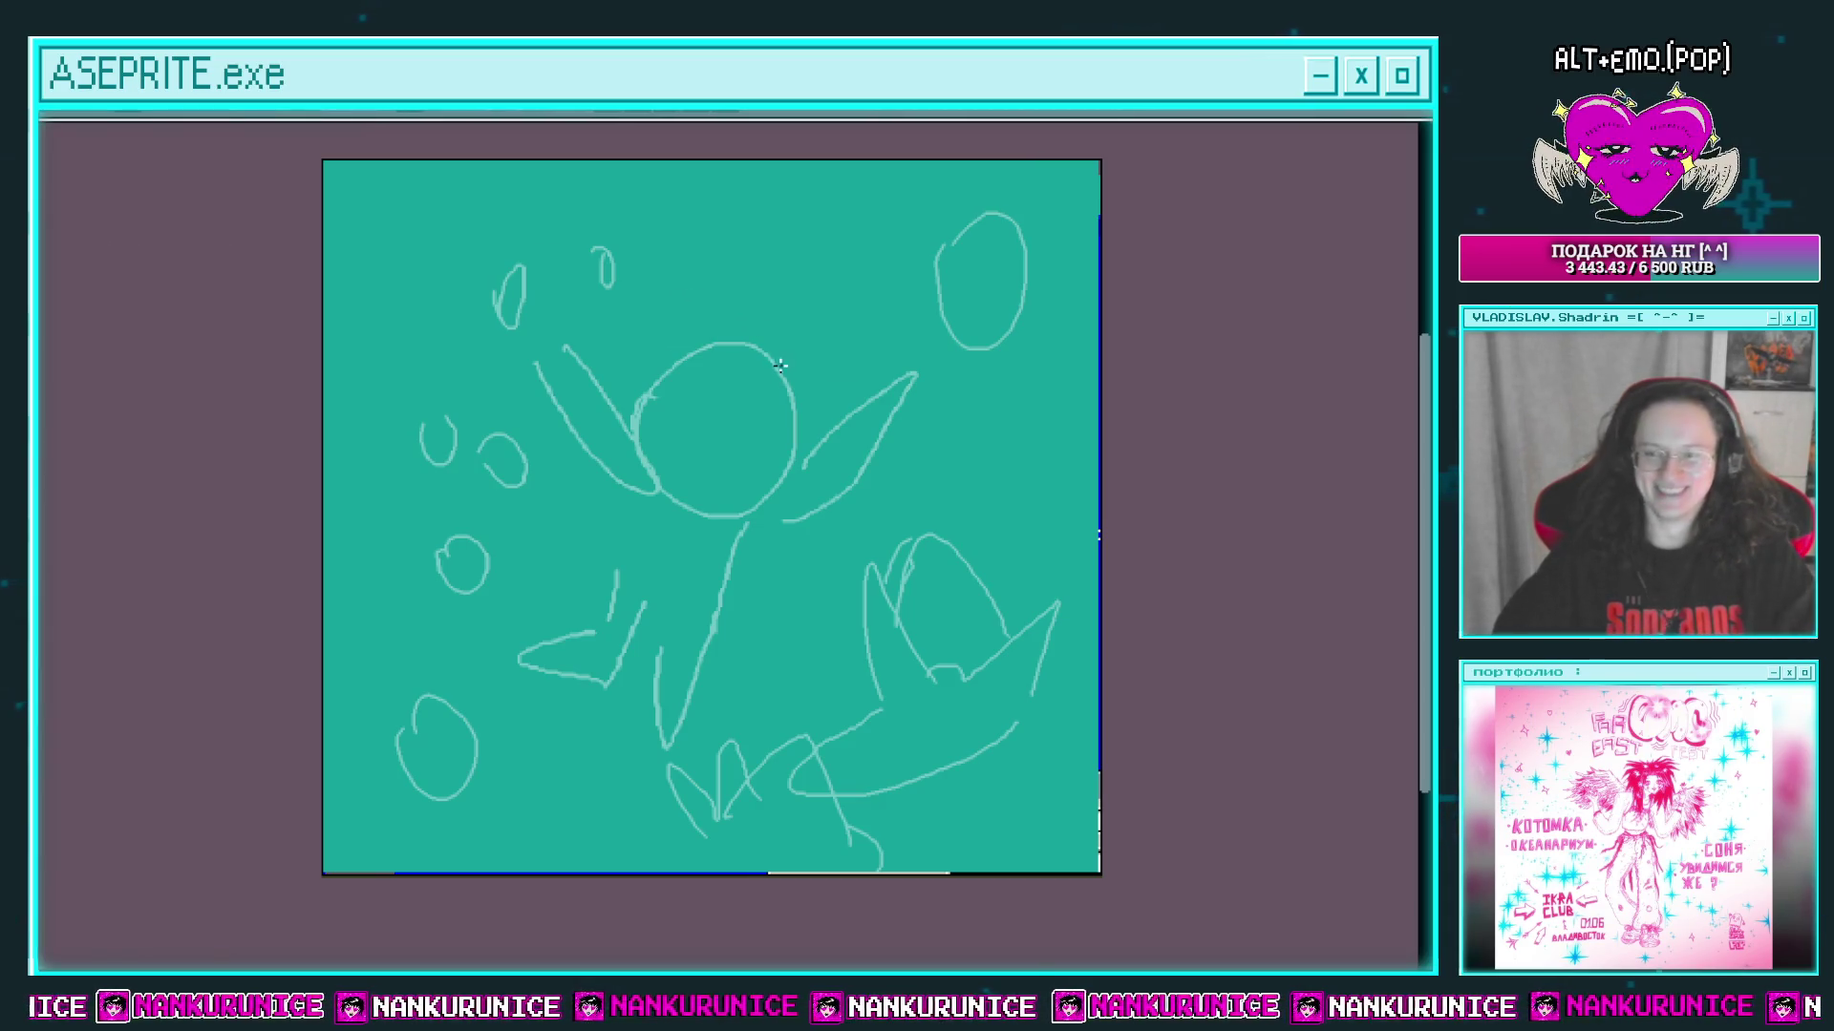
drag(791, 450, 777, 504)
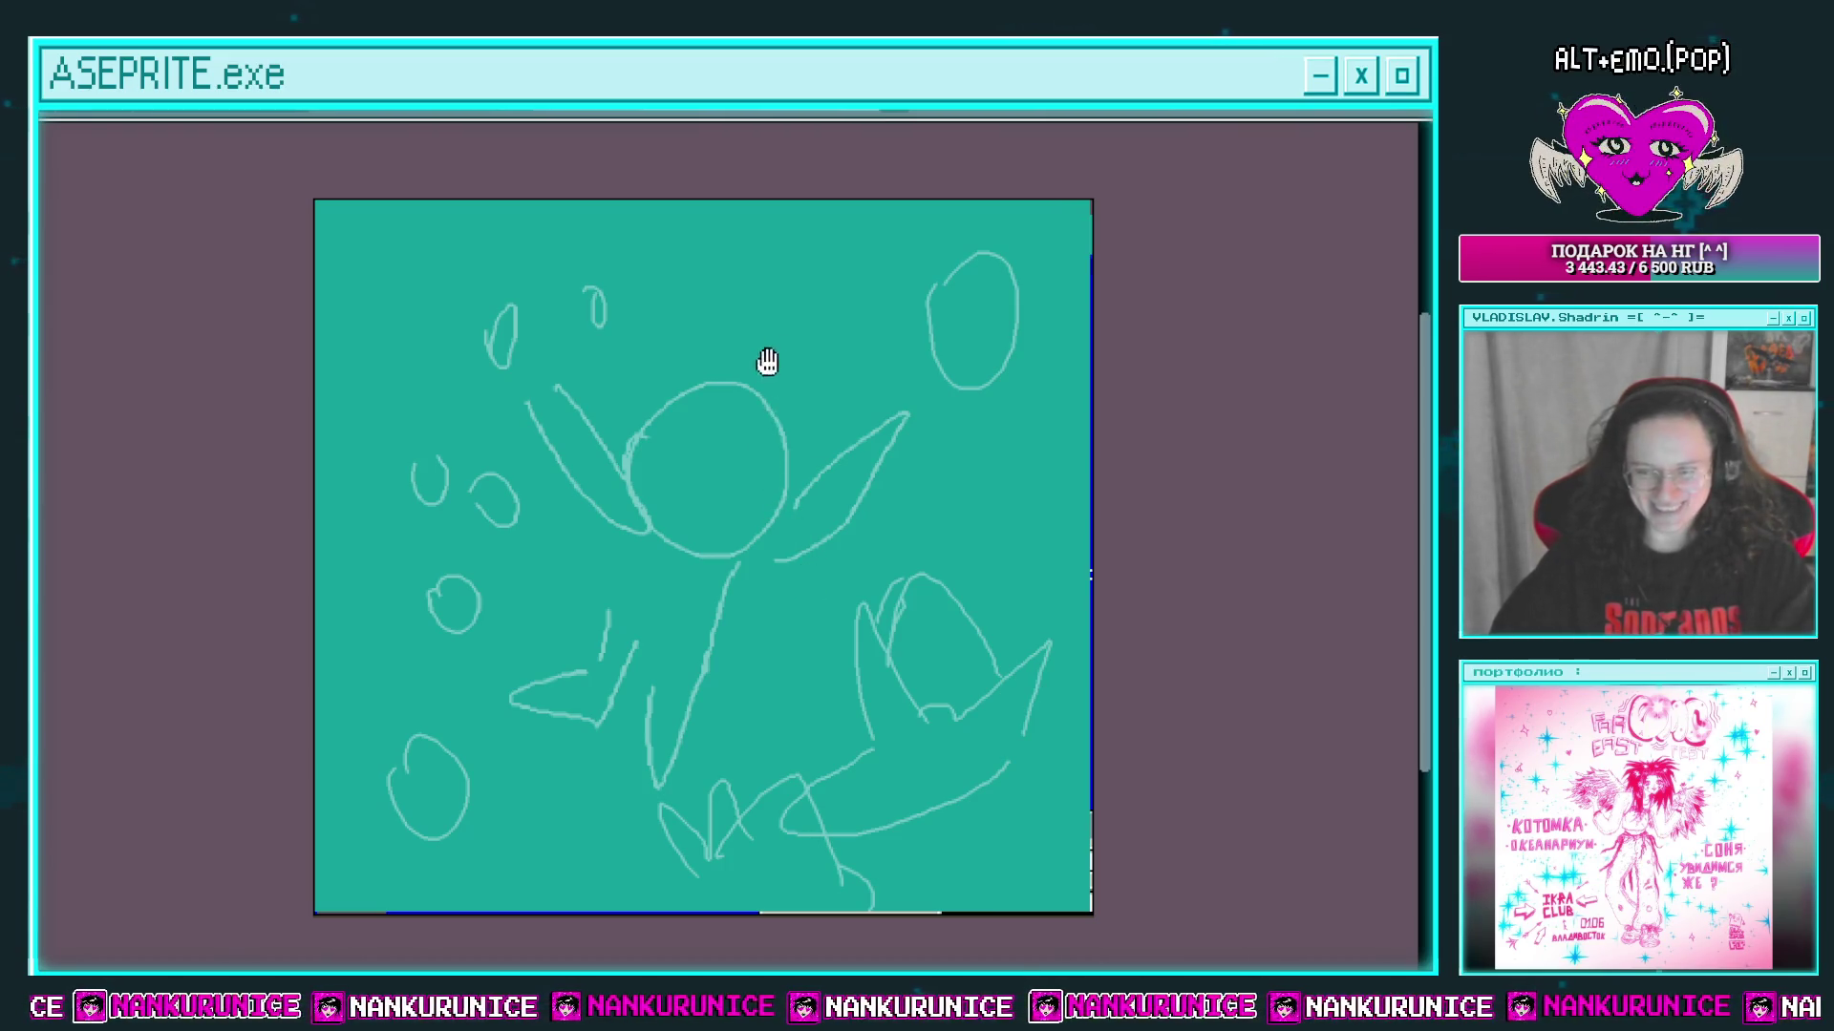
drag(748, 372, 688, 507)
scroll(687, 475, up, 1)
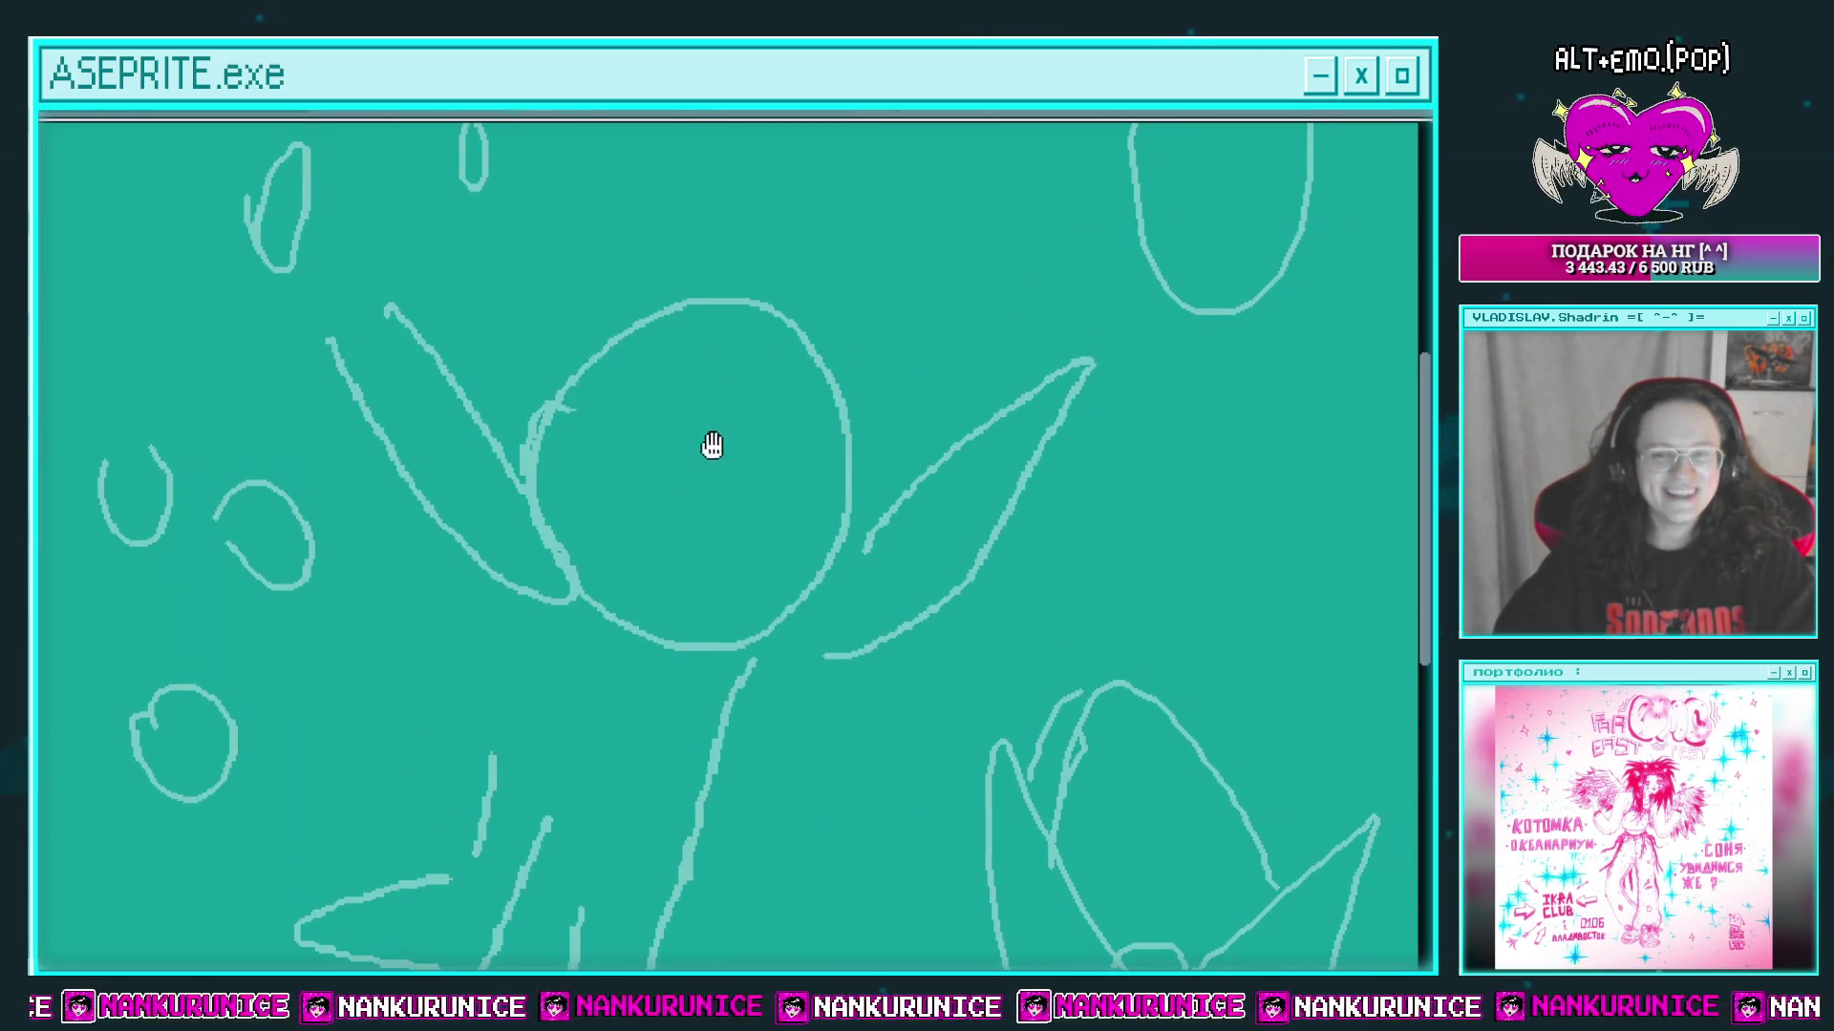
scroll(622, 474, up, 1)
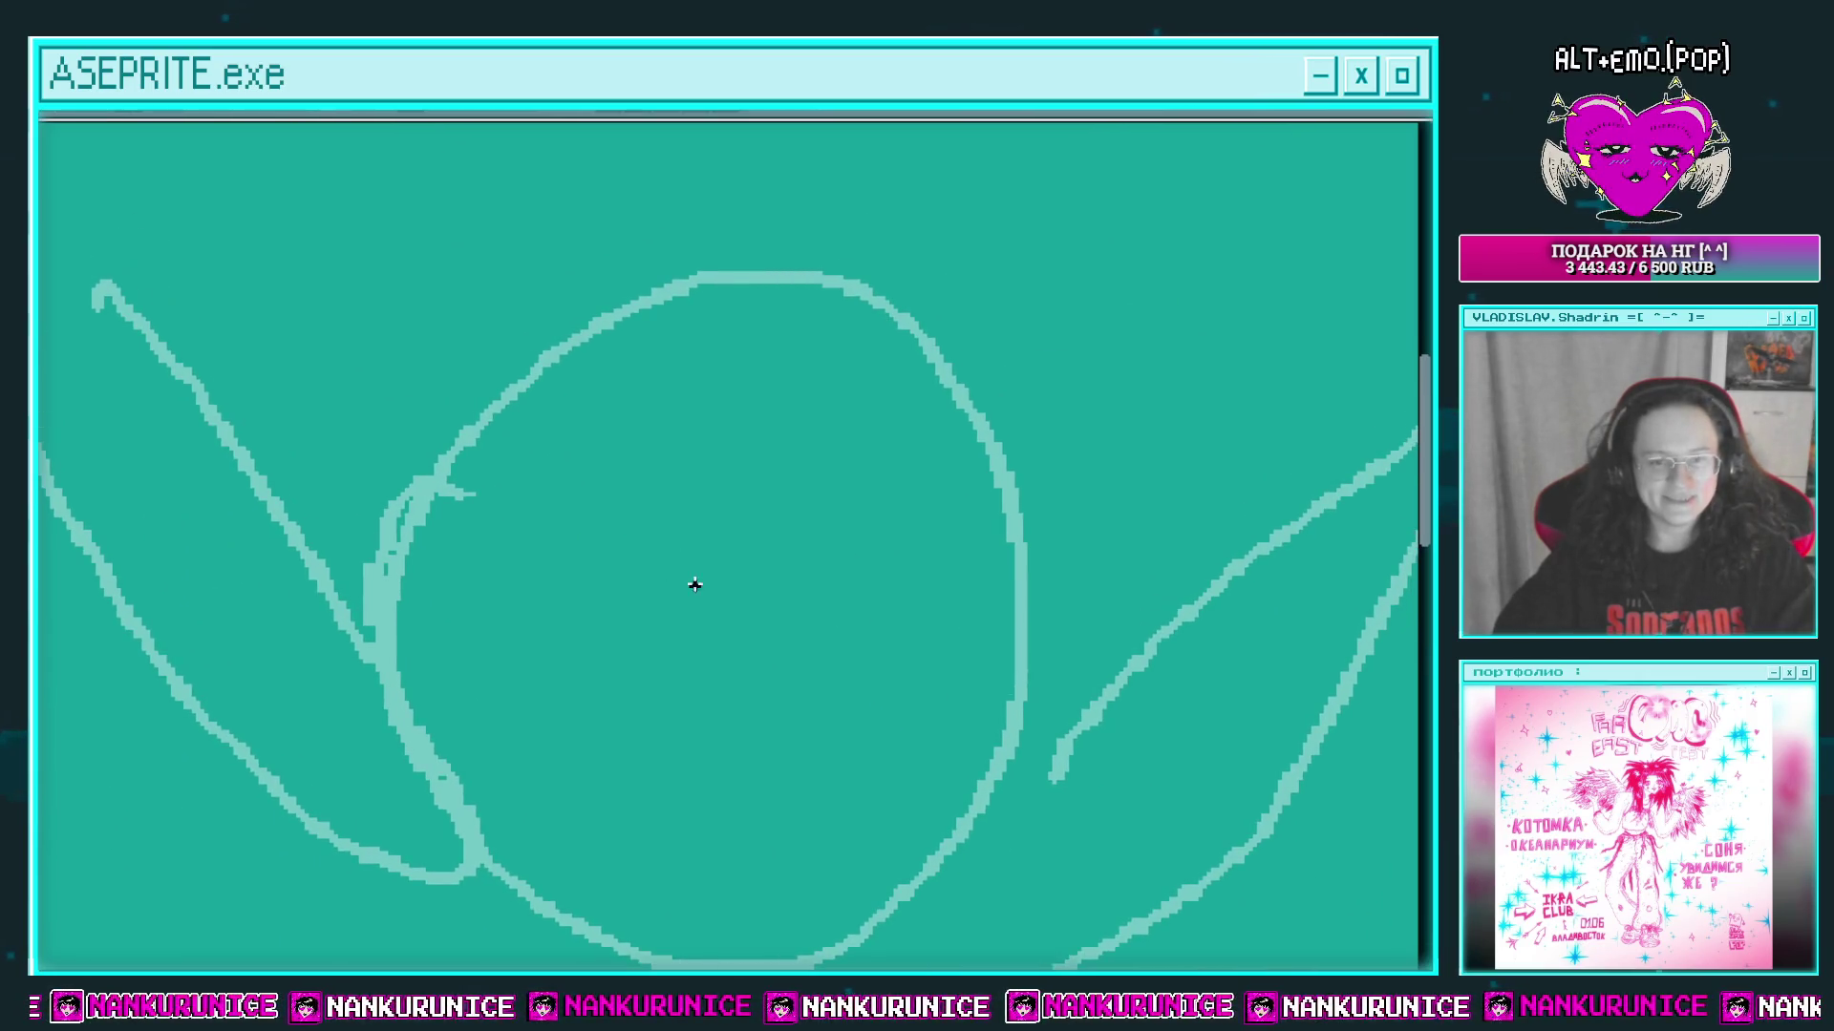
Step: Ink the left eye with a solid black lid, spiky lashes and a lower lid curve
drag(714, 604, 606, 482)
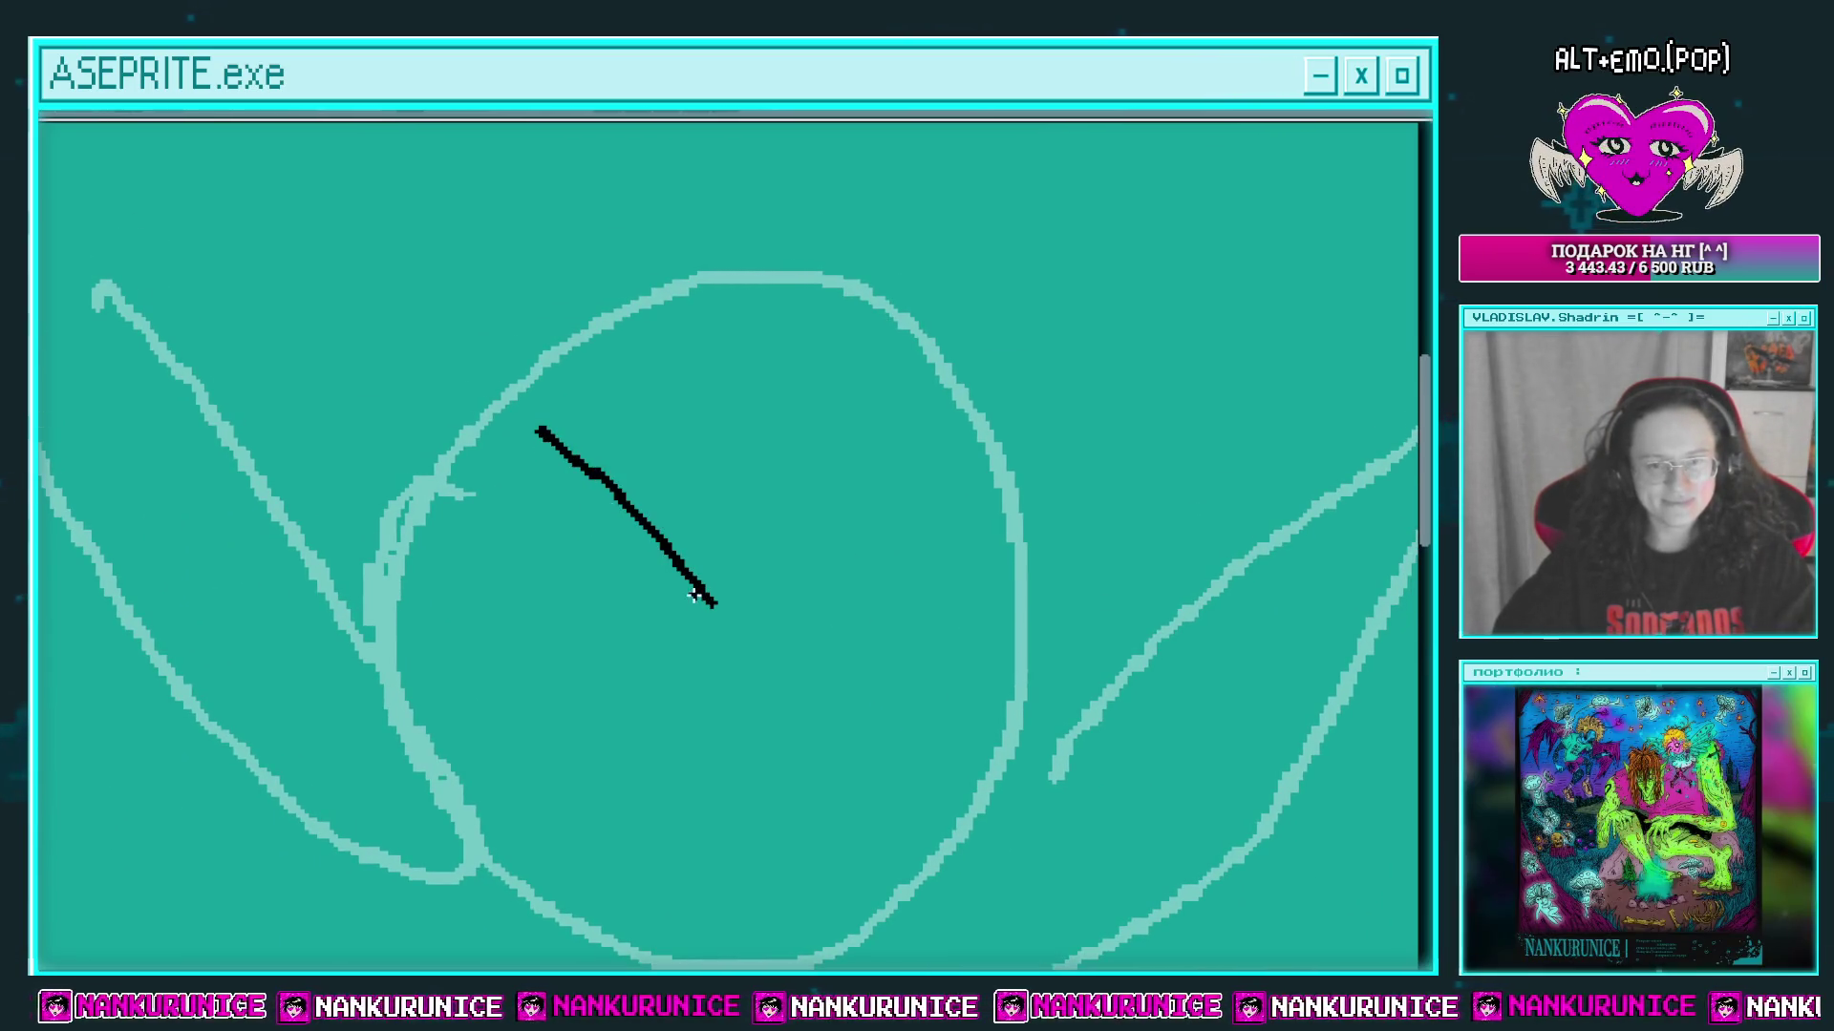
drag(666, 579, 485, 540)
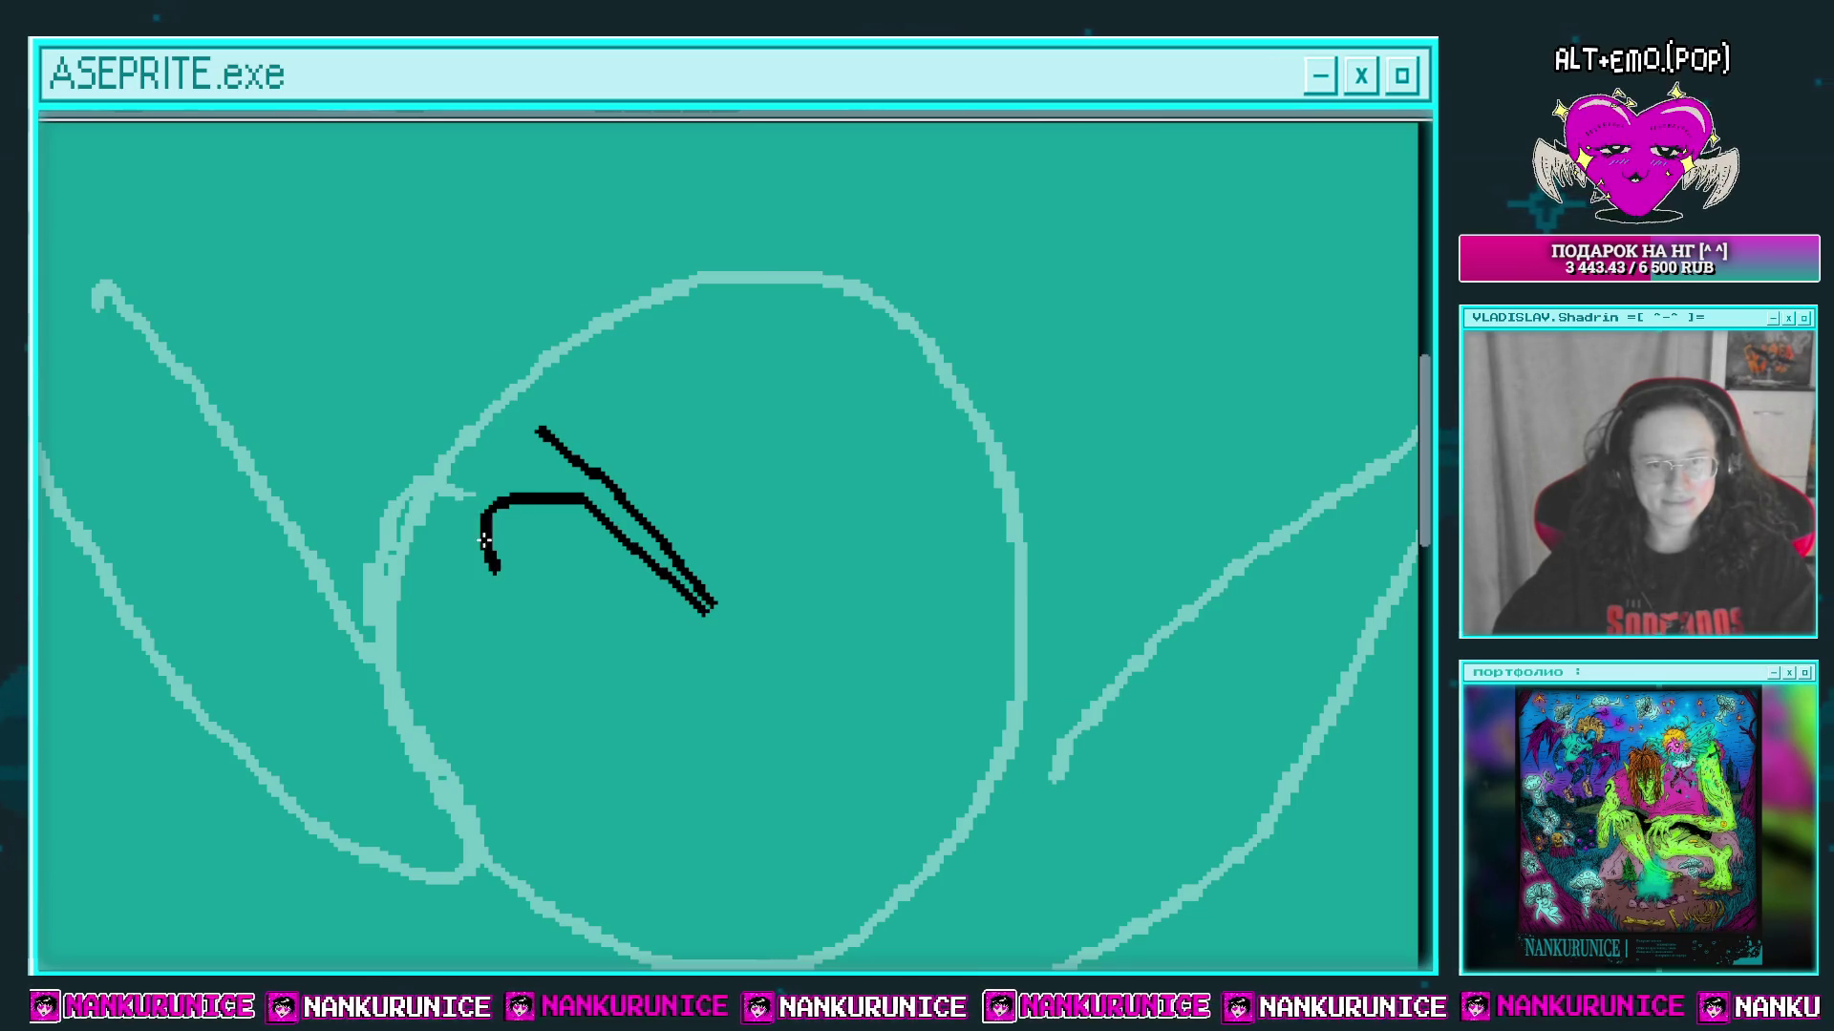
mouse_move(528, 423)
mouse_down()
mouse_move(702, 604)
mouse_move(643, 586)
mouse_up()
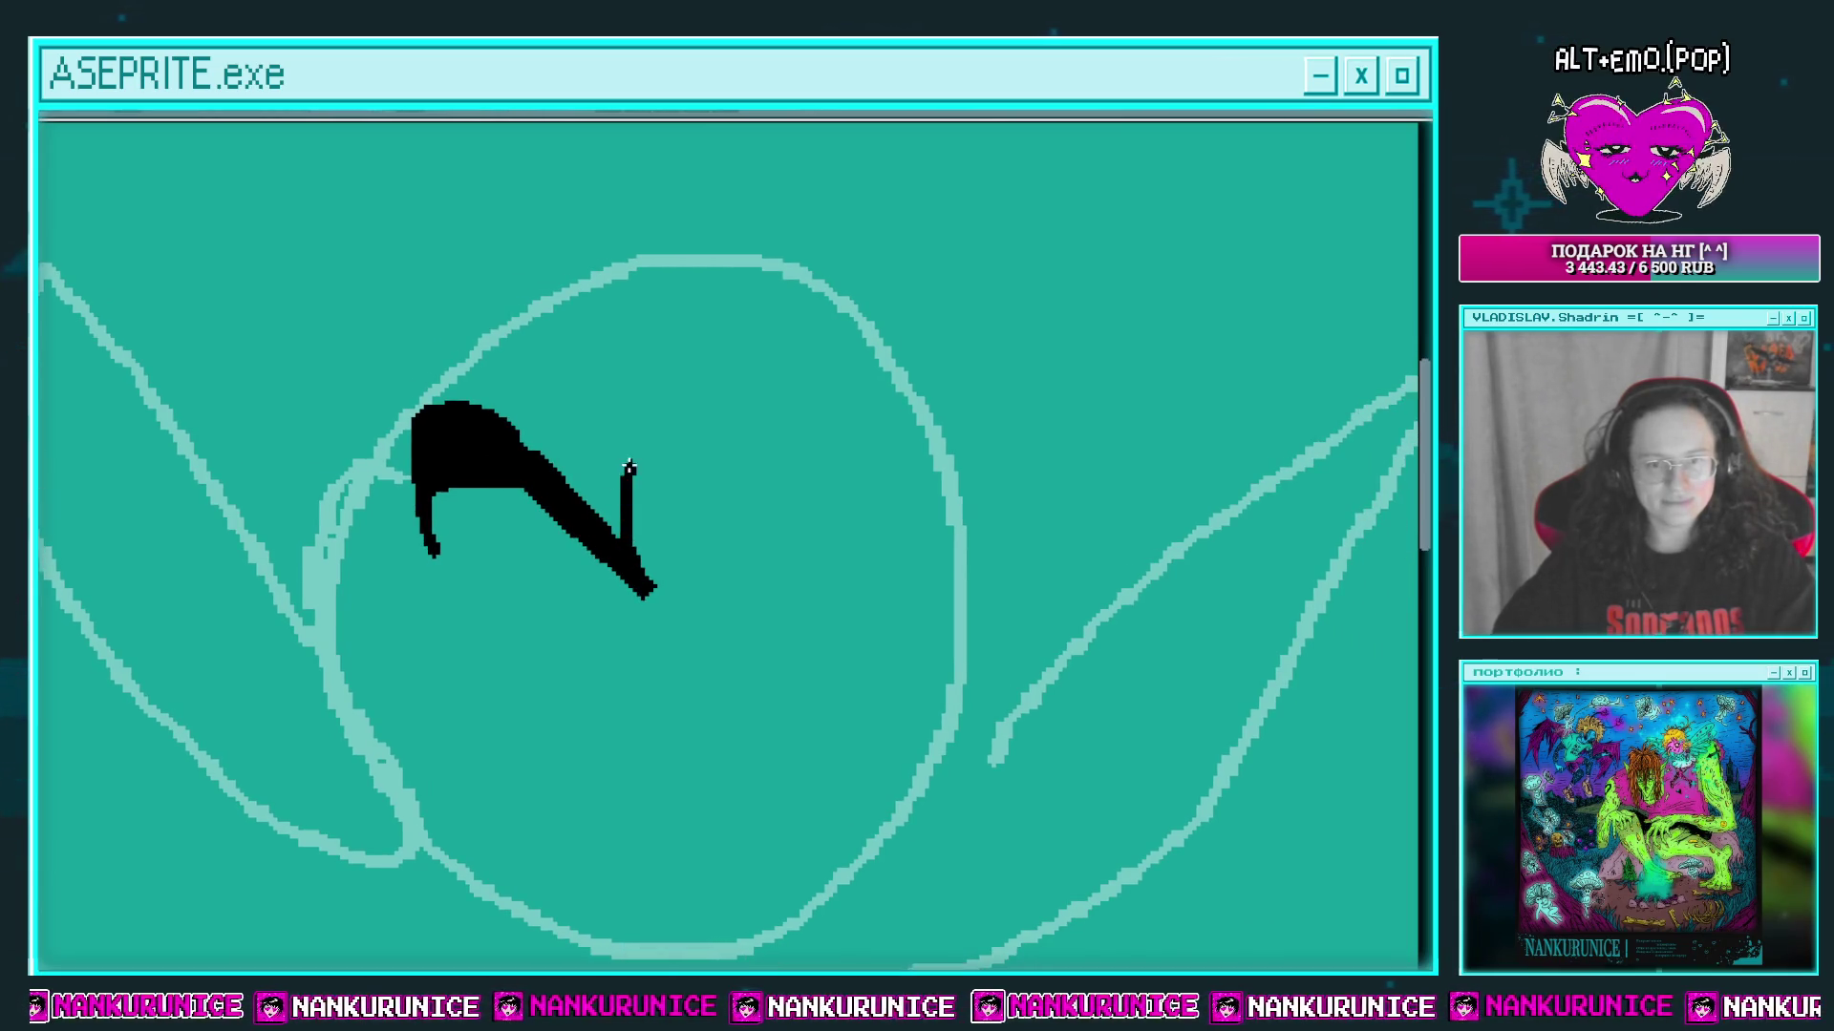
drag(629, 467, 538, 392)
mouse_move(527, 463)
mouse_down()
mouse_move(454, 420)
mouse_move(387, 482)
mouse_move(404, 580)
mouse_move(411, 441)
mouse_up()
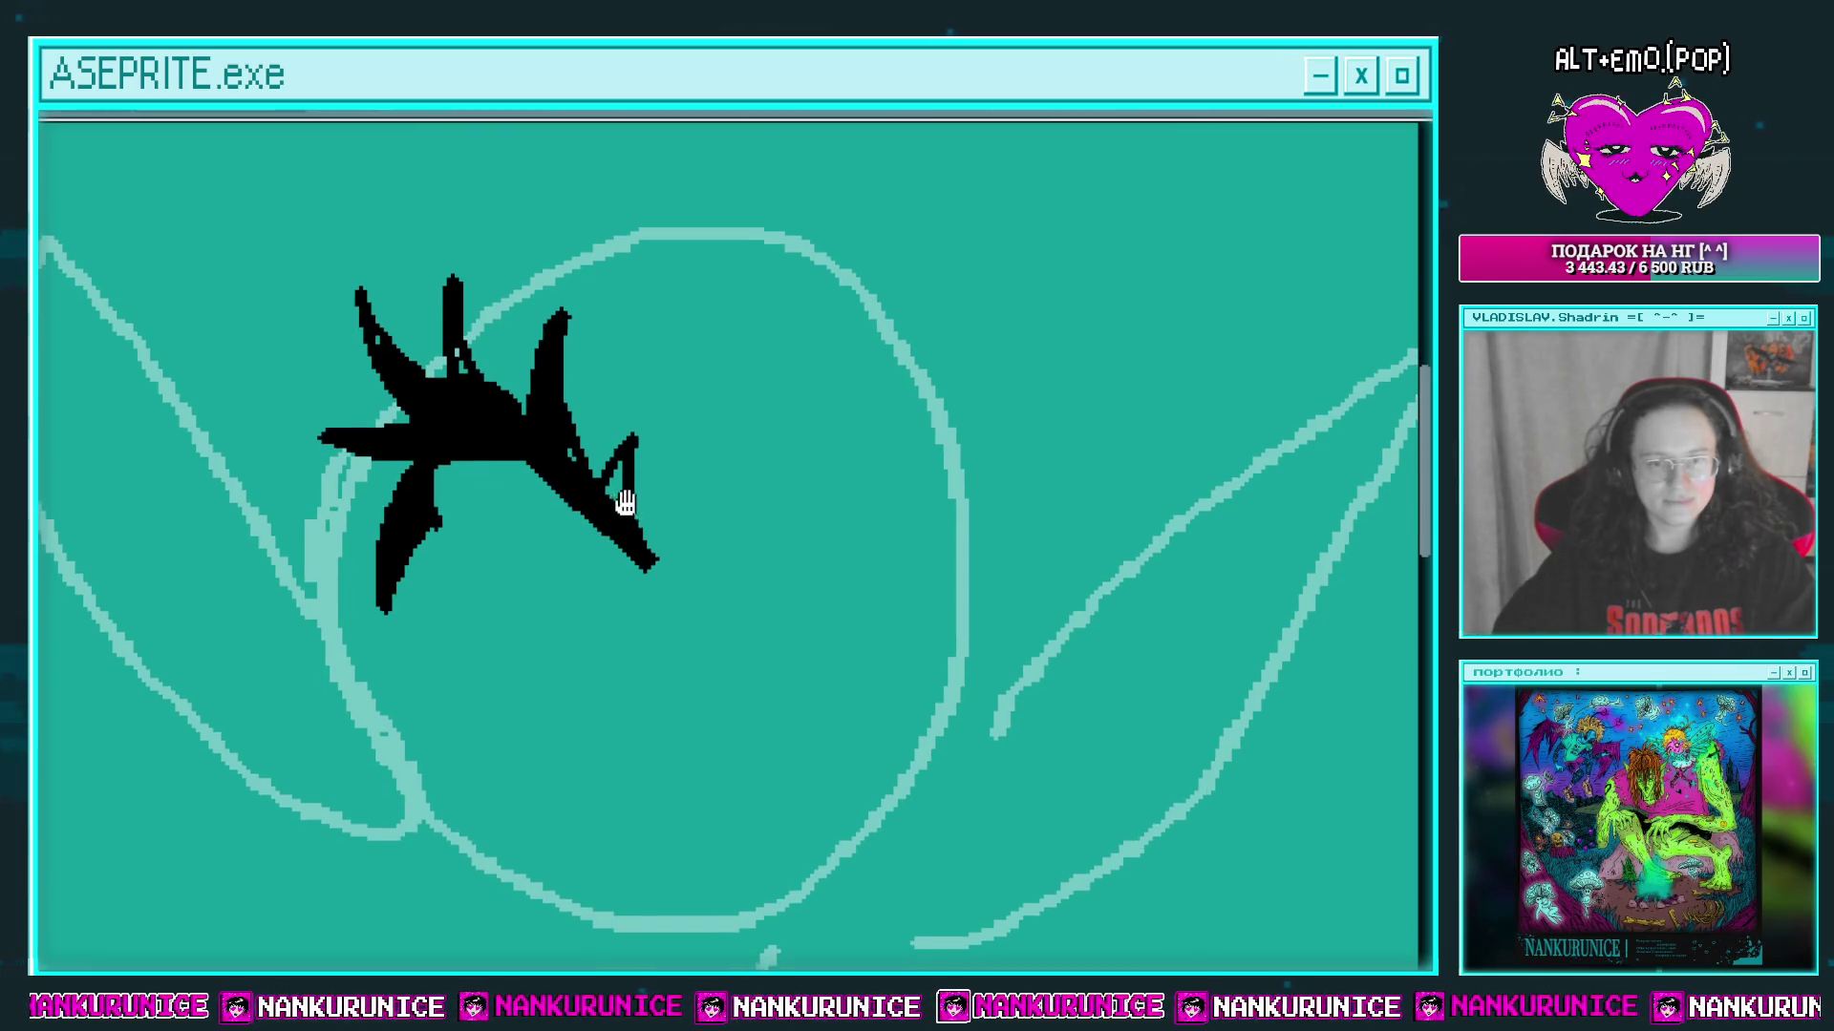
scroll(622, 520, down, 2)
mouse_move(638, 547)
mouse_down()
mouse_move(482, 535)
mouse_move(601, 549)
mouse_up()
mouse_move(473, 535)
mouse_down()
mouse_move(462, 578)
mouse_move(512, 627)
mouse_up()
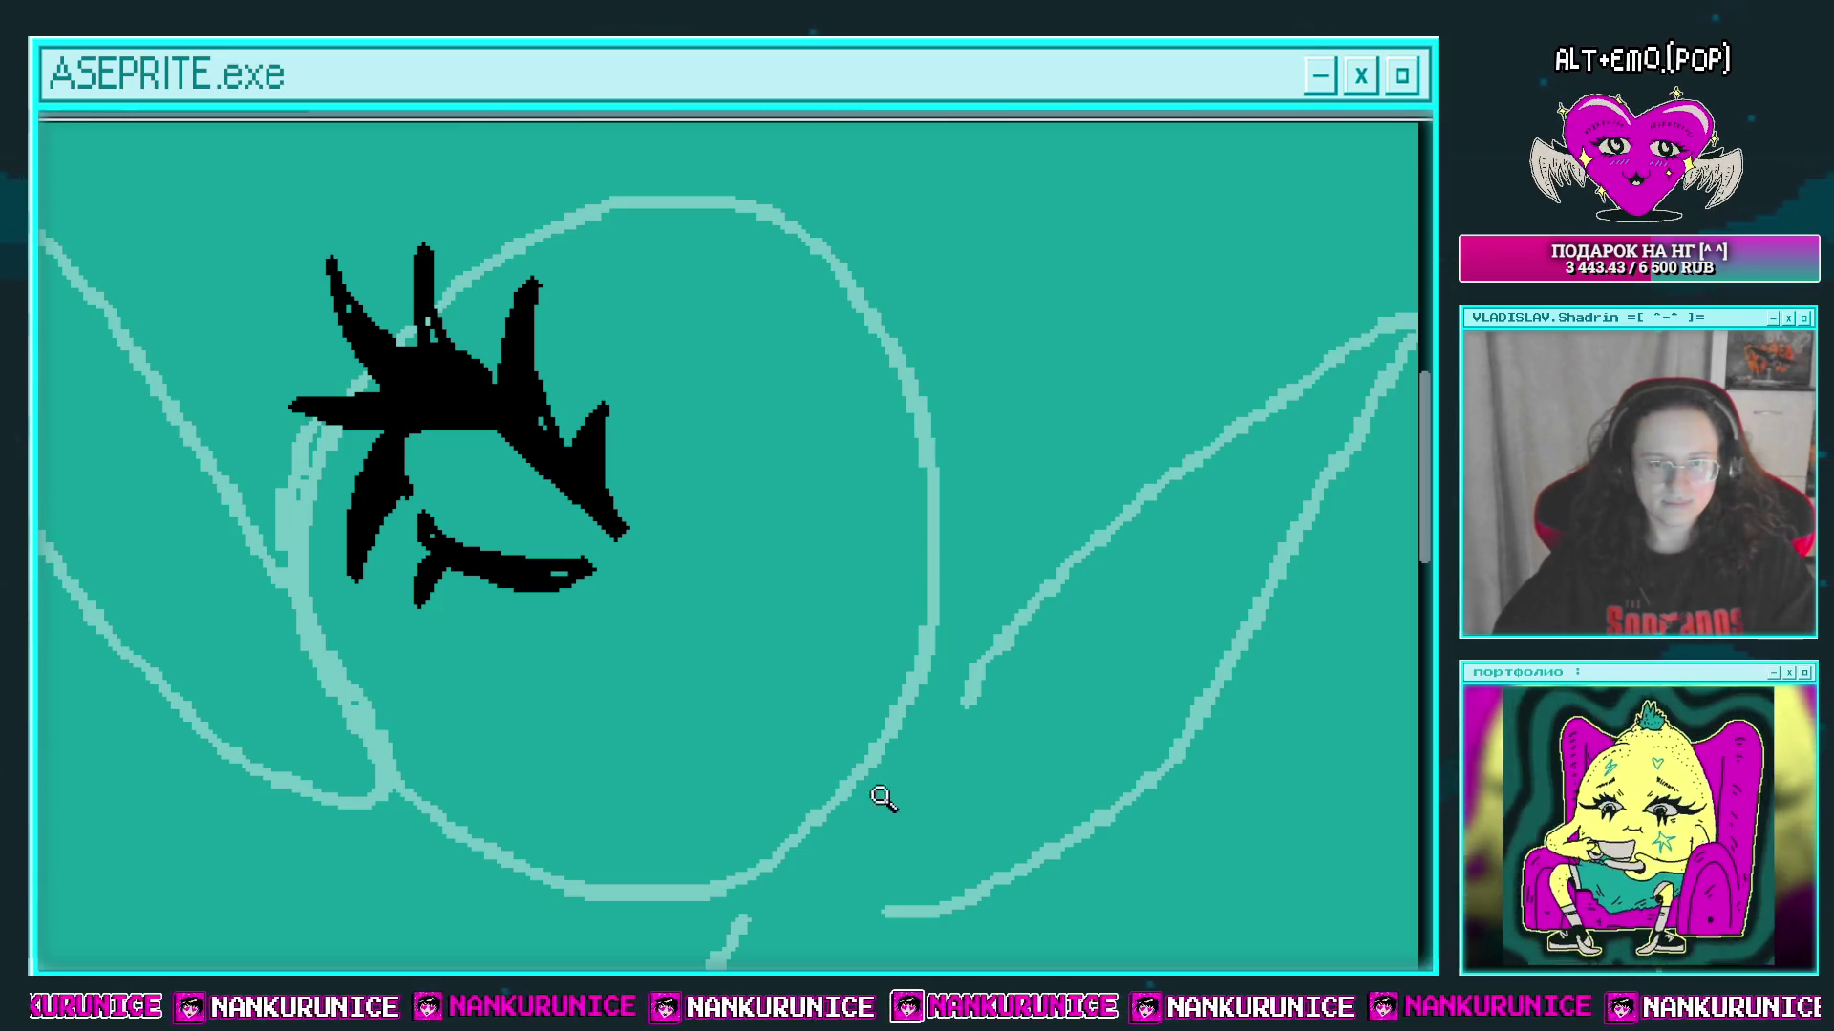
click(460, 476)
mouse_move(477, 568)
mouse_down()
mouse_move(582, 438)
mouse_move(627, 458)
mouse_move(659, 573)
mouse_up()
scroll(688, 549, down, 3)
Step: Ink the right eye's upper and lower lids with lashes, then frame the area below the eyes
click(630, 369)
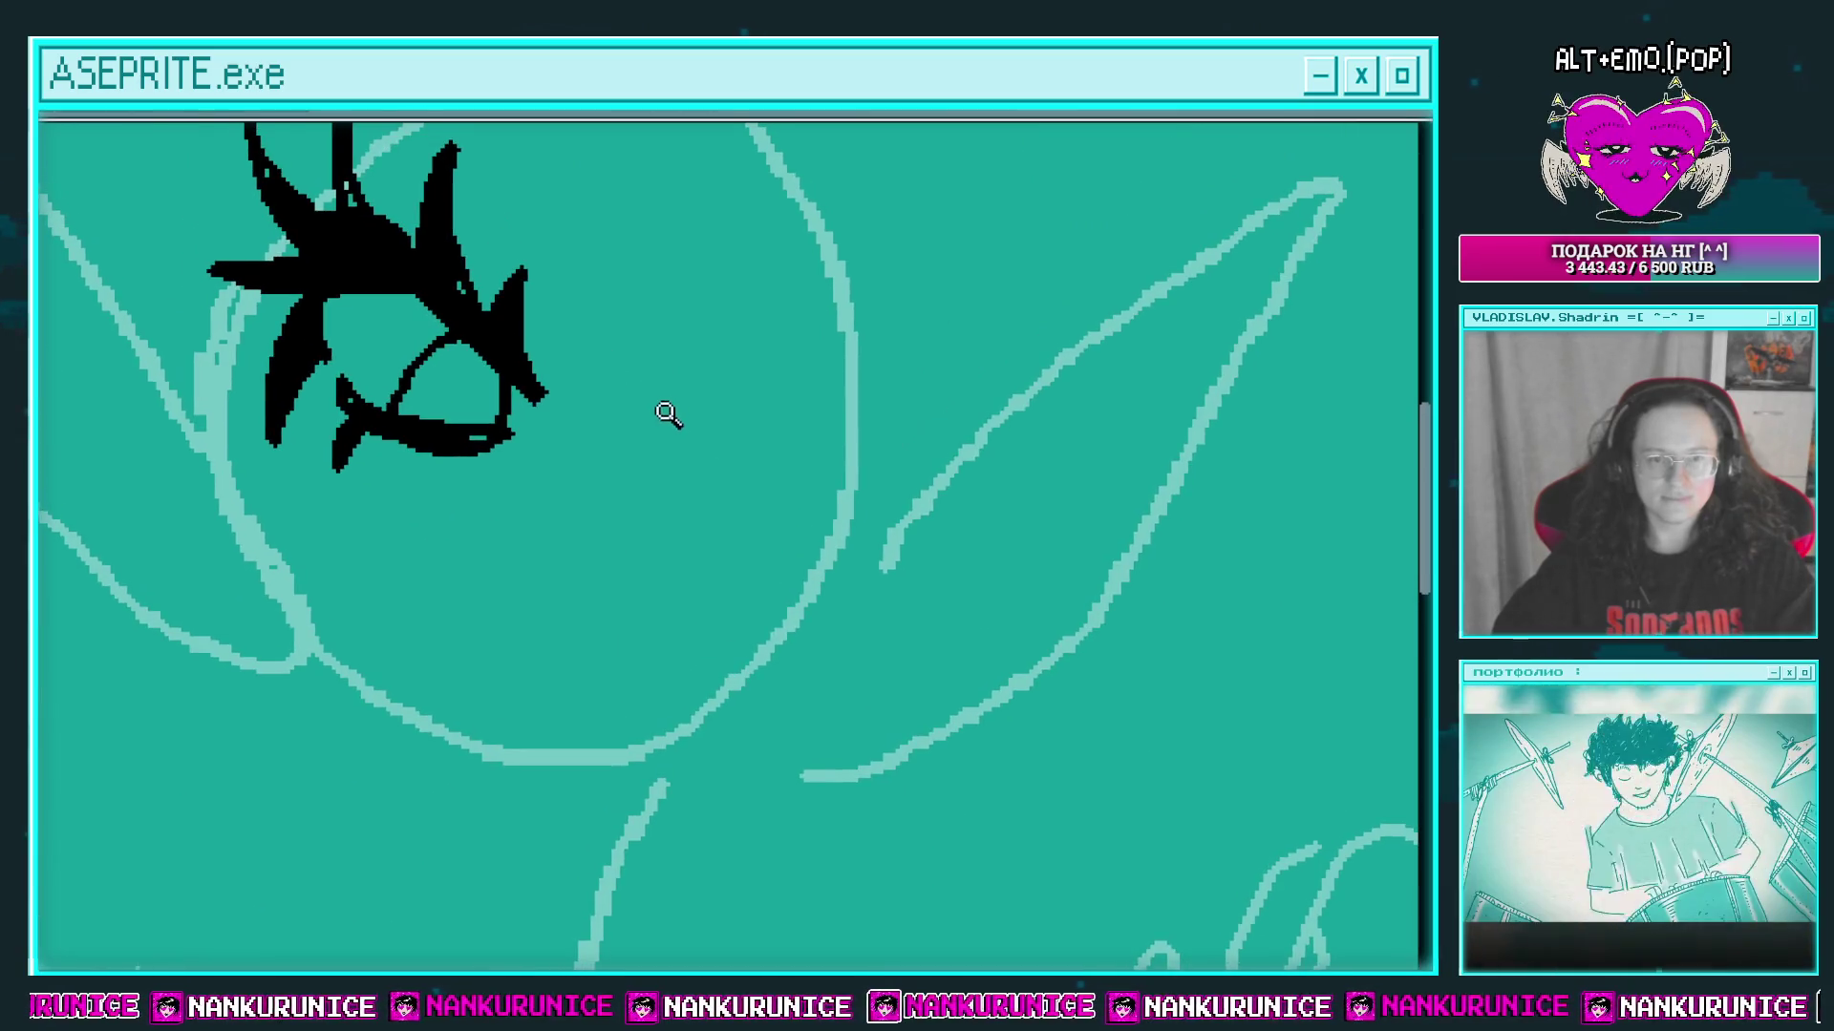
drag(700, 396, 818, 421)
mouse_move(640, 487)
mouse_down()
mouse_move(764, 506)
mouse_move(696, 506)
mouse_up()
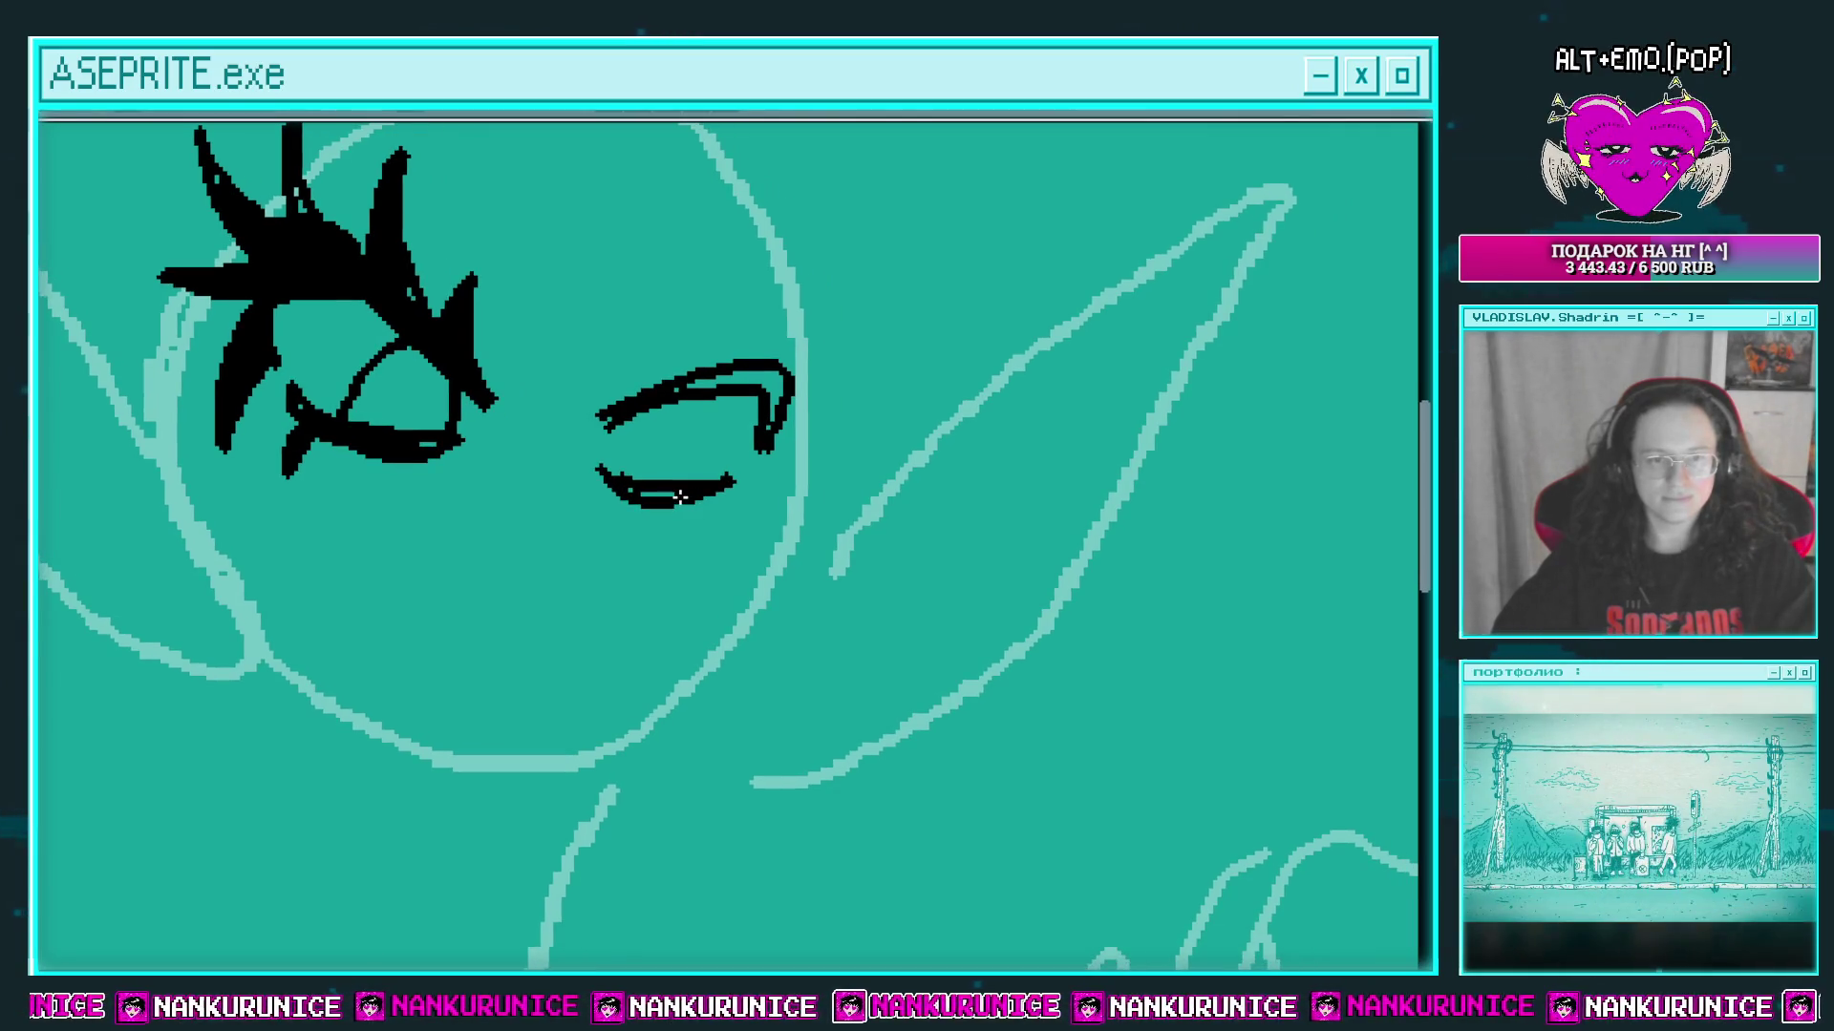
scroll(717, 515, up, 2)
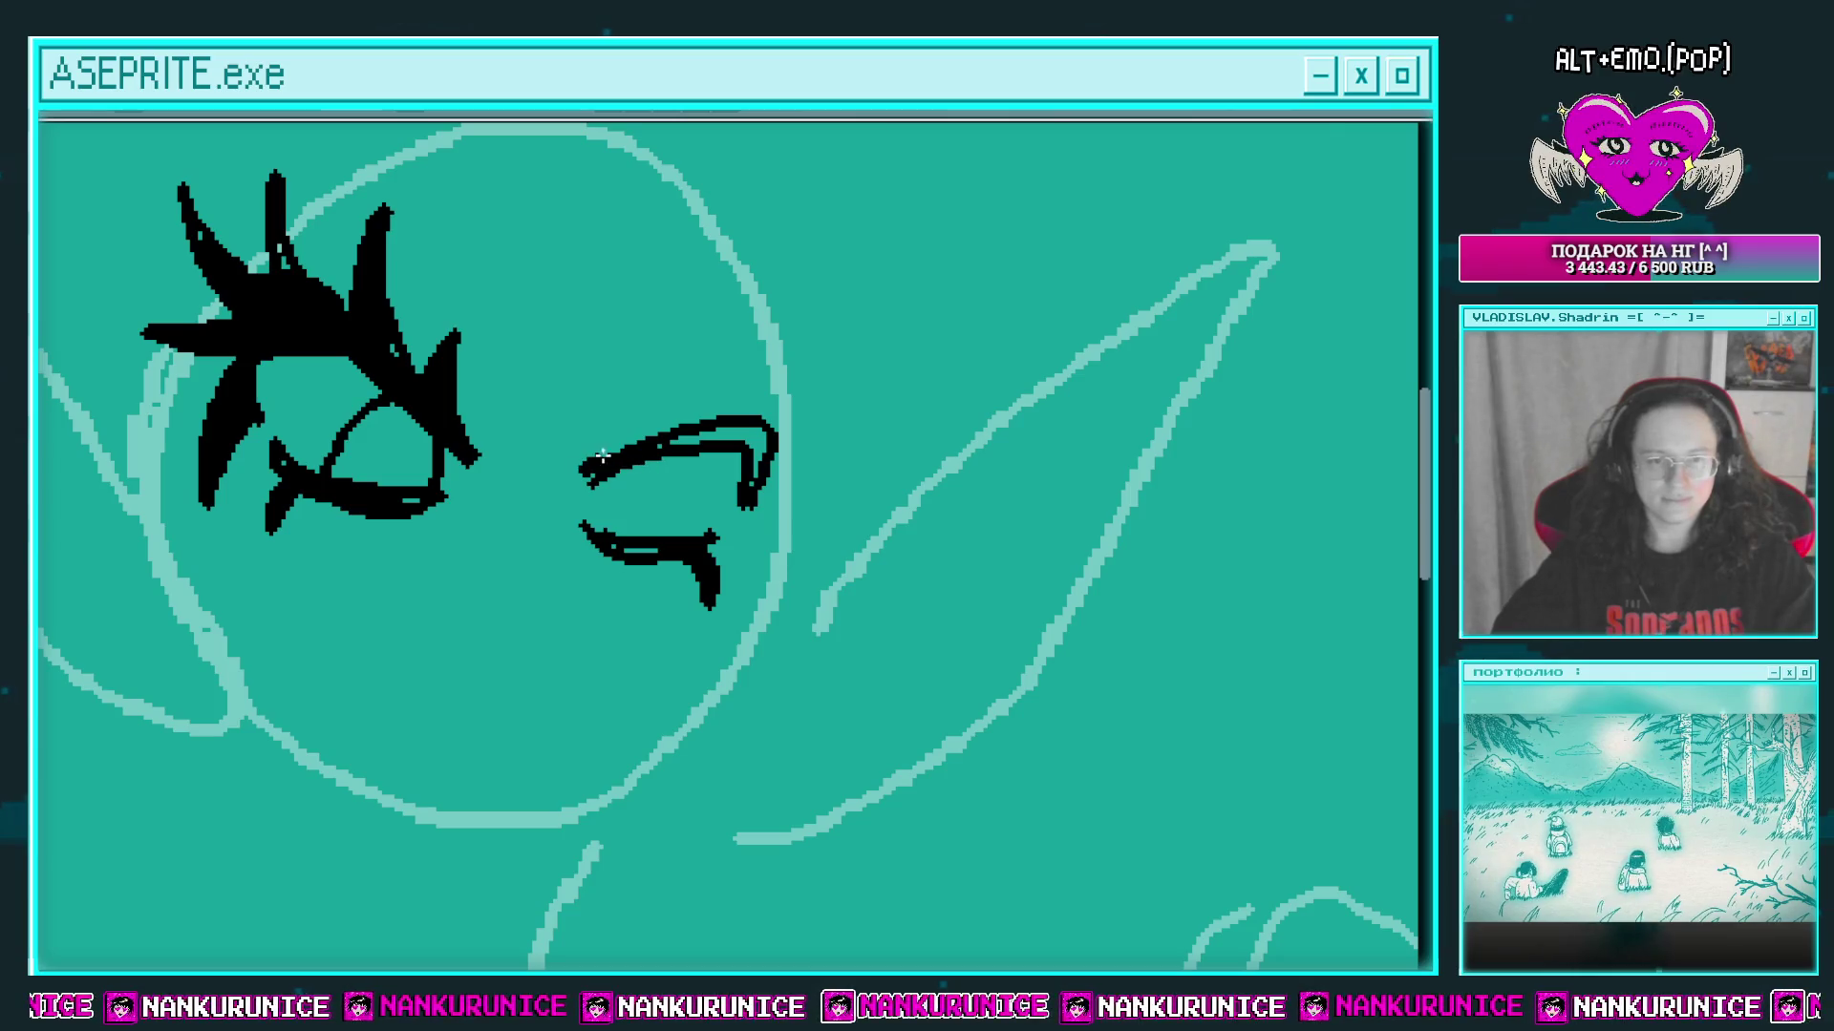
drag(853, 377, 834, 453)
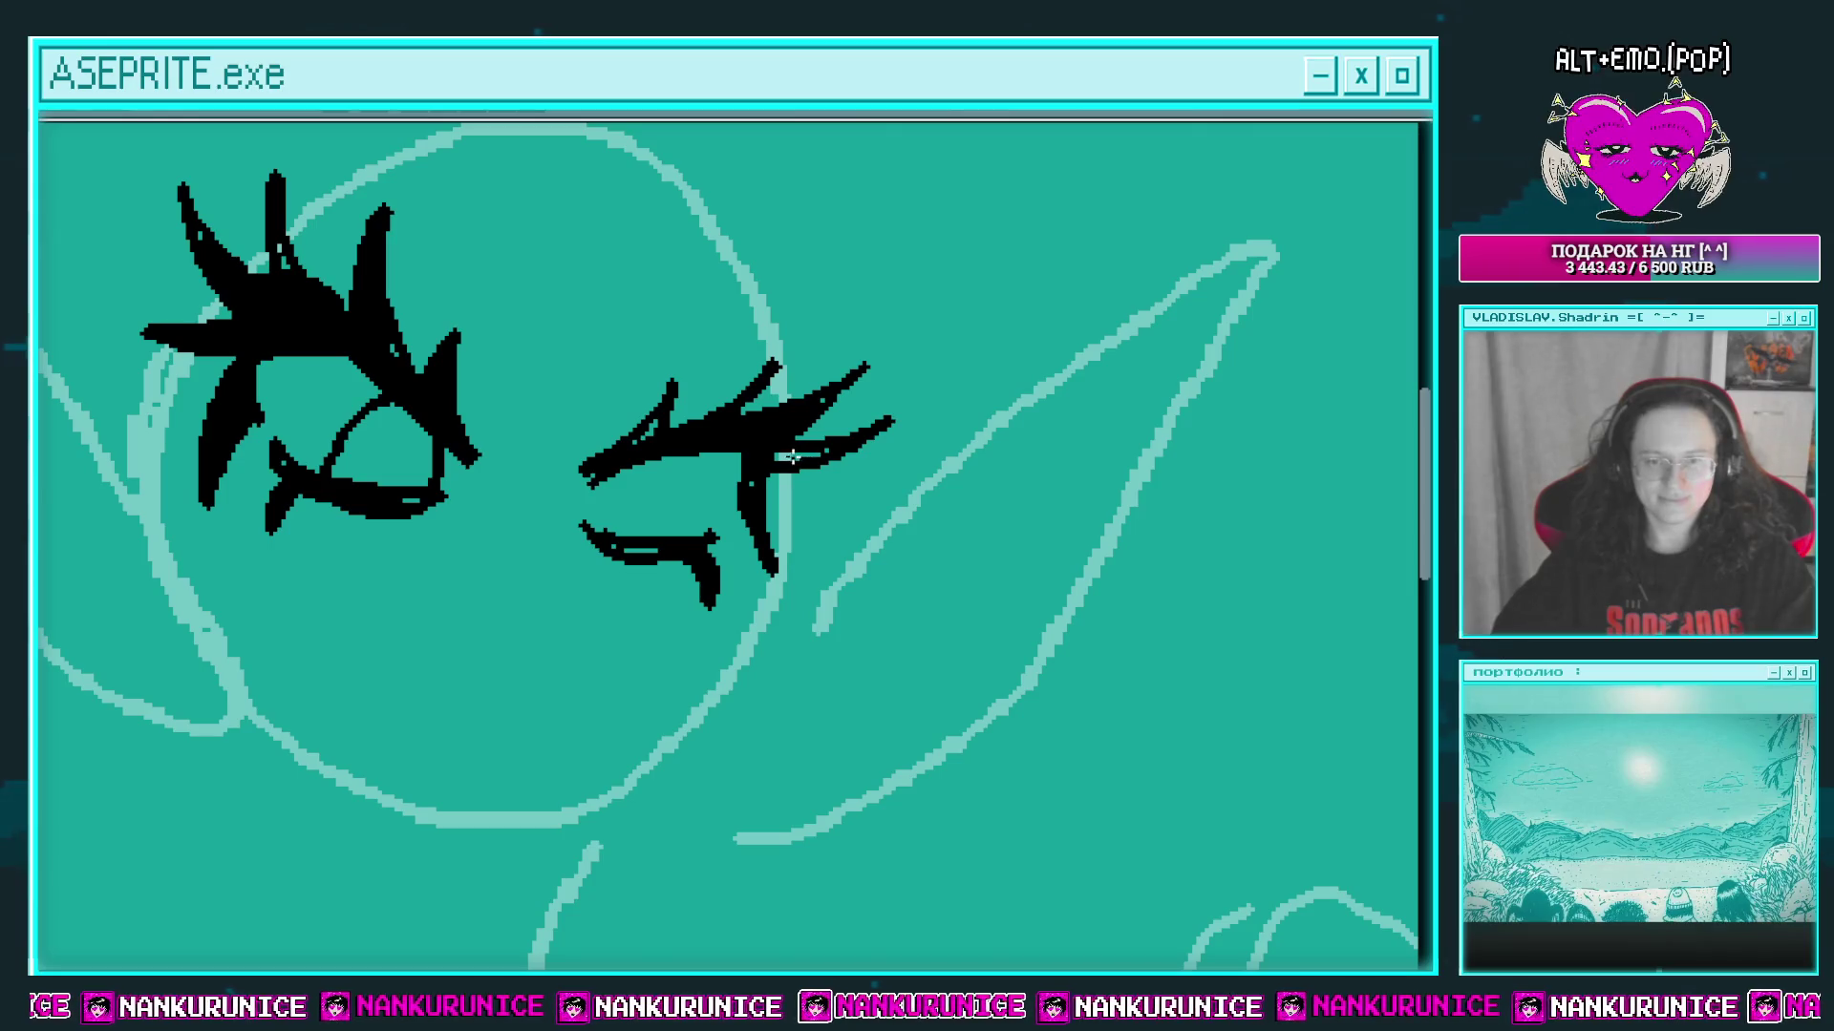
scroll(778, 442, up, 1)
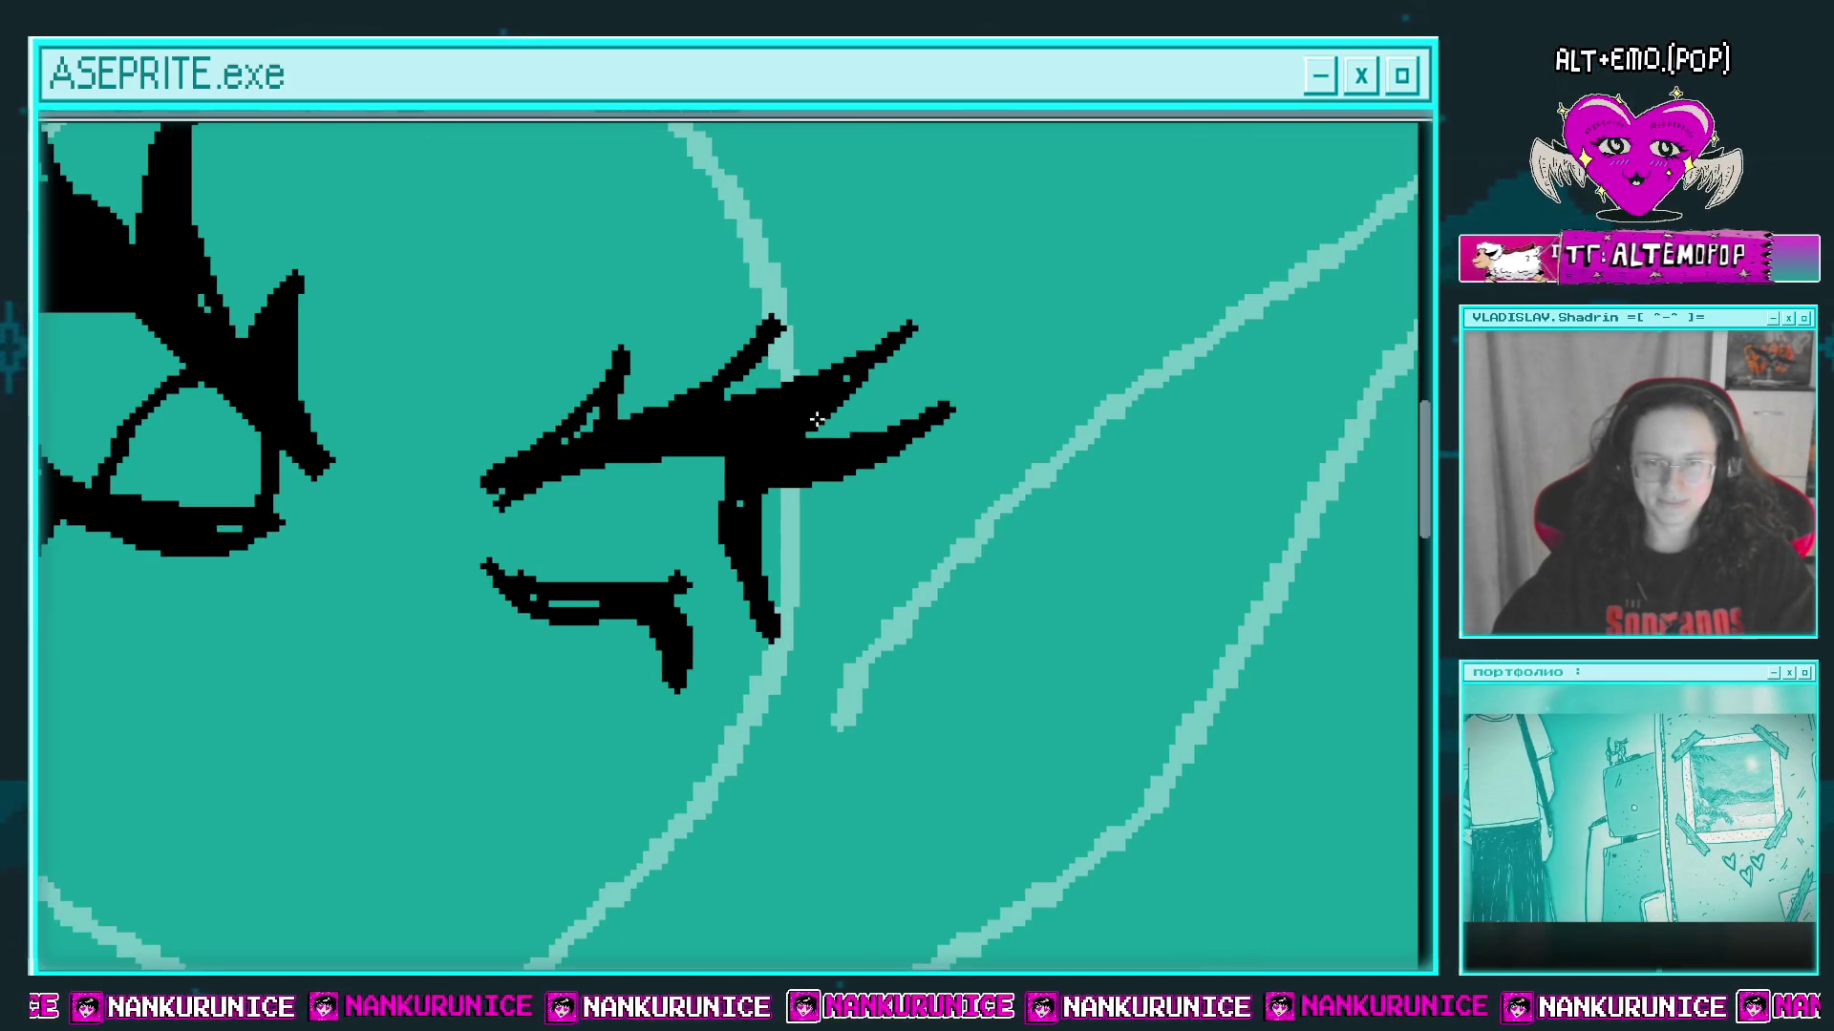
drag(635, 527, 726, 503)
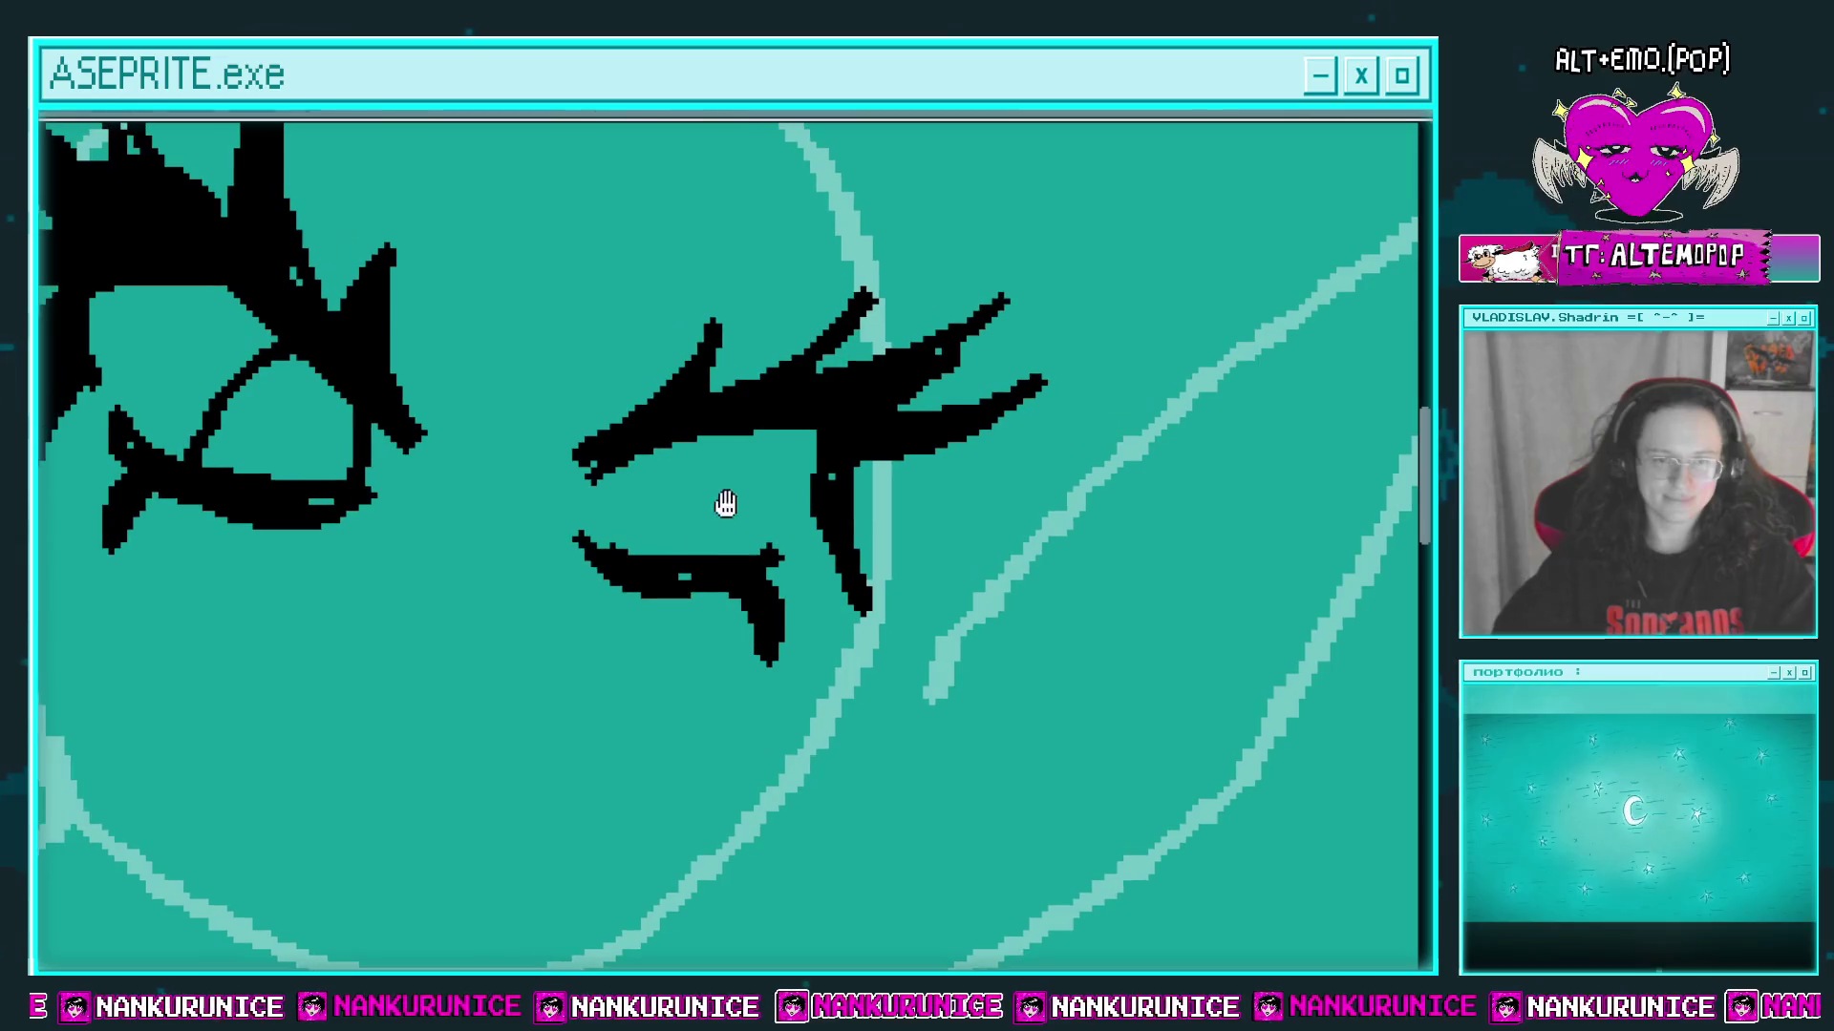
drag(668, 559, 774, 568)
scroll(698, 429, down, 3)
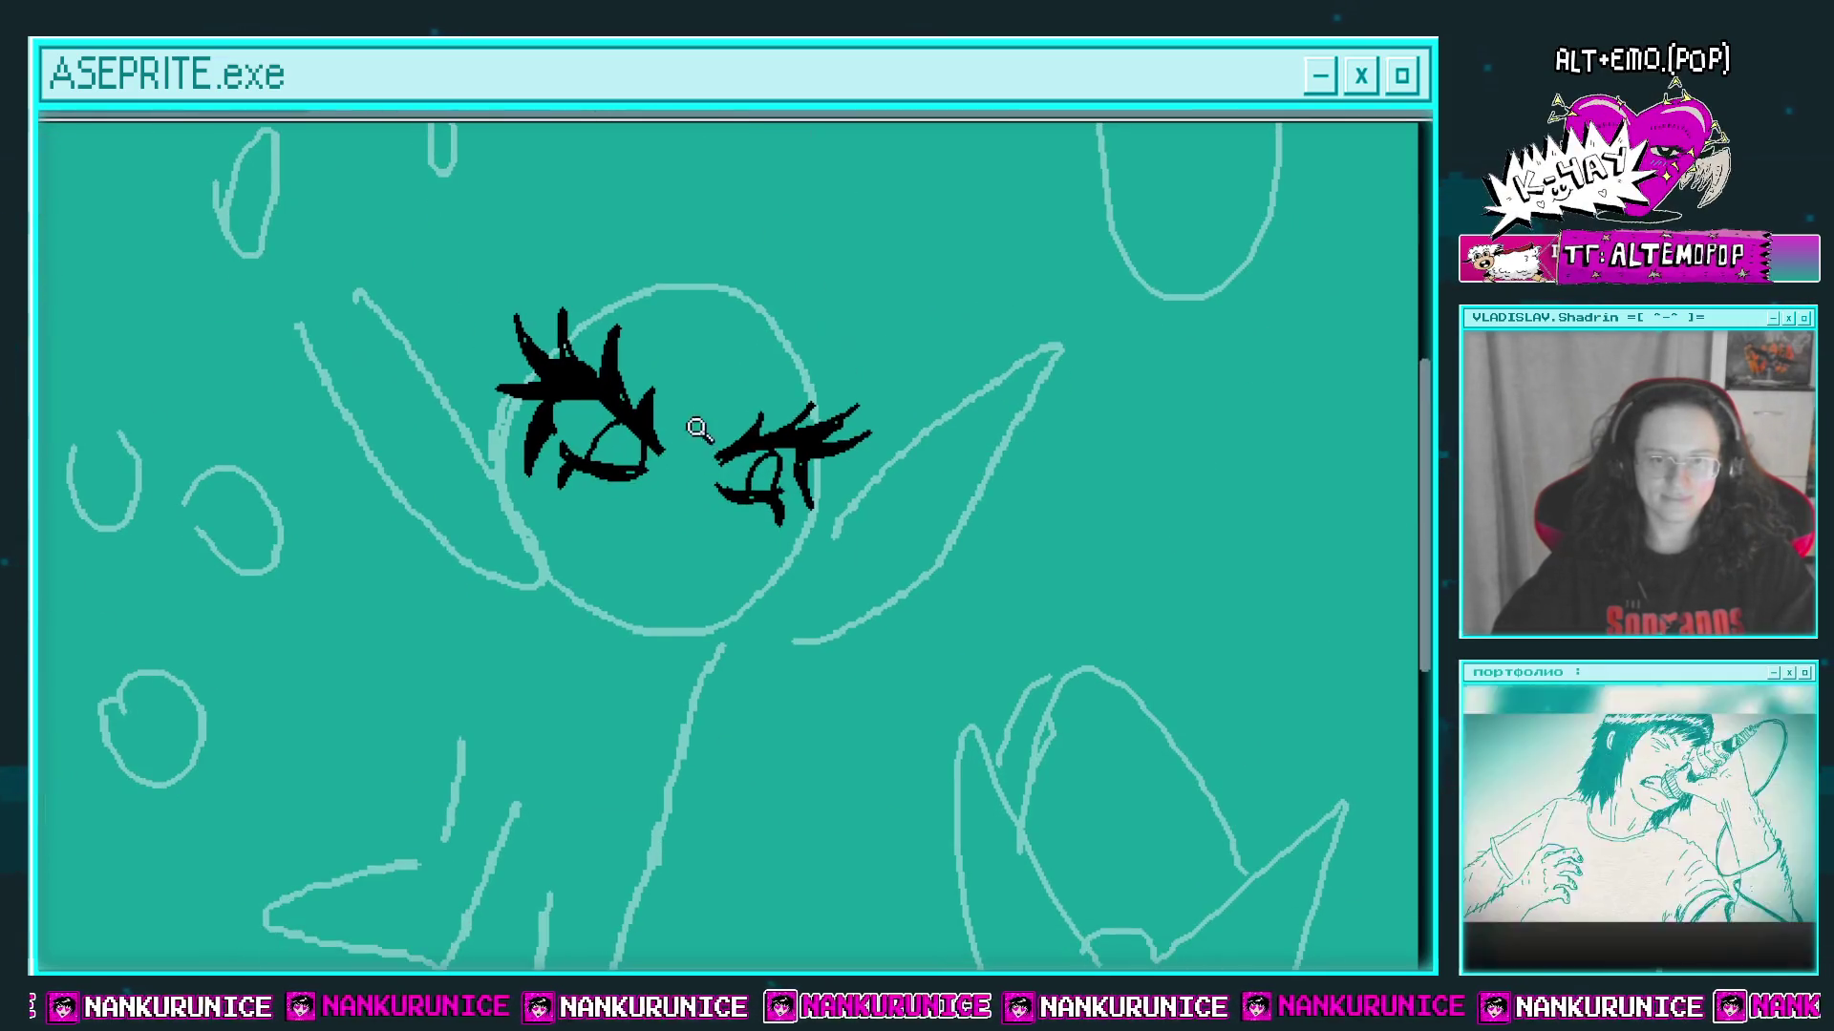
scroll(772, 479, down, 2)
scroll(726, 449, up, 5)
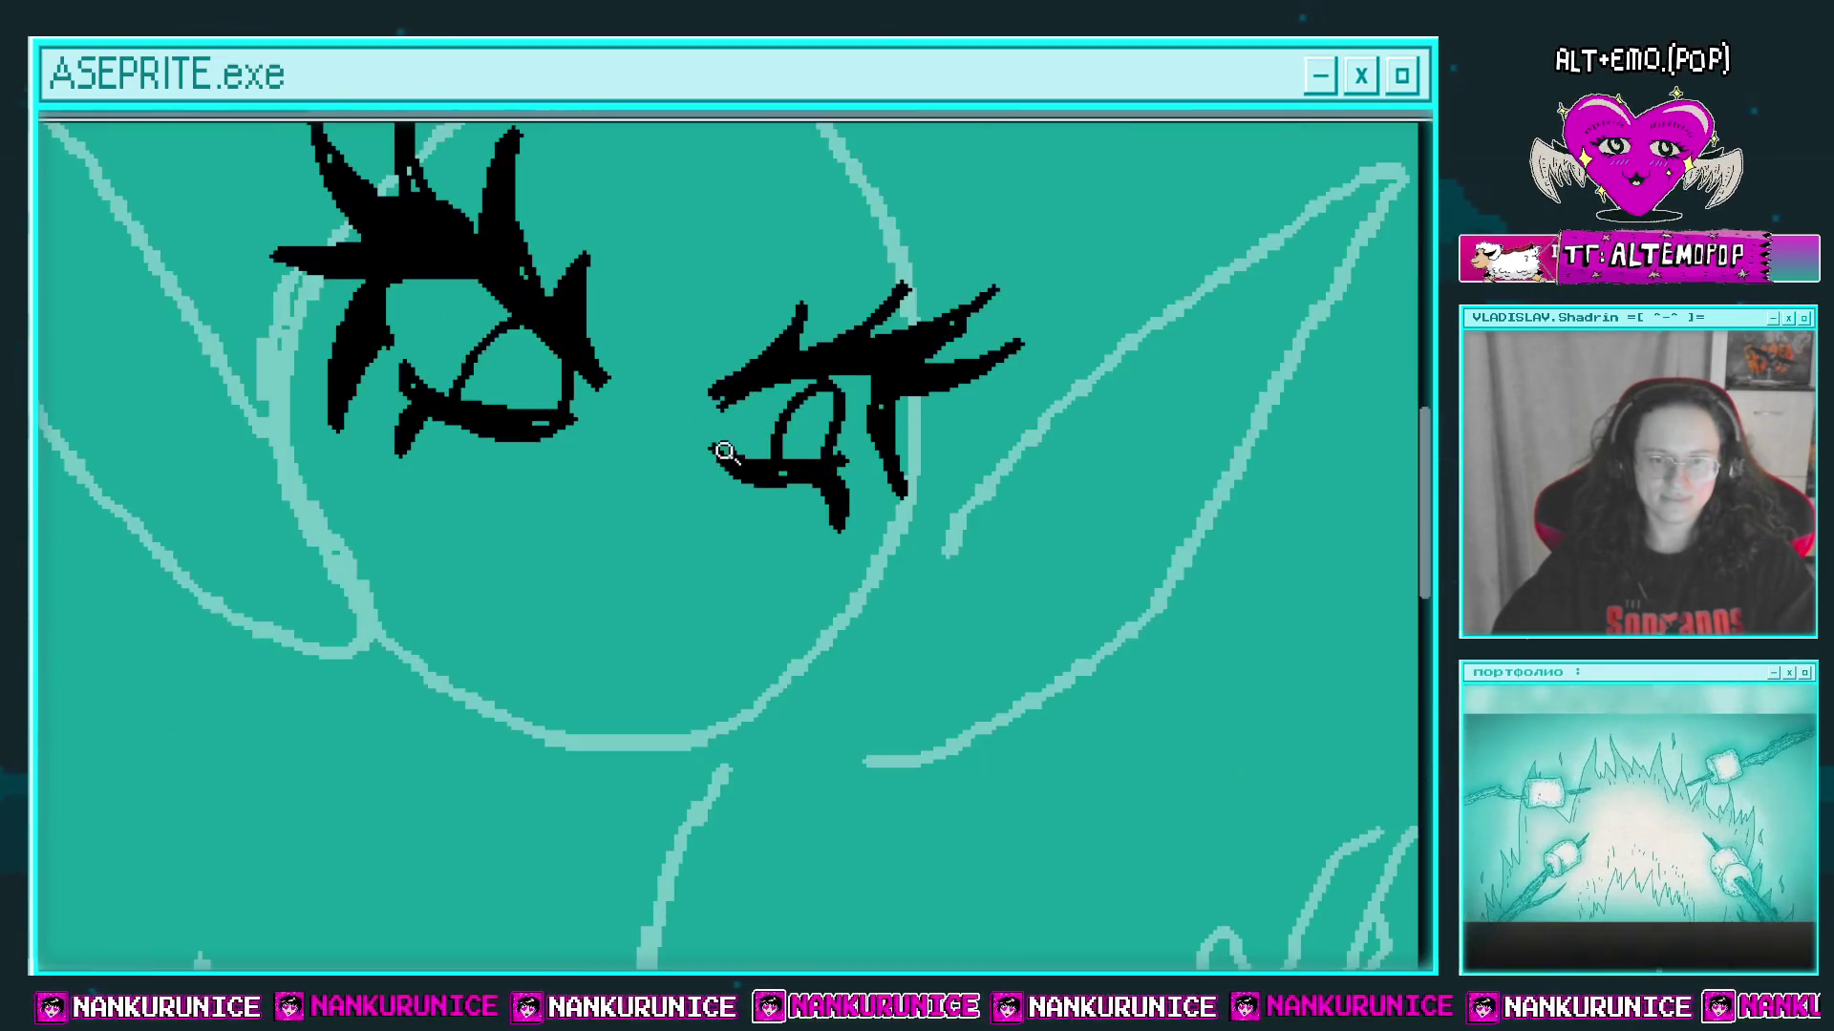
mouse_move(594, 614)
mouse_down()
mouse_move(750, 552)
mouse_move(737, 560)
mouse_move(669, 487)
mouse_move(410, 528)
mouse_up()
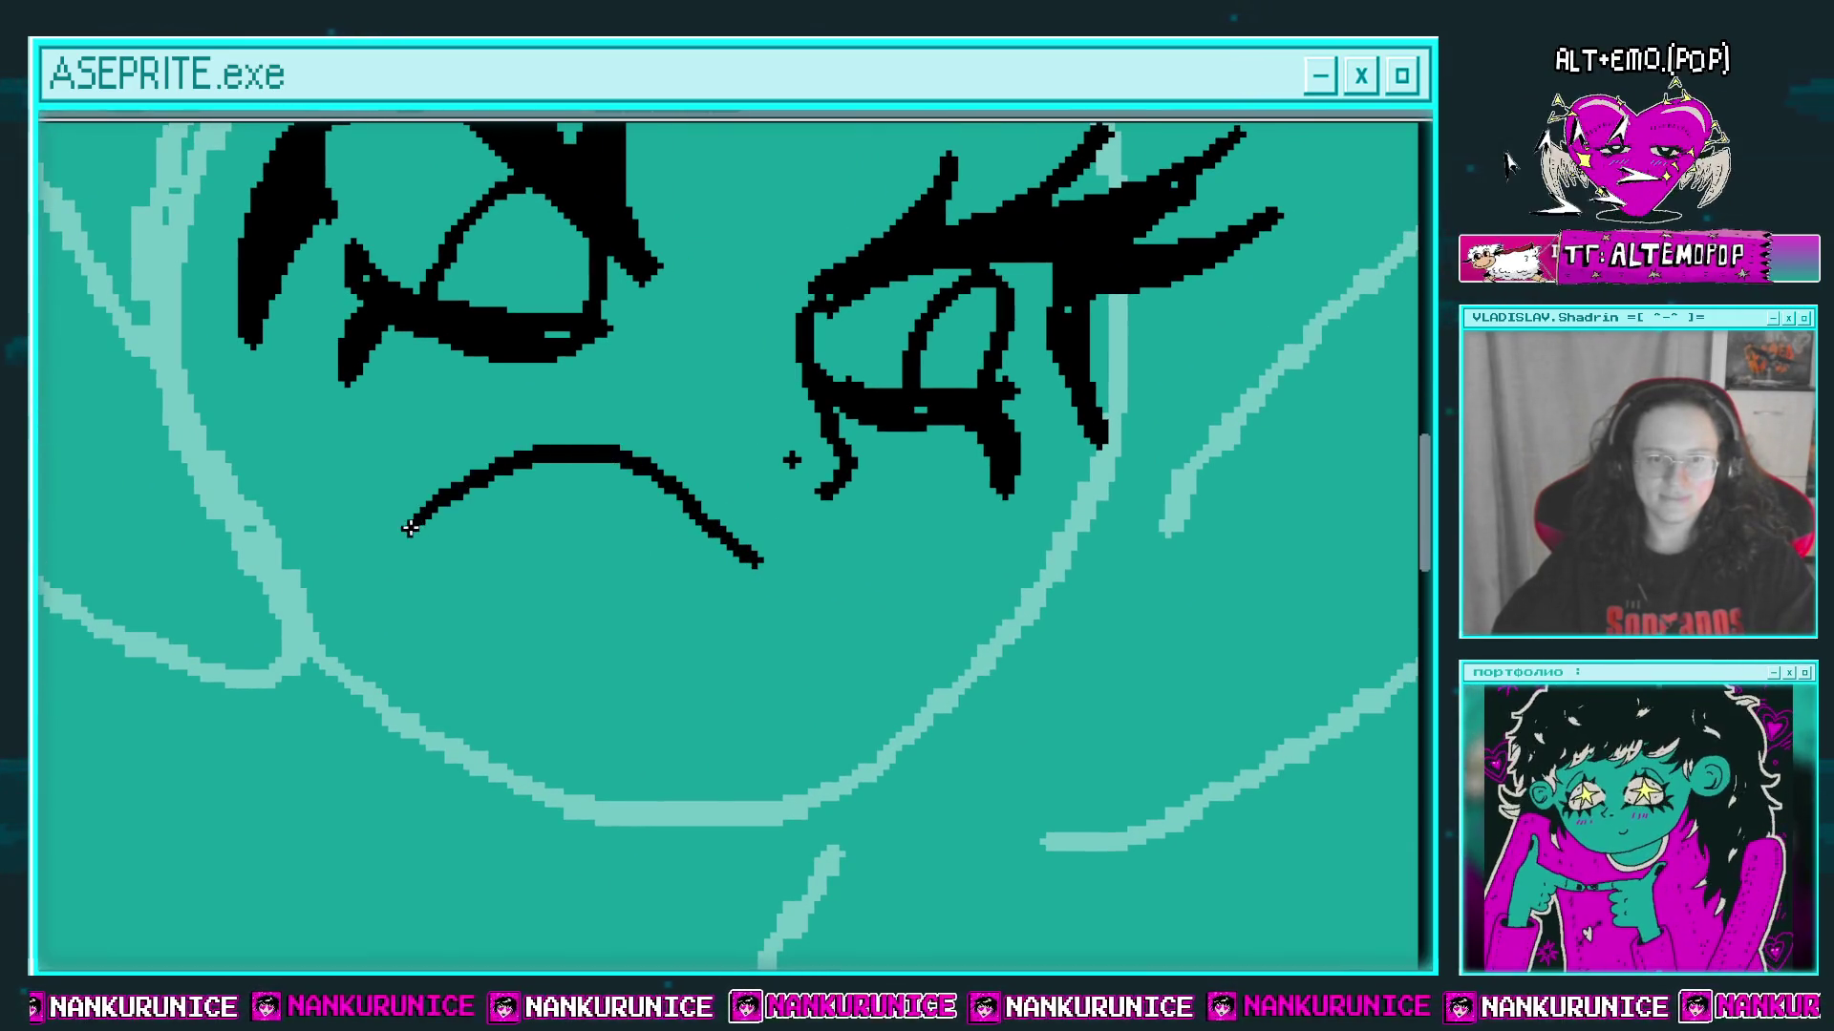
Step: Outline the mouth with a fang, redrawing its right side curling down to the lower lip
mouse_move(548, 463)
mouse_down()
mouse_move(565, 545)
mouse_move(615, 478)
mouse_move(614, 519)
mouse_move(678, 487)
mouse_up()
mouse_move(430, 511)
mouse_down()
mouse_move(403, 567)
mouse_move(535, 709)
mouse_move(703, 665)
mouse_up()
mouse_move(774, 523)
mouse_down()
mouse_move(833, 531)
mouse_move(702, 685)
mouse_up()
key(ctrl+alt+c)
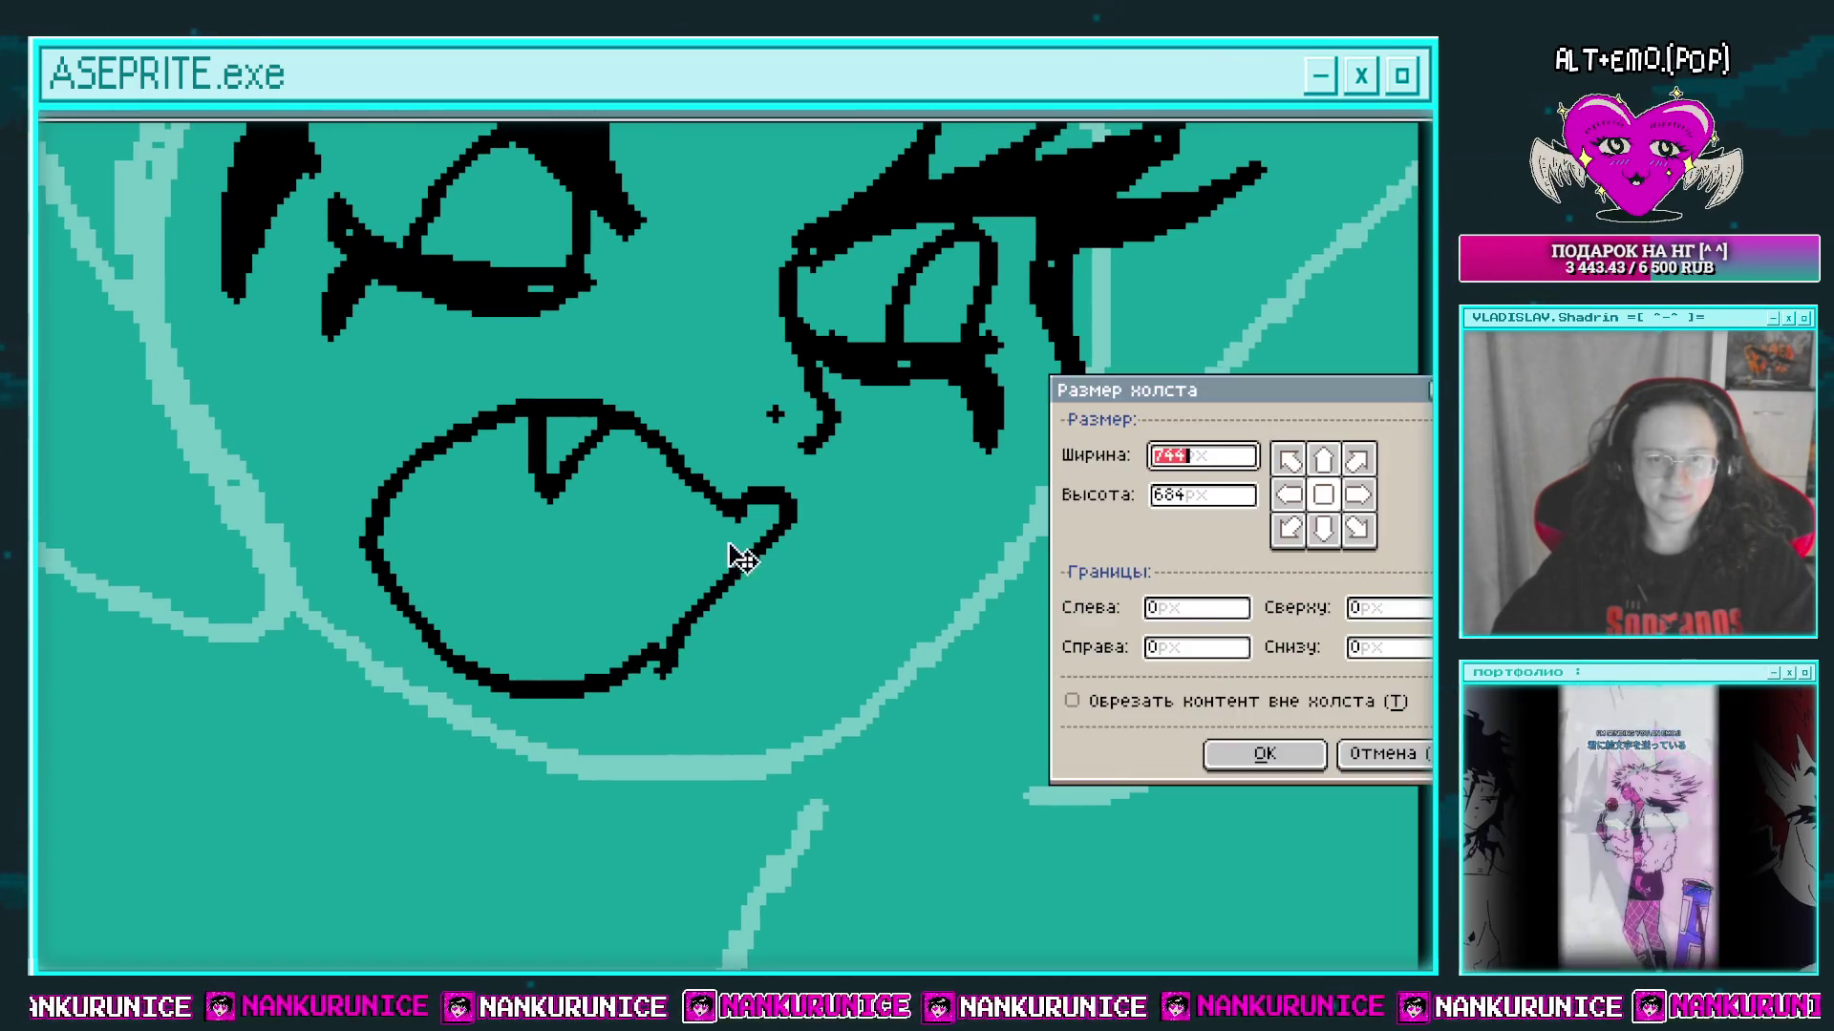
key(Escape)
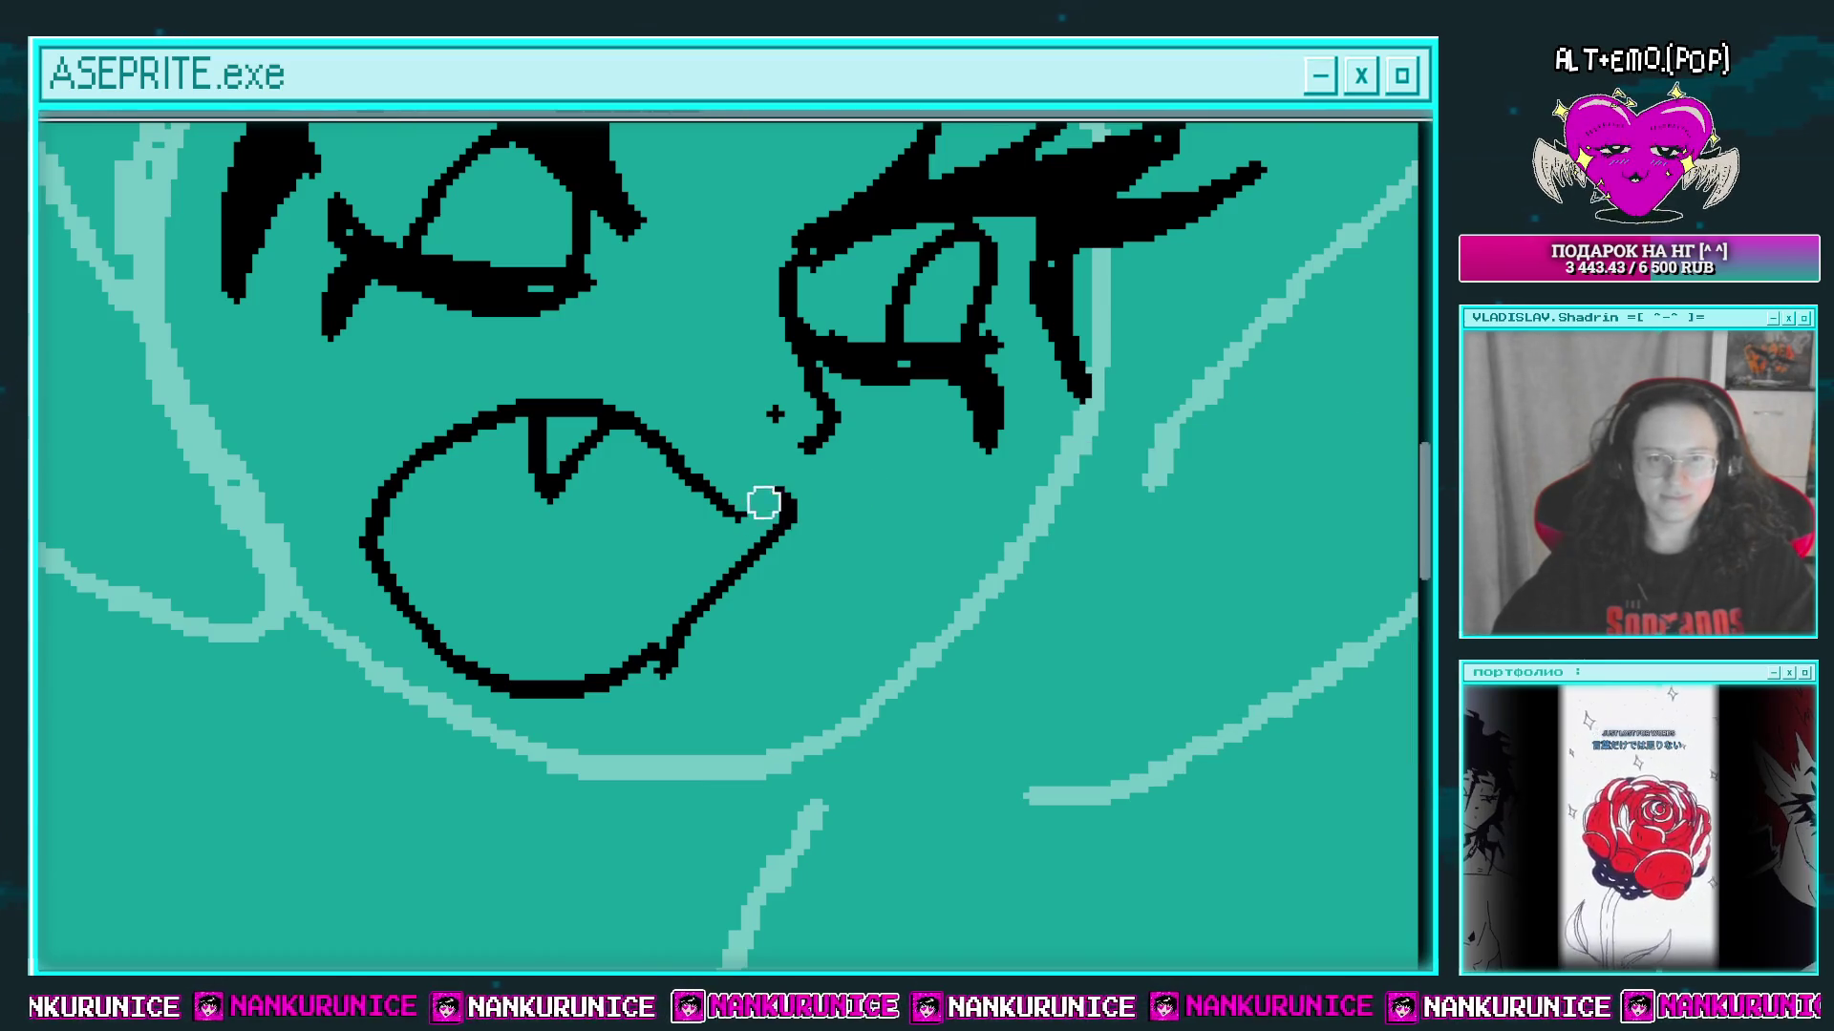
mouse_move(789, 522)
mouse_down()
mouse_move(634, 684)
mouse_move(594, 684)
mouse_up()
key(b)
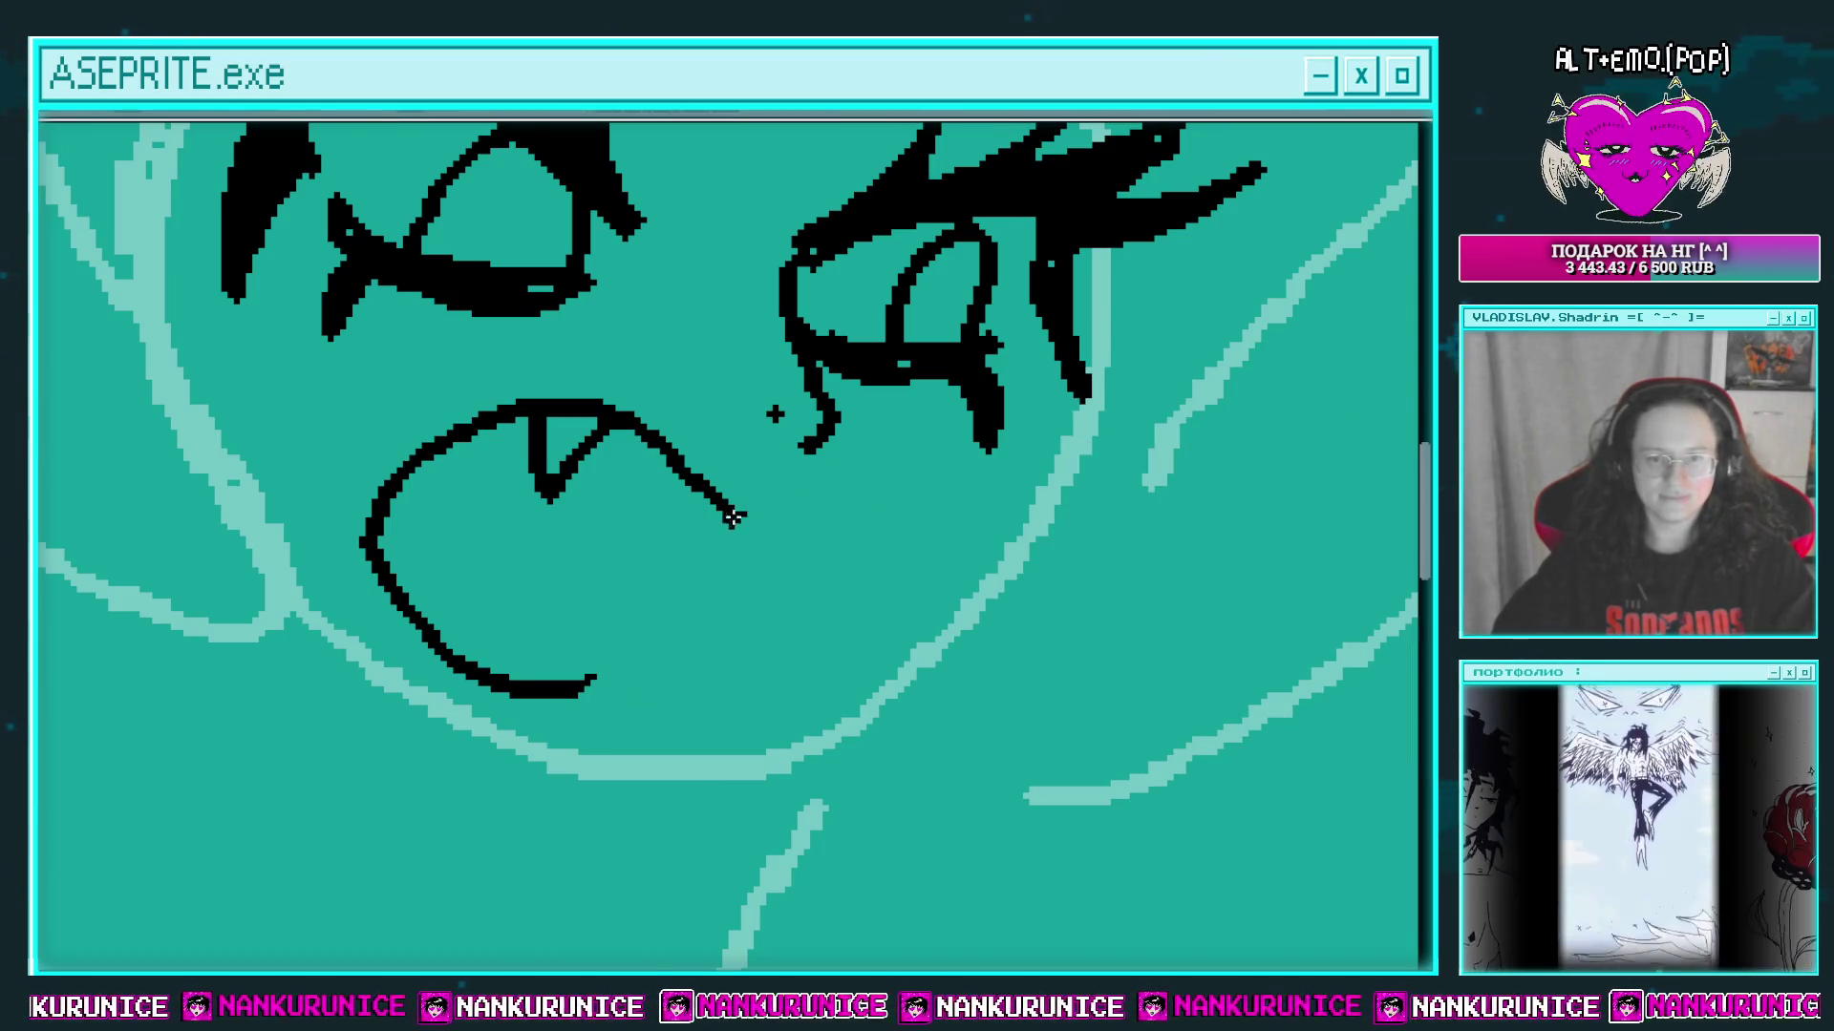
drag(787, 514, 910, 531)
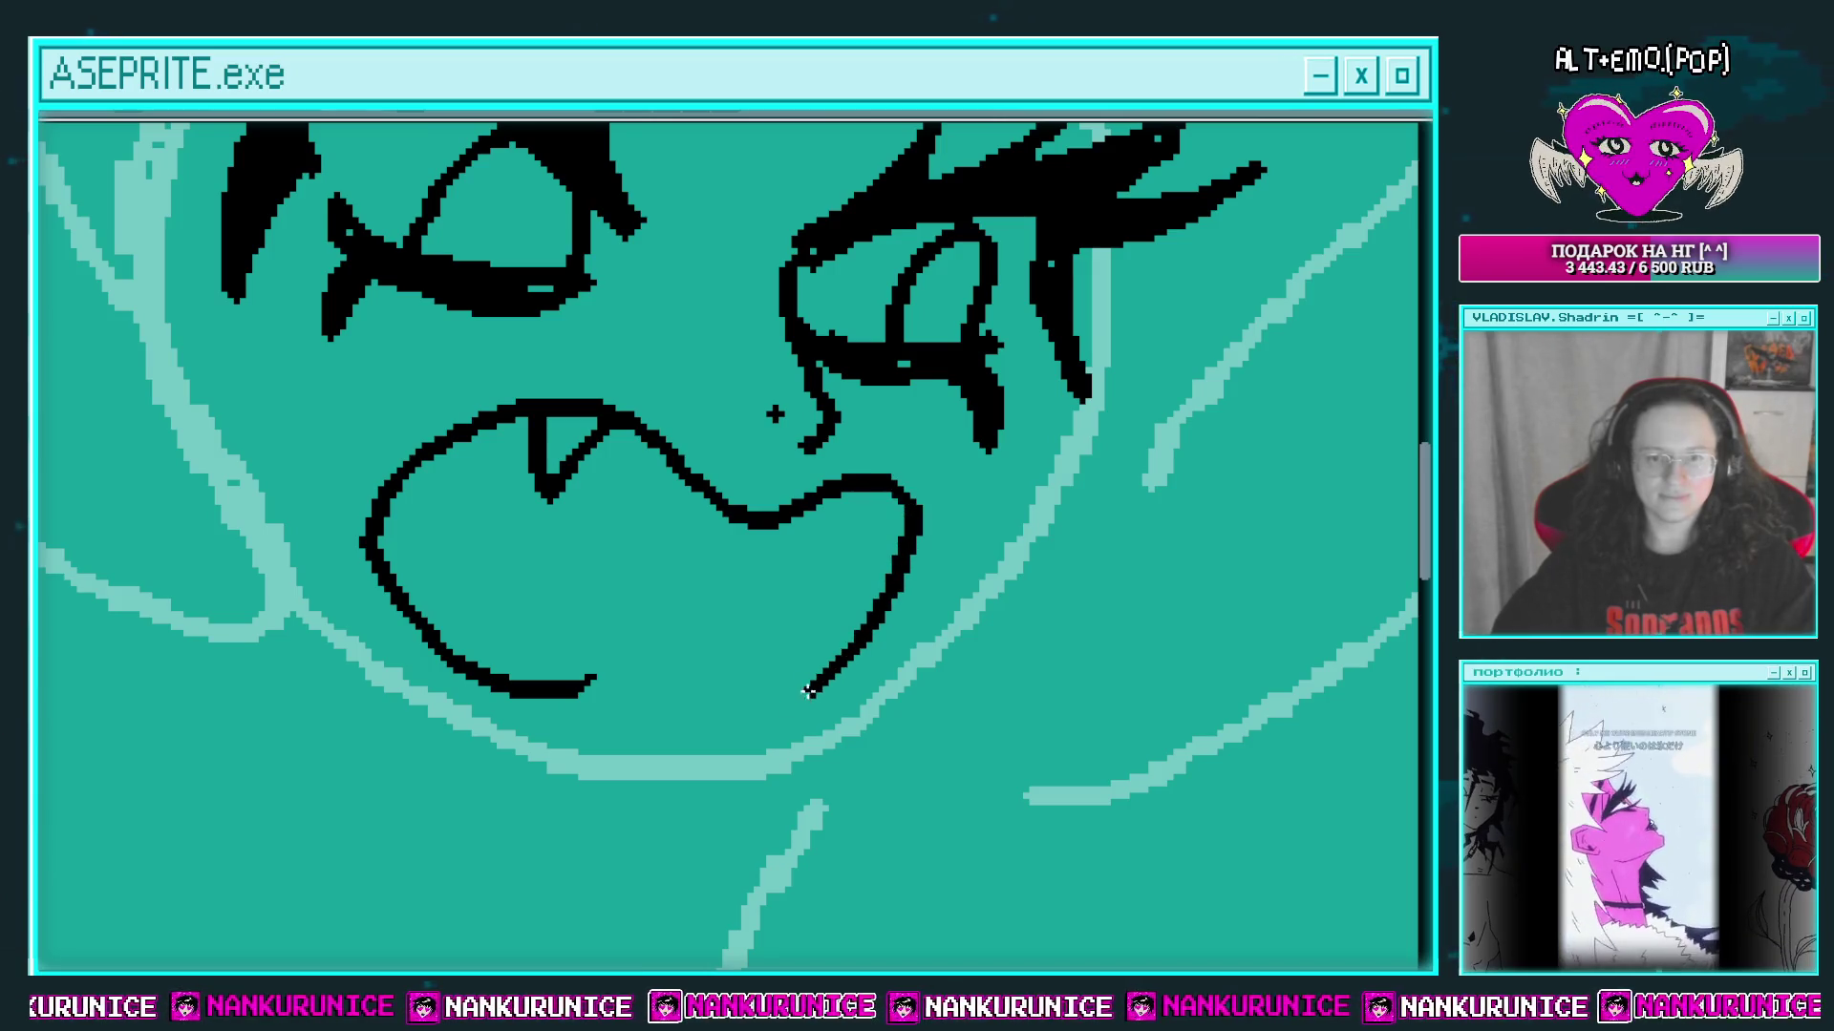
drag(807, 692, 611, 712)
Step: Draw a fang hanging from the right upper lip and the tongue outline across the mouth
drag(830, 513, 782, 551)
key(ctrl+z)
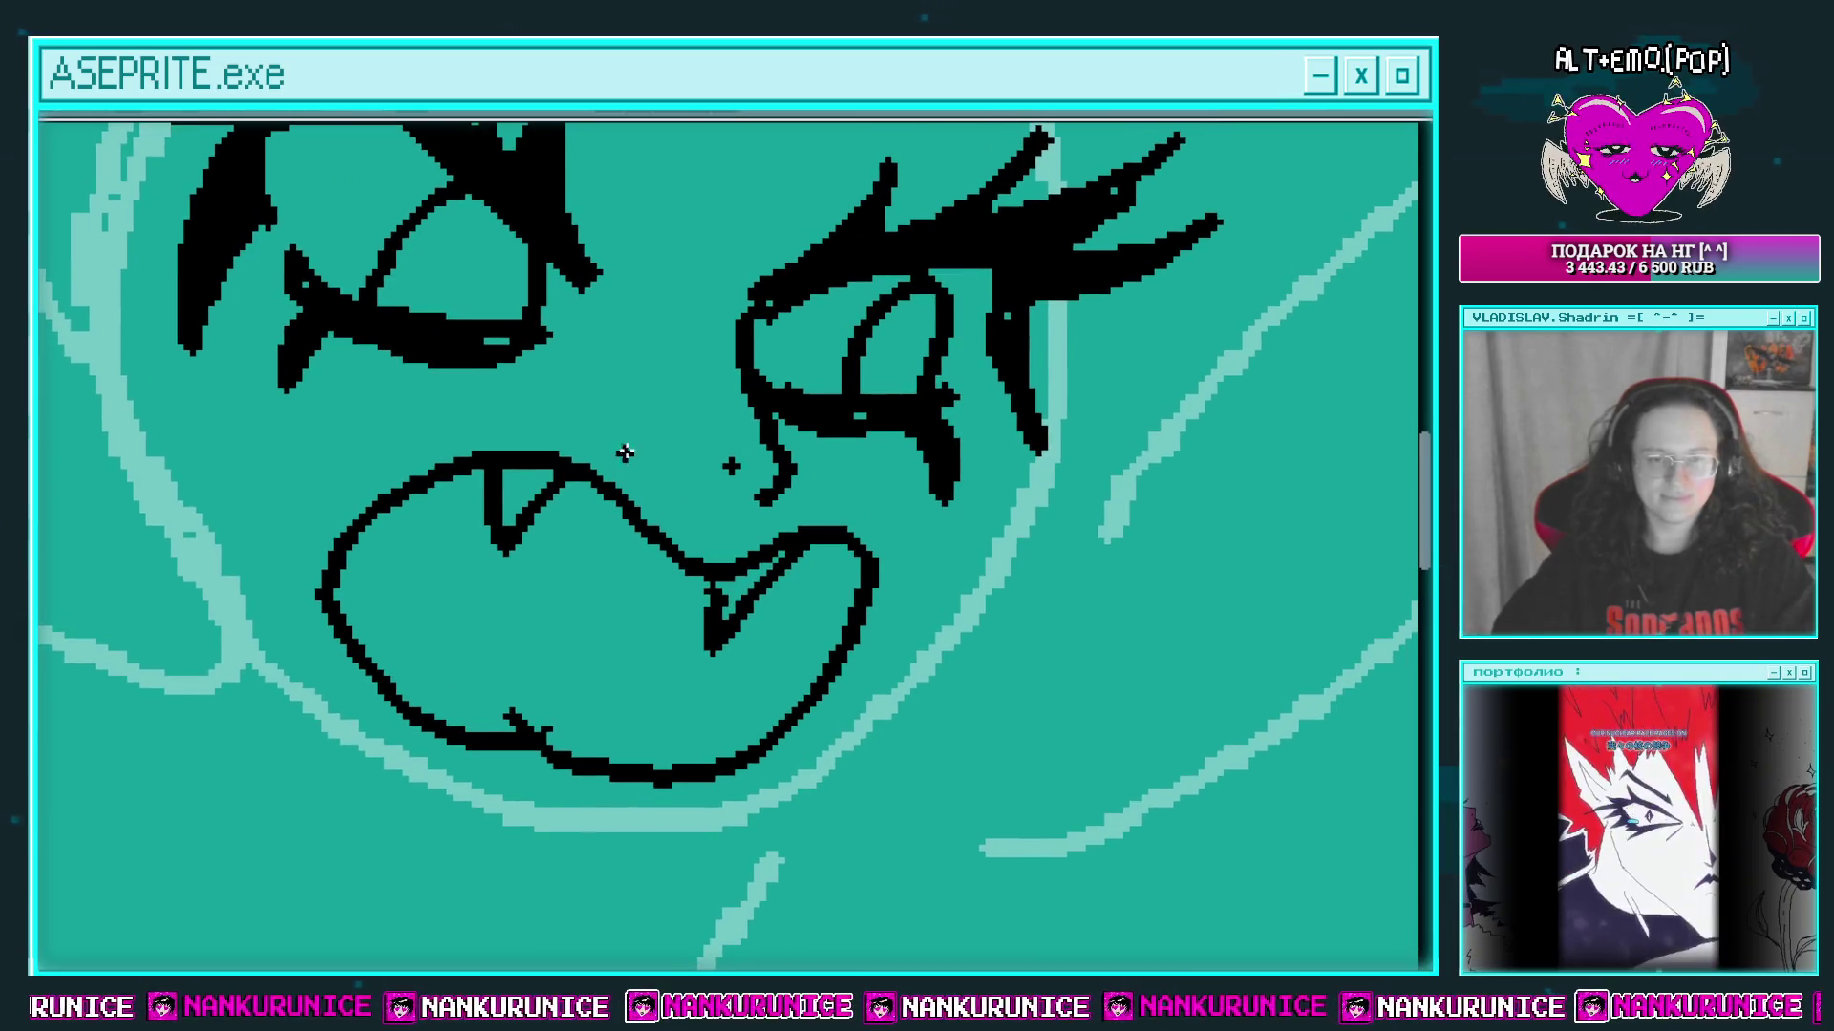
drag(434, 621, 458, 605)
drag(557, 712, 667, 731)
drag(718, 624, 728, 611)
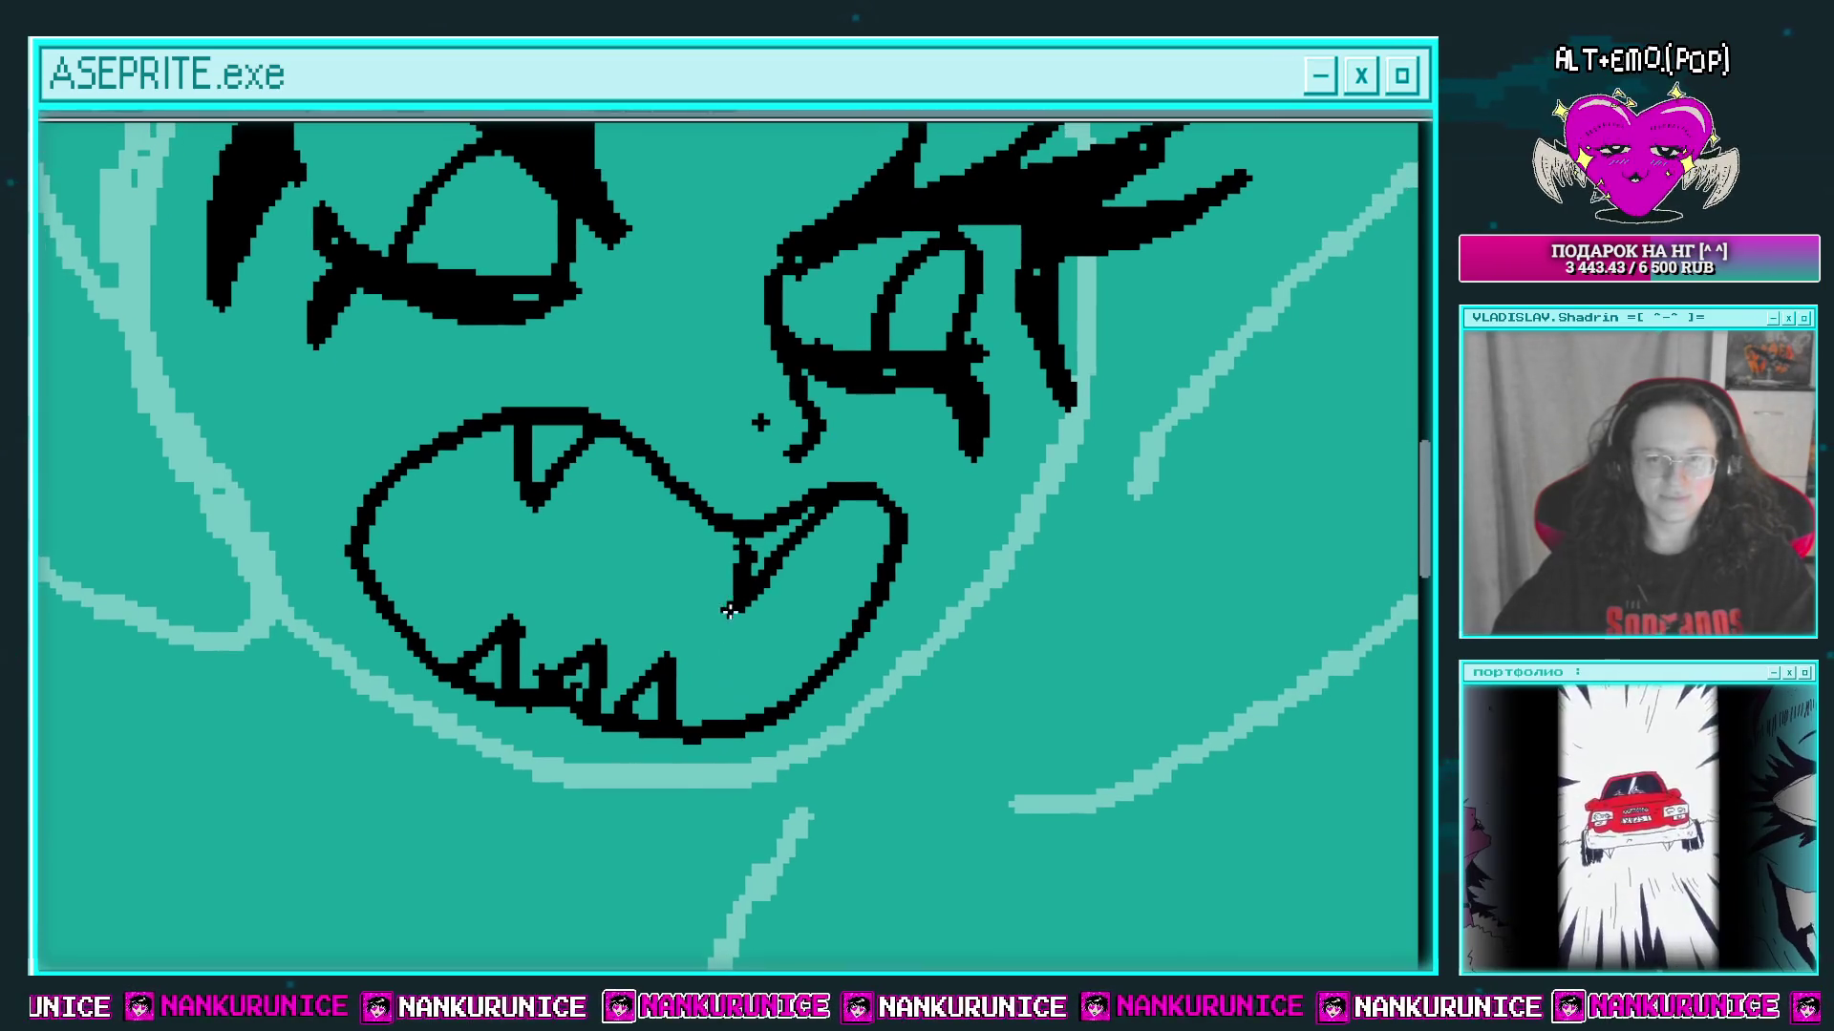
key(ctrl+z)
key(ctrl+z)
key(ctrl+z)
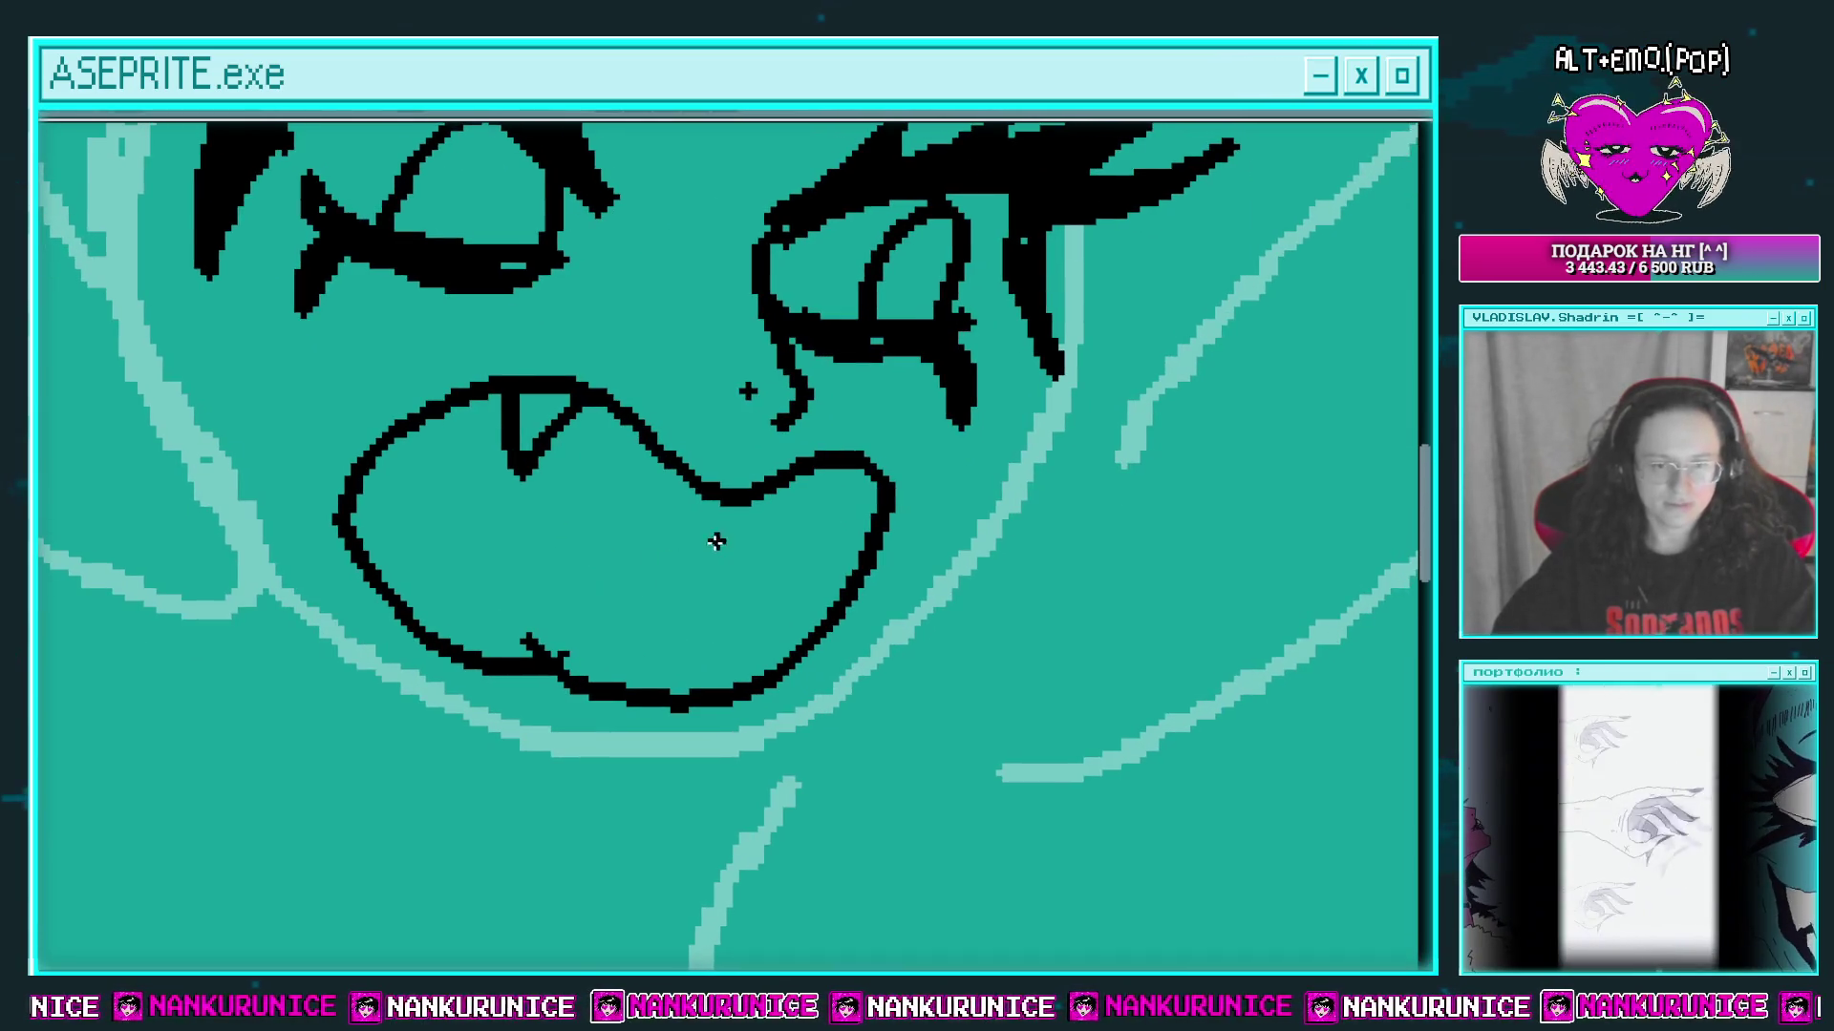
drag(797, 475, 729, 571)
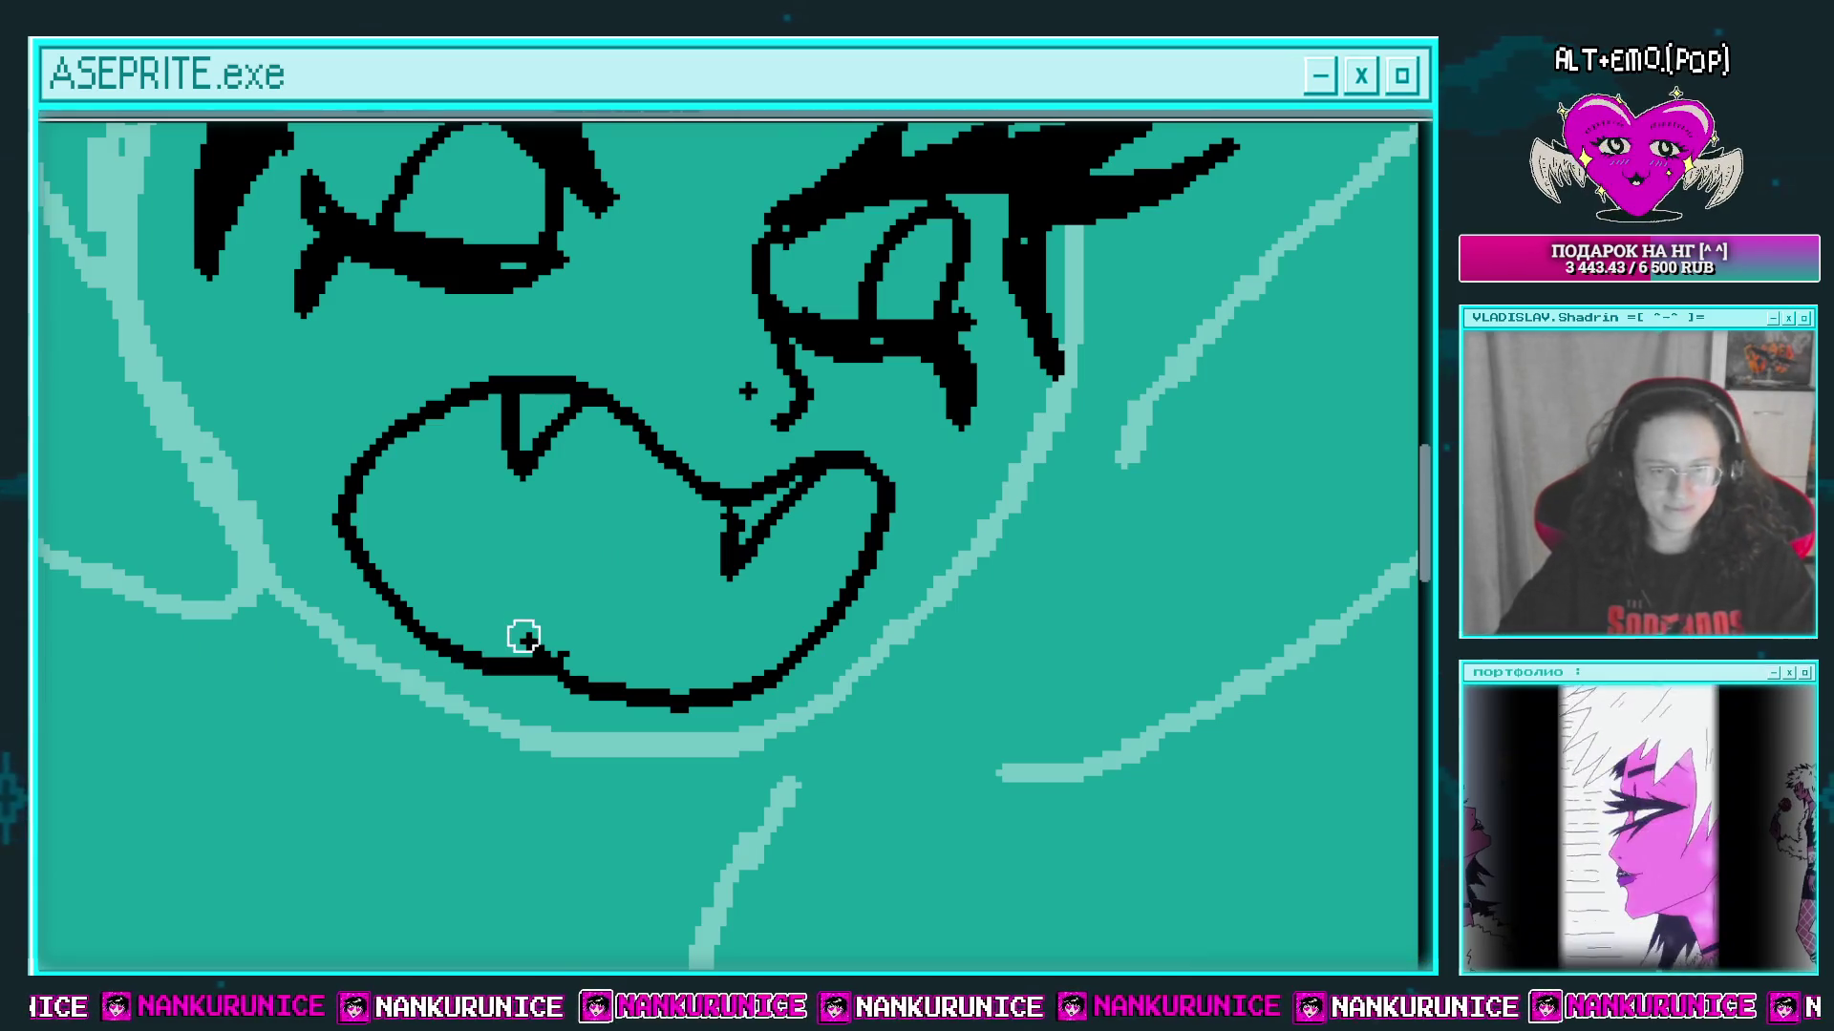
scroll(506, 625, right, 2)
mouse_move(368, 647)
mouse_down()
mouse_move(482, 542)
mouse_move(611, 573)
mouse_move(693, 680)
mouse_up()
Step: Bucket-fill the mouth black, the tongue magenta and the tooth areas white
key(g)
click(672, 584)
drag(672, 584, 689, 622)
click(586, 655)
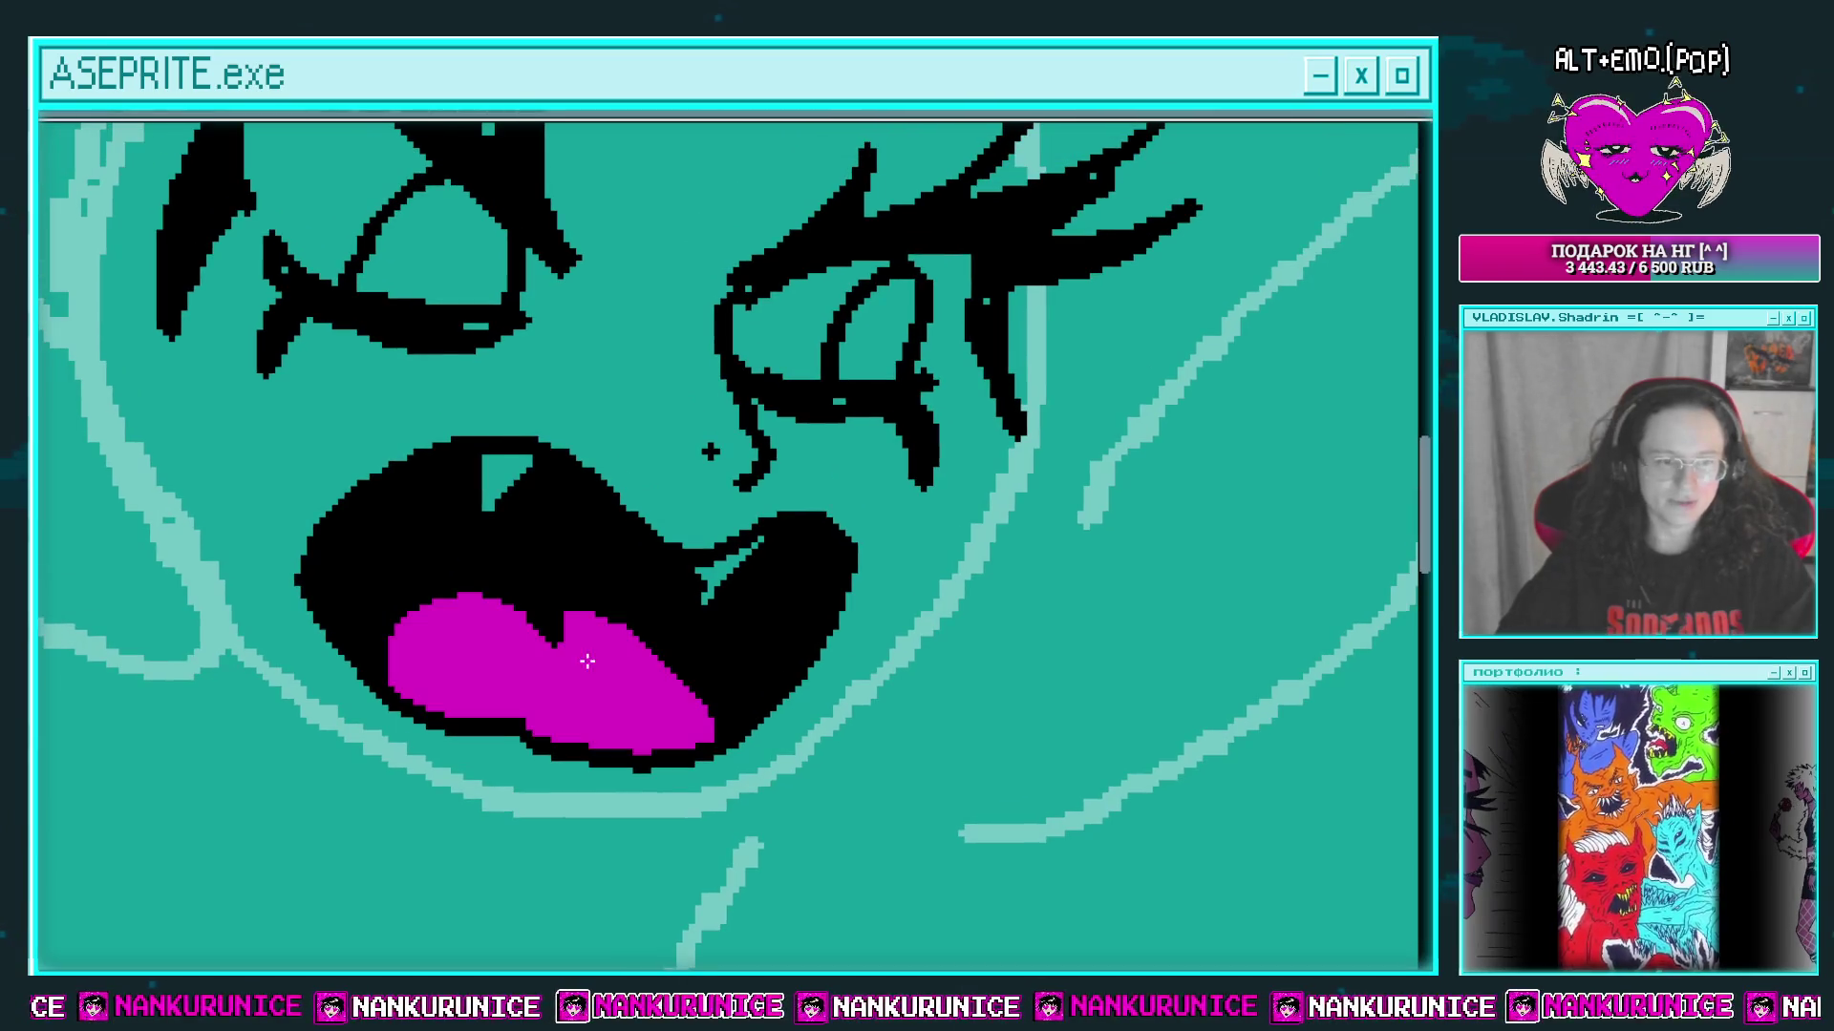
drag(532, 520, 593, 544)
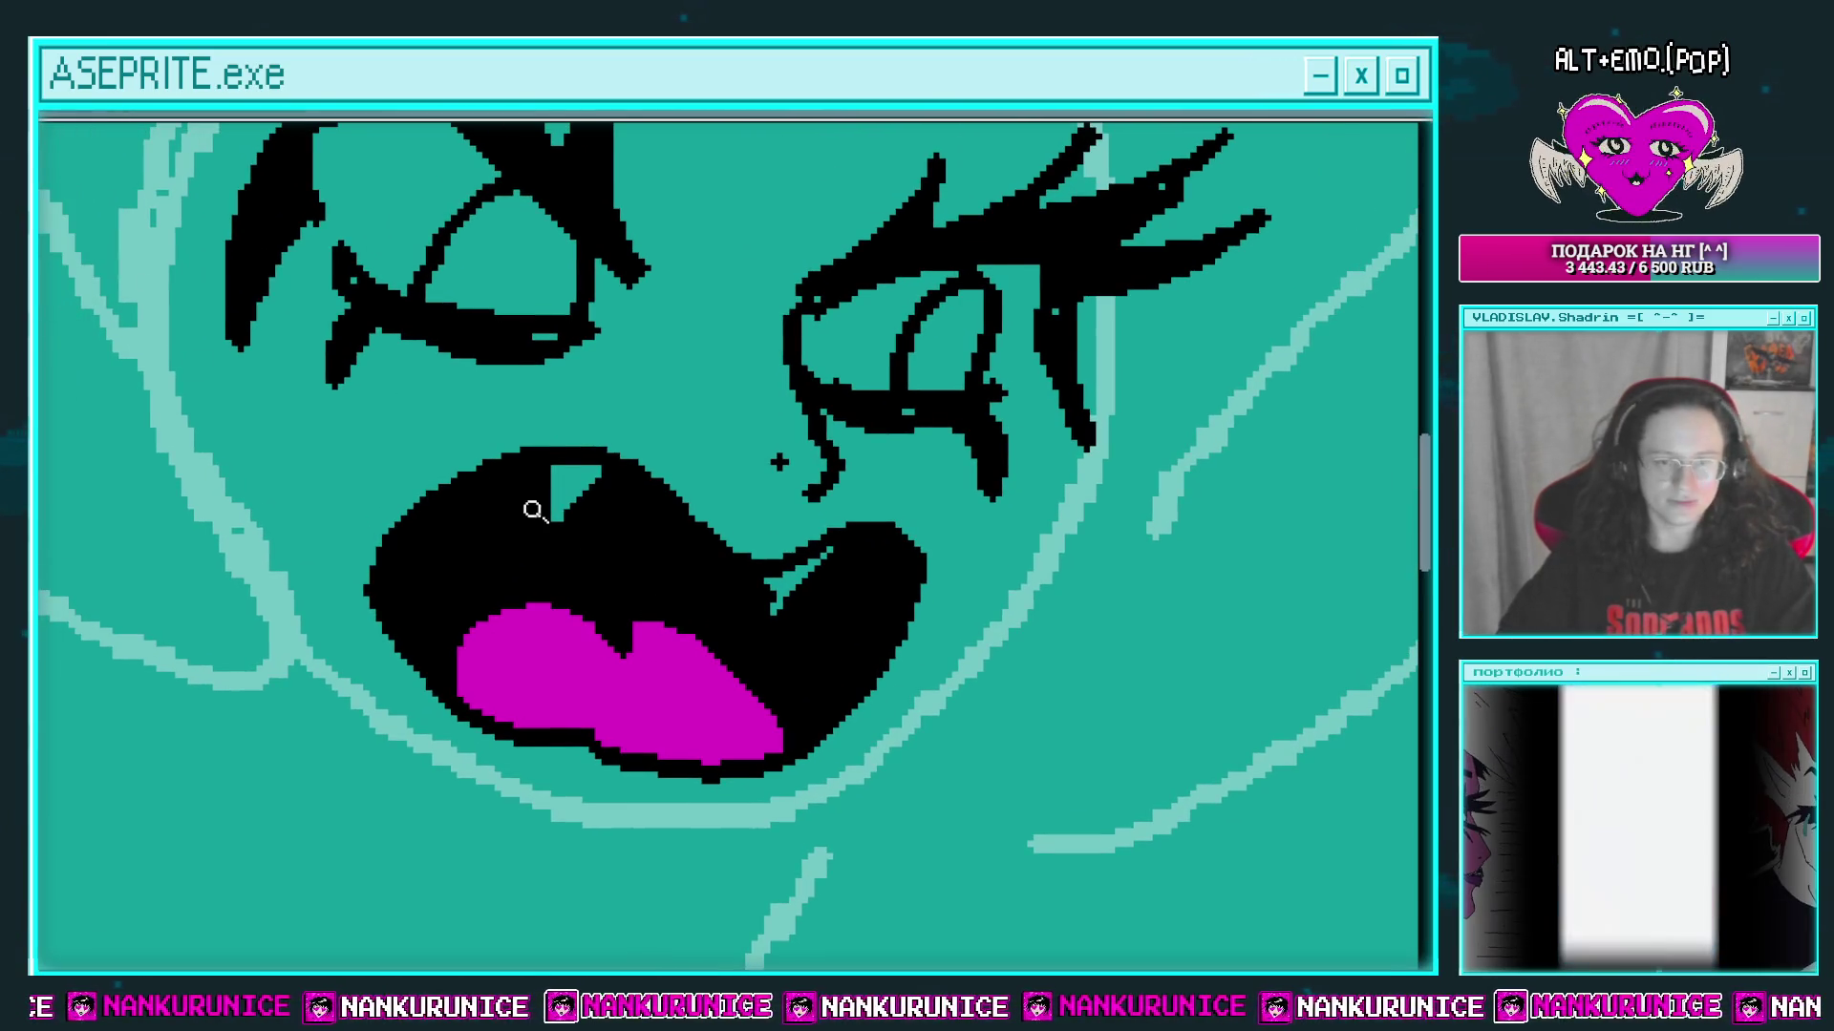
scroll(573, 487, up, 1)
click(569, 473)
click(866, 605)
mouse_move(866, 605)
mouse_down()
mouse_move(840, 564)
mouse_move(885, 527)
mouse_up()
Step: Draw white highlights inside the mouth, along the tongue's top and on the upper tooth
mouse_move(519, 457)
mouse_down()
mouse_move(516, 425)
mouse_move(463, 413)
mouse_move(371, 538)
mouse_up()
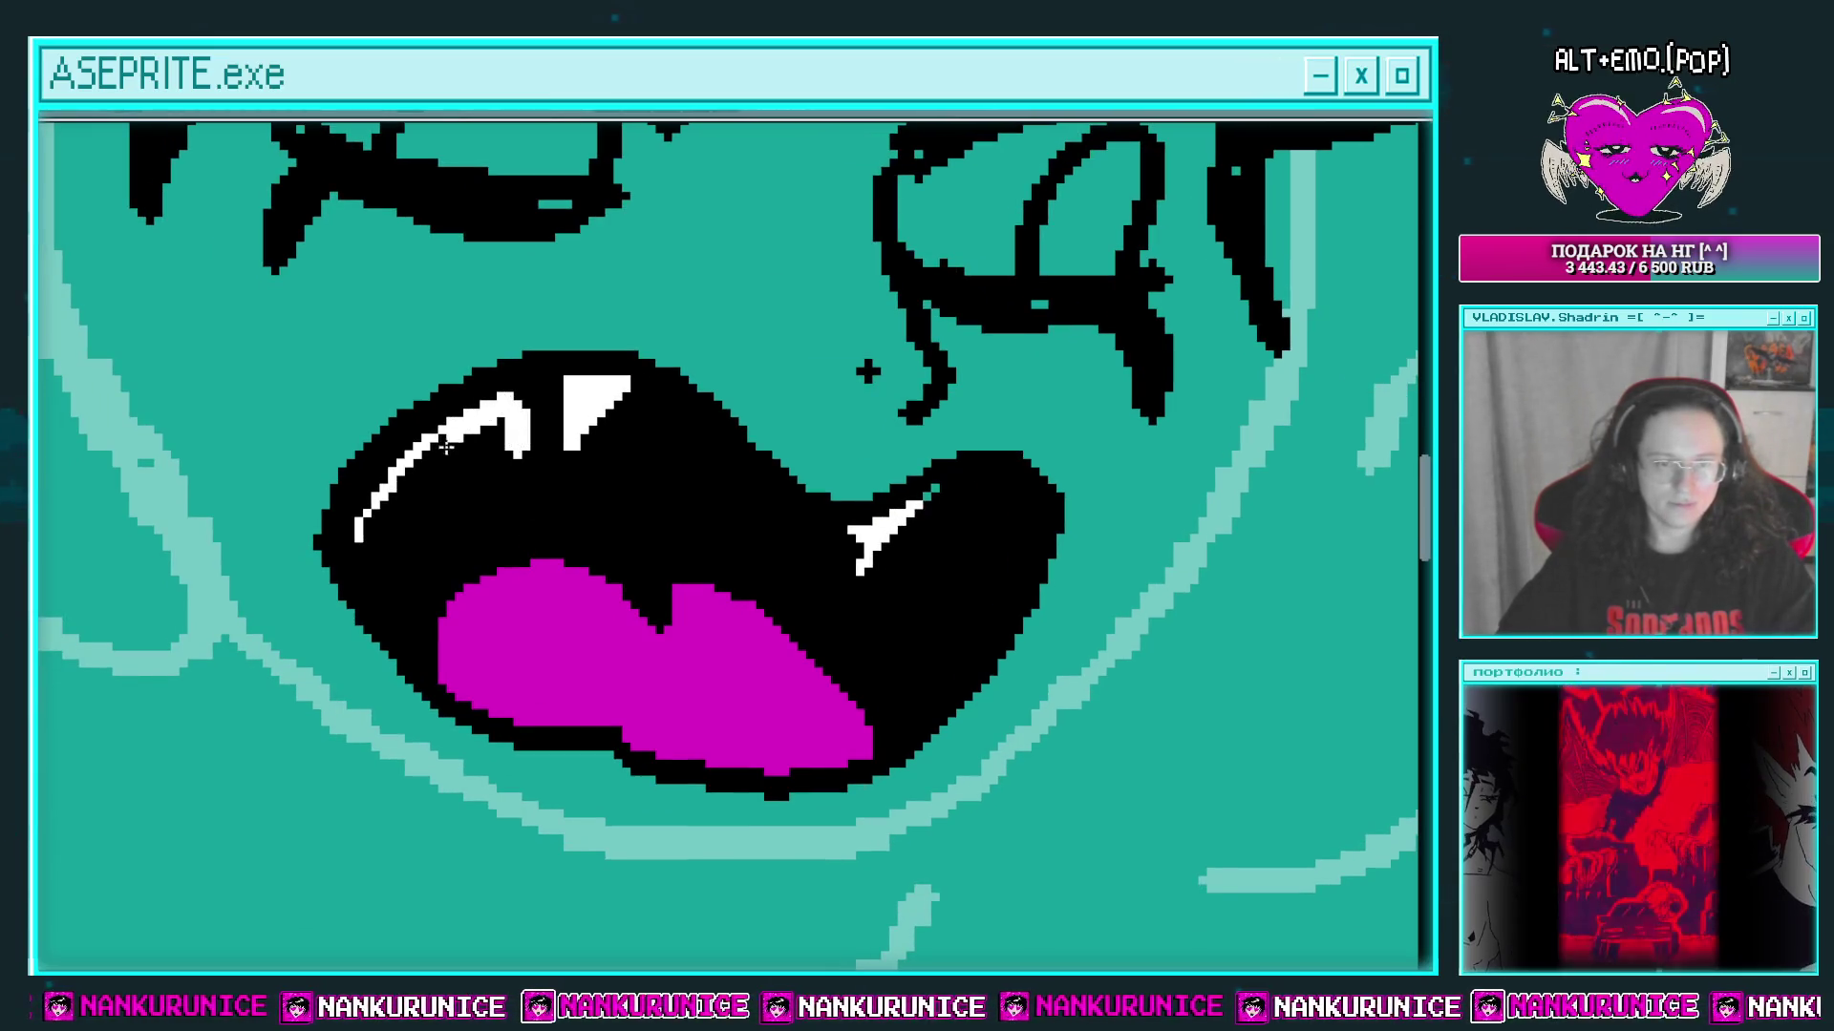
drag(534, 485, 485, 514)
mouse_move(520, 524)
mouse_down()
mouse_move(645, 469)
mouse_move(704, 554)
mouse_up()
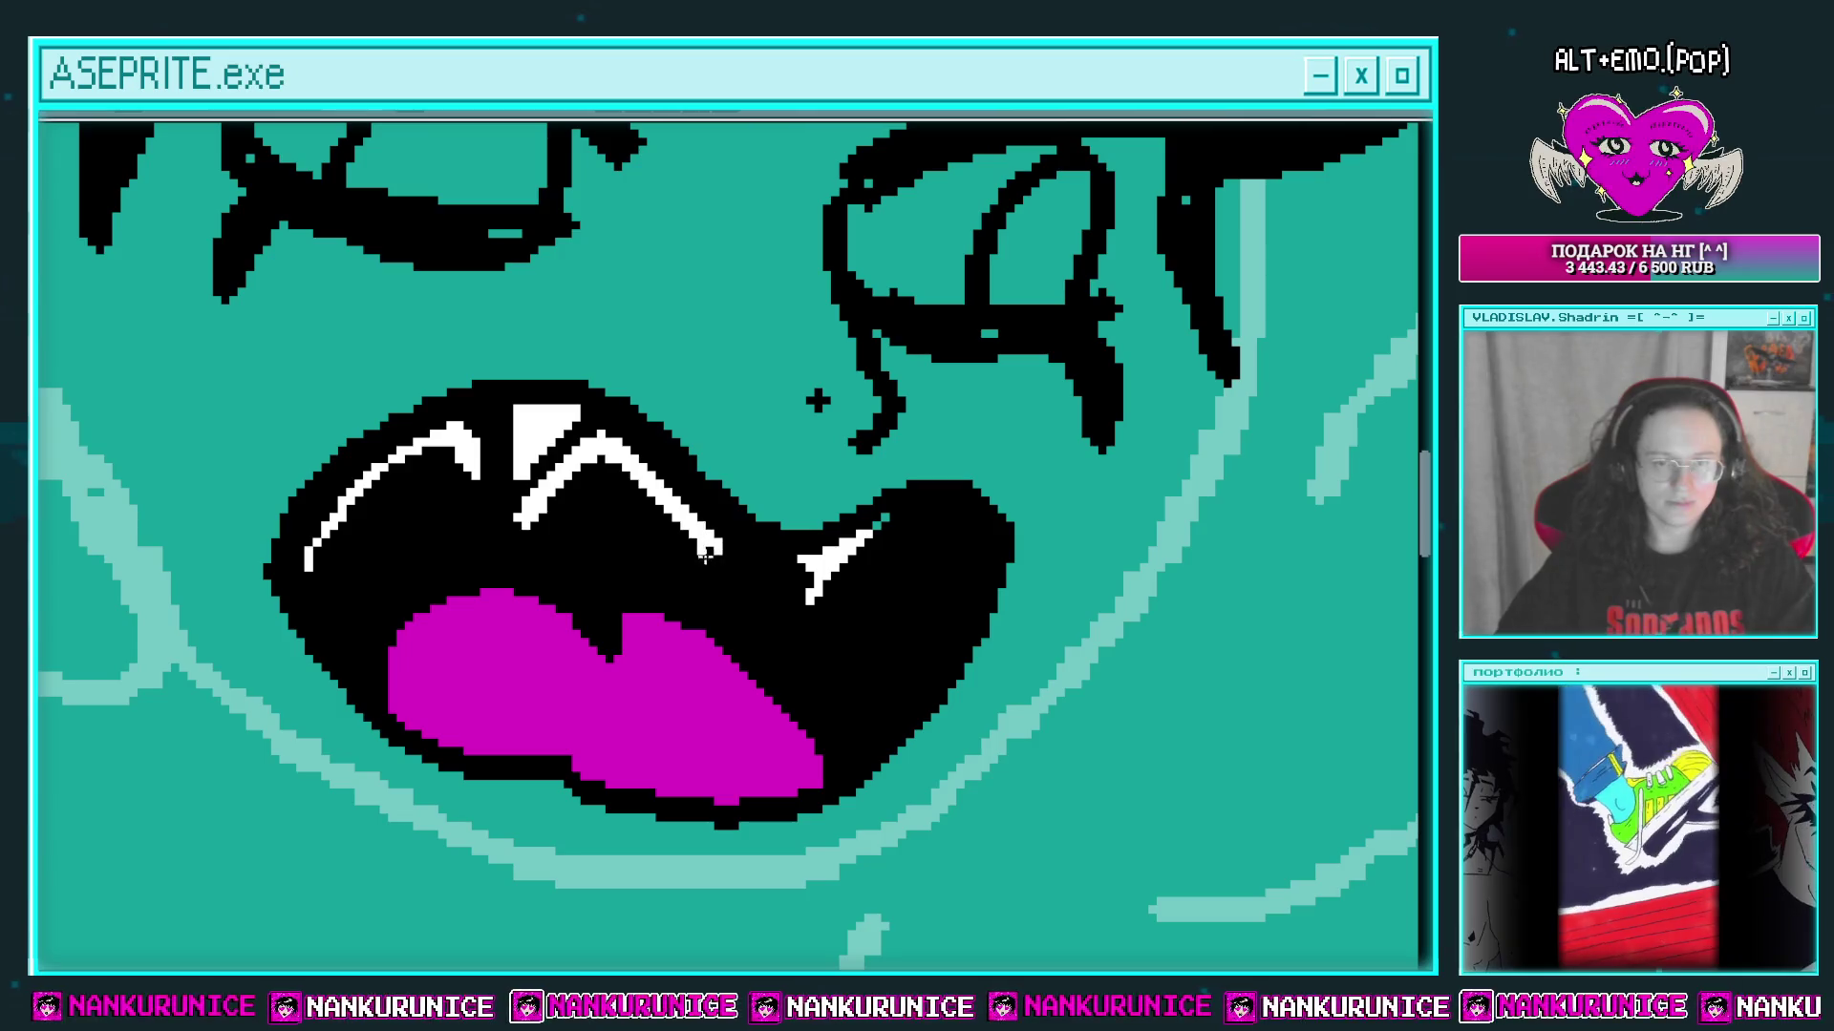
drag(536, 535, 579, 516)
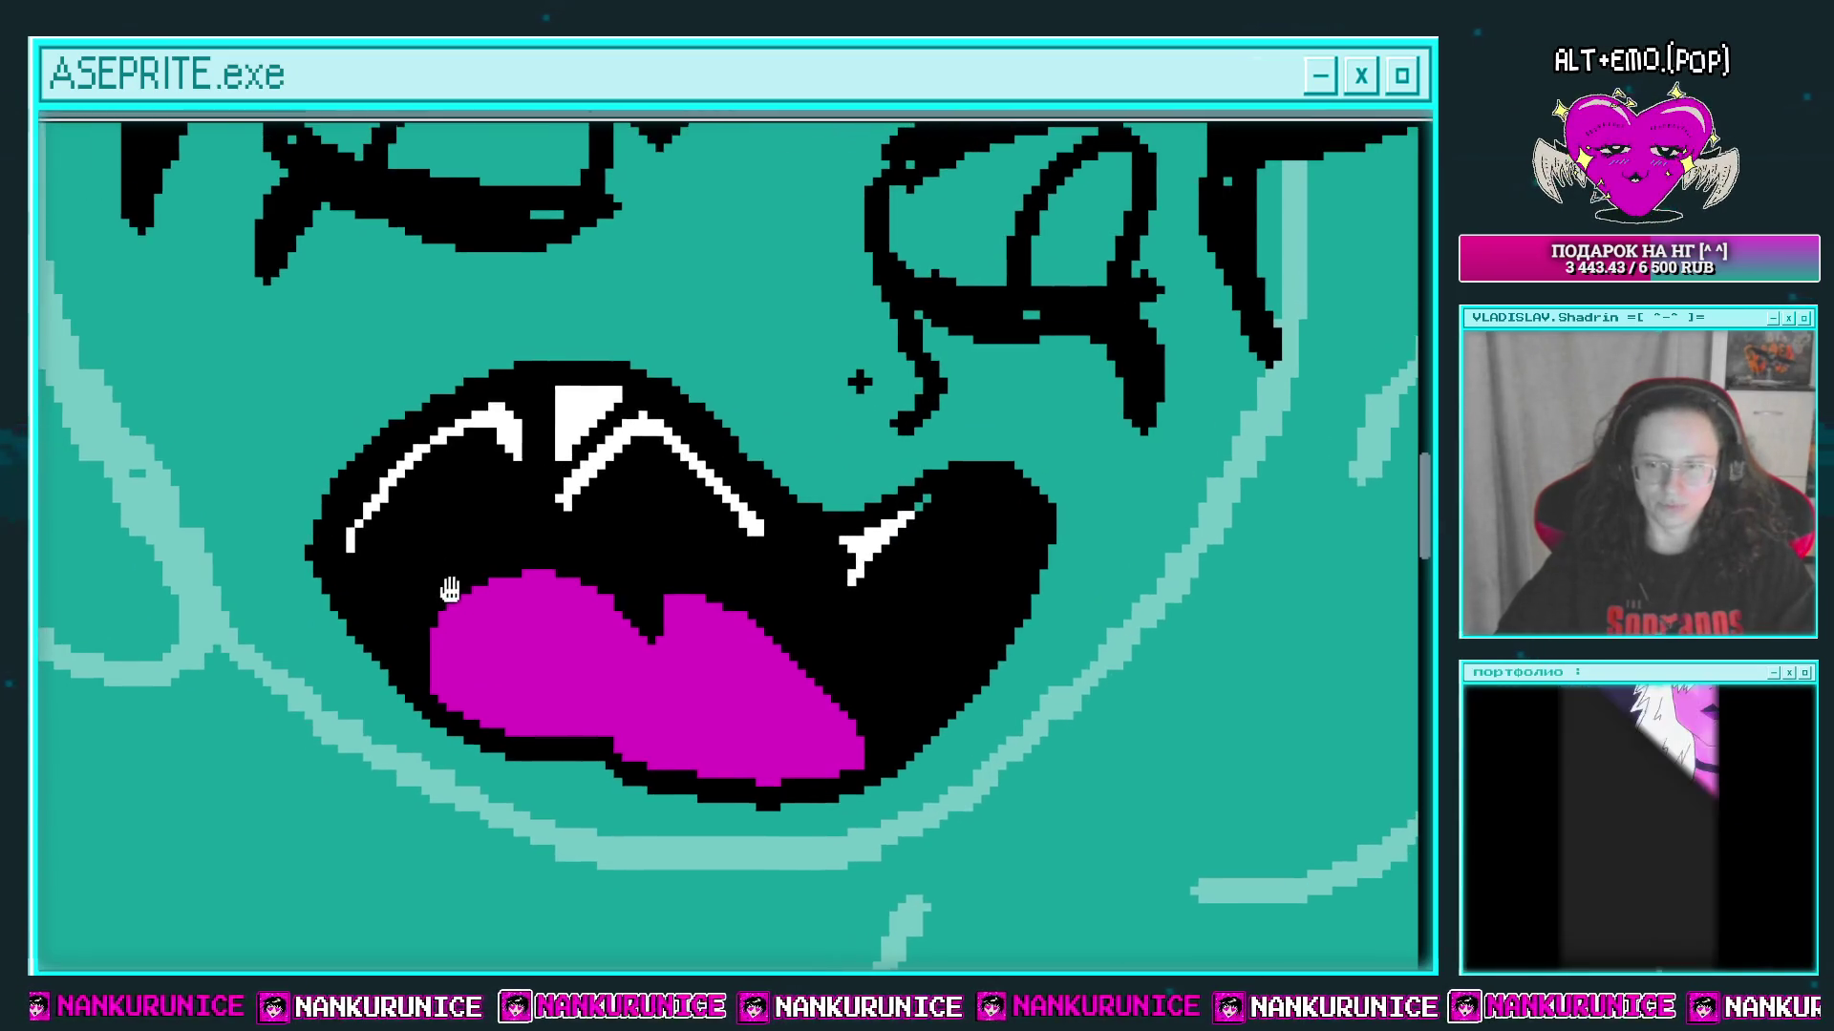
mouse_move(423, 567)
mouse_down()
mouse_move(524, 530)
mouse_move(755, 569)
mouse_move(877, 678)
mouse_up()
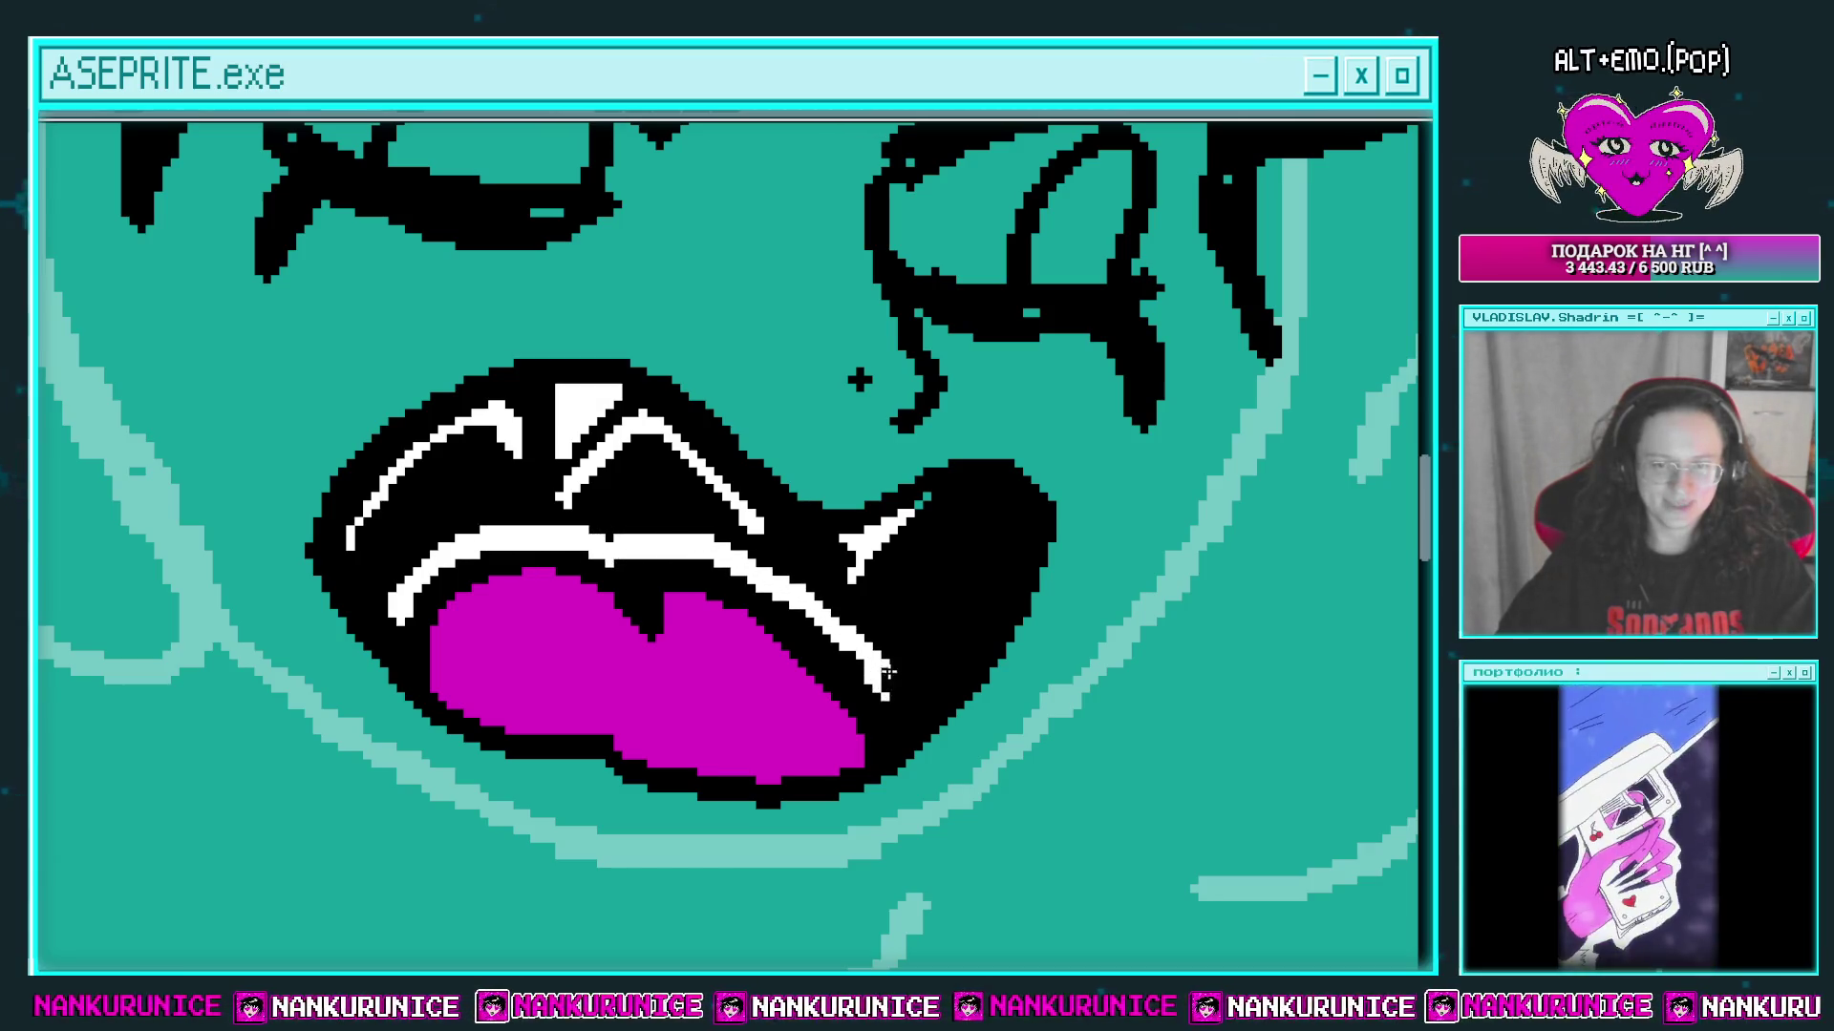
drag(702, 525, 238, 569)
mouse_move(294, 470)
mouse_down()
mouse_move(329, 516)
mouse_move(189, 526)
mouse_up()
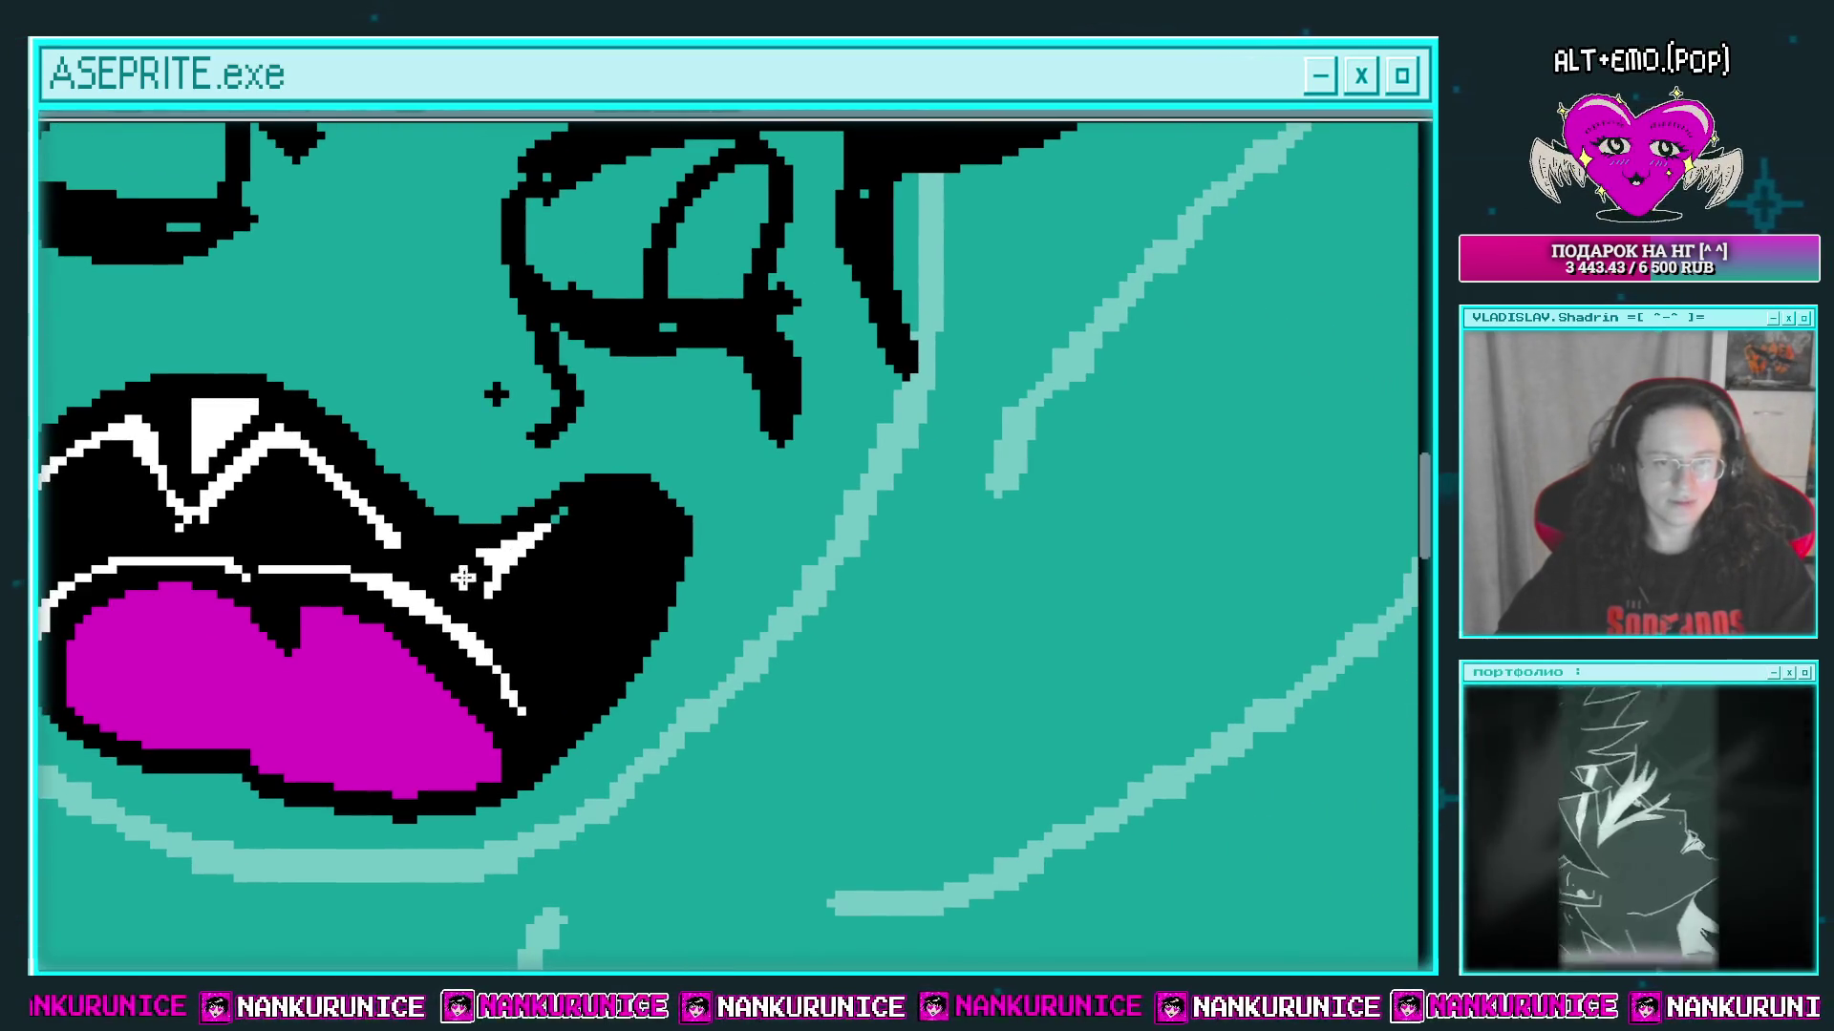
mouse_move(396, 540)
mouse_down()
mouse_move(461, 592)
mouse_move(321, 560)
mouse_up()
mouse_move(448, 616)
mouse_down()
mouse_move(568, 527)
mouse_move(524, 668)
mouse_up()
key(ctrl+z)
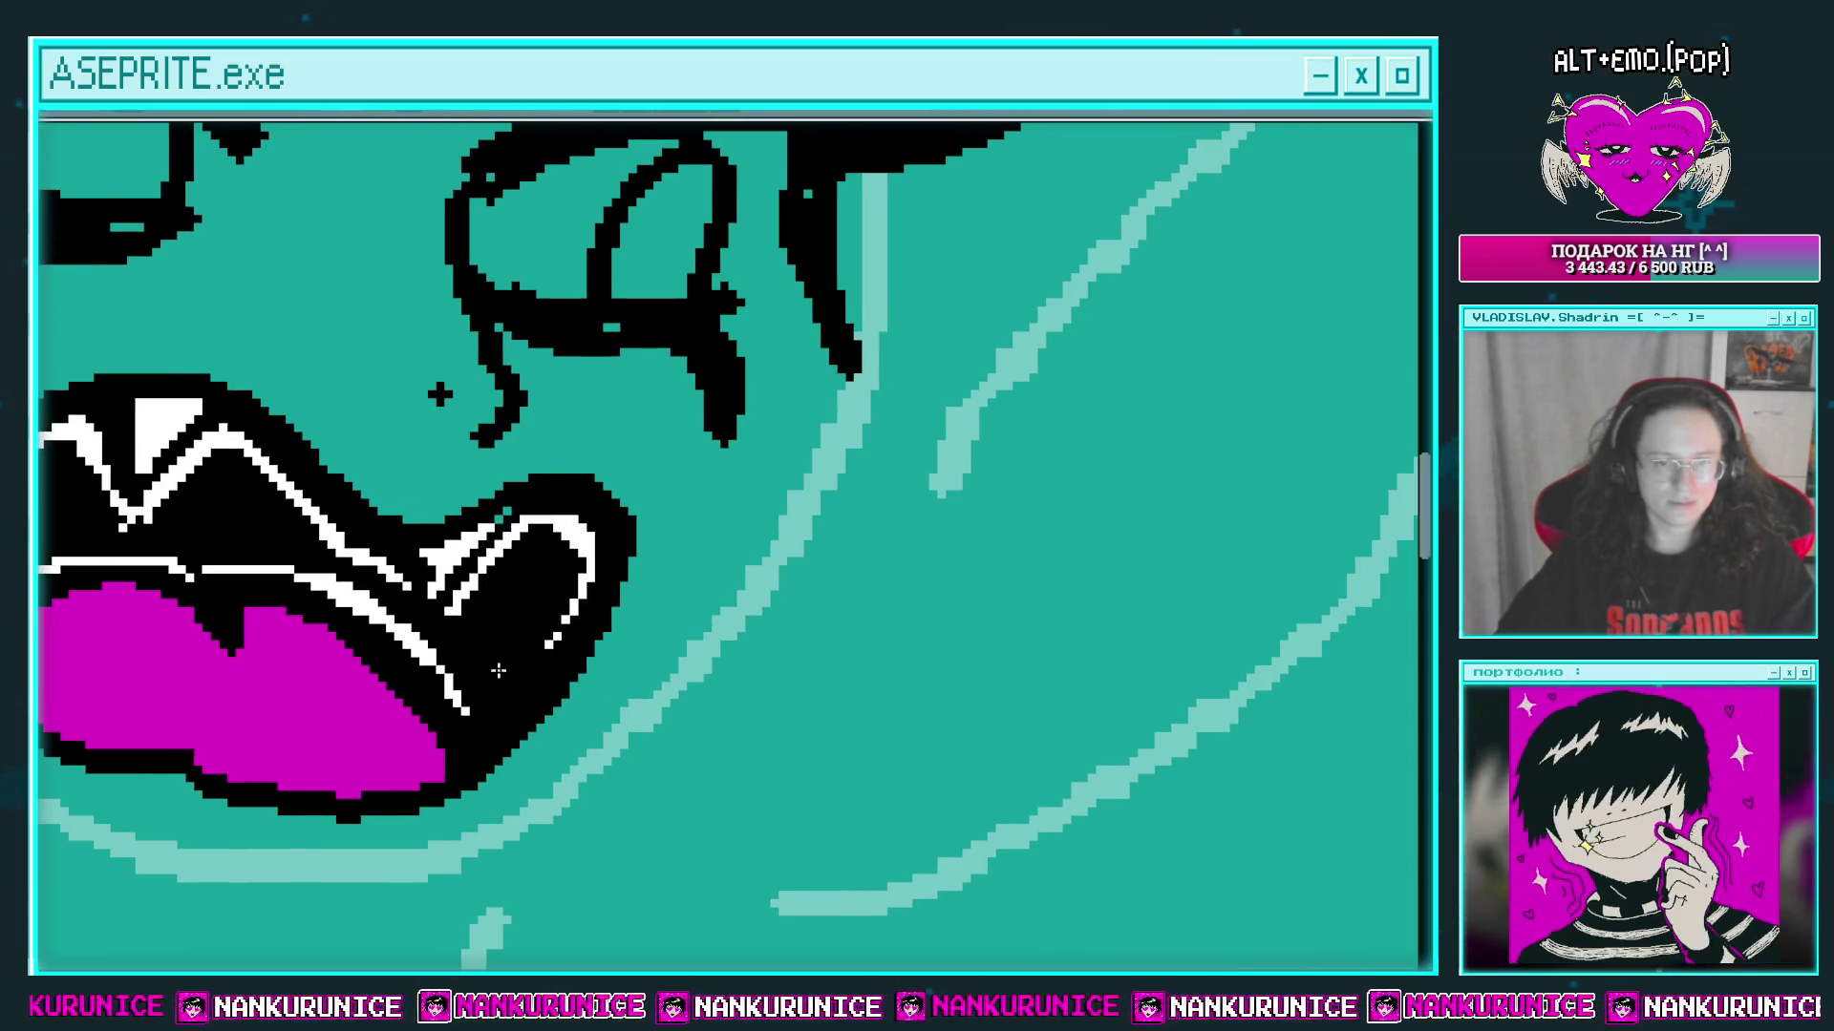
scroll(578, 558, down, 5)
scroll(580, 560, up, 4)
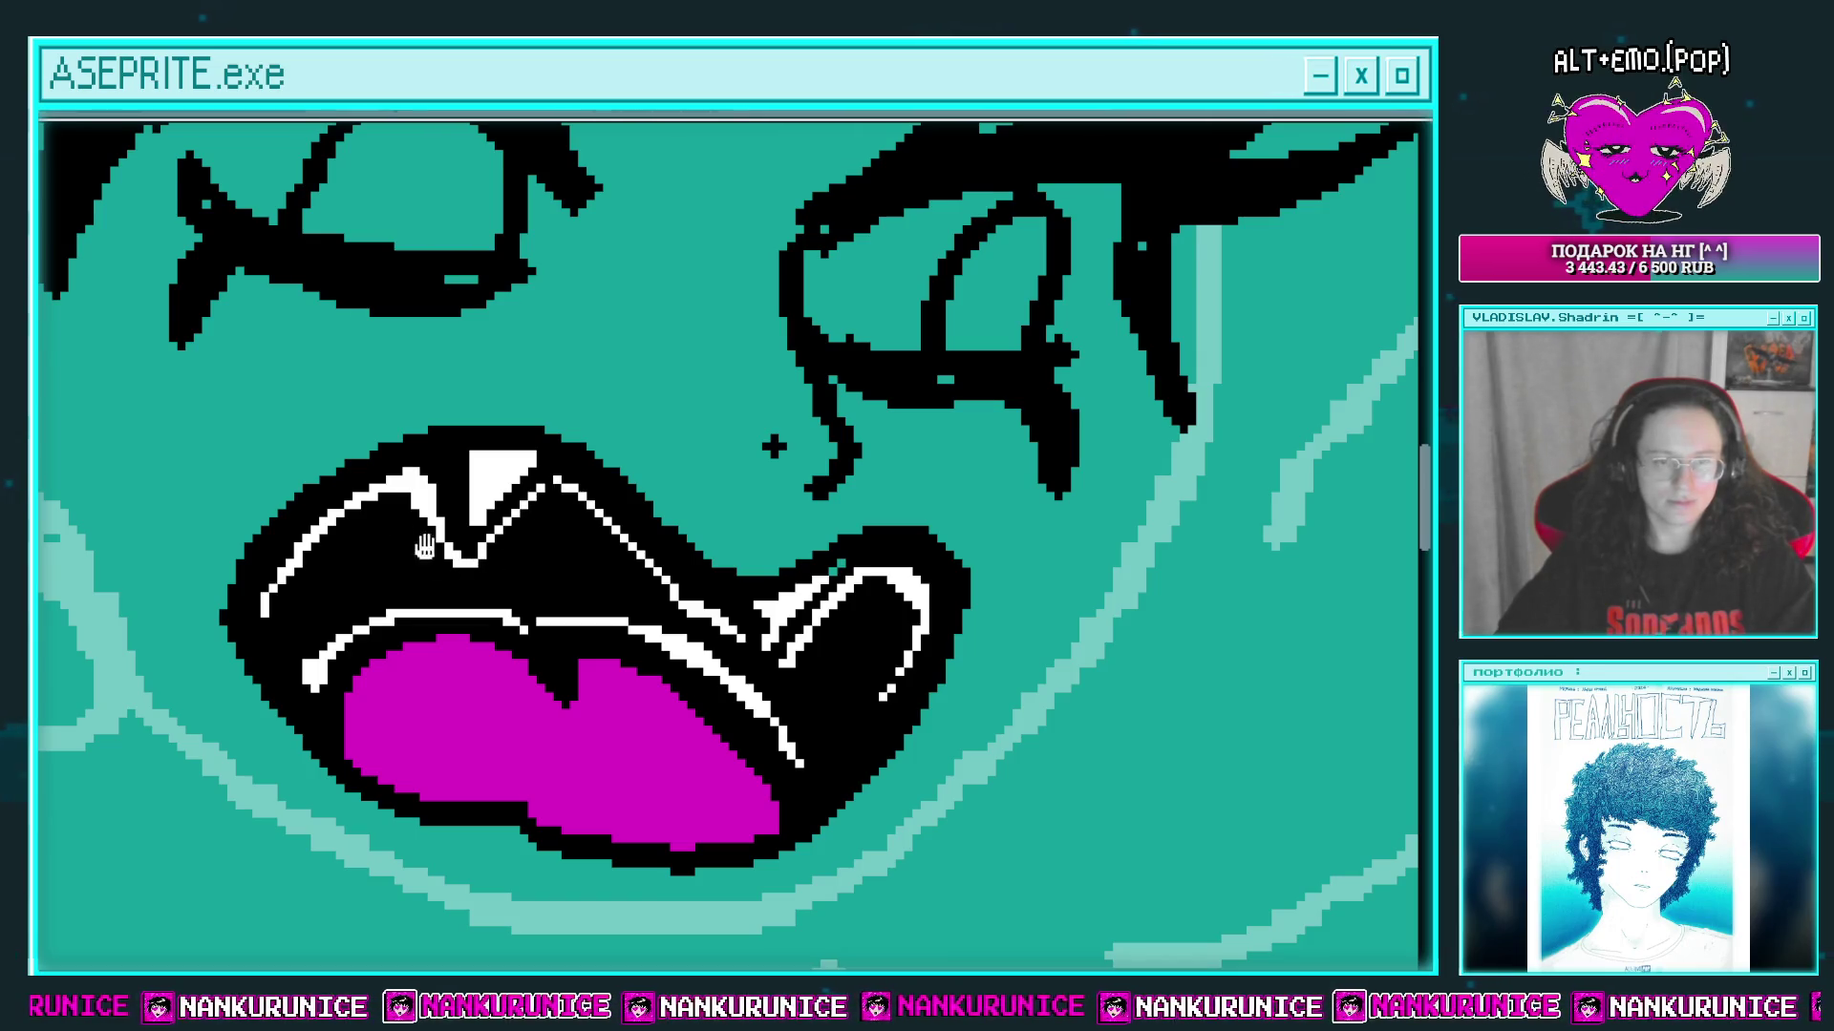
Step: Stamp four sparkles on the tongue, then zoom out
drag(424, 546, 350, 497)
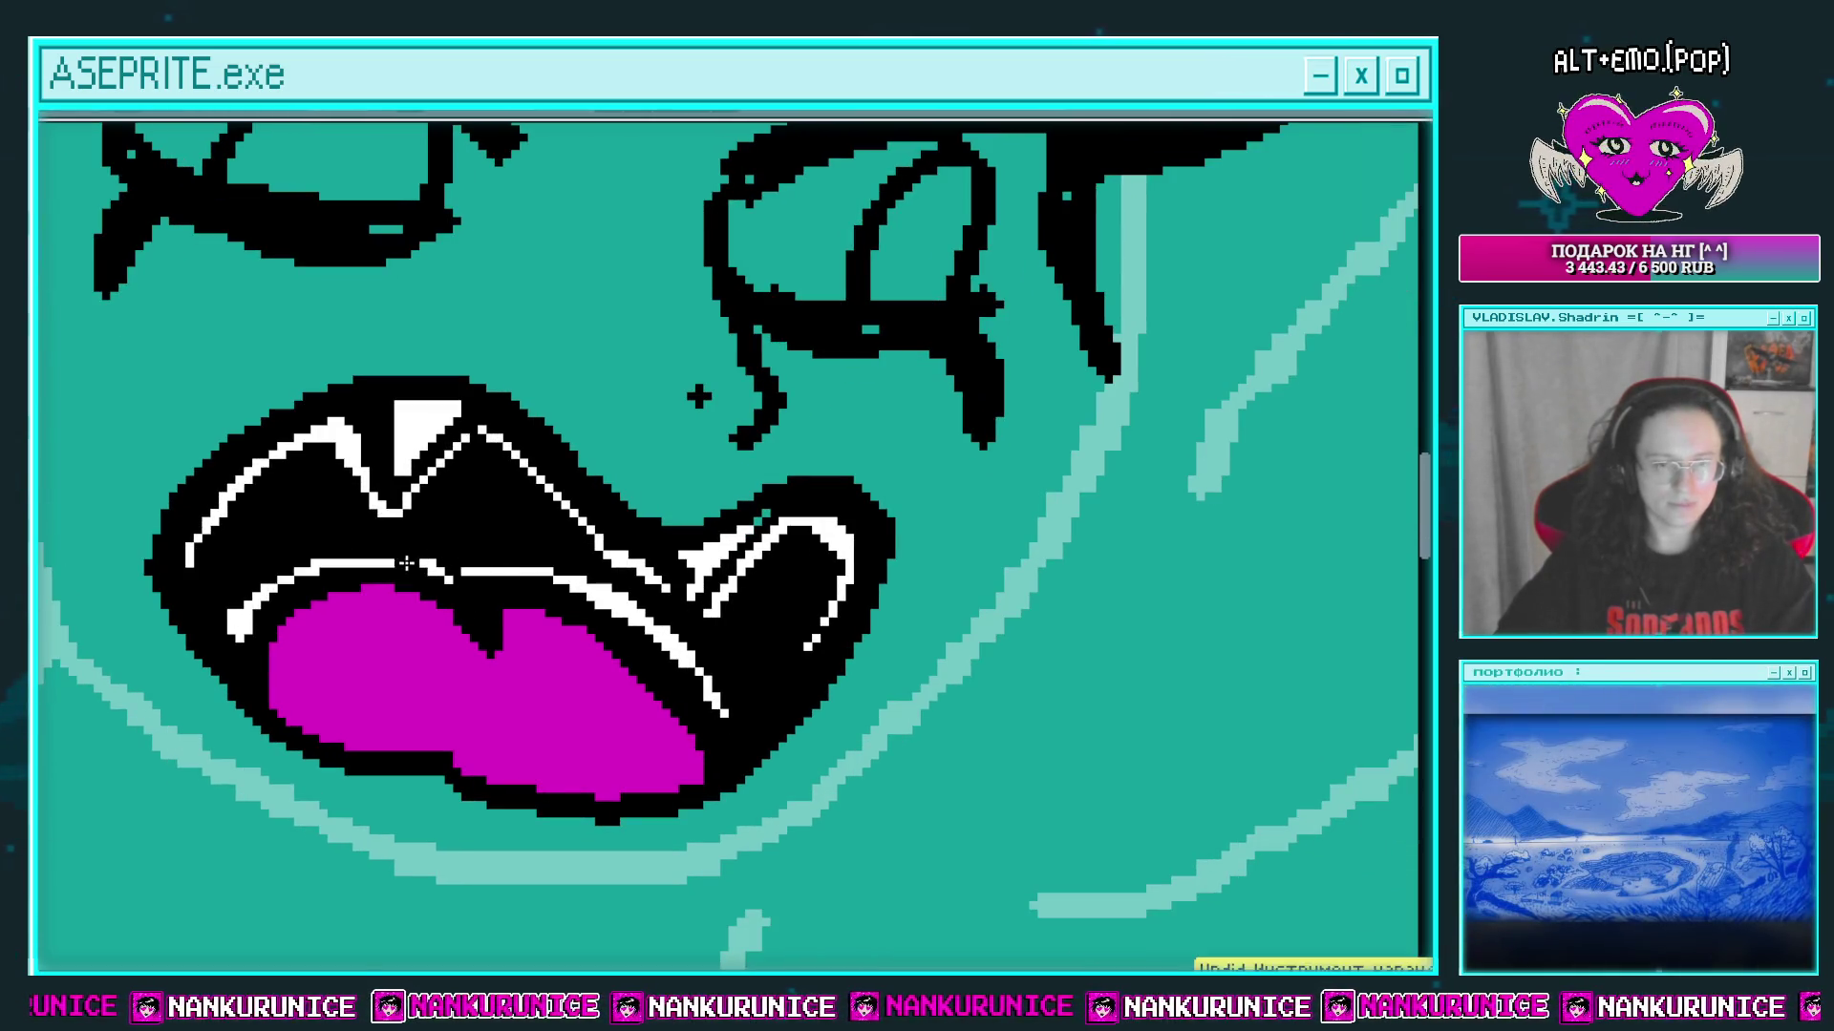
drag(508, 552, 414, 517)
mouse_move(612, 637)
mouse_down()
mouse_move(548, 609)
mouse_move(708, 531)
mouse_up()
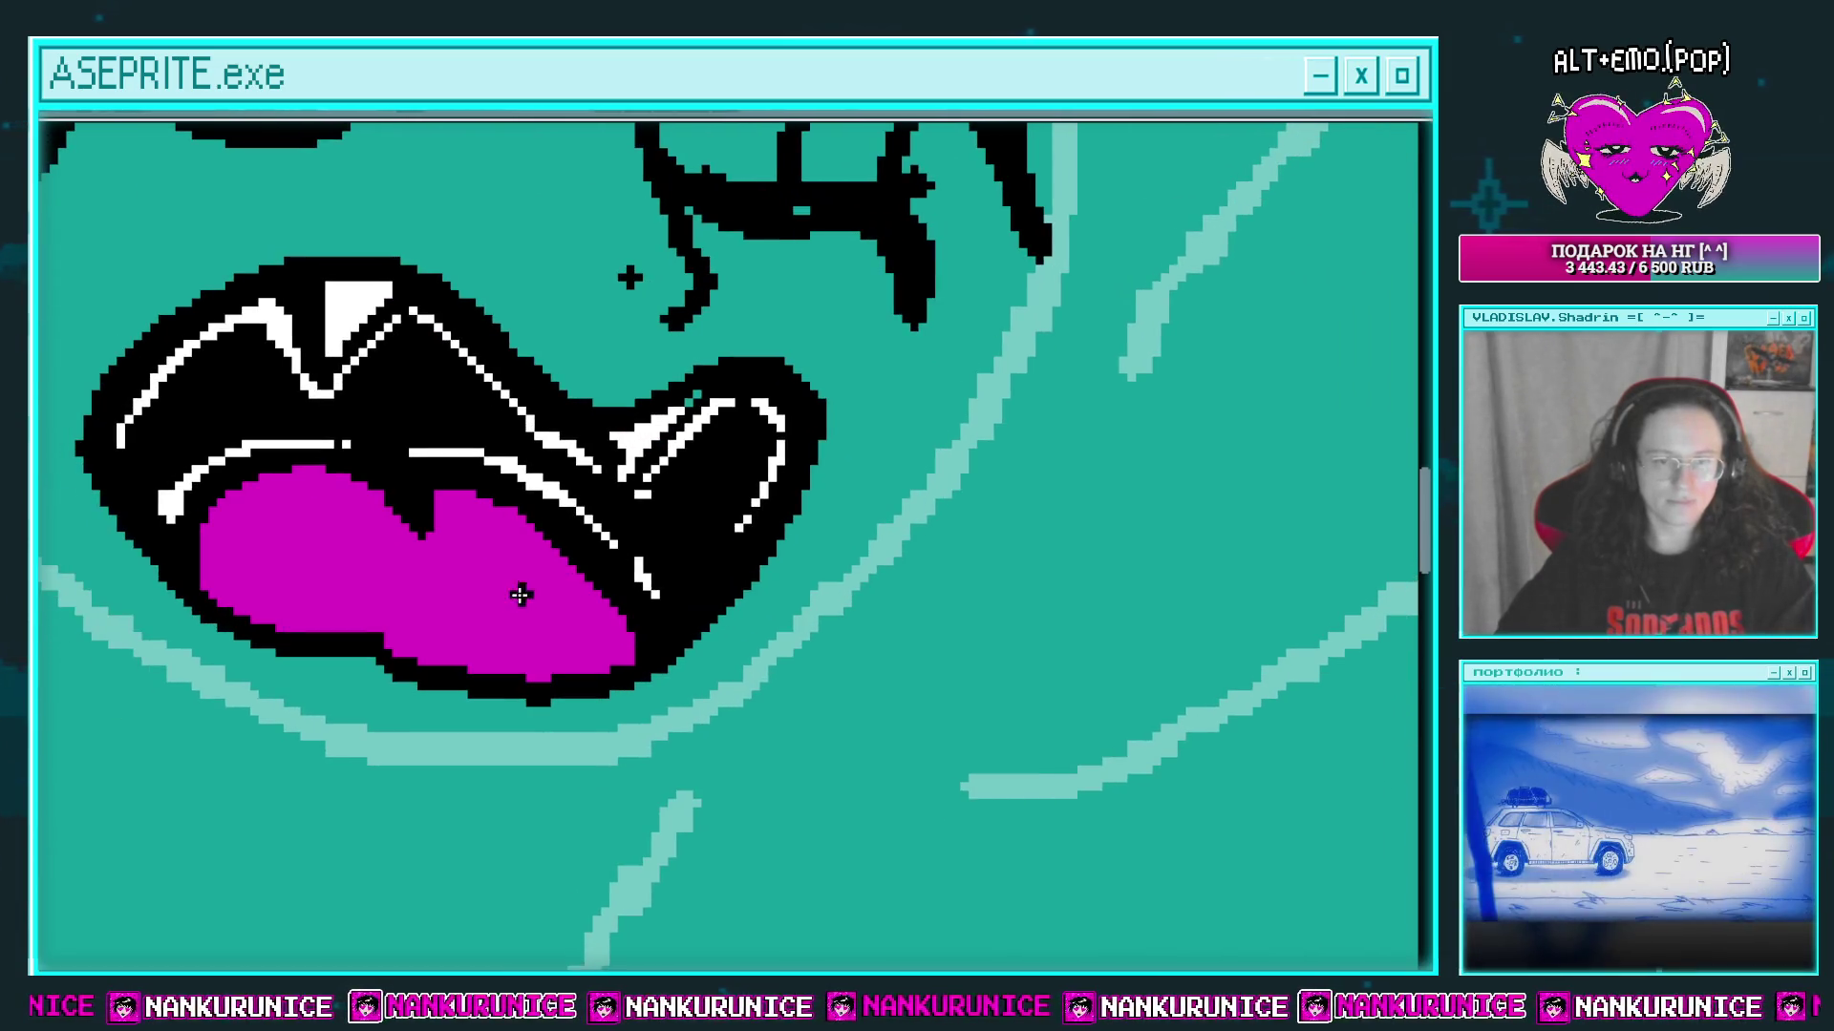
click(525, 591)
click(509, 548)
click(296, 577)
click(304, 532)
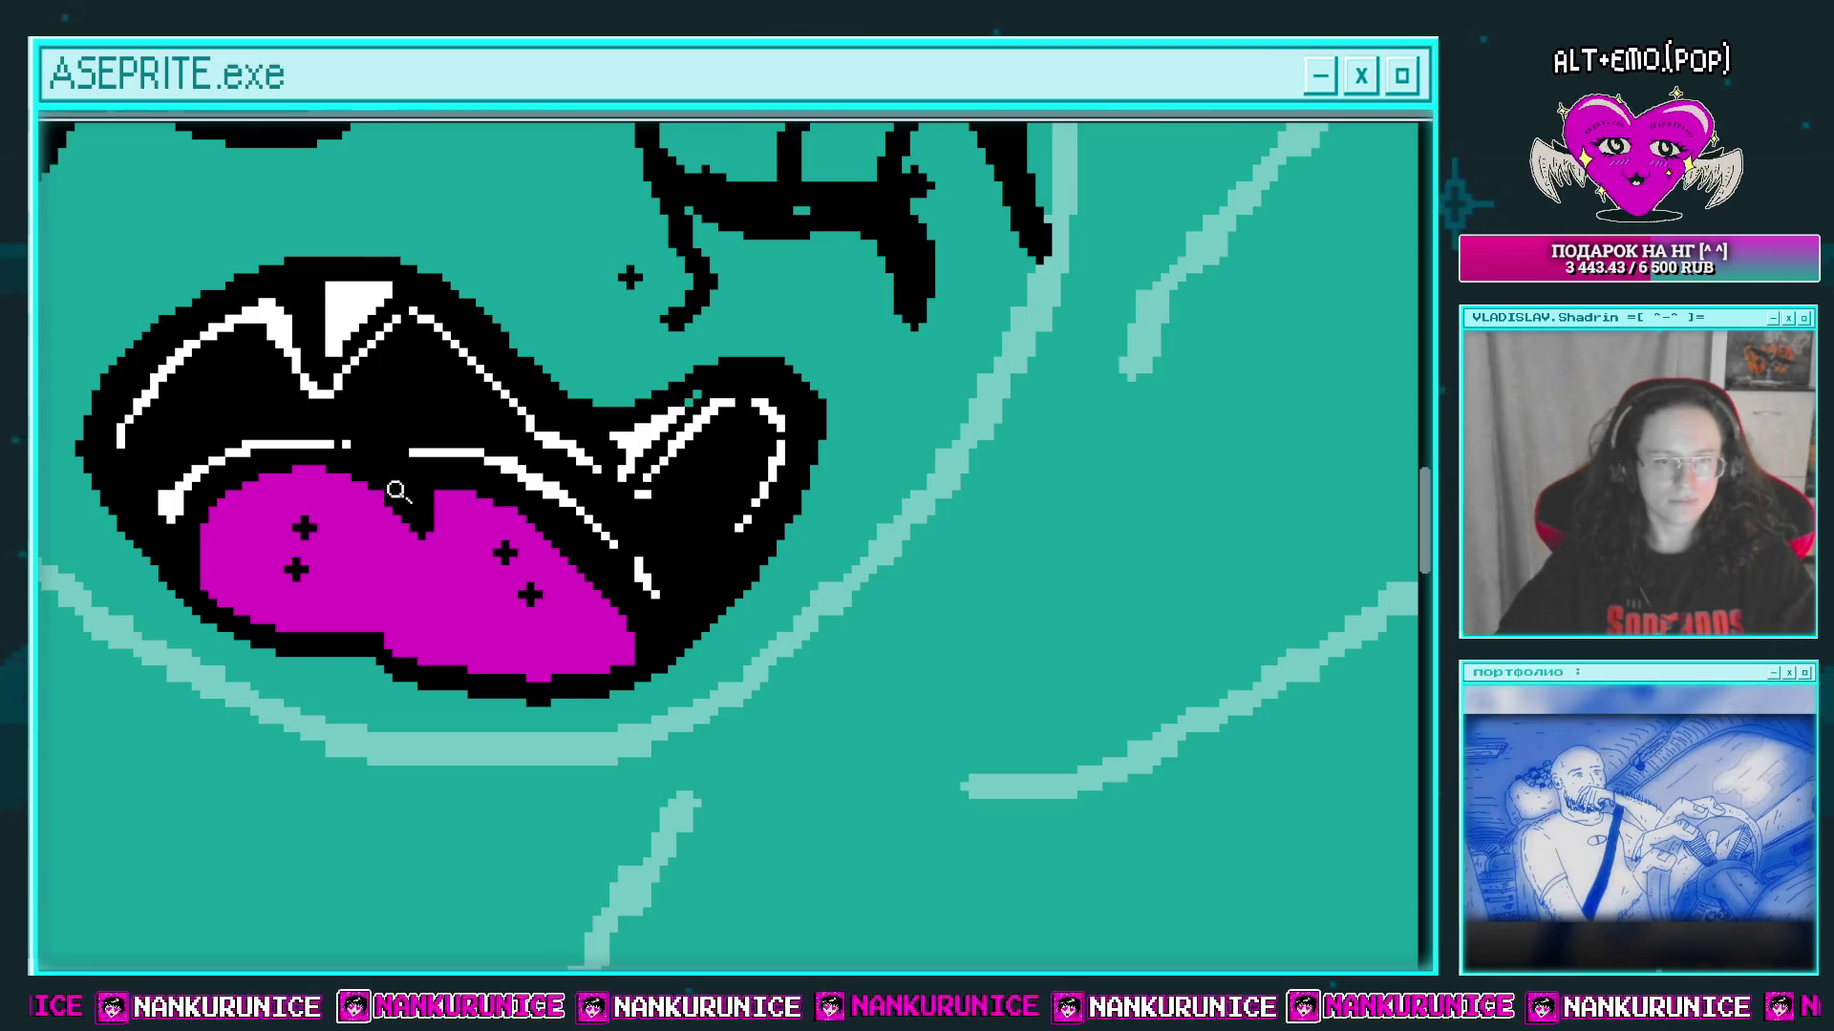
scroll(564, 520, down, 1)
scroll(563, 520, down, 3)
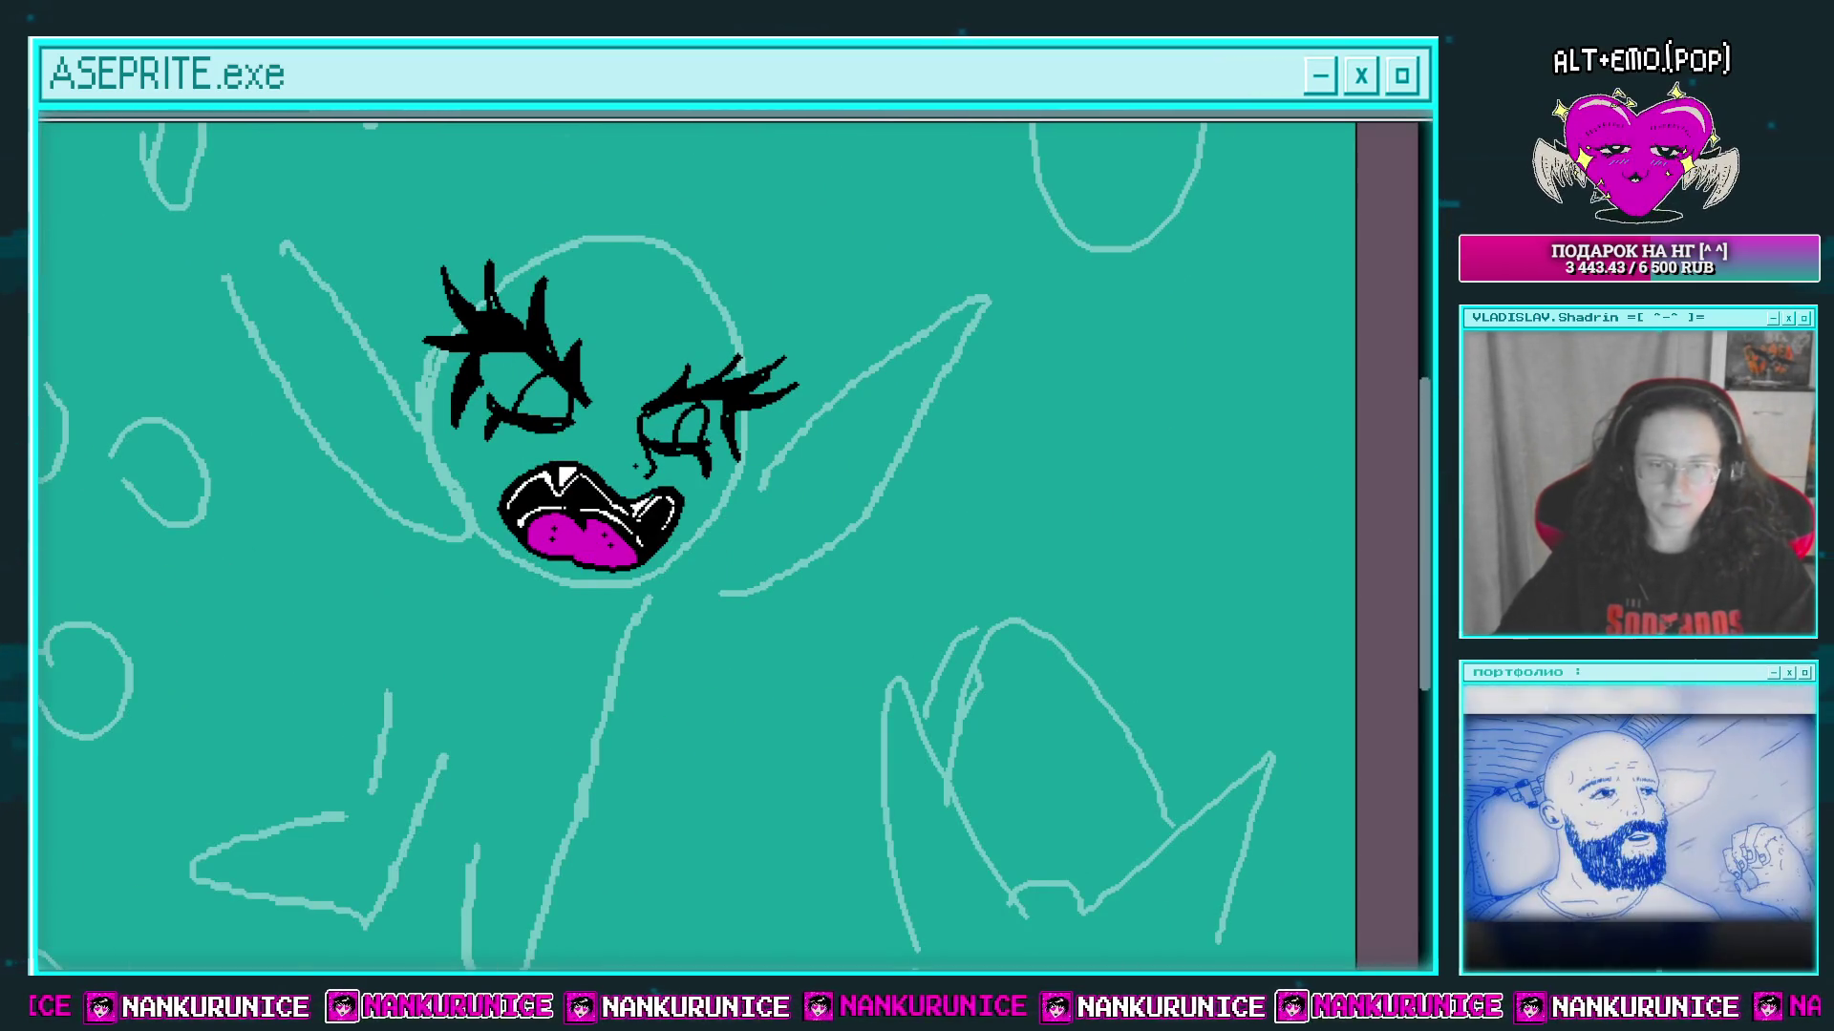
Step: Draw a thin curved stroke beside the mouth, then lasso-select and deselect the mouth
drag(759, 680, 810, 729)
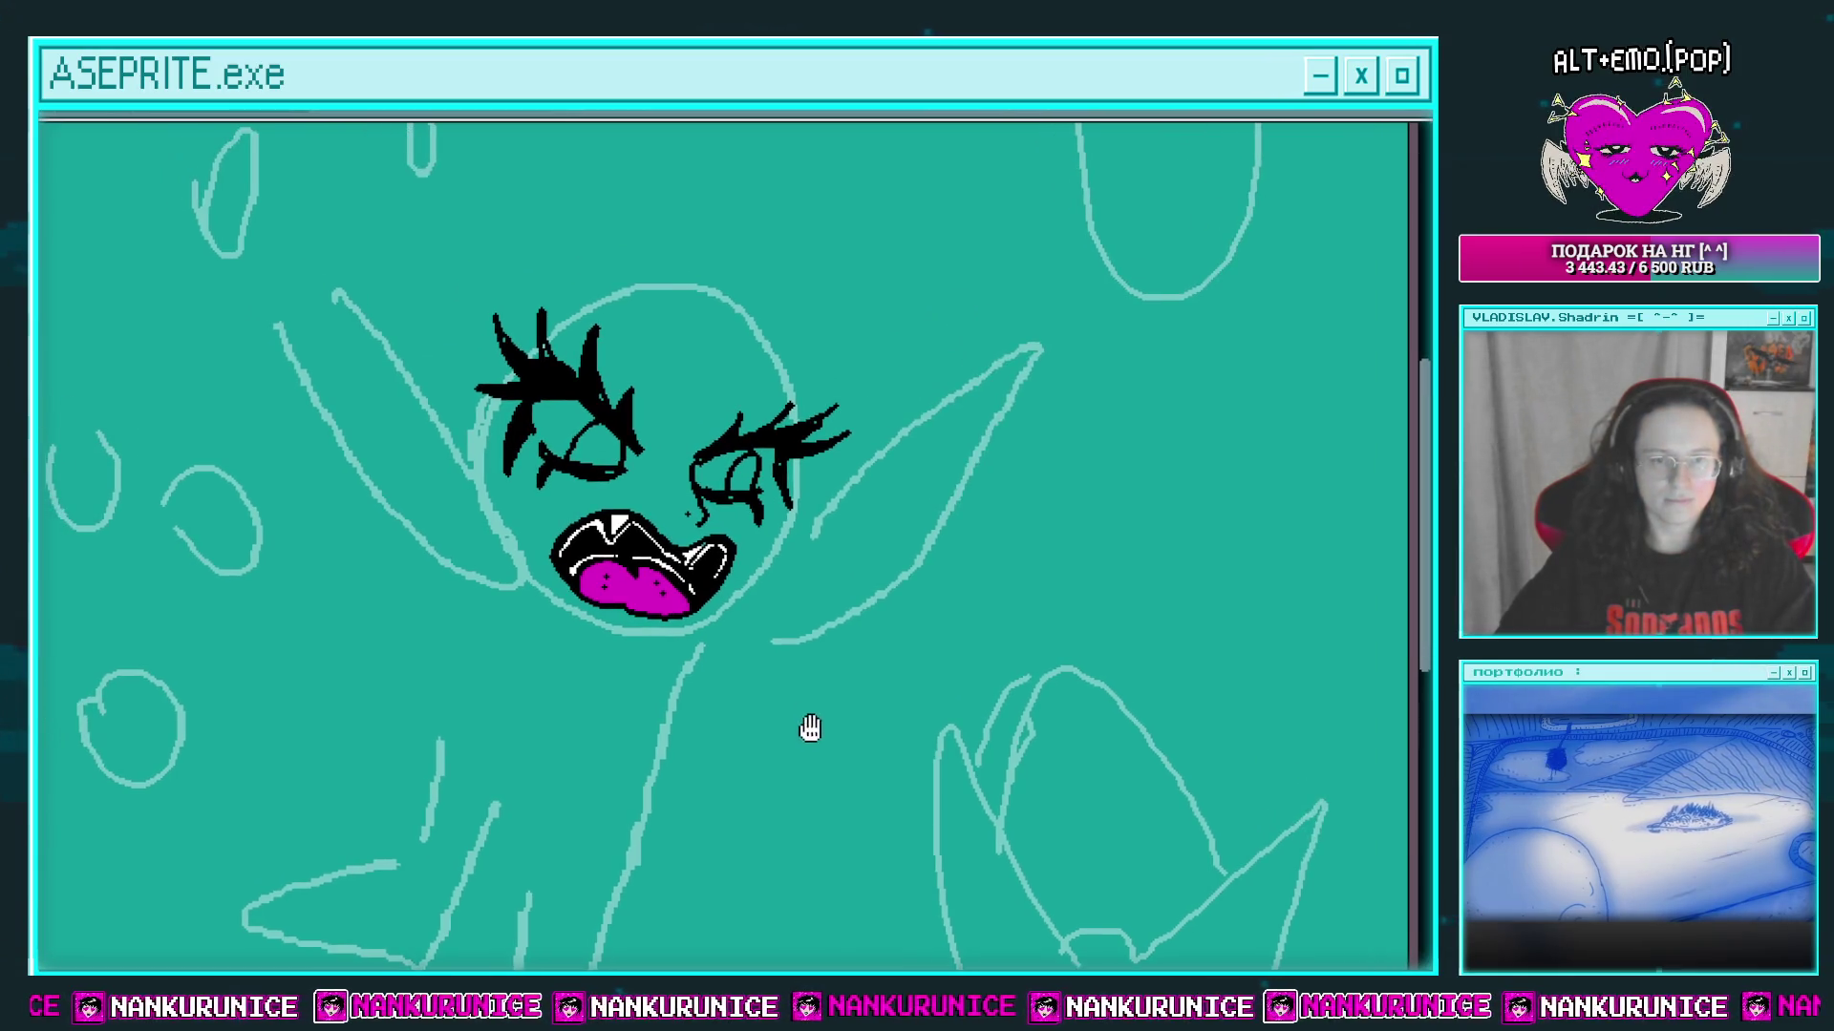
mouse_move(604, 685)
mouse_down()
mouse_move(748, 538)
mouse_move(634, 497)
mouse_up()
drag(533, 598, 587, 674)
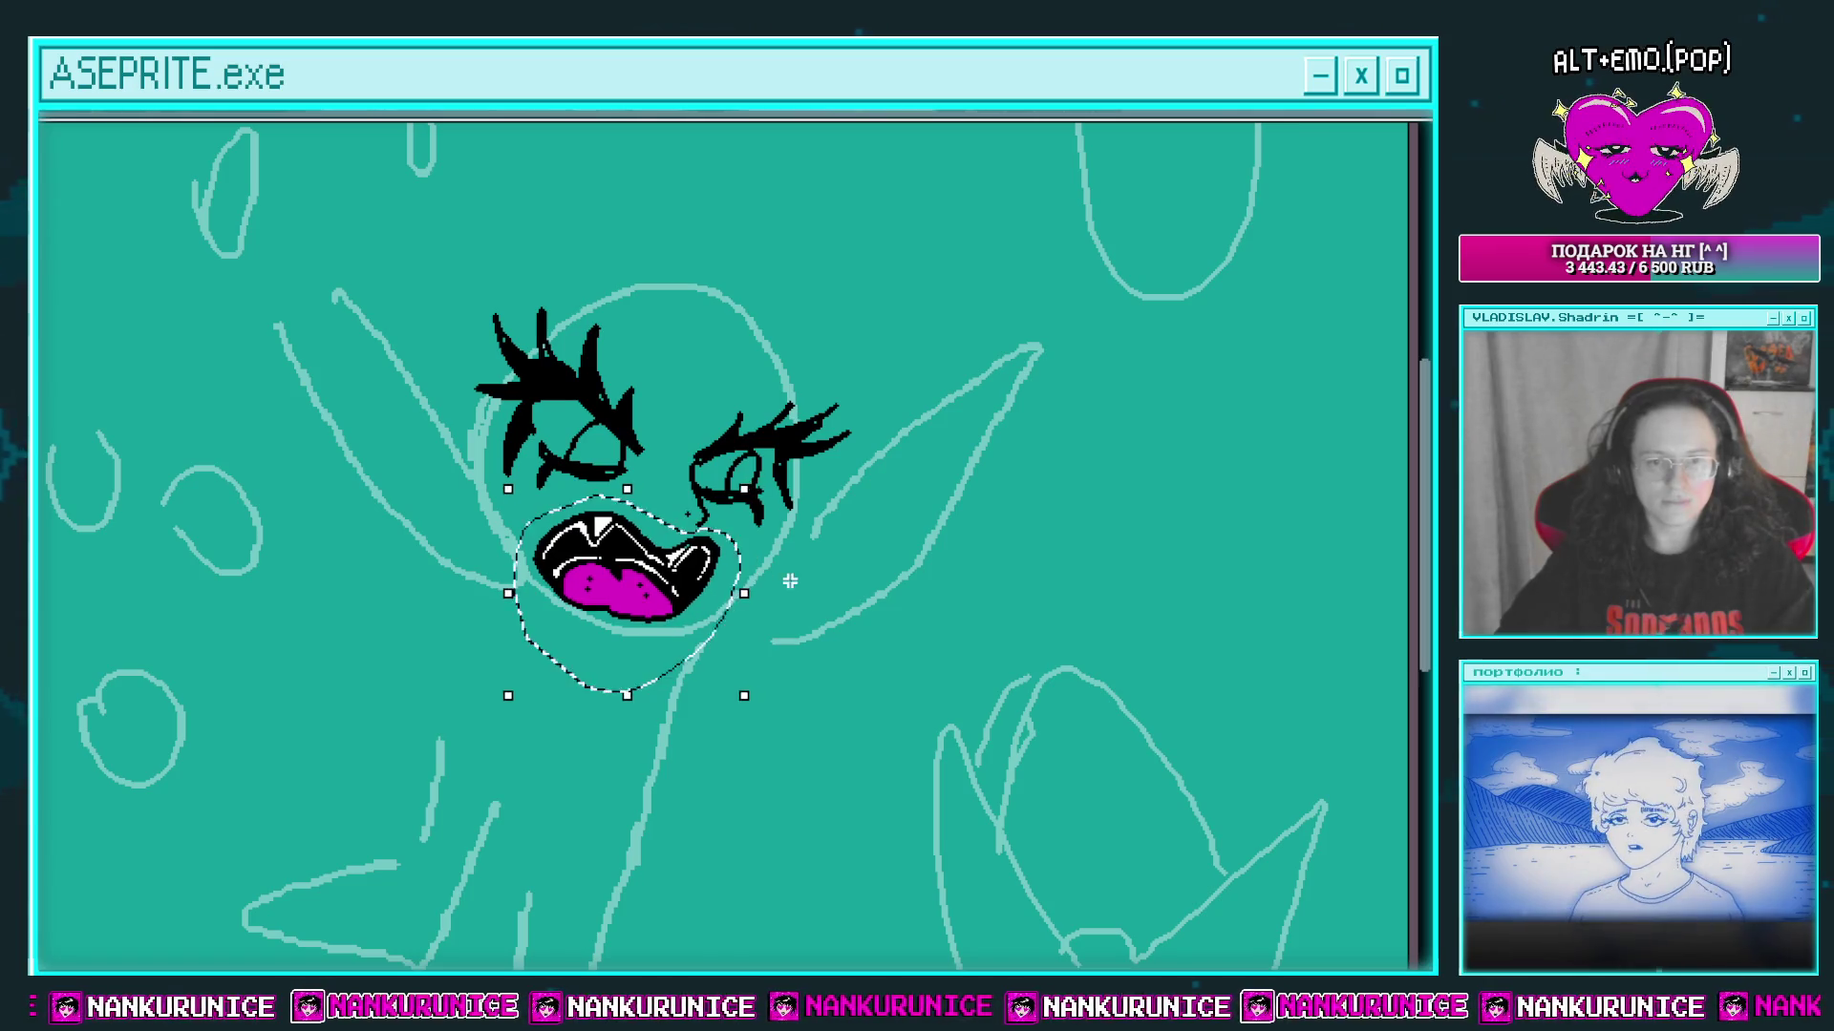
key(ctrl+d)
Step: Erase the stray hook and cross near the right eye and draw a curved crease beside it
scroll(702, 520, up, 2)
drag(685, 515, 737, 555)
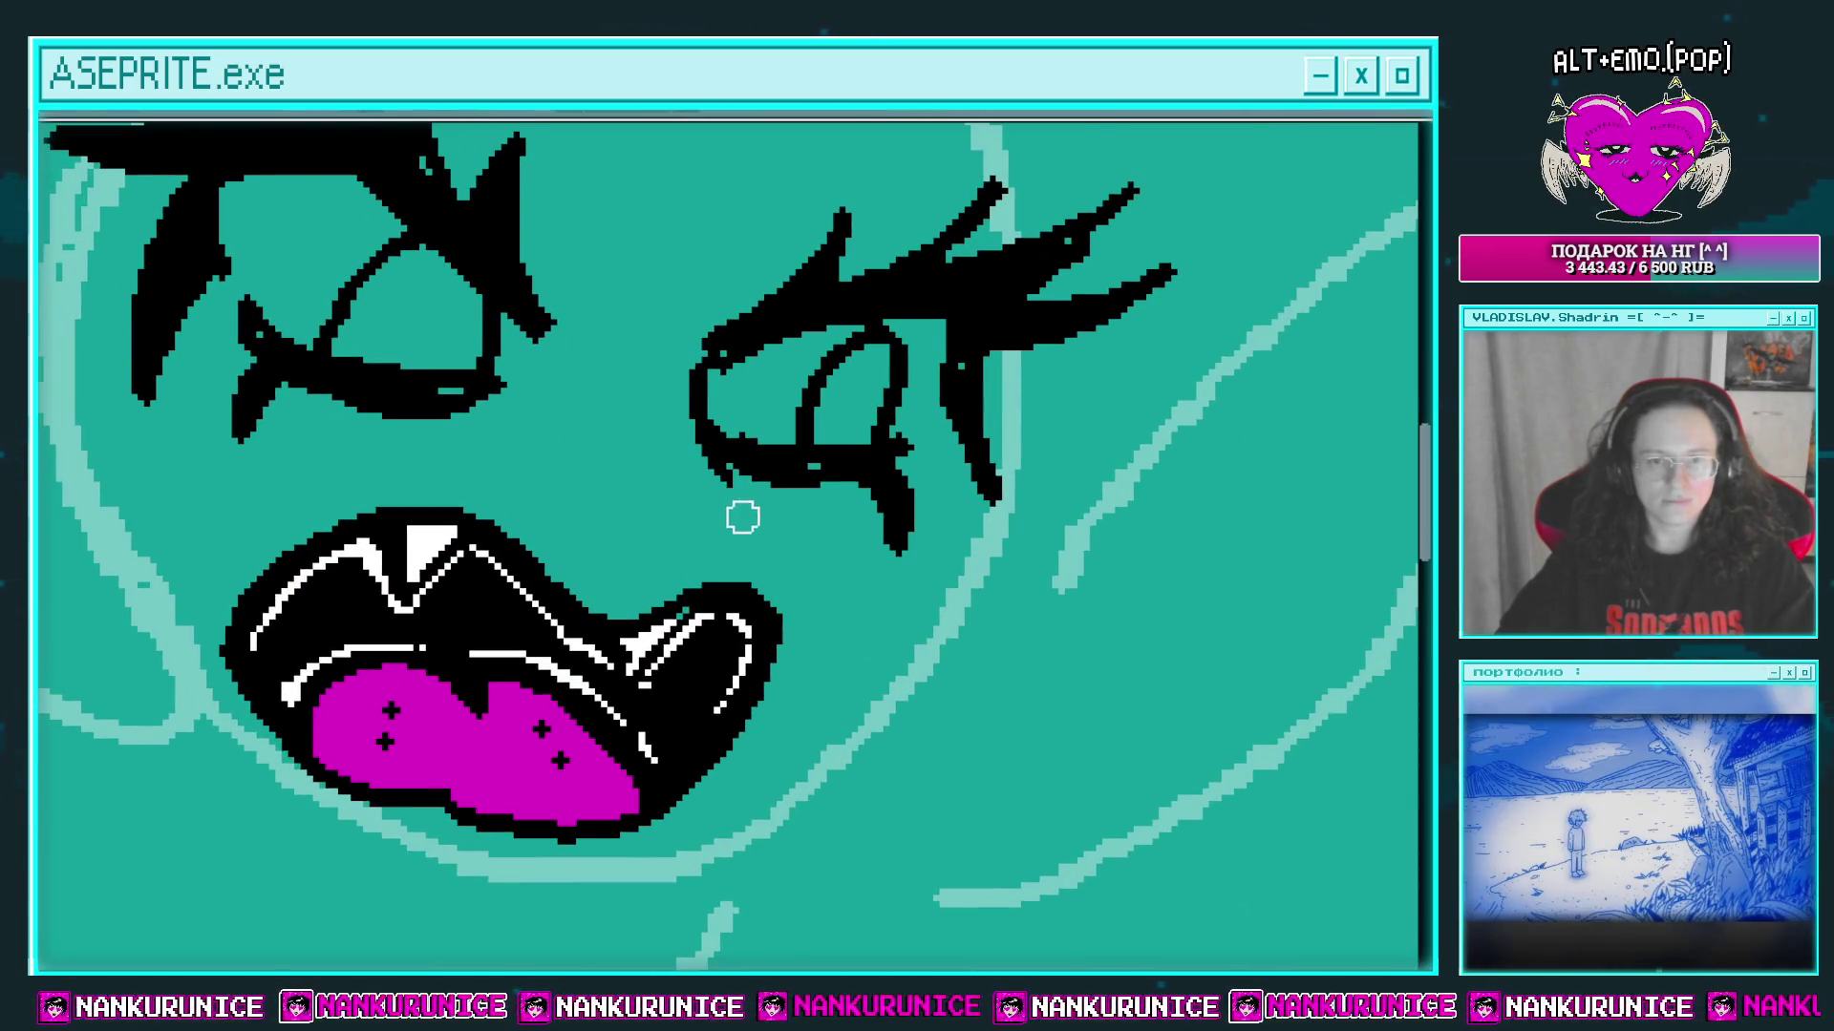
drag(698, 459, 732, 528)
drag(695, 441, 735, 578)
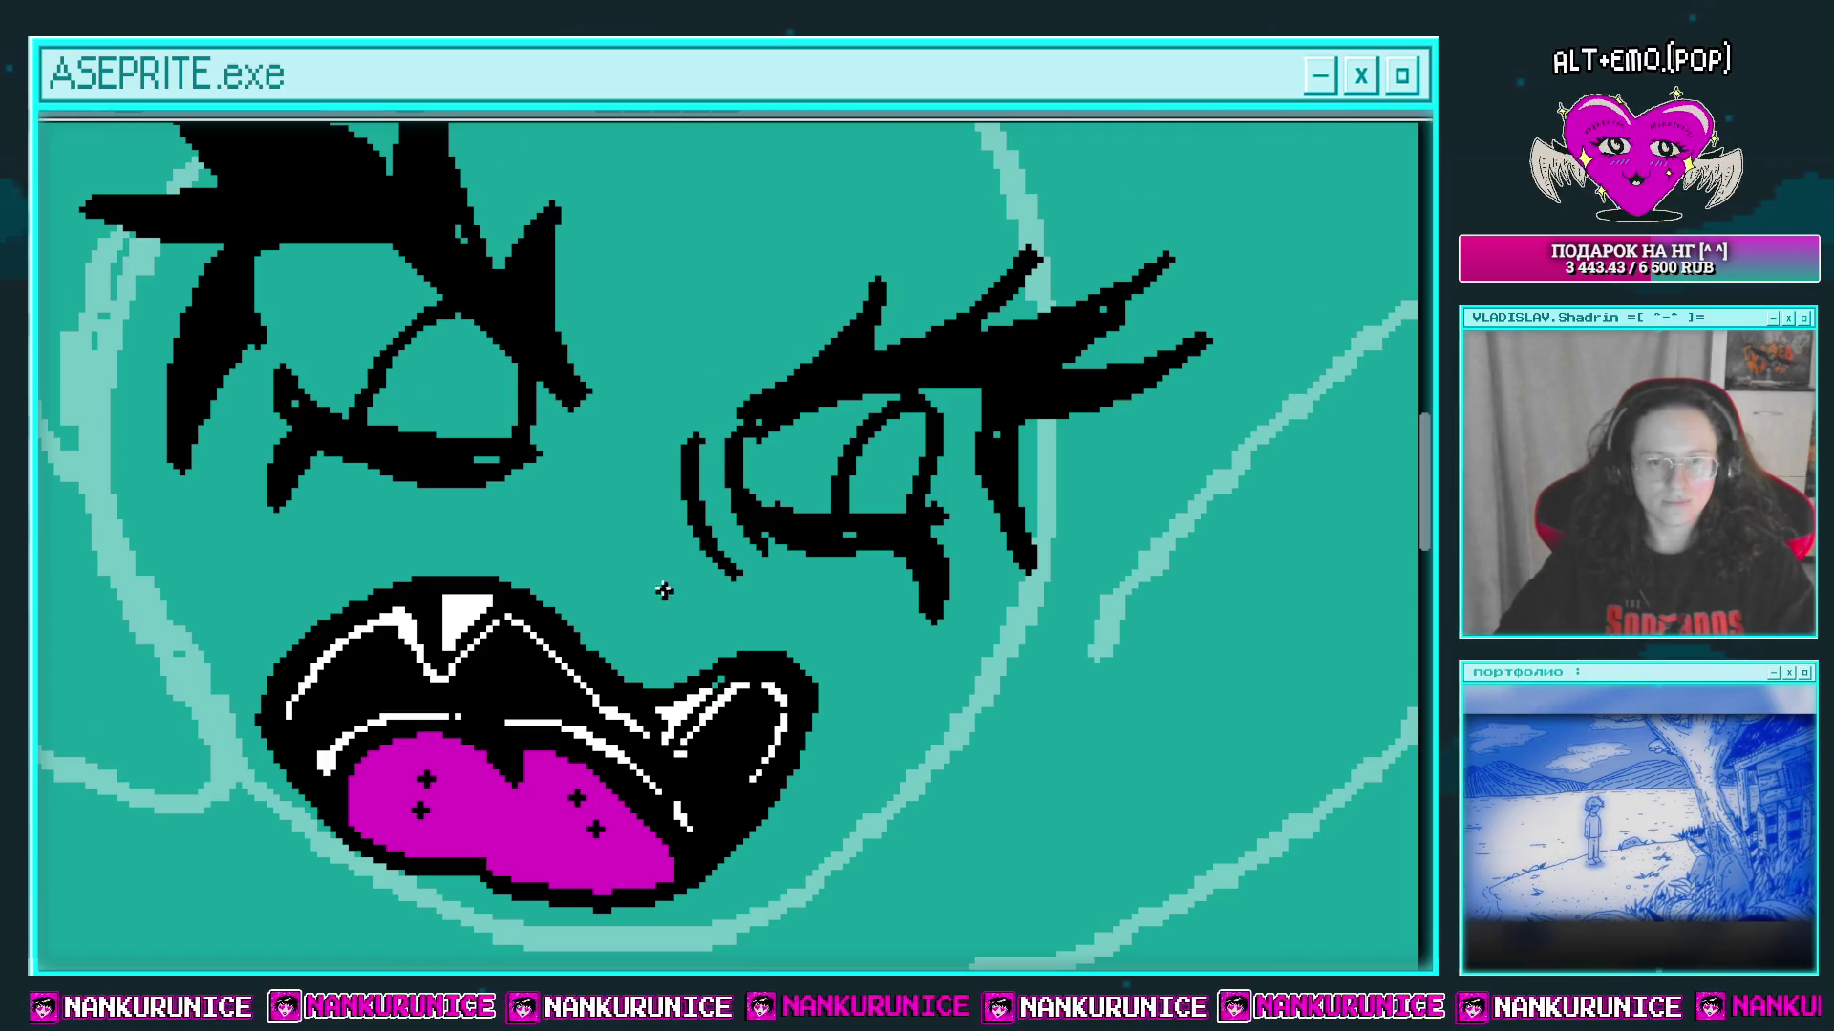
Step: Draw the diagonal jawline under the face, retrying twice, and extend it up to the left cheek
scroll(720, 610, down, 1)
drag(668, 505, 716, 476)
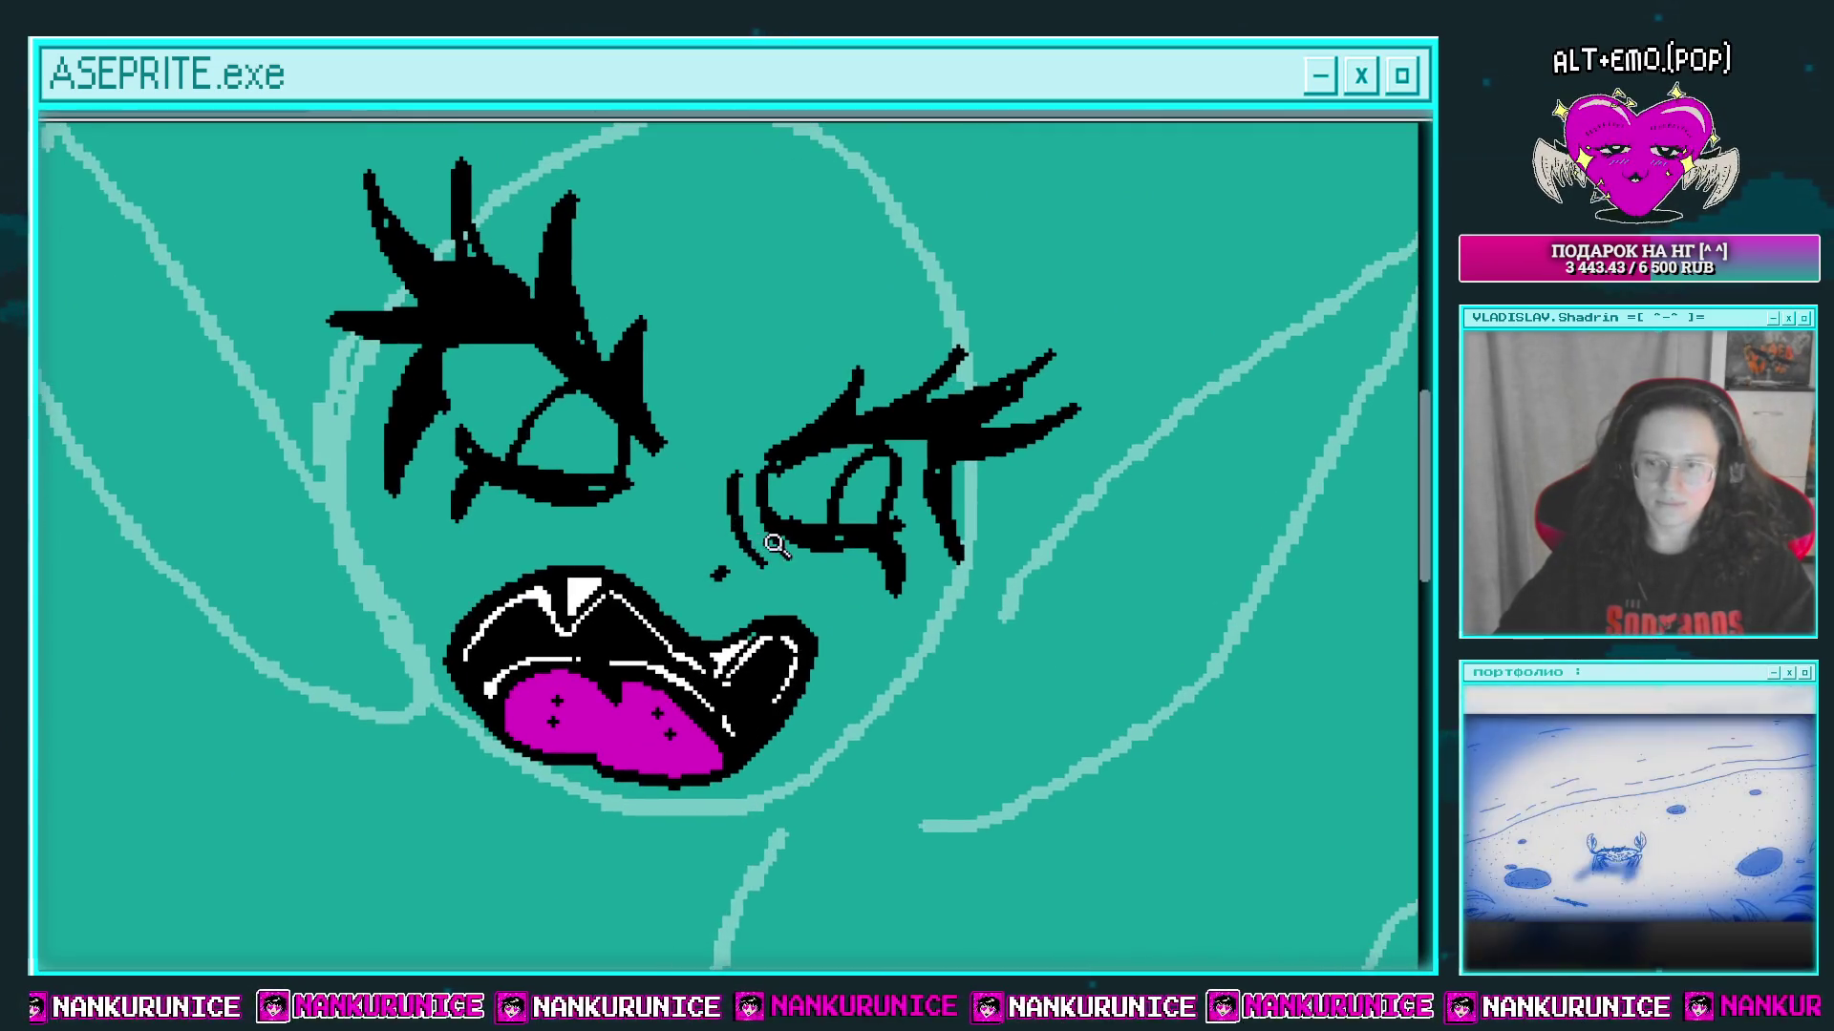
scroll(802, 573, down, 1)
scroll(798, 573, up, 1)
drag(951, 410, 752, 633)
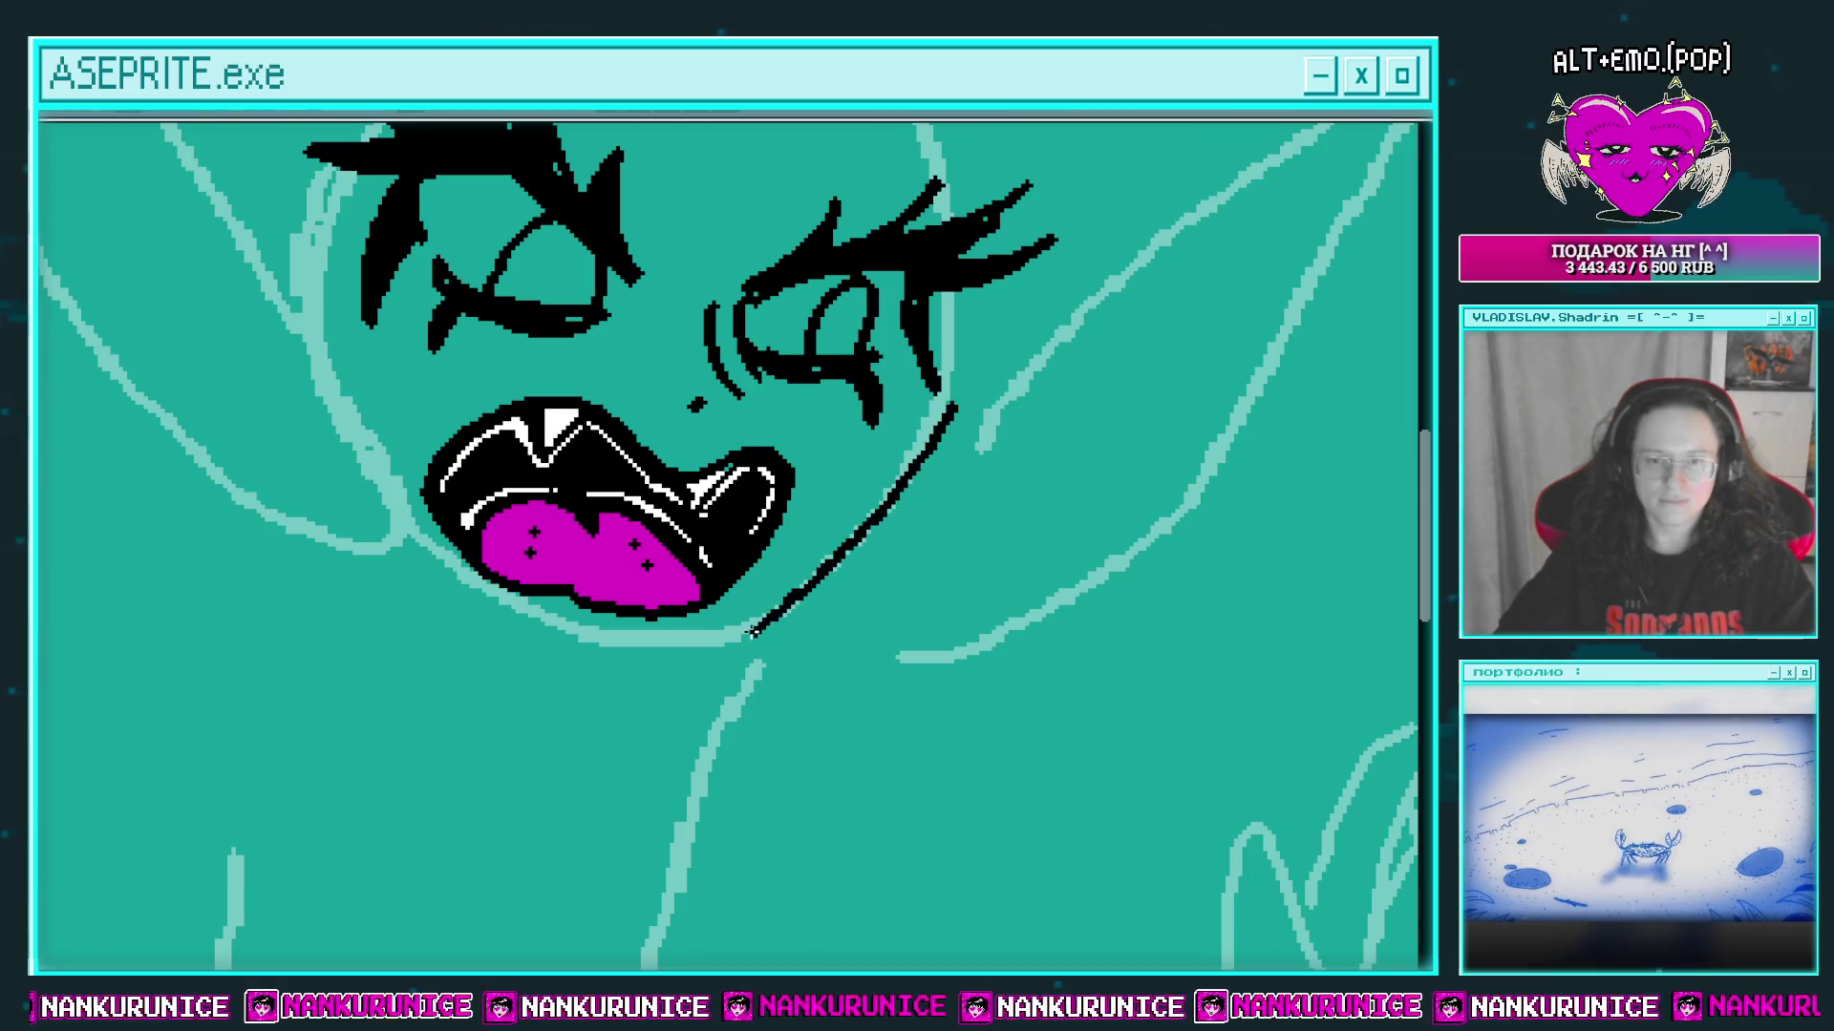
scroll(785, 585, down, 1)
key(ctrl+z)
scroll(954, 586, up, 1)
mouse_move(1024, 474)
mouse_down()
mouse_move(998, 514)
mouse_move(599, 779)
mouse_up()
scroll(669, 688, down, 1)
key(ctrl+z)
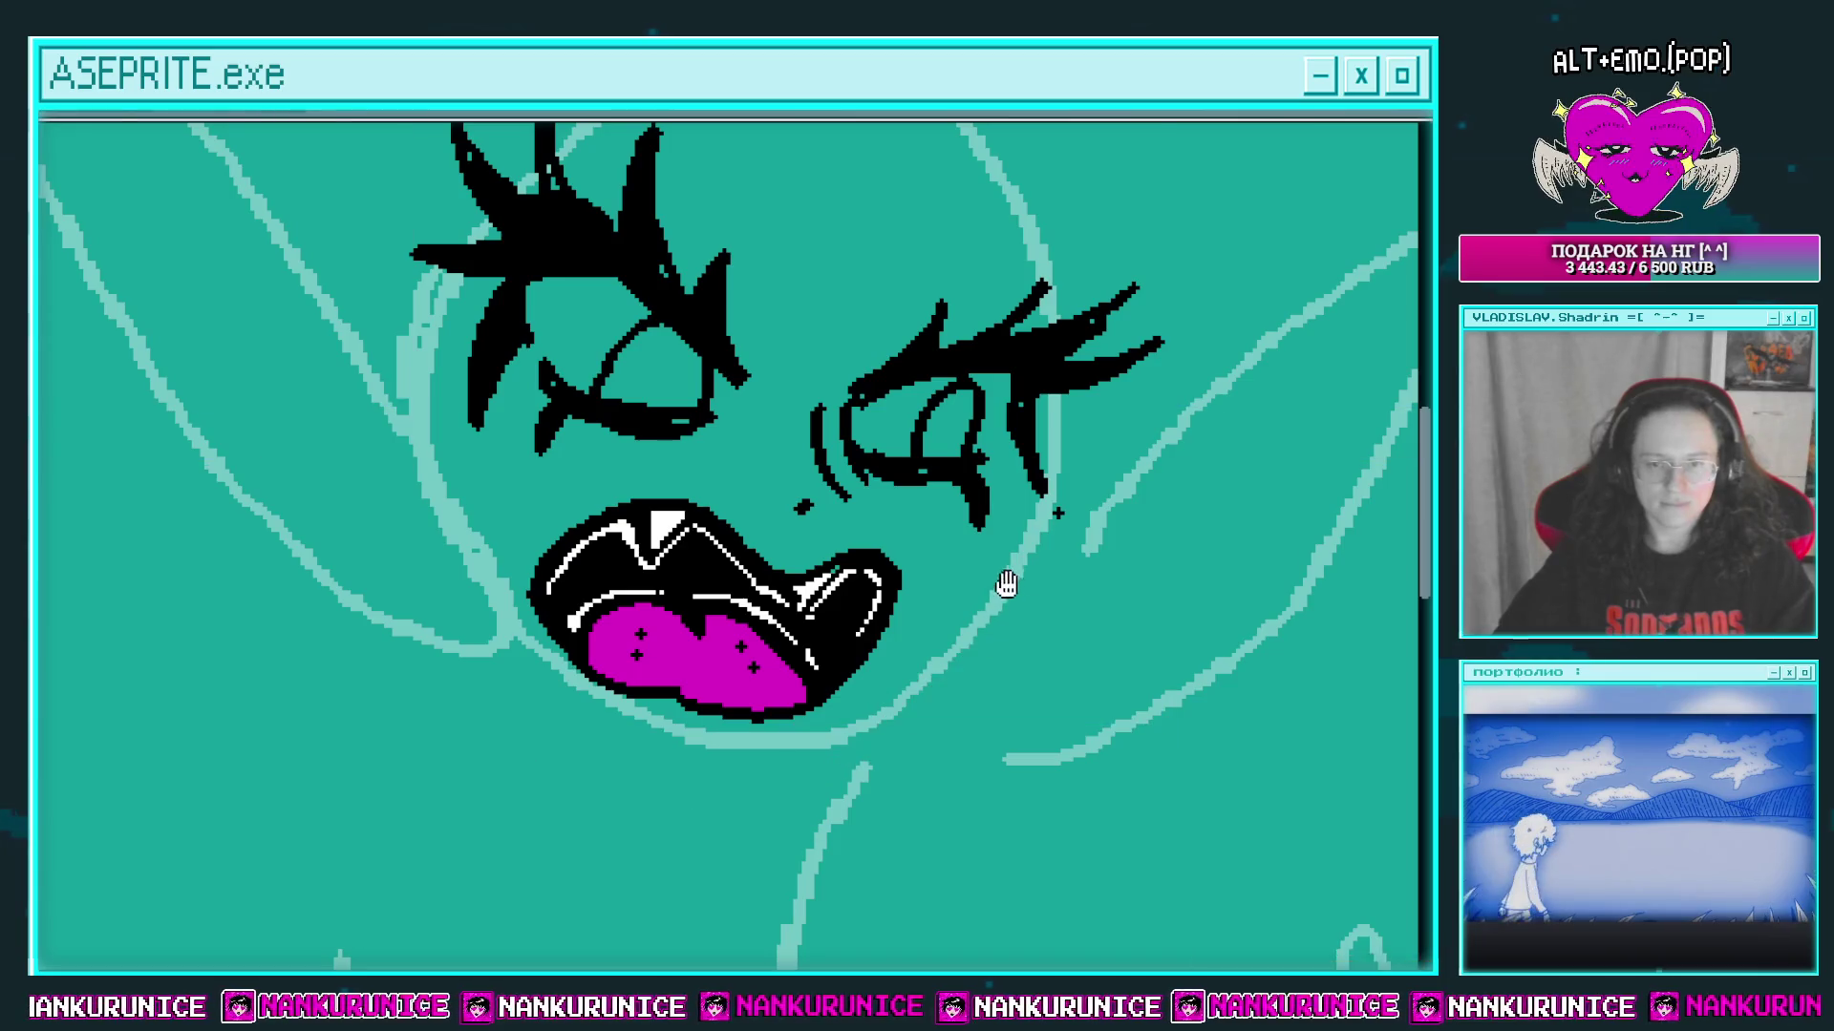
scroll(1050, 525, up, 1)
drag(1109, 467, 869, 712)
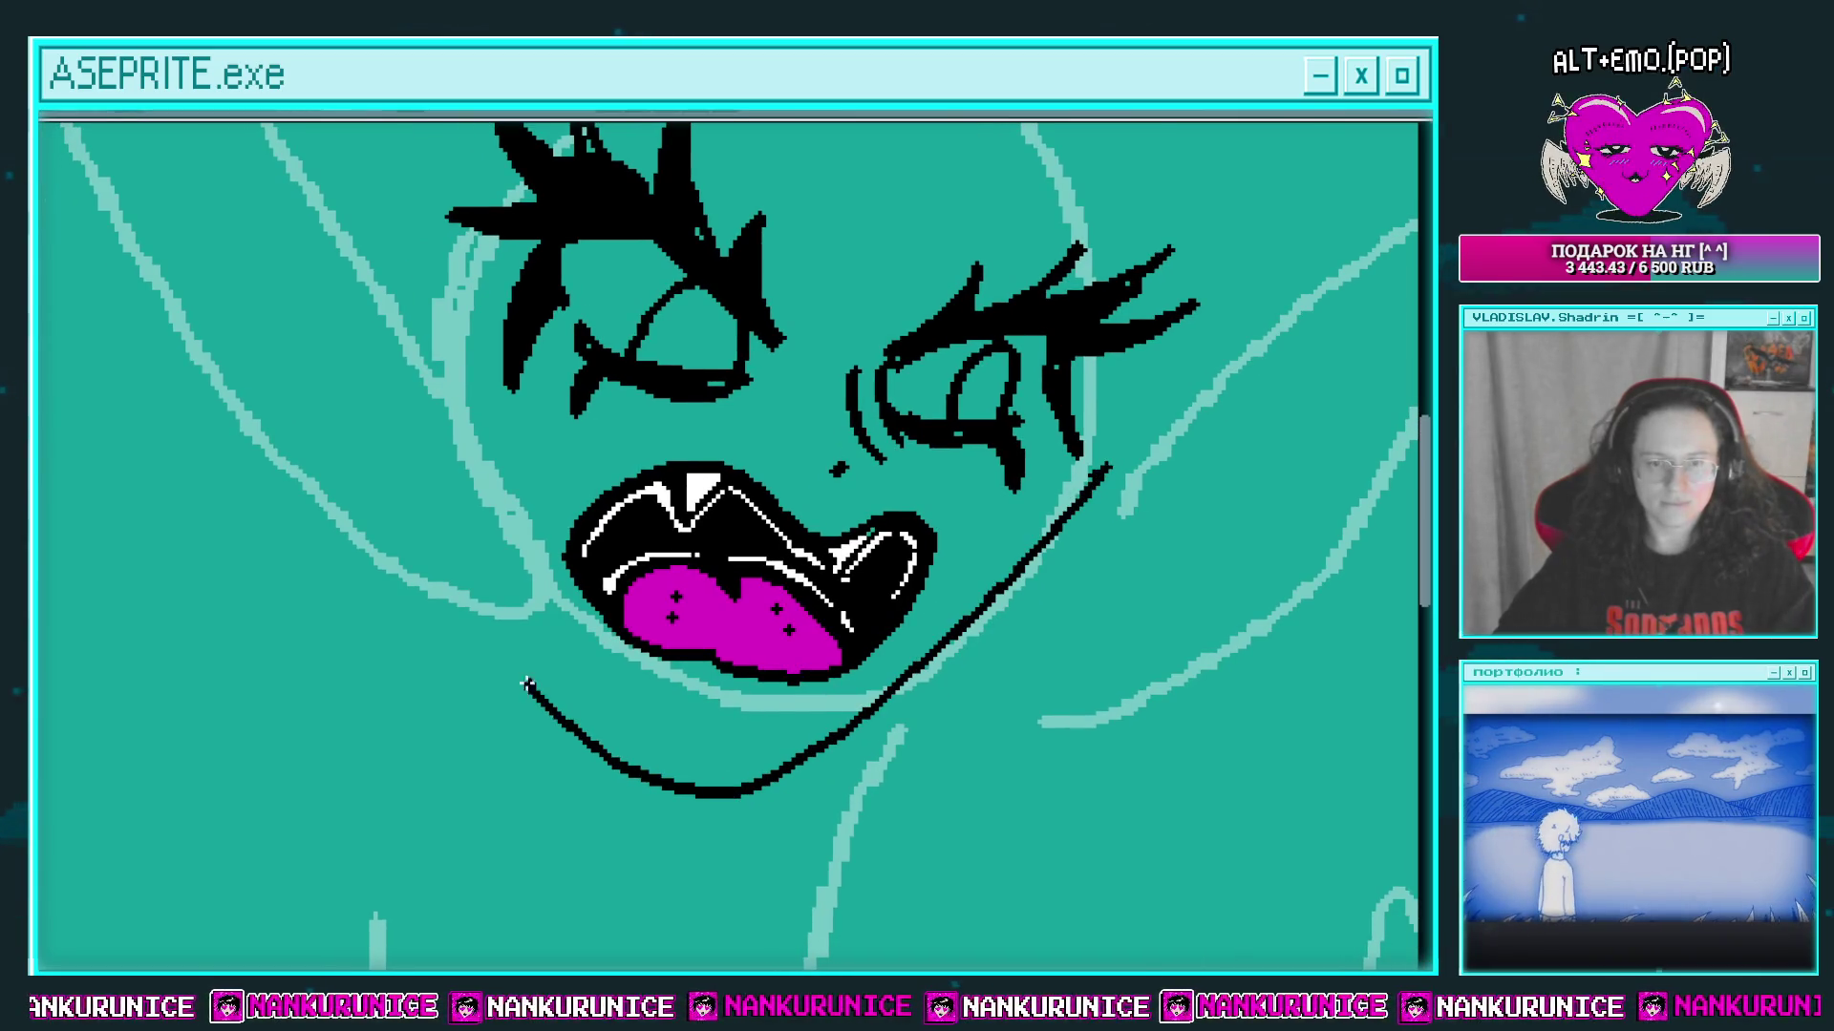
drag(524, 682, 407, 495)
Step: Draw a C-shaped ear stroke at the upper left, erasing and redrawing it once
drag(378, 368, 417, 606)
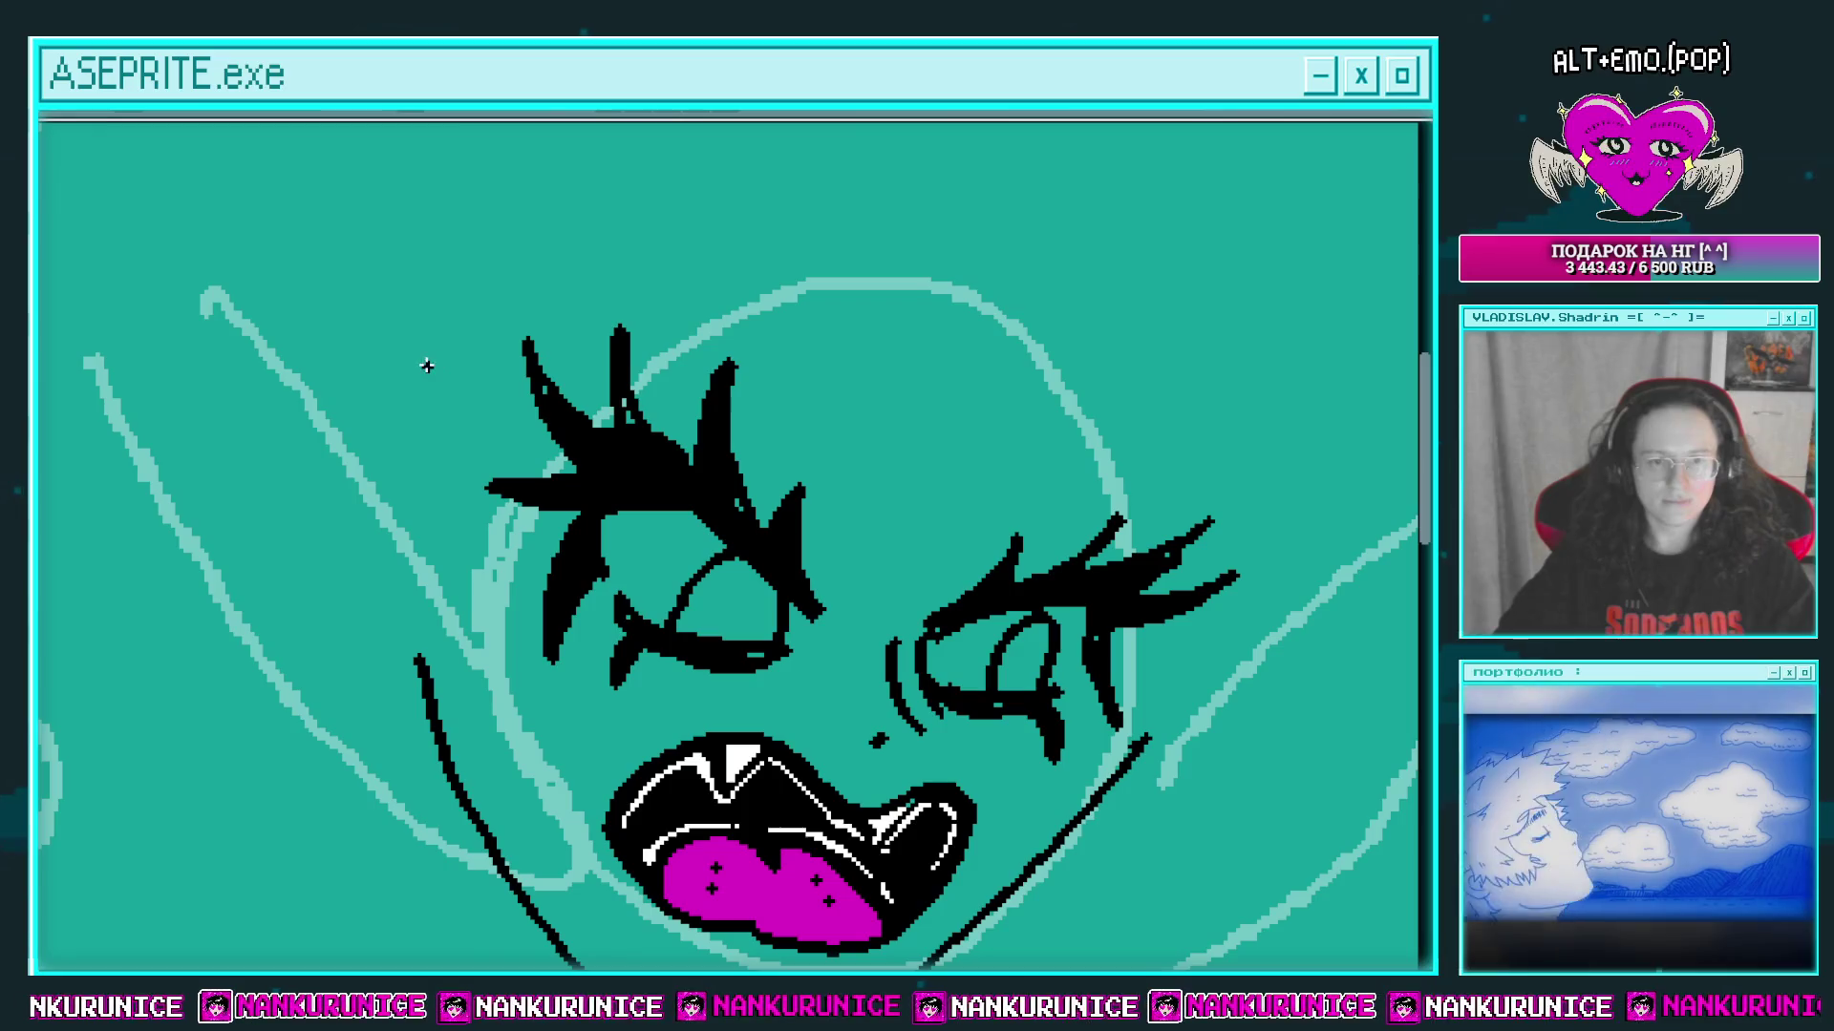
drag(420, 330, 387, 444)
drag(770, 889, 769, 808)
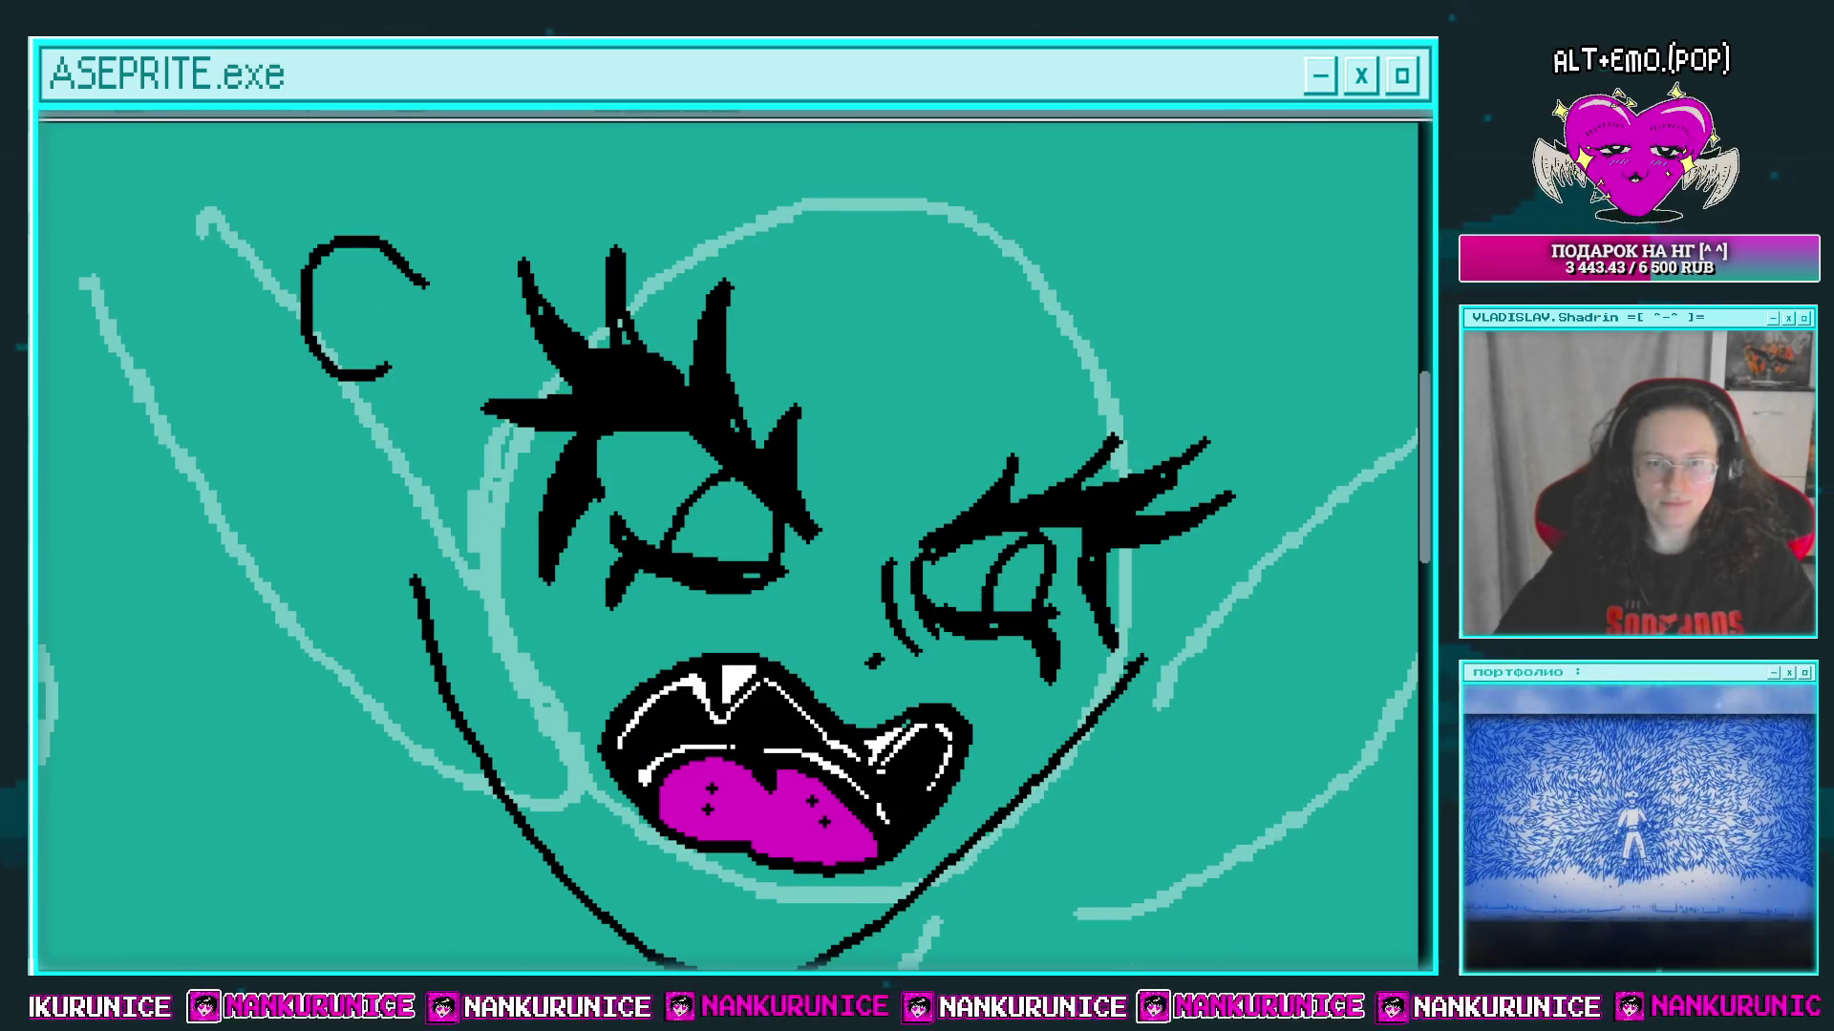
drag(488, 522, 605, 644)
mouse_move(512, 398)
mouse_down()
mouse_move(459, 360)
mouse_move(492, 497)
mouse_up()
mouse_move(515, 370)
mouse_down()
mouse_move(499, 482)
mouse_move(505, 413)
mouse_move(495, 437)
mouse_up()
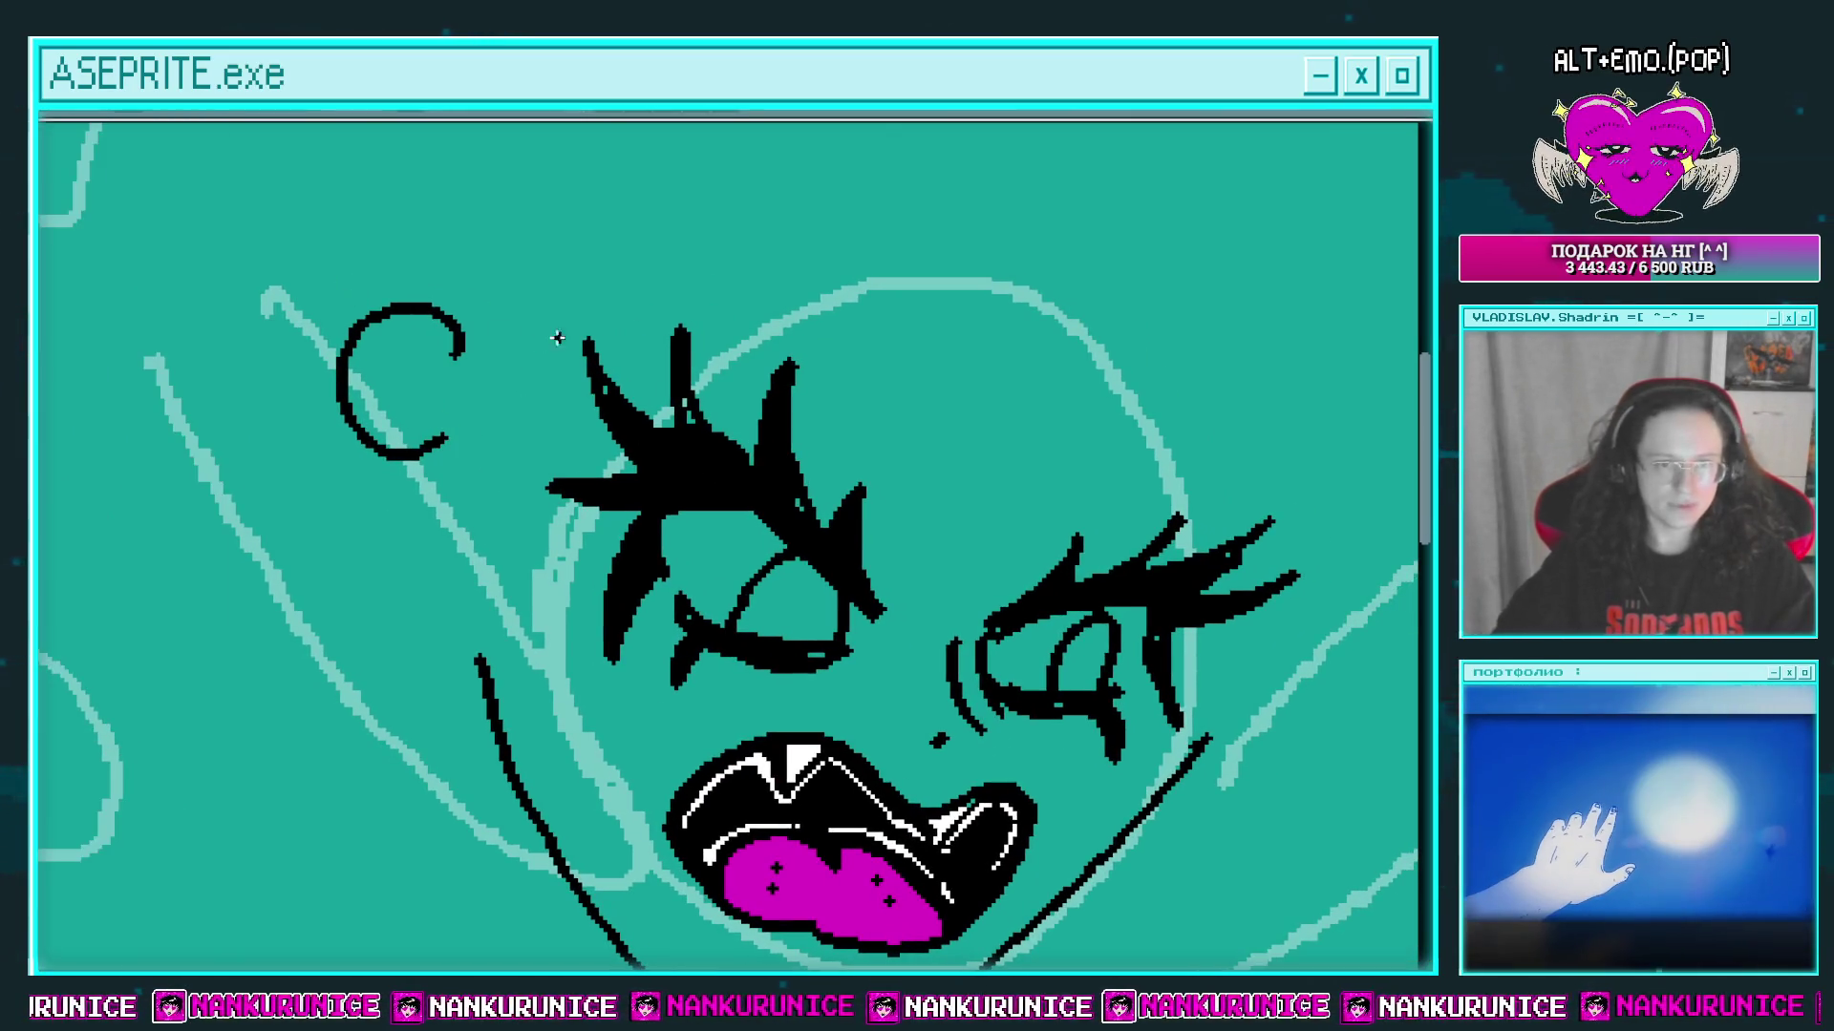
drag(594, 392, 611, 341)
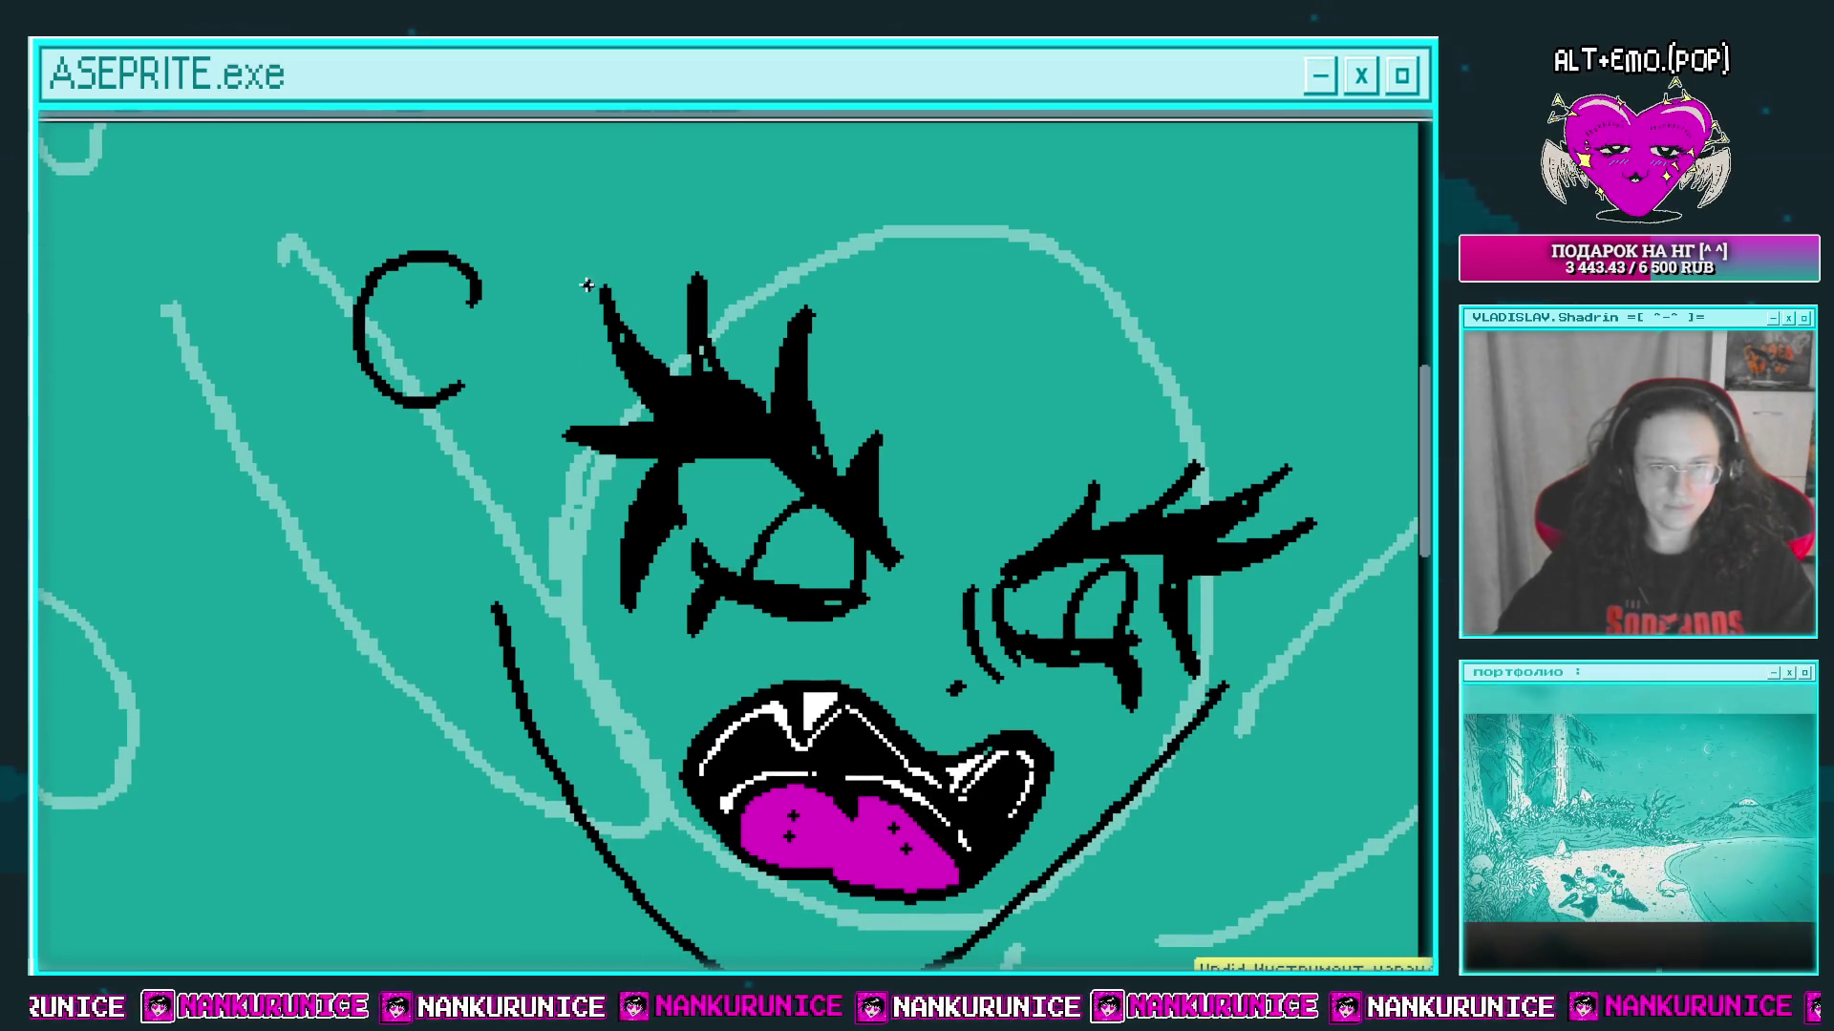
Step: Toggle the Layers panel, then try a long hair outline down the face's left and undo it
key(Tab)
drag(572, 323, 595, 327)
key(Tab)
mouse_move(676, 254)
mouse_down()
mouse_move(649, 308)
mouse_move(597, 652)
mouse_up()
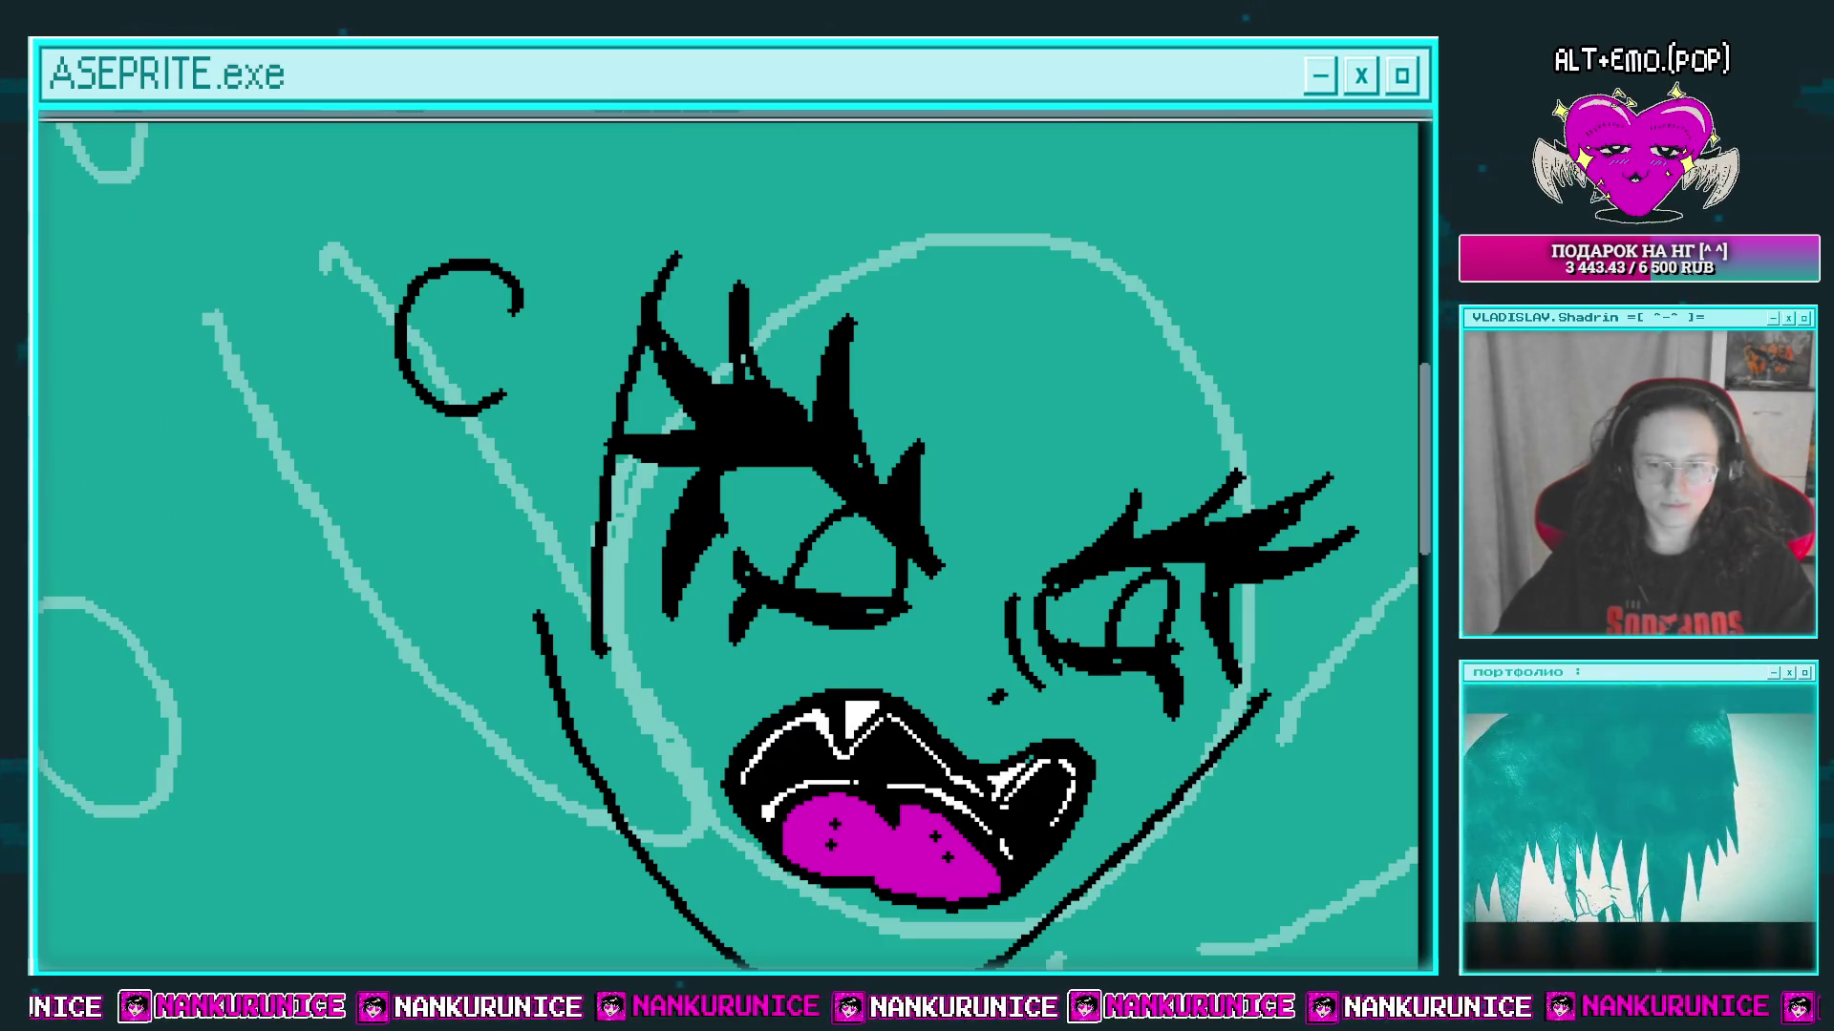
key(ctrl+z)
drag(564, 587, 643, 487)
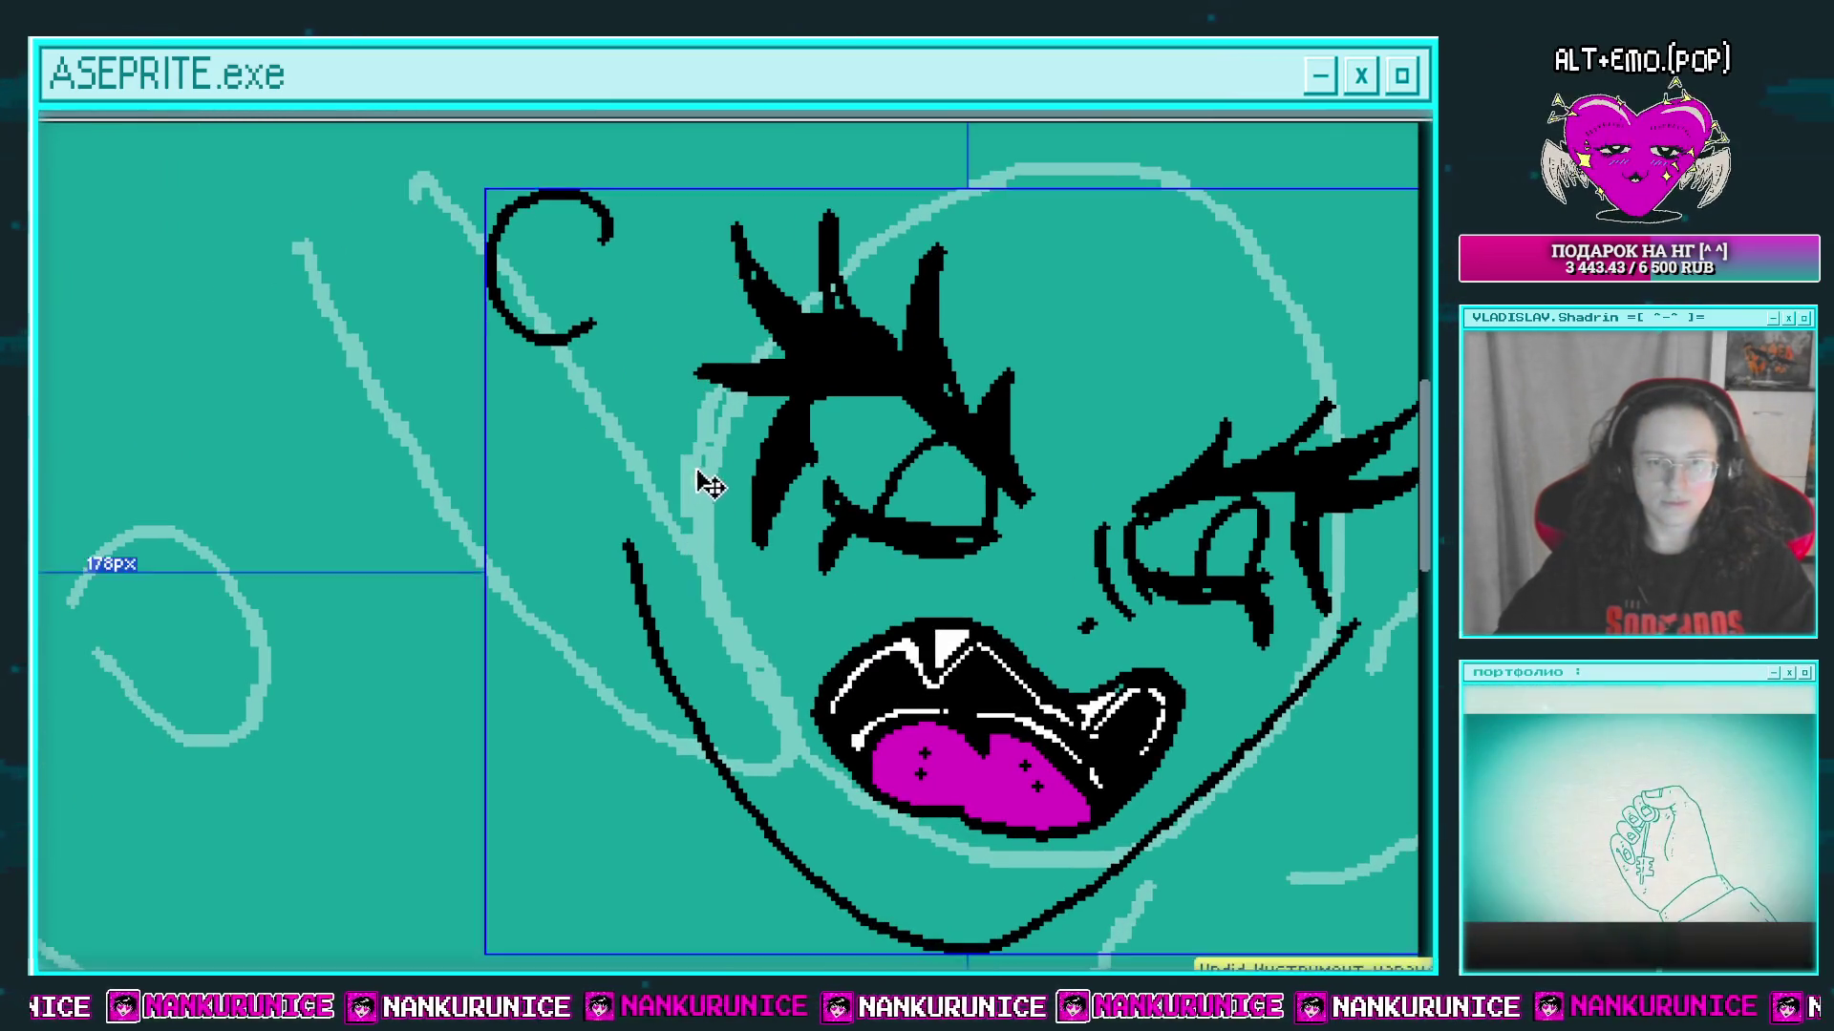
Step: Redraw the left hair outline with a hooked end and fill the earring circle white
mouse_move(740, 155)
mouse_down()
mouse_move(657, 811)
mouse_move(597, 649)
mouse_move(668, 635)
mouse_move(582, 580)
mouse_move(551, 409)
mouse_up()
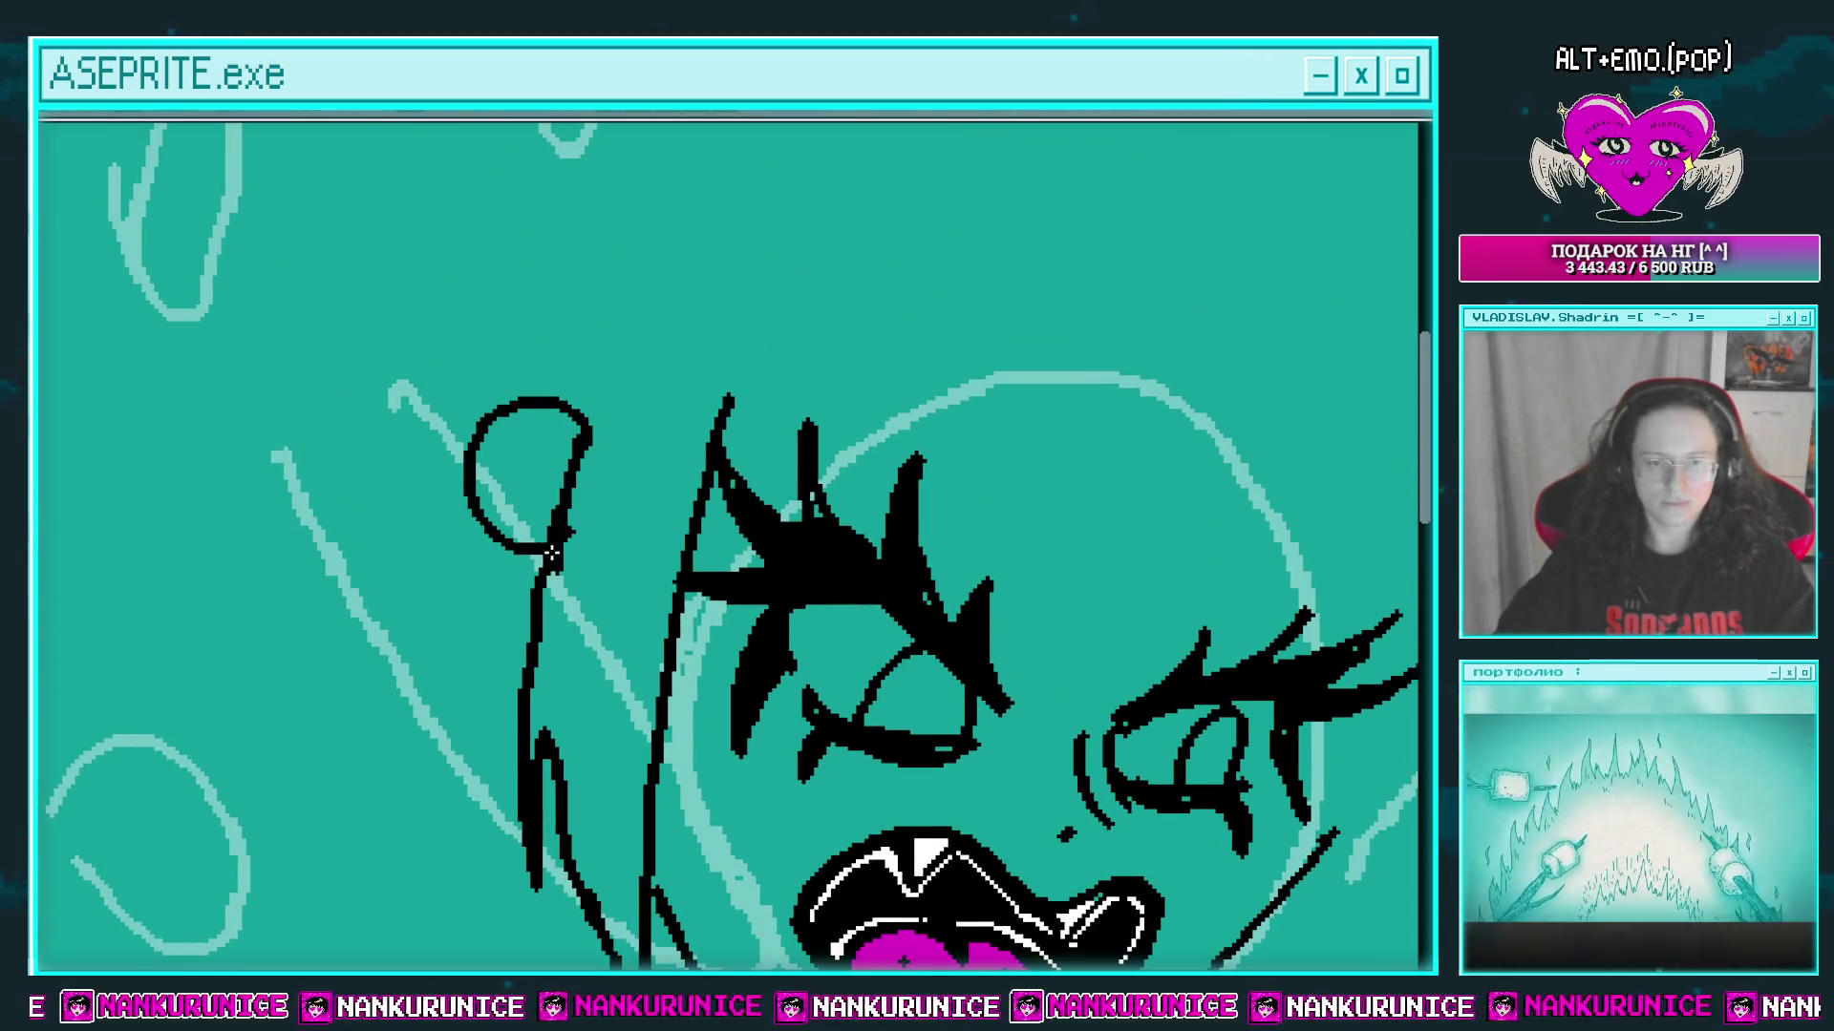
scroll(563, 521, up, 1)
click(554, 473)
Step: Pan across the drawing to review it, then zoom in on the face and mouth
mouse_move(716, 522)
mouse_down()
mouse_move(680, 455)
mouse_move(535, 417)
mouse_up()
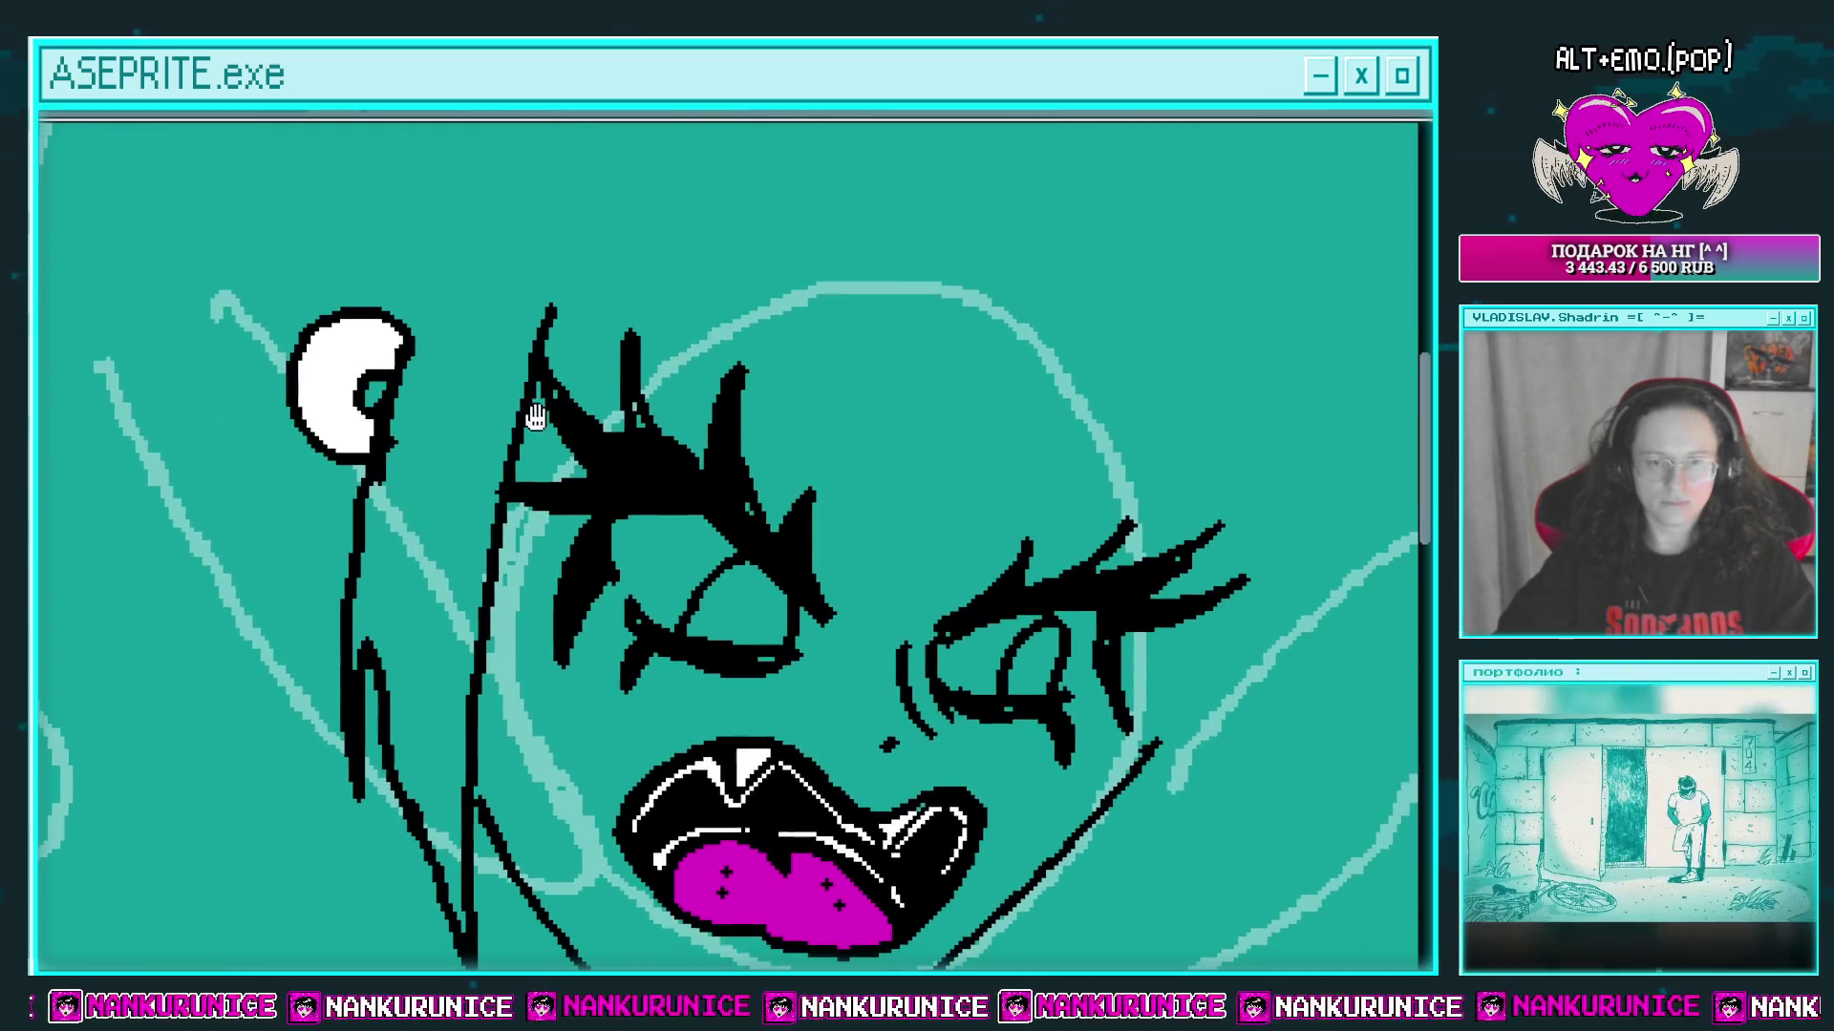
mouse_move(654, 397)
mouse_down()
mouse_move(597, 418)
mouse_move(659, 445)
mouse_move(654, 465)
mouse_up()
drag(516, 387, 518, 360)
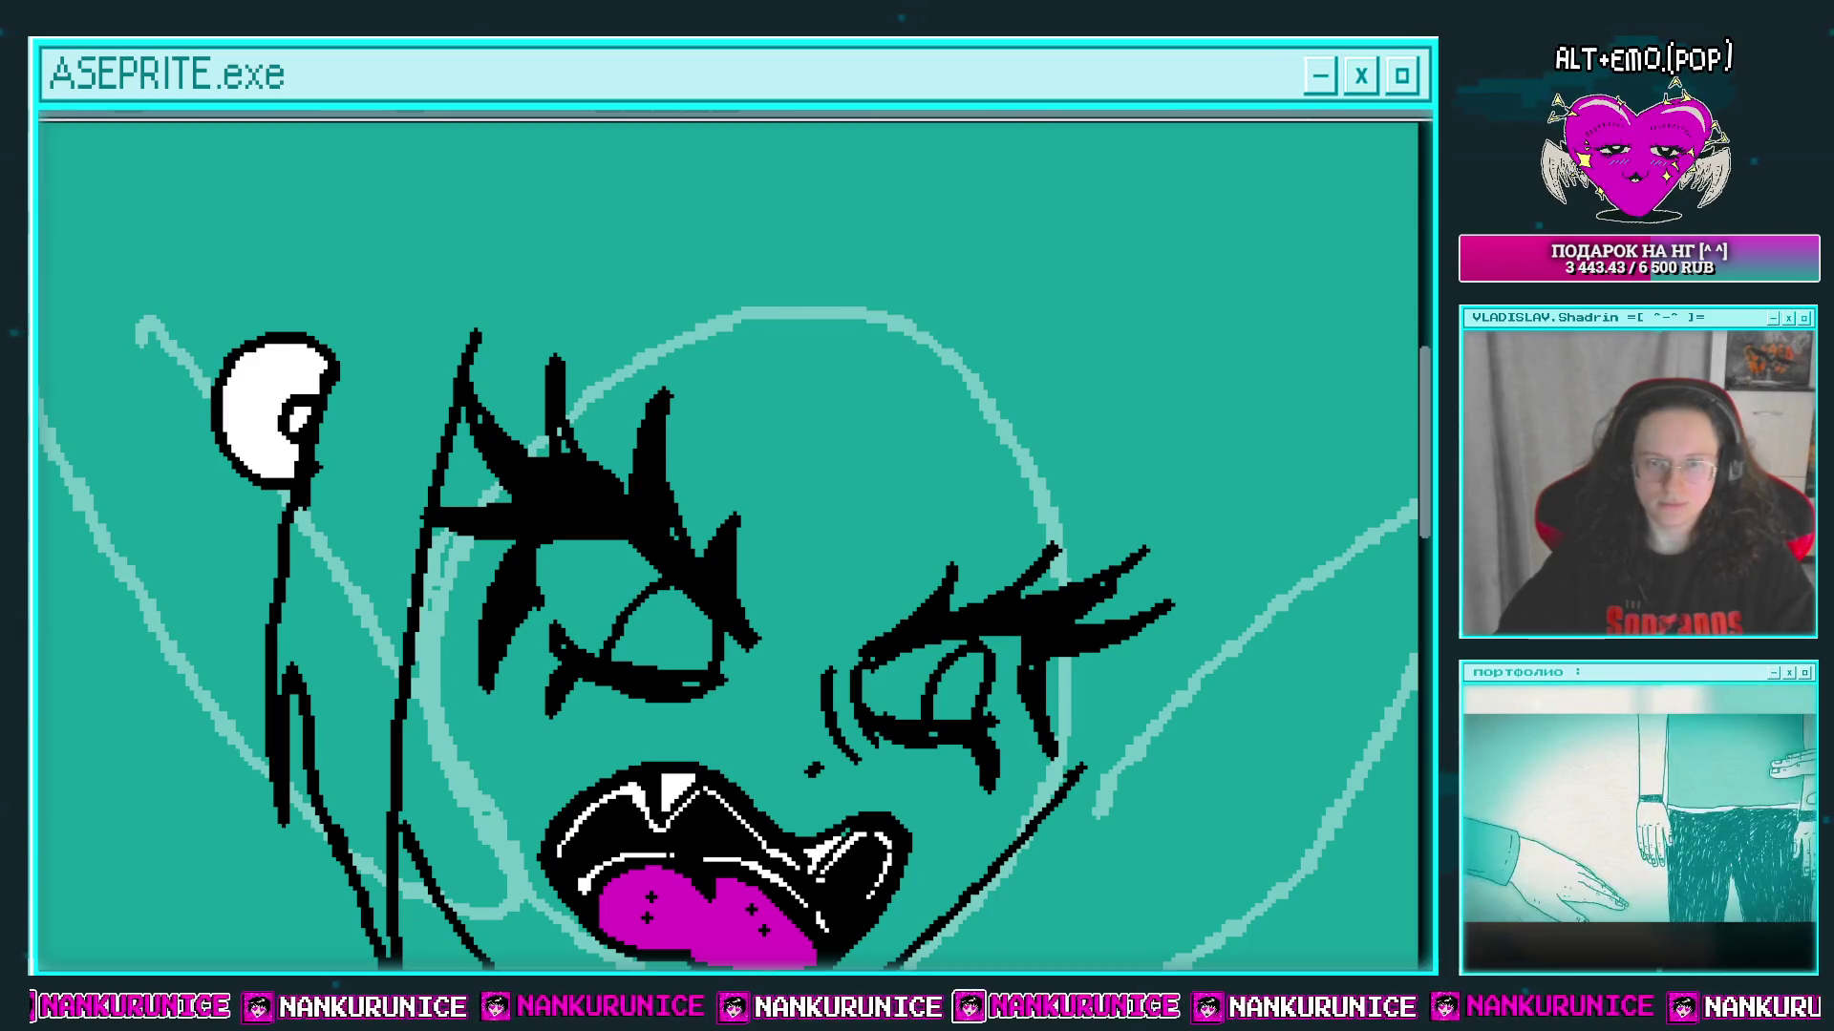
drag(555, 355, 689, 308)
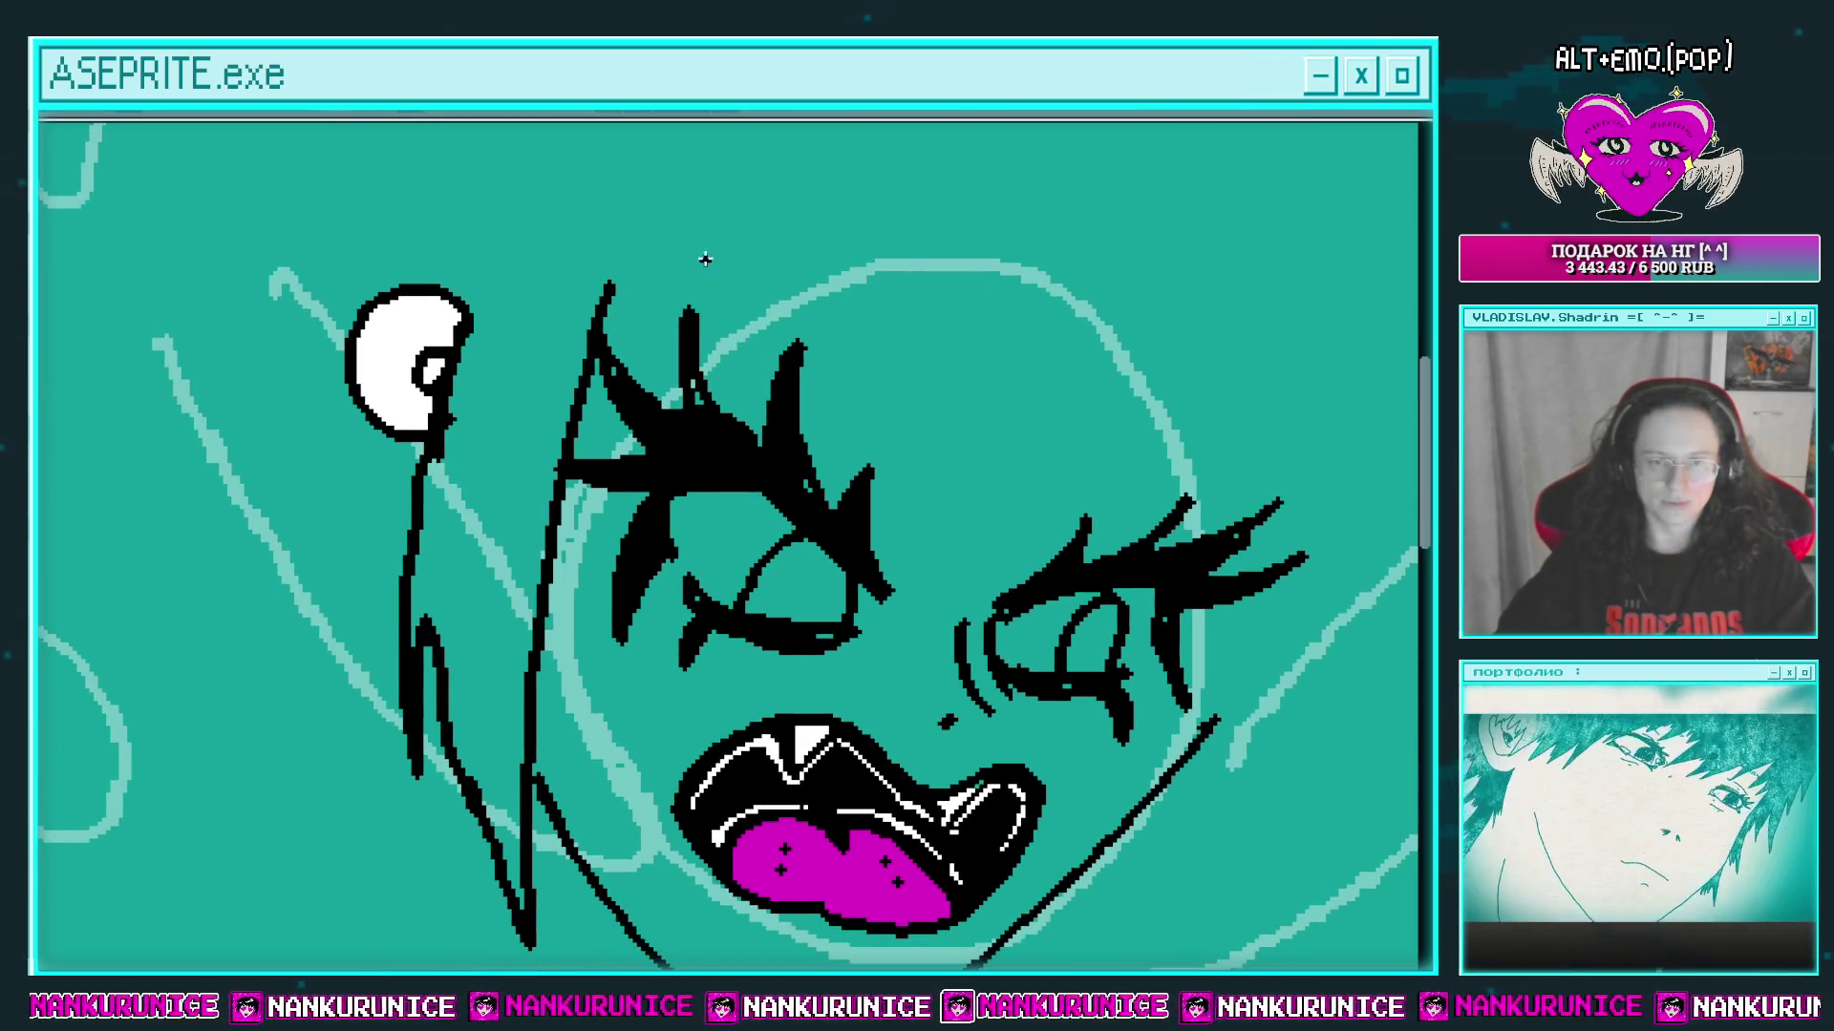
mouse_move(716, 421)
mouse_down()
mouse_move(745, 401)
mouse_move(736, 376)
mouse_move(657, 409)
mouse_move(711, 399)
mouse_up()
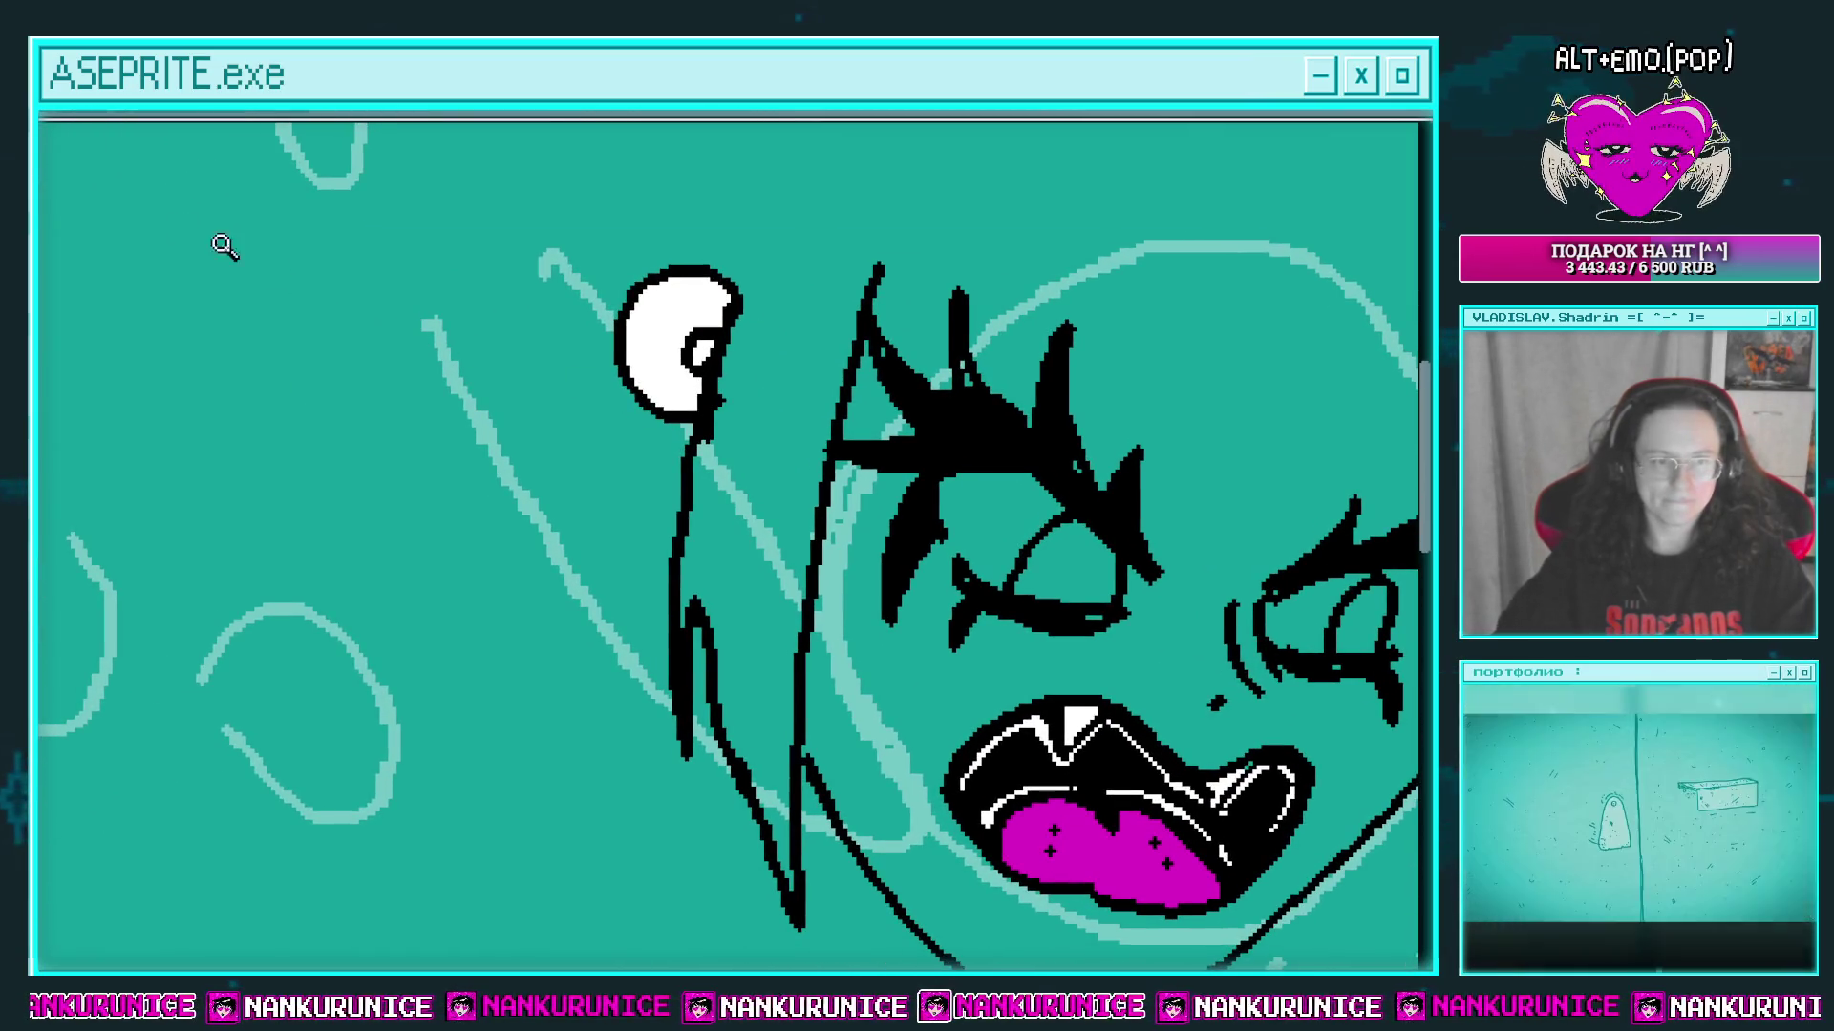
scroll(718, 457, down, 4)
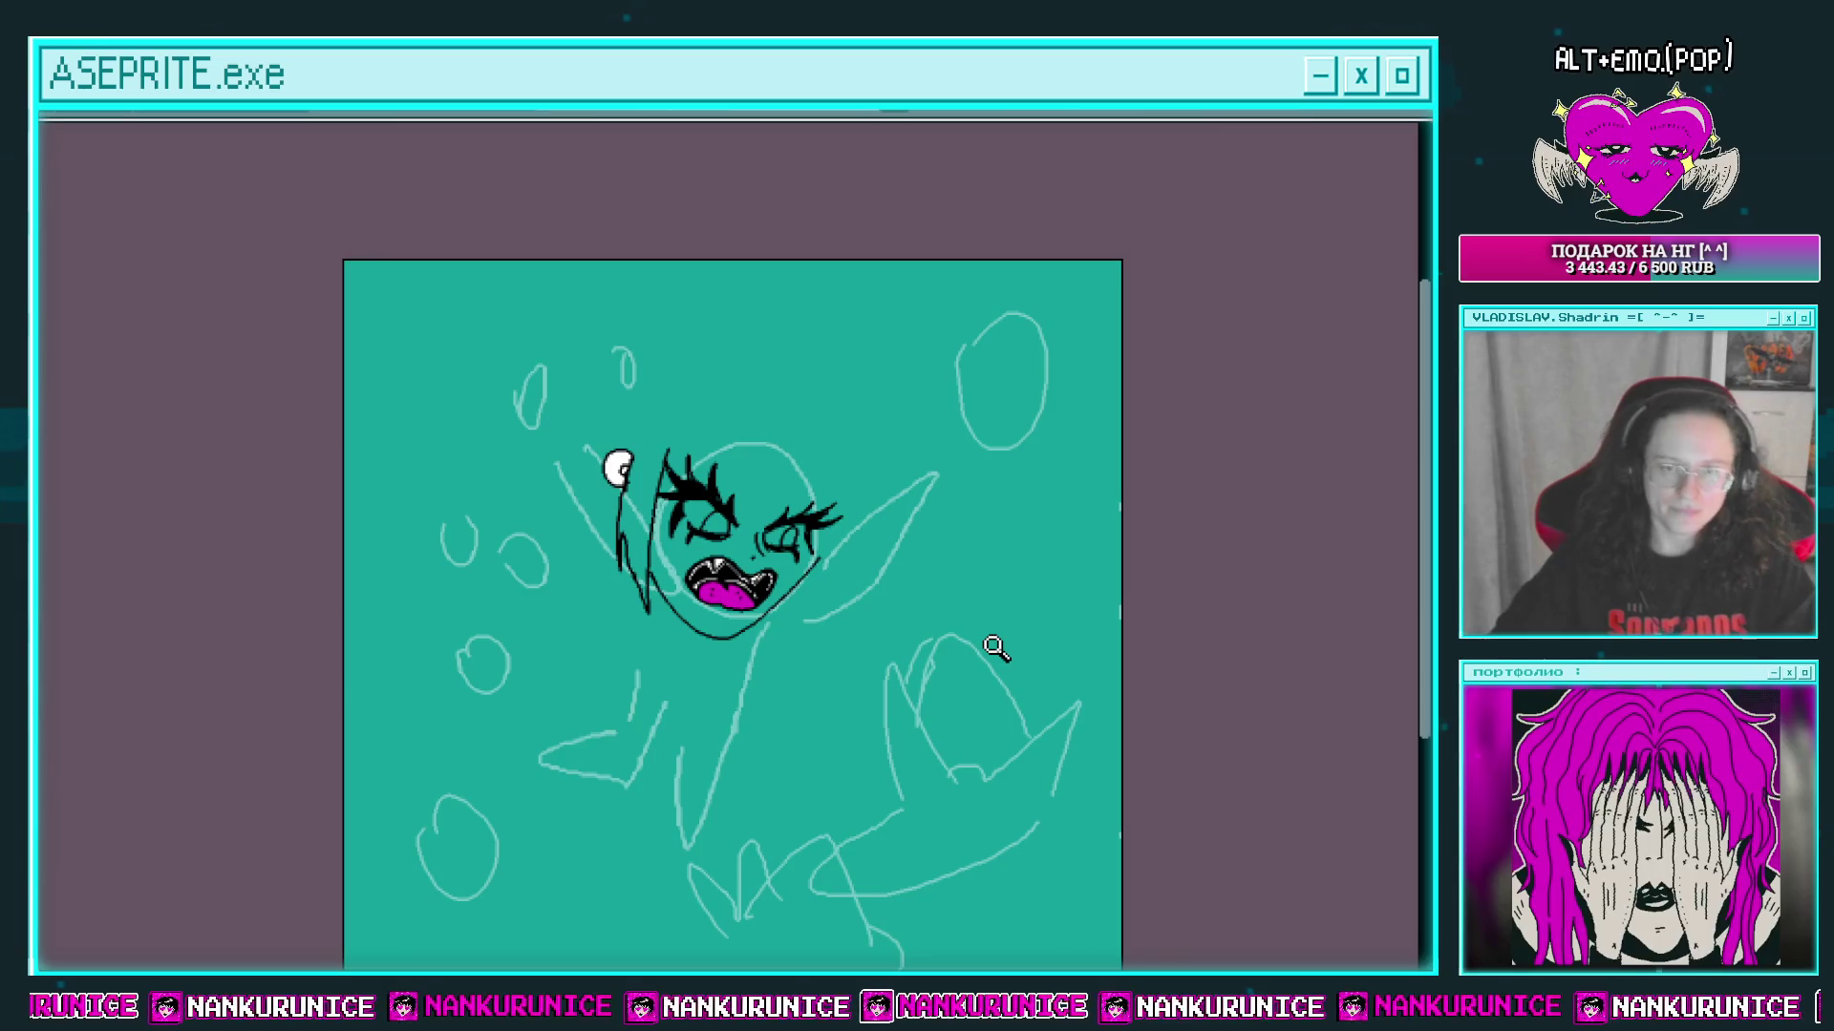
click(776, 592)
key(Tab)
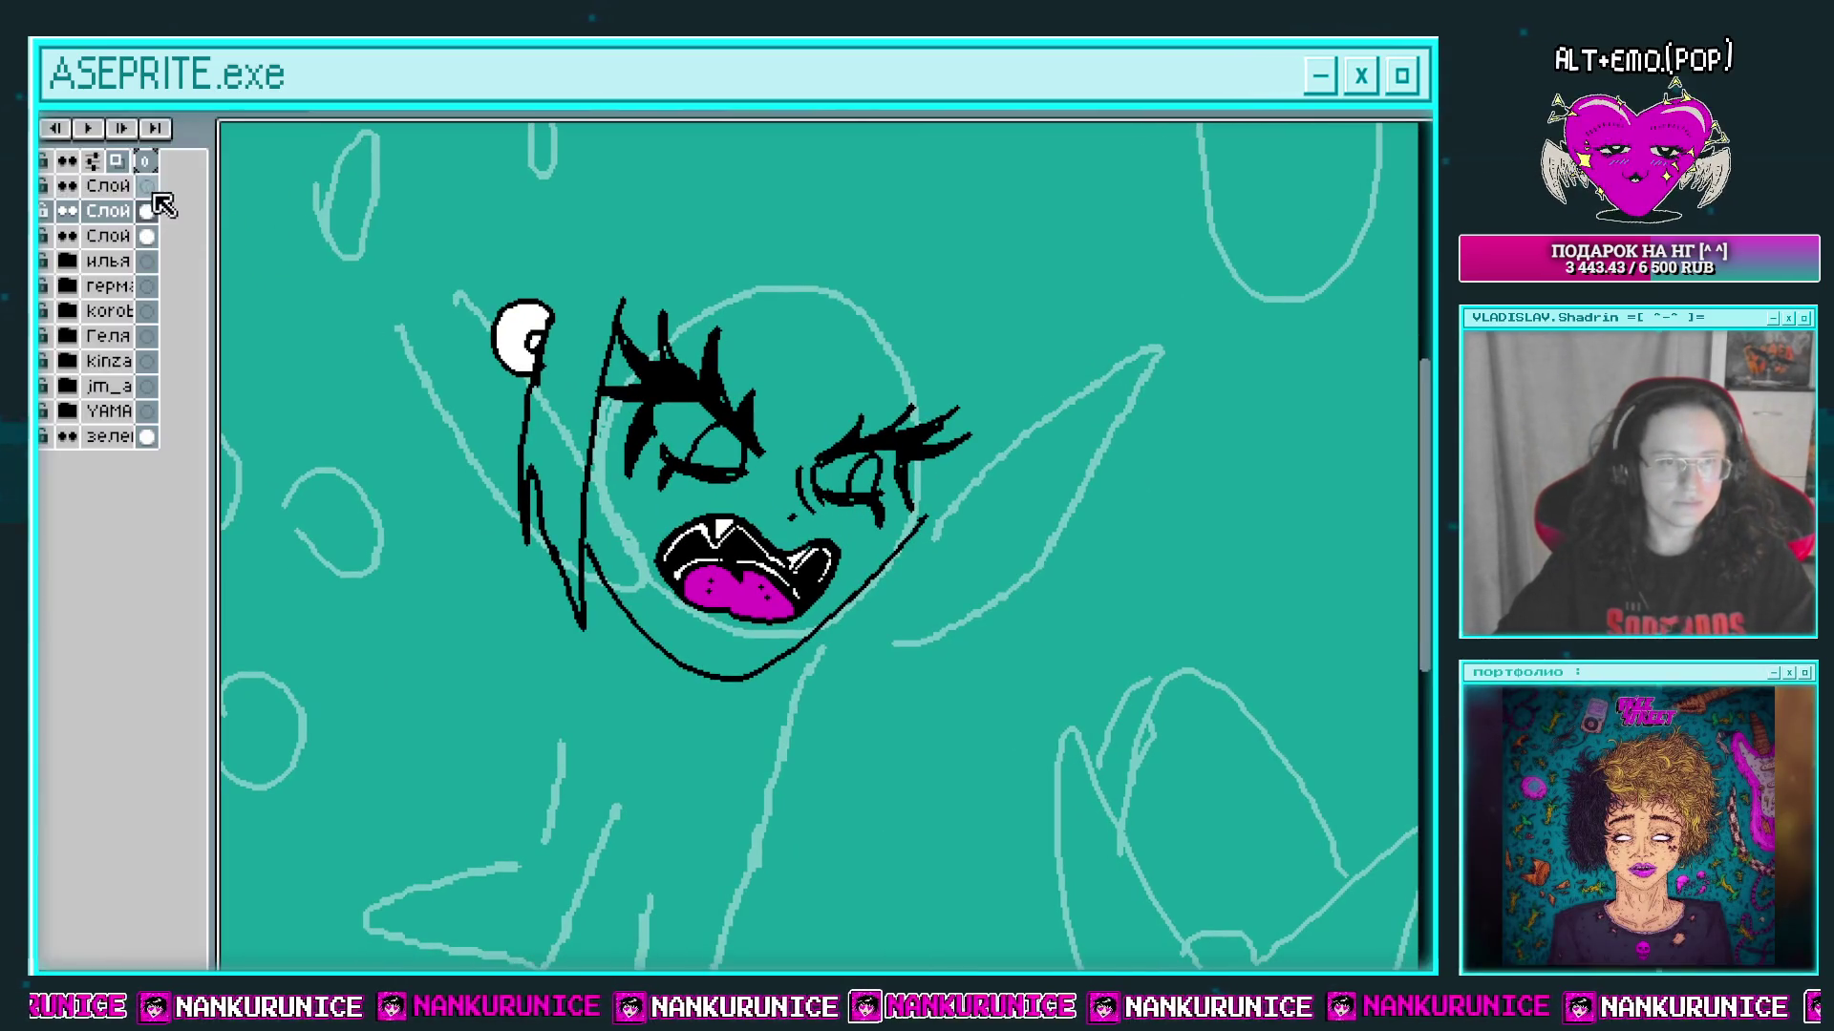
key(Tab)
key(Tab)
key(Tab)
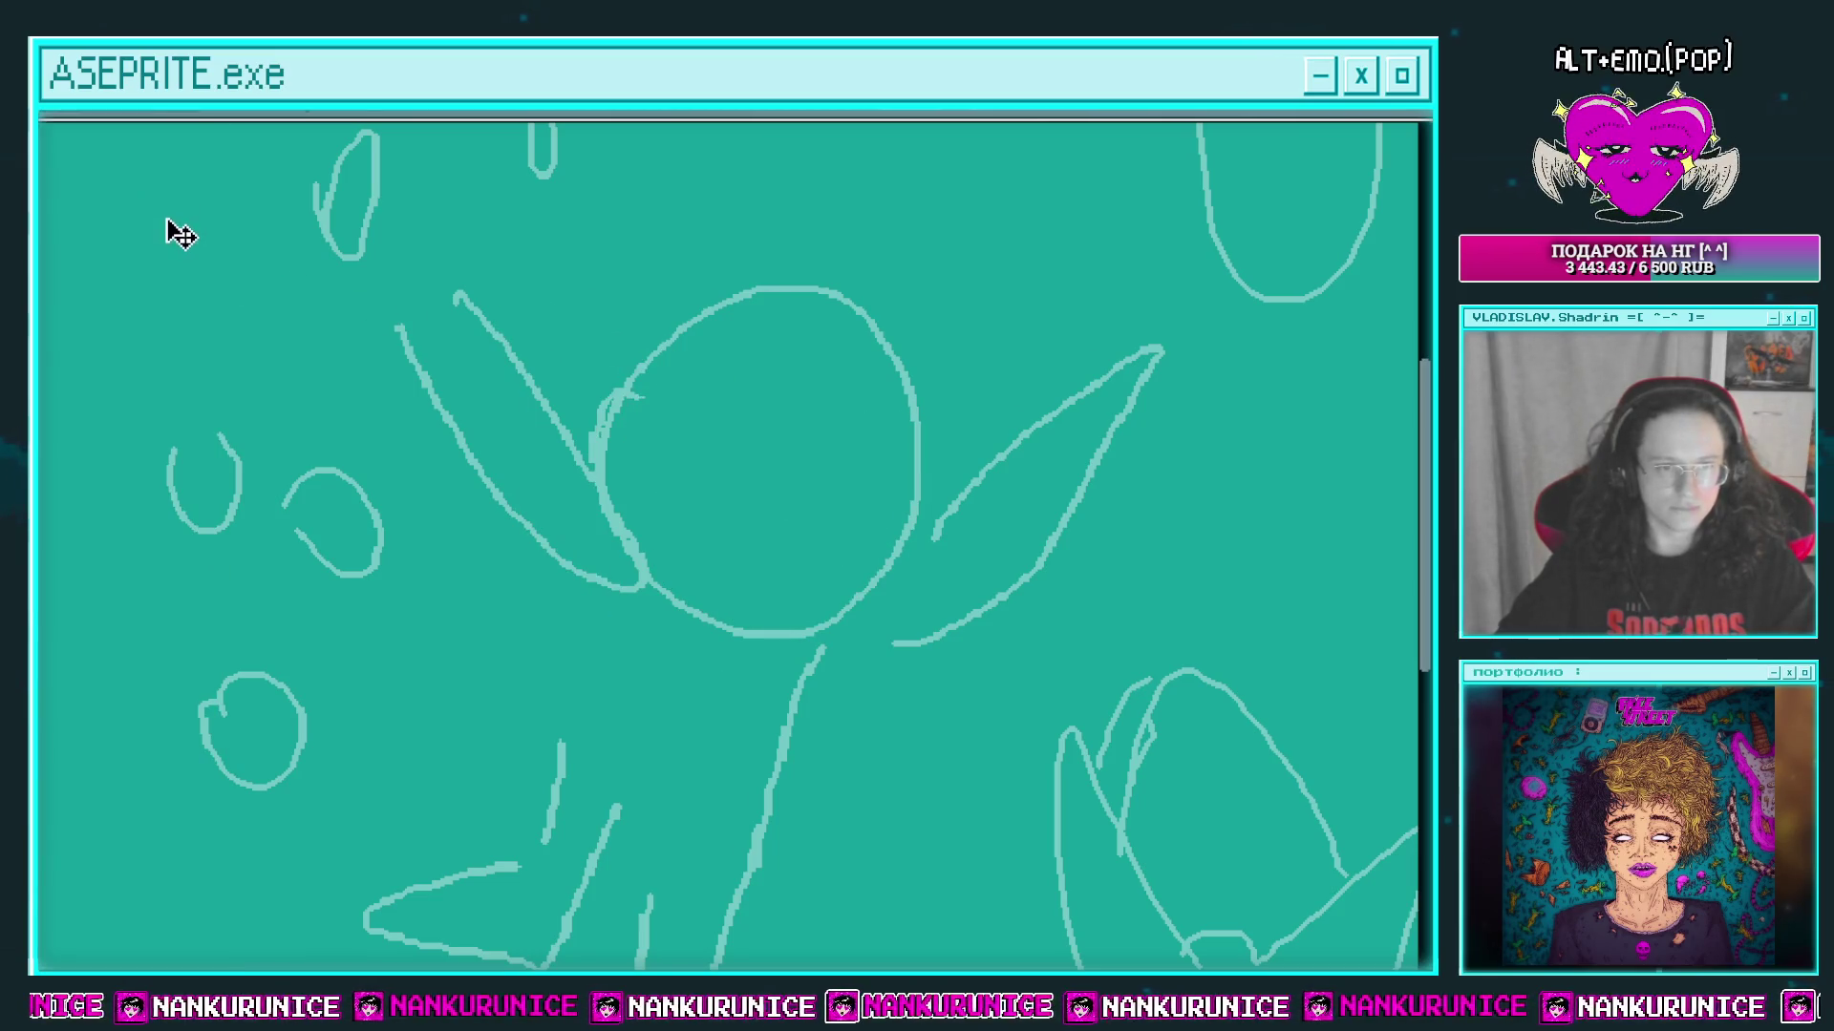
key(ctrl+z)
key(Tab)
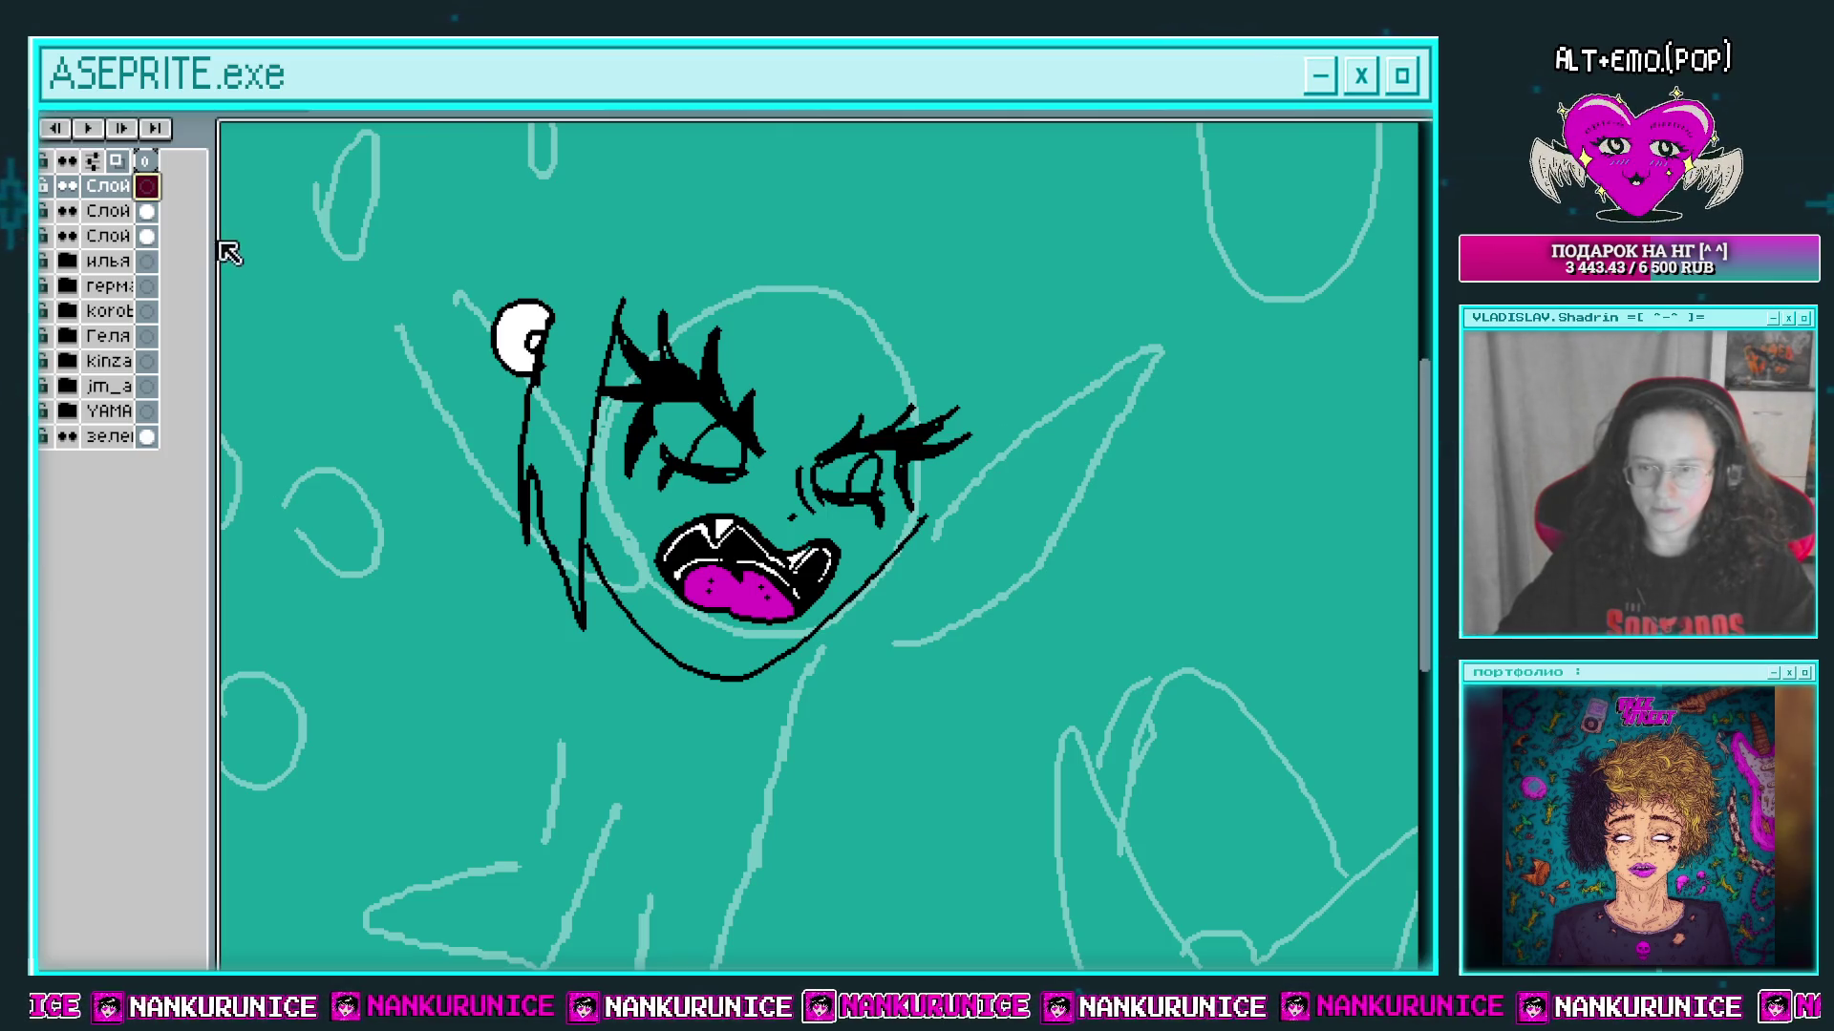
key(Tab)
scroll(487, 336, up, 3)
Step: Zoom into the skull earring and outline the yellow earring in black
mouse_move(569, 410)
mouse_down()
mouse_move(595, 473)
mouse_move(592, 555)
mouse_move(610, 535)
mouse_up()
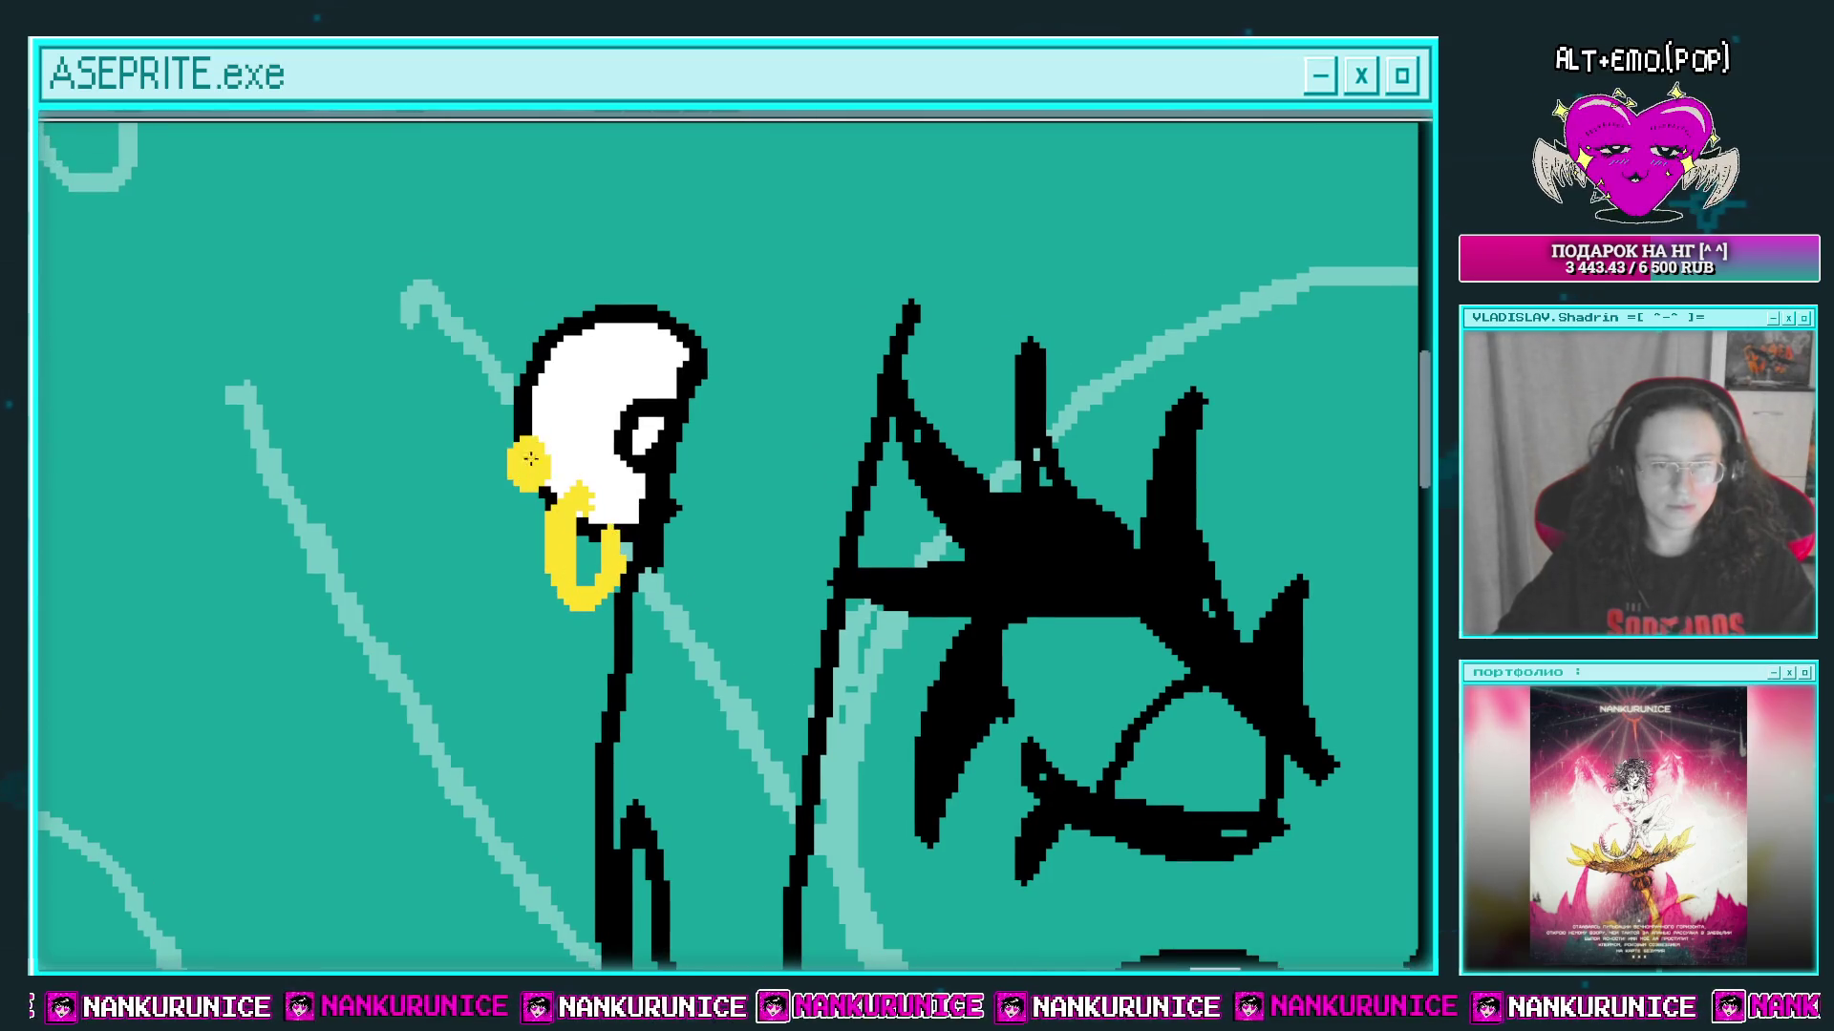
scroll(527, 372, up, 1)
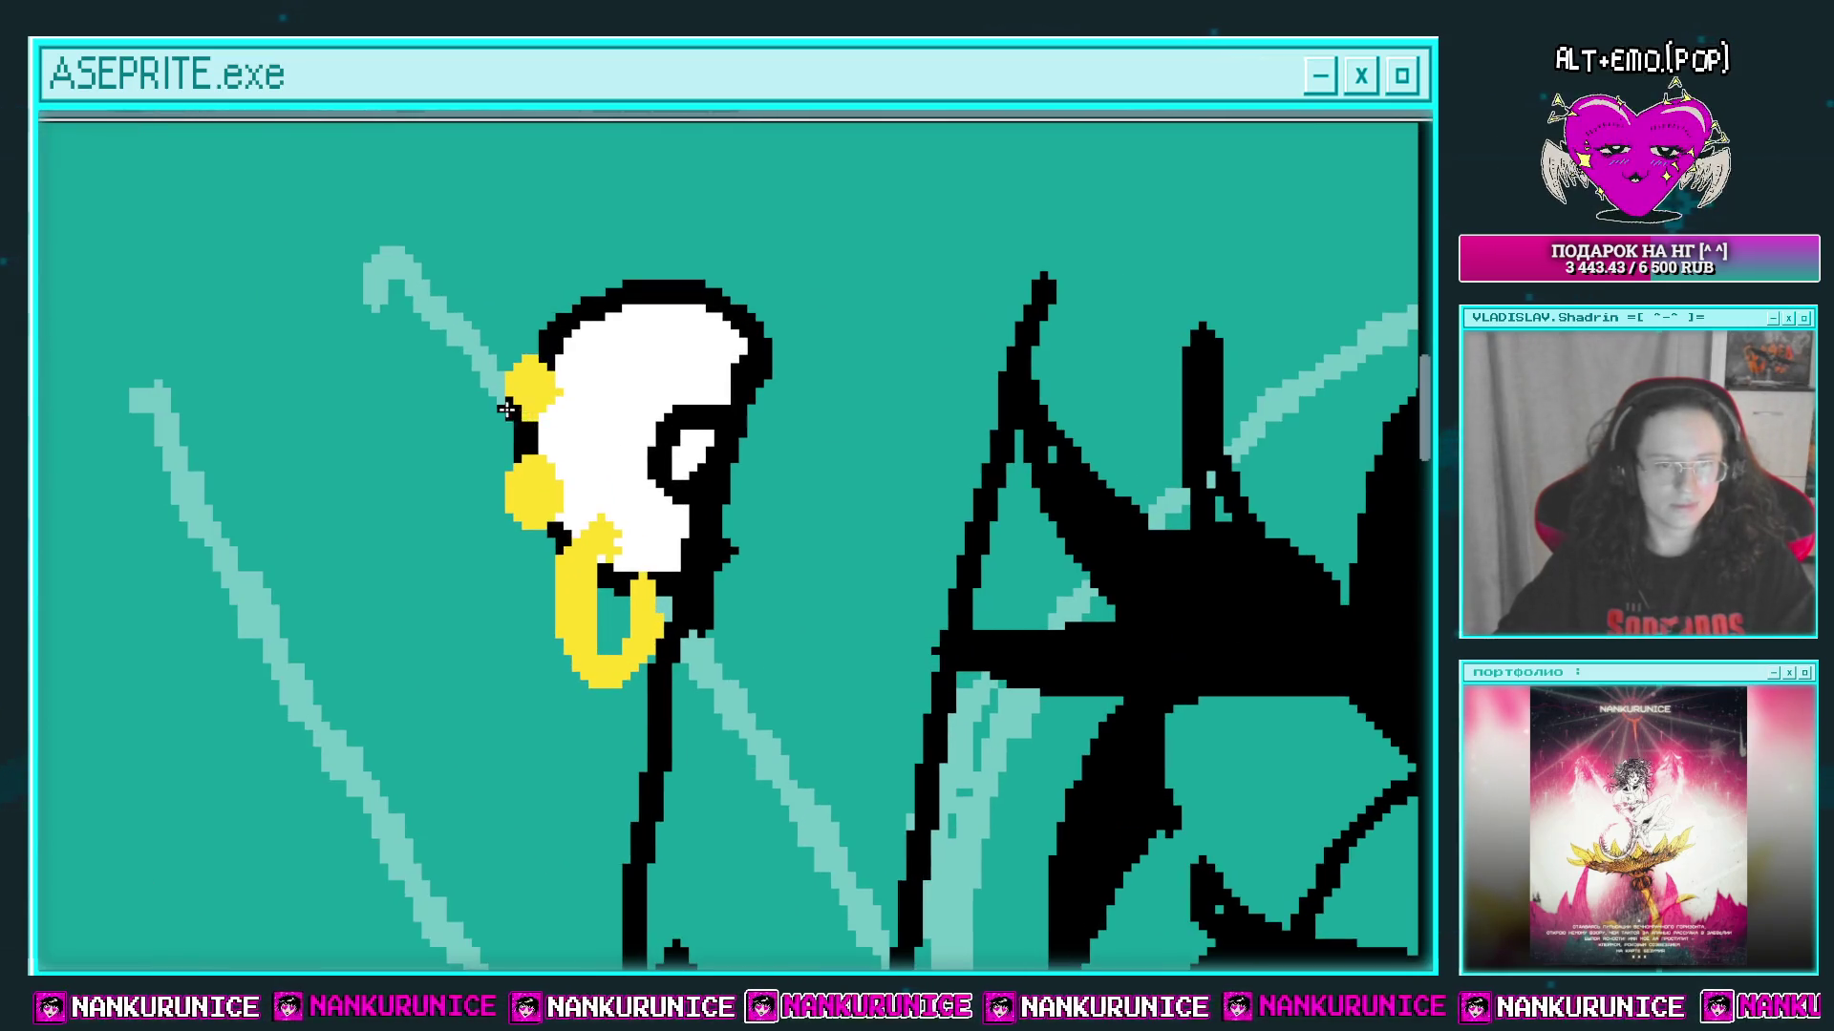
mouse_move(516, 503)
mouse_down()
mouse_move(508, 456)
mouse_move(547, 401)
mouse_move(506, 376)
mouse_move(538, 607)
mouse_up()
drag(553, 430, 532, 579)
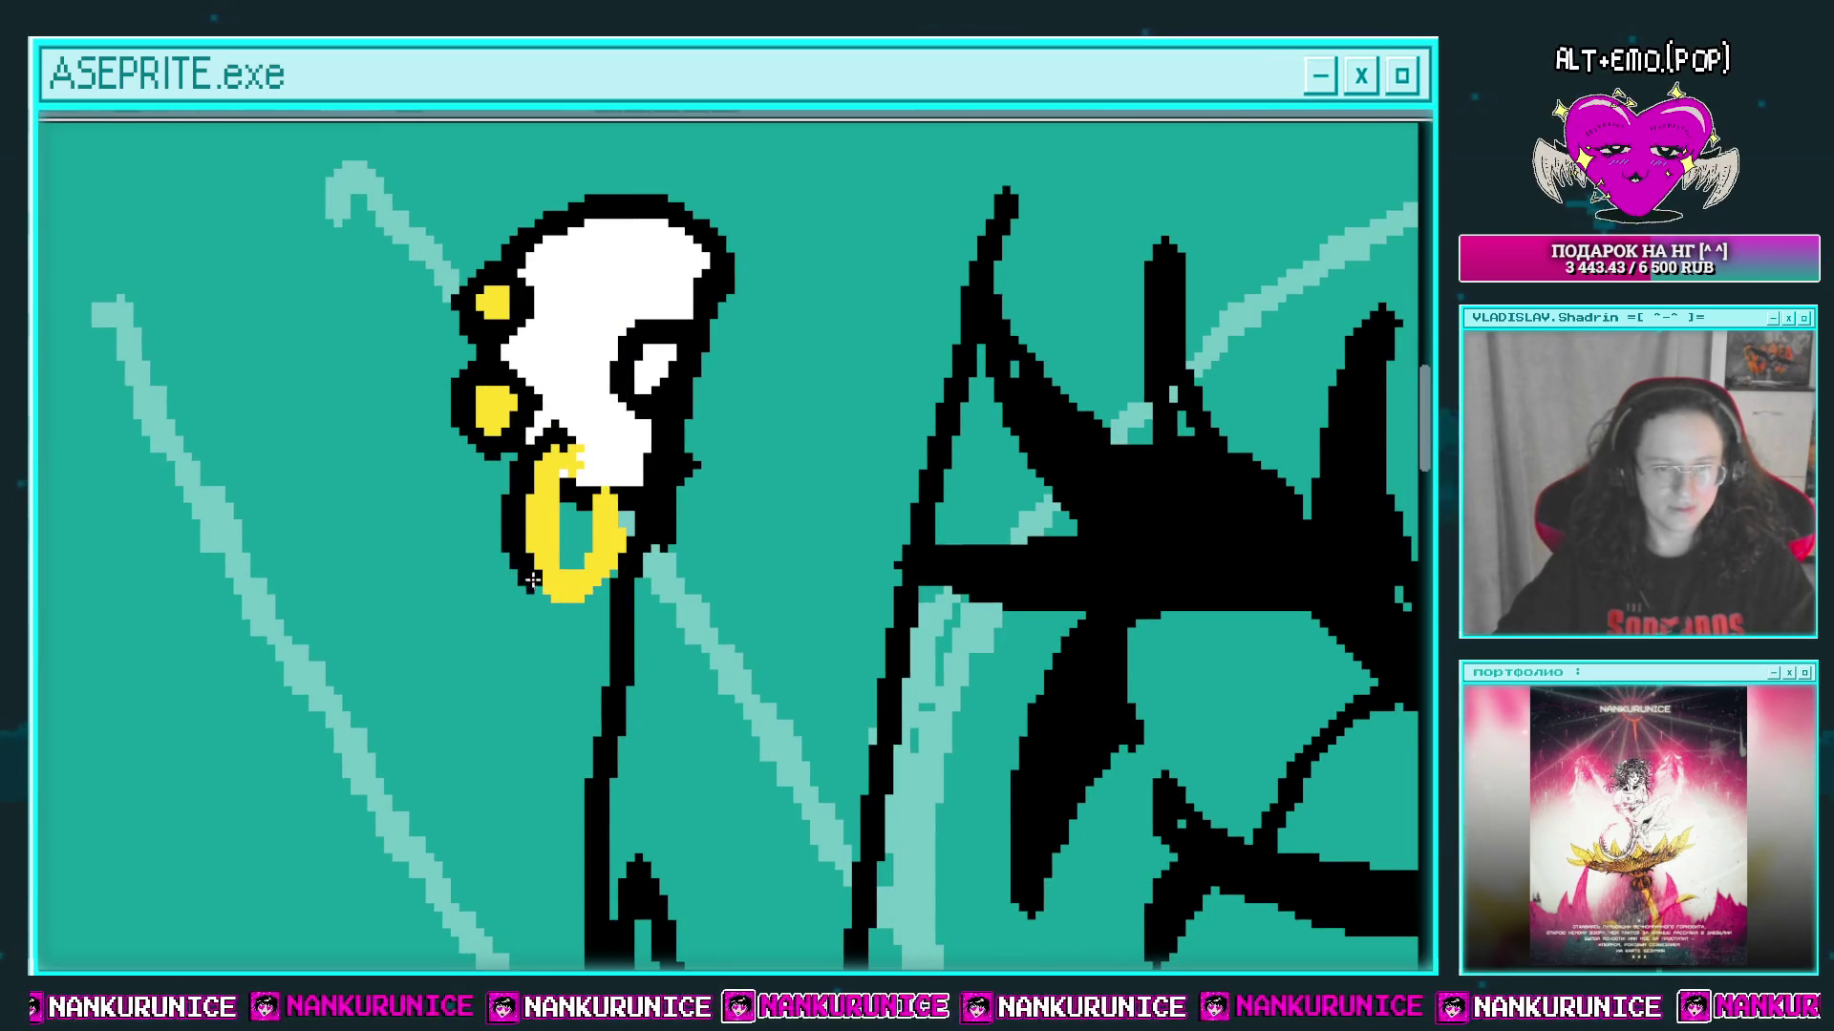
Step: Add two sparkle marks on the skull and zoom back out to the whole face
scroll(573, 462, down, 1)
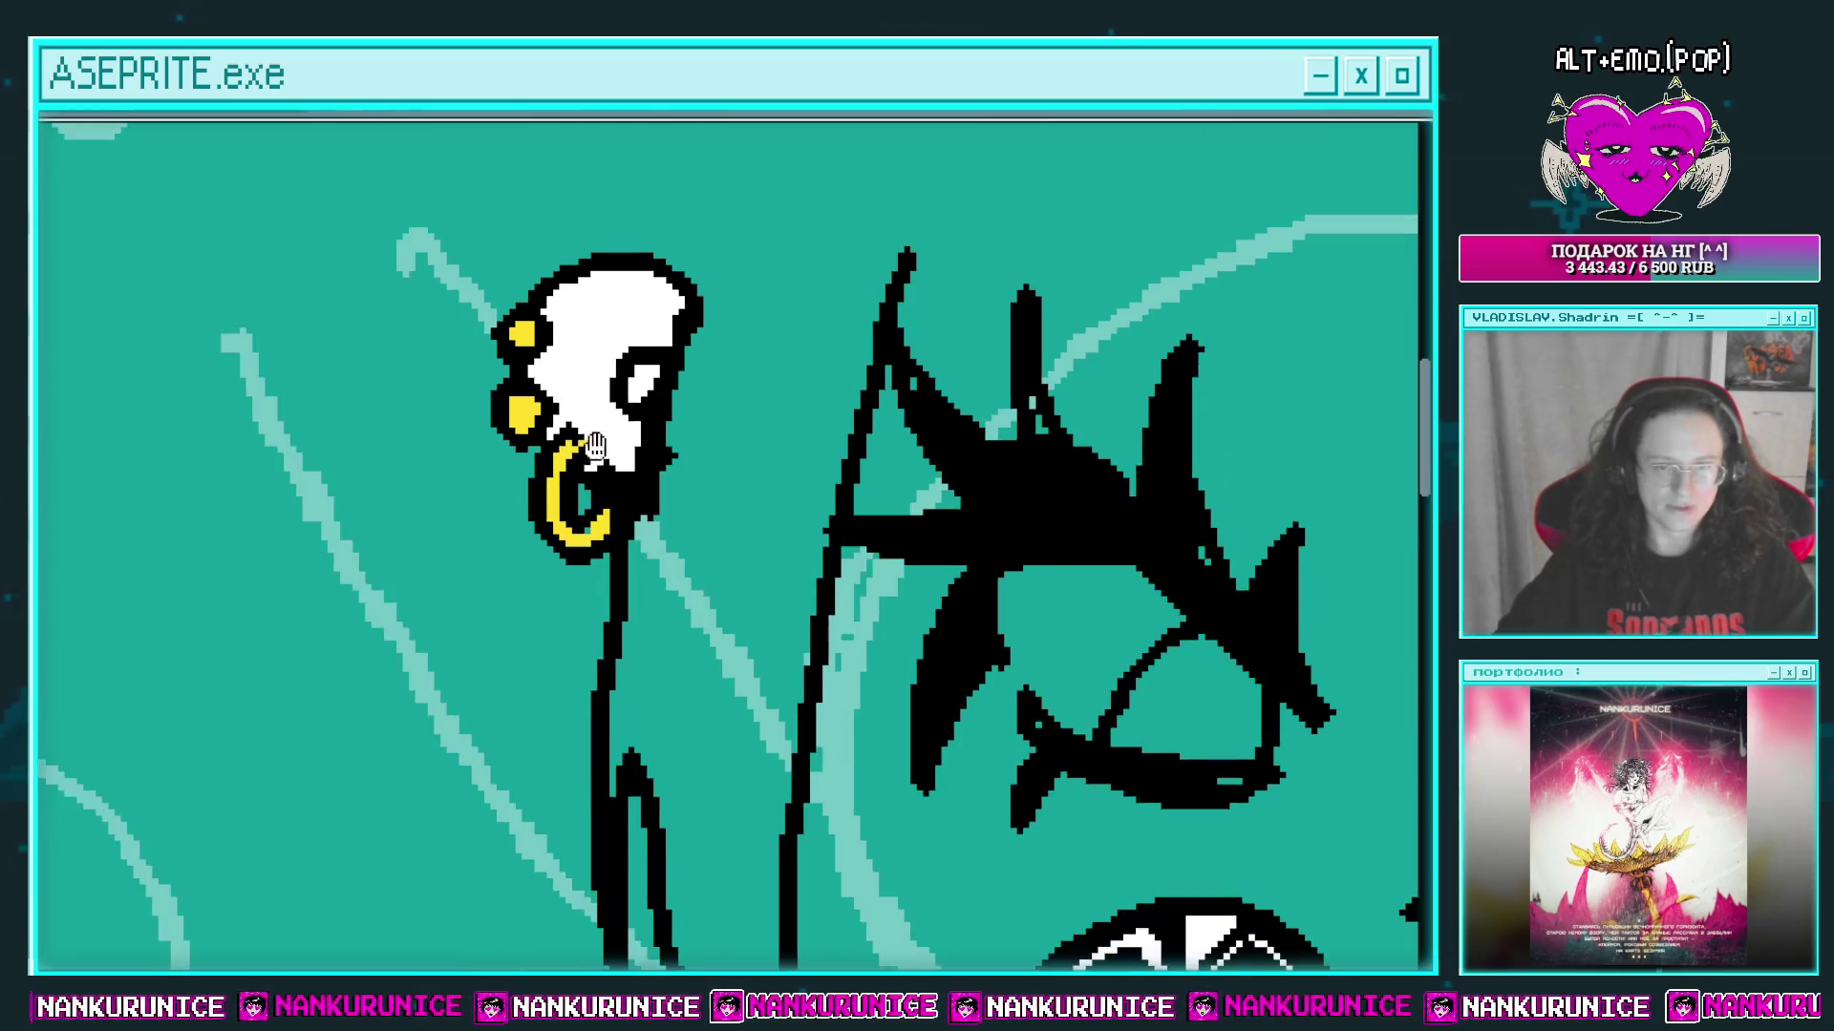
scroll(573, 463, up, 1)
click(552, 390)
click(586, 356)
scroll(642, 361, down, 2)
mouse_move(642, 361)
mouse_down()
mouse_move(601, 353)
mouse_move(483, 405)
mouse_move(545, 409)
mouse_up()
scroll(545, 409, down, 3)
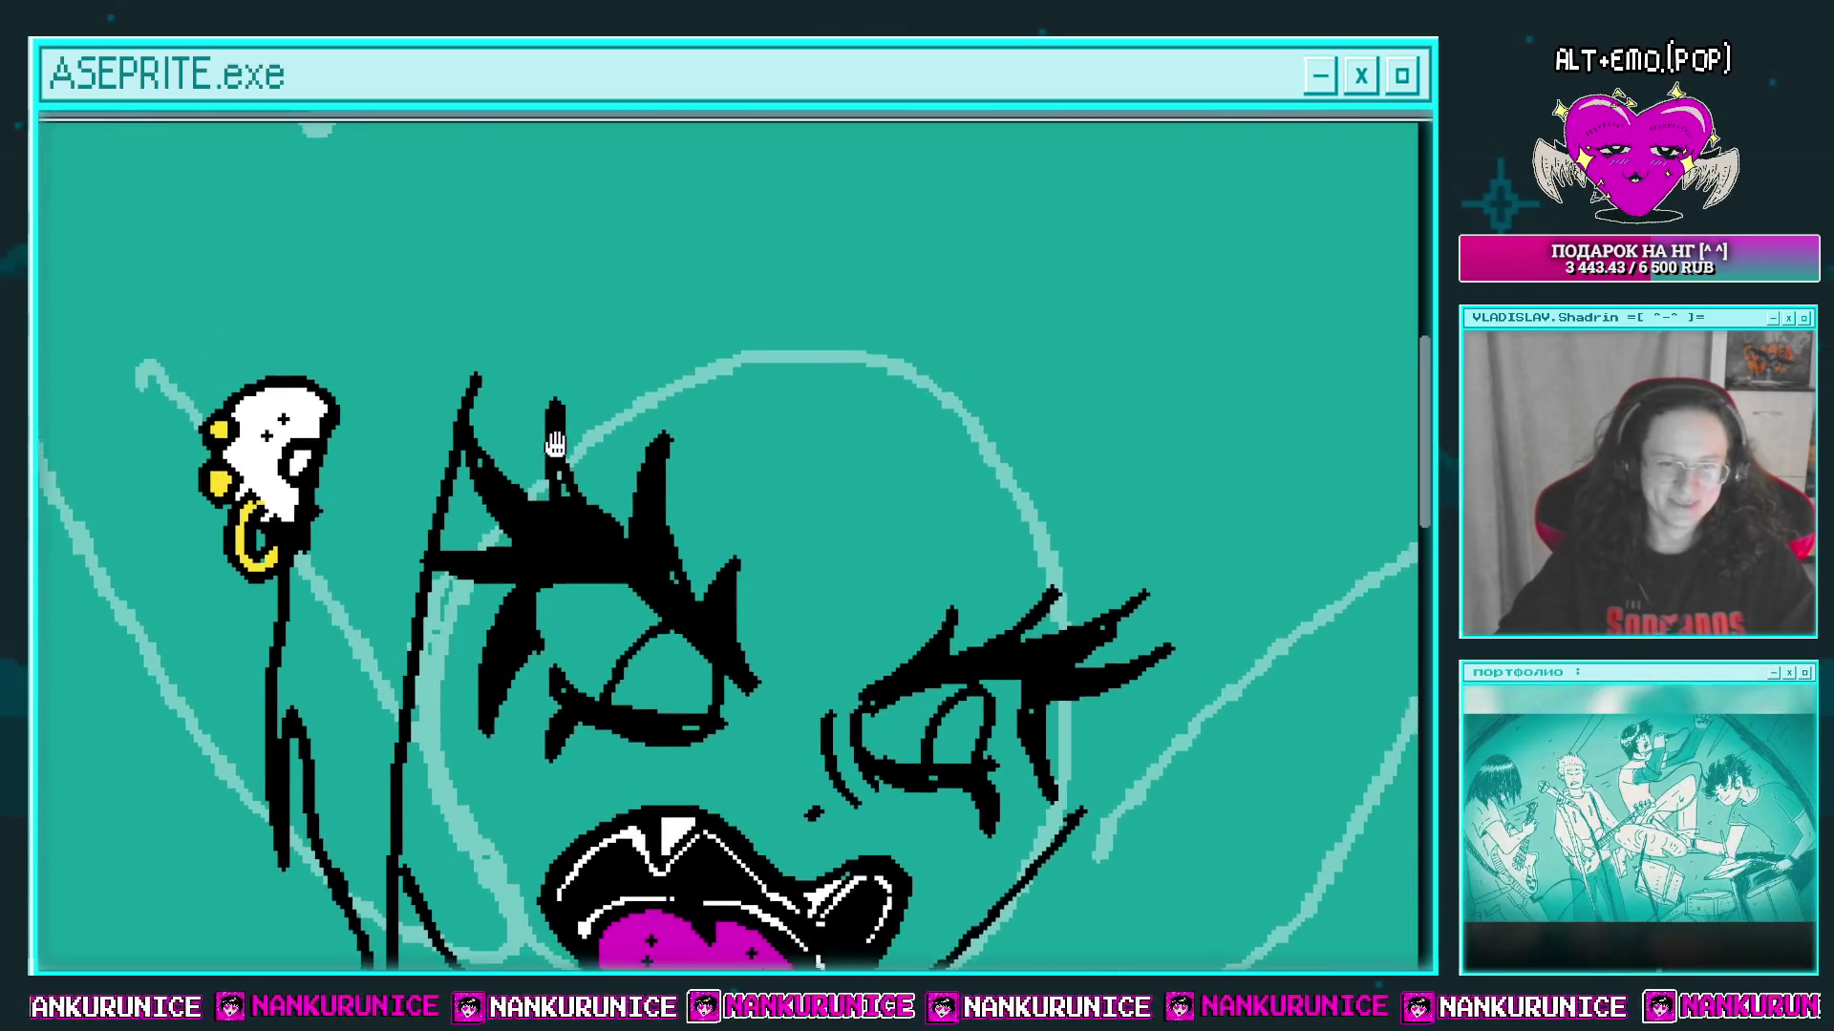
drag(892, 695, 953, 777)
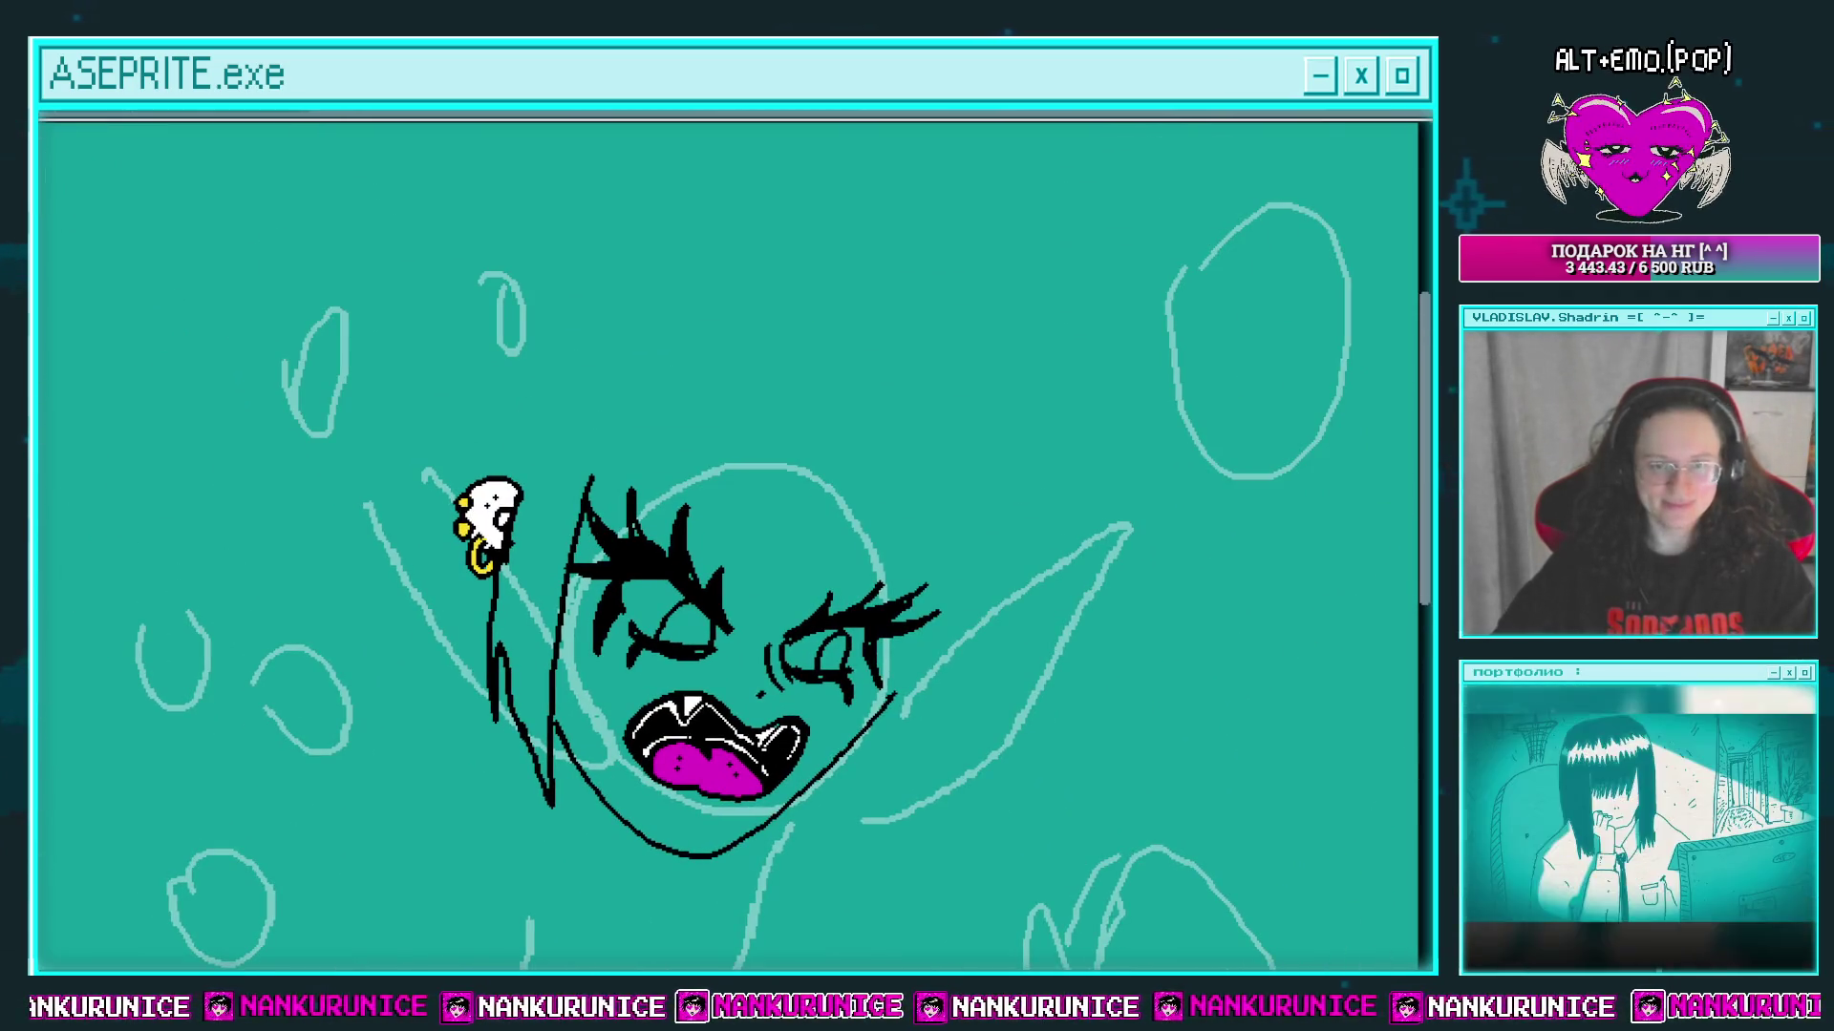
key(Tab)
Step: Draw the first black hair outline strokes above the head and down the left side, redoing bad ones
mouse_move(654, 317)
mouse_down()
mouse_move(588, 295)
mouse_move(584, 250)
mouse_move(535, 287)
mouse_up()
key(Tab)
key(ctrl+z)
key(ctrl+z)
key(ctrl+z)
mouse_move(635, 260)
mouse_down()
mouse_move(532, 243)
mouse_move(566, 271)
mouse_up()
mouse_move(454, 322)
mouse_down()
mouse_move(395, 405)
mouse_move(396, 550)
mouse_move(450, 634)
mouse_up()
key(ctrl+z)
mouse_move(585, 289)
mouse_down()
mouse_move(554, 285)
mouse_move(382, 420)
mouse_move(348, 654)
mouse_move(376, 735)
mouse_move(481, 711)
mouse_move(547, 465)
mouse_move(563, 528)
mouse_up()
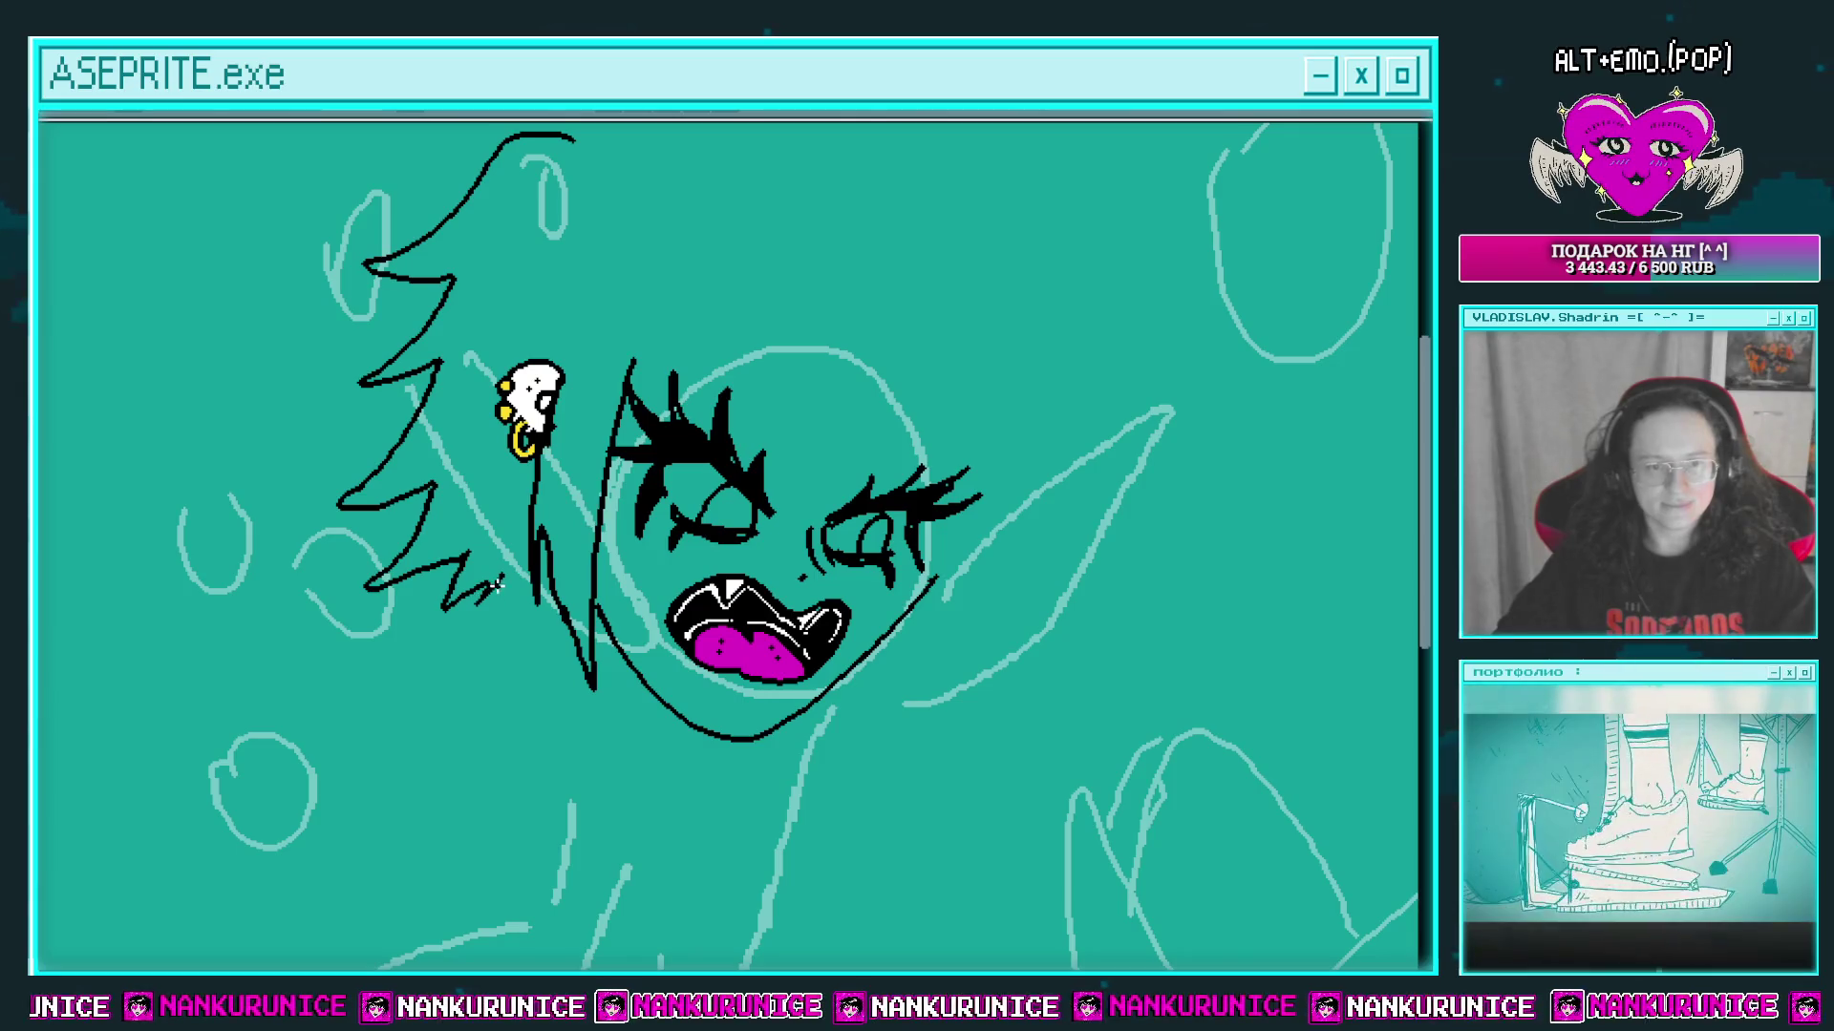
Step: Add a zigzag black hair strand across the top of the head with a hooked end
mouse_move(652, 360)
mouse_down()
mouse_move(581, 465)
mouse_move(547, 573)
mouse_up()
mouse_move(465, 356)
mouse_down()
mouse_move(501, 315)
mouse_move(595, 299)
mouse_move(562, 250)
mouse_move(633, 239)
mouse_move(598, 234)
mouse_up()
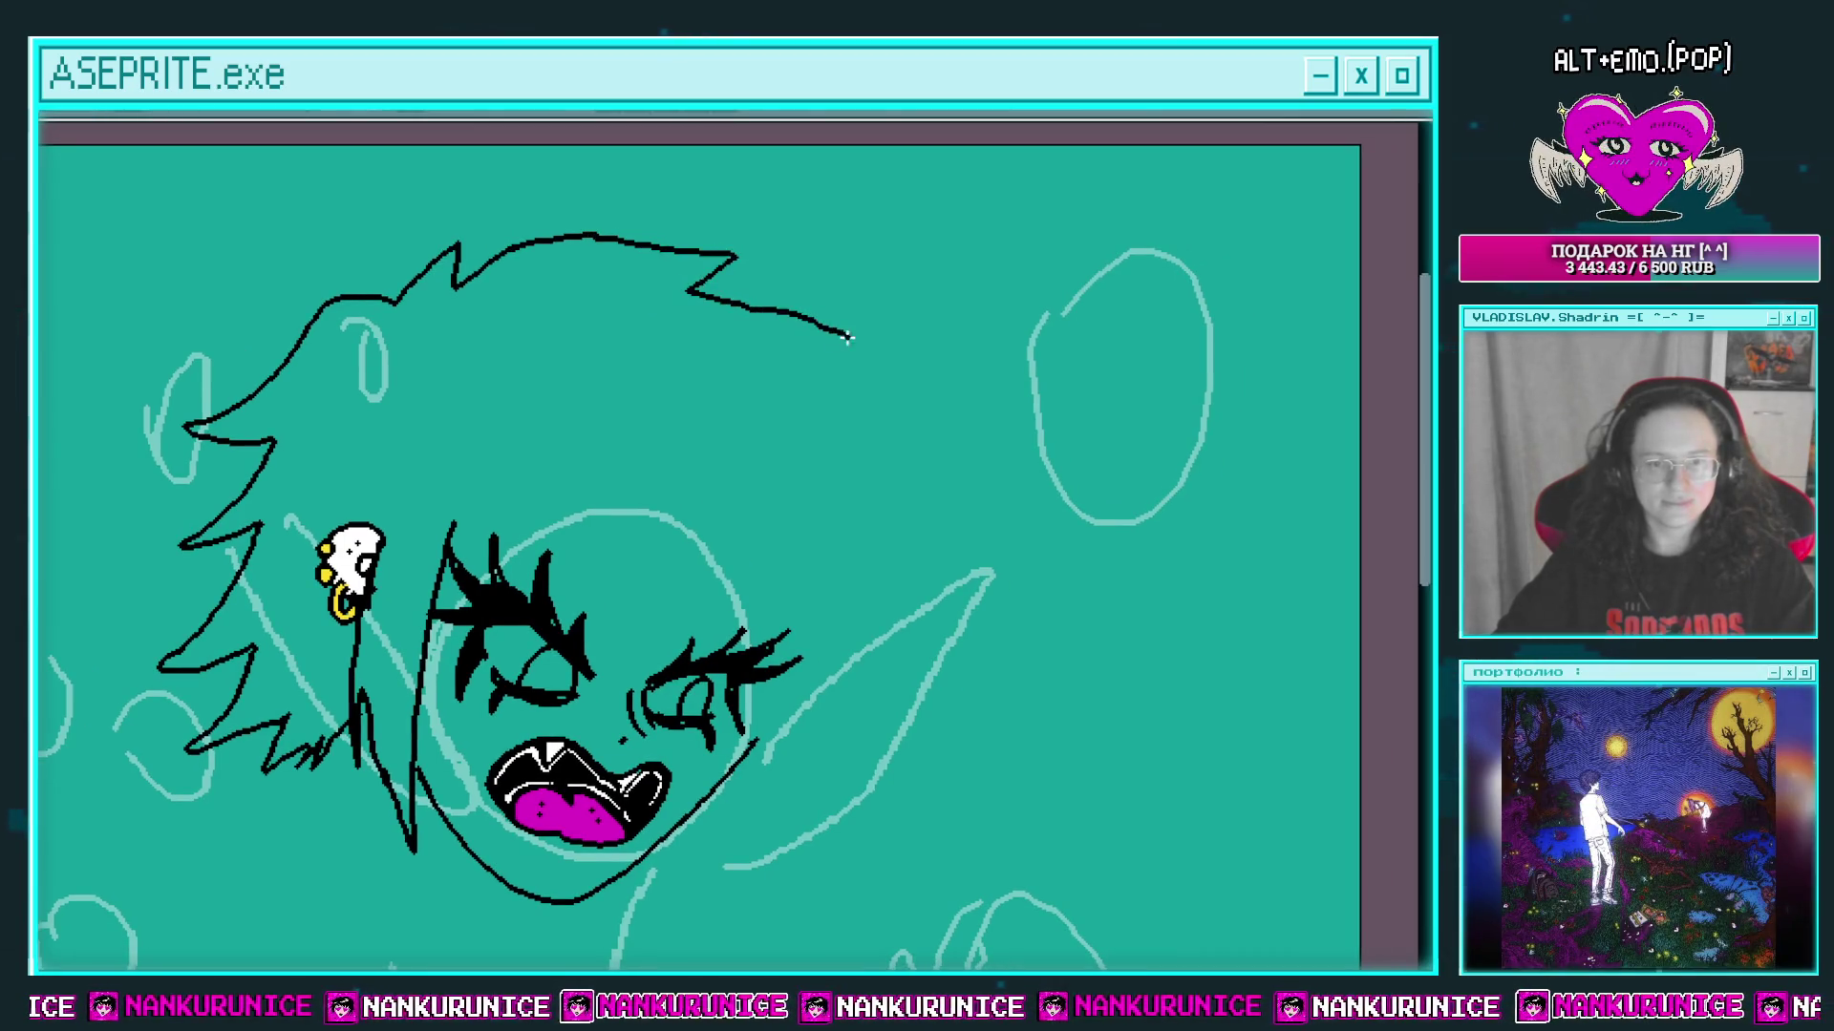
drag(846, 336, 802, 355)
drag(824, 375, 757, 306)
drag(849, 412, 832, 340)
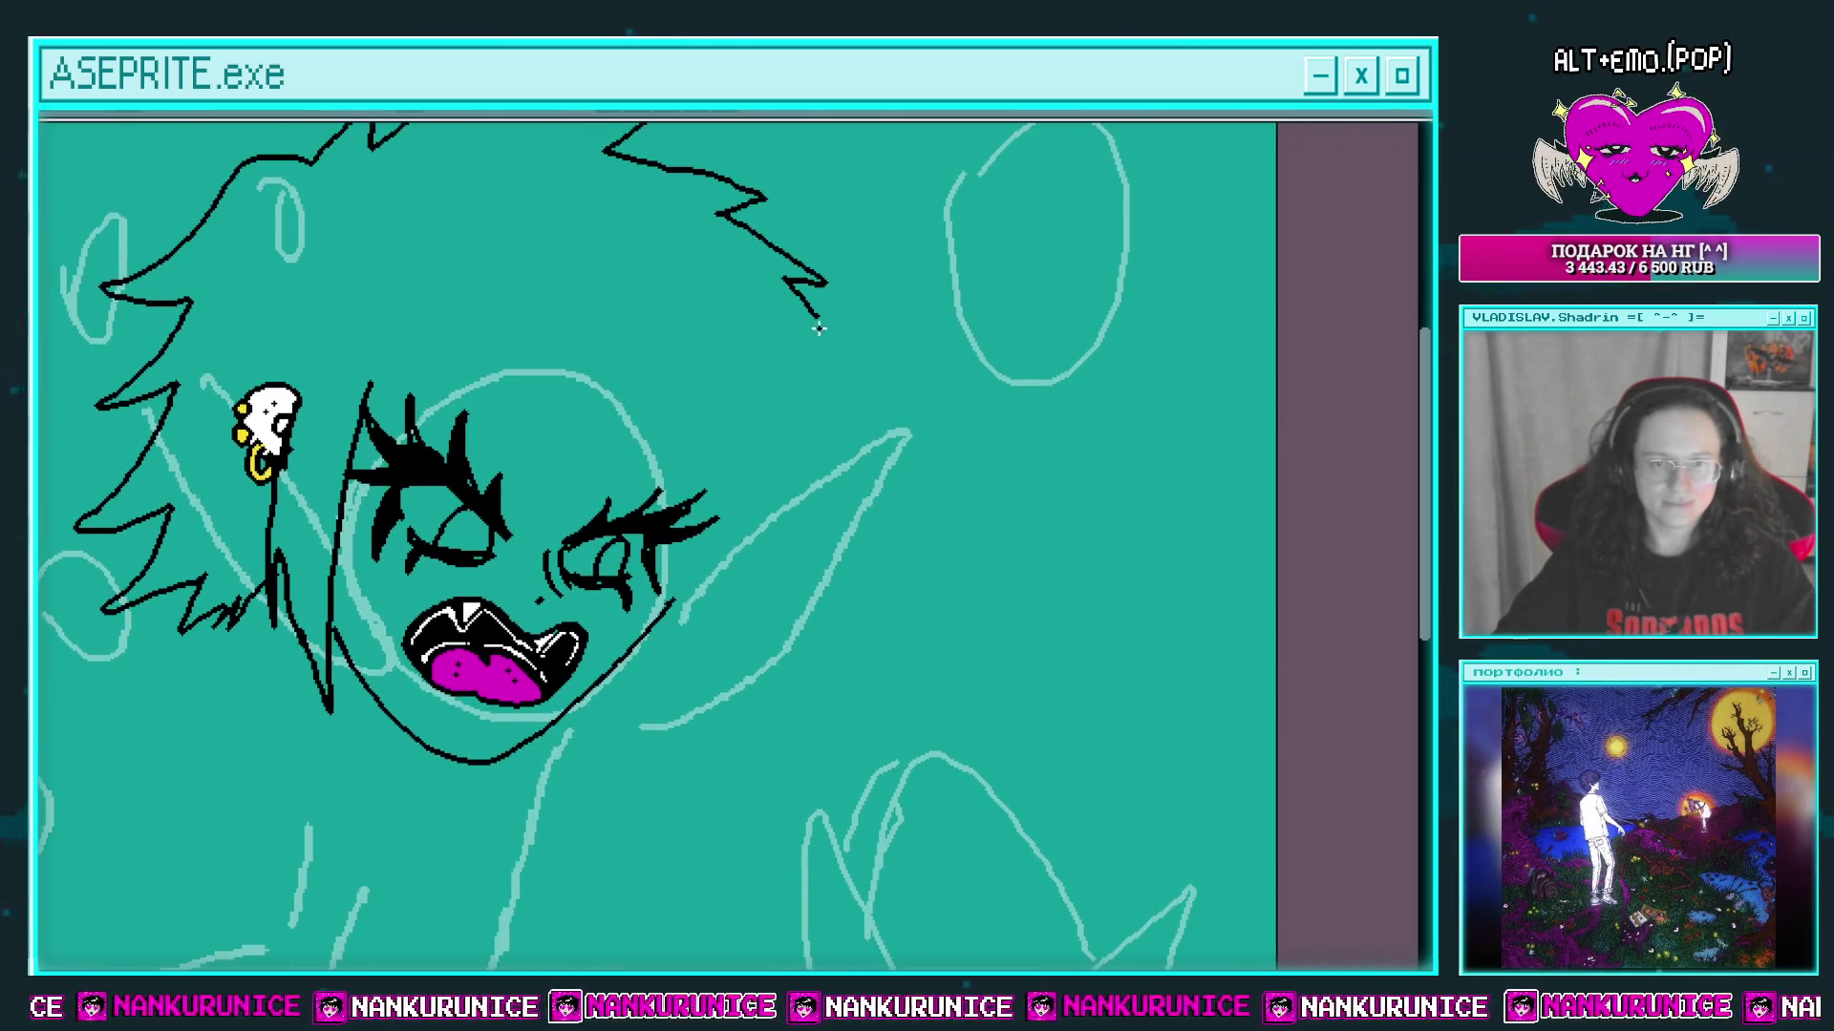
mouse_move(809, 418)
mouse_down()
mouse_move(815, 347)
mouse_move(895, 319)
mouse_move(873, 402)
mouse_up()
Step: Zoom in and center the face, then open the line layer's context menu
drag(522, 280, 528, 438)
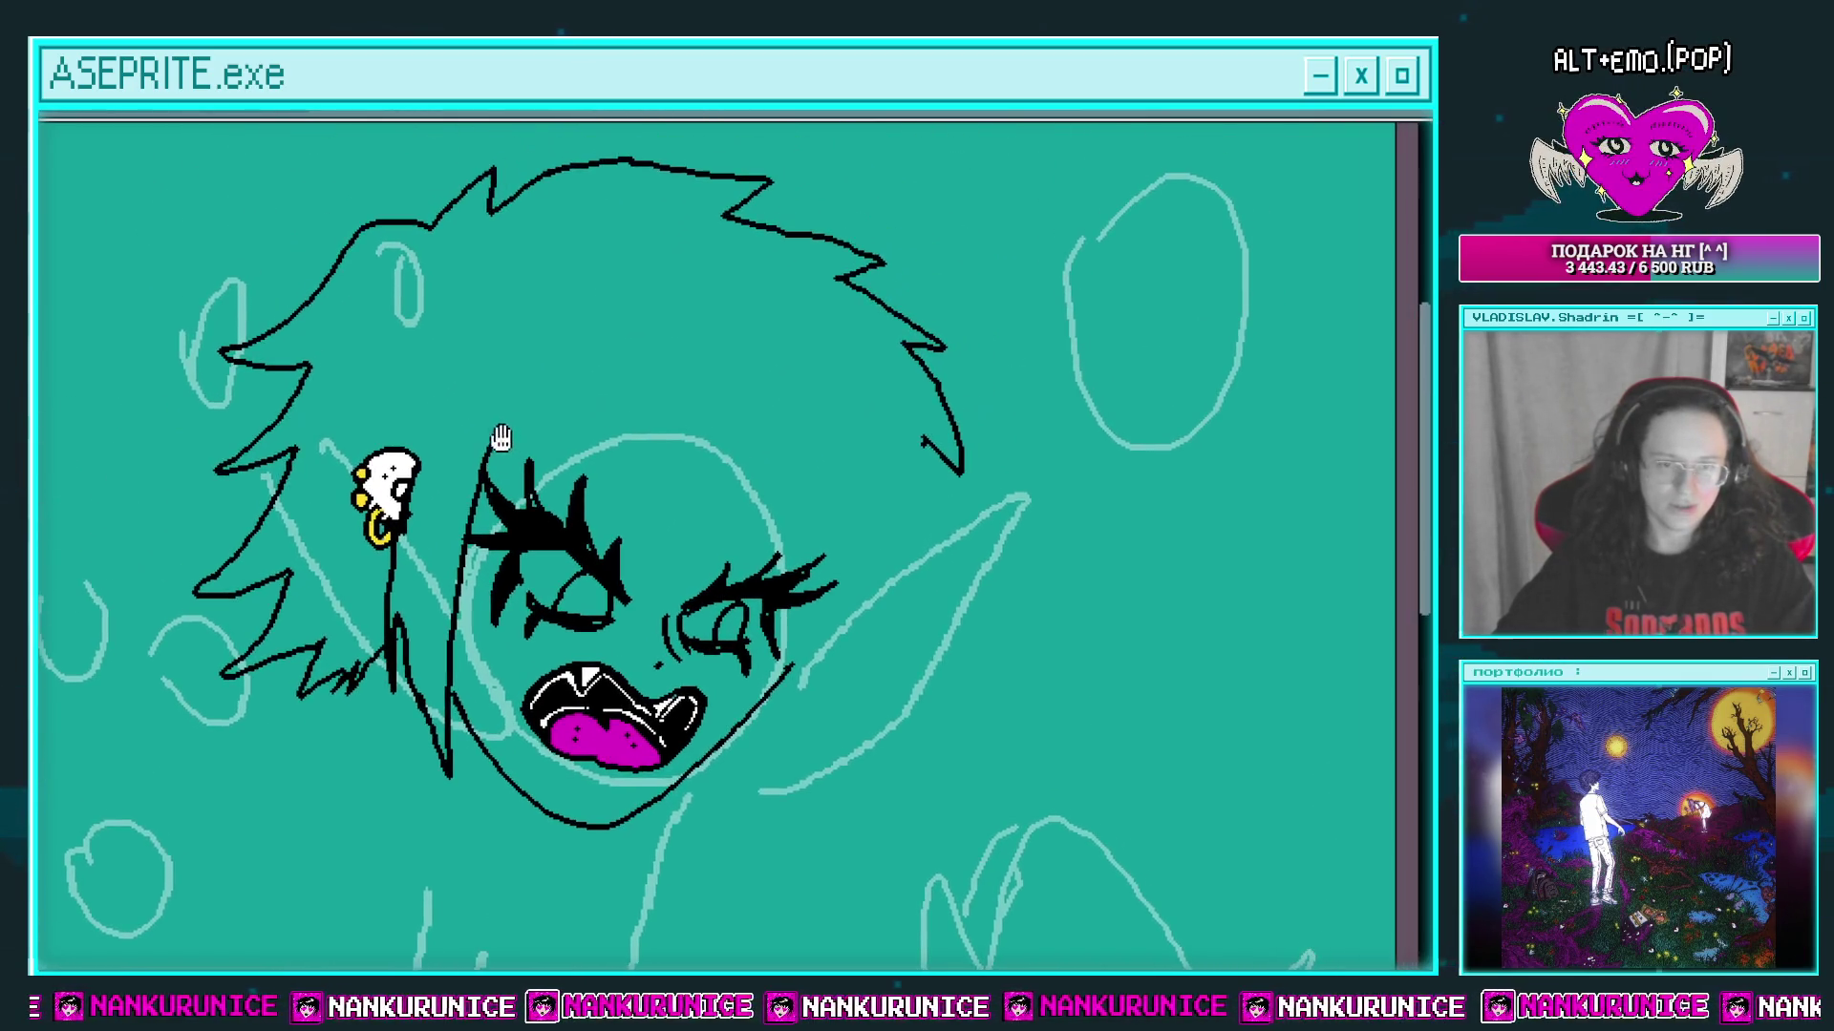
click(491, 452)
mouse_move(571, 408)
mouse_down()
mouse_move(481, 397)
mouse_move(964, 511)
mouse_move(890, 346)
mouse_move(917, 392)
mouse_move(919, 638)
mouse_move(892, 700)
mouse_move(955, 637)
mouse_up()
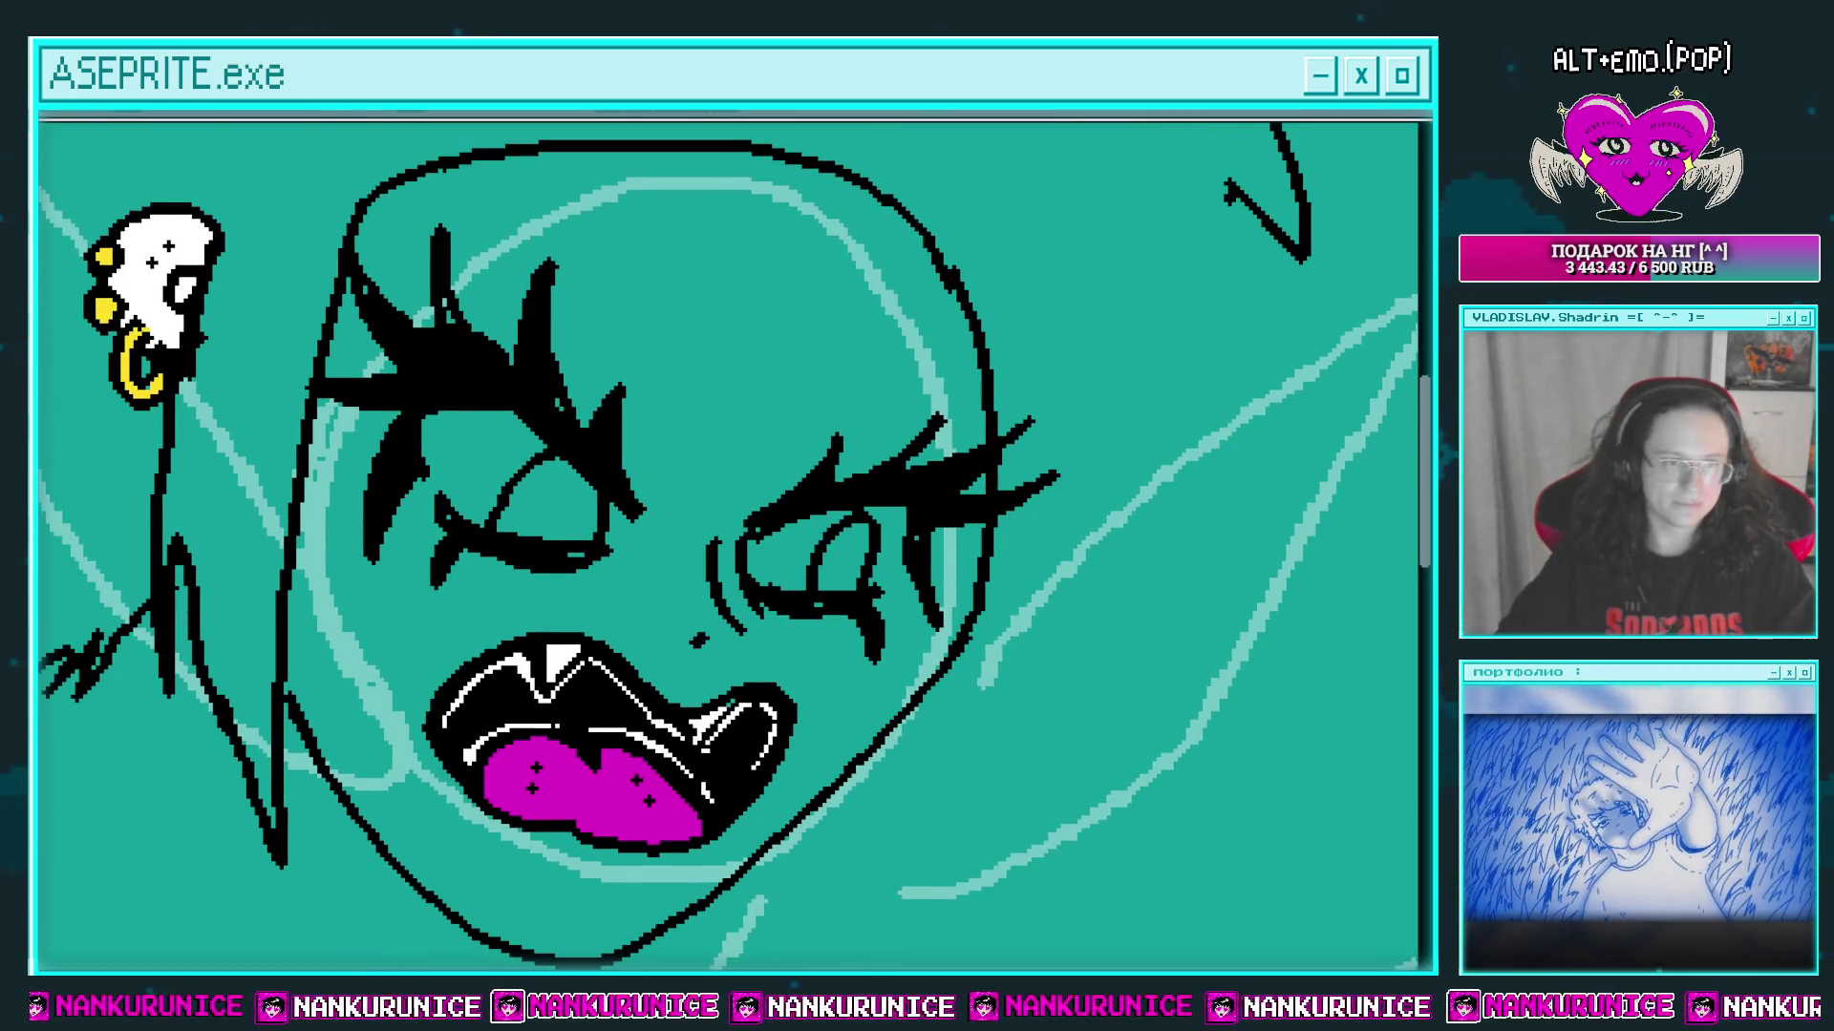
key(Right)
mouse_move(655, 340)
mouse_down()
mouse_move(704, 299)
mouse_move(753, 418)
mouse_up()
key(Left)
key(Tab)
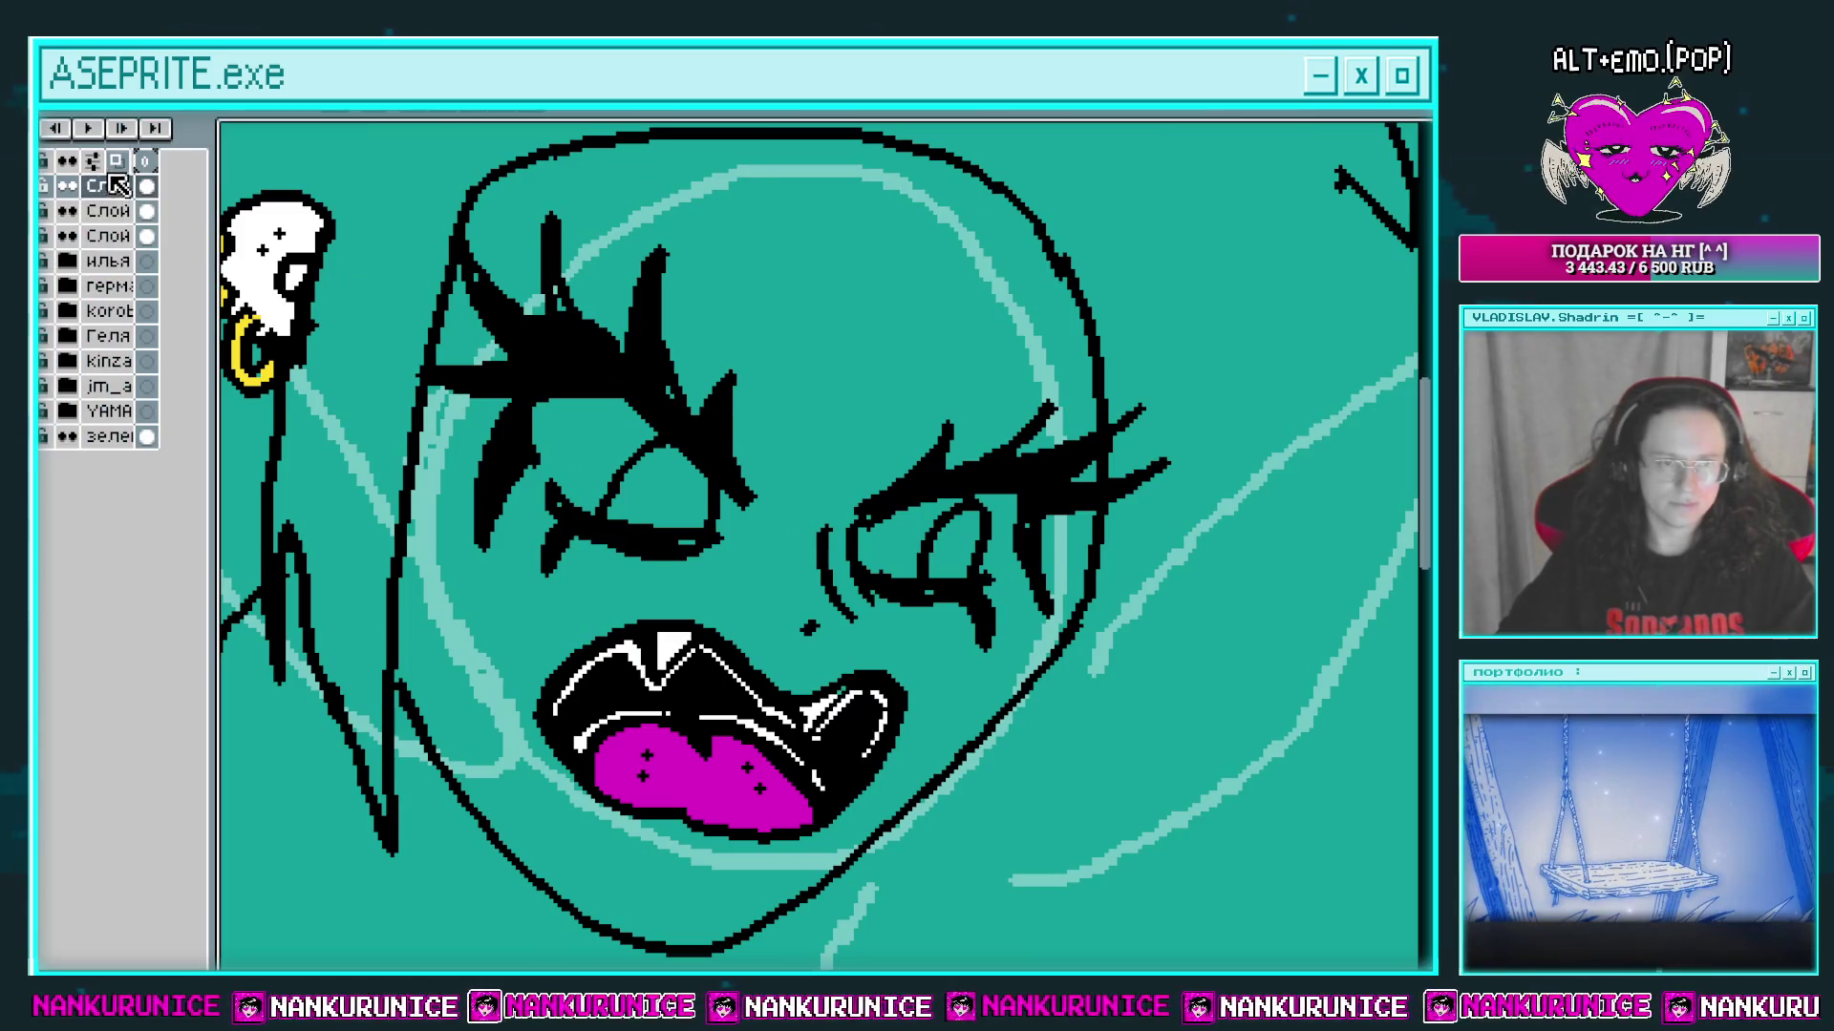
right_click(124, 195)
Step: Merge the line layer down and bucket-fill the face, forehead corner and both eyes white
click(230, 338)
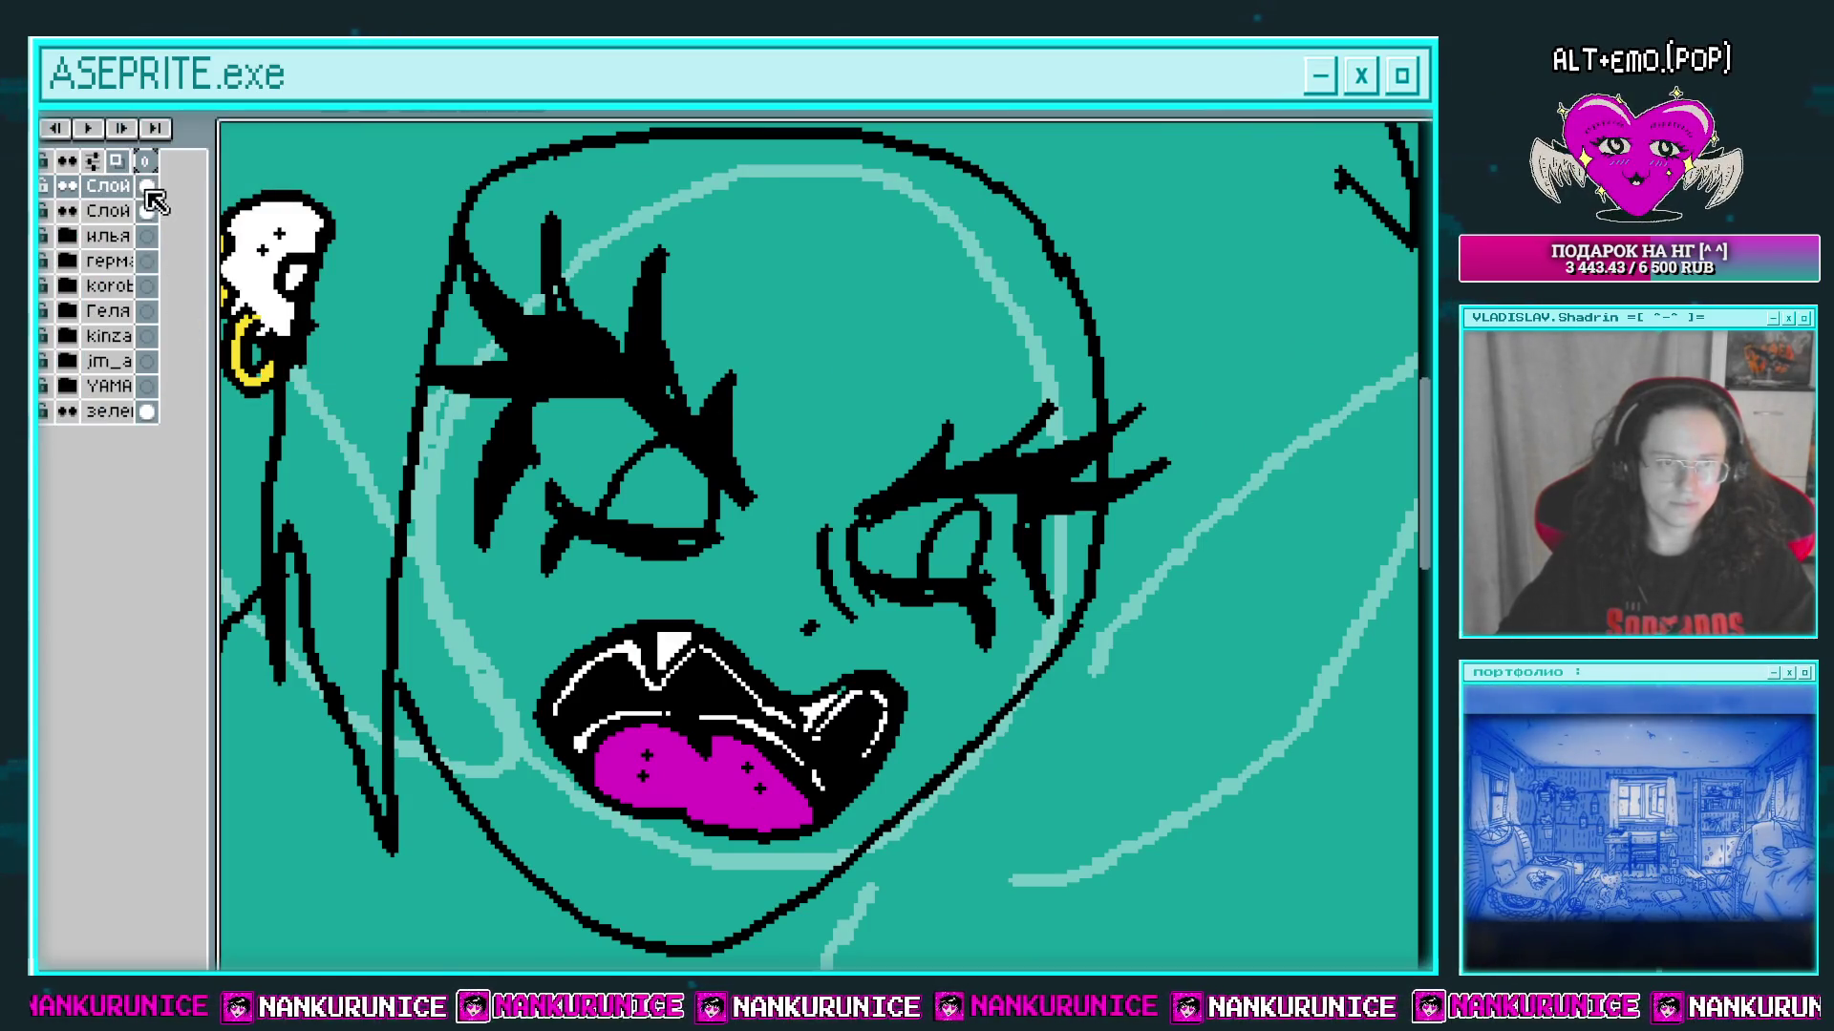
key(Tab)
click(714, 350)
click(599, 473)
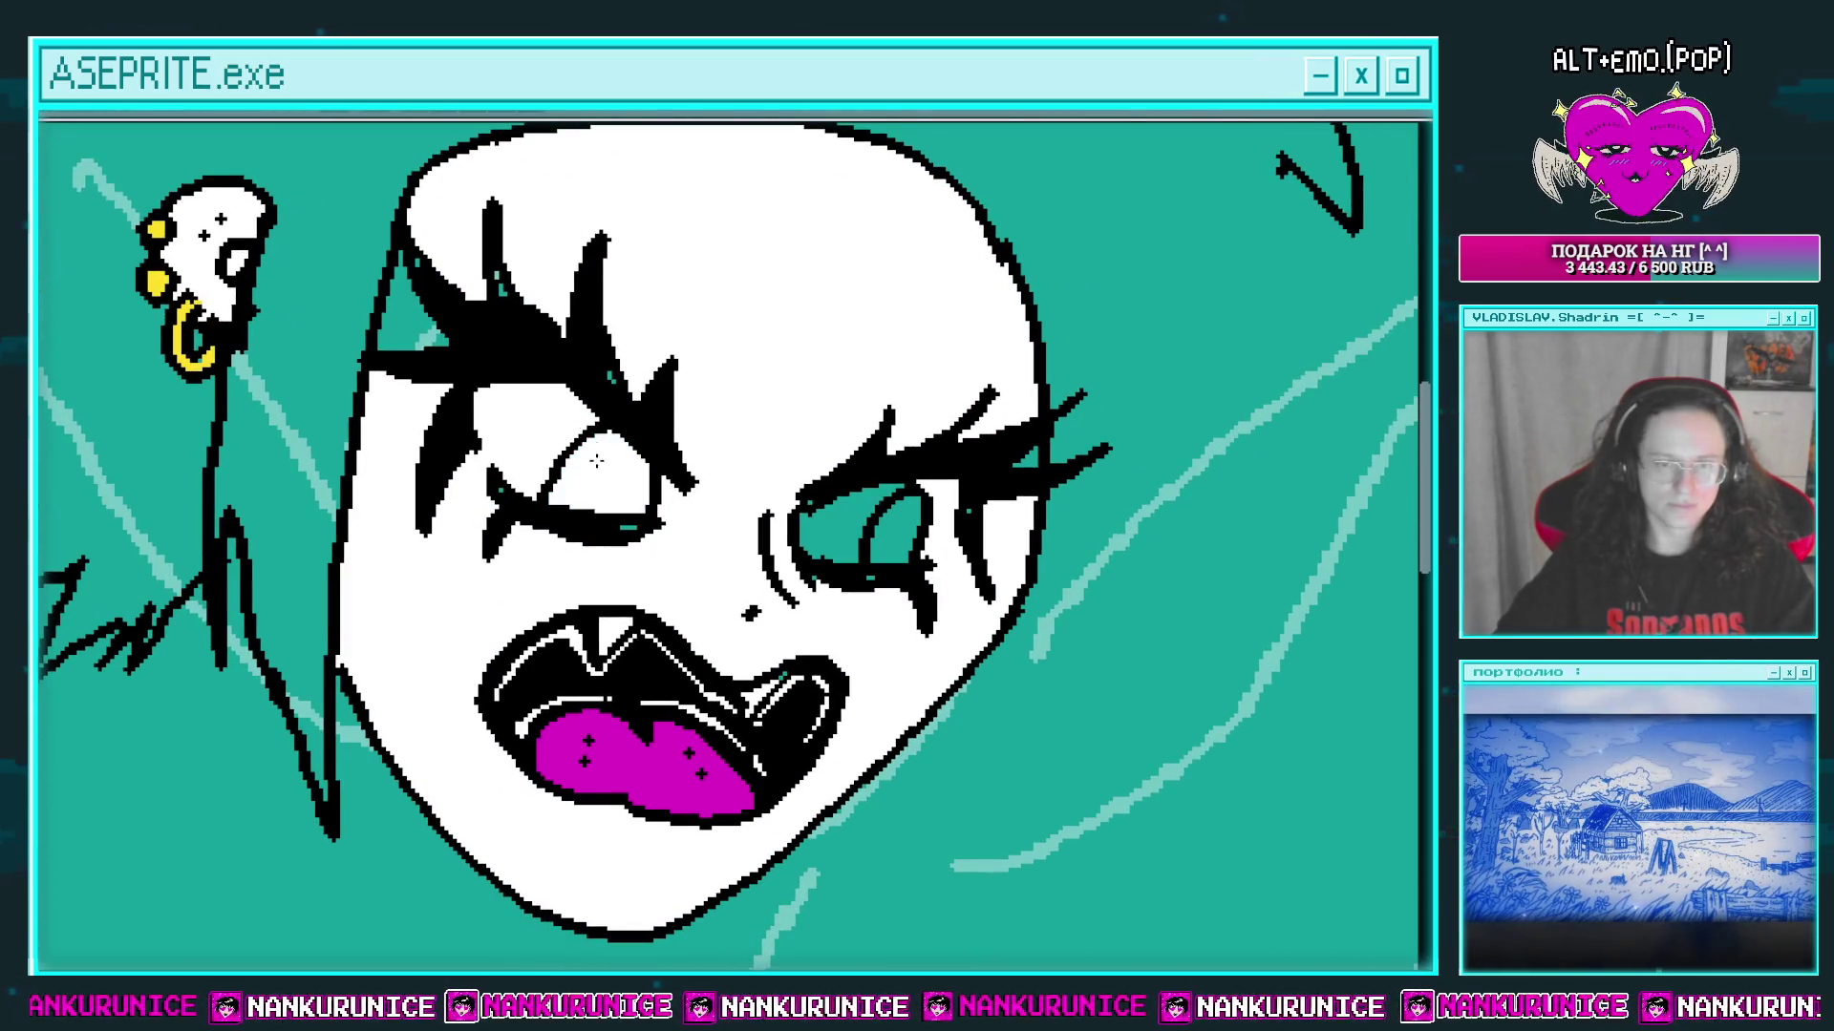
click(409, 329)
click(898, 559)
click(831, 530)
drag(831, 530, 855, 602)
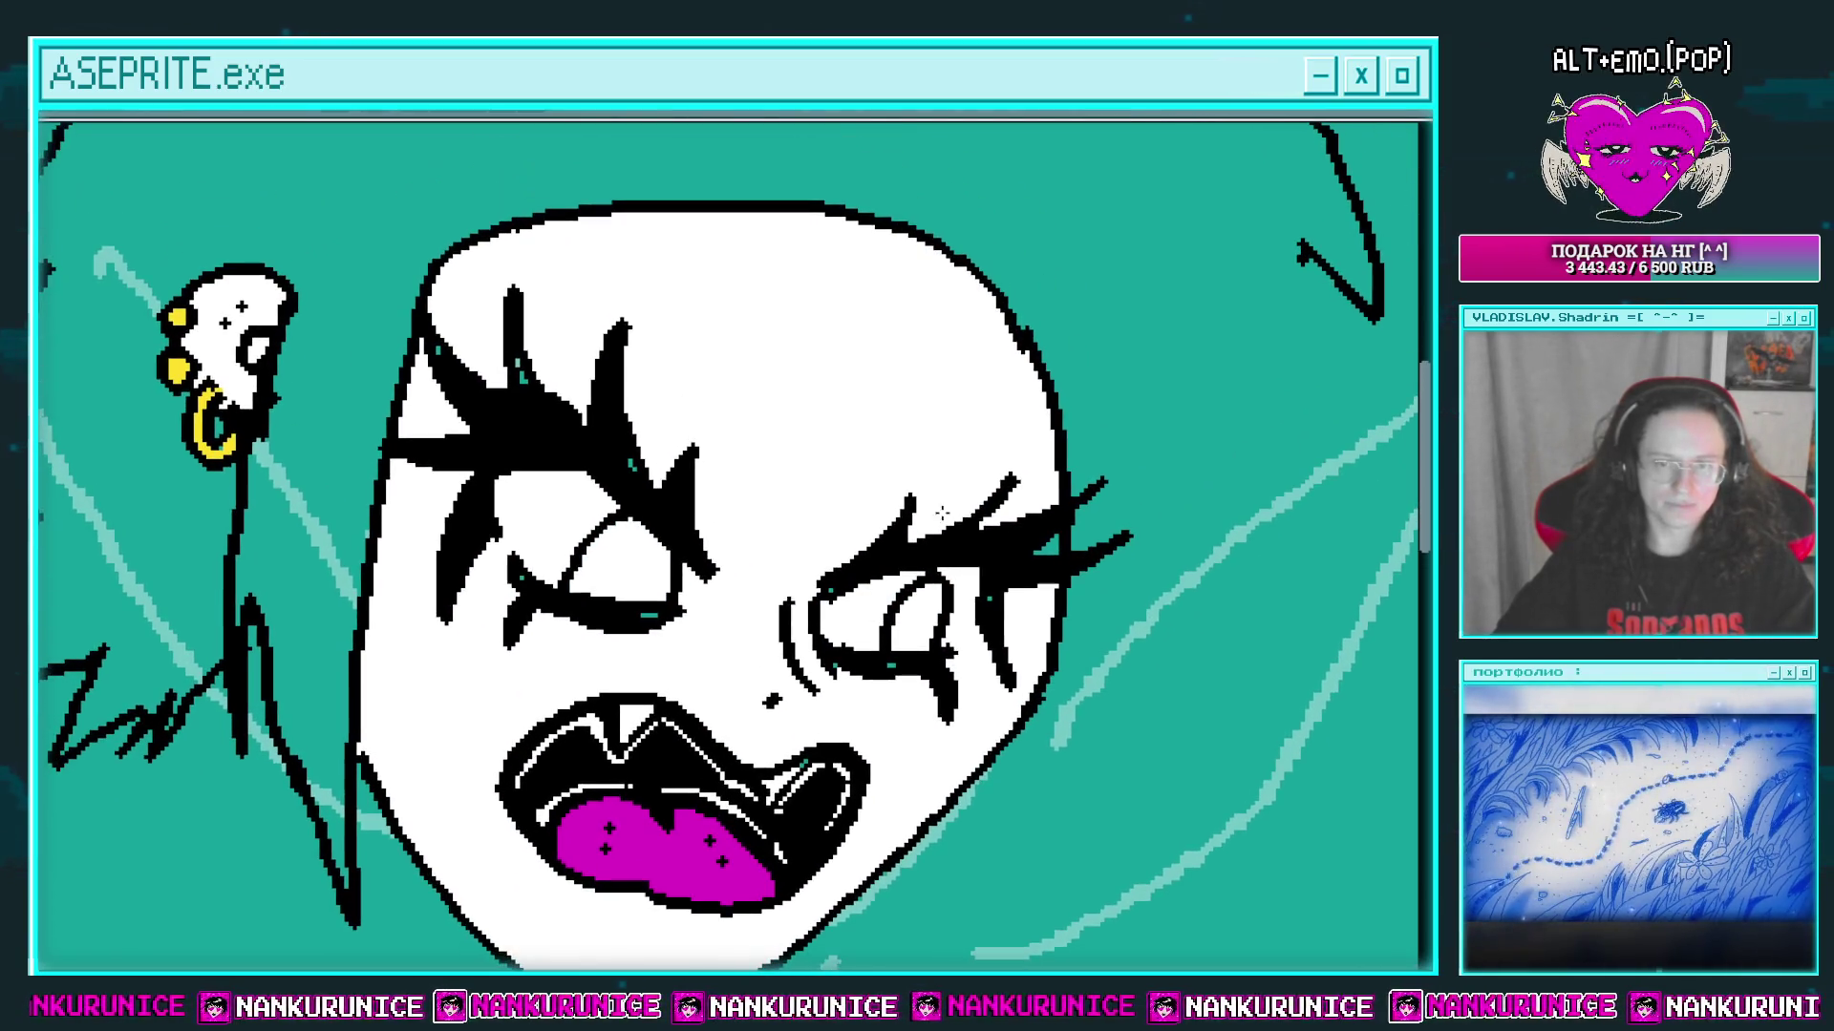
mouse_move(804, 489)
mouse_down()
mouse_move(853, 480)
mouse_move(839, 546)
mouse_up()
Step: Set the top layer's opacity to 71% in Layer Properties
key(Tab)
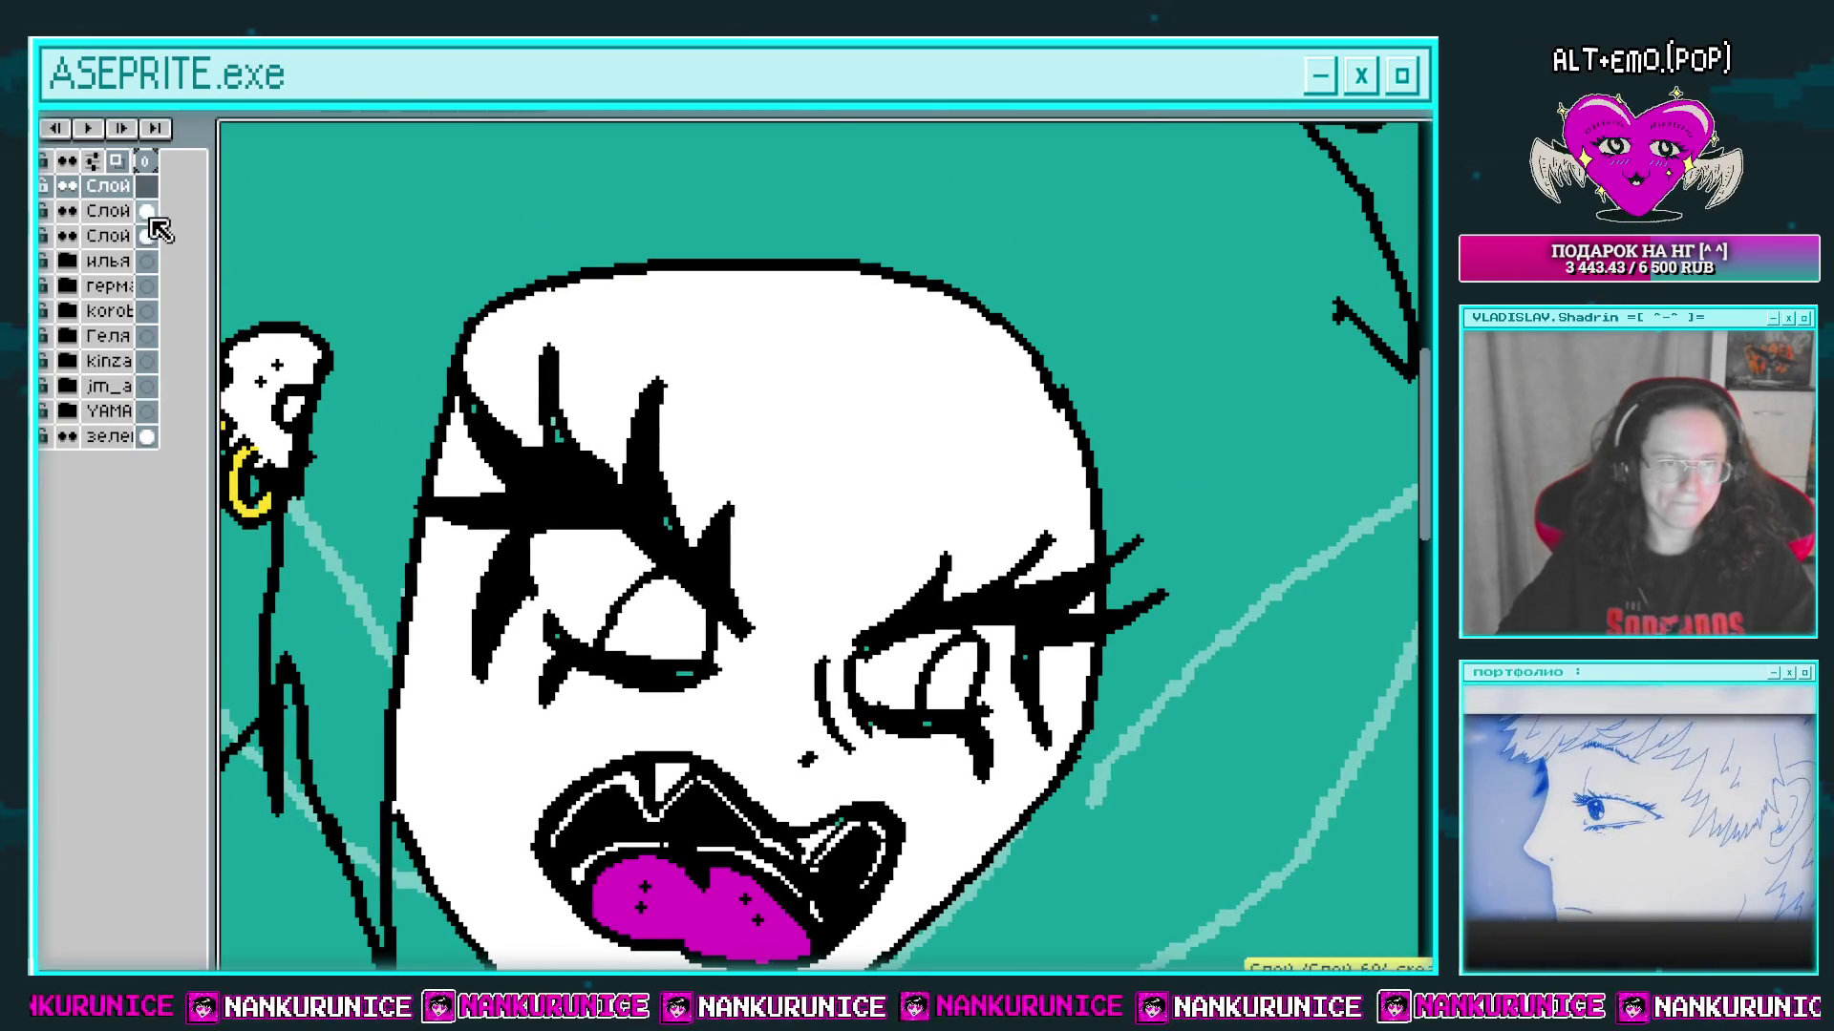
double_click(108, 185)
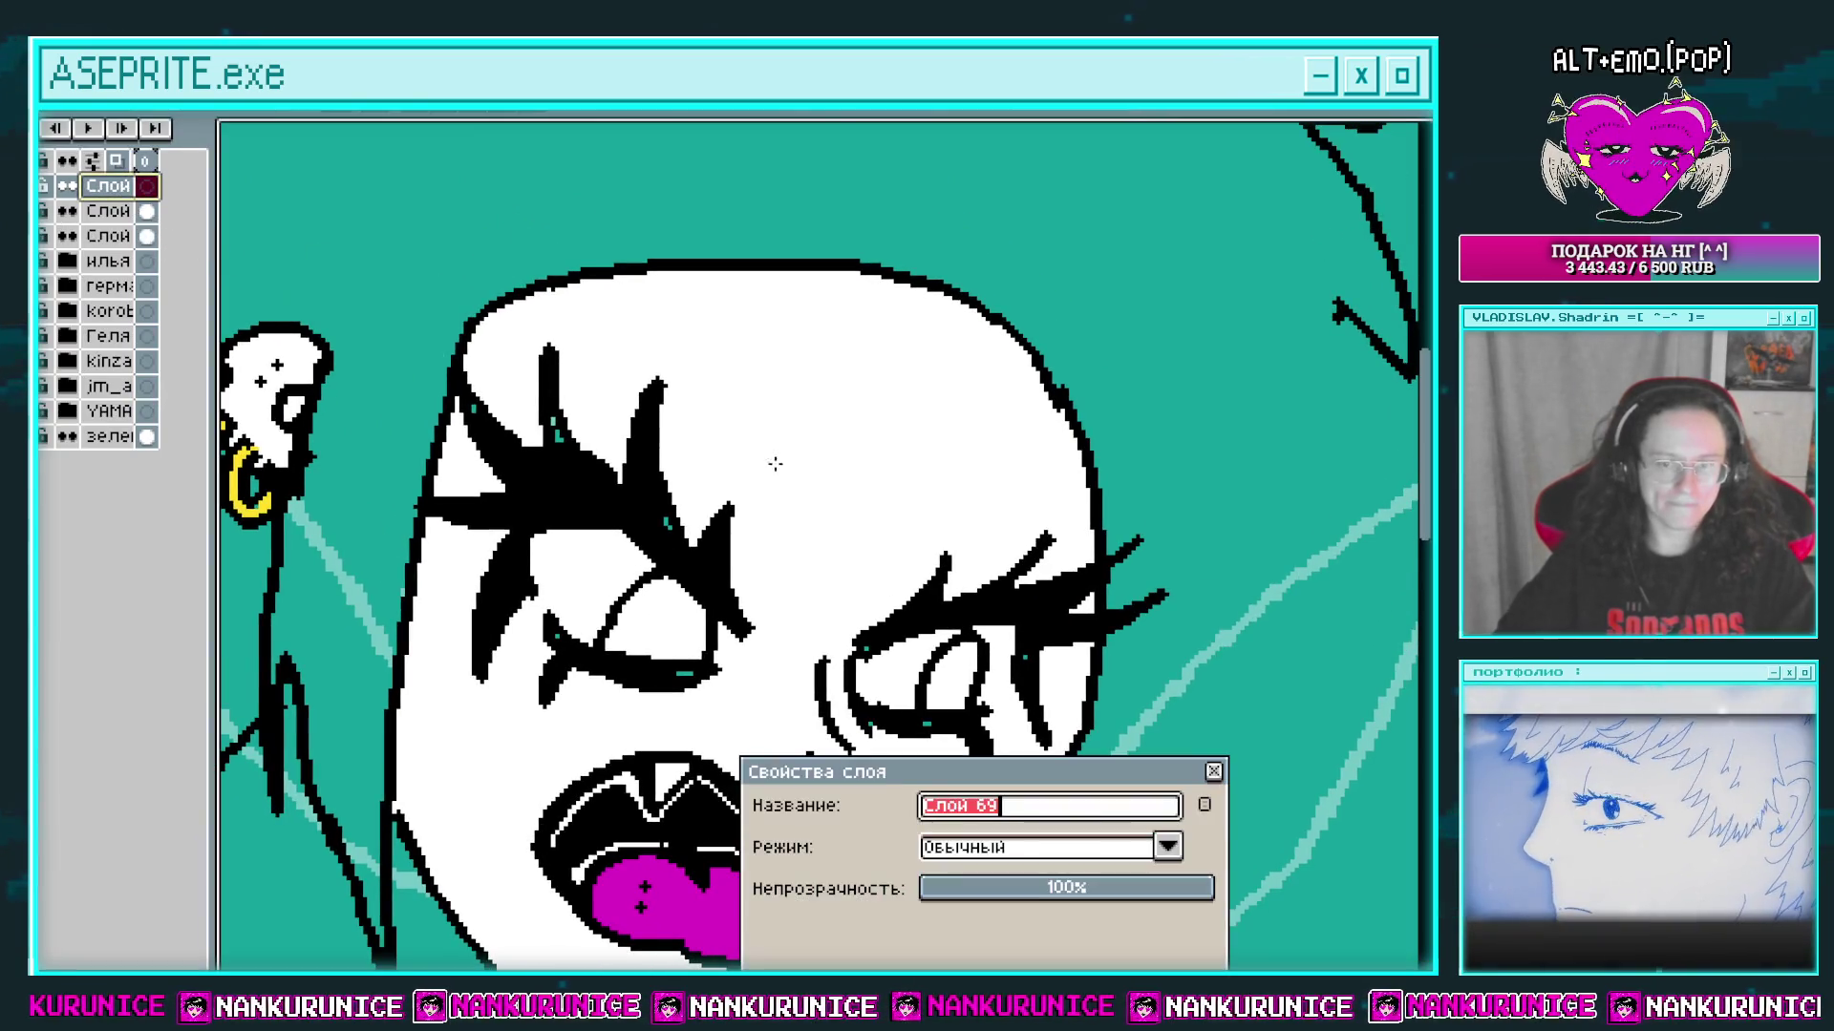
click(1127, 889)
click(1213, 771)
key(Tab)
Step: Sketch grey strands on the face's left side and fill the hair region there yellow
mouse_move(838, 498)
mouse_down()
mouse_move(696, 353)
mouse_move(547, 327)
mouse_move(589, 206)
mouse_up()
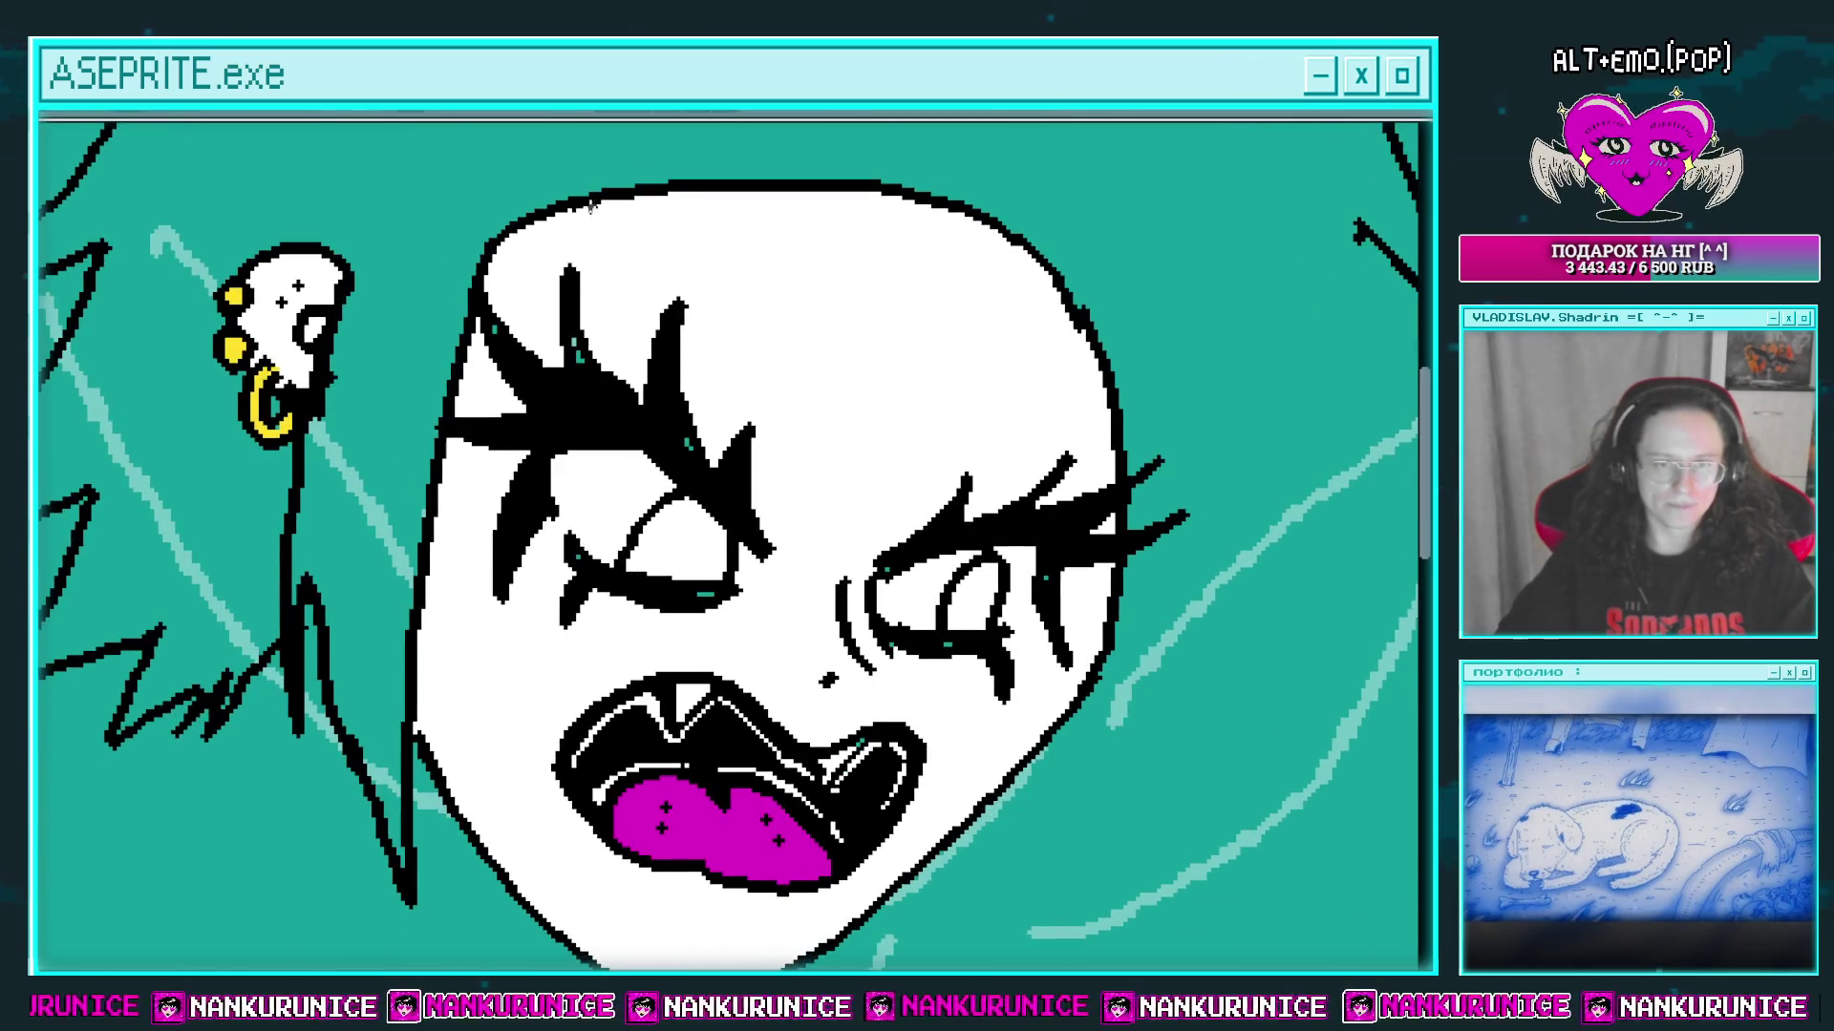
drag(541, 525, 572, 714)
mouse_move(516, 578)
mouse_down()
mouse_move(549, 702)
mouse_move(523, 711)
mouse_up()
drag(502, 664, 441, 524)
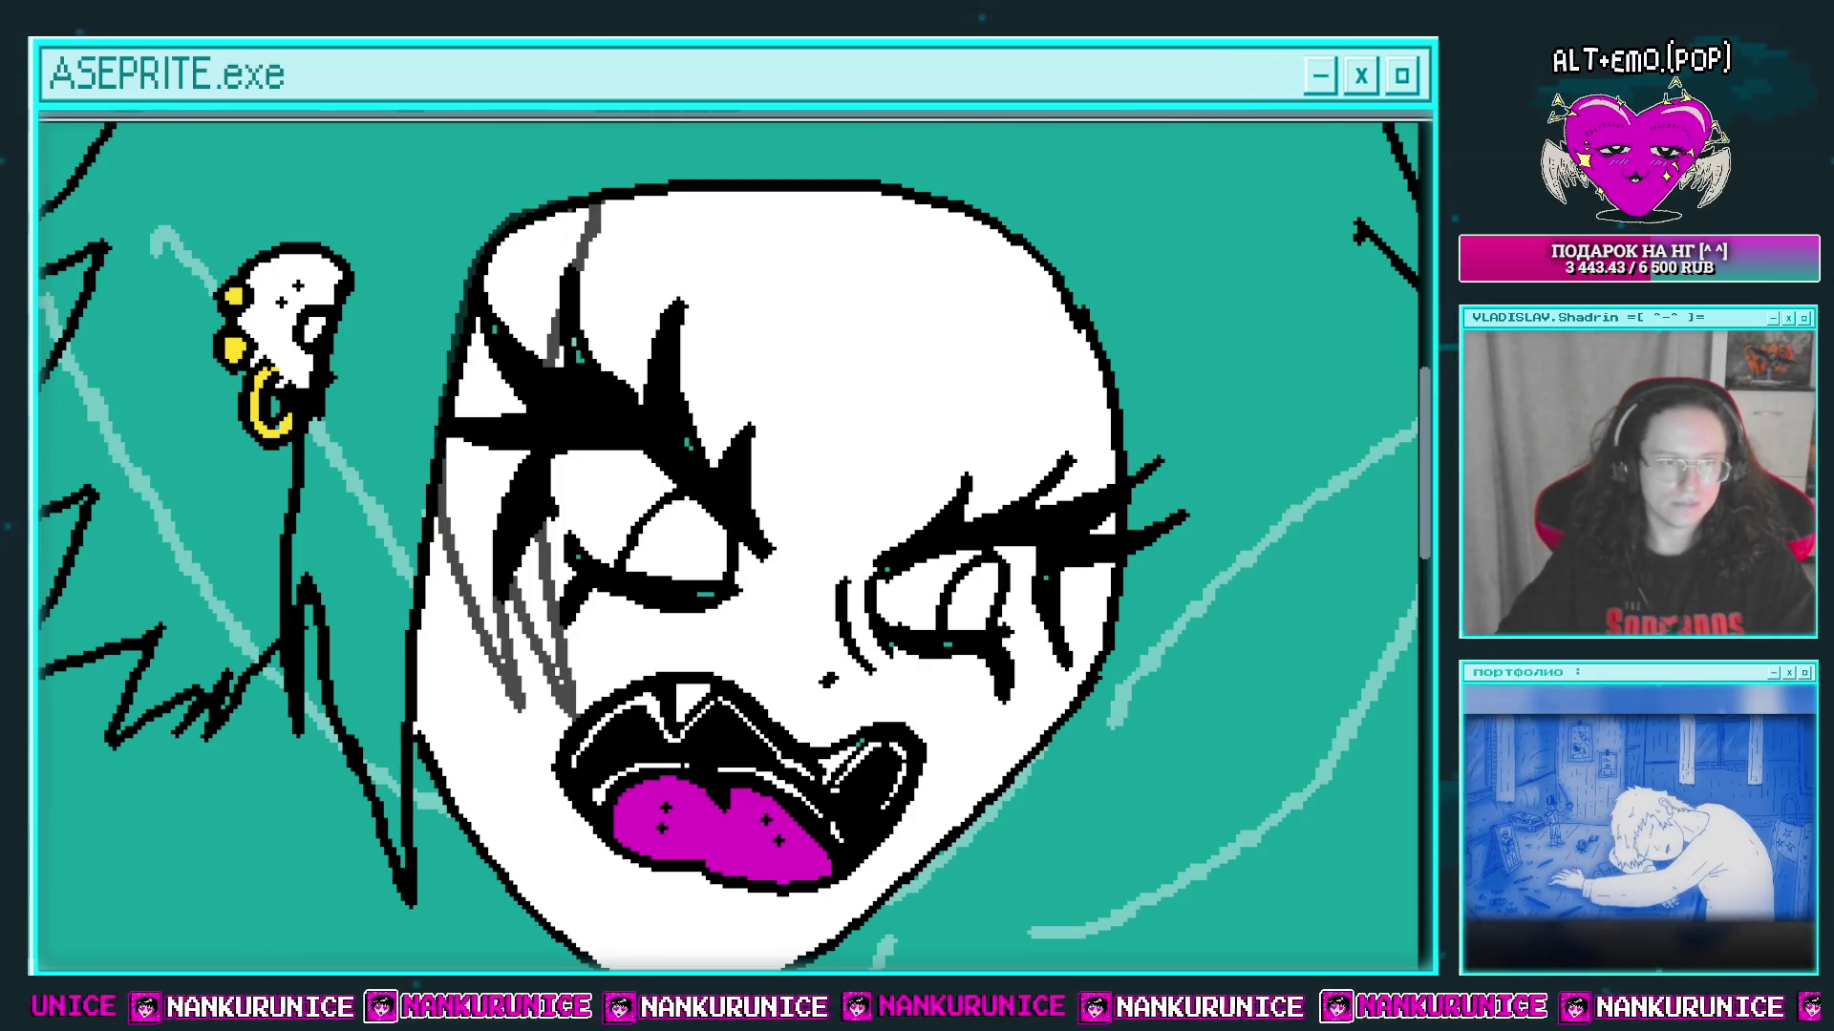
click(528, 358)
Step: Draw a V-shaped grey hair strand extending down across the face
drag(642, 338, 538, 357)
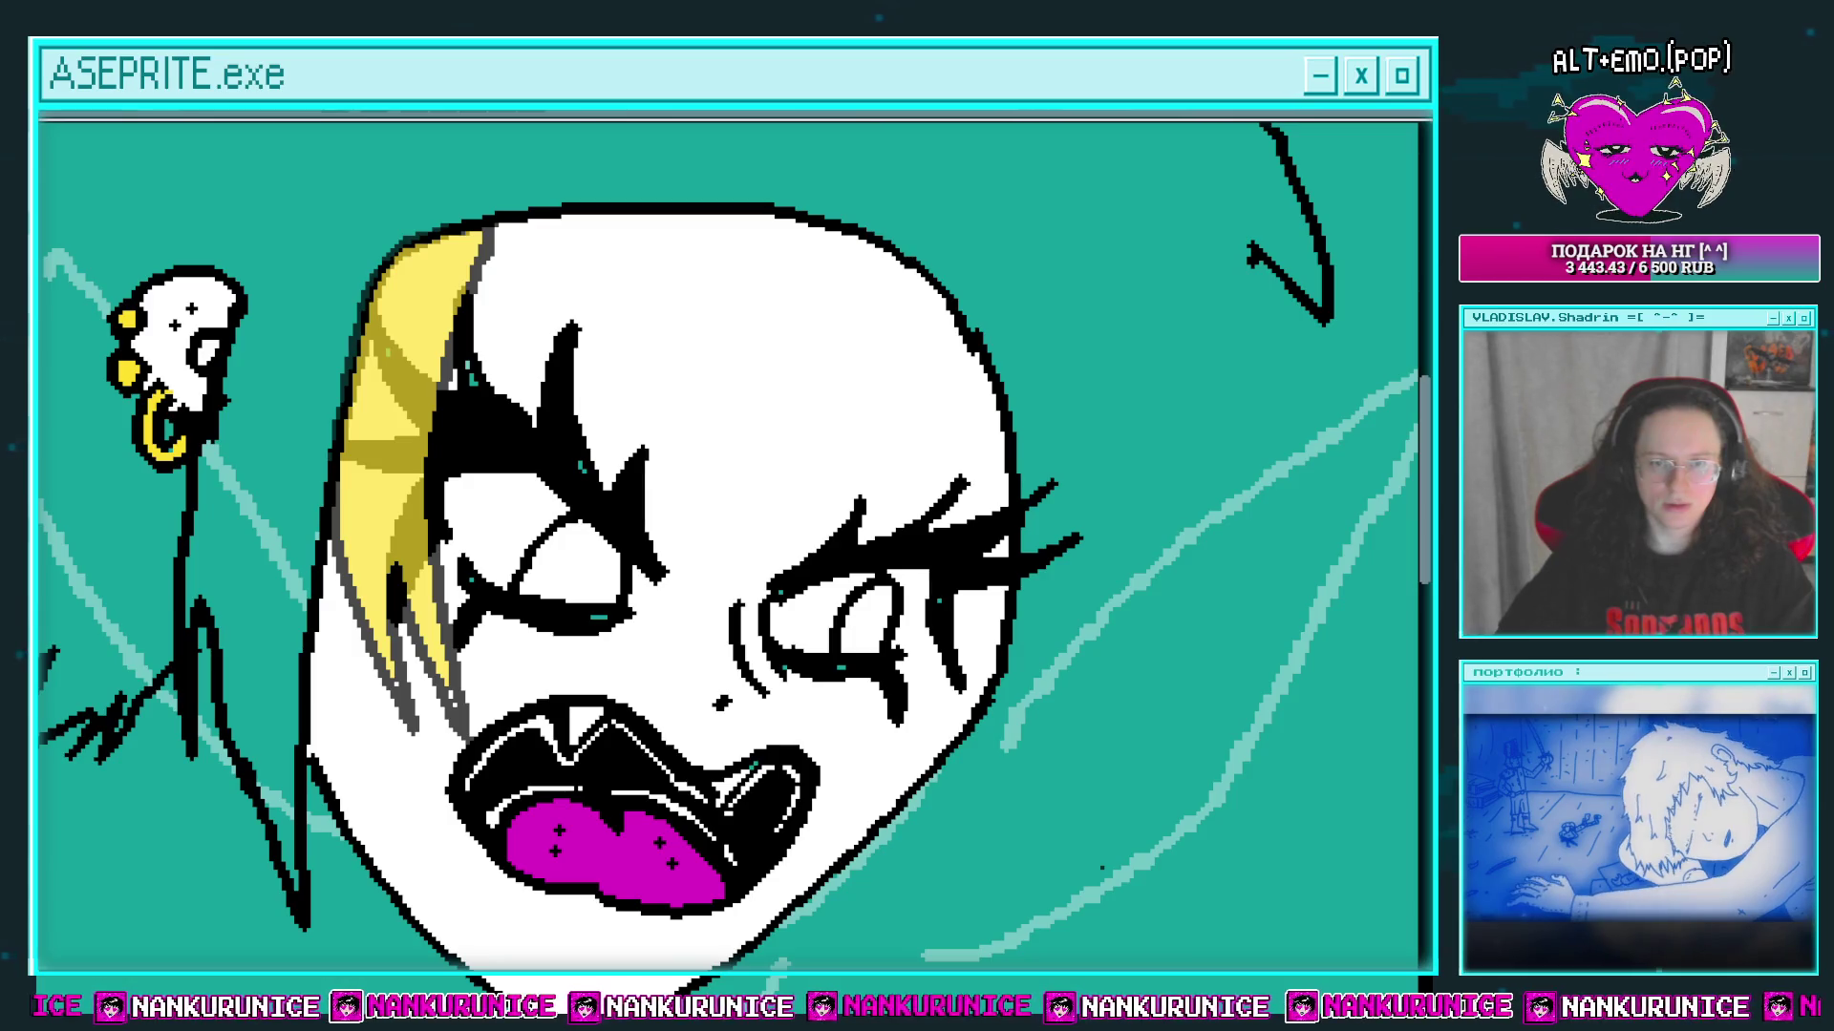
scroll(575, 308, down, 2)
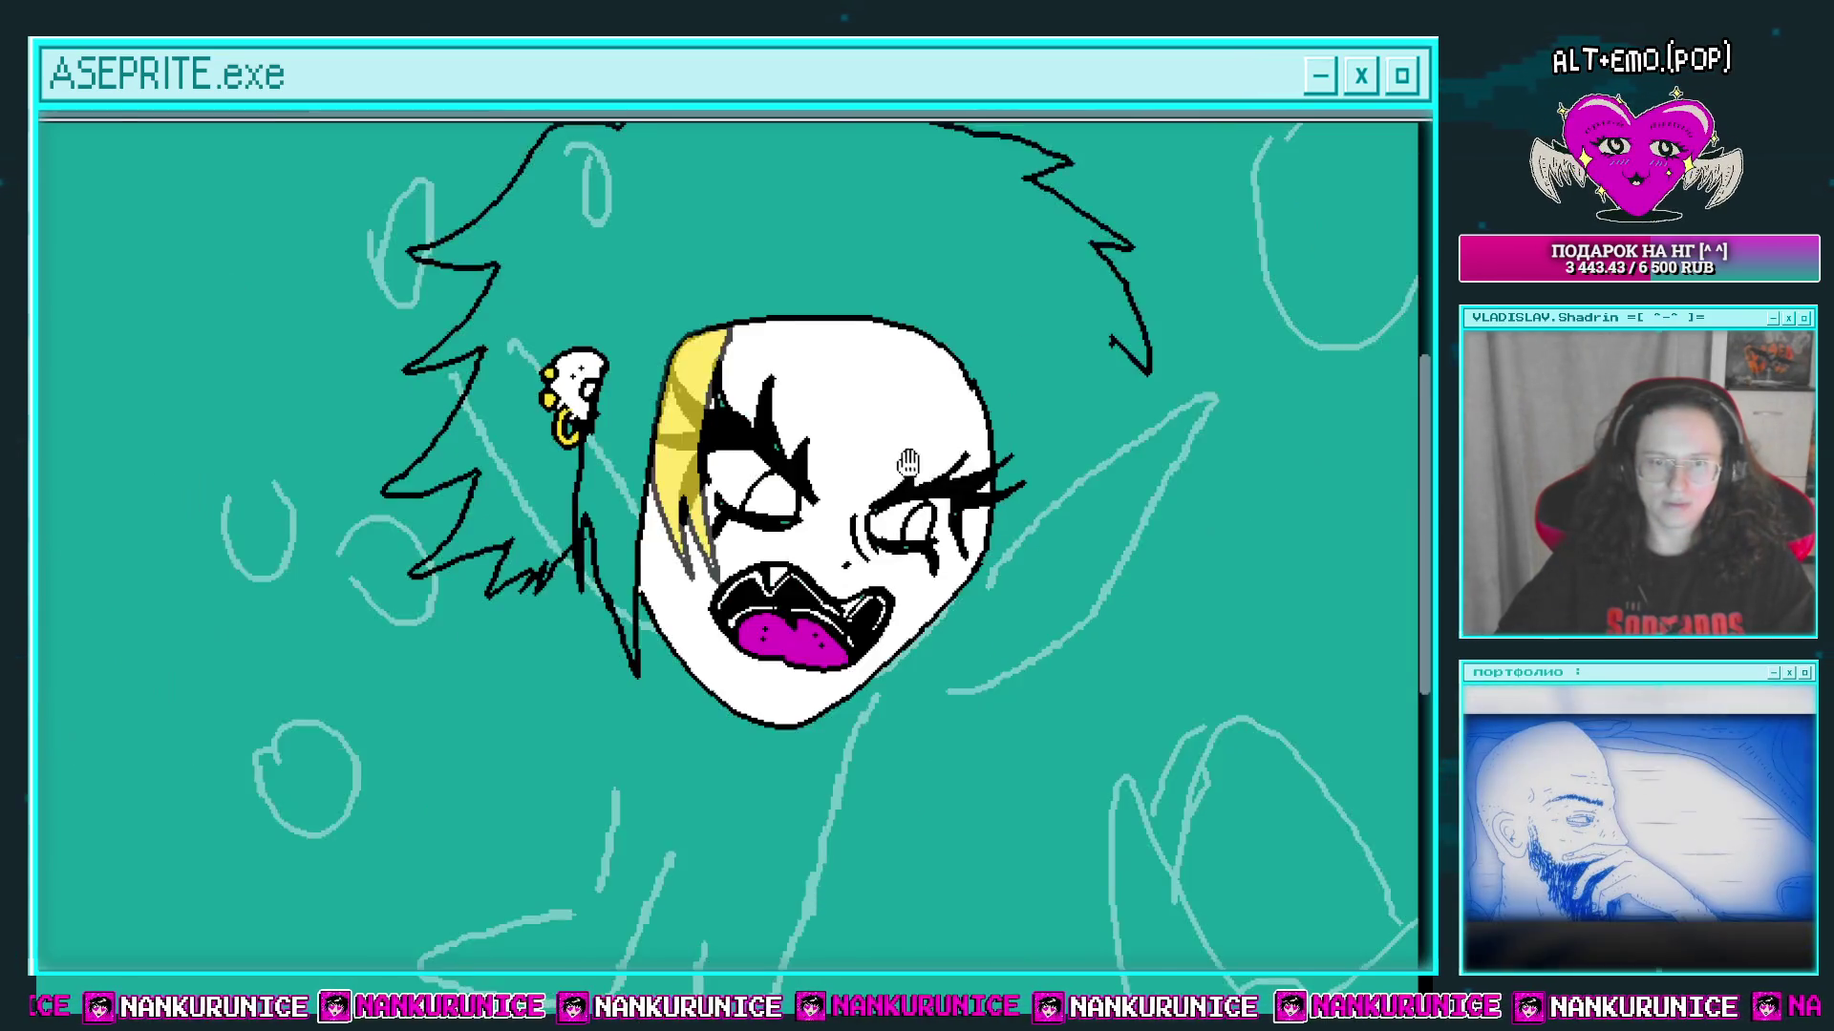
scroll(574, 308, up, 2)
mouse_move(521, 244)
mouse_down()
mouse_move(568, 359)
mouse_move(635, 263)
mouse_move(736, 566)
mouse_up()
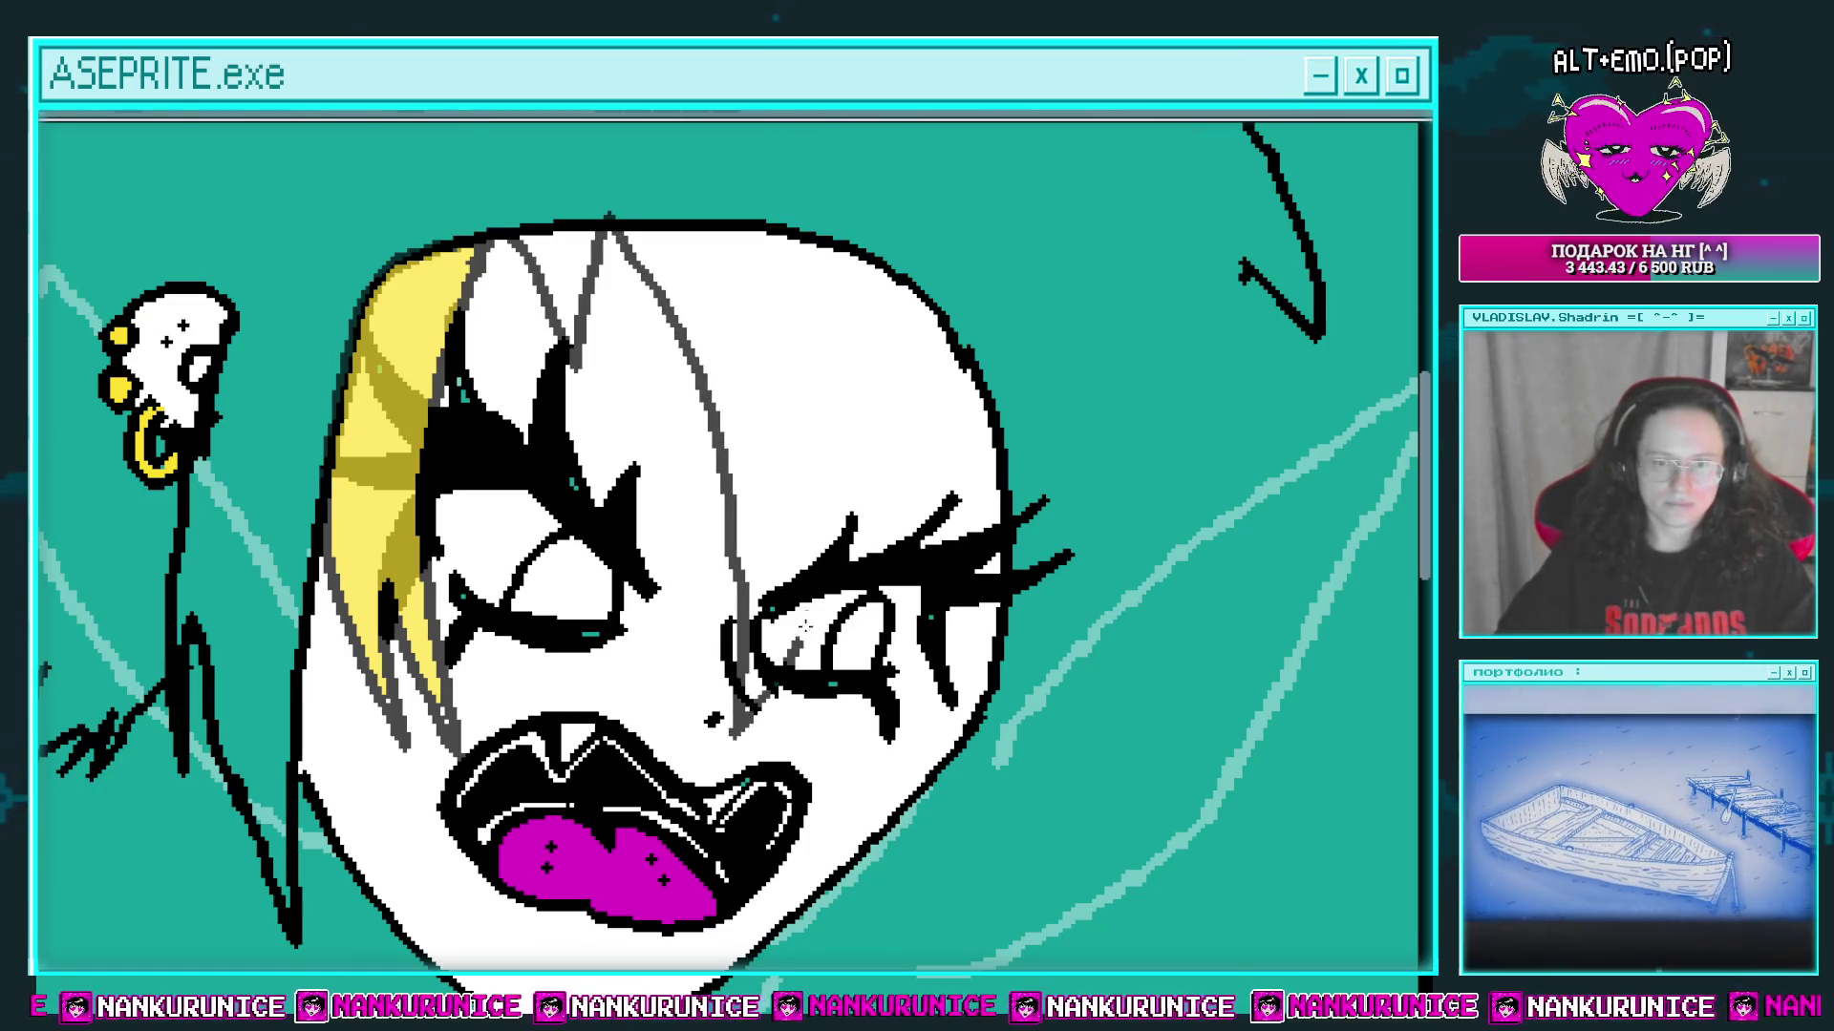
key(ctrl+z)
key(ctrl+z)
key(ctrl+z)
mouse_move(412, 292)
mouse_down()
mouse_move(439, 321)
mouse_move(589, 275)
mouse_up()
drag(646, 344, 729, 748)
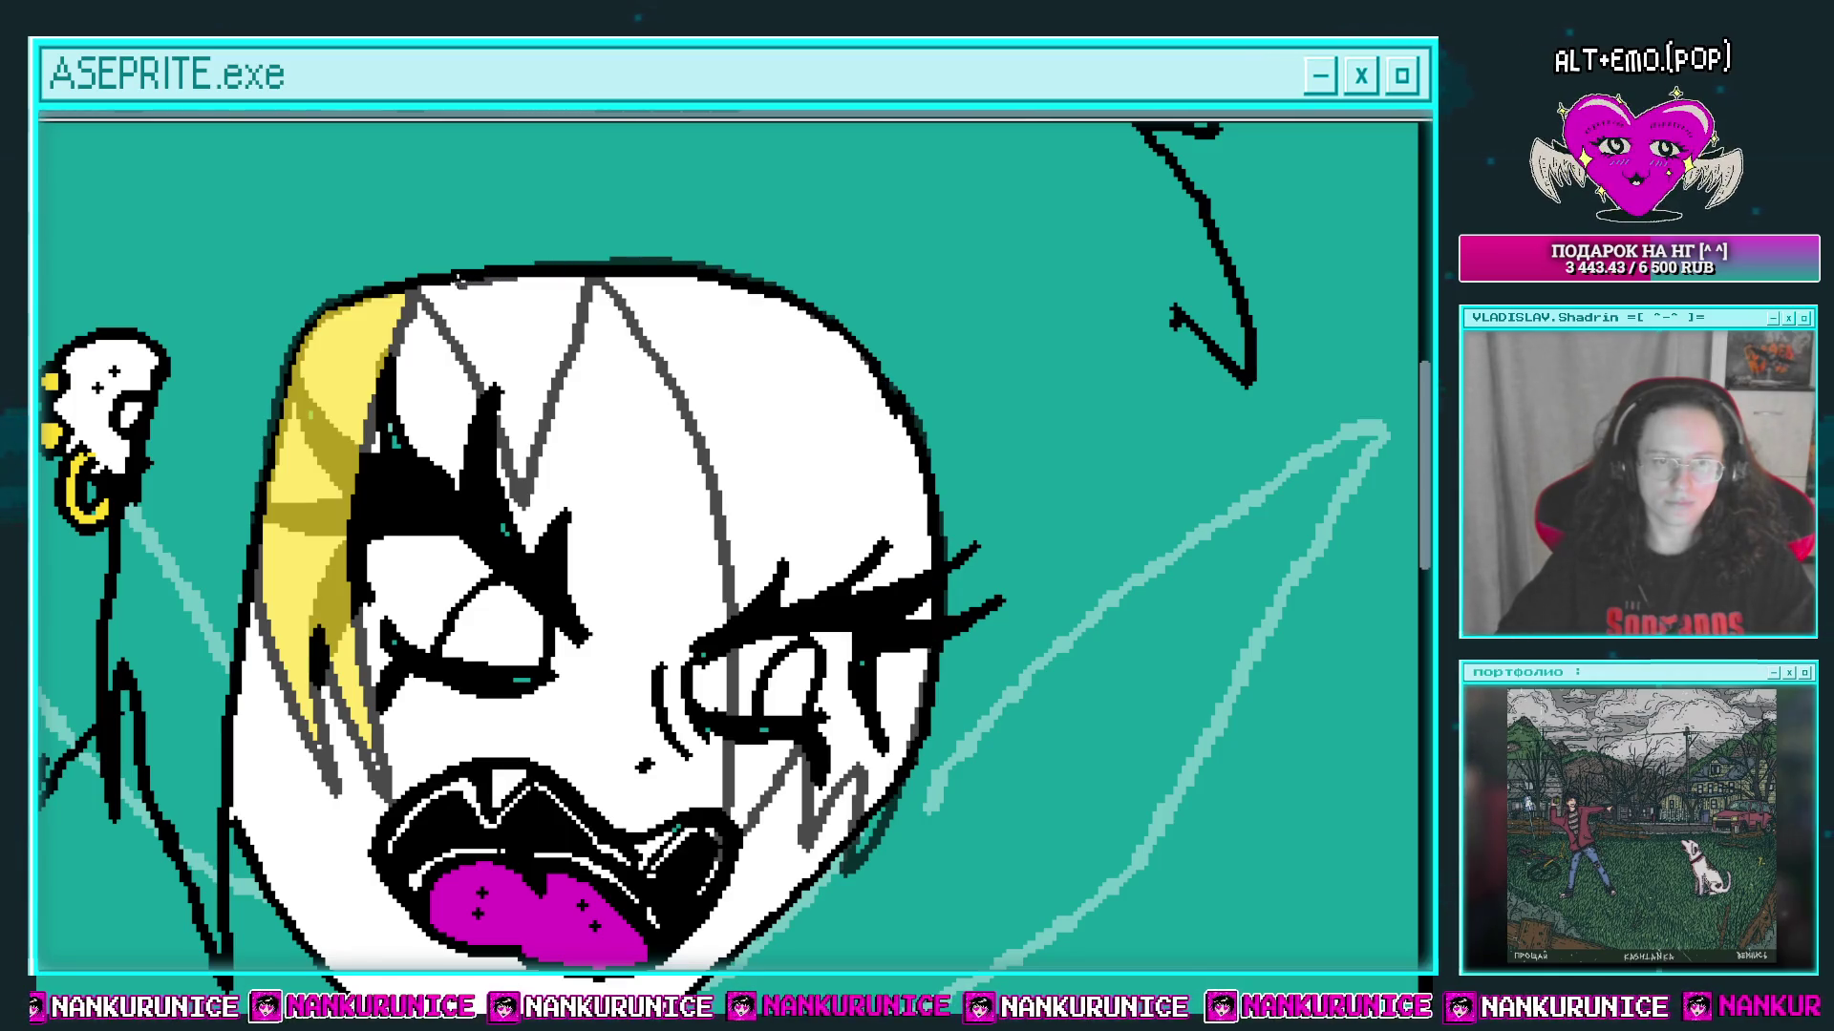
Step: Fill the upper and right hair areas yellow and draw grey strands through them
click(456, 308)
click(793, 449)
scroll(754, 415, down, 2)
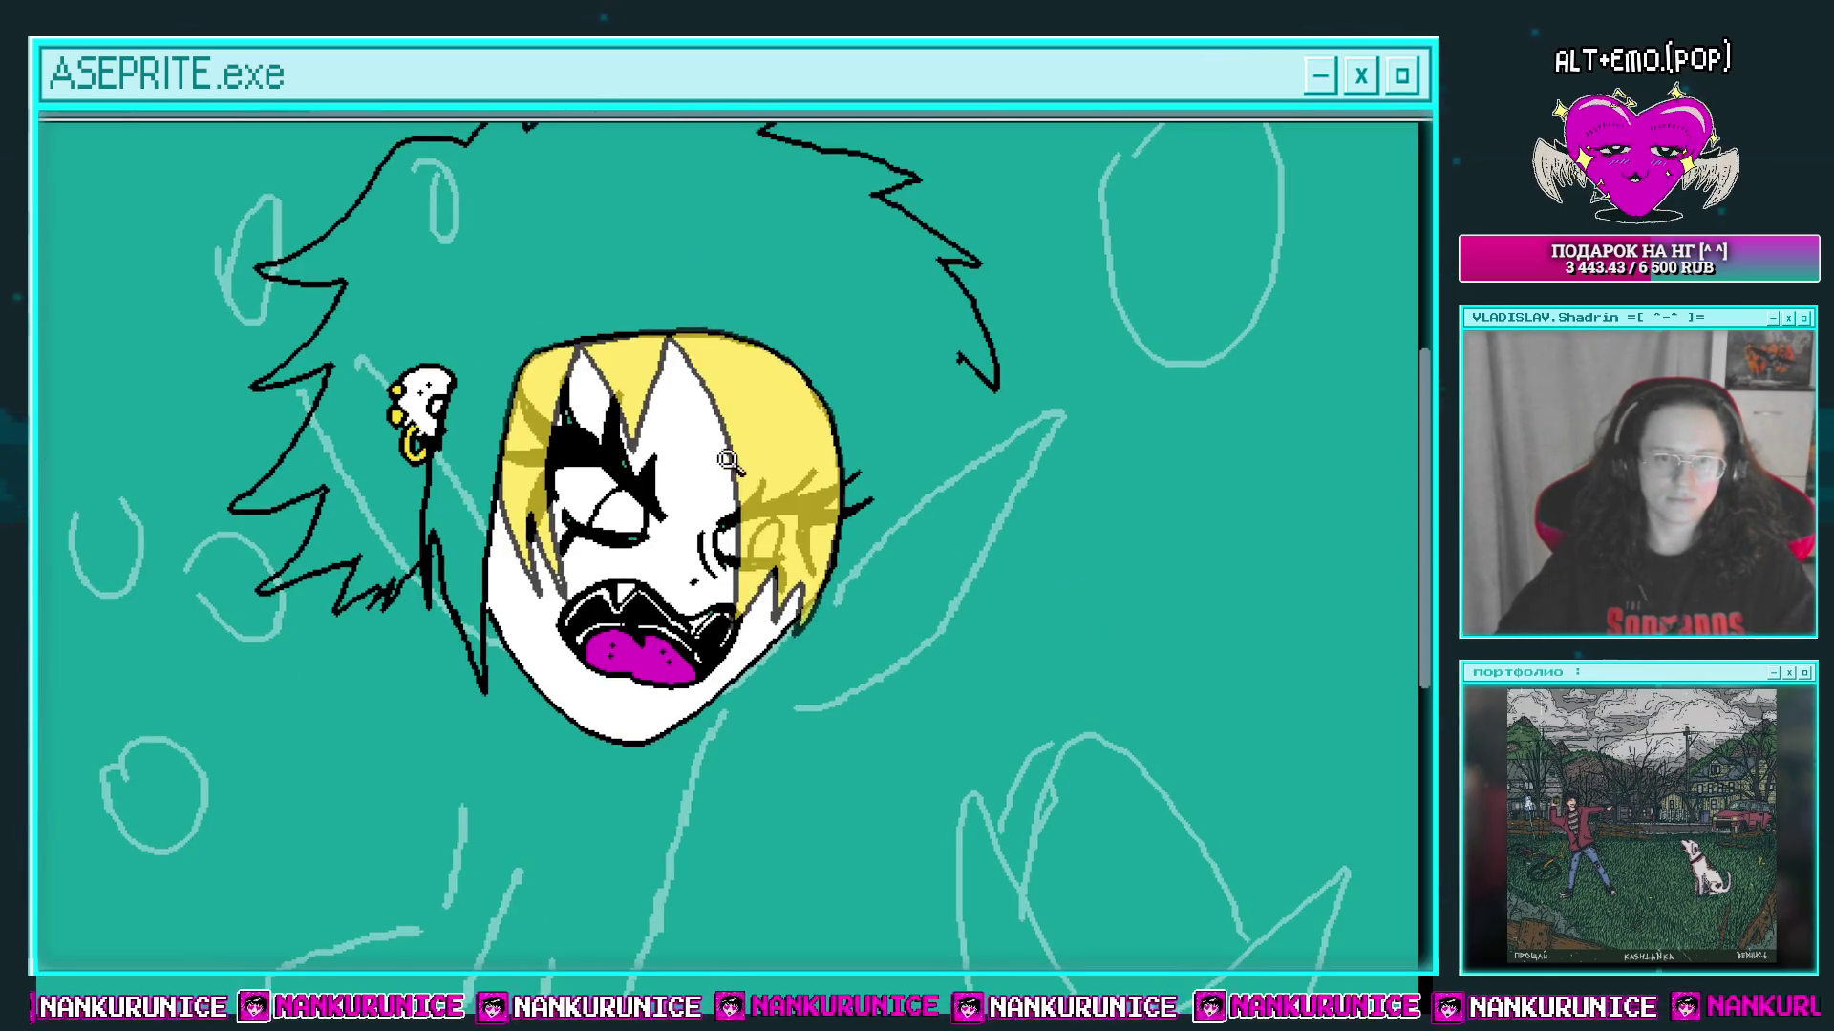
scroll(754, 415, up, 2)
drag(659, 260, 728, 685)
drag(802, 382, 812, 573)
drag(844, 437, 850, 569)
drag(811, 535, 853, 587)
mouse_move(504, 300)
mouse_down()
mouse_move(511, 392)
mouse_move(477, 382)
mouse_up()
Step: Add two short dark strands on the left hair
drag(524, 356, 596, 352)
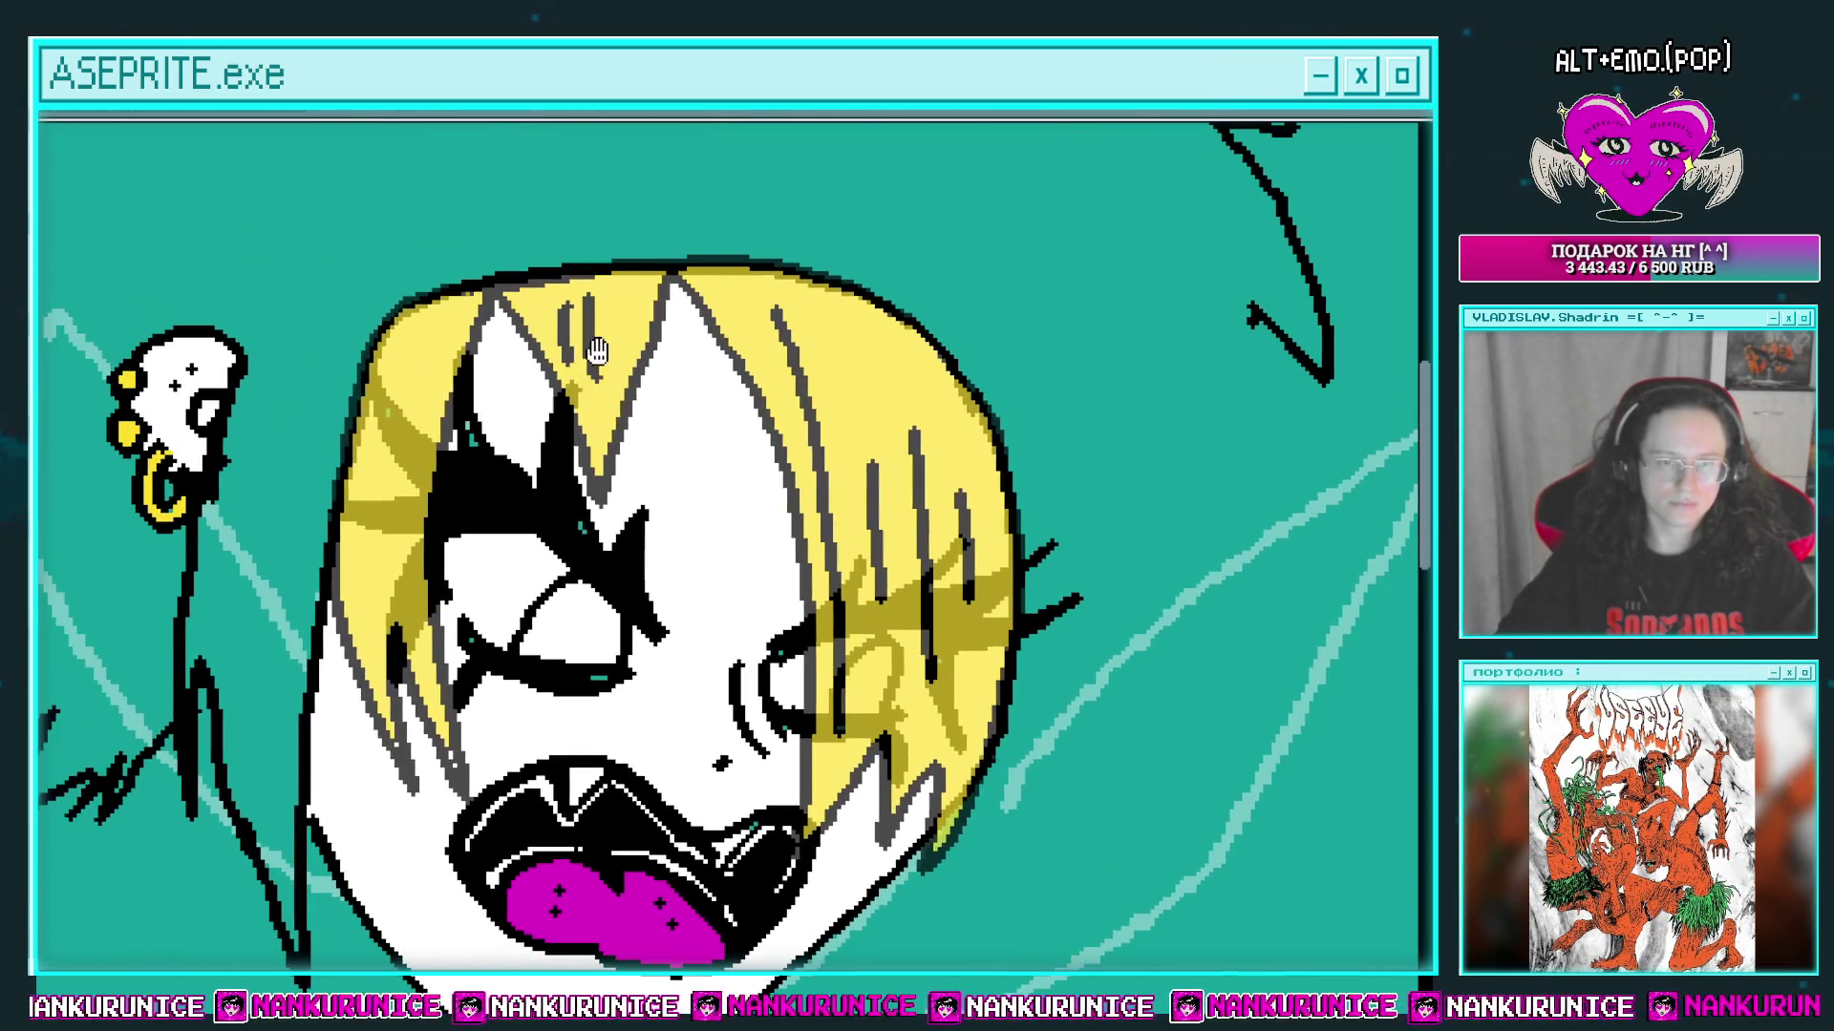
drag(432, 344, 397, 573)
drag(382, 420, 367, 535)
scroll(674, 496, down, 2)
Step: Lower the top layer's opacity in Layer Properties
key(Tab)
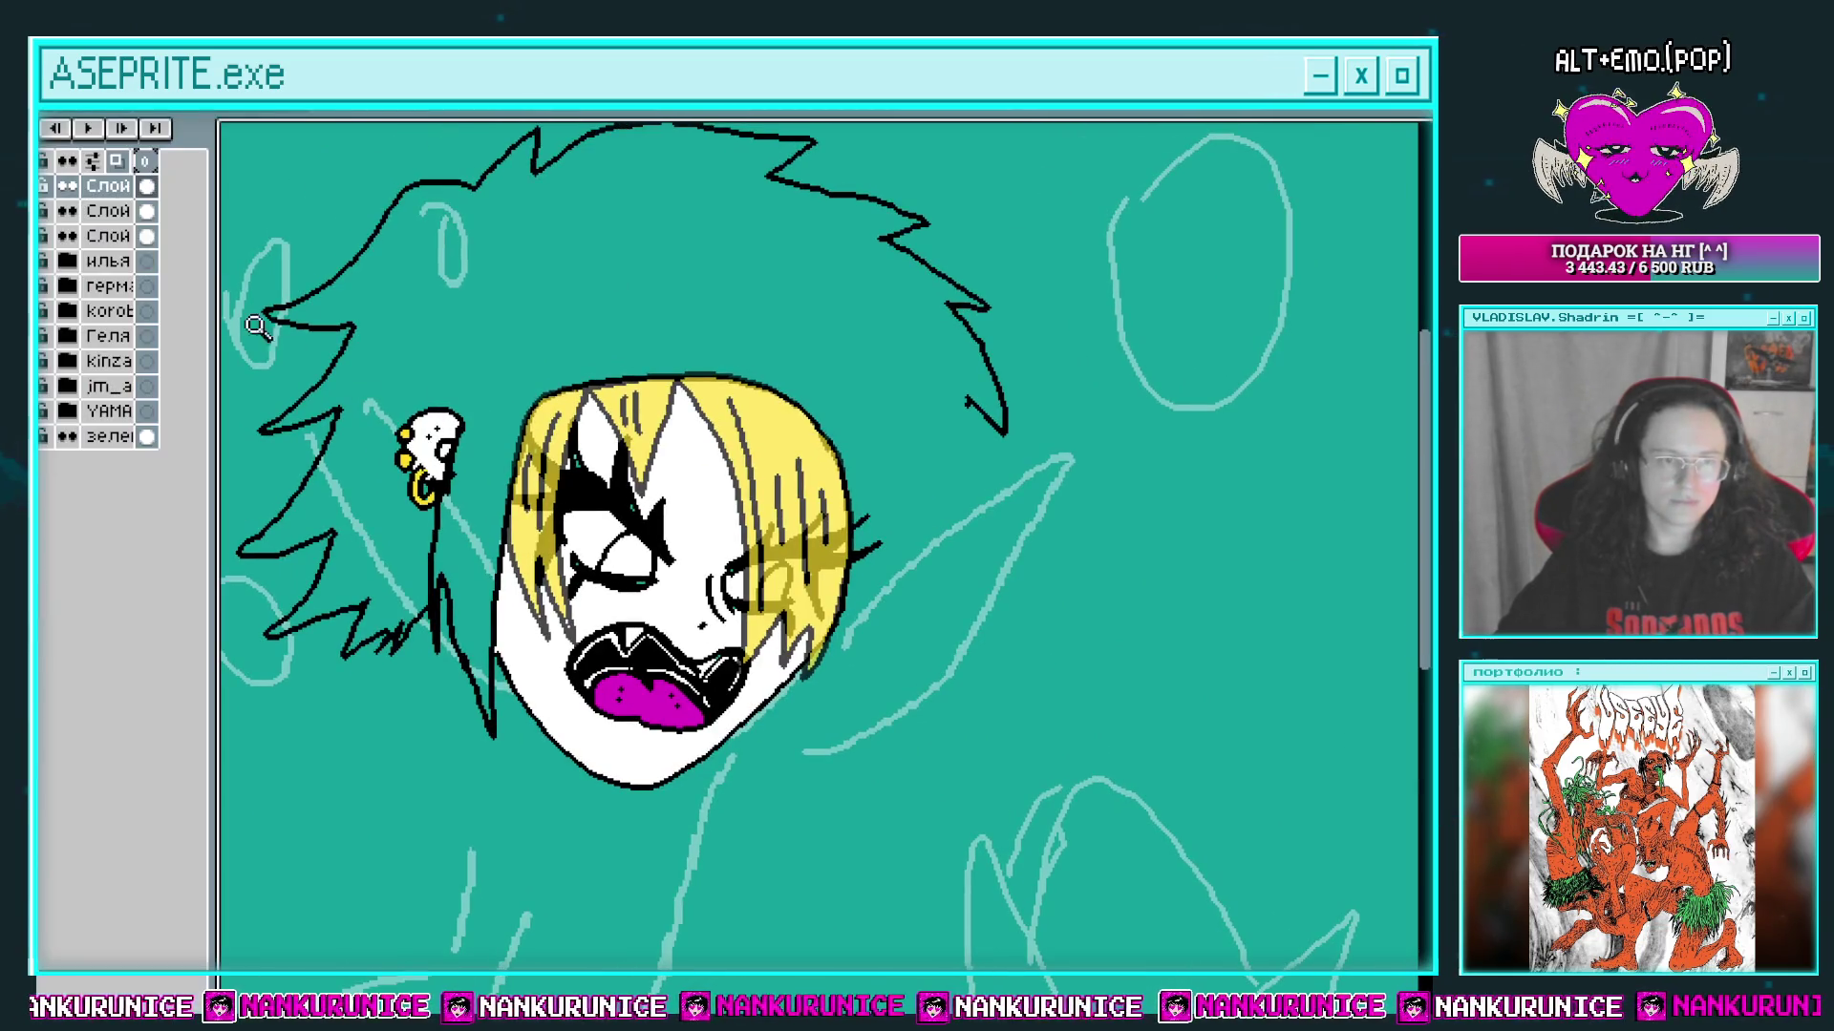
double_click(105, 187)
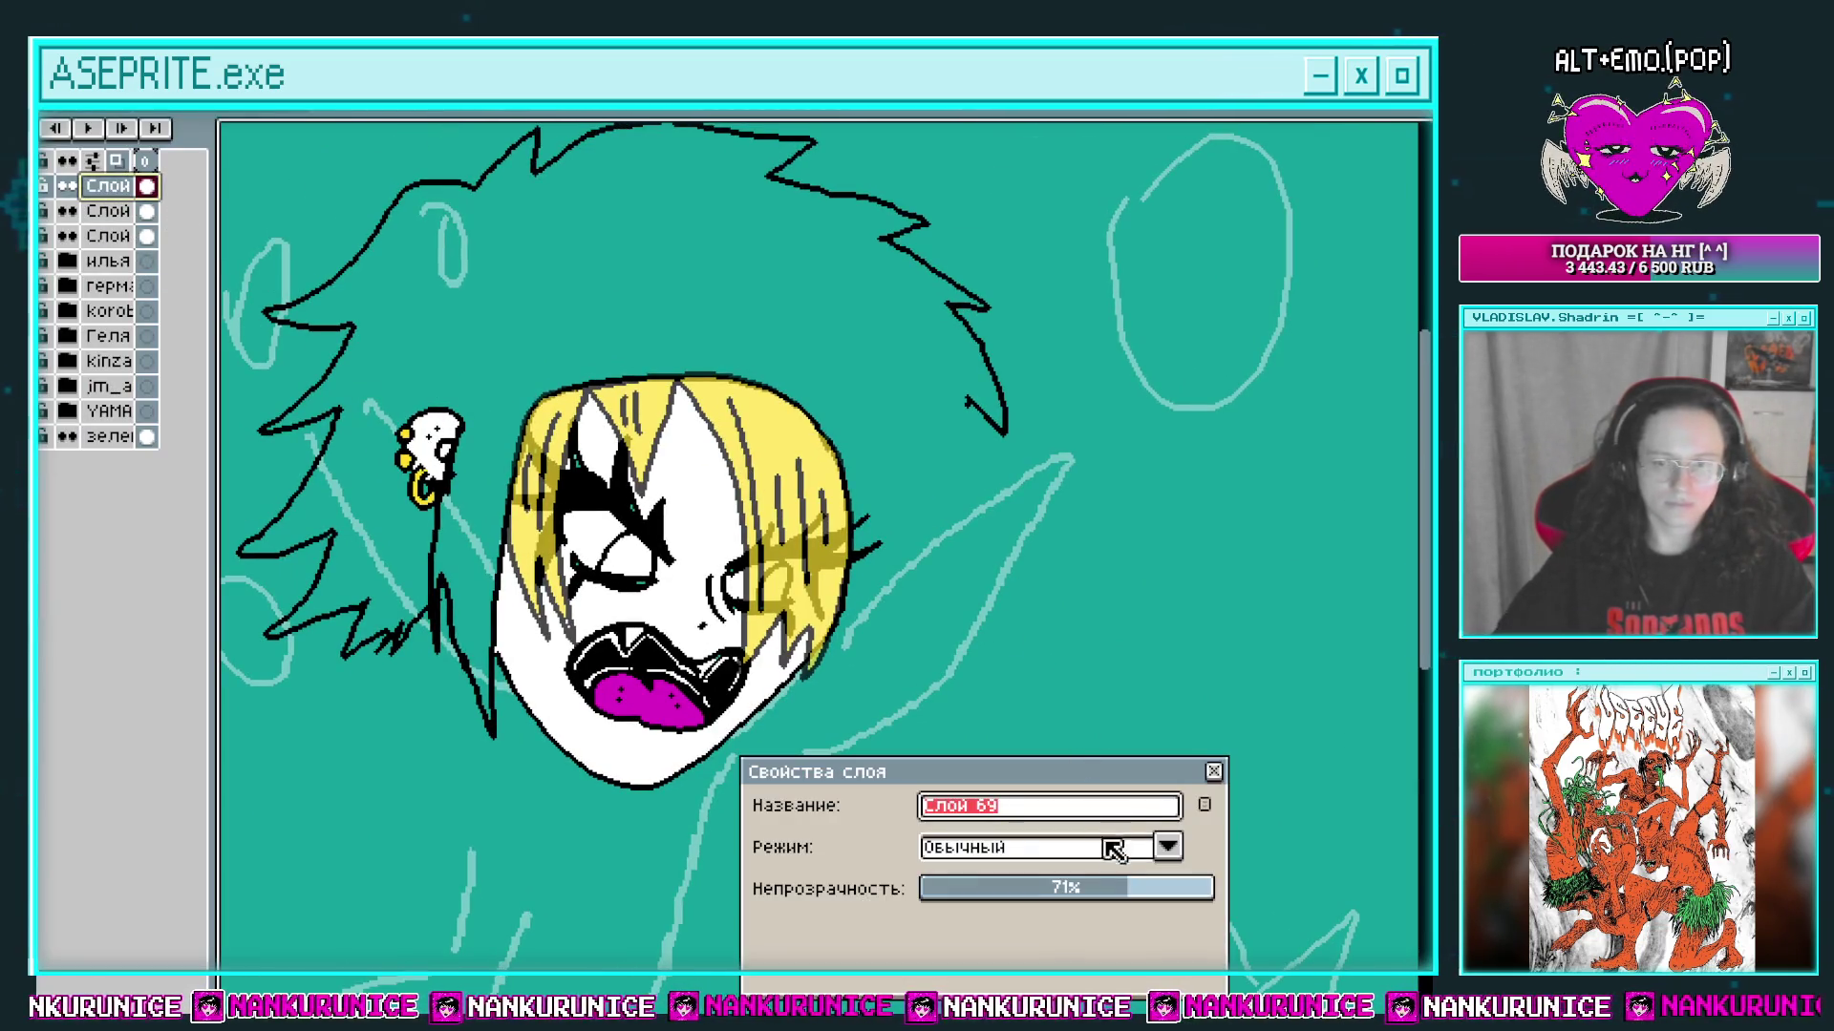
click(1117, 893)
click(1213, 772)
scroll(1013, 544, down, 1)
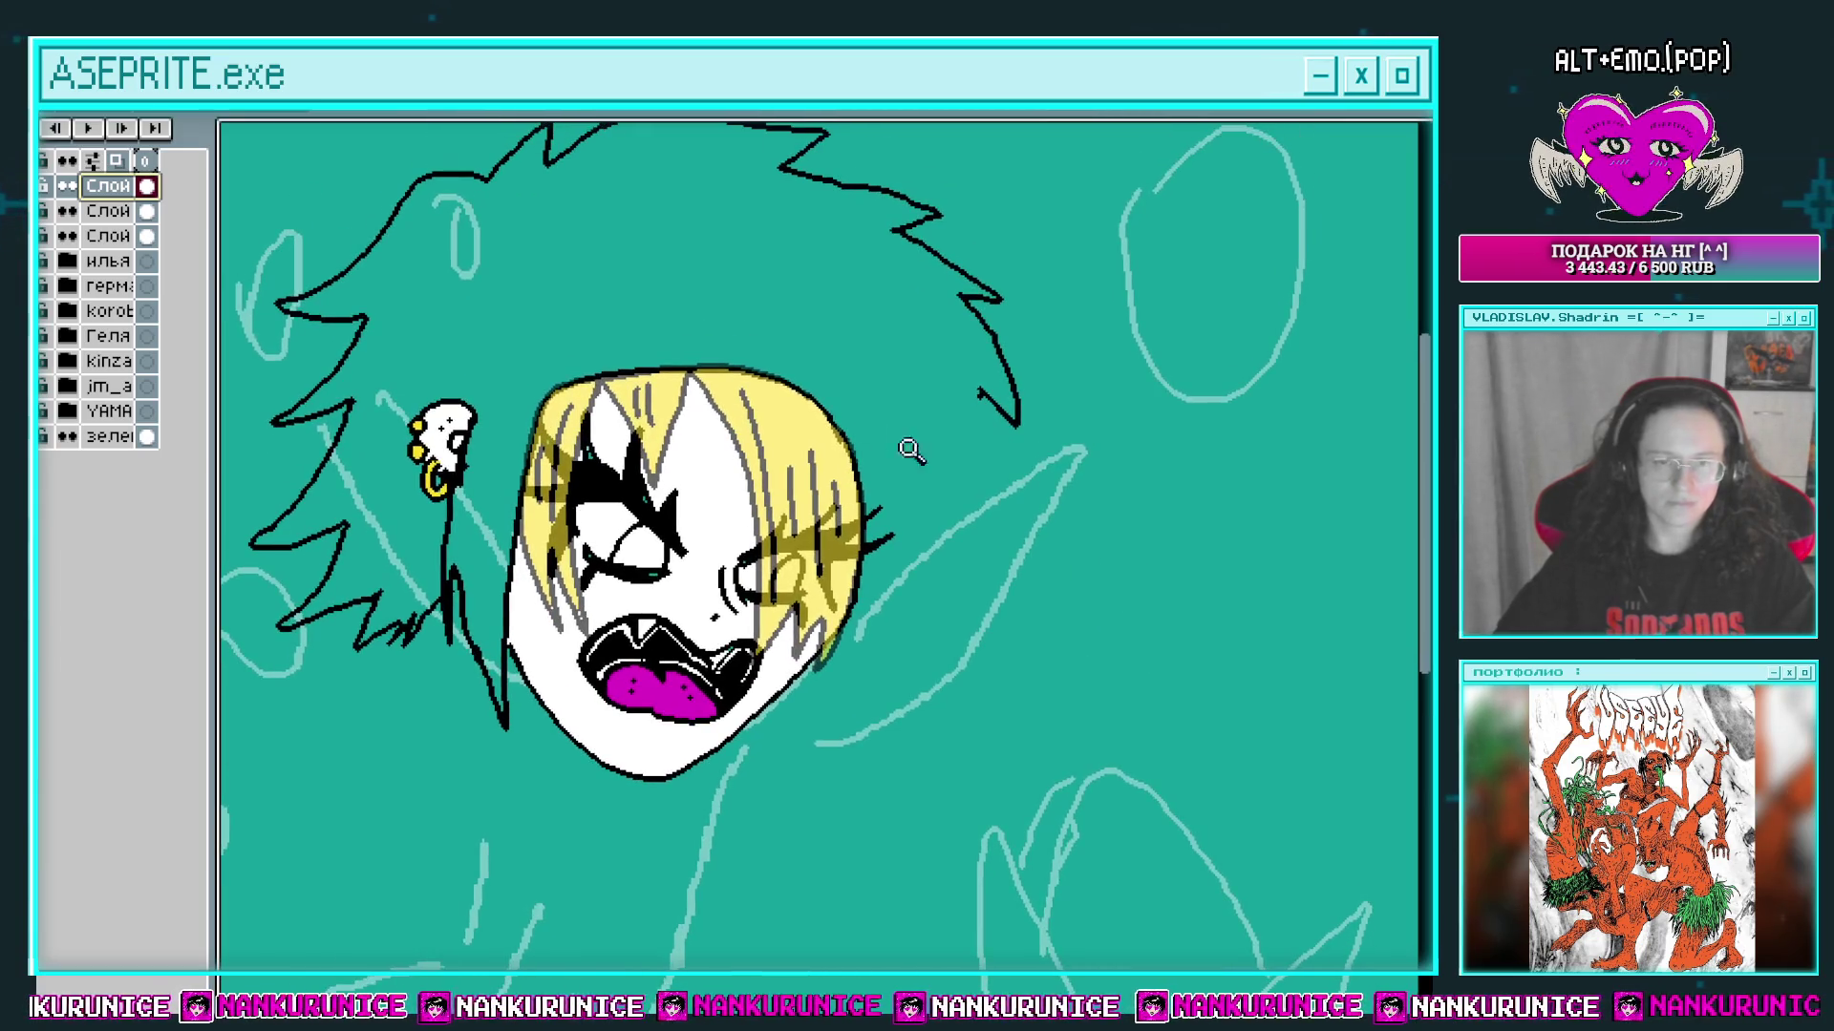
Step: Draw hooked and zigzag black strands beside the face and below the jaw
key(Tab)
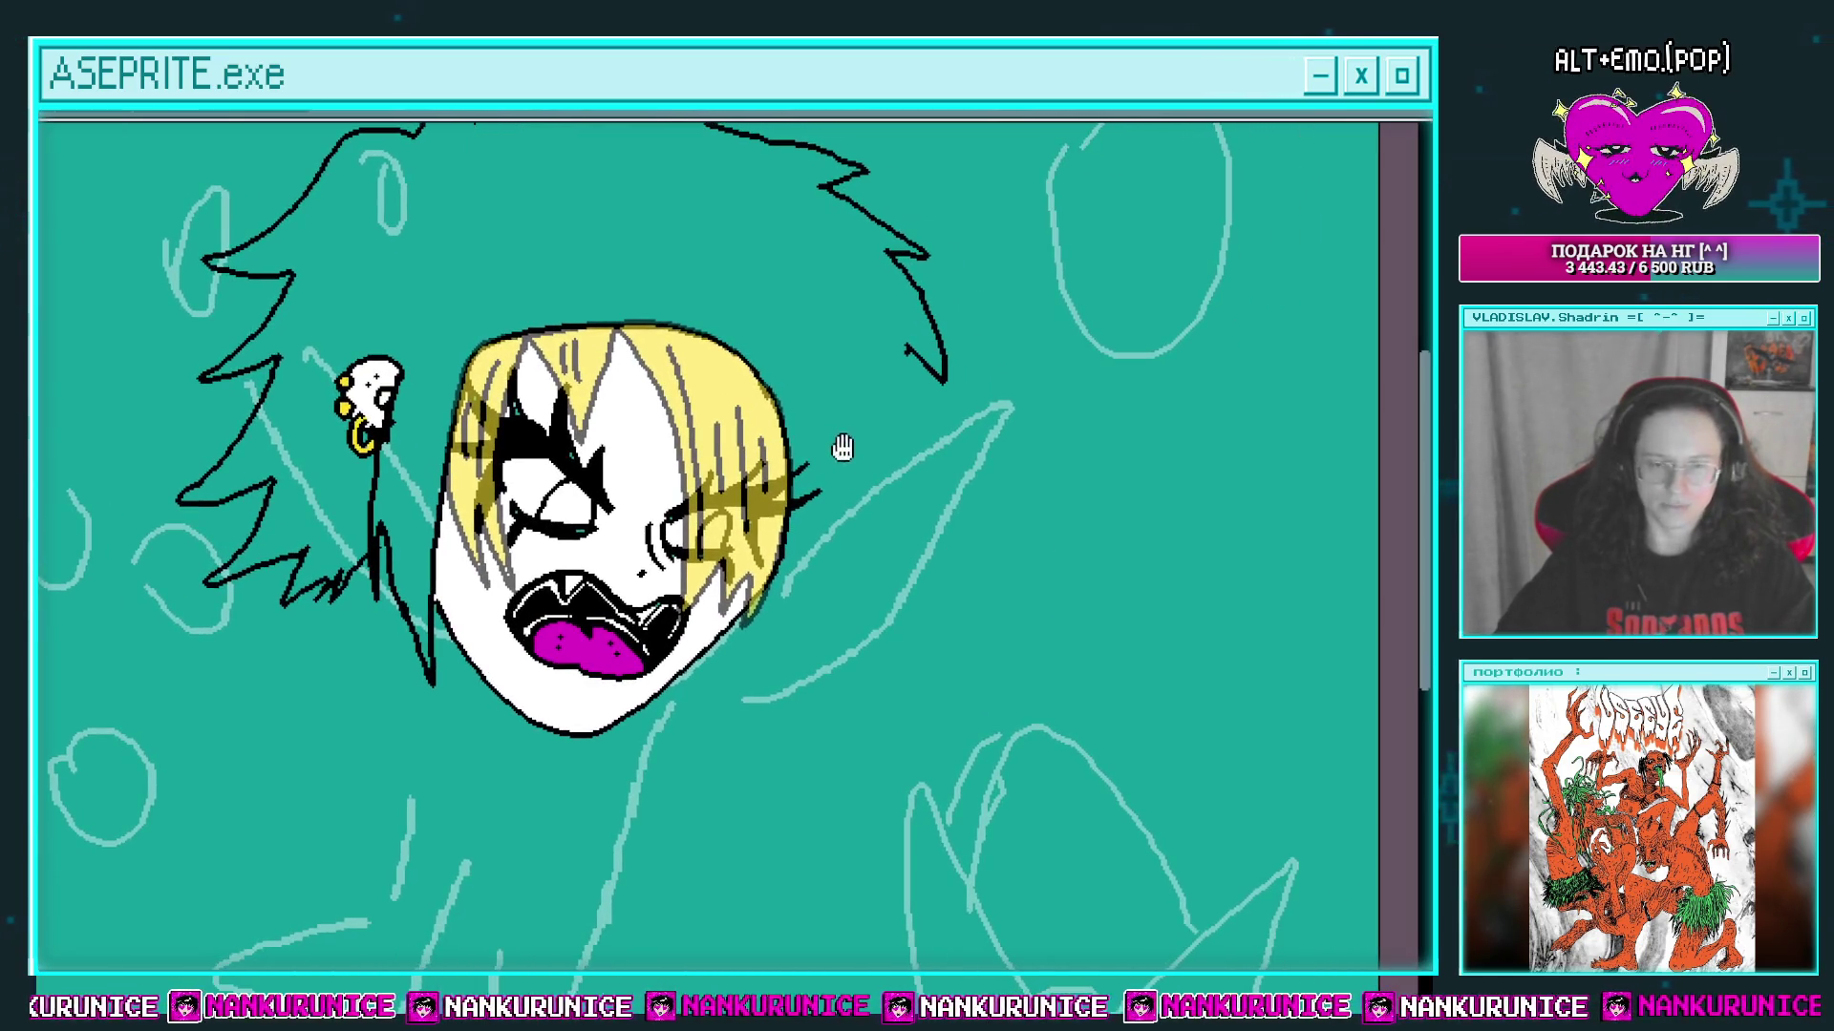
scroll(844, 491, up, 4)
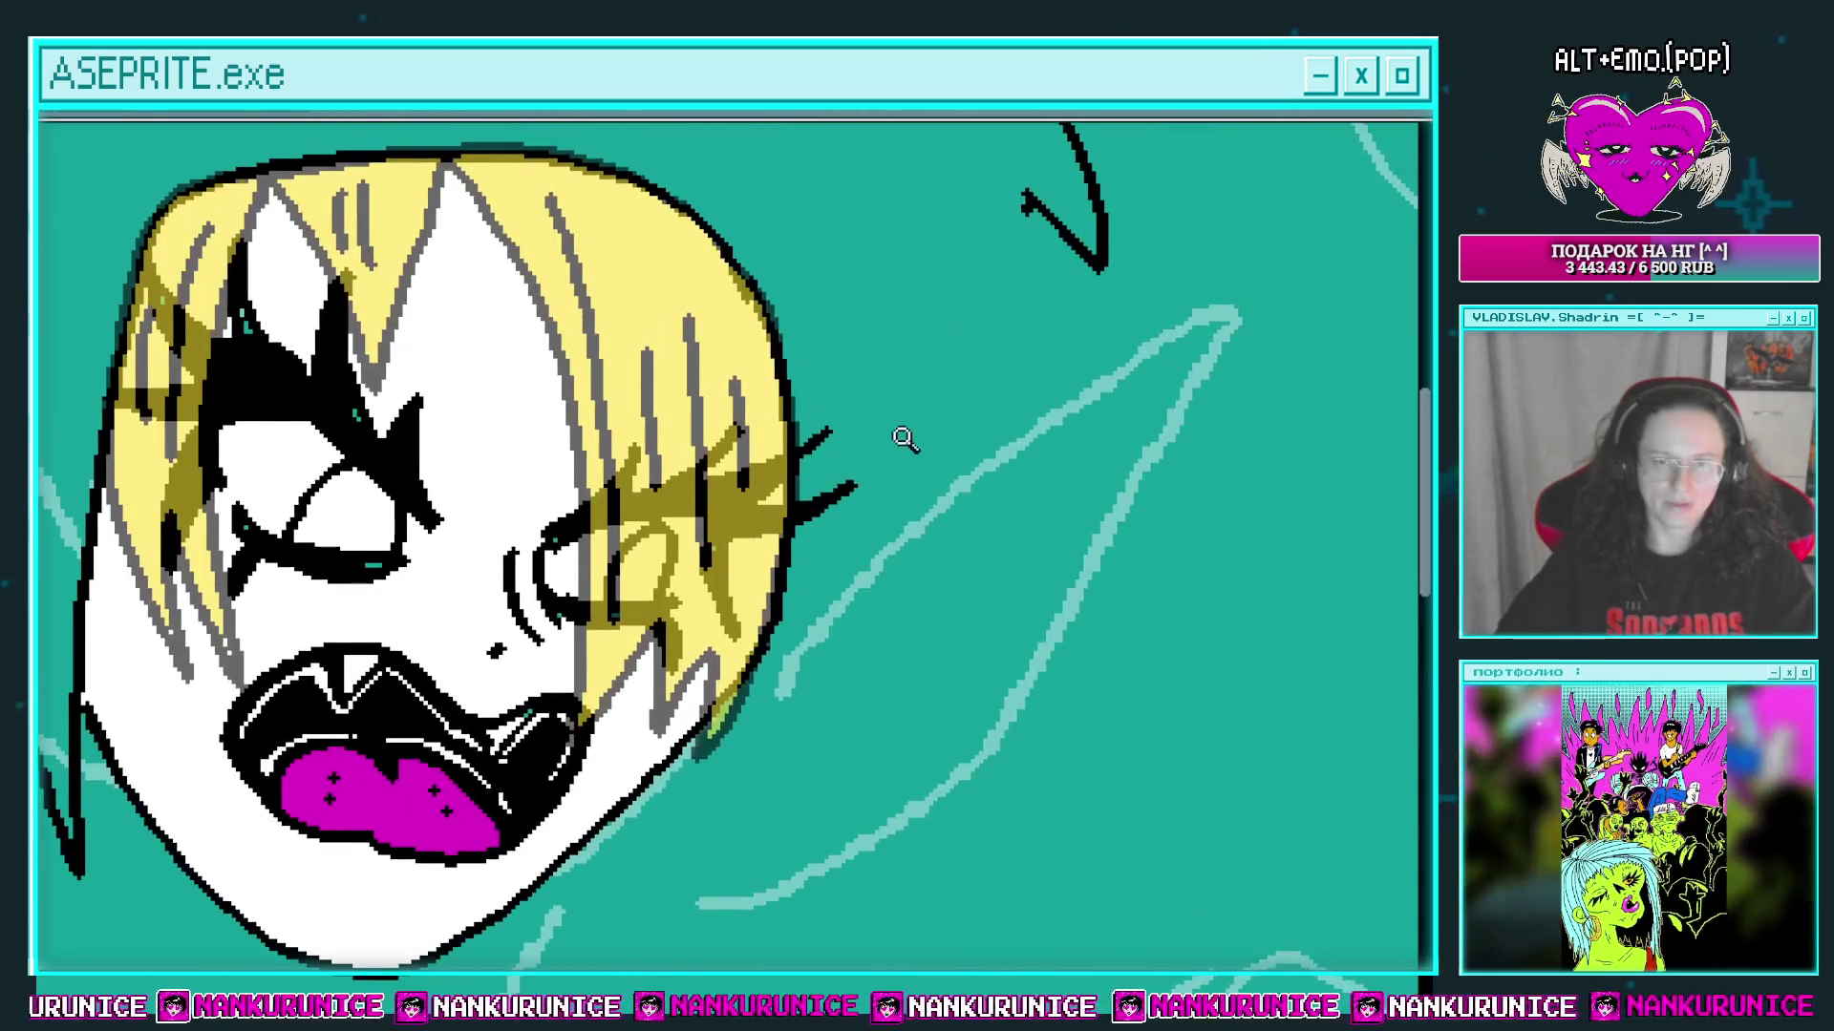
scroll(938, 403, down, 3)
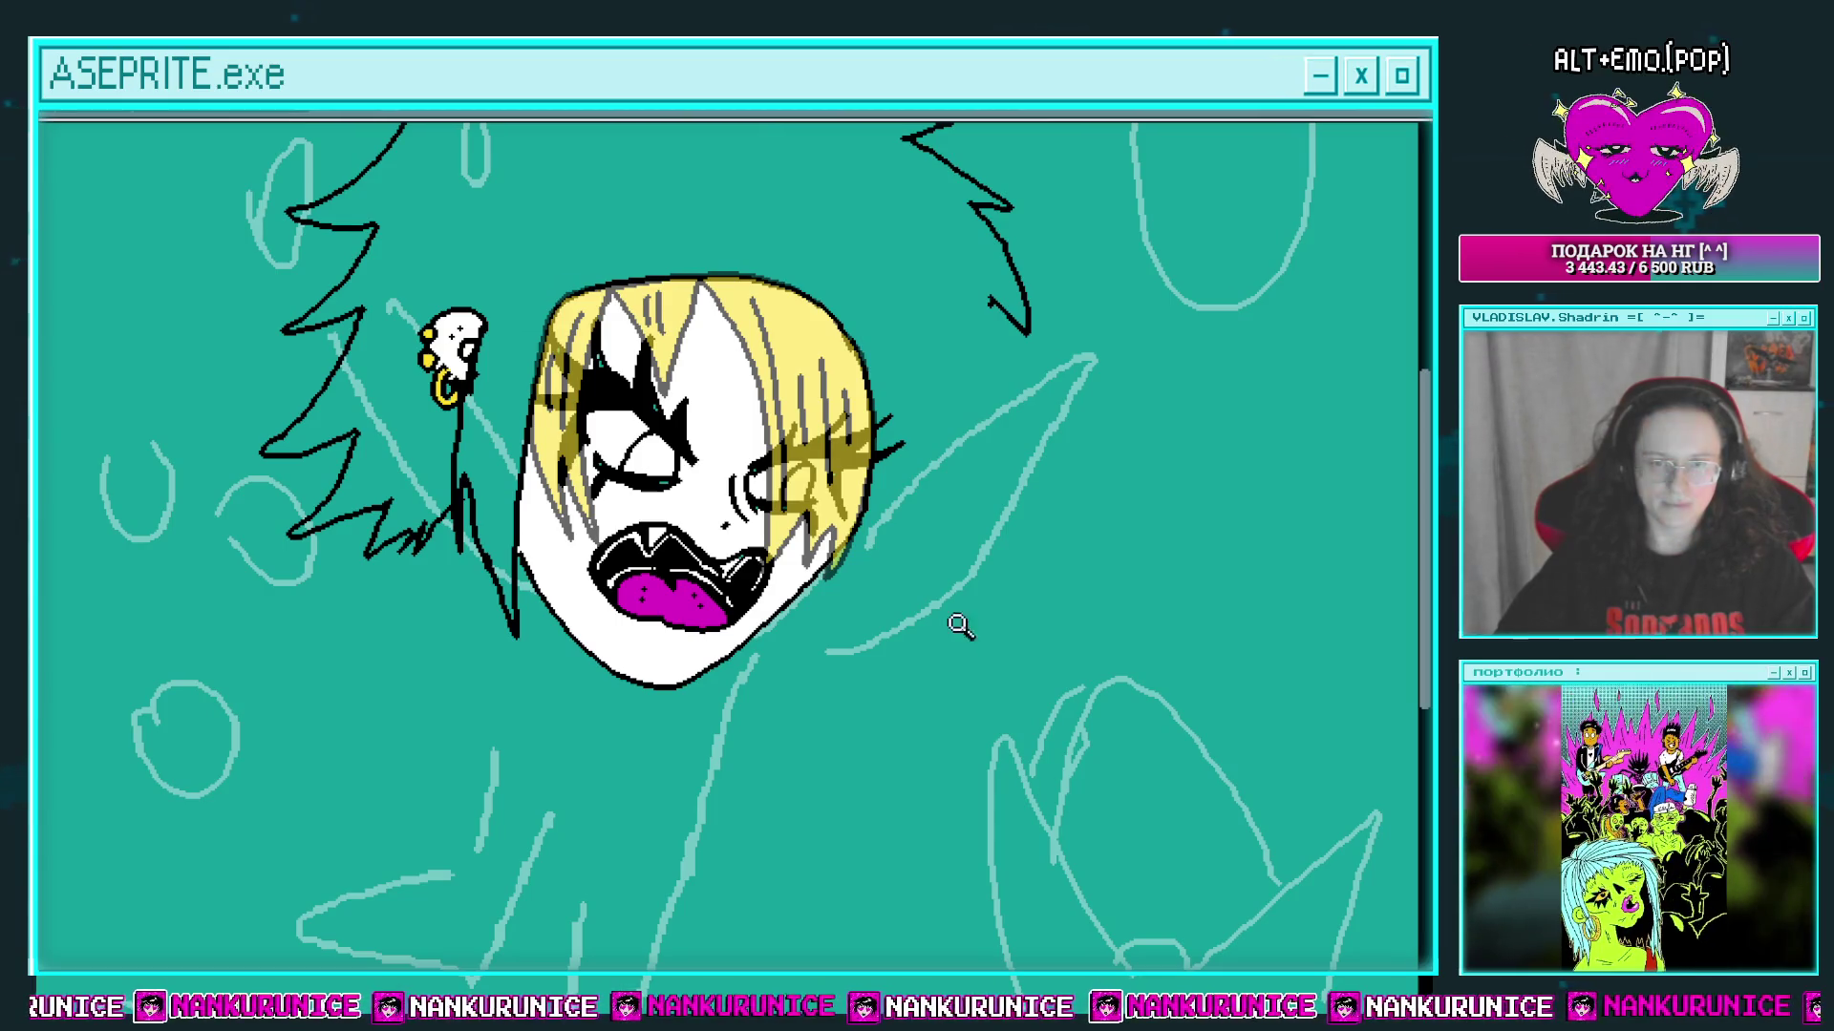
scroll(929, 411, up, 2)
drag(929, 411, 948, 363)
mouse_move(1079, 125)
mouse_down()
mouse_move(974, 382)
mouse_move(1017, 459)
mouse_up()
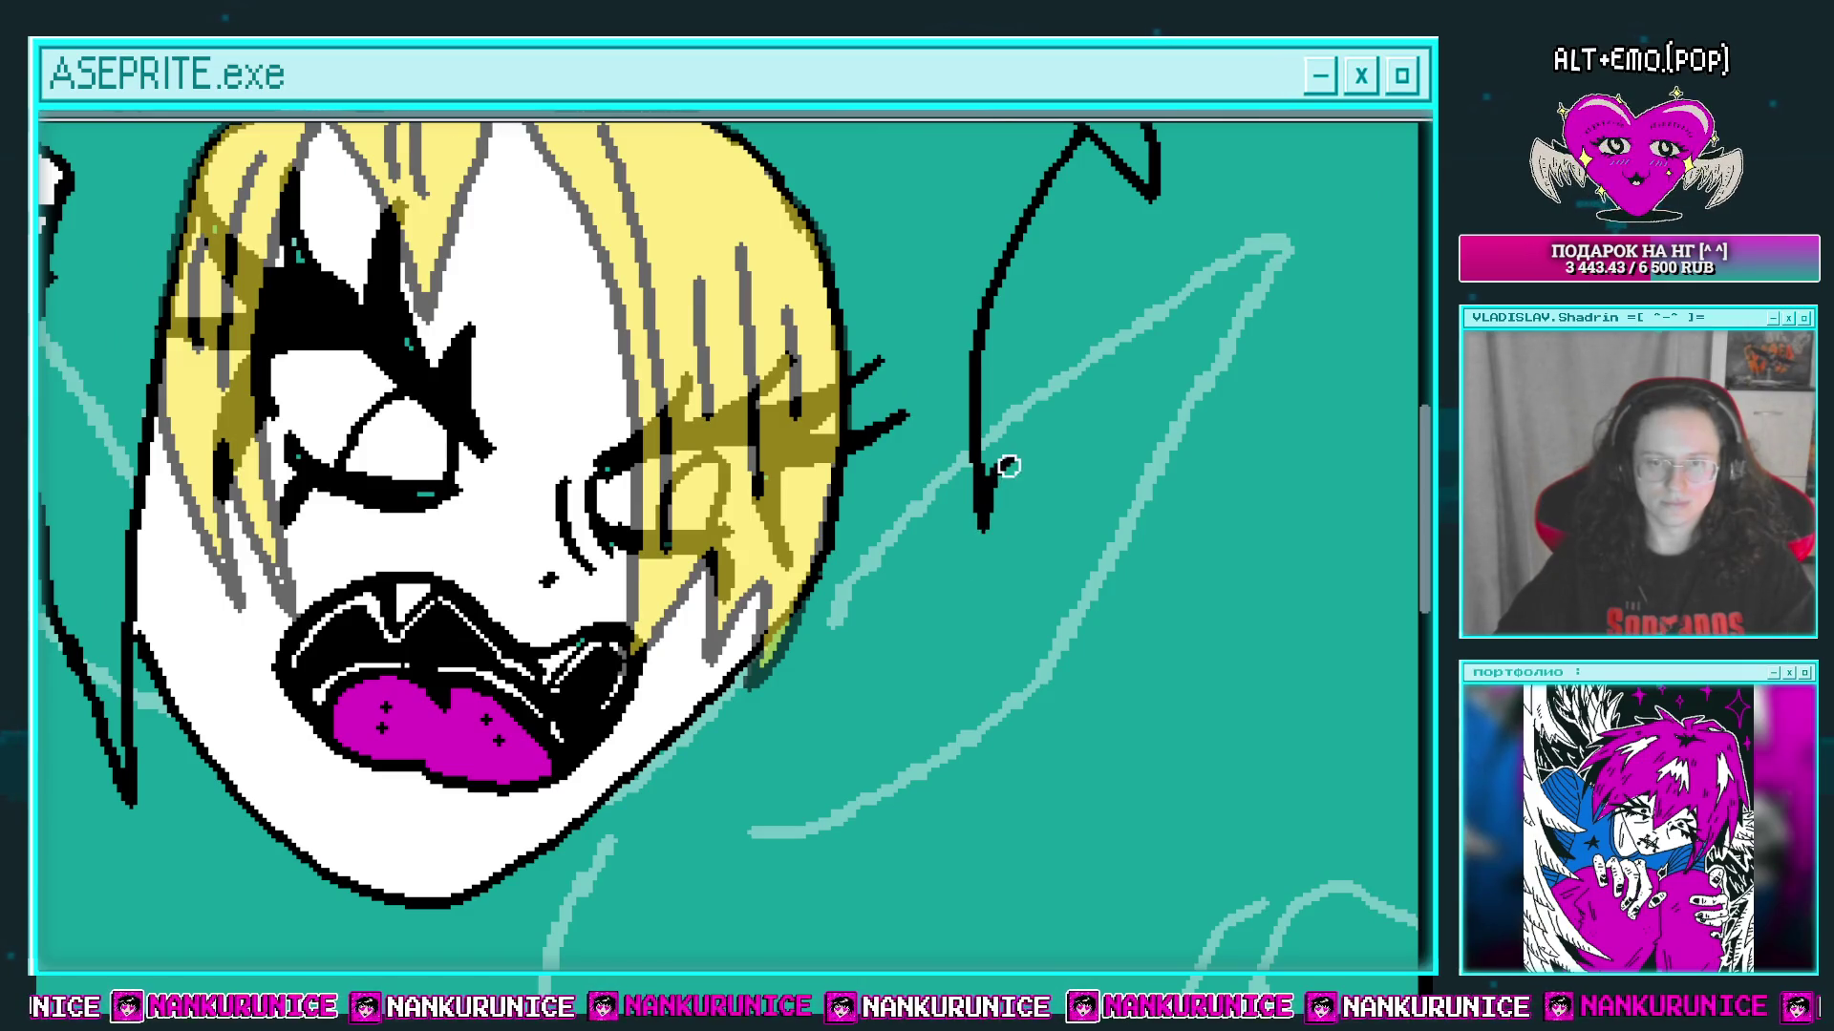
mouse_move(976, 487)
mouse_down()
mouse_move(975, 368)
mouse_move(841, 688)
mouse_up()
mouse_move(840, 620)
mouse_down()
mouse_move(868, 532)
mouse_move(826, 692)
mouse_up()
mouse_move(829, 559)
mouse_down()
mouse_move(788, 697)
mouse_move(731, 702)
mouse_up()
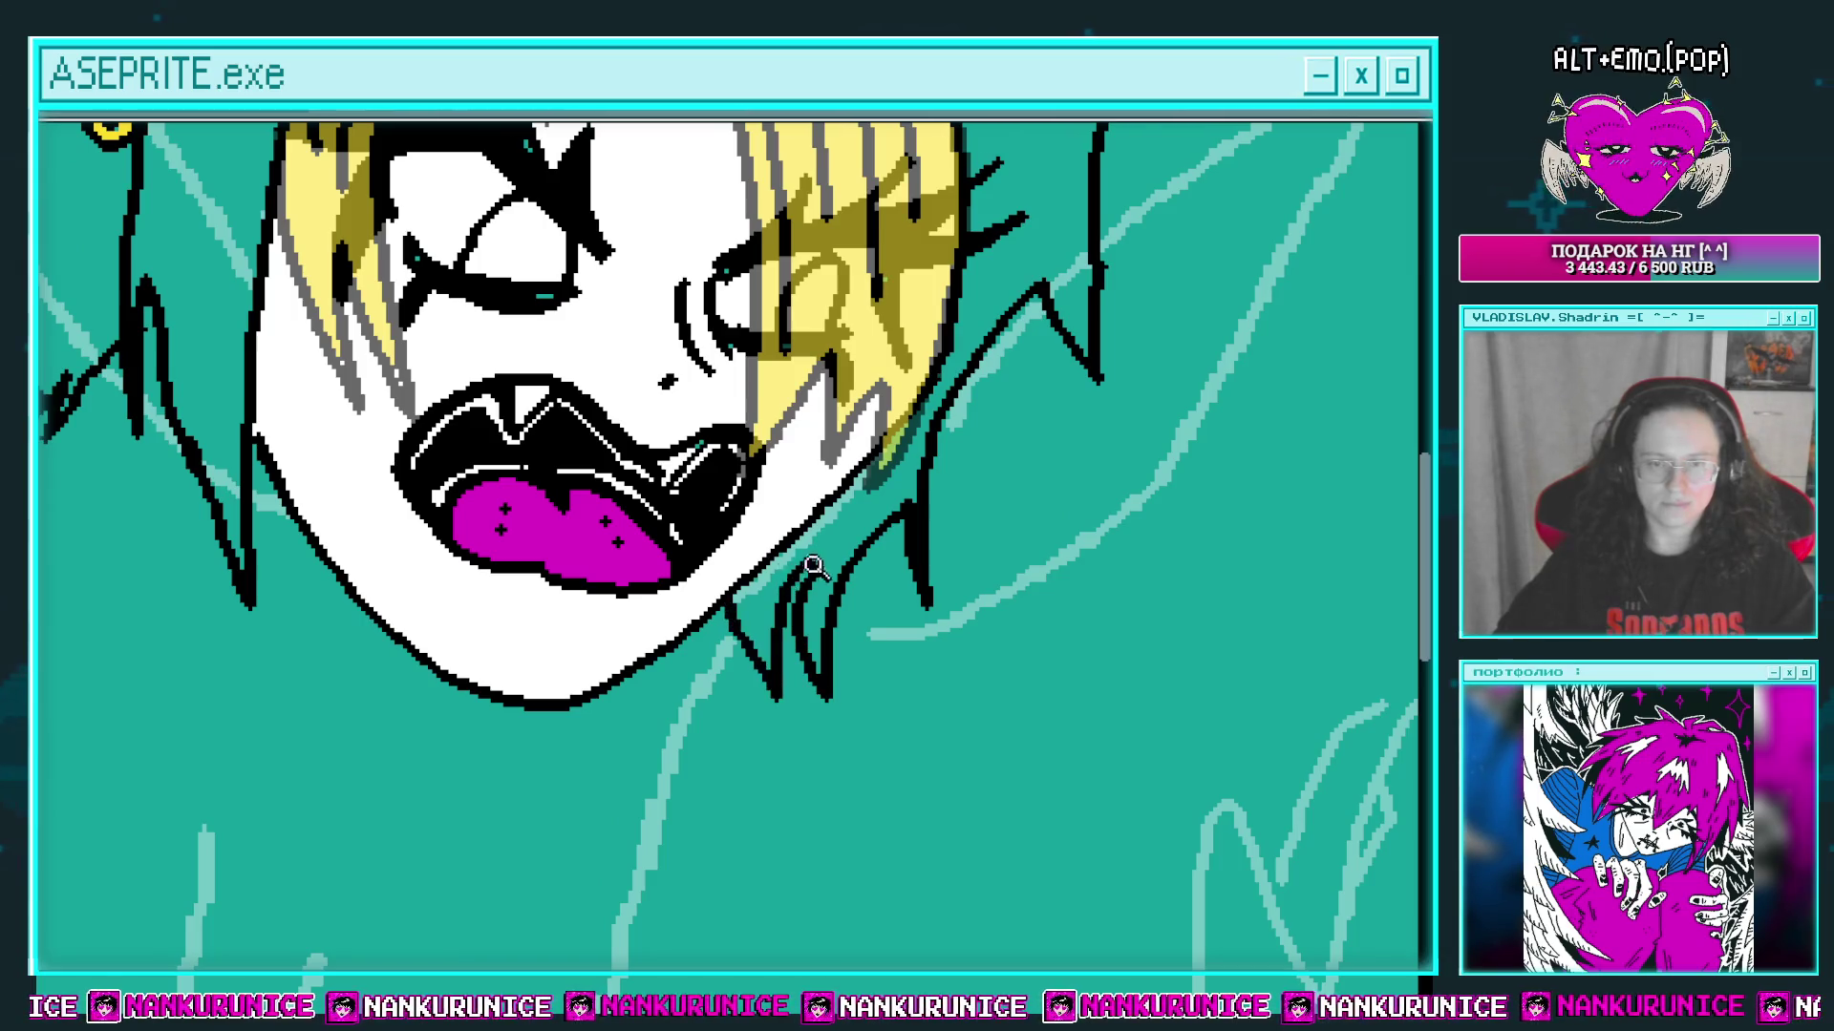
Step: Draw a black neck line running down-left from the chin, plus a short stroke
scroll(764, 573, down, 3)
drag(715, 602, 764, 562)
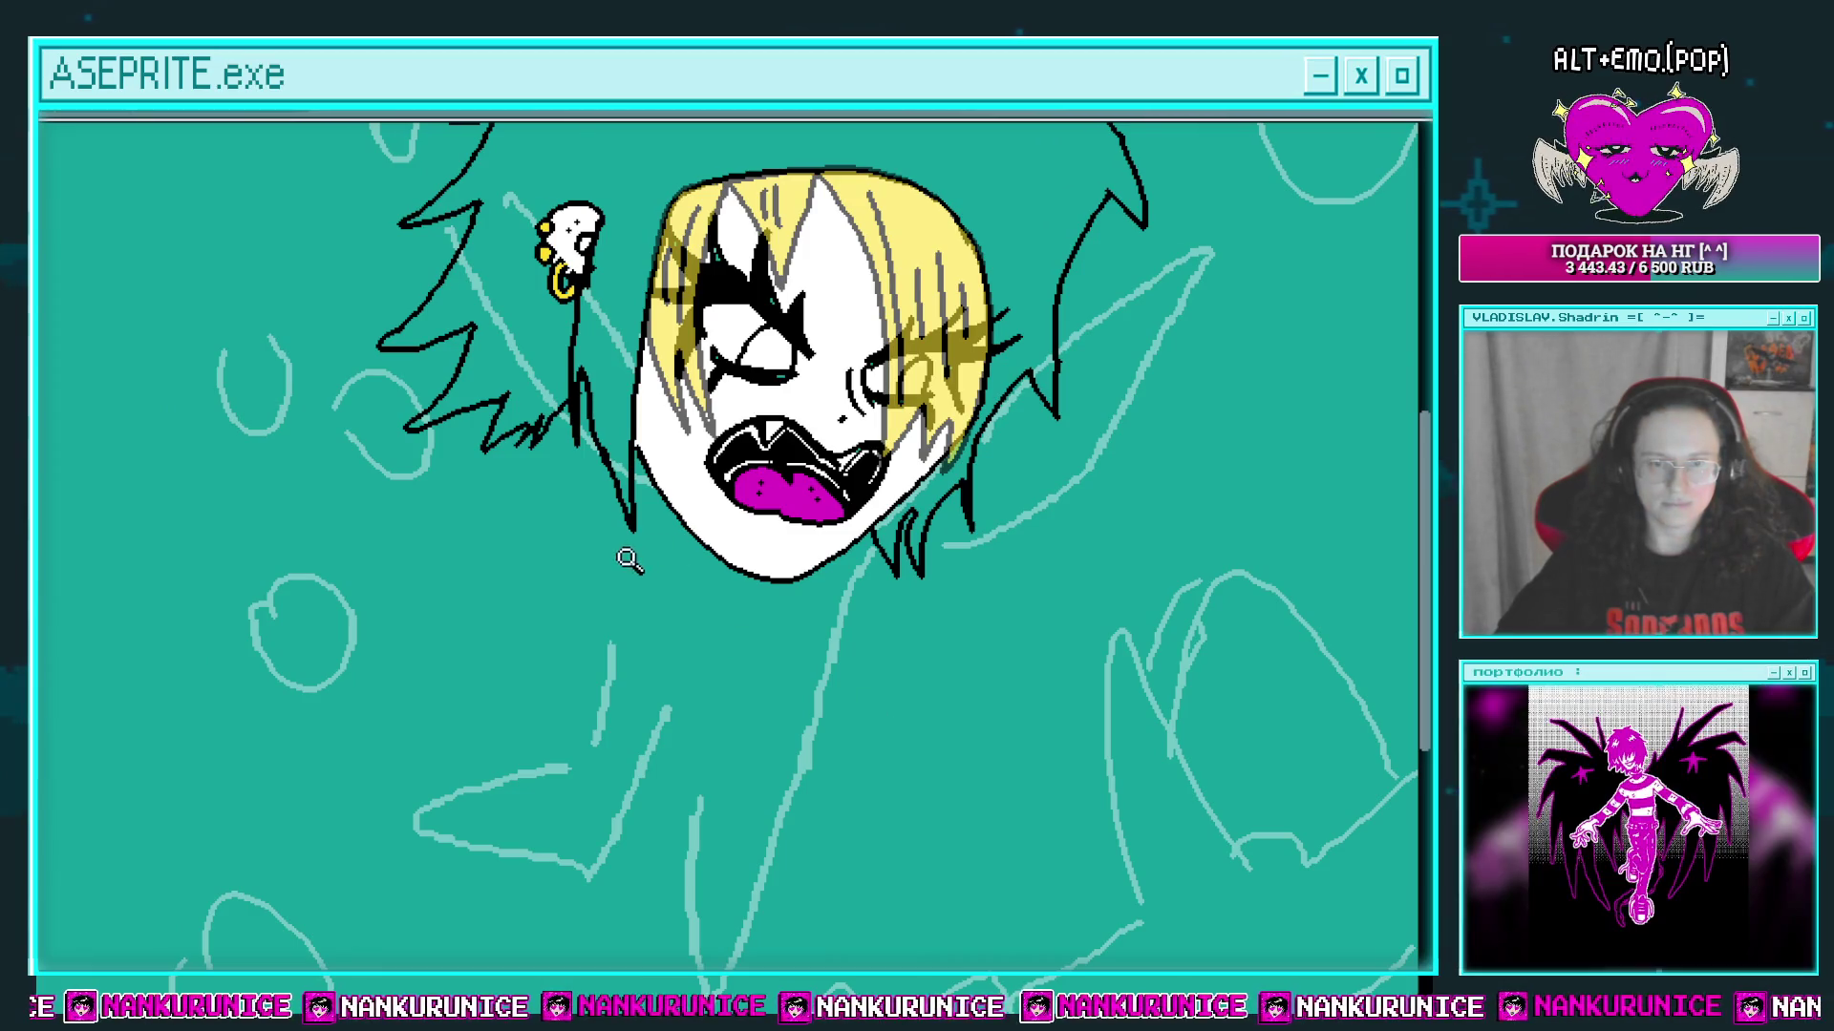
scroll(626, 561, up, 2)
scroll(673, 456, up, 1)
drag(749, 474, 653, 564)
drag(672, 521, 714, 611)
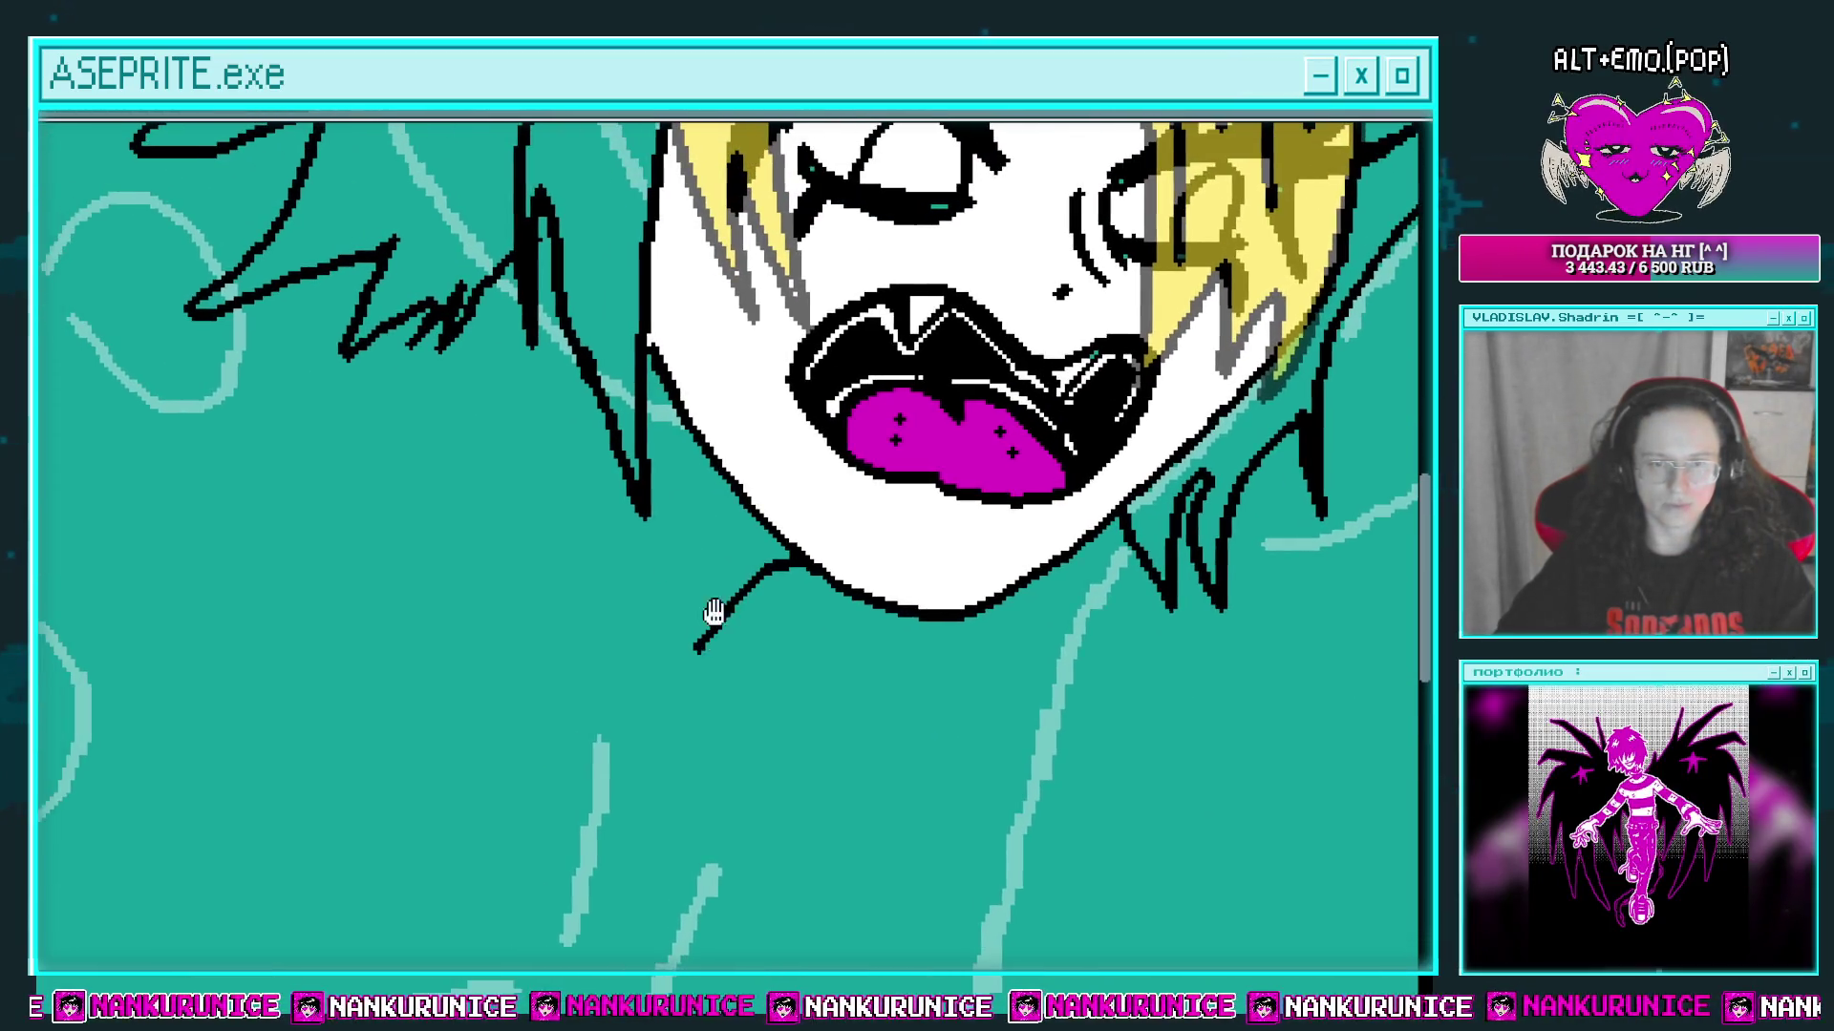
mouse_move(571, 417)
mouse_down()
mouse_move(537, 363)
mouse_move(553, 389)
mouse_up()
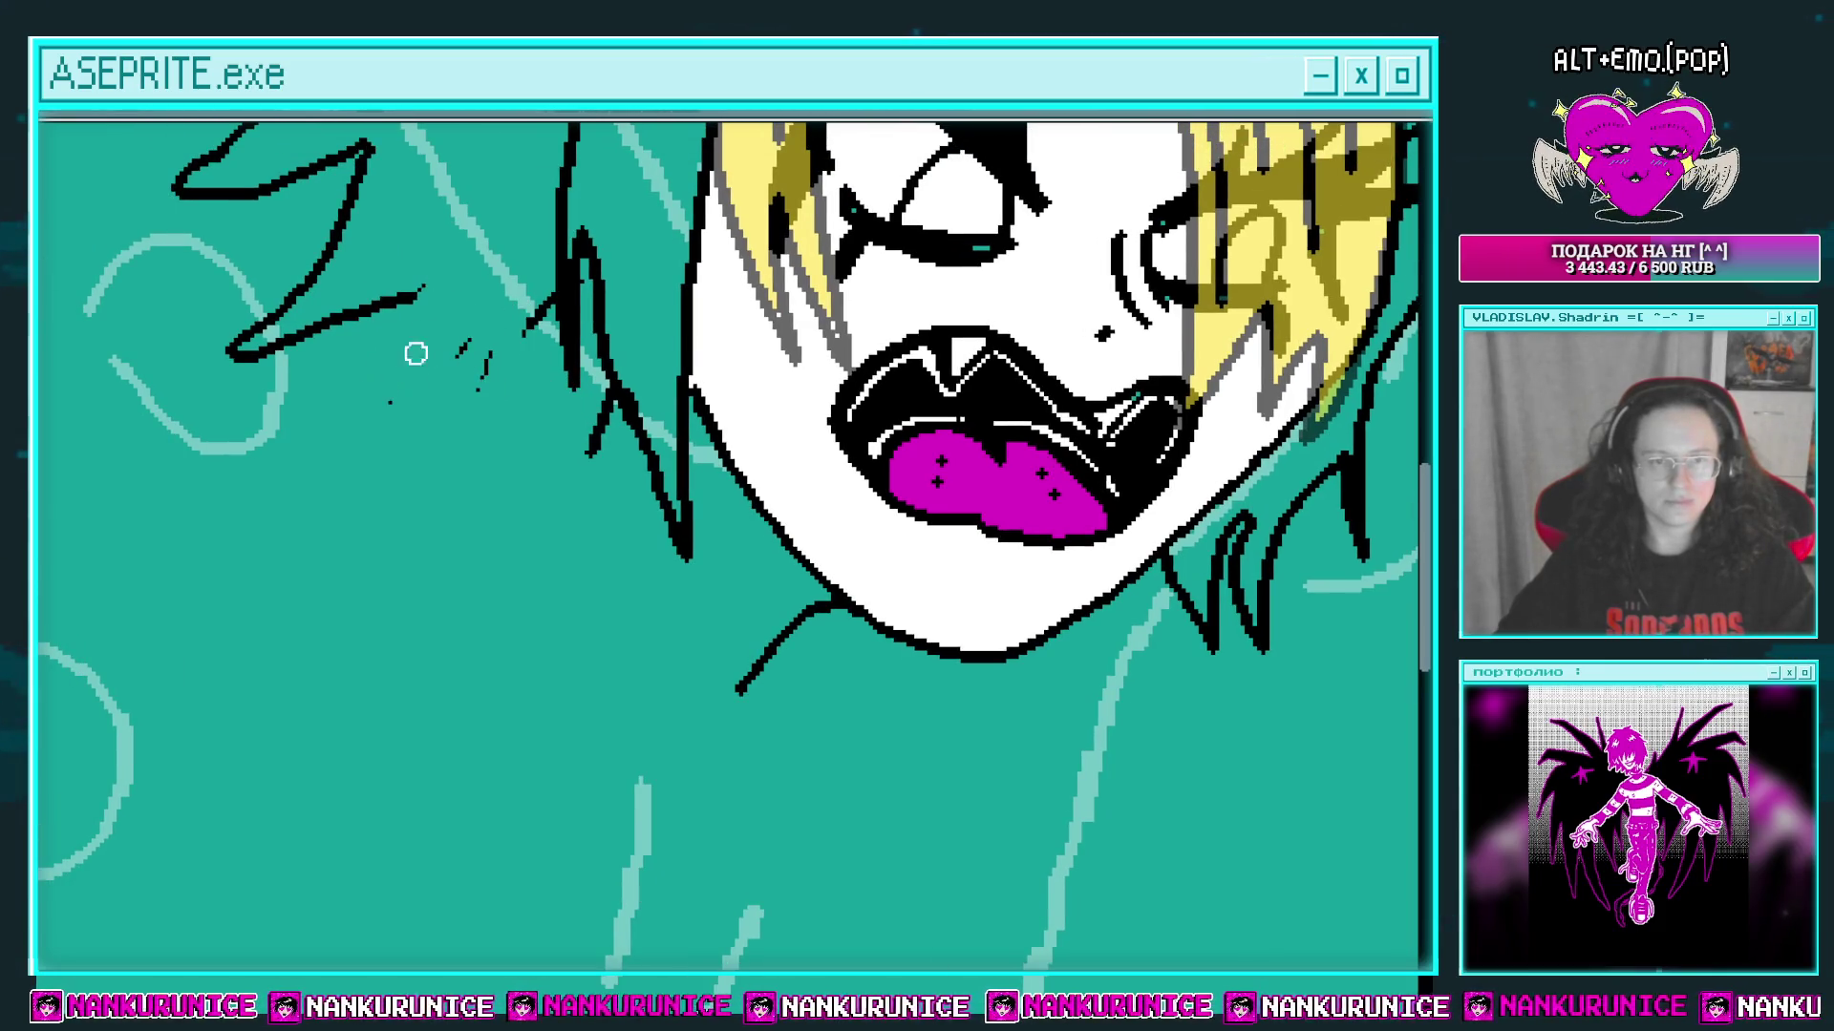
Step: Add black strands below the left hair and join them to the chin line
drag(568, 410, 588, 382)
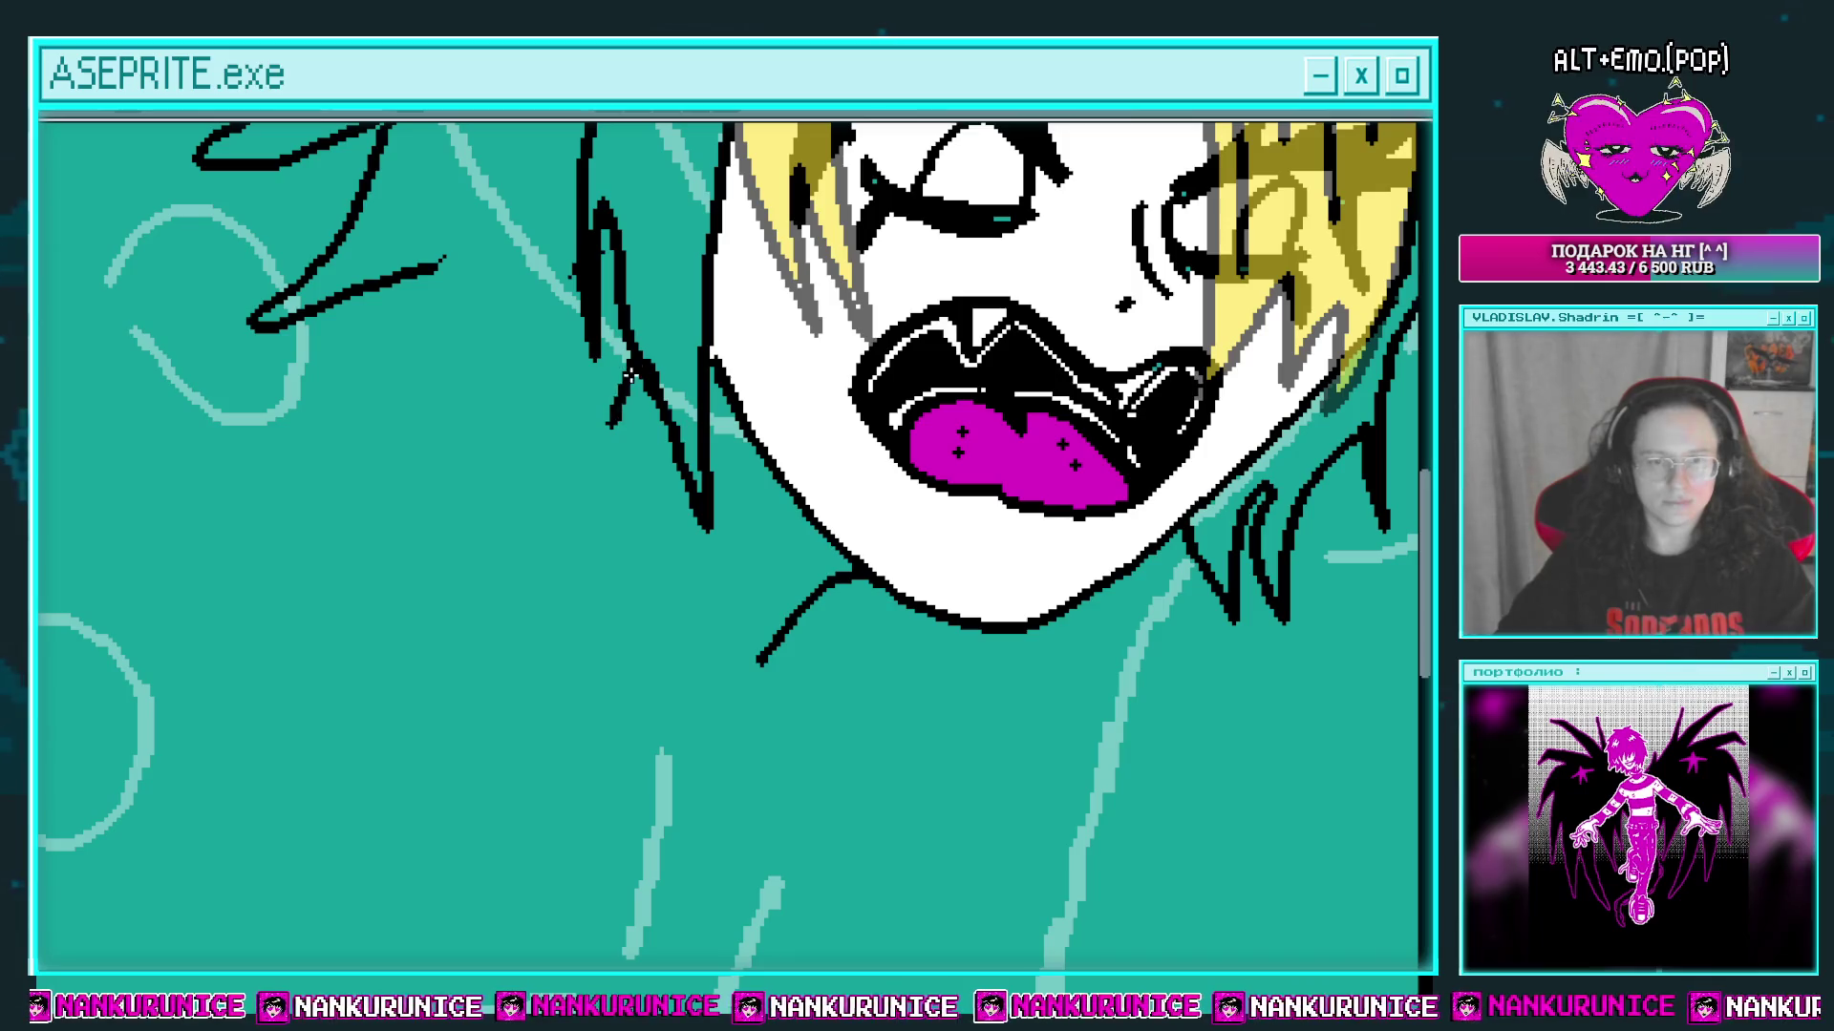
drag(585, 508, 516, 458)
scroll(515, 458, down, 2)
scroll(573, 545, up, 2)
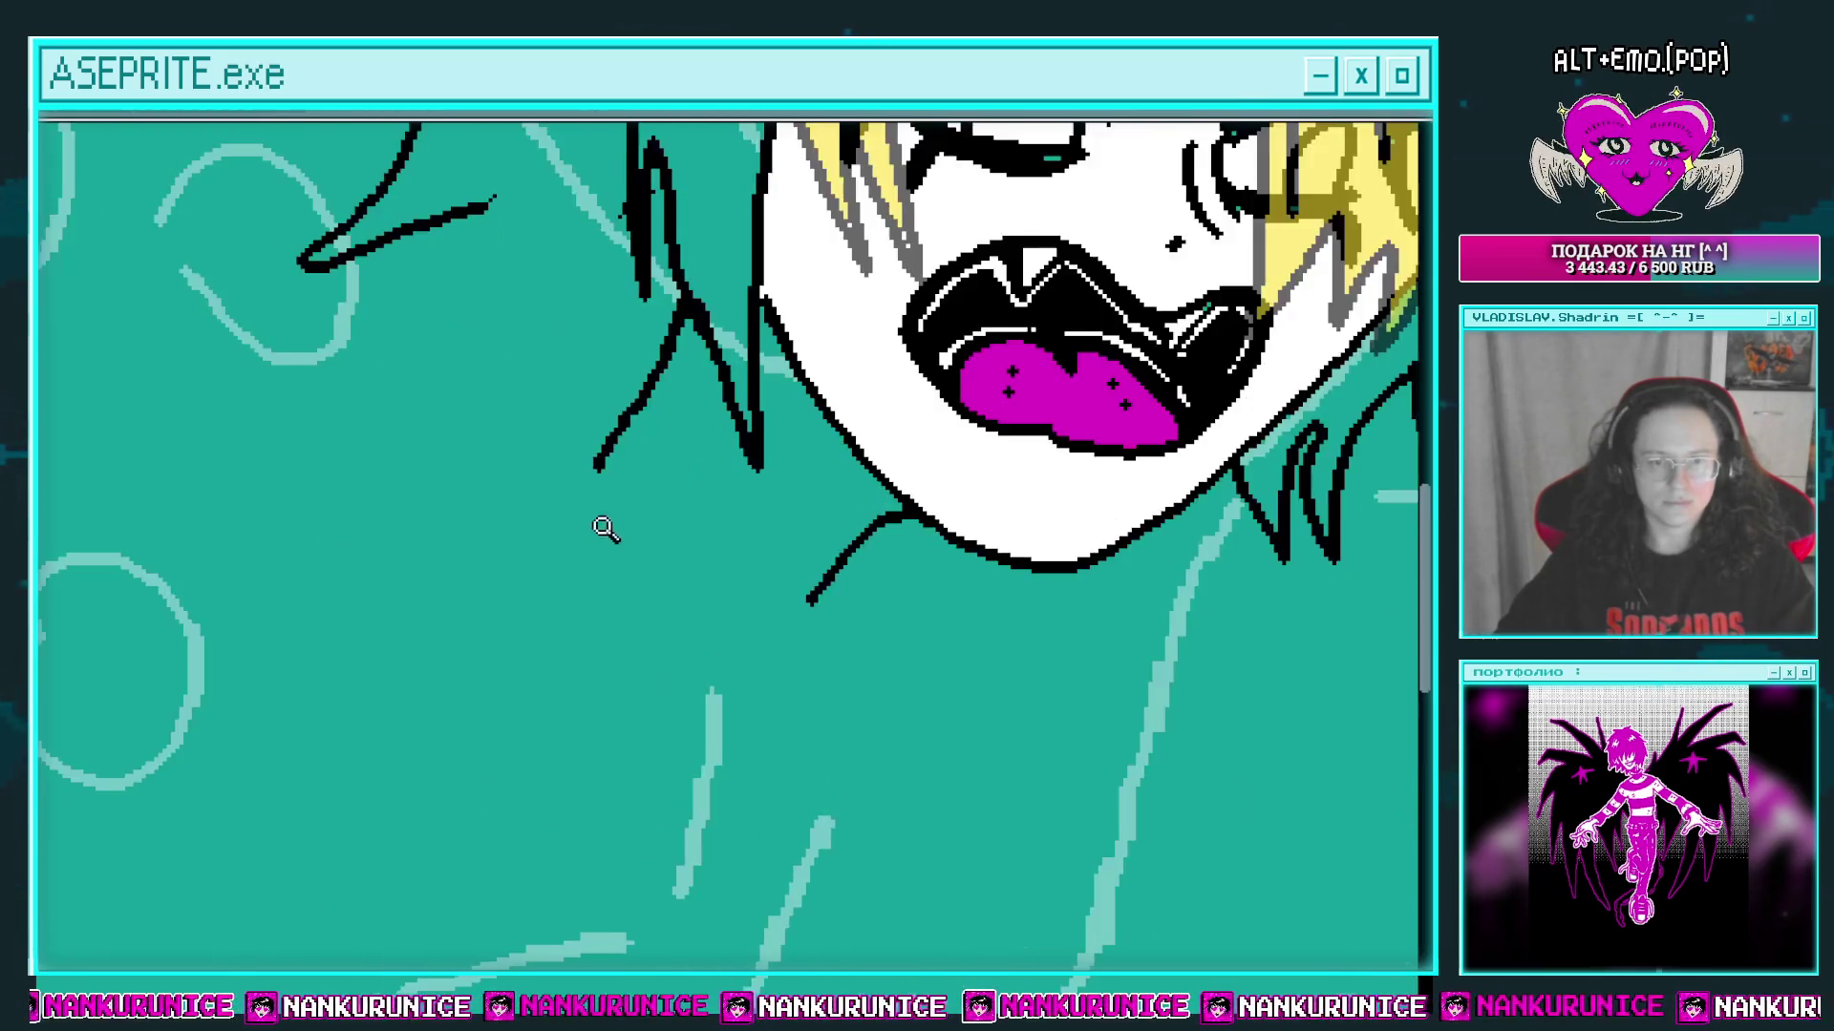
drag(631, 392, 706, 559)
drag(730, 569, 651, 461)
mouse_move(635, 411)
mouse_down()
mouse_move(689, 493)
mouse_move(673, 612)
mouse_up()
mouse_move(673, 611)
mouse_down()
mouse_move(646, 598)
mouse_move(611, 626)
mouse_up()
mouse_move(640, 545)
mouse_down()
mouse_move(700, 503)
mouse_move(689, 697)
mouse_up()
scroll(709, 489, up, 2)
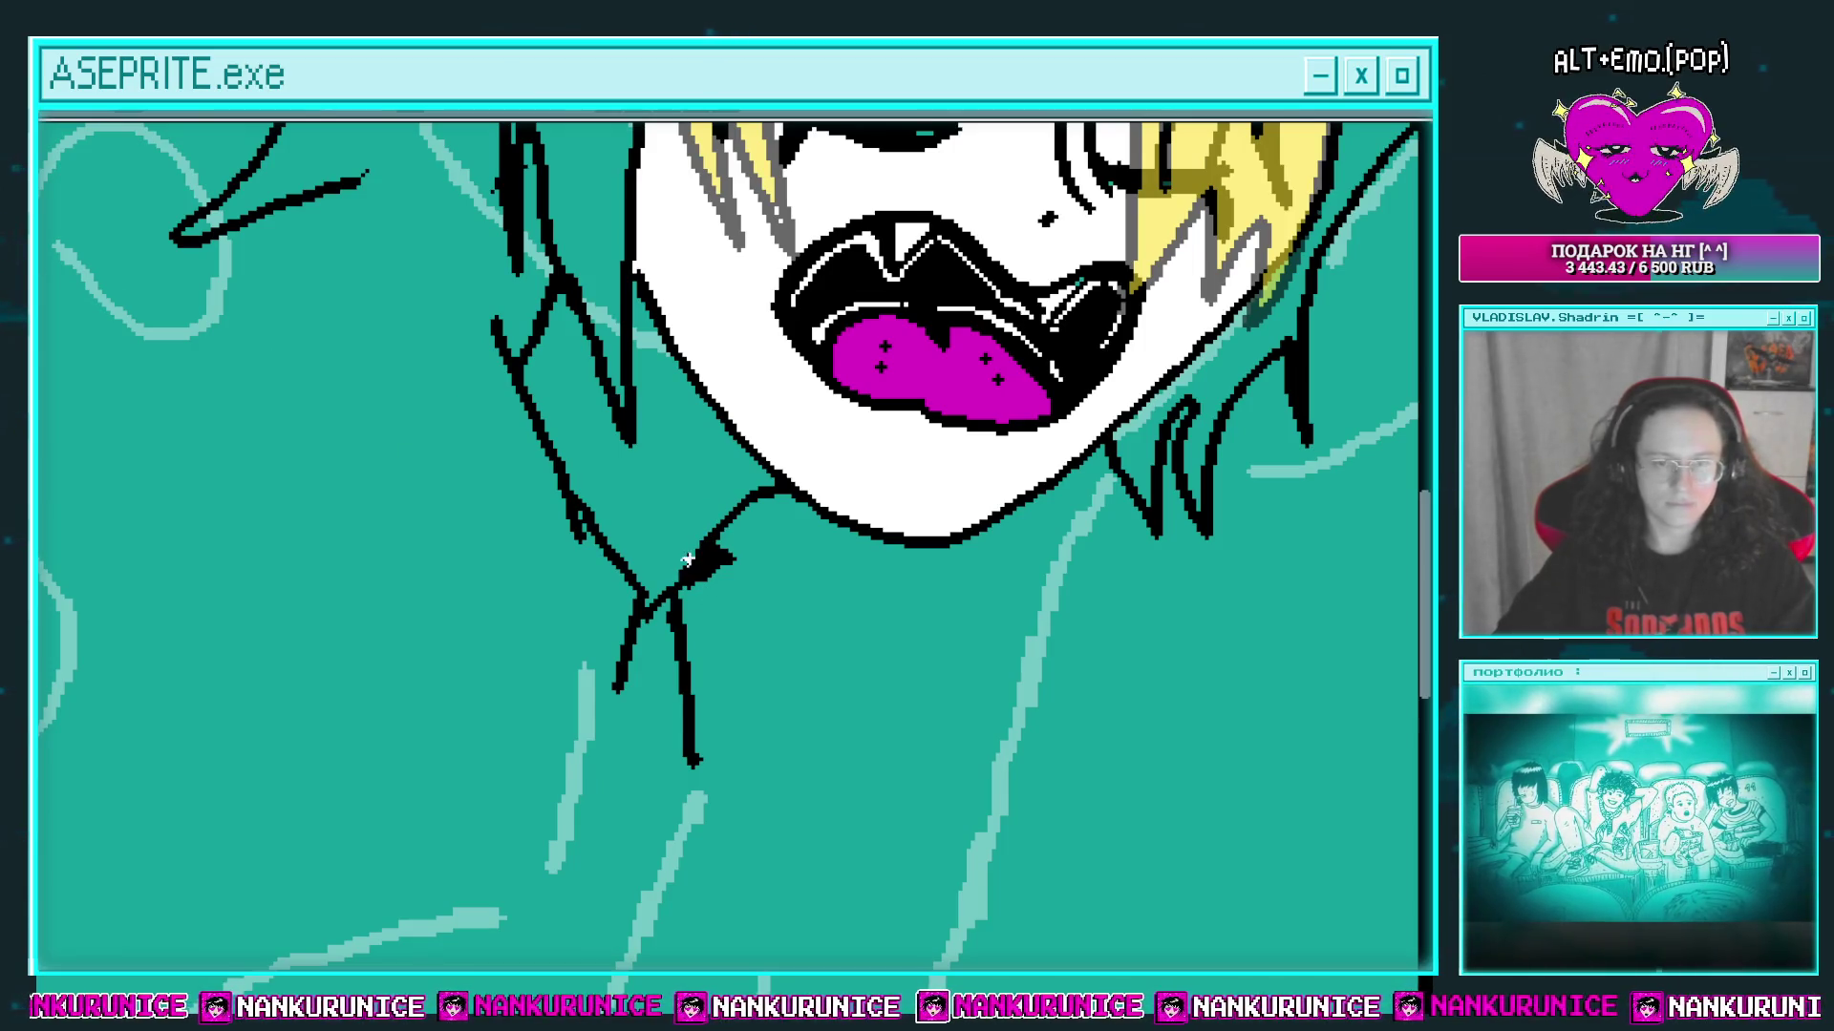
Step: Fill the hair left of the face black and draw a collar line down-left below the chin
click(680, 530)
scroll(645, 416, up, 2)
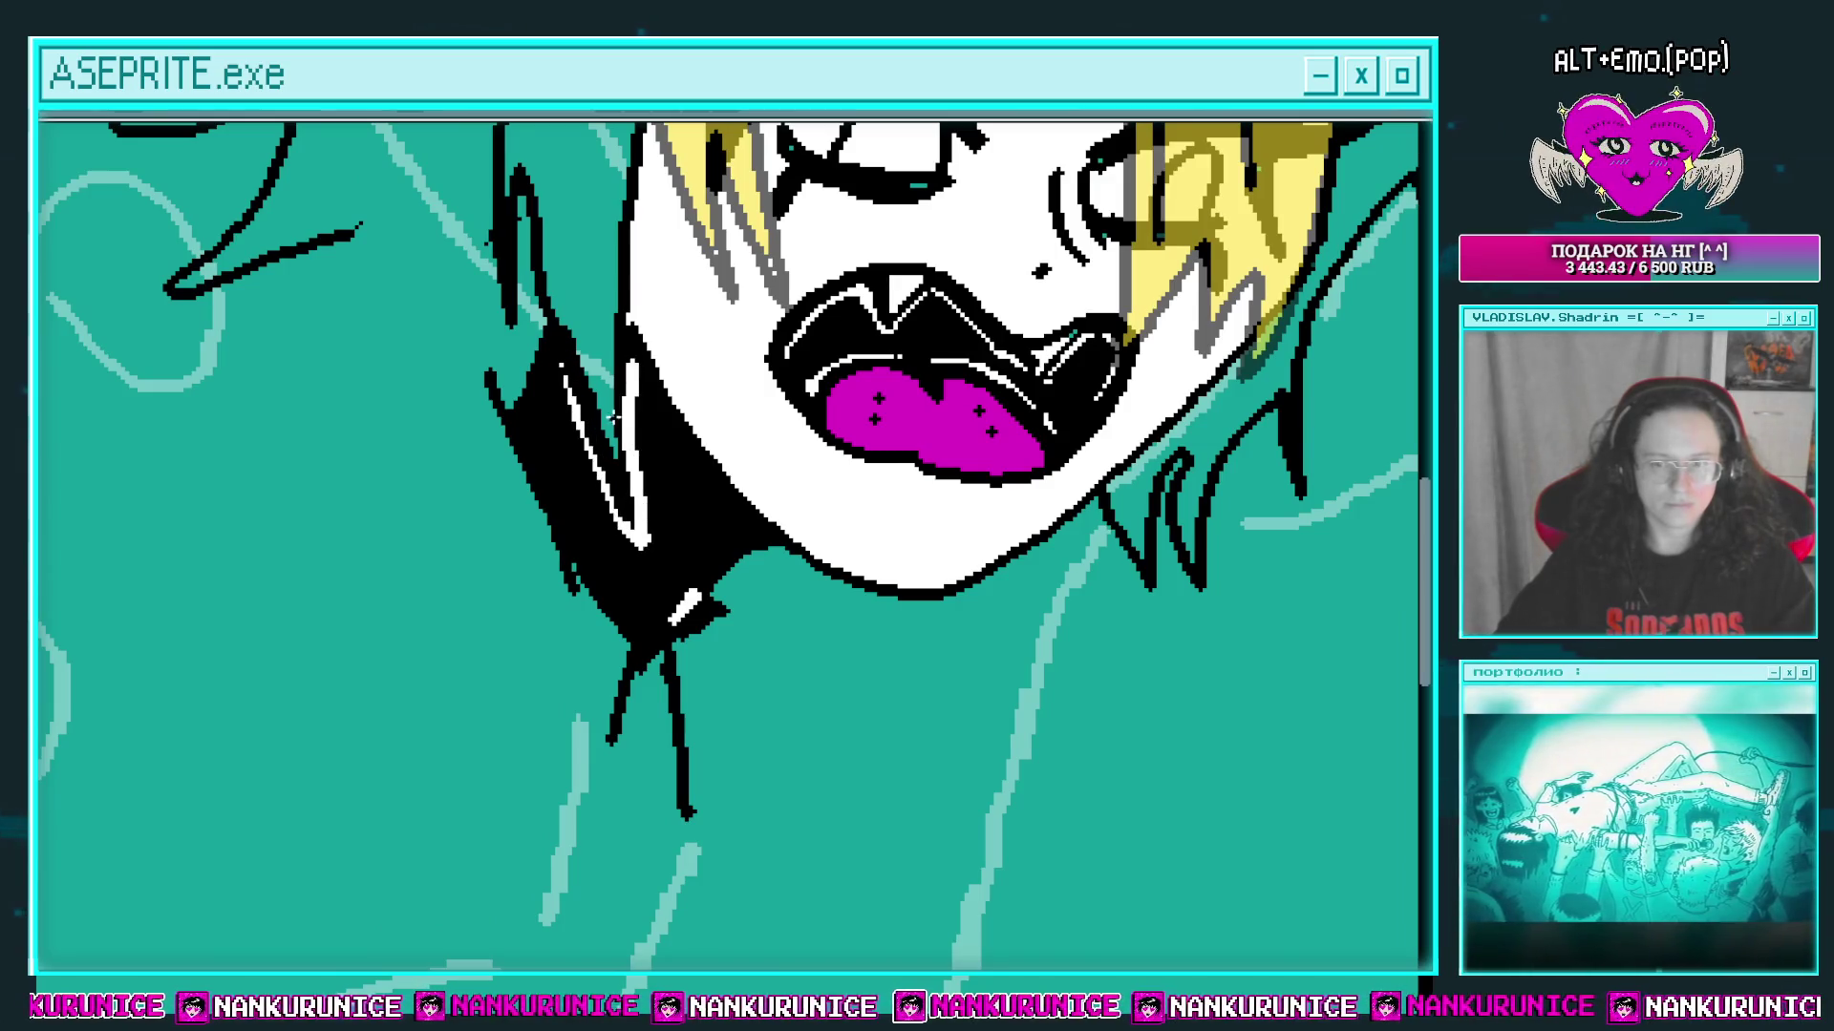
scroll(620, 420, up, 2)
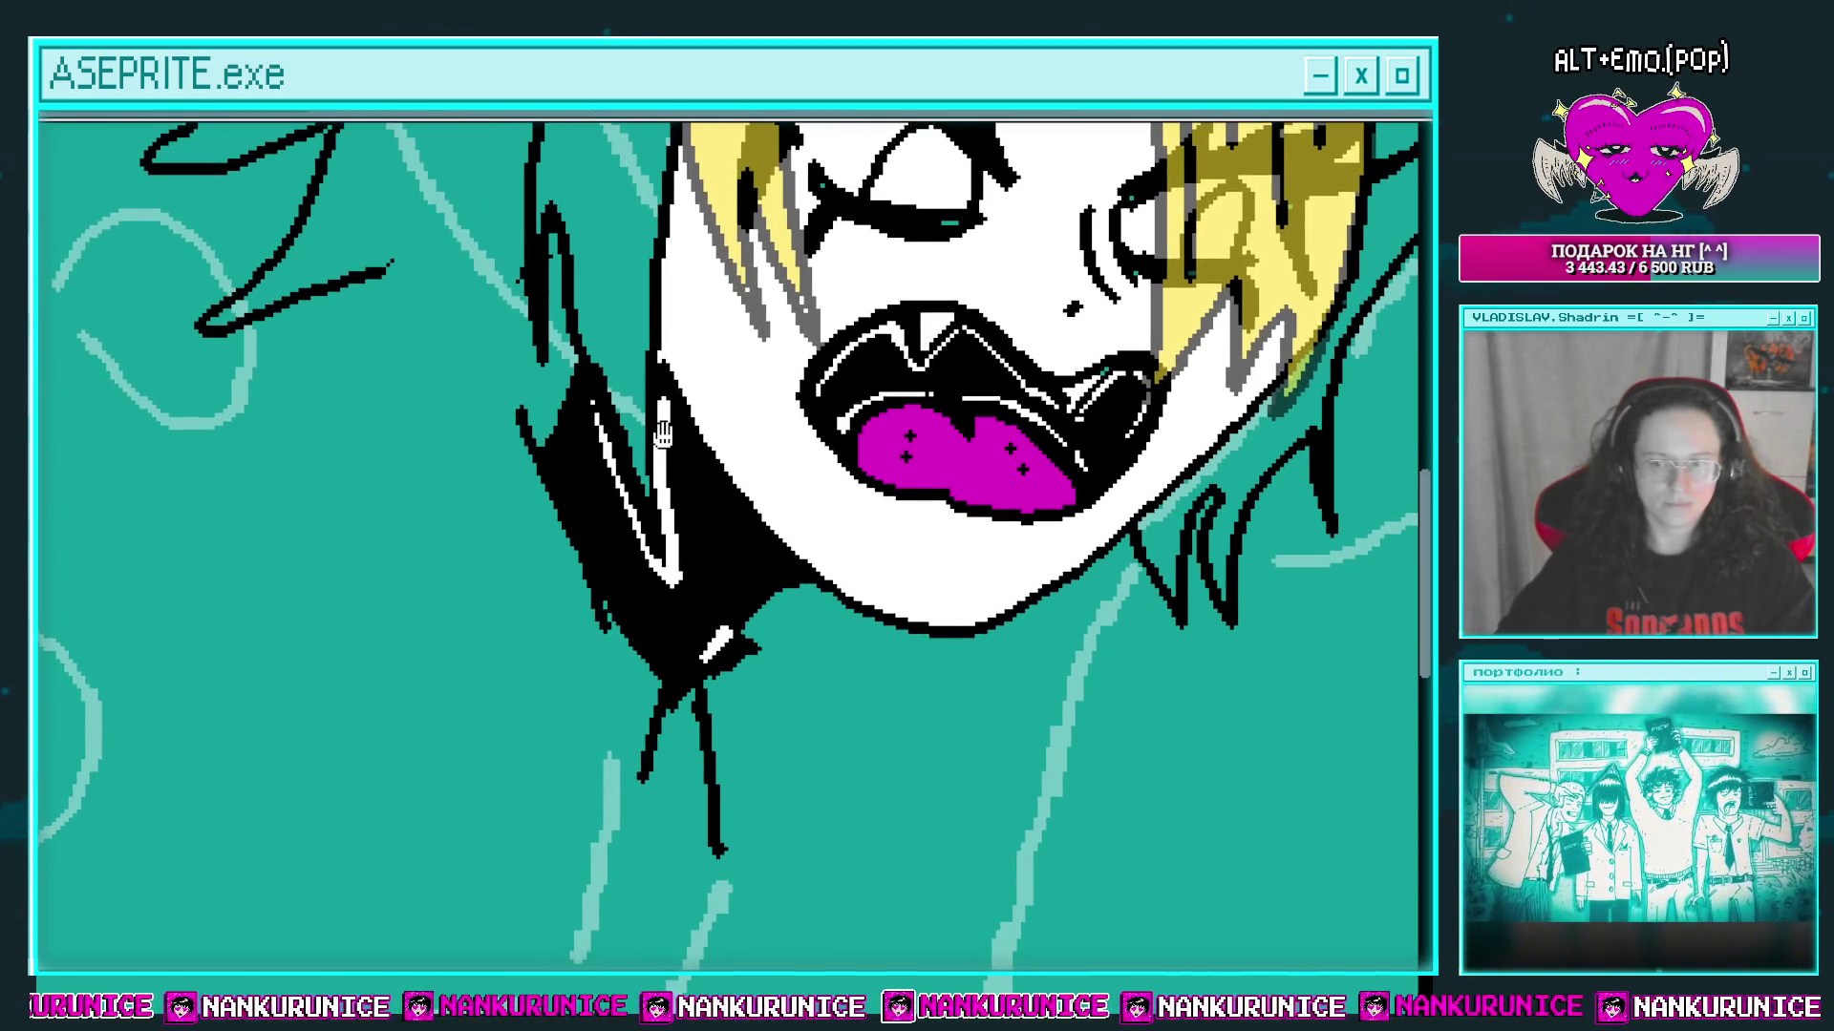
scroll(655, 545, down, 3)
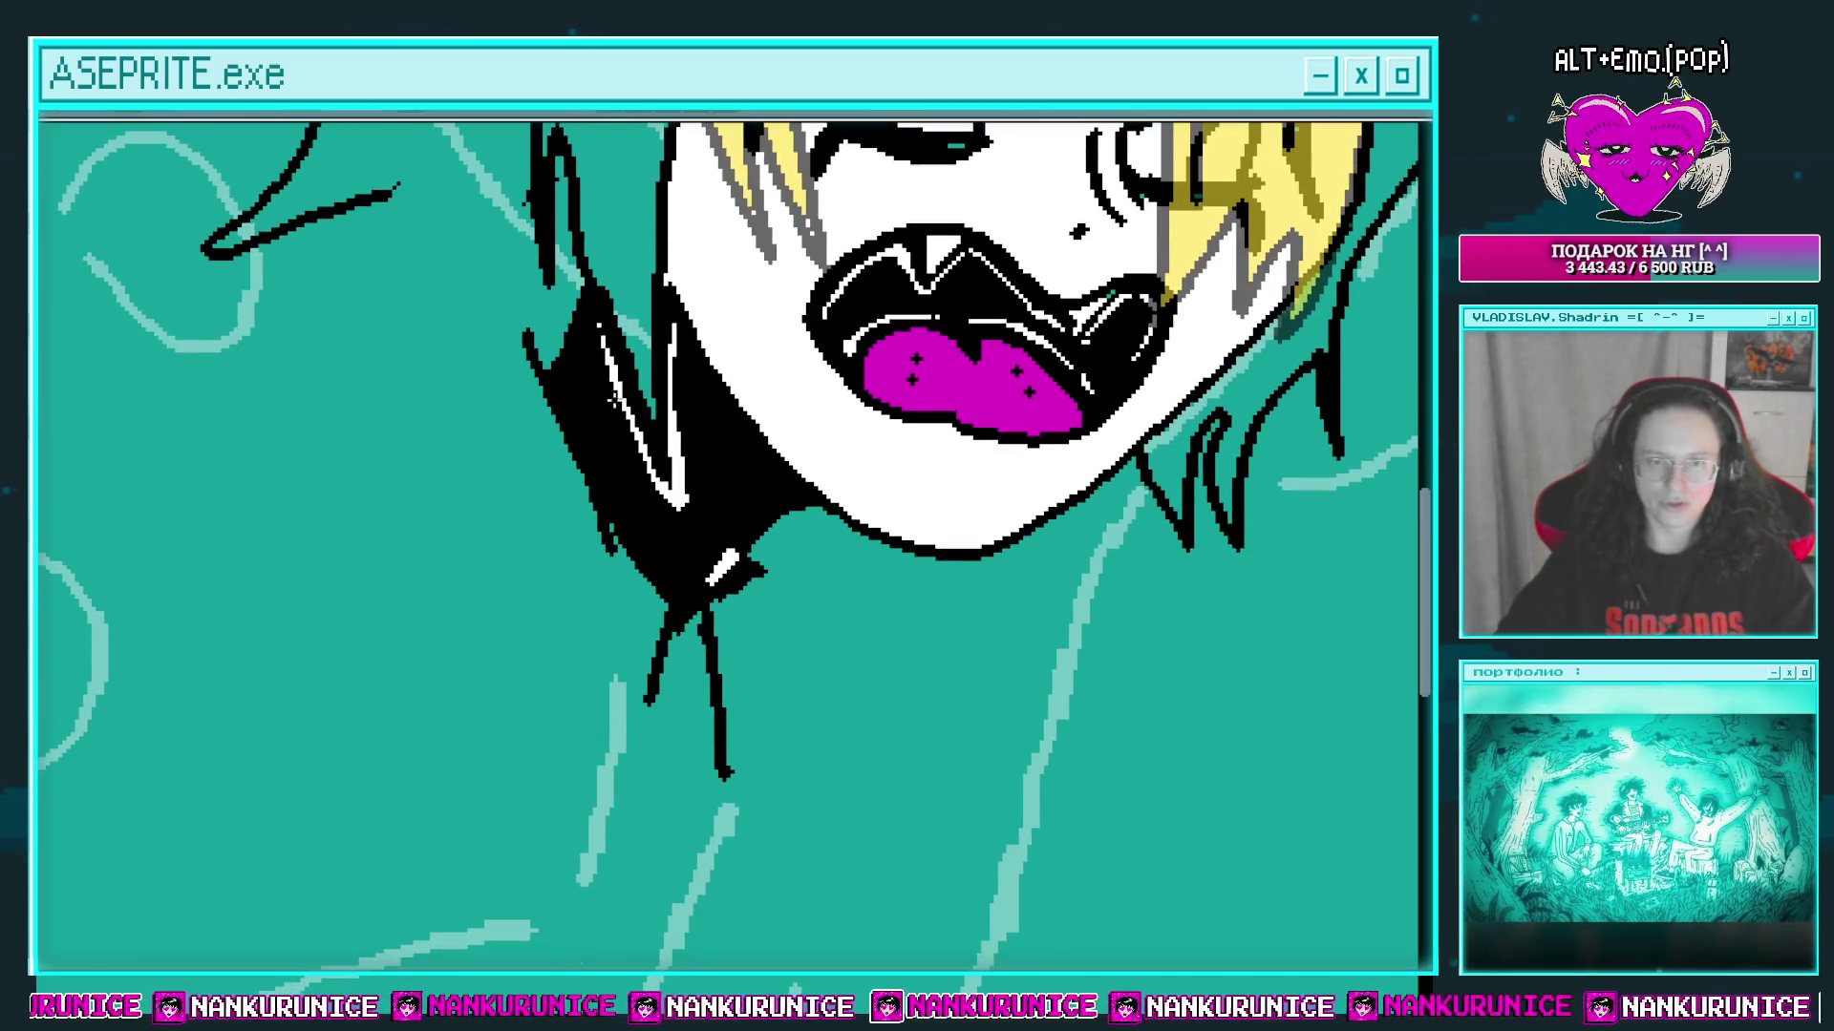
scroll(612, 363, right, 3)
scroll(669, 439, down, 3)
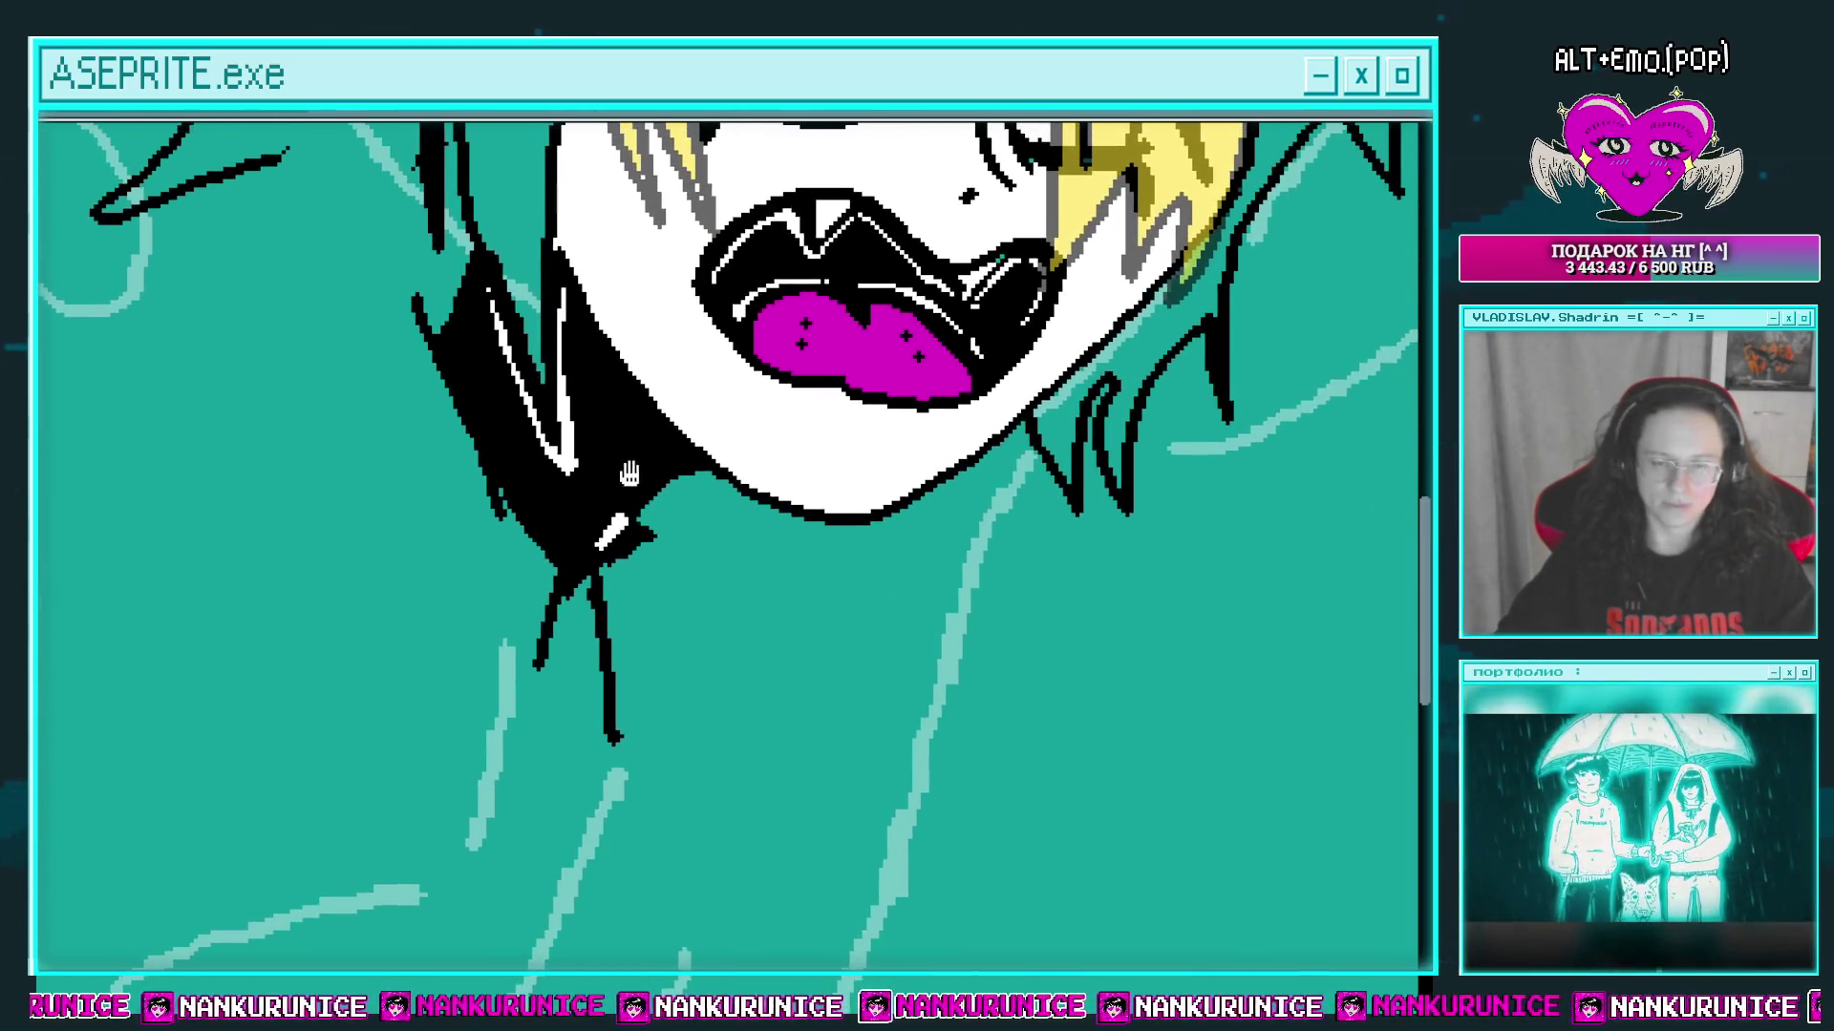
scroll(626, 690, up, 2)
mouse_move(707, 554)
mouse_down()
mouse_move(625, 689)
mouse_move(468, 540)
mouse_move(413, 298)
mouse_move(468, 281)
mouse_up()
scroll(560, 511, up, 3)
scroll(561, 511, down, 3)
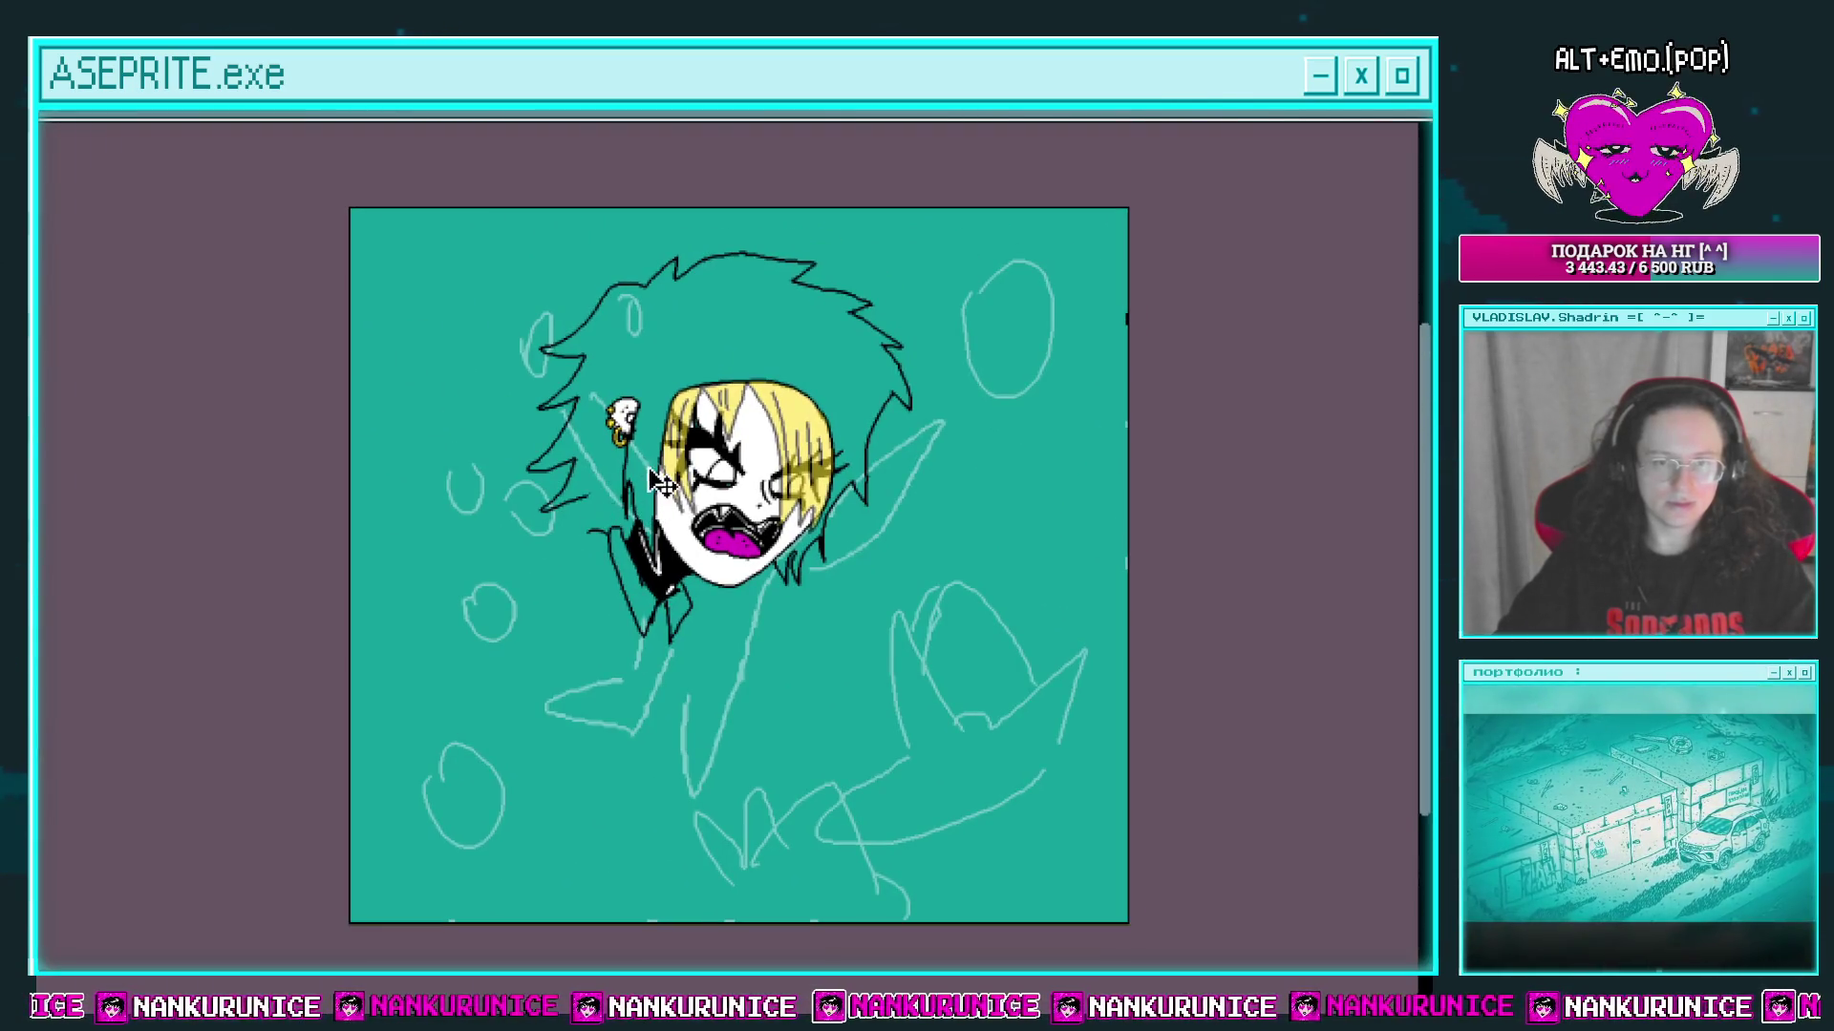
Step: Move the character's line art right and down
key(Tab)
drag(697, 445, 743, 493)
key(Tab)
key(Tab)
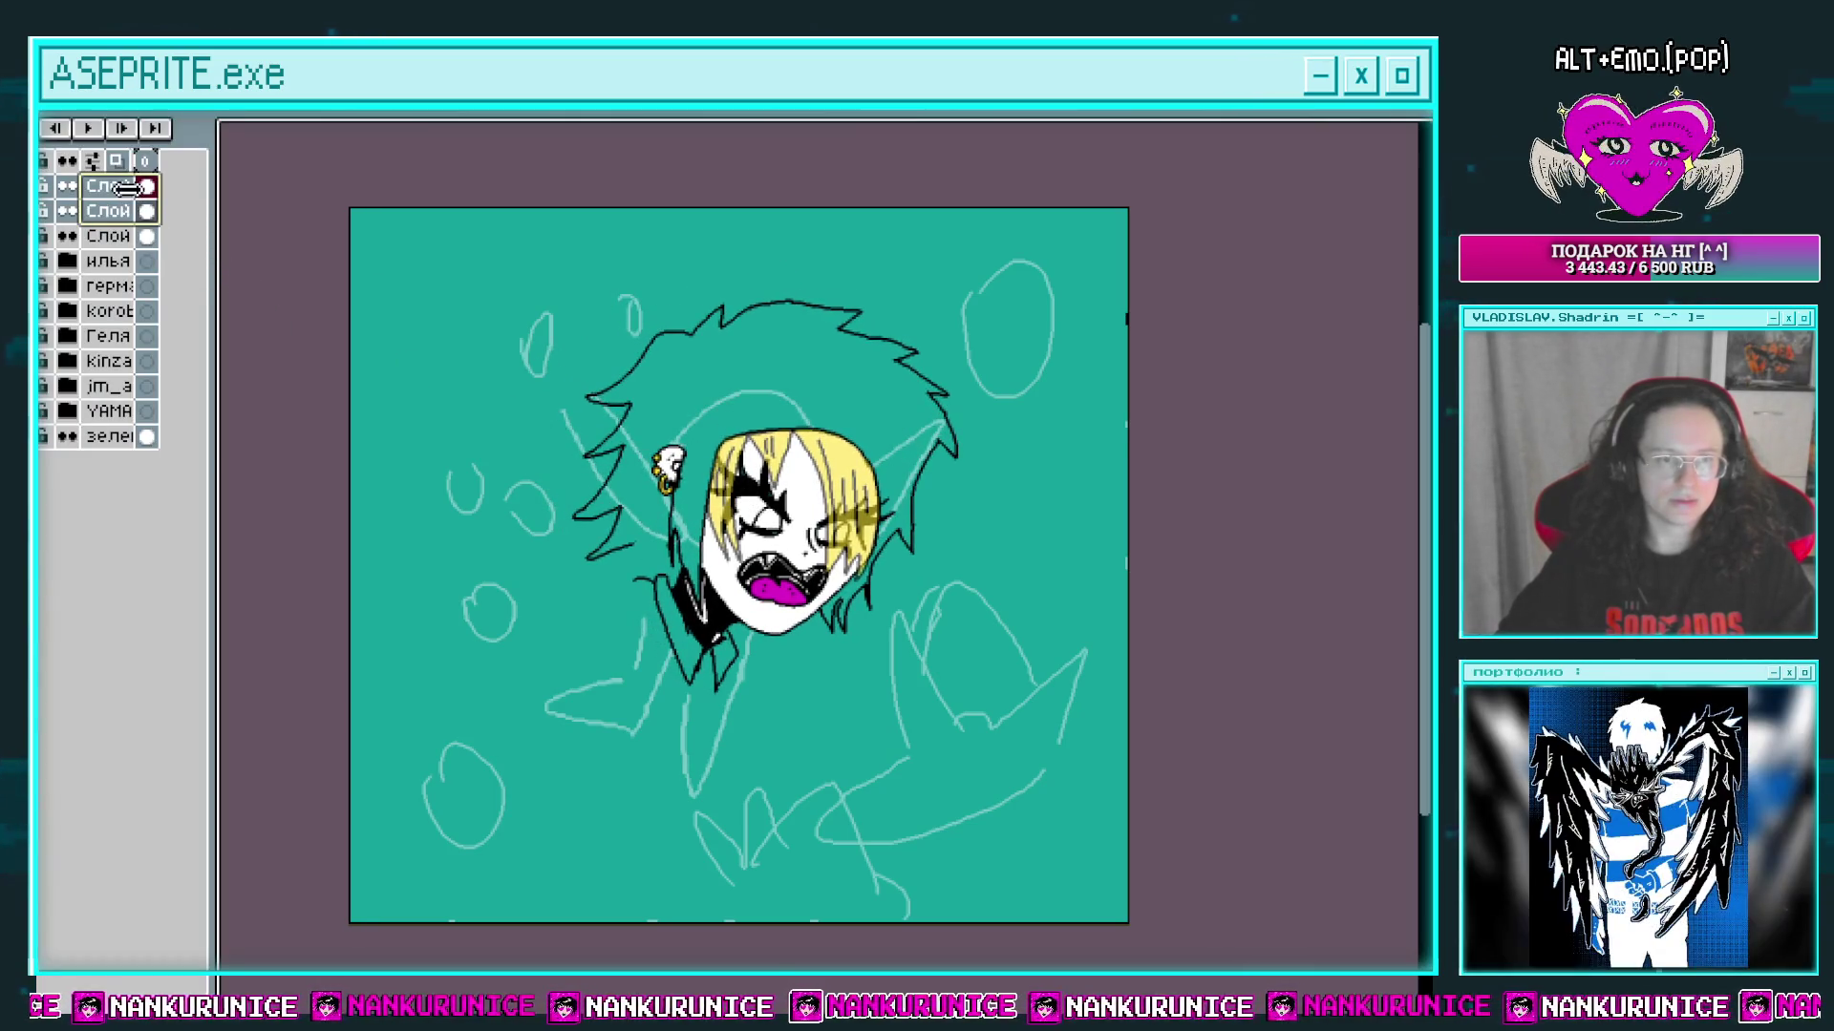
Step: Extend the canvas on the left and then on the right via Canvas Size
click(872, 416)
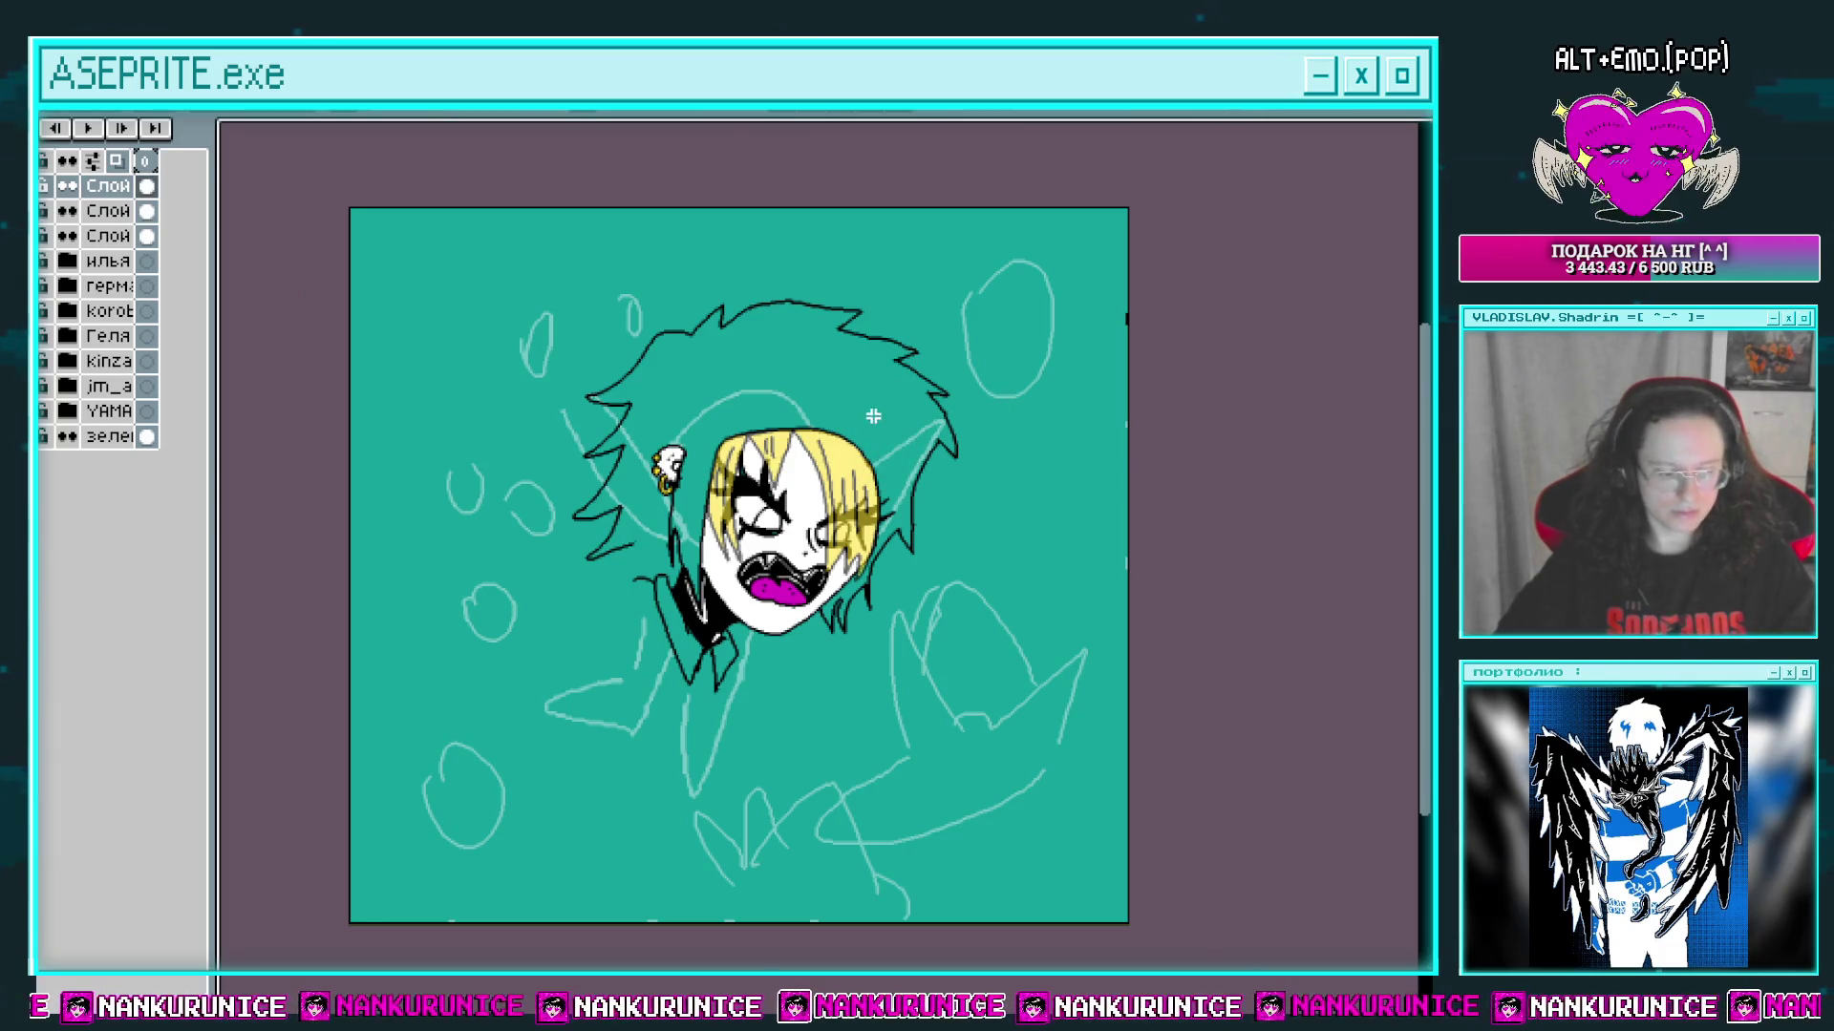
key(ctrl+alt+c)
drag(350, 215, 251, 221)
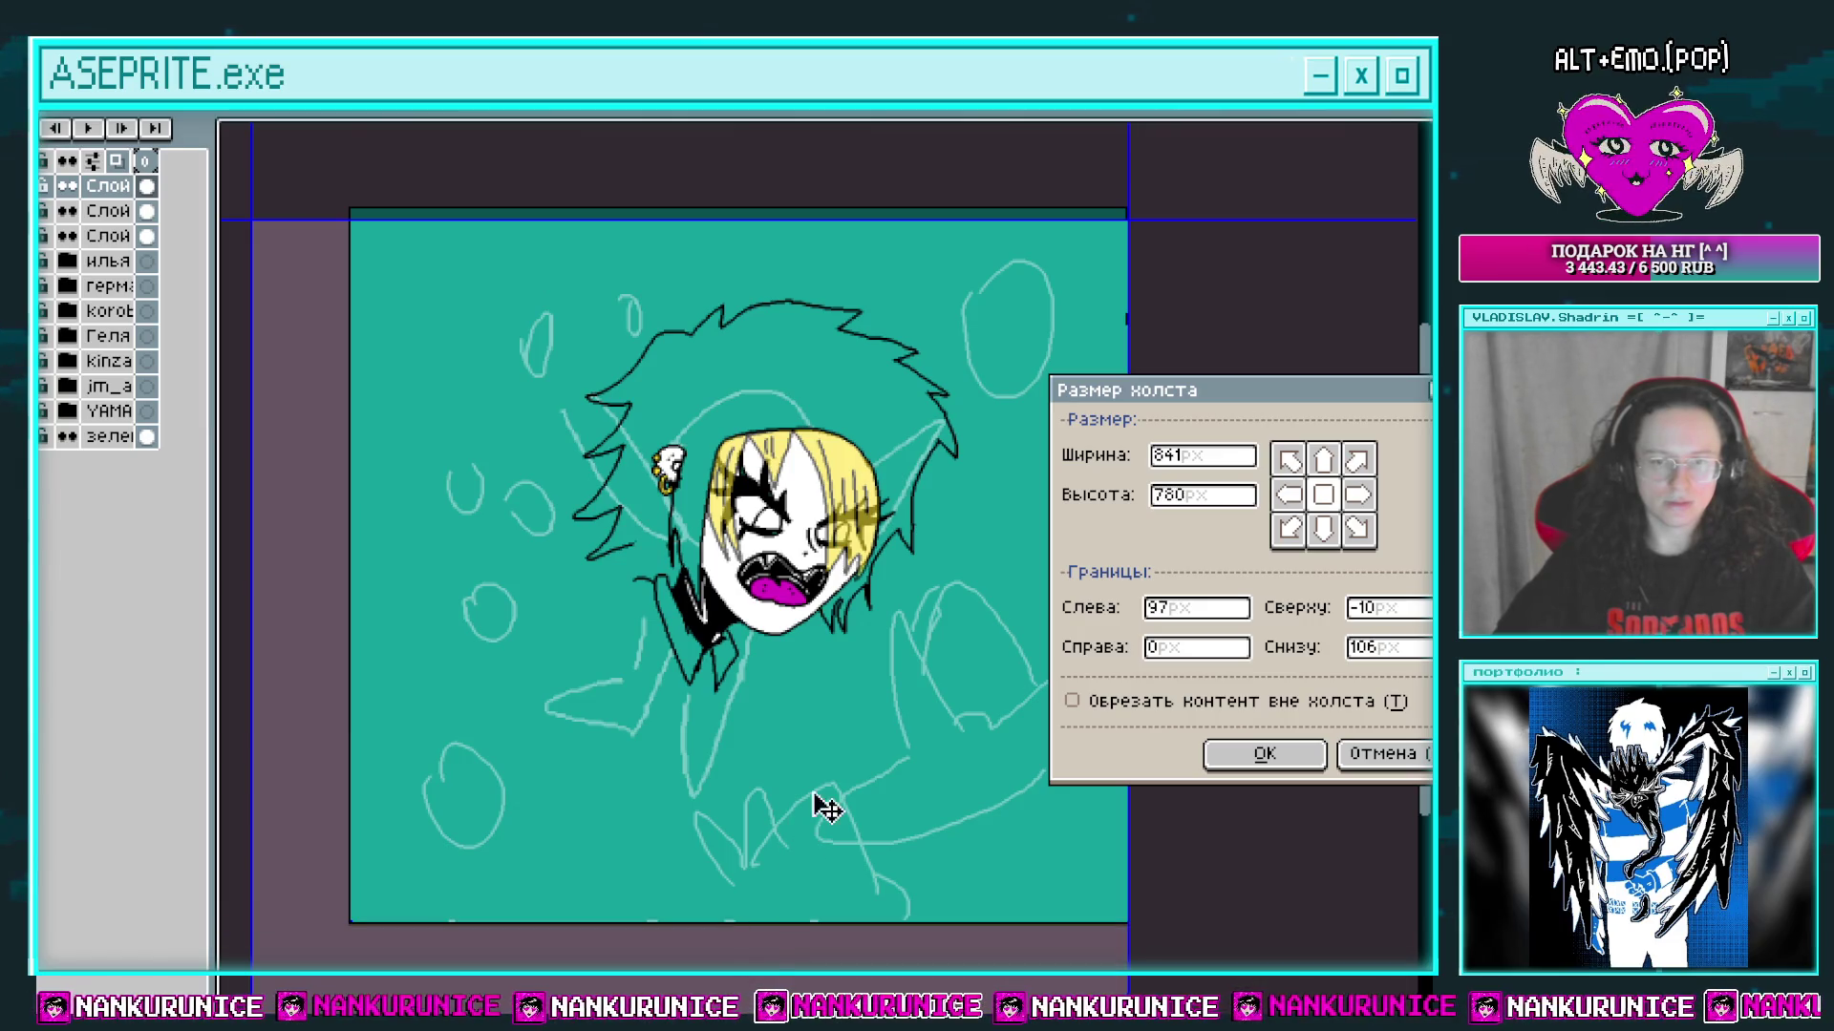
click(1242, 756)
scroll(998, 715, down, 1)
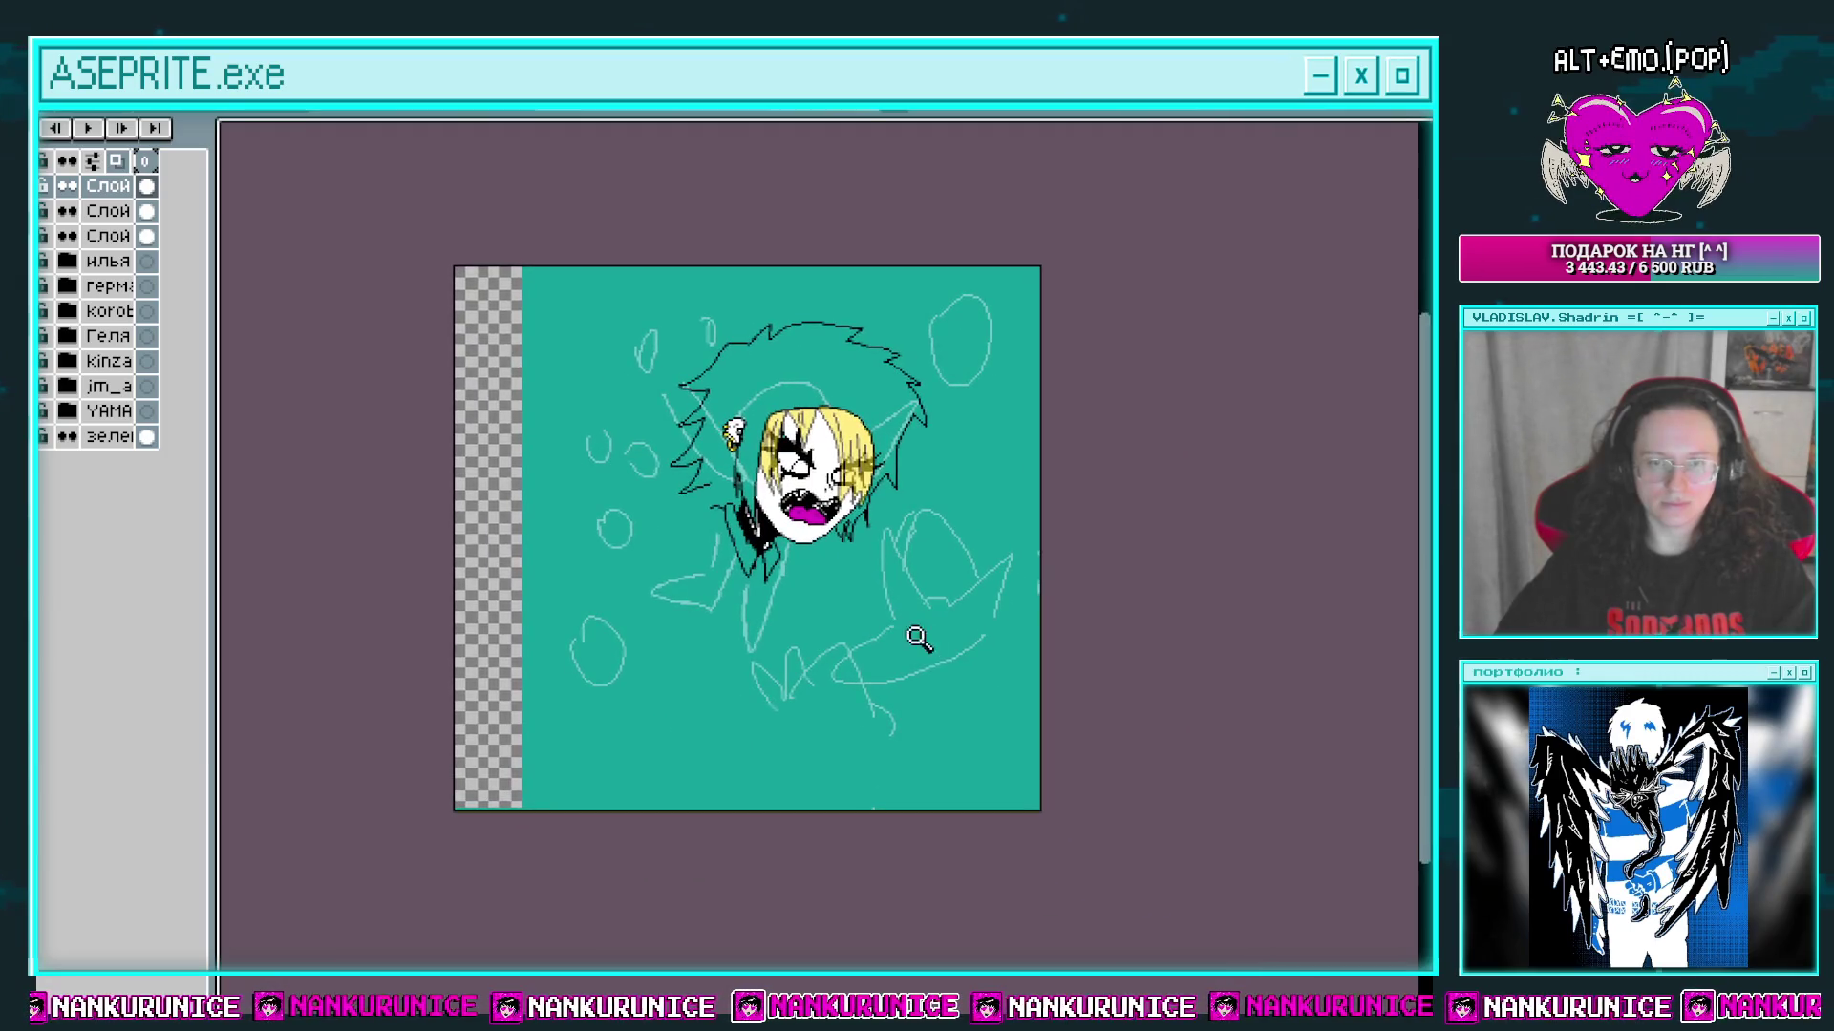
key(ctrl+alt+c)
drag(1034, 805, 1150, 884)
click(1242, 756)
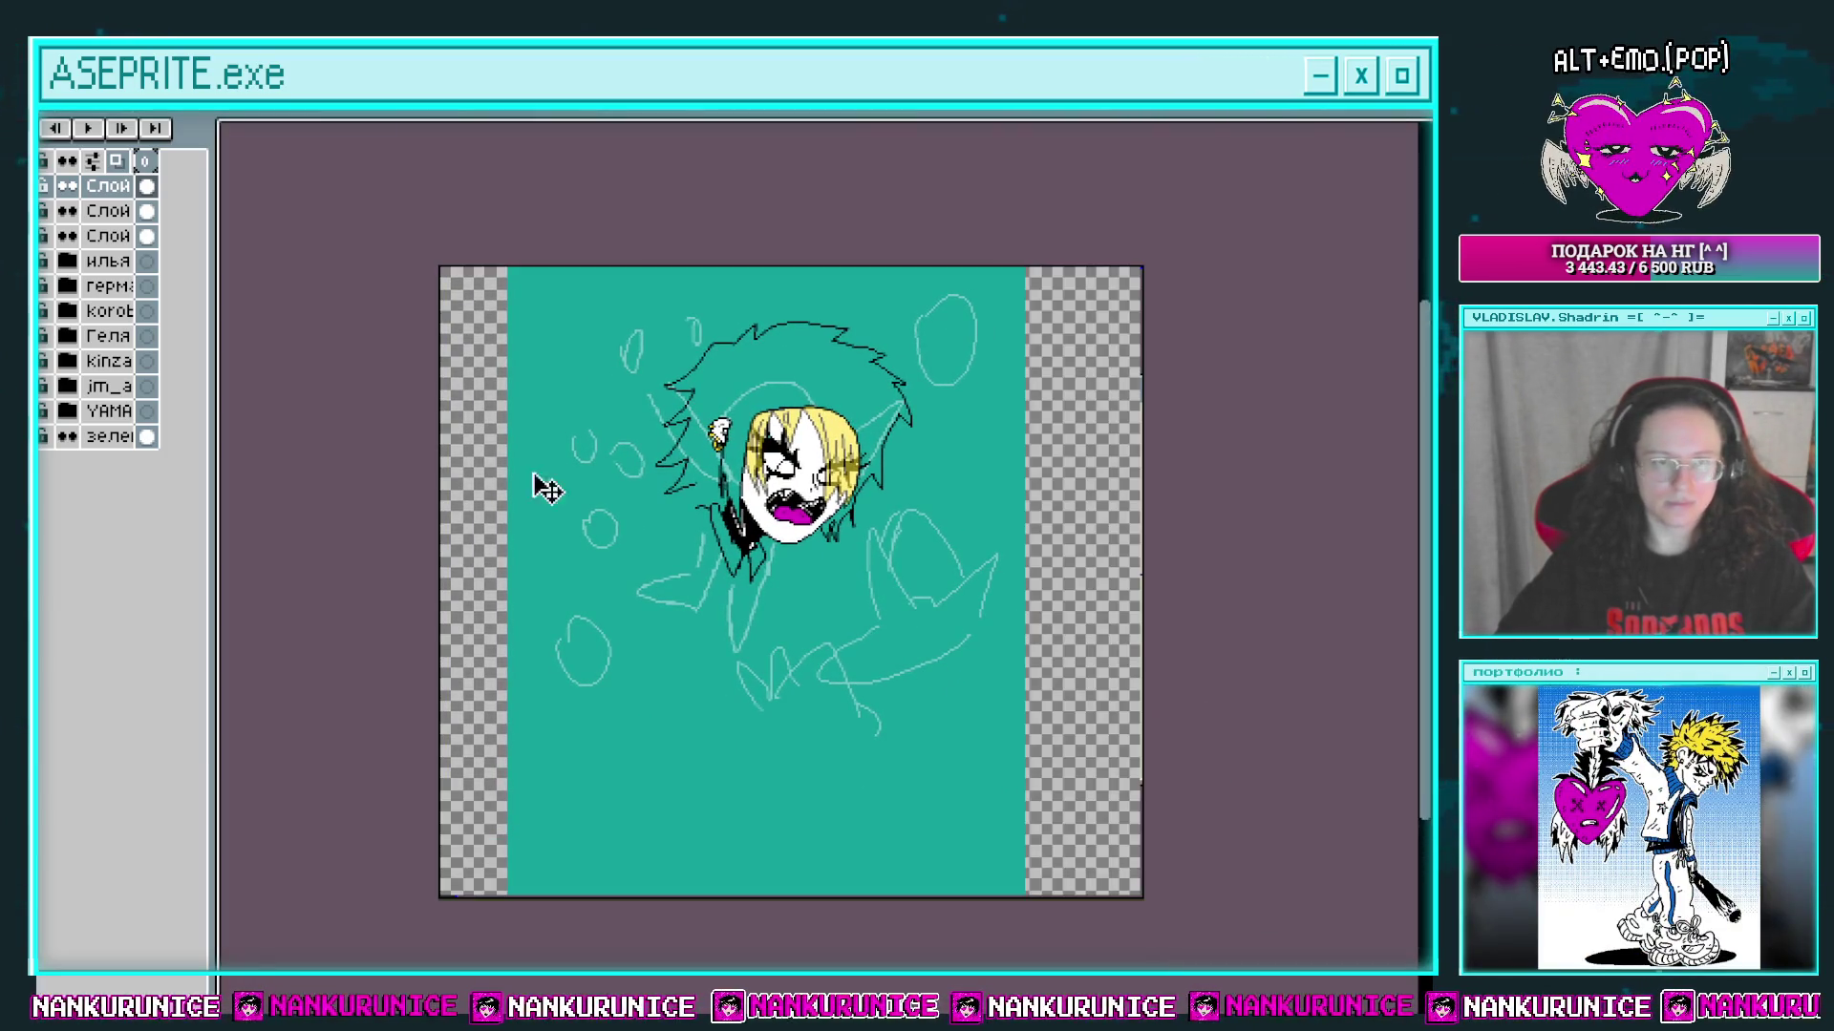
Step: Bucket-fill the left and right transparent strips teal on the bottom layer, then check the result
click(148, 439)
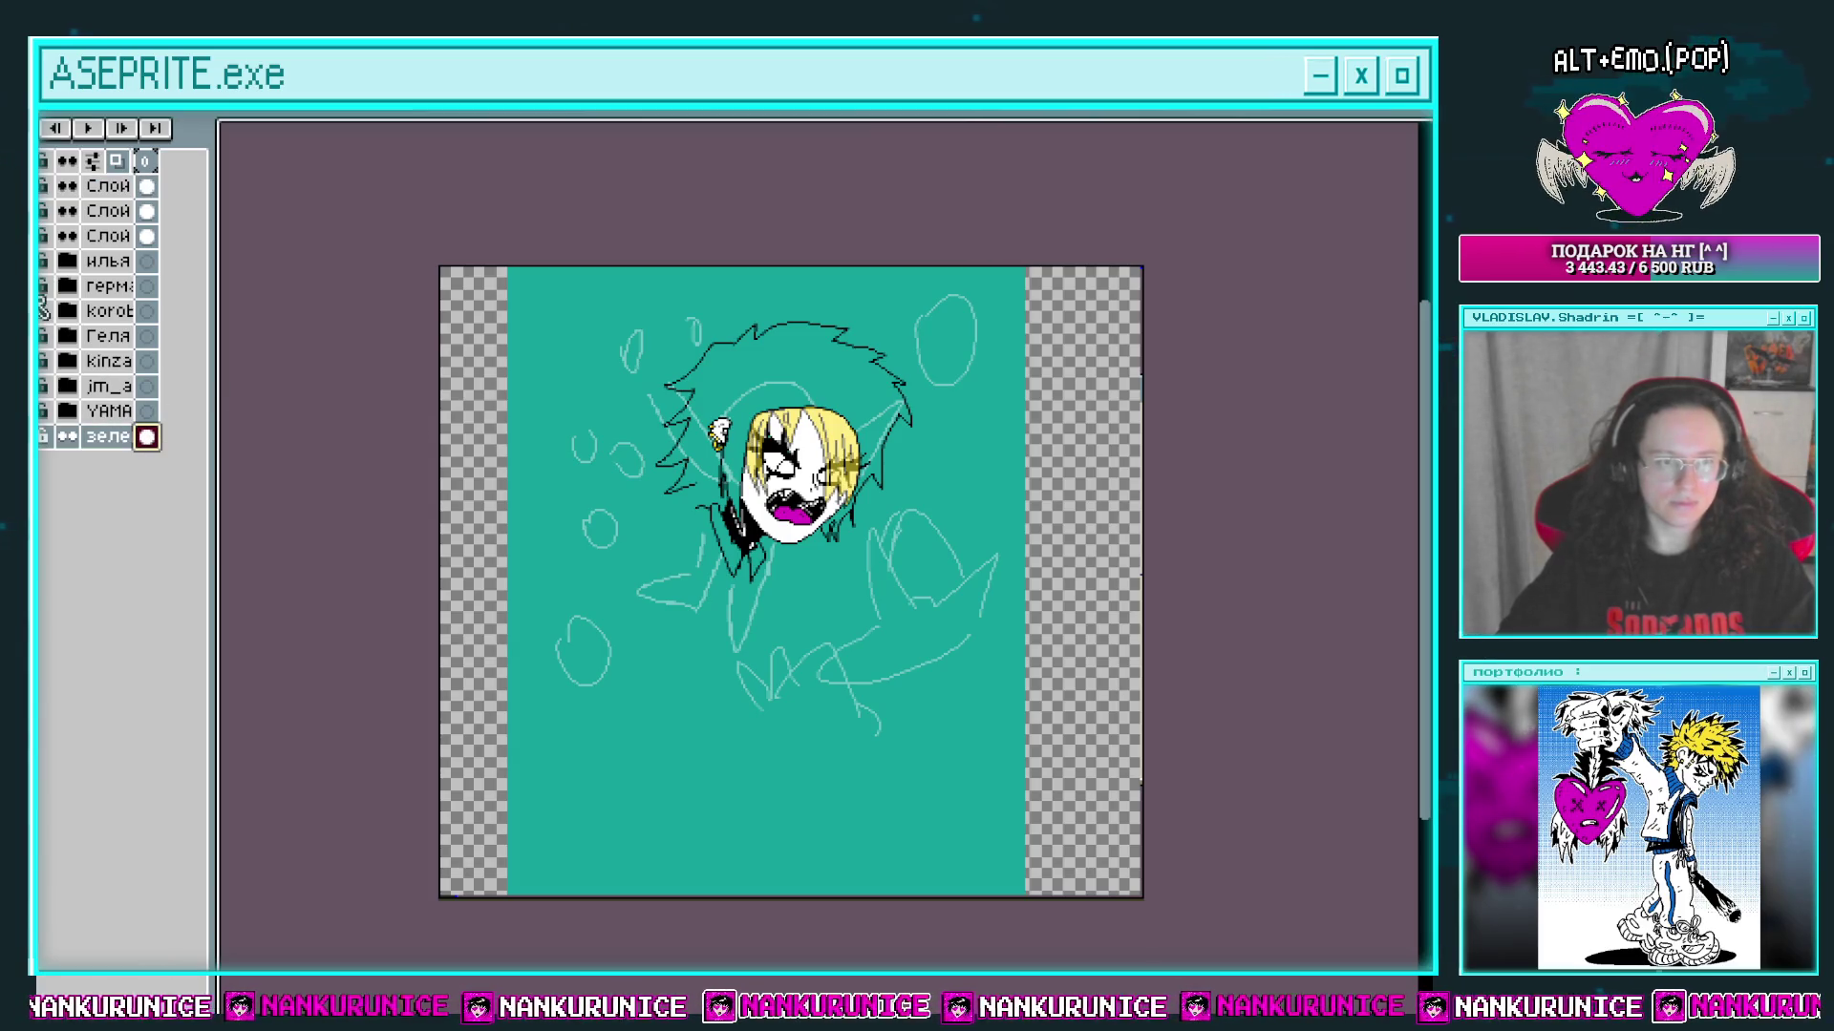
click(498, 467)
click(1073, 450)
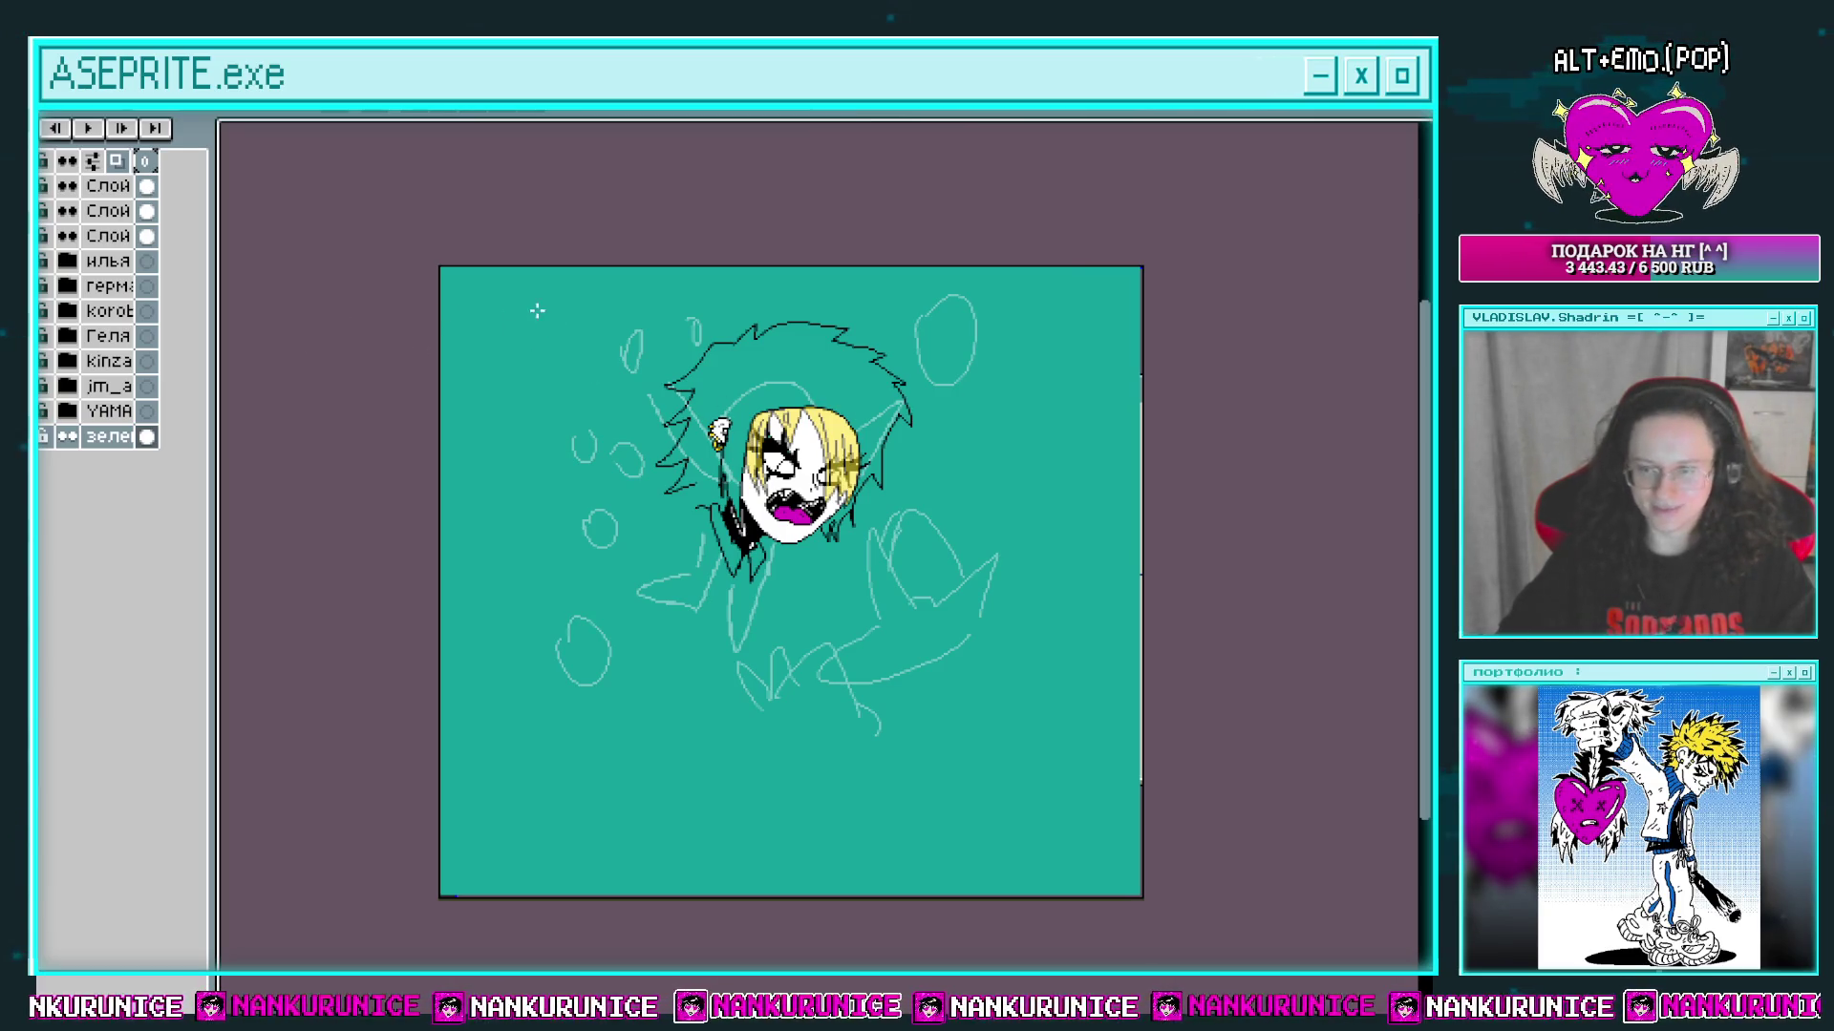
click(147, 186)
click(67, 186)
click(67, 186)
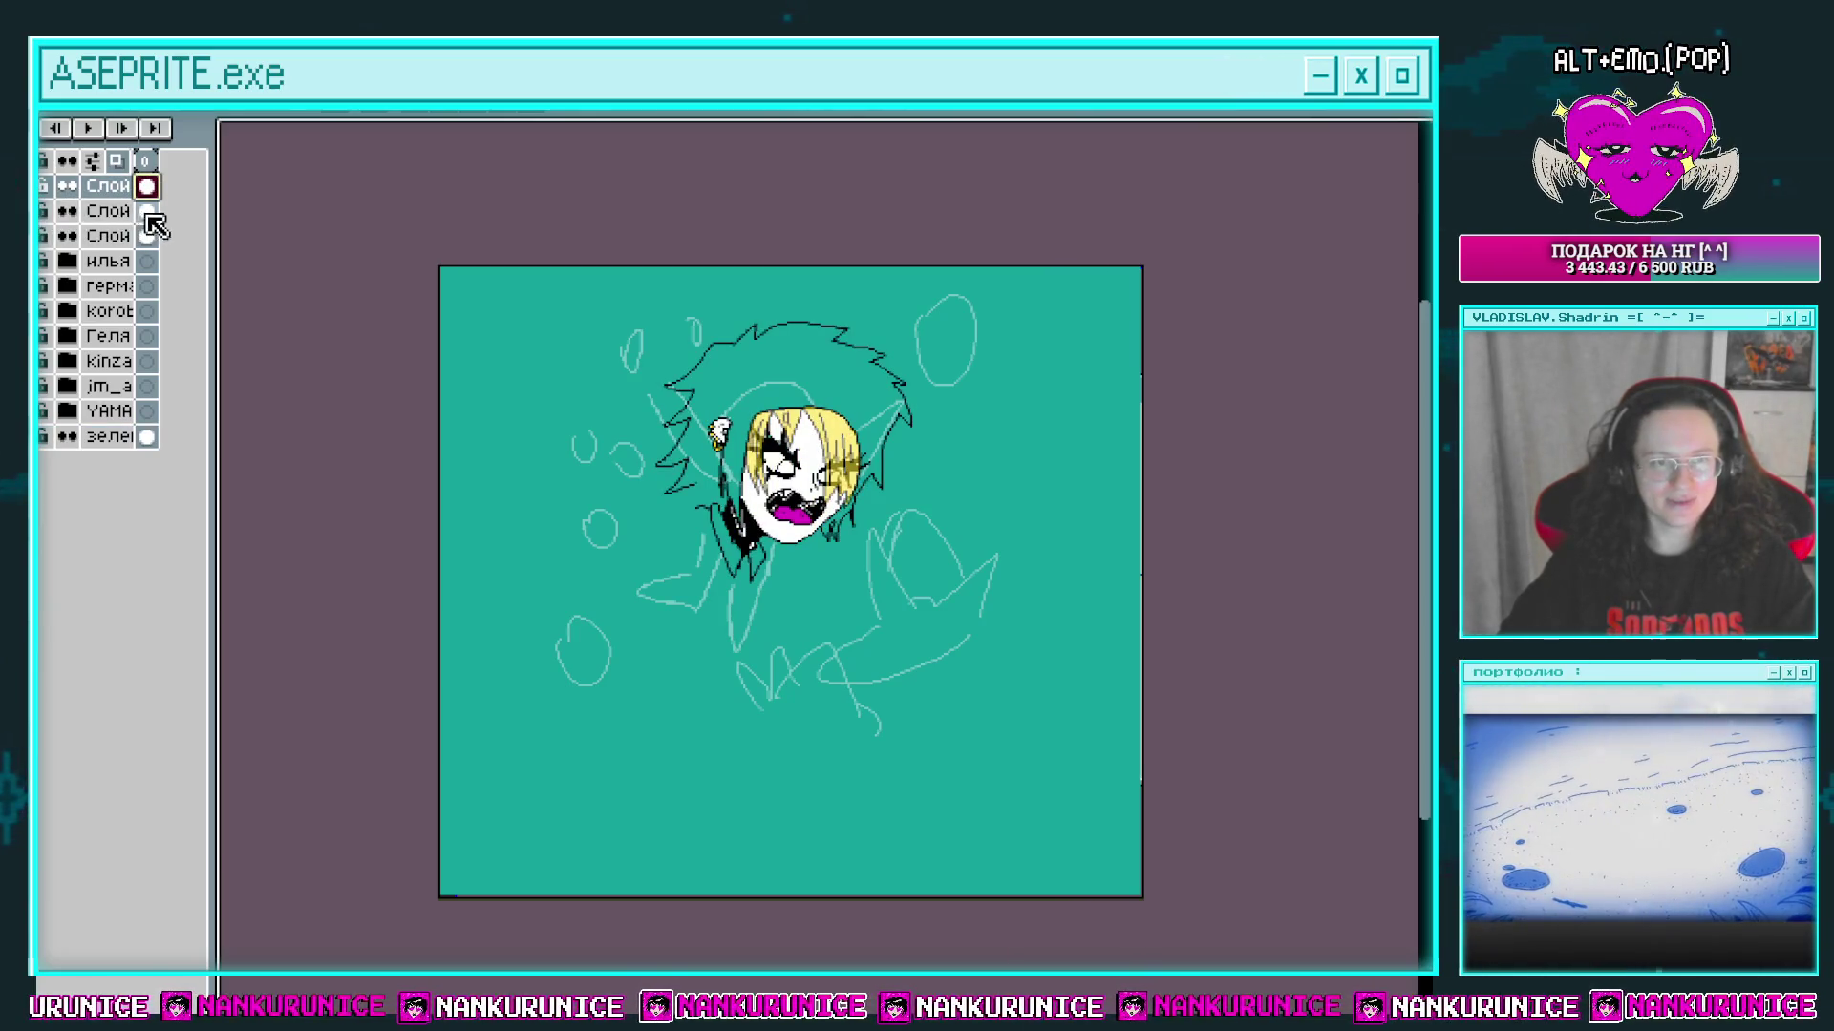
click(146, 211)
click(726, 669)
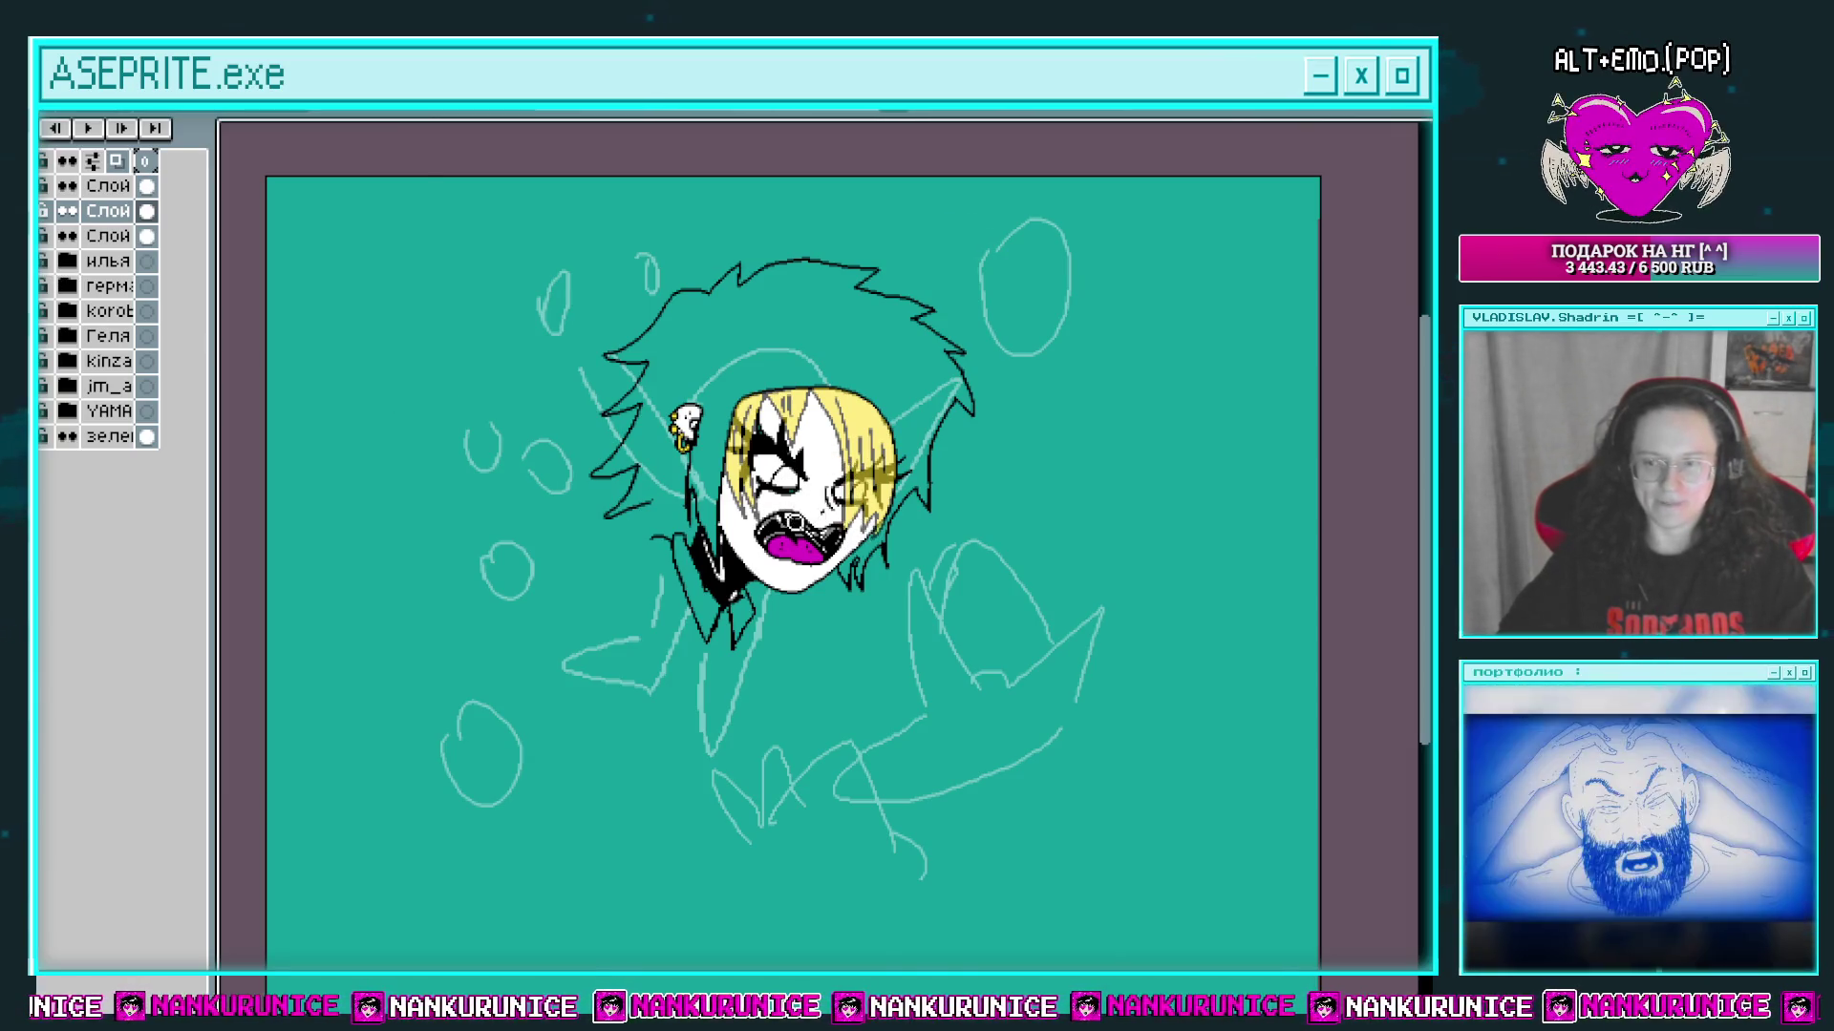
Step: Draw a black collar line below the face and fill the hair solid yellow
click(779, 503)
mouse_move(780, 503)
mouse_down()
mouse_move(774, 411)
mouse_move(792, 576)
mouse_up()
key(Tab)
scroll(551, 542, up, 3)
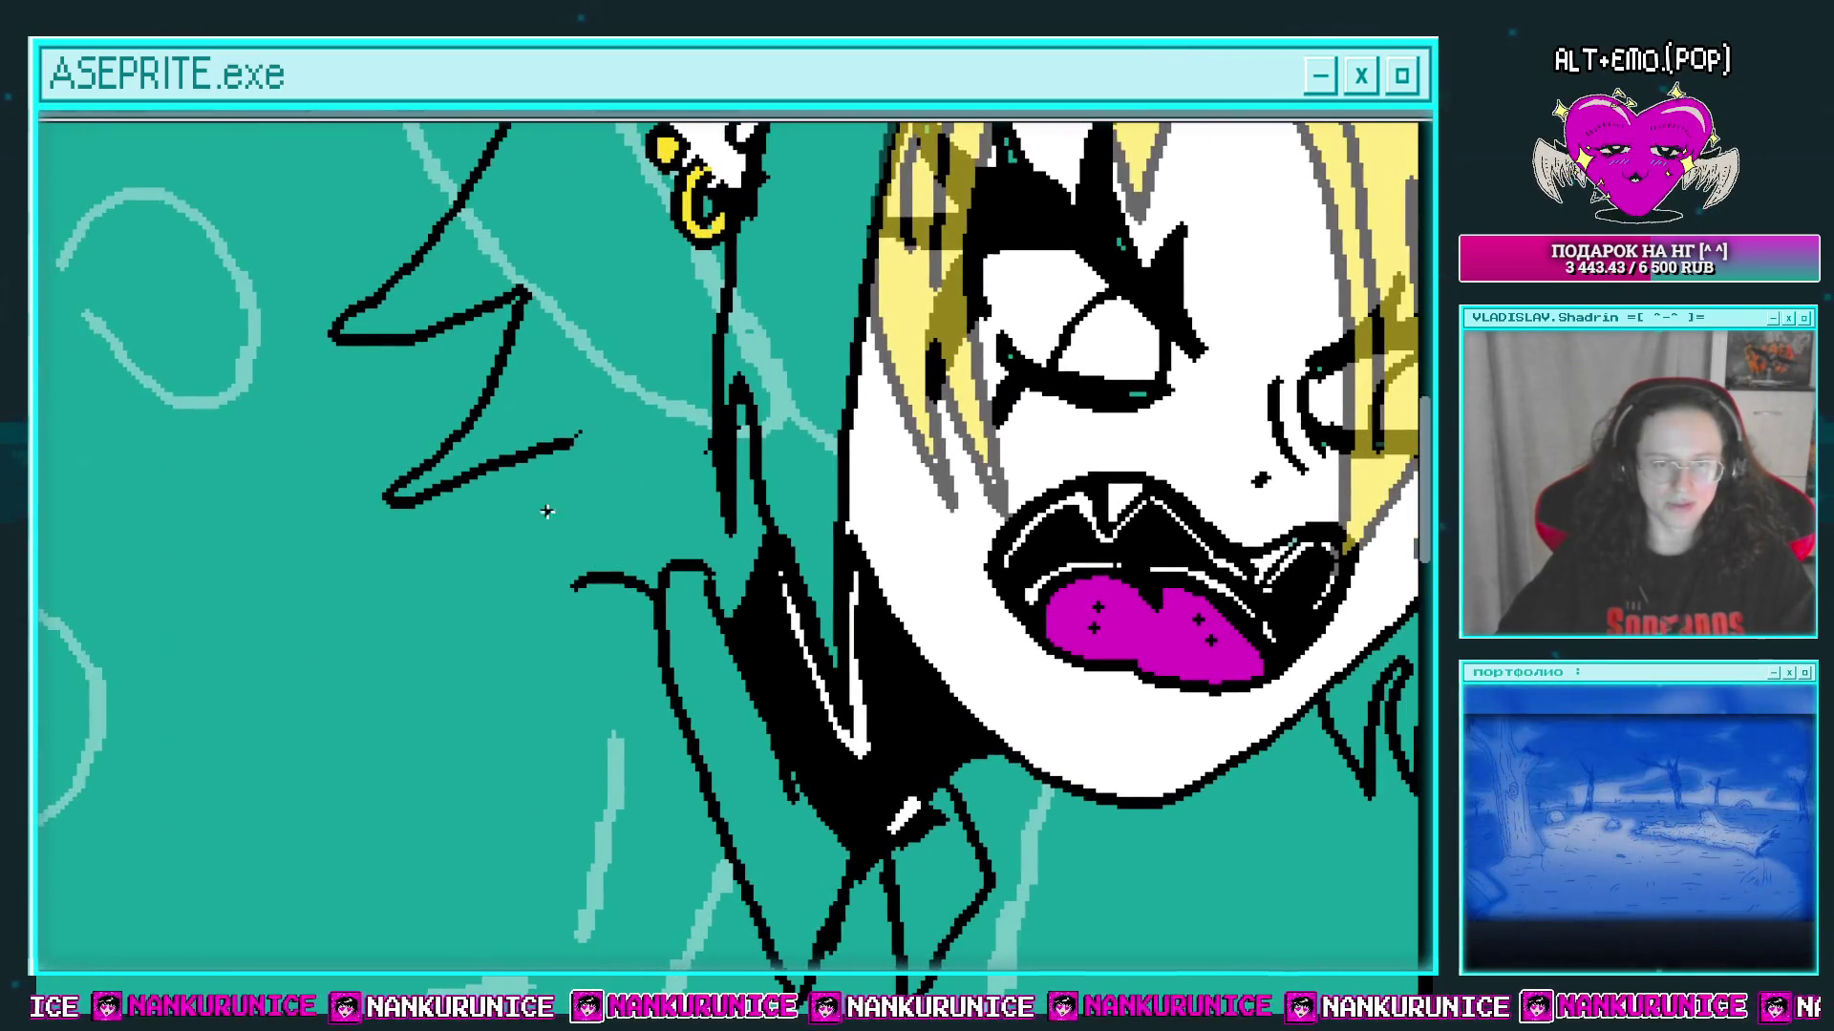
drag(532, 460, 520, 570)
scroll(603, 581, down, 3)
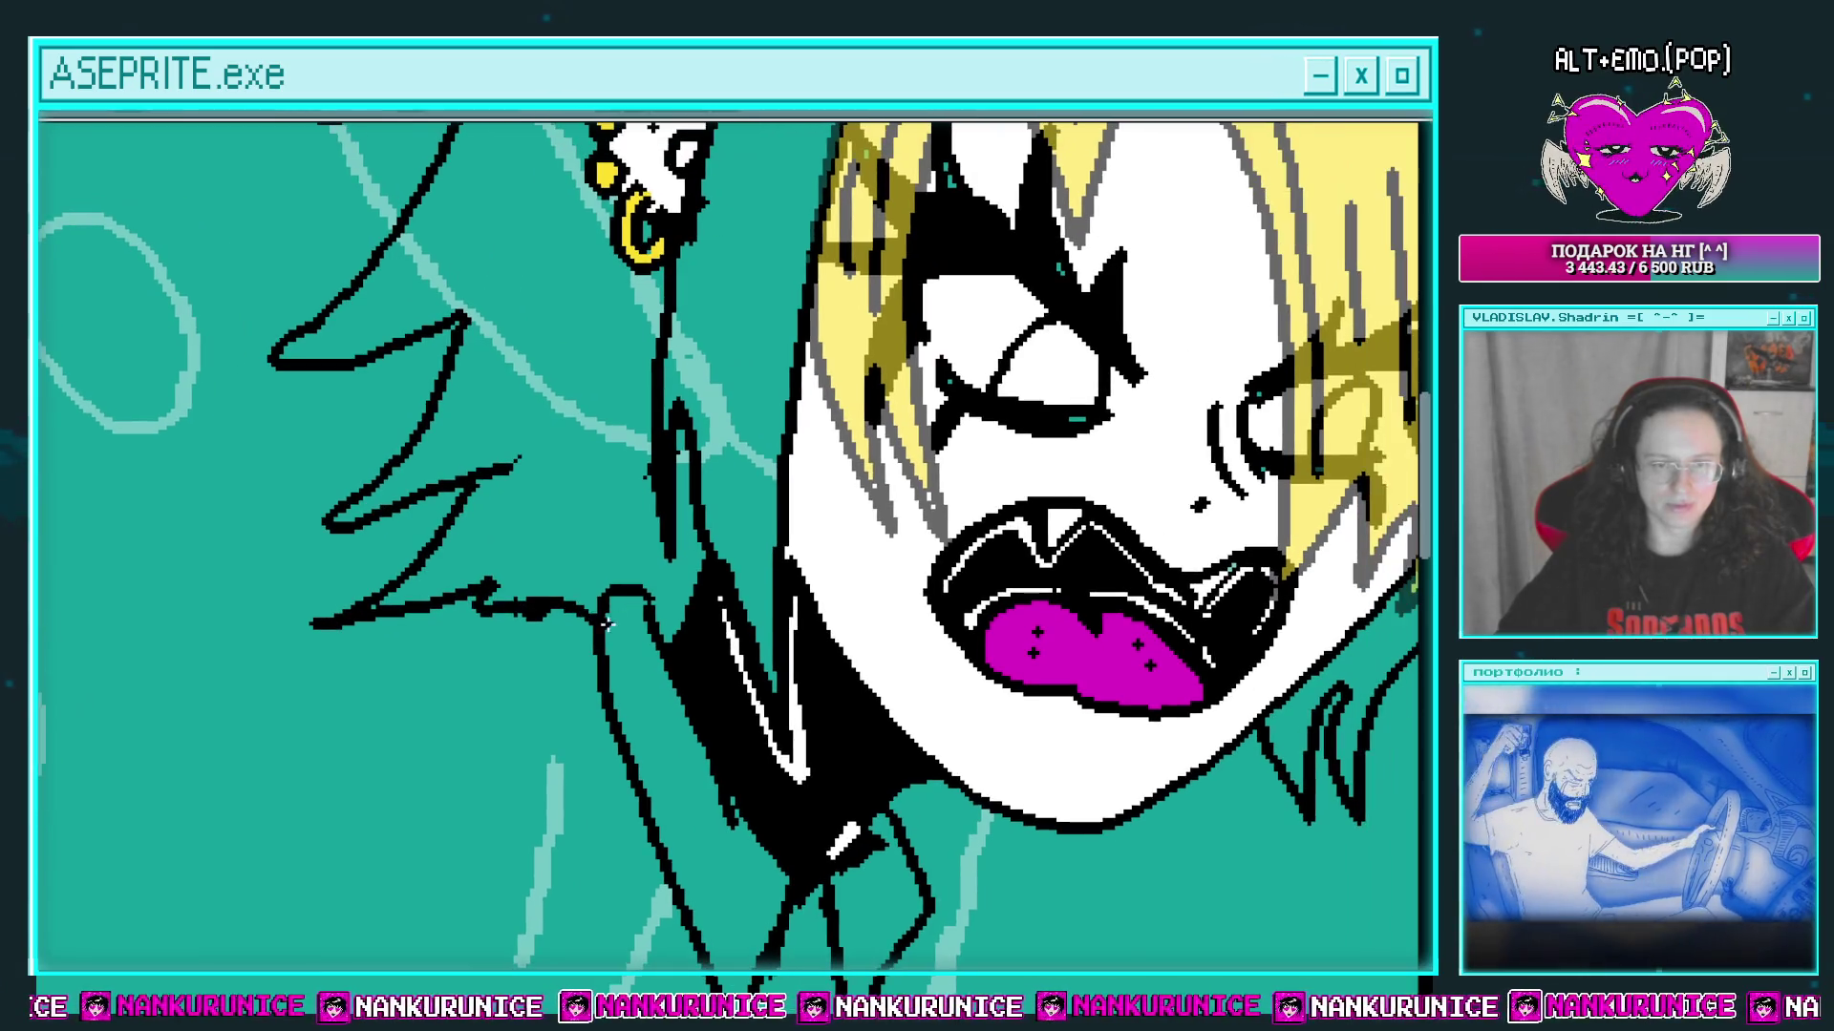
click(614, 480)
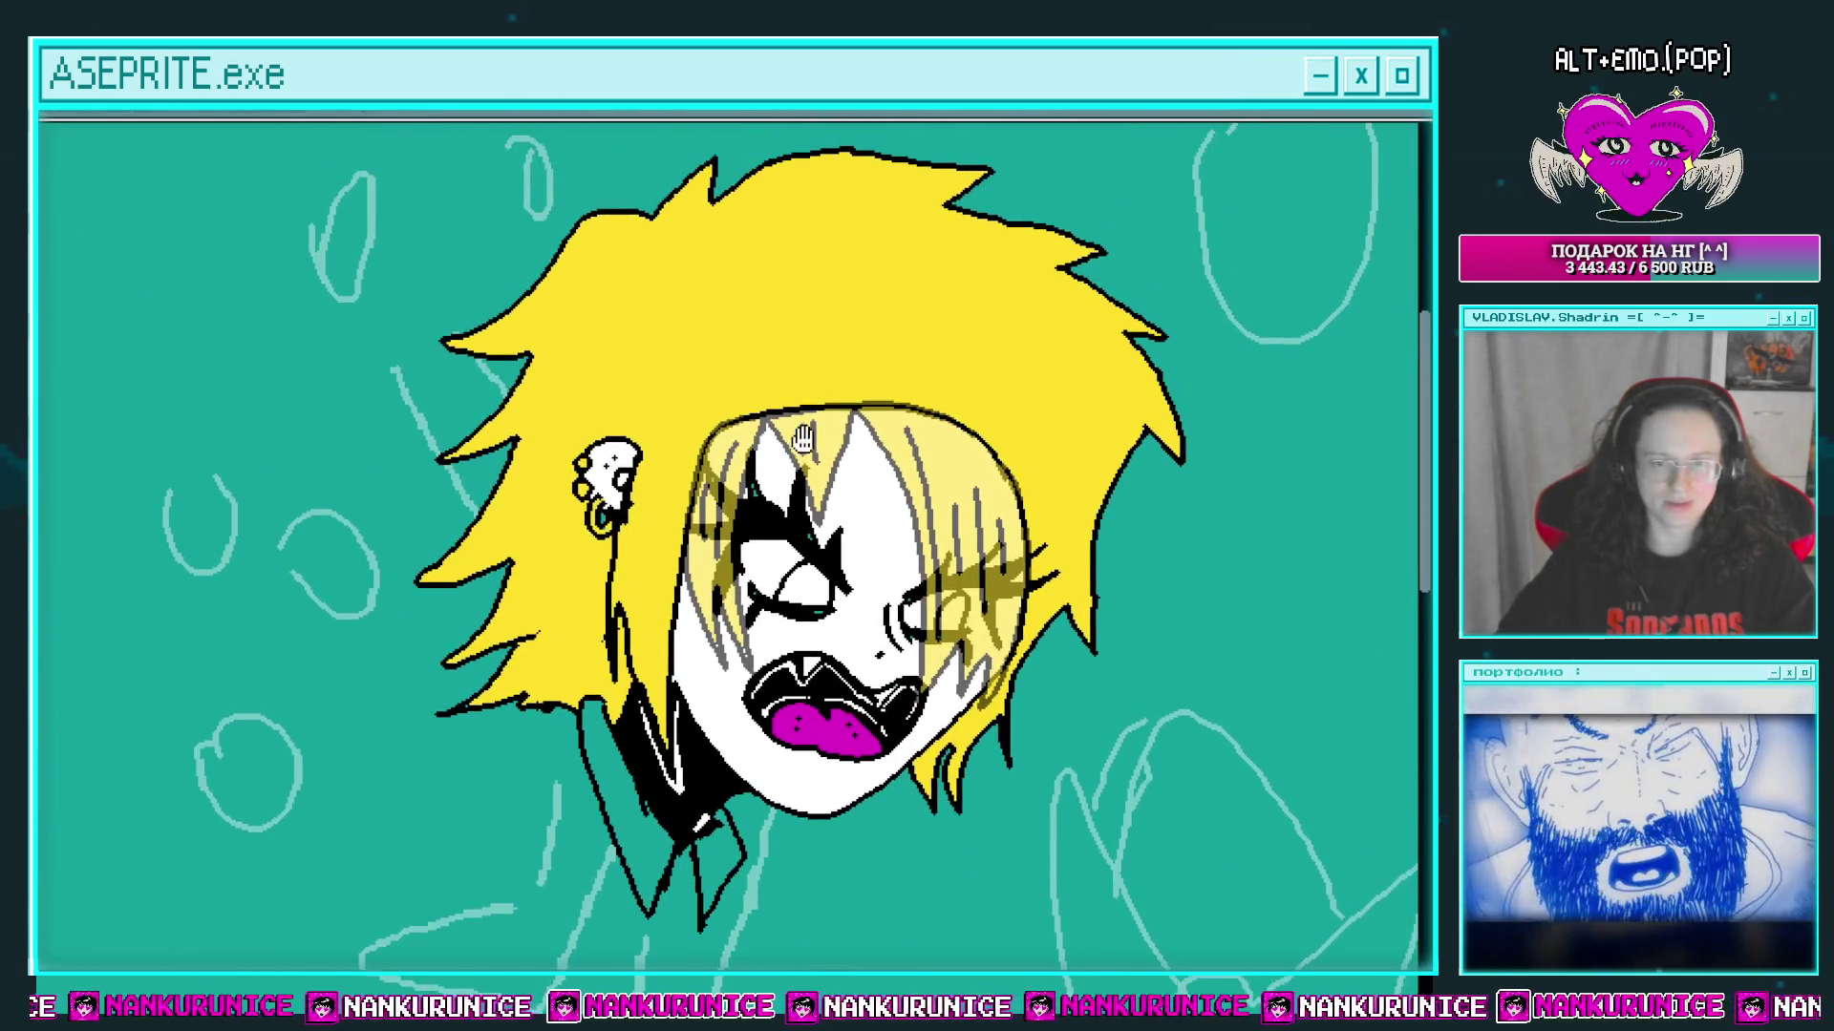
Step: Try the top hair-strand layer at 77% opacity and toggle its visibility to compare
drag(614, 480, 548, 651)
key(Tab)
double_click(125, 188)
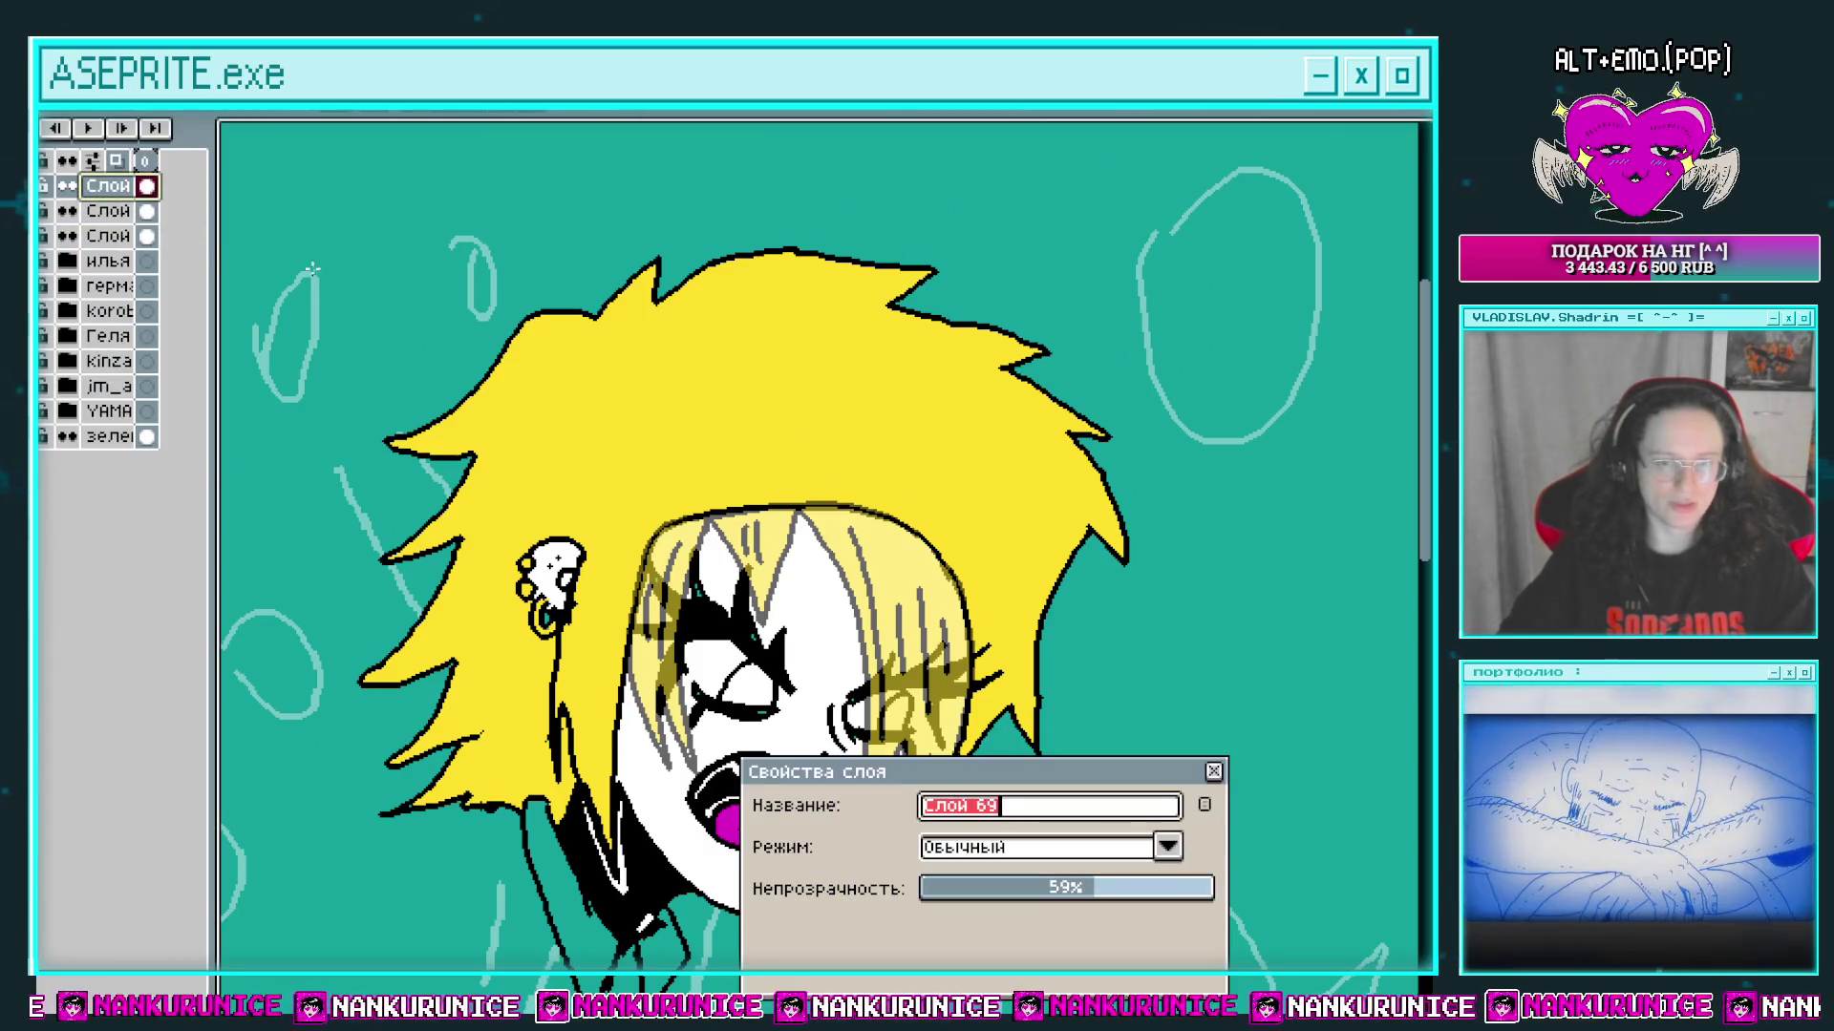
click(1114, 889)
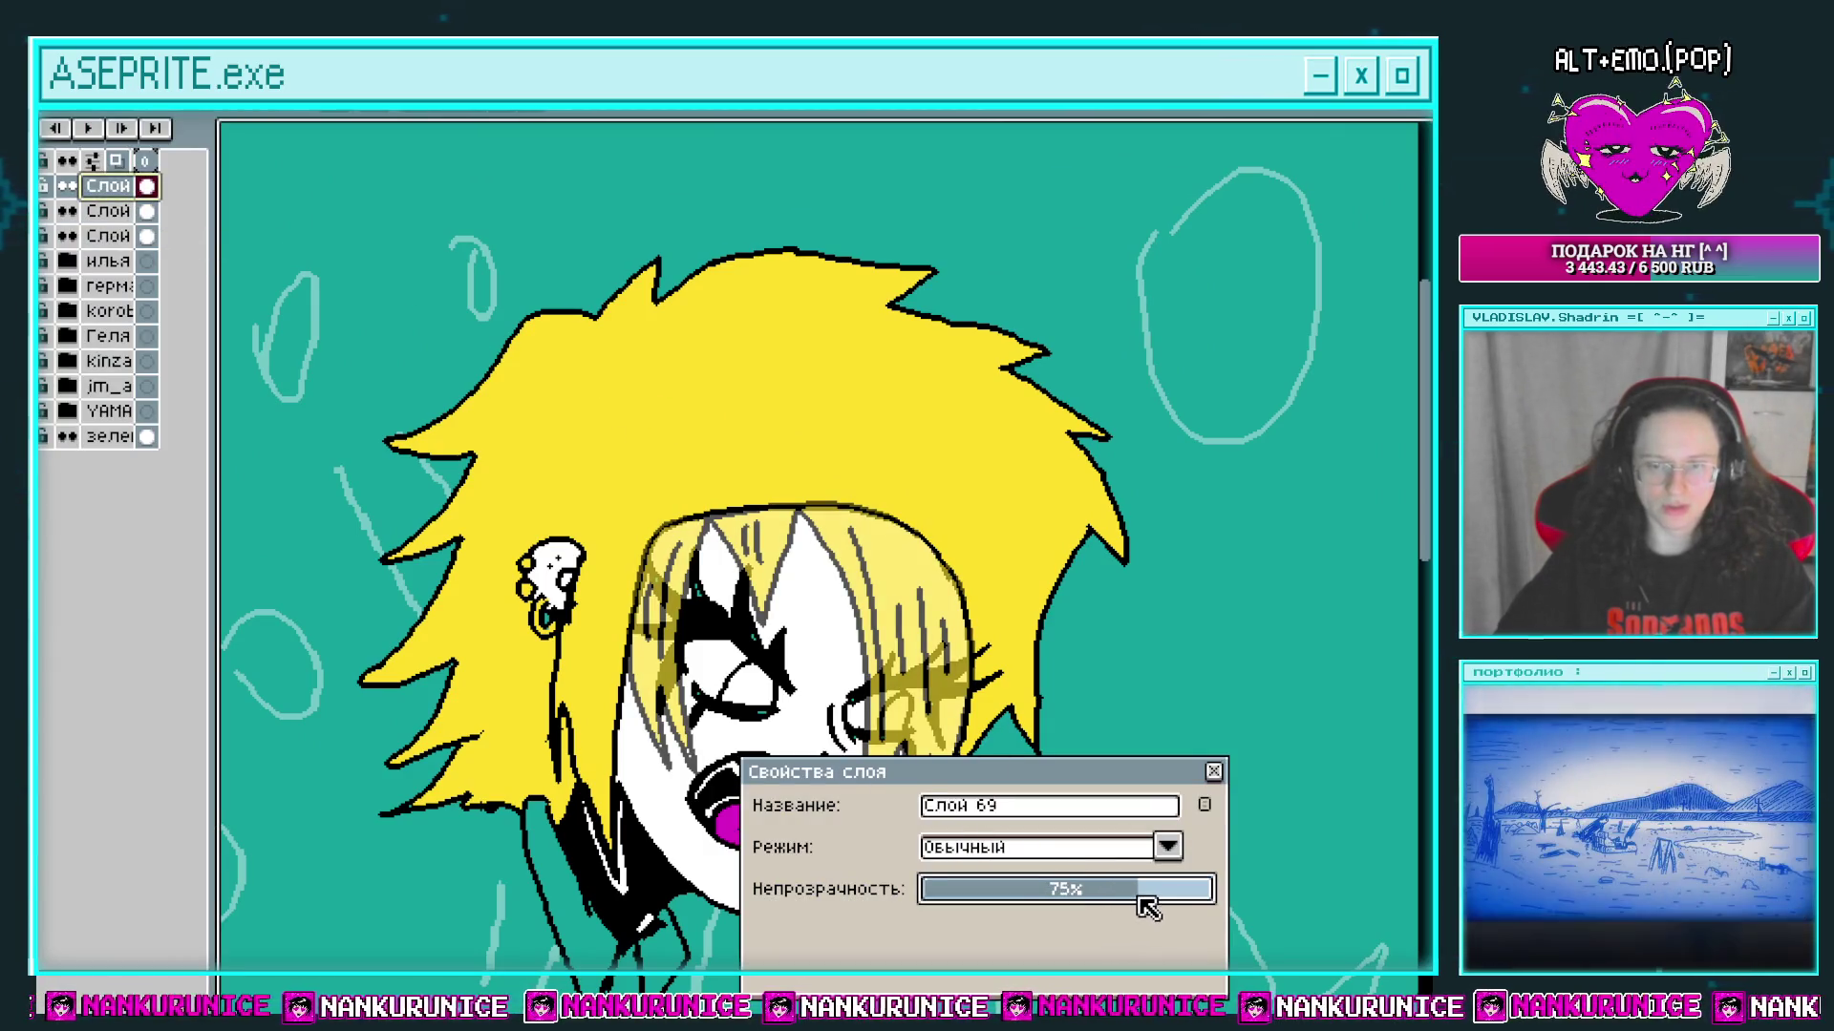
click(1145, 893)
click(1213, 772)
click(67, 187)
click(67, 186)
Step: Set the top hair-strand layer's opacity to about 90%
double_click(125, 188)
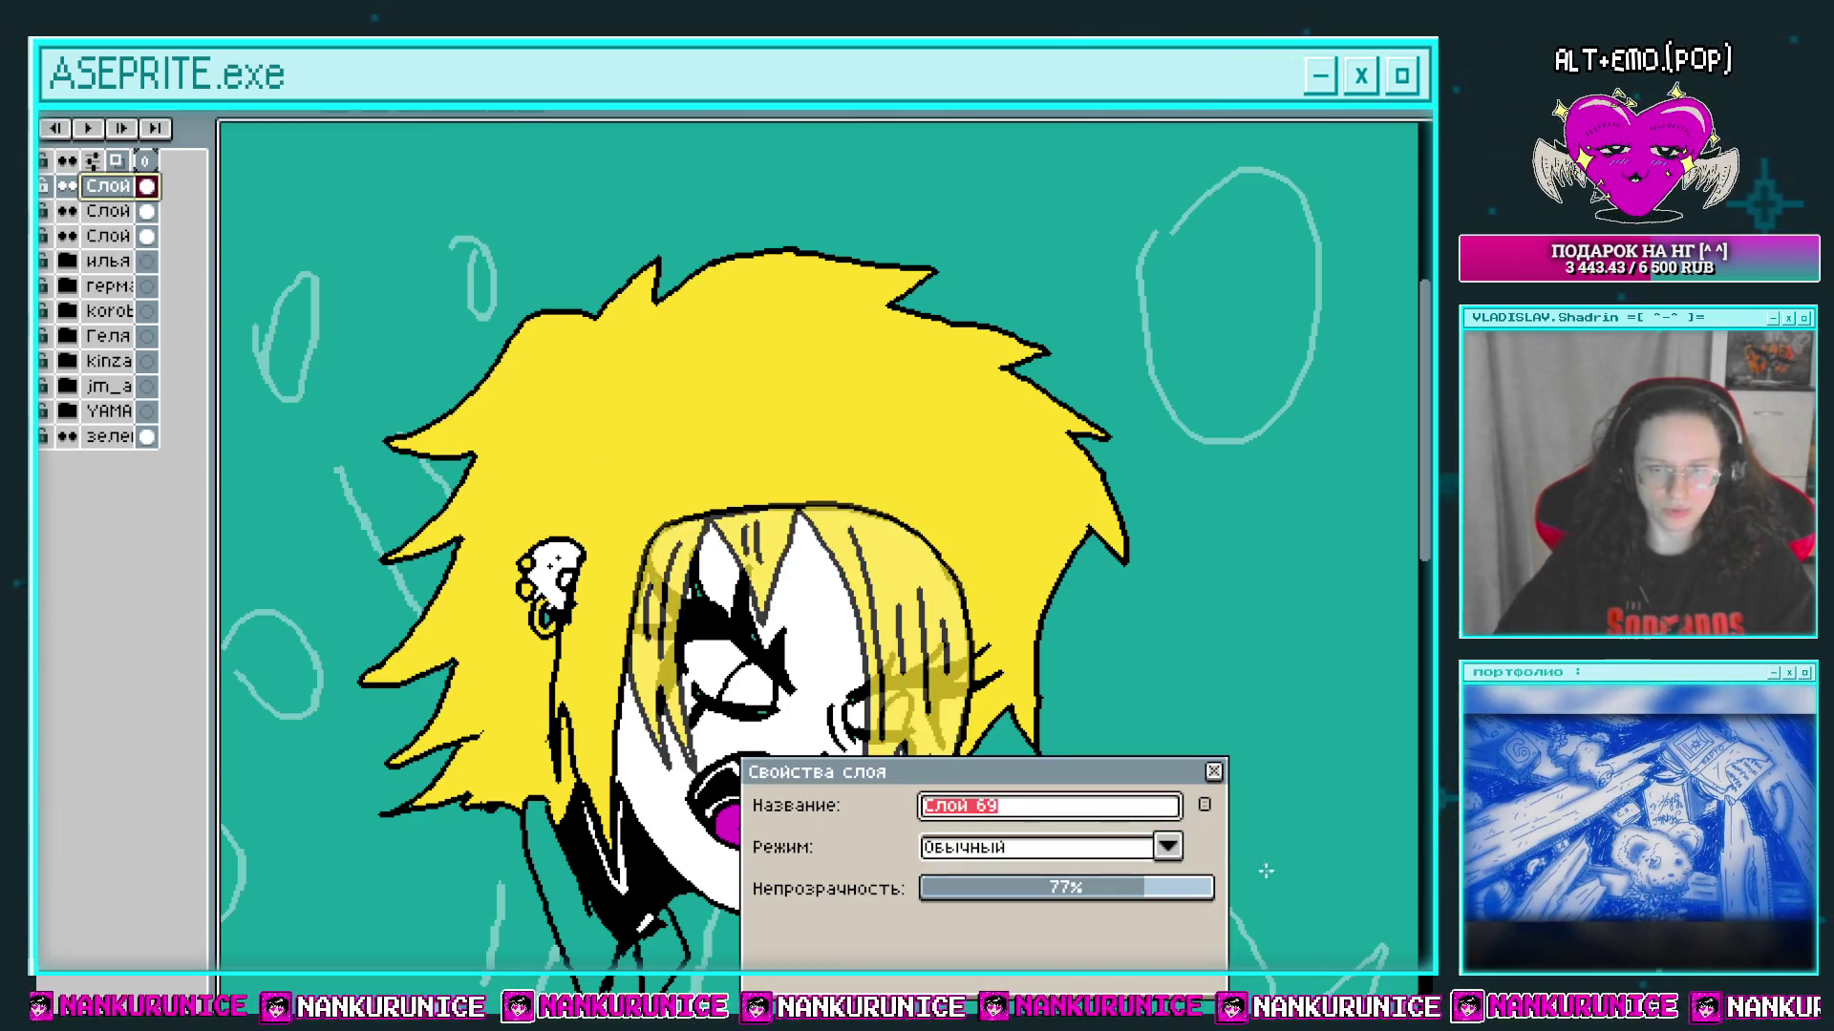
drag(1175, 889, 1228, 892)
mouse_move(1175, 598)
mouse_down()
mouse_move(1090, 331)
mouse_move(1114, 360)
mouse_up()
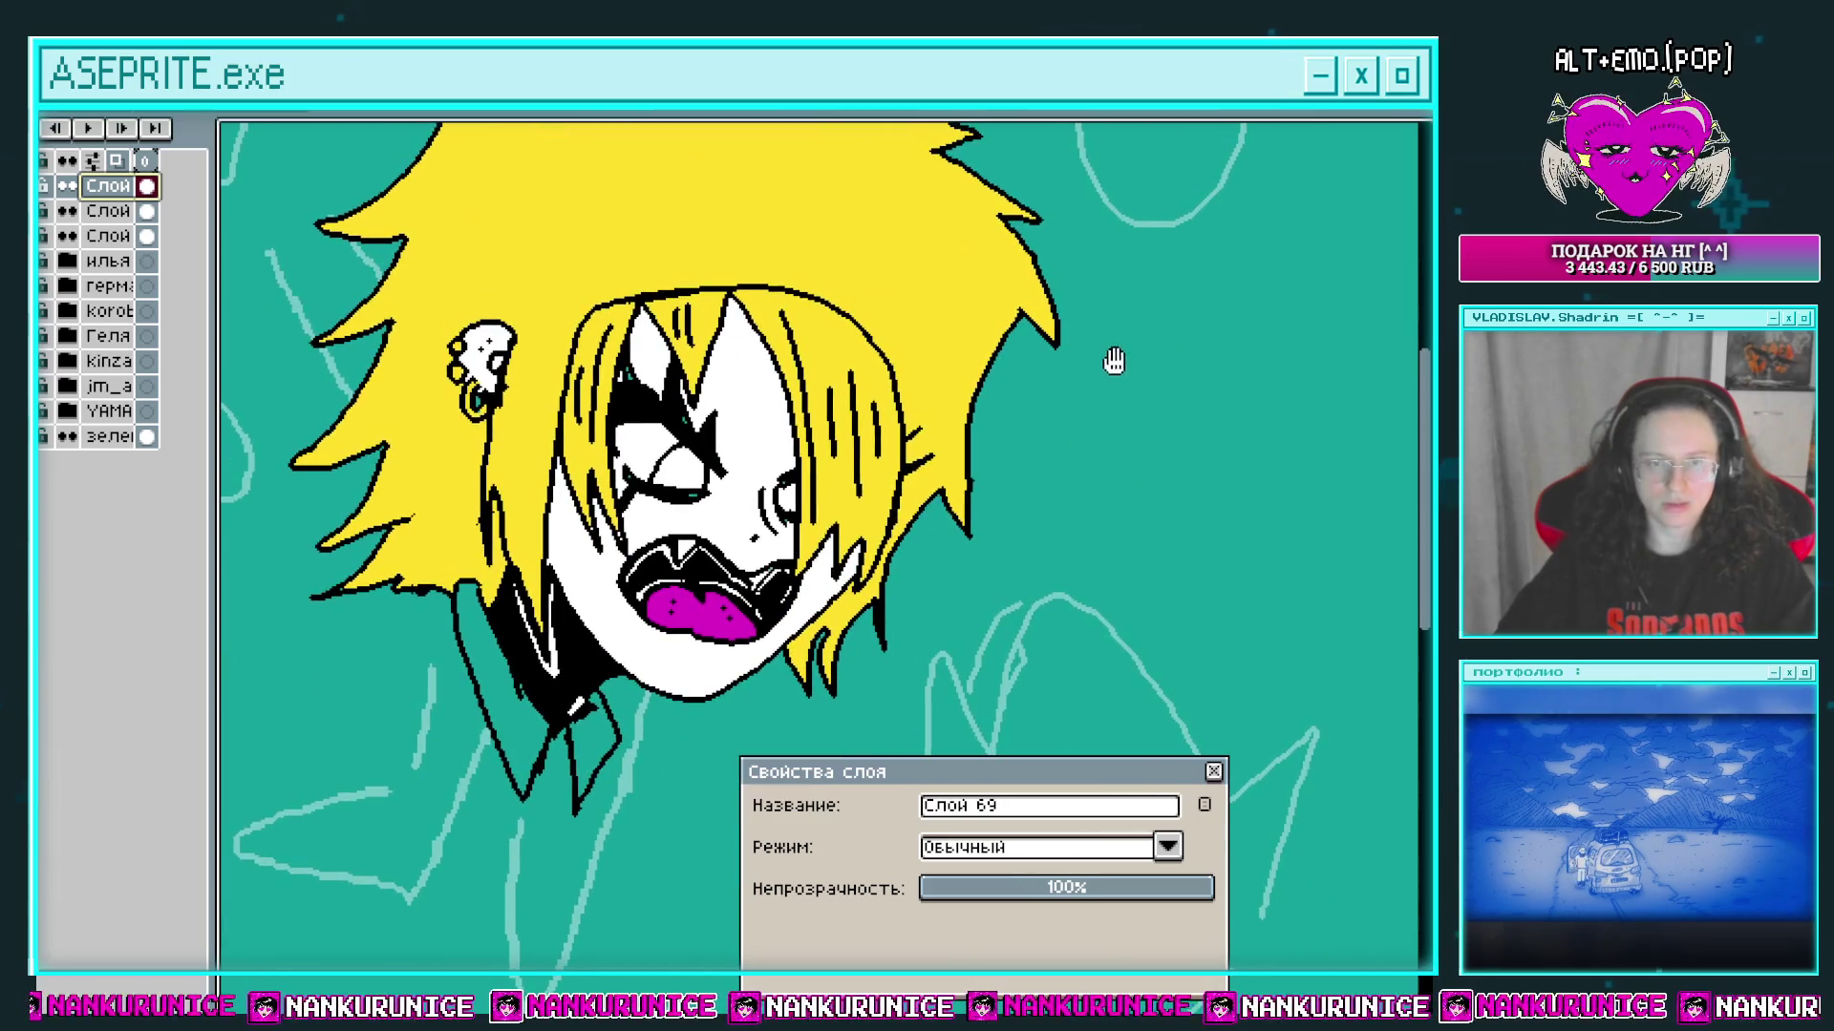
click(1187, 893)
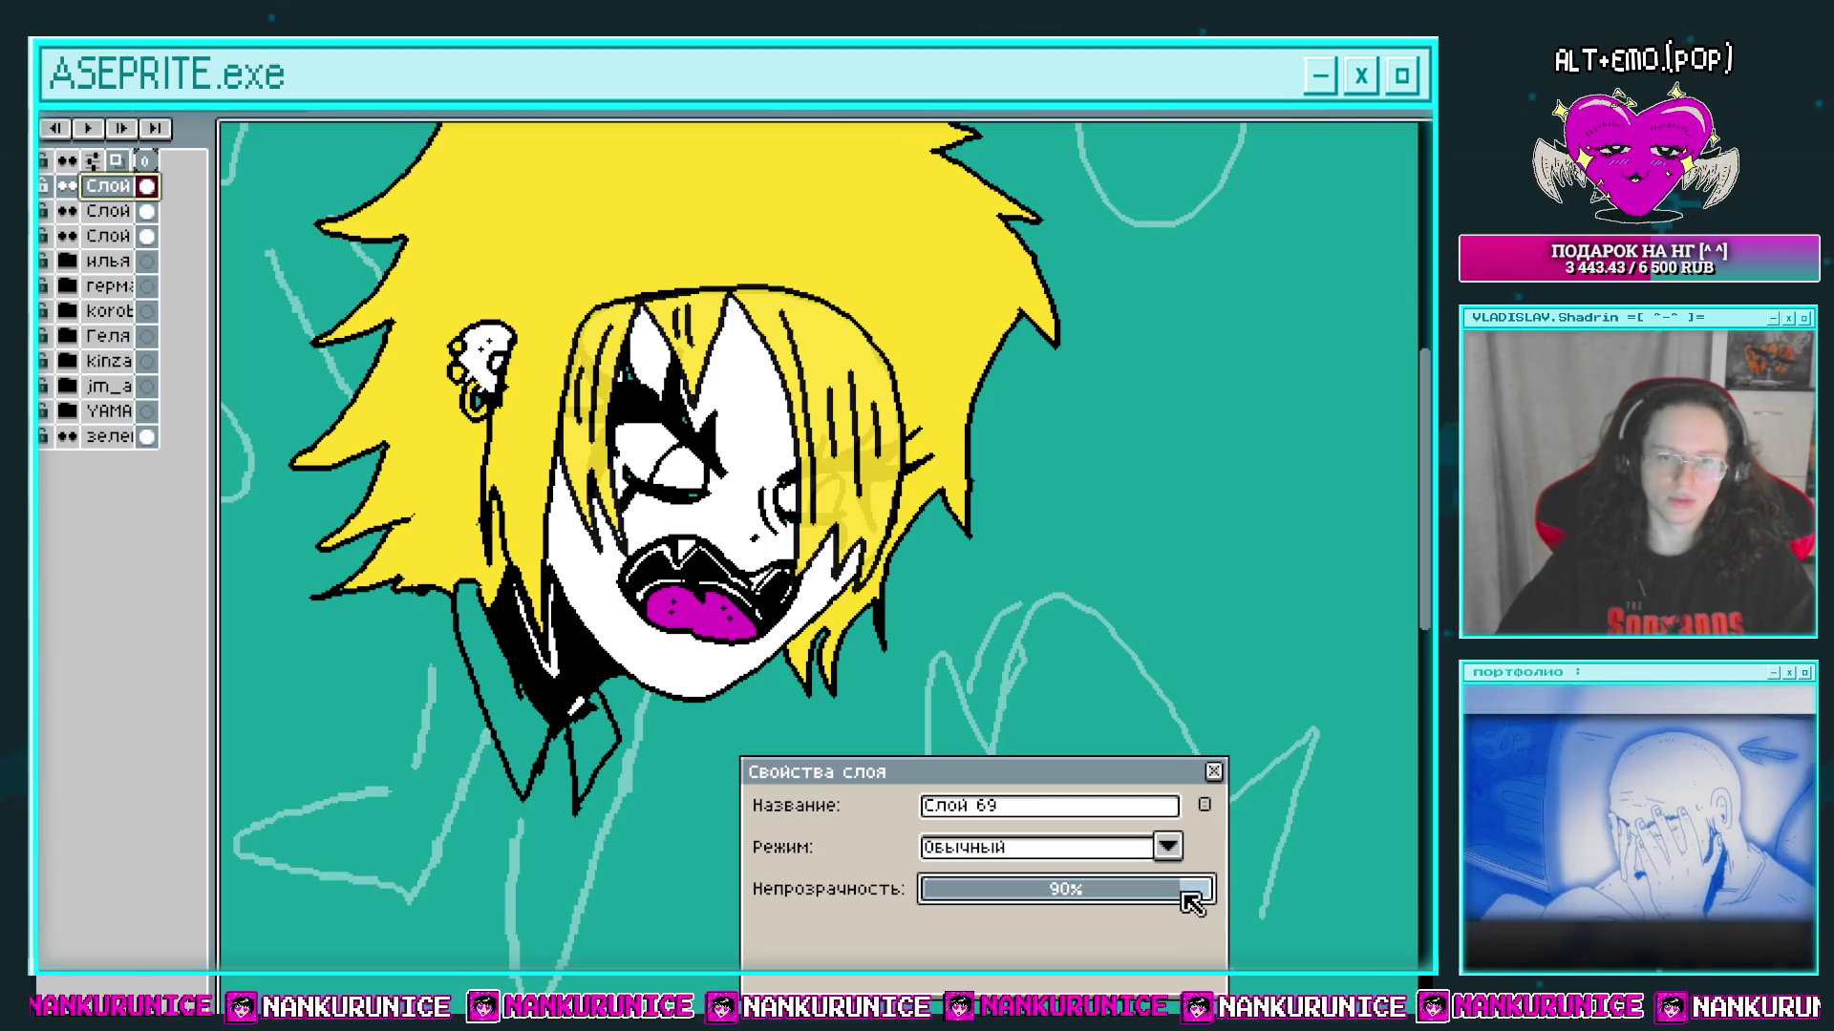
click(1213, 770)
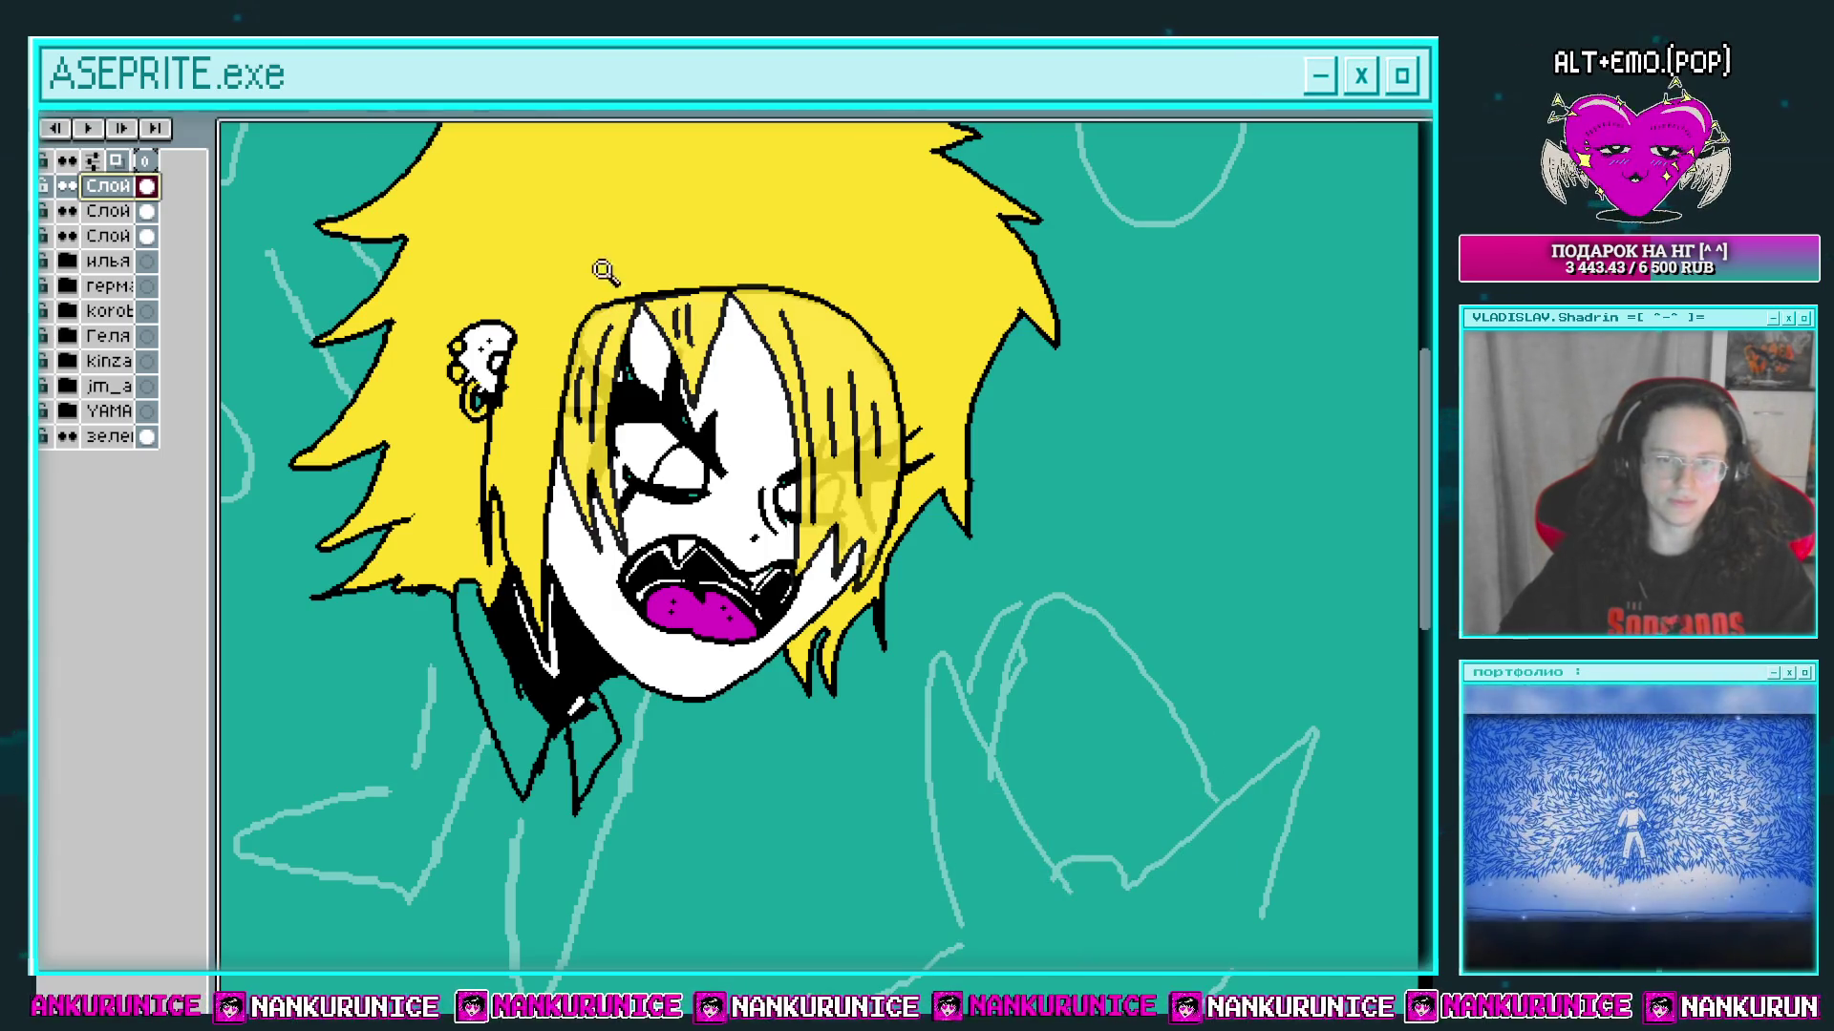
click(604, 272)
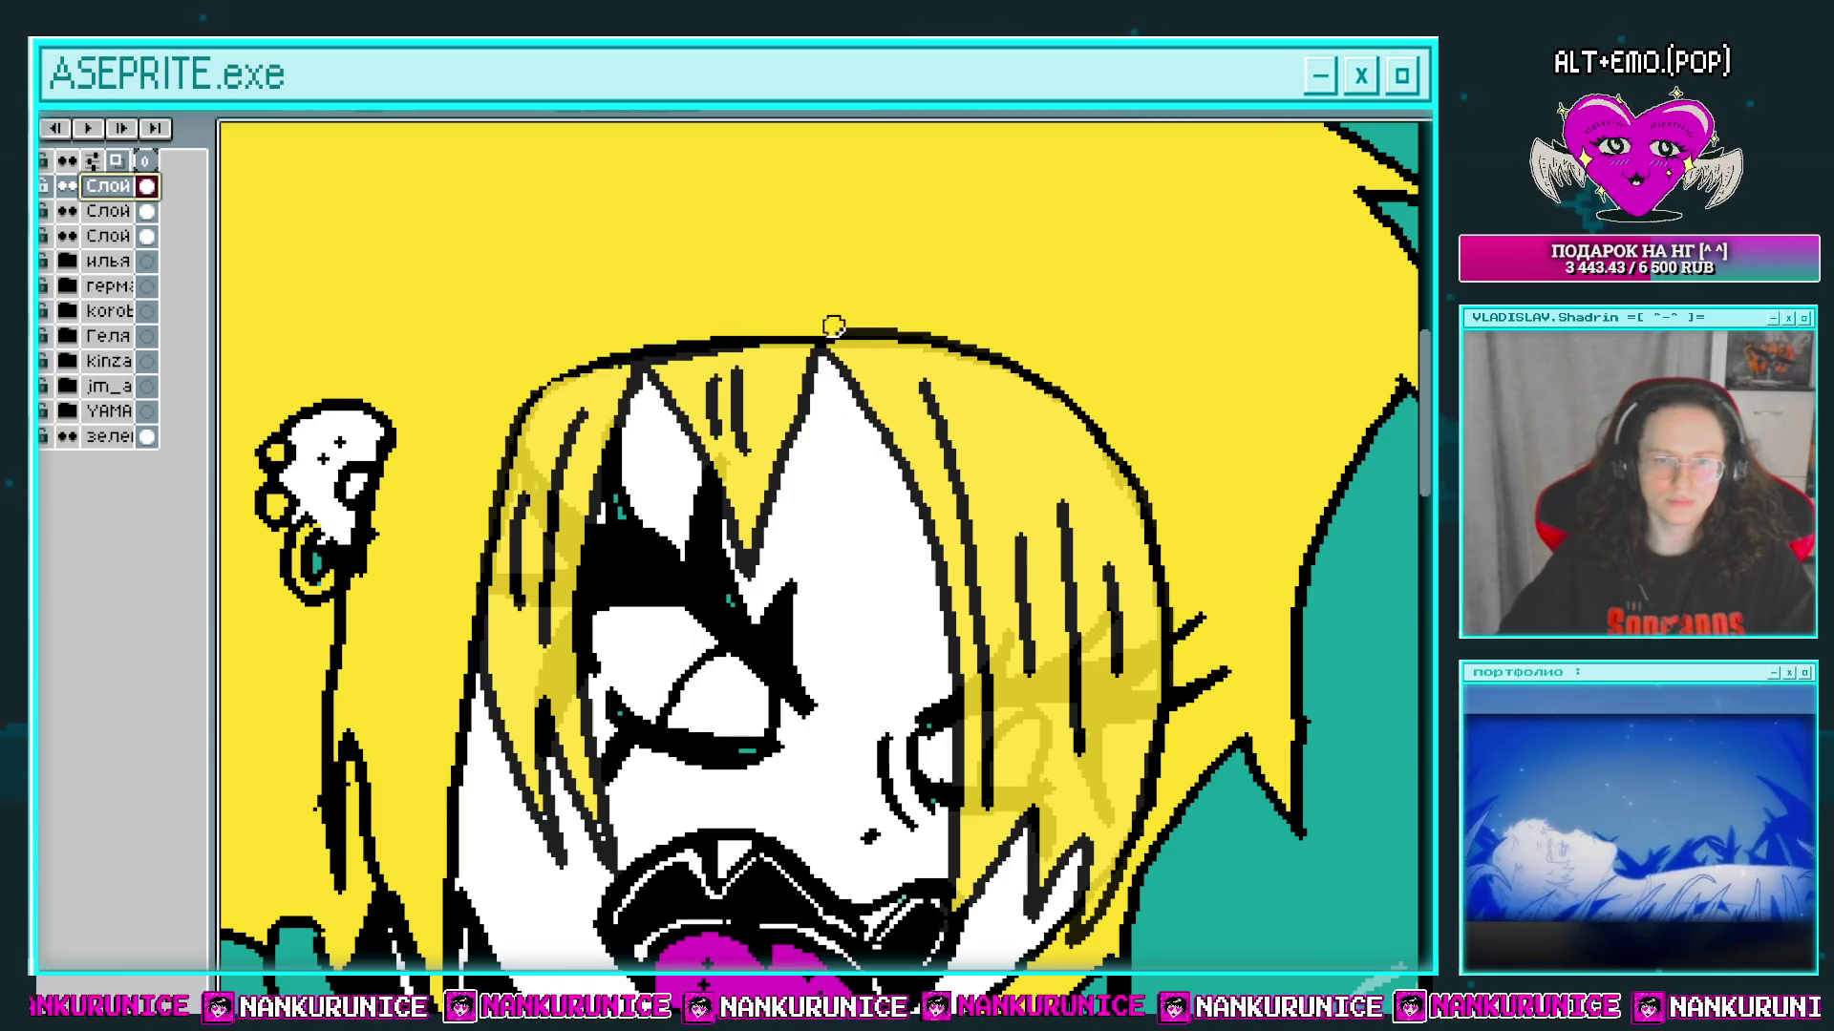
Step: Erase part of the black hair outline and switch to the top layer
key(Tab)
key(Tab)
key(Tab)
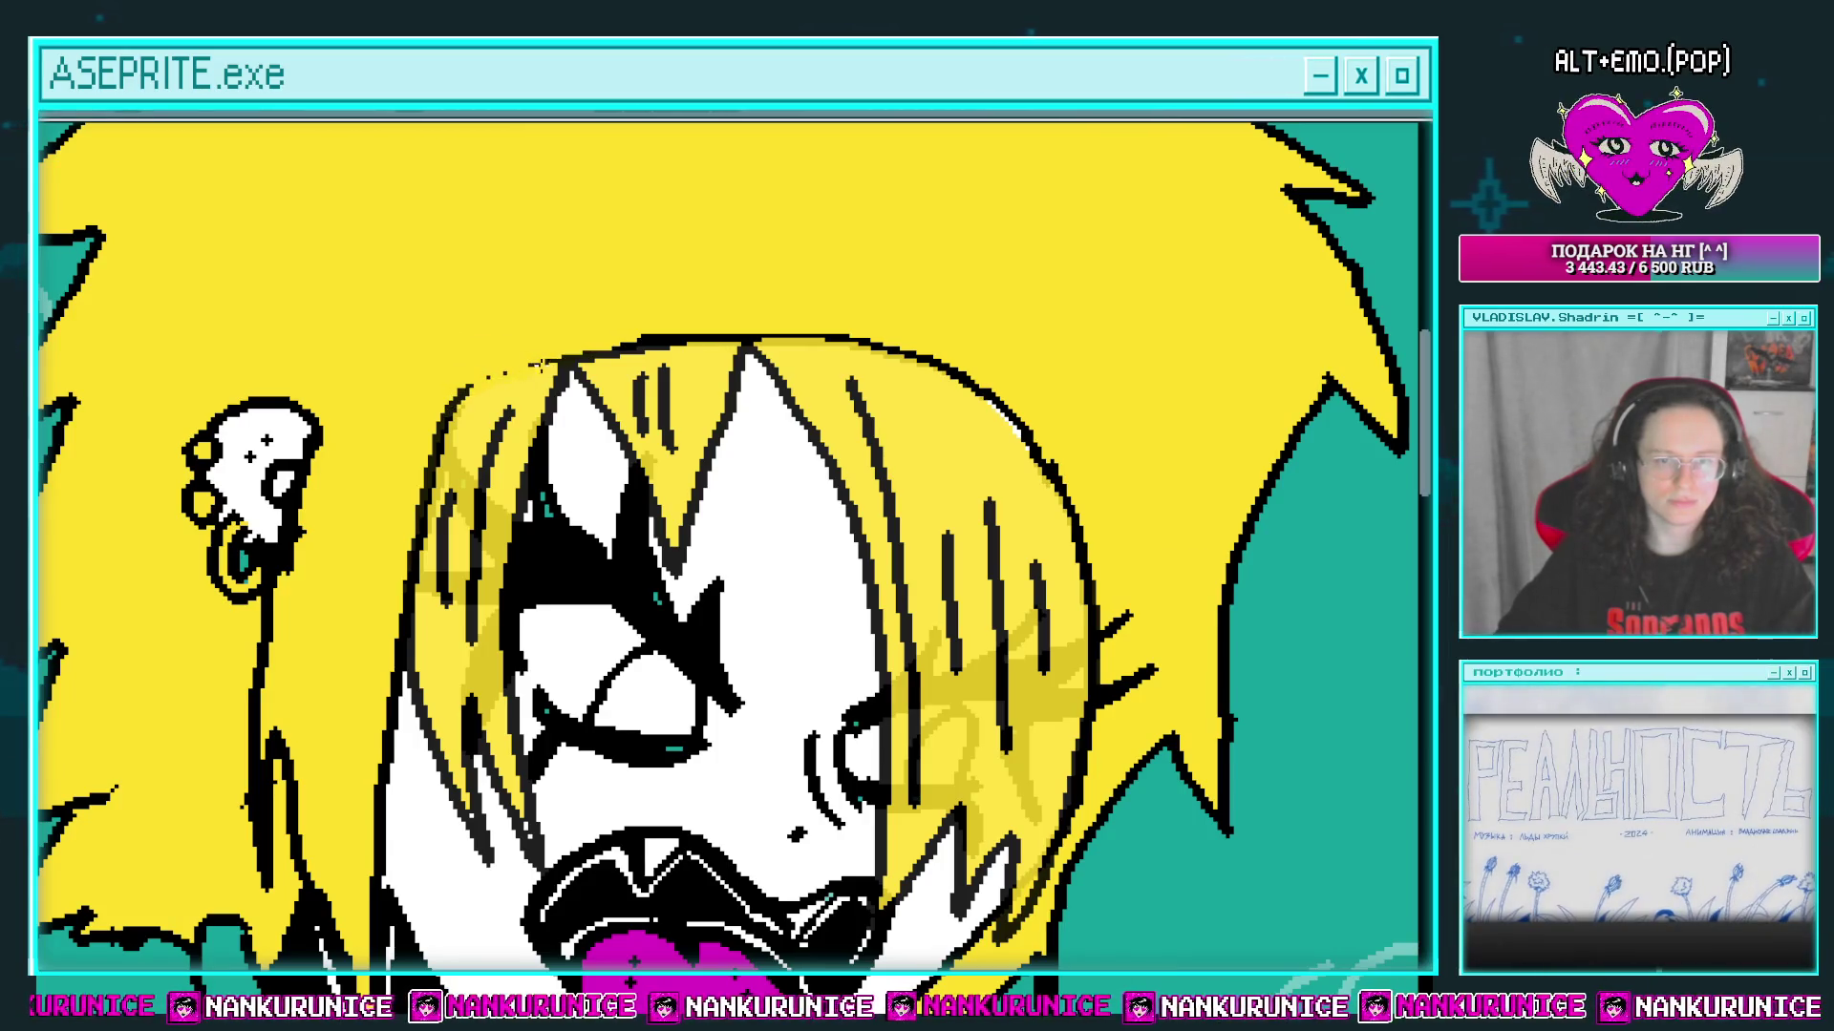
mouse_move(794, 336)
mouse_down()
mouse_move(969, 382)
mouse_move(1060, 487)
mouse_move(999, 463)
mouse_up()
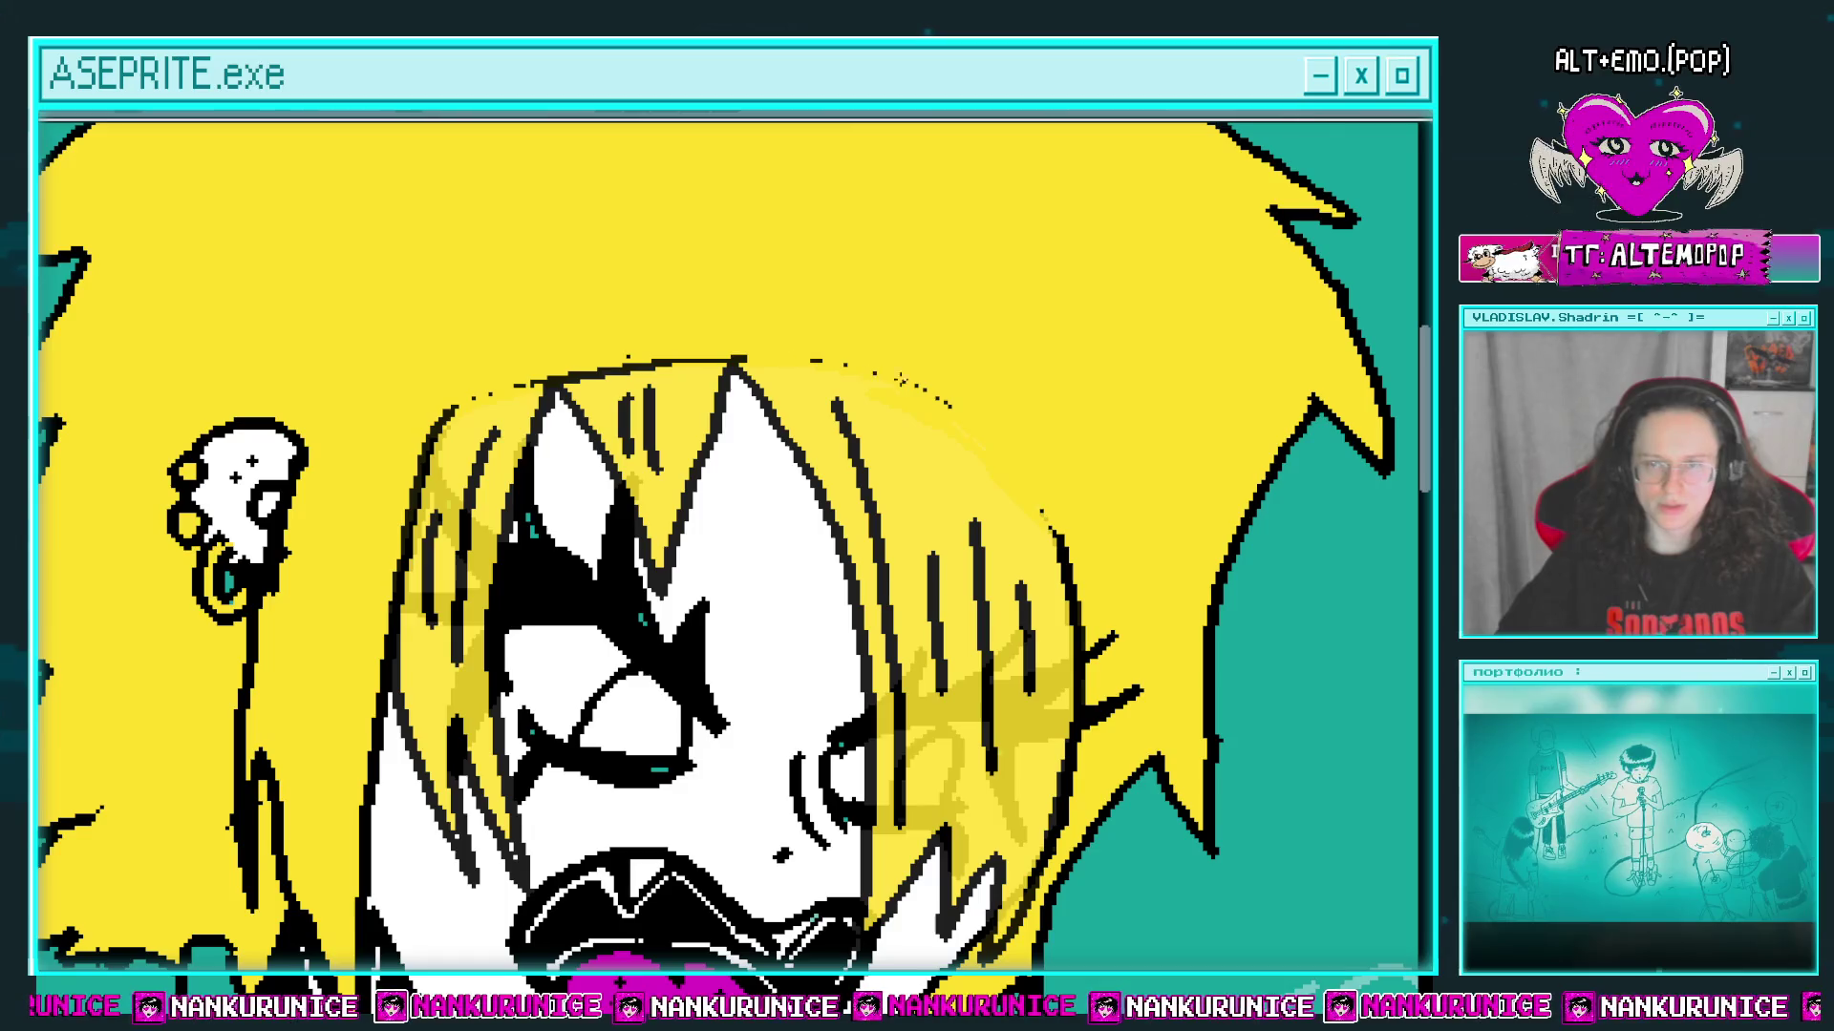
drag(900, 380, 857, 405)
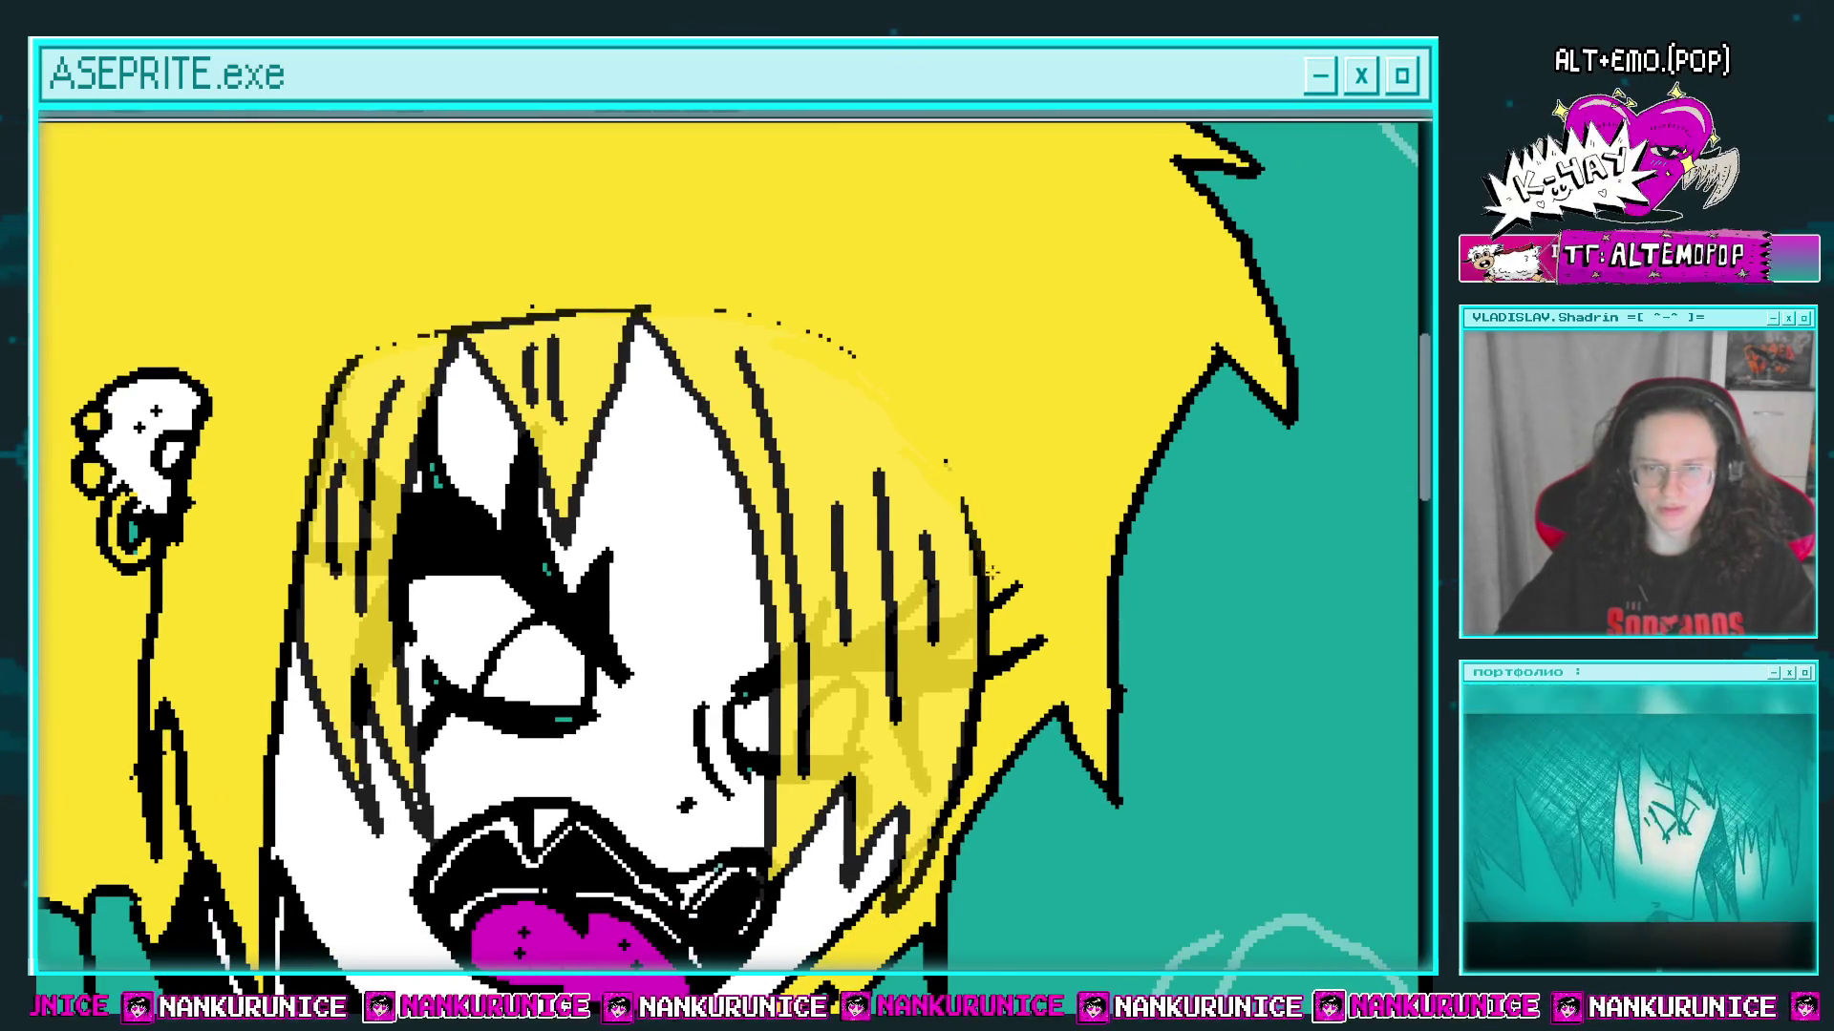
drag(941, 451, 1025, 478)
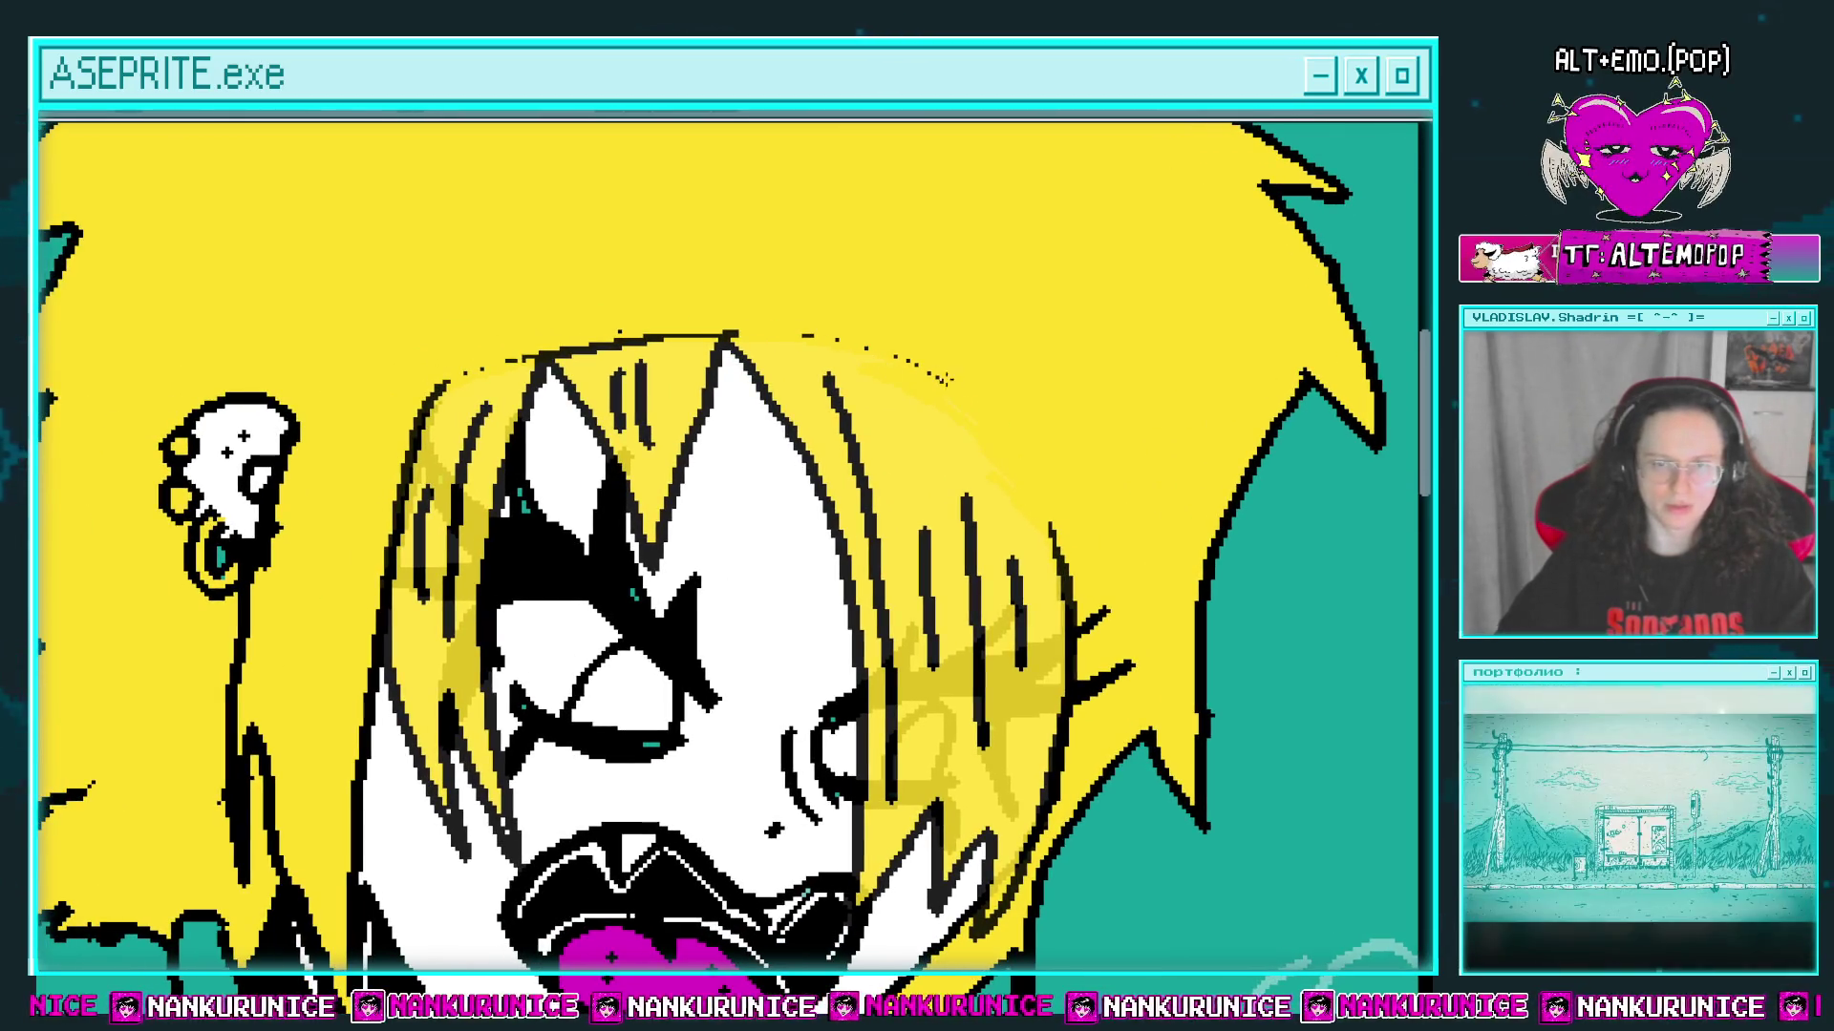
key(Tab)
click(146, 188)
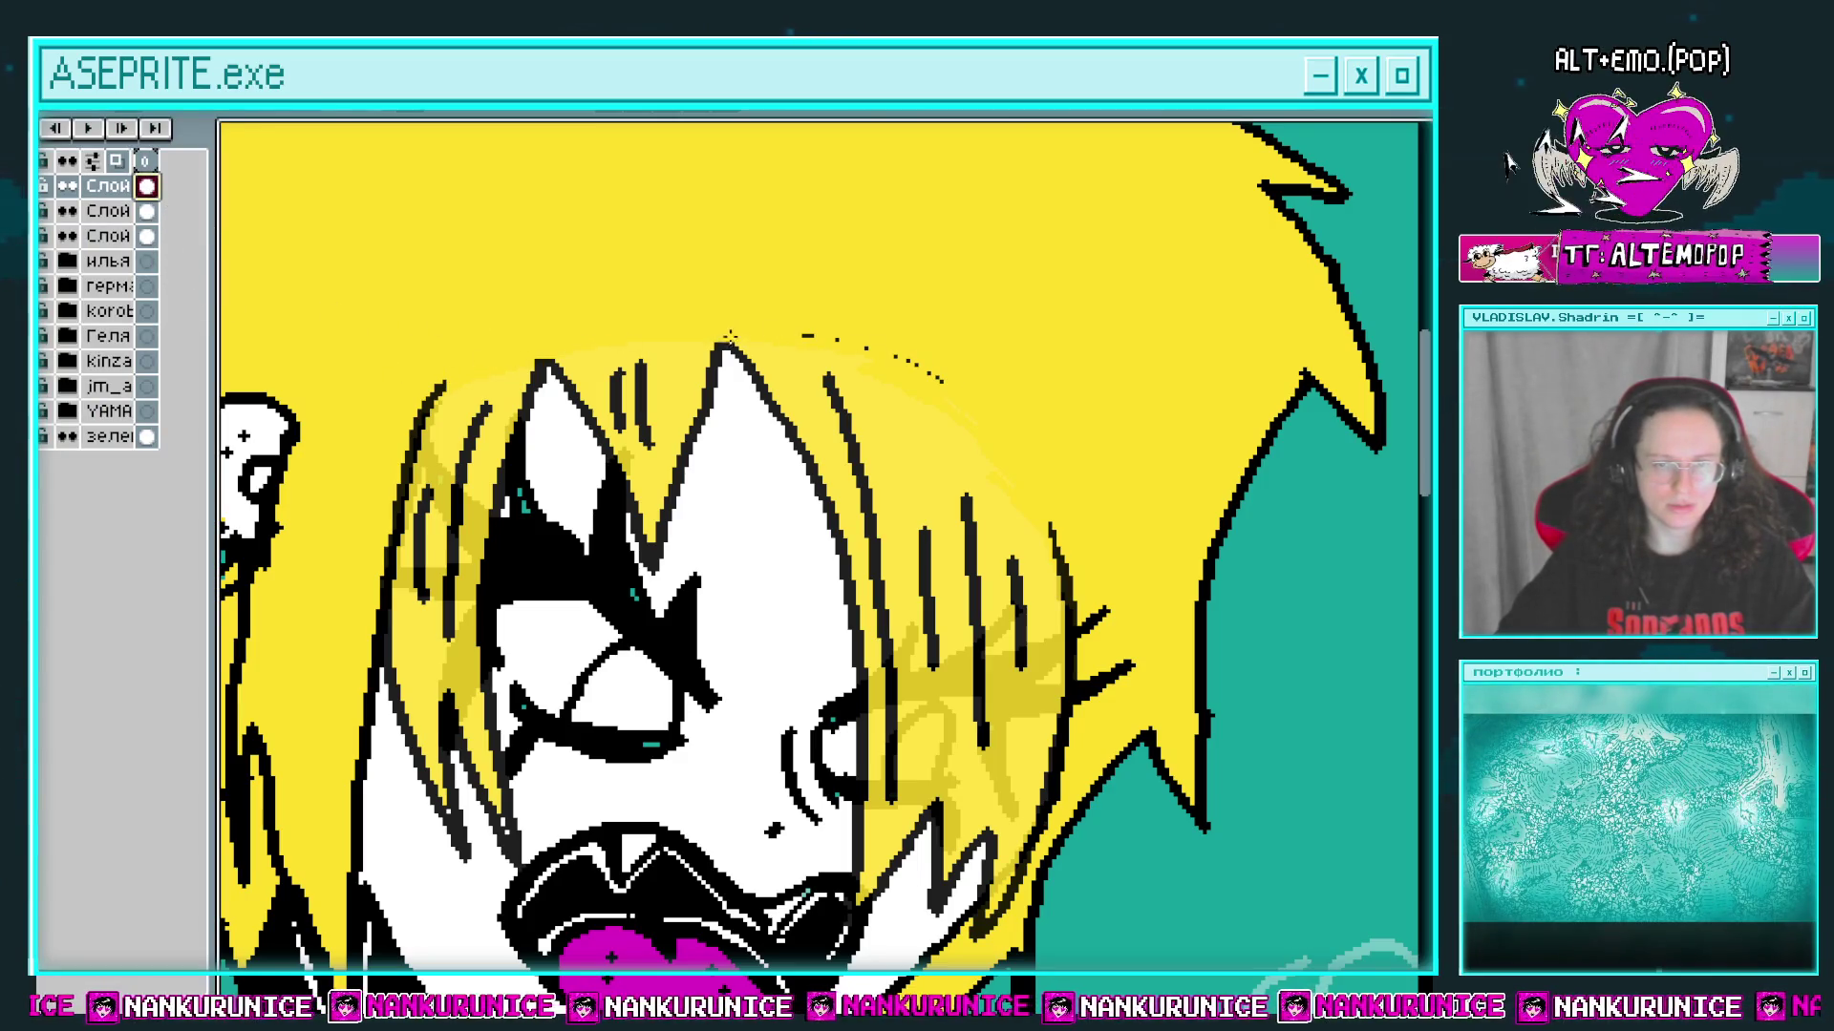
Step: Draw two black hair strands down the left side of the face
scroll(1015, 381, left, 2)
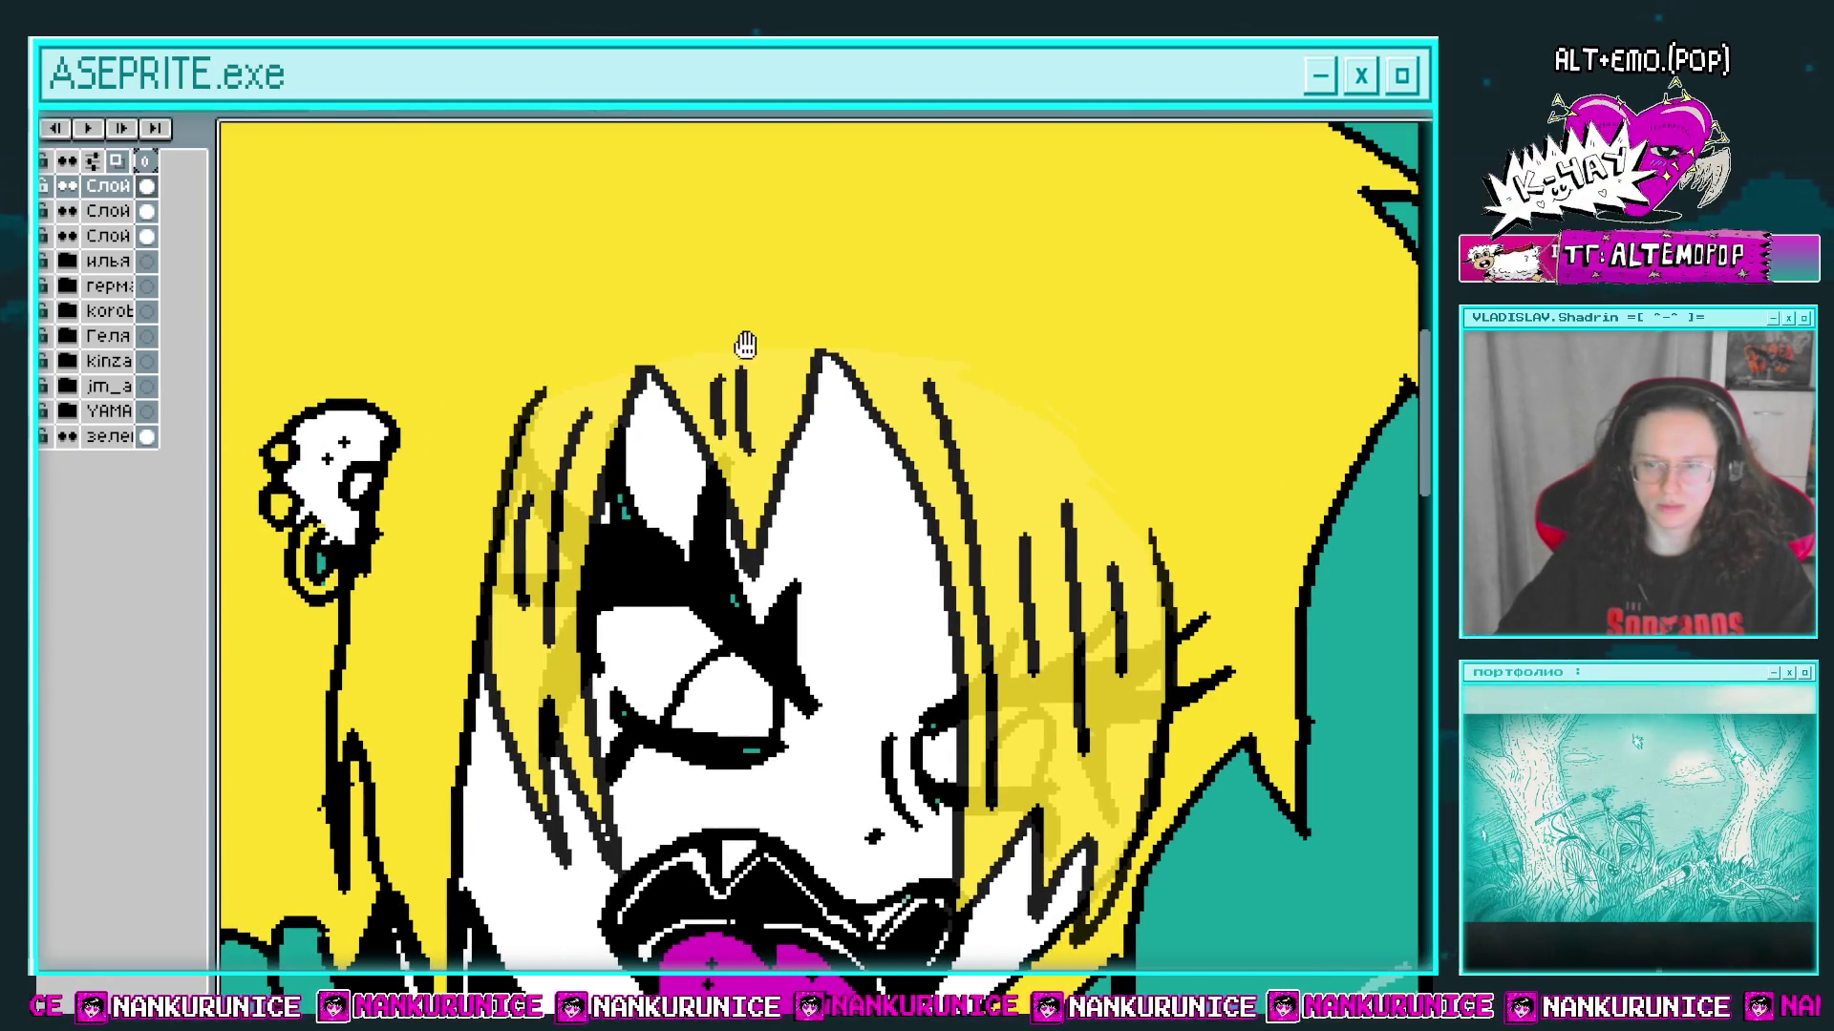
scroll(687, 373, left, 2)
key(Tab)
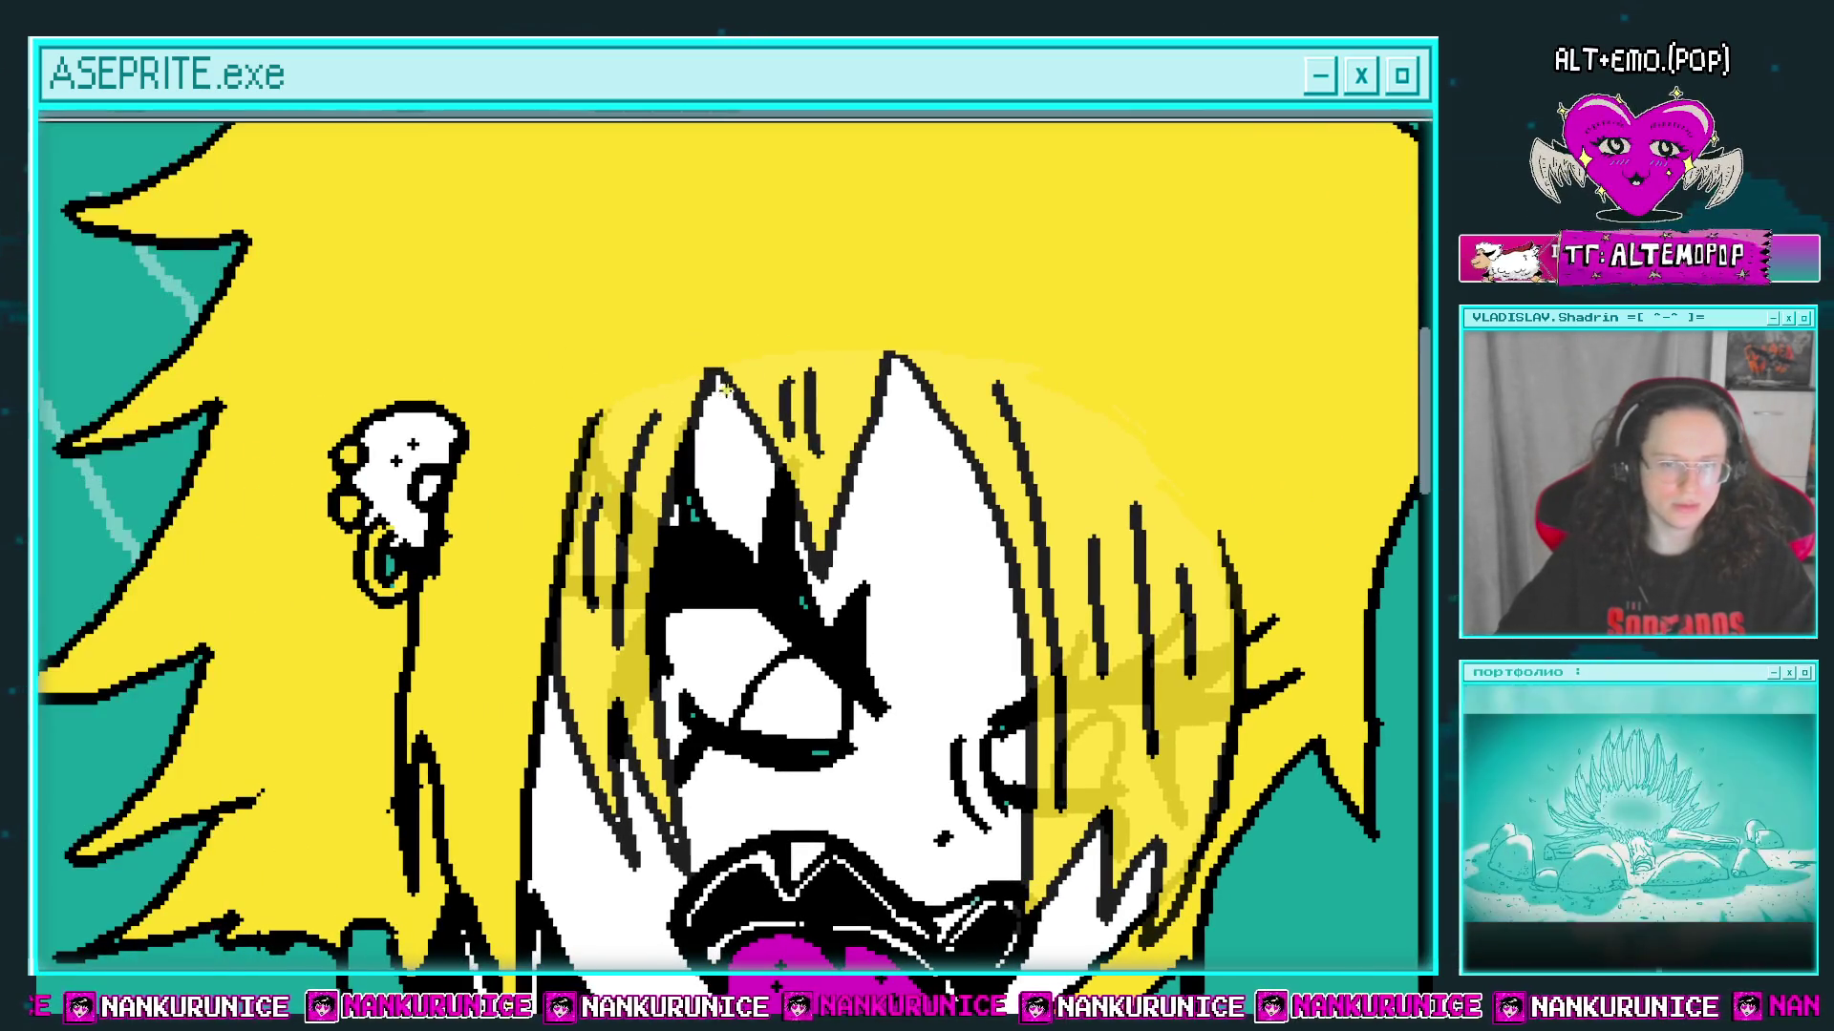
key(Tab)
key(Tab)
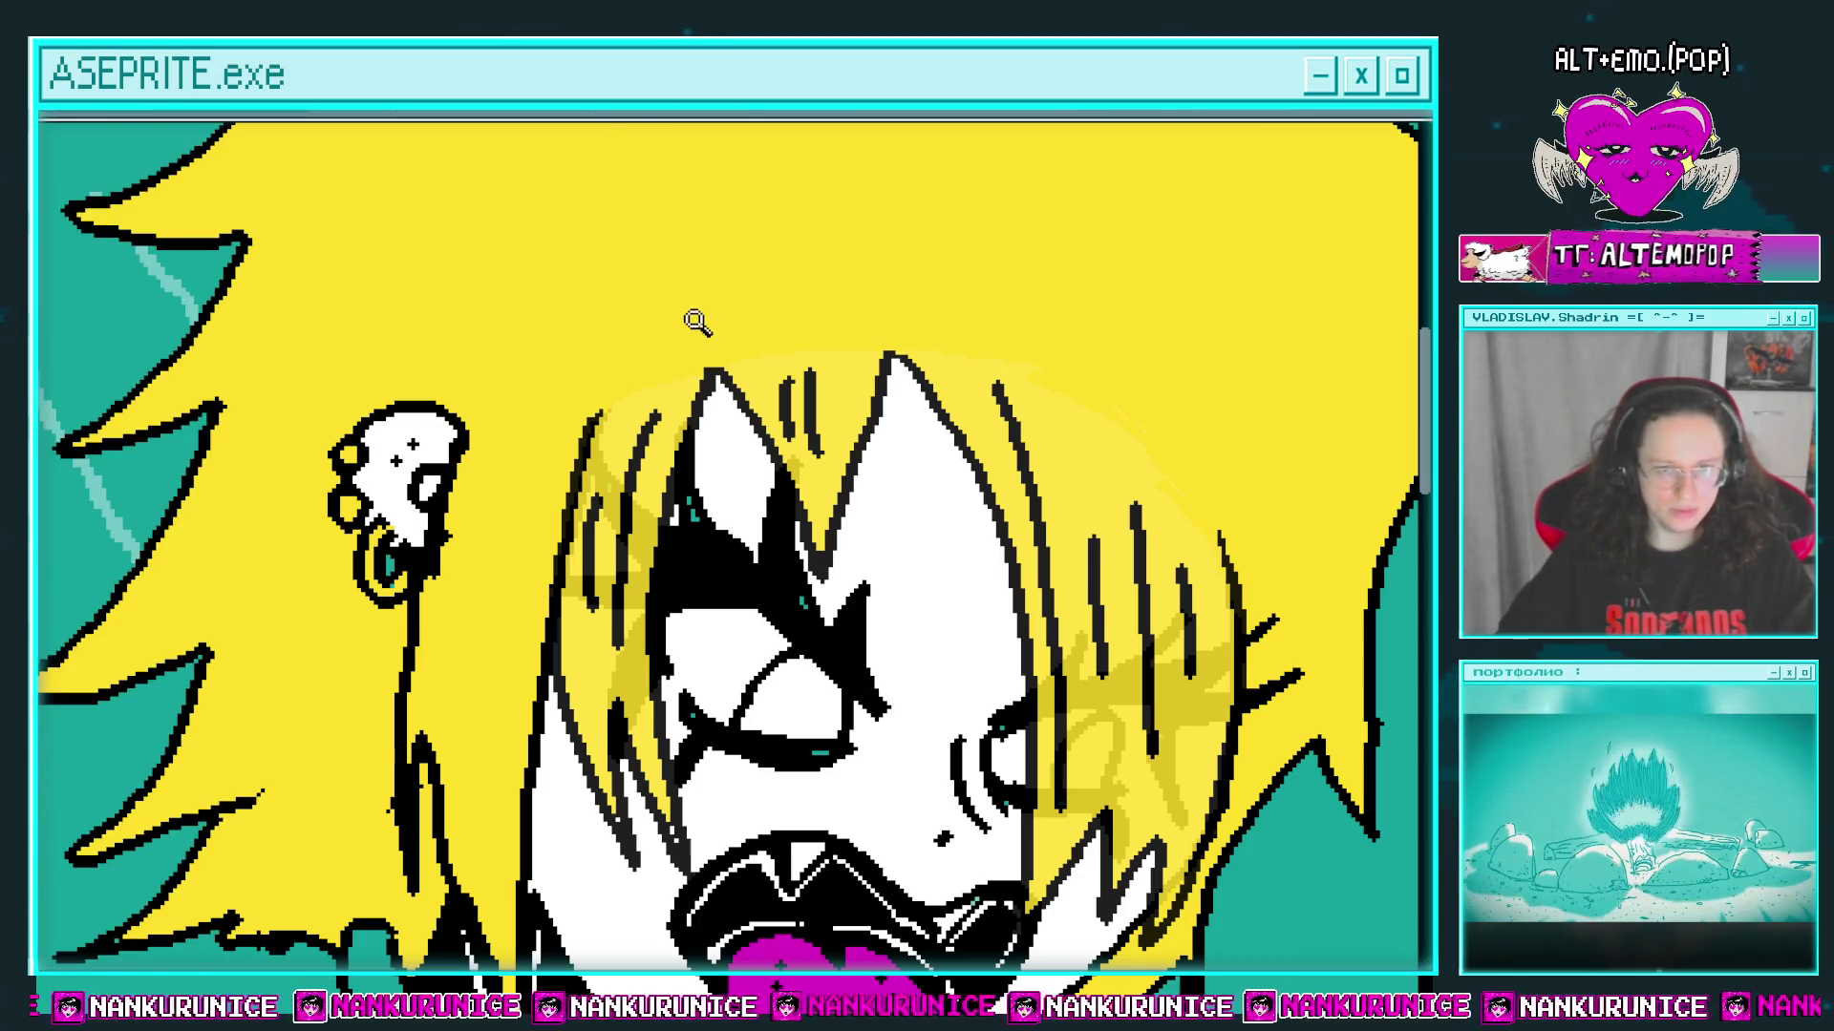
scroll(682, 324, down, 2)
scroll(671, 329, up, 1)
scroll(593, 286, up, 1)
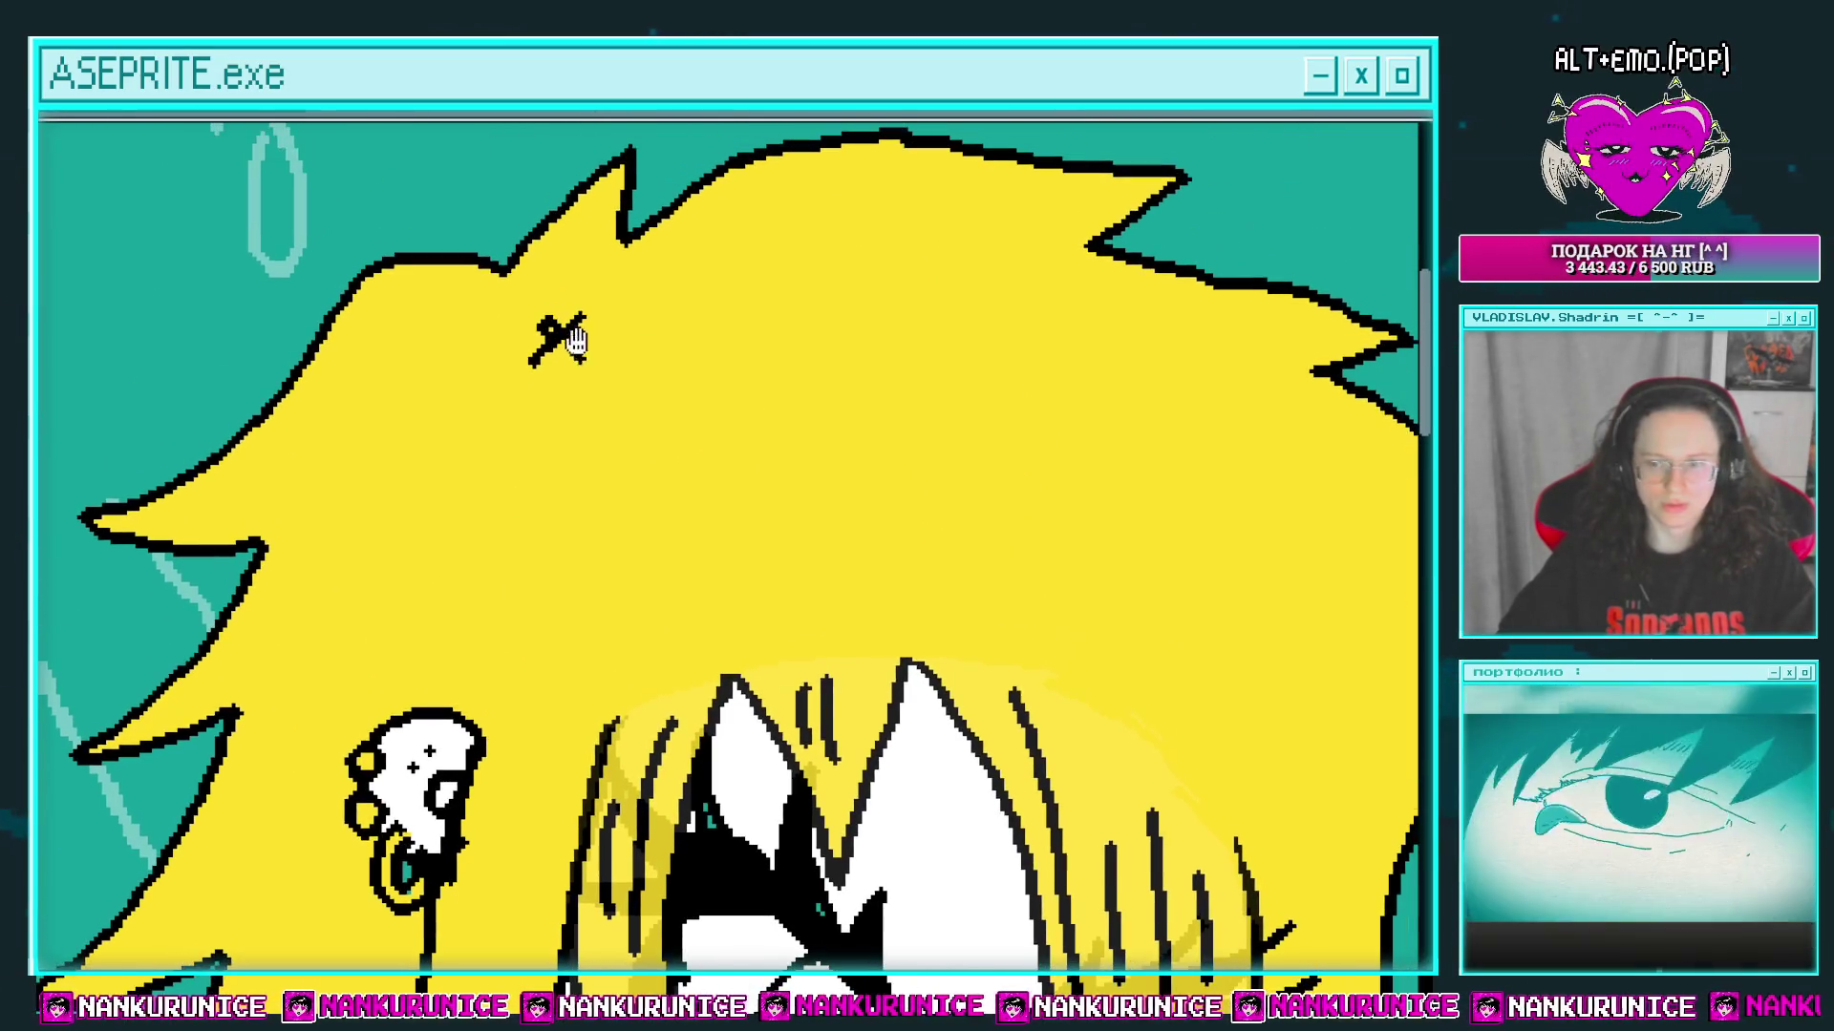
scroll(573, 287, down, 1)
scroll(593, 340, up, 1)
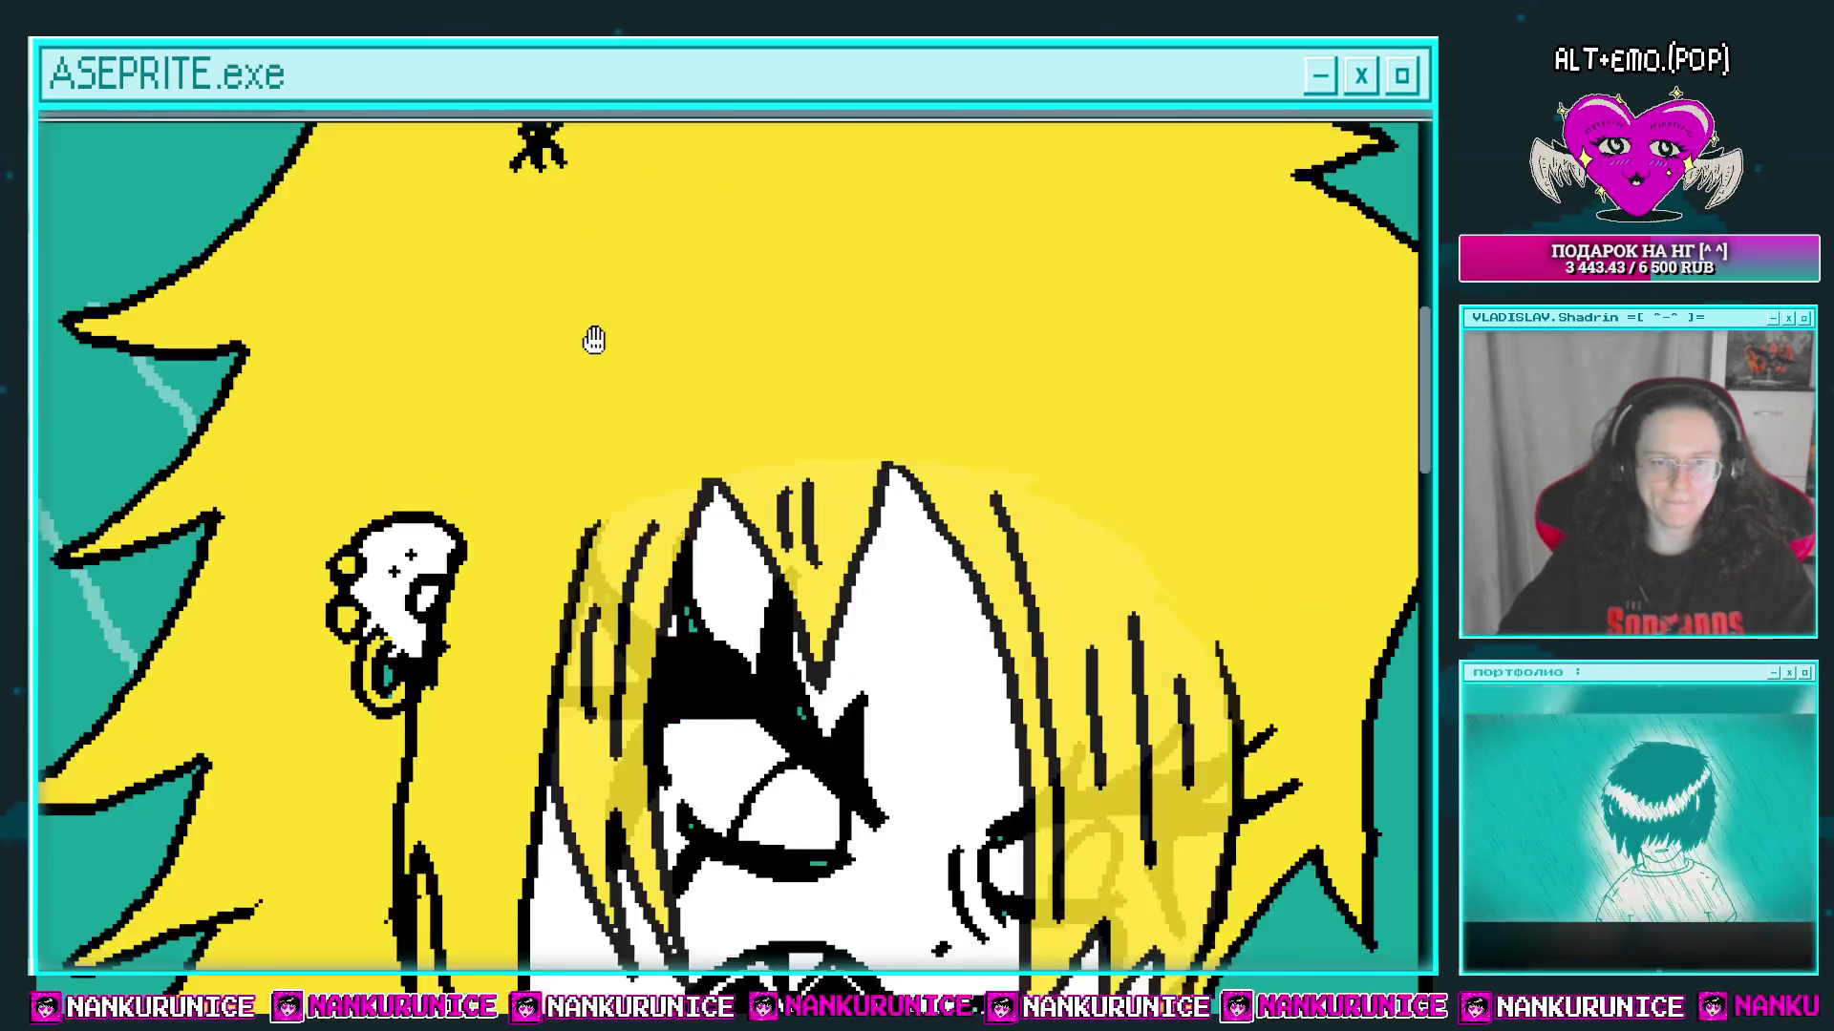
scroll(647, 340, down, 2)
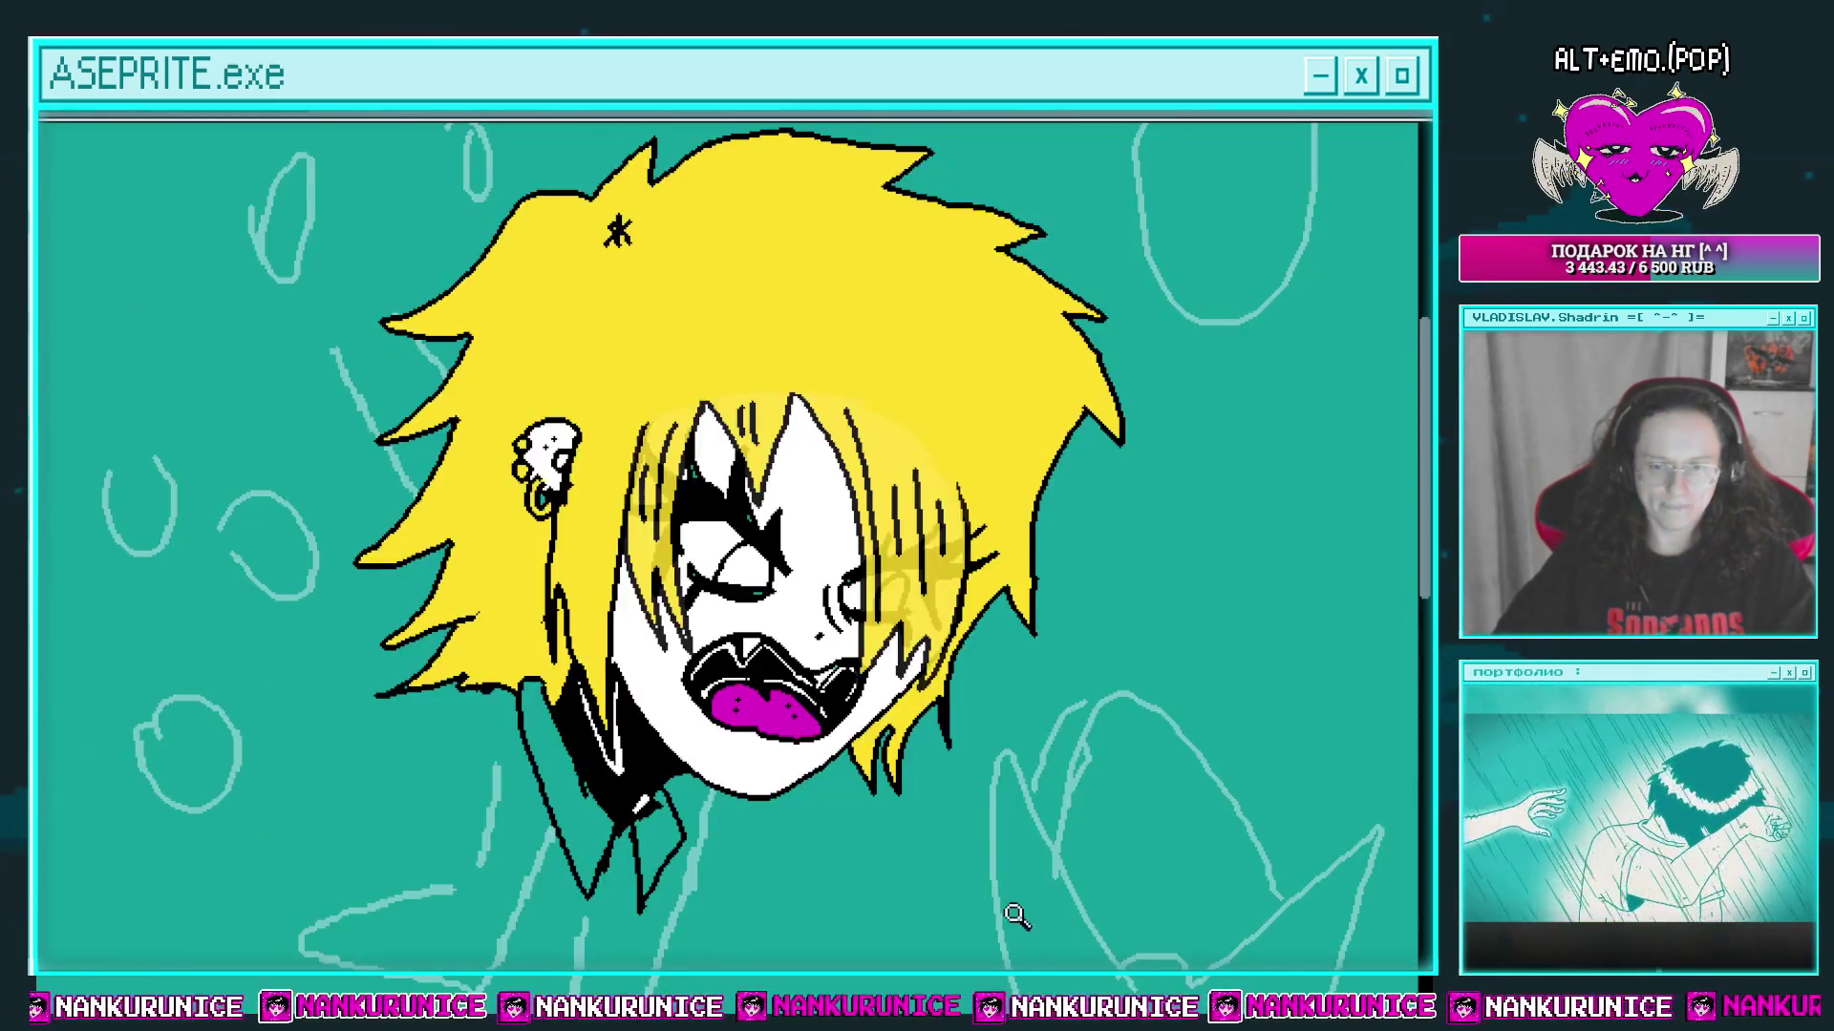
scroll(620, 368, down, 1)
scroll(629, 330, up, 1)
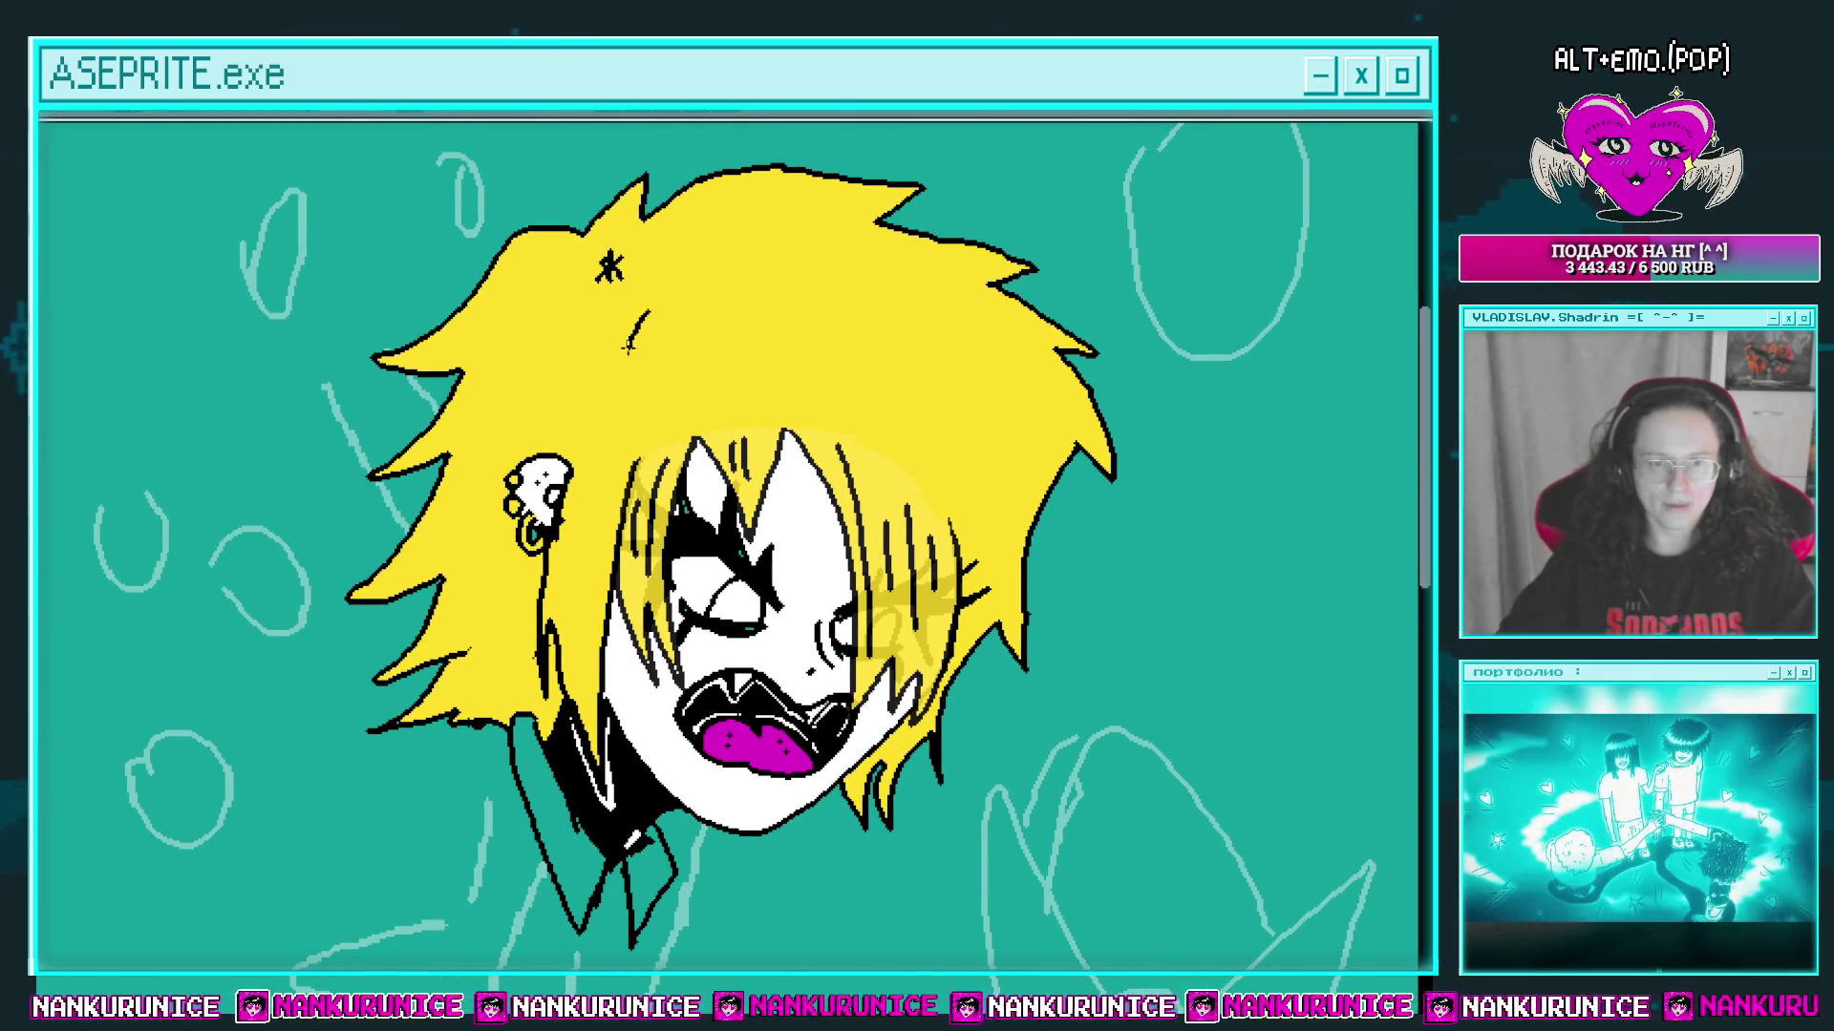
drag(606, 501, 584, 735)
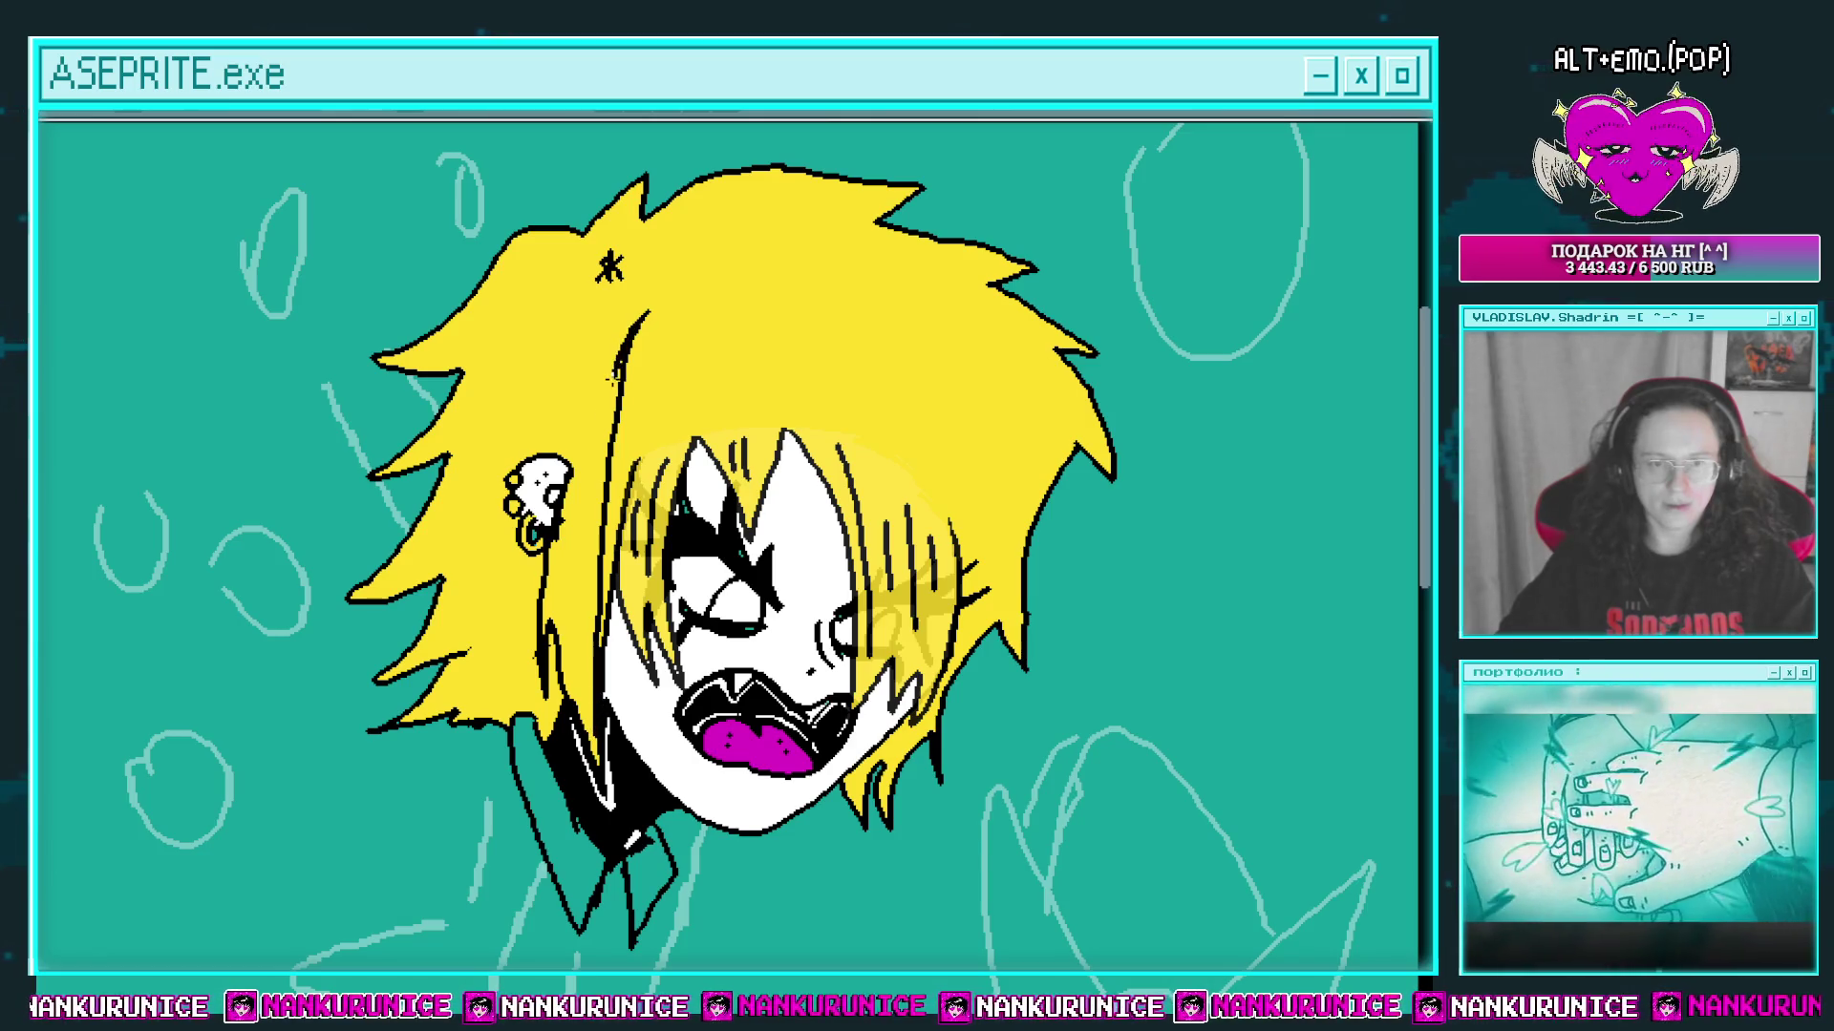
drag(616, 375, 572, 709)
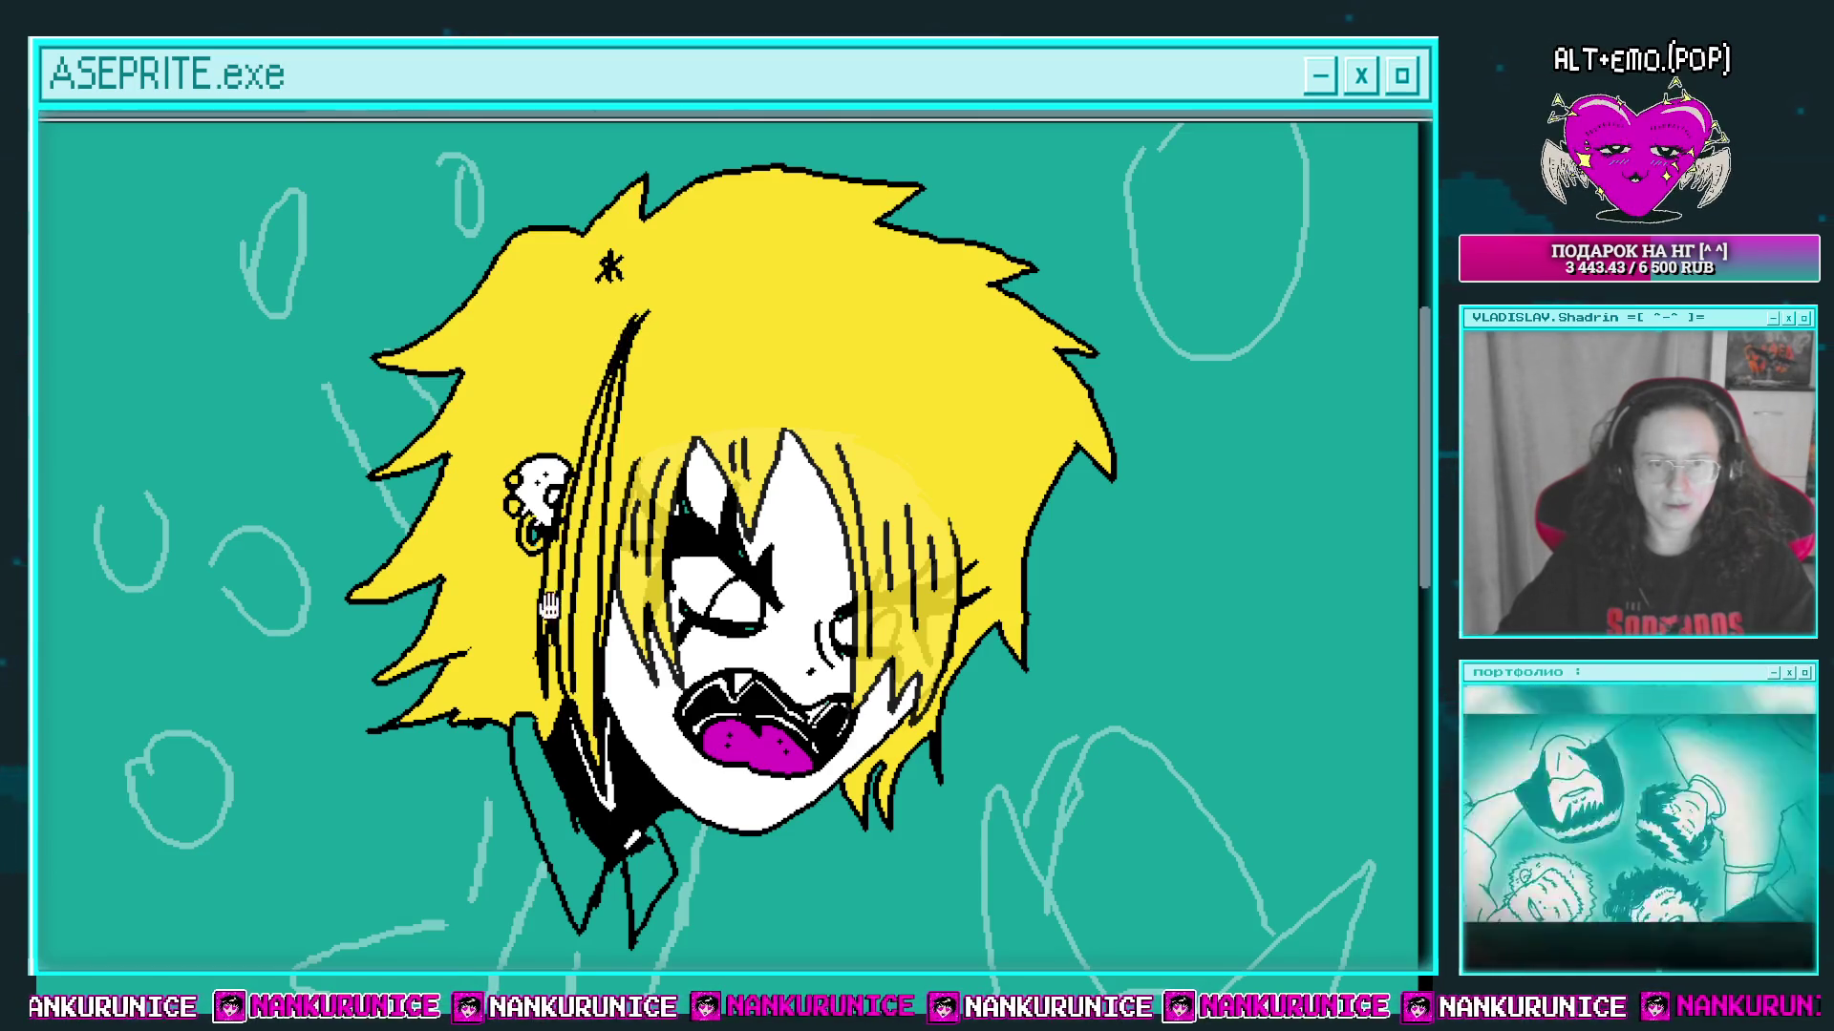
drag(549, 606, 561, 655)
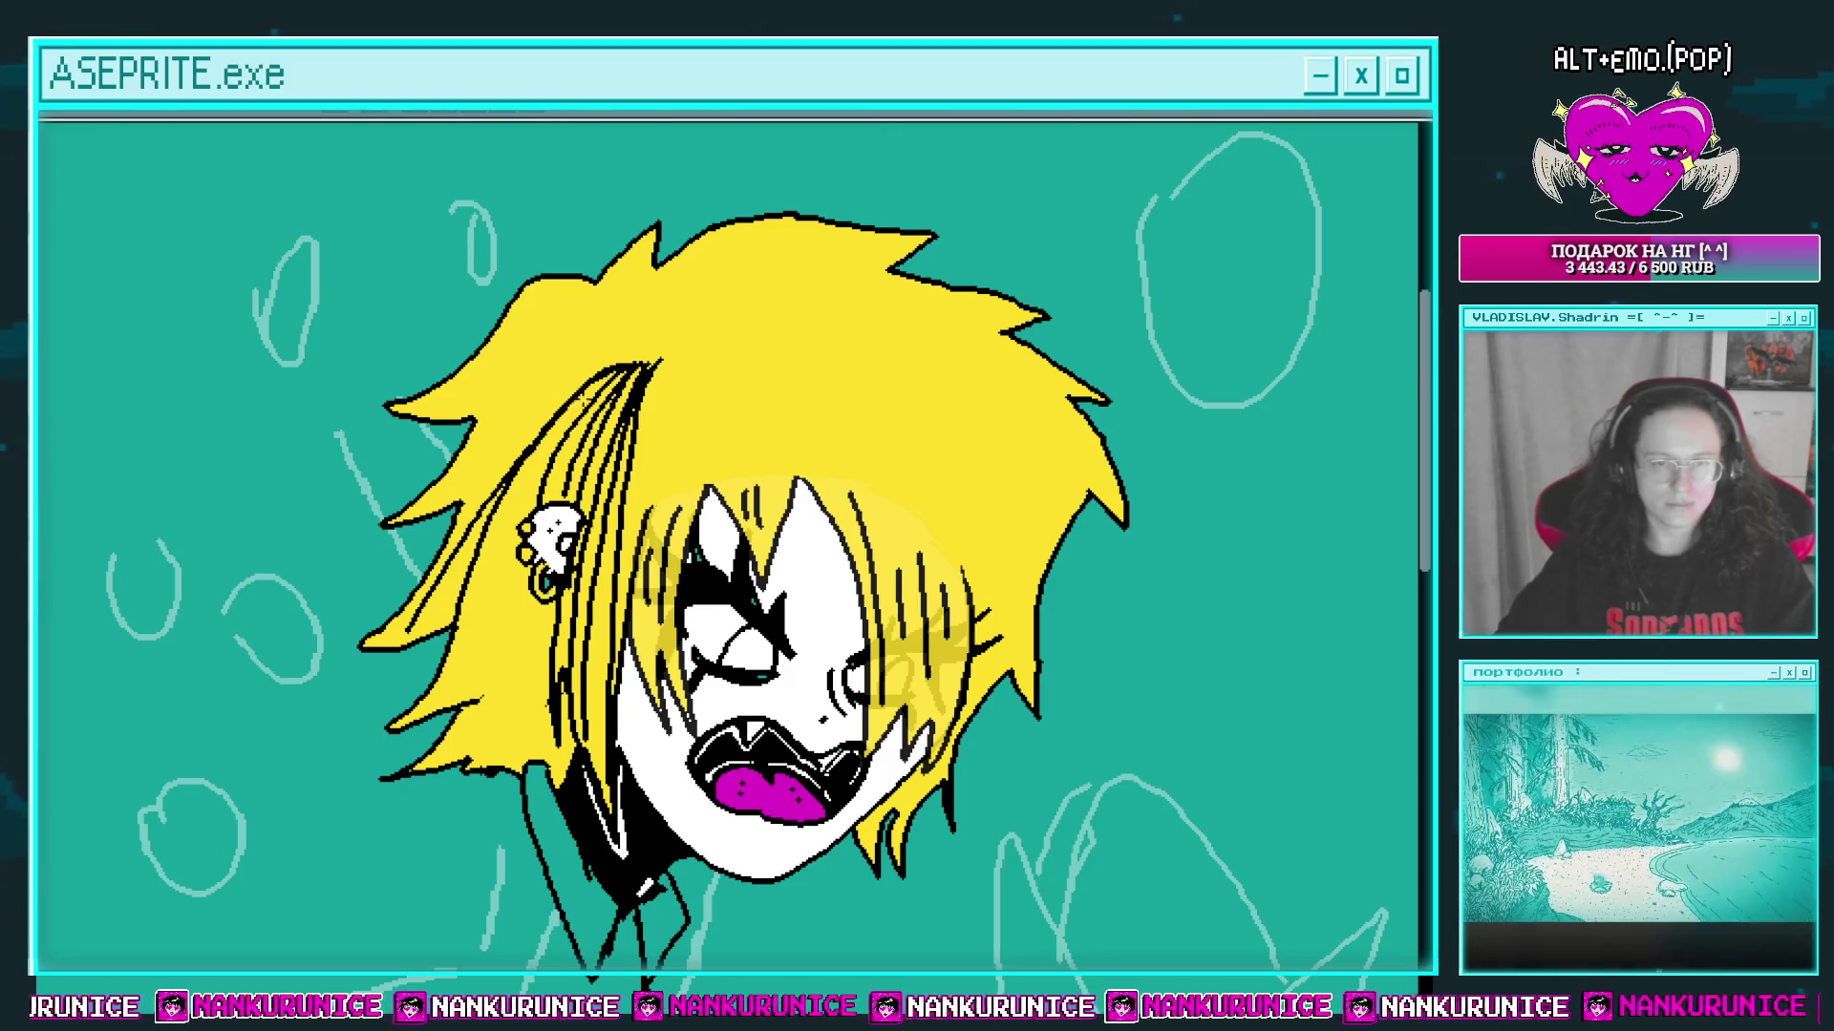
Step: Draw black strands down the hair lock toward the skull earring, undoing bad strokes
scroll(583, 397, up, 1)
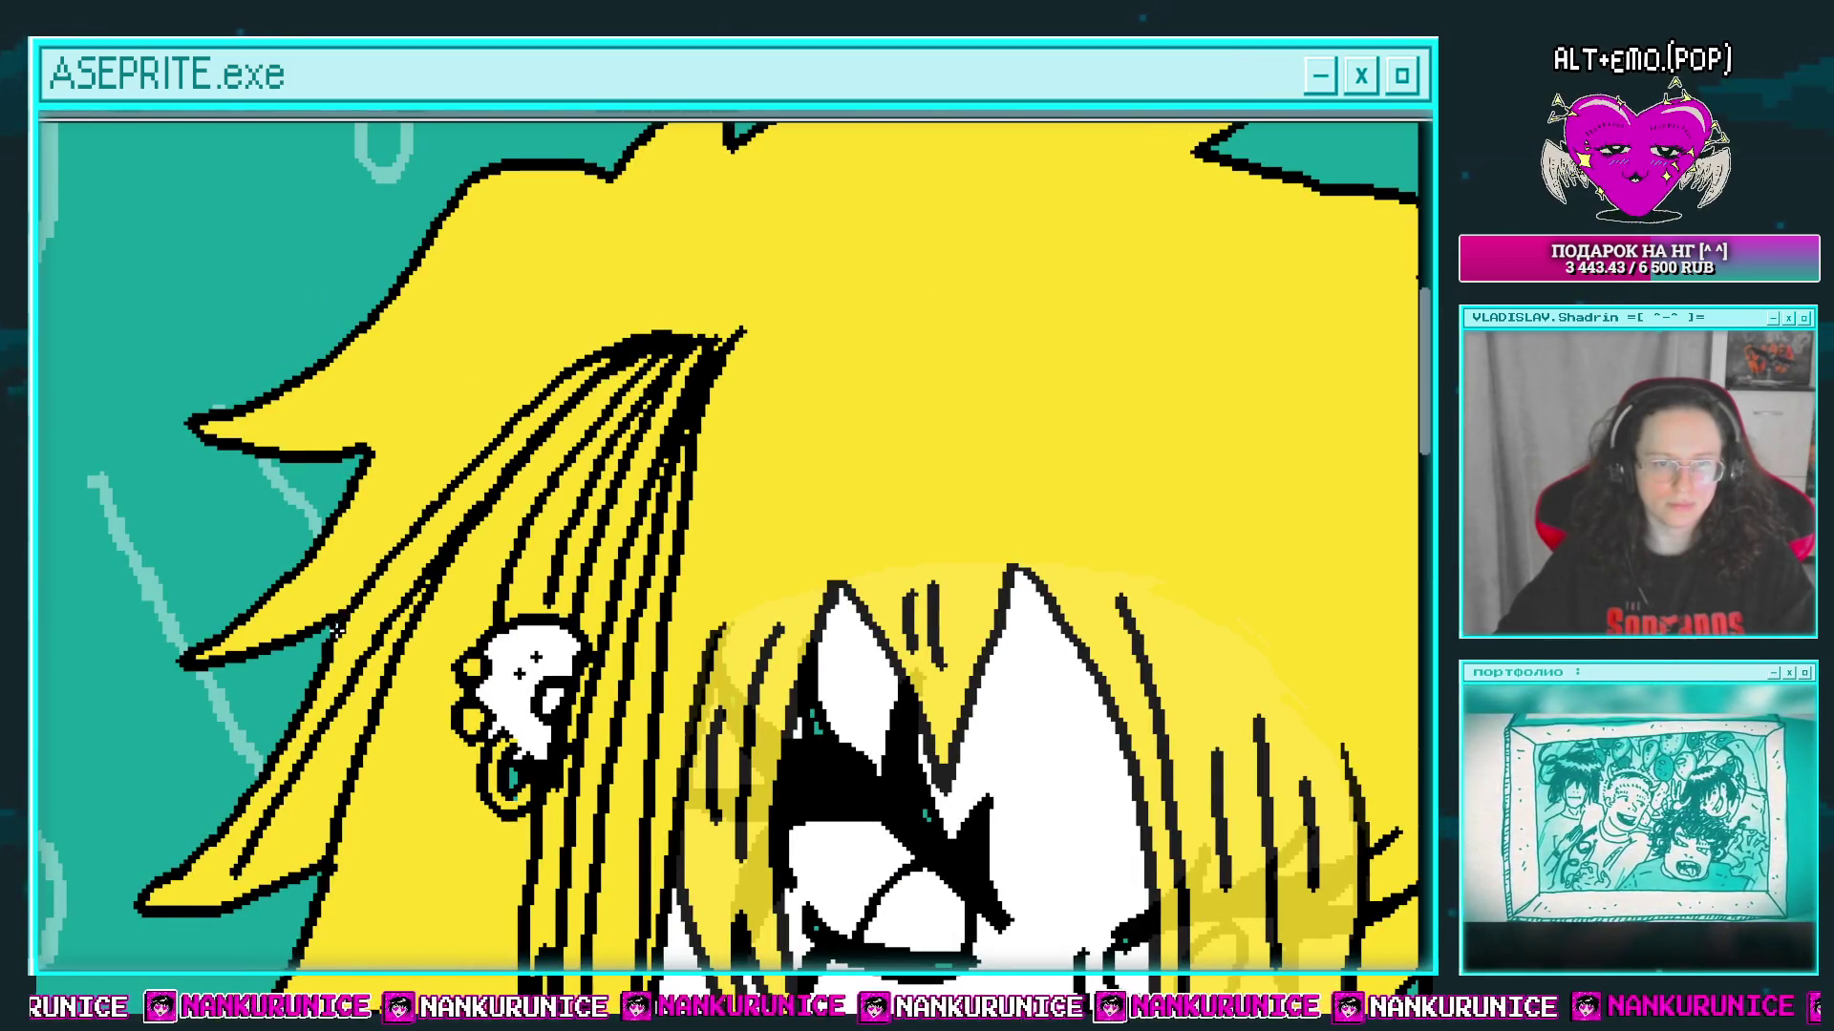
drag(552, 448, 646, 482)
drag(788, 398, 803, 432)
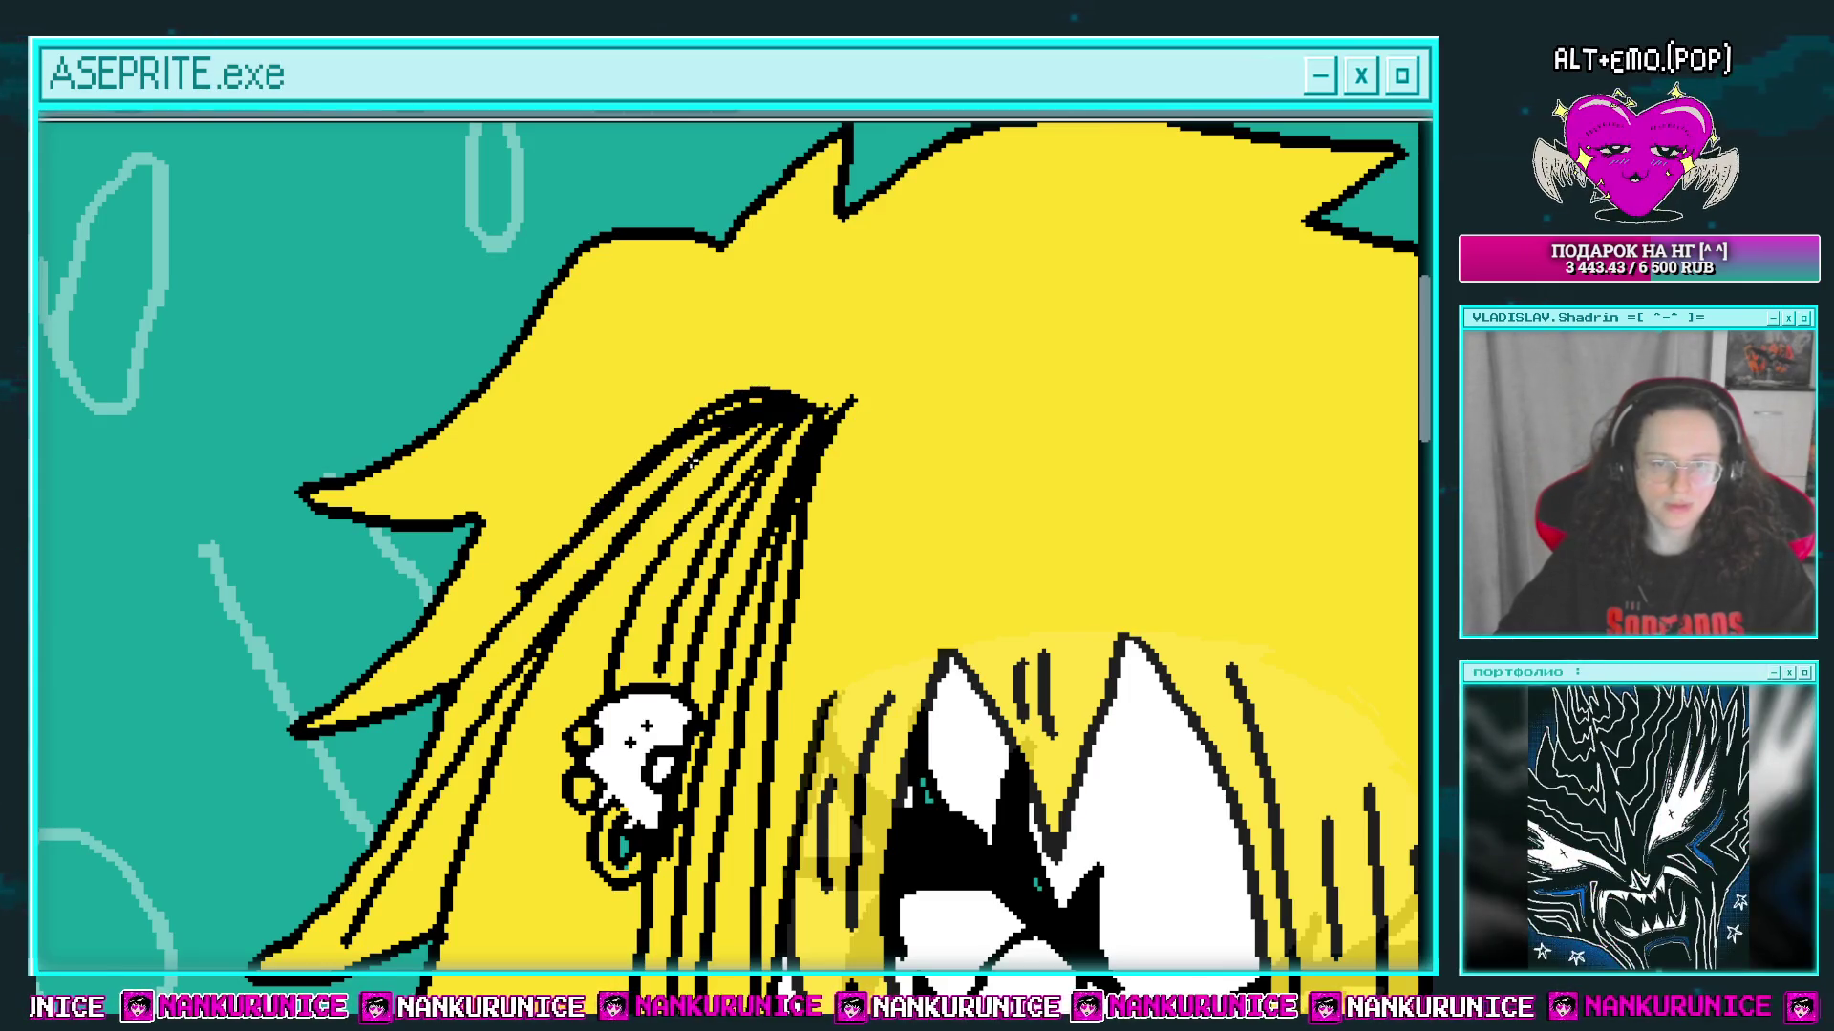
key(ctrl+z)
mouse_move(817, 408)
mouse_down()
mouse_move(618, 442)
mouse_move(402, 663)
mouse_move(450, 692)
mouse_up()
drag(680, 446, 468, 600)
mouse_move(786, 476)
mouse_down()
mouse_move(644, 413)
mouse_move(387, 571)
mouse_move(335, 569)
mouse_up()
drag(488, 527, 442, 584)
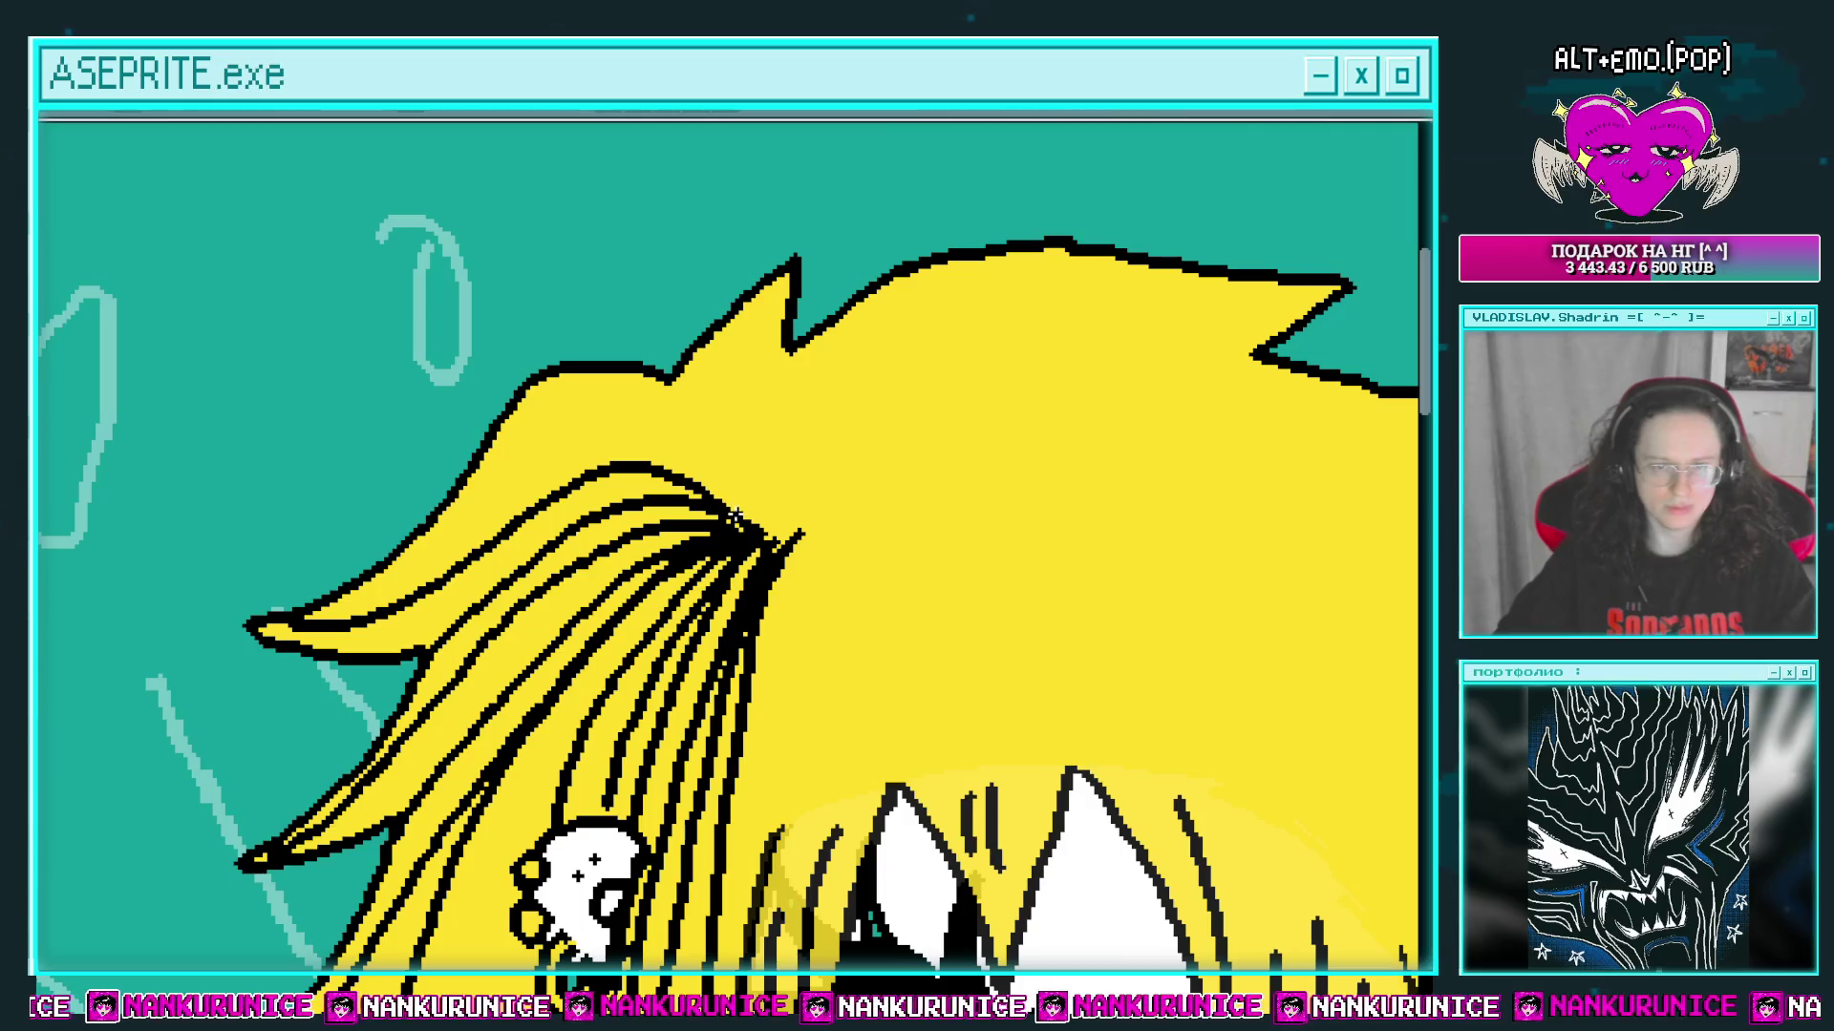
key(ctrl+z)
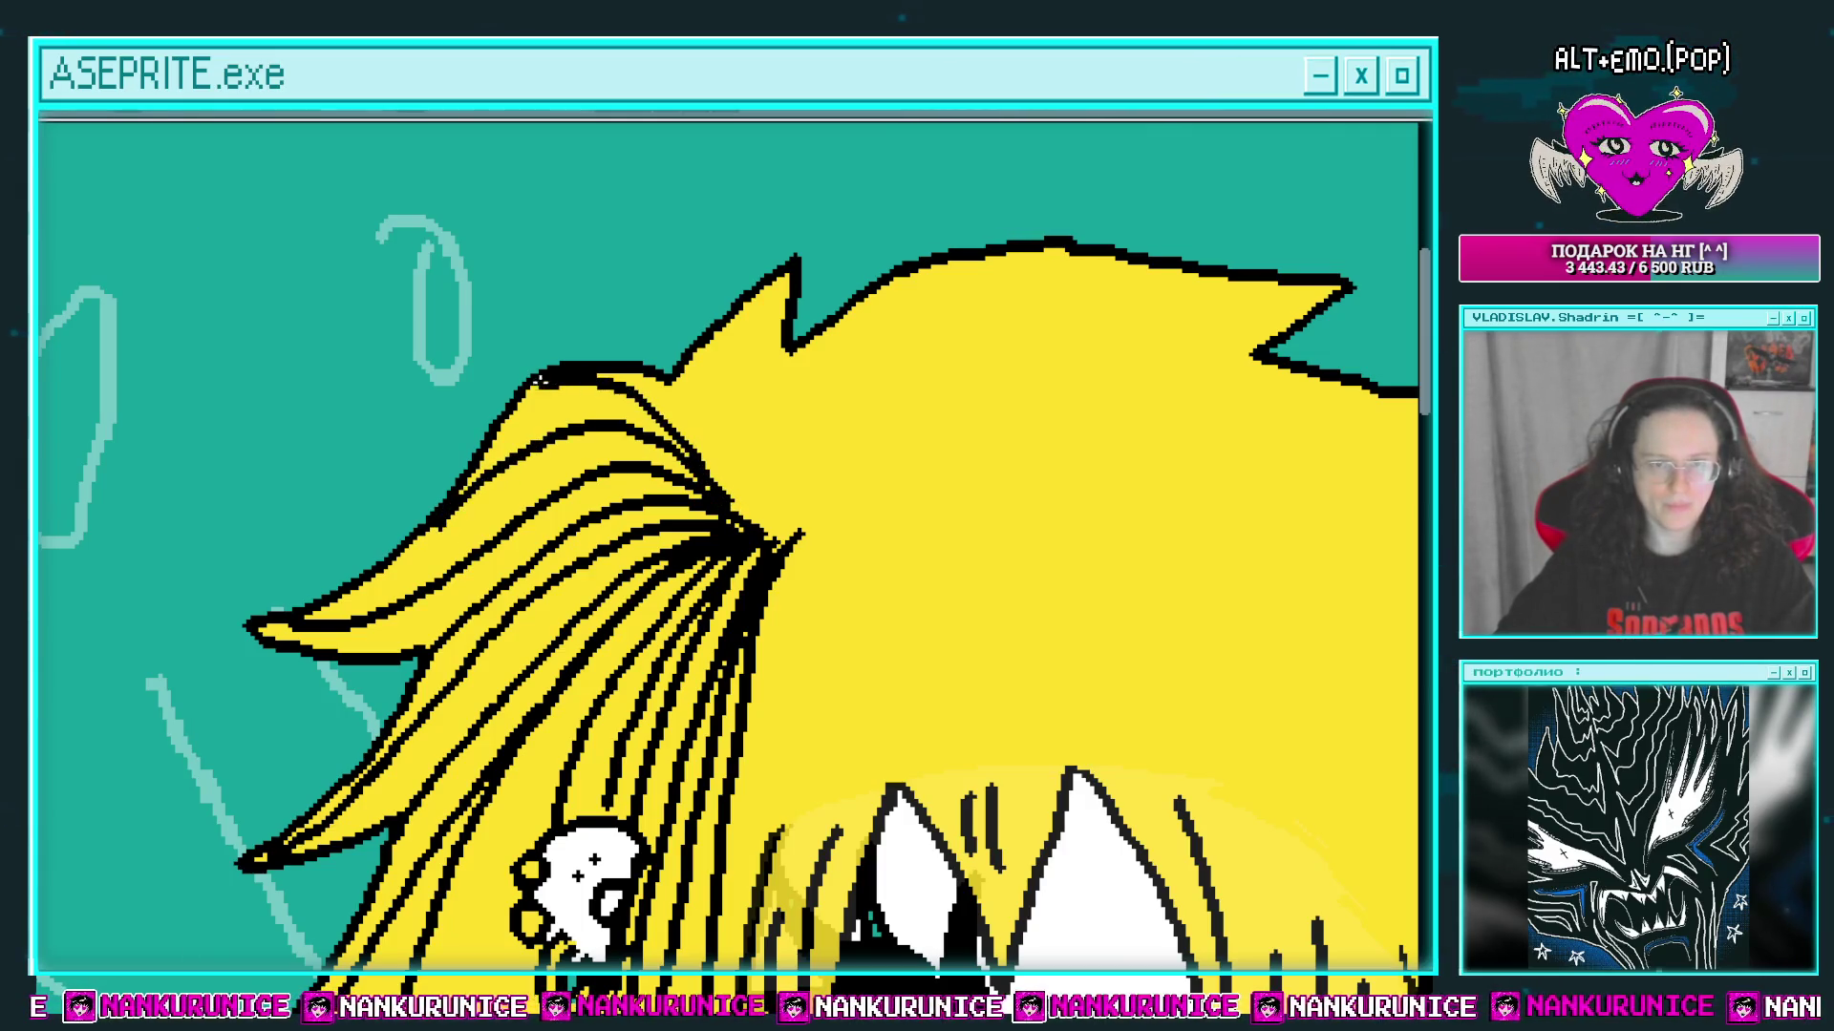
scroll(540, 381, down, 5)
mouse_move(665, 289)
mouse_down()
mouse_move(496, 602)
mouse_move(372, 898)
mouse_move(411, 841)
mouse_up()
scroll(576, 546, down, 3)
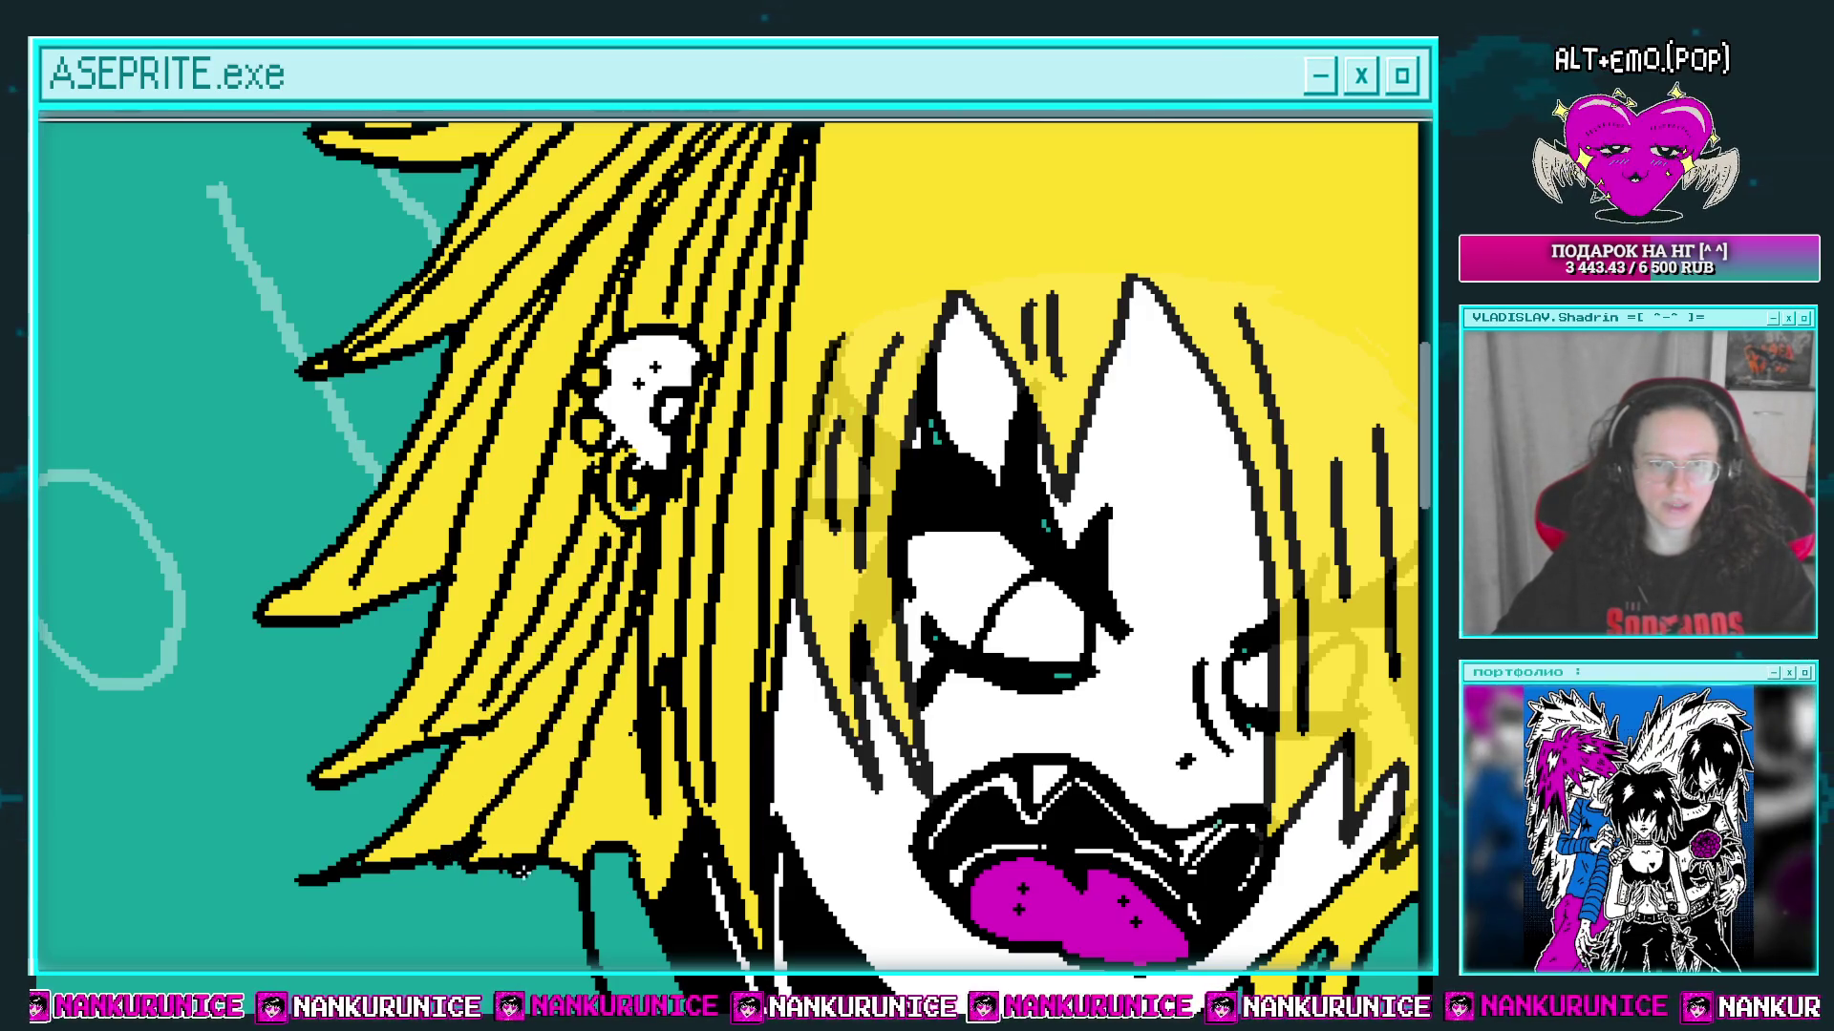
Step: Fill the skull earring's ring with magenta
scroll(195, 380, up, 2)
scroll(625, 520, up, 1)
click(591, 537)
scroll(569, 394, down, 3)
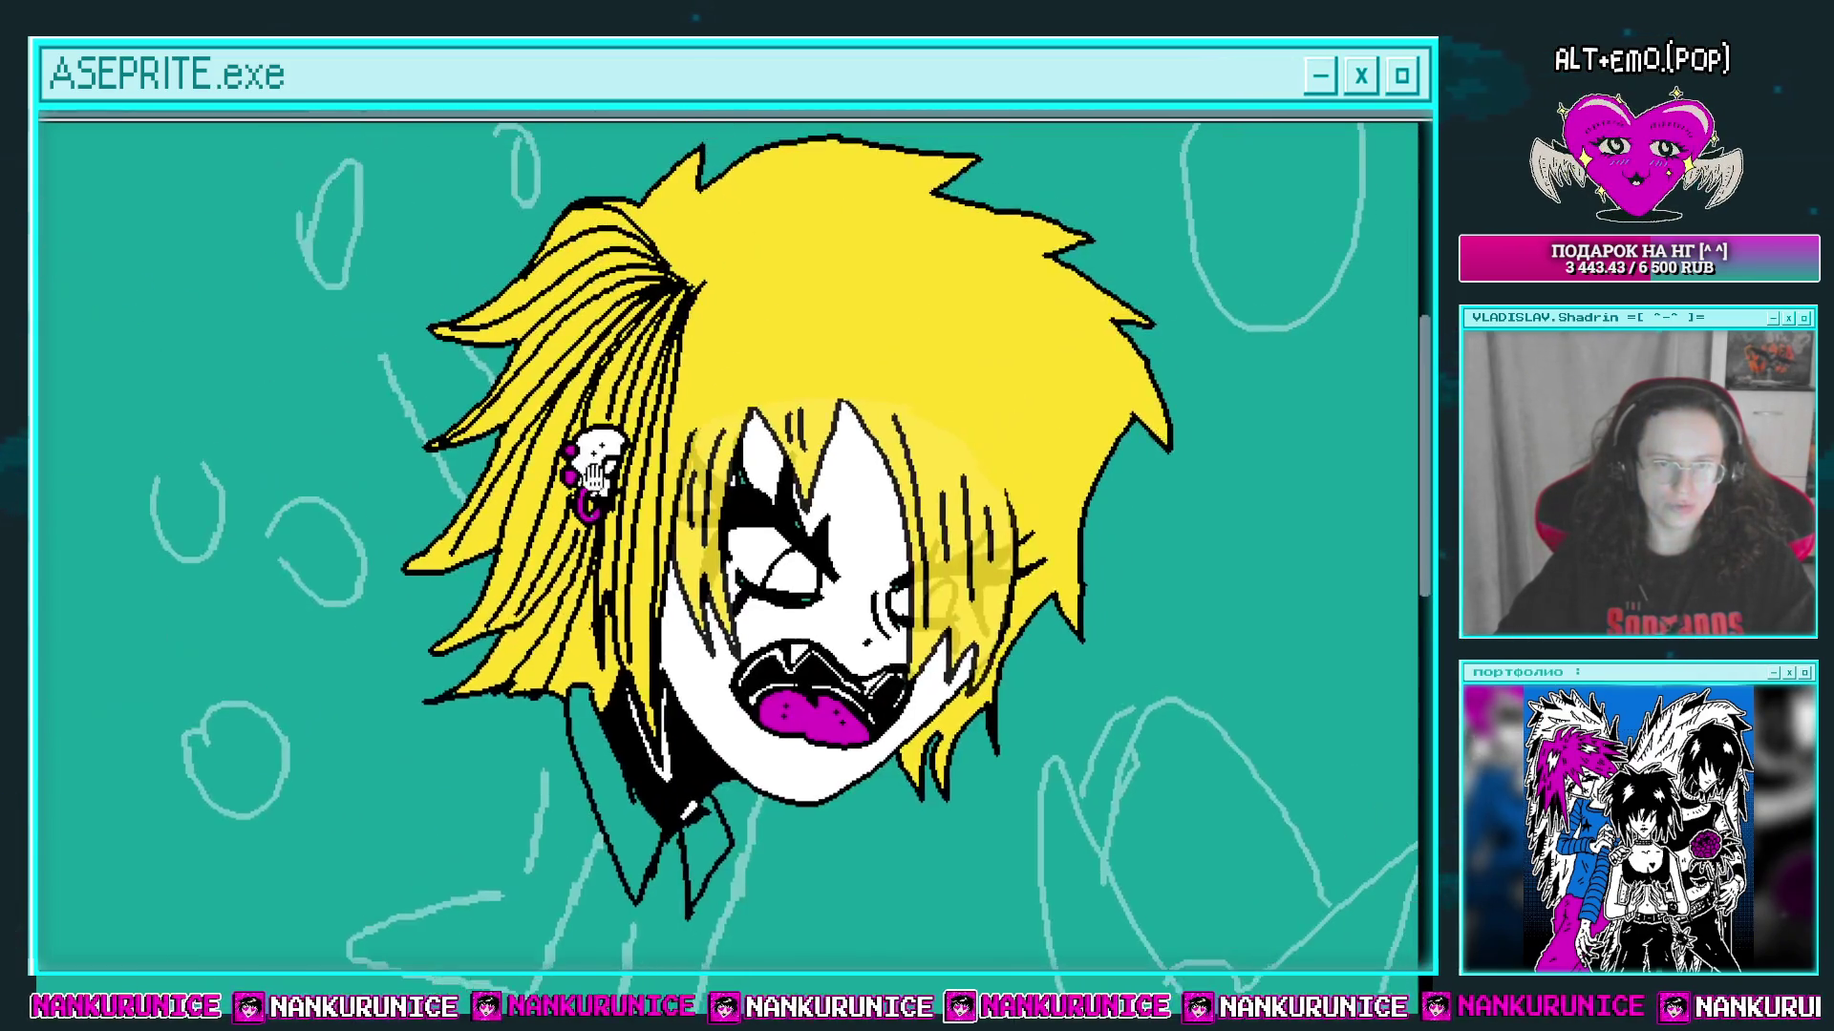
scroll(679, 282, up, 3)
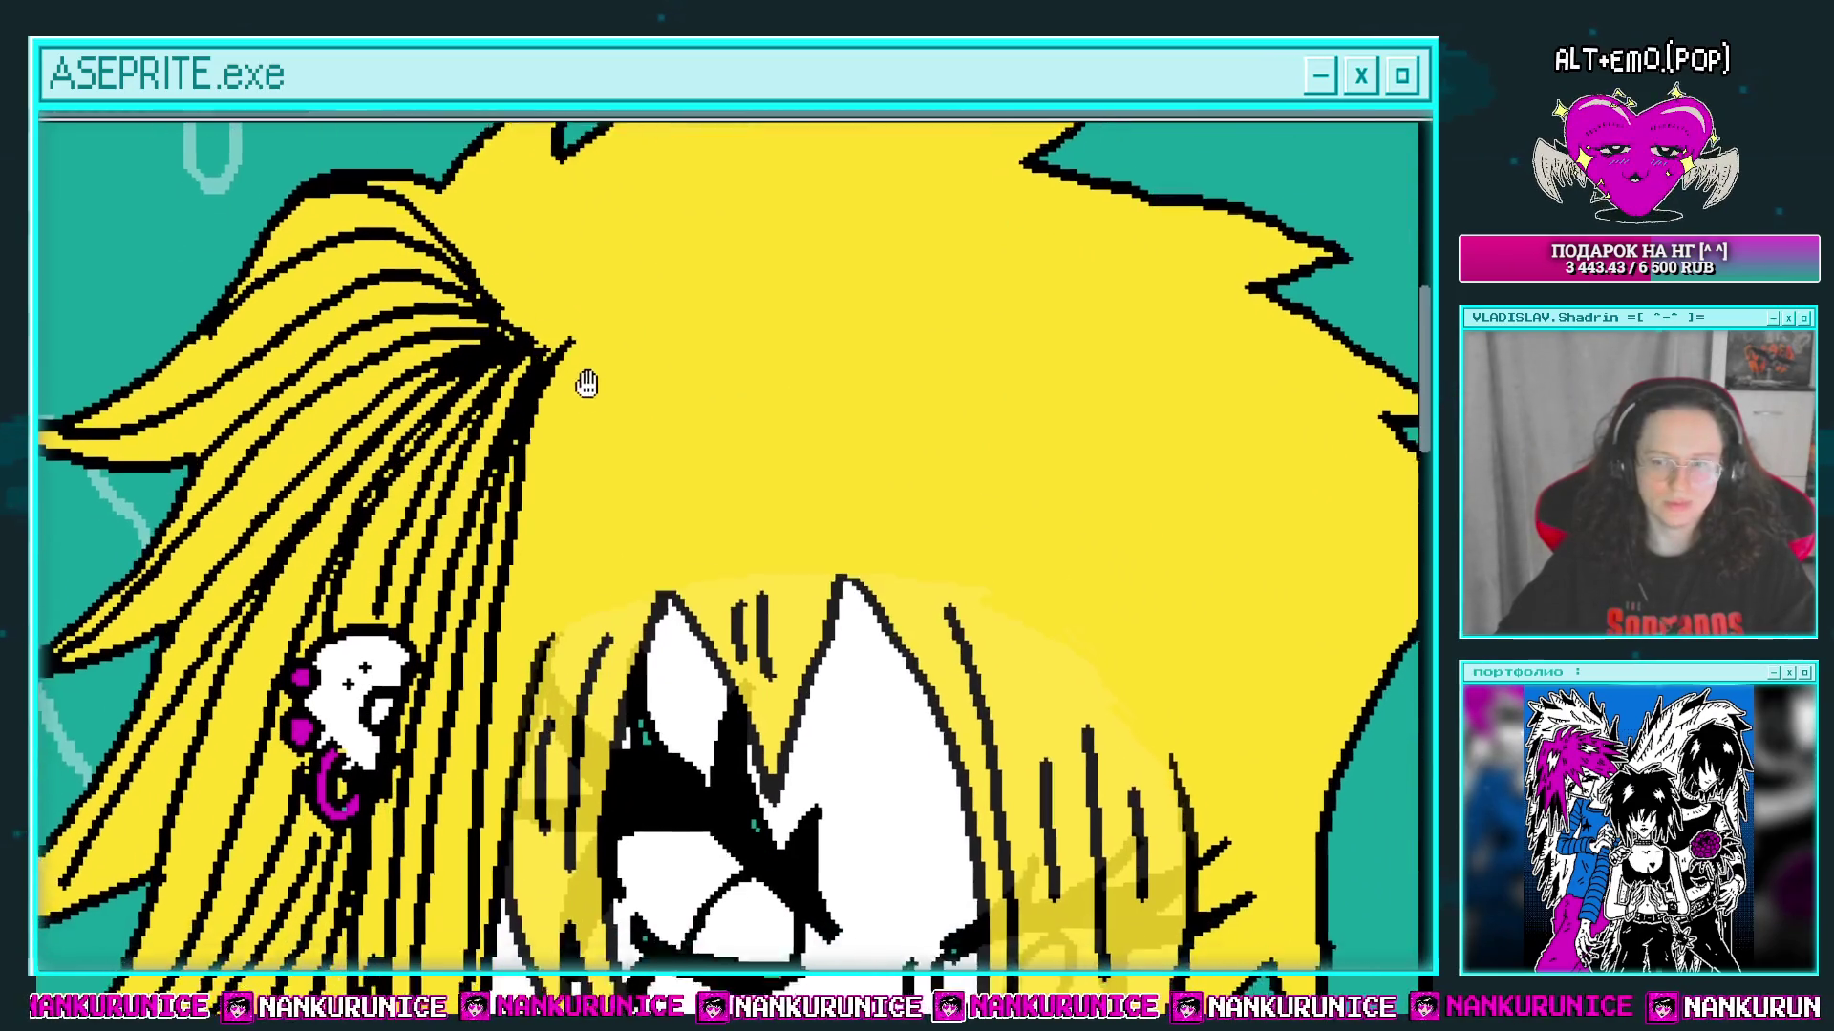
scroll(605, 379, down, 3)
scroll(601, 373, up, 3)
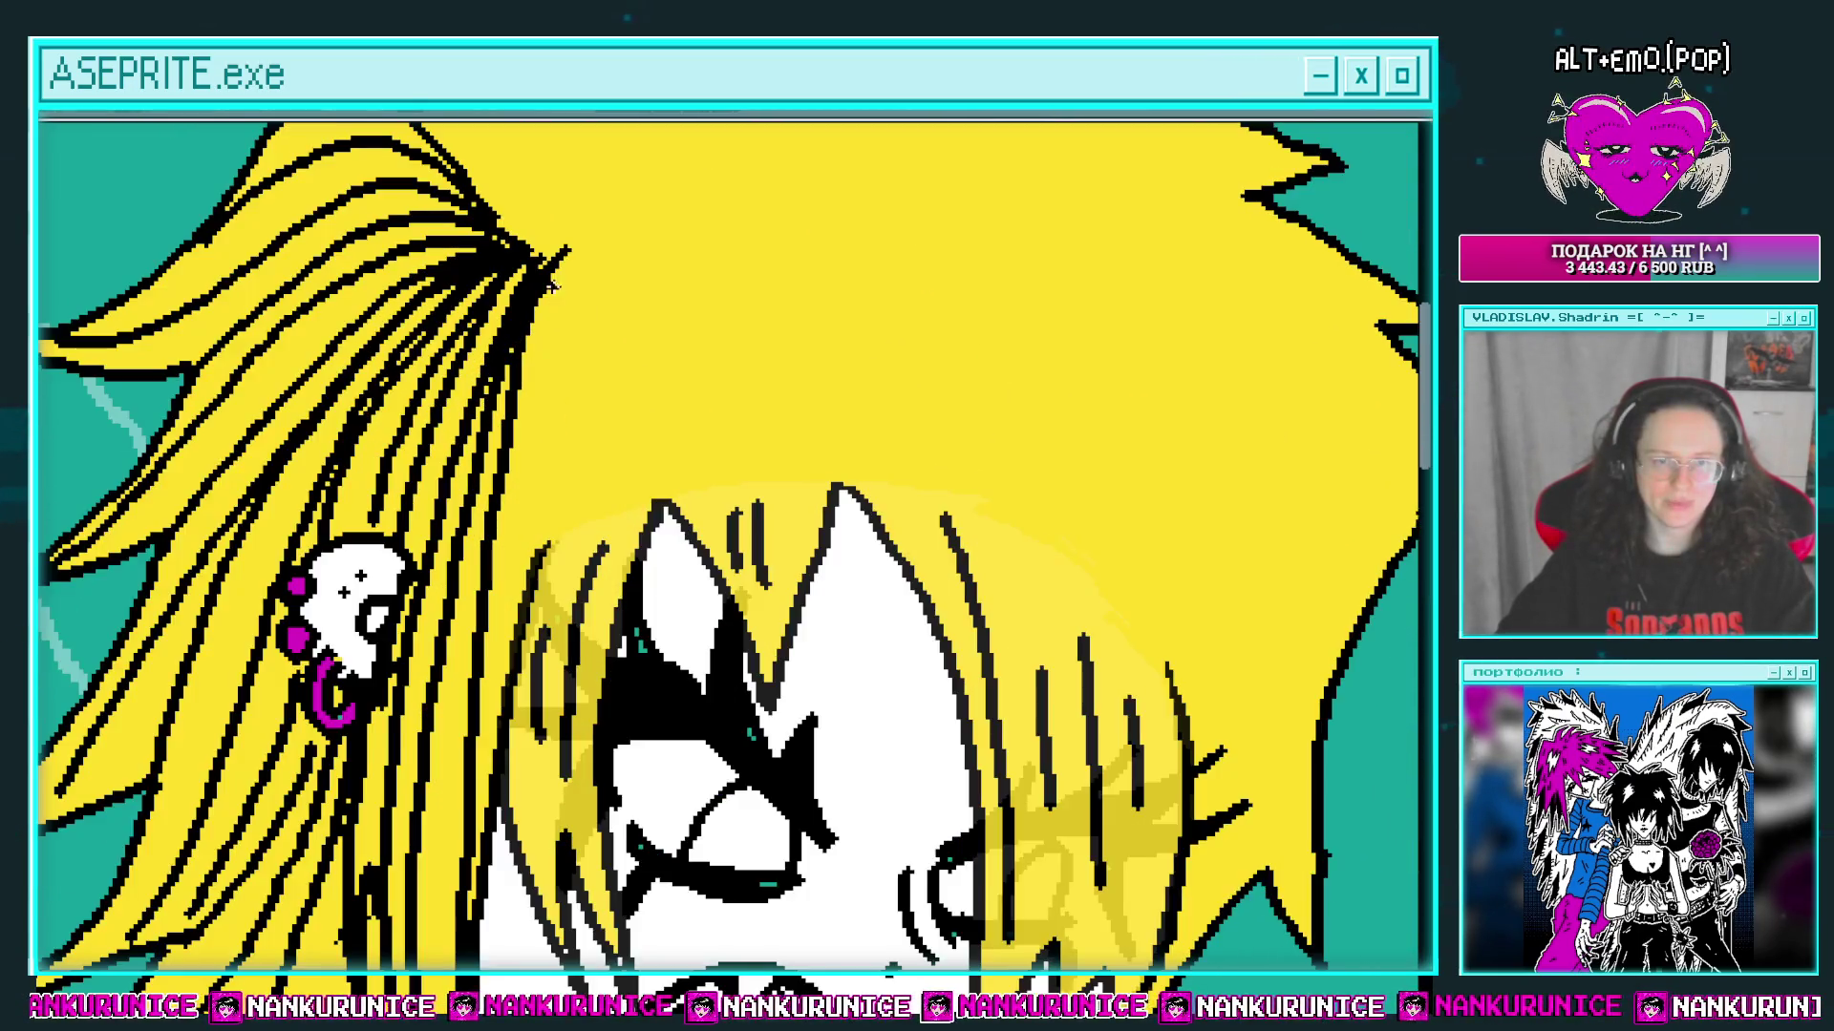
Step: Draw black hair strands down from the crown and across the top of the hair
drag(574, 337, 536, 563)
mouse_move(564, 266)
mouse_down()
mouse_move(605, 463)
mouse_move(597, 569)
mouse_up()
drag(622, 457, 602, 524)
mouse_move(587, 336)
mouse_down()
mouse_move(668, 558)
mouse_move(591, 611)
mouse_up()
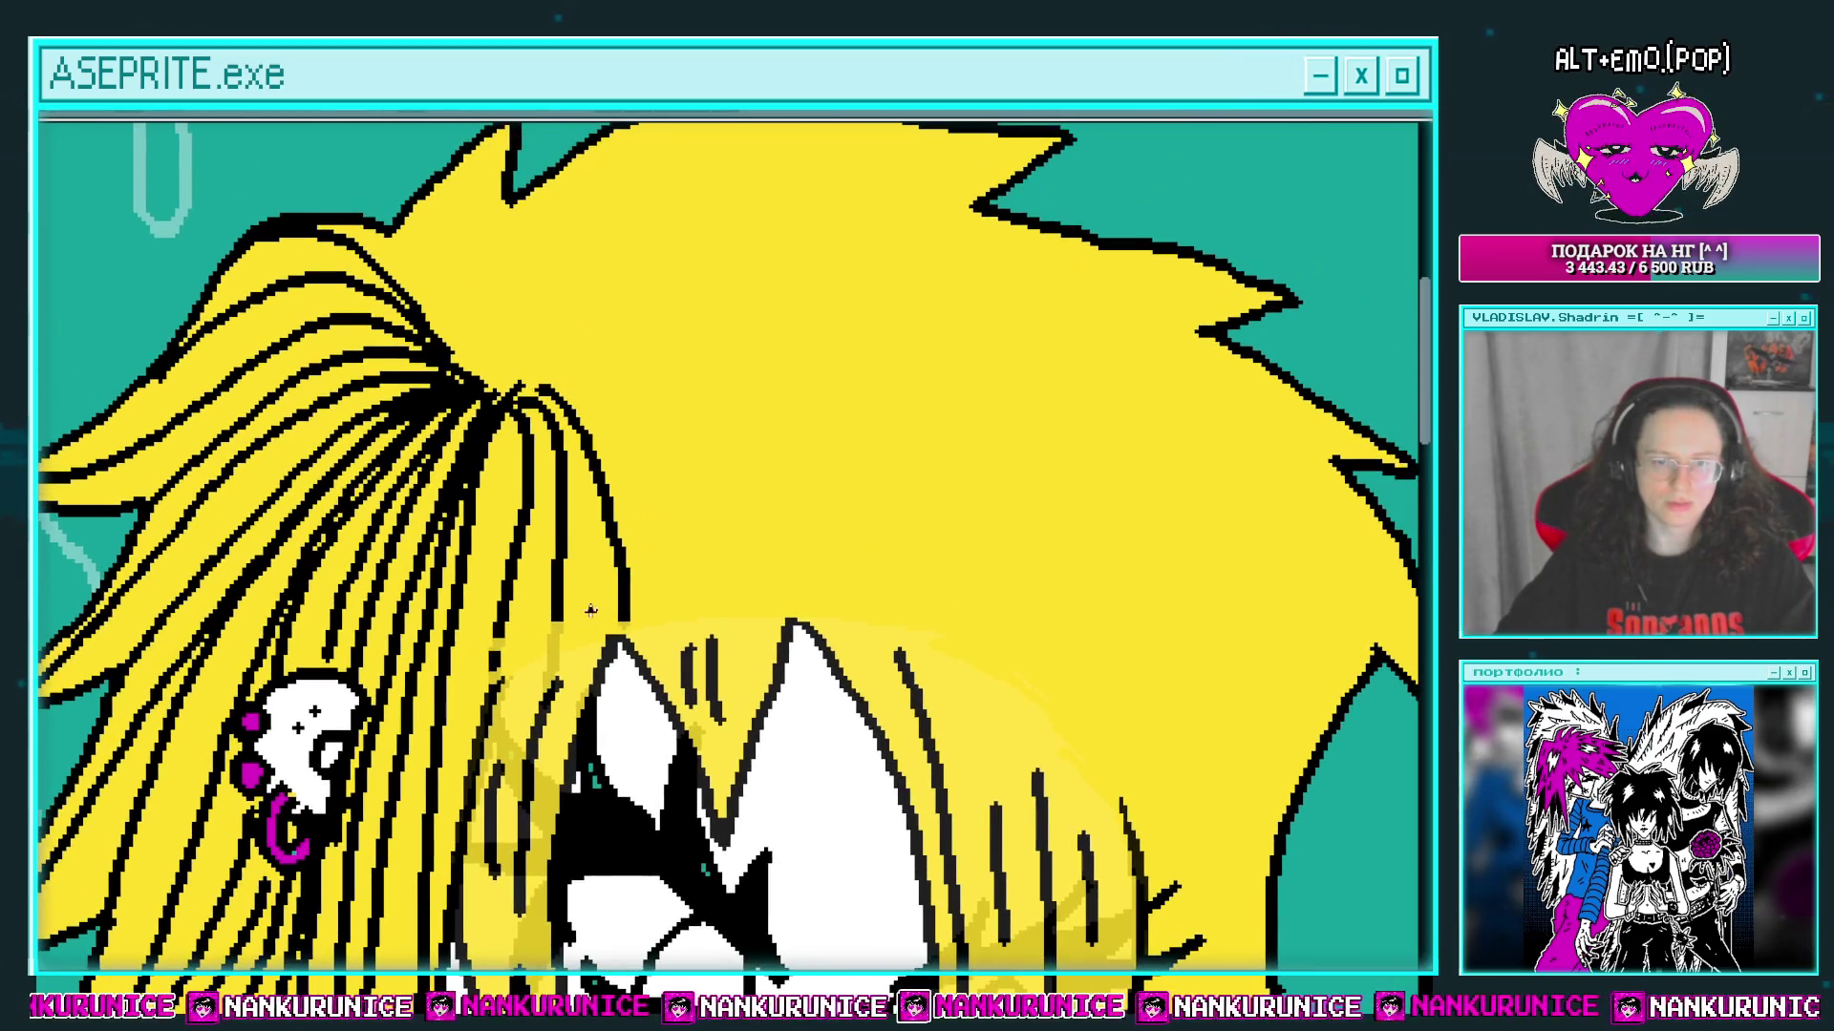
drag(637, 456, 614, 539)
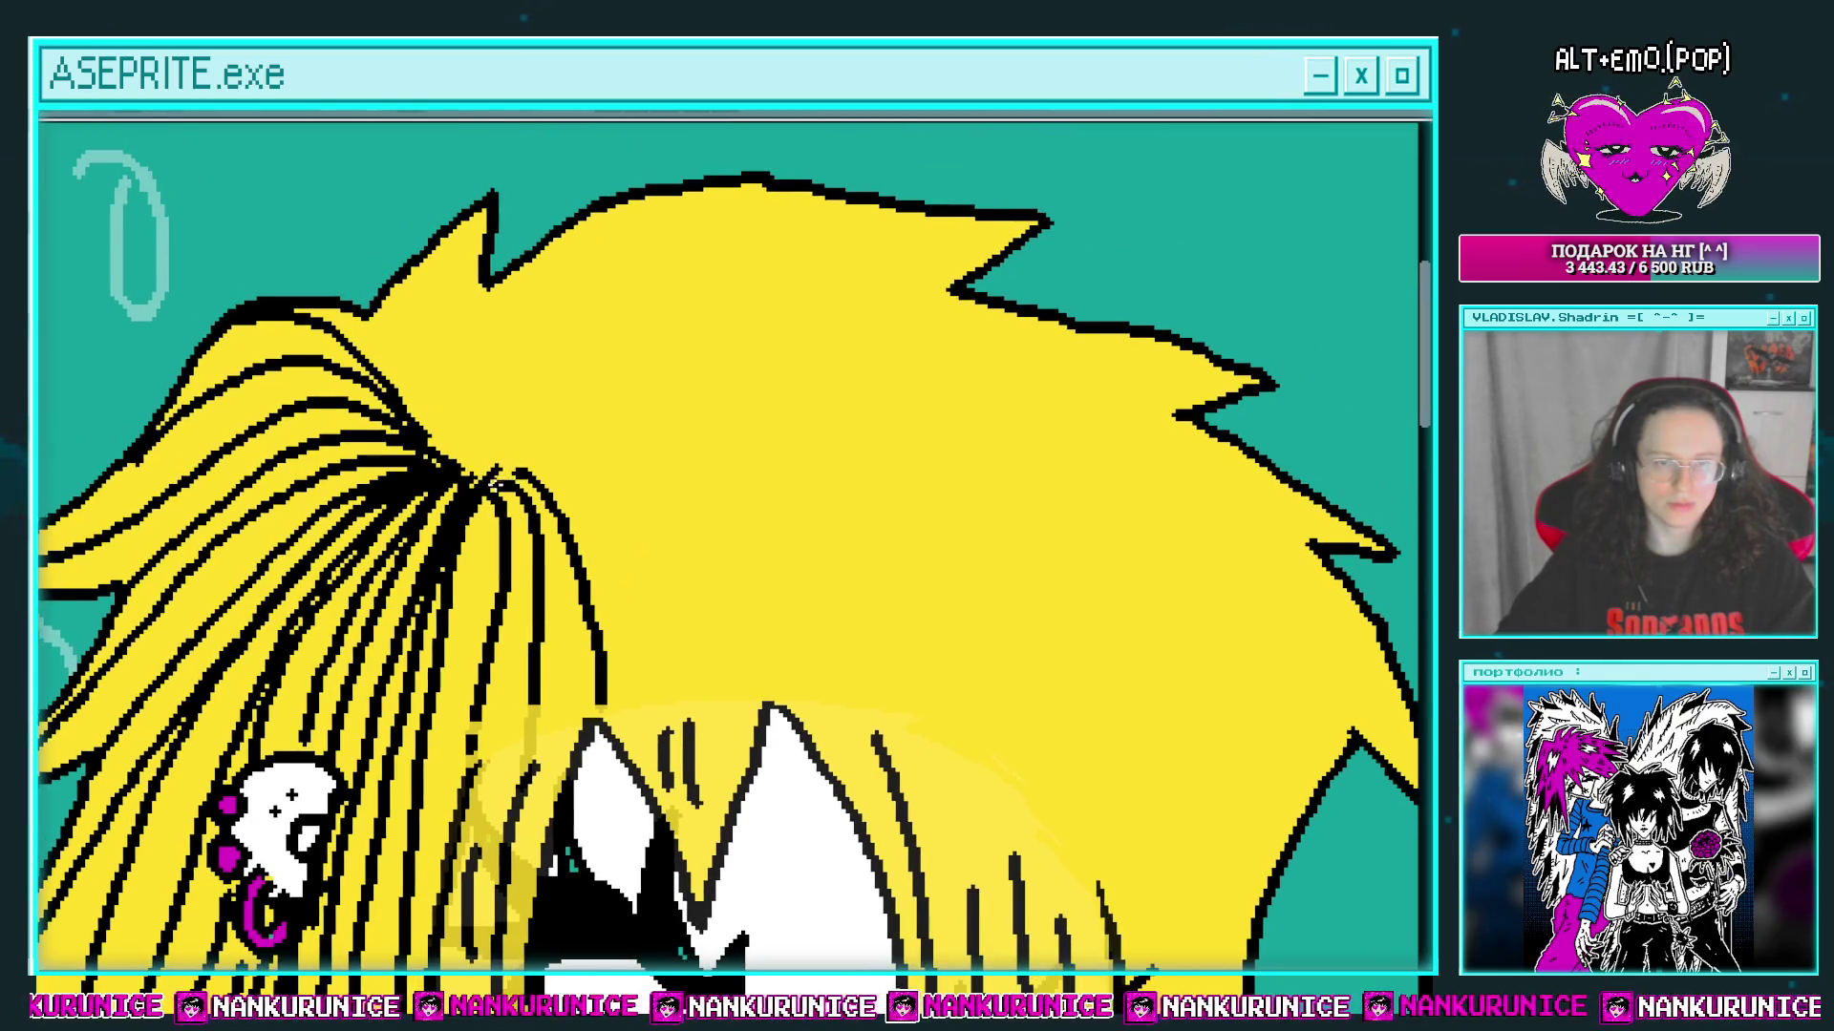
mouse_move(497, 473)
mouse_down()
mouse_move(602, 451)
mouse_move(755, 680)
mouse_move(767, 672)
mouse_up()
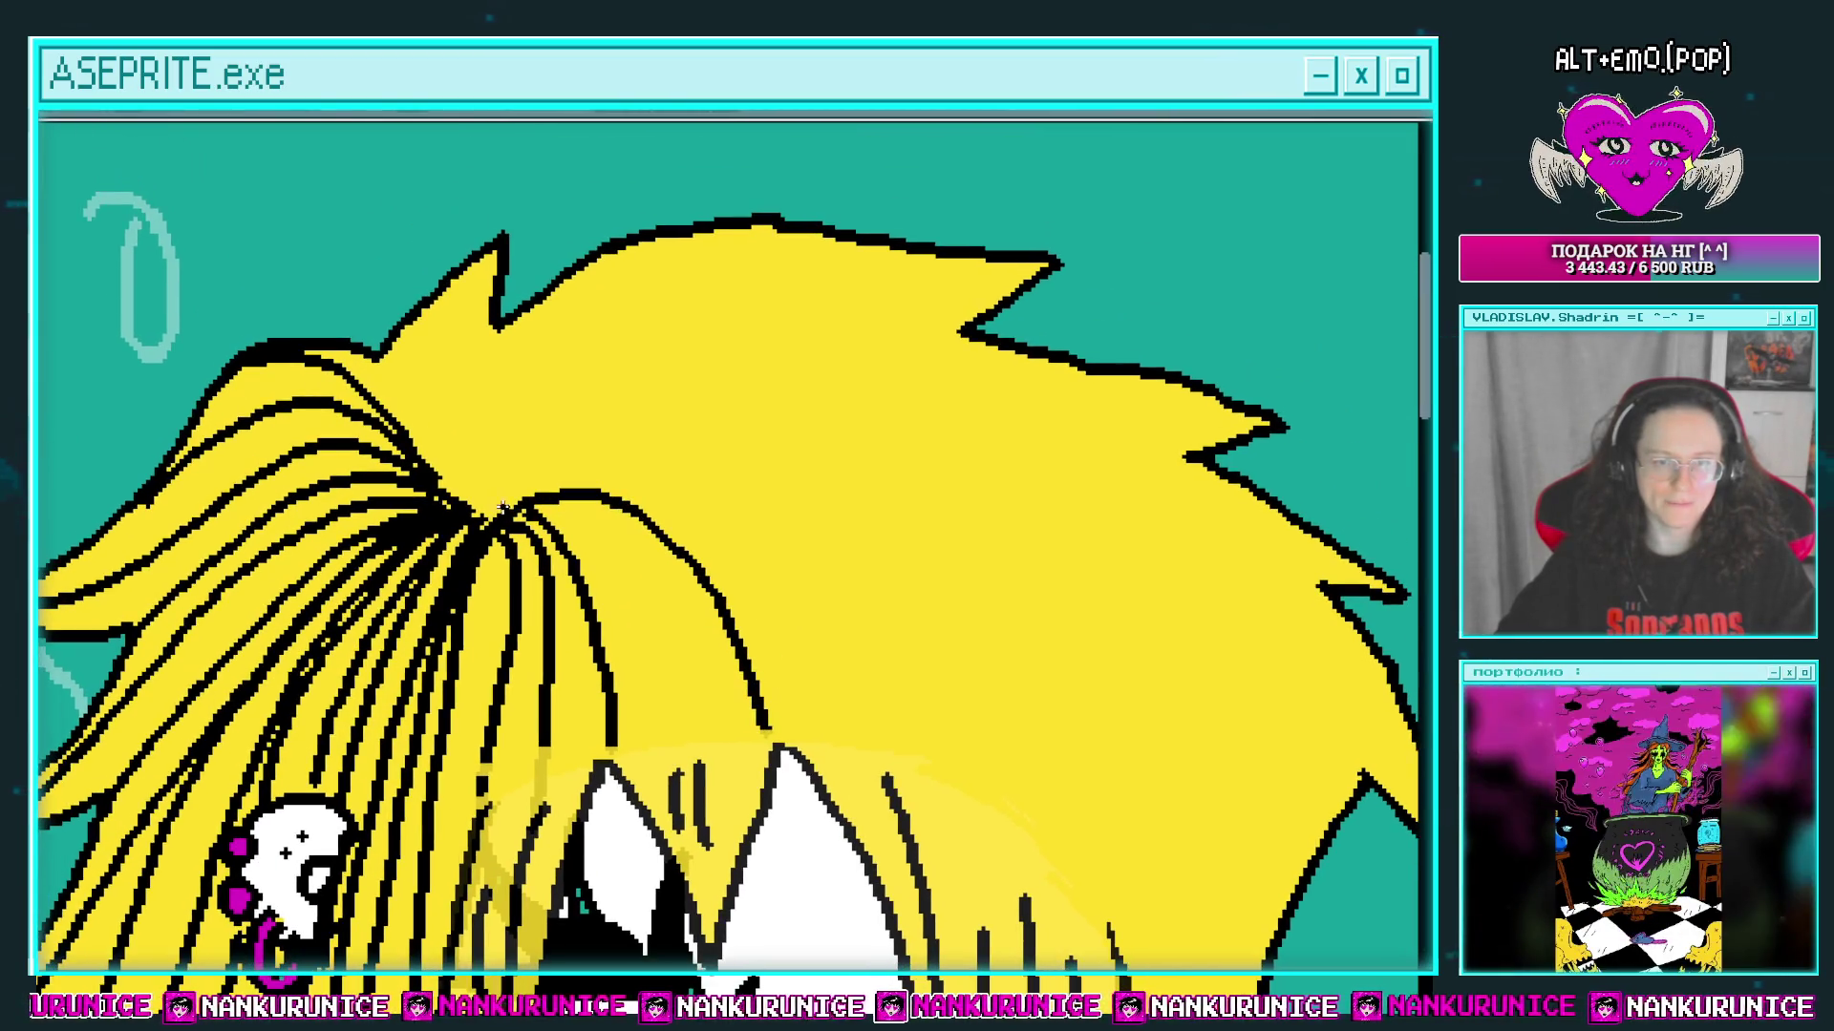
drag(515, 462, 481, 554)
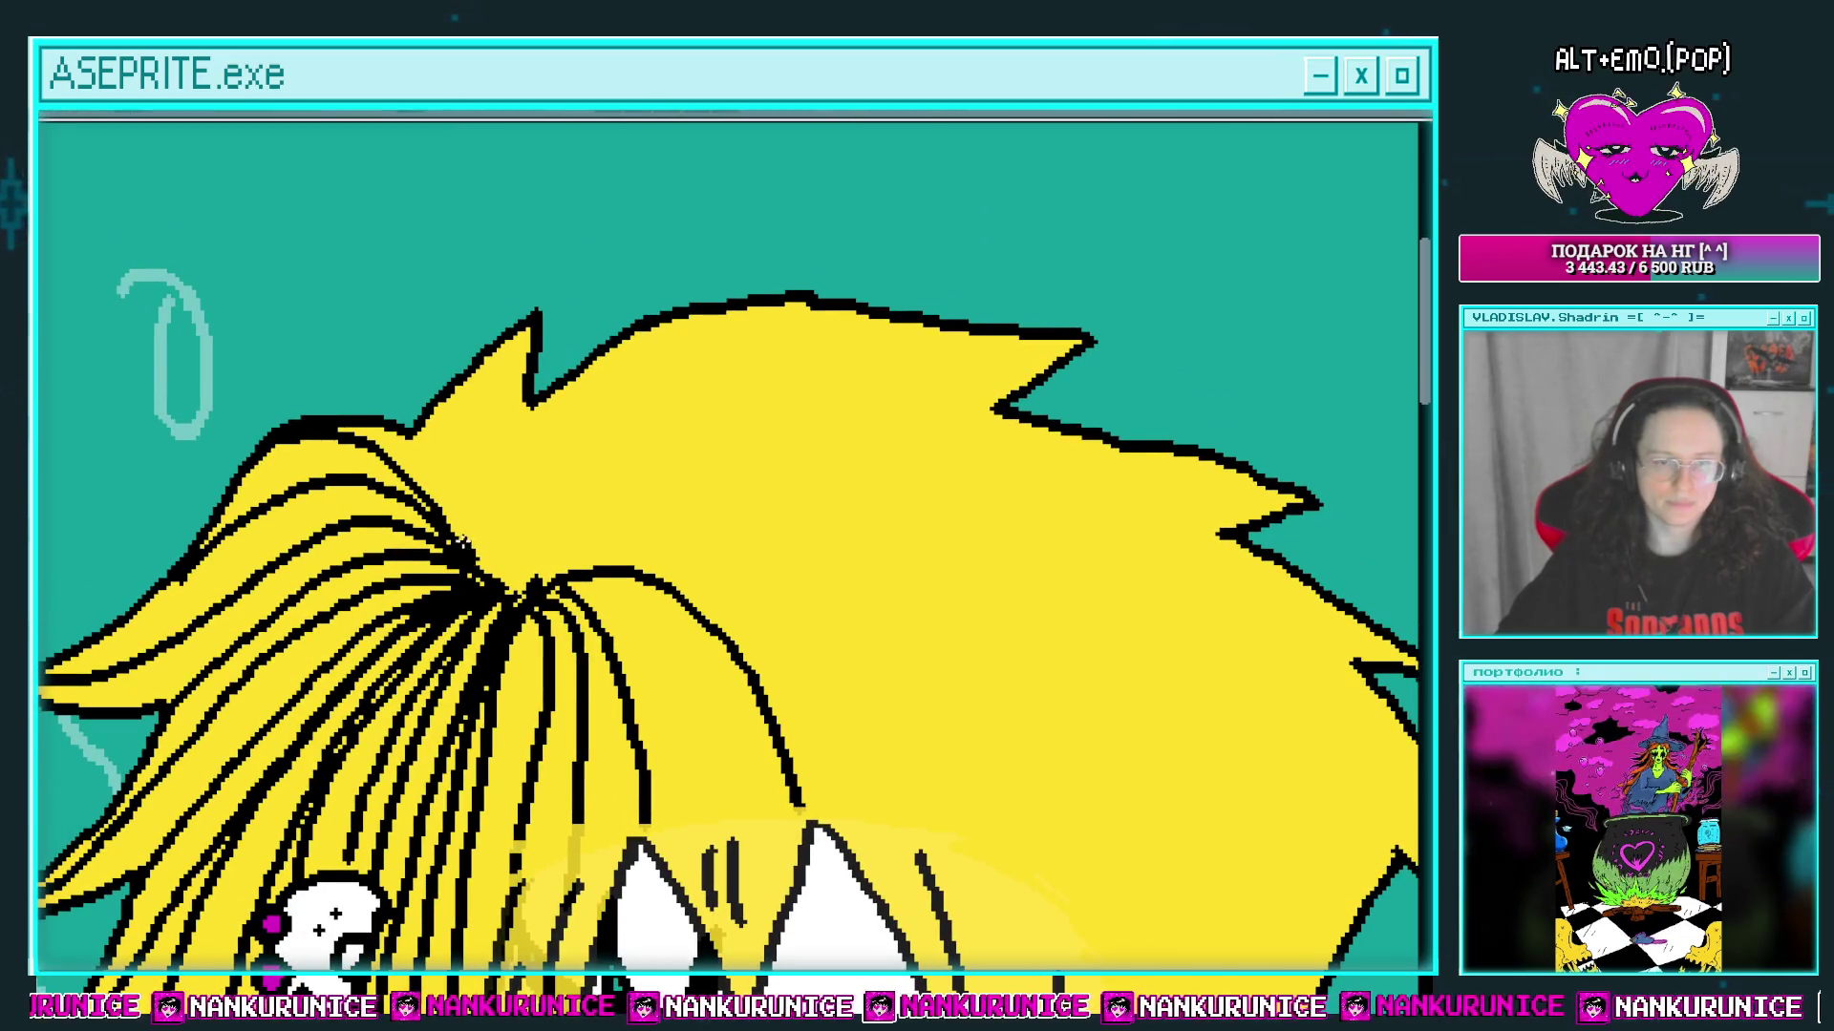
mouse_move(456, 463)
mouse_down()
mouse_move(396, 434)
mouse_move(327, 446)
mouse_up()
mouse_move(401, 397)
mouse_down()
mouse_move(597, 329)
mouse_move(905, 334)
mouse_up()
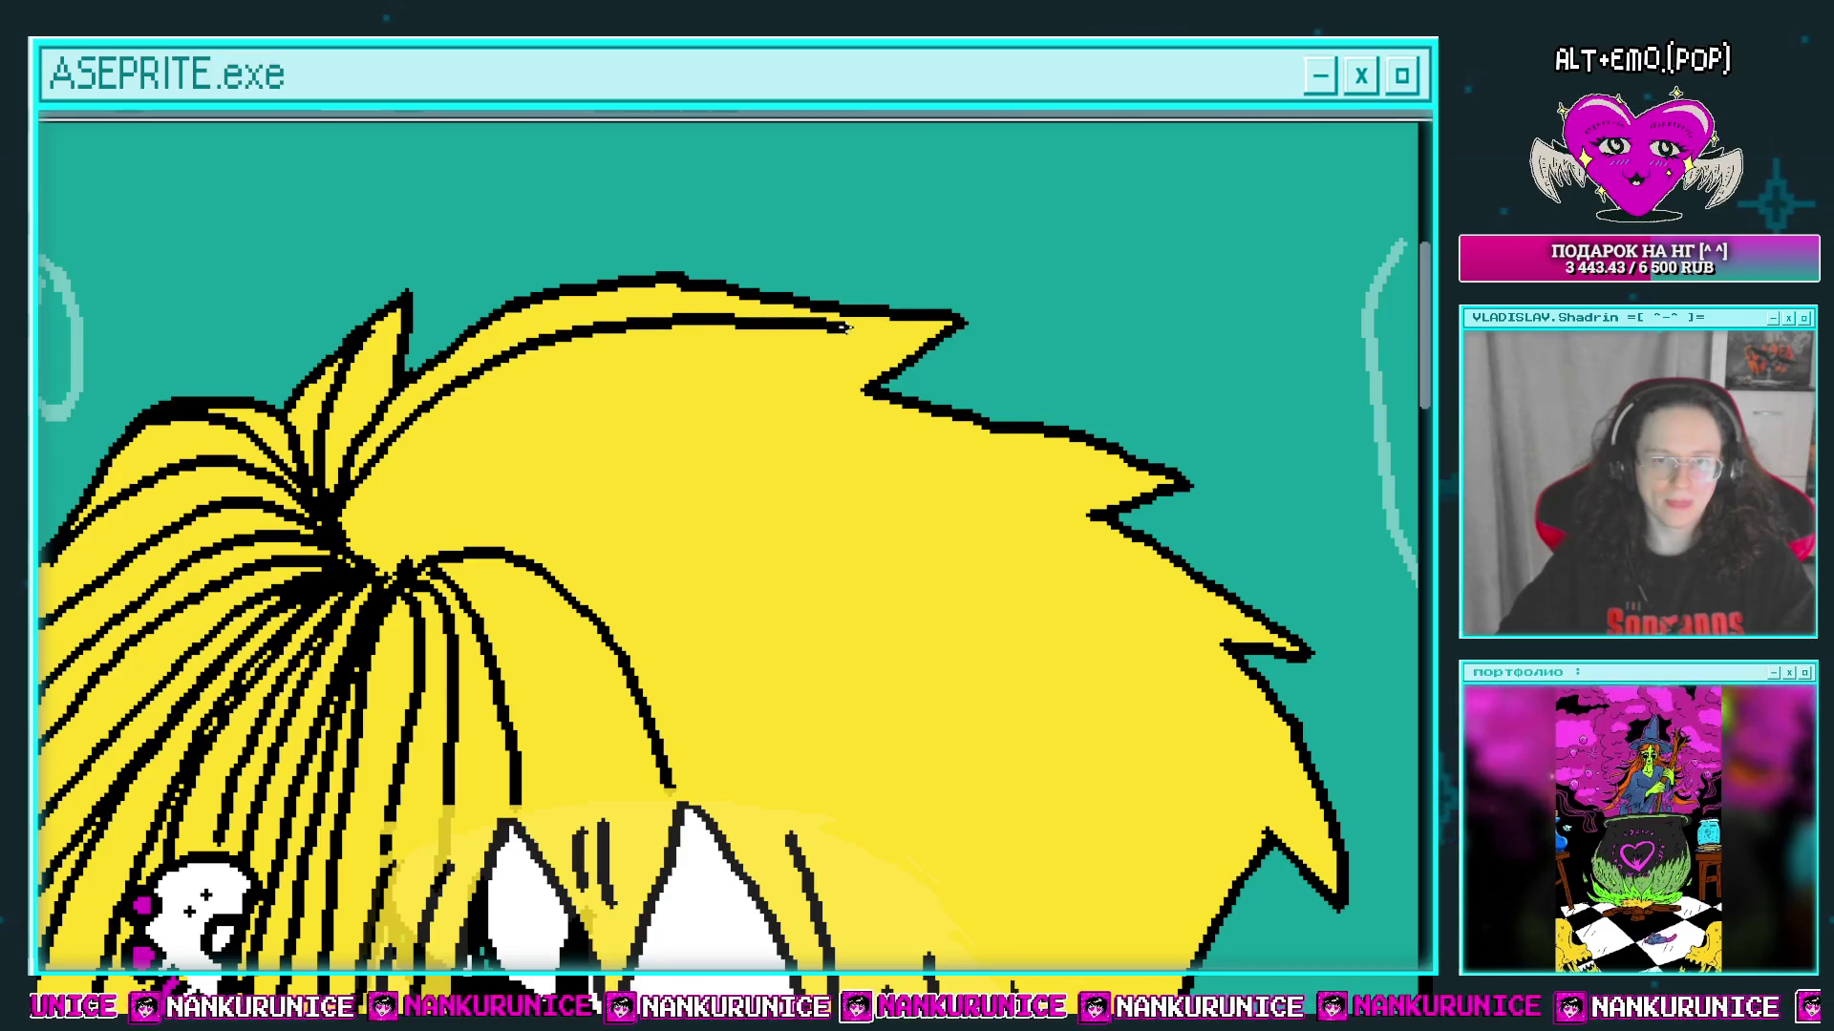
drag(372, 511, 831, 351)
scroll(649, 310, down, 2)
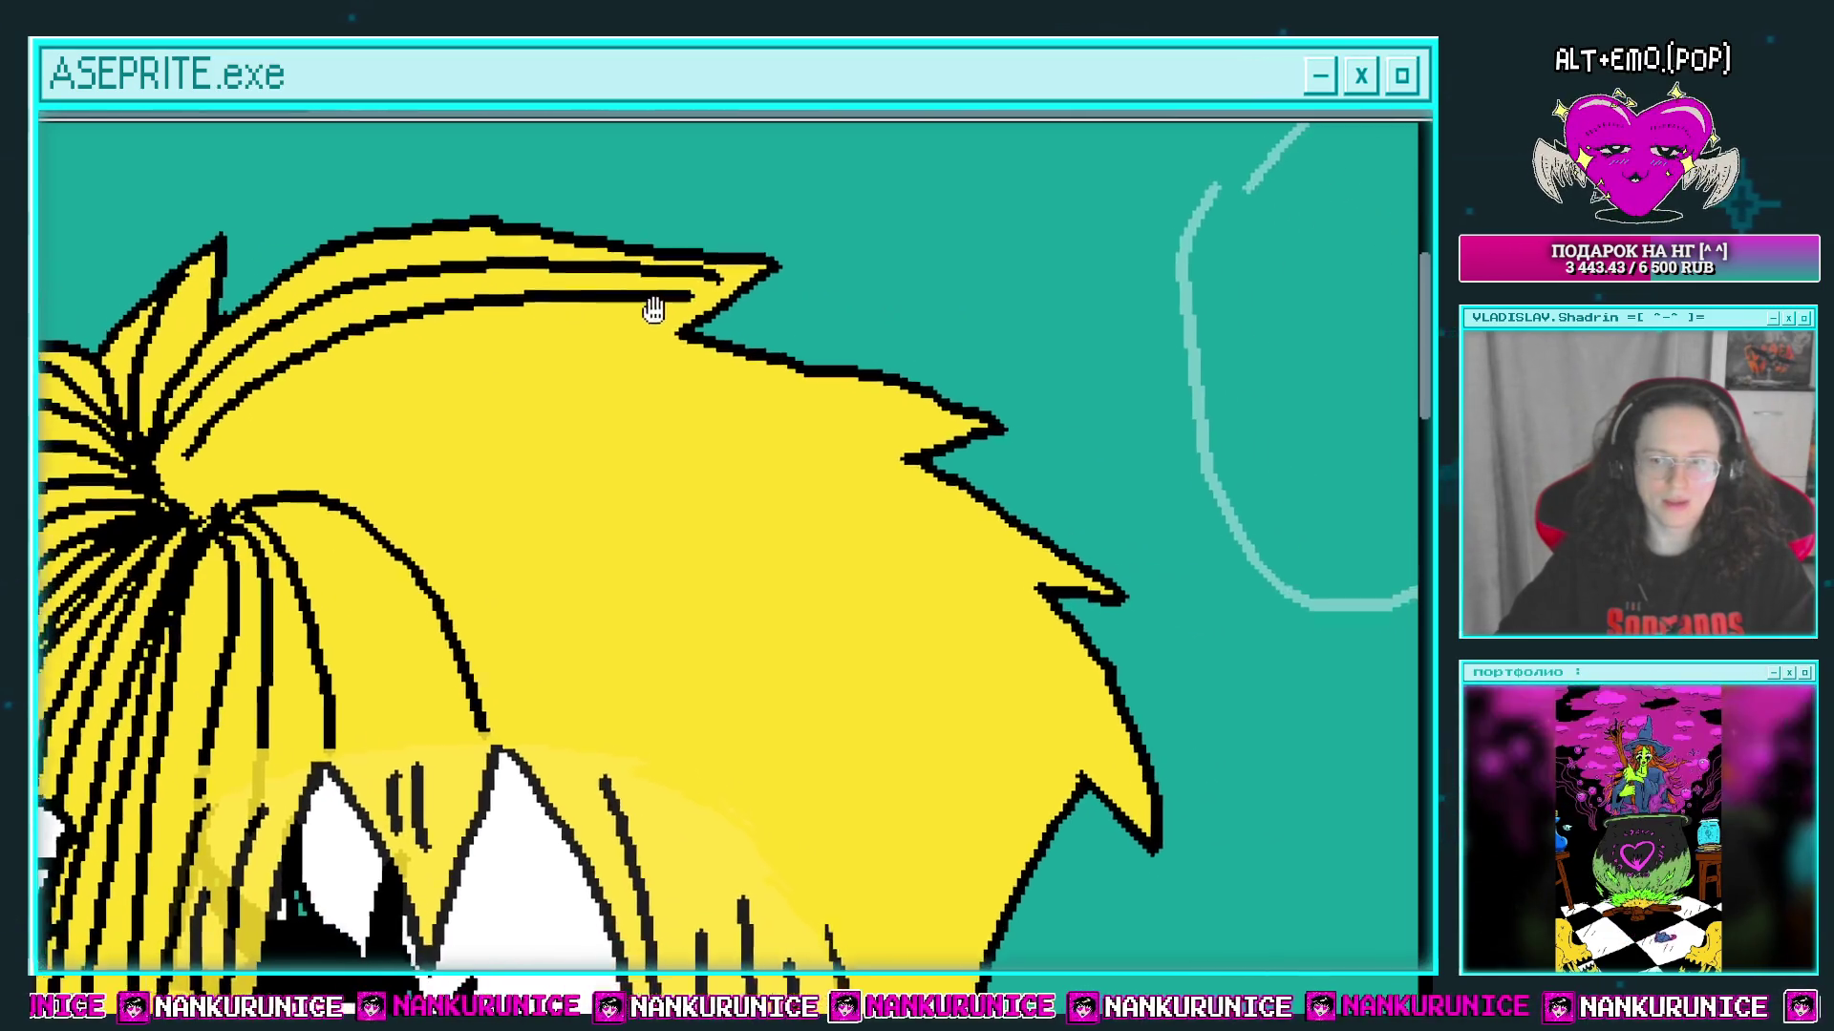
Step: Draw long black strands from the crown rightward across the top of the hair
scroll(645, 359, down, 2)
scroll(666, 423, up, 1)
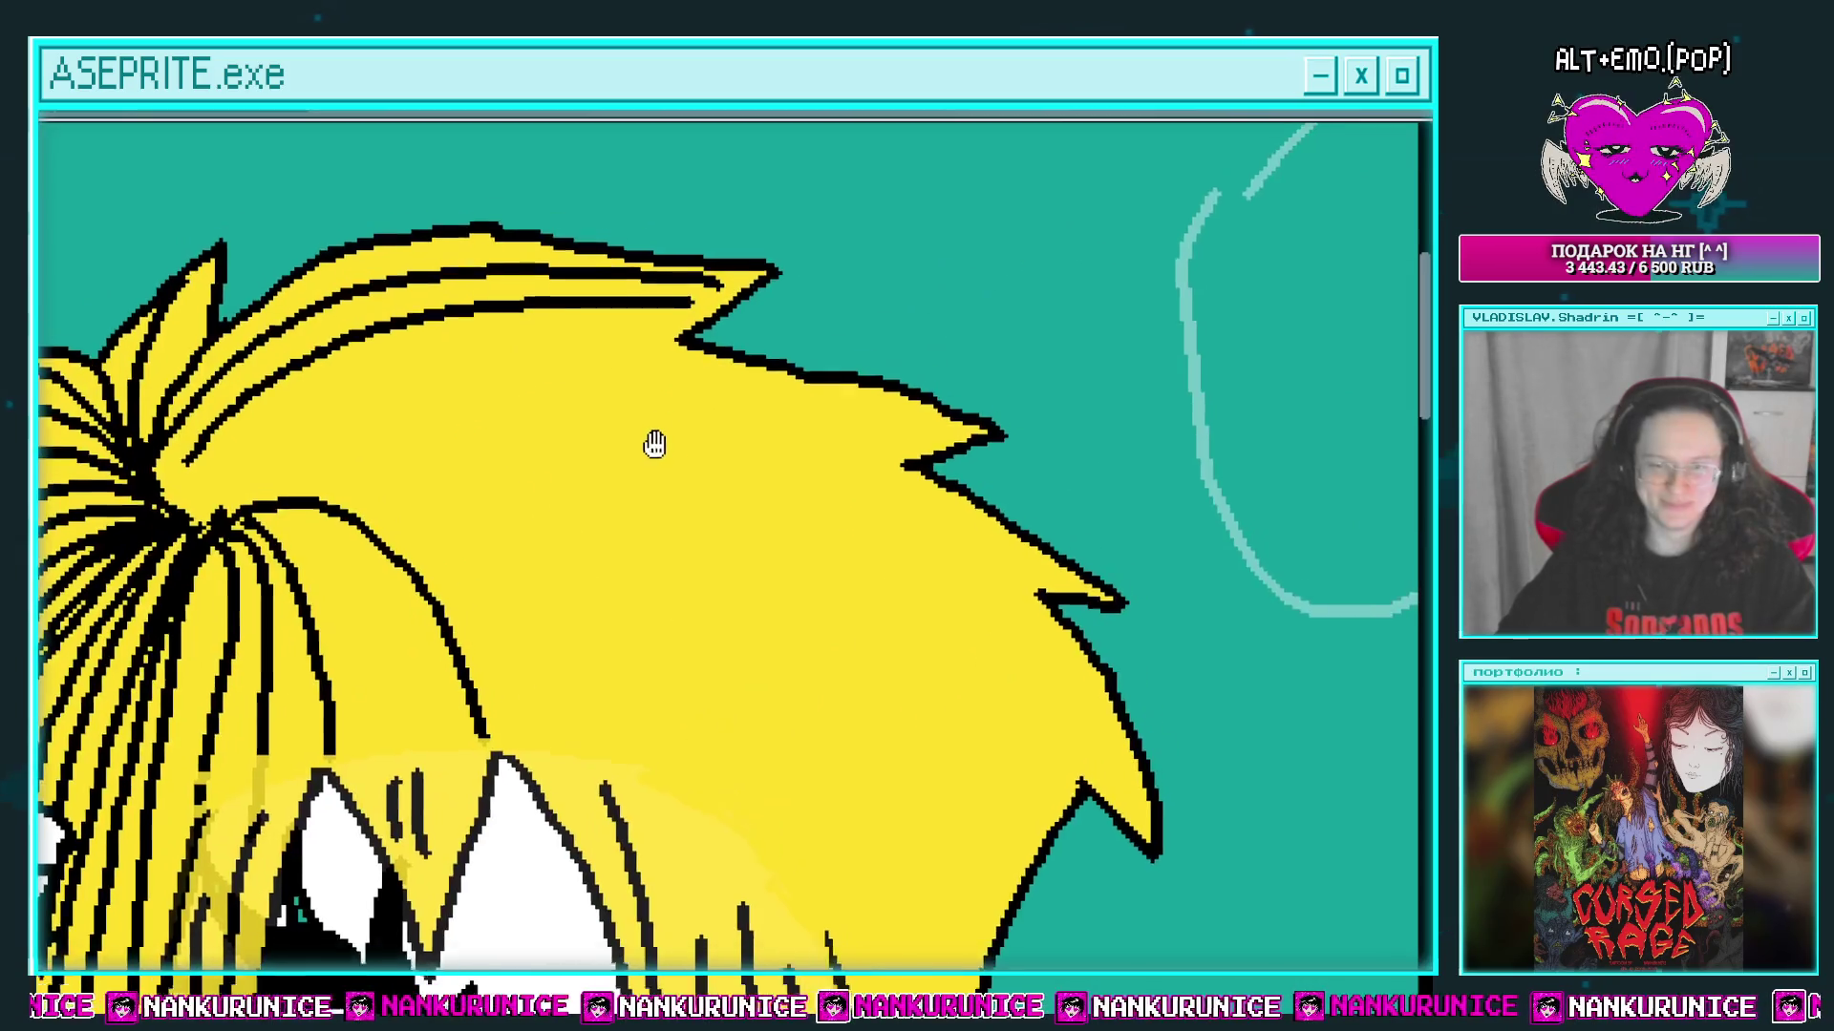
scroll(450, 491, up, 1)
mouse_move(274, 506)
mouse_down()
mouse_move(530, 353)
mouse_move(759, 336)
mouse_move(396, 474)
mouse_up()
mouse_move(296, 516)
mouse_down()
mouse_move(688, 367)
mouse_move(988, 406)
mouse_move(1037, 457)
mouse_up()
mouse_move(277, 497)
mouse_down()
mouse_move(673, 396)
mouse_move(969, 449)
mouse_up()
drag(608, 467, 600, 381)
mouse_move(282, 406)
mouse_down()
mouse_move(657, 374)
mouse_move(1012, 434)
mouse_move(1098, 483)
mouse_up()
drag(1066, 502, 1060, 450)
mouse_move(418, 341)
mouse_down()
mouse_move(653, 374)
mouse_move(1031, 487)
mouse_move(1125, 616)
mouse_up()
Step: Add strands in the upper-left hair and through the fringe, undoing a misplaced one
drag(683, 457, 692, 382)
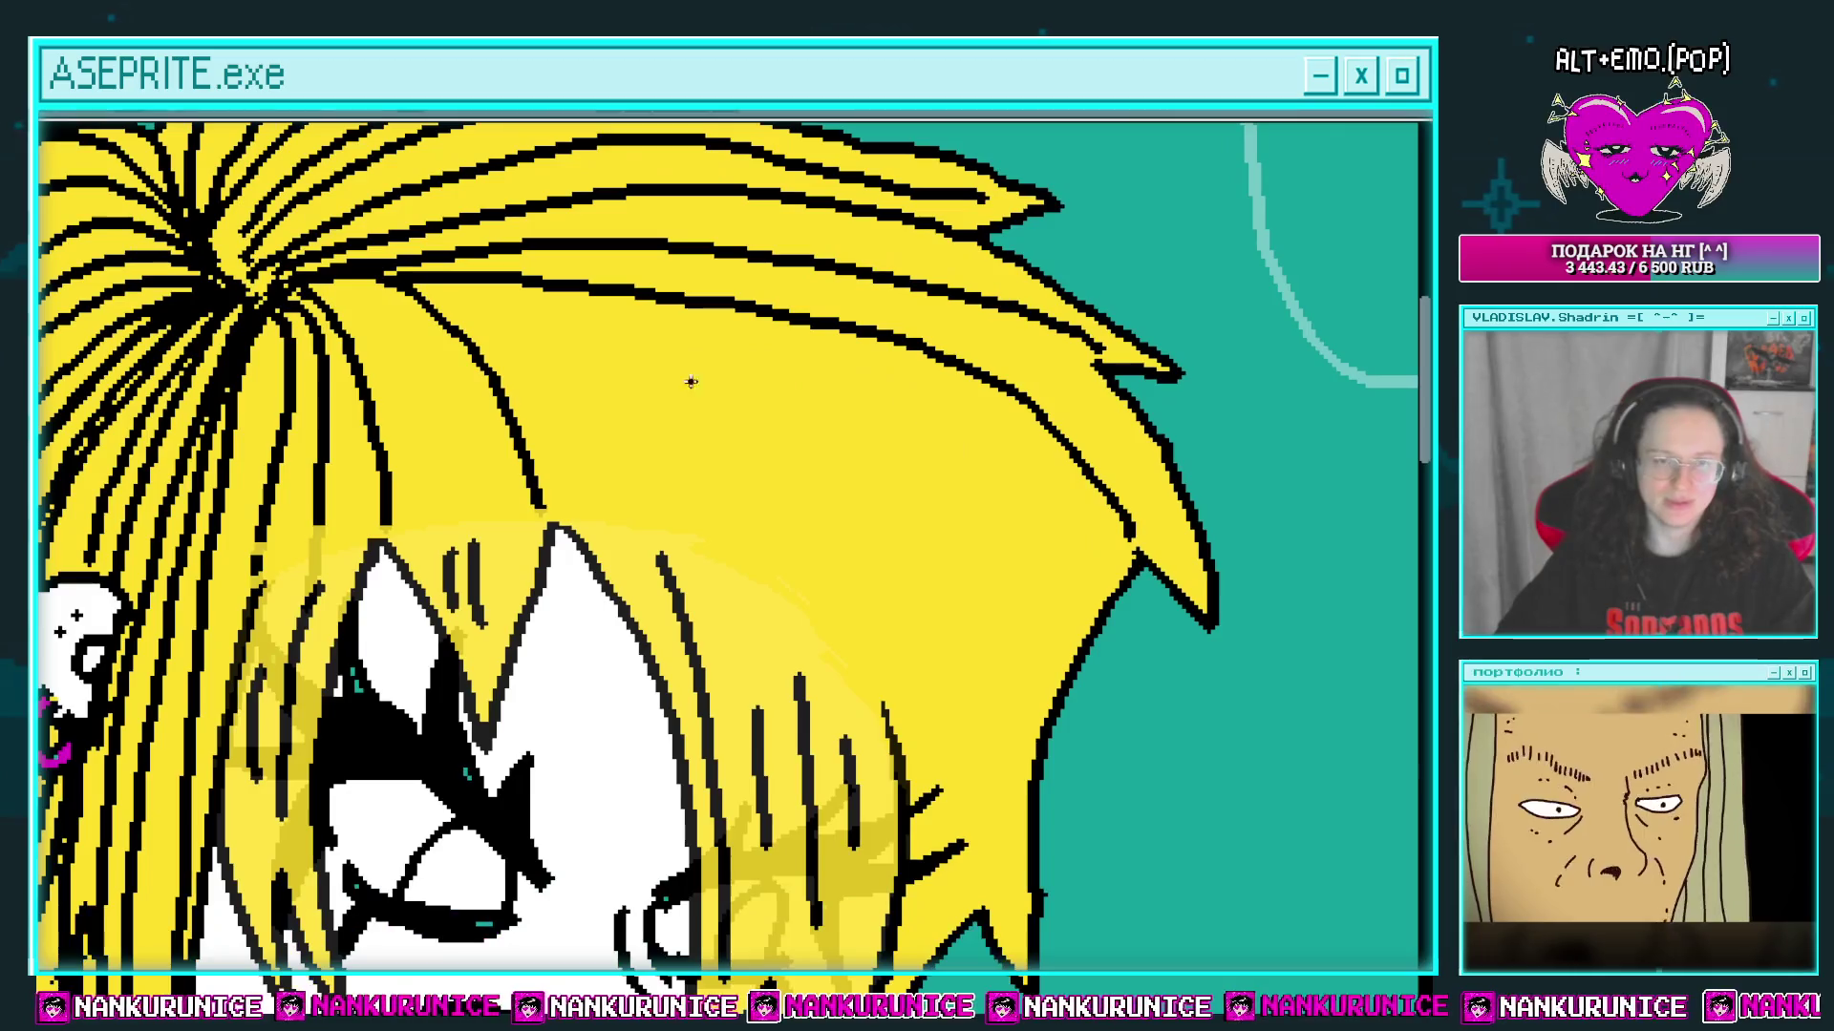
drag(413, 284, 514, 333)
drag(329, 275, 468, 473)
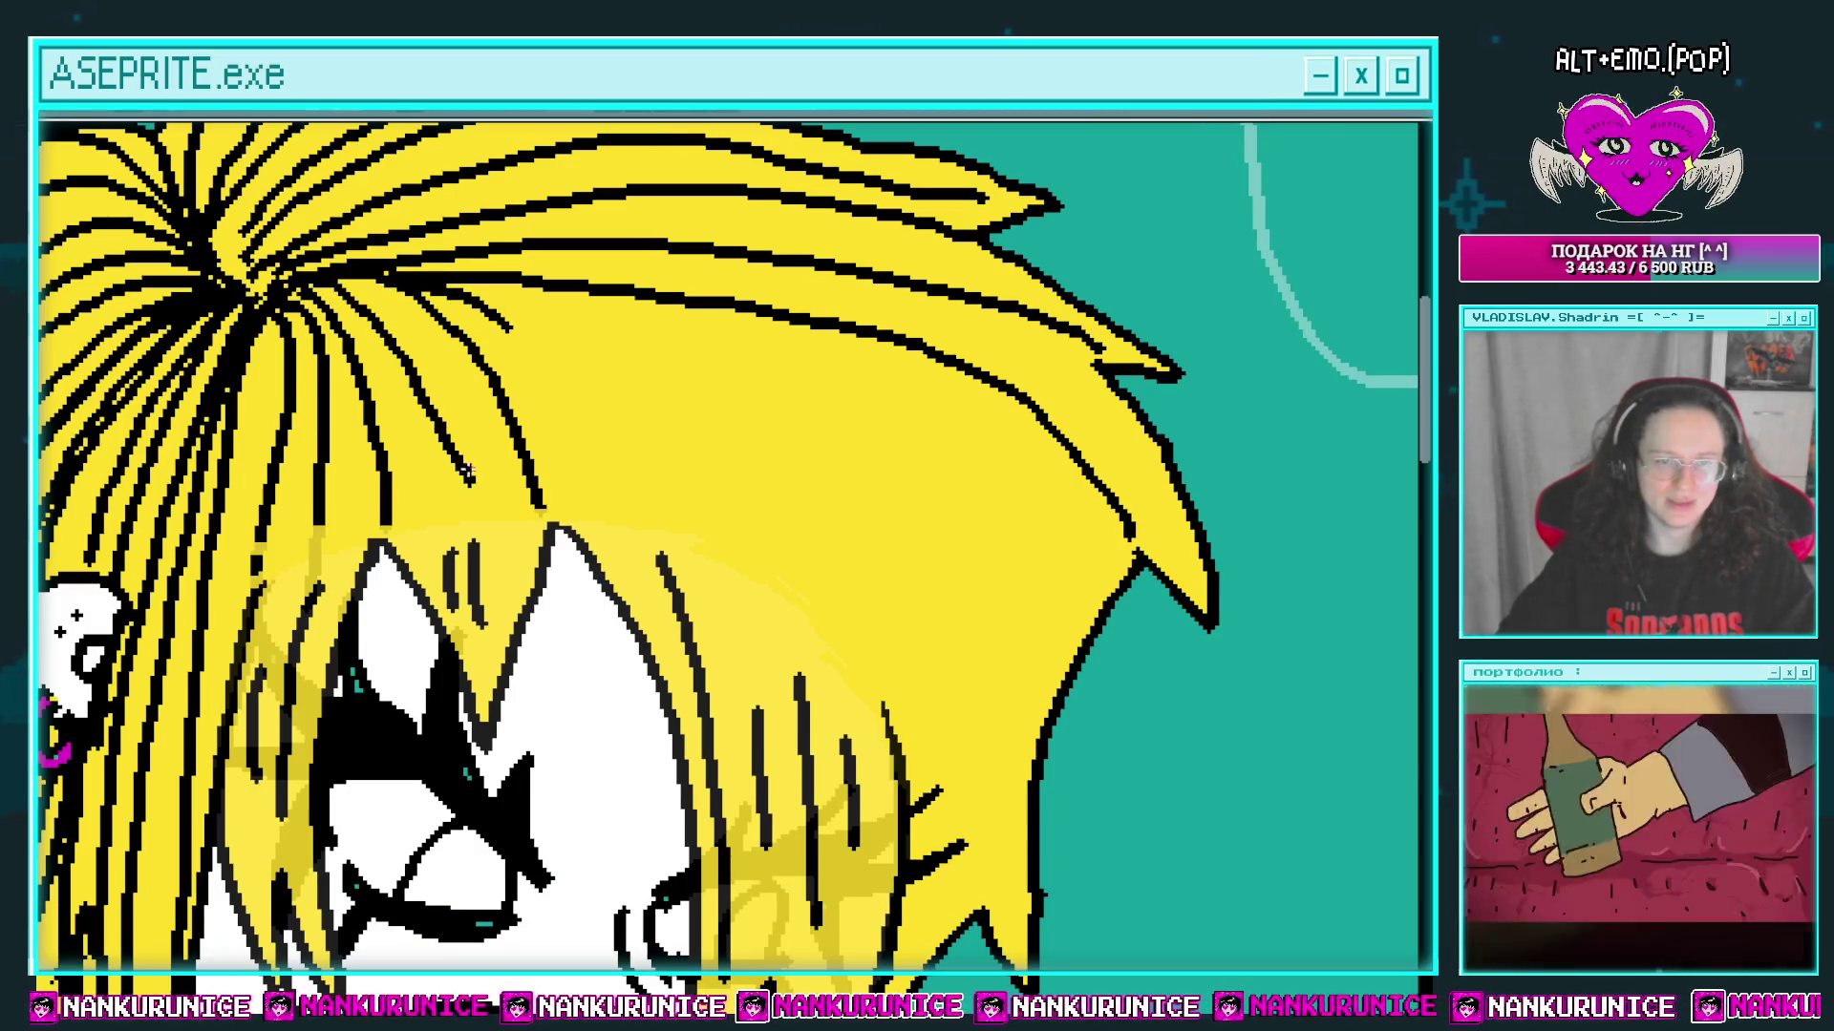
scroll(468, 473, down, 3)
scroll(598, 438, up, 3)
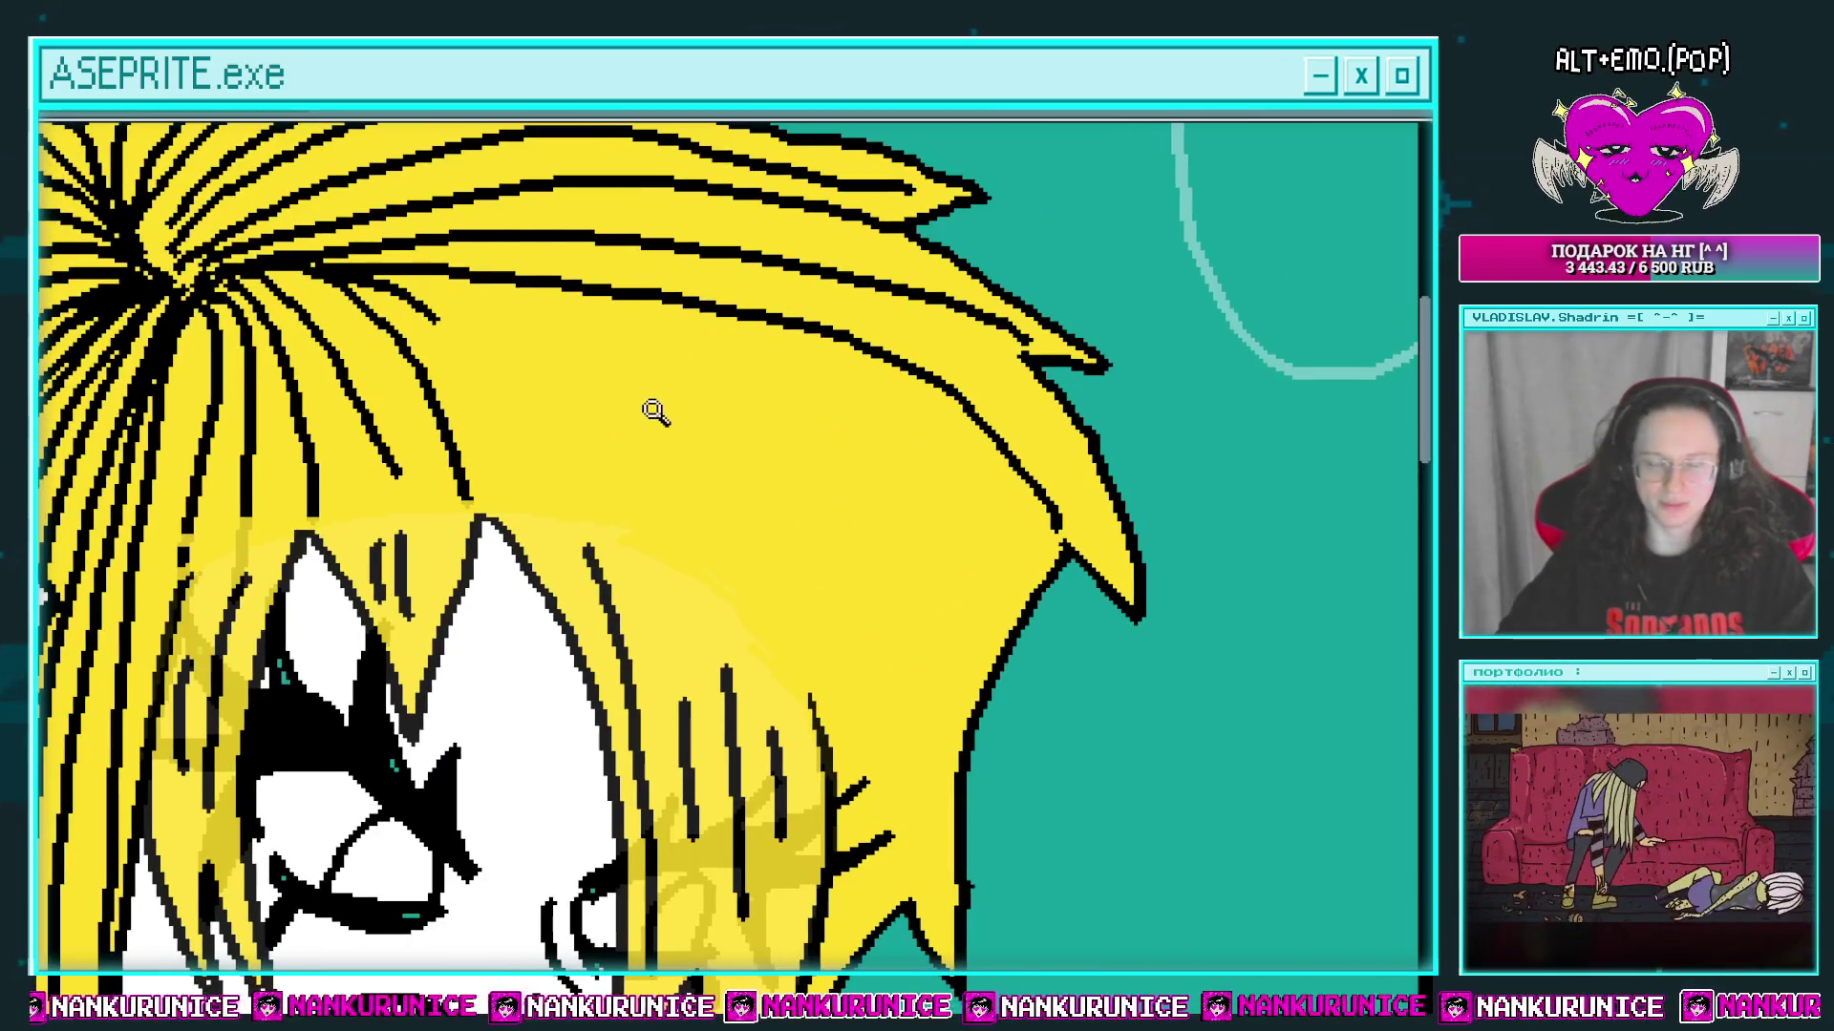
scroll(655, 413, down, 3)
scroll(506, 375, up, 3)
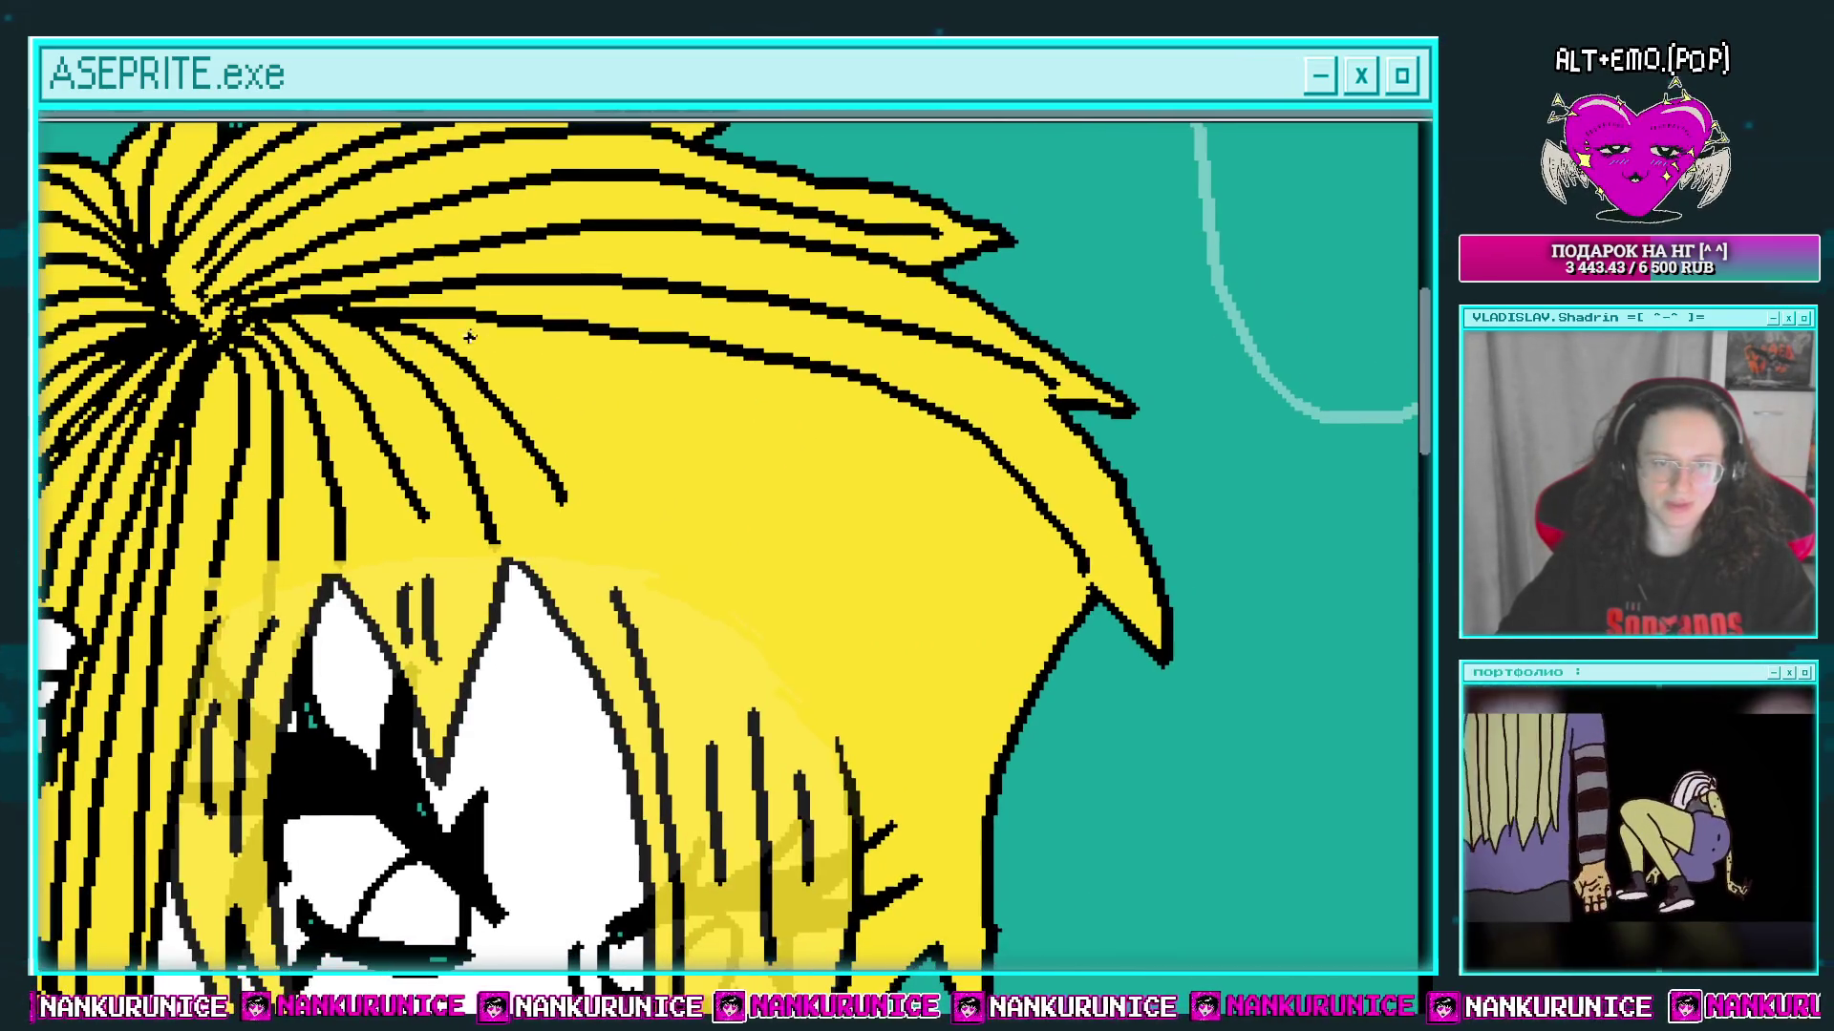
mouse_move(528, 353)
mouse_down()
mouse_move(898, 602)
mouse_move(928, 736)
mouse_up()
mouse_move(397, 291)
mouse_down()
mouse_move(556, 325)
mouse_move(860, 477)
mouse_move(945, 774)
mouse_up()
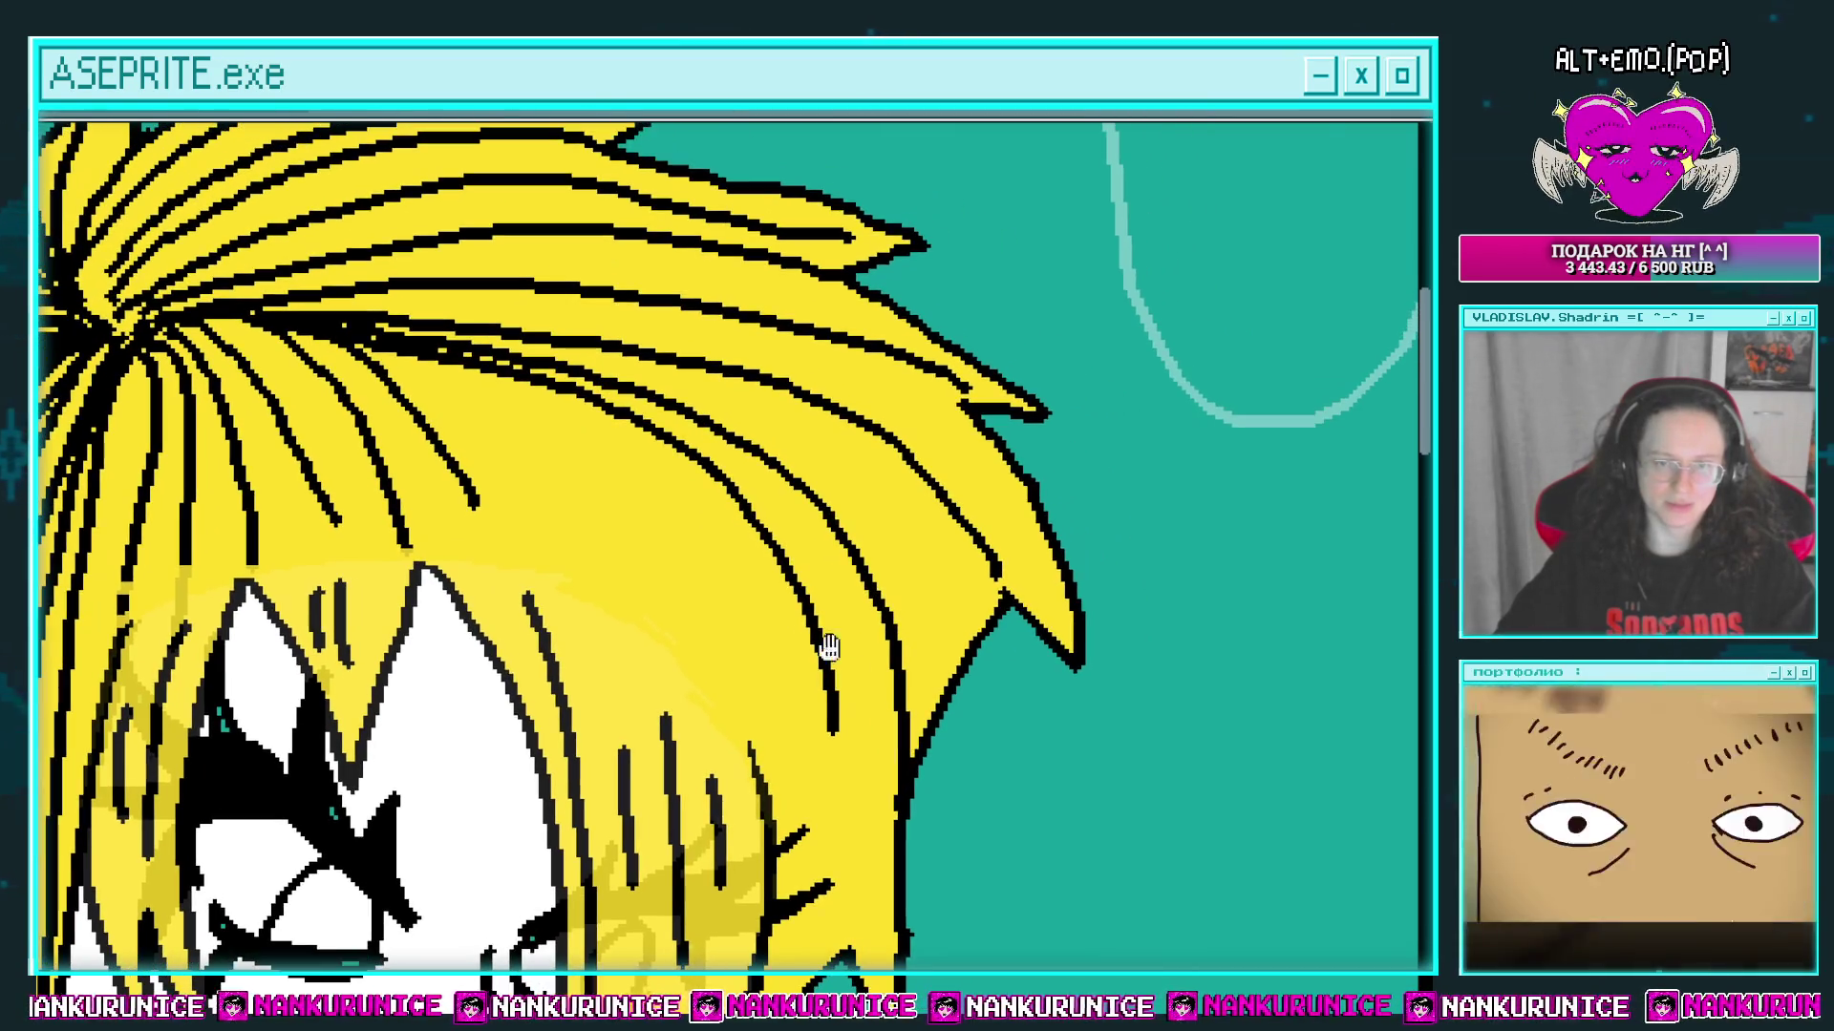
mouse_move(471, 334)
mouse_down()
mouse_move(668, 392)
mouse_move(939, 670)
mouse_up()
key(ctrl+z)
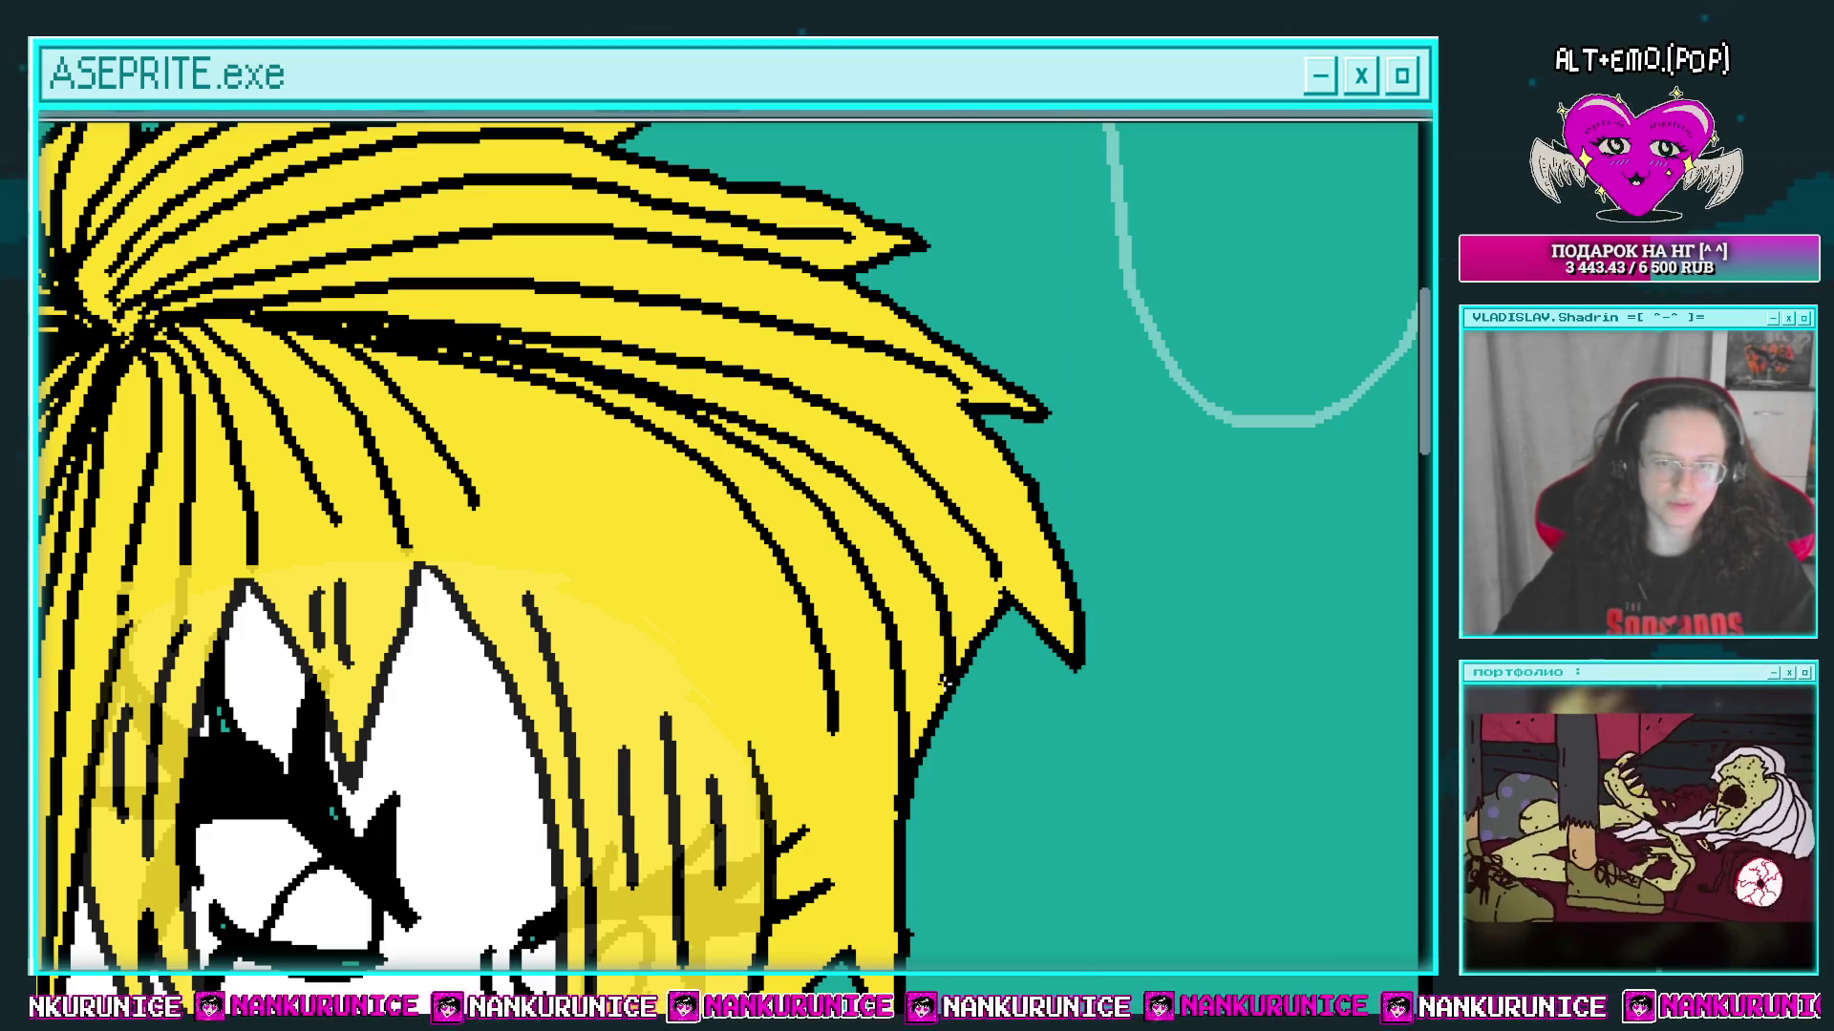
Step: Draw long parallel strands down the fringe above the face
scroll(993, 659, down, 3)
scroll(786, 463, up, 3)
mouse_move(786, 463)
mouse_down()
mouse_move(733, 411)
mouse_move(796, 699)
mouse_up()
scroll(734, 410, down, 1)
scroll(758, 455, up, 1)
drag(796, 699, 758, 605)
drag(736, 361, 793, 843)
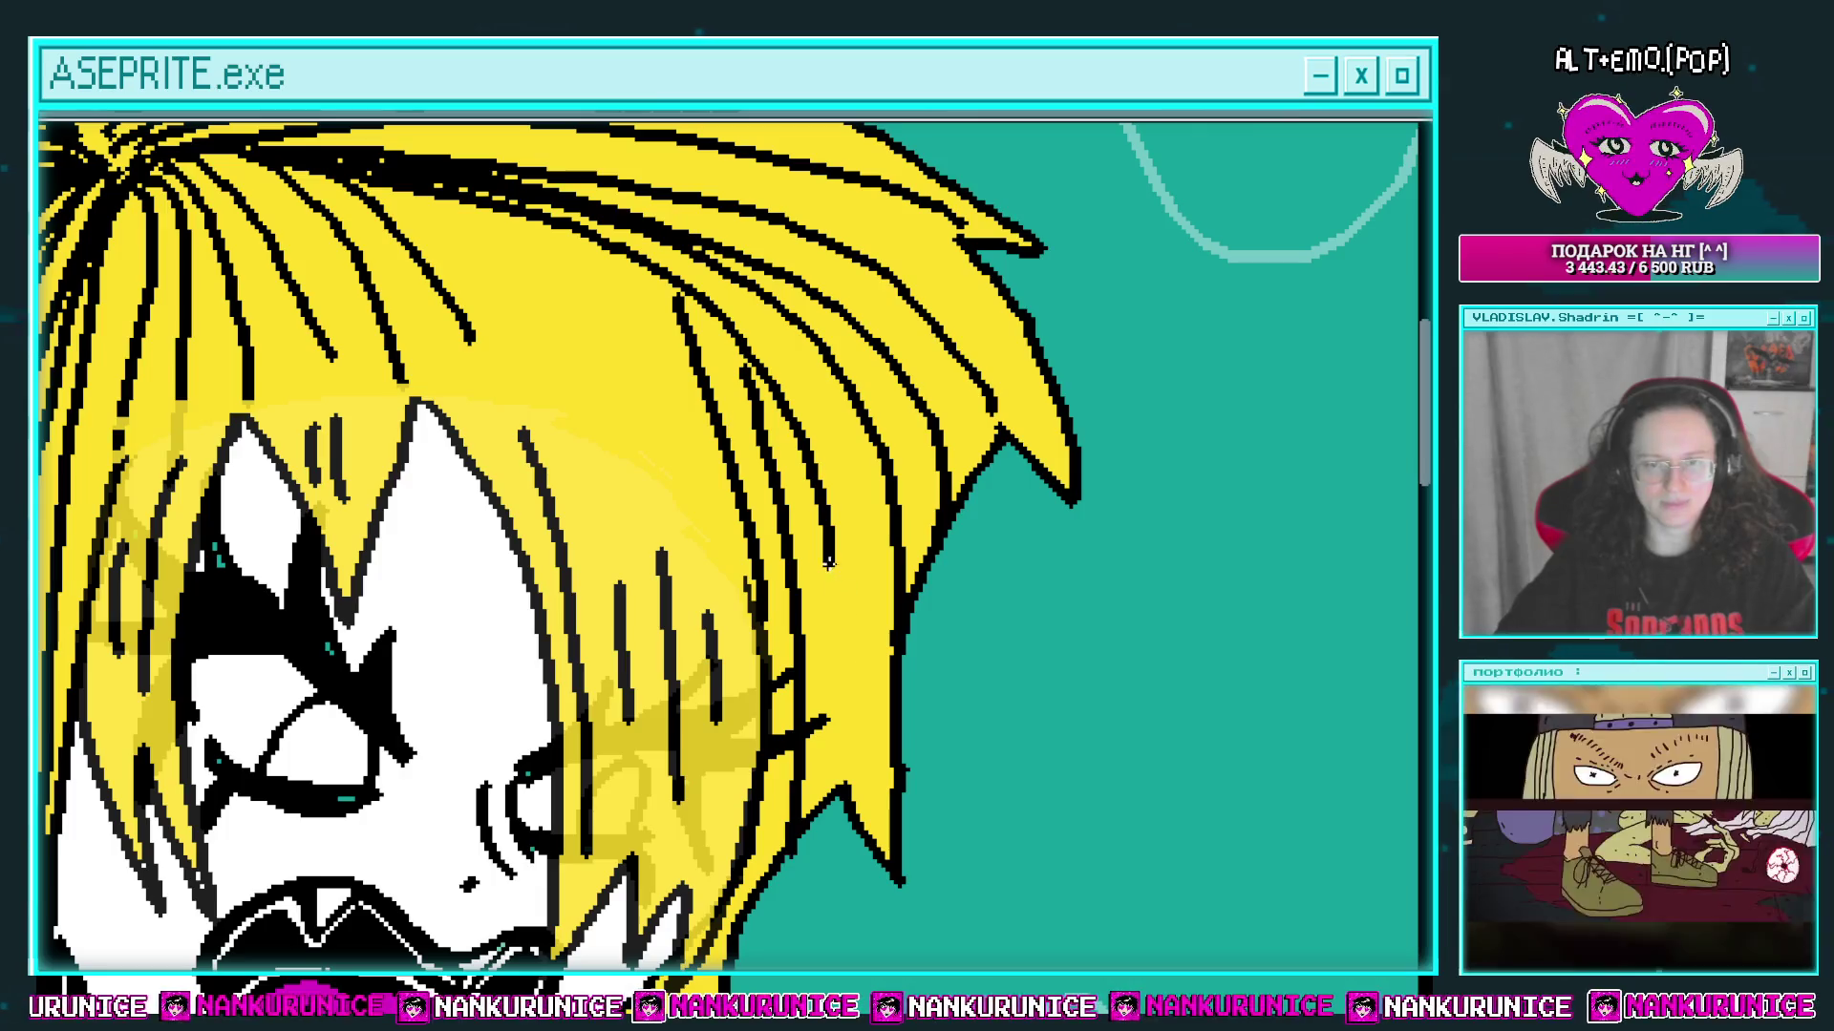
scroll(827, 563, down, 1)
scroll(506, 313, up, 1)
drag(619, 405, 723, 587)
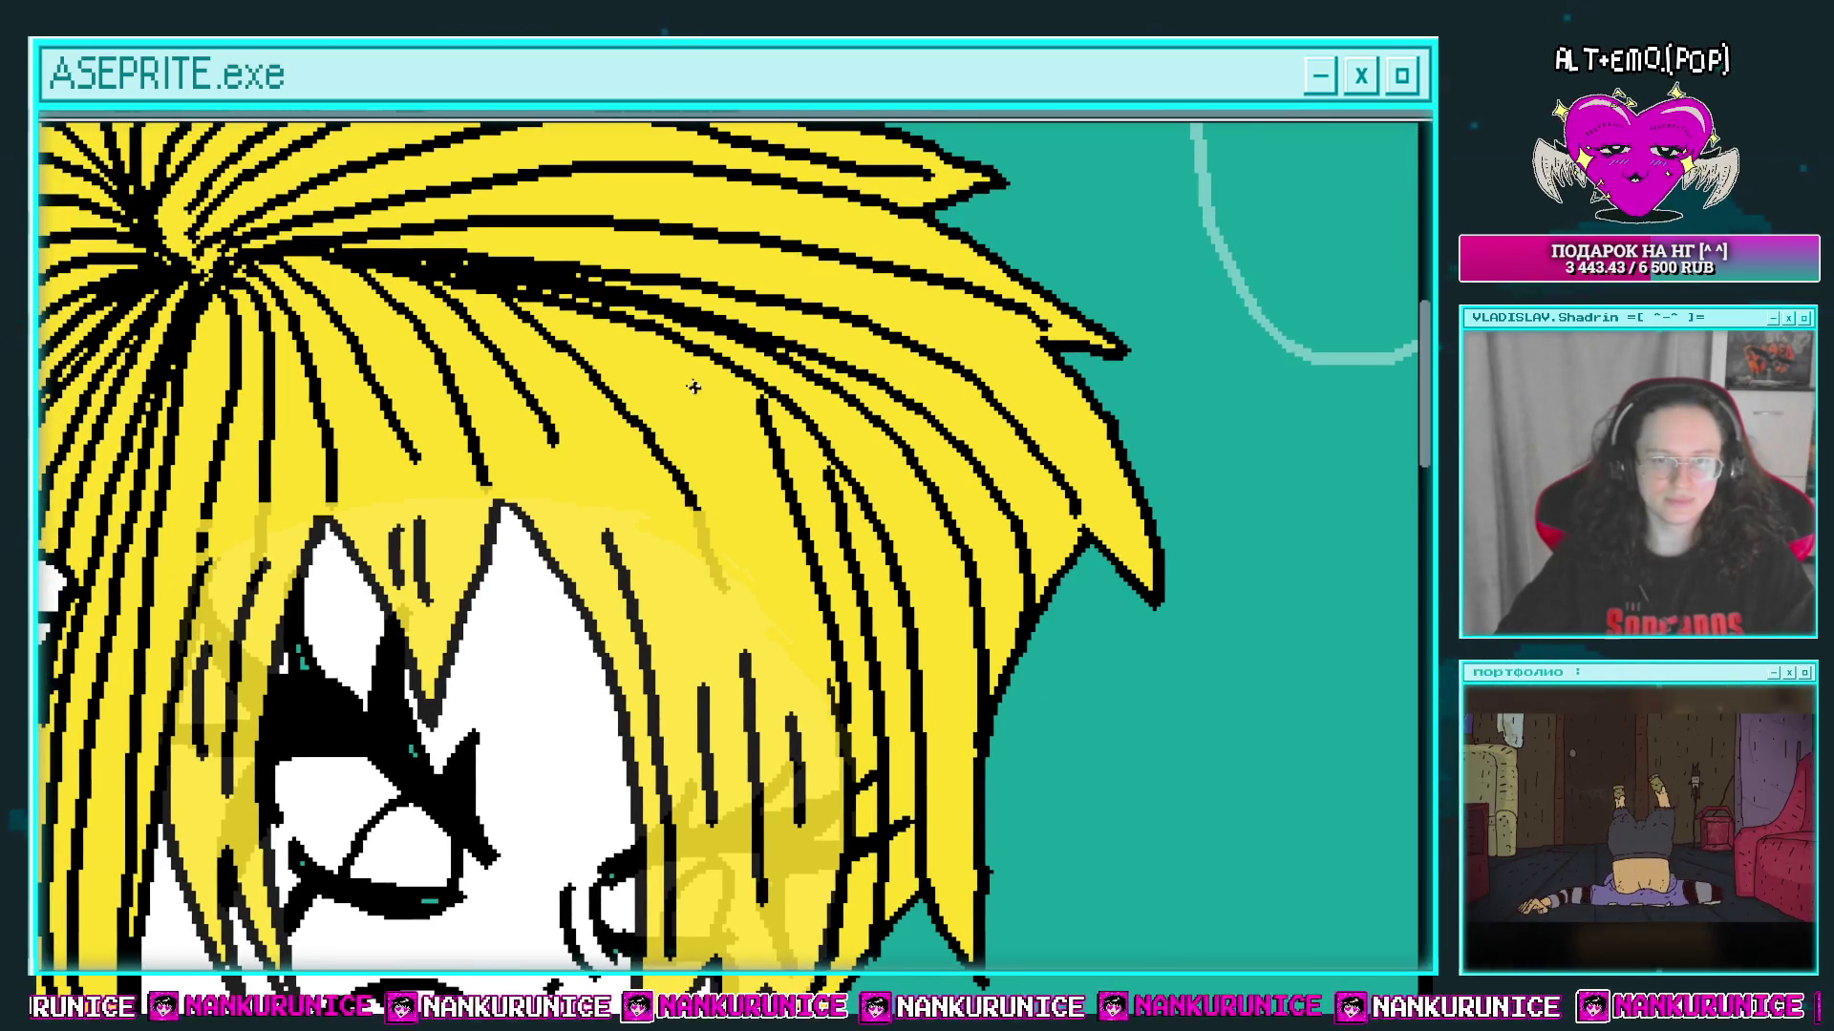
drag(671, 352, 753, 546)
scroll(750, 535, down, 1)
scroll(748, 364, up, 1)
drag(751, 458, 761, 348)
key(Tab)
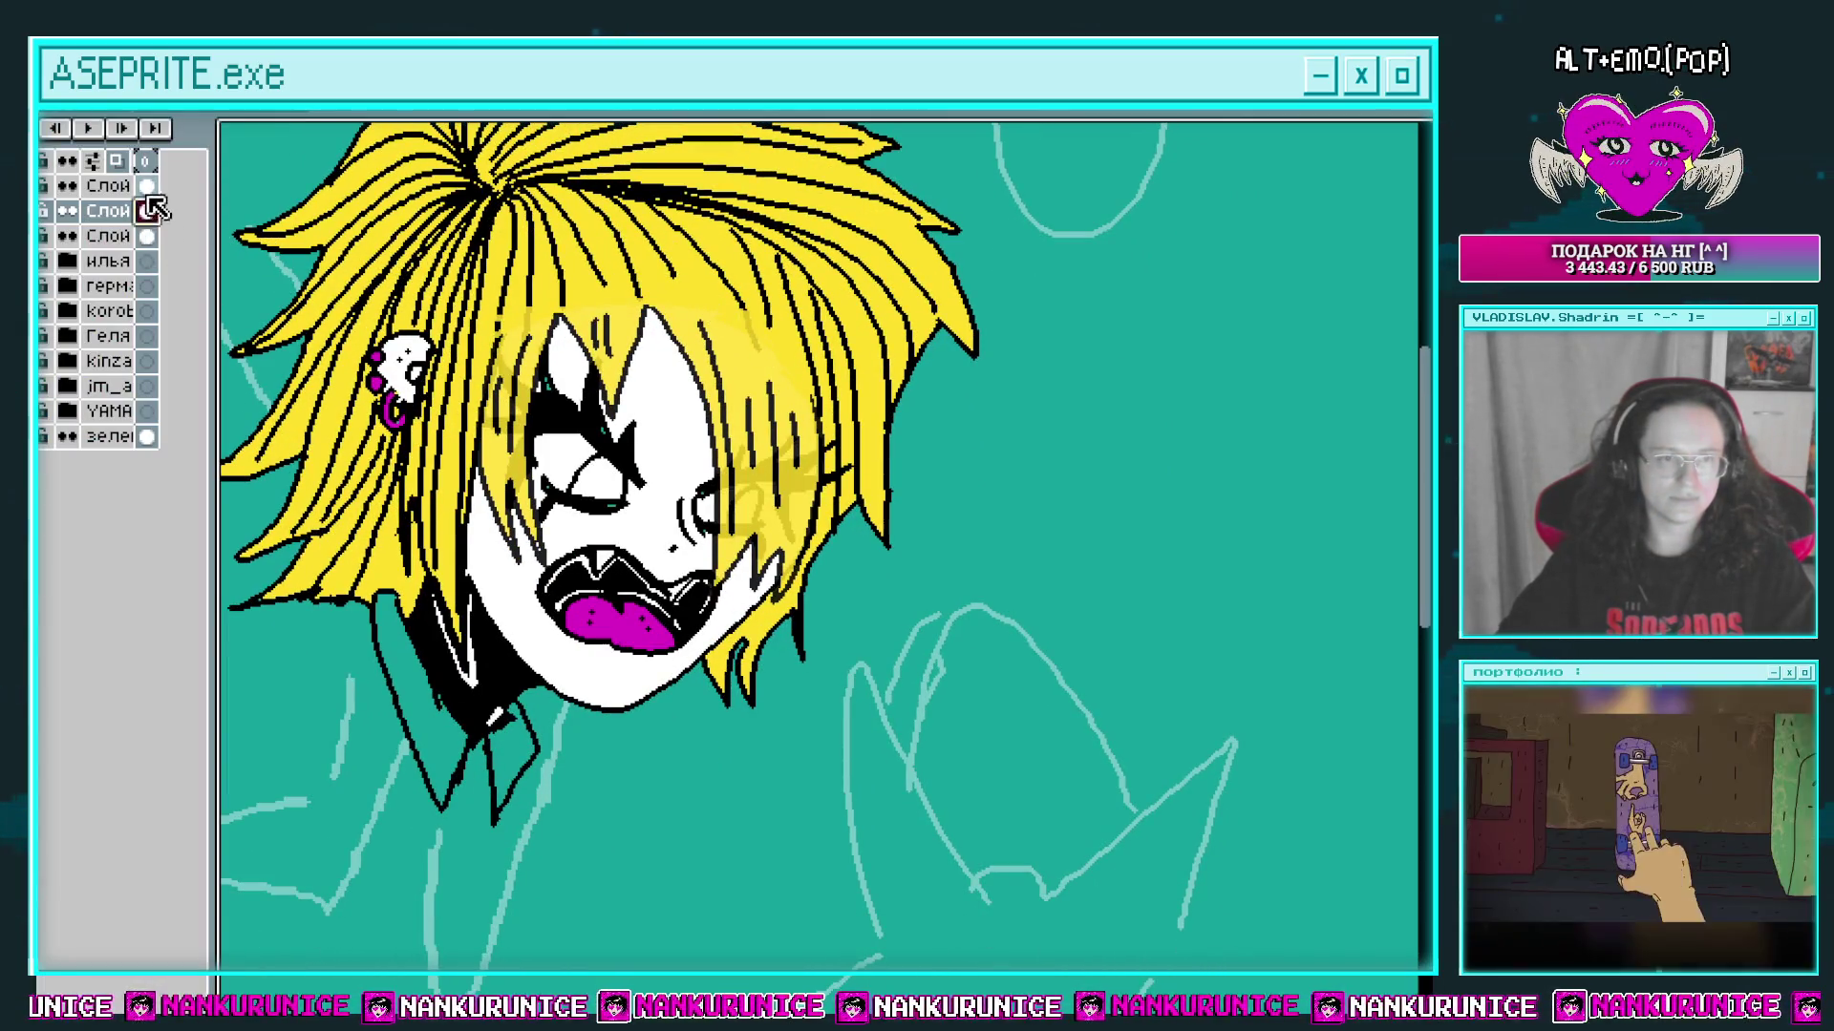
Step: Open the Canvas Size dialog, showing the sprite at 1009 × 906 px with zero borders
key(Tab)
key(Tab)
key(Tab)
click(827, 382)
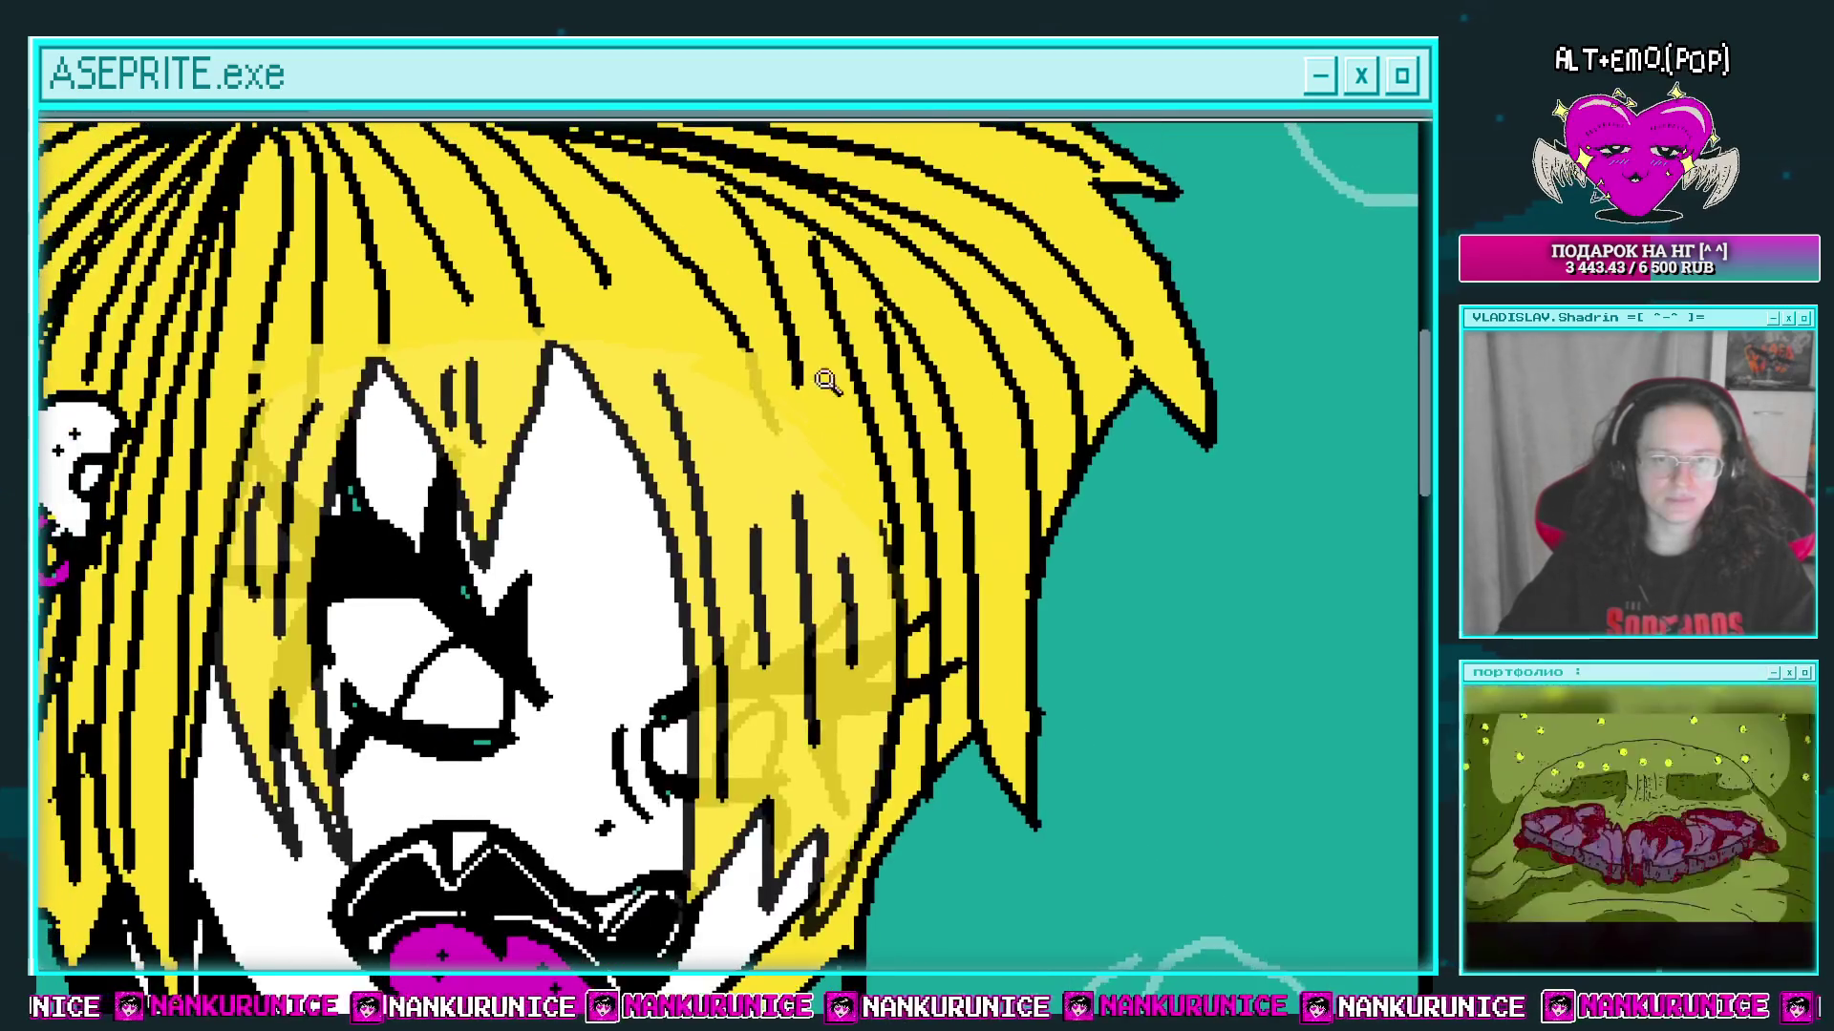
drag(764, 399, 915, 425)
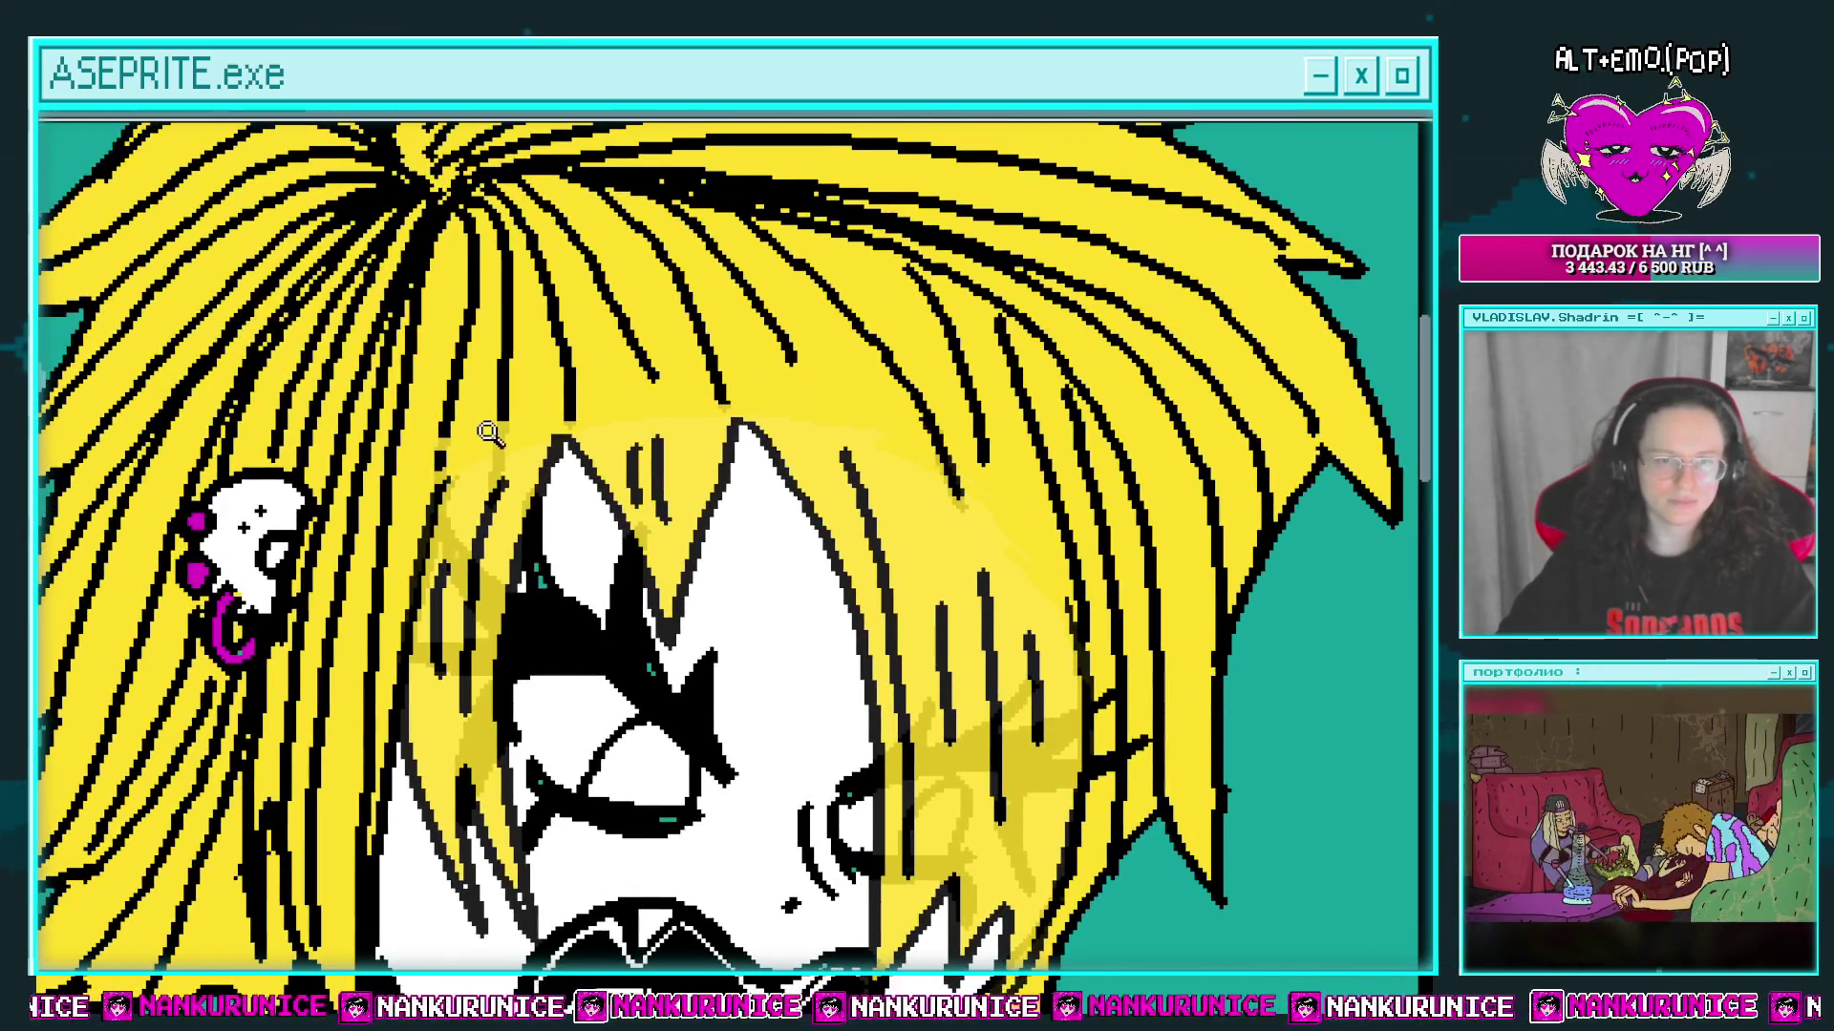
scroll(489, 435, up, 1)
scroll(535, 449, down, 1)
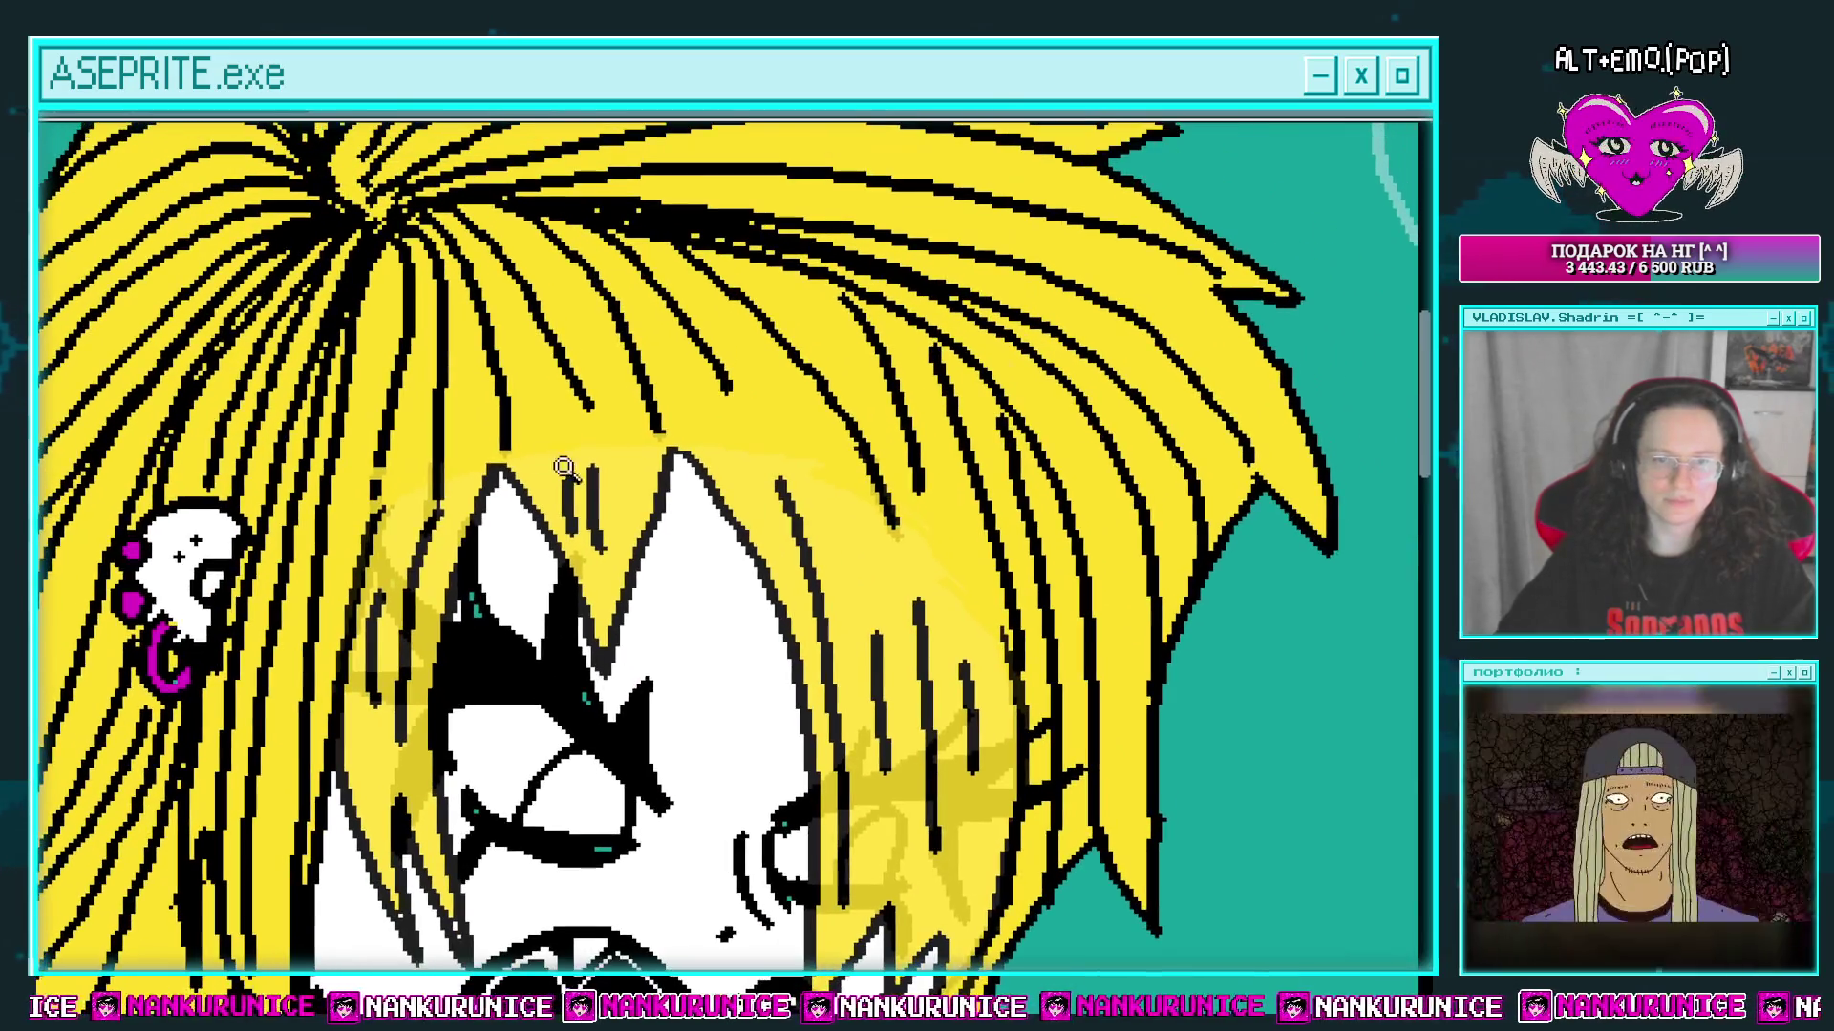
scroll(621, 454, down, 2)
key(Tab)
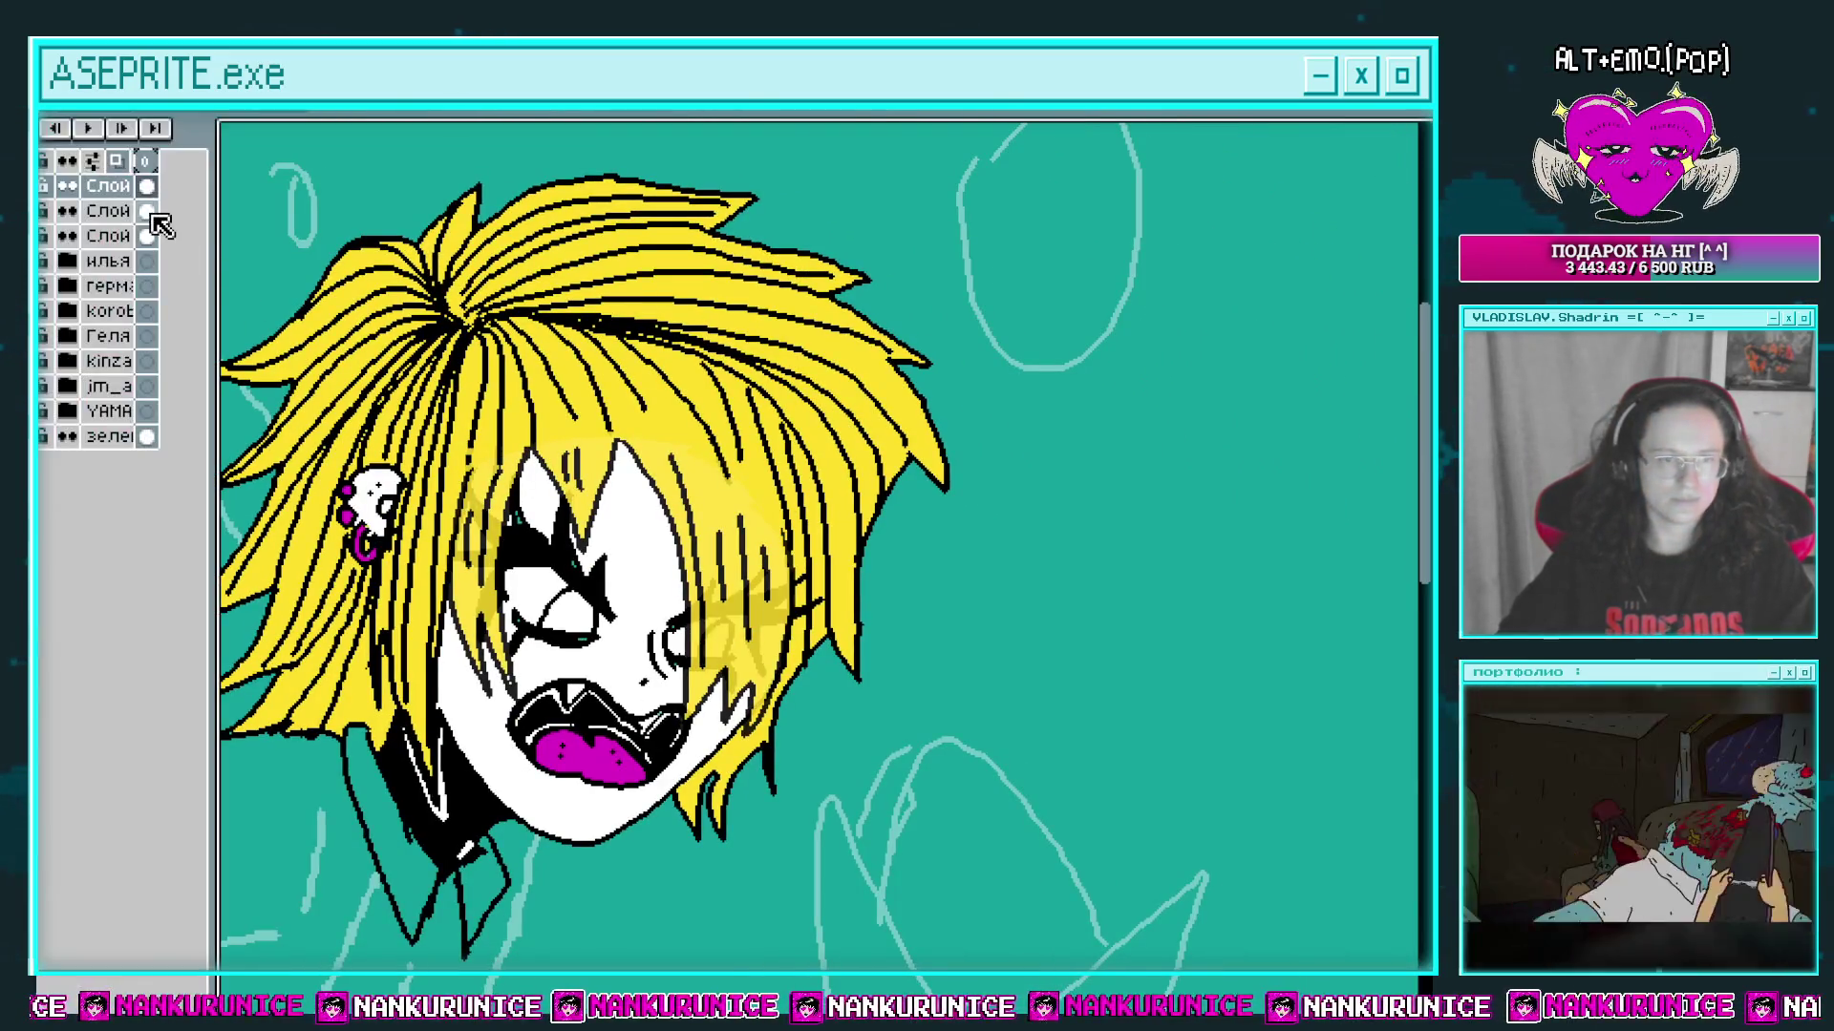
key(Tab)
scroll(829, 511, down, 3)
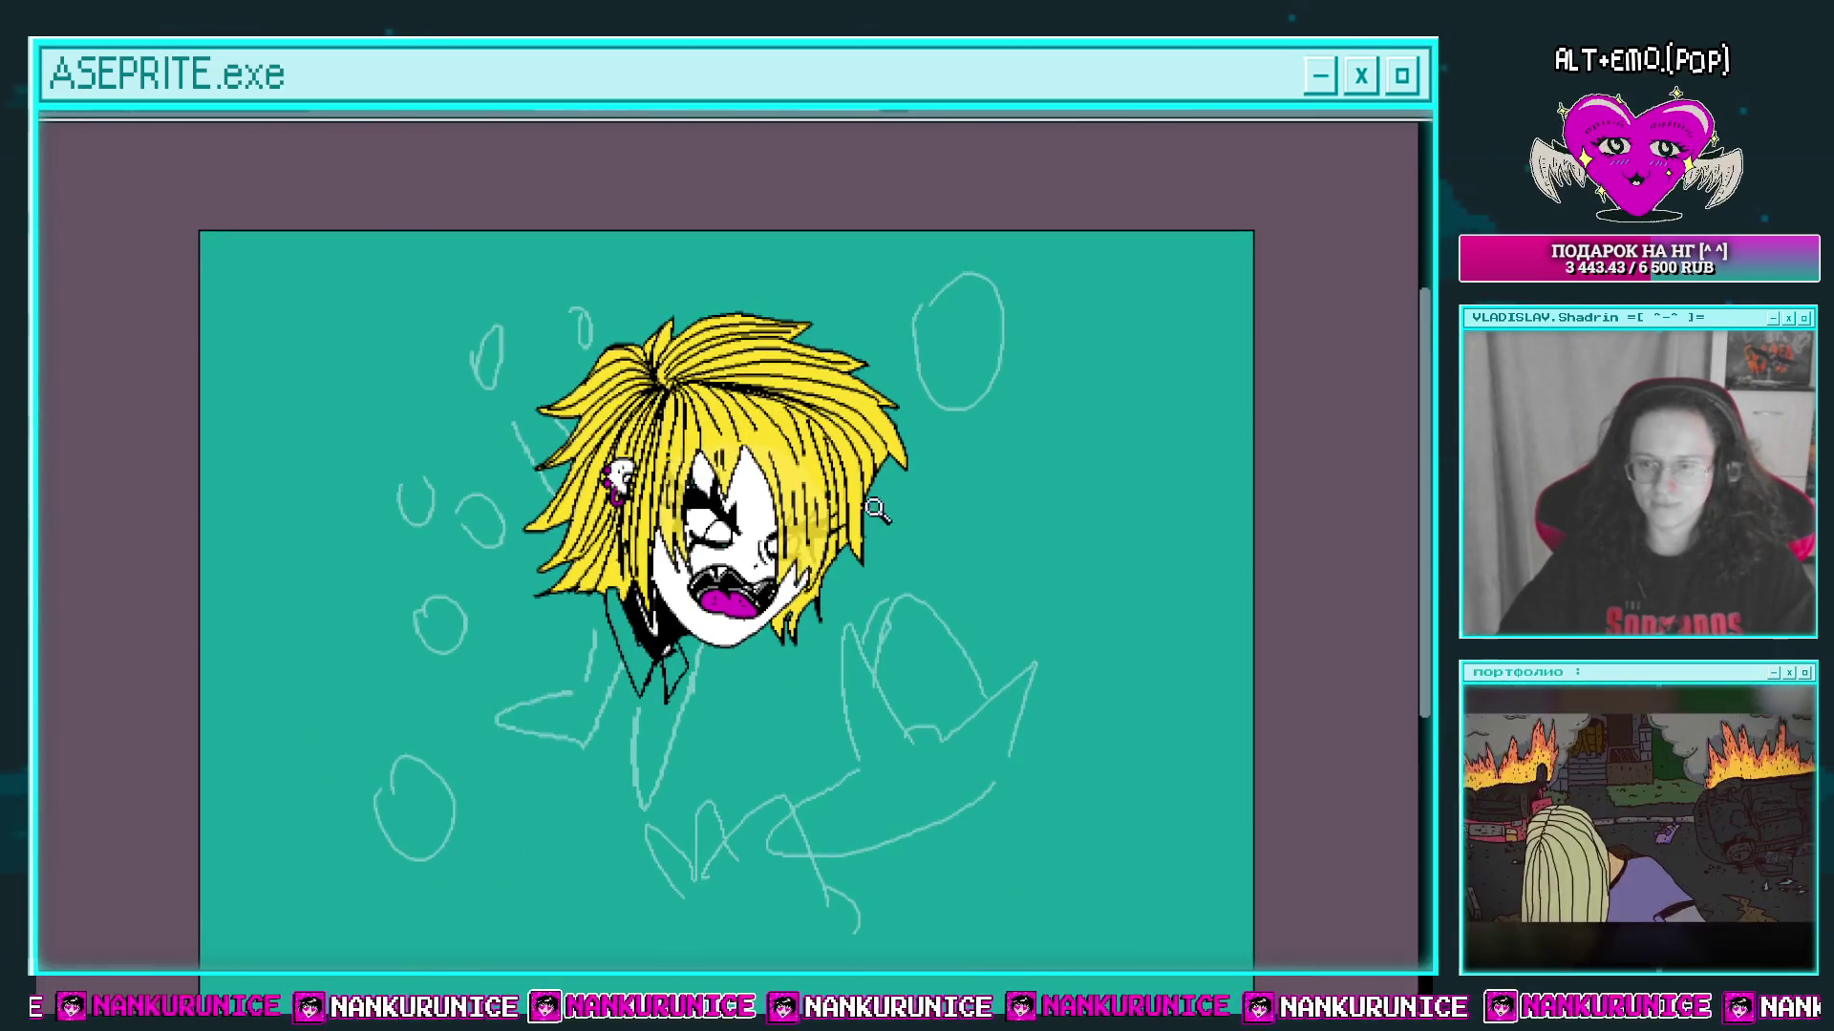
drag(820, 630, 785, 573)
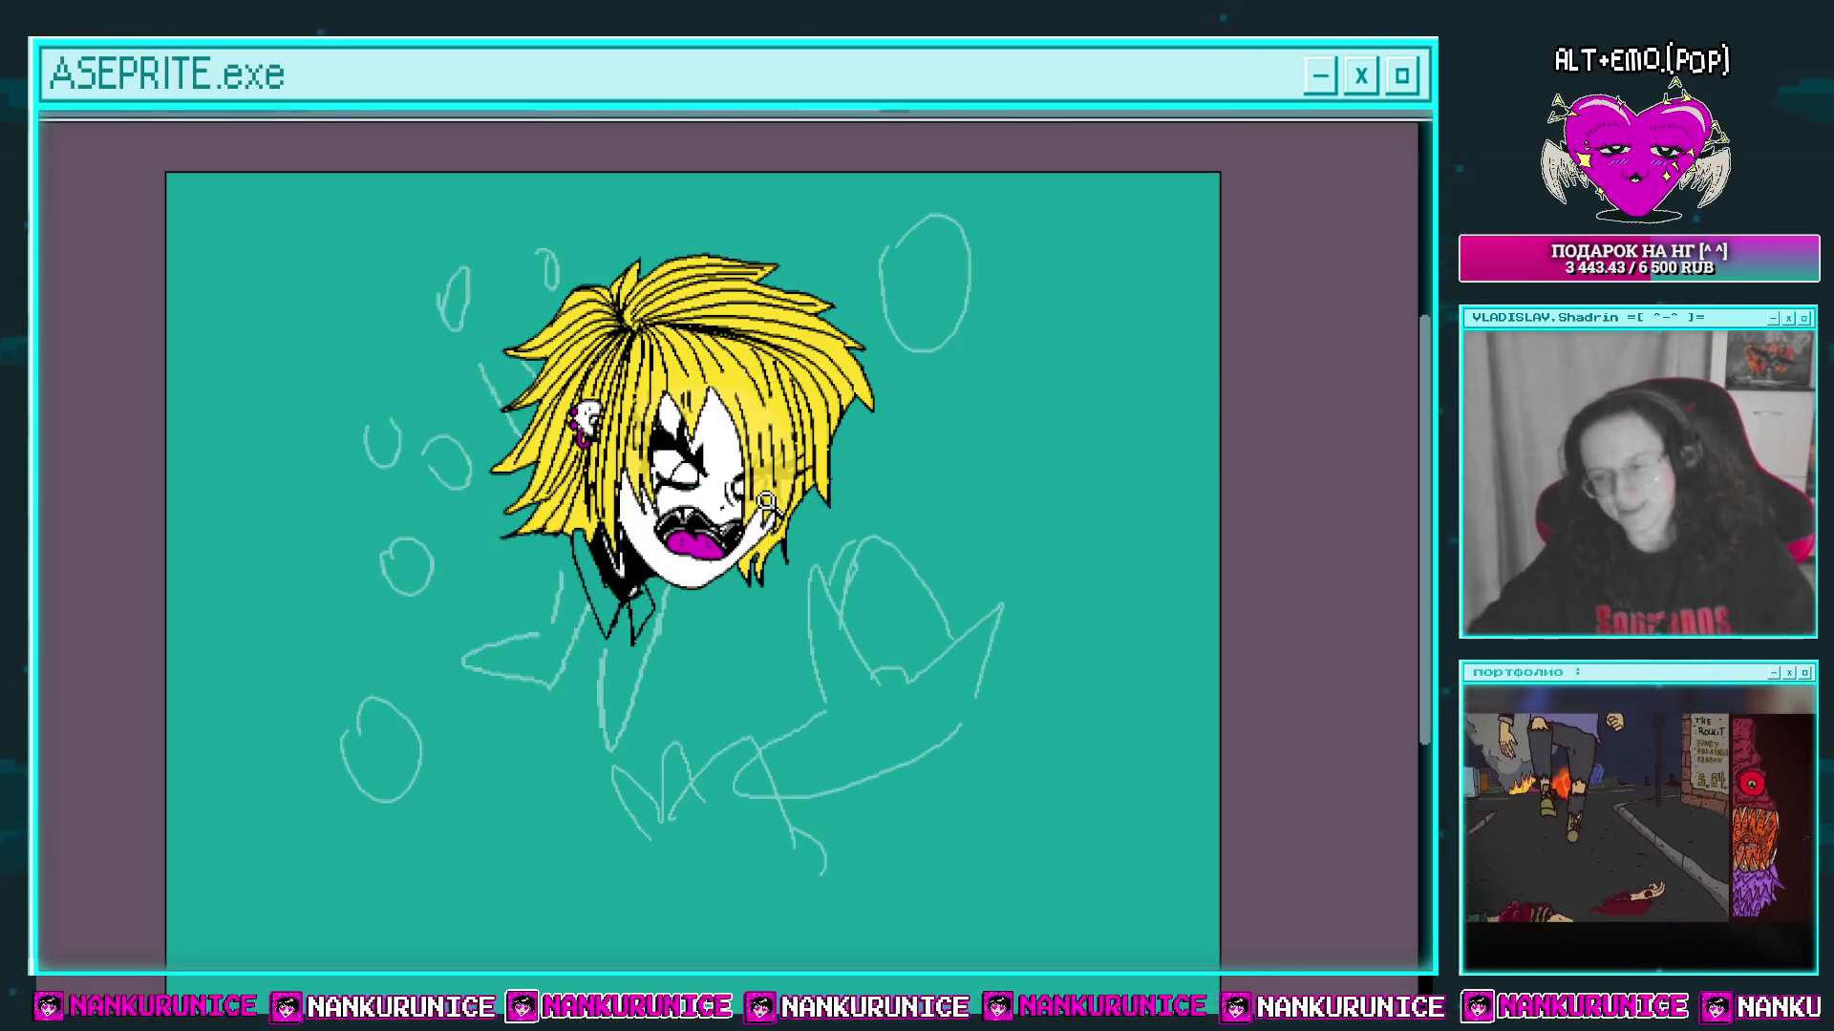
scroll(766, 501, up, 4)
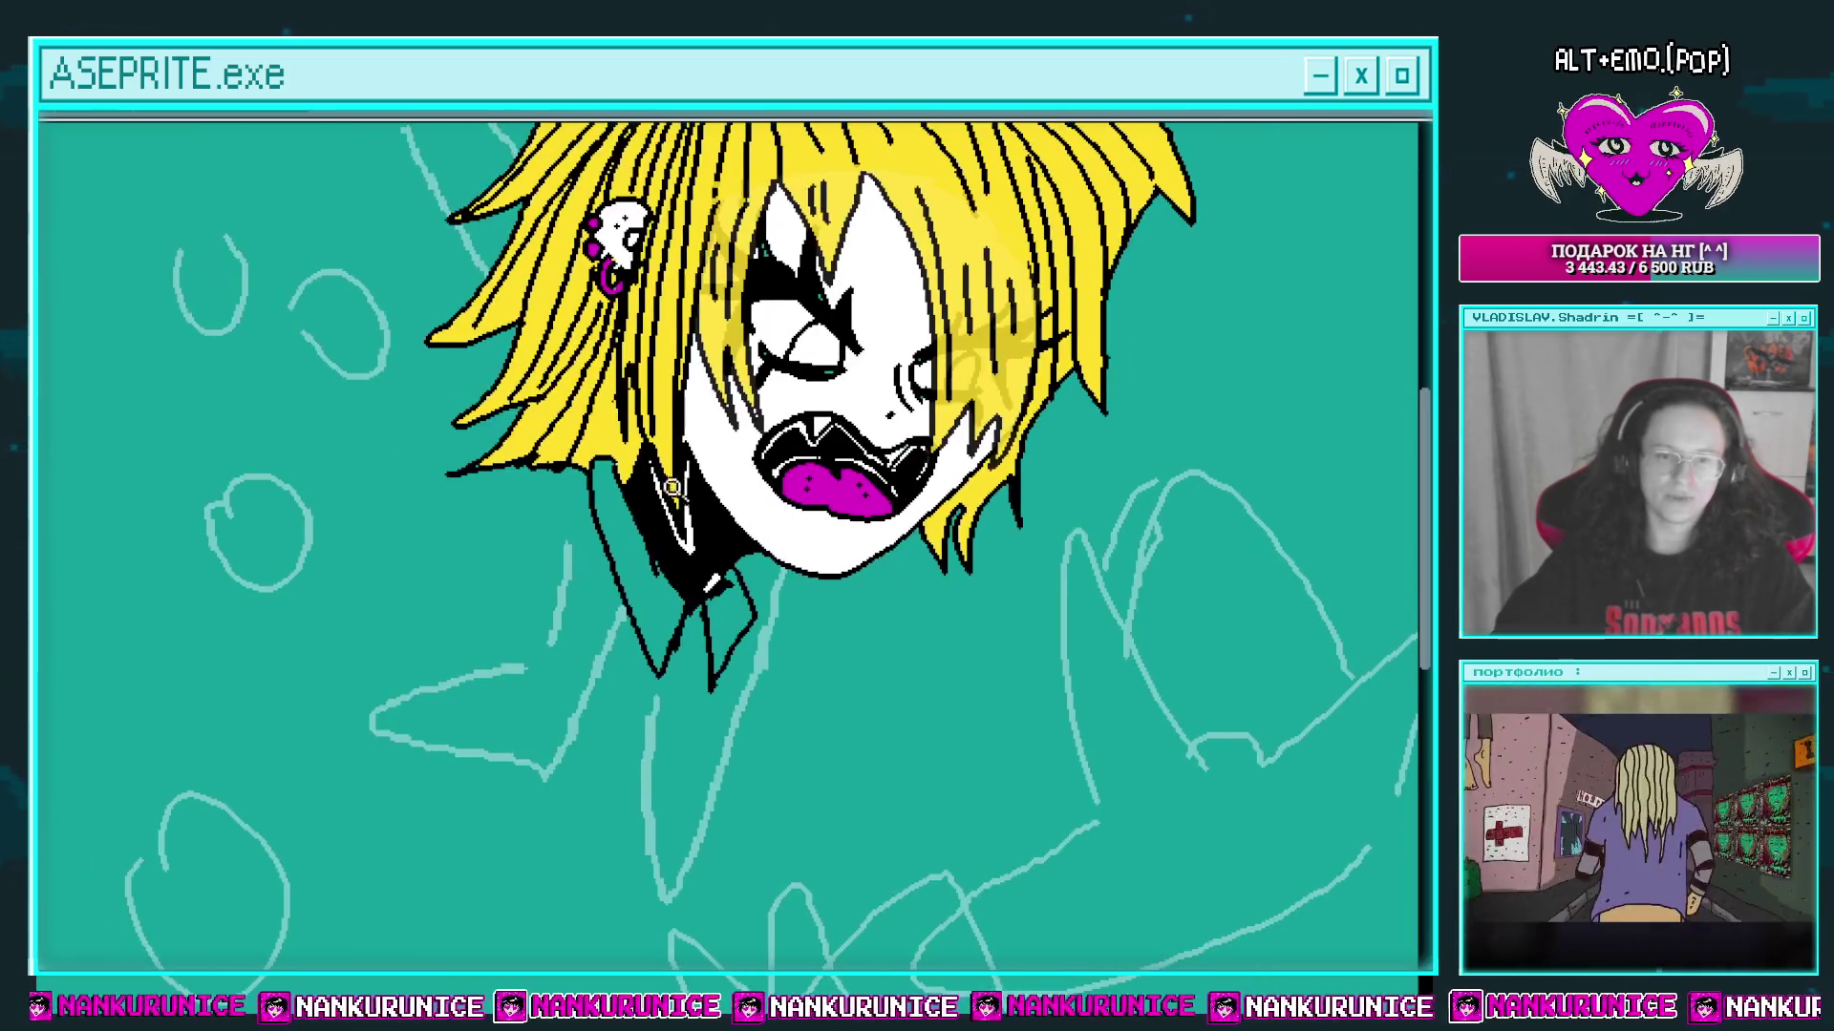
scroll(731, 495, down, 5)
key(ctrl+alt+c)
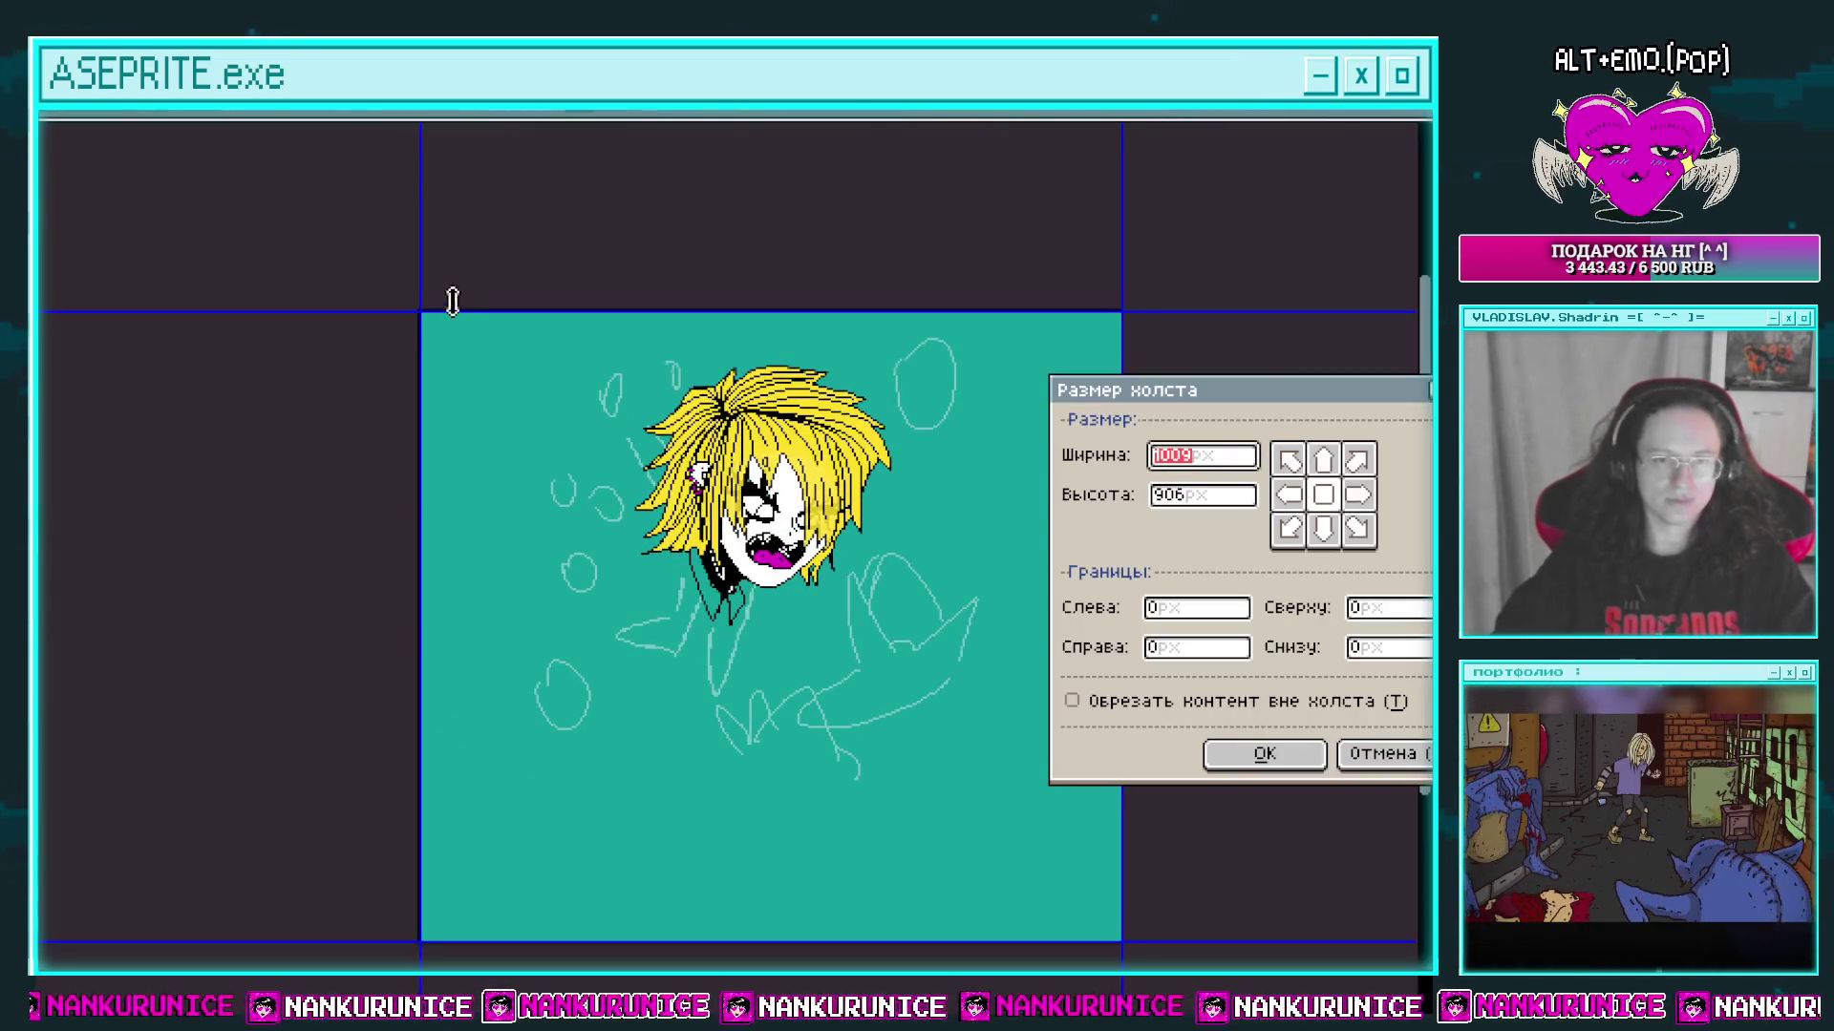
Step: Extend the canvas to the left and top and apply the new size
drag(417, 316, 372, 197)
drag(573, 300, 580, 153)
click(1262, 753)
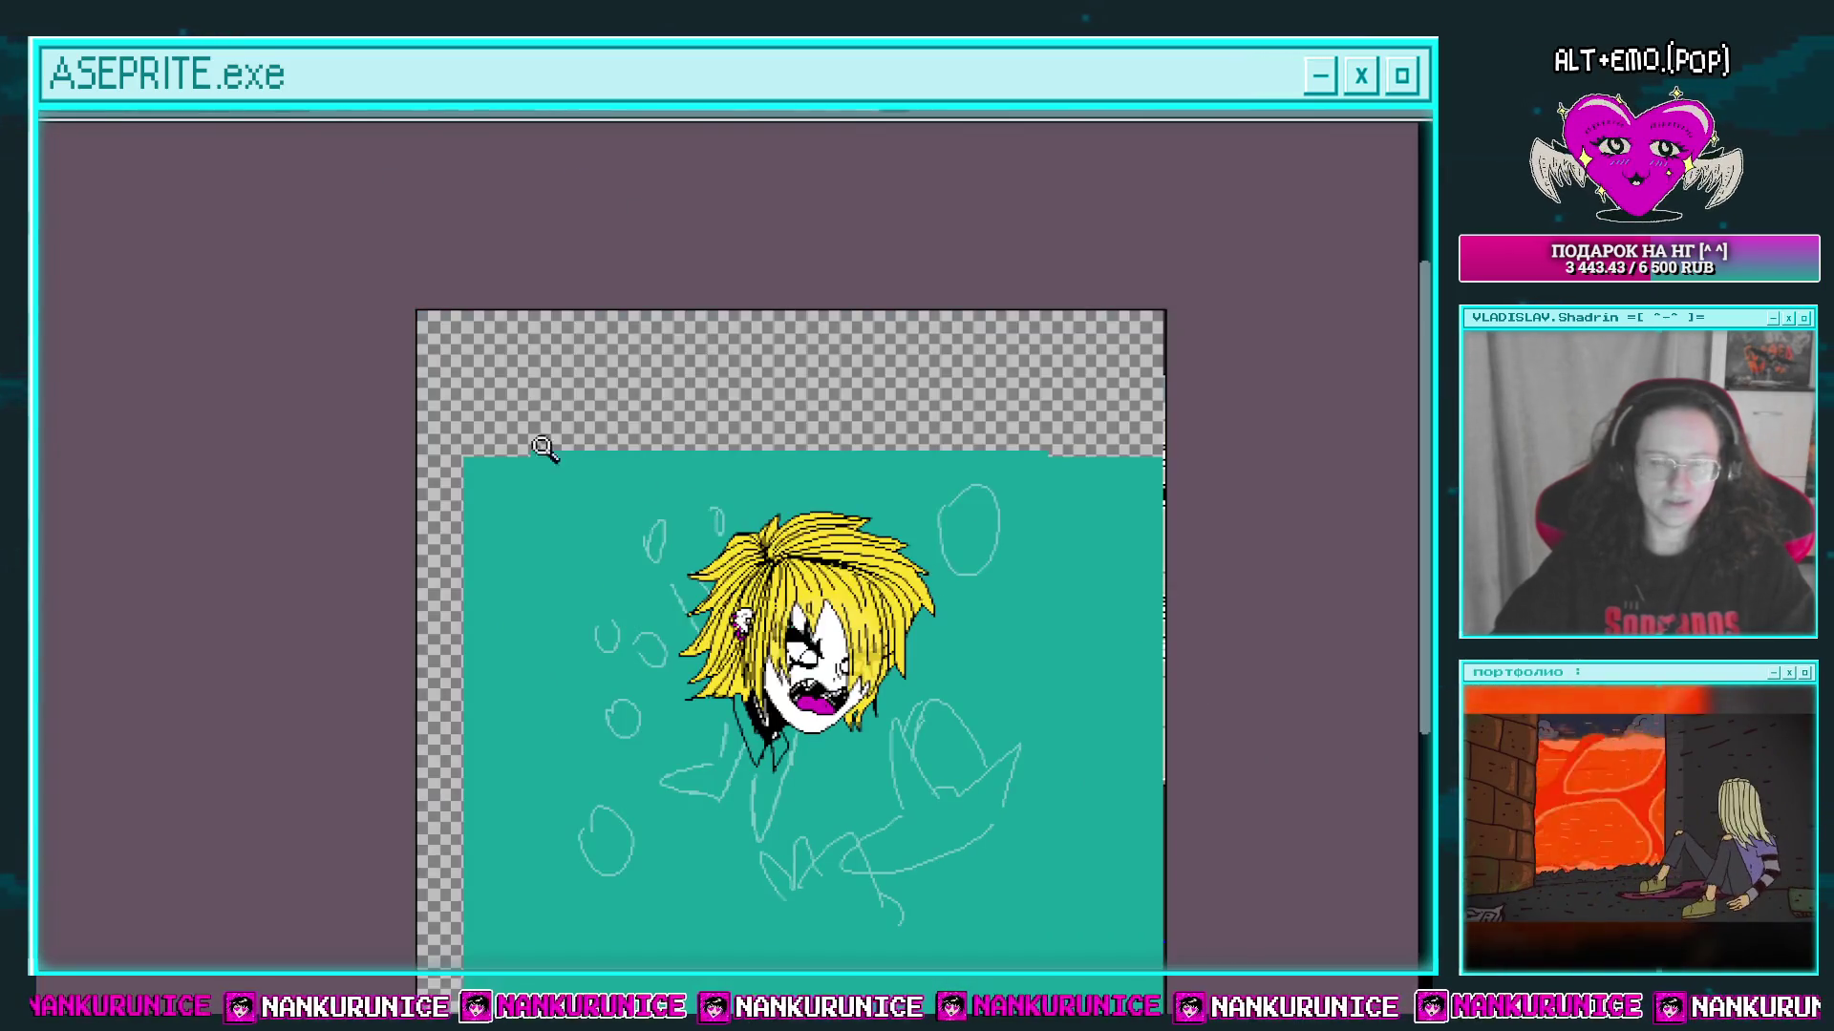
Step: Fill the new transparent margins with teal and reselect the working layer
key(Tab)
drag(549, 521, 582, 442)
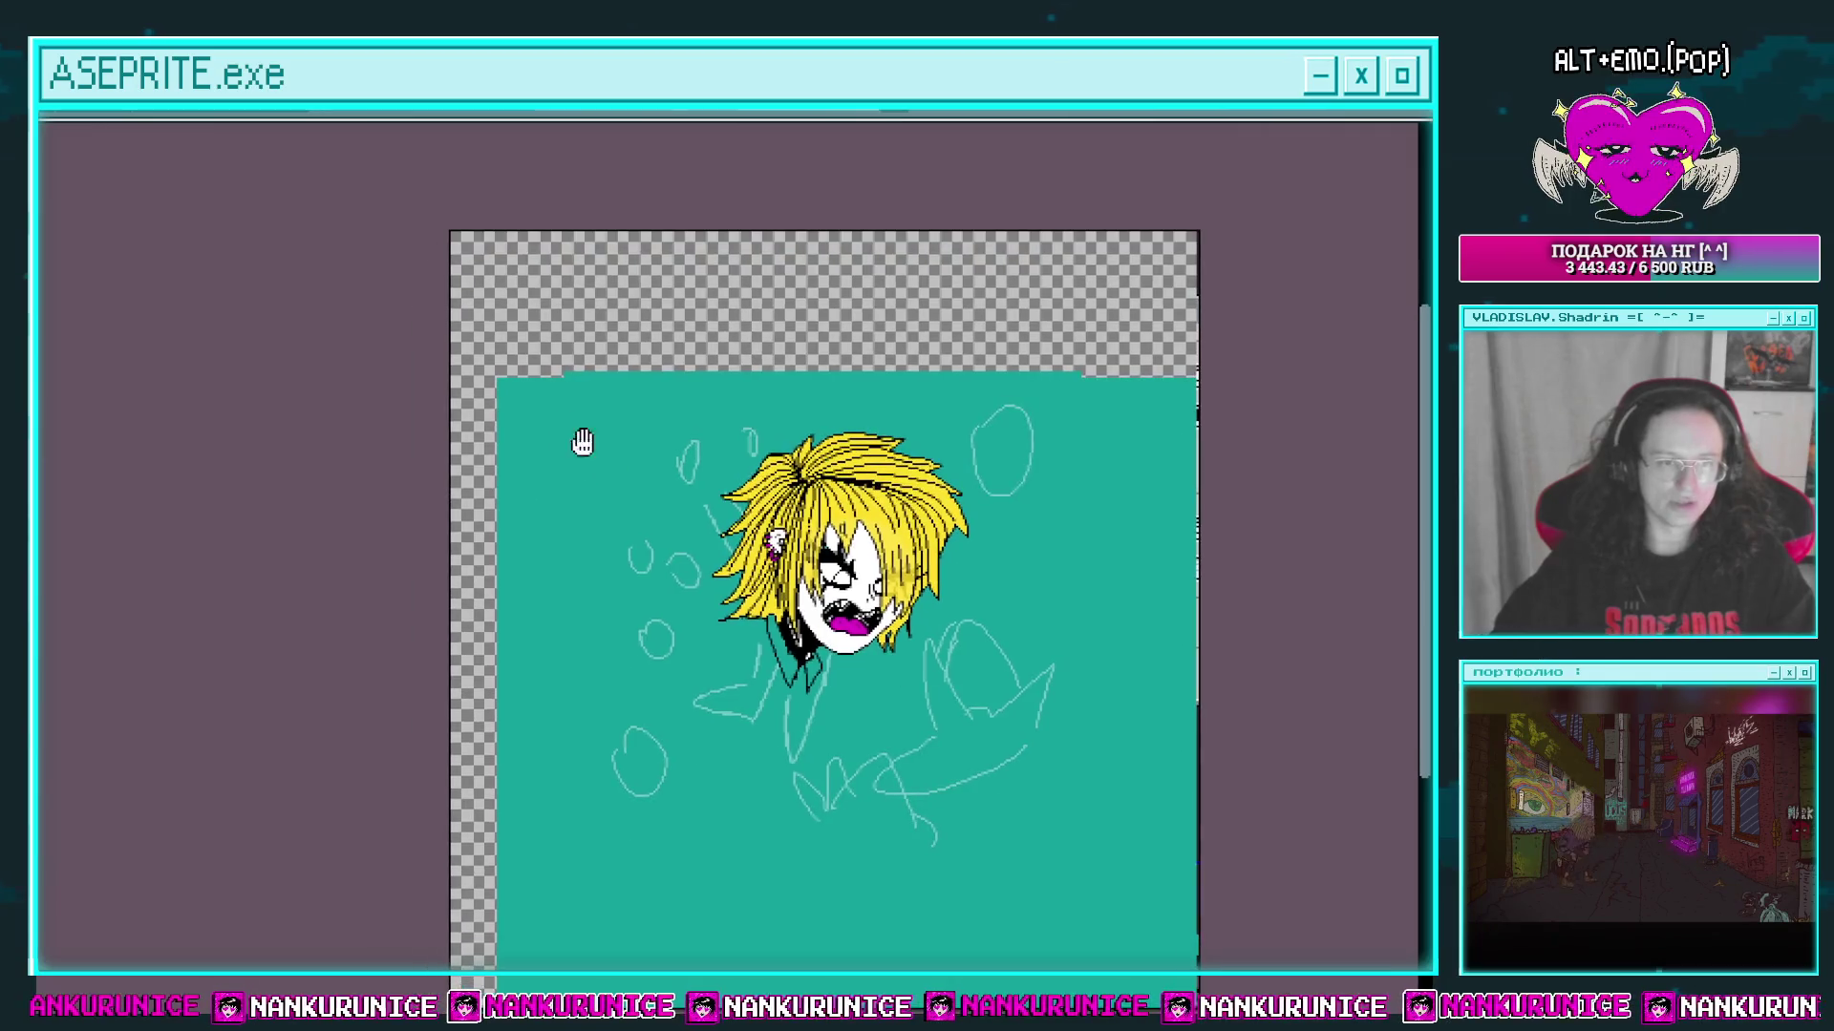
click(569, 360)
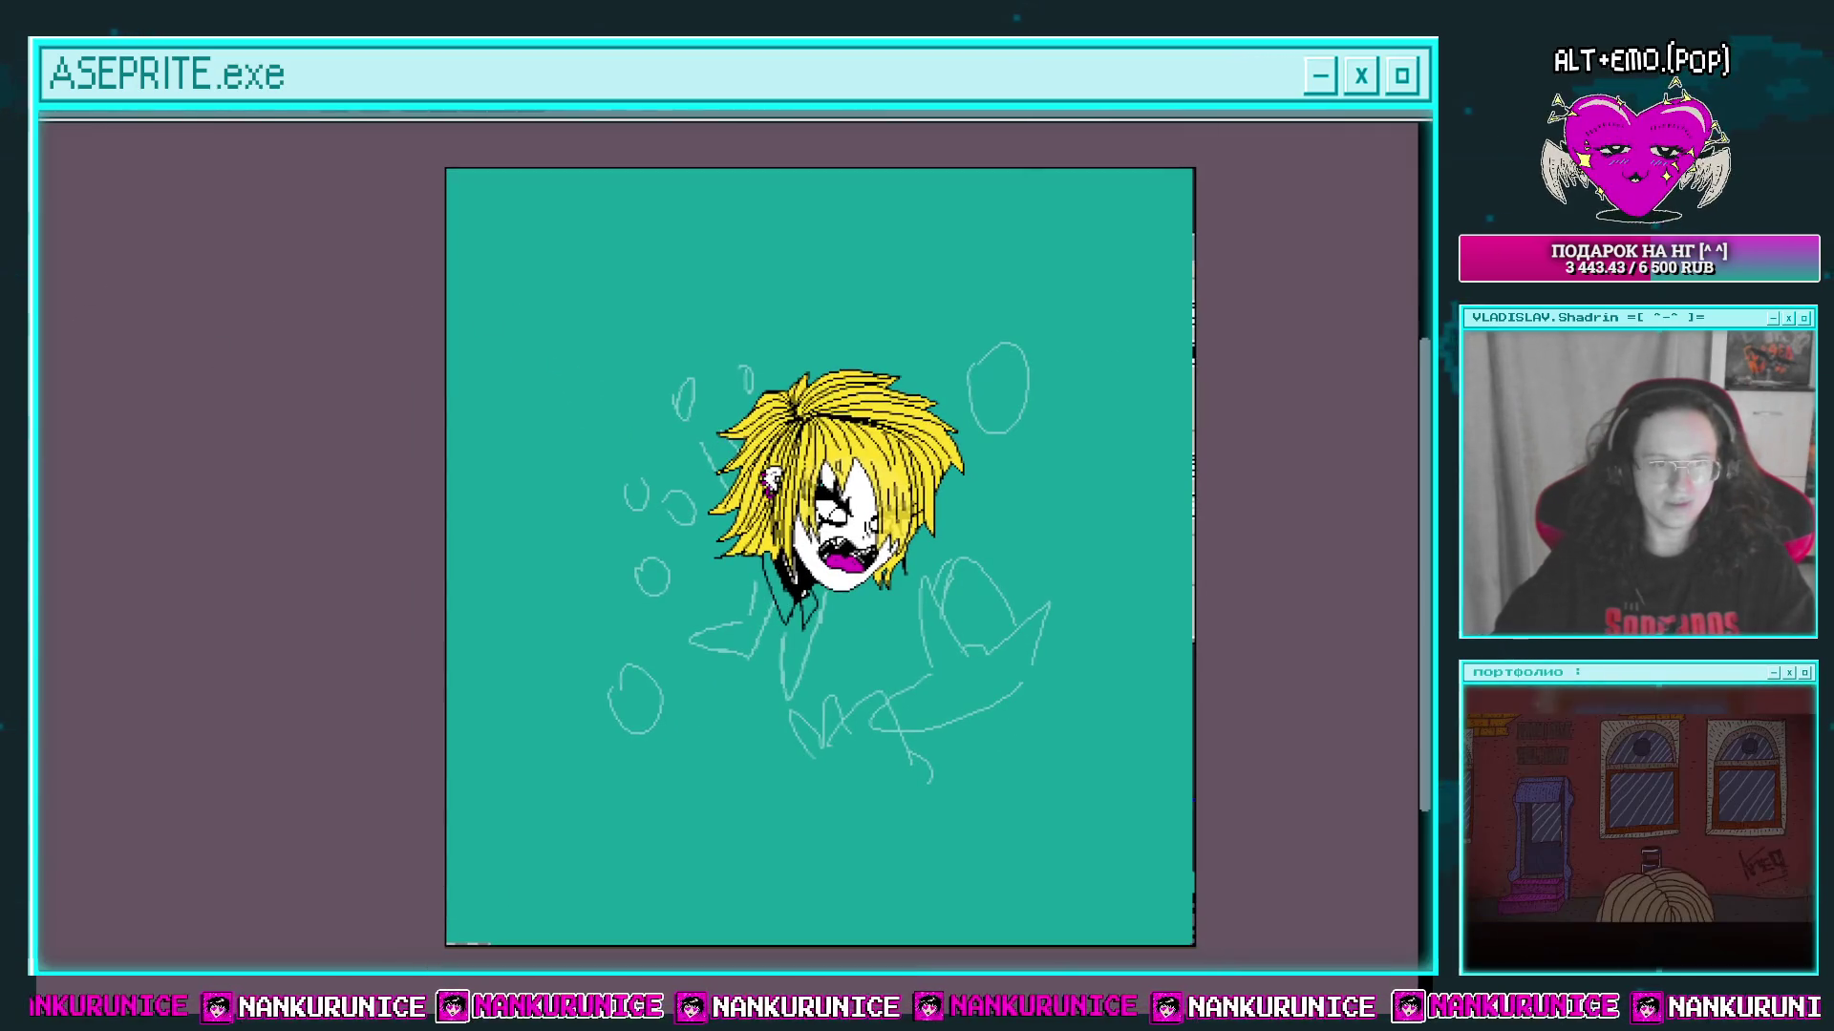
key(Tab)
click(146, 210)
click(67, 235)
click(67, 235)
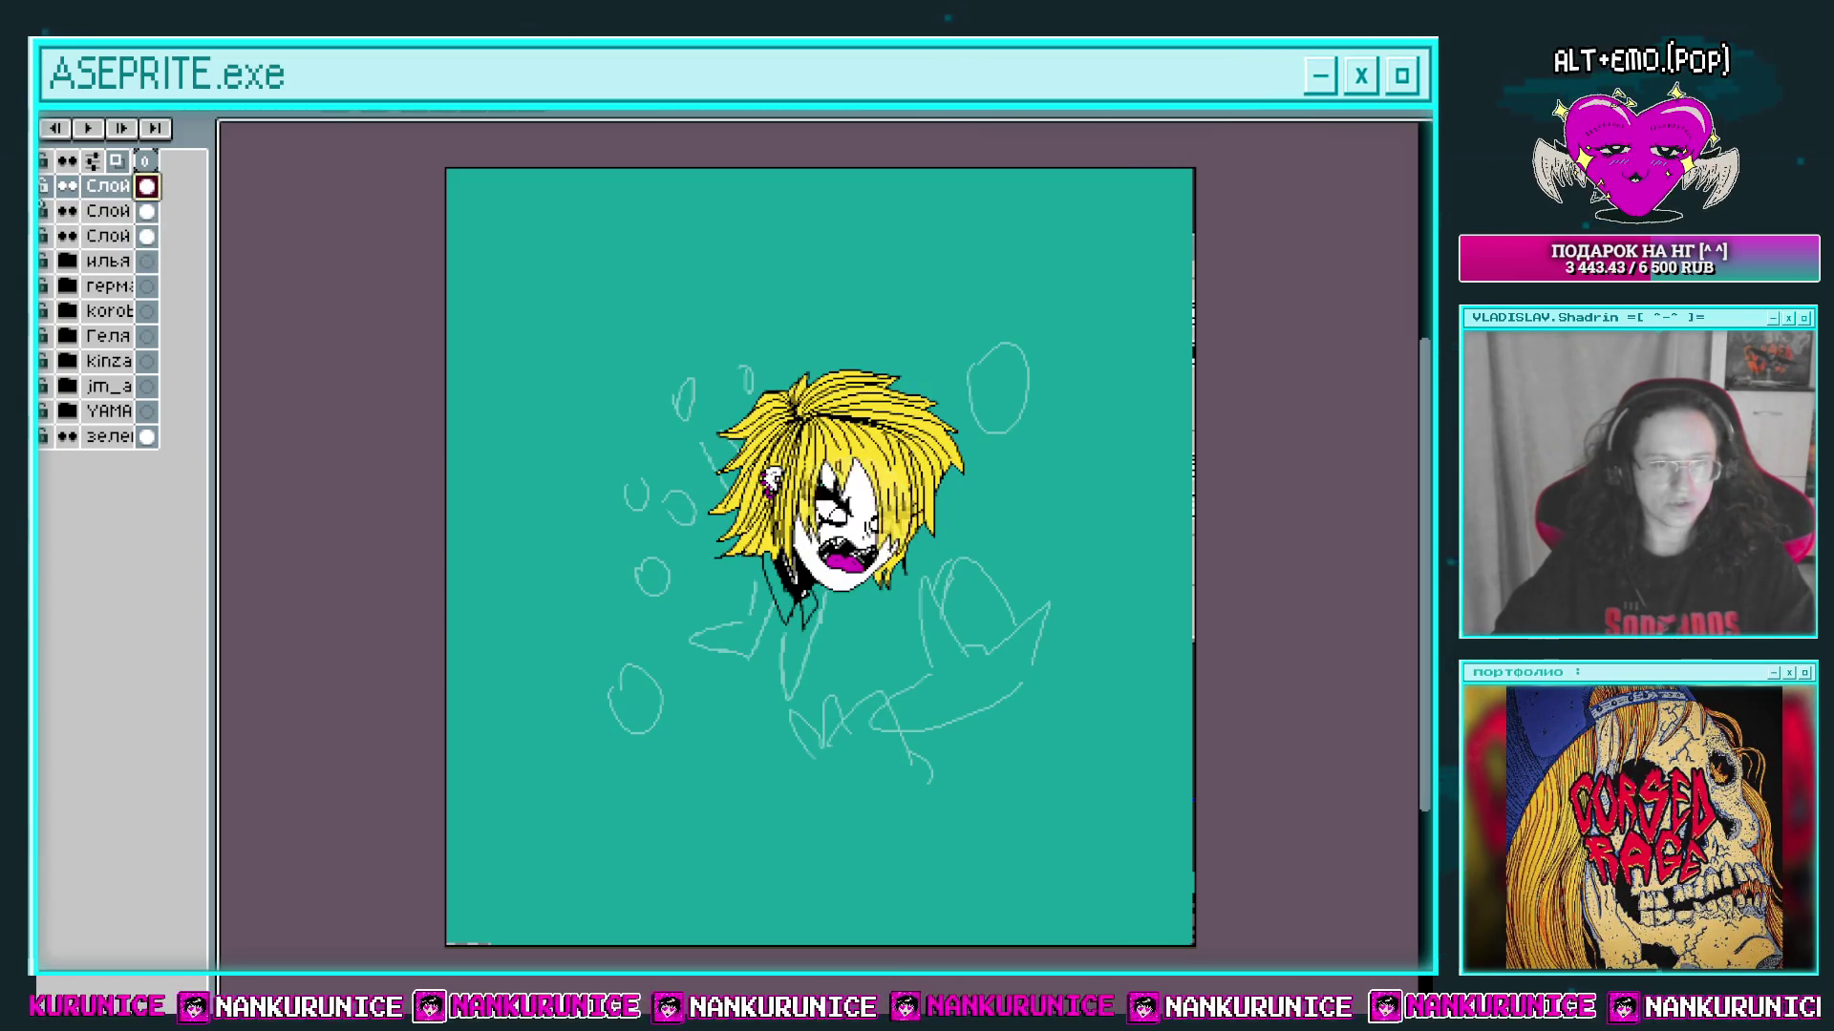
key(Tab)
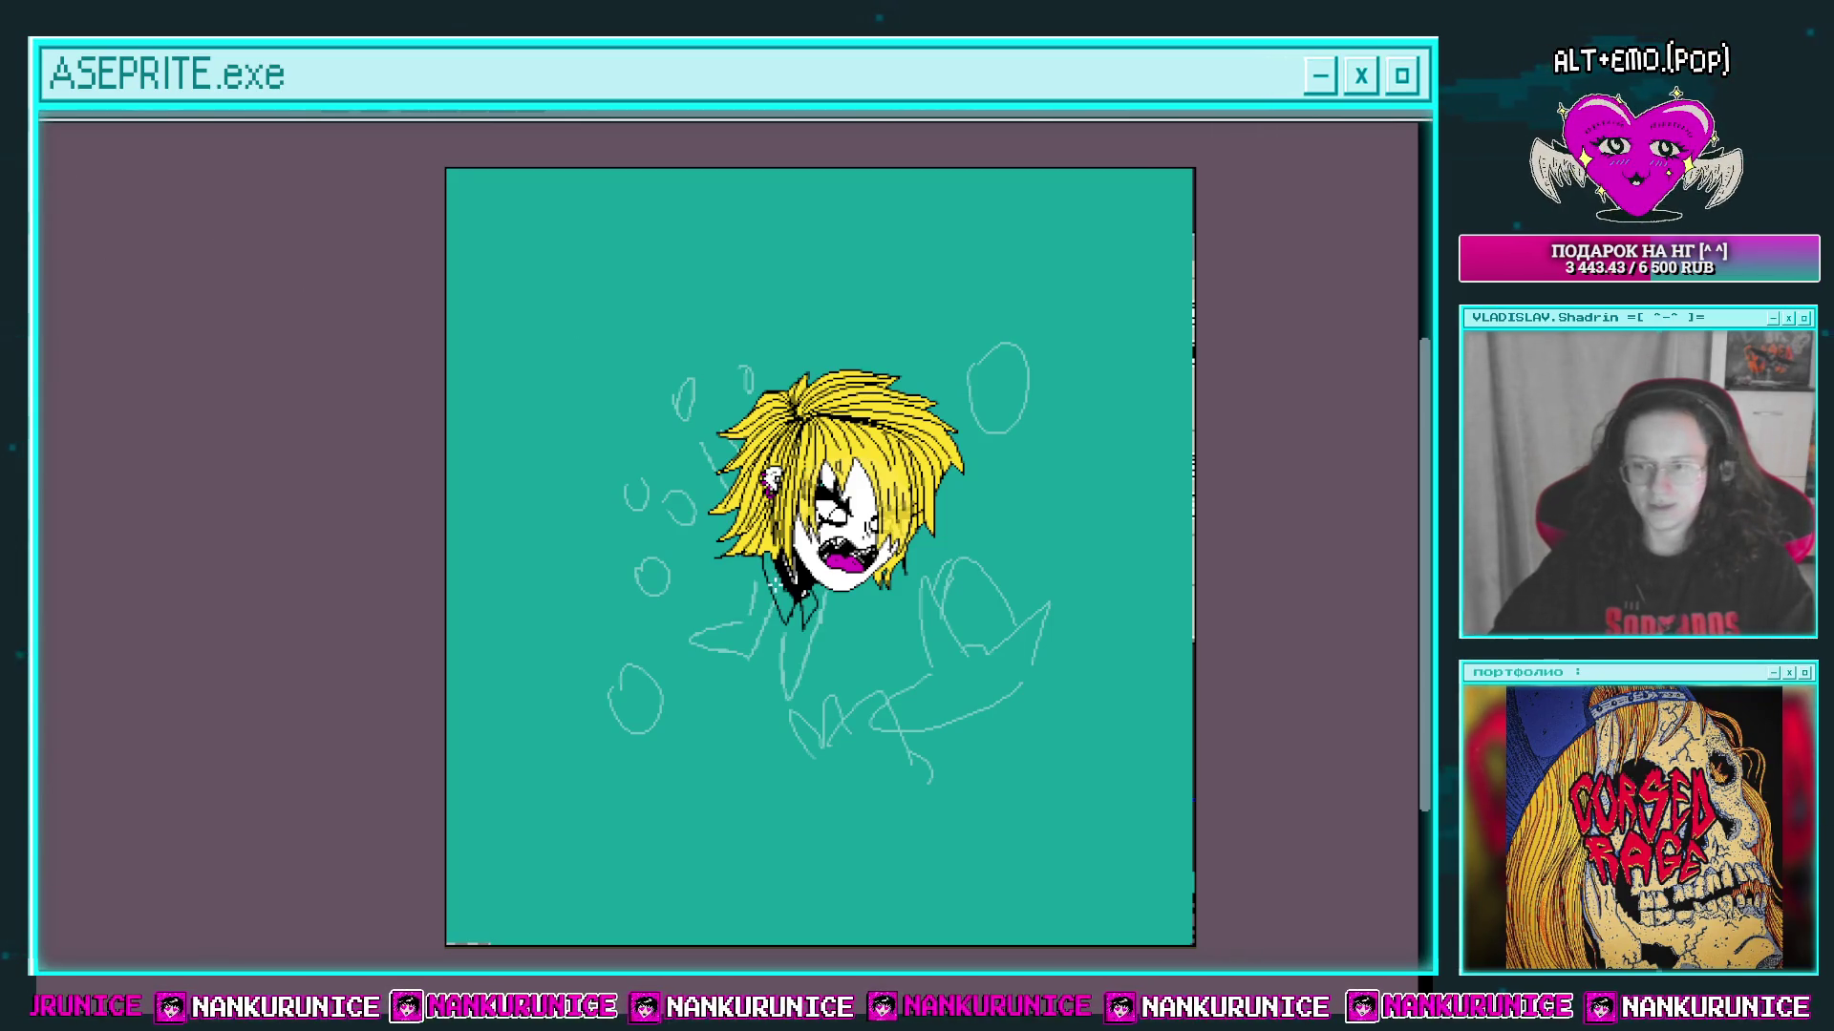
Step: Zoom in close on the character's lower face and mouth area
scroll(937, 692, up, 1)
scroll(676, 519, up, 4)
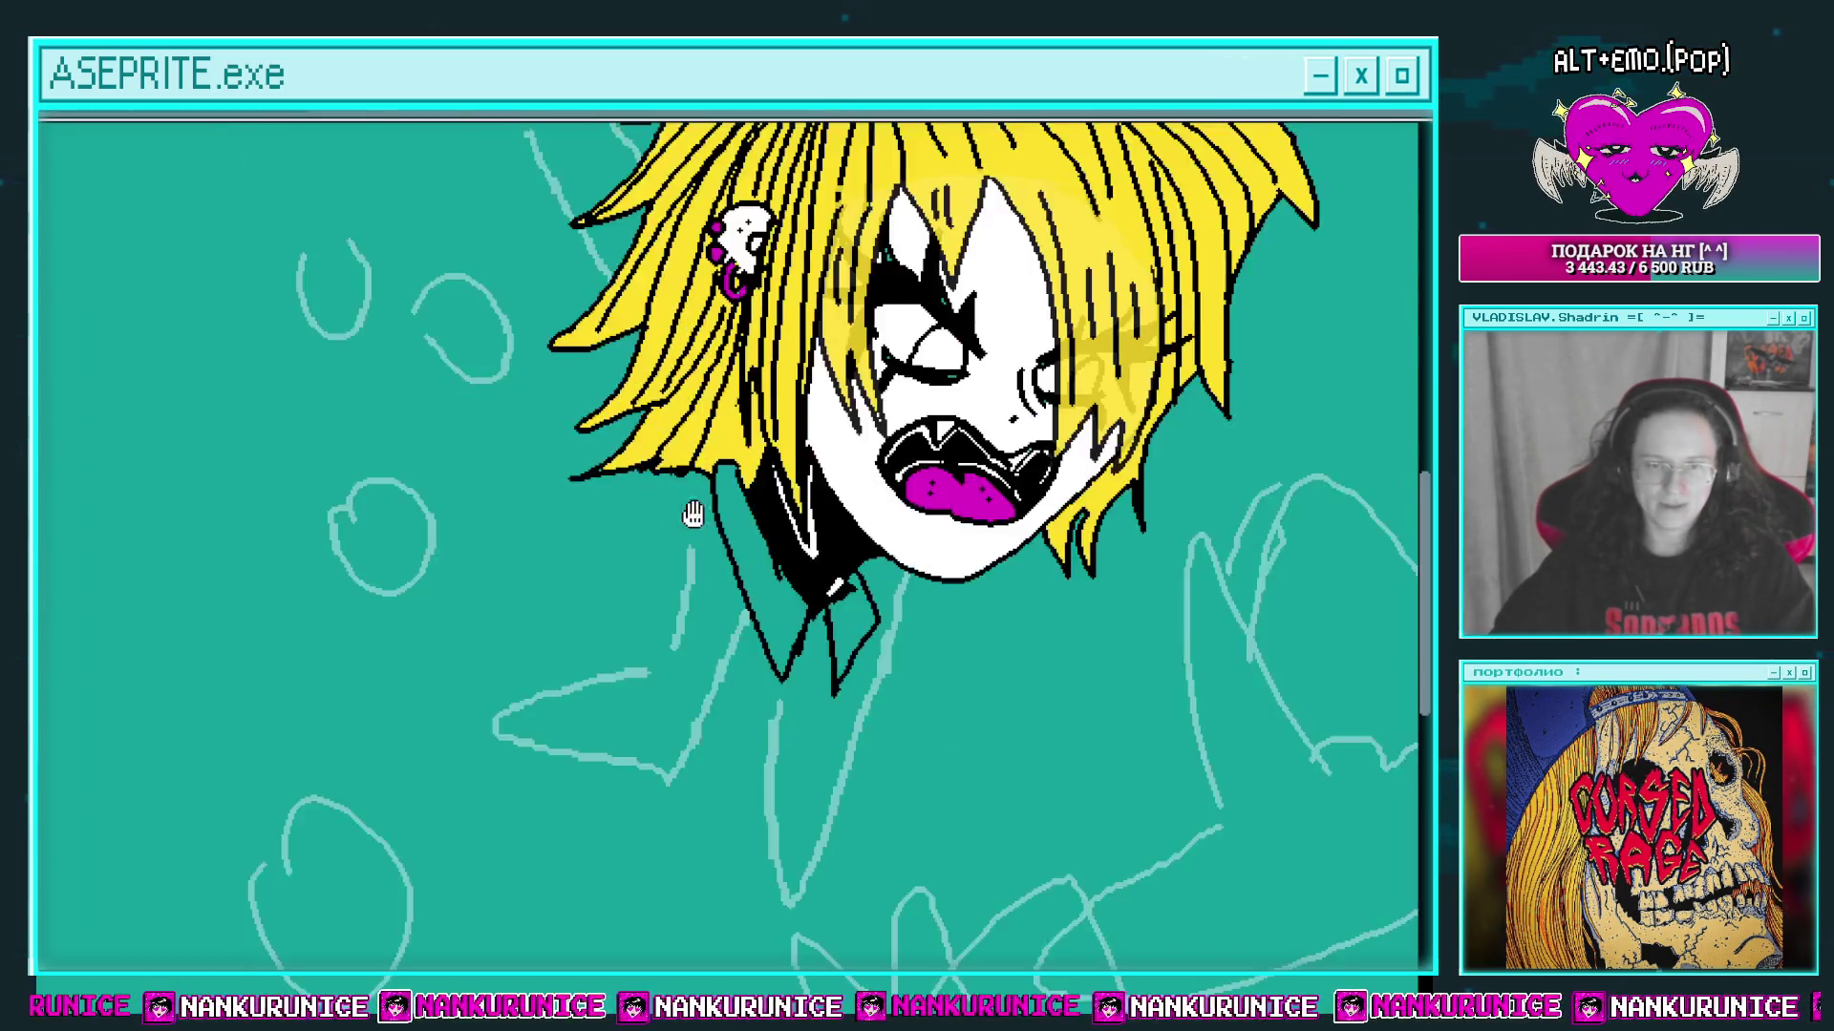
drag(875, 474, 848, 511)
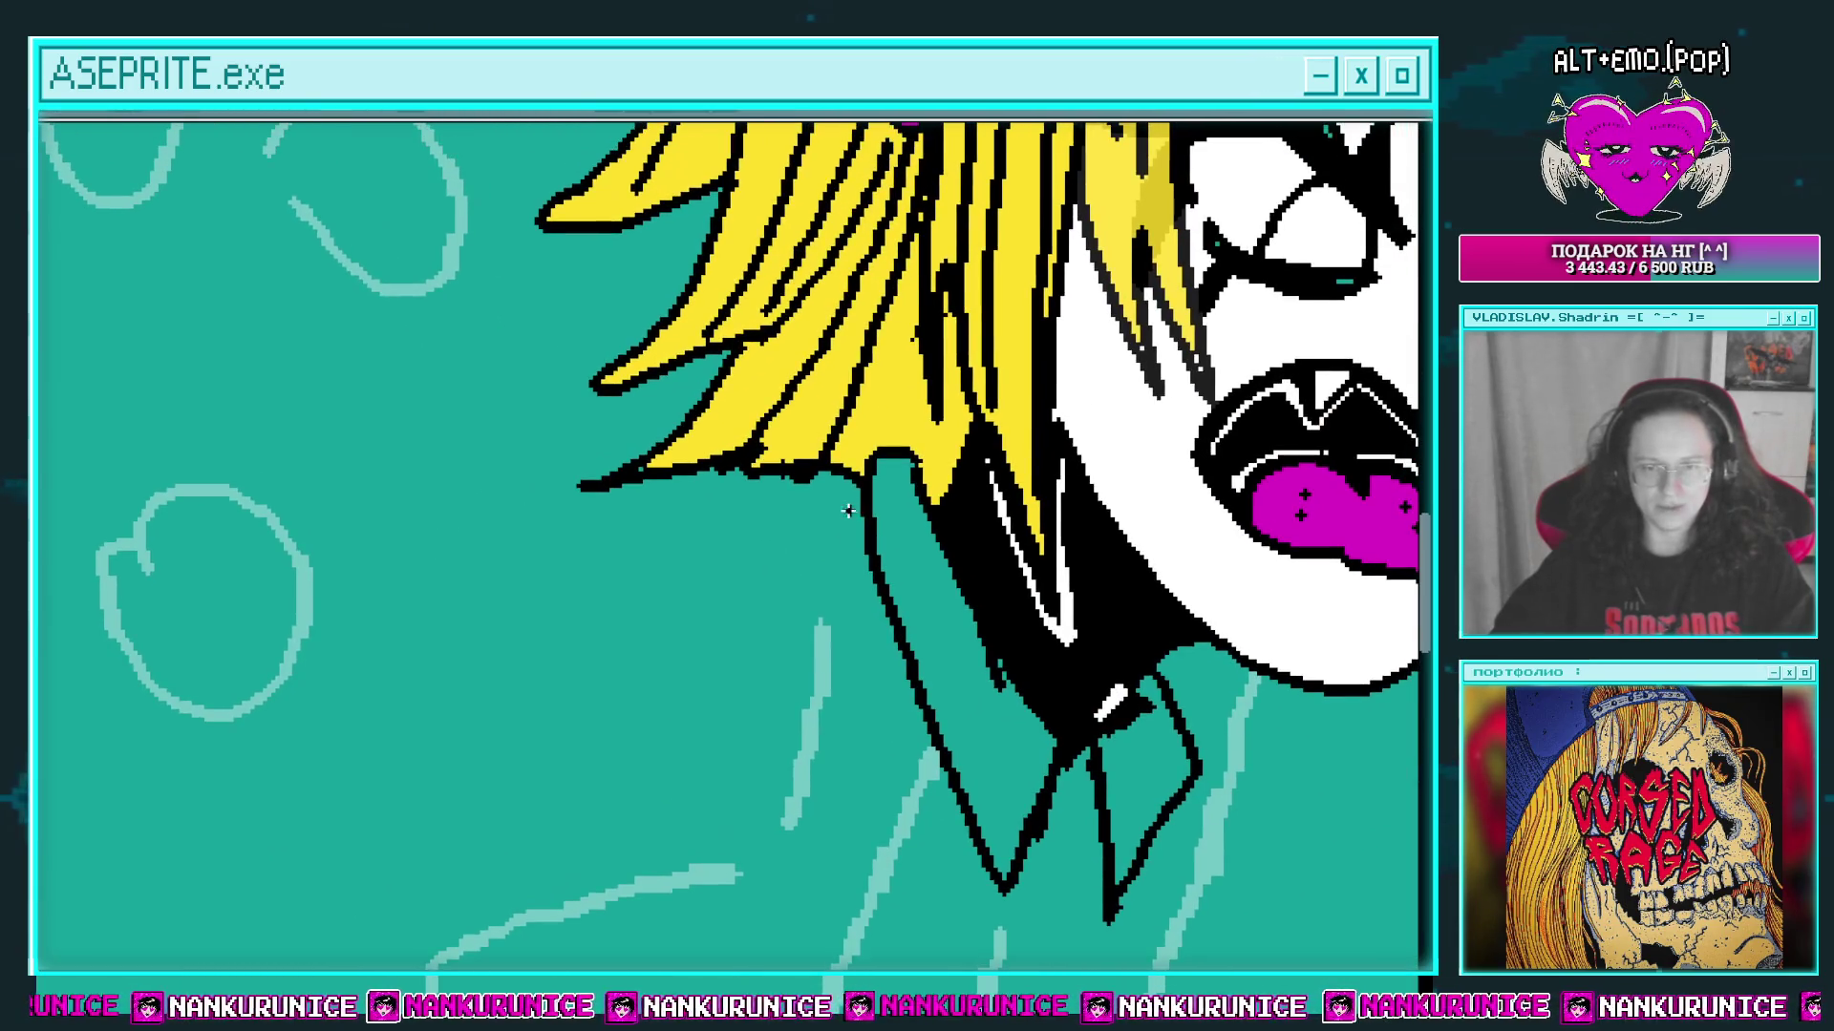
scroll(823, 478, down, 3)
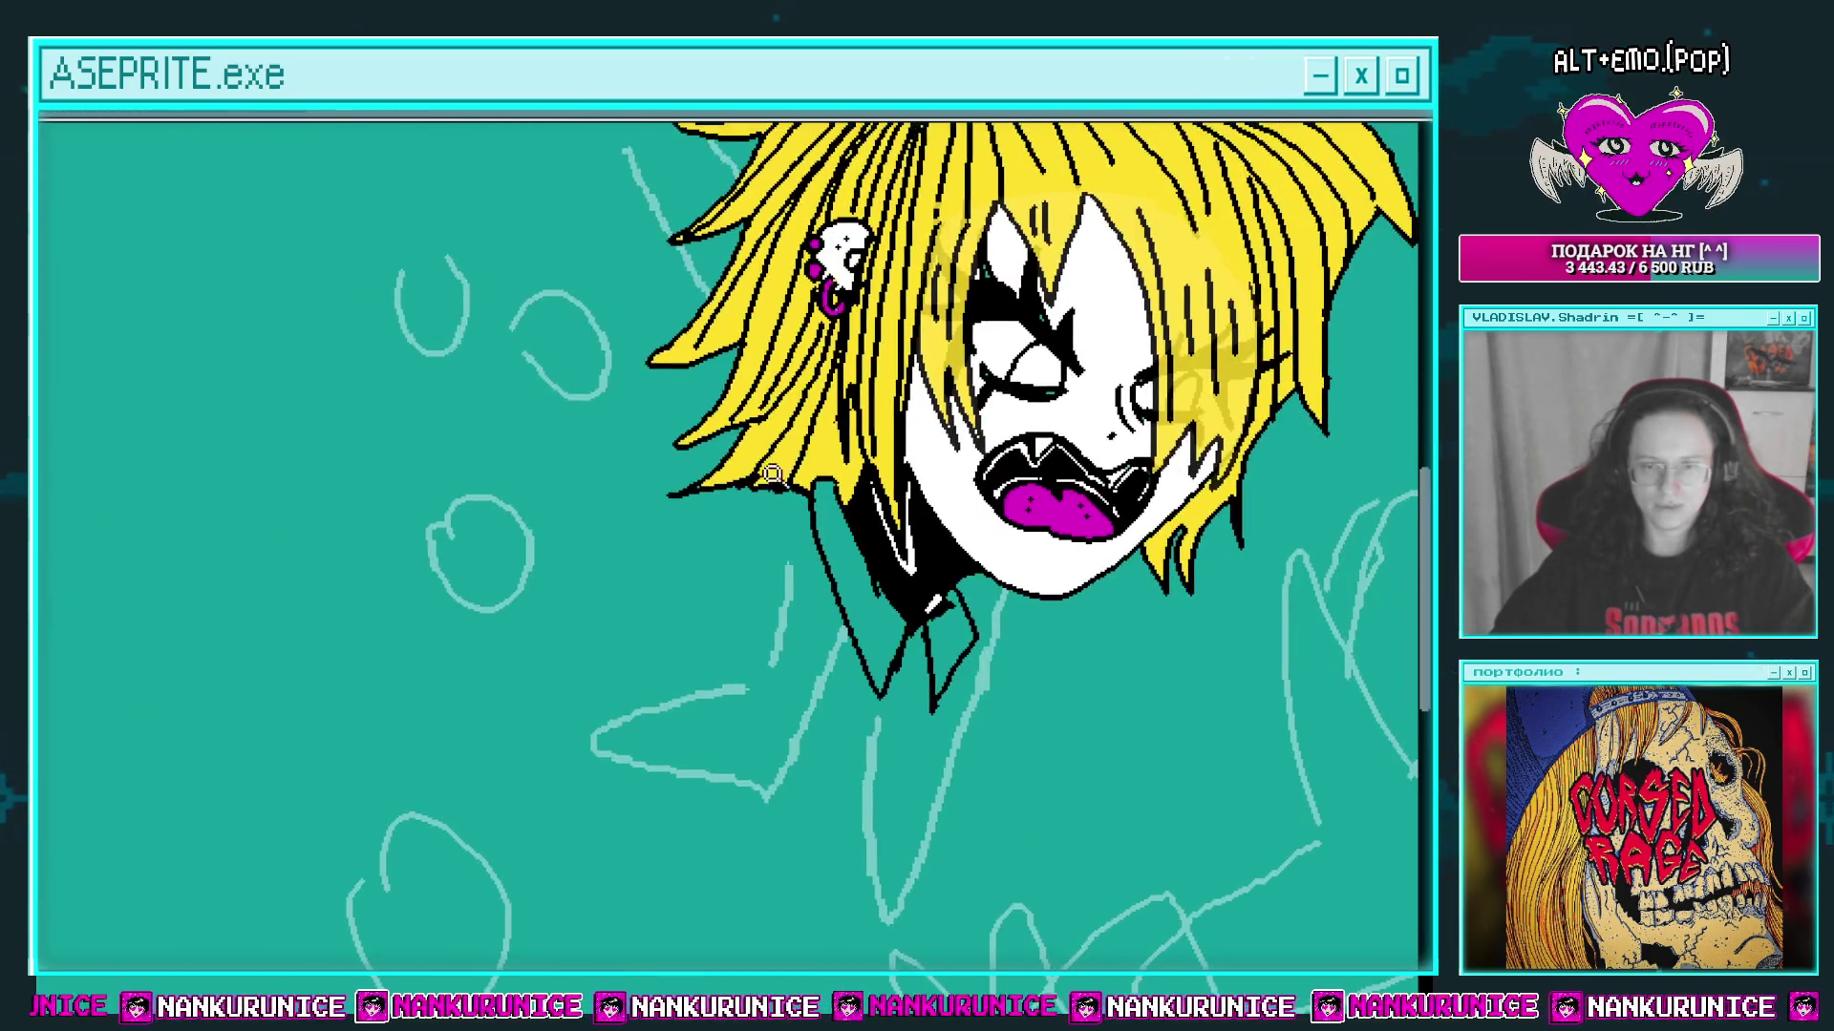
scroll(767, 506, up, 3)
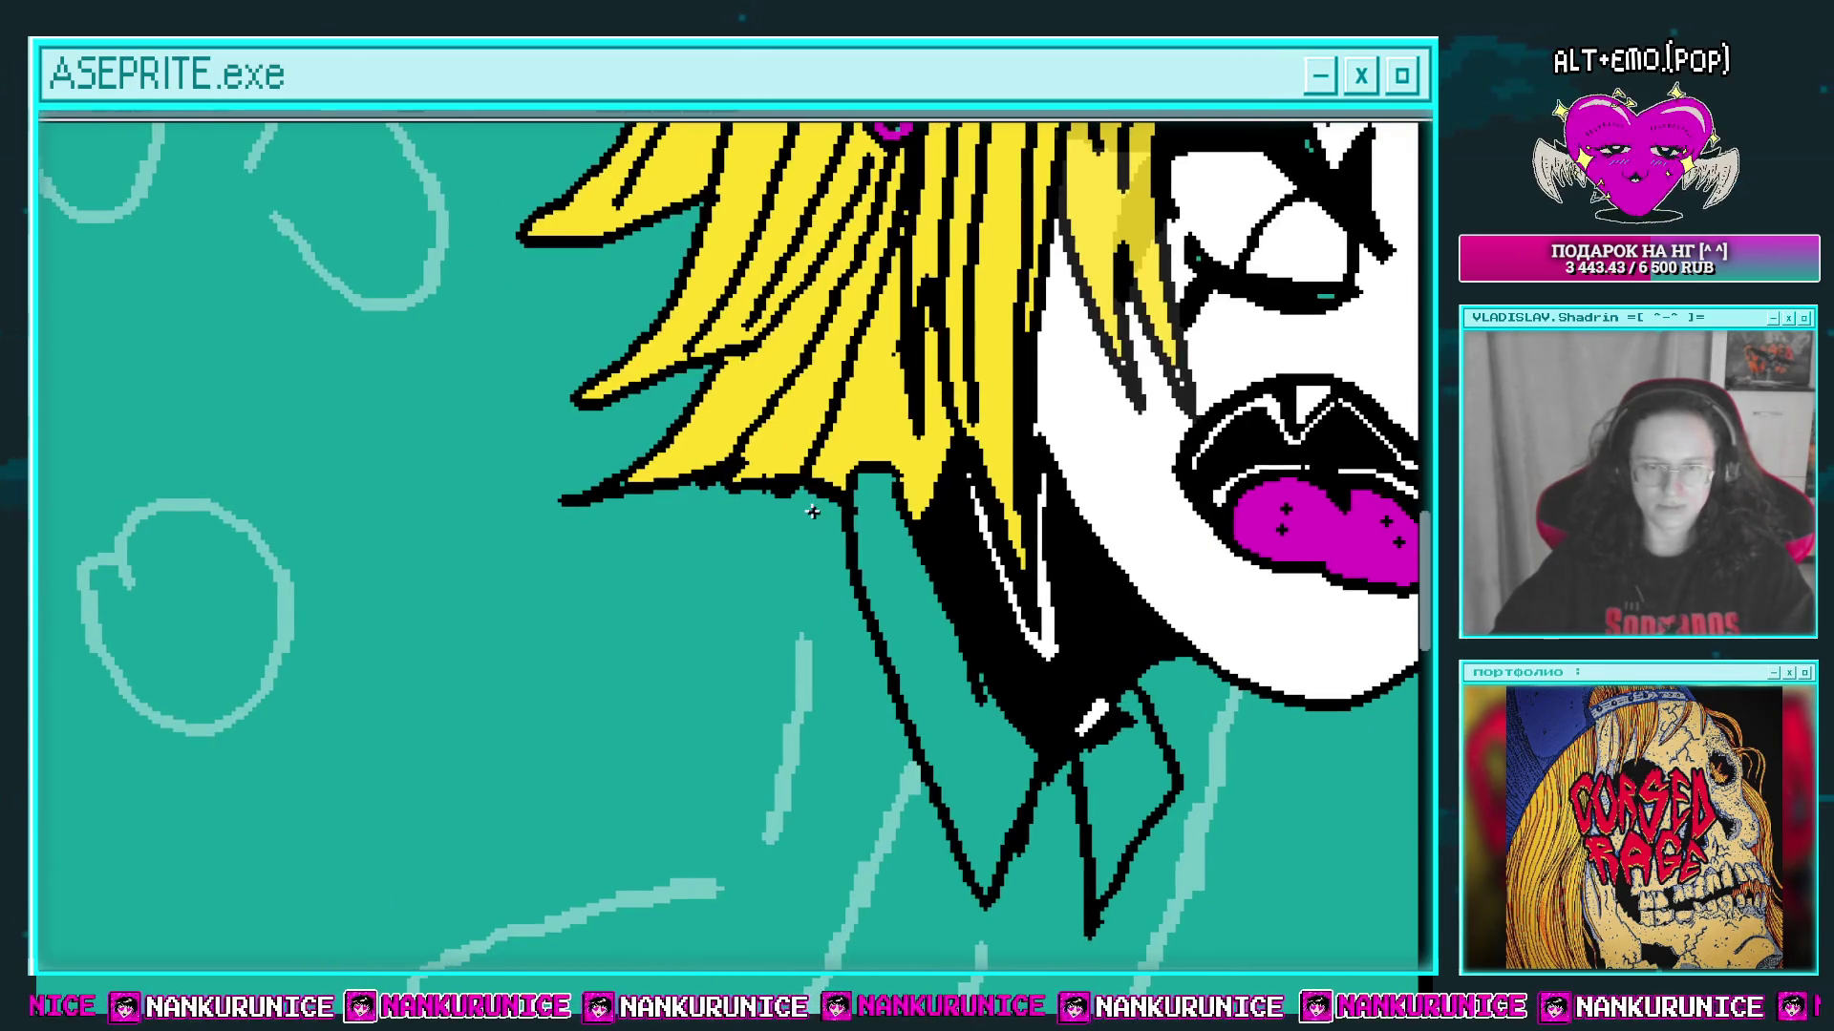
drag(692, 516, 727, 556)
scroll(728, 559, down, 4)
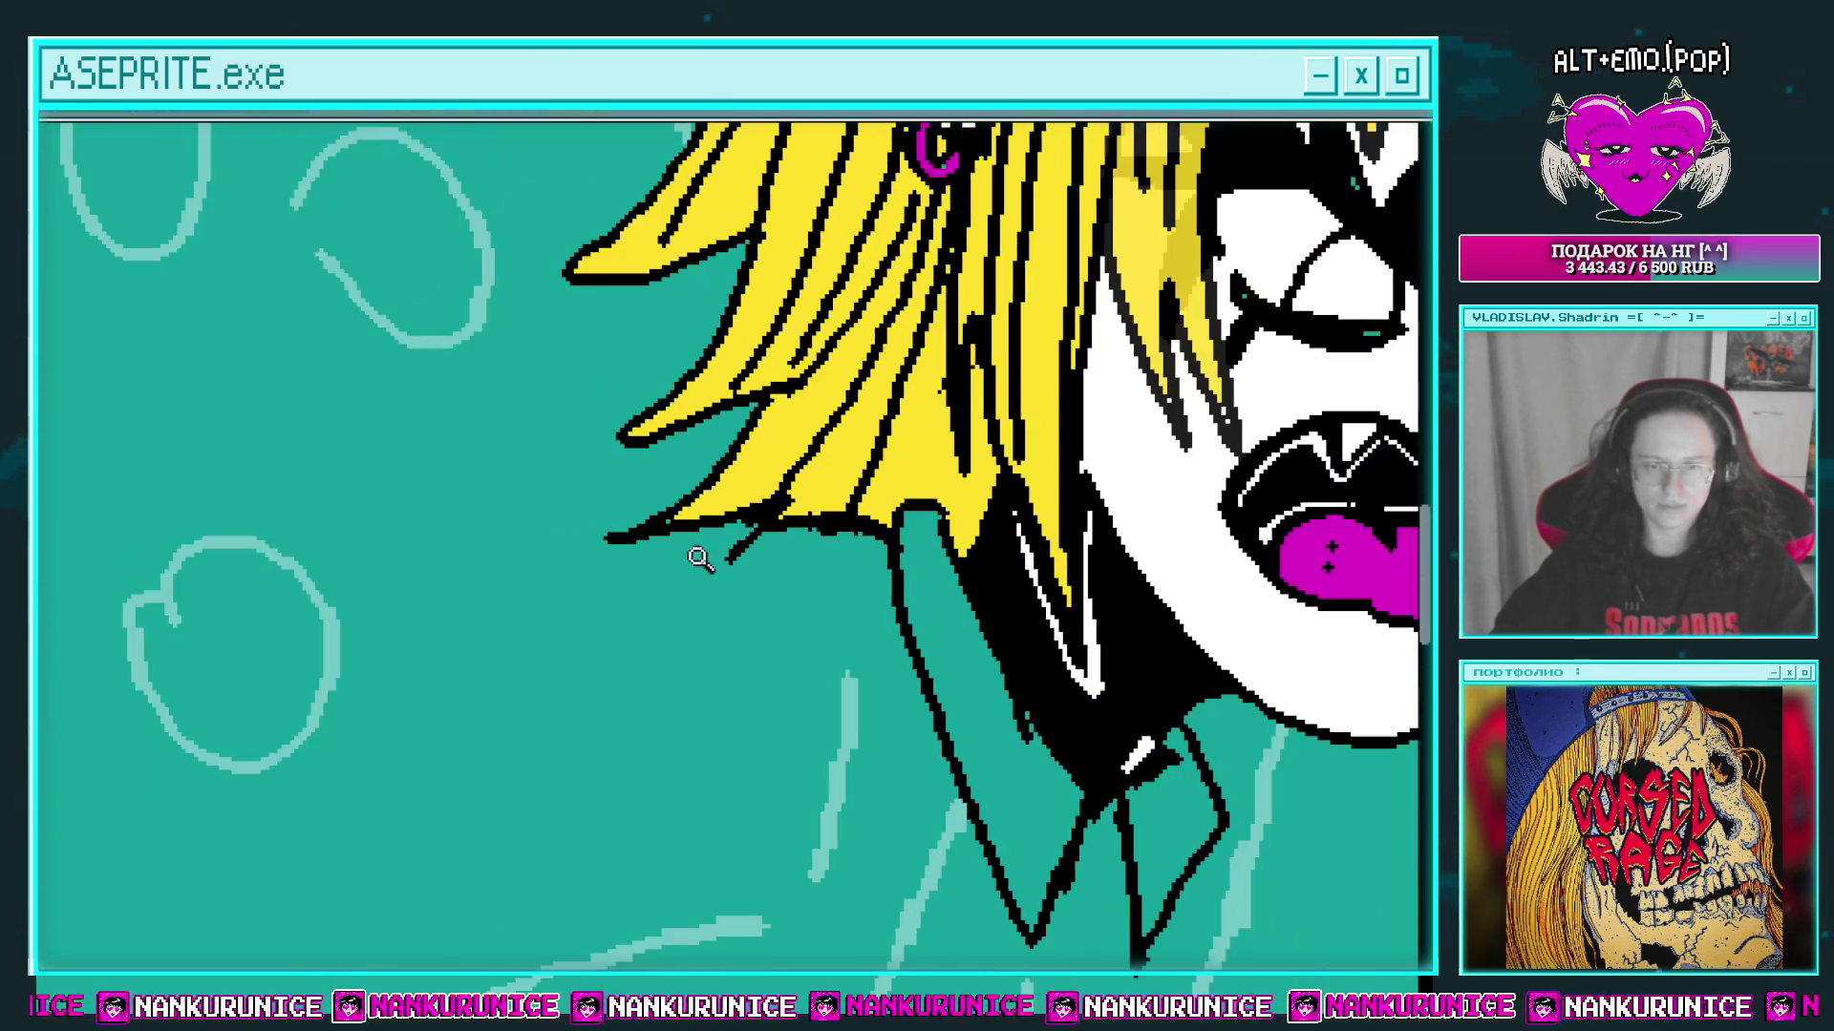
scroll(667, 552, down, 3)
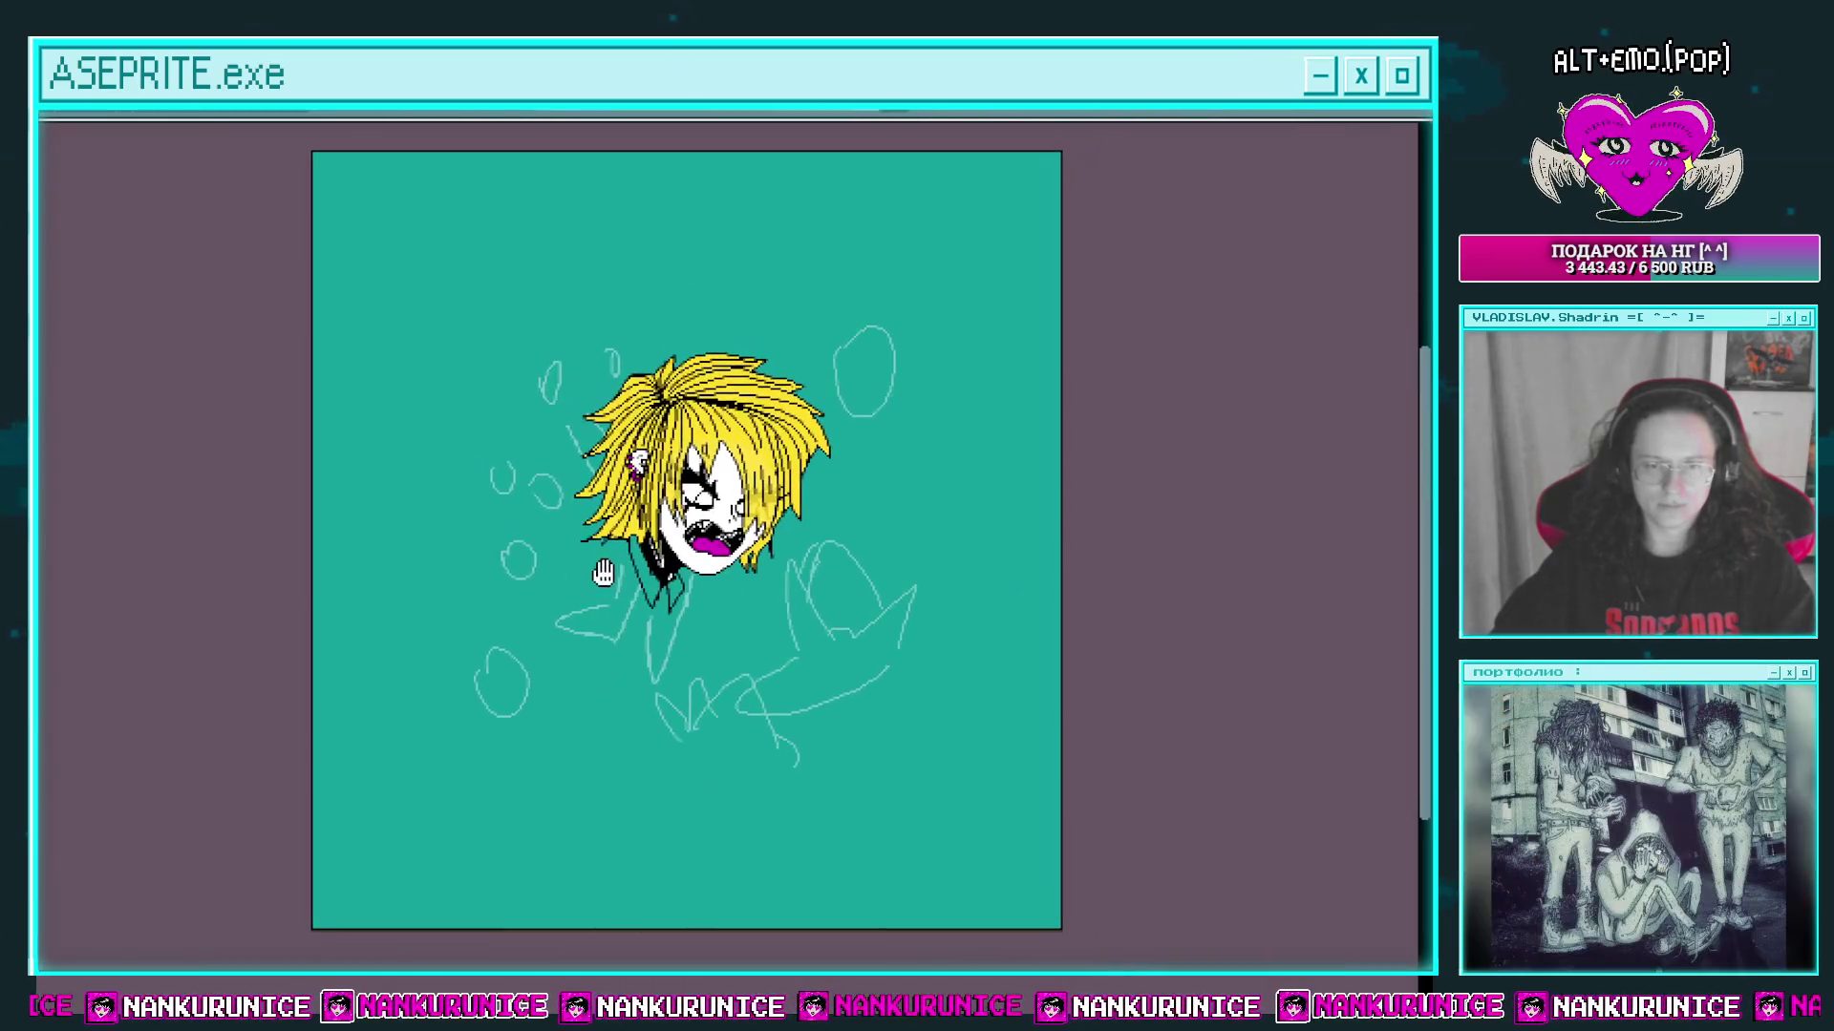
mouse_move(655, 509)
mouse_down()
mouse_move(678, 496)
mouse_move(659, 589)
mouse_move(616, 518)
mouse_up()
scroll(678, 497, up, 2)
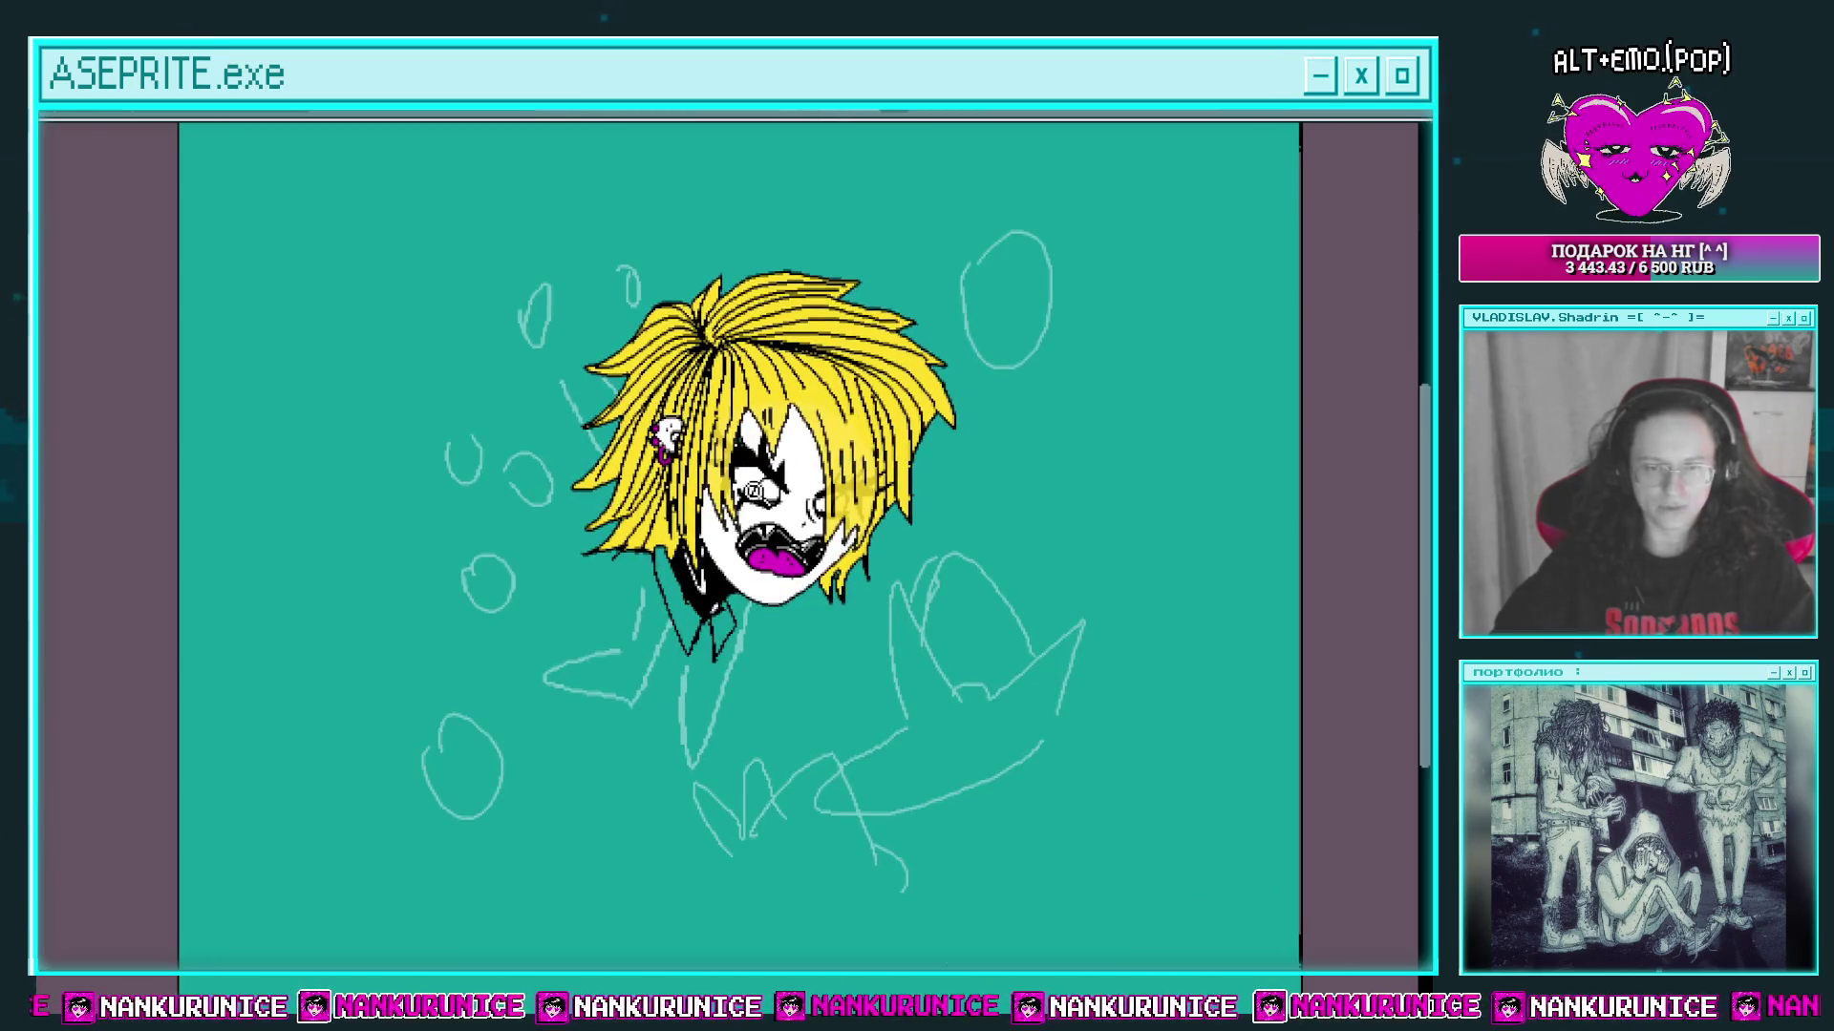
scroll(726, 506, up, 3)
scroll(698, 533, up, 2)
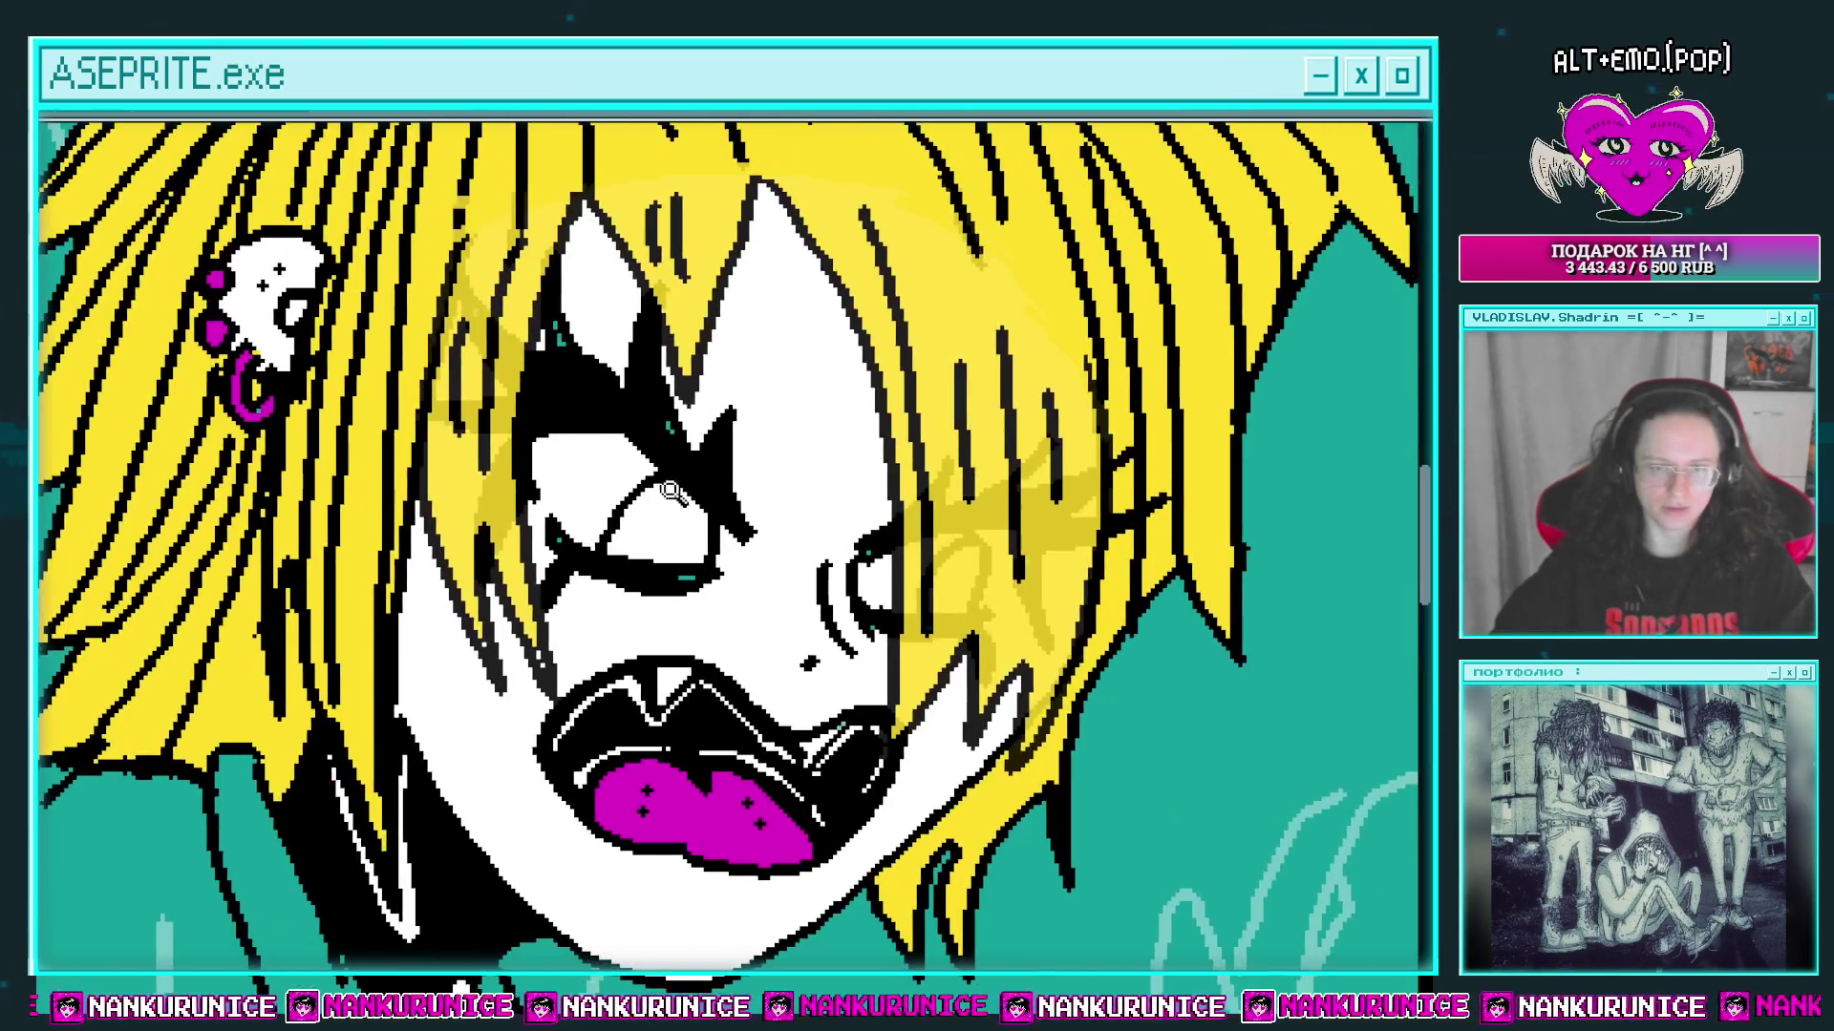
scroll(611, 448, up, 3)
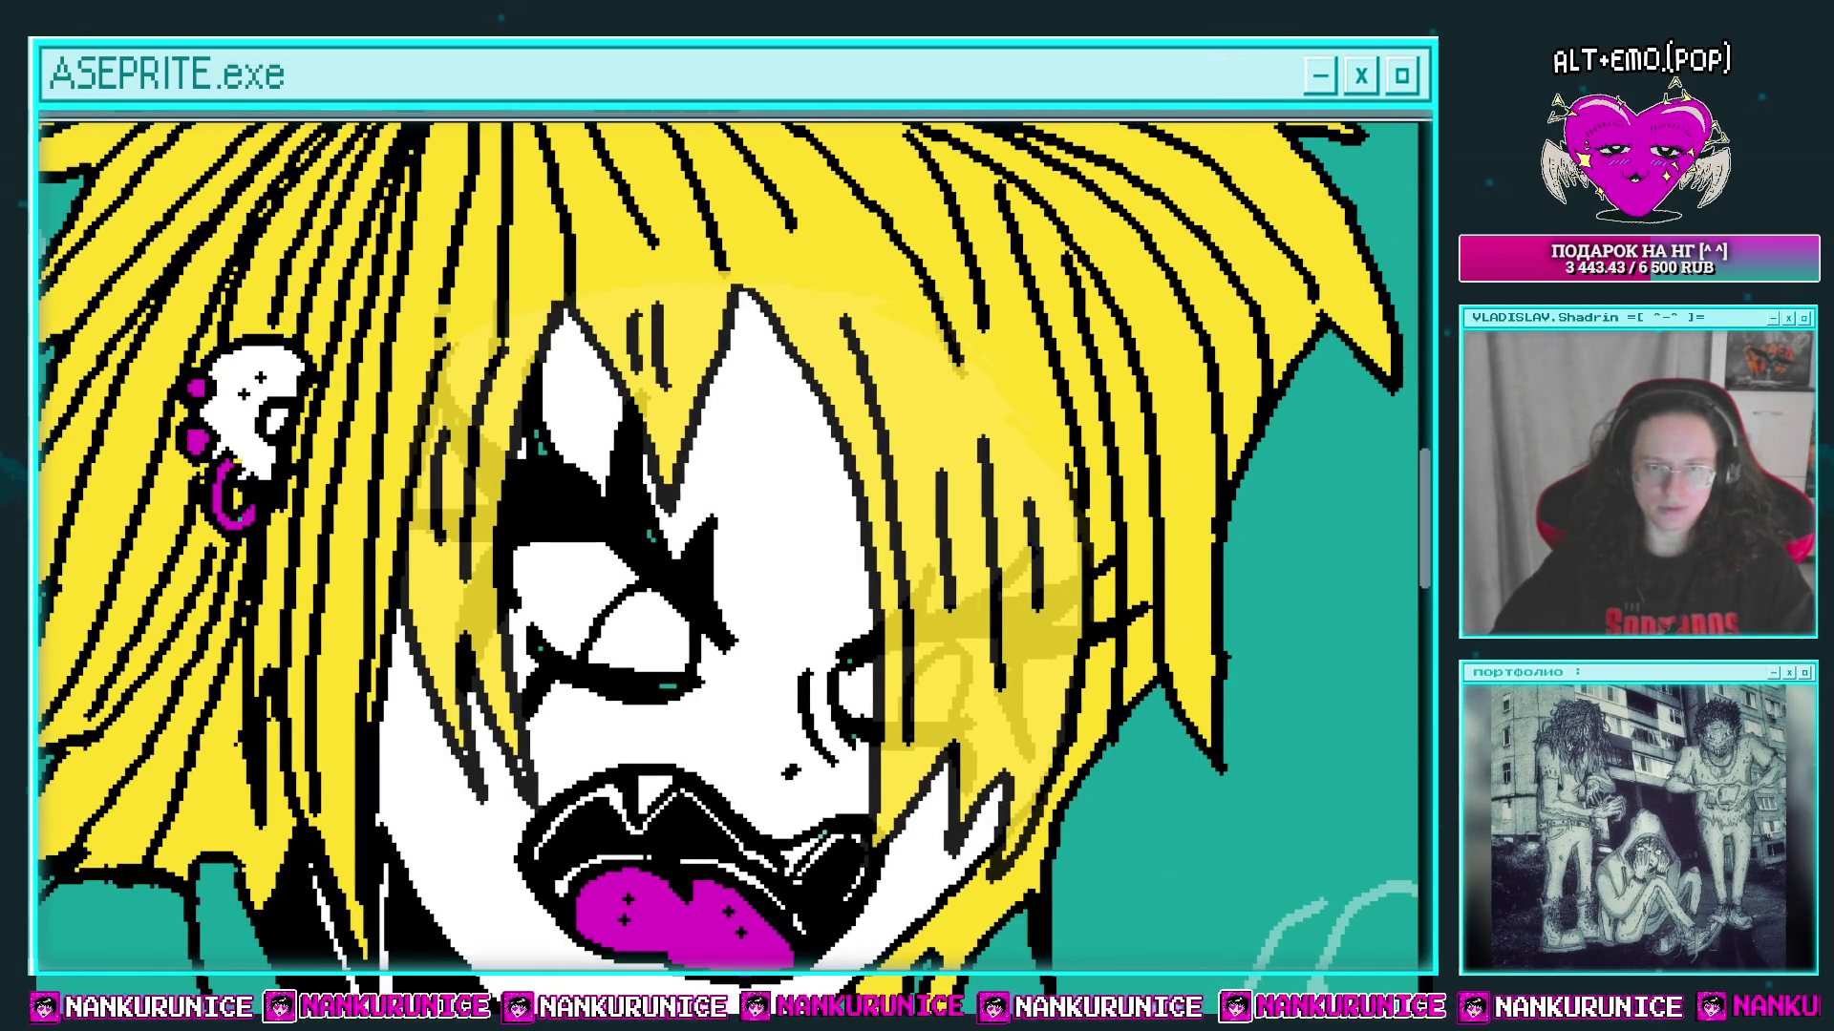
scroll(765, 565, up, 2)
Step: Draw a short black diagonal chin stroke just below the lower lip
drag(778, 636, 728, 528)
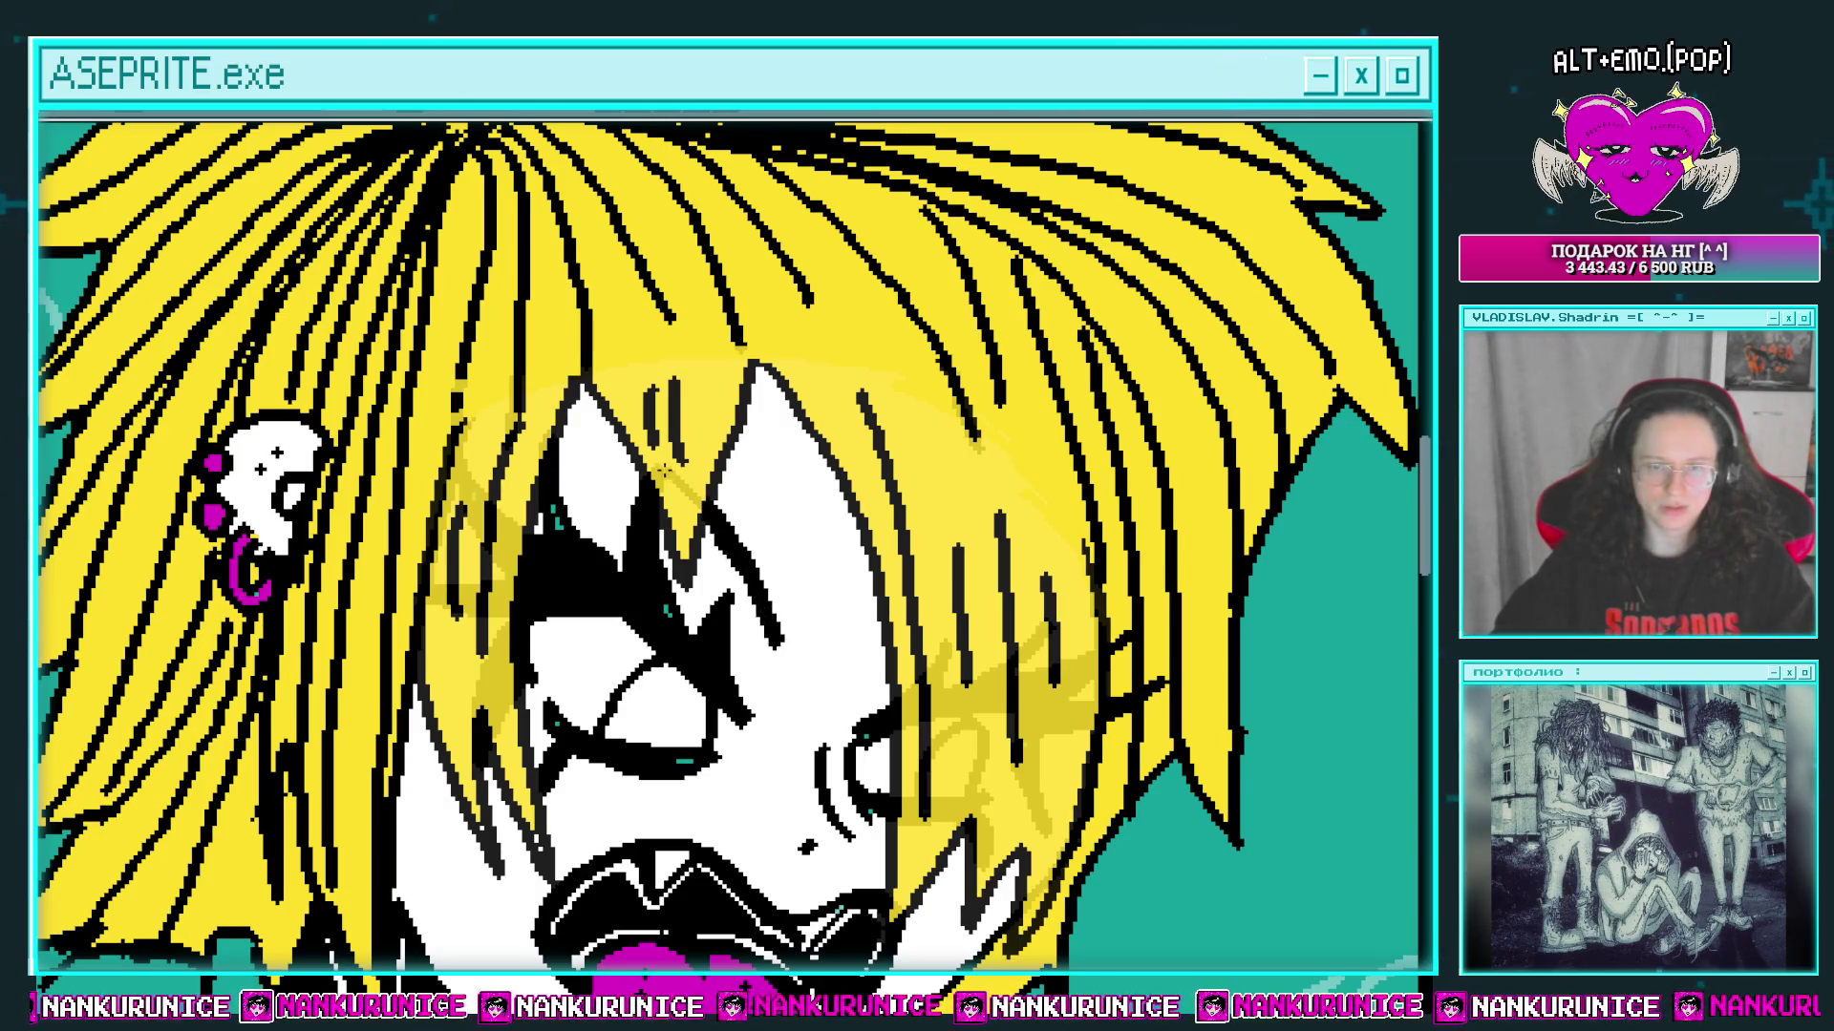
scroll(702, 492, down, 3)
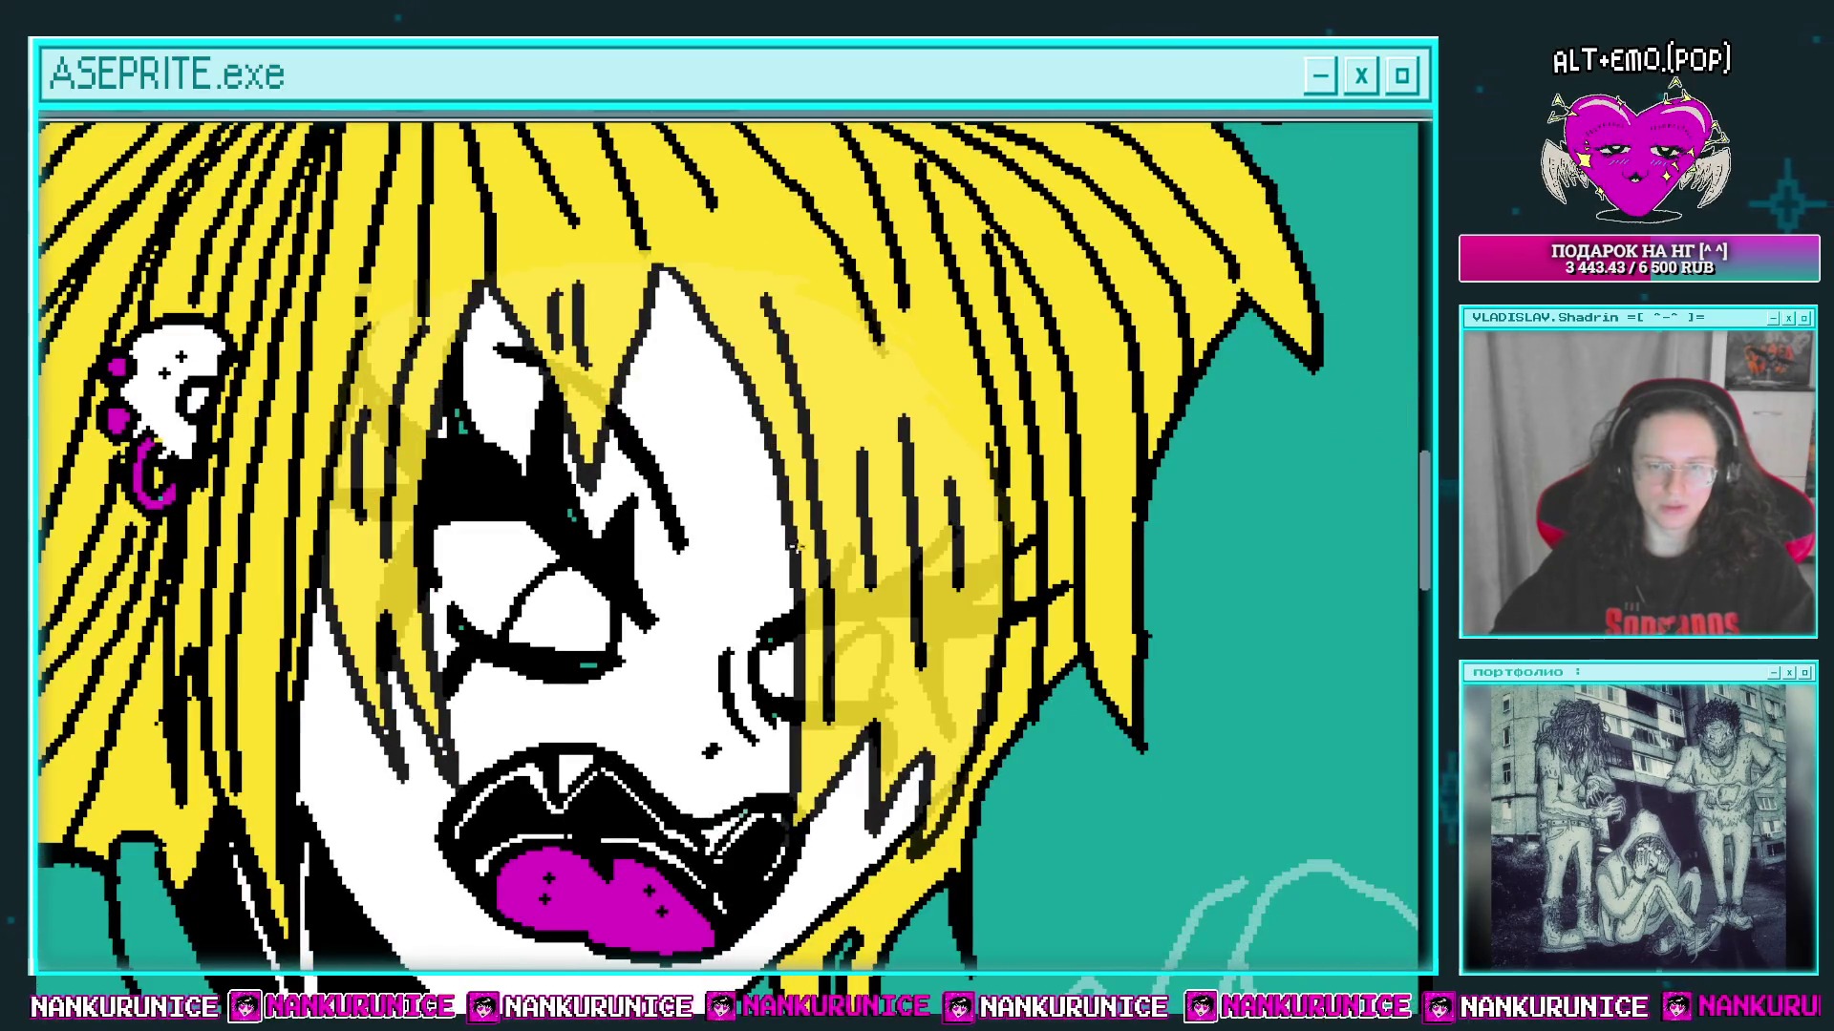
scroll(914, 482, down, 3)
drag(782, 492, 773, 463)
scroll(764, 468, up, 3)
scroll(757, 482, down, 5)
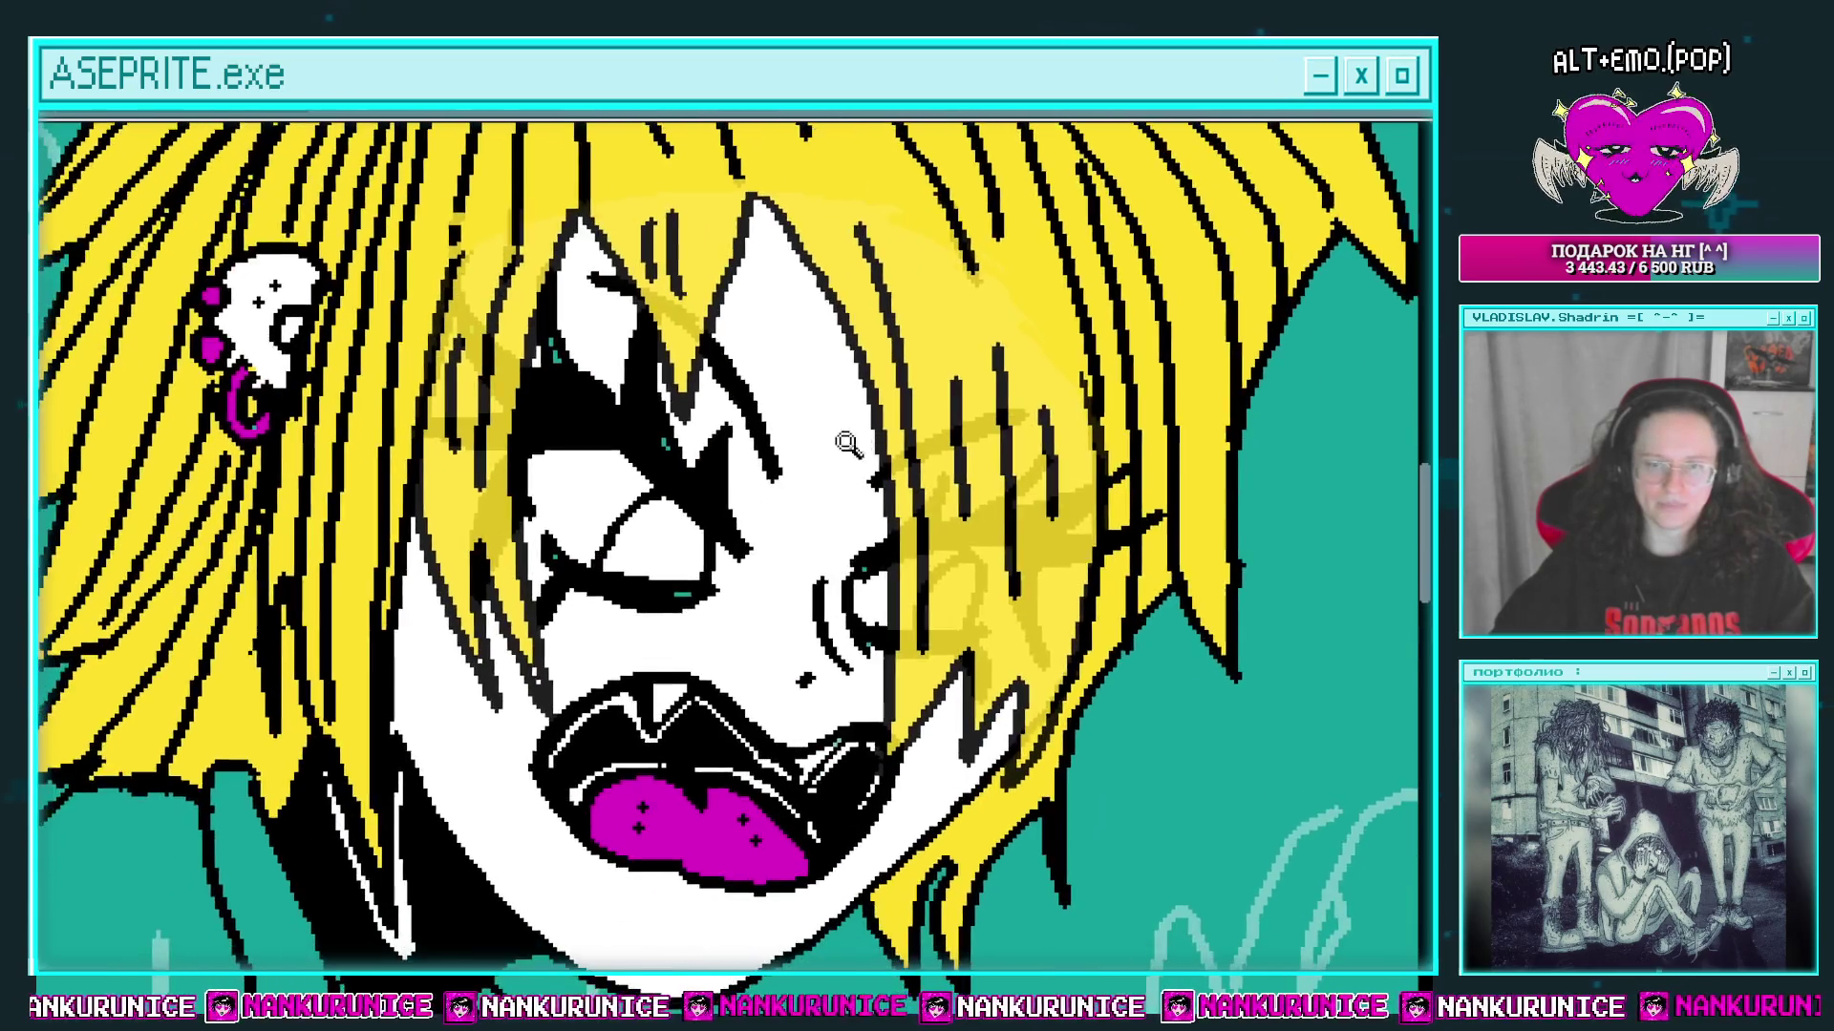
scroll(778, 535, up, 4)
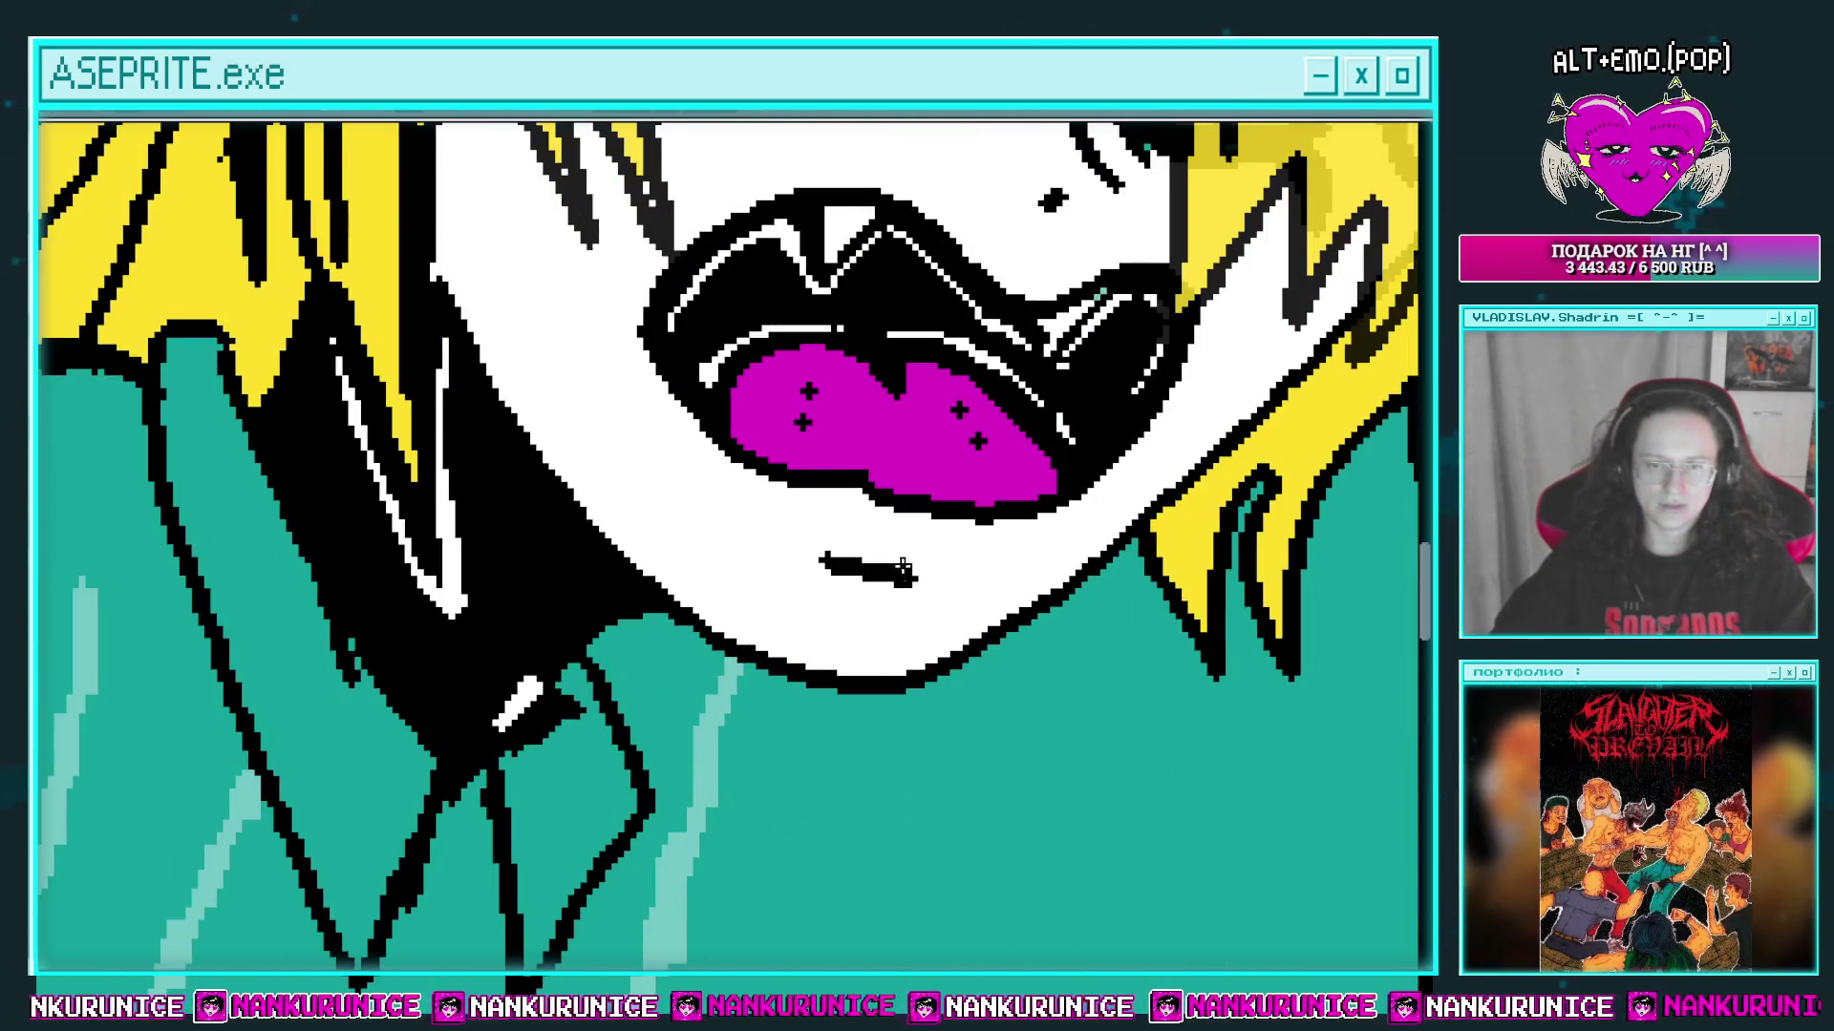
scroll(789, 413, down, 2)
scroll(696, 478, up, 2)
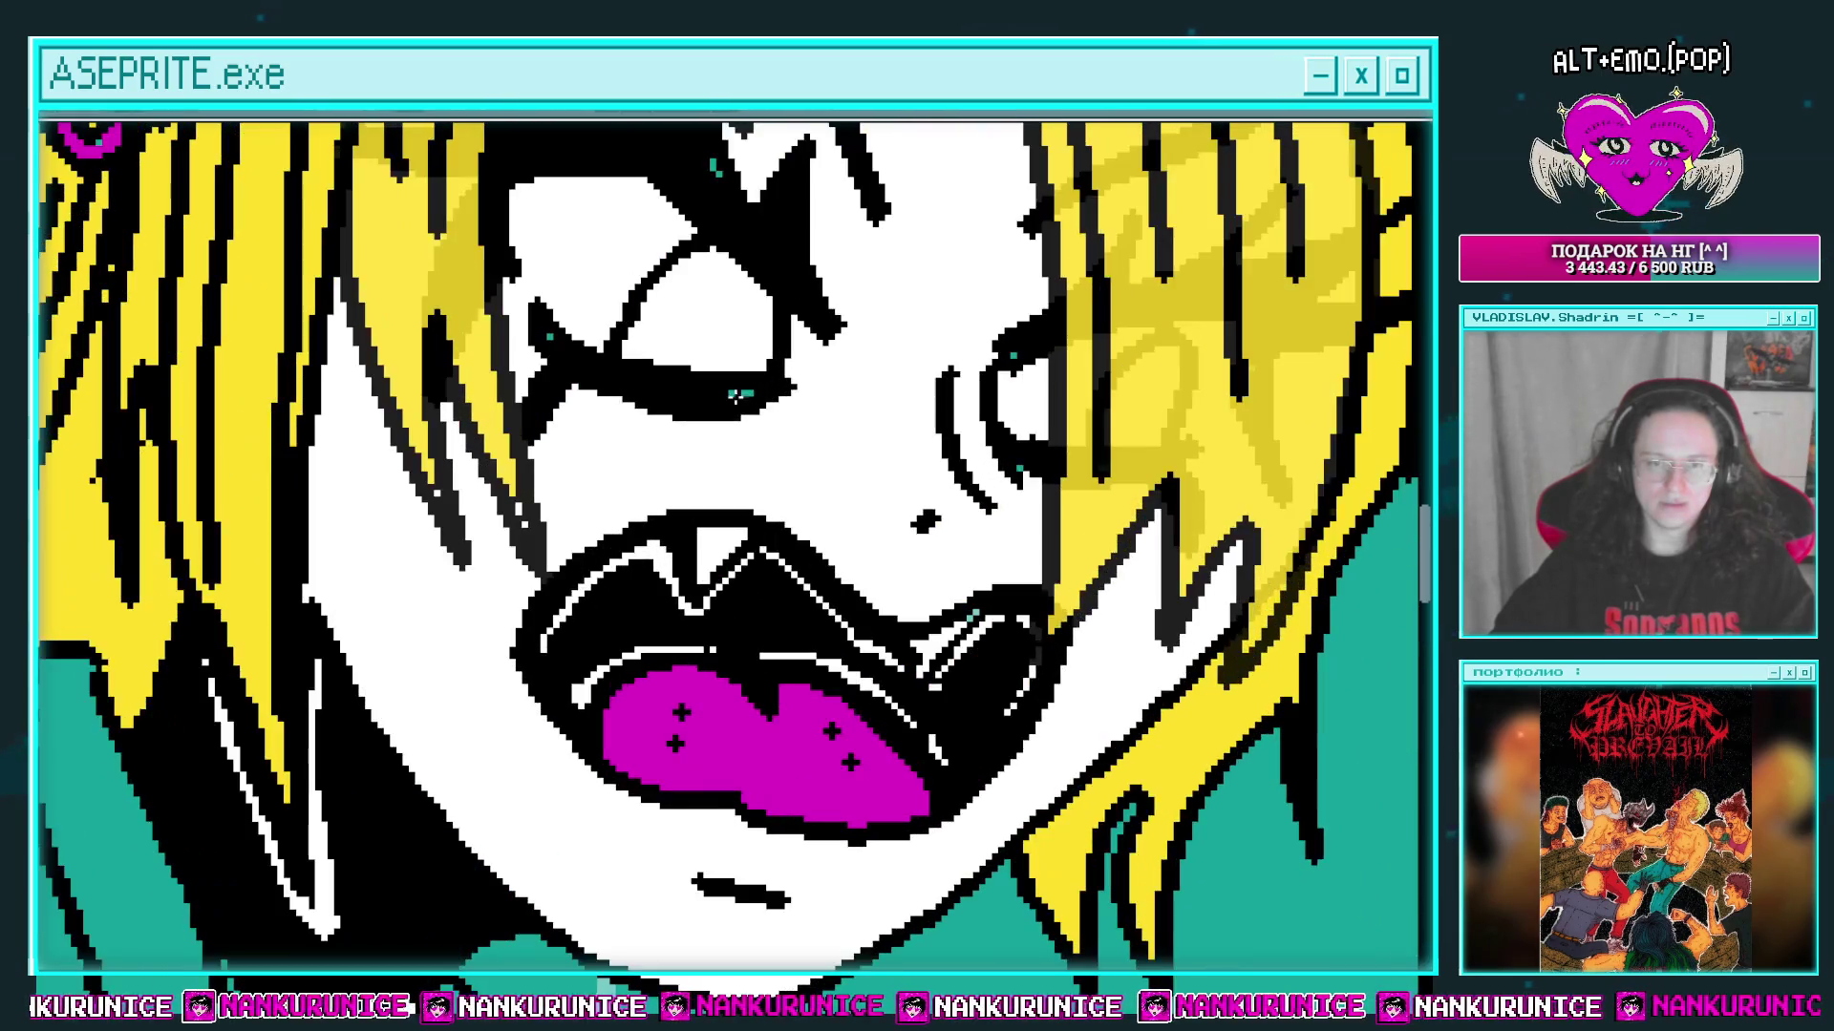
Step: Draw a black heart-shaped pupil in the eye, redoing the attempts until it looks right
drag(696, 477, 711, 483)
drag(745, 499, 683, 524)
key(ctrl+z)
mouse_move(661, 459)
mouse_down()
mouse_move(687, 497)
mouse_move(635, 530)
mouse_move(686, 520)
mouse_up()
key(ctrl+z)
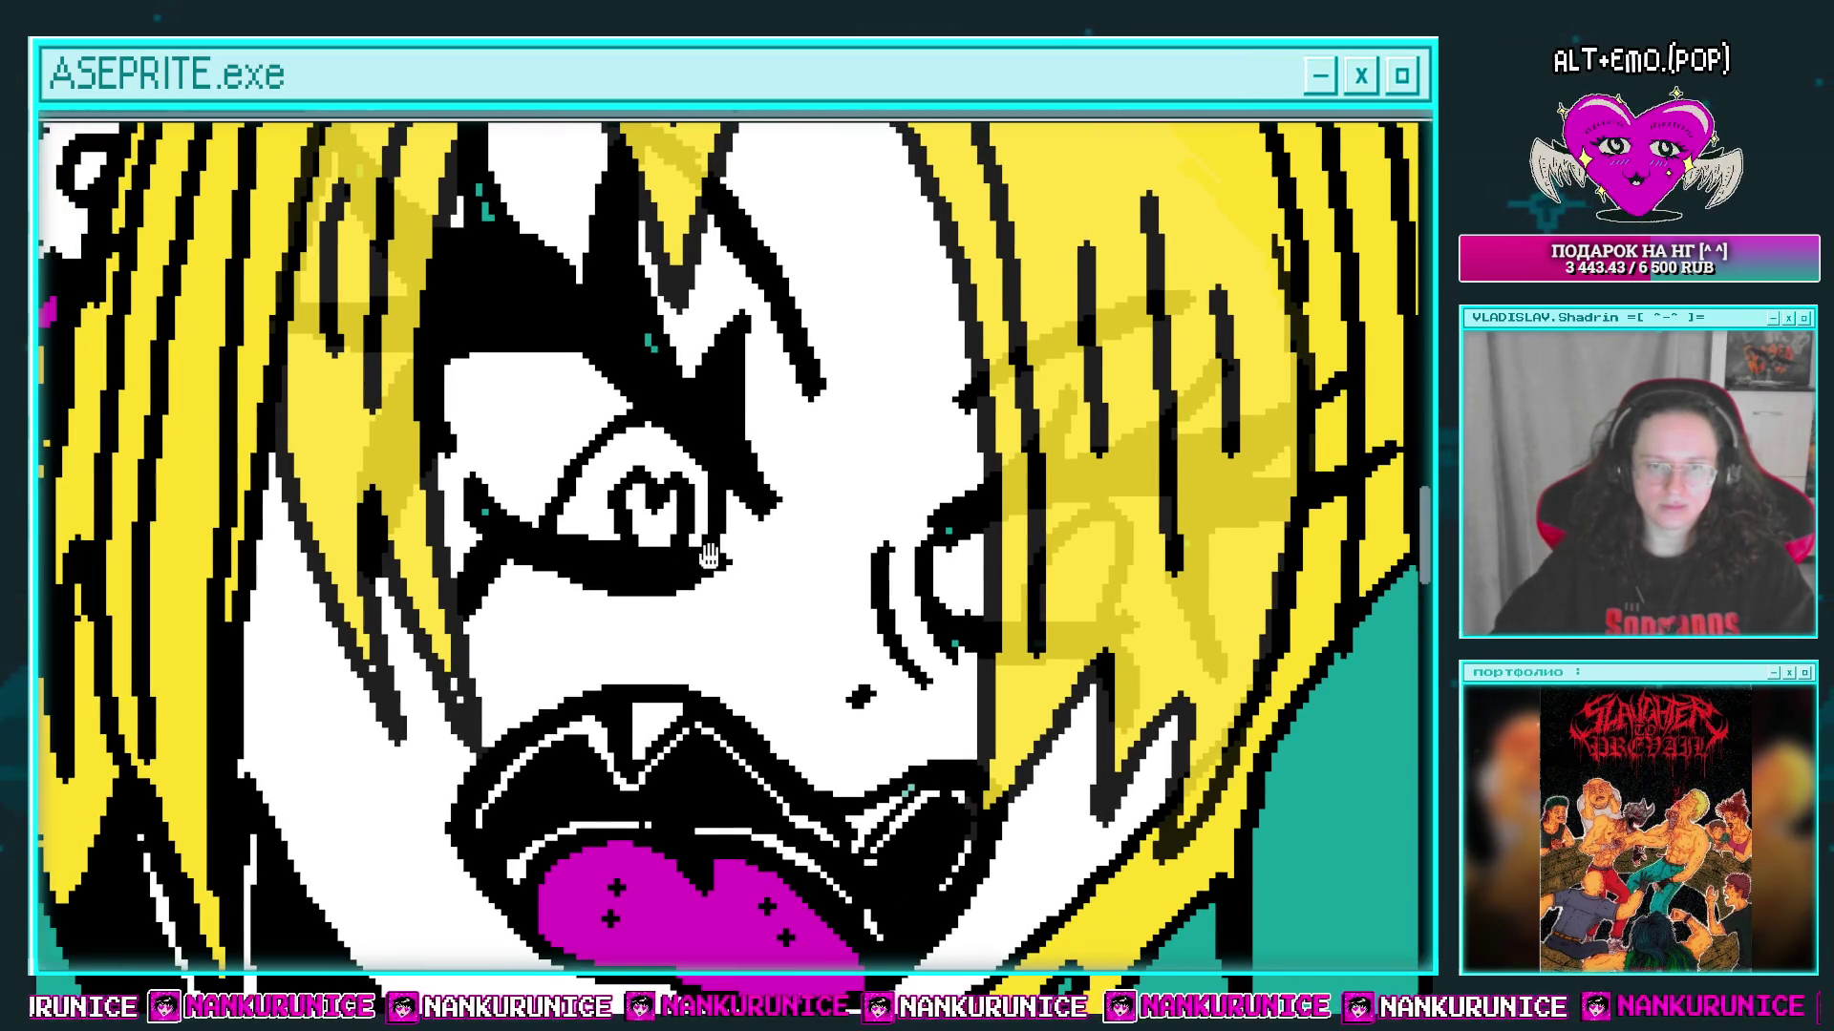
drag(816, 550, 762, 536)
scroll(1012, 546, down, 1)
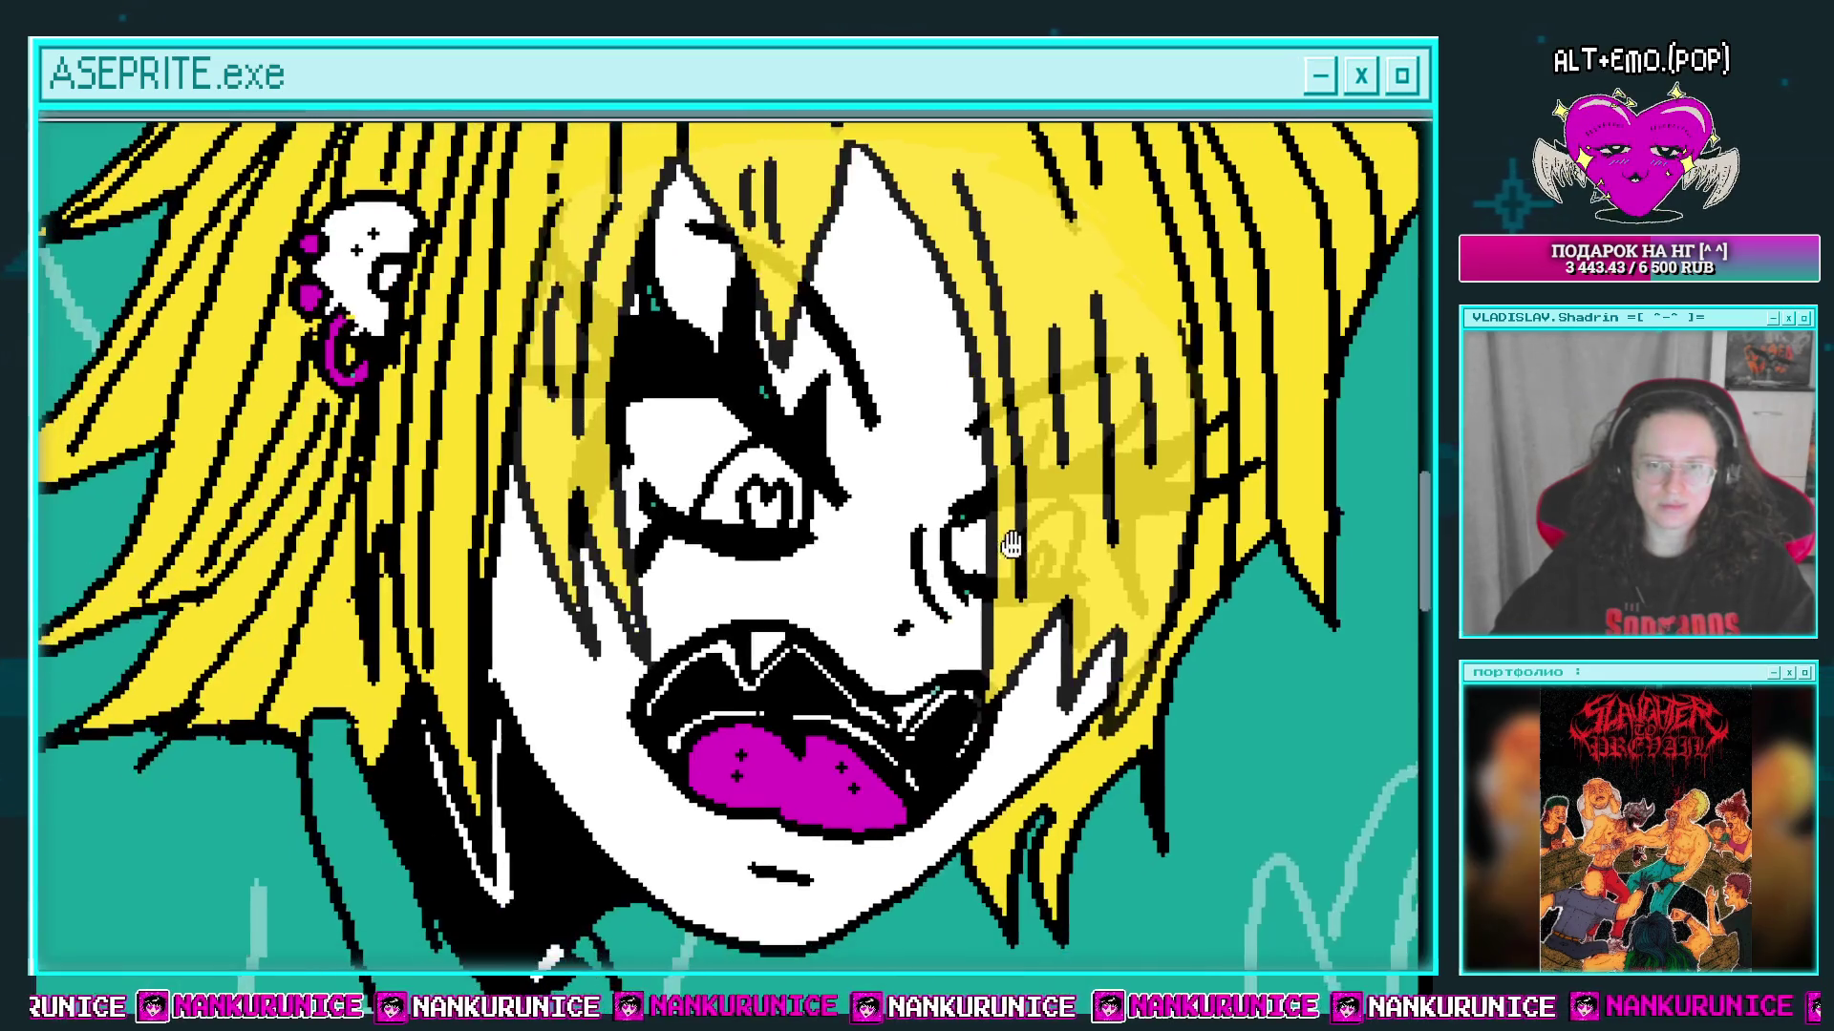
Step: Fill the eye's iris with blue using the Paint Bucket
click(465, 361)
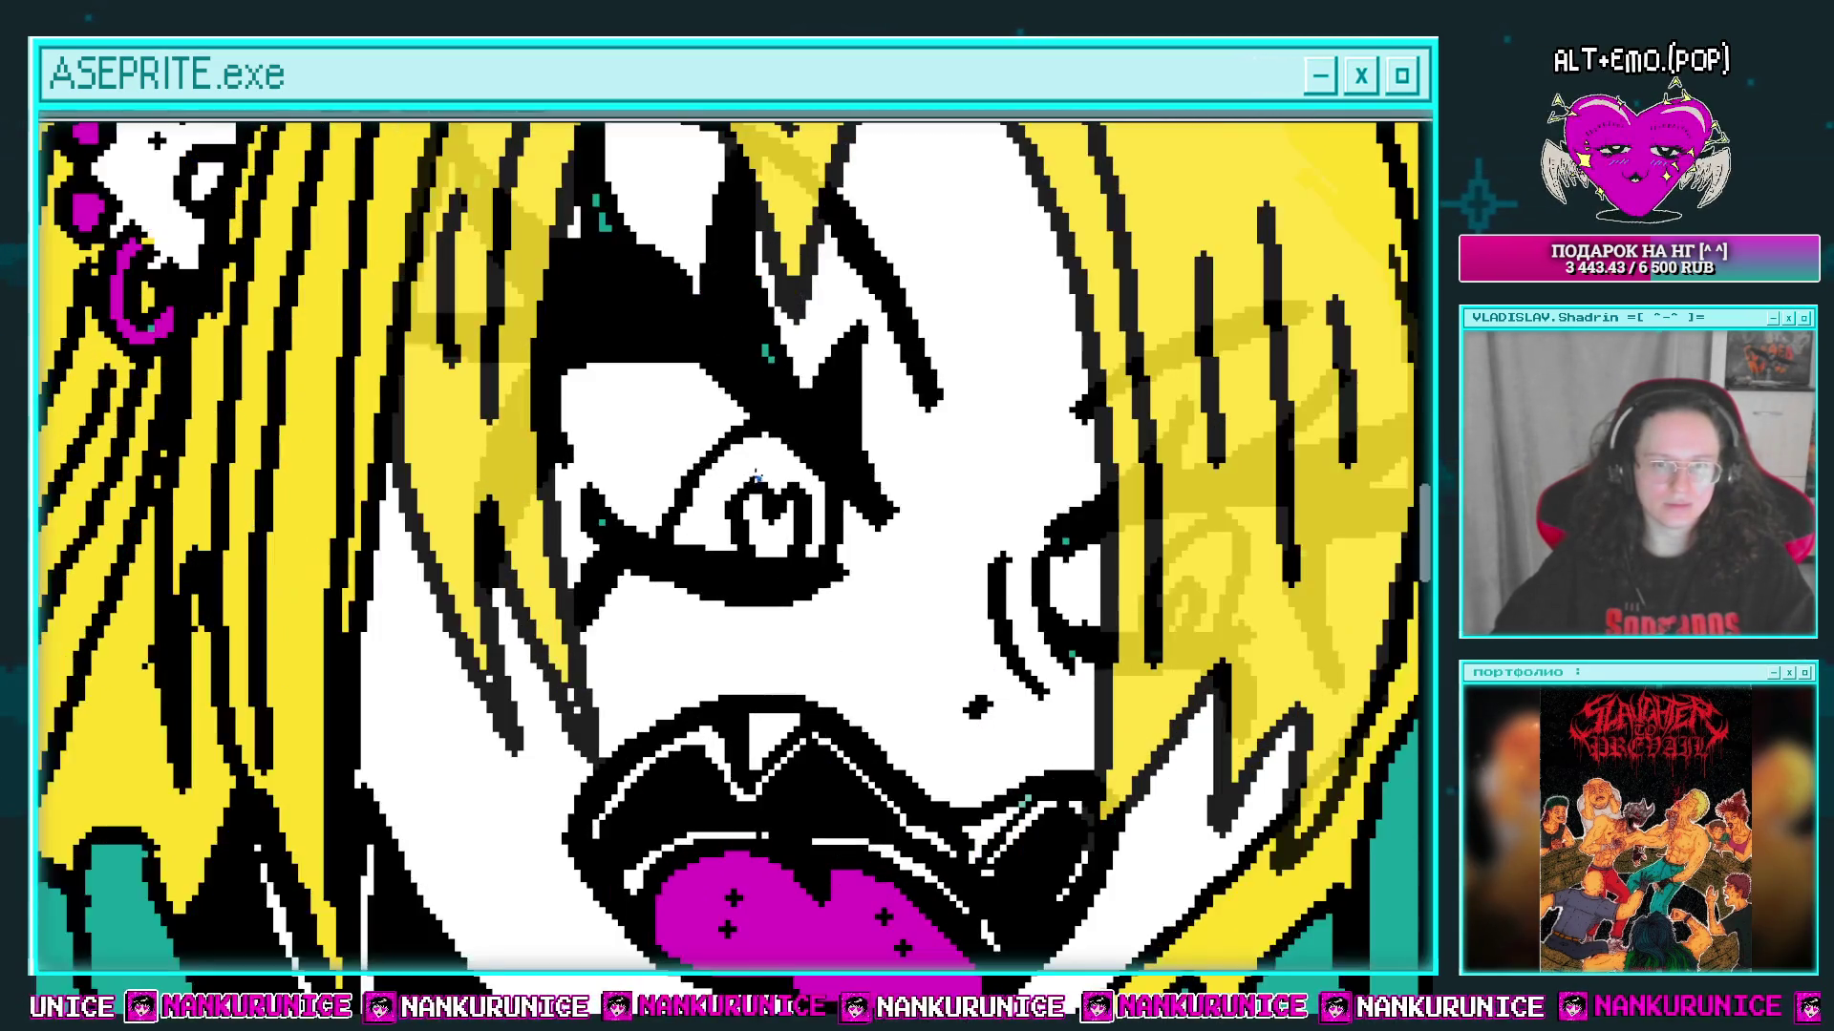
click(702, 468)
scroll(606, 443, up, 1)
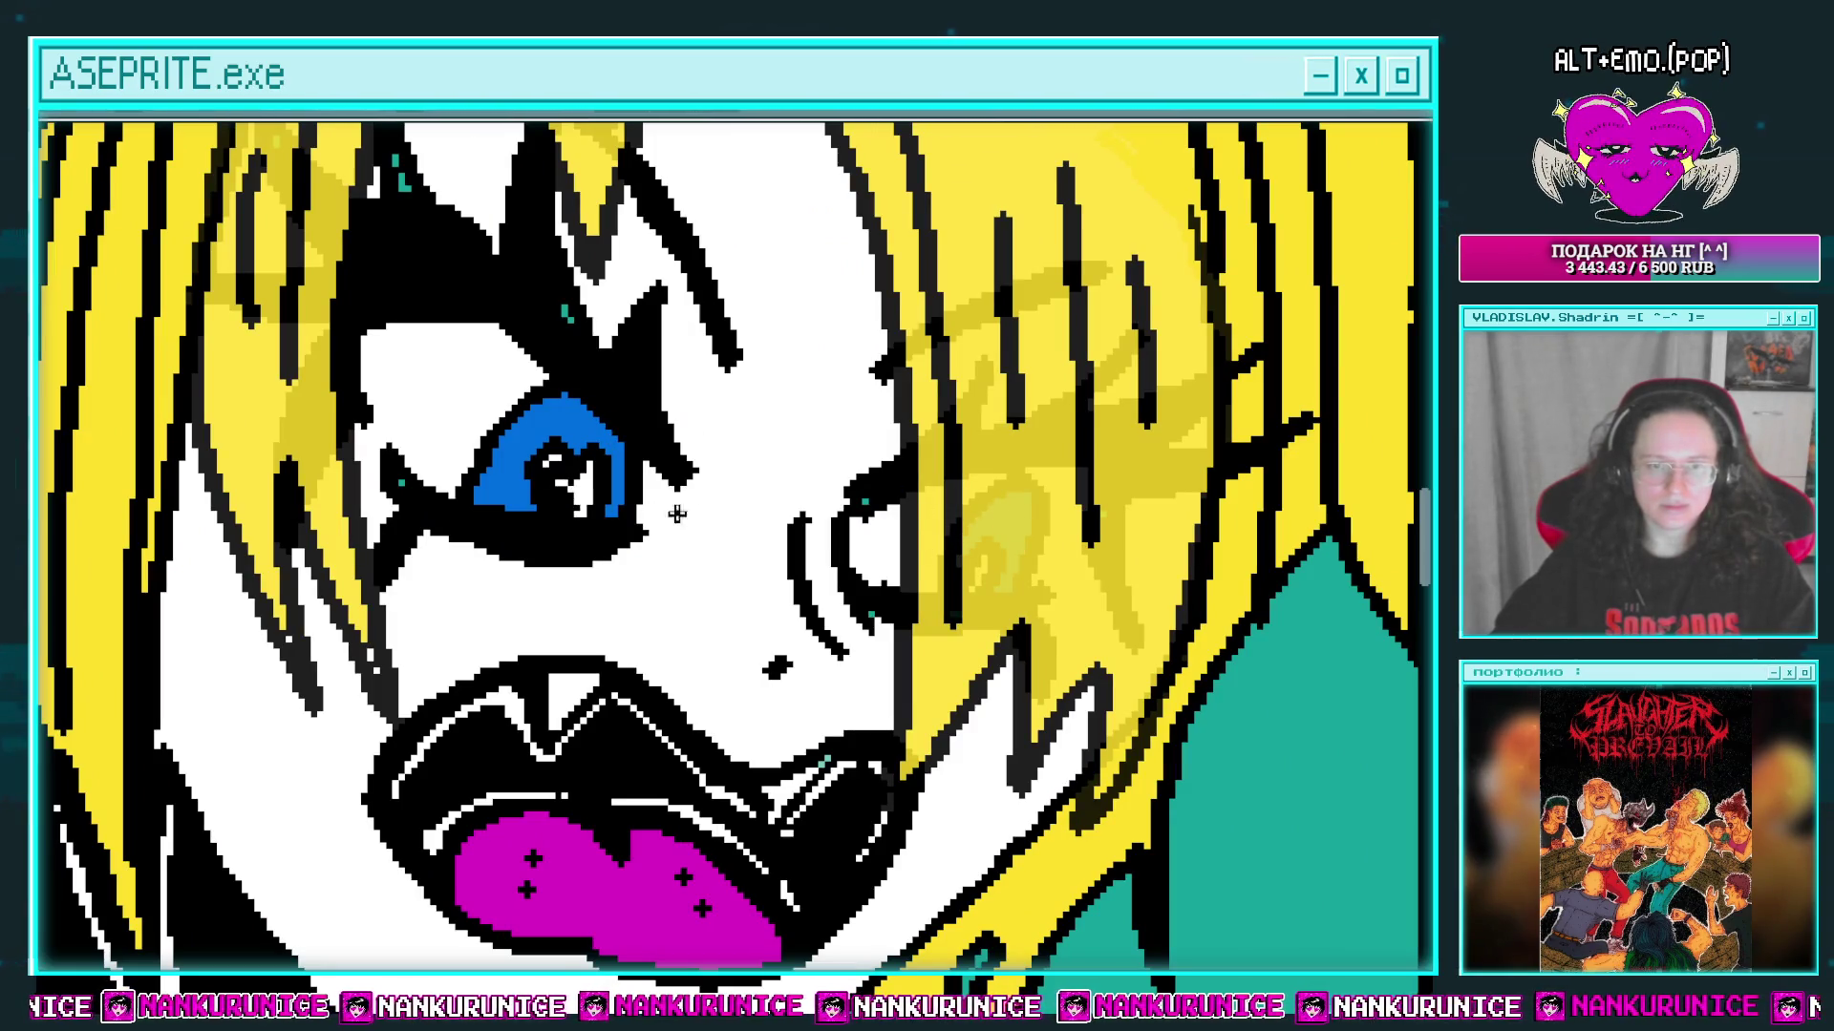
drag(676, 514, 602, 508)
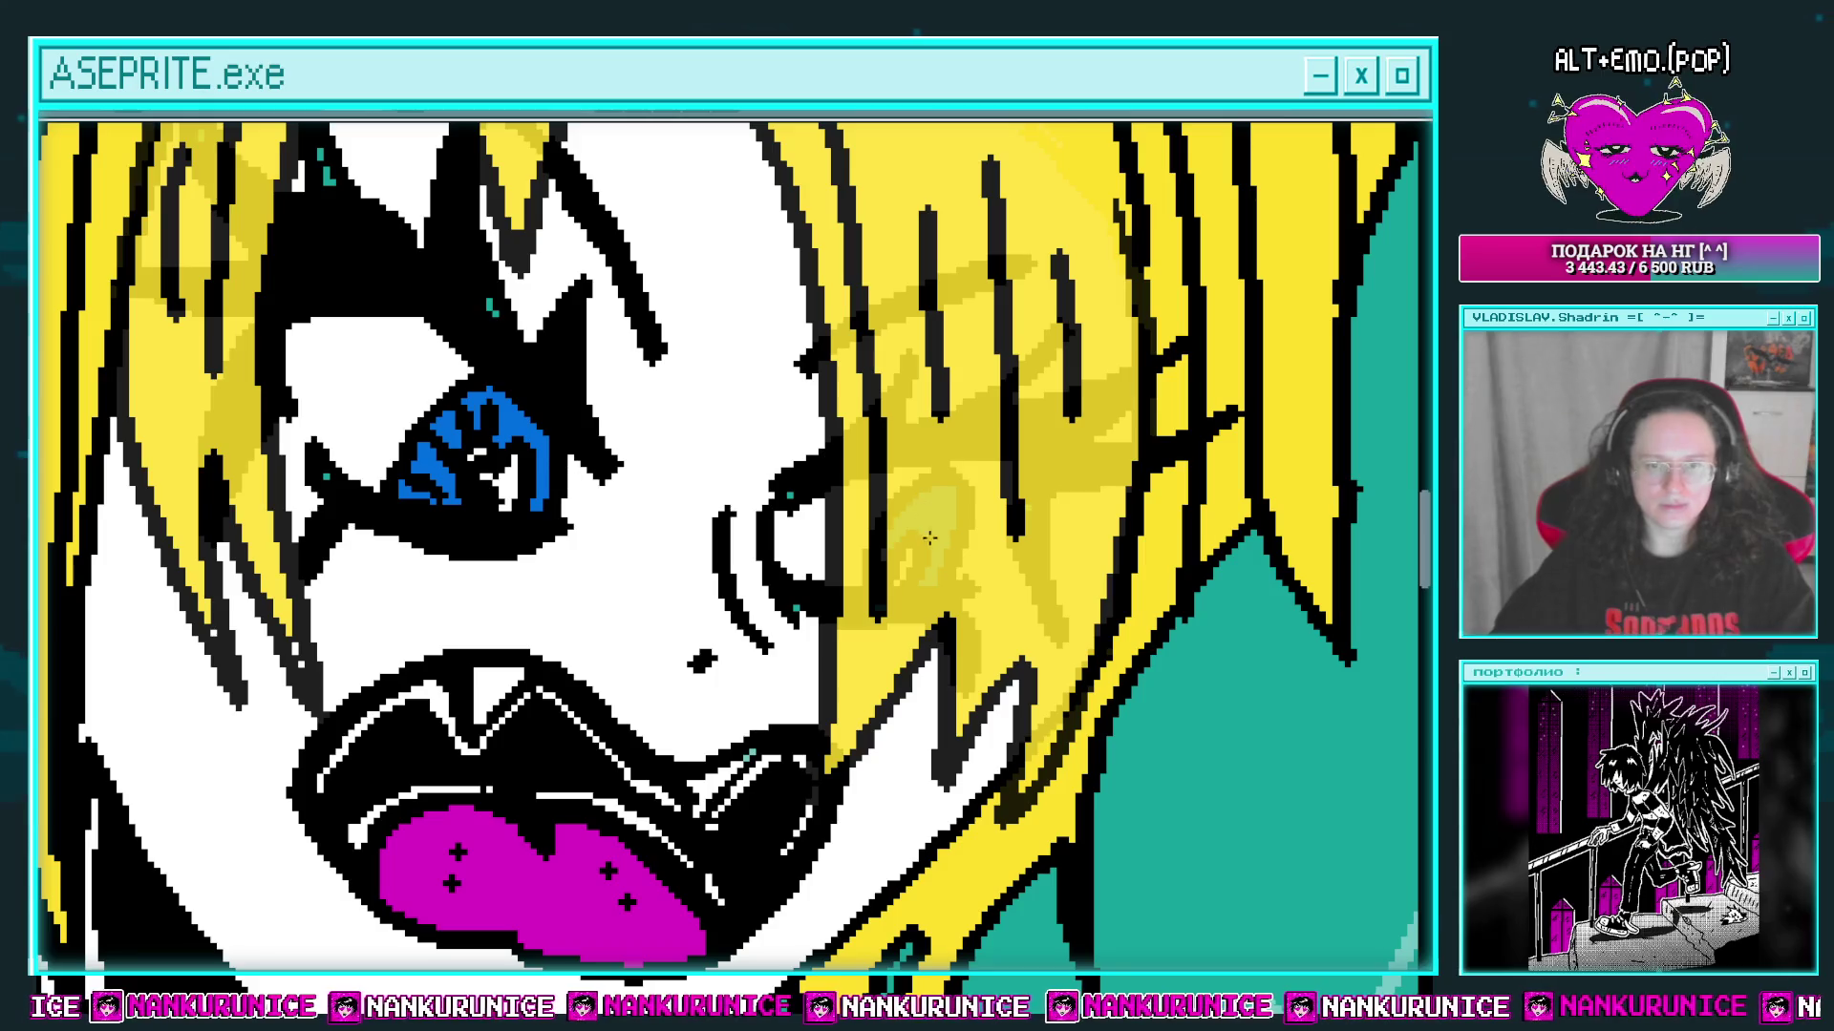
scroll(964, 504, down, 3)
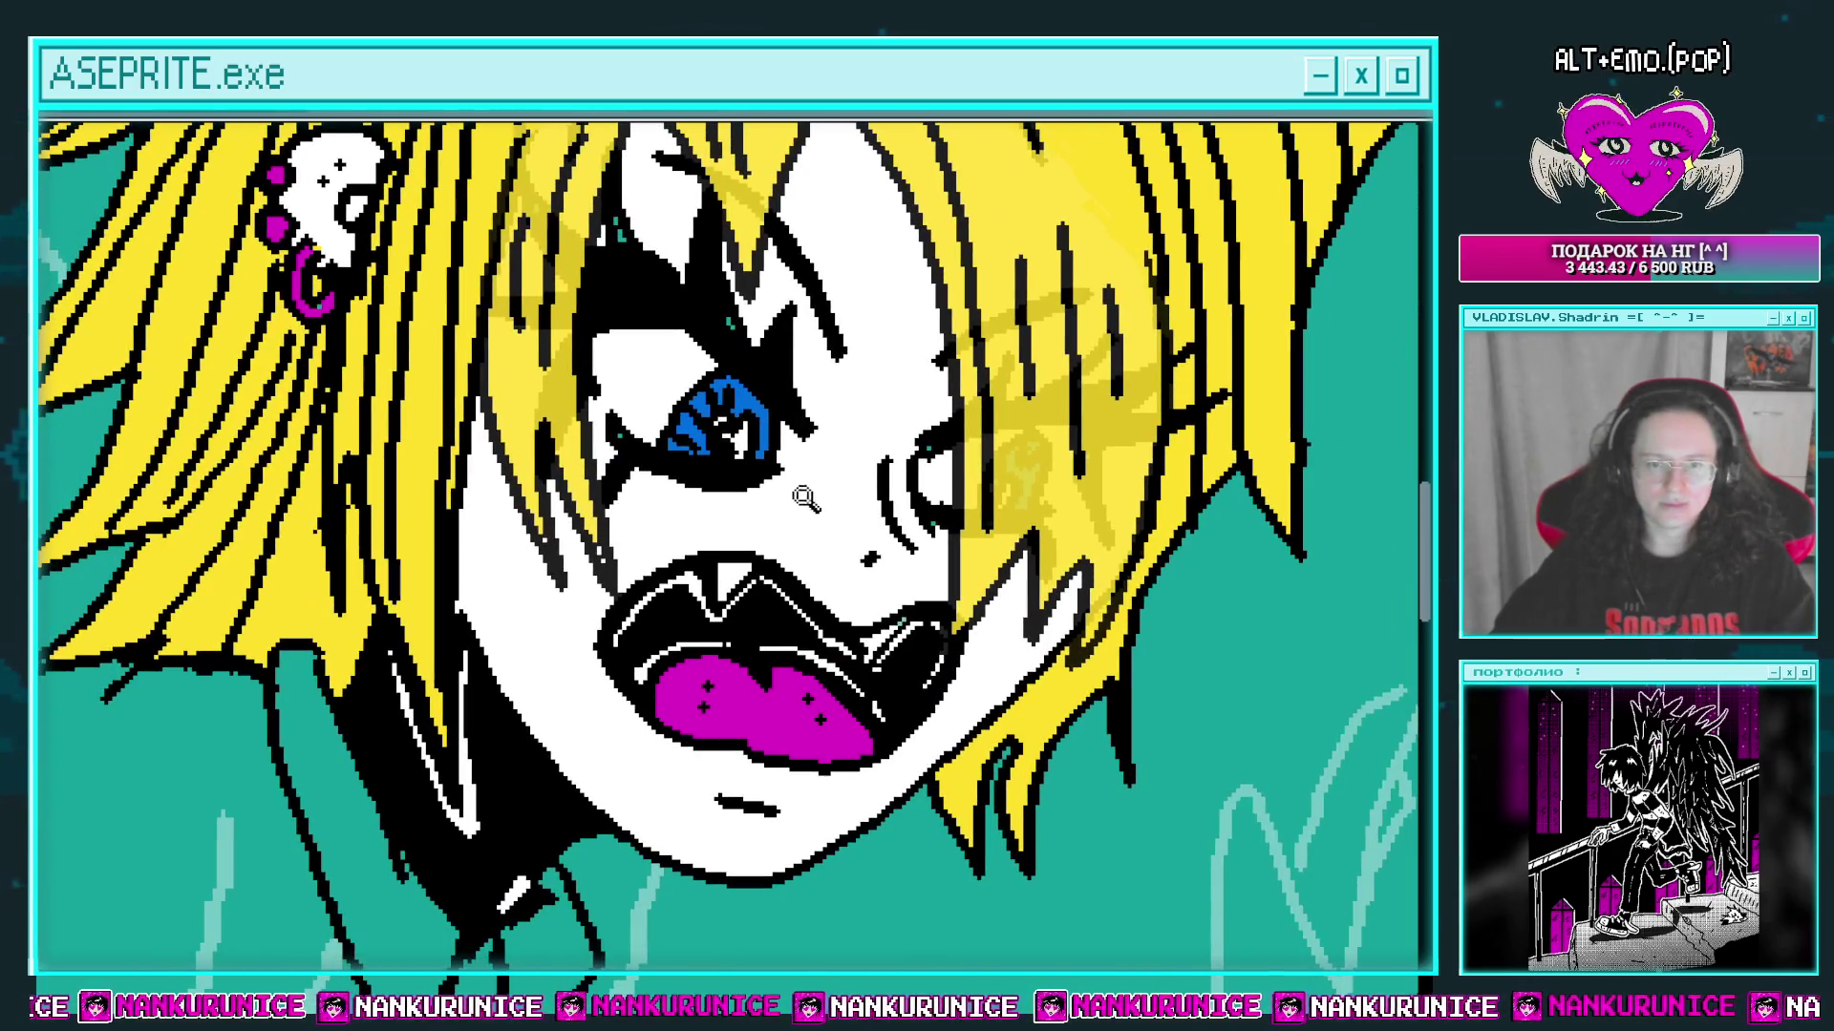
scroll(817, 487, up, 3)
scroll(926, 497, down, 4)
scroll(888, 397, up, 2)
scroll(889, 395, down, 2)
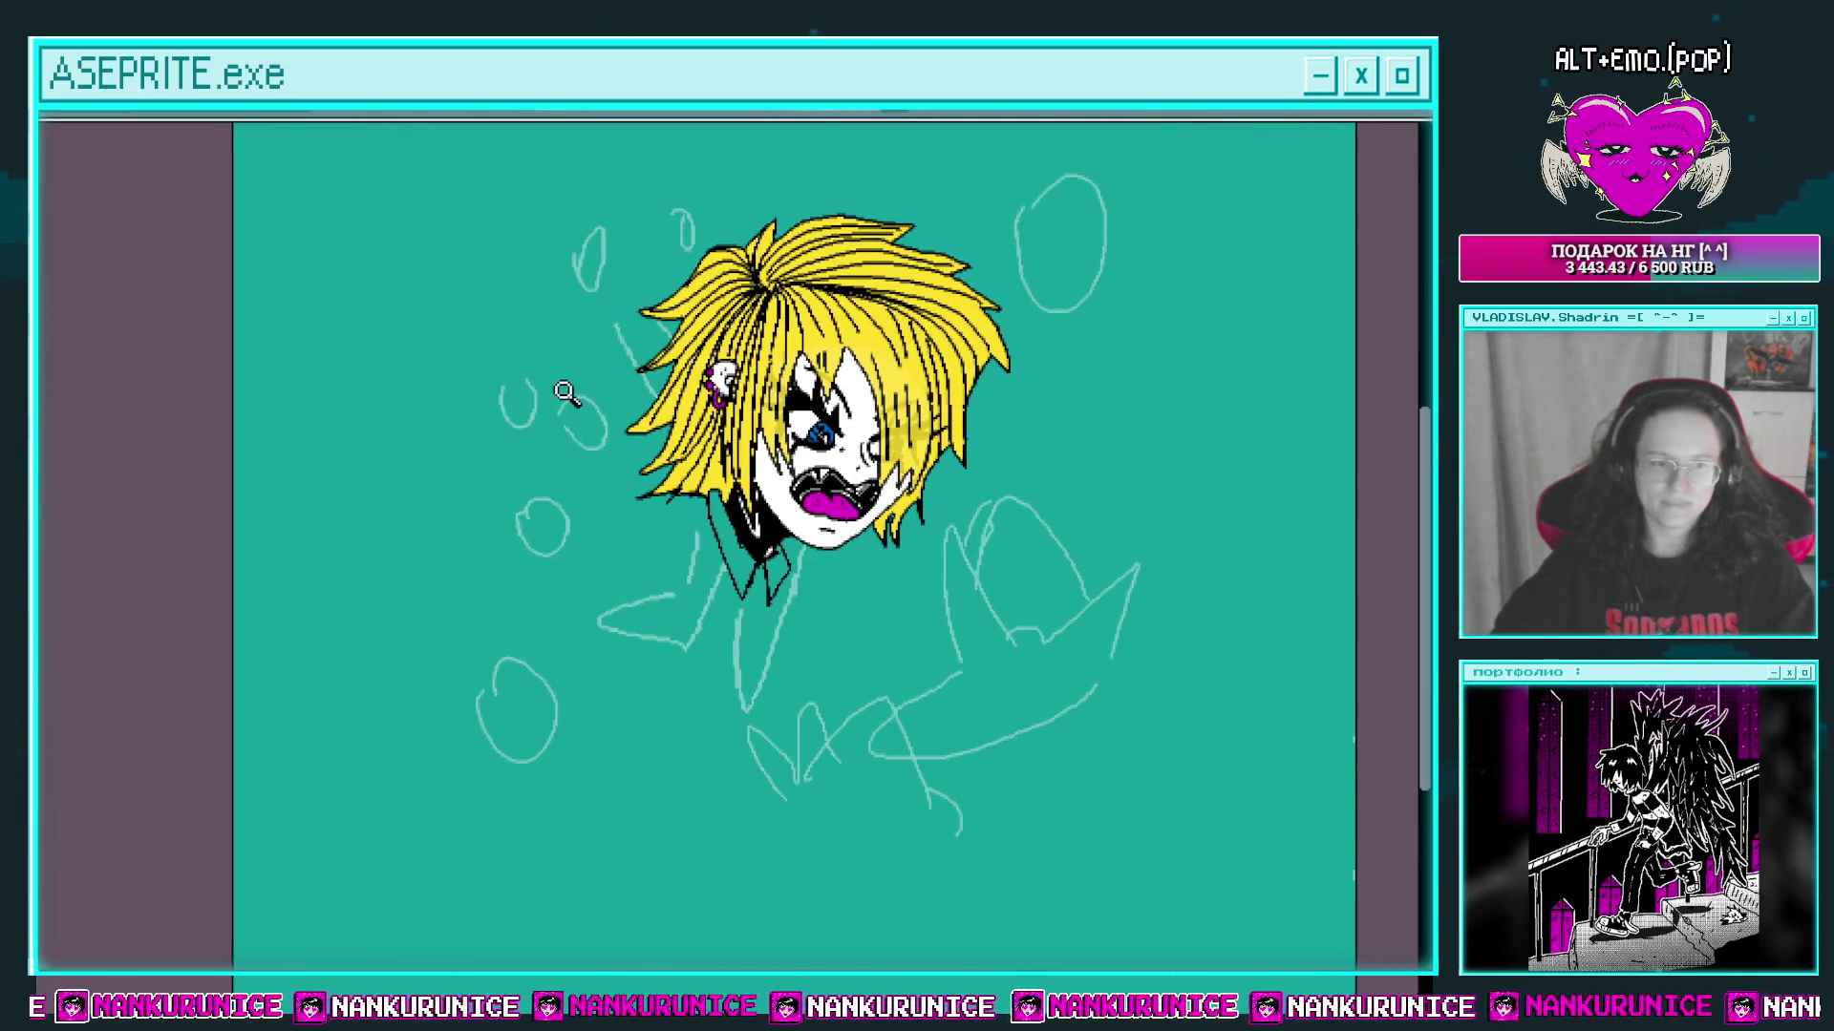
Step: Set the brush size to 15 and paint teal over the stray hair outline by the collar
drag(785, 482, 814, 412)
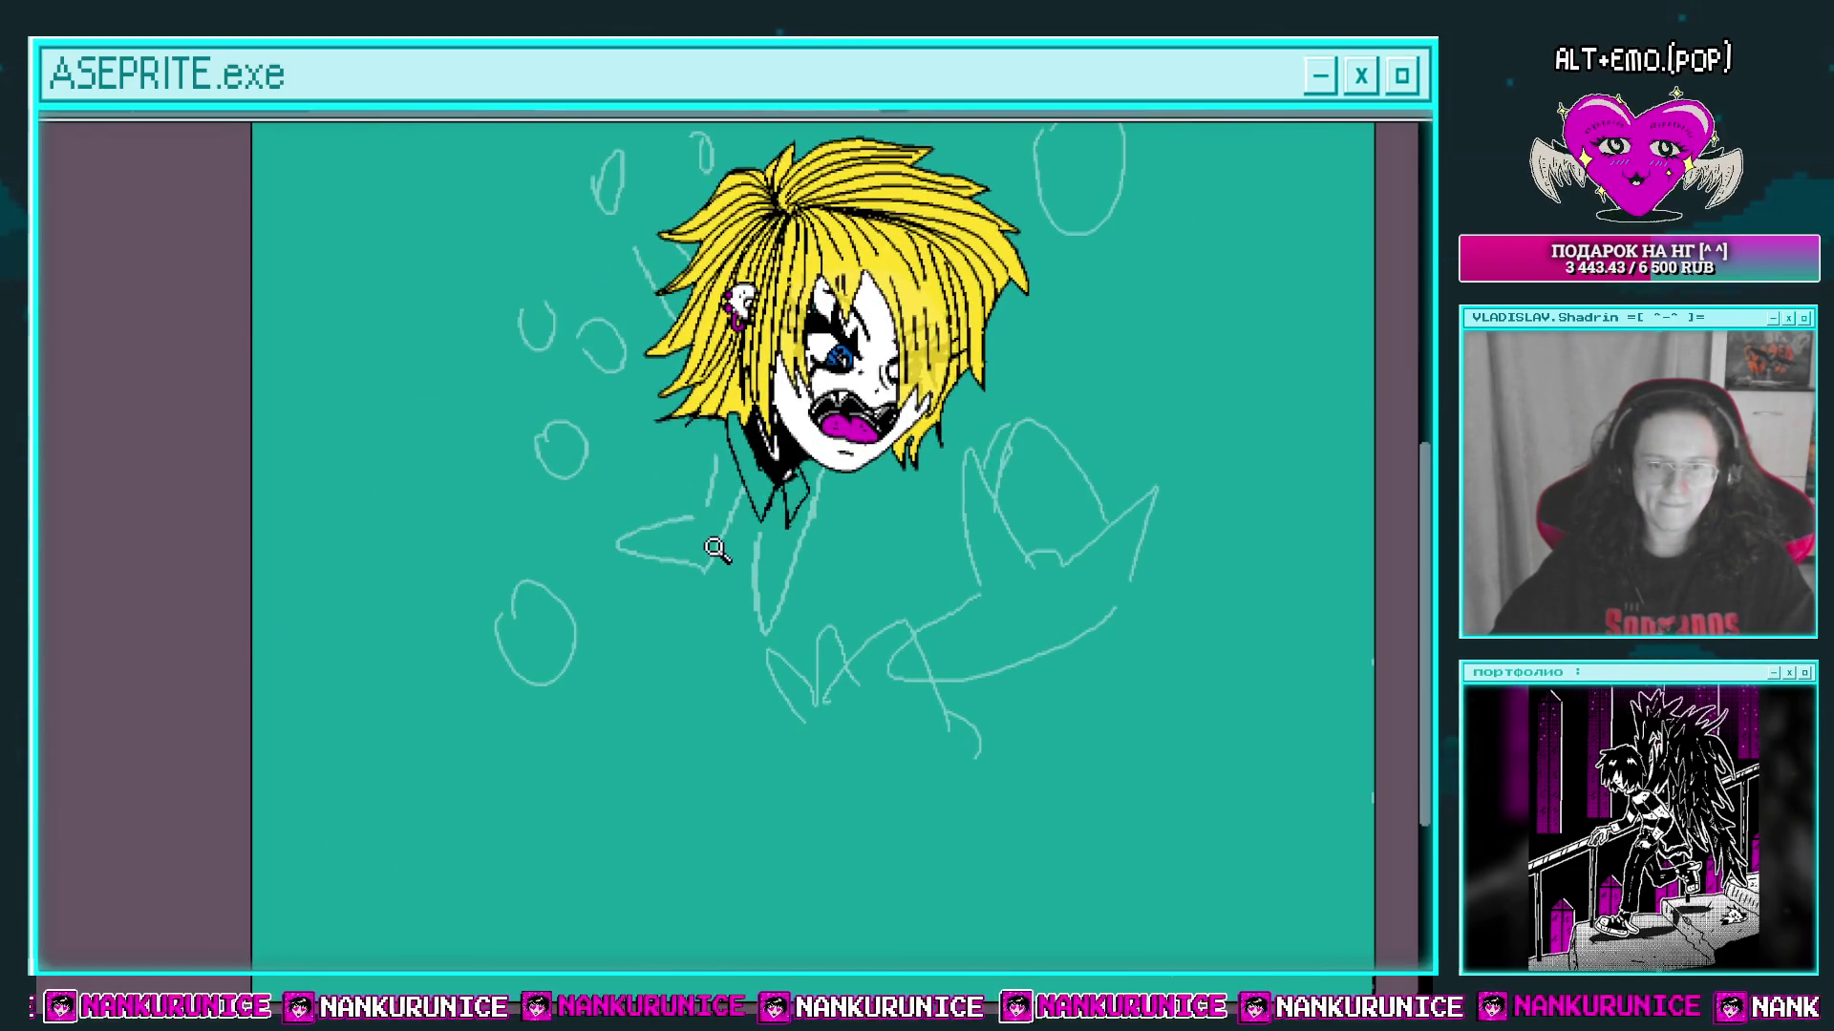
scroll(716, 552, up, 3)
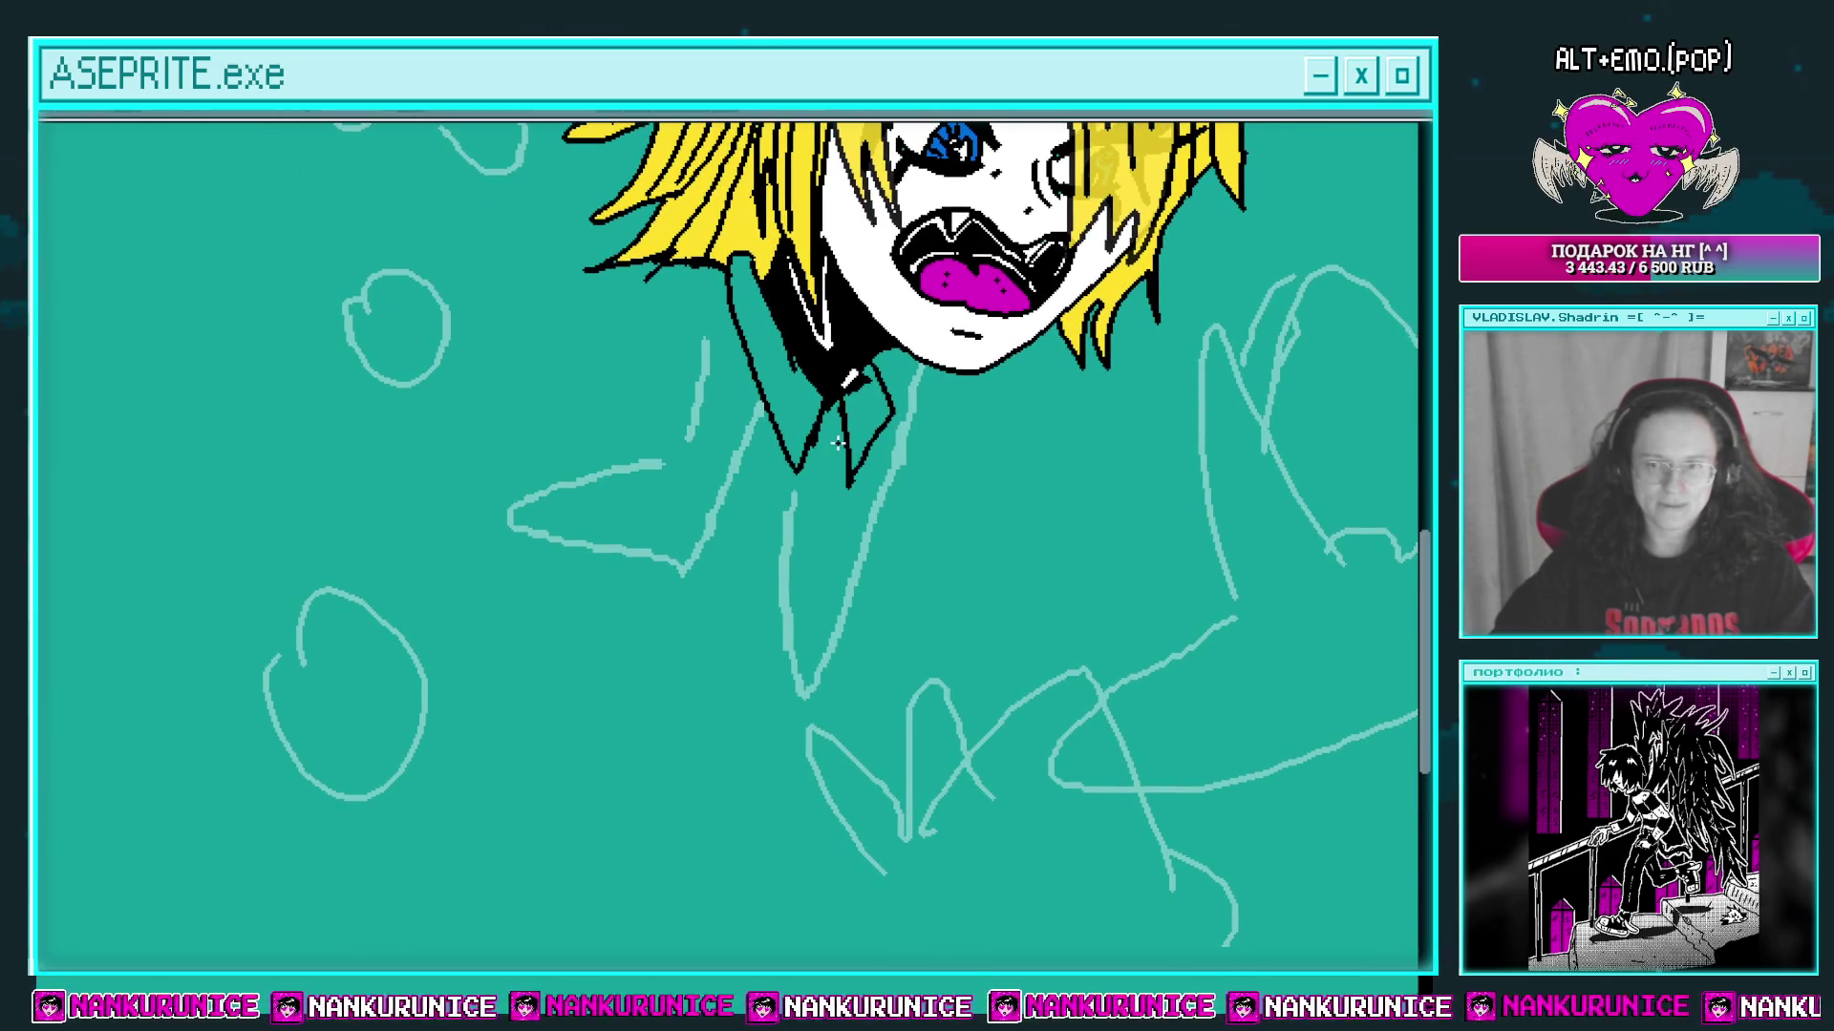
mouse_move(825, 453)
mouse_down()
mouse_move(806, 685)
mouse_move(854, 801)
mouse_up()
click(112, 129)
drag(652, 526, 674, 498)
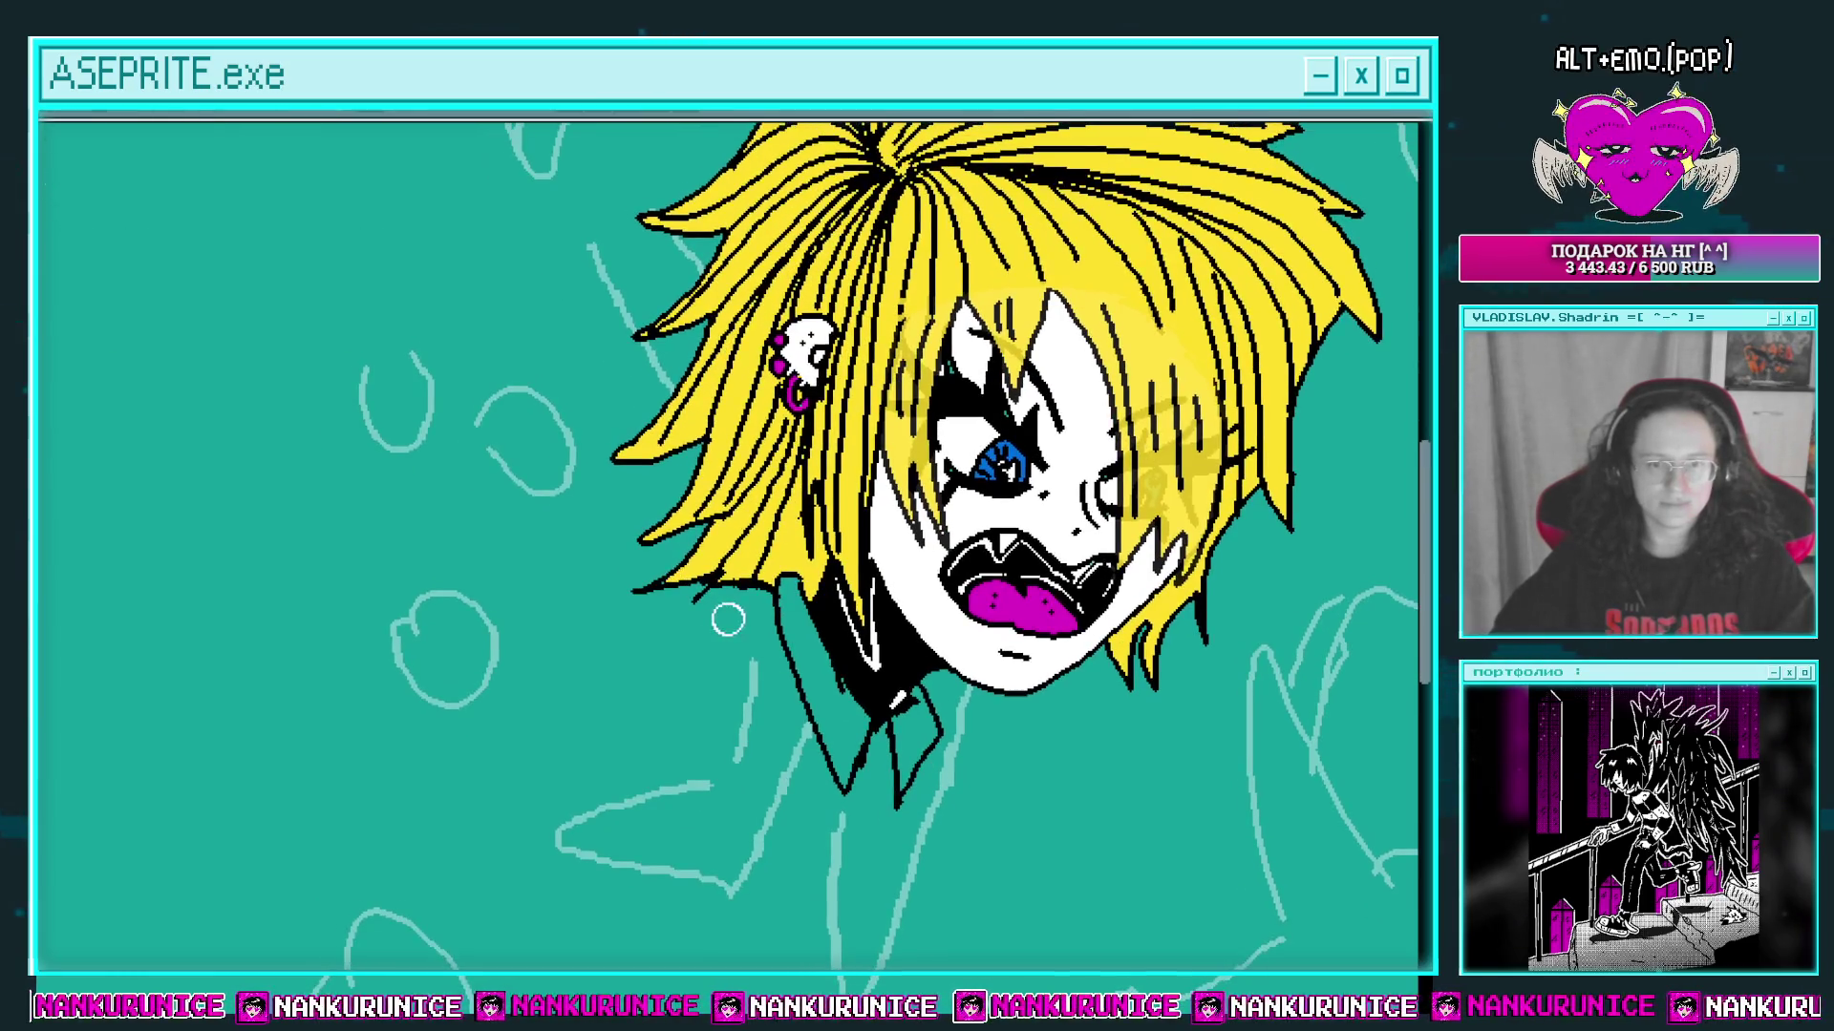
drag(753, 584, 740, 569)
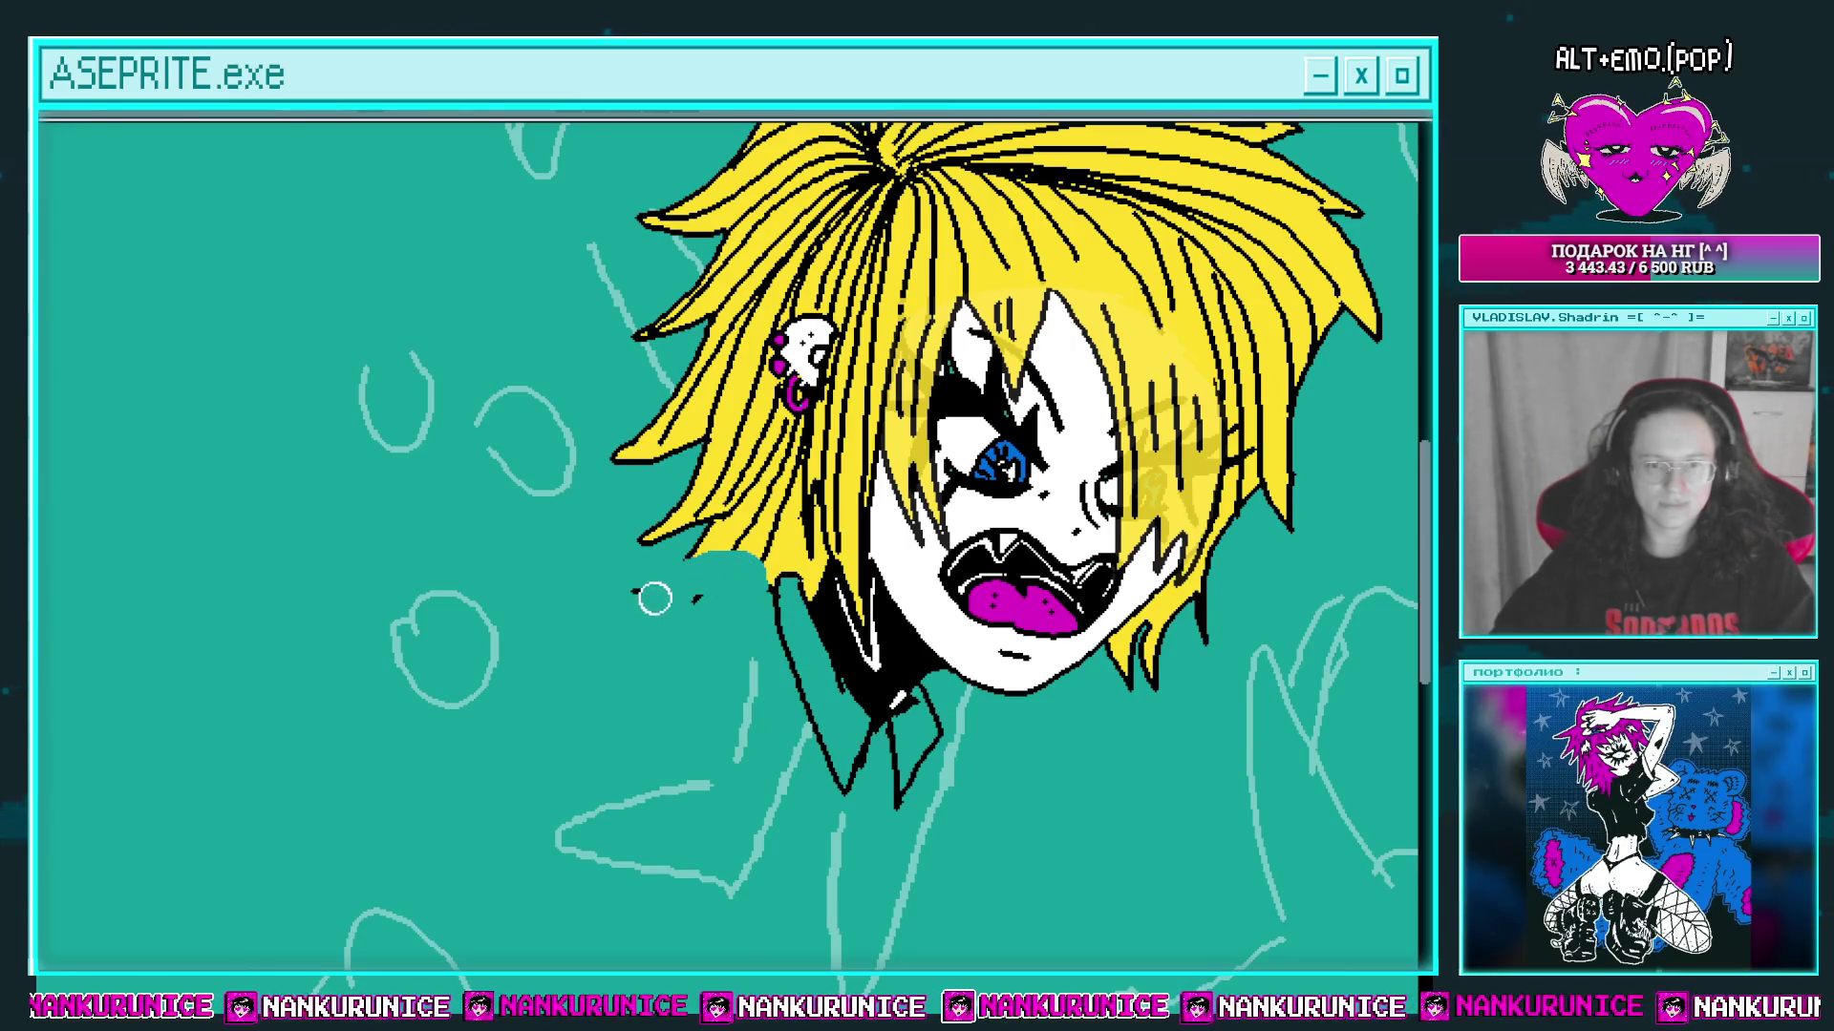
Step: Draw a thin black line from the collar up past the hair's left edge, undoing the extra stroke
scroll(696, 605, up, 1)
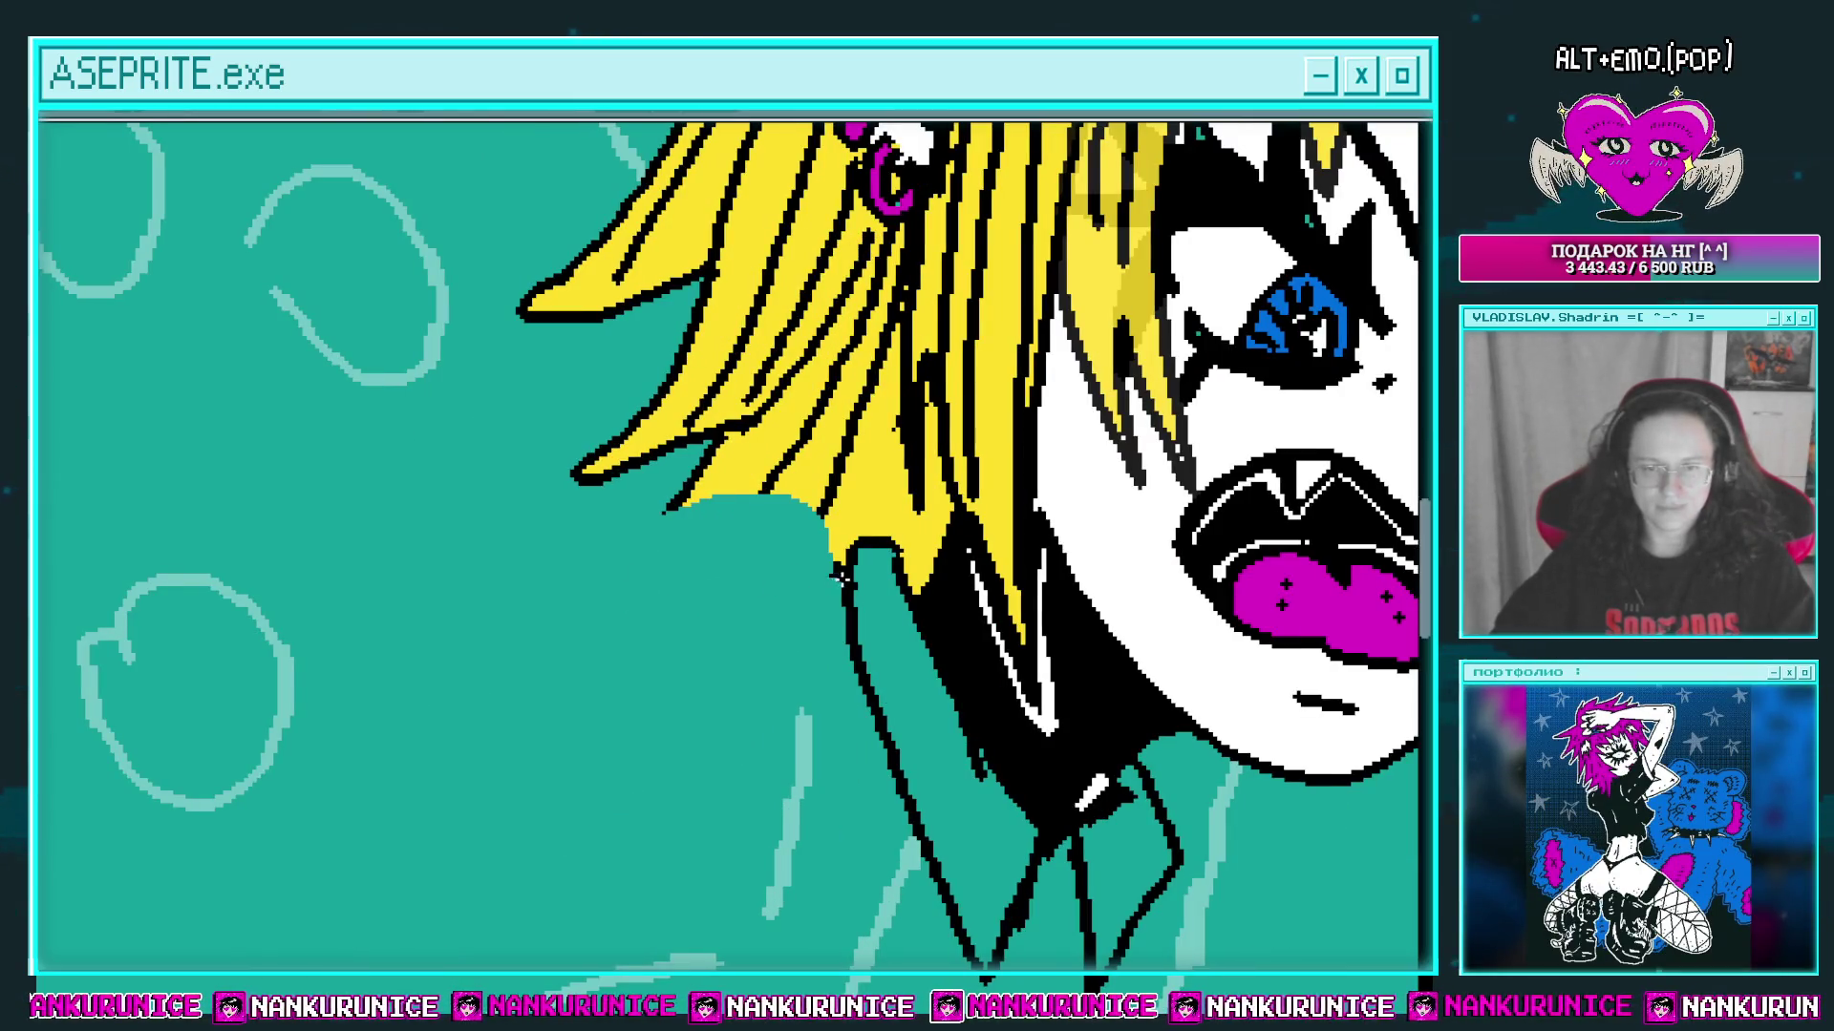
scroll(802, 525, down, 2)
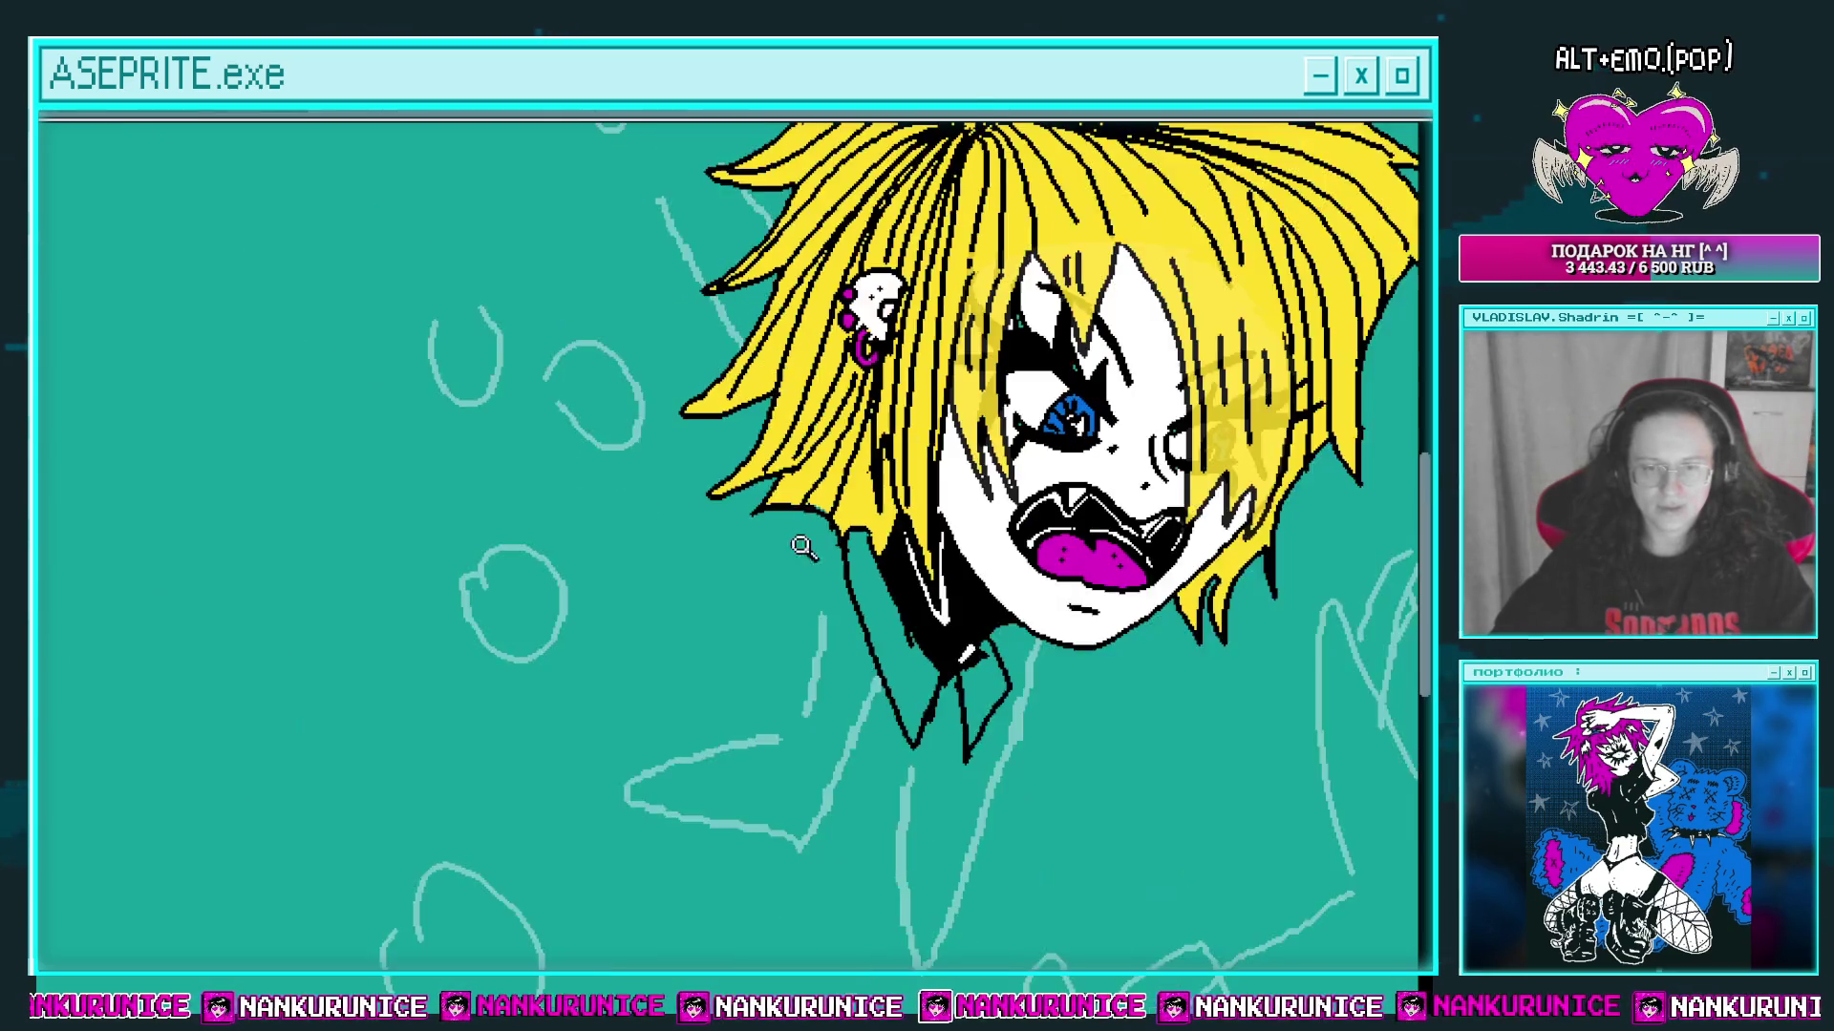
scroll(696, 544, up, 1)
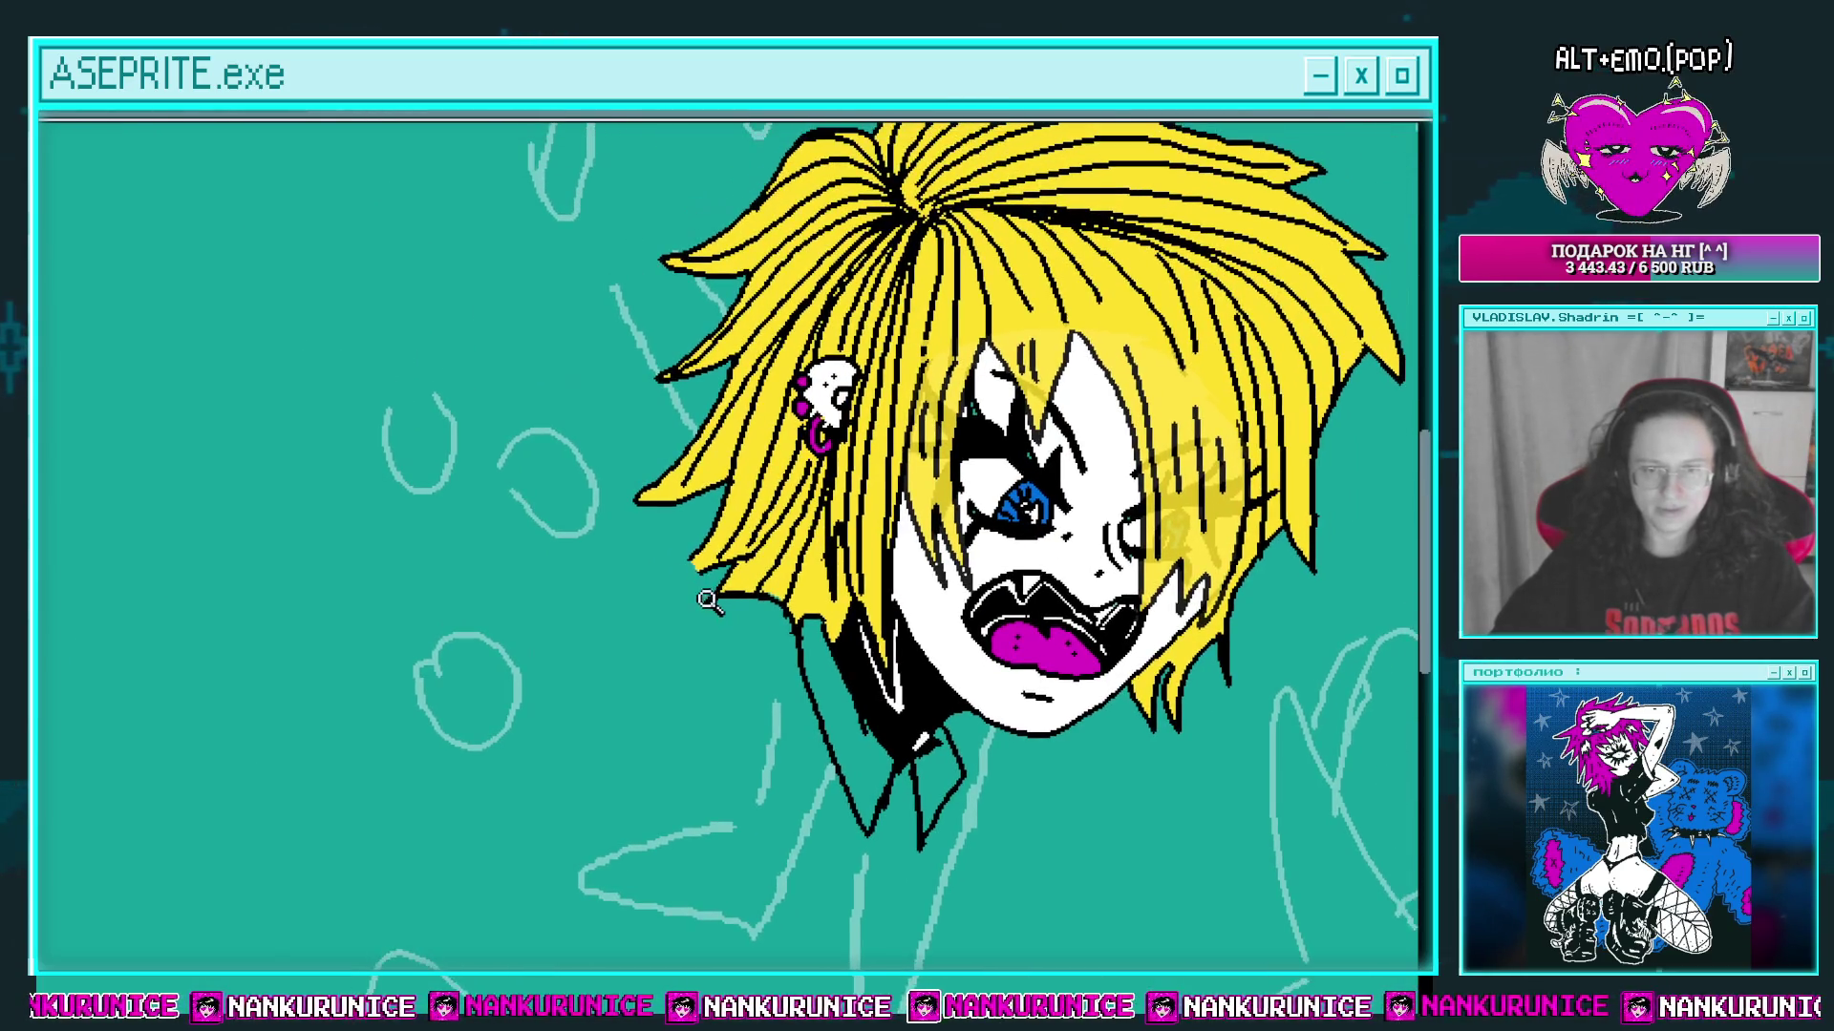
scroll(688, 554, up, 2)
scroll(647, 509, down, 2)
scroll(622, 511, up, 2)
shift+click(696, 588)
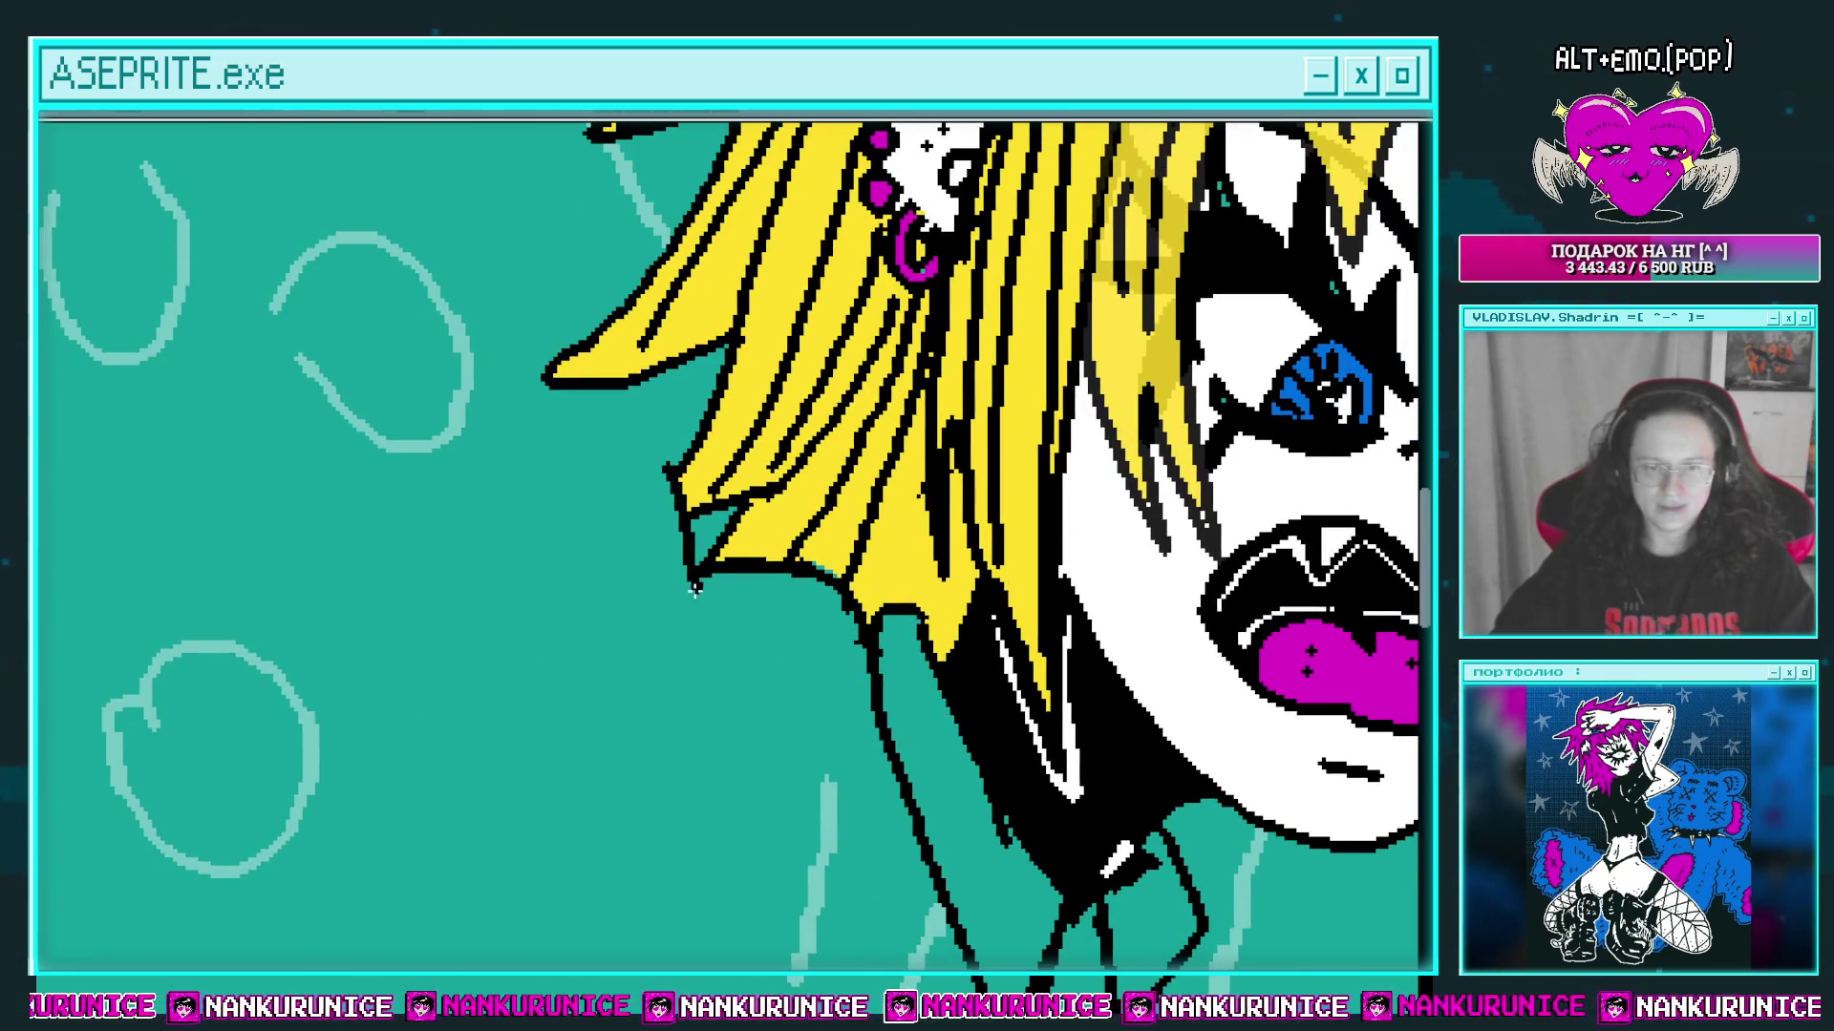
scroll(667, 516, down, 2)
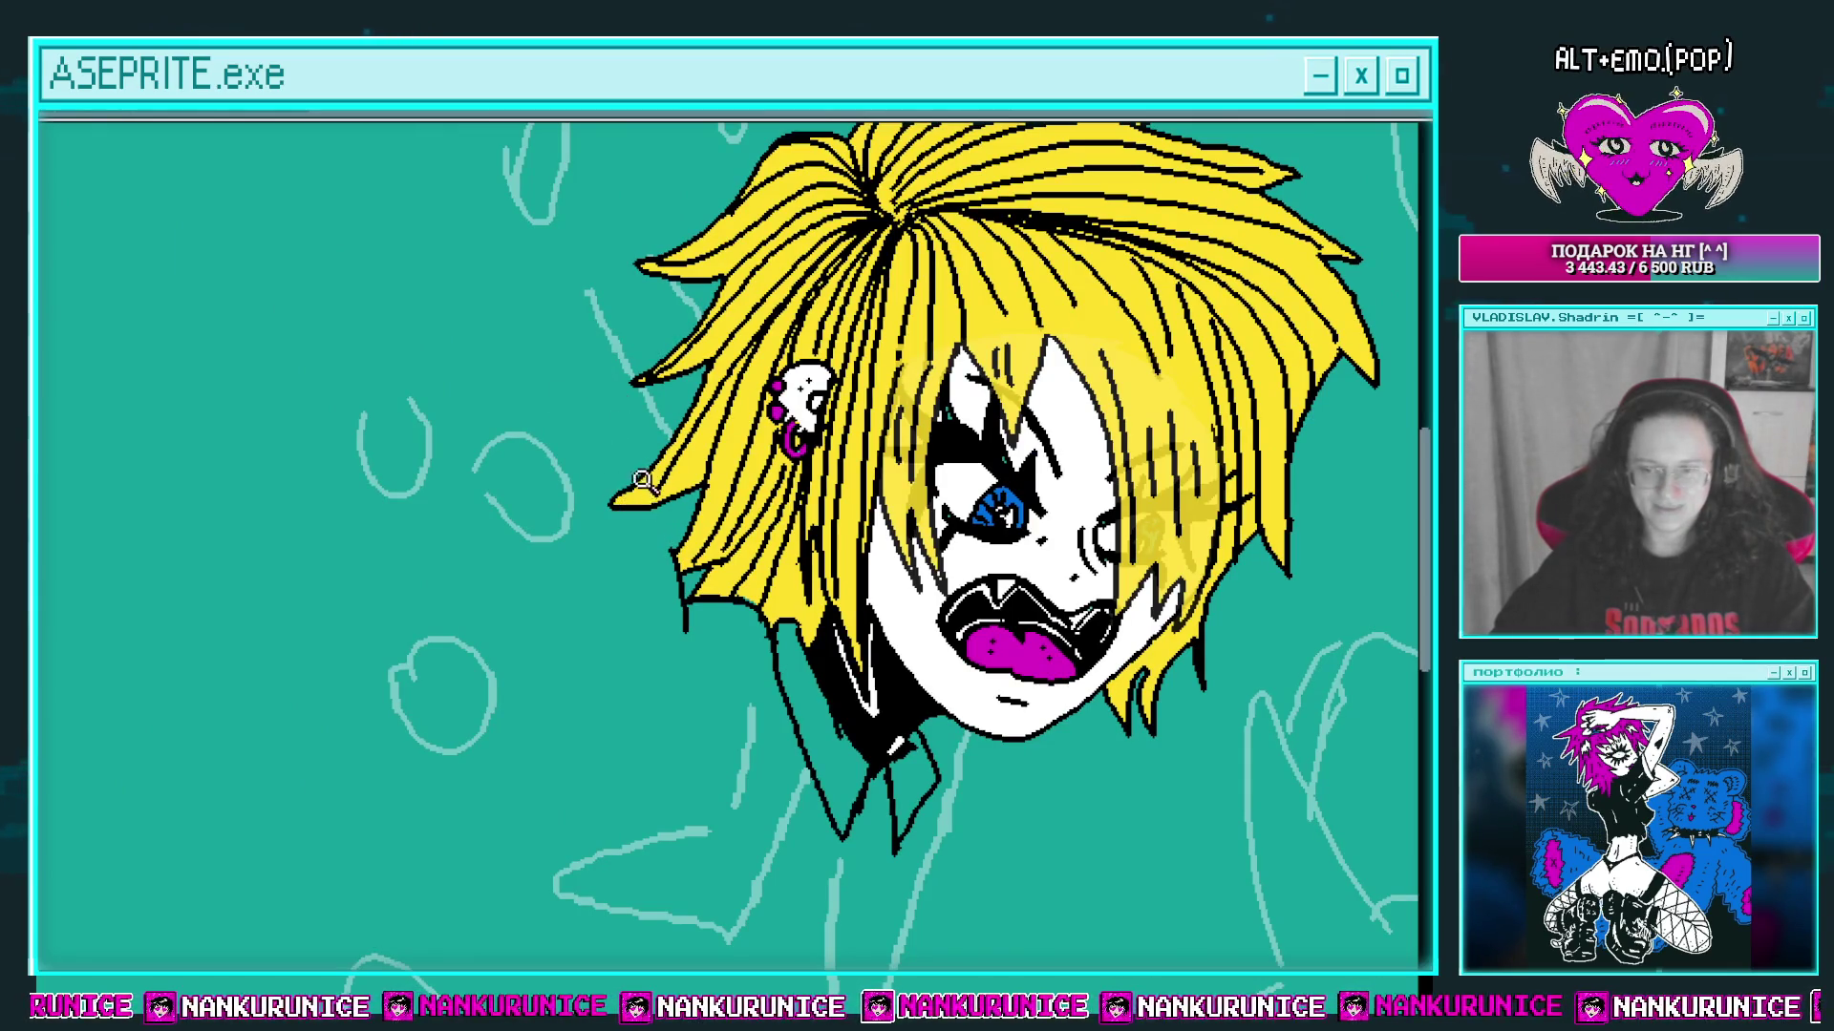
scroll(650, 540, up, 2)
scroll(665, 531, down, 1)
scroll(665, 531, down, 1)
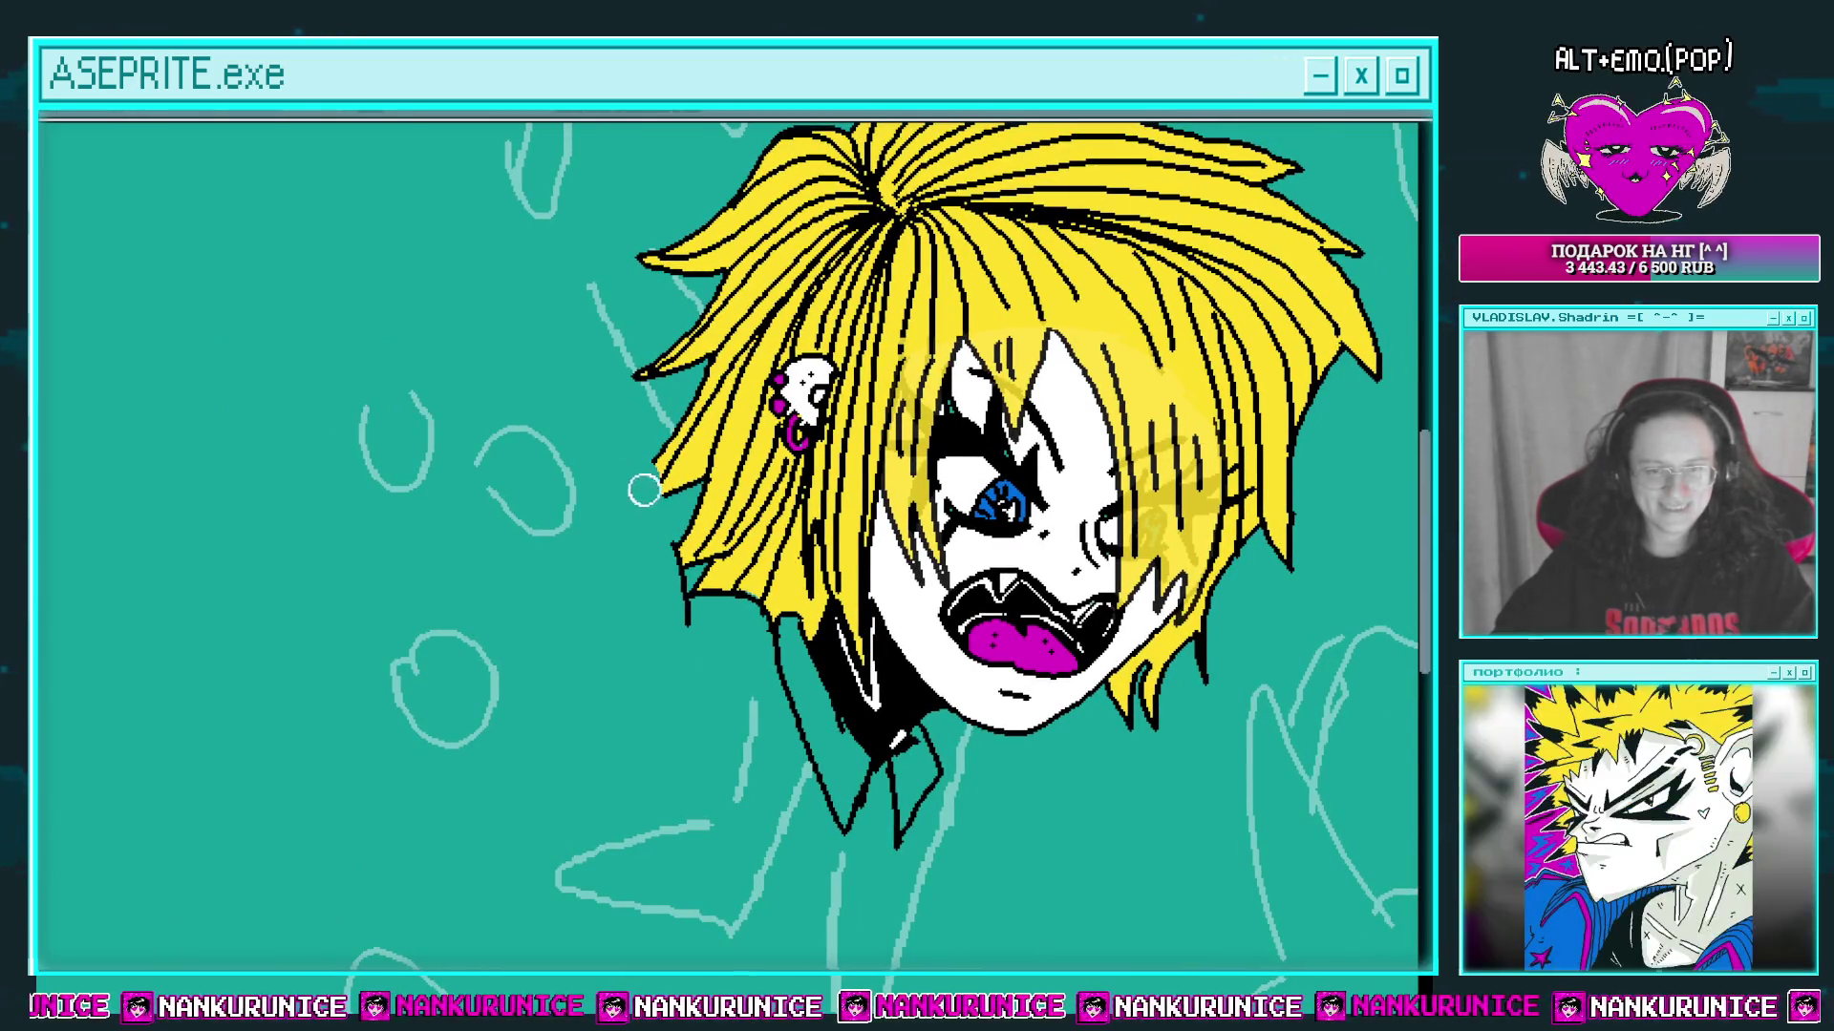
scroll(666, 589, up, 2)
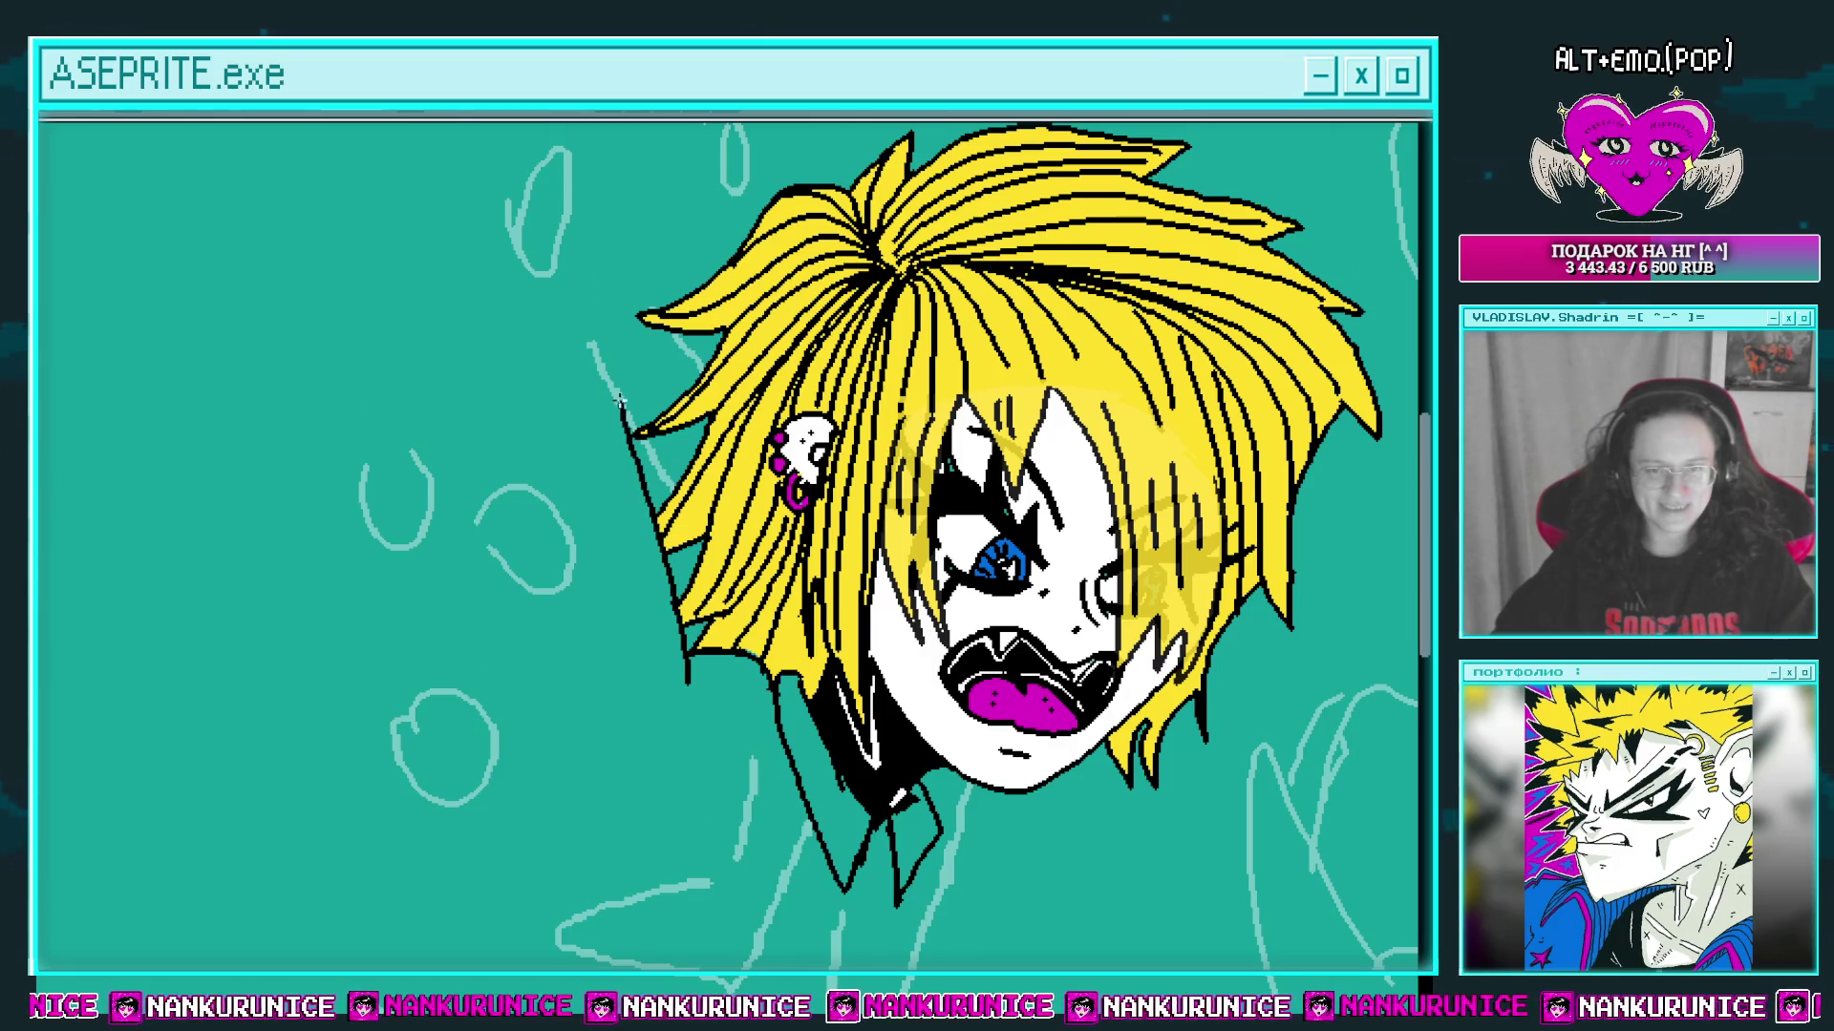
scroll(571, 317, down, 3)
scroll(571, 317, up, 1)
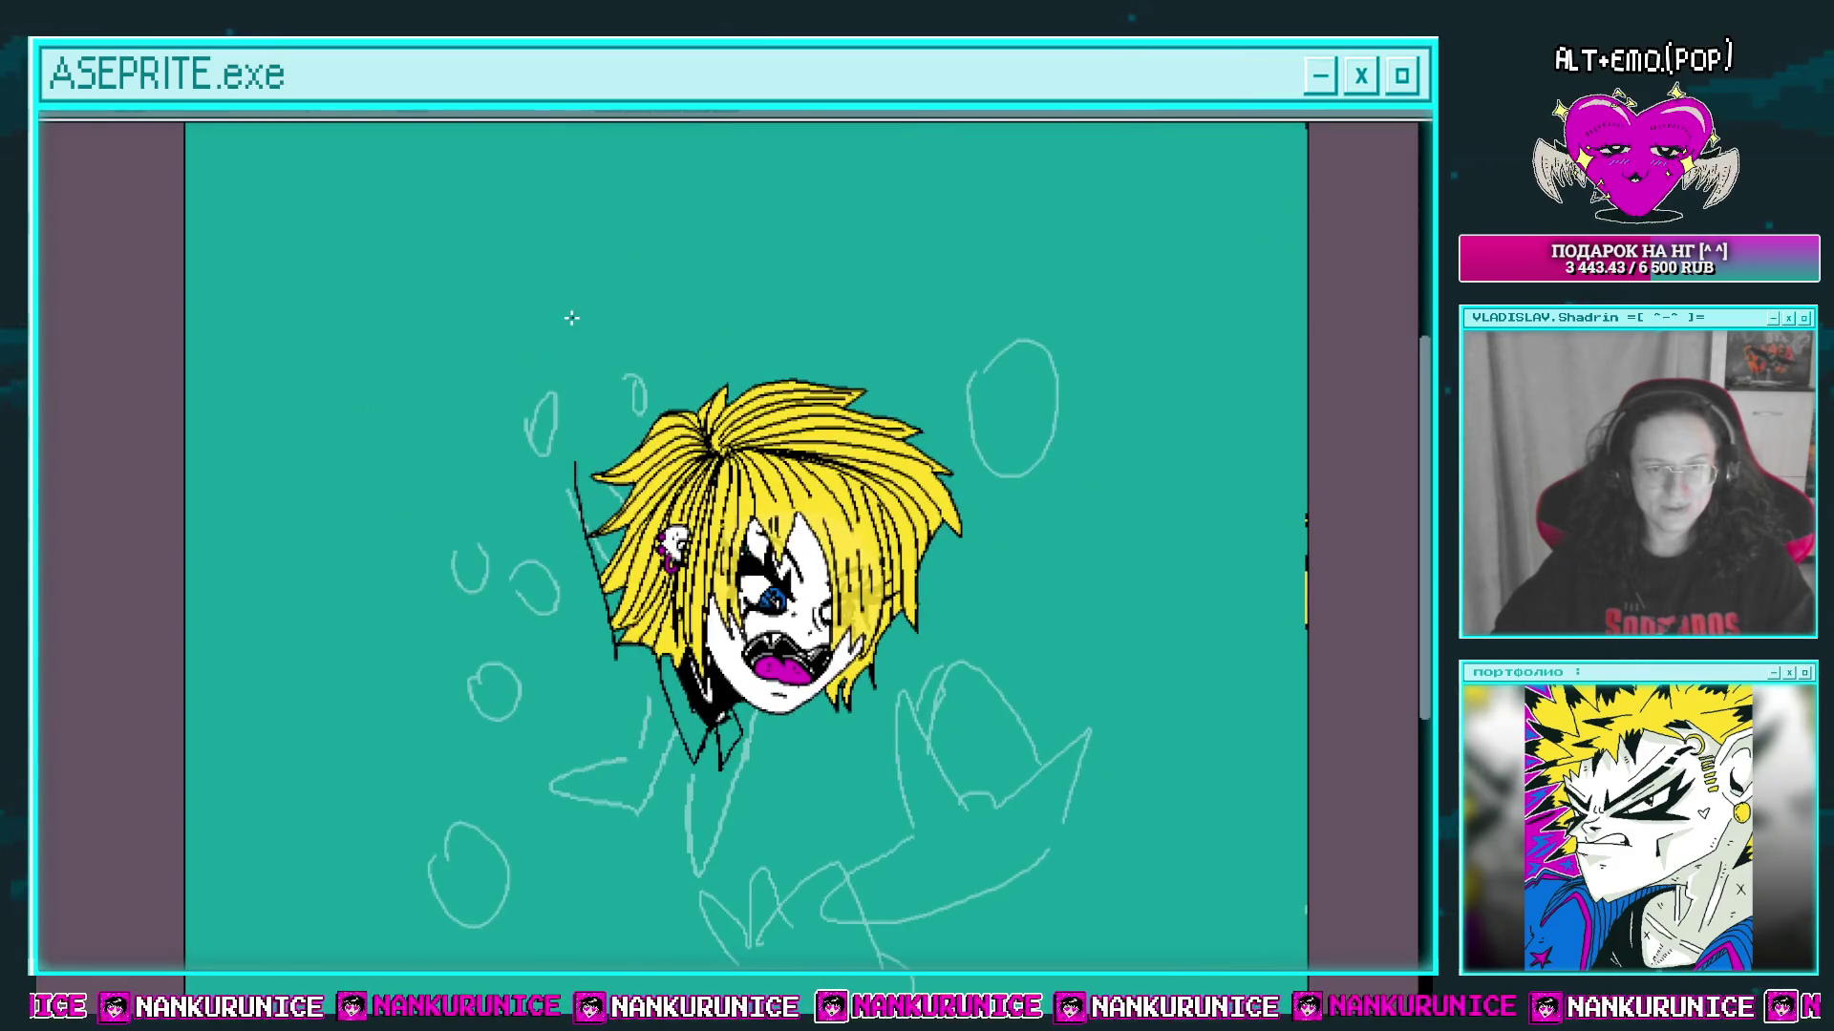
key(ctrl+z)
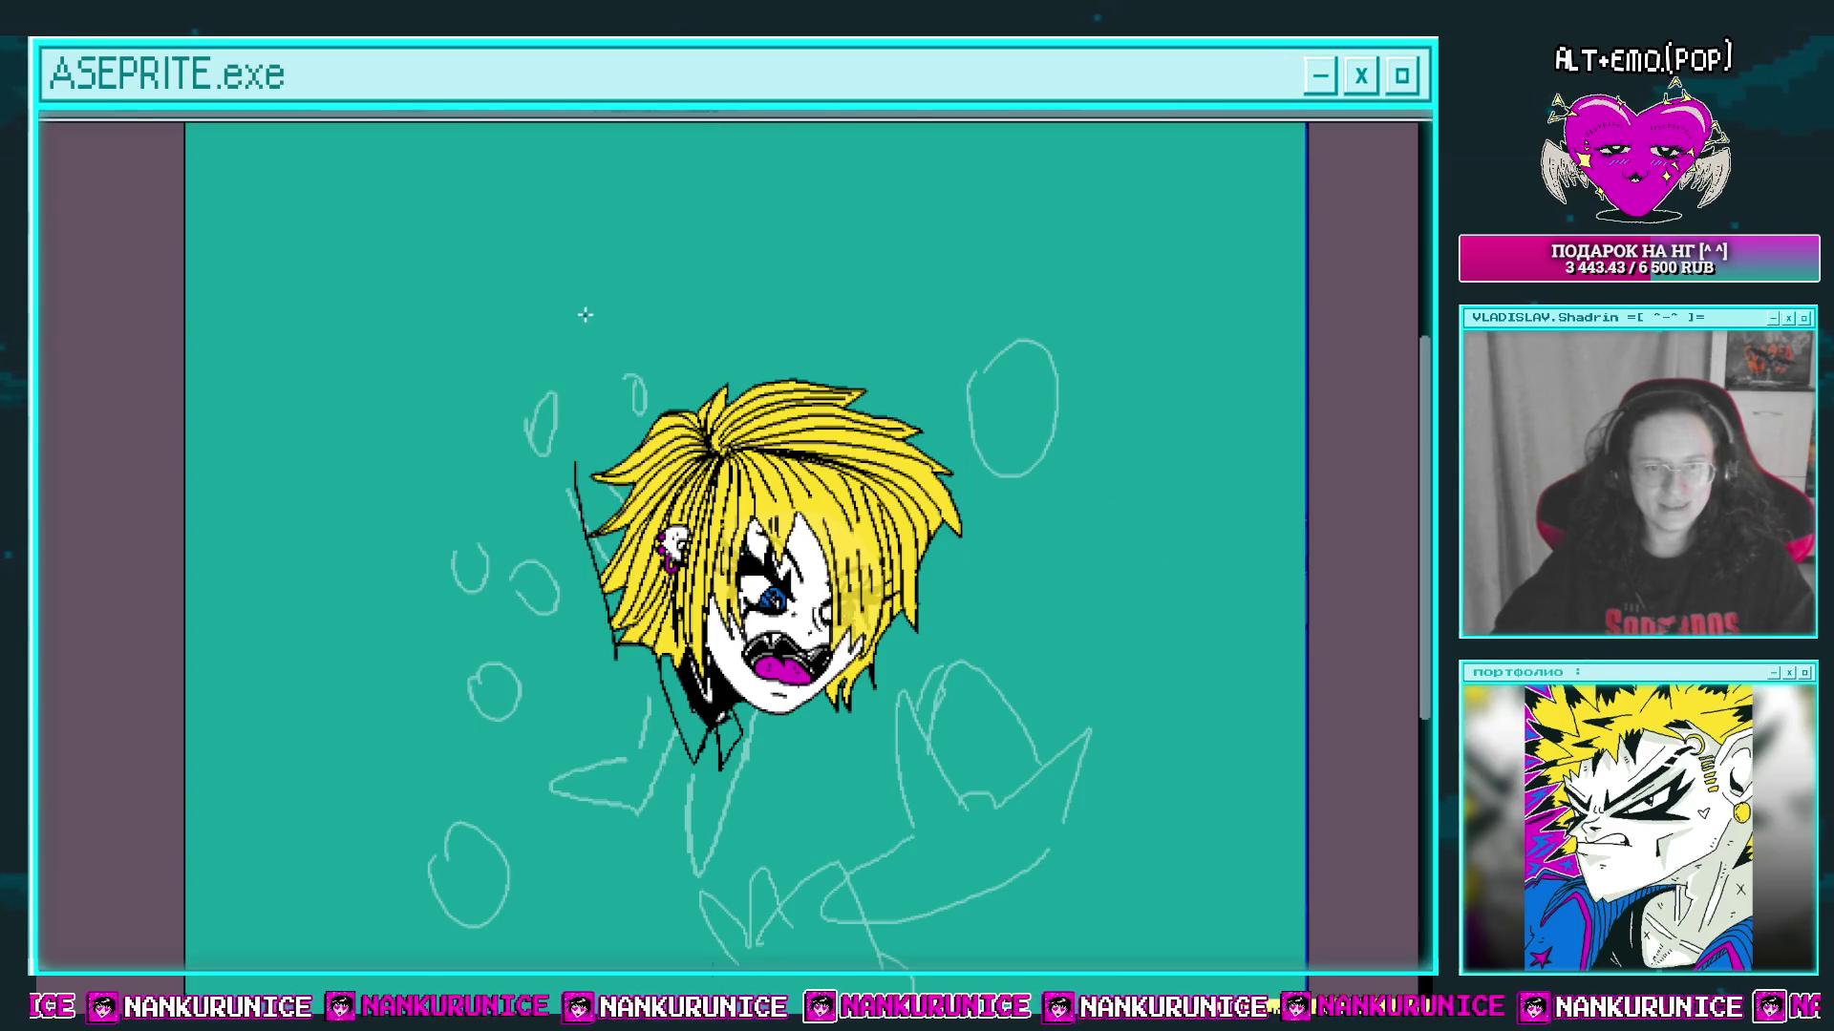
Step: Draw the raised arm outline beside the head and the hand's edge turning back left
drag(501, 561, 527, 728)
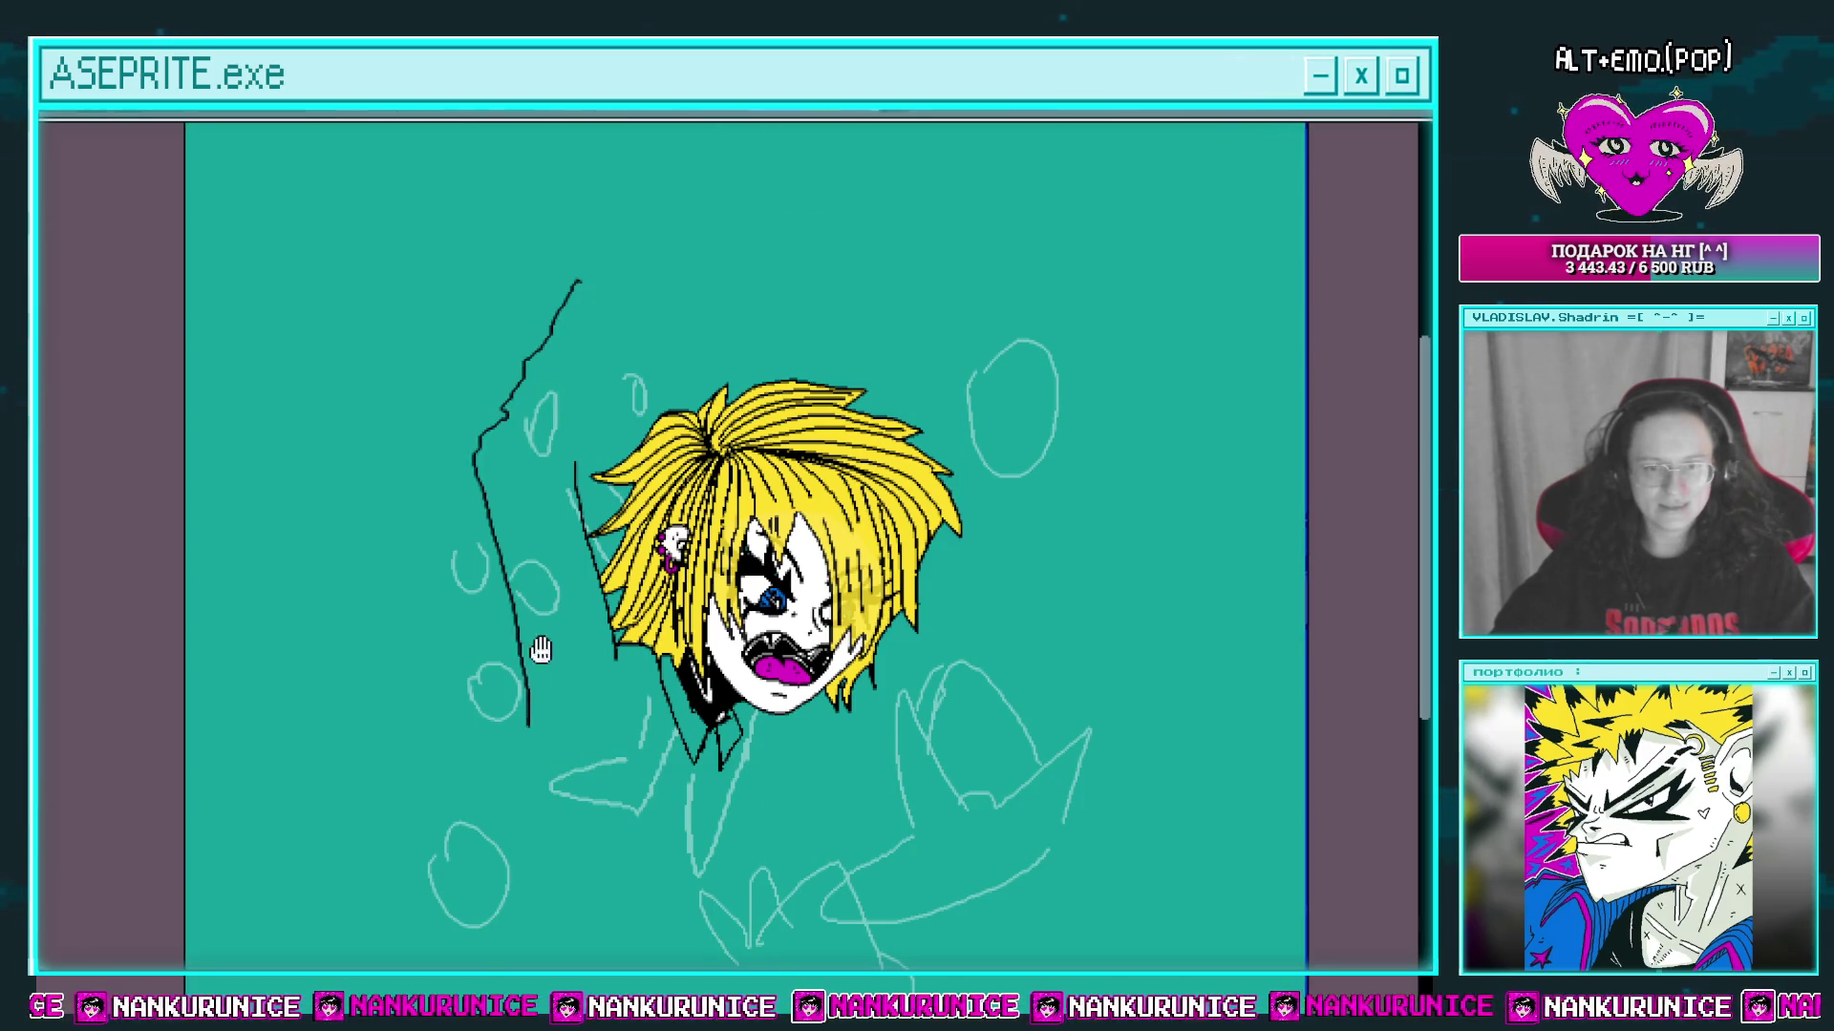
scroll(573, 512, up, 2)
scroll(563, 573, up, 1)
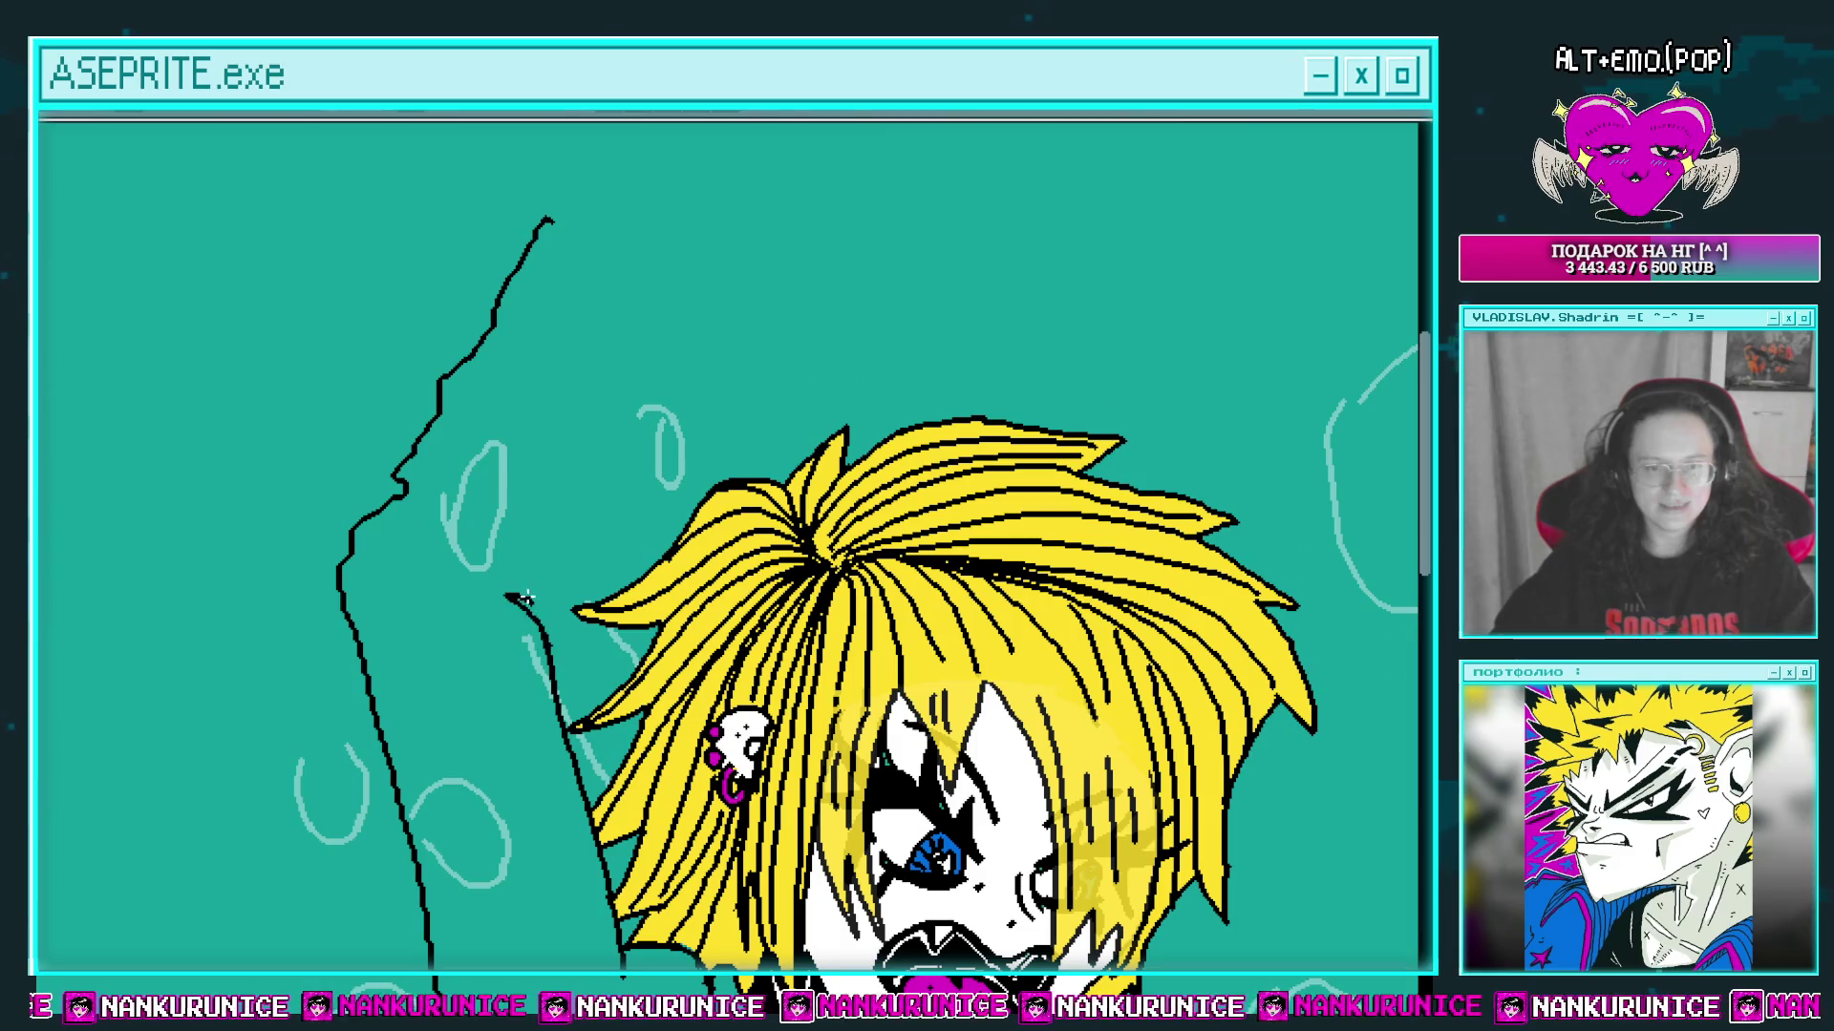
drag(527, 598, 526, 622)
mouse_move(550, 480)
mouse_down()
mouse_move(616, 352)
mouse_move(561, 512)
mouse_move(531, 538)
mouse_up()
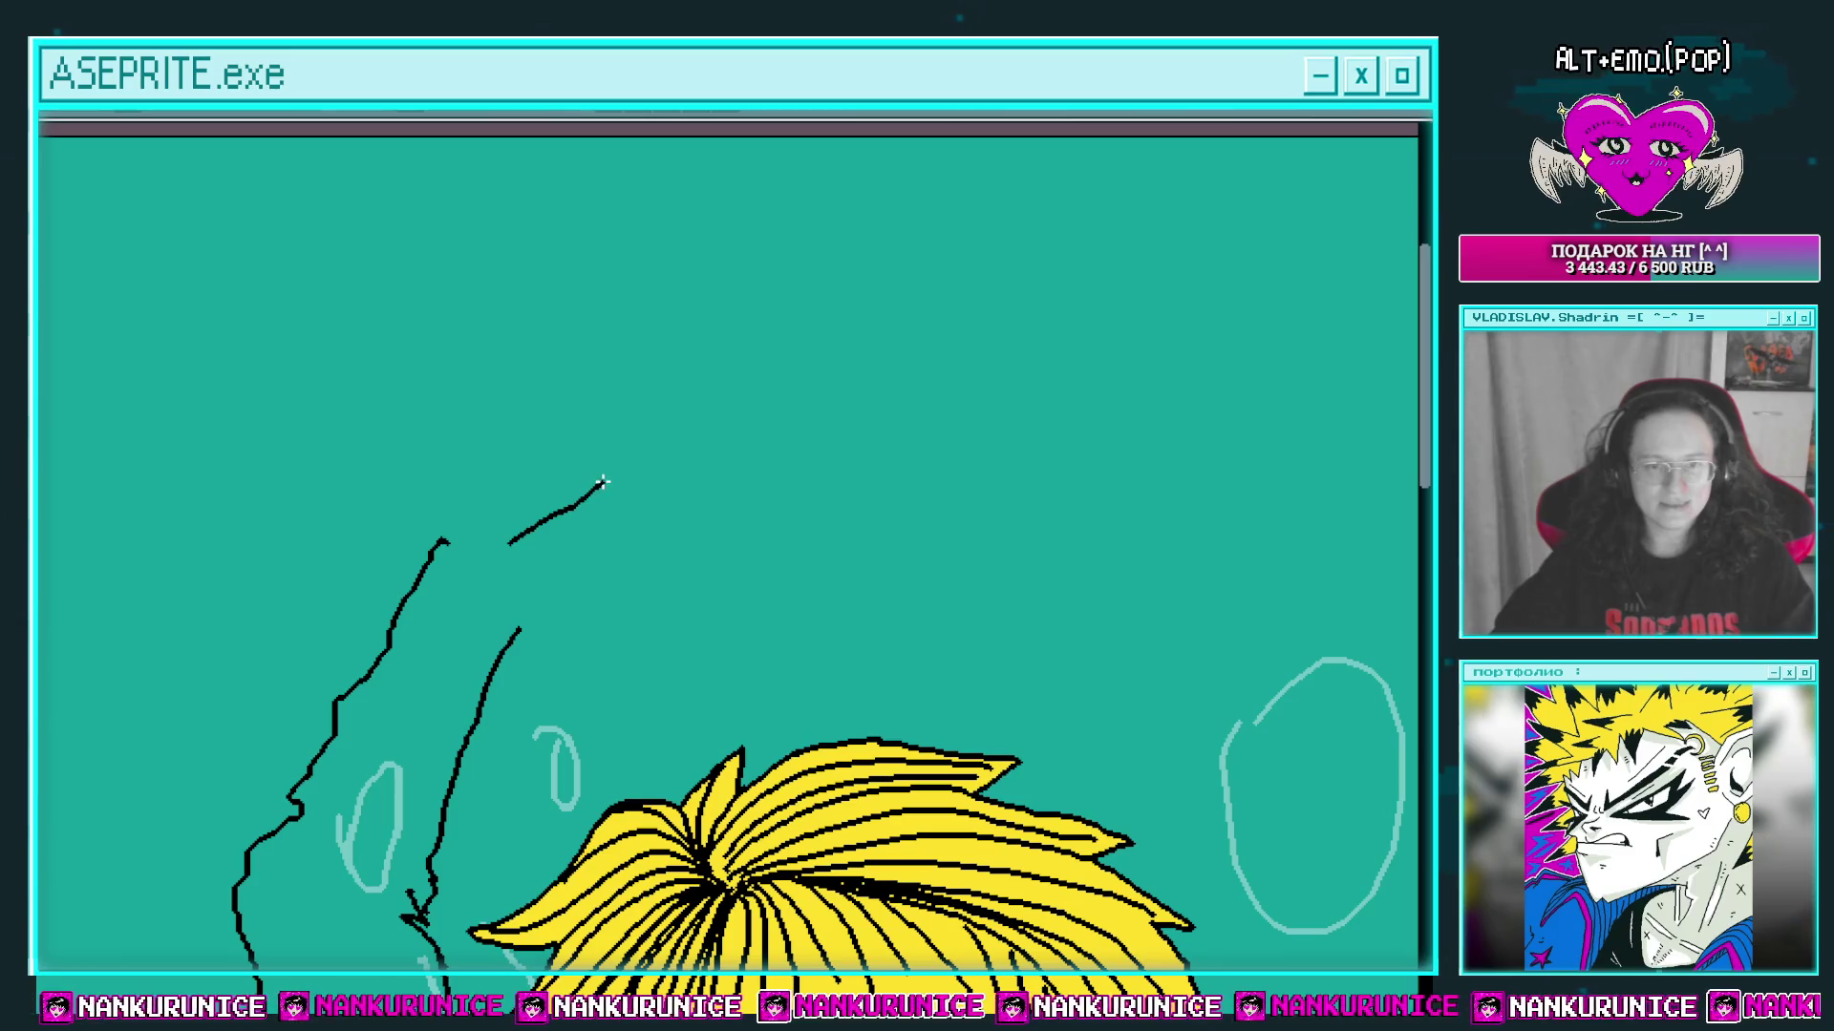
drag(637, 584, 569, 601)
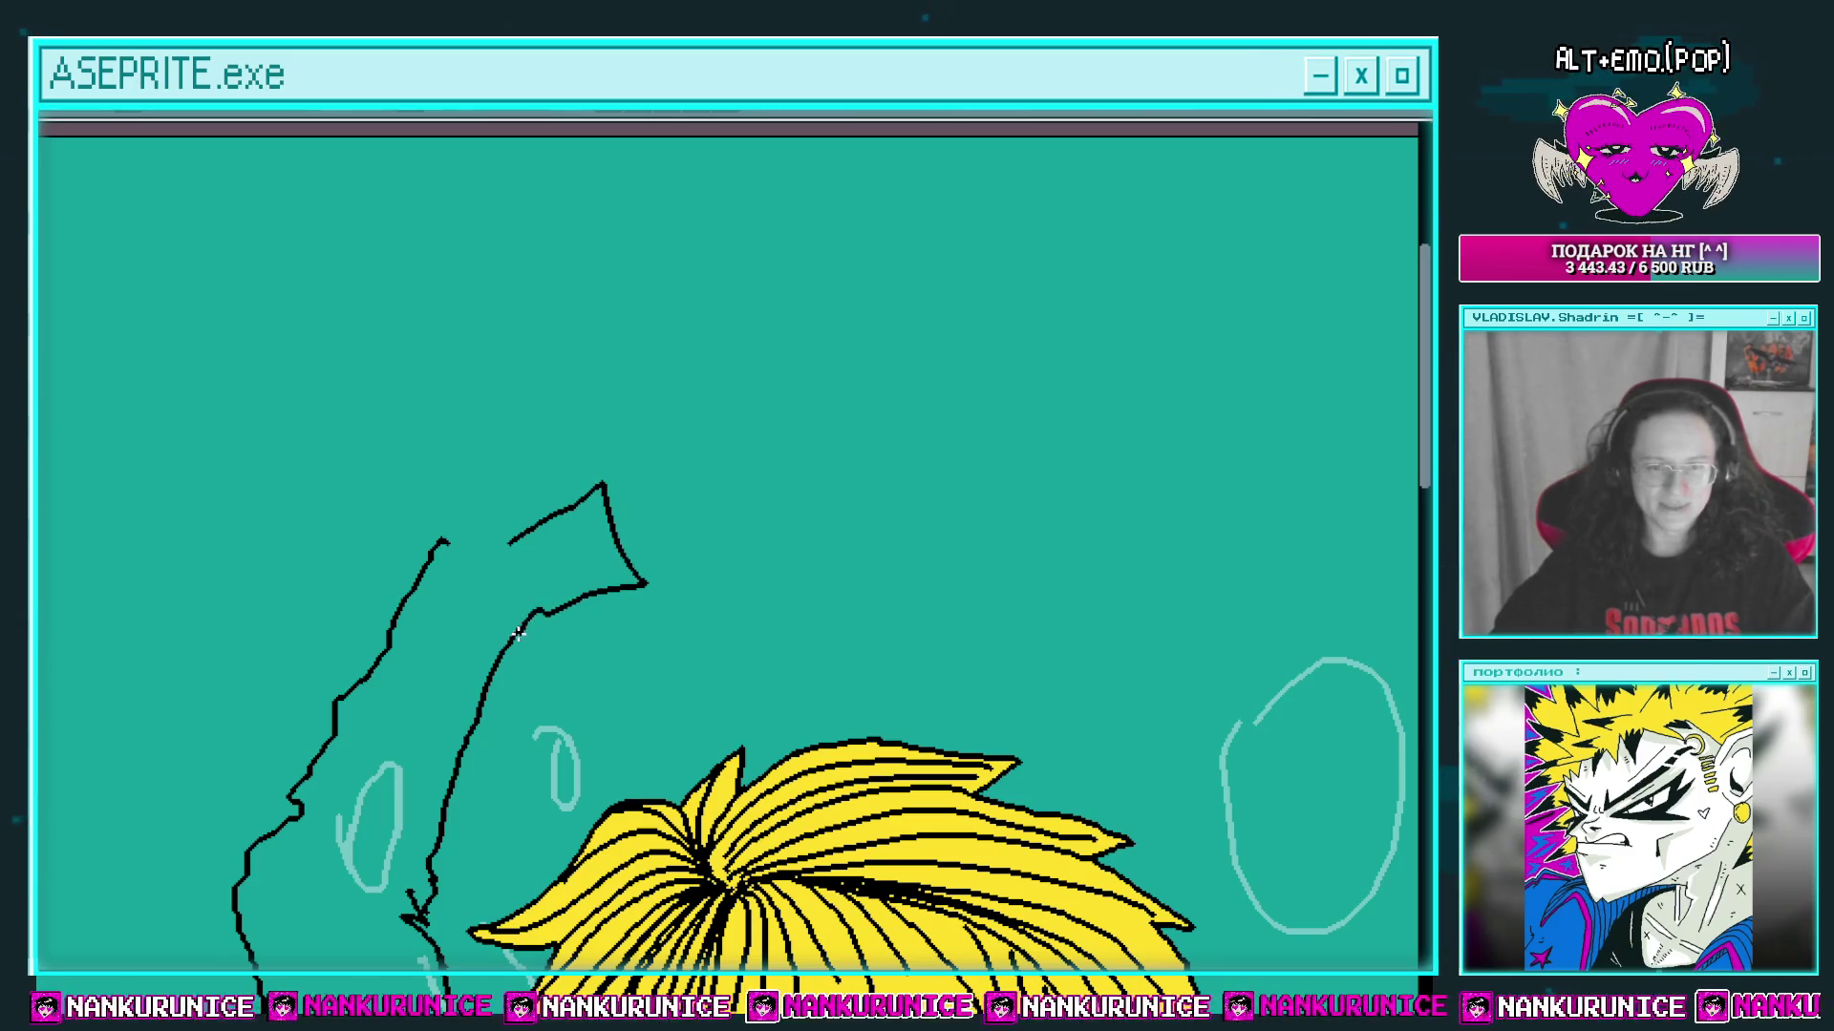
Step: Add pointed fingers to the hand, fixing a wrong stroke, and fill the fingernails black
scroll(519, 632, up, 2)
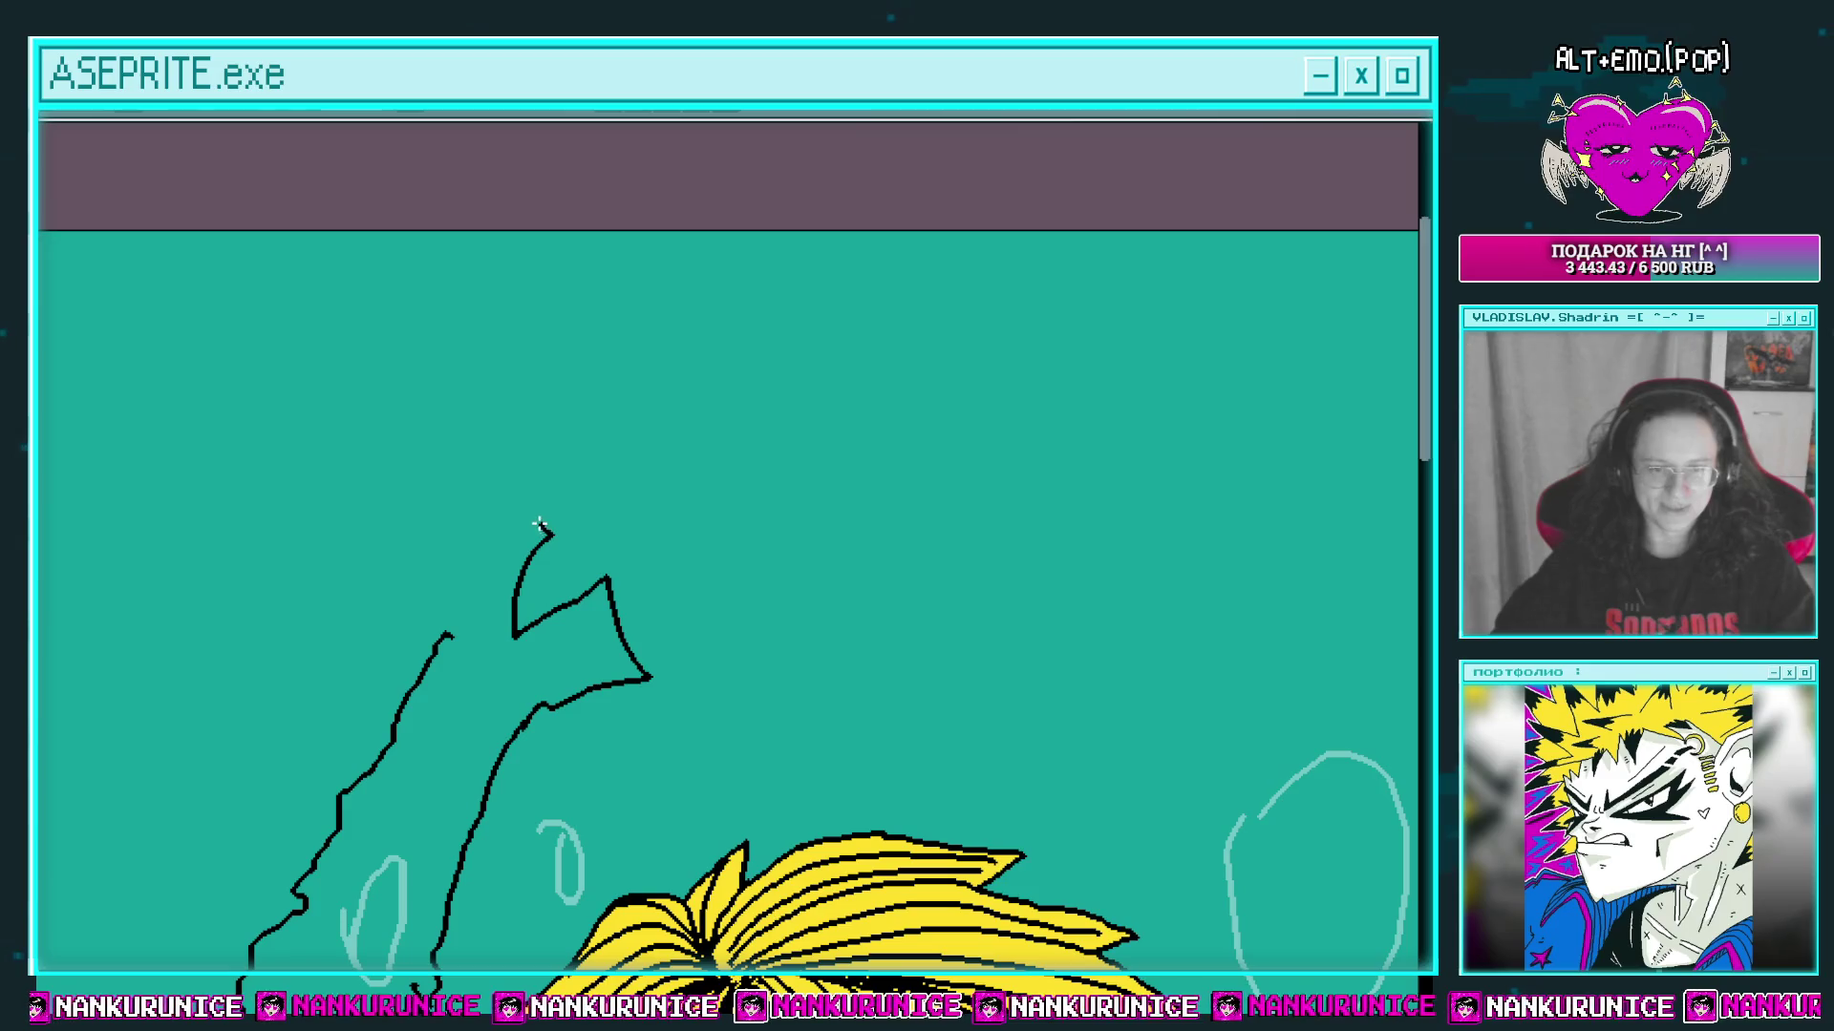
scroll(516, 626, up, 2)
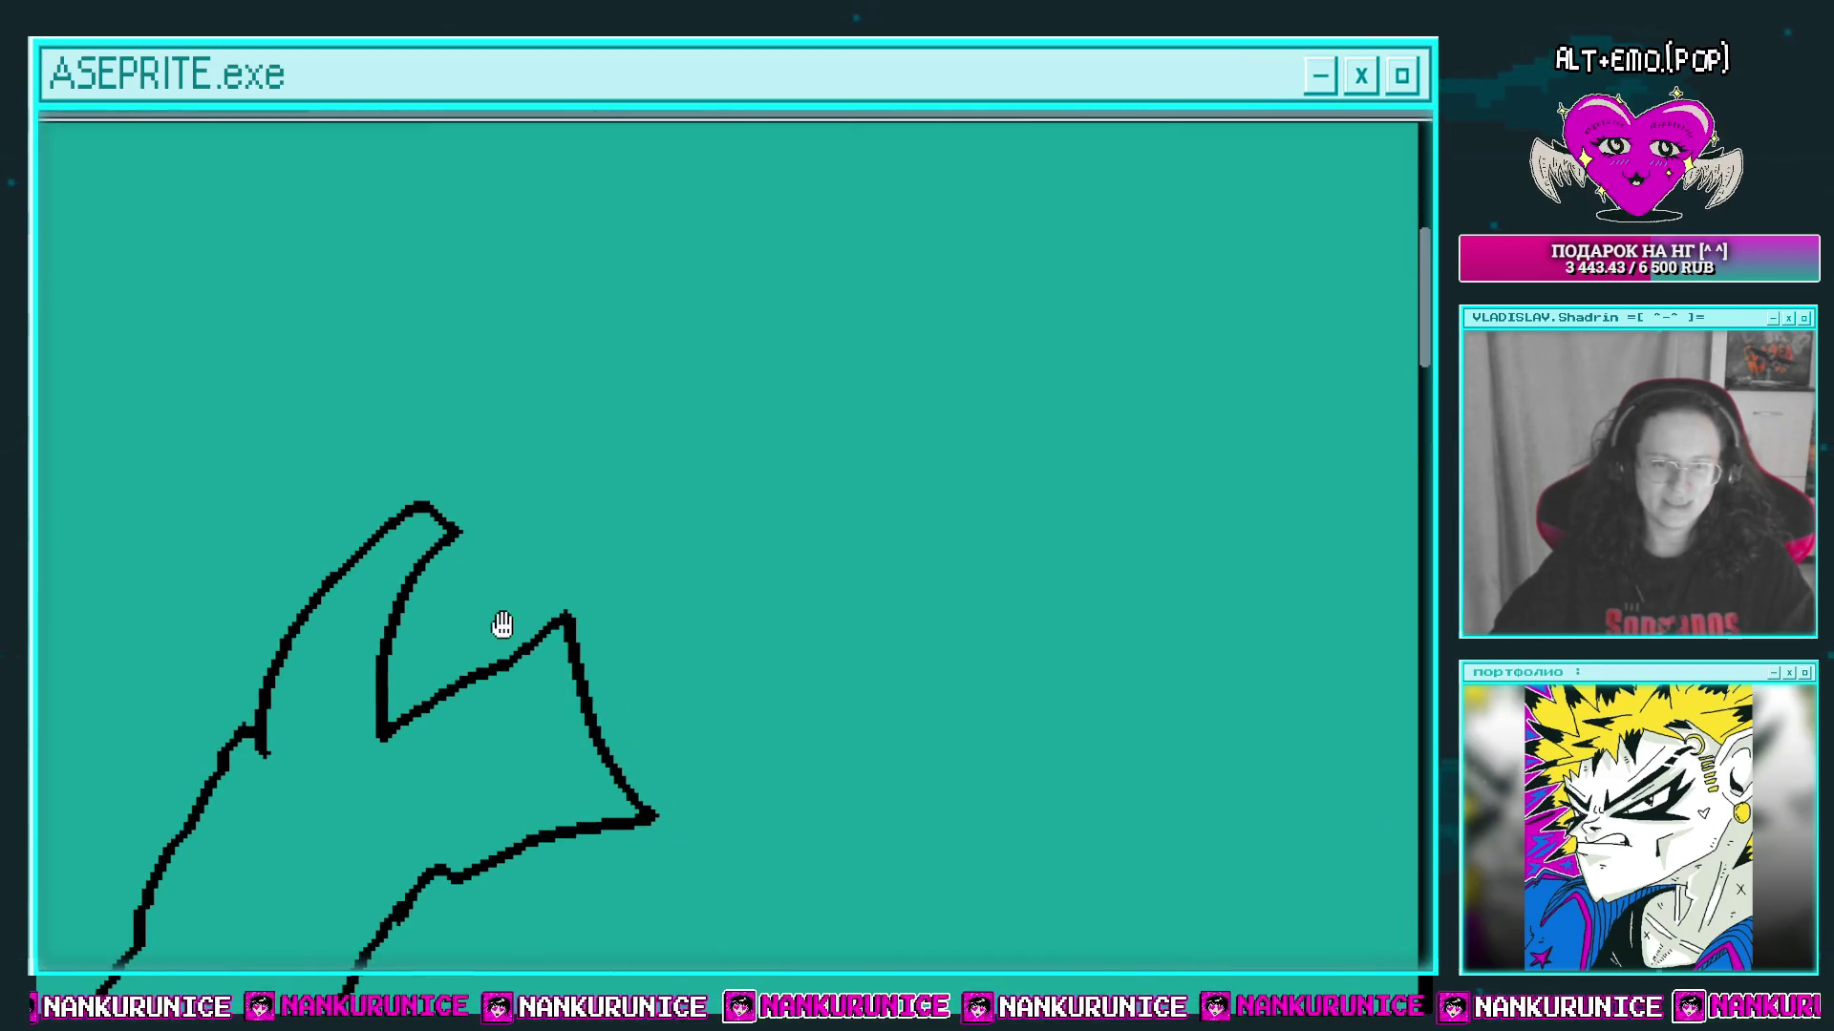
scroll(530, 650, down, 1)
key(ctrl+z)
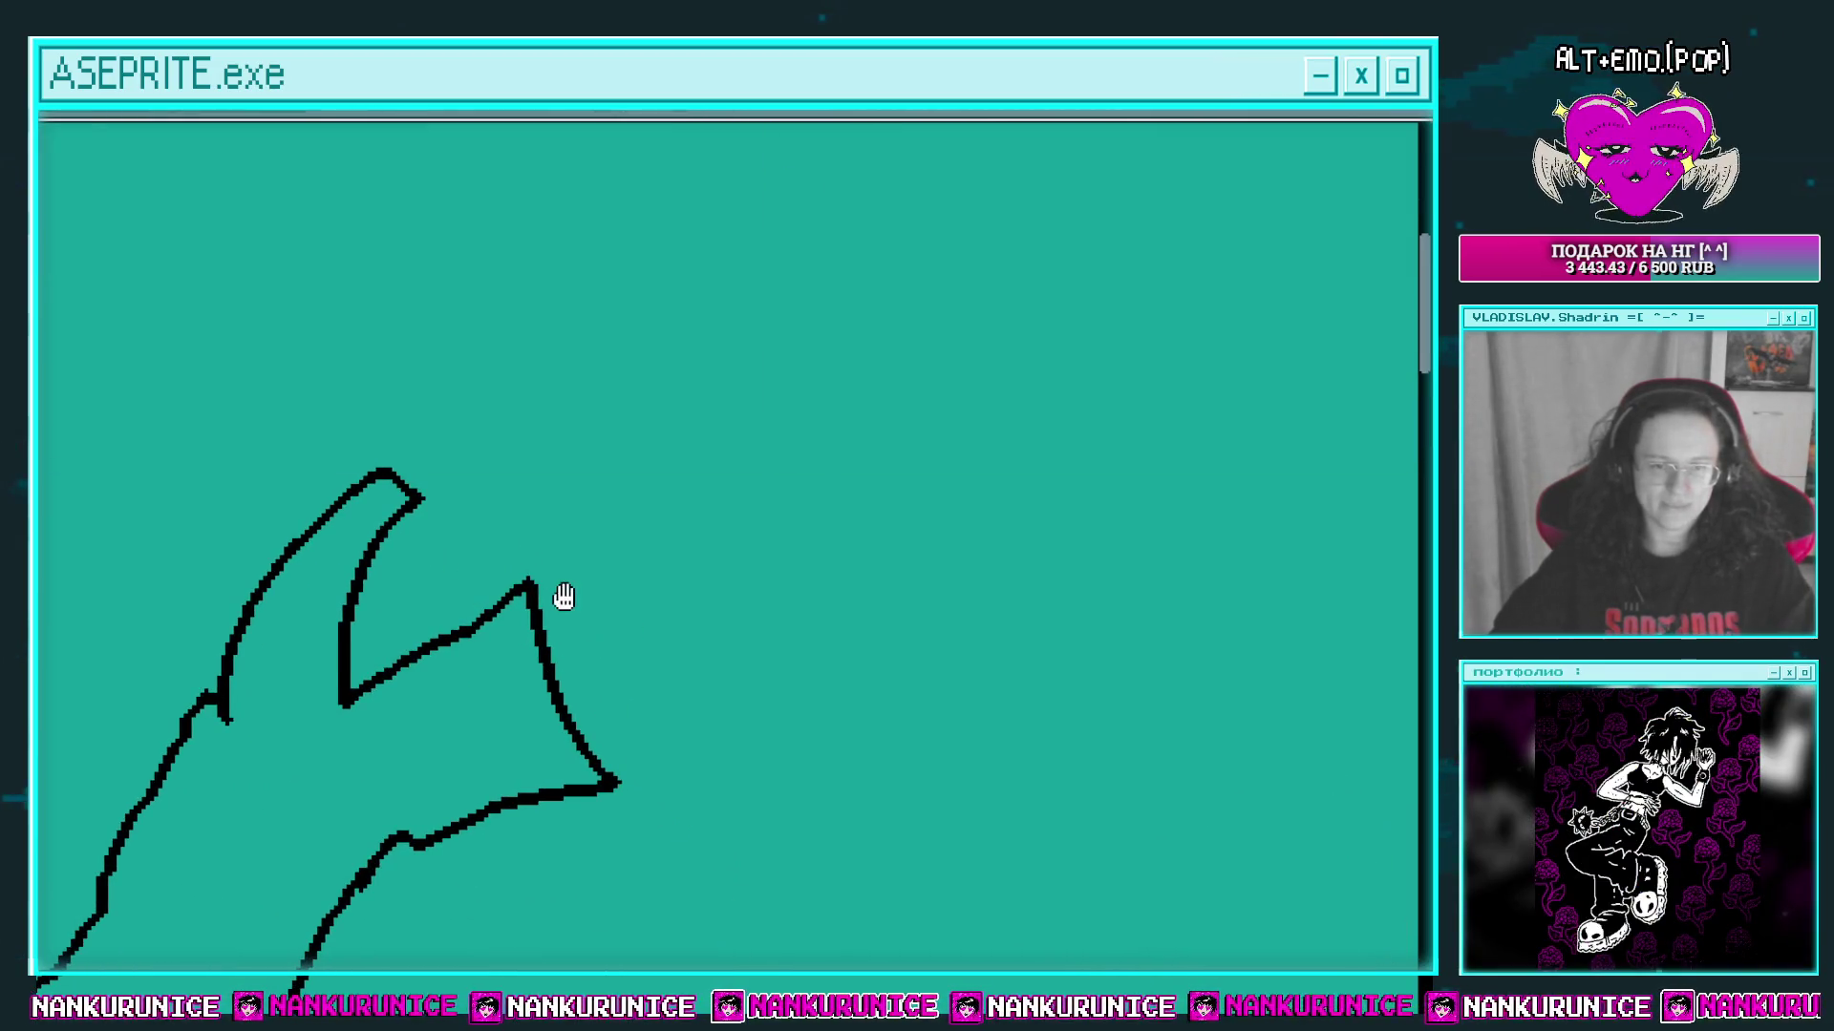
scroll(564, 598, up, 1)
drag(521, 659, 602, 599)
mouse_move(358, 599)
mouse_down()
mouse_move(491, 519)
mouse_move(448, 583)
mouse_up()
scroll(491, 519, down, 1)
scroll(472, 538, up, 1)
scroll(494, 585, down, 1)
scroll(585, 573, up, 1)
mouse_move(585, 573)
mouse_down()
mouse_move(578, 621)
mouse_move(583, 589)
mouse_up()
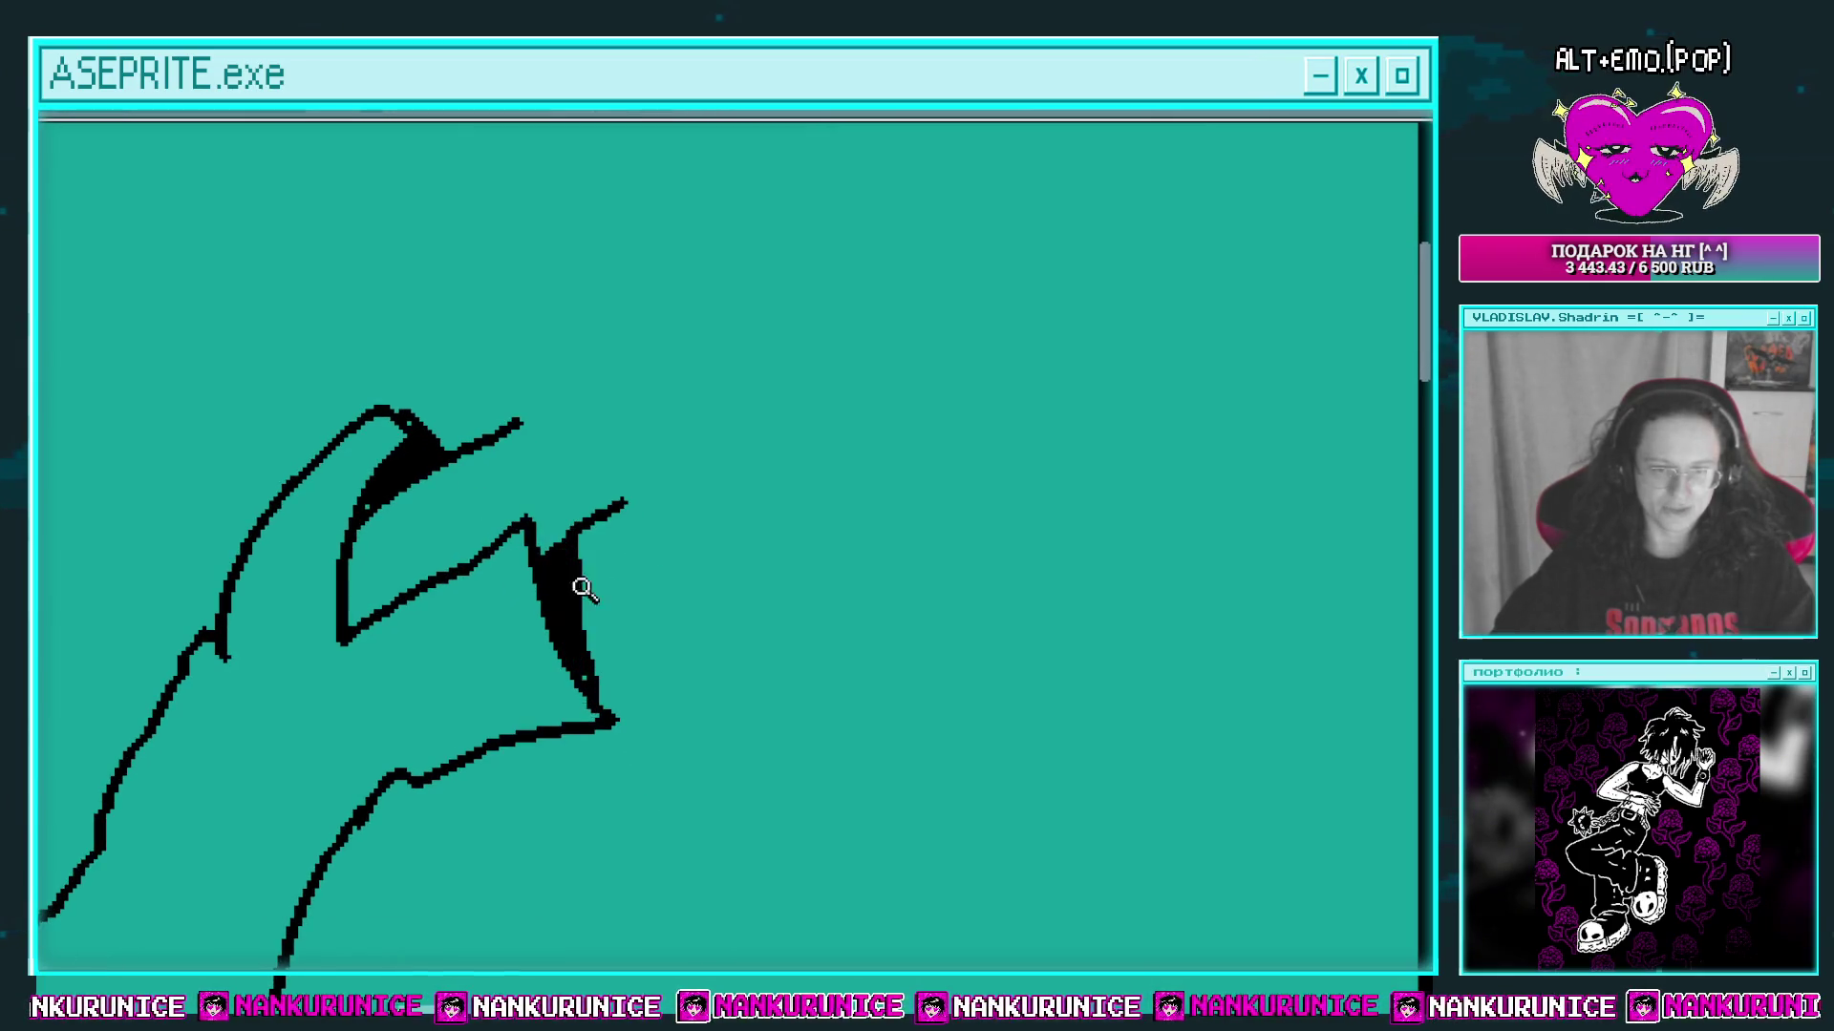
scroll(584, 589, down, 4)
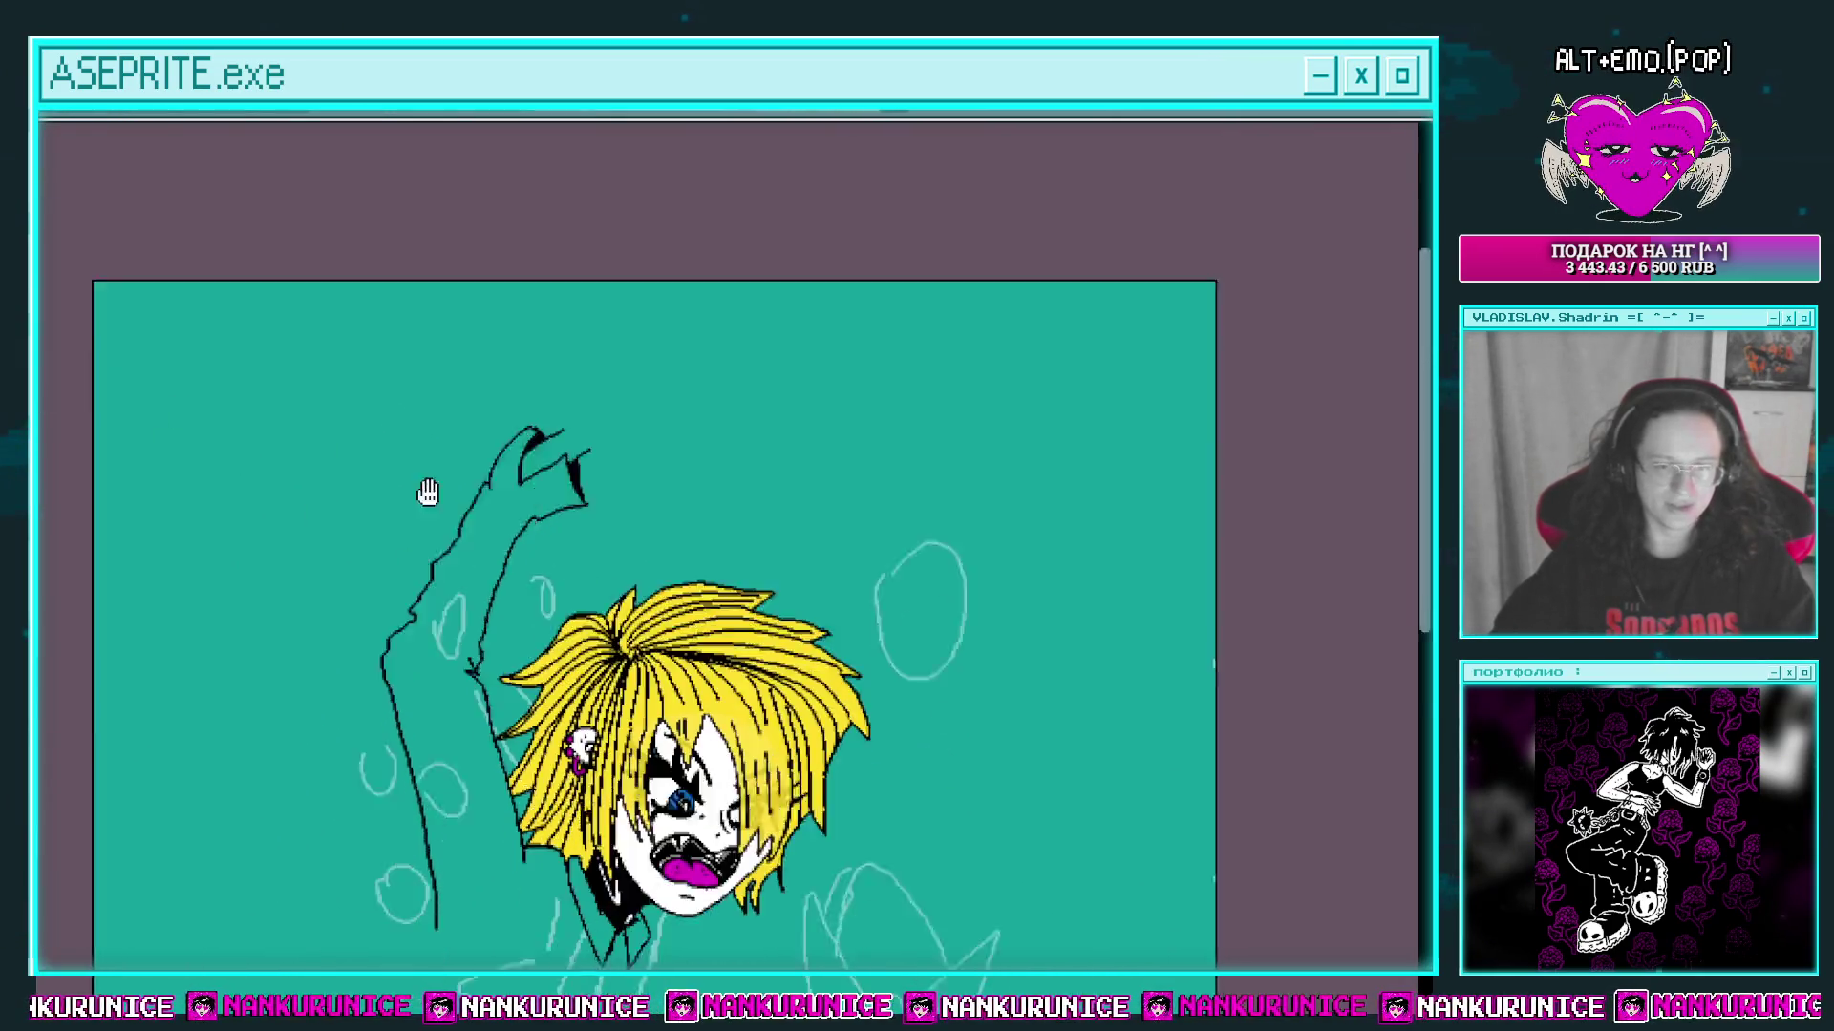
Step: Draw a long arm line up from the hand, undoing and erasing the wrong strokes
scroll(517, 558, up, 4)
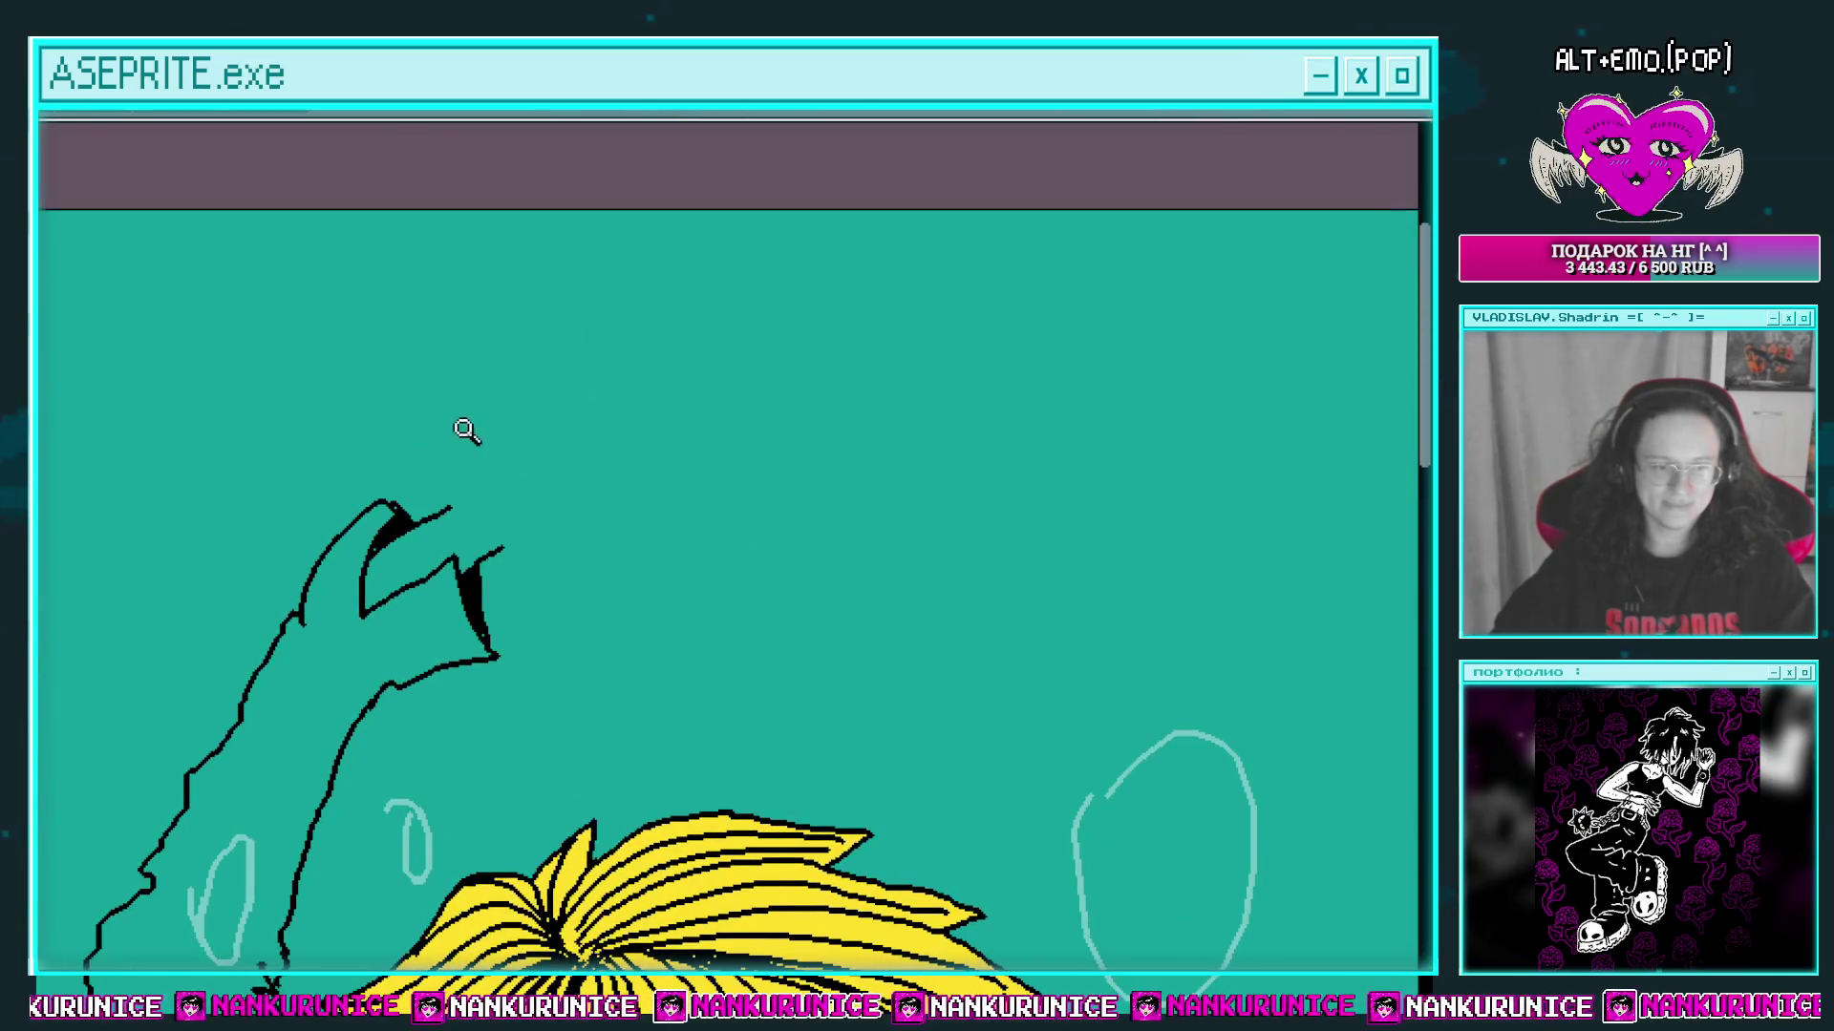
drag(477, 439, 447, 560)
scroll(450, 585, up, 2)
mouse_move(373, 645)
mouse_down()
mouse_move(491, 483)
mouse_move(555, 335)
mouse_up()
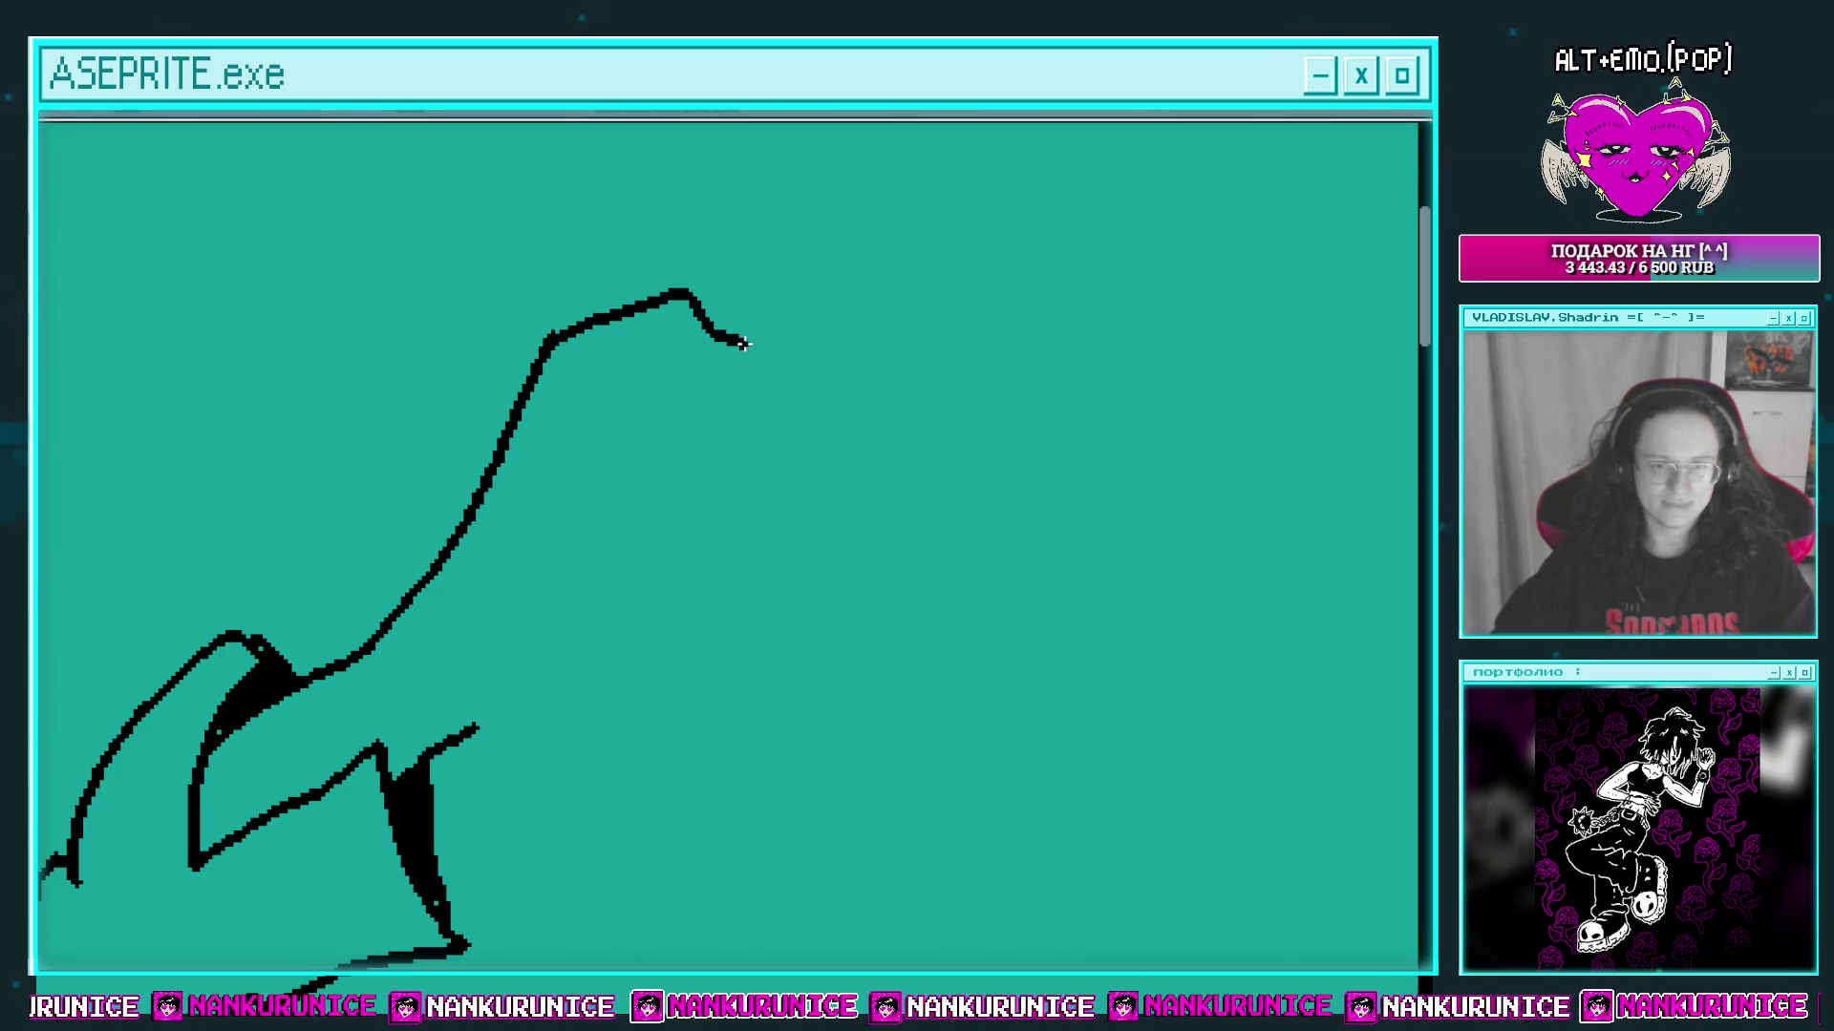
drag(744, 344, 738, 520)
key(ctrl+z)
drag(716, 412, 711, 487)
key(ctrl+z)
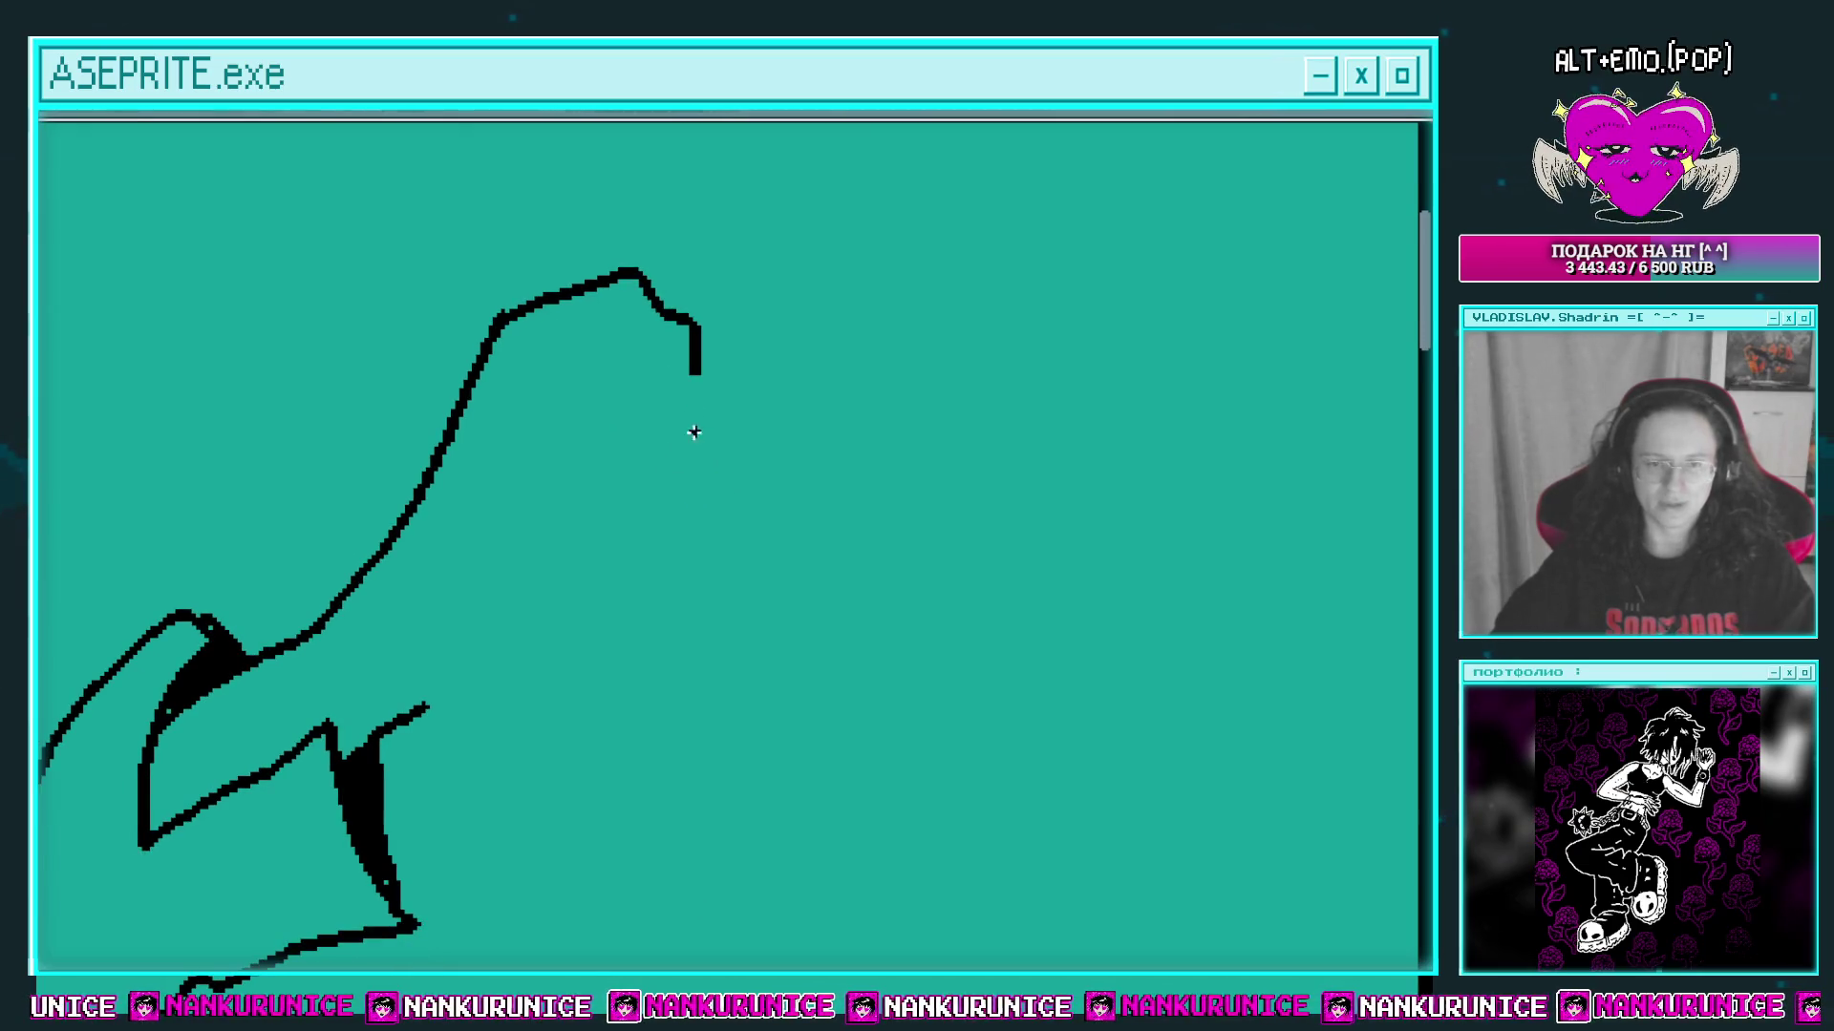
mouse_move(582, 353)
mouse_down()
mouse_move(623, 368)
mouse_move(548, 390)
mouse_up()
Step: Add the inner finger hook and a finger pointing right, then save the artwork
mouse_move(401, 643)
mouse_down()
mouse_move(458, 616)
mouse_move(406, 674)
mouse_up()
mouse_move(520, 409)
mouse_down()
mouse_move(596, 389)
mouse_move(650, 541)
mouse_up()
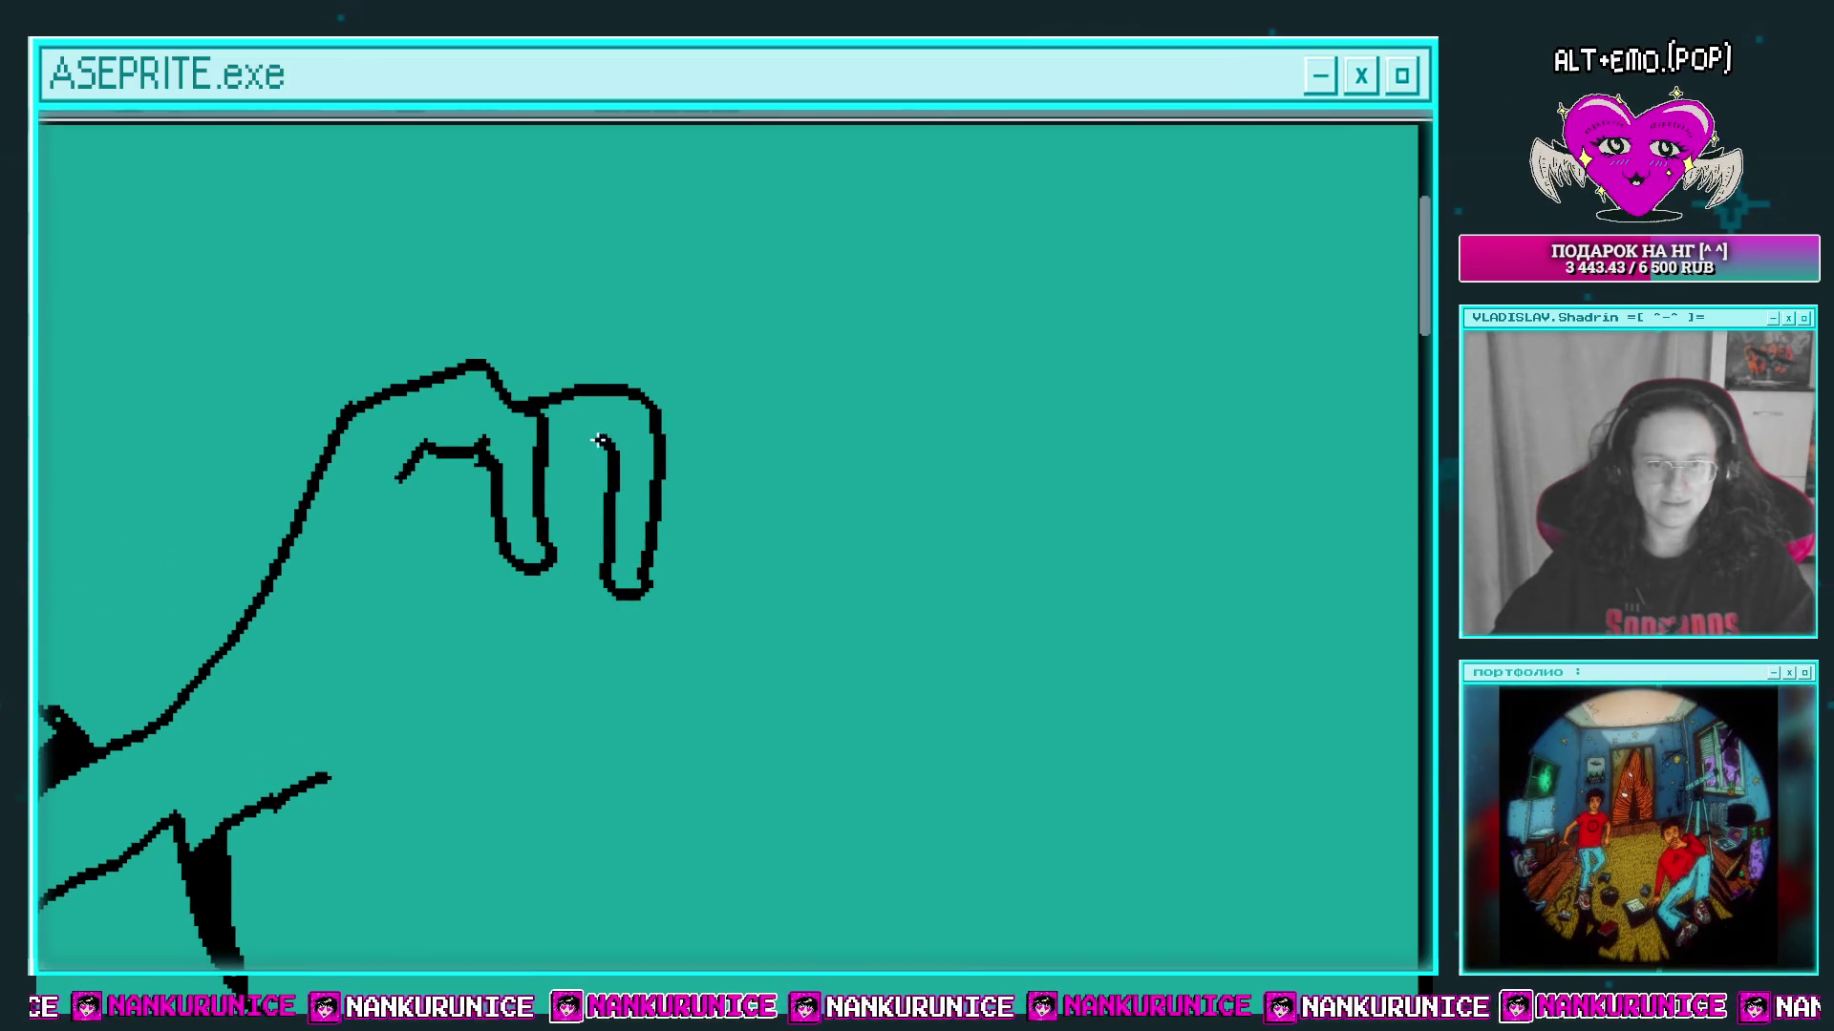
key(ctrl+z)
key(ctrl+z)
key(ctrl+z)
drag(540, 409, 619, 394)
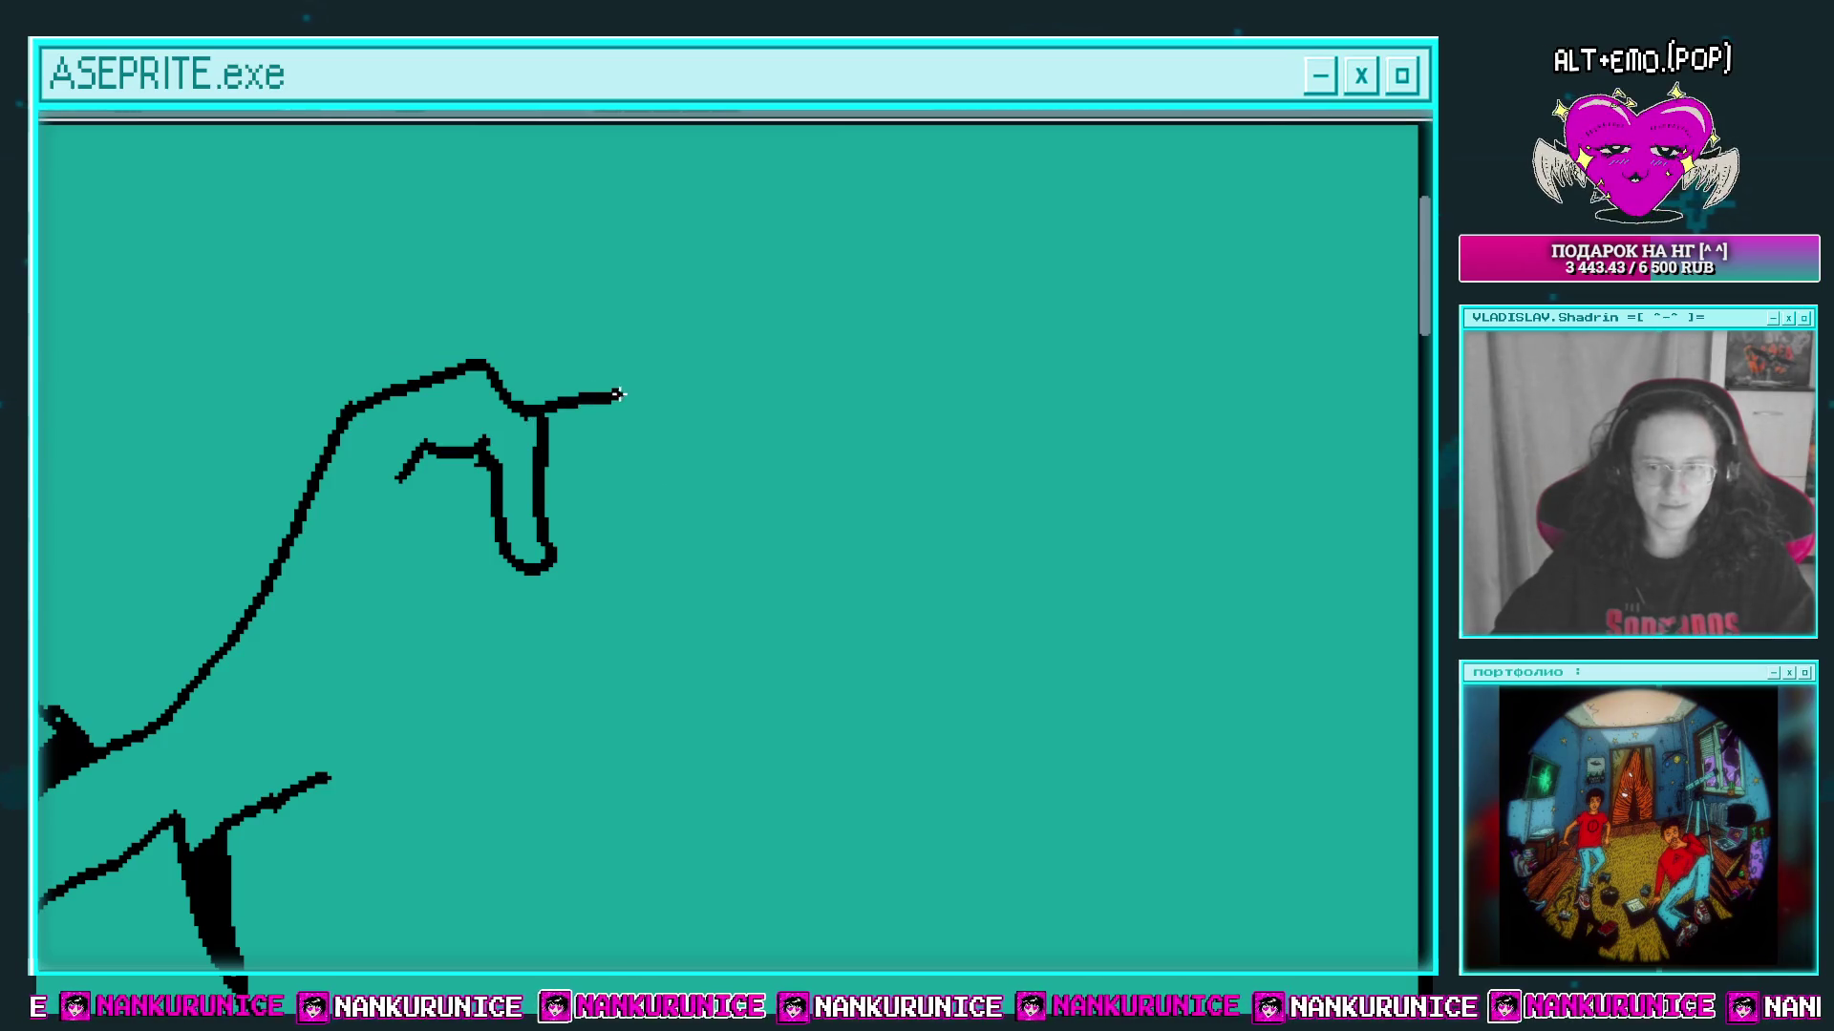
key(ctrl+s)
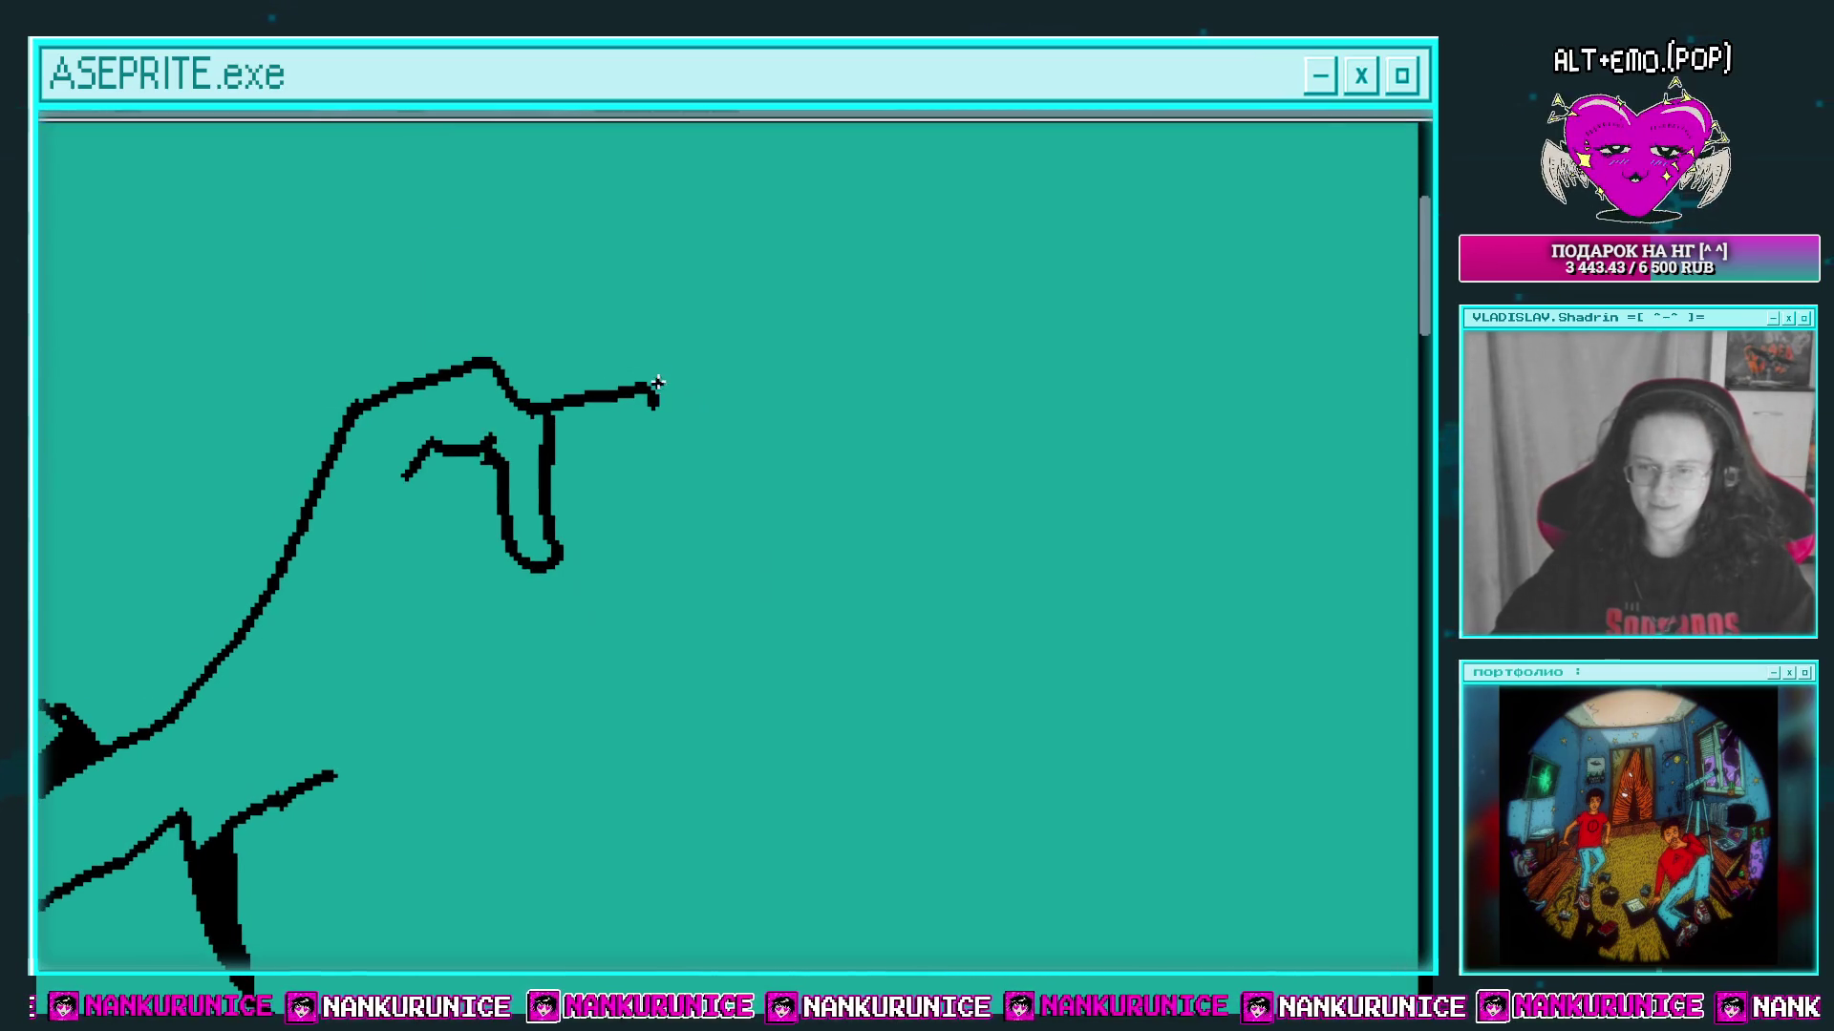
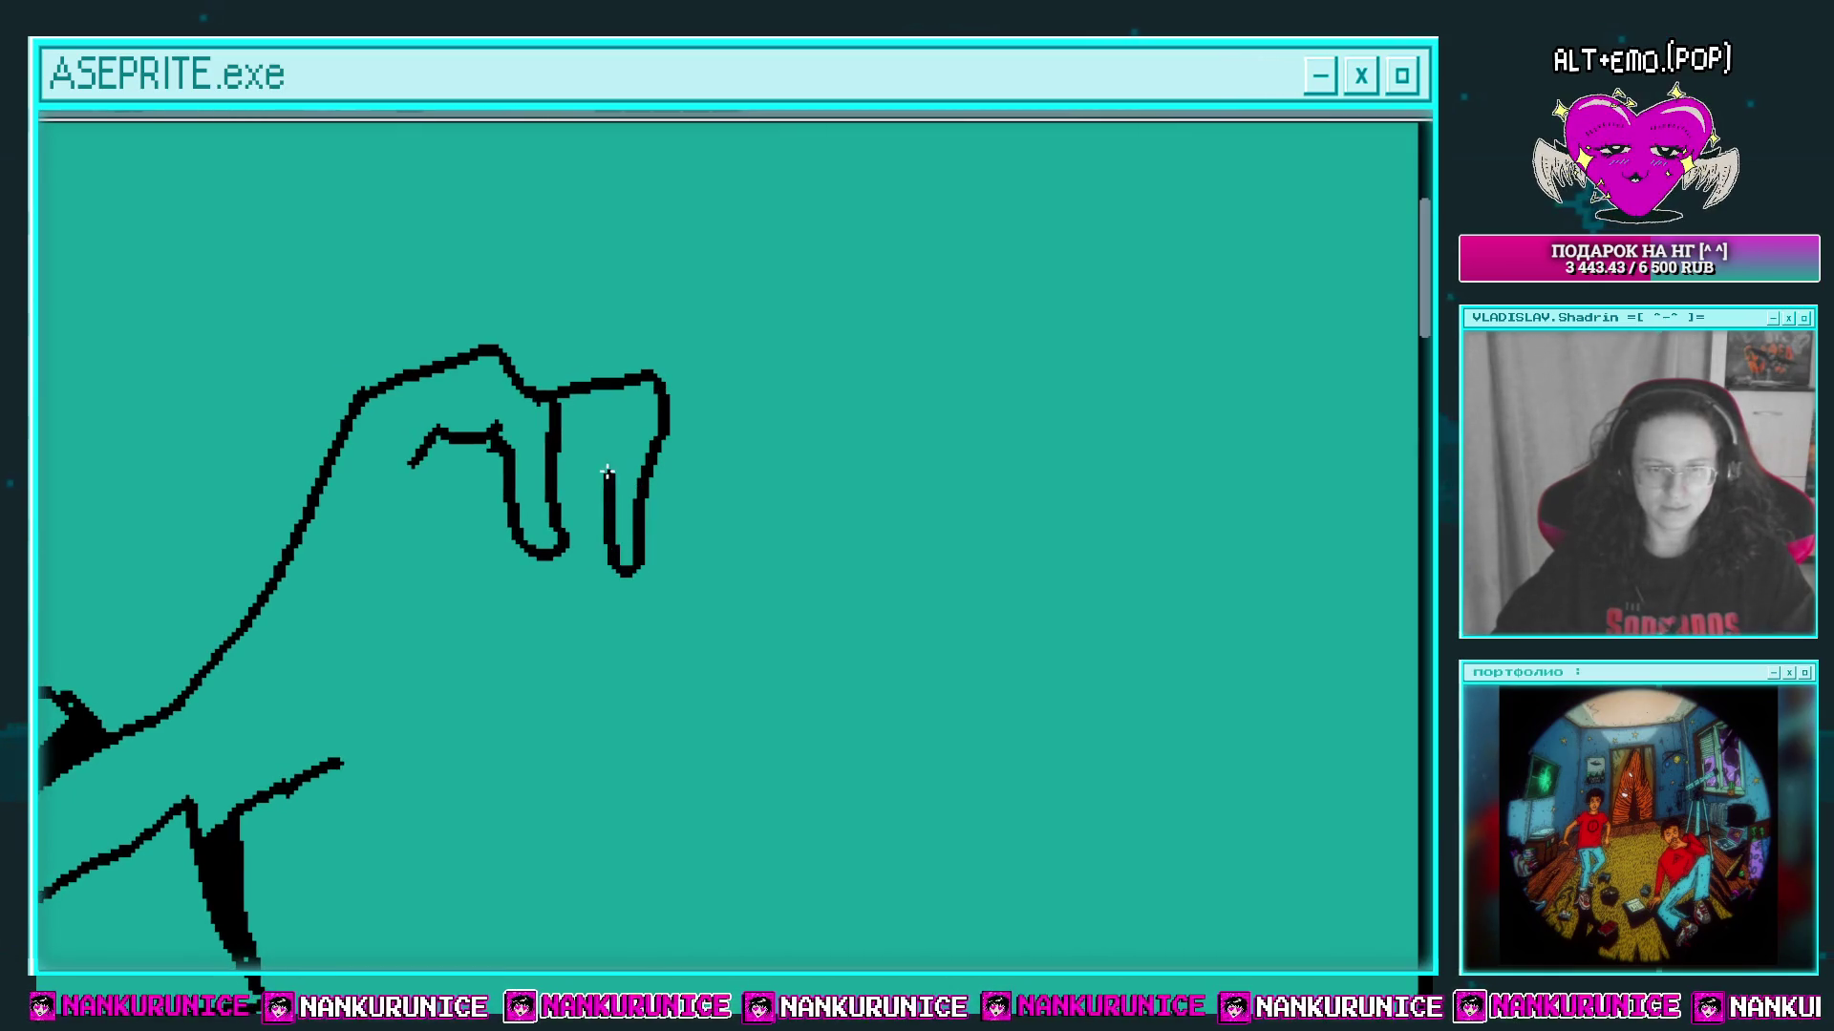
Step: Redraw the fingertip edges in black and add short crease marks on the hand
mouse_move(556, 457)
mouse_down()
mouse_move(567, 385)
mouse_move(560, 428)
mouse_move(525, 431)
mouse_up()
mouse_move(511, 416)
mouse_down()
mouse_move(609, 406)
mouse_move(683, 425)
mouse_move(665, 566)
mouse_up()
key(ctrl+z)
drag(666, 565, 695, 513)
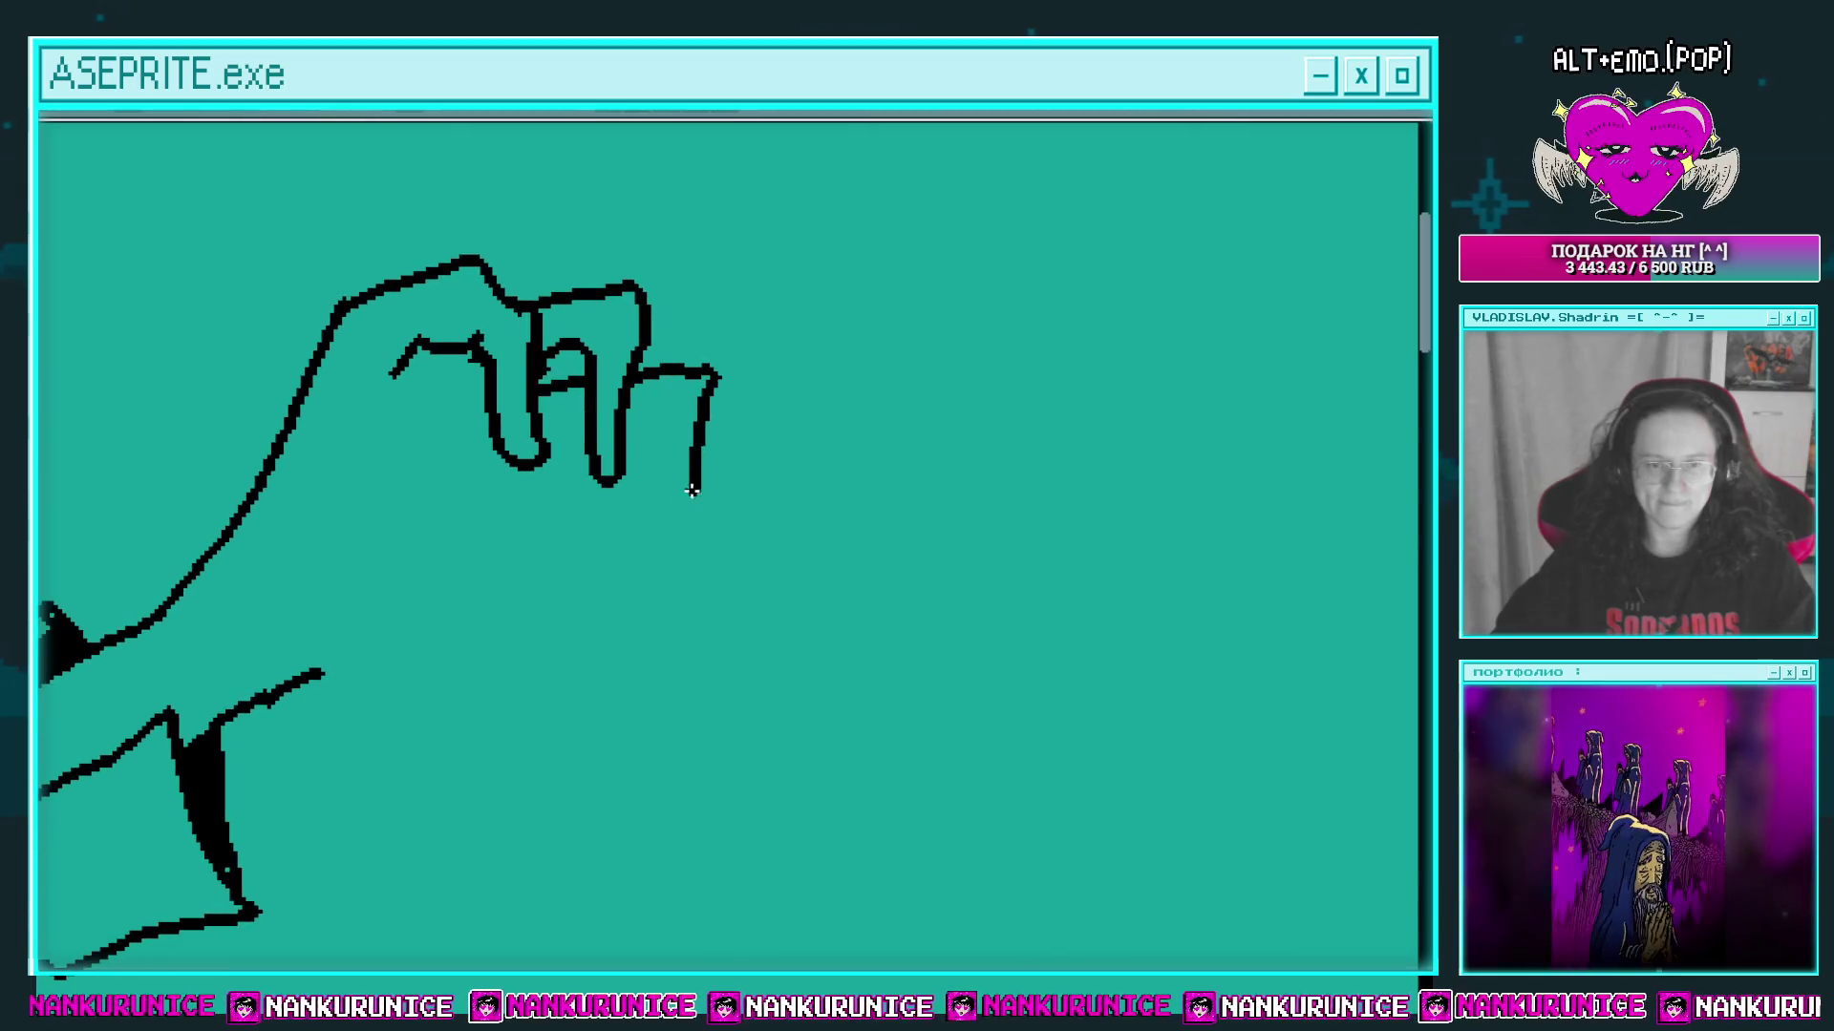
key(ctrl+z)
mouse_move(714, 379)
mouse_down()
mouse_move(679, 463)
mouse_move(589, 516)
mouse_up()
key(ctrl+z)
mouse_move(718, 425)
mouse_down()
mouse_move(626, 535)
mouse_move(676, 413)
mouse_move(642, 420)
mouse_move(722, 461)
mouse_up()
drag(528, 377, 466, 491)
mouse_move(483, 446)
mouse_down()
mouse_move(482, 500)
mouse_move(533, 525)
mouse_up()
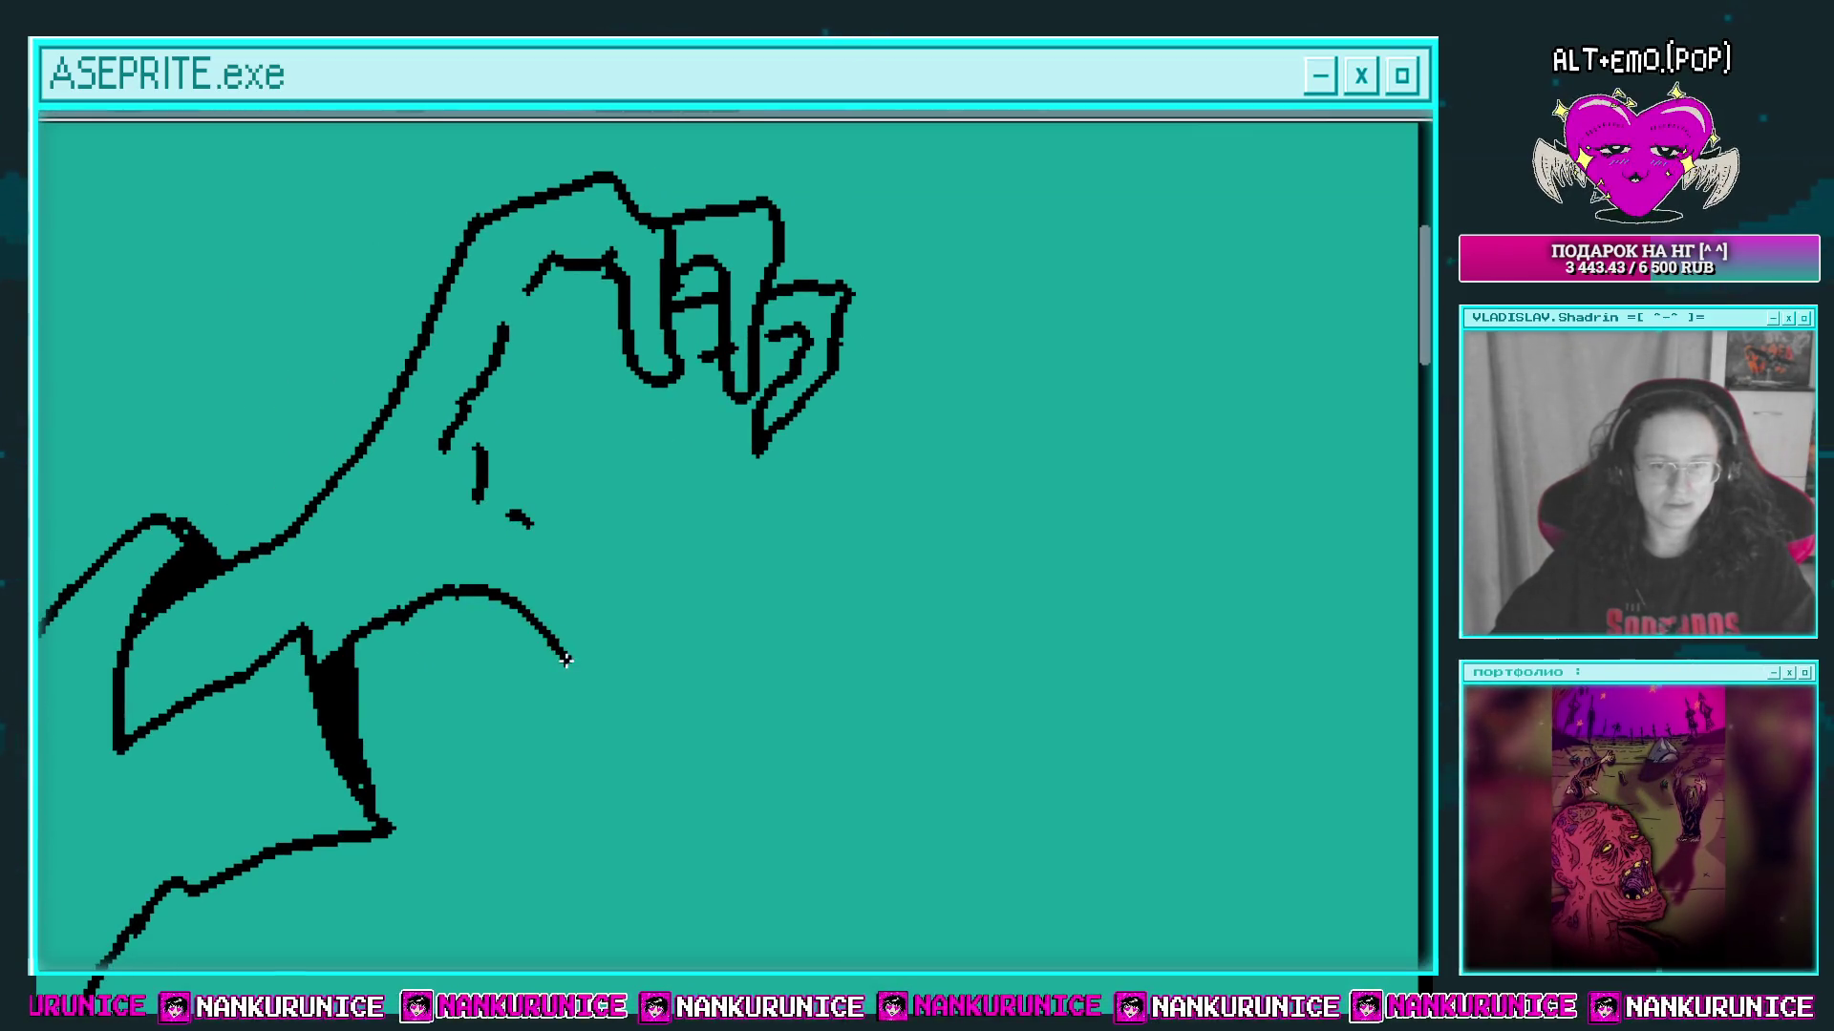
Step: Redraw a finger outline in black with a bend in it
scroll(786, 559, up, 2)
scroll(657, 451, right, 3)
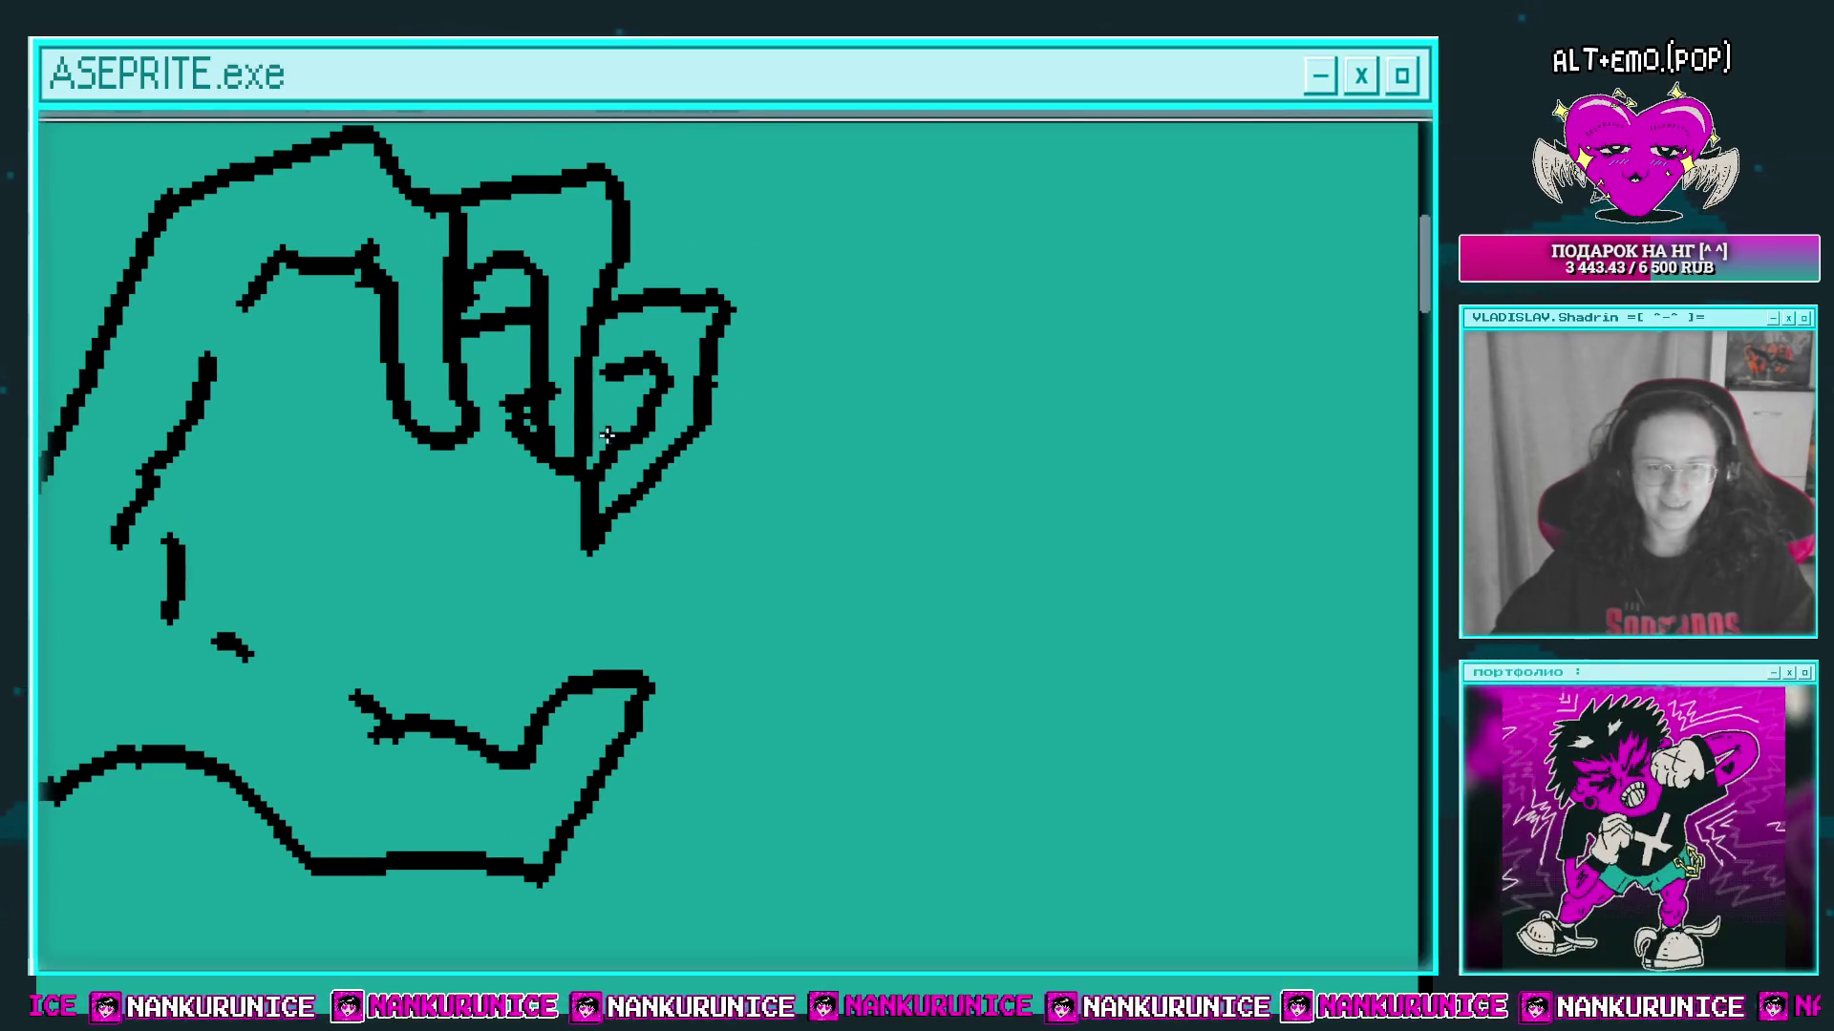
mouse_move(648, 446)
mouse_down()
mouse_move(750, 407)
mouse_move(827, 437)
mouse_up()
key(ctrl+z)
scroll(793, 410, up, 1)
scroll(793, 410, right, 2)
mouse_move(705, 394)
mouse_down()
mouse_move(709, 528)
mouse_move(579, 612)
mouse_move(573, 717)
mouse_up()
Step: Draw a curved black line linking the fingertips down and left across the palm
scroll(688, 492, left, 4)
scroll(607, 645, down, 5)
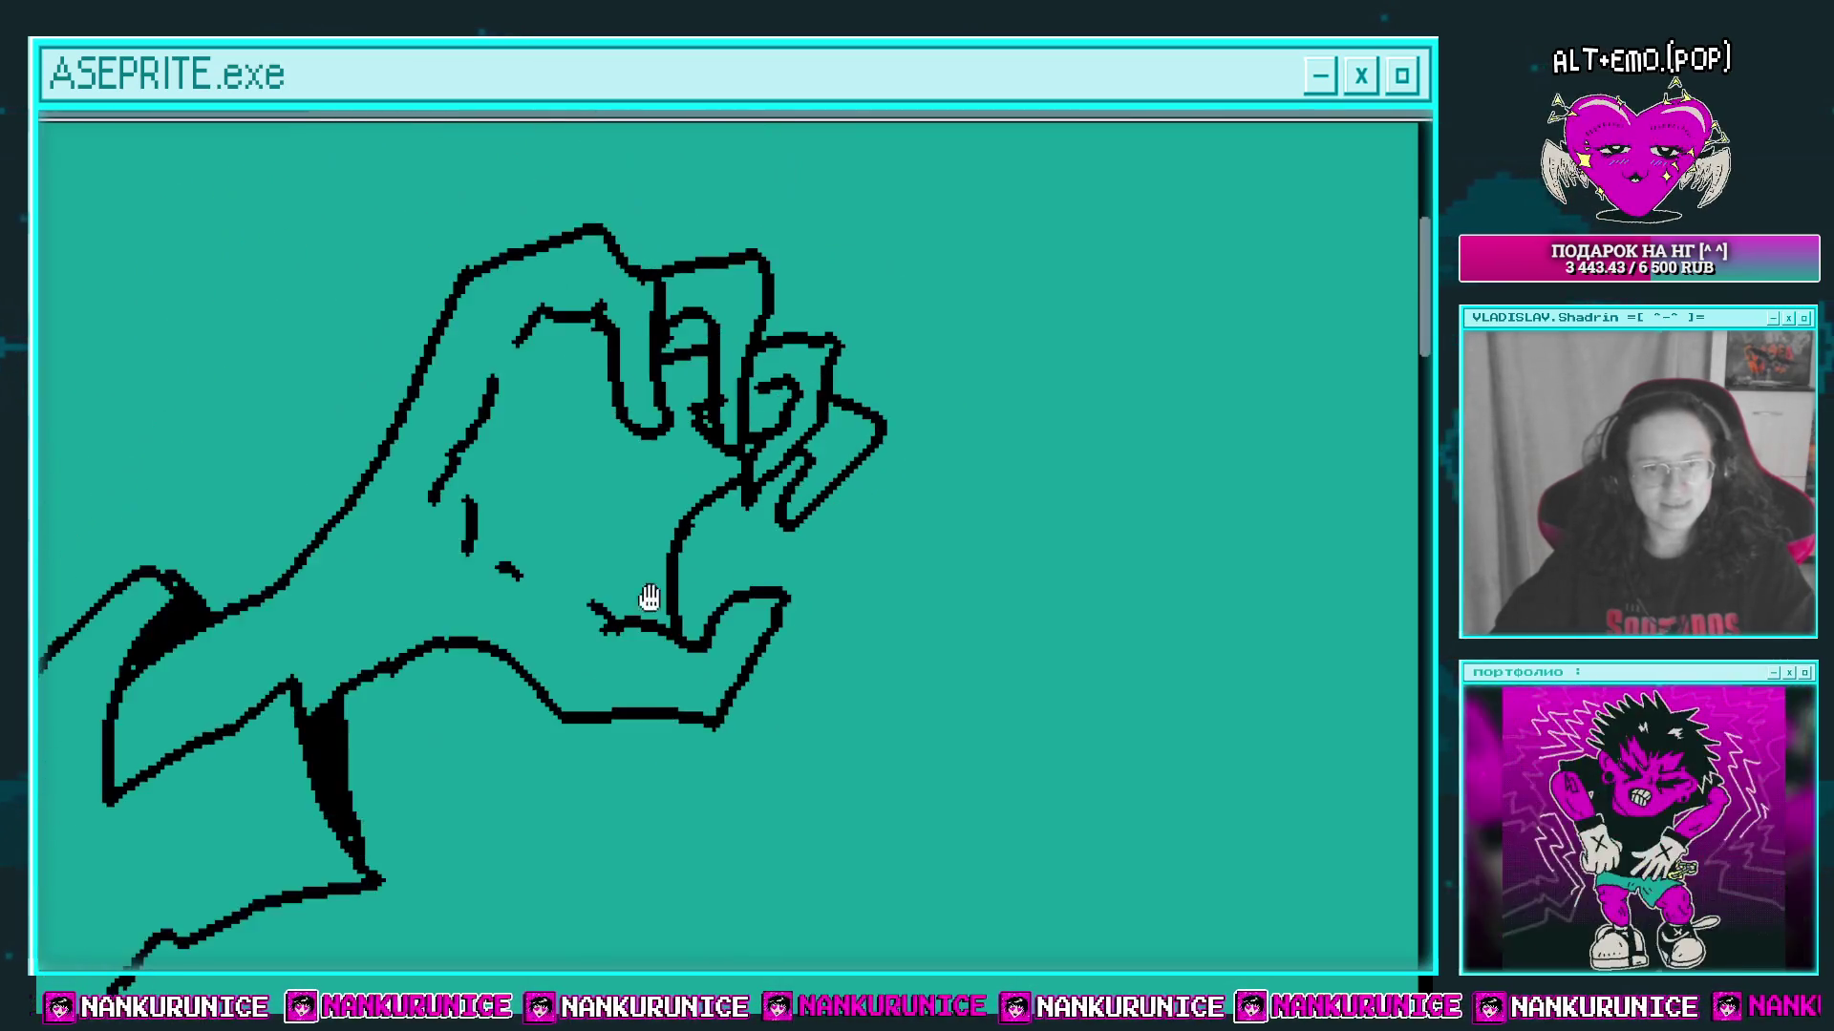
scroll(672, 375, up, 2)
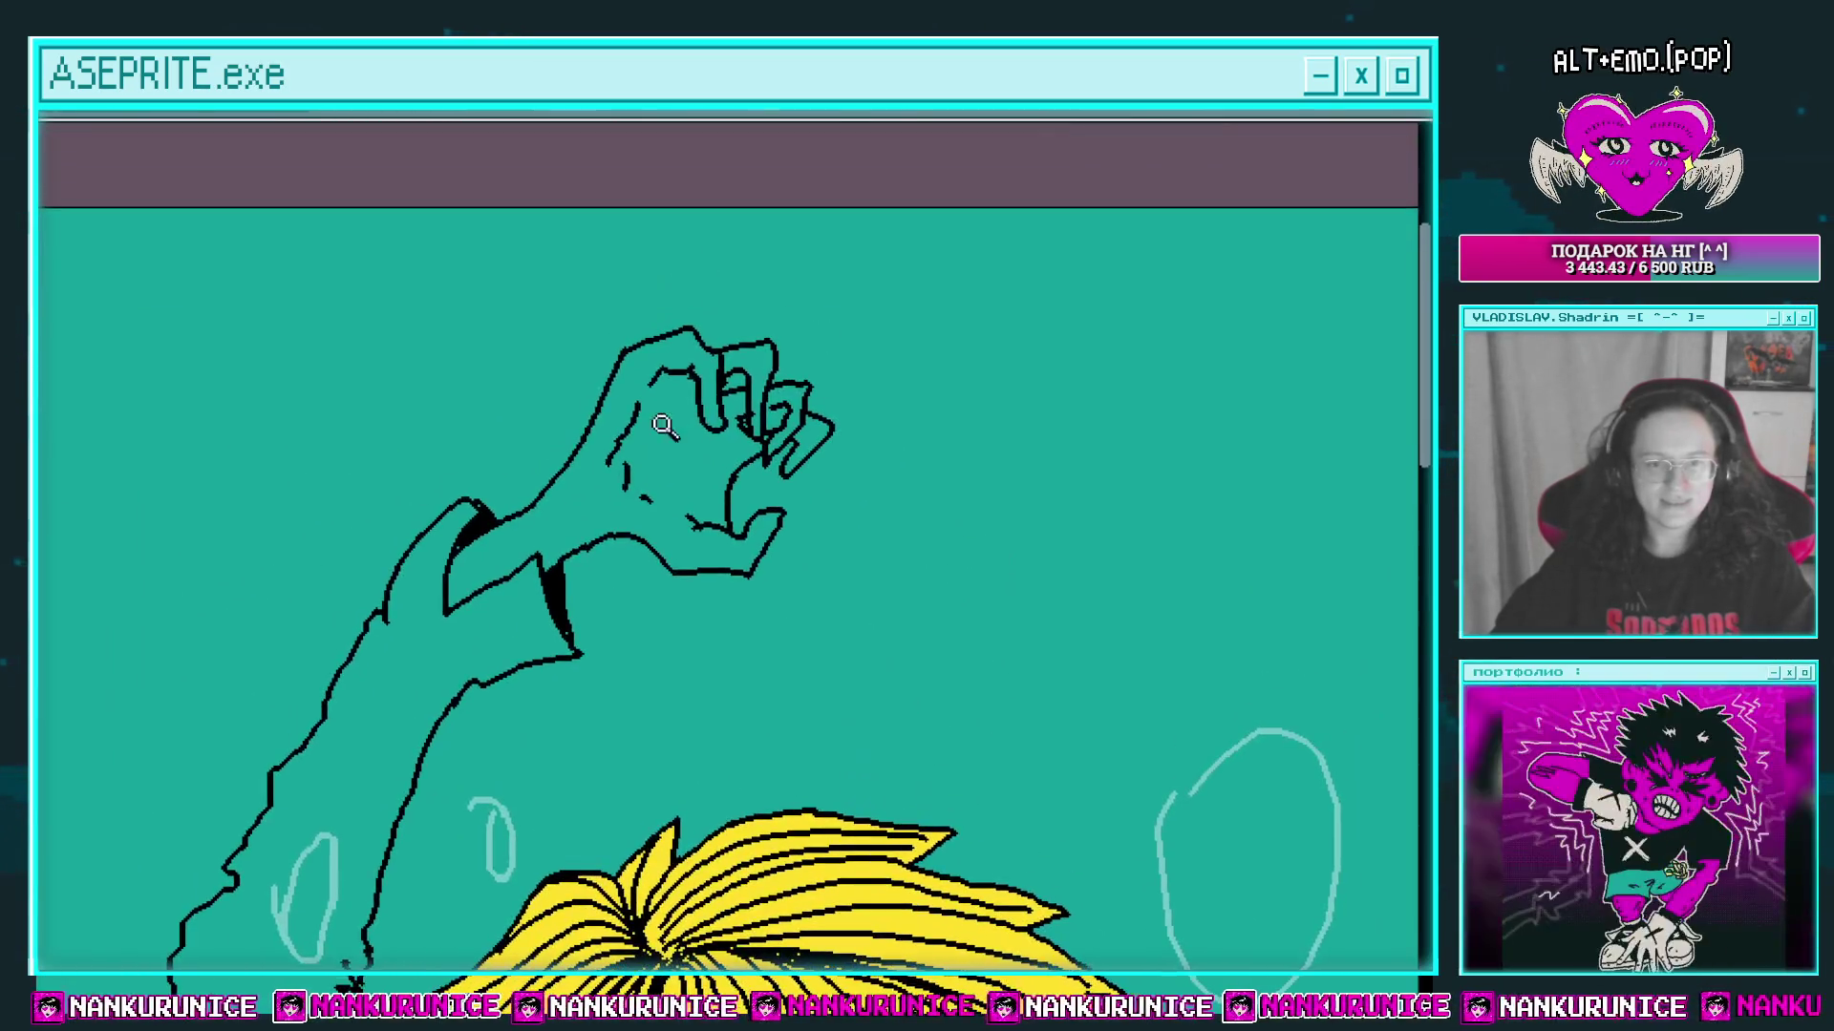
scroll(693, 430, up, 1)
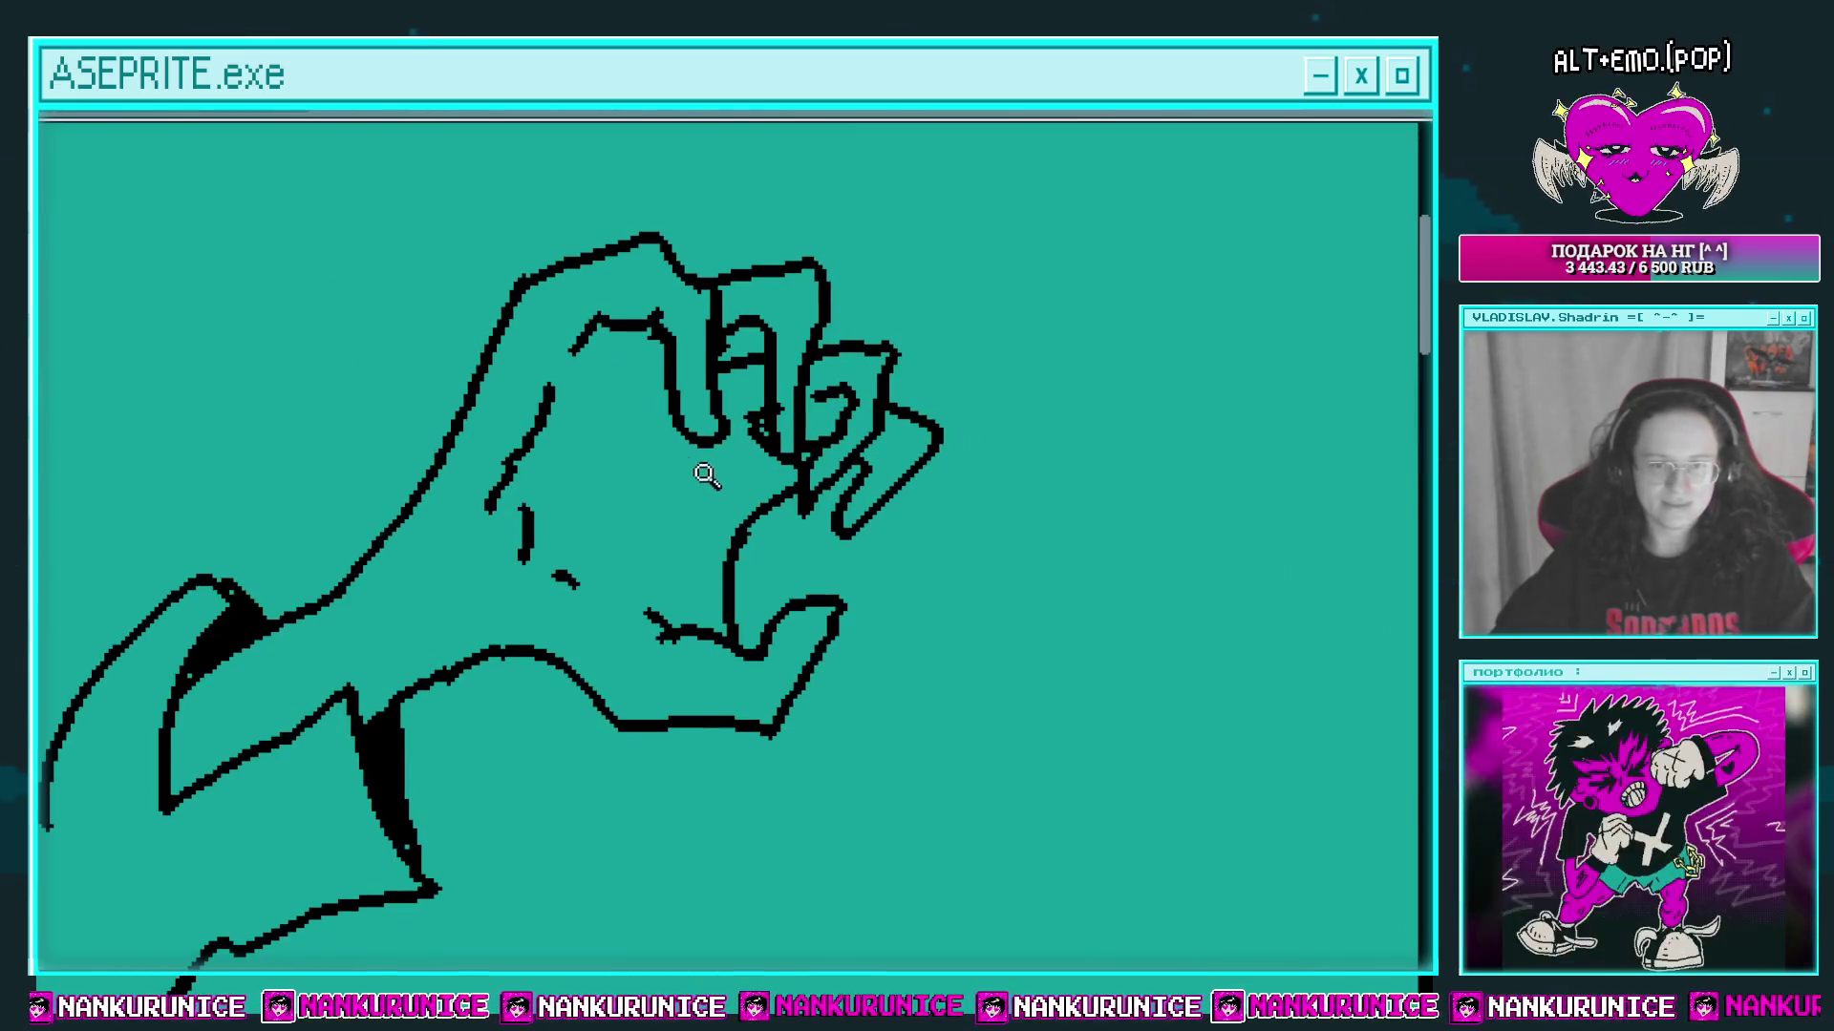
scroll(726, 564, up, 2)
drag(724, 542, 718, 517)
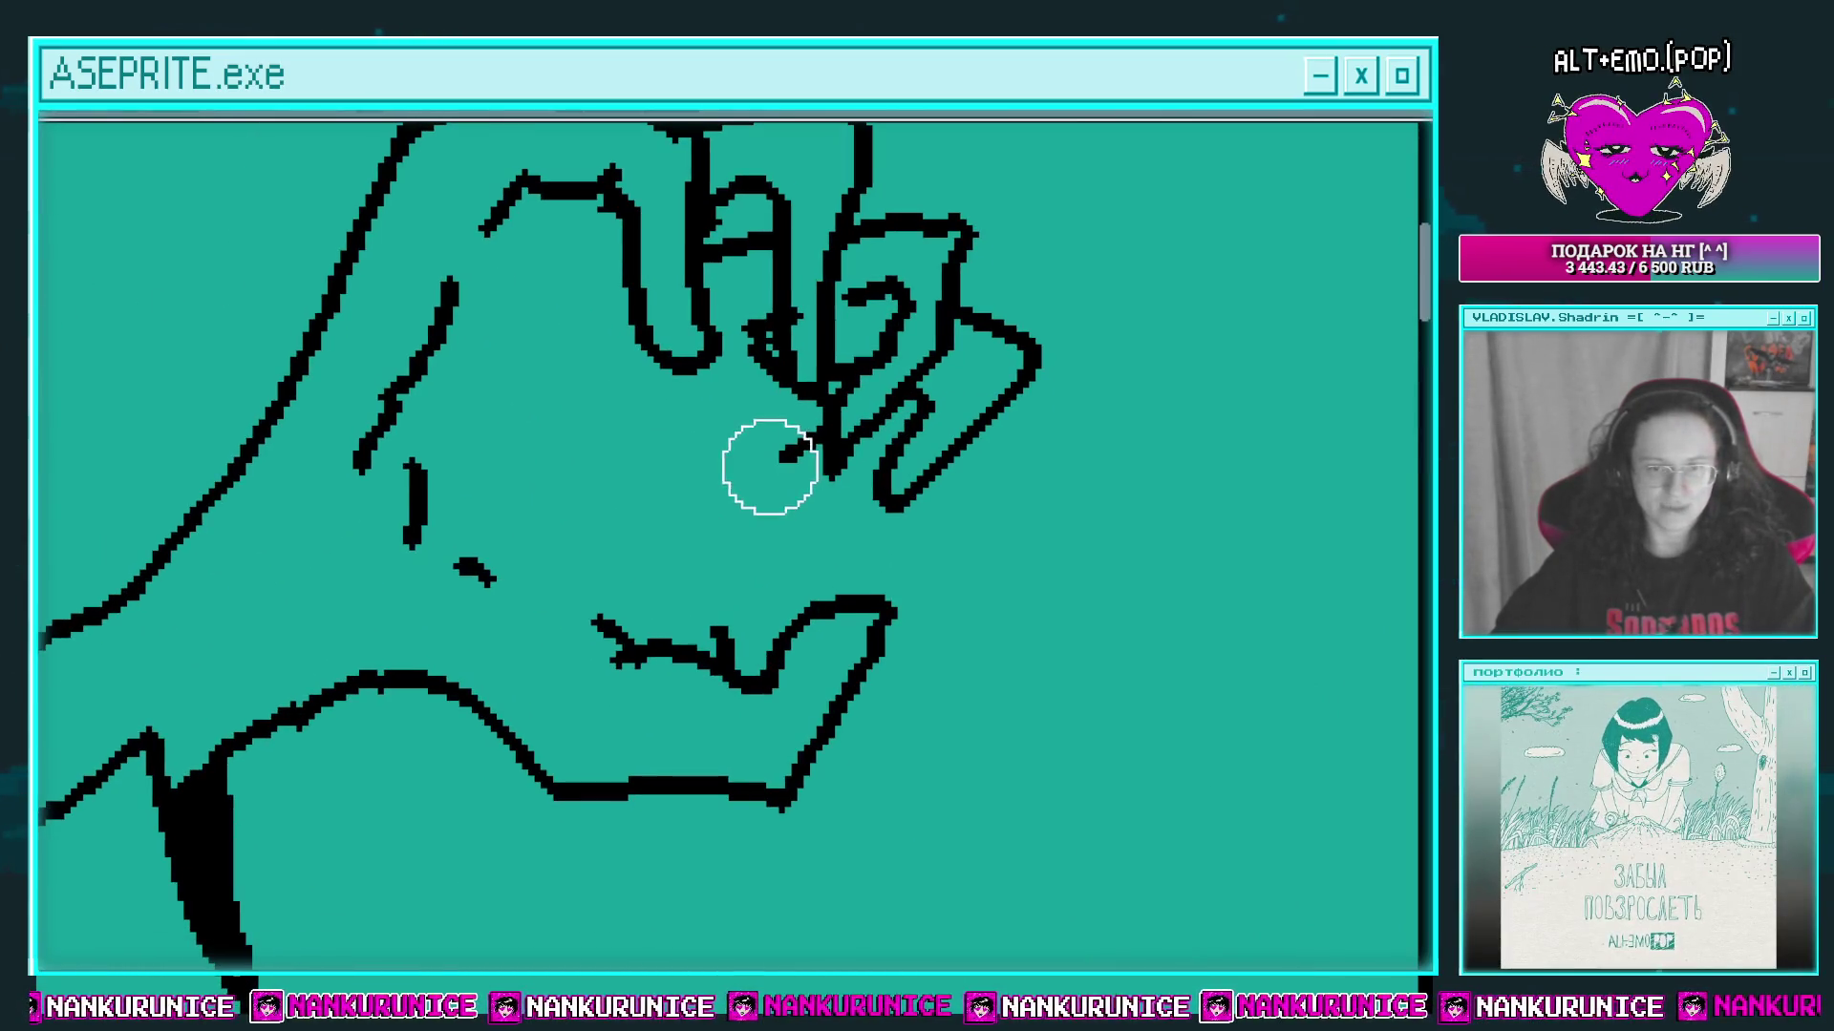
drag(819, 422, 680, 554)
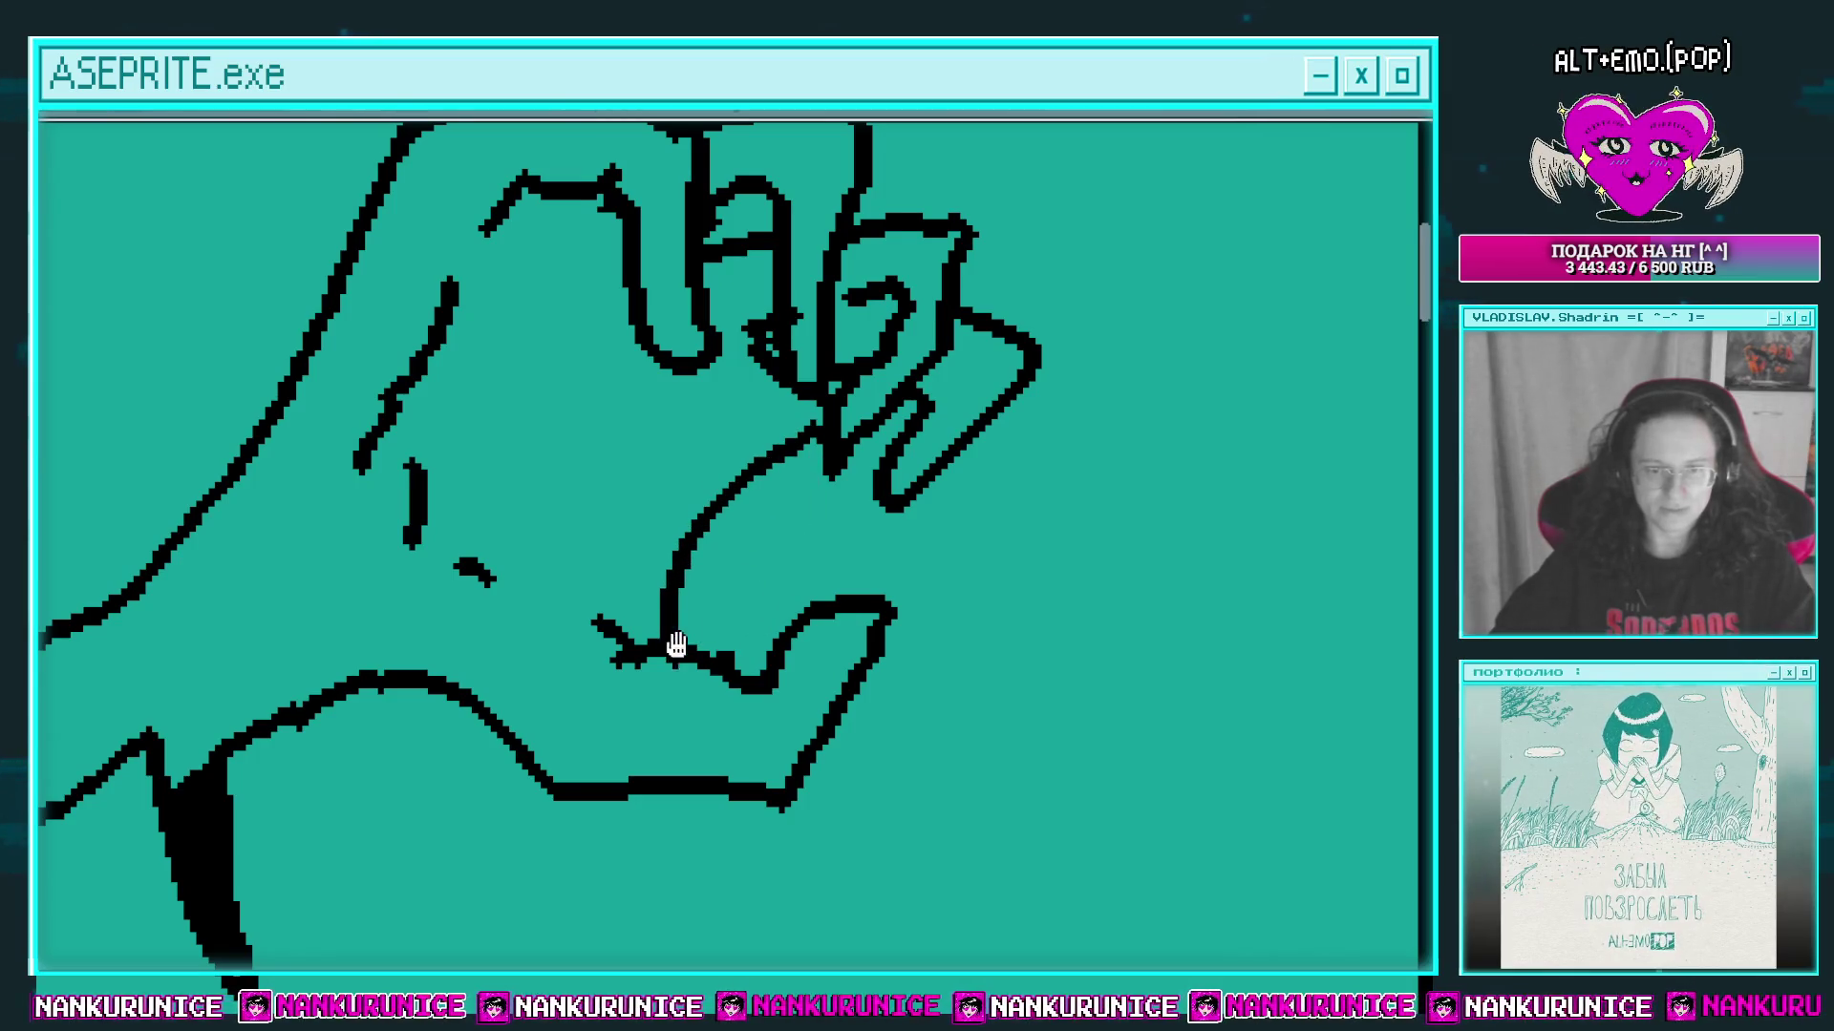
Step: Fill the hand interior, finger areas and a fingertip with white
drag(676, 646, 743, 722)
click(662, 491)
click(1041, 449)
click(939, 399)
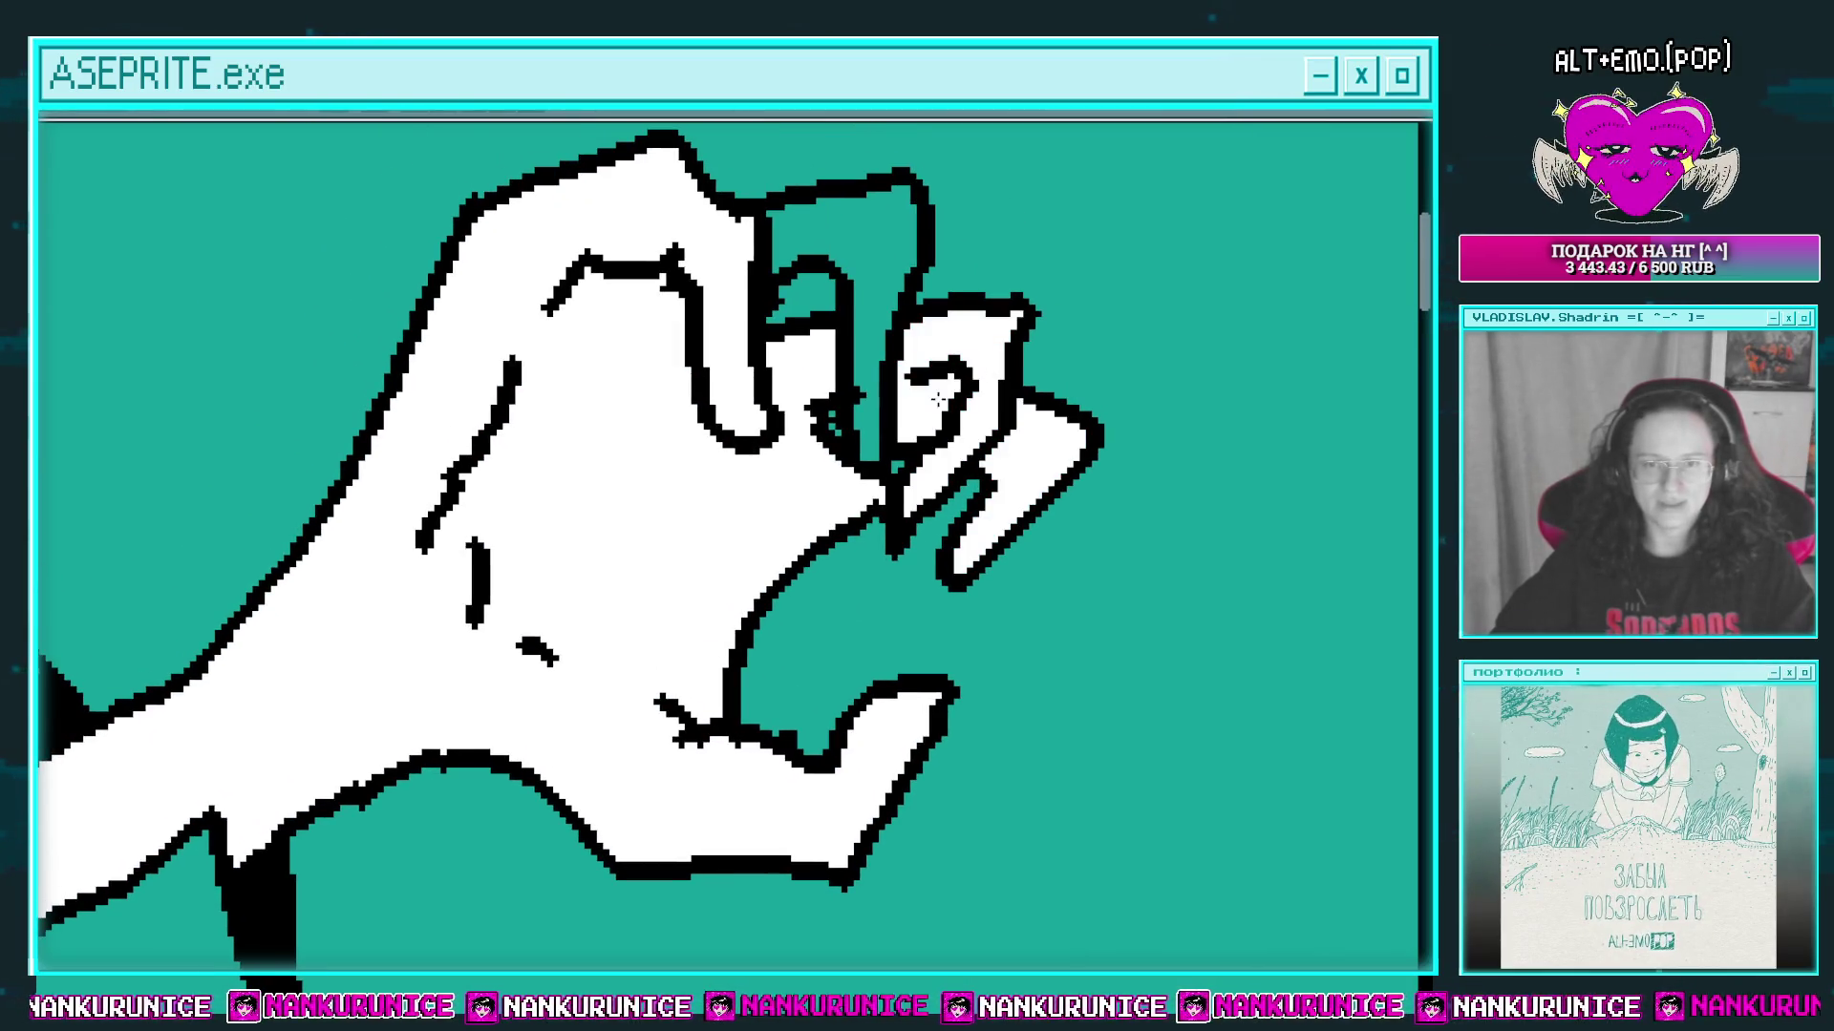
click(840, 229)
drag(815, 315, 883, 313)
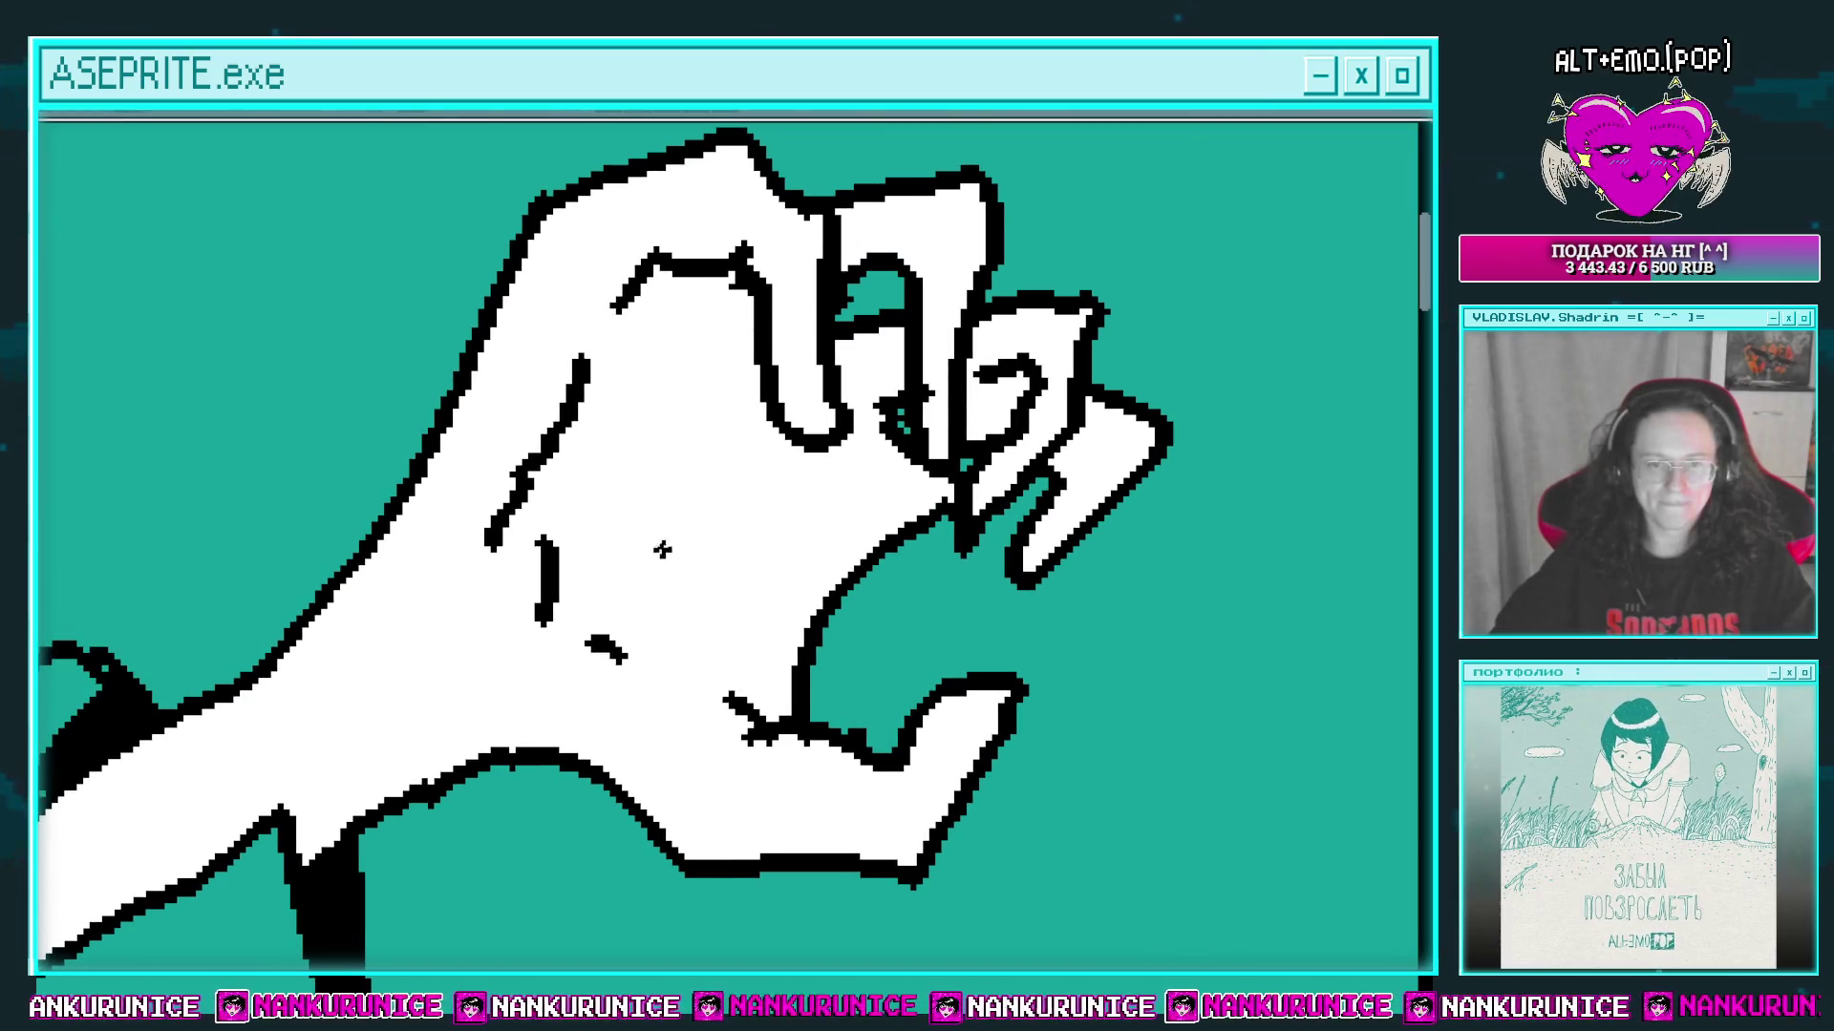
Step: Replace a stray palm mark with a curved crease running down the palm
key(ctrl+z)
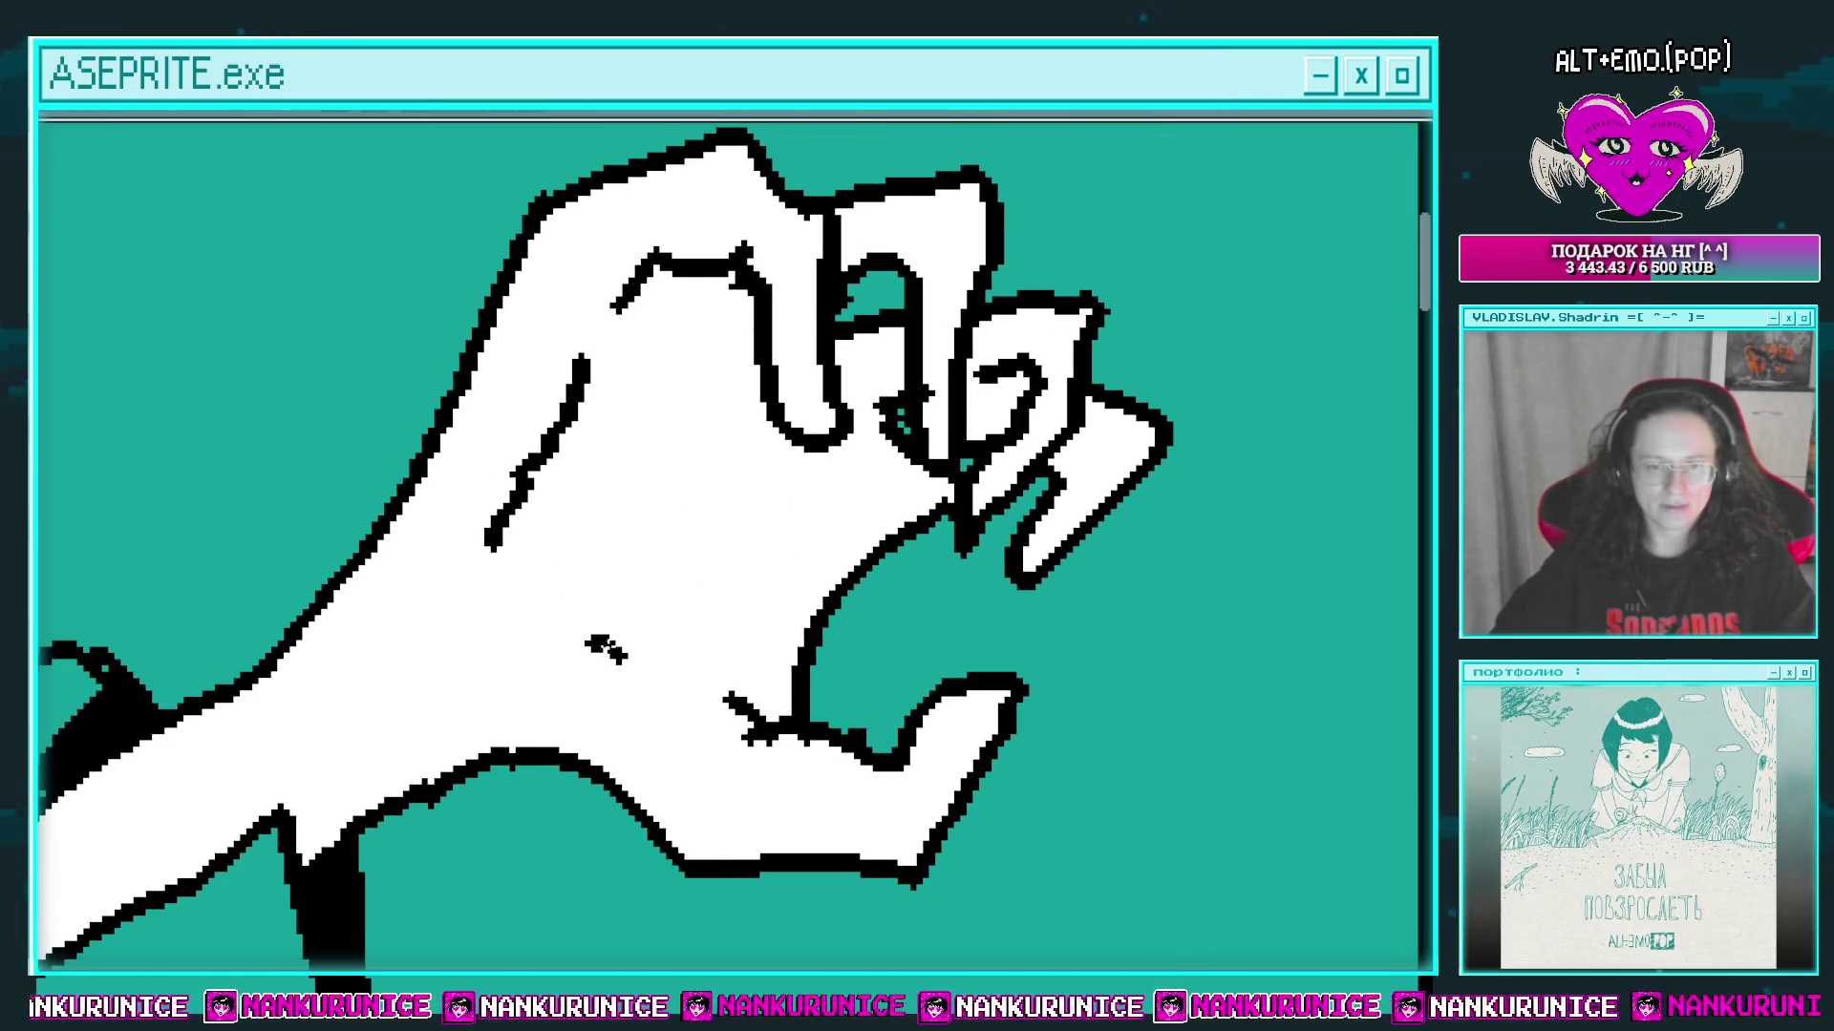
drag(547, 535, 619, 669)
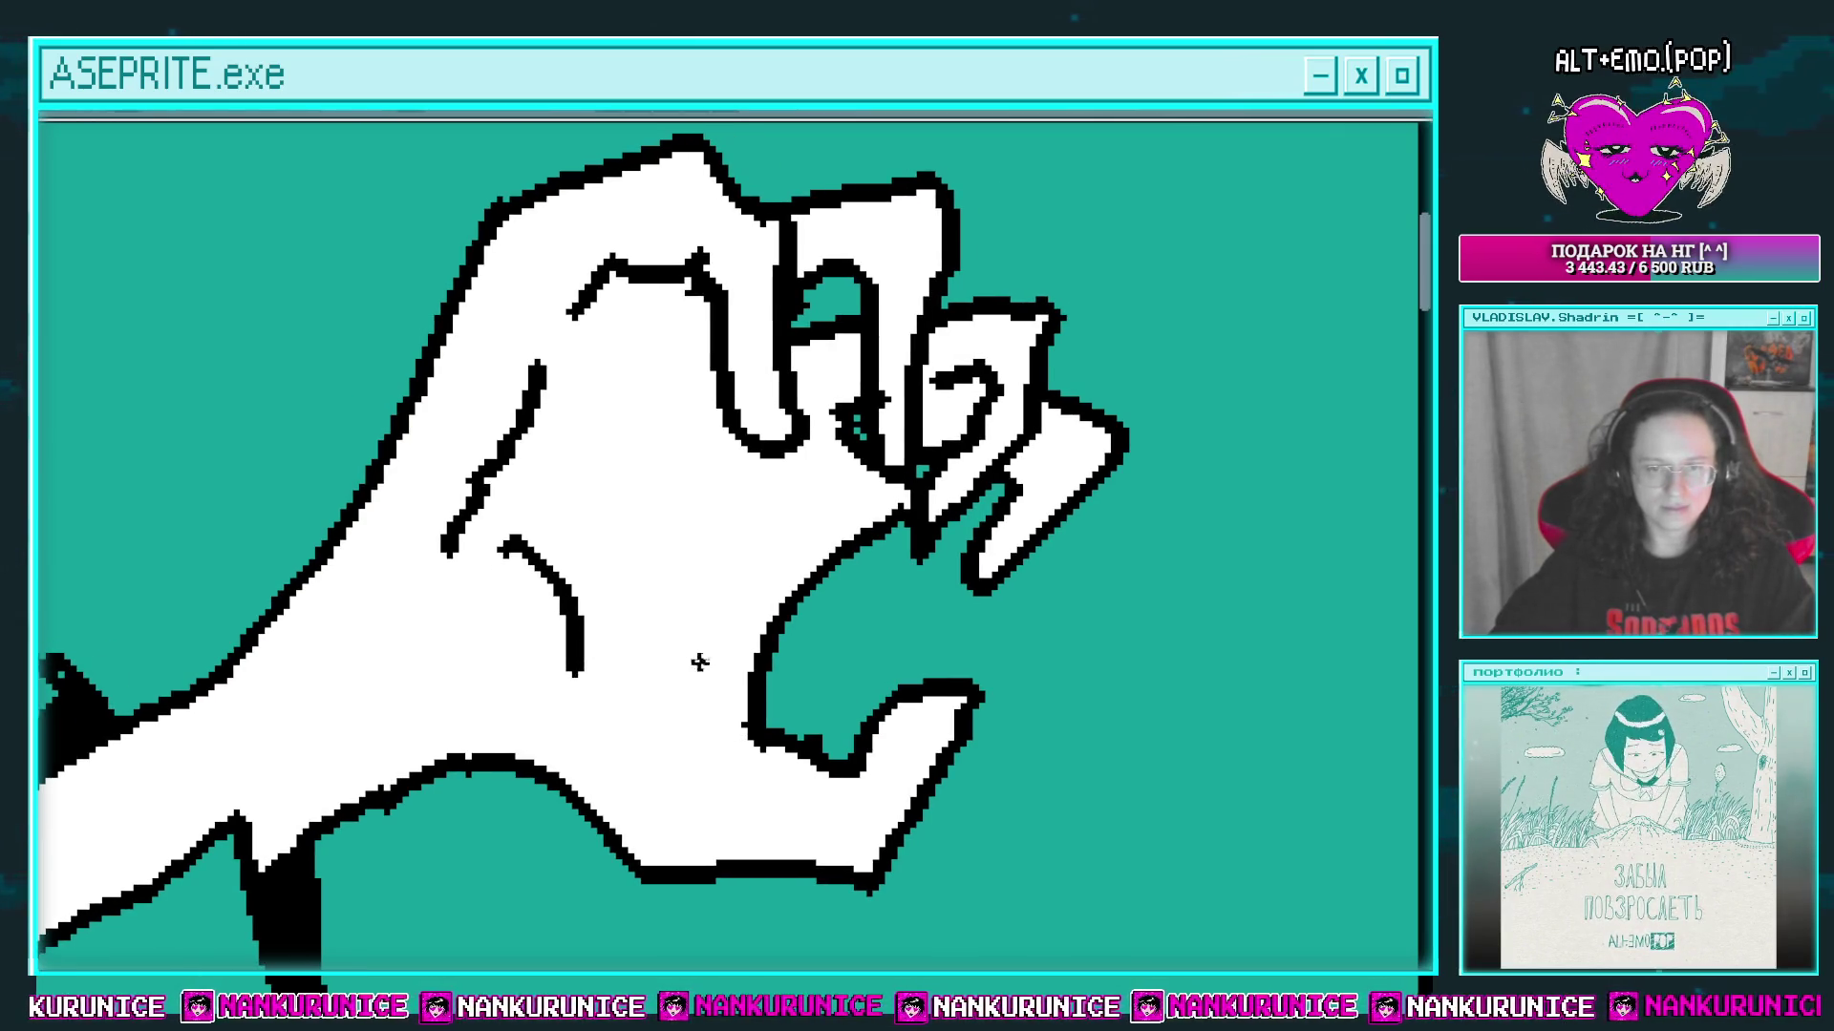
scroll(708, 655, down, 1)
scroll(630, 547, down, 1)
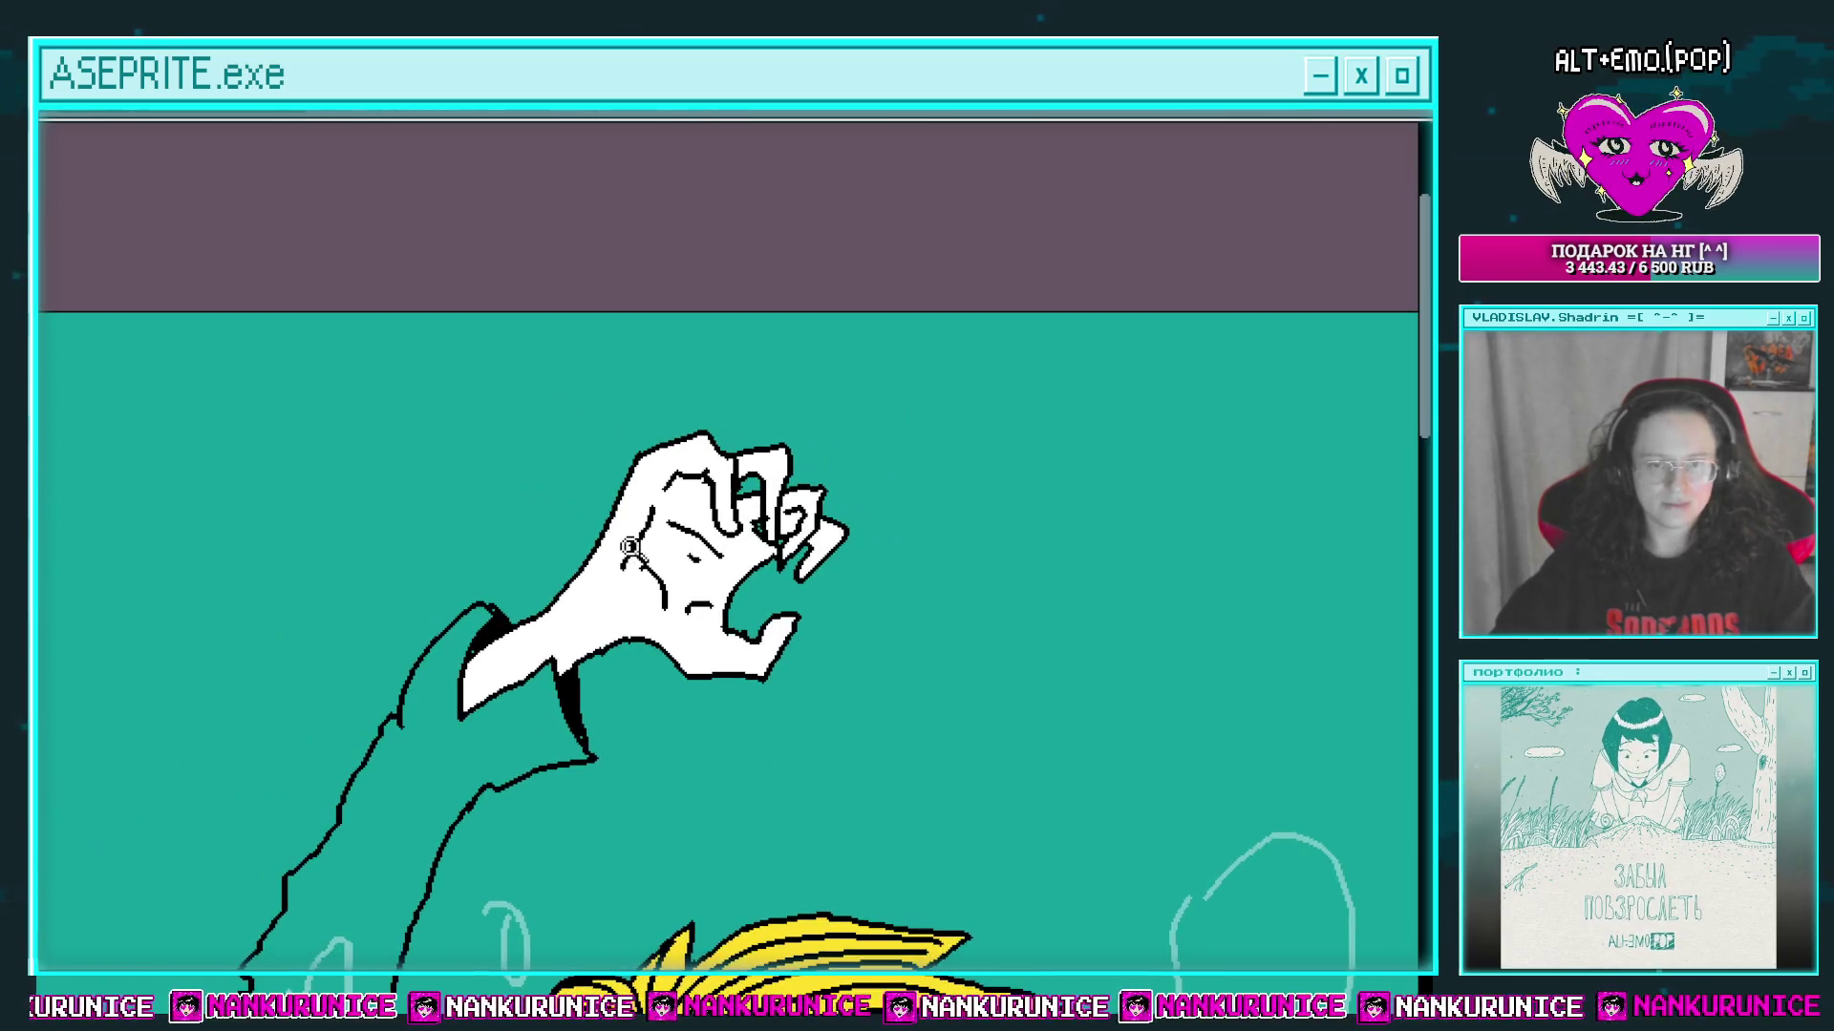
scroll(631, 548, up, 1)
scroll(548, 687, up, 1)
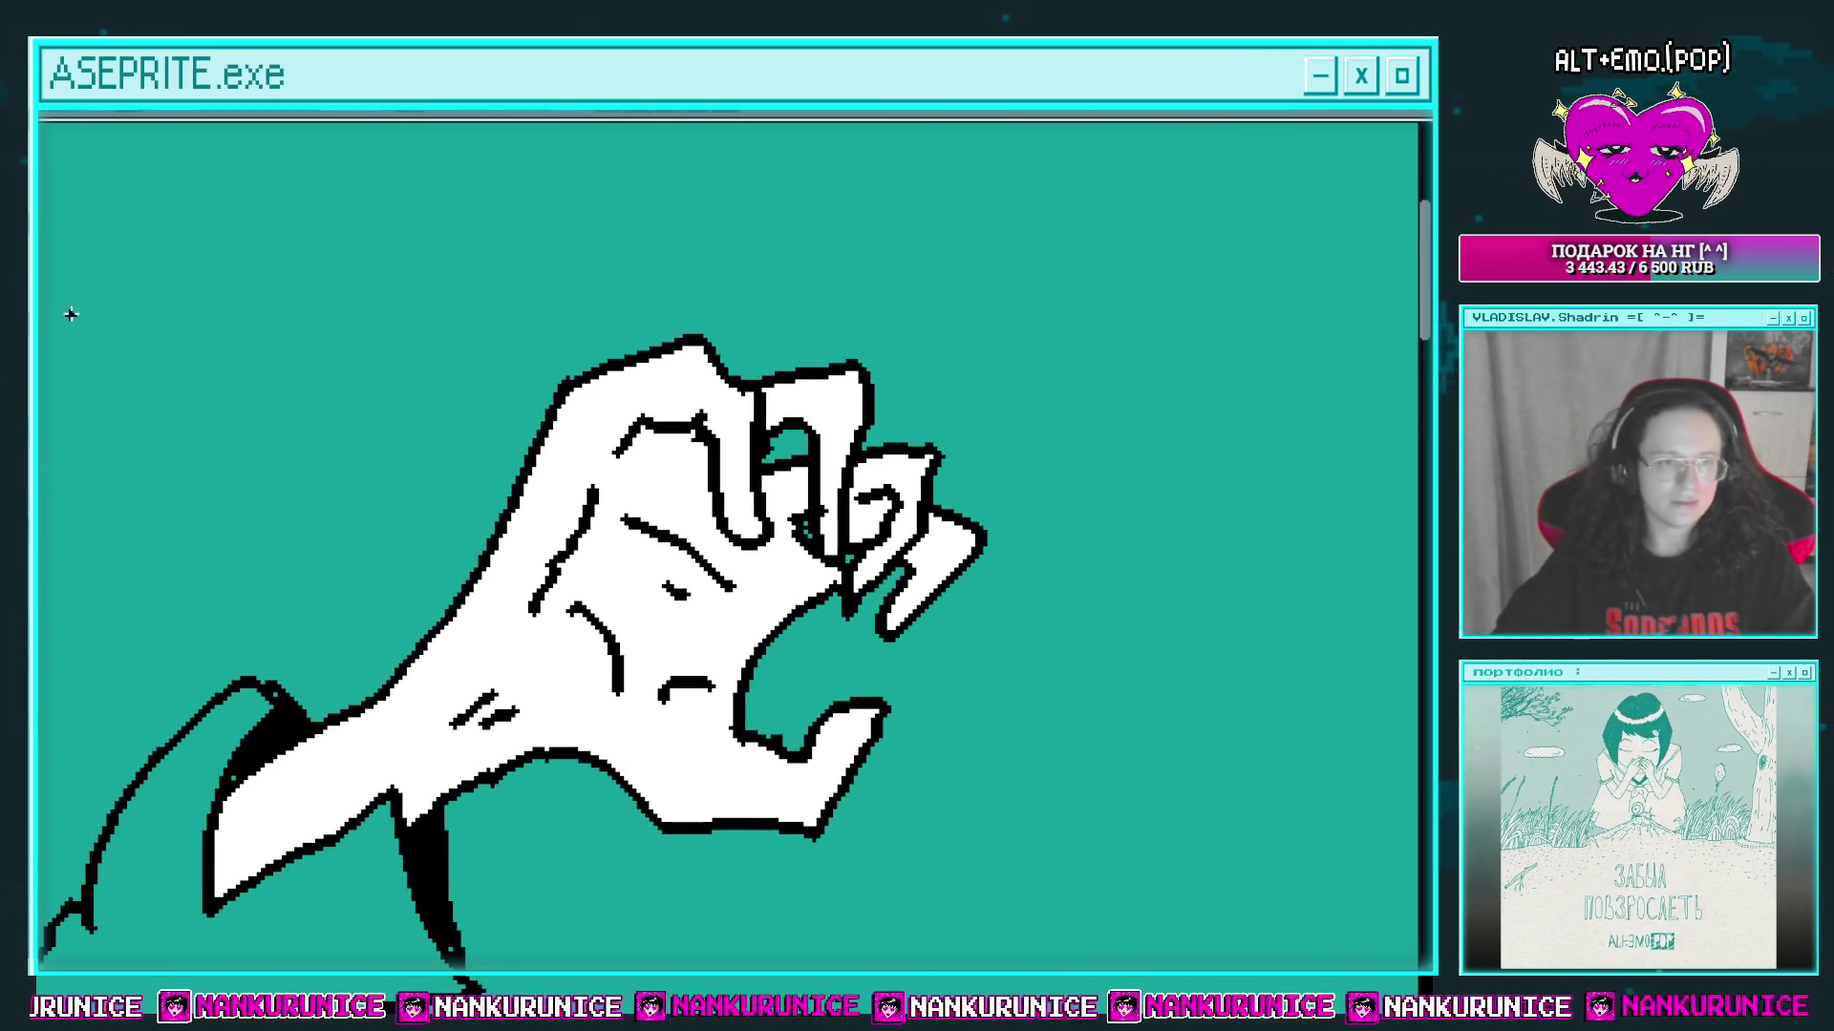
scroll(639, 454, up, 1)
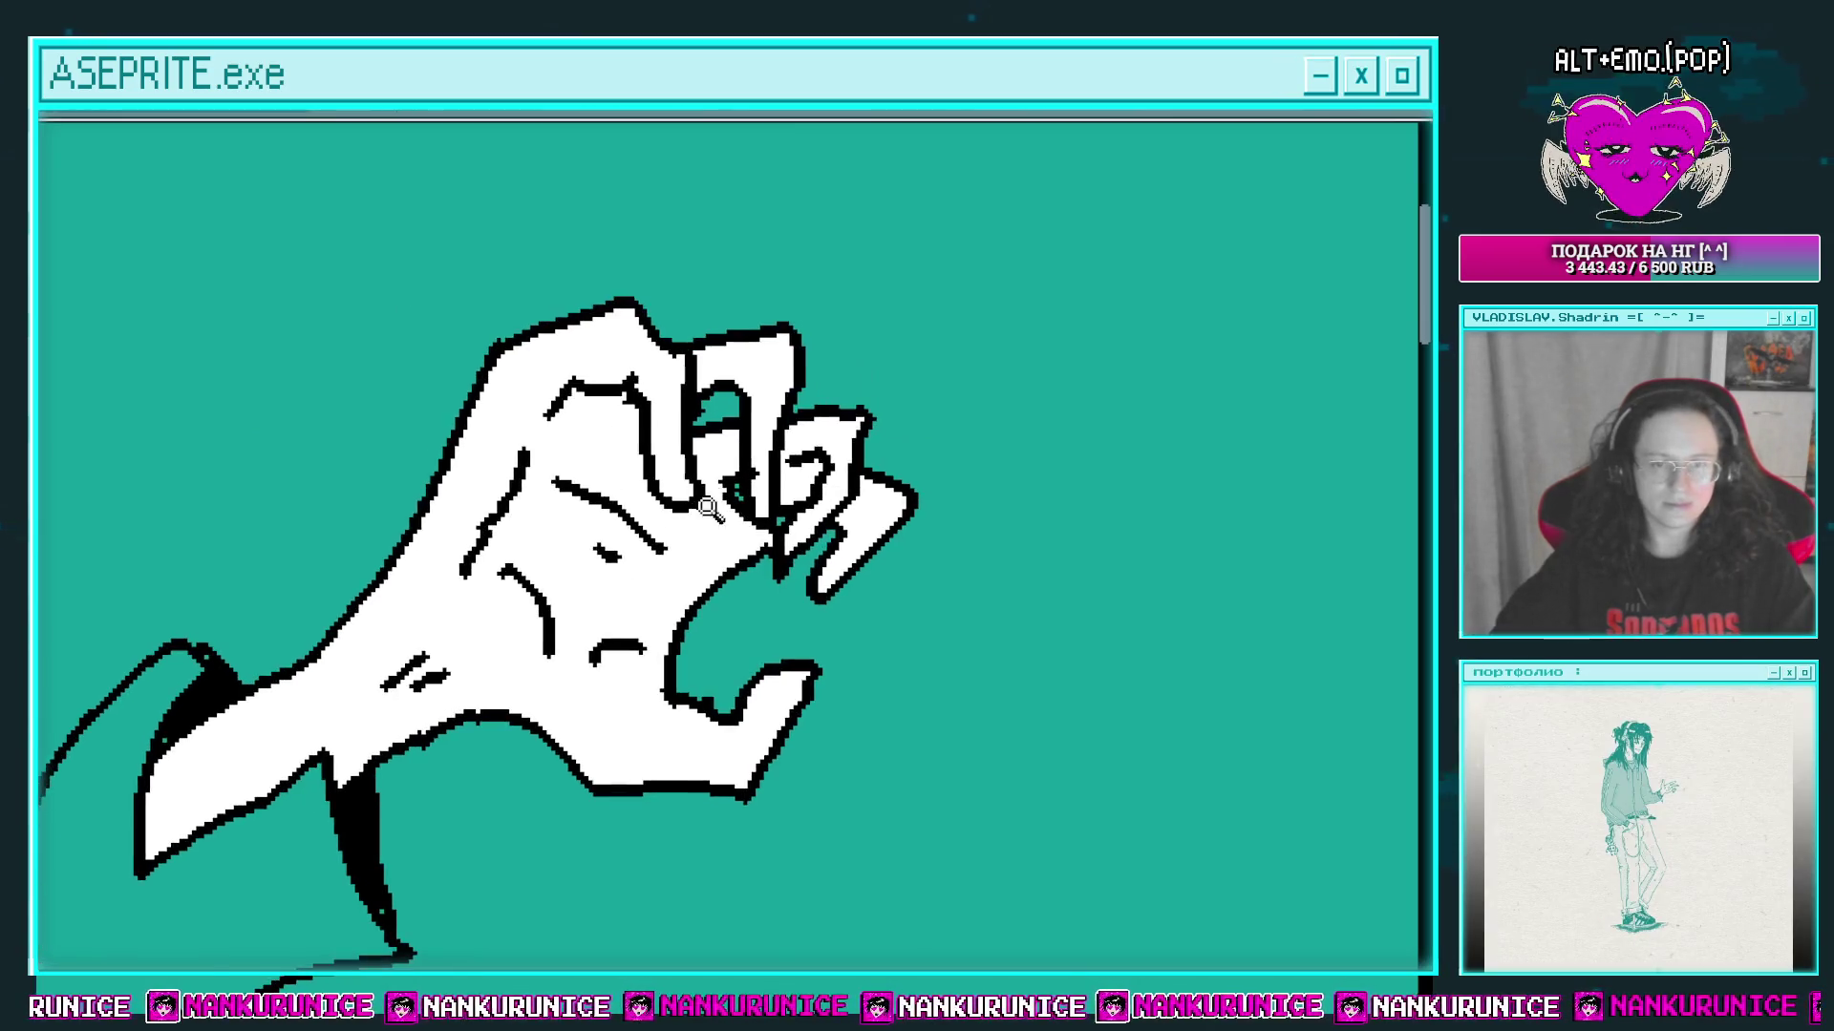
scroll(639, 454, up, 1)
Step: Paint magenta claws on the first finger, the next finger and beside the thumb
drag(646, 447, 658, 566)
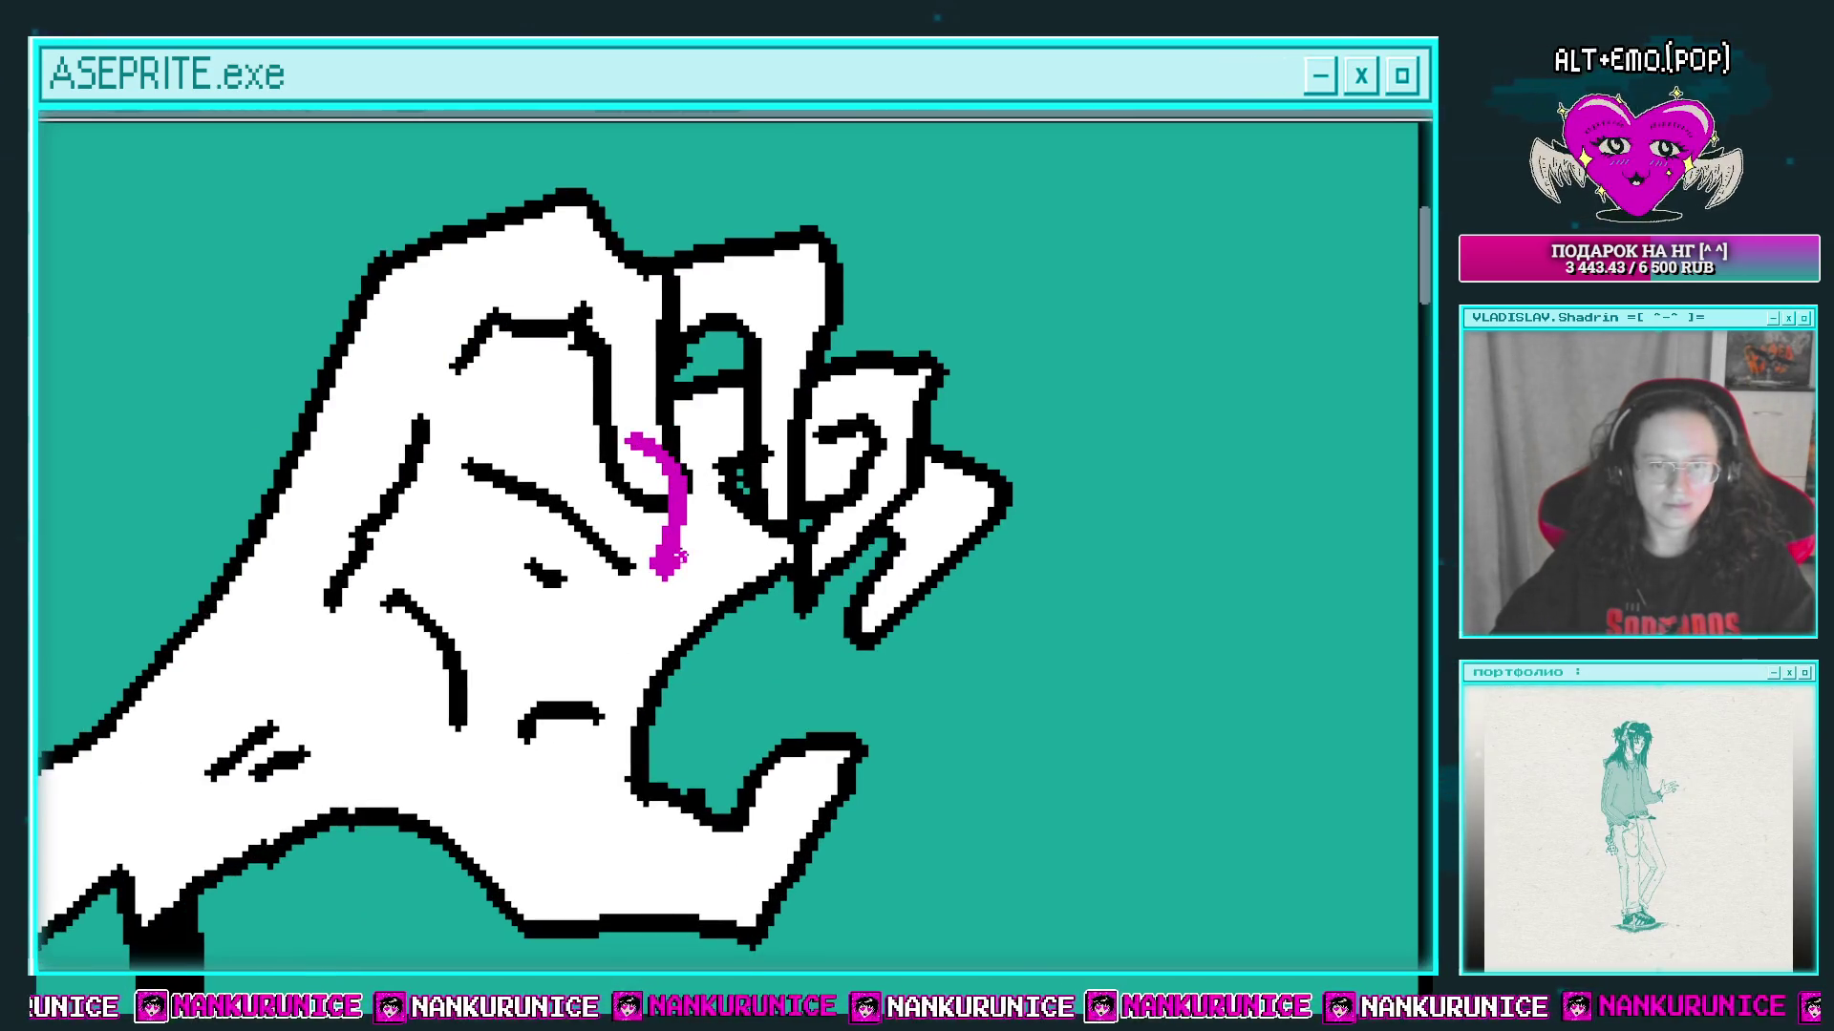
scroll(684, 548, right, 2)
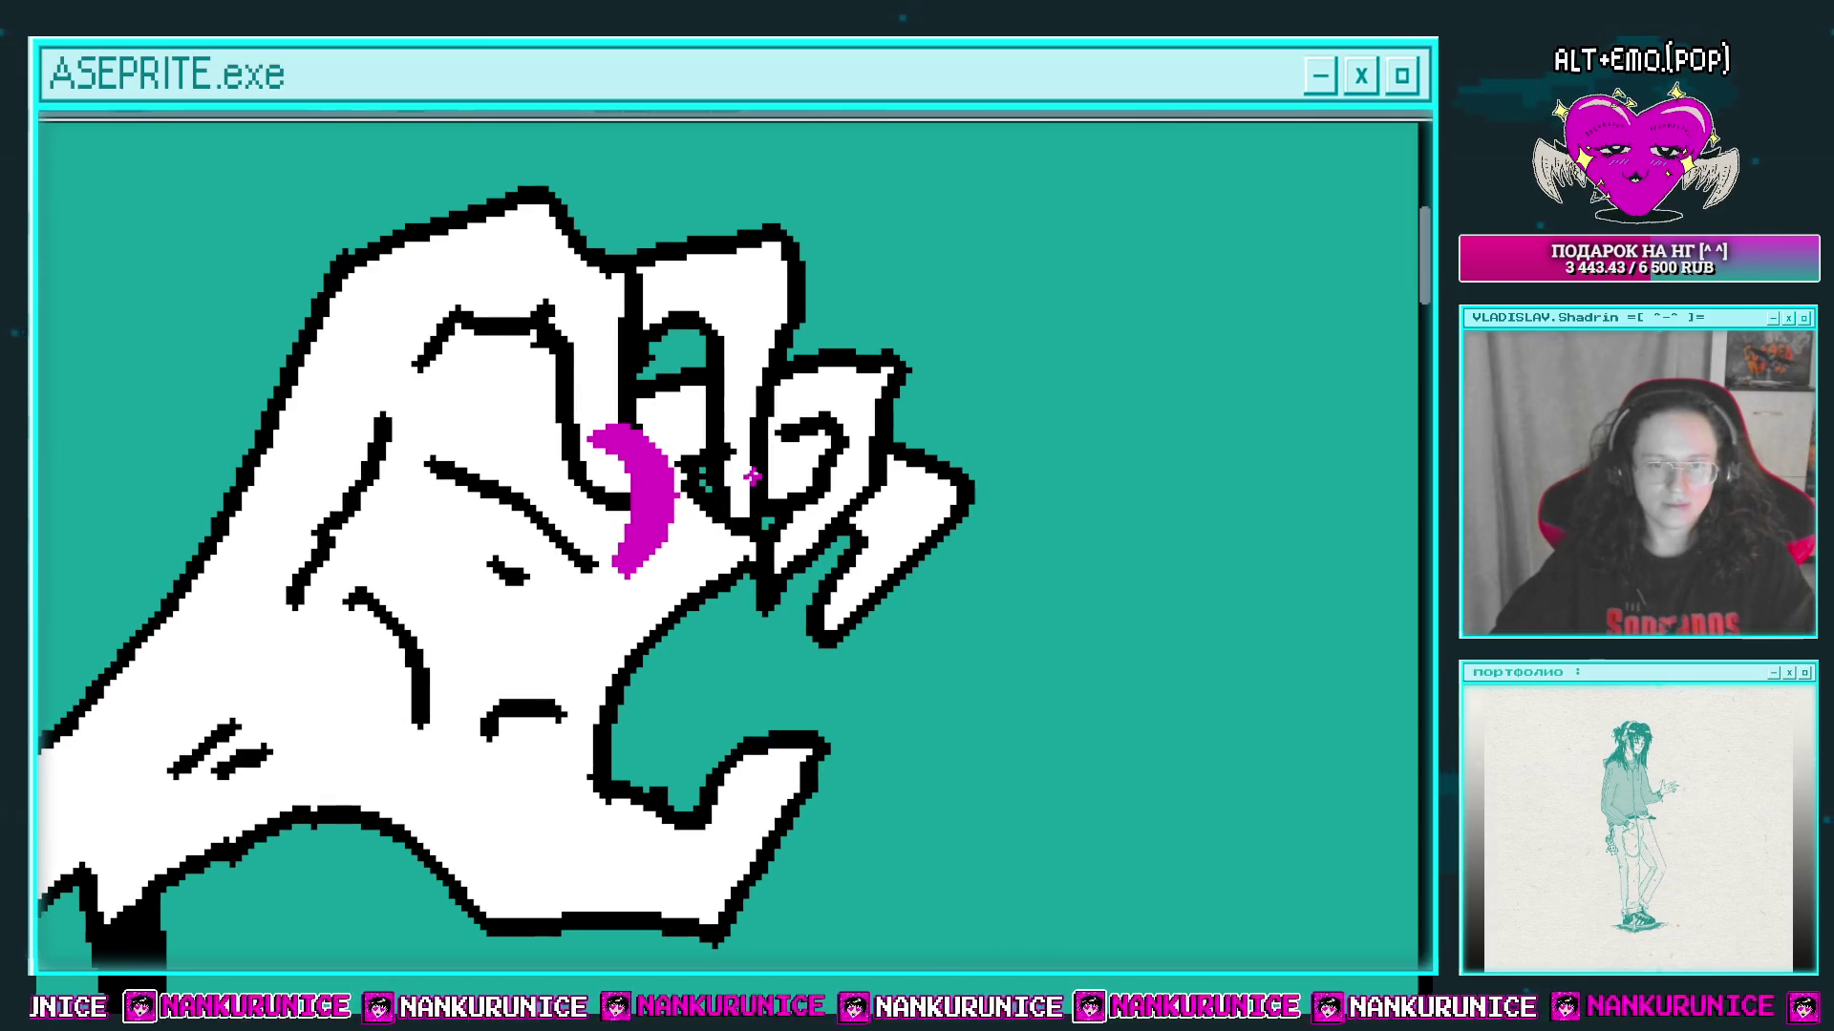
mouse_move(708, 589)
mouse_down()
mouse_move(764, 469)
mouse_move(710, 524)
mouse_up()
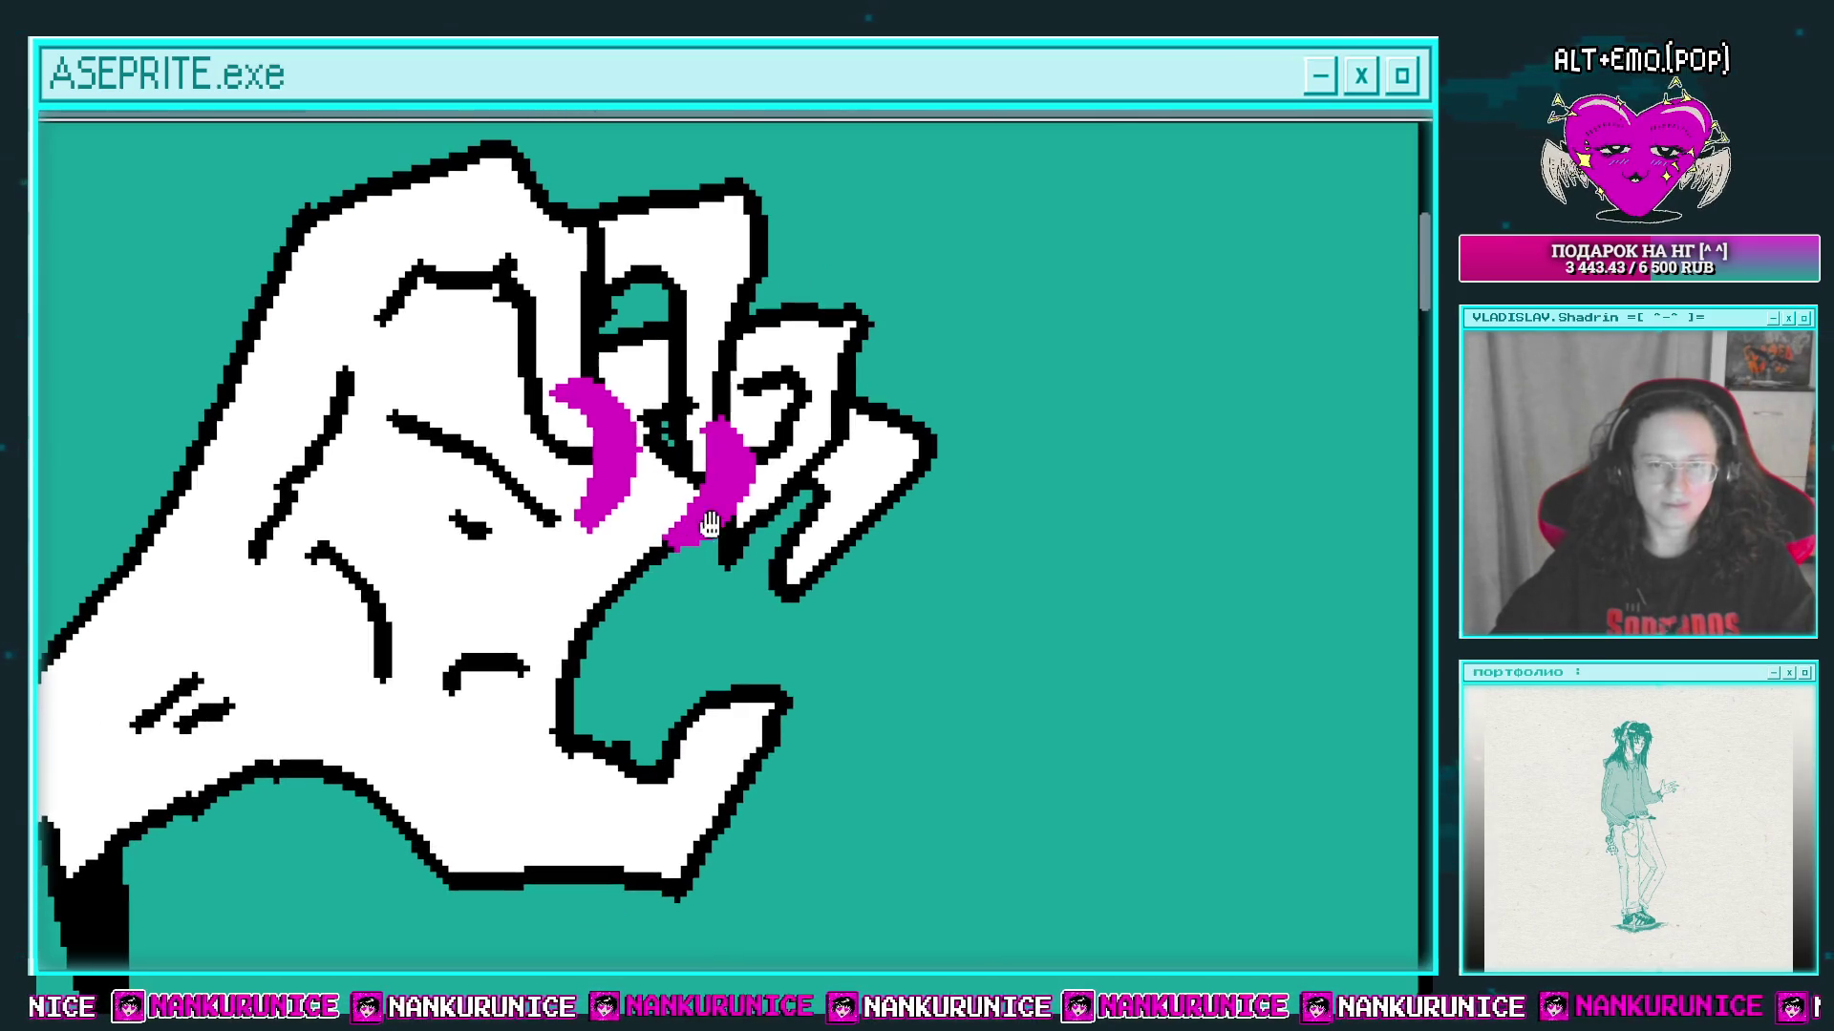
mouse_move(804, 563)
mouse_down()
mouse_move(819, 571)
mouse_move(778, 525)
mouse_move(717, 524)
mouse_up()
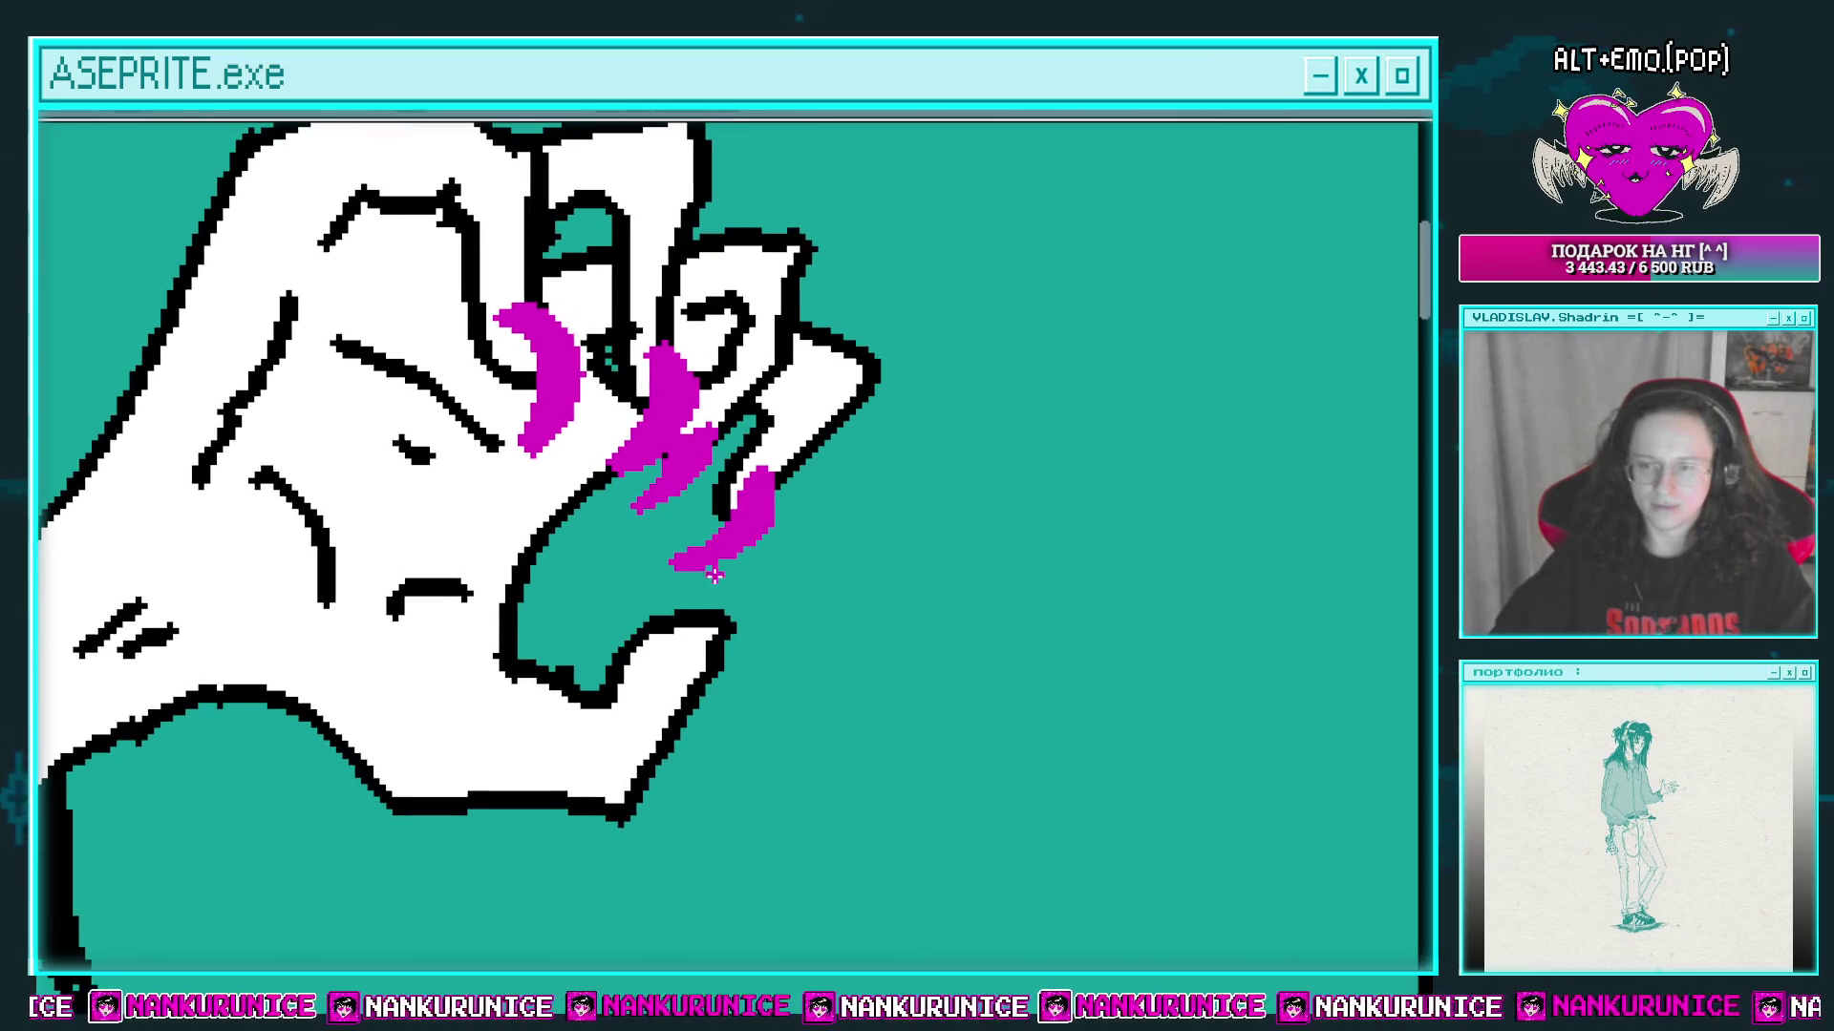
mouse_move(720, 606)
mouse_down()
mouse_move(690, 614)
mouse_move(717, 668)
mouse_up()
mouse_move(594, 751)
mouse_down()
mouse_move(698, 577)
mouse_move(655, 679)
mouse_move(682, 654)
mouse_move(646, 700)
mouse_up()
mouse_move(744, 621)
mouse_down()
mouse_move(731, 501)
mouse_move(659, 635)
mouse_up()
Step: Outline the lower, upper and crescent magenta claws in black
scroll(730, 610, up, 3)
drag(731, 522, 625, 608)
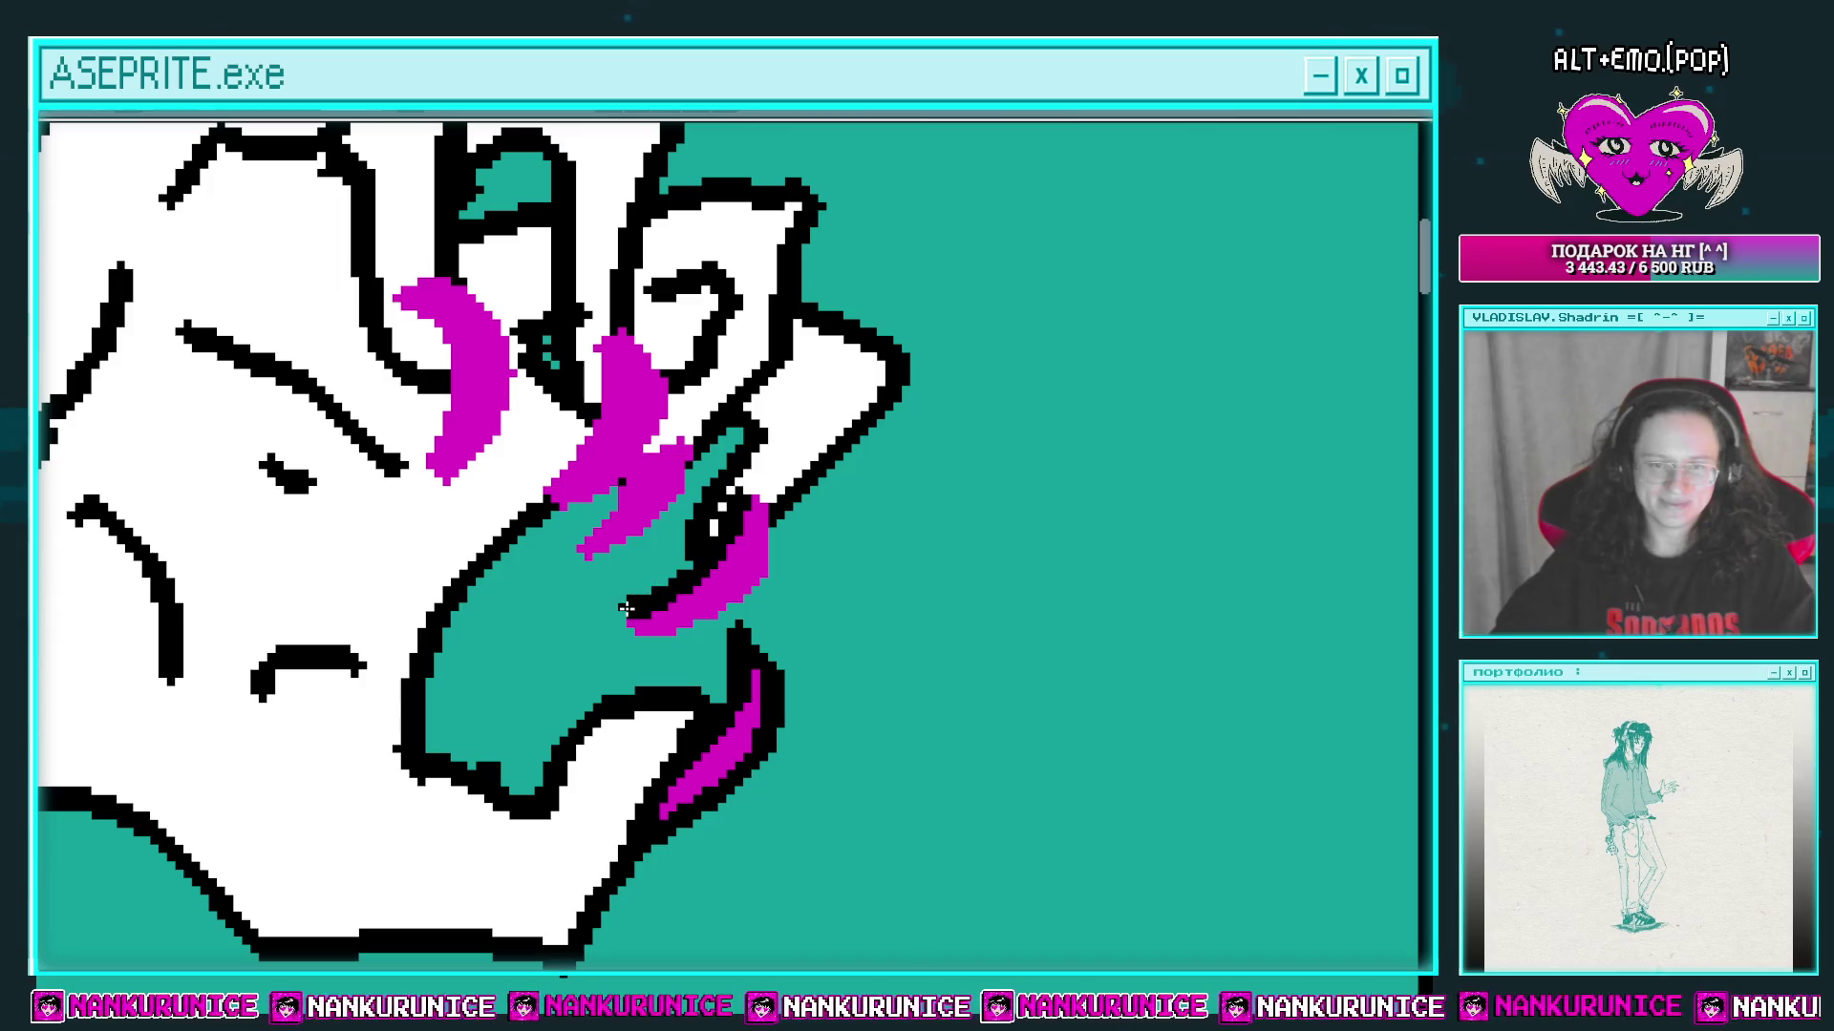
scroll(764, 583, up, 2)
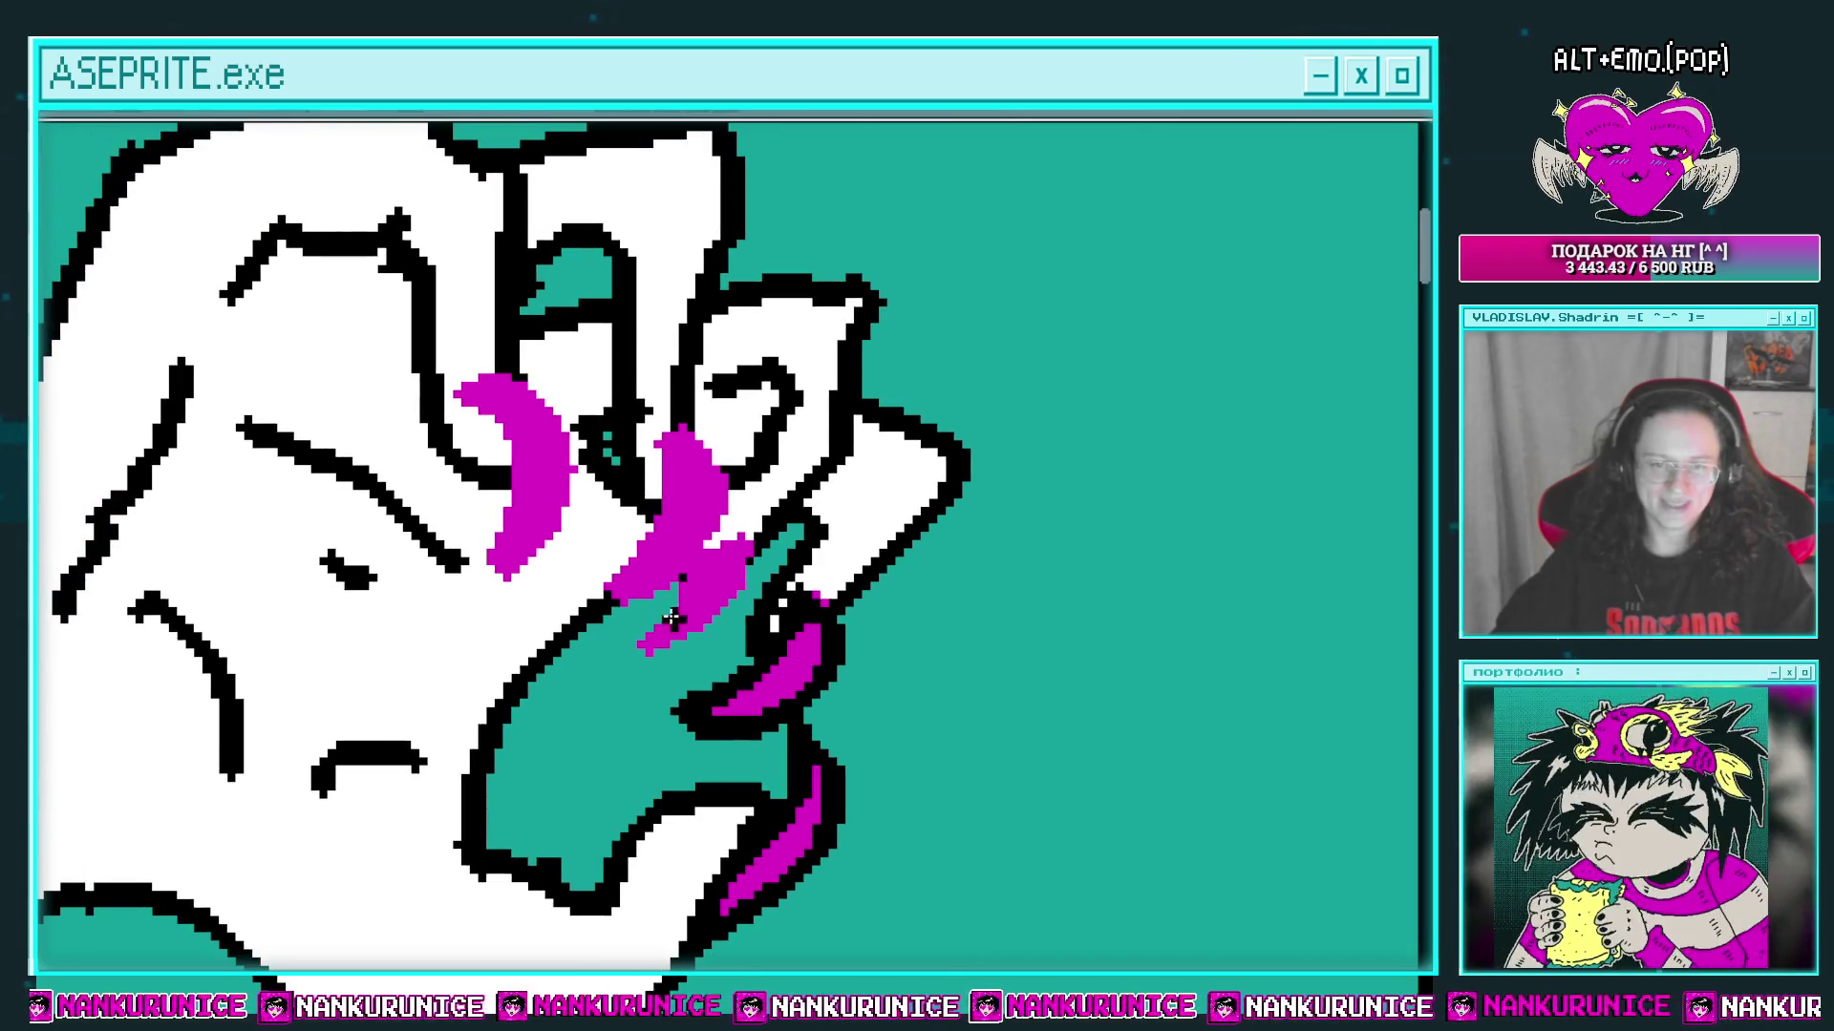
mouse_move(655, 622)
mouse_down()
mouse_move(726, 611)
mouse_move(704, 545)
mouse_up()
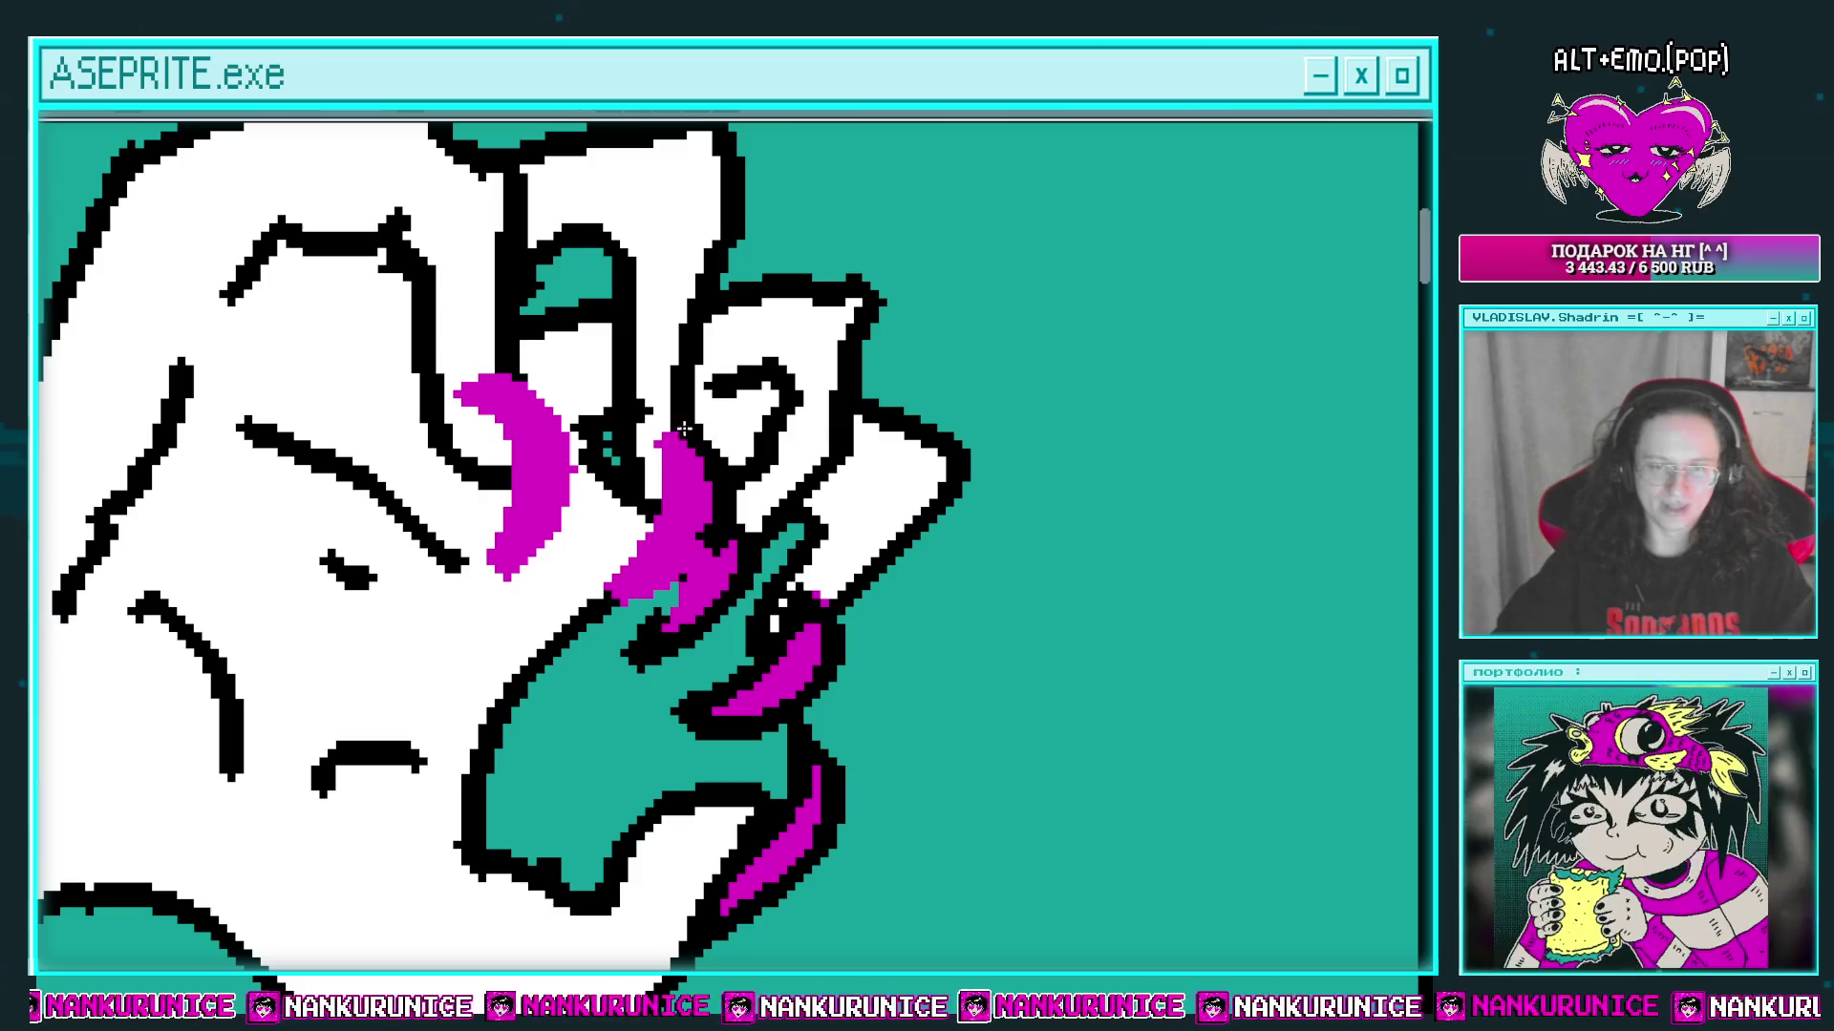
drag(684, 429, 647, 546)
scroll(628, 597, up, 2)
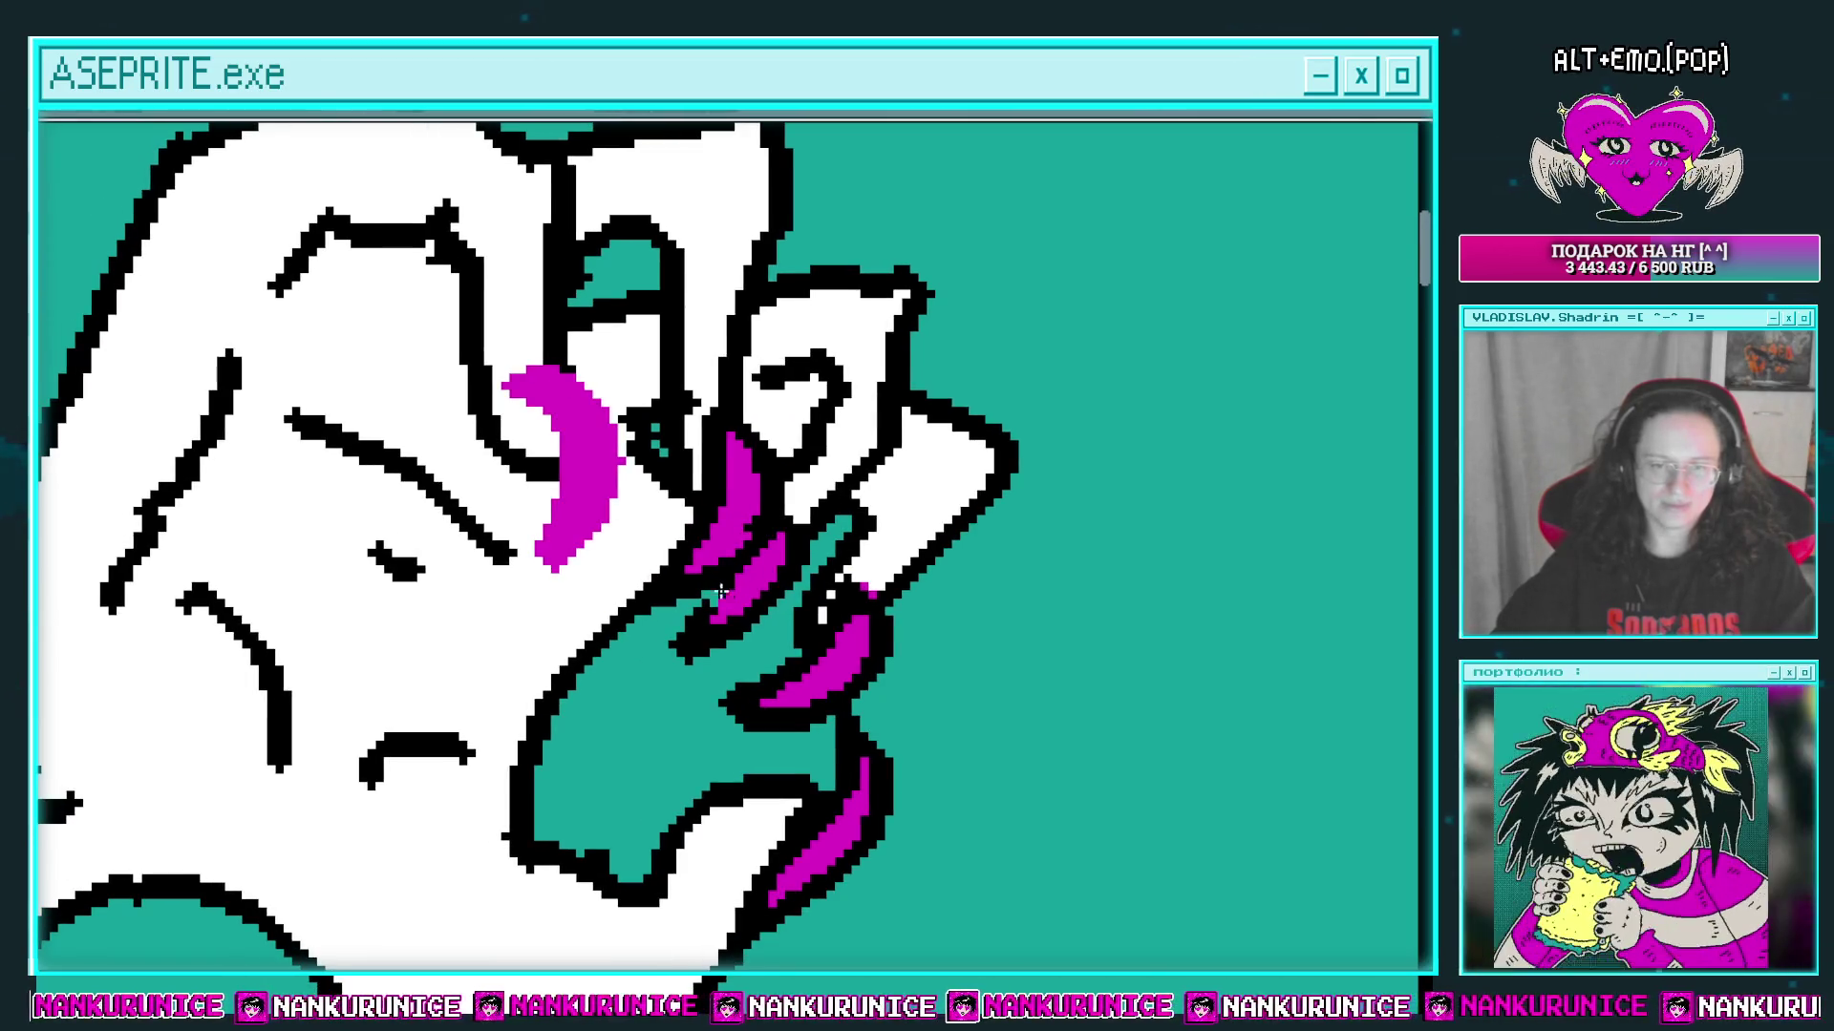
drag(598, 626, 604, 562)
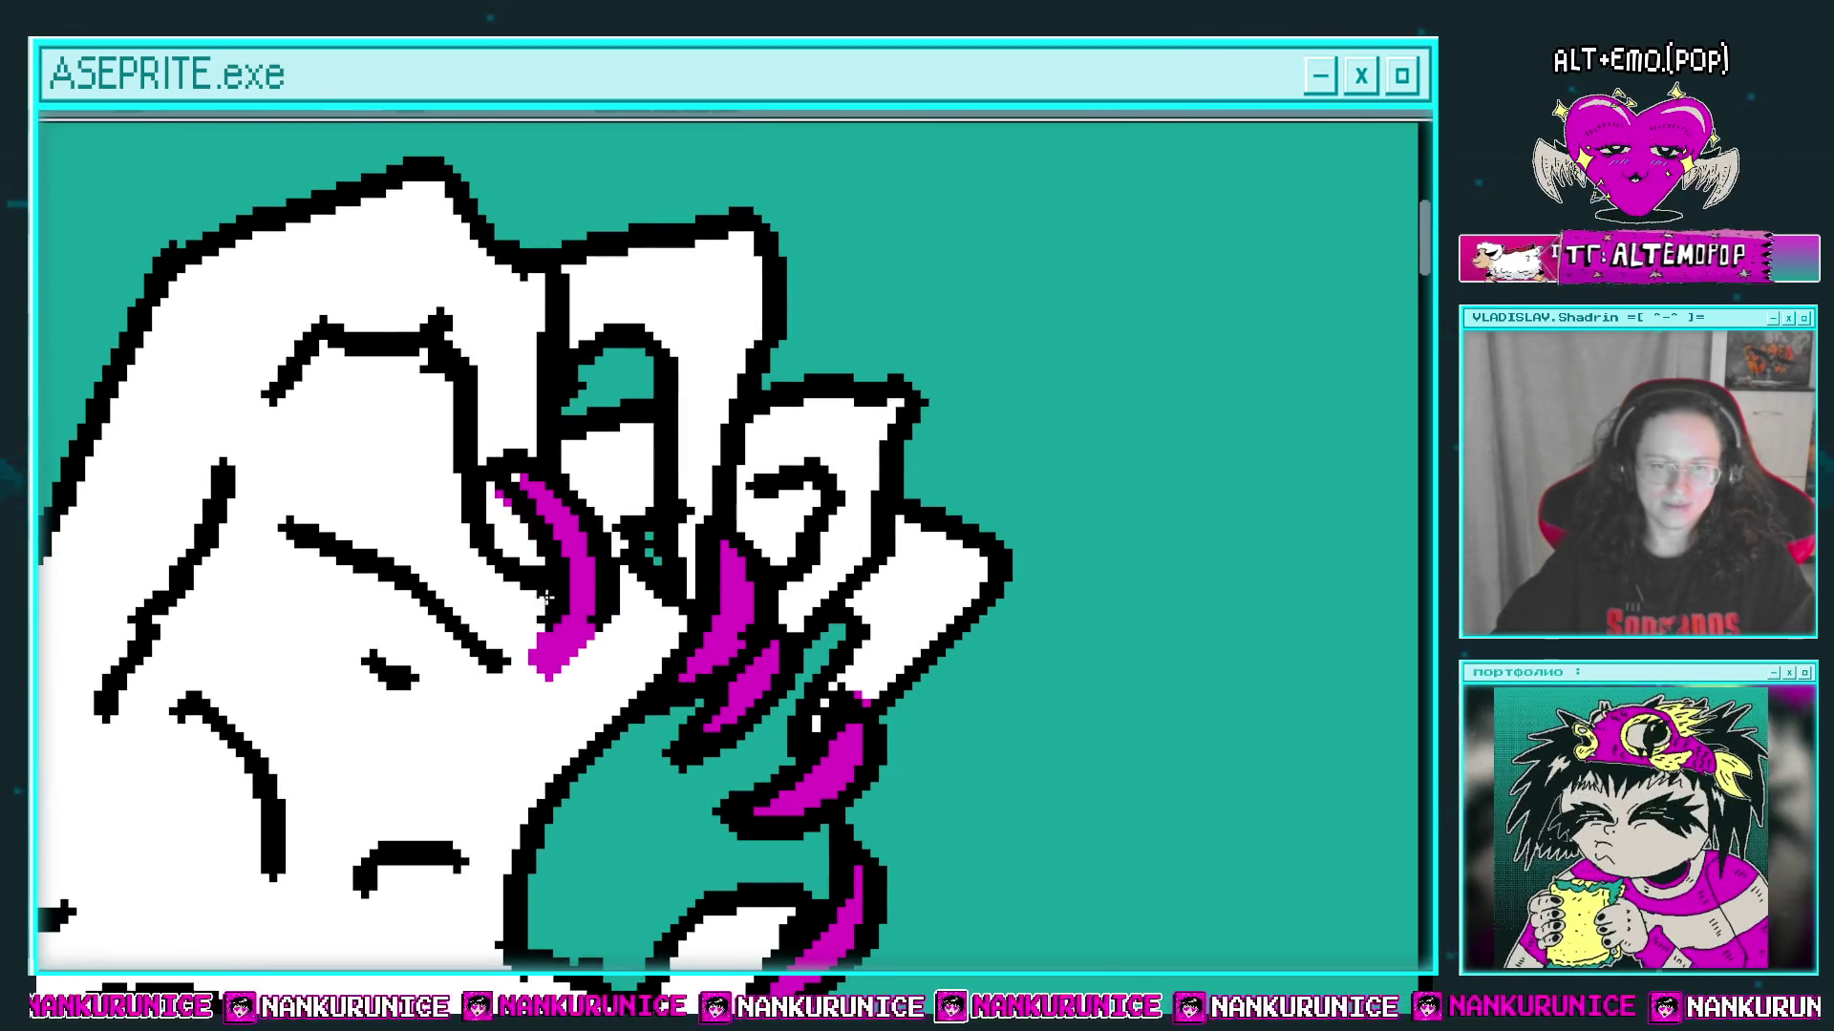
key(ctrl+z)
mouse_move(501, 497)
mouse_down()
mouse_move(585, 504)
mouse_move(578, 664)
mouse_move(526, 673)
mouse_move(520, 501)
mouse_move(573, 507)
mouse_move(550, 535)
mouse_move(583, 620)
mouse_move(573, 592)
mouse_move(686, 585)
mouse_up()
Step: Undo recent edits to restore the crescent claw's magenta fill and remove its white highlight
scroll(687, 594, right, 1)
key(ctrl+z)
scroll(688, 594, down, 2)
scroll(680, 580, down, 1)
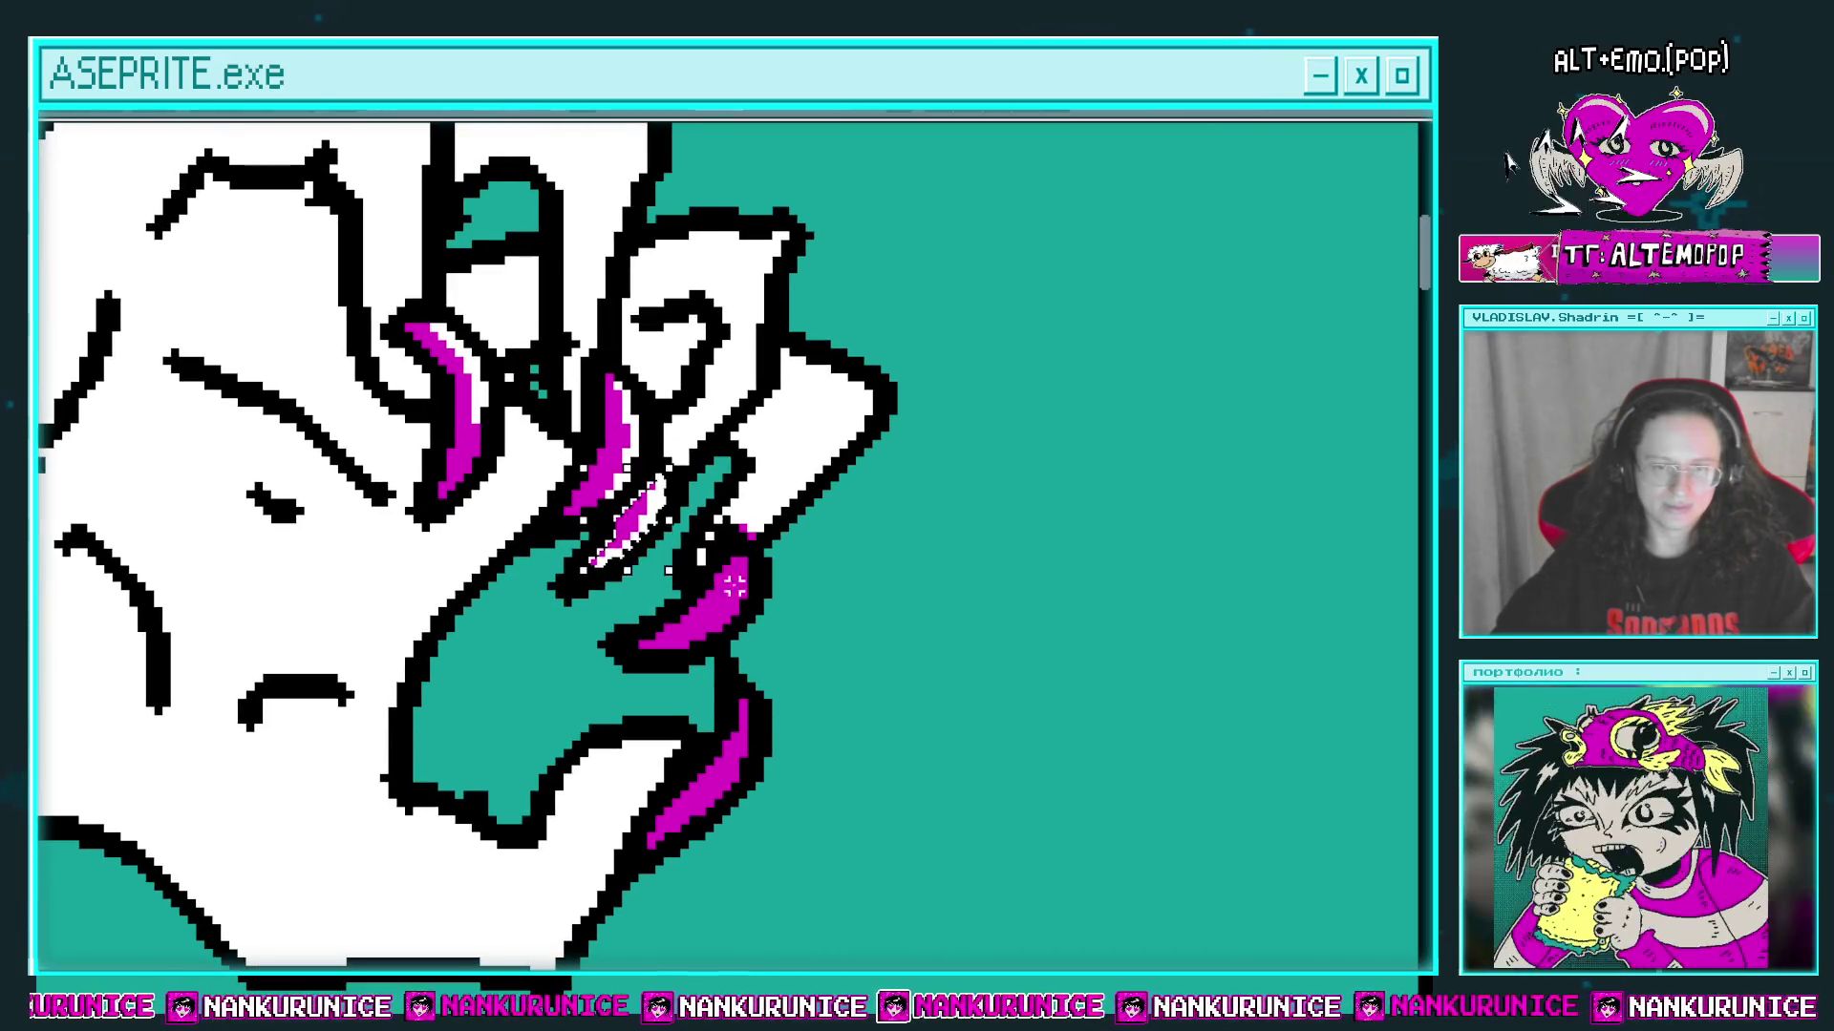
scroll(695, 587, down, 1)
key(ctrl+z)
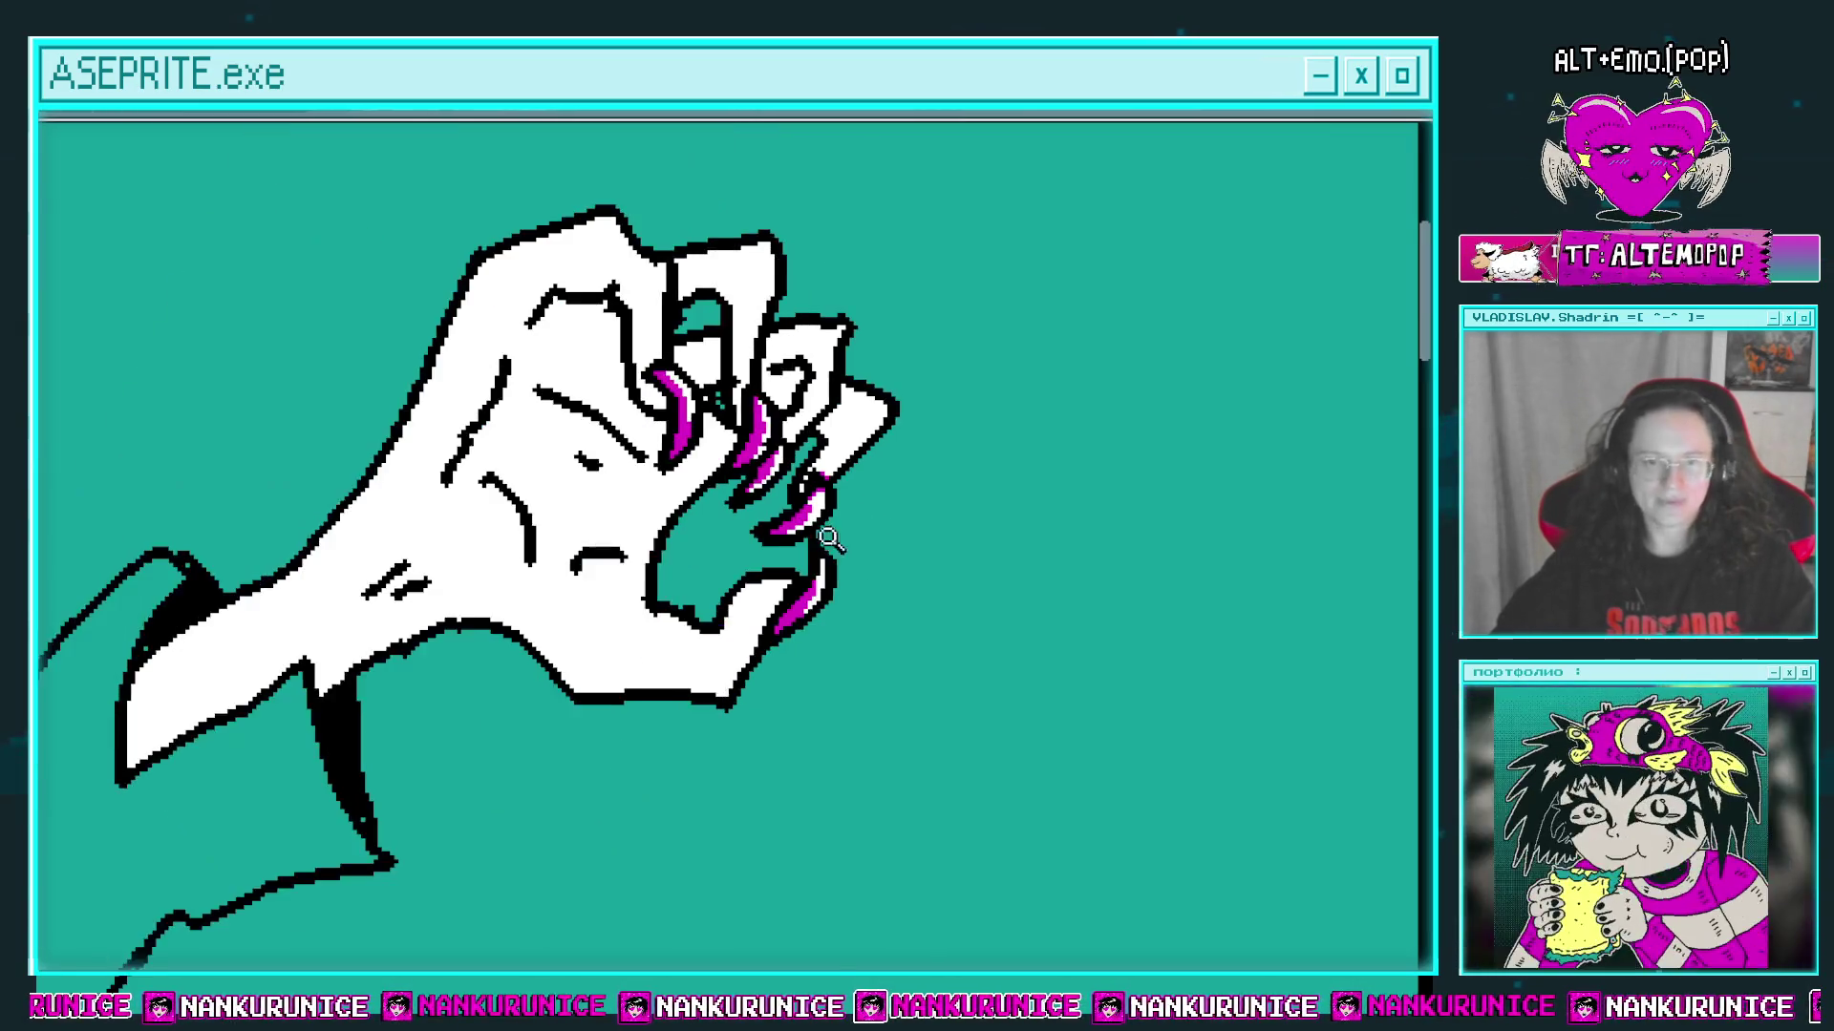
scroll(573, 429, down, 3)
scroll(669, 315, up, 3)
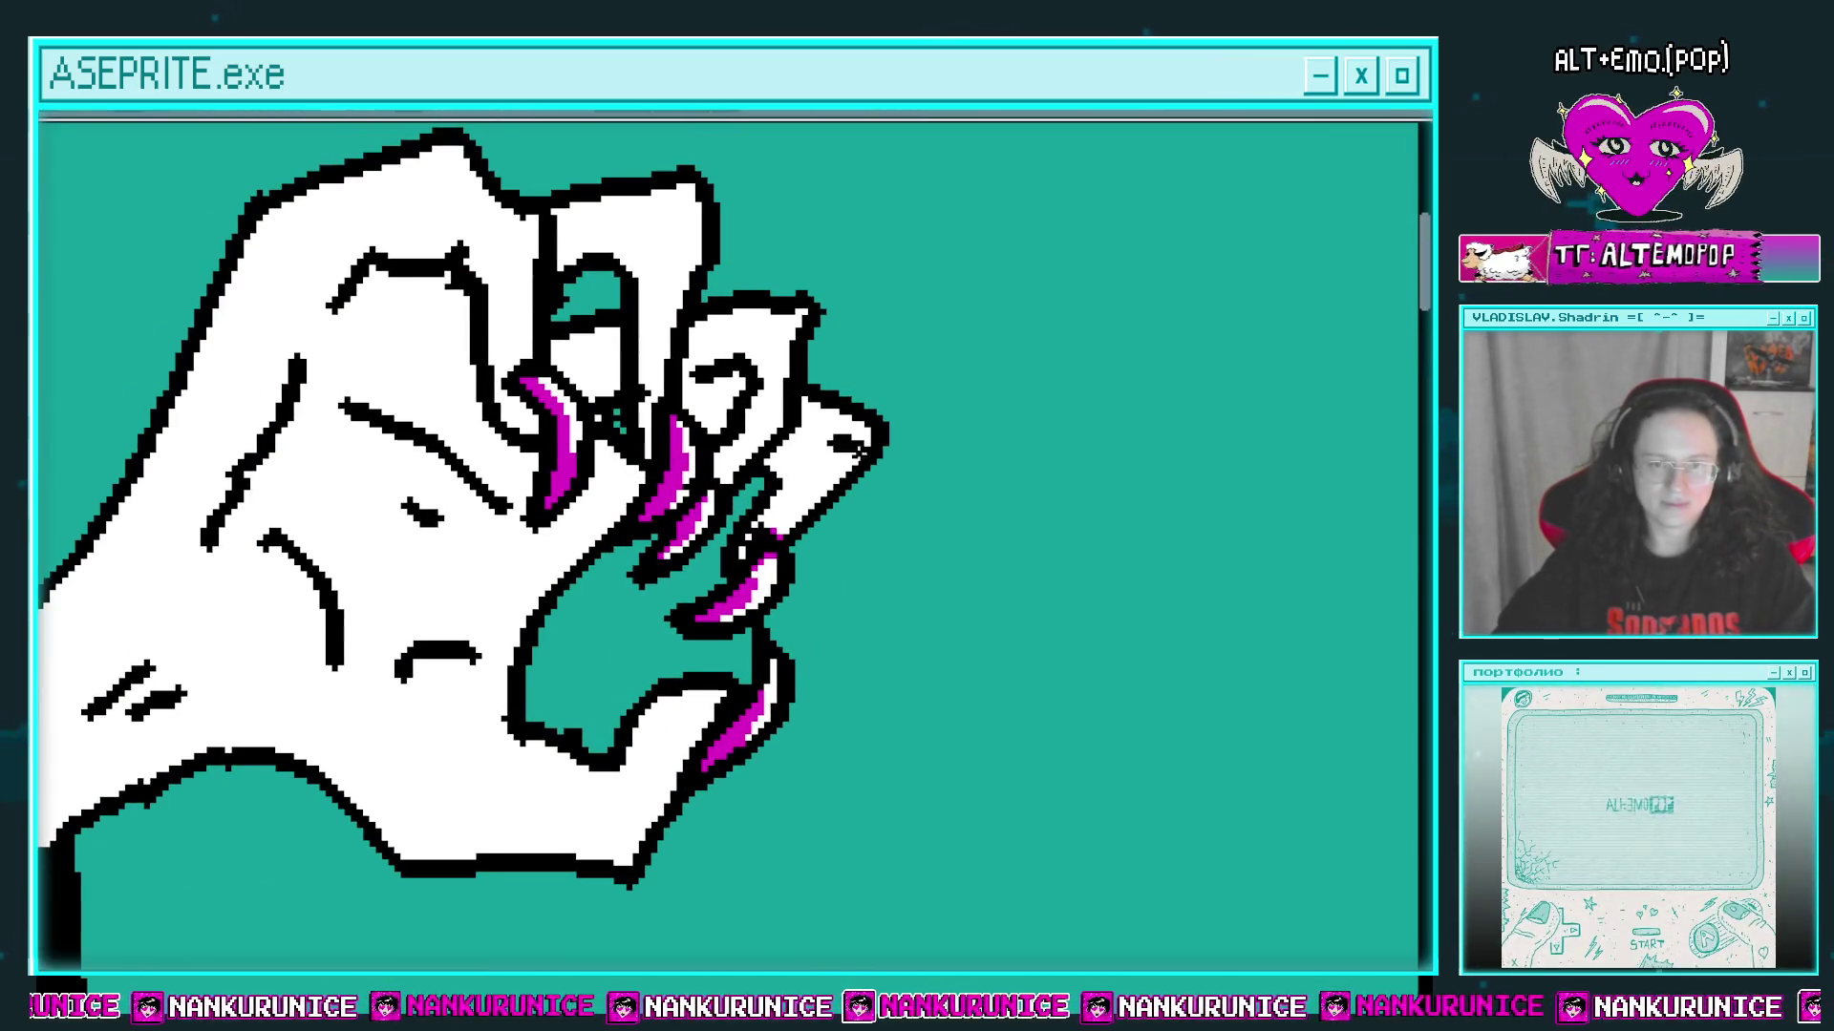
Step: Add a black detail near the knuckle and look over the finished clawed hand
drag(622, 287, 611, 335)
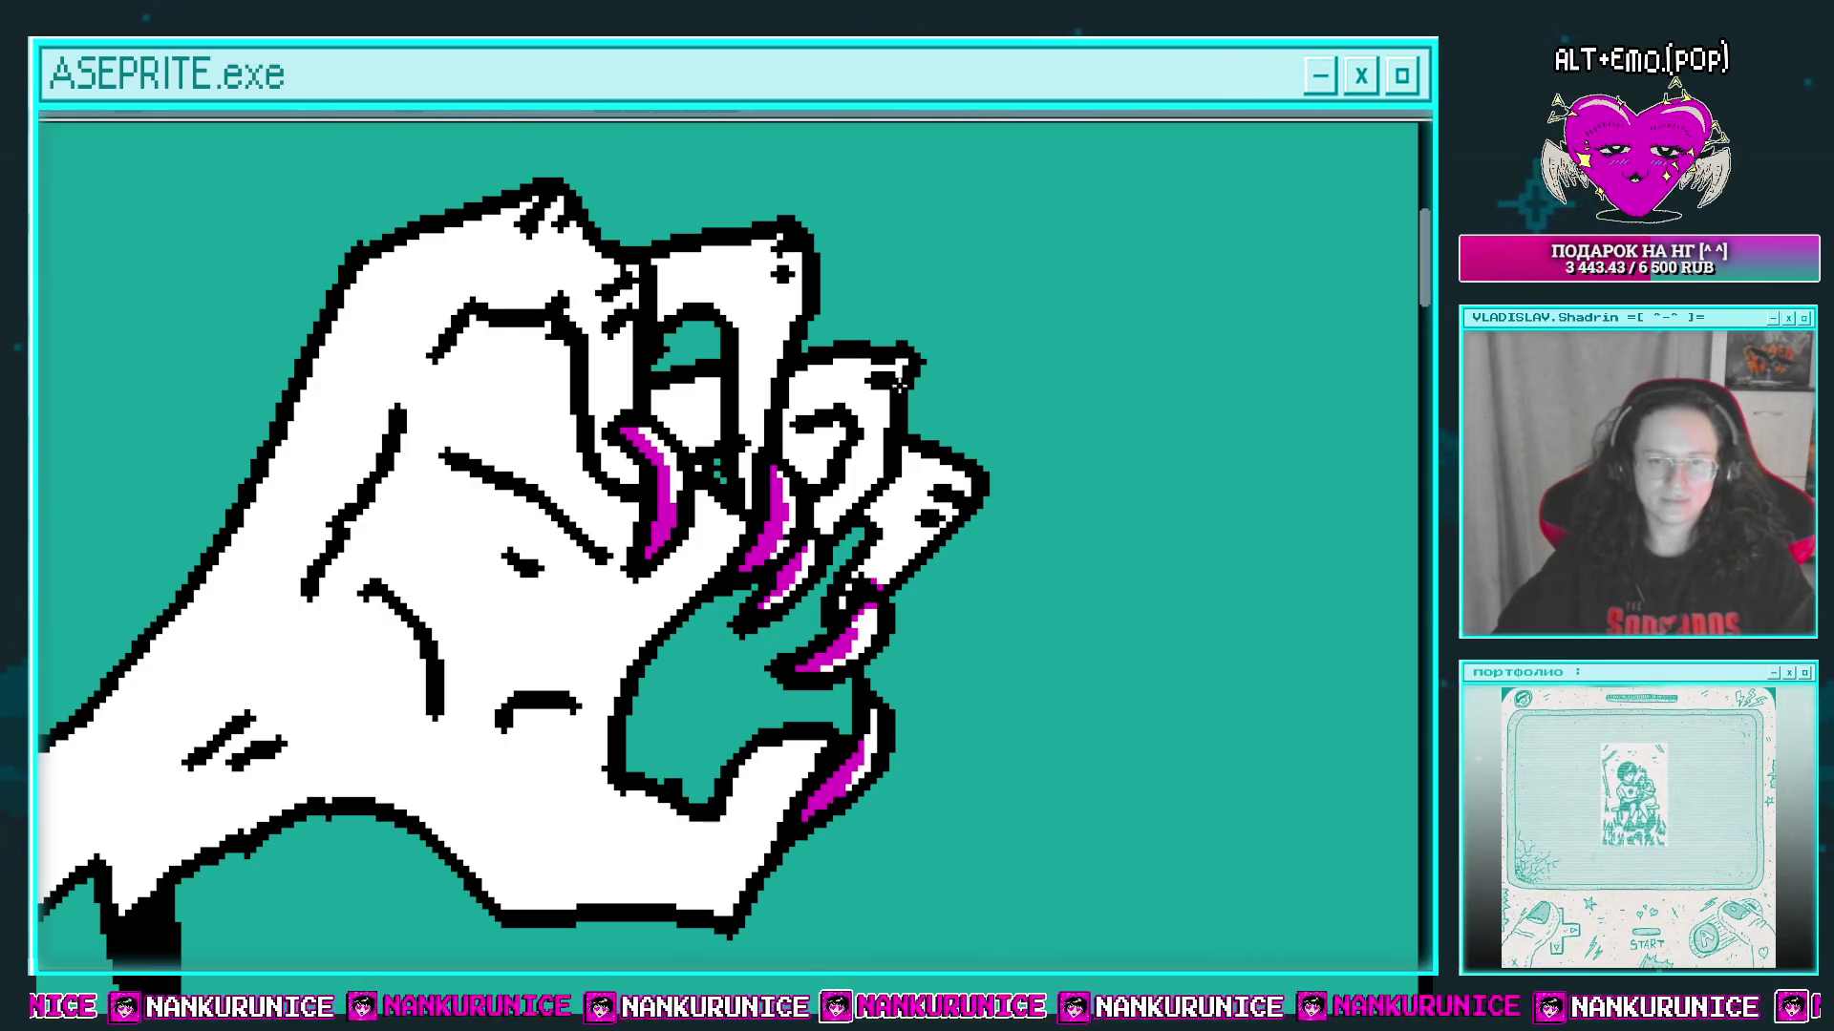
drag(898, 382, 898, 210)
drag(563, 696, 666, 614)
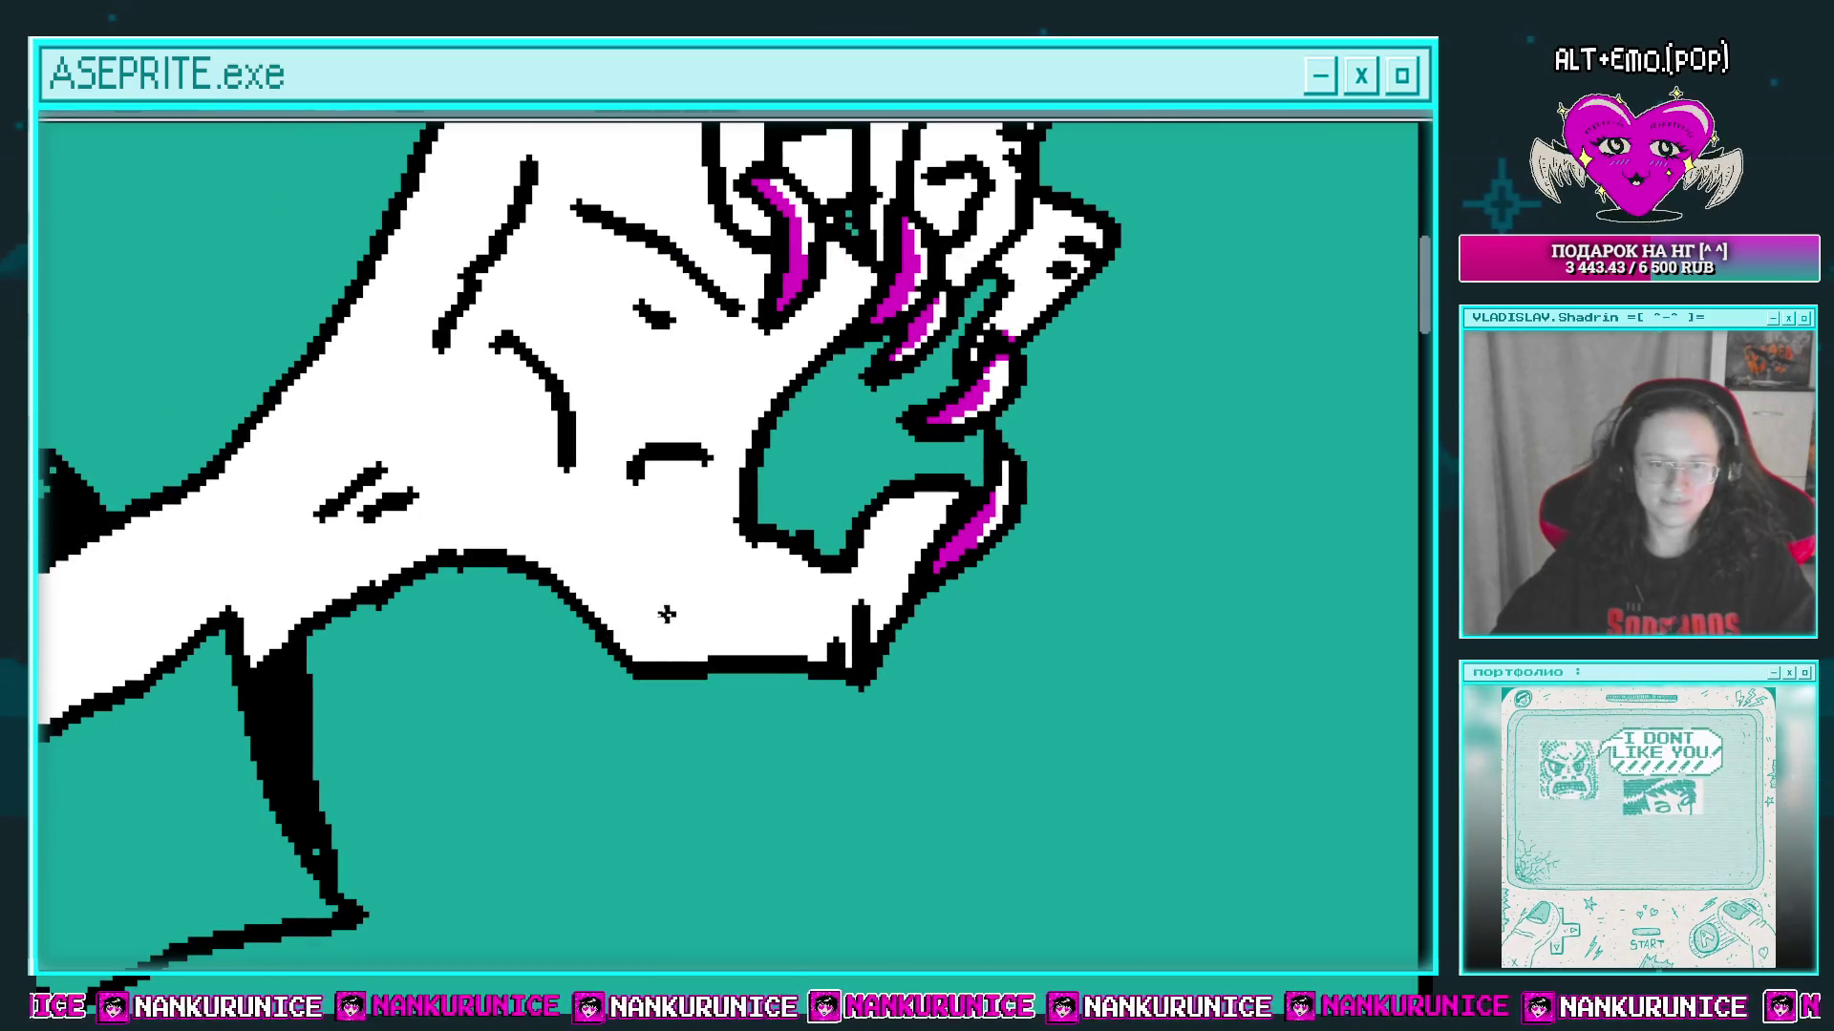
scroll(670, 671, down, 1)
scroll(705, 623, up, 1)
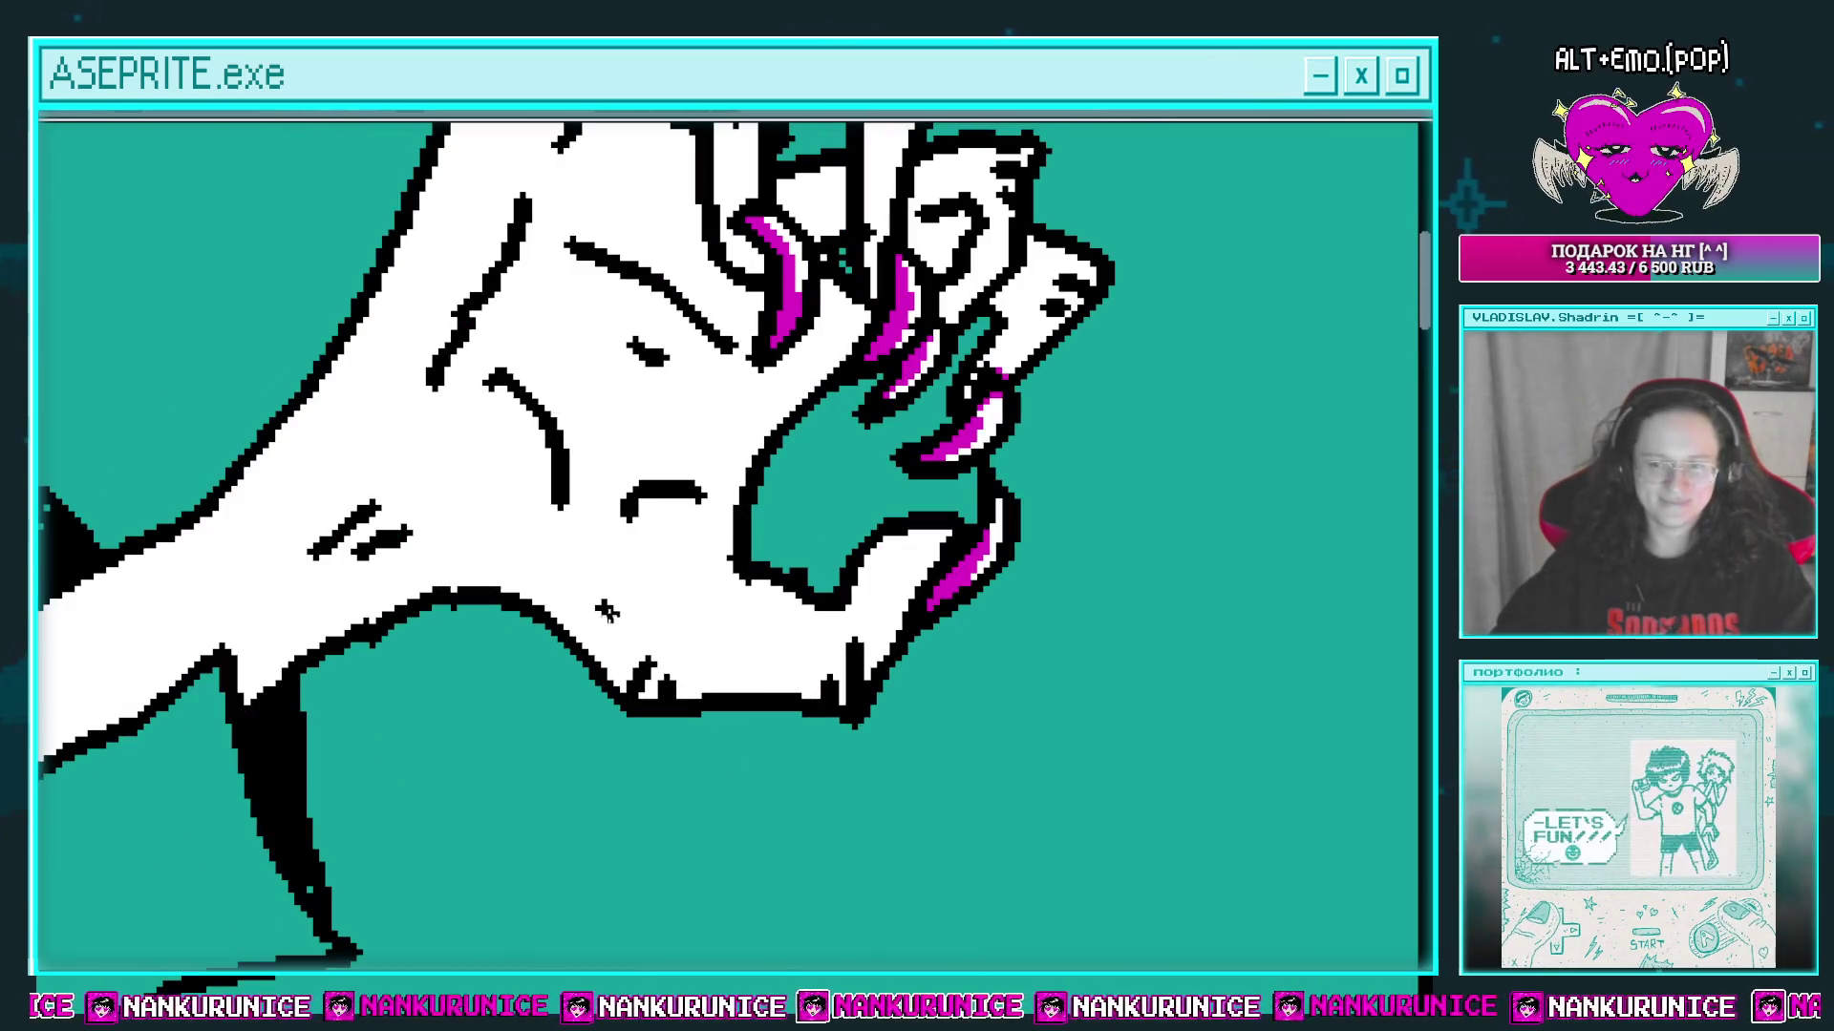
scroll(408, 608, down, 2)
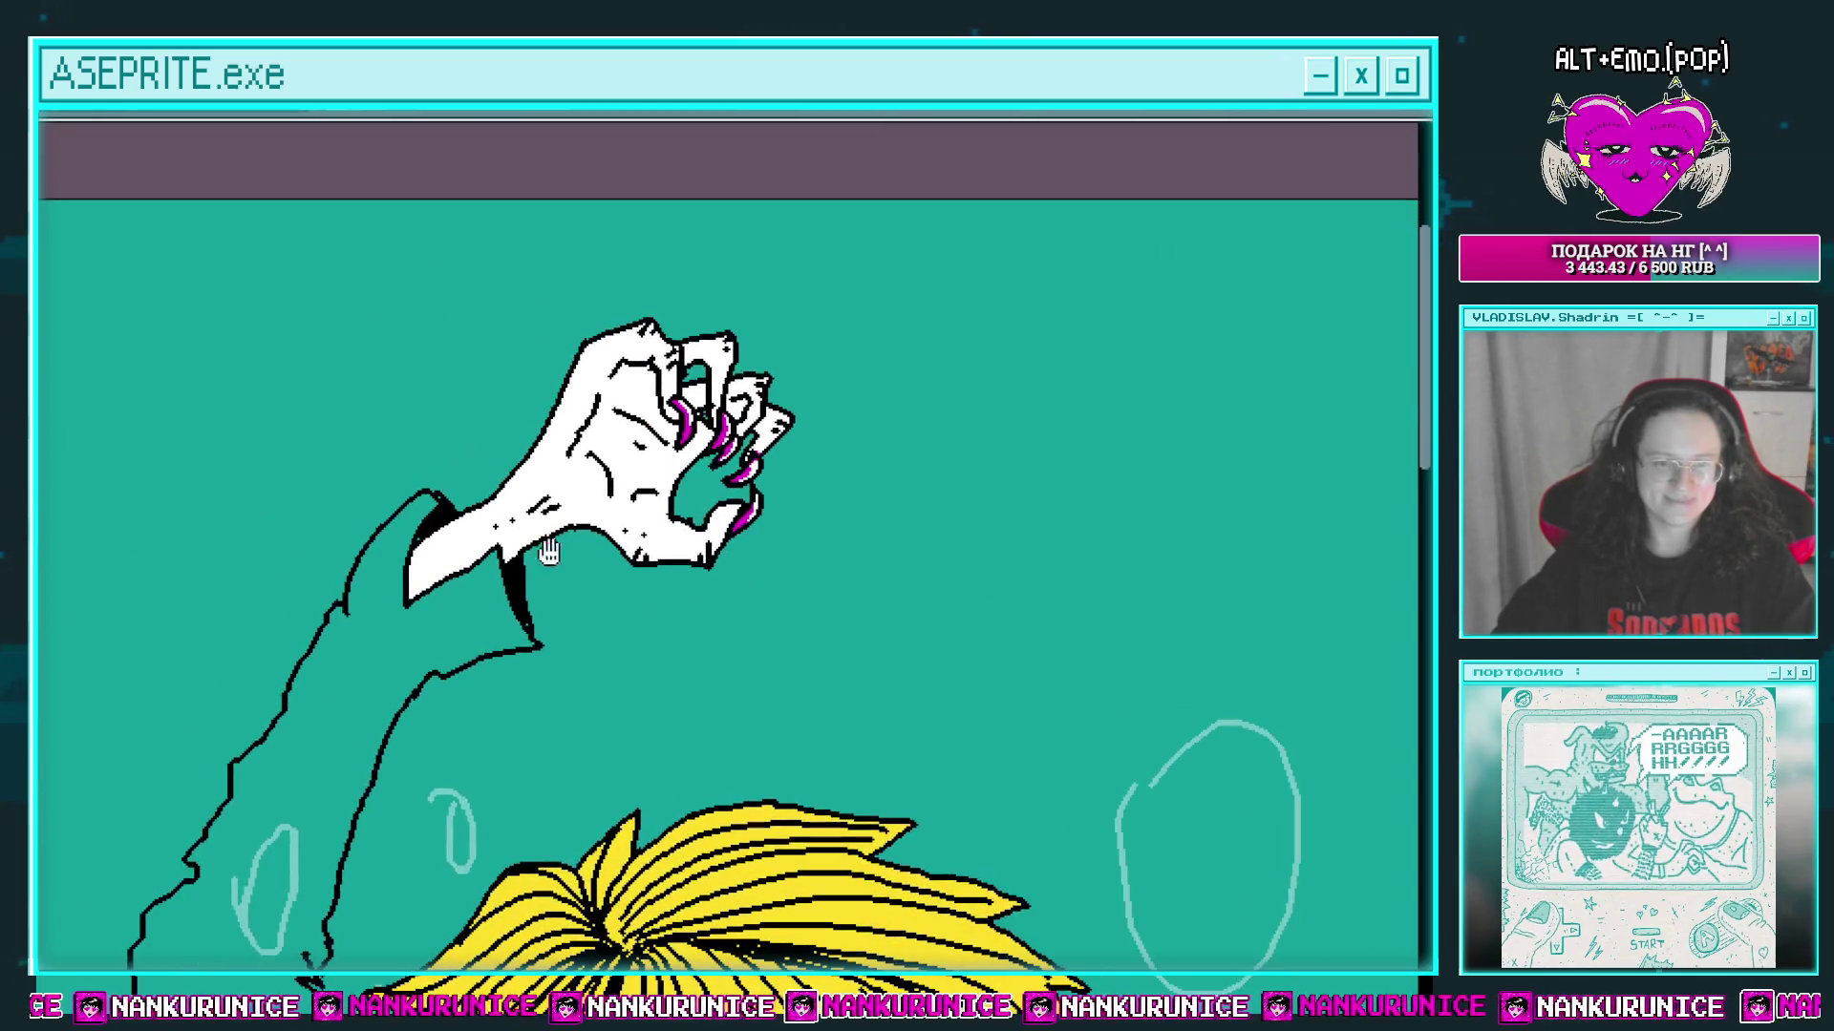
Step: Mark a small black x detail on the sleeve
scroll(573, 524, up, 2)
scroll(540, 517, up, 3)
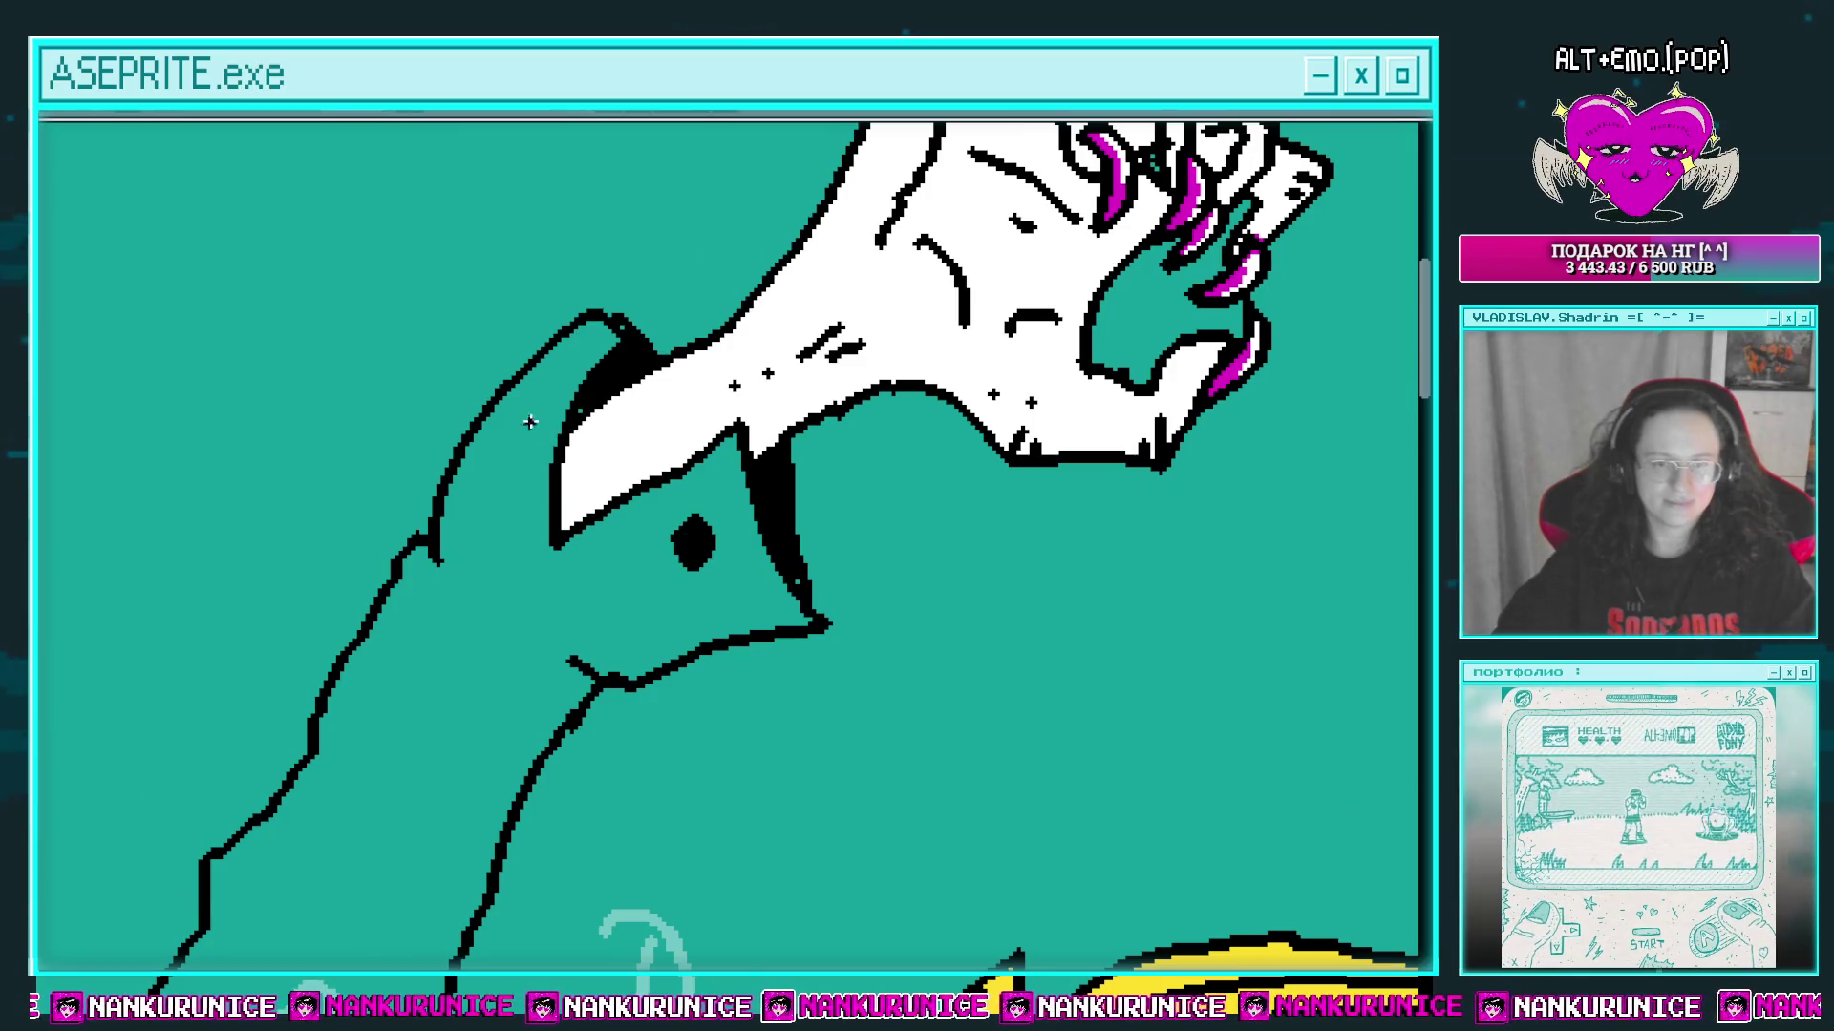
scroll(535, 564, down, 3)
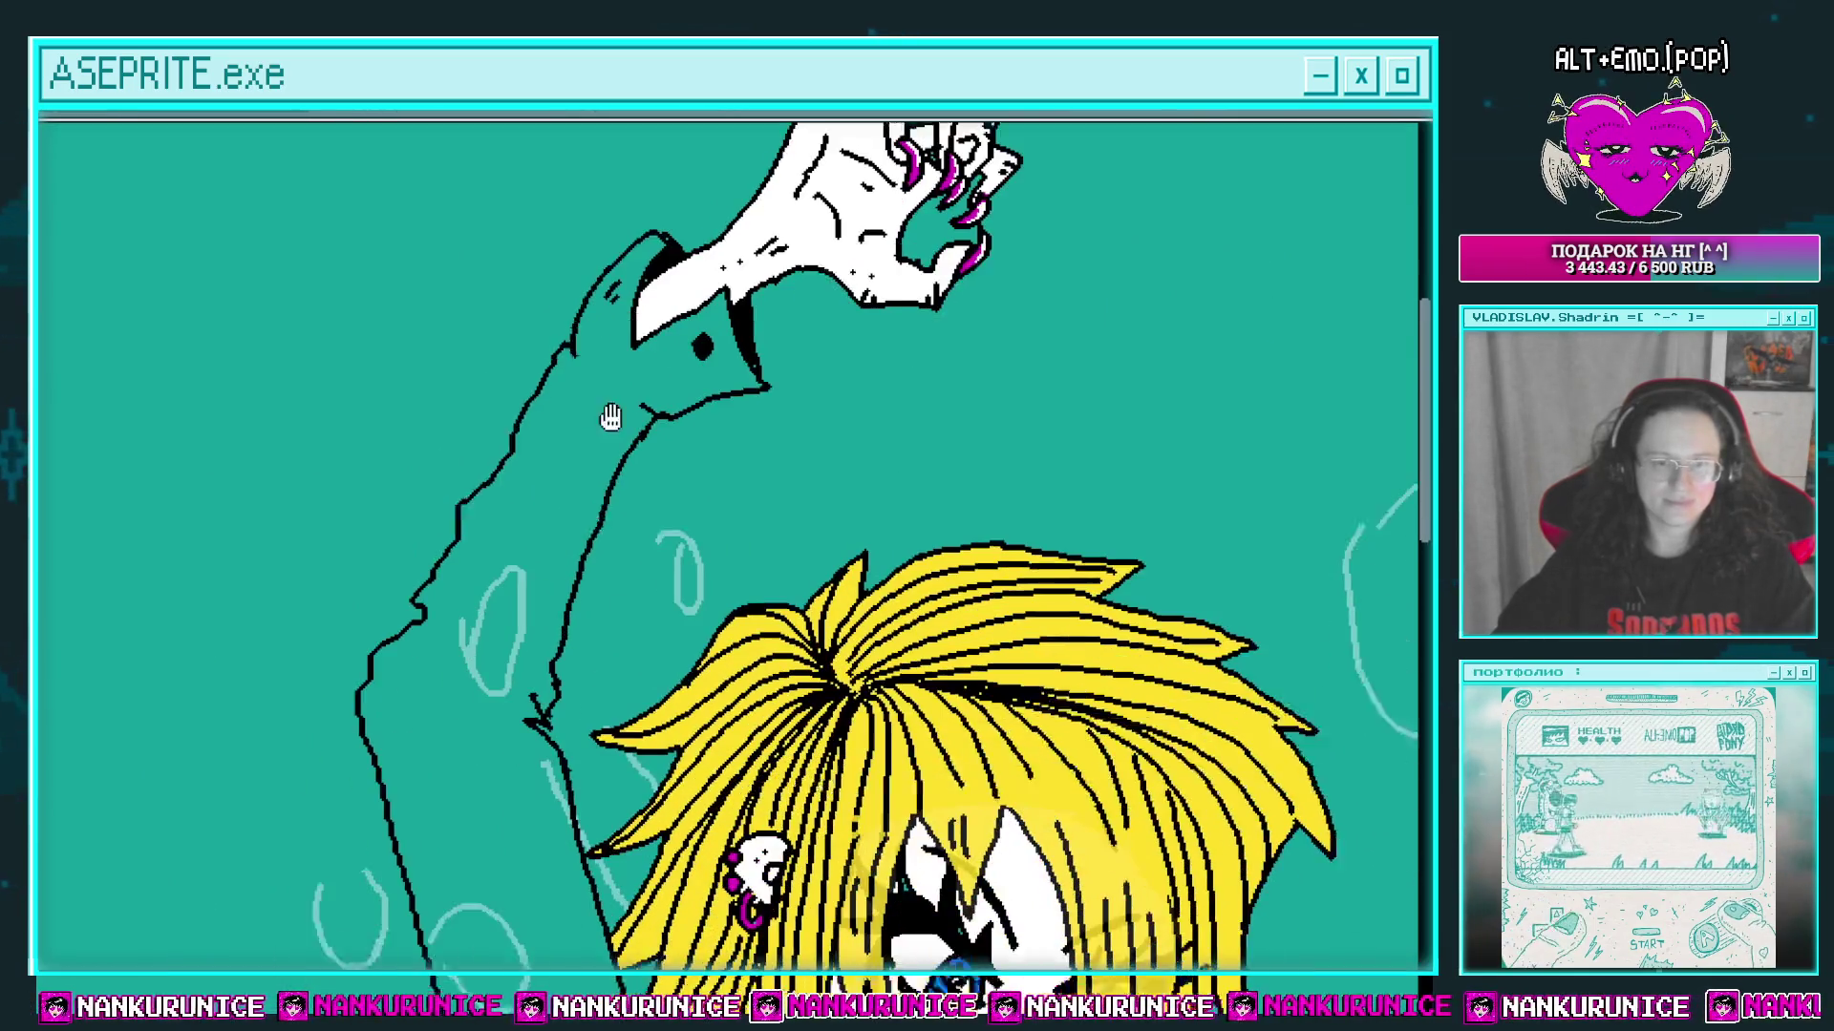
scroll(498, 655, up, 3)
scroll(498, 655, down, 3)
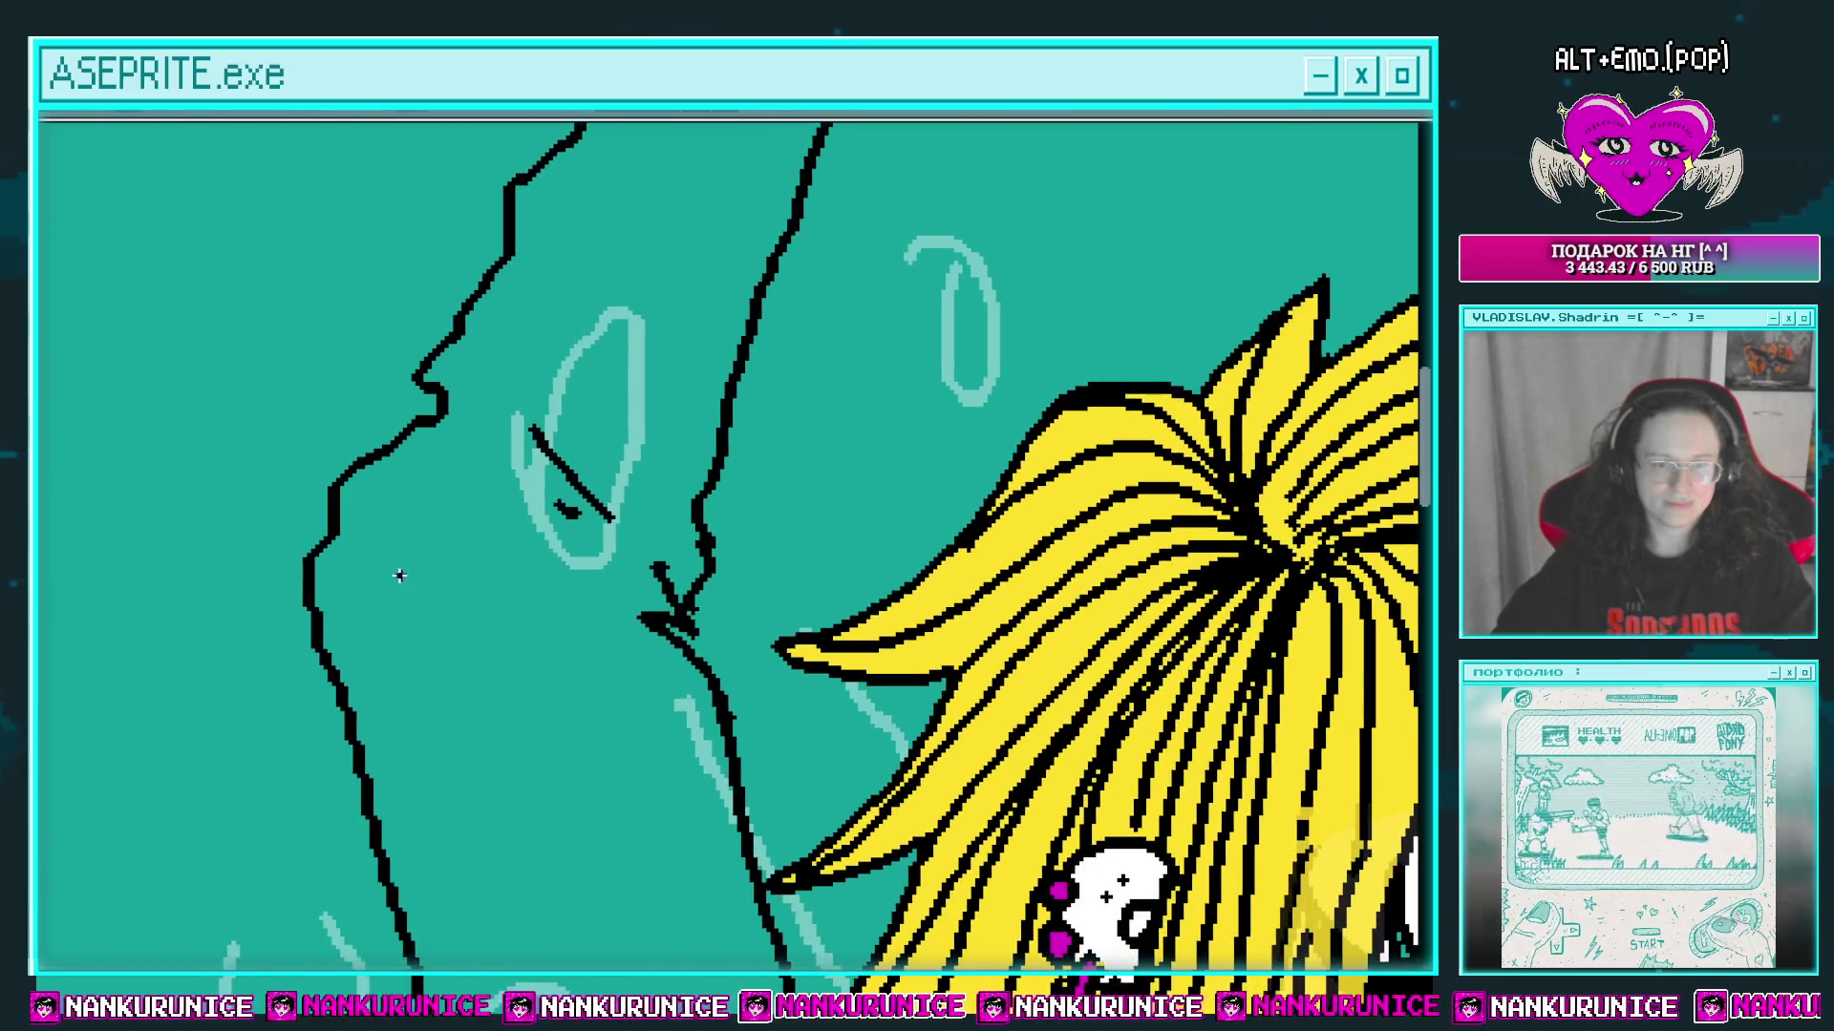
drag(373, 549, 408, 603)
drag(407, 552, 370, 610)
scroll(401, 638, down, 3)
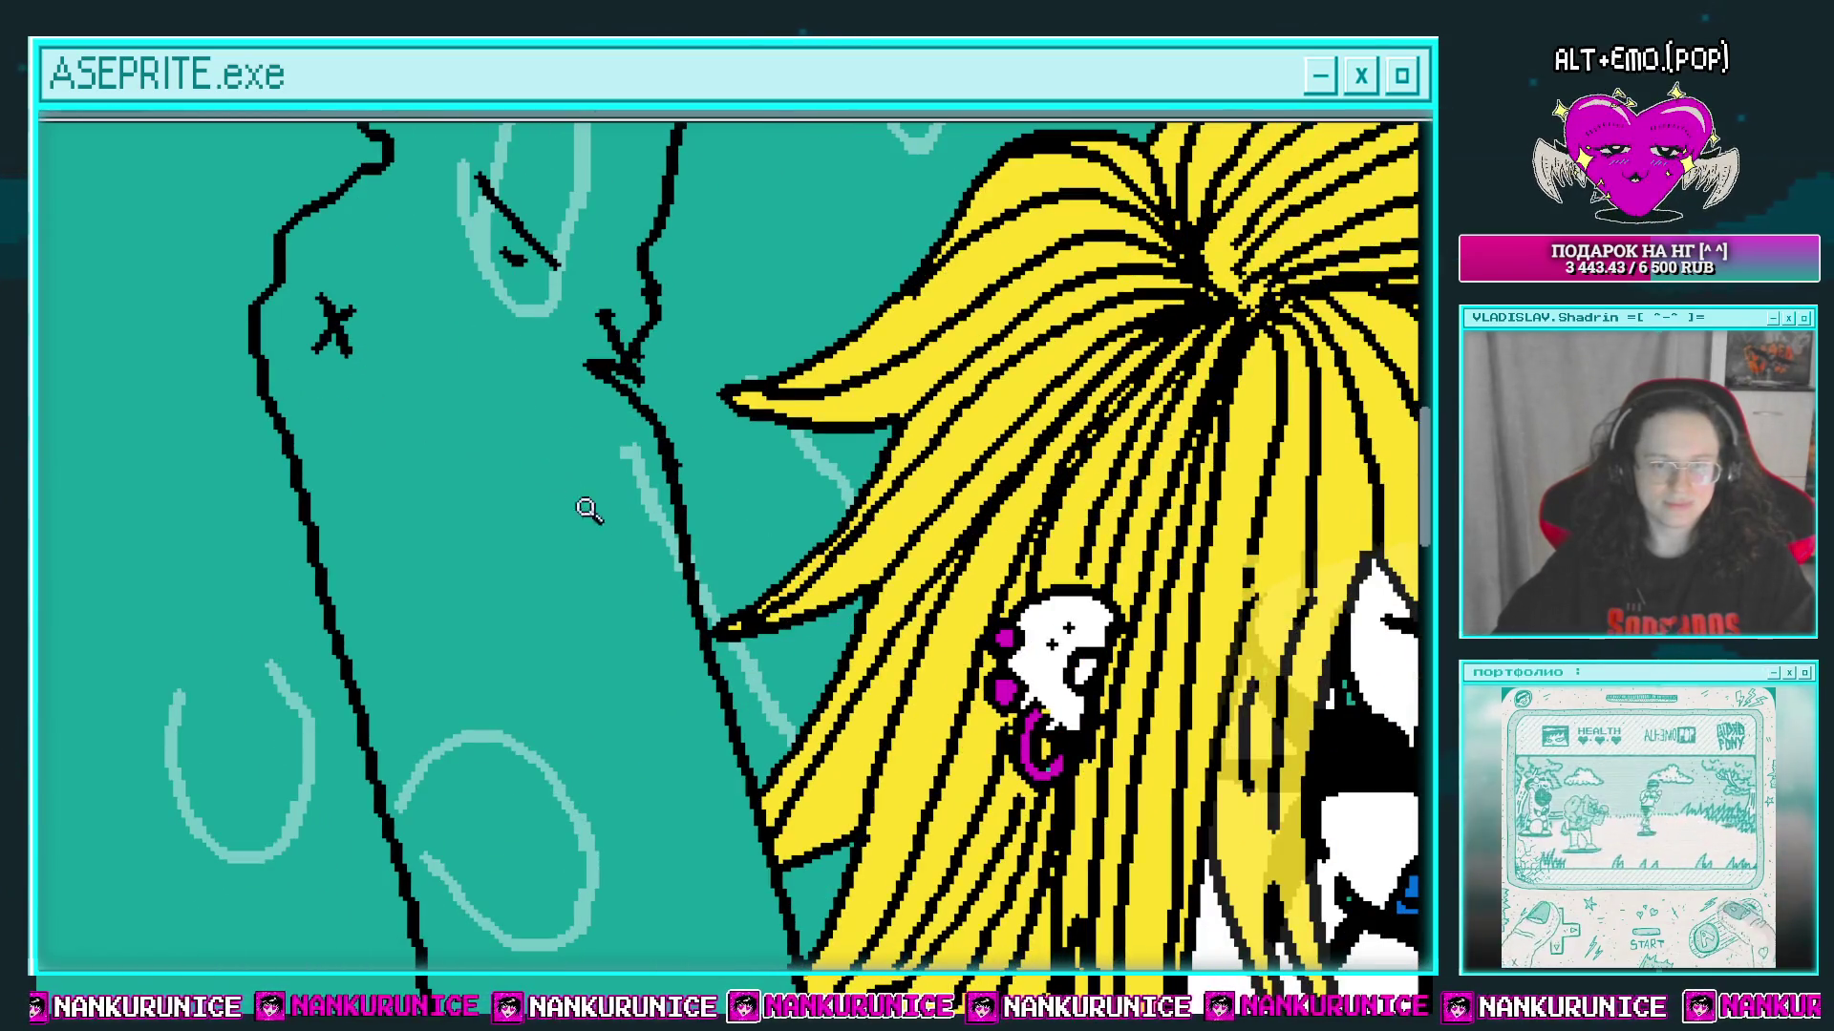
scroll(587, 509, down, 3)
scroll(536, 503, up, 2)
scroll(614, 598, down, 1)
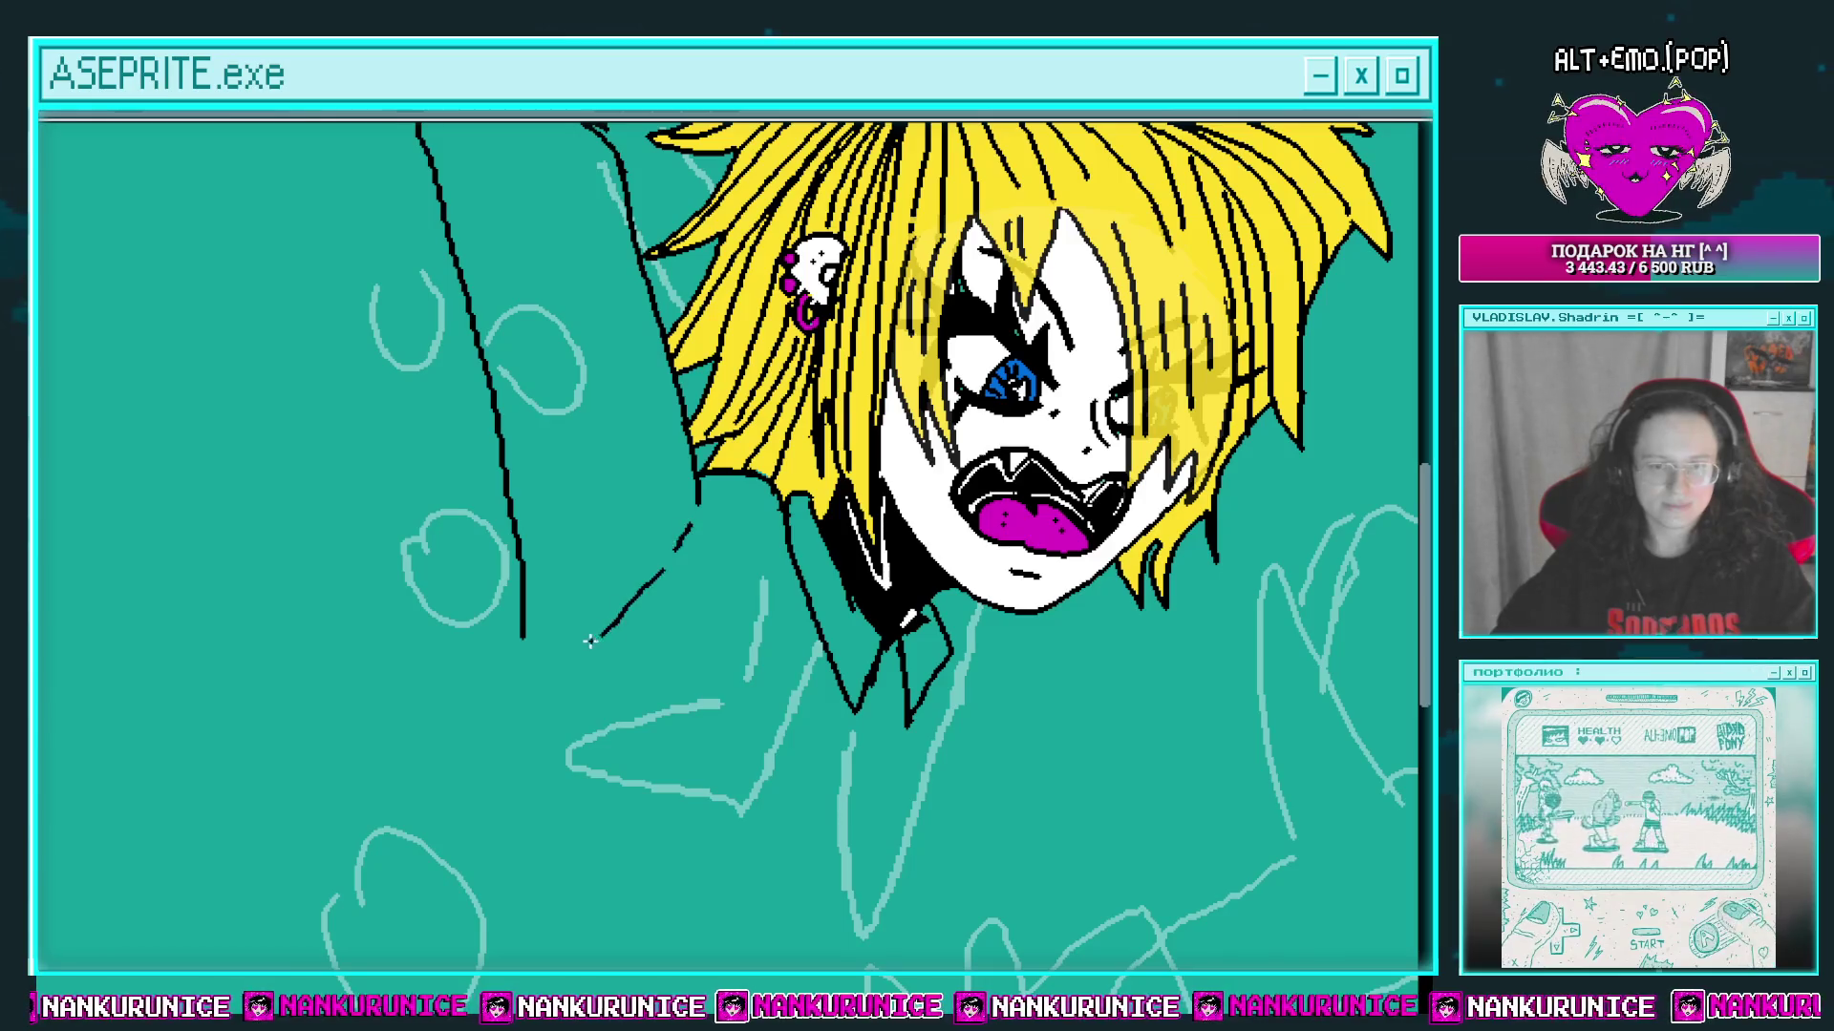
scroll(589, 641, down, 3)
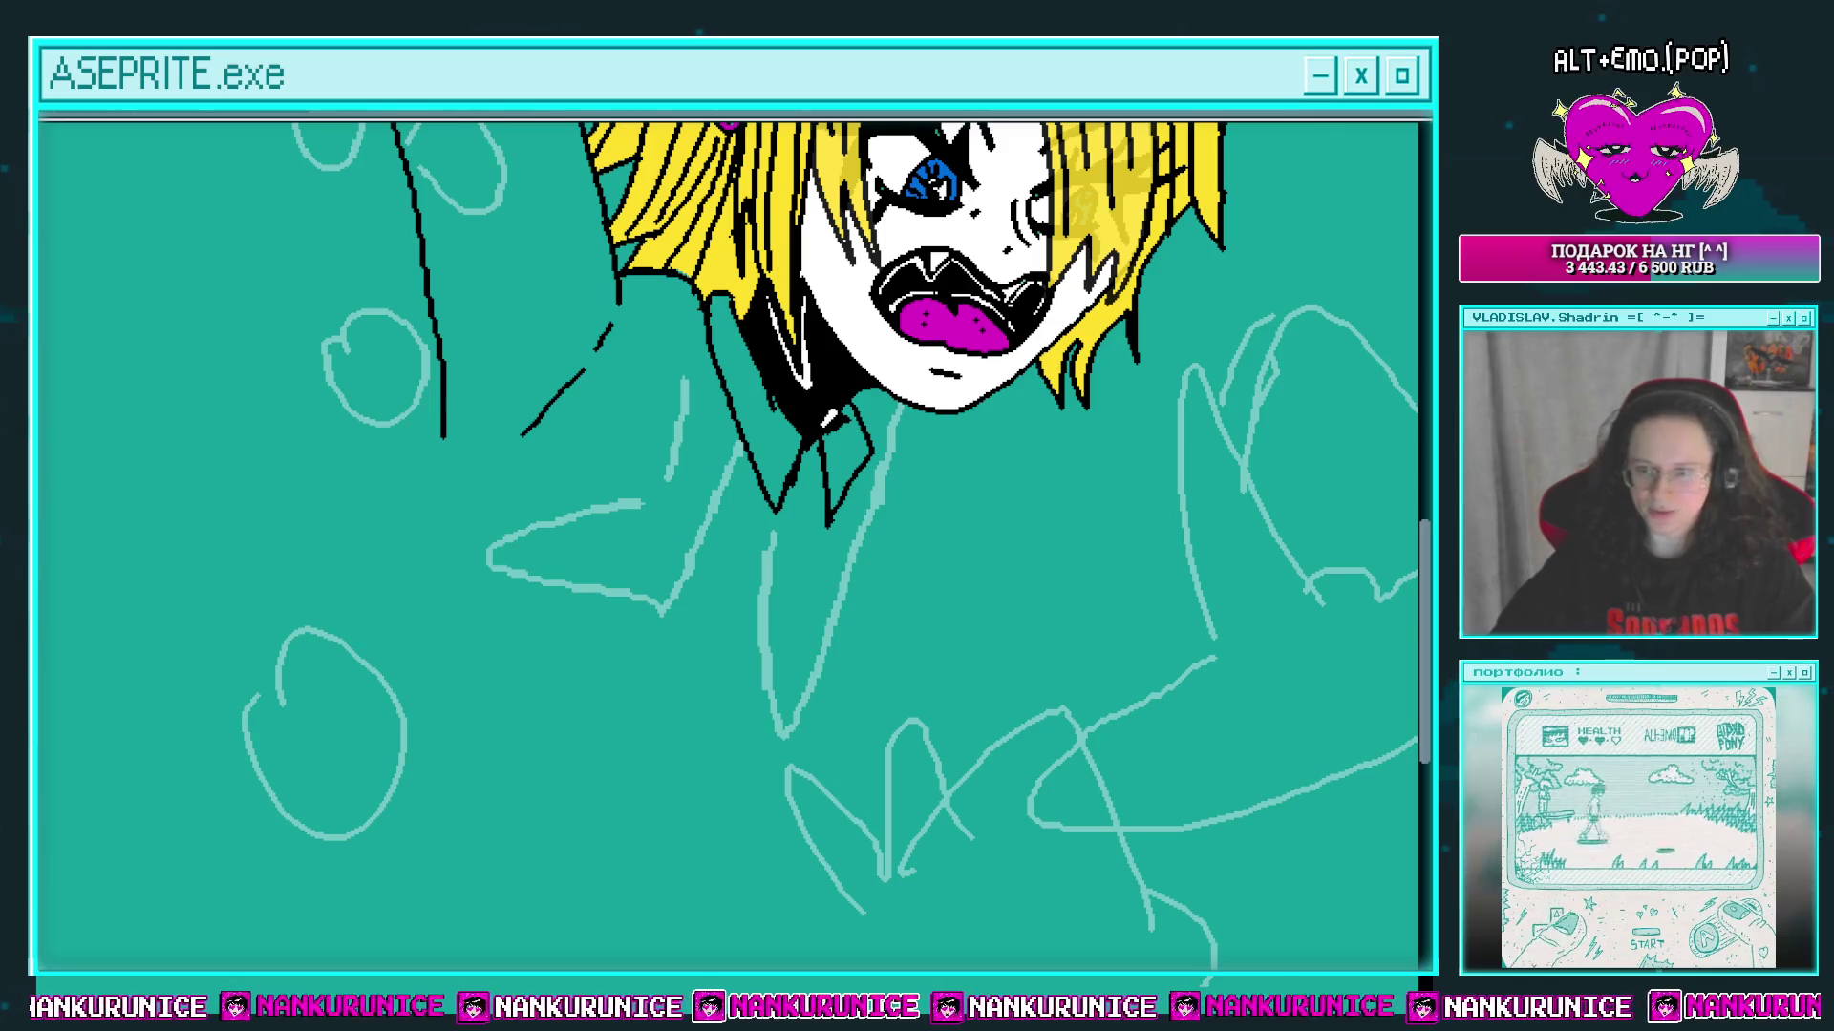
scroll(719, 601, up, 2)
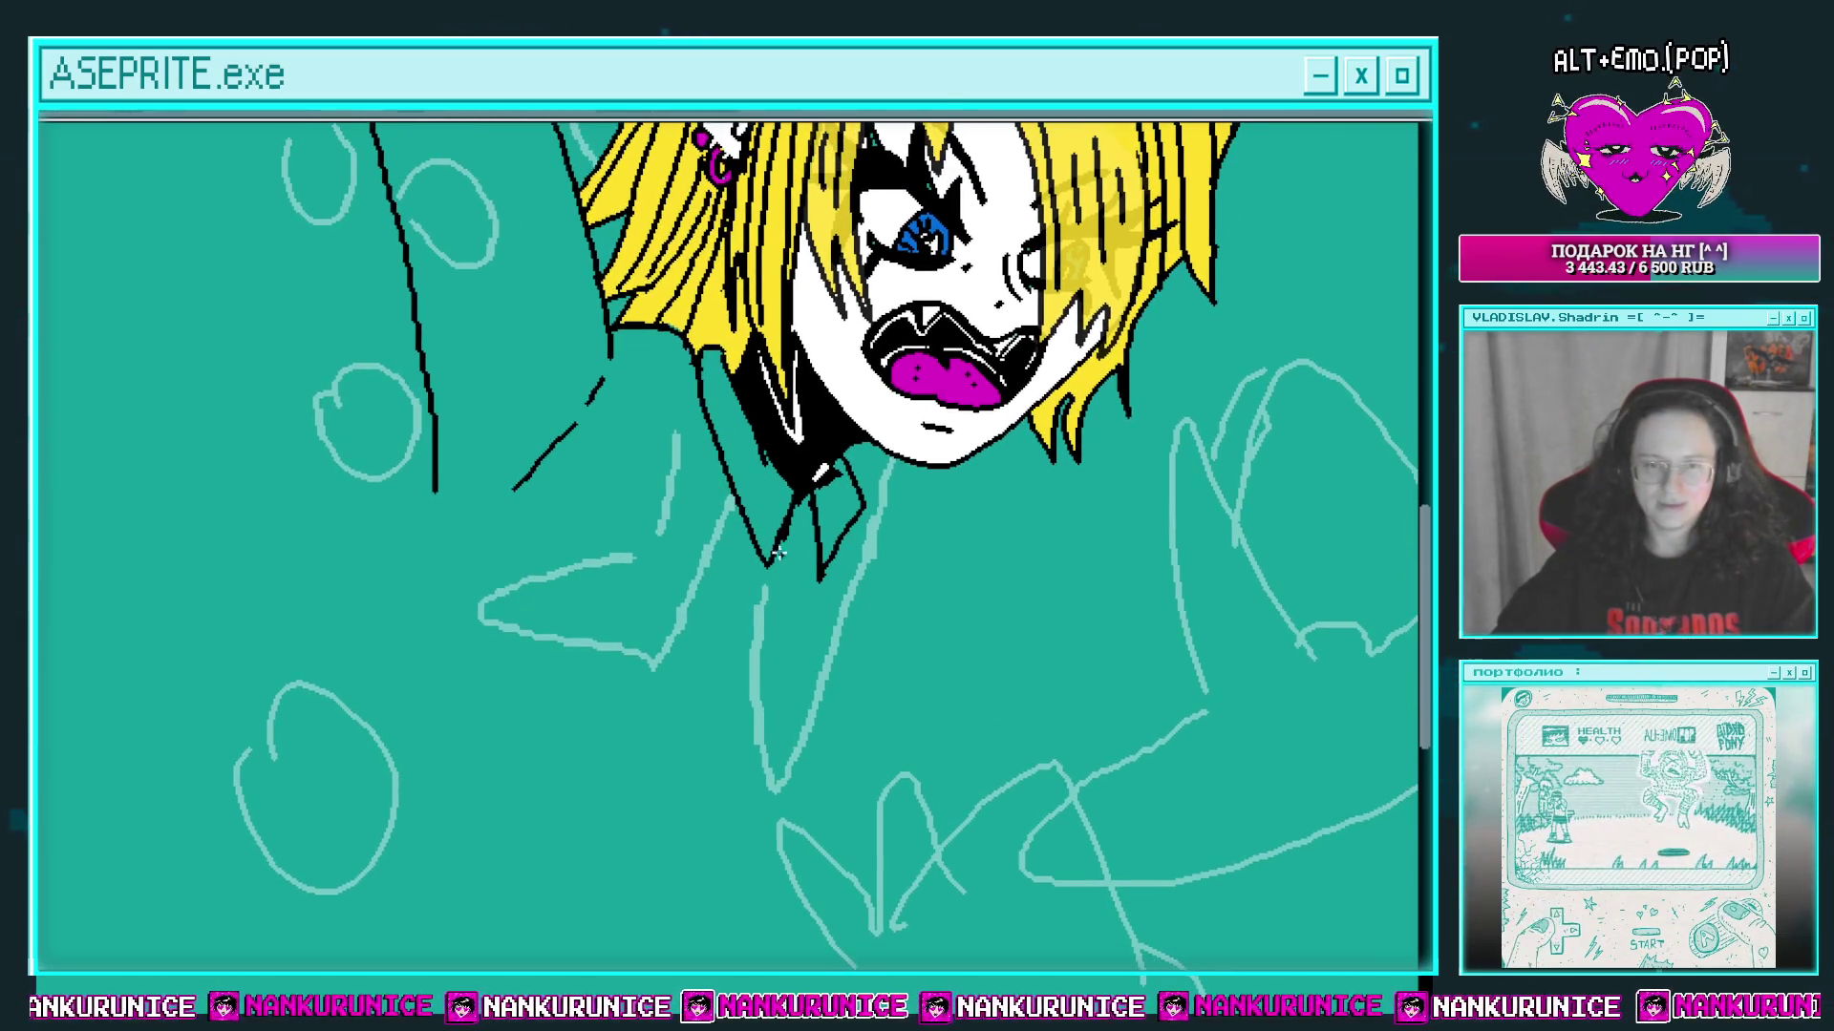
scroll(767, 541, up, 1)
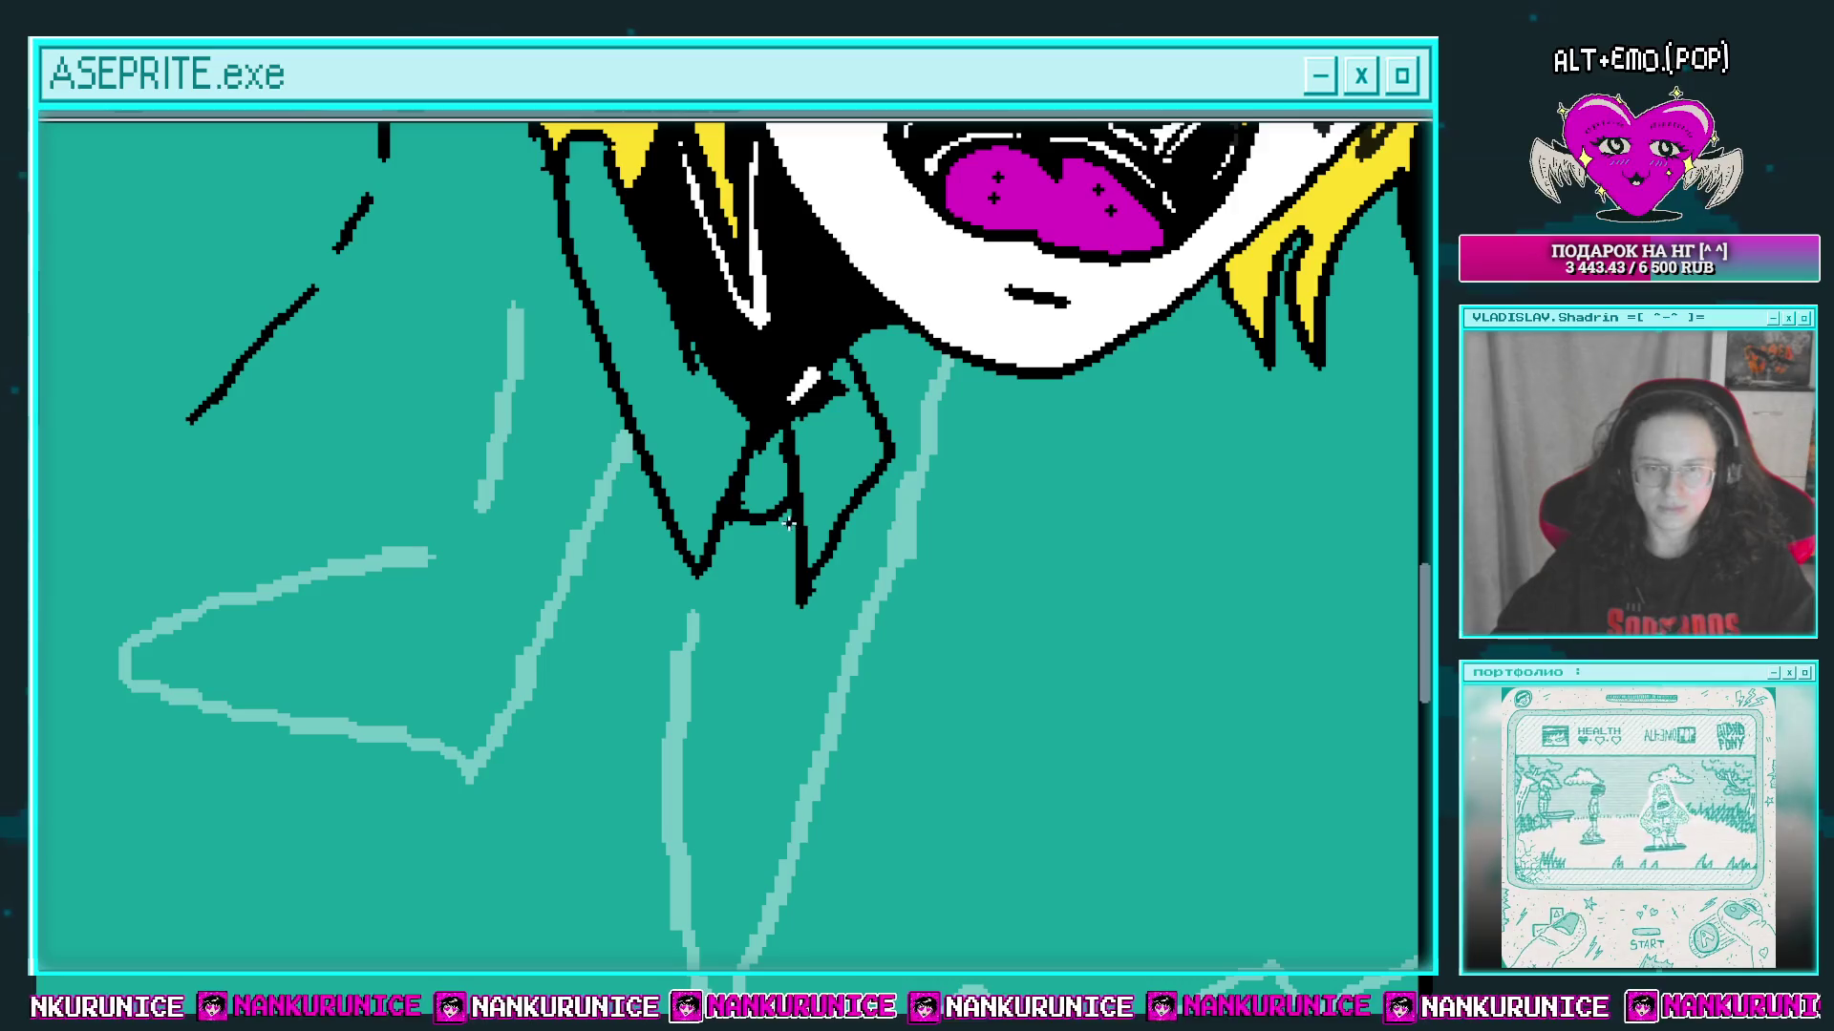
scroll(789, 522, down, 1)
scroll(769, 511, up, 1)
scroll(718, 520, down, 3)
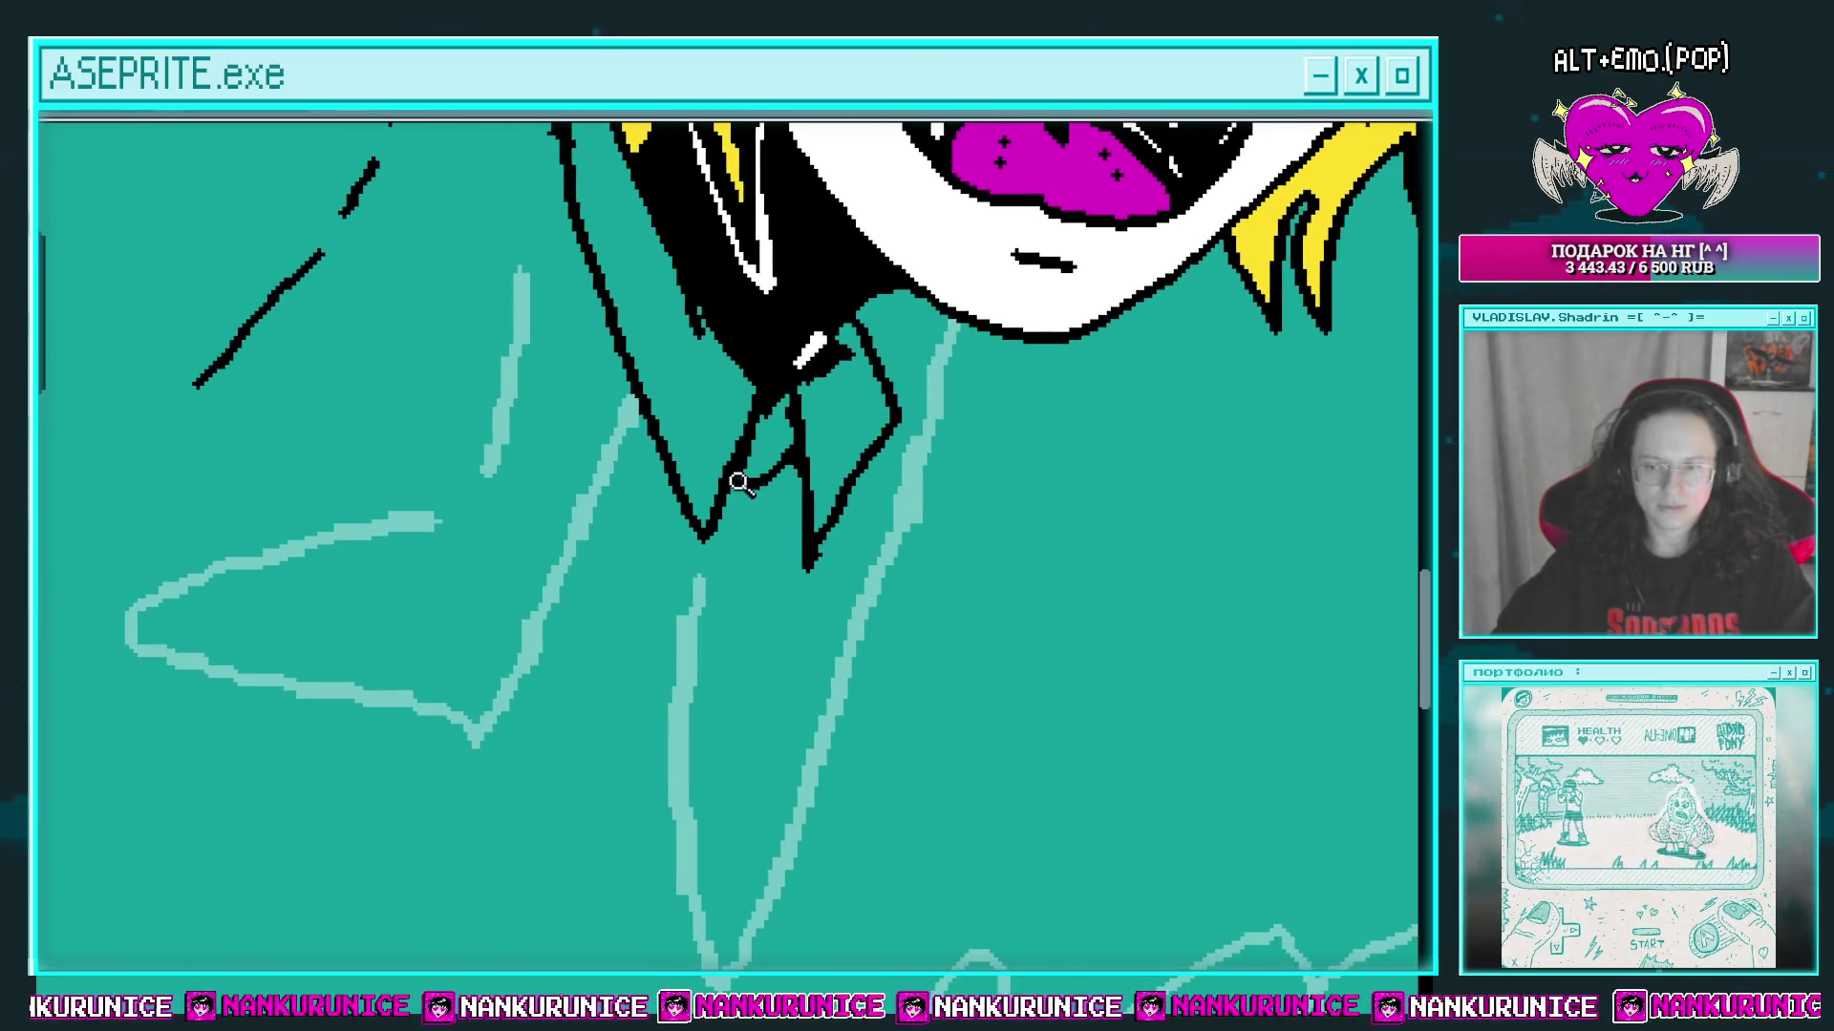
Step: Continue the arm's black outline down and to the left below the collar
drag(592, 530, 626, 495)
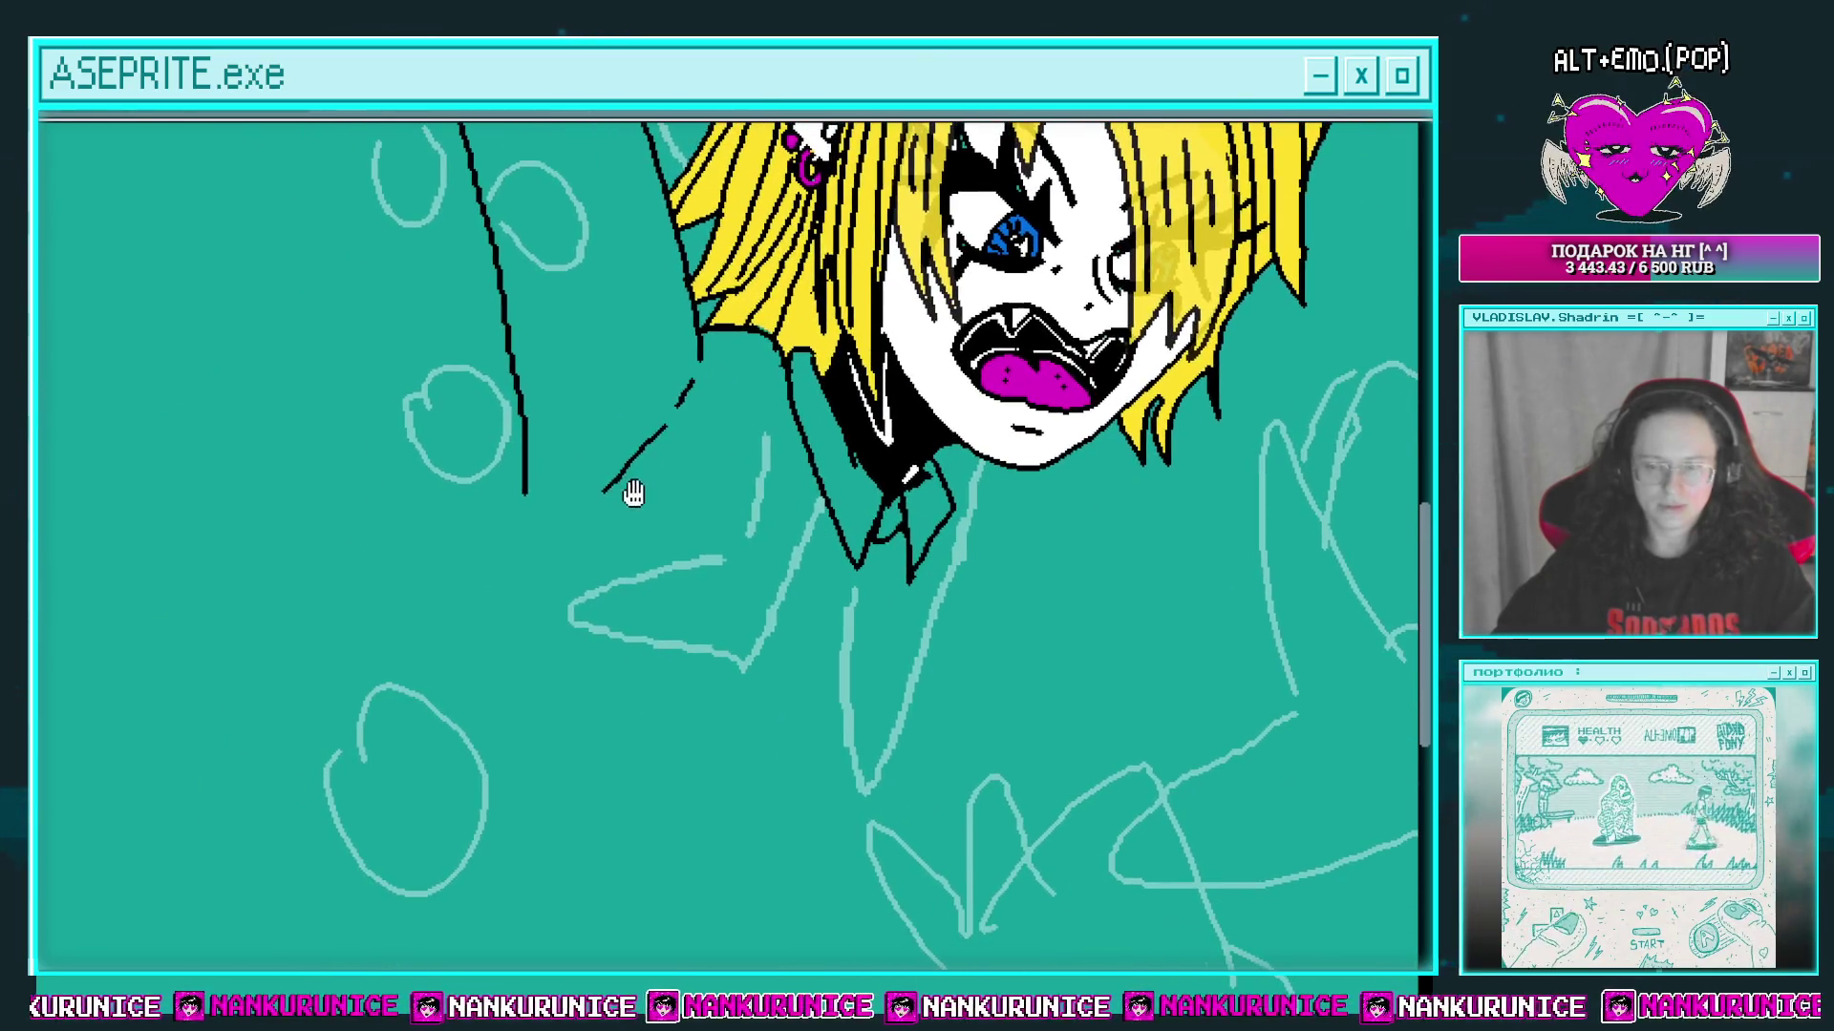
drag(494, 530, 554, 468)
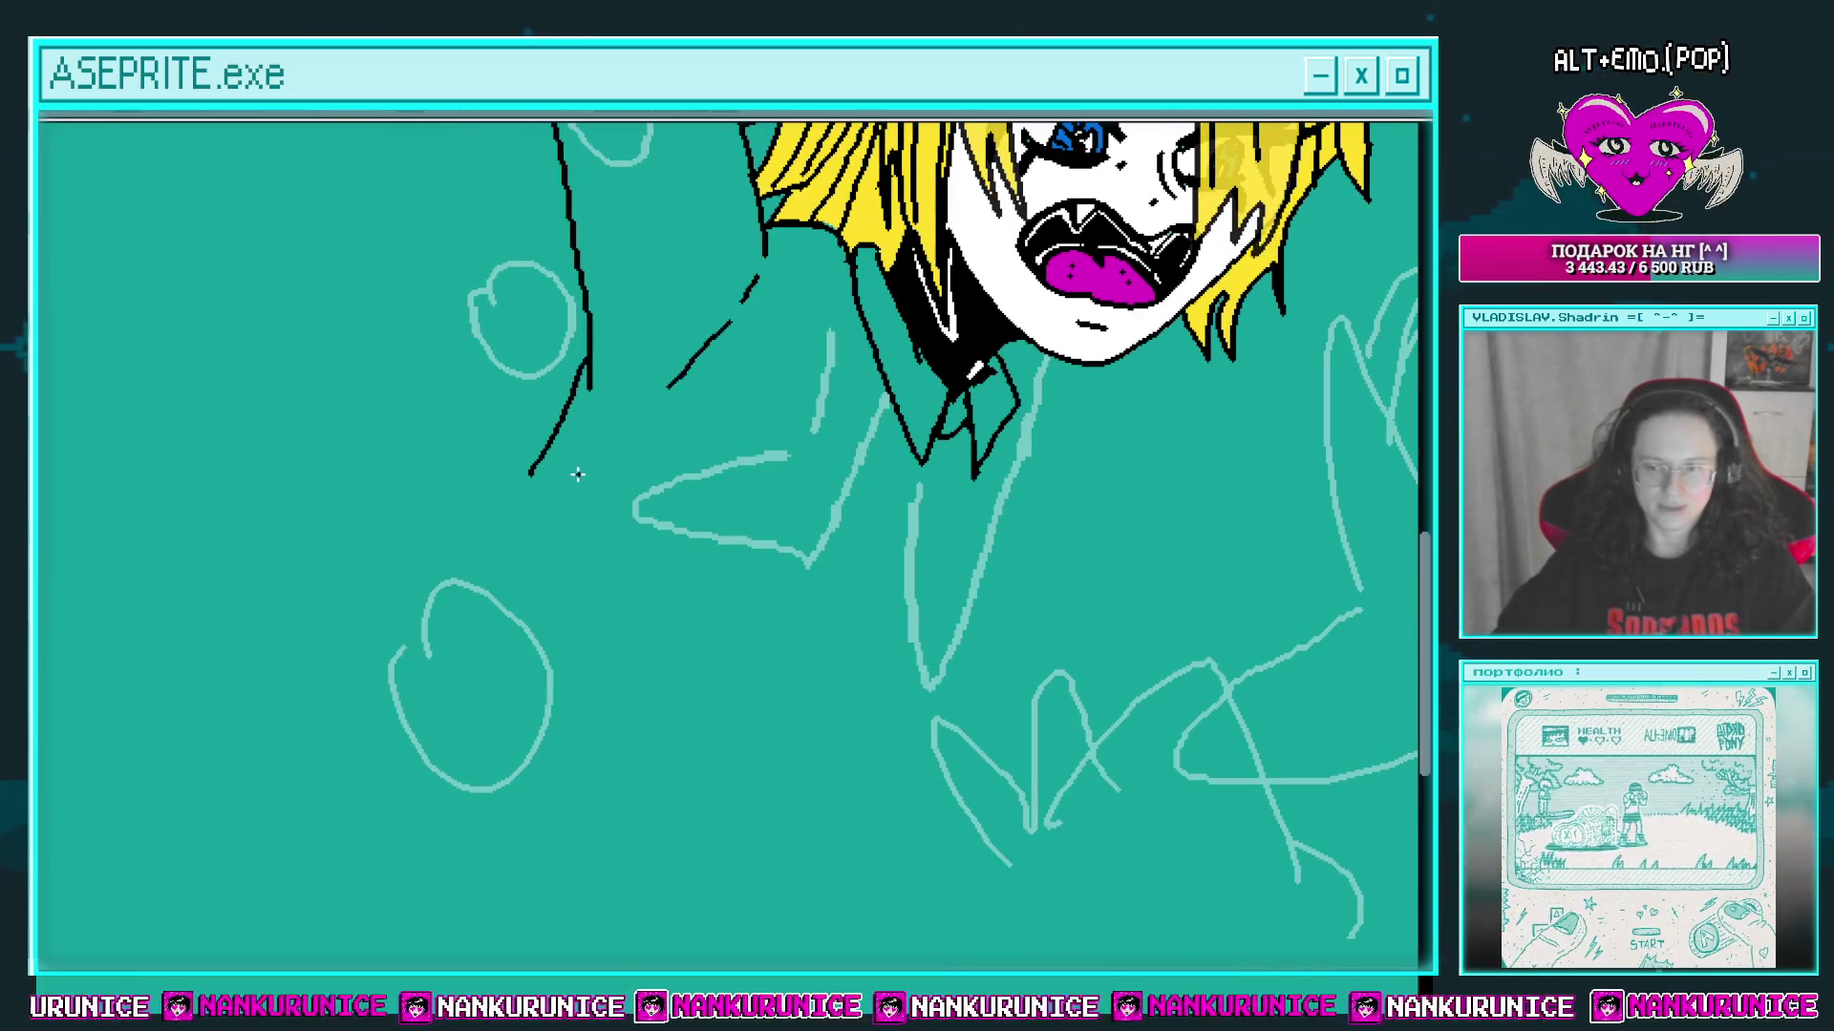
scroll(729, 477, down, 3)
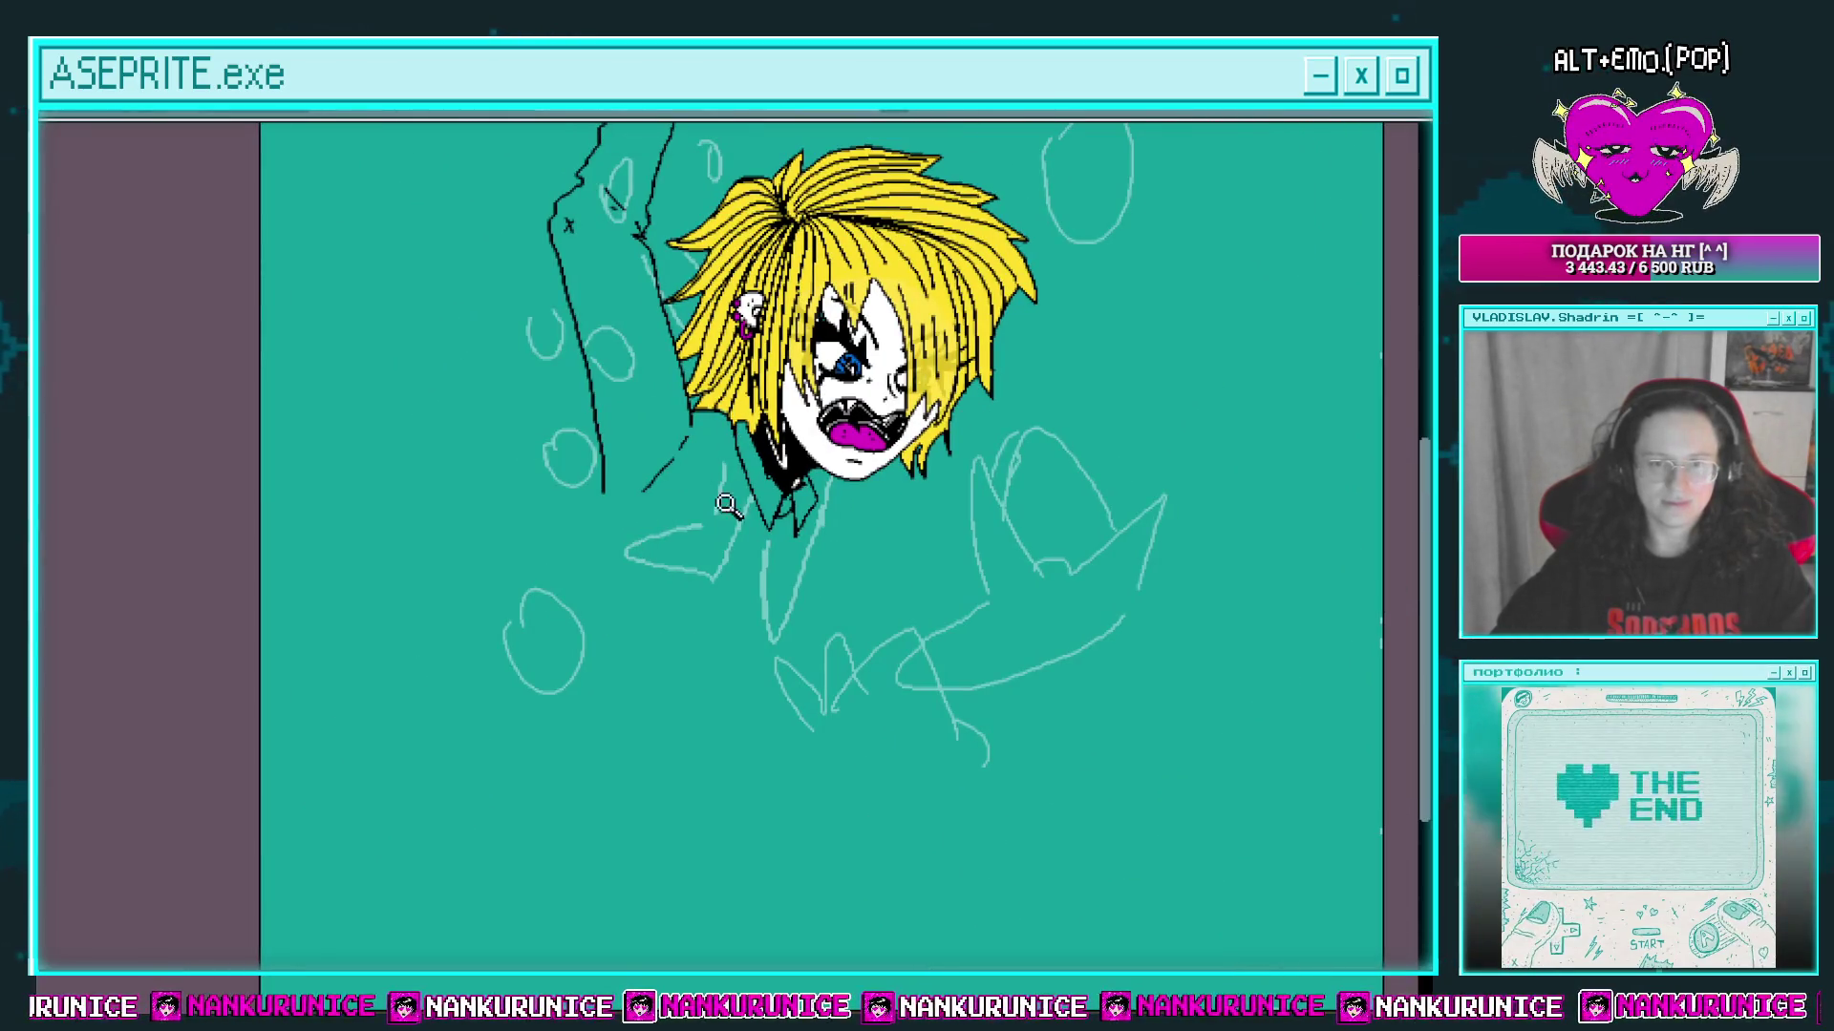
scroll(729, 506, up, 3)
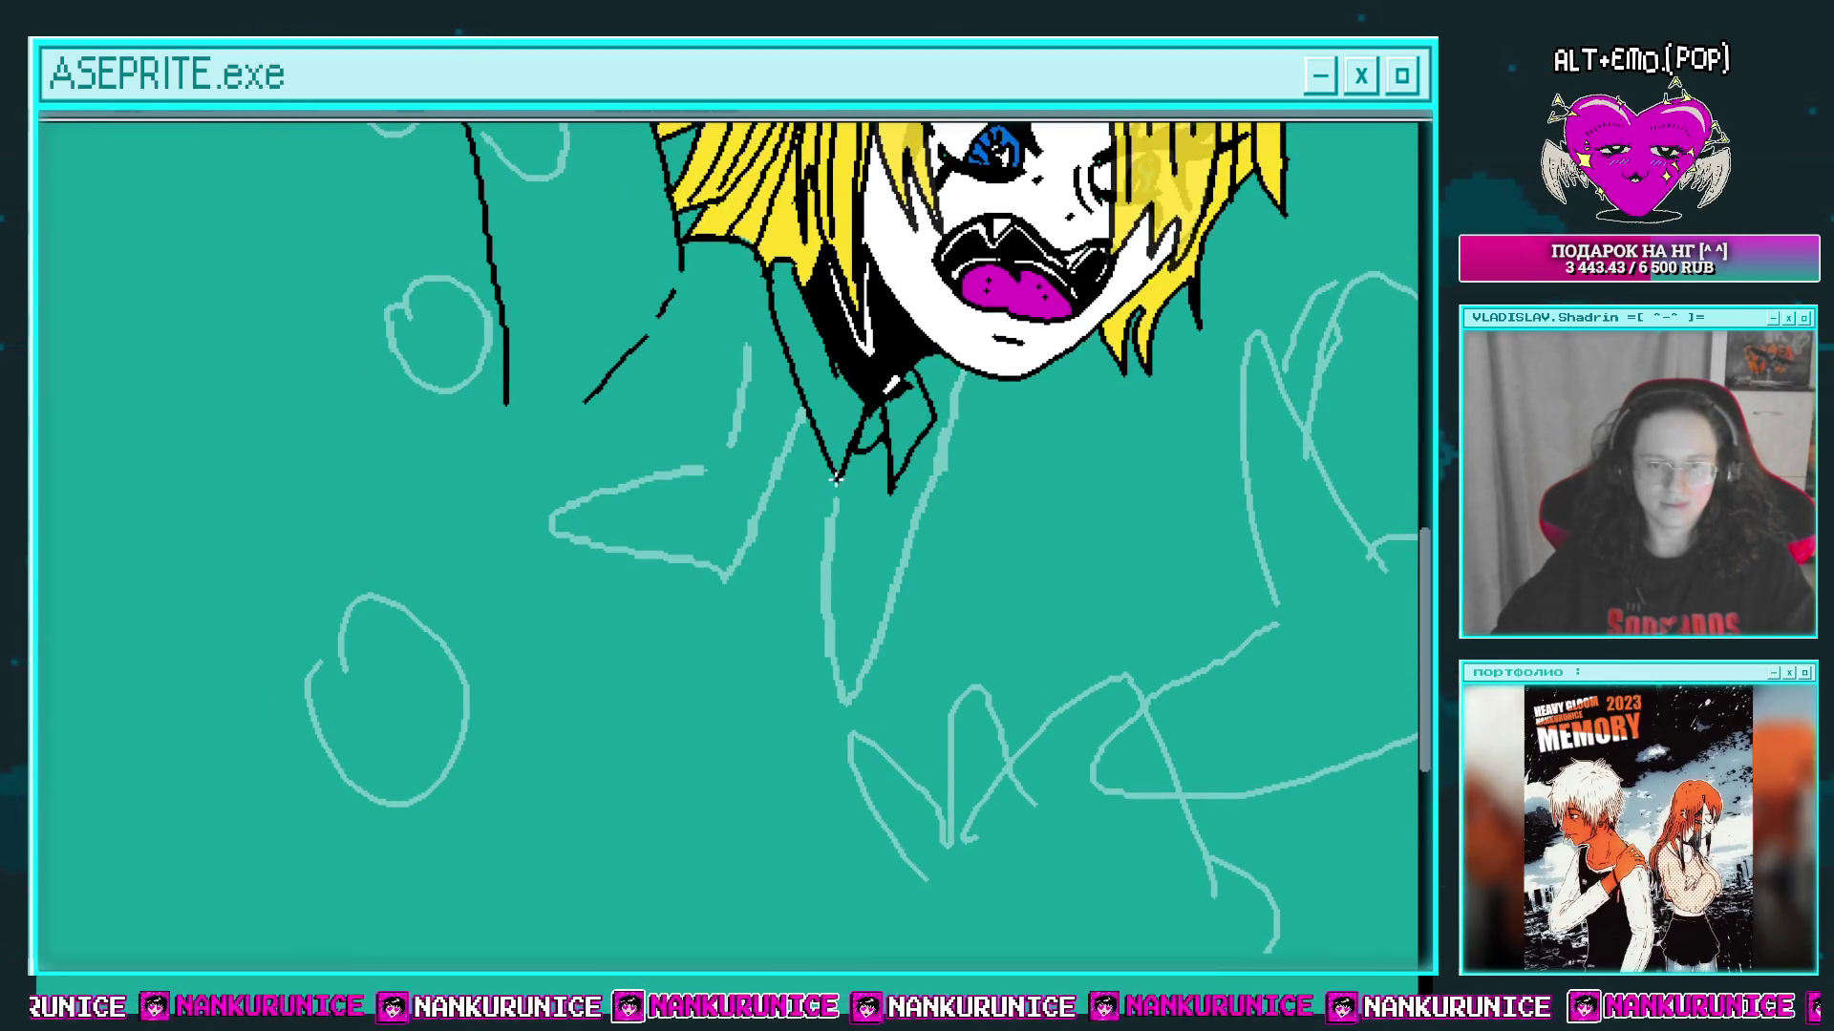
scroll(839, 458, down, 1)
scroll(833, 468, up, 1)
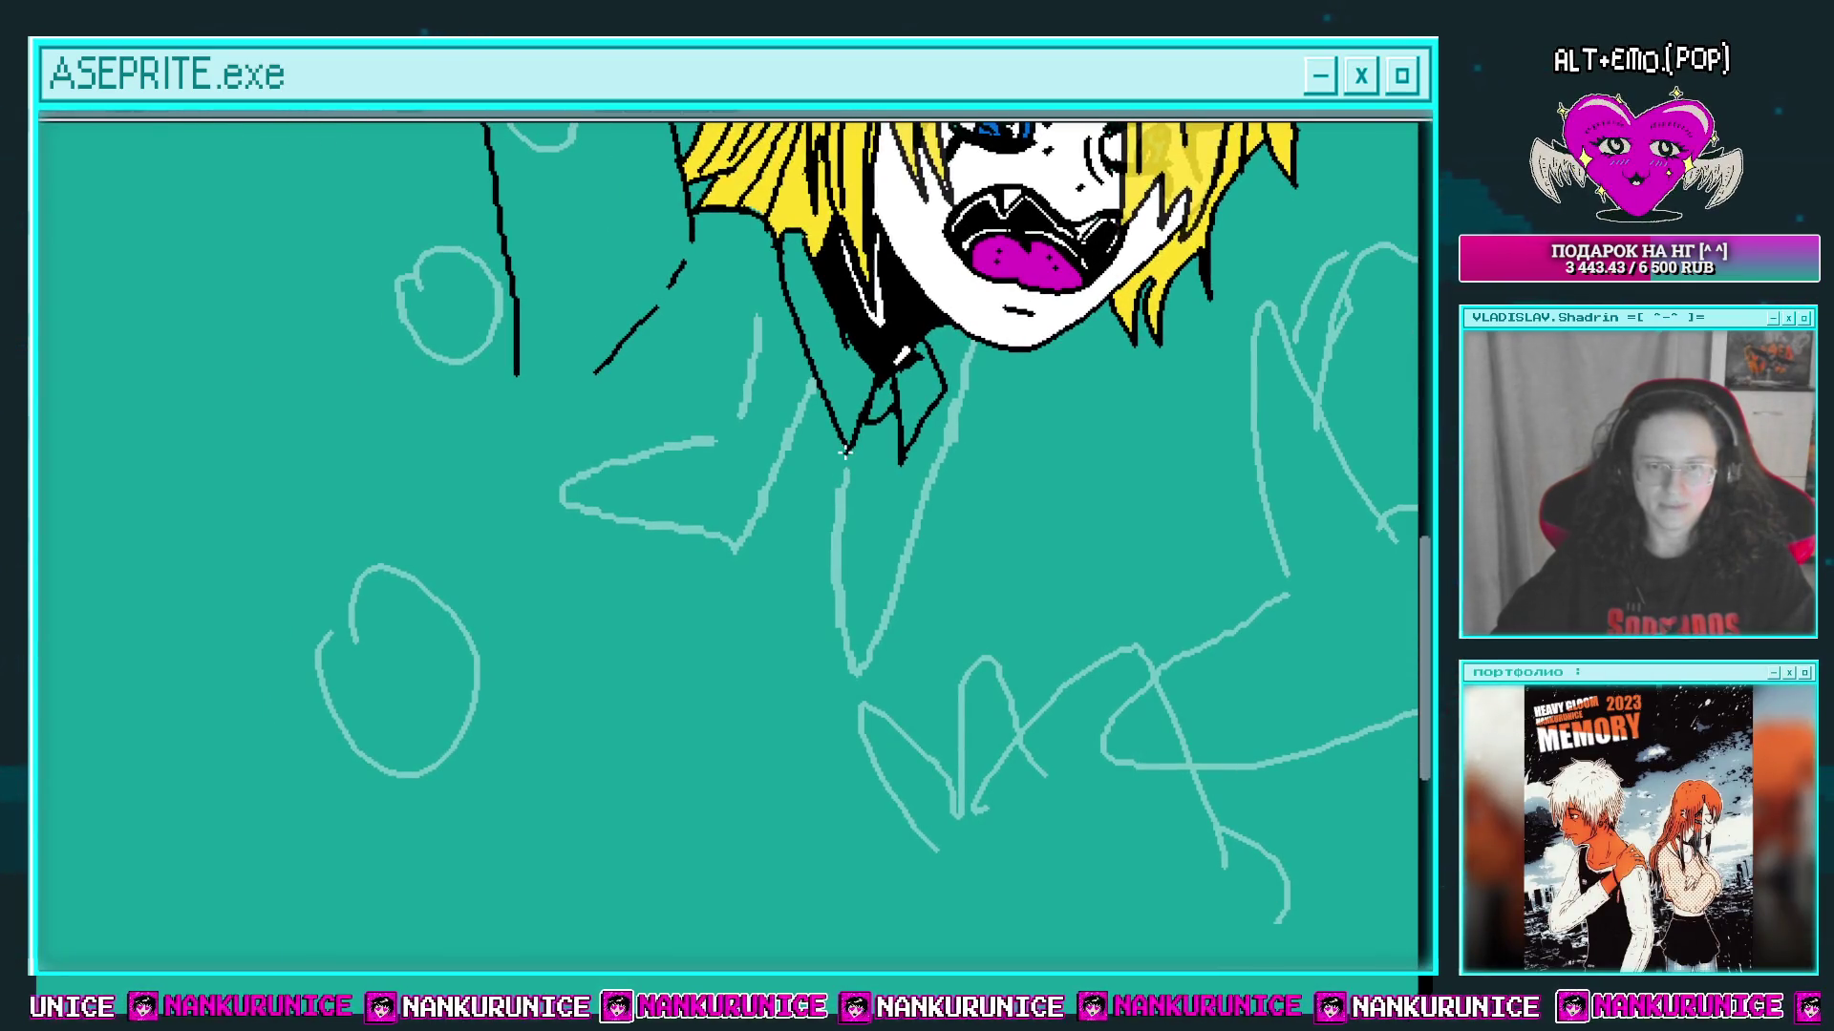
key(ctrl+z)
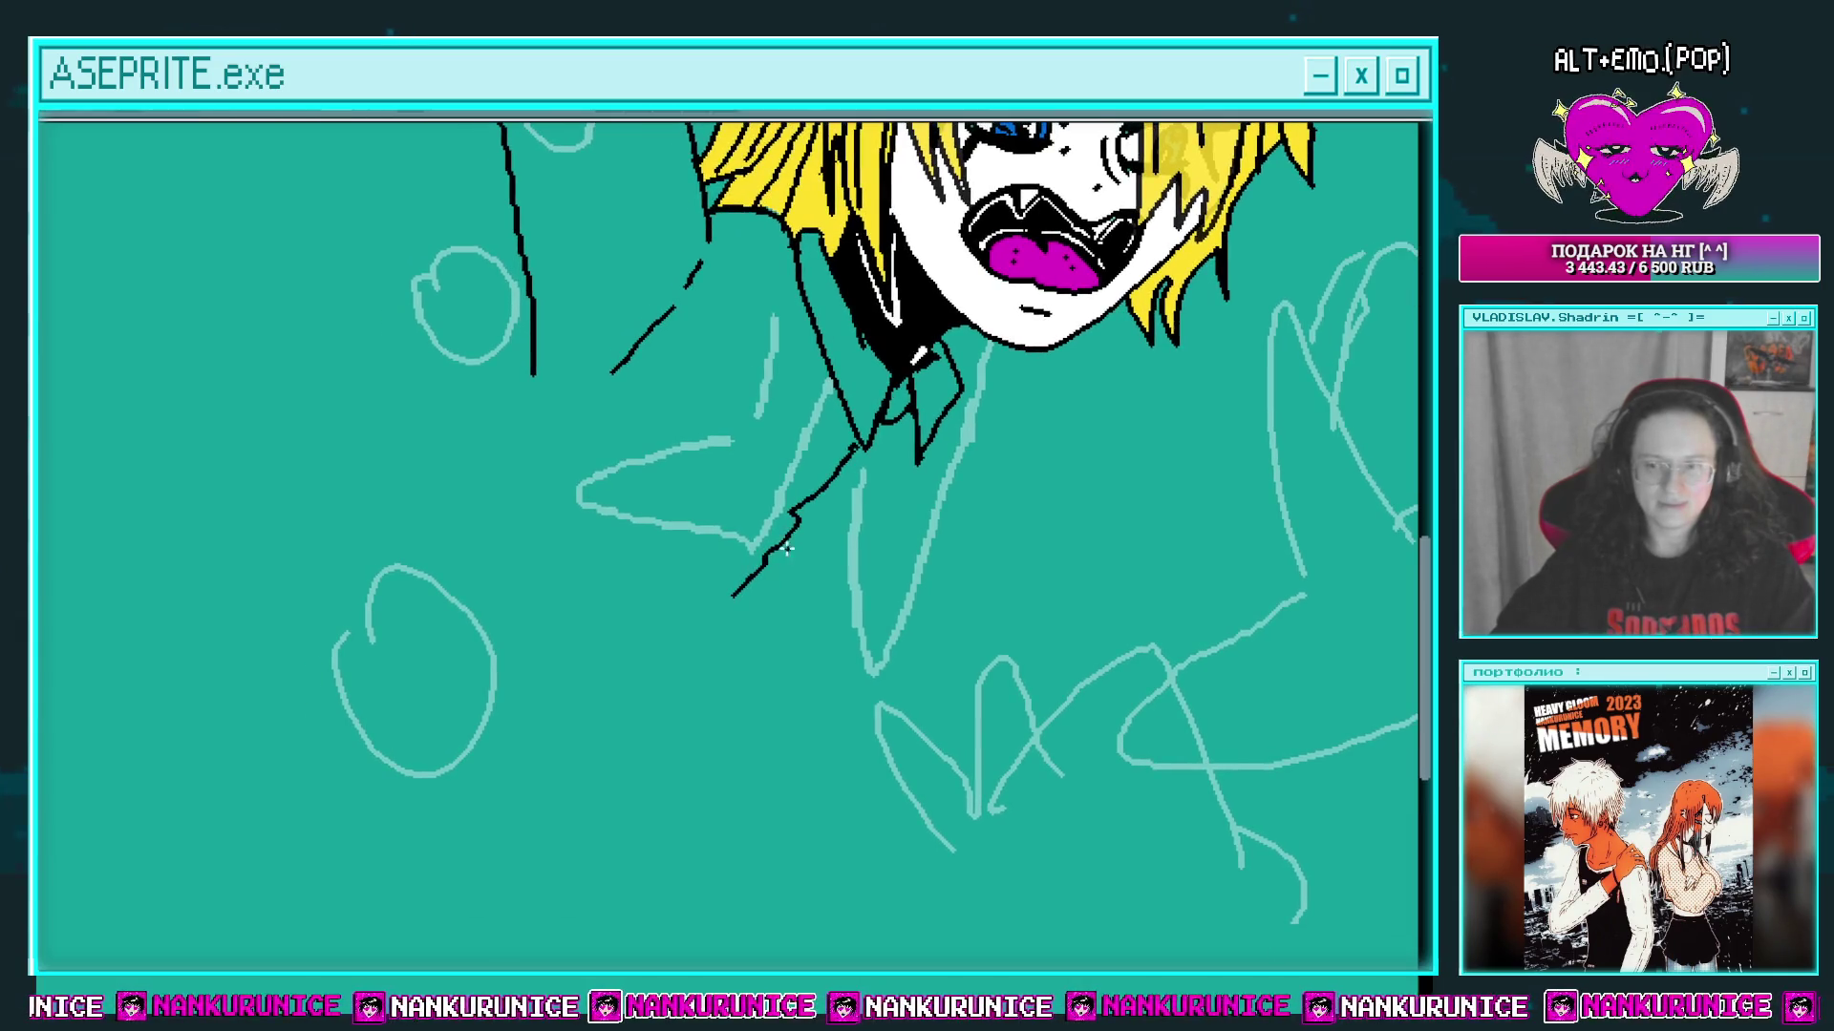
drag(565, 426, 509, 601)
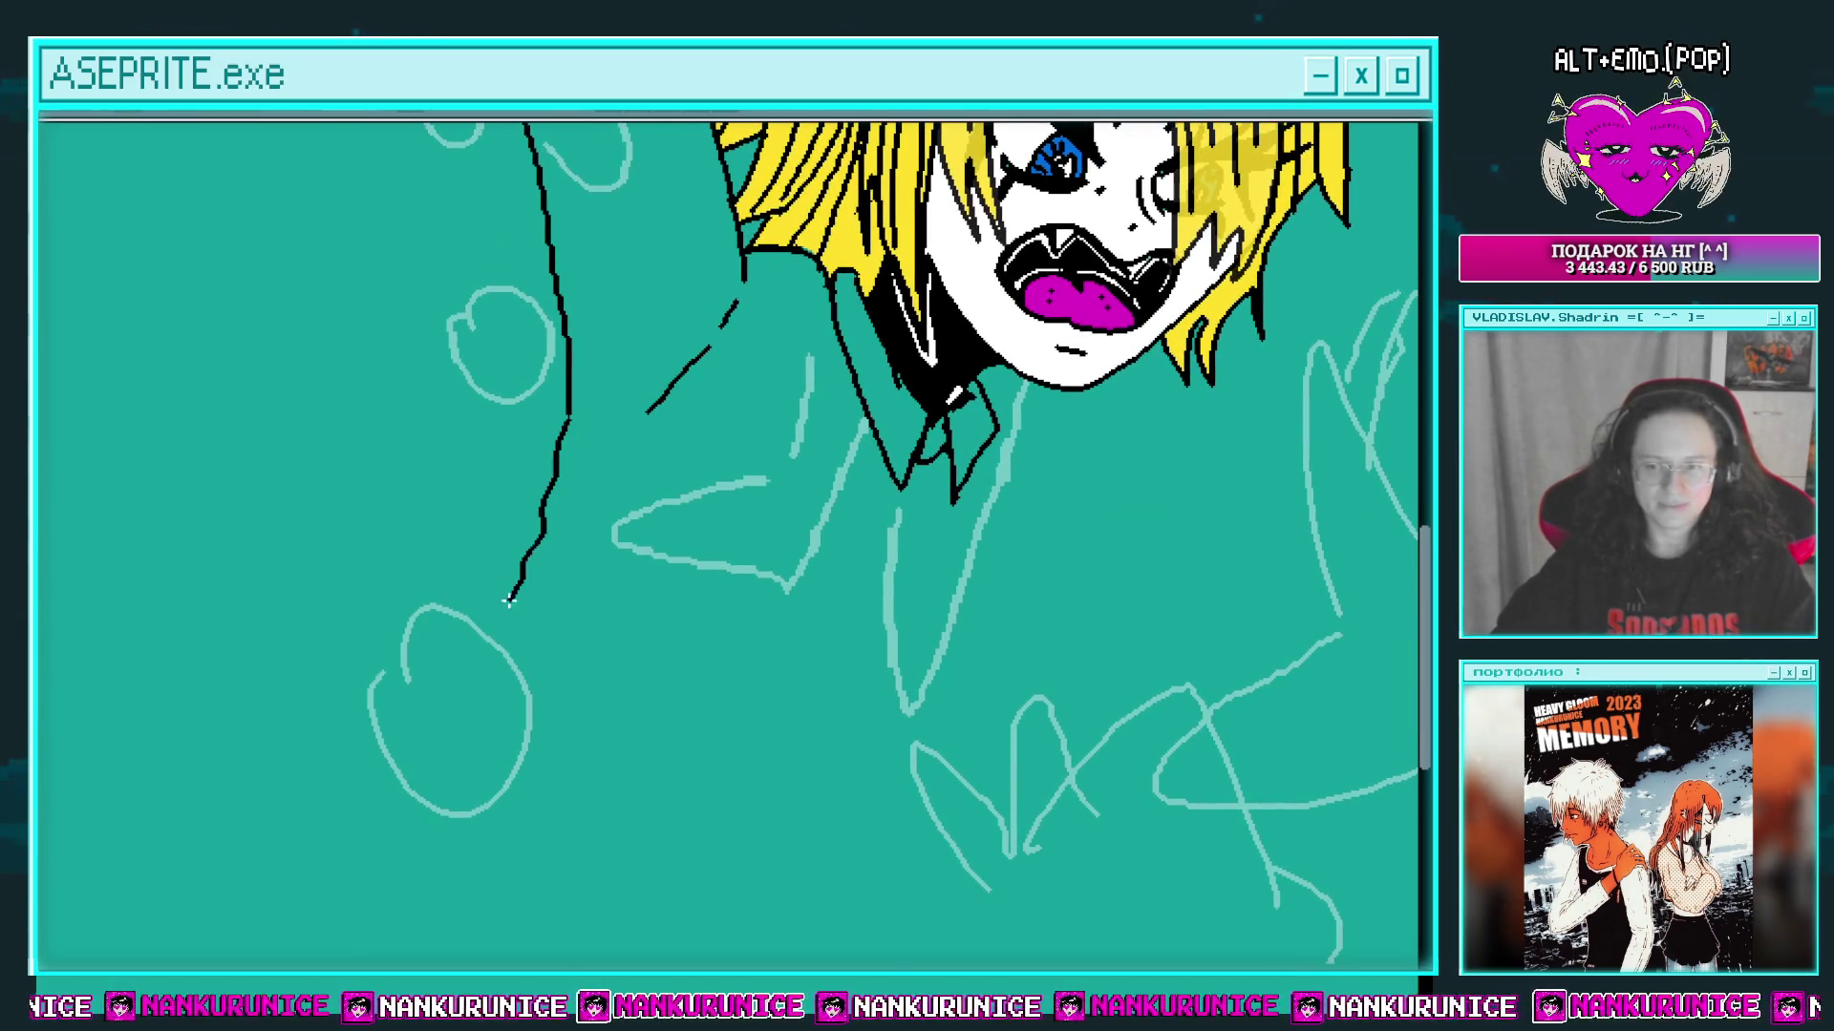
drag(430, 695, 410, 711)
scroll(577, 622, right, 3)
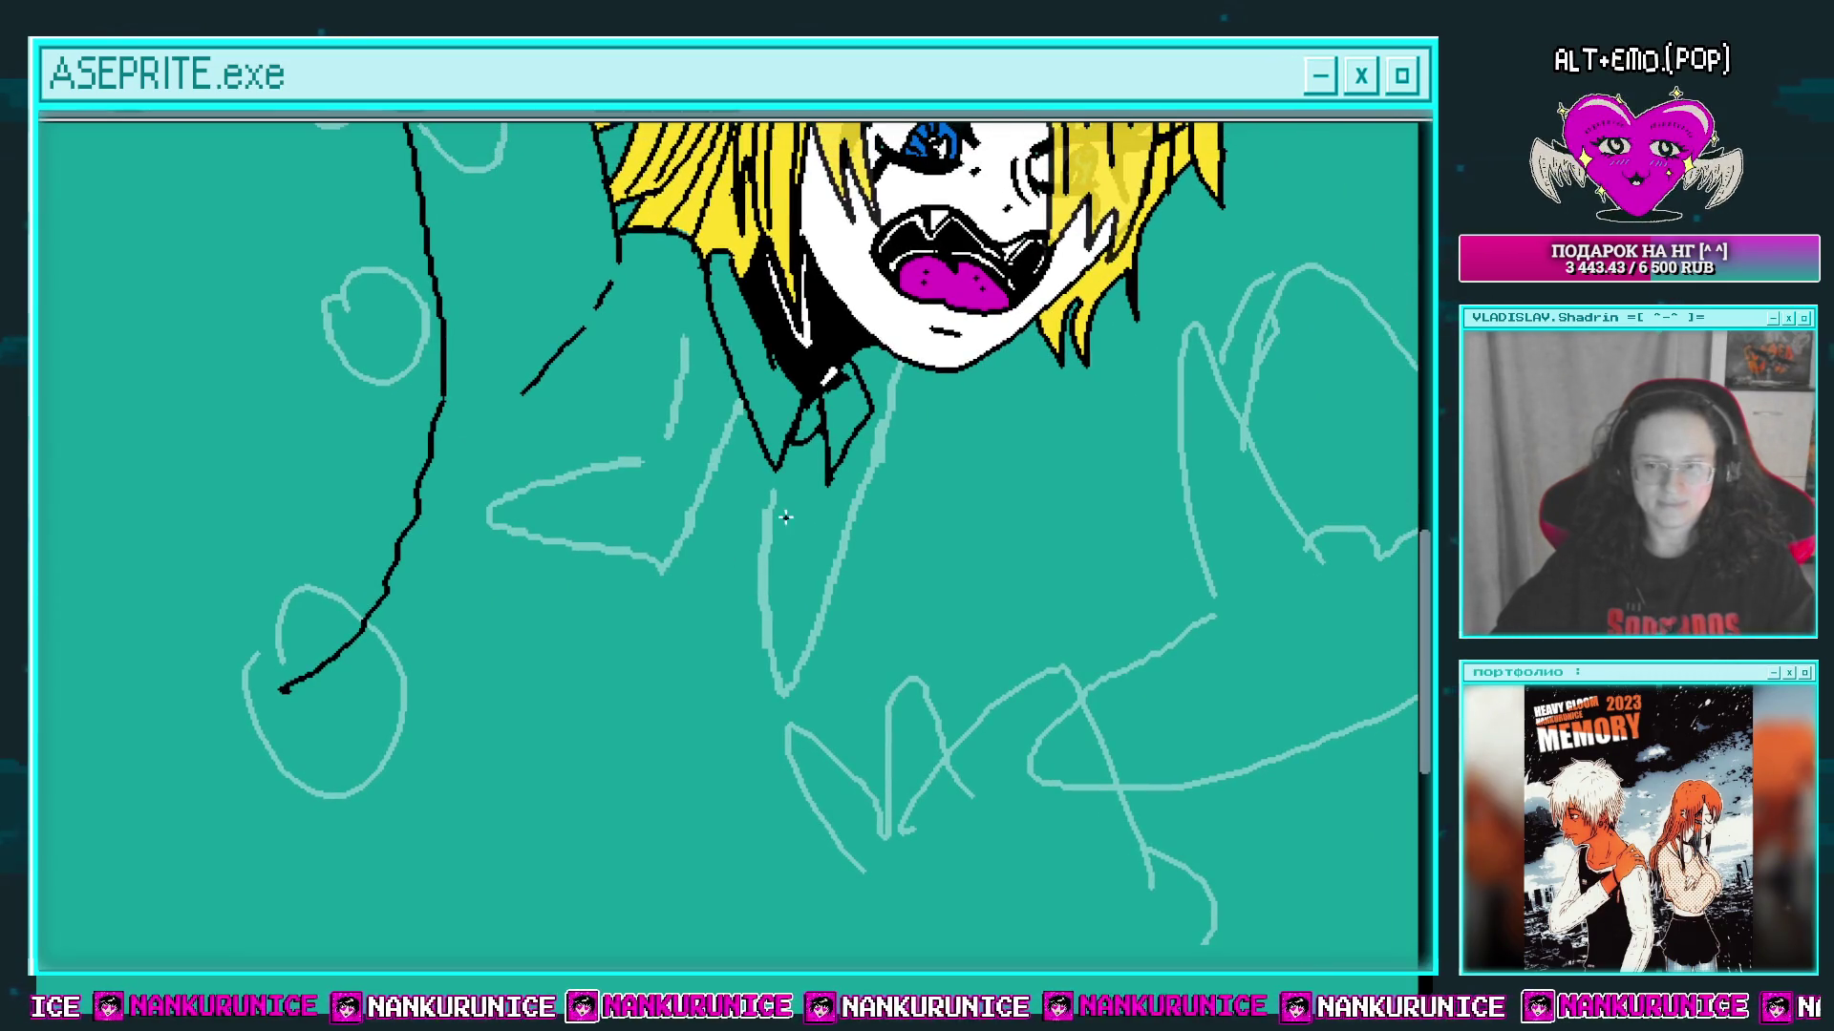
scroll(780, 504, down, 1)
Step: Draw the sleeve's lower edge and peaked hem, connecting it to the arm outline
mouse_move(783, 501)
mouse_down()
mouse_move(777, 565)
mouse_move(648, 671)
mouse_up()
drag(680, 685, 742, 585)
key(ctrl+z)
mouse_move(834, 510)
mouse_down()
mouse_move(663, 683)
mouse_move(767, 573)
mouse_up()
mouse_move(639, 607)
mouse_down()
mouse_move(684, 576)
mouse_move(722, 625)
mouse_up()
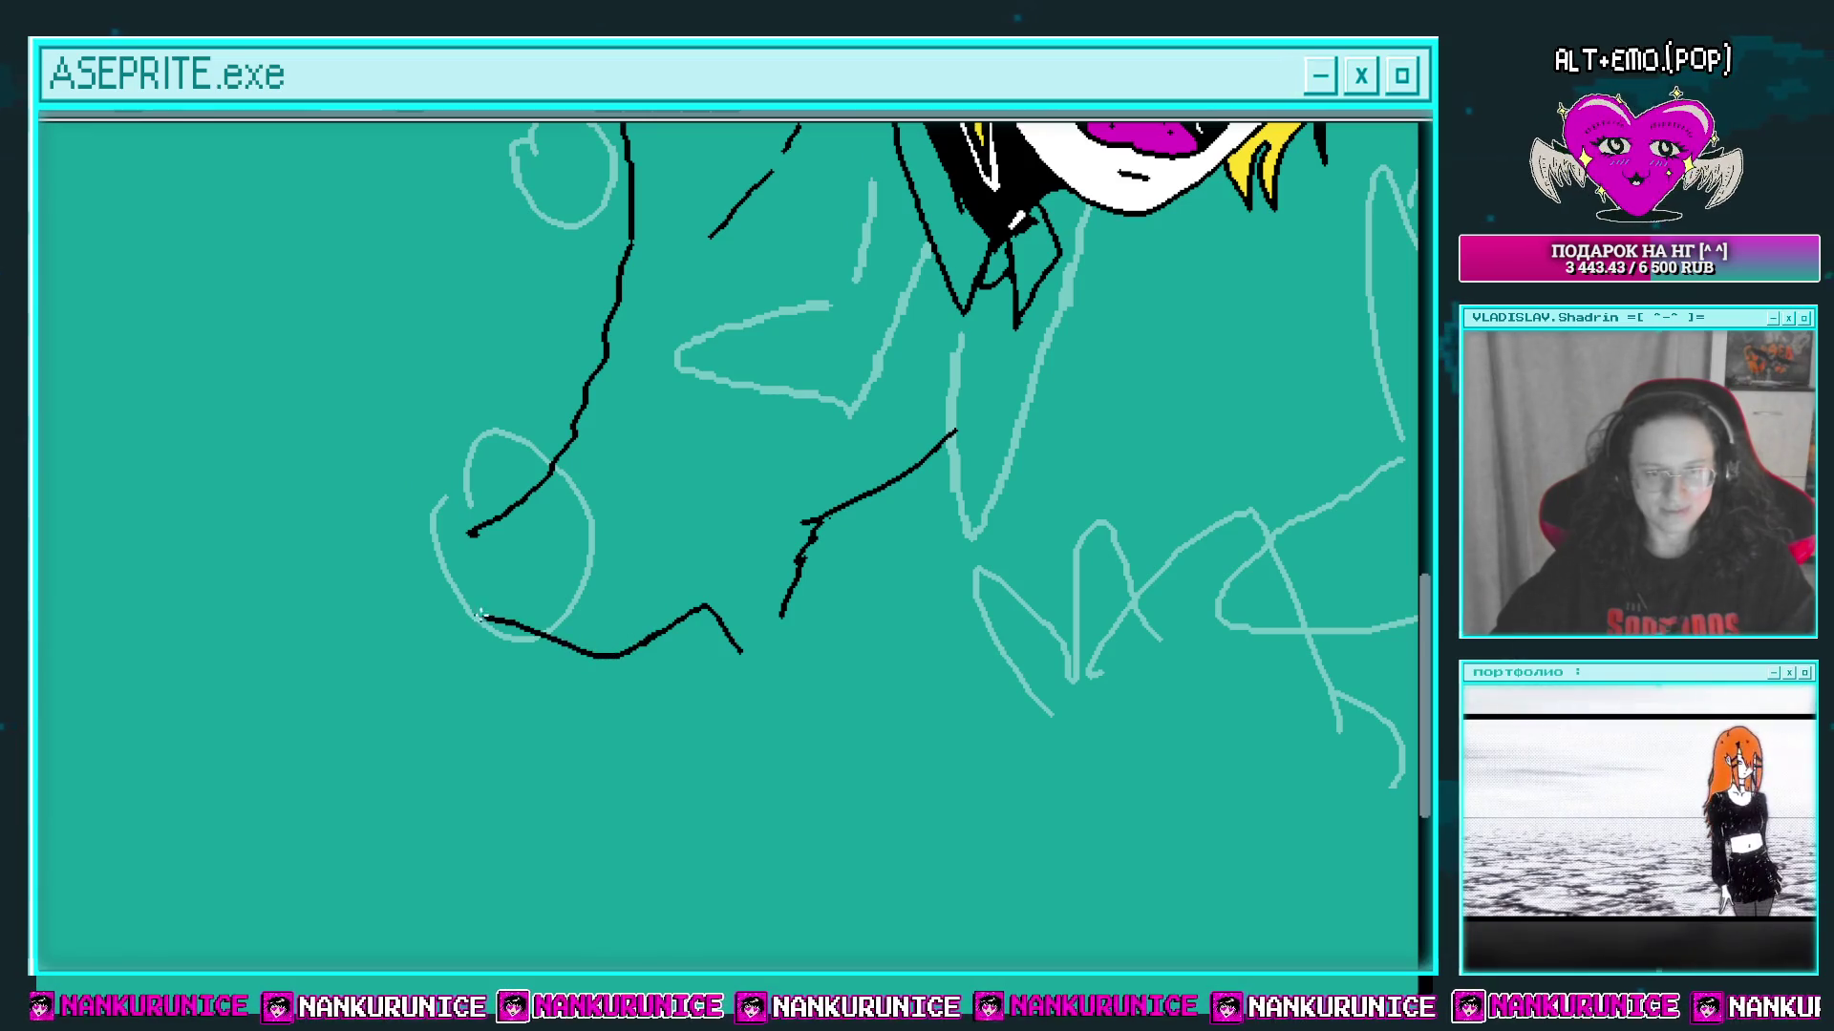
drag(430, 600, 473, 535)
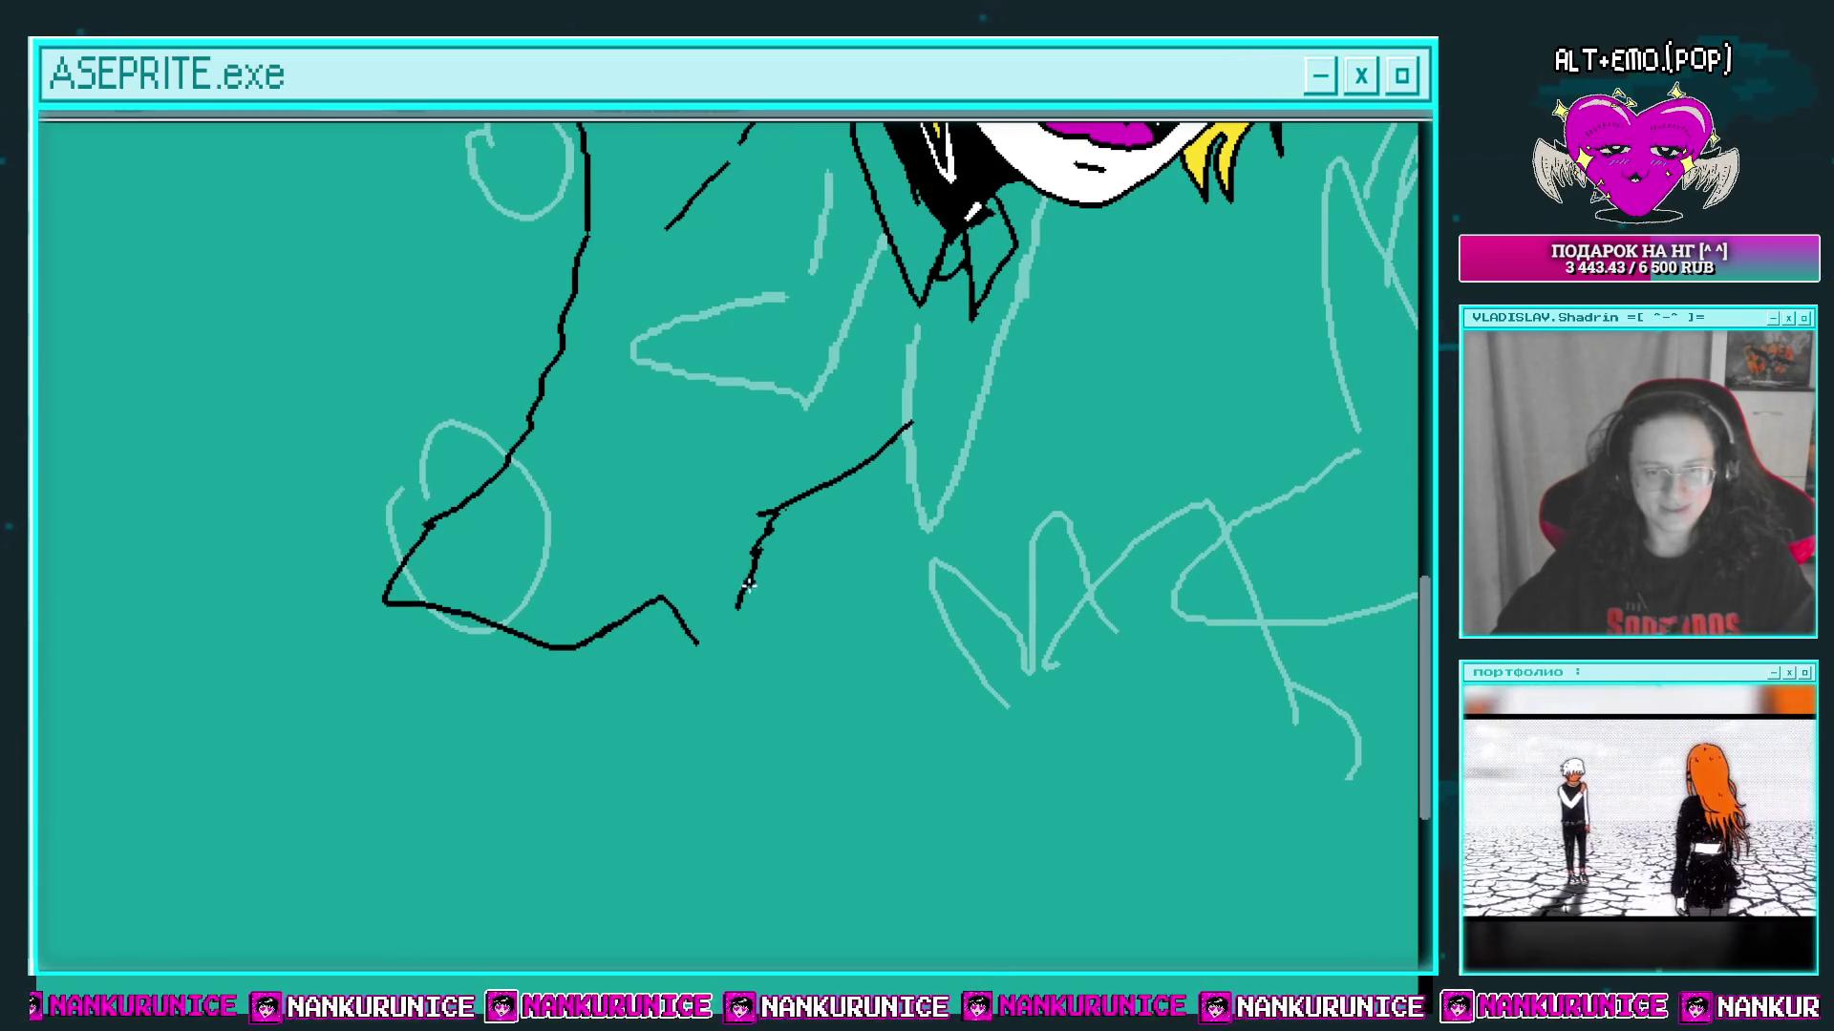
Step: Add a short black fold line on the sleeve
scroll(766, 561, down, 2)
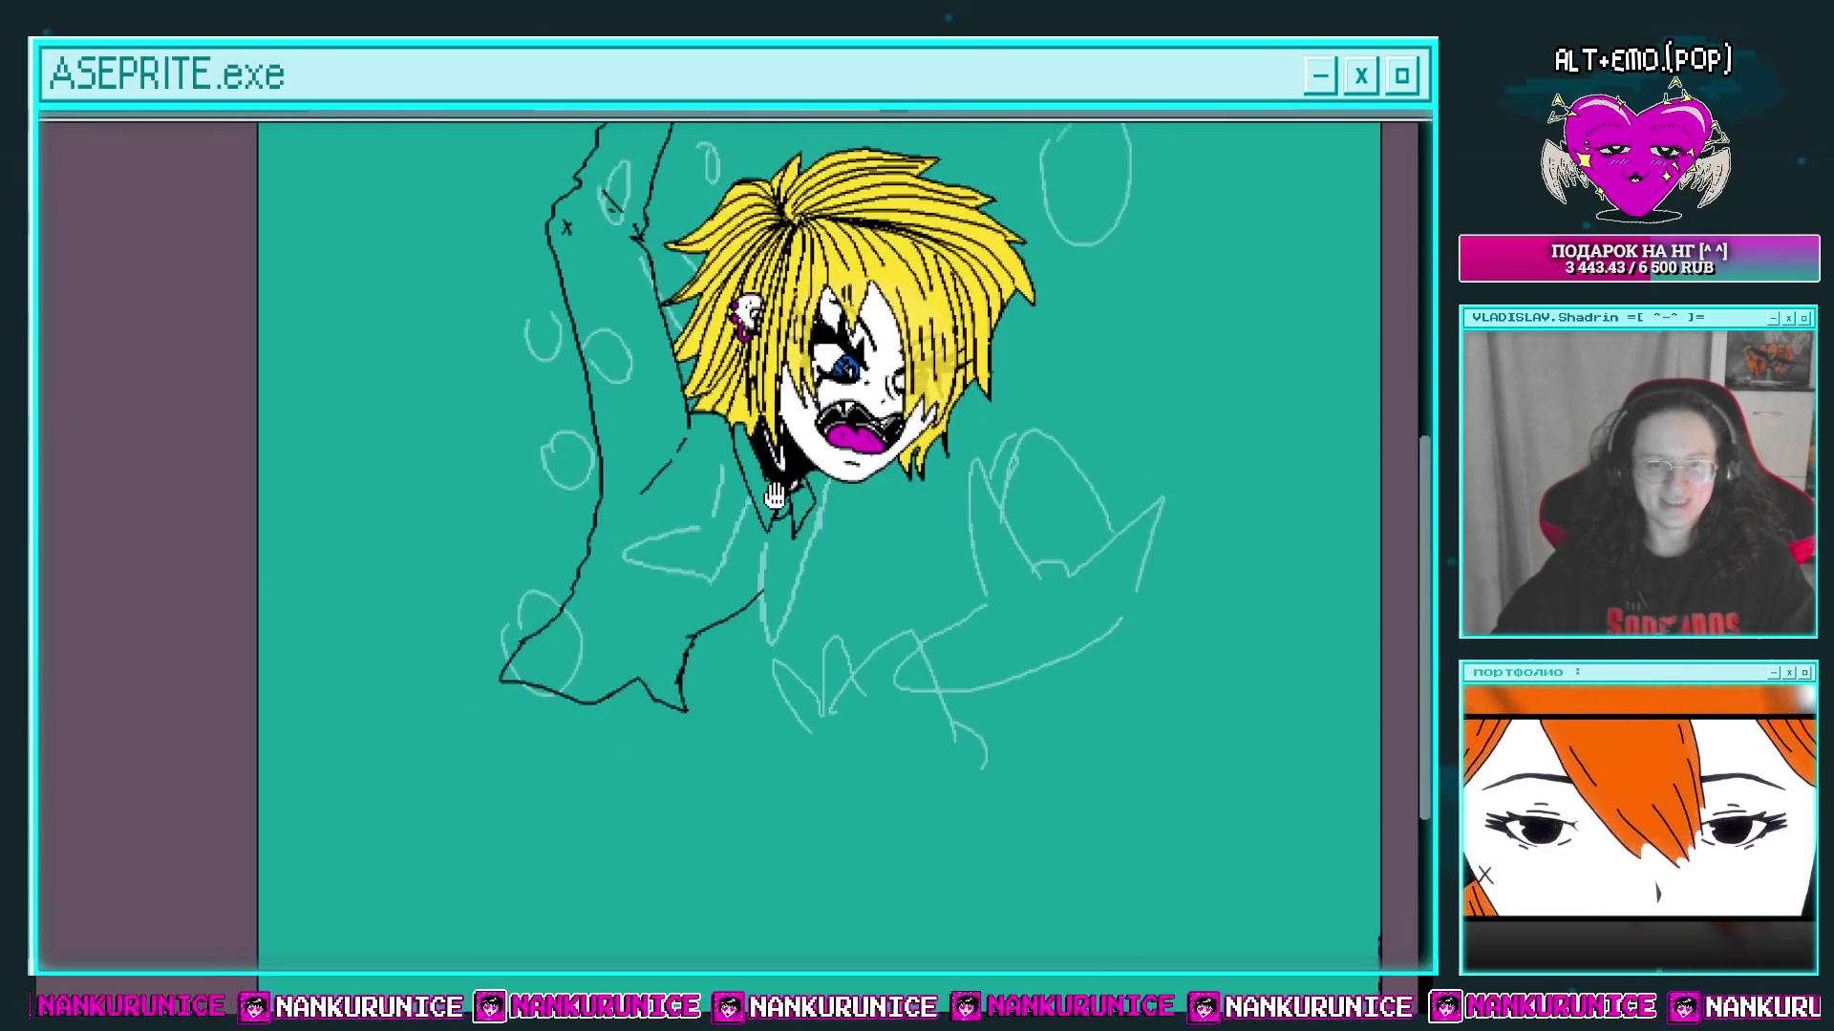
scroll(718, 585, up, 2)
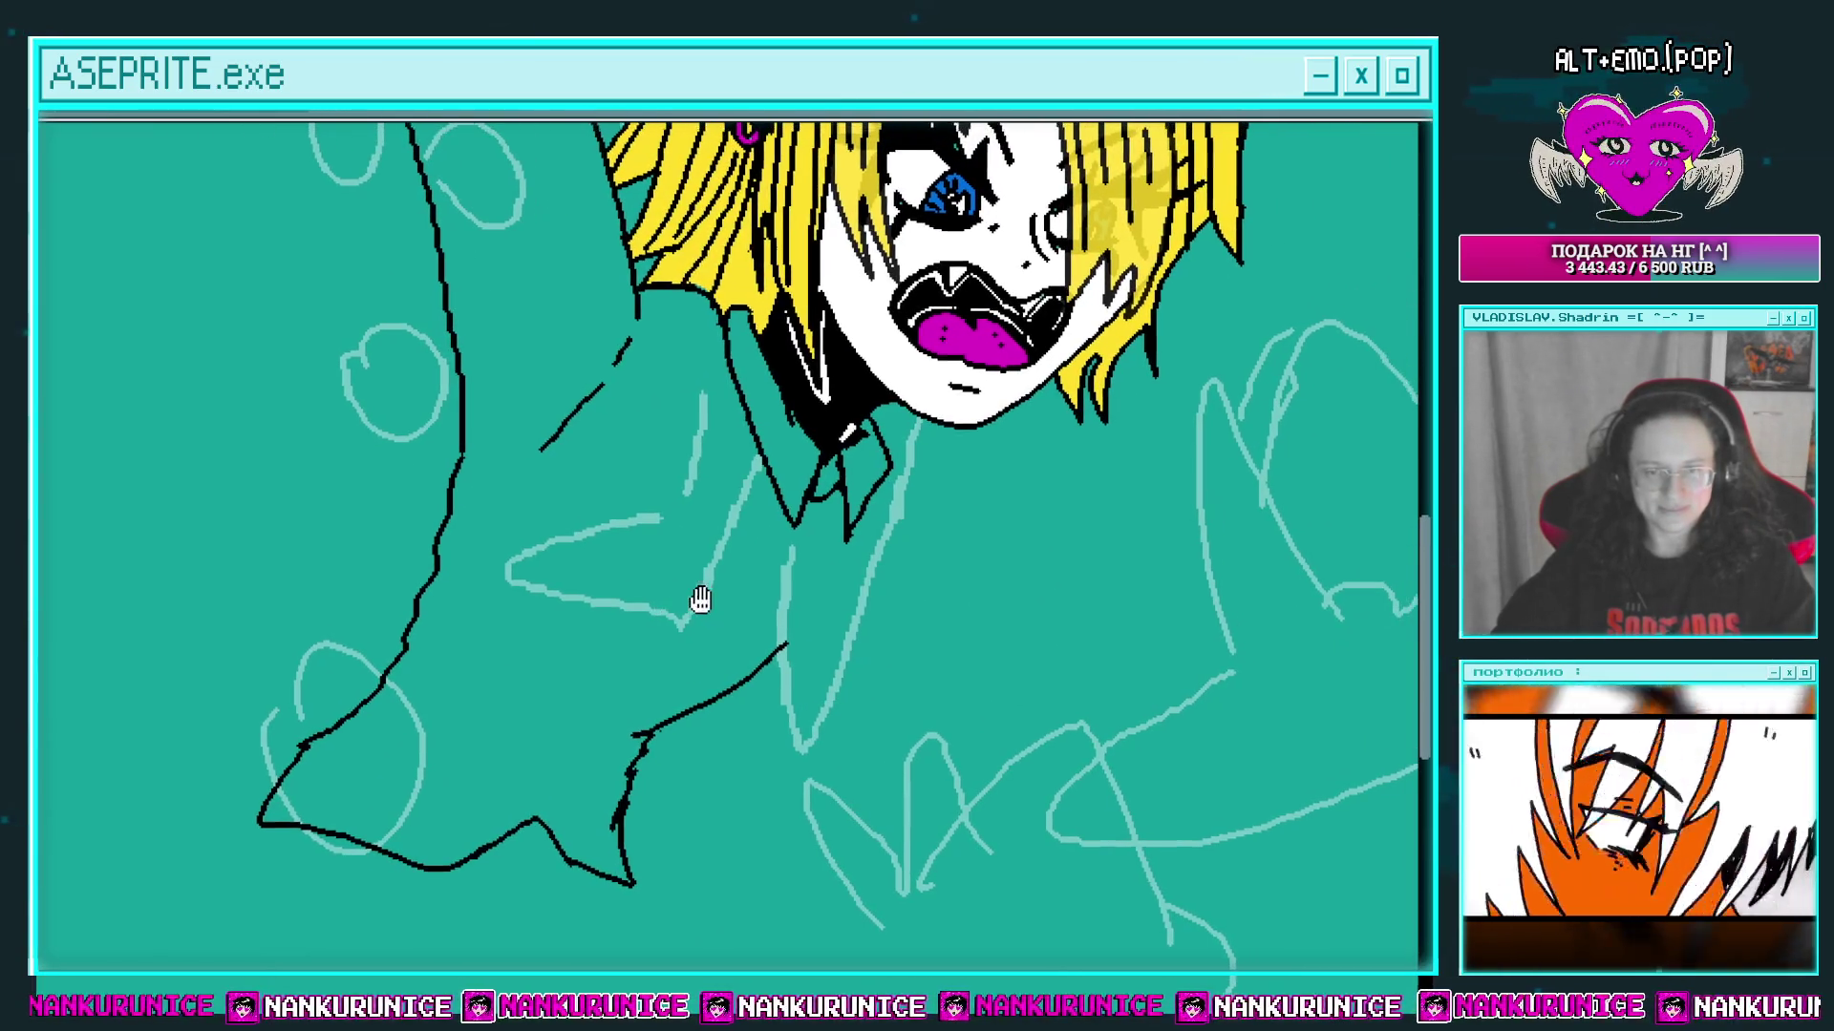
scroll(735, 570, up, 1)
mouse_move(728, 543)
mouse_down()
mouse_move(558, 668)
mouse_move(501, 670)
mouse_up()
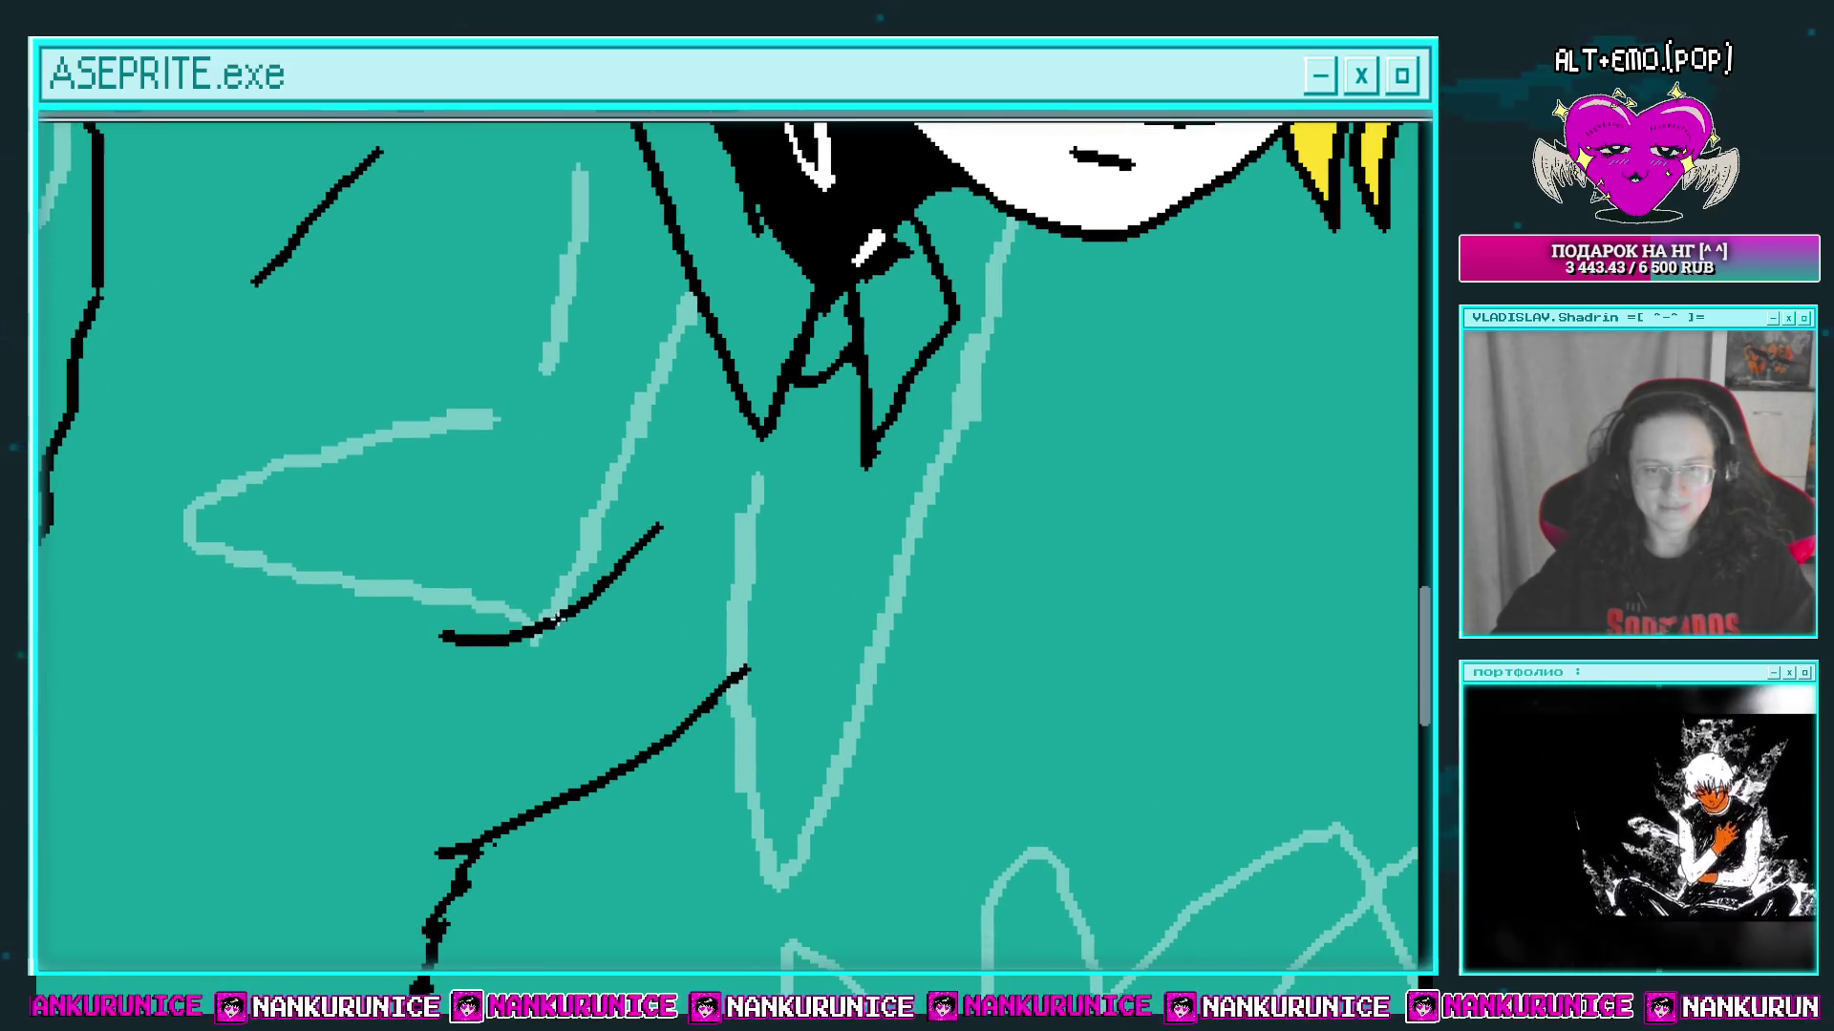
key(ctrl+z)
mouse_move(759, 506)
mouse_down()
mouse_move(740, 540)
mouse_move(495, 661)
mouse_up()
key(ctrl+z)
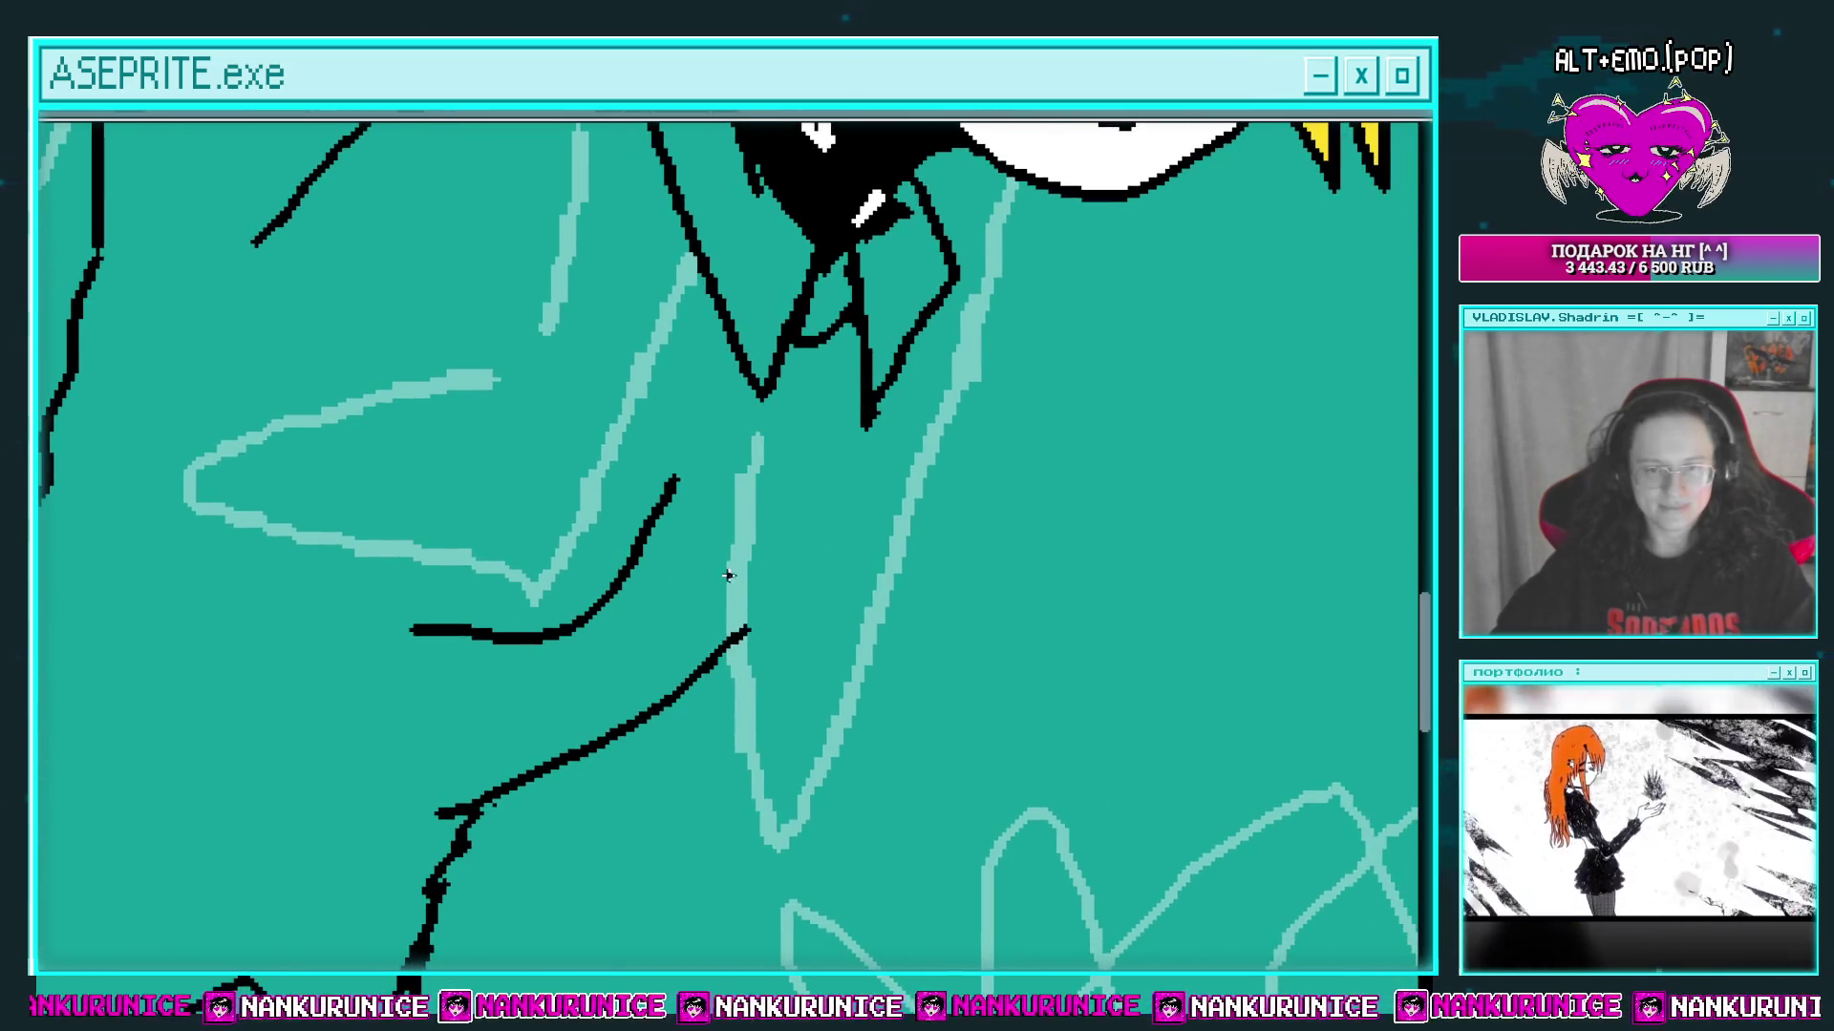
drag(810, 504, 740, 546)
scroll(755, 548, down, 1)
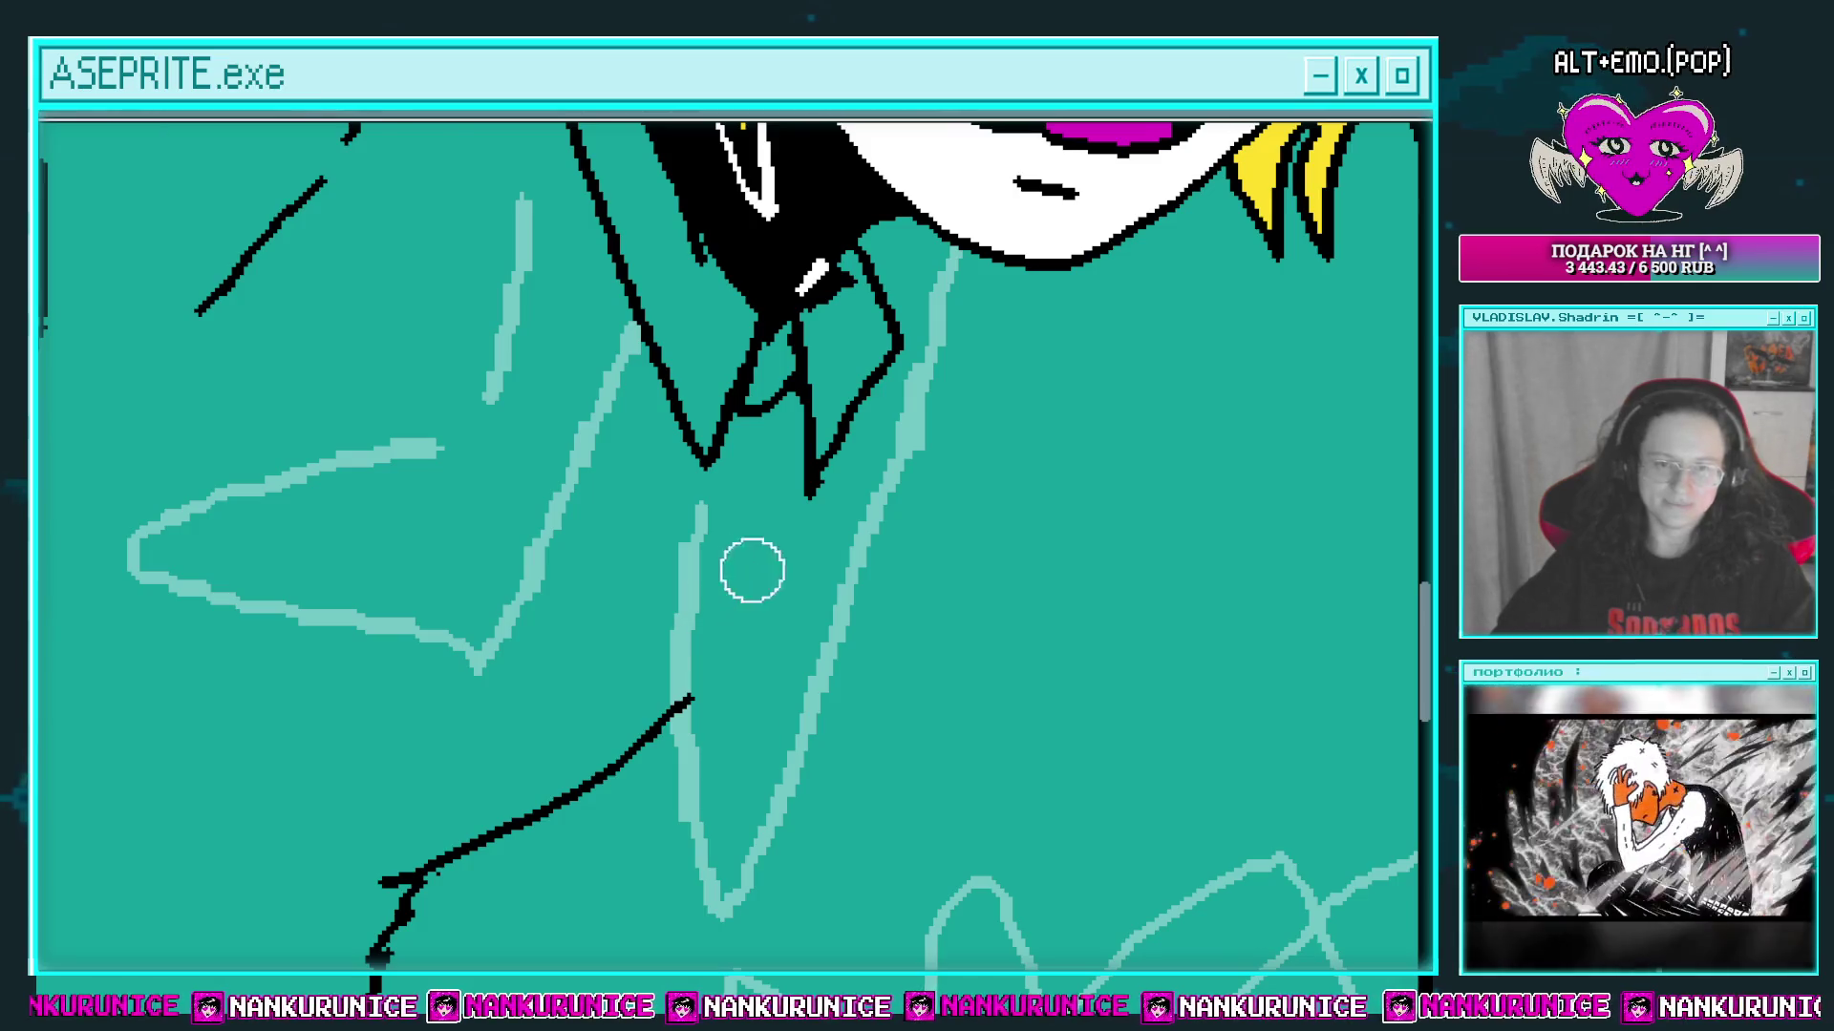
scroll(749, 565, down, 2)
scroll(669, 578, up, 4)
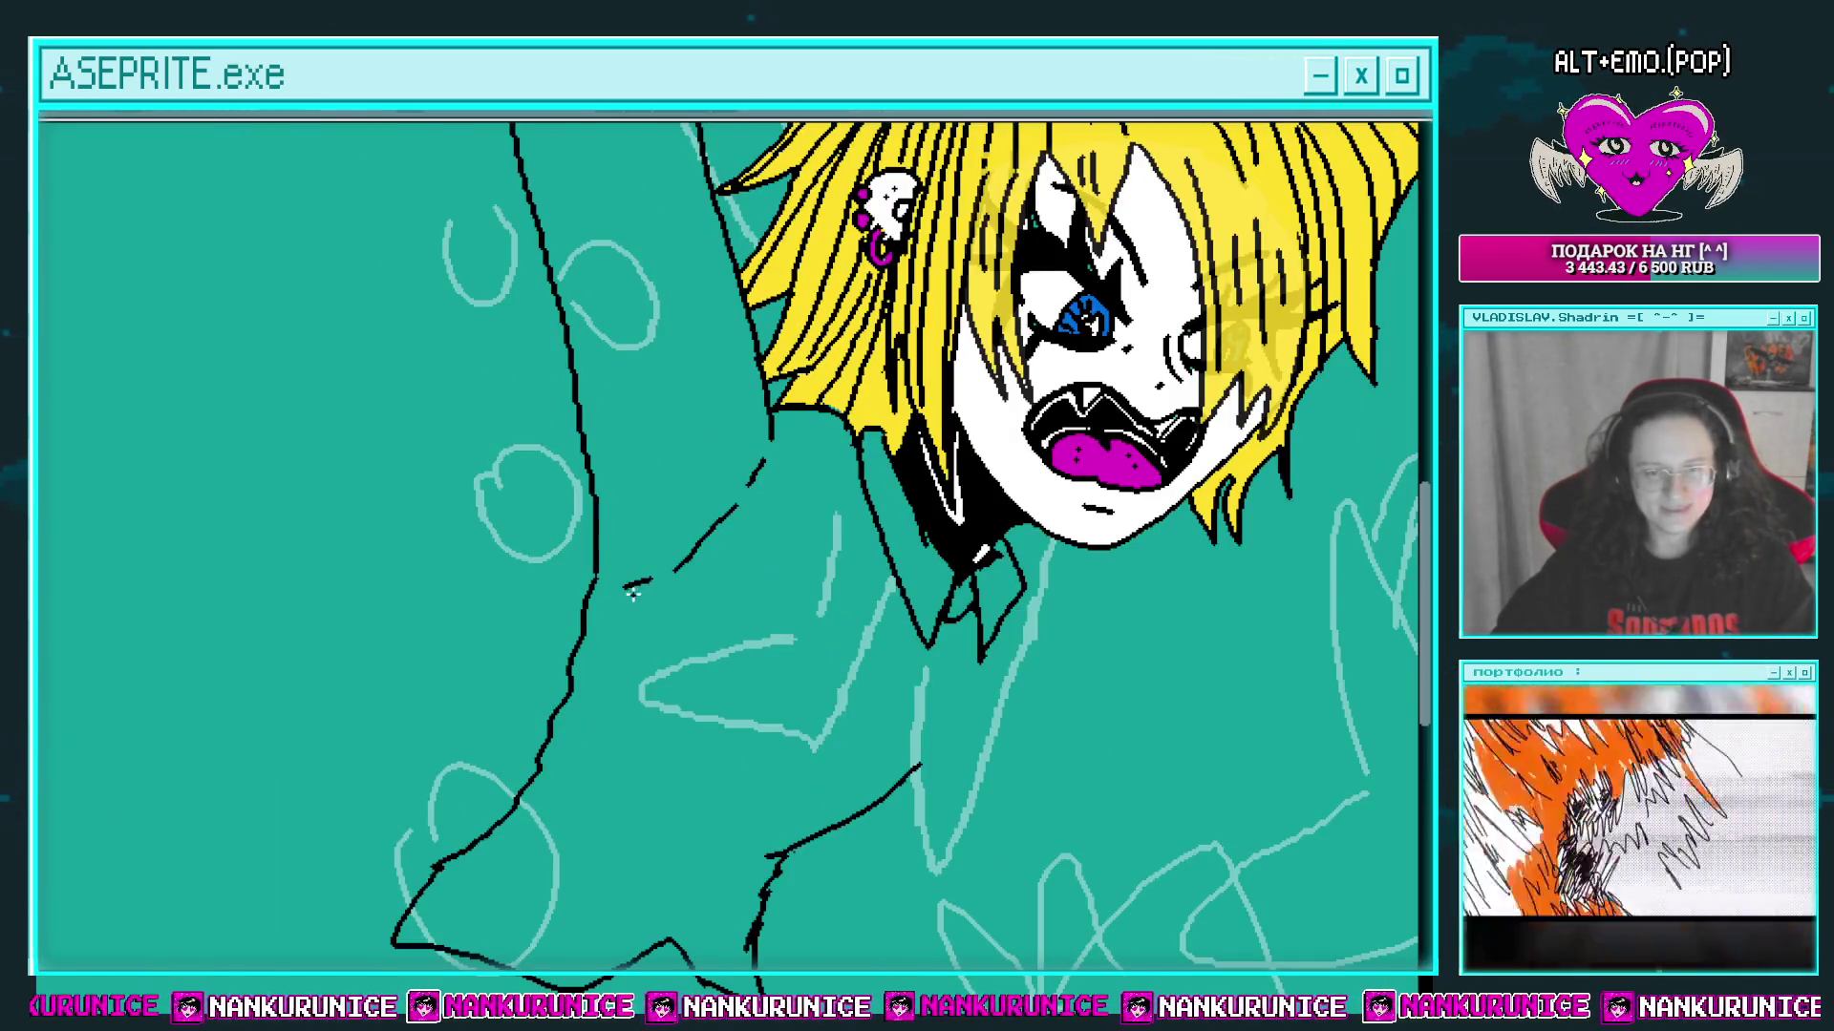
drag(612, 642, 641, 570)
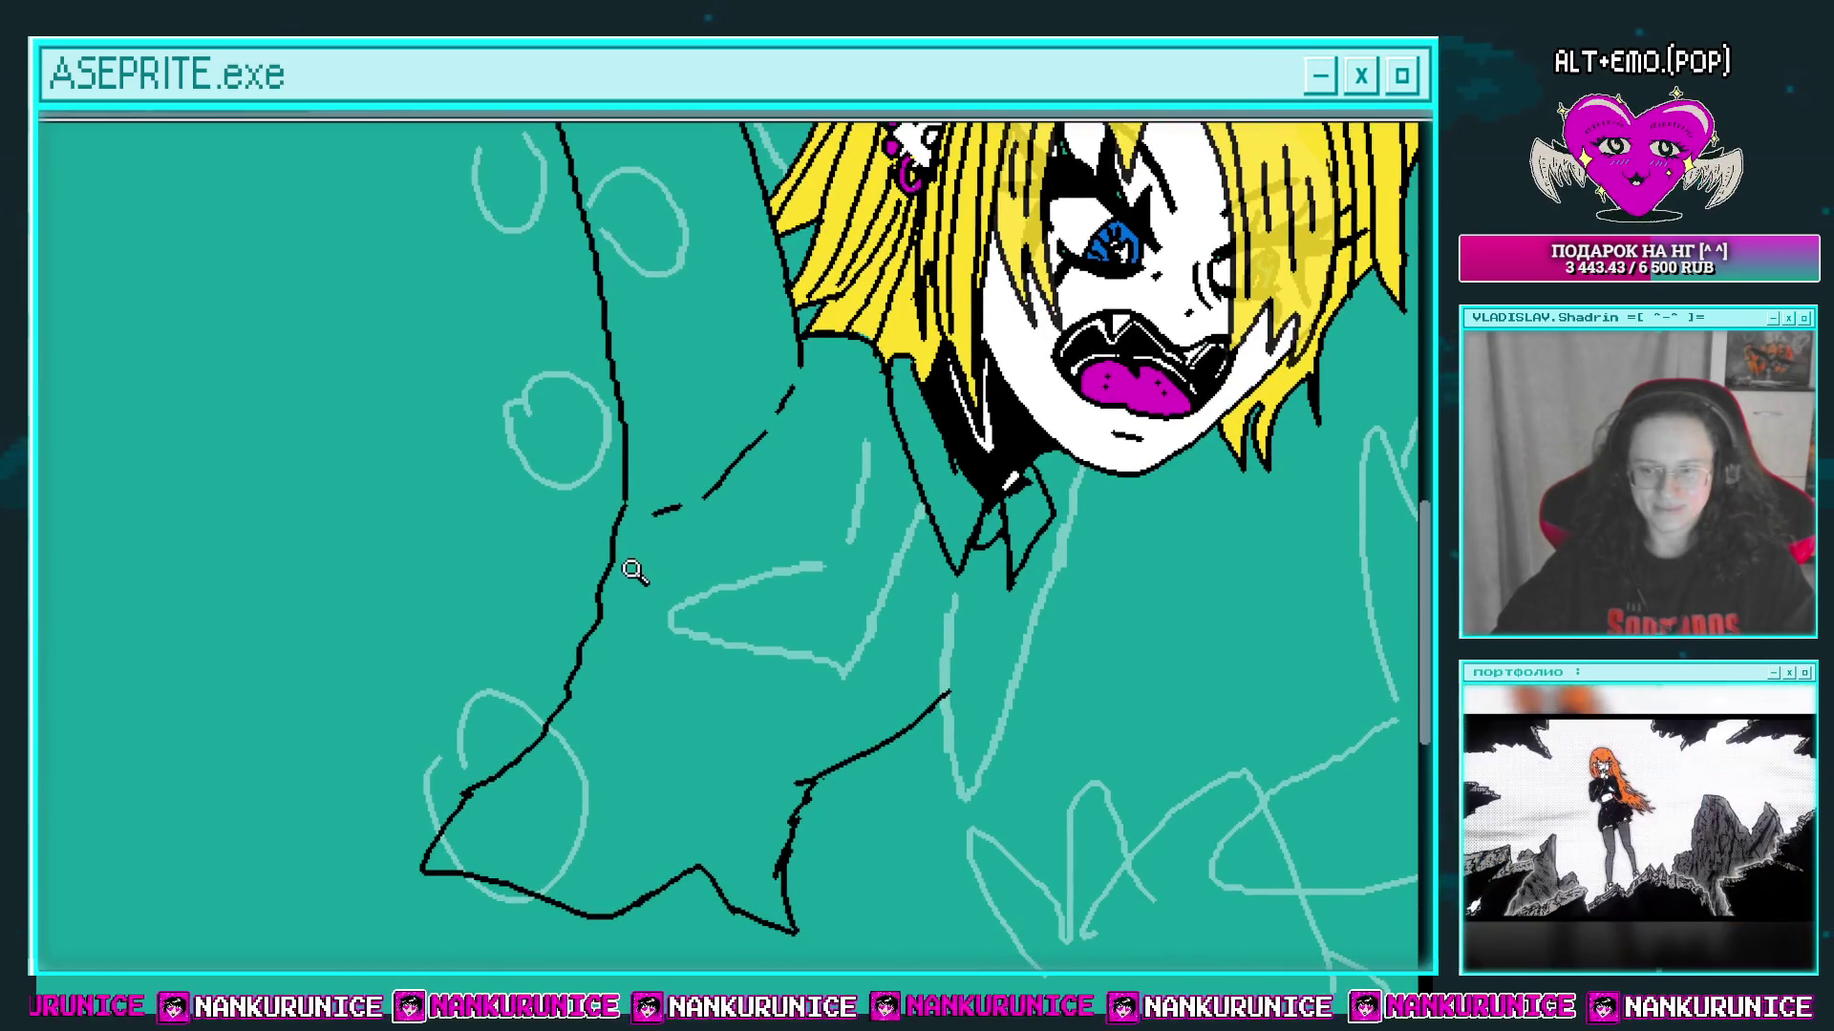
Step: Add short black hatch strokes along the arm outline, undoing the last arm stroke
scroll(635, 571, up, 1)
drag(639, 504, 676, 452)
scroll(688, 484, up, 1)
mouse_move(616, 556)
mouse_down()
mouse_move(653, 487)
mouse_move(696, 489)
mouse_up()
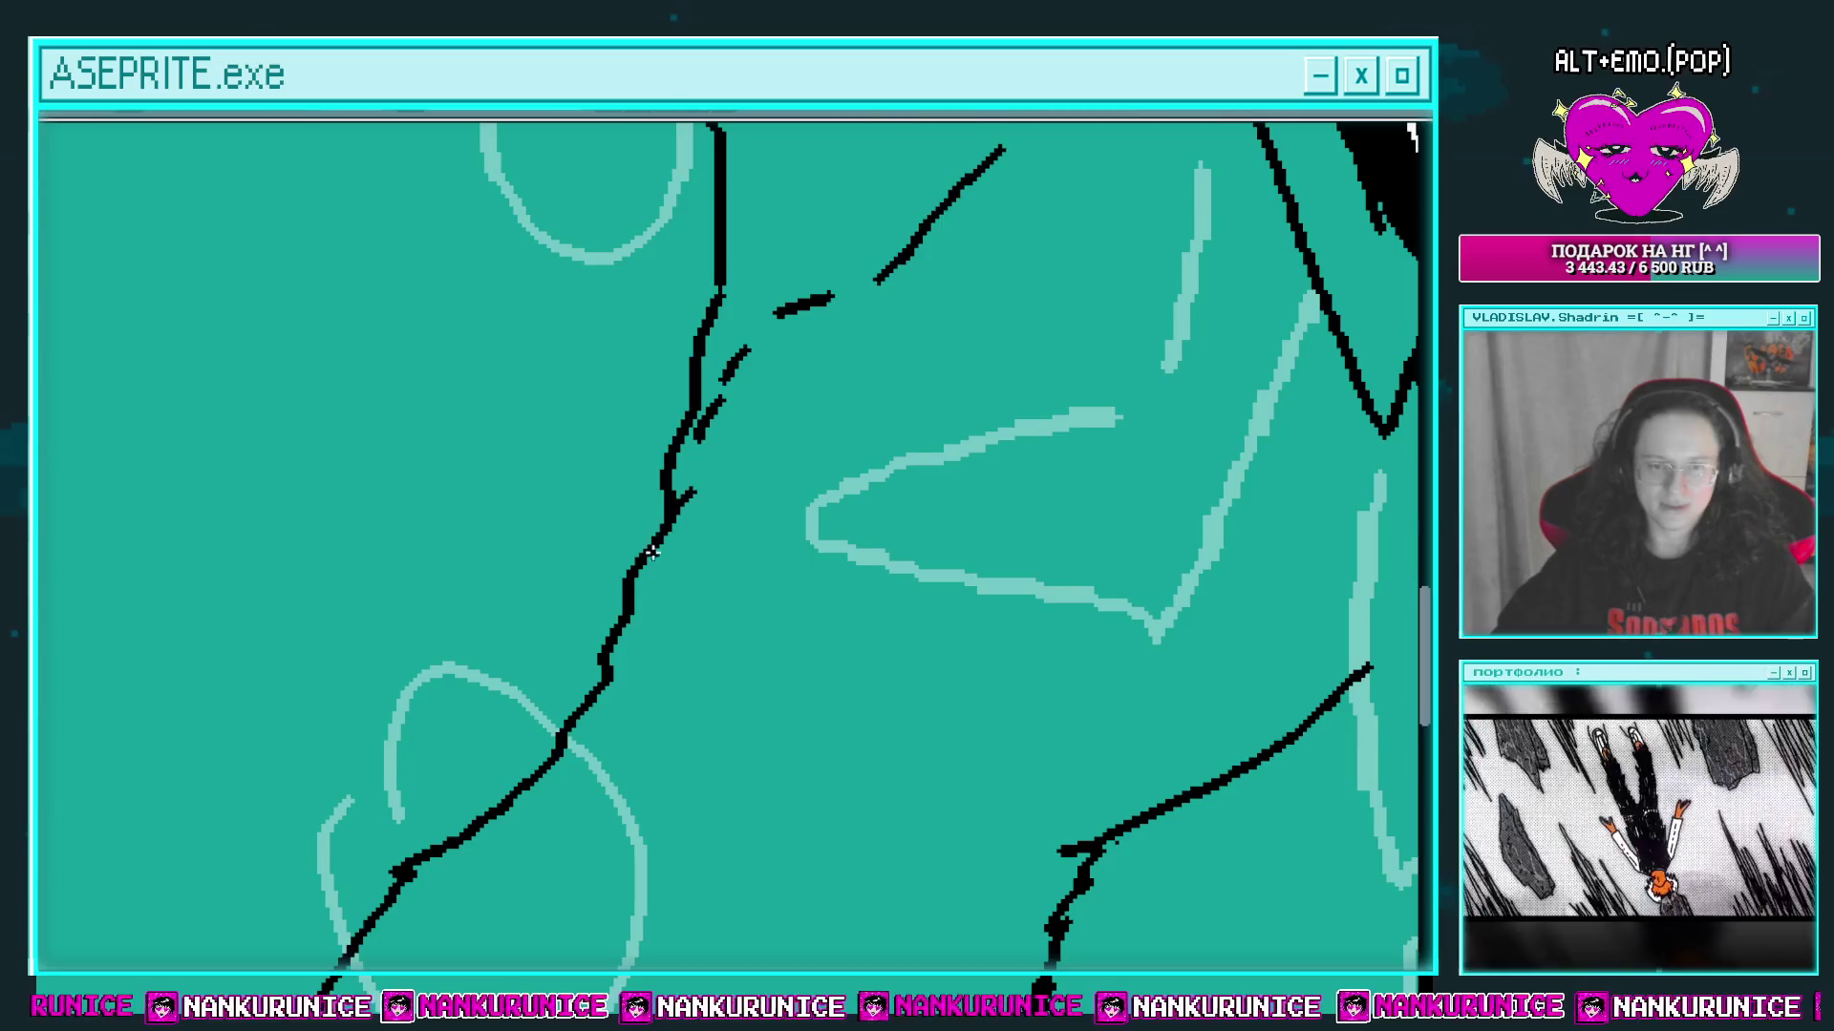
scroll(749, 430, down, 2)
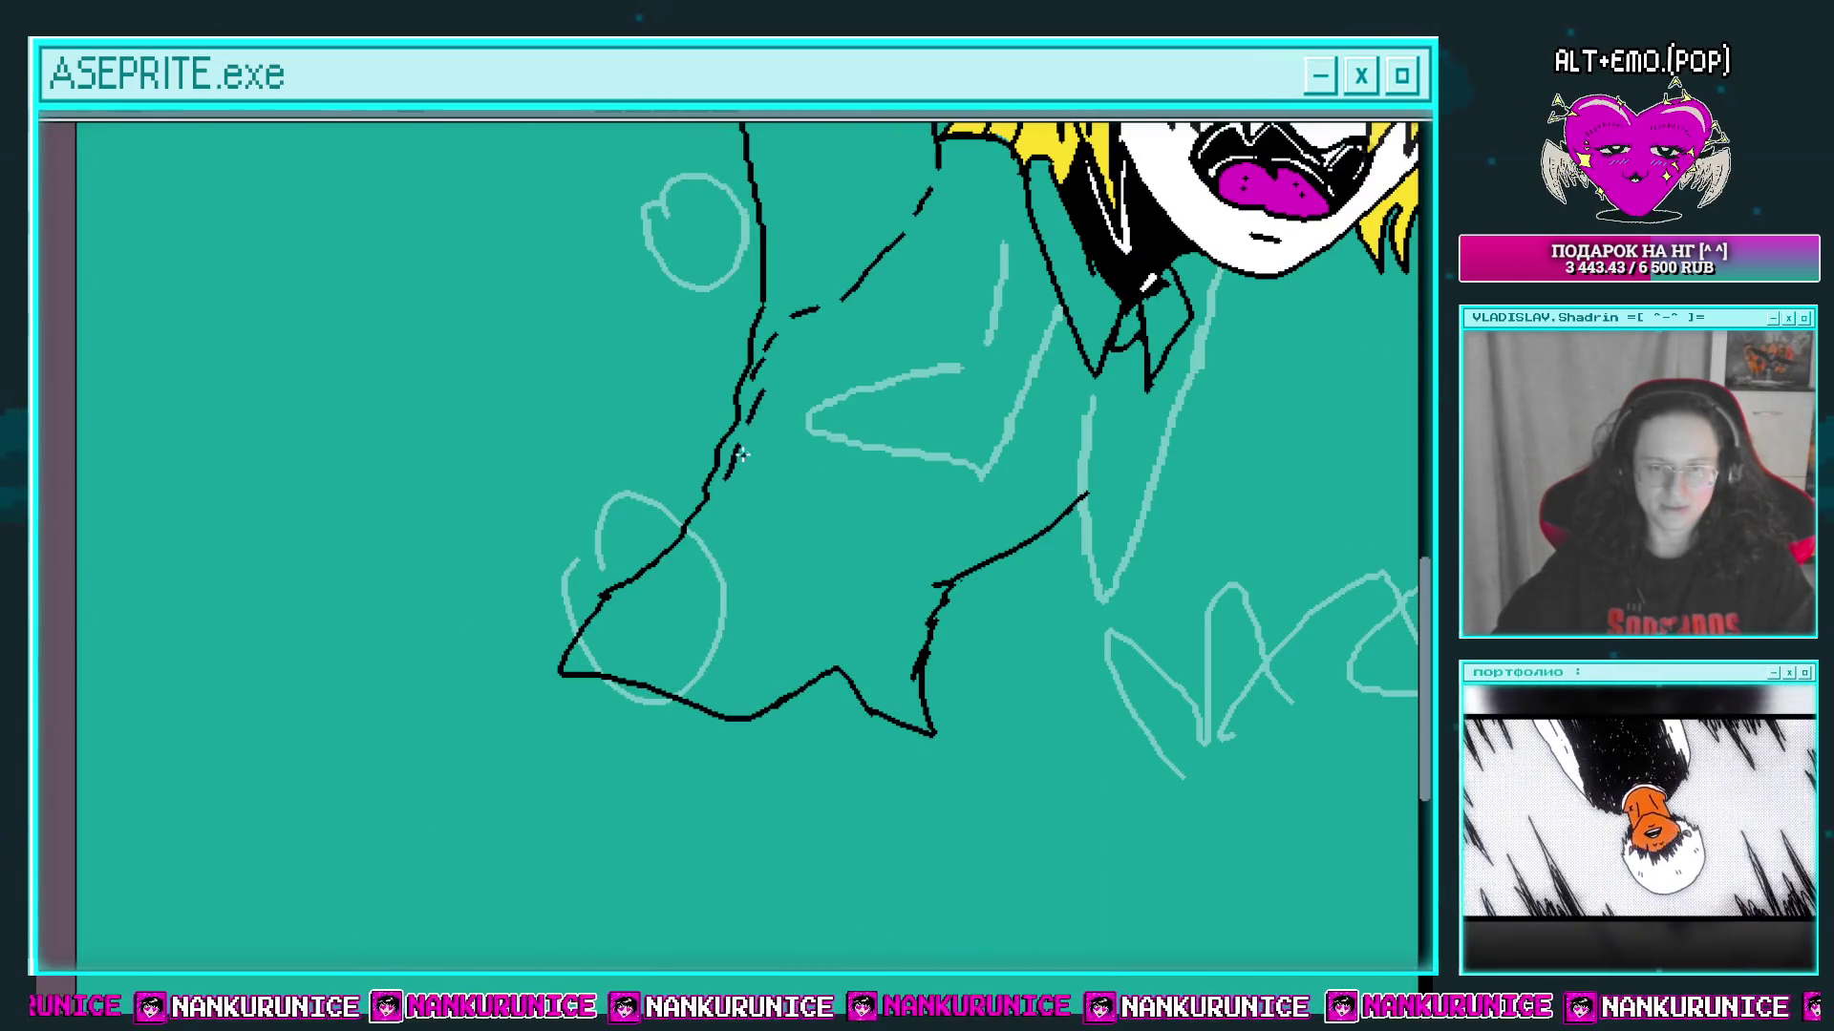
scroll(752, 420, down, 1)
scroll(749, 434, up, 3)
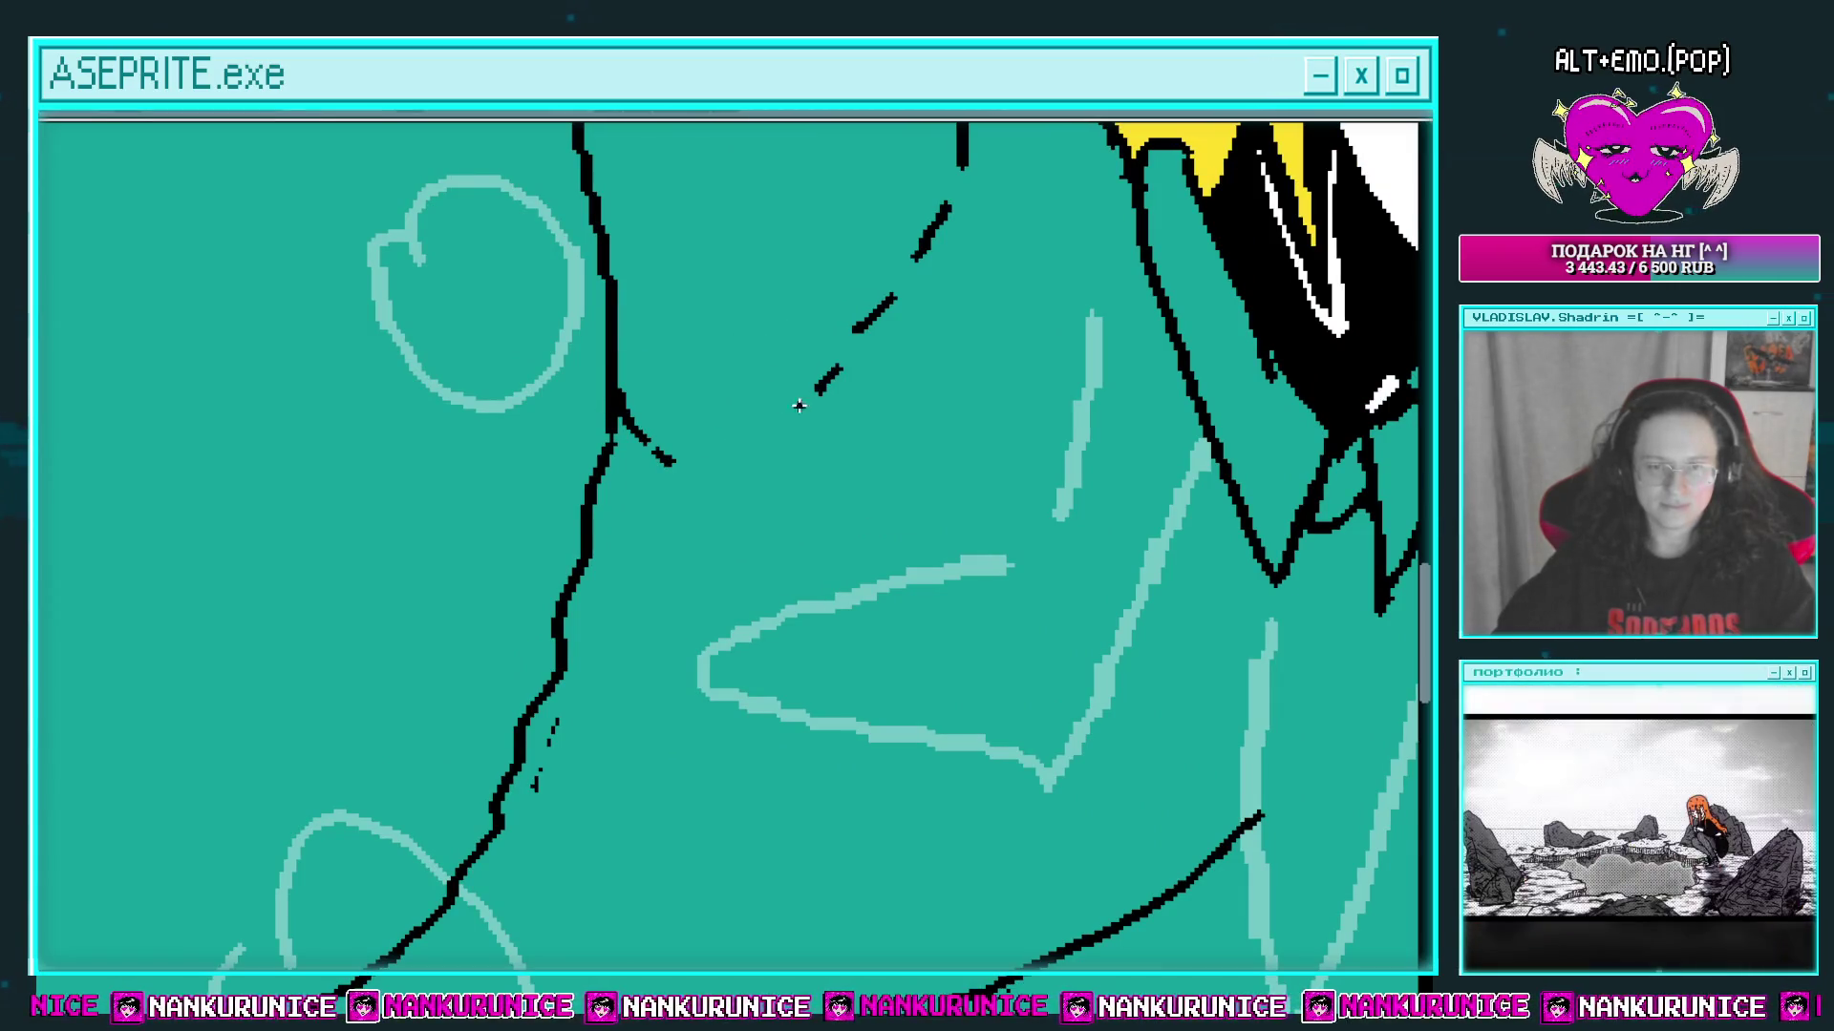
scroll(793, 430, down, 2)
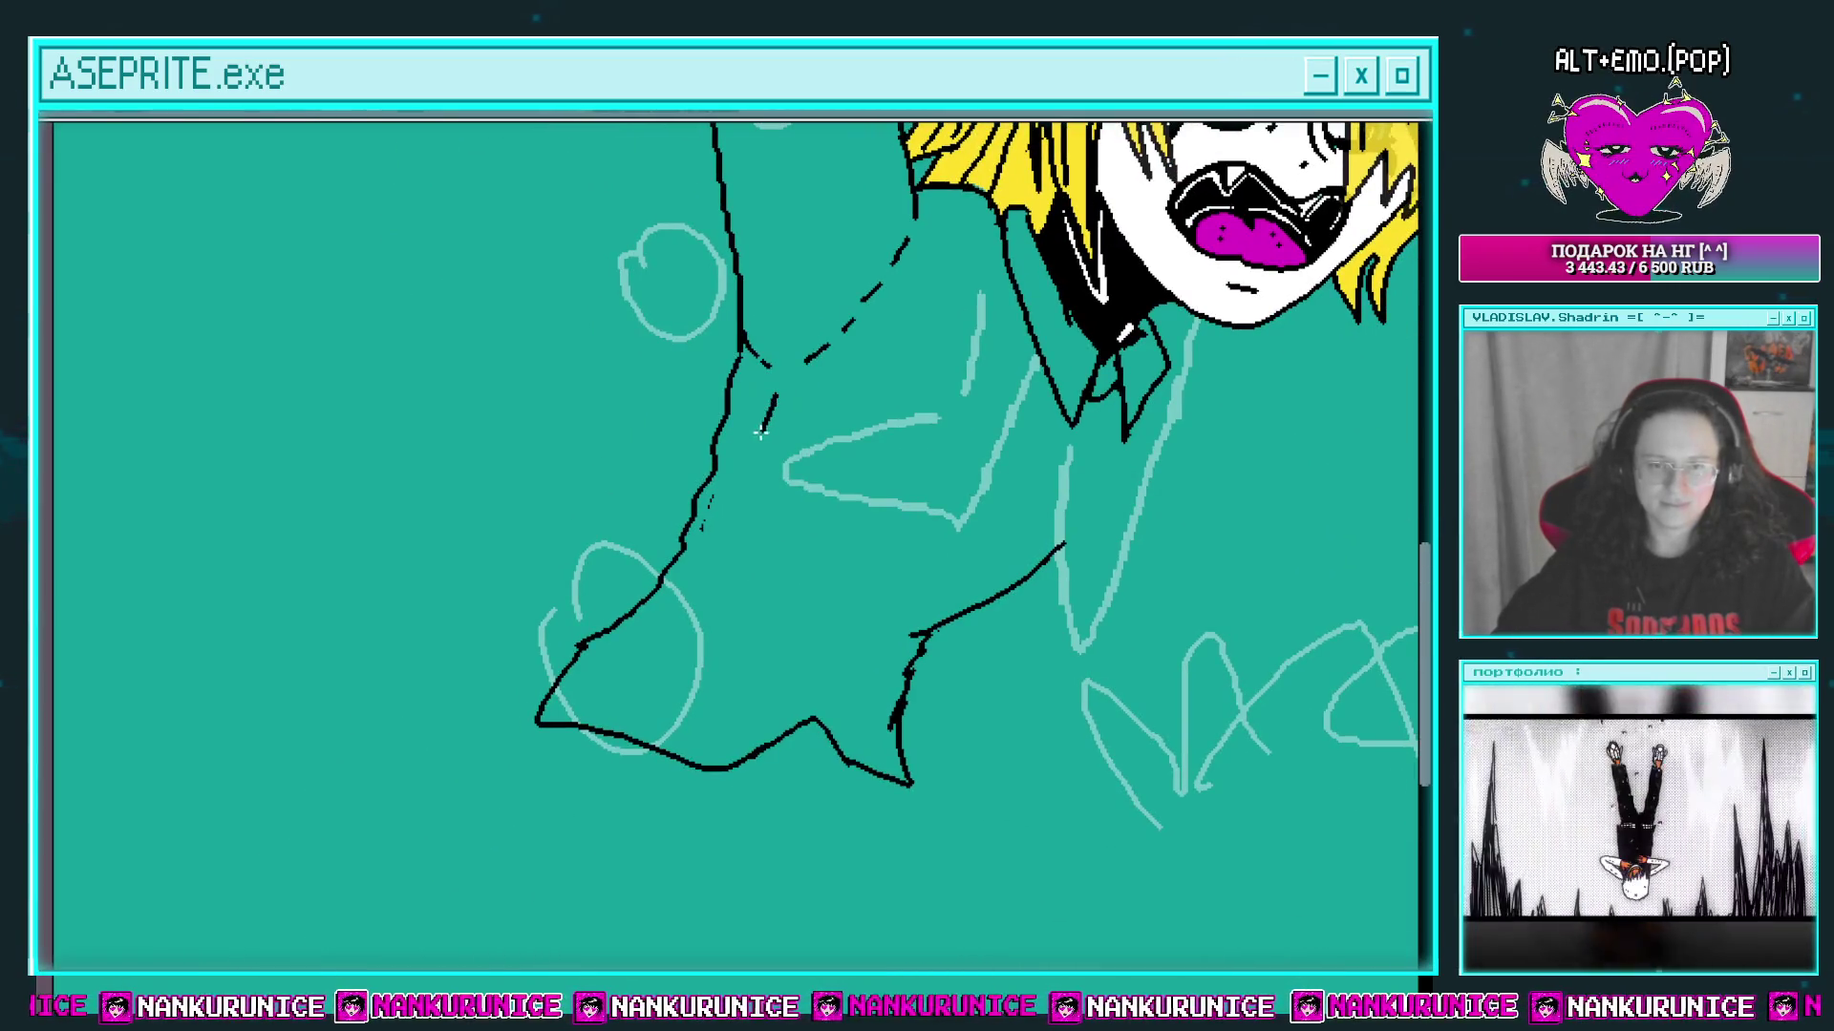
mouse_move(642, 638)
mouse_down()
mouse_move(577, 725)
mouse_move(759, 624)
mouse_up()
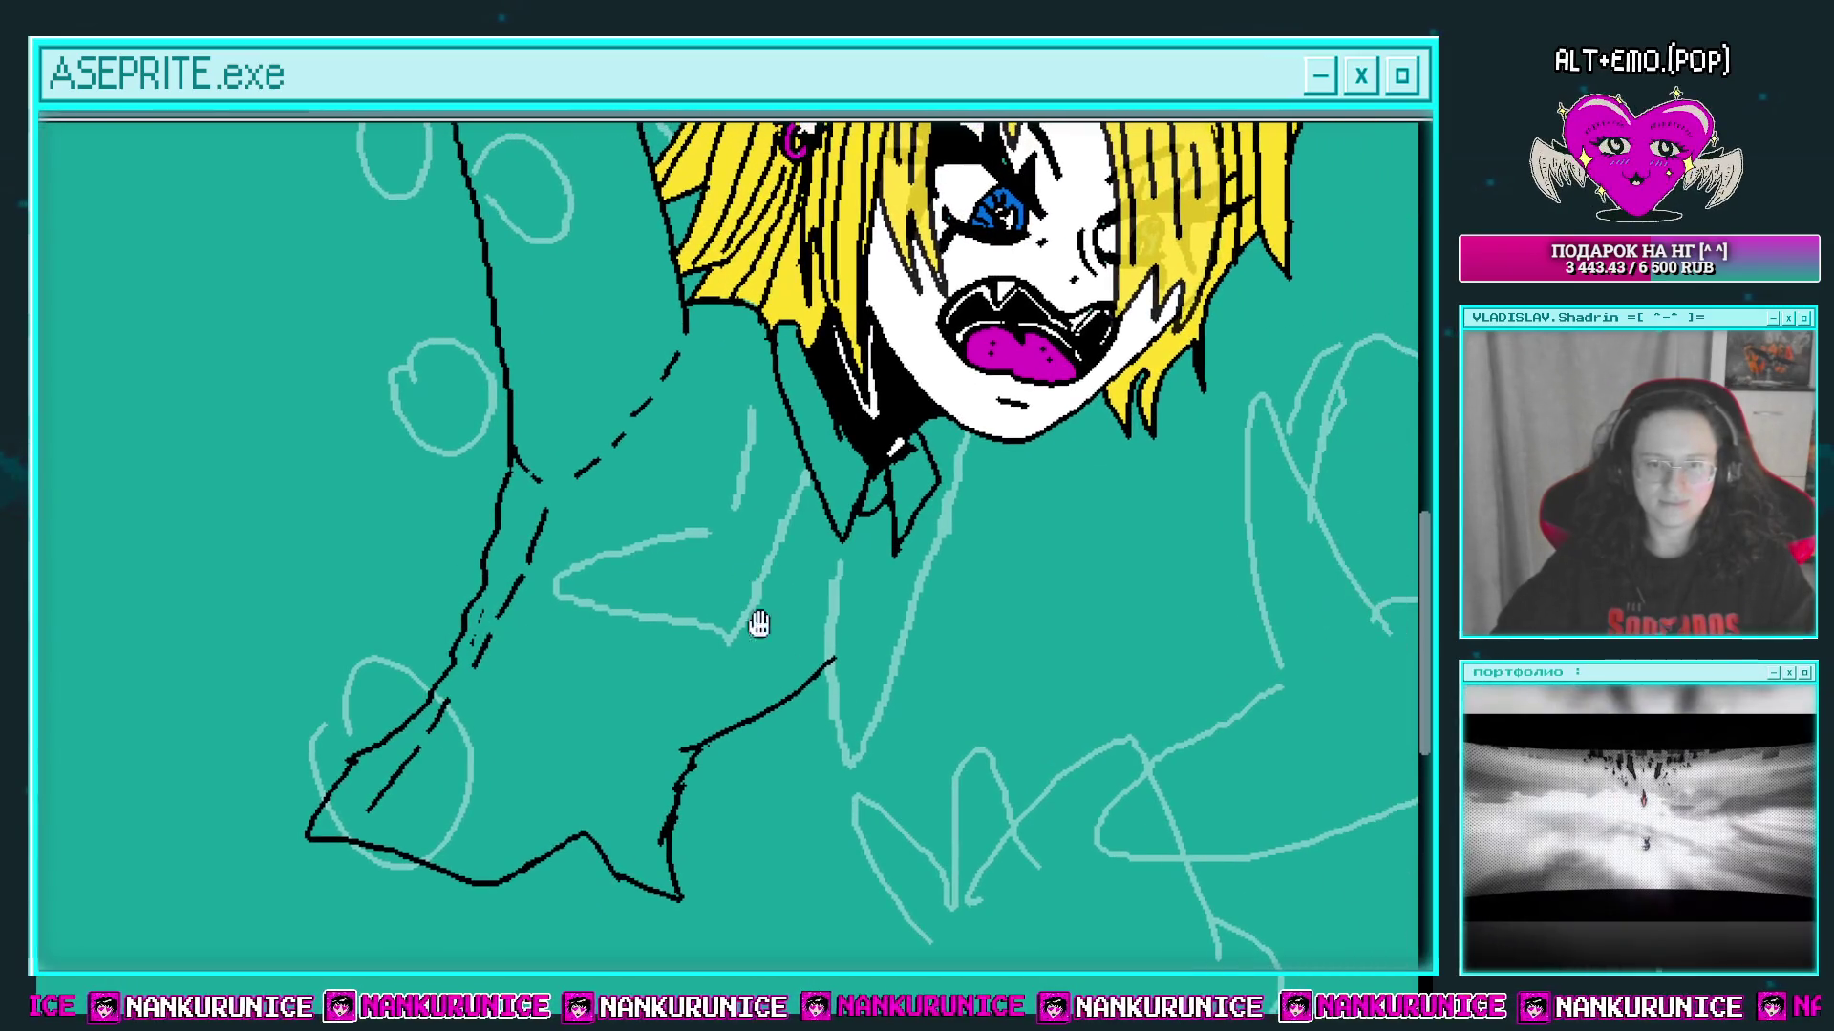
scroll(839, 654, up, 1)
key(ctrl+z)
scroll(735, 674, down, 1)
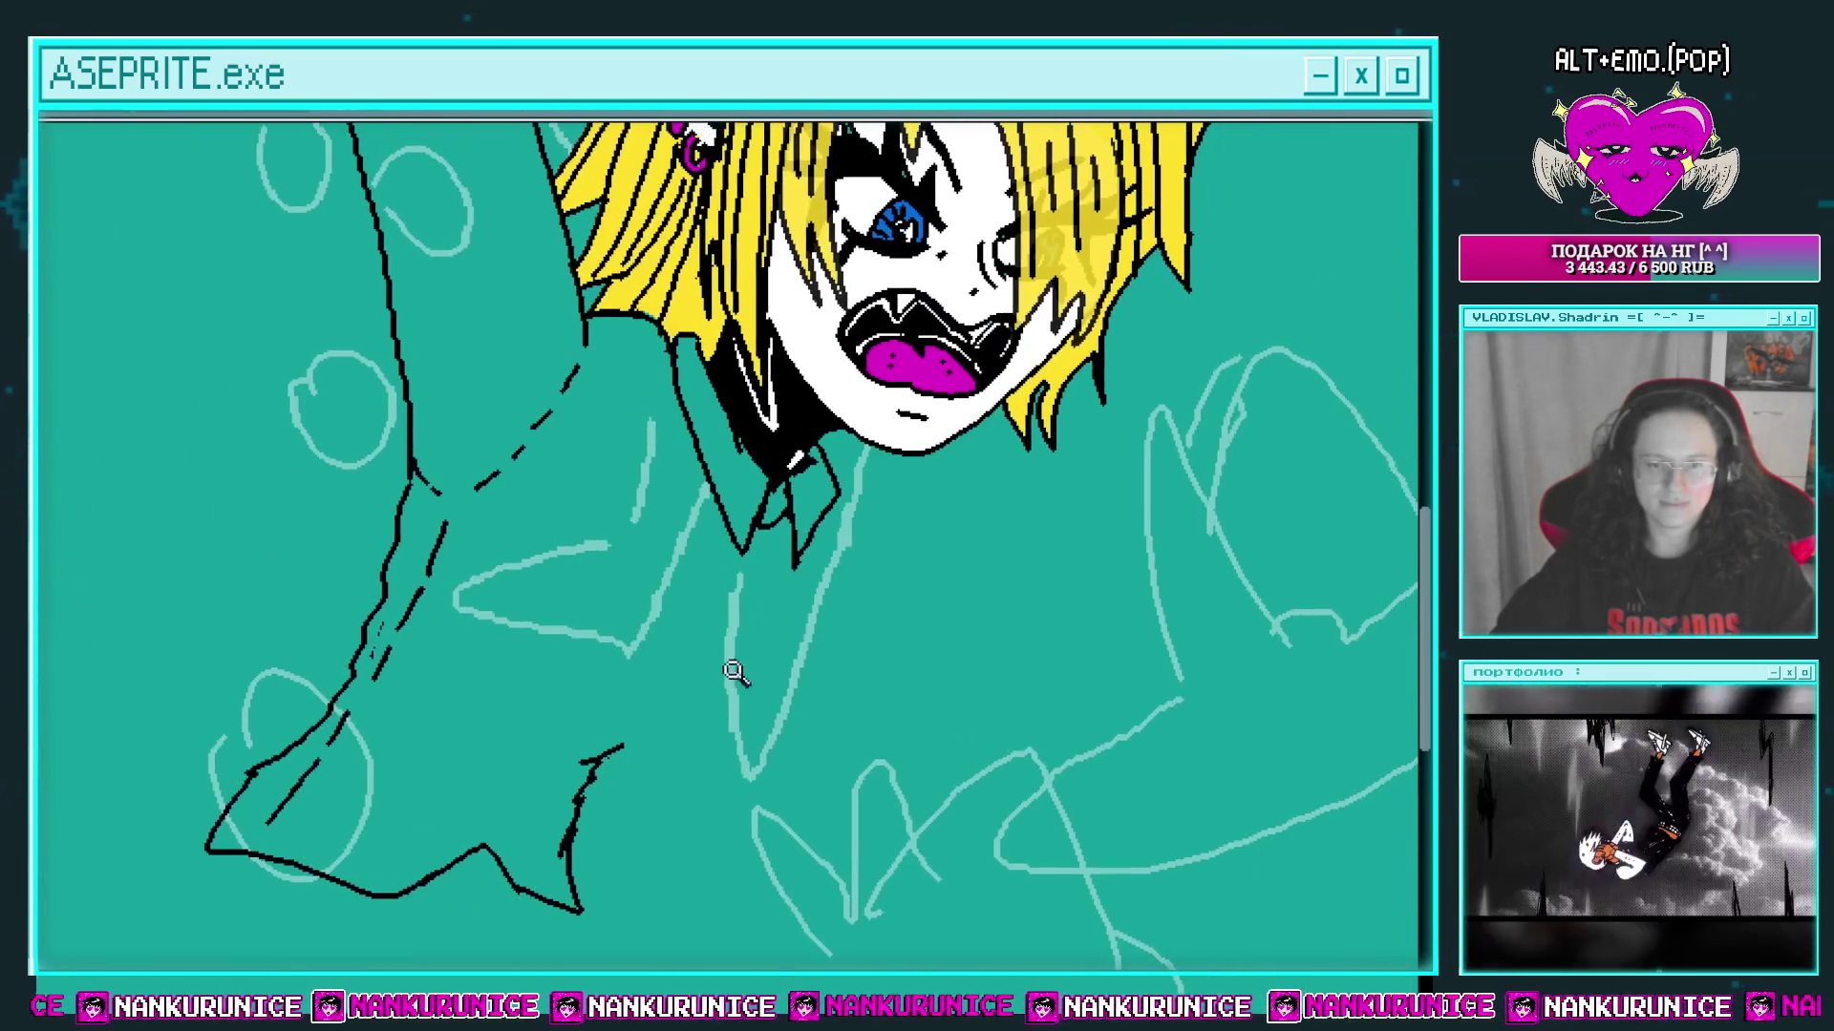
scroll(764, 642, up, 2)
Step: Redraw the diagonal arm line and add a leftward stroke to the sleeve
drag(888, 498, 792, 692)
key(ctrl+z)
drag(885, 501, 846, 740)
scroll(846, 741, down, 1)
mouse_move(922, 579)
mouse_down()
mouse_move(902, 621)
mouse_move(716, 678)
mouse_up()
scroll(827, 634, up, 1)
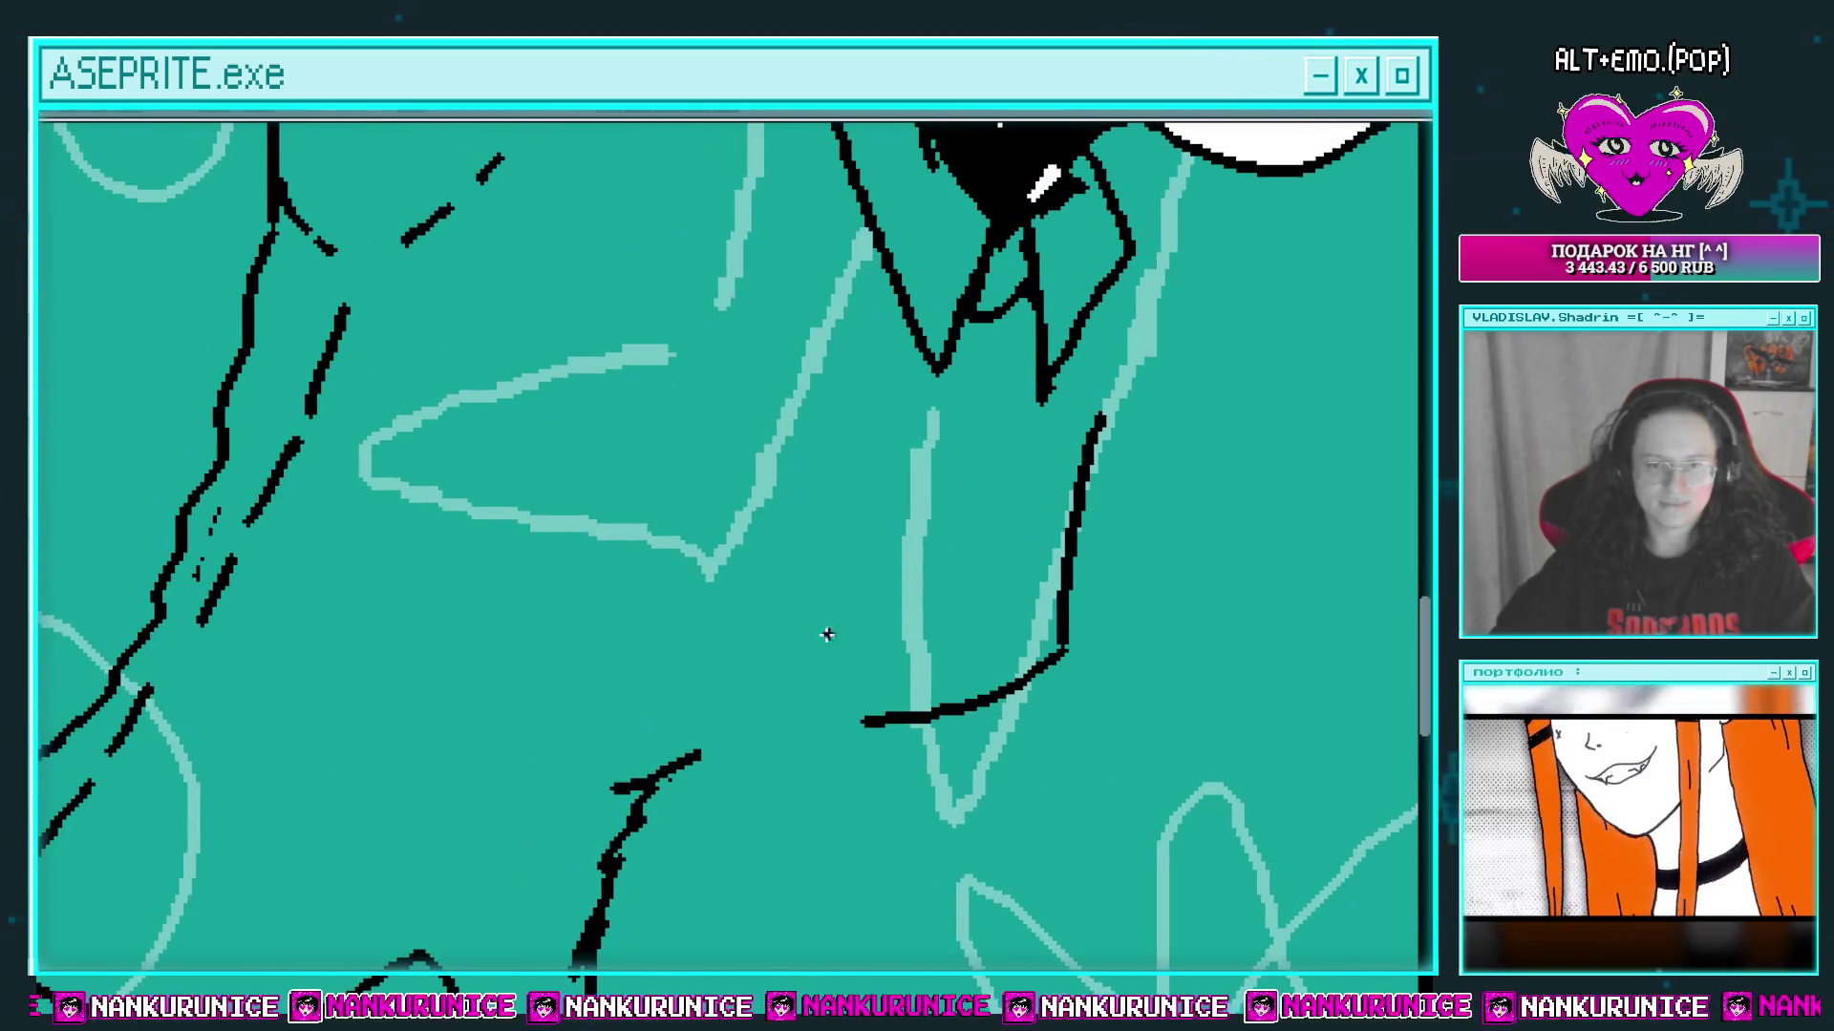
Step: Draw a contour line curving down-left below the collar, with a short stroke at its end
drag(789, 316, 783, 573)
key(ctrl+z)
mouse_move(811, 342)
mouse_down()
mouse_move(662, 617)
mouse_move(528, 626)
mouse_up()
scroll(662, 616, right, 2)
key(ctrl+z)
mouse_move(478, 707)
mouse_down()
mouse_move(790, 397)
mouse_move(477, 707)
mouse_up()
drag(672, 552, 688, 540)
key(ctrl+d)
scroll(872, 483, right, 2)
scroll(794, 438, up, 3)
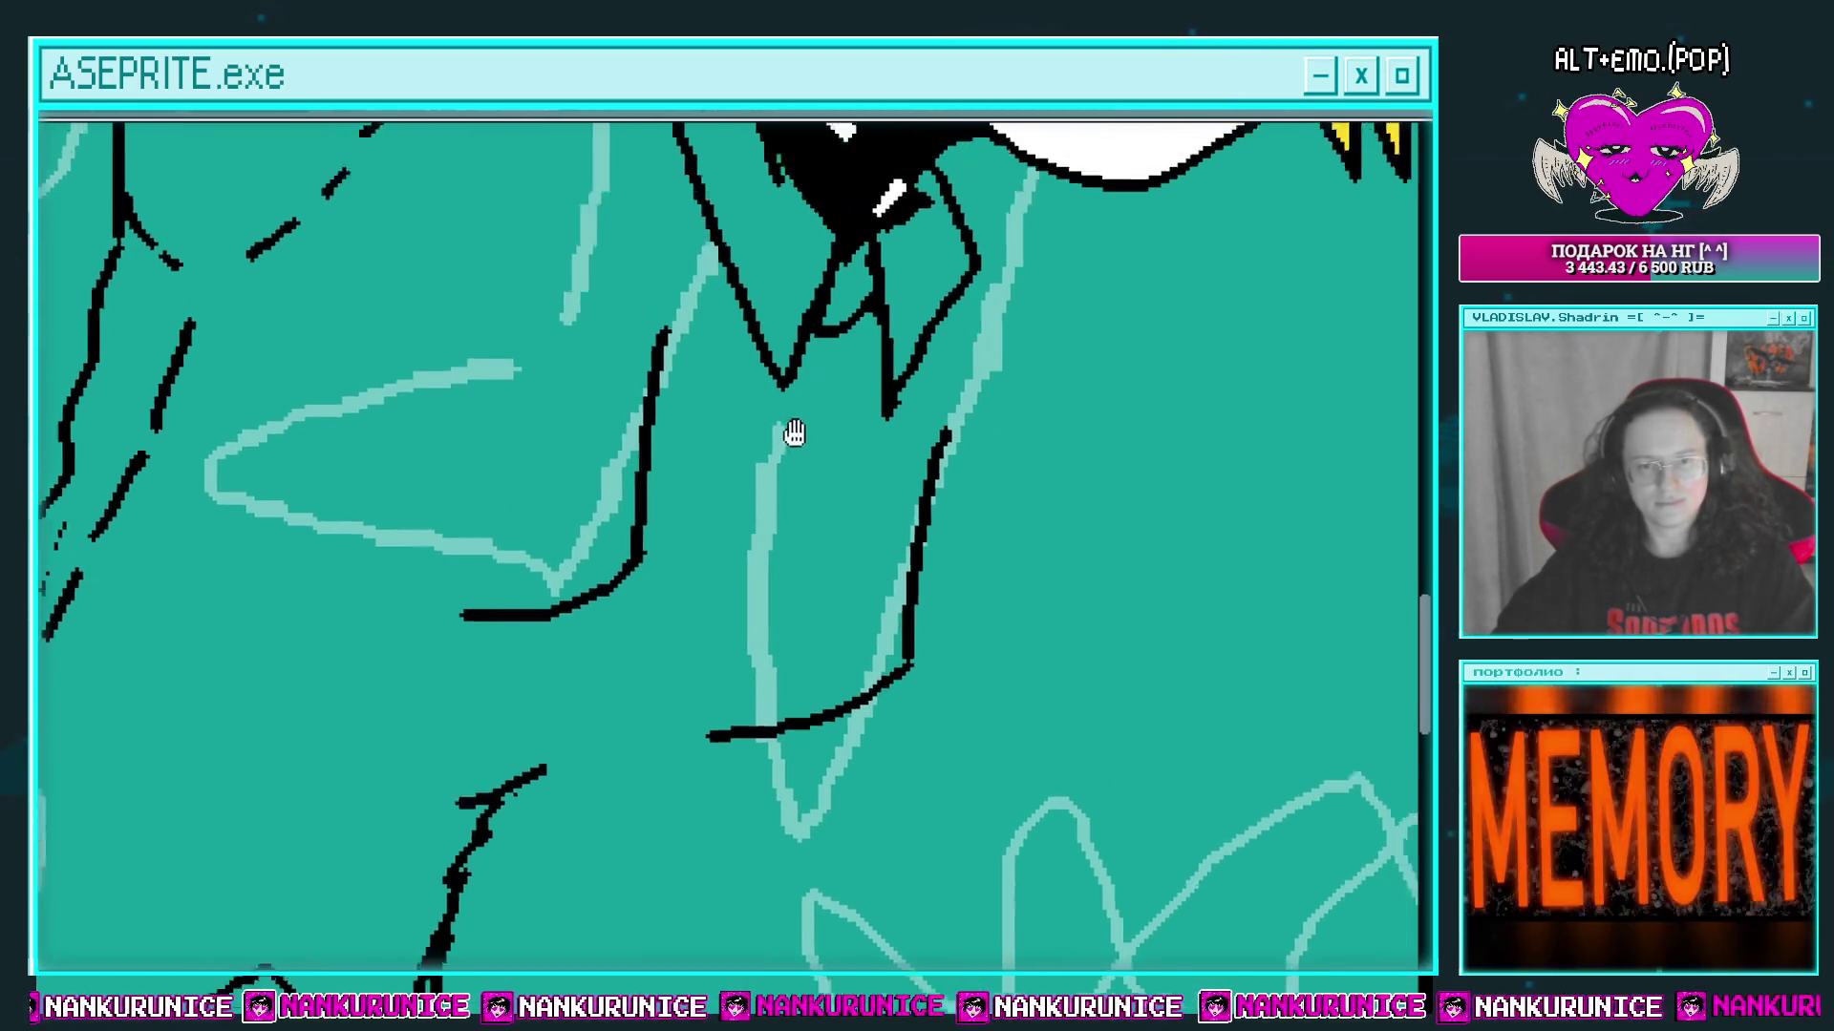
scroll(827, 493, down, 3)
scroll(809, 575, up, 2)
mouse_move(785, 551)
mouse_down()
mouse_move(694, 602)
mouse_move(702, 649)
mouse_up()
scroll(764, 573, down, 1)
Step: Erase the old dashed arm segments and the sleeve's left and lower outline strokes
key(e)
scroll(702, 650, up, 2)
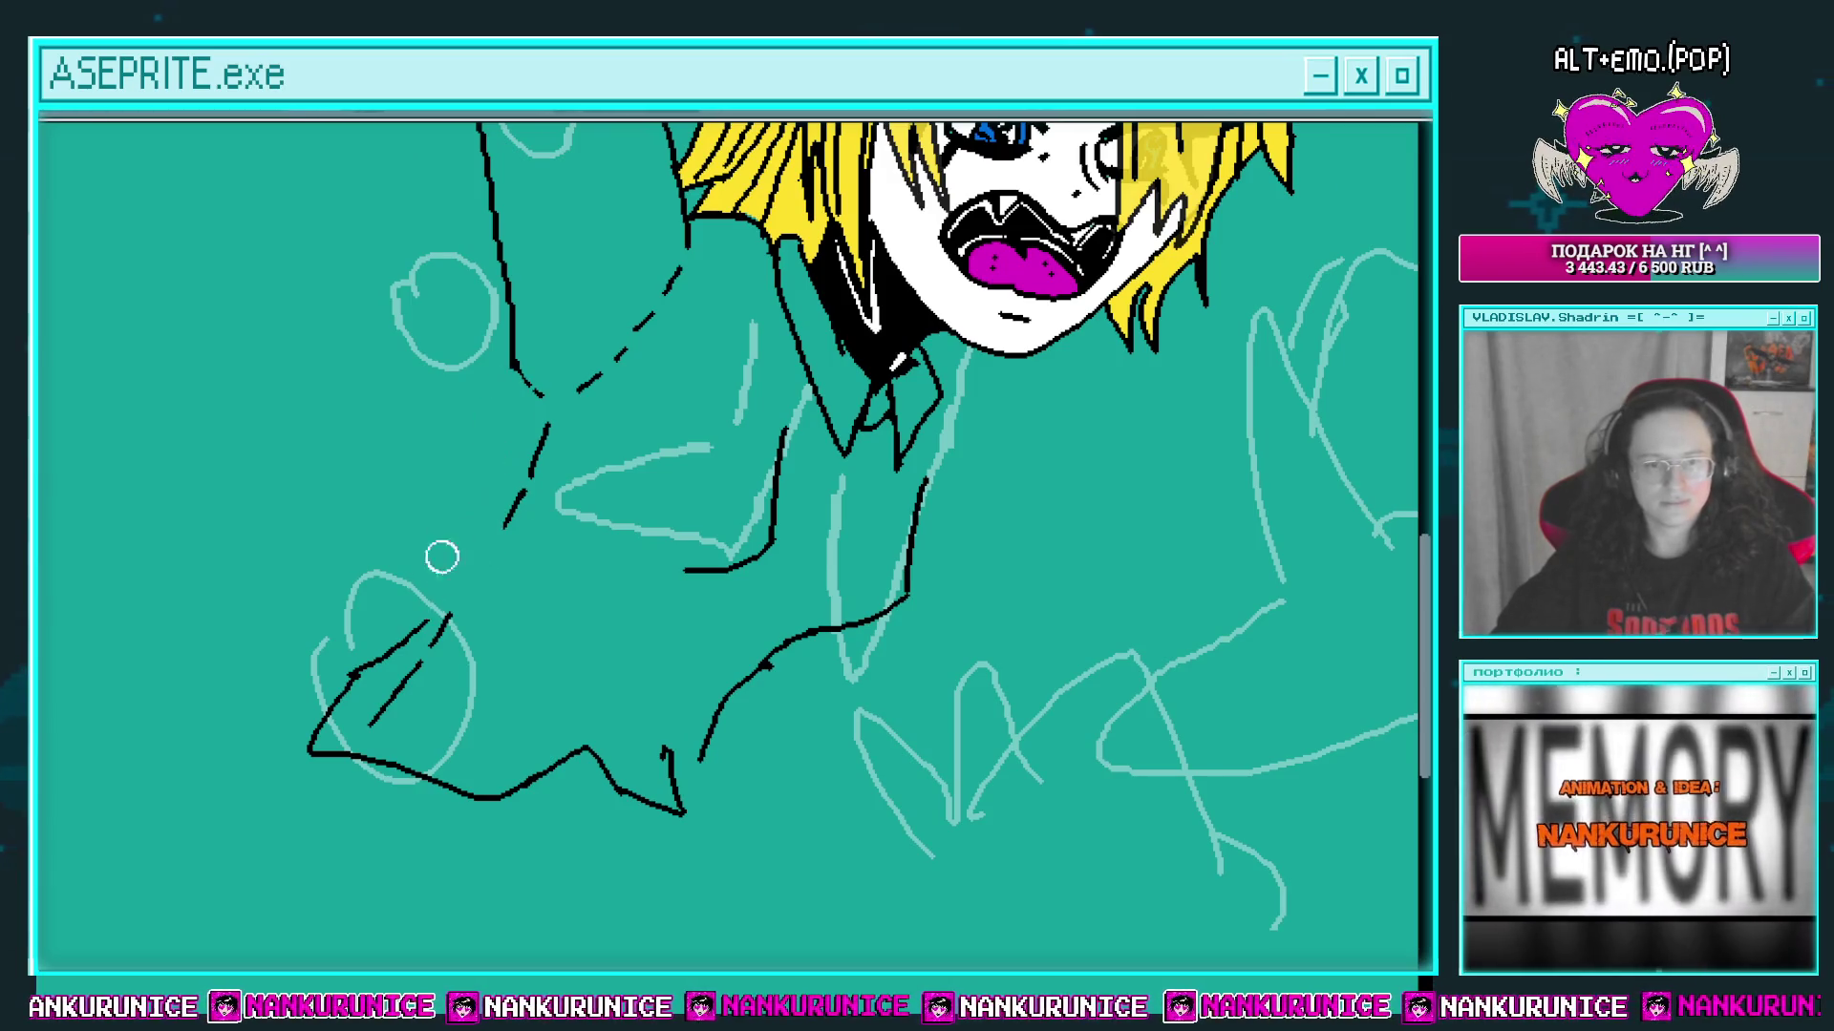
scroll(524, 564, up, 1)
drag(525, 564, 578, 466)
drag(482, 651, 421, 709)
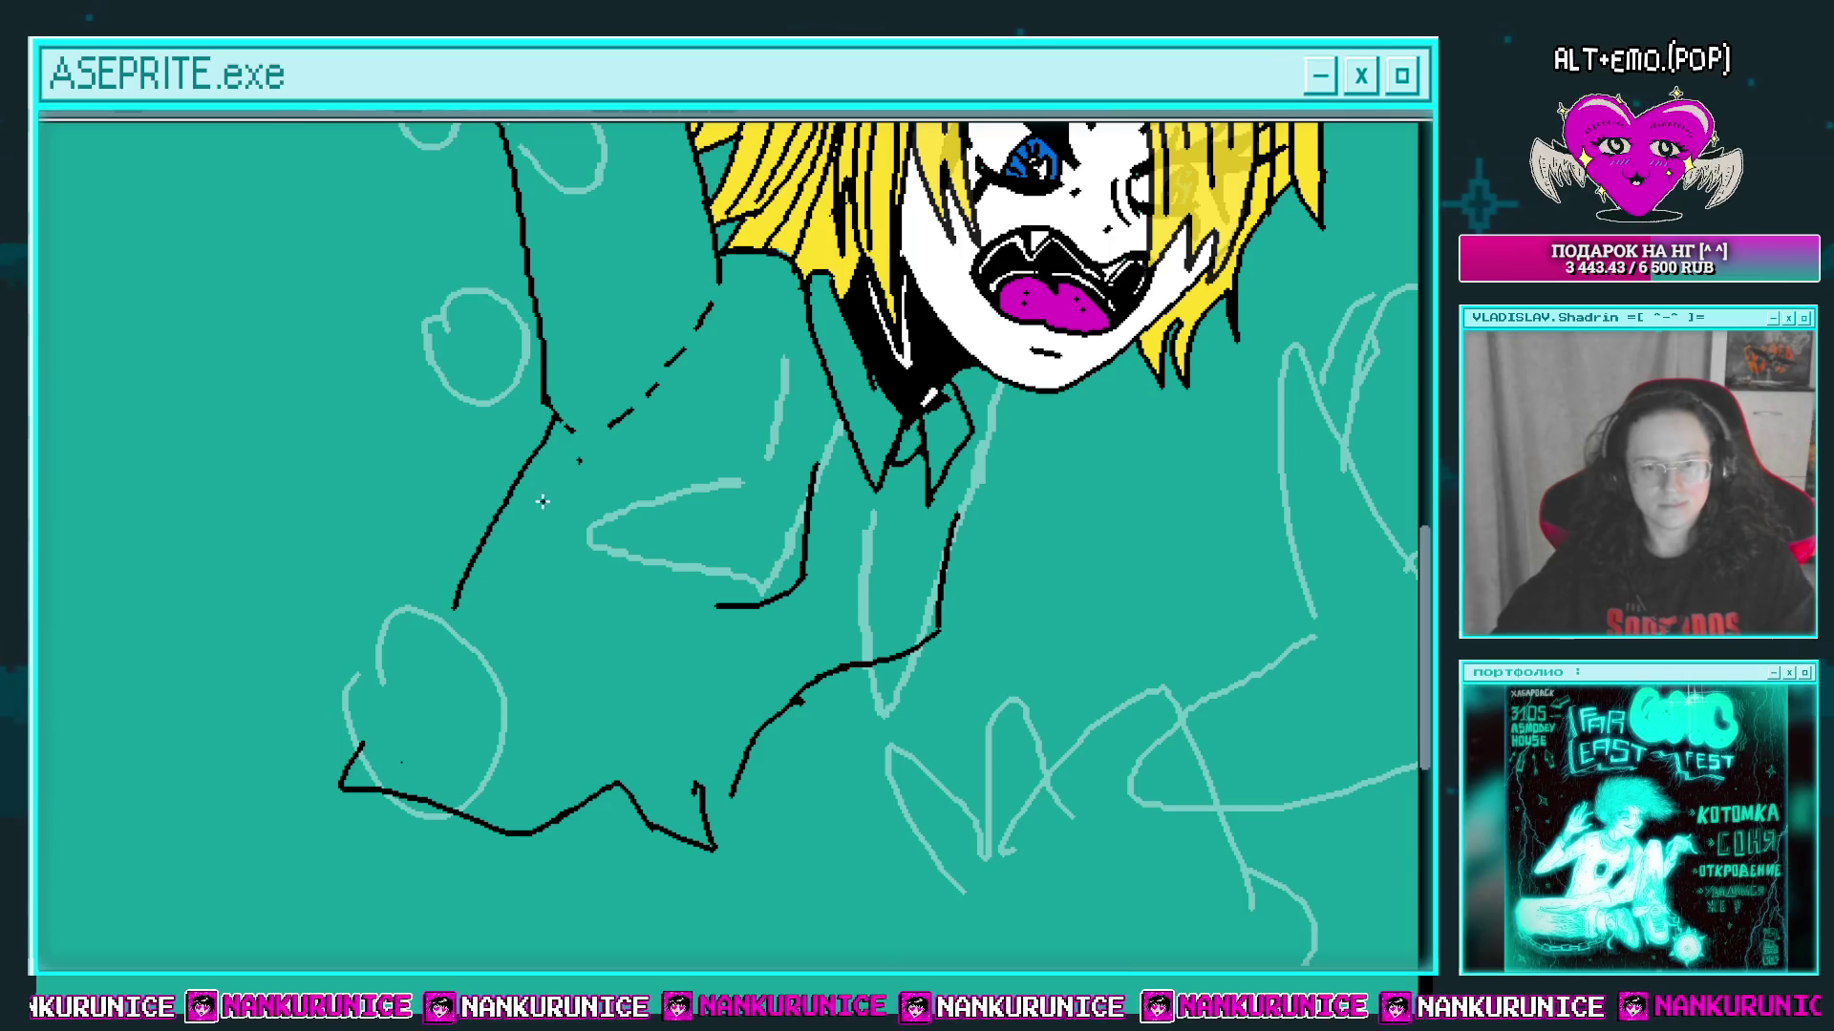
drag(542, 501, 458, 602)
scroll(491, 475, down, 2)
scroll(491, 475, right, 2)
mouse_move(712, 659)
mouse_down()
mouse_move(729, 622)
mouse_move(776, 604)
mouse_up()
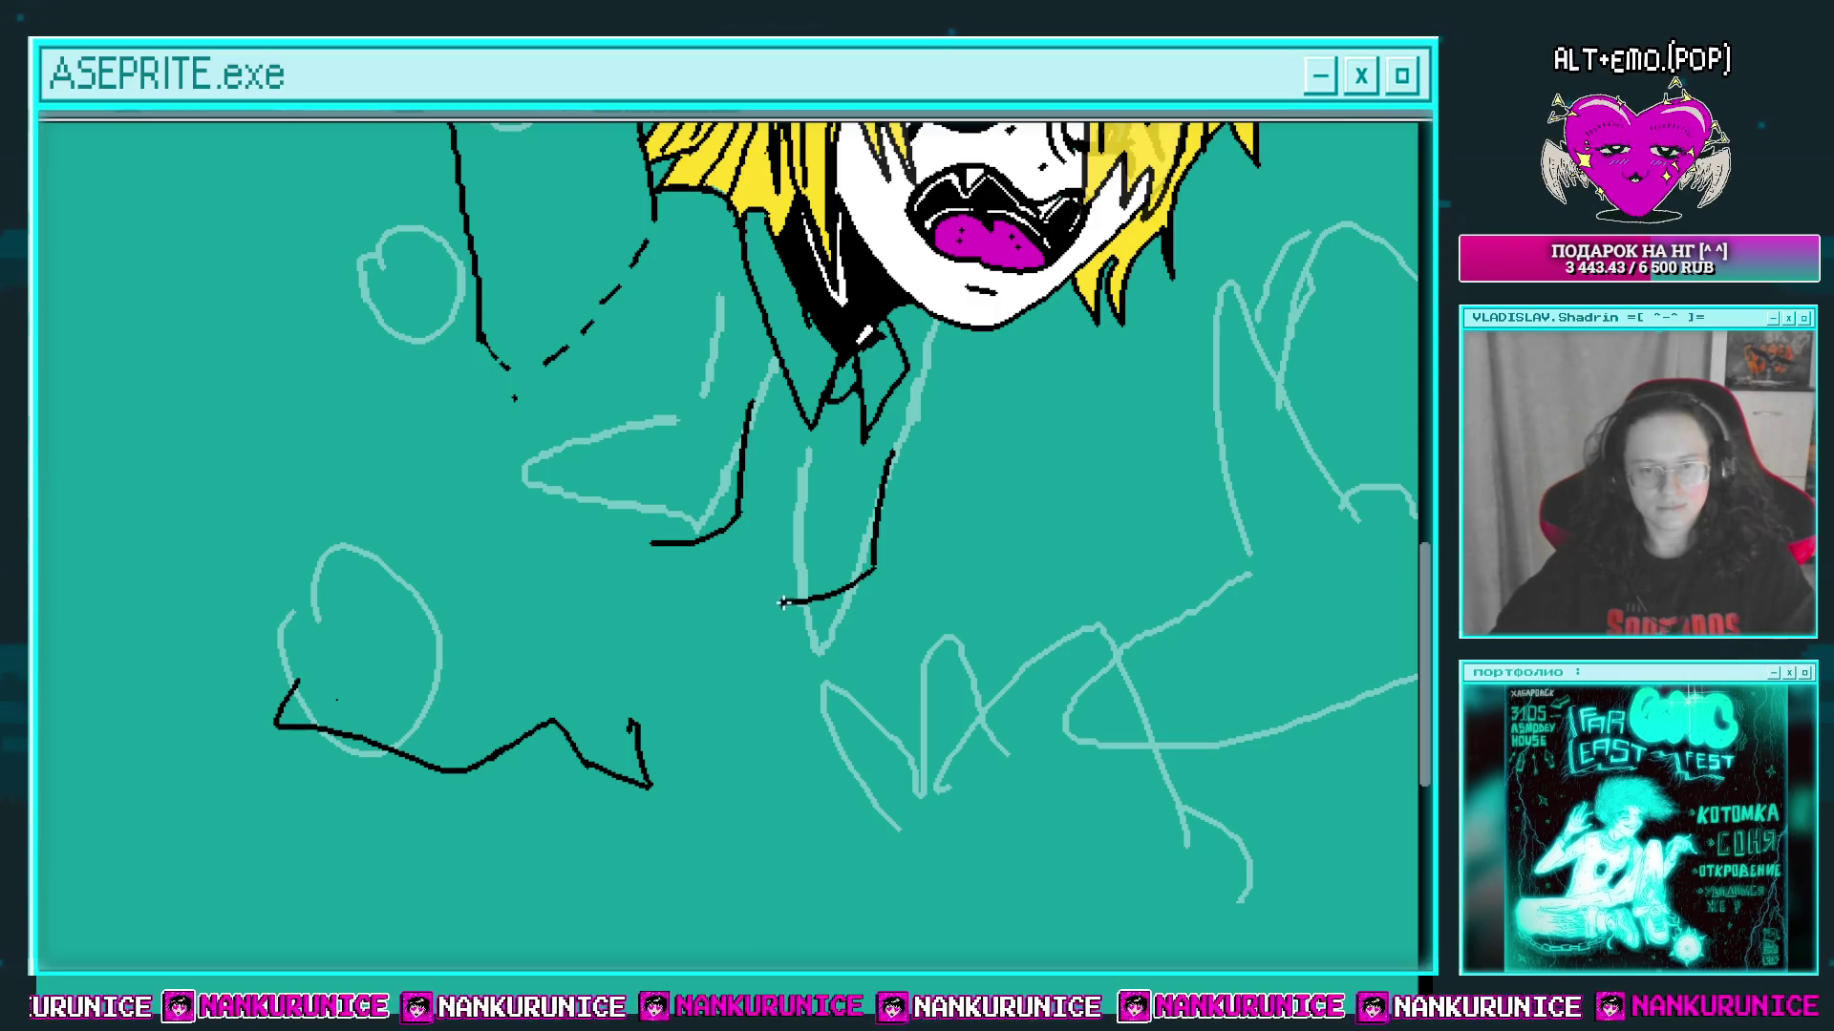
Step: Extend the bottom sleeve outline leftward with a short hook, undoing the extra downward strokes
drag(710, 607, 674, 622)
scroll(667, 602, down, 1)
scroll(621, 598, down, 2)
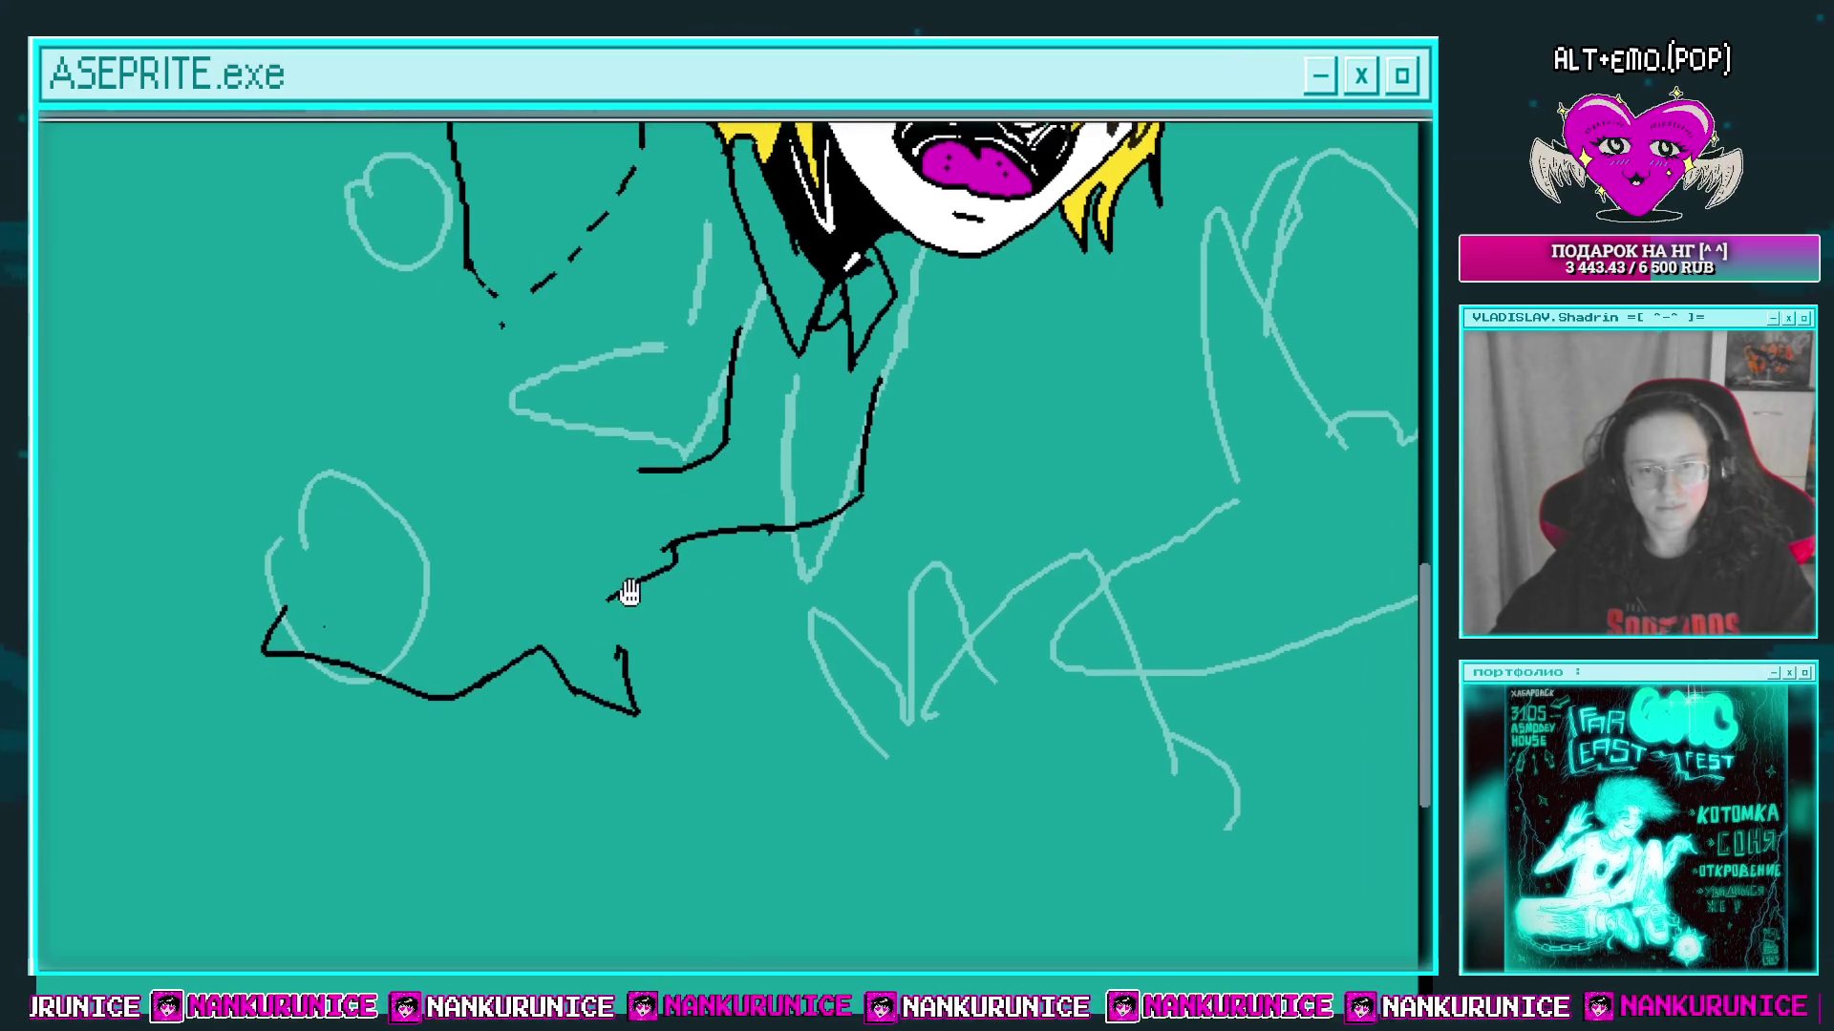
scroll(677, 579, up, 2)
drag(677, 578, 674, 590)
drag(664, 492, 642, 557)
drag(642, 557, 687, 749)
key(ctrl+z)
mouse_move(642, 552)
mouse_down()
mouse_move(860, 645)
mouse_move(578, 717)
mouse_up()
mouse_move(571, 528)
mouse_down()
mouse_move(646, 596)
mouse_move(662, 643)
mouse_move(530, 625)
mouse_up()
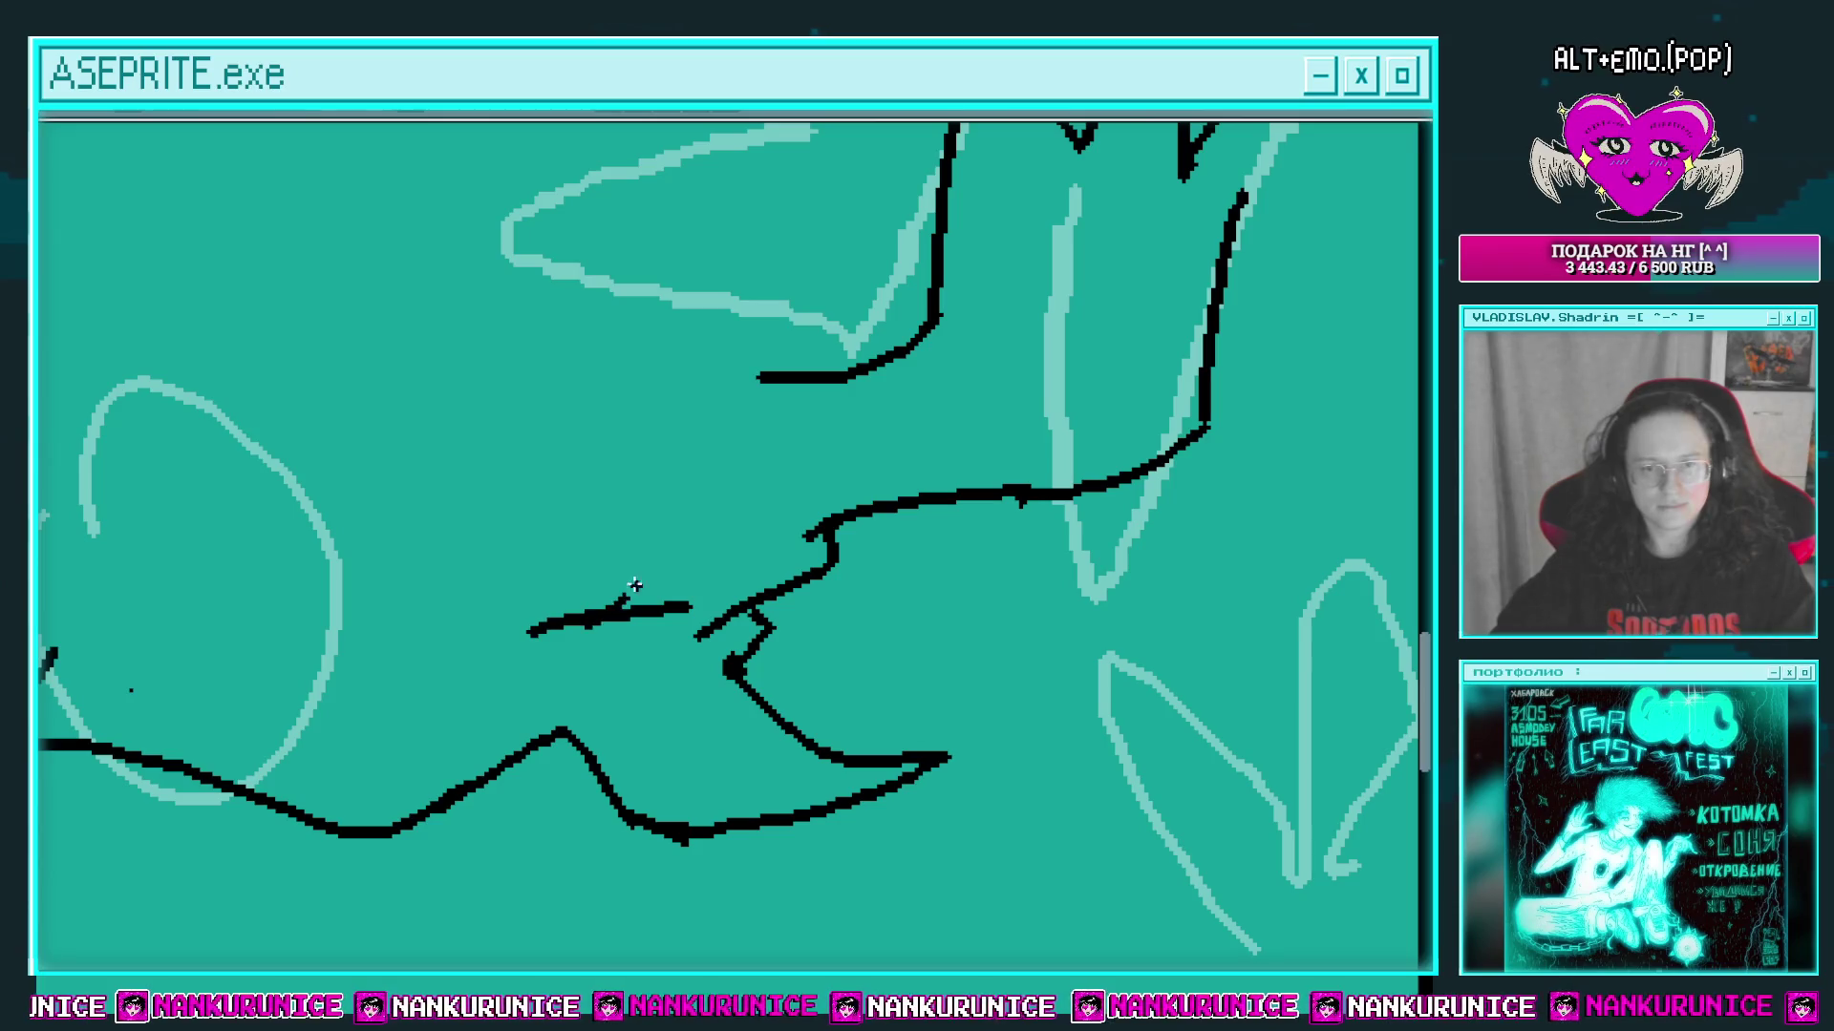
scroll(680, 563, down, 2)
scroll(840, 382, up, 2)
key(ctrl+z)
key(ctrl+z)
key(ctrl+z)
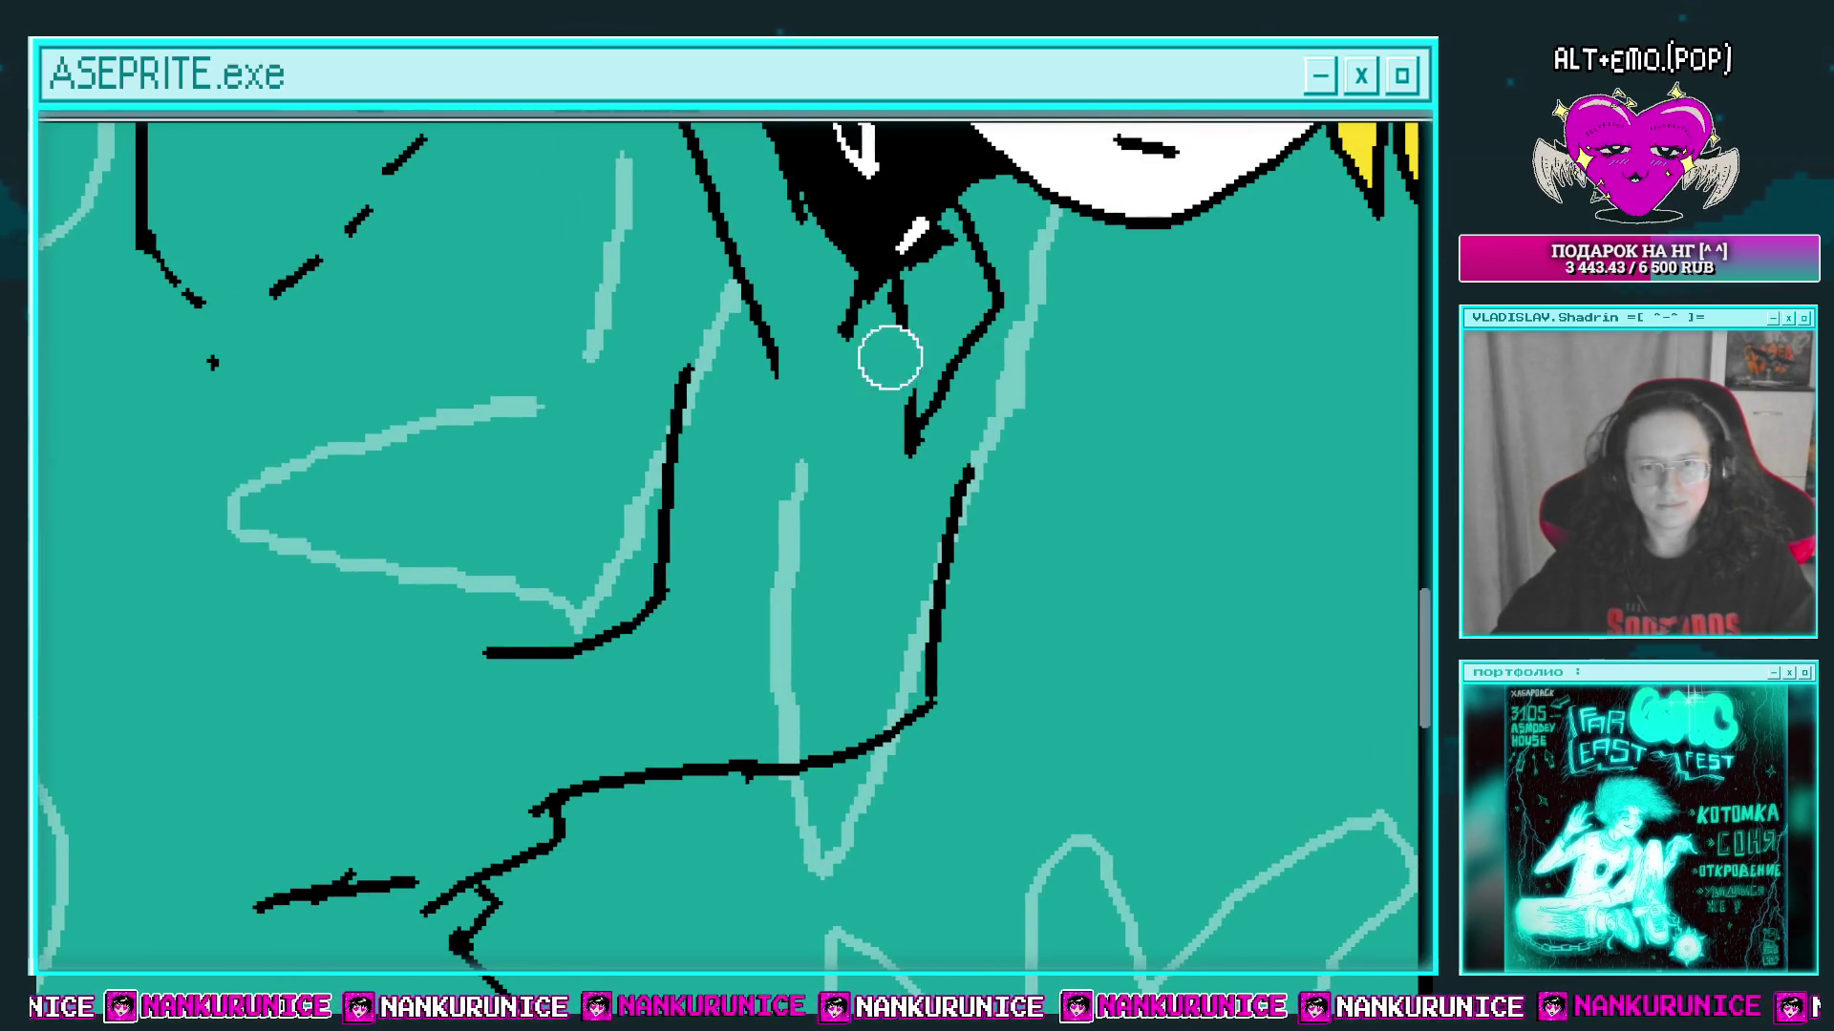
scroll(876, 417, up, 2)
scroll(876, 418, right, 2)
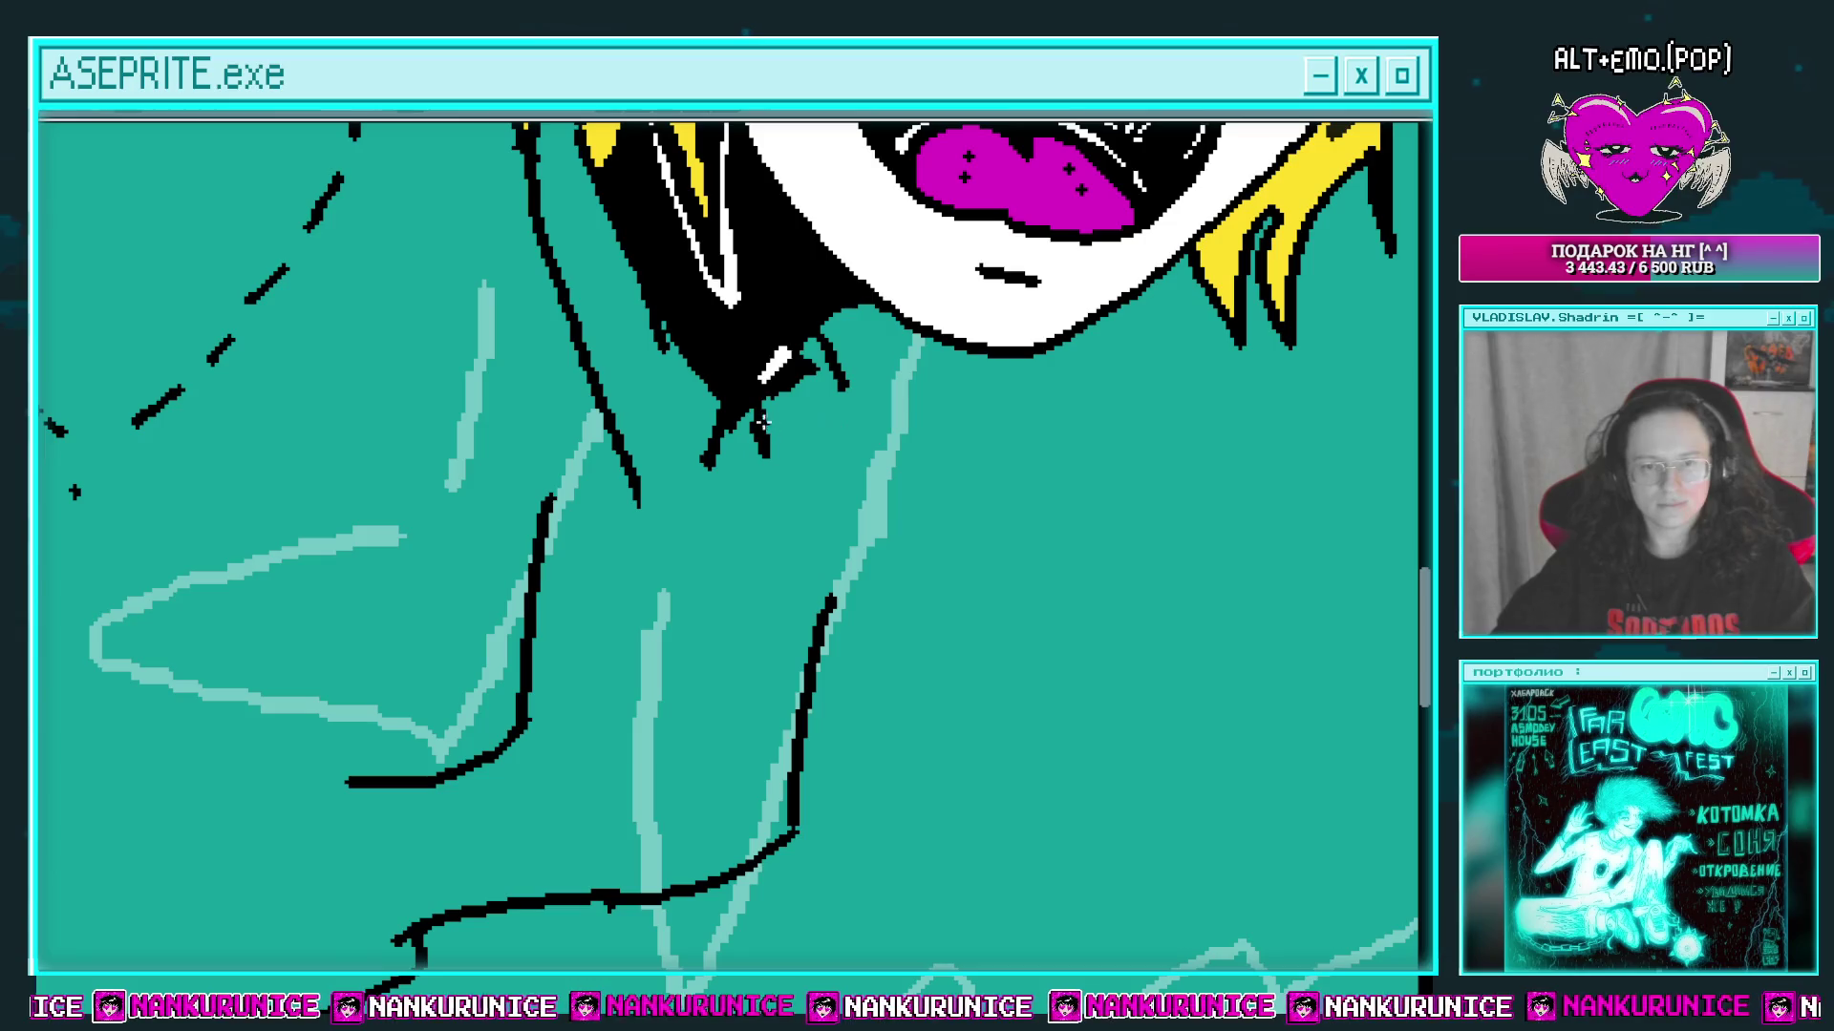
Step: Draw a V of two lines below the hair and a small oval knot under the collar
drag(759, 411, 754, 635)
drag(840, 428, 754, 642)
scroll(759, 470, left, 2)
scroll(759, 470, up, 1)
mouse_move(764, 445)
mouse_down()
mouse_move(707, 630)
mouse_move(686, 491)
mouse_up()
mouse_move(706, 468)
mouse_down()
mouse_move(694, 511)
mouse_move(791, 564)
mouse_up()
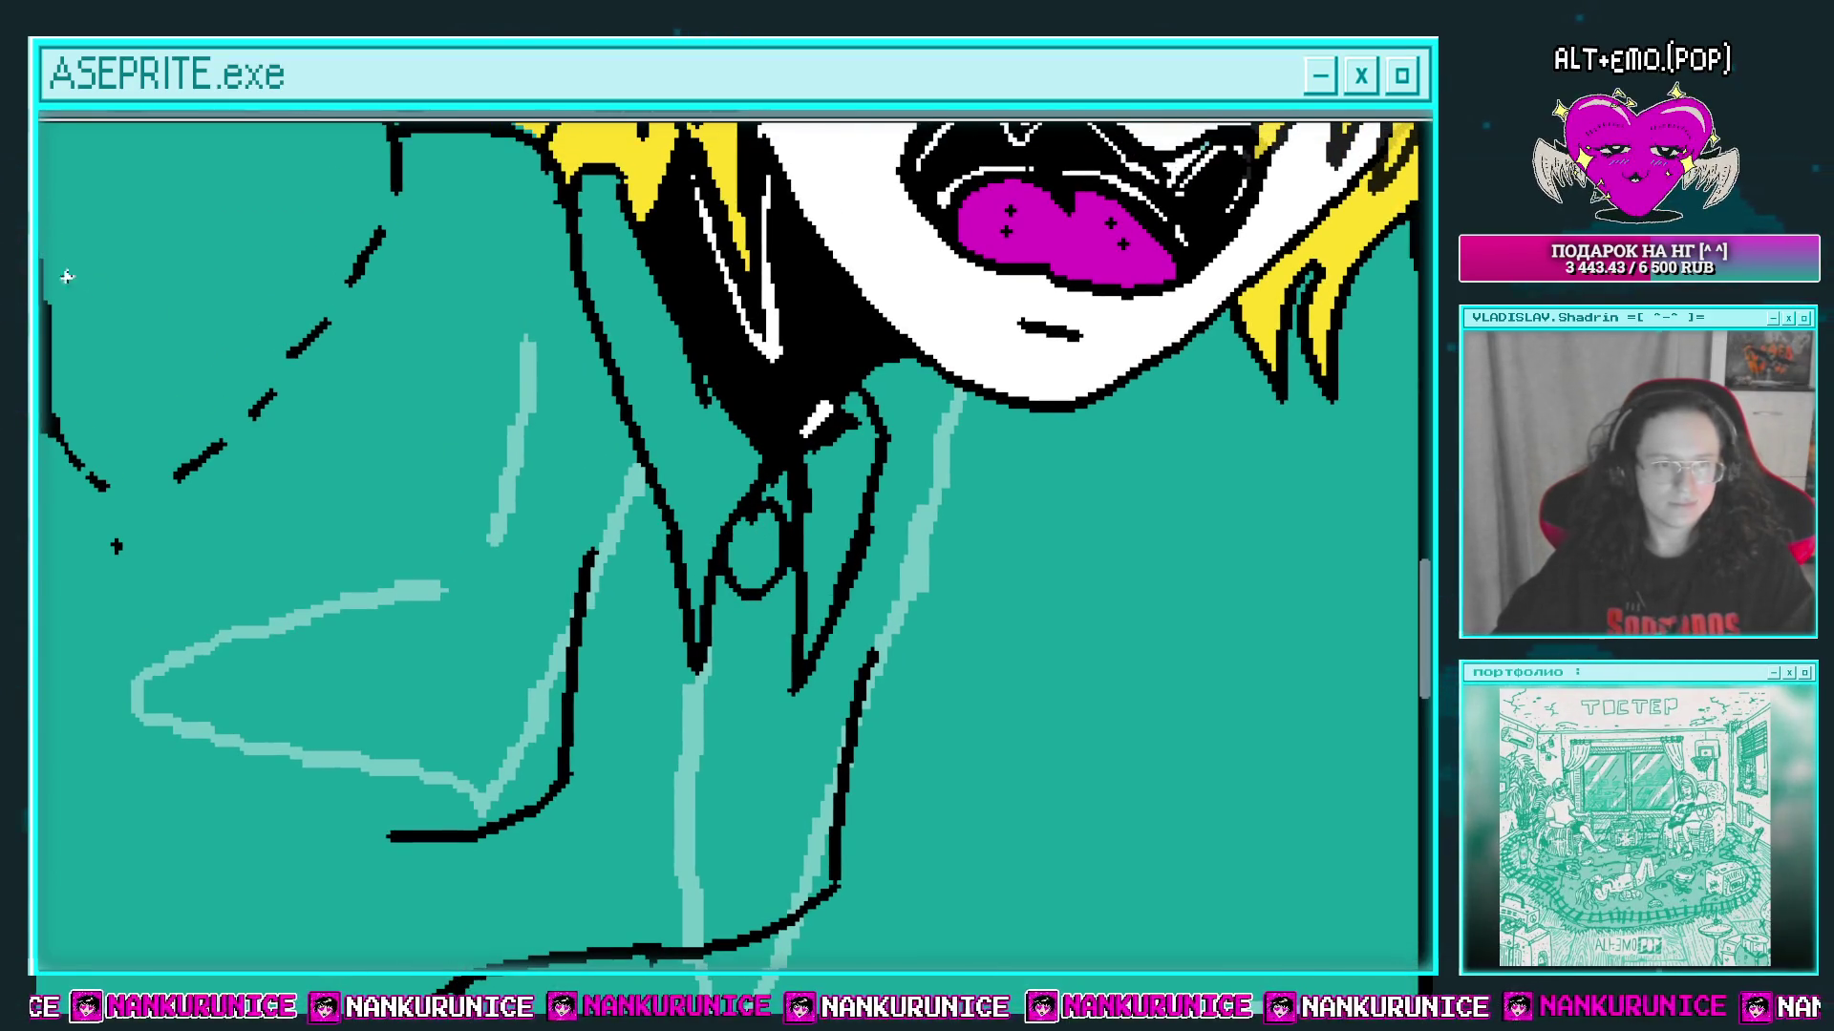
Step: Fill the oval knot magenta with a black center line, then outline and fill the spiky left wing magenta
click(759, 552)
scroll(764, 554, up, 1)
drag(751, 501, 754, 578)
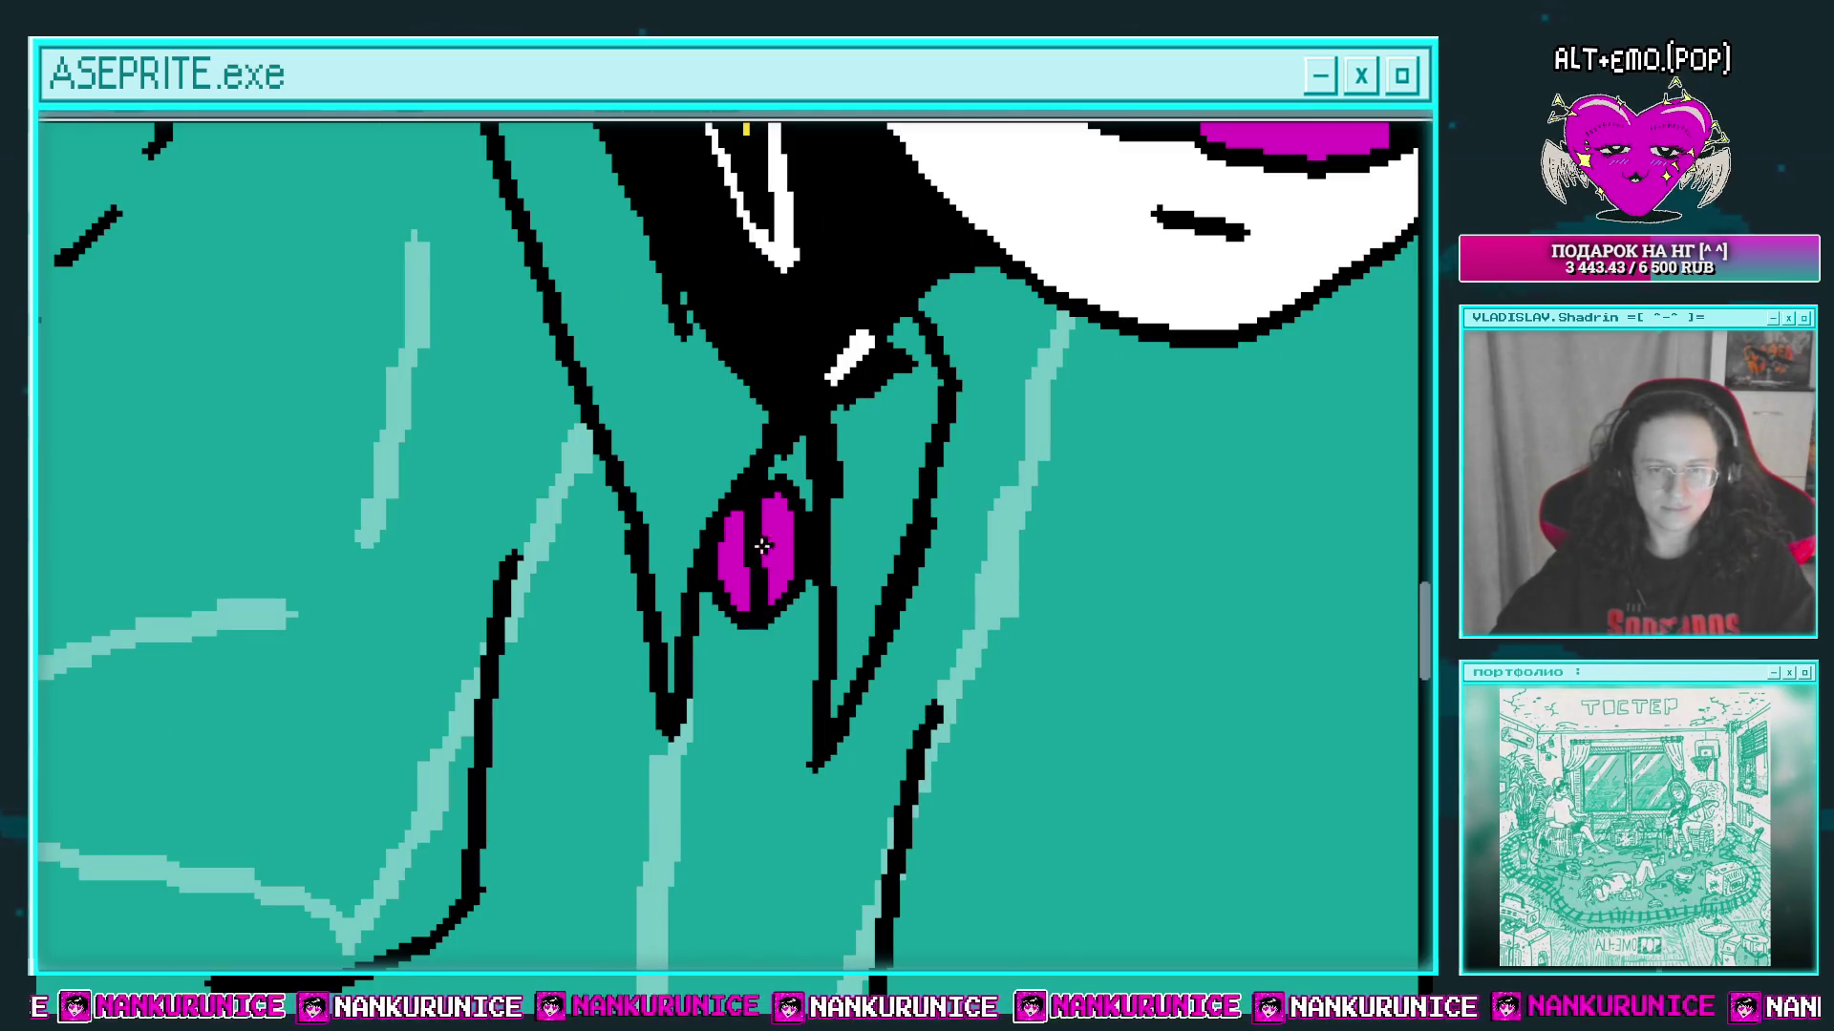
drag(696, 514, 877, 573)
drag(795, 523, 451, 597)
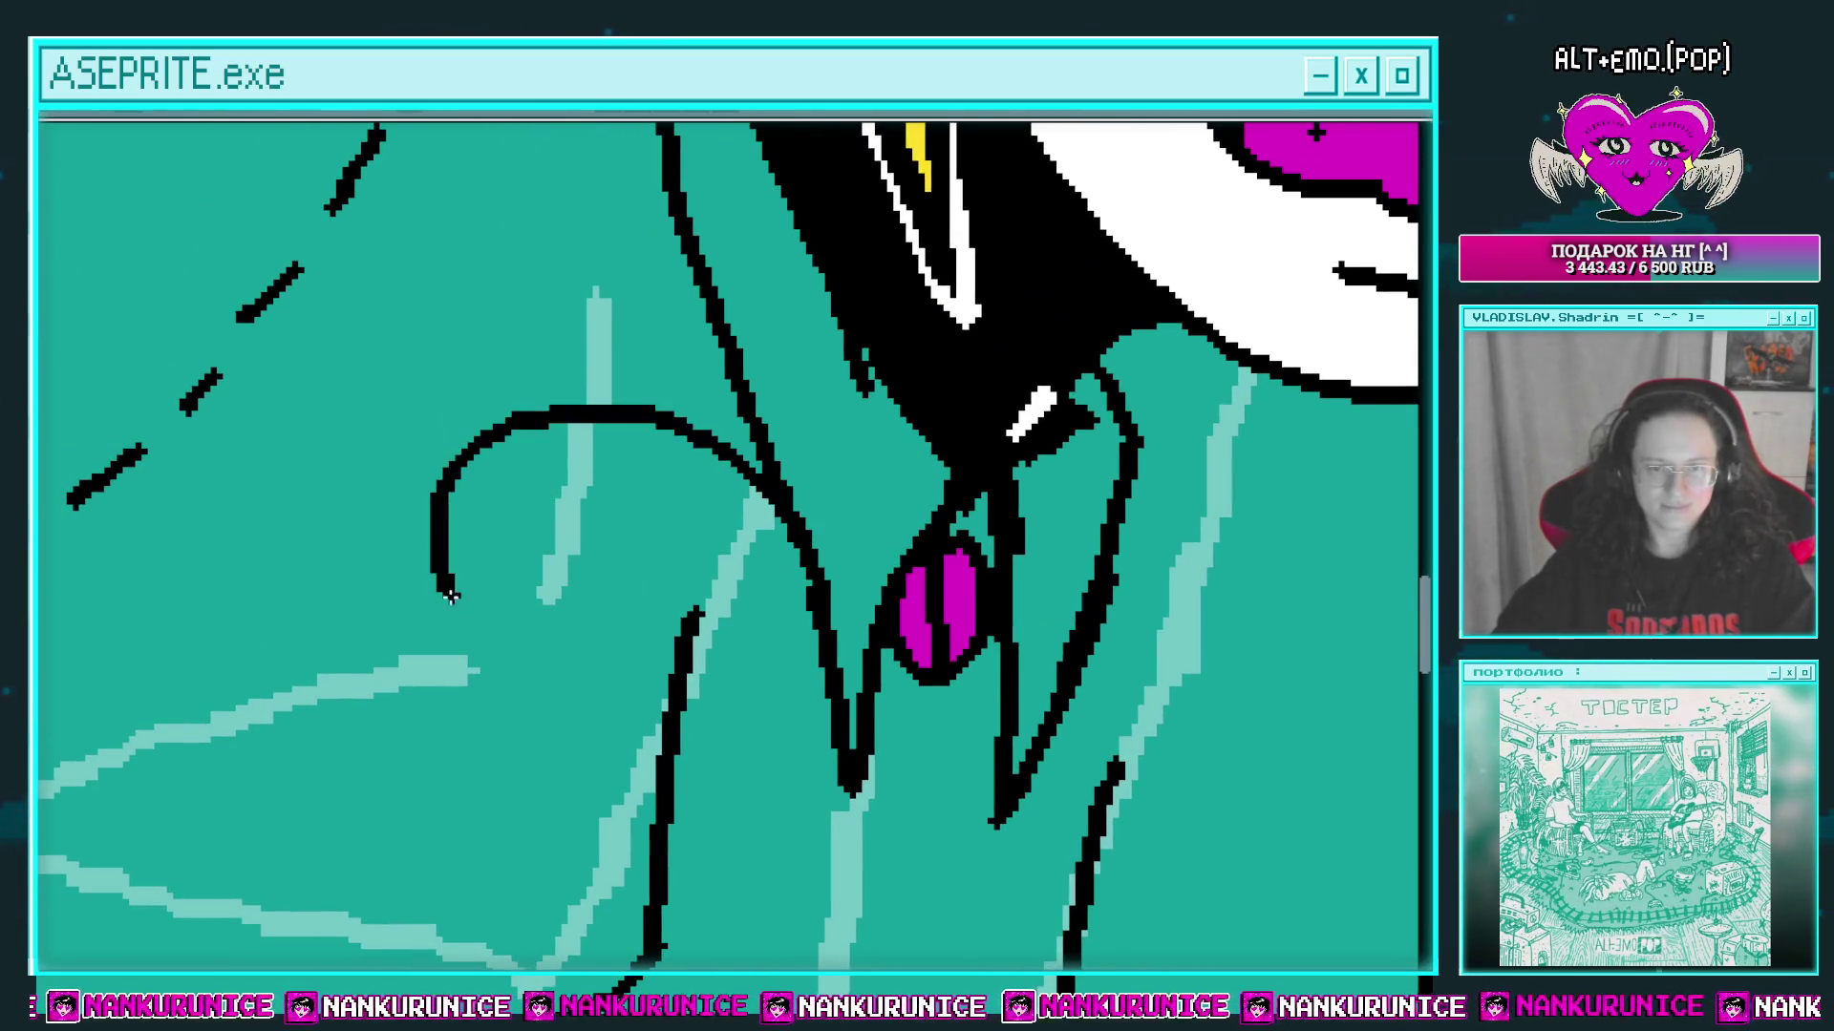
key(ctrl+z)
mouse_move(726, 551)
mouse_down()
mouse_move(677, 606)
mouse_move(554, 425)
mouse_move(500, 503)
mouse_up()
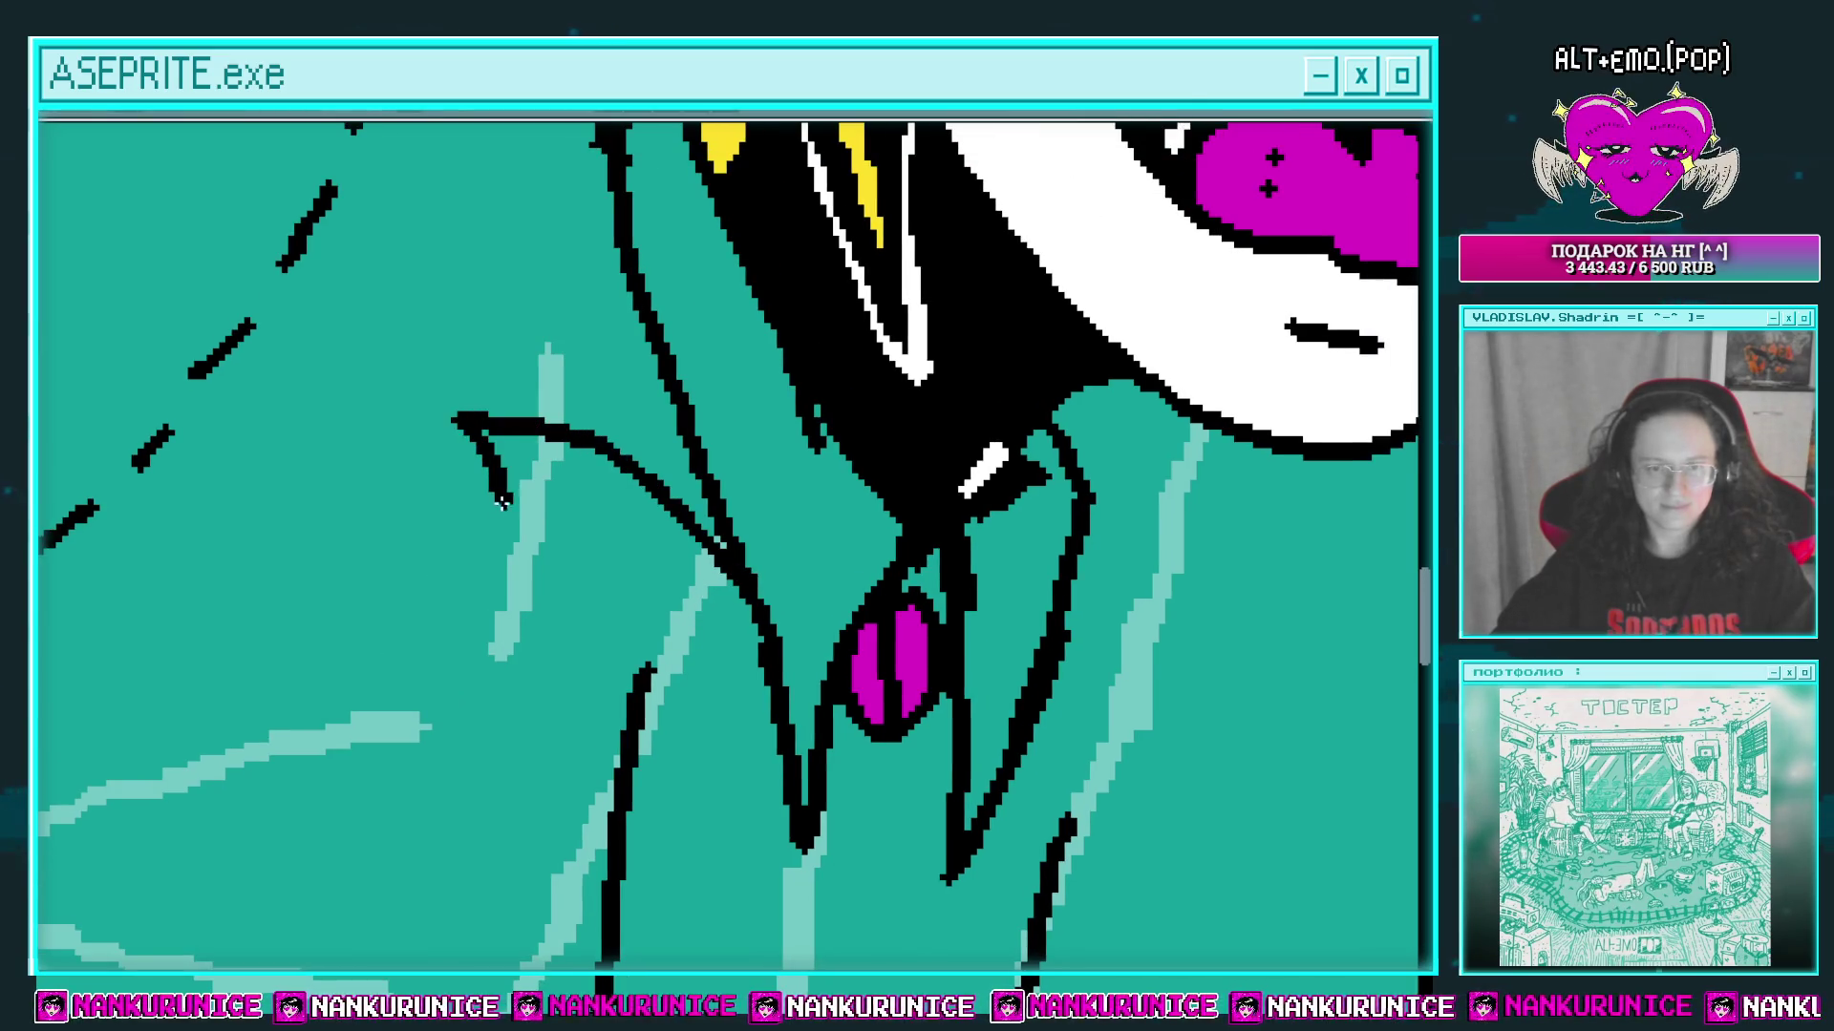
mouse_move(592, 592)
mouse_down()
mouse_move(492, 711)
mouse_move(779, 760)
mouse_up()
click(729, 646)
Step: Add a black spiky shadow under the left wing and a black fold line across it
mouse_move(509, 499)
mouse_down()
mouse_move(552, 517)
mouse_move(482, 531)
mouse_move(590, 619)
mouse_up()
click(509, 542)
mouse_move(509, 541)
mouse_down()
mouse_move(430, 631)
mouse_move(592, 621)
mouse_up()
click(487, 649)
mouse_move(547, 537)
mouse_down()
mouse_move(635, 598)
mouse_move(580, 517)
mouse_up()
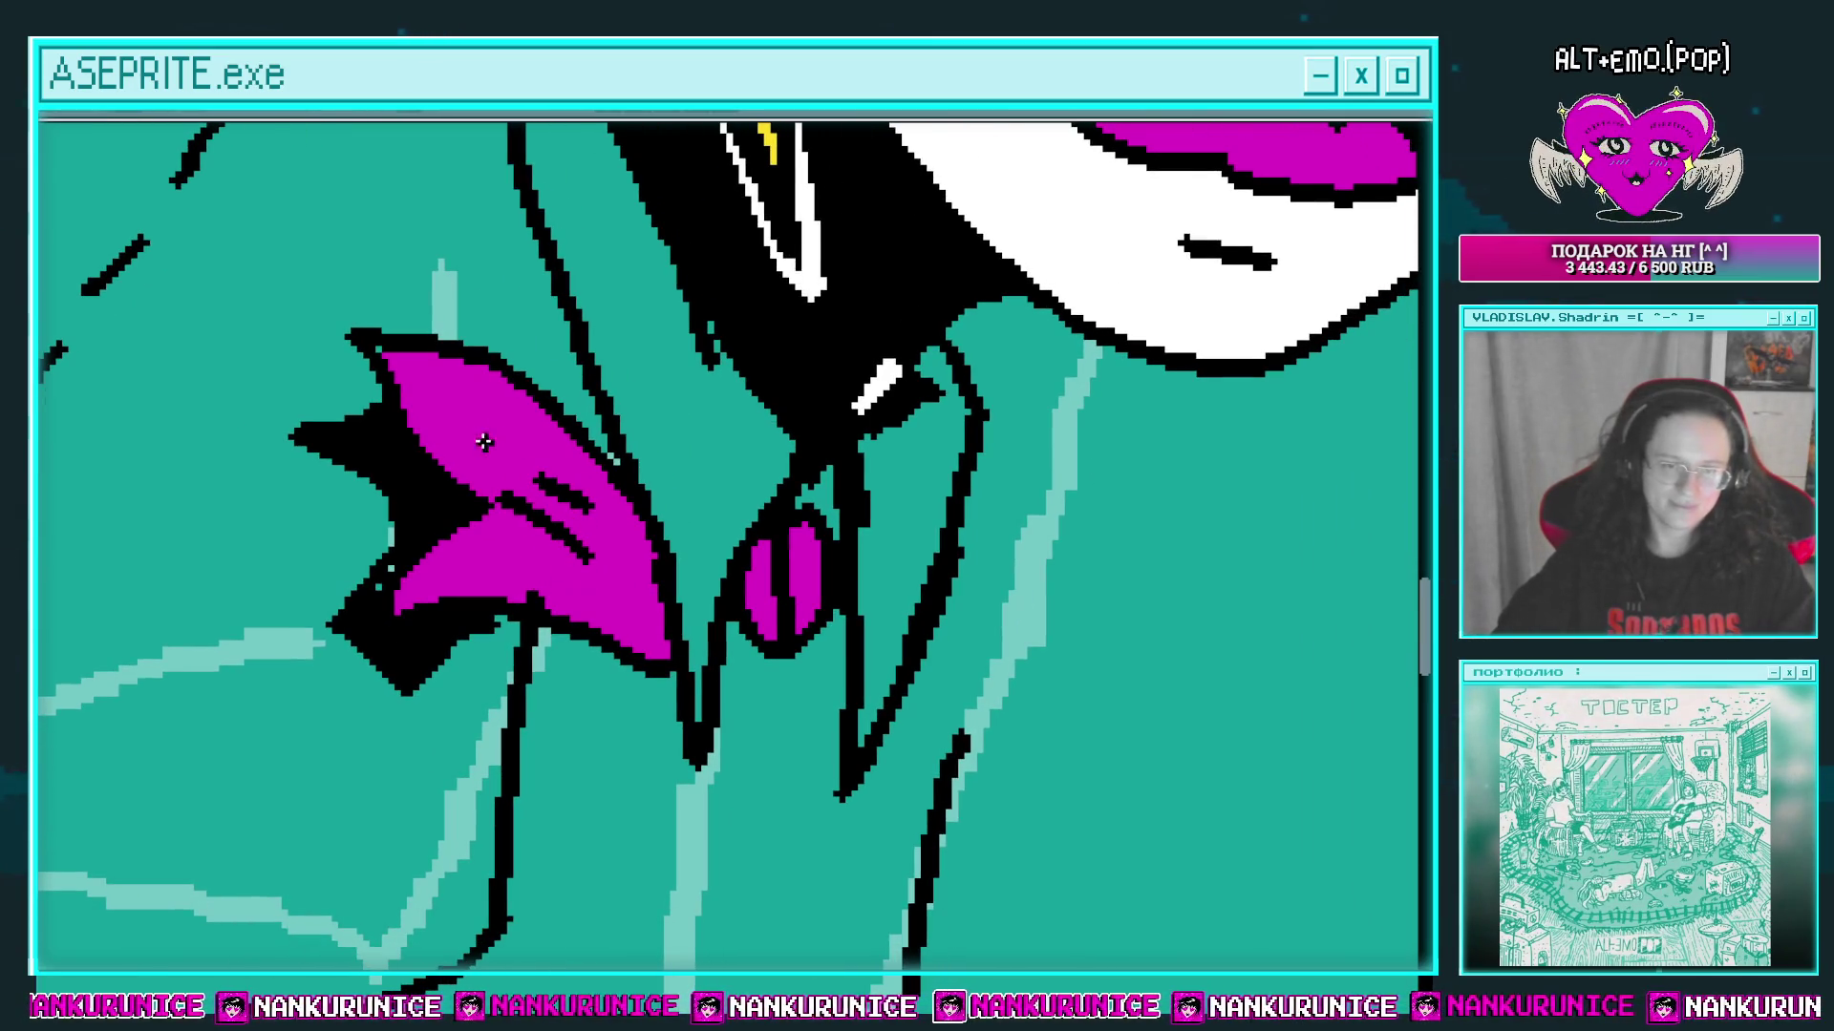
Step: Outline the spiky right wing, fill it magenta, add black dash and dot details and a black shadow beneath
scroll(675, 524, right, 5)
mouse_move(726, 558)
mouse_down()
mouse_move(886, 492)
mouse_move(768, 632)
mouse_move(931, 702)
mouse_move(676, 701)
mouse_up()
click(749, 643)
key(ctrl+z)
right_click(773, 643)
scroll(775, 620, down, 3)
drag(781, 618, 814, 623)
click(792, 565)
click(807, 514)
scroll(865, 455, down, 2)
scroll(874, 515, down, 1)
mouse_move(908, 556)
mouse_down()
mouse_move(848, 606)
mouse_move(737, 563)
mouse_move(921, 514)
mouse_up()
click(826, 579)
Step: Draw zigzag ribbon tails hanging from the knot, fill them magenta, and add two black detail lines
mouse_move(681, 453)
mouse_down()
mouse_move(688, 754)
mouse_move(623, 616)
mouse_move(611, 798)
mouse_move(583, 558)
mouse_move(721, 635)
mouse_move(776, 602)
mouse_move(775, 577)
mouse_up()
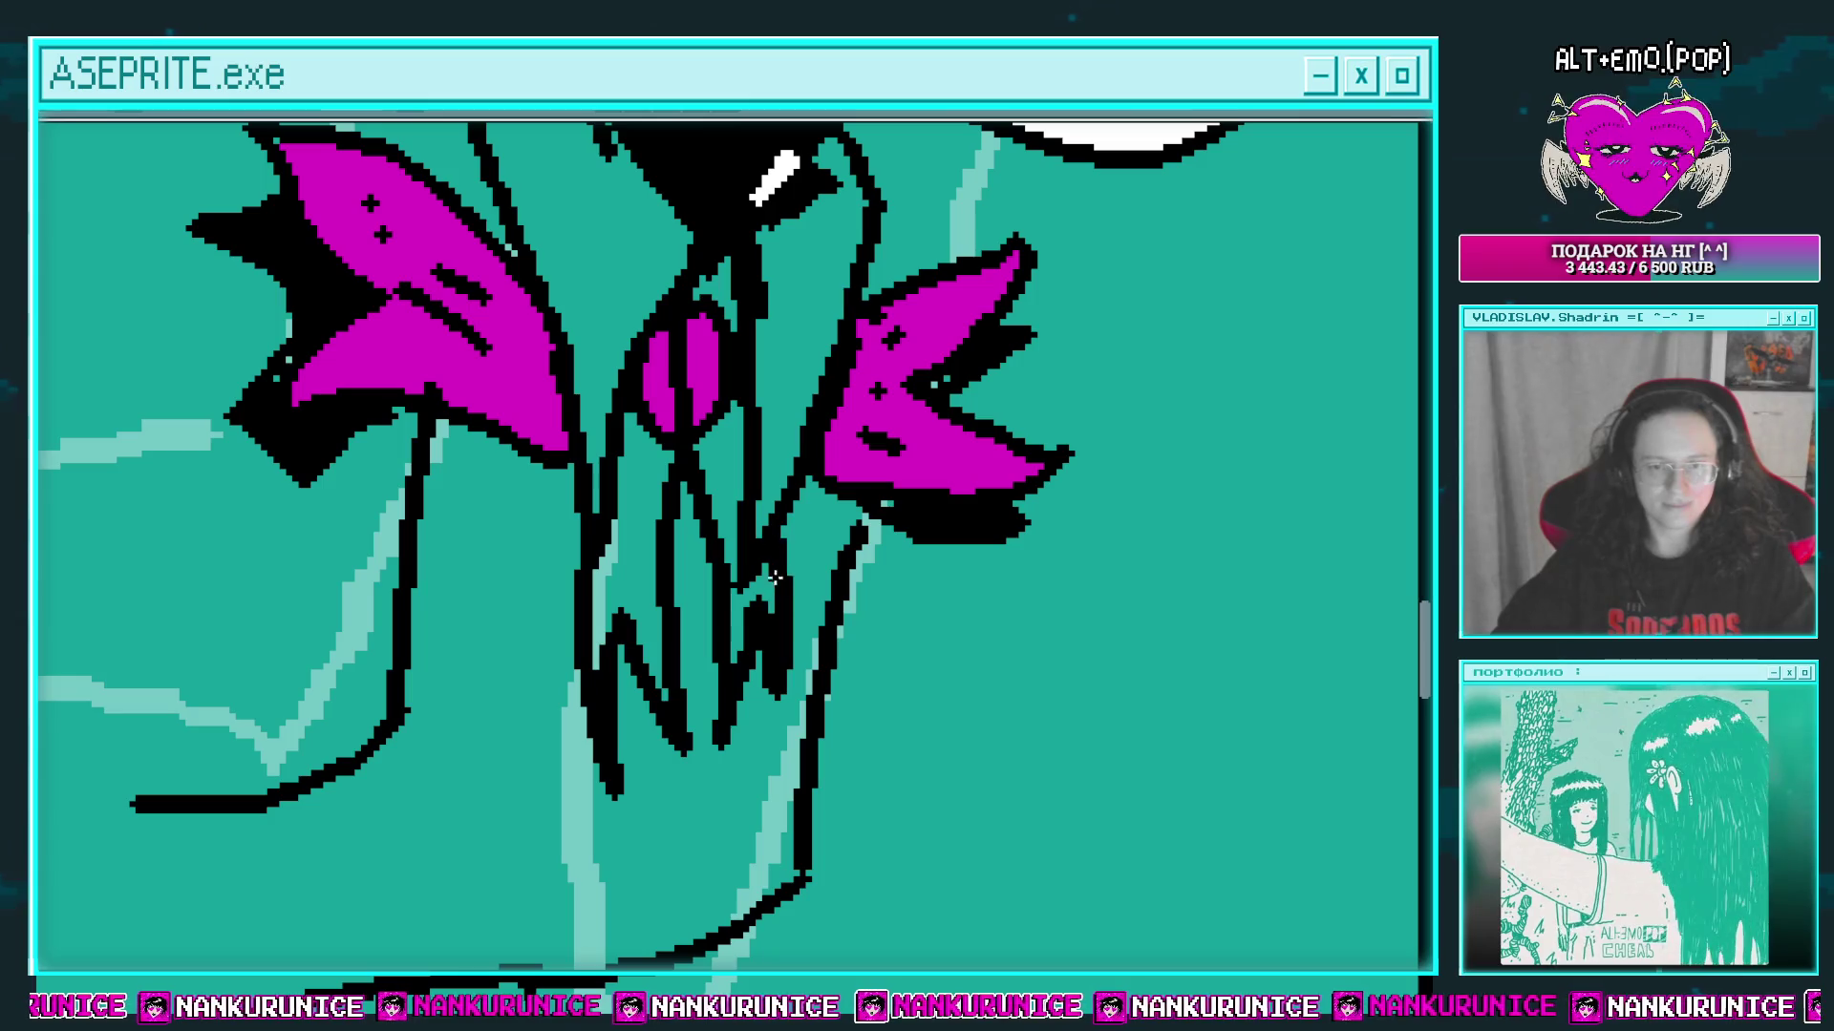
click(721, 468)
click(757, 611)
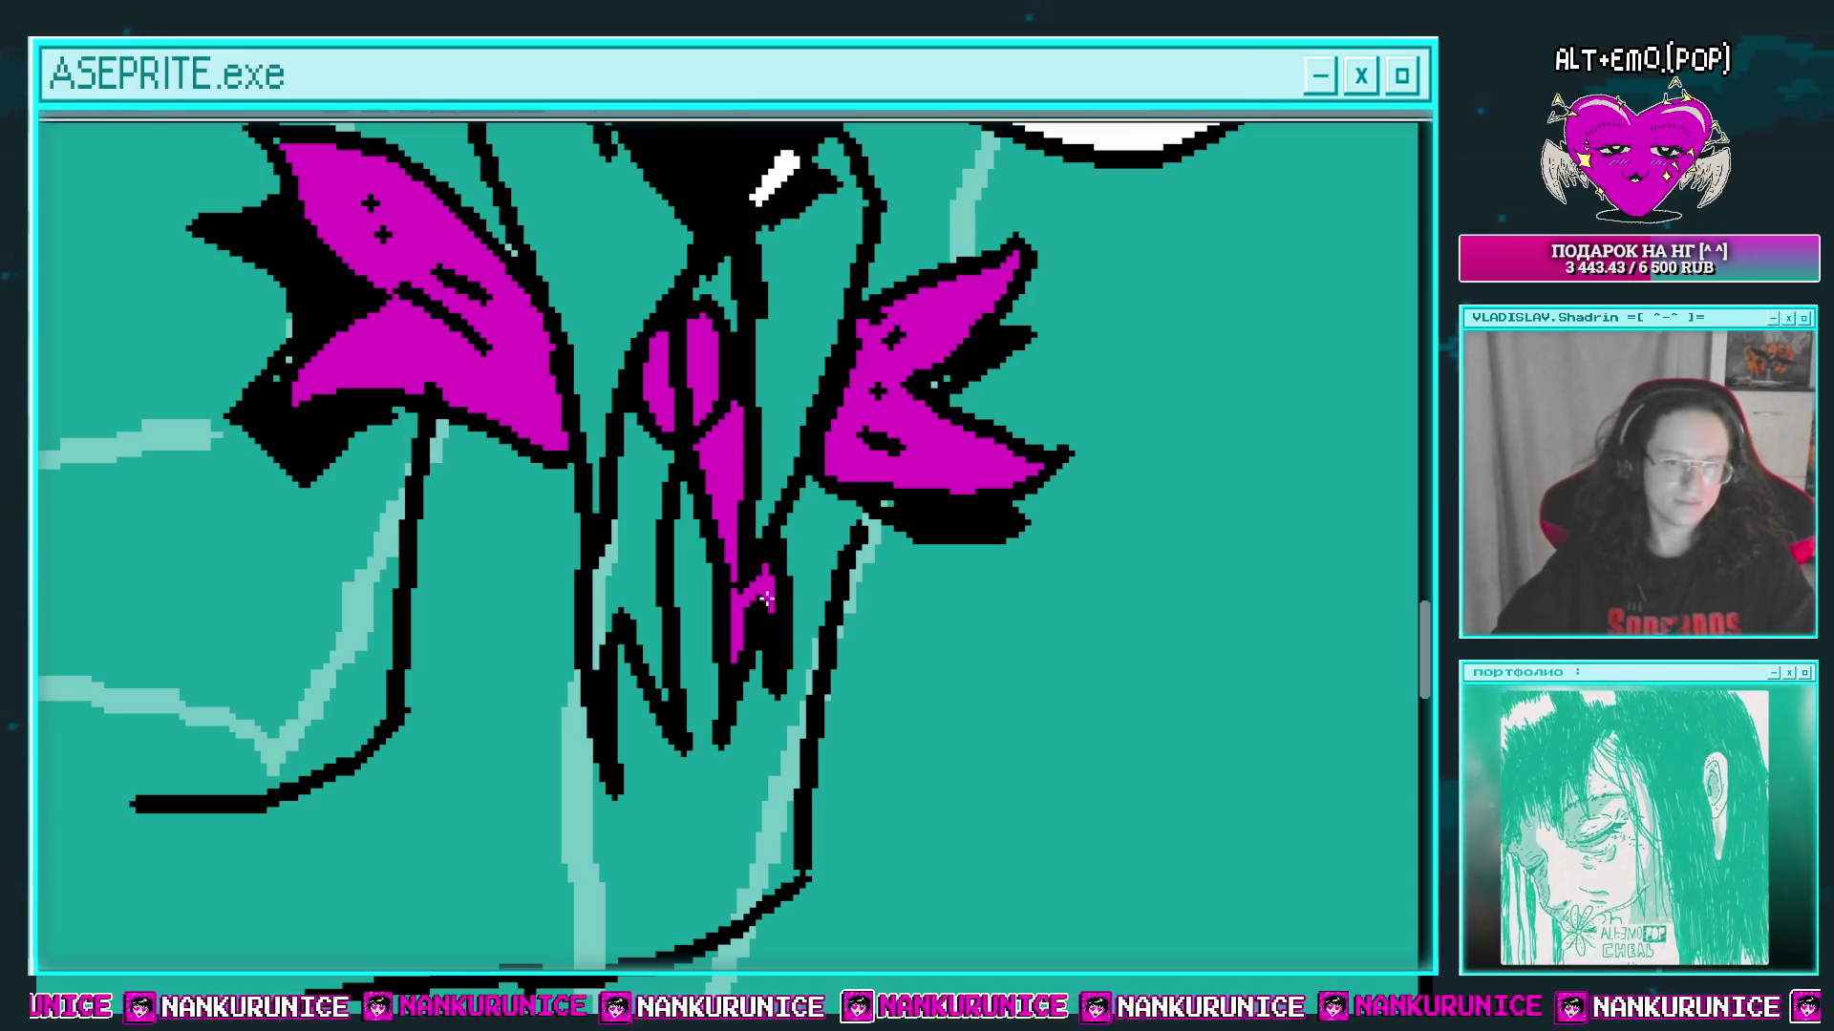
click(646, 542)
drag(647, 431, 619, 537)
drag(703, 427, 741, 487)
scroll(460, 458, up, 2)
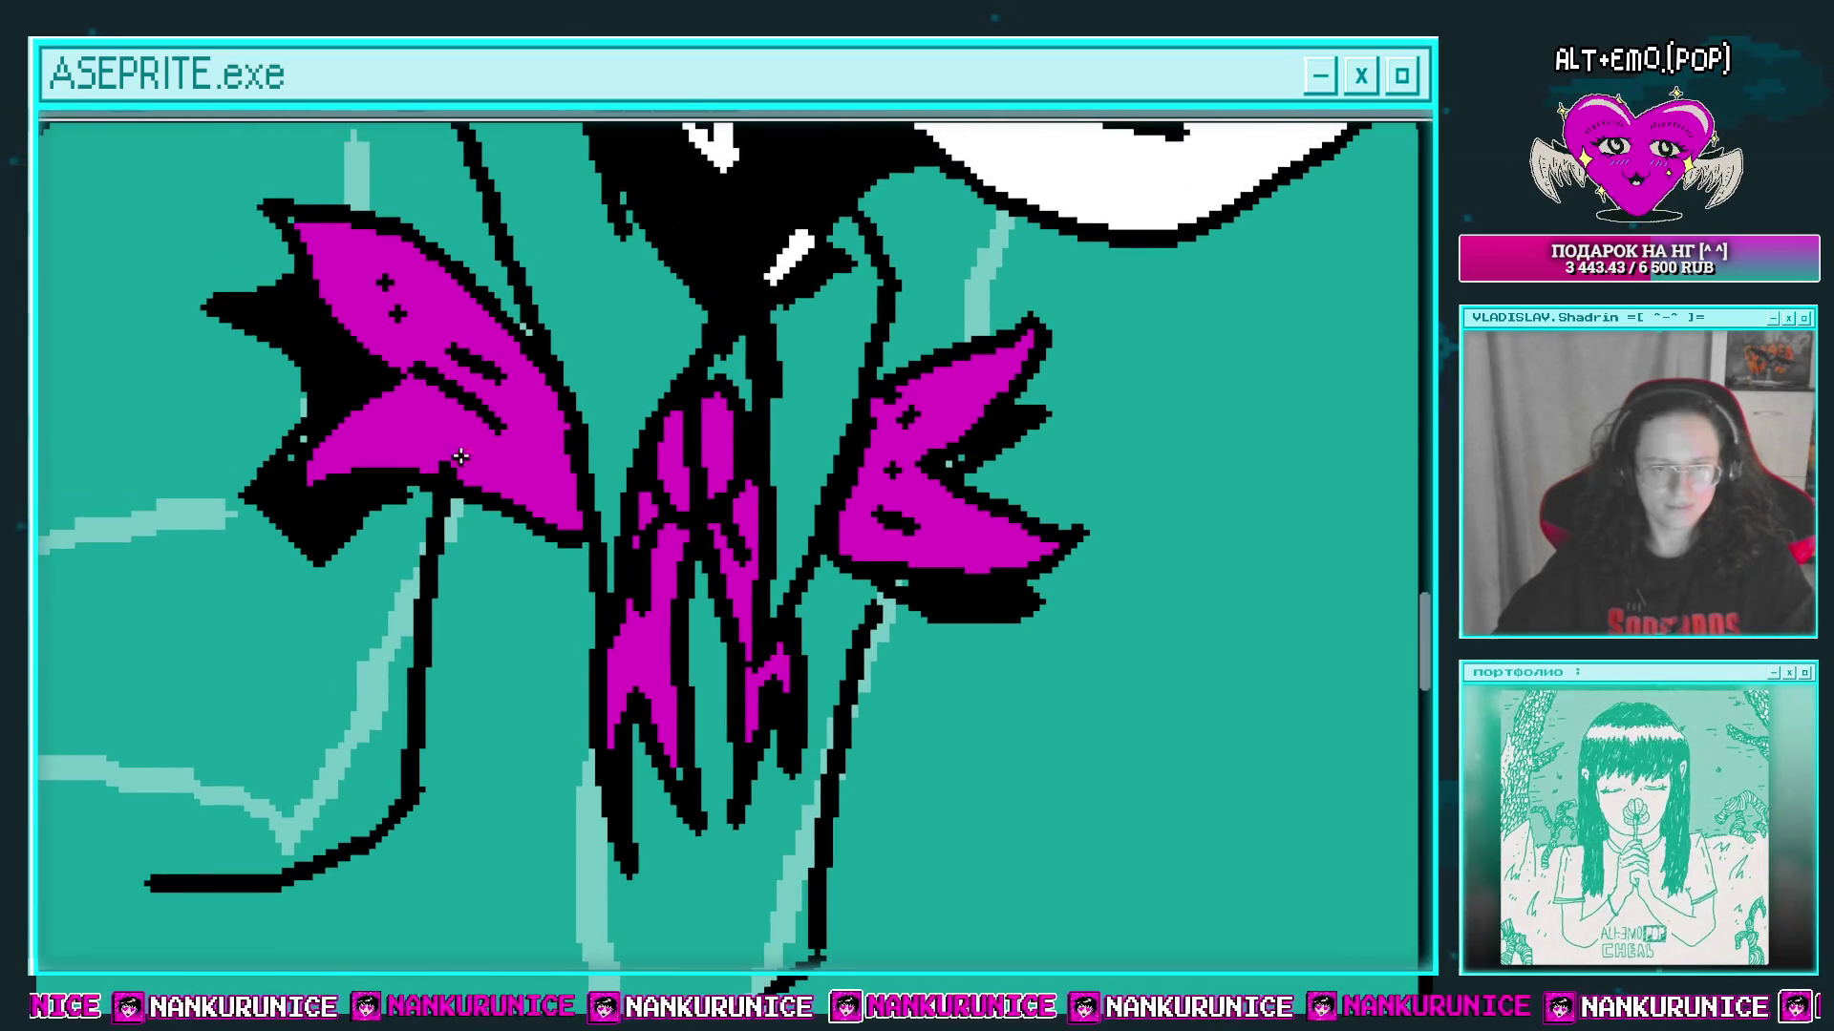
scroll(633, 463, down, 2)
scroll(760, 471, down, 1)
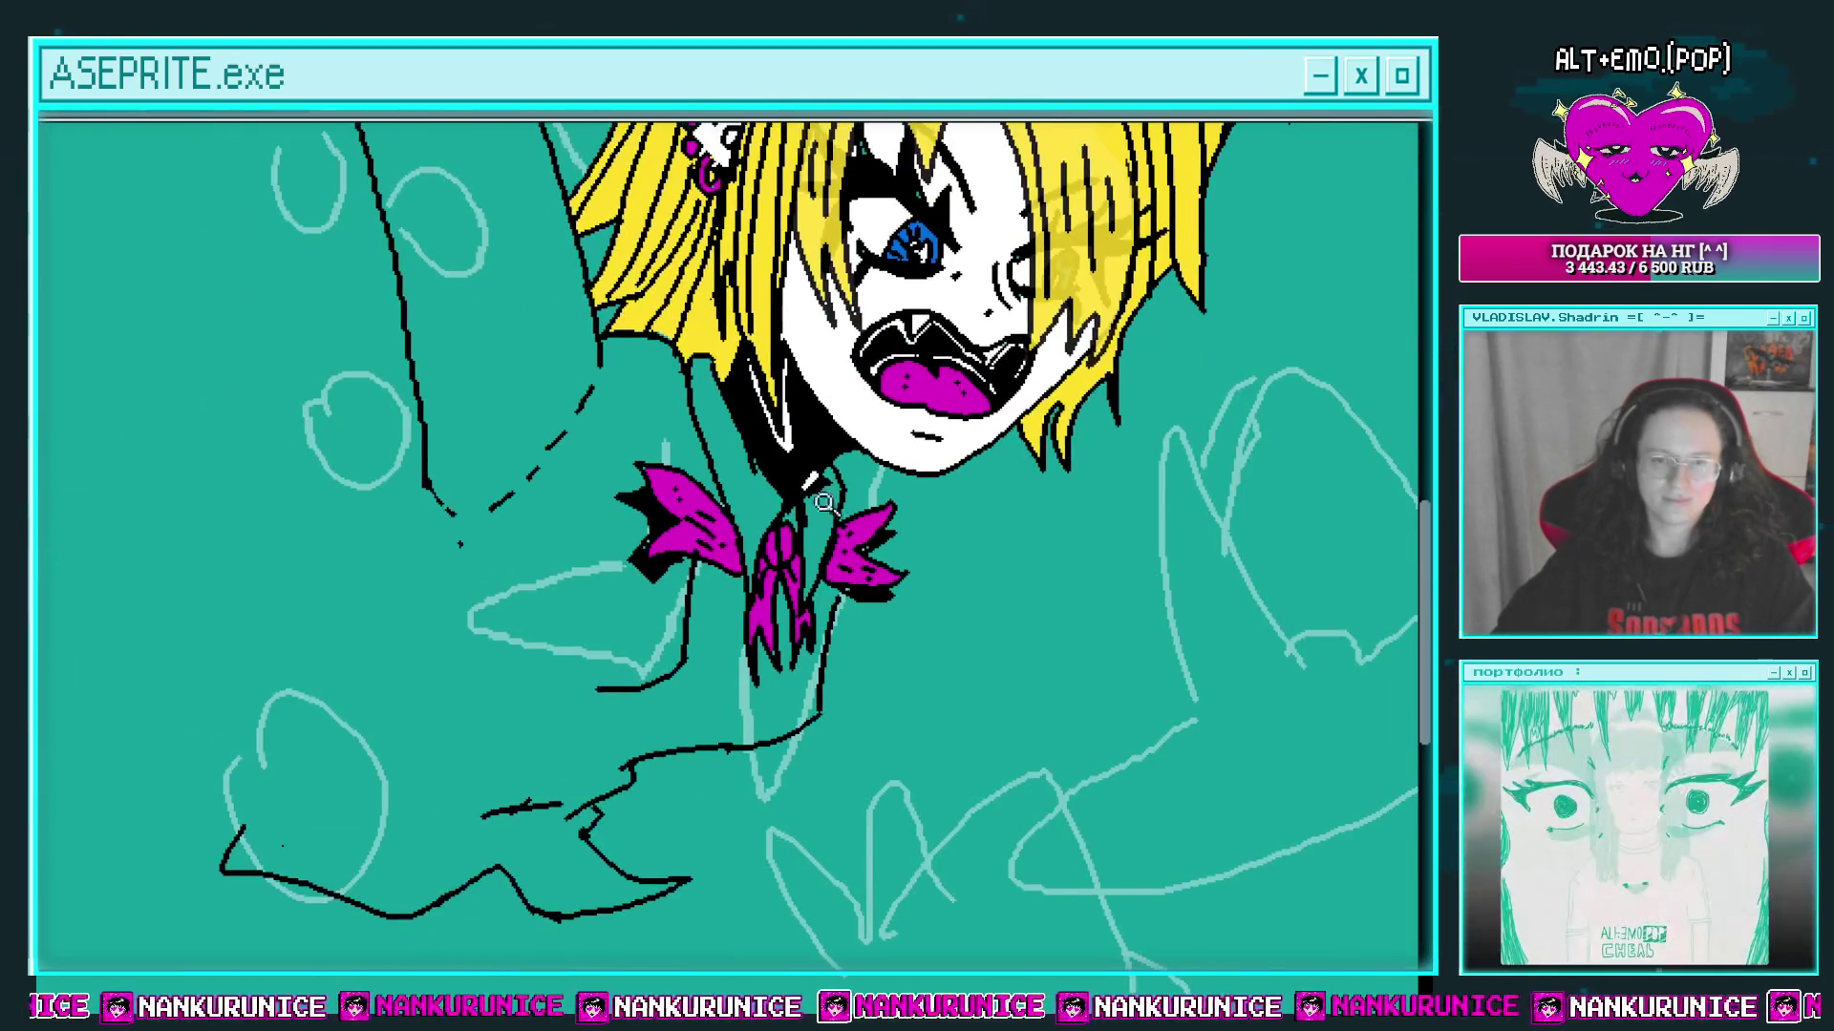
Step: Redraw the shirt's left contour line, extending its lower part further down
scroll(760, 470, down, 2)
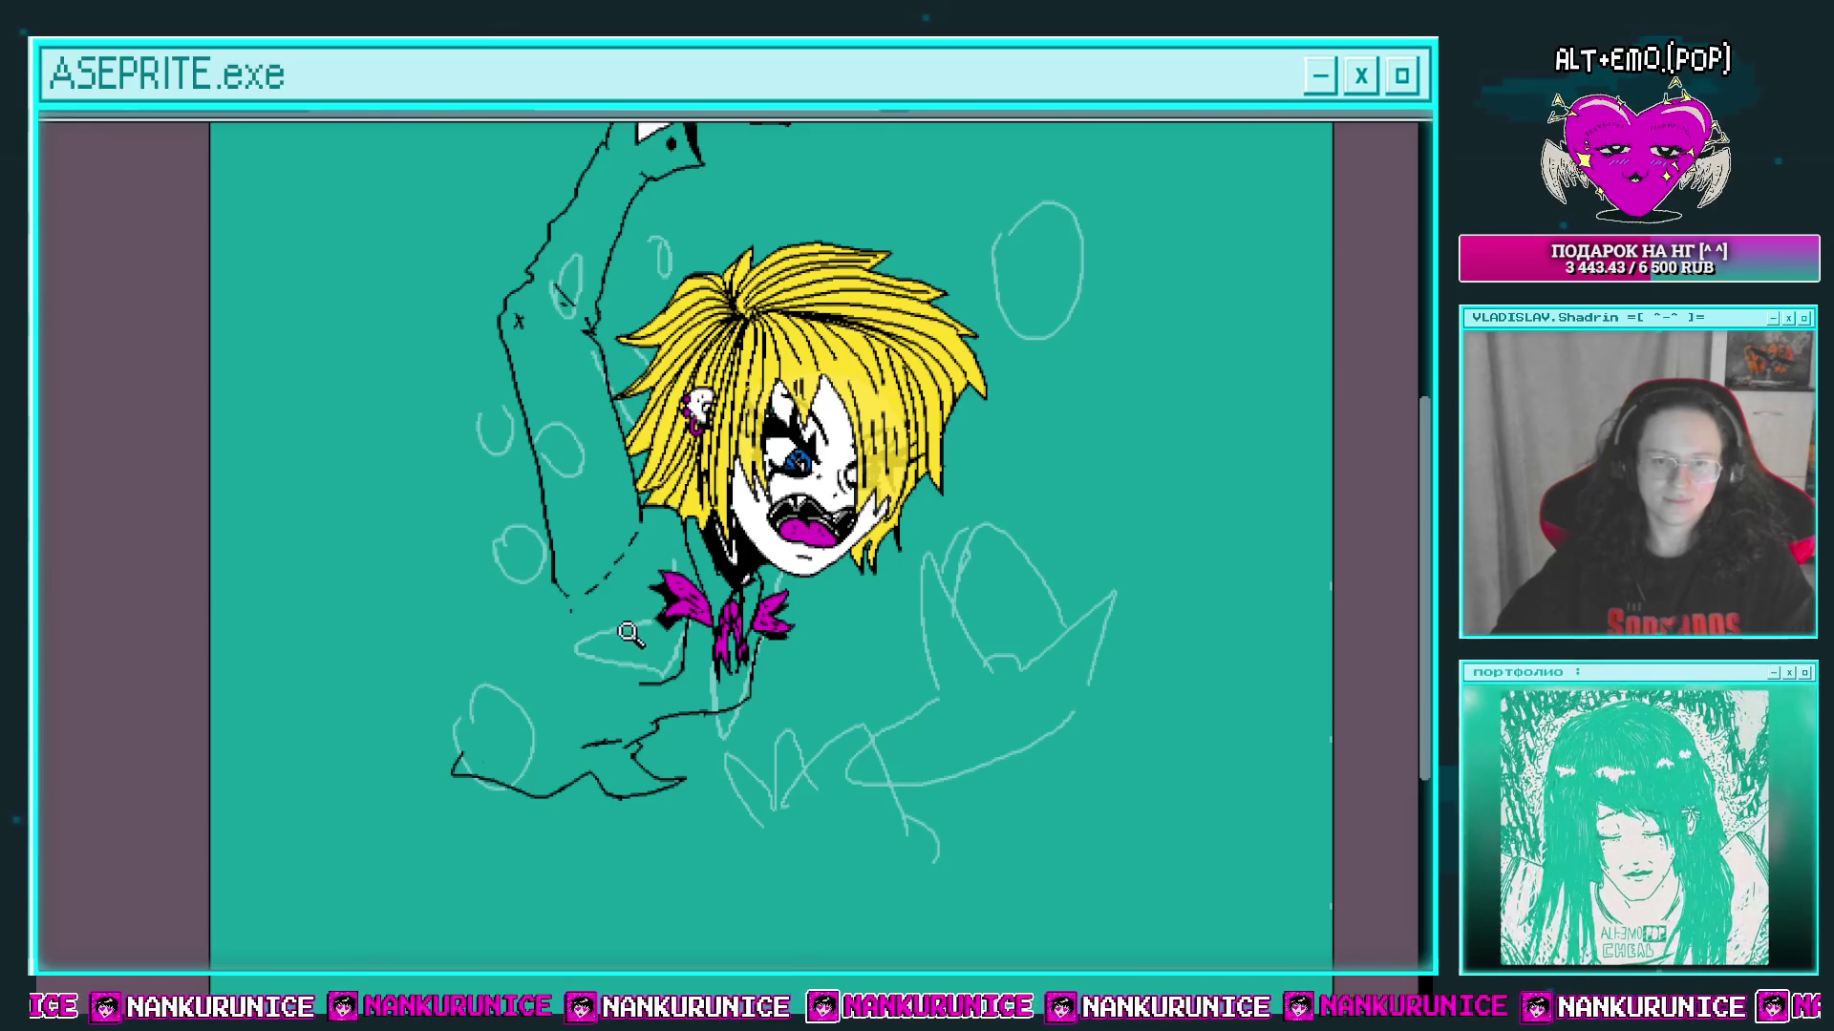
scroll(631, 634, up, 2)
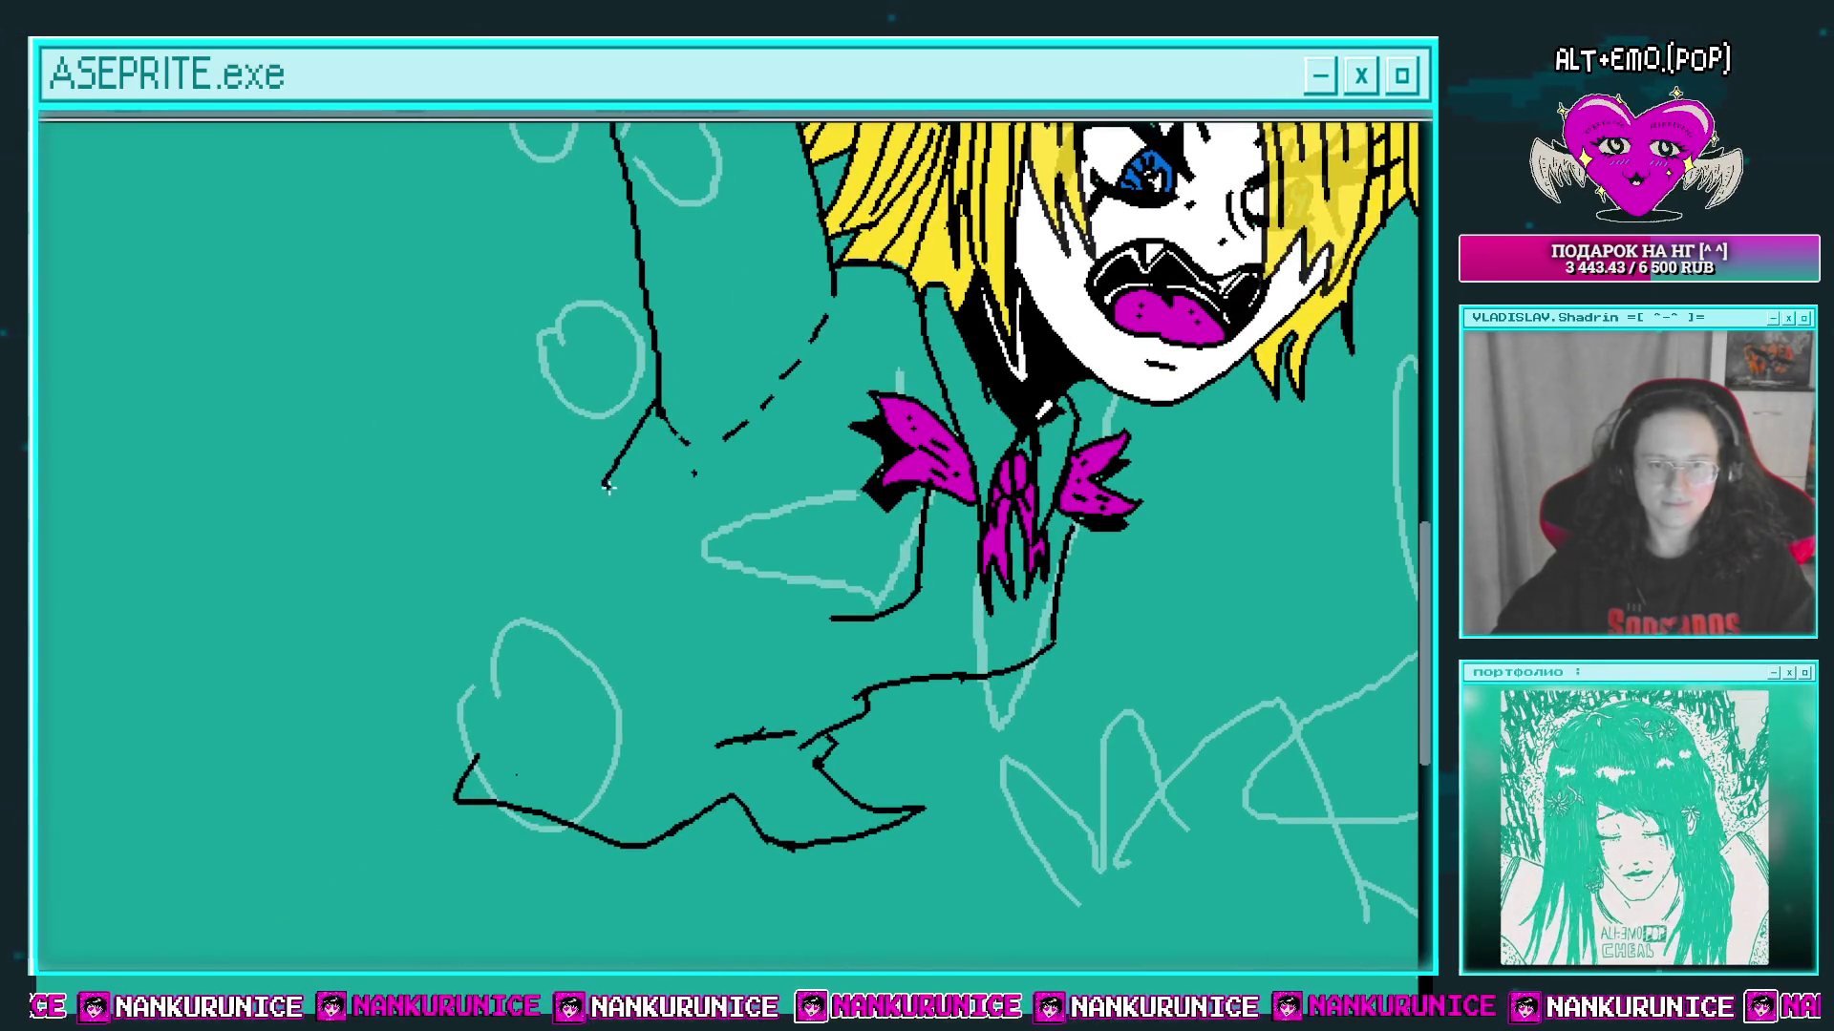
scroll(507, 655, down, 3)
mouse_move(584, 457)
mouse_down()
mouse_move(494, 594)
mouse_move(503, 719)
mouse_up()
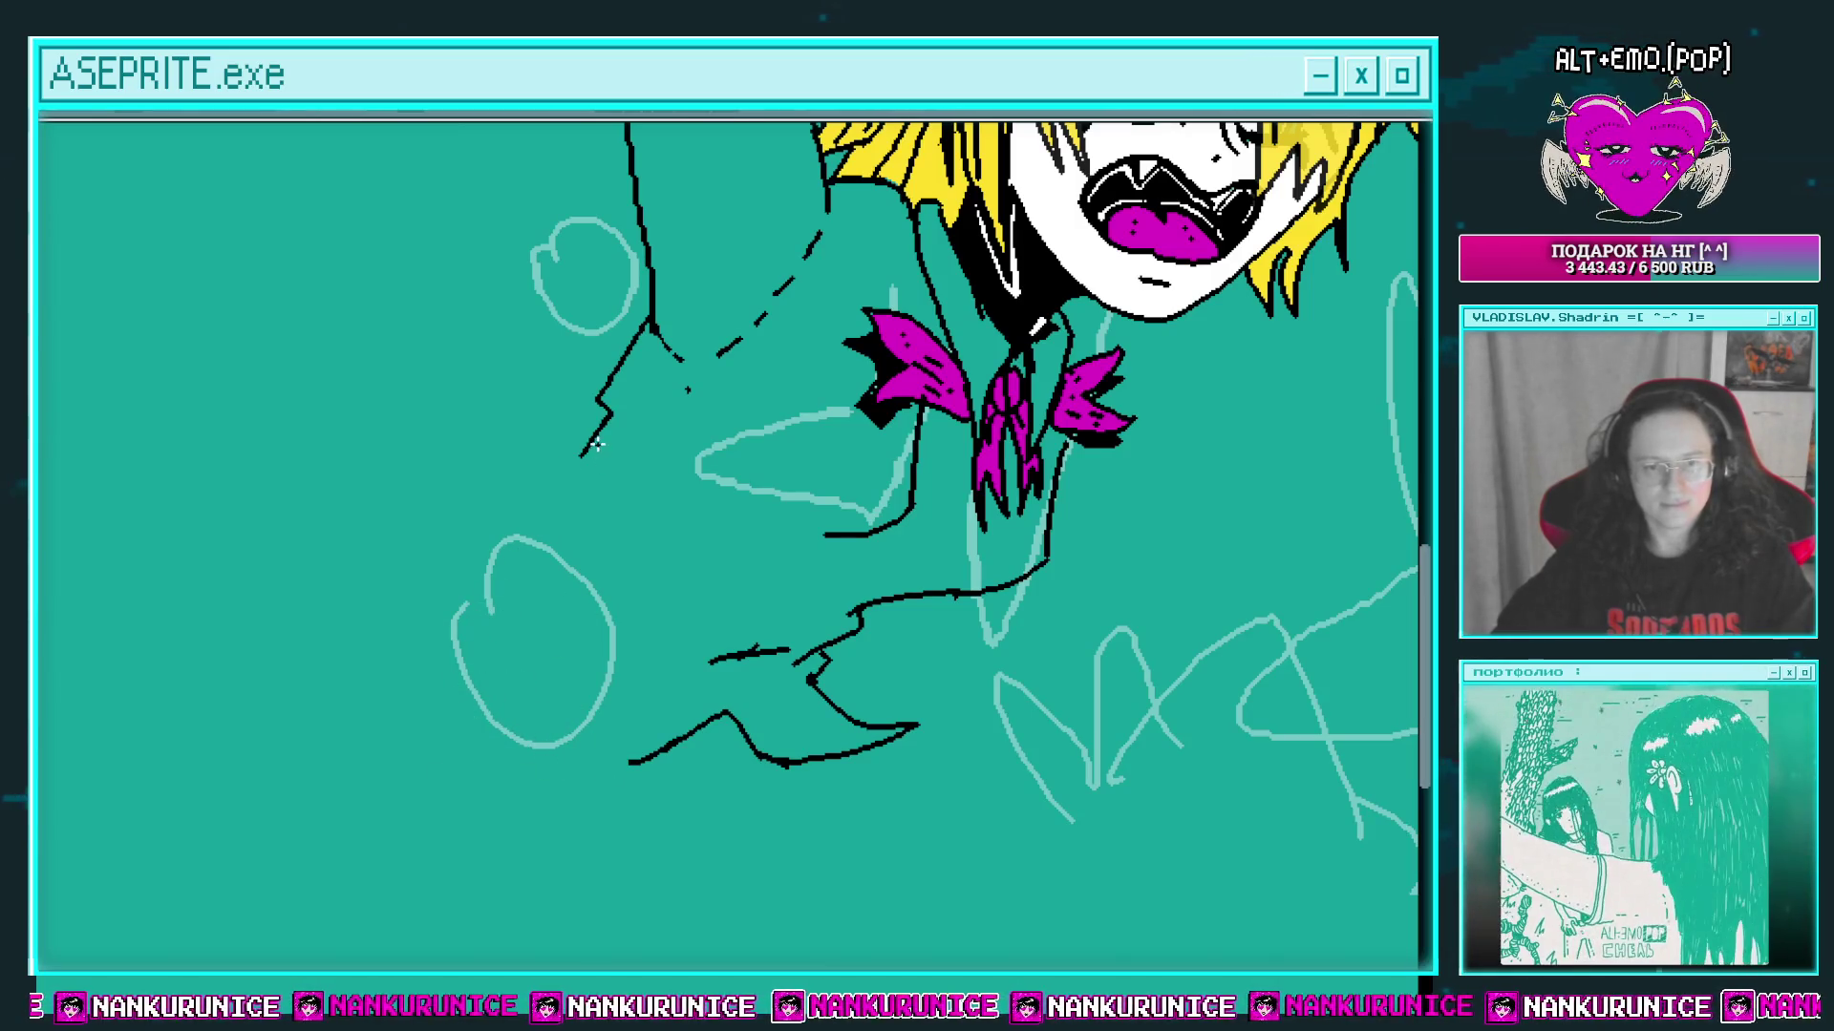
drag(594, 445, 540, 698)
drag(516, 782, 545, 622)
drag(550, 544, 439, 810)
Step: Draw three parallel lines alongside the lower sleeve outline
scroll(583, 697, right, 5)
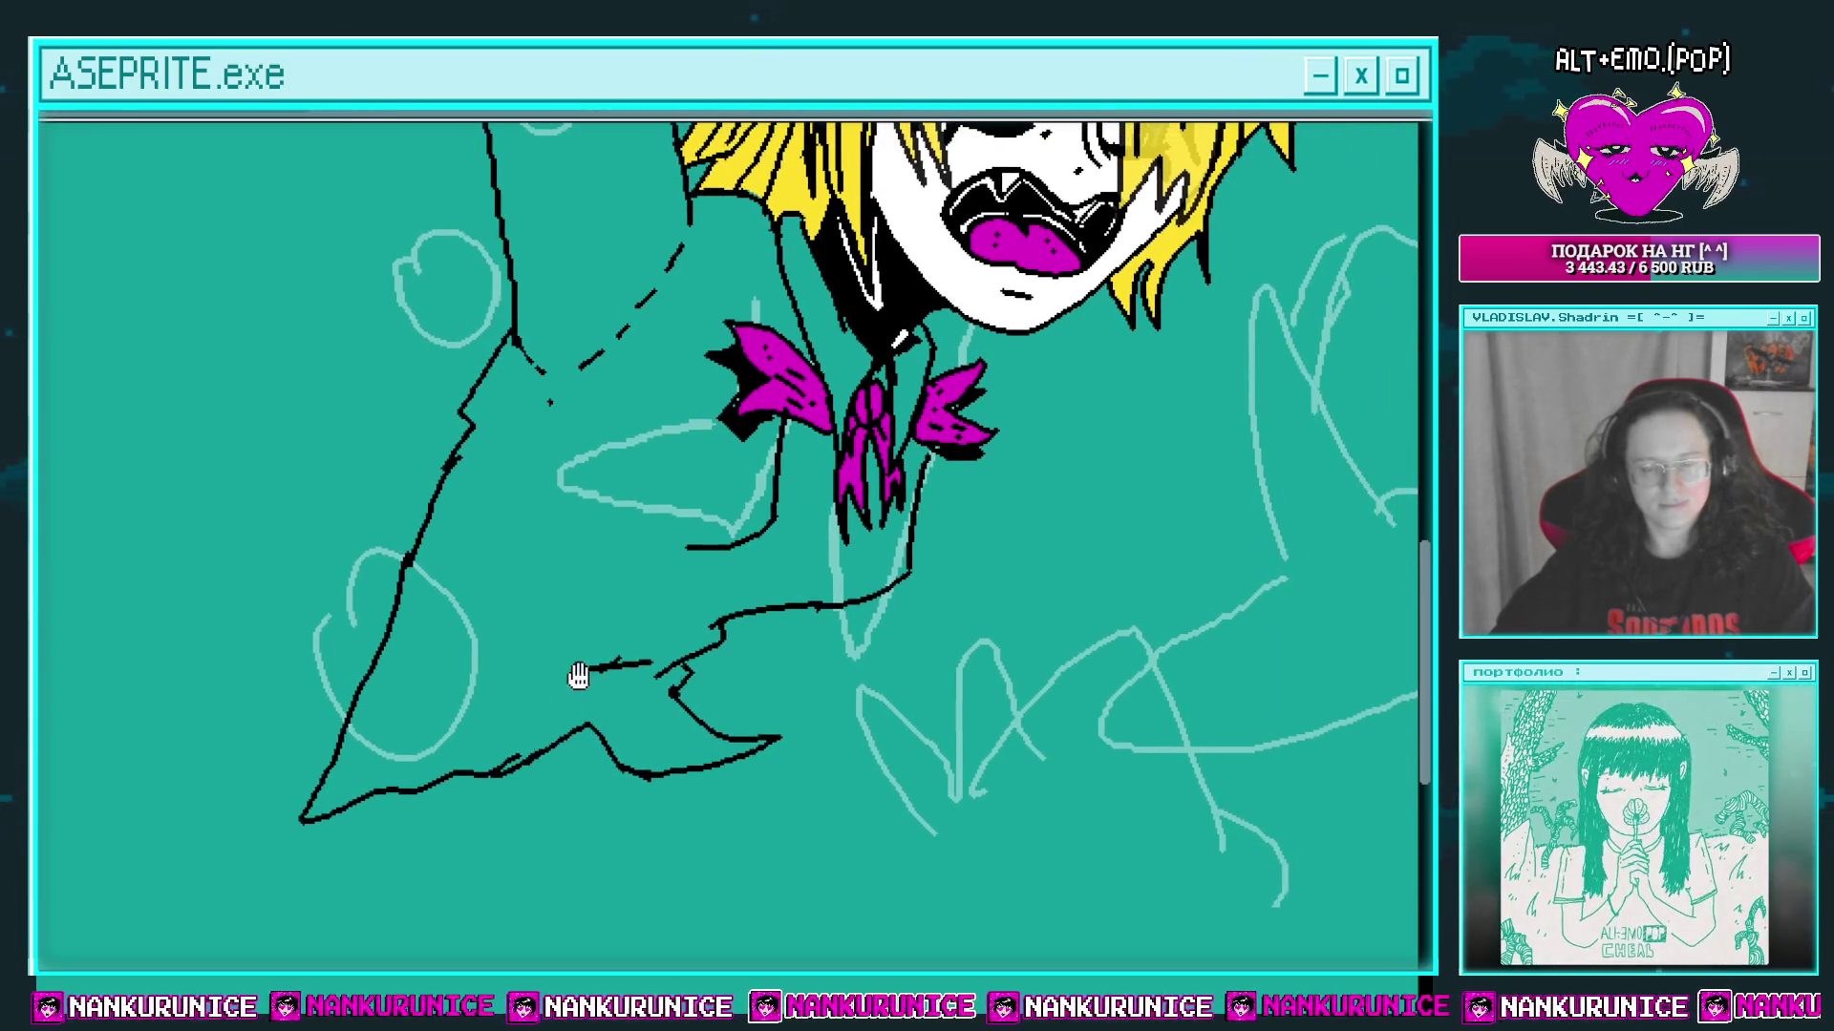
scroll(668, 659, right, 2)
scroll(668, 659, up, 3)
scroll(727, 640, up, 1)
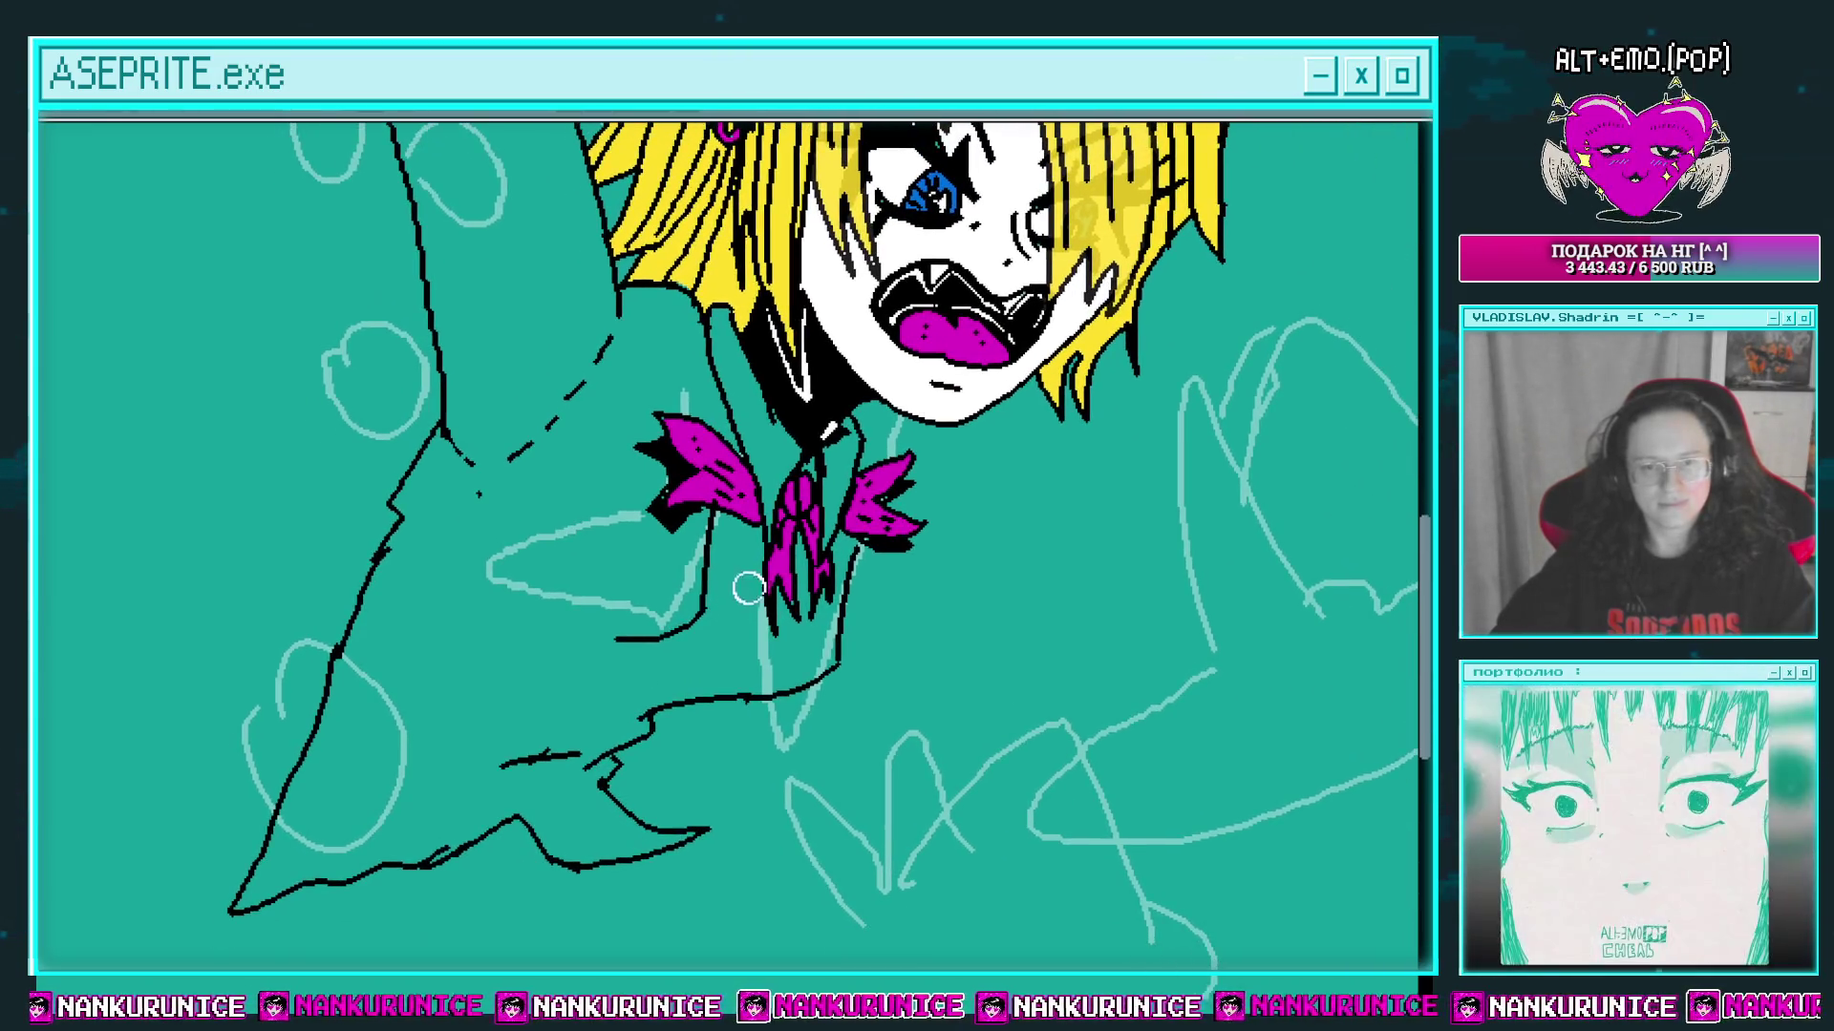
scroll(716, 564, up, 2)
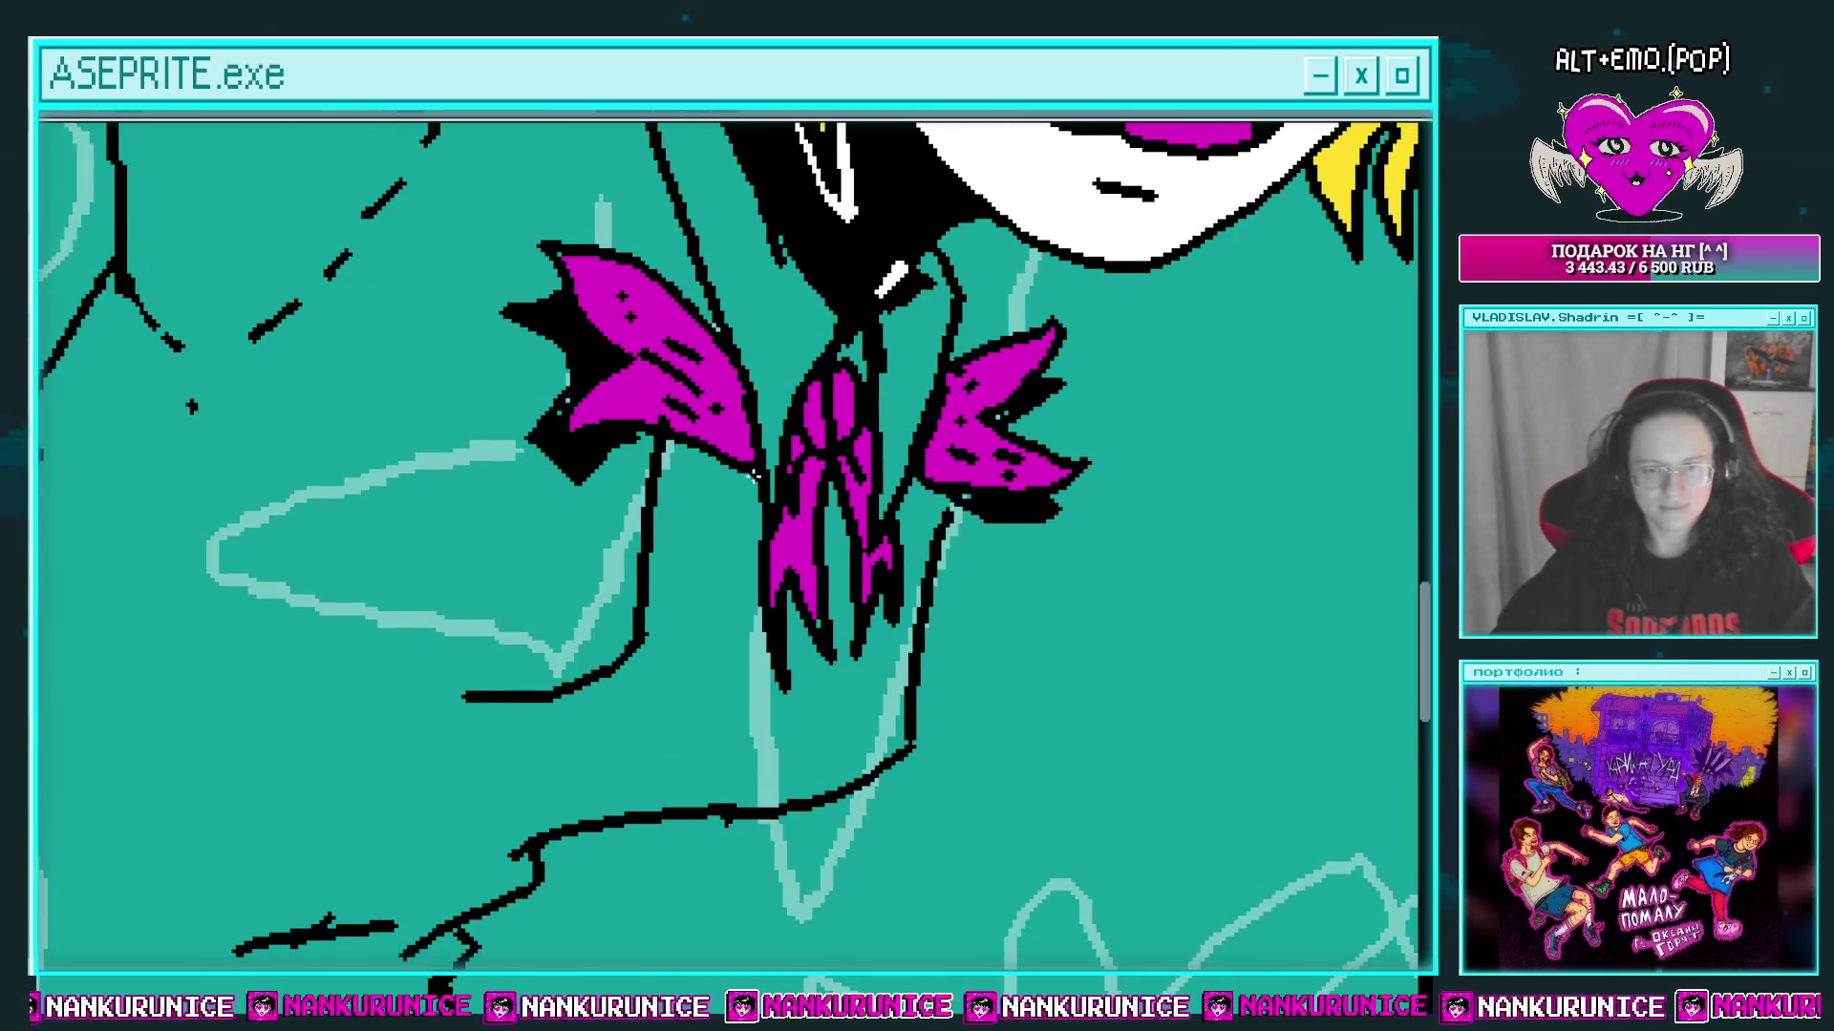
scroll(736, 466, down, 5)
scroll(764, 430, left, 3)
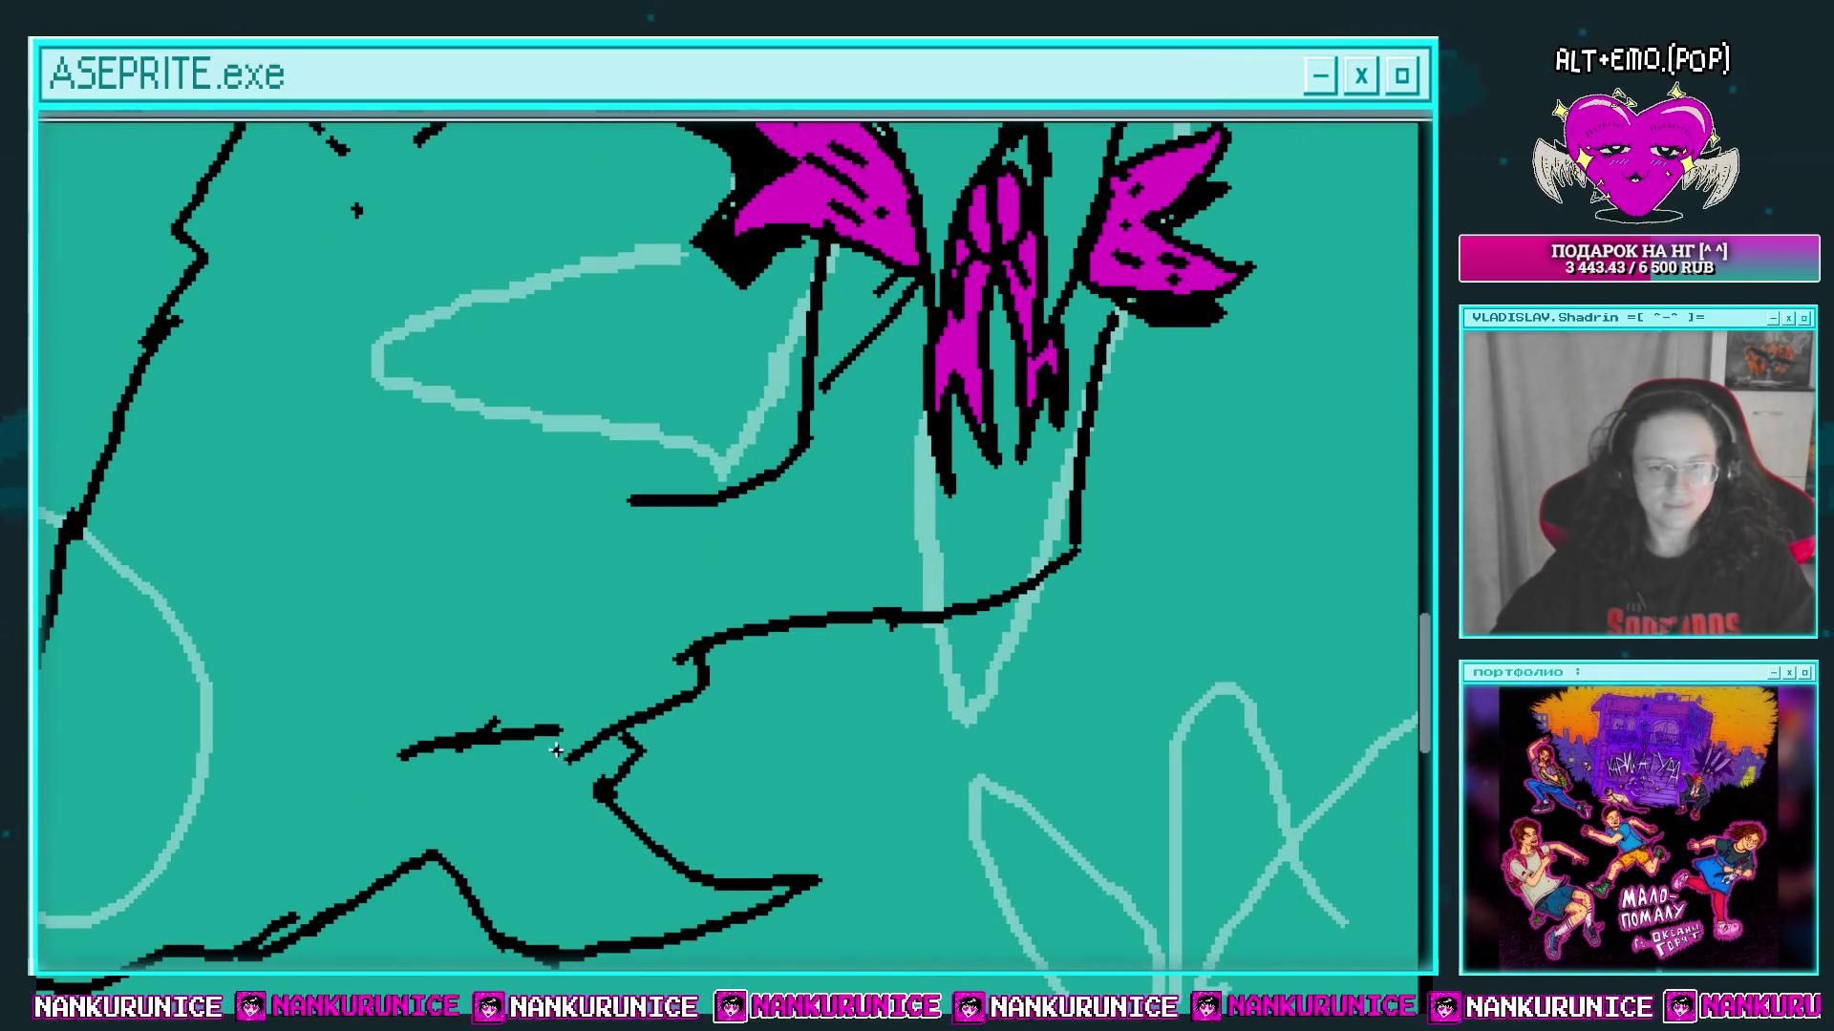
scroll(800, 432, left, 3)
drag(756, 382, 597, 571)
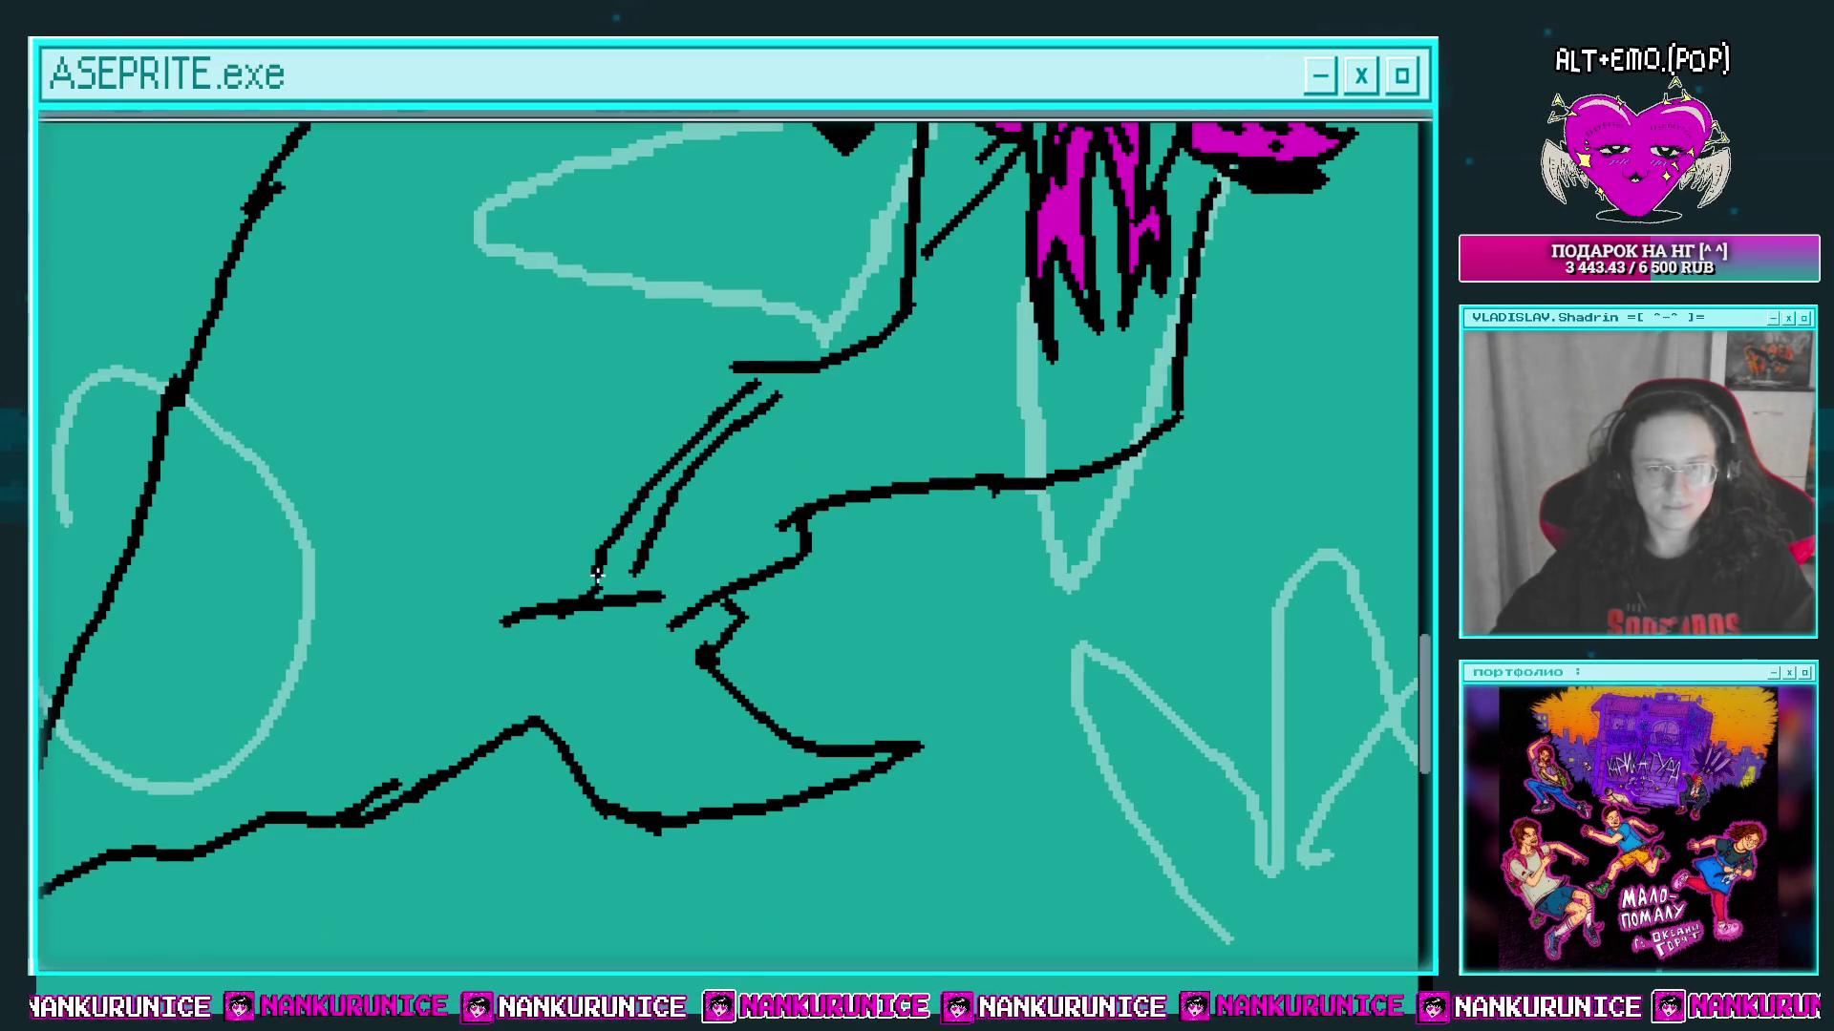
scroll(650, 535, down, 2)
drag(686, 524, 625, 642)
drag(634, 548, 595, 634)
Step: Place a black button dot on the diagonal sleeve line
scroll(588, 621, up, 1)
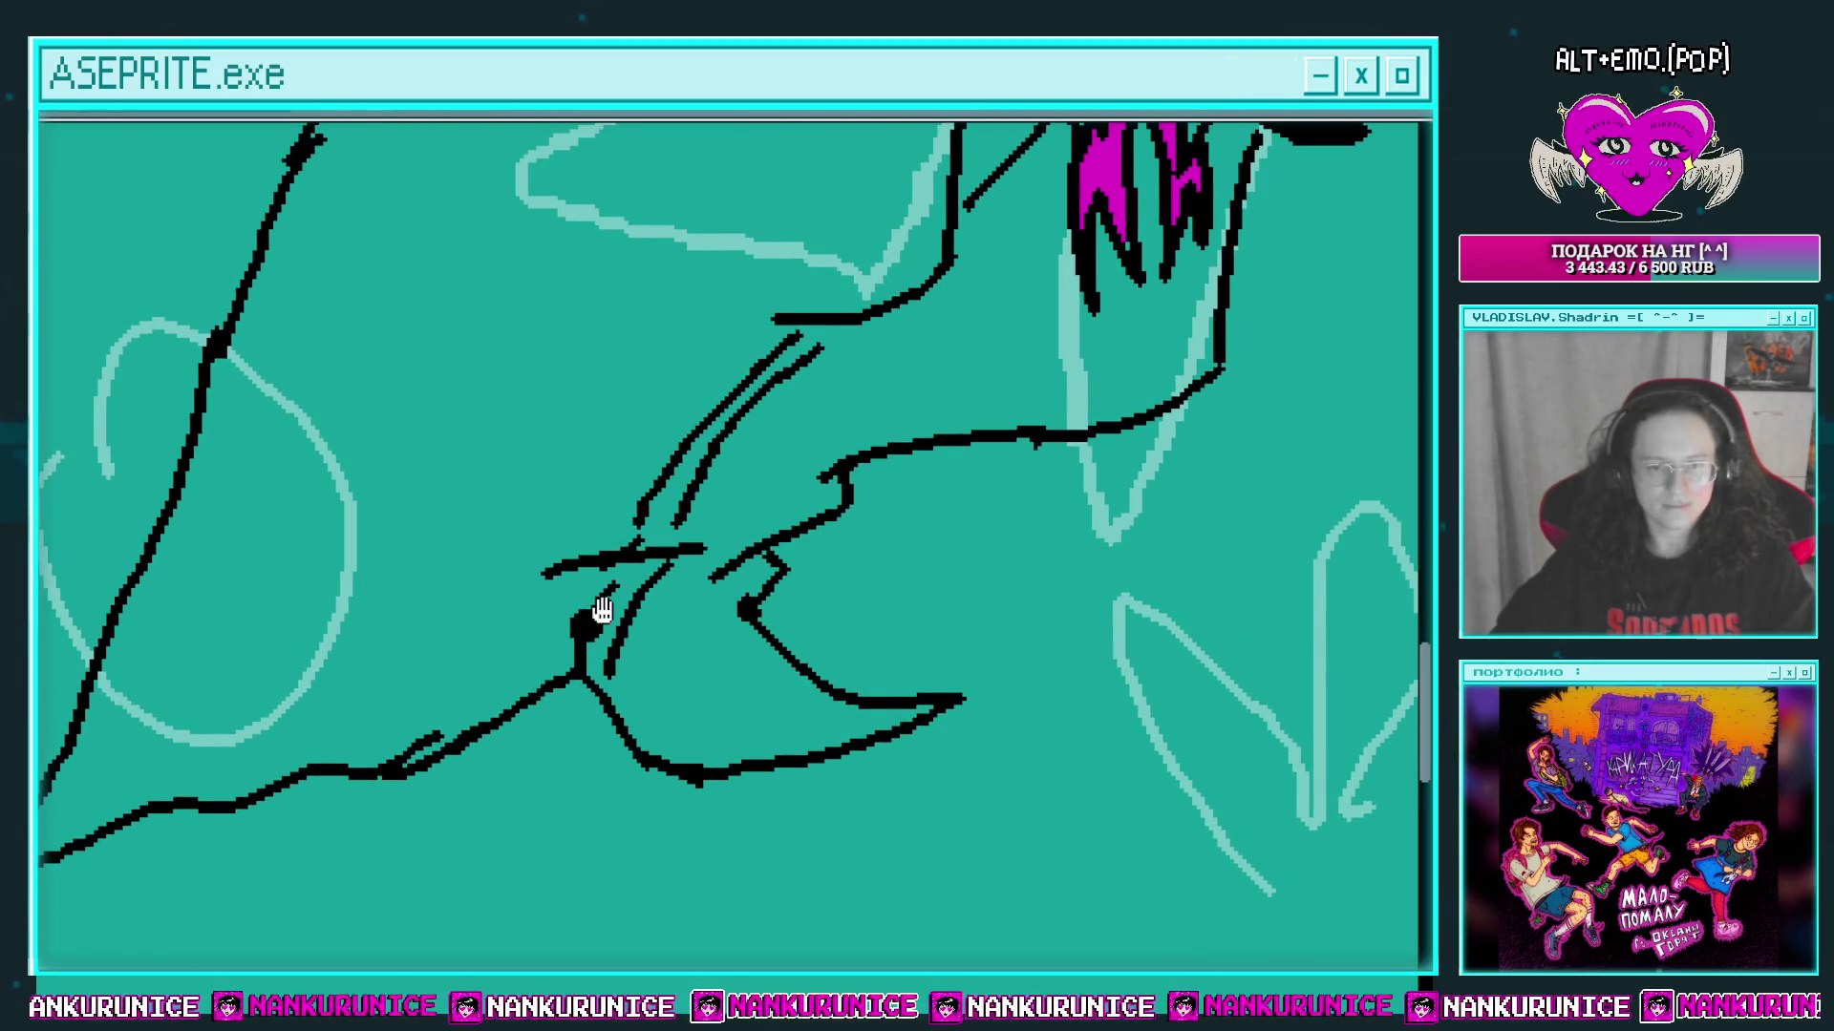
scroll(601, 609, up, 2)
scroll(646, 531, up, 2)
scroll(646, 531, right, 1)
click(699, 487)
scroll(712, 479, down, 2)
scroll(713, 479, left, 4)
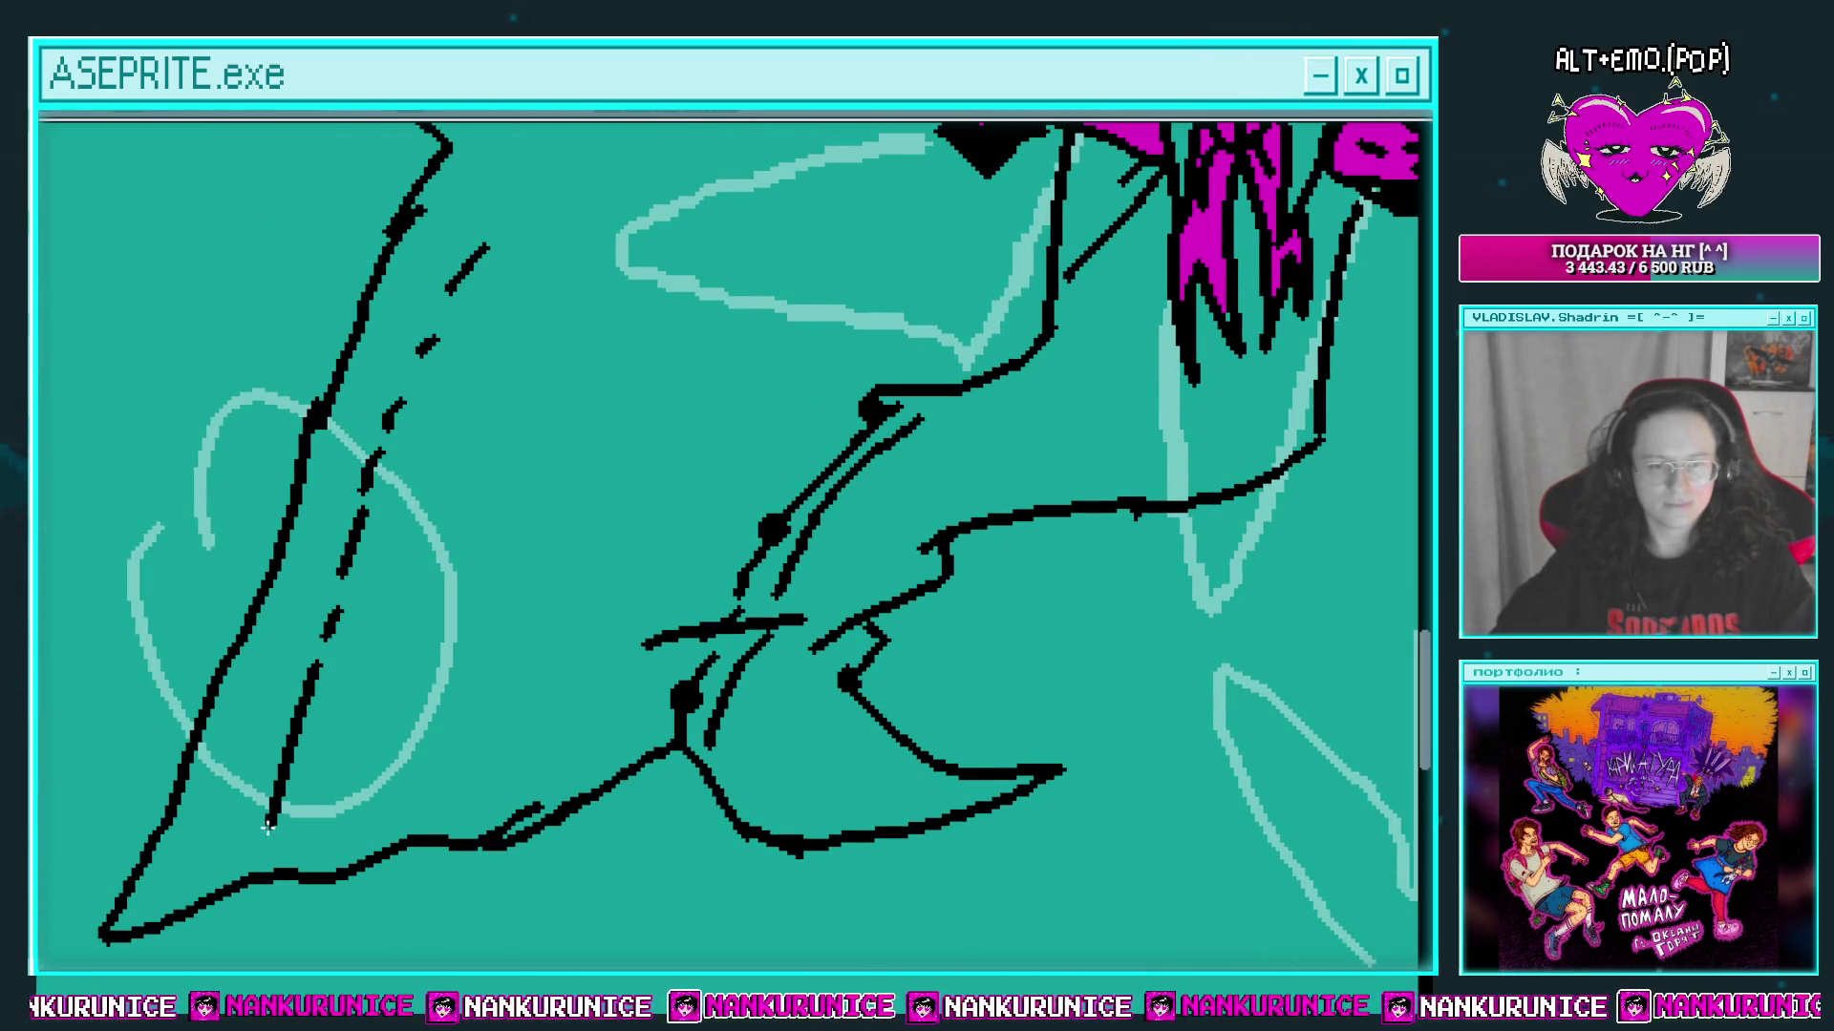
scroll(366, 695, down, 4)
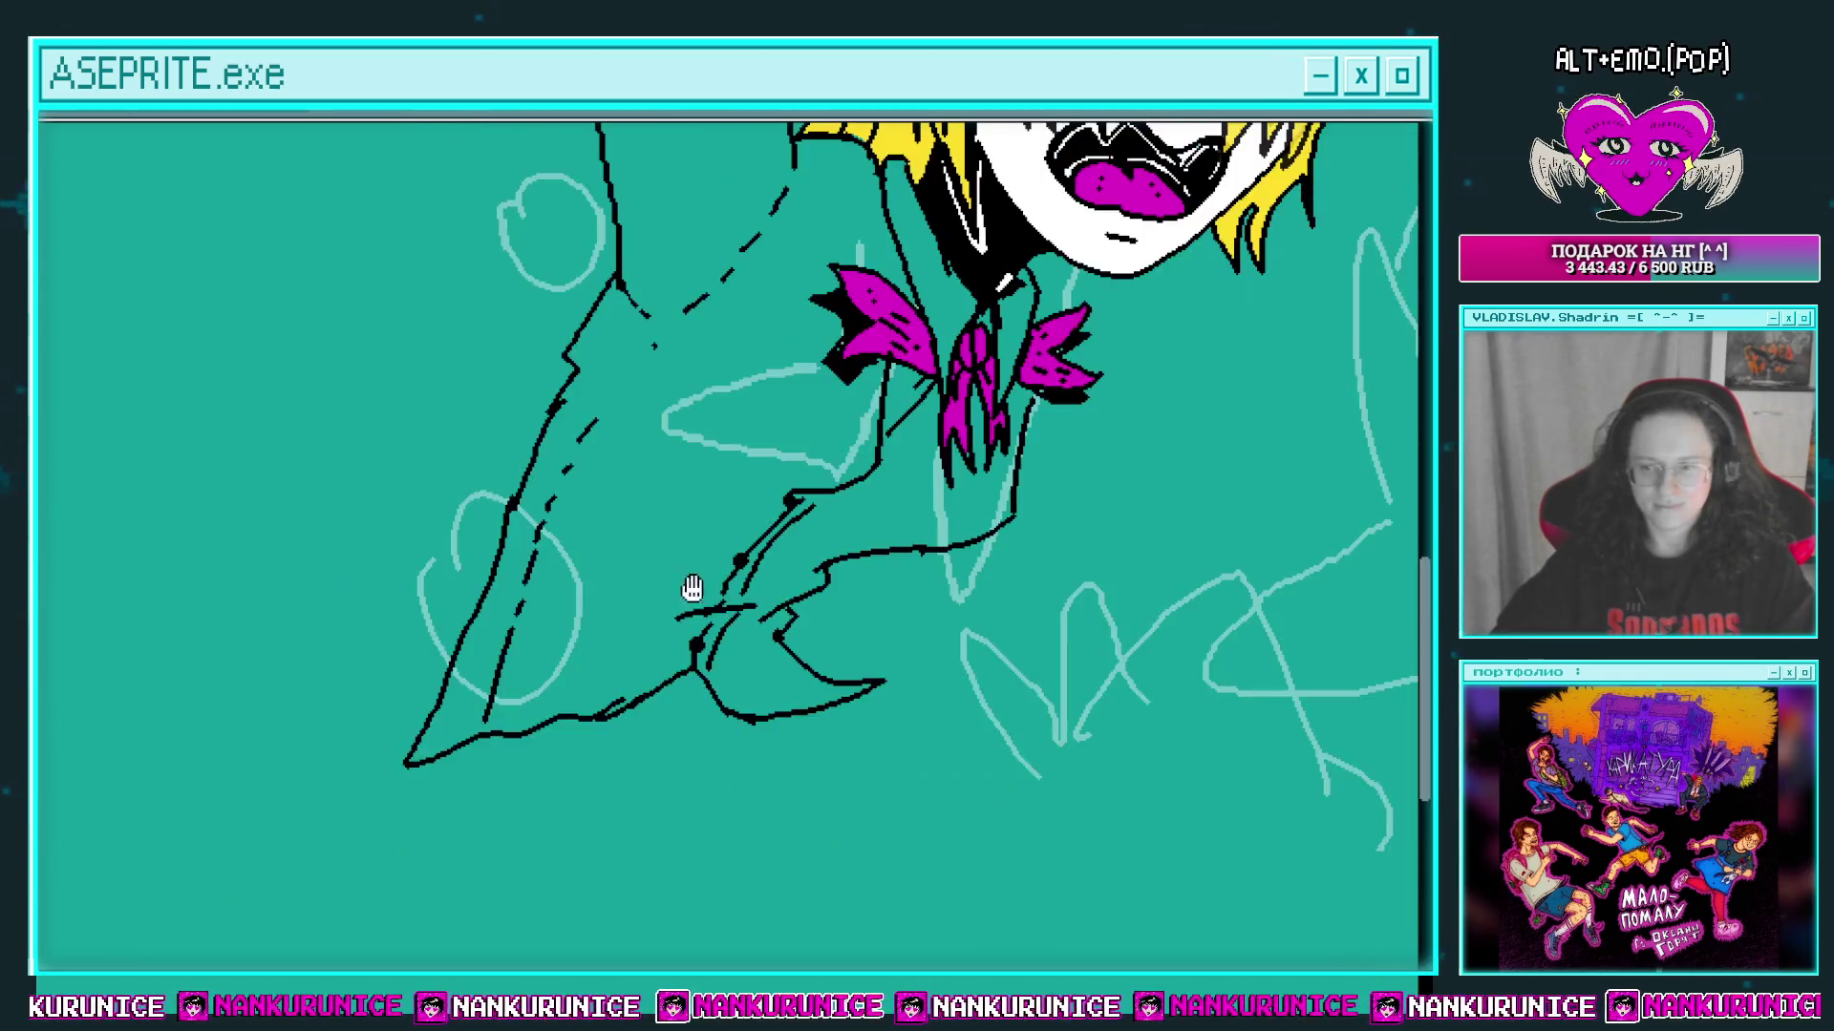
scroll(697, 594, up, 1)
drag(694, 611, 652, 648)
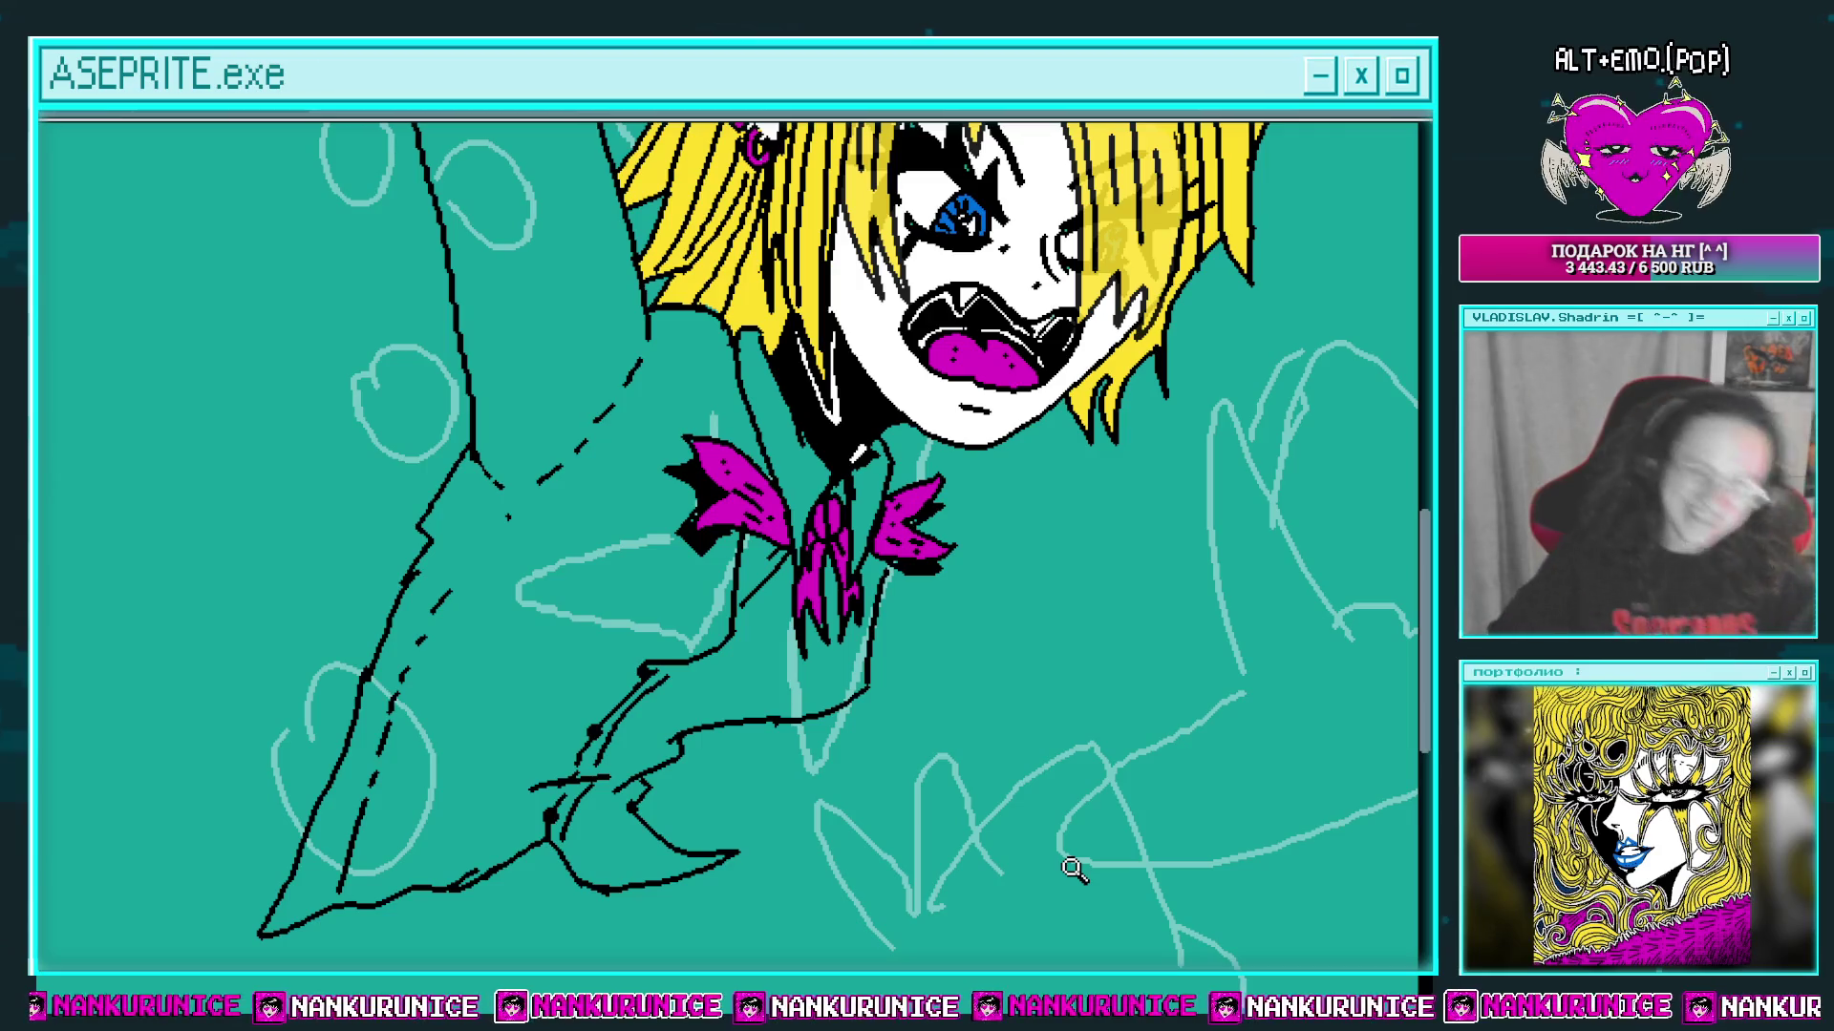
scroll(783, 573, down, 4)
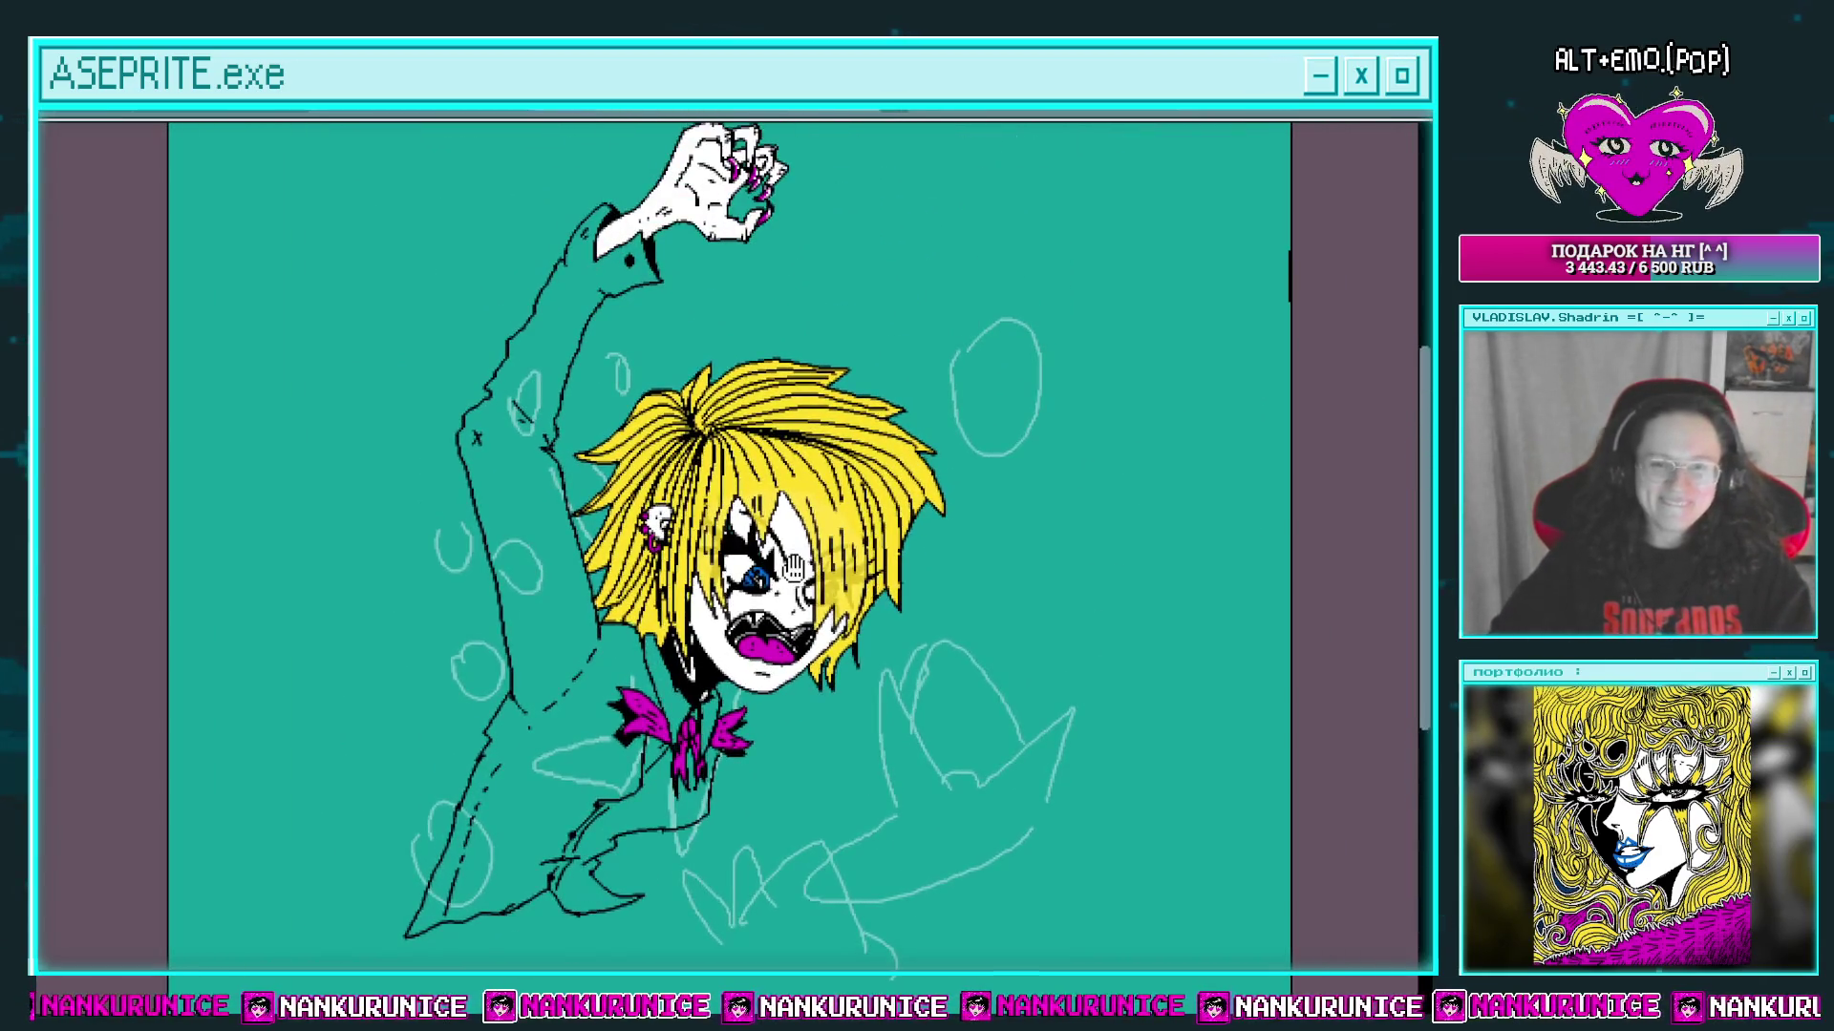
scroll(791, 638, up, 2)
mouse_move(673, 649)
mouse_down()
mouse_move(663, 630)
mouse_move(697, 619)
mouse_up()
scroll(684, 640, right, 2)
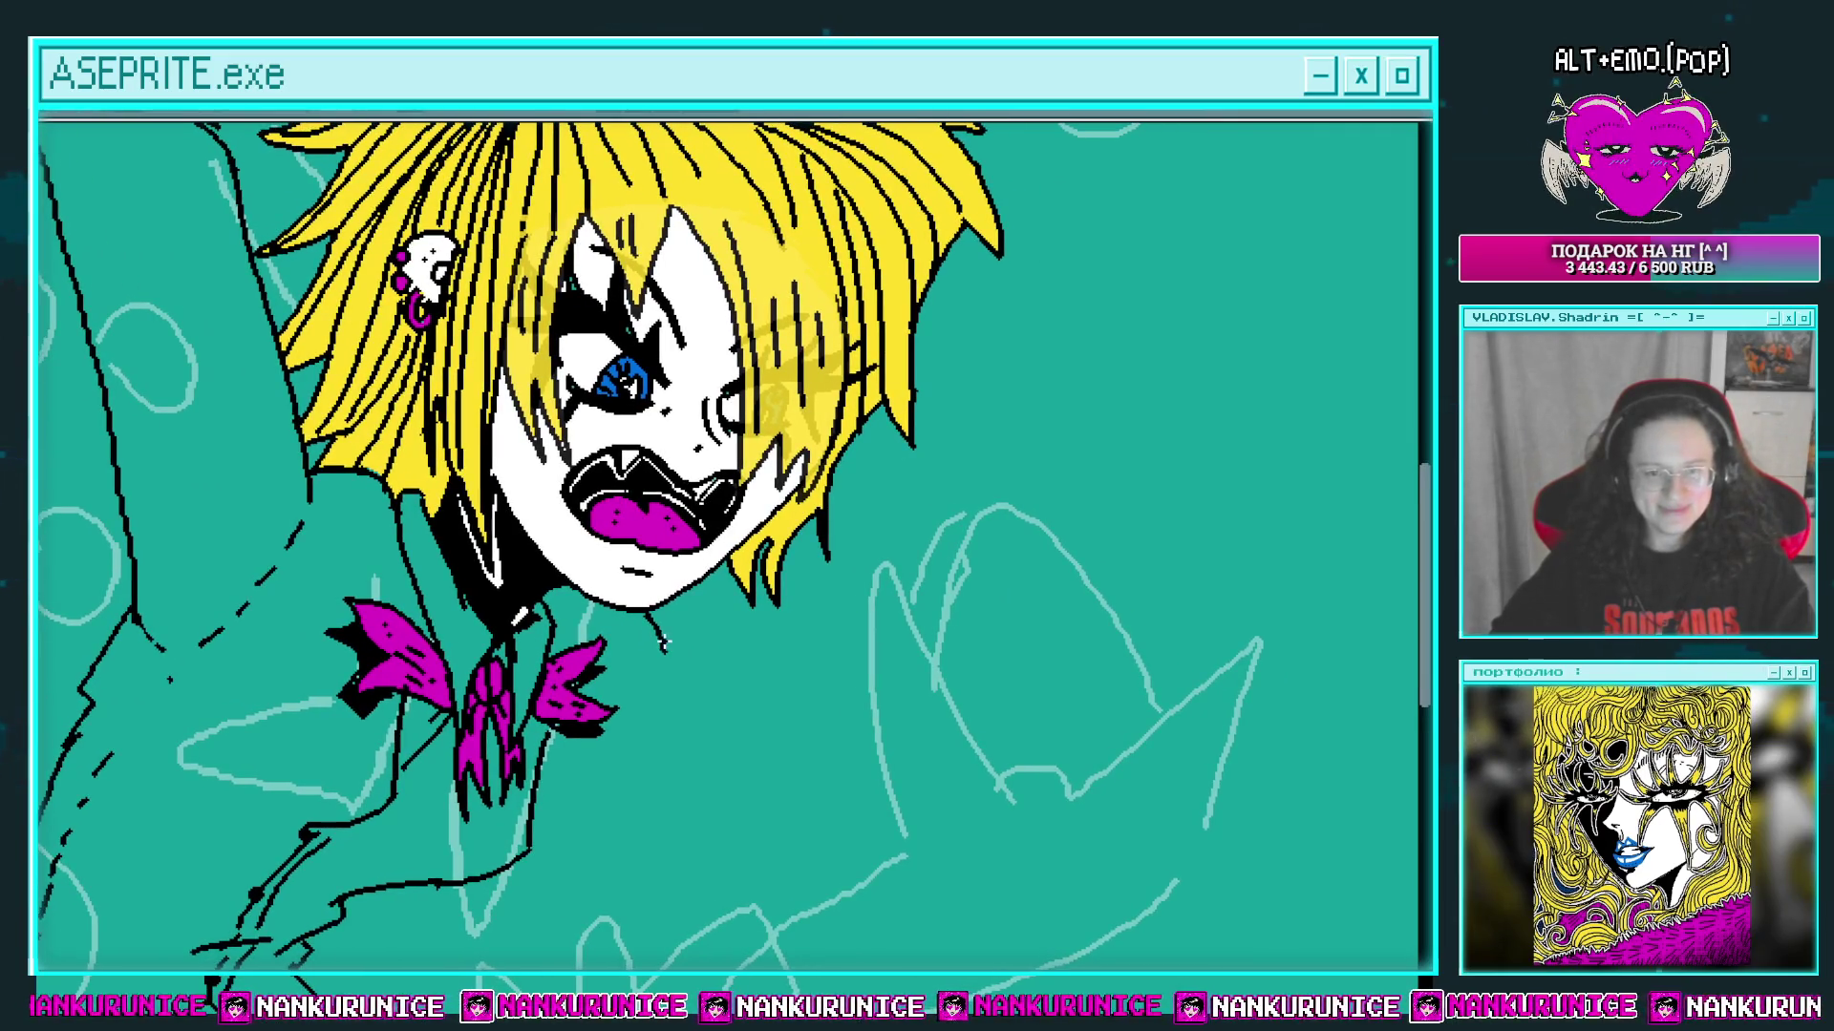
scroll(764, 594, right, 2)
scroll(755, 597, up, 1)
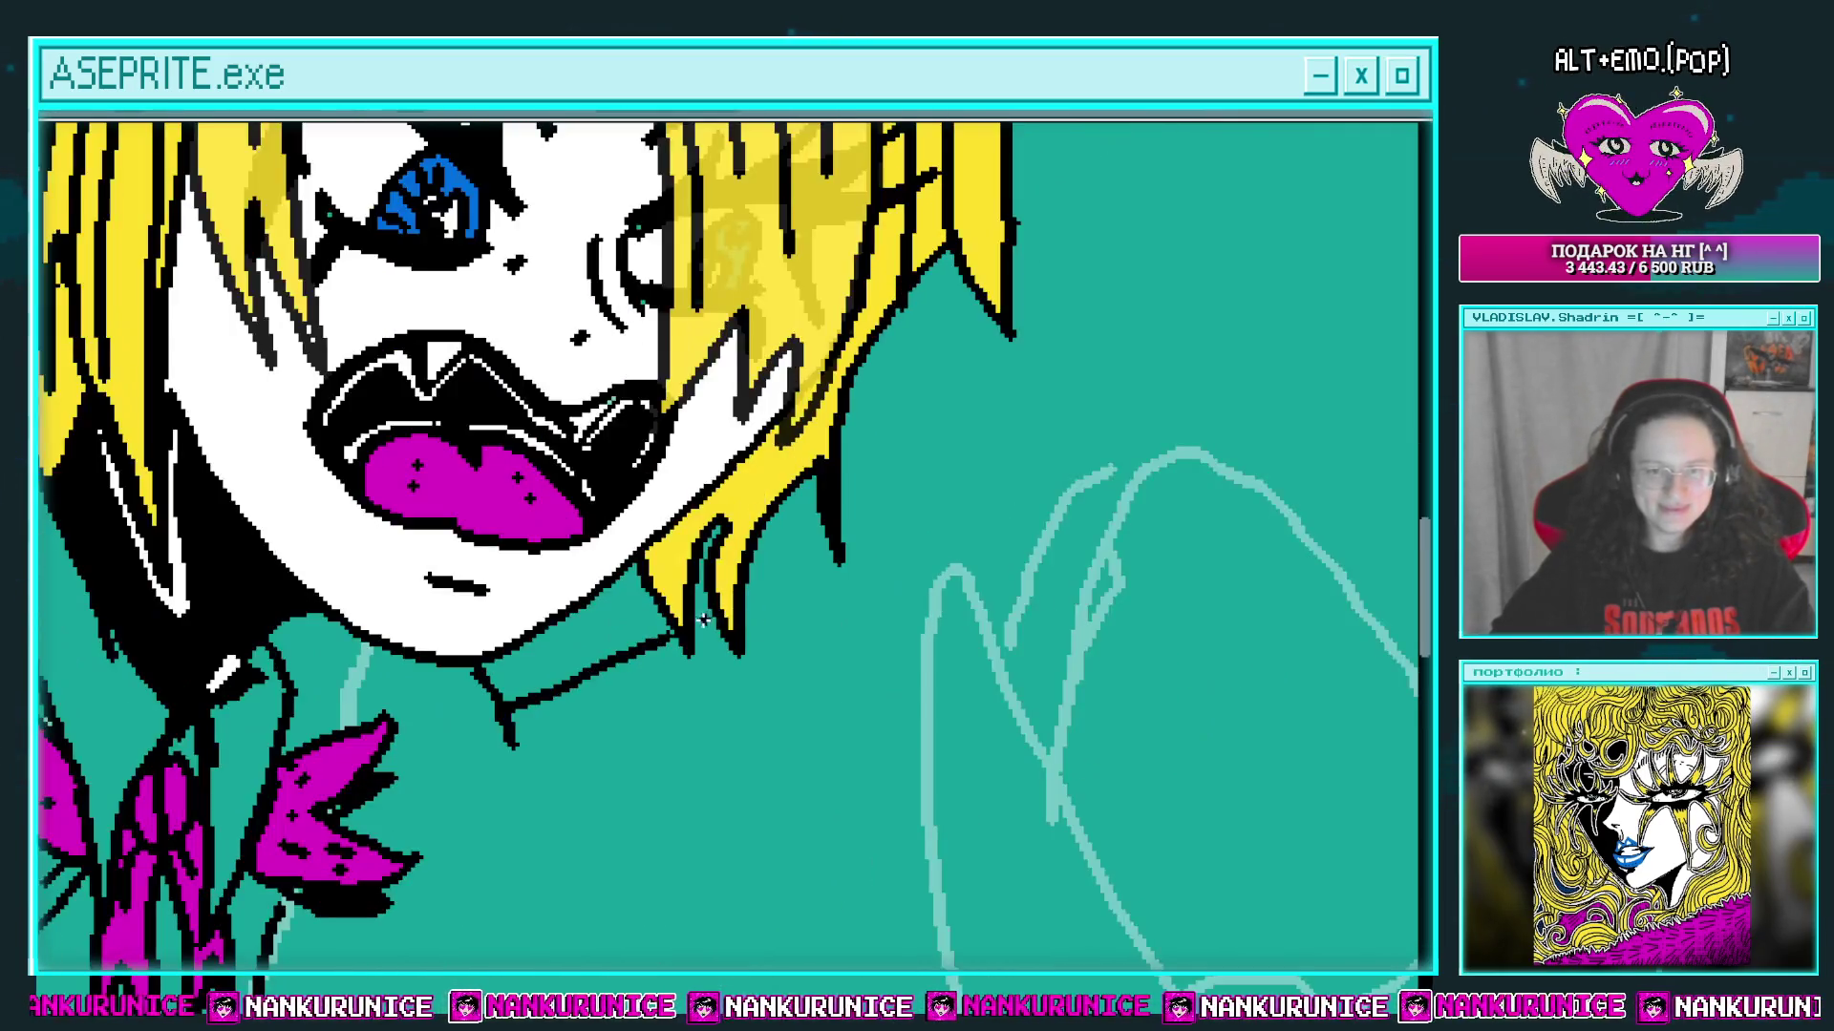
scroll(836, 552, down, 1)
drag(745, 649, 728, 555)
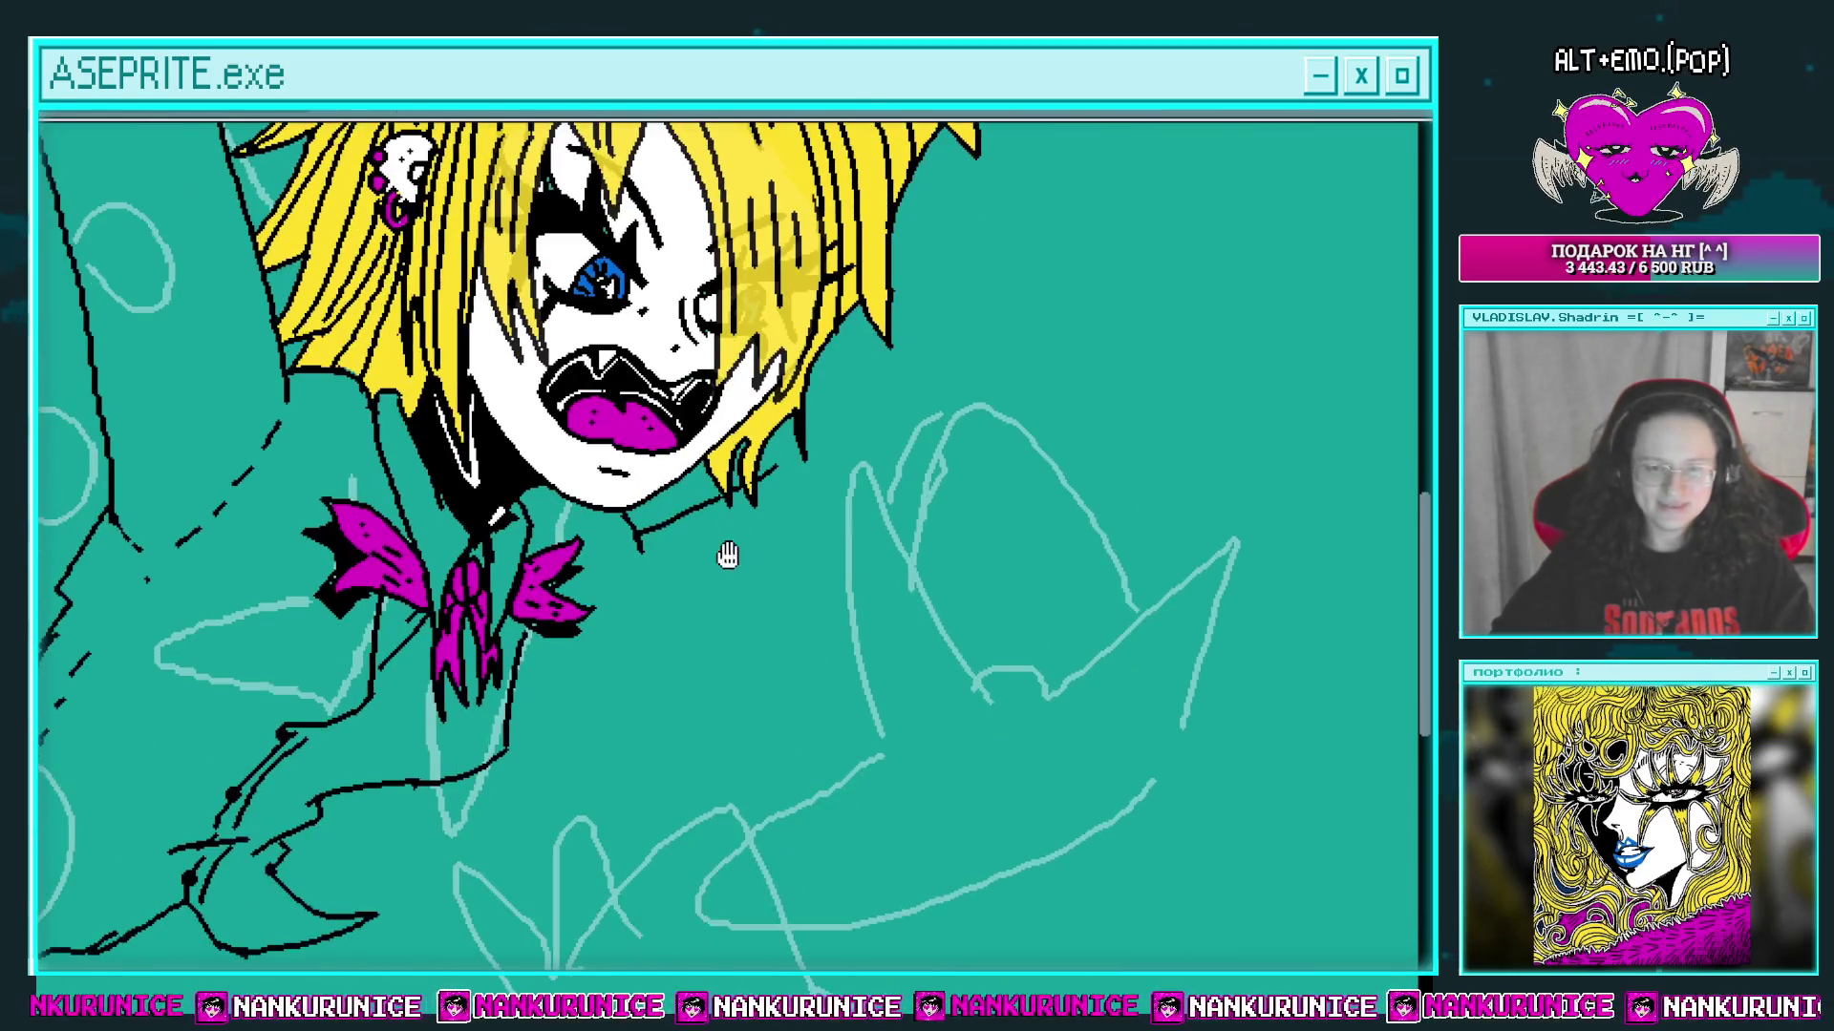
scroll(676, 585, left, 1)
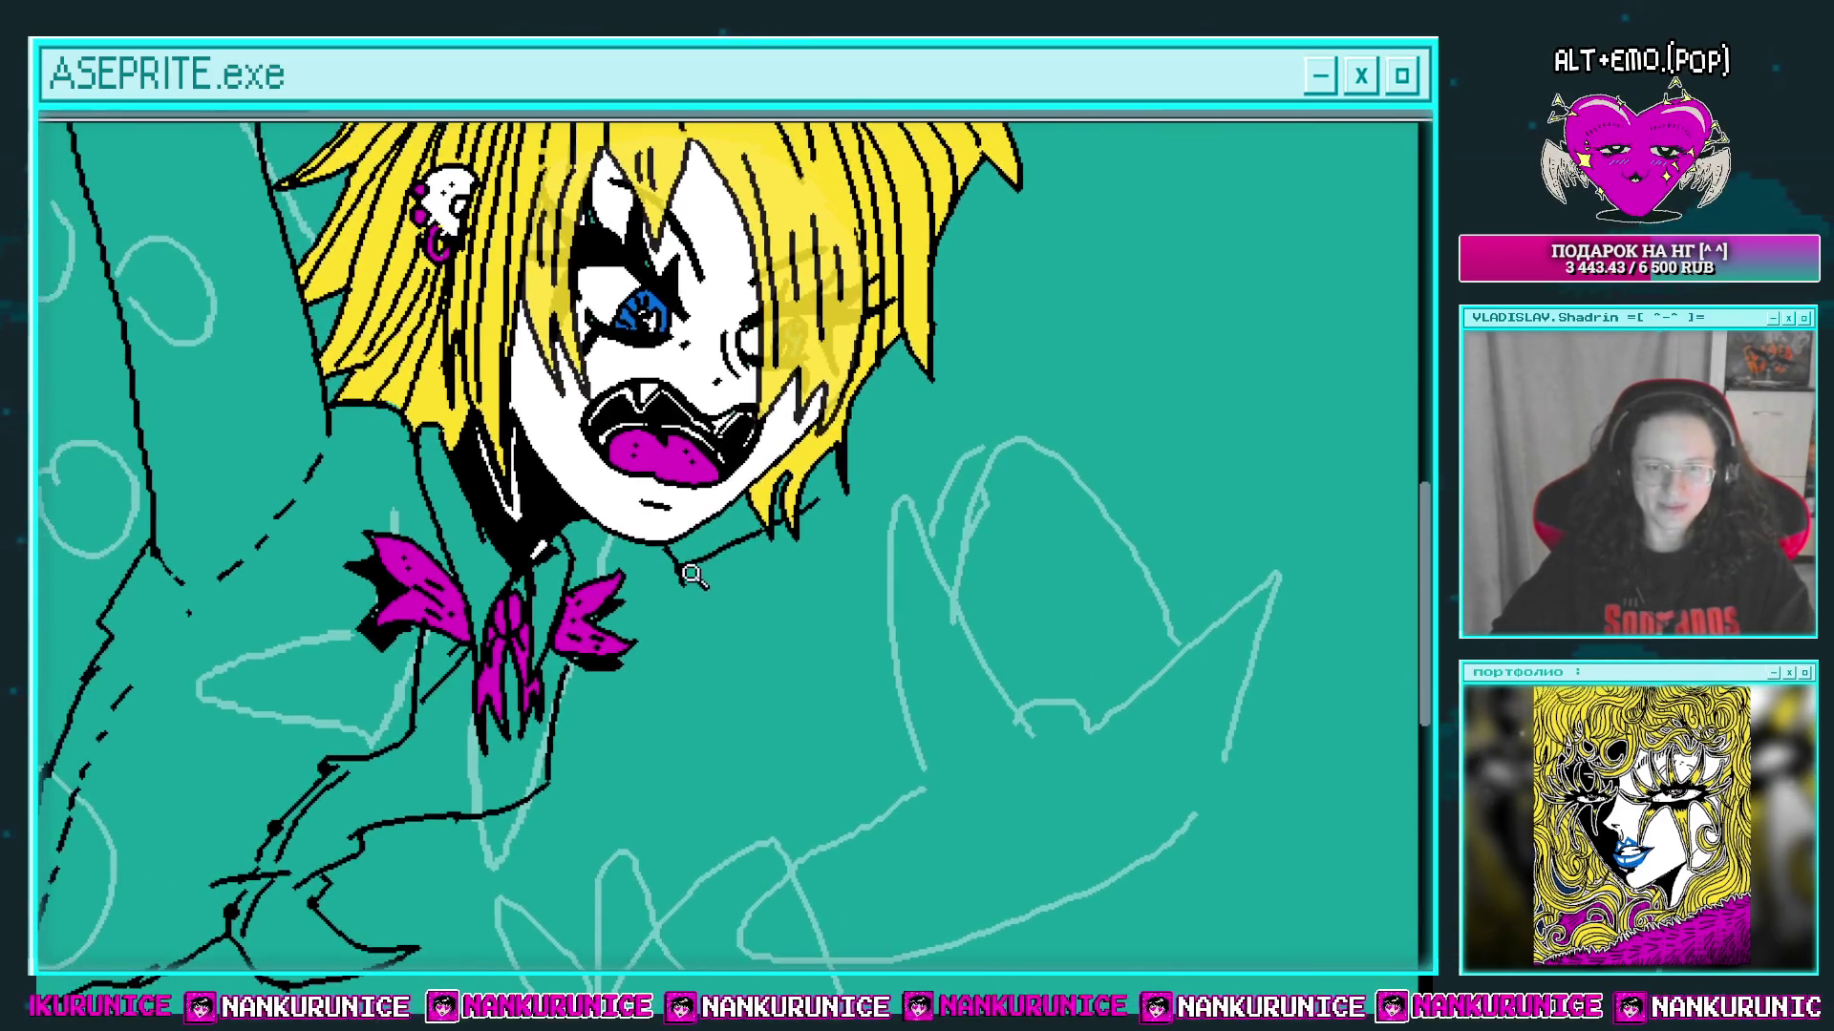
scroll(688, 569, up, 1)
scroll(721, 565, down, 2)
scroll(601, 626, left, 2)
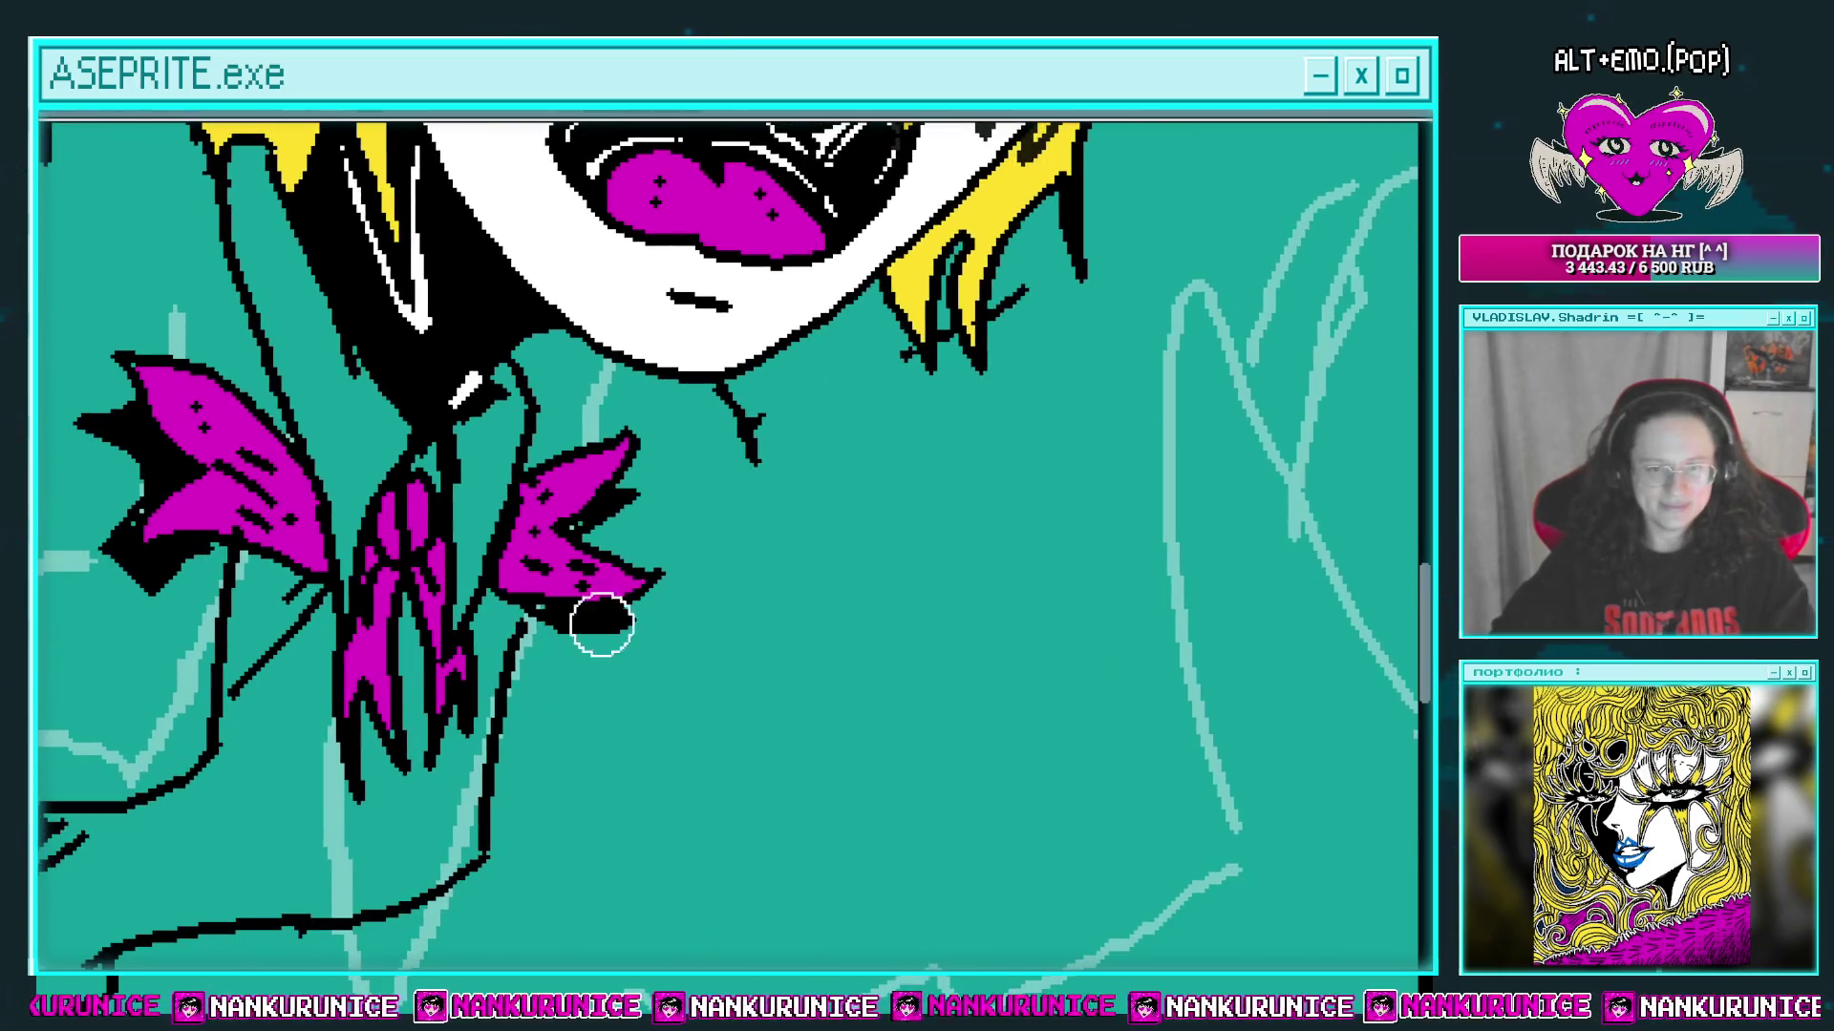
scroll(525, 627, up, 1)
scroll(613, 586, right, 1)
scroll(698, 550, down, 2)
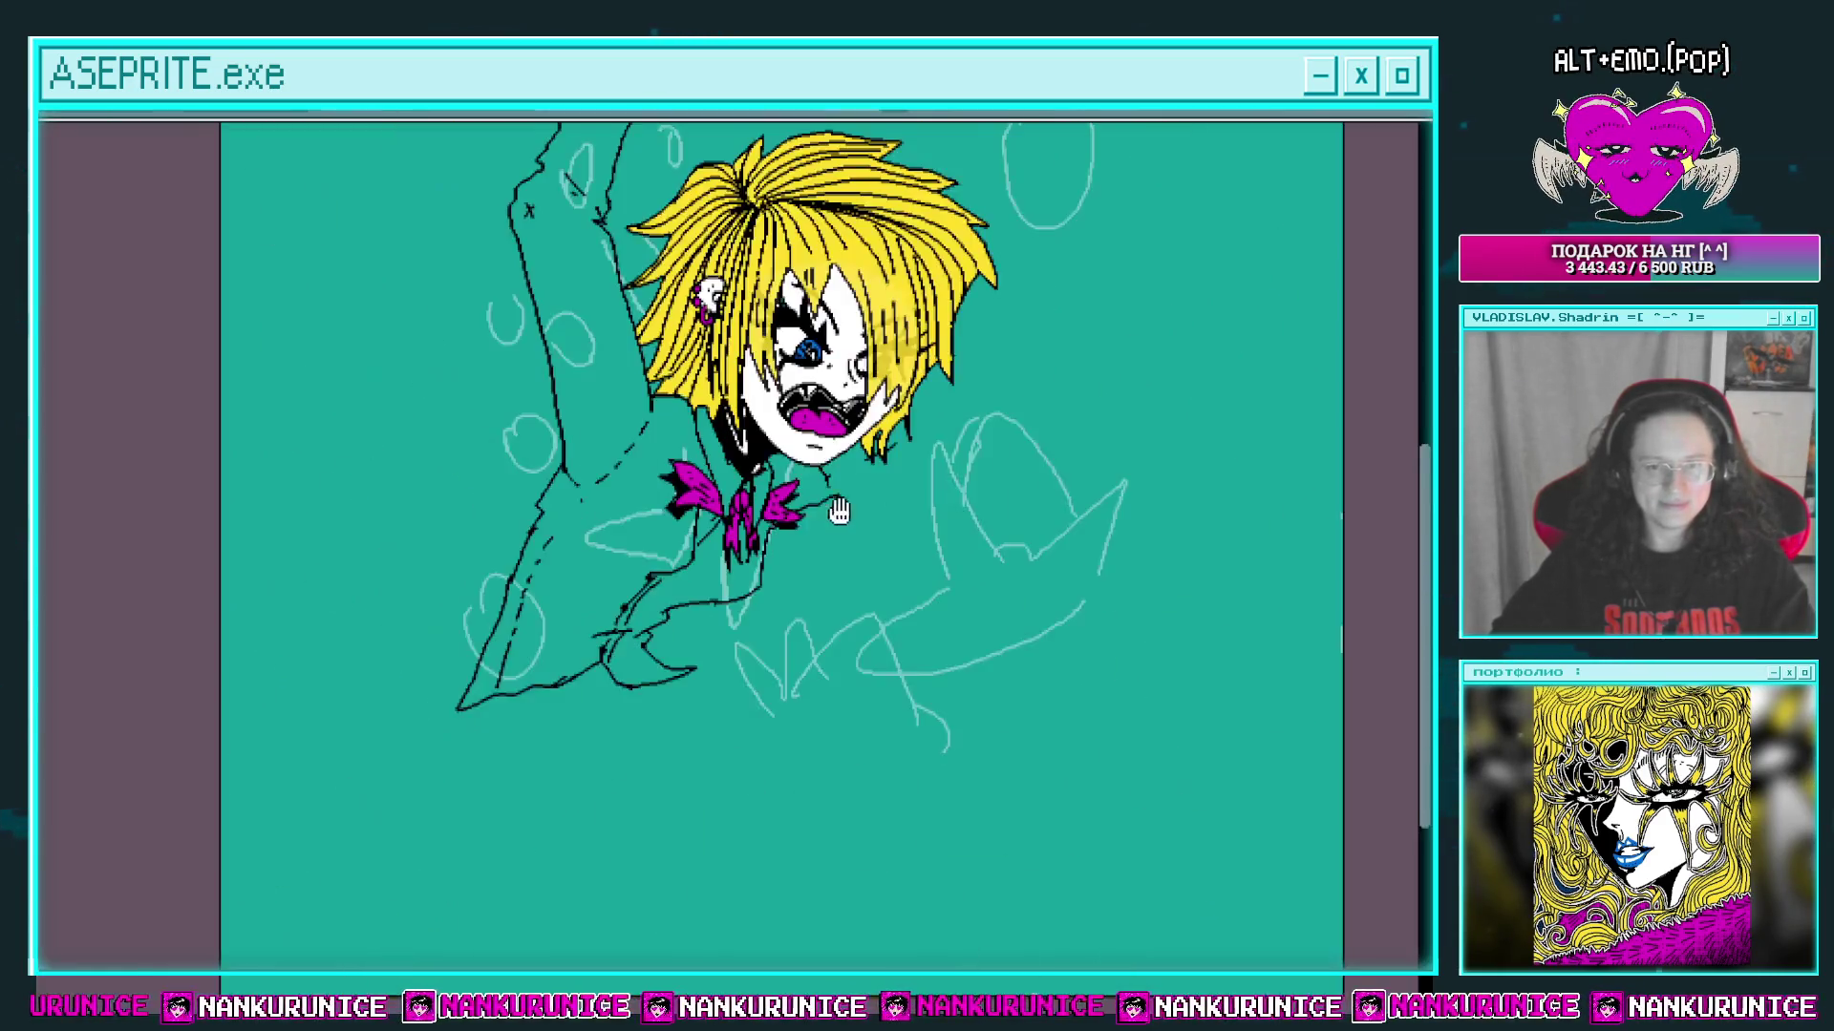
scroll(840, 492, left, 1)
scroll(865, 477, up, 1)
scroll(783, 444, up, 1)
scroll(783, 444, right, 1)
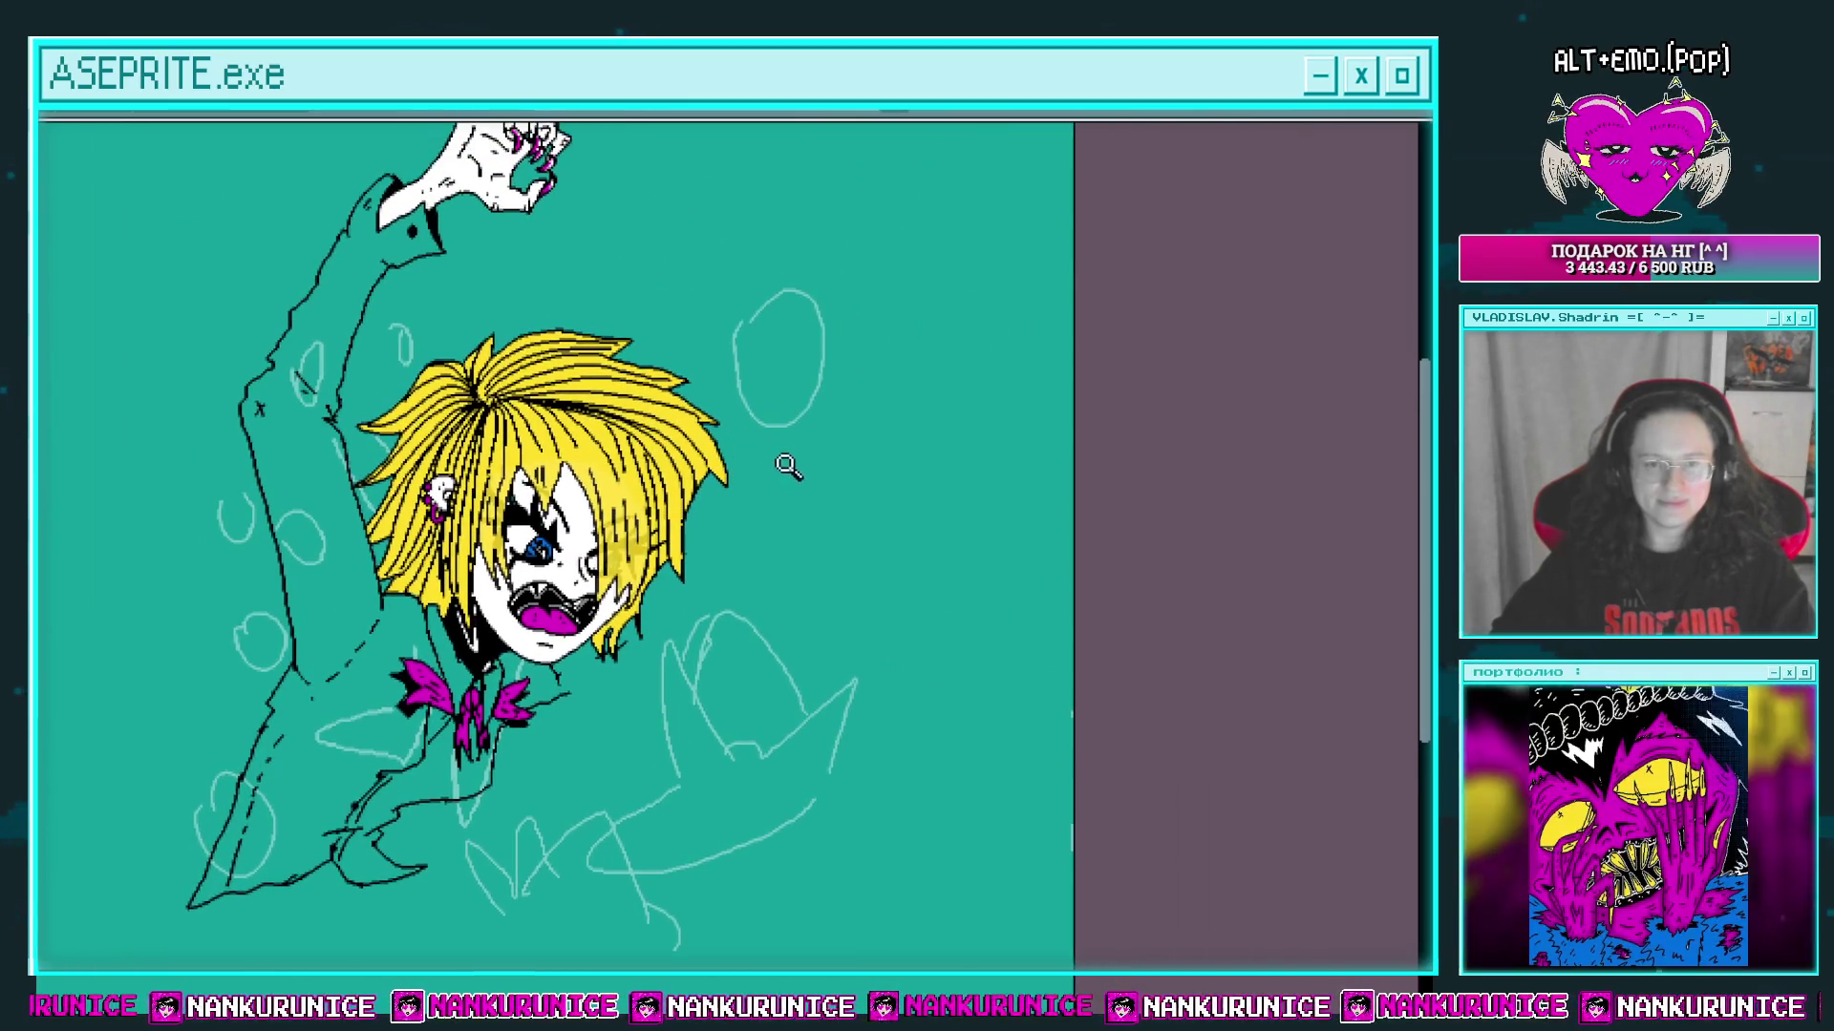
scroll(761, 450, up, 3)
scroll(761, 450, right, 2)
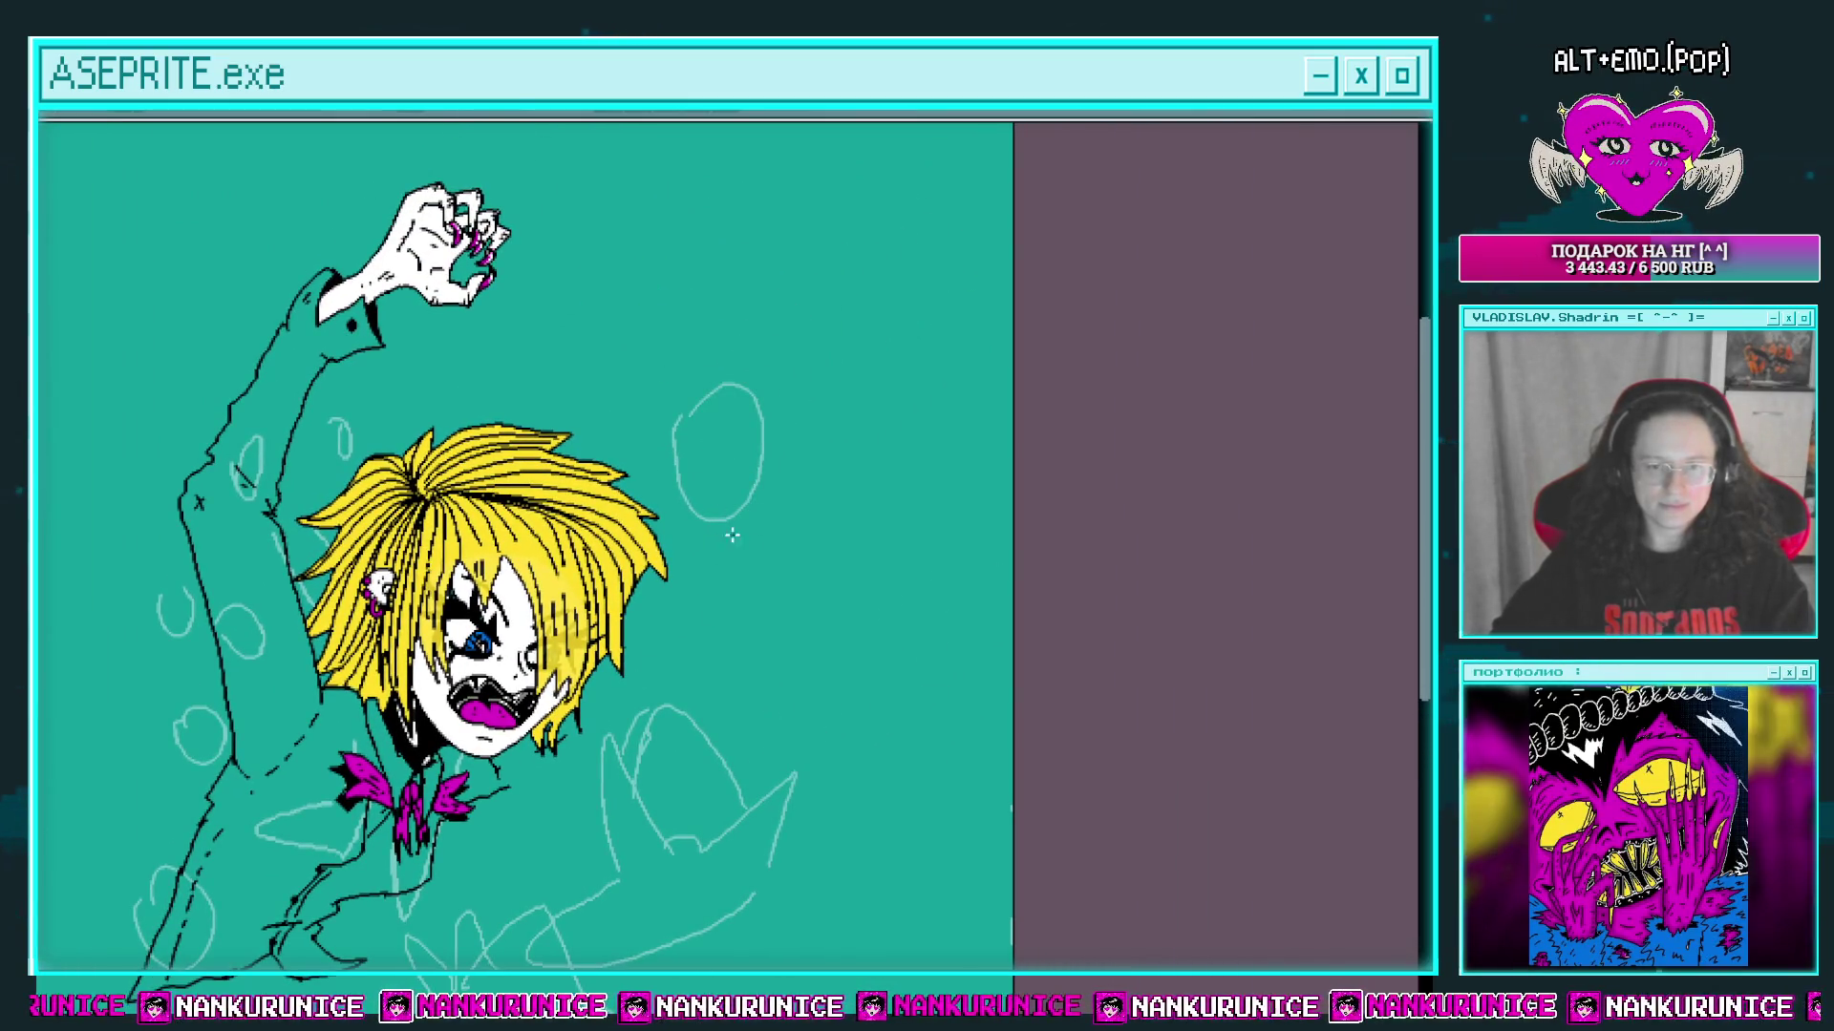
Step: Sketch the second arm's strokes, then shift them down-left and rotate them slightly clockwise
drag(780, 425, 798, 607)
scroll(800, 564, down, 2)
scroll(801, 563, left, 1)
scroll(803, 491, down, 2)
scroll(802, 491, left, 1)
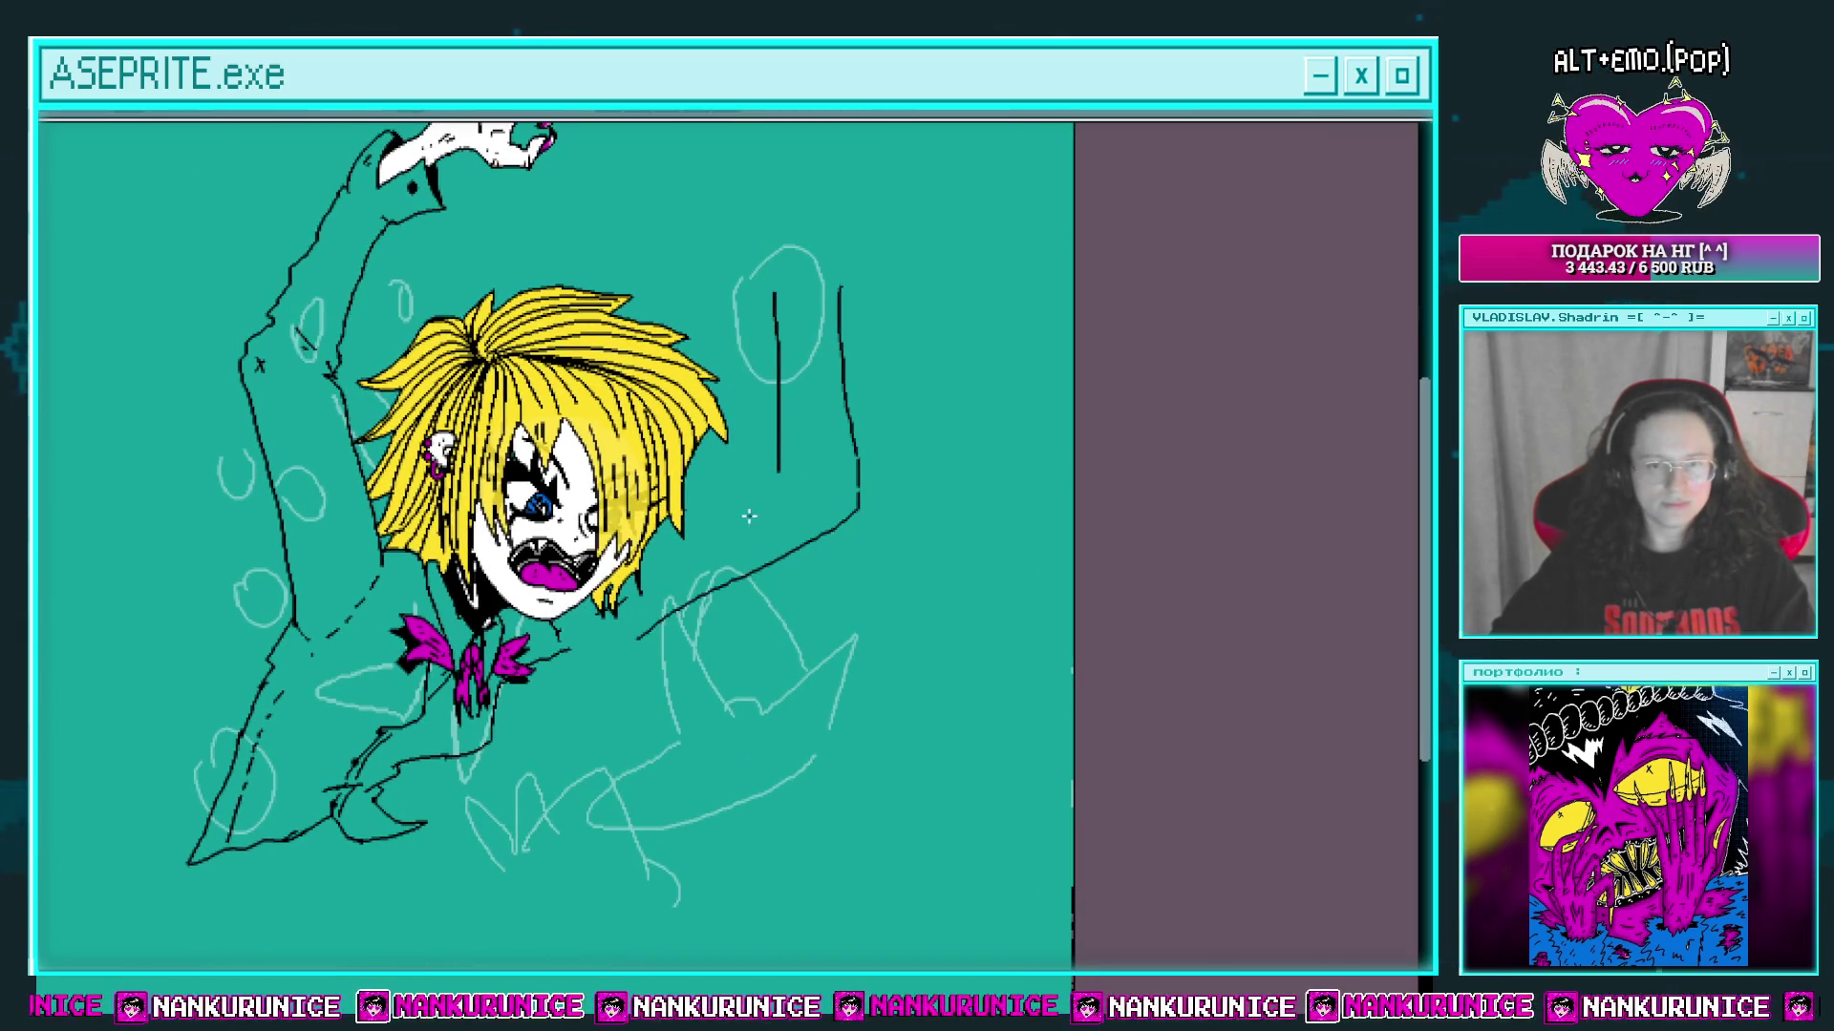
mouse_move(659, 700)
mouse_down()
mouse_move(933, 573)
mouse_move(736, 315)
mouse_up()
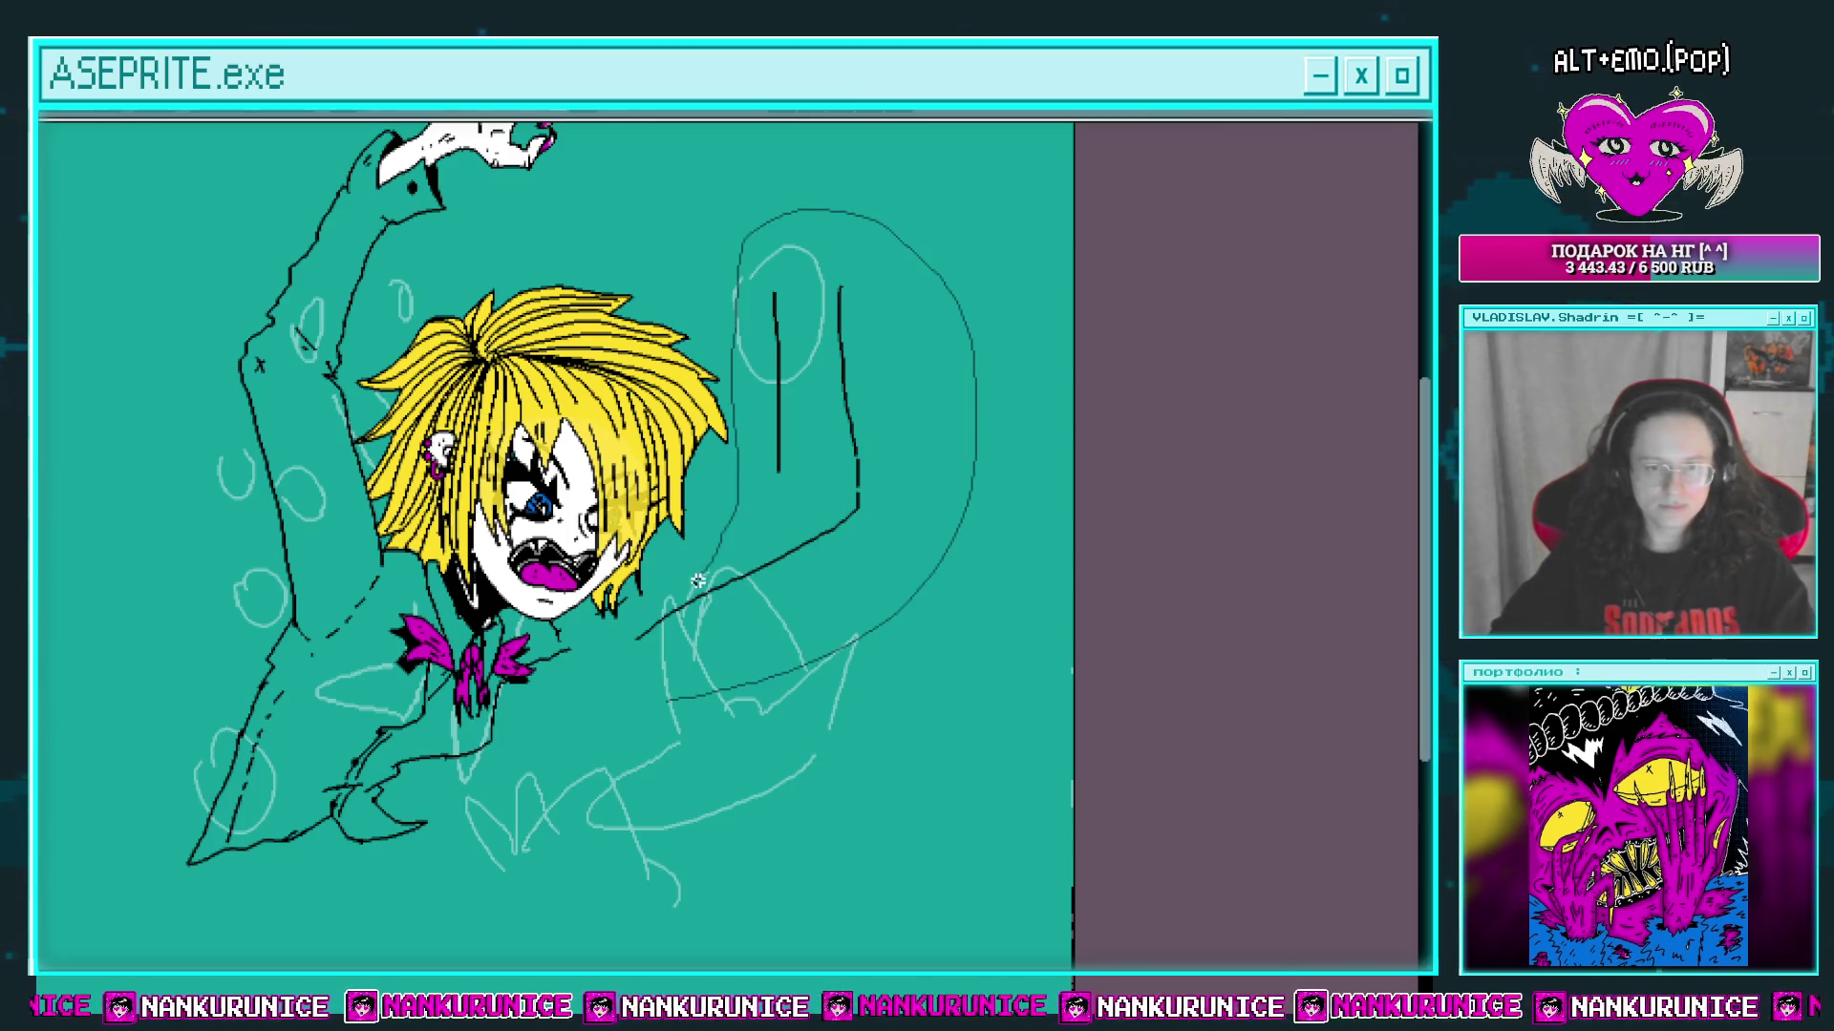
drag(608, 644, 609, 644)
drag(761, 625, 741, 643)
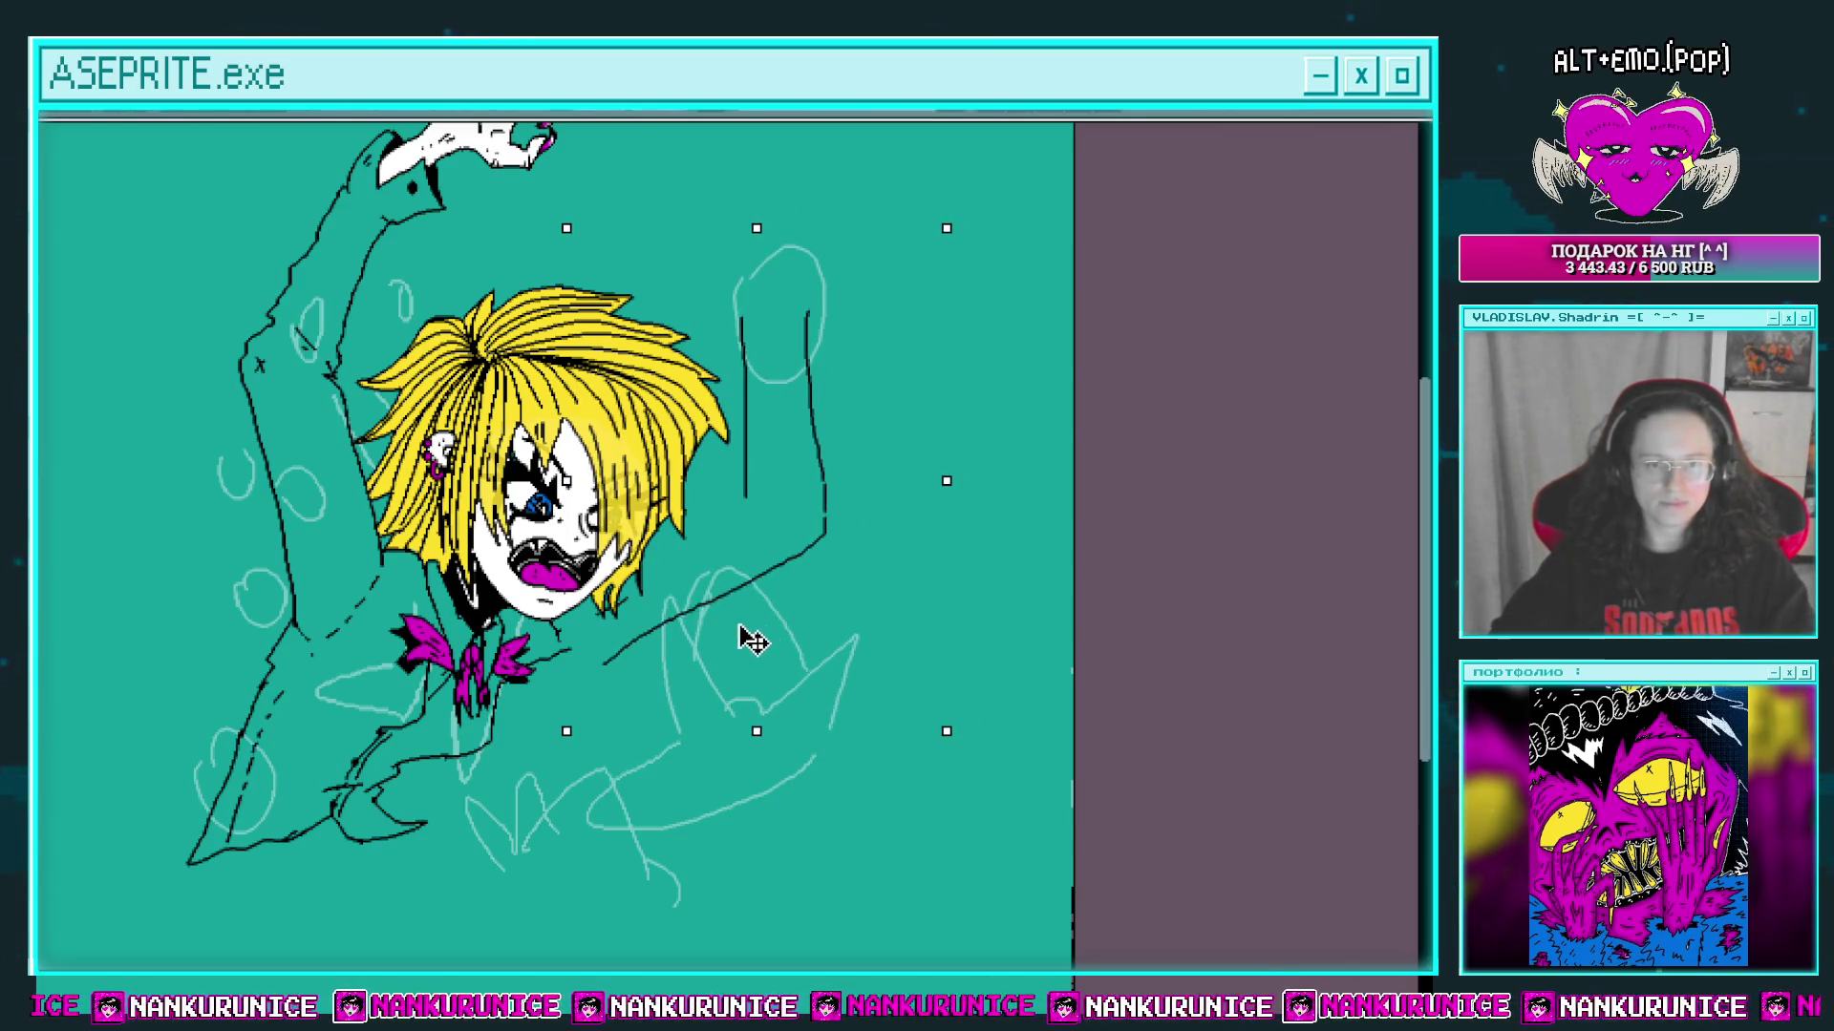
mouse_move(944, 735)
mouse_down()
mouse_move(983, 765)
mouse_move(954, 786)
mouse_move(859, 659)
mouse_up()
key(ctrl+d)
Step: Extend the new arm's outline downward and to the right with a V stroke
mouse_move(901, 520)
mouse_down()
mouse_move(952, 650)
mouse_move(953, 593)
mouse_up()
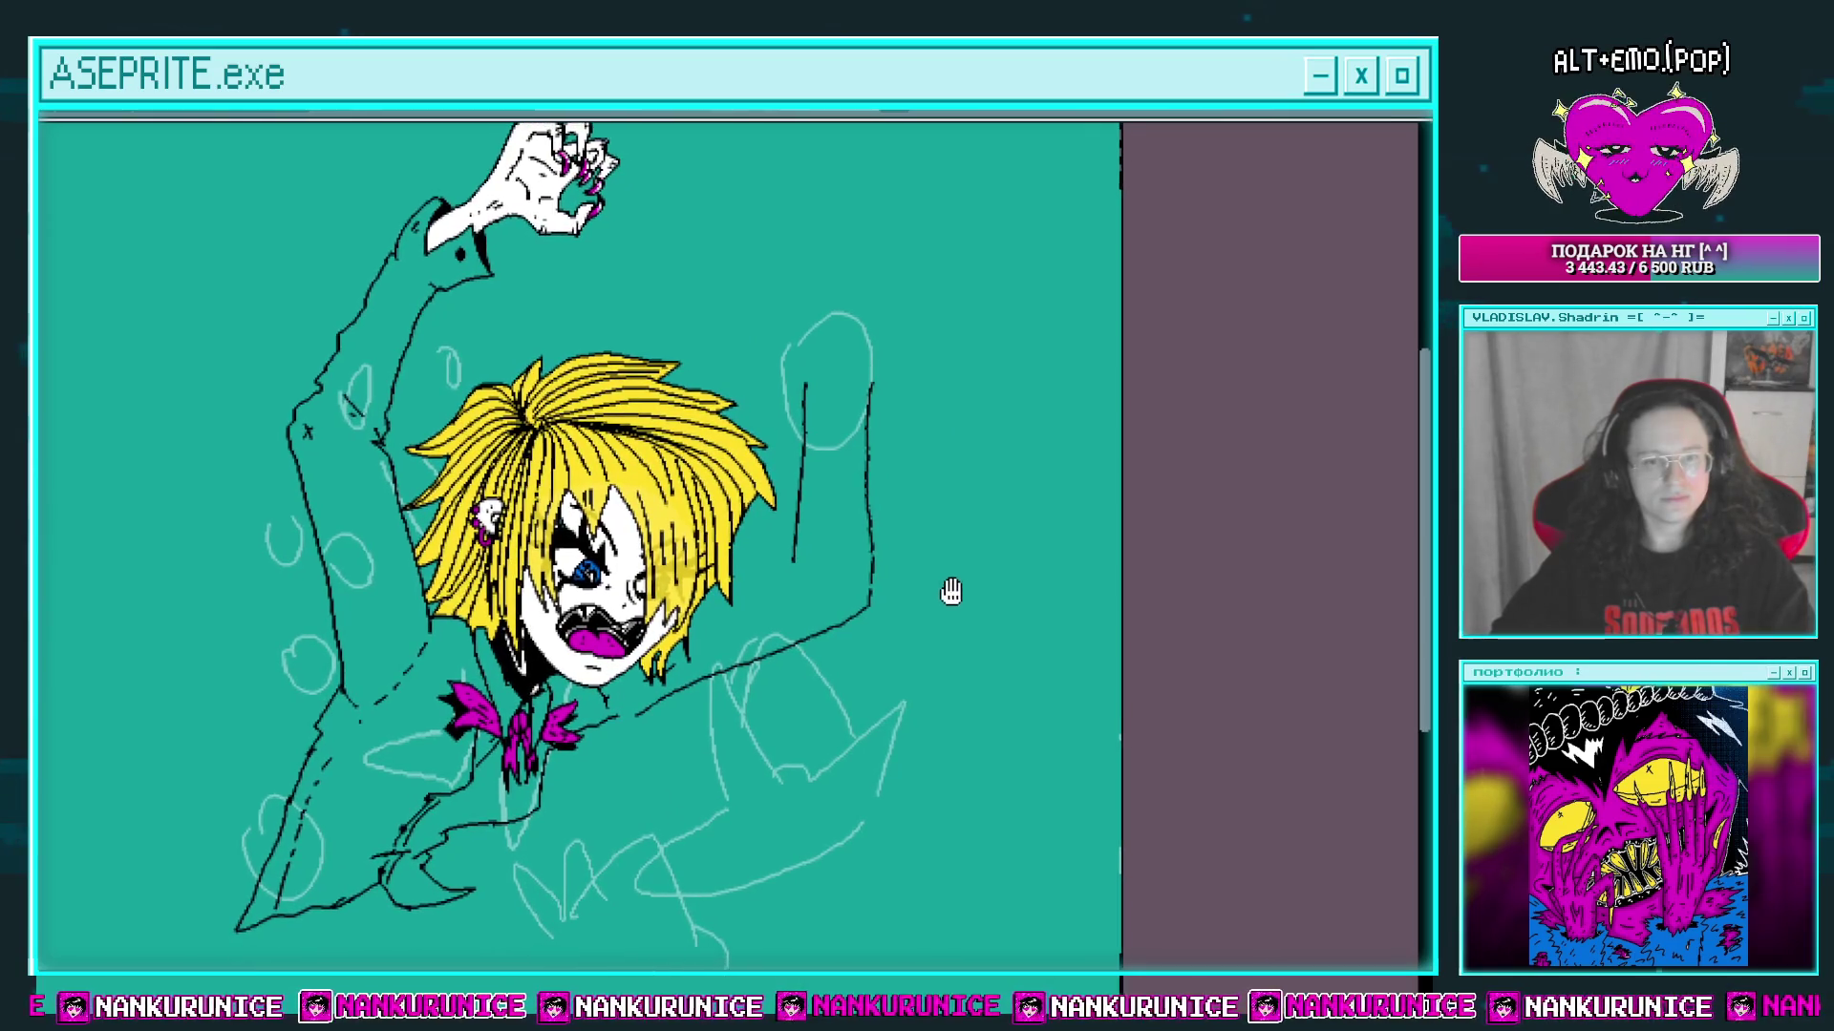
scroll(831, 358, up, 1)
mouse_move(840, 369)
mouse_down()
mouse_move(783, 459)
mouse_move(785, 565)
mouse_move(753, 571)
mouse_up()
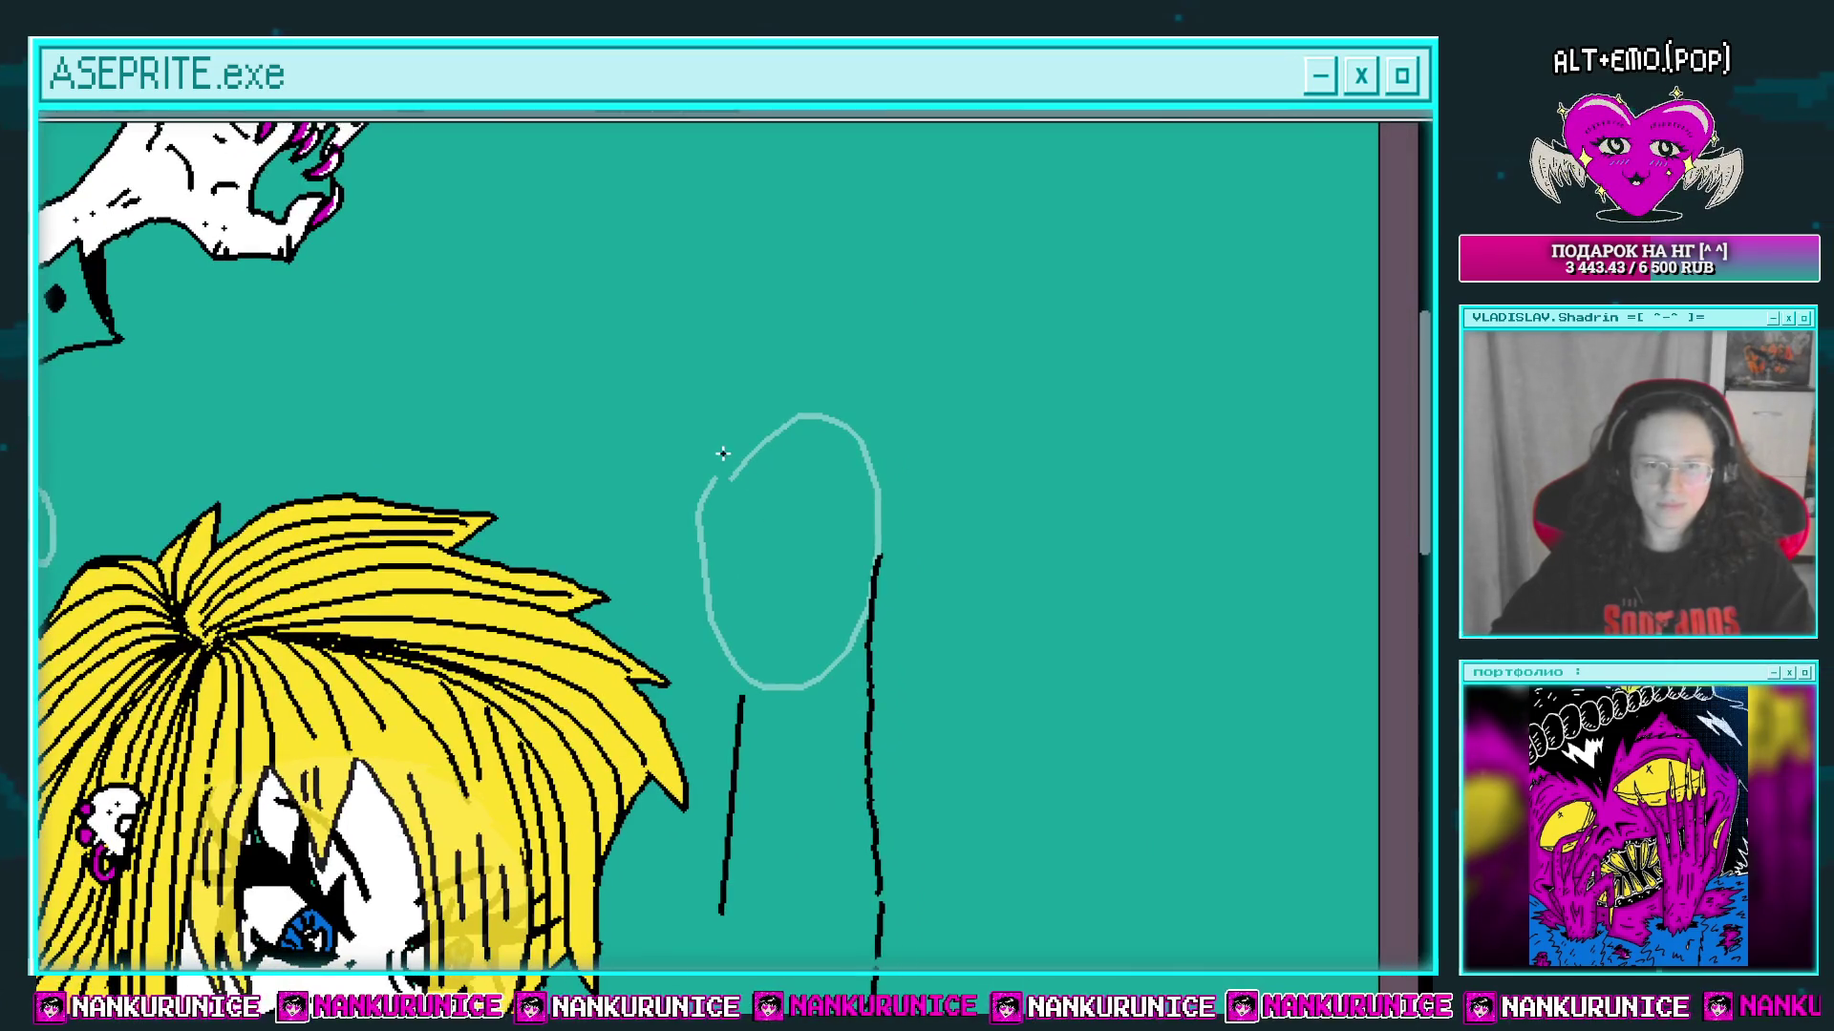
drag(696, 492, 785, 566)
mouse_move(785, 565)
mouse_down()
mouse_move(757, 577)
mouse_move(785, 565)
mouse_up()
mouse_move(785, 565)
mouse_down()
mouse_move(770, 577)
mouse_move(841, 488)
mouse_move(818, 470)
mouse_move(822, 570)
mouse_up()
drag(824, 678, 818, 524)
Step: Try knuckle bumps where the arm meets the hair, then undo the last stroke
drag(689, 260, 707, 379)
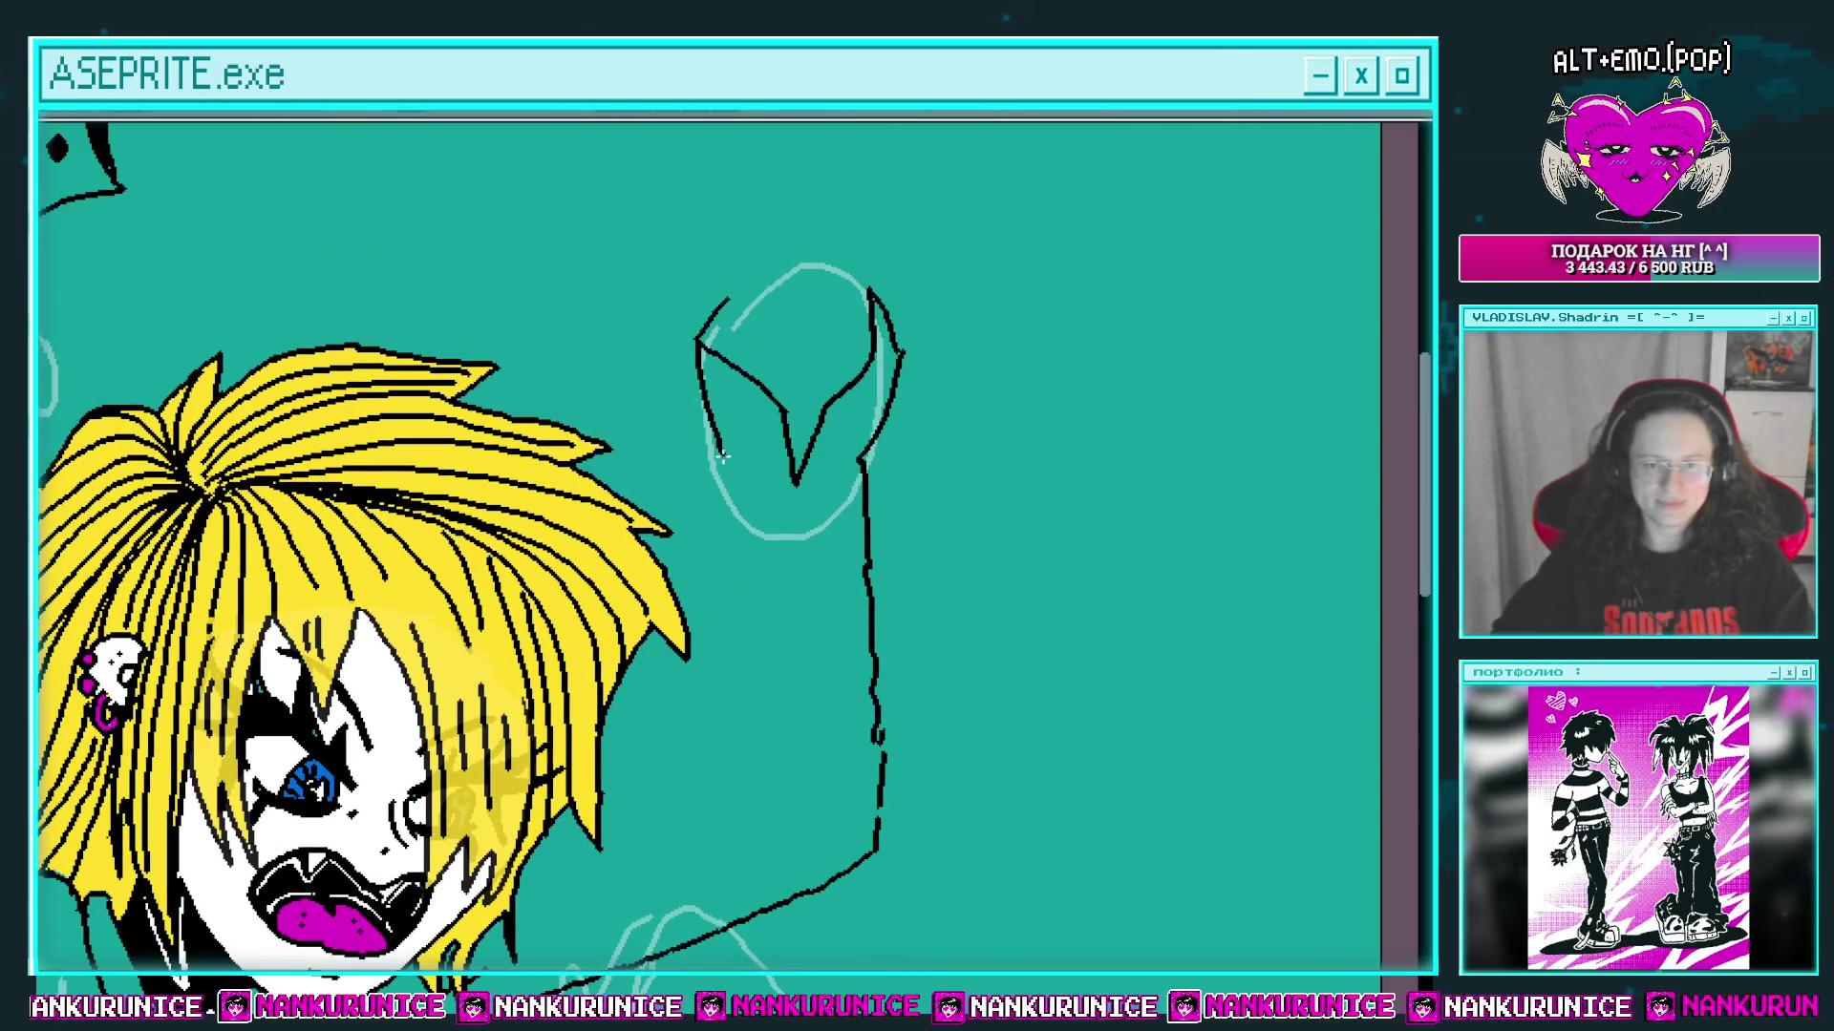
drag(730, 506, 728, 461)
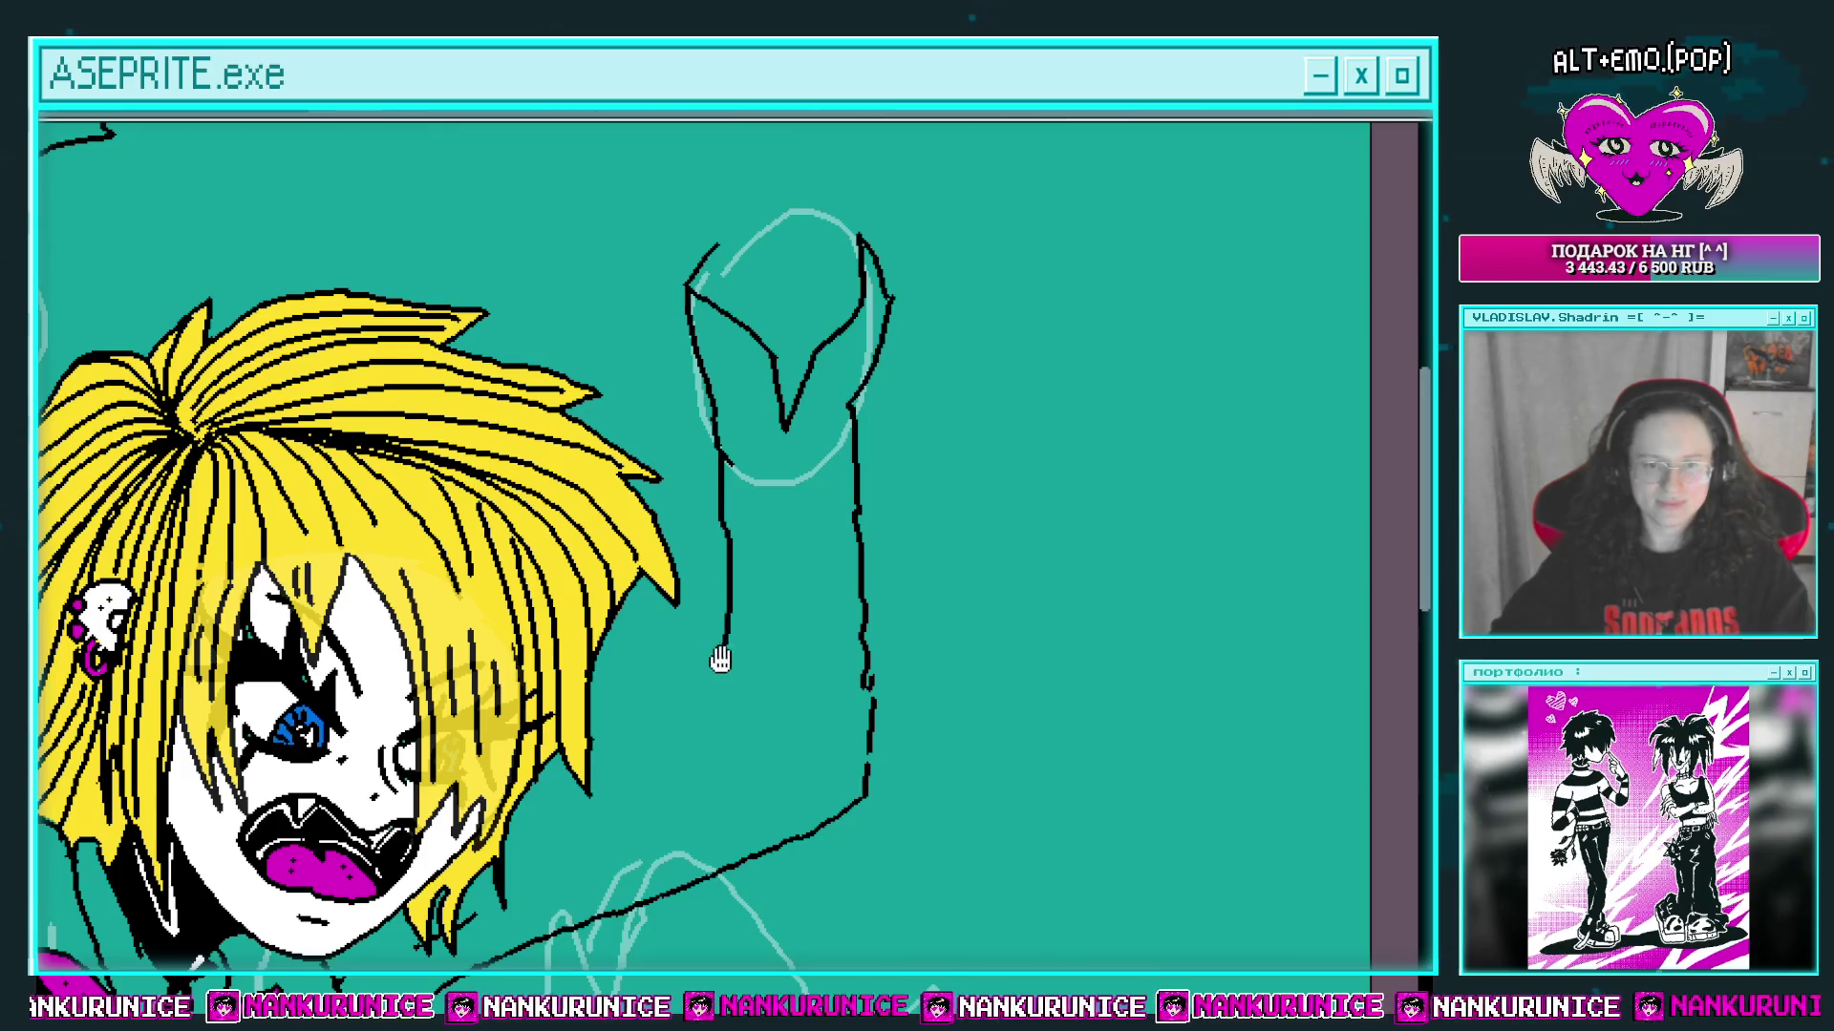
drag(720, 659, 758, 537)
mouse_move(749, 633)
mouse_down()
mouse_move(790, 565)
mouse_move(745, 573)
mouse_up()
scroll(807, 554, up, 2)
mouse_move(799, 499)
mouse_down()
mouse_move(764, 539)
mouse_move(877, 470)
mouse_up()
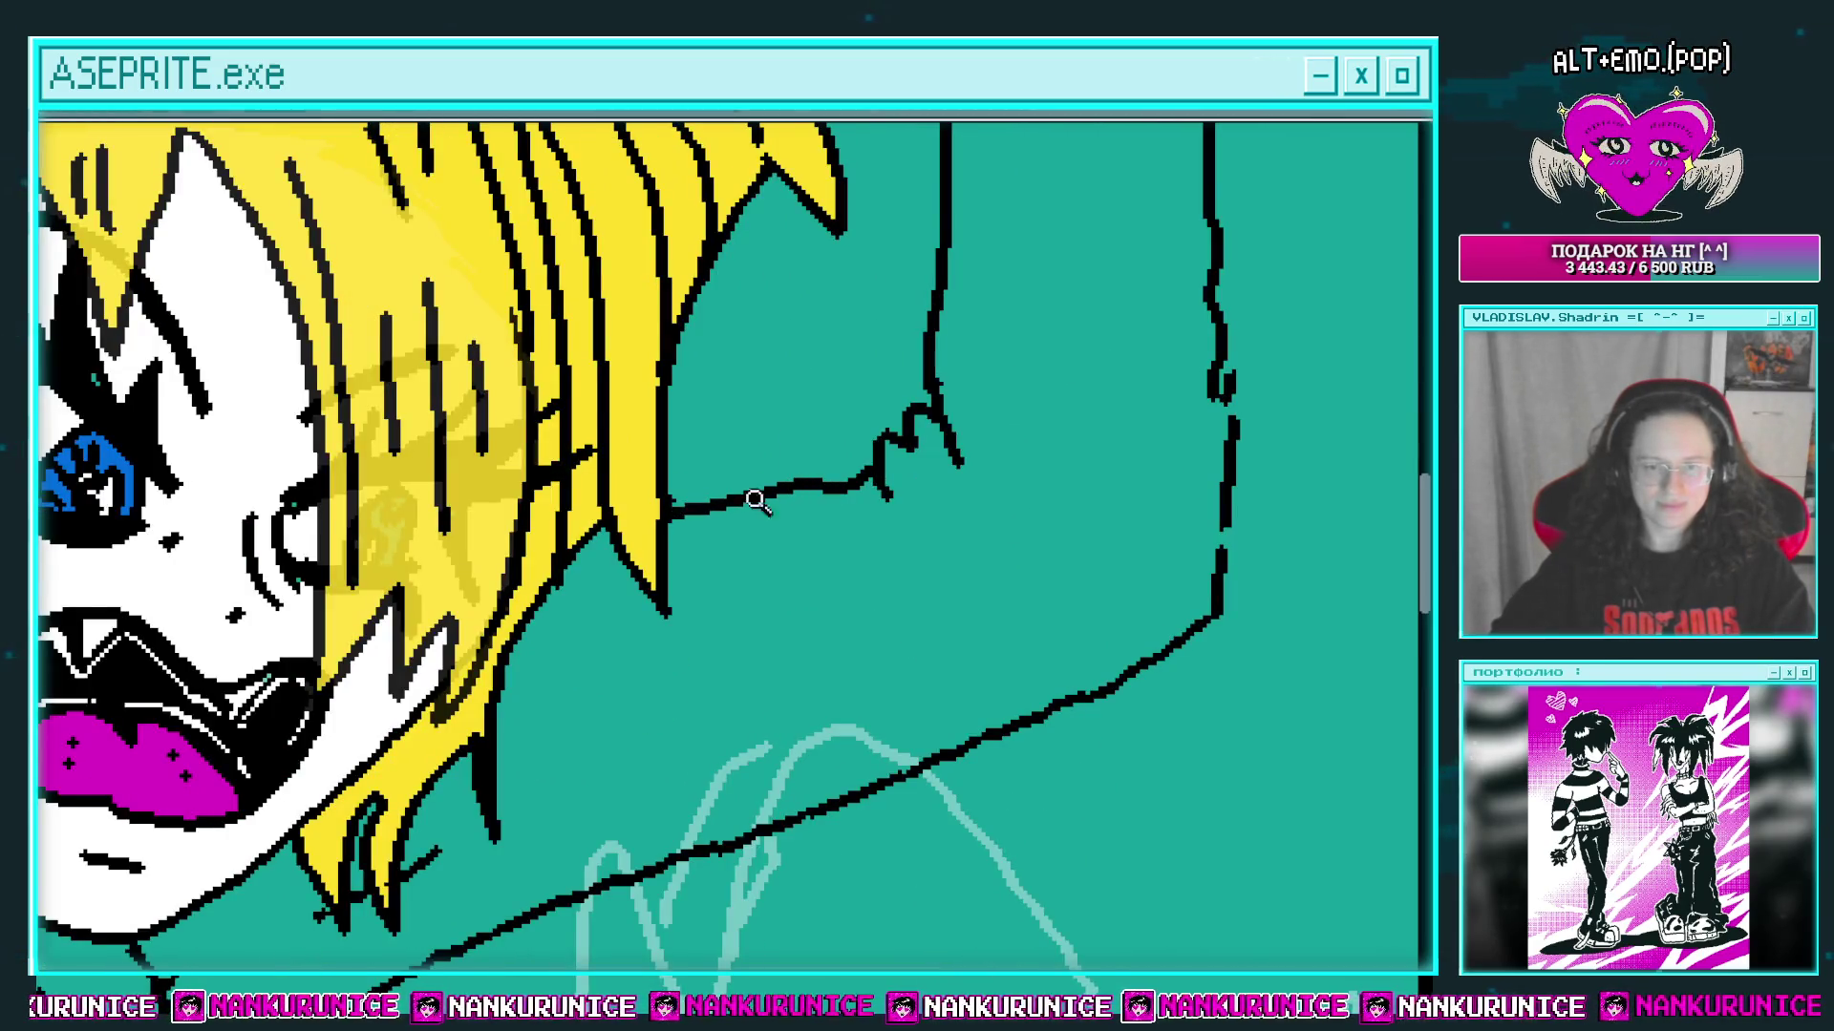
scroll(764, 458, down, 2)
scroll(773, 524, up, 1)
scroll(684, 573, up, 1)
scroll(646, 547, up, 1)
key(ctrl+z)
key(ctrl+z)
key(ctrl+z)
Step: Draw a long shoulder line from the raised arm to the bow and fill the shirt and arms white
mouse_move(1023, 381)
mouse_down()
mouse_move(736, 512)
mouse_move(445, 608)
mouse_up()
scroll(602, 503, up, 1)
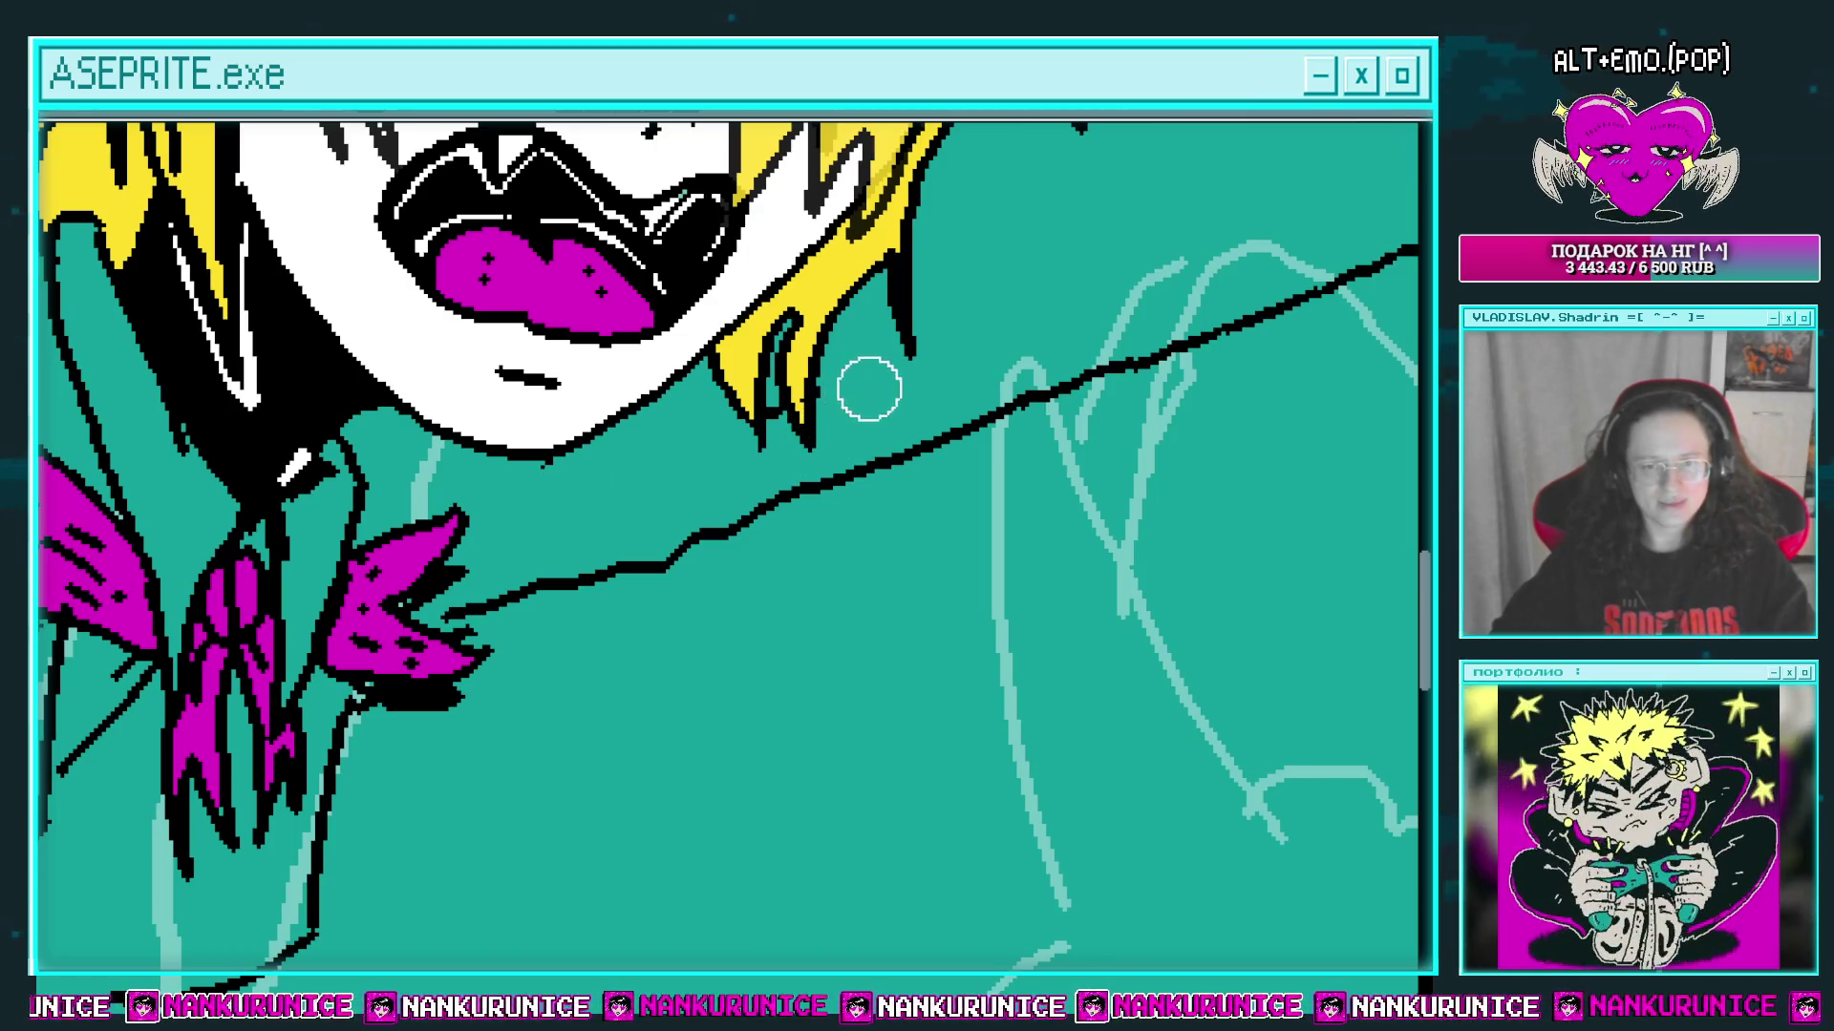
scroll(826, 416, up, 1)
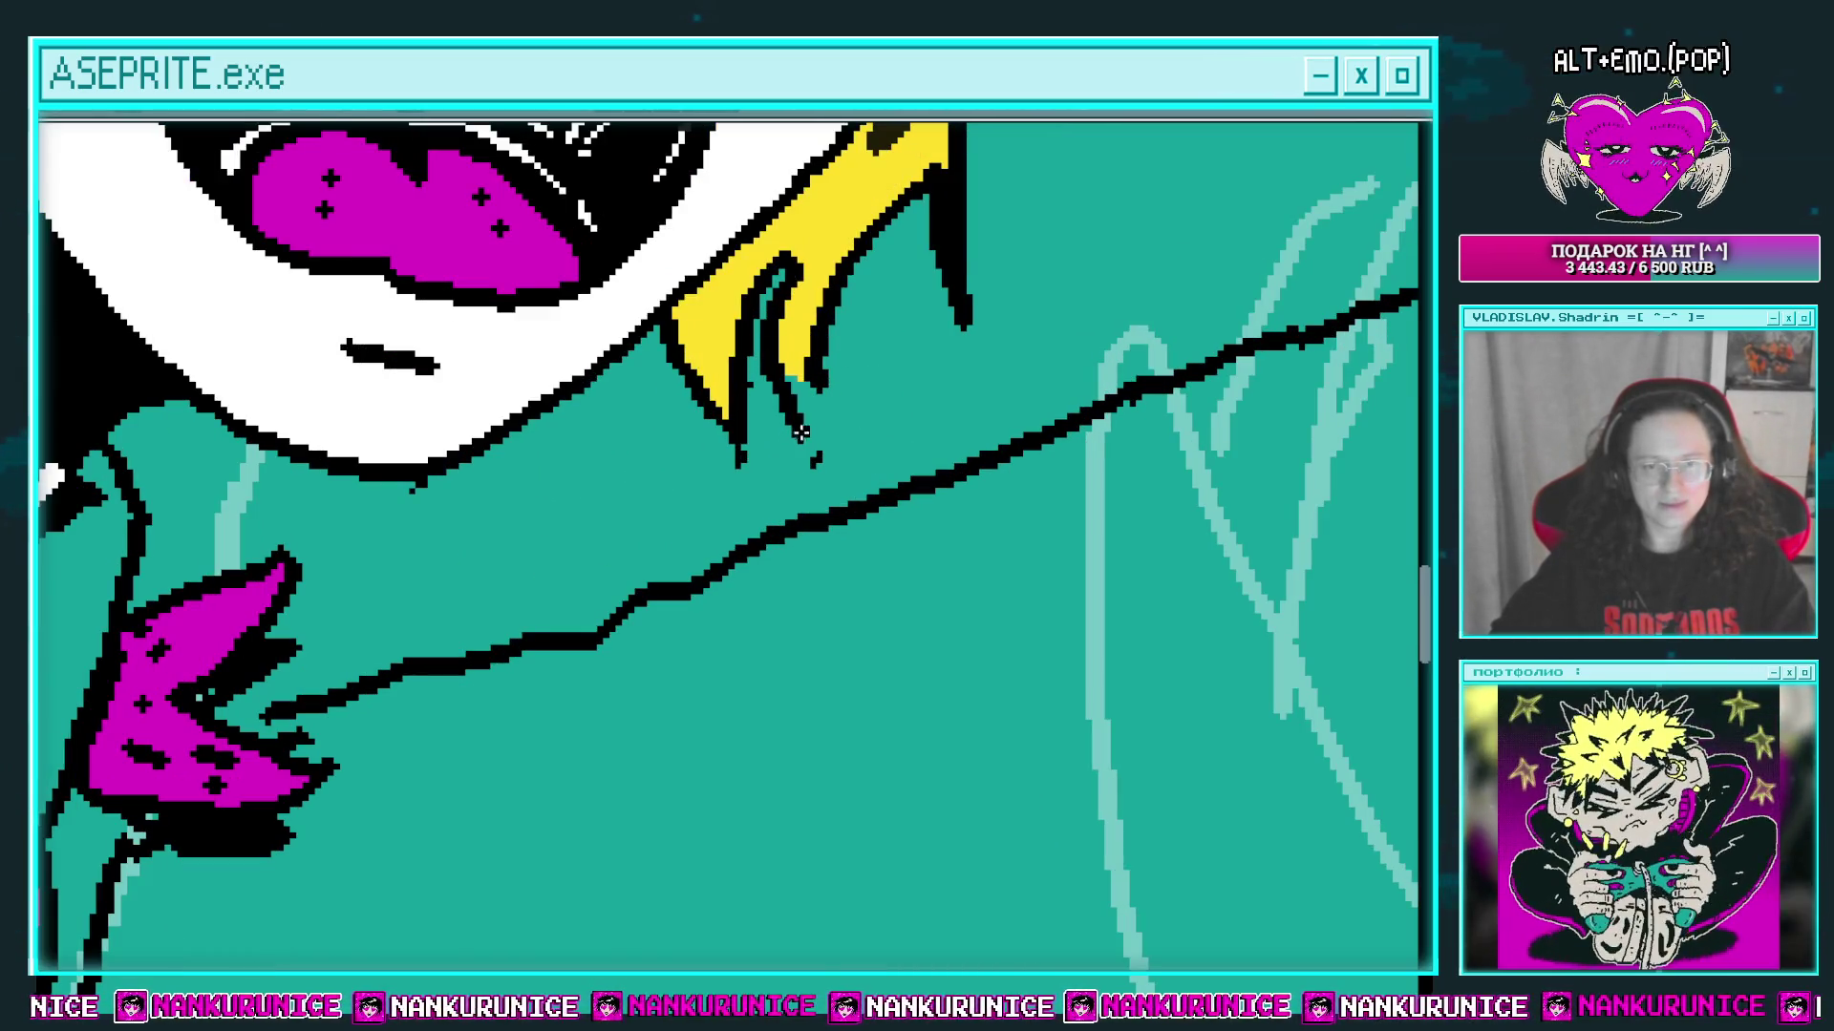
scroll(772, 430, down, 2)
scroll(859, 441, down, 2)
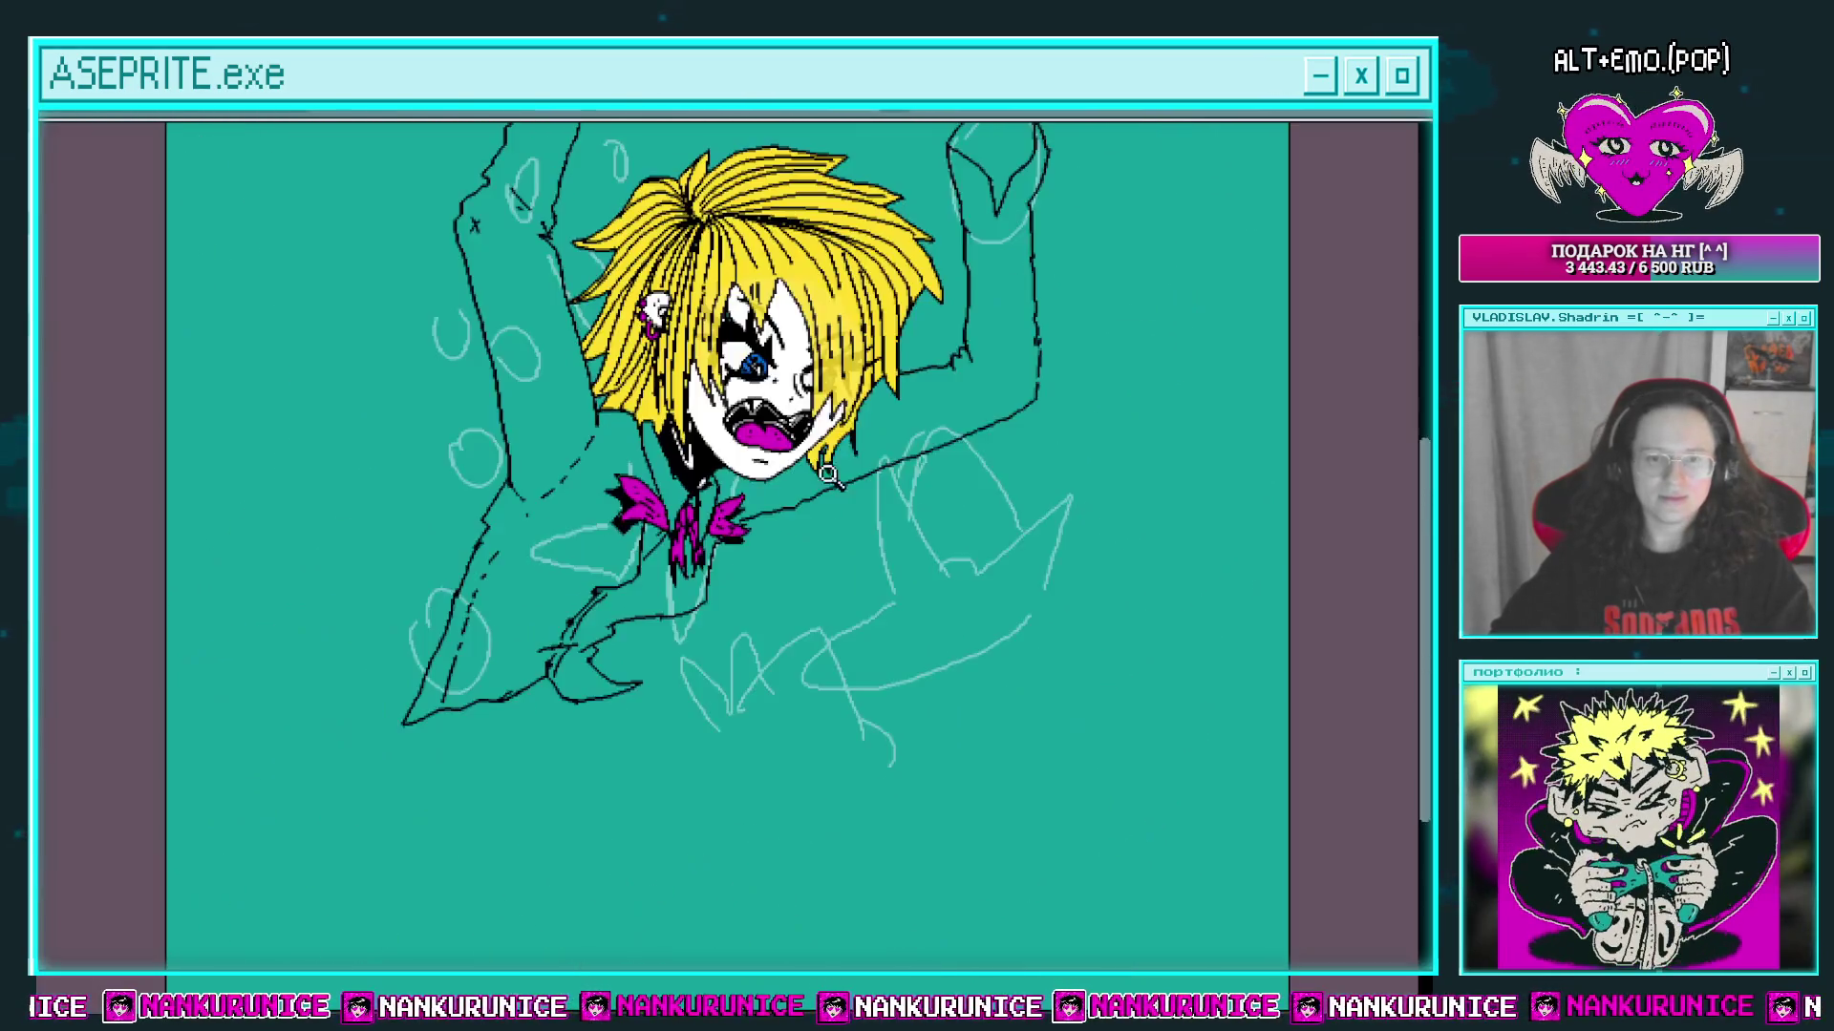
scroll(872, 439, up, 4)
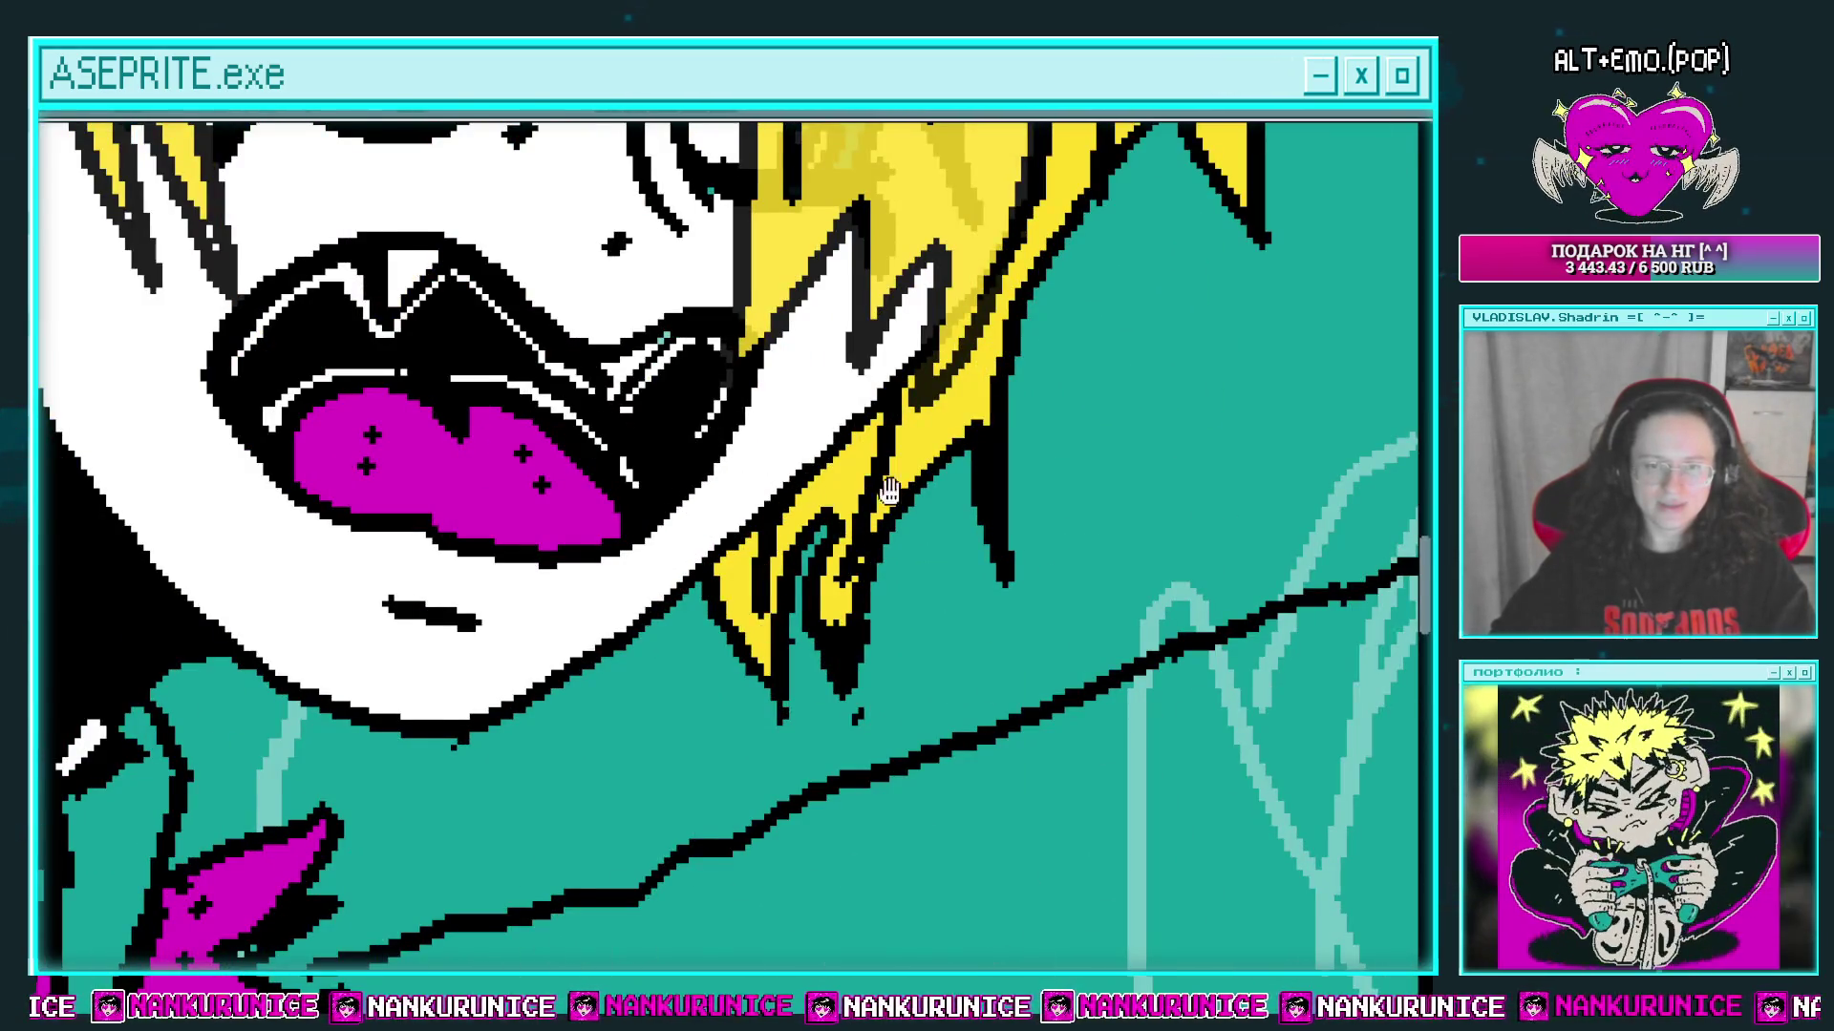
scroll(923, 570, down, 3)
scroll(687, 506, up, 2)
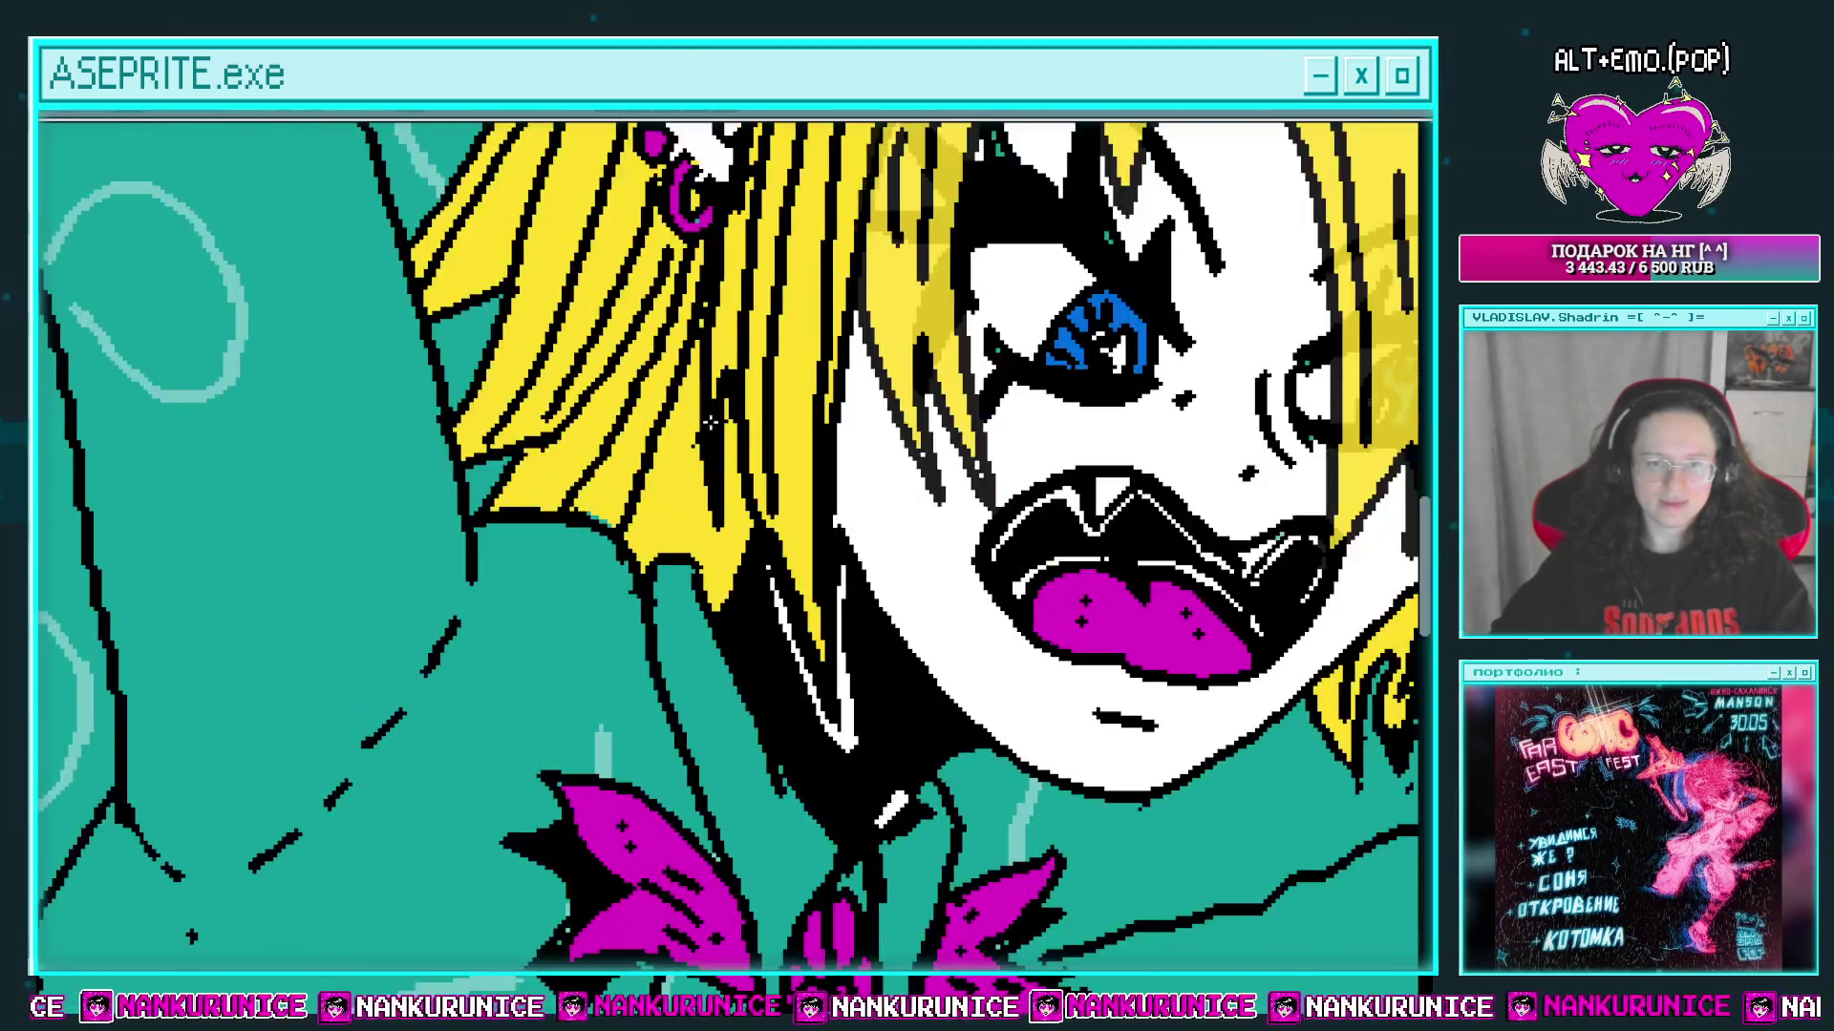
scroll(697, 543, down, 3)
drag(697, 542, 578, 610)
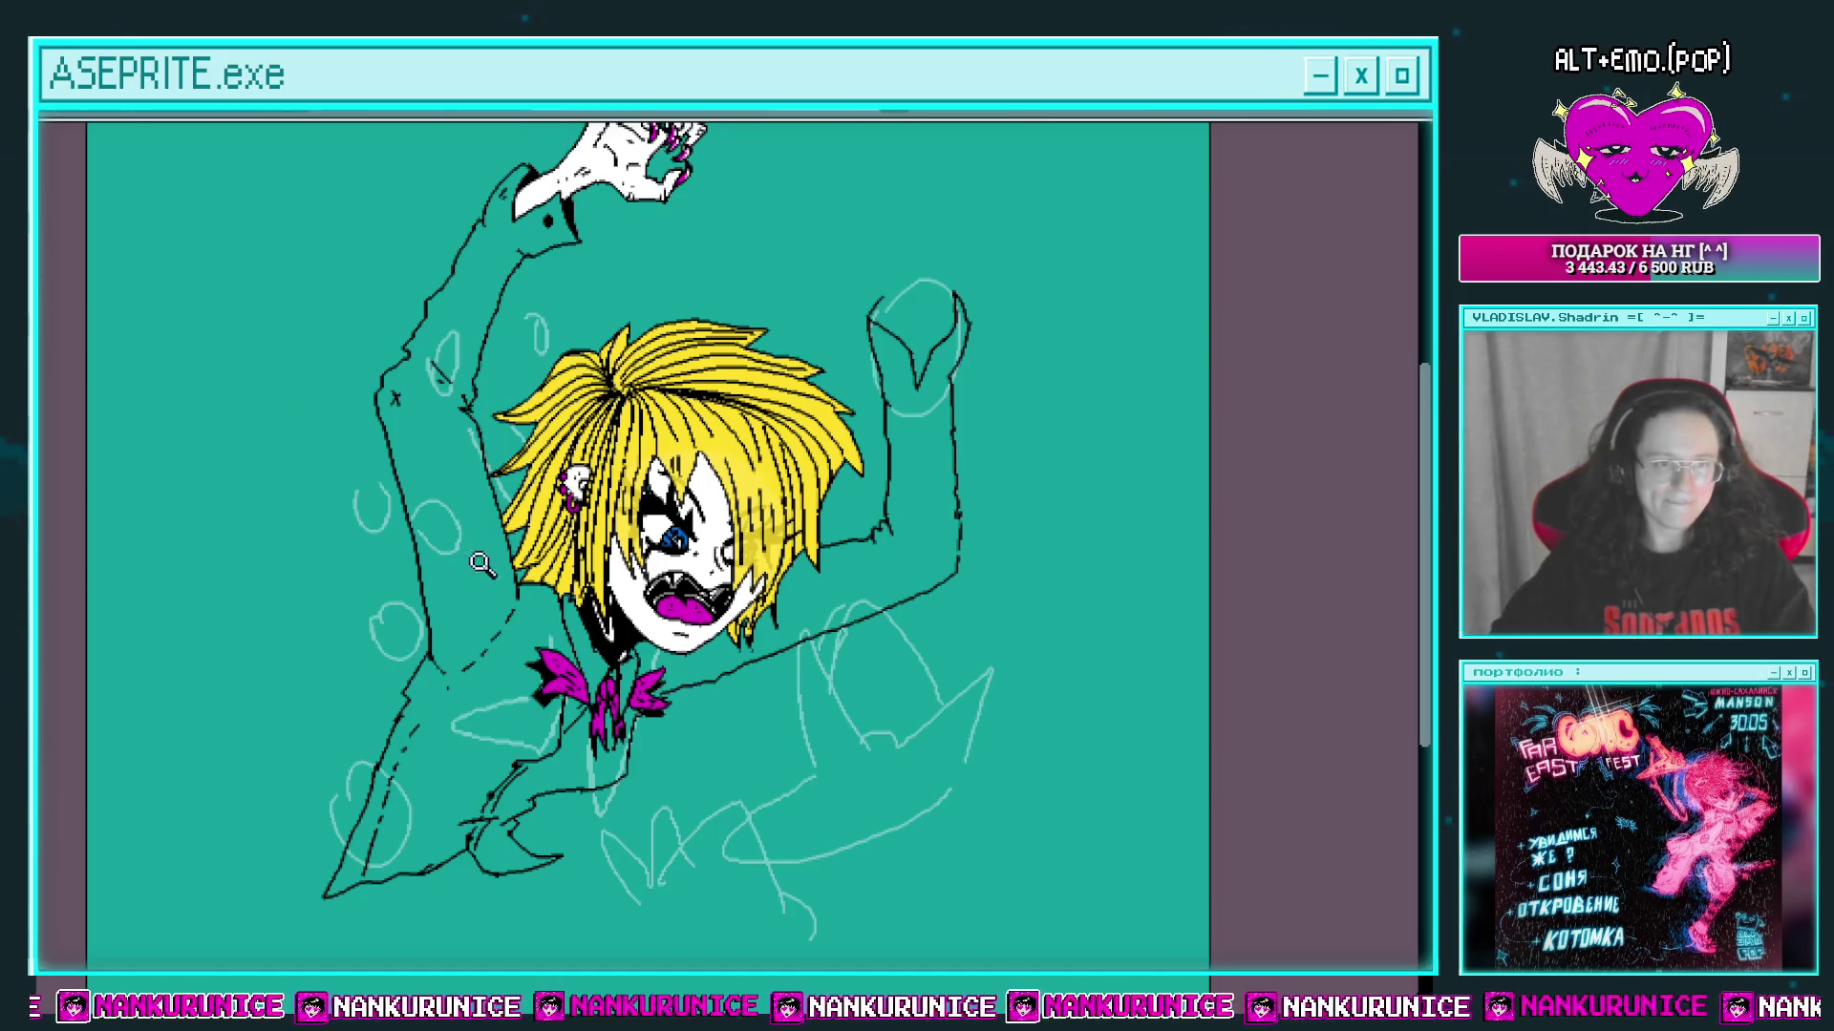
key(g)
click(464, 522)
click(825, 598)
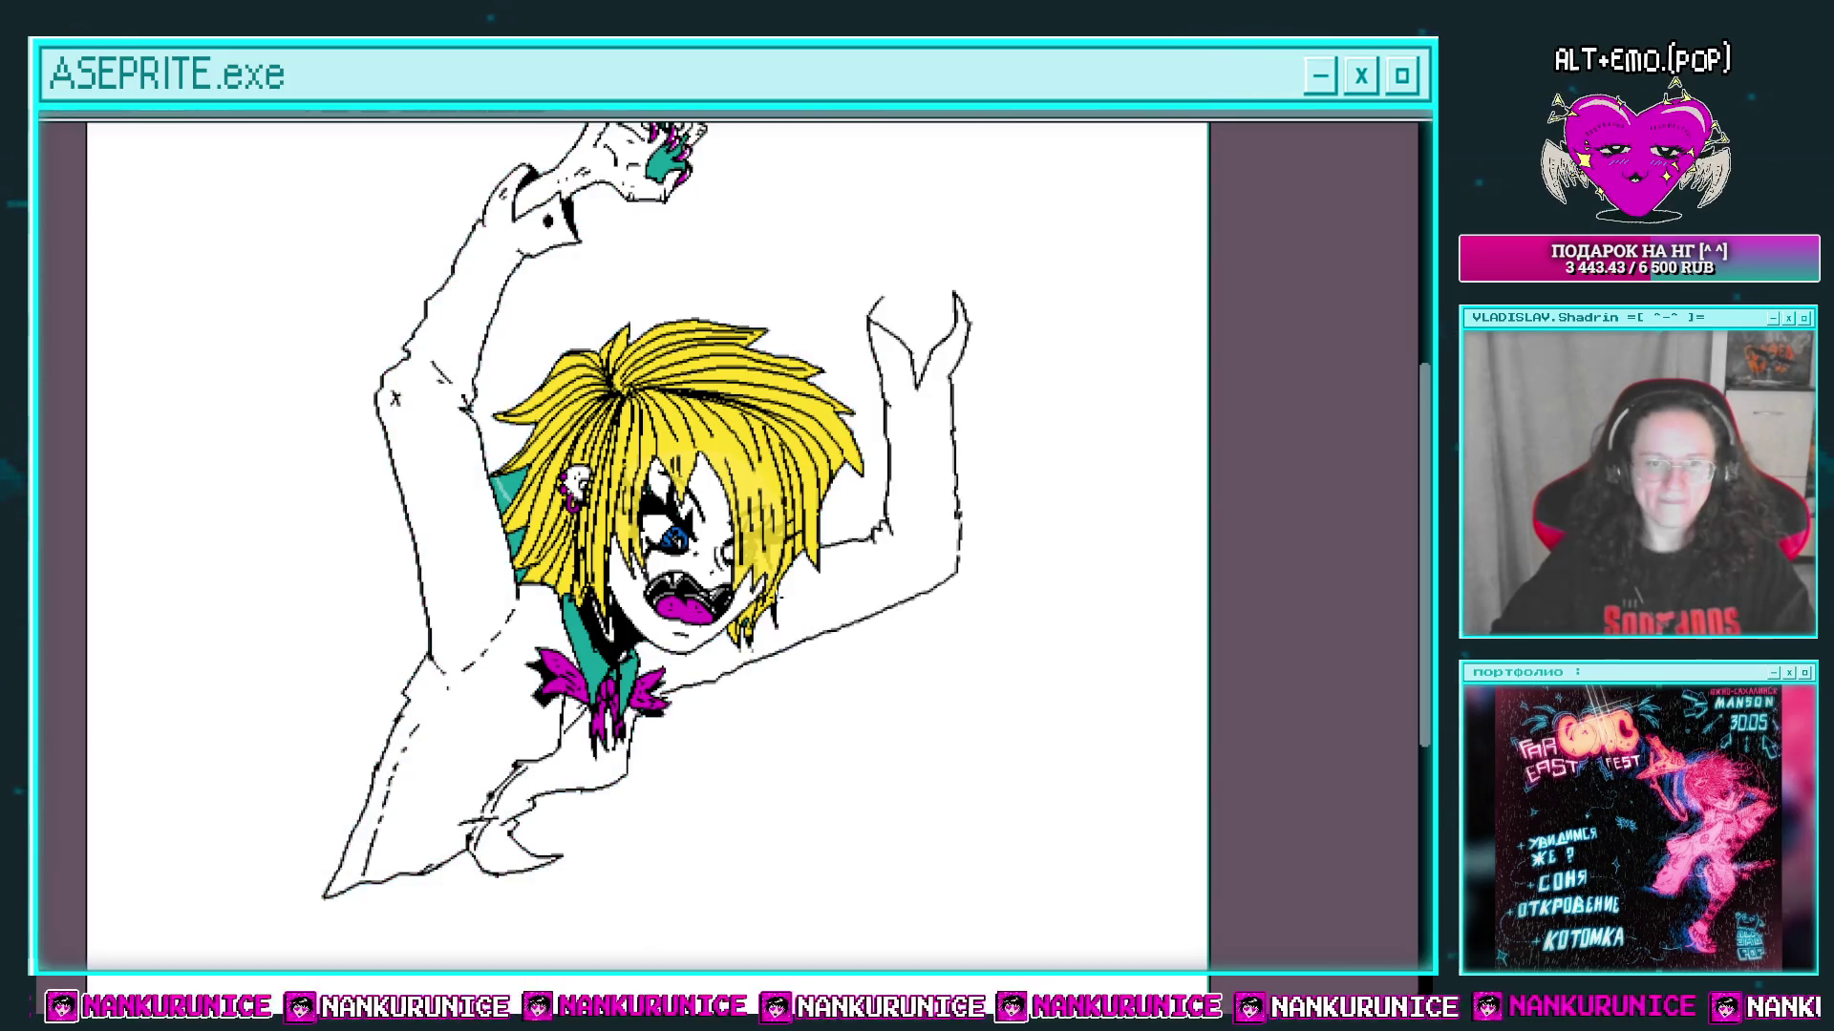
key(ctrl+z)
scroll(645, 708, up, 3)
click(692, 478)
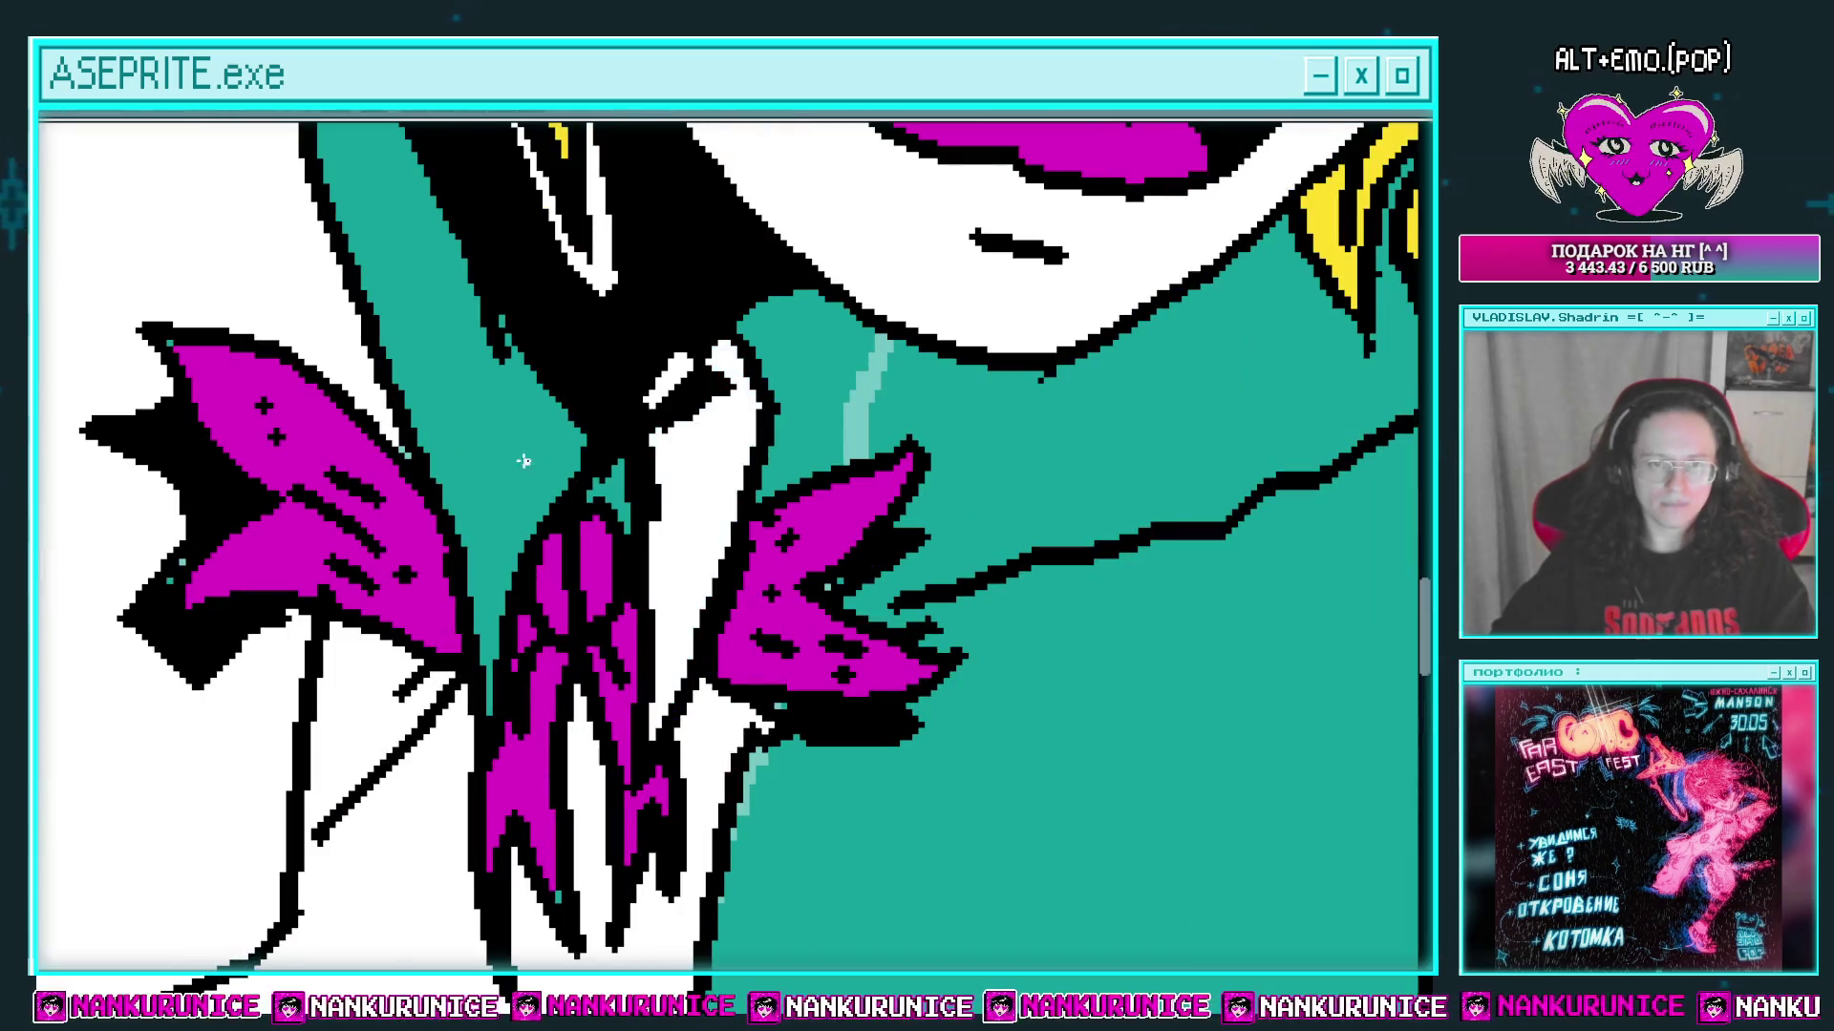
click(449, 363)
scroll(581, 455, down, 3)
scroll(581, 455, down, 4)
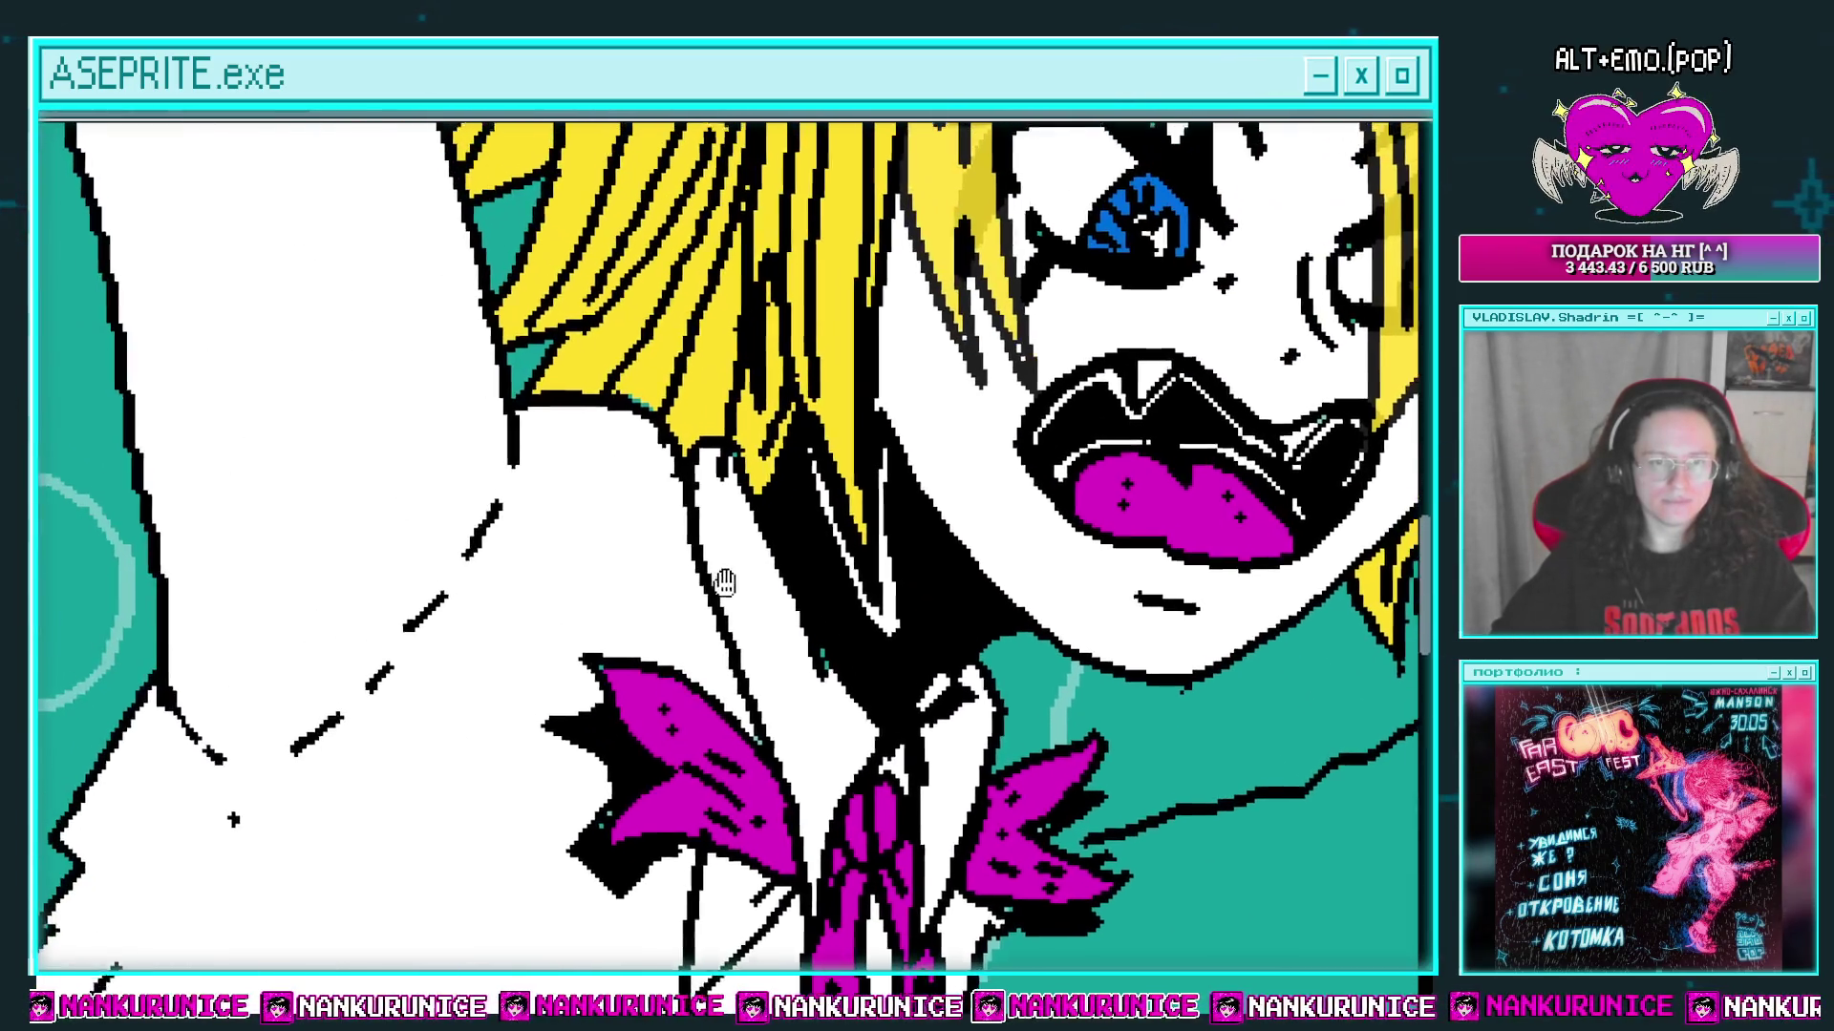
scroll(616, 473, up, 2)
key(b)
drag(598, 458, 700, 488)
key(ctrl+z)
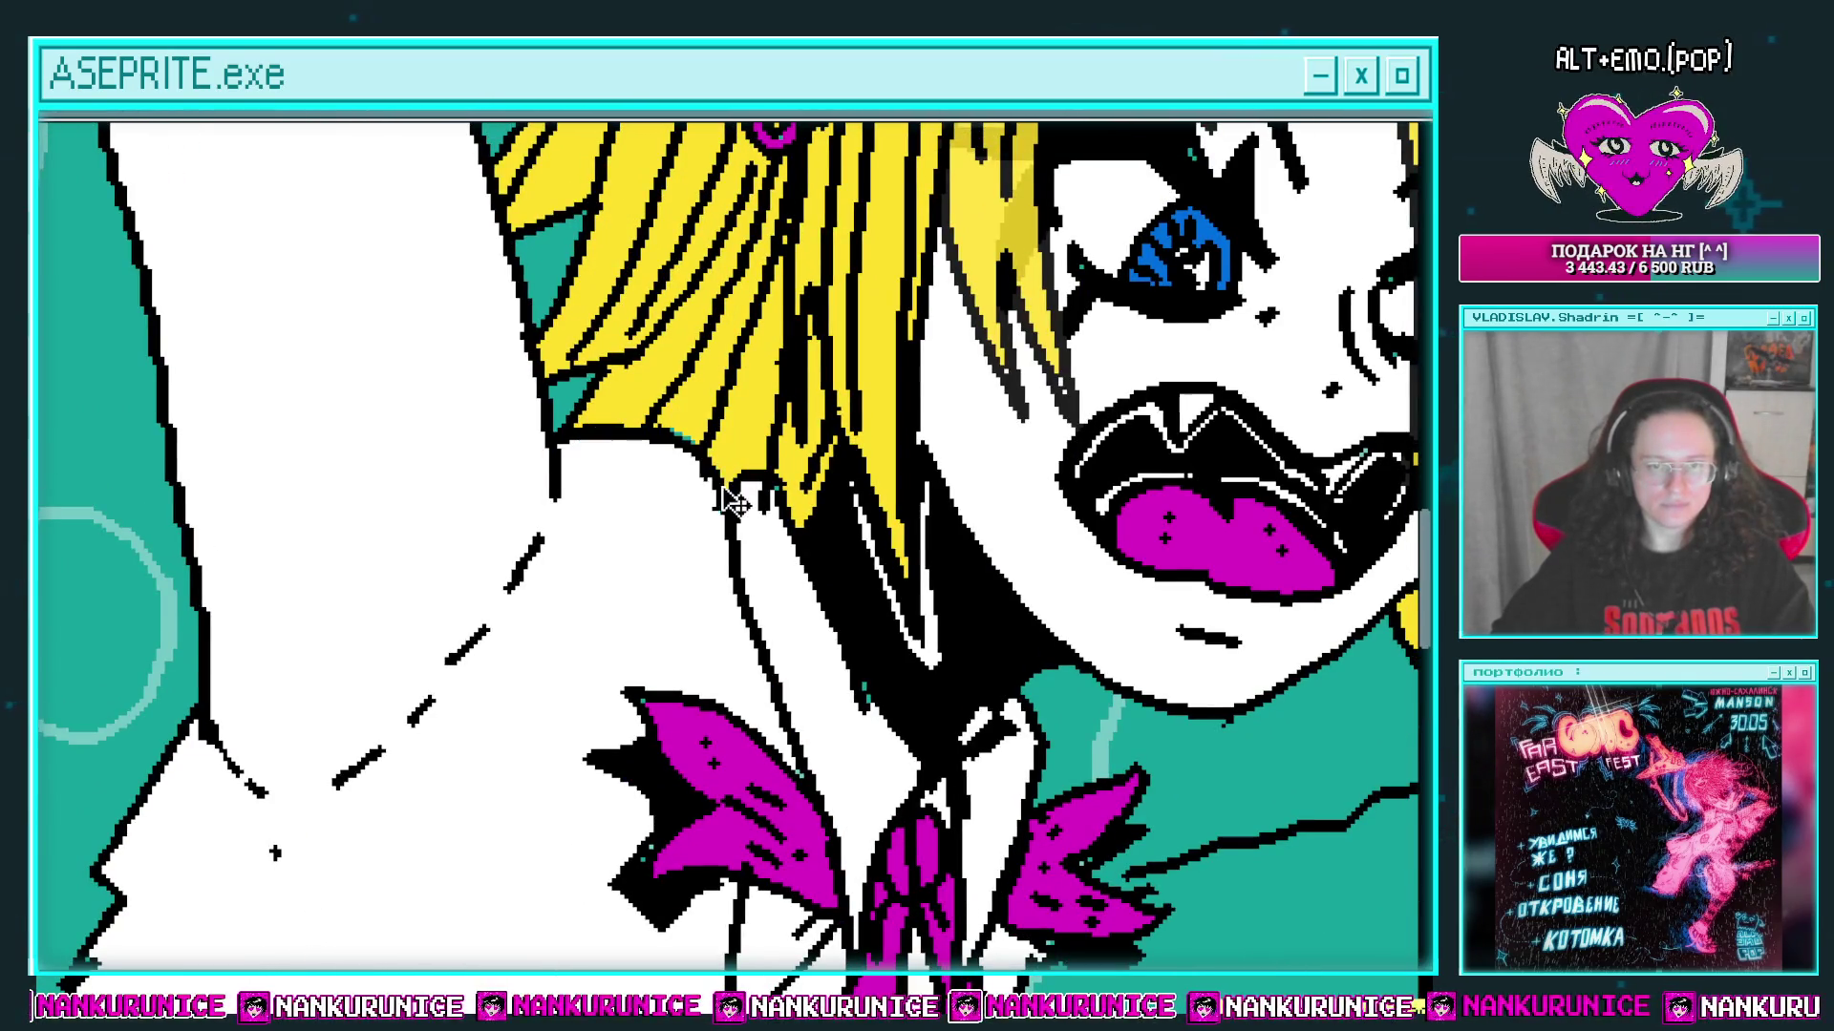
scroll(644, 501, up, 1)
scroll(705, 503, down, 3)
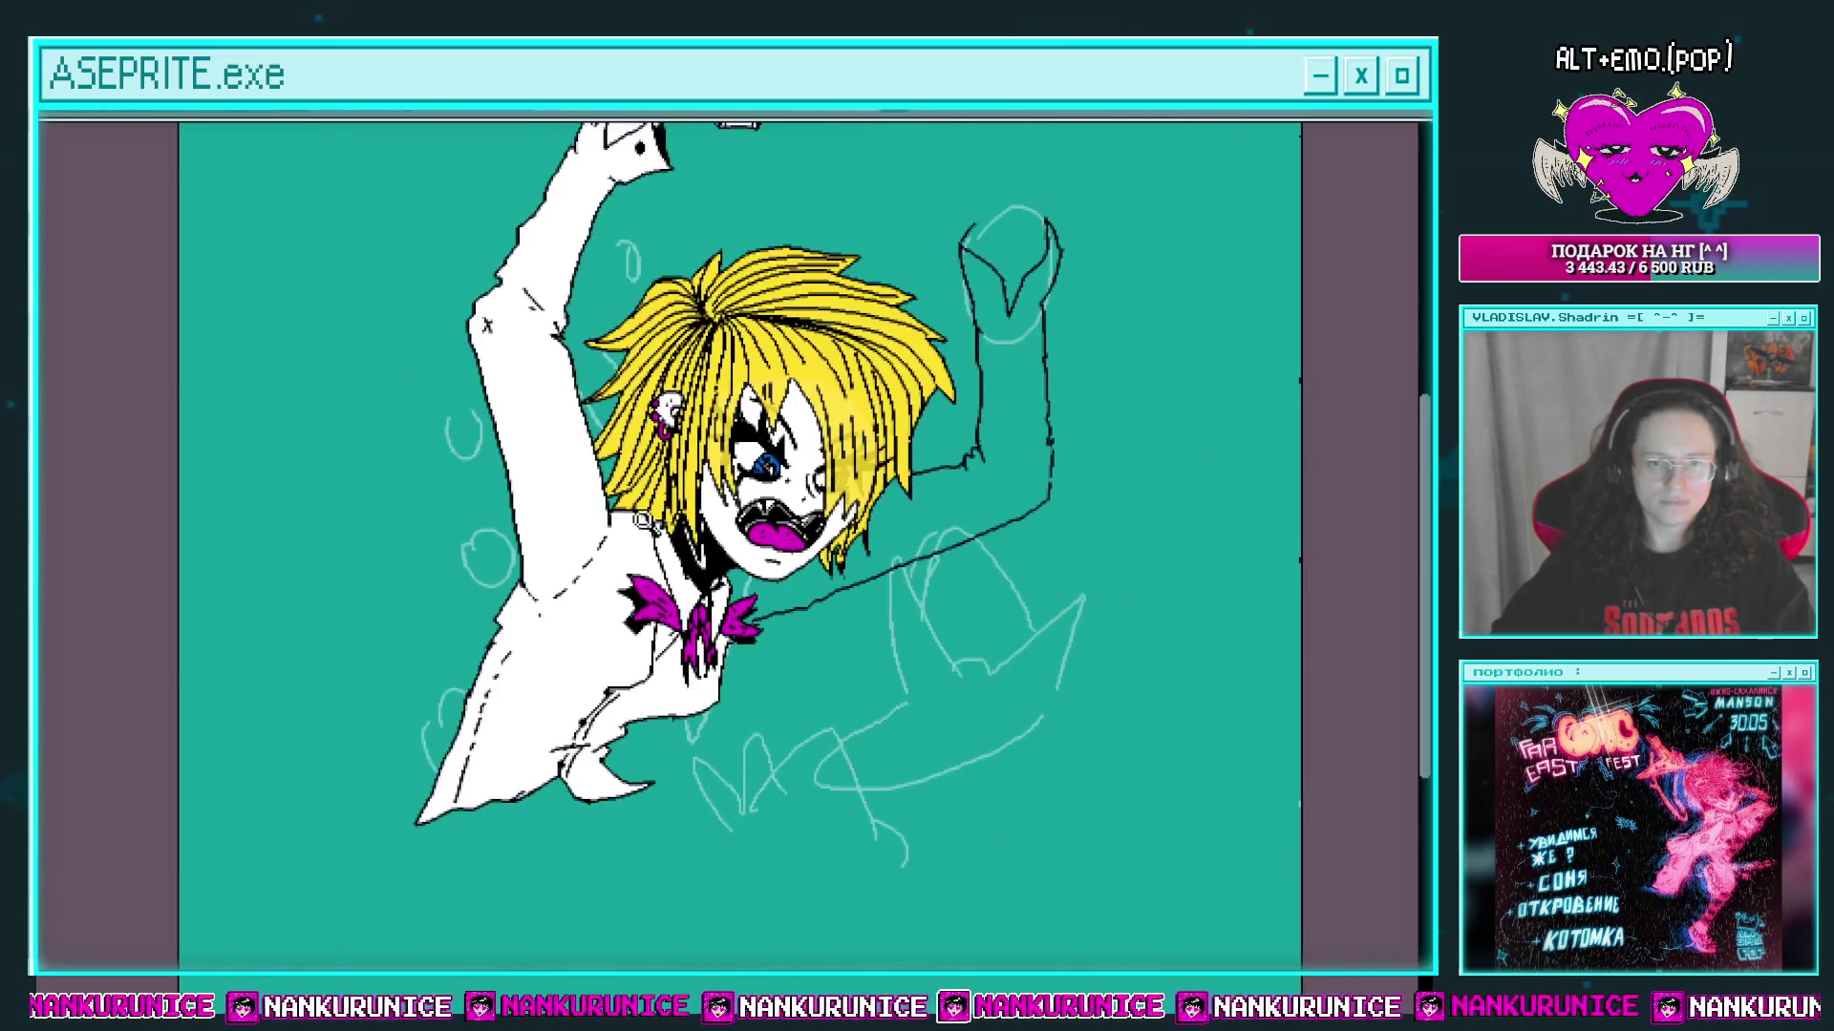
scroll(670, 485, up, 4)
scroll(670, 485, up, 1)
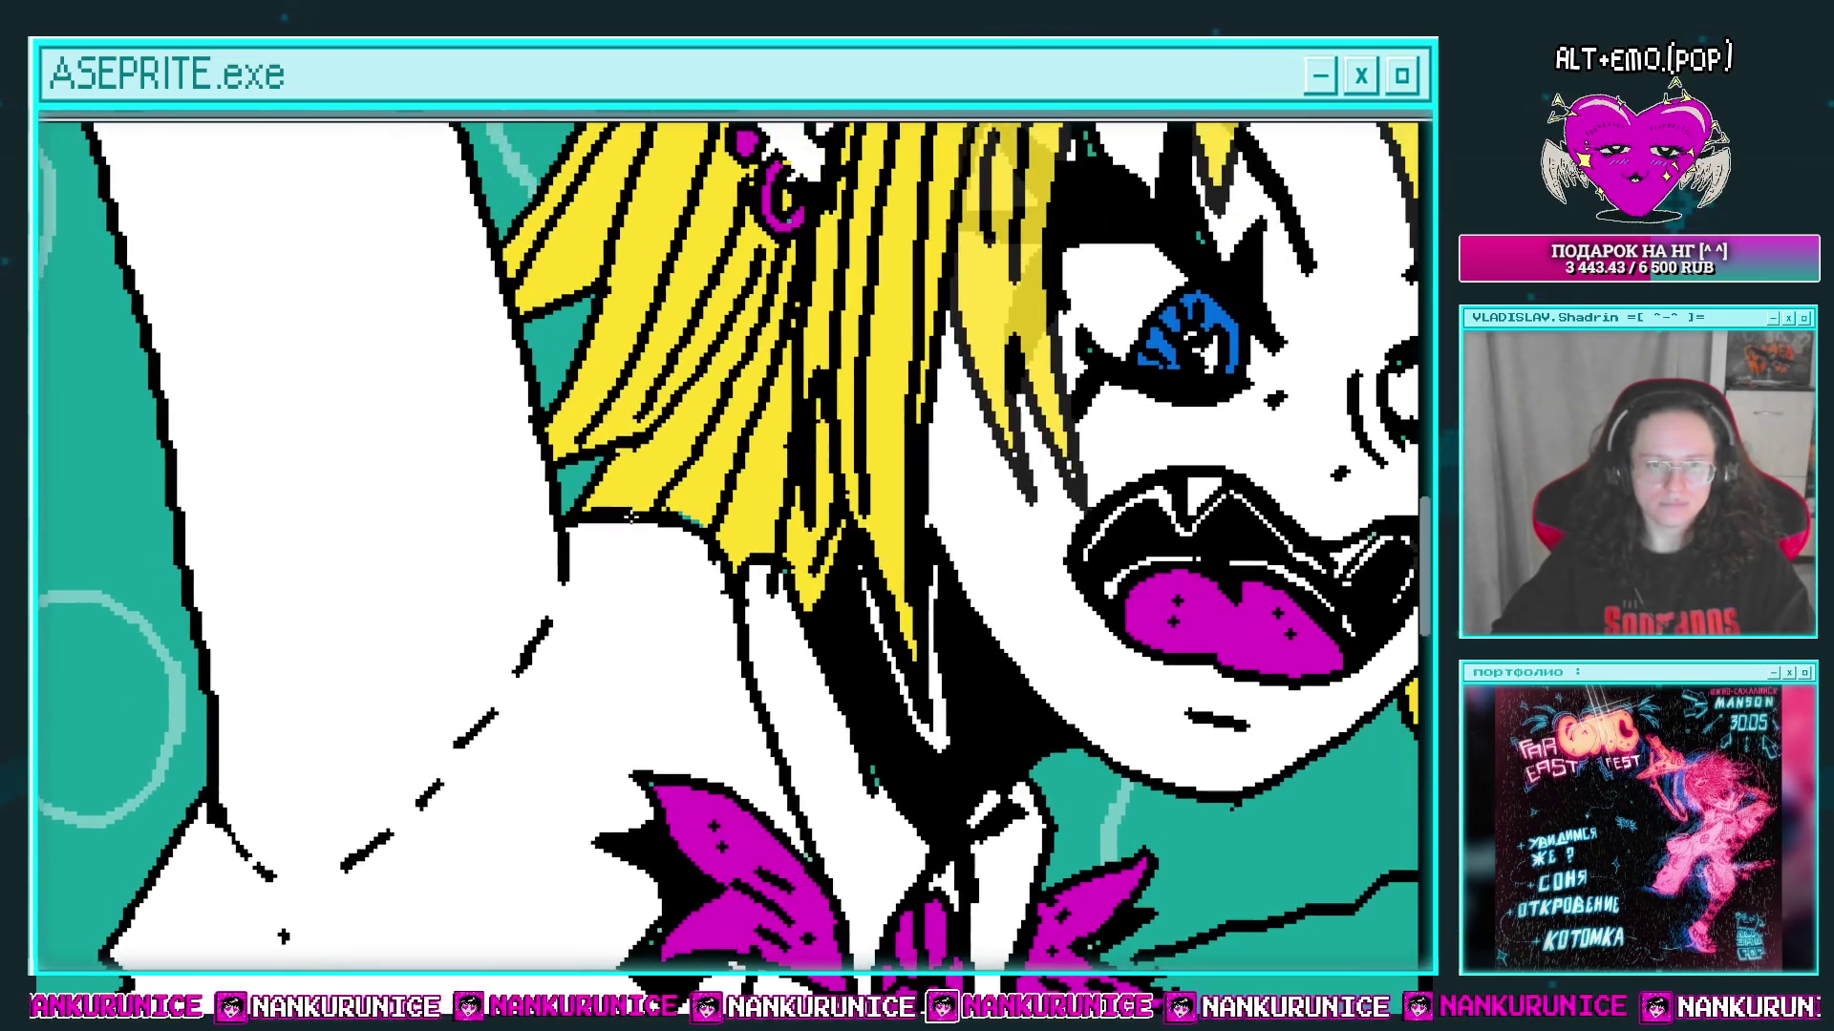
scroll(573, 504, up, 1)
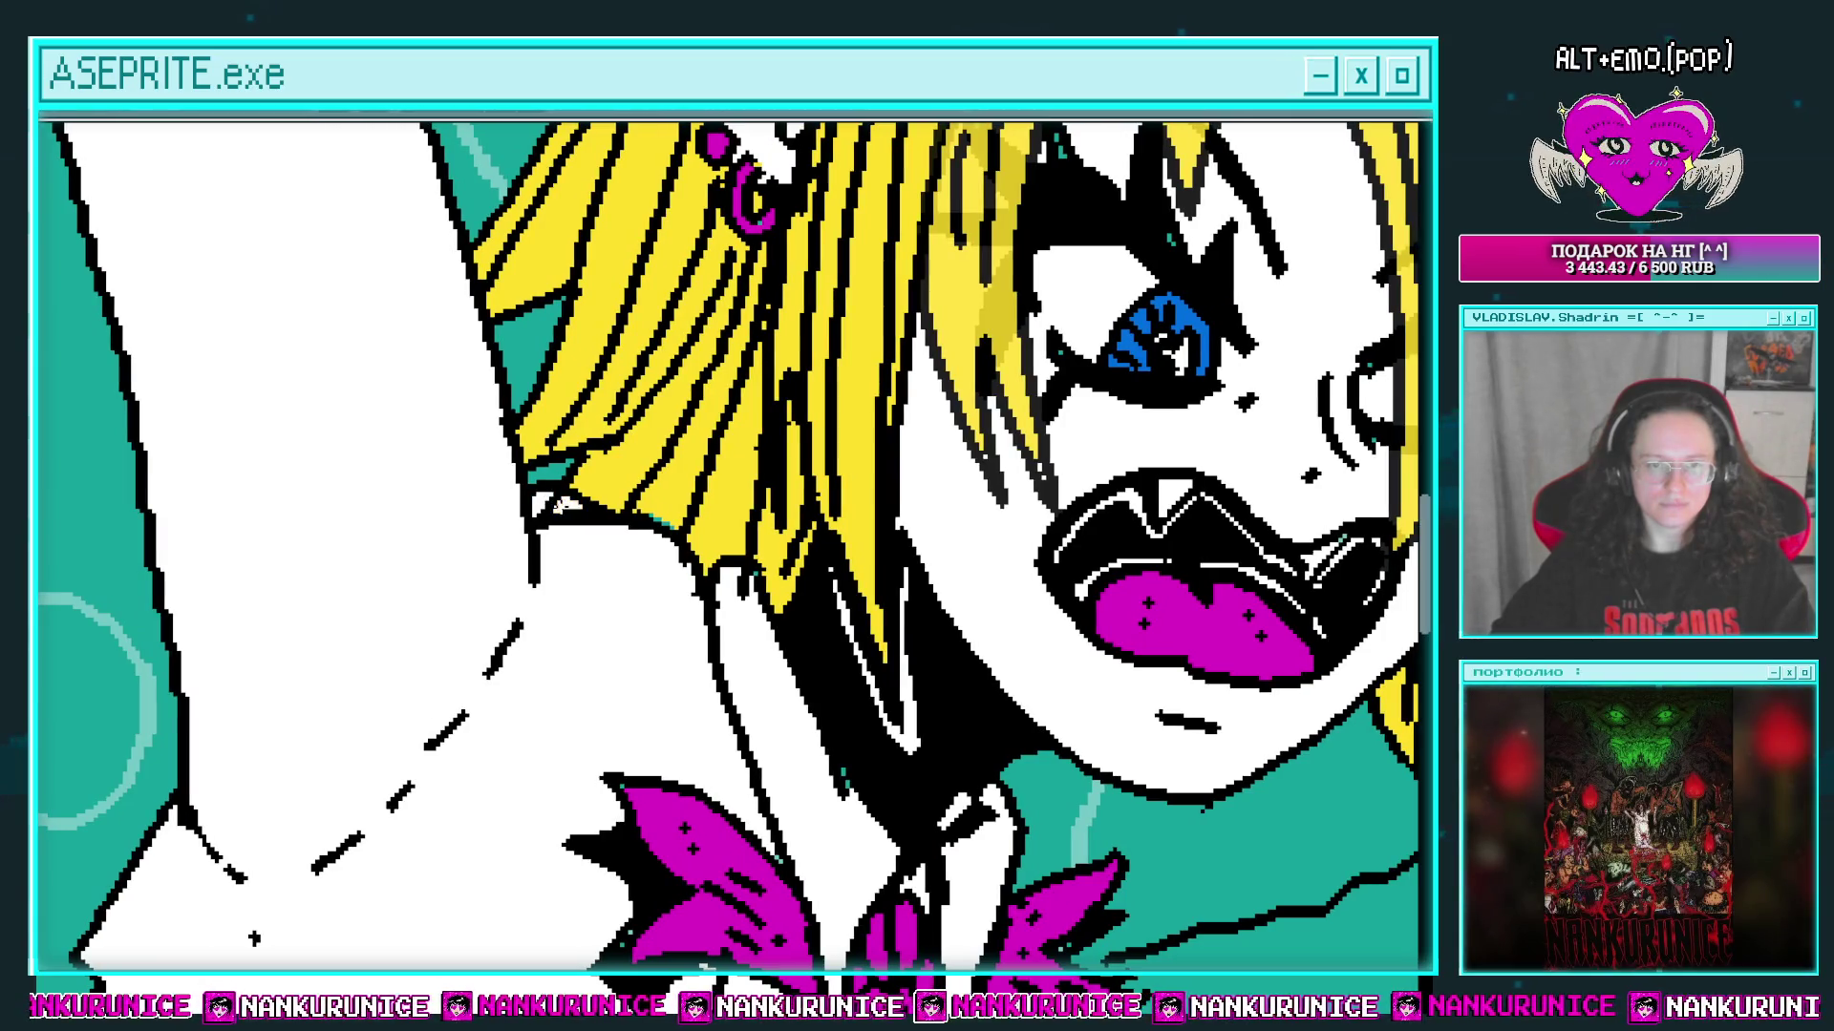
scroll(552, 504, up, 1)
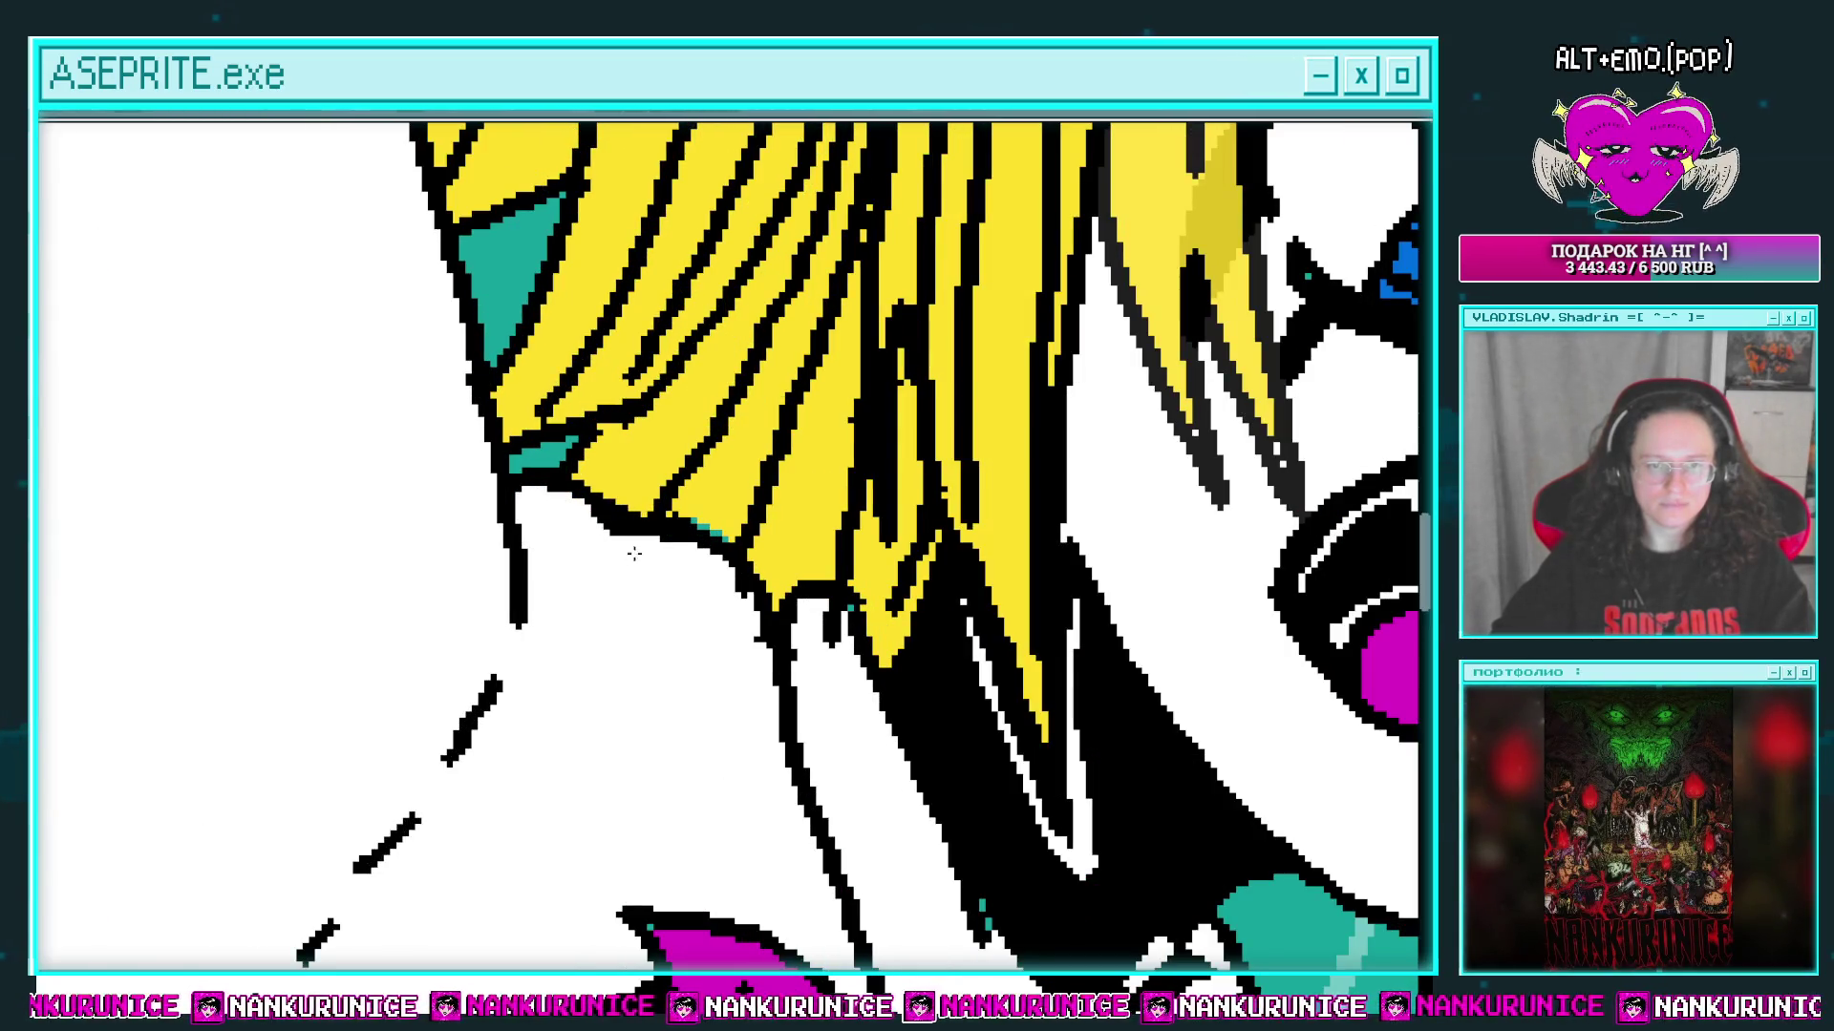
scroll(634, 554, down, 3)
scroll(621, 487, up, 2)
scroll(736, 516, up, 1)
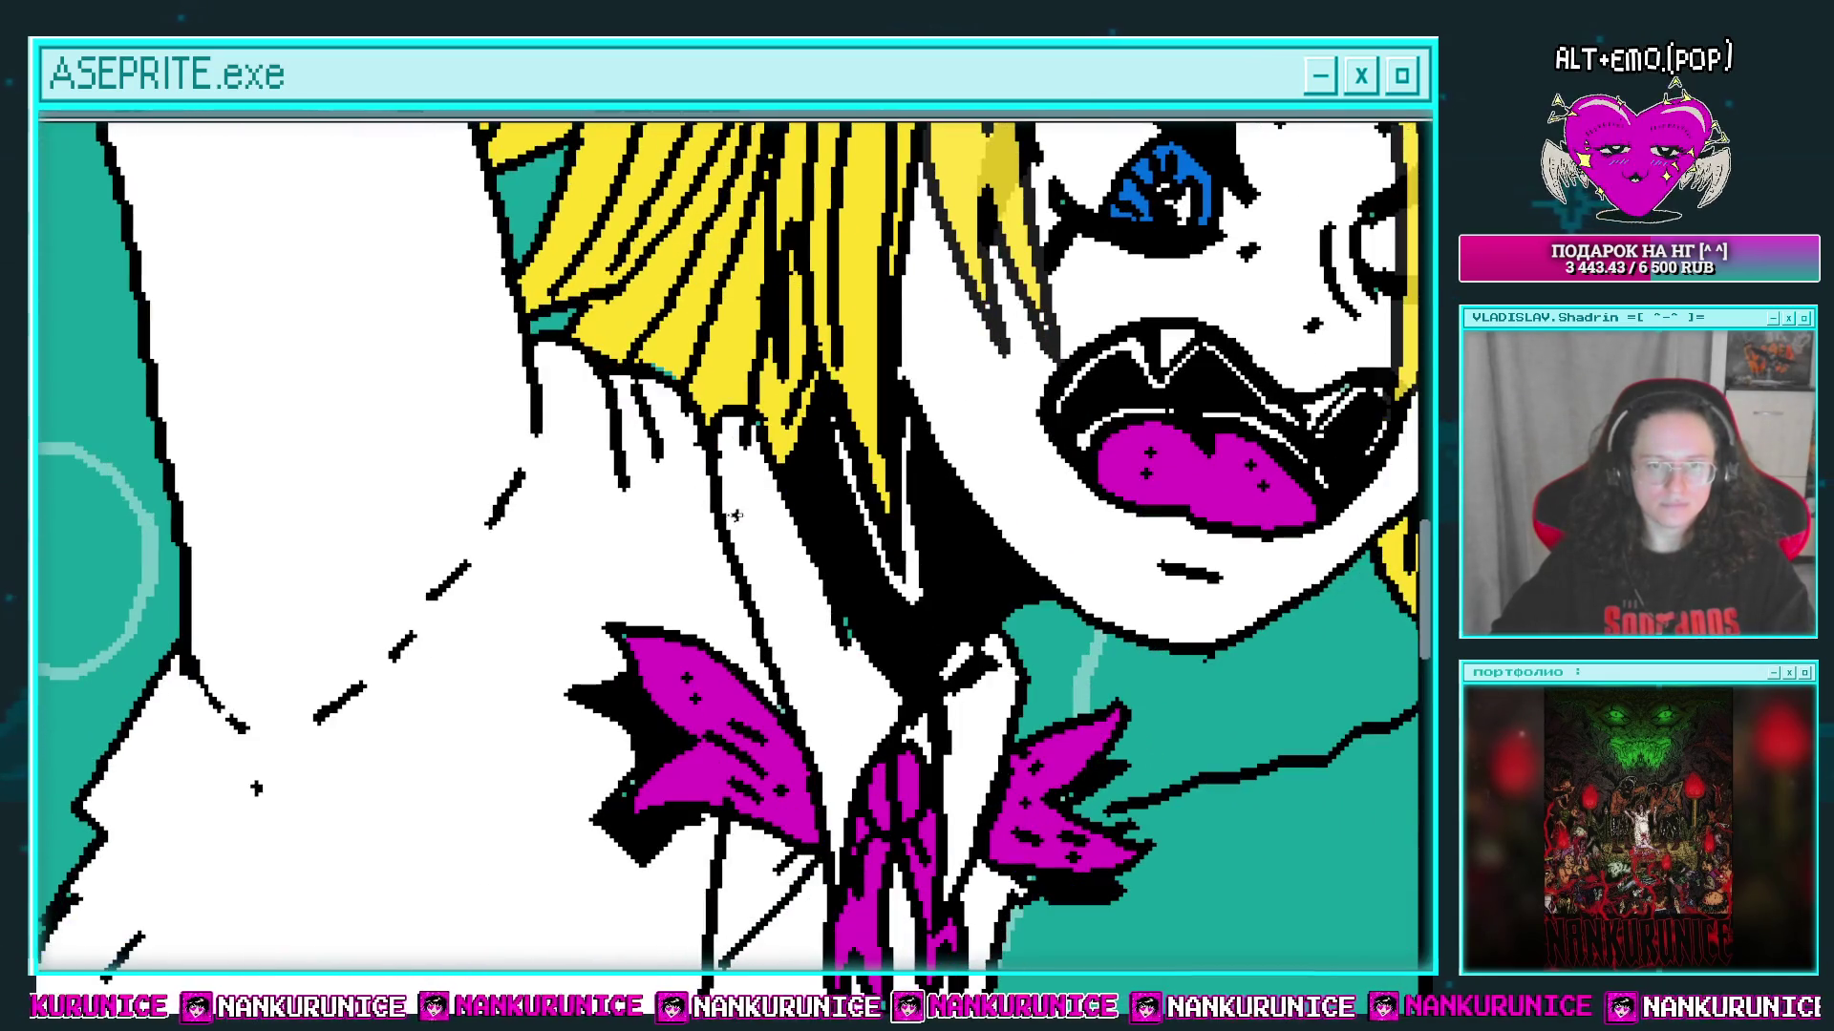
drag(762, 534, 812, 472)
drag(663, 499, 606, 585)
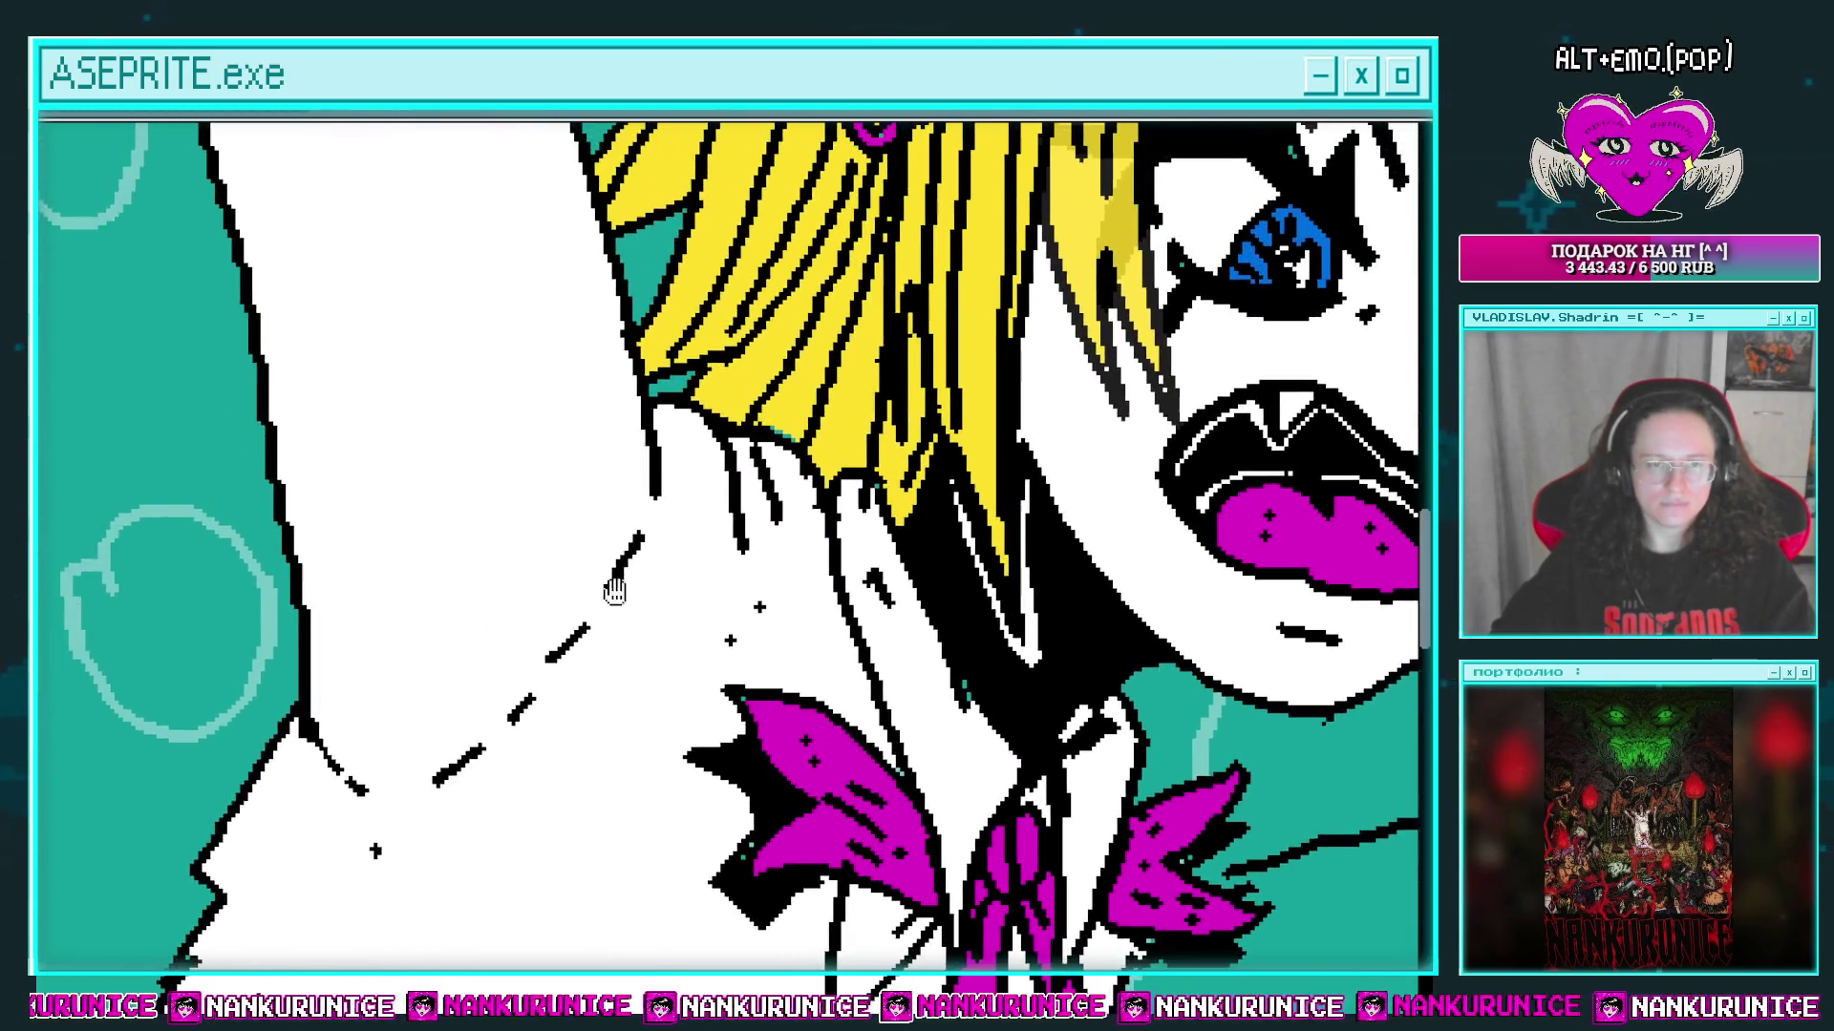
scroll(591, 560, up, 1)
drag(551, 392, 571, 559)
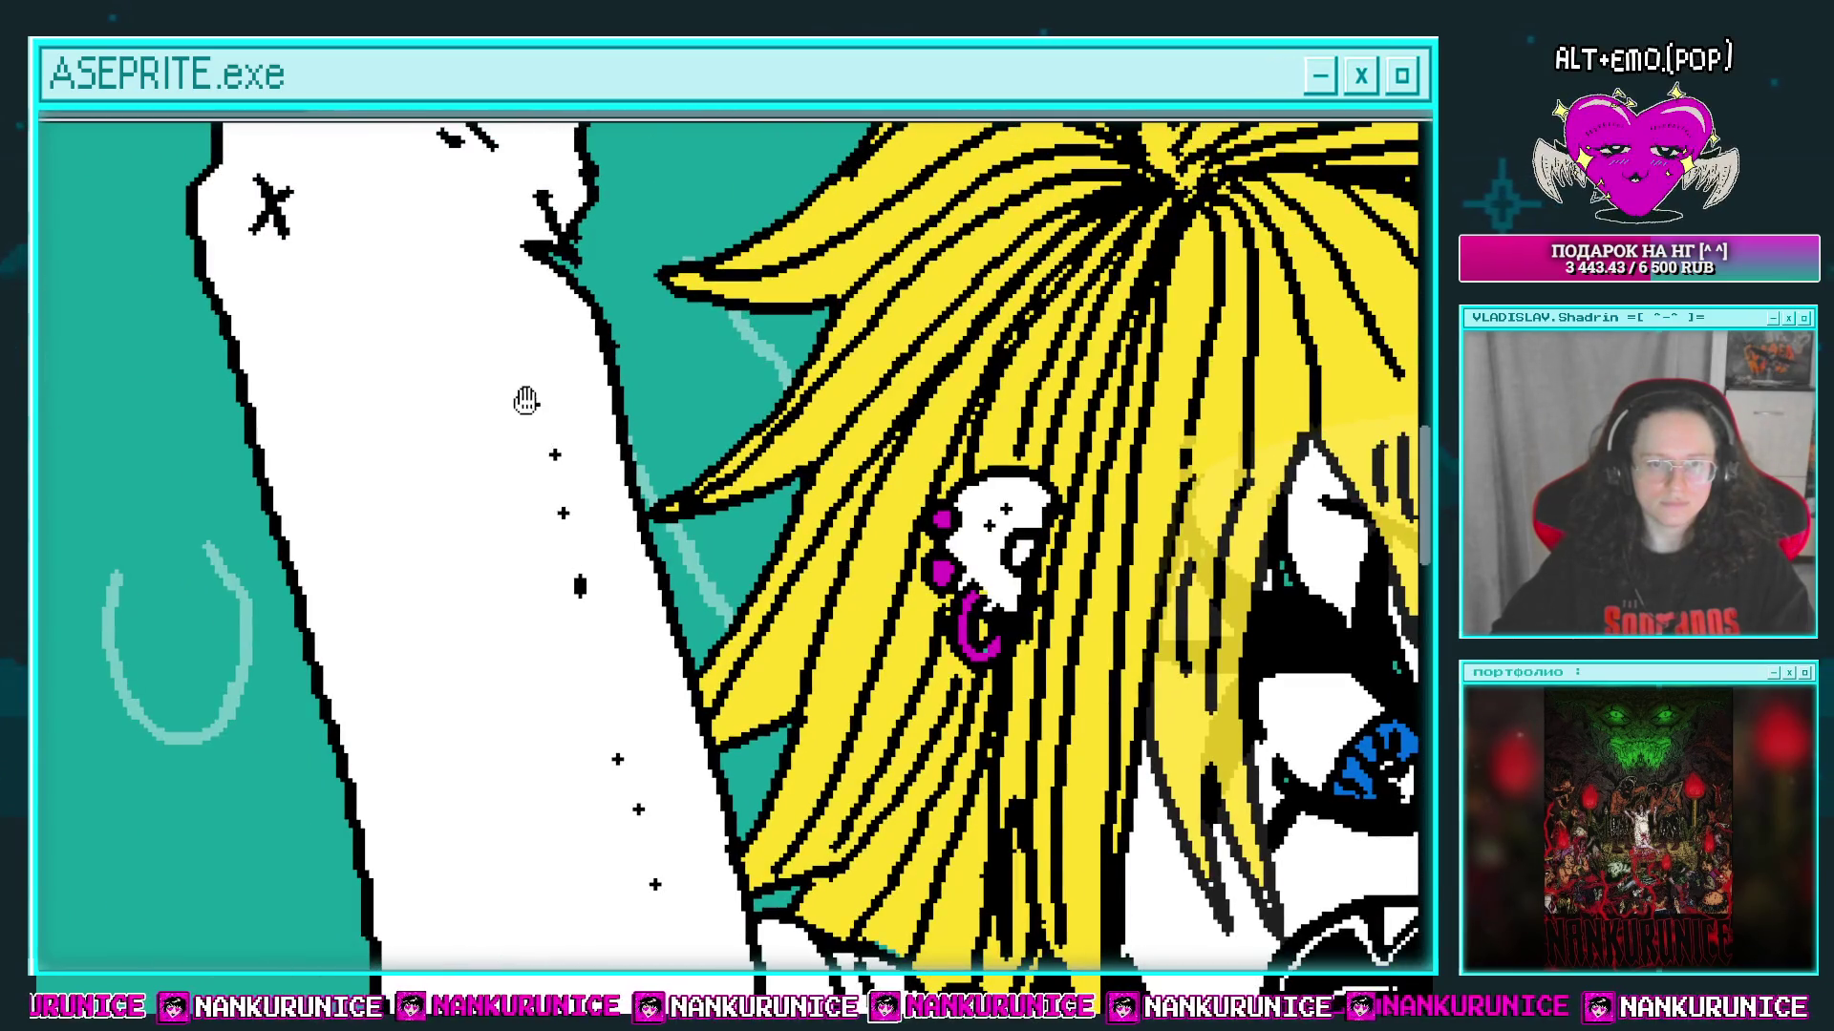
scroll(526, 401, down, 1)
drag(546, 145, 473, 473)
scroll(481, 497, up, 1)
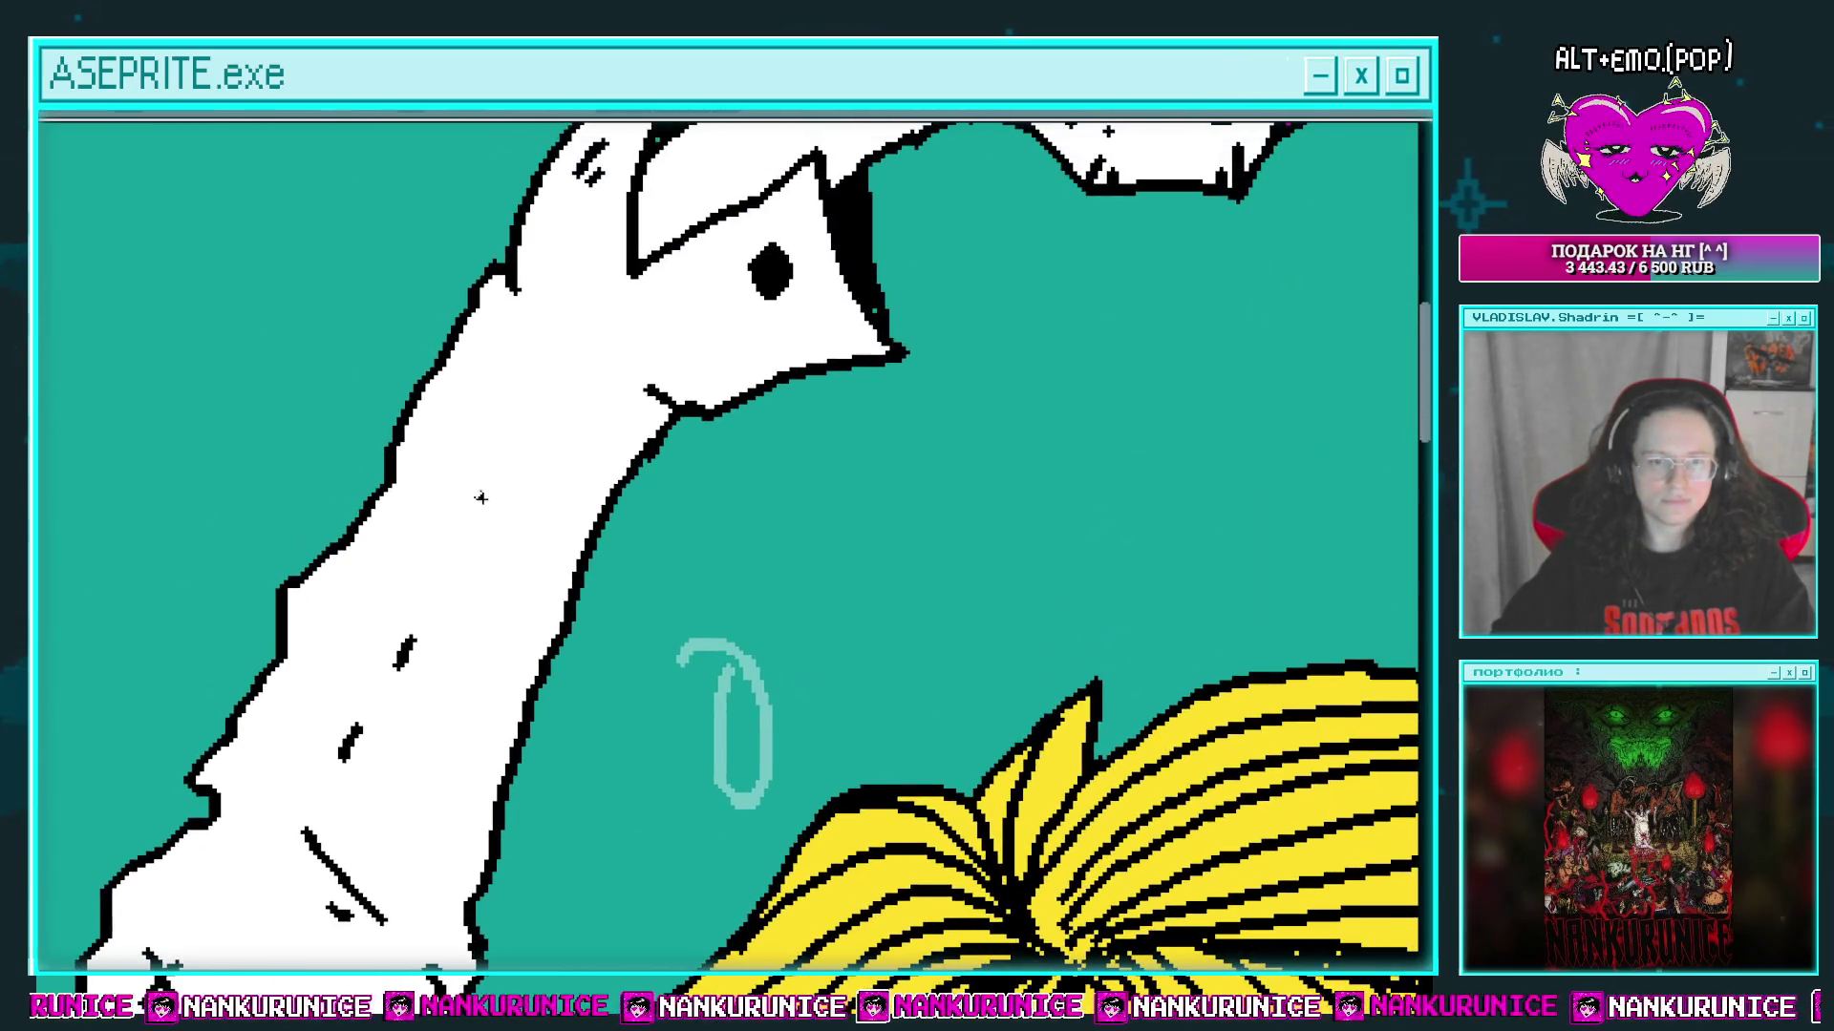
scroll(600, 370, down, 1)
scroll(664, 364, up, 1)
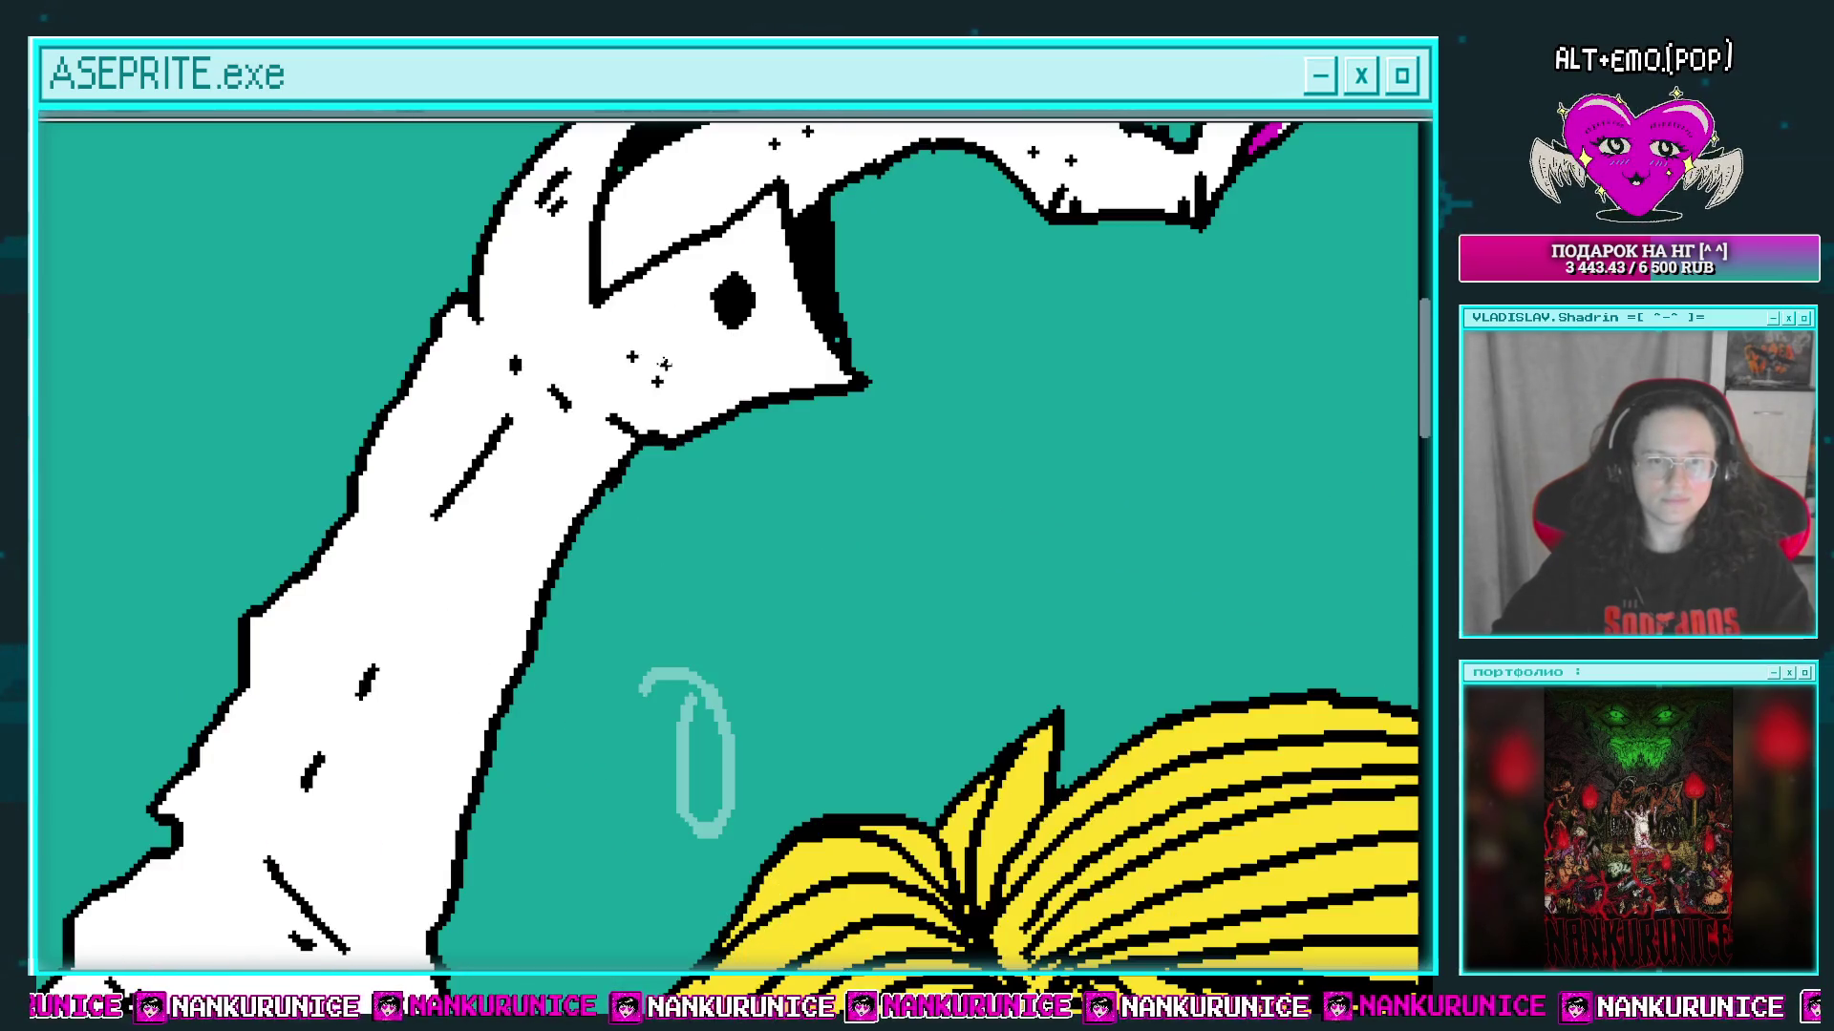
scroll(542, 277, down, 1)
drag(534, 535, 388, 487)
scroll(388, 487, up, 1)
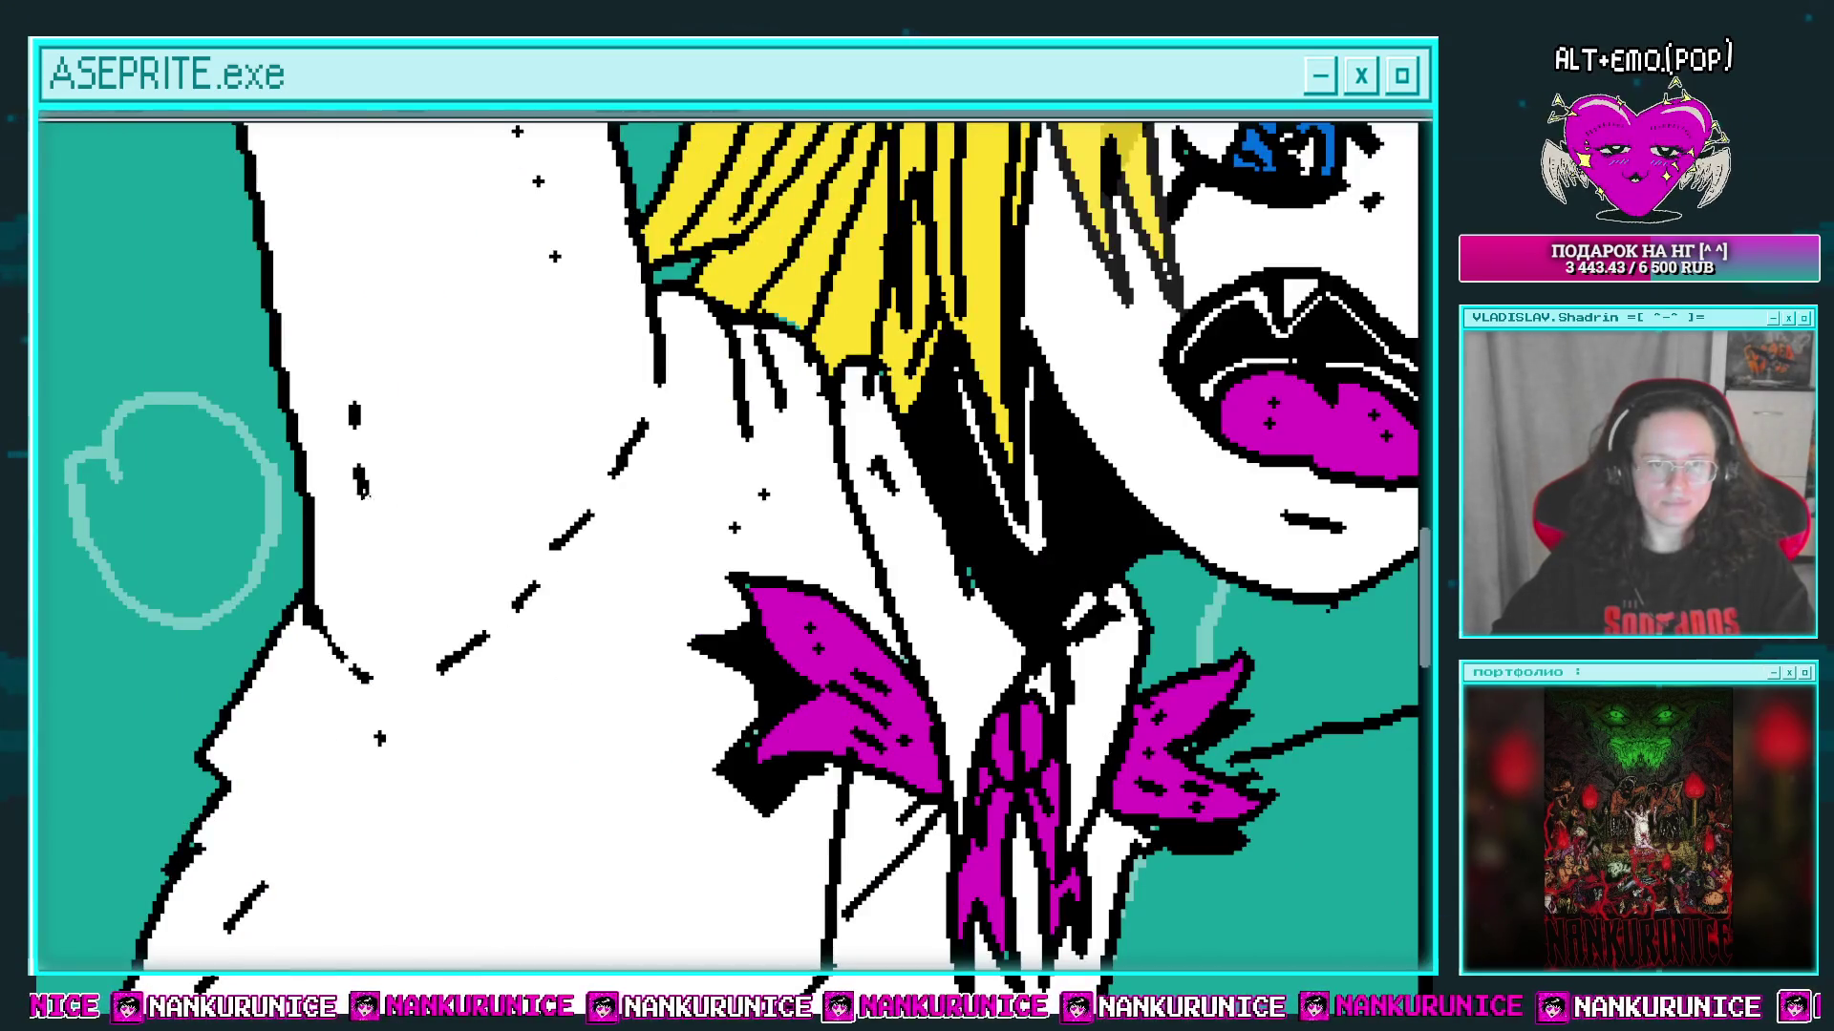
drag(526, 669, 507, 456)
drag(435, 740, 320, 492)
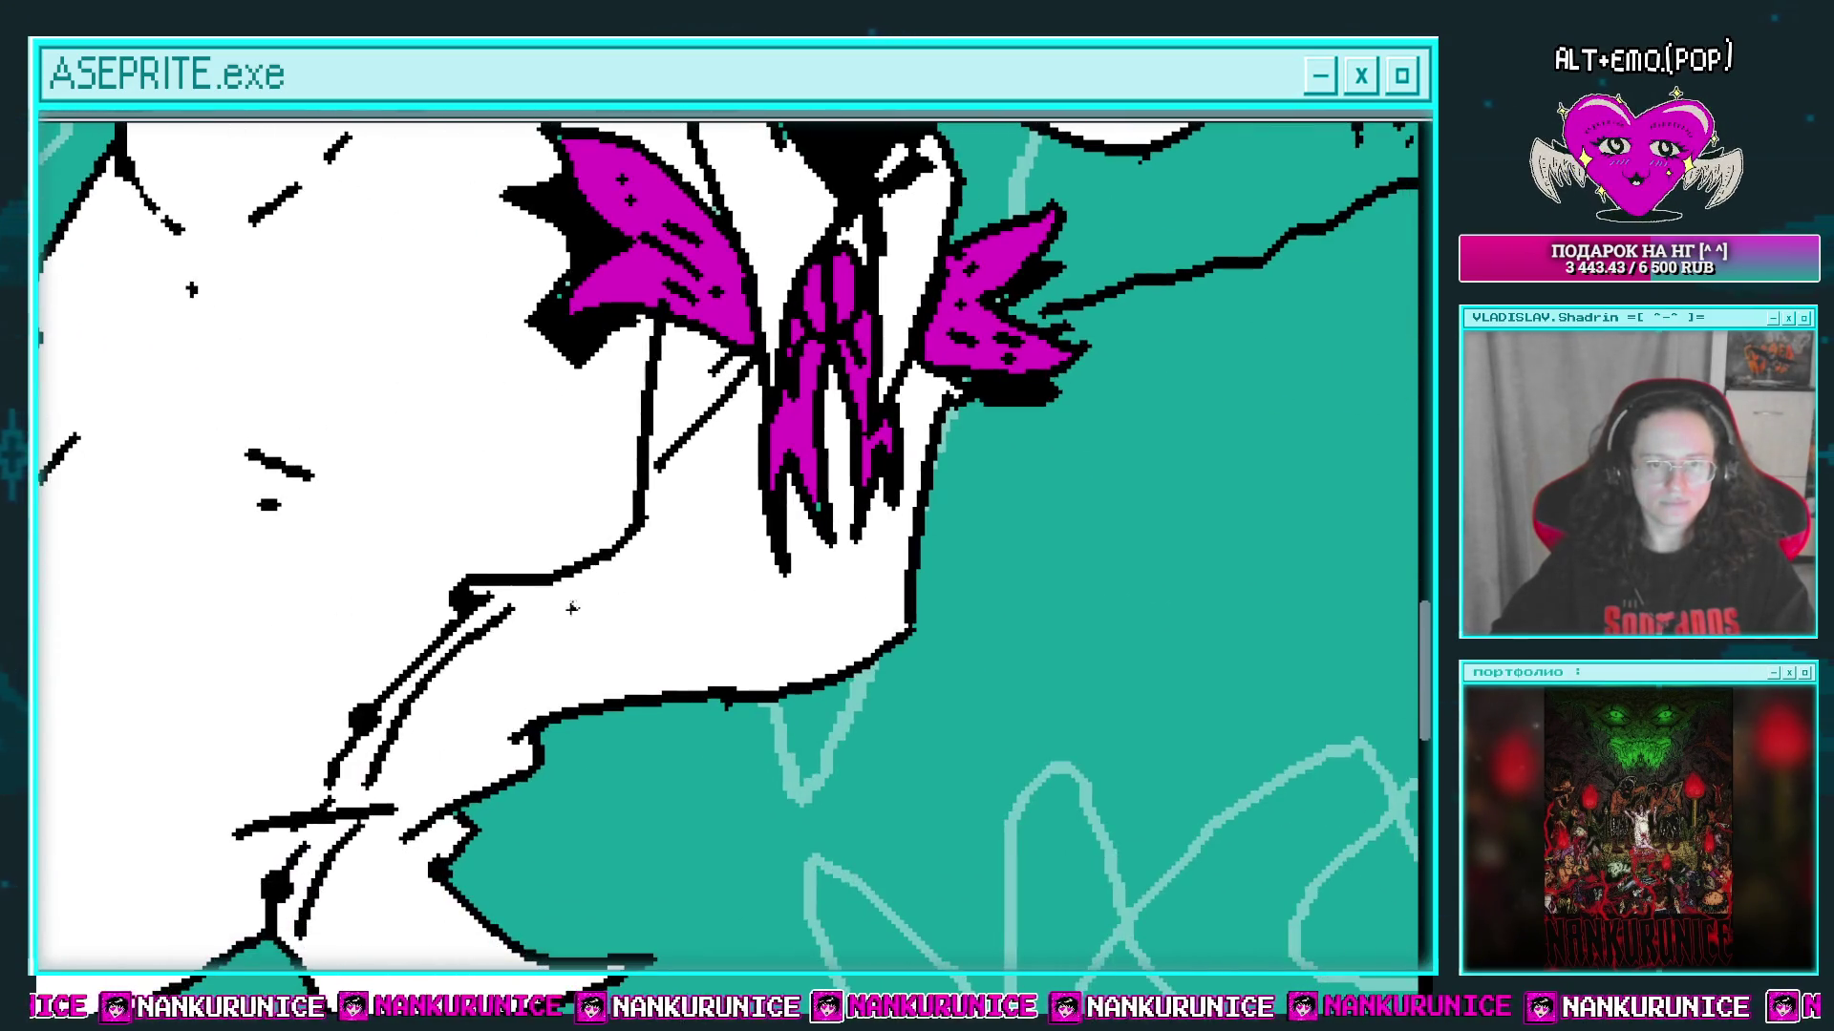
drag(573, 669, 648, 604)
scroll(587, 674, down, 2)
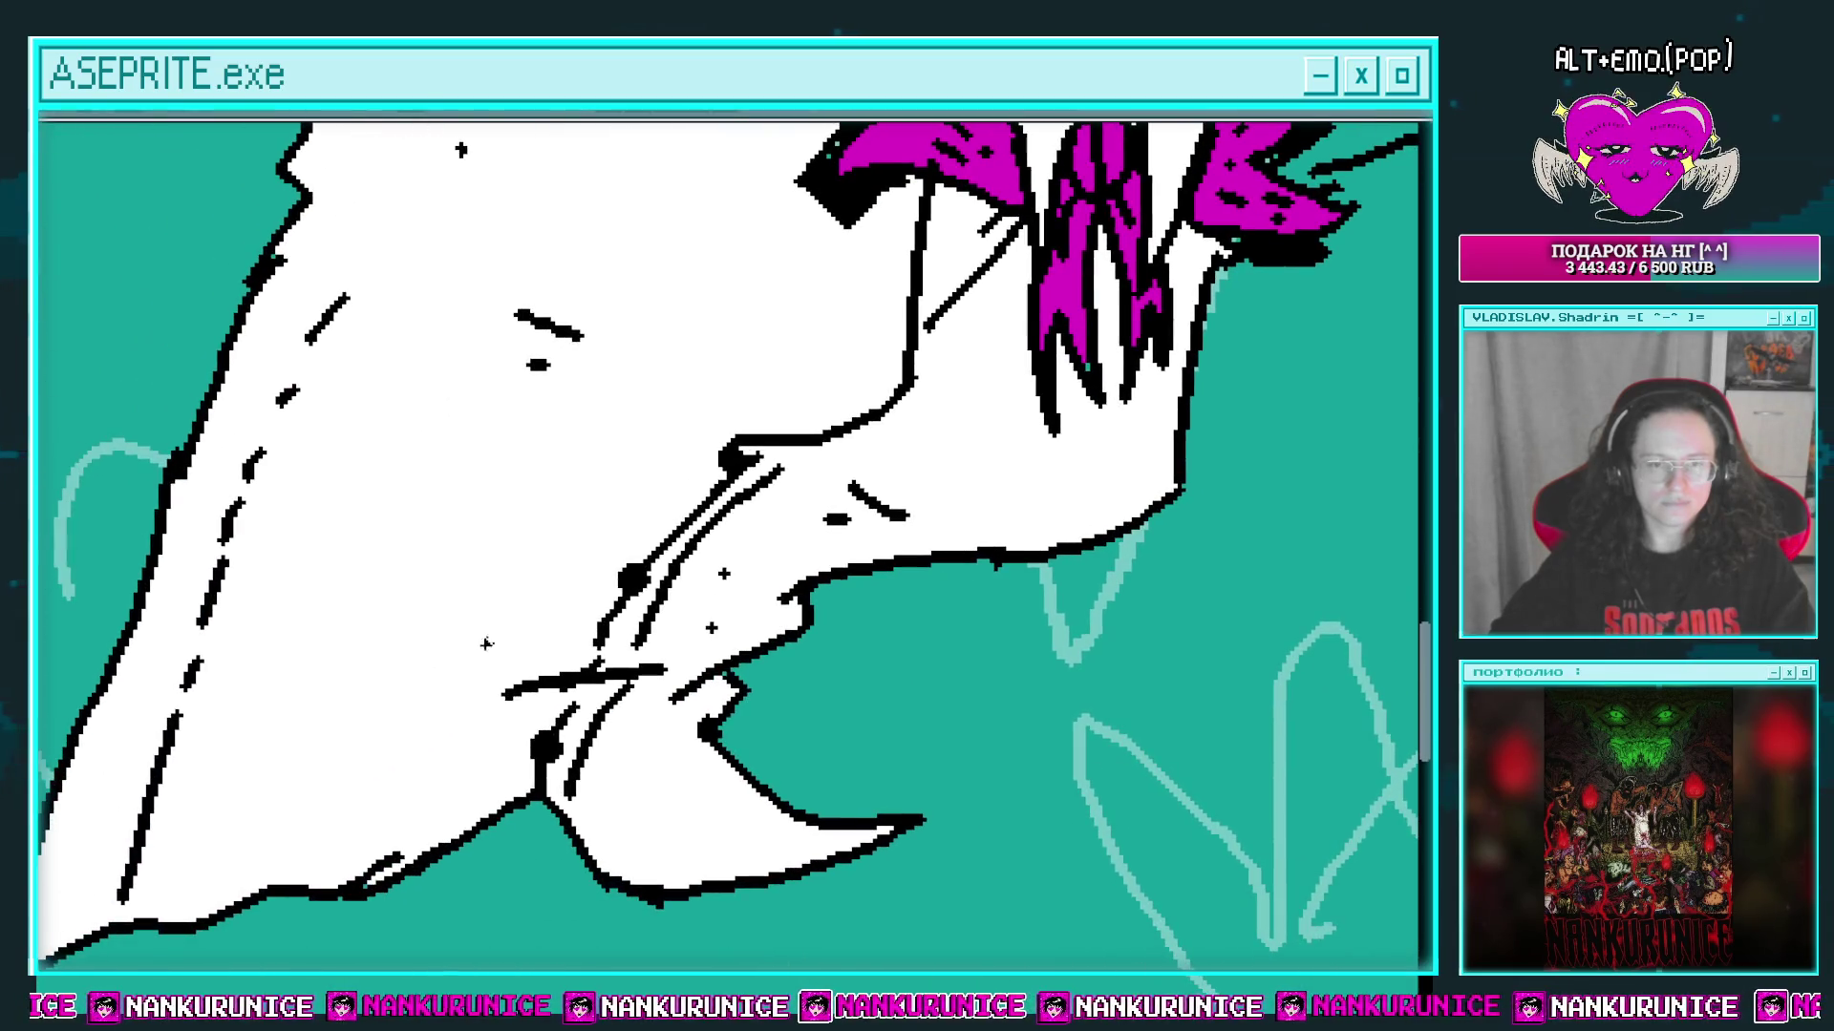
scroll(468, 662, down, 2)
scroll(487, 673, down, 1)
scroll(499, 659, up, 4)
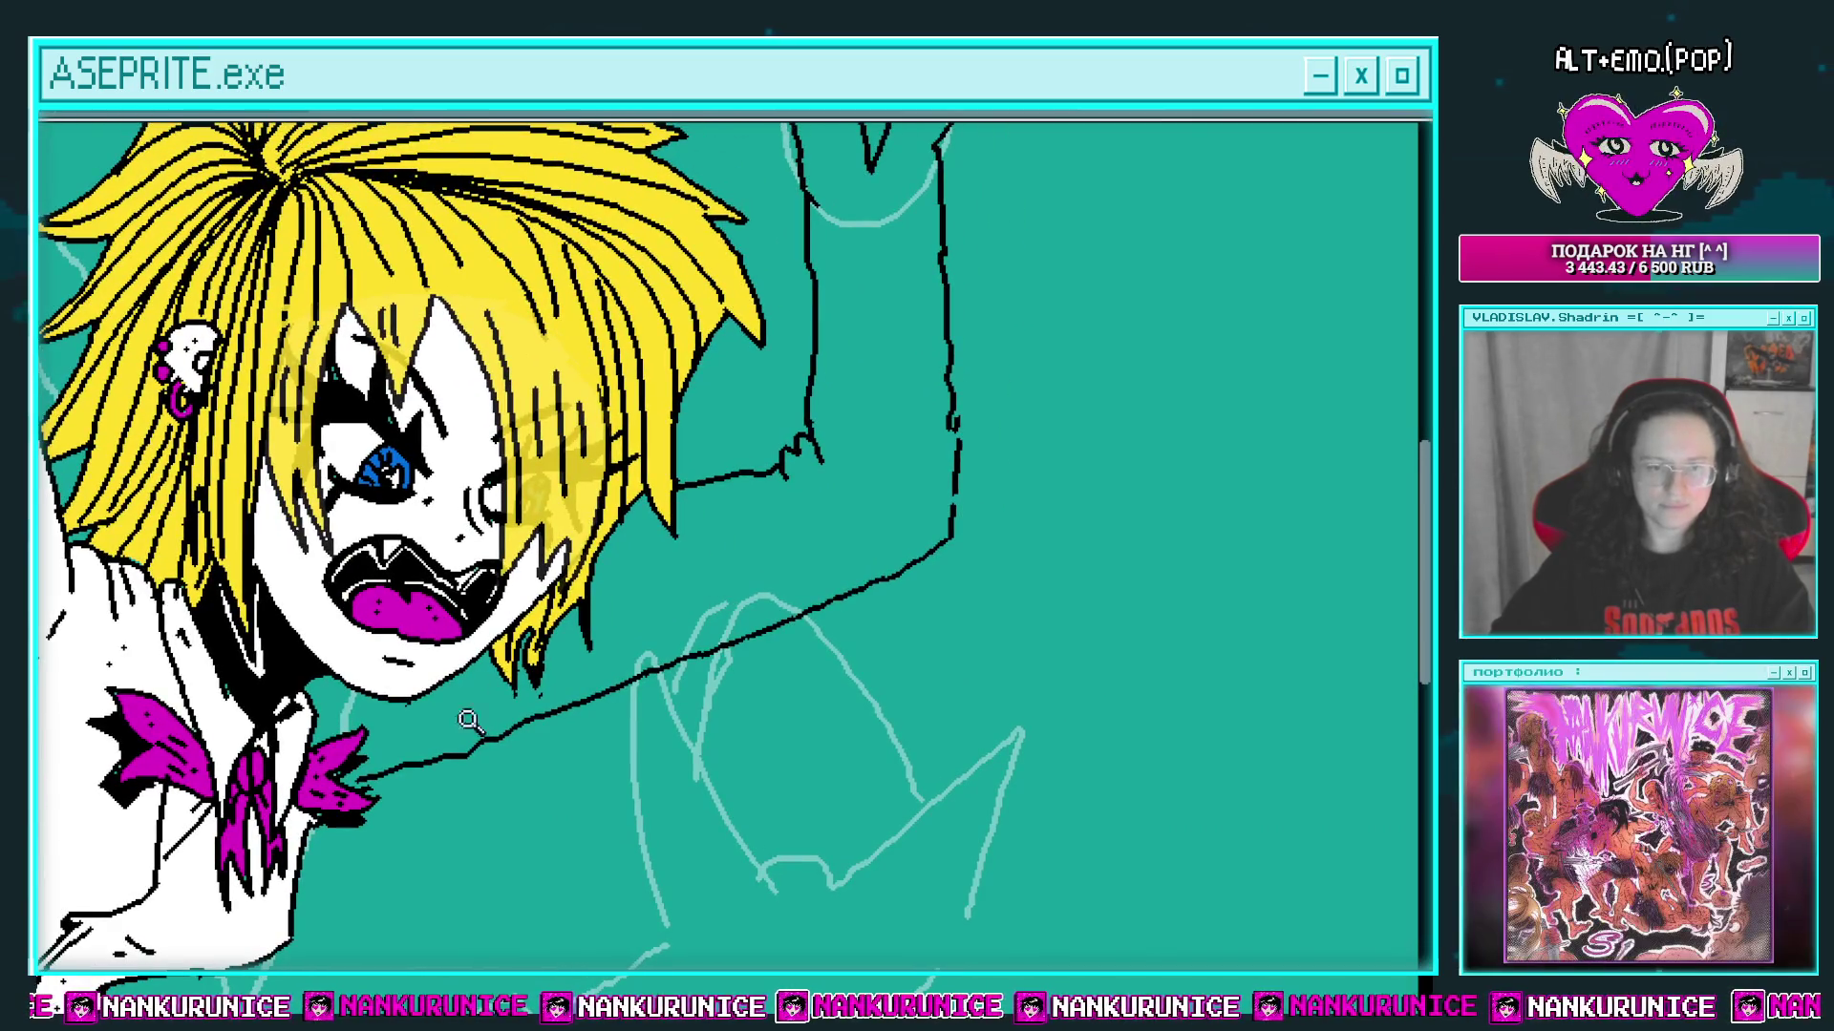
scroll(378, 783, up, 2)
scroll(429, 755, down, 2)
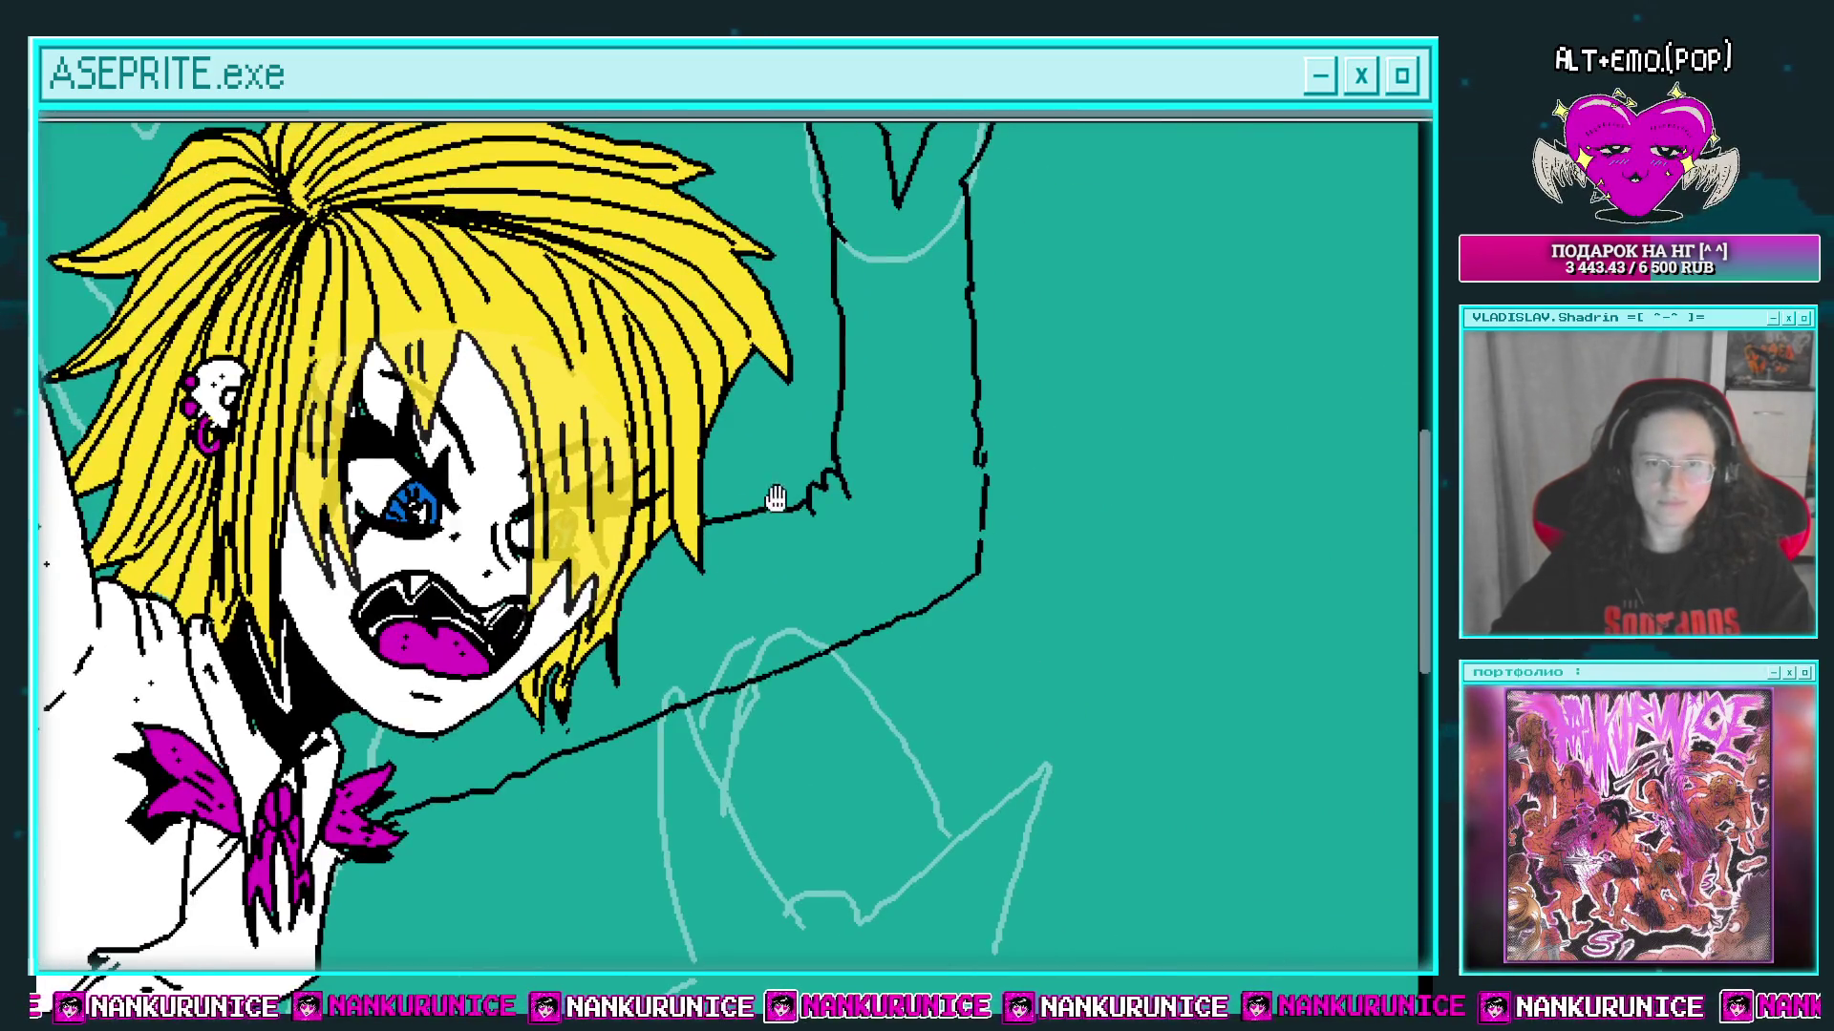
scroll(740, 714, up, 1)
scroll(945, 636, up, 2)
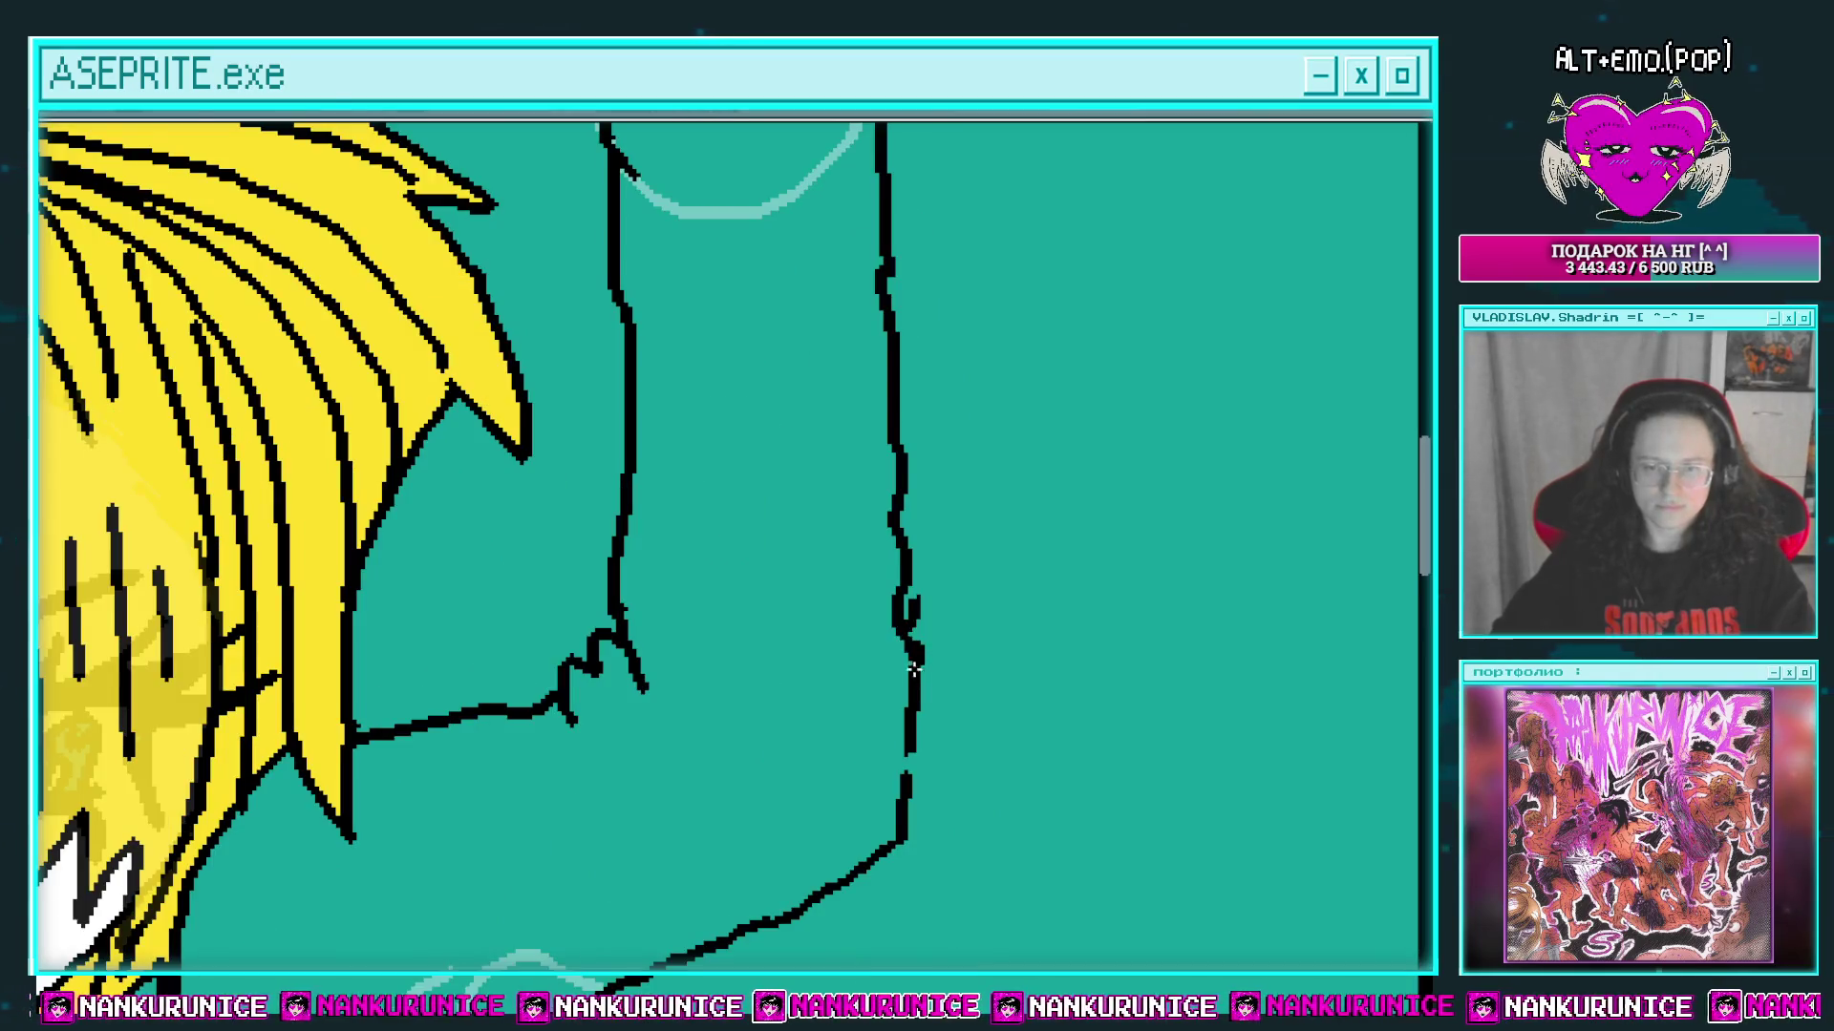
scroll(914, 668, down, 1)
scroll(838, 593, down, 2)
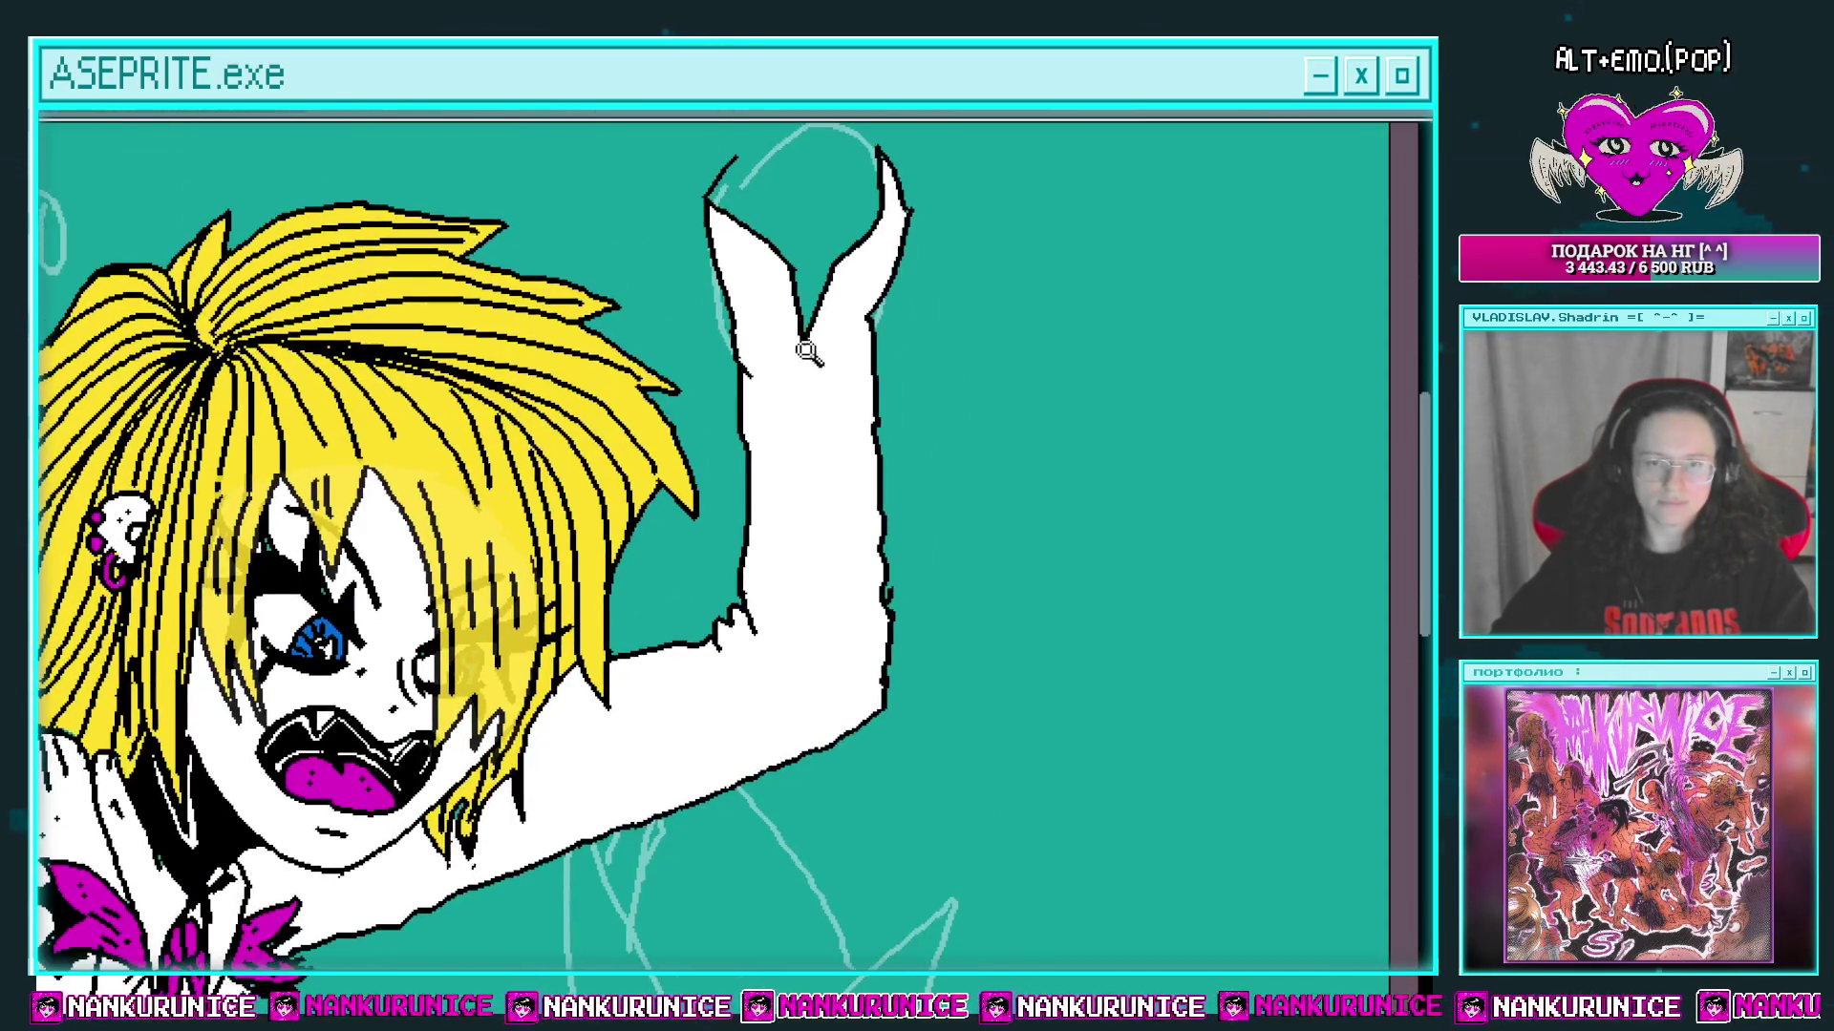
scroll(807, 351, up, 2)
drag(716, 359, 753, 361)
mouse_move(793, 497)
mouse_down()
mouse_move(821, 379)
mouse_move(810, 434)
mouse_up()
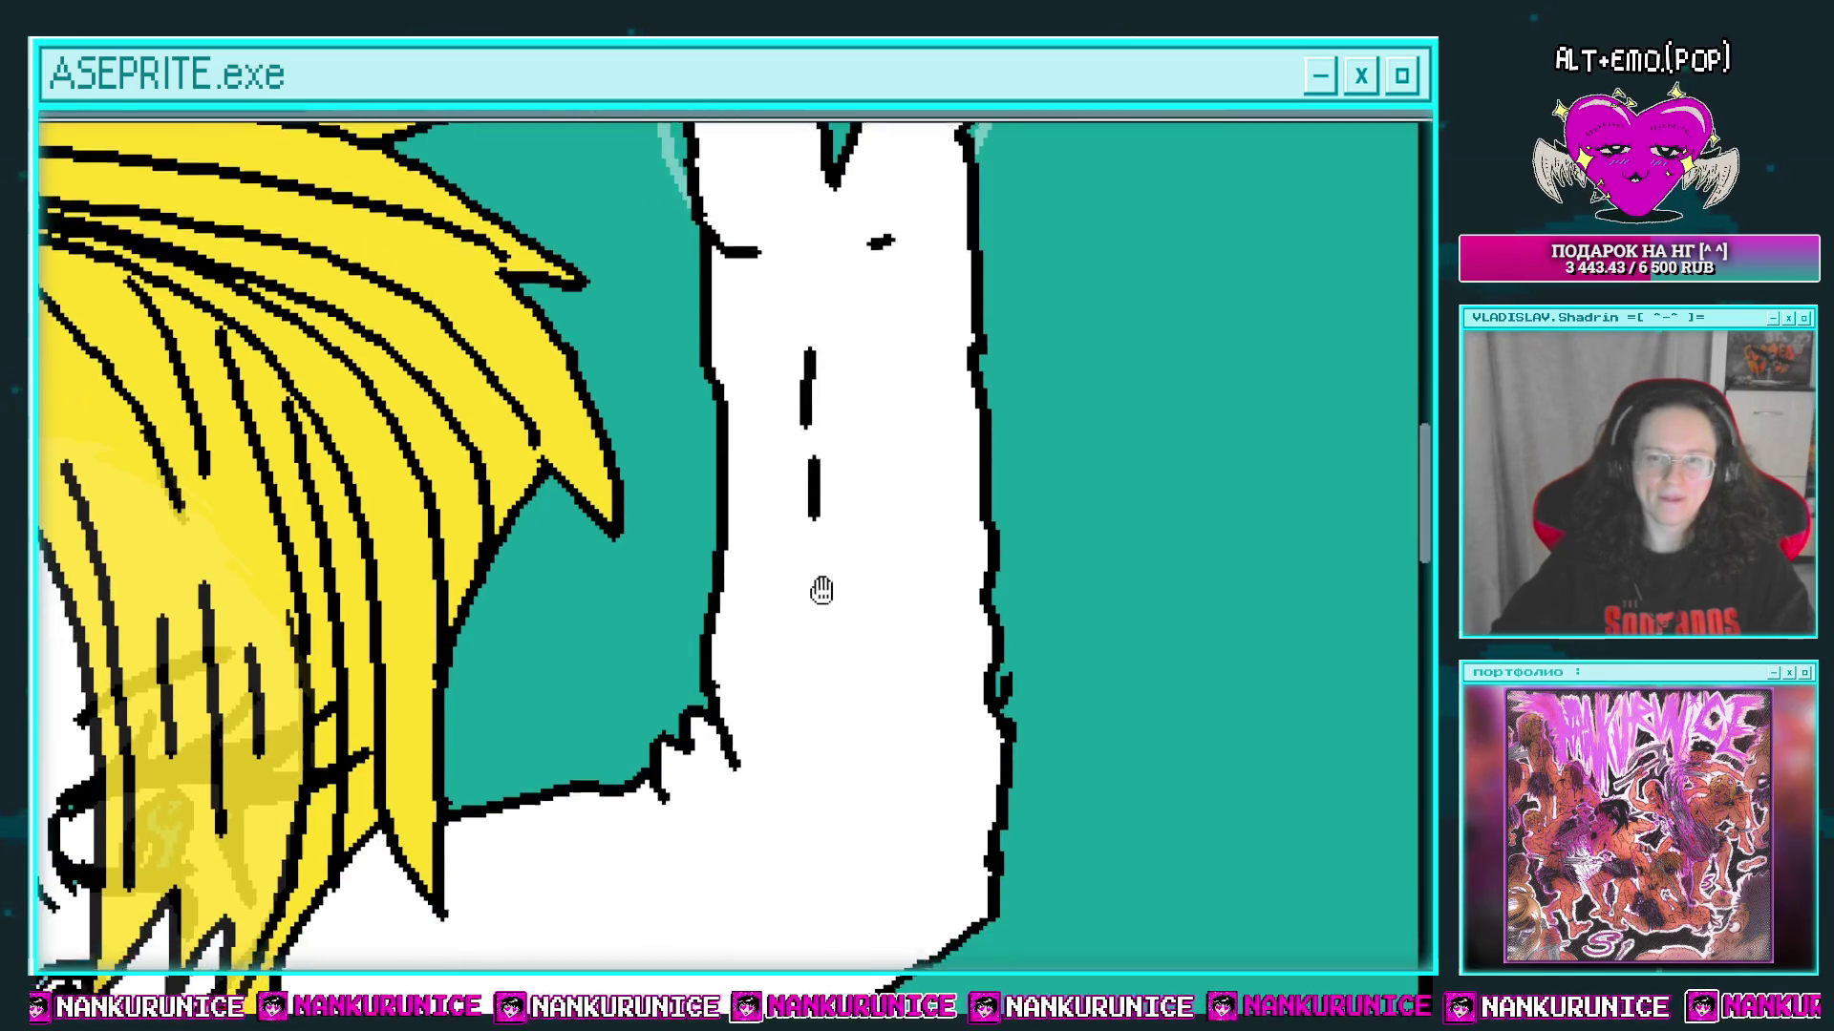
drag(821, 590, 840, 332)
mouse_move(899, 610)
mouse_down()
mouse_move(933, 541)
mouse_move(924, 442)
mouse_move(1078, 294)
mouse_up()
scroll(643, 473, up, 1)
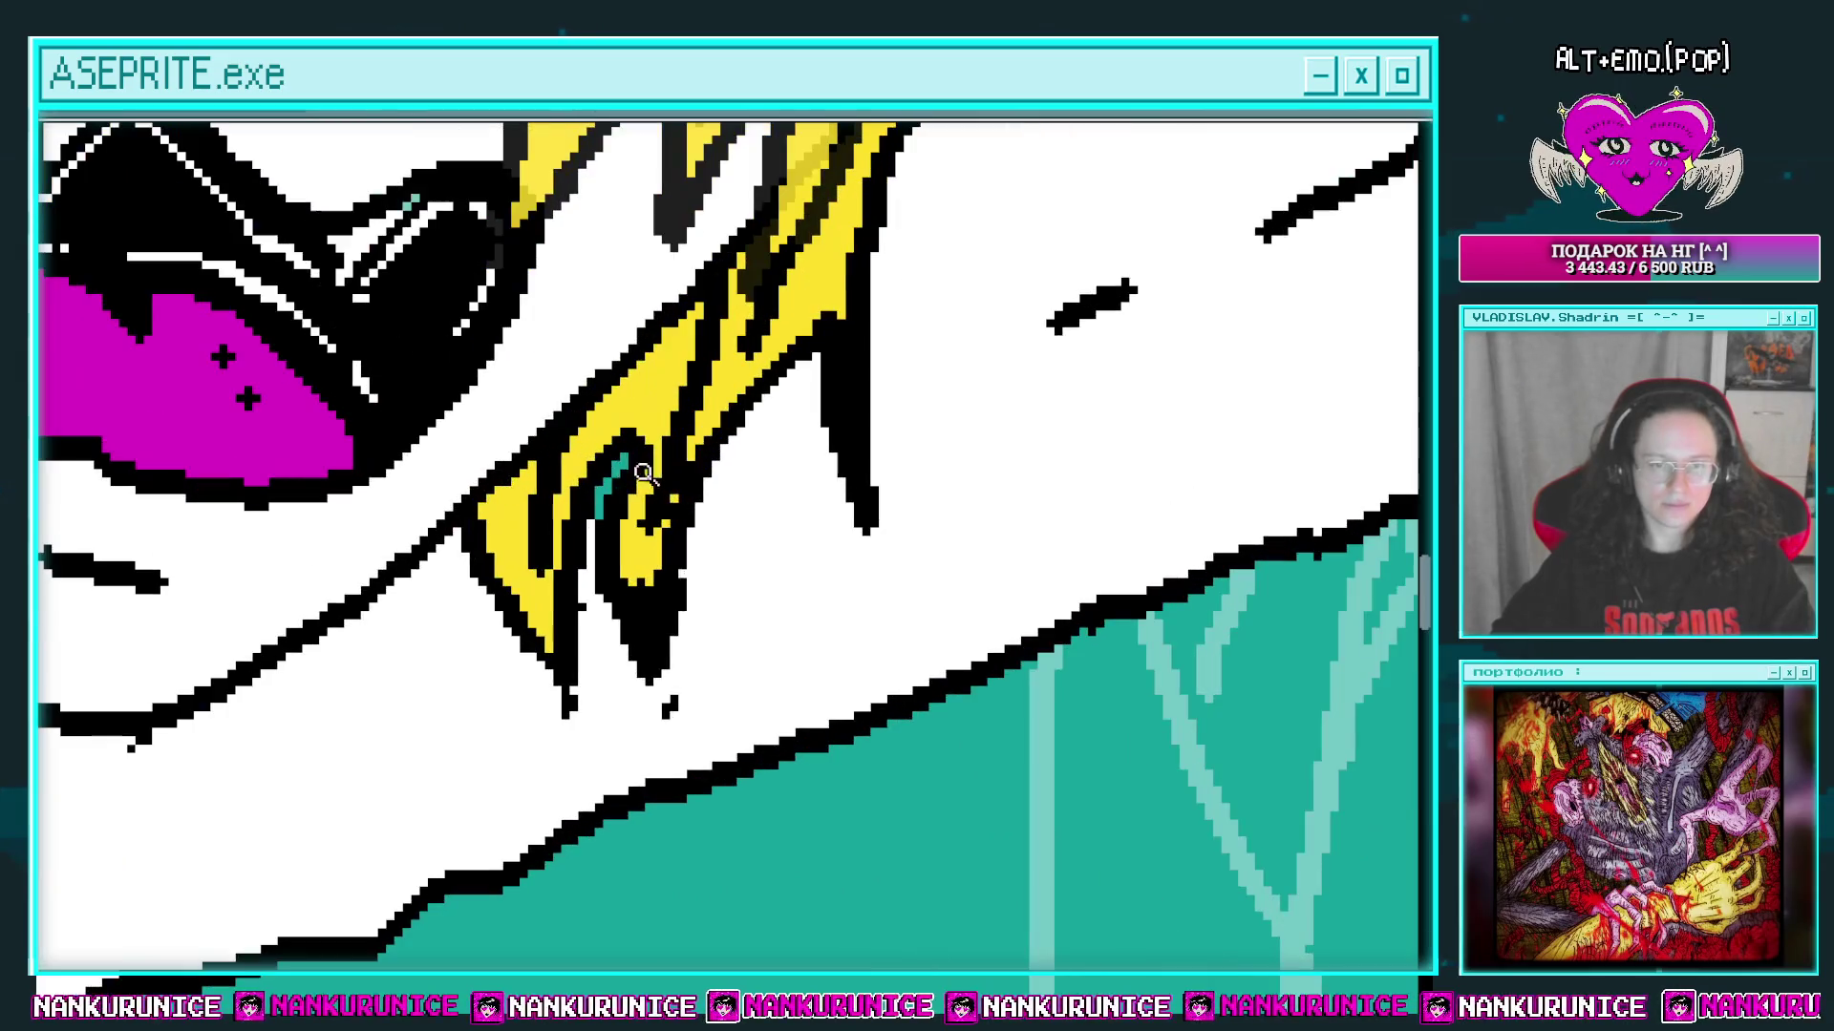
scroll(674, 463, down, 1)
click(561, 612)
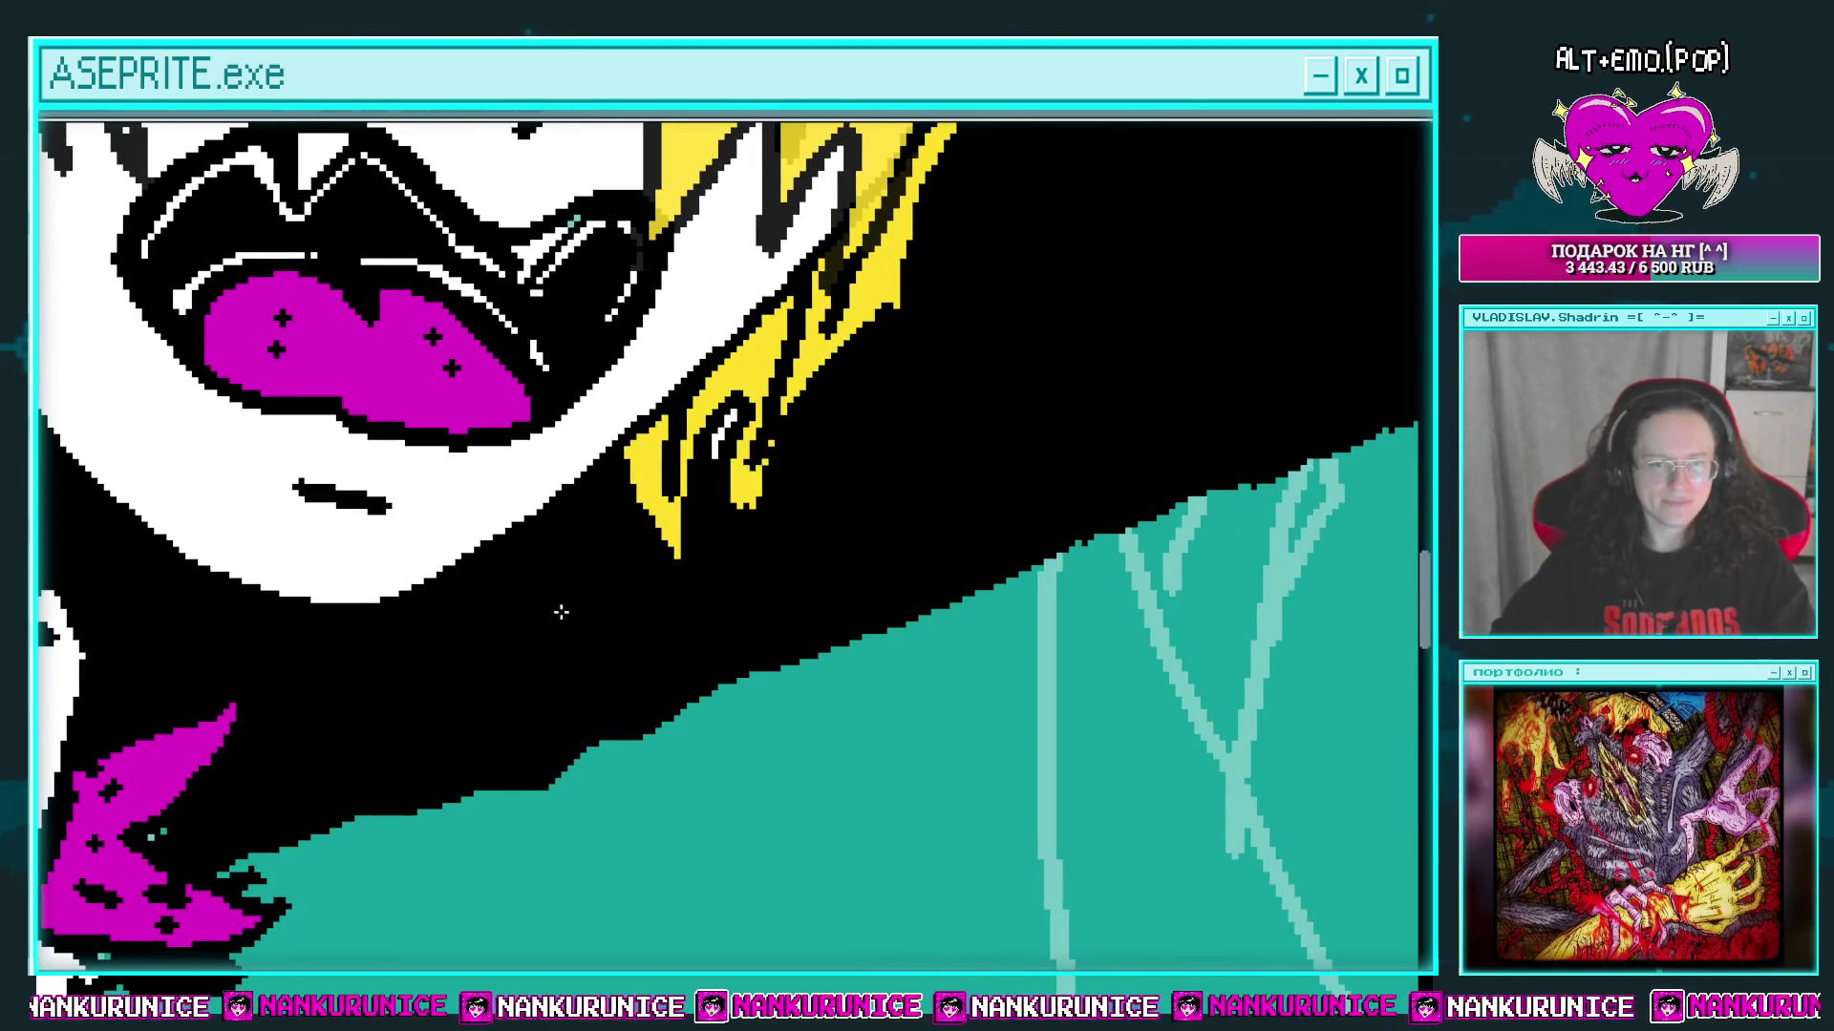
key(ctrl+z)
drag(573, 605, 760, 491)
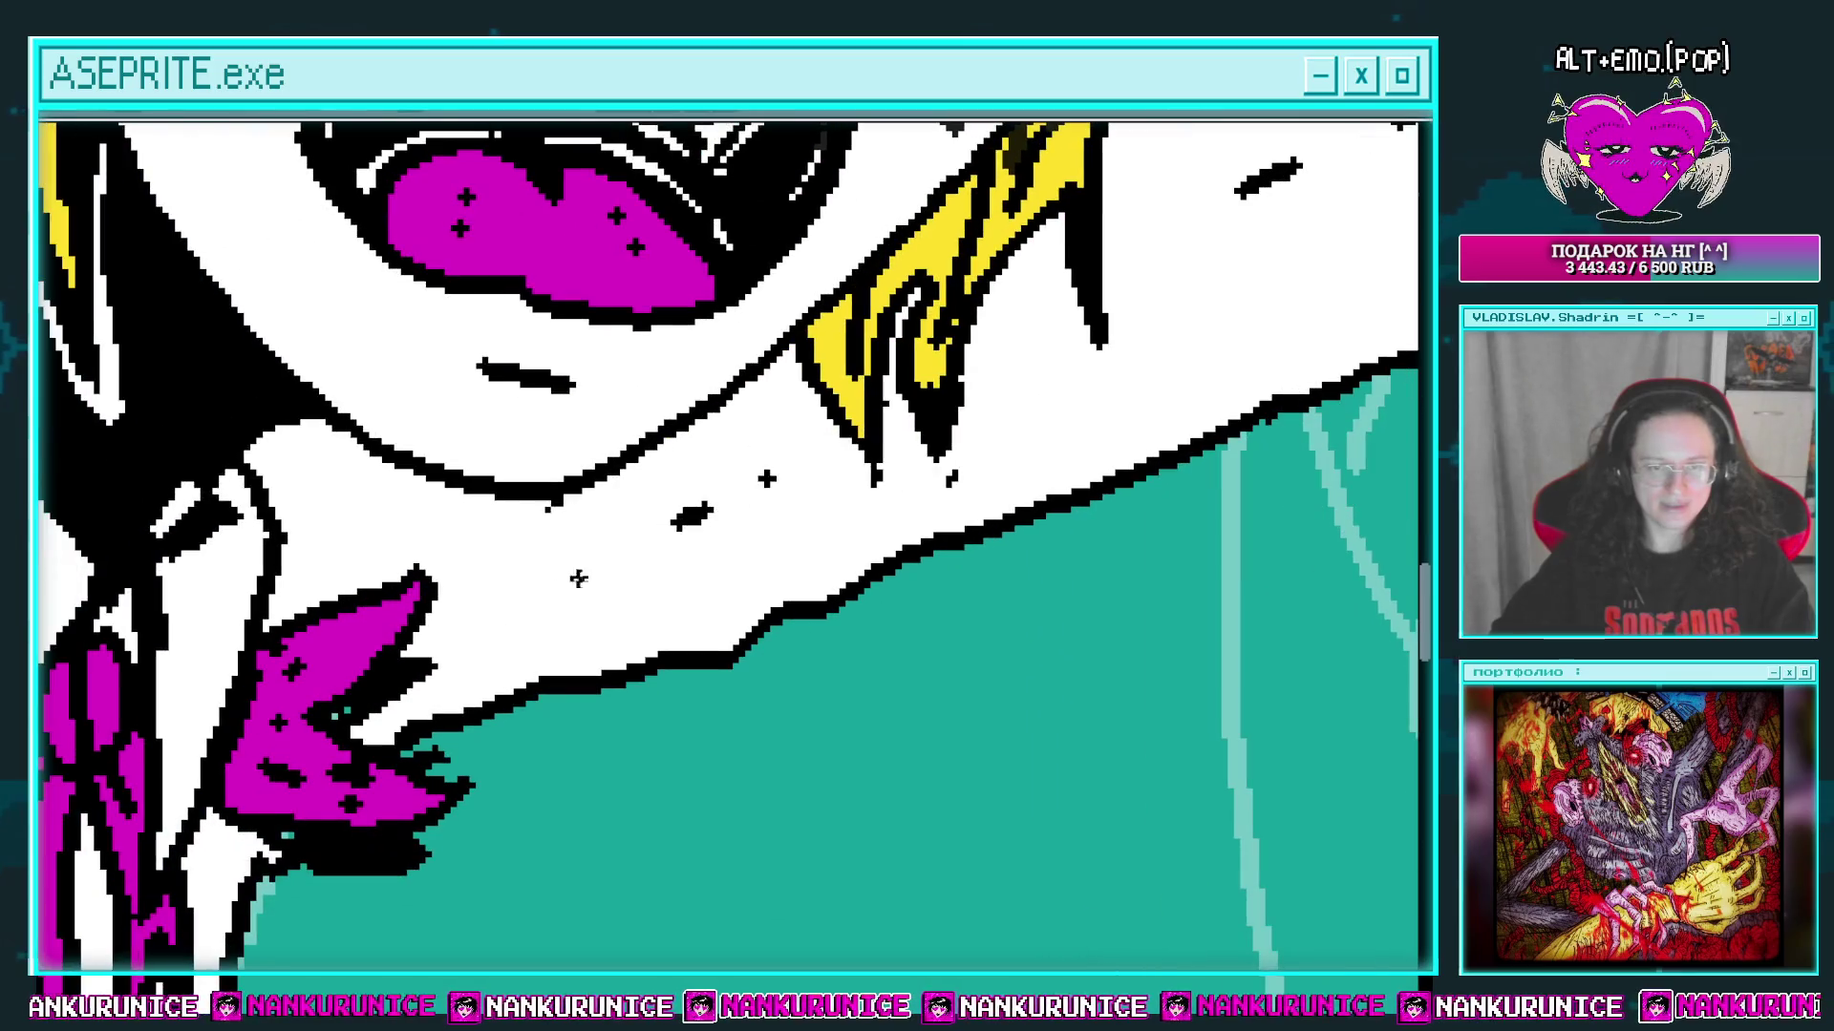
scroll(532, 516, down, 3)
scroll(694, 613, up, 1)
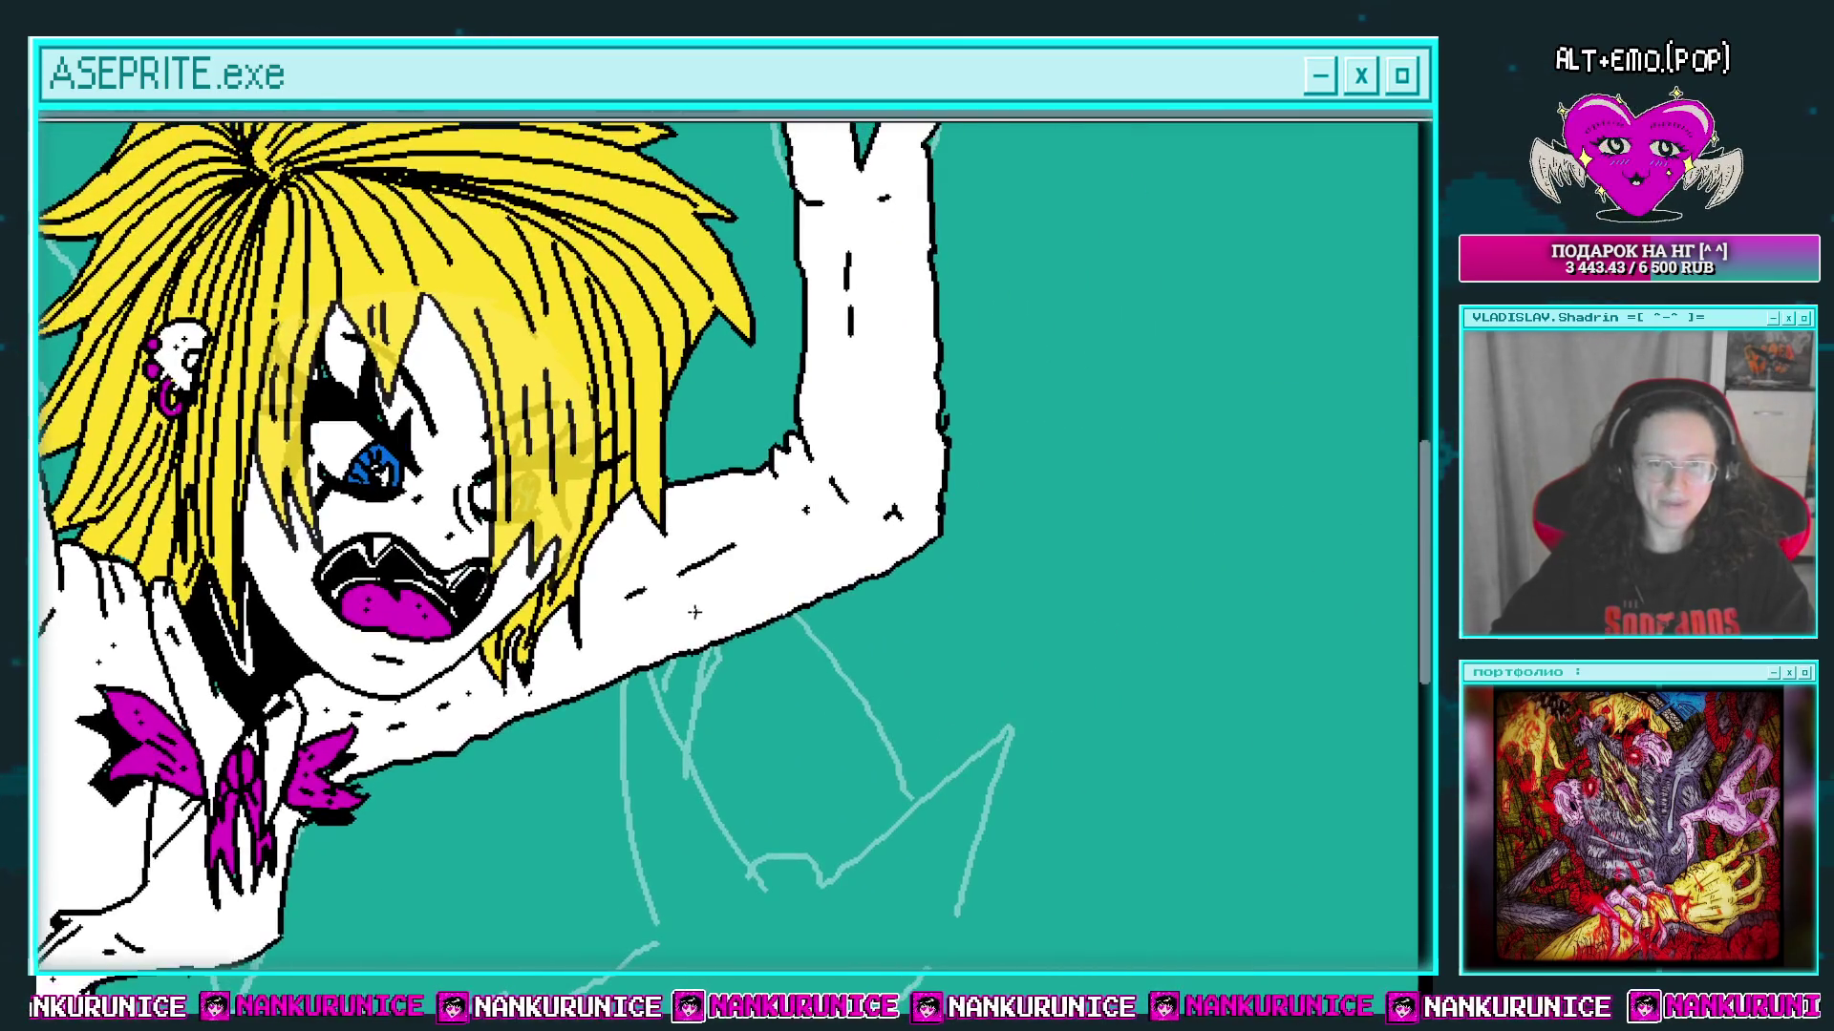
mouse_move(759, 592)
mouse_down()
mouse_move(790, 516)
mouse_move(807, 557)
mouse_up()
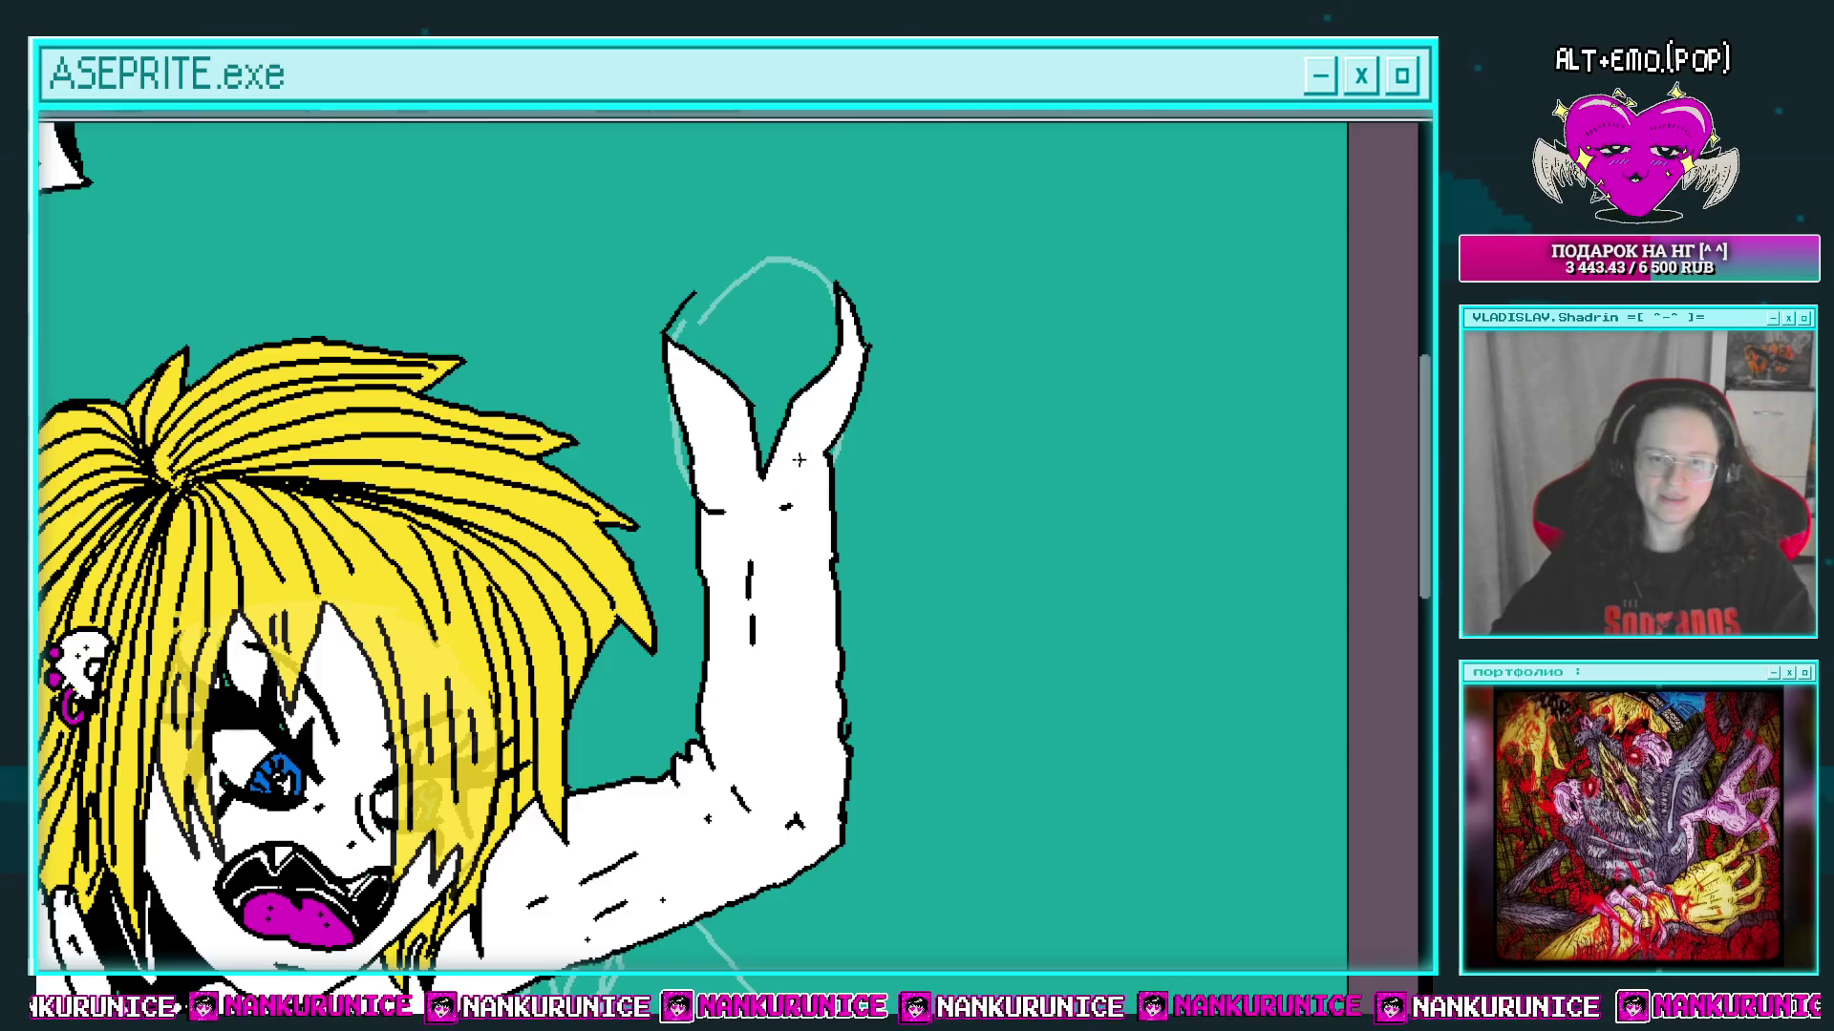
click(714, 447)
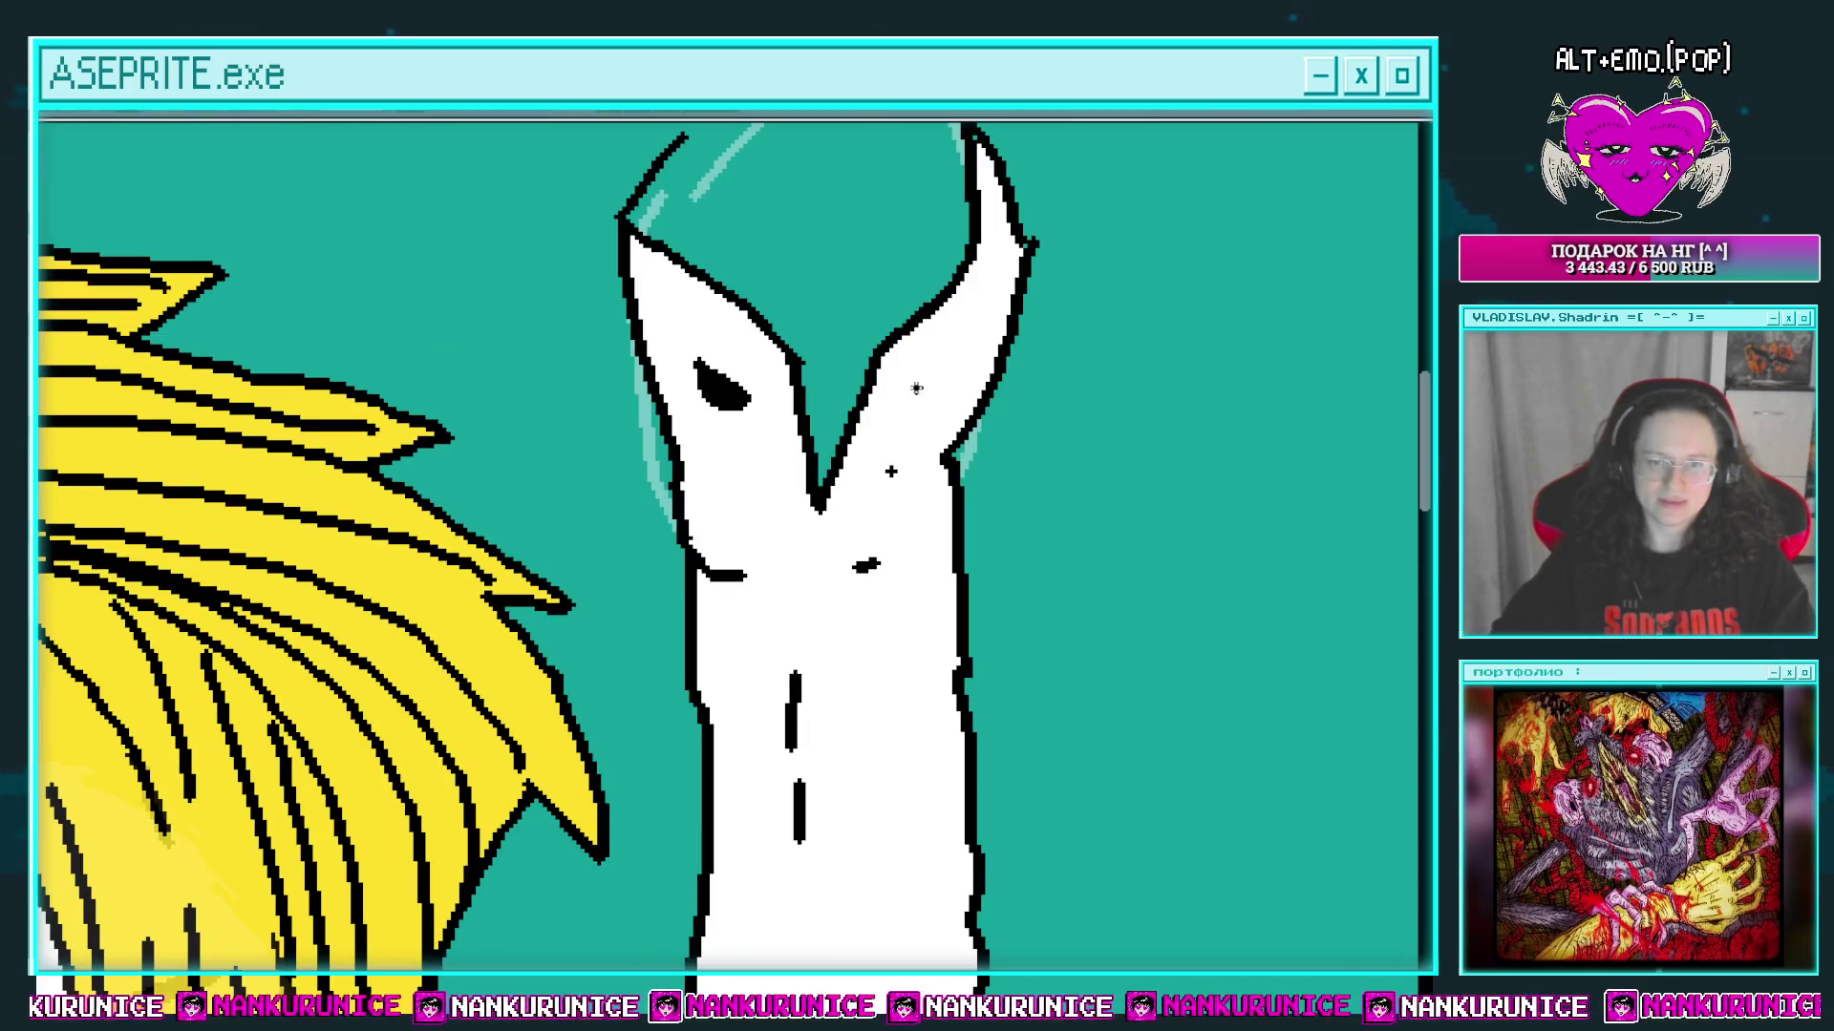
scroll(981, 365, down, 3)
drag(923, 387, 856, 378)
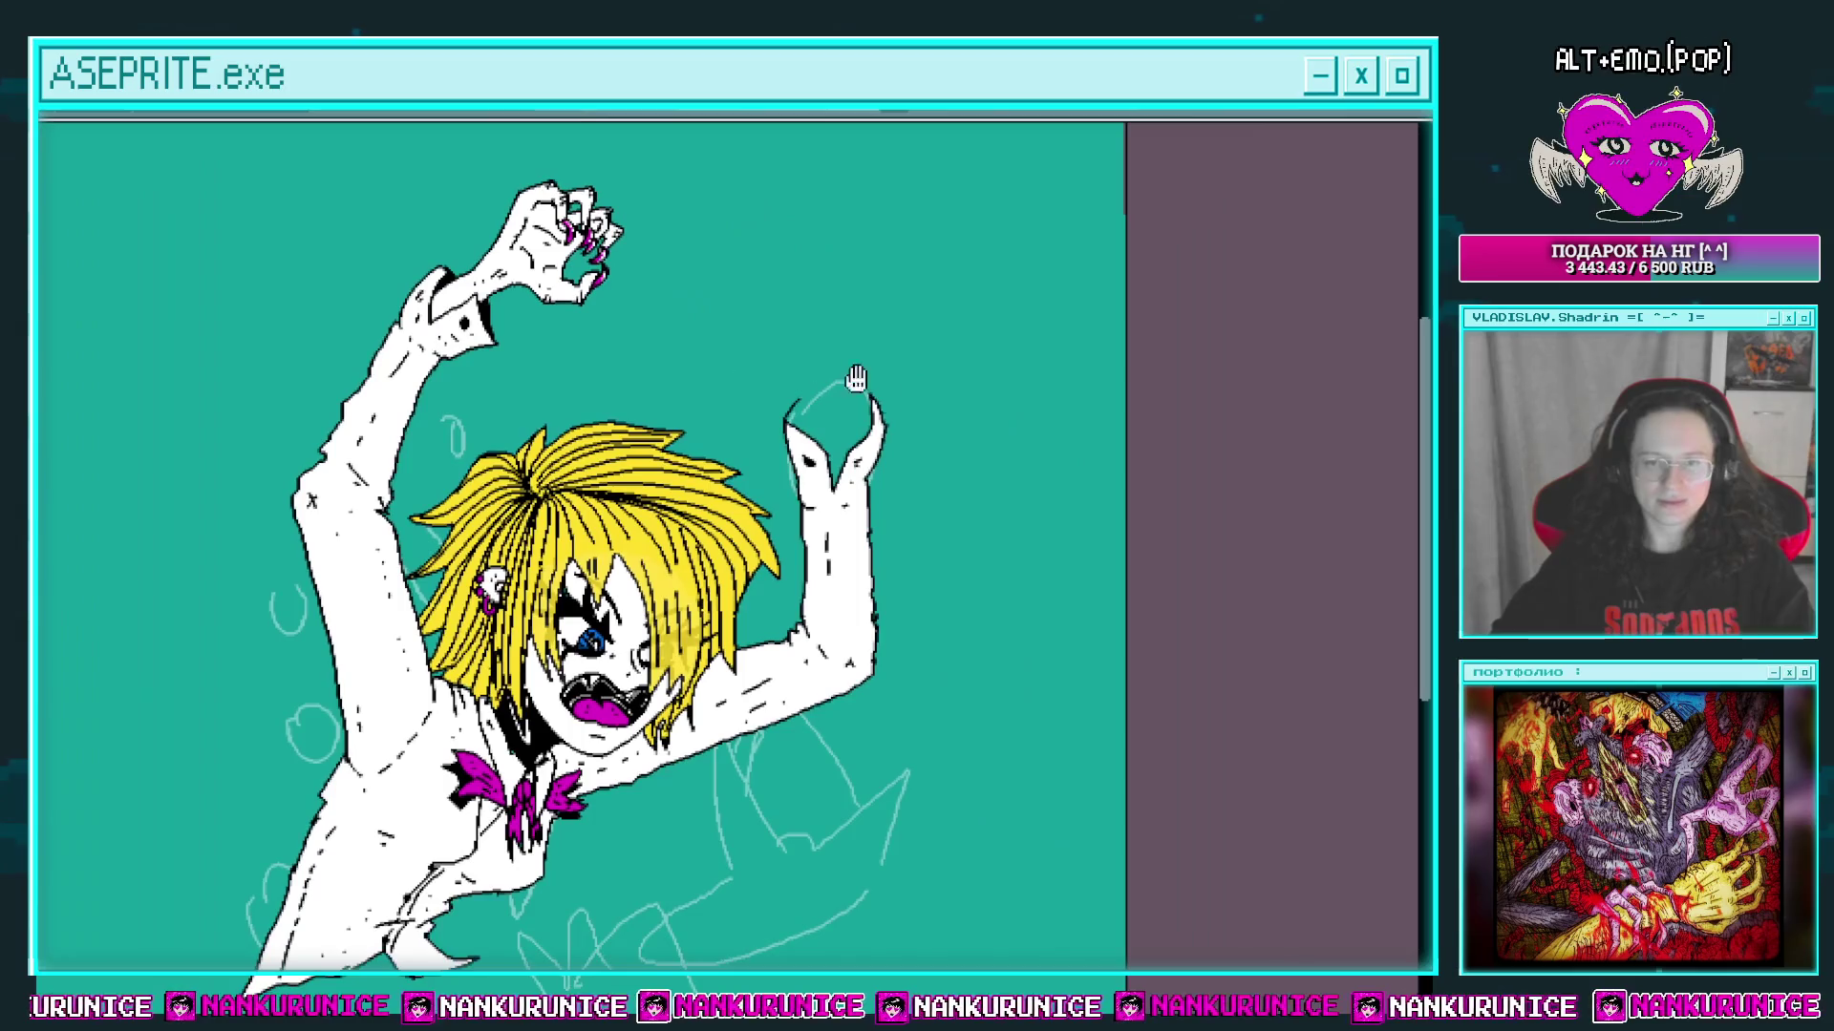
click(869, 459)
scroll(764, 486, down, 1)
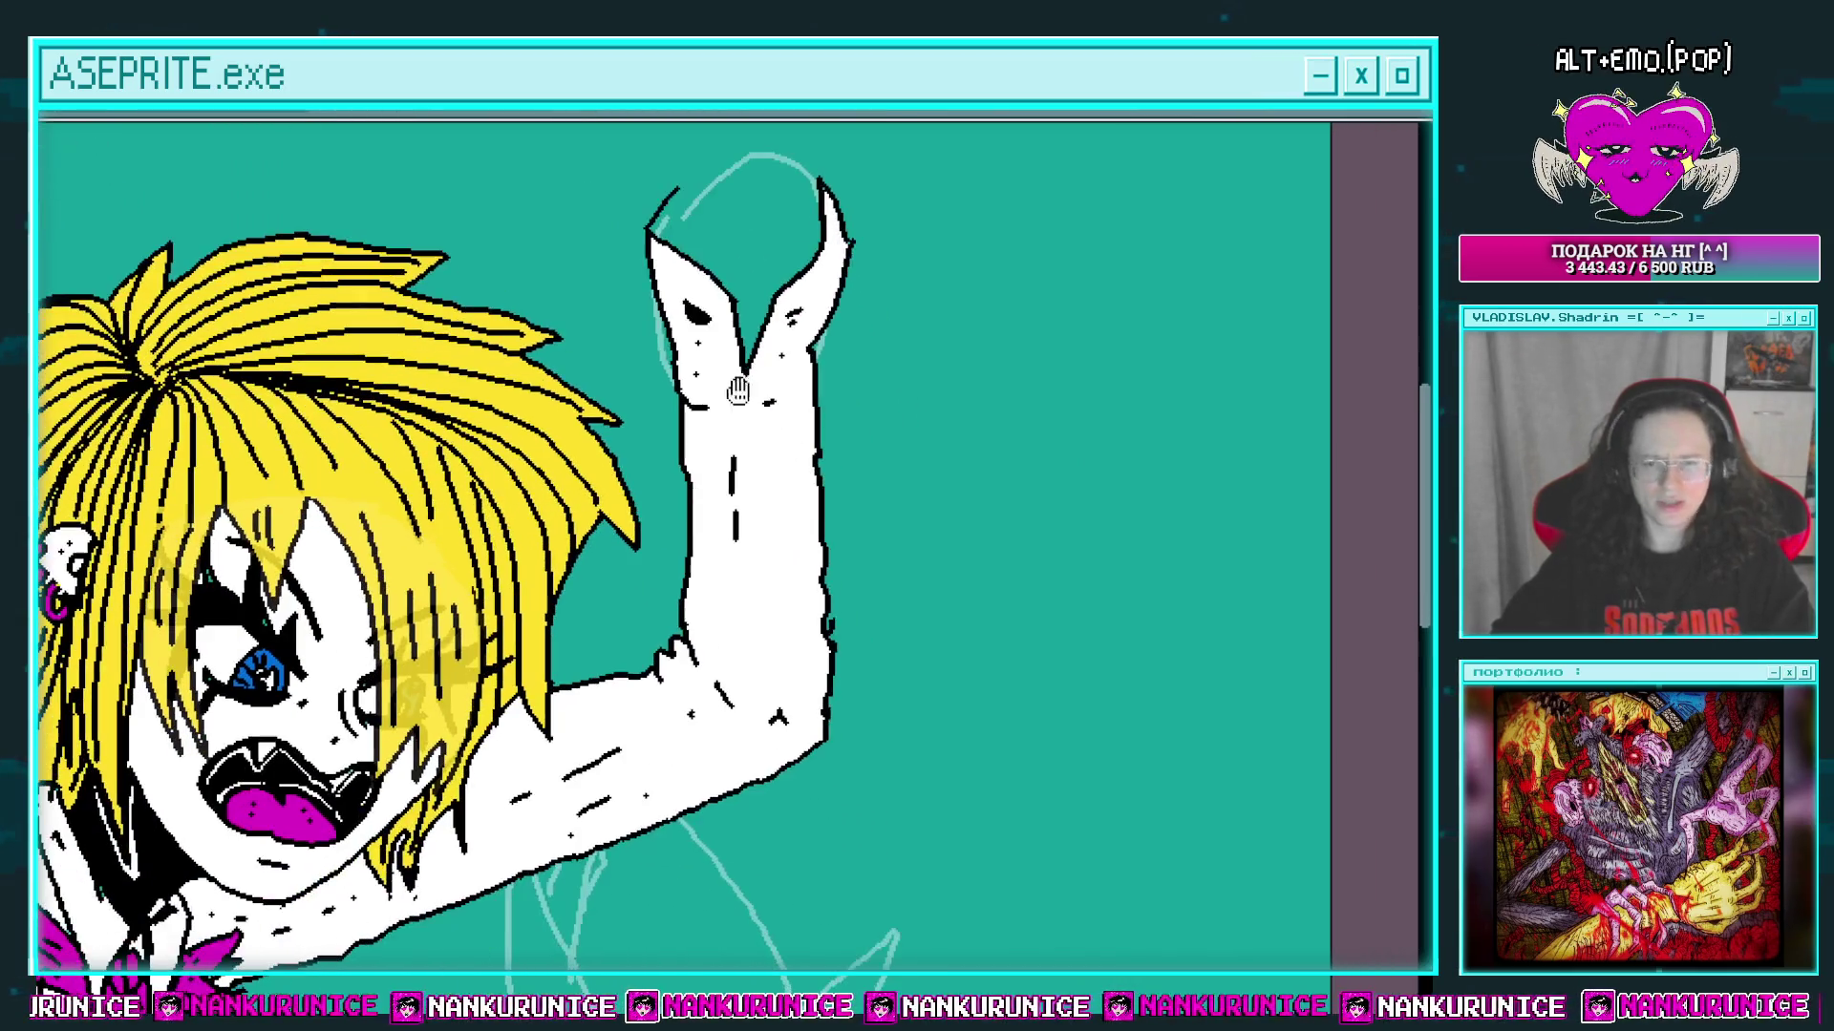
scroll(745, 401, up, 3)
drag(787, 691, 767, 619)
scroll(768, 620, down, 2)
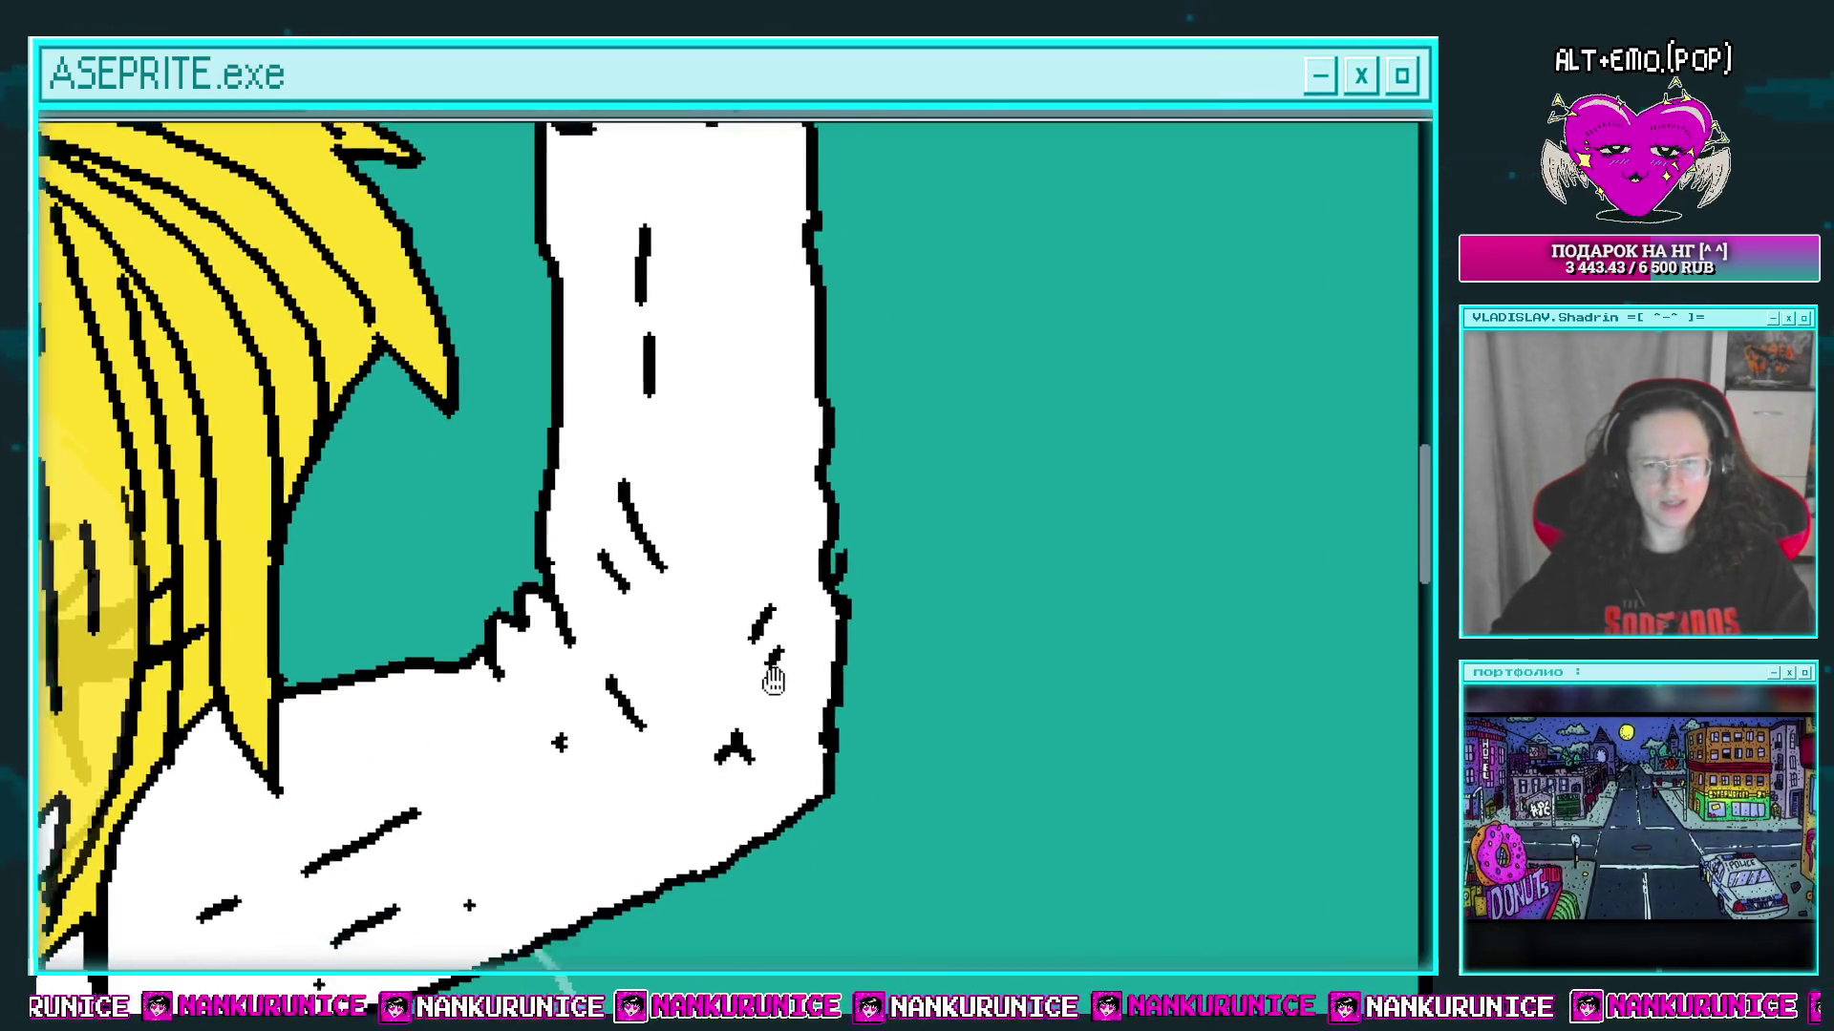
scroll(712, 597, up, 2)
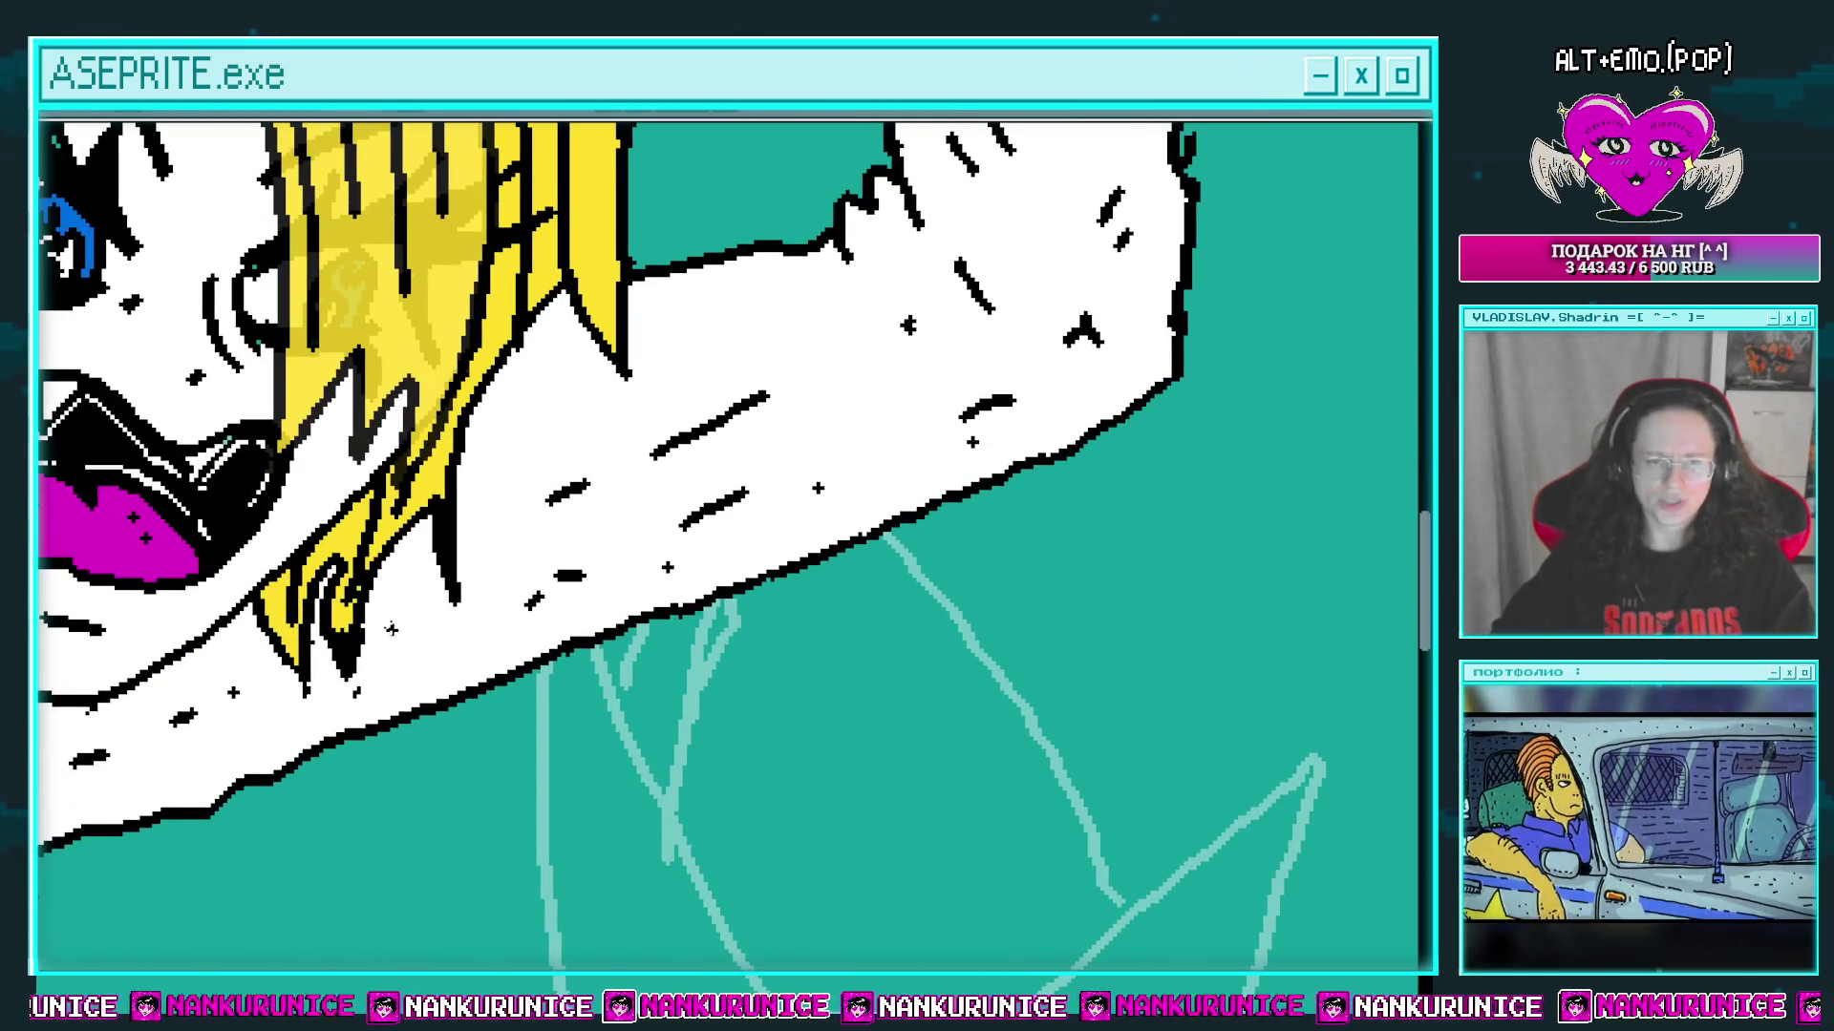
scroll(573, 564, up, 2)
scroll(489, 518, down, 2)
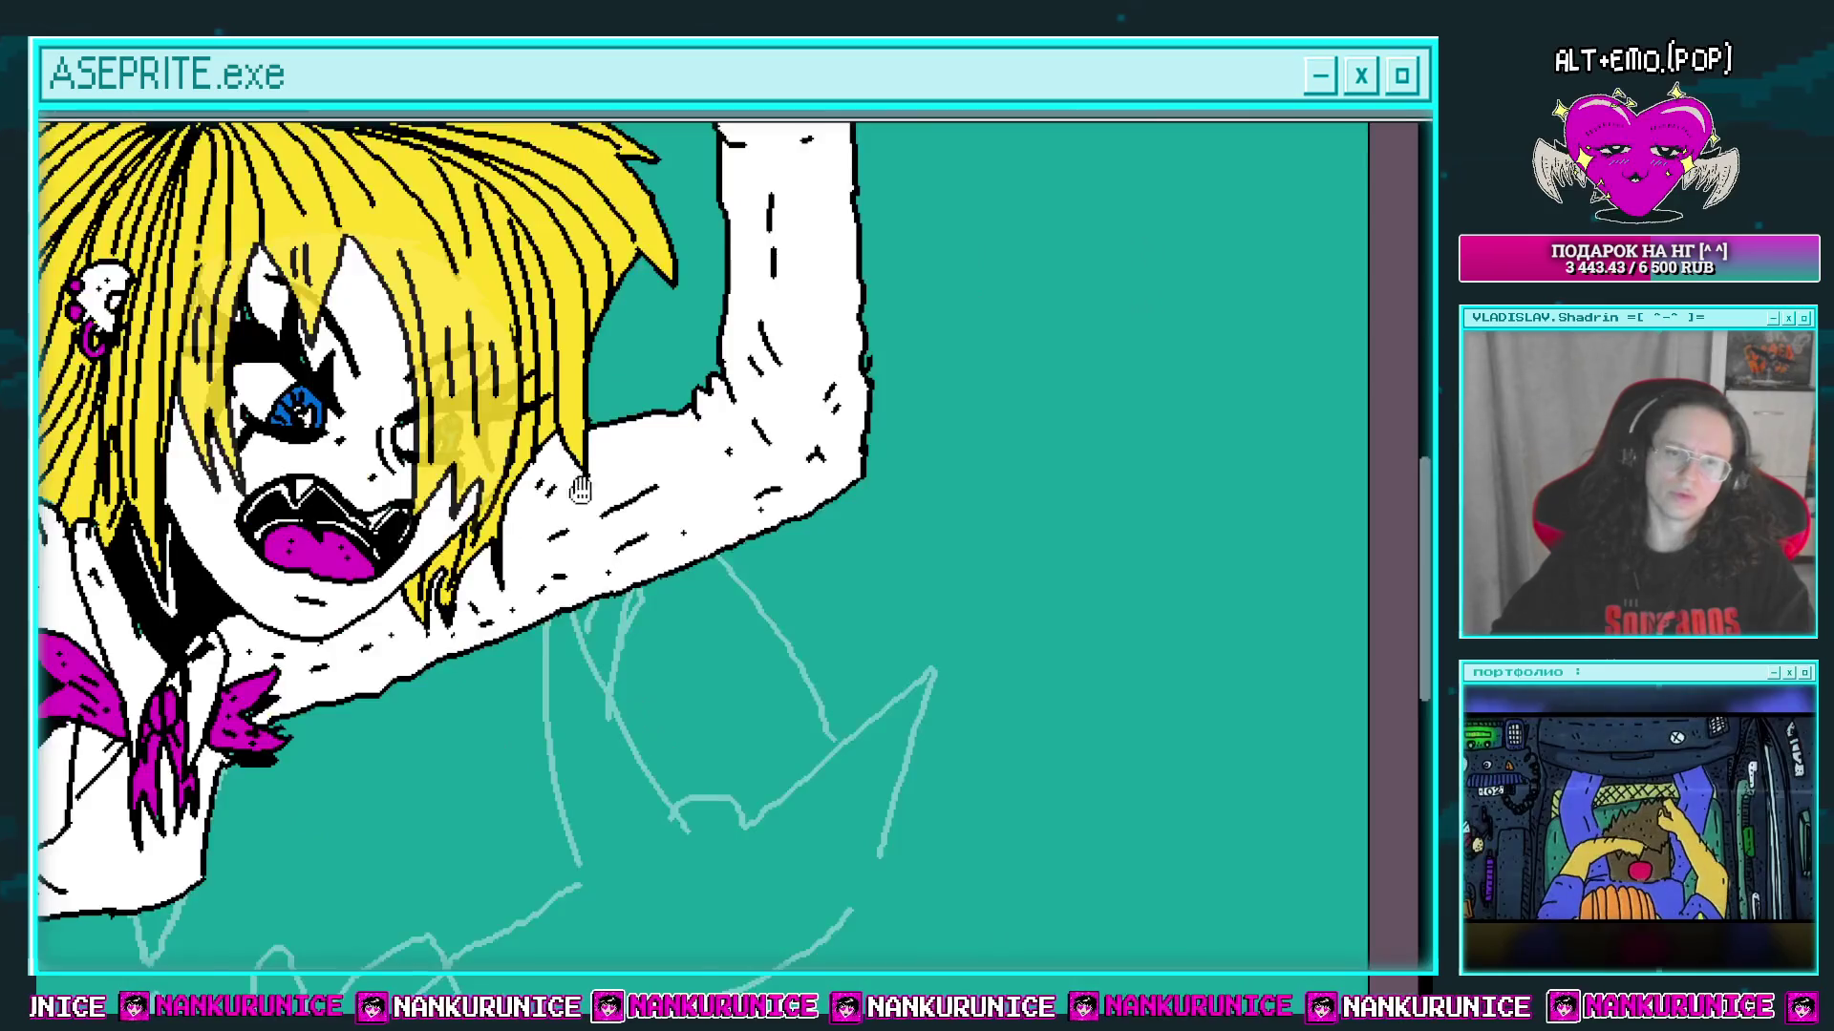
scroll(704, 524, up, 3)
drag(736, 461, 697, 553)
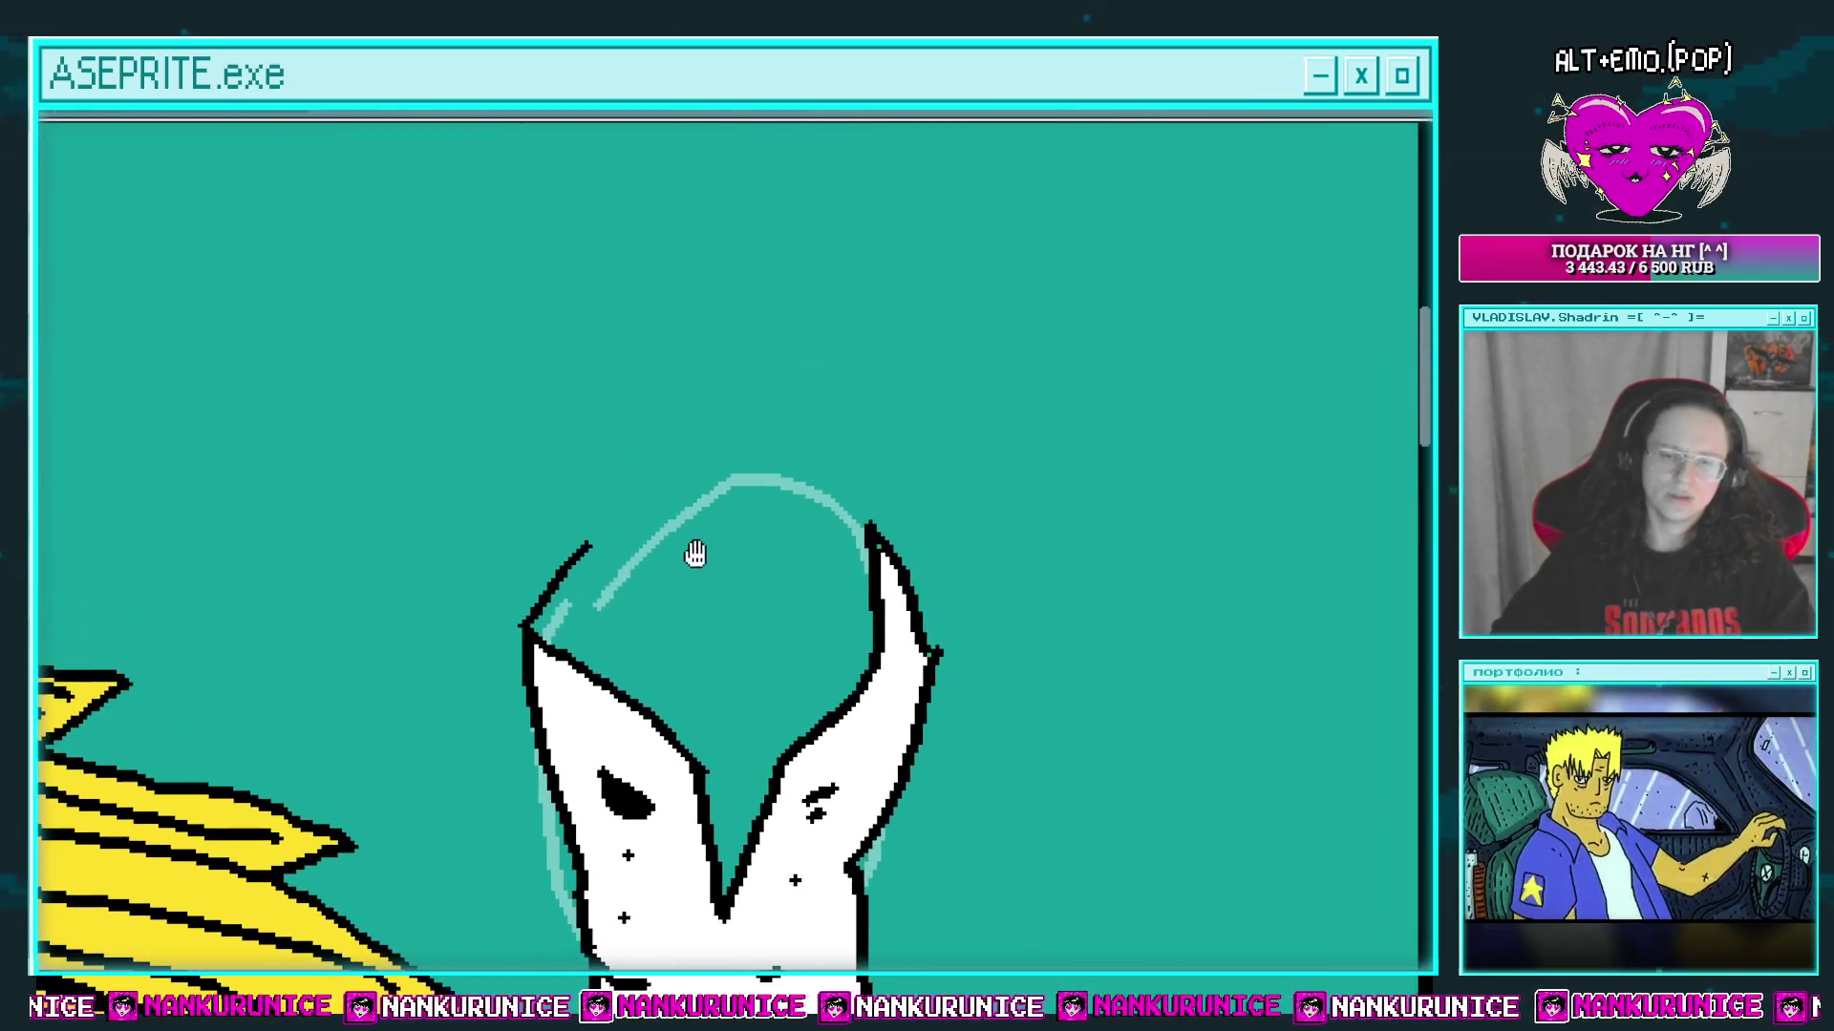
Step: Draw vertical and closing guide lines inside the forked arm tips
drag(623, 680, 627, 538)
drag(805, 530, 813, 721)
drag(793, 625, 805, 707)
drag(642, 623, 489, 551)
drag(649, 716, 599, 662)
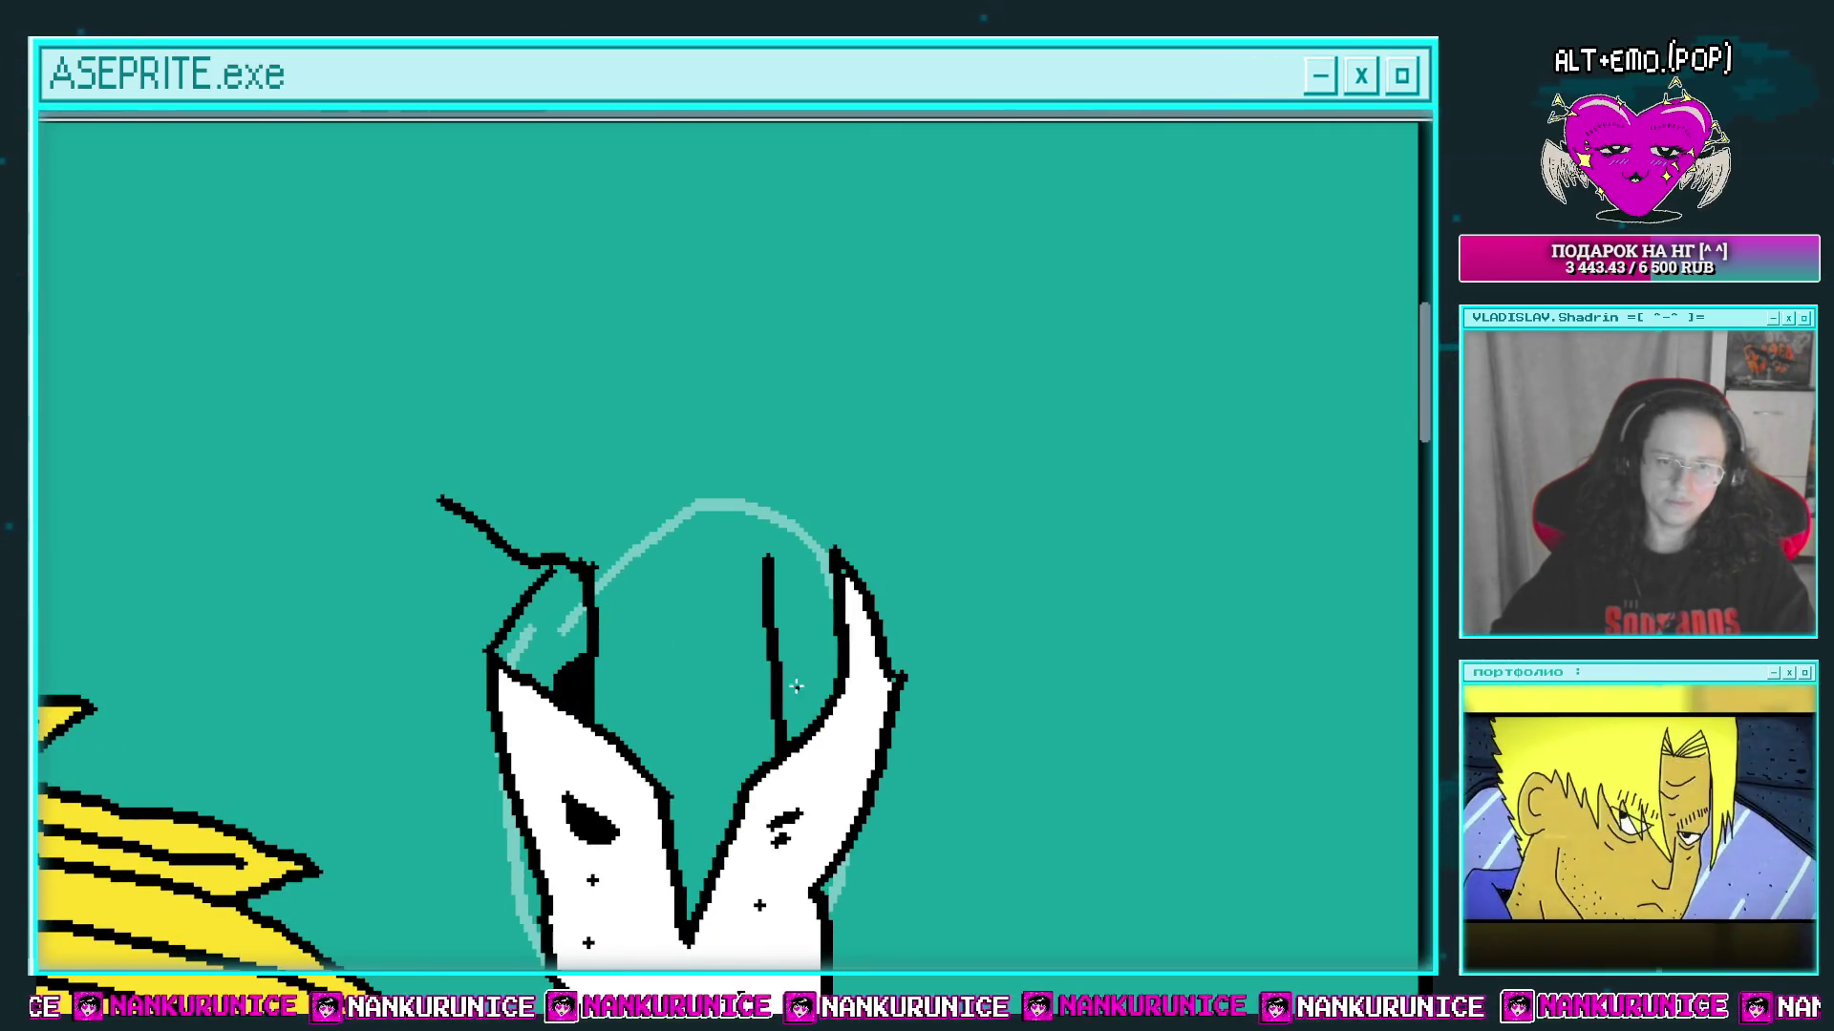
drag(796, 686, 769, 659)
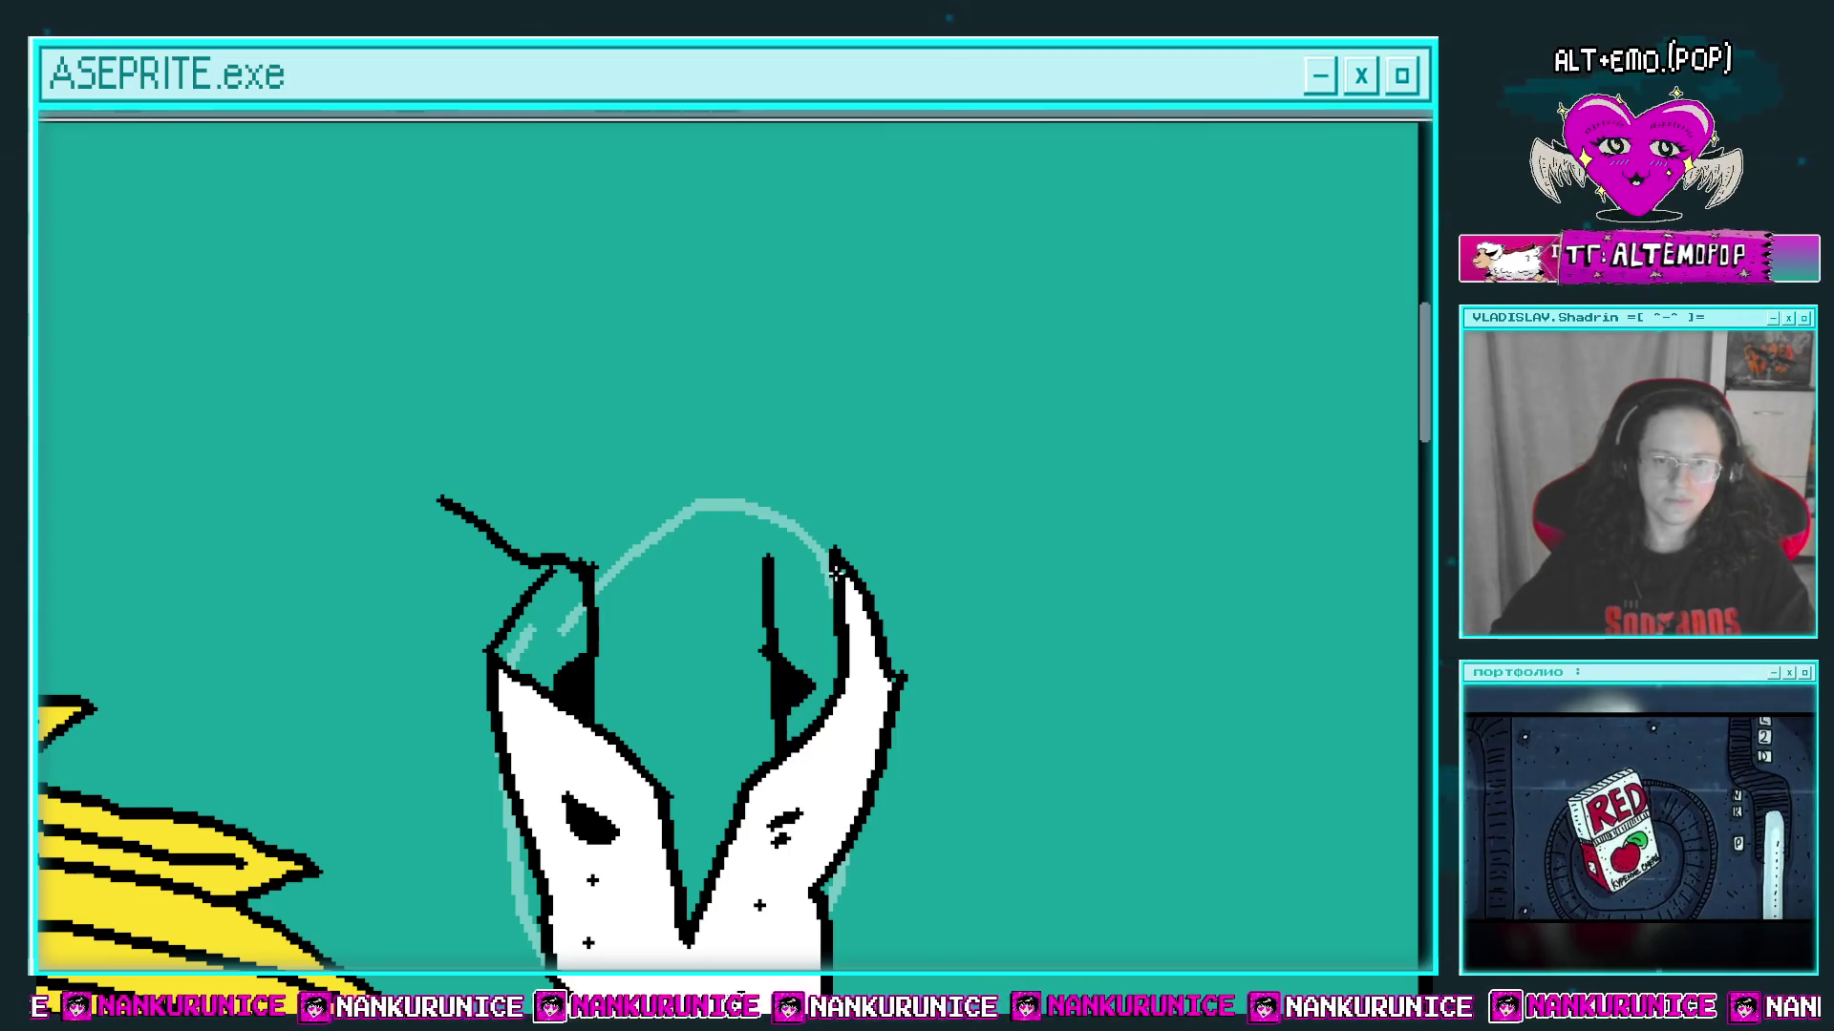
drag(836, 571, 772, 567)
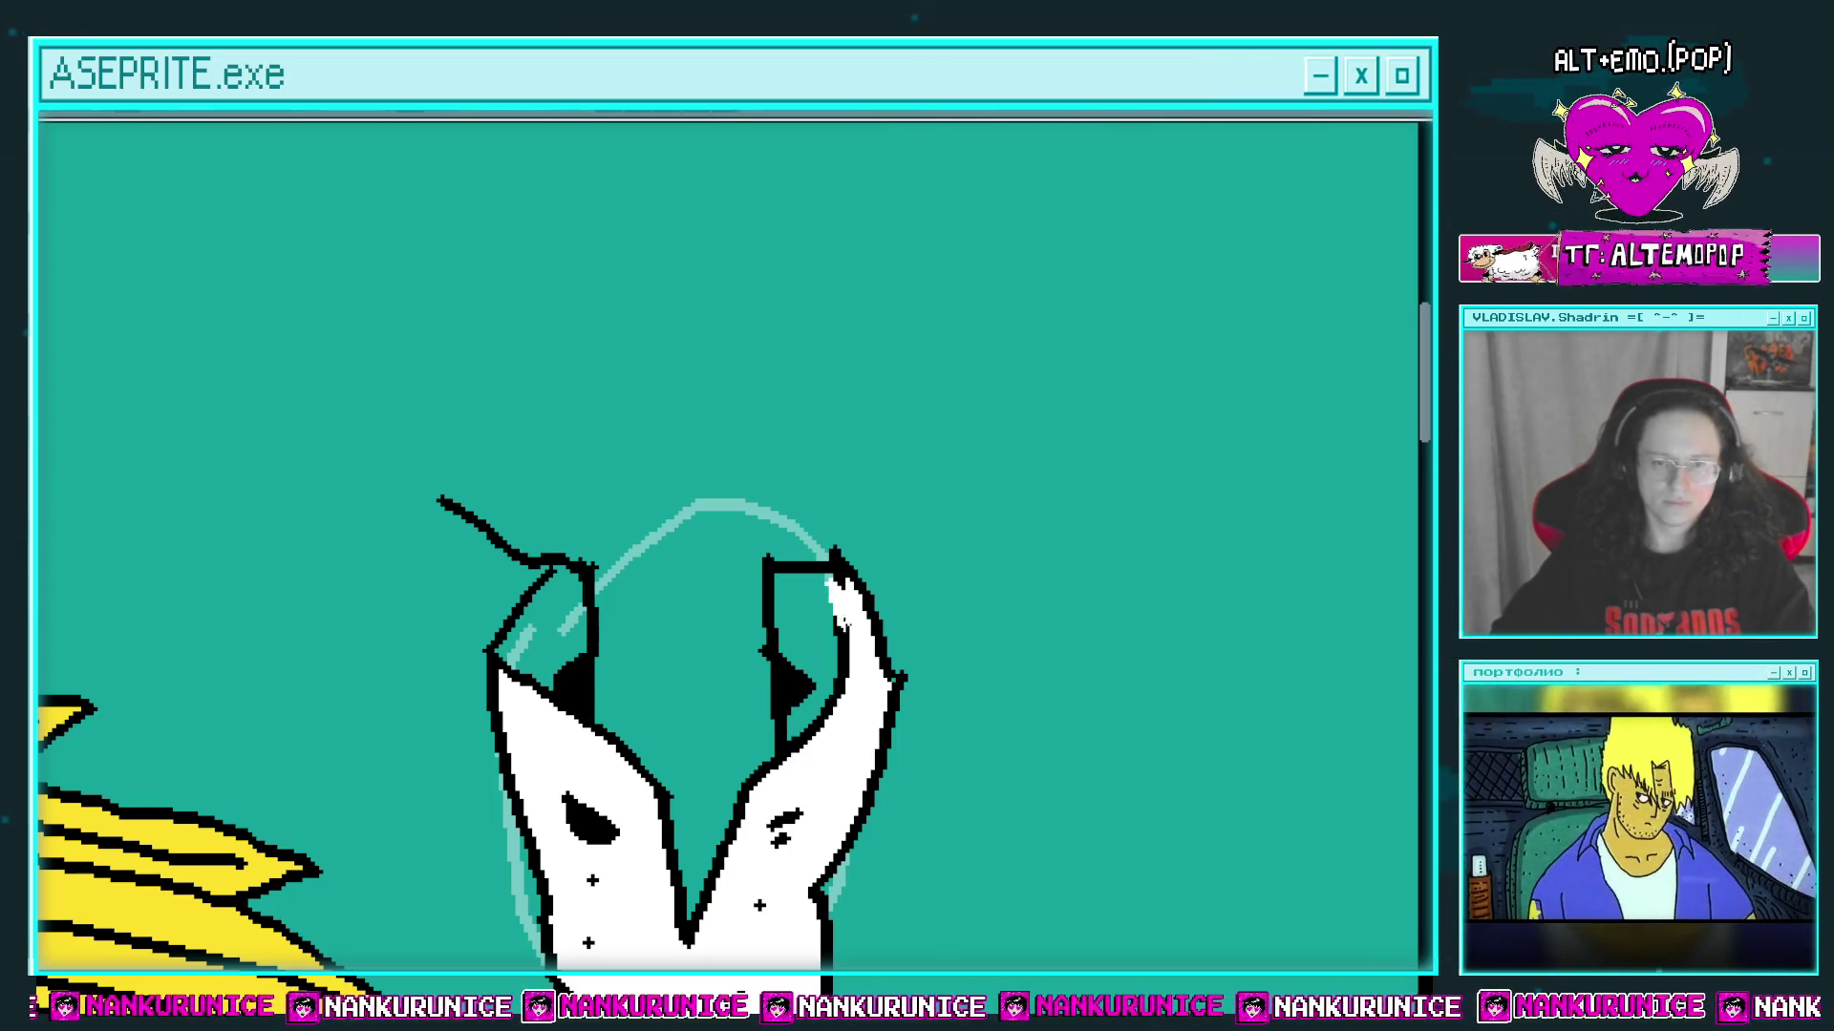
Step: Fill the right and left claw tips of the forked hand with black
mouse_move(799, 531)
mouse_down()
mouse_move(831, 556)
mouse_move(800, 572)
mouse_up()
scroll(831, 557, down, 3)
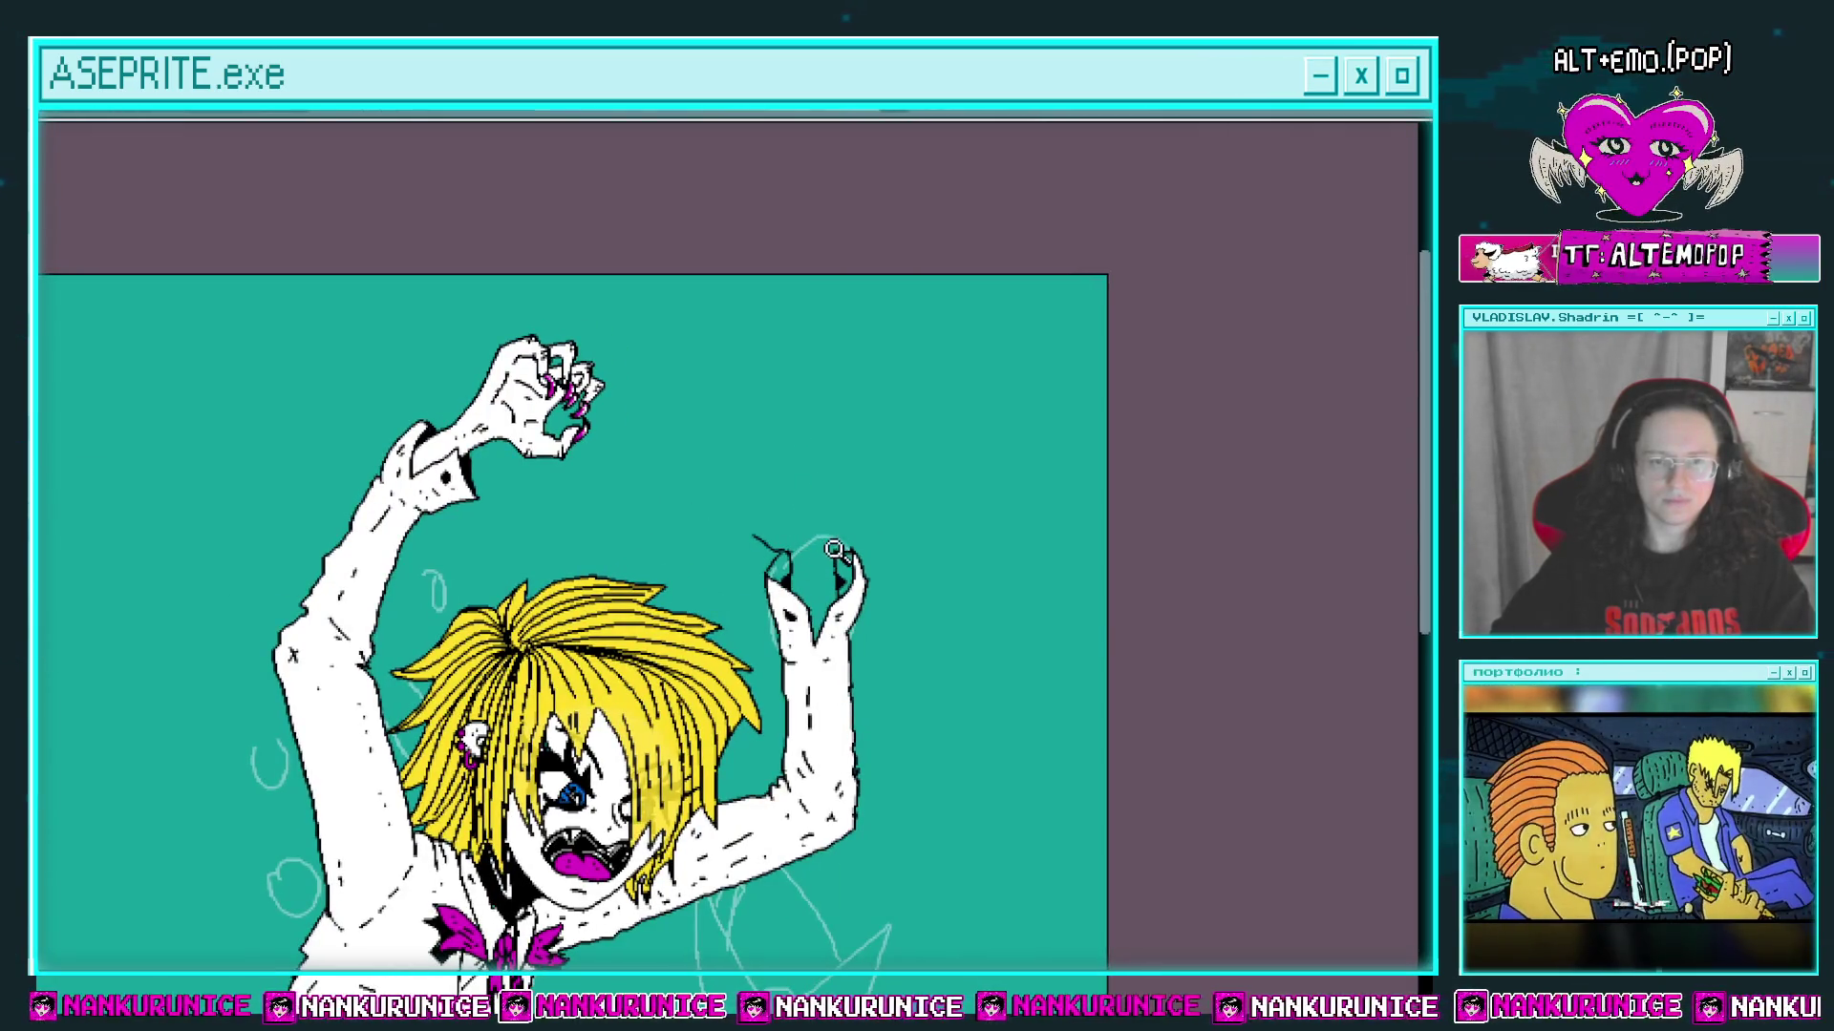
click(834, 551)
click(834, 599)
click(714, 600)
scroll(729, 512, down, 2)
drag(729, 512, 734, 555)
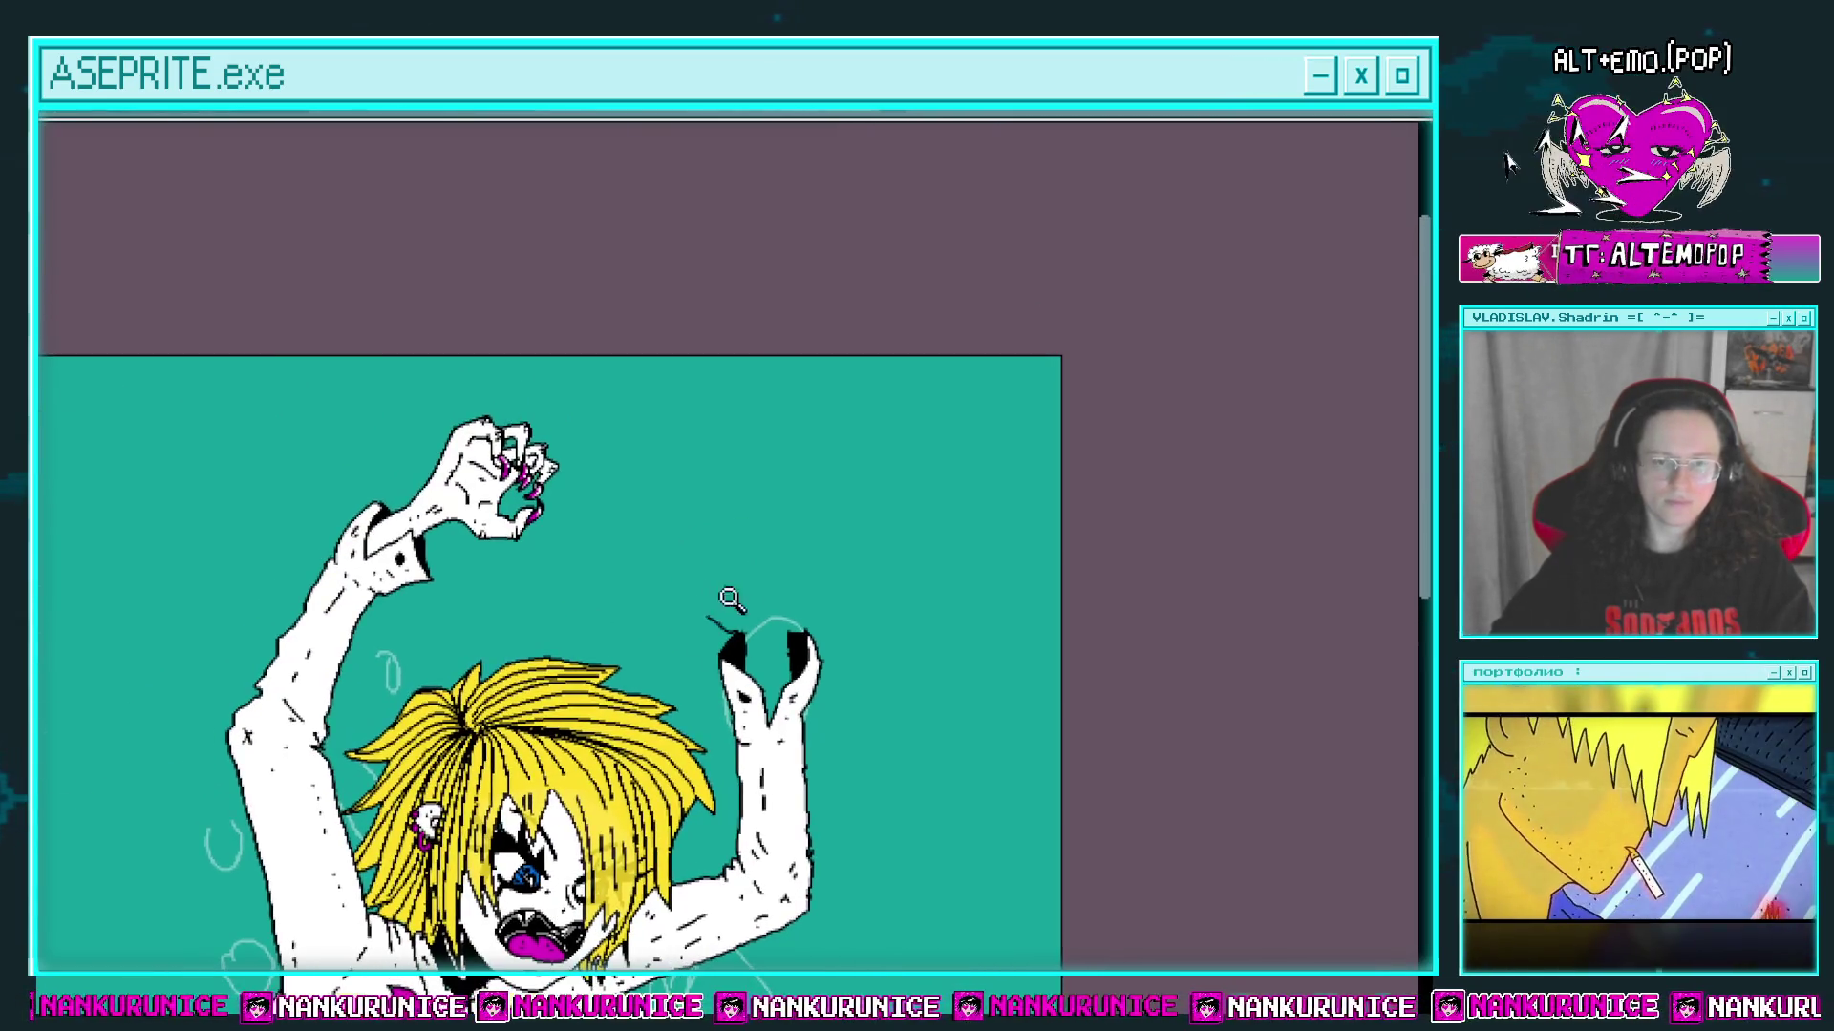
scroll(695, 514, up, 1)
scroll(732, 661, up, 1)
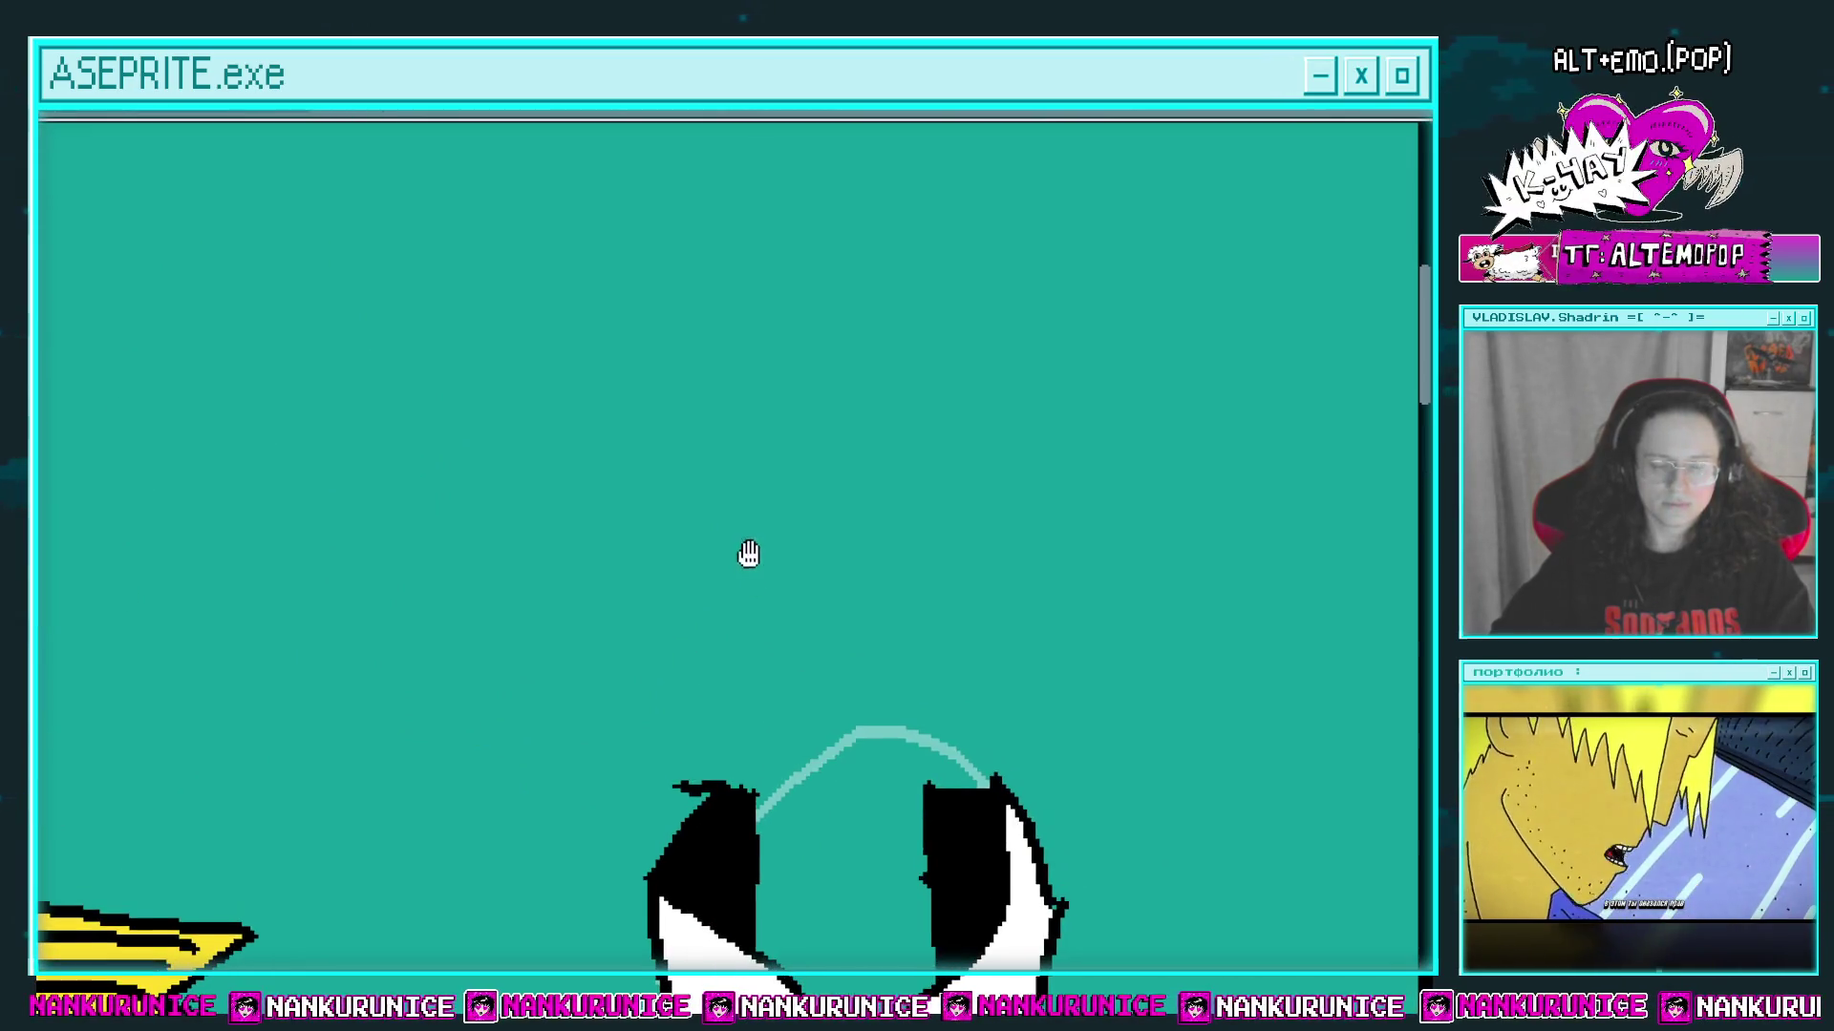
scroll(749, 554, down, 3)
mouse_move(802, 623)
mouse_down()
mouse_move(762, 434)
mouse_move(811, 401)
mouse_up()
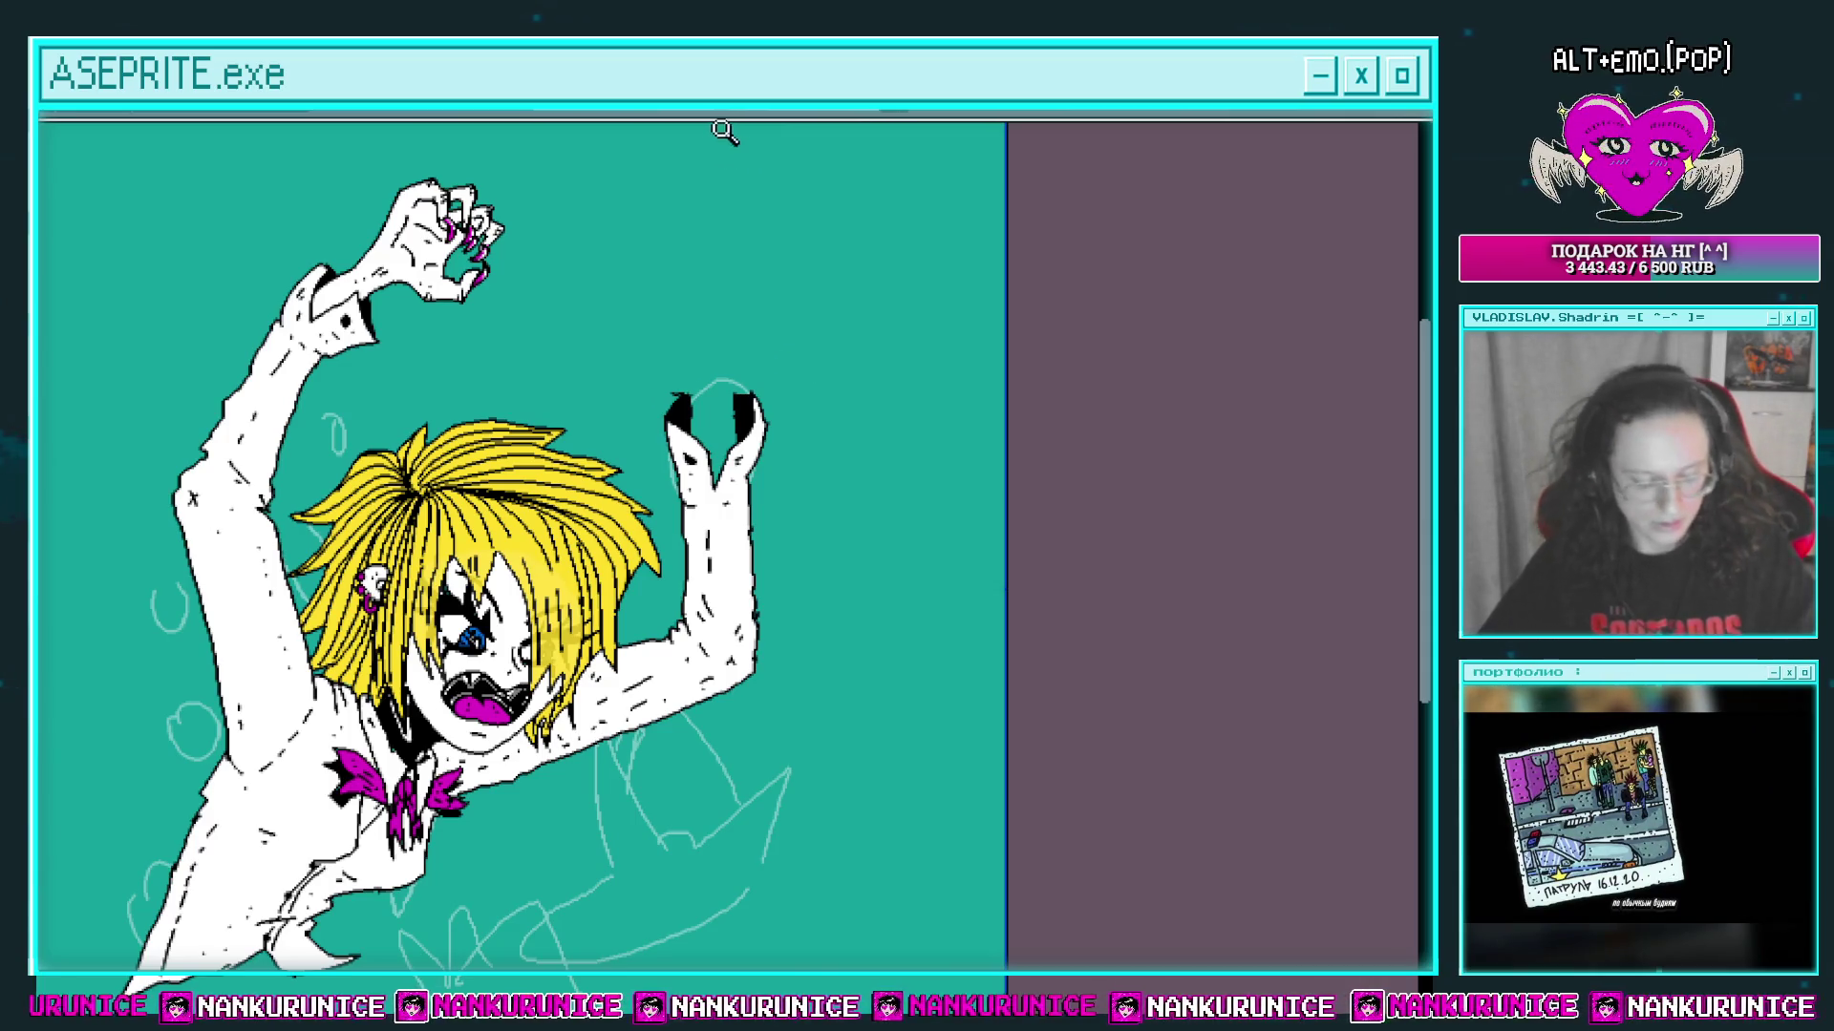
drag(749, 349, 789, 383)
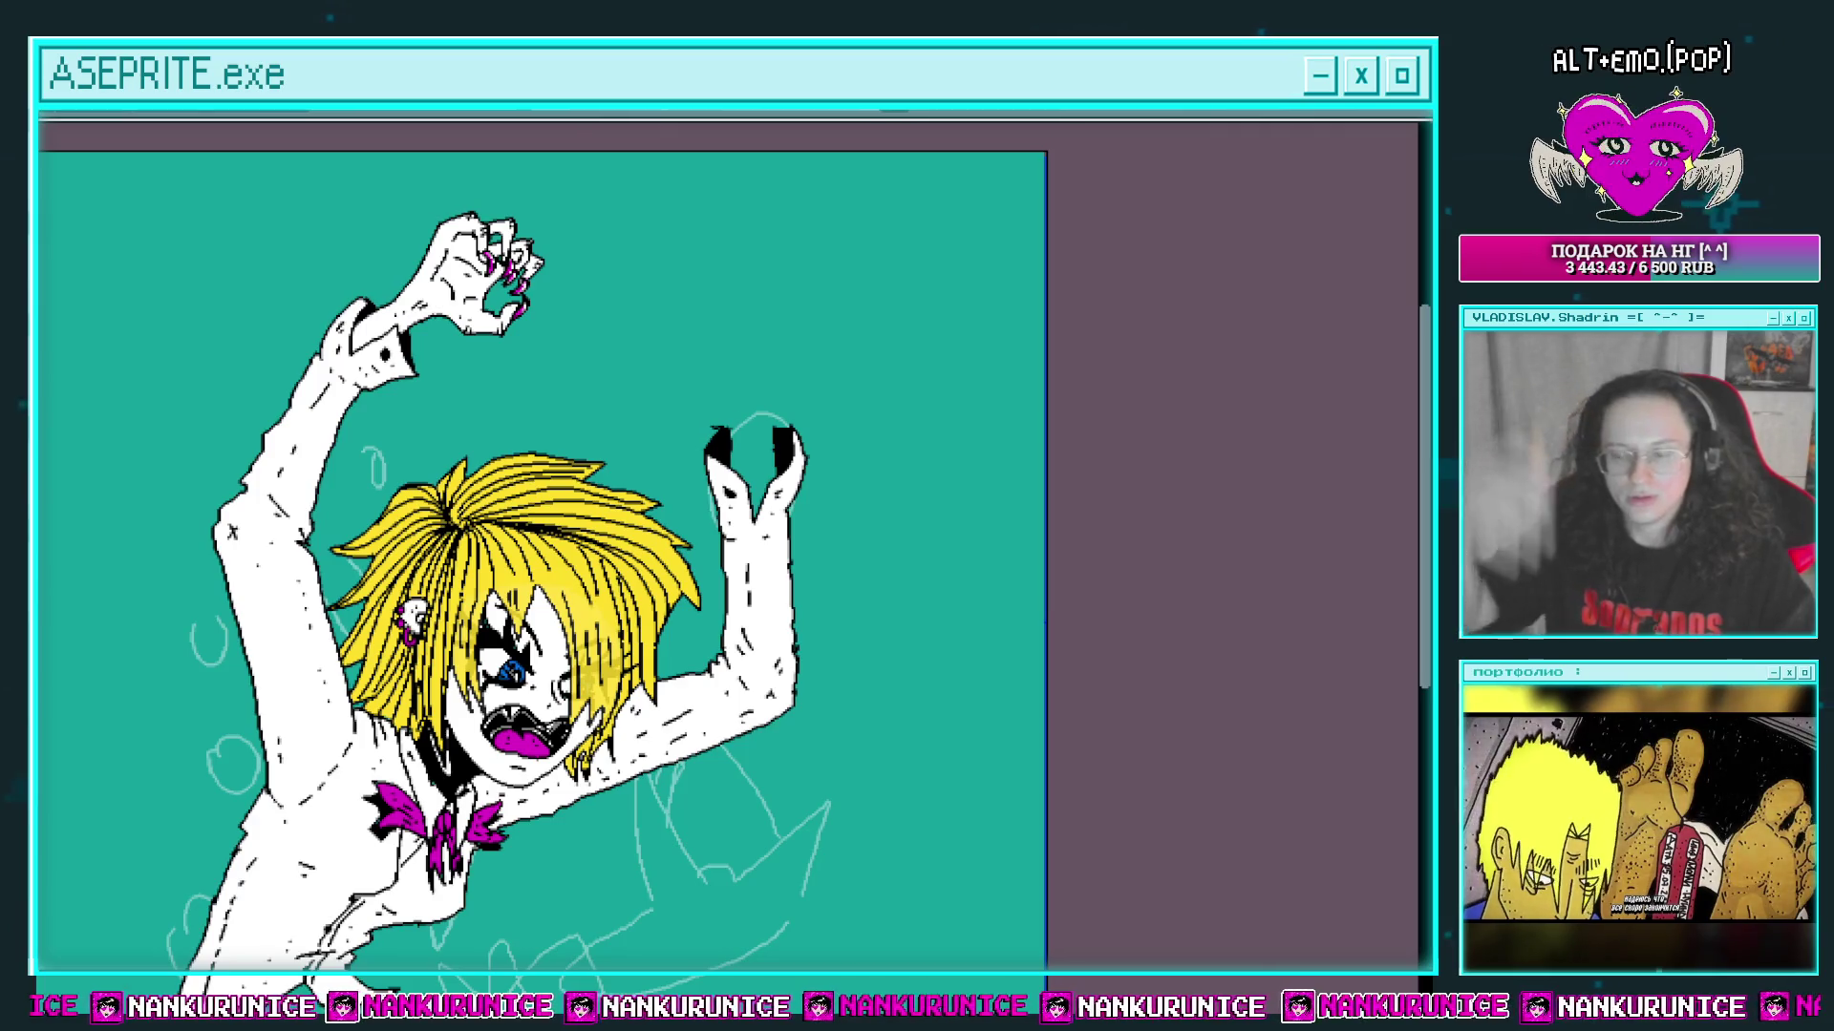
Step: Zoom in on the raised arm and outline the hand's top edge, undoing a stray stroke
click(674, 460)
click(657, 524)
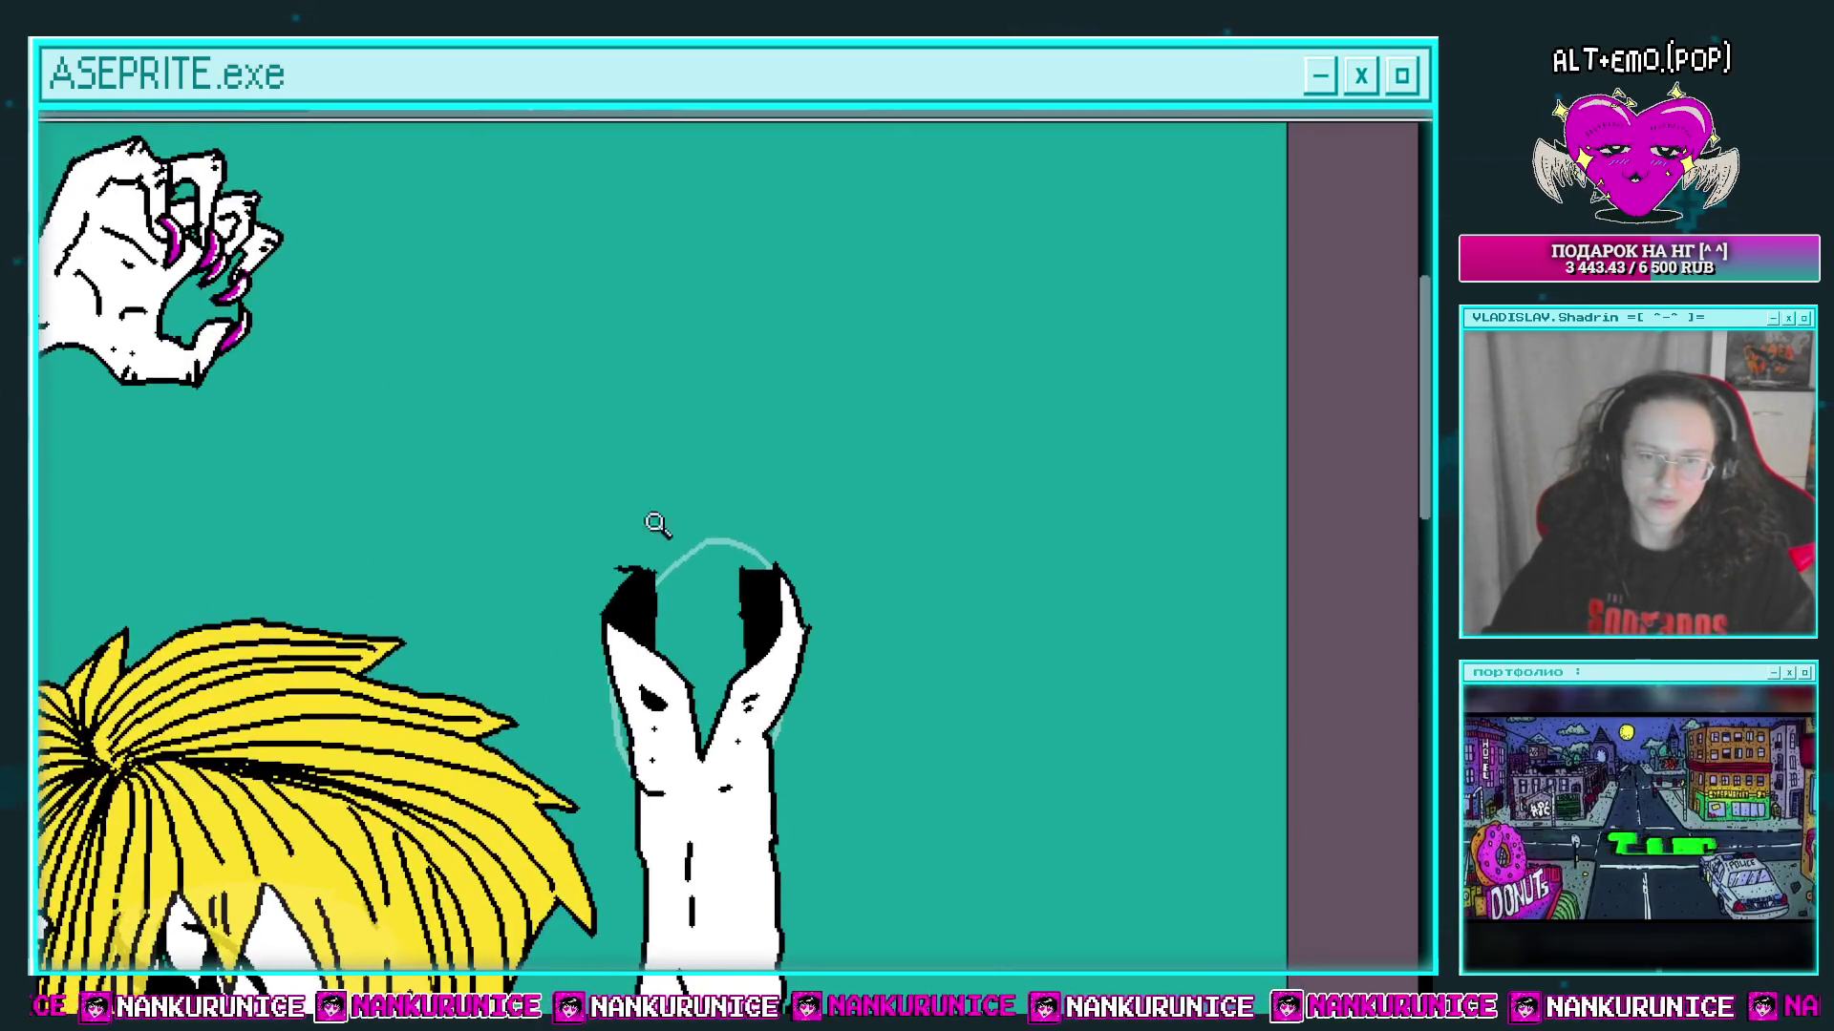
click(657, 524)
scroll(448, 495, down, 2)
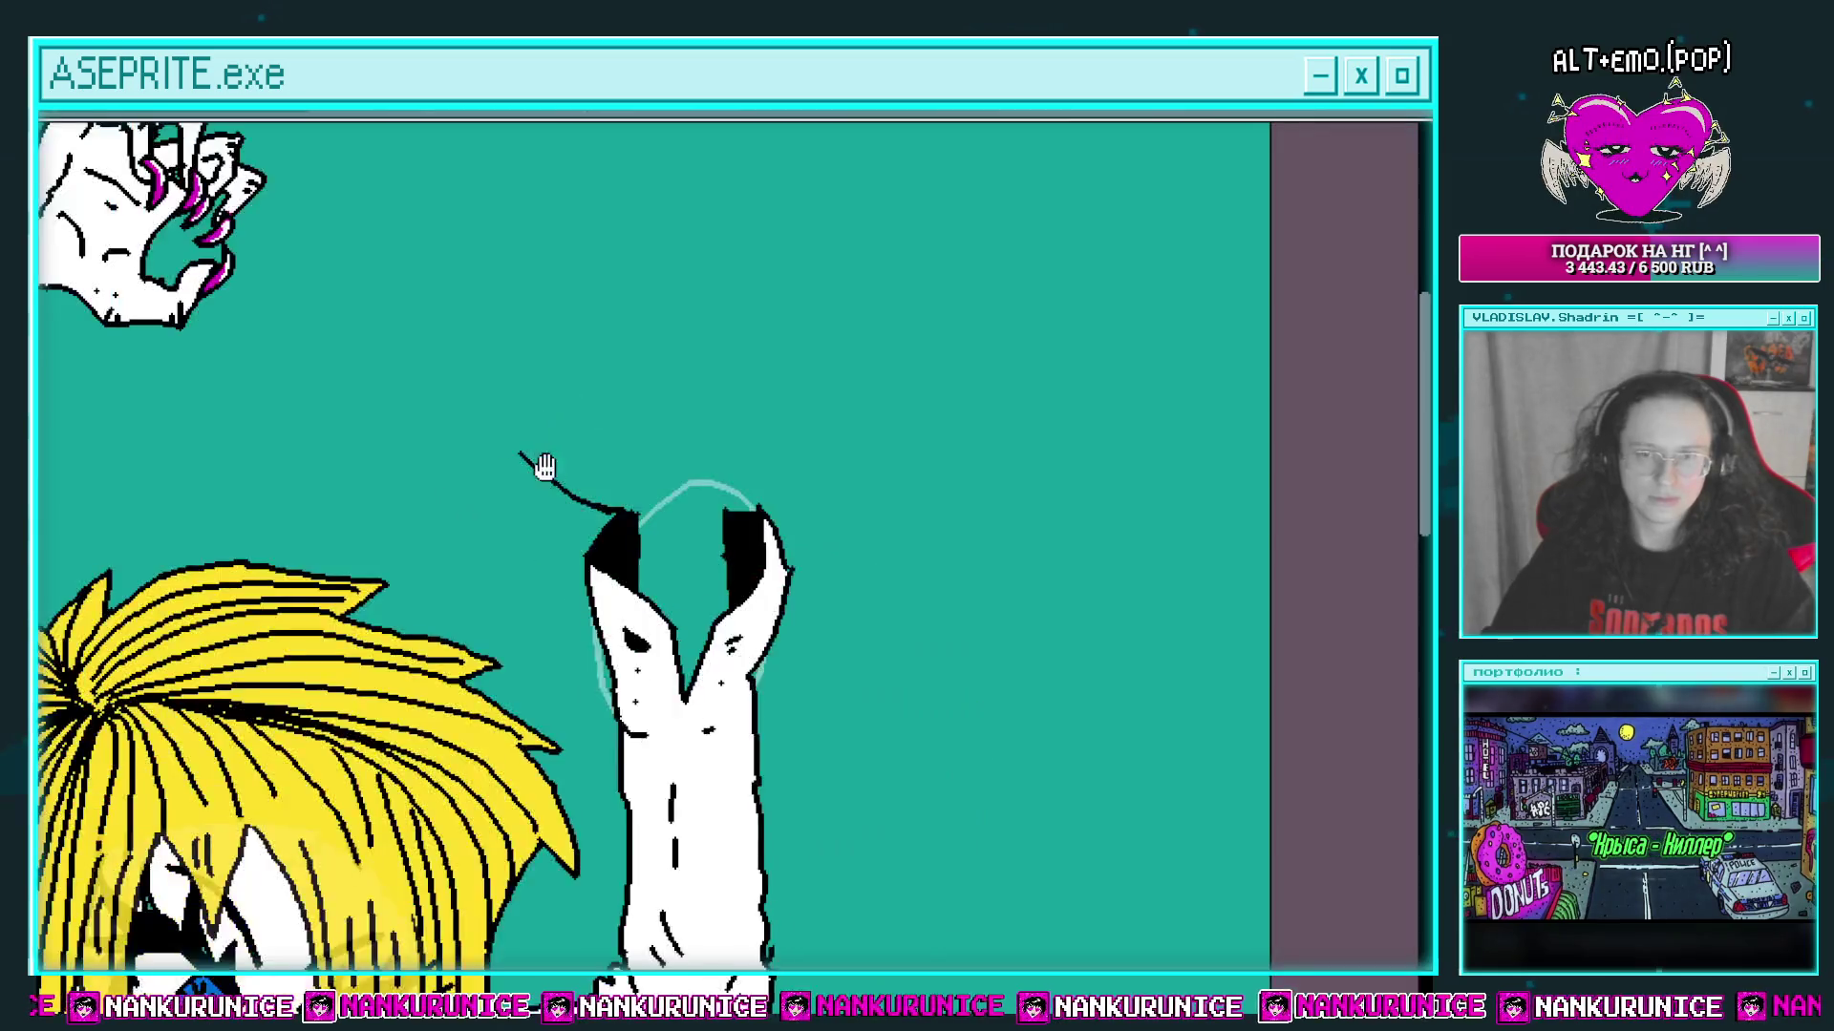
drag(571, 442, 601, 561)
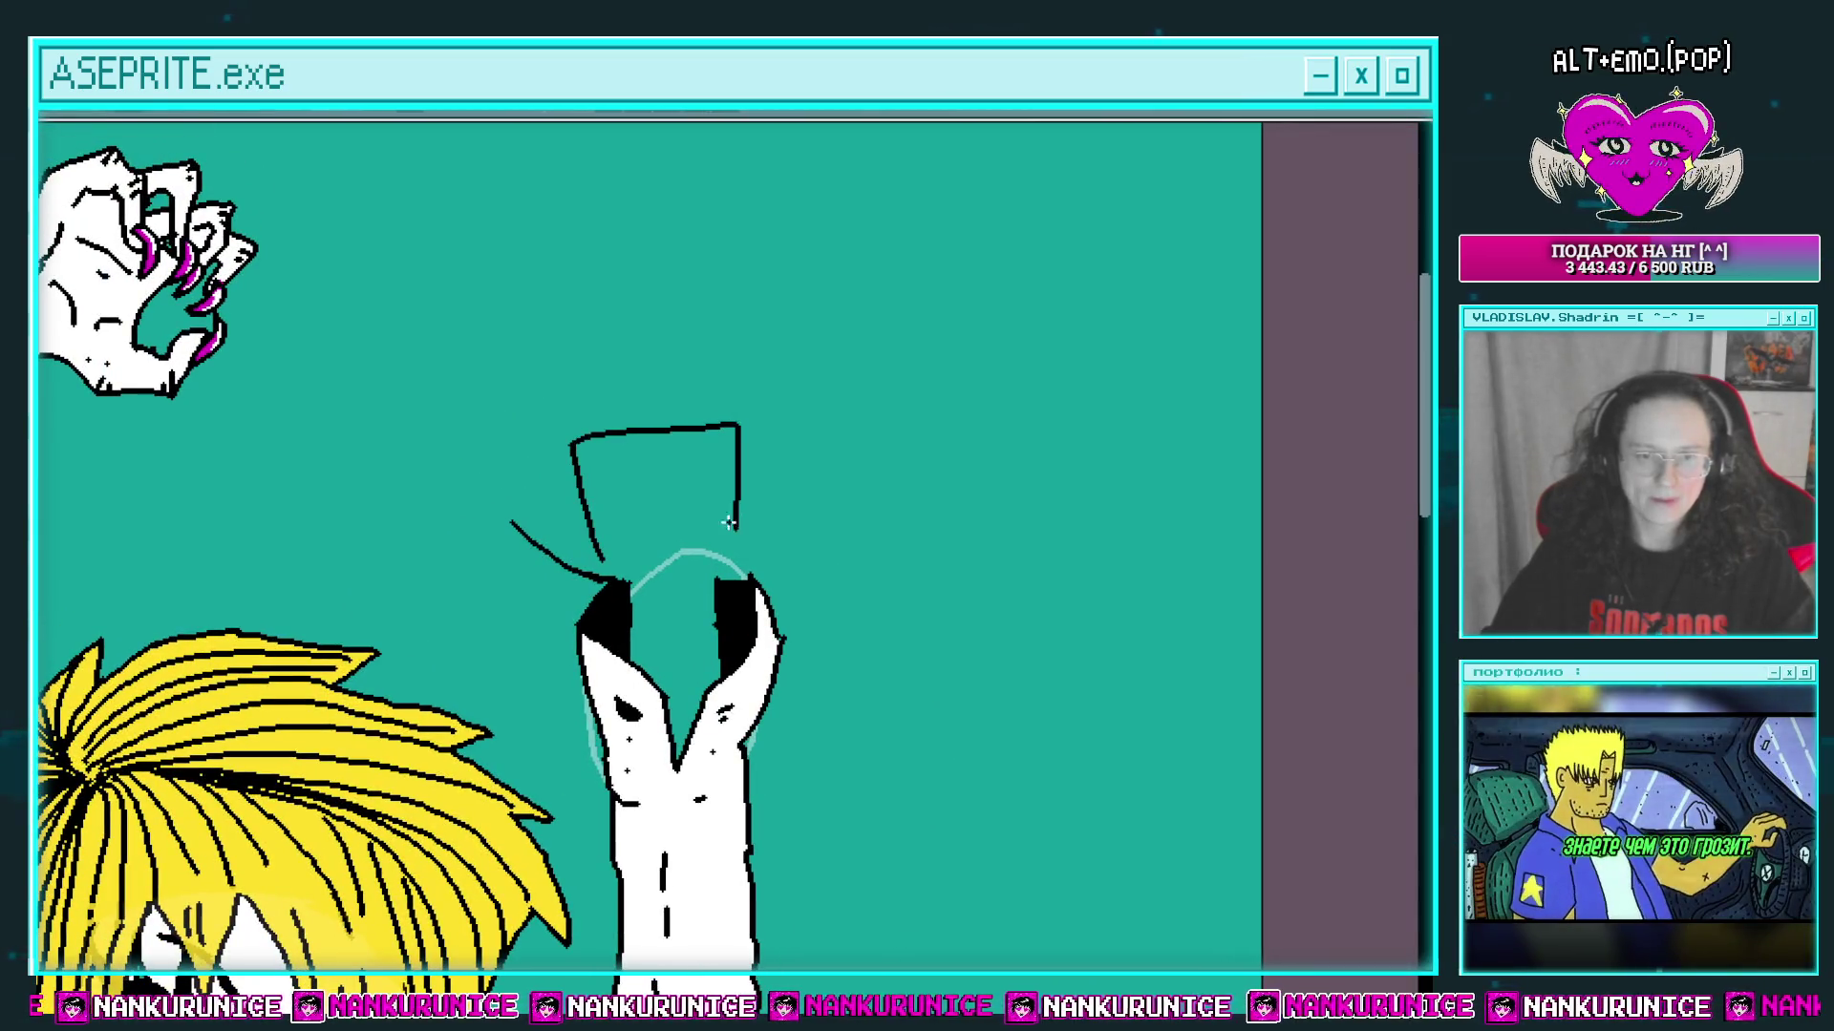
drag(623, 400, 764, 421)
drag(764, 425, 764, 524)
scroll(778, 492, down, 2)
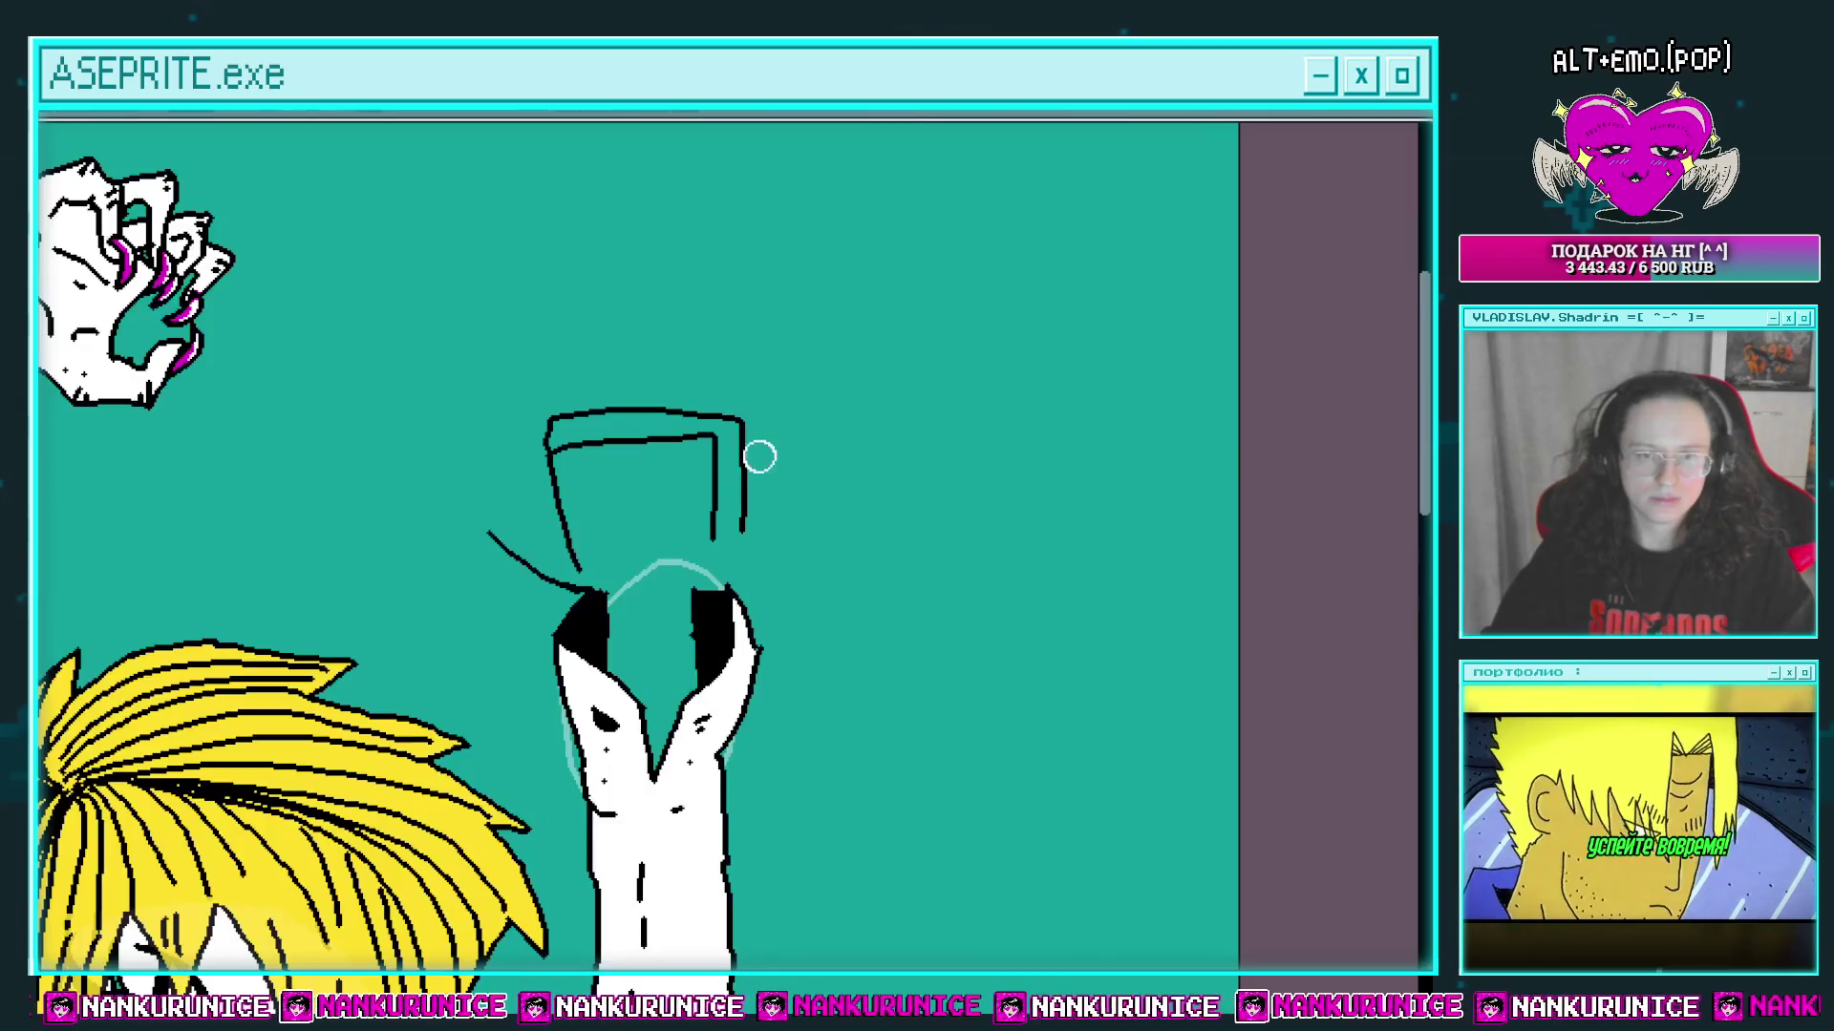
scroll(755, 506, up, 2)
key(ctrl+z)
scroll(708, 539, up, 3)
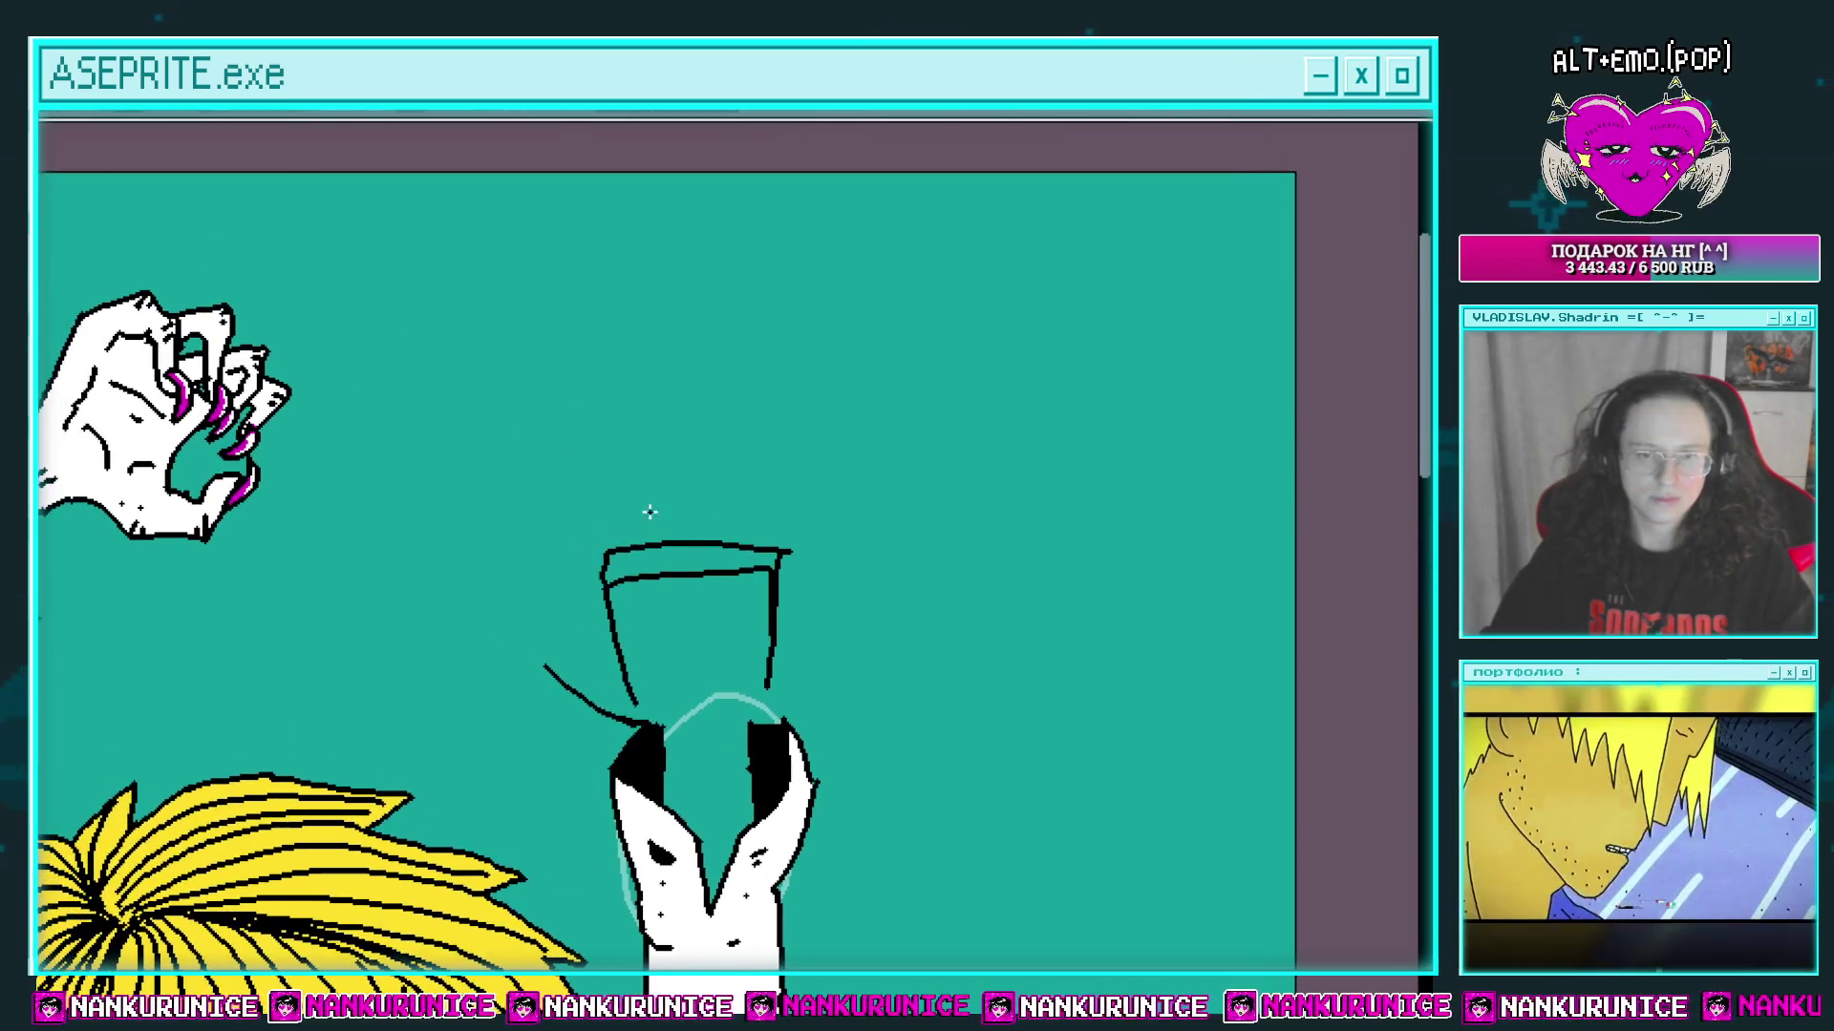
Step: Add spiky finger strokes along the top of the hand
mouse_move(718, 545)
mouse_down()
mouse_move(722, 493)
mouse_move(803, 554)
mouse_up()
drag(684, 609, 776, 561)
scroll(632, 619, down, 4)
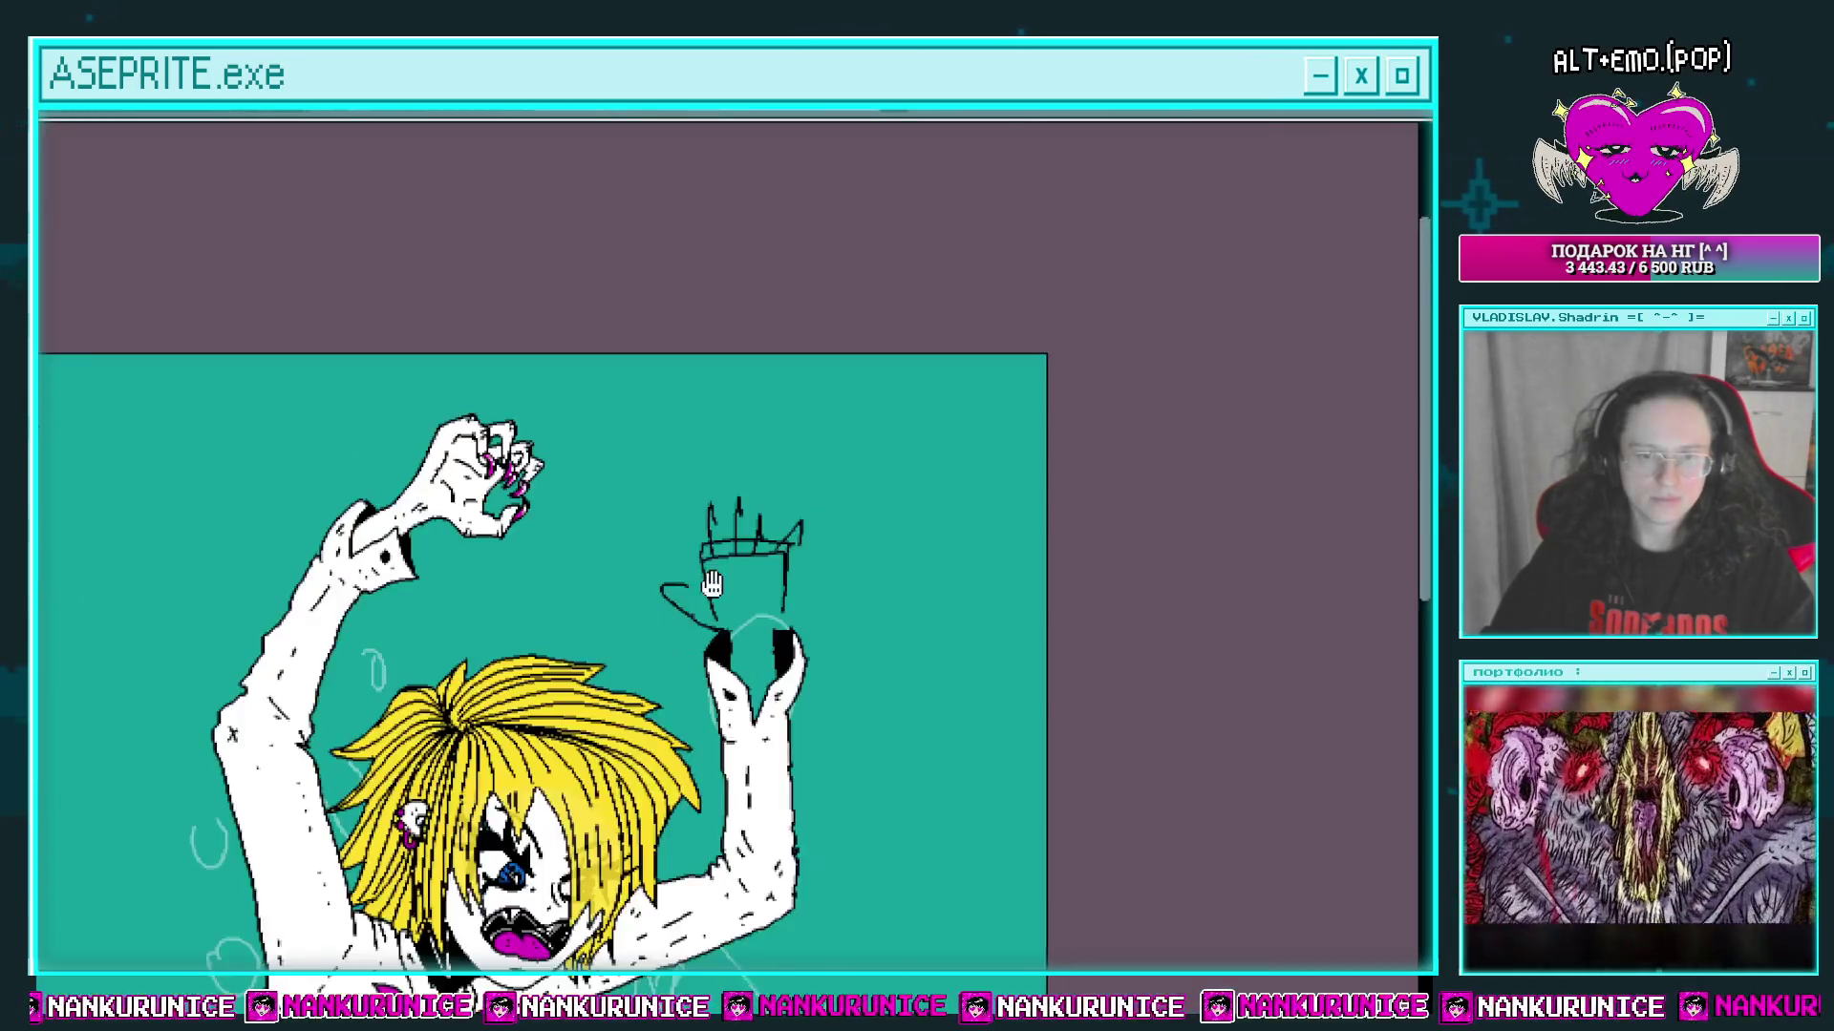
scroll(792, 387, up, 2)
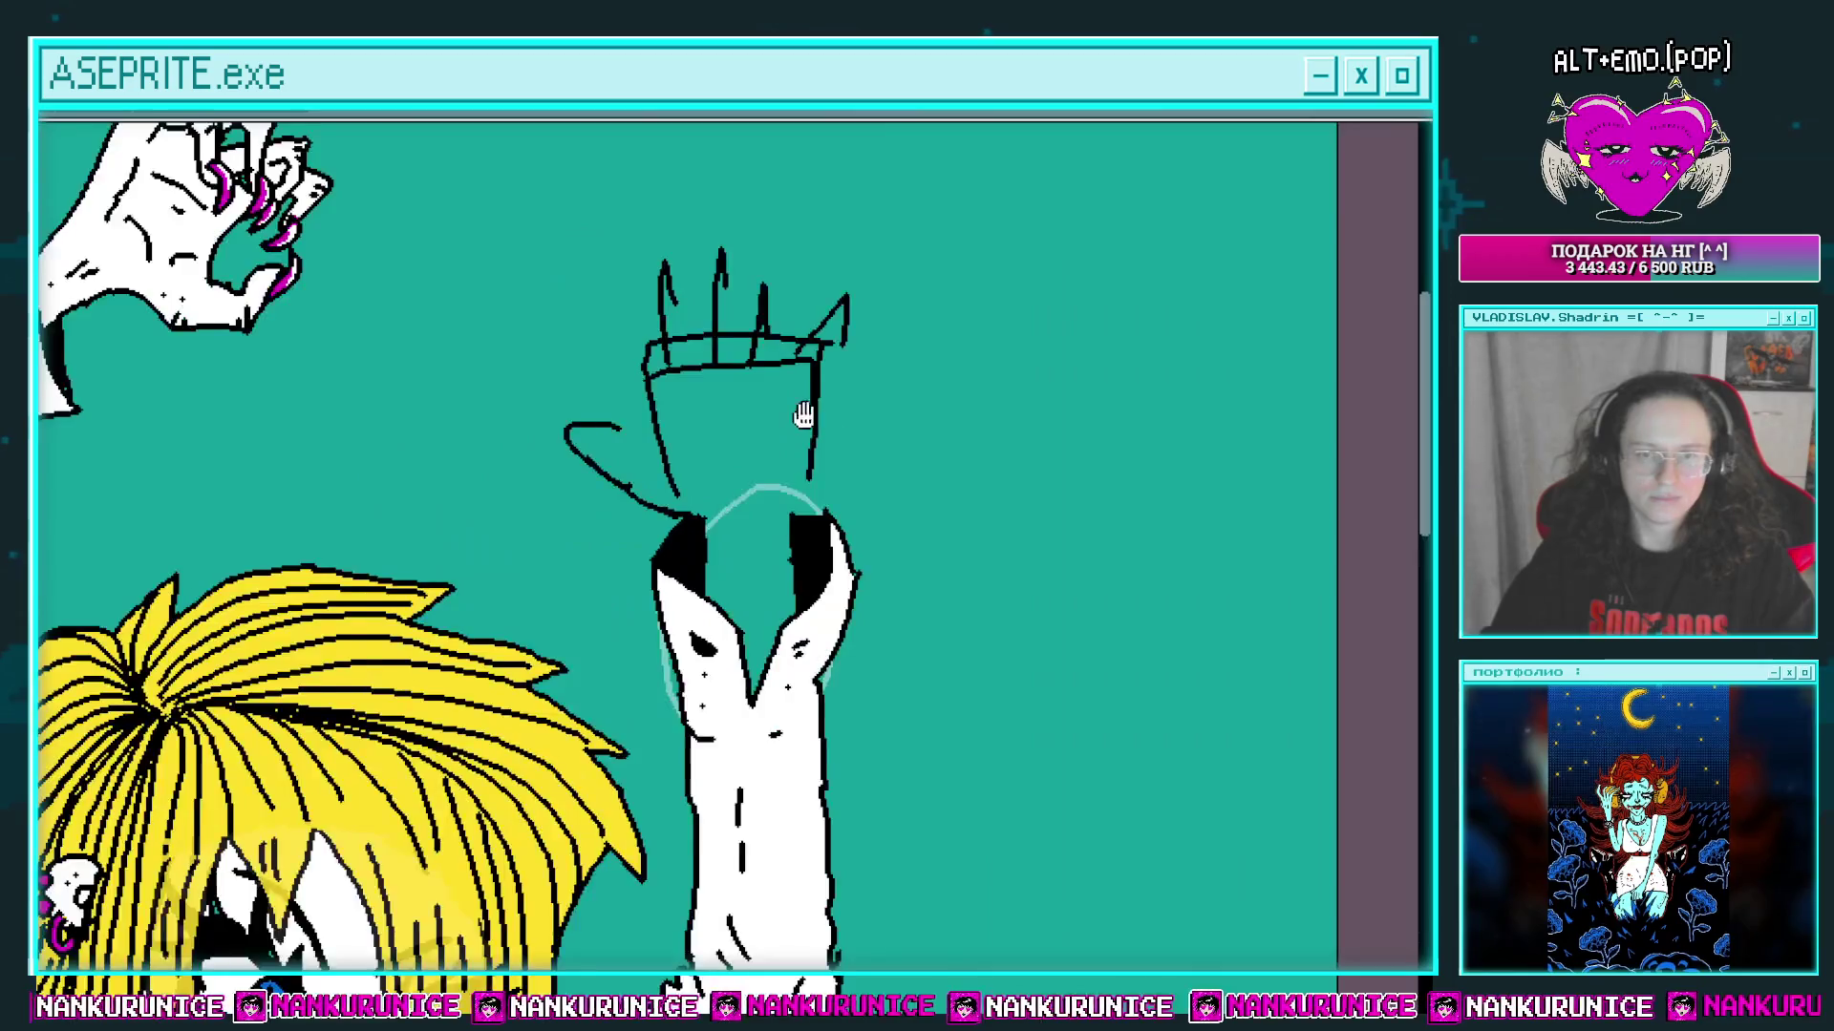
scroll(688, 558, up, 2)
Step: Draw the curled thumb and its underside, then erase the extra left spikes
drag(653, 505, 692, 523)
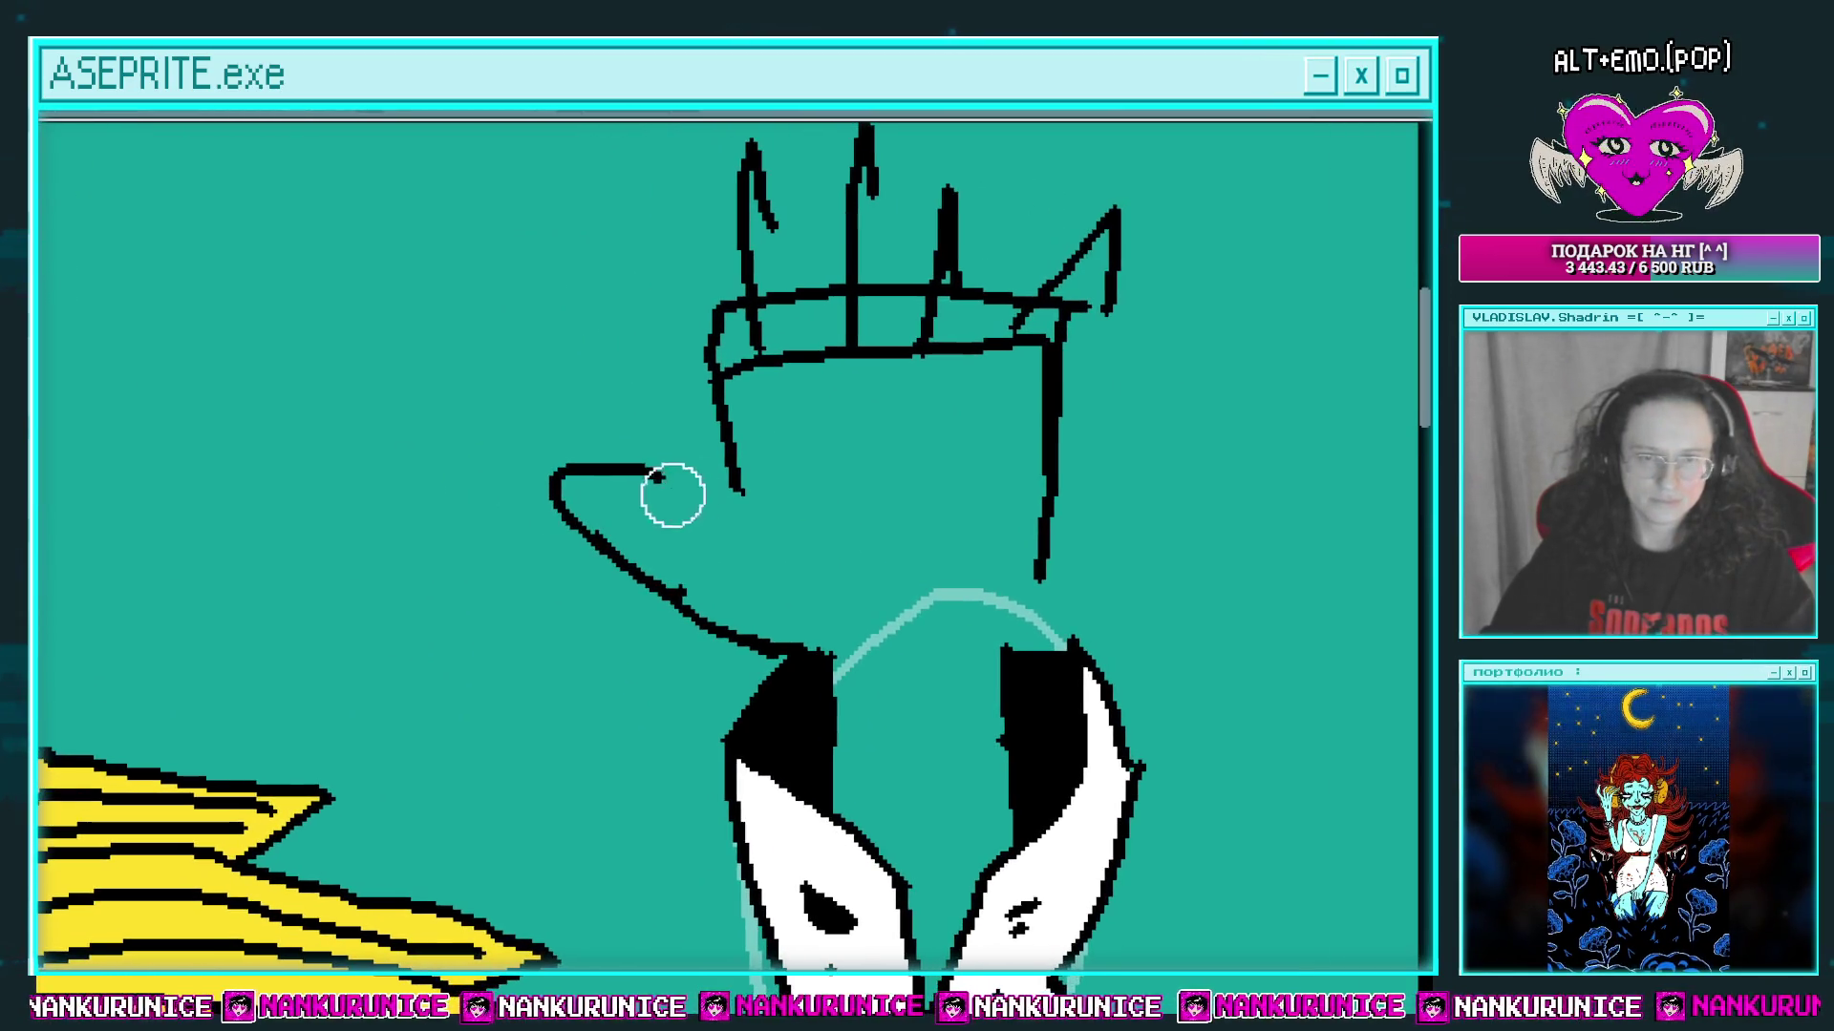
mouse_move(569, 470)
mouse_down()
mouse_move(676, 471)
mouse_move(664, 497)
mouse_move(711, 562)
mouse_move(812, 579)
mouse_up()
drag(940, 568, 856, 594)
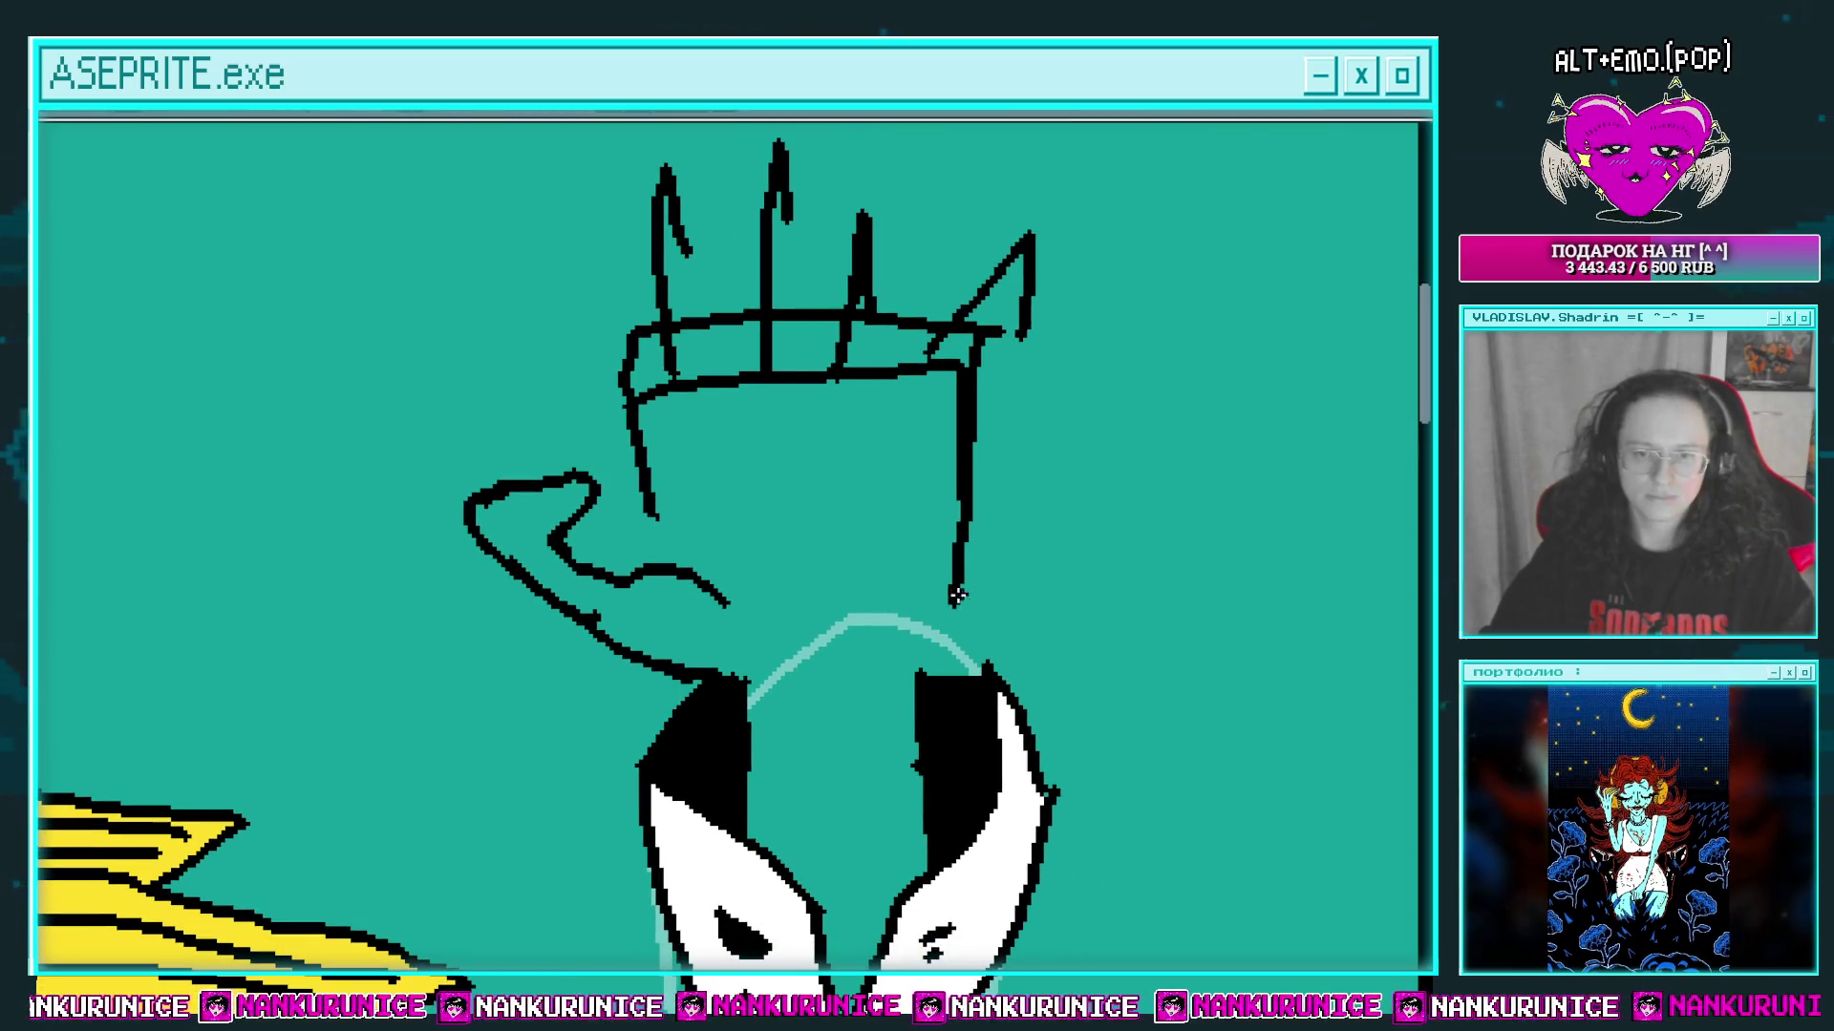
drag(925, 646, 920, 627)
key(ctrl+z)
drag(900, 675, 808, 695)
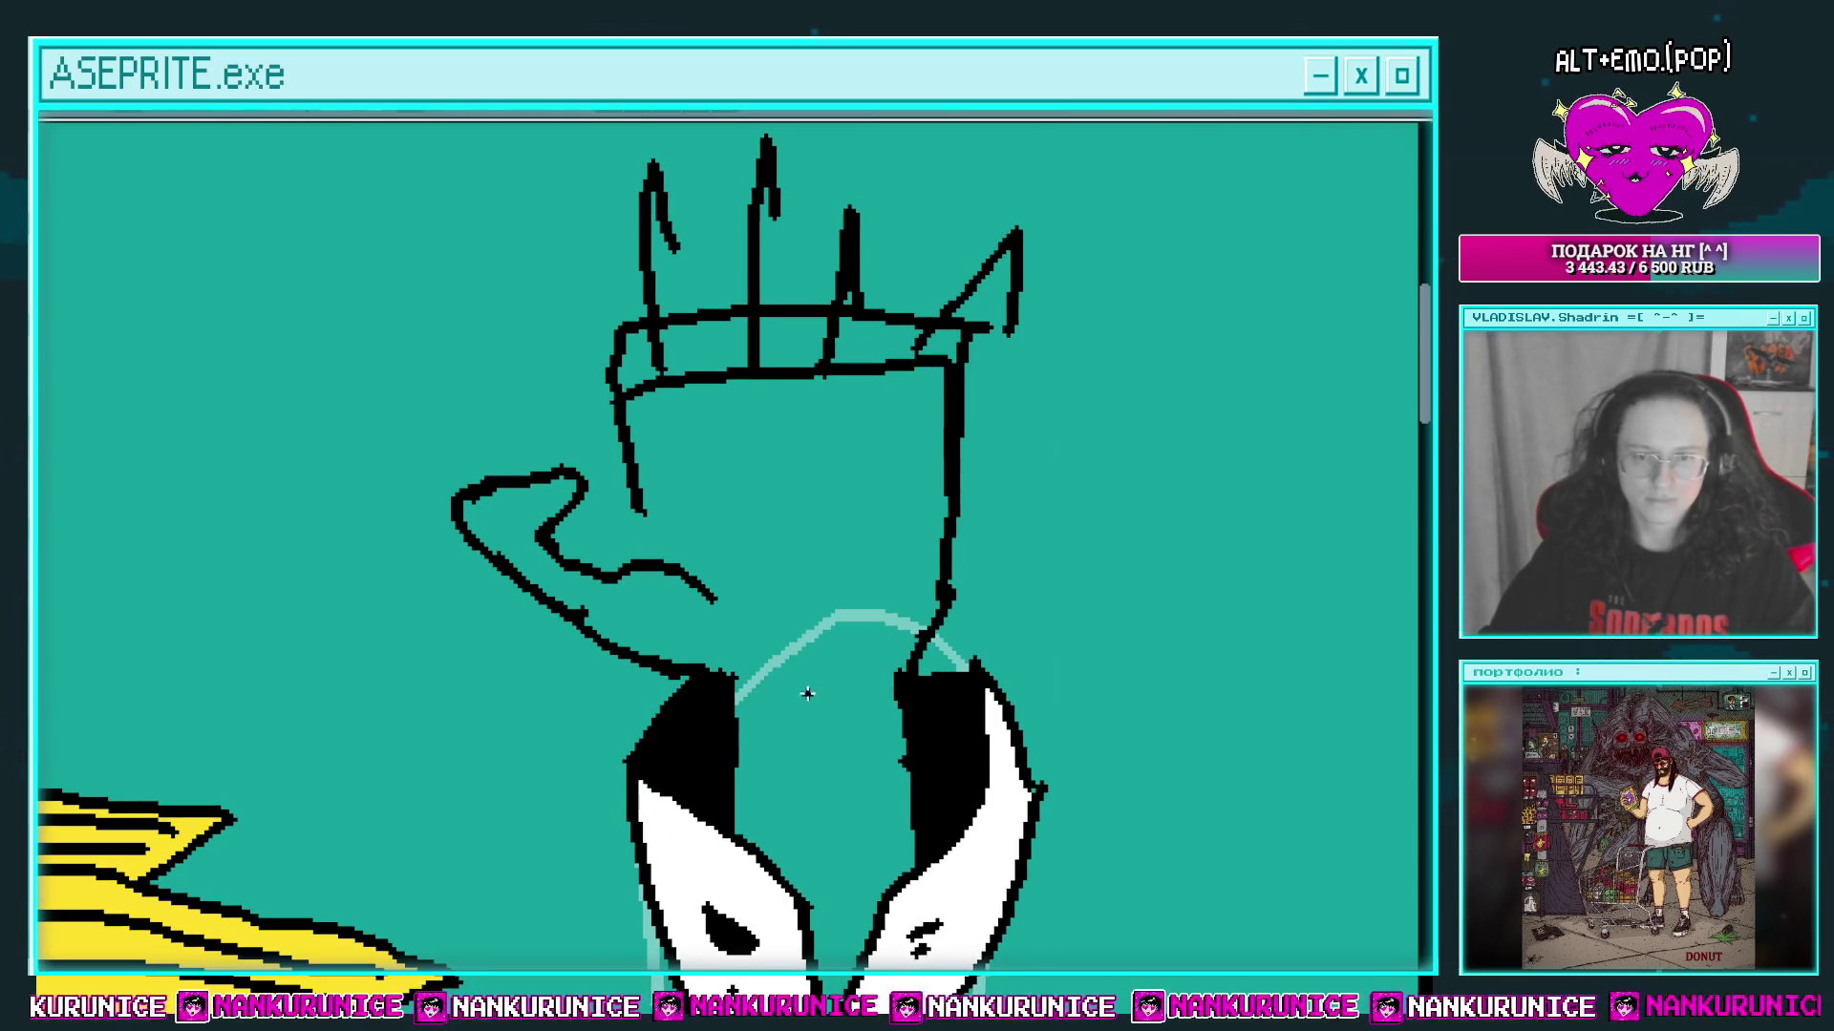
scroll(821, 731, up, 5)
mouse_move(720, 593)
mouse_down()
mouse_move(679, 573)
mouse_move(672, 428)
mouse_up()
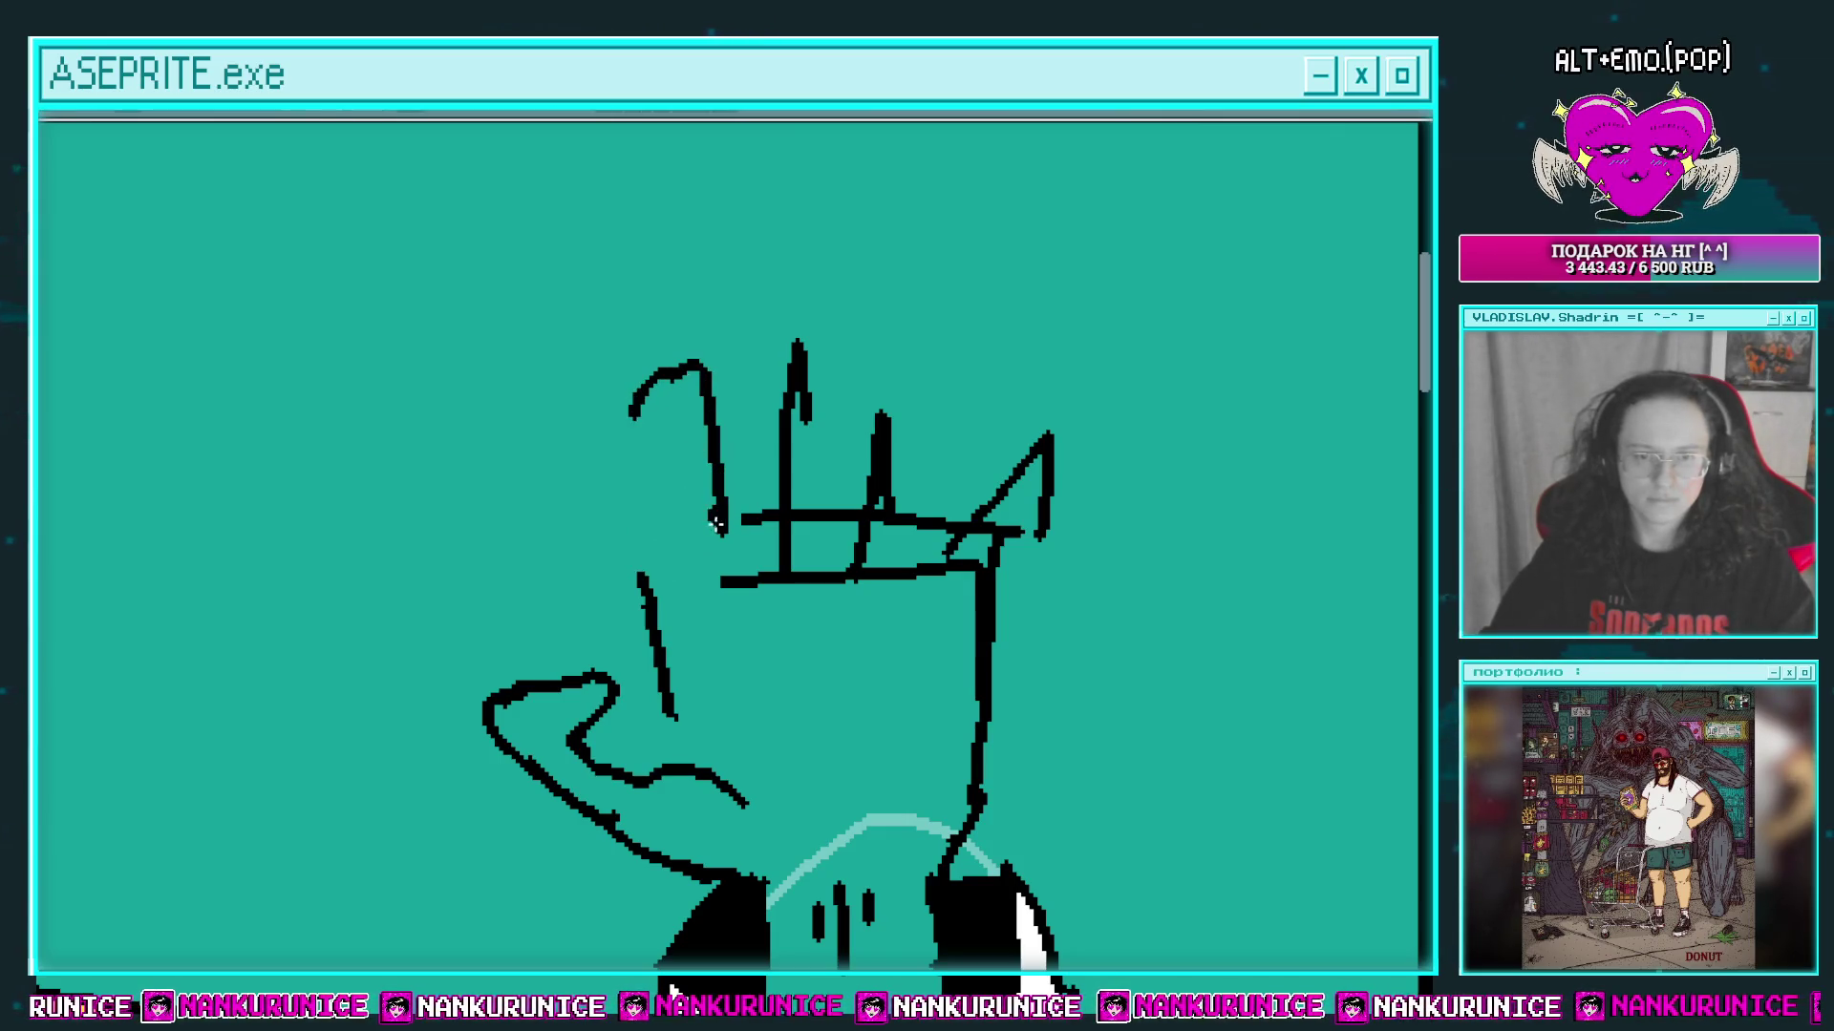
Step: Outline the sides of the fingers and save the drawing
mouse_move(633, 382)
mouse_down()
mouse_move(659, 537)
mouse_move(691, 535)
mouse_move(777, 368)
mouse_move(749, 605)
mouse_move(720, 615)
mouse_up()
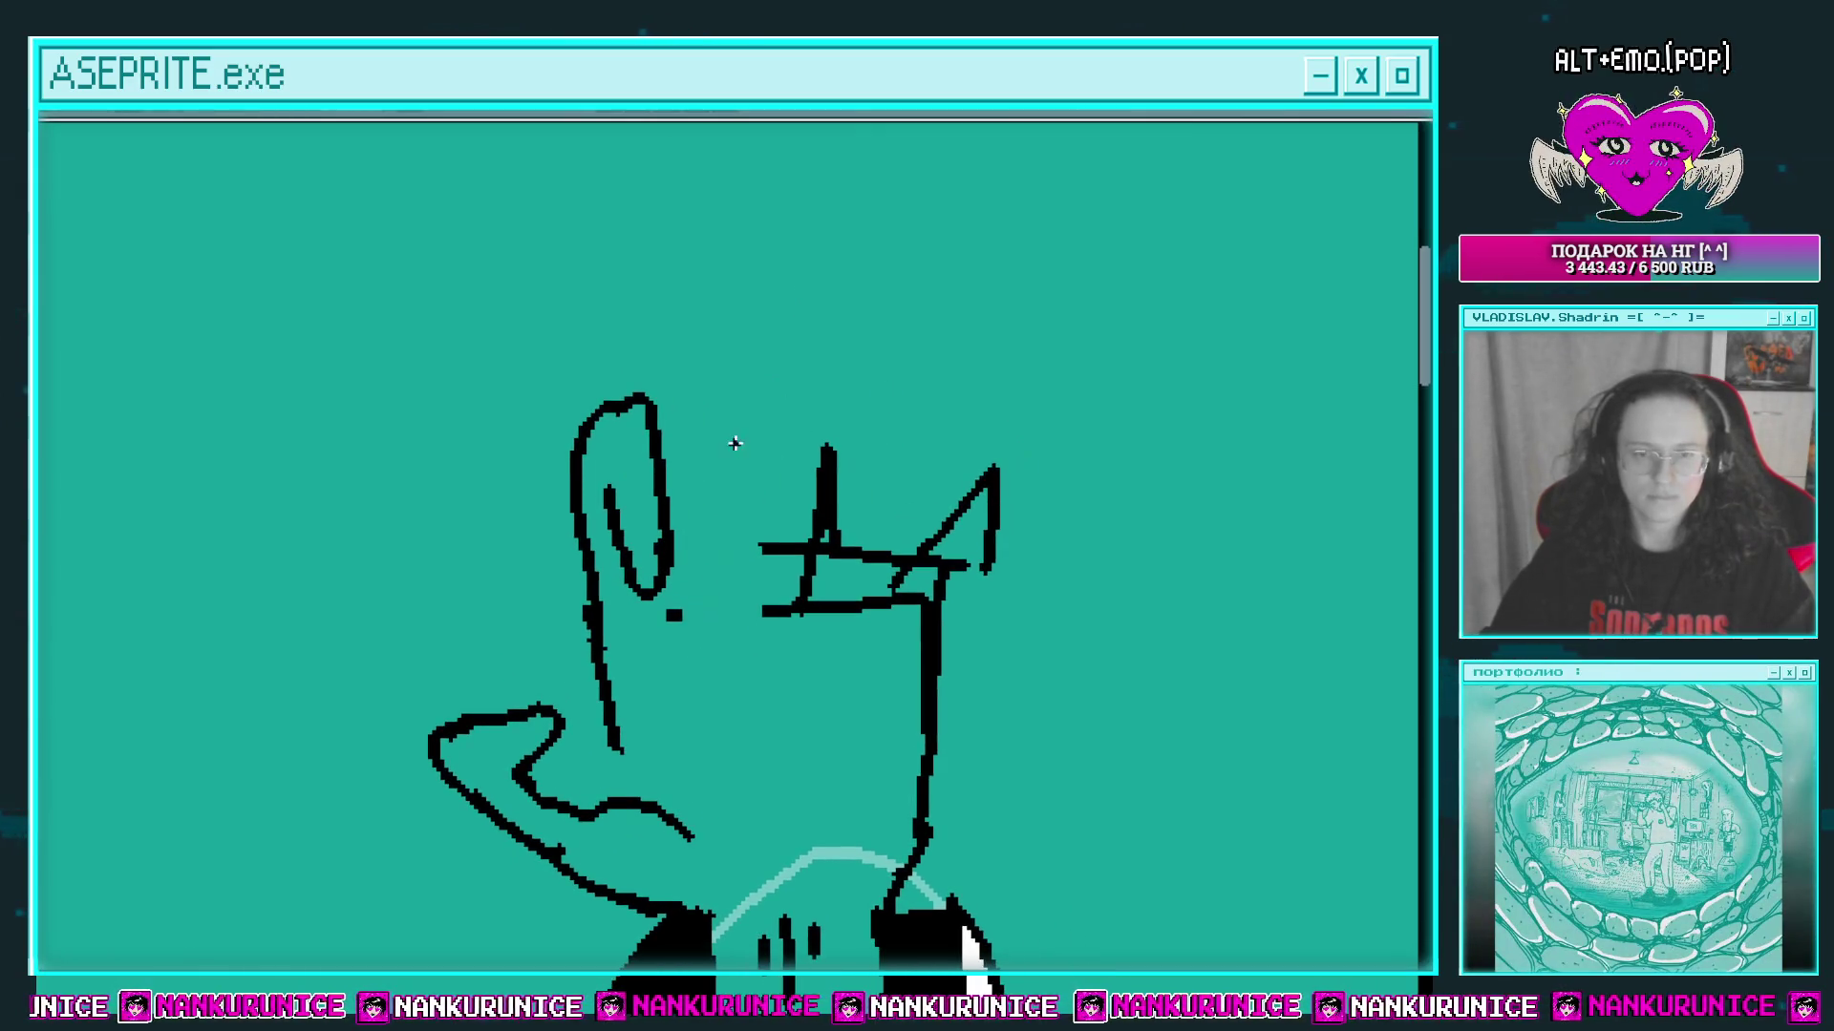
mouse_move(726, 428)
mouse_down()
mouse_move(689, 405)
mouse_move(738, 375)
mouse_up()
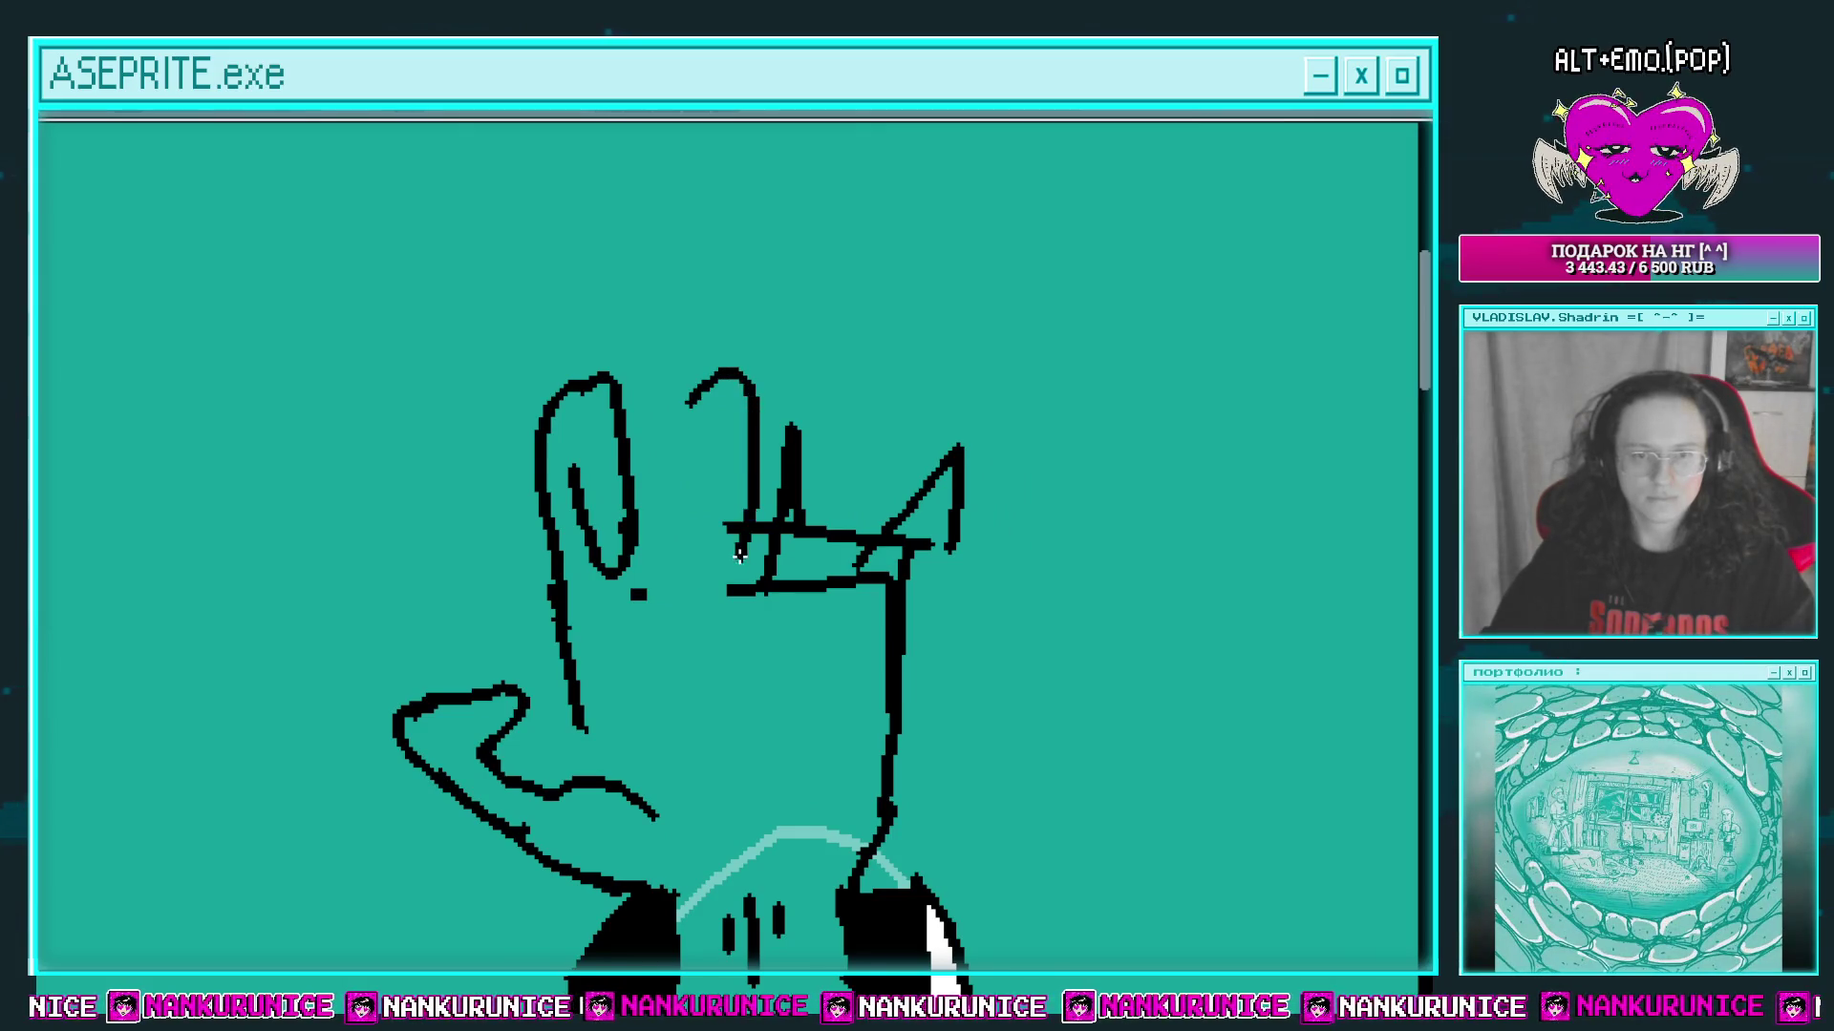
drag(738, 556, 756, 482)
mouse_move(702, 339)
mouse_down()
mouse_move(663, 471)
mouse_move(678, 397)
mouse_up()
key(ctrl+s)
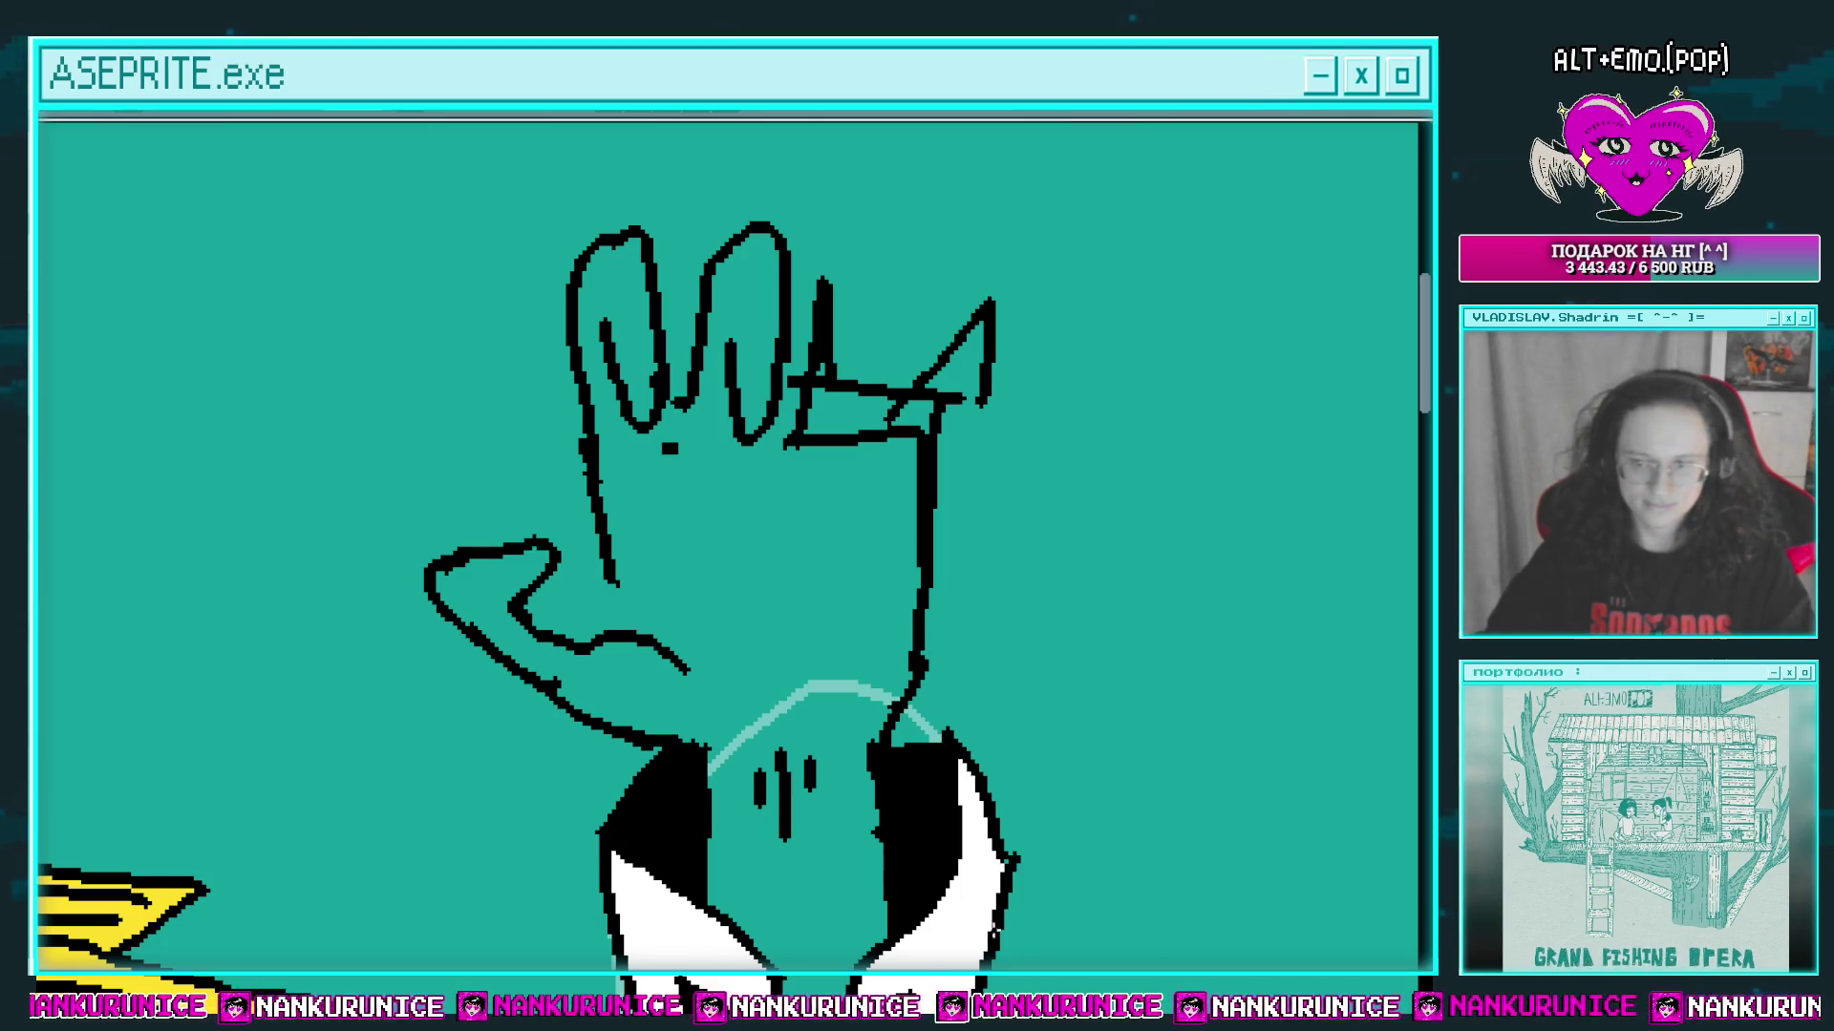
Step: Erase the stray mark beside the fingers
mouse_move(844, 317)
mouse_down()
mouse_move(781, 411)
mouse_move(754, 516)
mouse_move(871, 426)
mouse_move(897, 449)
mouse_up()
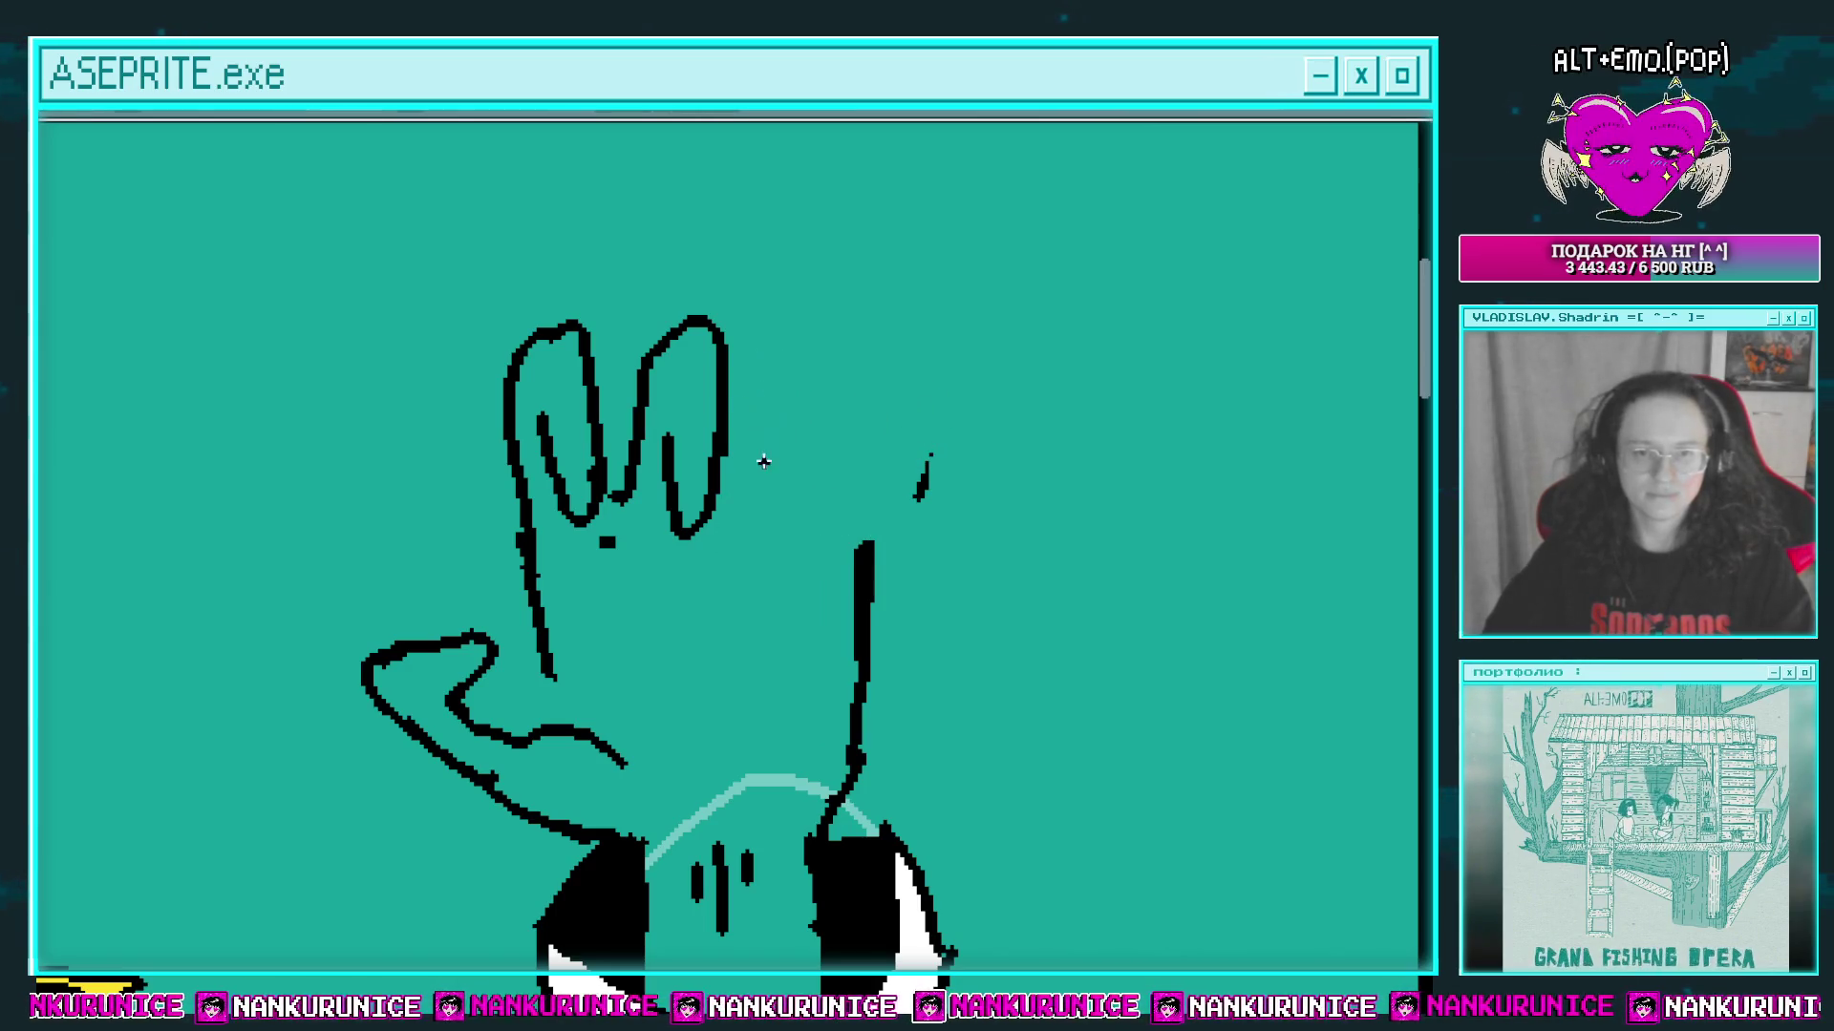
mouse_move(838, 369)
mouse_down()
mouse_move(835, 344)
mouse_move(739, 378)
mouse_up()
mouse_move(878, 406)
mouse_down()
mouse_move(830, 484)
mouse_move(898, 429)
mouse_up()
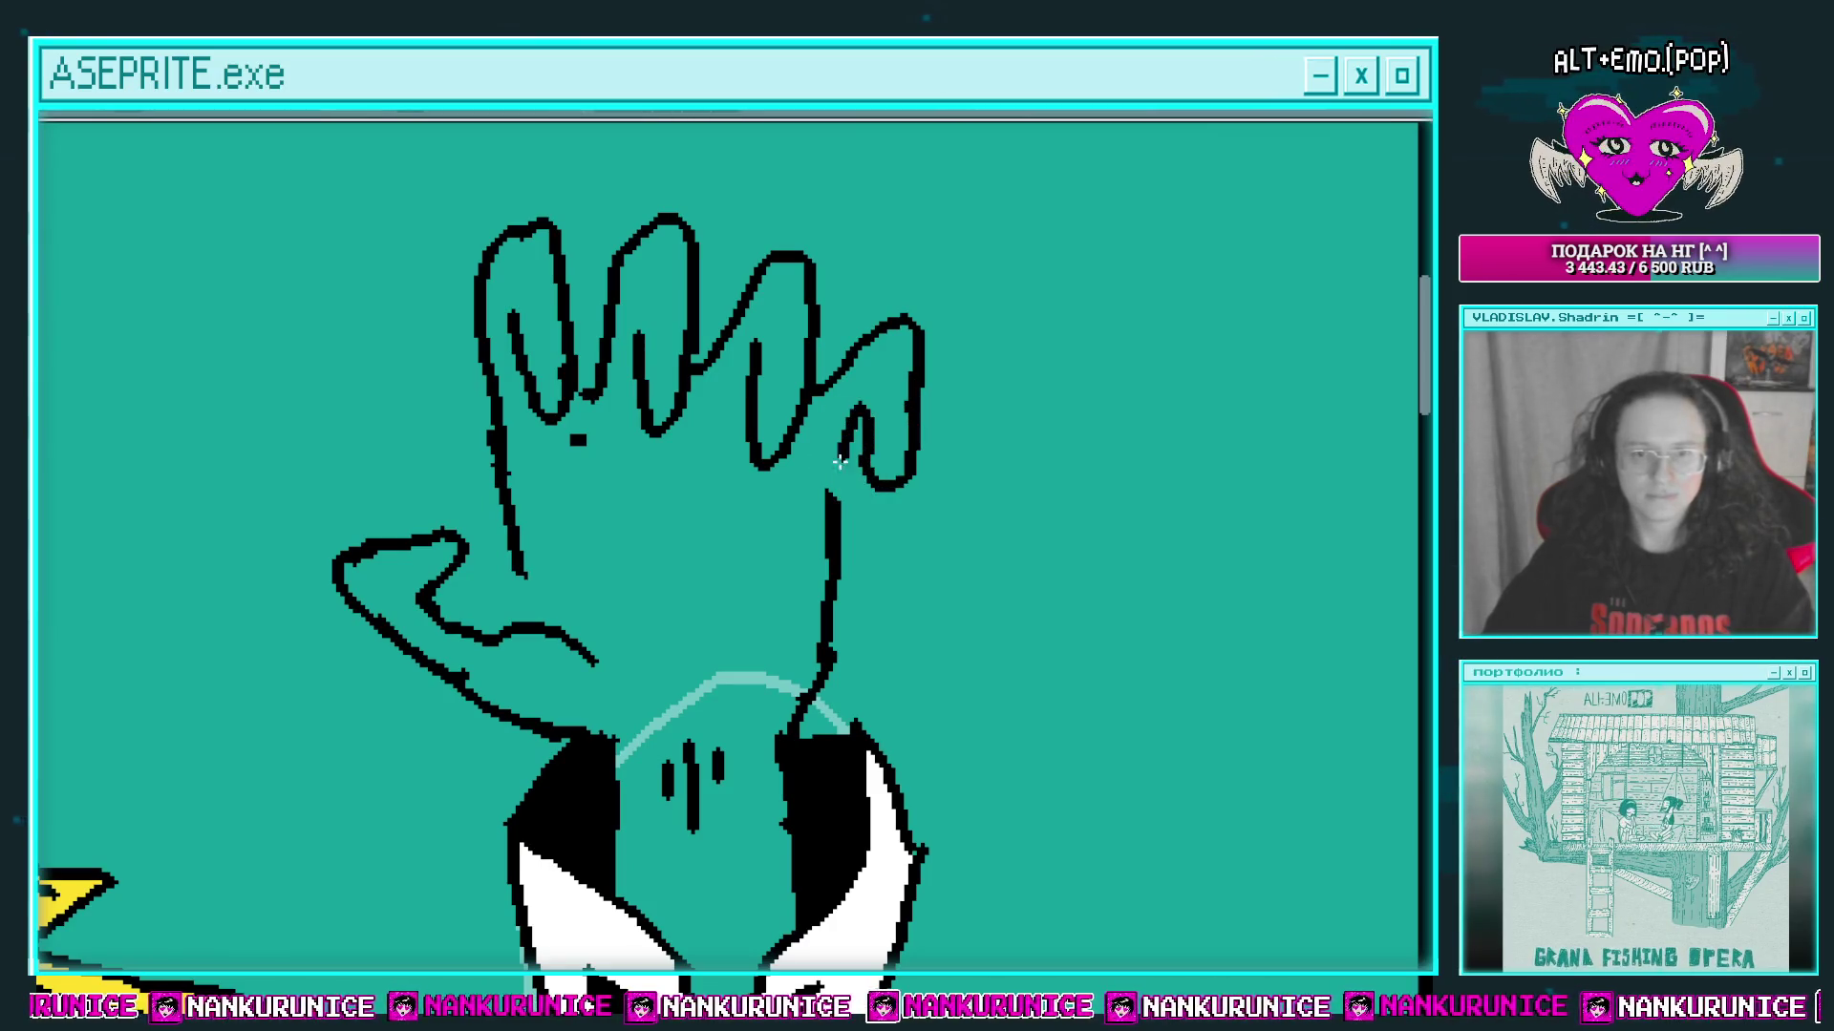
scroll(899, 410, down, 2)
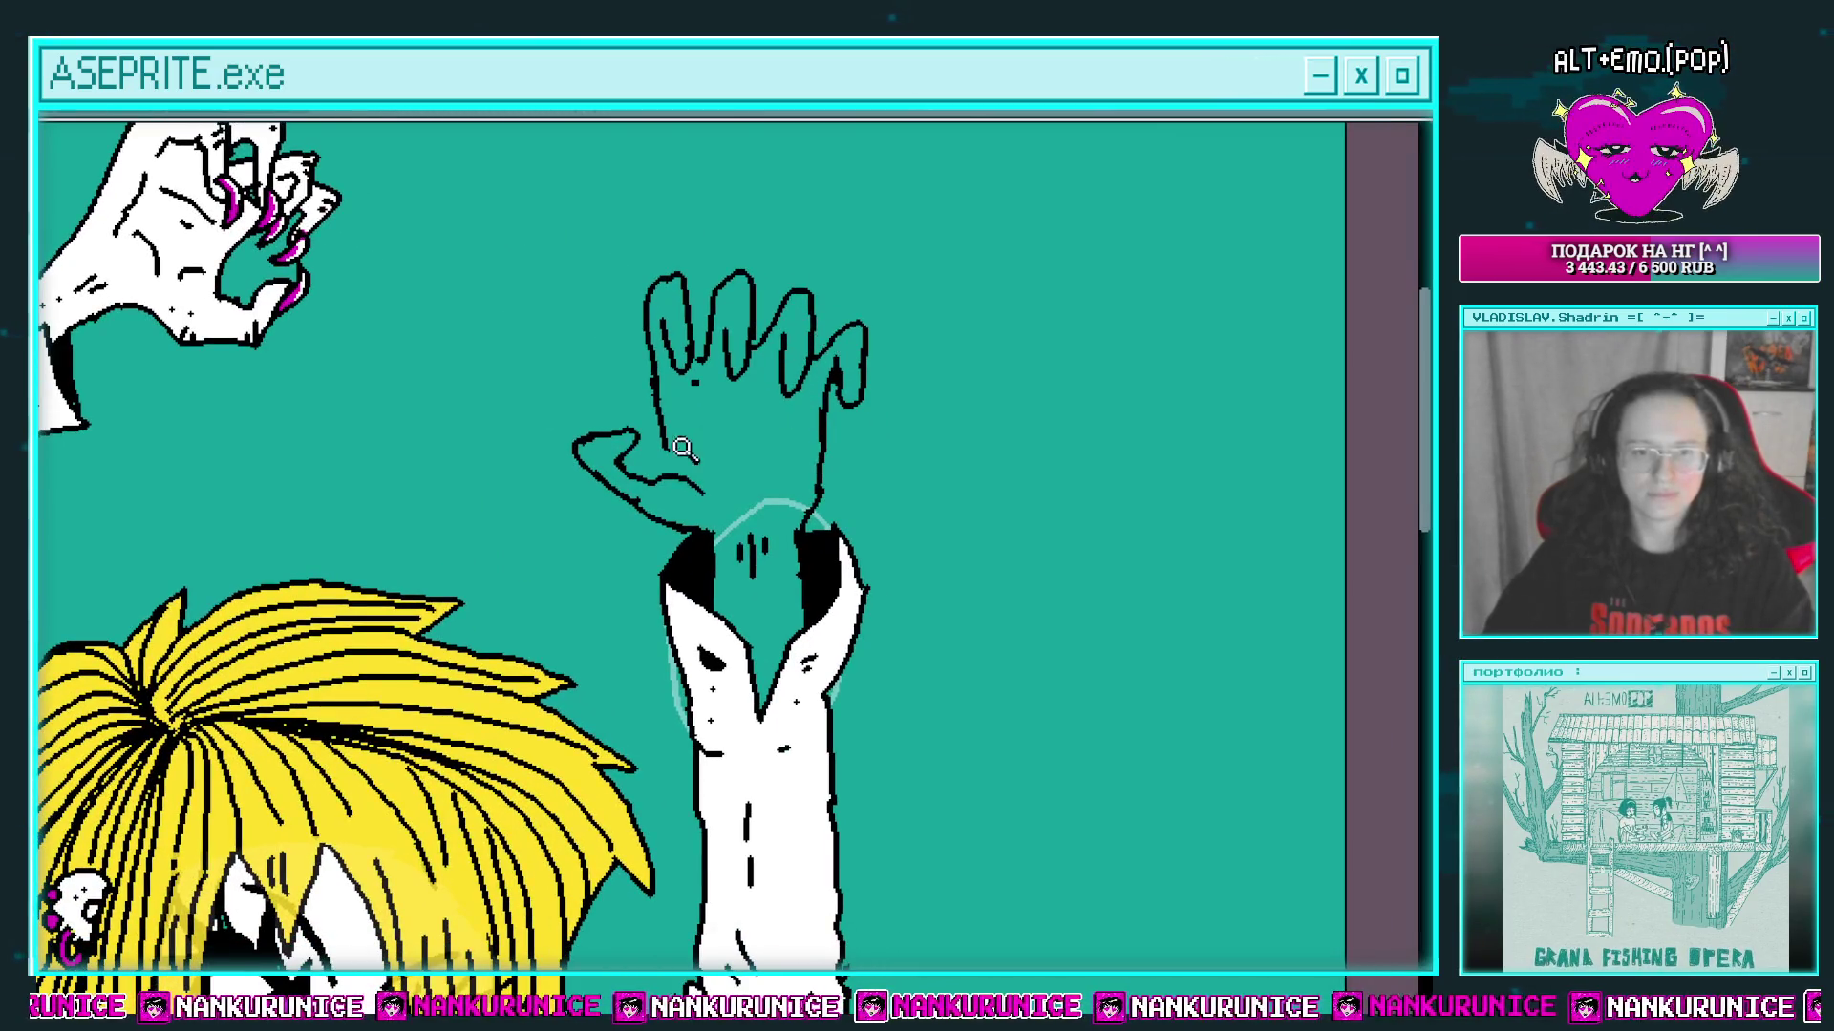
scroll(684, 449, up, 2)
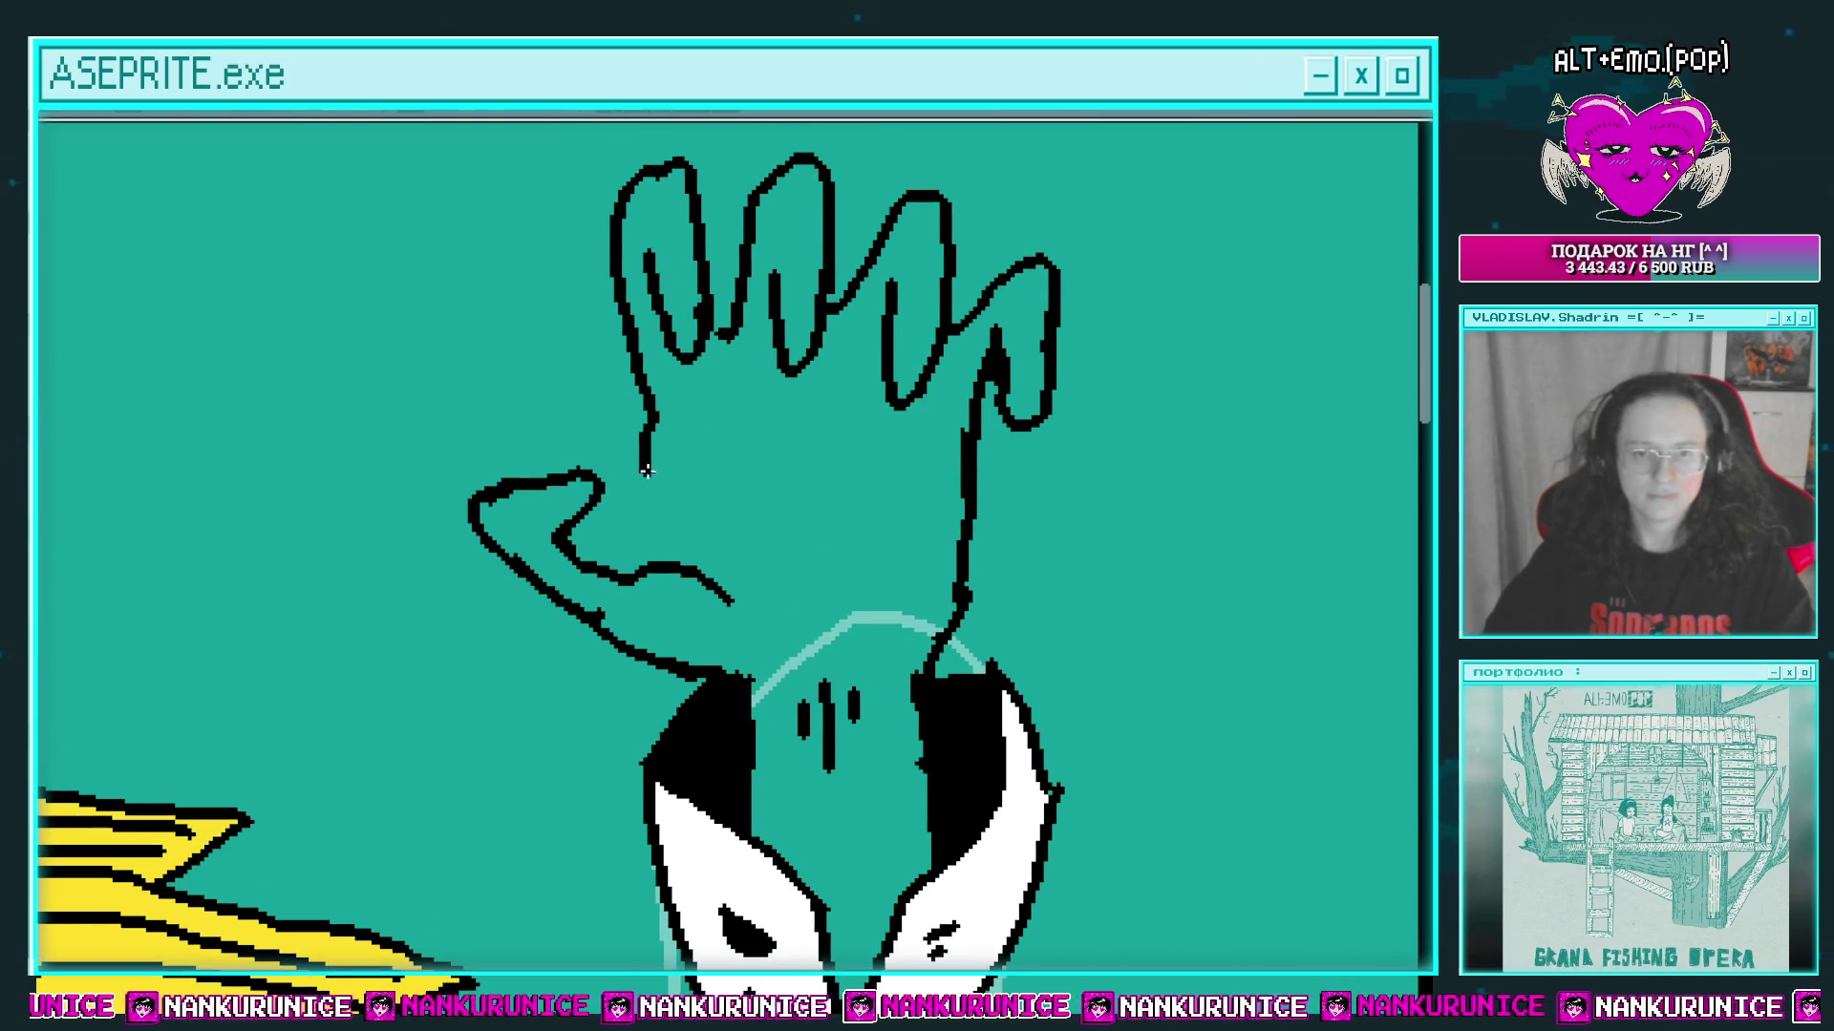
Step: Lasso-select the raised hand and move it down onto the wrist
mouse_move(659, 492)
mouse_down()
mouse_move(1158, 385)
mouse_move(686, 141)
mouse_move(565, 194)
mouse_up()
key(ctrl+d)
scroll(503, 315, up, 2)
mouse_move(602, 496)
mouse_down()
mouse_move(928, 628)
mouse_move(811, 181)
mouse_move(515, 449)
mouse_up()
drag(872, 449, 876, 509)
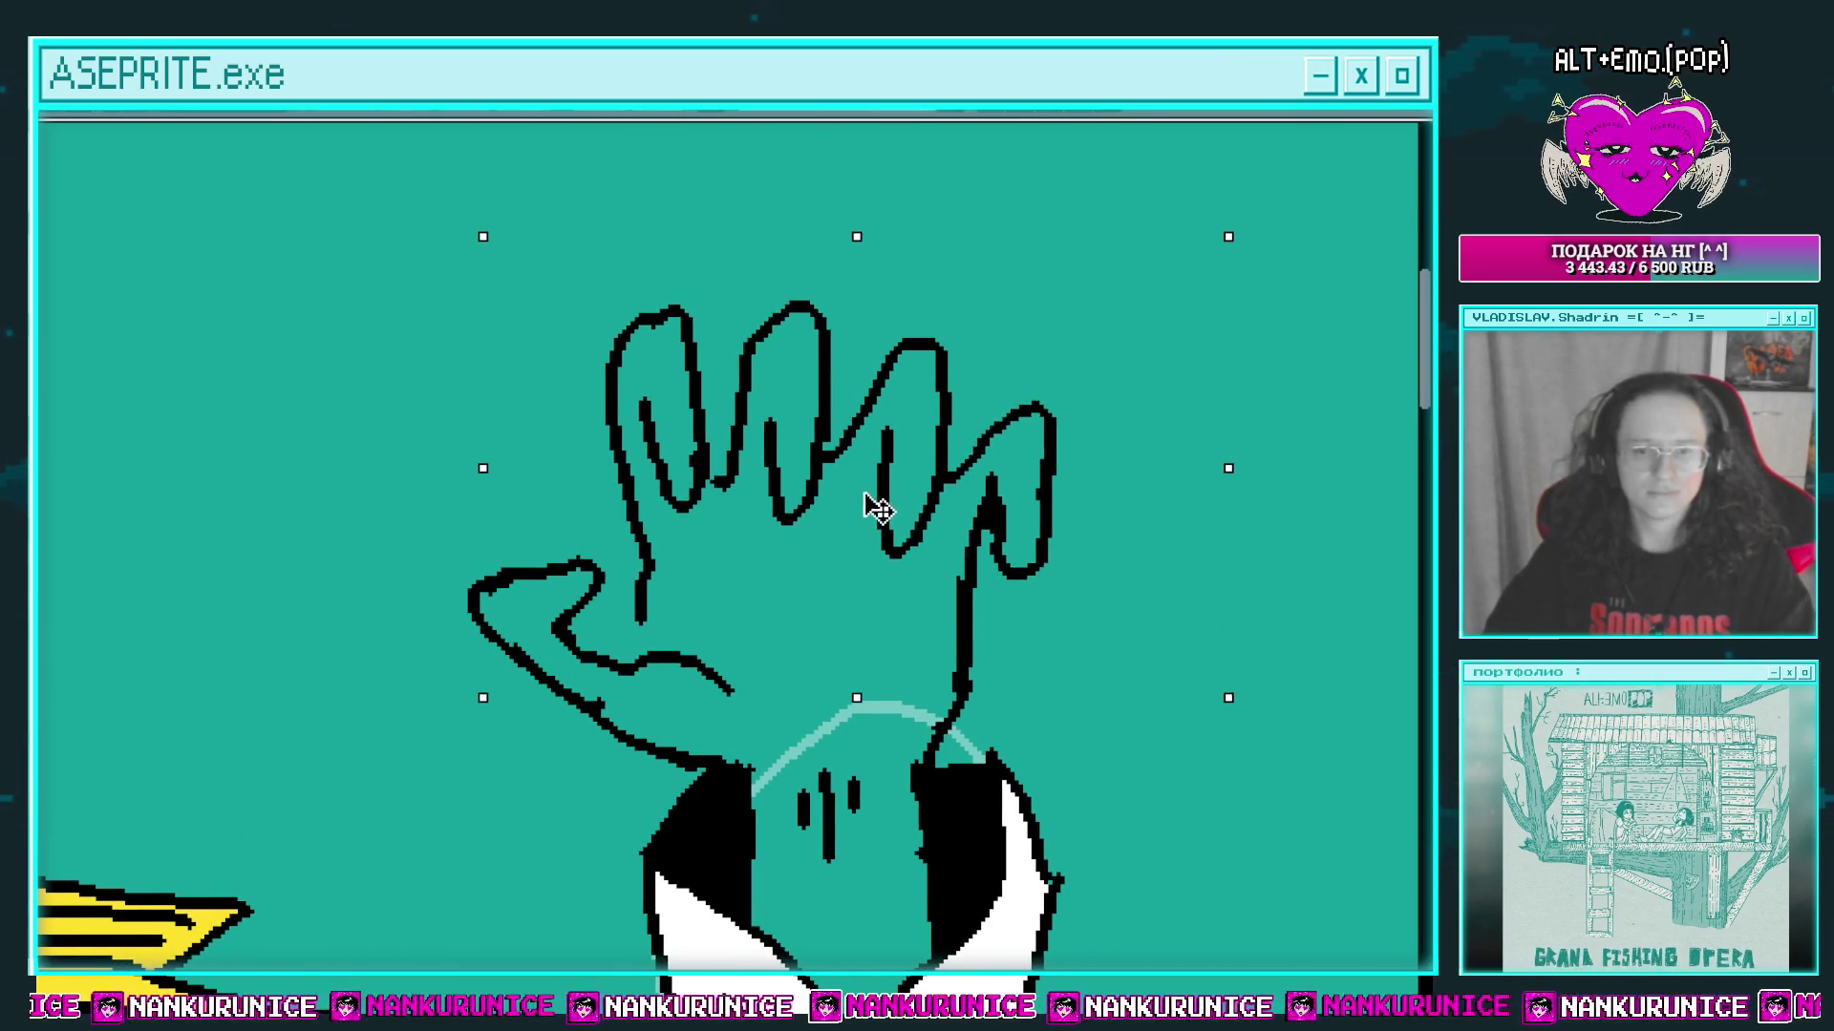
key(ctrl+d)
Step: Fill the hand white and draw two curved creases across its back
scroll(966, 237, down, 1)
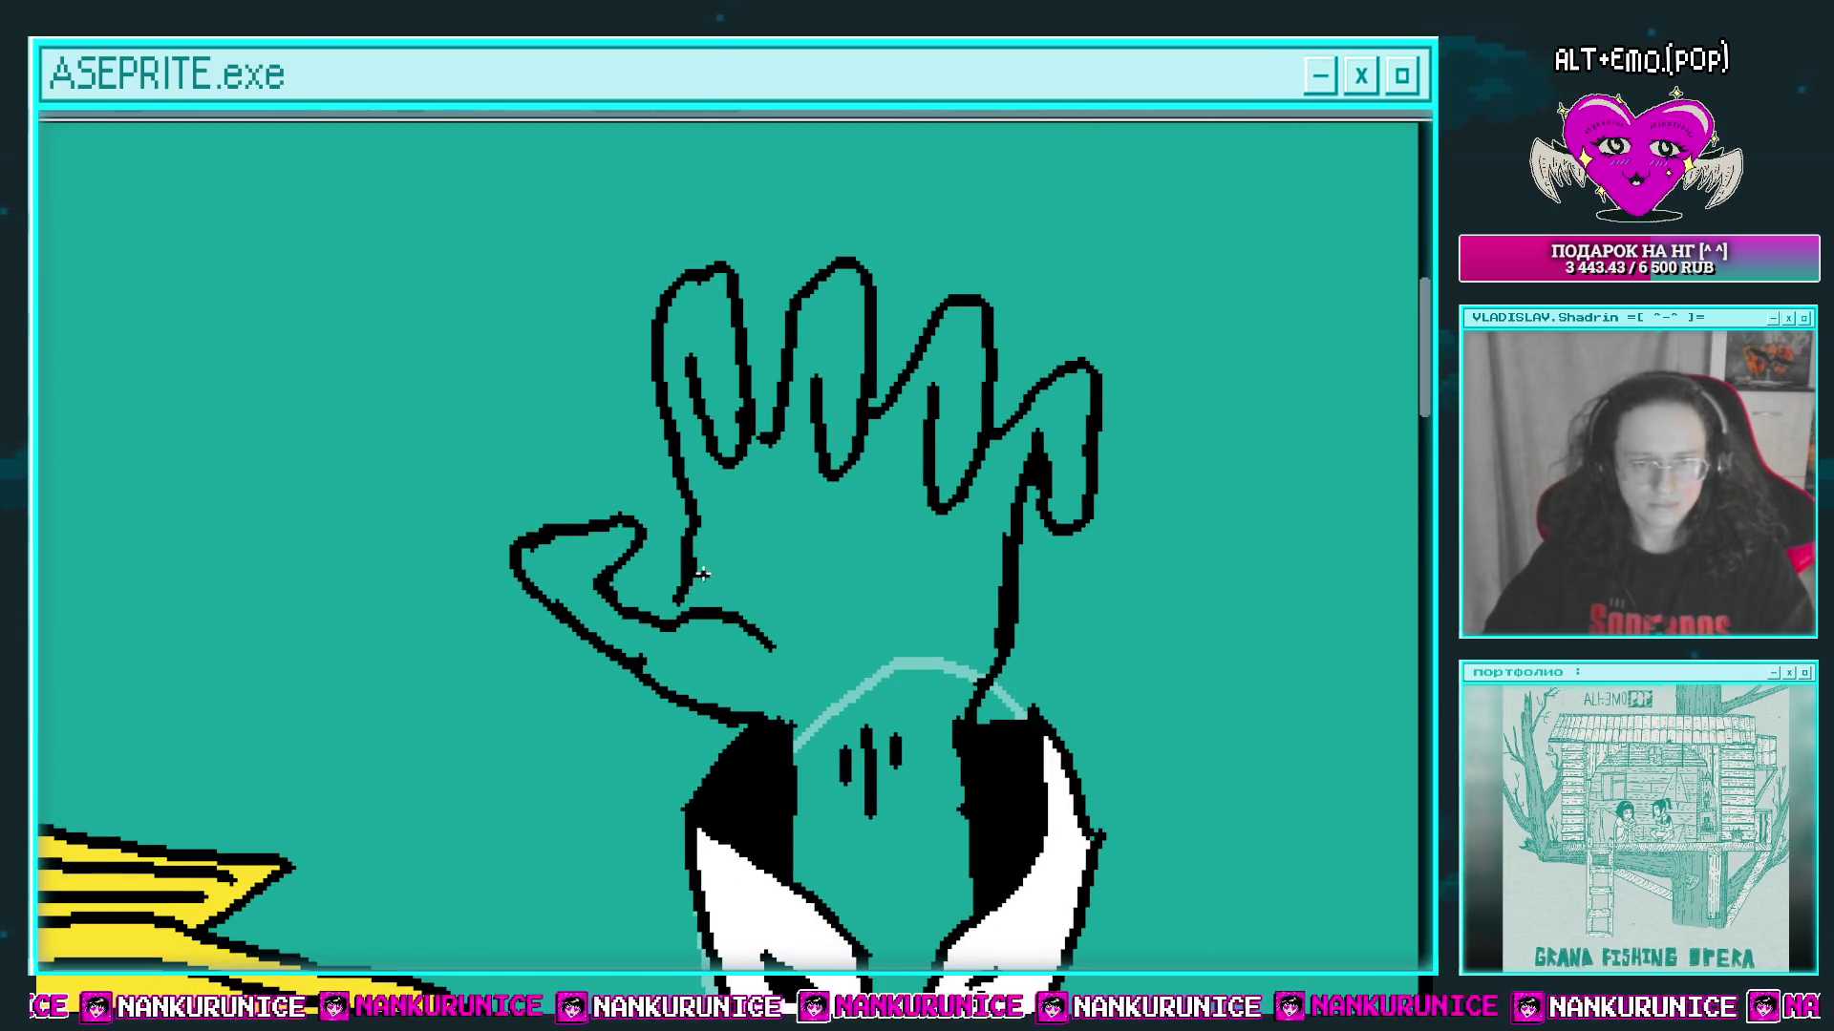
scroll(703, 574, down, 2)
scroll(649, 563, up, 1)
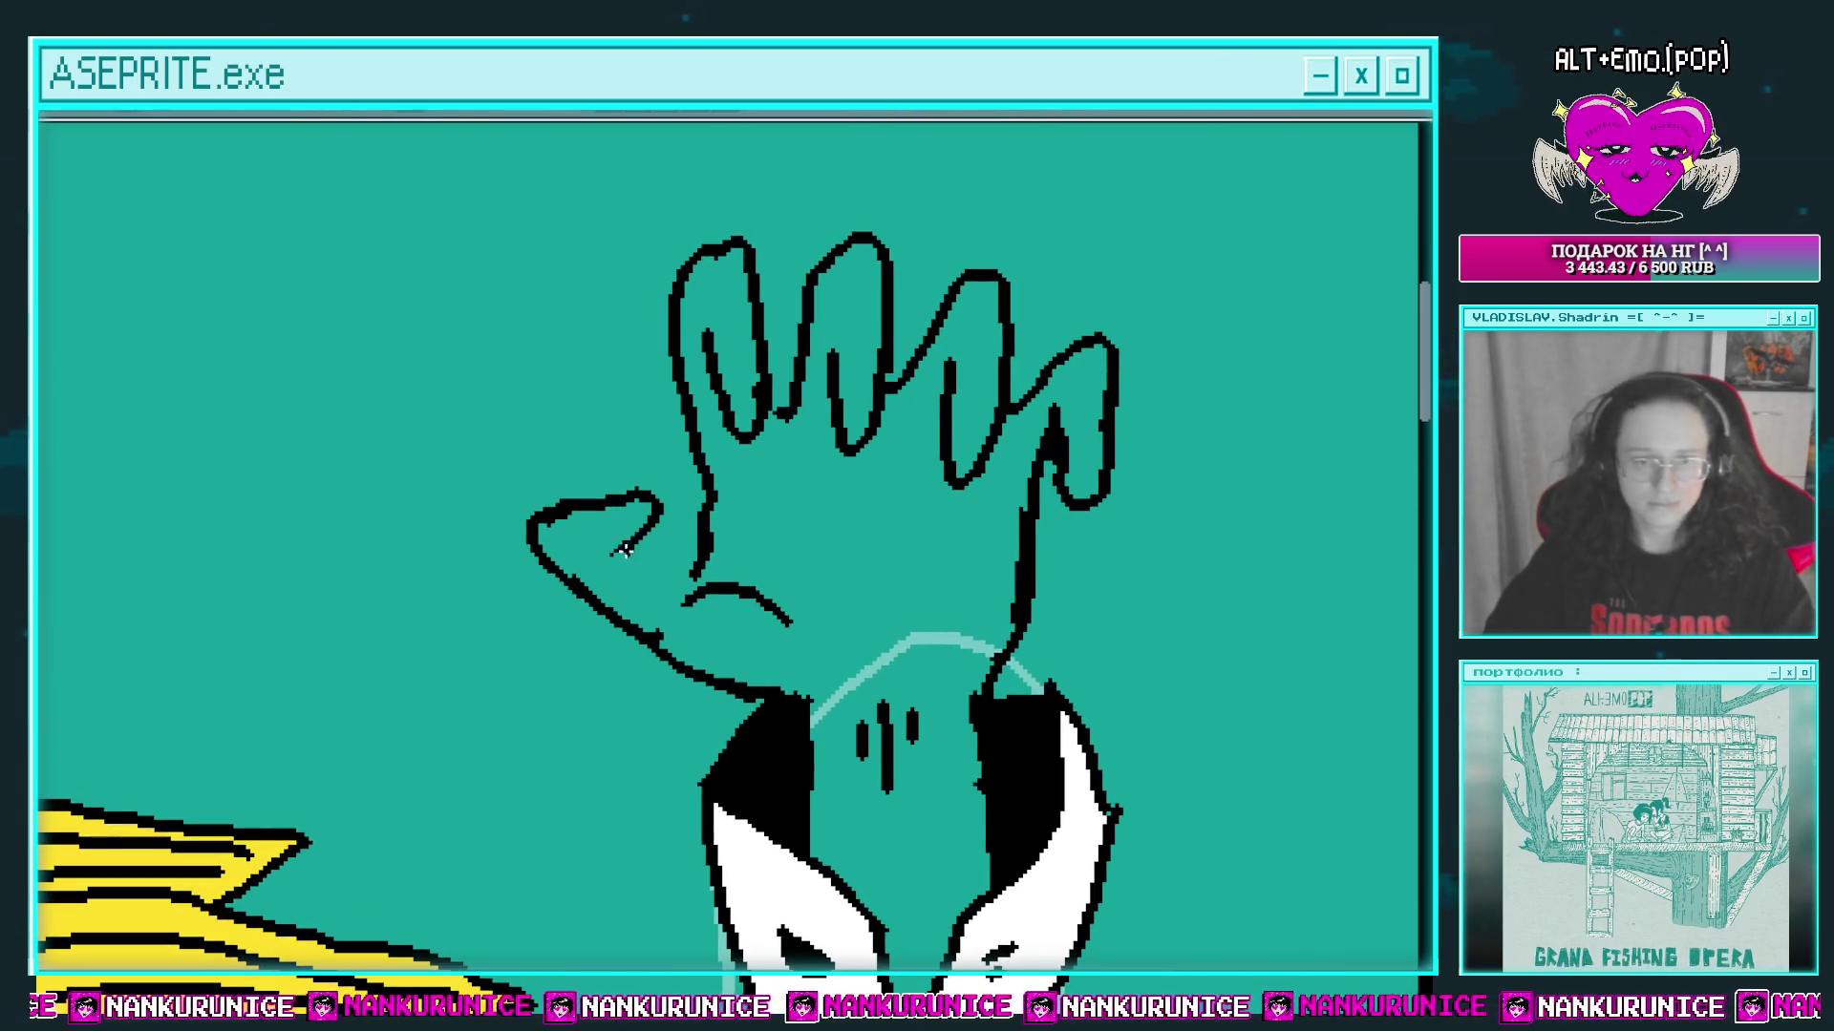
scroll(669, 519, right, 2)
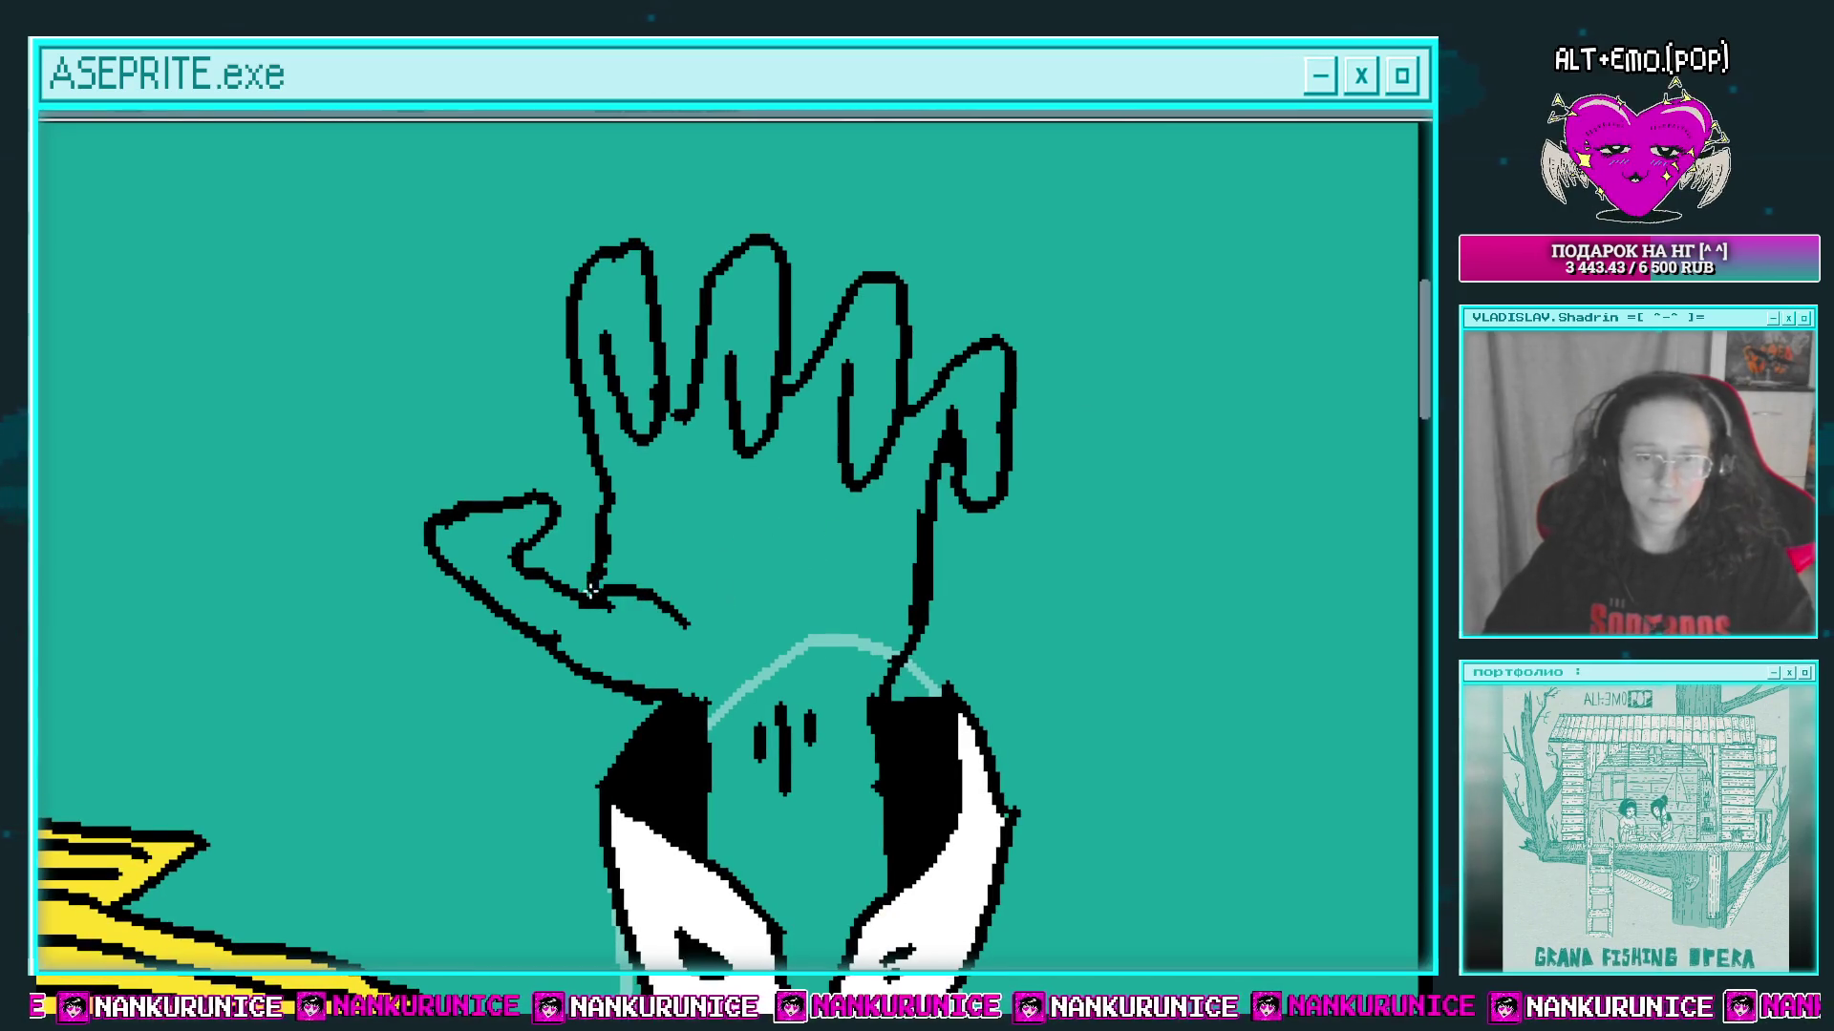
scroll(591, 592, left, 1)
click(765, 519)
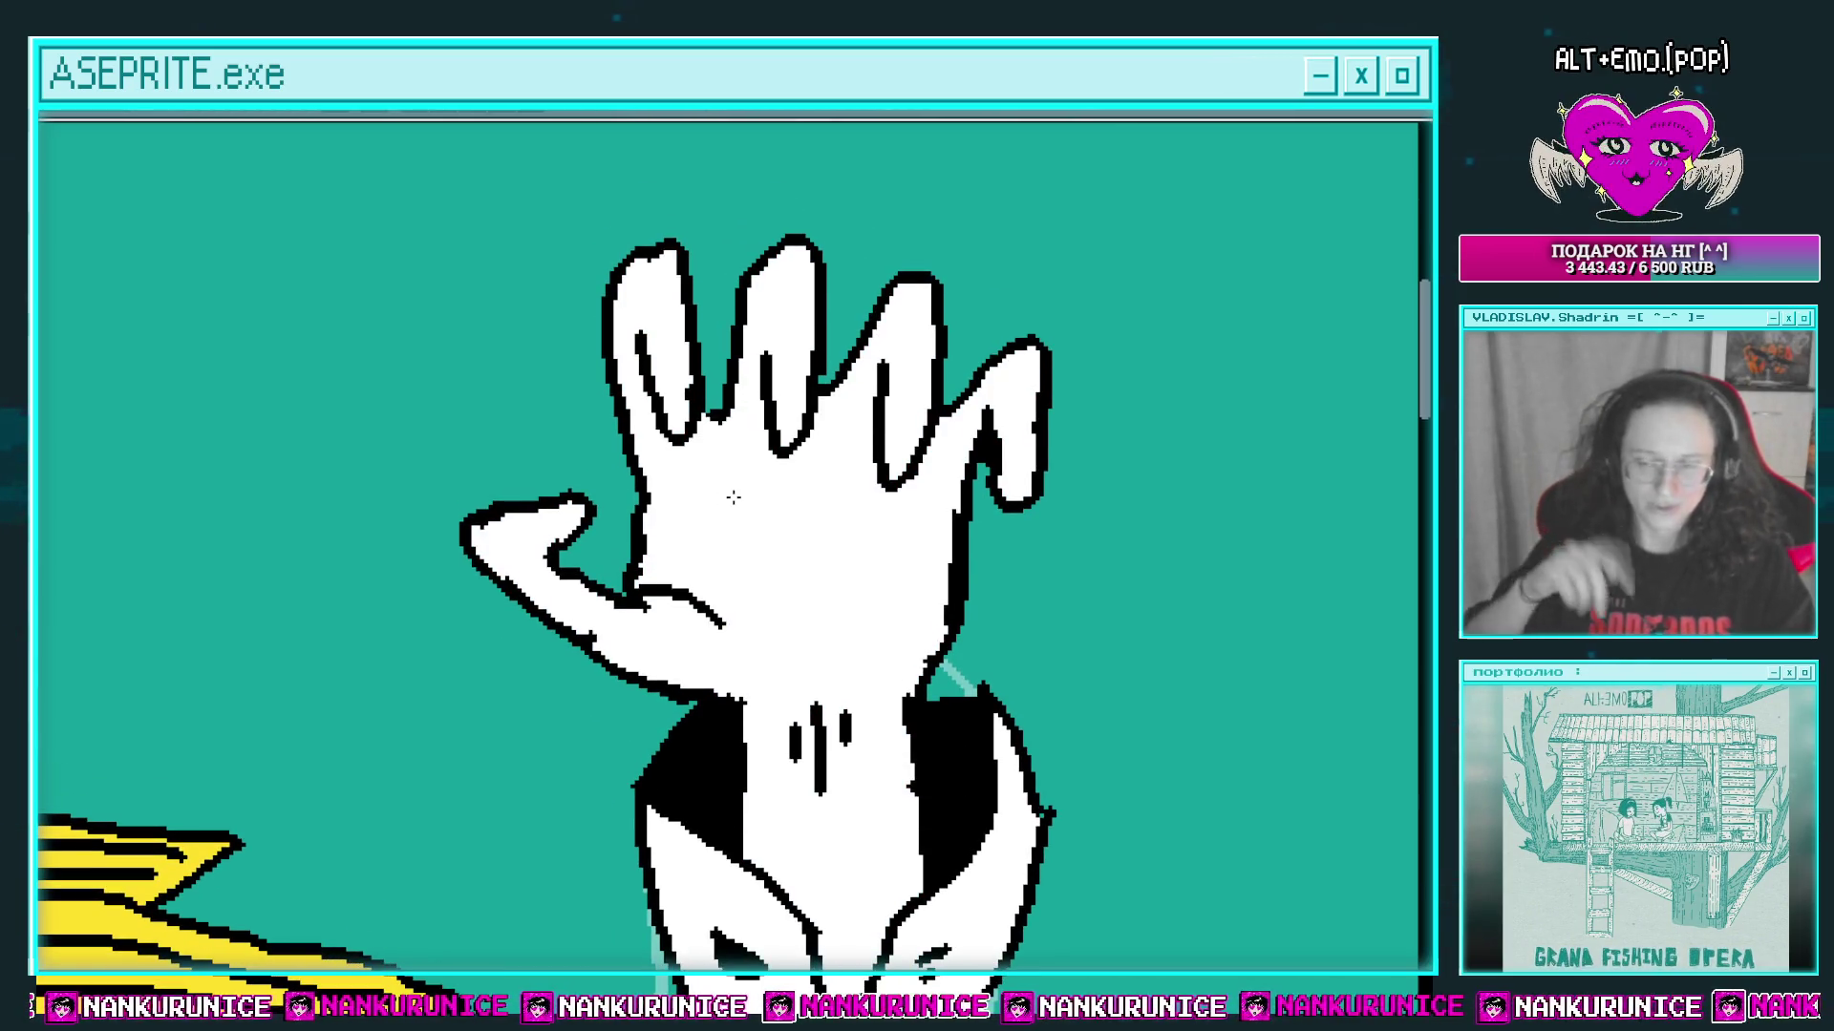
scroll(819, 387, down, 1)
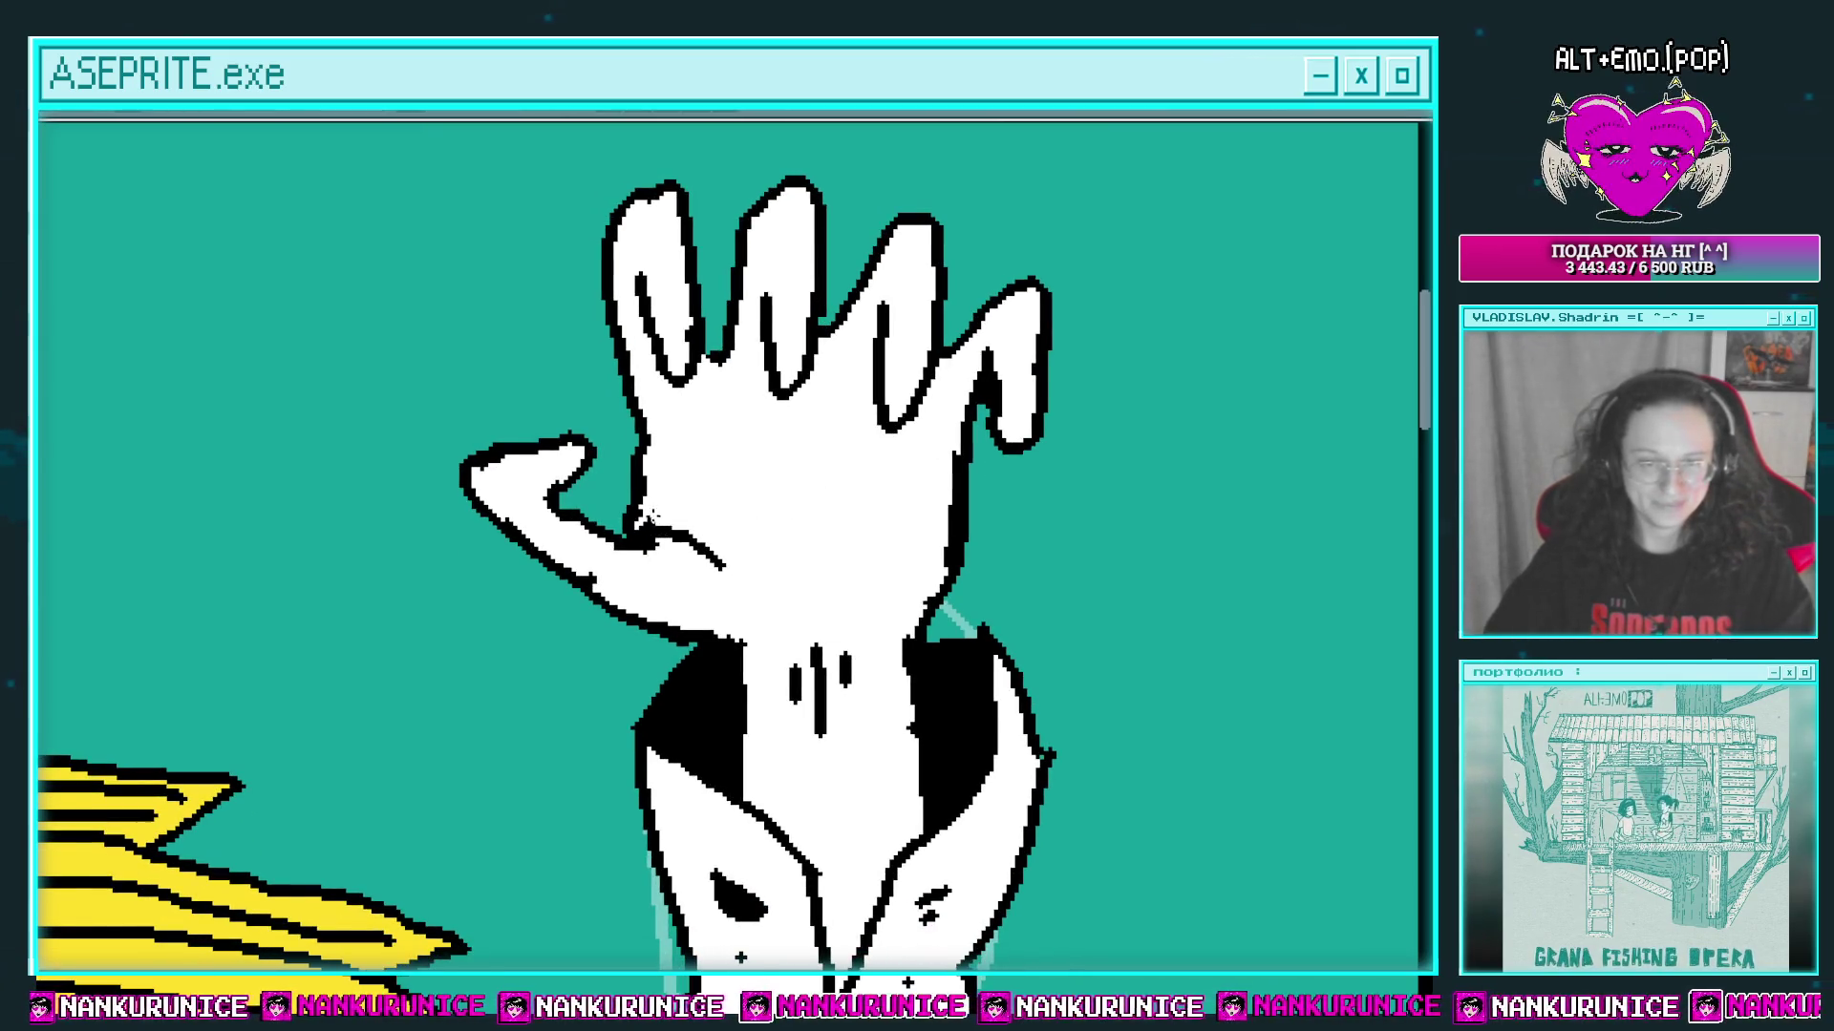
mouse_move(669, 540)
mouse_down()
mouse_move(592, 630)
mouse_move(698, 659)
mouse_up()
drag(821, 604, 745, 645)
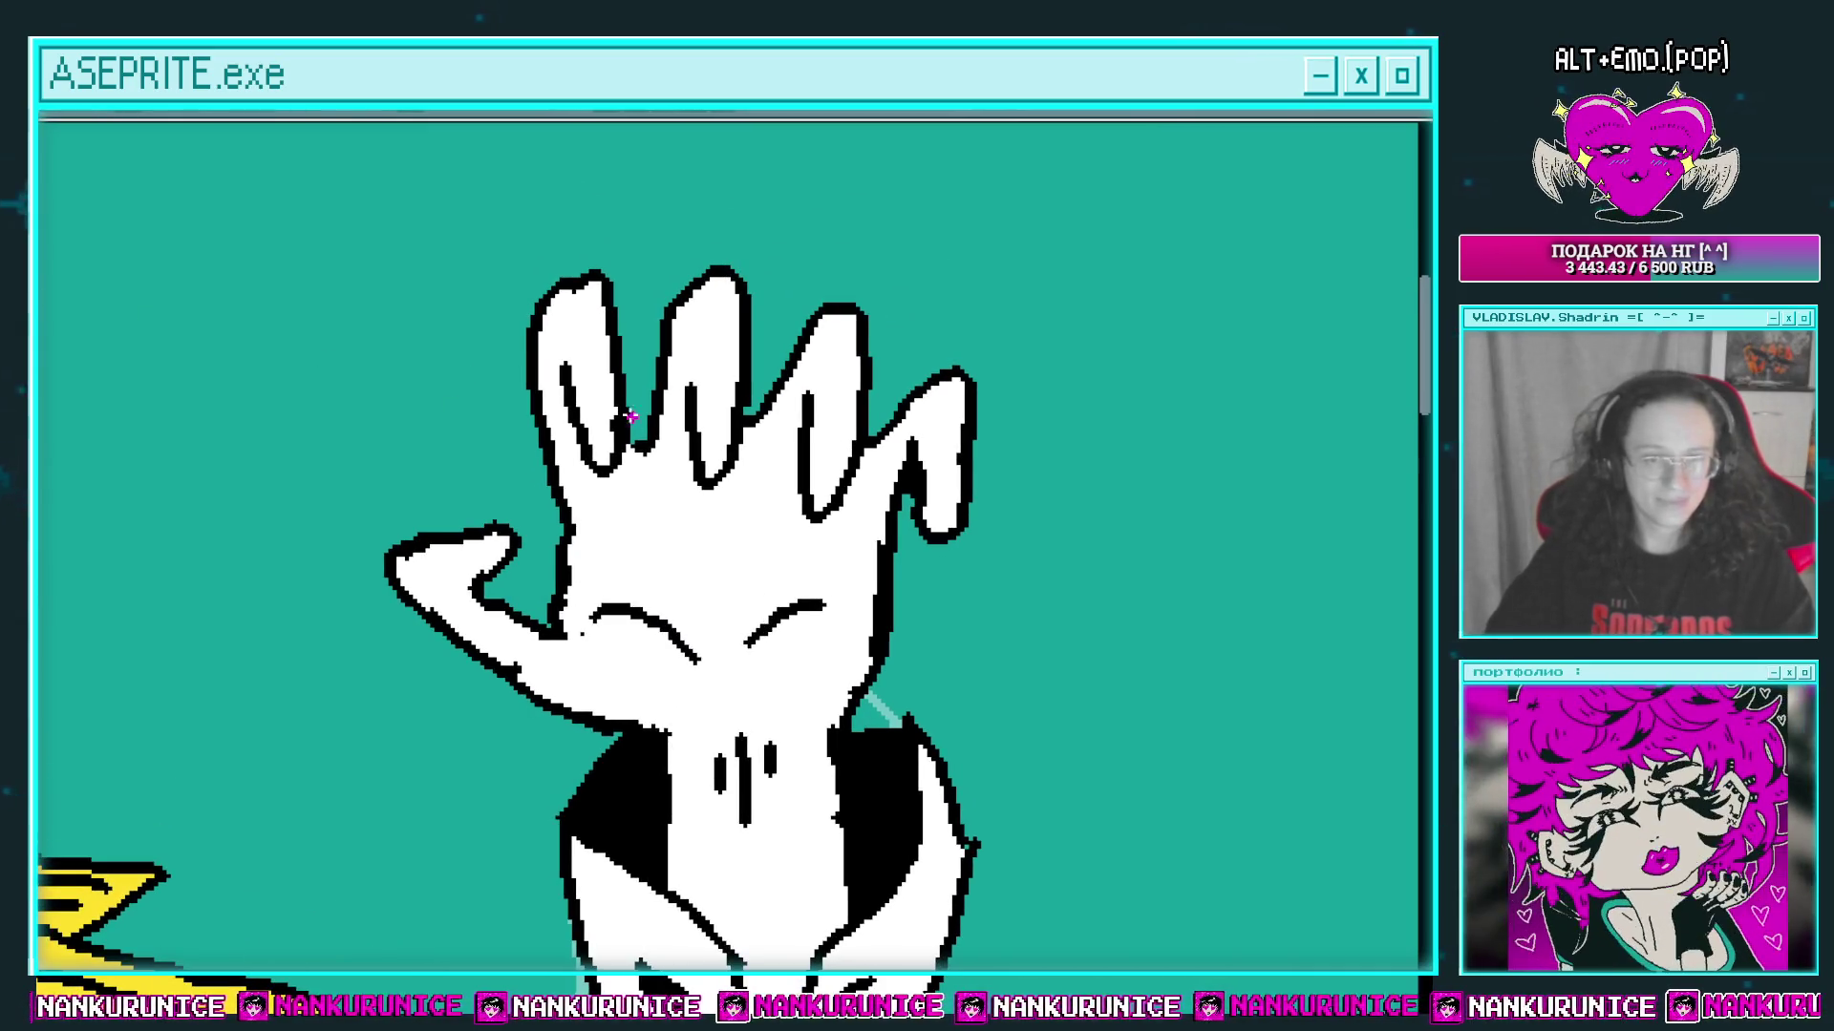
scroll(411, 573, up, 2)
Step: Paint magenta claws on the thumb and all four fingers
mouse_move(454, 534)
mouse_down()
mouse_move(582, 465)
mouse_move(458, 540)
mouse_move(621, 478)
mouse_up()
mouse_move(695, 334)
mouse_down()
mouse_move(709, 513)
mouse_move(740, 382)
mouse_move(743, 462)
mouse_move(693, 477)
mouse_up()
mouse_move(817, 349)
mouse_down()
mouse_move(783, 544)
mouse_move(831, 454)
mouse_up()
mouse_move(968, 403)
mouse_down()
mouse_move(905, 392)
mouse_move(889, 549)
mouse_move(937, 465)
mouse_move(840, 467)
mouse_up()
mouse_move(1036, 387)
mouse_down()
mouse_move(993, 554)
mouse_move(1034, 496)
mouse_move(1151, 431)
mouse_move(1227, 451)
mouse_up()
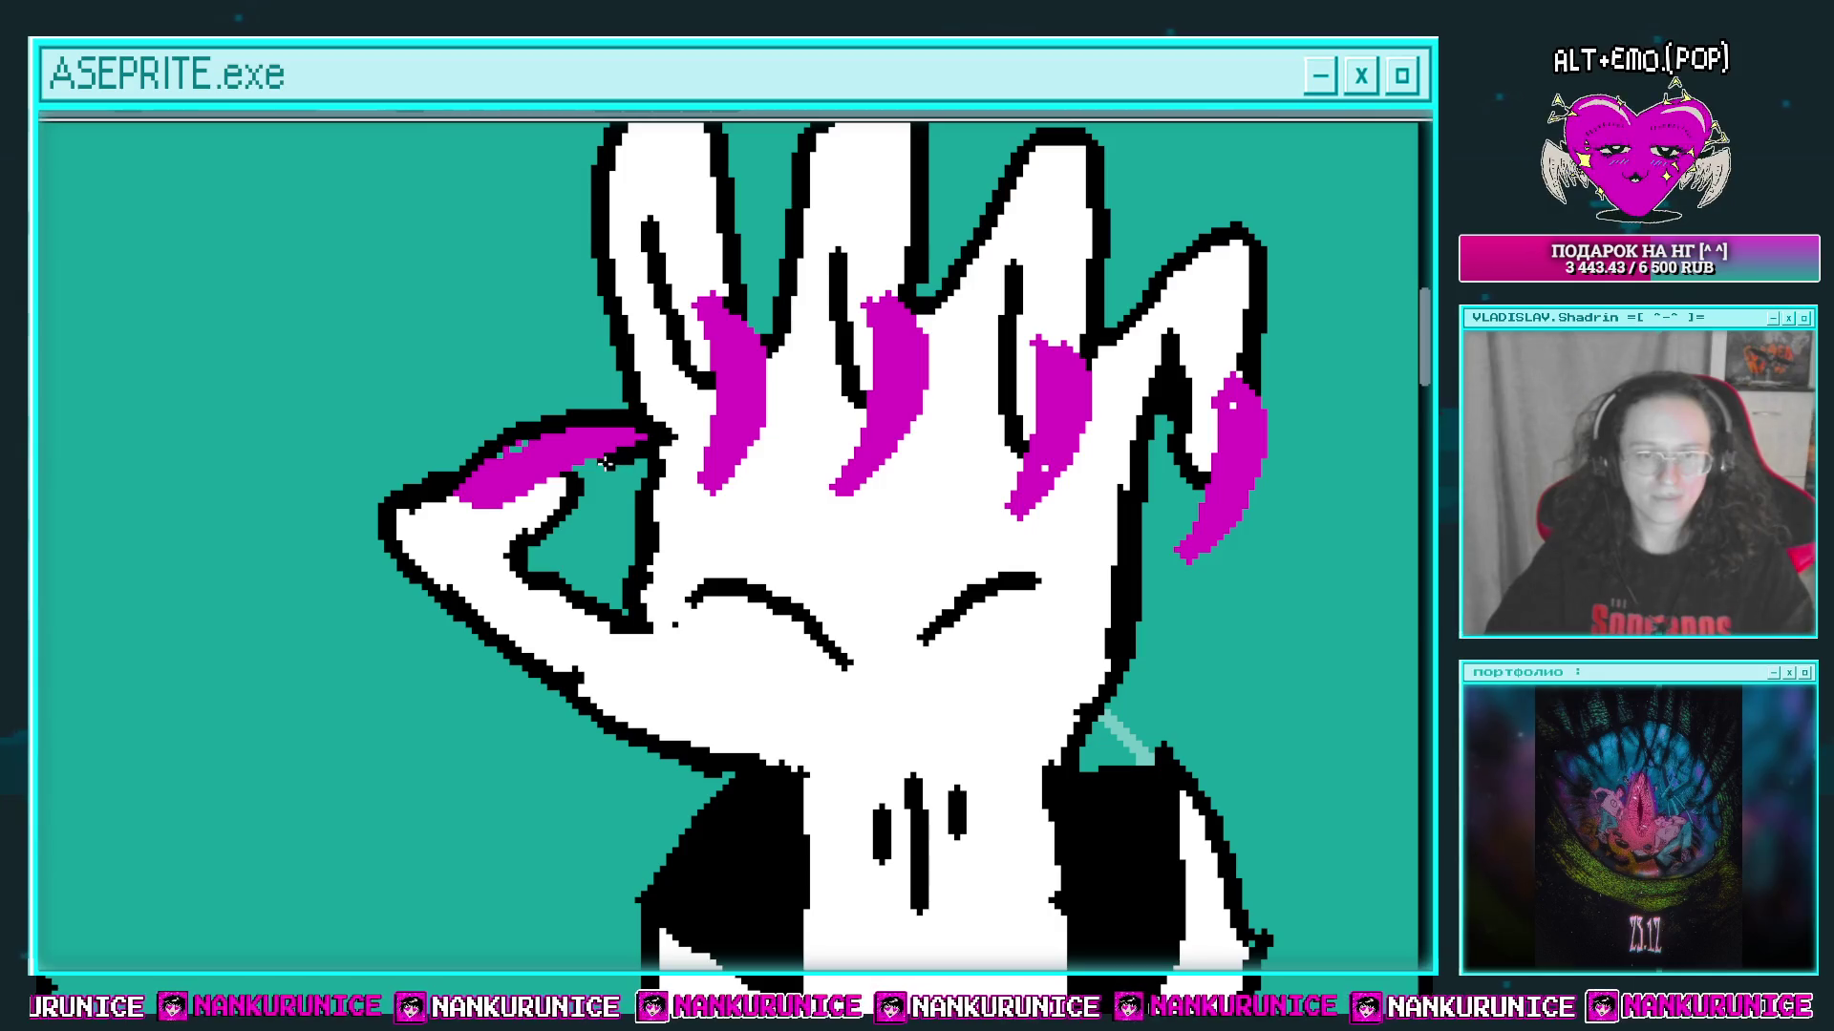
Step: Fill the gaps along the middle, ring and little finger claws and adjust the thumb claw
drag(450, 506, 465, 525)
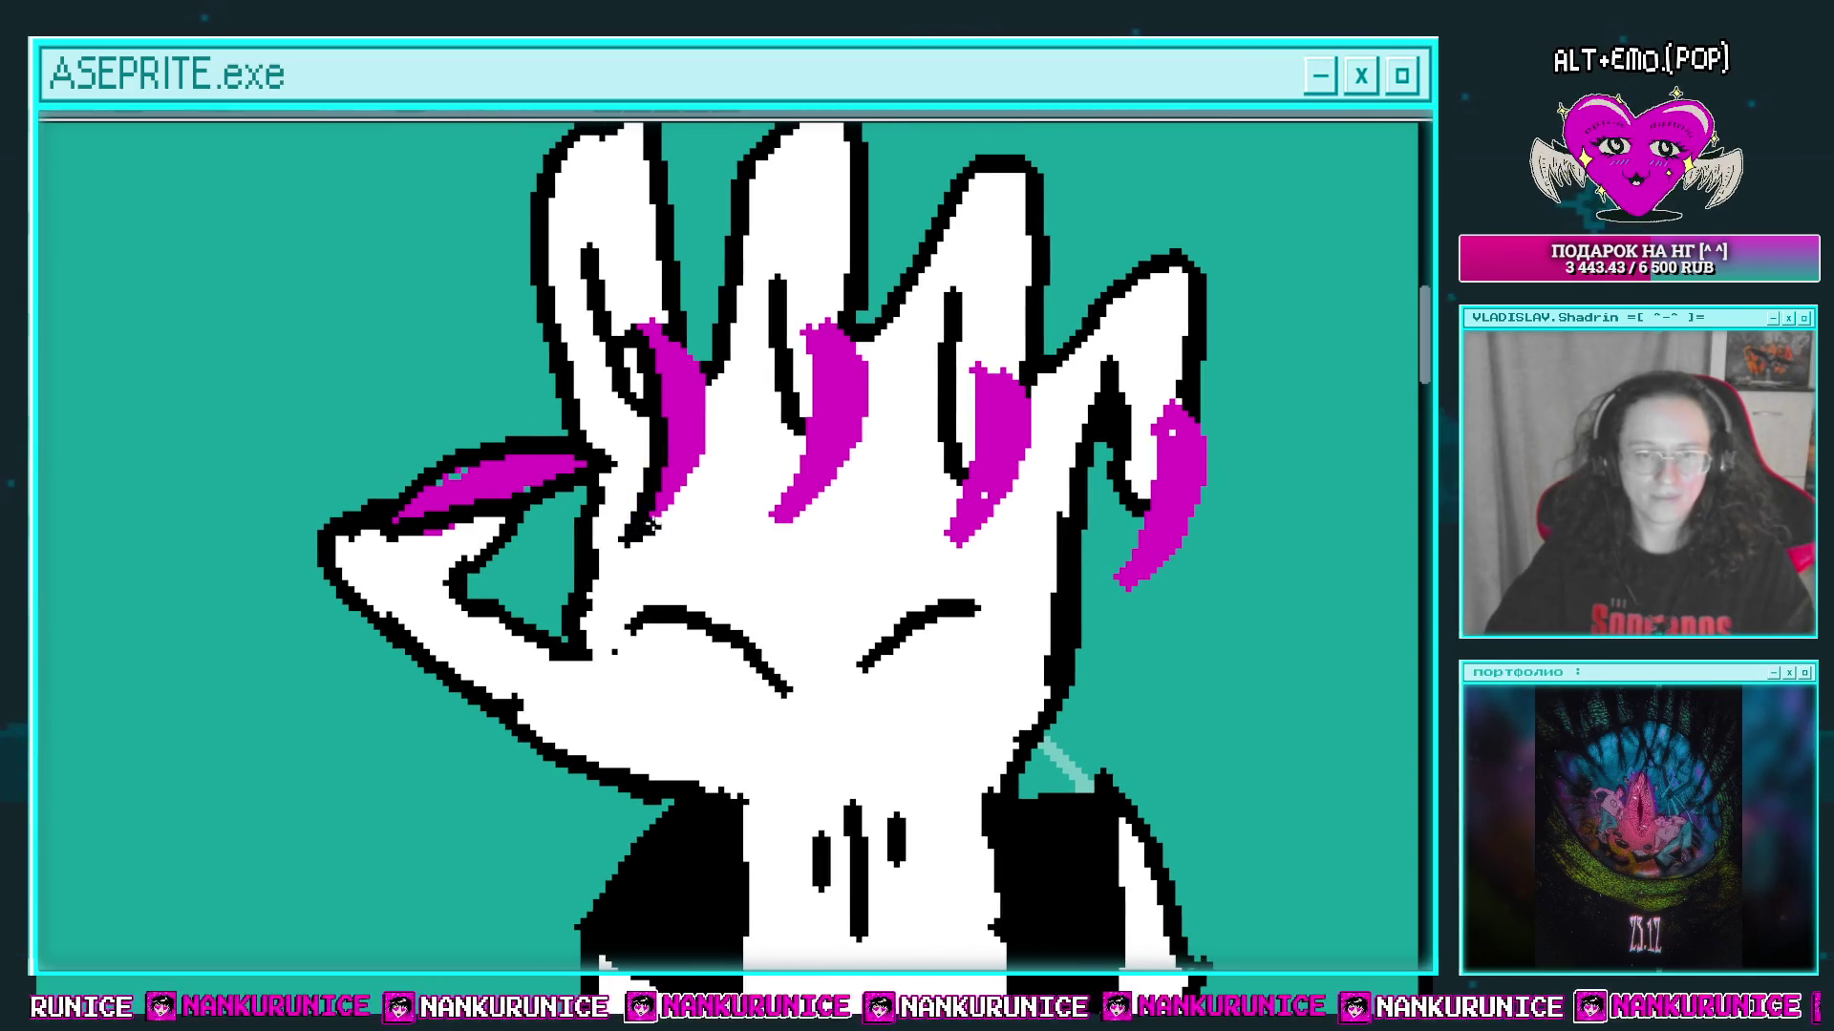
drag(680, 349, 605, 358)
mouse_move(733, 342)
mouse_down()
mouse_move(696, 530)
mouse_move(655, 507)
mouse_up()
mouse_move(802, 559)
mouse_down()
mouse_move(850, 514)
mouse_move(833, 382)
mouse_move(784, 388)
mouse_up()
mouse_move(955, 442)
mouse_down()
mouse_move(946, 587)
mouse_move(1055, 590)
mouse_up()
click(396, 516)
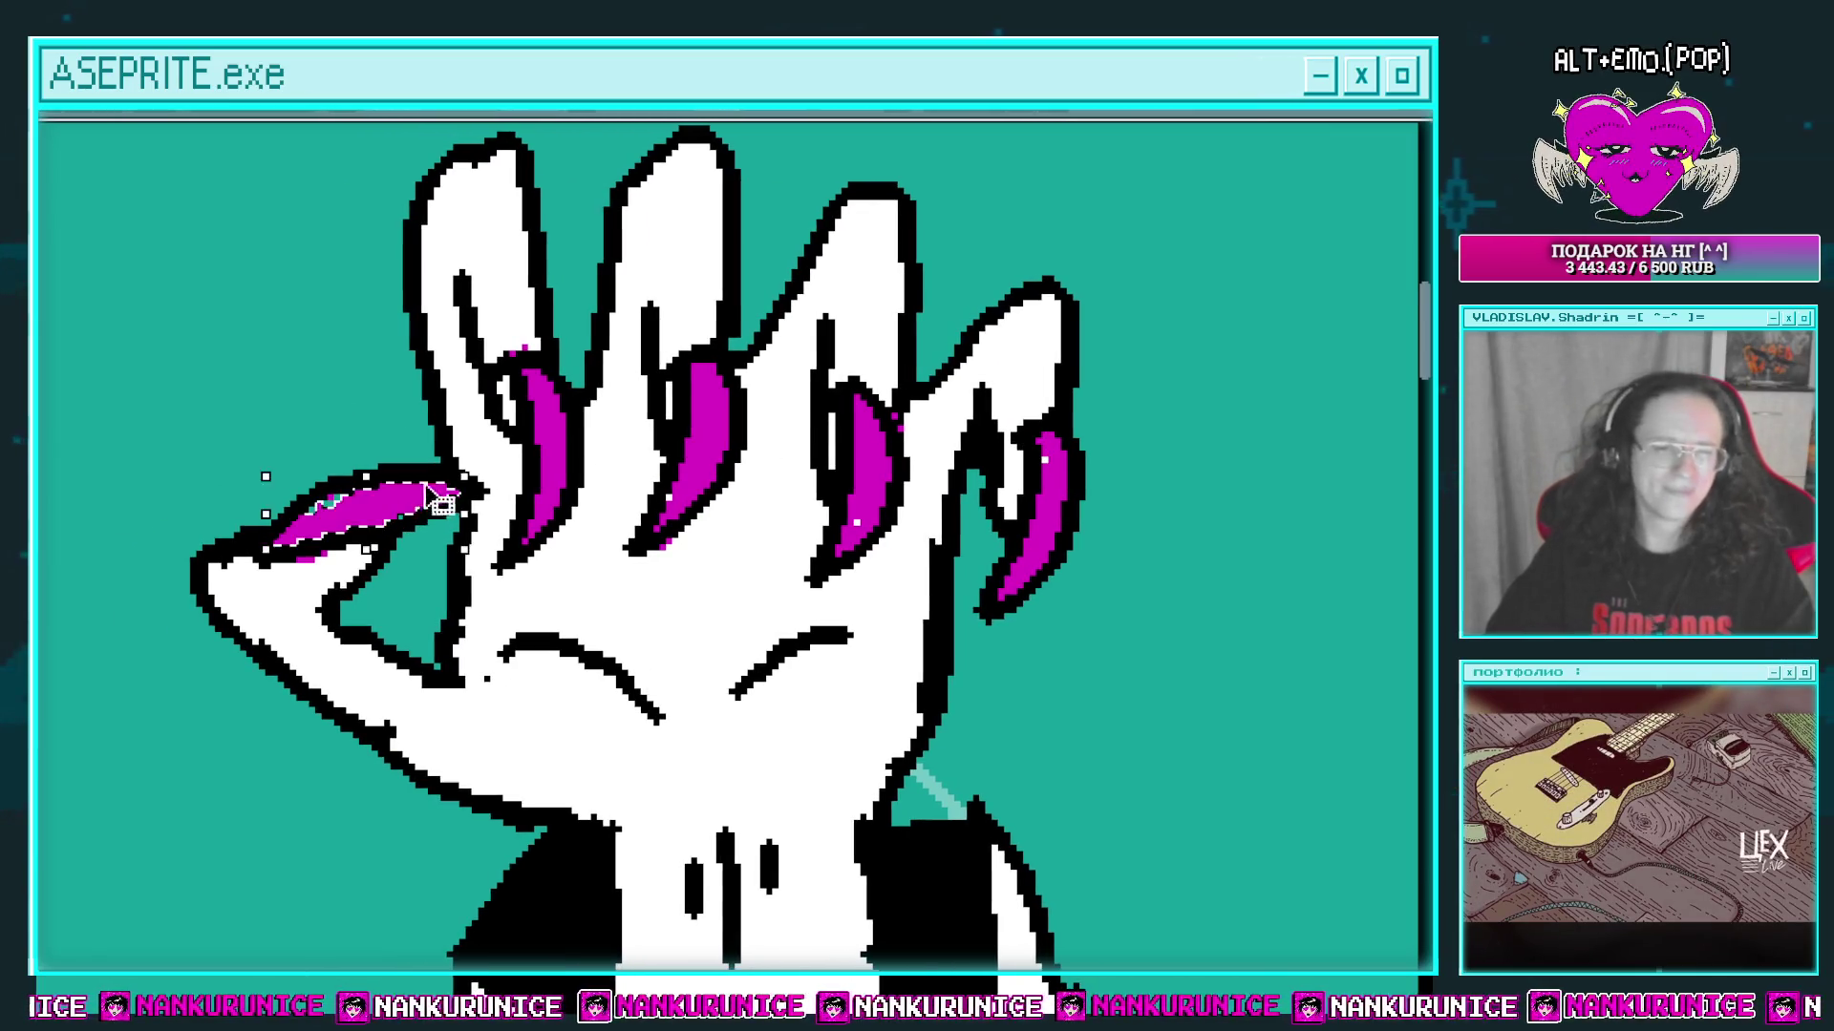
drag(411, 401, 472, 401)
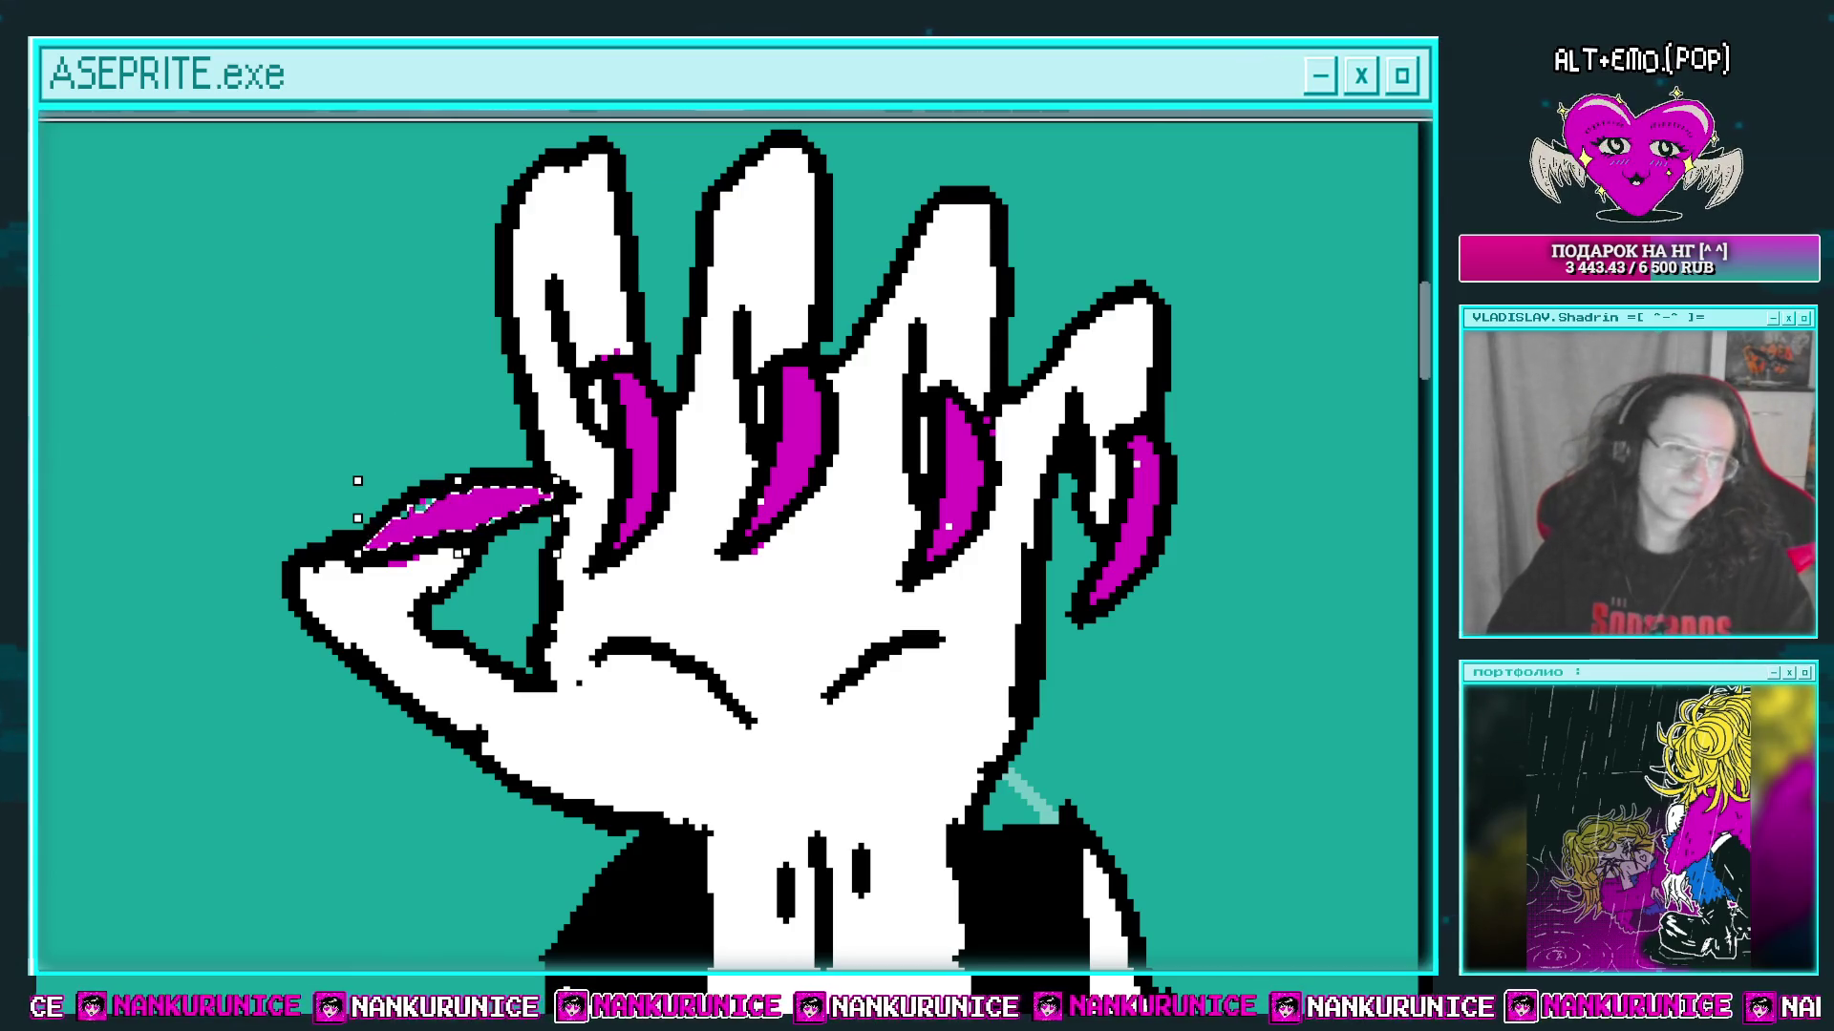
Step: Add white highlight streaks along the thumb and finger claws, then zoom back out
scroll(565, 474, up, 2)
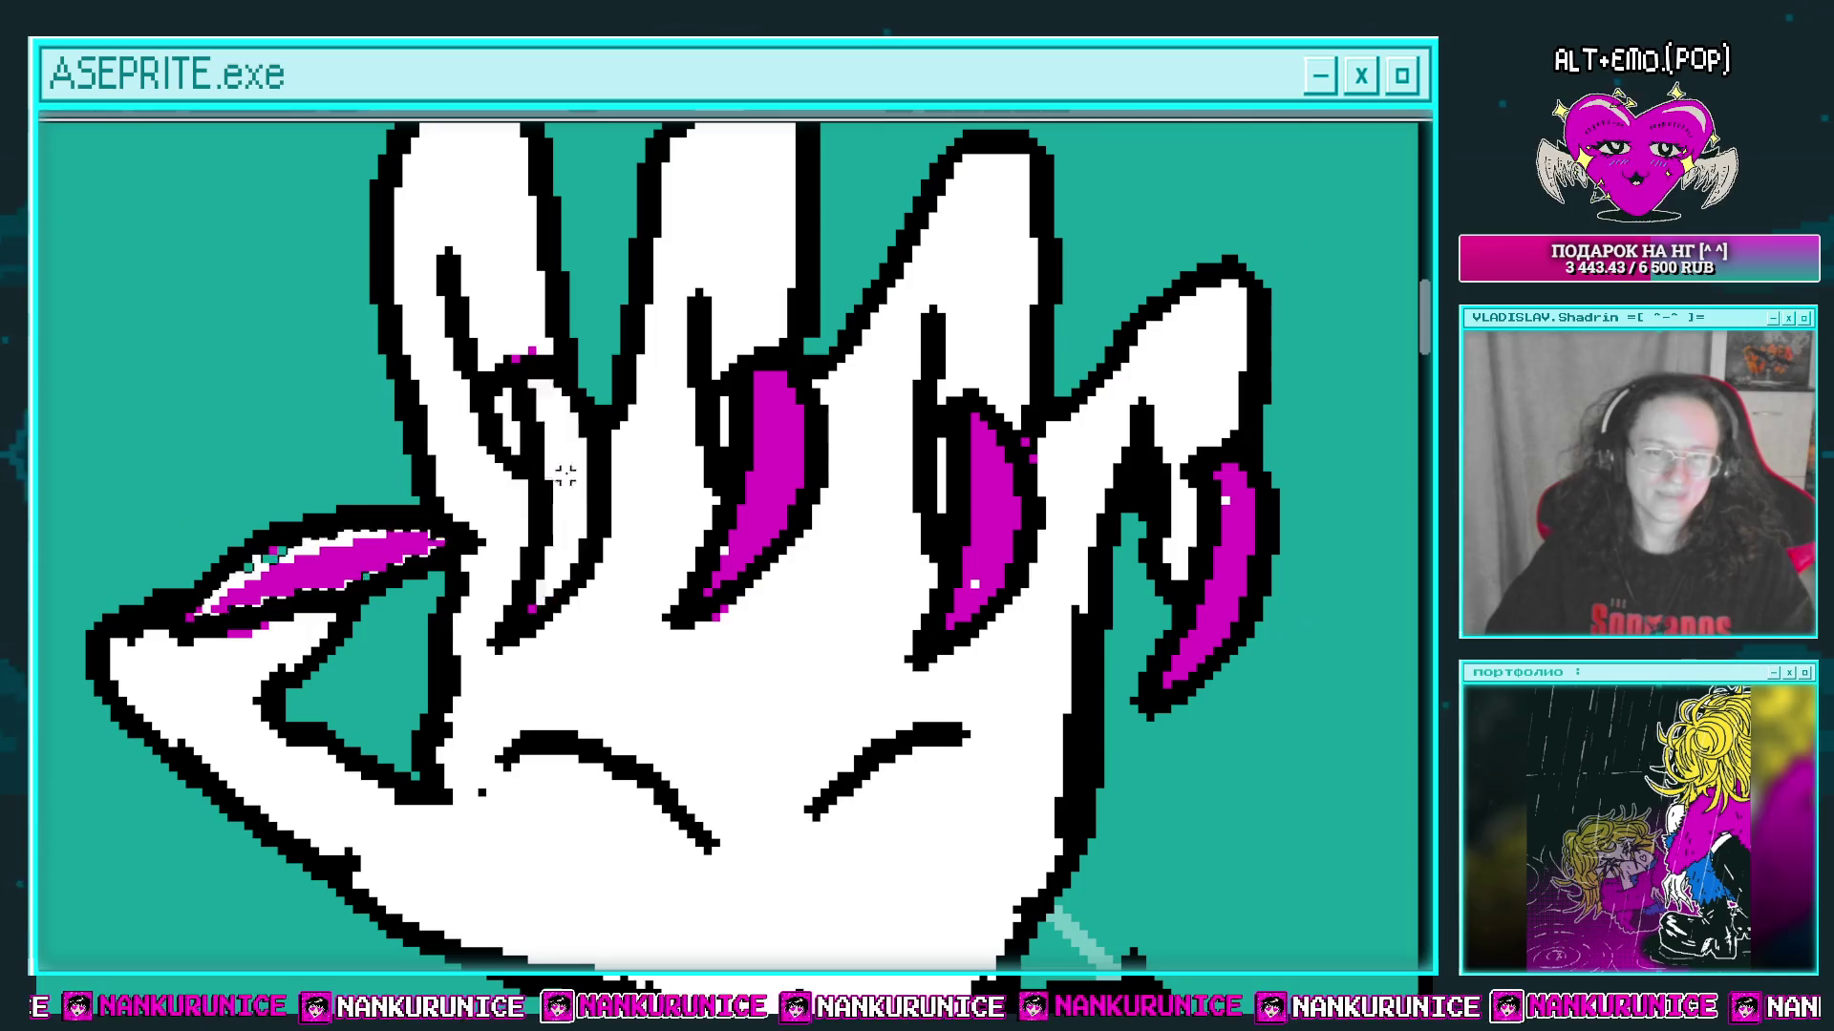
click(564, 474)
drag(781, 570, 651, 544)
click(723, 561)
mouse_move(660, 391)
mouse_down()
mouse_move(874, 434)
mouse_move(815, 355)
mouse_move(818, 382)
mouse_up()
key(ctrl+v)
drag(1038, 431, 1027, 421)
key(Return)
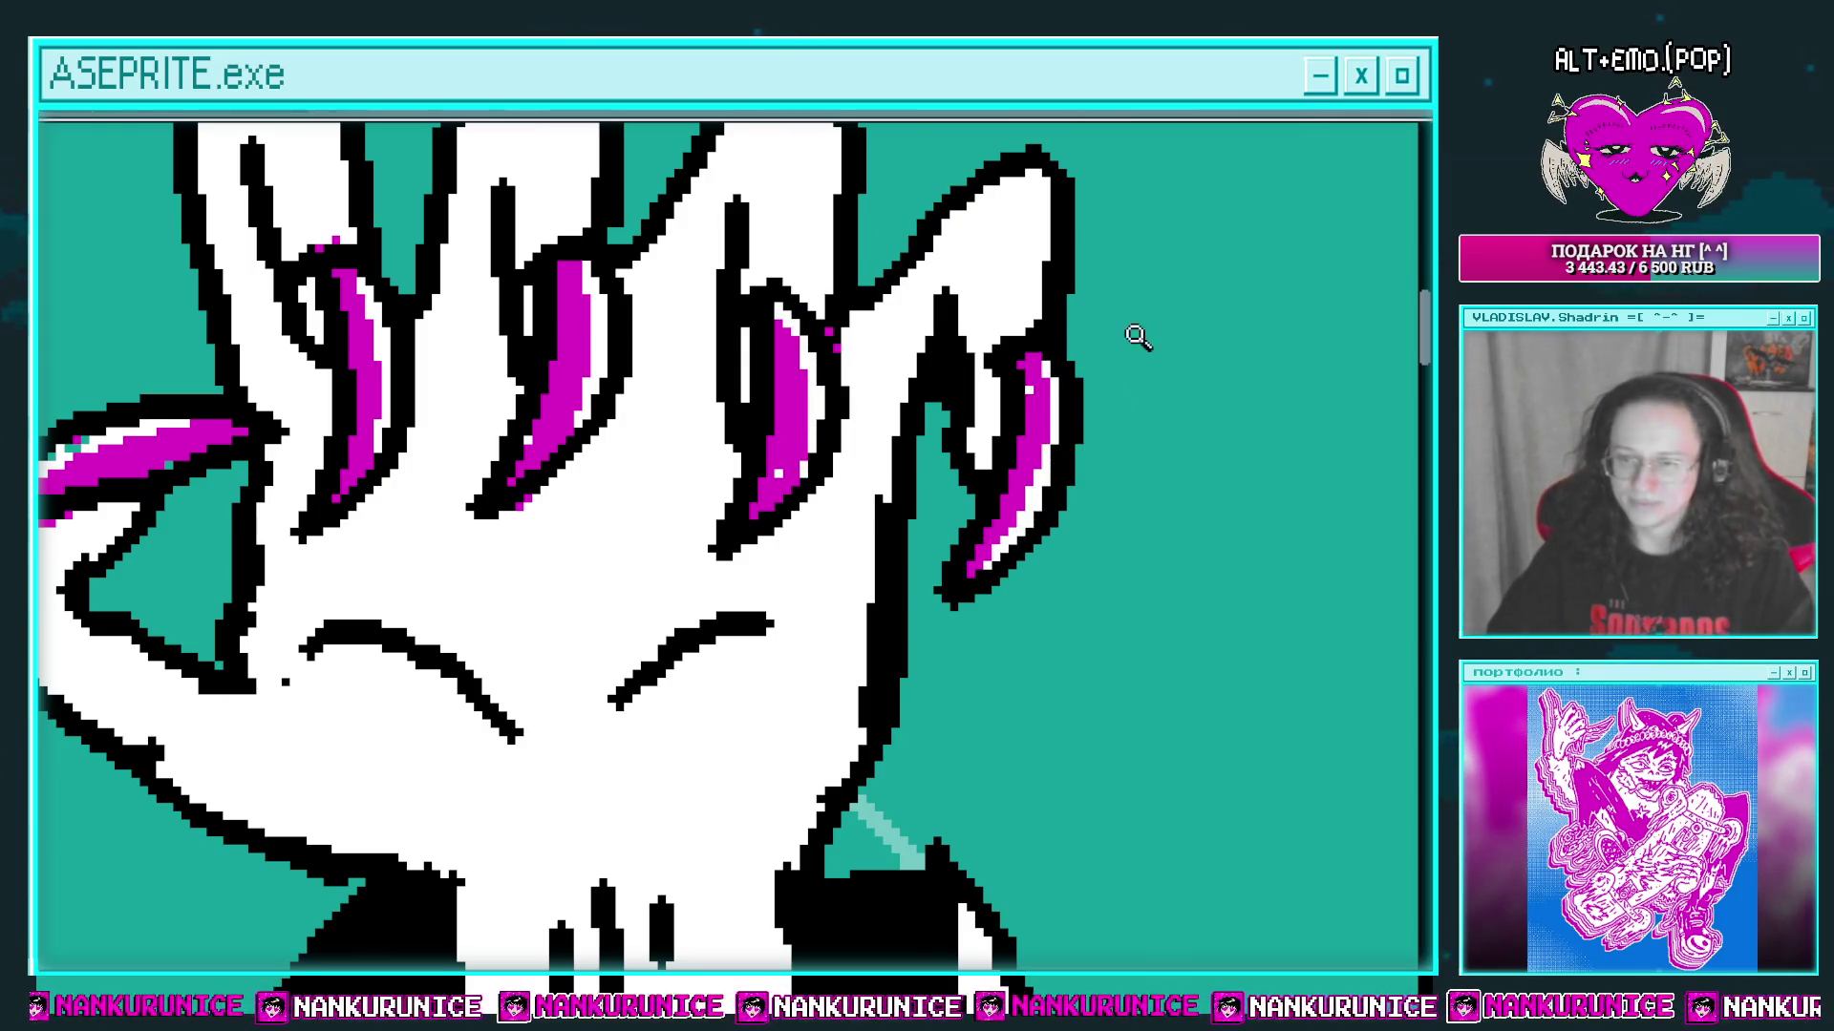
scroll(1137, 336, down, 3)
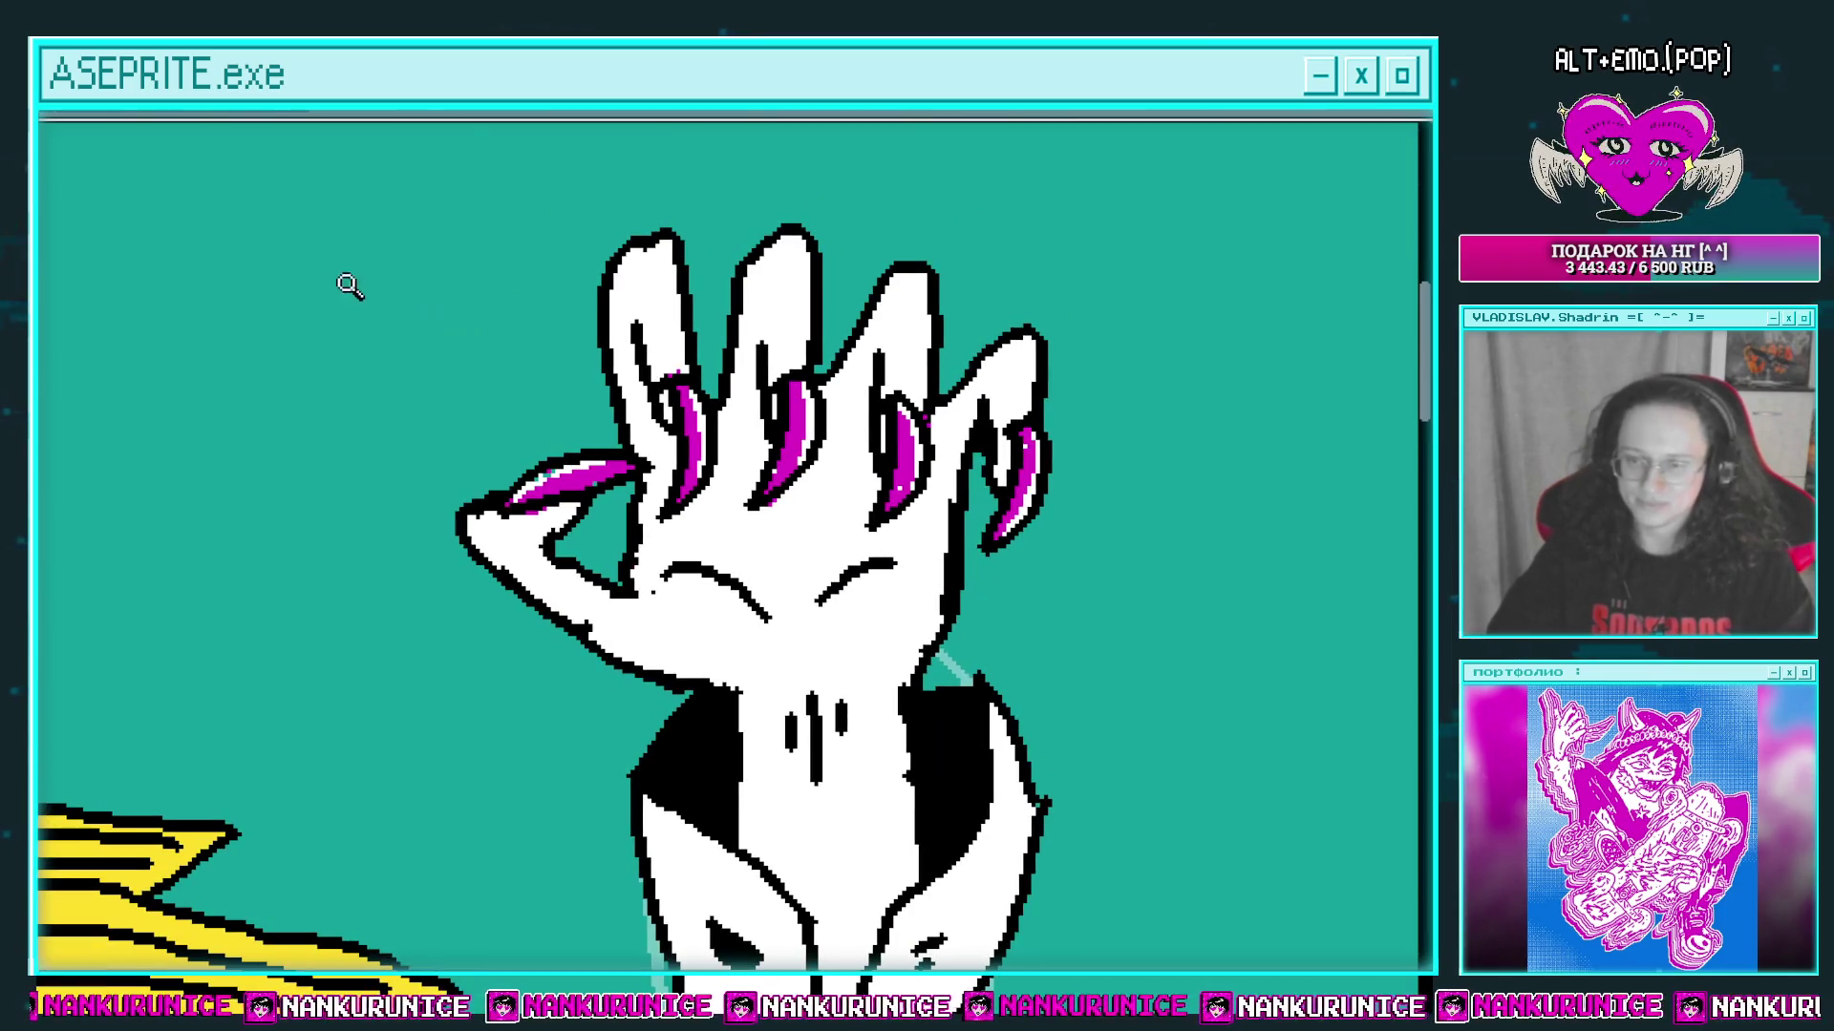
mouse_move(728, 297)
mouse_down()
mouse_move(771, 340)
mouse_move(742, 312)
mouse_up()
scroll(789, 315, up, 1)
scroll(979, 341, down, 2)
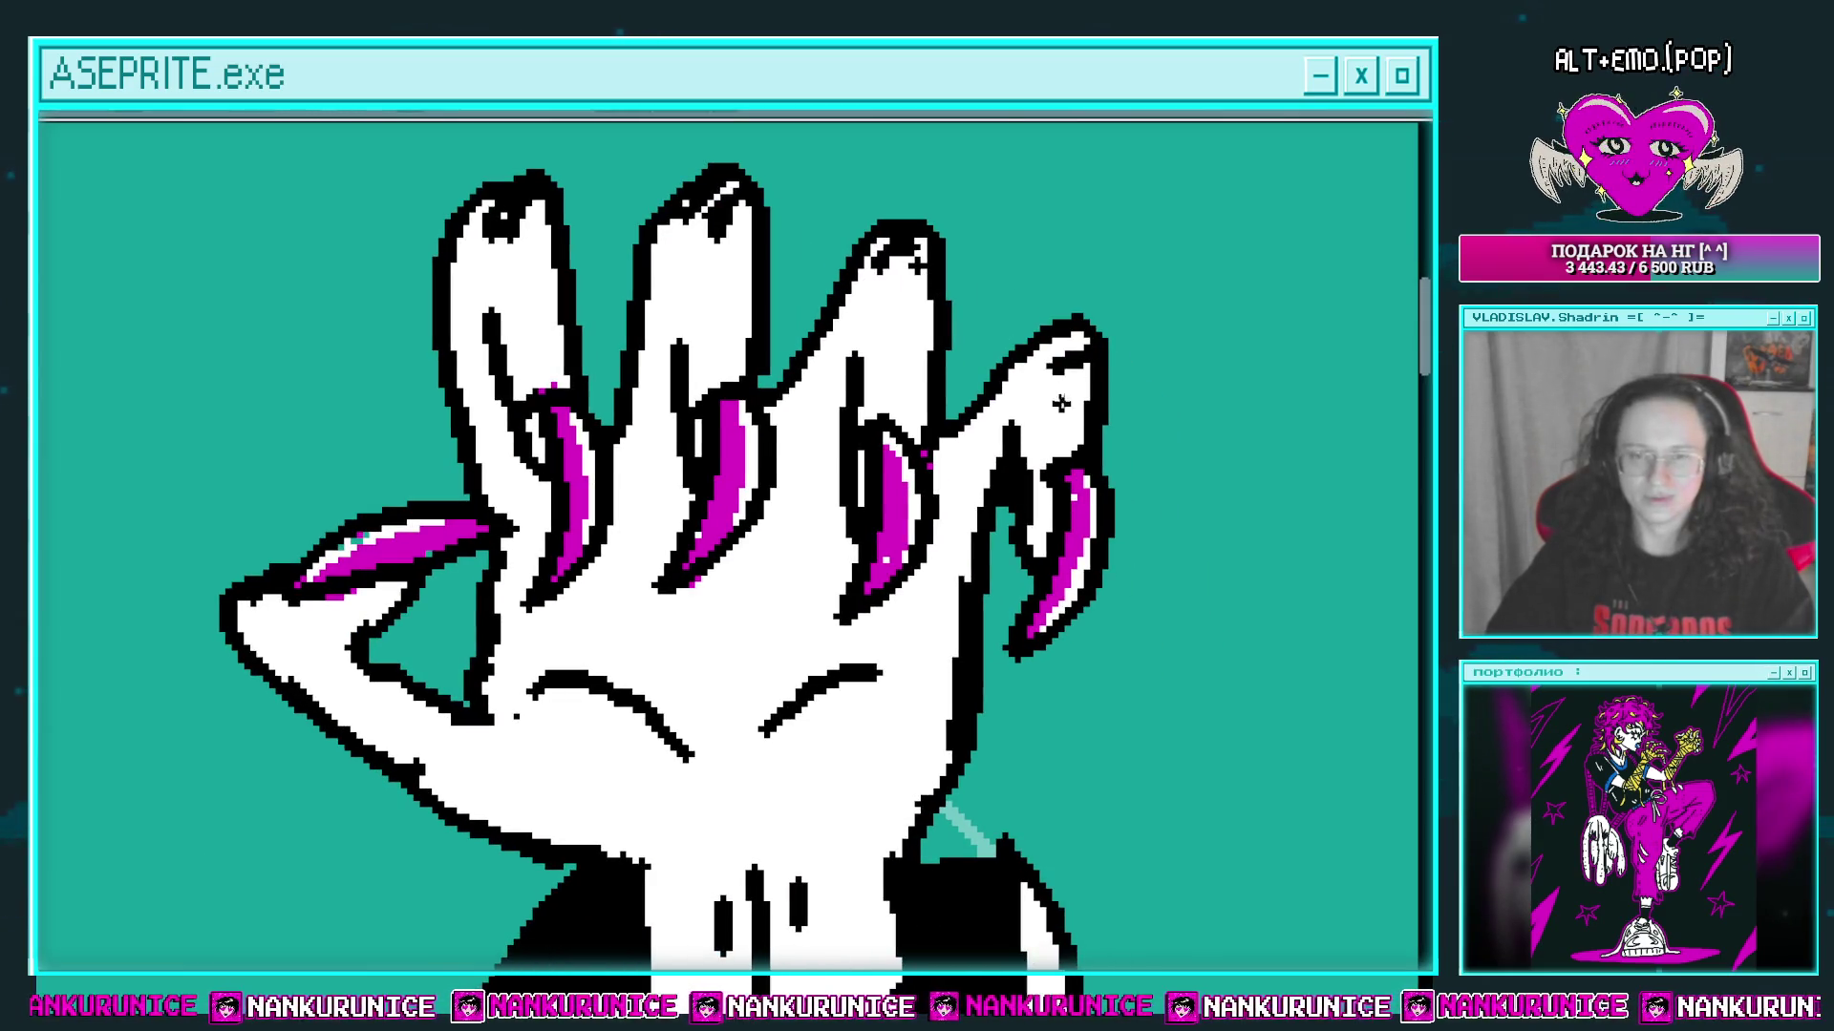
scroll(1061, 404, down, 2)
scroll(974, 336, up, 1)
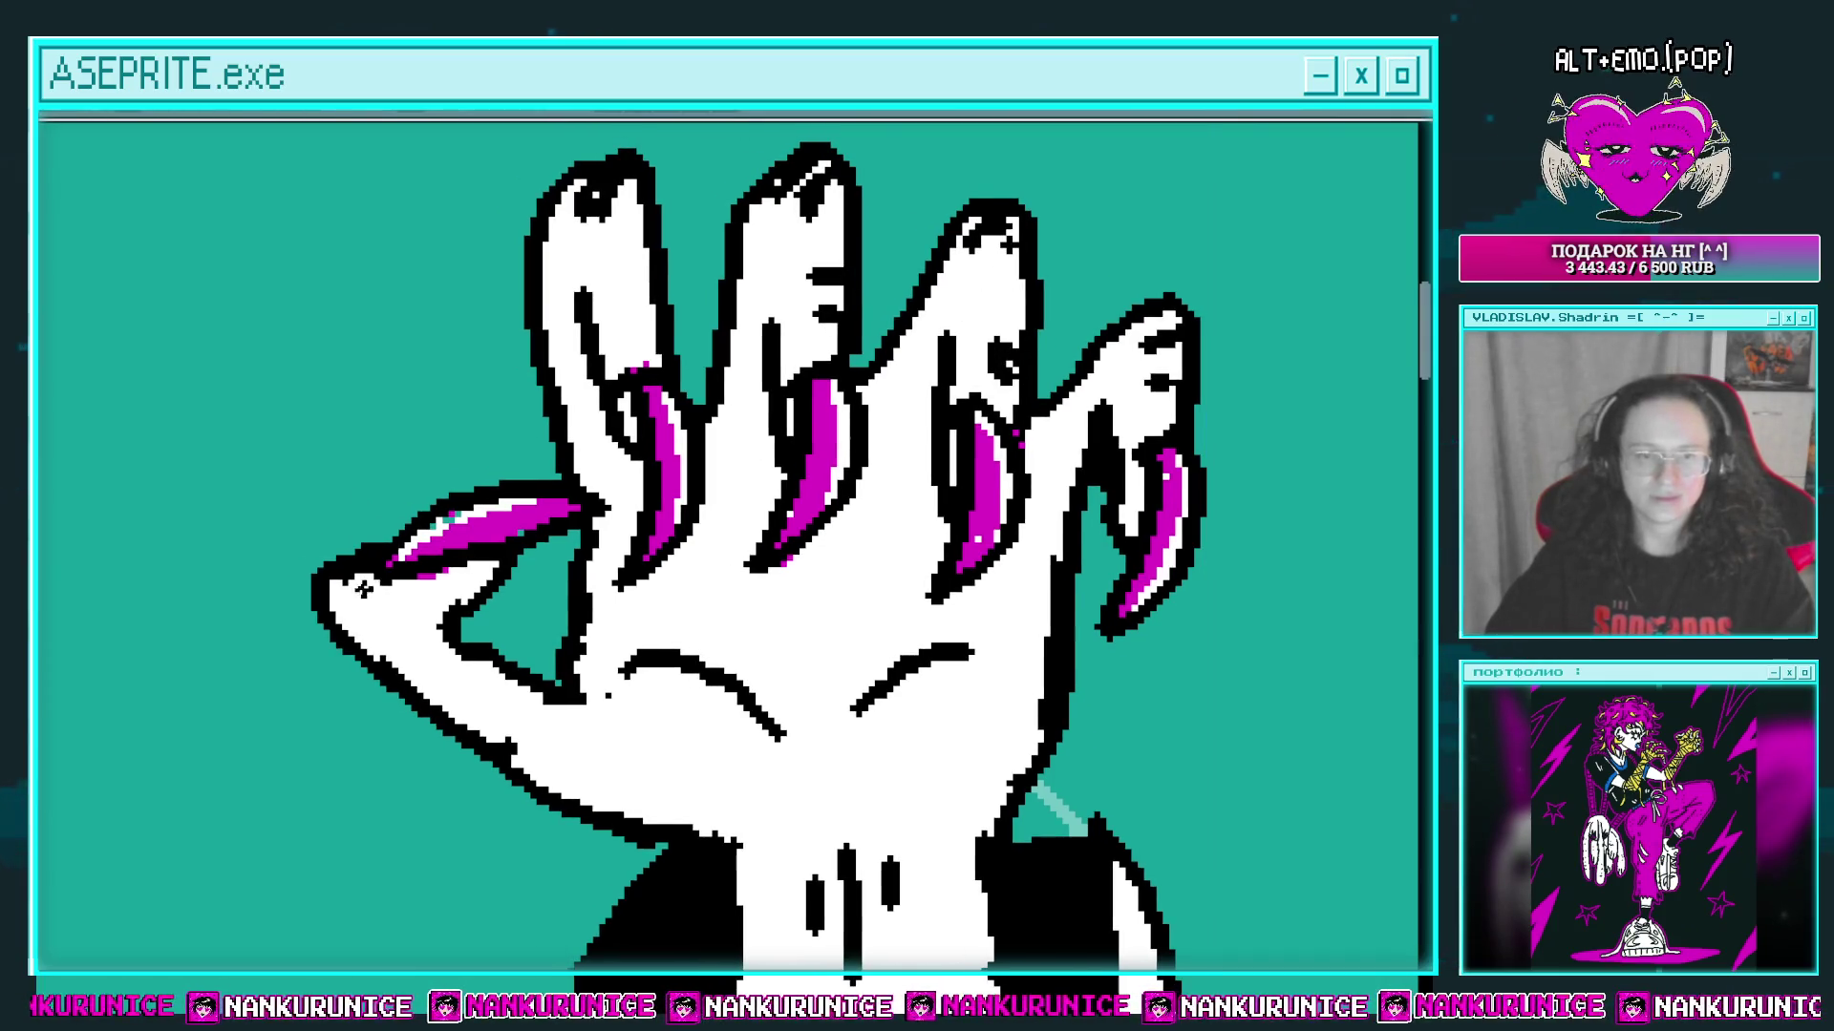
scroll(363, 621, down, 2)
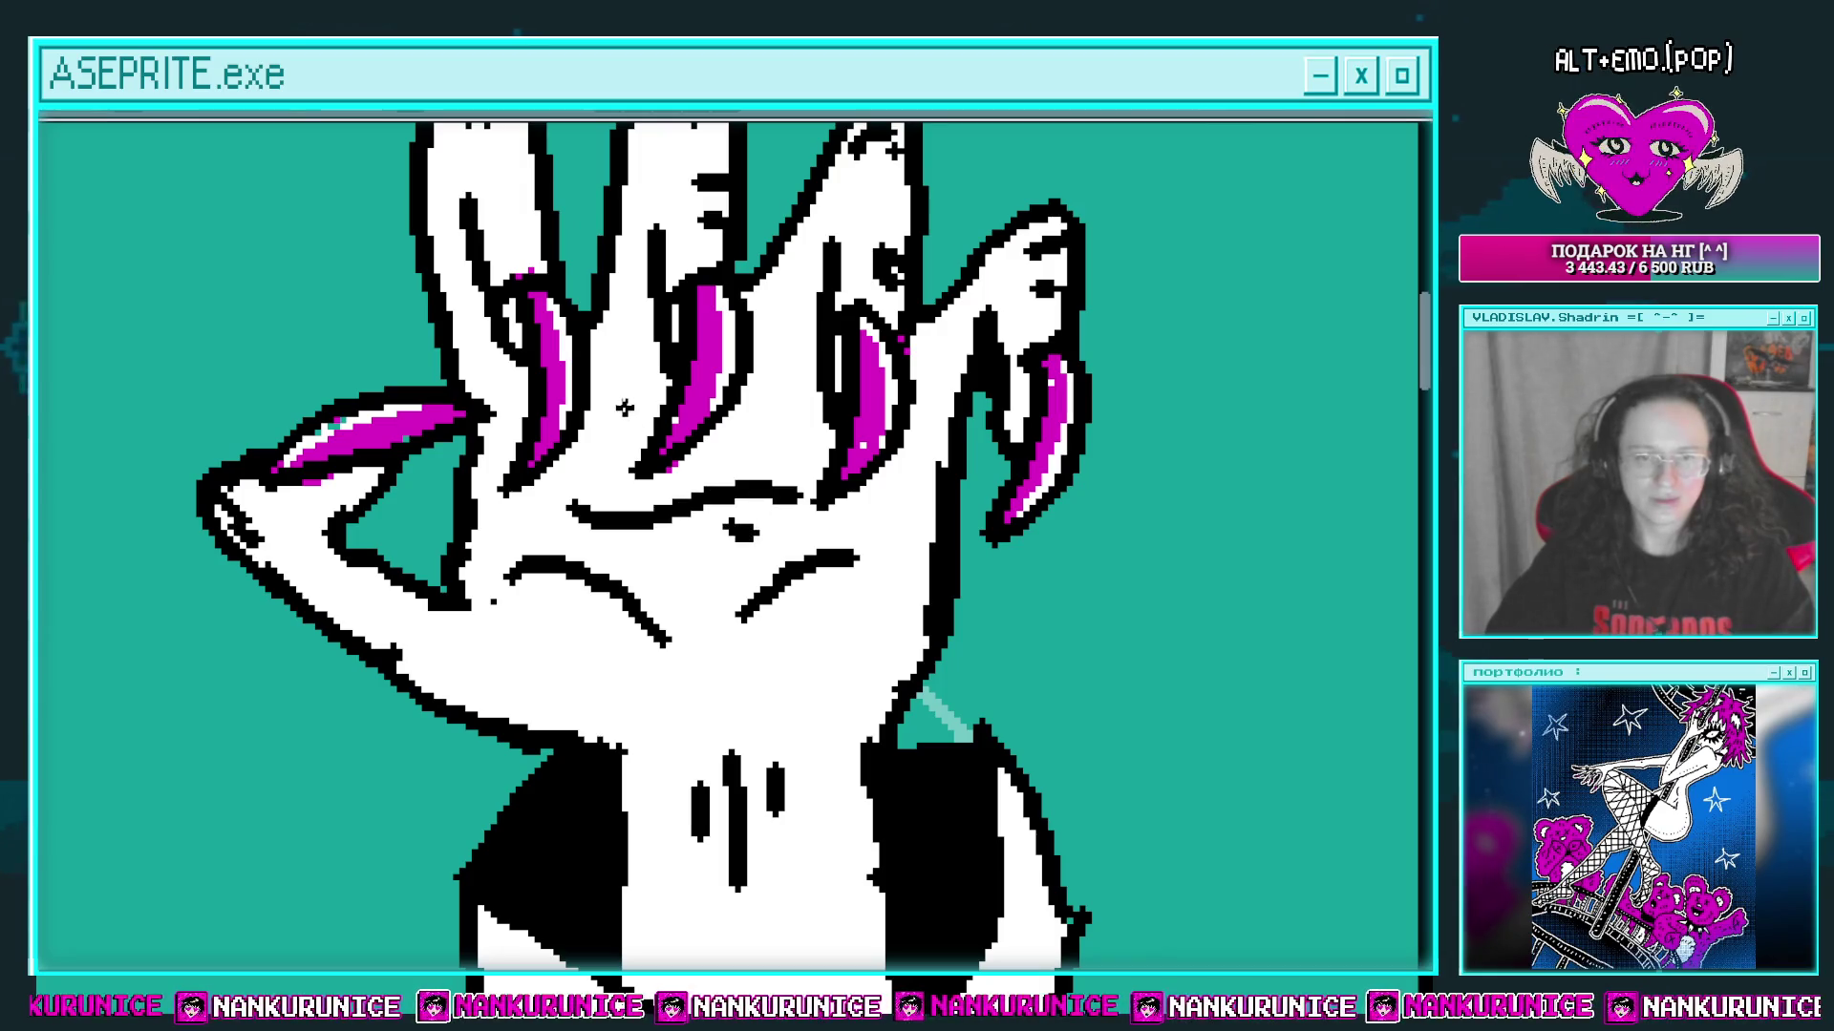
scroll(885, 420, down, 5)
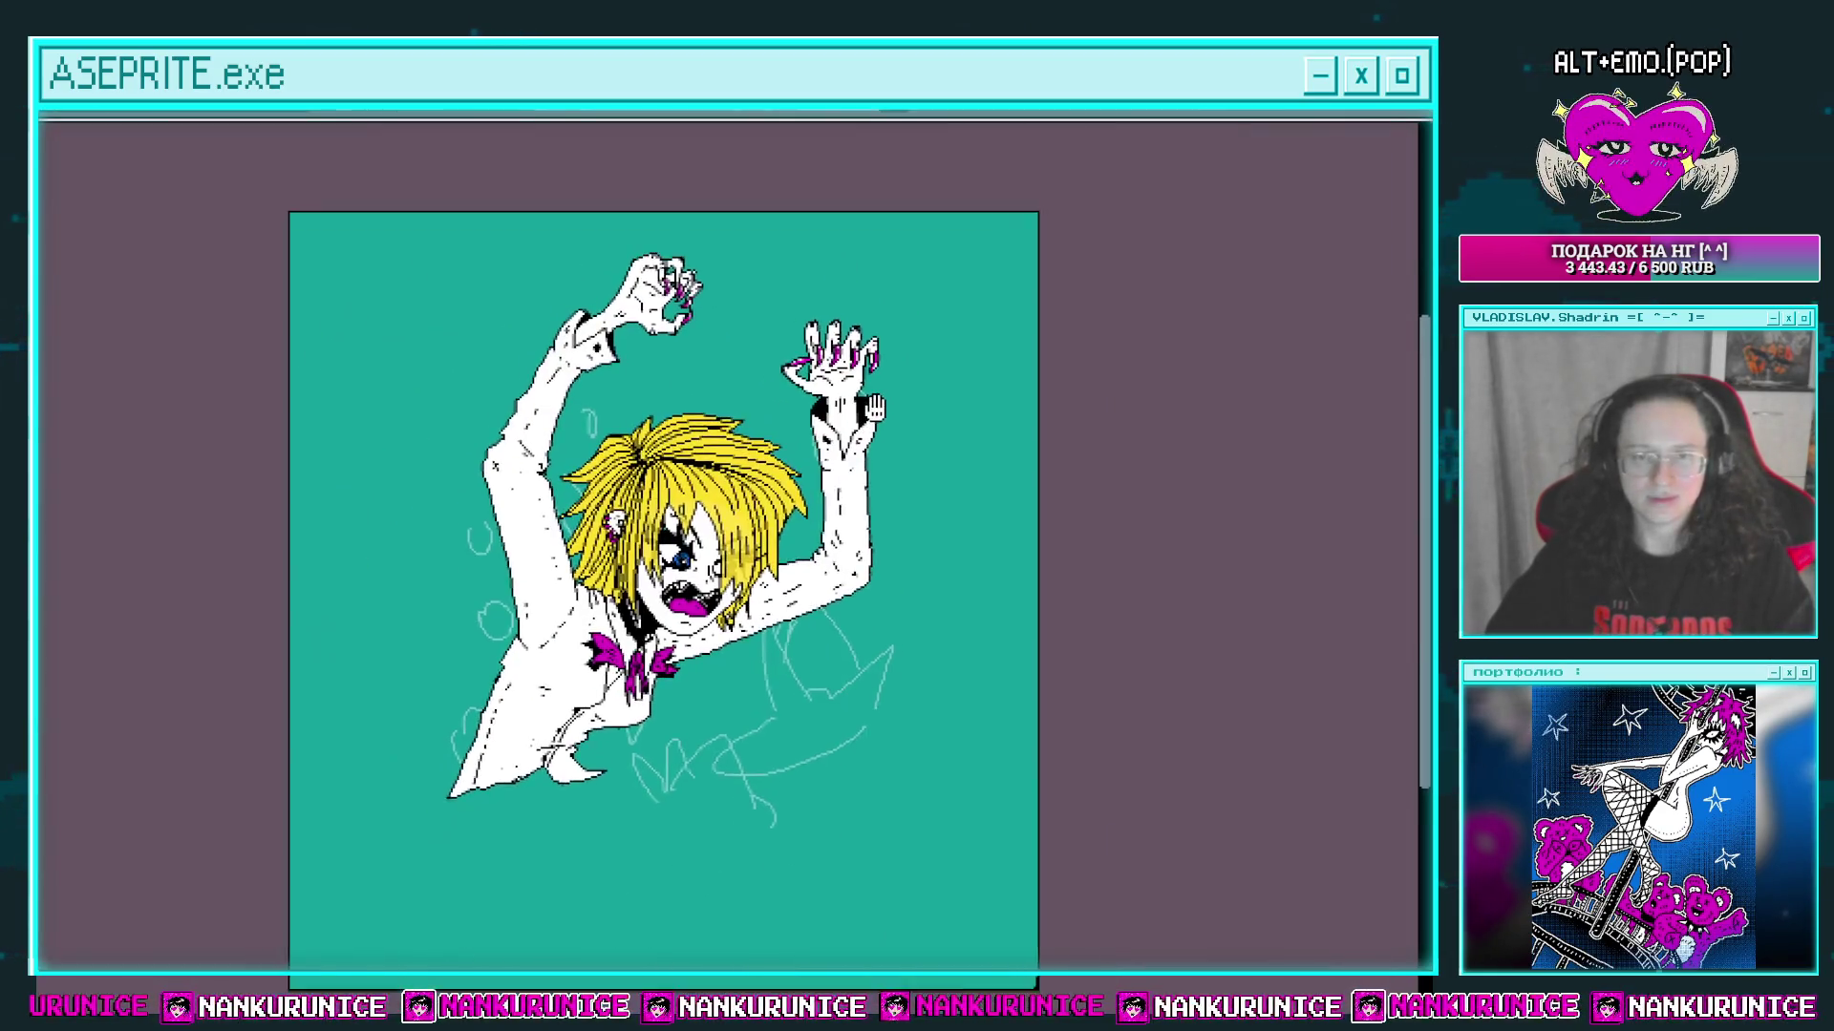
Step: Recentre the drawing, select the raised right hand, then deselect it
drag(875, 408, 891, 380)
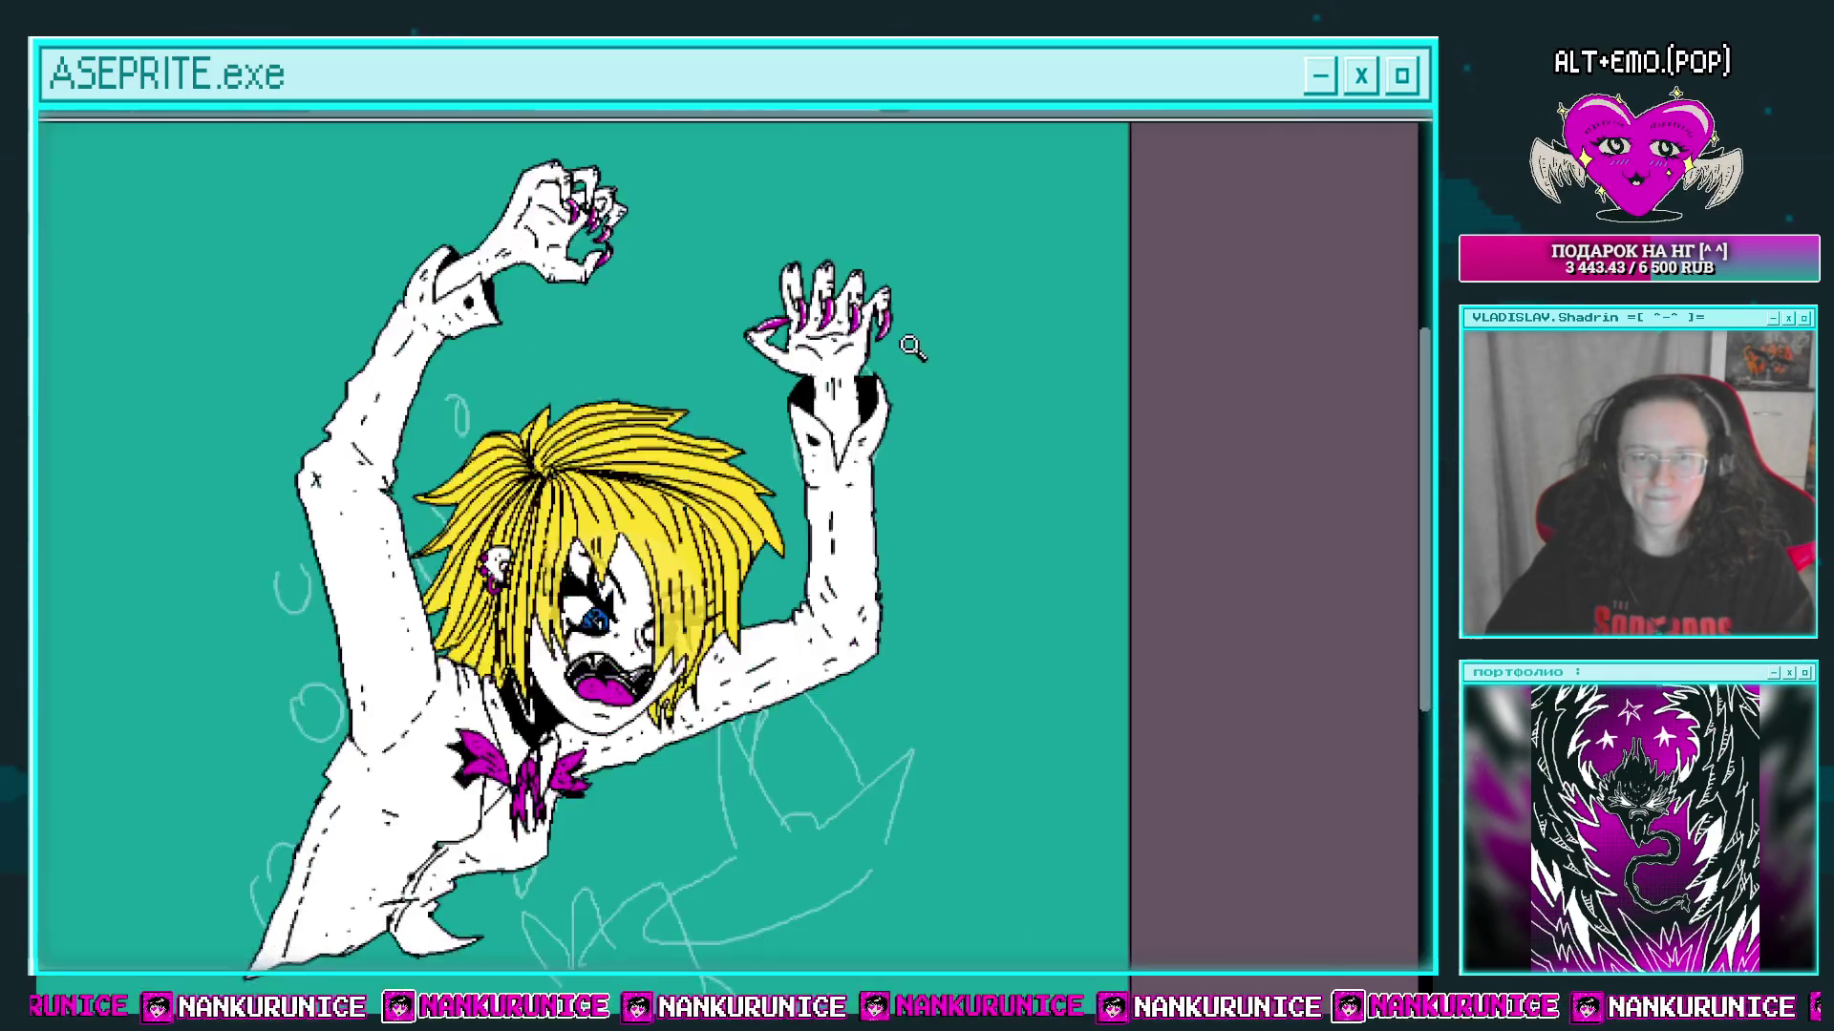
scroll(878, 344, up, 2)
drag(996, 408, 732, 243)
drag(794, 555, 817, 621)
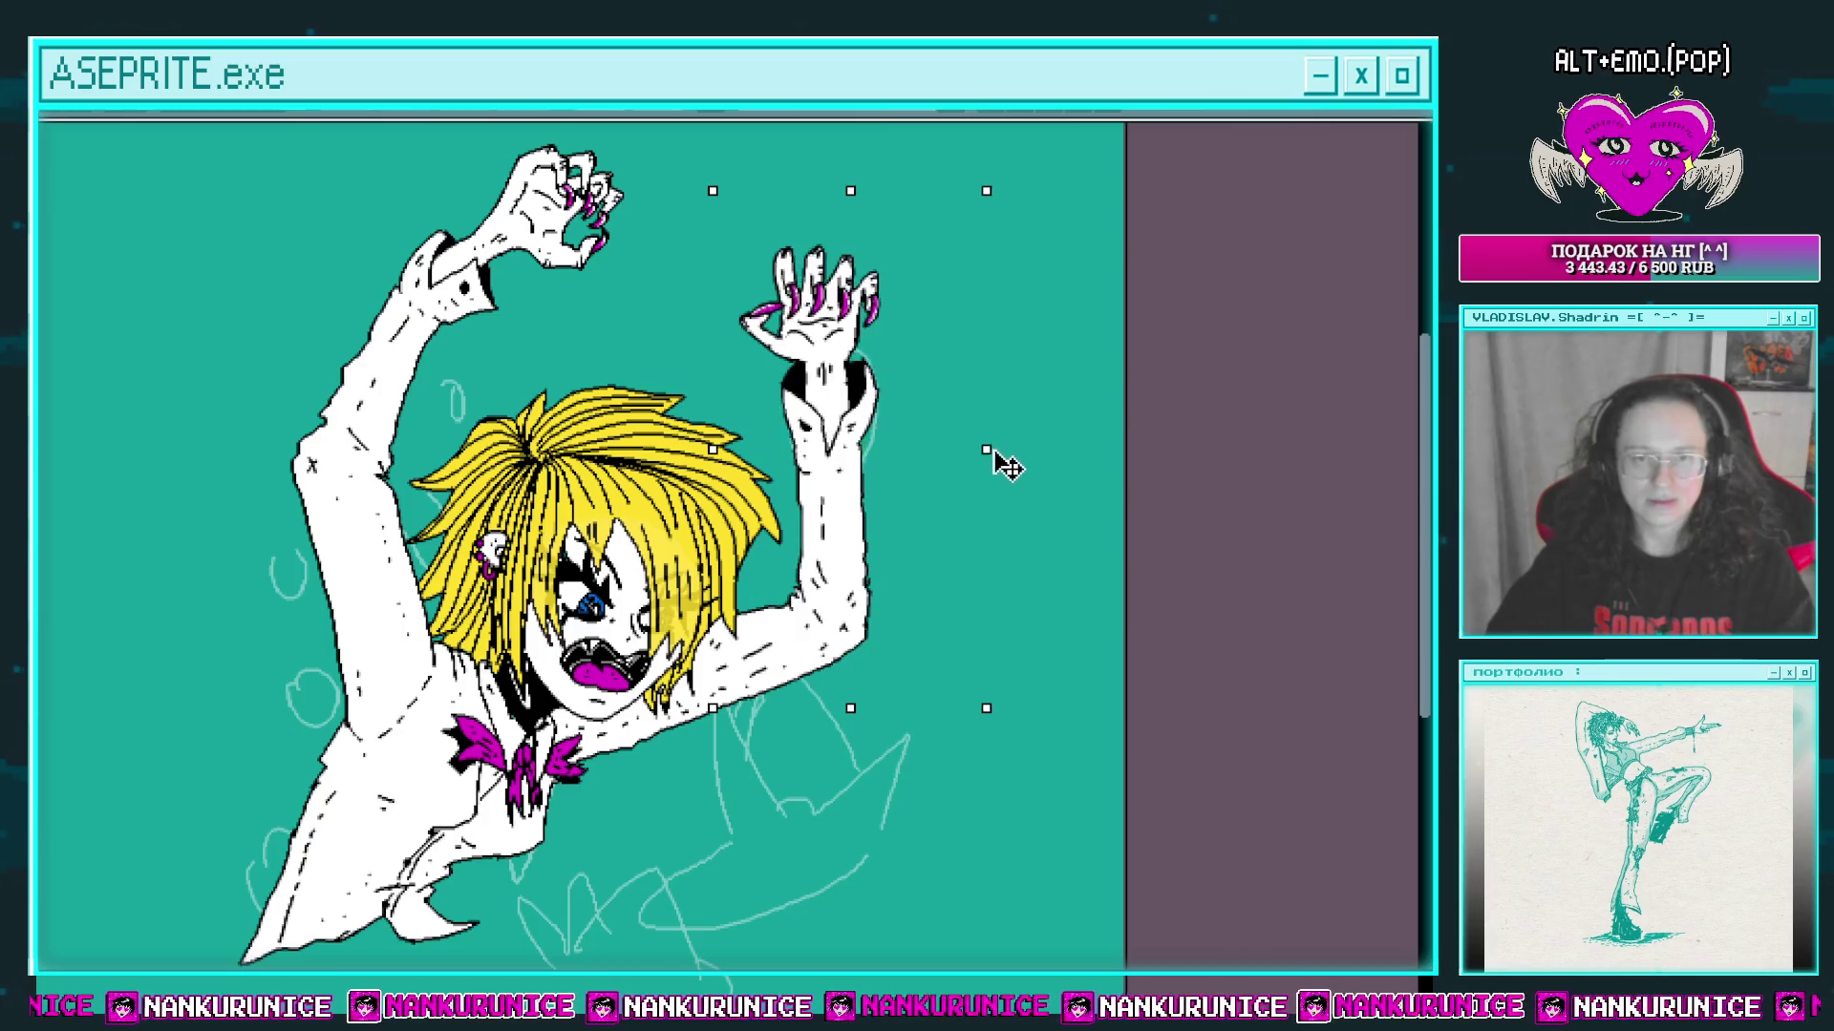
key(ctrl+d)
scroll(868, 655, up, 3)
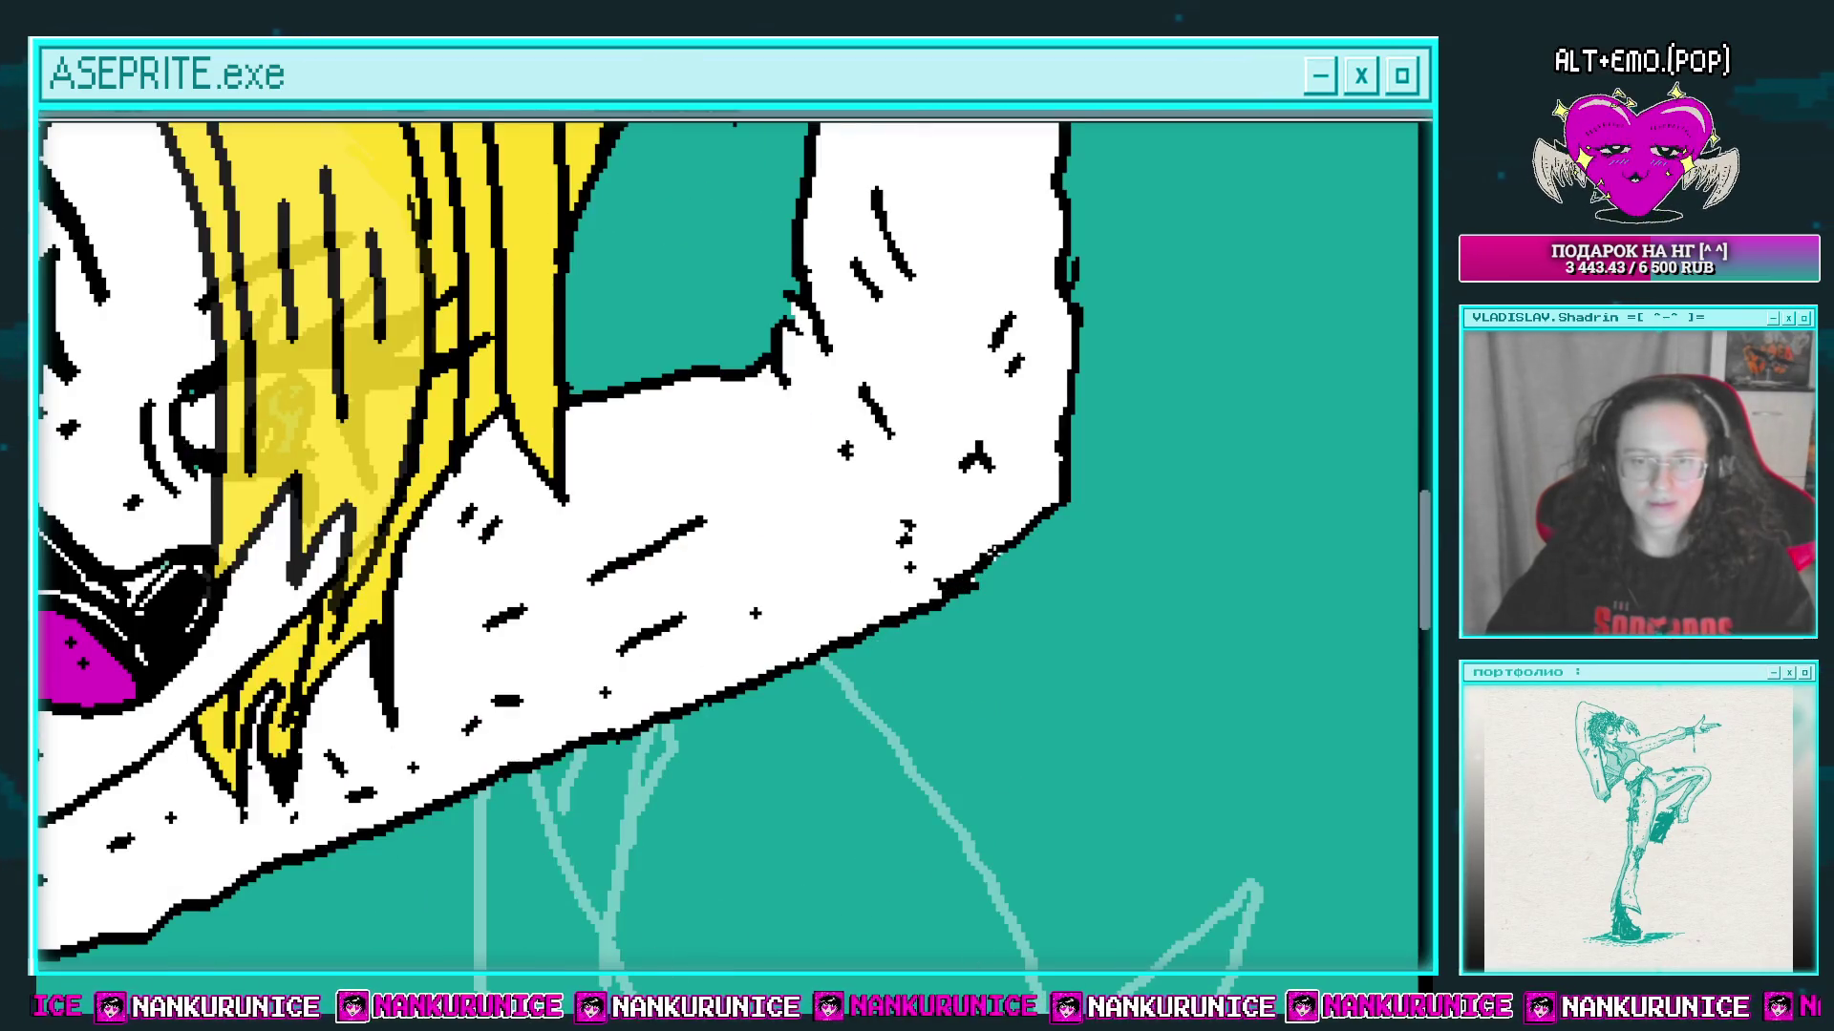
scroll(993, 552, down, 3)
drag(933, 521, 791, 378)
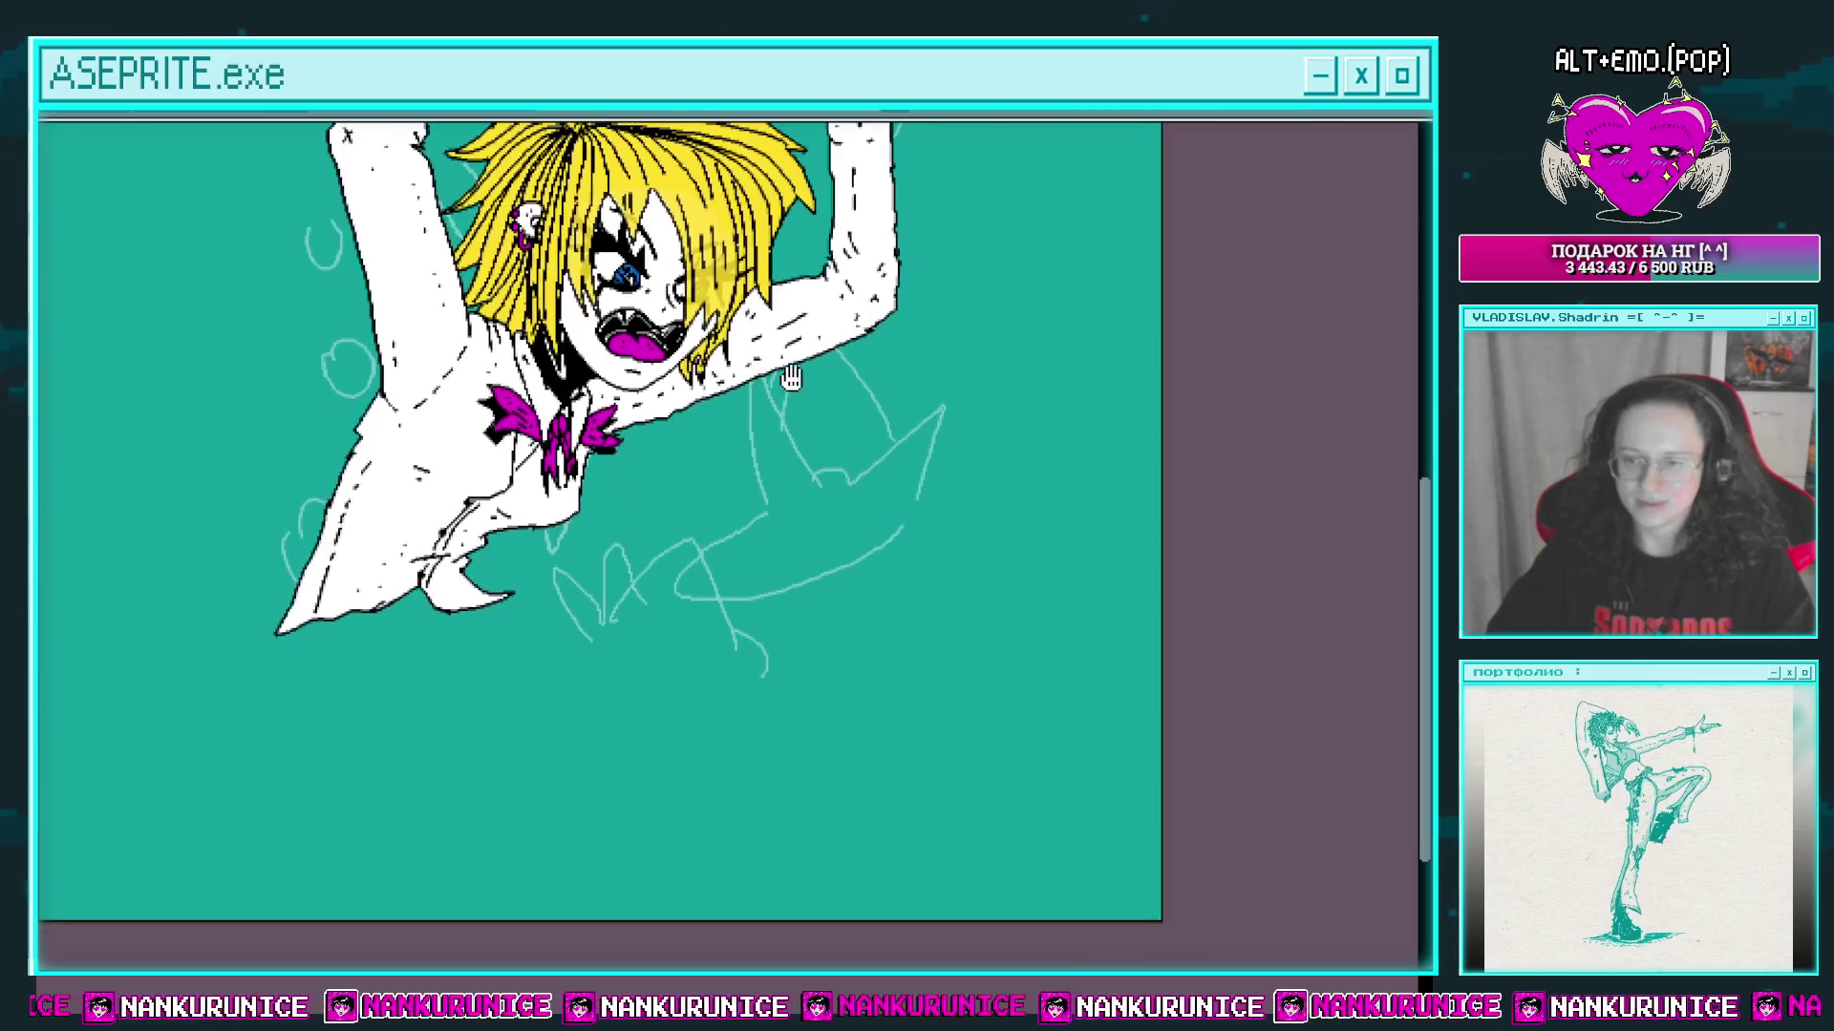
scroll(833, 543, down, 1)
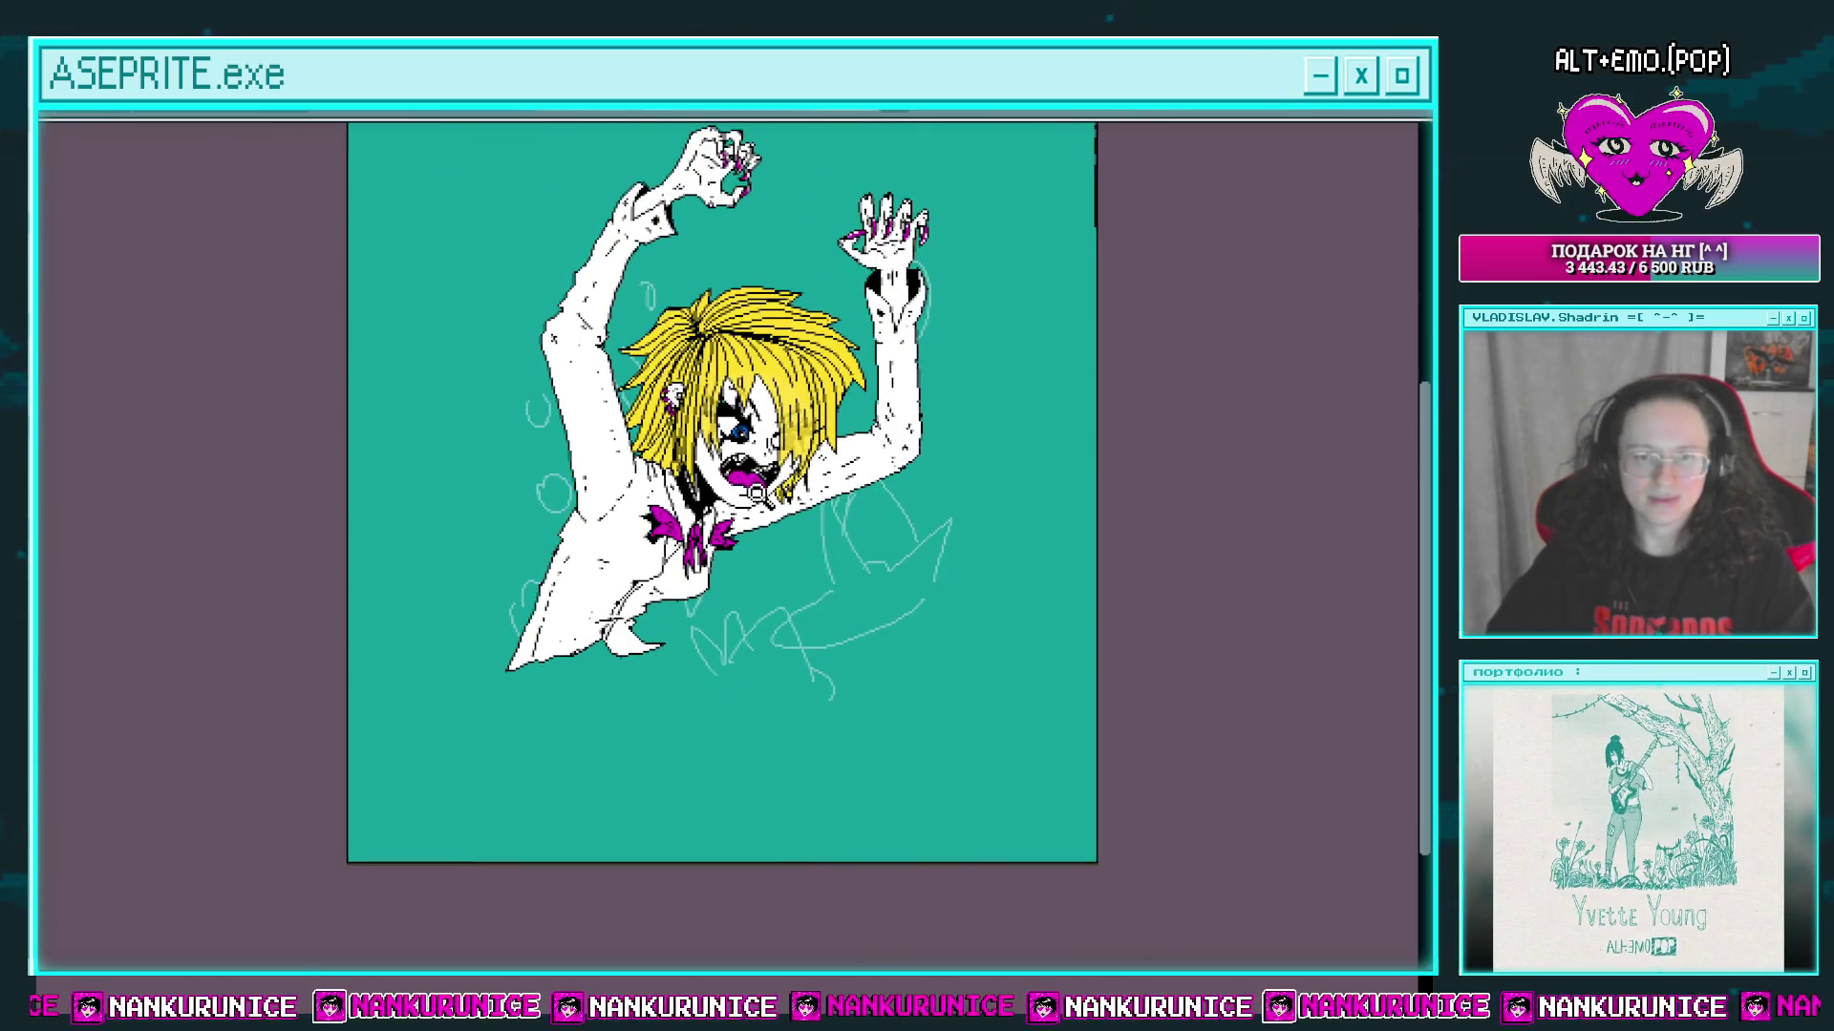
Step: Merge the top drawing layer into the layer below it
key(Tab)
click(113, 187)
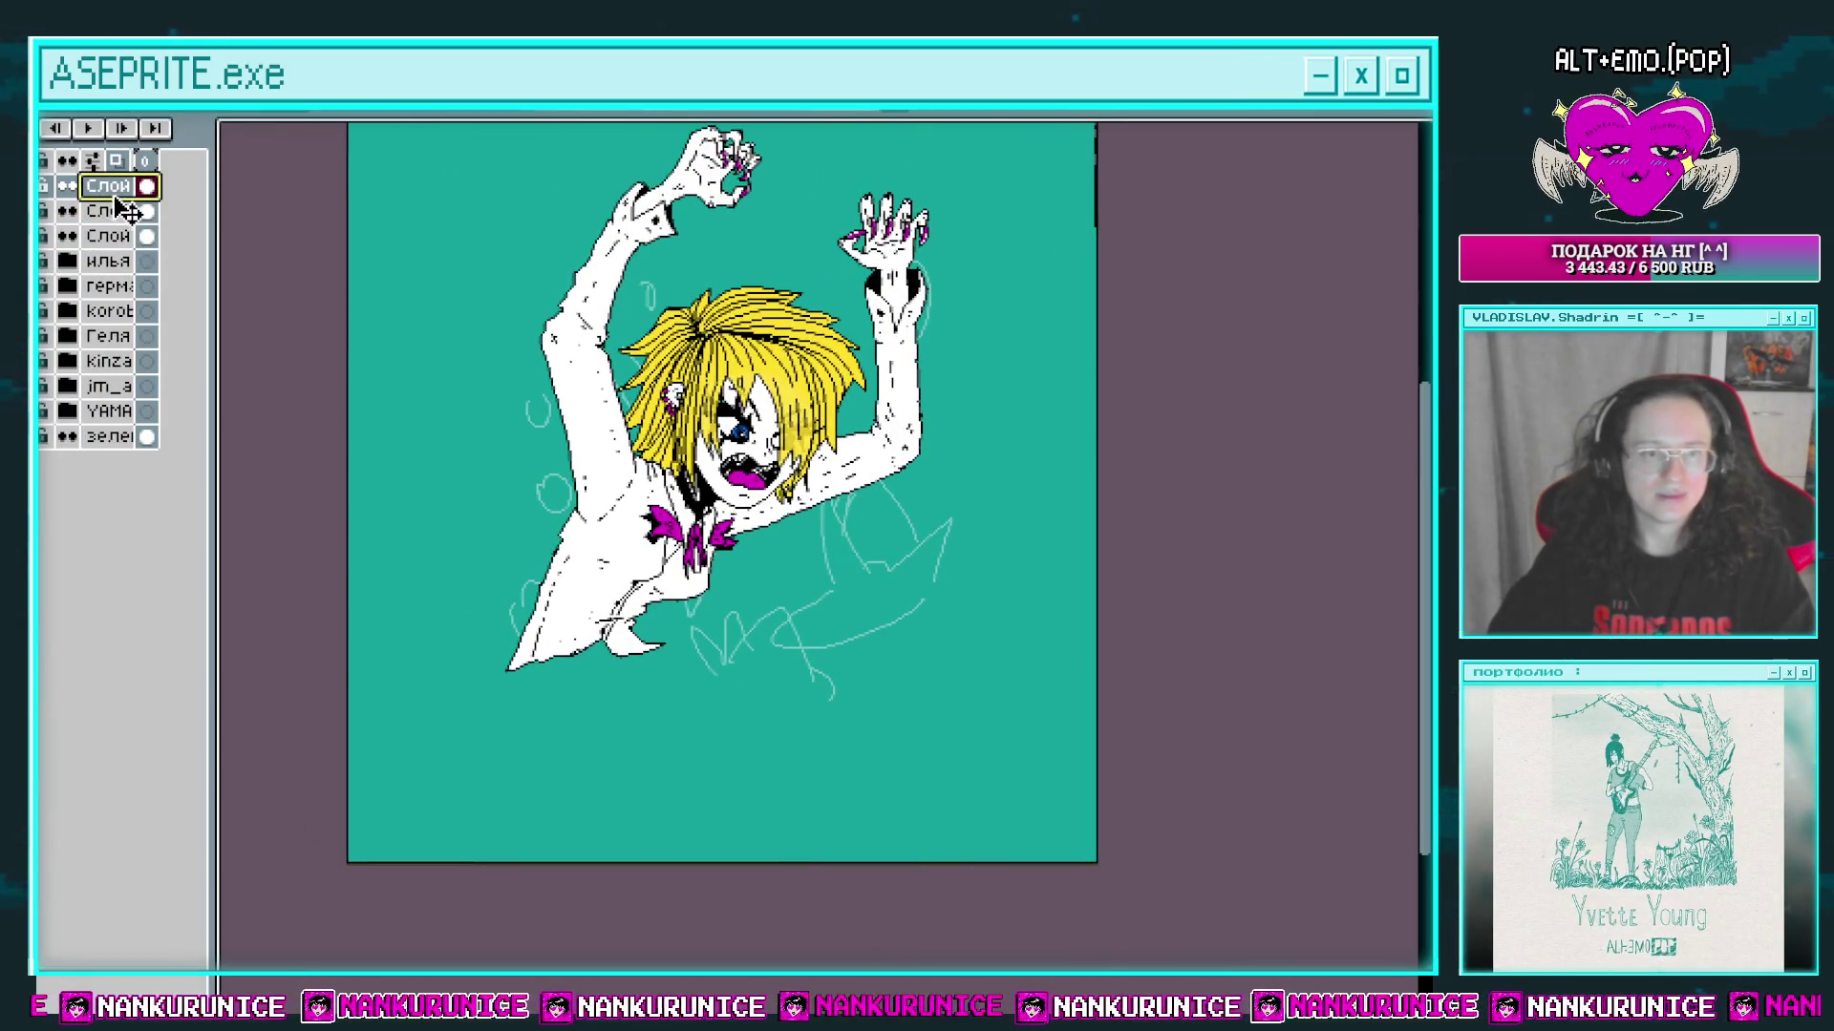
right_click(119, 205)
click(205, 341)
key(Tab)
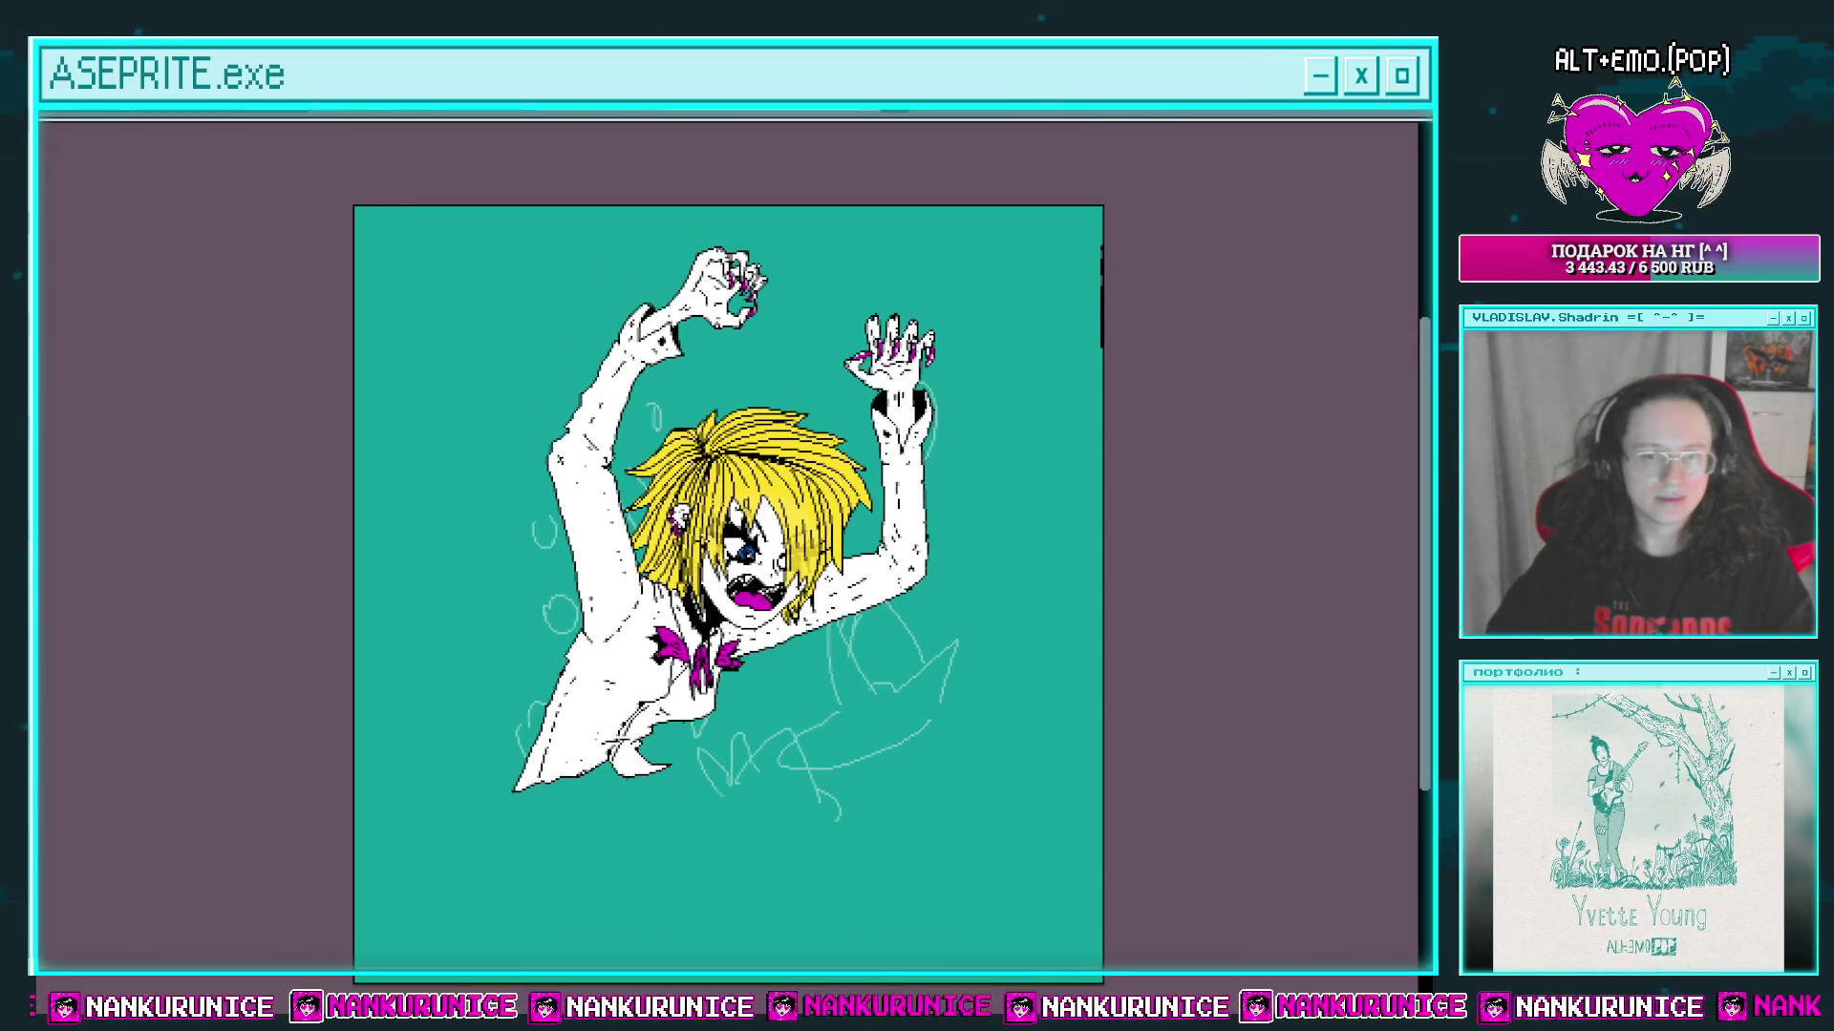
Step: Shift the figure up into place over the sketch lines and bring up Canvas Size (Ctrl+Alt+C)
key(Up)
key(Up)
key(Up)
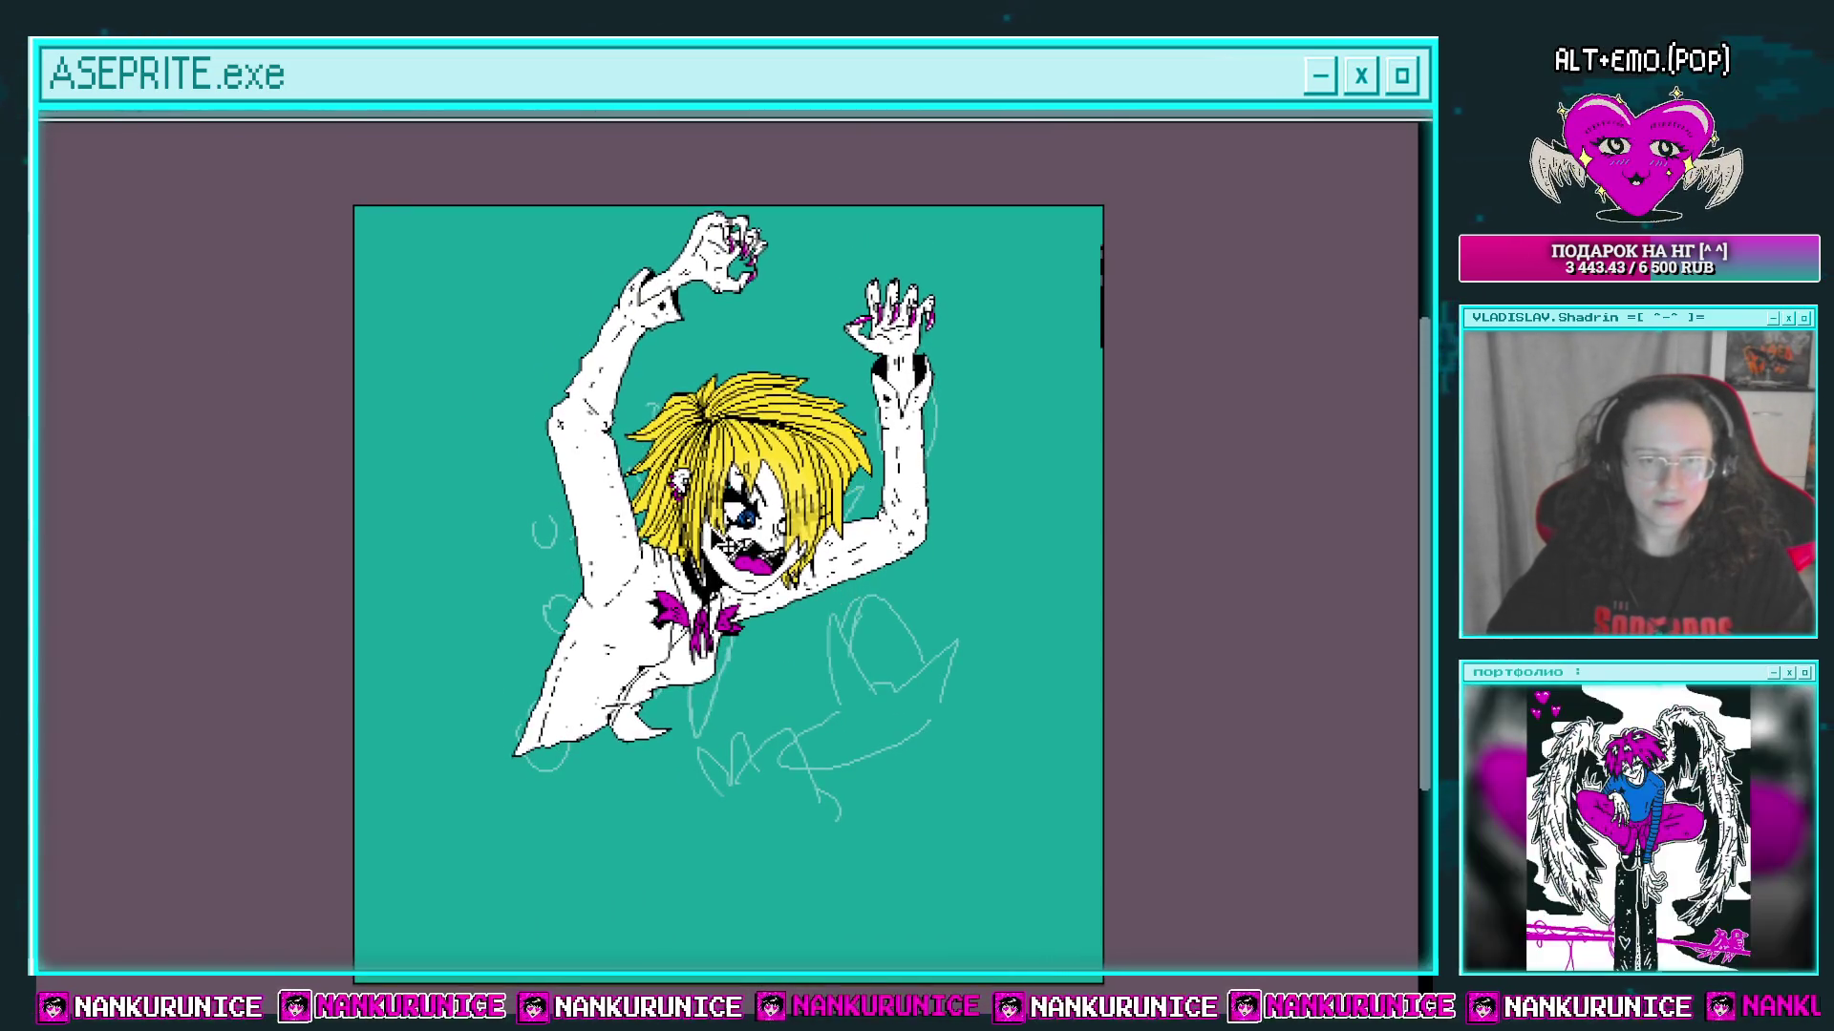
scroll(805, 463, up, 4)
scroll(798, 452, down, 4)
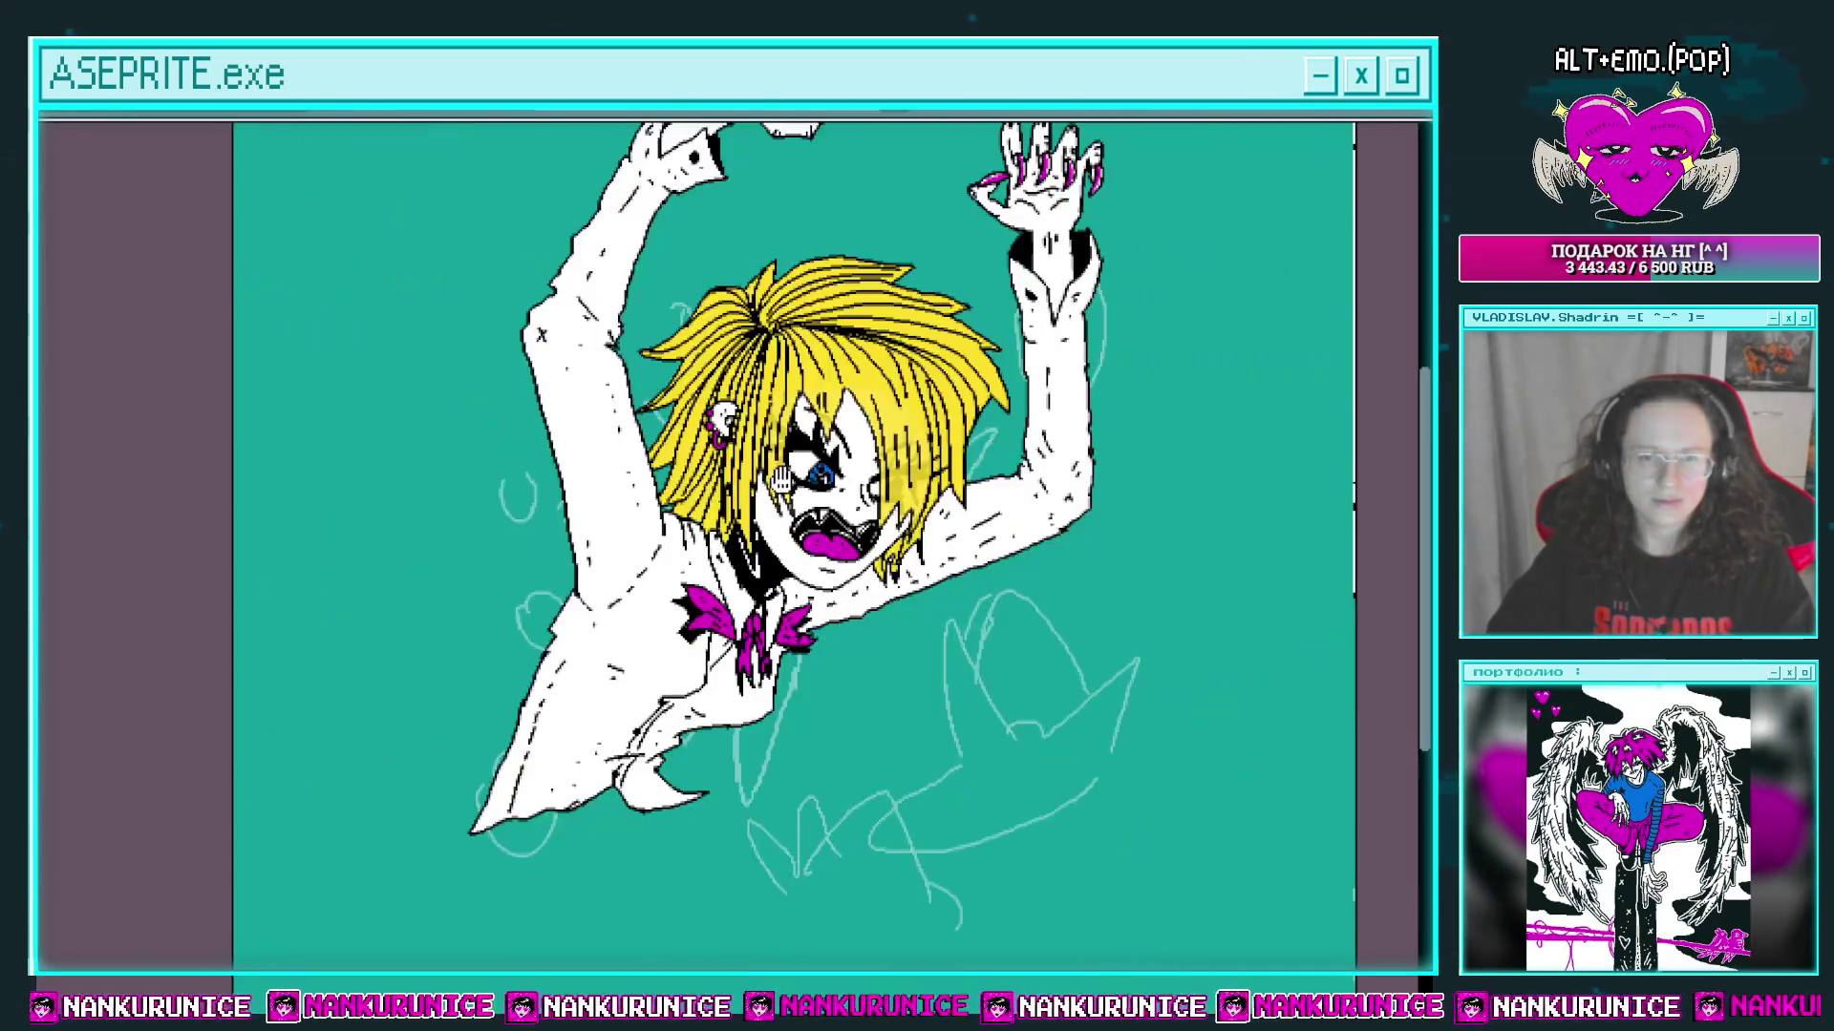
mouse_move(879, 592)
mouse_down()
mouse_move(917, 496)
mouse_move(1087, 596)
mouse_move(946, 534)
mouse_move(958, 472)
mouse_move(884, 494)
mouse_move(888, 463)
mouse_up()
scroll(958, 473, down, 2)
scroll(888, 463, down, 1)
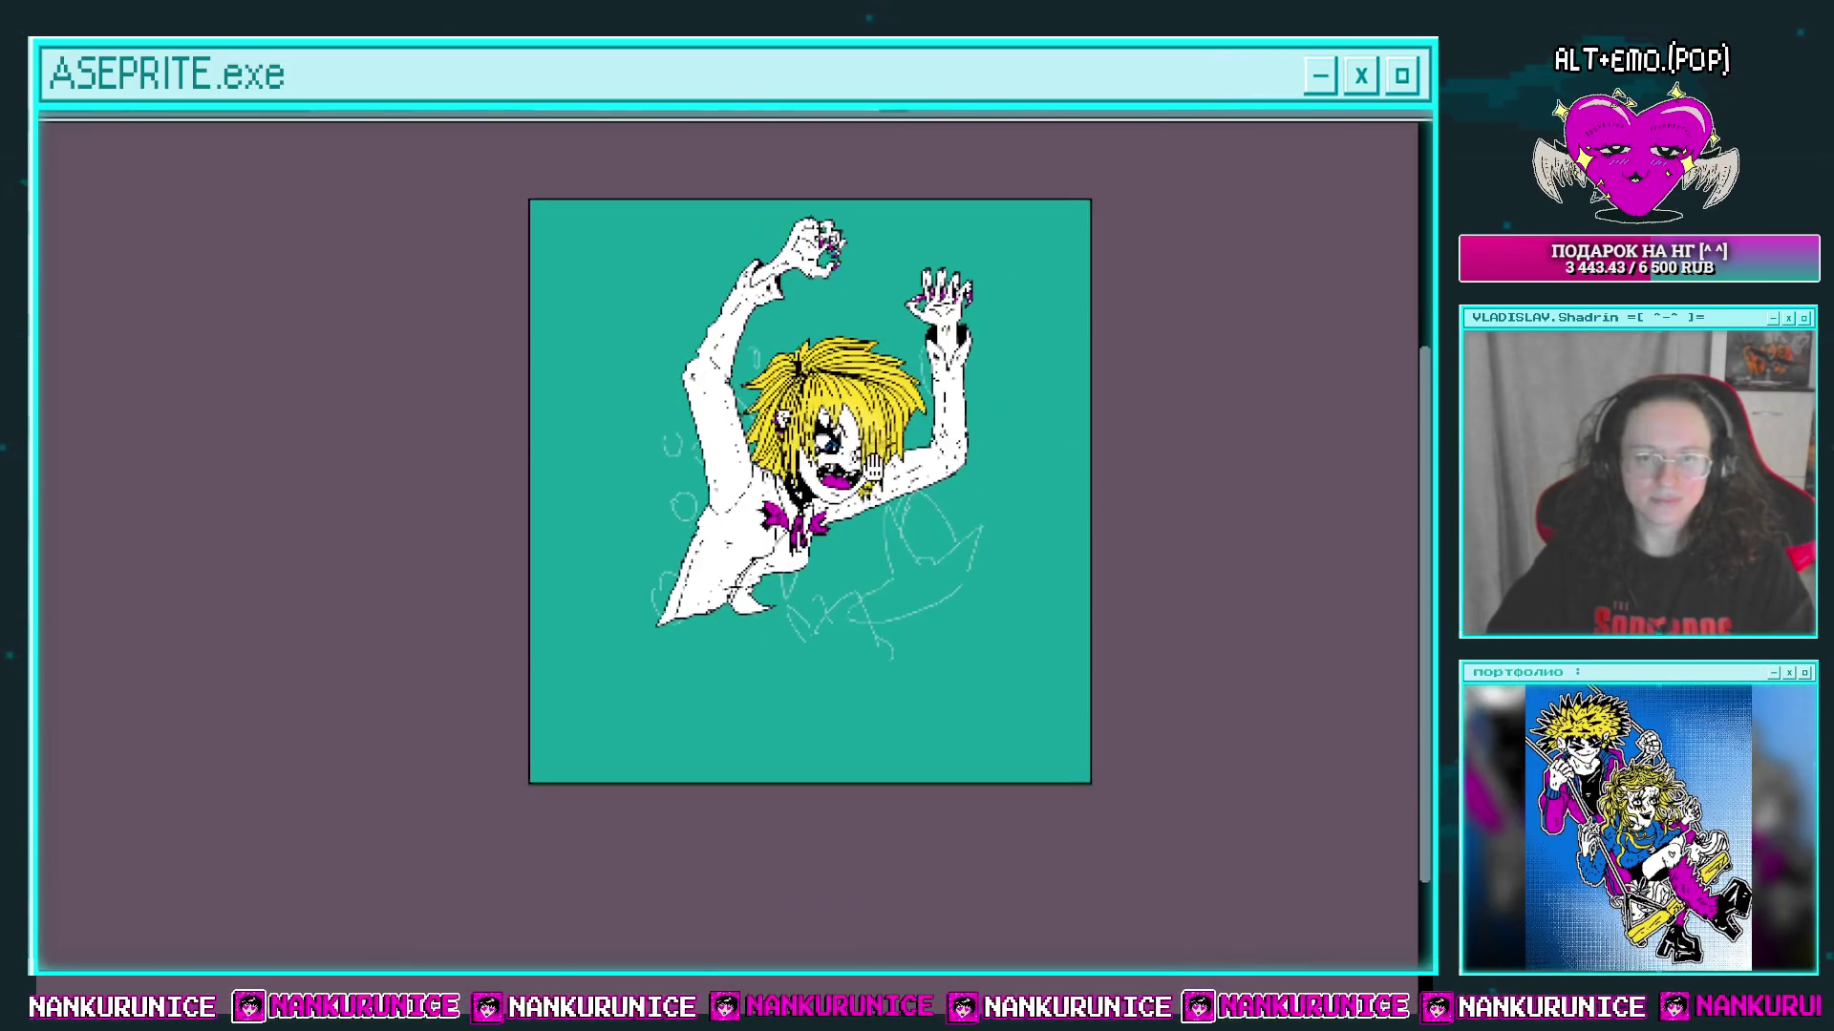
key(ctrl+alt+c)
Step: Extend the canvas left and downward to 1432×1380 and fill the new transparent areas teal
drag(534, 783, 356, 917)
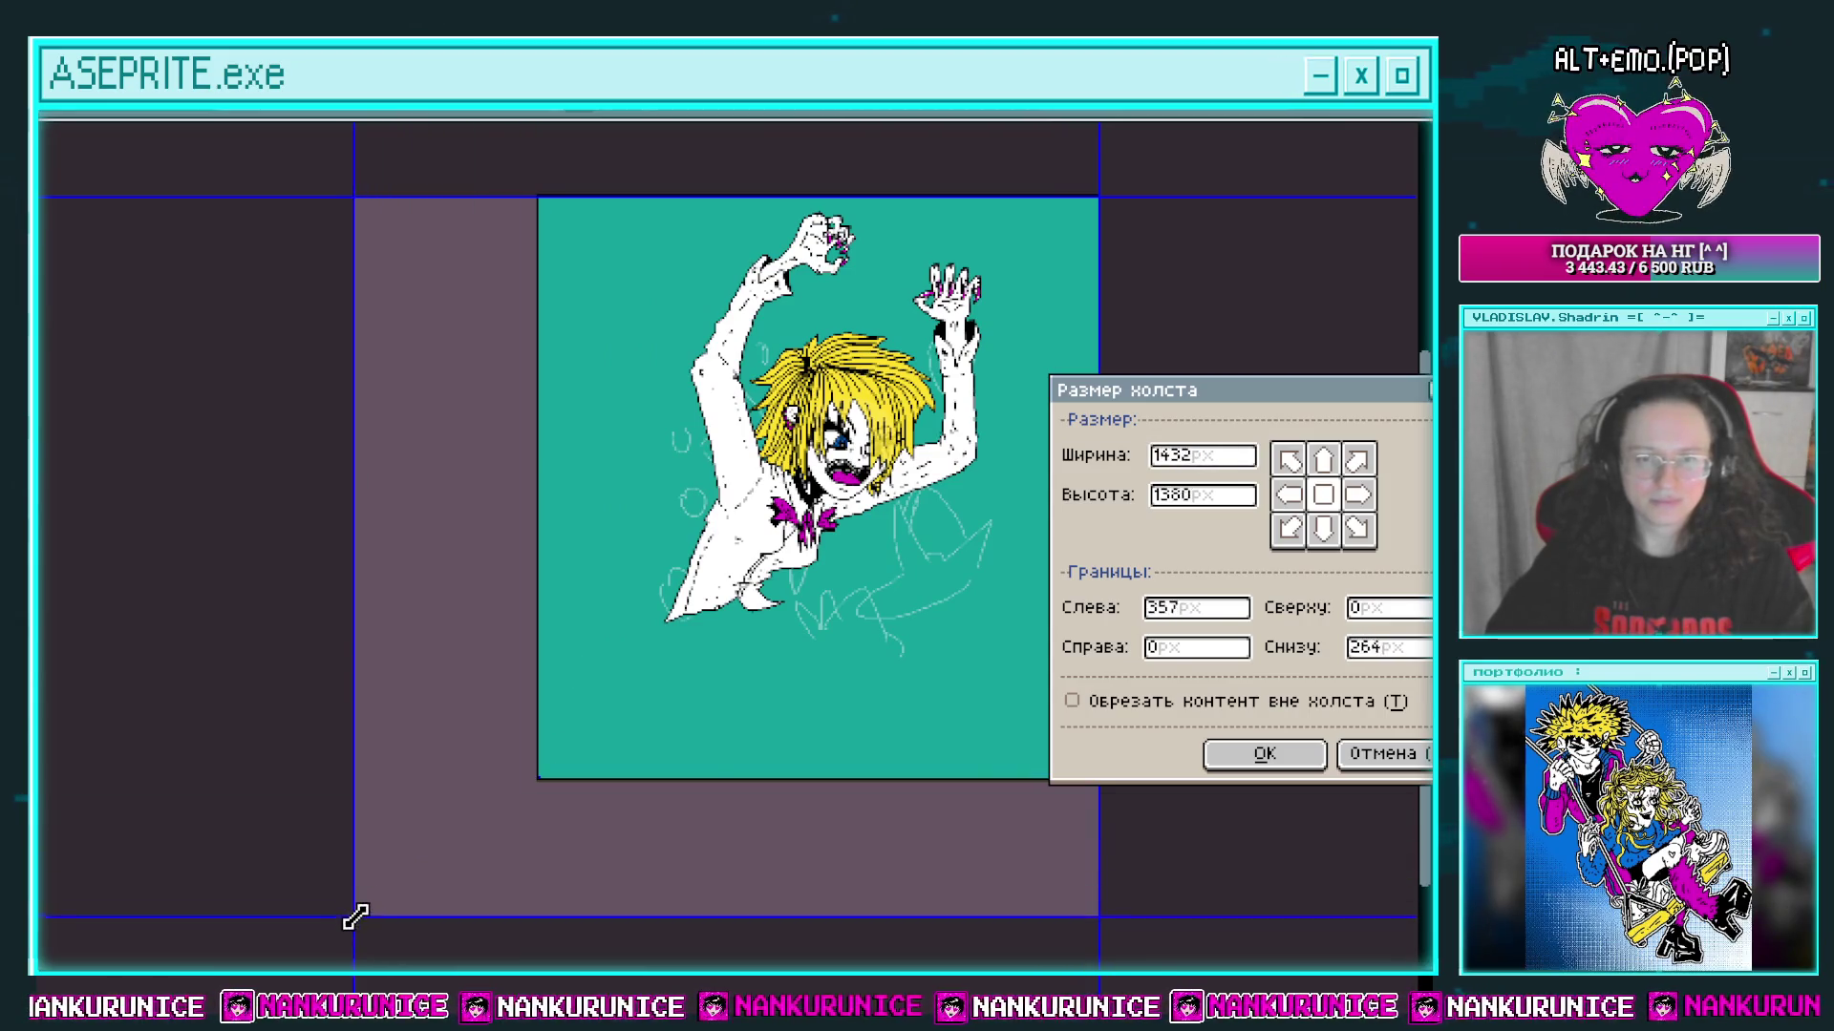
click(1264, 753)
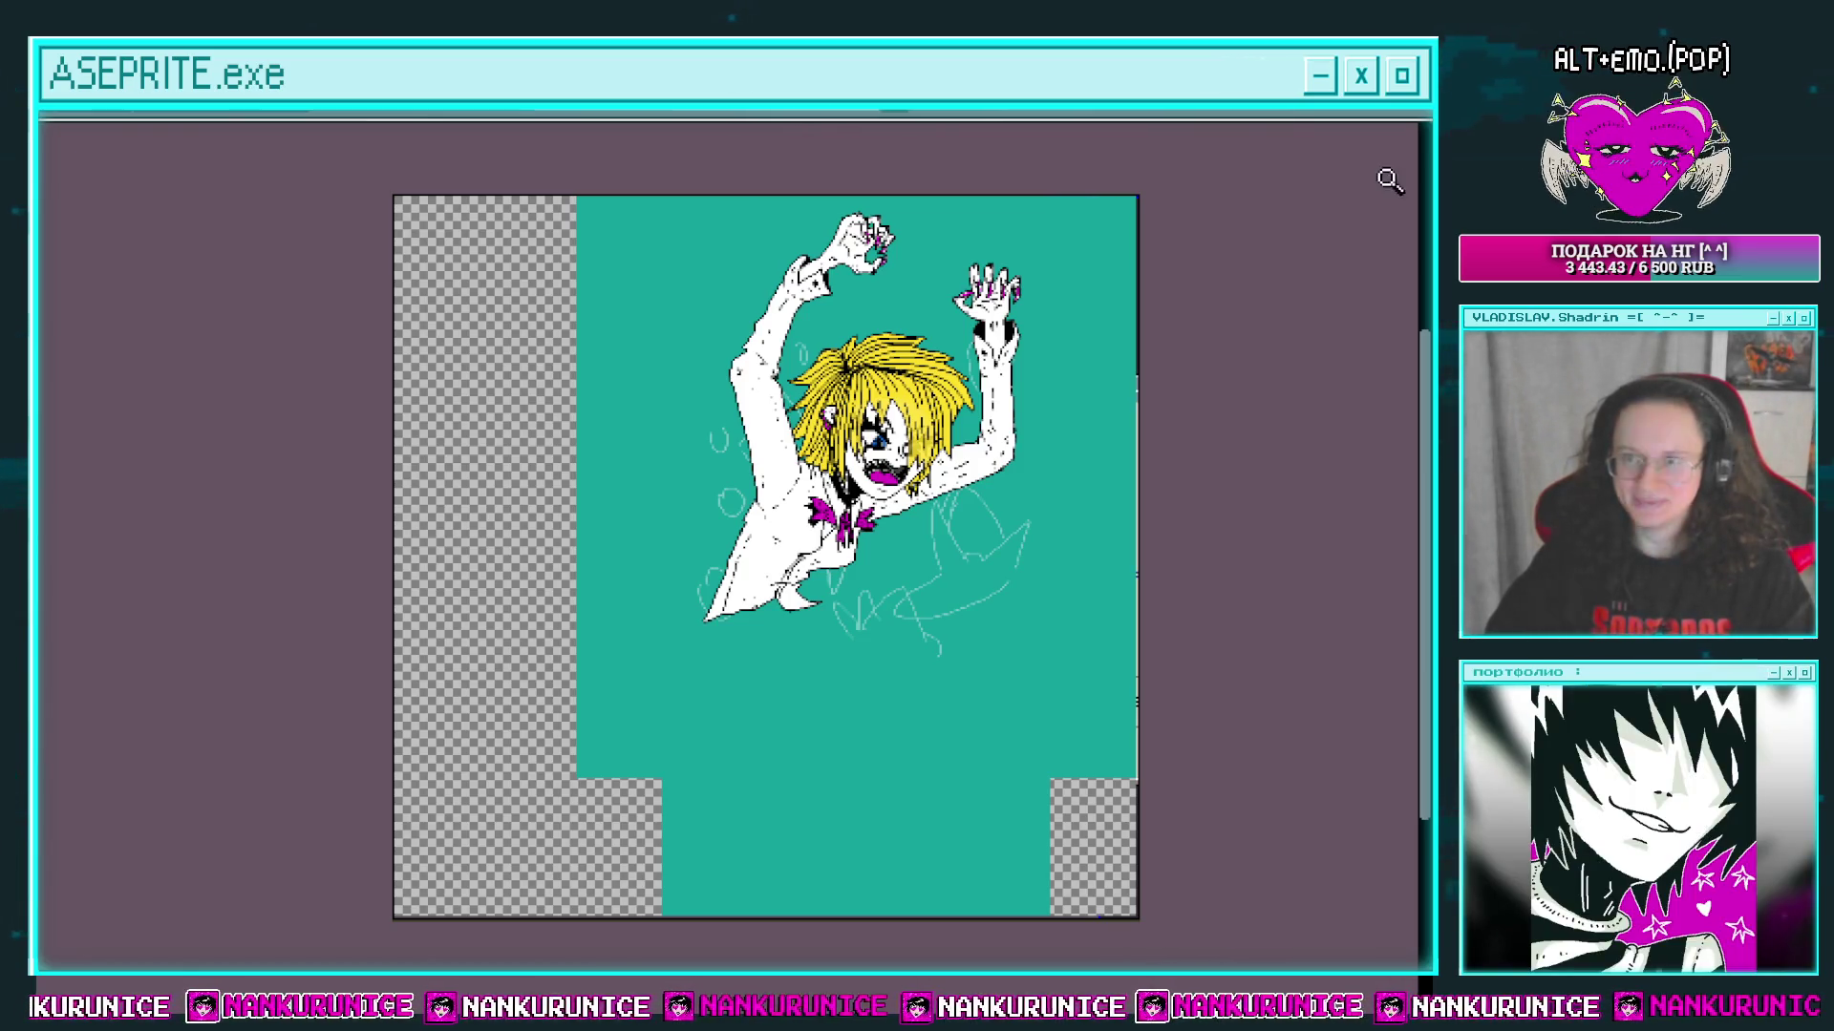
drag(792, 618, 754, 497)
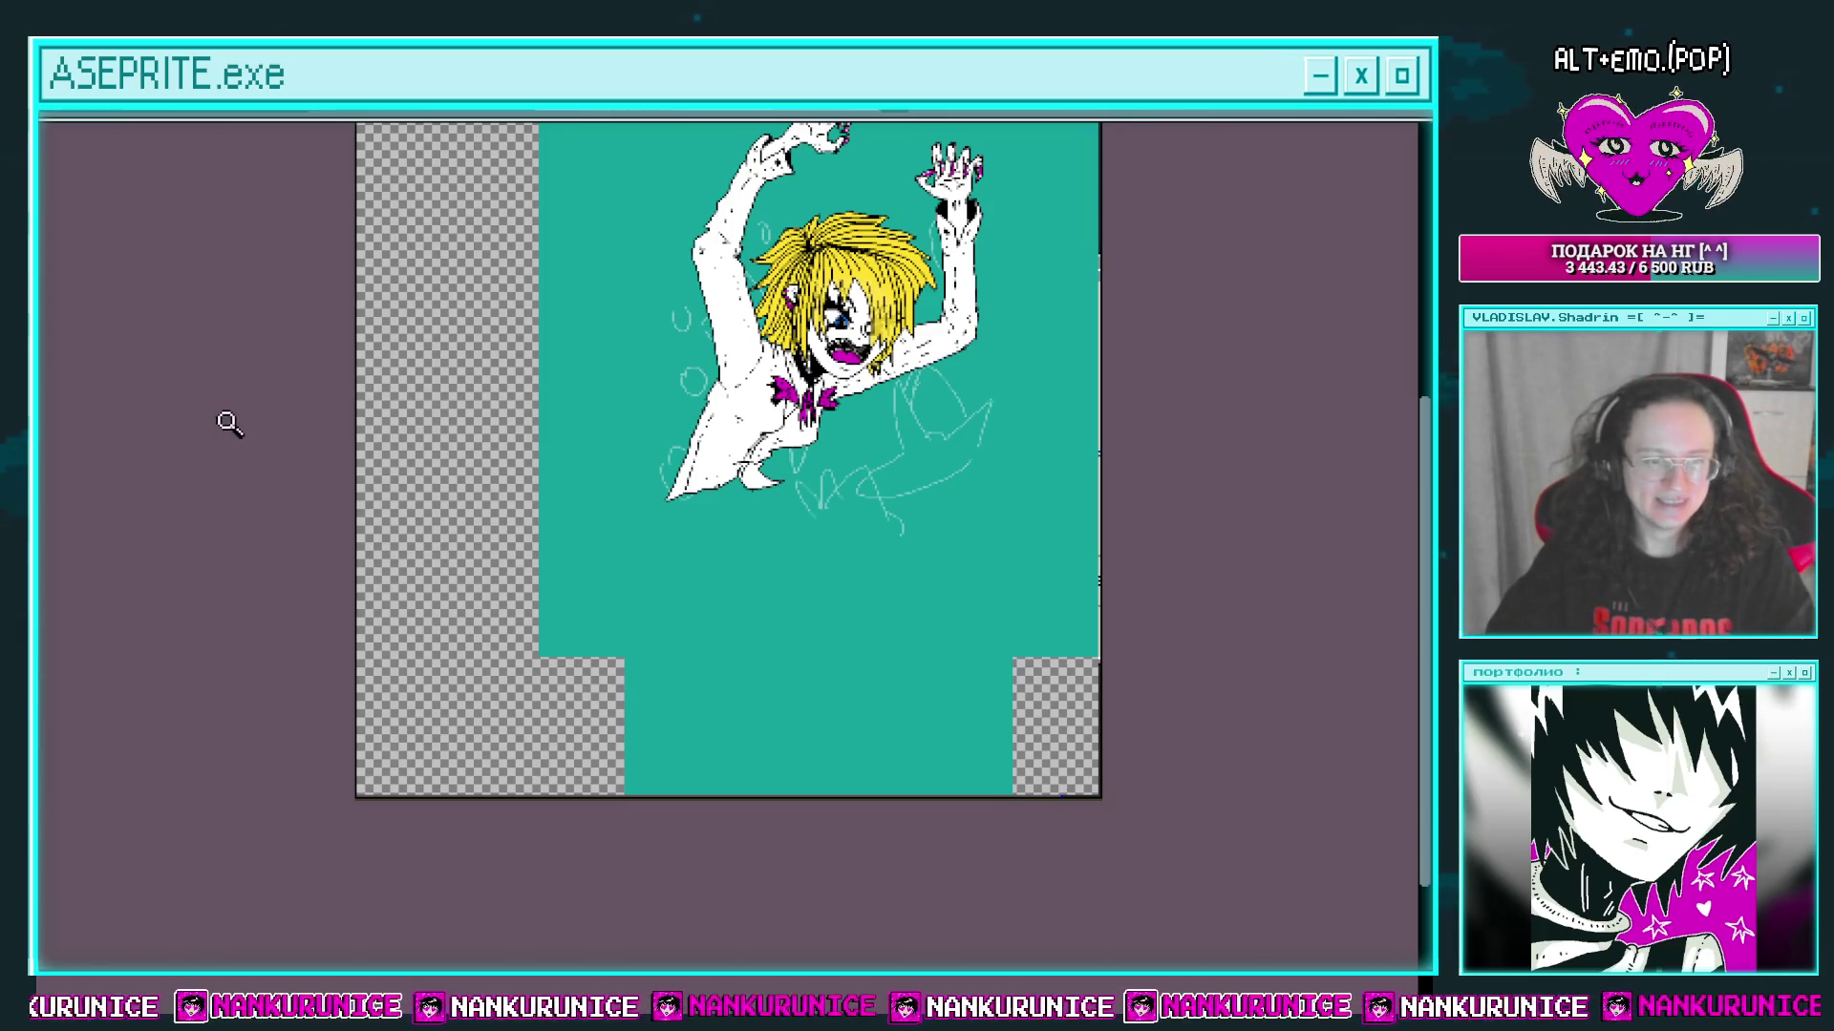
click(450, 433)
click(1038, 722)
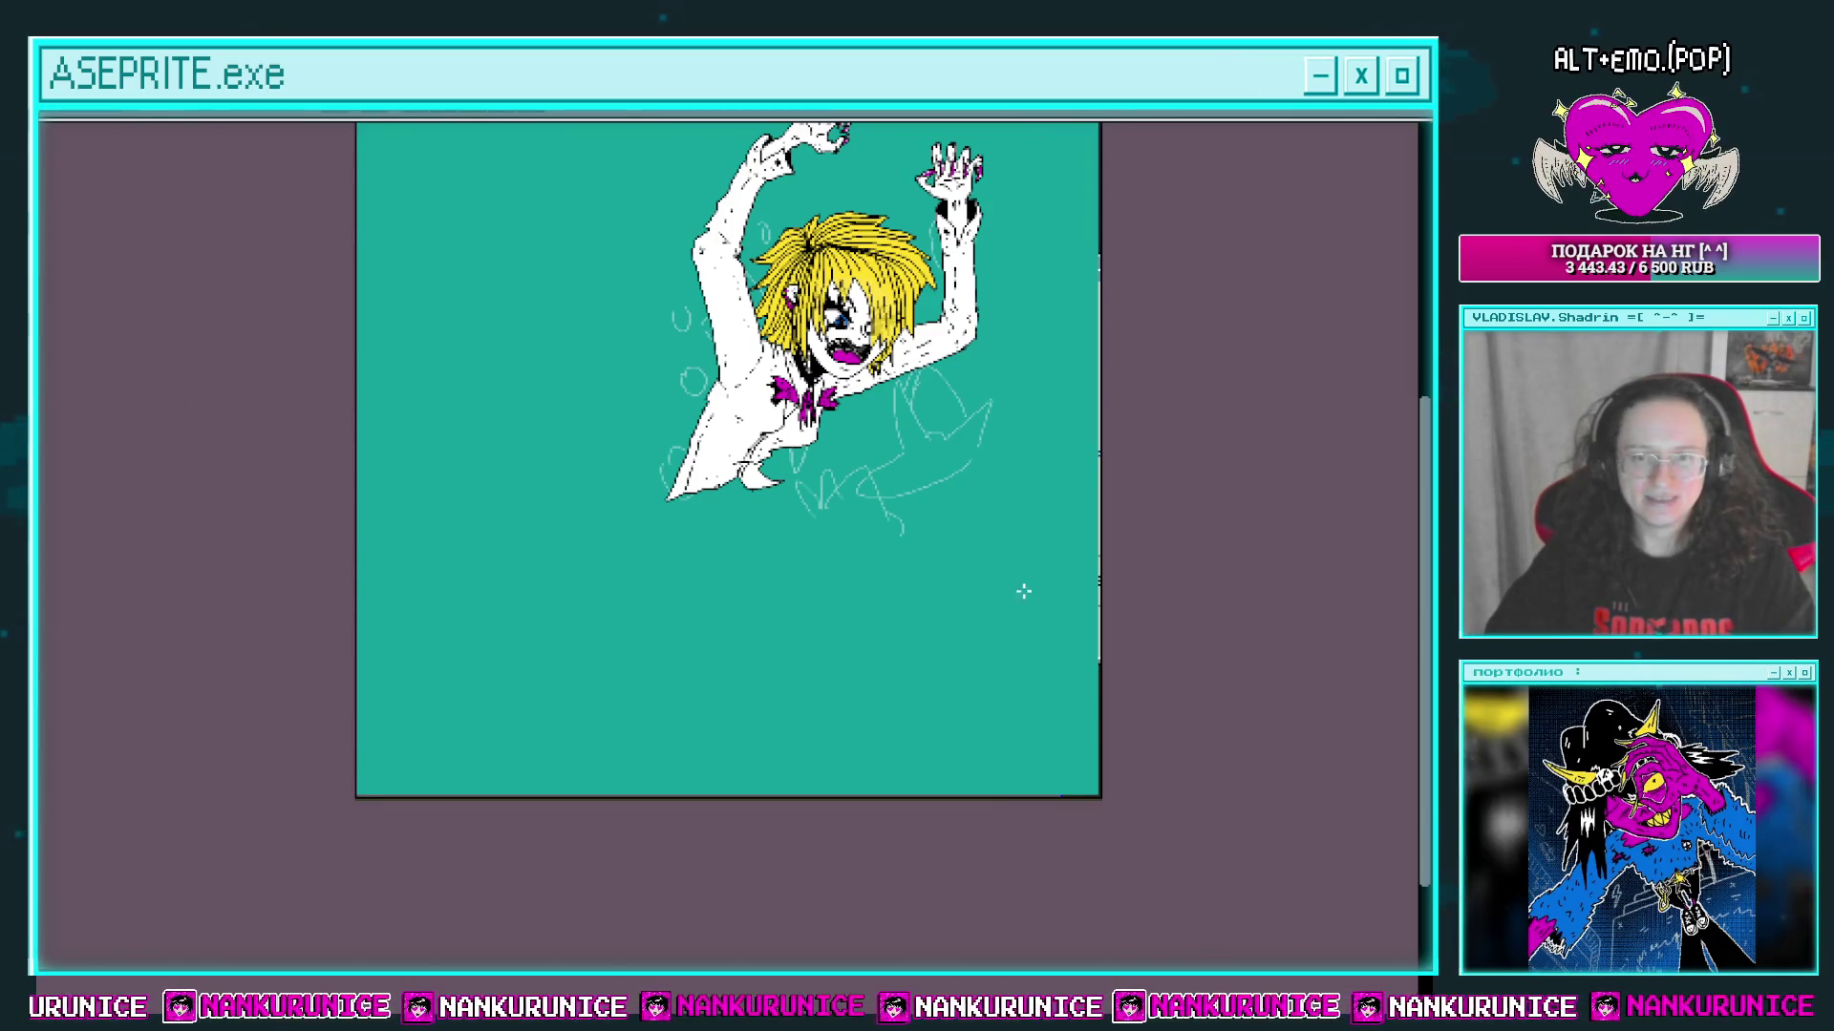
drag(947, 513, 868, 565)
Step: Move the character drawing left and slightly down, then zoom in one step
key(Tab)
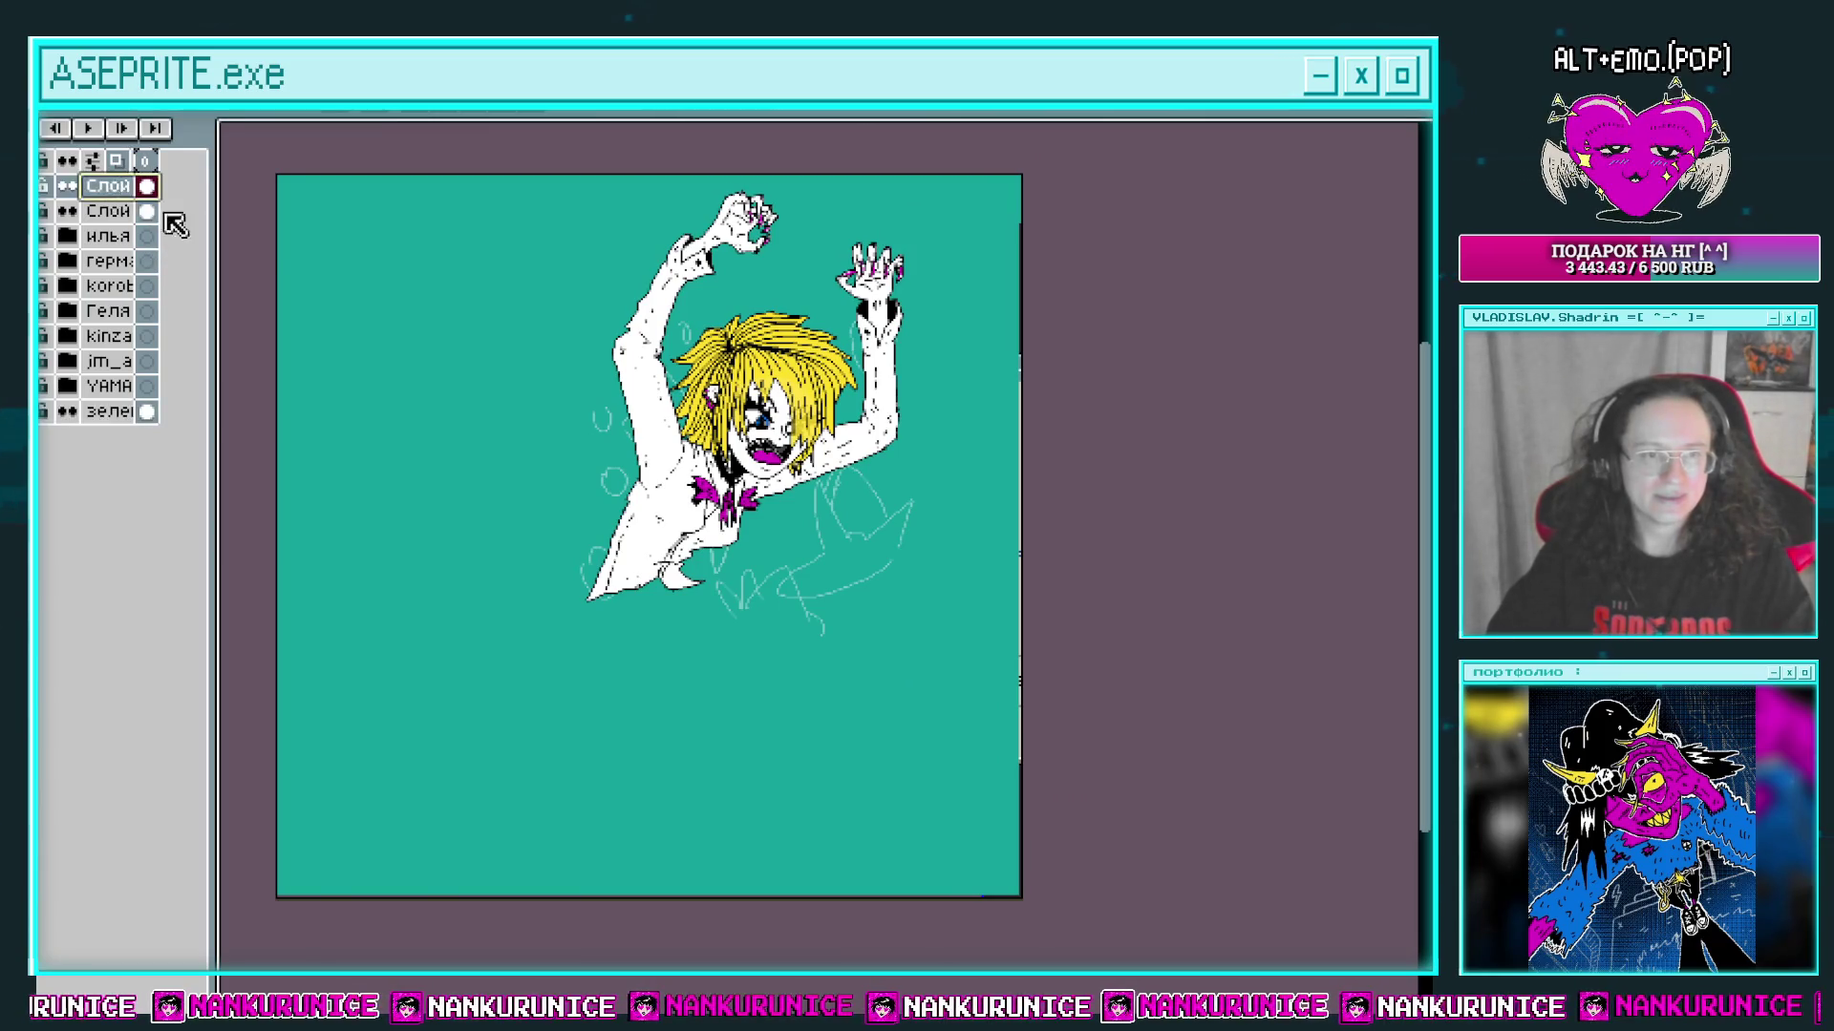
key(Tab)
mouse_move(729, 446)
mouse_down()
mouse_move(665, 482)
mouse_move(659, 449)
mouse_up()
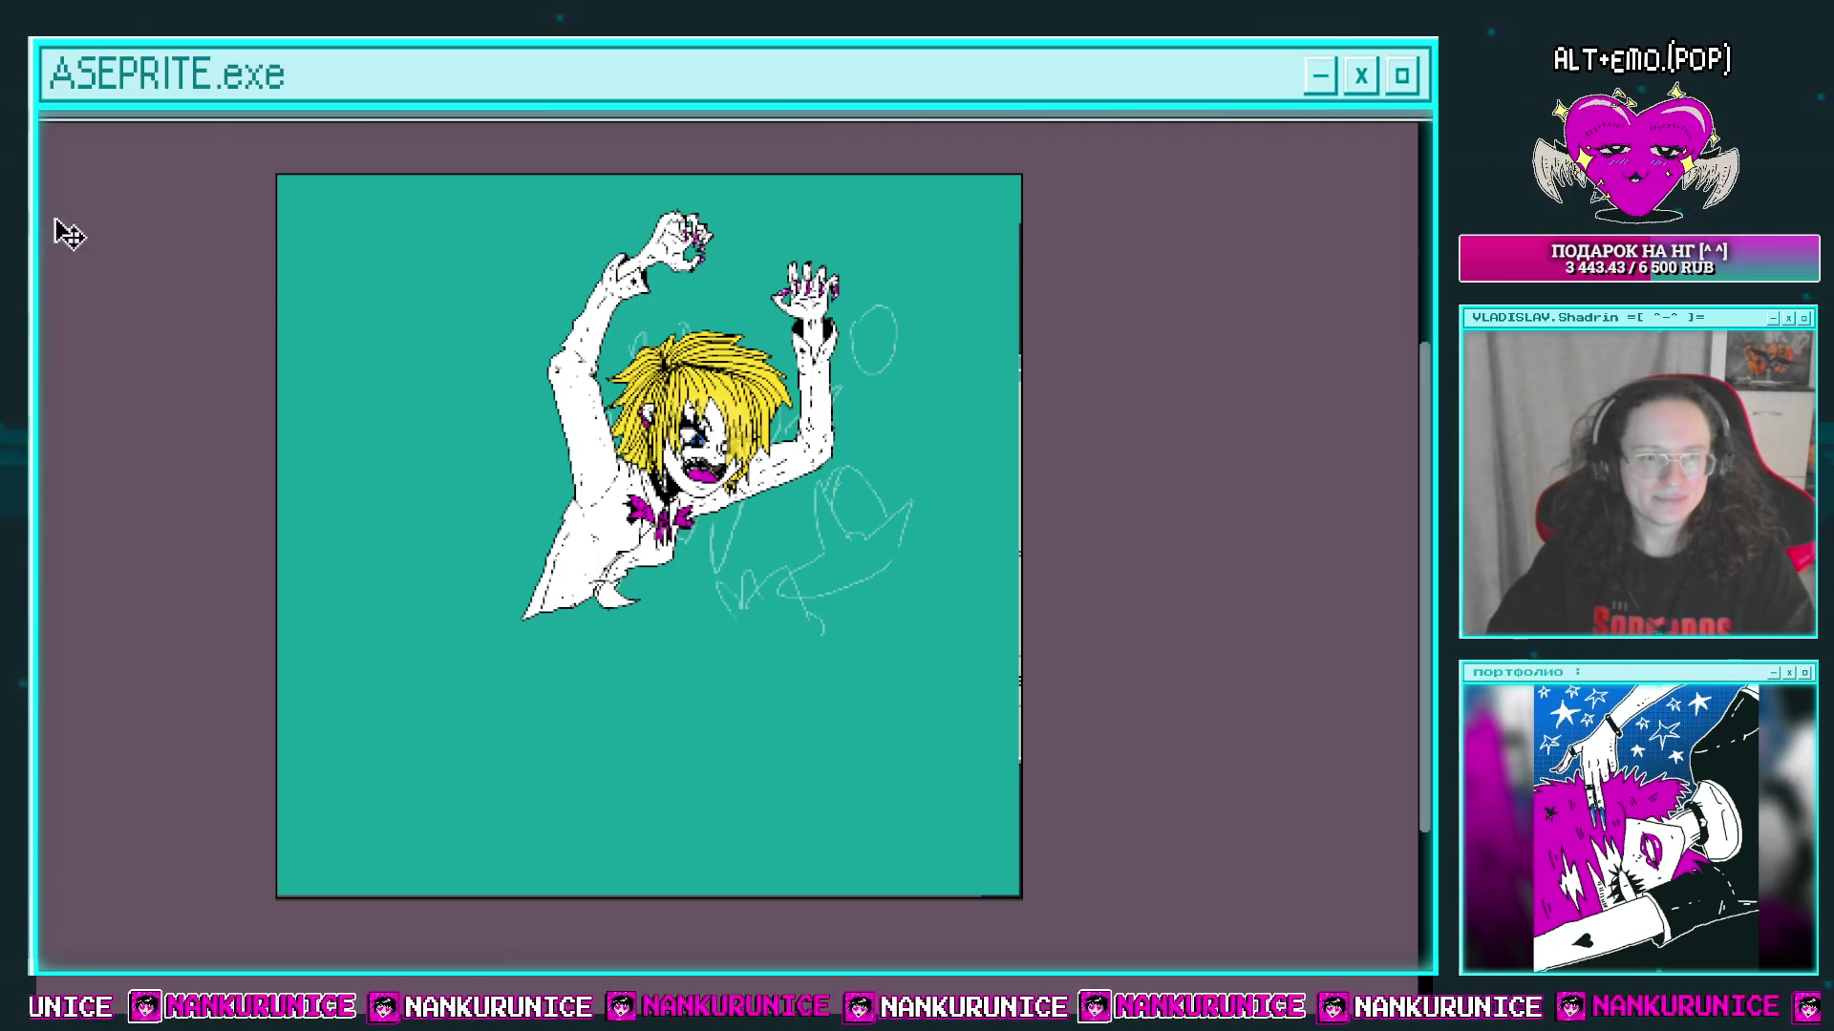
key(Tab)
key(Tab)
key(z)
click(630, 611)
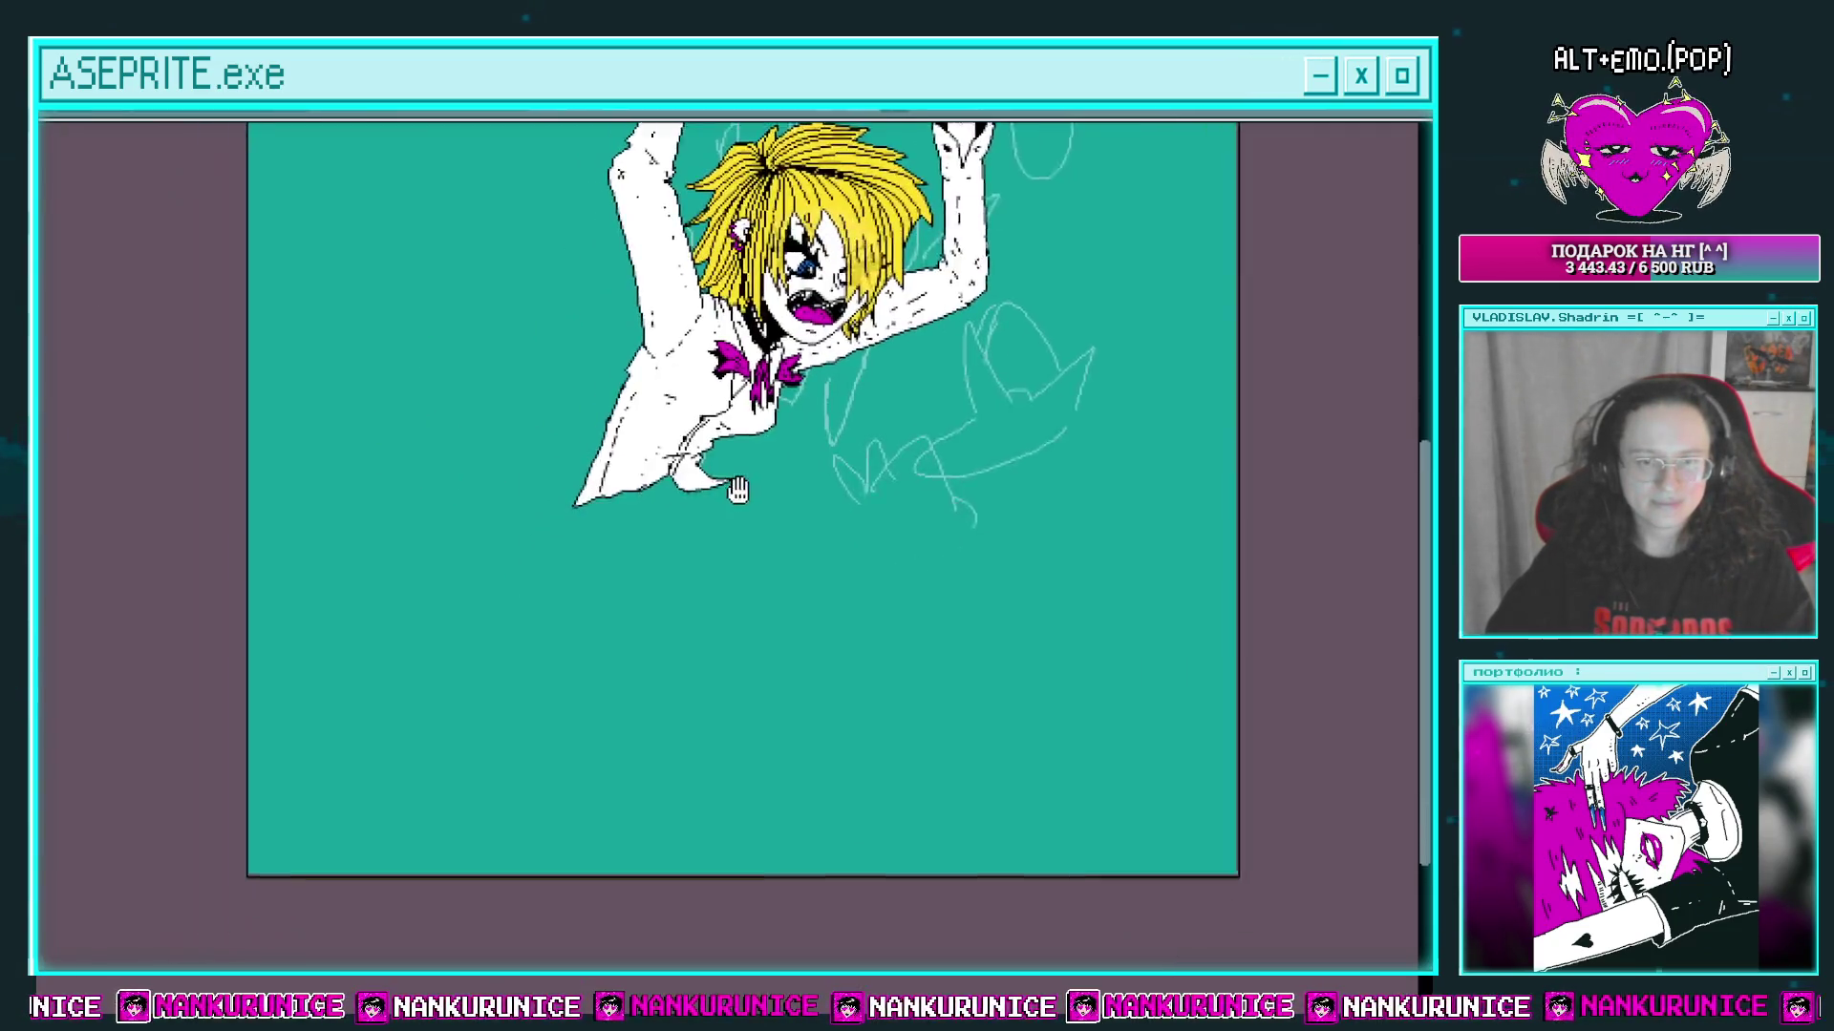
click(676, 500)
mouse_move(778, 384)
mouse_down()
mouse_move(712, 413)
mouse_move(754, 372)
mouse_move(667, 544)
mouse_move(729, 442)
mouse_up()
right_click(716, 471)
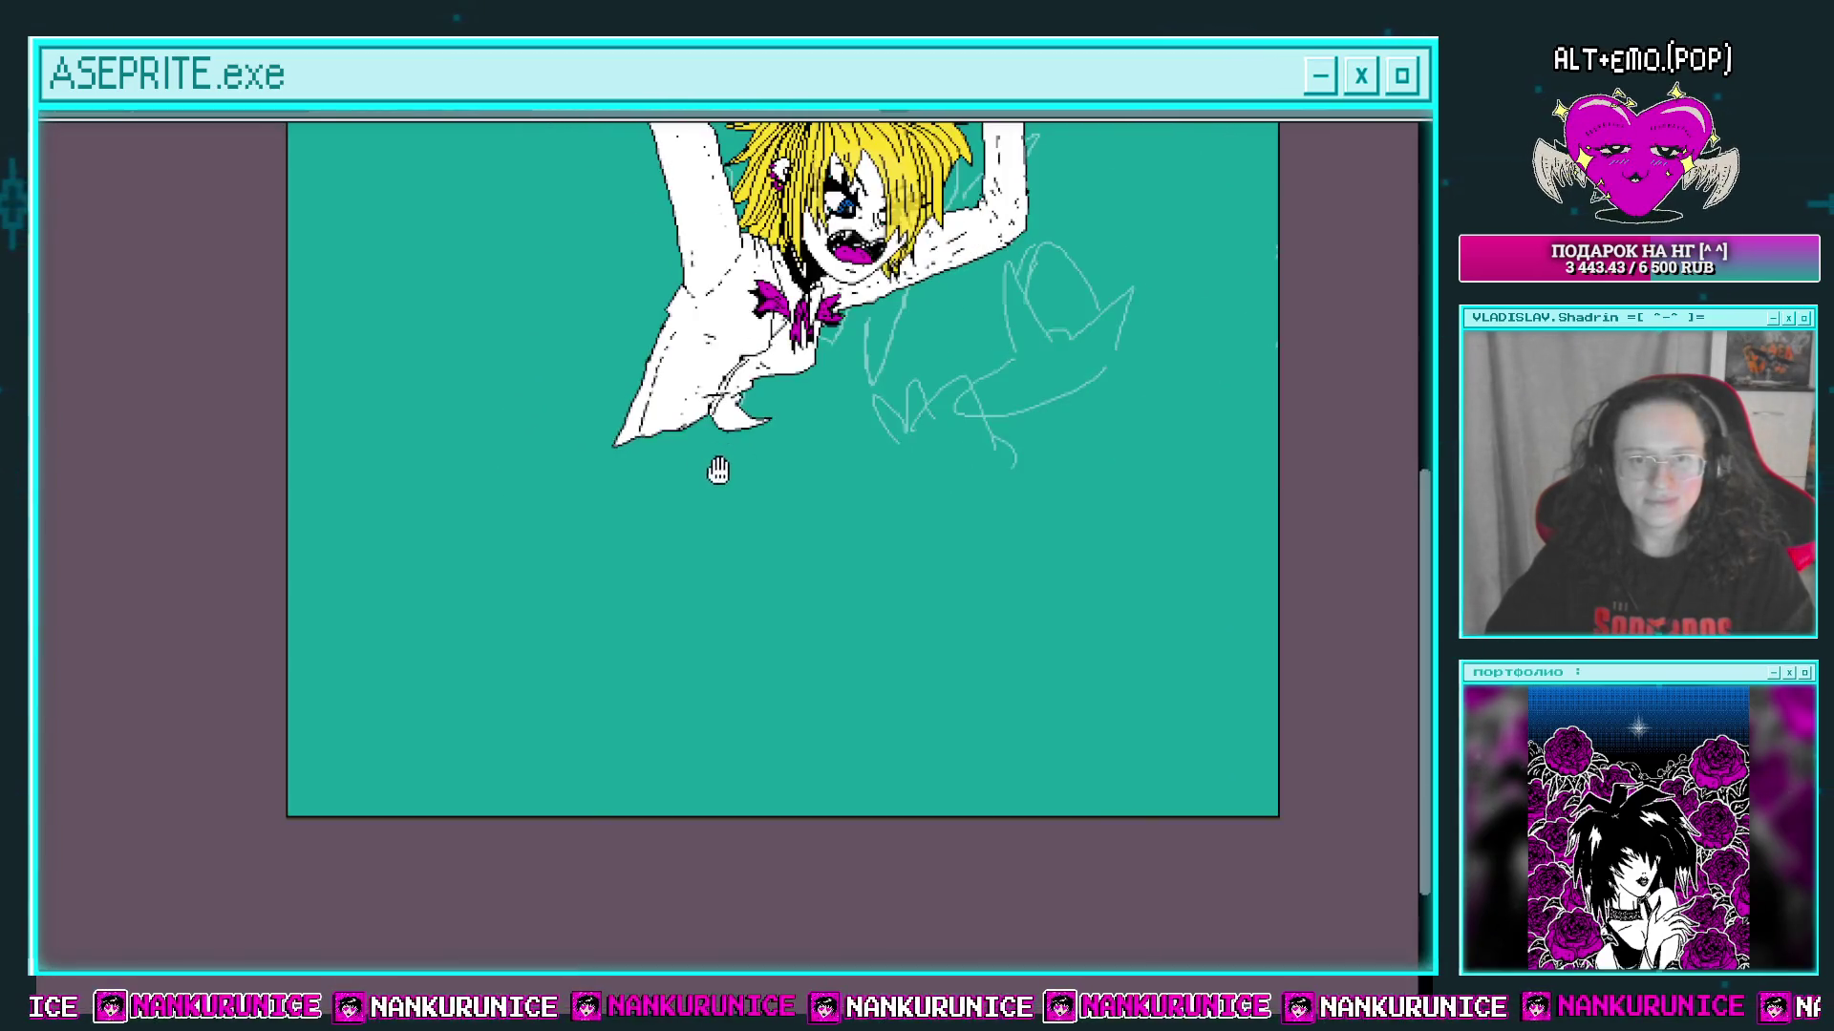
mouse_move(686, 506)
mouse_down()
mouse_move(736, 426)
mouse_move(725, 405)
mouse_up()
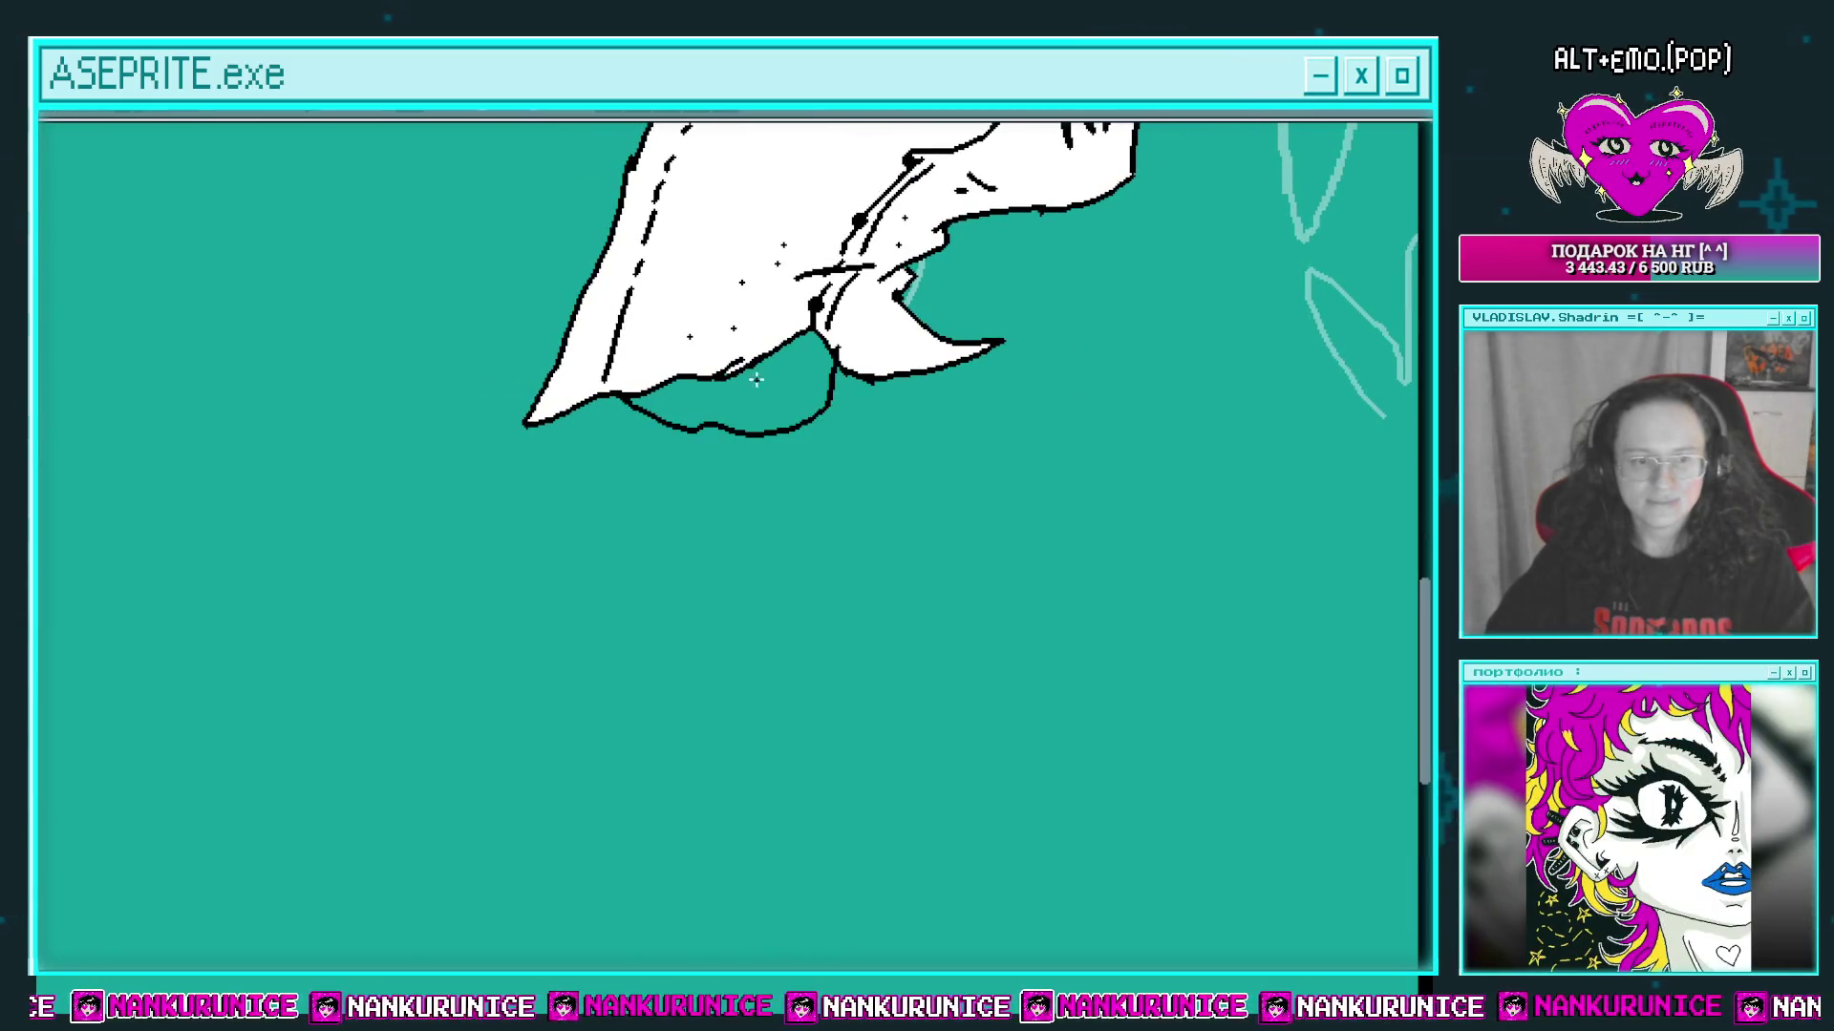
click(765, 397)
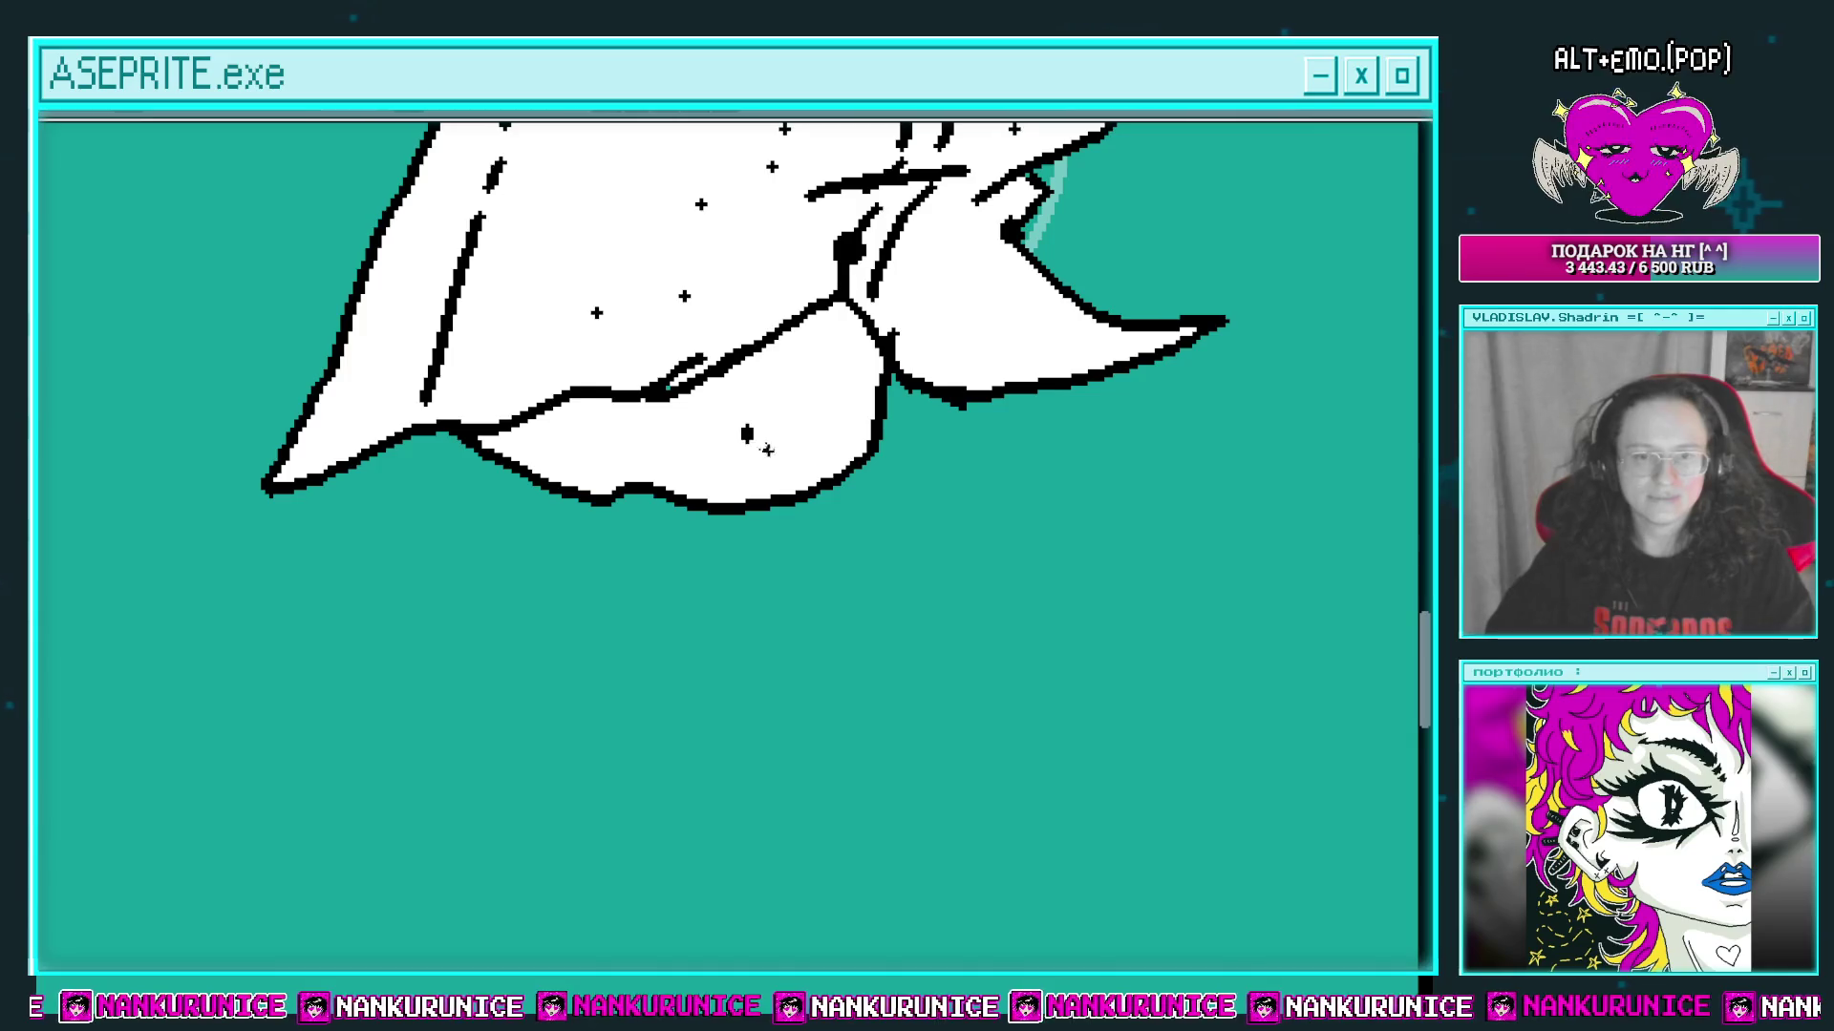
drag(778, 449, 735, 423)
drag(683, 499, 764, 621)
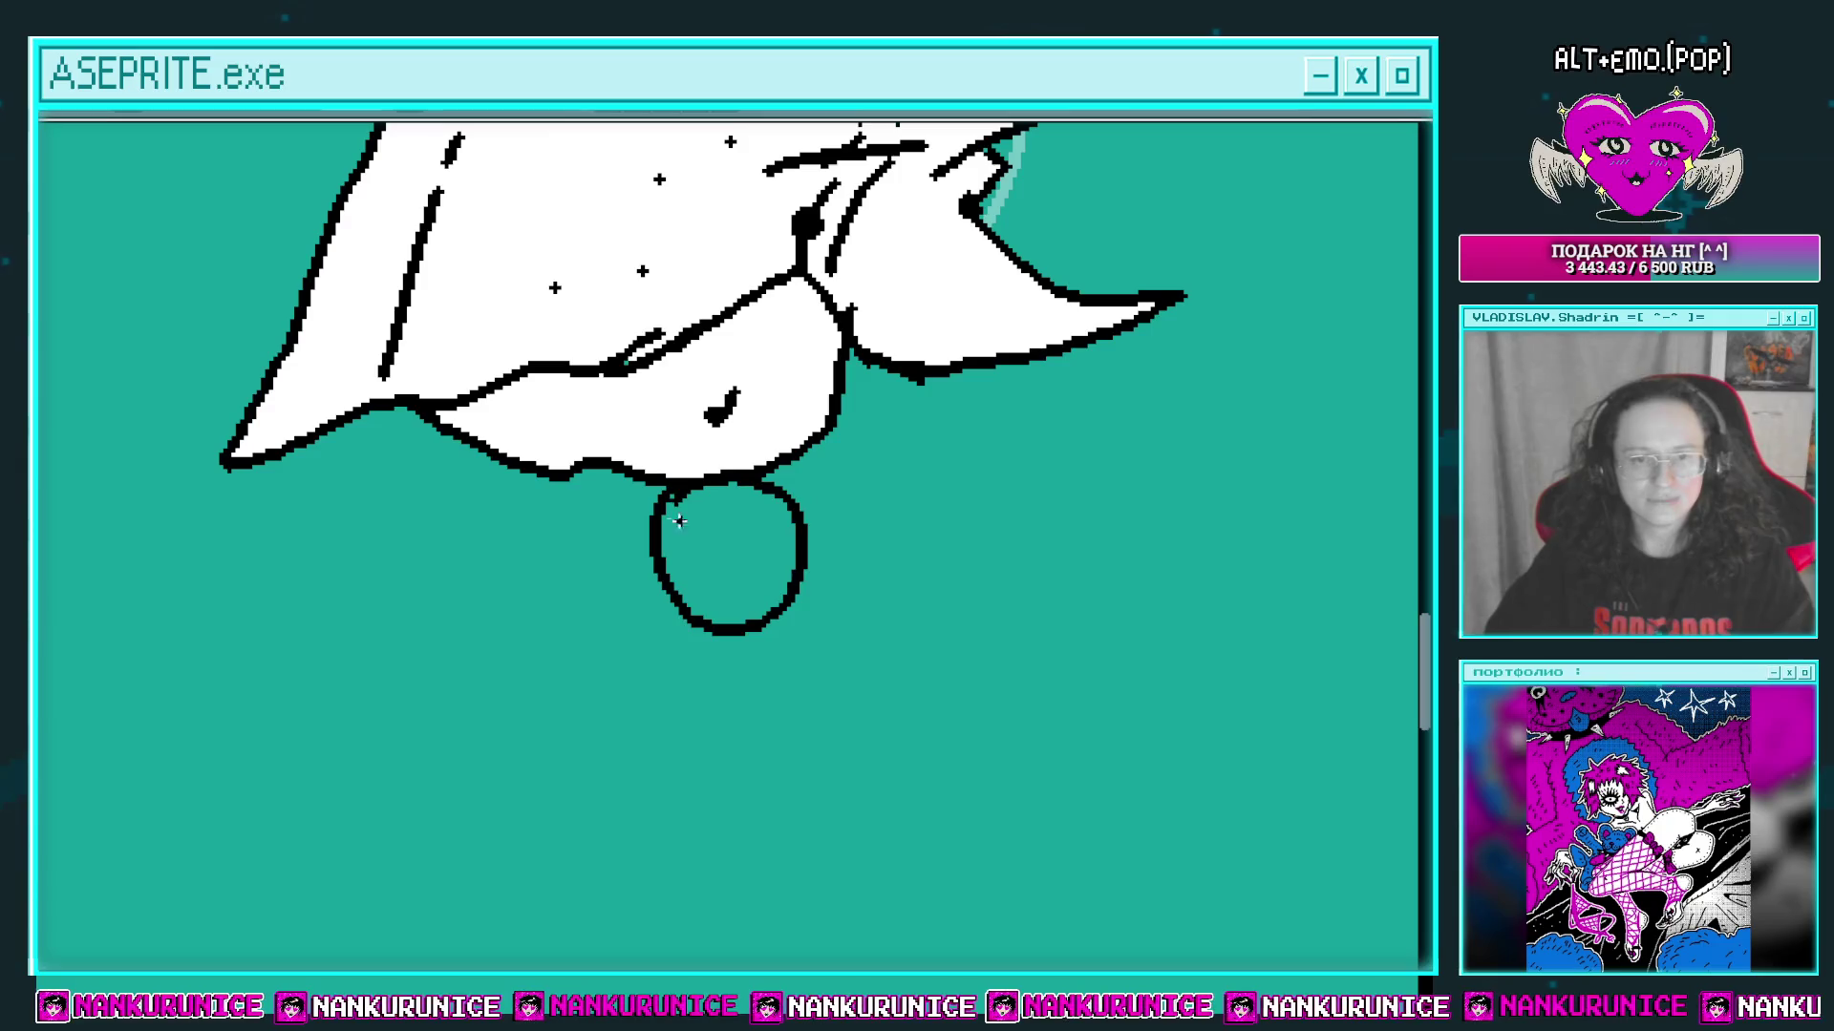
key(ctrl+z)
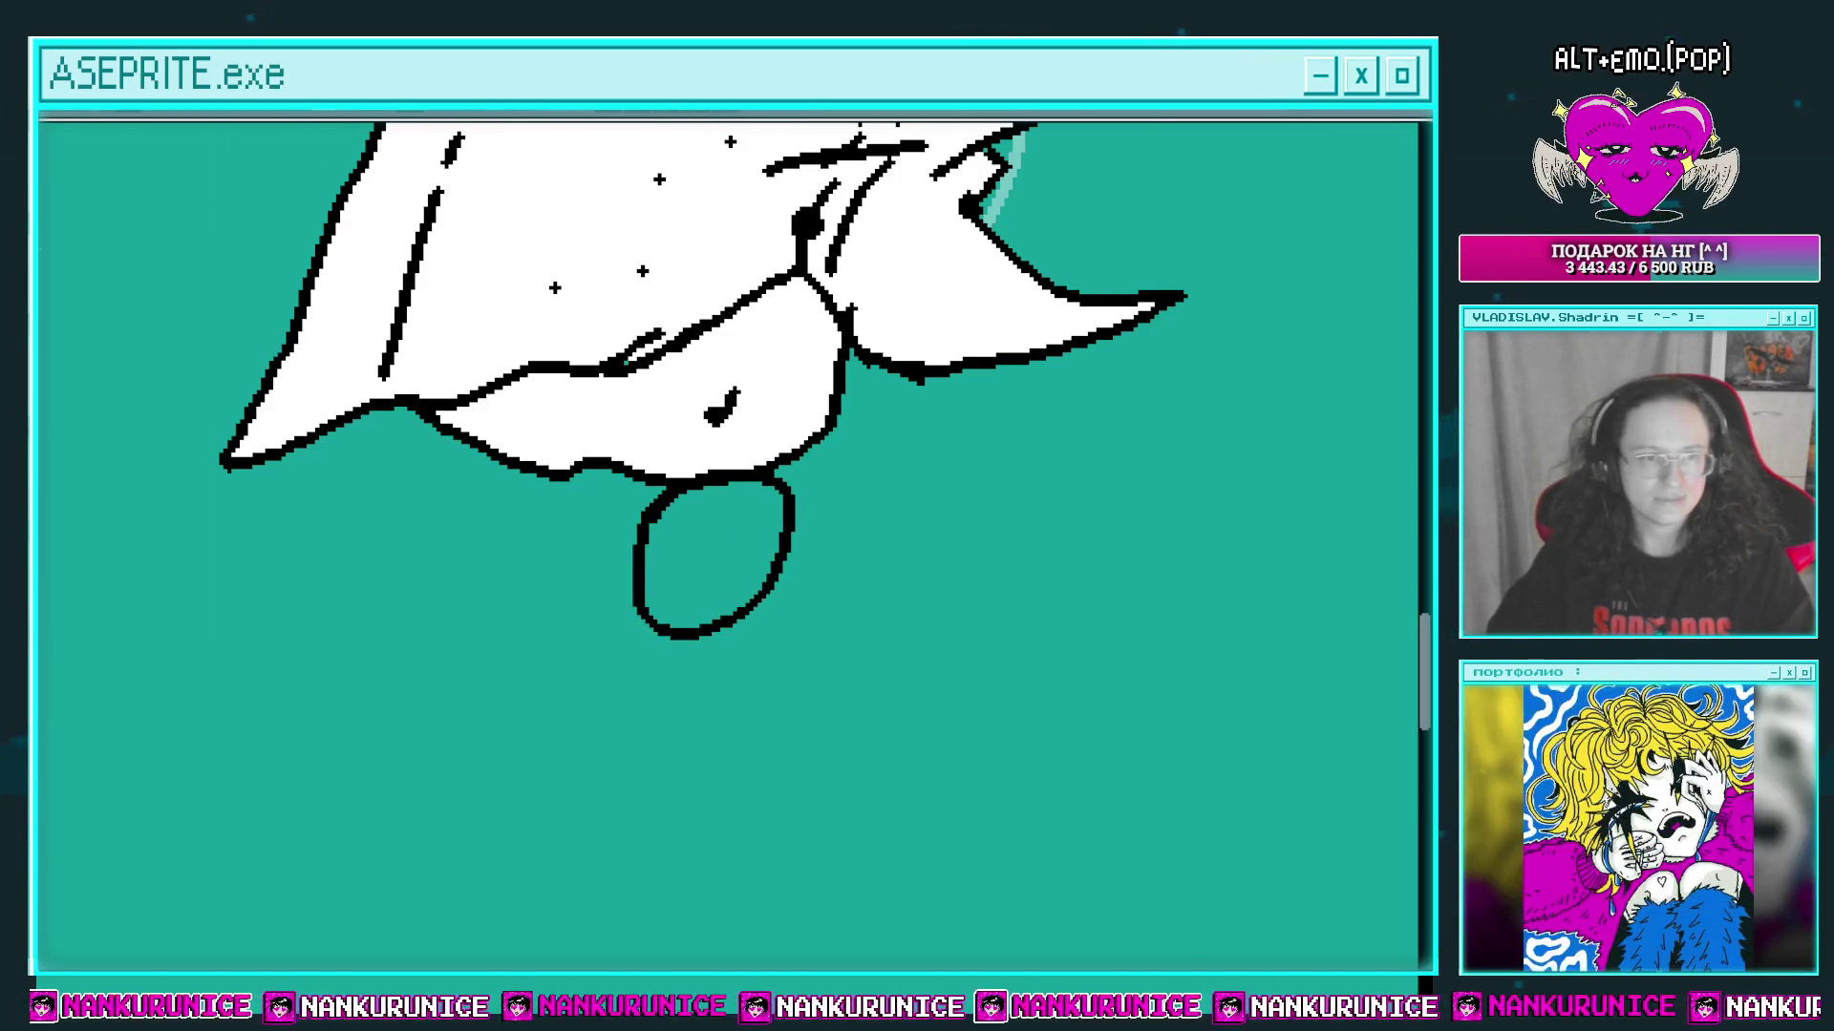
click(705, 524)
mouse_move(705, 525)
mouse_down()
mouse_move(716, 501)
mouse_move(739, 522)
mouse_move(614, 577)
mouse_move(686, 535)
mouse_move(655, 588)
mouse_move(607, 604)
mouse_move(659, 640)
mouse_move(673, 616)
mouse_move(625, 621)
mouse_move(679, 568)
mouse_move(649, 573)
mouse_up()
click(695, 561)
click(702, 565)
drag(649, 573, 648, 598)
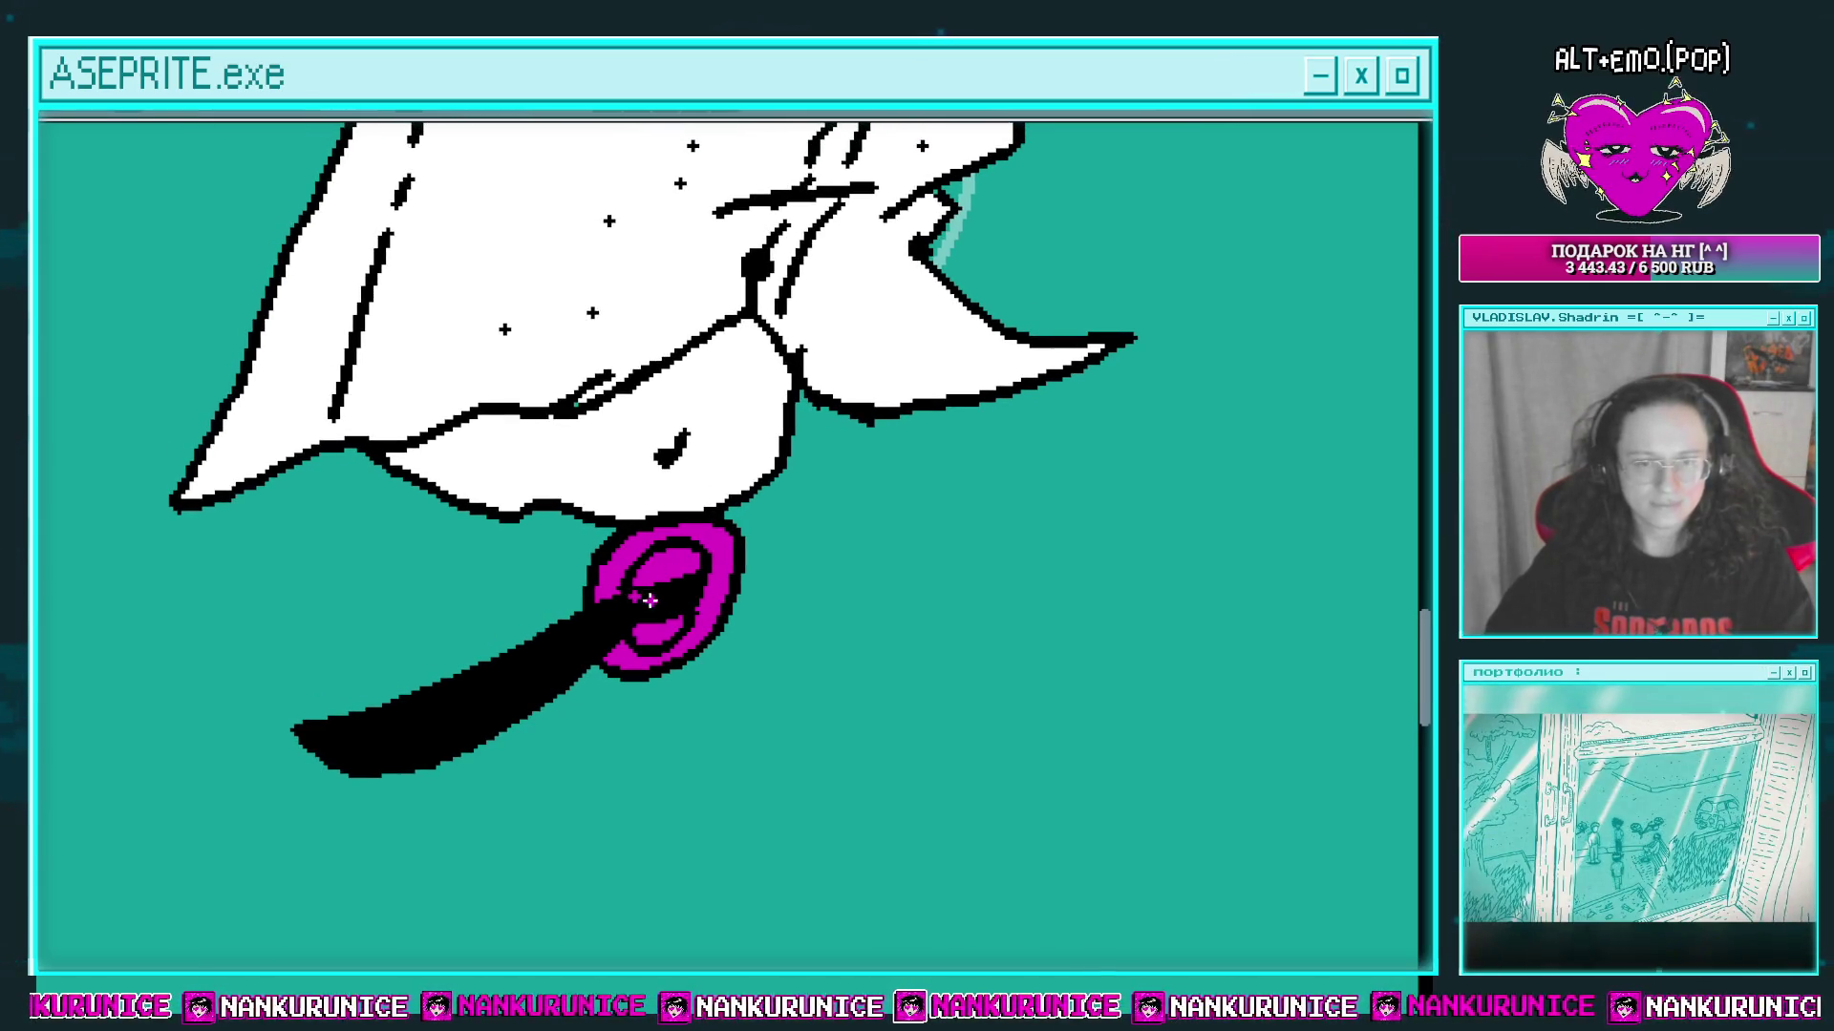
scroll(653, 573, up, 1)
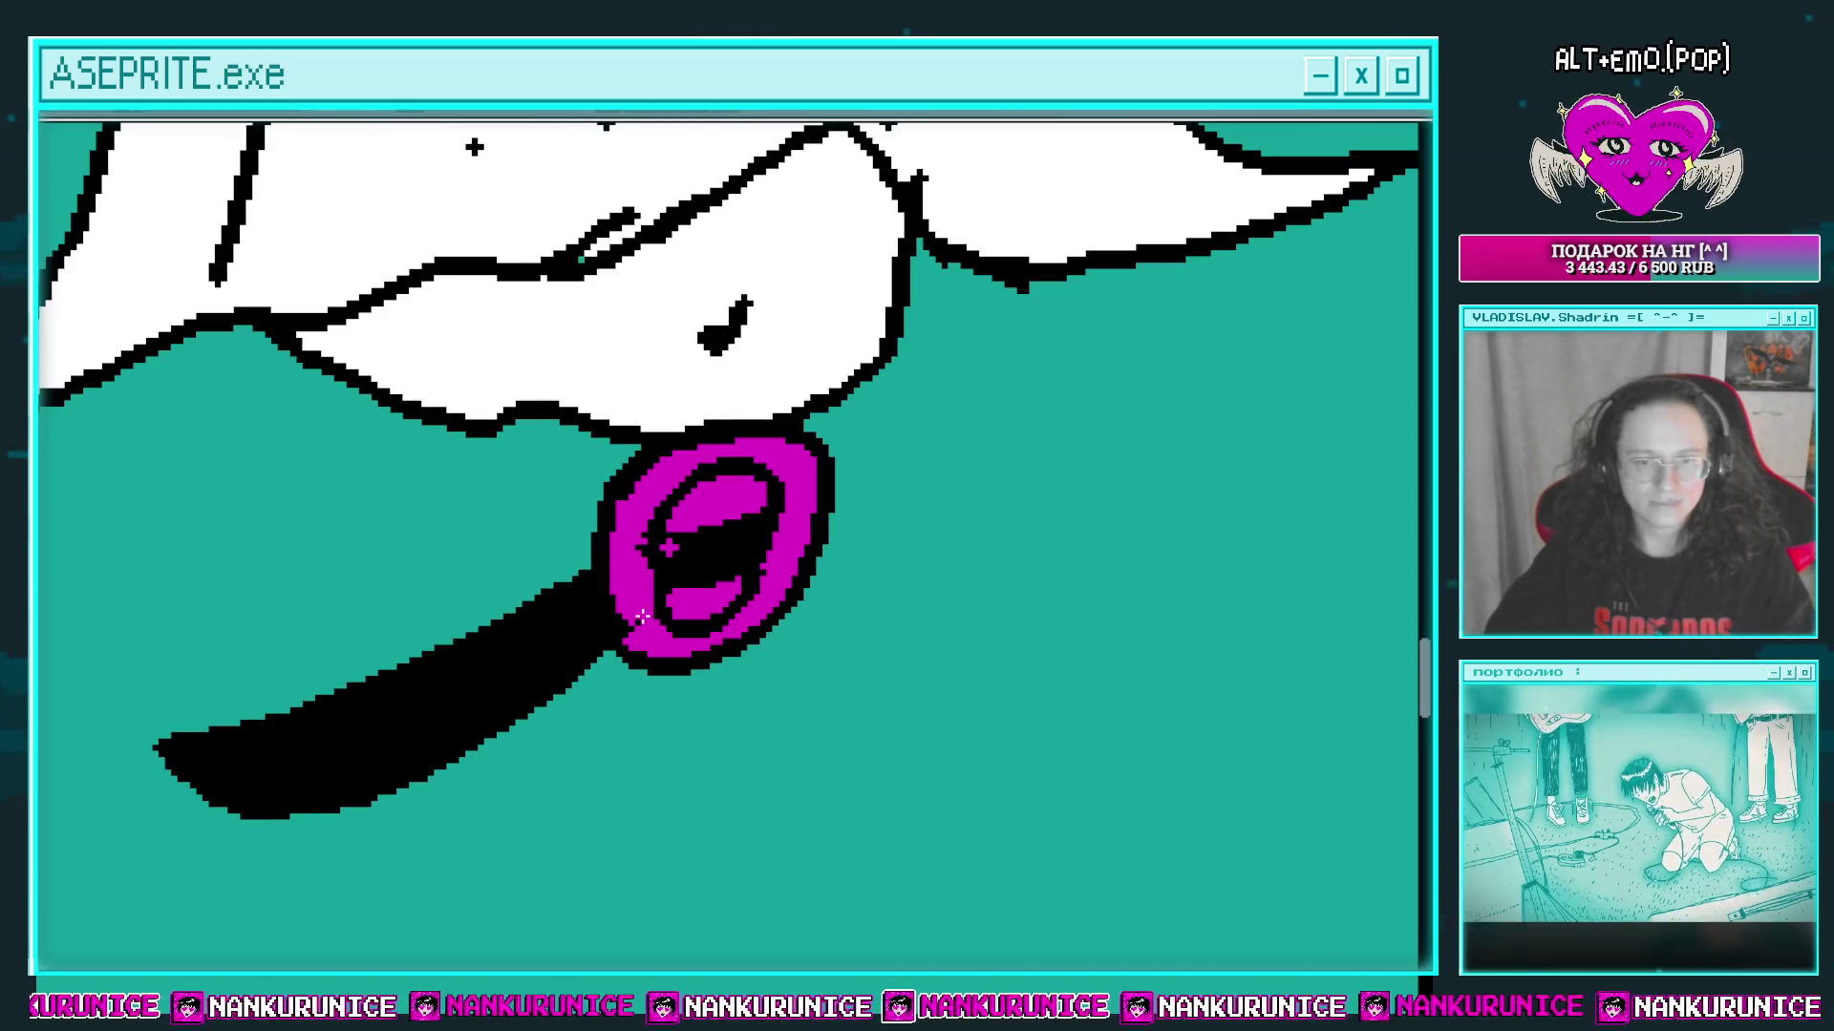
mouse_move(669, 549)
mouse_down()
mouse_move(655, 635)
mouse_move(570, 598)
mouse_up()
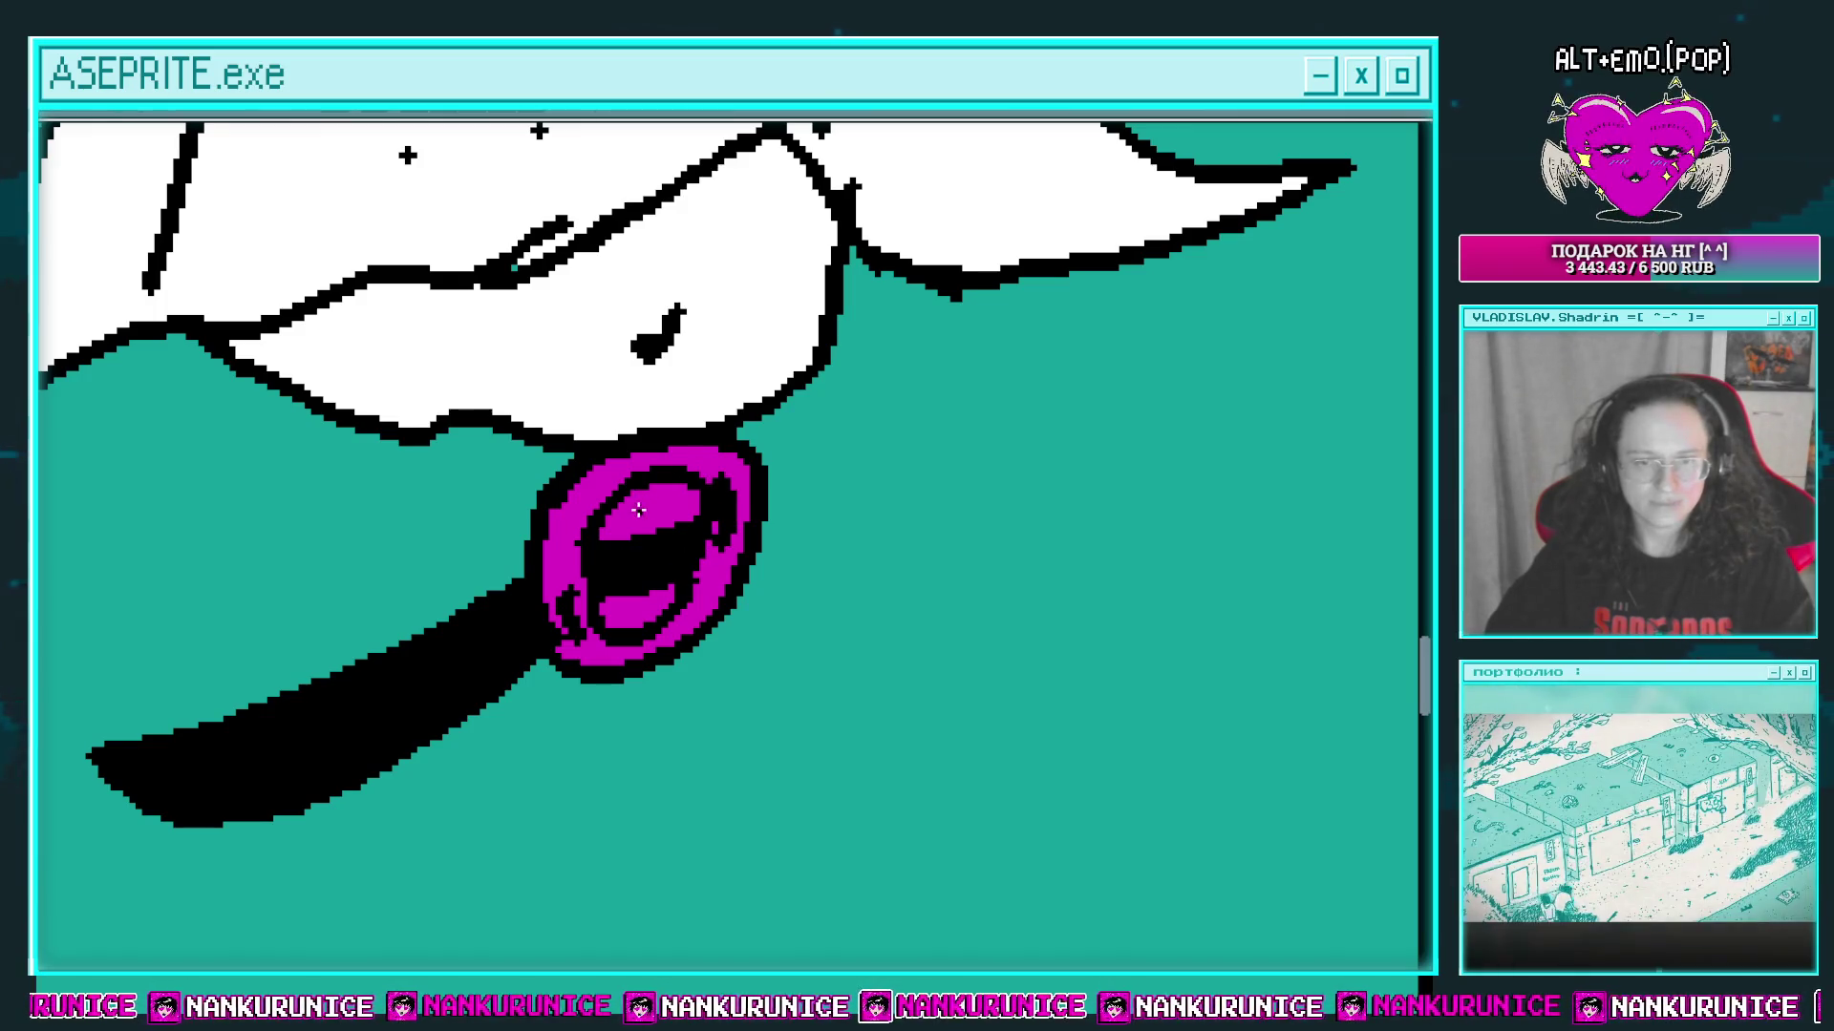
drag(639, 510, 644, 594)
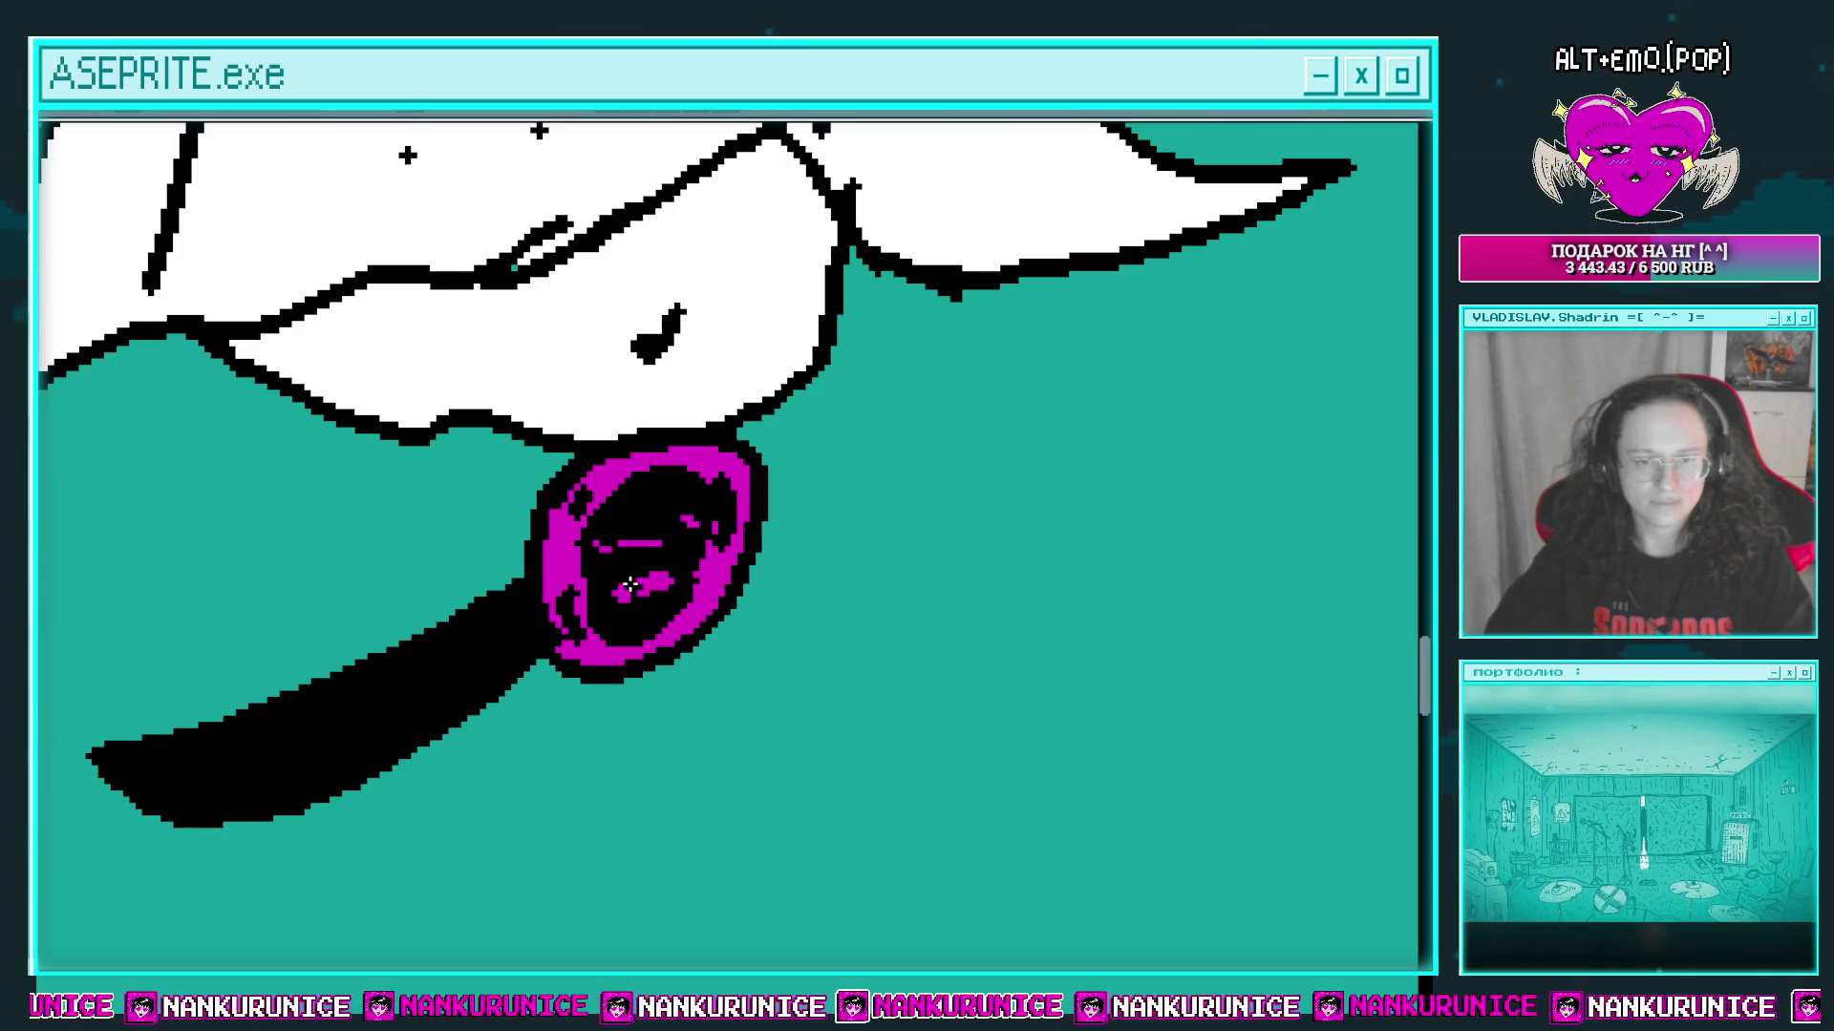
scroll(702, 550, down, 1)
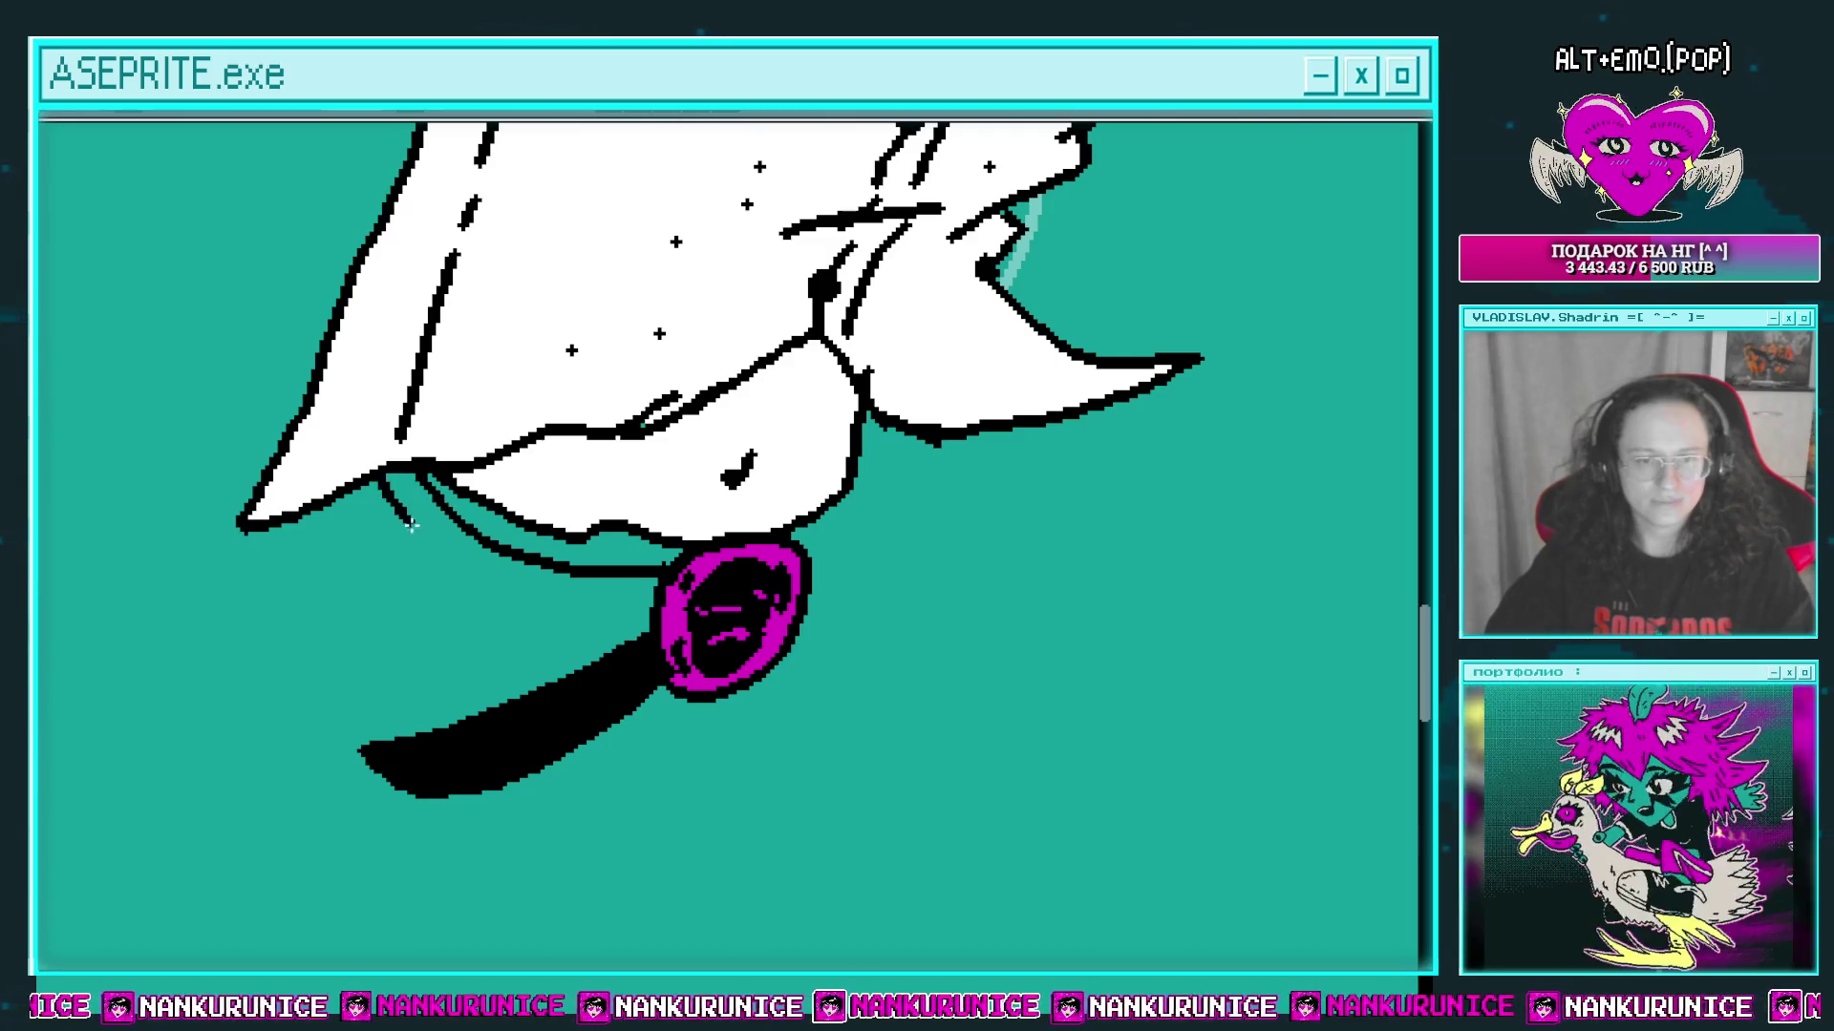
drag(411, 524, 612, 621)
drag(391, 478, 669, 611)
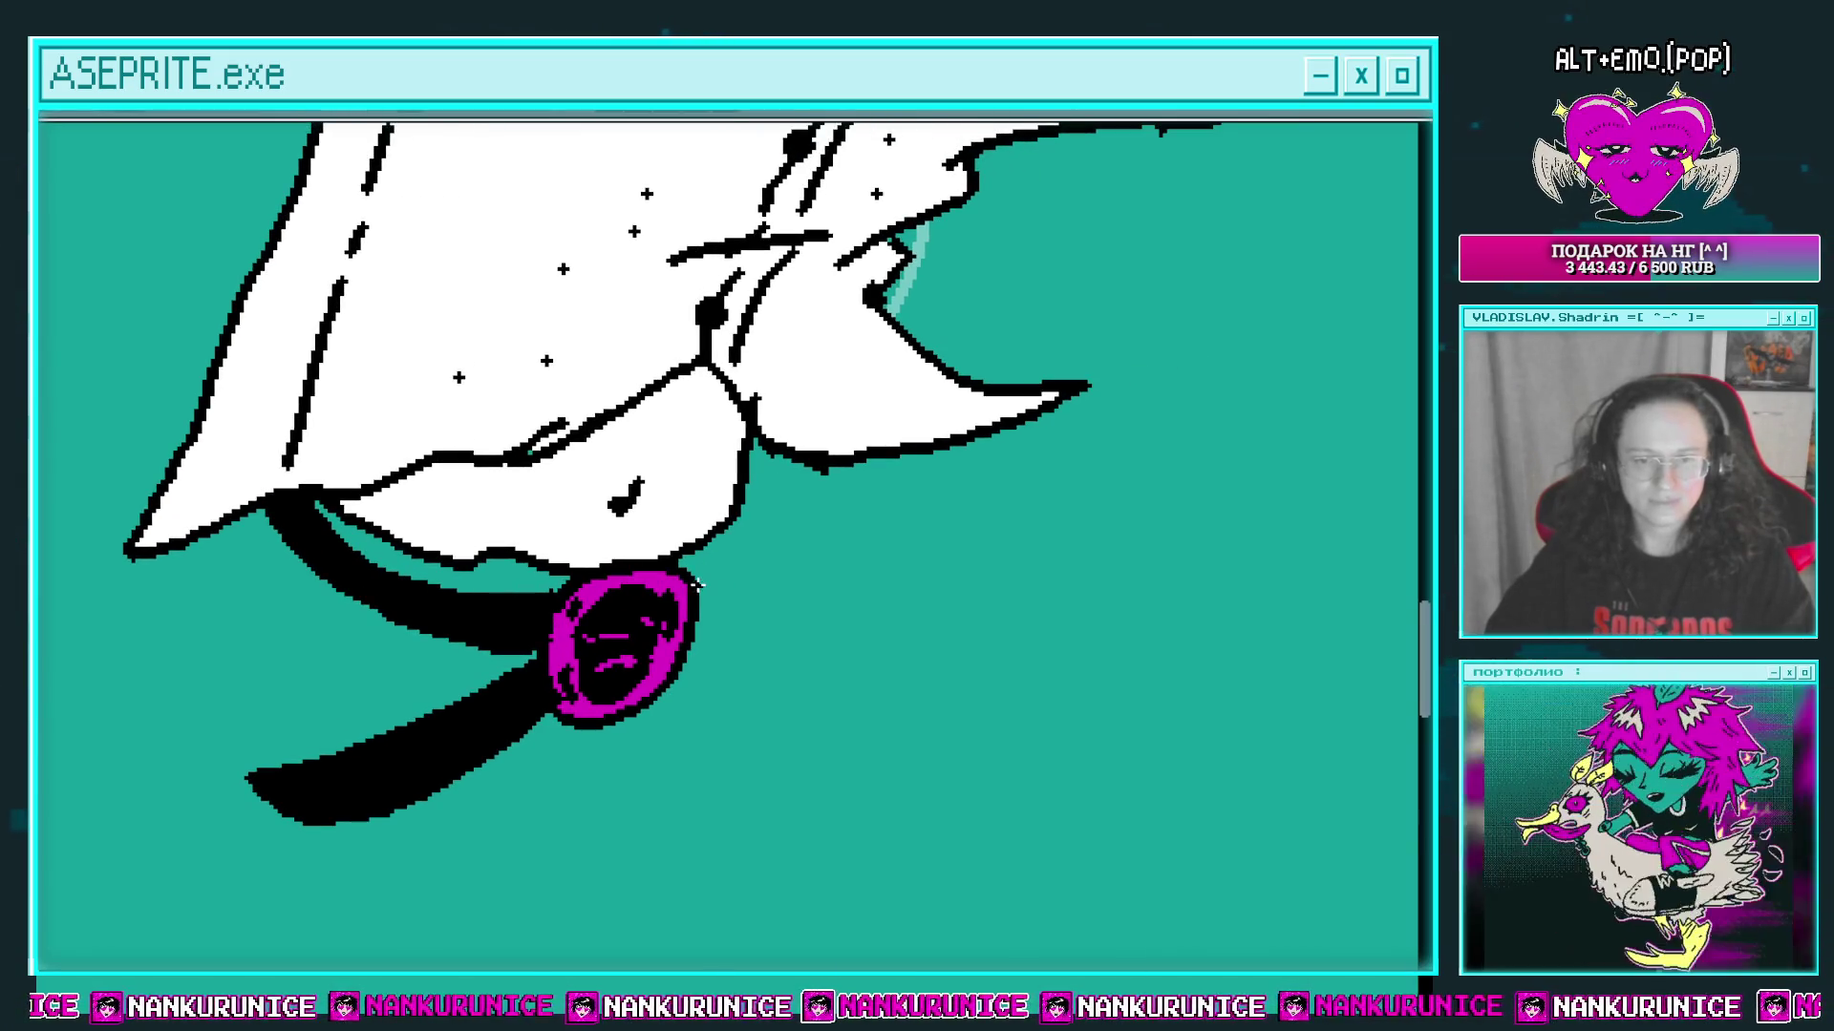
drag(741, 485, 689, 616)
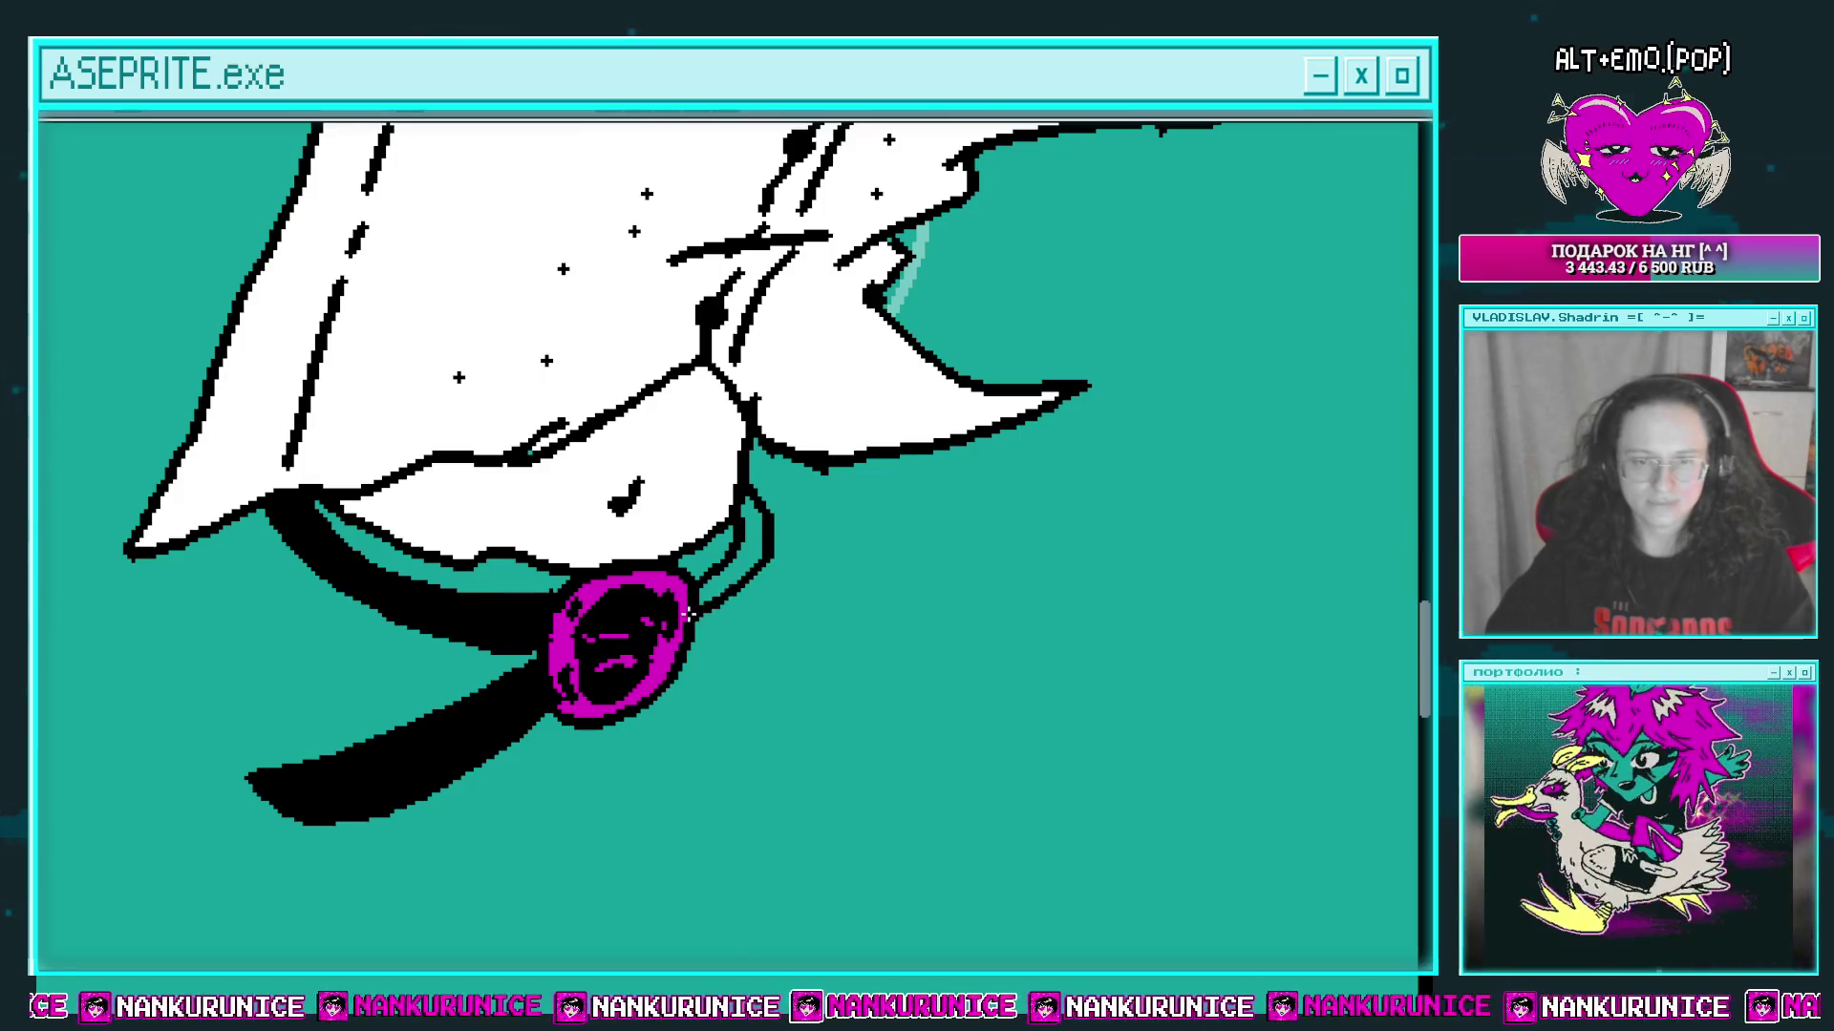
drag(379, 571, 613, 533)
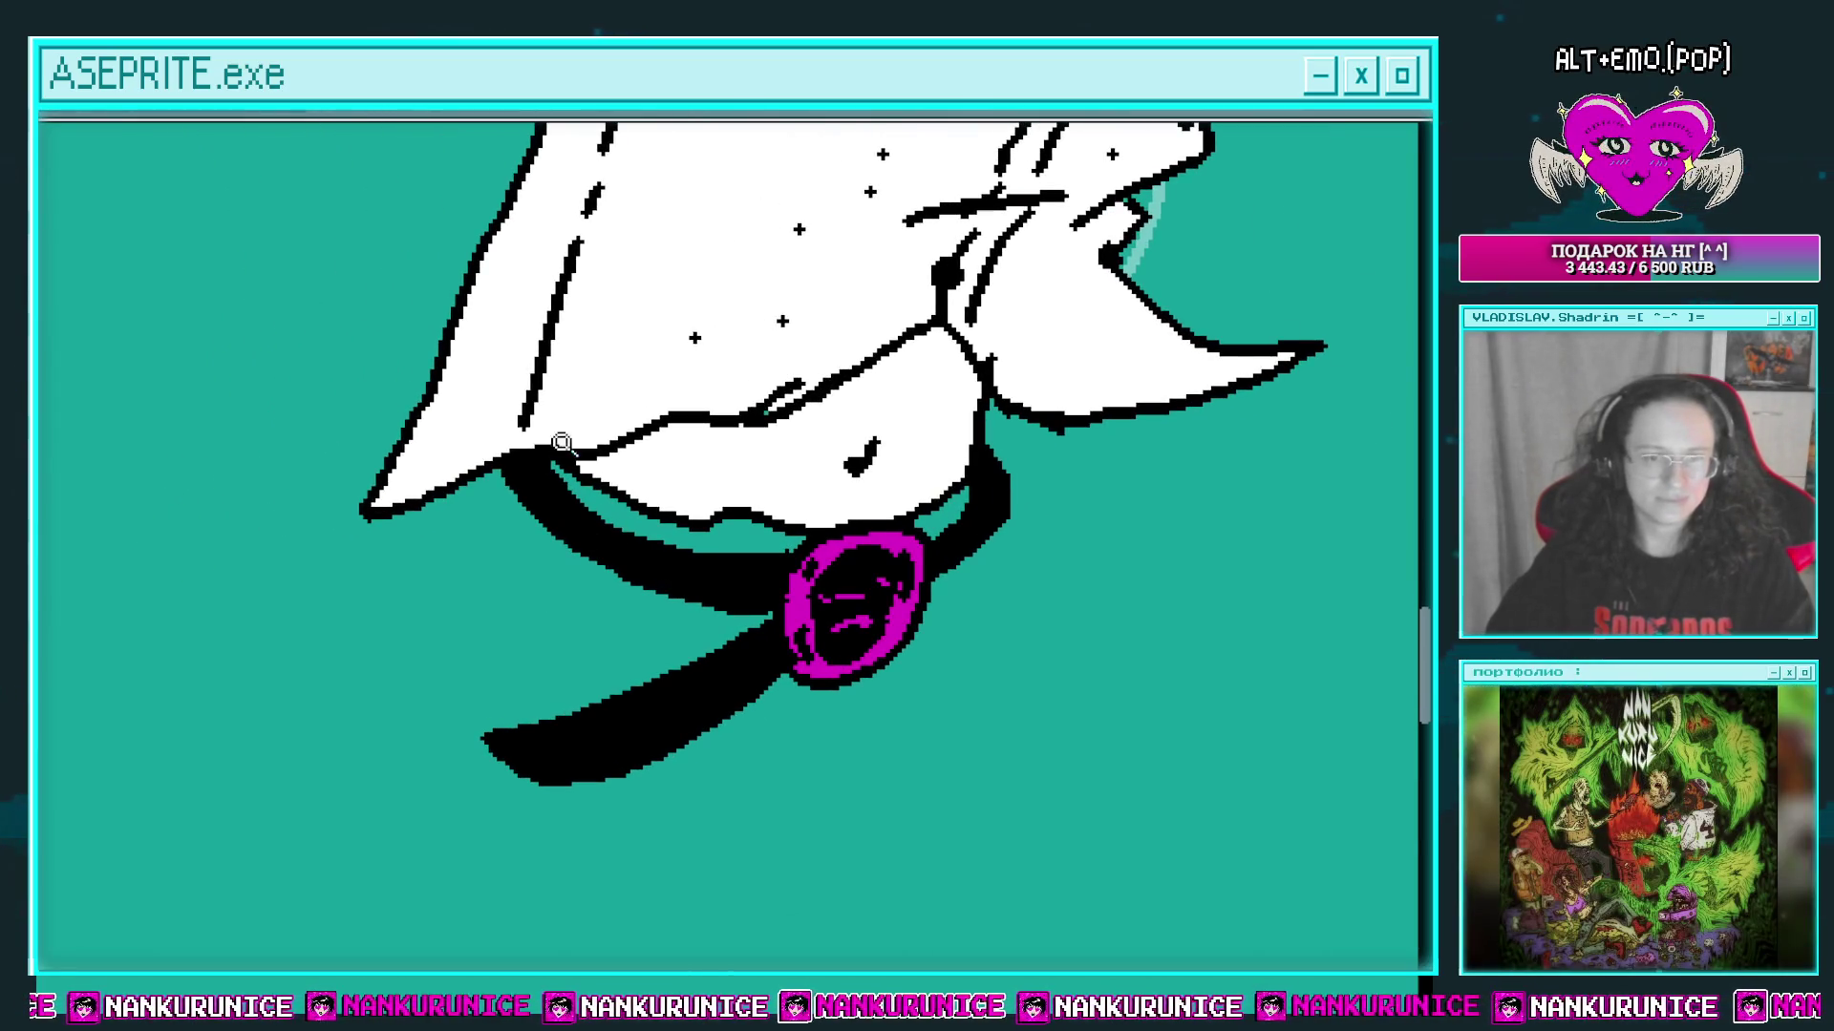
scroll(562, 442, down, 3)
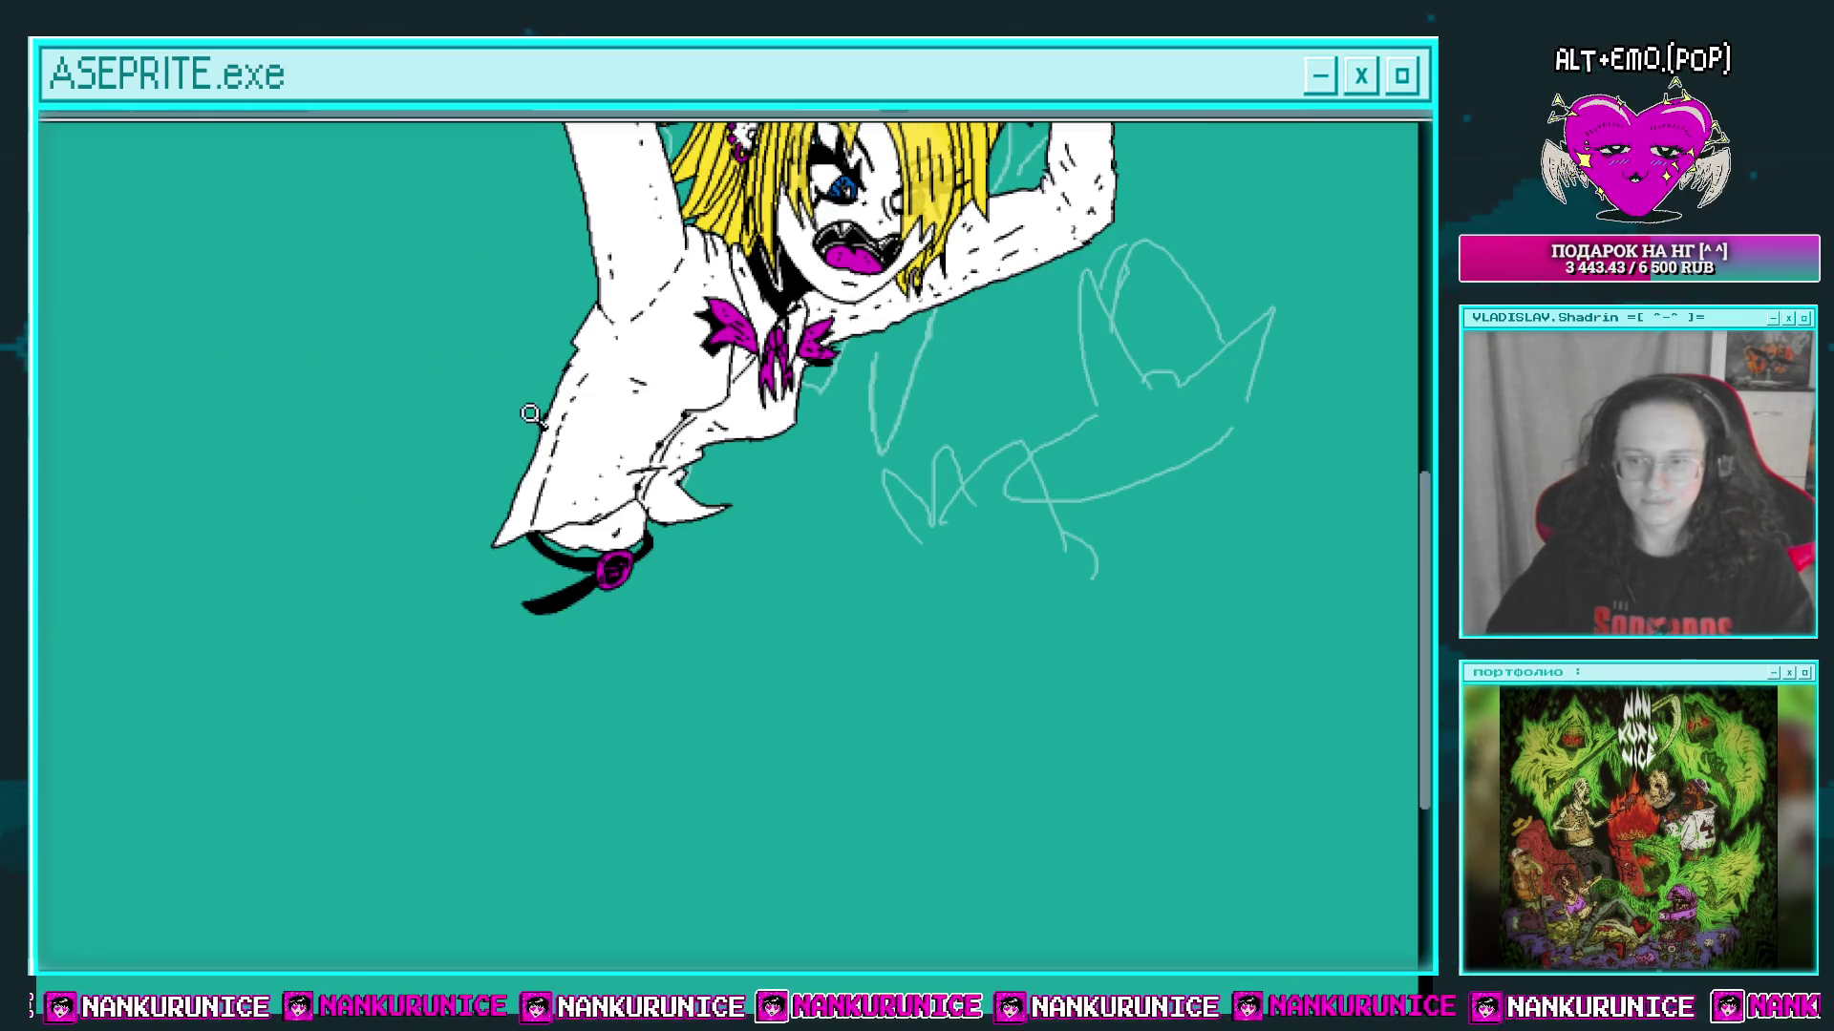
scroll(566, 523, up, 1)
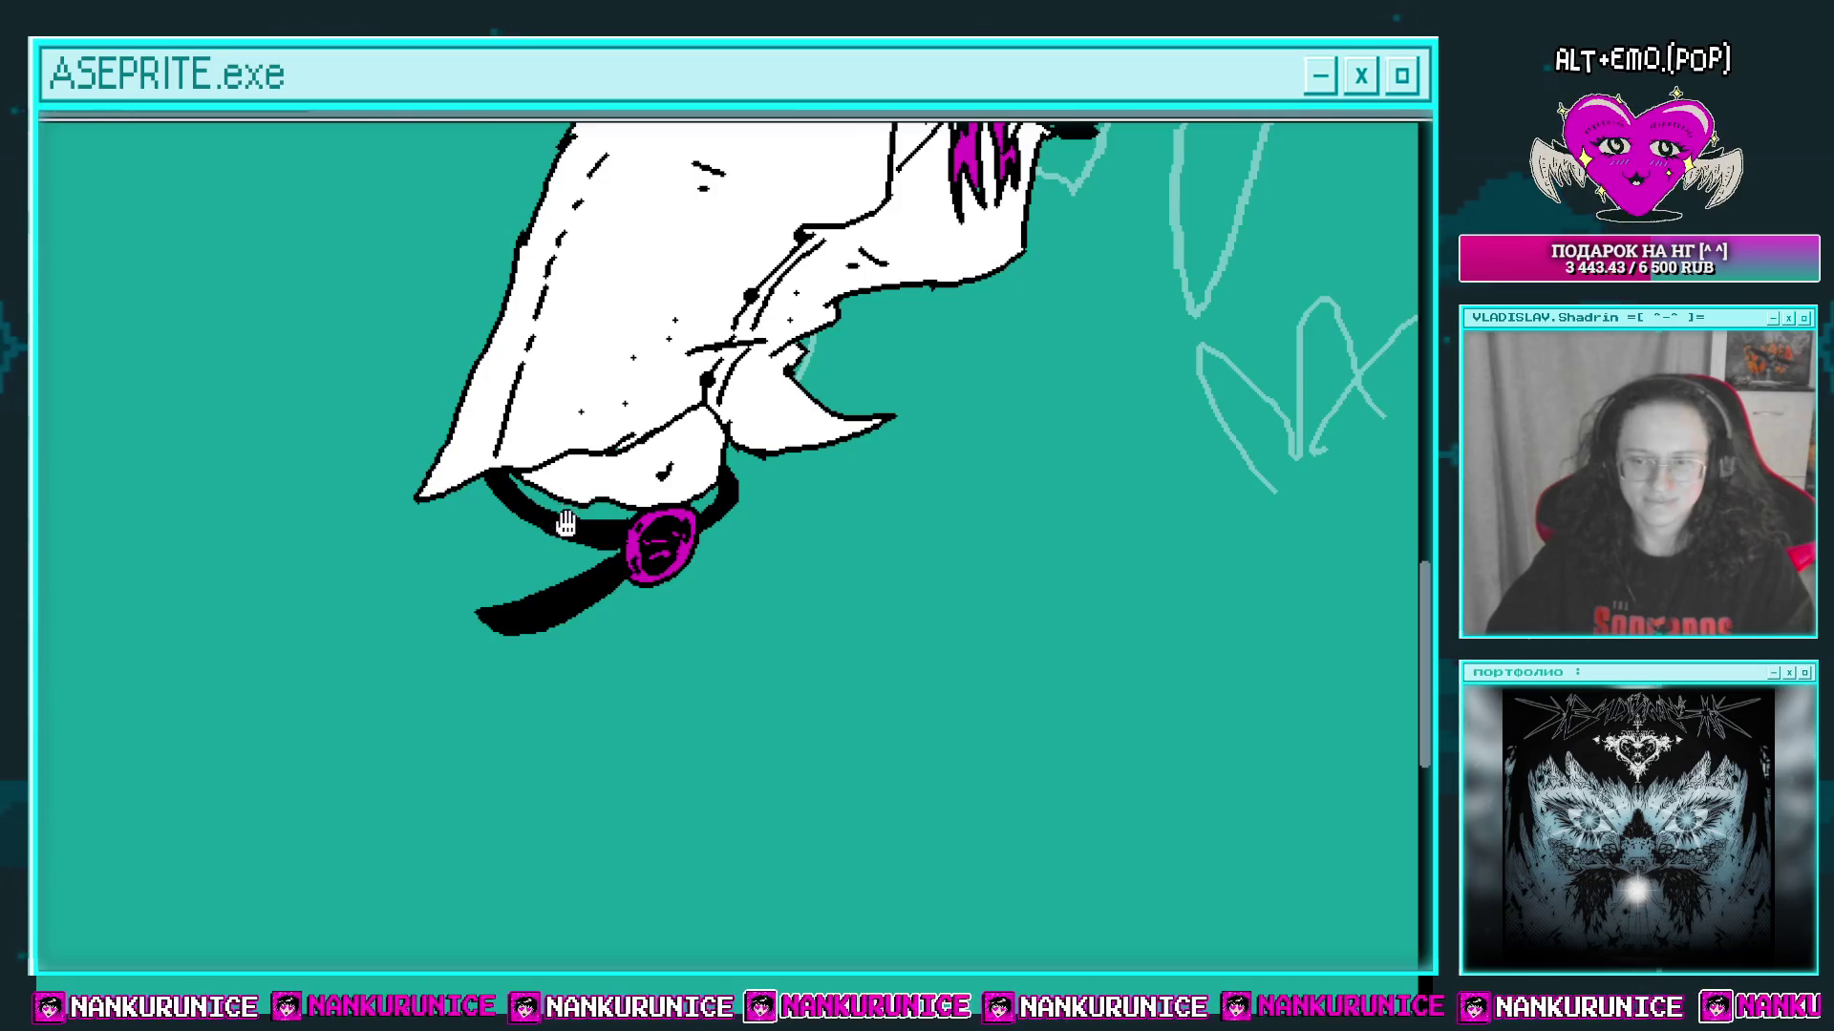
scroll(575, 534, up, 2)
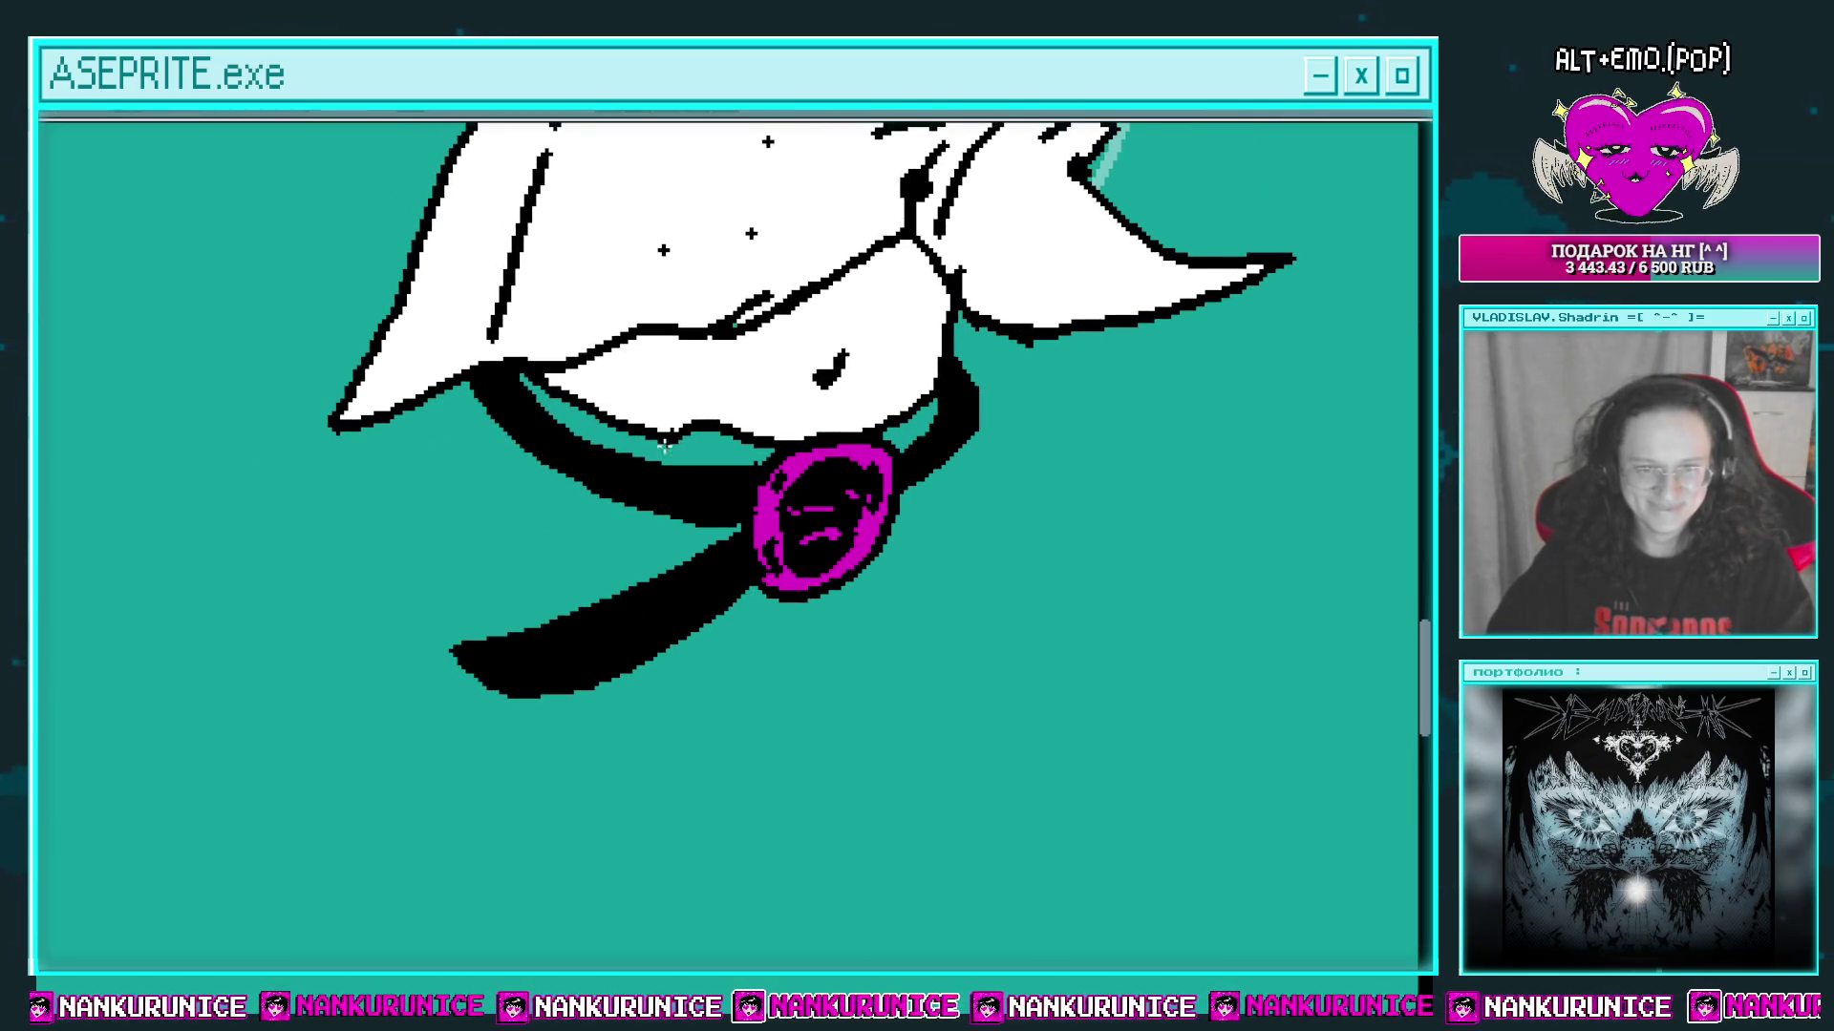
mouse_move(639, 453)
mouse_down()
mouse_move(621, 519)
mouse_move(688, 564)
mouse_up()
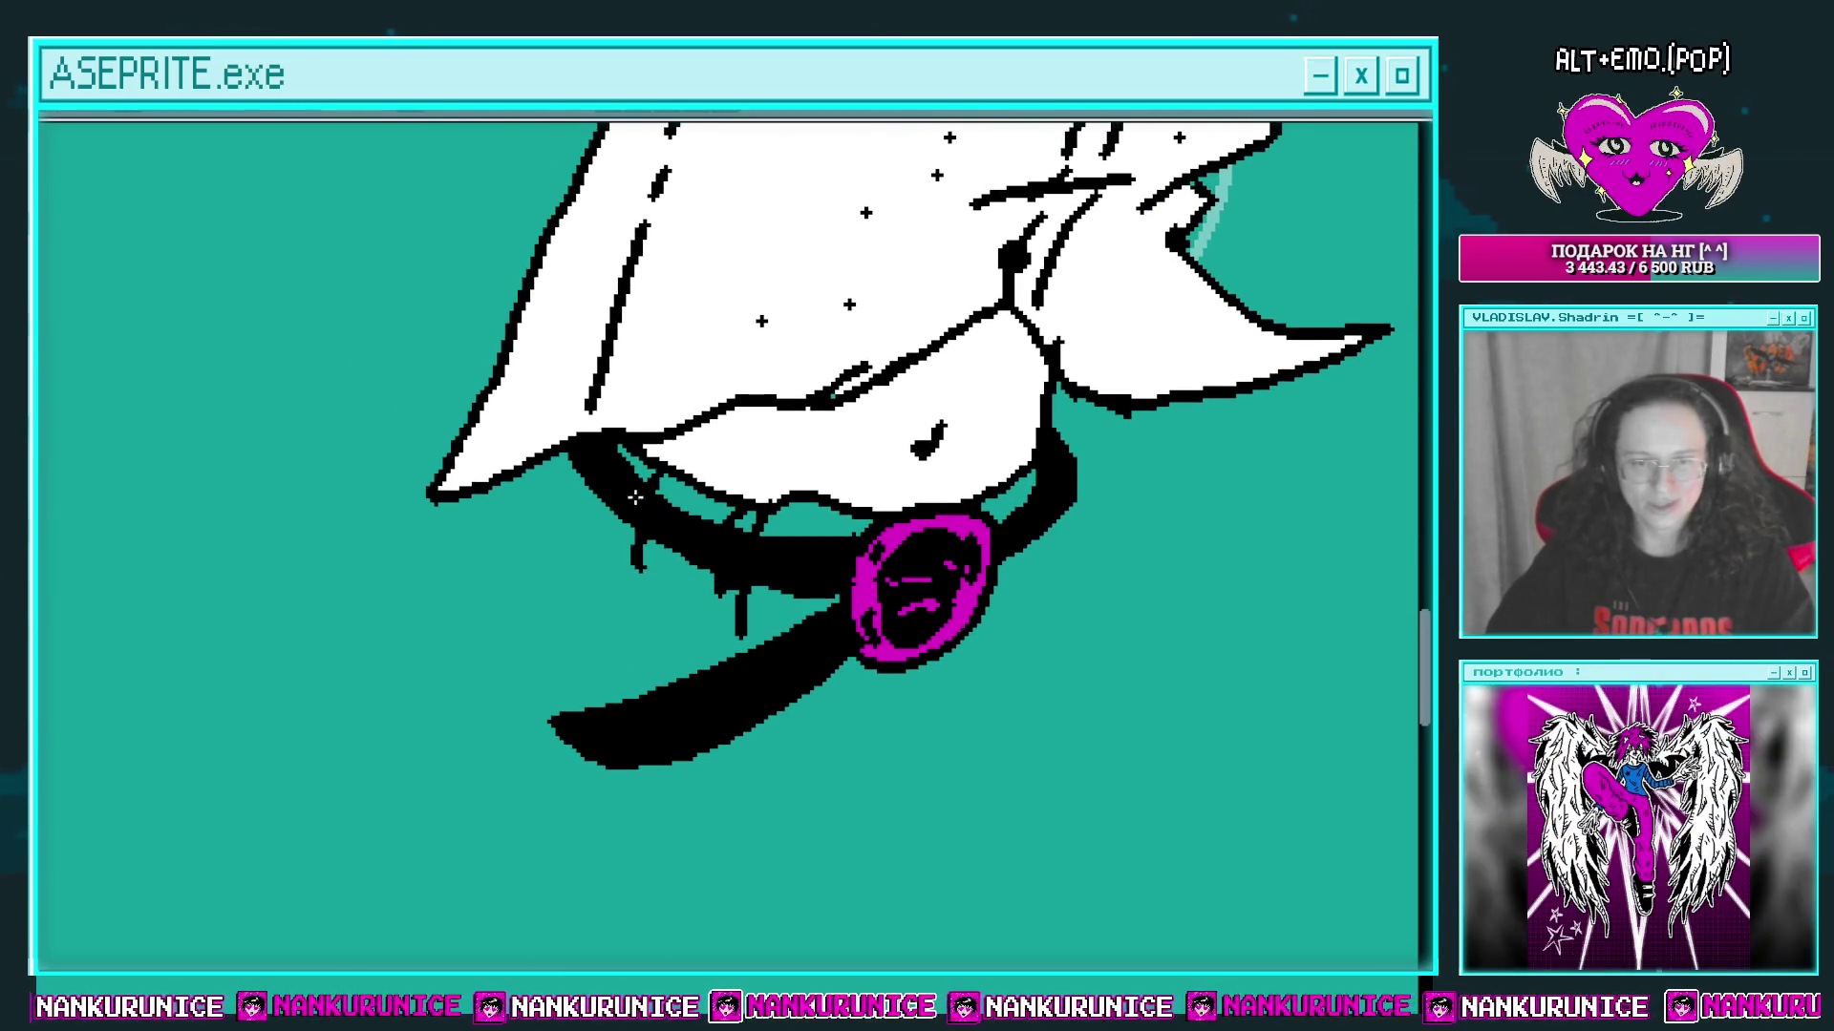
scroll(635, 498, down, 2)
scroll(773, 492, down, 2)
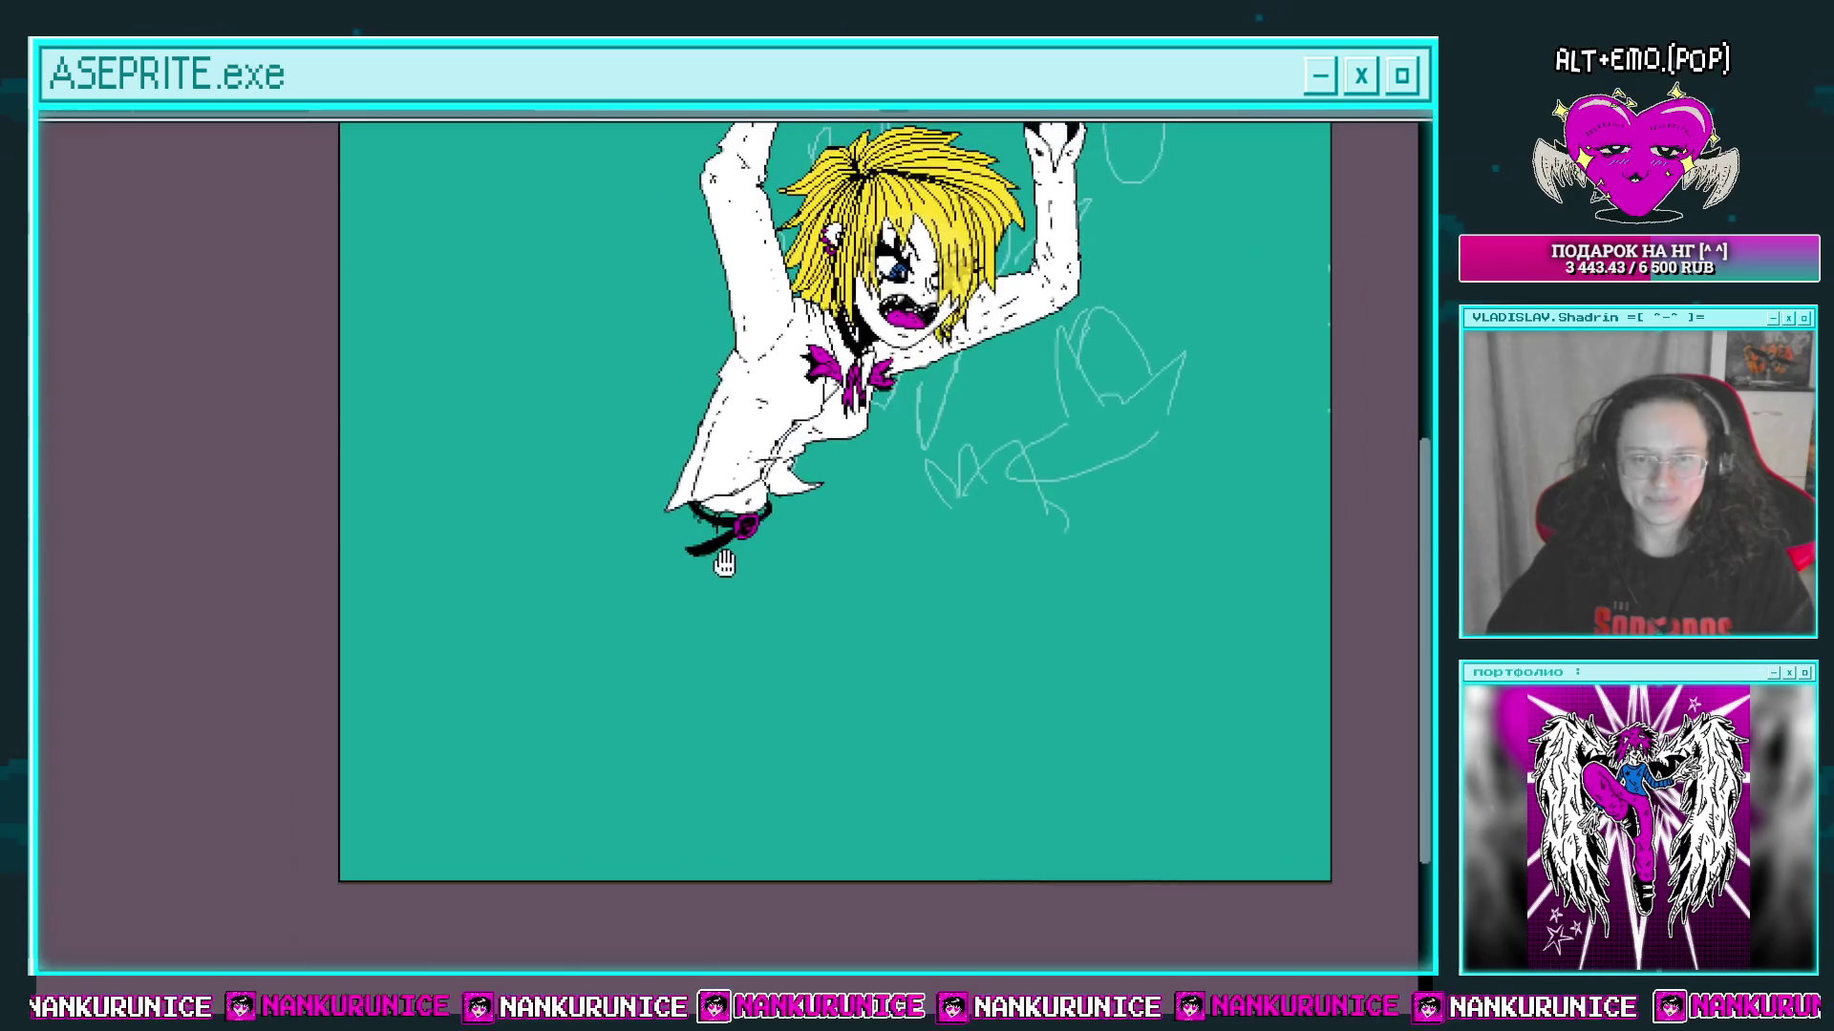
scroll(732, 495, up, 4)
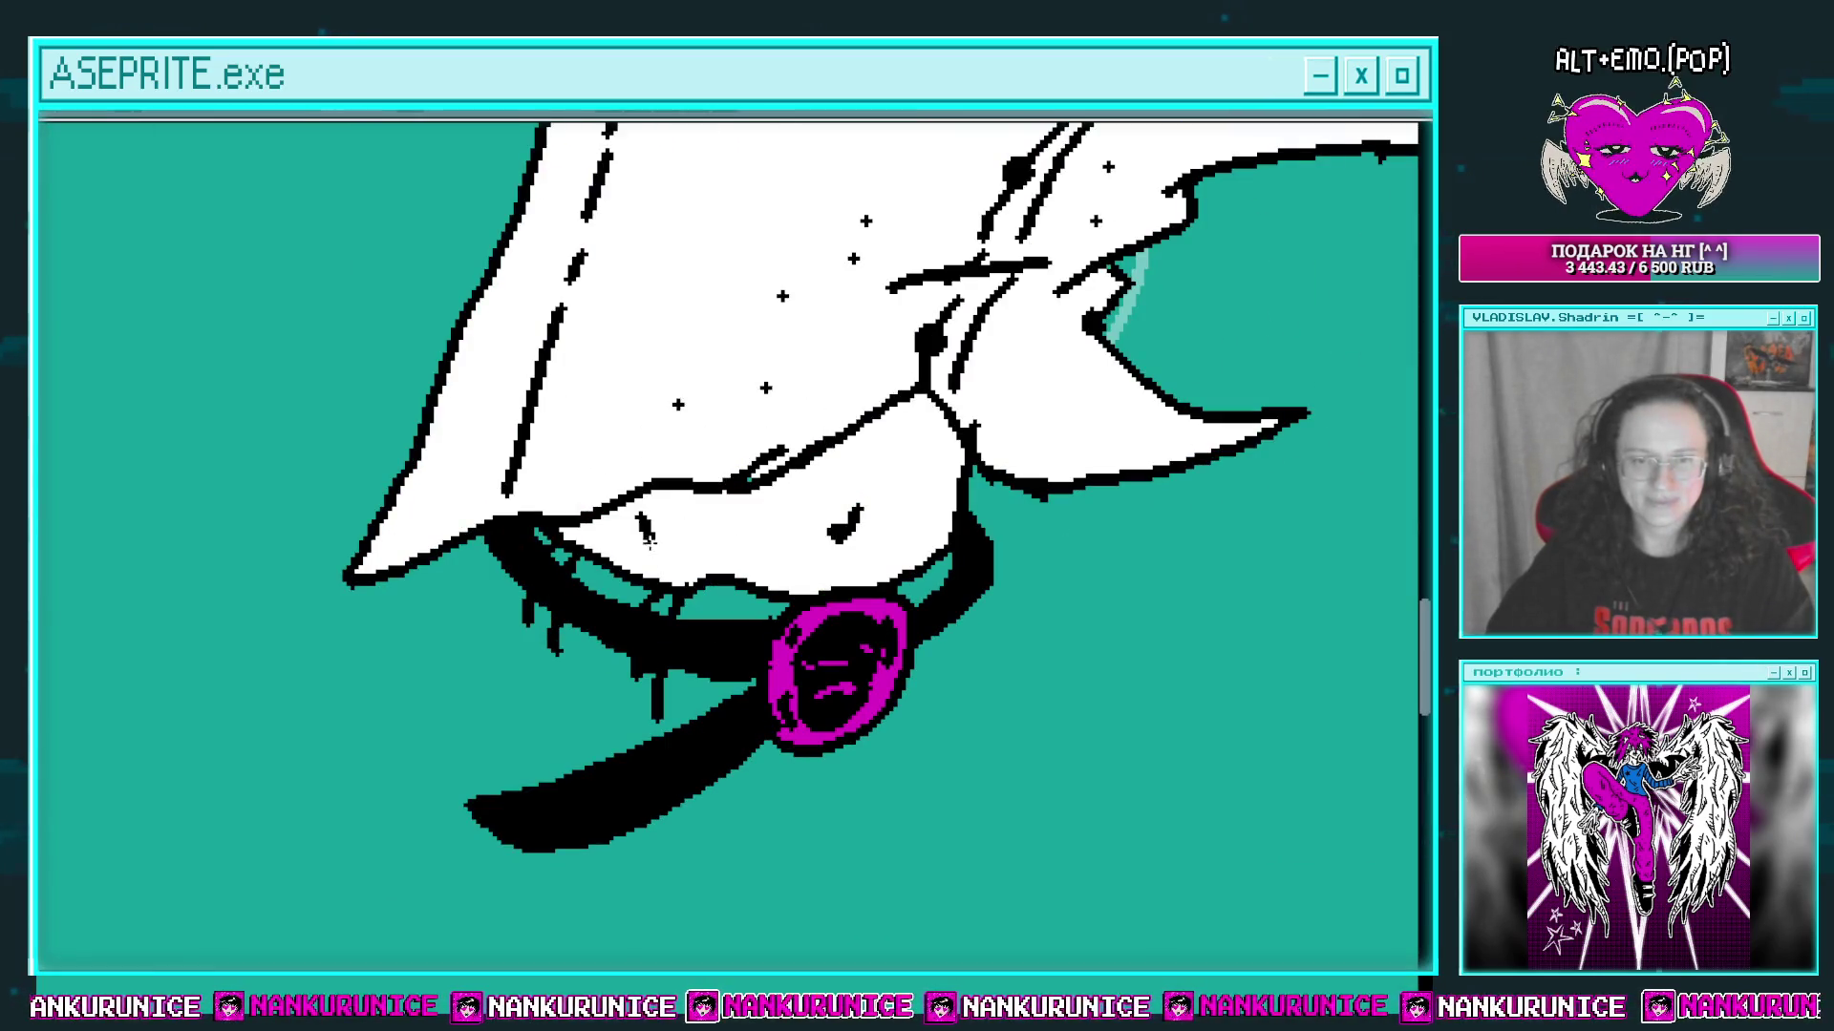
scroll(749, 557, down, 4)
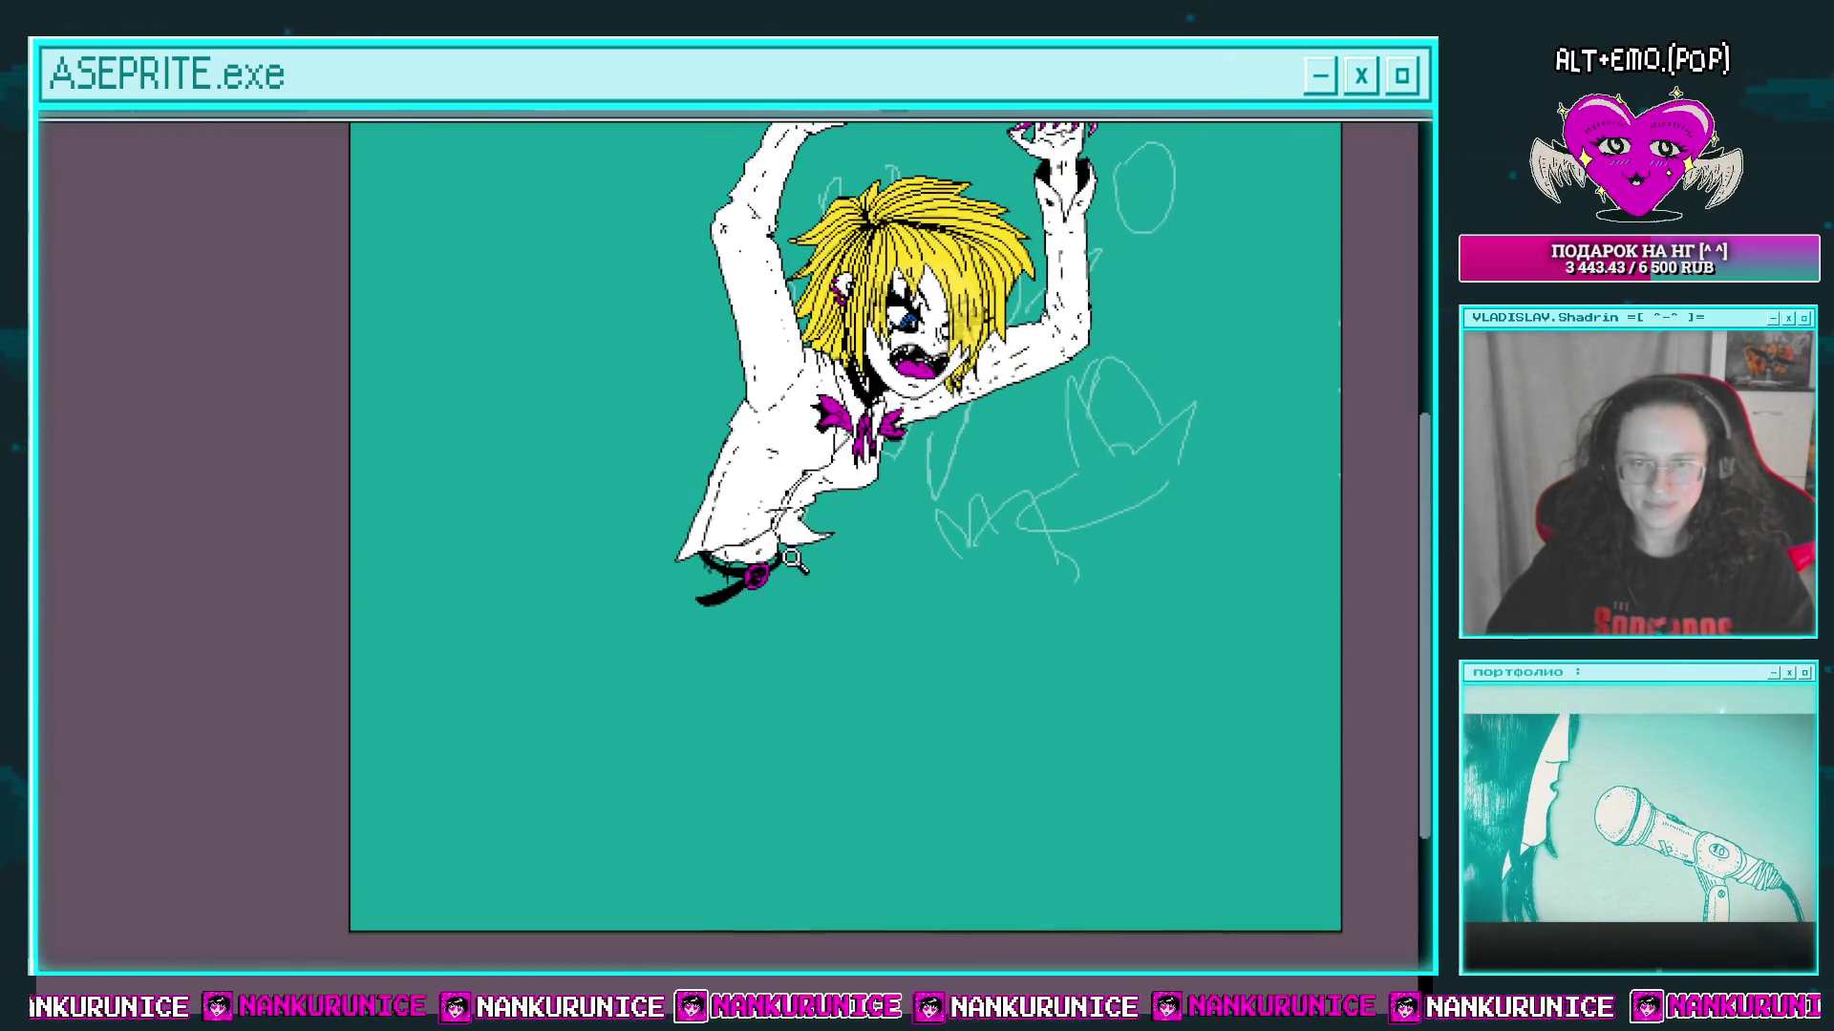
scroll(792, 560, up, 4)
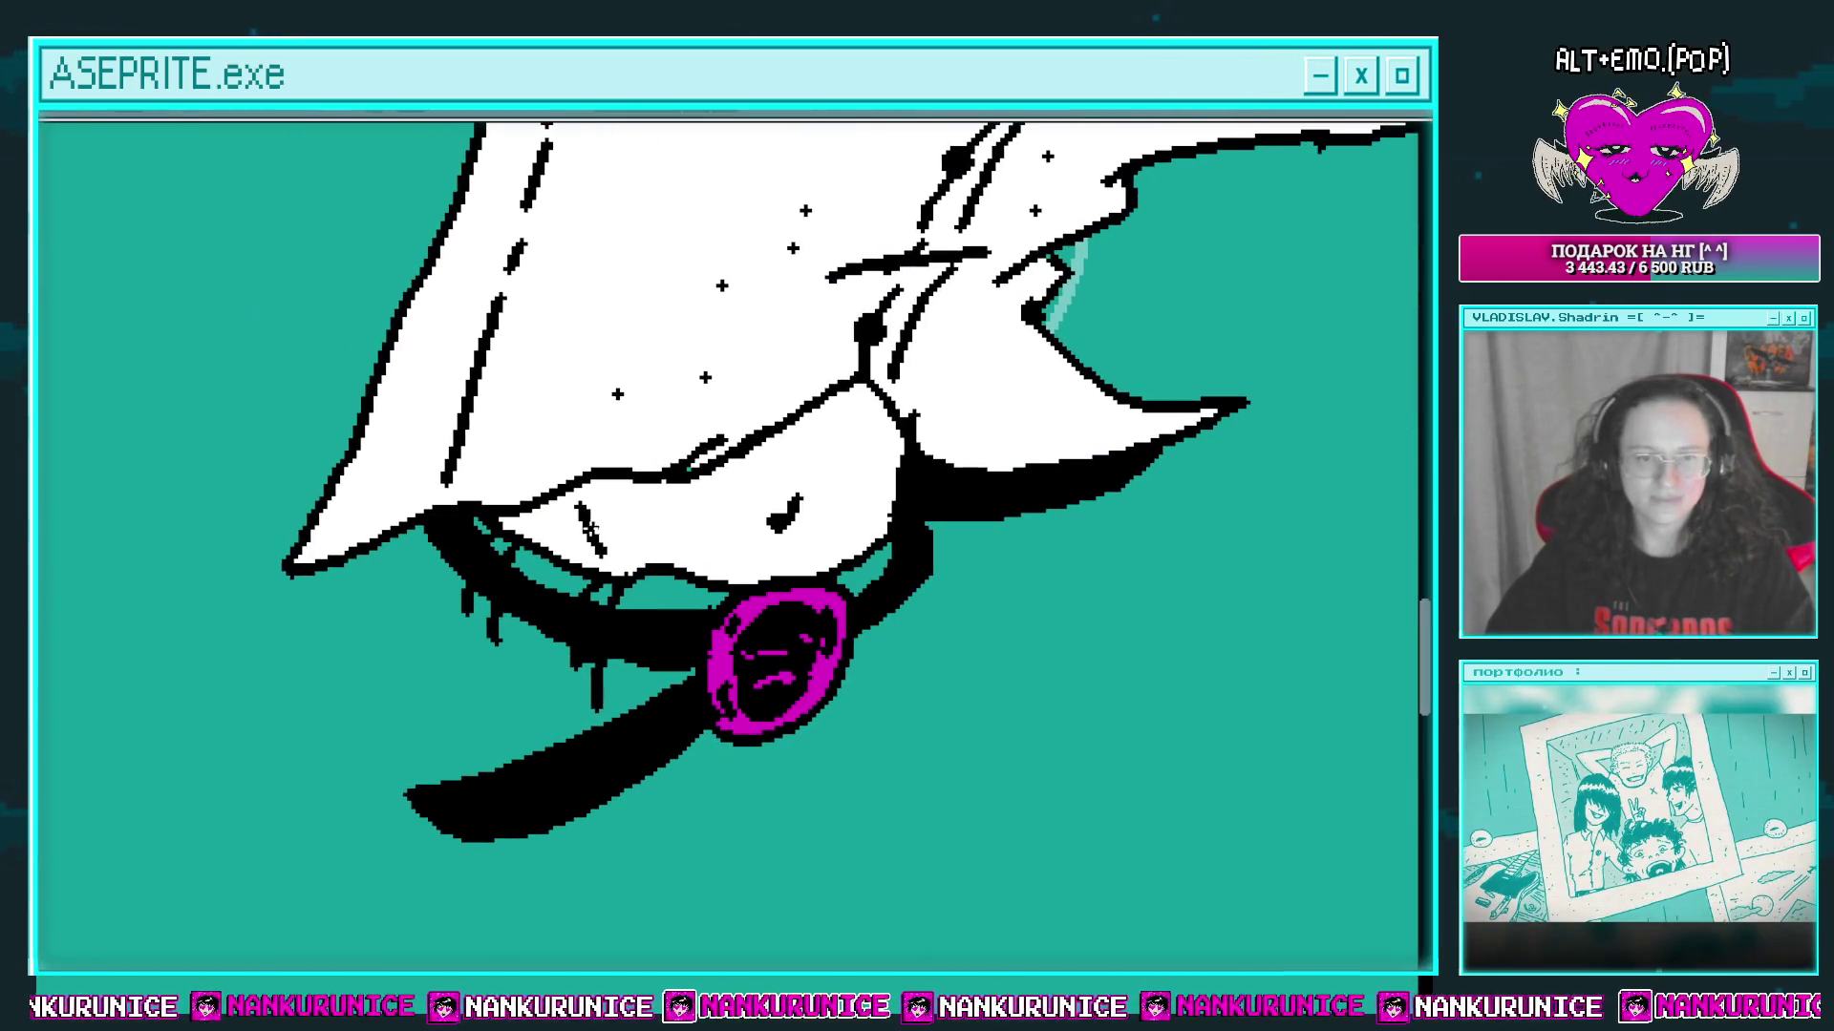
scroll(589, 527, down, 2)
mouse_move(464, 516)
mouse_down()
mouse_move(549, 669)
mouse_move(566, 628)
mouse_move(547, 564)
mouse_up()
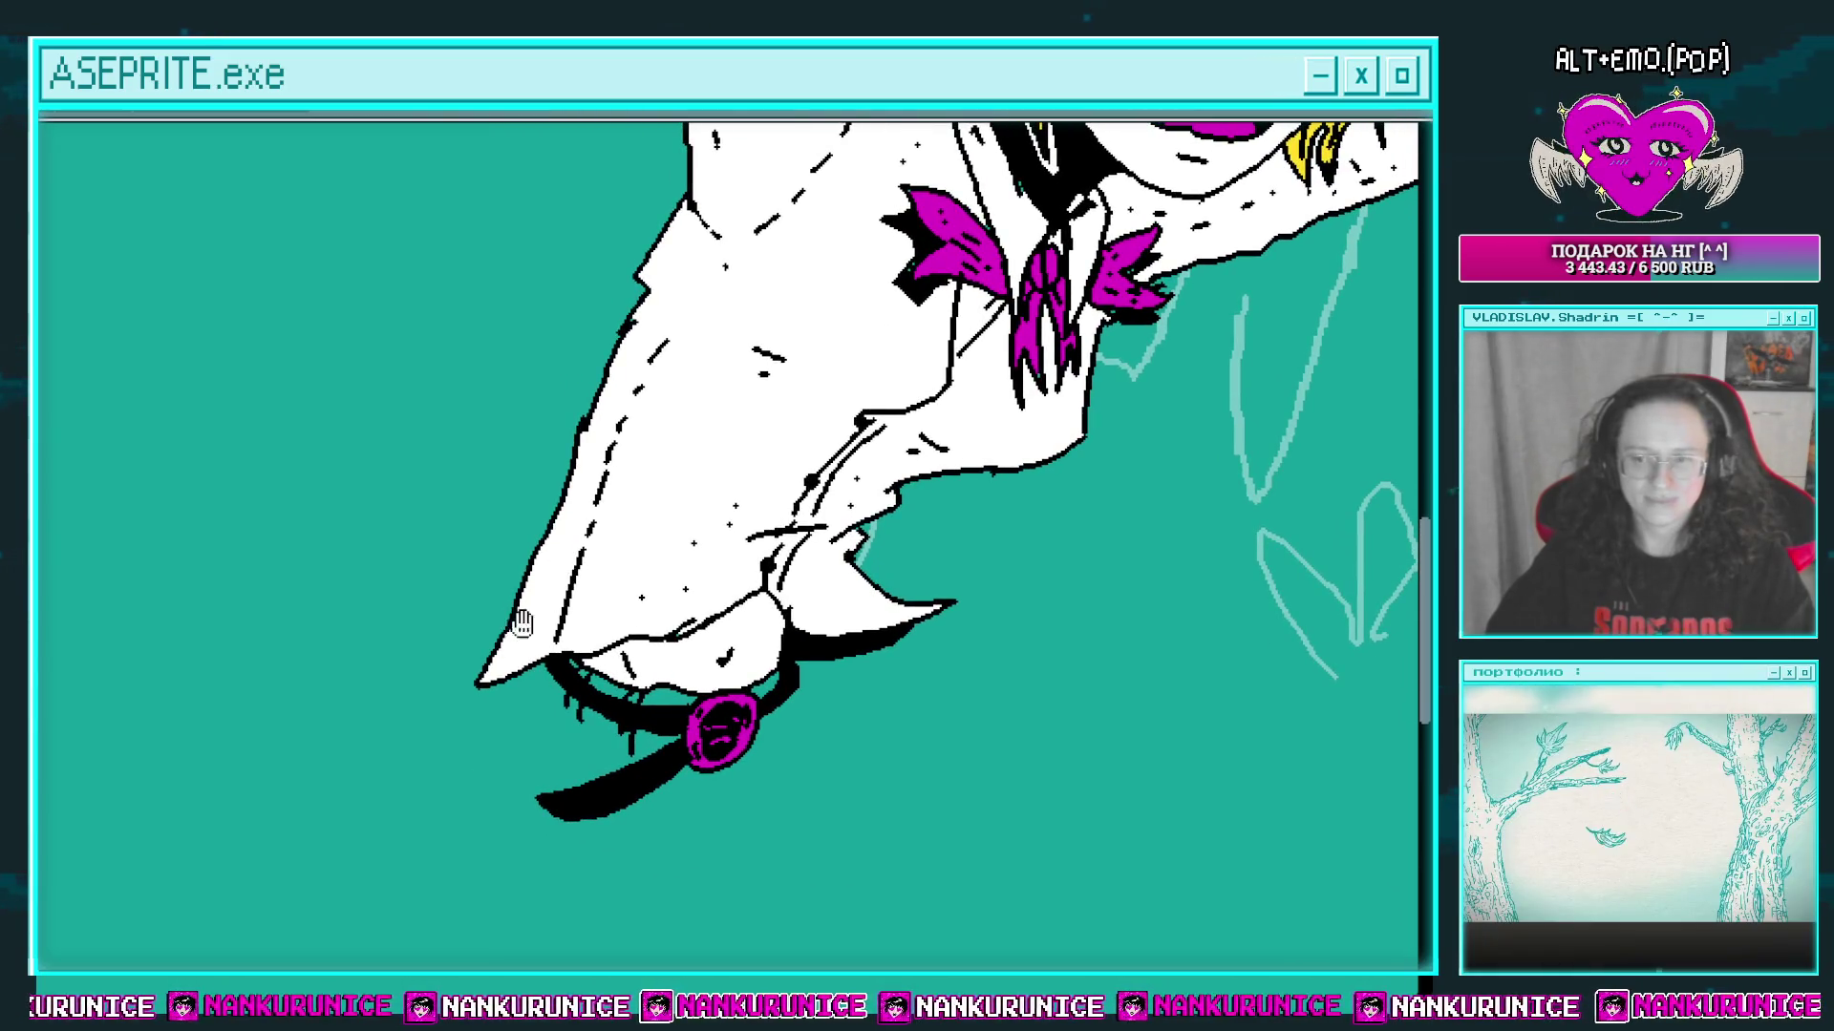
scroll(592, 415, down, 3)
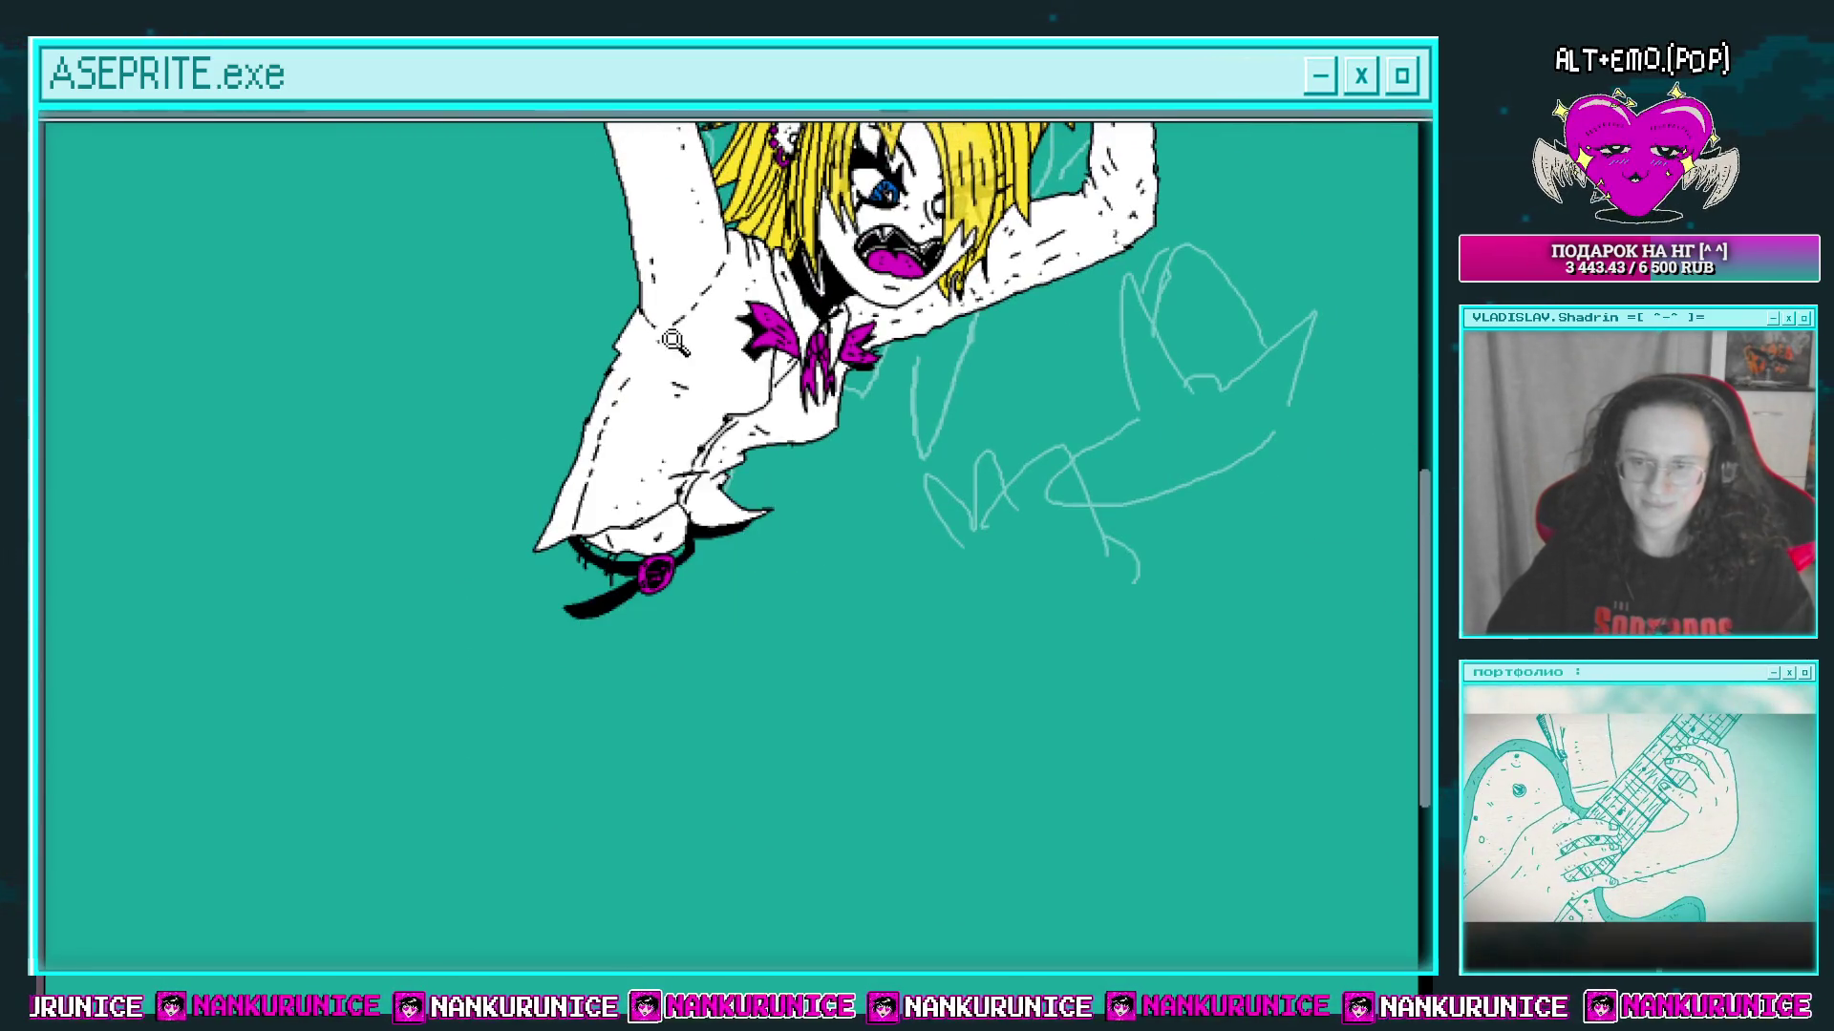
drag(679, 509, 648, 321)
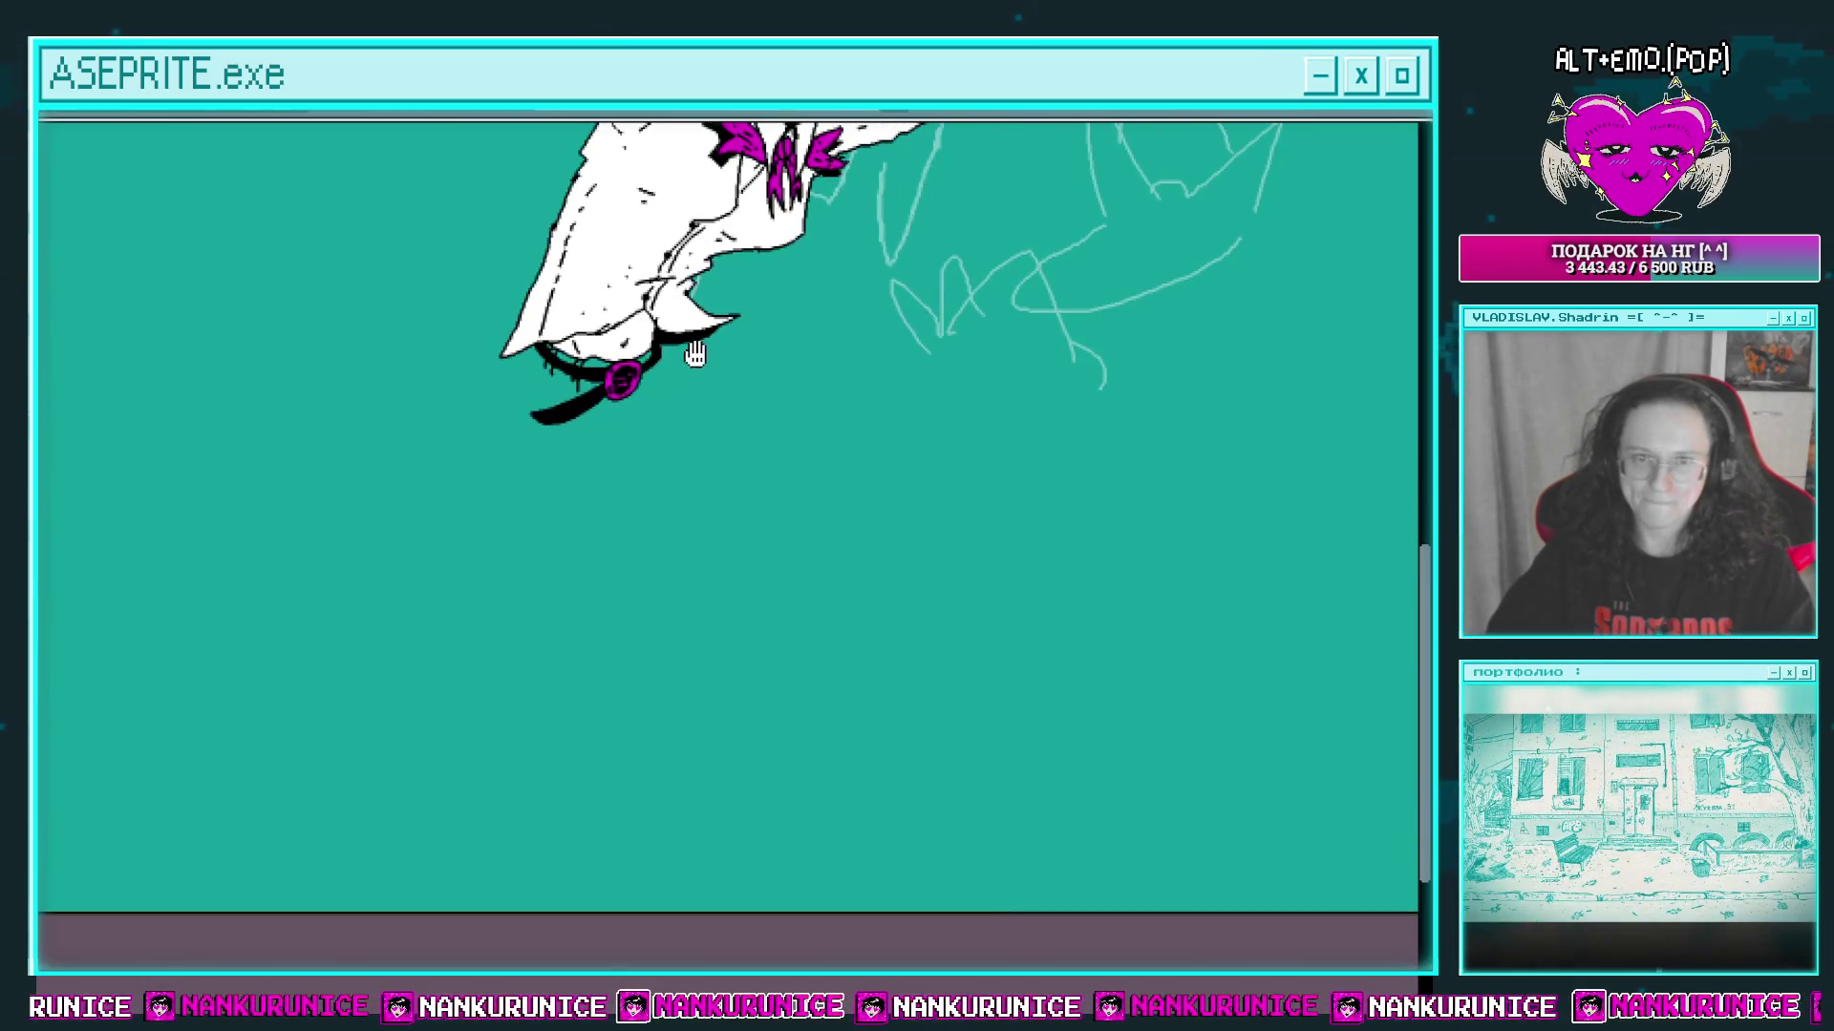
scroll(695, 353, down, 2)
scroll(728, 491, up, 3)
mouse_move(729, 497)
mouse_down()
mouse_move(729, 599)
mouse_move(726, 576)
mouse_up()
drag(586, 785, 706, 395)
scroll(680, 506, up, 2)
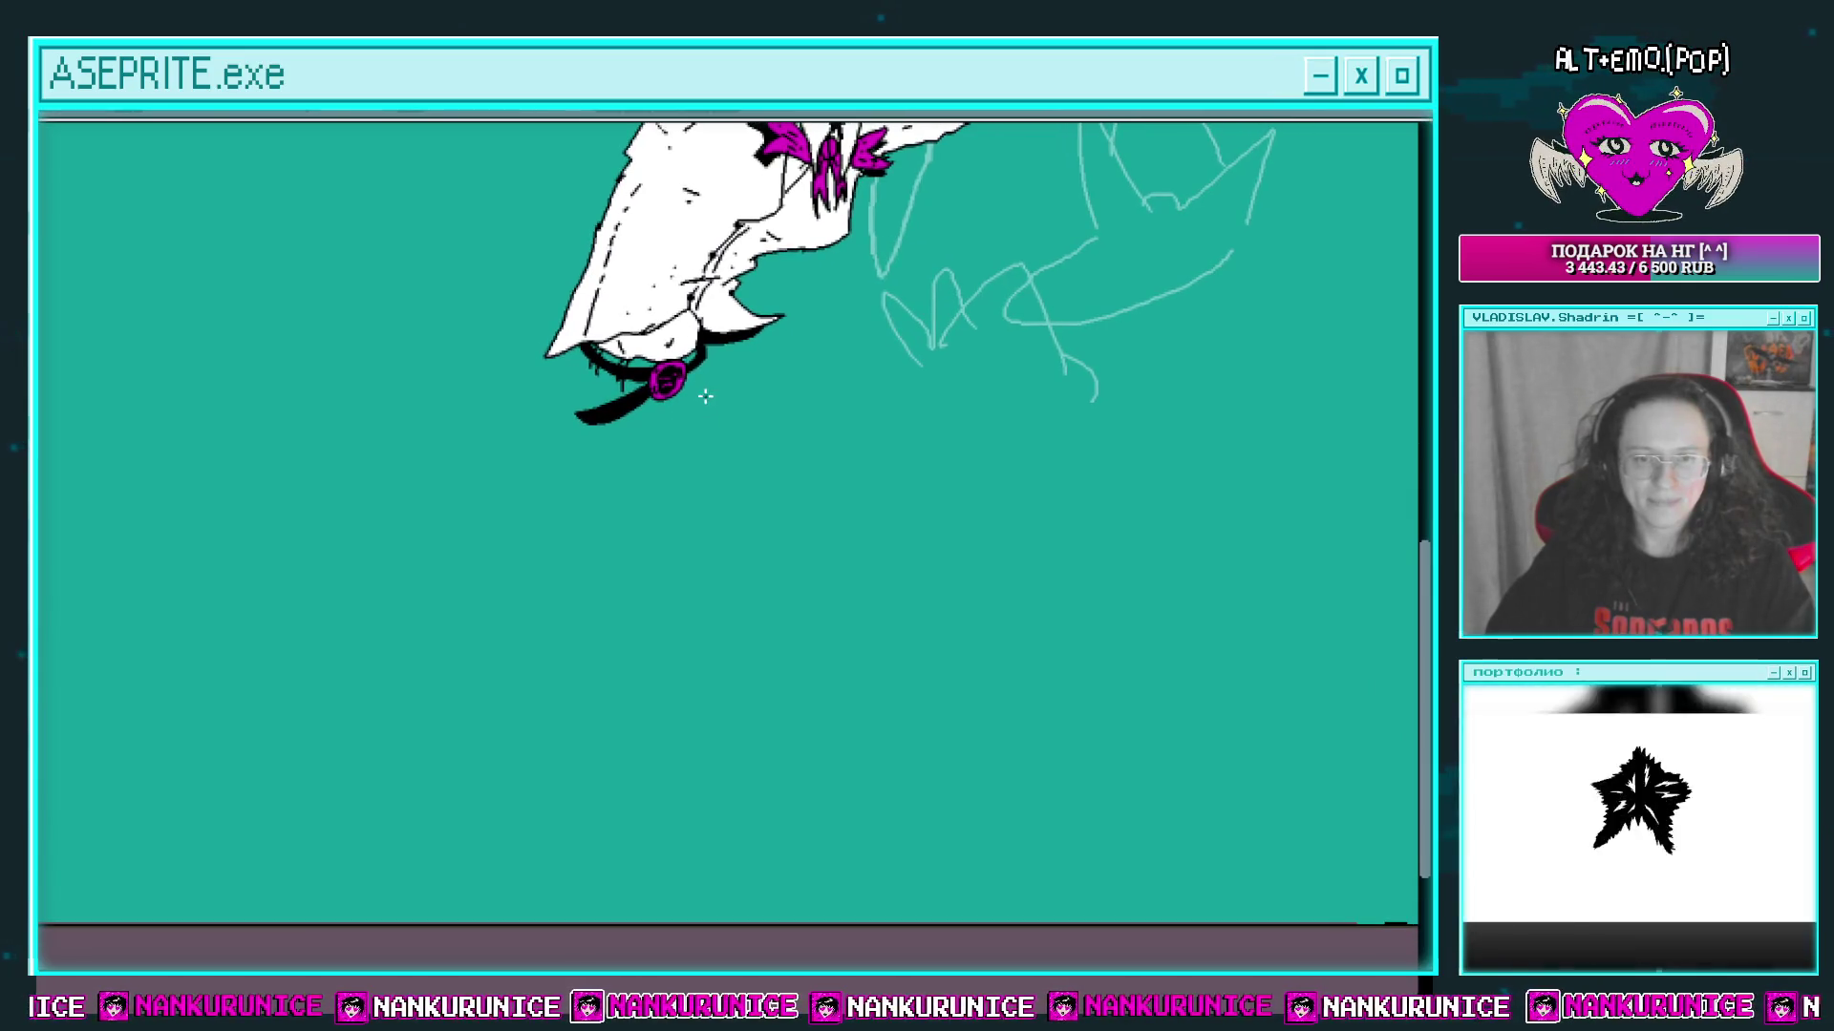
scroll(681, 411, down, 1)
mouse_move(595, 662)
mouse_down()
mouse_move(666, 542)
mouse_move(667, 459)
mouse_move(752, 379)
mouse_move(834, 356)
mouse_up()
scroll(684, 594, up, 1)
scroll(667, 458, up, 1)
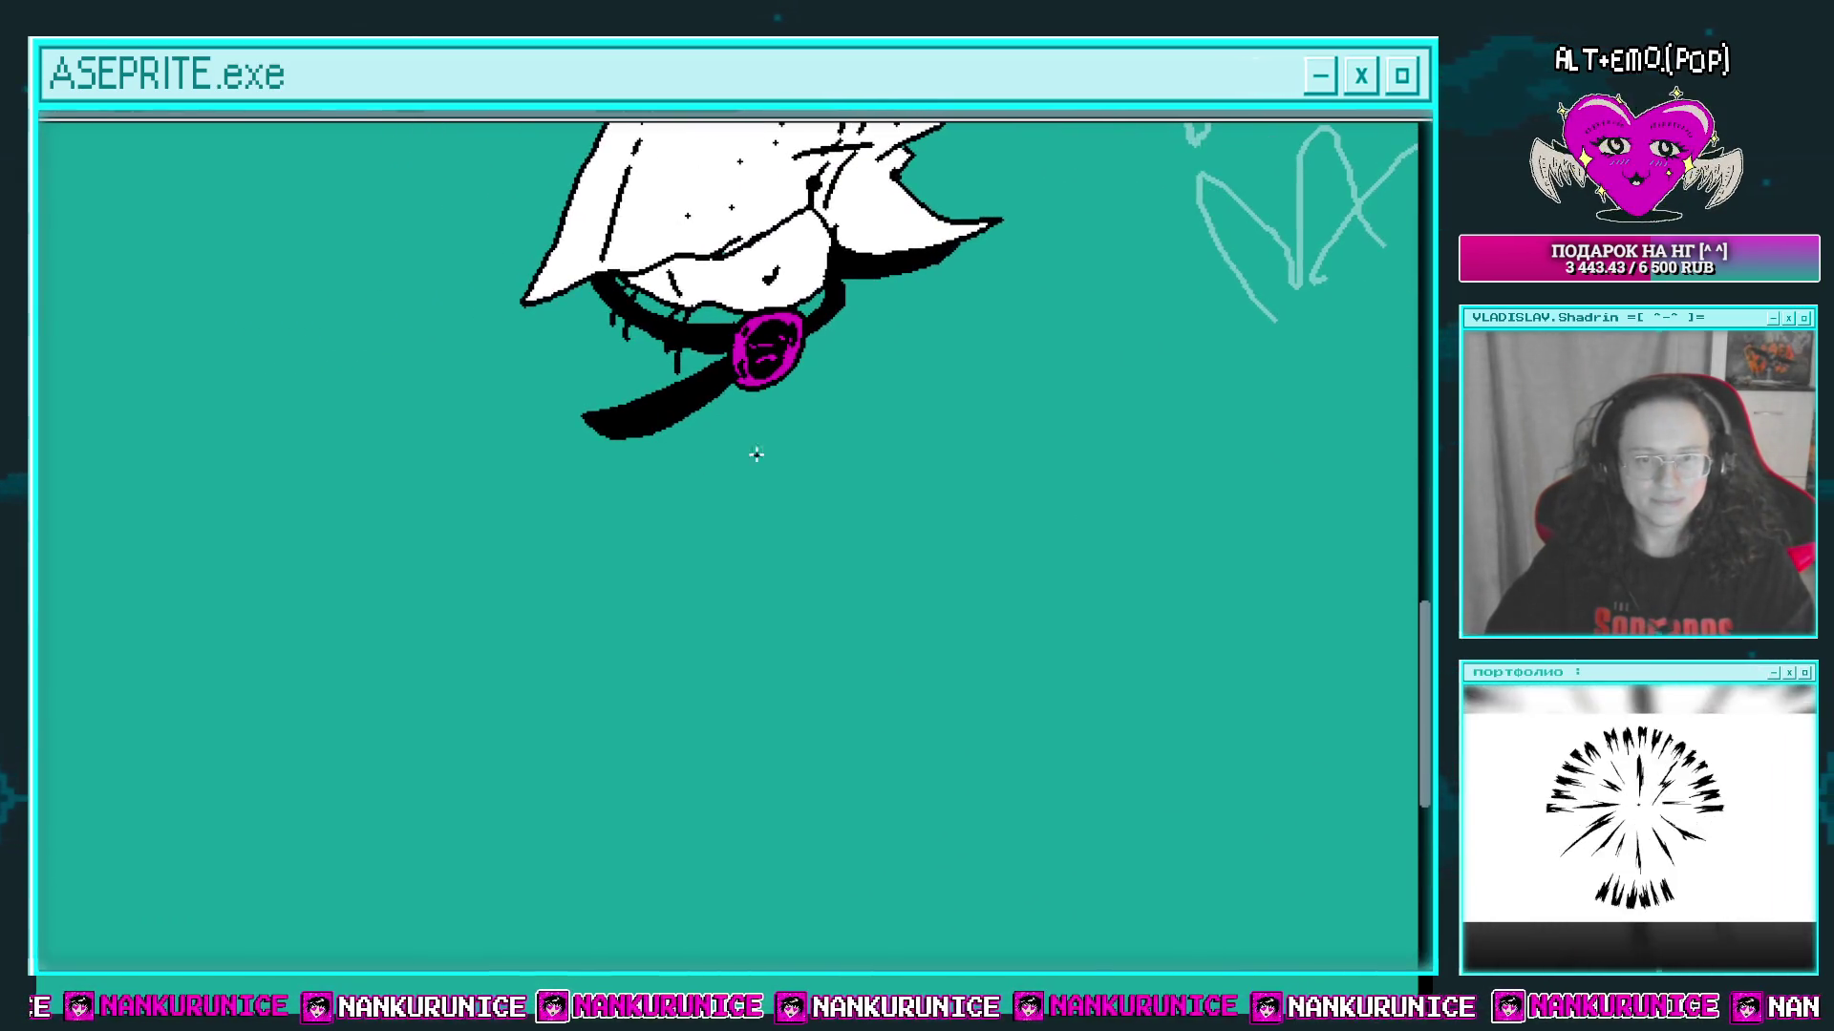
mouse_move(708, 460)
mouse_down()
mouse_move(792, 471)
mouse_move(909, 351)
mouse_up()
Step: Draw the first pant leg's black outline below the belt, hooked at the bottom and joined to the shirt hem
drag(914, 348, 827, 465)
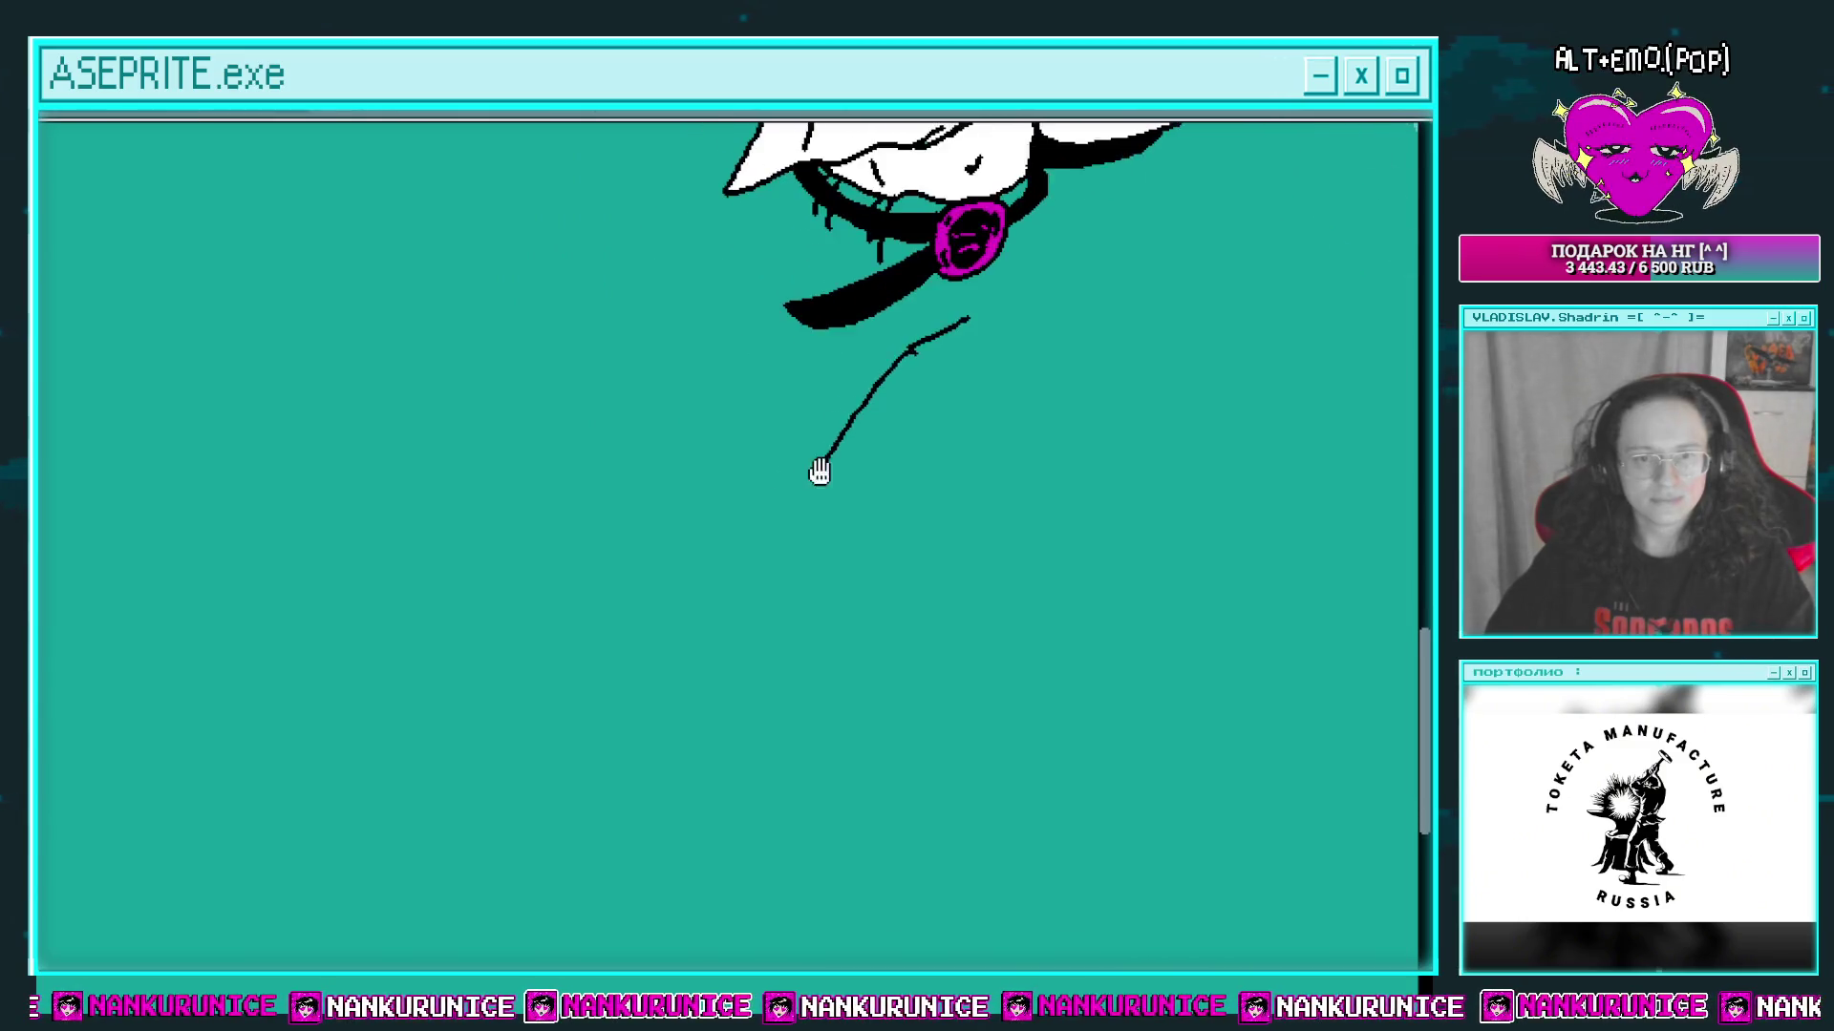
scroll(672, 674, down, 2)
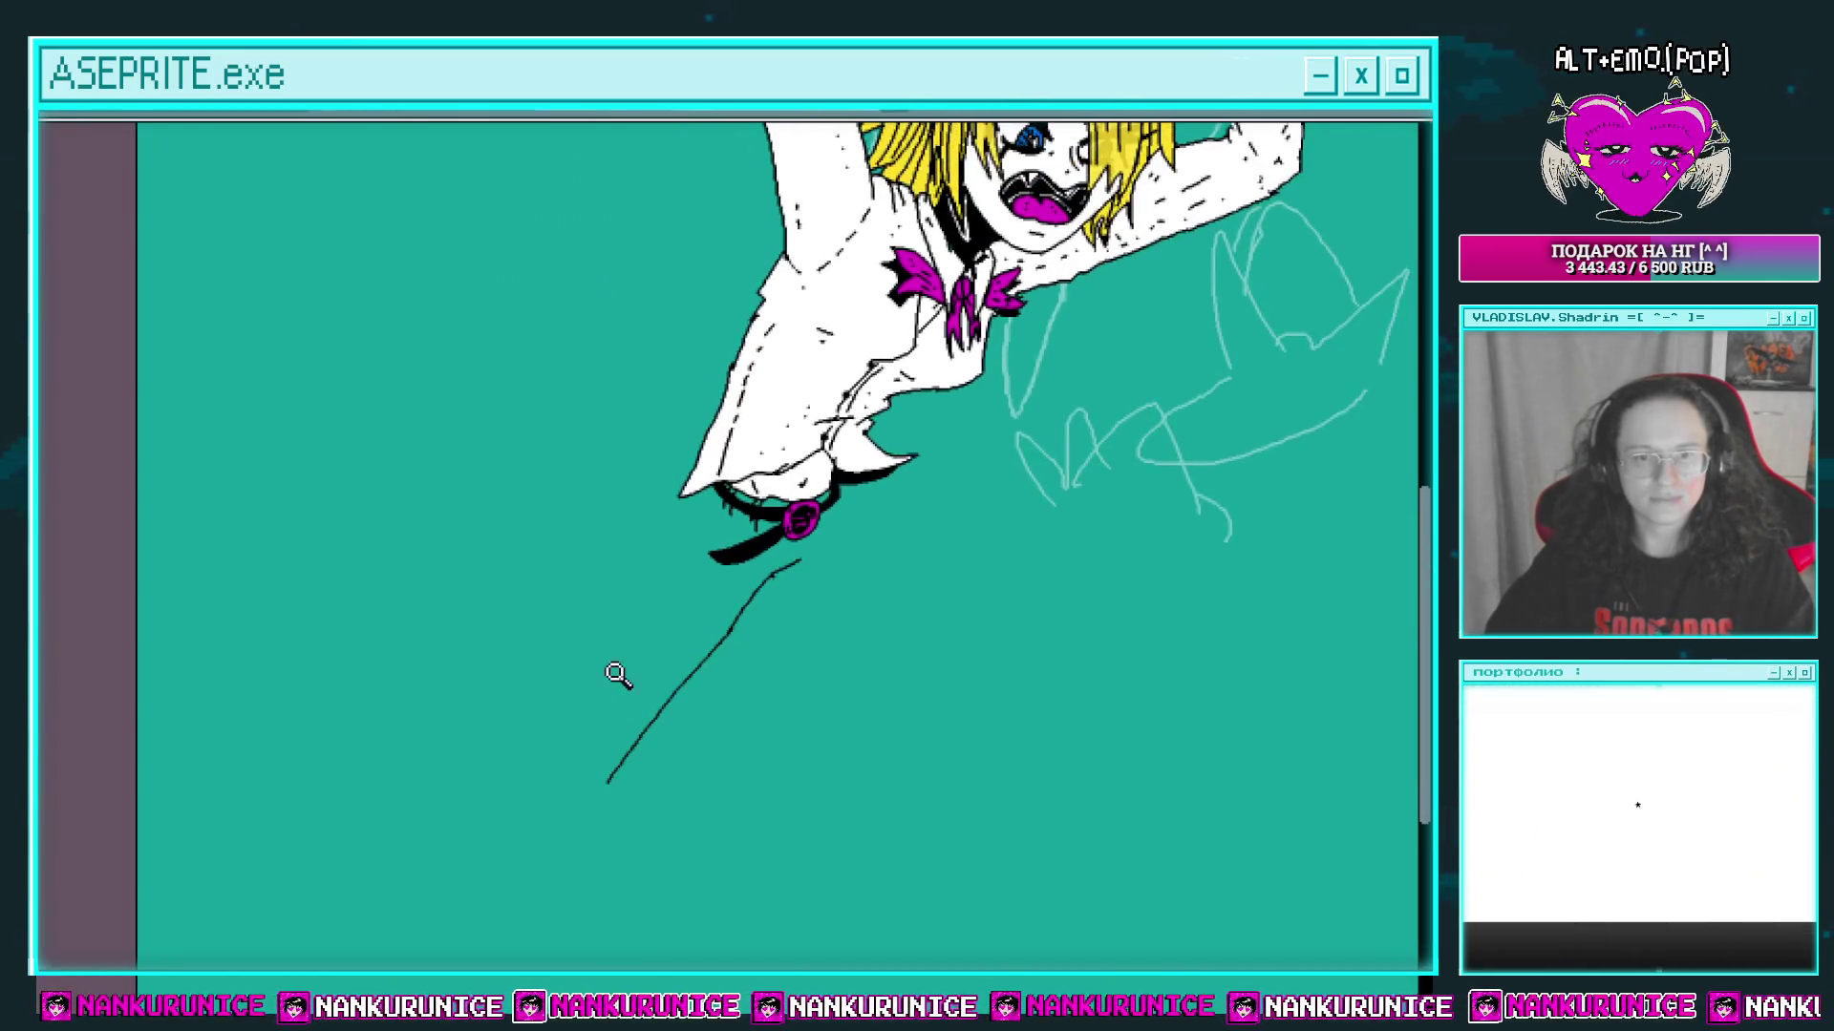
mouse_move(614, 770)
mouse_down()
mouse_move(551, 808)
mouse_move(563, 846)
mouse_move(467, 696)
mouse_move(342, 589)
mouse_move(378, 535)
mouse_move(585, 409)
mouse_move(545, 515)
mouse_move(551, 633)
mouse_up()
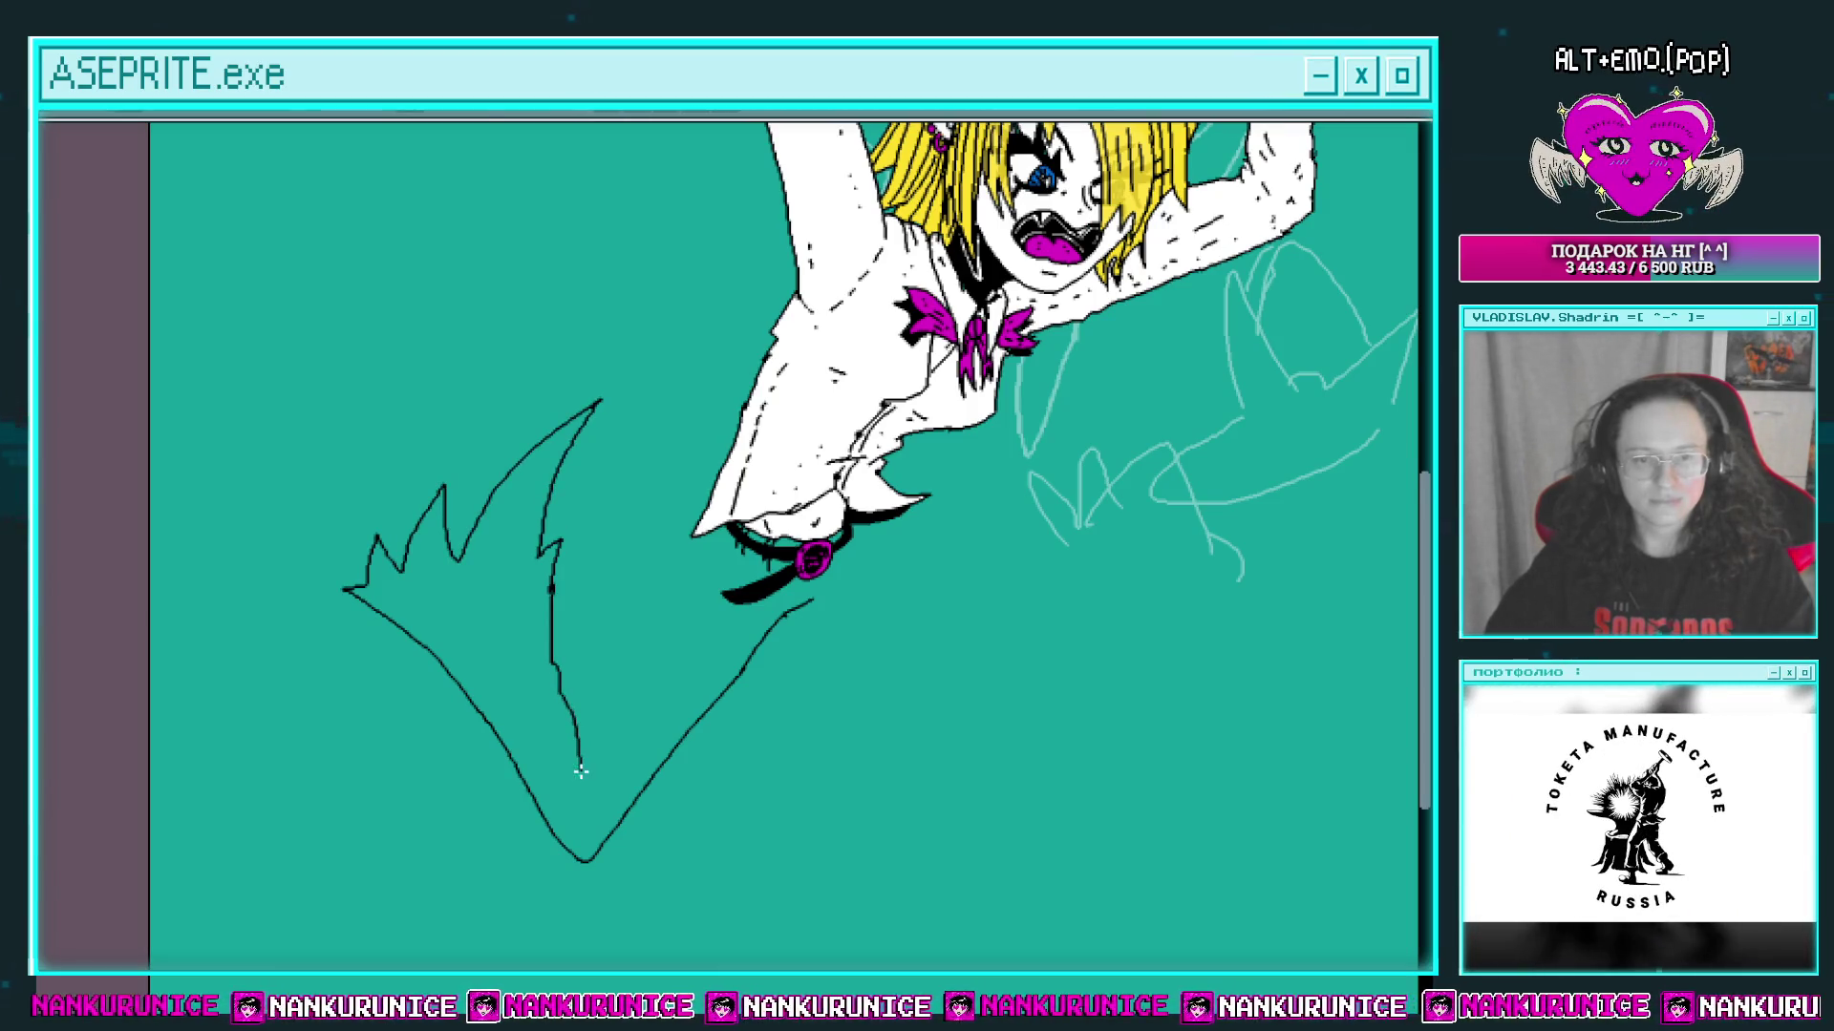
mouse_move(648, 680)
mouse_down()
mouse_move(693, 535)
mouse_move(680, 545)
mouse_up()
Step: Draw the second leg's black outline ending in a jagged hem
scroll(712, 544, up, 2)
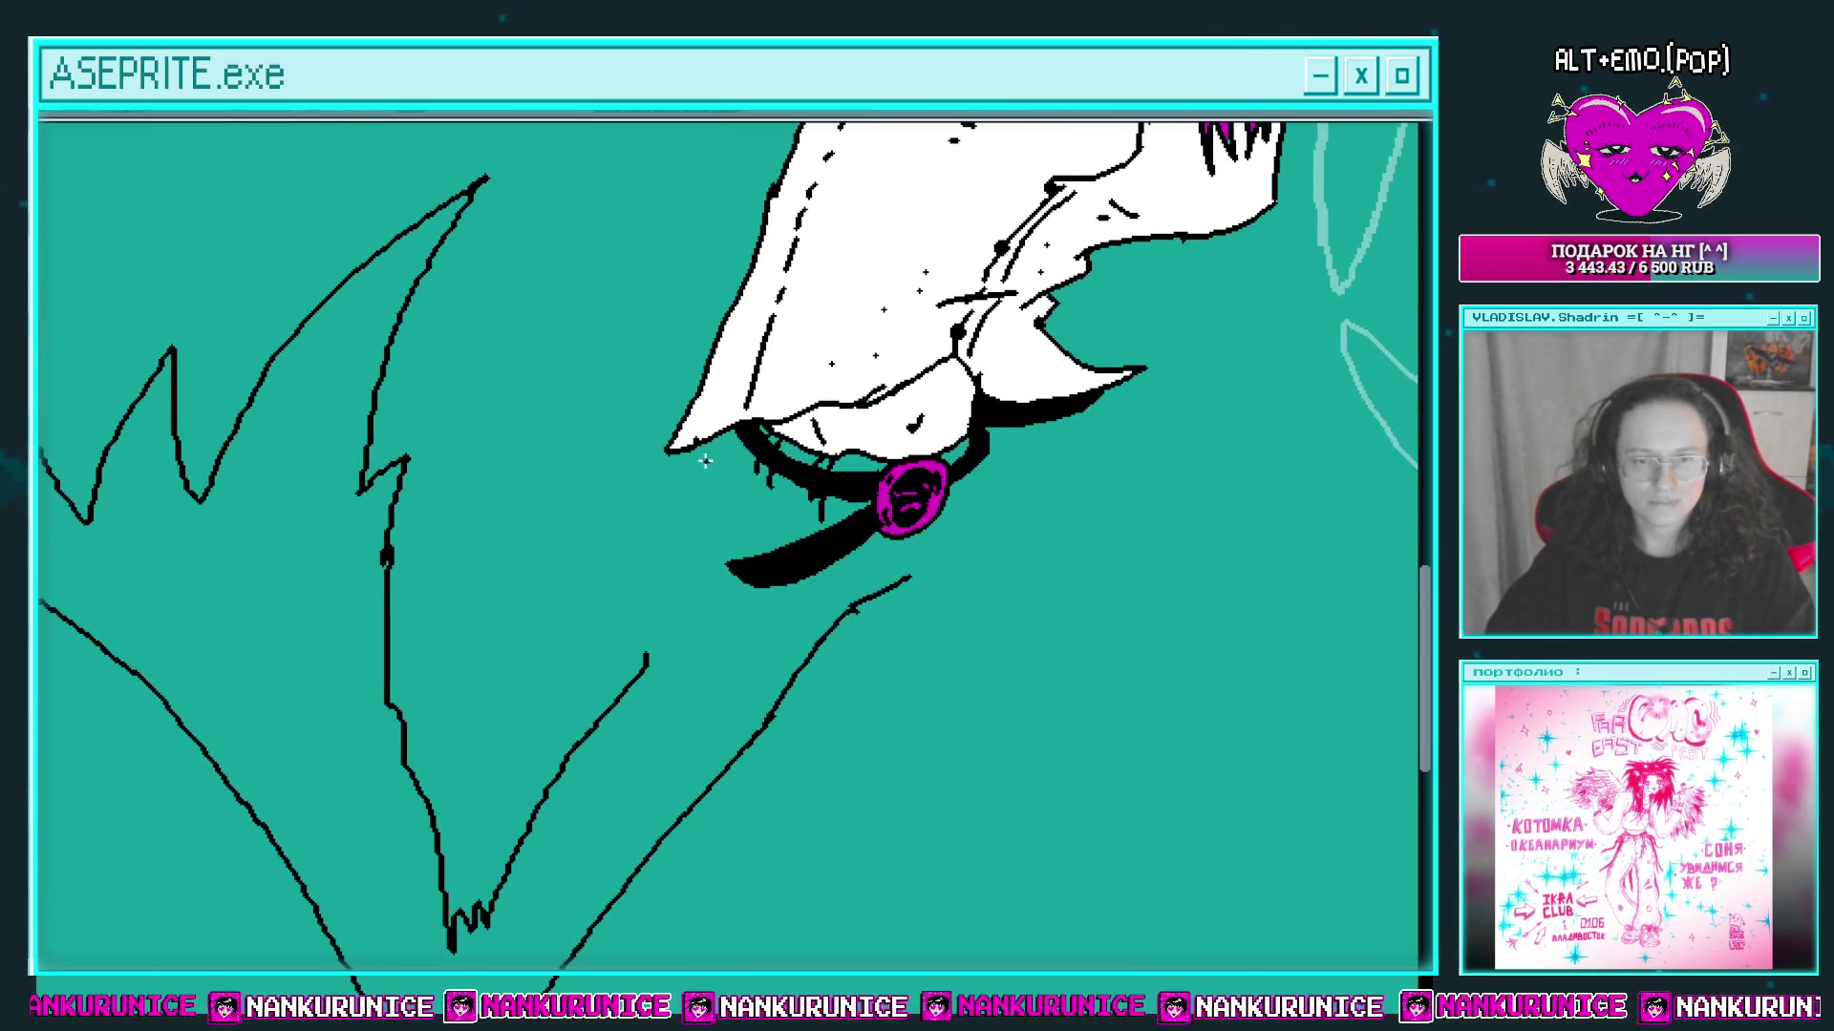
drag(648, 661, 649, 485)
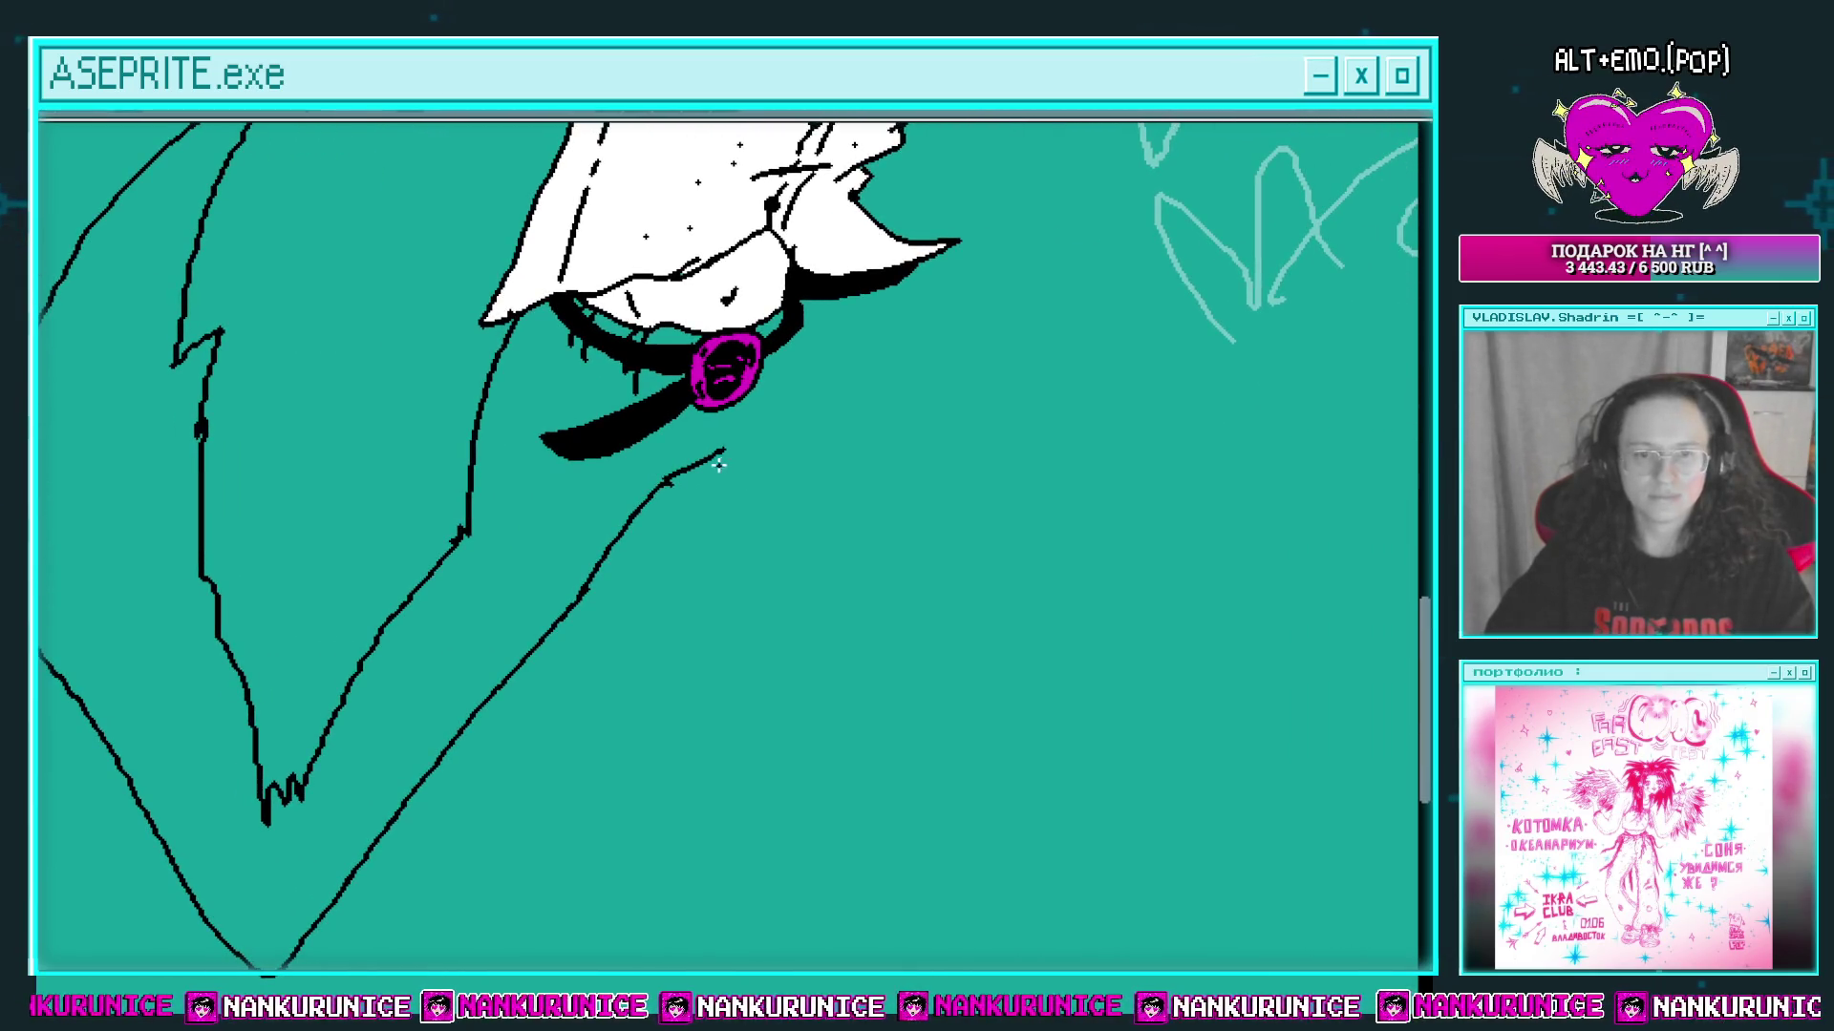
scroll(770, 414, right, 2)
scroll(770, 413, up, 1)
scroll(753, 462, down, 2)
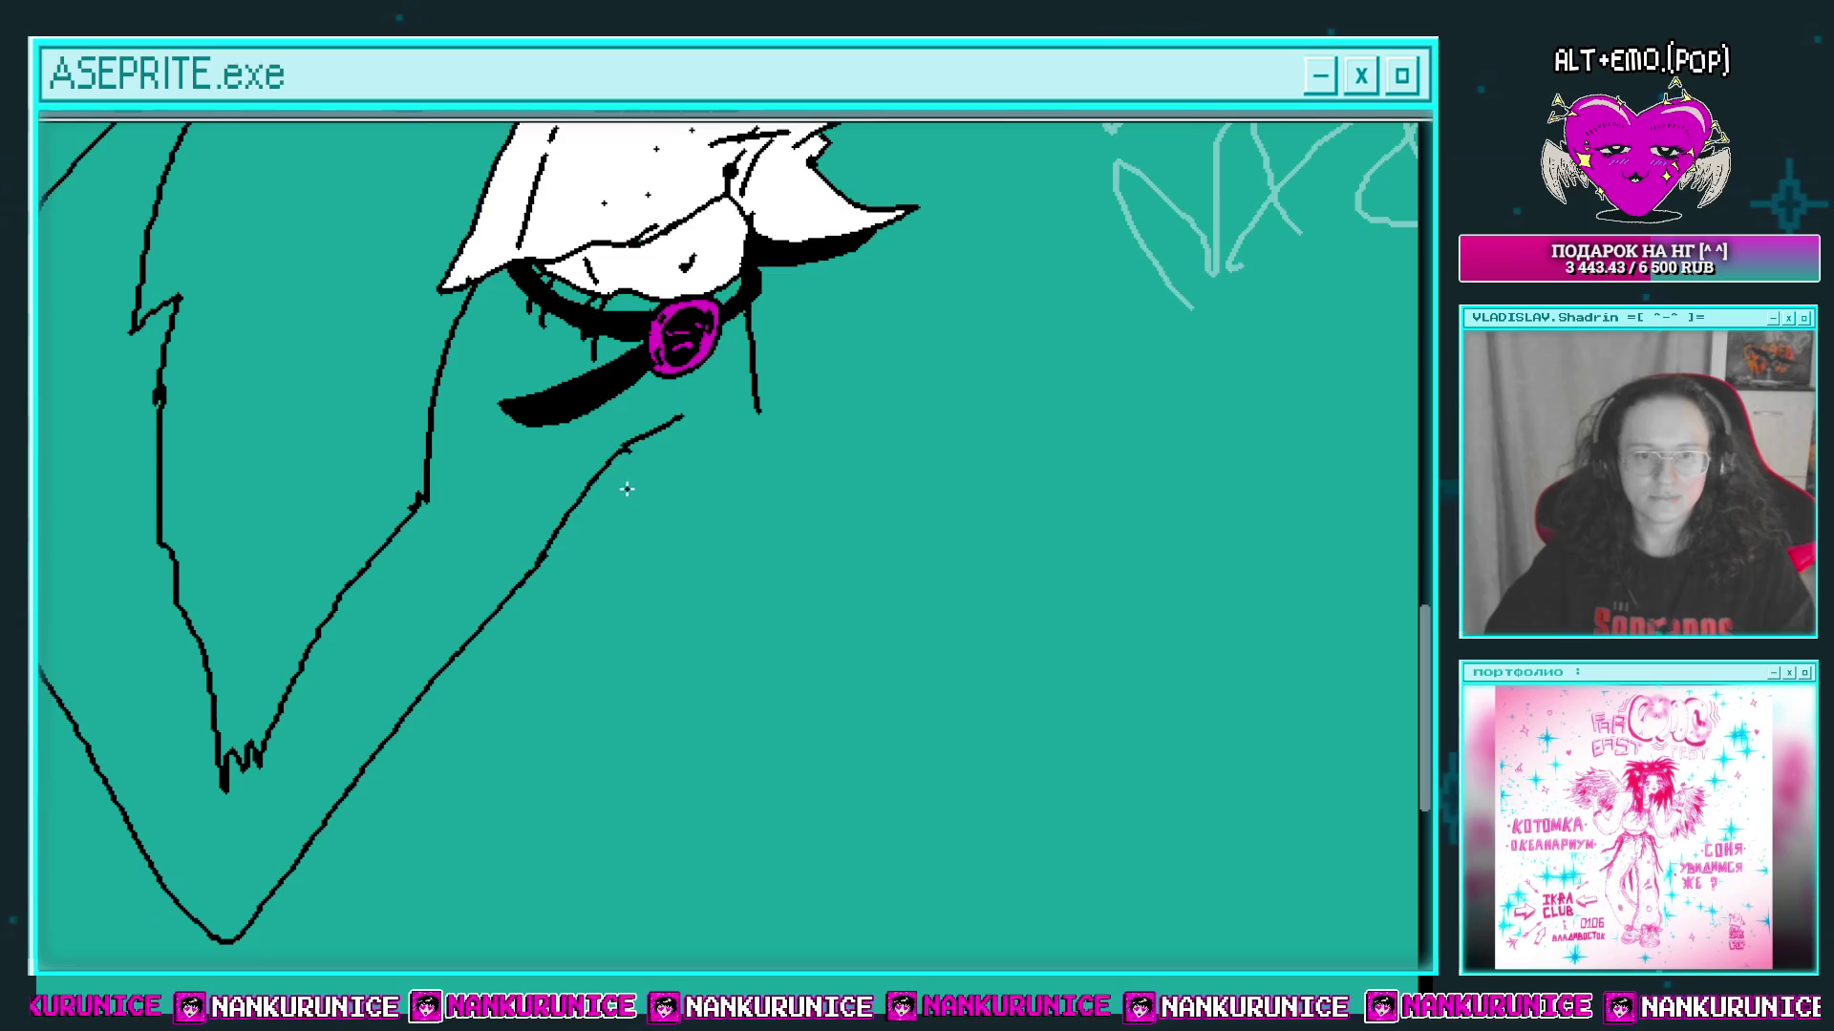
scroll(688, 492, down, 3)
scroll(723, 382, up, 1)
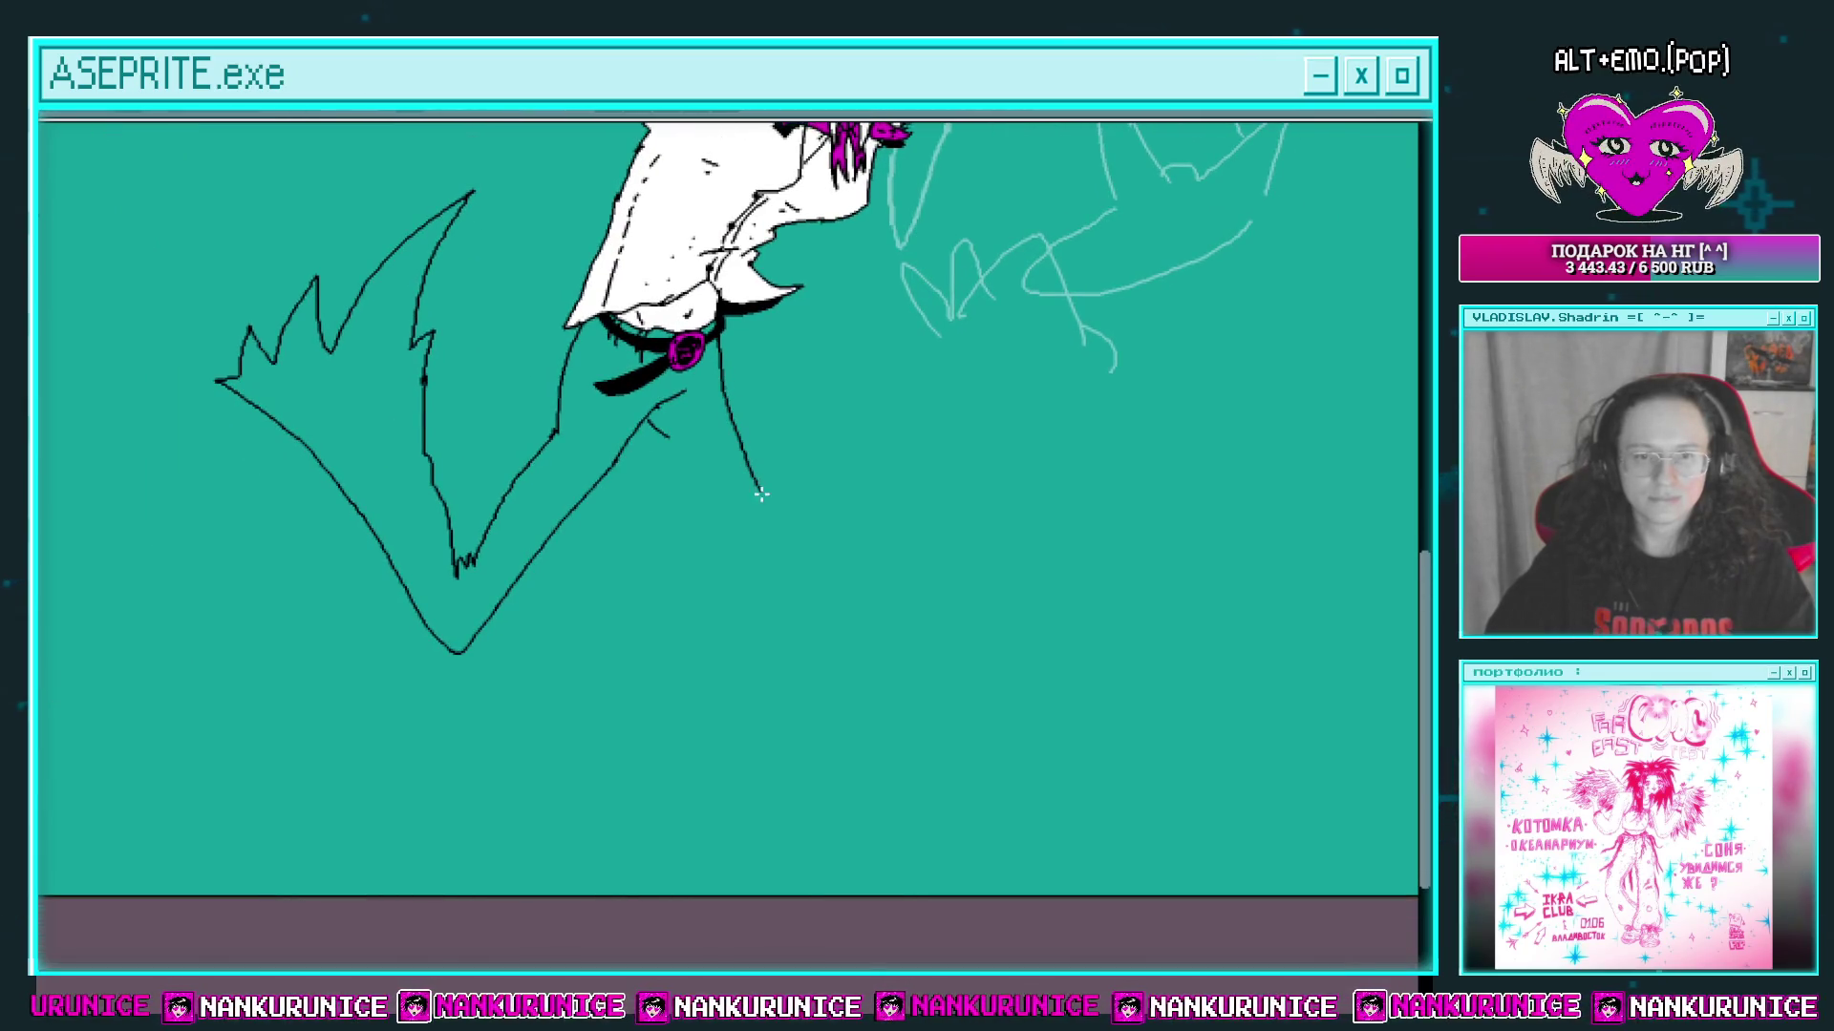
drag(743, 558, 705, 488)
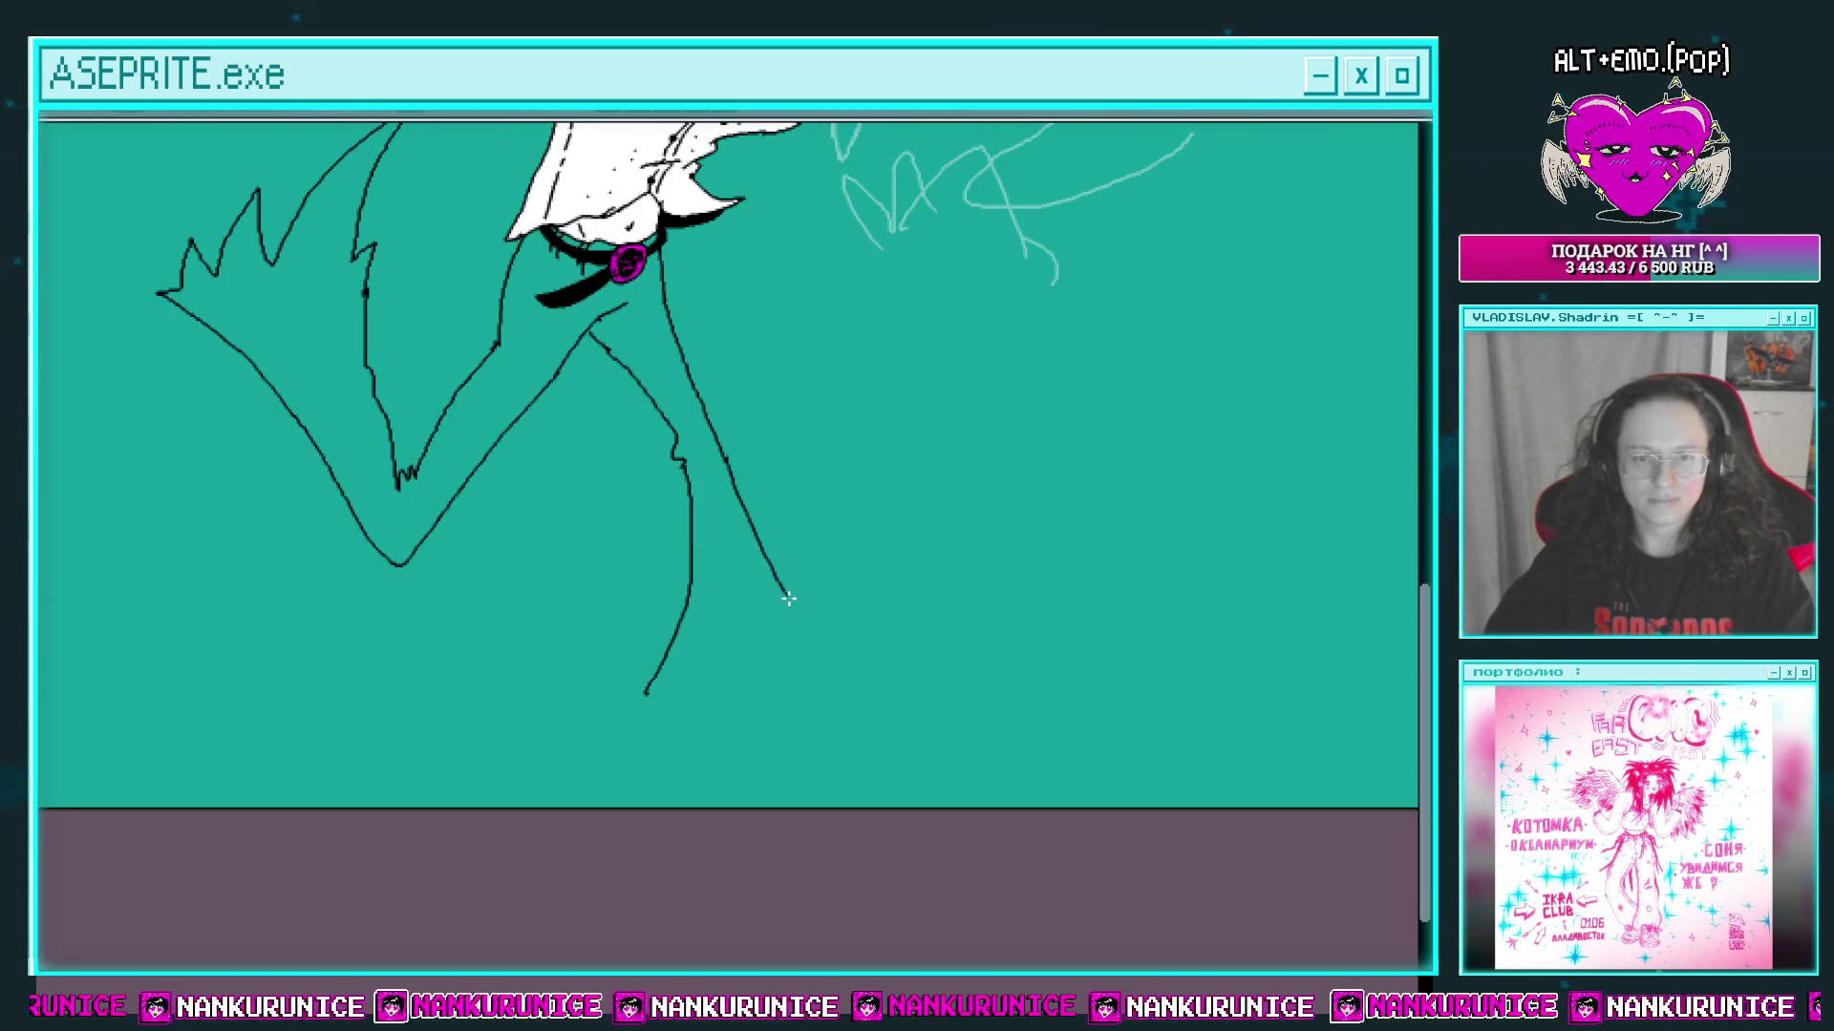
drag(783, 645, 658, 739)
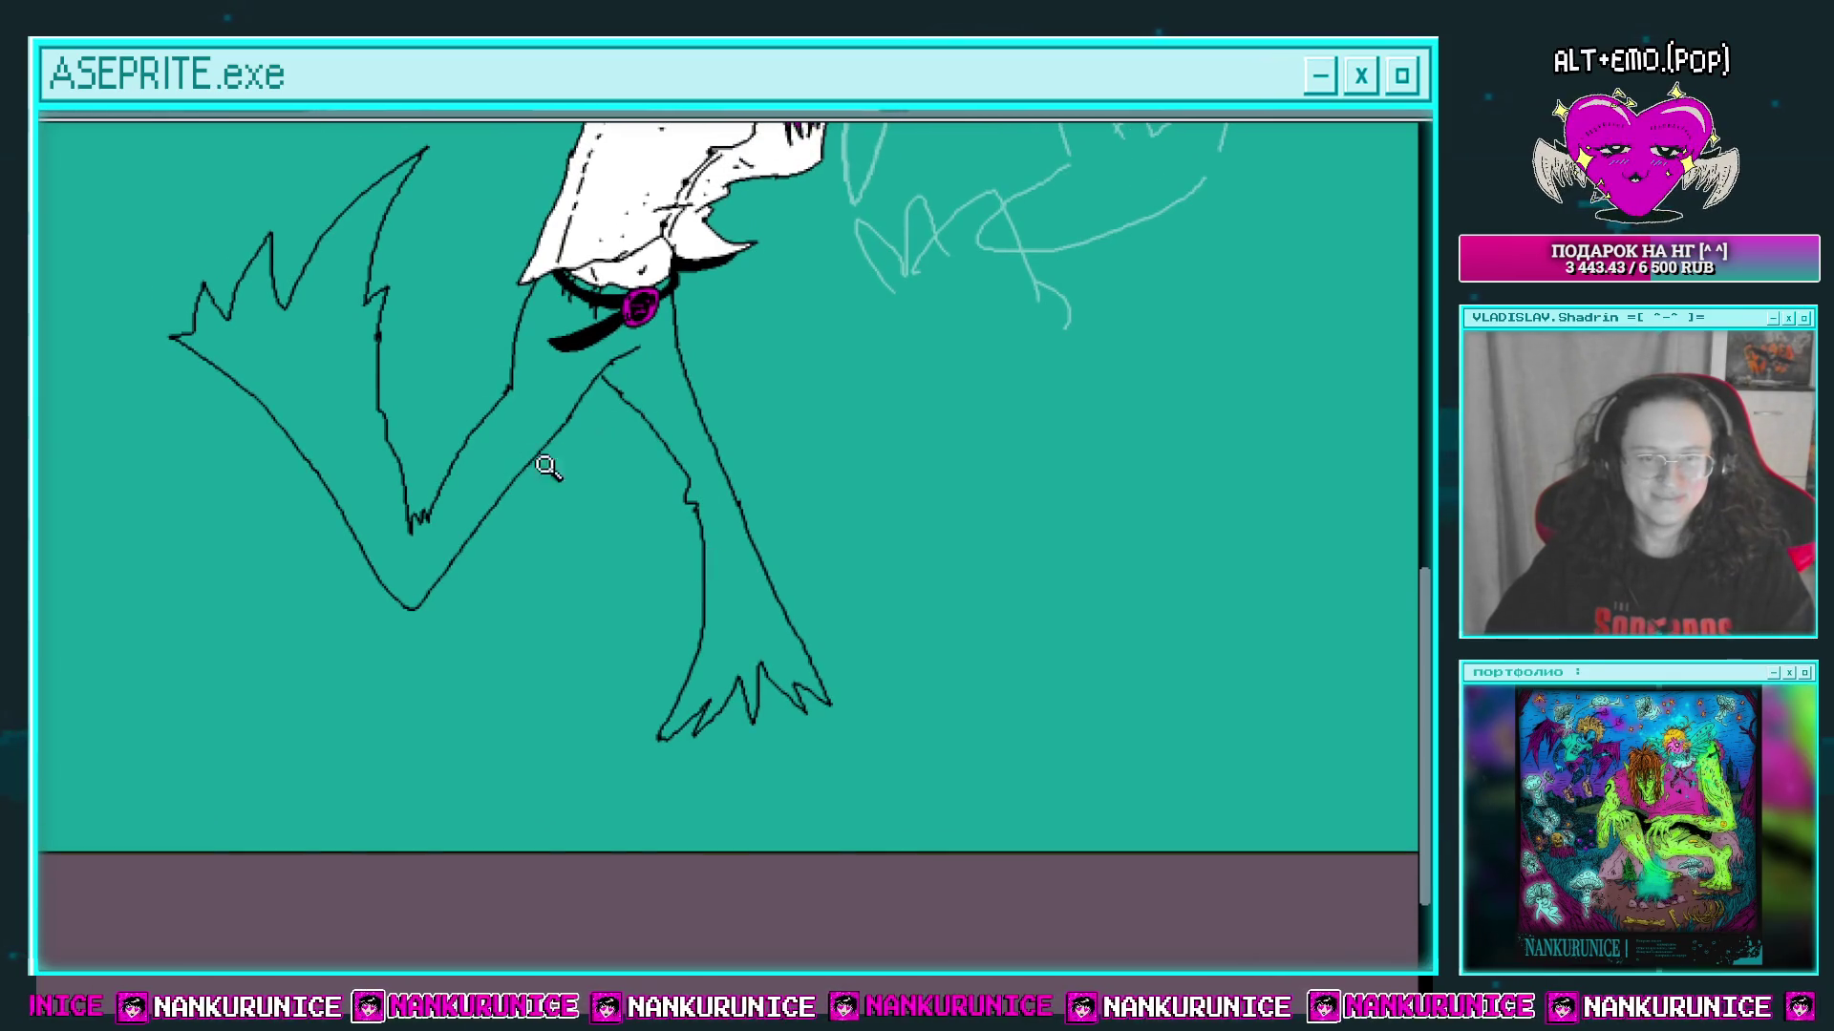
scroll(675, 425, up, 1)
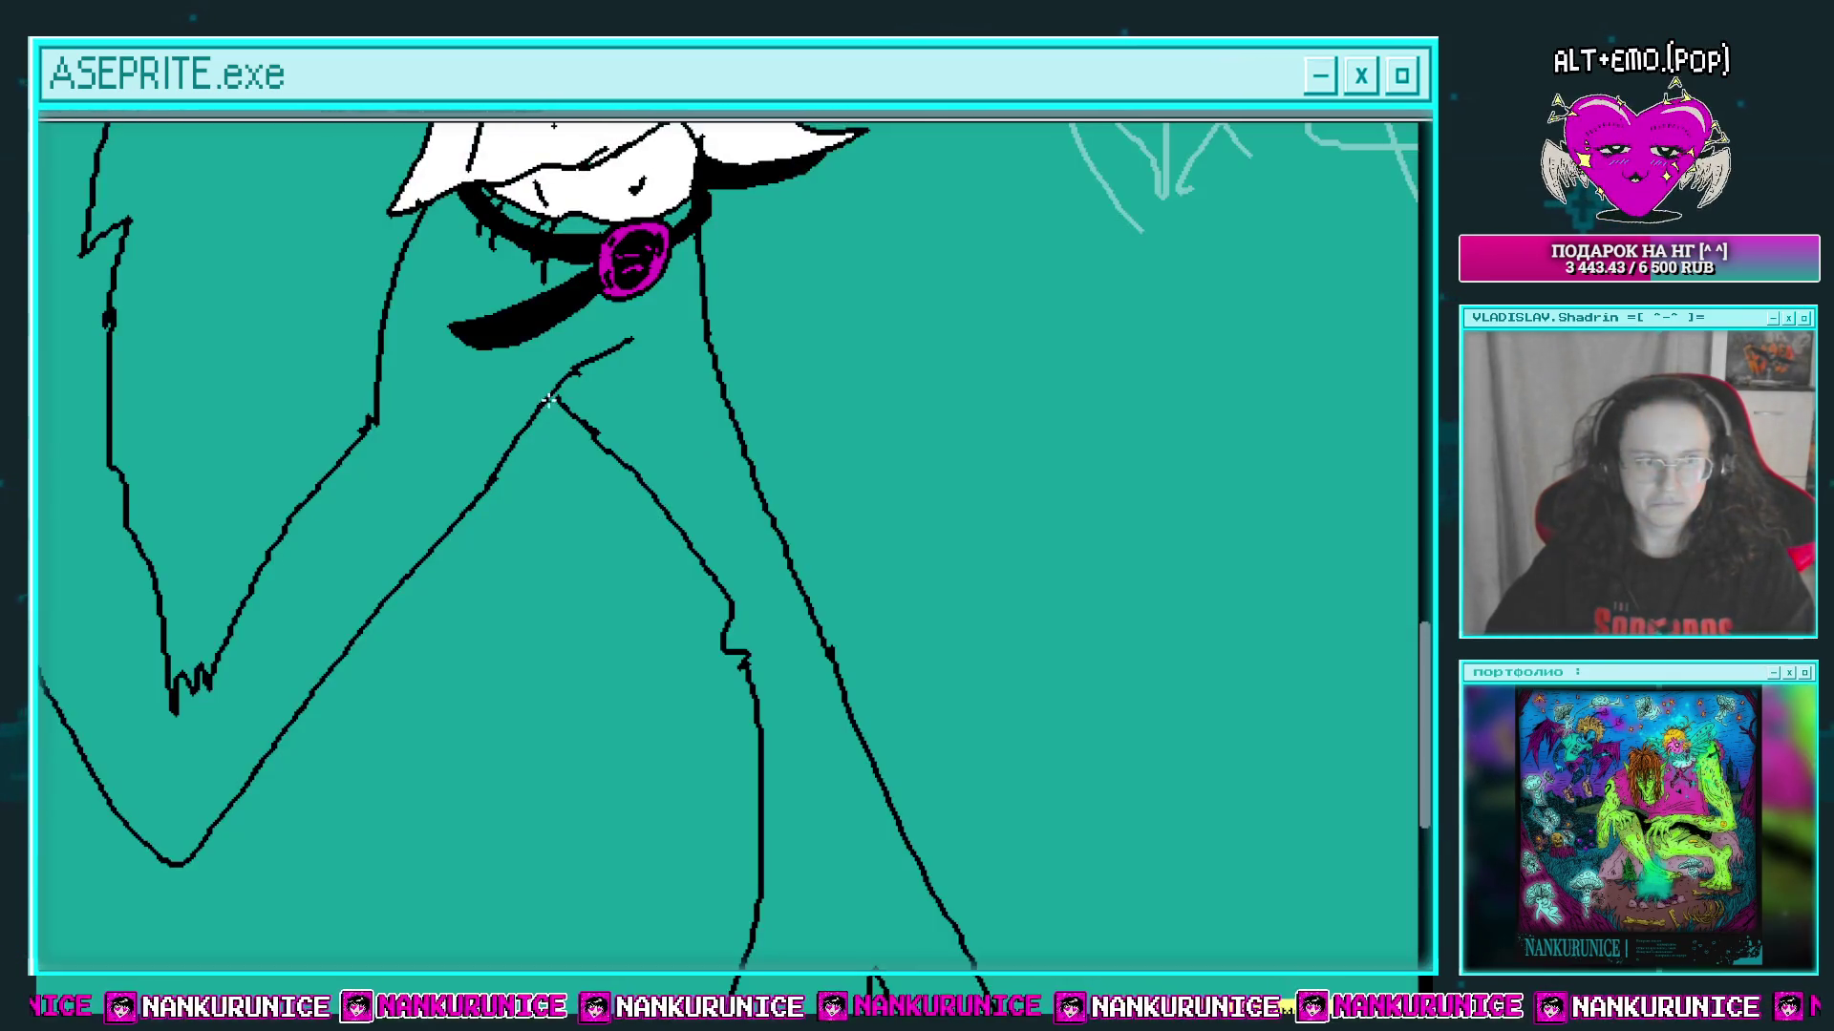
scroll(617, 398, up, 3)
Step: Turn the leg seam white and trace white lines along the strap's lower and upper edges and up-left from it
scroll(549, 396, down, 4)
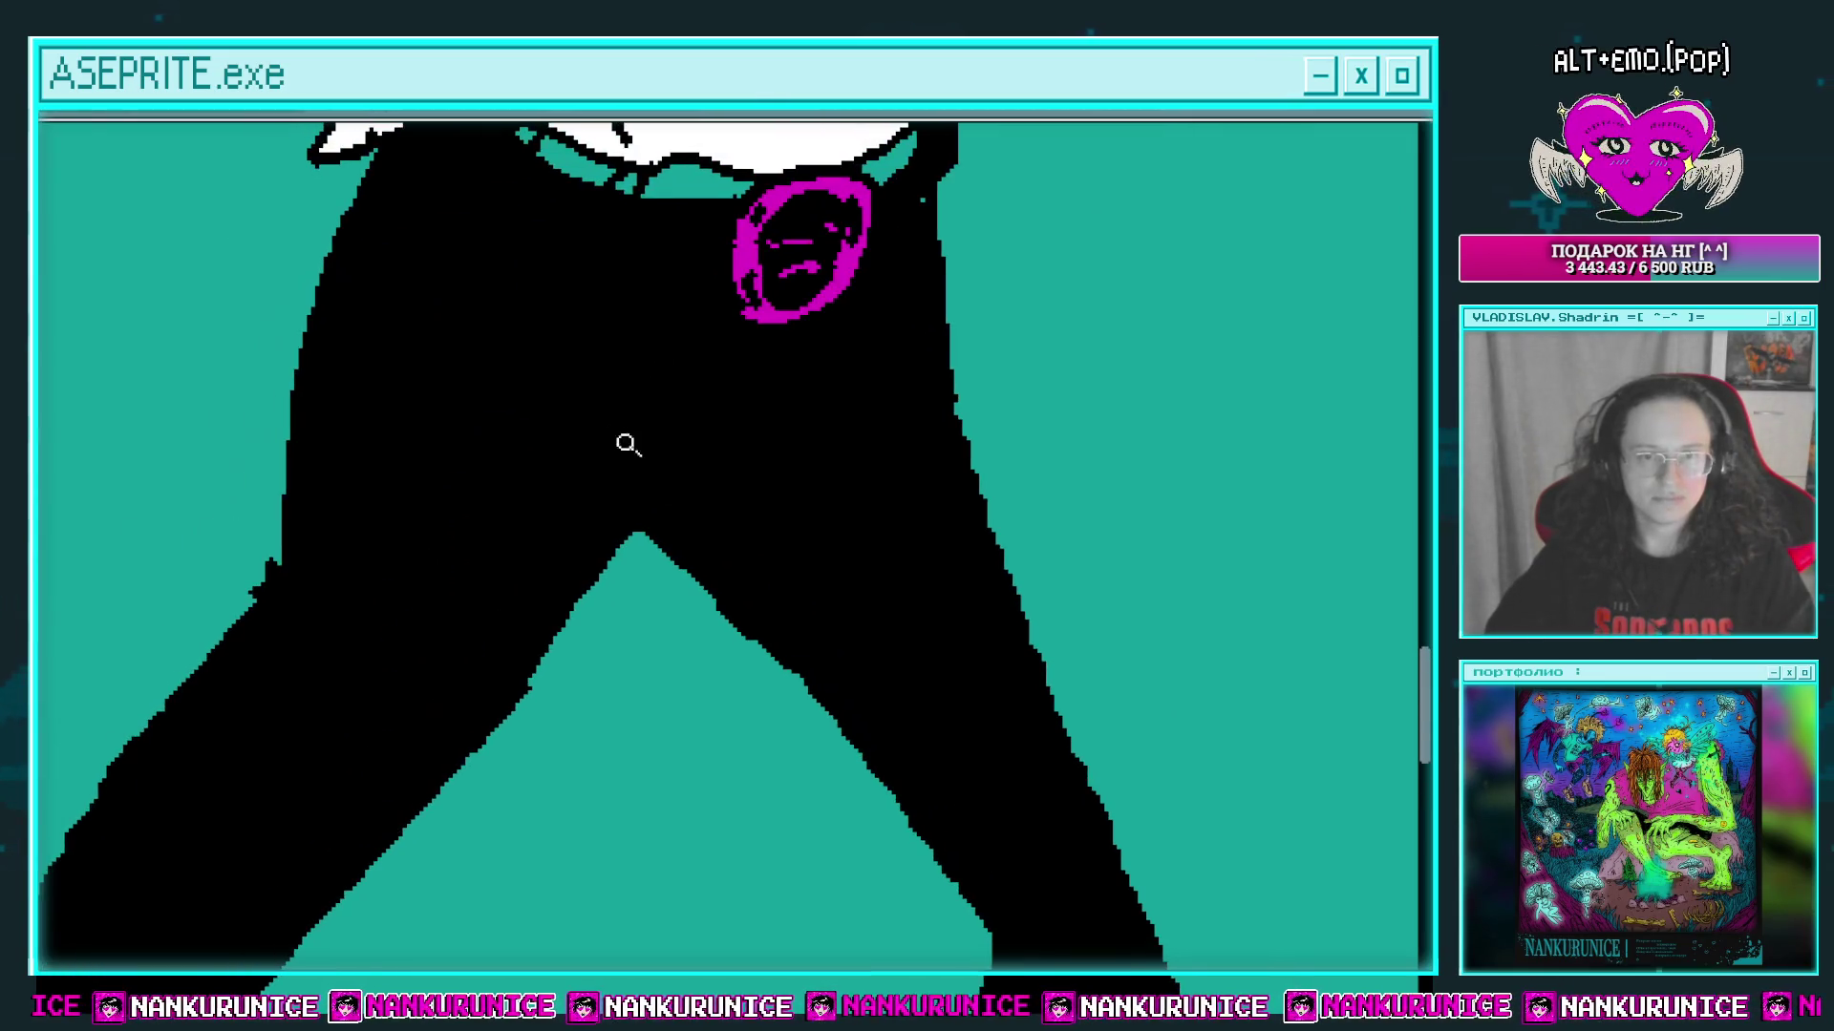
scroll(611, 449, up, 2)
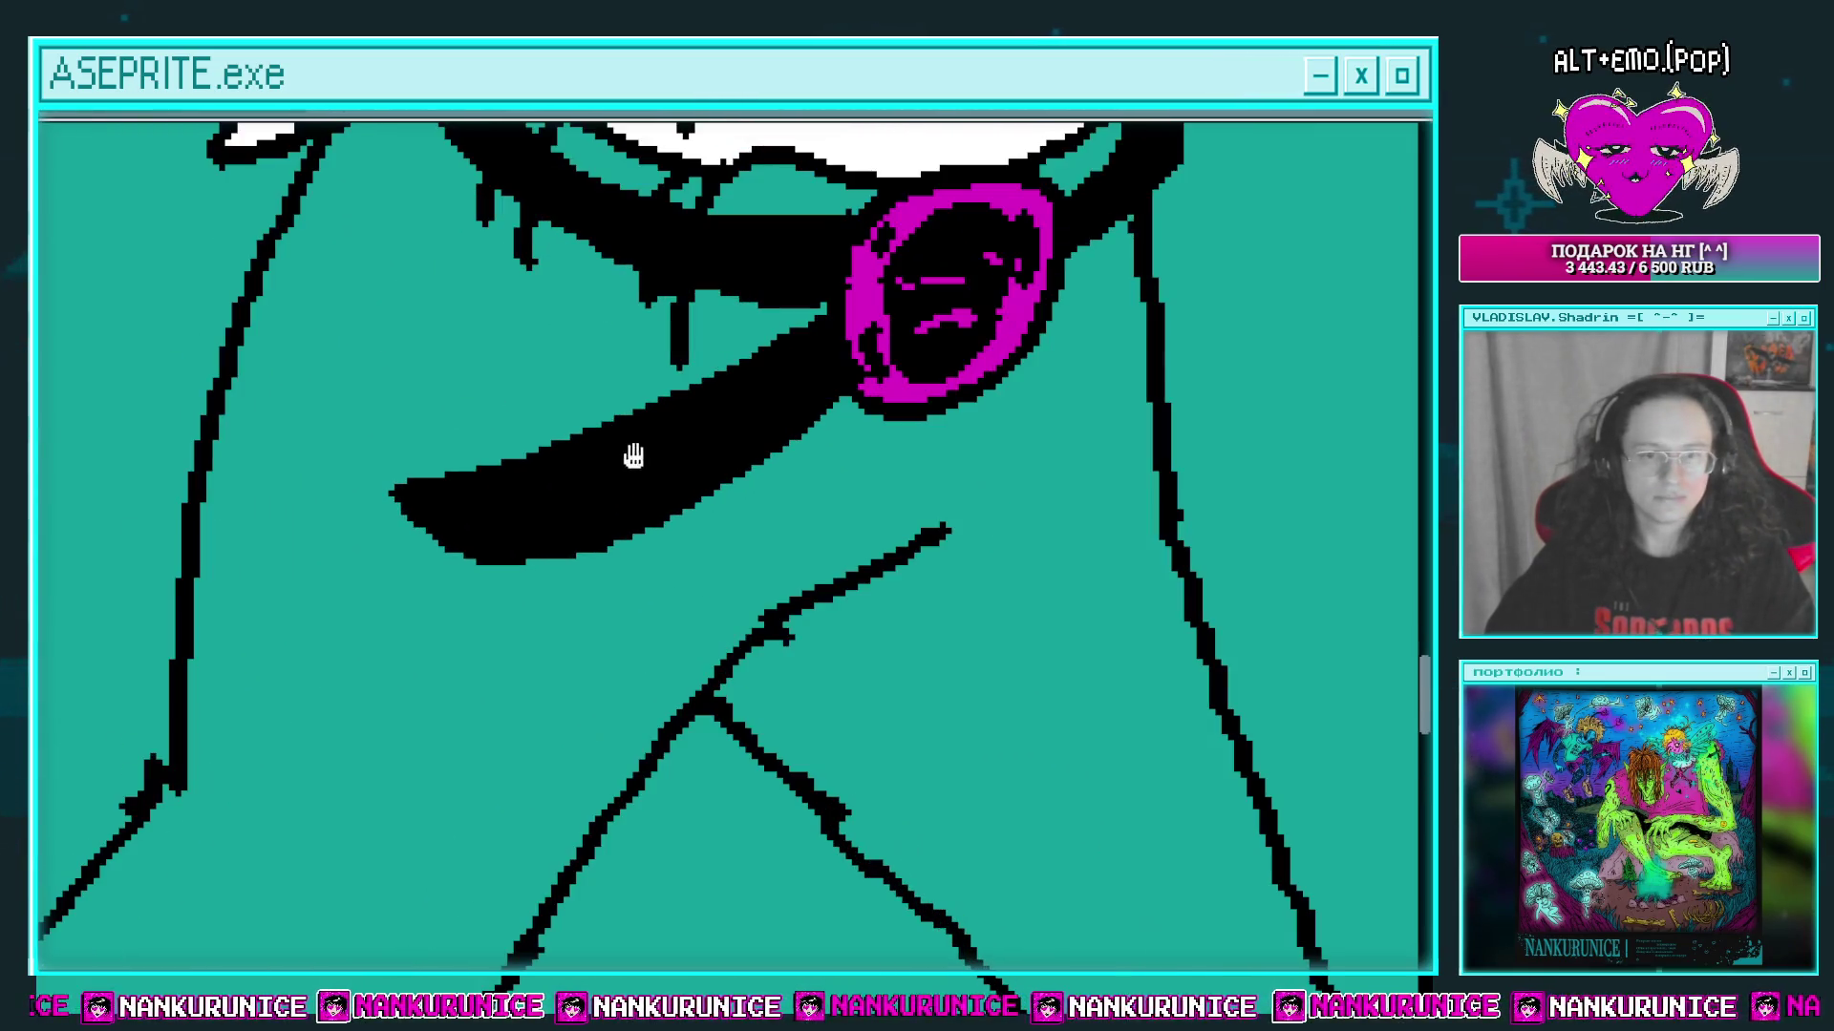
click(711, 621)
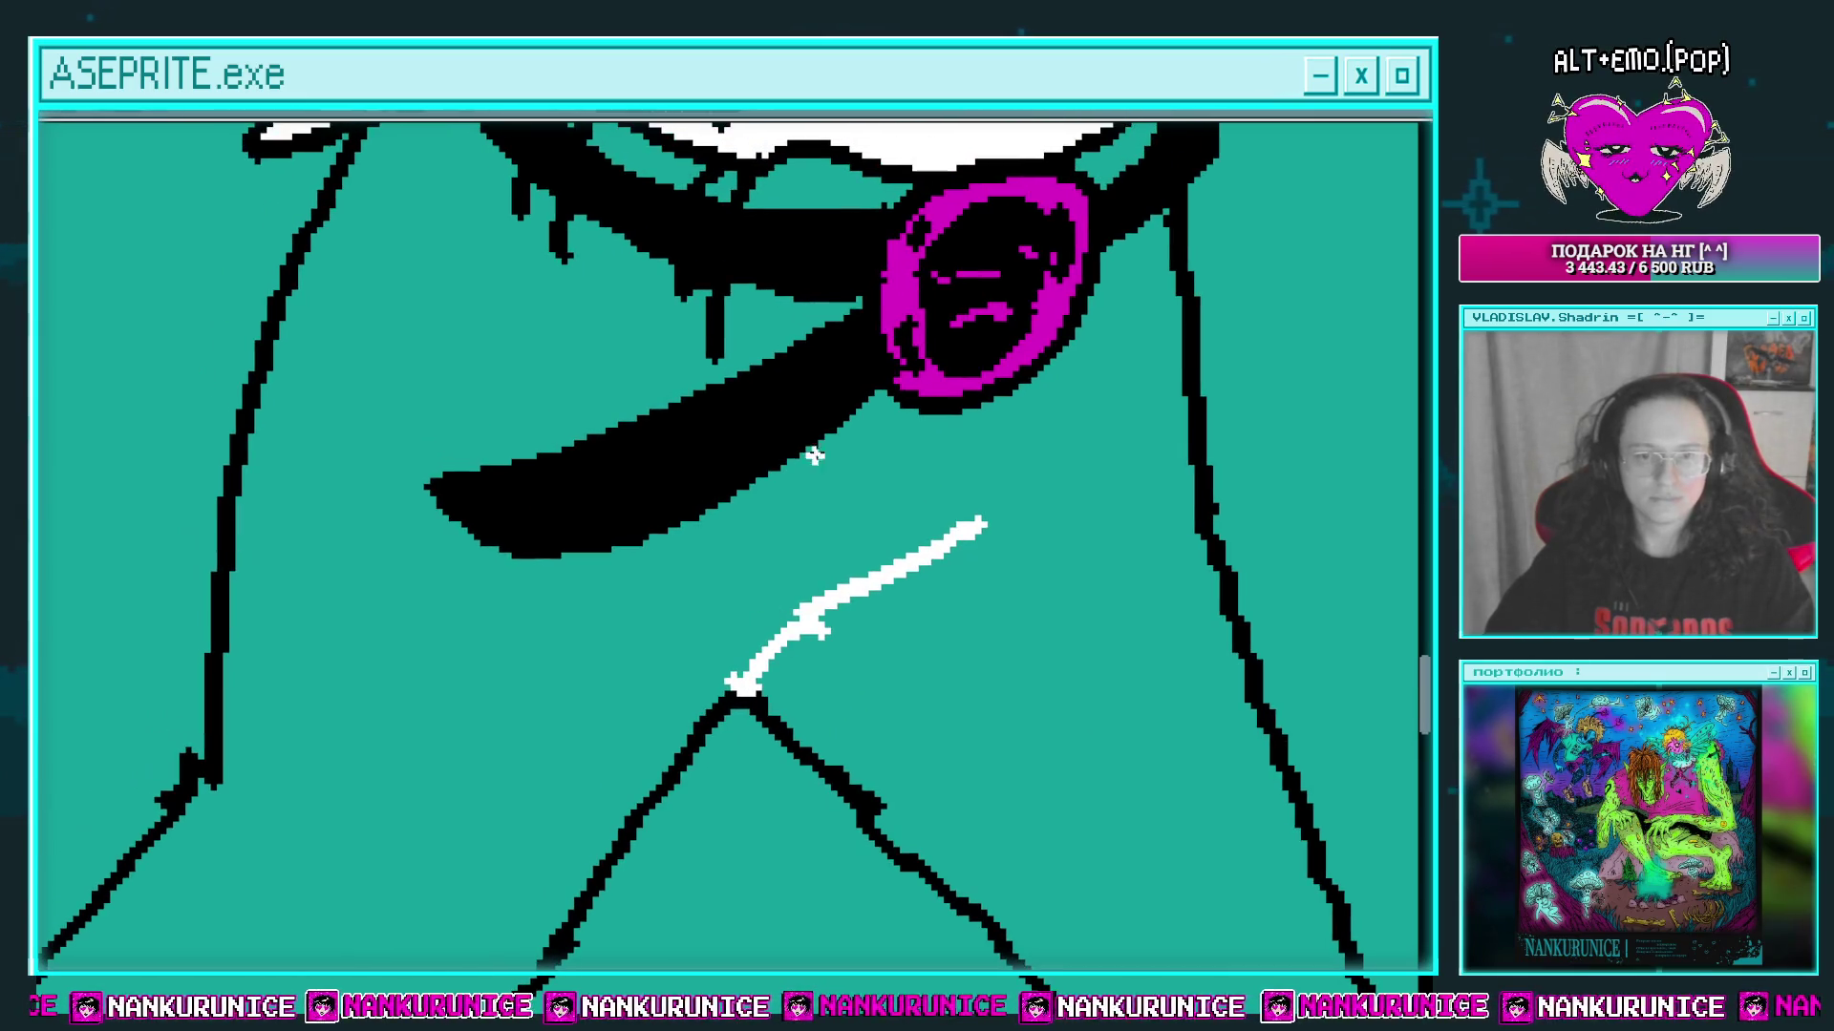
mouse_move(874, 394)
mouse_down()
mouse_move(669, 521)
mouse_move(544, 554)
mouse_move(450, 508)
mouse_up()
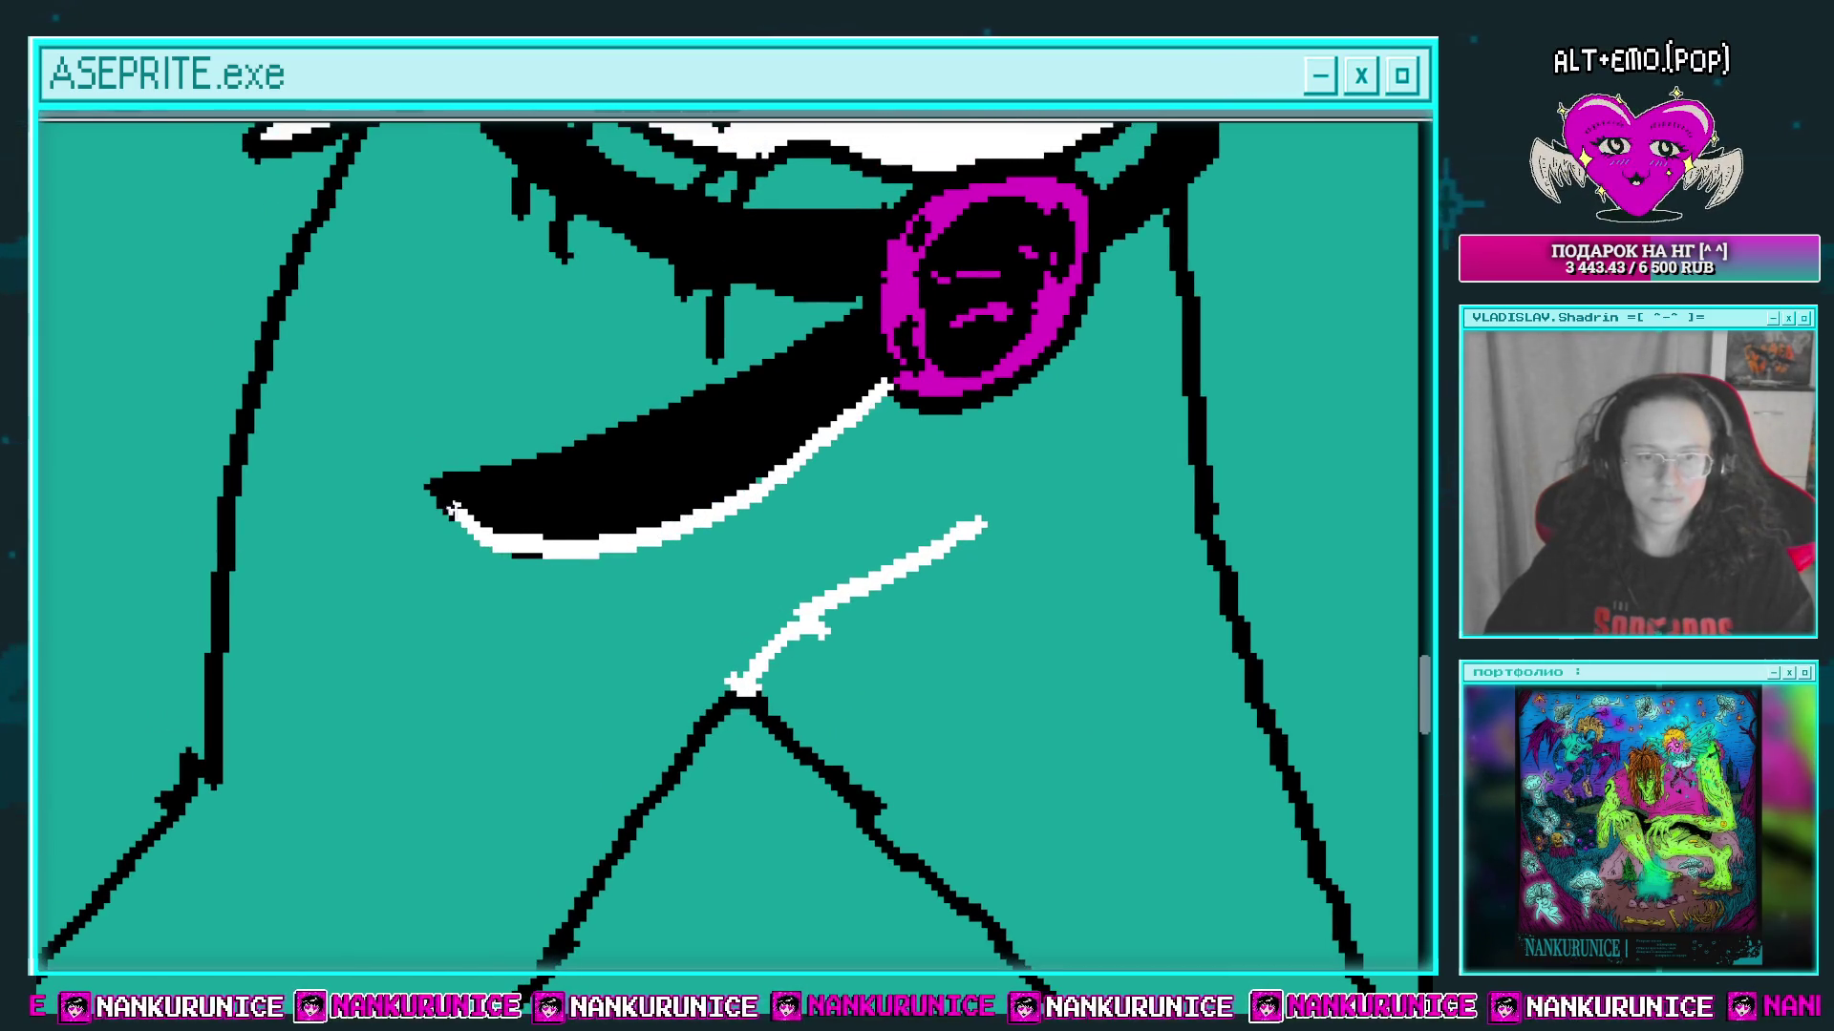
mouse_move(516, 454)
mouse_down()
mouse_move(840, 315)
mouse_move(726, 286)
mouse_move(718, 355)
mouse_move(777, 449)
mouse_up()
mouse_move(764, 382)
mouse_down()
mouse_move(647, 312)
mouse_move(620, 326)
mouse_move(644, 381)
mouse_move(528, 229)
mouse_up()
scroll(726, 417, down, 2)
scroll(726, 417, up, 1)
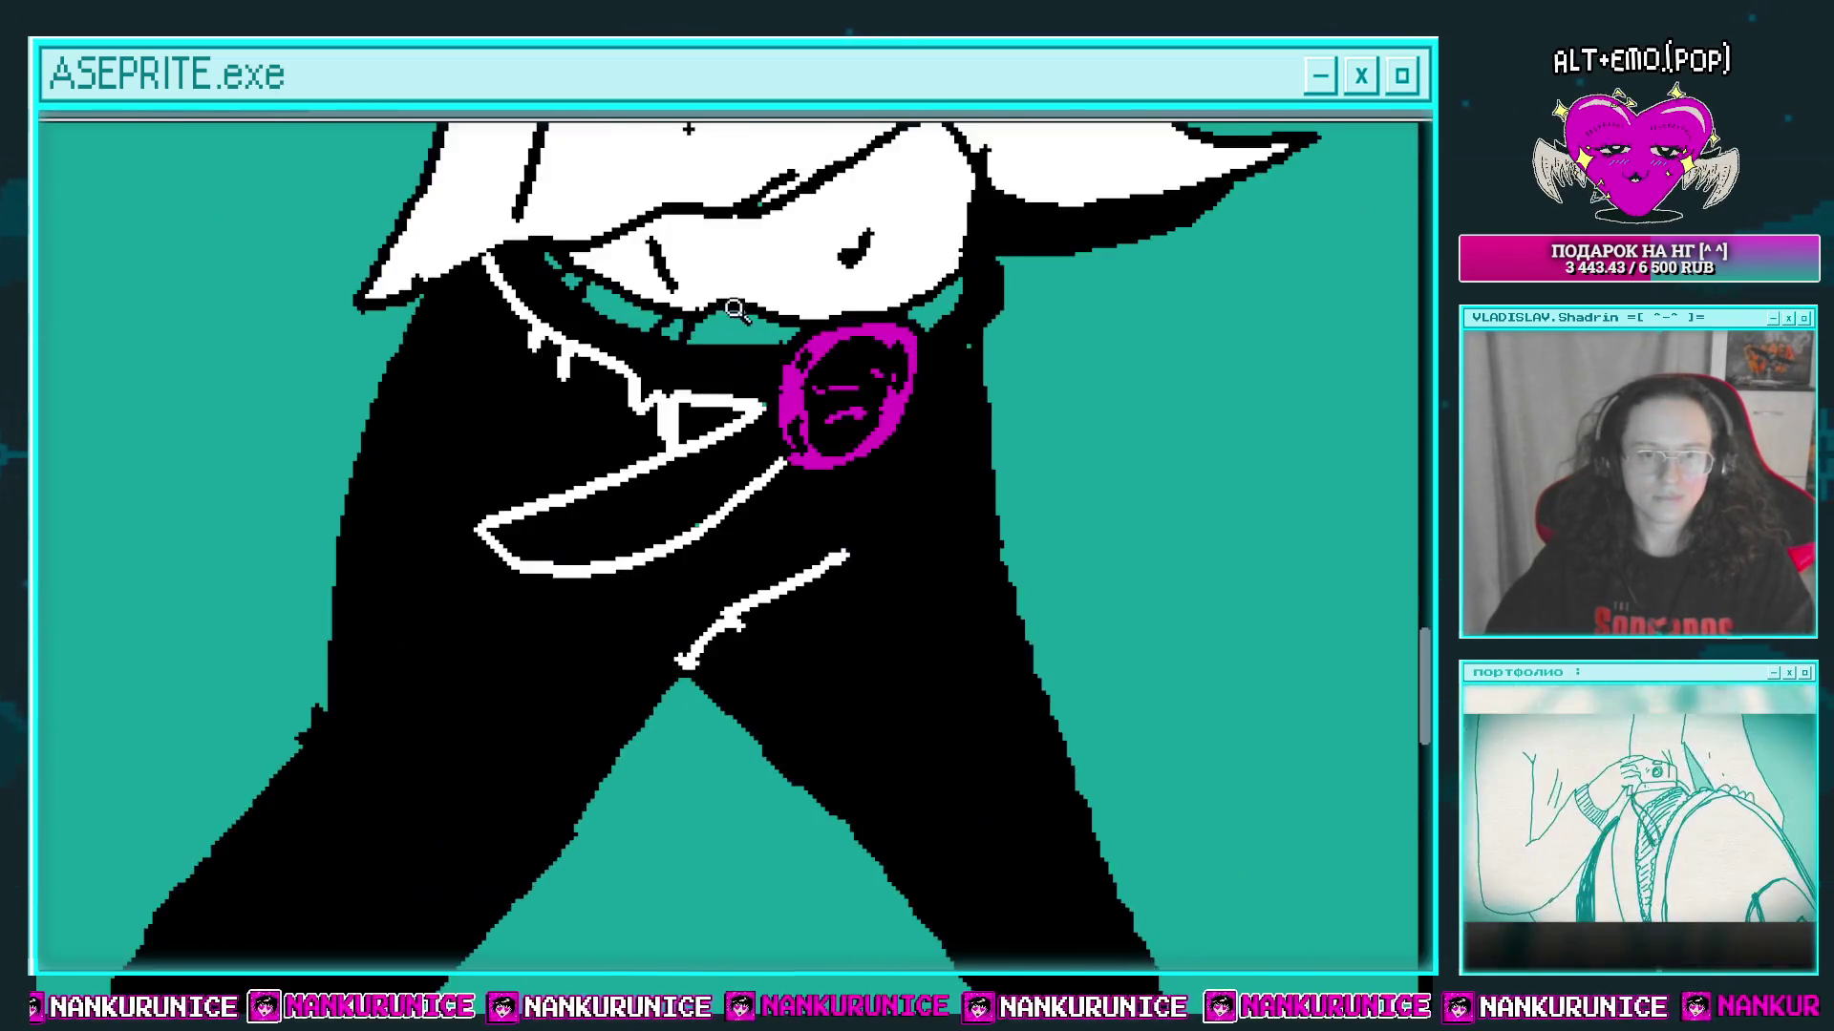
Step: Fill the teal gaps beside the belt and above the buckle with black
scroll(725, 417, up, 1)
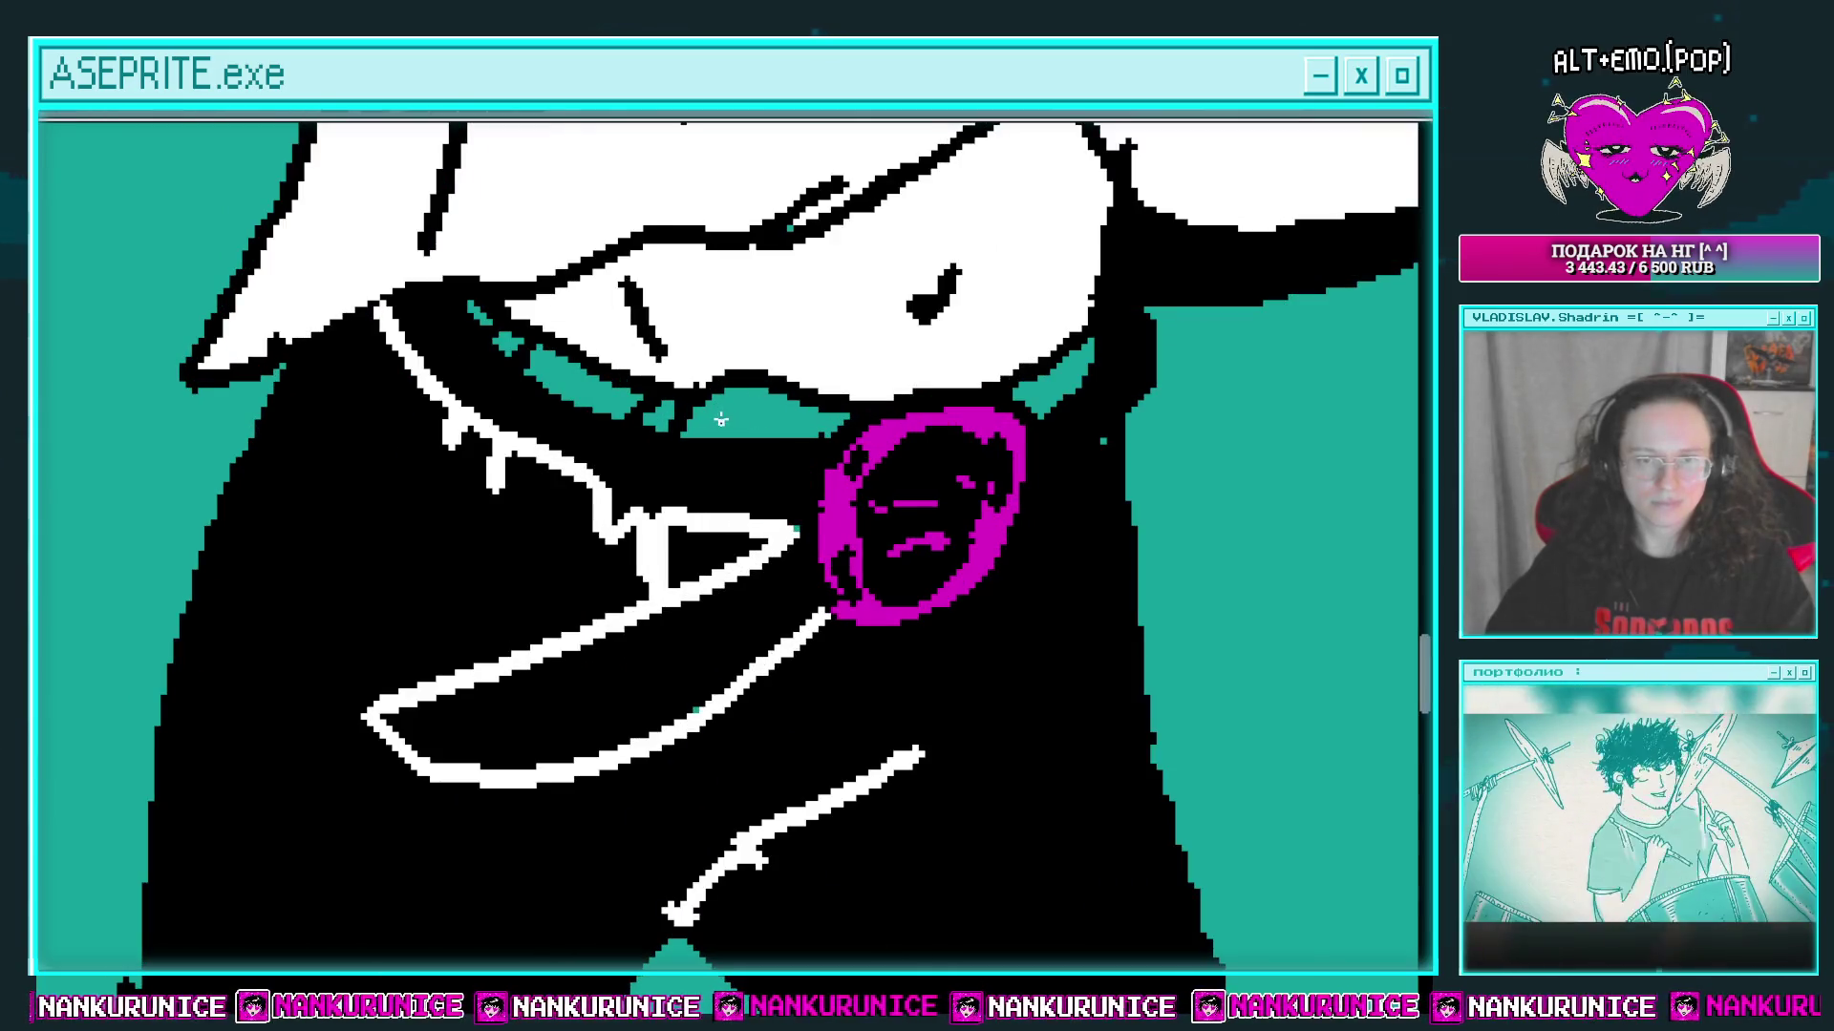
mouse_move(599, 463)
mouse_down()
mouse_move(700, 444)
mouse_move(711, 488)
mouse_up()
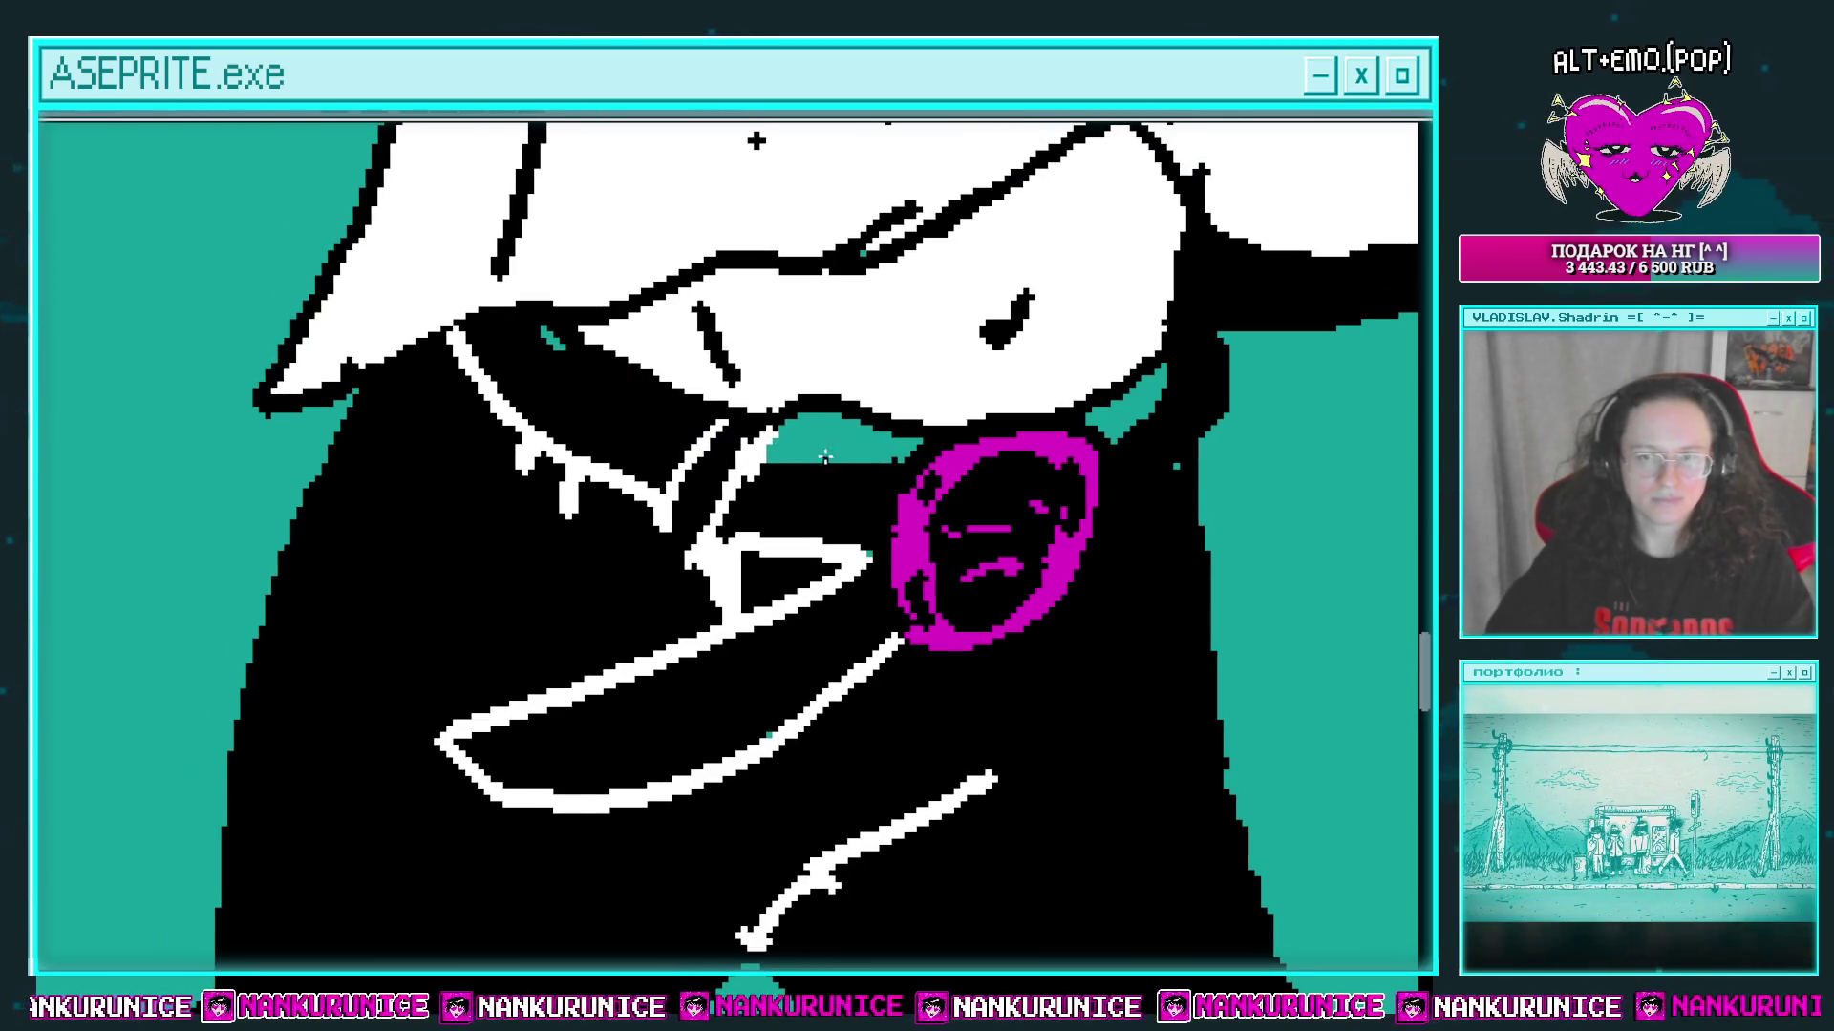
click(825, 457)
drag(816, 459, 780, 470)
click(1049, 442)
drag(1049, 442, 1122, 420)
Step: Draw white crossing detail lines on the belt left of the magenta buckle
mouse_move(941, 428)
mouse_down()
mouse_move(890, 535)
mouse_move(949, 449)
mouse_move(892, 516)
mouse_up()
drag(782, 475, 823, 489)
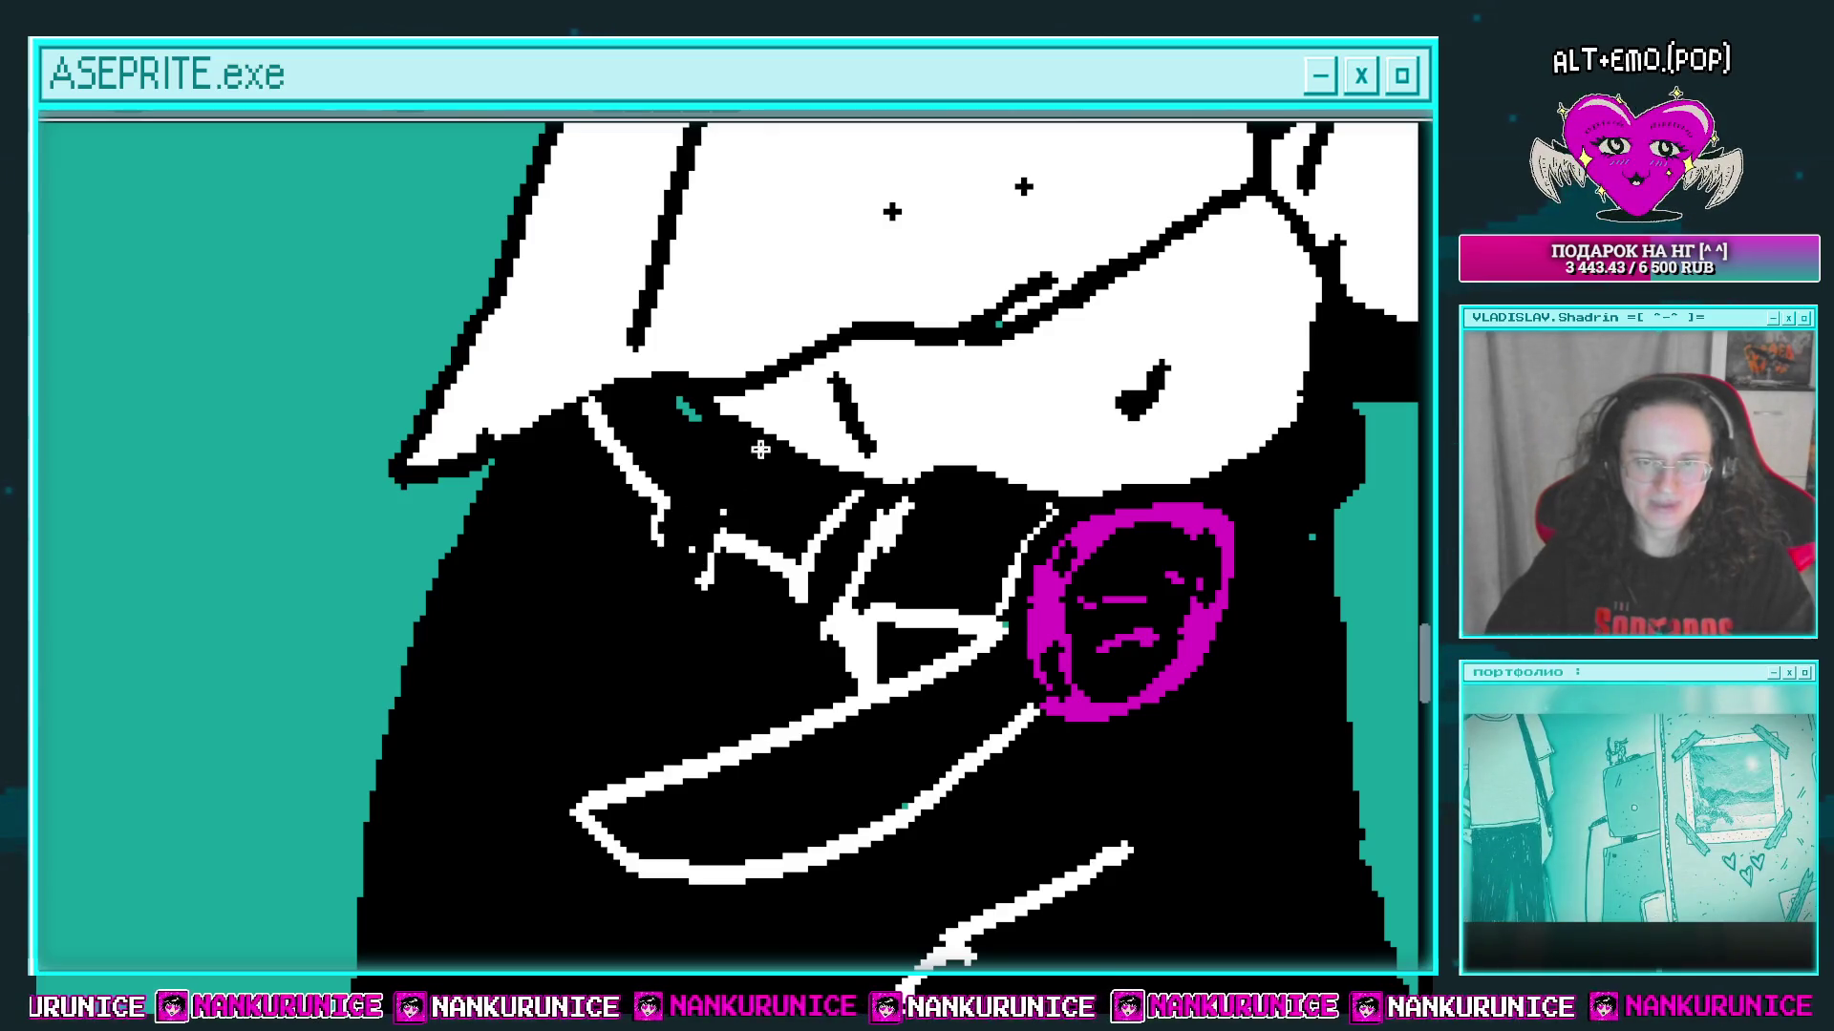
drag(760, 449, 700, 578)
mouse_move(668, 489)
mouse_down()
mouse_move(734, 416)
mouse_move(670, 462)
mouse_move(711, 486)
mouse_move(632, 436)
mouse_up()
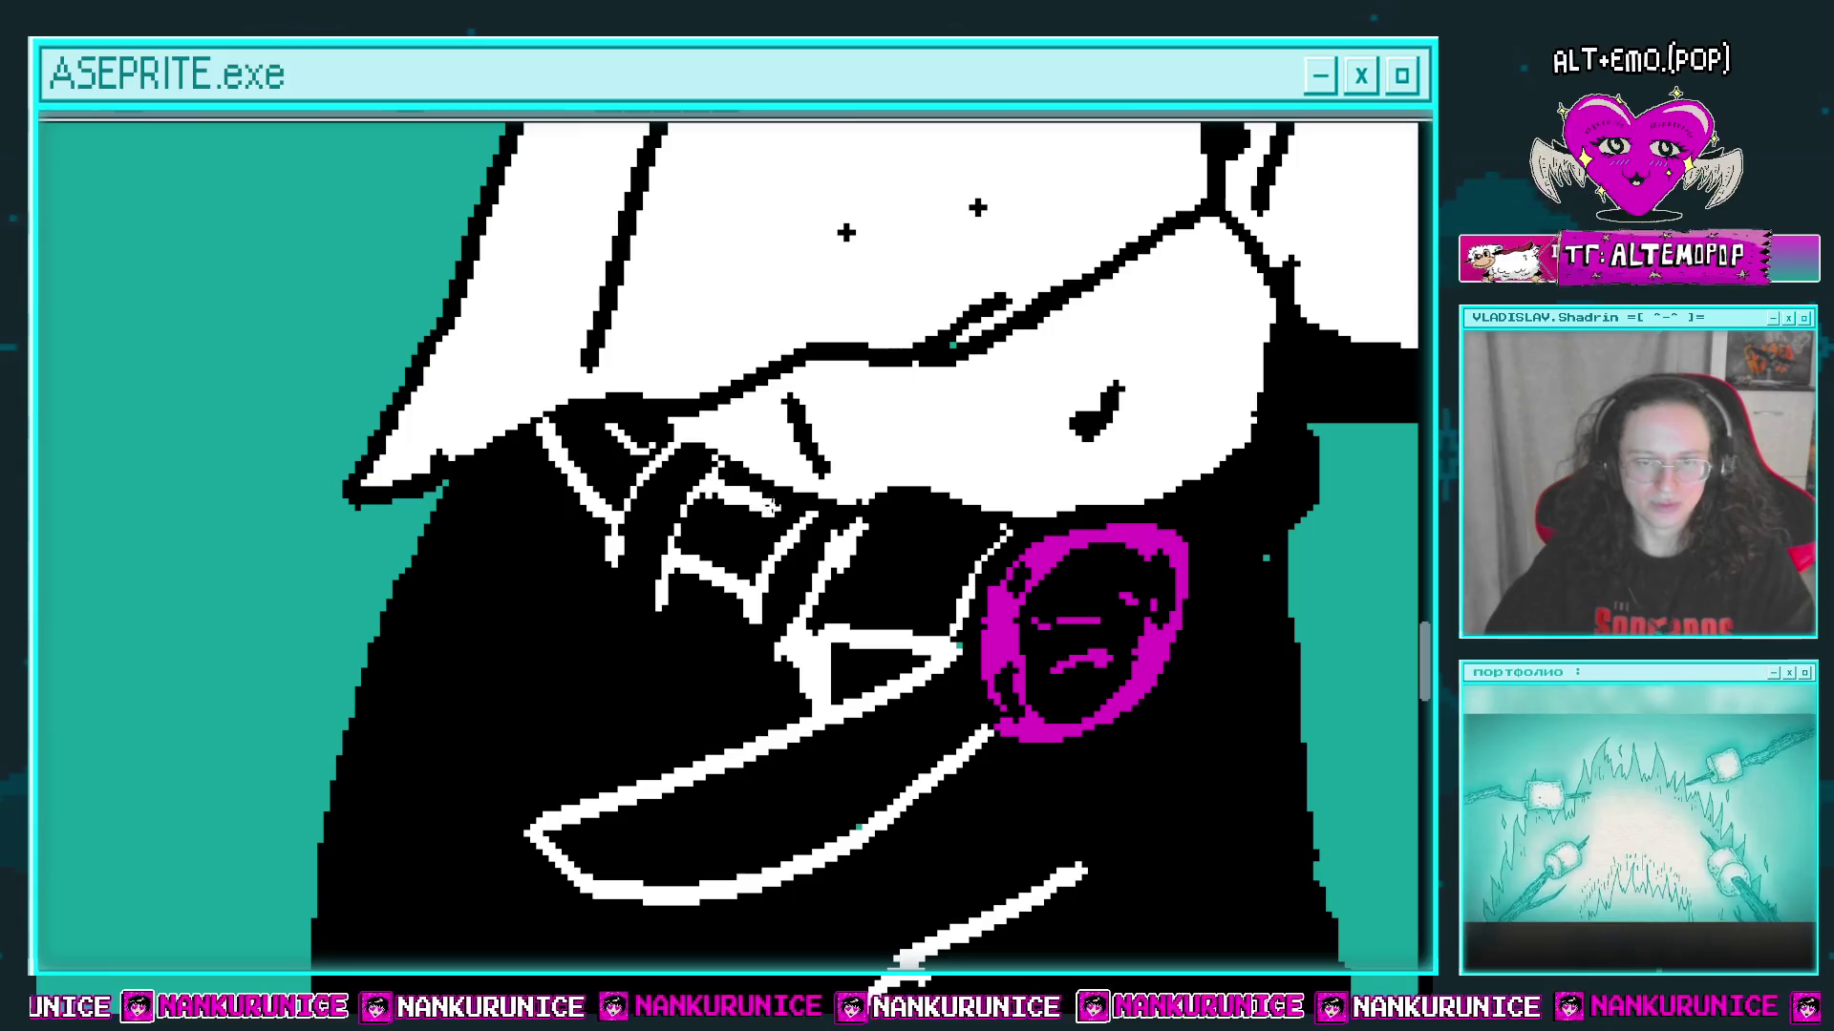
scroll(789, 504, right, 5)
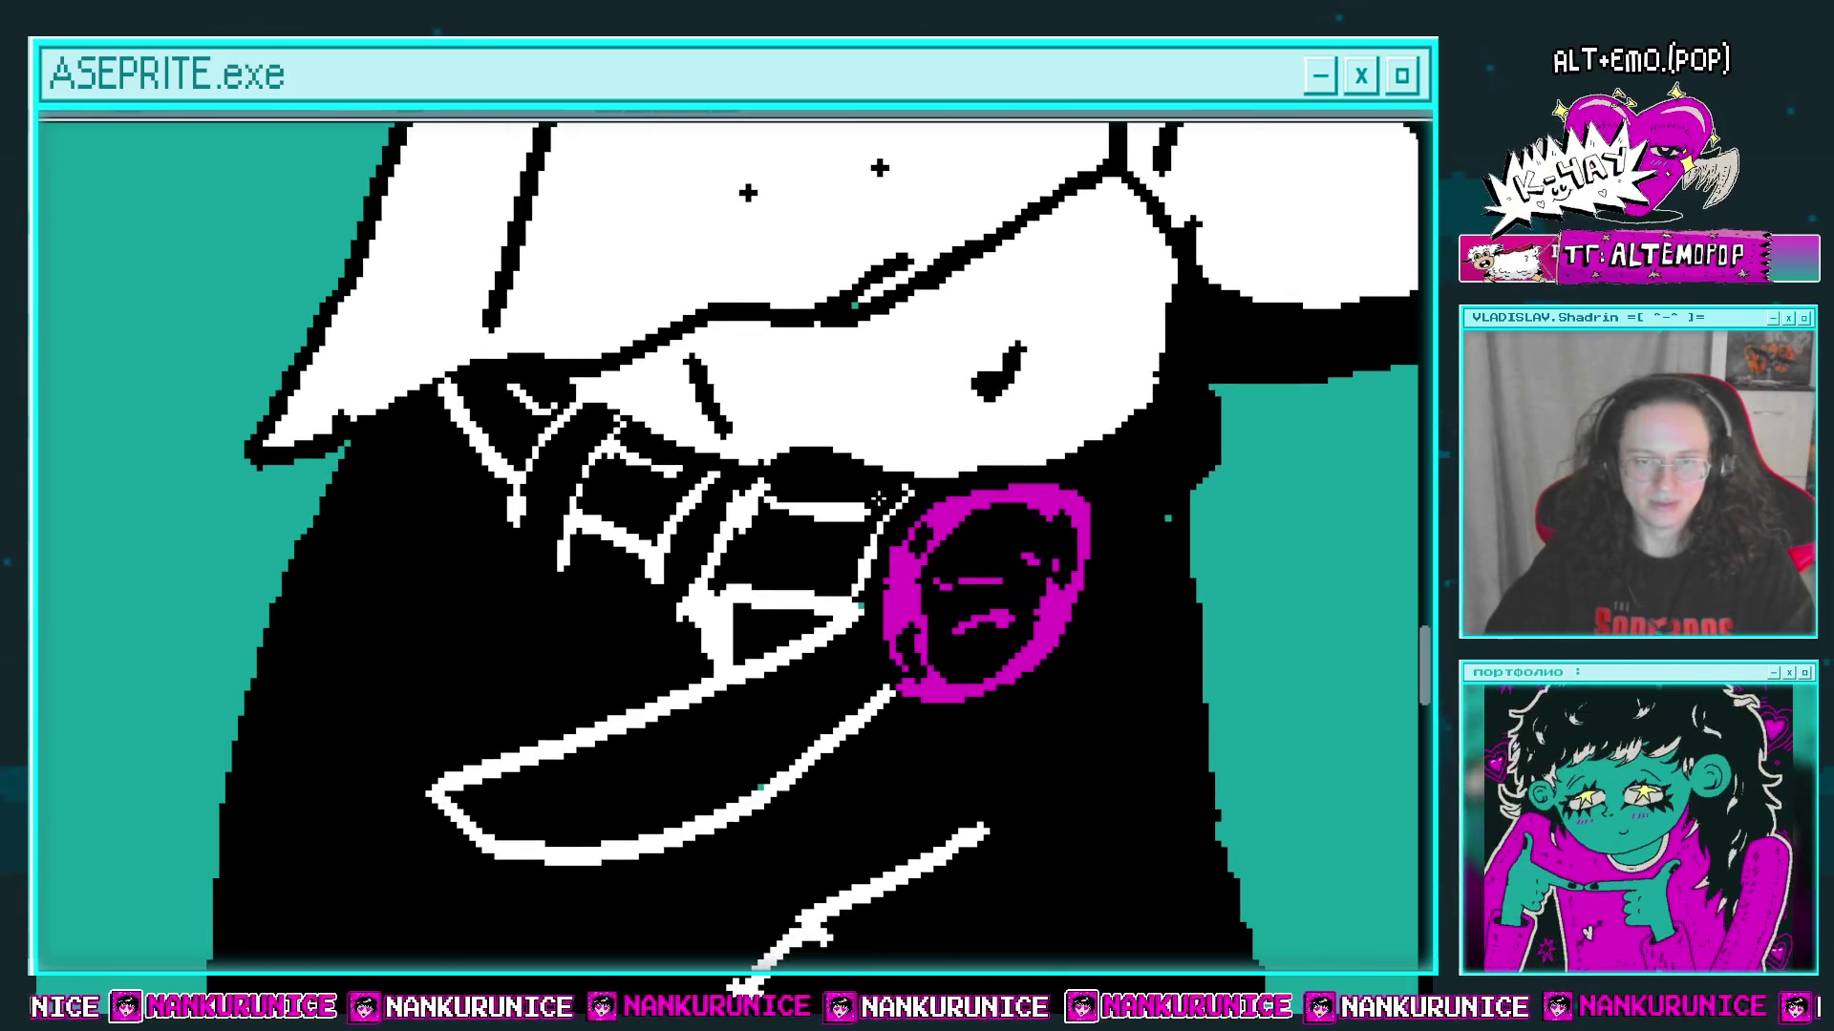
scroll(877, 497, right, 5)
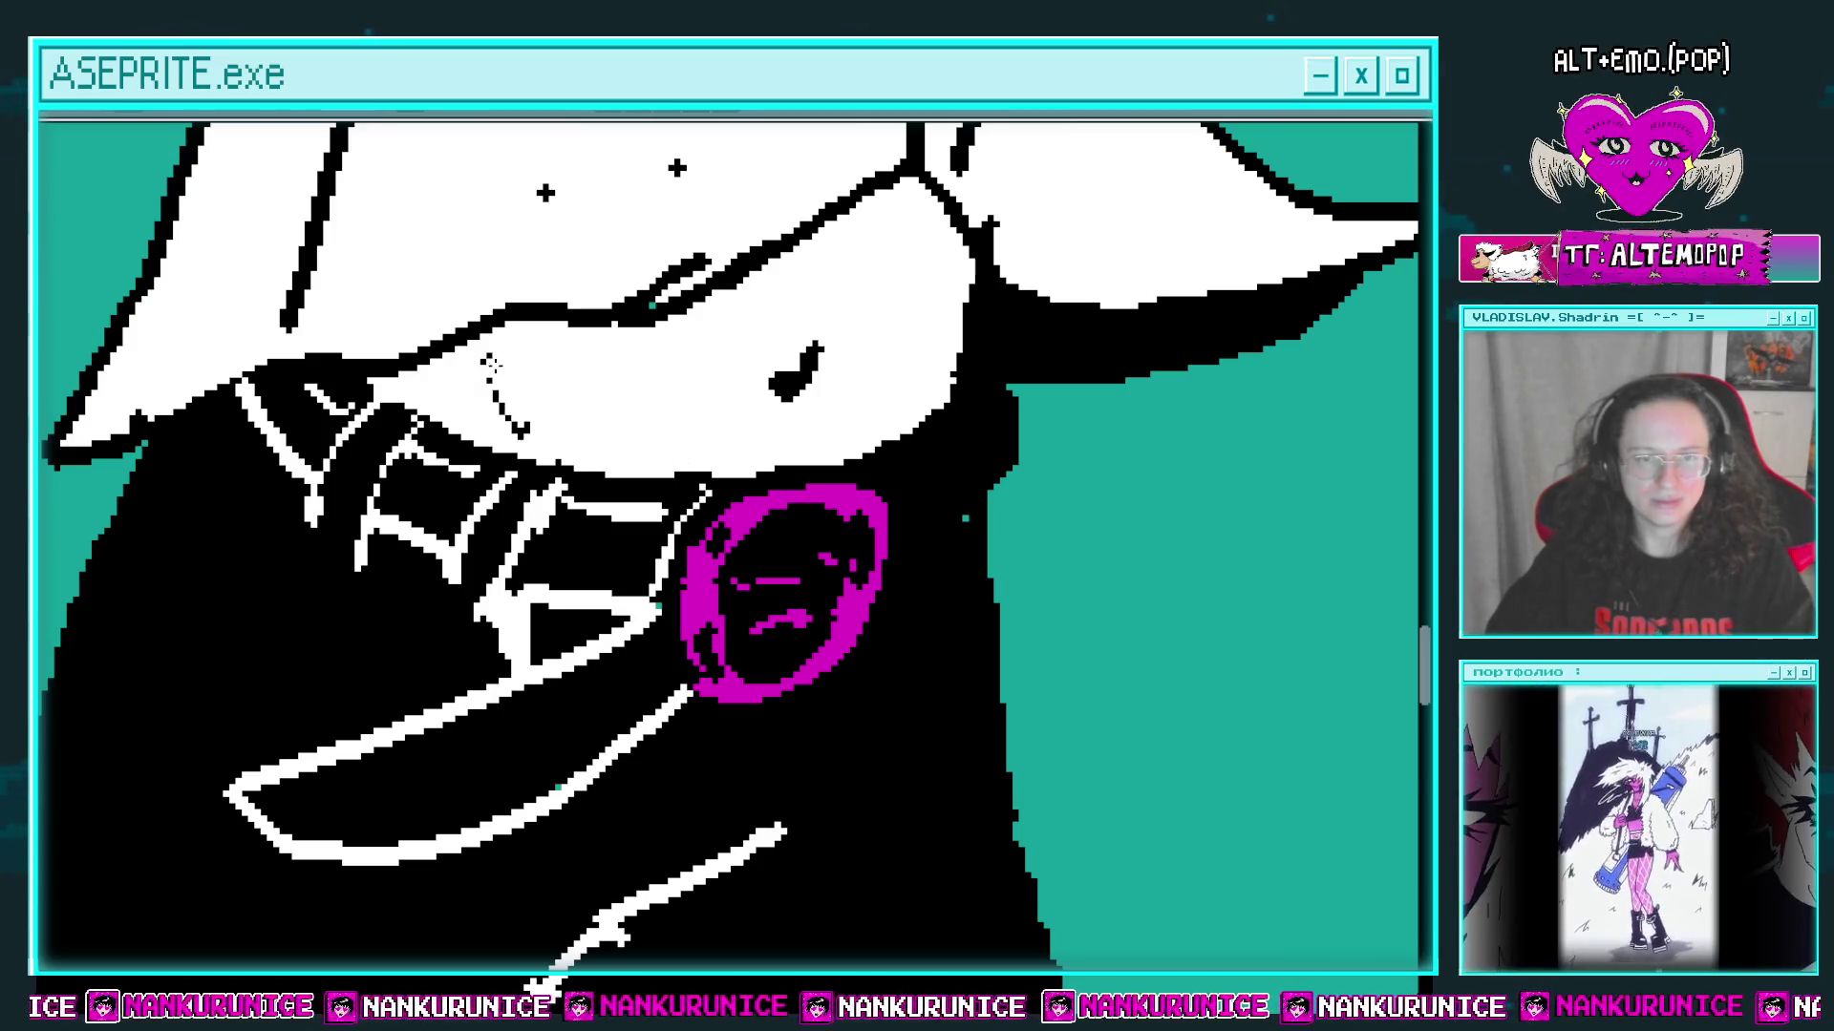
drag(687, 466, 516, 454)
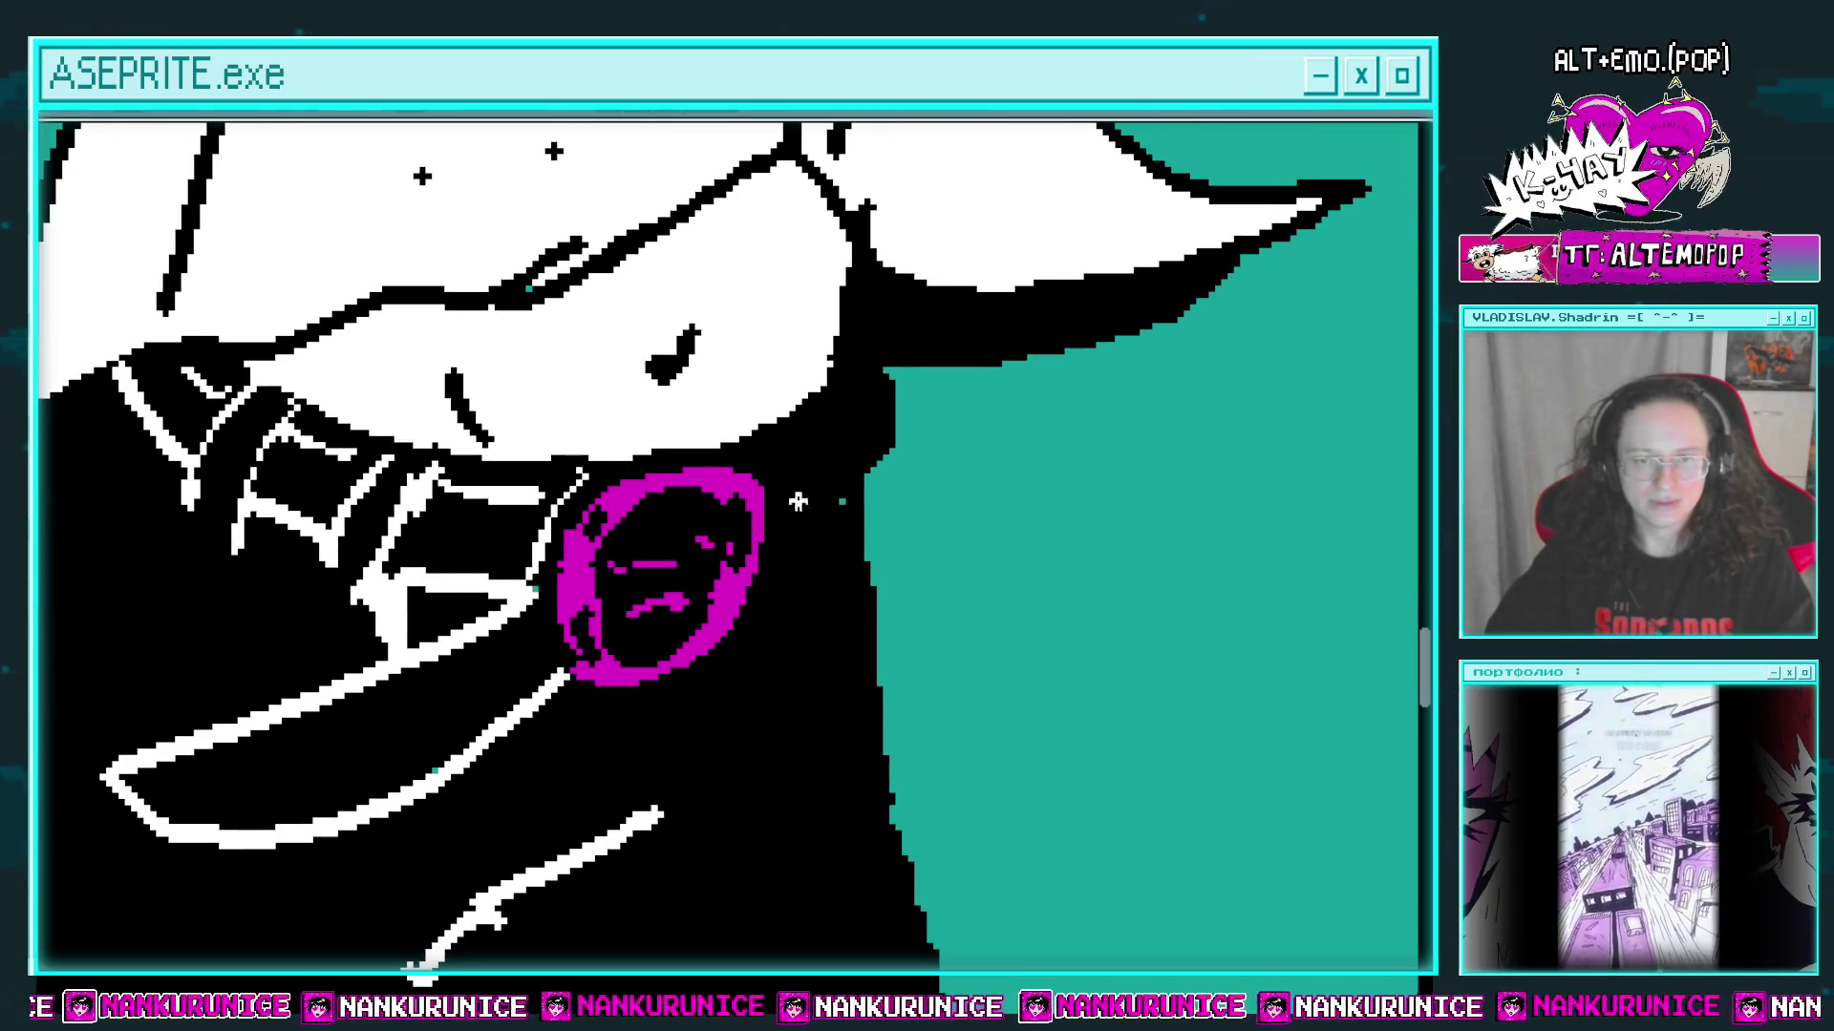
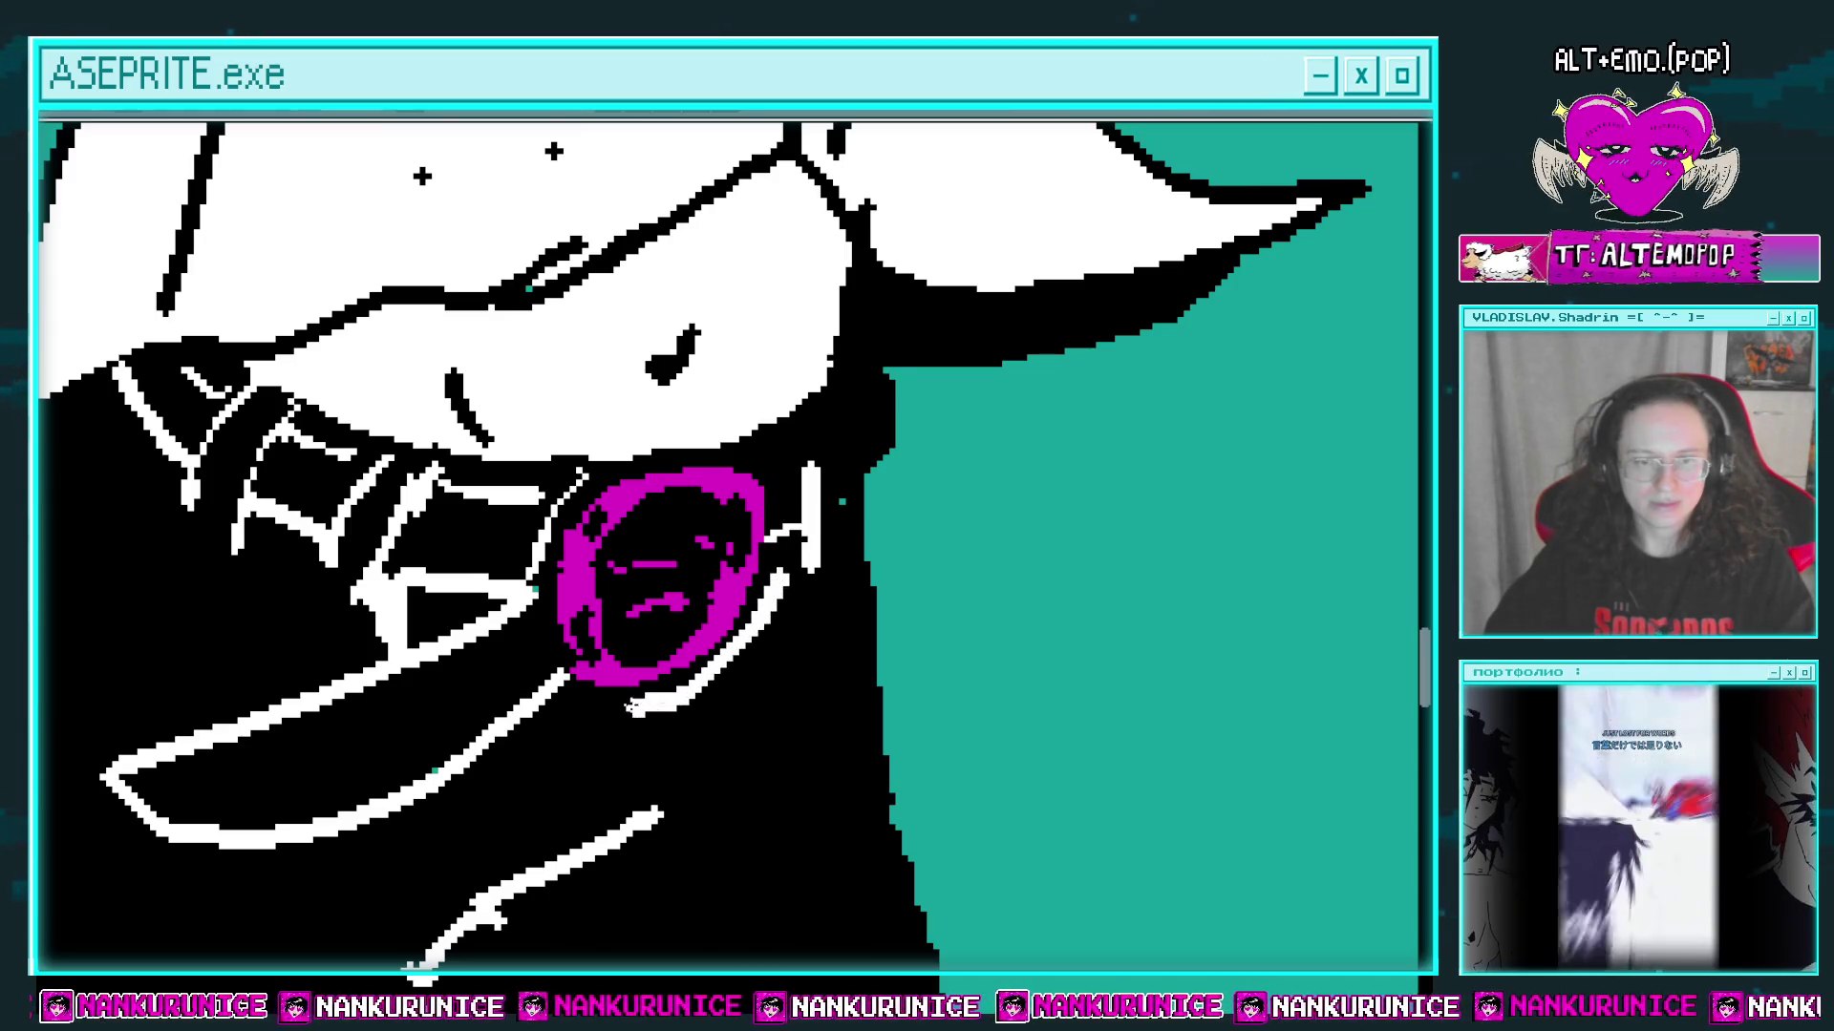
Step: Add a white stroke just under the shirt hem at the belt
mouse_move(496, 747)
mouse_down()
mouse_move(682, 640)
mouse_move(571, 649)
mouse_up()
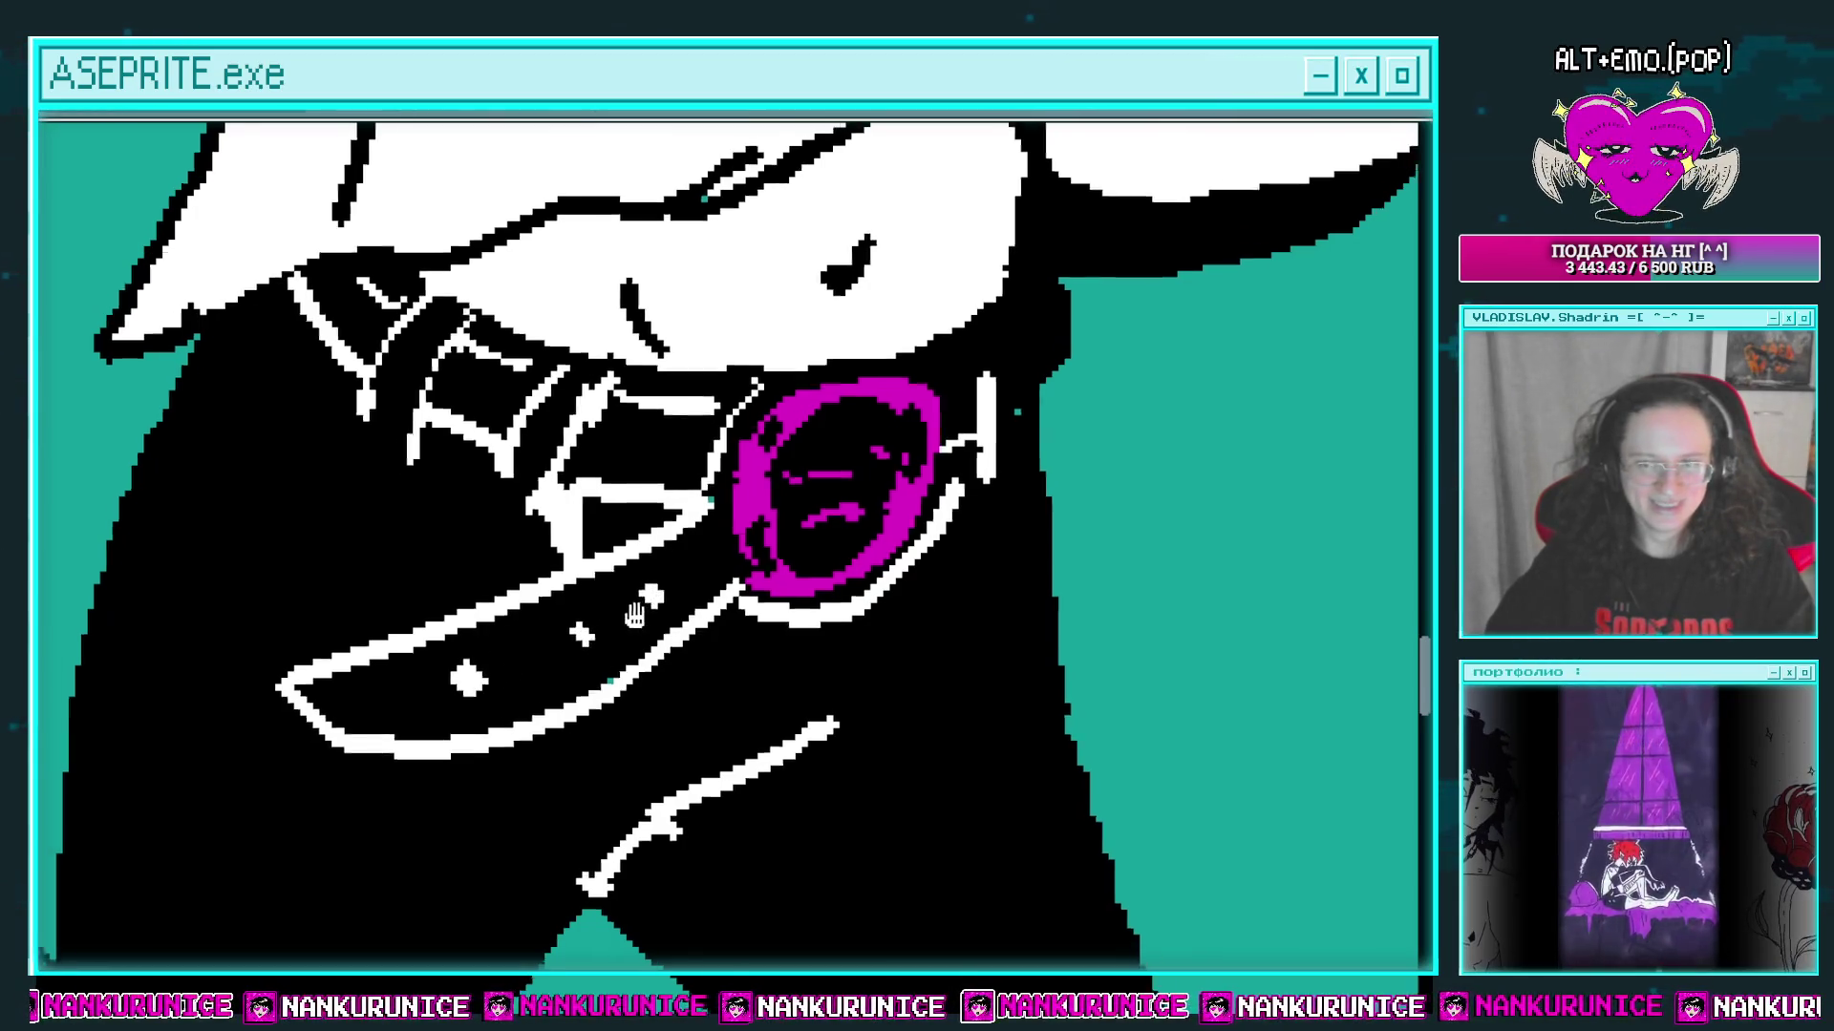
drag(577, 634, 619, 603)
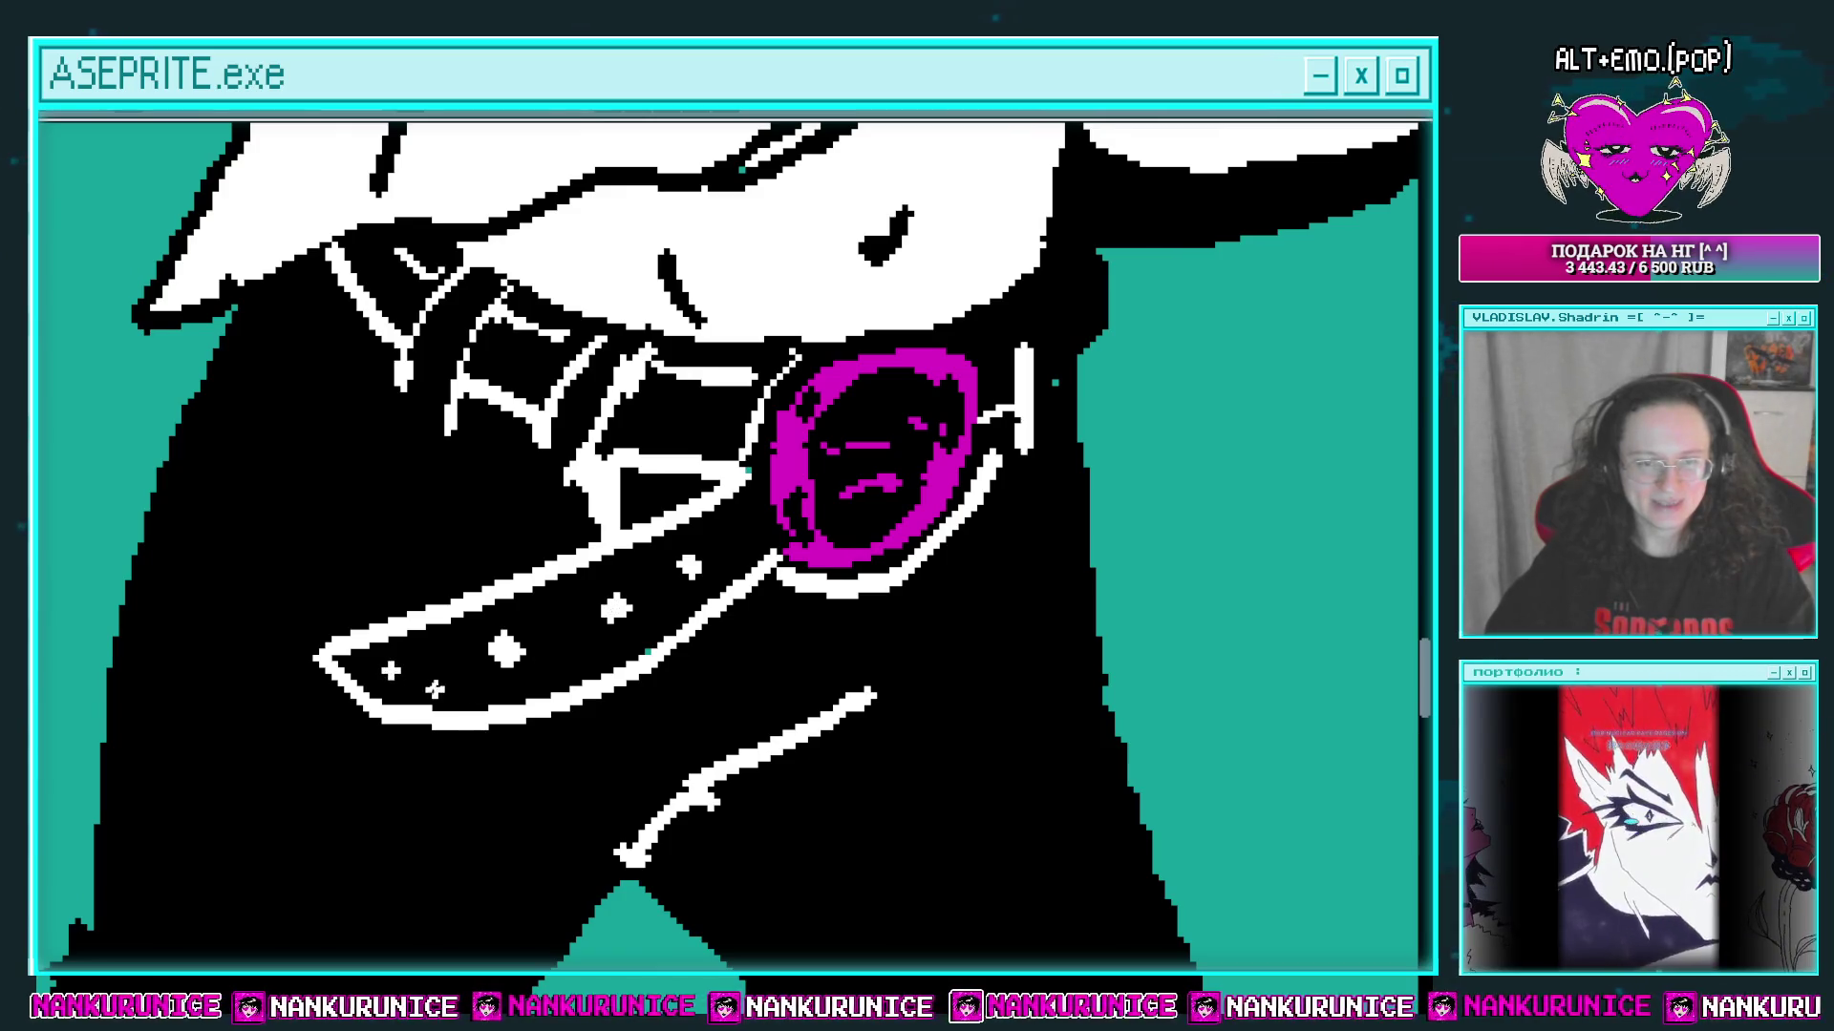
drag(584, 663, 540, 678)
scroll(616, 637, up, 2)
mouse_move(616, 574)
mouse_down()
mouse_move(532, 574)
mouse_move(405, 617)
mouse_up()
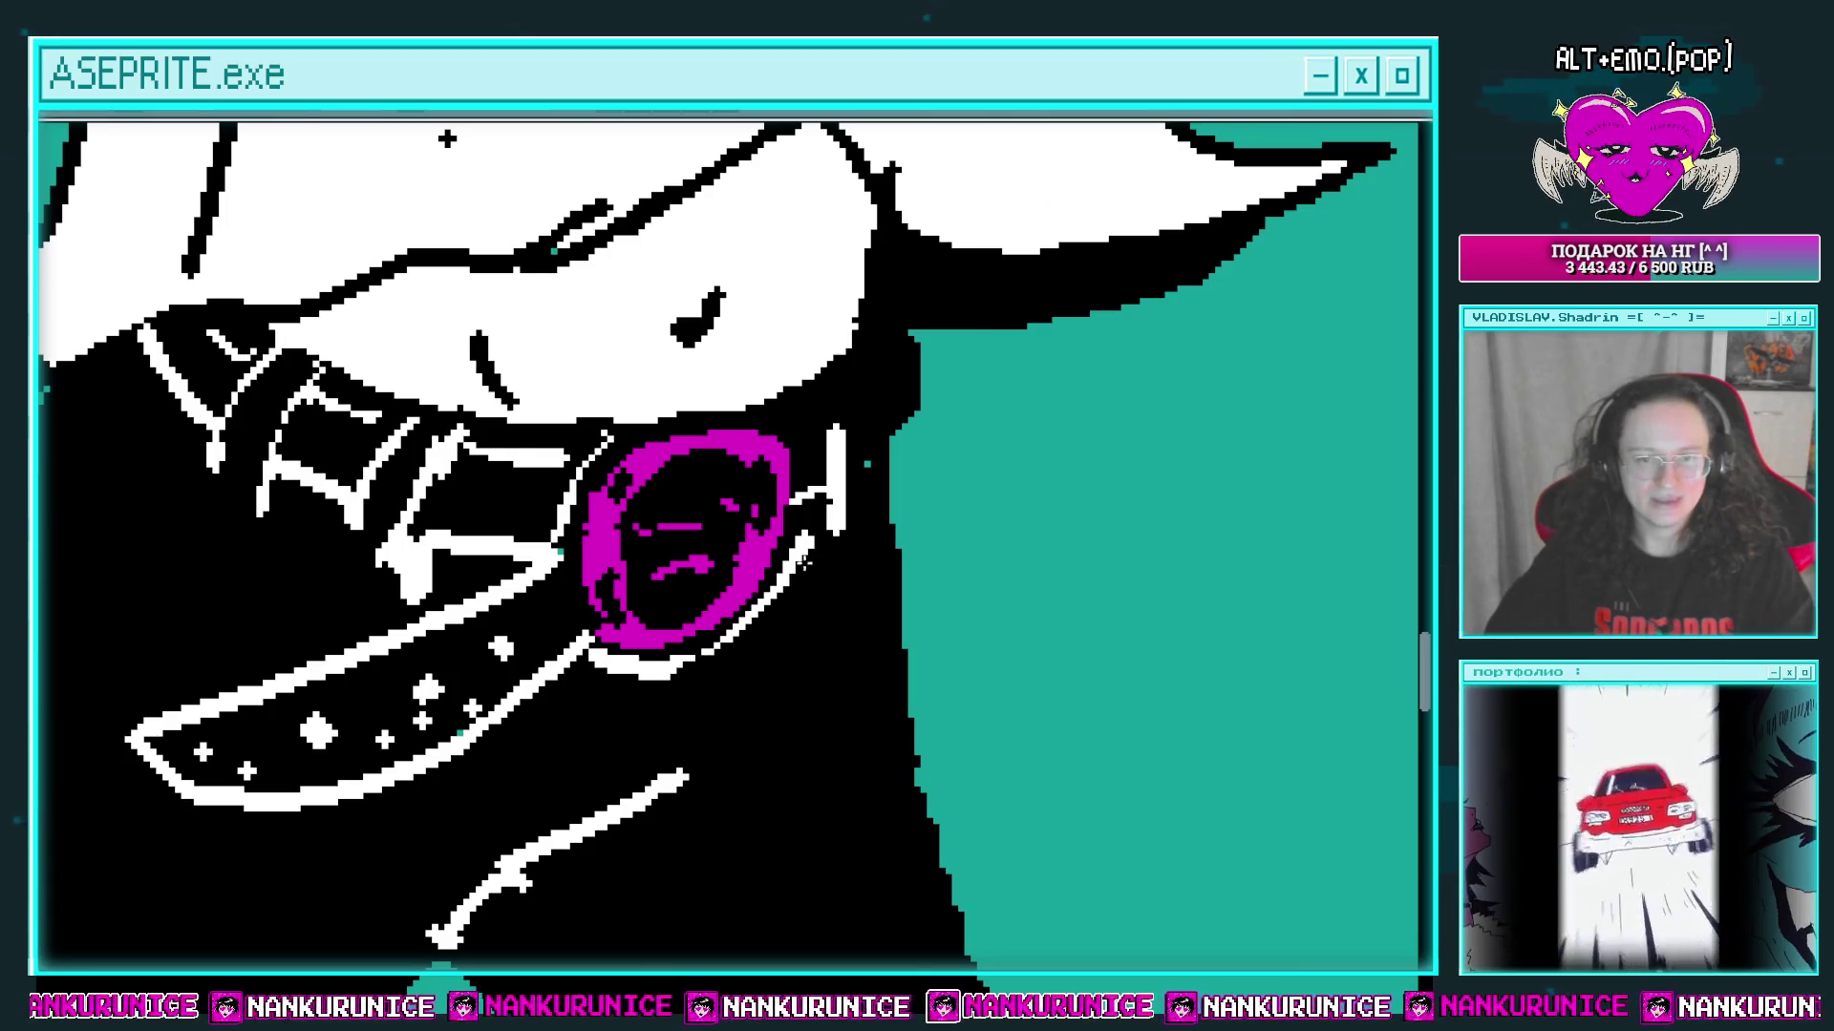
scroll(806, 559, up, 2)
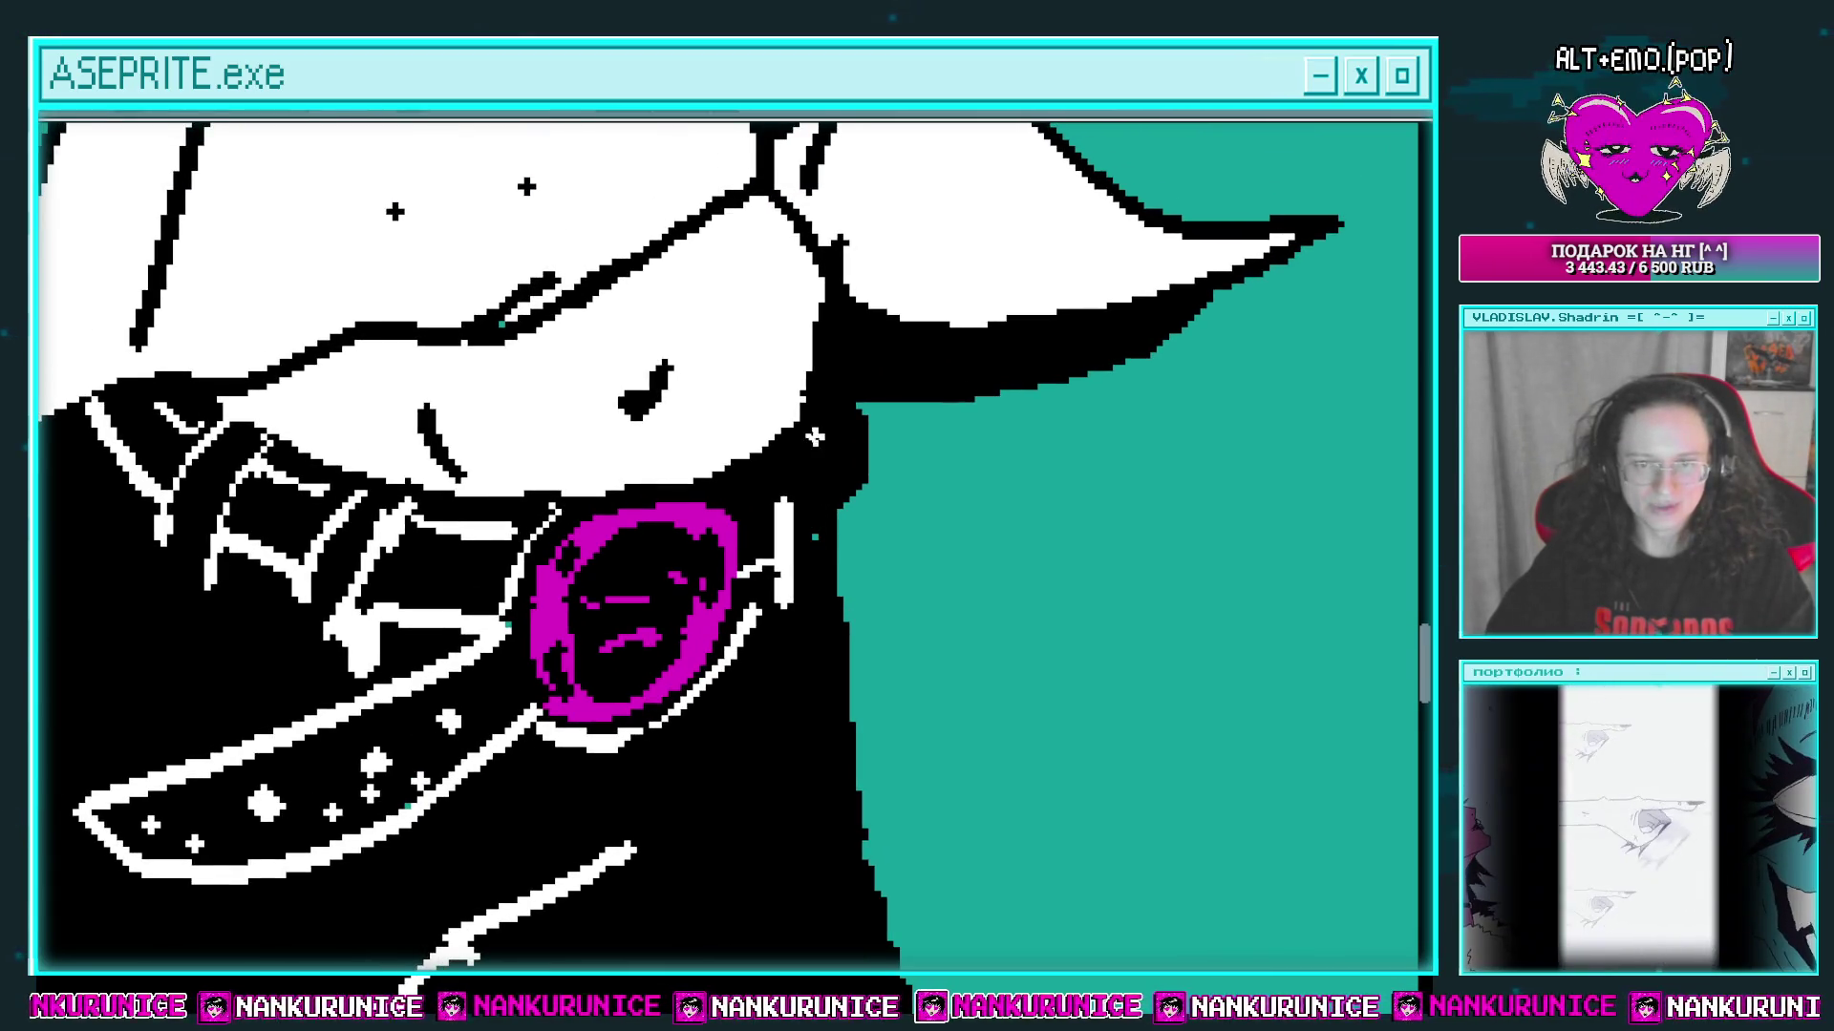
scroll(815, 438, down, 1)
scroll(810, 462, down, 1)
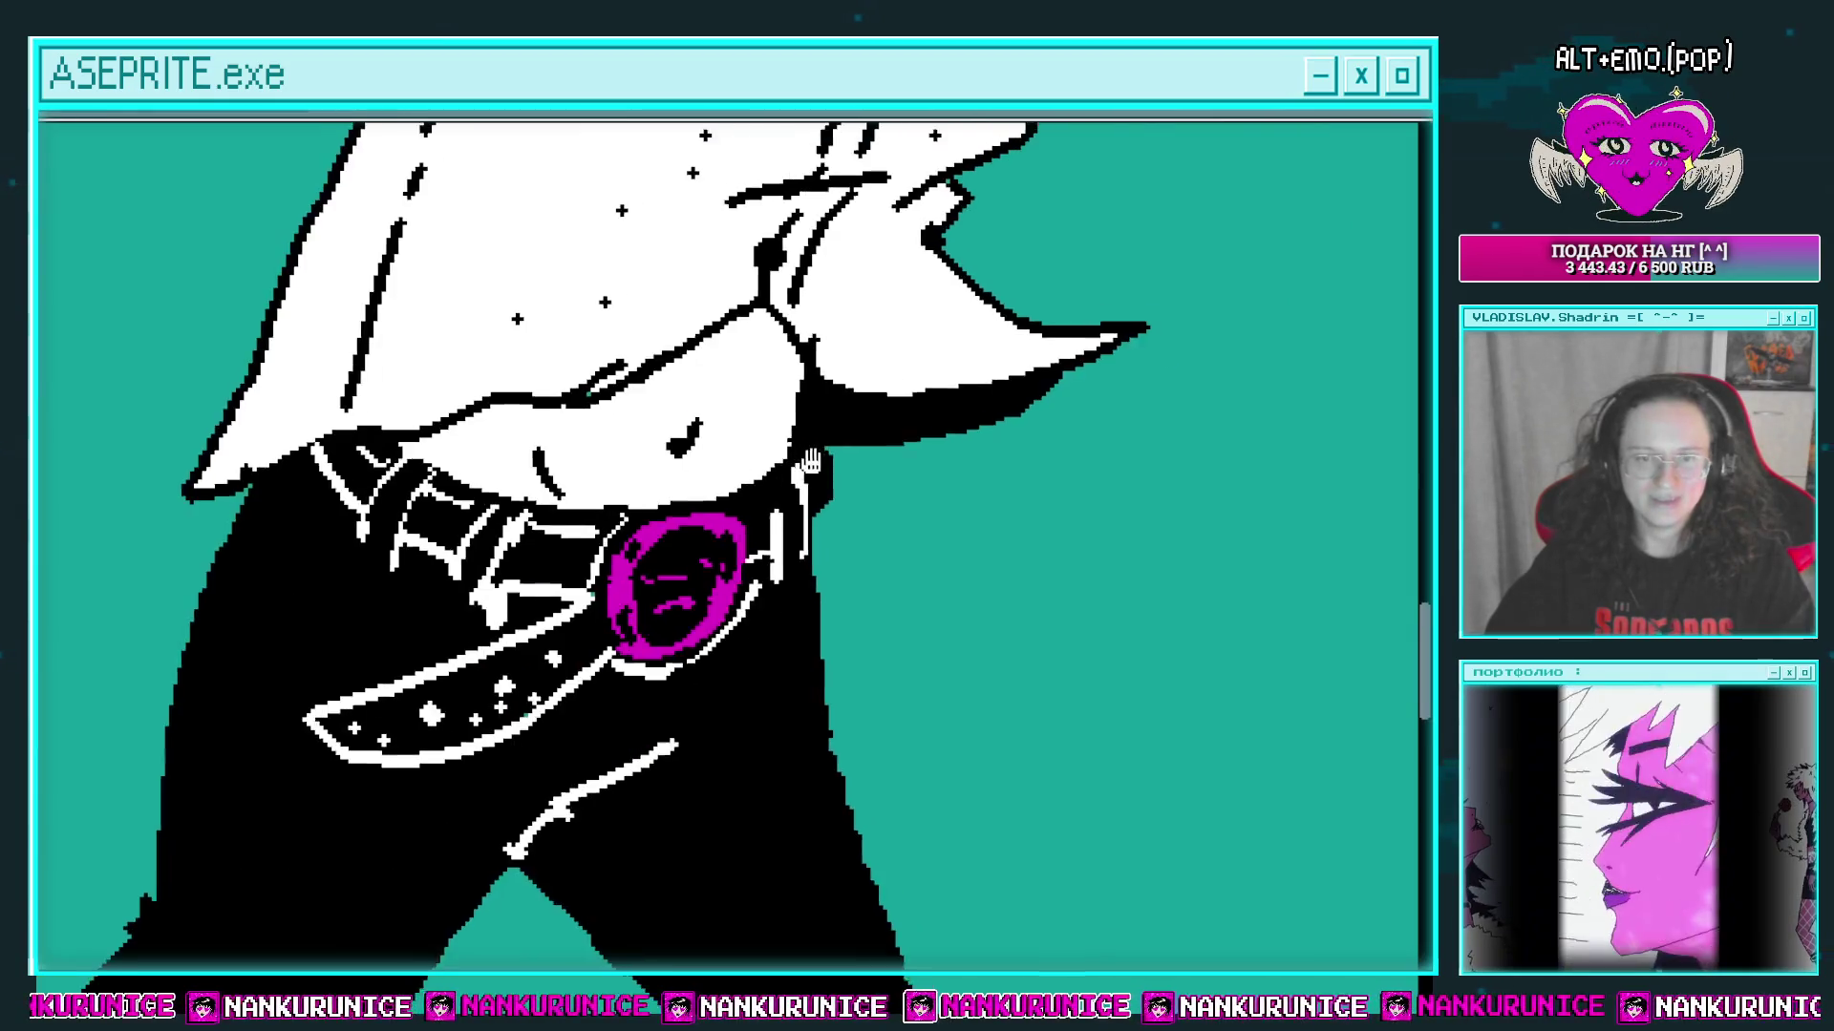
scroll(810, 462, up, 1)
mouse_move(867, 456)
mouse_down()
mouse_move(818, 458)
mouse_move(1003, 417)
mouse_move(778, 435)
mouse_move(826, 465)
mouse_up()
Step: Fill the black trousers' left edge solid black
scroll(778, 435, down, 2)
scroll(819, 478, up, 2)
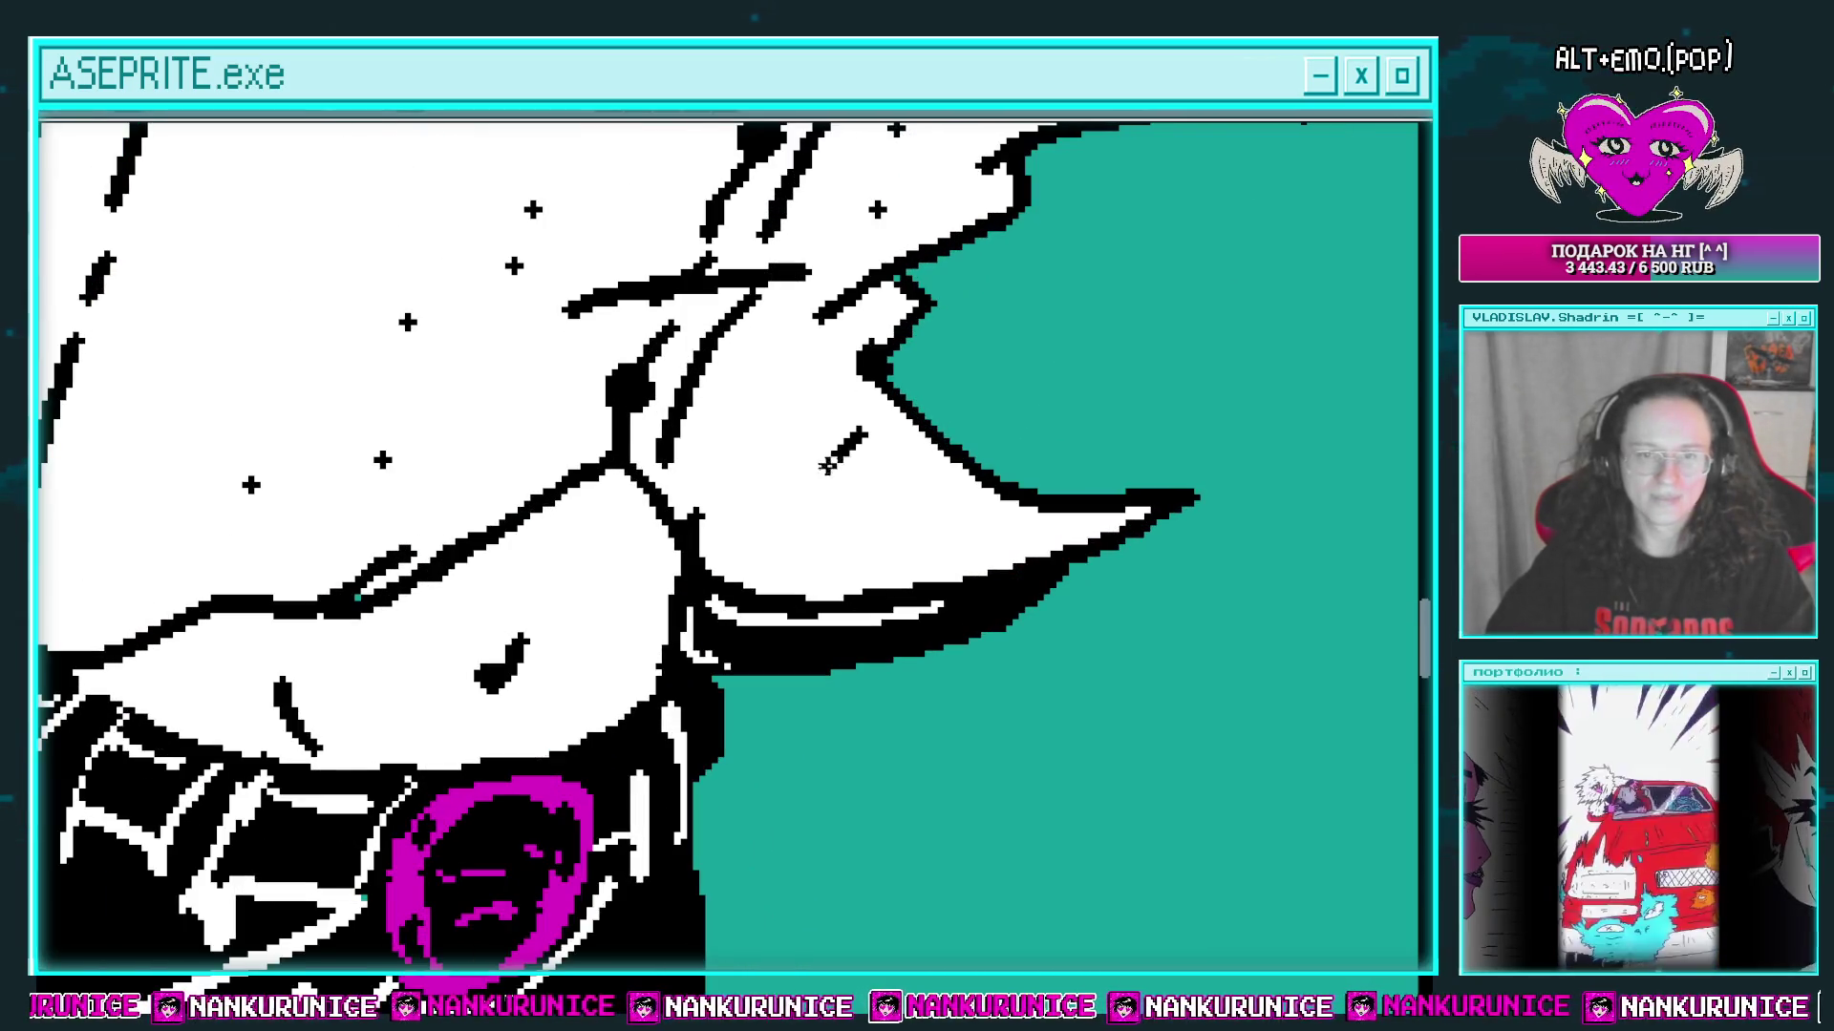
scroll(771, 490, down, 2)
scroll(347, 512, up, 1)
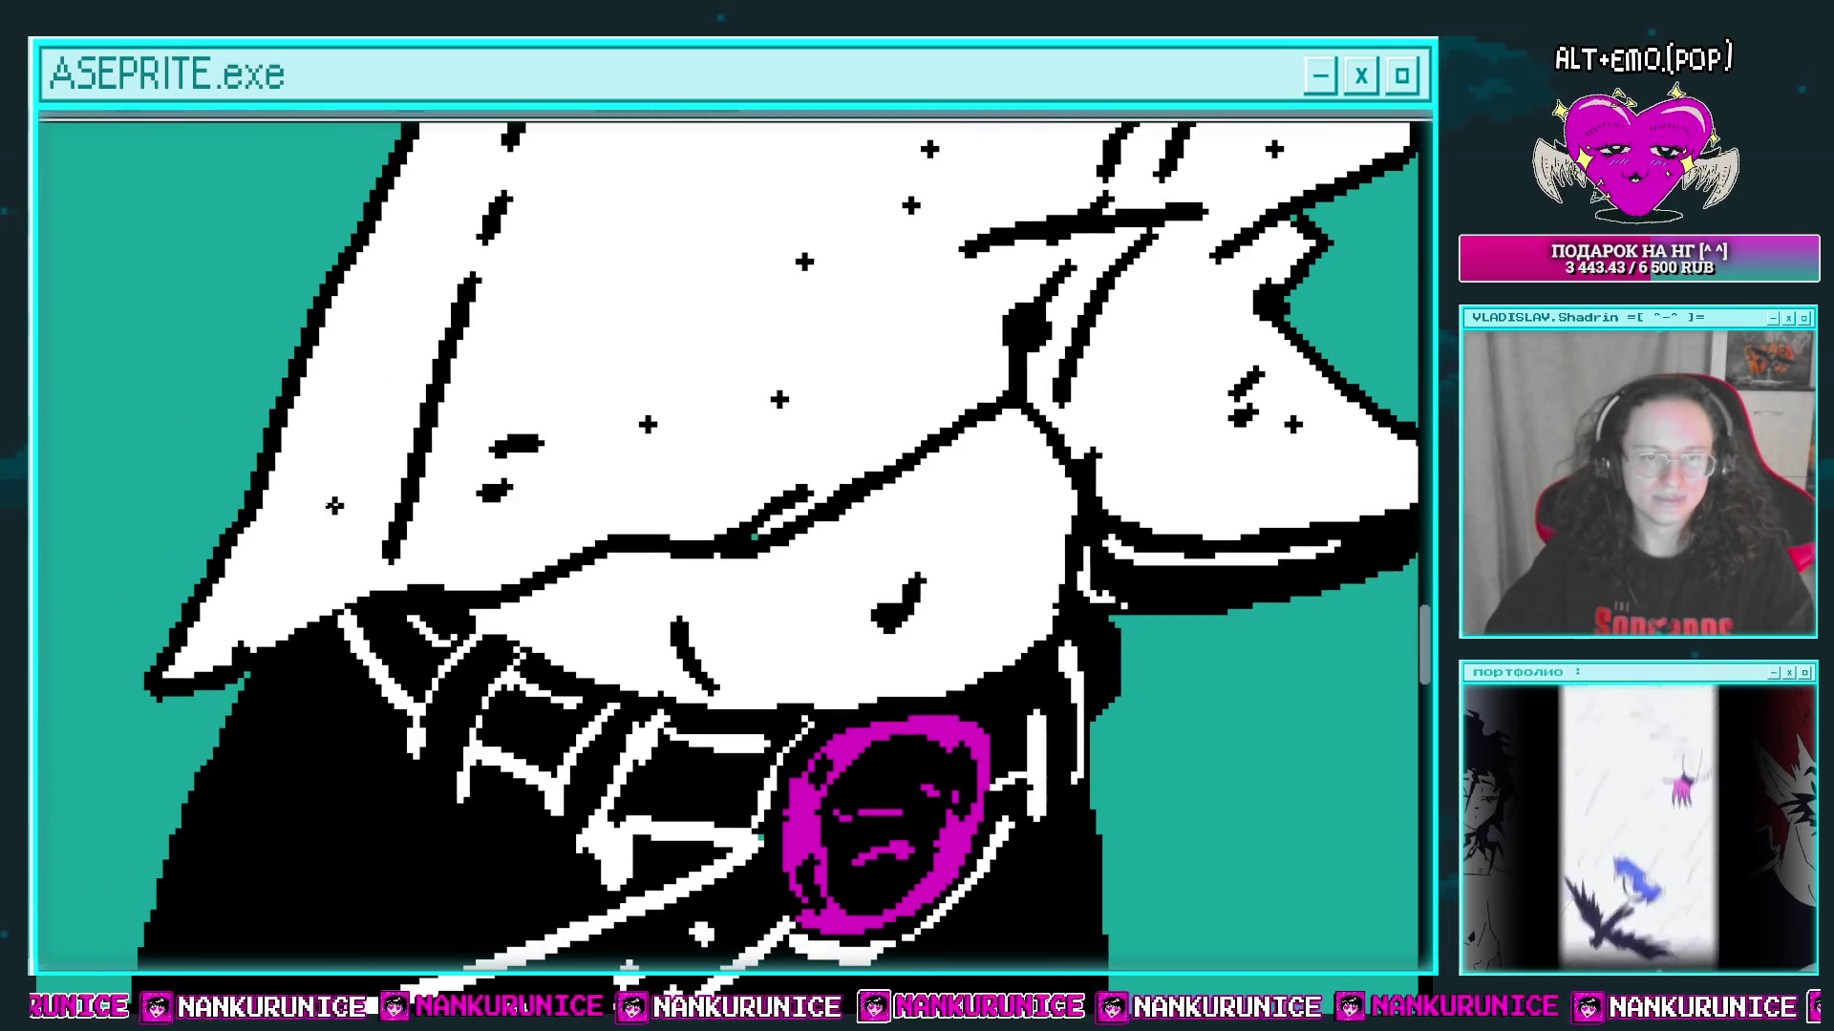
scroll(336, 559, down, 1)
scroll(336, 559, down, 3)
scroll(432, 477, up, 3)
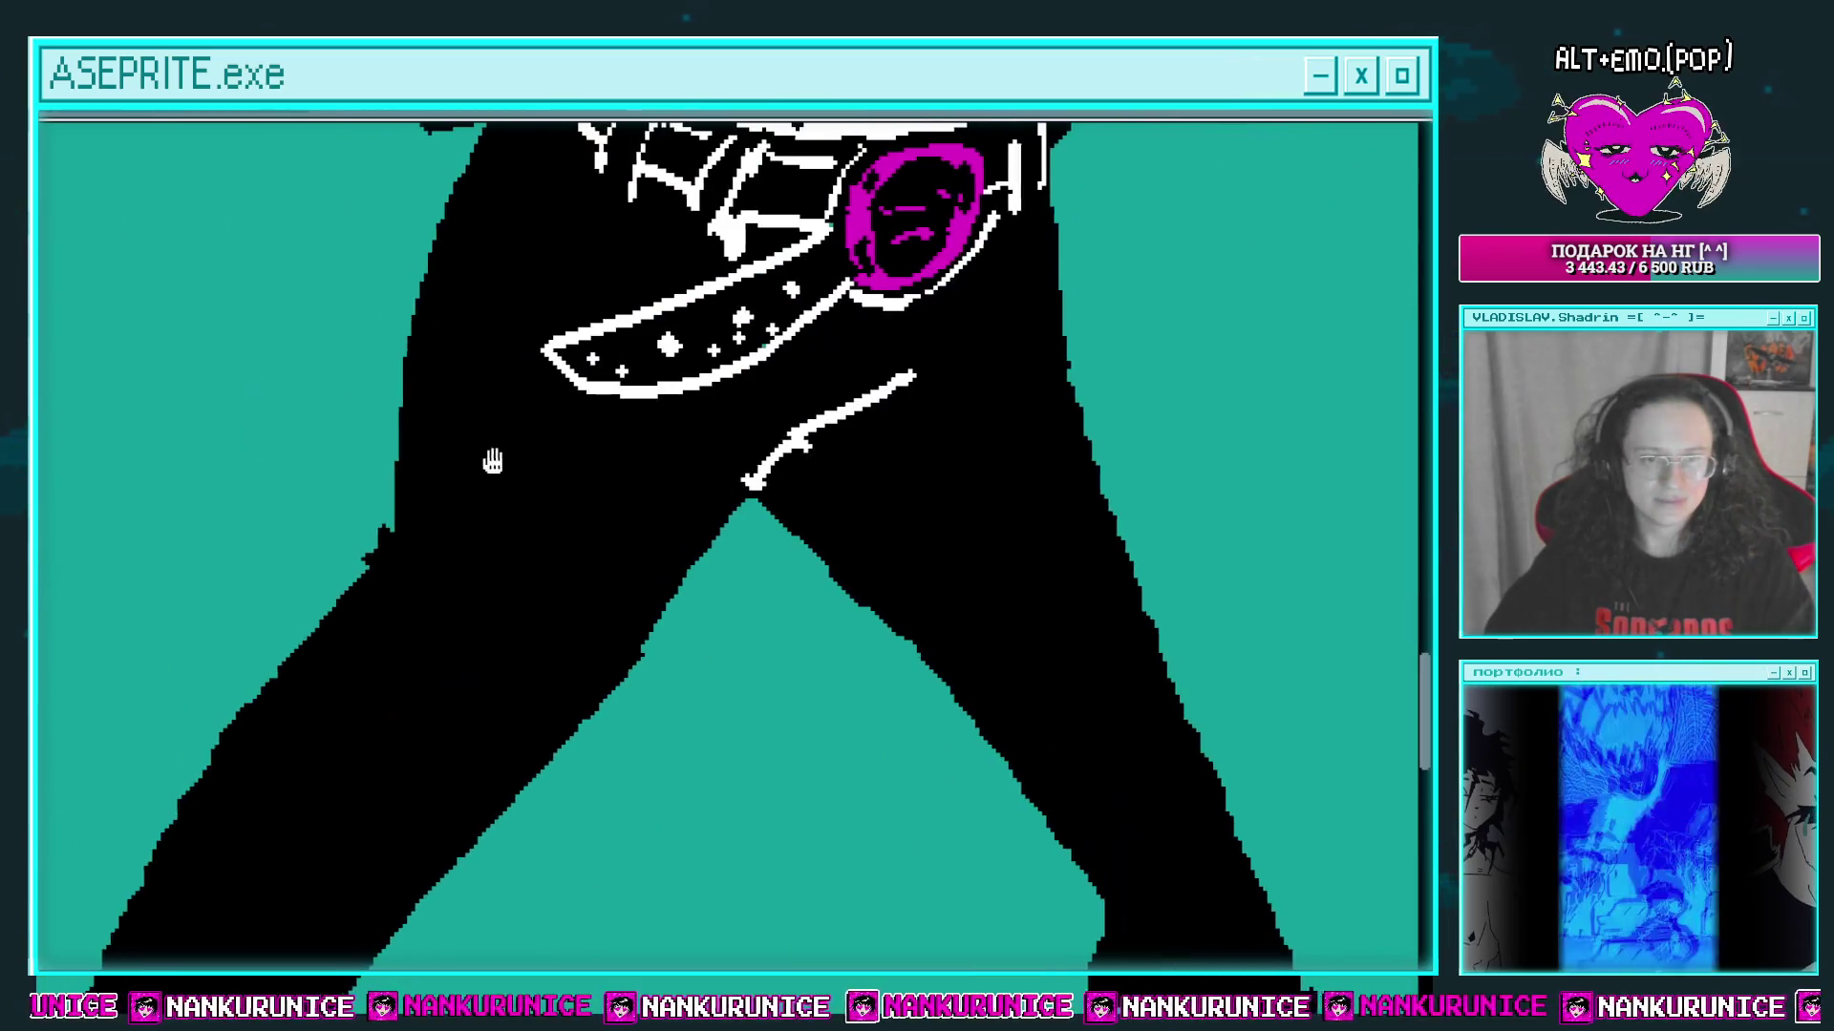
drag(535, 438, 503, 476)
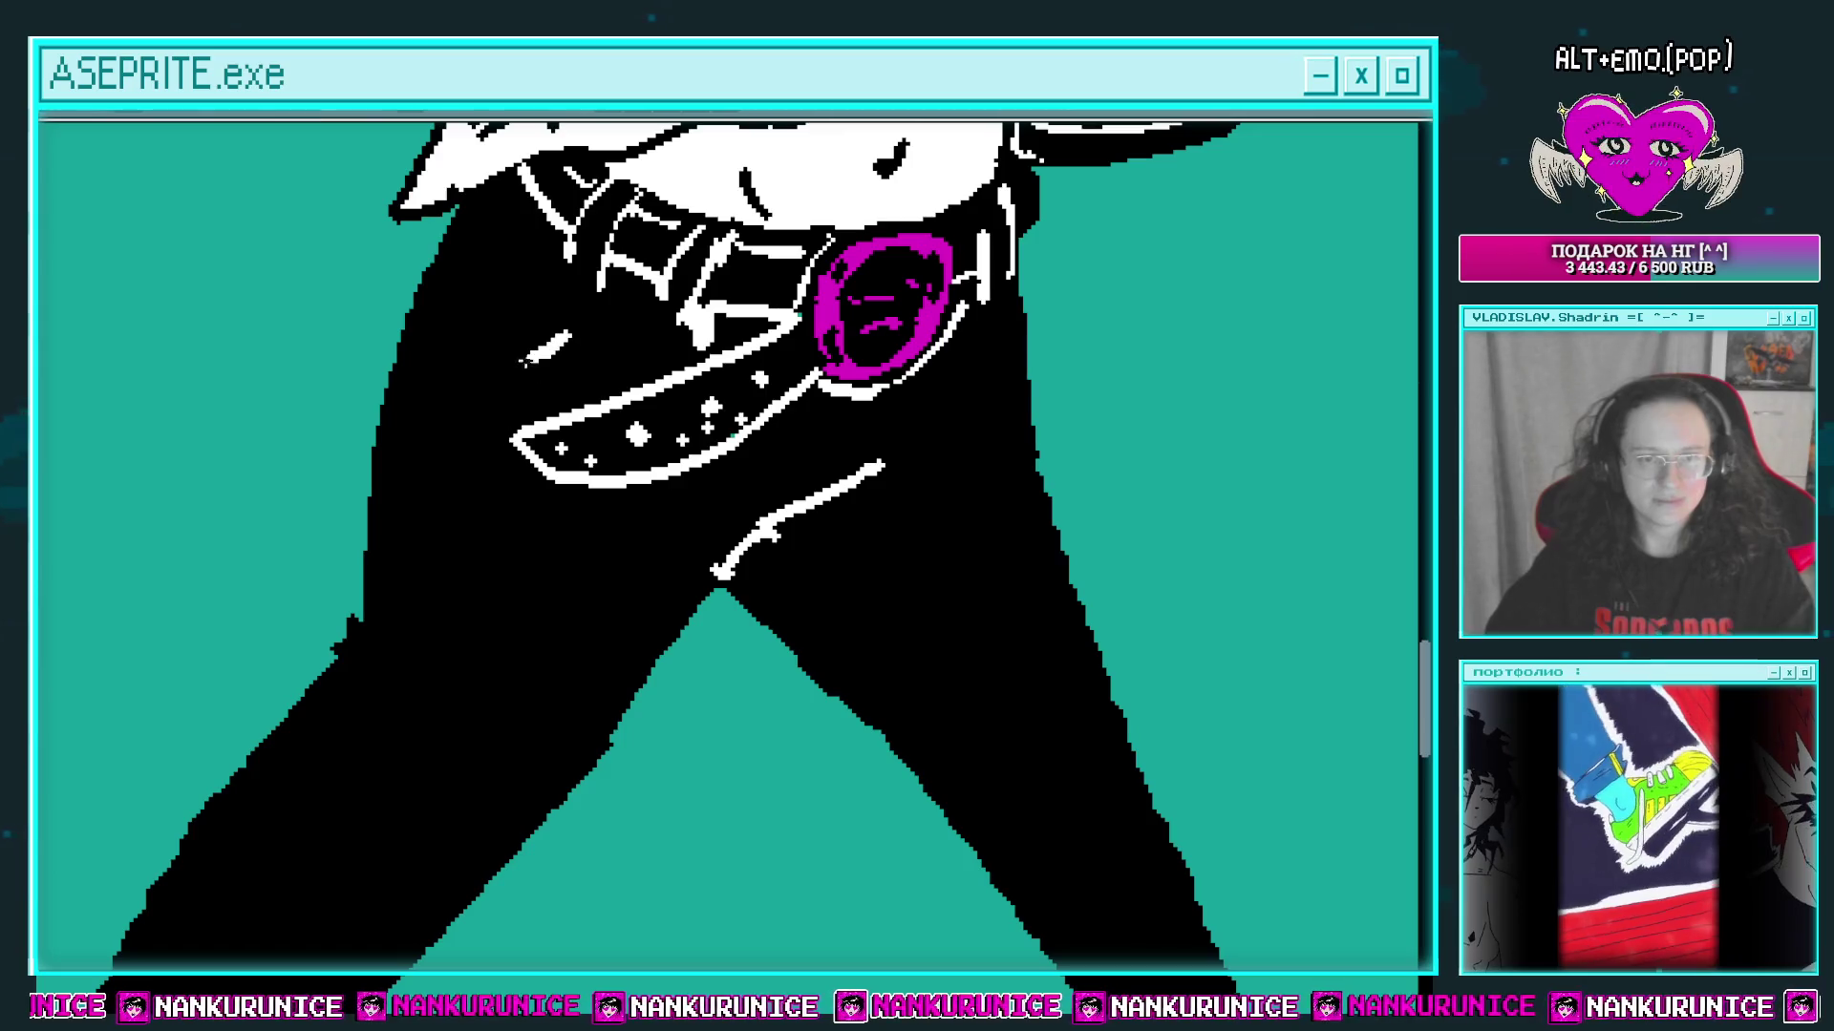
scroll(491, 354, down, 3)
scroll(438, 356, up, 3)
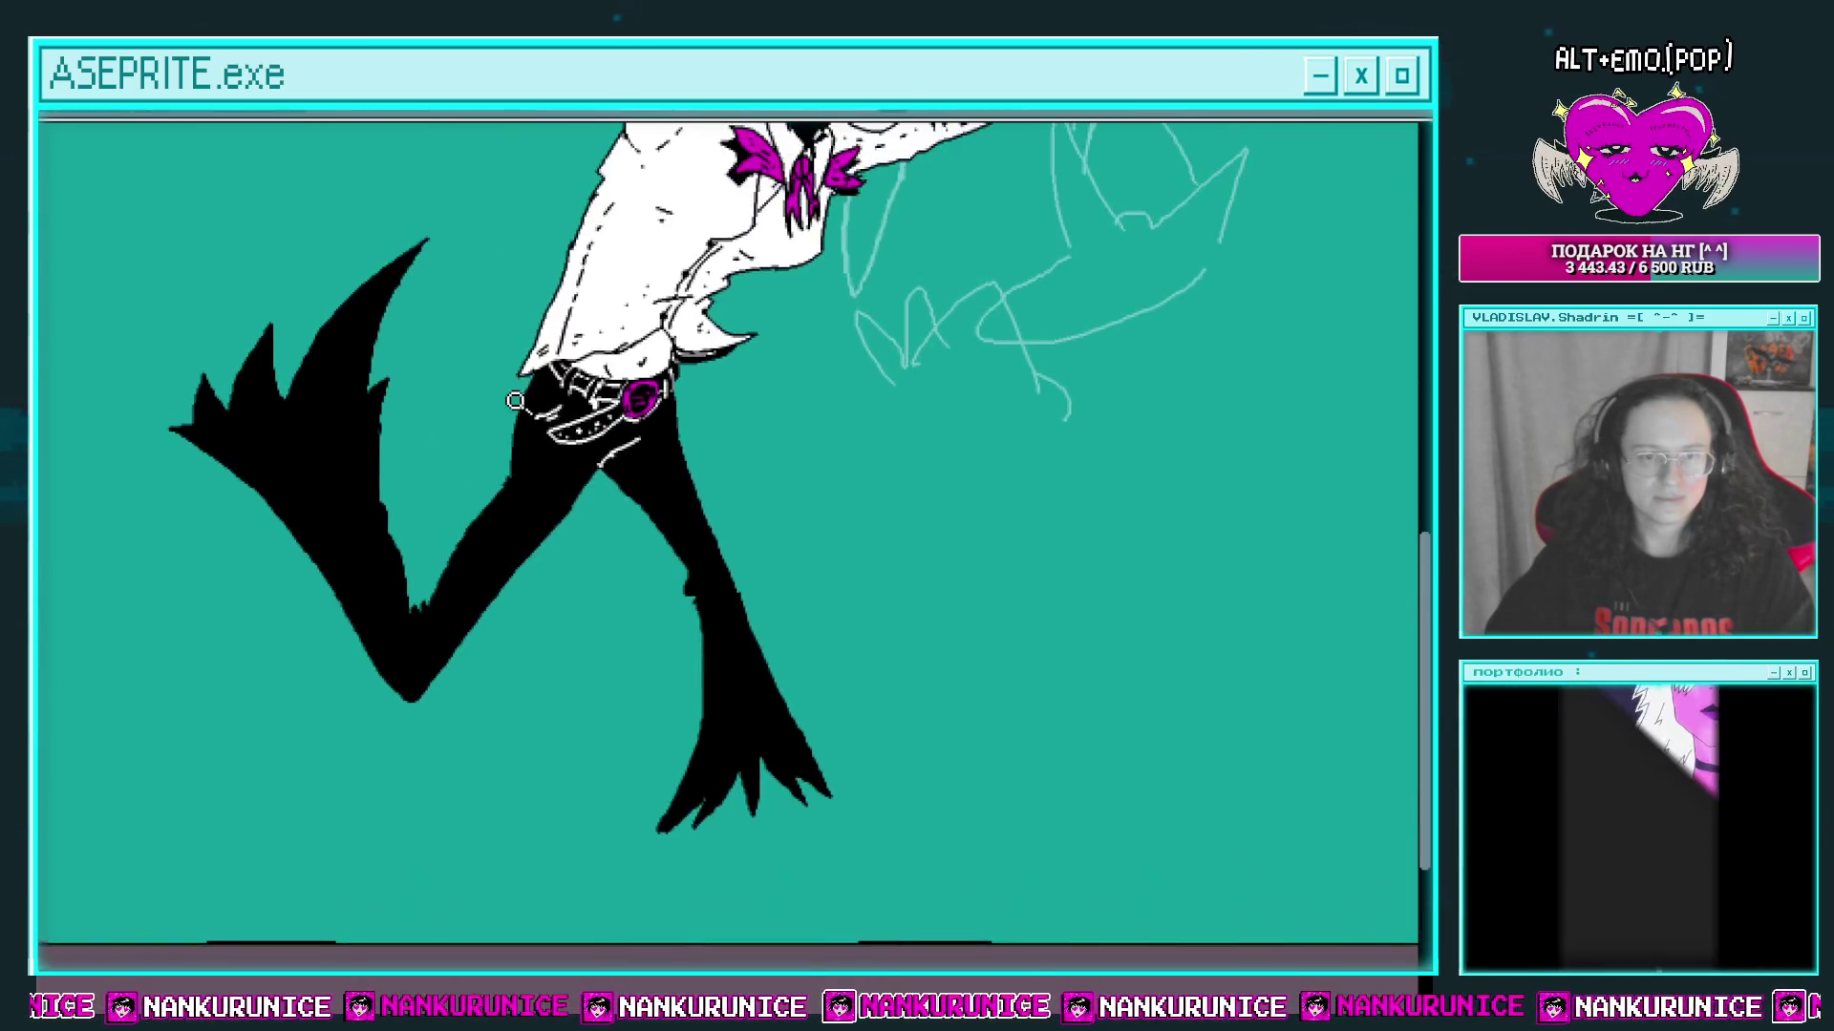
drag(525, 439, 563, 334)
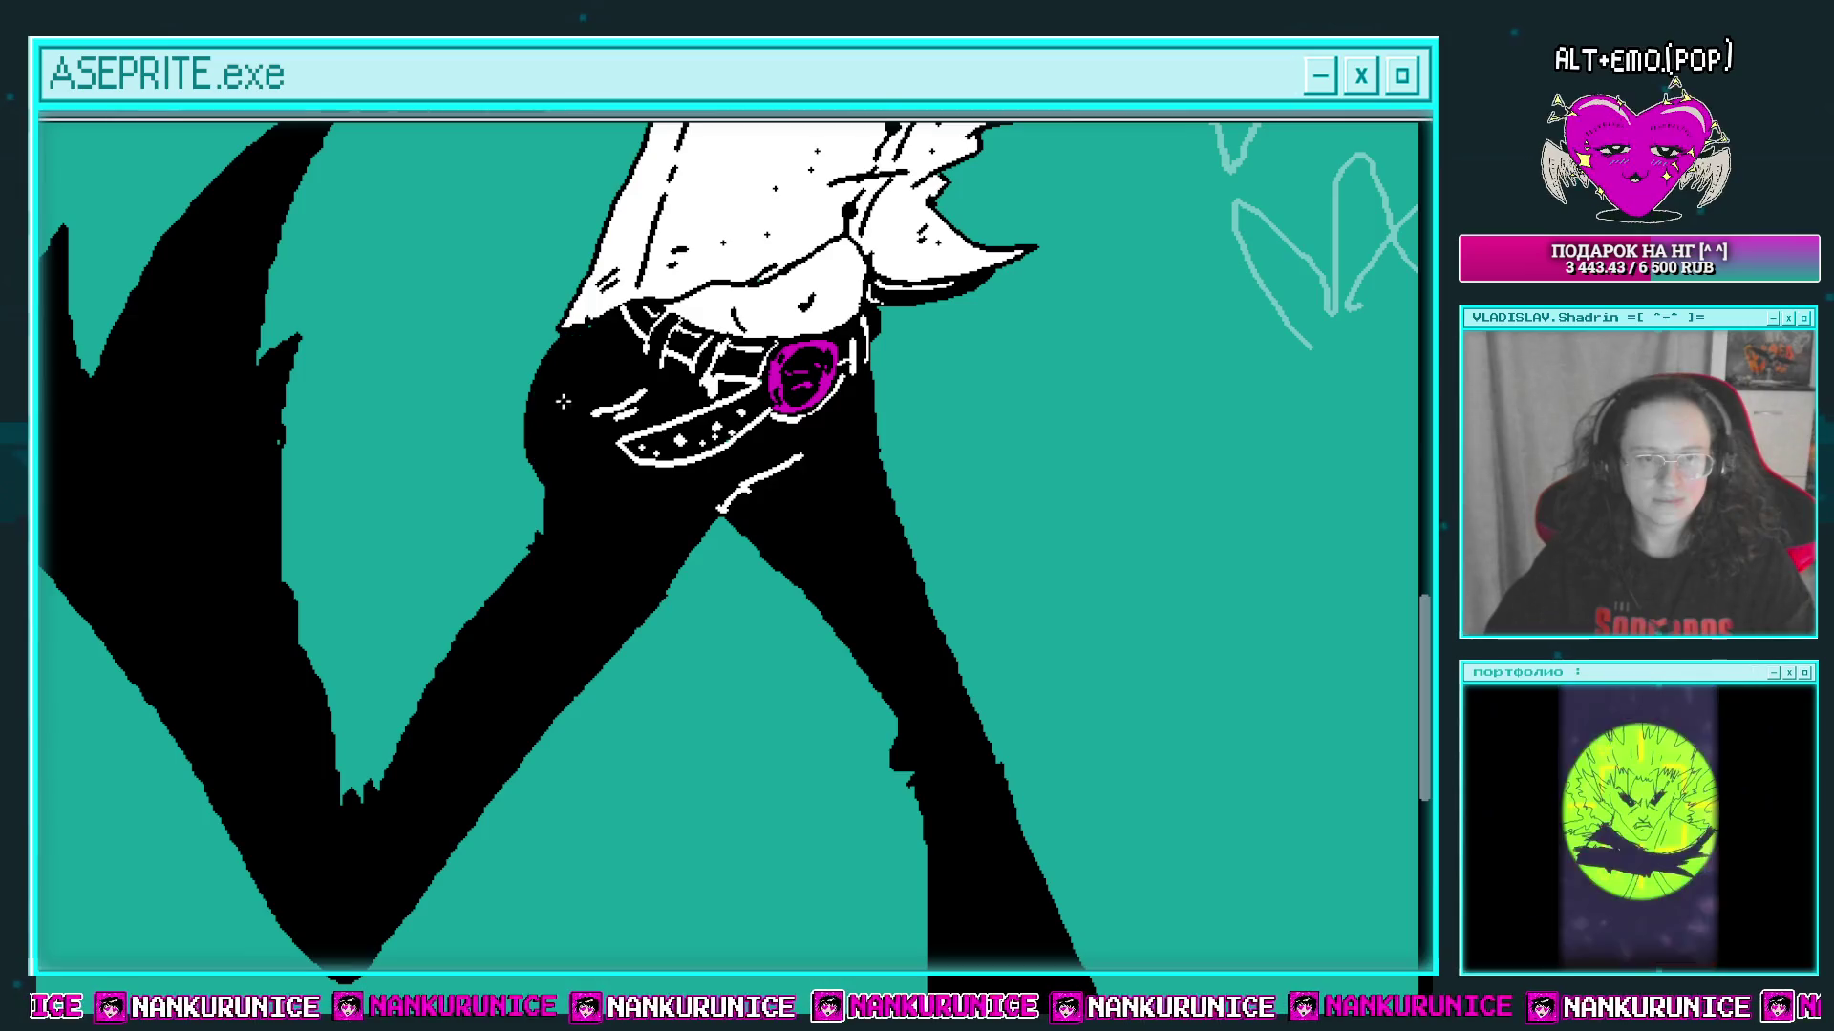
Step: Zoom and pan to center the close-up on the belt and shirt
scroll(549, 449, down, 3)
scroll(559, 464, up, 3)
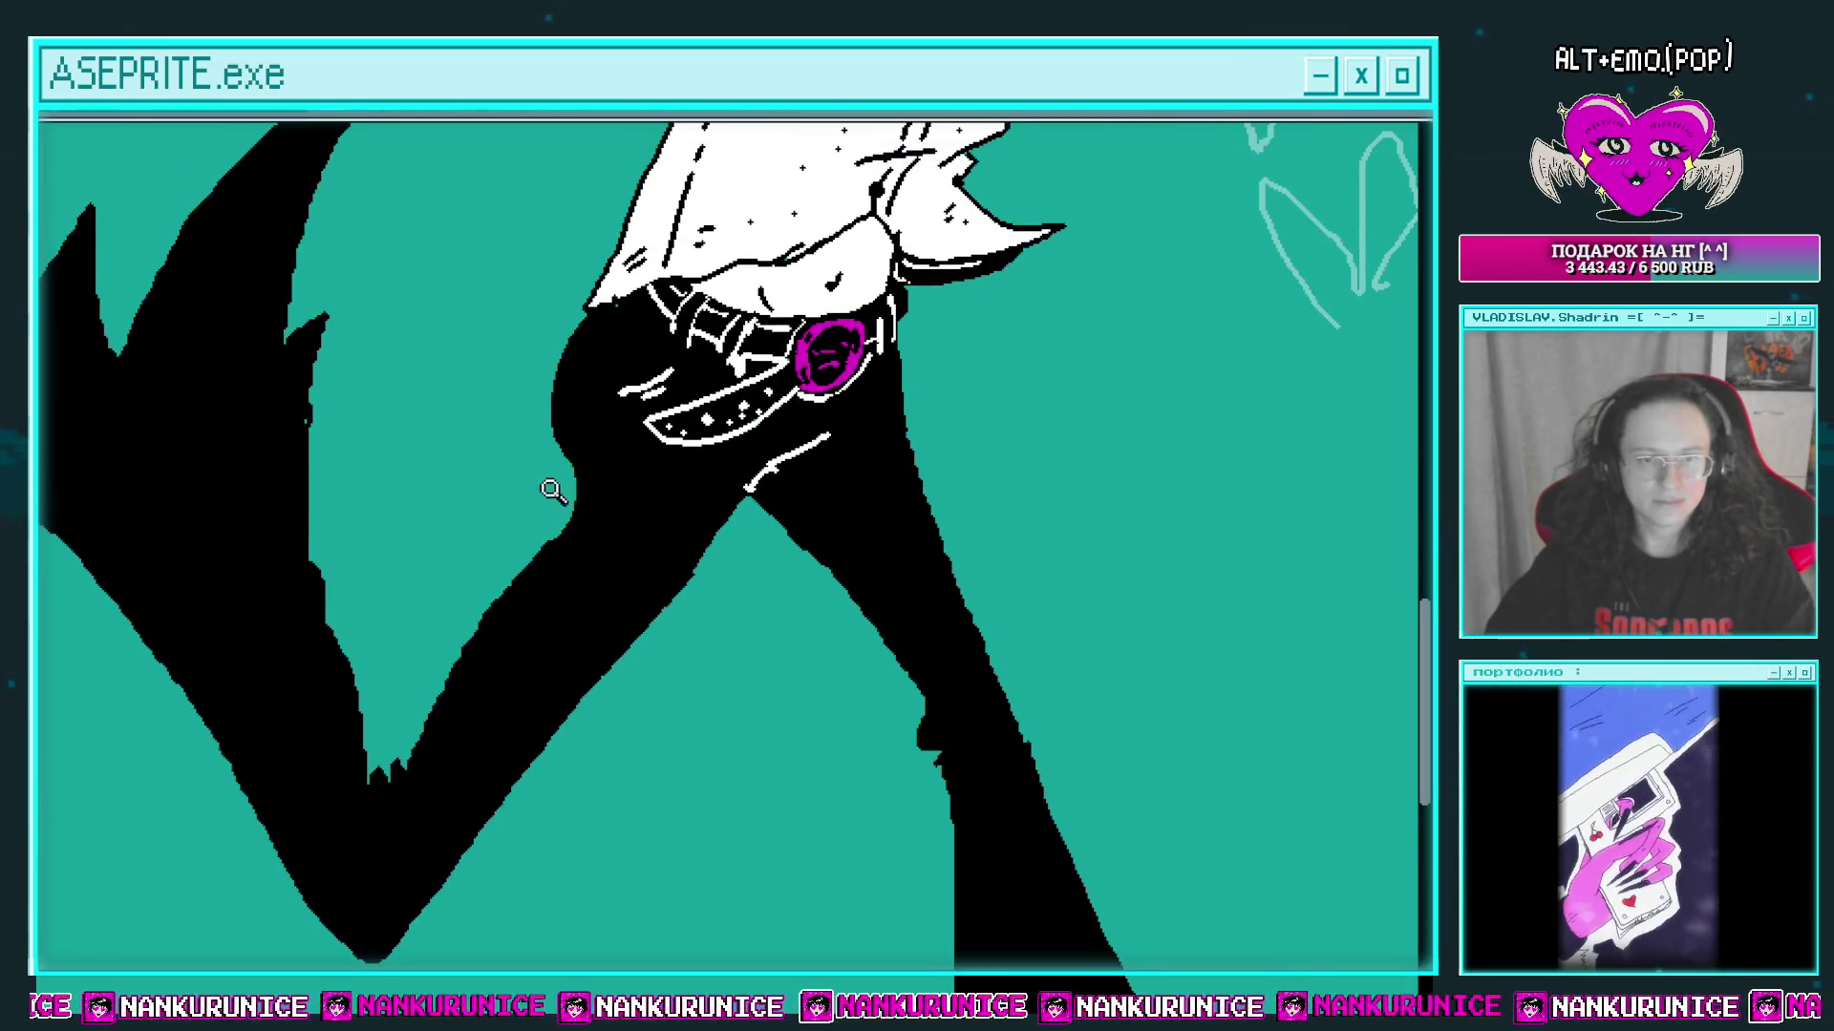
scroll(552, 490, up, 2)
scroll(585, 516, down, 2)
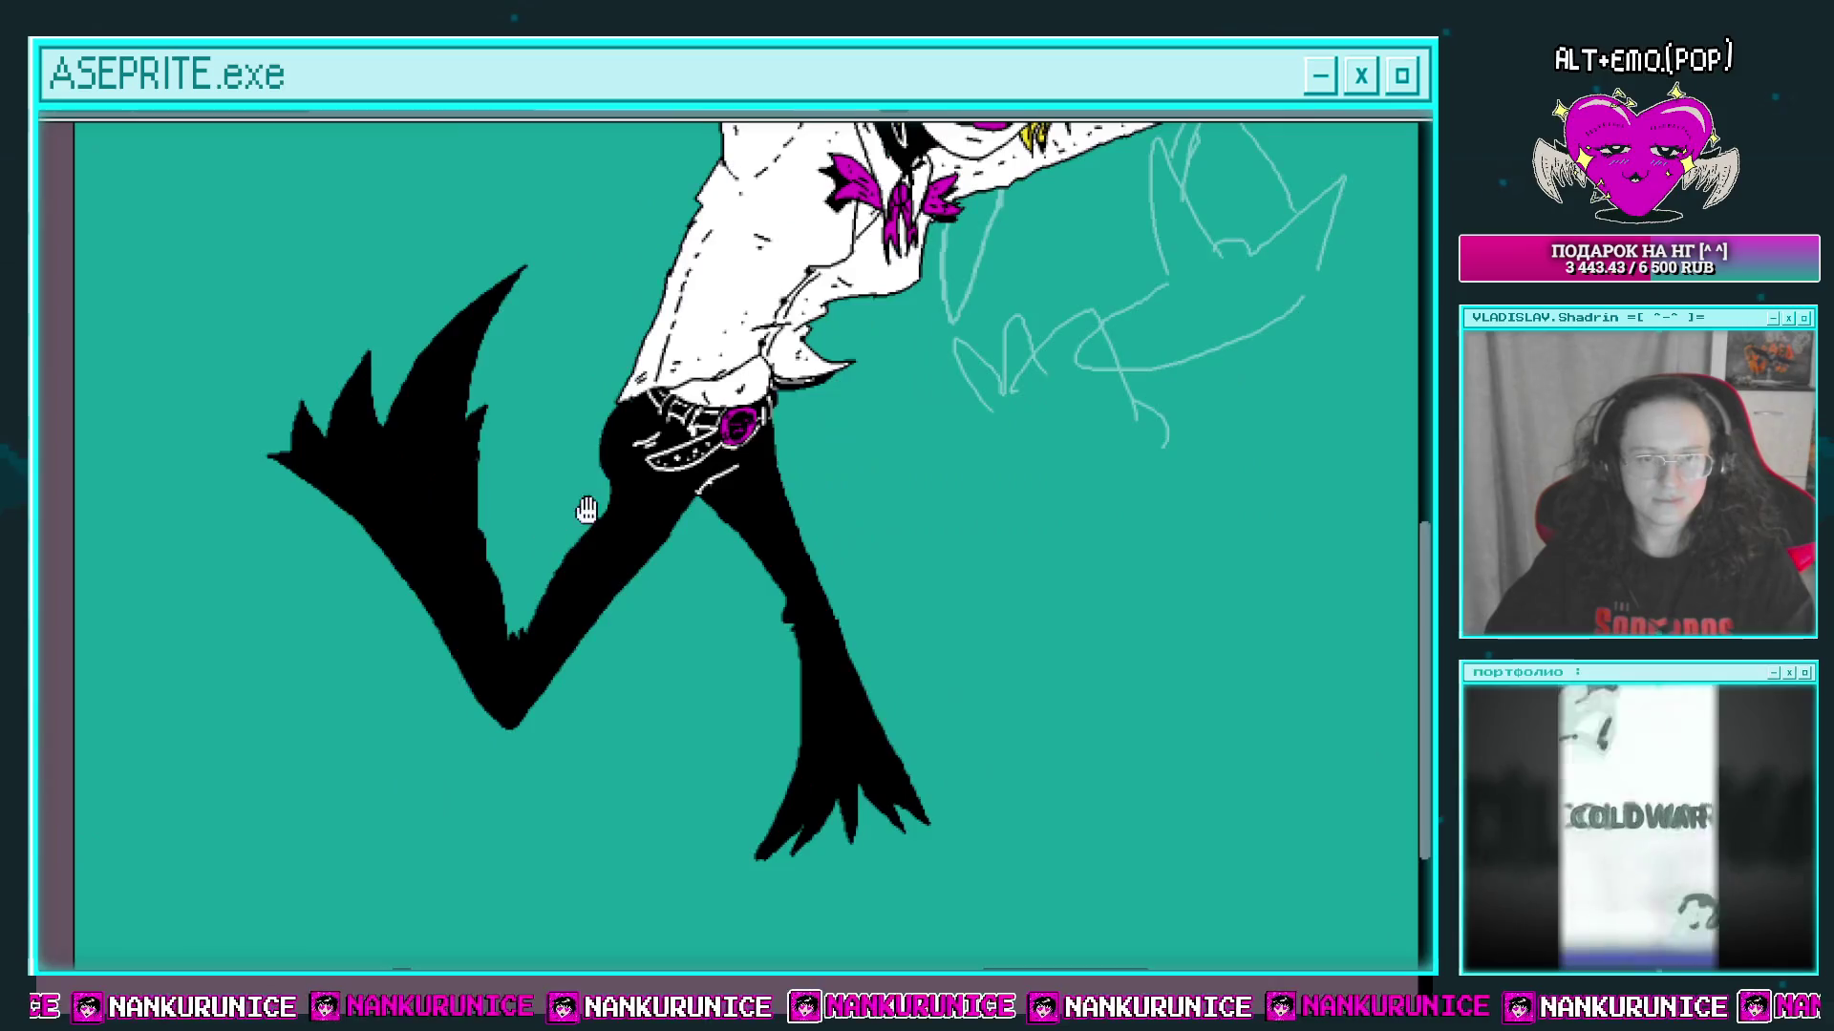
scroll(602, 506, up, 1)
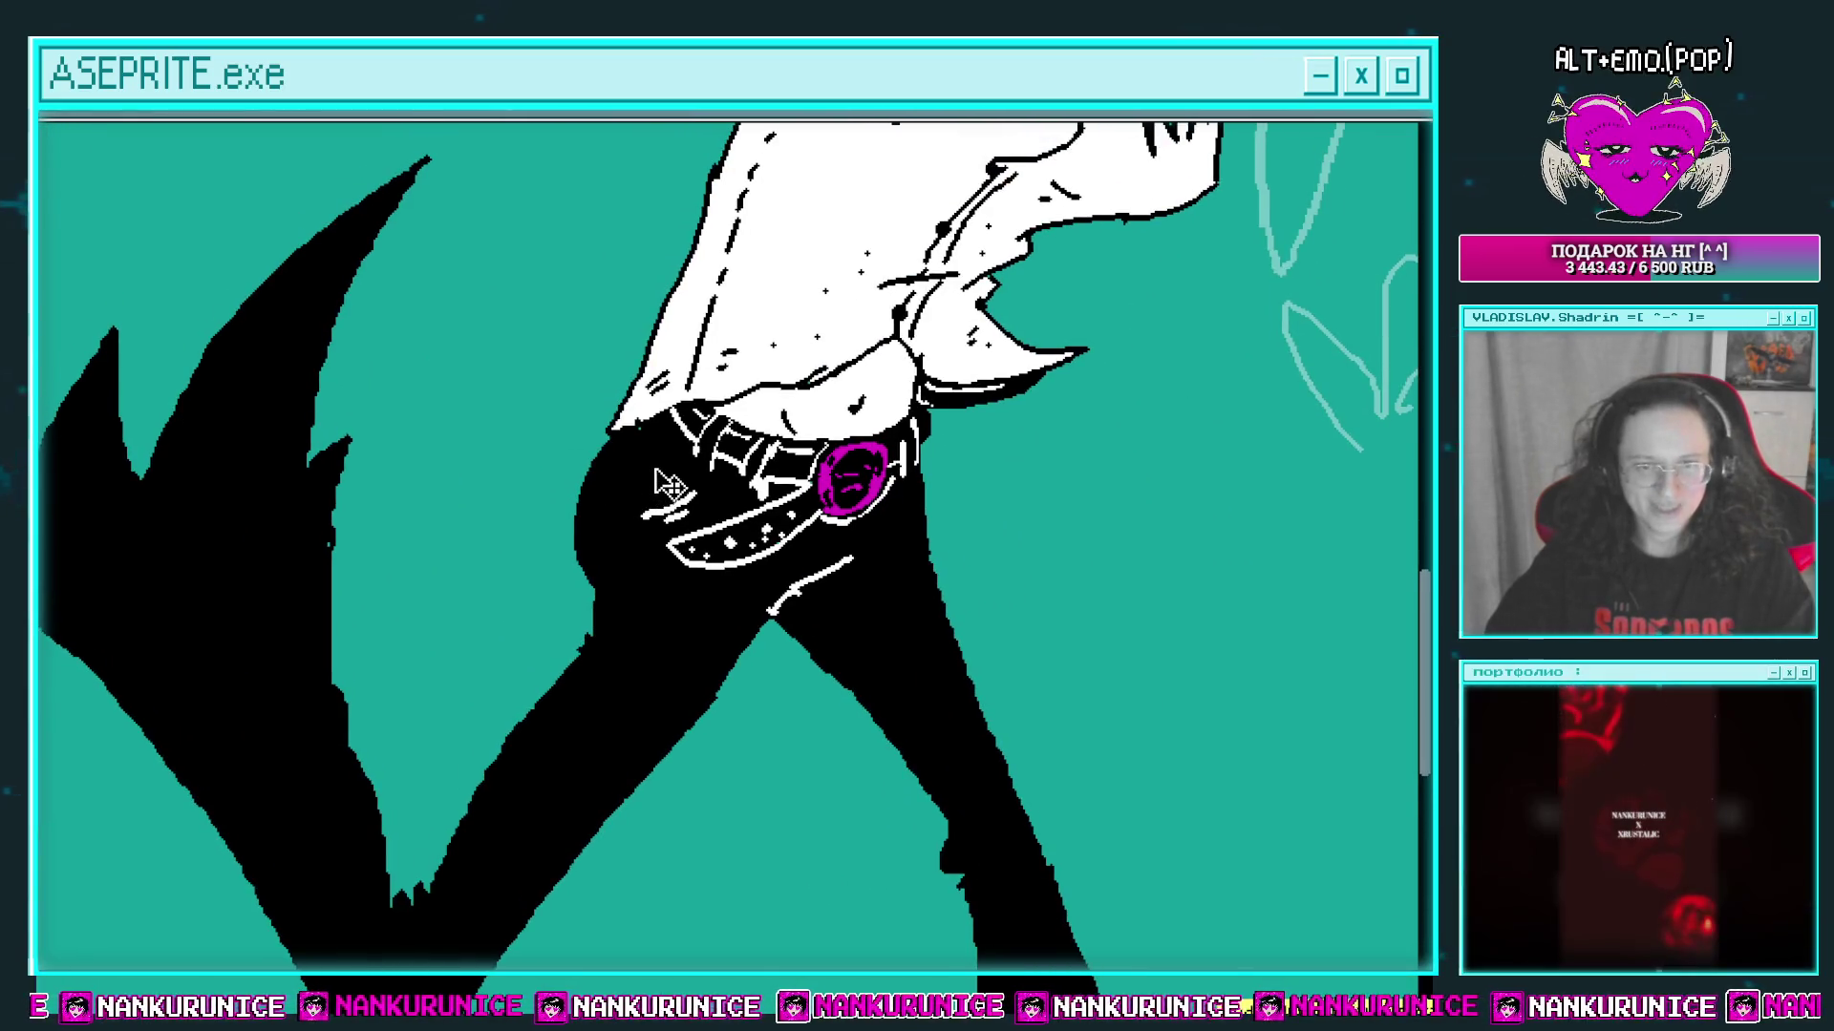
scroll(630, 525, up, 2)
drag(642, 382, 648, 356)
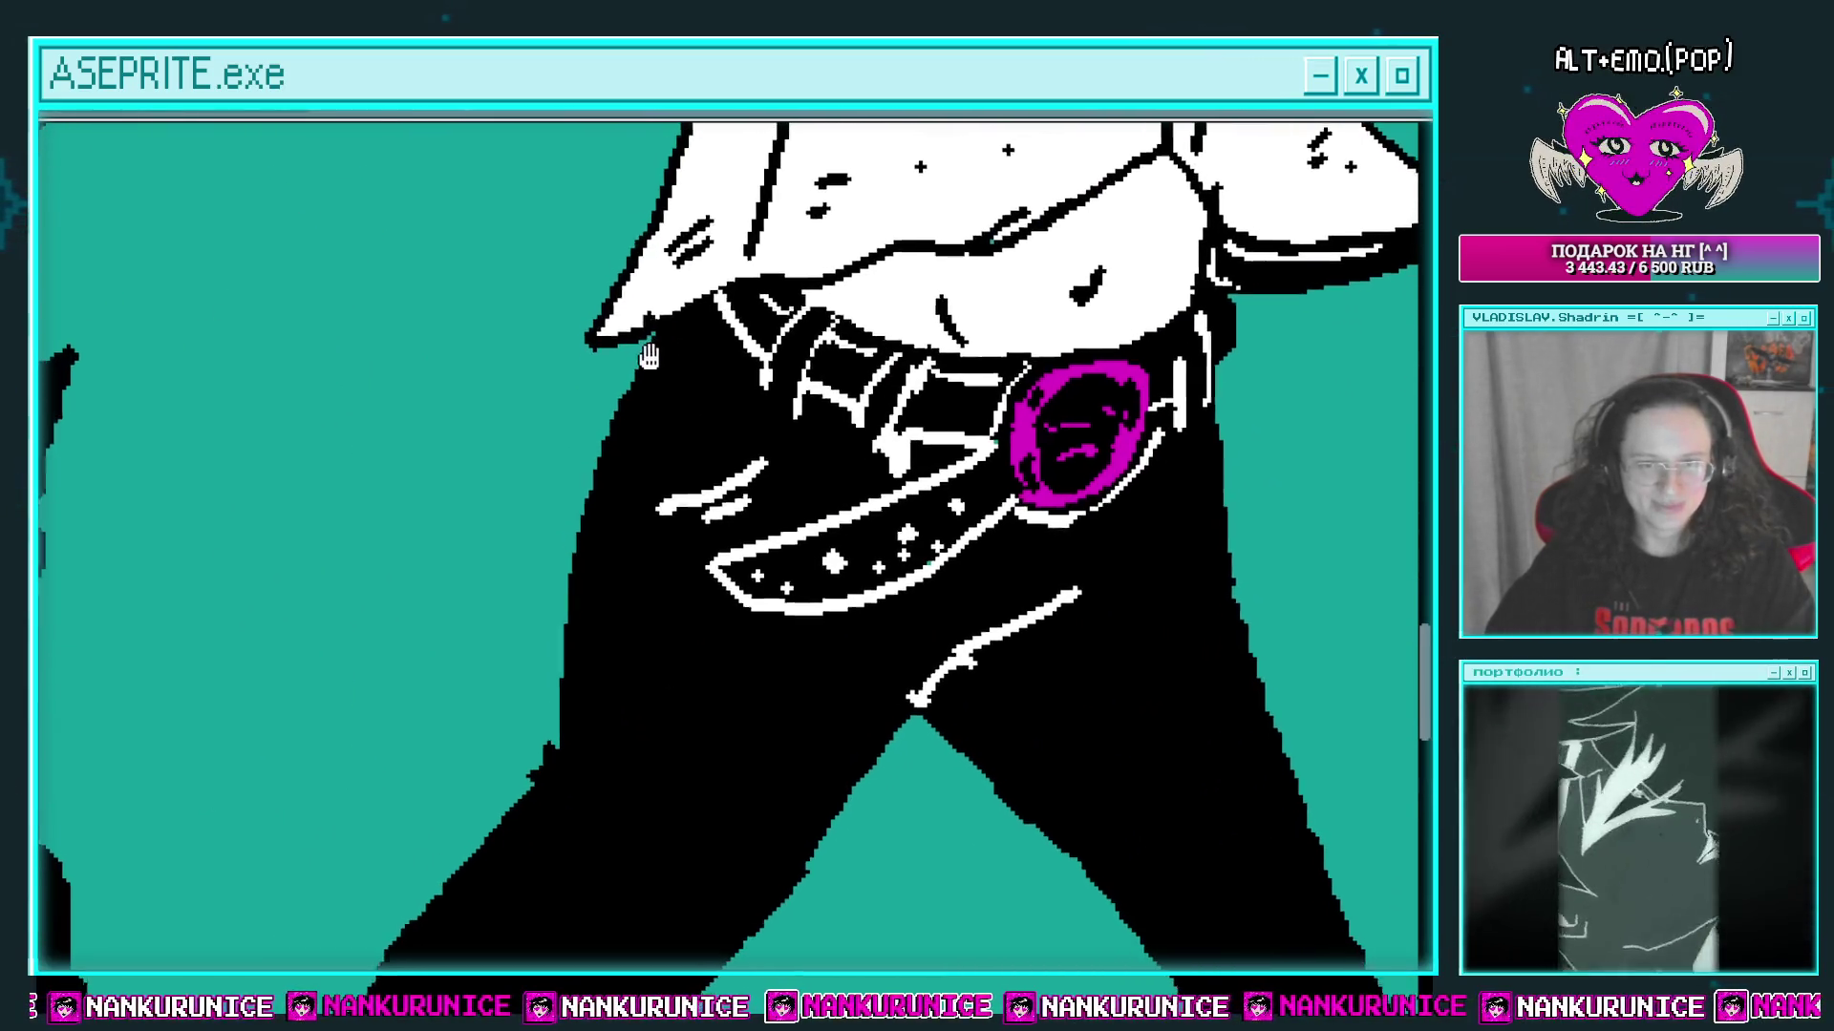
scroll(649, 355, down, 1)
scroll(601, 439, down, 2)
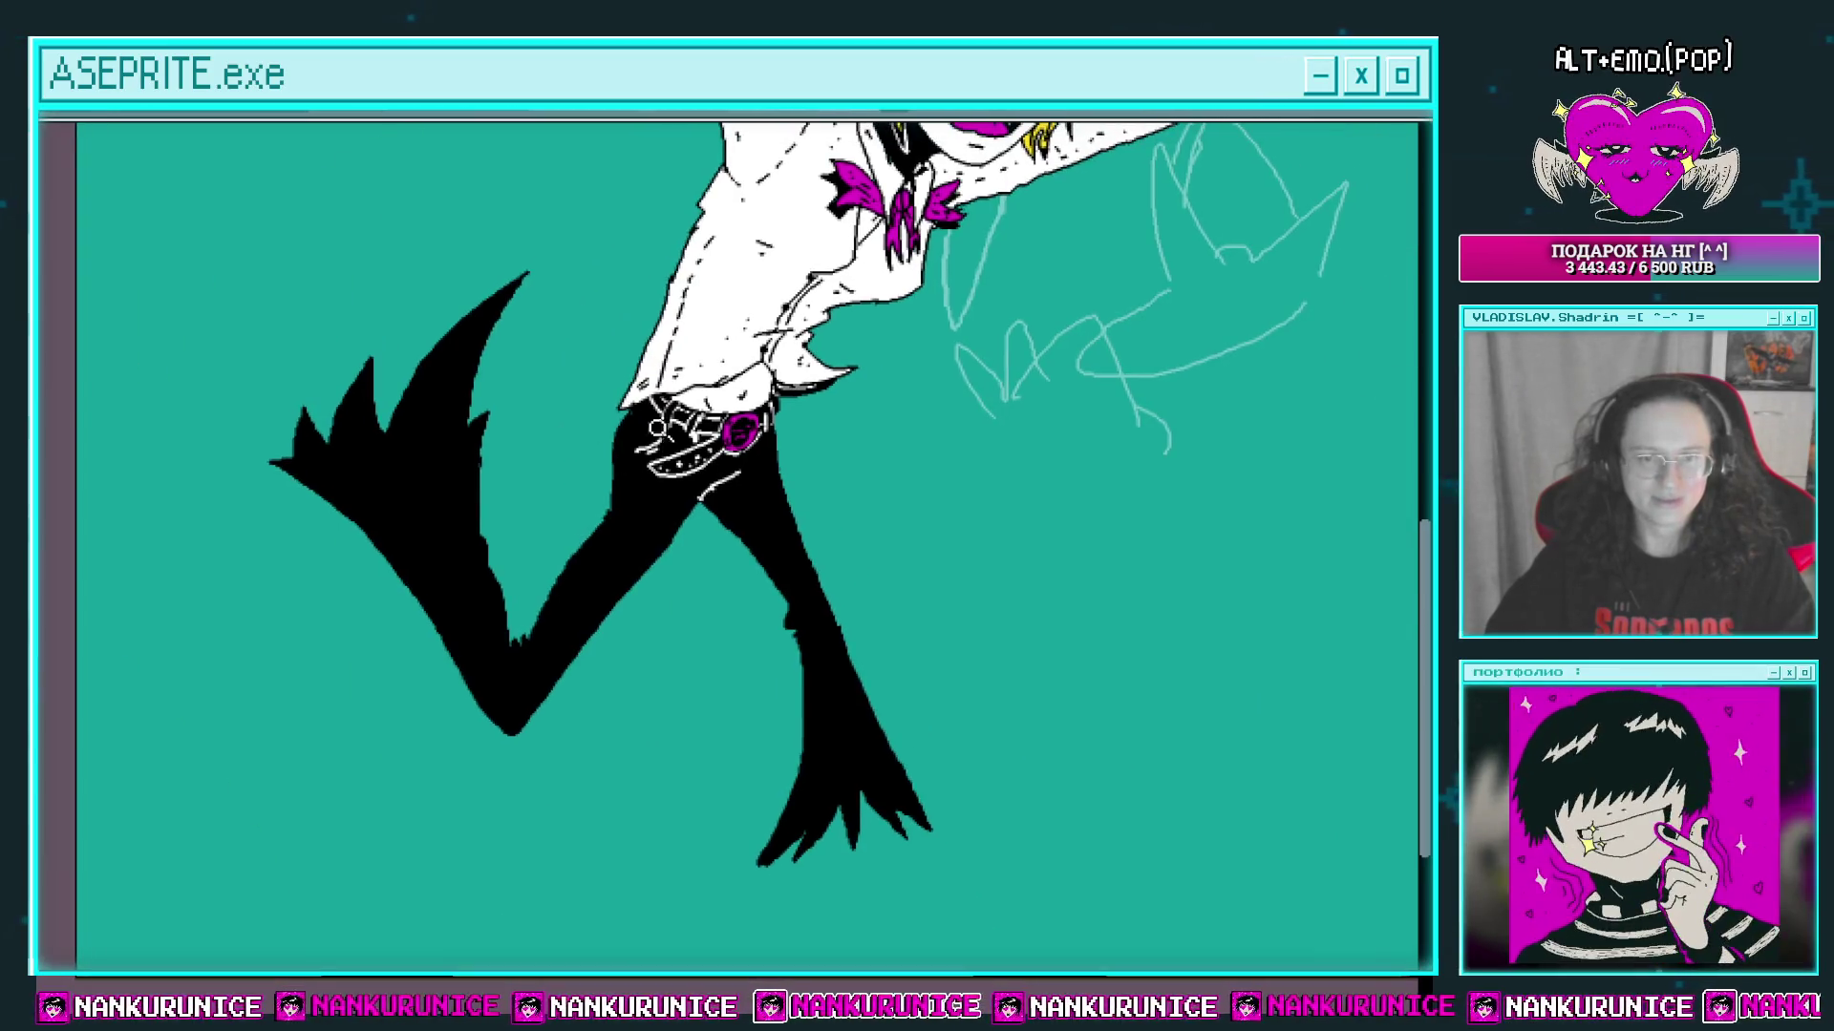
scroll(600, 452, up, 1)
scroll(606, 410, up, 2)
mouse_move(594, 401)
mouse_down()
mouse_move(570, 506)
mouse_move(512, 503)
mouse_up()
scroll(573, 592, up, 2)
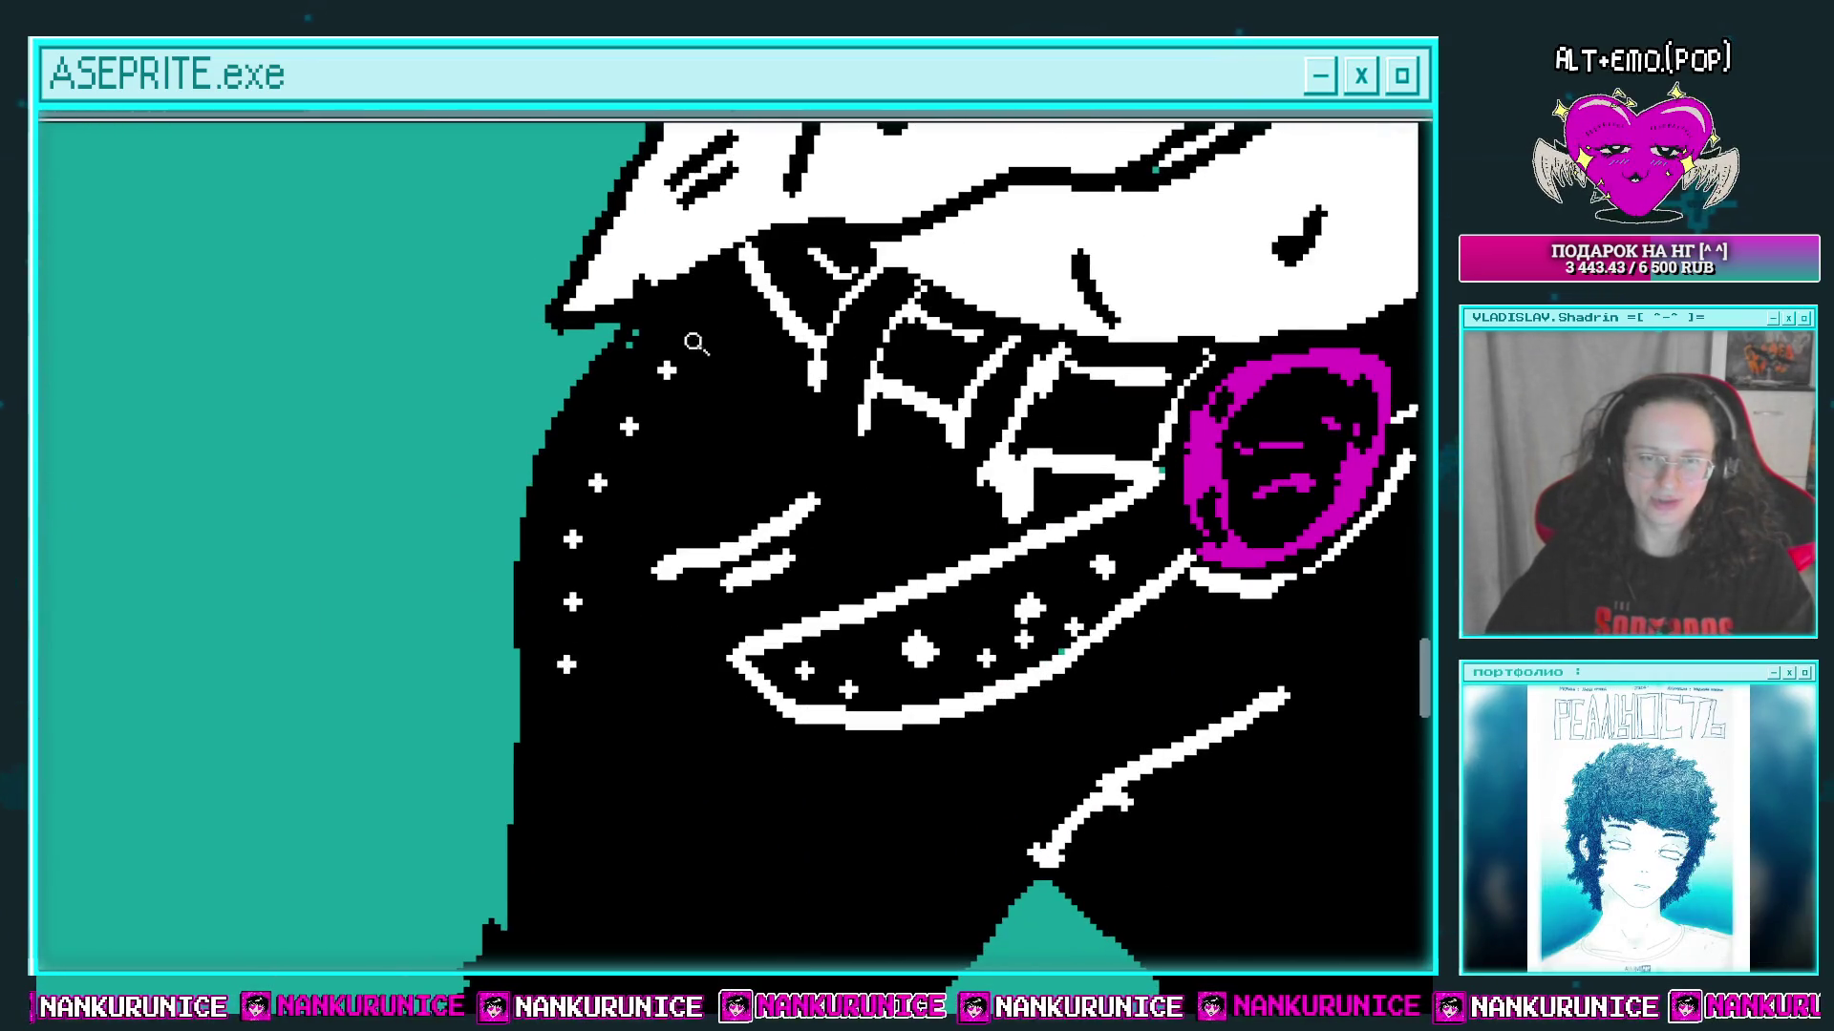
Step: Add two white stitch dots to the flared left leg's seam
scroll(633, 500, down, 2)
mouse_move(633, 546)
mouse_down()
mouse_move(625, 497)
mouse_move(627, 524)
mouse_move(678, 468)
mouse_up()
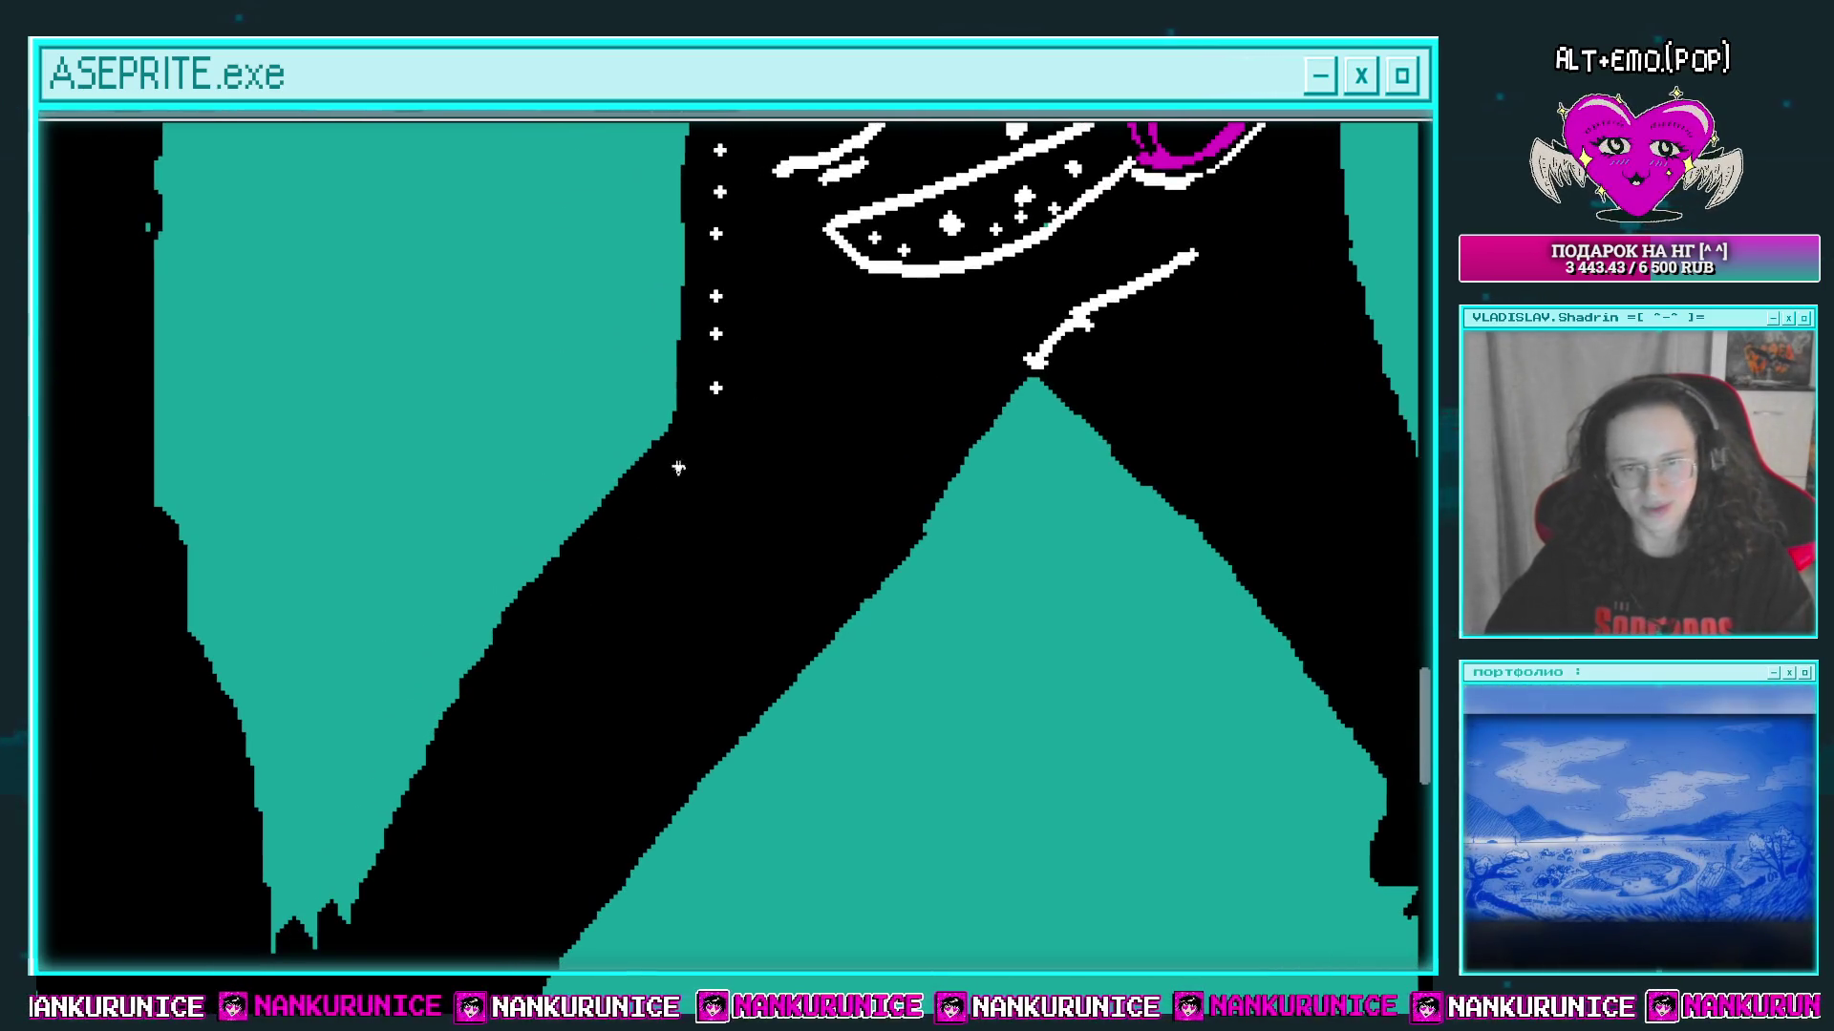
drag(599, 543, 639, 519)
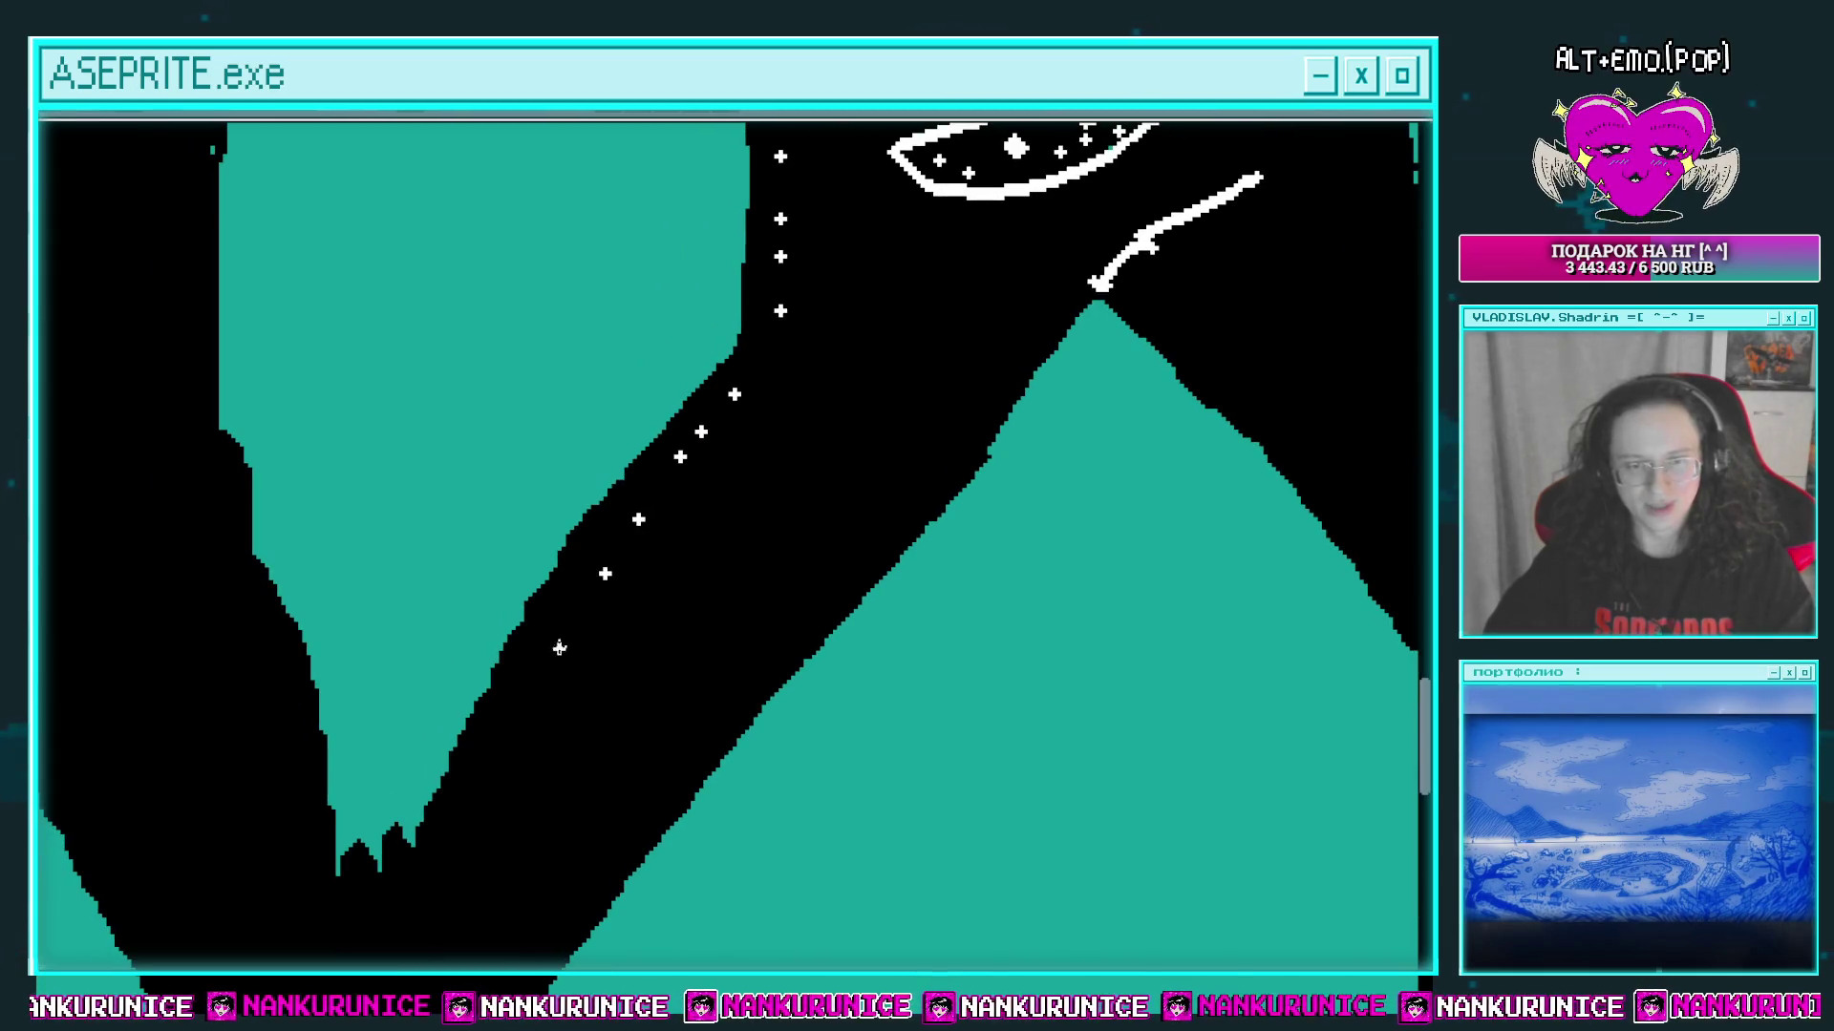
scroll(571, 699, down, 3)
scroll(557, 622, up, 3)
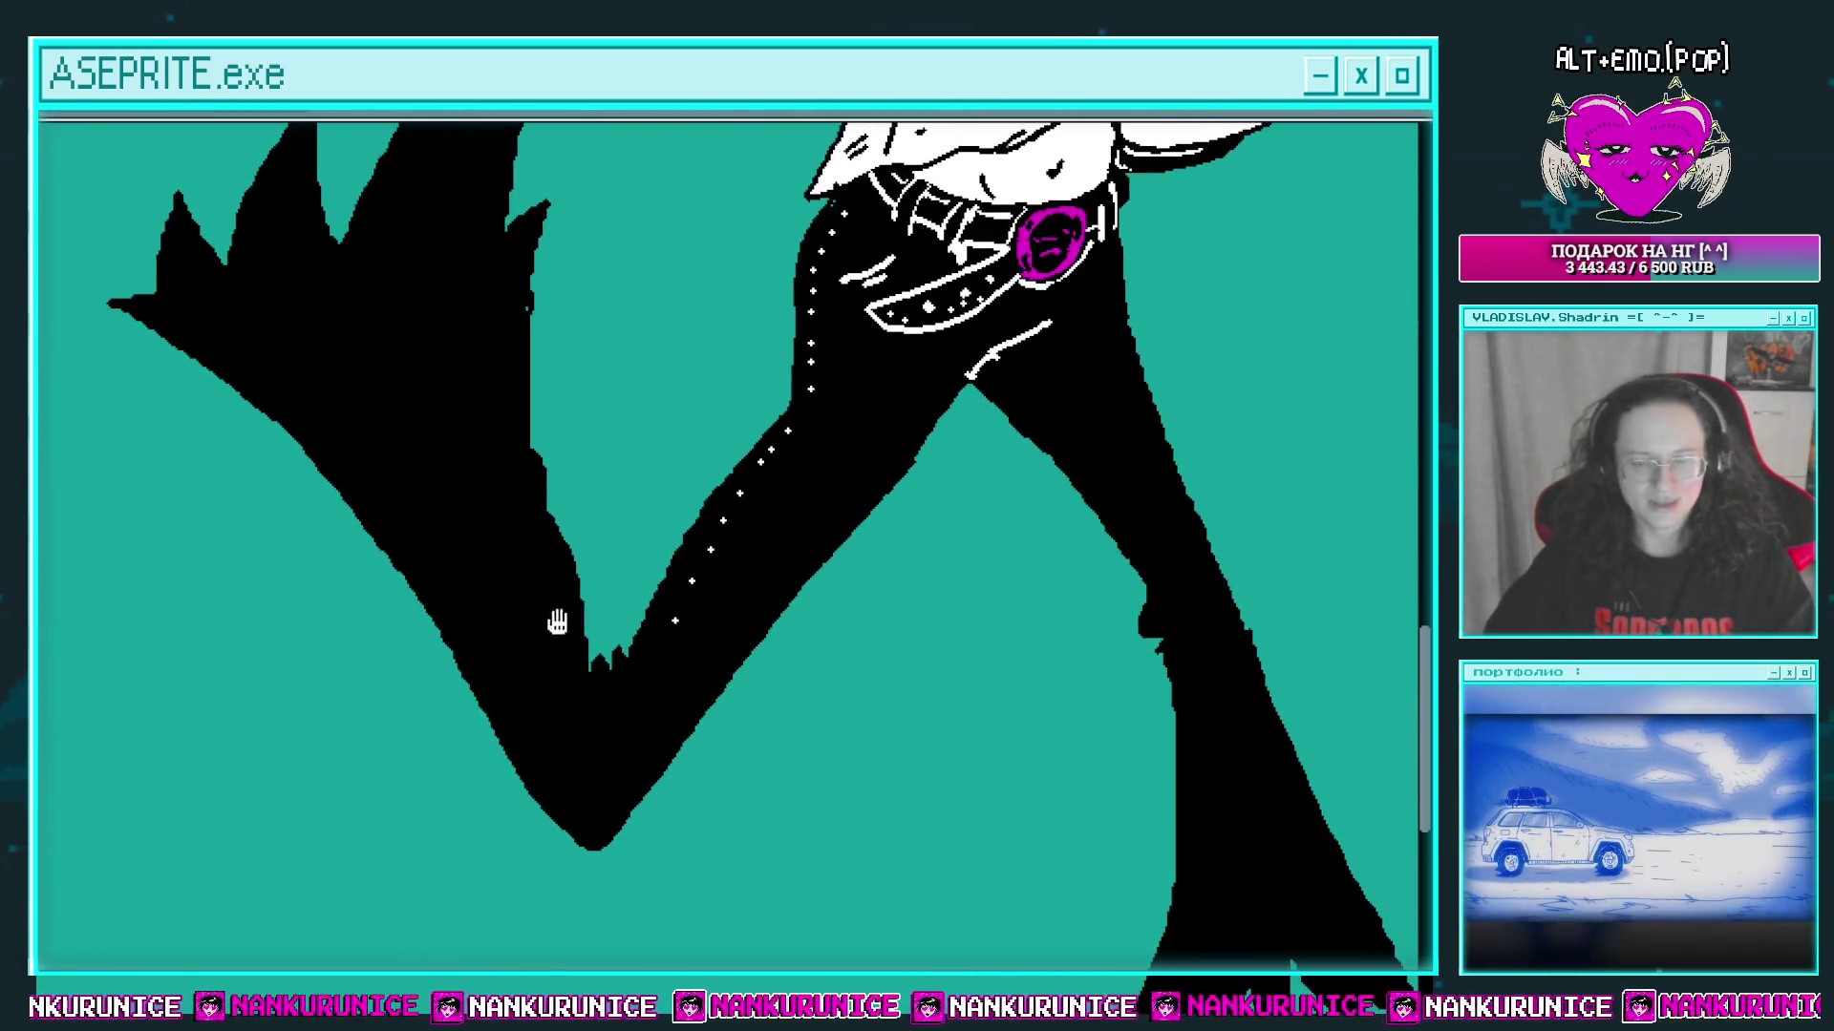
drag(561, 567, 514, 461)
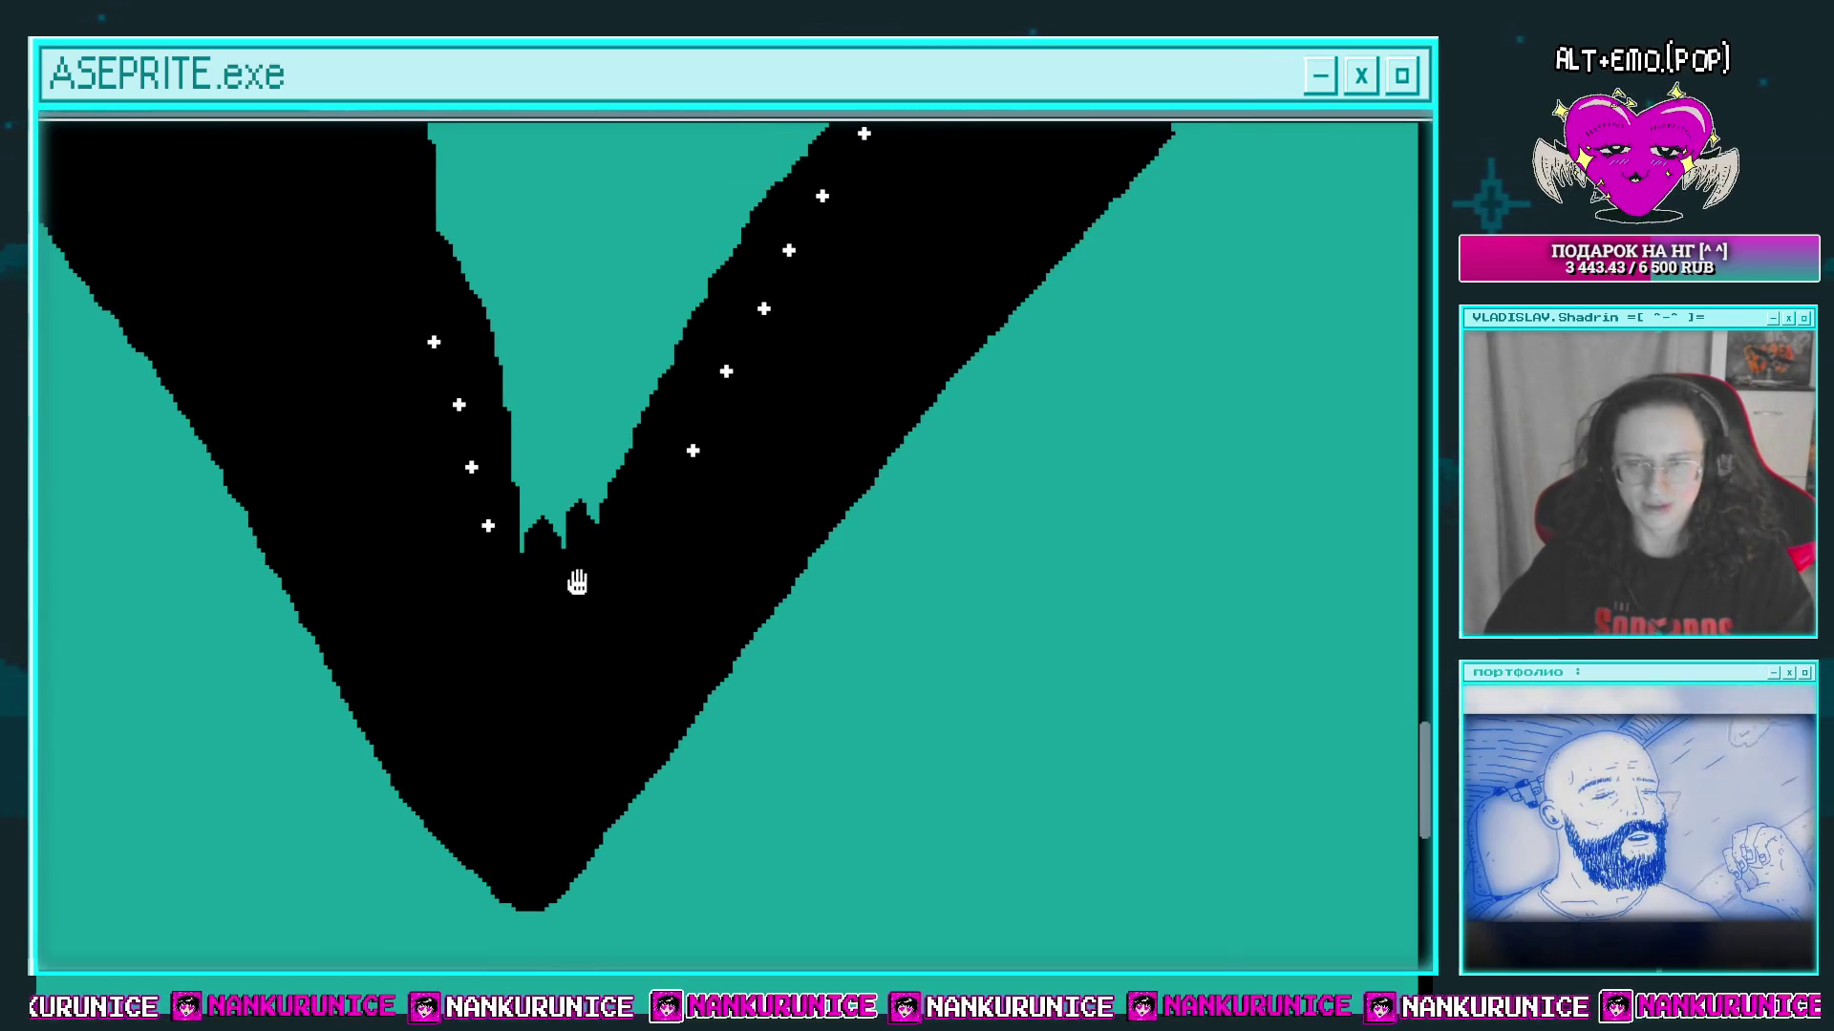
scroll(578, 581, up, 2)
scroll(438, 525, down, 2)
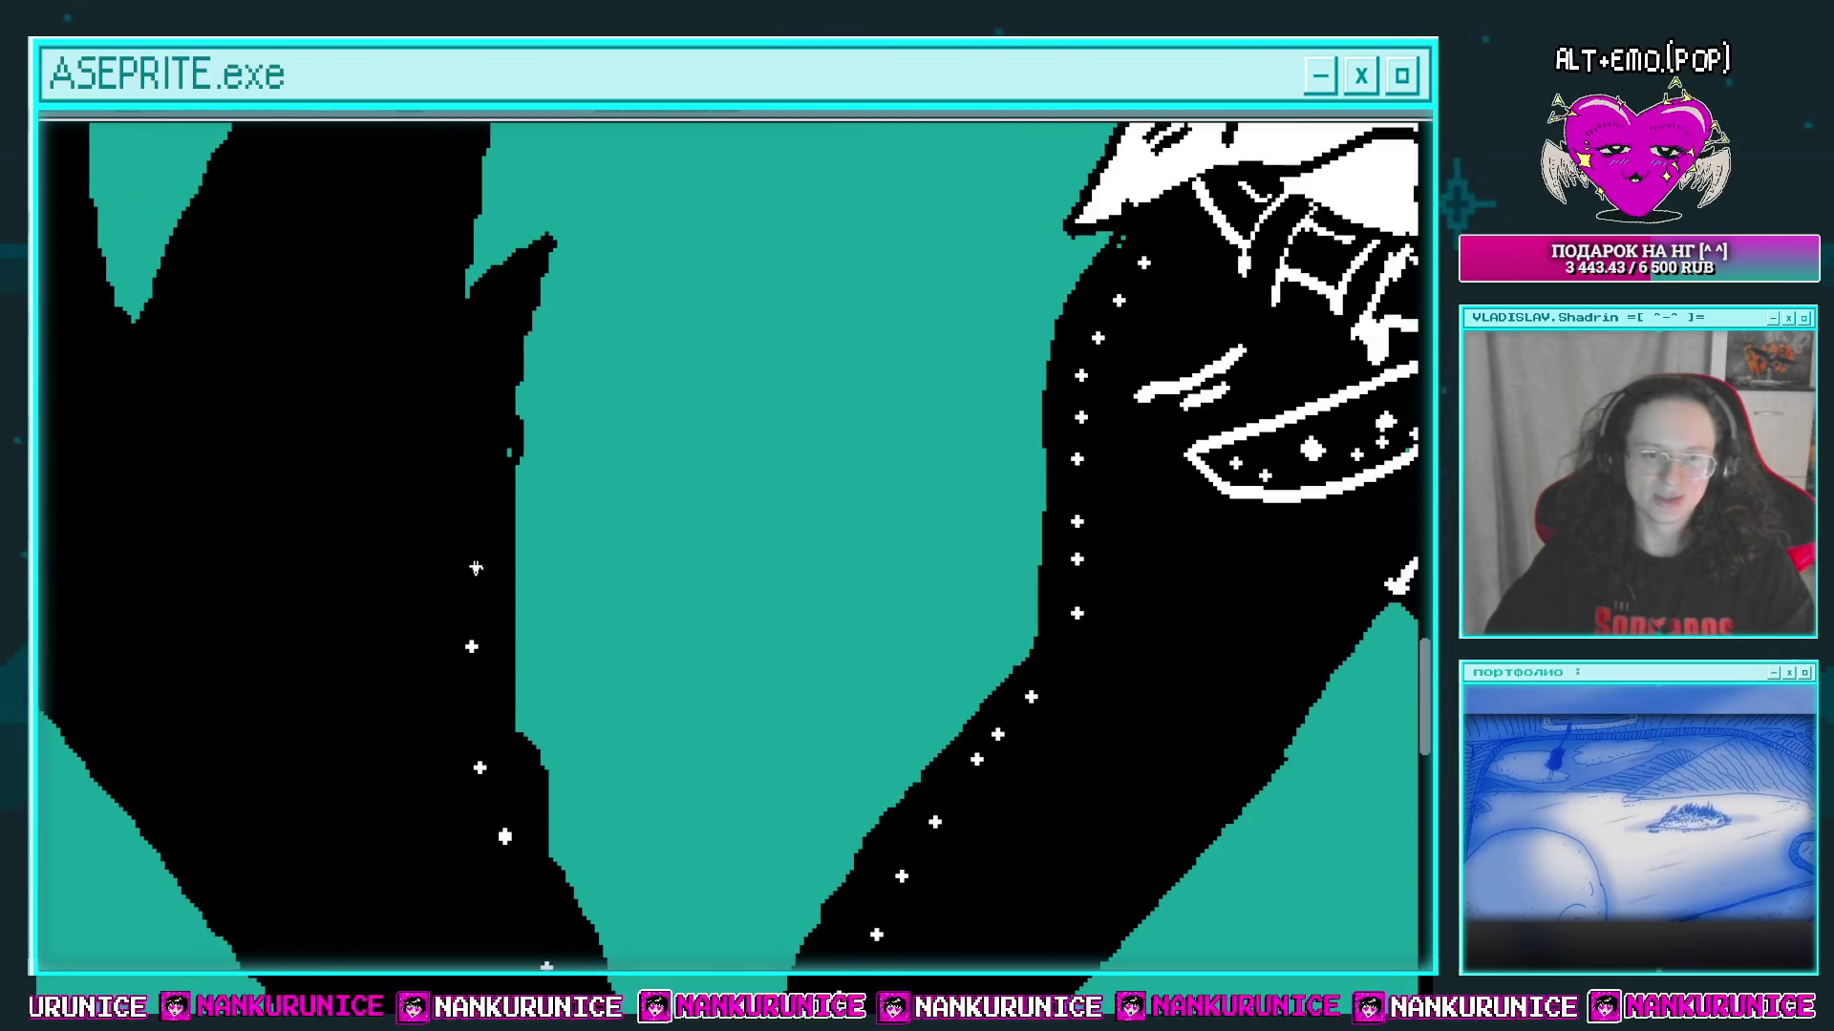
scroll(647, 483, down, 2)
scroll(642, 516, down, 1)
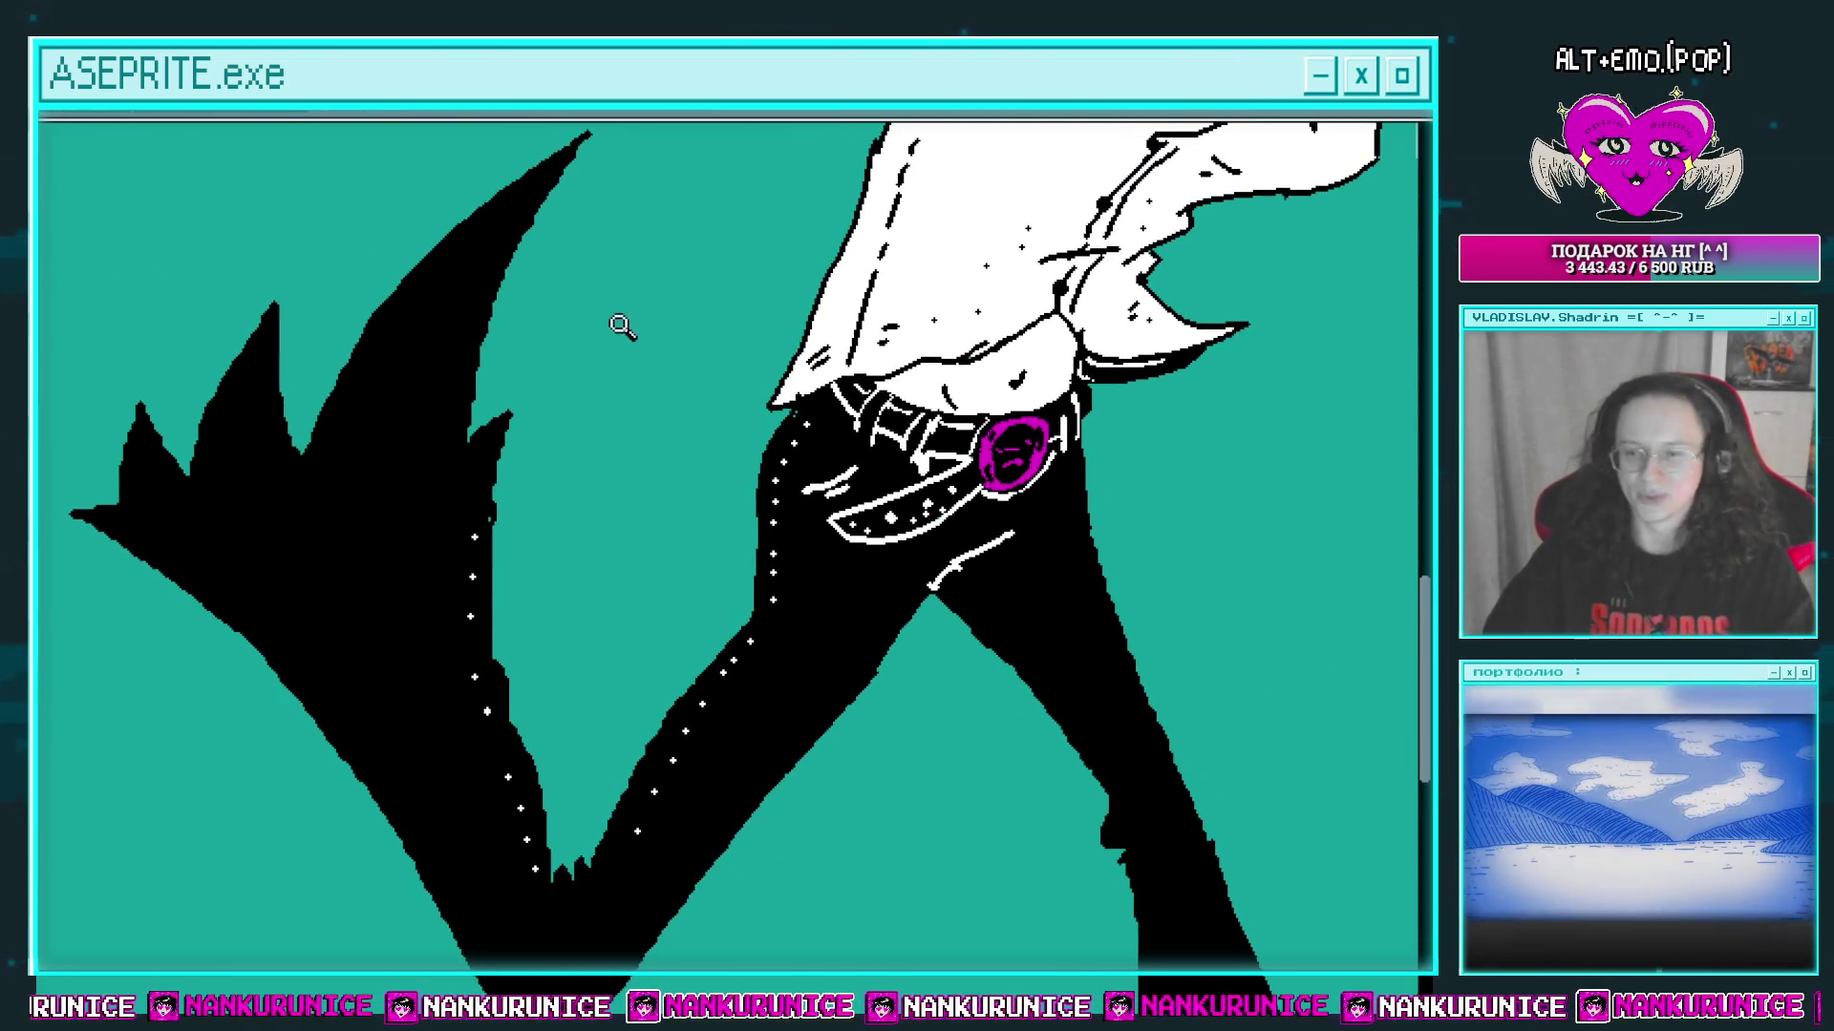
mouse_move(683, 579)
mouse_down()
mouse_move(590, 536)
mouse_move(579, 459)
mouse_move(688, 446)
mouse_up()
scroll(601, 605, up, 2)
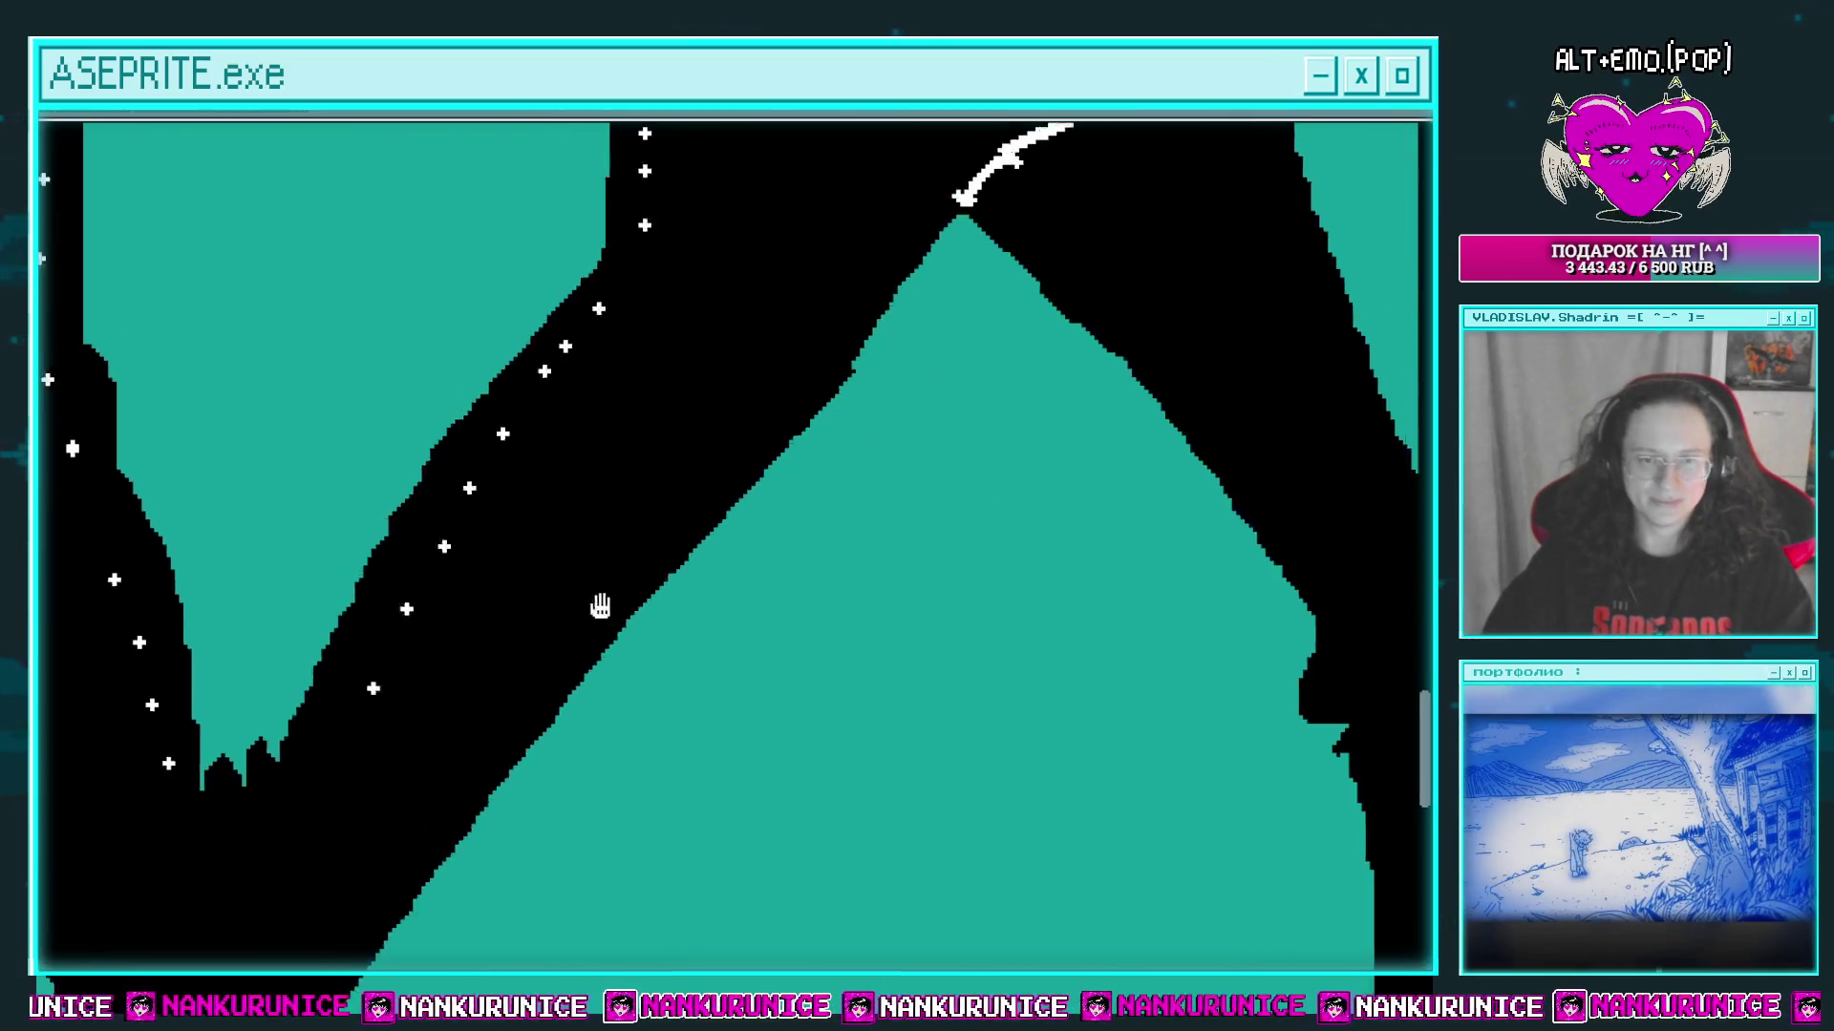
scroll(564, 519, down, 2)
scroll(447, 553, up, 1)
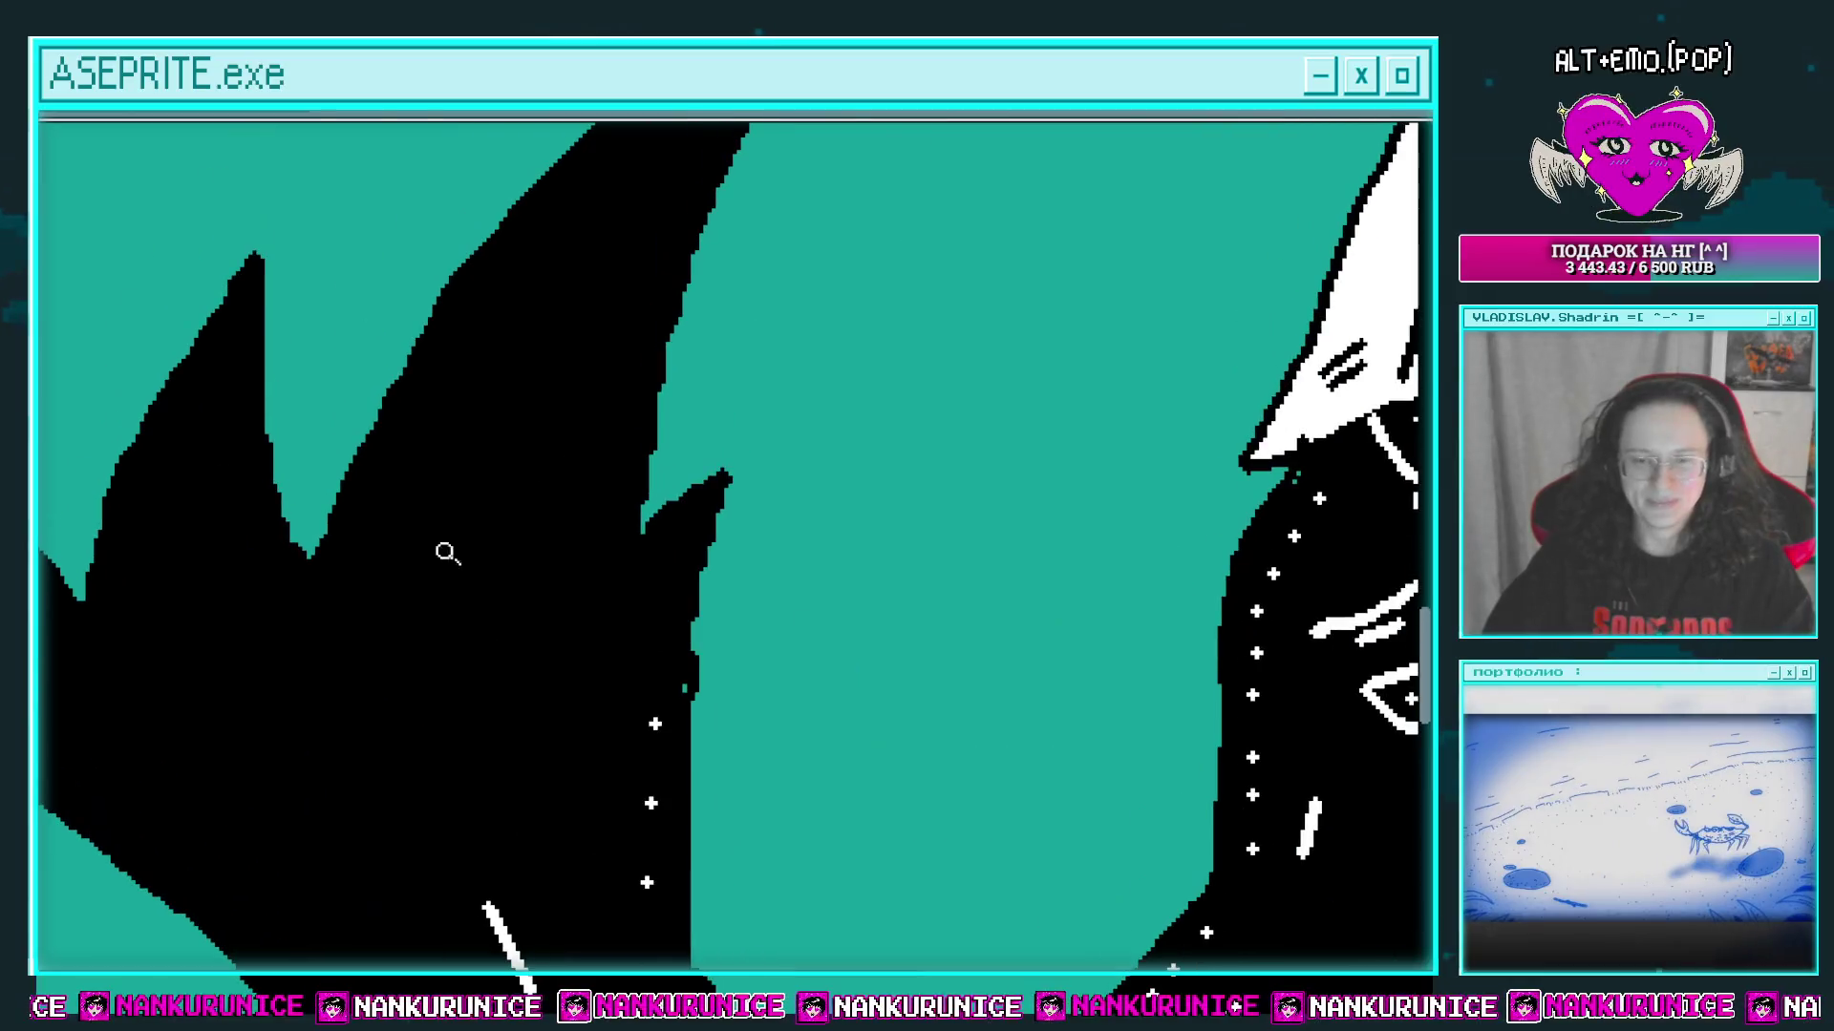
scroll(460, 435, down, 1)
scroll(557, 331, up, 1)
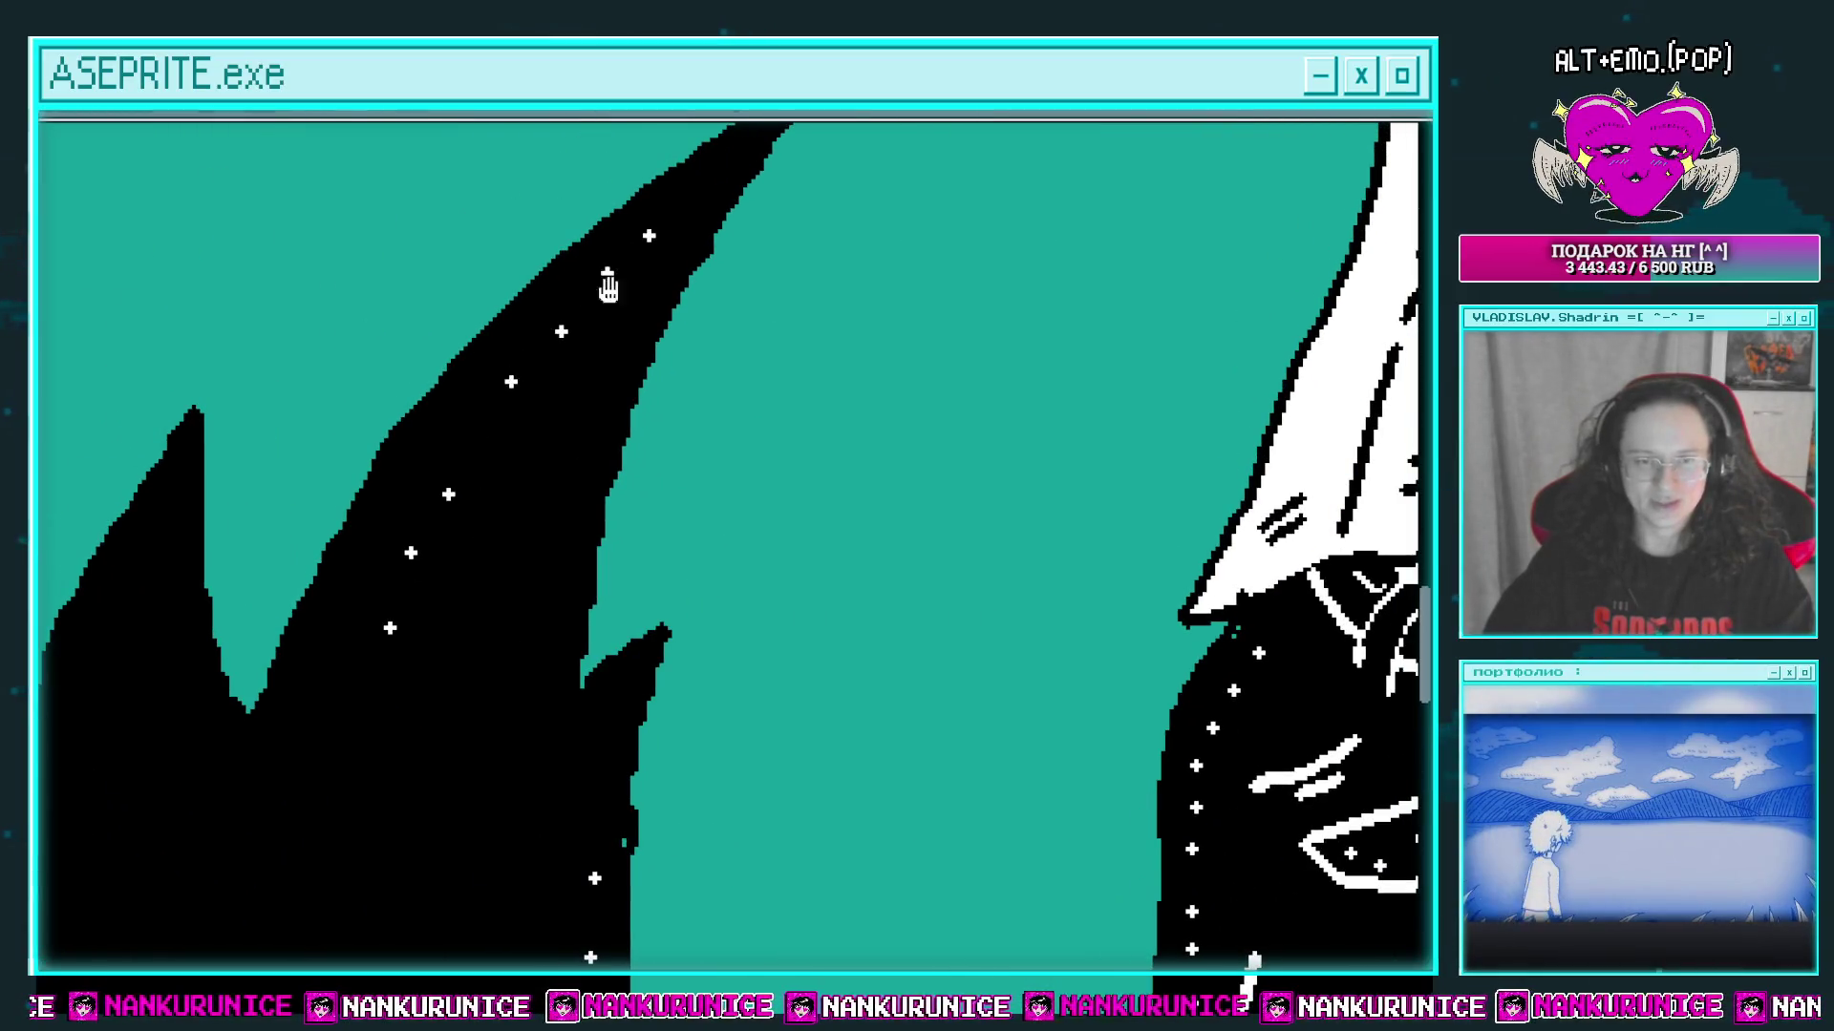
drag(607, 287, 656, 267)
scroll(655, 348, up, 2)
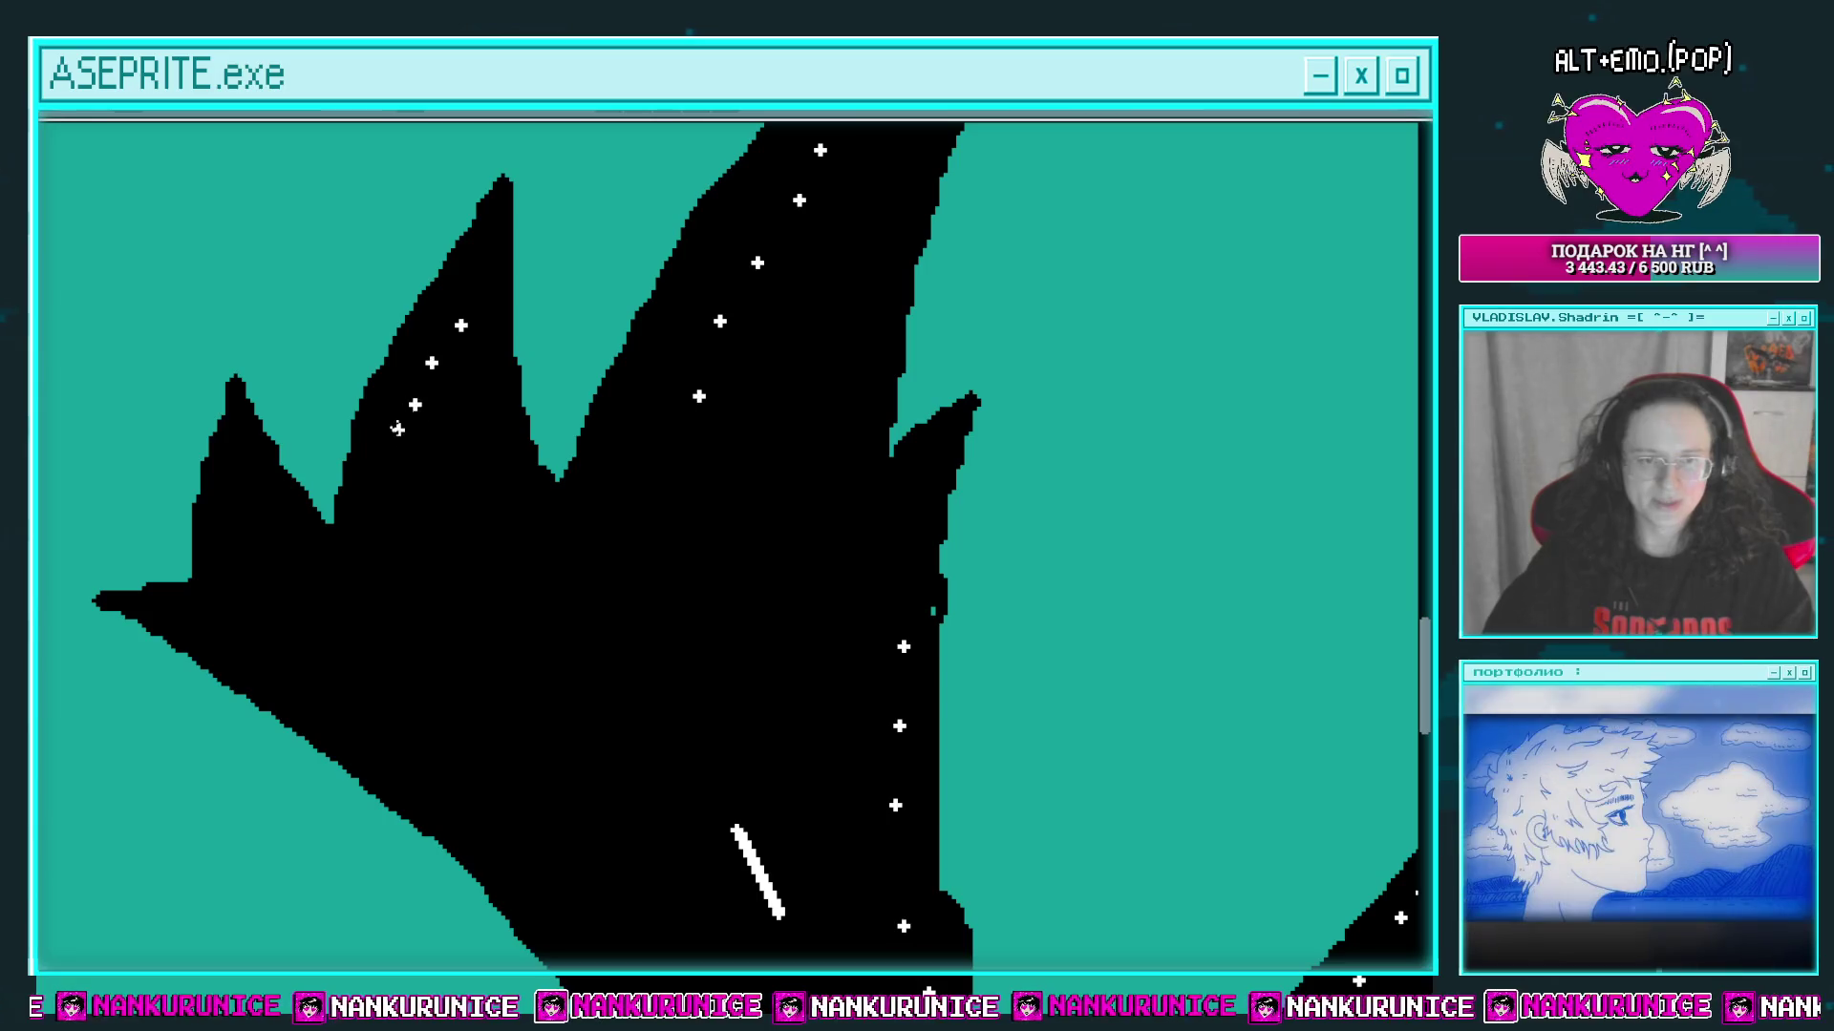
click(402, 442)
click(393, 476)
Step: Draw a short white highlight dash on the flared left leg
drag(382, 514, 441, 476)
drag(317, 434, 295, 461)
scroll(524, 499, down, 2)
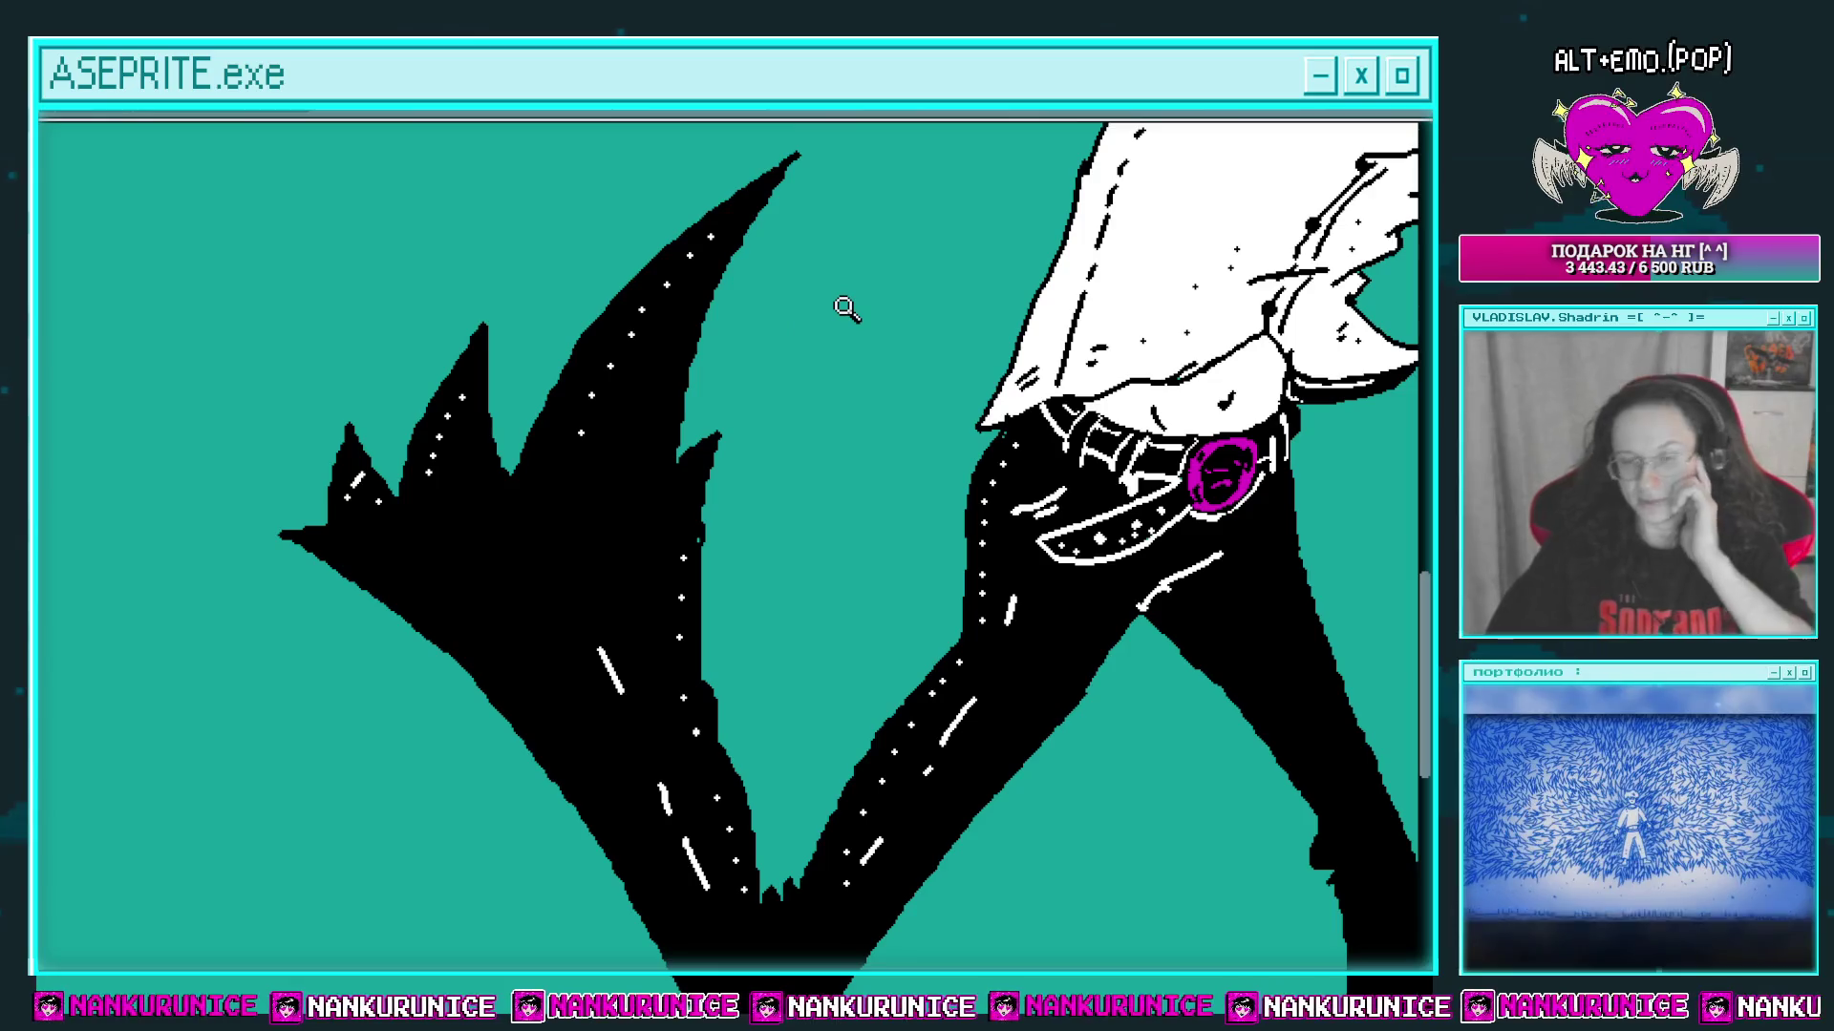
scroll(764, 477, down, 2)
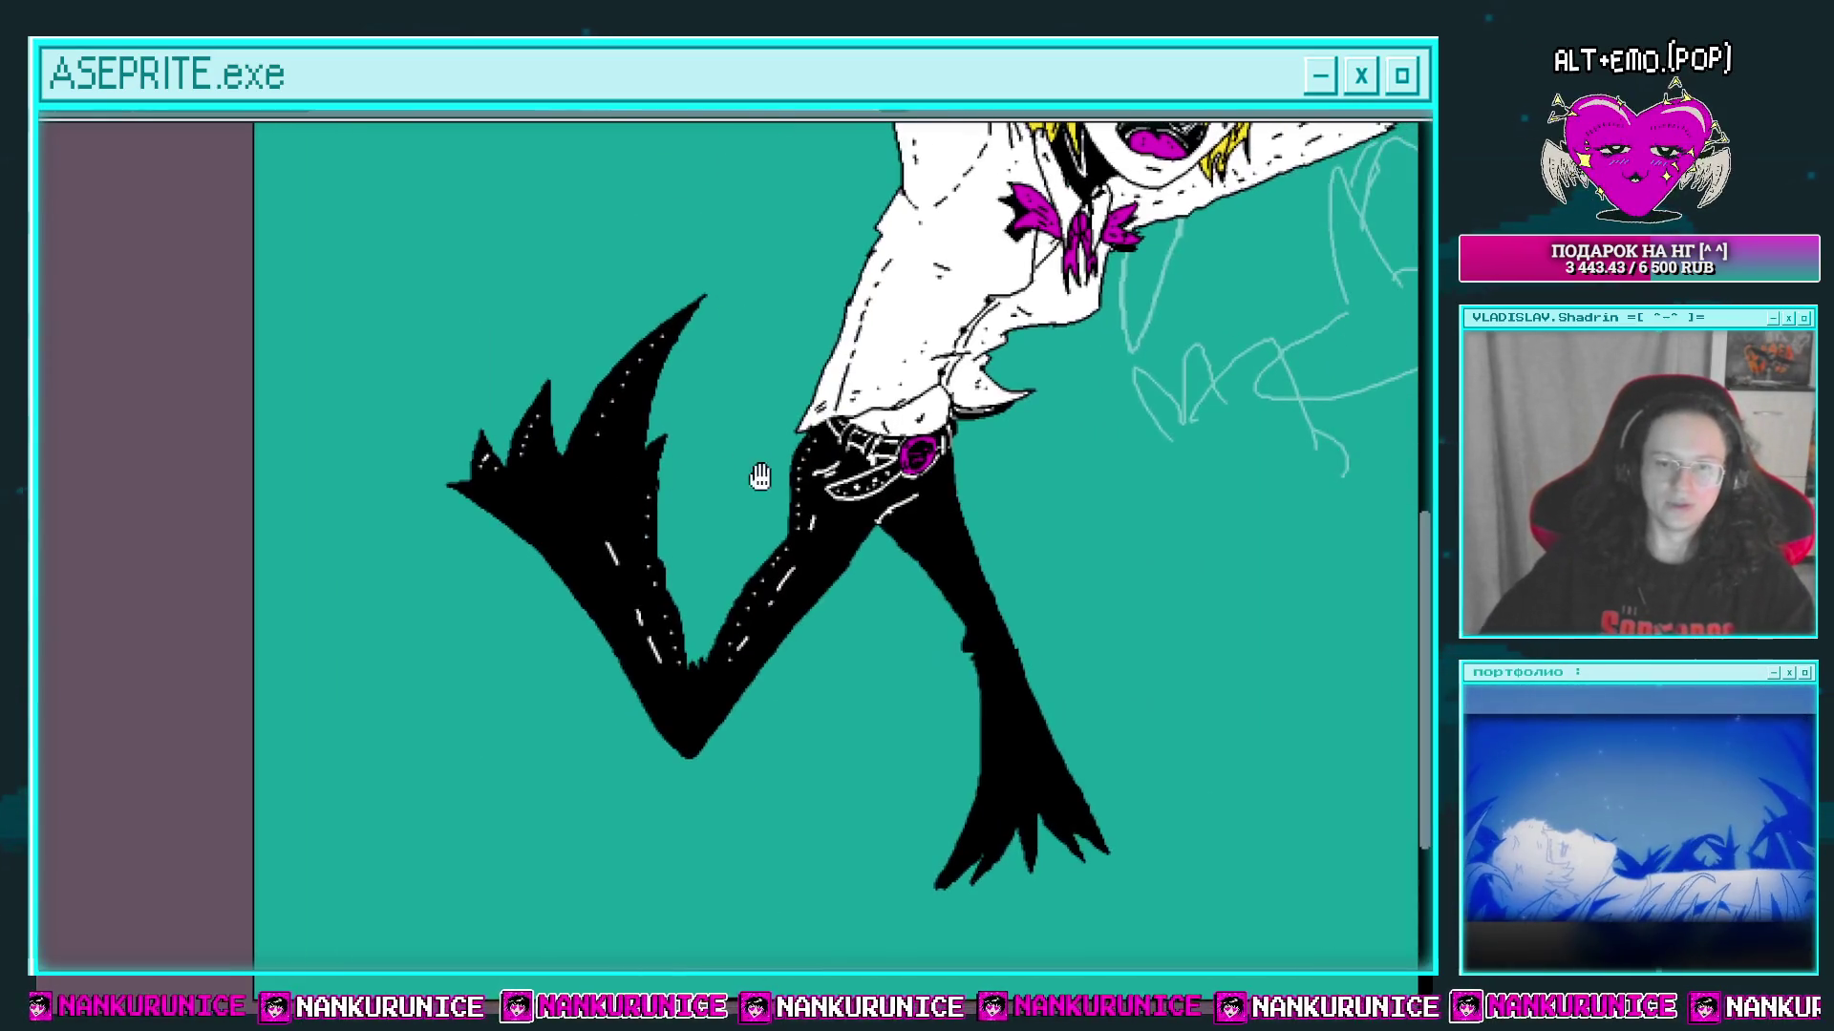
scroll(764, 501, up, 1)
scroll(852, 487, up, 1)
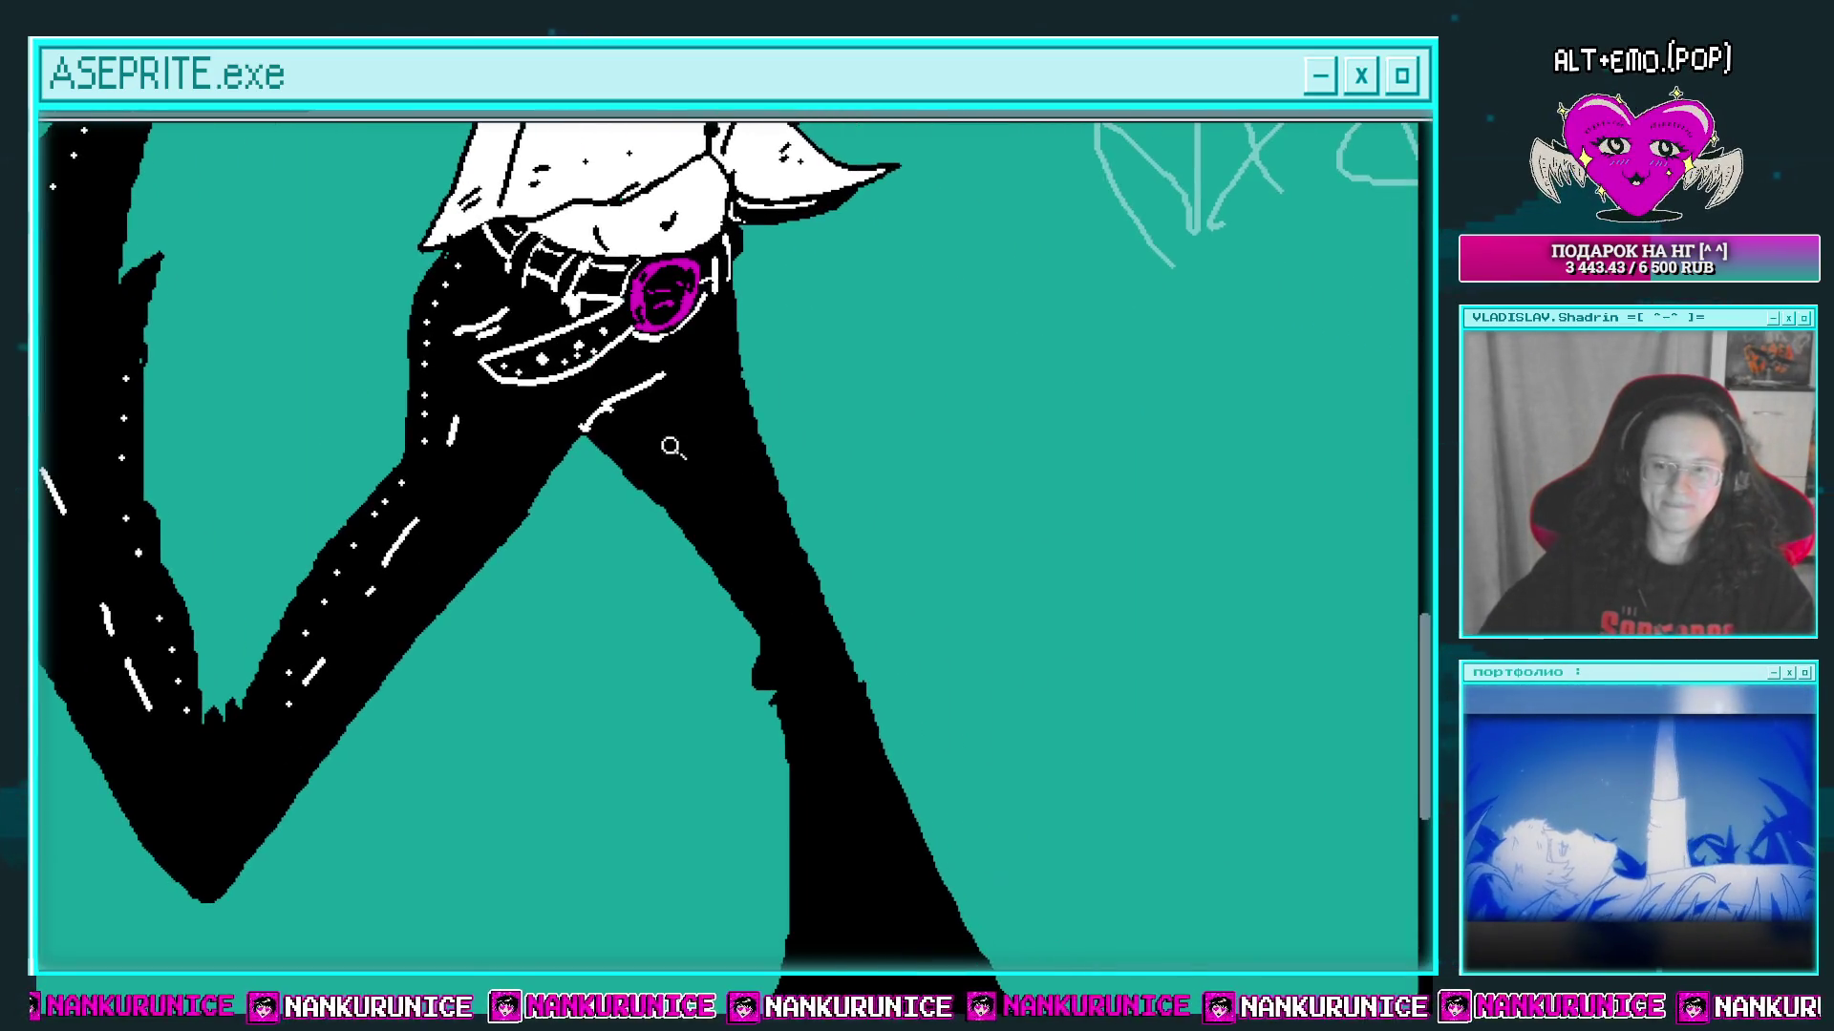
scroll(667, 442, up, 1)
drag(752, 564, 655, 388)
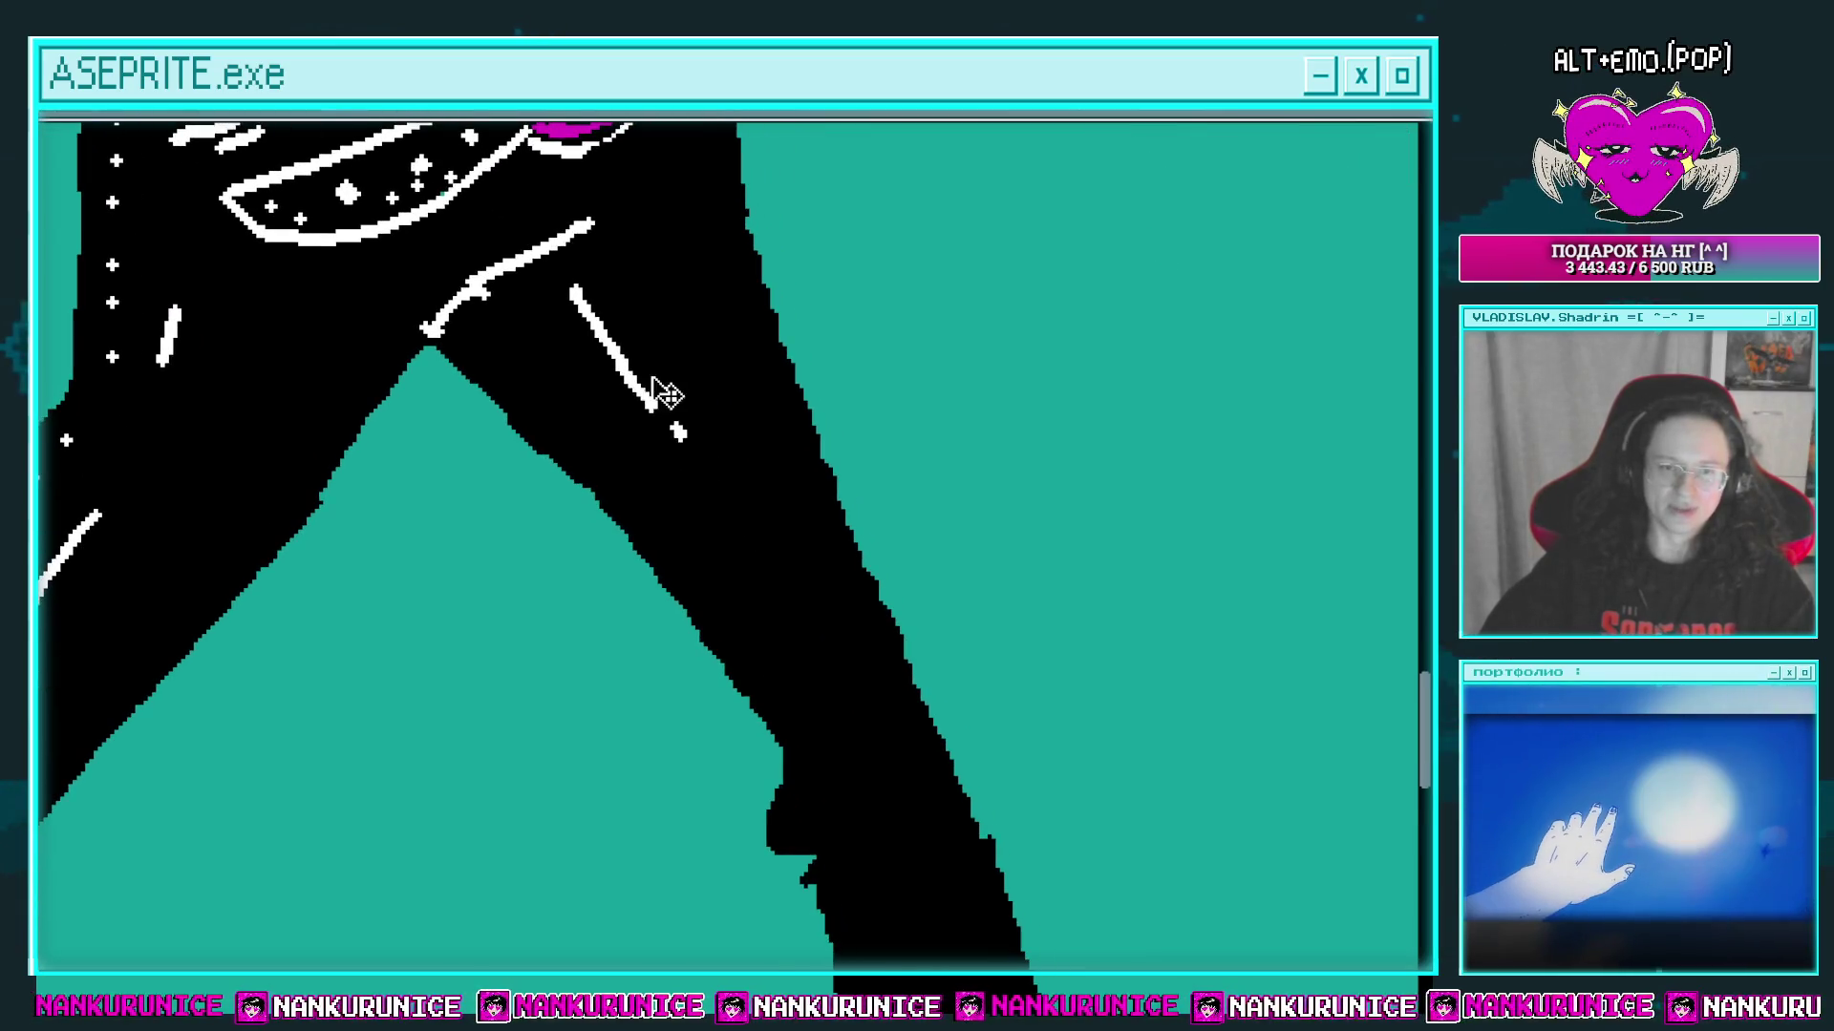
mouse_move(726, 540)
mouse_down()
mouse_move(684, 437)
mouse_move(737, 552)
mouse_move(745, 535)
mouse_move(692, 528)
mouse_move(635, 420)
mouse_up()
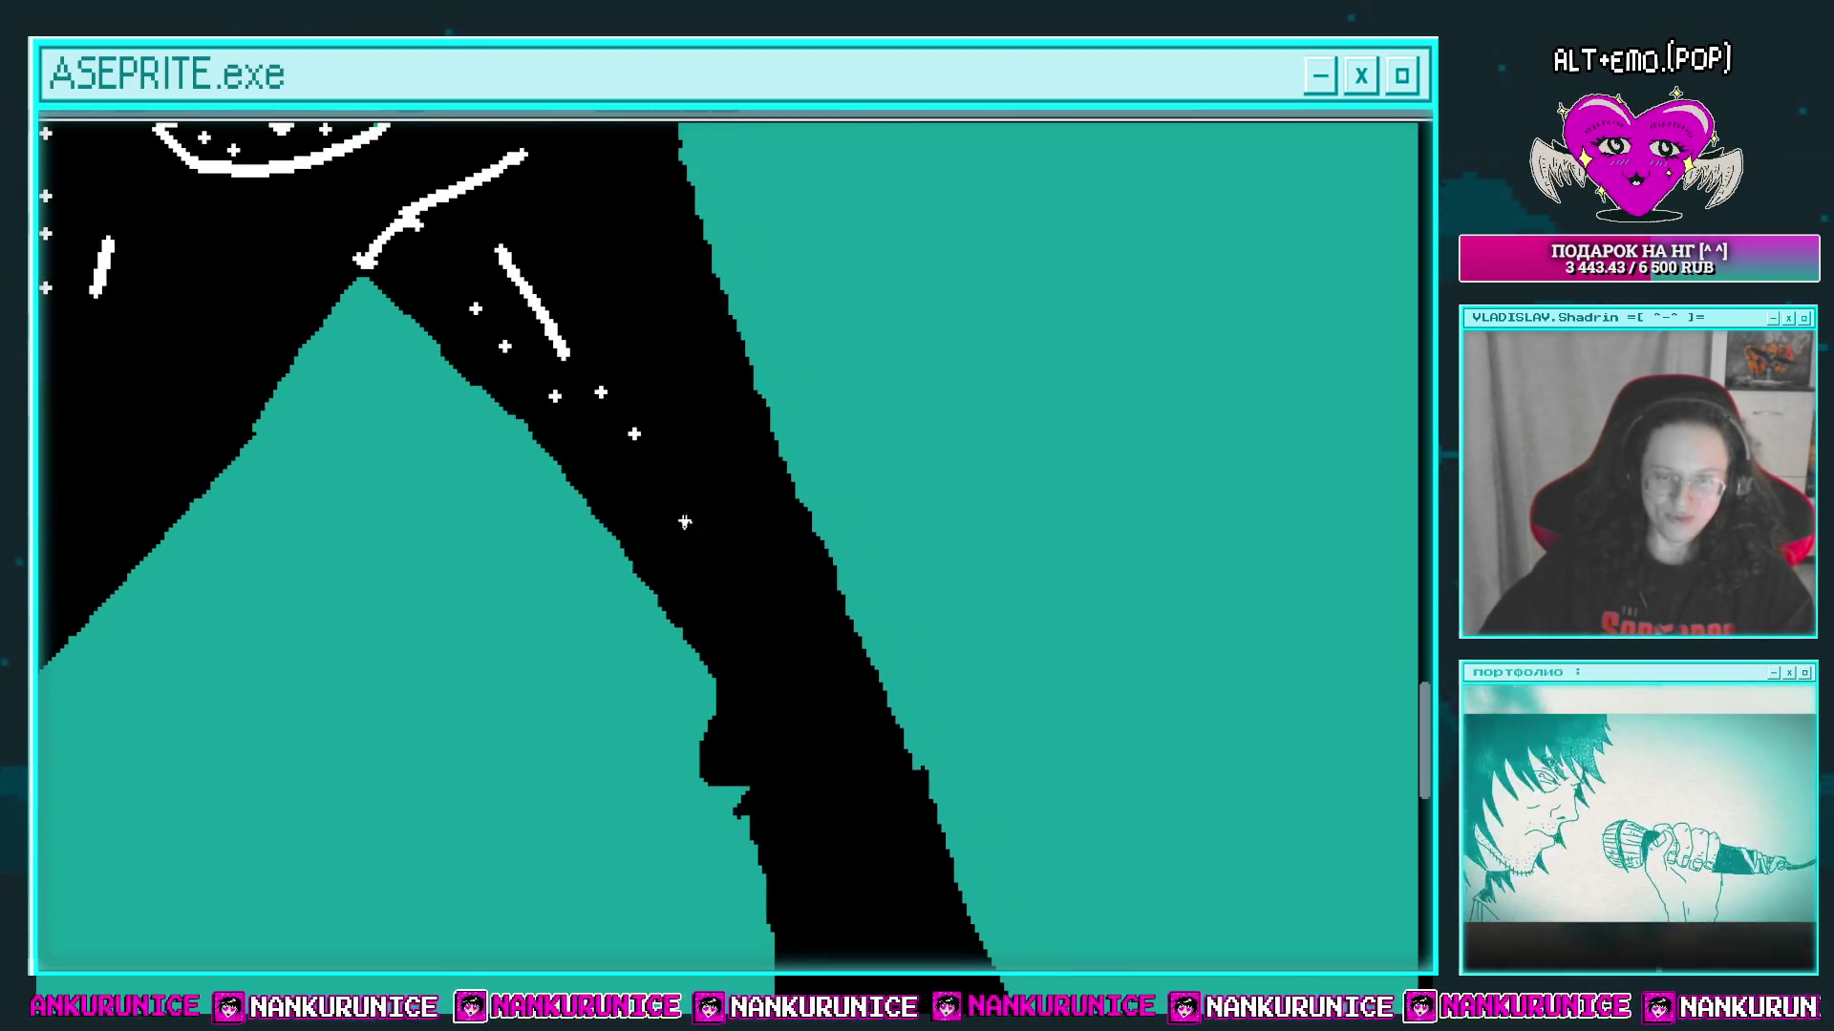
drag(740, 573, 692, 475)
drag(749, 622, 701, 517)
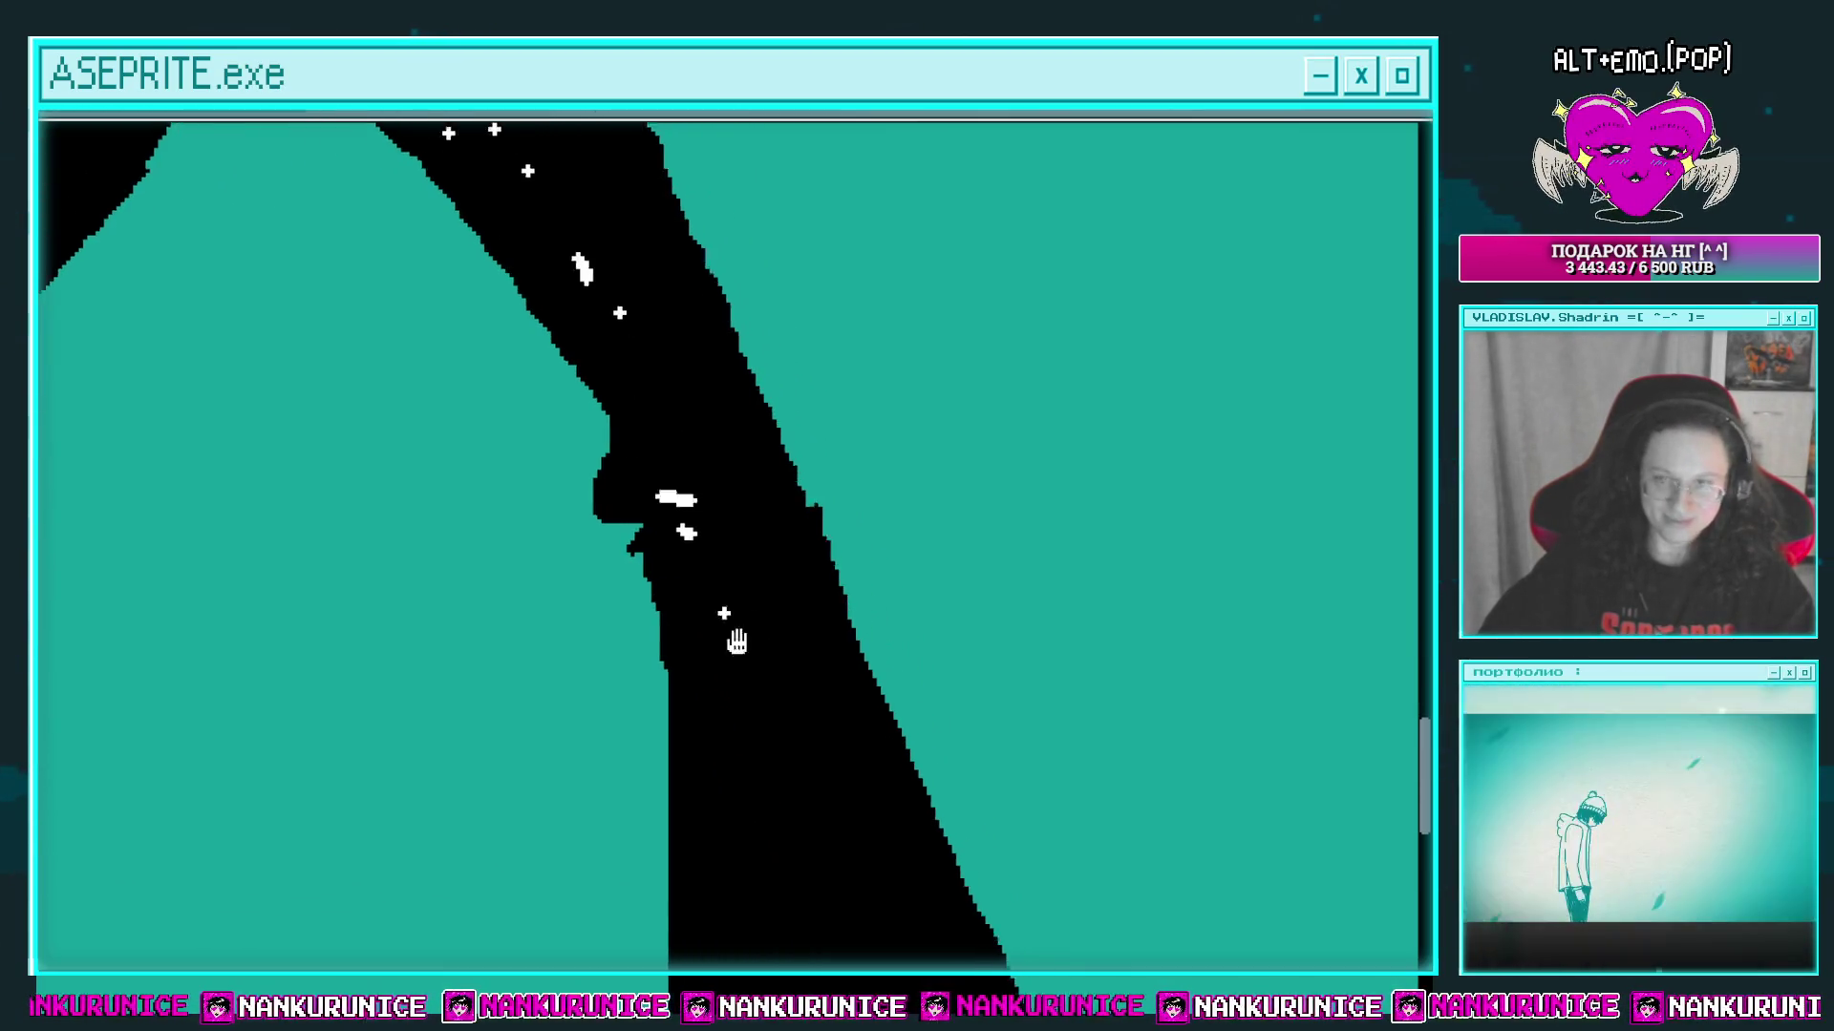
drag(736, 639, 734, 461)
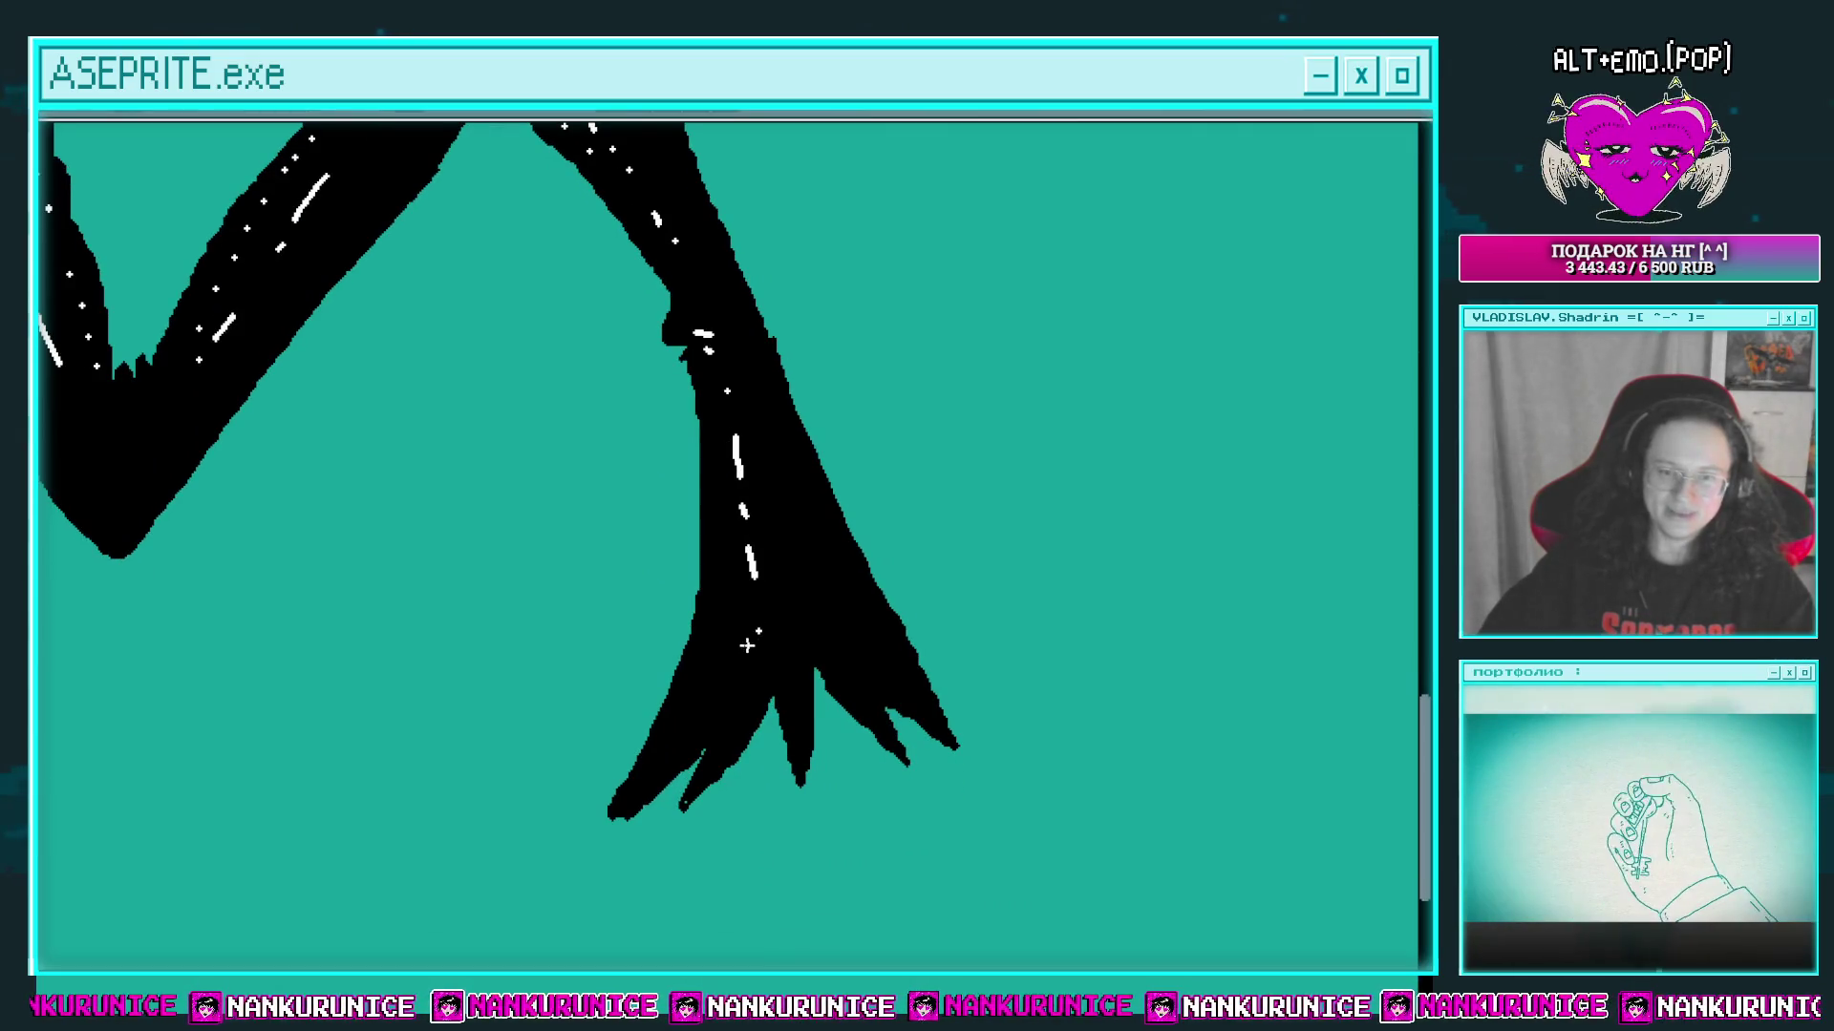
scroll(735, 656, up, 1)
scroll(711, 540, down, 2)
scroll(736, 544, up, 3)
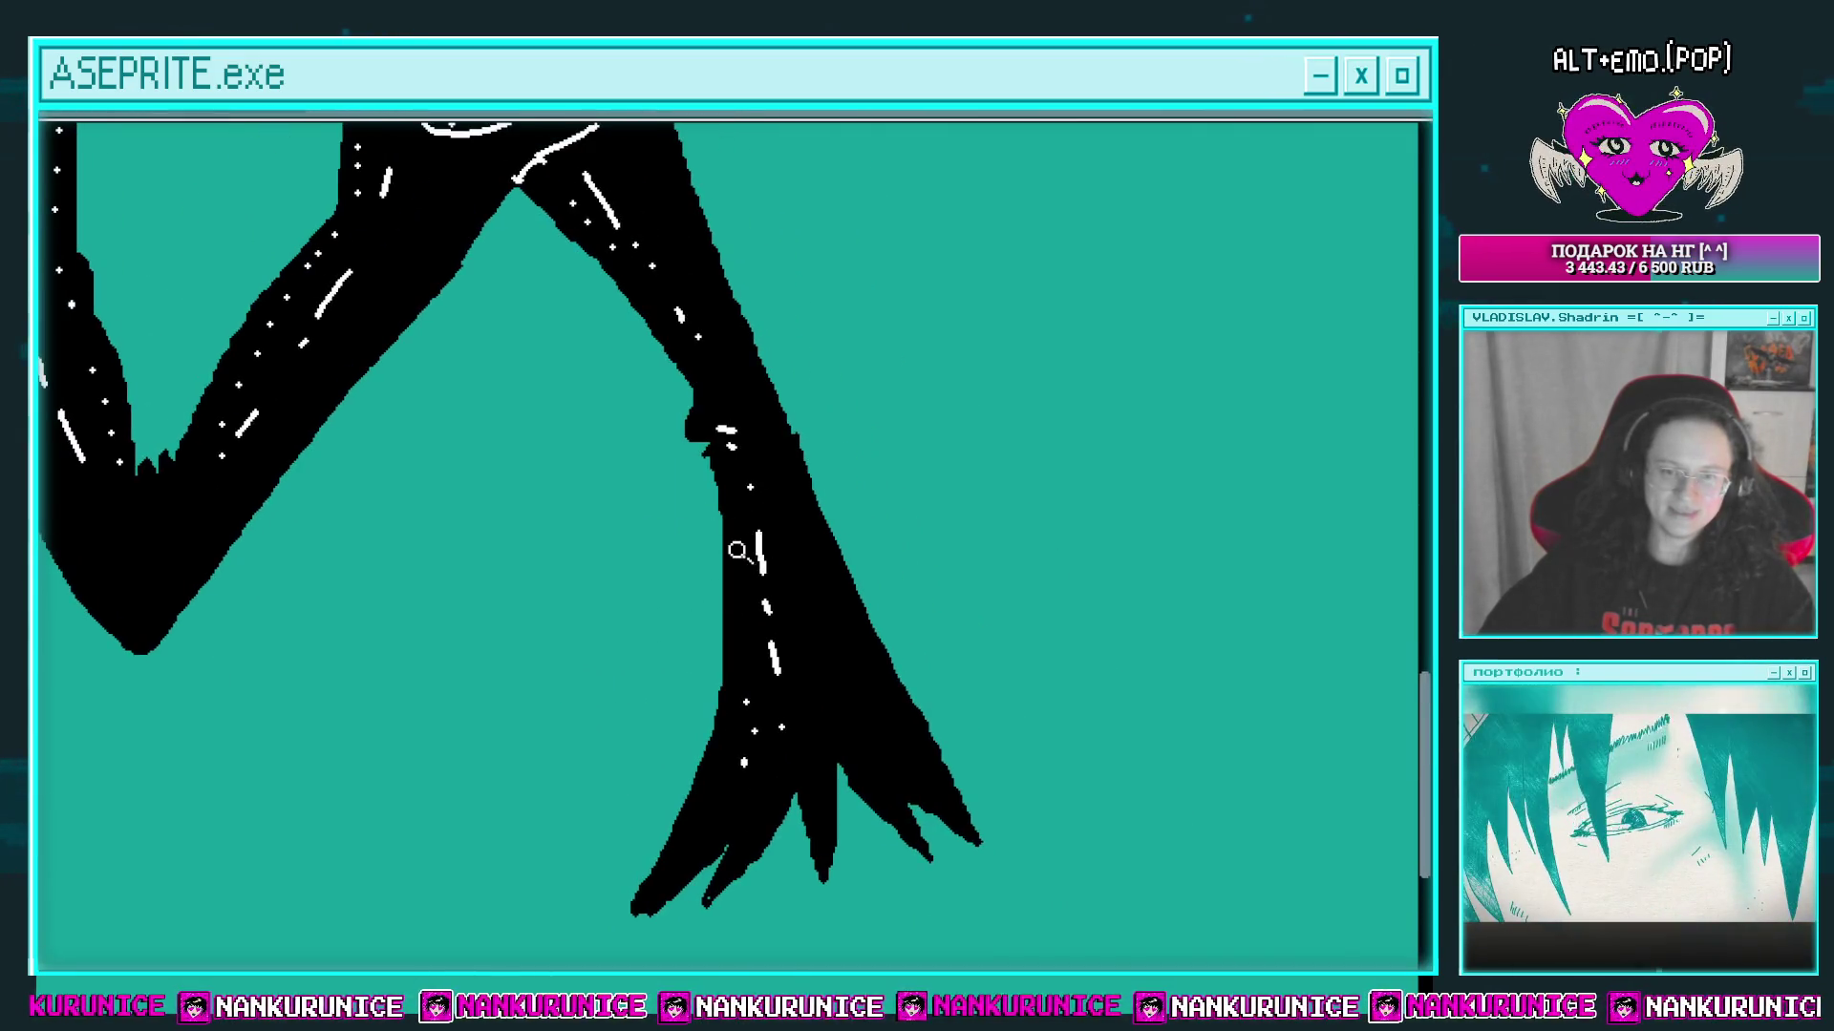
scroll(707, 516, down, 3)
drag(700, 494, 732, 652)
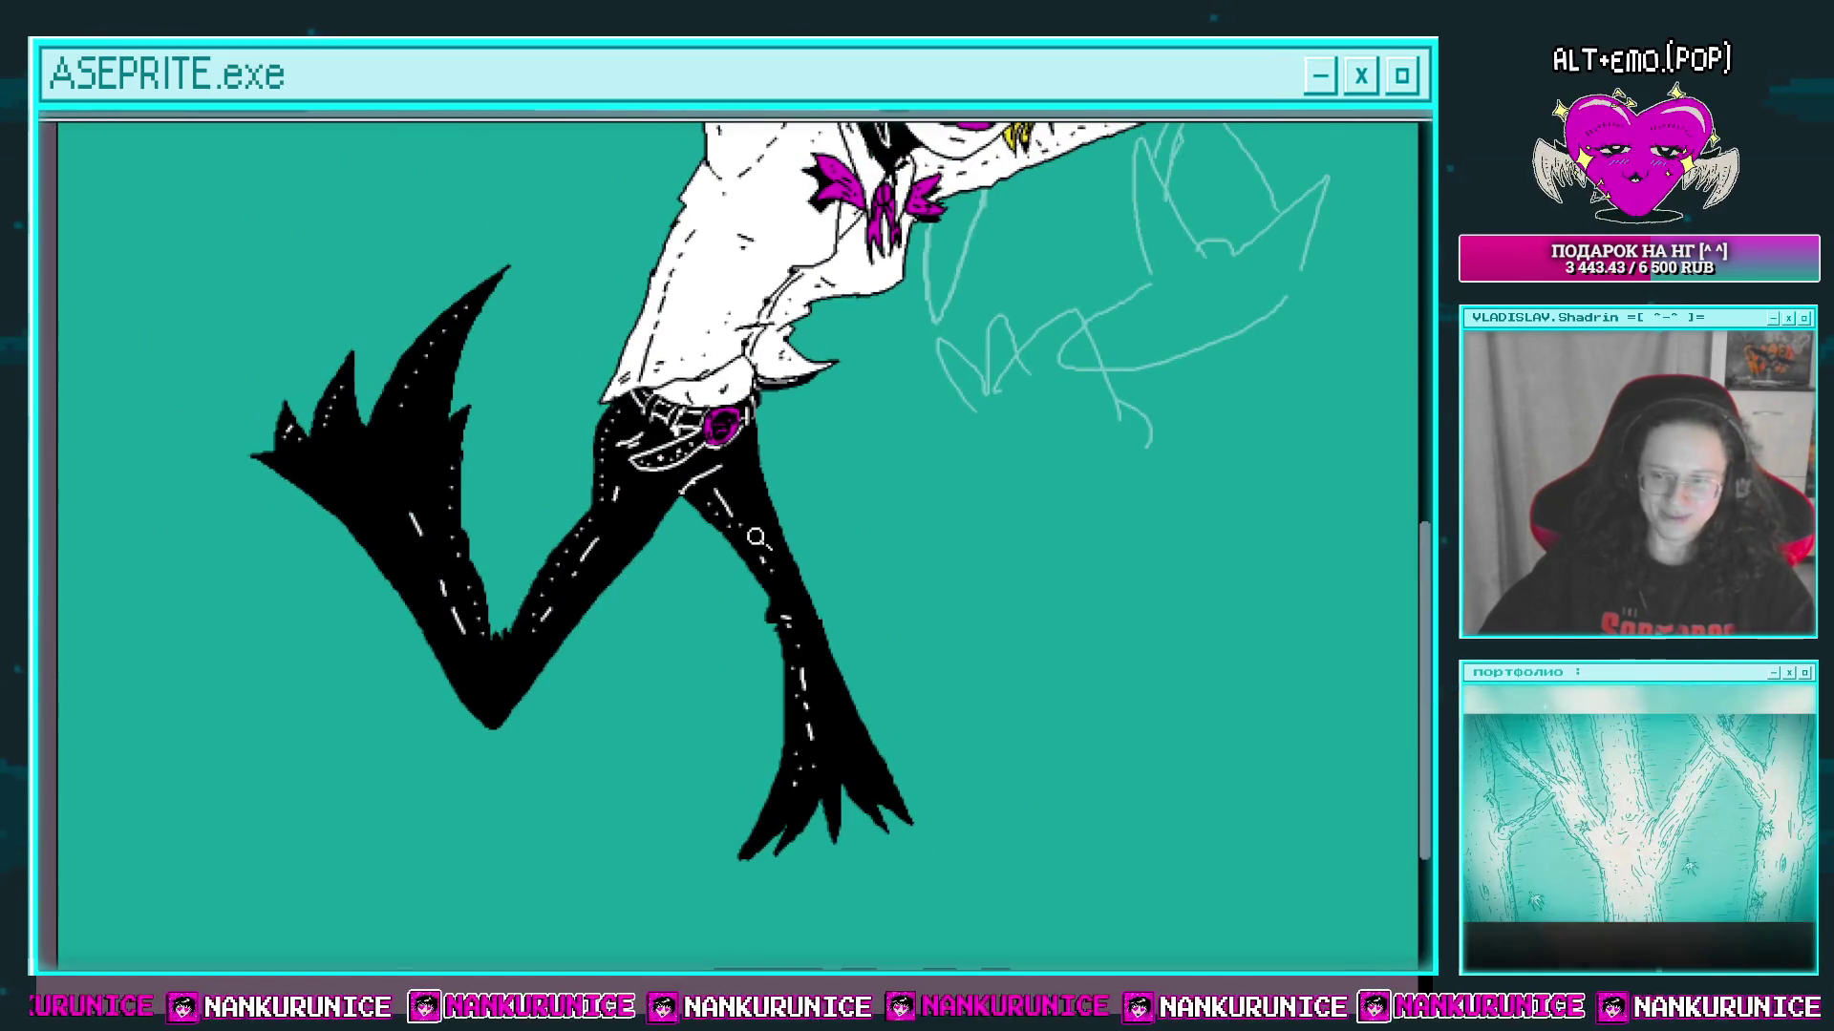
drag(616, 463, 624, 597)
scroll(624, 597, down, 1)
mouse_move(726, 936)
mouse_down()
mouse_move(728, 652)
mouse_move(786, 783)
mouse_move(798, 608)
mouse_move(798, 704)
mouse_up()
scroll(729, 652, down, 2)
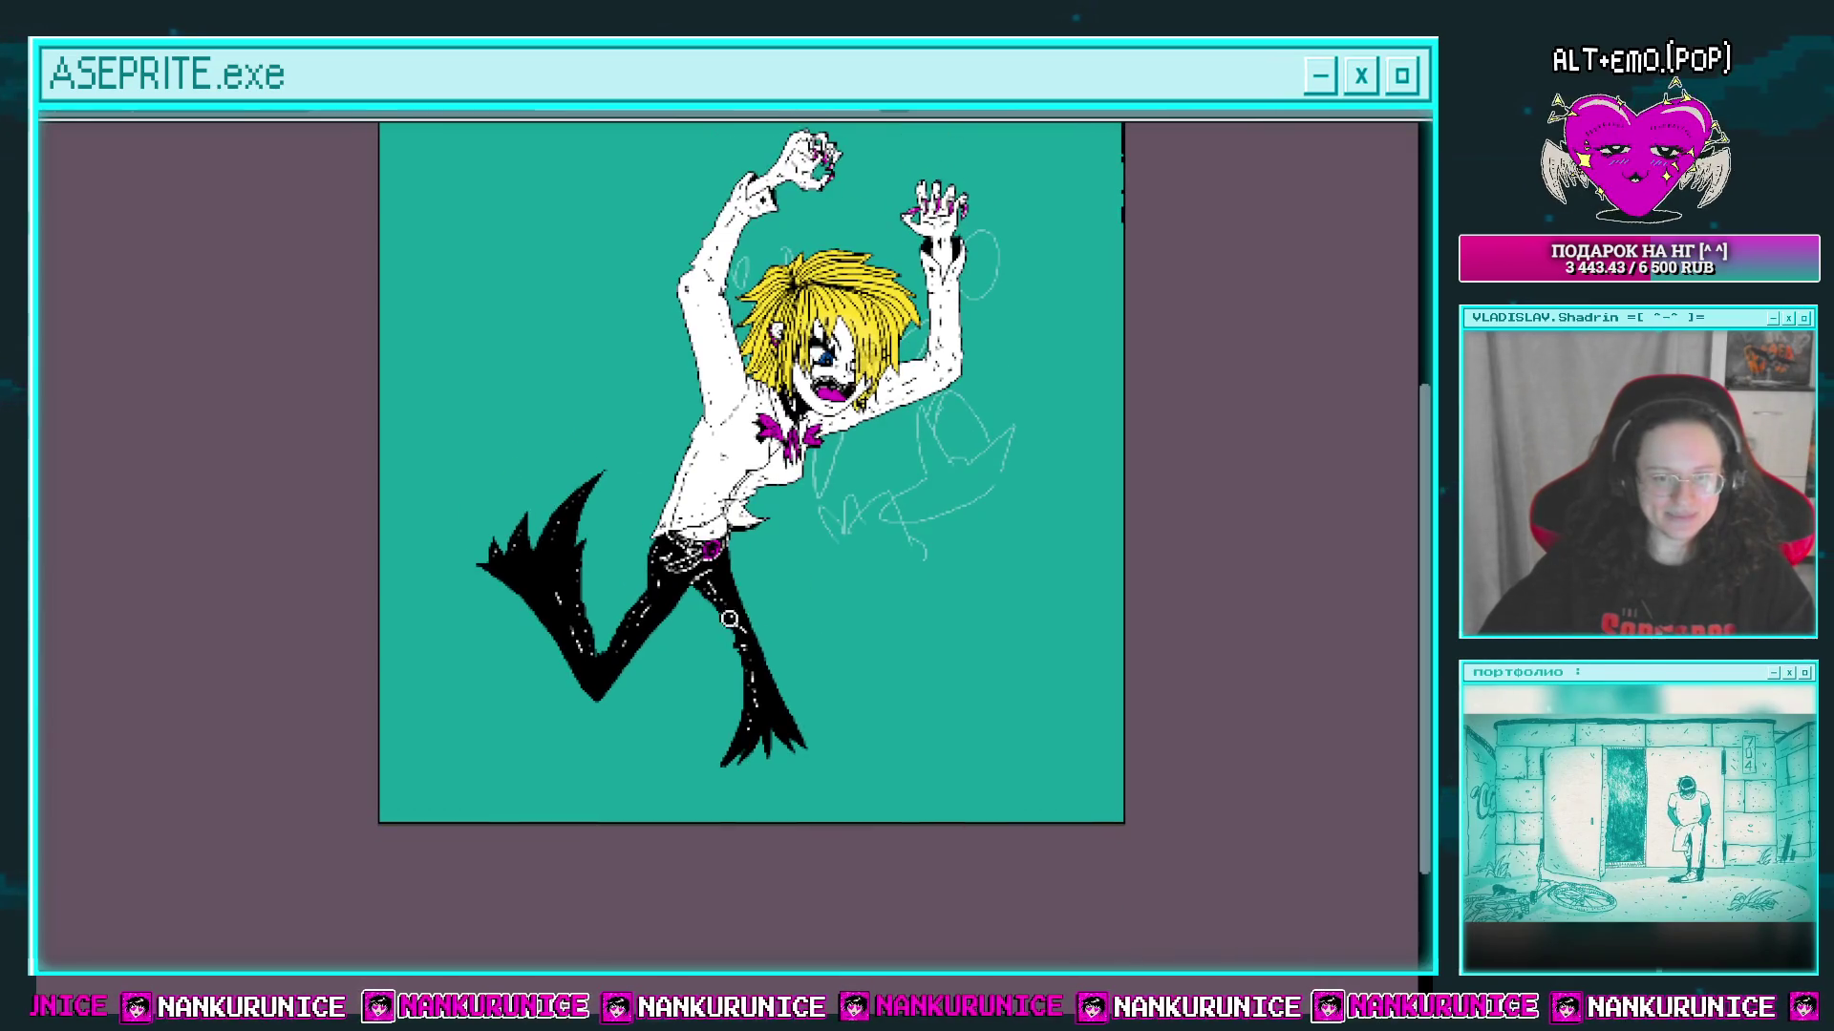
scroll(840, 758, down, 1)
key(ctrl+alt+c)
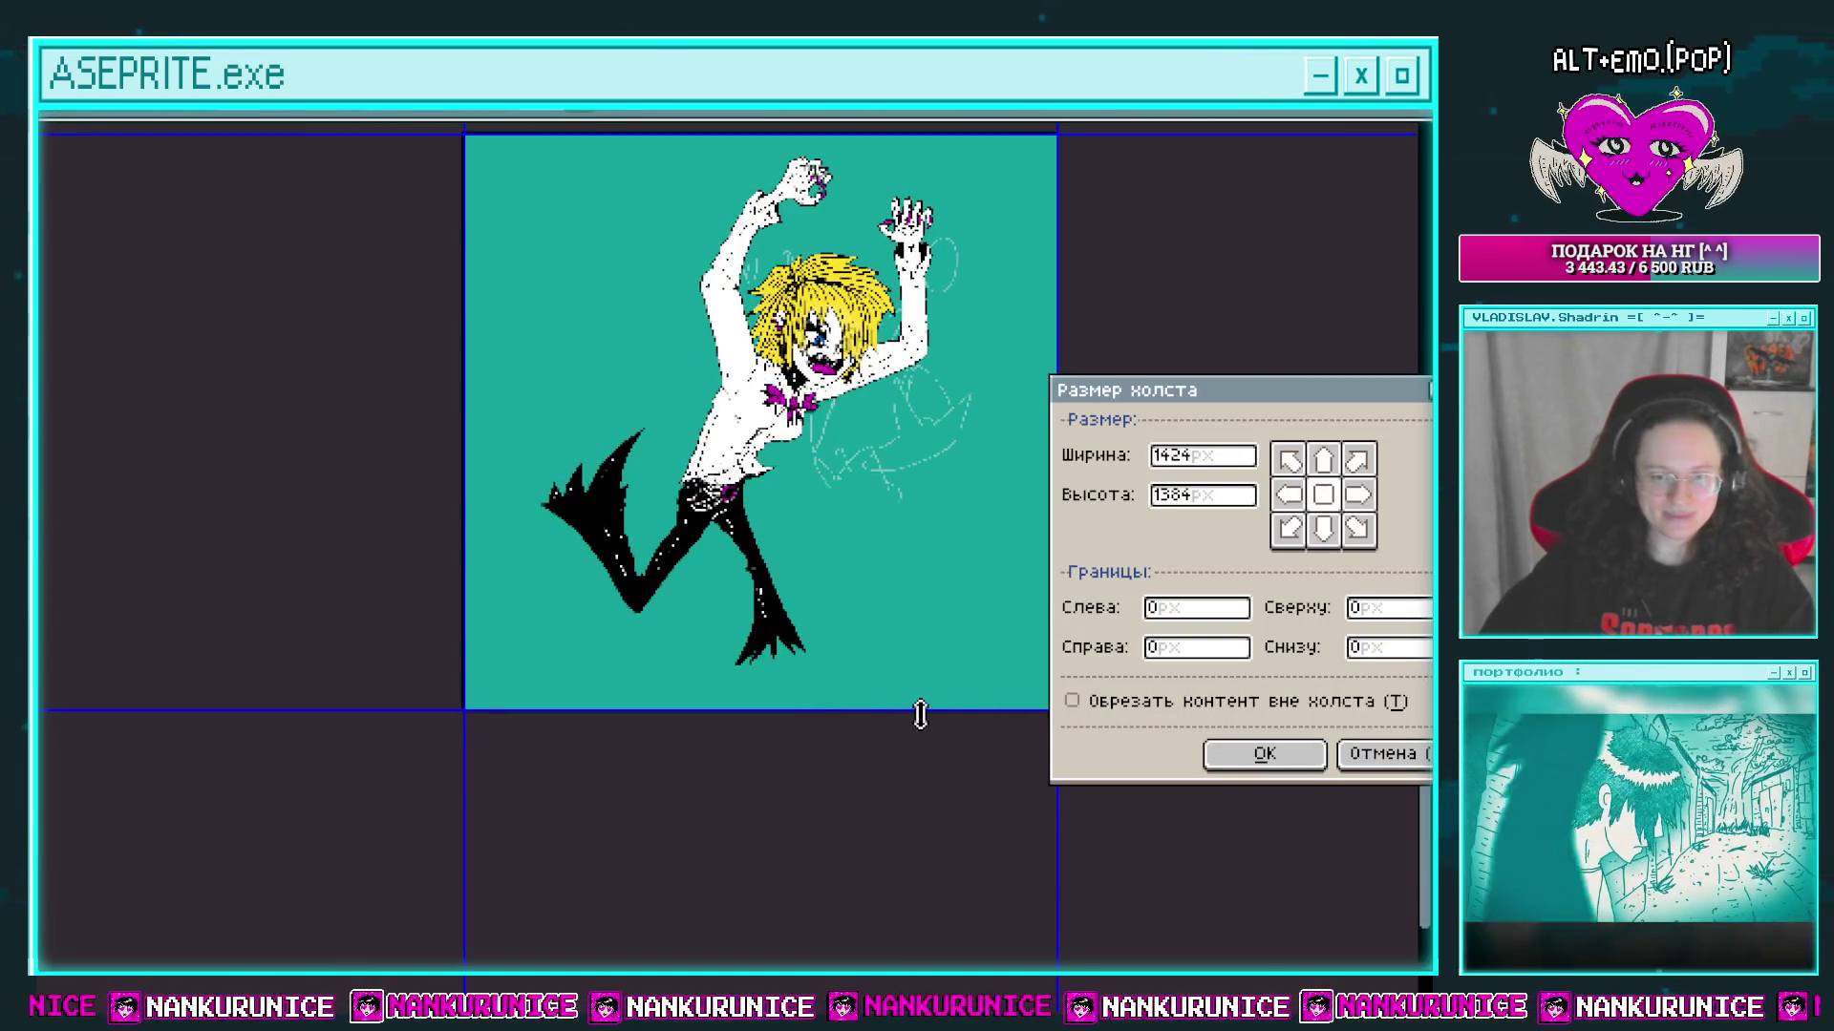
Step: Enlarge the canvas to 1720 × 1589 px, extending it left and downward
drag(916, 717, 912, 810)
drag(475, 675, 323, 665)
drag(507, 793, 520, 941)
click(1264, 755)
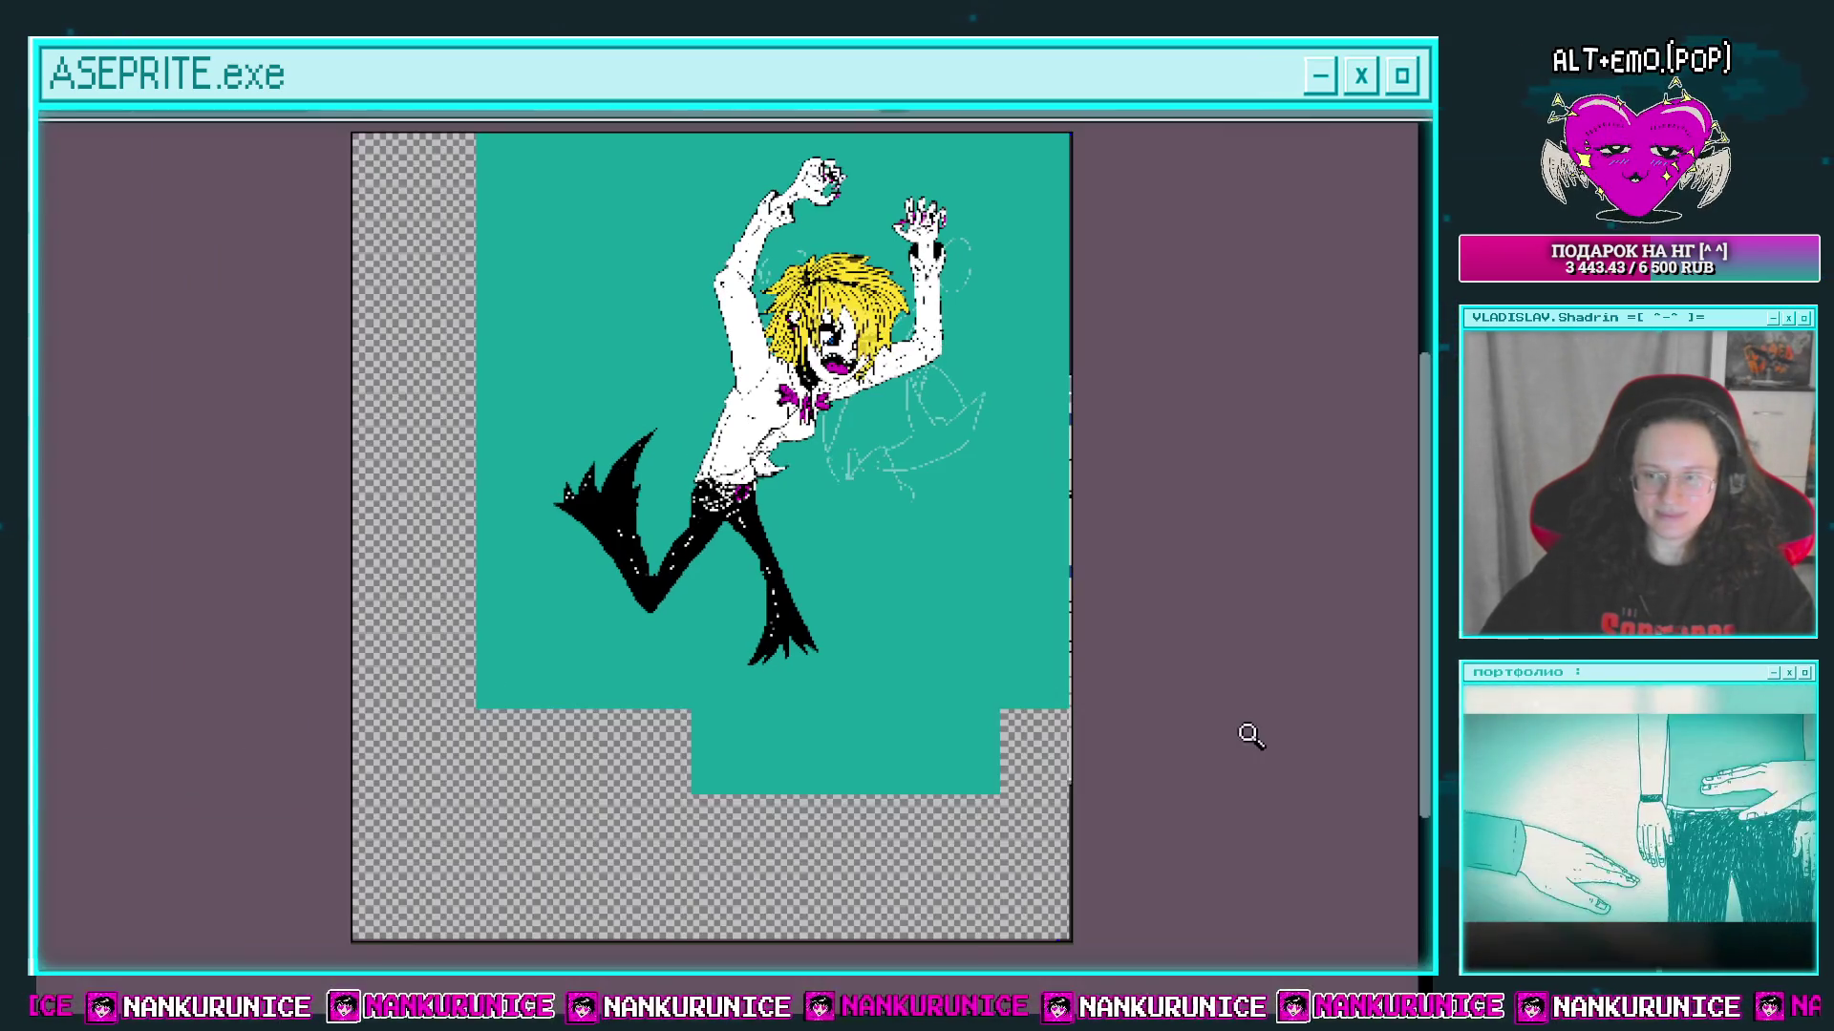
Step: Fill the new transparent canvas area teal on the background layer
mouse_move(213, 421)
click(147, 422)
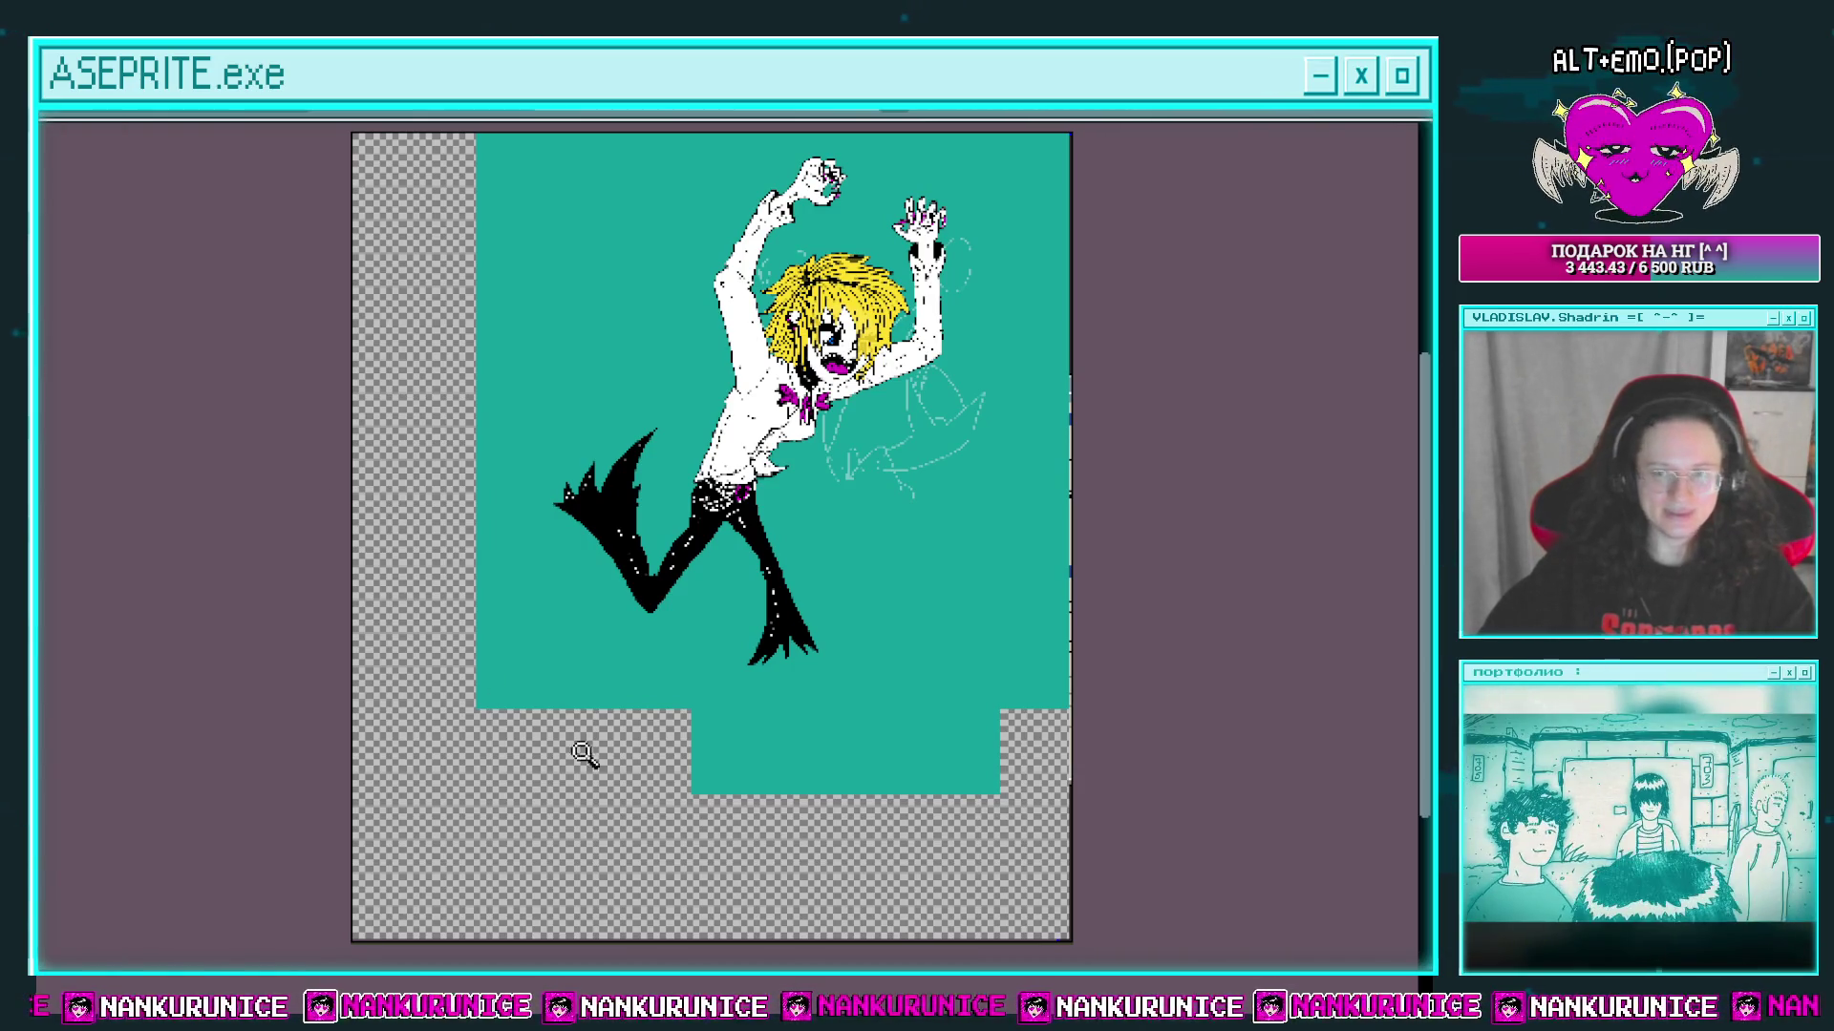
click(802, 728)
Step: Move the character layer about 36 px to the left
key(Tab)
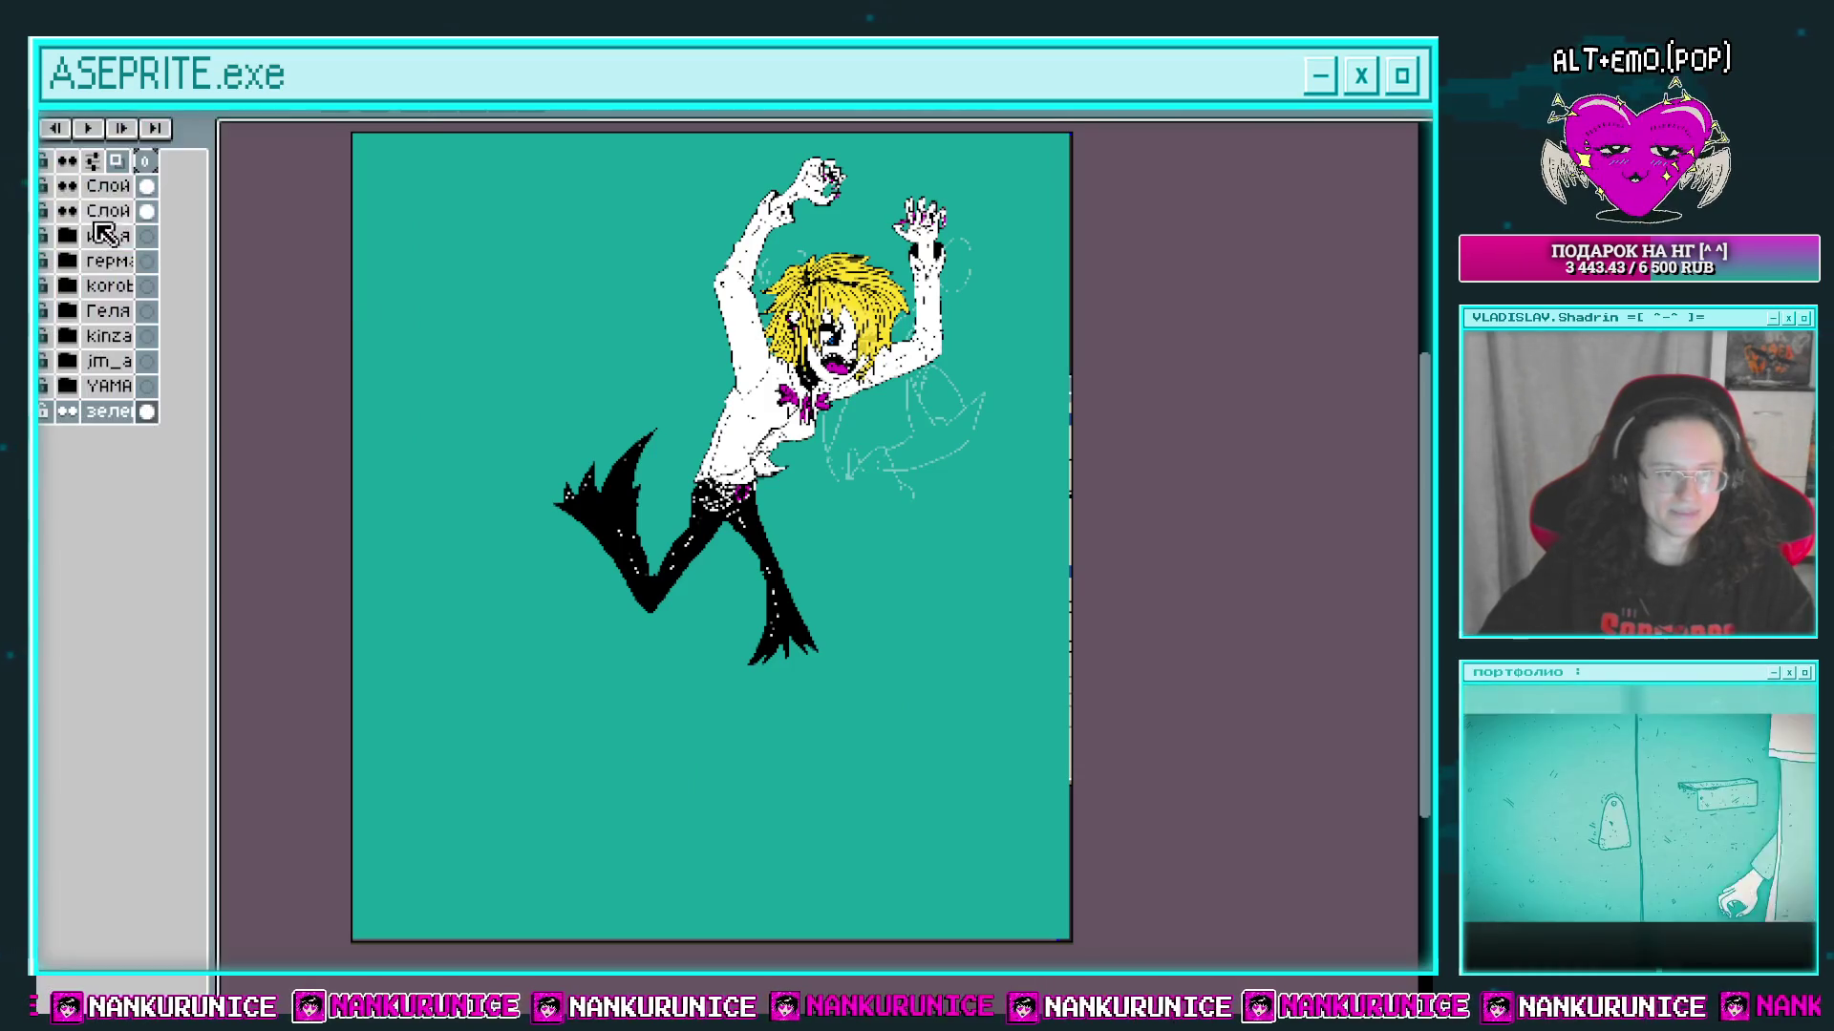
drag(685, 413, 651, 417)
drag(125, 187, 143, 181)
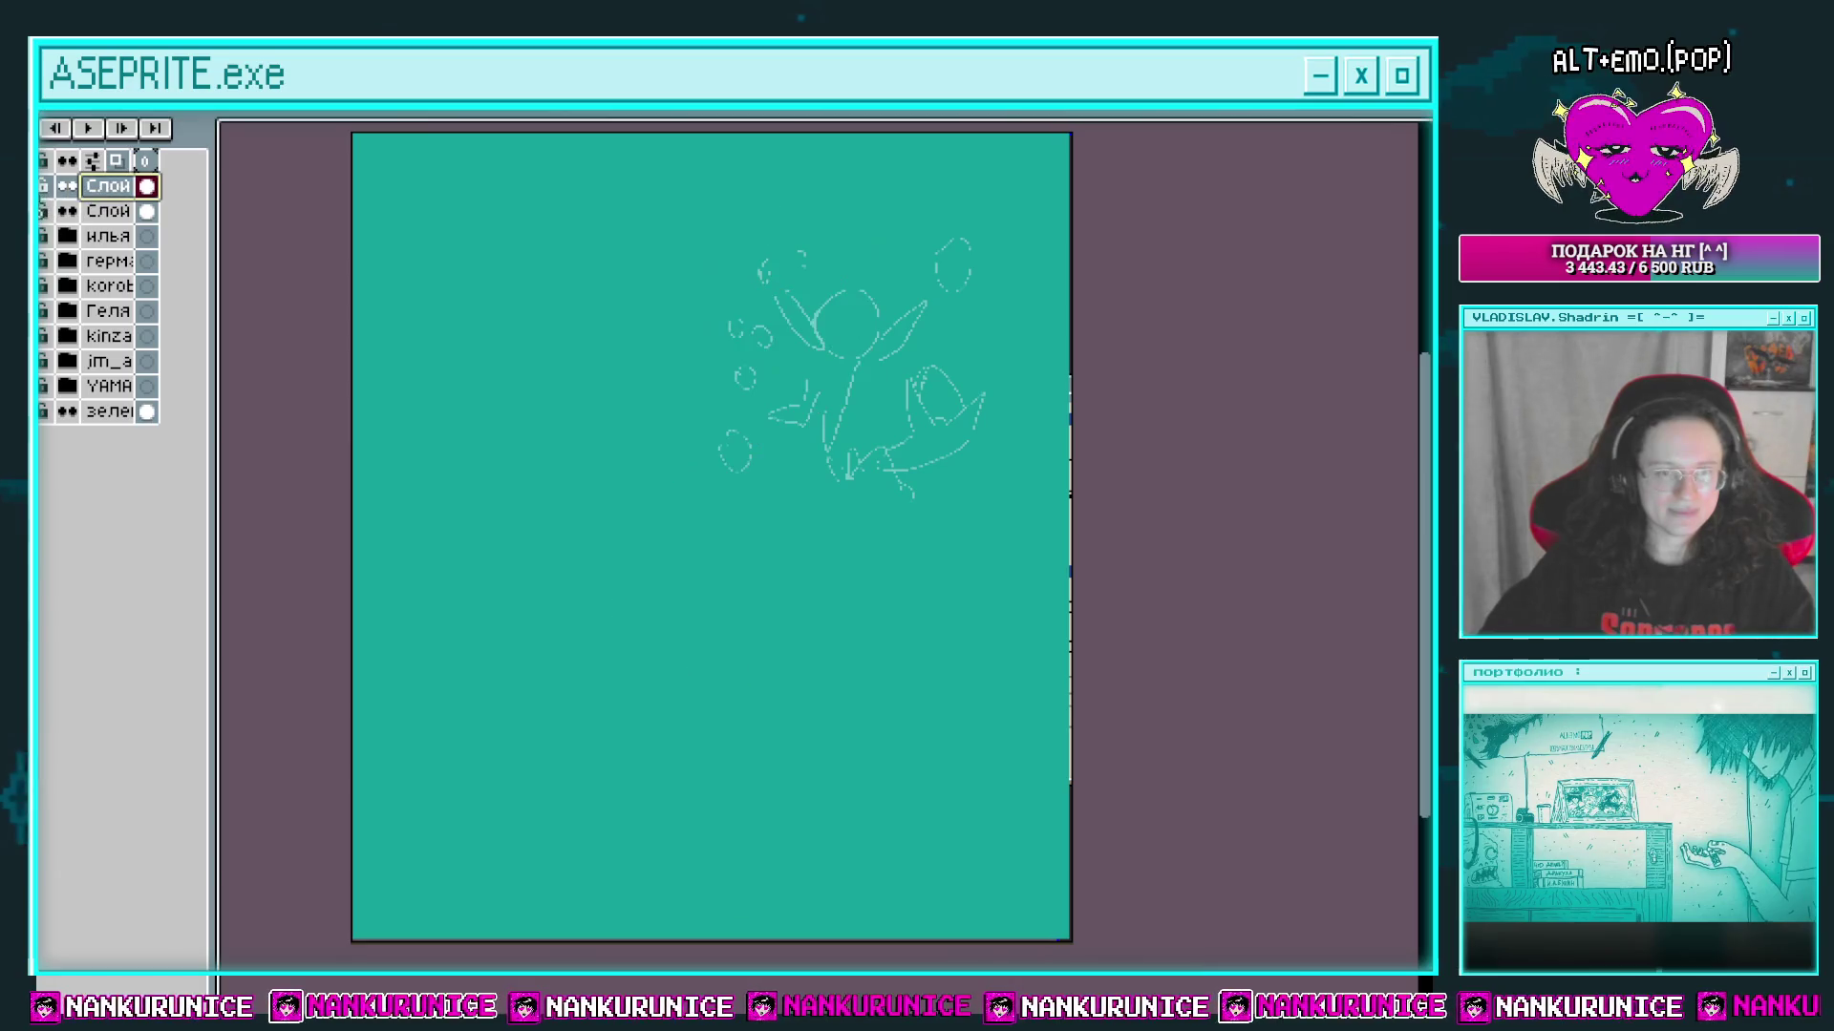
key(ctrl+z)
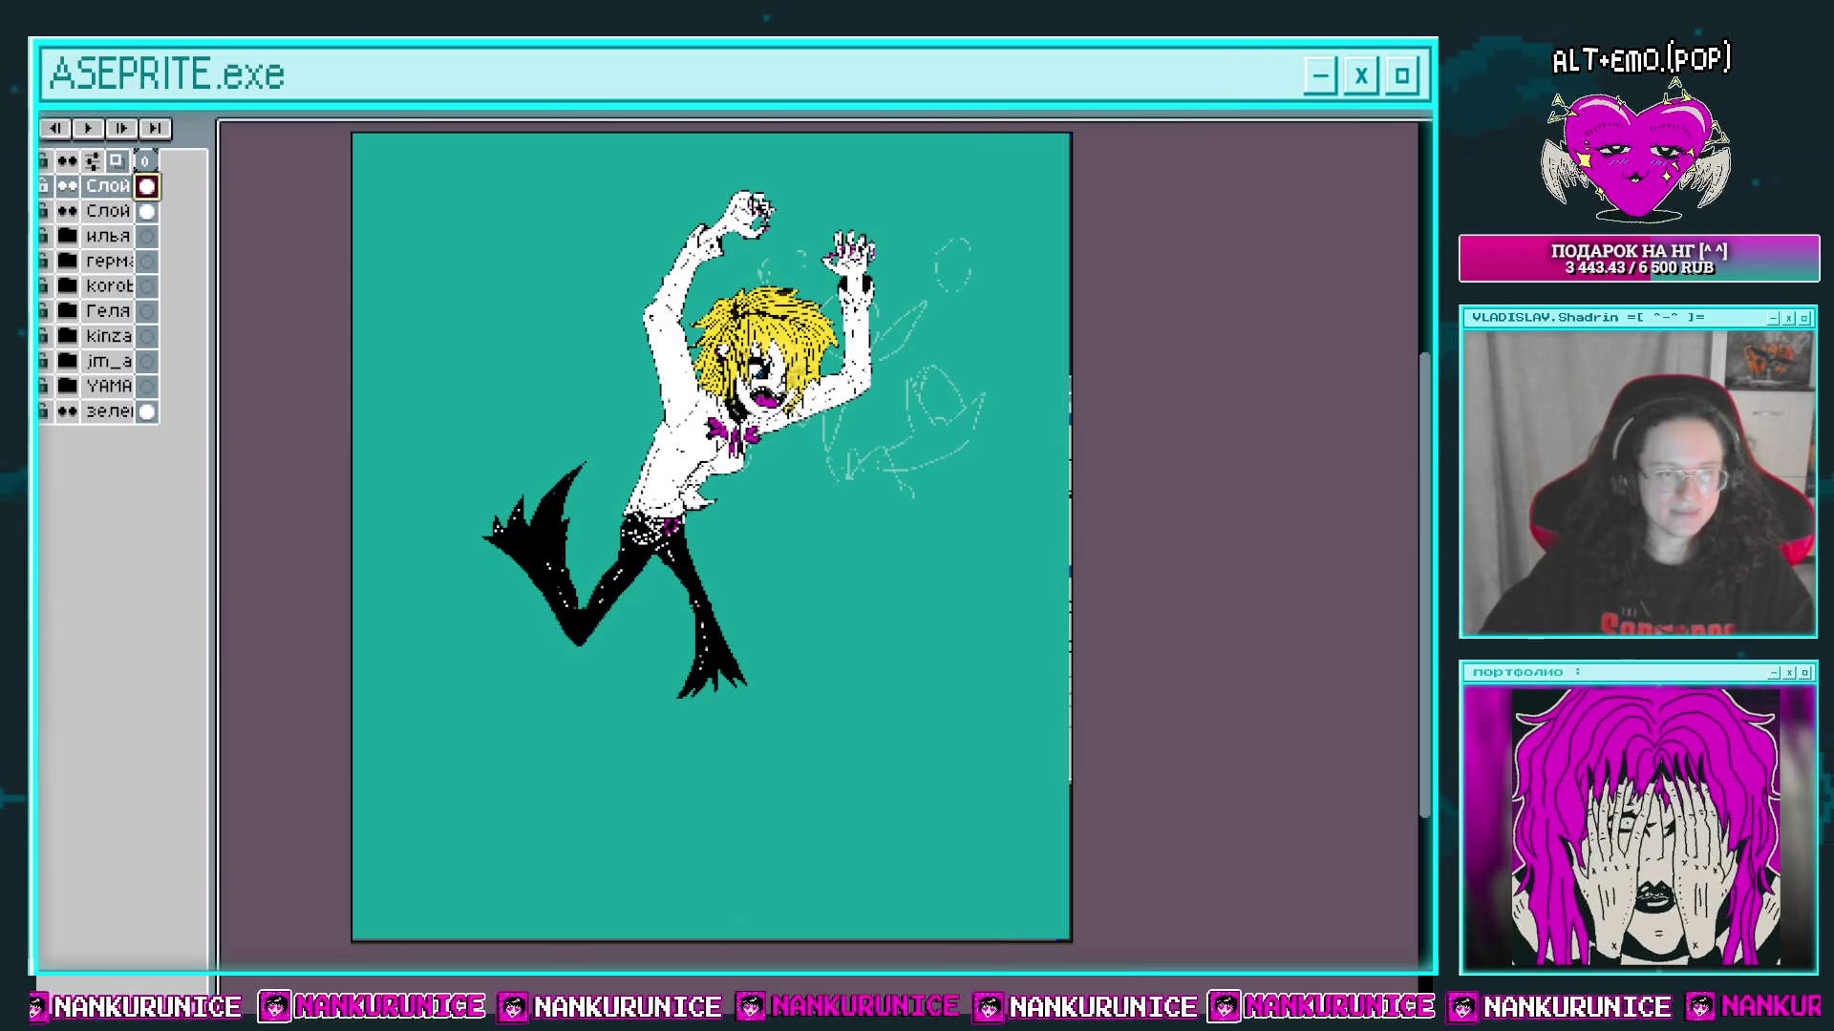
Step: Zoom in on the lower foot and remove a stray thin stroke beside the toes
key(Tab)
key(z)
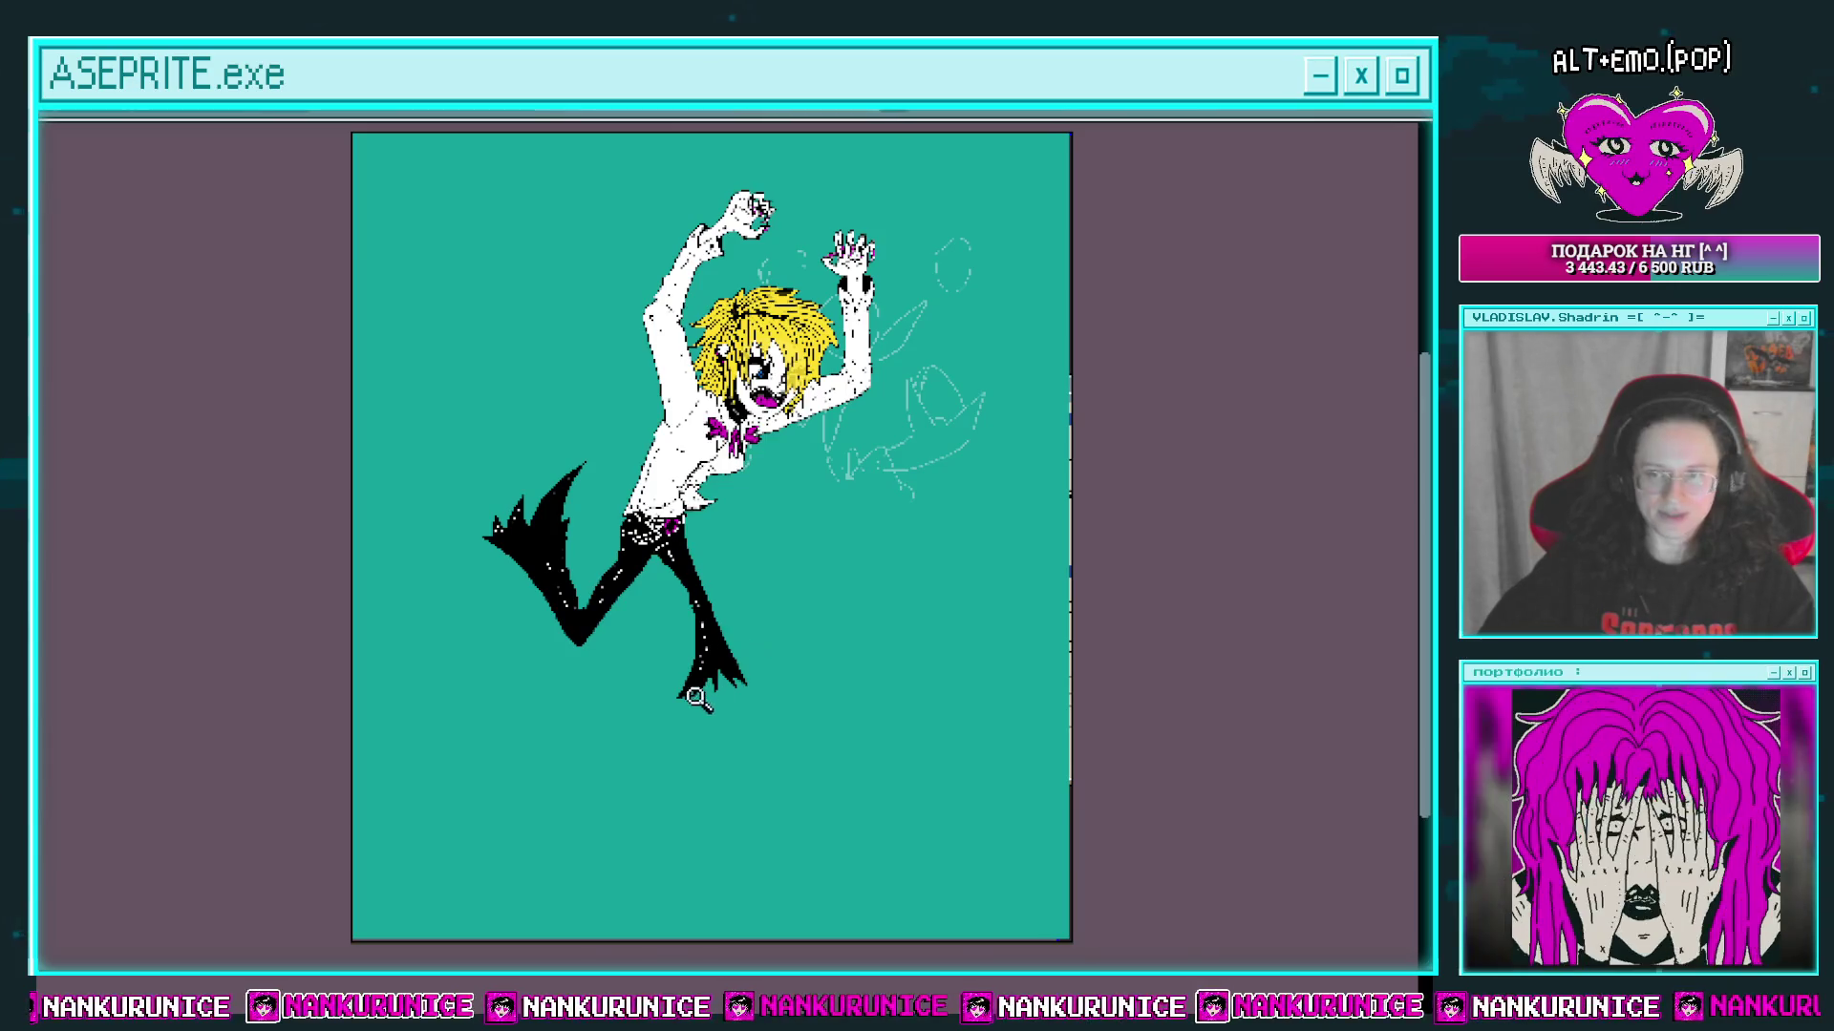
scroll(620, 563, up, 4)
scroll(630, 558, up, 3)
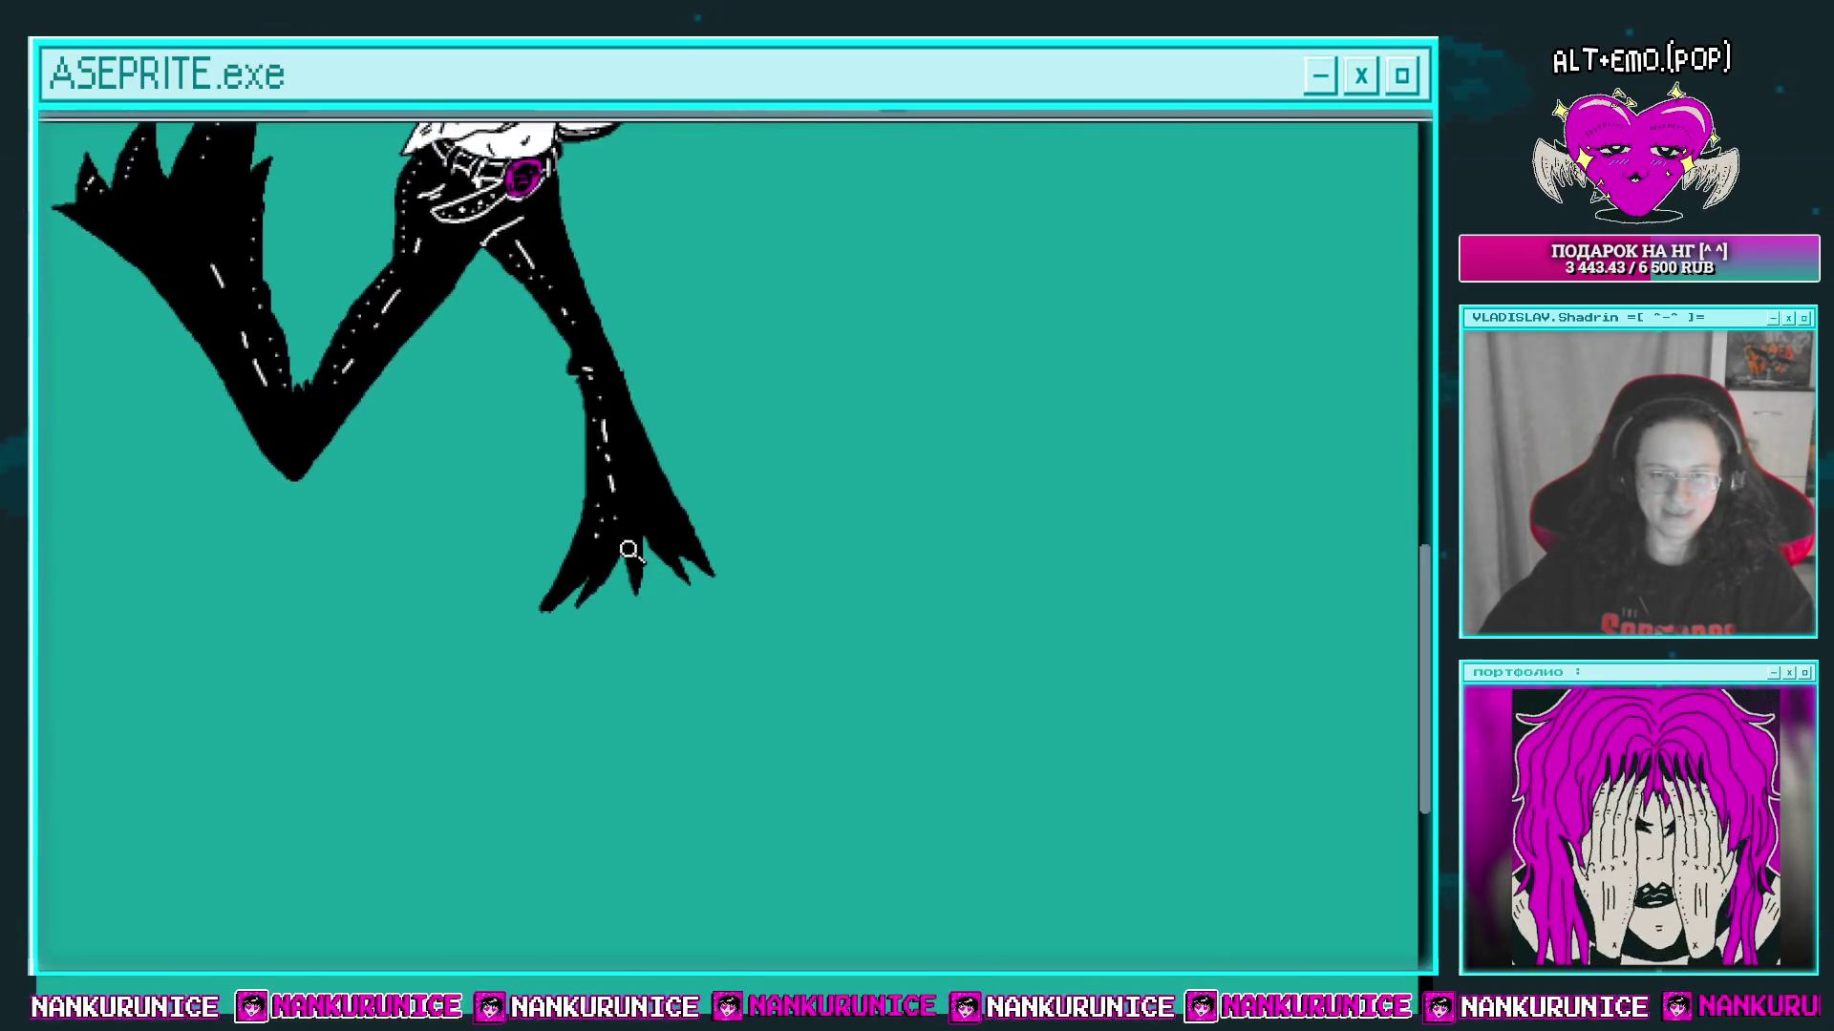
mouse_move(667, 552)
mouse_down()
mouse_move(657, 484)
mouse_move(696, 592)
mouse_up()
drag(603, 531, 611, 485)
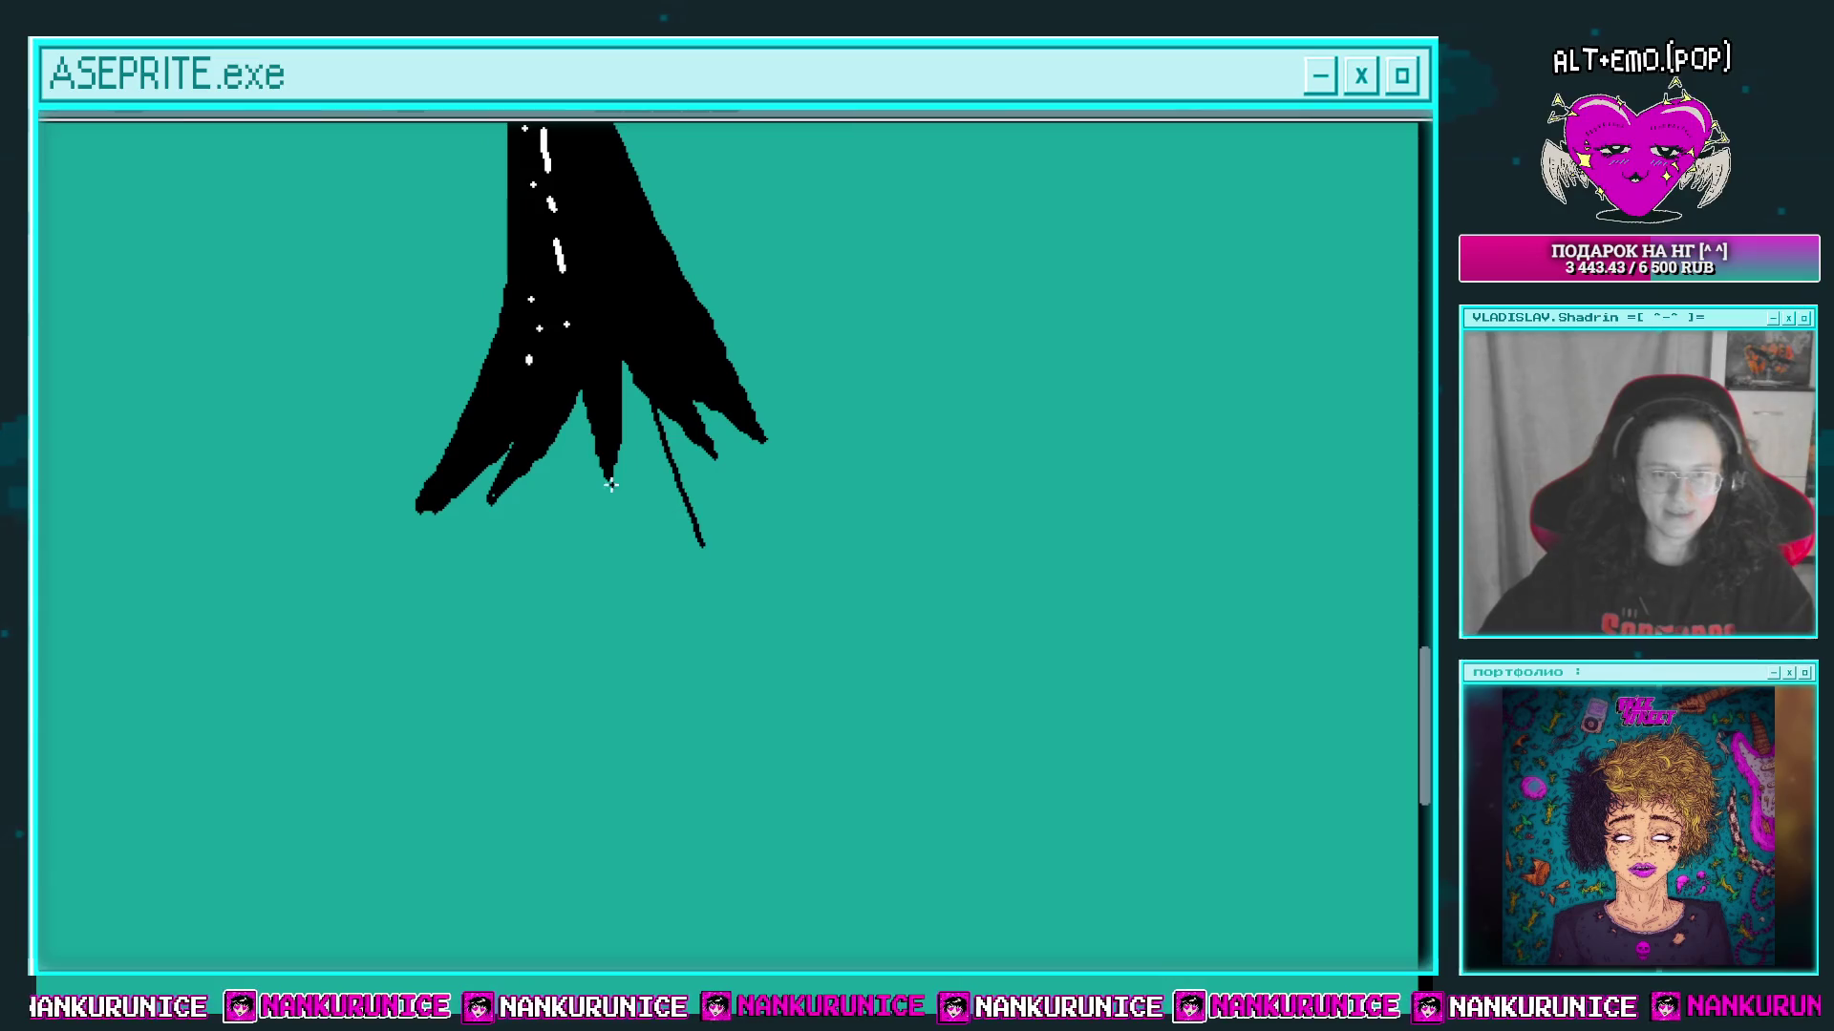
scroll(629, 517, down, 3)
mouse_move(667, 840)
mouse_down()
mouse_move(605, 646)
mouse_move(624, 561)
mouse_up()
scroll(630, 558, up, 2)
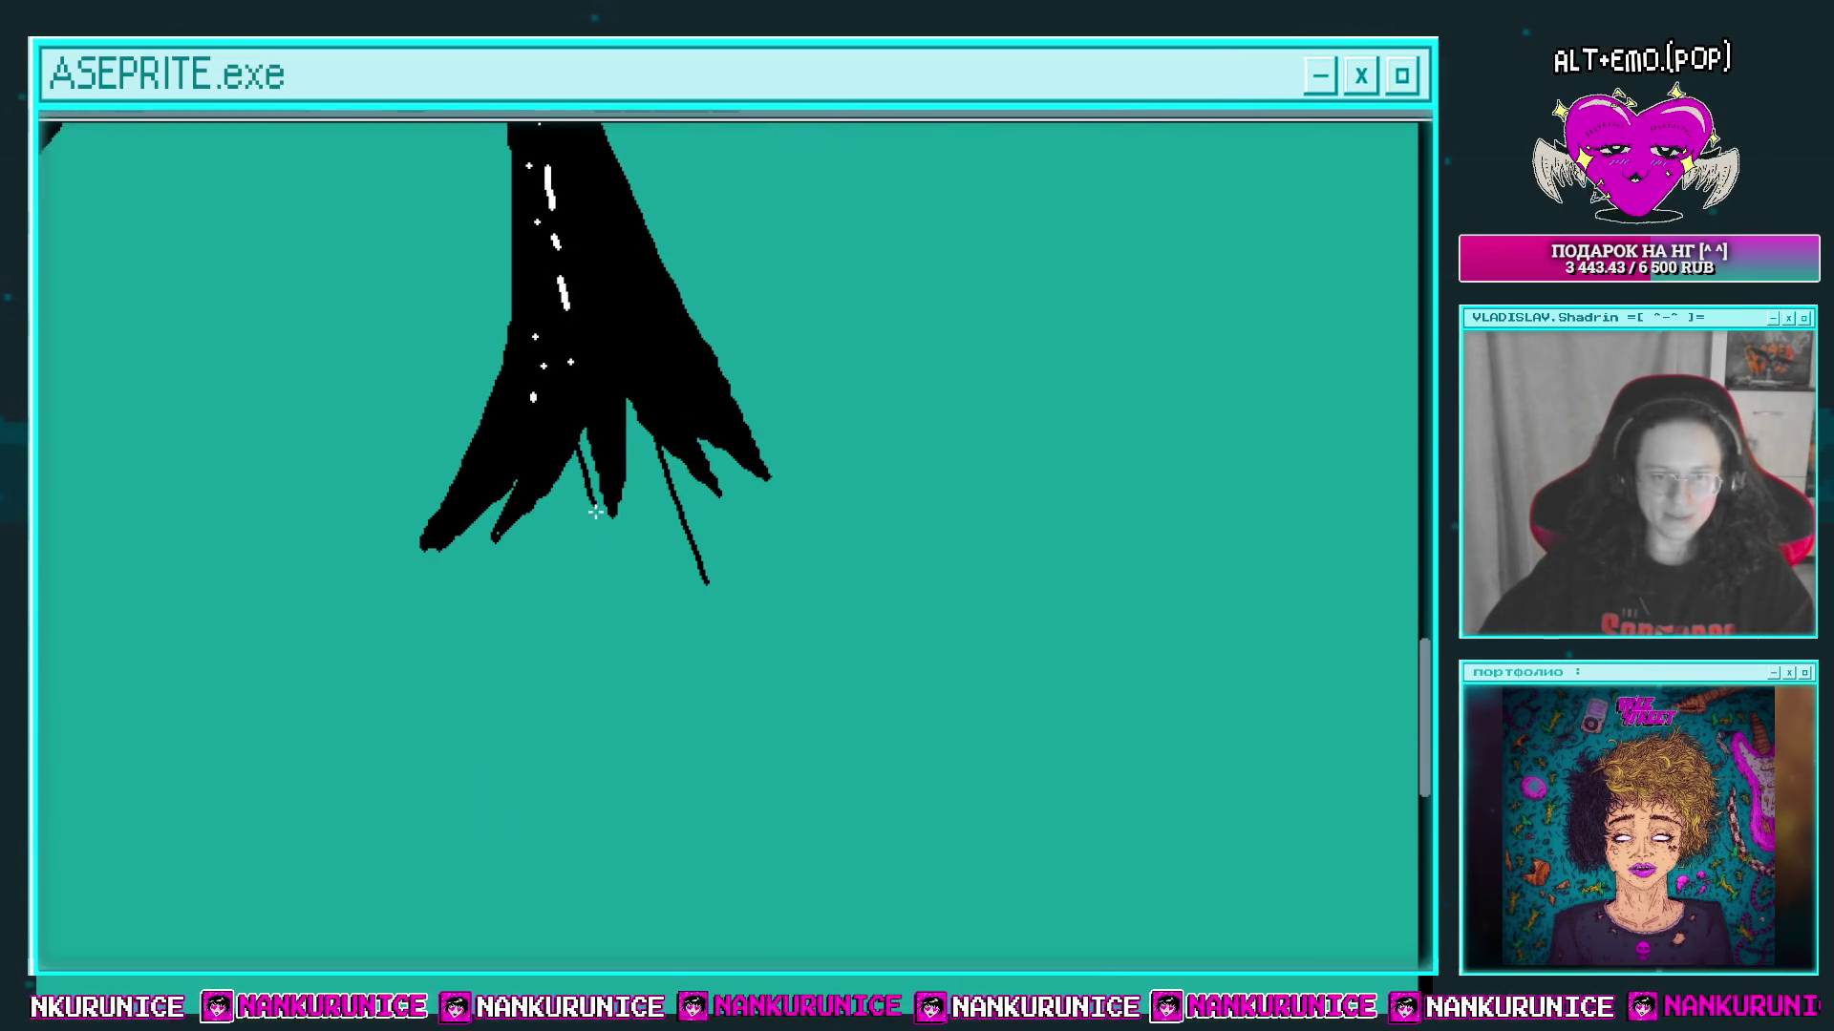
key(ctrl+z)
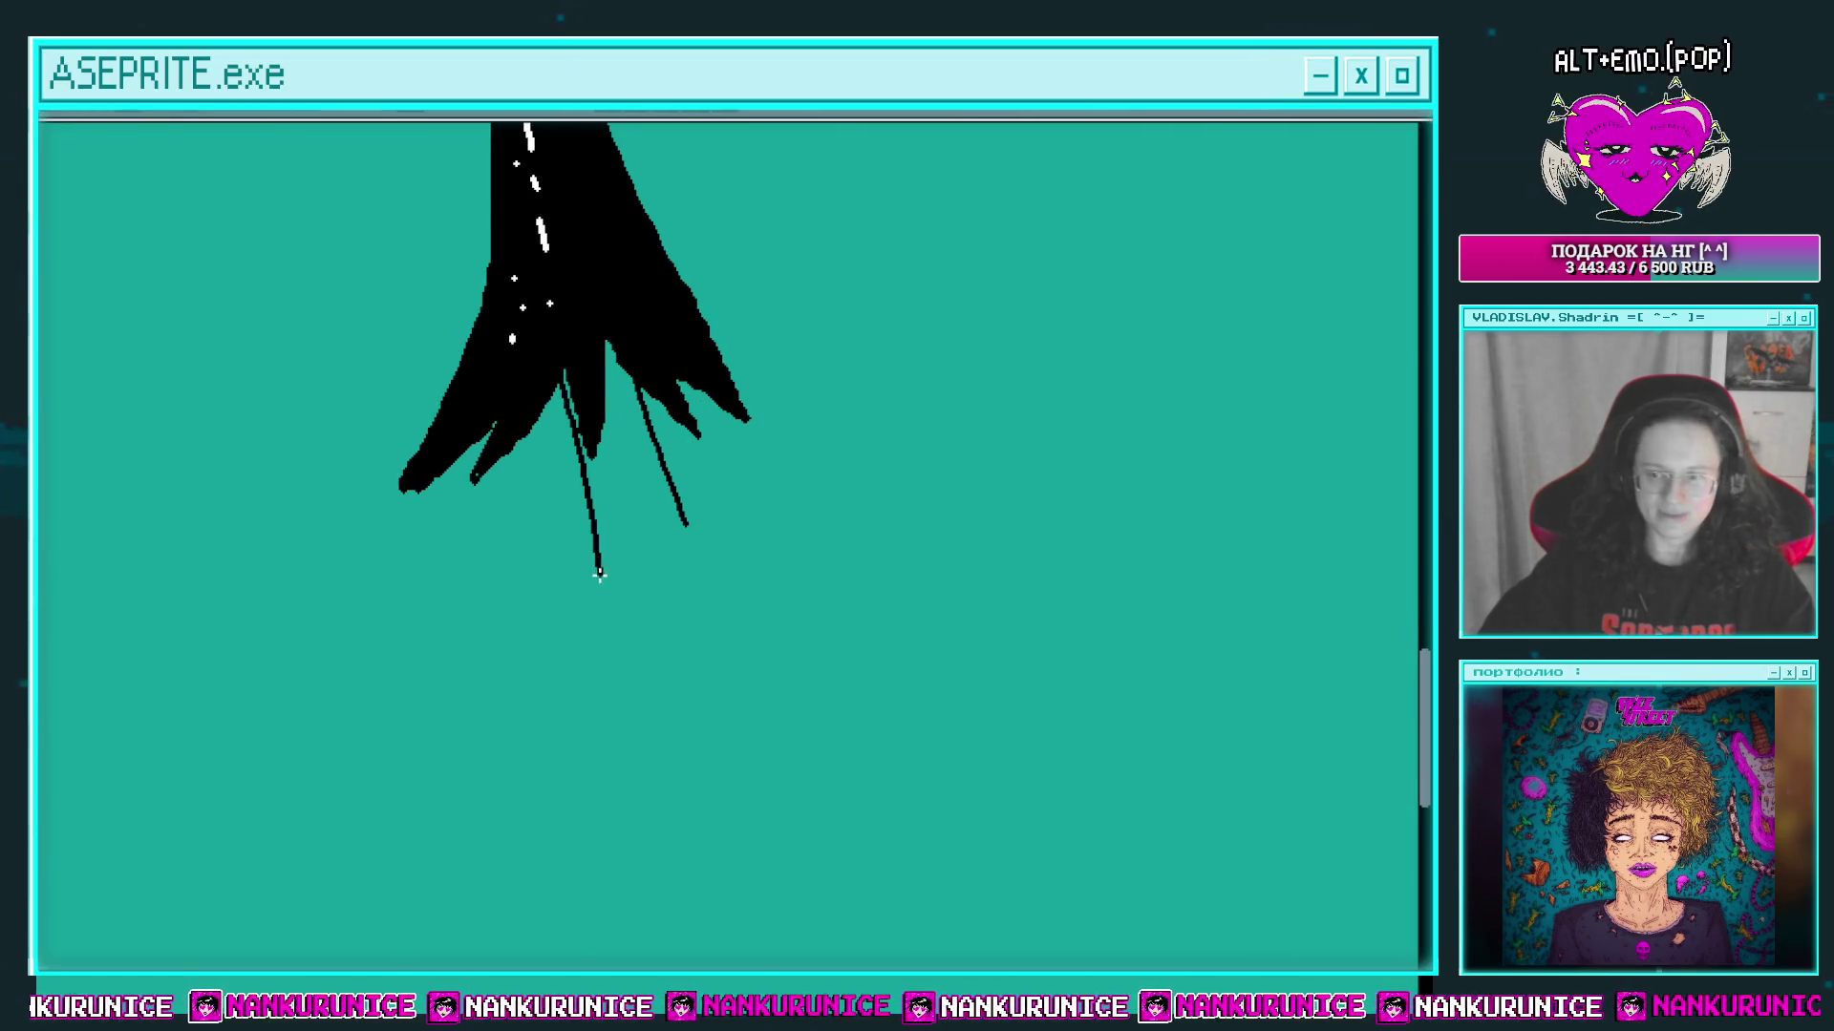
Step: Fill the lower leg outline white and draw a black line across it
scroll(675, 513, down, 4)
mouse_move(646, 602)
mouse_down()
mouse_move(635, 573)
mouse_move(653, 859)
mouse_move(617, 557)
mouse_up()
scroll(631, 600, up, 4)
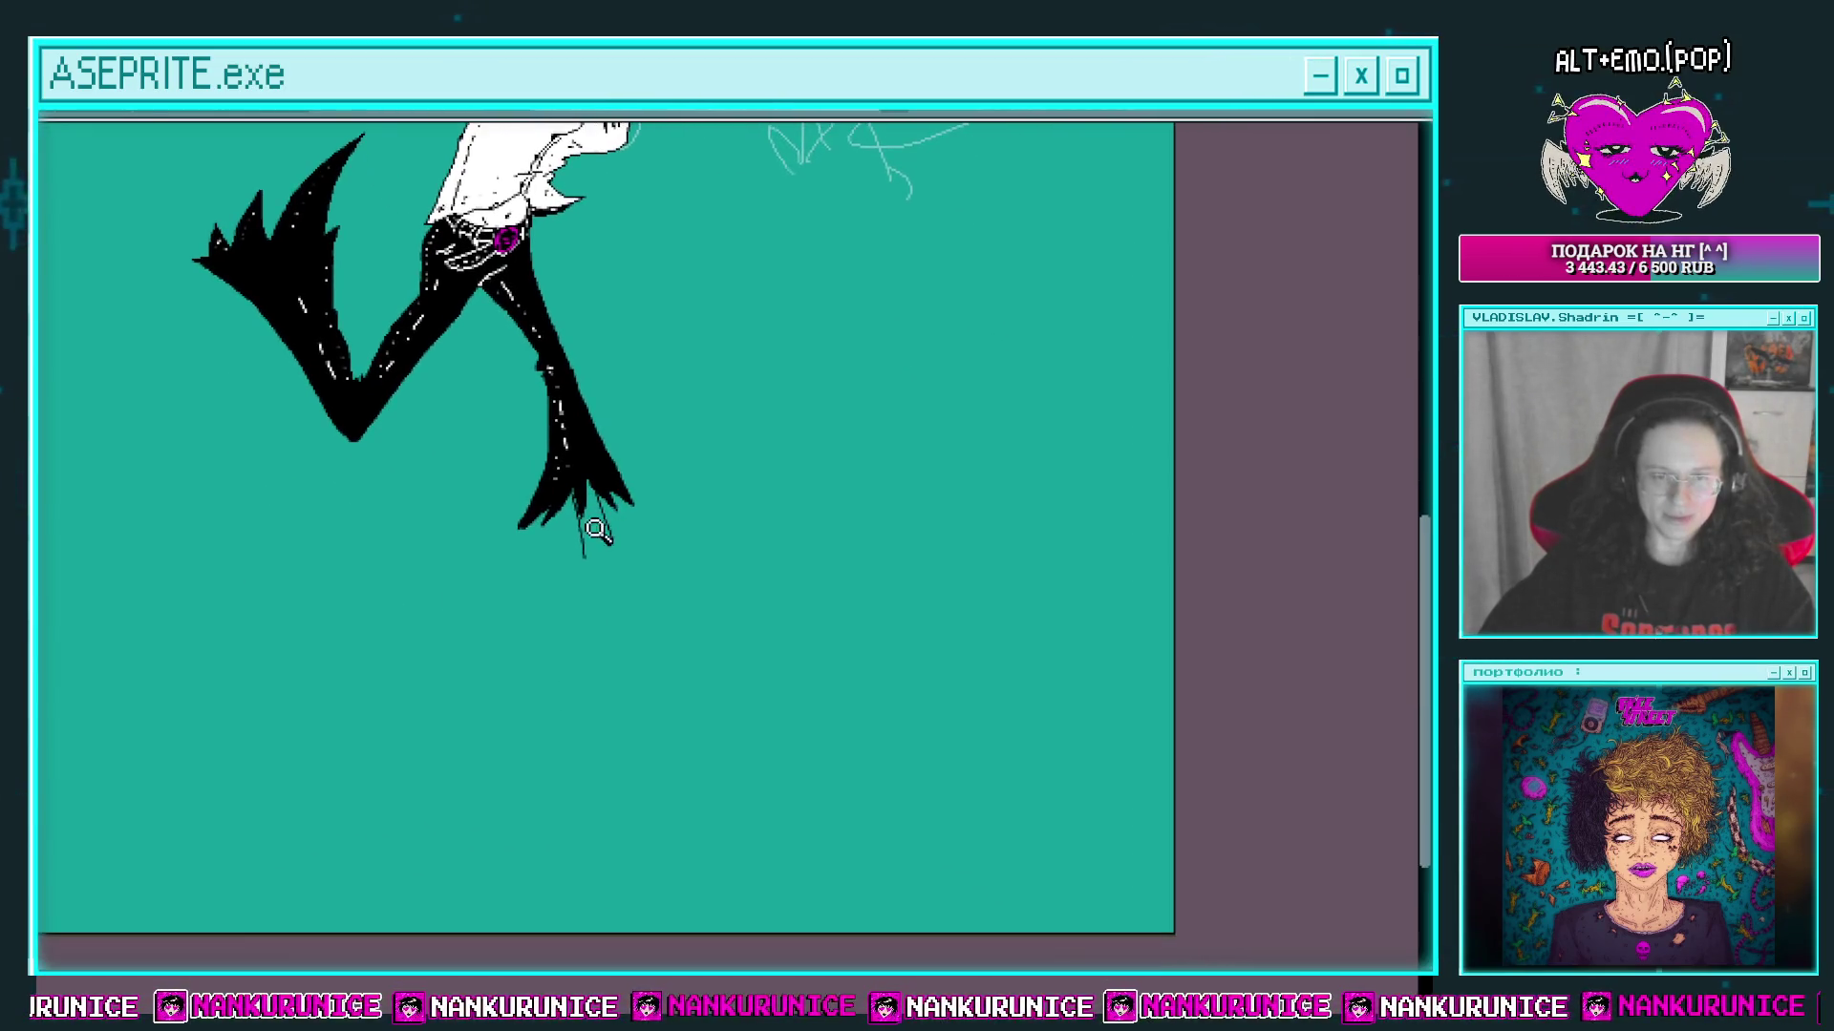
scroll(562, 506, up, 2)
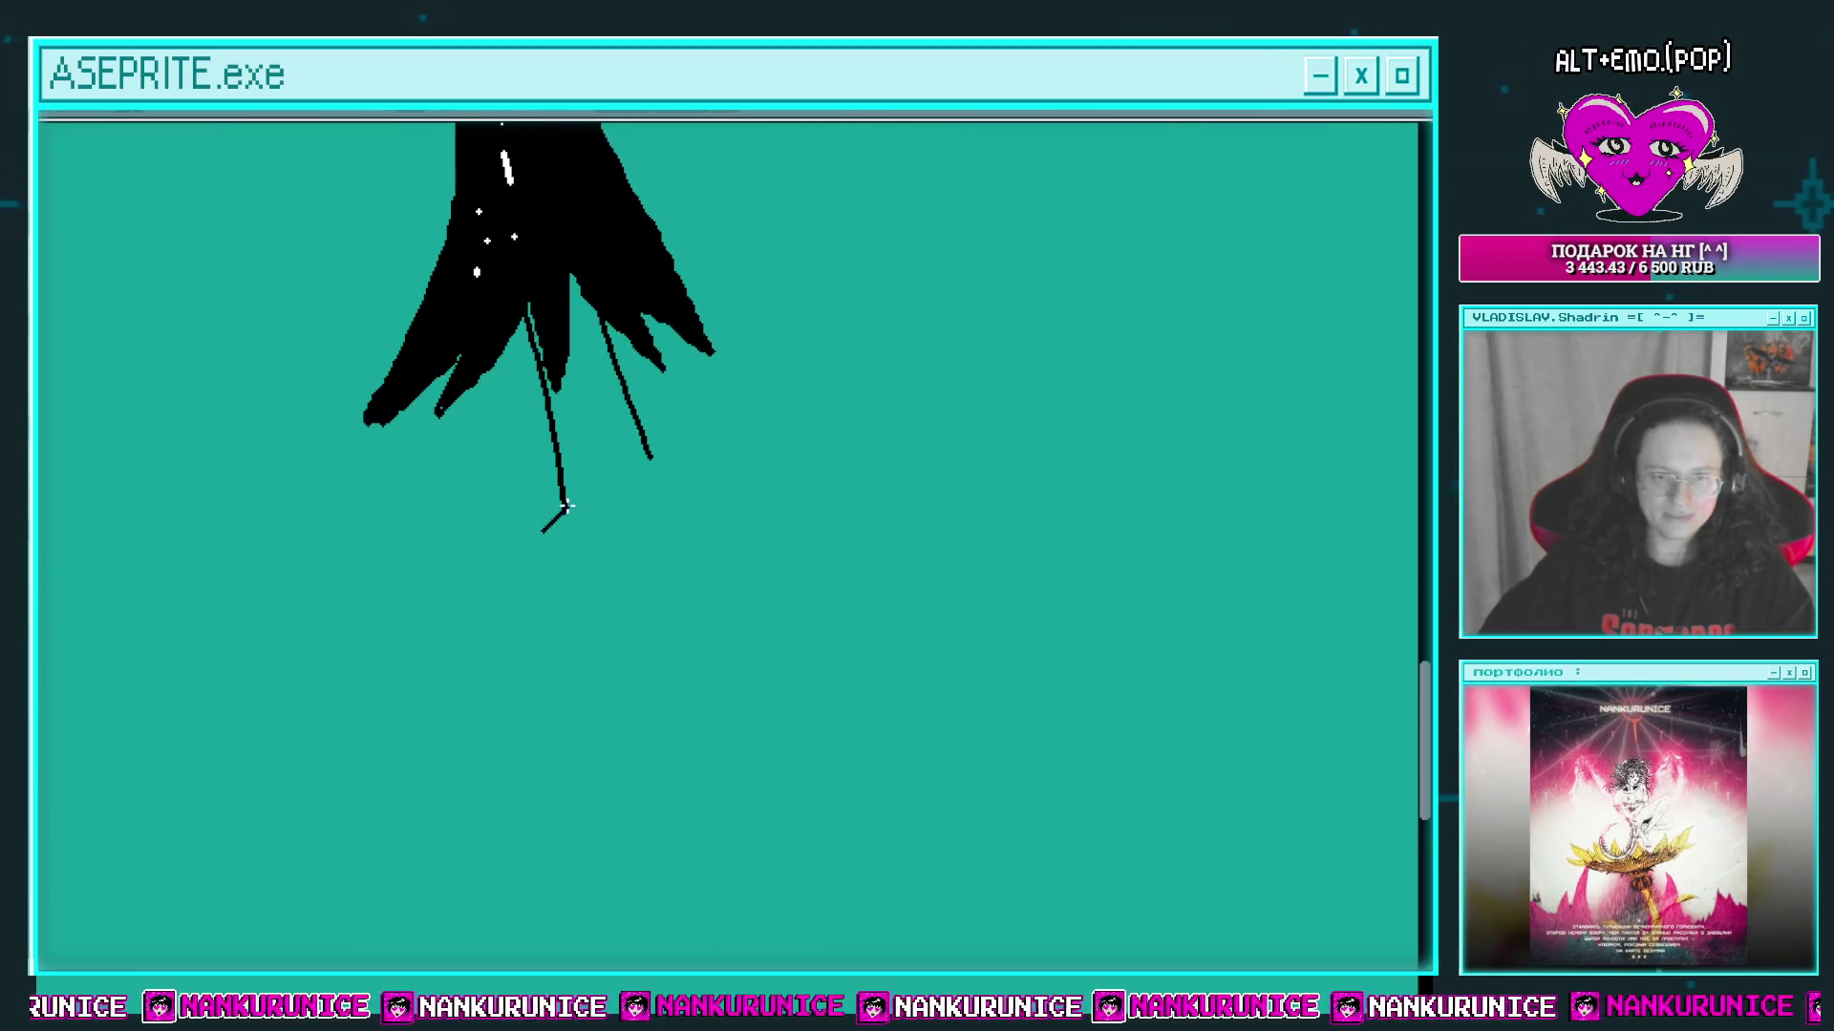
mouse_move(638, 553)
mouse_down()
mouse_move(611, 568)
mouse_move(740, 595)
mouse_up()
drag(618, 535, 621, 602)
scroll(675, 618, up, 2)
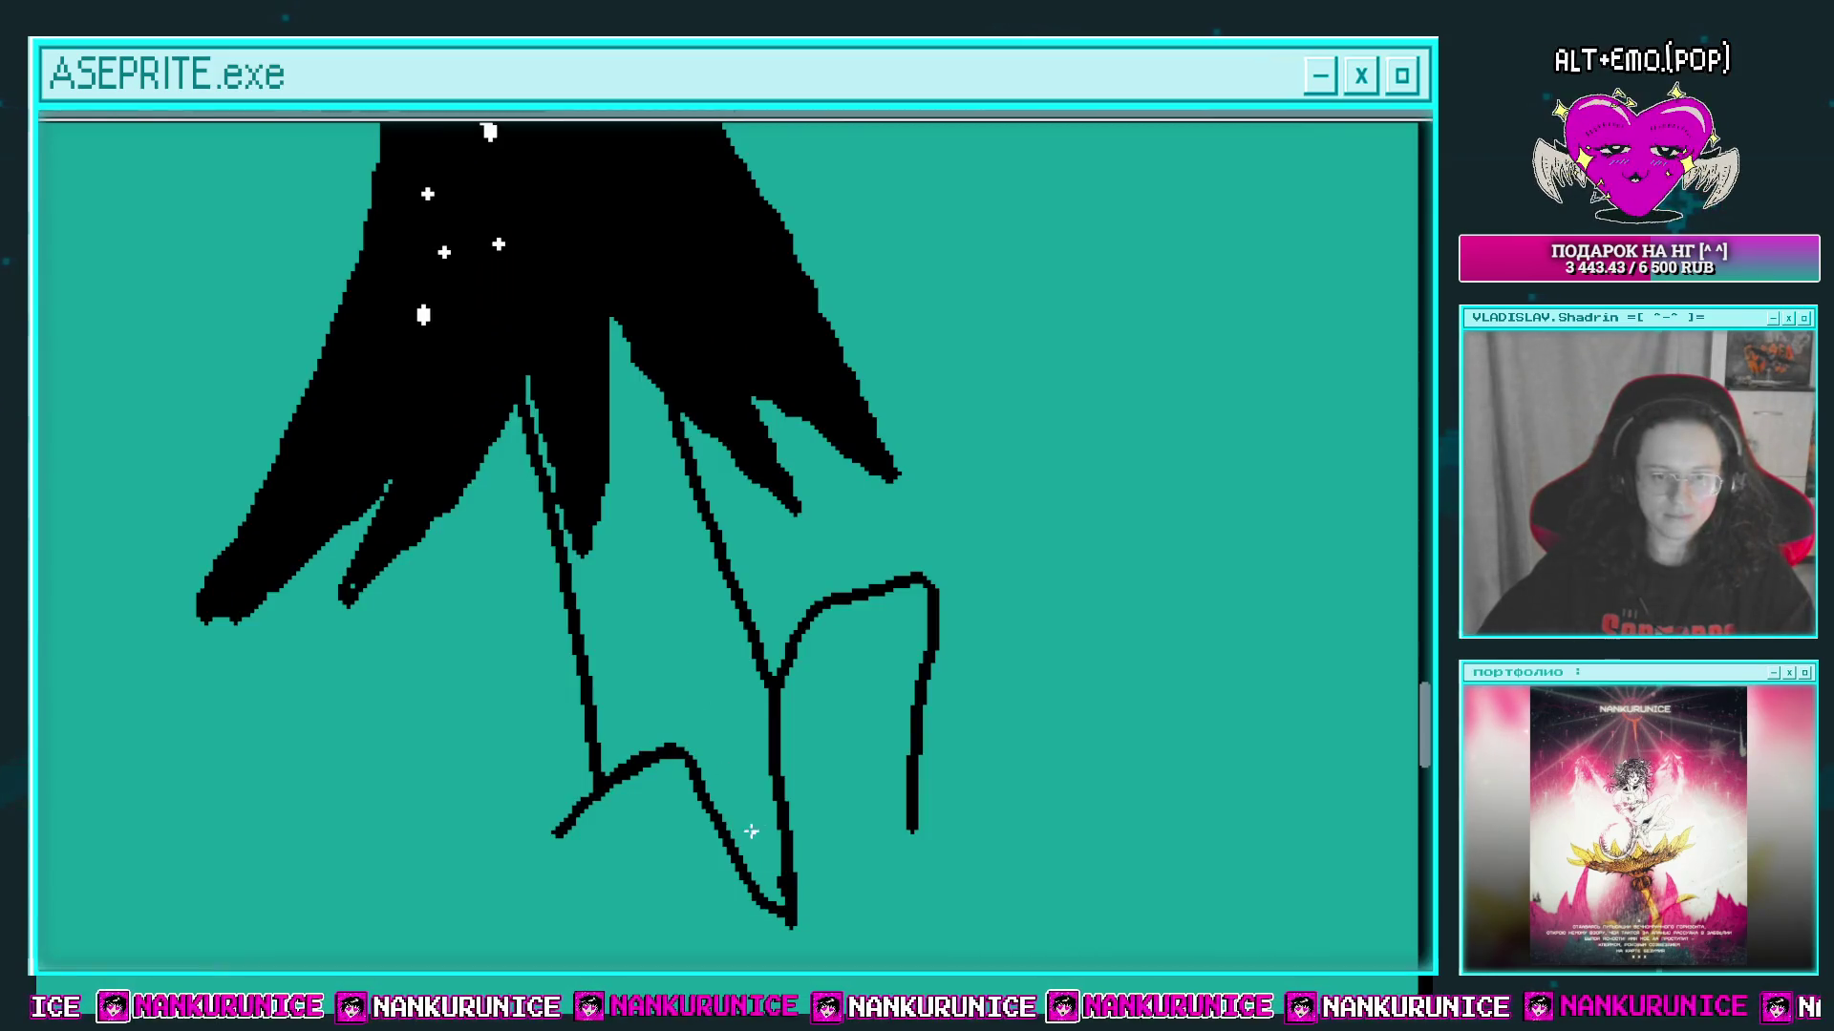
click(751, 832)
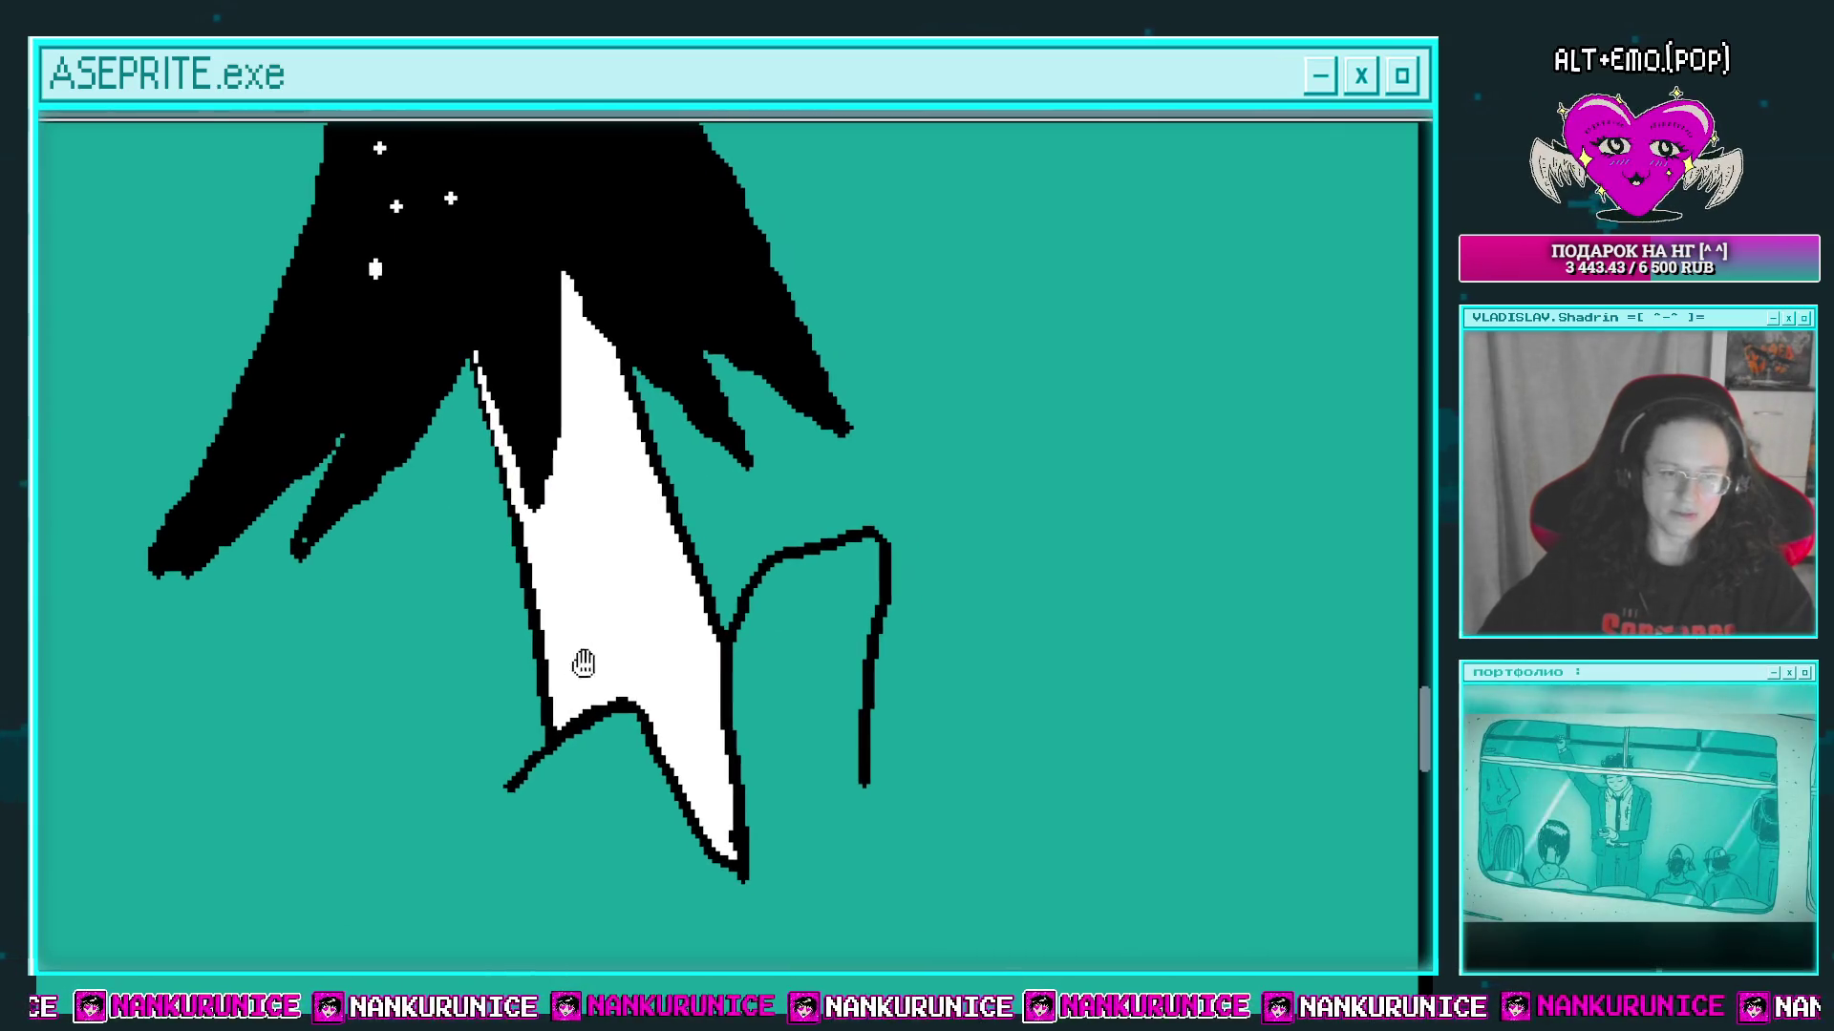
drag(552, 692, 690, 613)
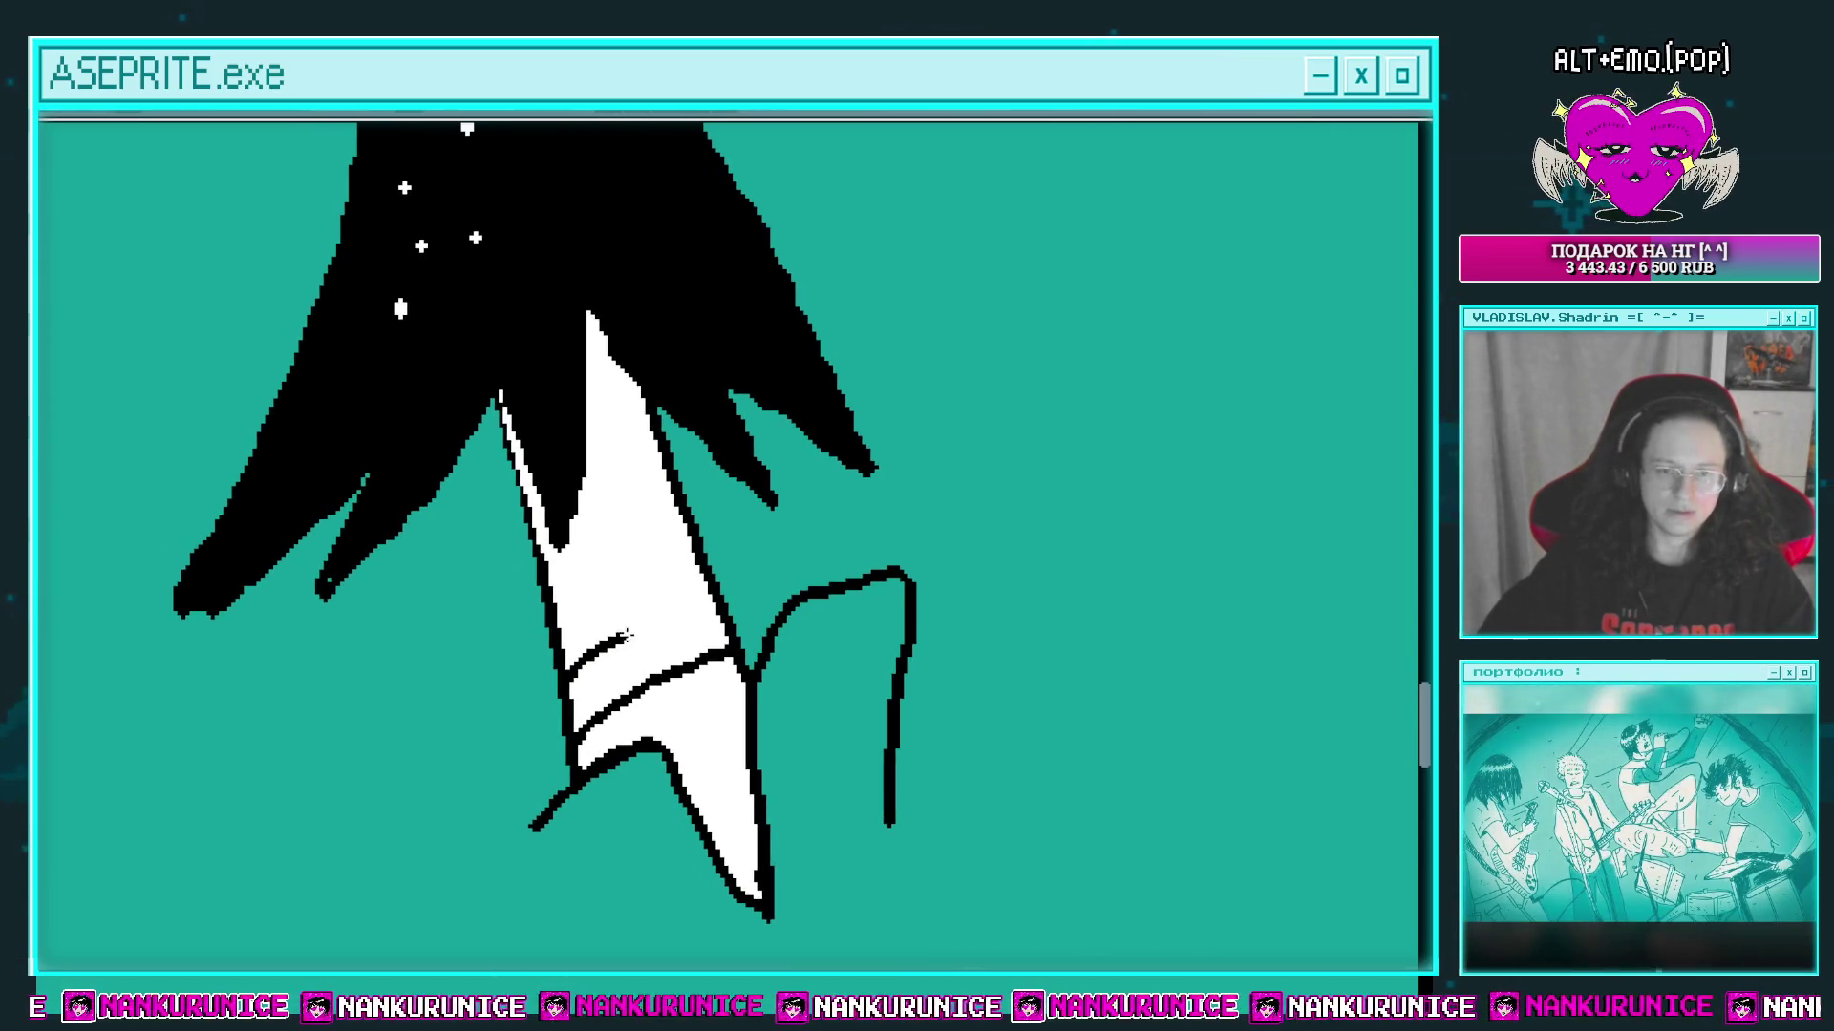
Step: Draw band lines across the white leg and fill the band between them black
mouse_move(559, 657)
mouse_down()
mouse_move(705, 581)
mouse_move(542, 616)
mouse_up()
click(543, 622)
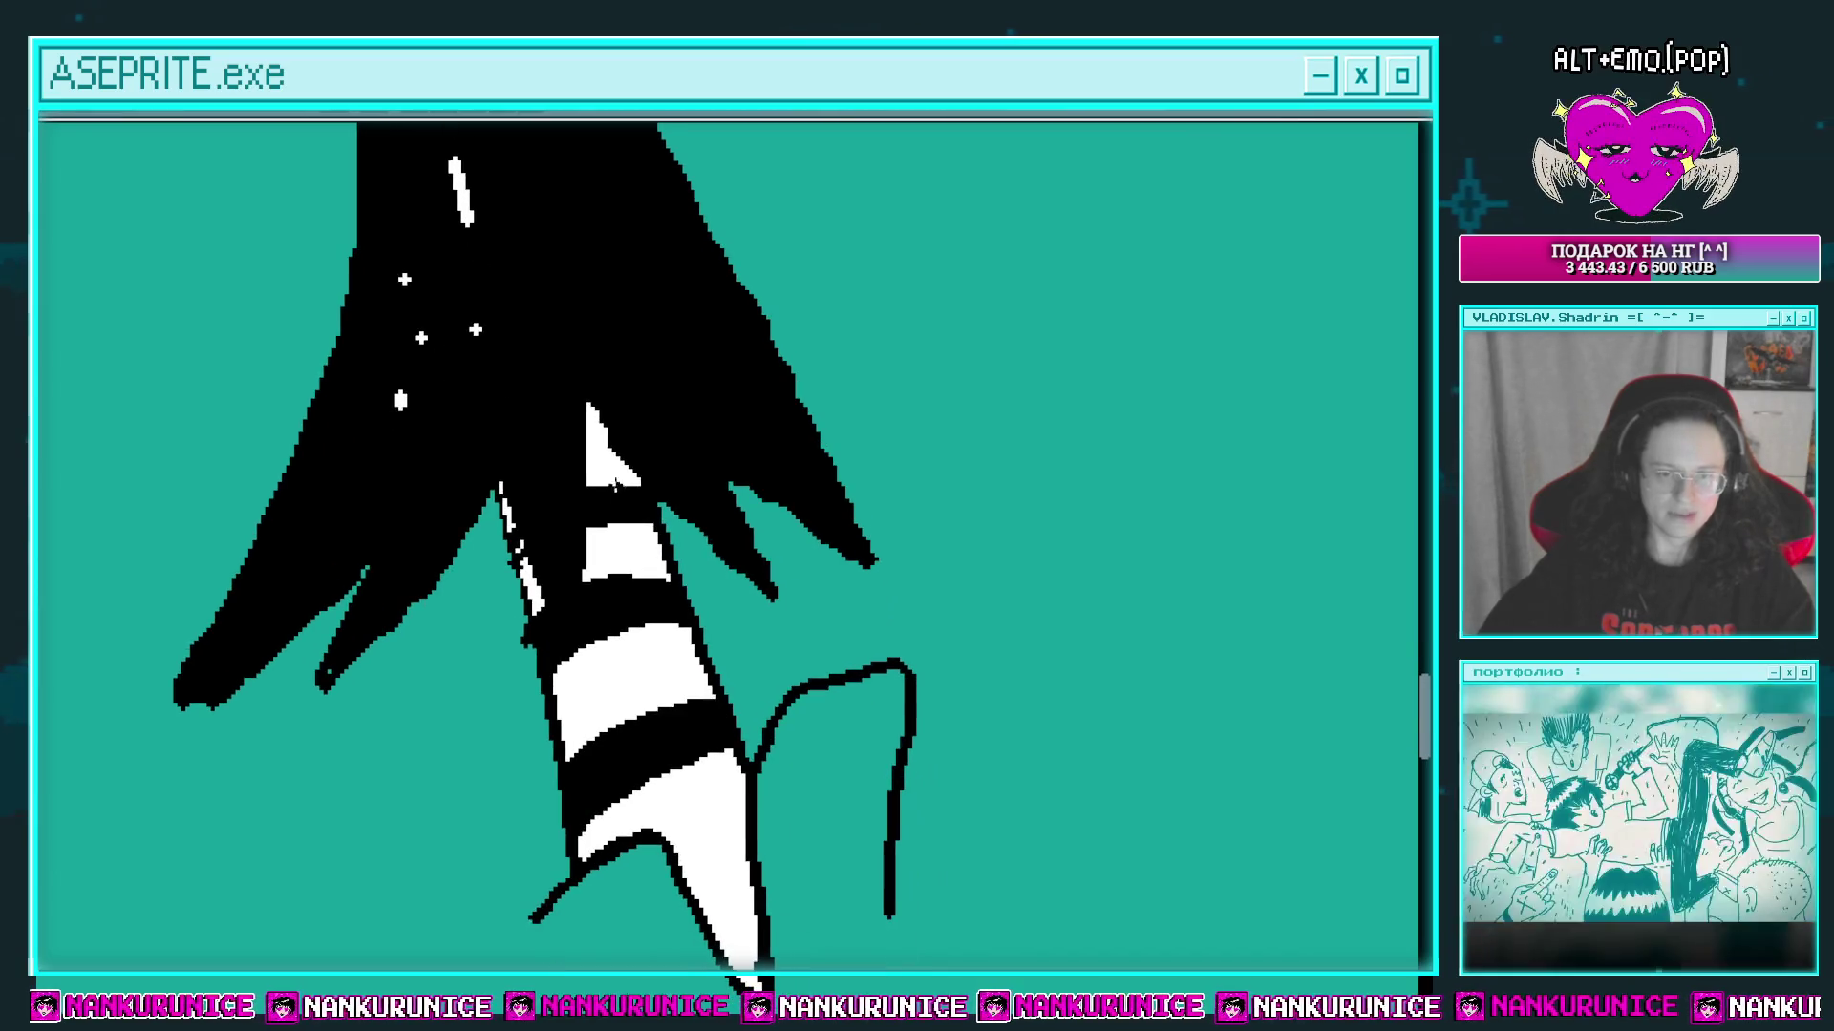
mouse_move(609, 515)
mouse_down()
mouse_move(606, 546)
mouse_move(597, 452)
mouse_up()
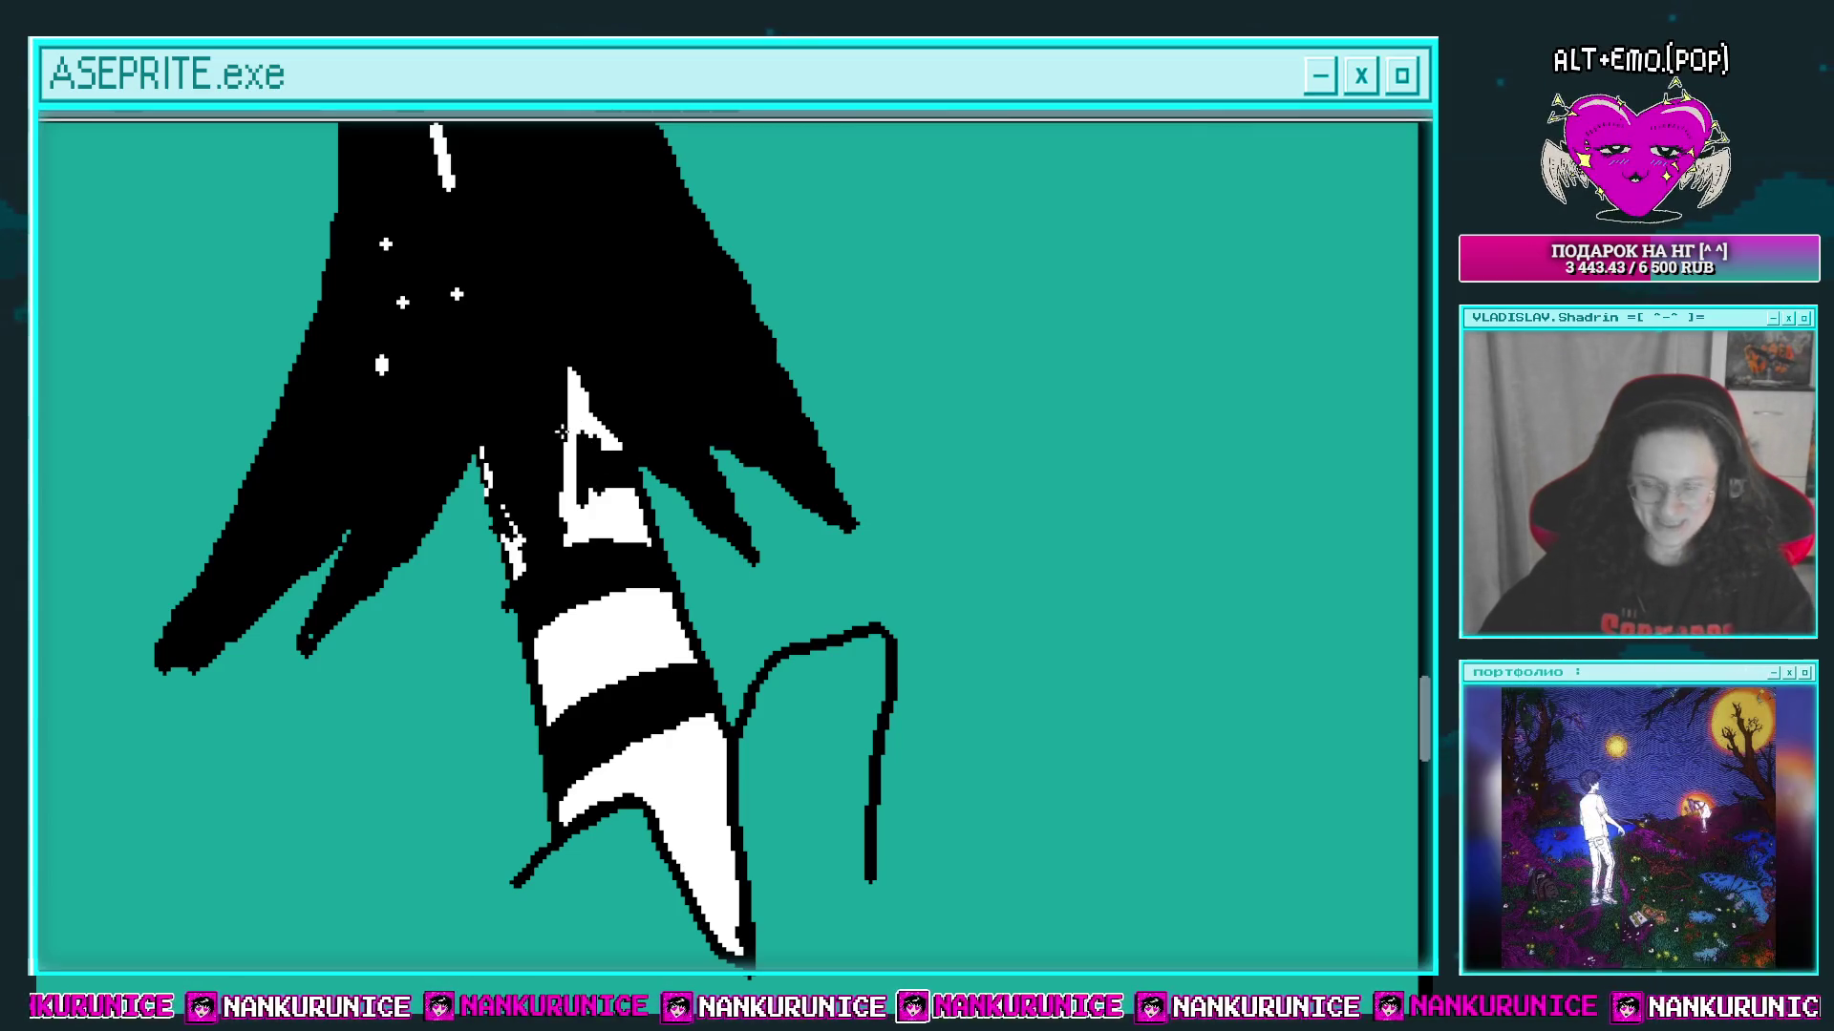
drag(630, 506, 661, 480)
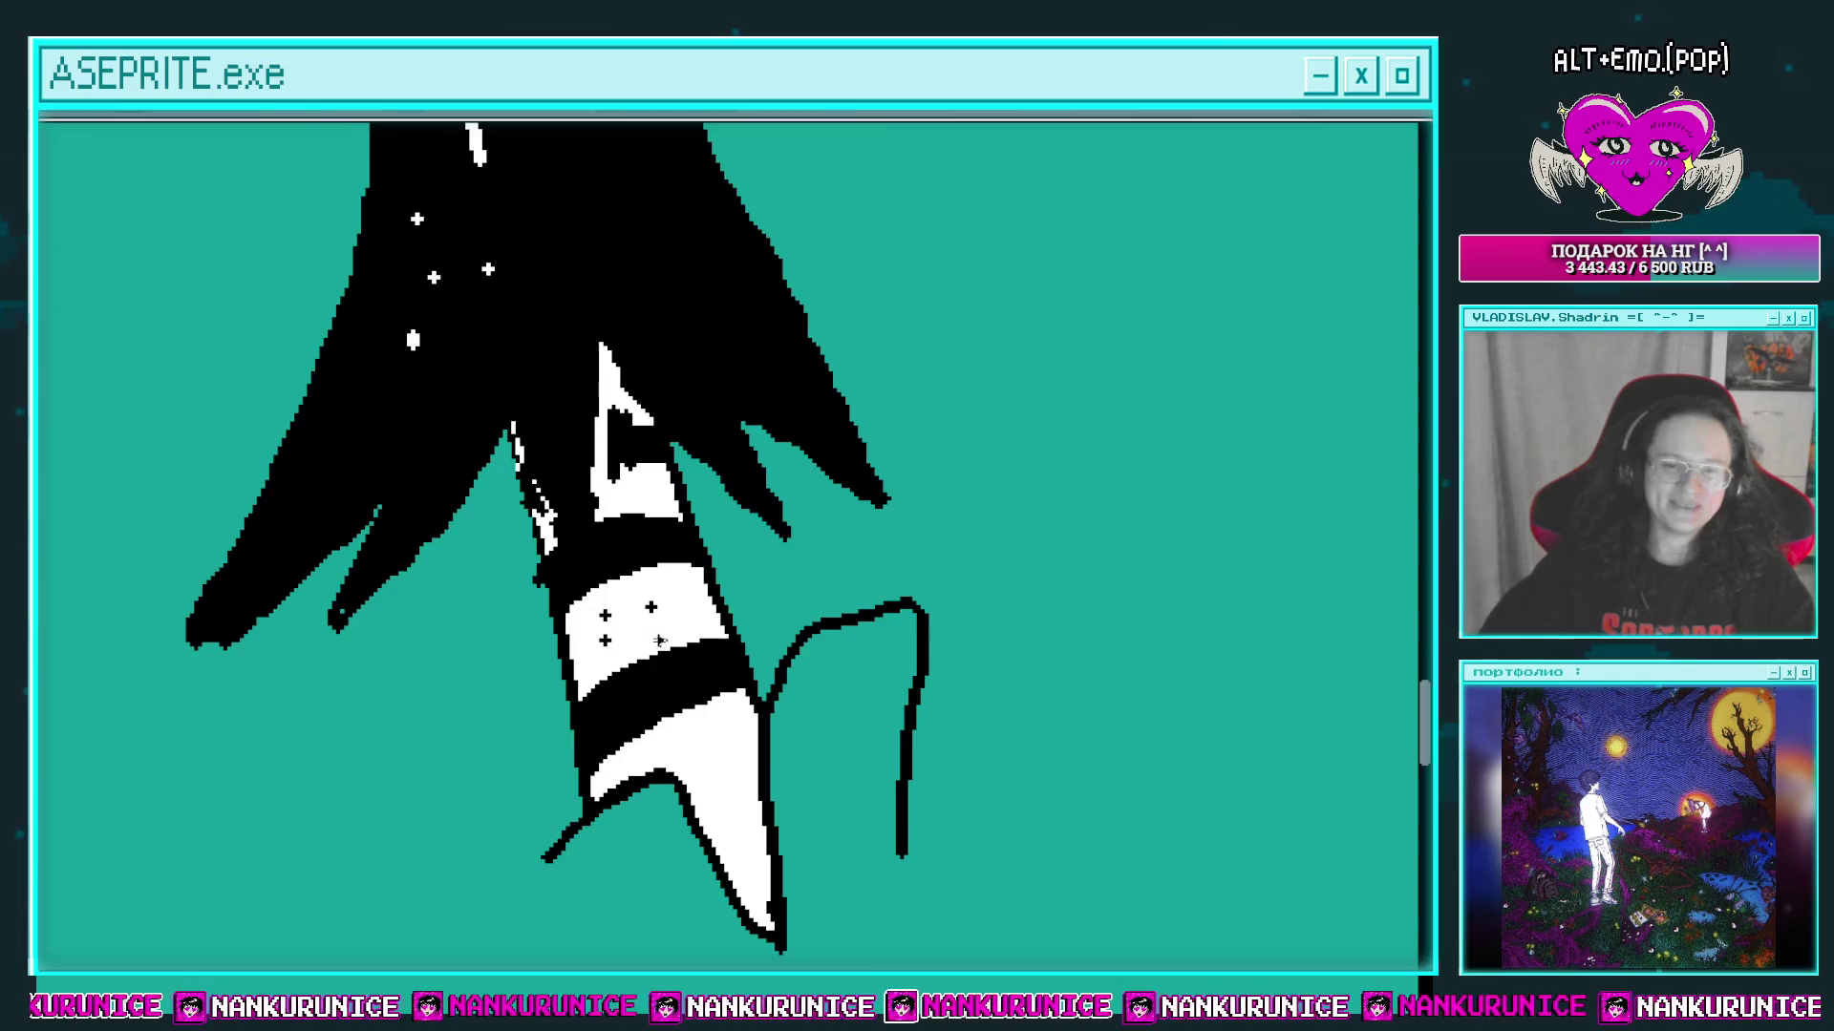
scroll(659, 639, down, 2)
scroll(740, 688, down, 3)
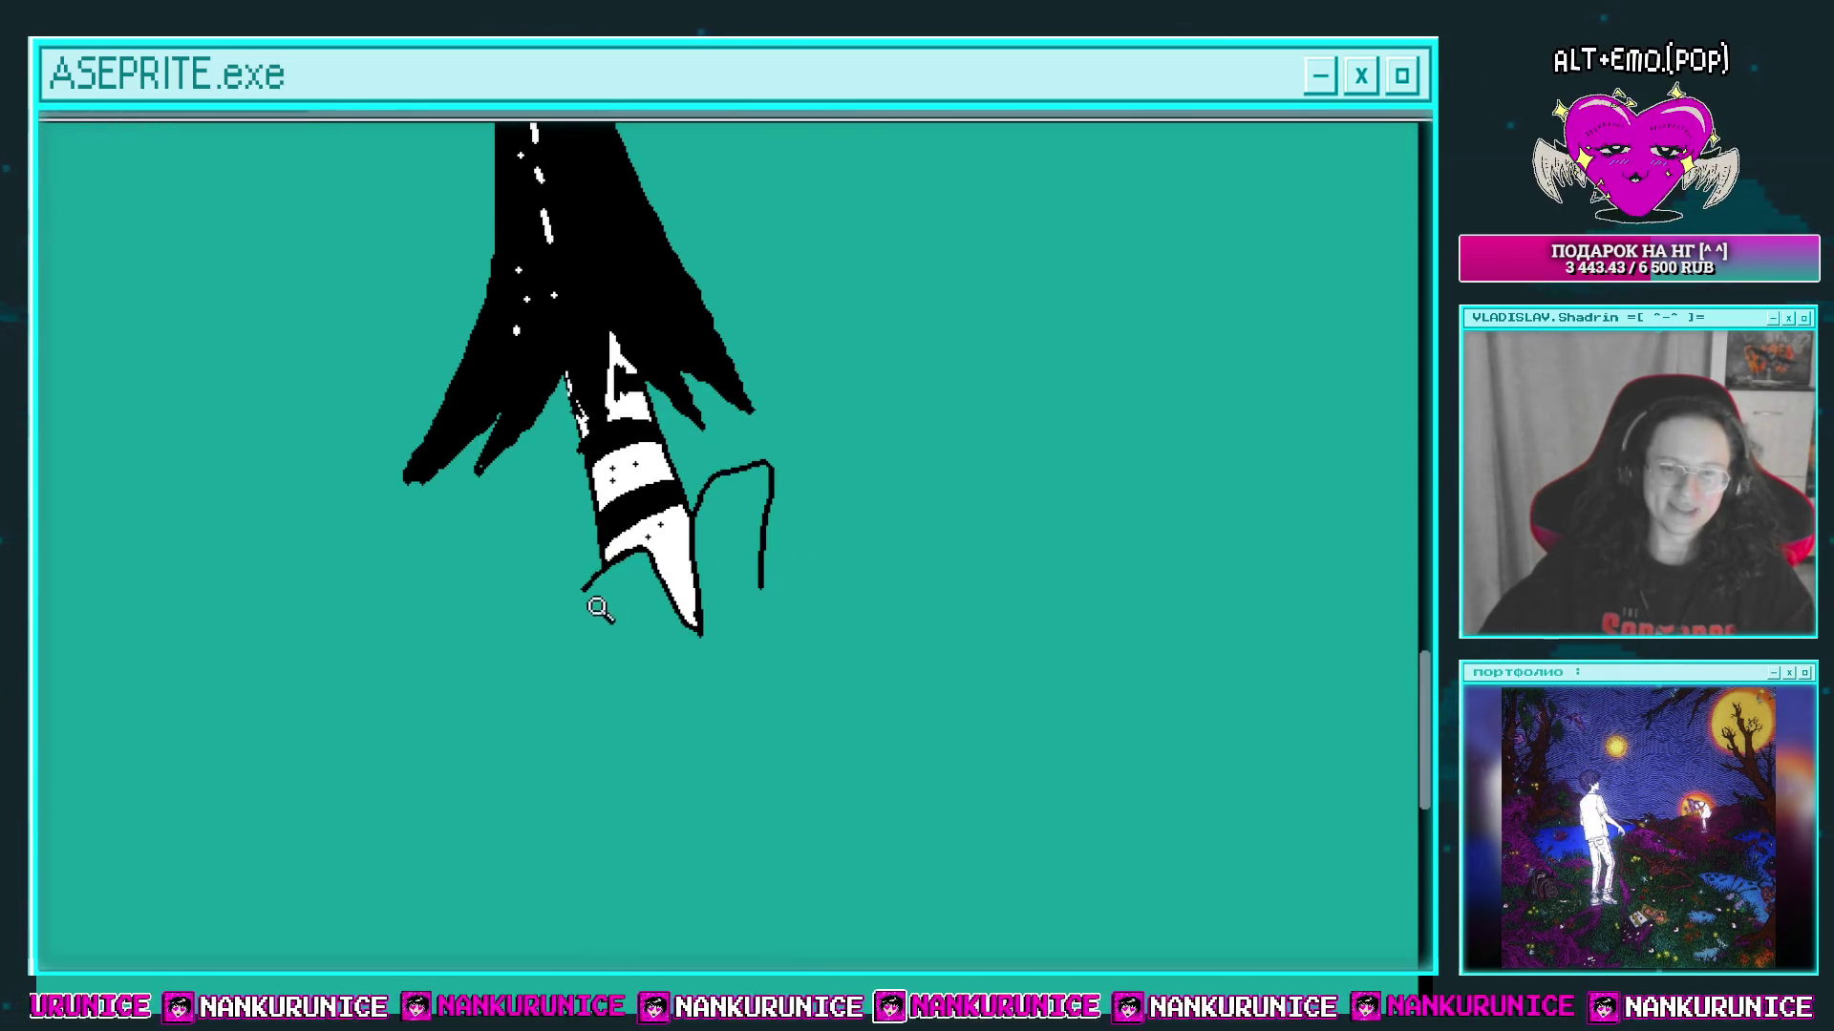
scroll(600, 610, up, 2)
scroll(653, 600, down, 3)
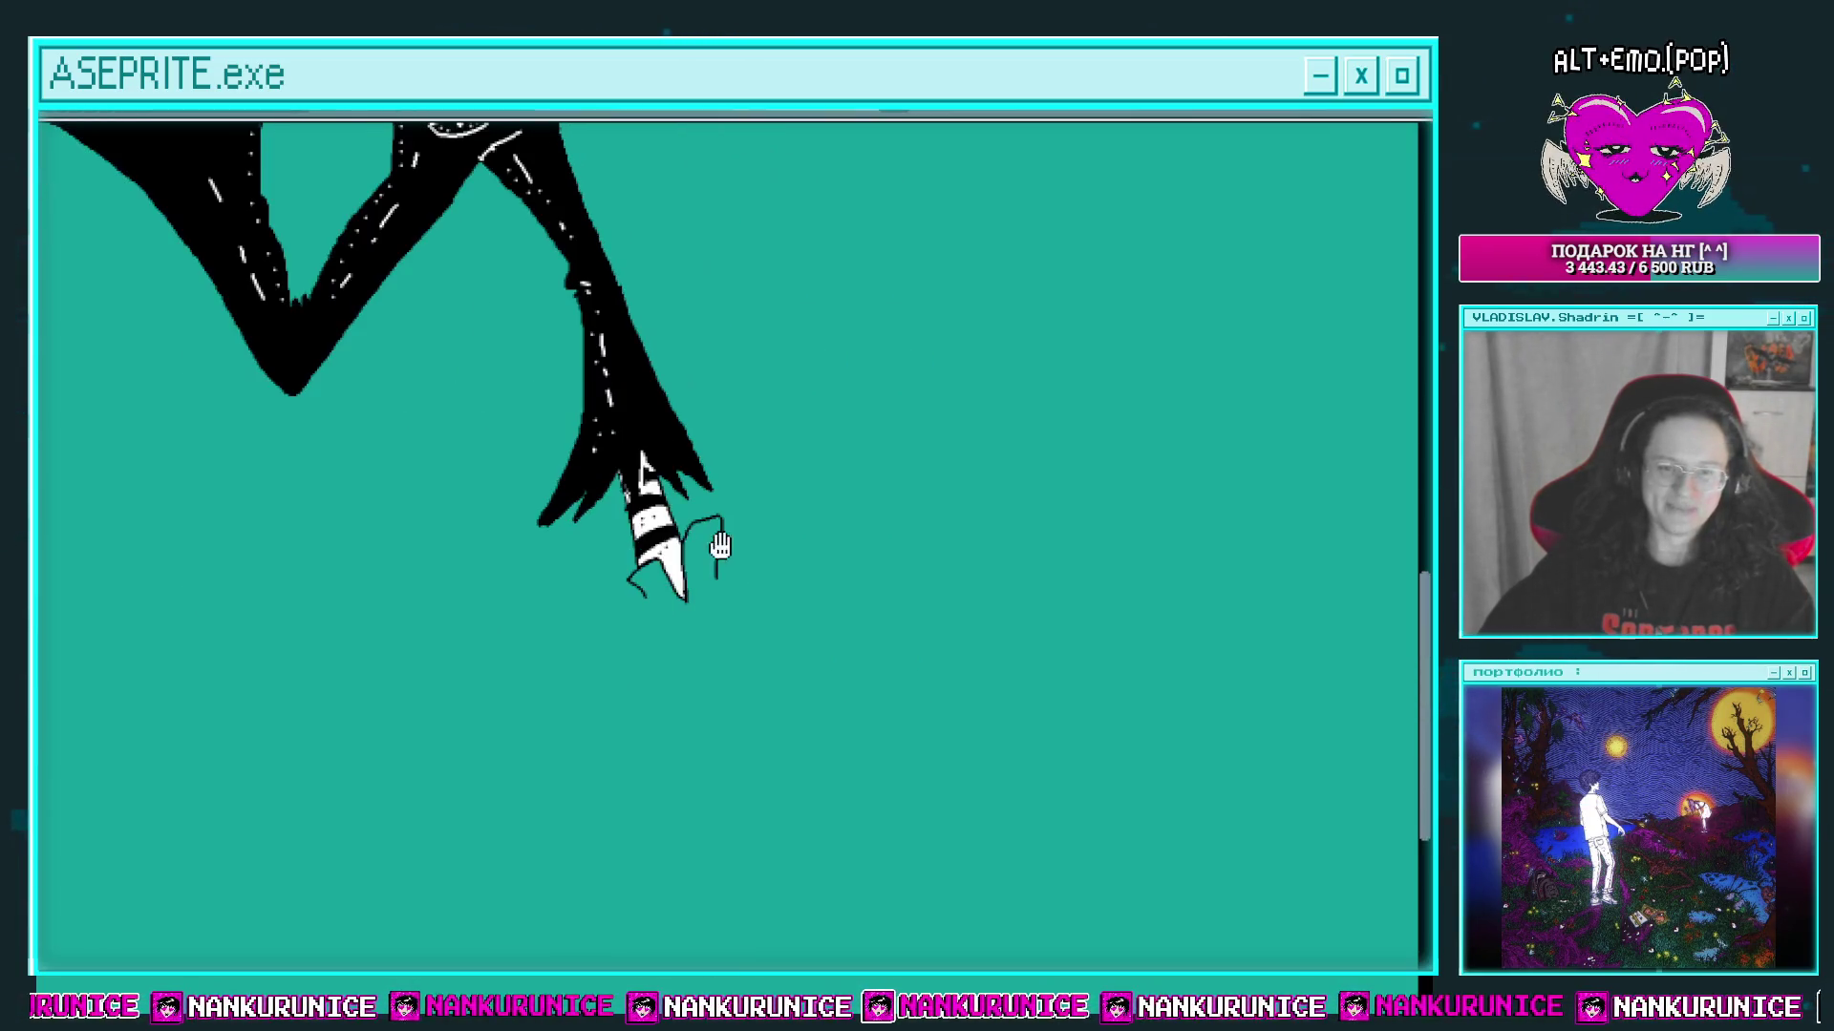
Step: Extend the leg outline downward into a boot shape, erasing part of the left leg line
scroll(725, 544, up, 2)
drag(766, 567, 790, 512)
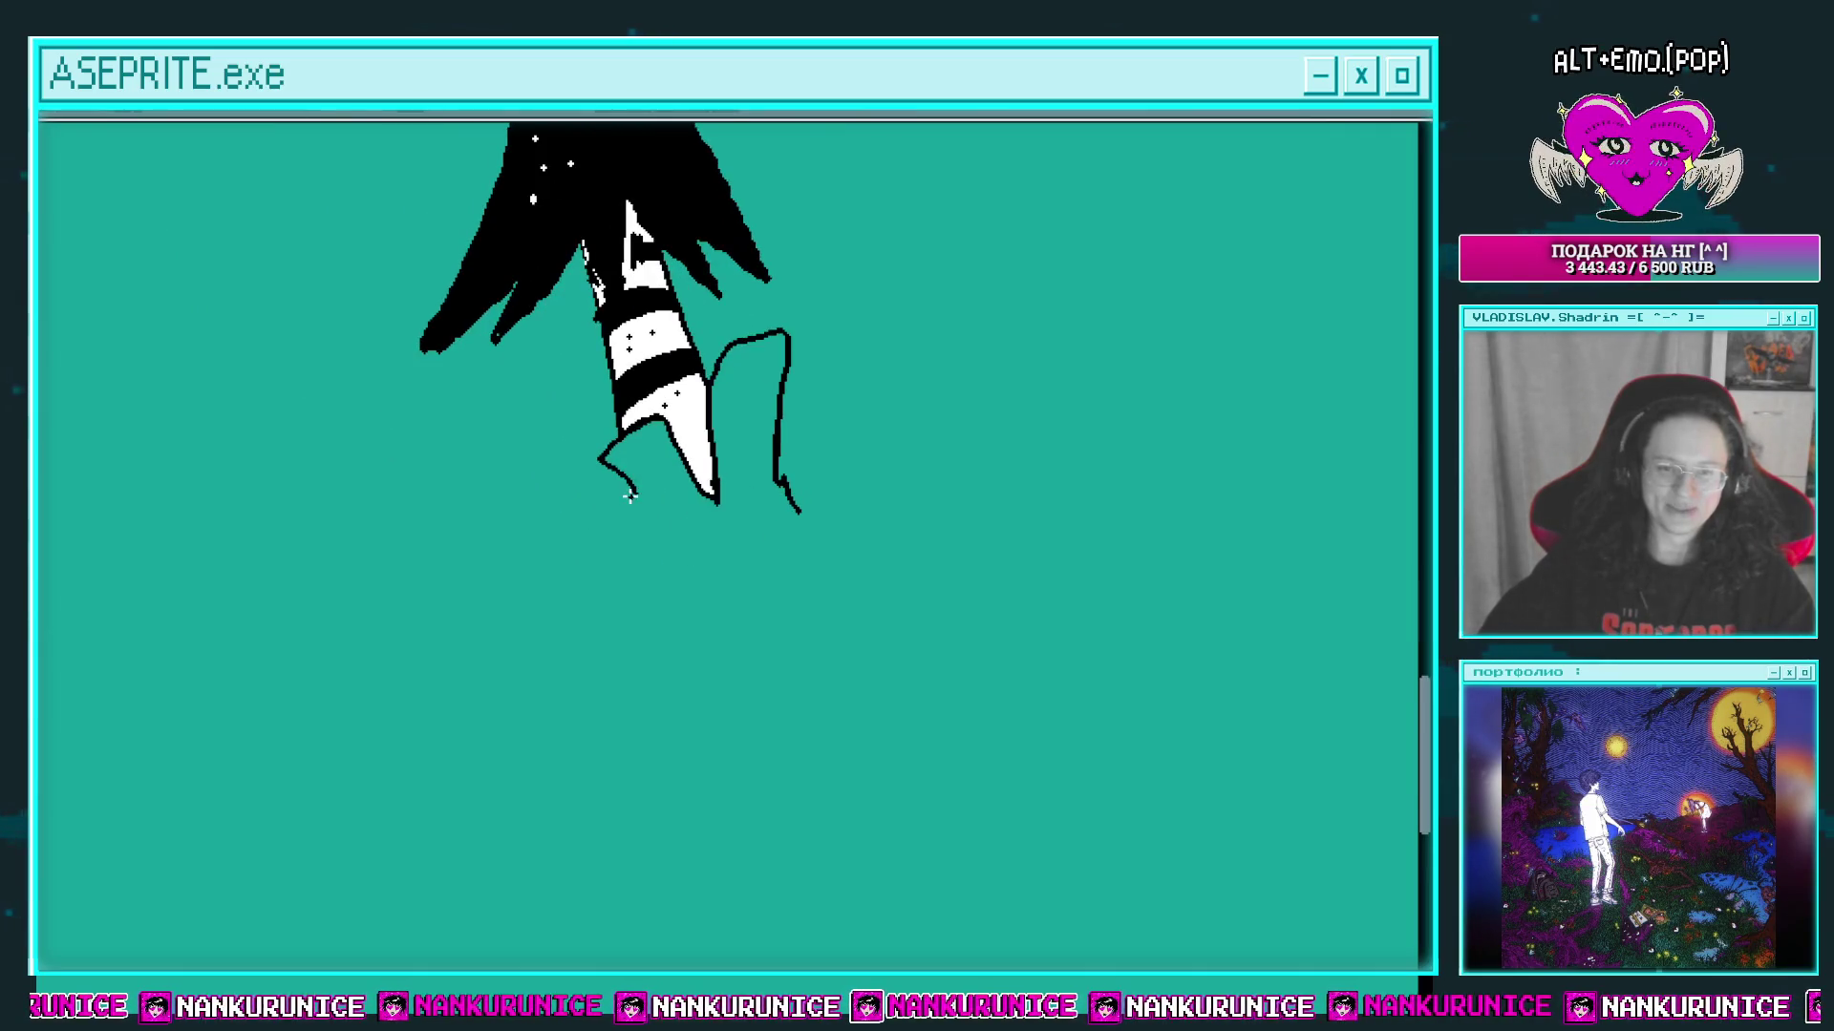
drag(647, 540, 632, 554)
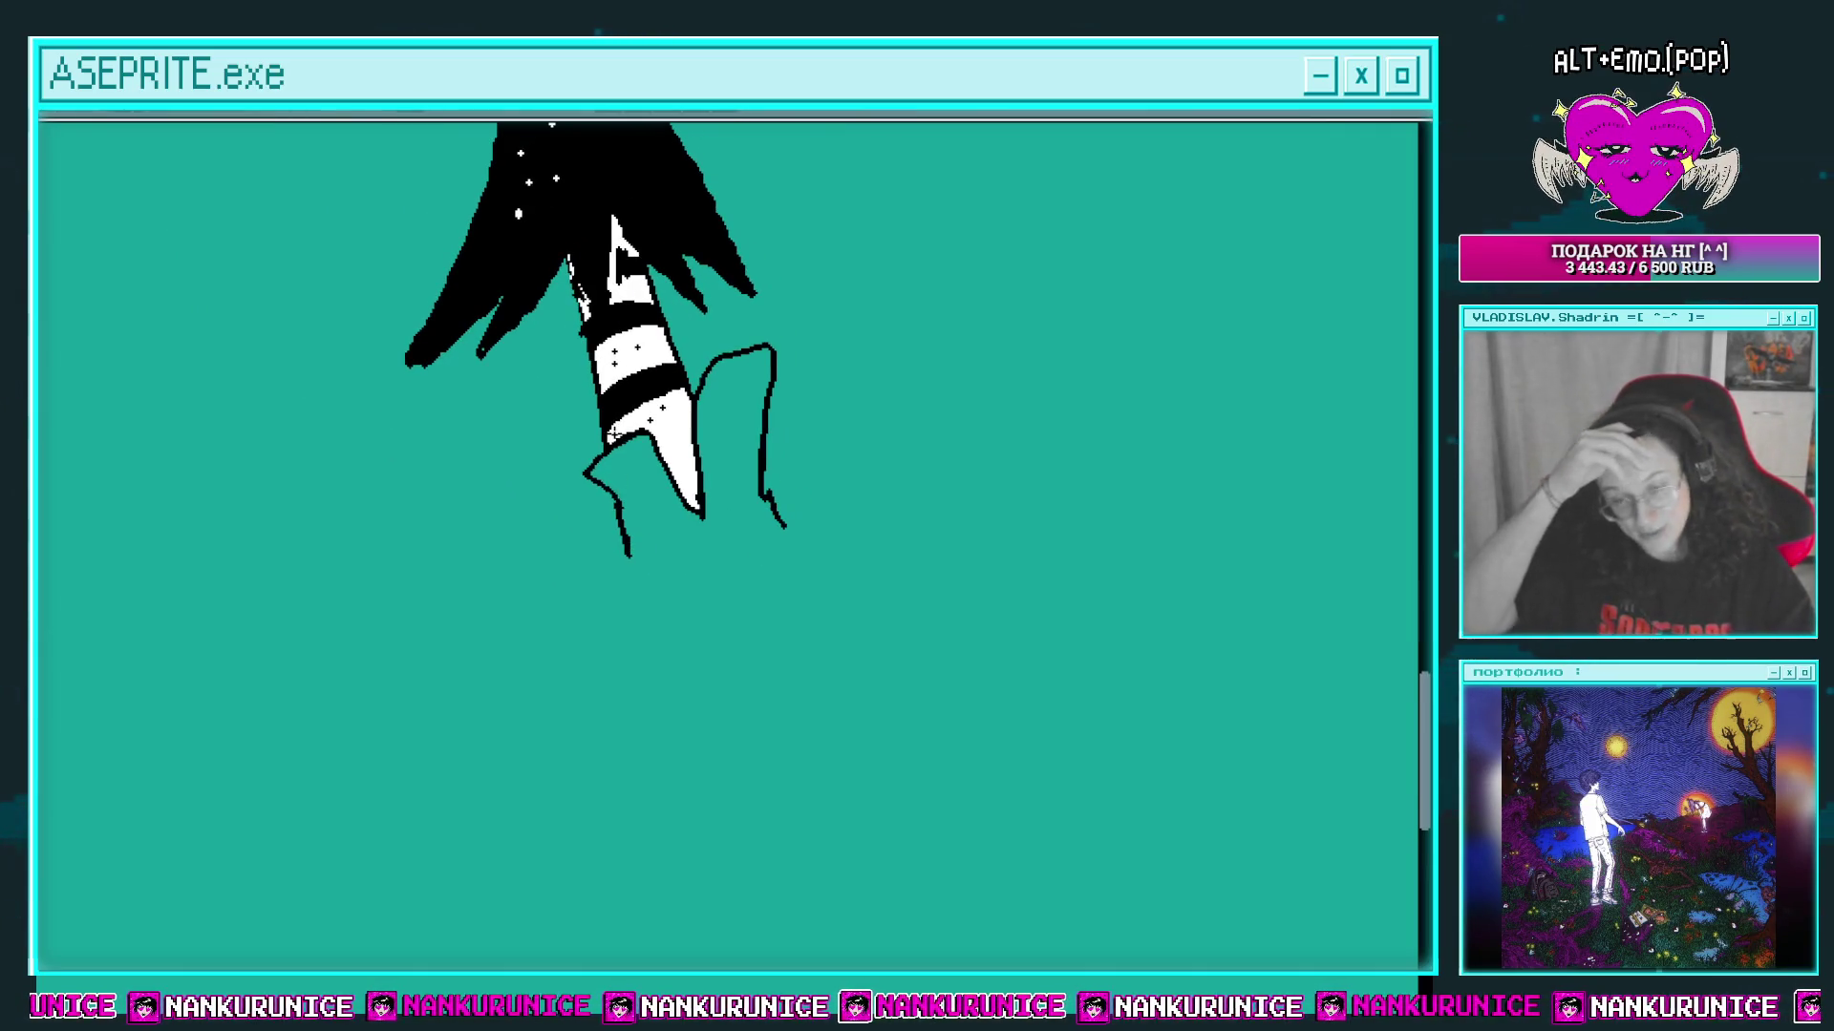
mouse_move(707, 583)
mouse_down()
mouse_move(726, 517)
mouse_move(687, 512)
mouse_move(697, 553)
mouse_move(758, 582)
mouse_move(761, 444)
mouse_move(747, 664)
mouse_move(759, 534)
mouse_move(821, 474)
mouse_up()
scroll(754, 482, up, 2)
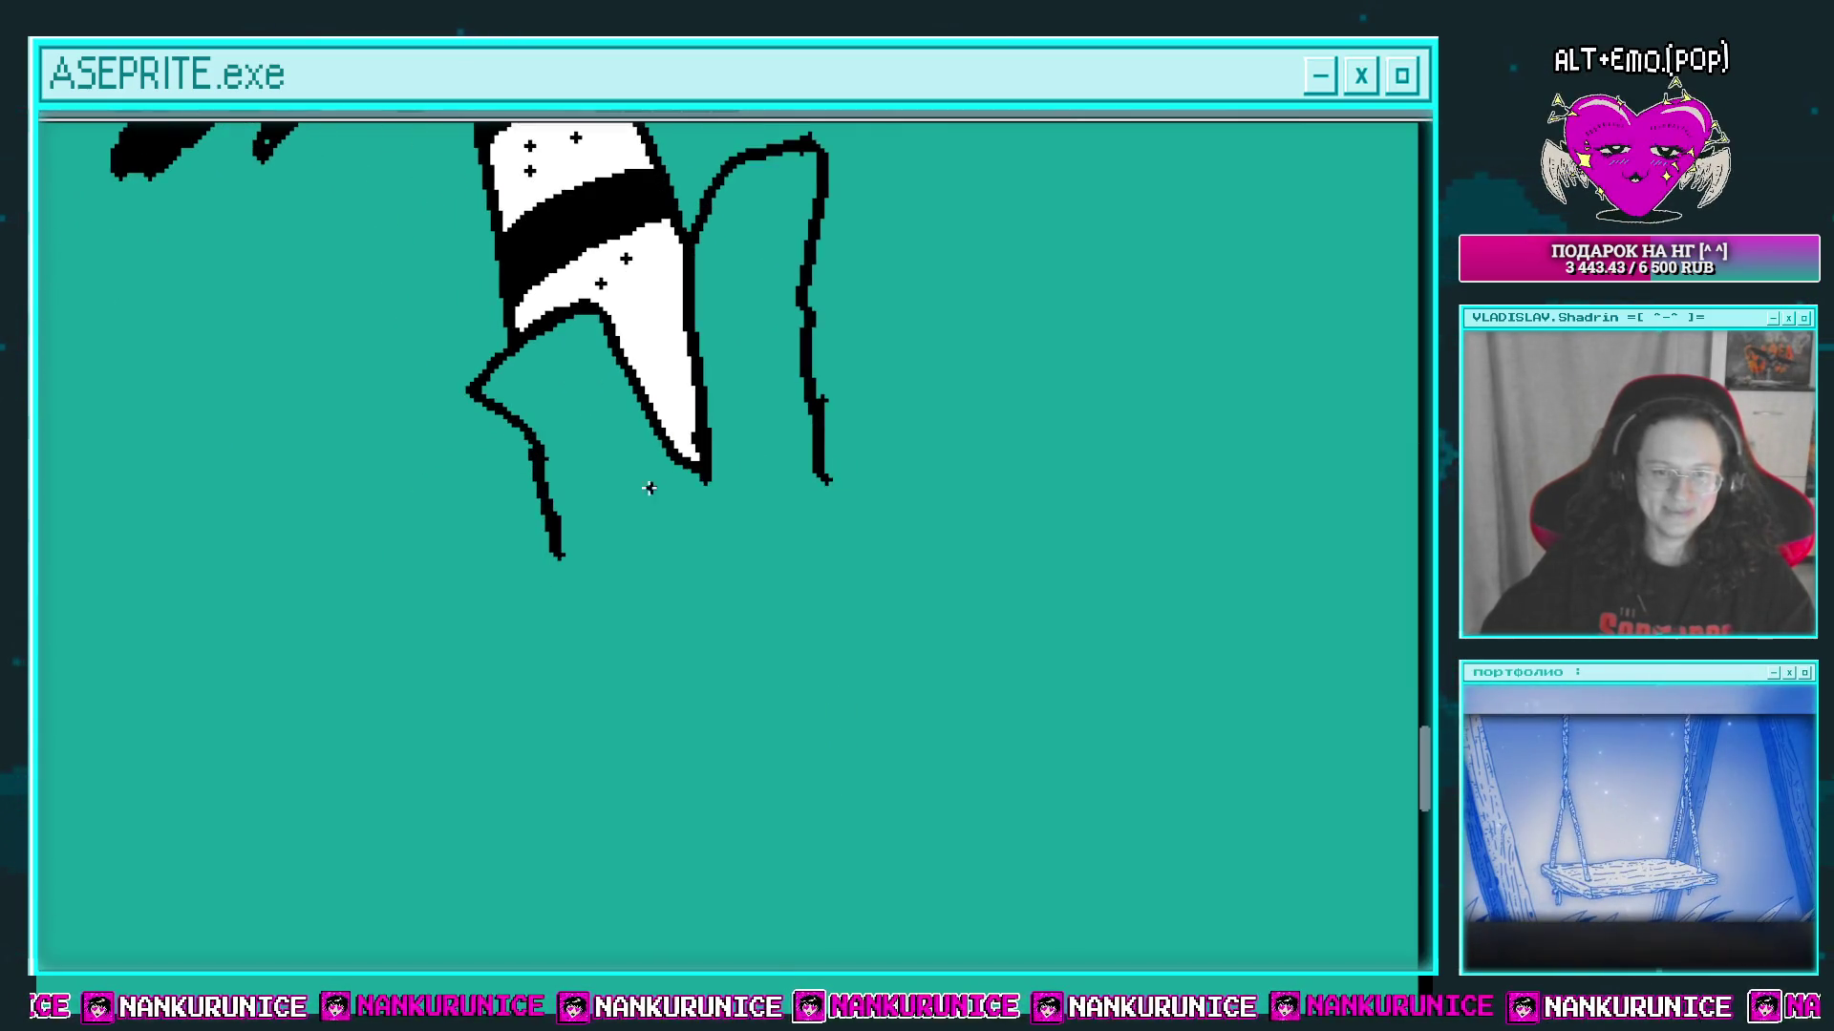
mouse_move(552, 568)
mouse_down()
mouse_move(575, 612)
mouse_move(493, 694)
mouse_move(656, 777)
mouse_up()
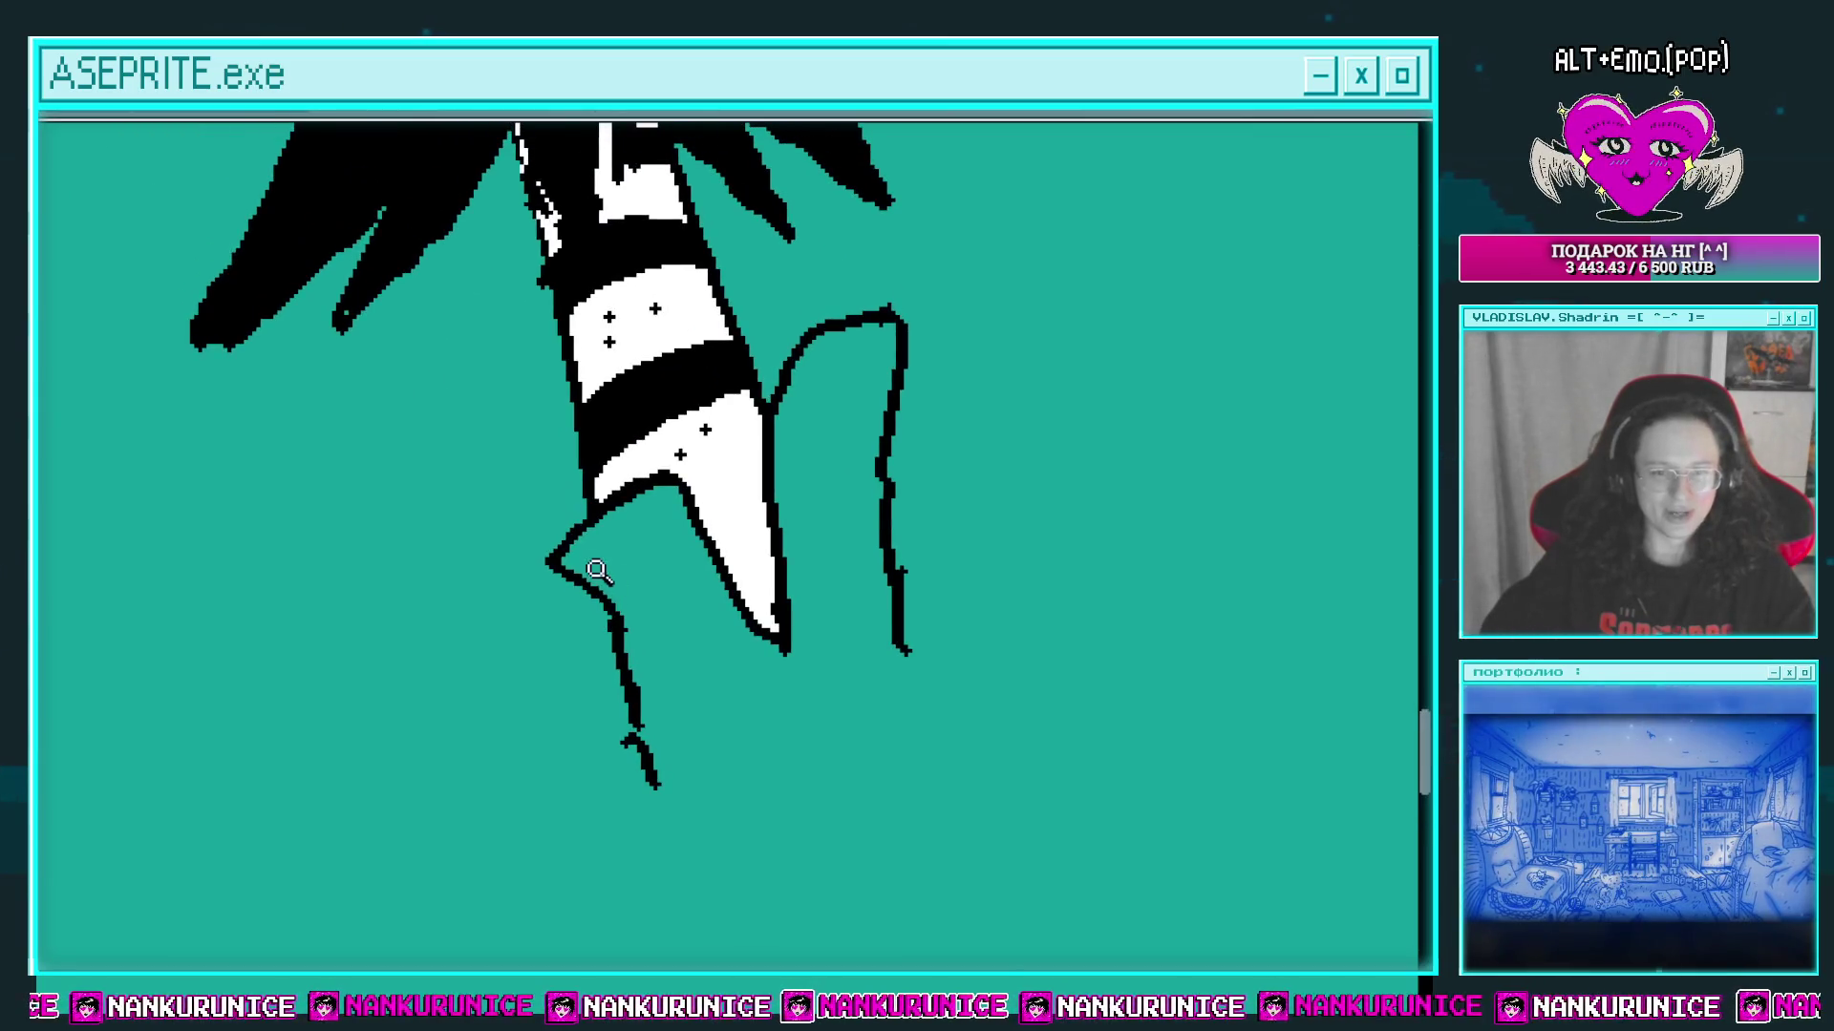
drag(585, 522, 564, 530)
drag(637, 643, 607, 520)
drag(594, 526, 595, 541)
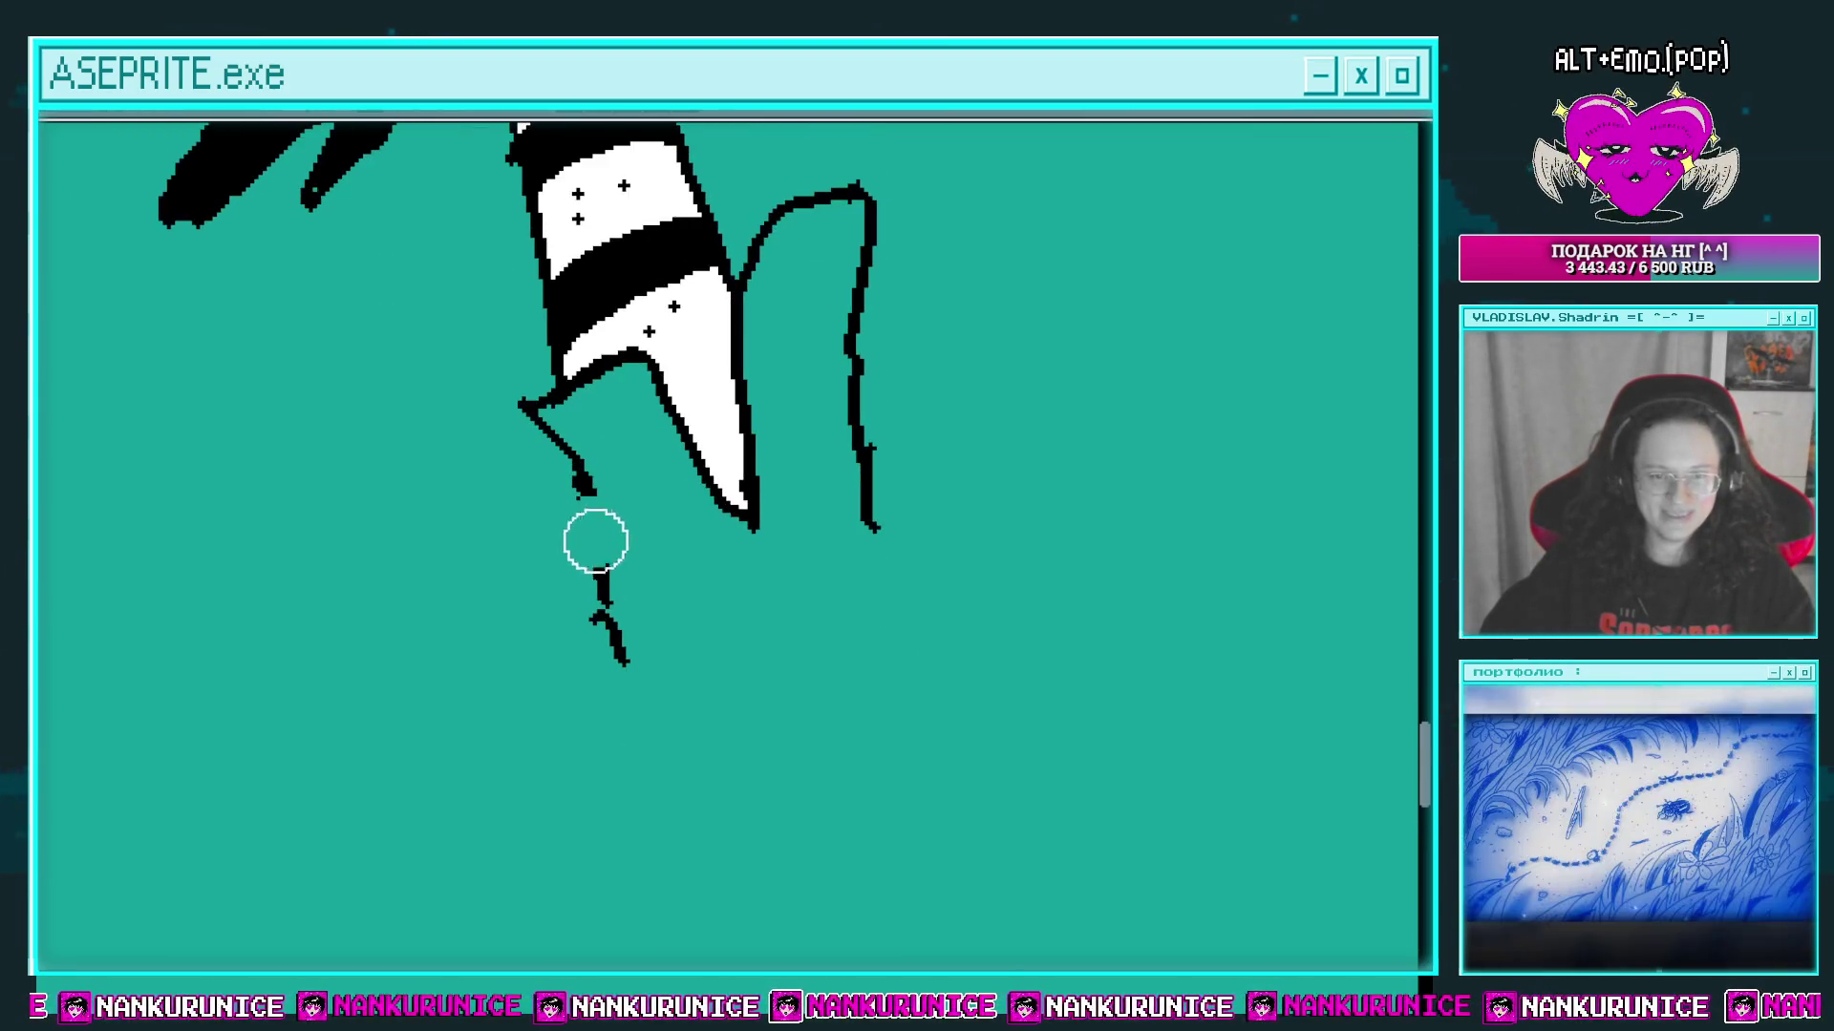
drag(835, 588, 706, 512)
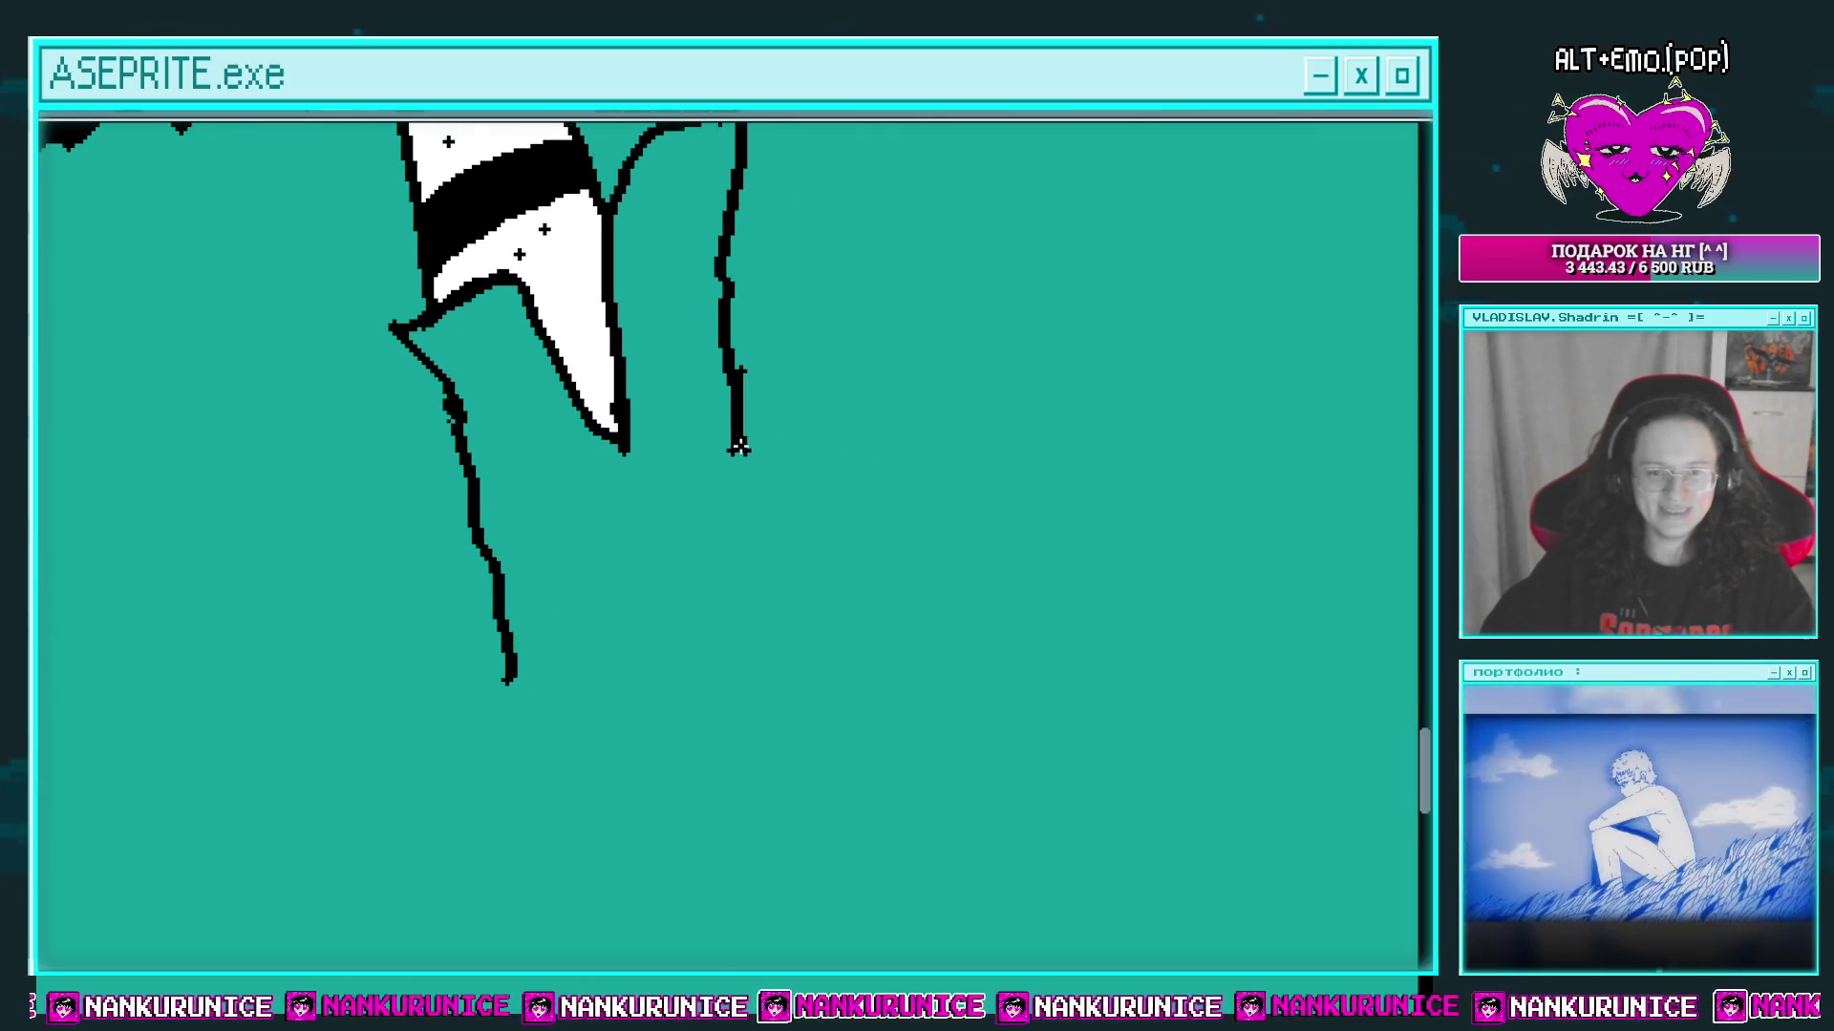
scroll(739, 447, down, 3)
scroll(645, 657, up, 1)
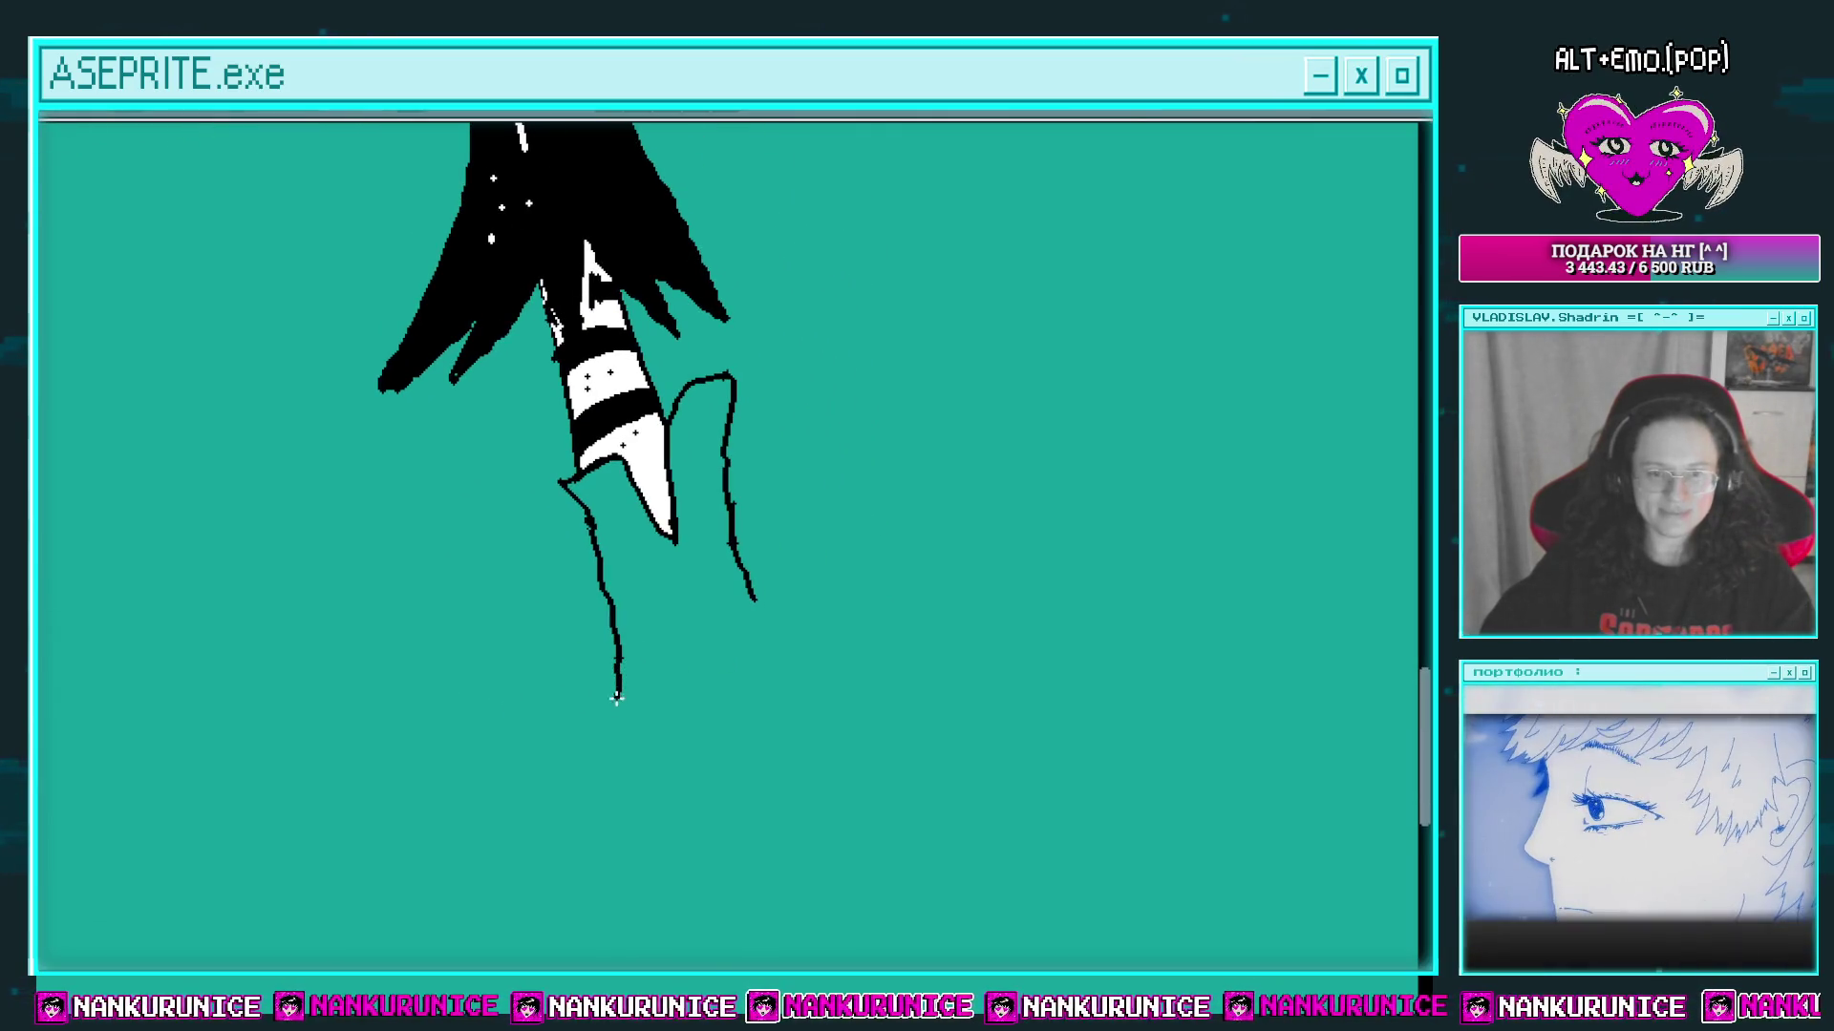
drag(648, 725, 612, 741)
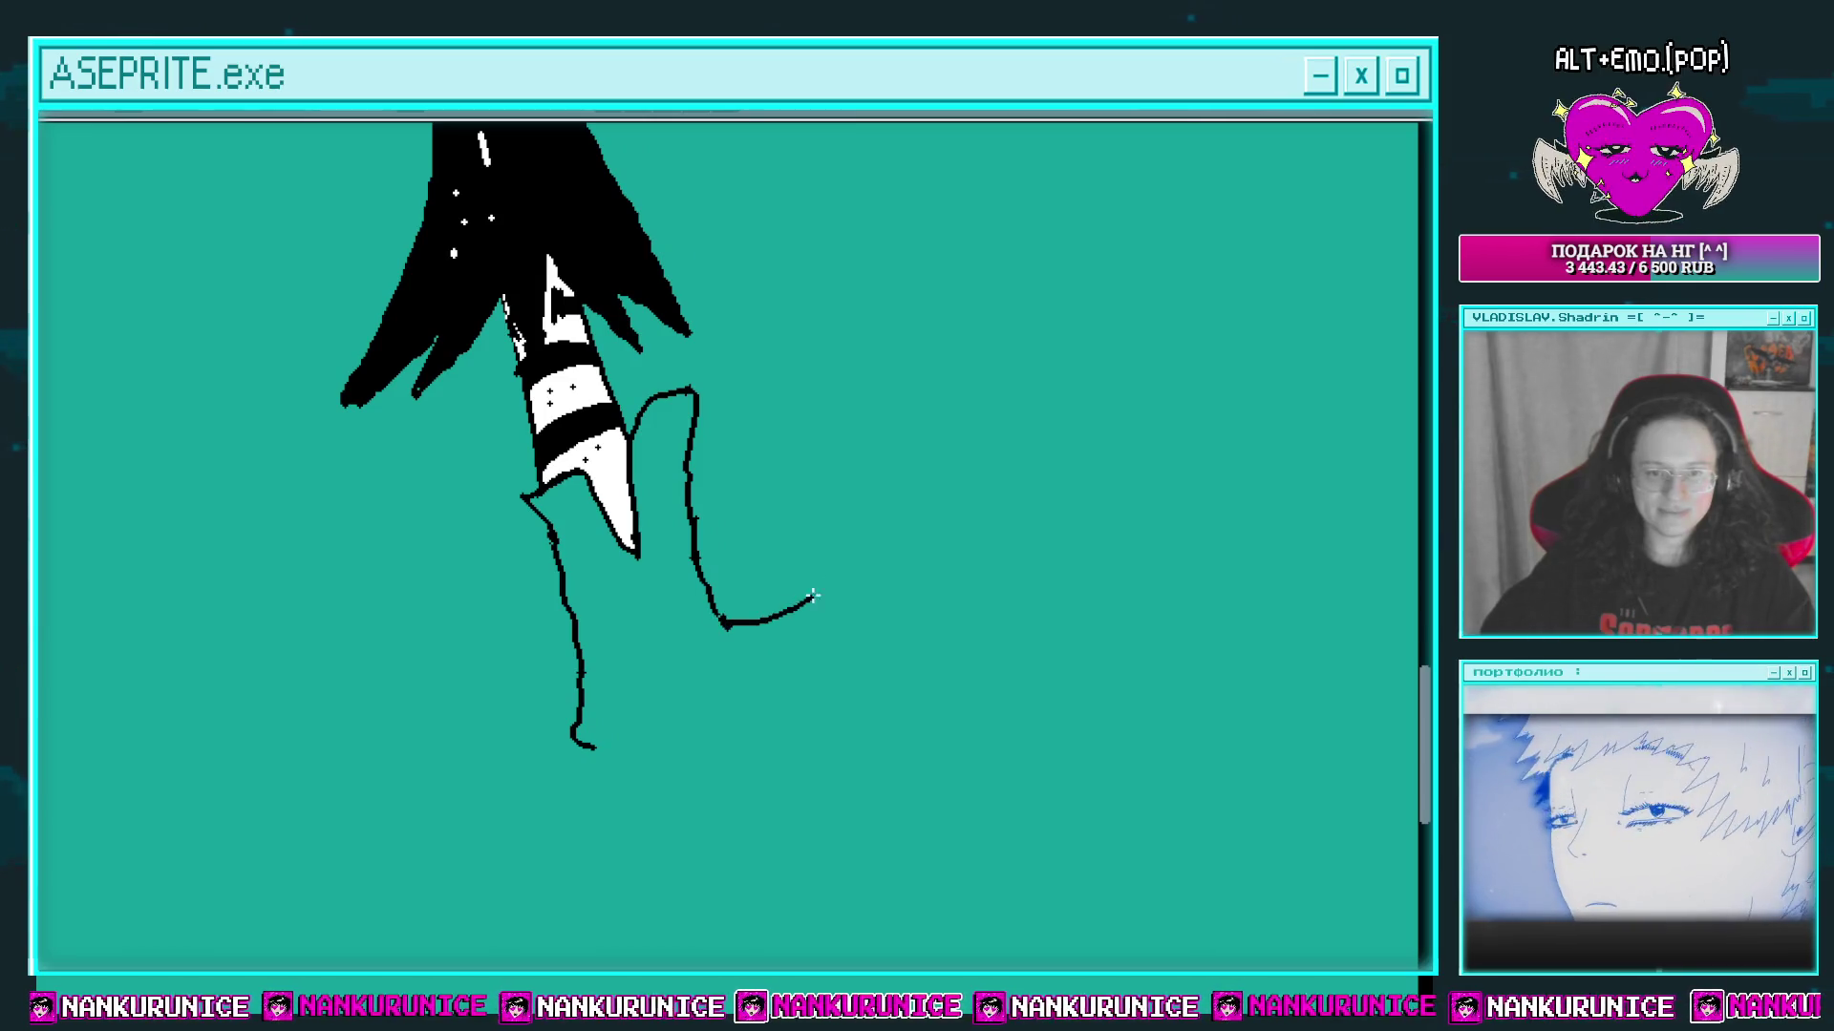
Step: Extend the boot outline up and right, then draw a zigzag sole along its bottom
drag(813, 596, 854, 564)
drag(795, 597, 711, 549)
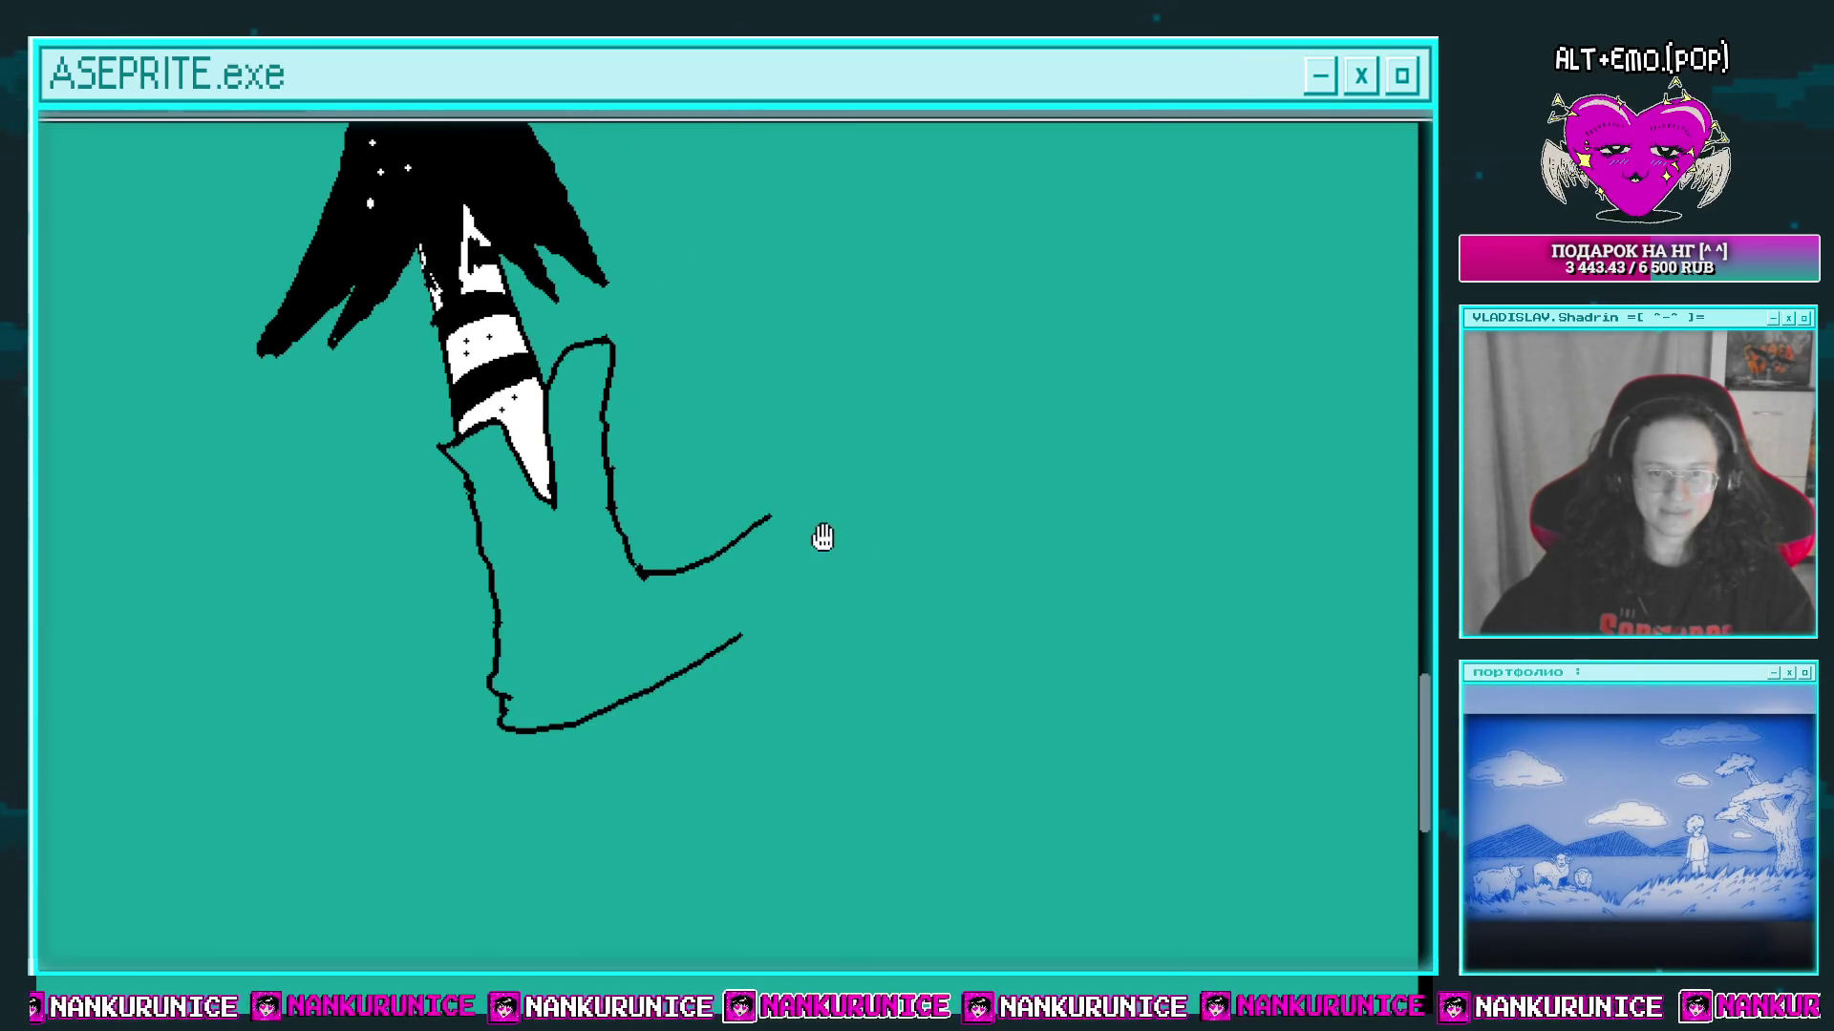
drag(822, 538, 780, 570)
mouse_move(716, 656)
mouse_down()
mouse_move(793, 504)
mouse_move(736, 487)
mouse_up()
drag(850, 421, 810, 487)
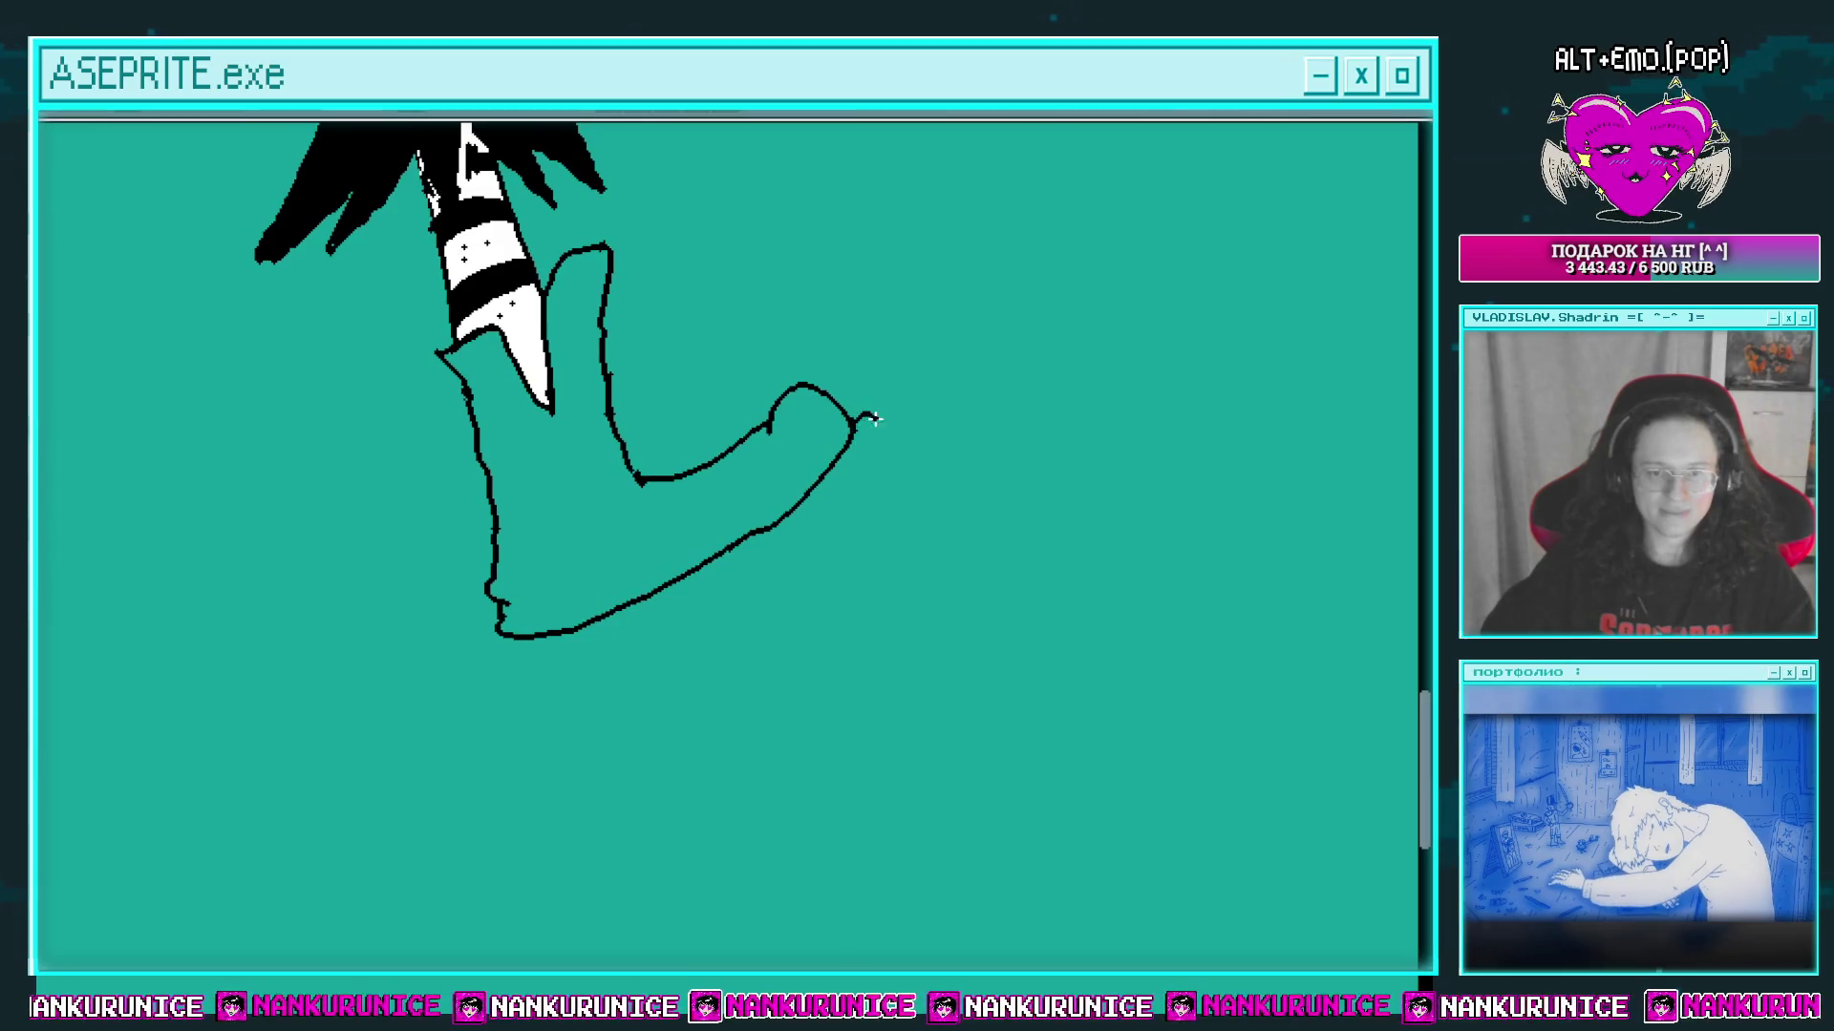
drag(948, 520, 923, 616)
mouse_move(894, 504)
mouse_down()
mouse_move(857, 527)
mouse_move(821, 601)
mouse_up()
key(ctrl+z)
key(ctrl+z)
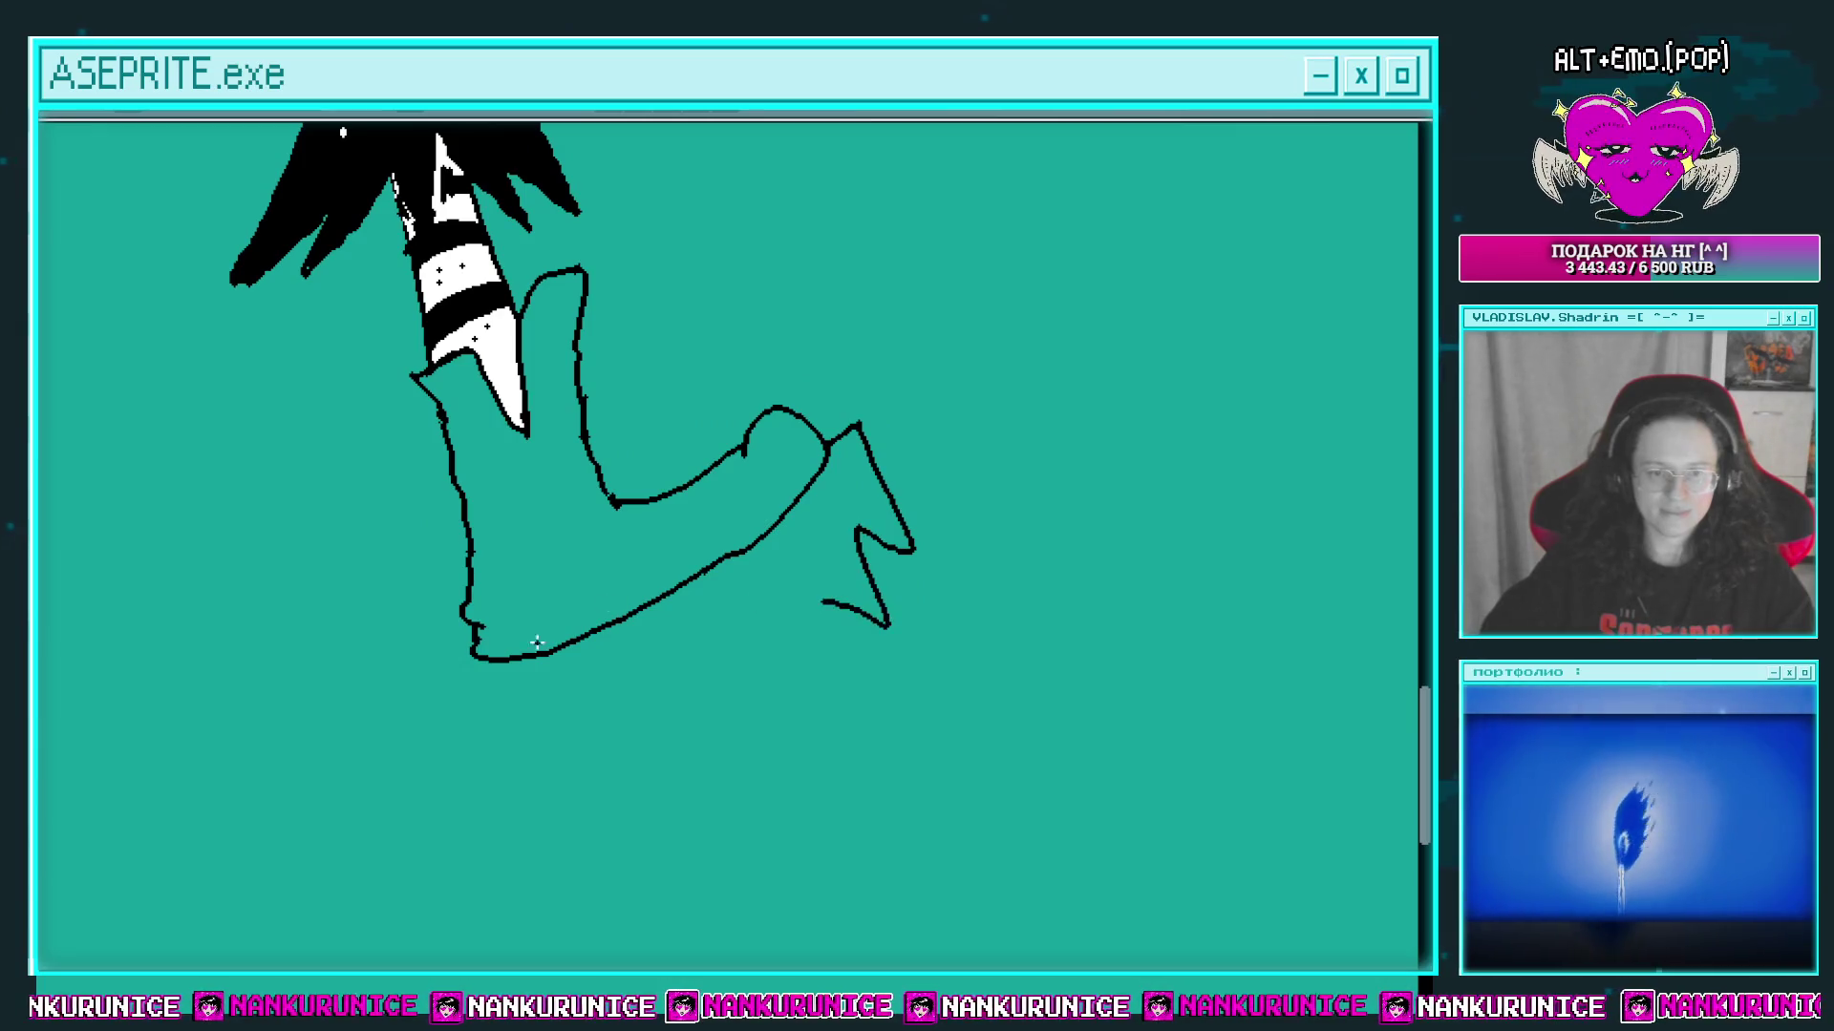
drag(493, 754, 607, 687)
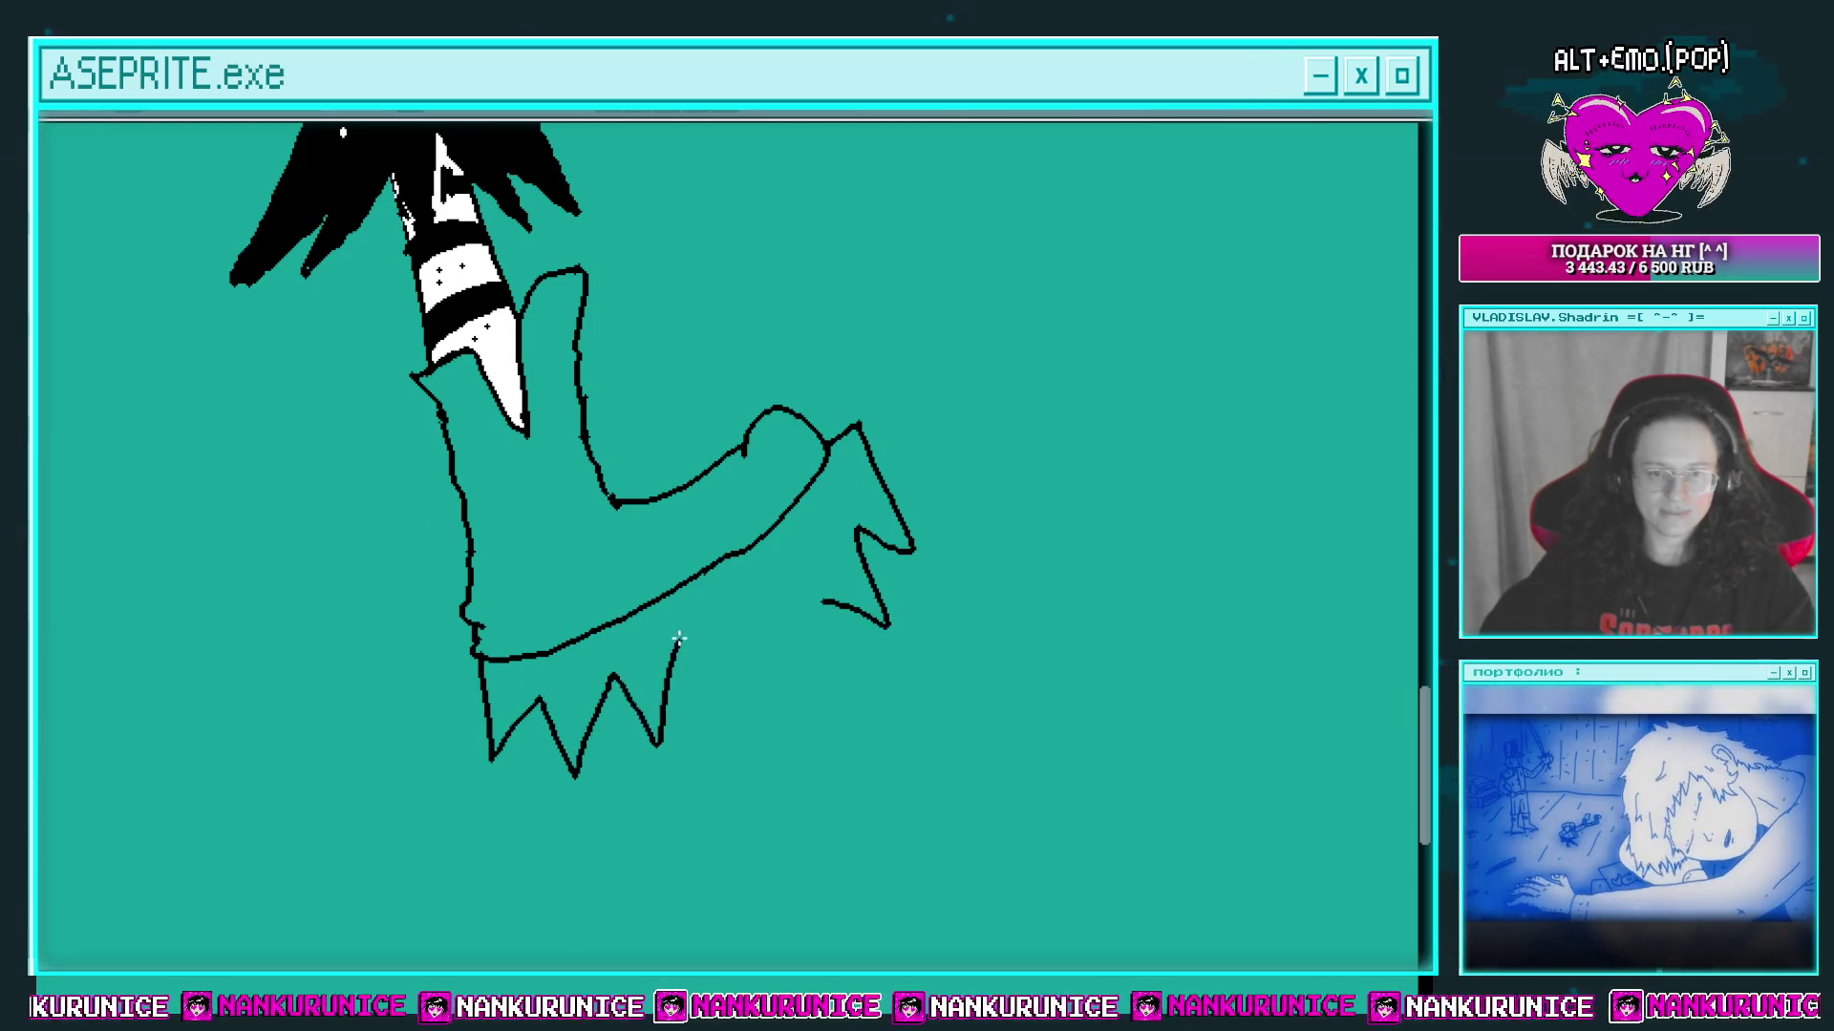
drag(678, 638, 764, 632)
scroll(857, 603, down, 2)
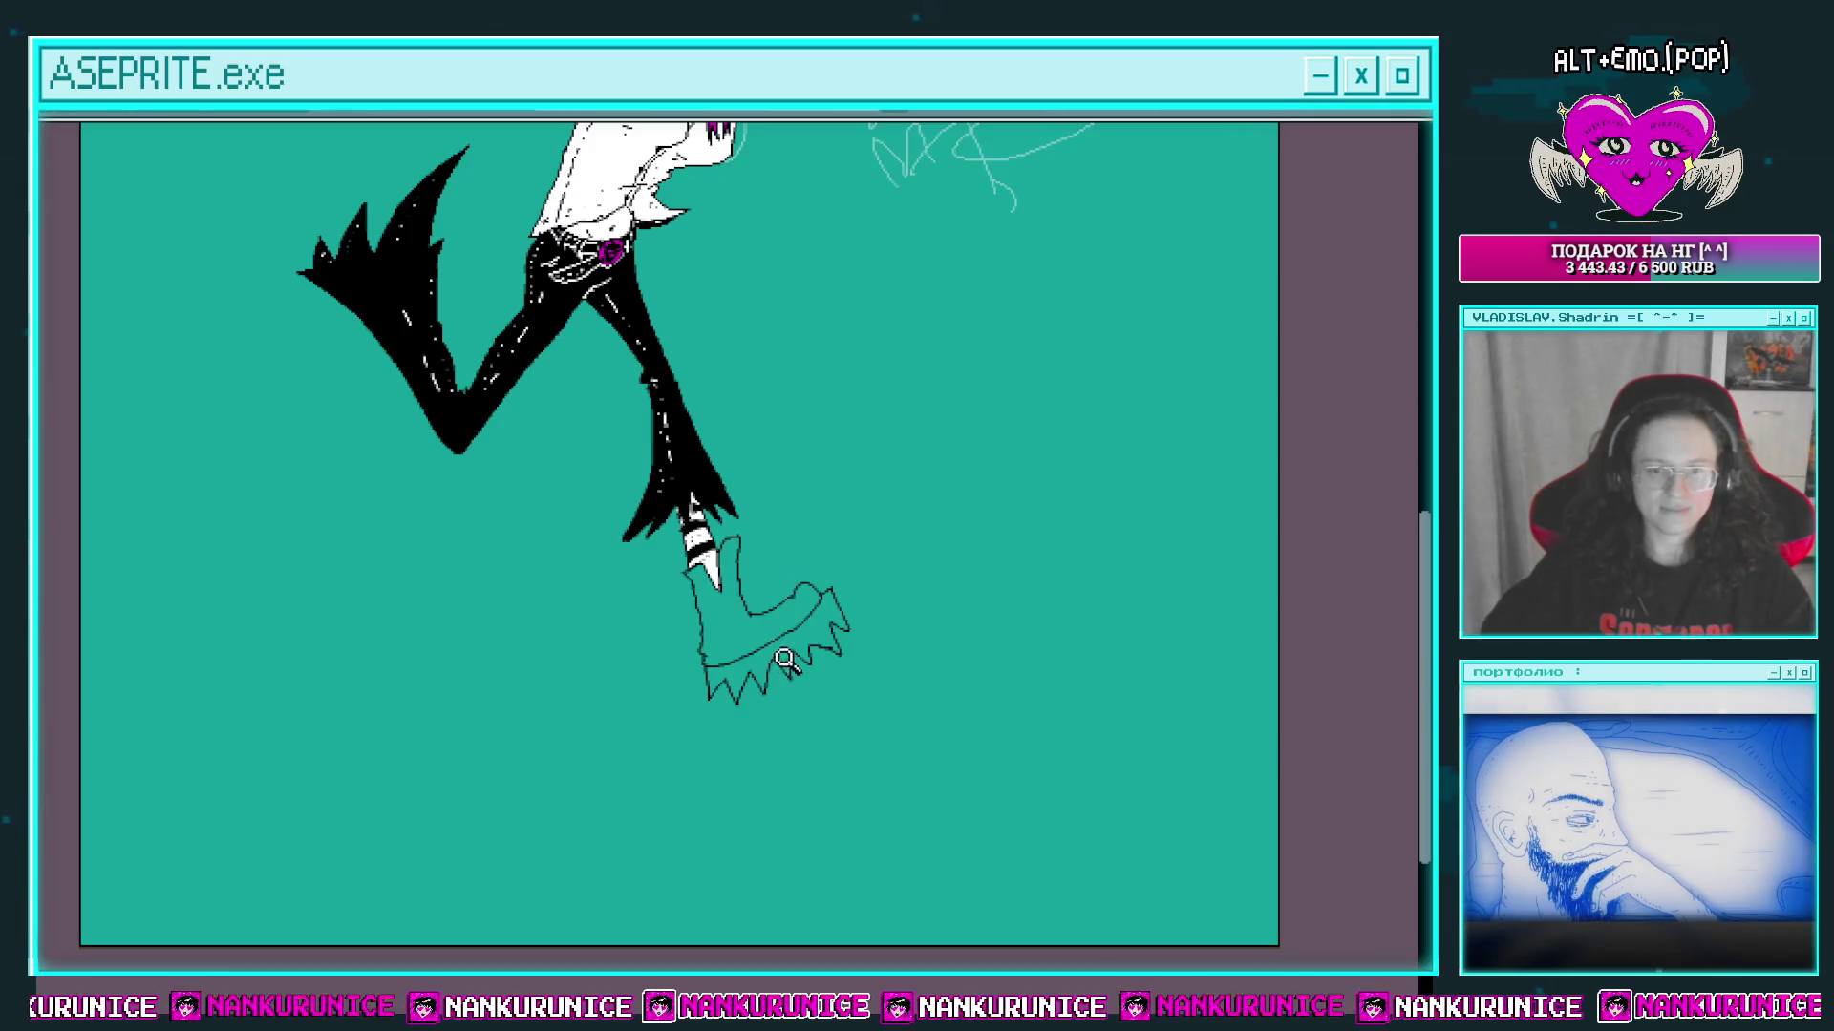
Step: Fill the zigzag sole white, shade its tooth notches black, and save
scroll(819, 614, up, 2)
click(872, 585)
scroll(872, 585, up, 1)
mouse_move(893, 597)
mouse_down()
mouse_move(864, 520)
mouse_move(835, 602)
mouse_move(883, 578)
mouse_move(755, 659)
mouse_move(780, 585)
mouse_move(694, 659)
mouse_move(764, 516)
mouse_up()
scroll(874, 536, up, 1)
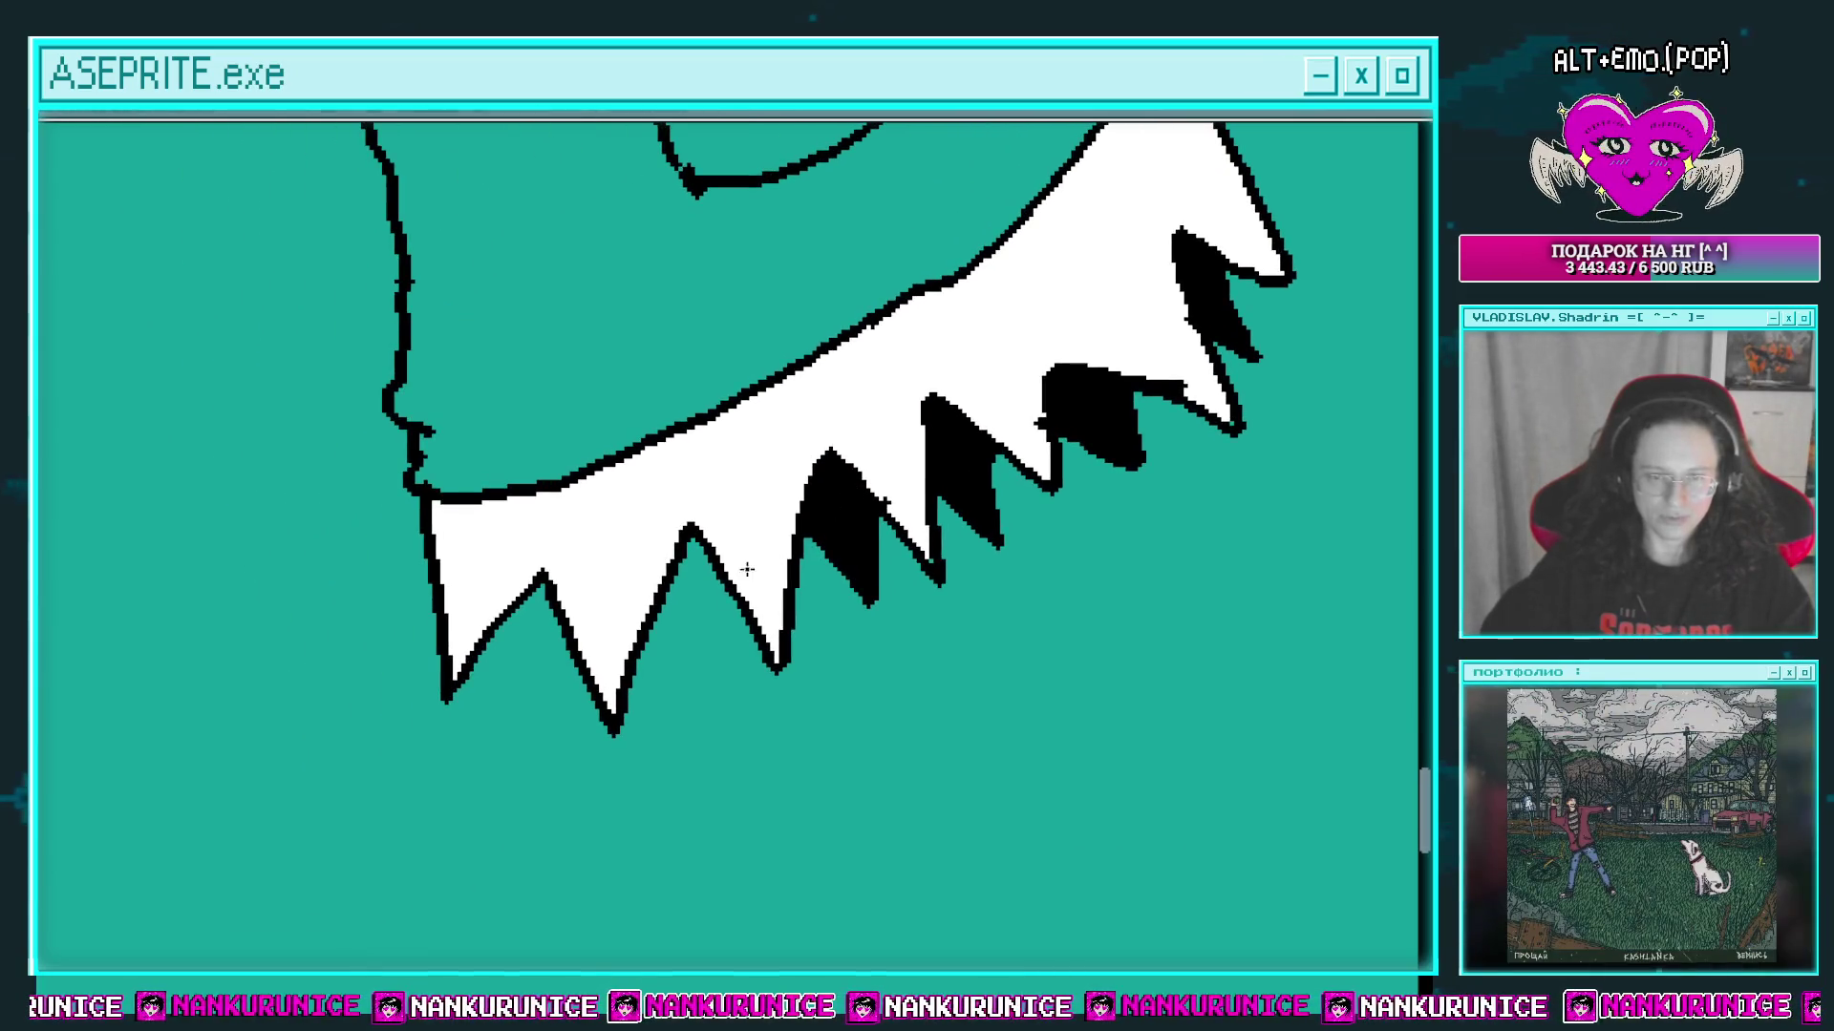
drag(658, 611, 711, 659)
drag(661, 597, 740, 564)
mouse_move(619, 669)
mouse_down()
mouse_move(634, 573)
mouse_move(655, 602)
mouse_move(521, 561)
mouse_up()
key(ctrl+s)
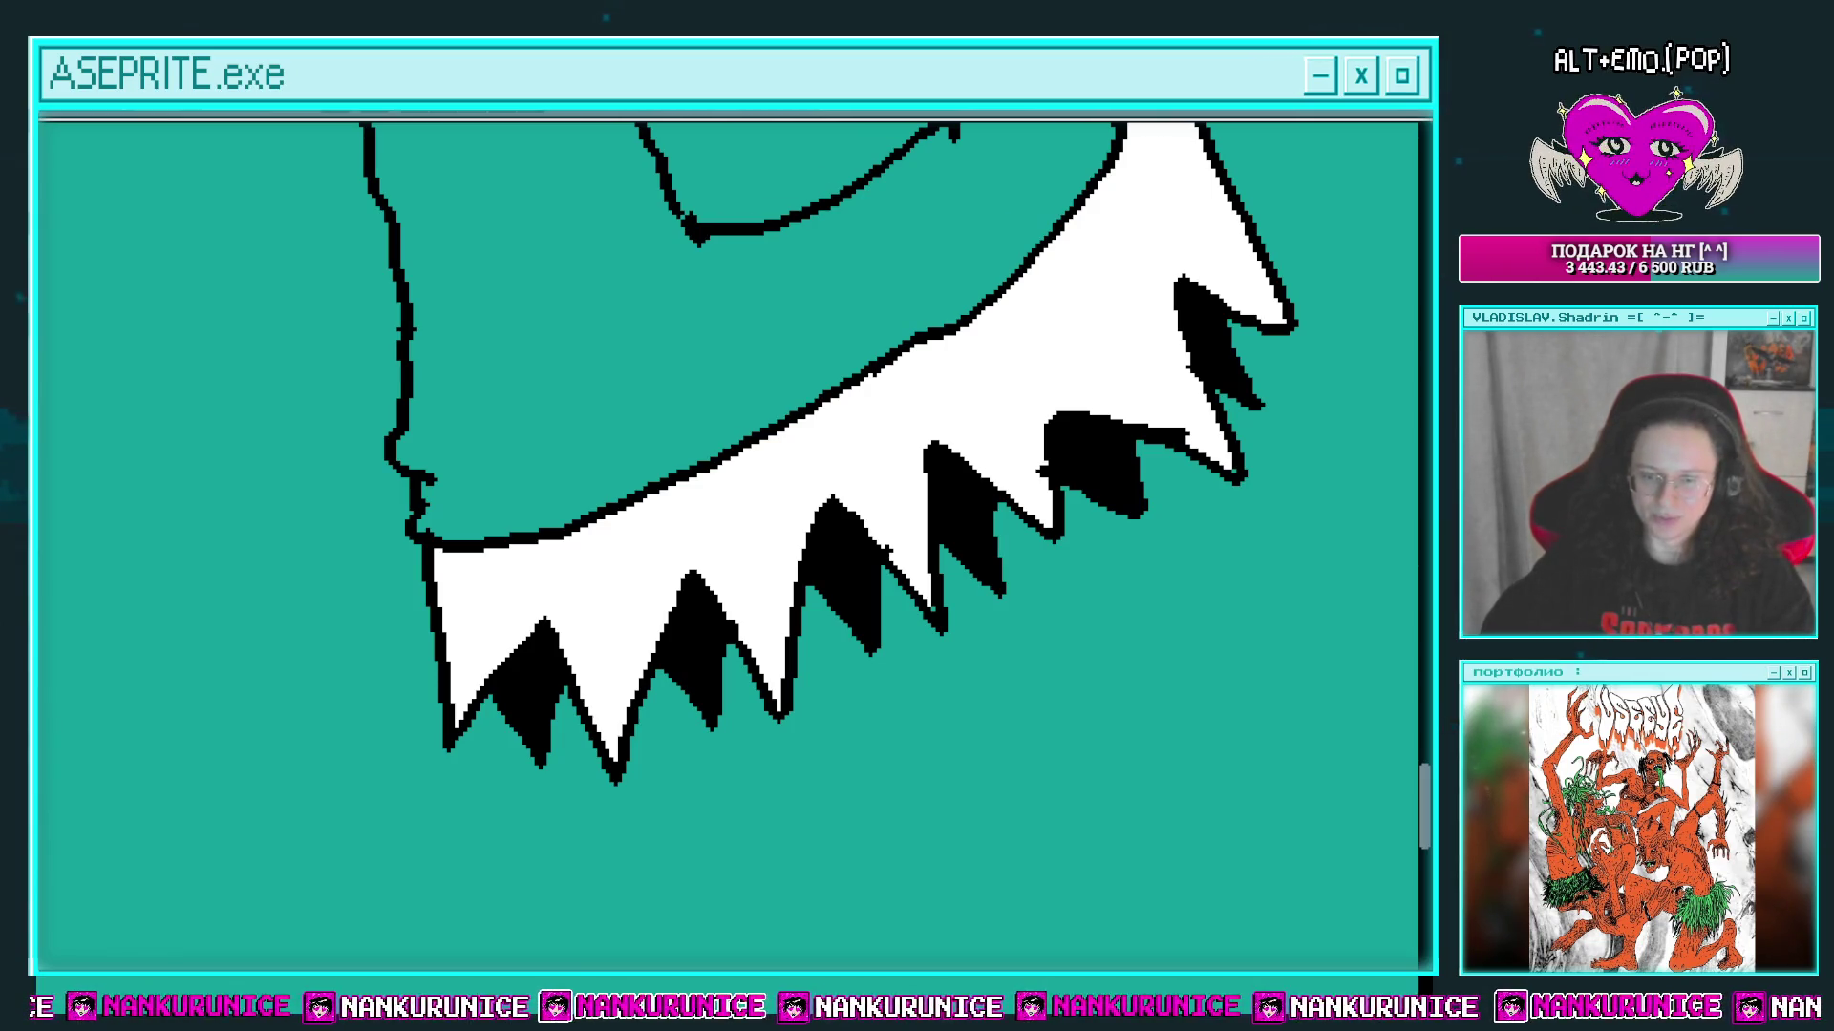
Step: Draw dark marks and short vertical ticks inside the white sole
scroll(553, 614, up, 1)
scroll(520, 557, up, 1)
mouse_move(487, 618)
mouse_down()
mouse_move(511, 558)
mouse_move(619, 657)
mouse_up()
scroll(553, 598, up, 1)
drag(649, 592, 642, 659)
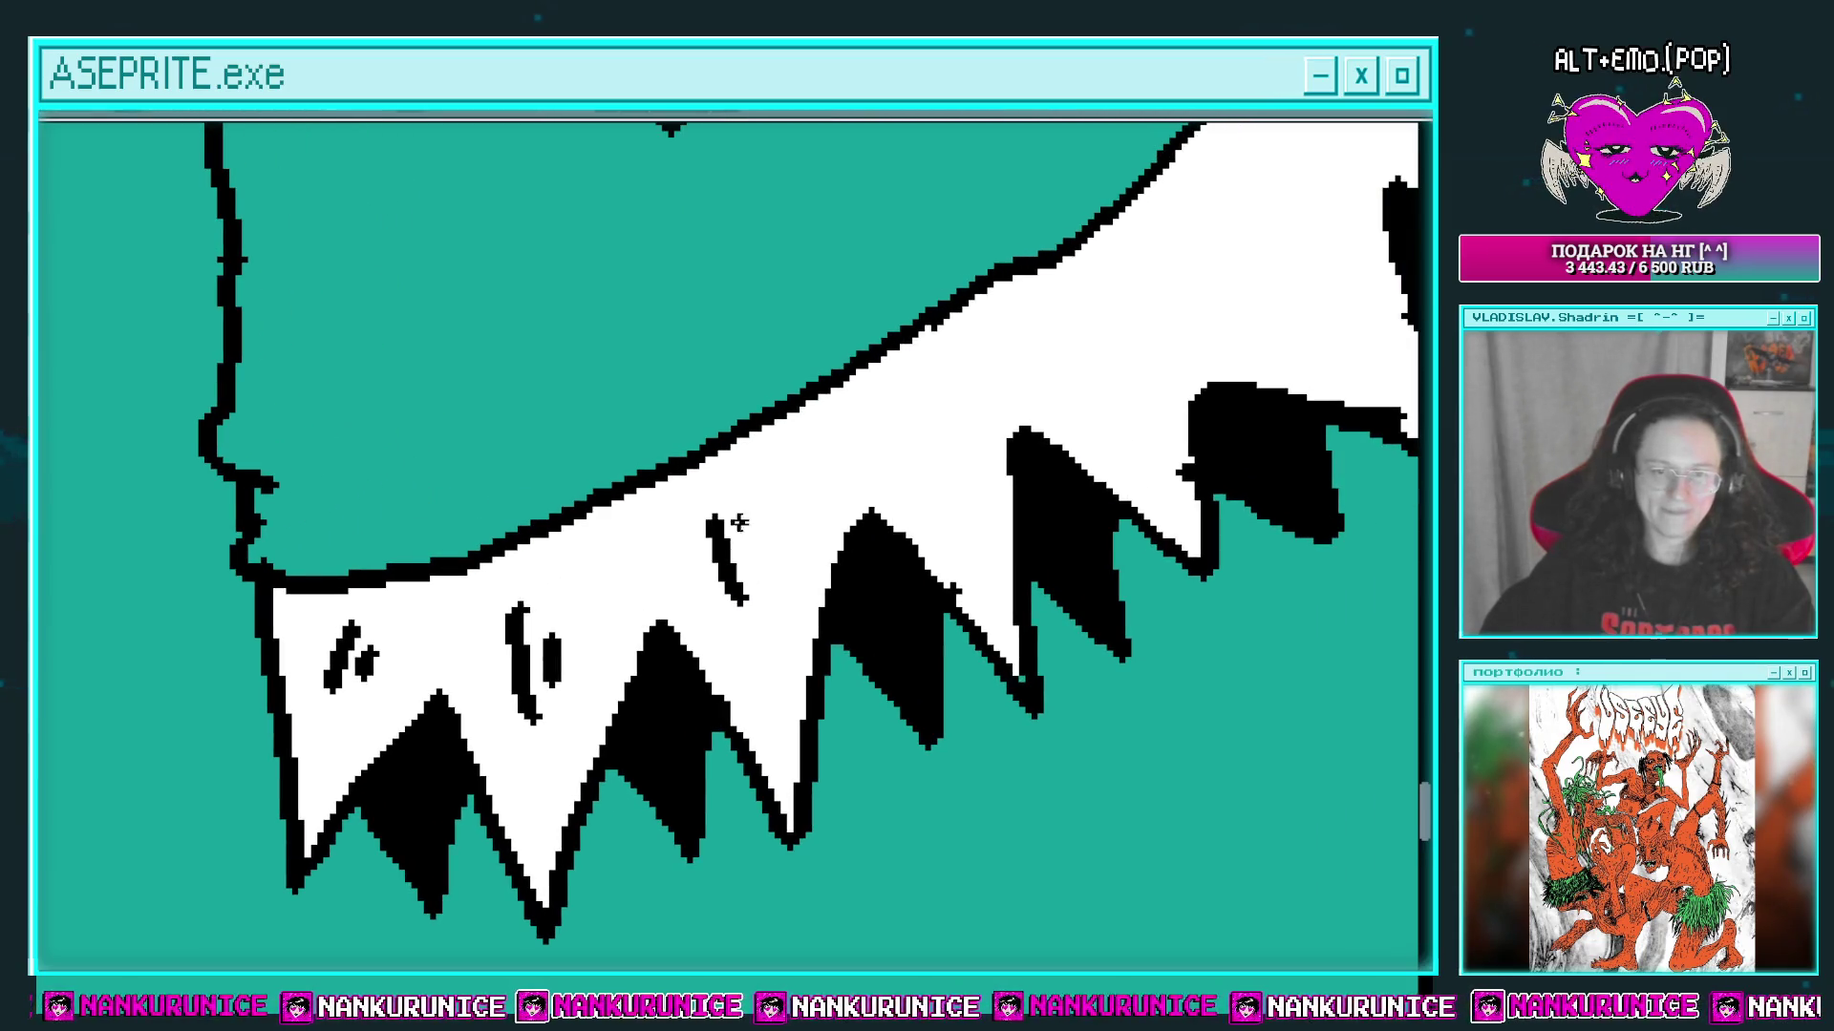
drag(740, 522, 752, 597)
scroll(783, 530, down, 2)
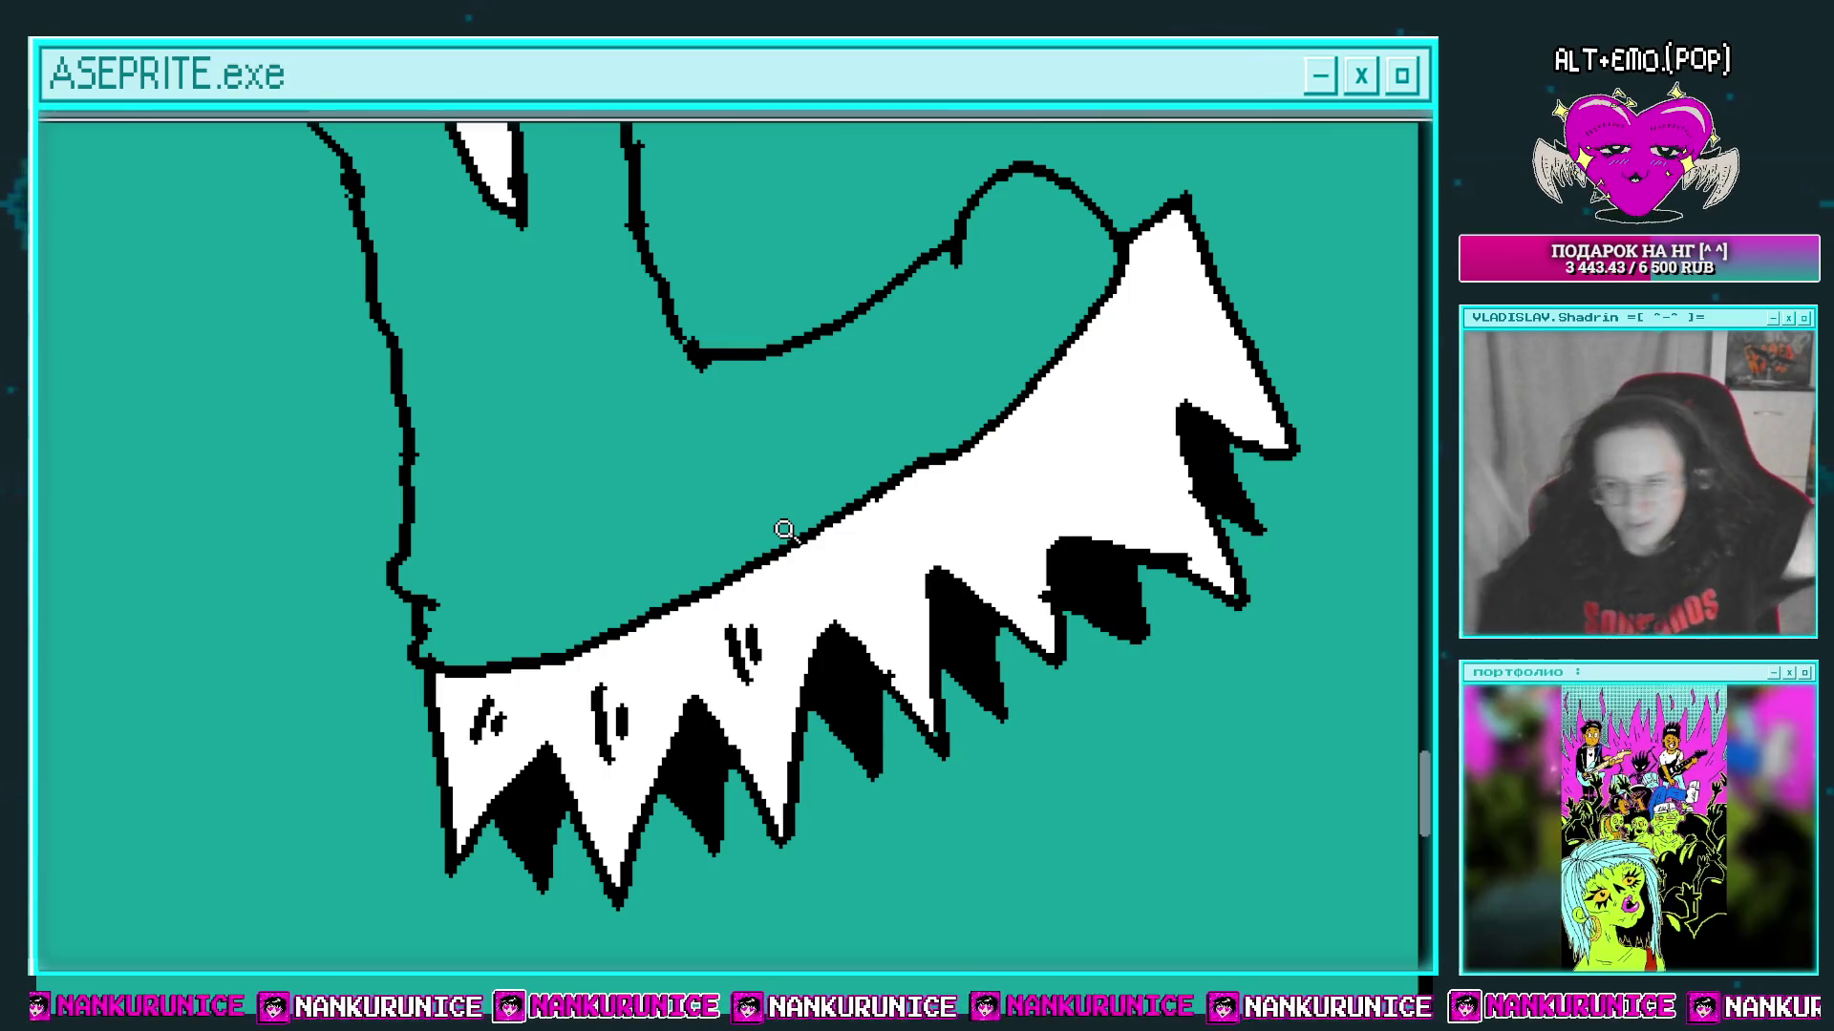
Step: Add more pairs of black tick marks along the rest of the sole
mouse_move(850, 537)
mouse_down()
mouse_move(749, 552)
mouse_move(764, 635)
mouse_up()
scroll(750, 552, up, 1)
drag(769, 554, 802, 607)
scroll(802, 554, up, 1)
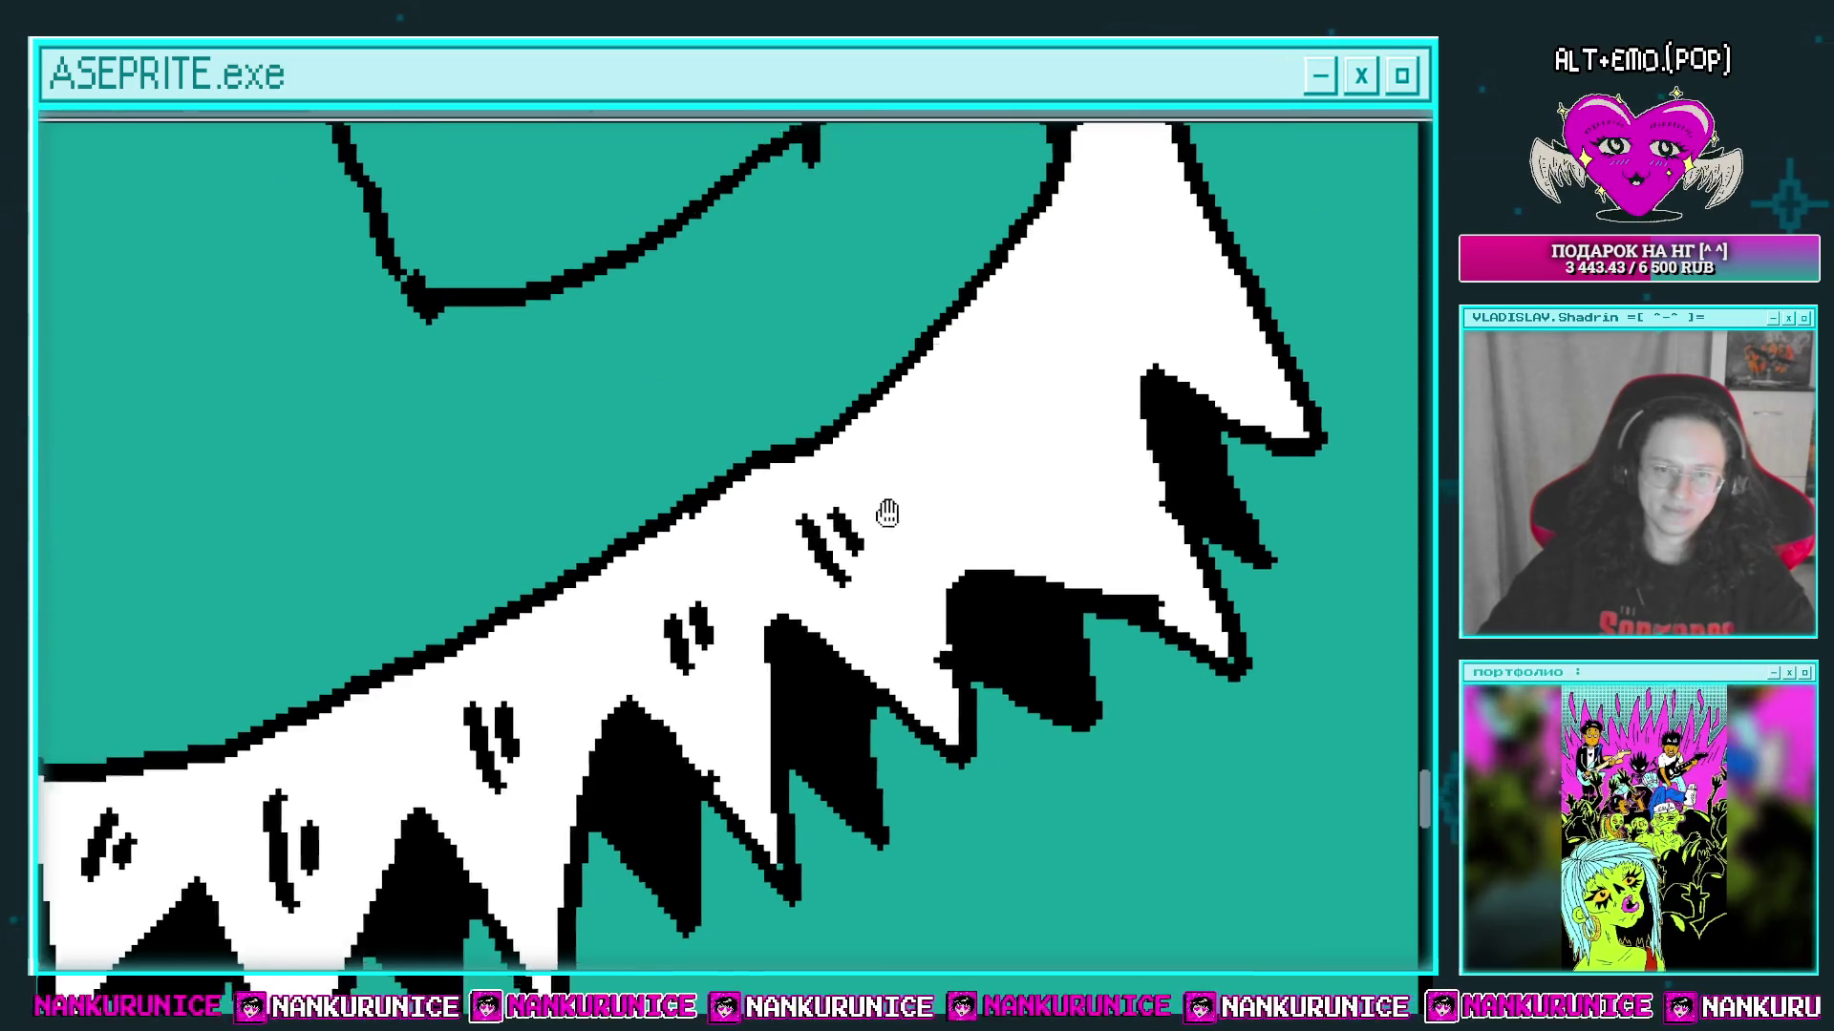
scroll(887, 514, down, 2)
drag(984, 607, 1026, 659)
drag(1011, 597, 1041, 635)
drag(1055, 494, 1079, 524)
drag(1075, 463, 1103, 507)
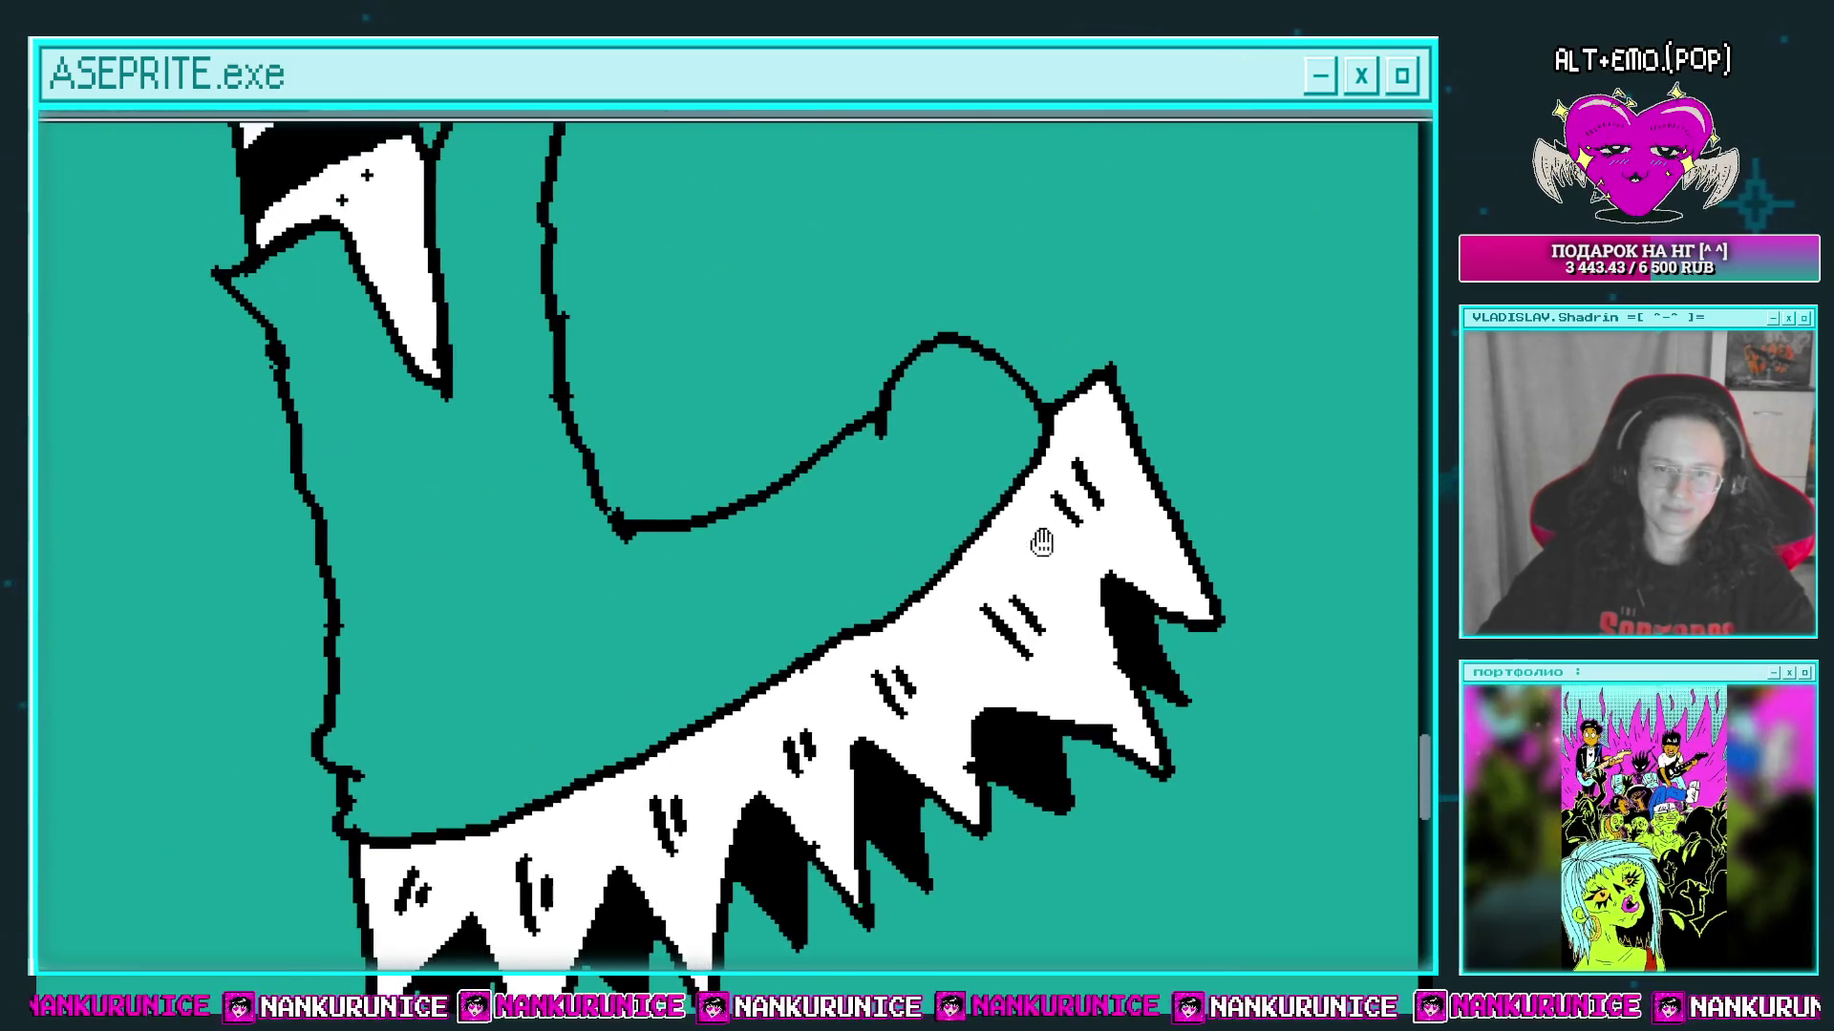
Step: Outline a rounded toe cap above the sole and fill it white
scroll(876, 512, up, 1)
scroll(861, 461, up, 1)
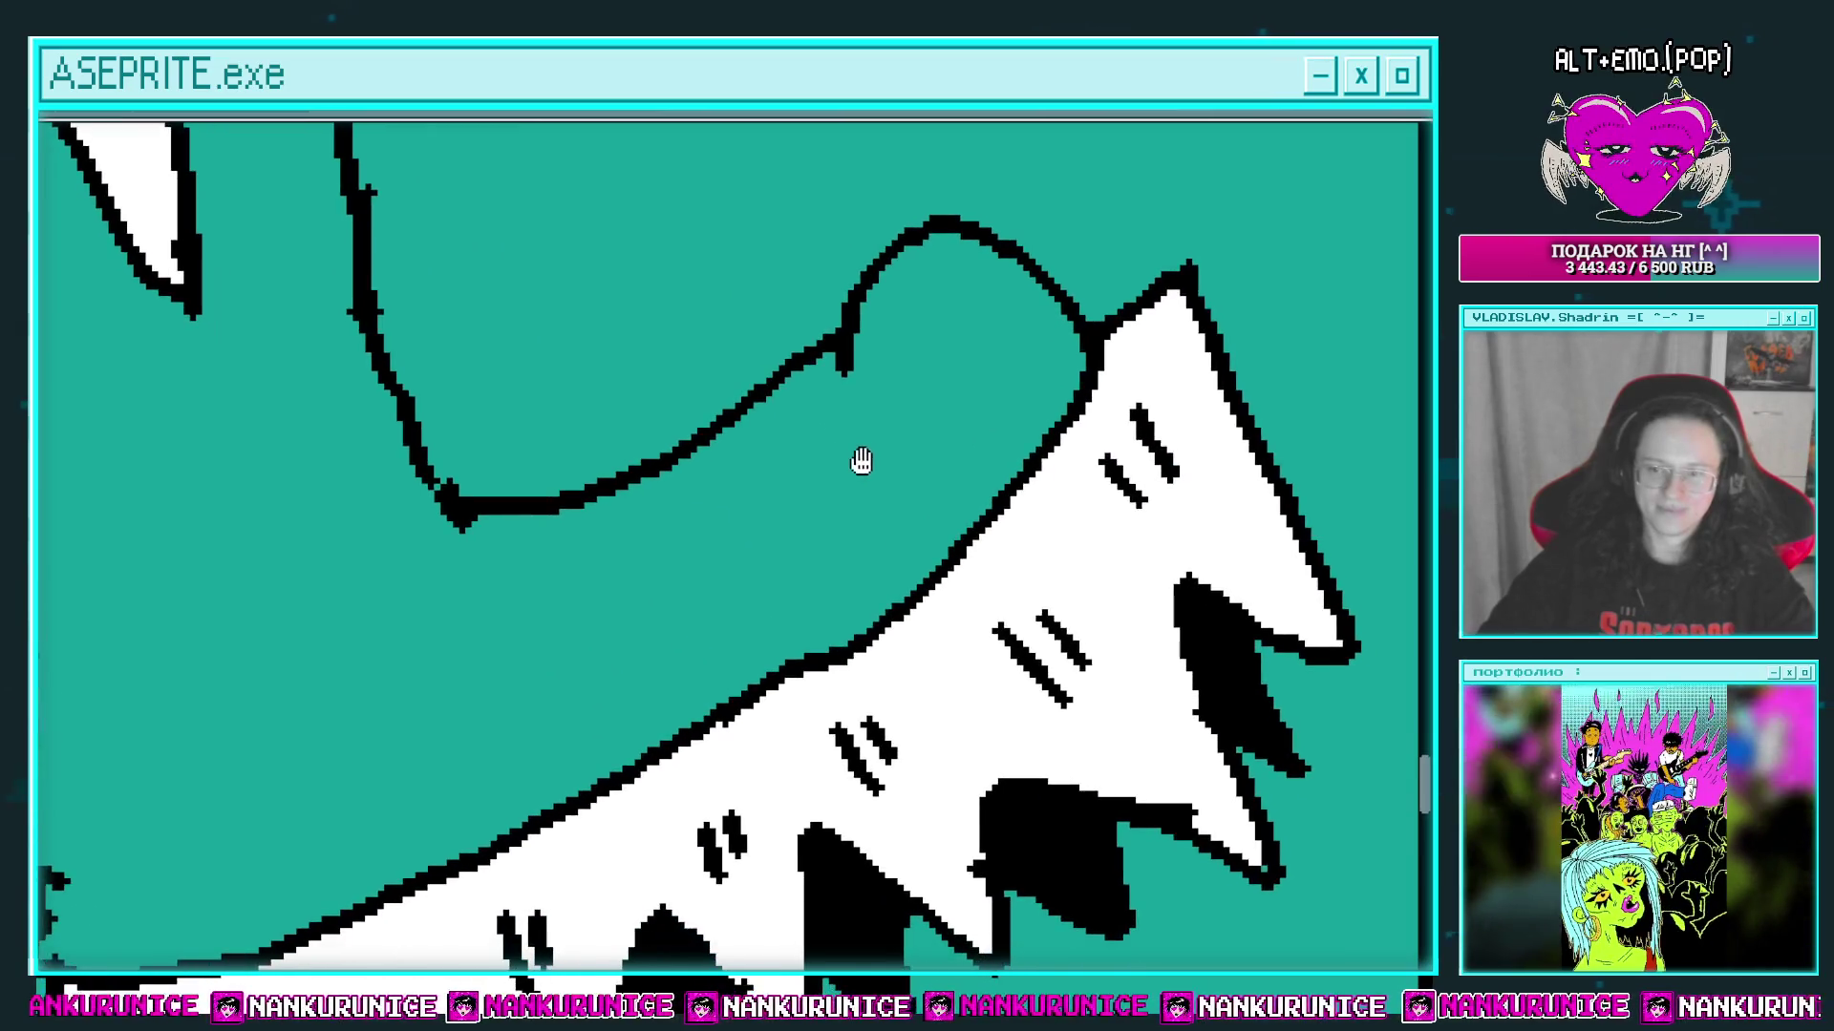
drag(861, 461, 890, 454)
mouse_move(883, 324)
mouse_down()
mouse_move(864, 573)
mouse_move(881, 618)
mouse_up()
key(g)
click(915, 463)
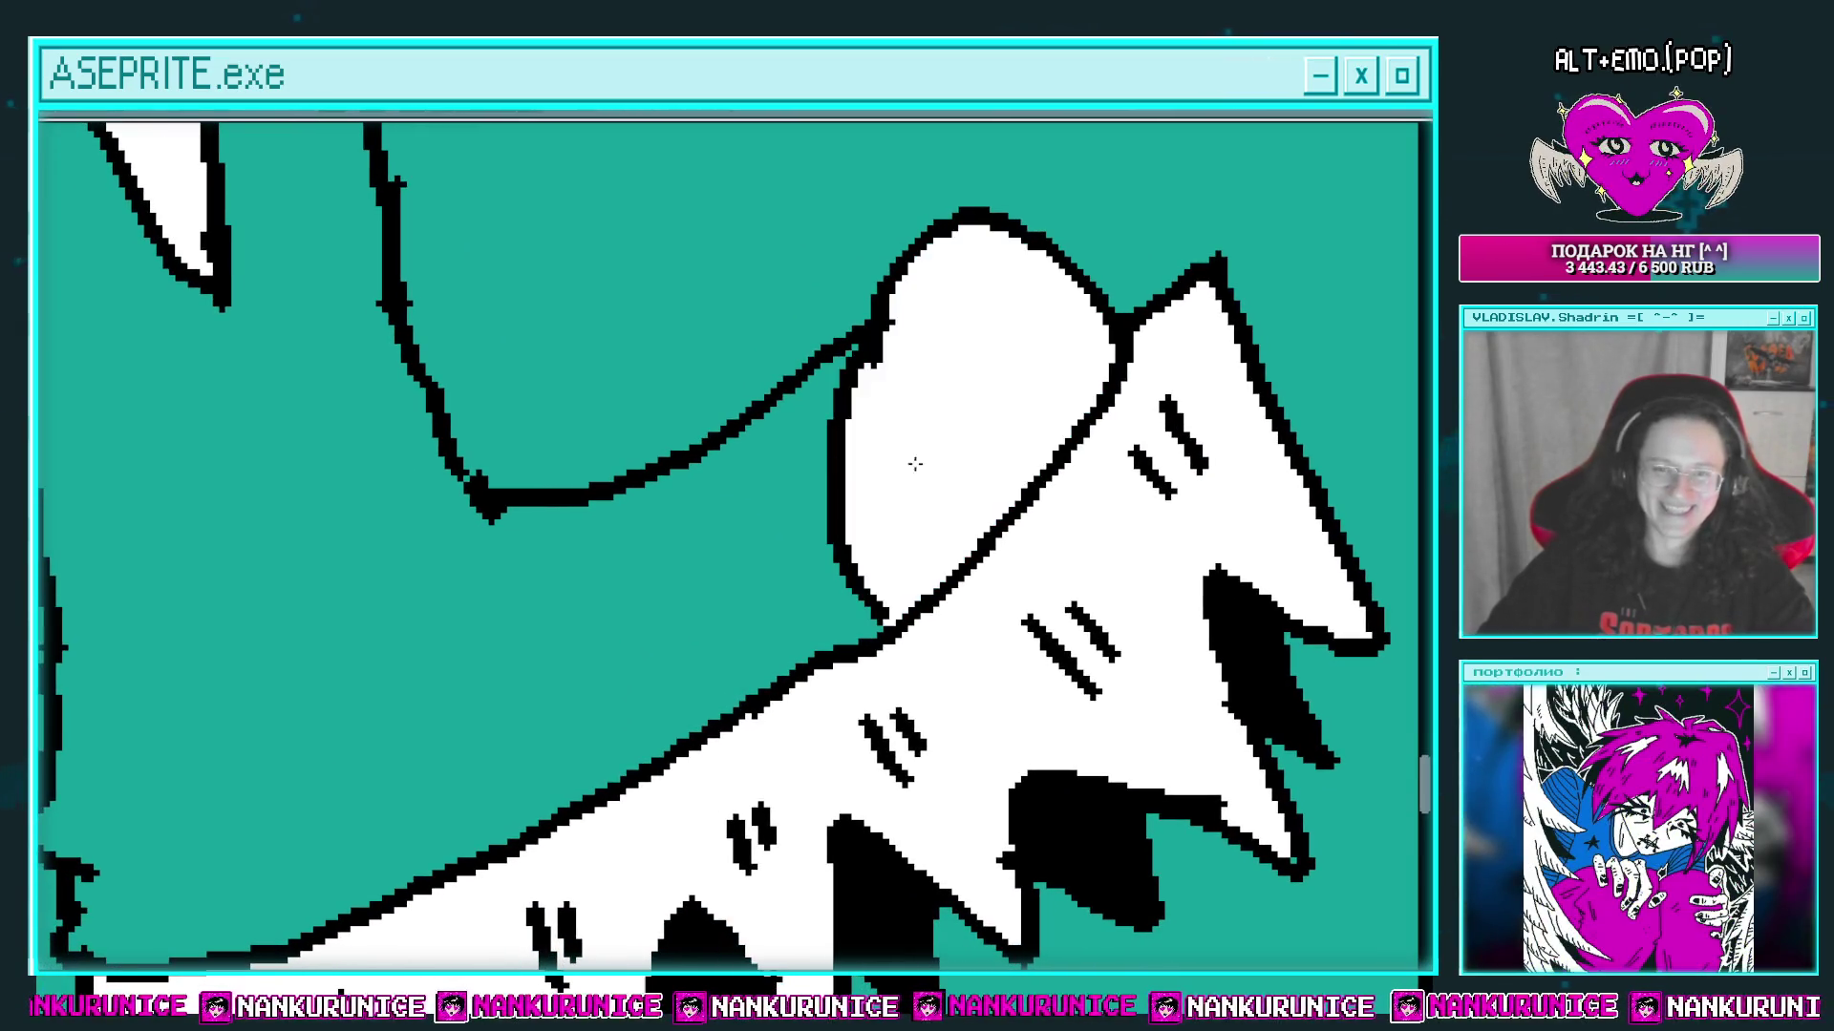
Step: Extend the black line along the sole's top edge and add a white highlight
scroll(884, 499, down, 2)
scroll(970, 442, up, 1)
scroll(957, 481, up, 1)
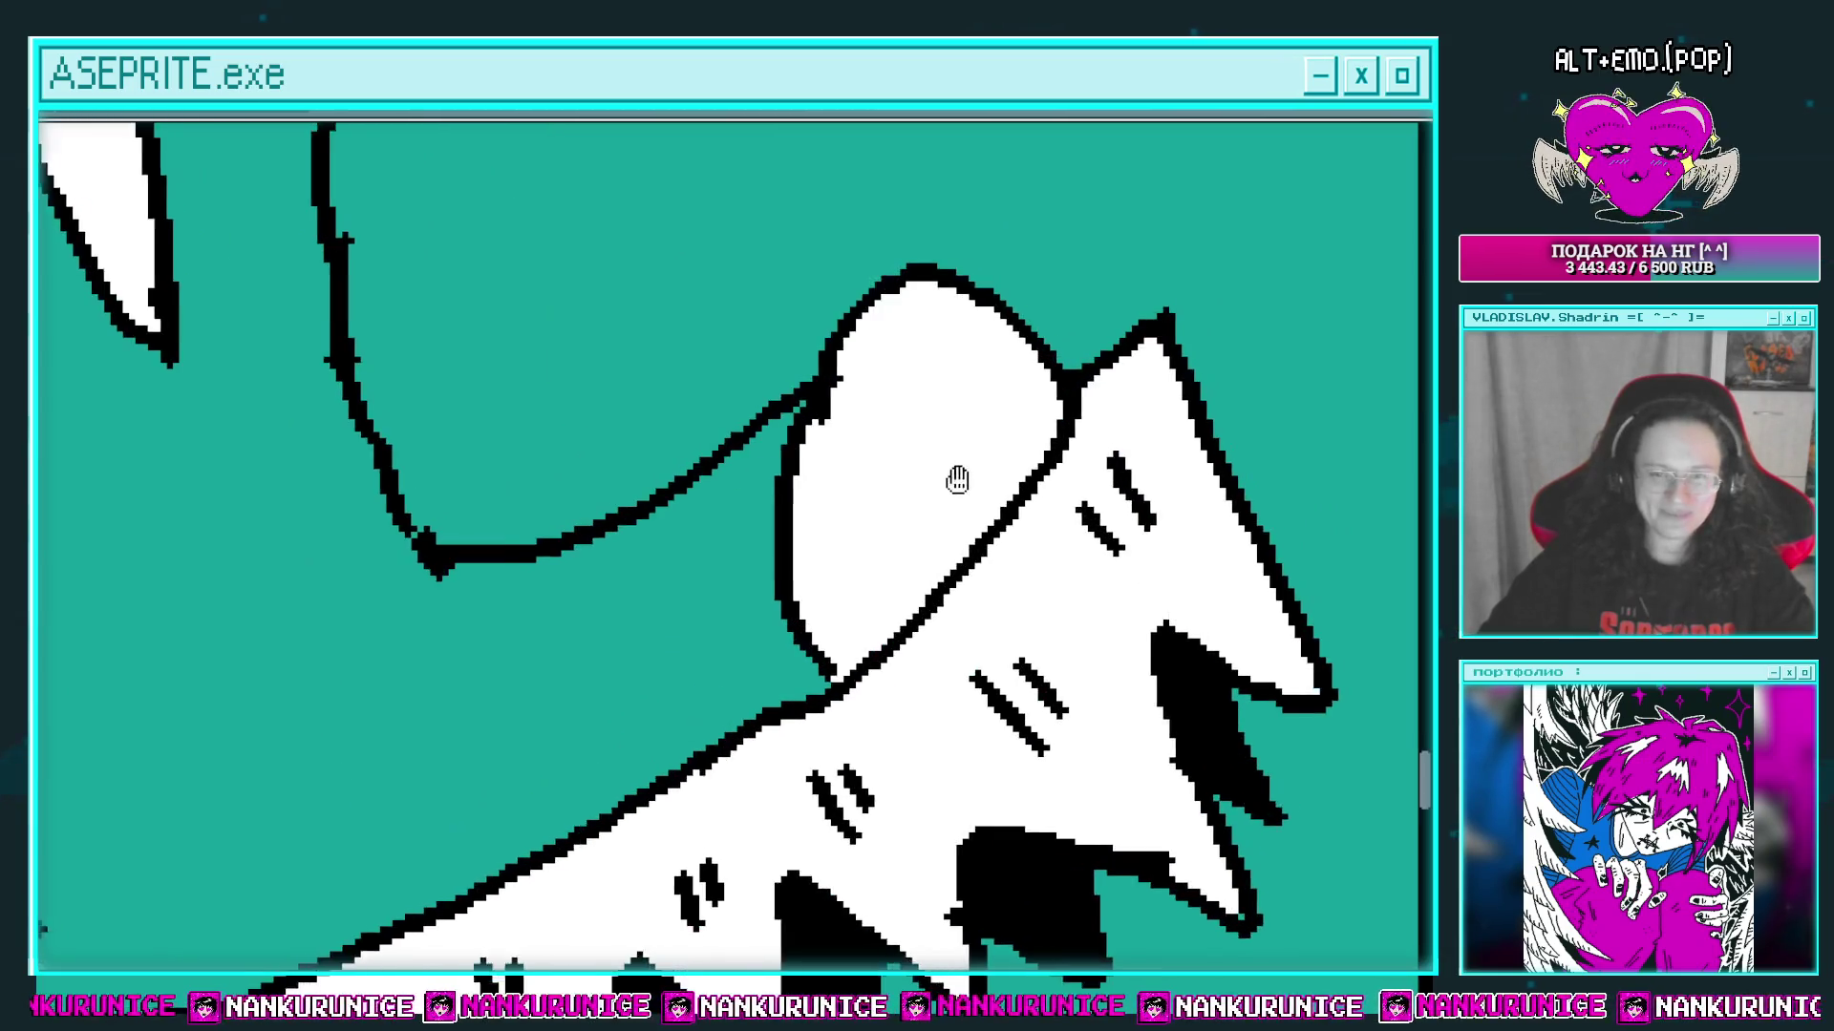
drag(957, 480, 940, 492)
mouse_move(865, 613)
mouse_down()
mouse_move(1011, 483)
mouse_move(1129, 418)
mouse_up()
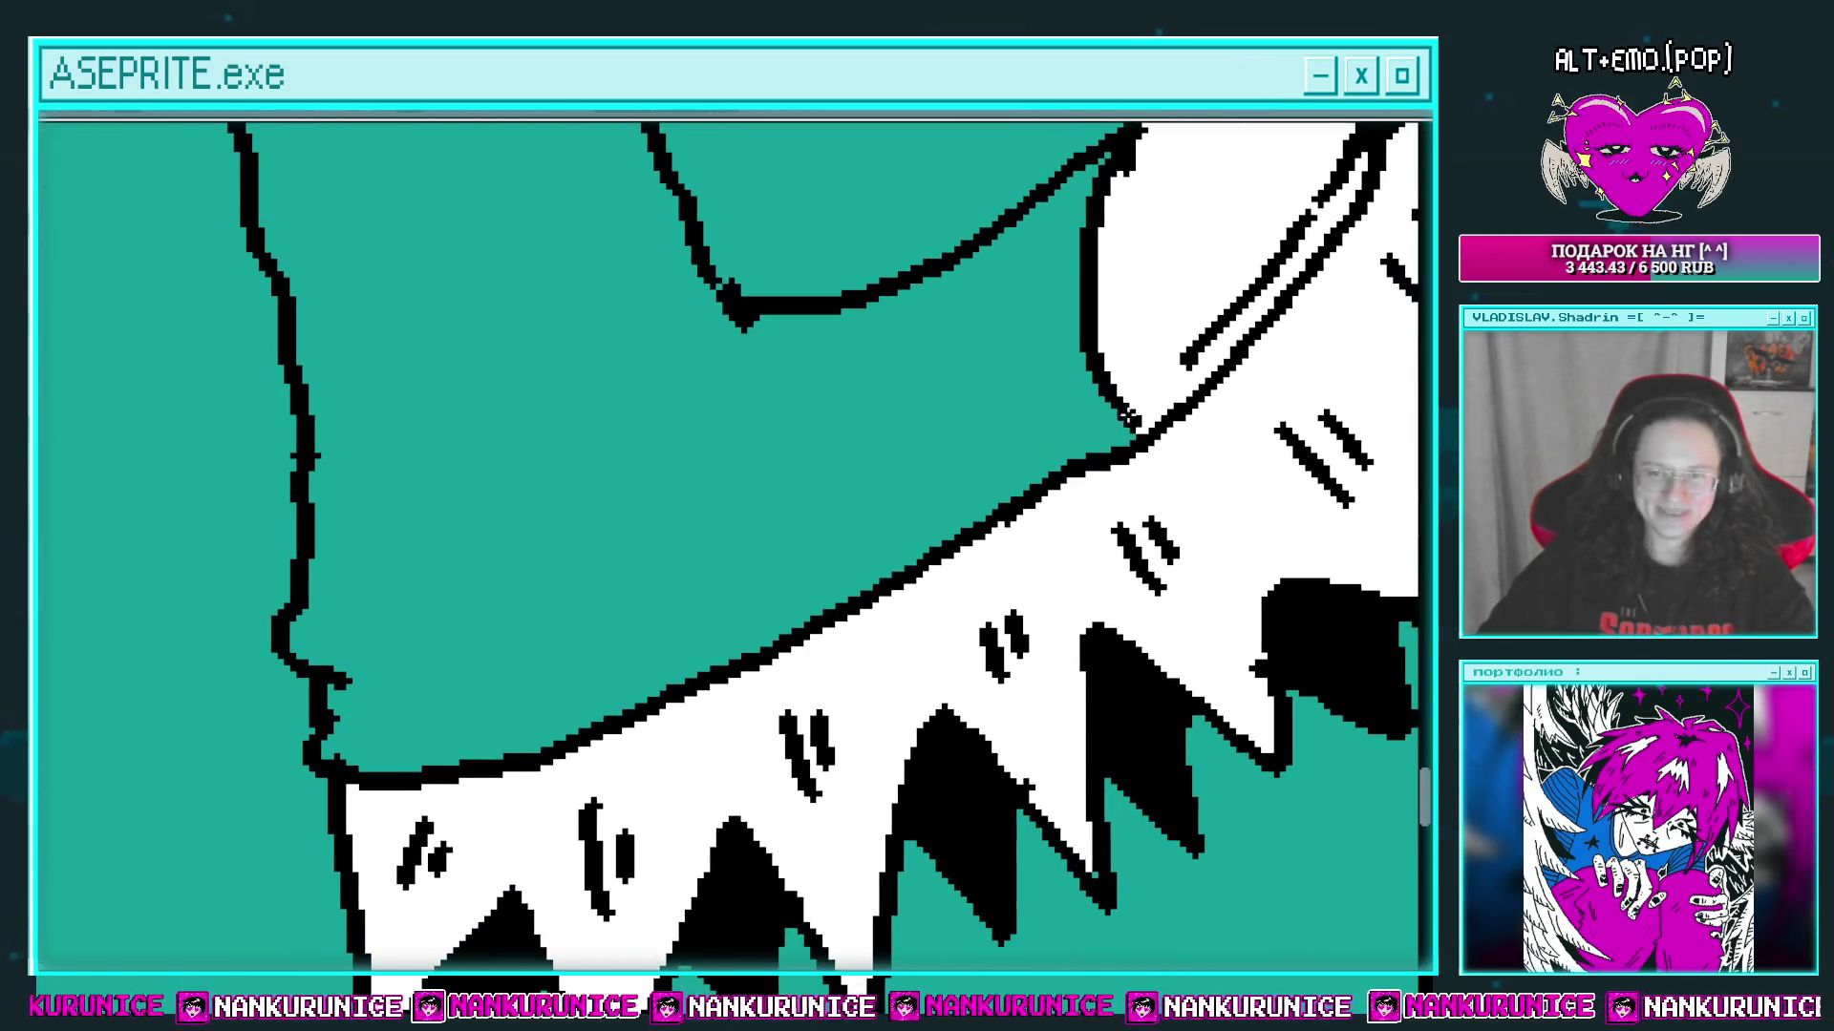
drag(607, 676, 287, 728)
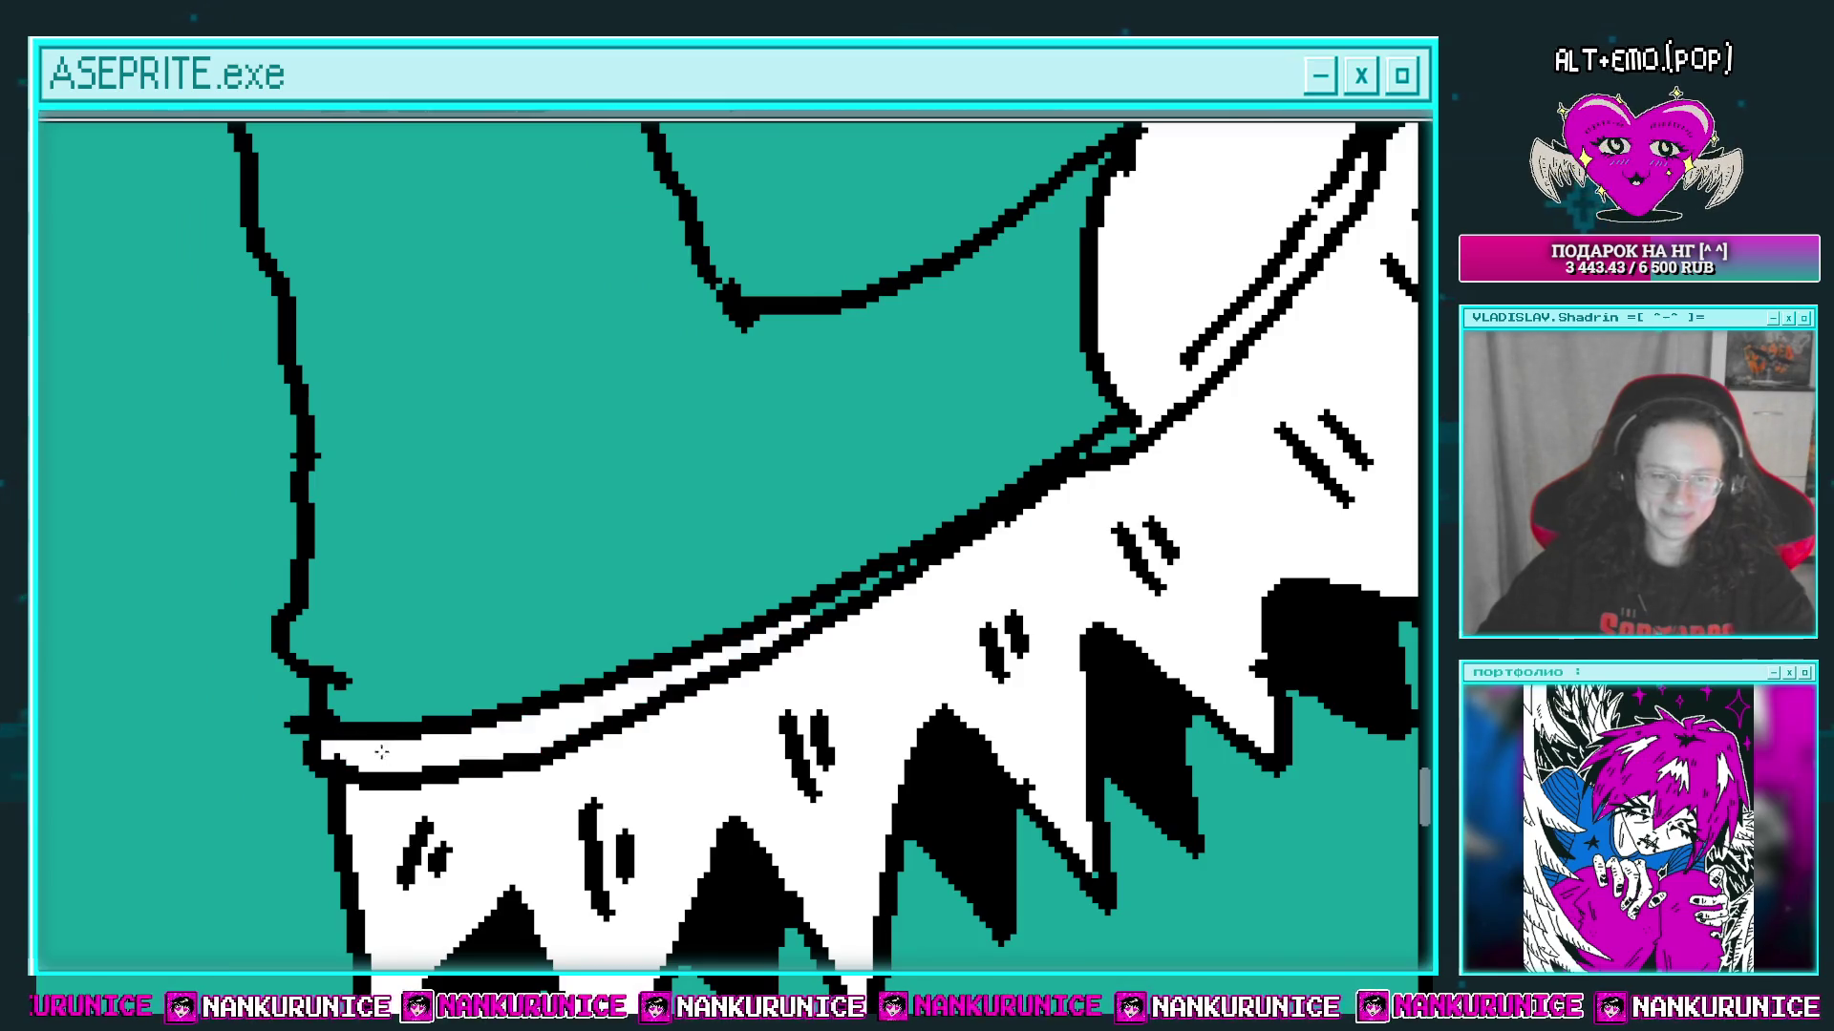
drag(927, 503, 659, 628)
drag(552, 726, 735, 627)
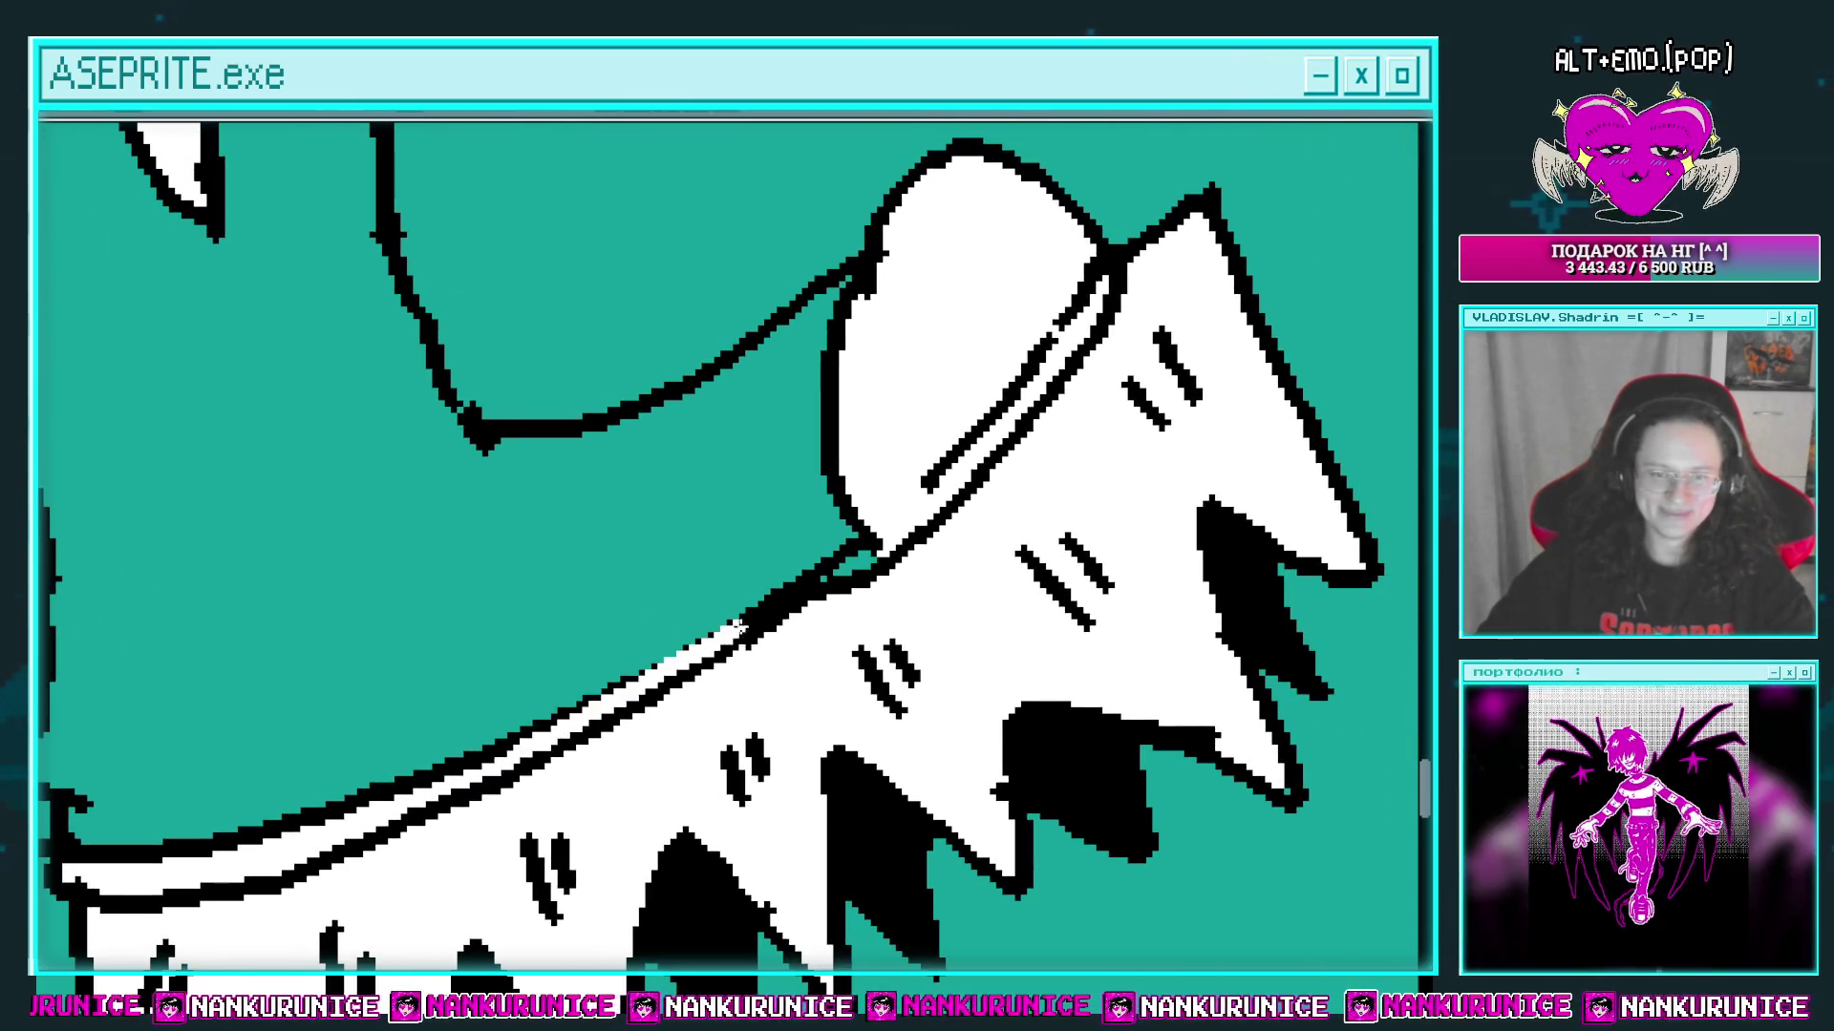
Step: Dot small cross sparkles across the white sole
scroll(655, 658, down, 2)
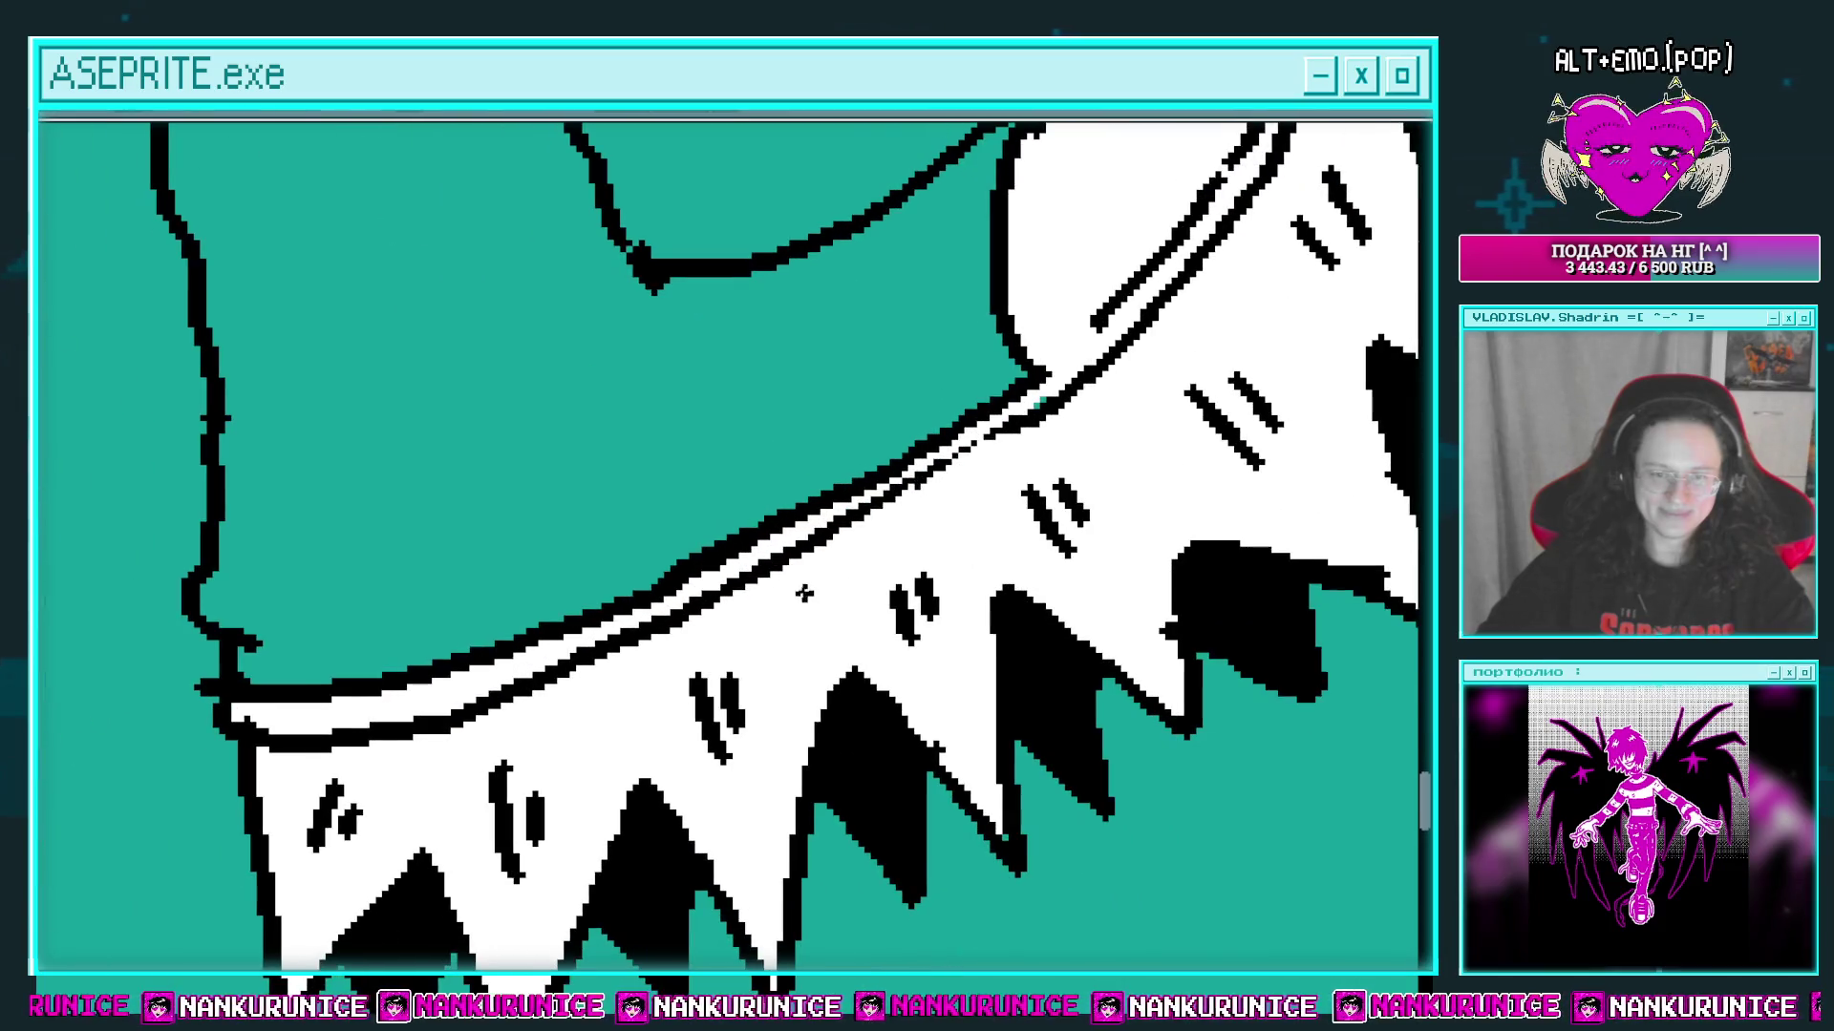
scroll(735, 612, up, 2)
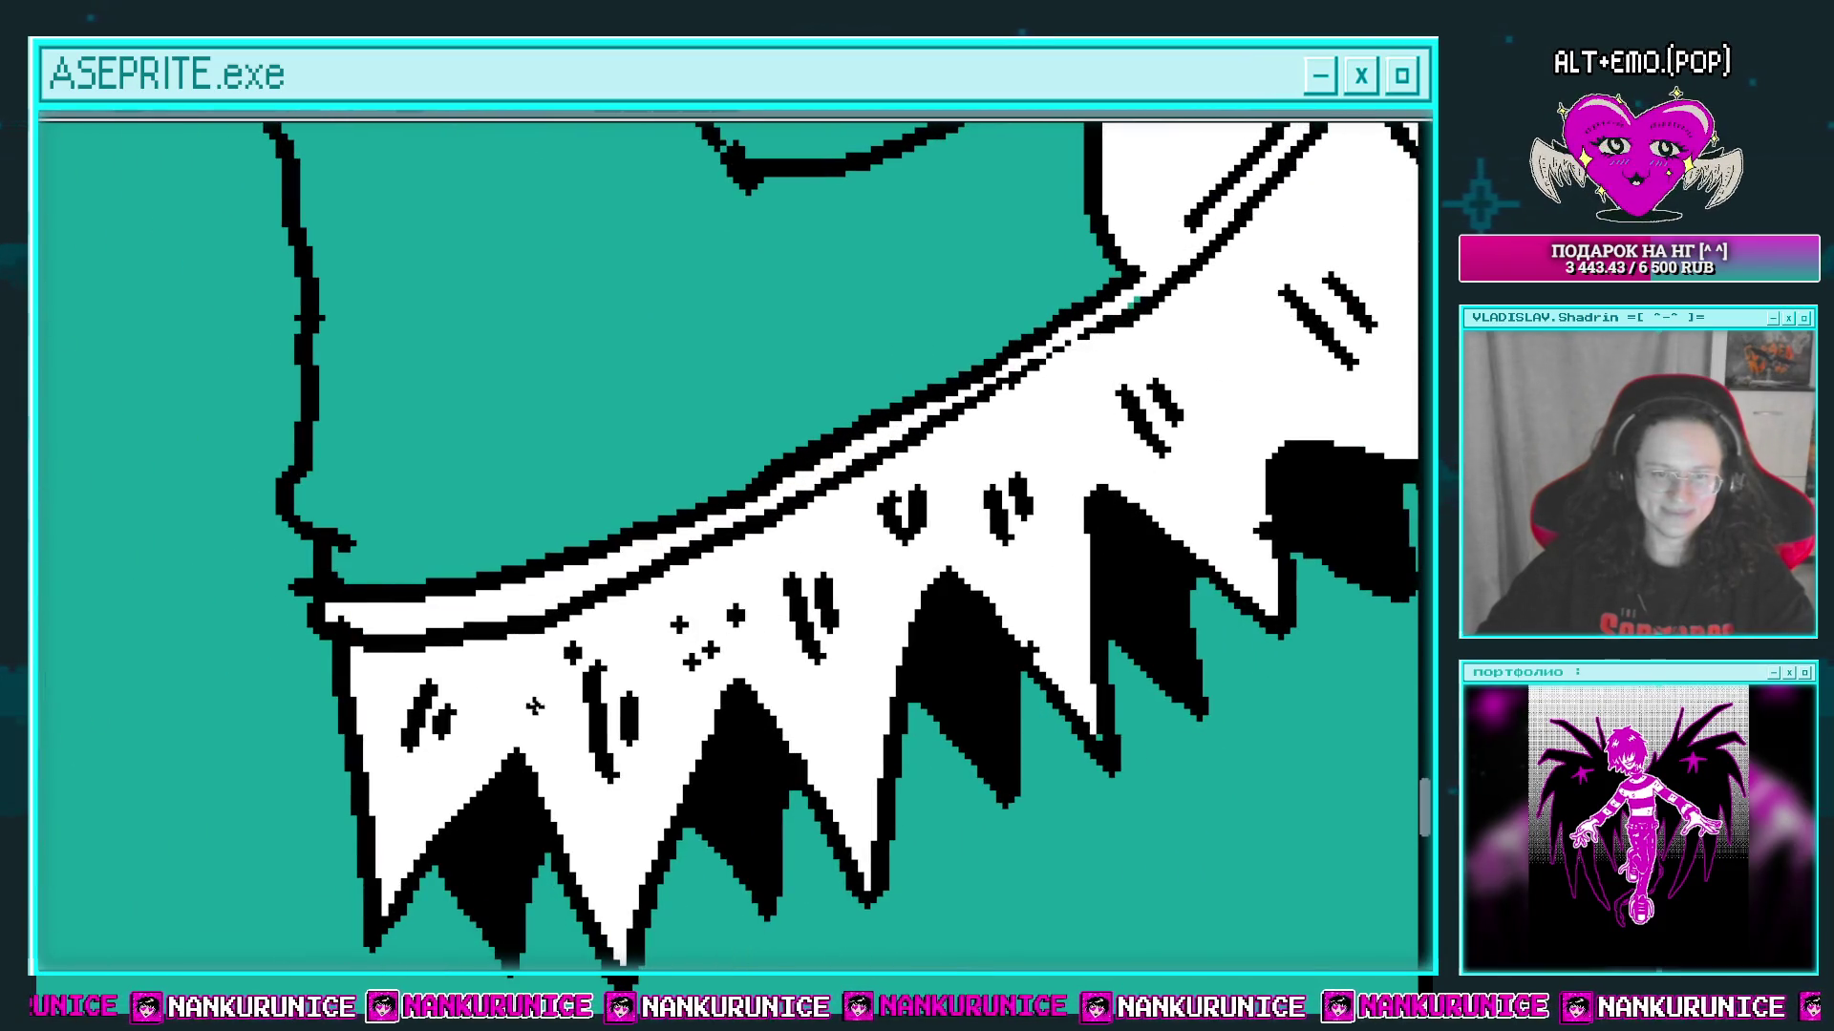
scroll(535, 707, down, 2)
scroll(781, 646, up, 2)
scroll(669, 687, down, 2)
scroll(803, 573, up, 2)
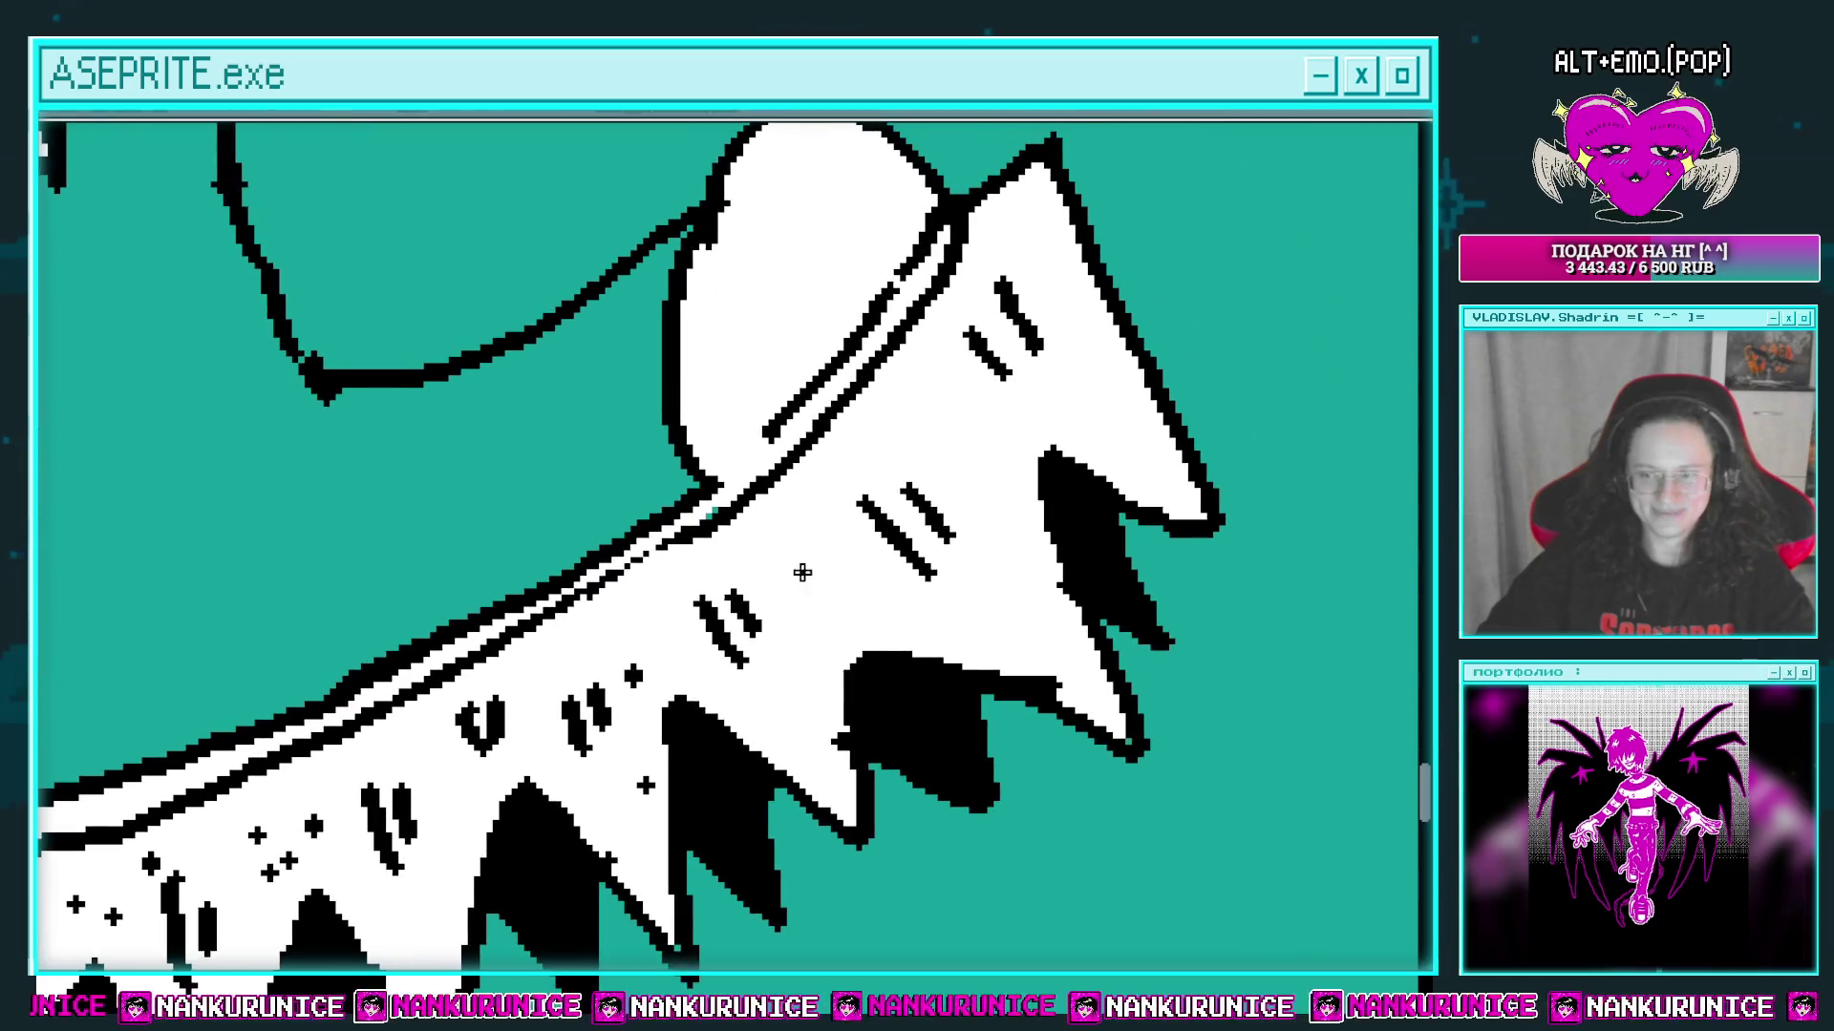
click(816, 560)
click(865, 604)
scroll(869, 608, down, 2)
scroll(896, 627, up, 2)
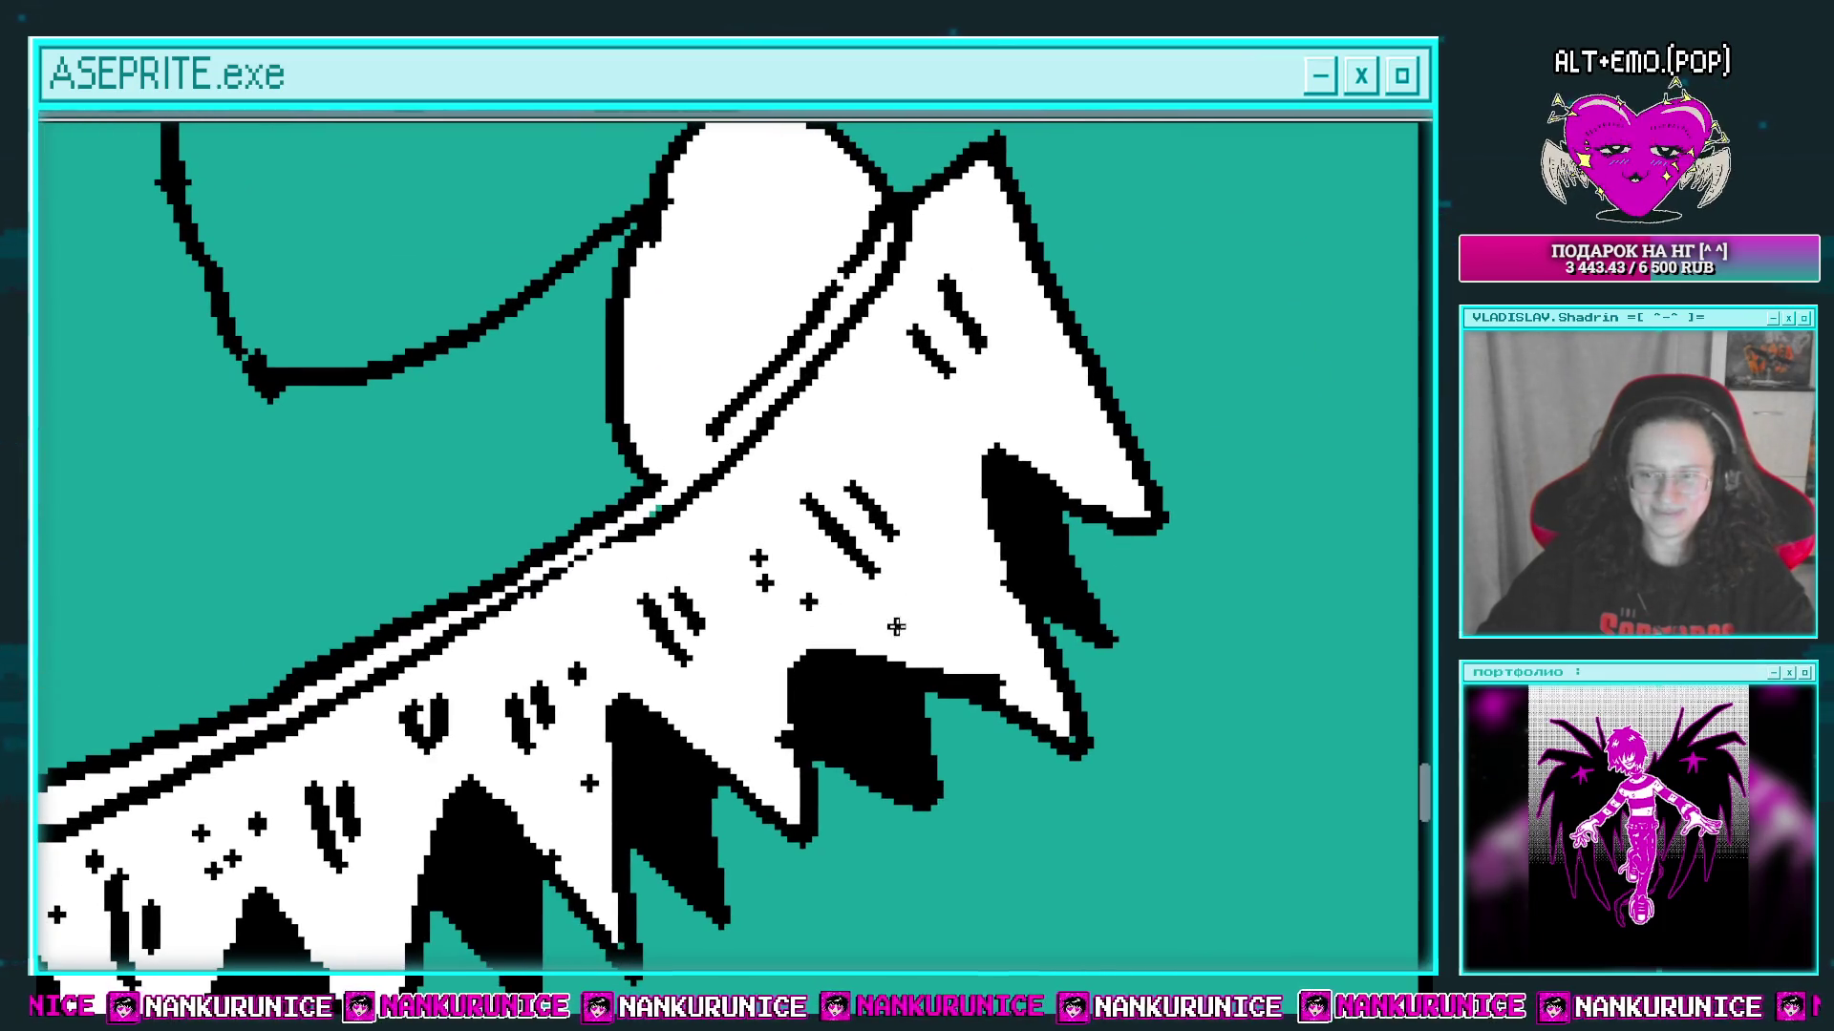
click(926, 574)
scroll(925, 574, down, 2)
scroll(920, 586, up, 2)
click(856, 511)
click(901, 486)
click(929, 526)
click(994, 462)
scroll(934, 418, down, 2)
Step: Draw an eye in the toe cap, undo it, and redraw it as a curved stroke
drag(764, 351, 741, 545)
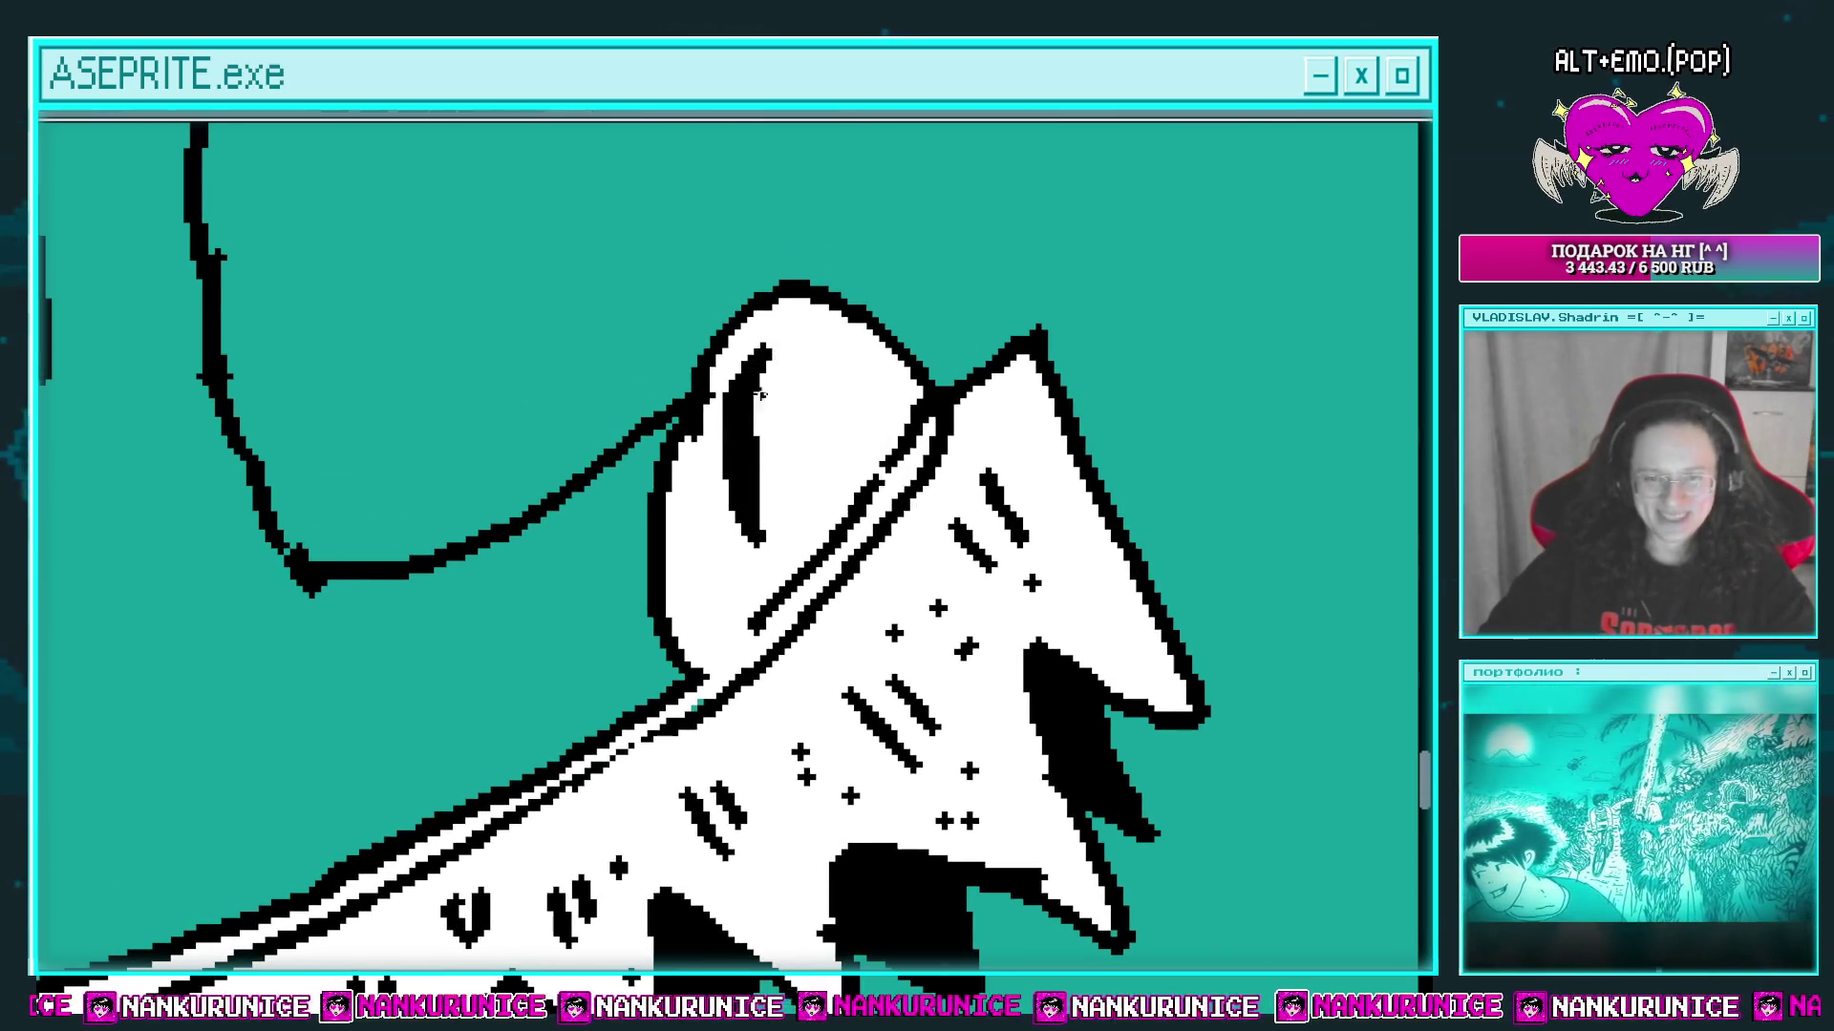
scroll(802, 407, up, 2)
key(ctrl+z)
drag(793, 391, 743, 600)
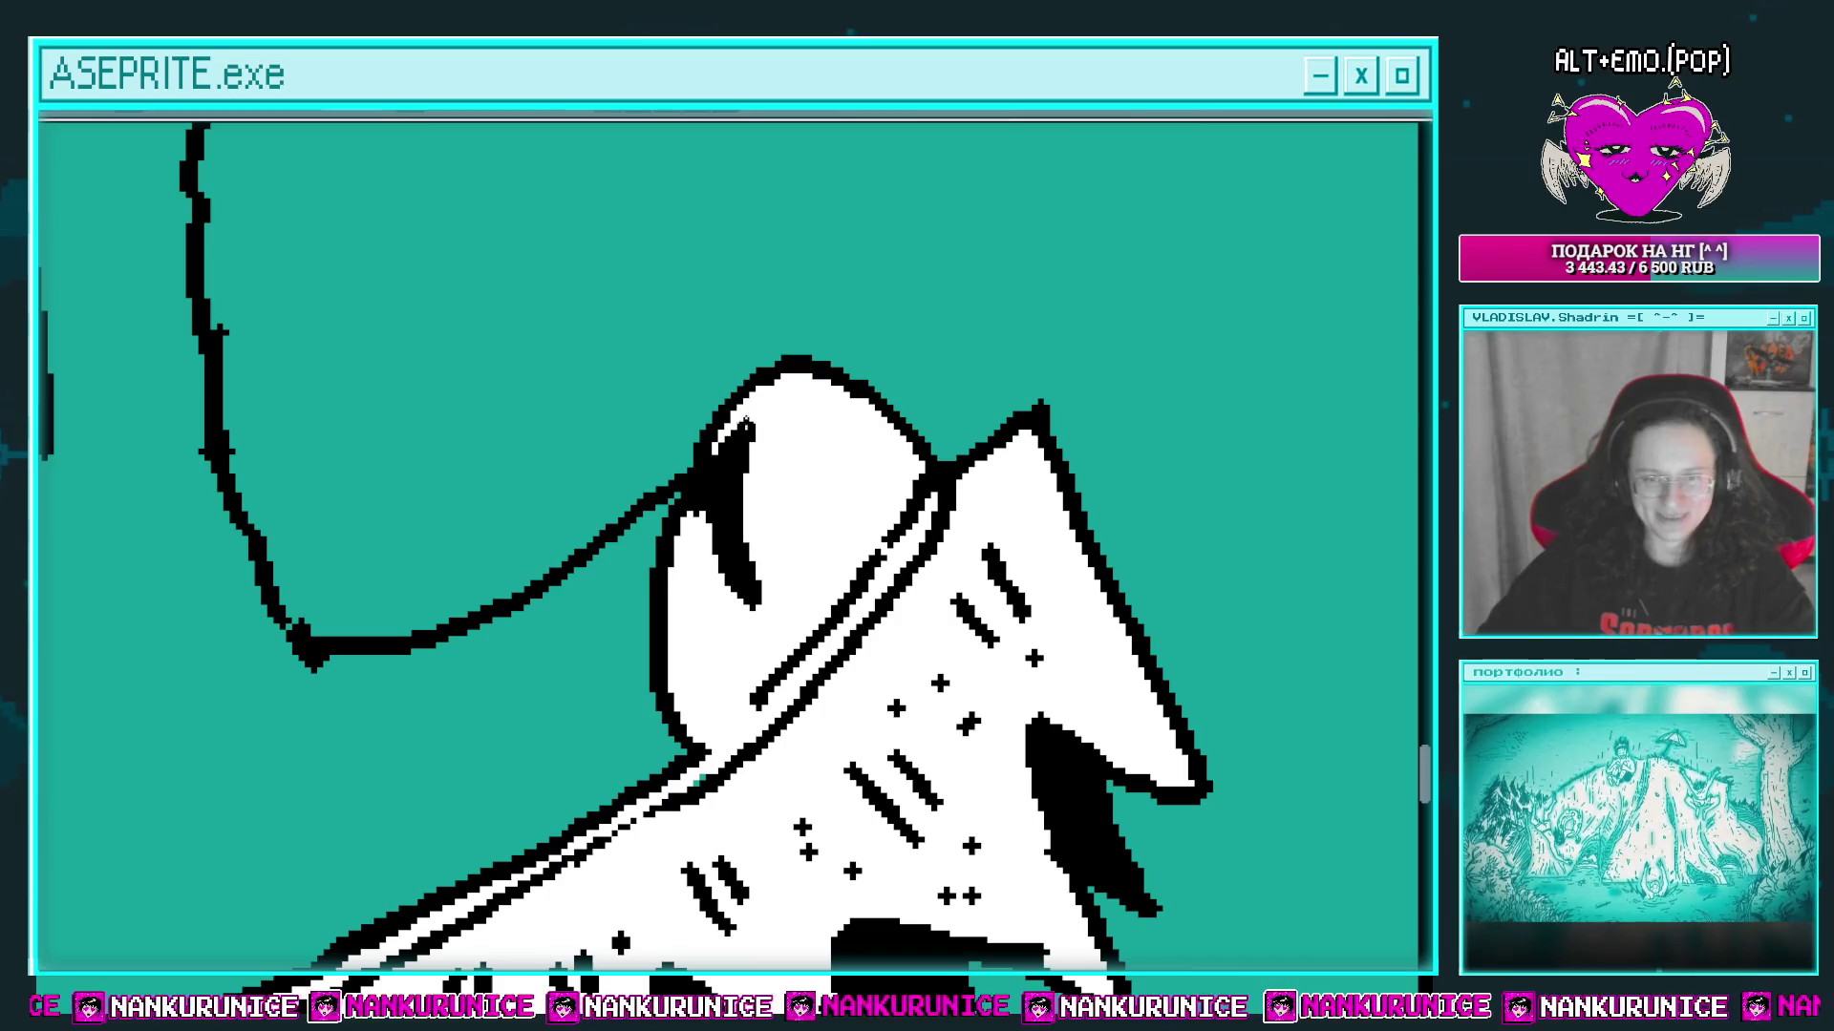
drag(796, 440, 787, 445)
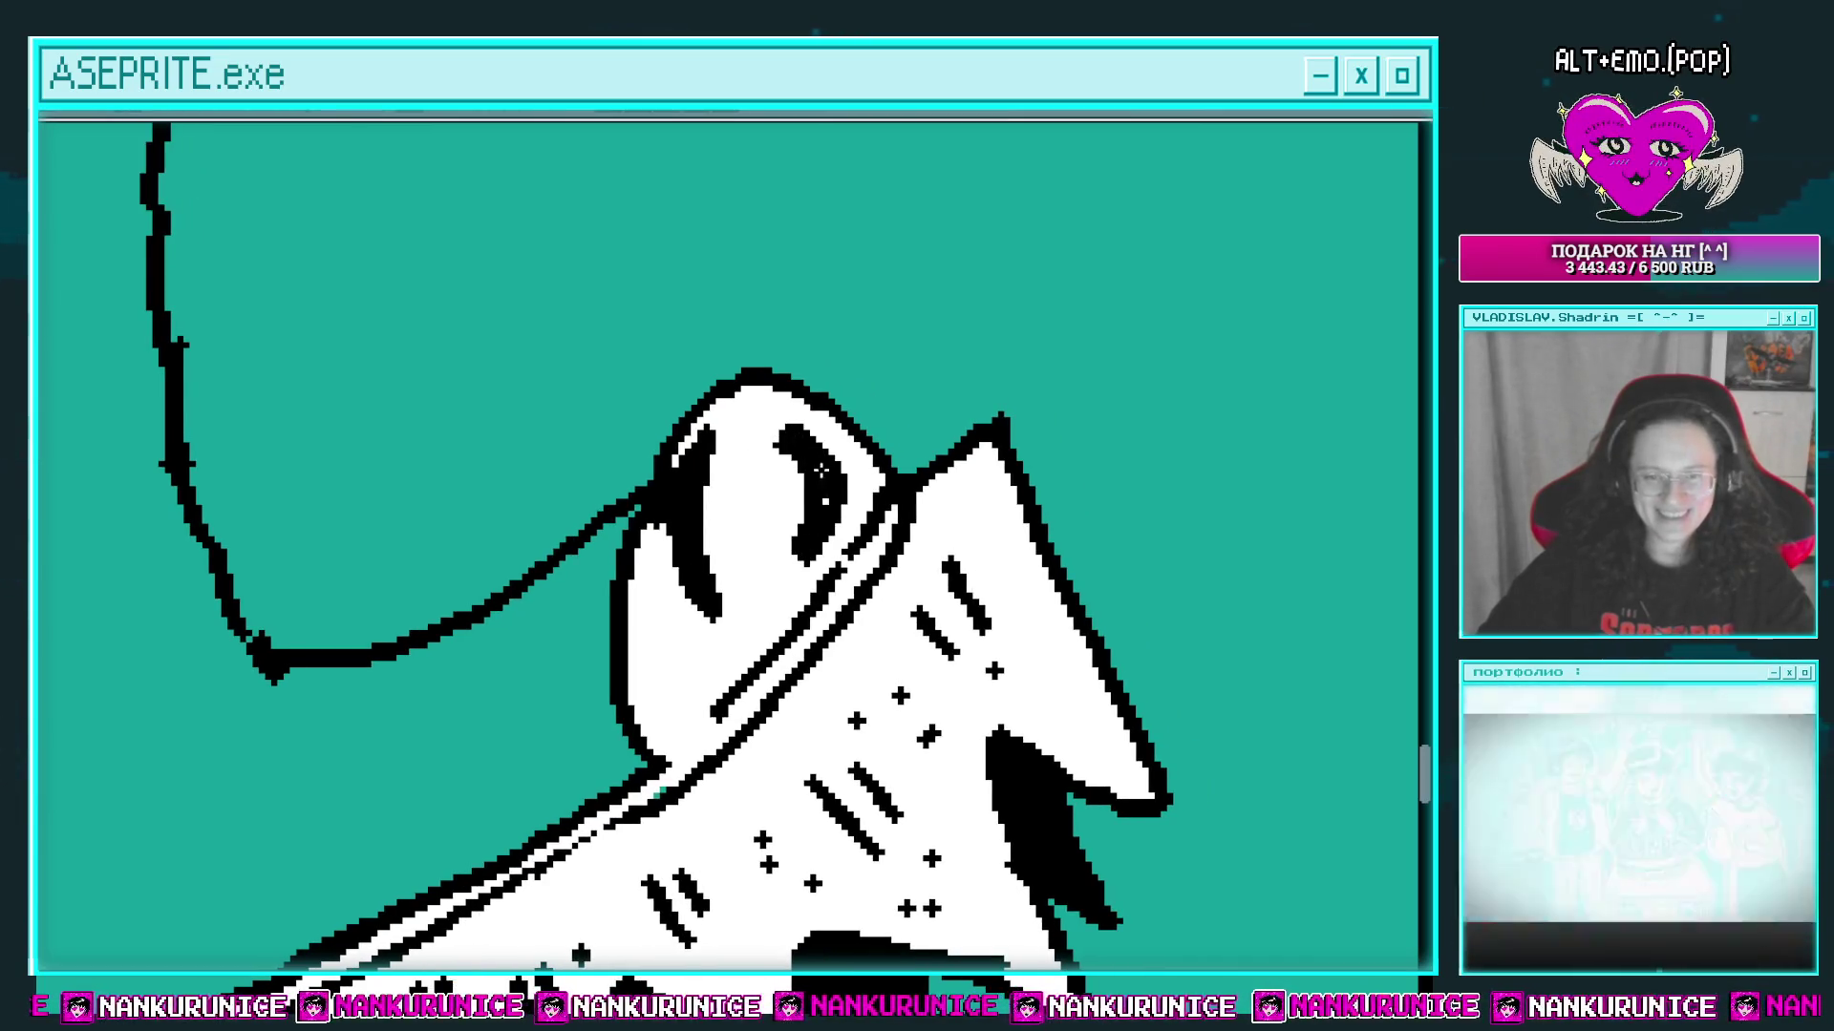
scroll(840, 502, down, 2)
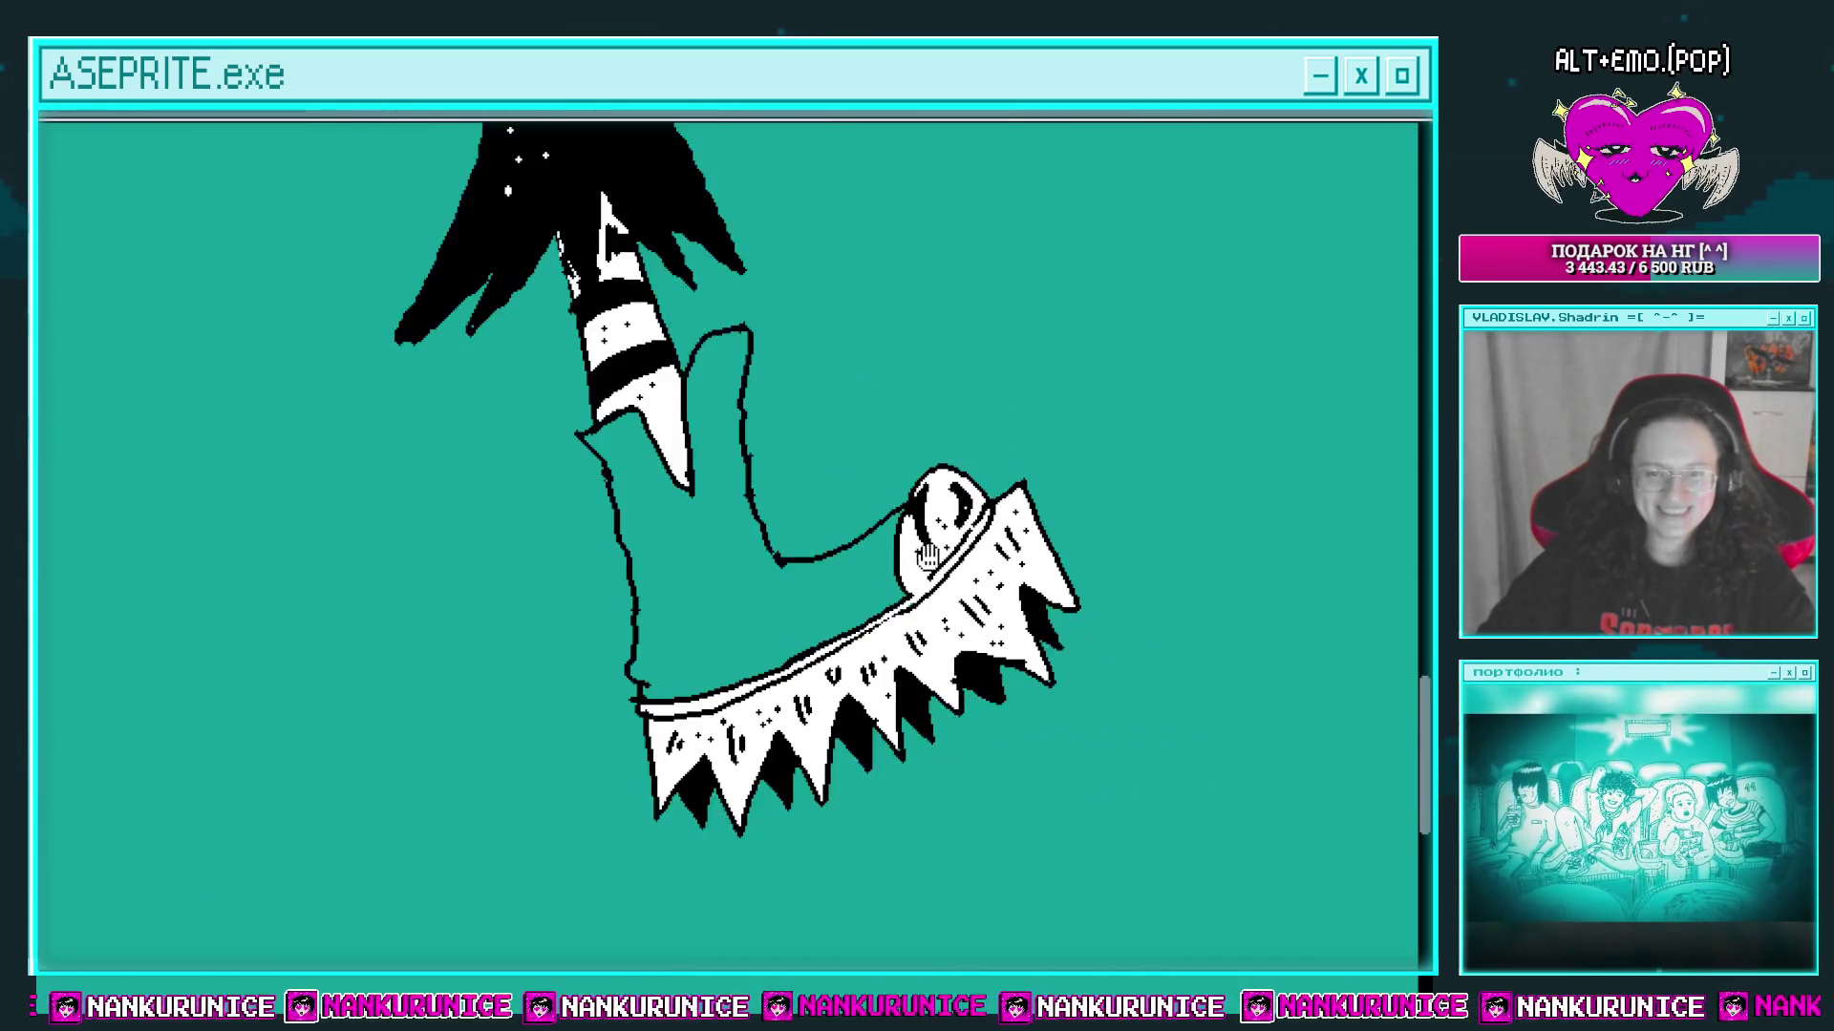
Step: Paint a solid white band along the boot's lower edge
scroll(839, 504, up, 3)
scroll(732, 517, down, 2)
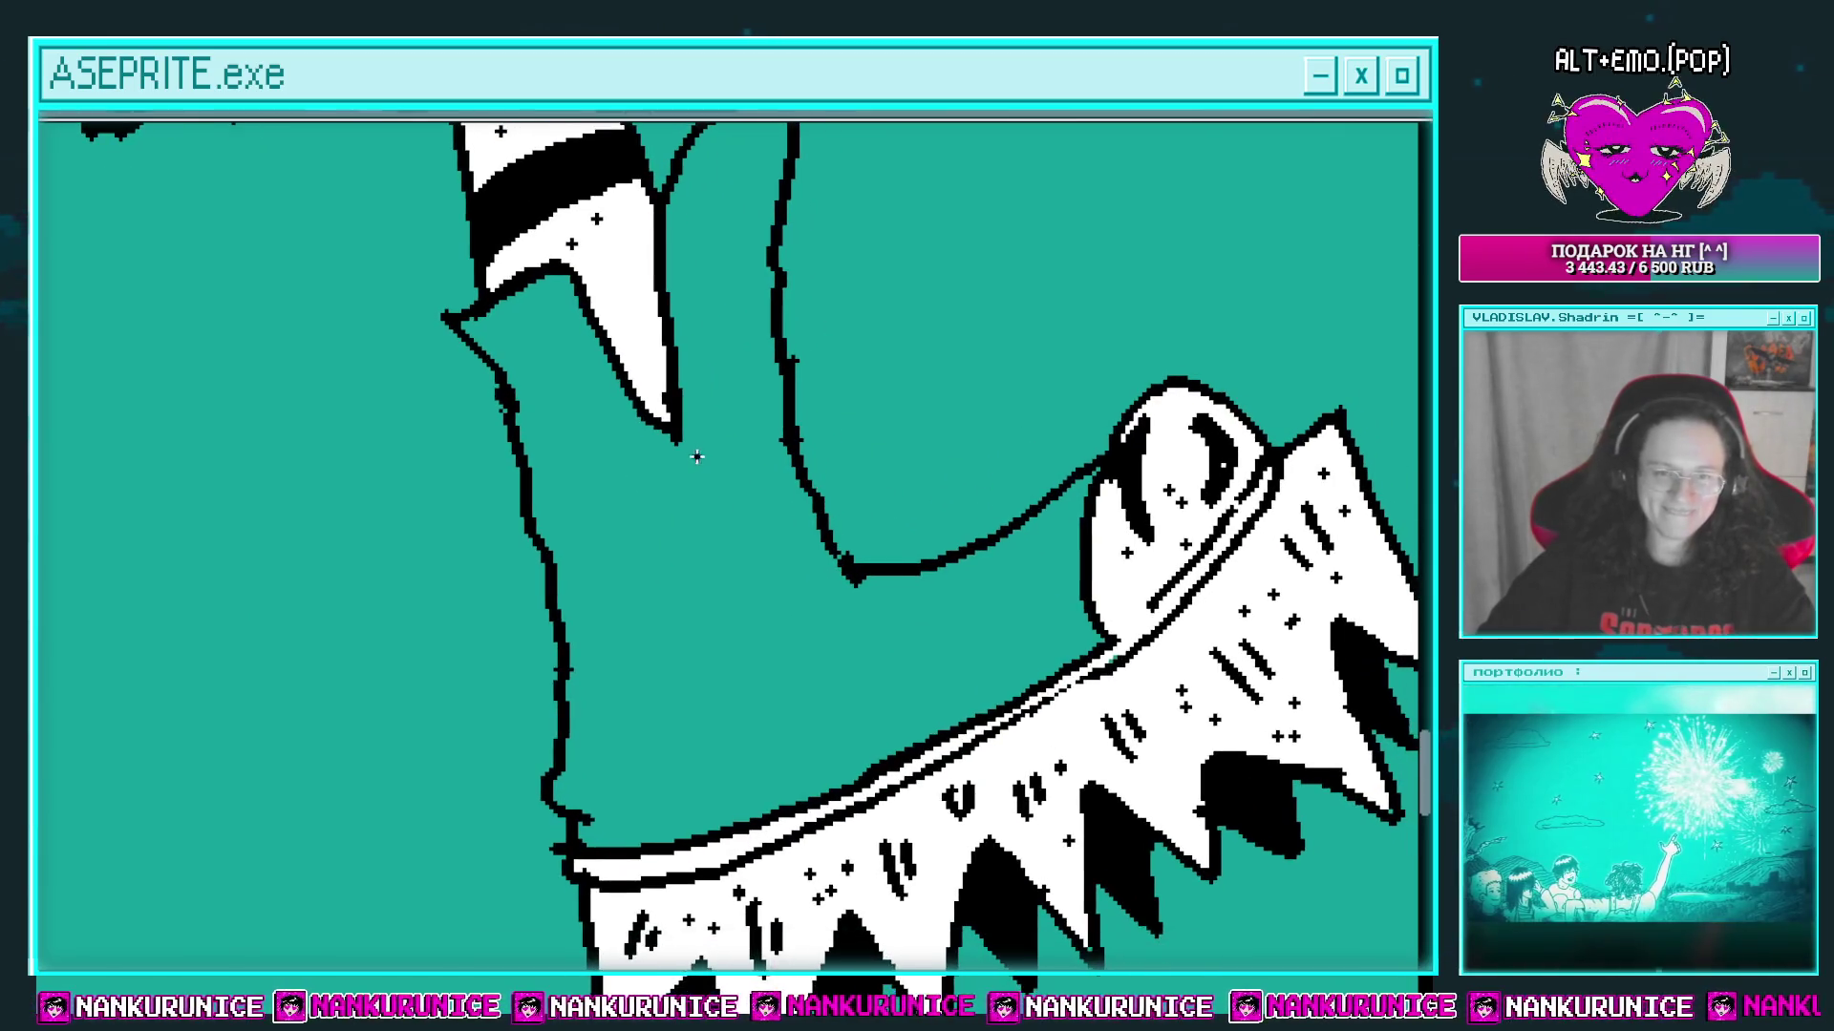
scroll(755, 513, up, 2)
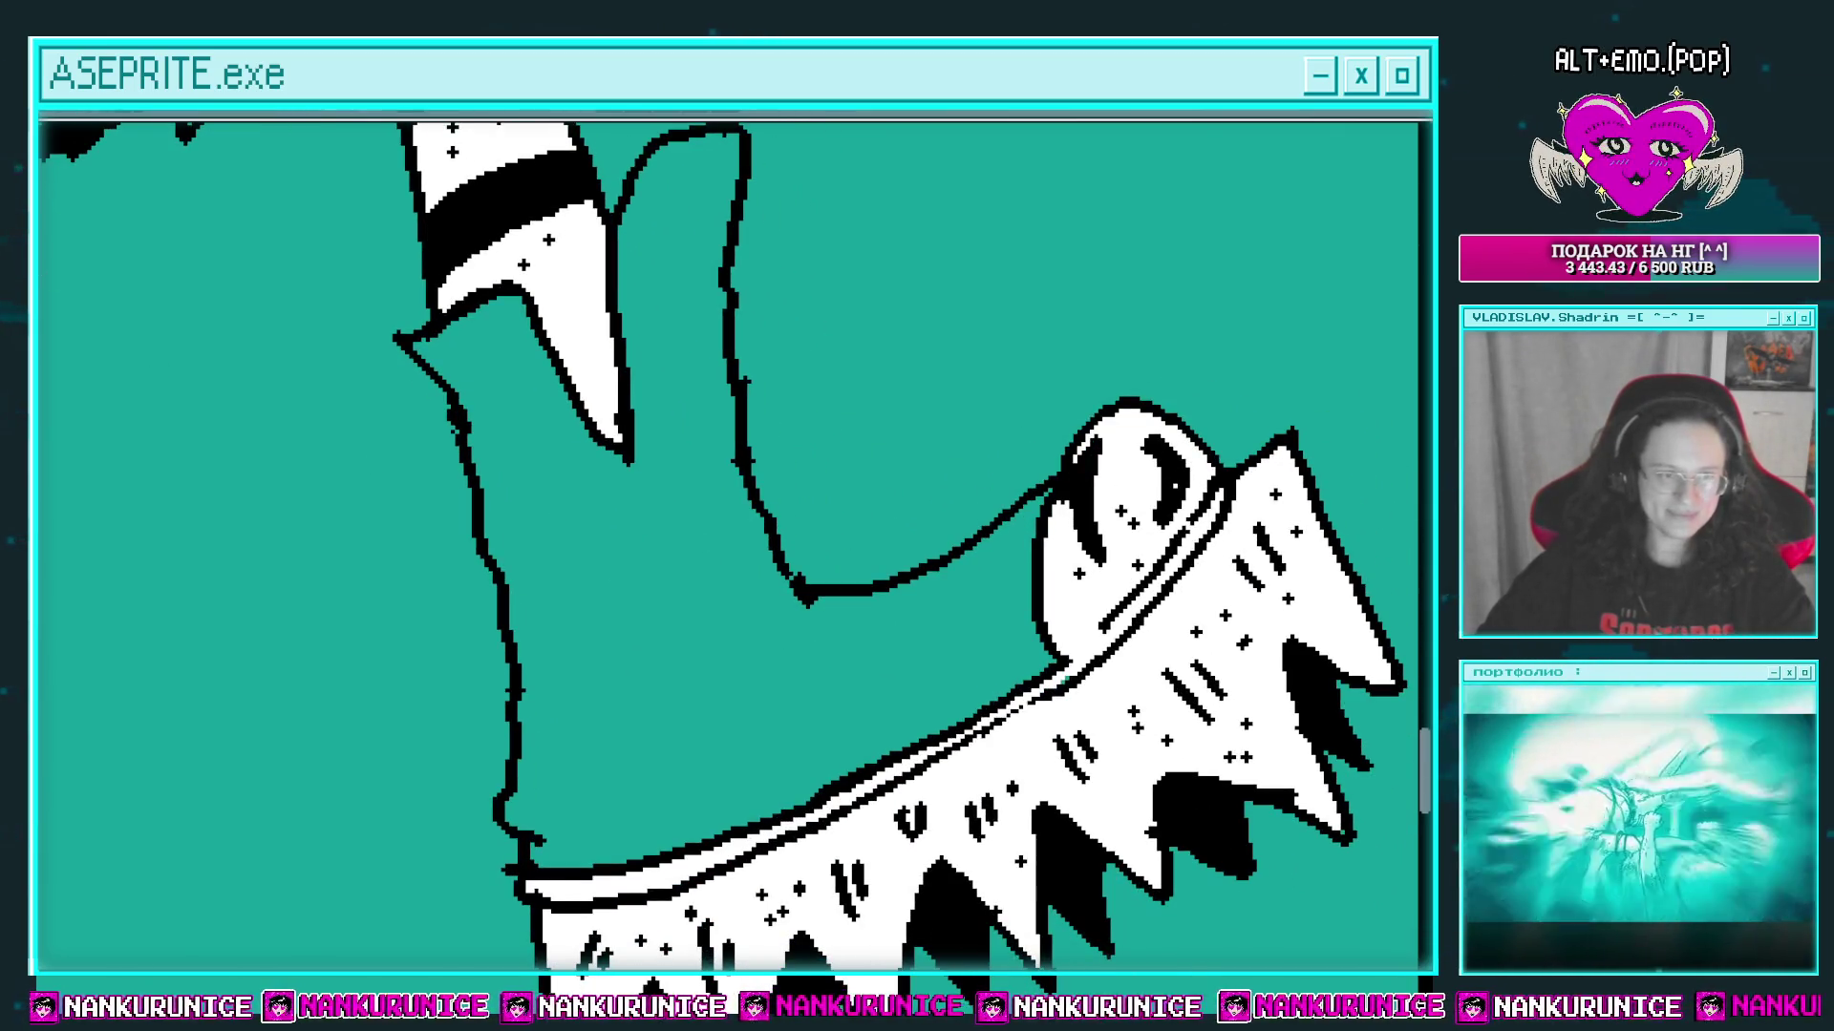
scroll(665, 525, down, 4)
drag(663, 840, 555, 542)
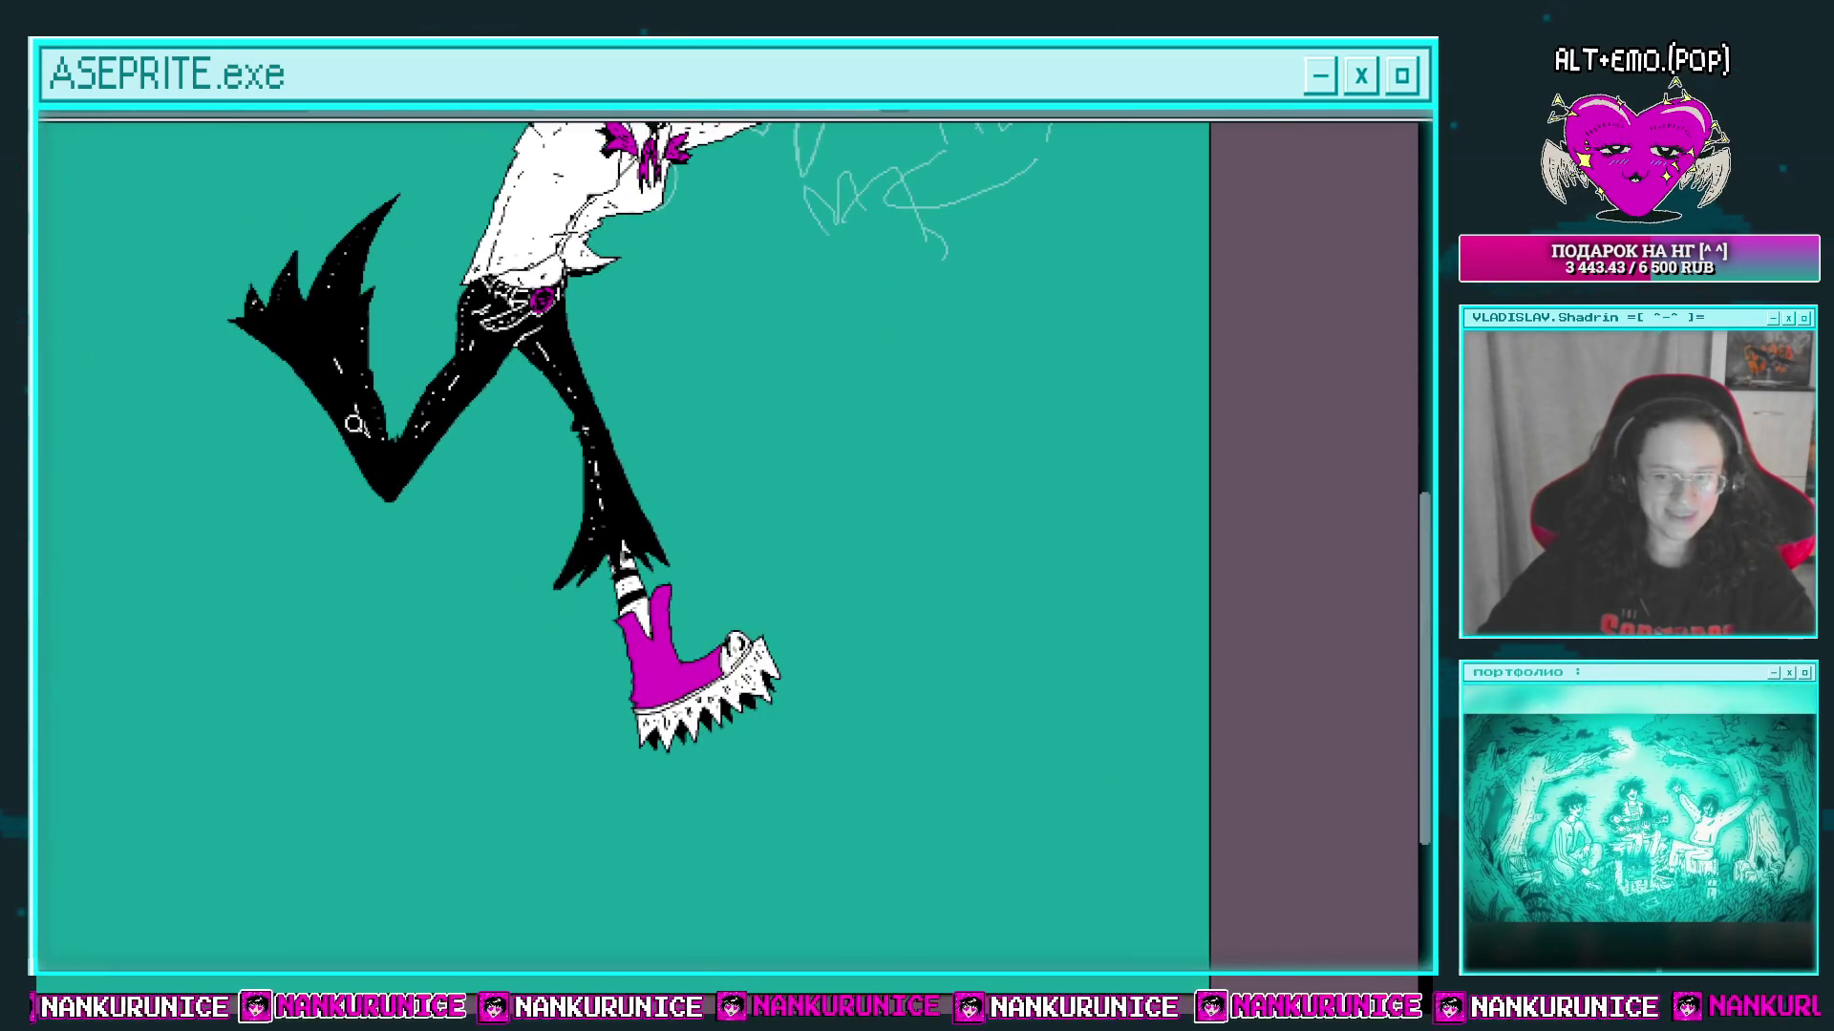
scroll(666, 622, up, 5)
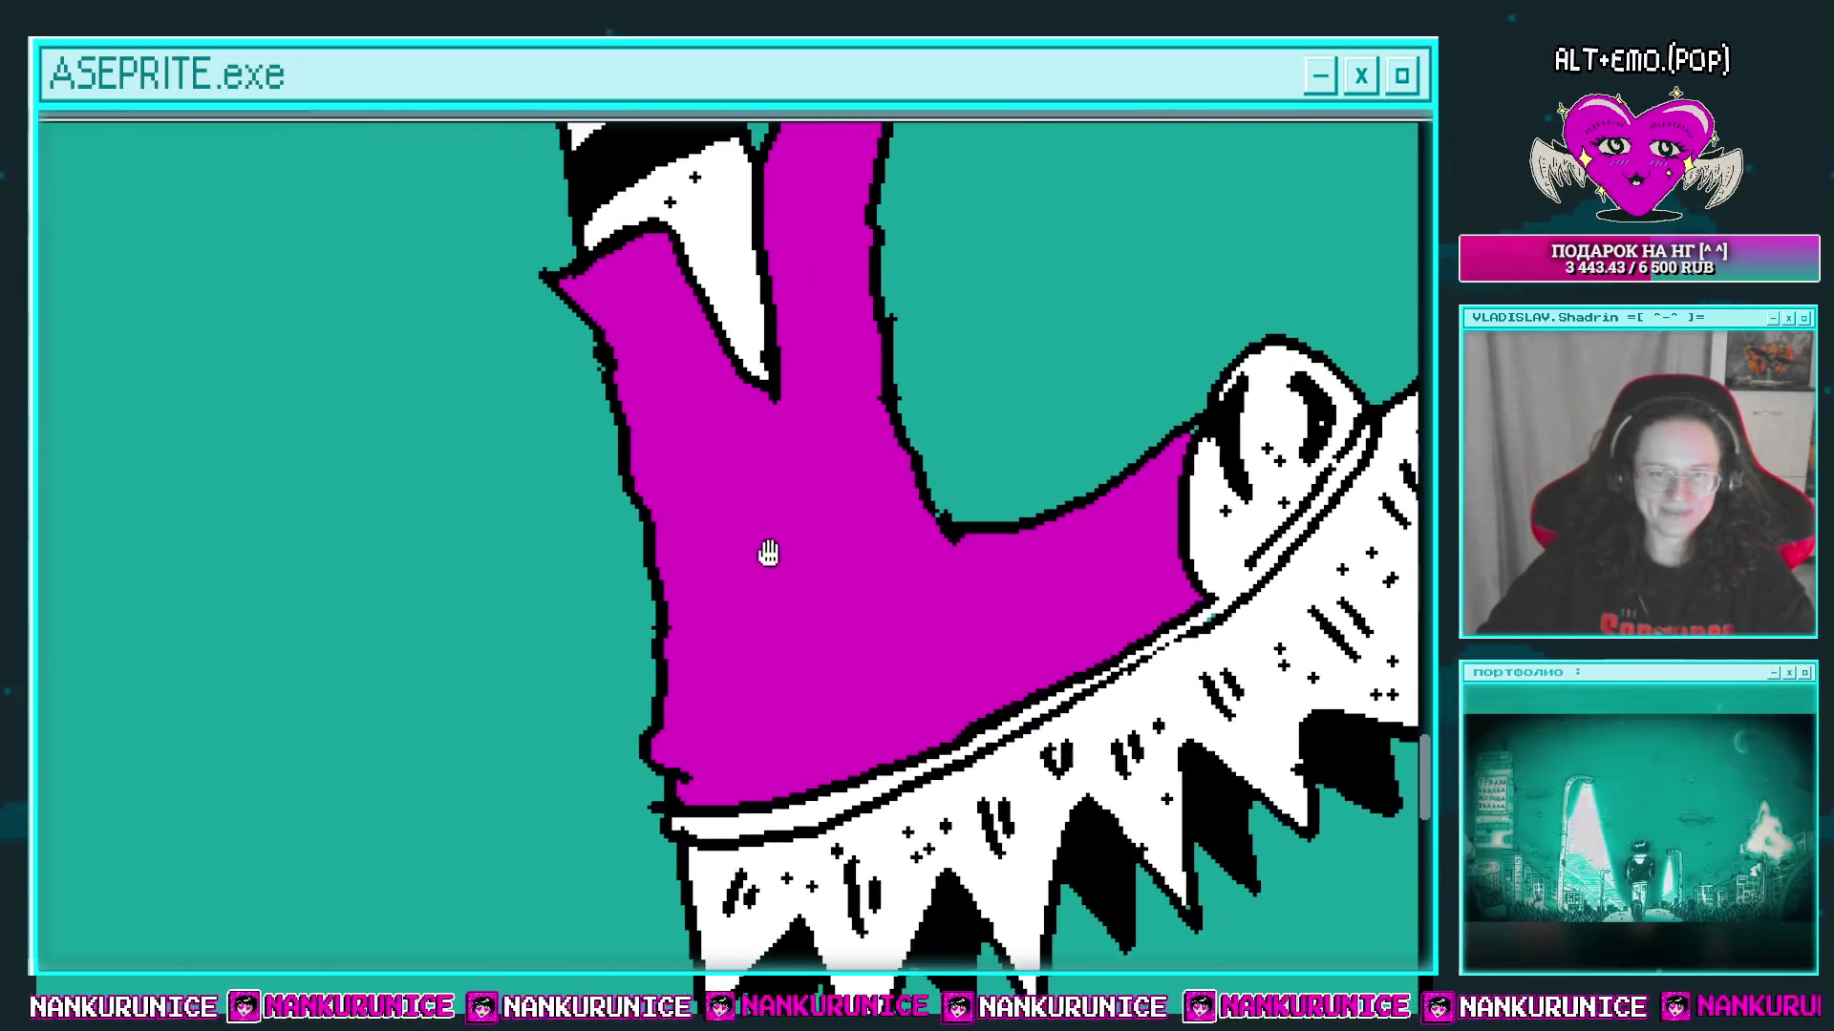
drag(659, 394, 375, 540)
mouse_move(287, 578)
mouse_down()
mouse_move(684, 420)
mouse_move(622, 444)
mouse_up()
drag(622, 445, 625, 477)
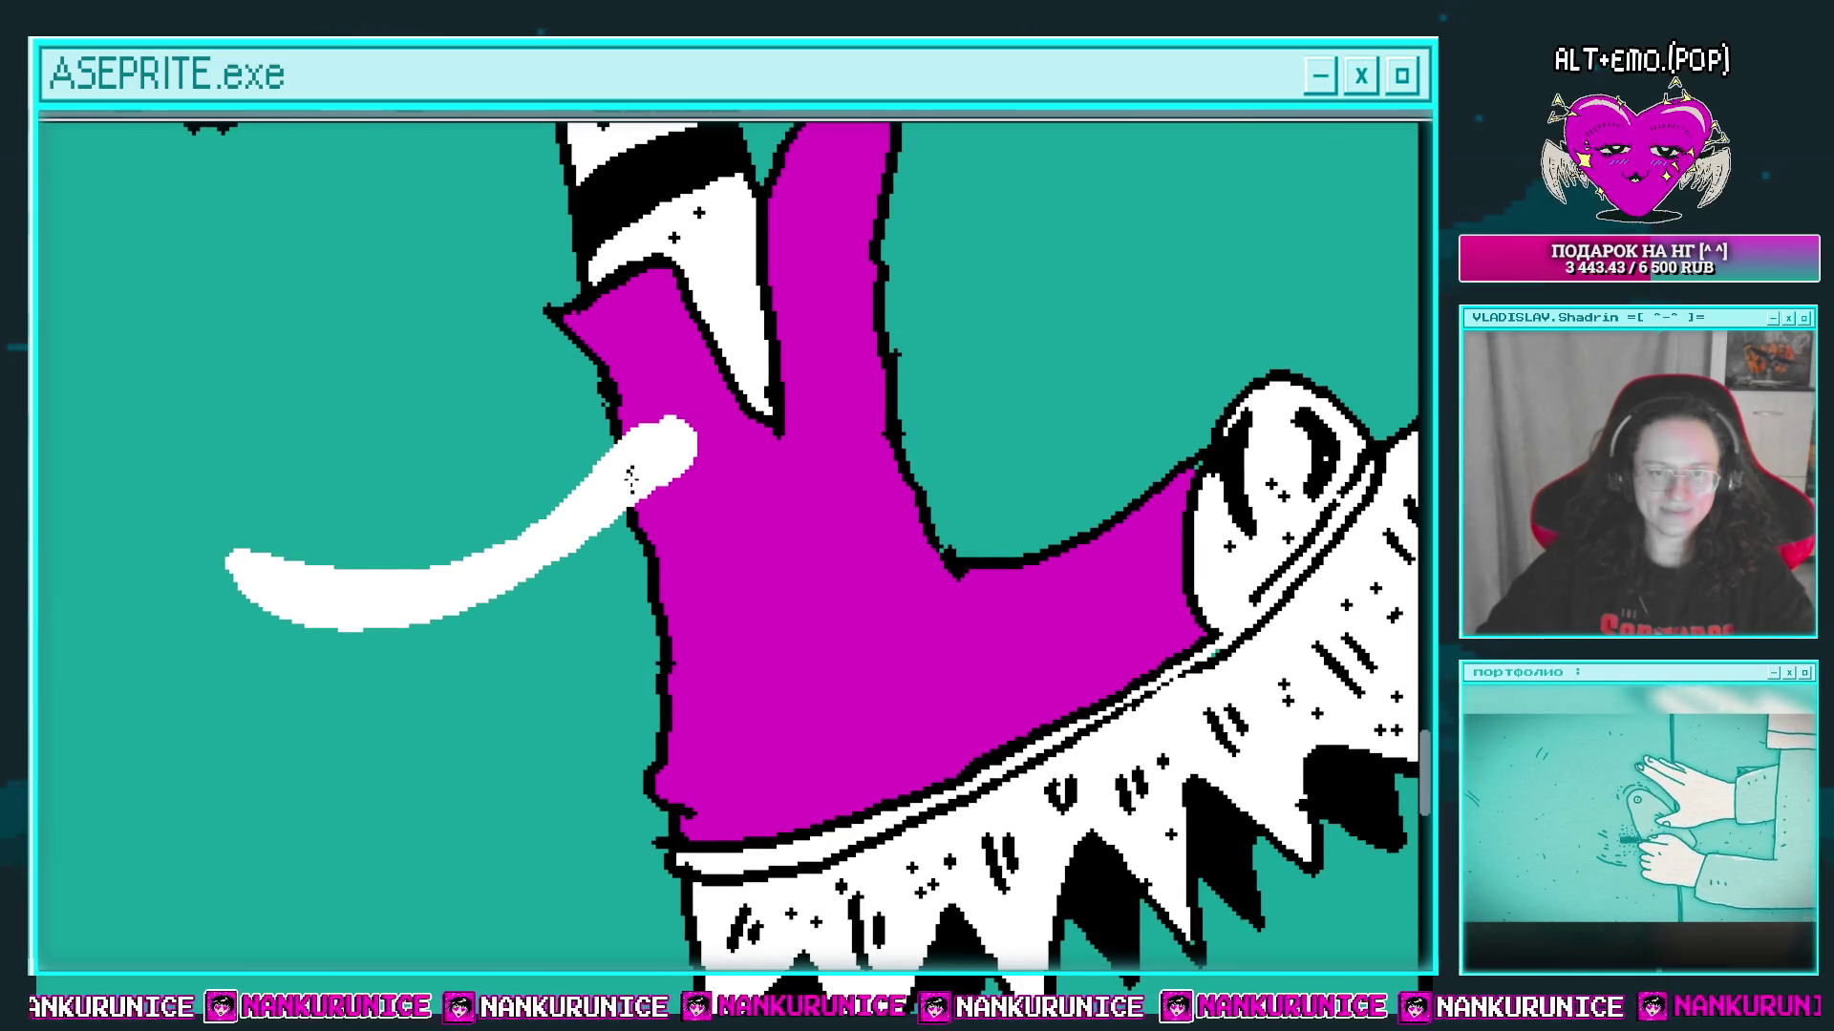
Step: Recolour the dangling lace's outline black and fill its interior white
mouse_move(630, 468)
mouse_down()
mouse_move(315, 573)
mouse_move(259, 564)
mouse_up()
key(ctrl+z)
key(ctrl+z)
key(ctrl+z)
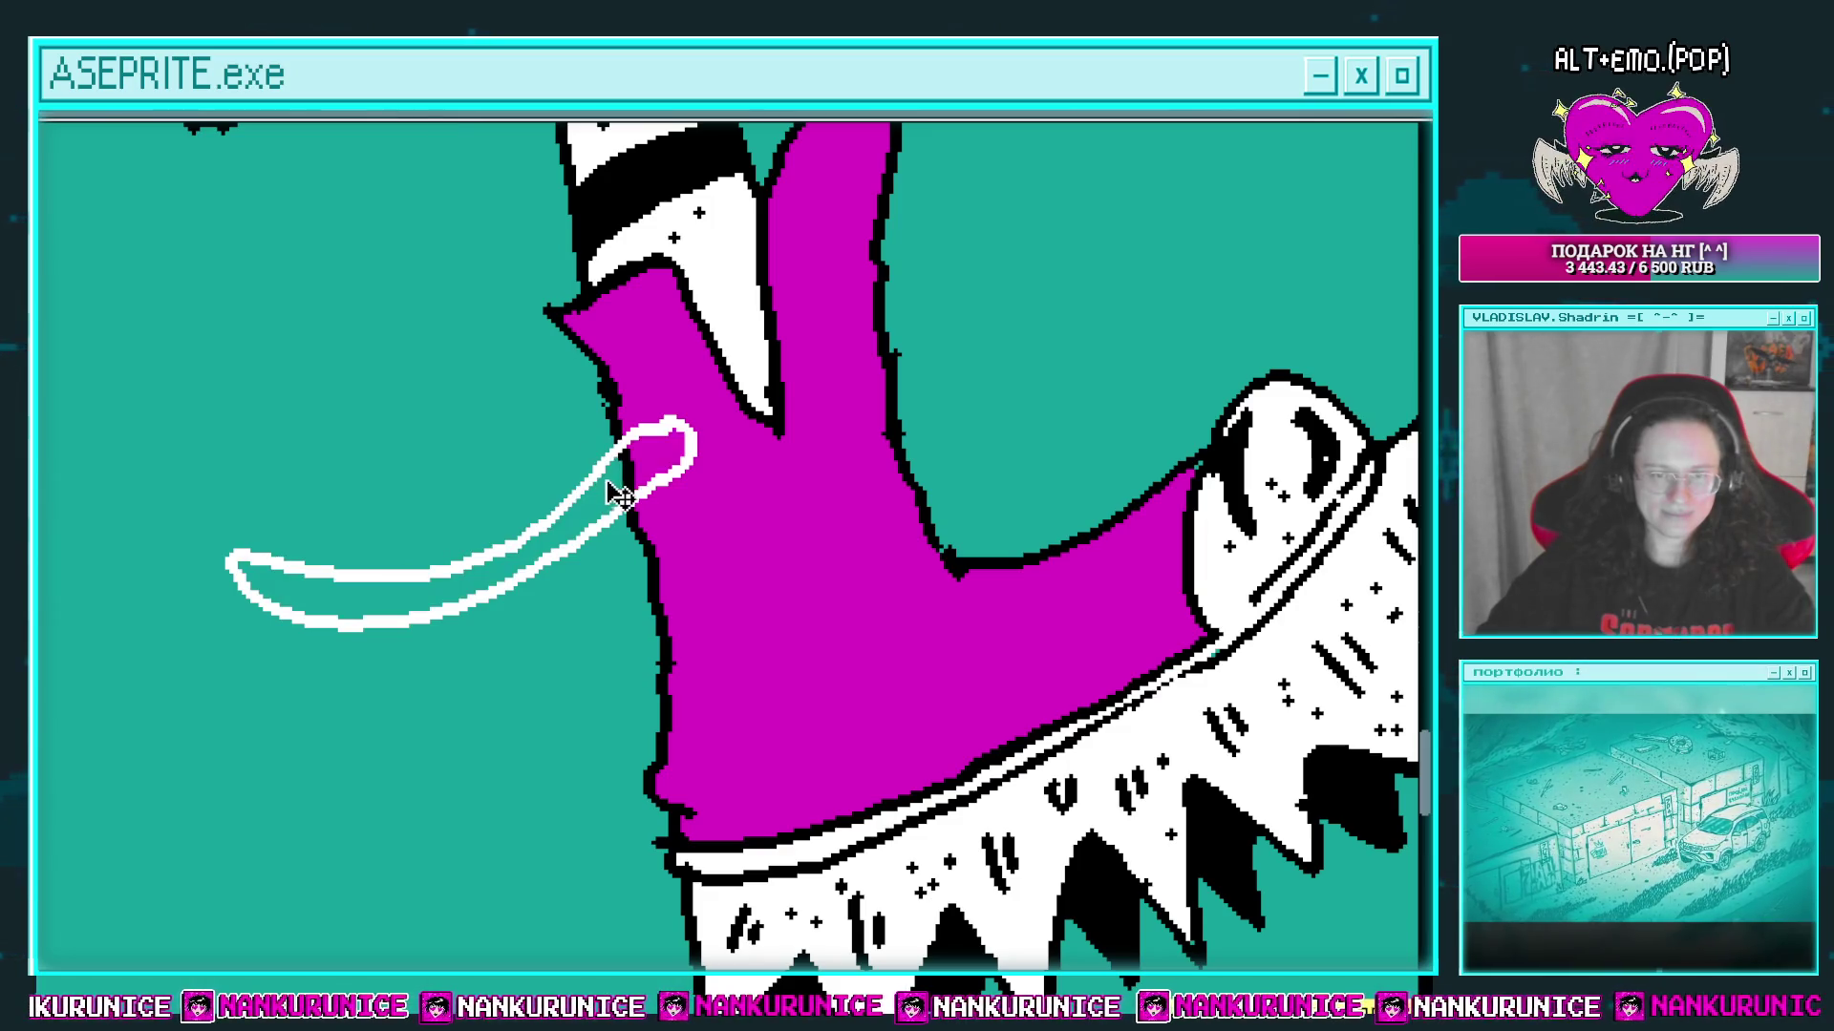
drag(592, 485, 695, 468)
click(709, 461)
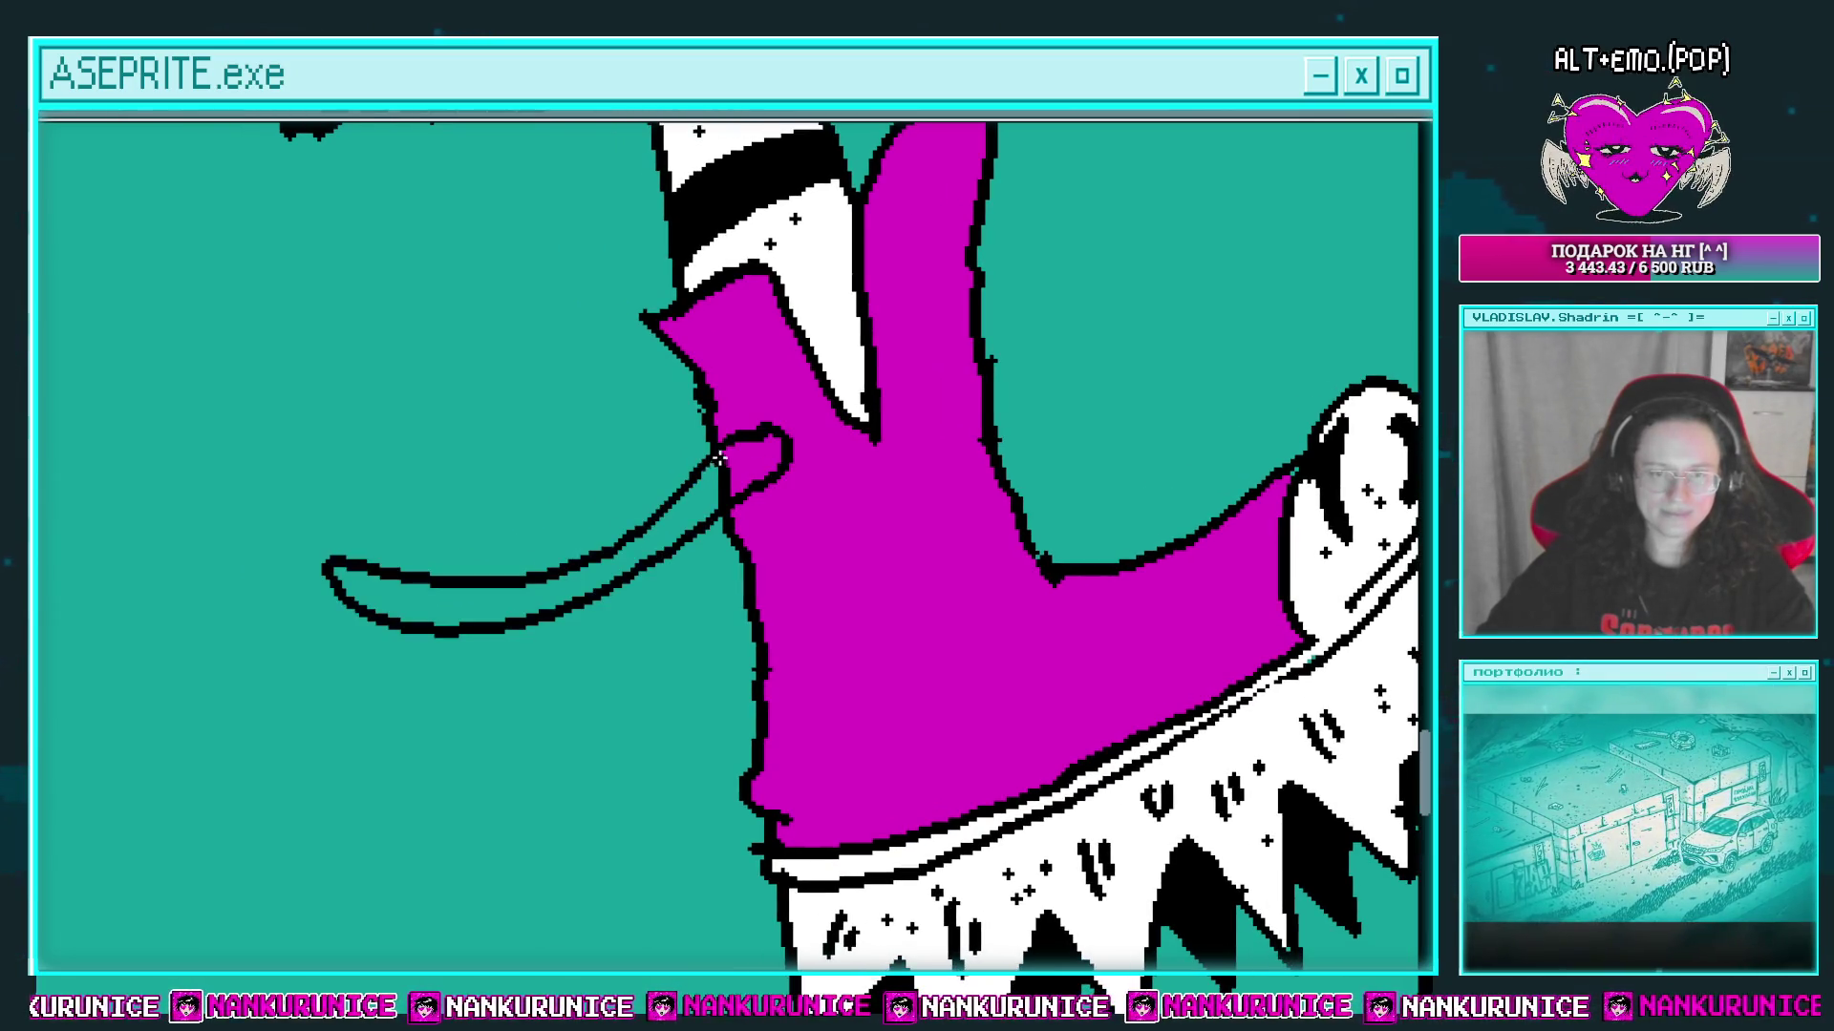
scroll(712, 468, up, 1)
click(715, 478)
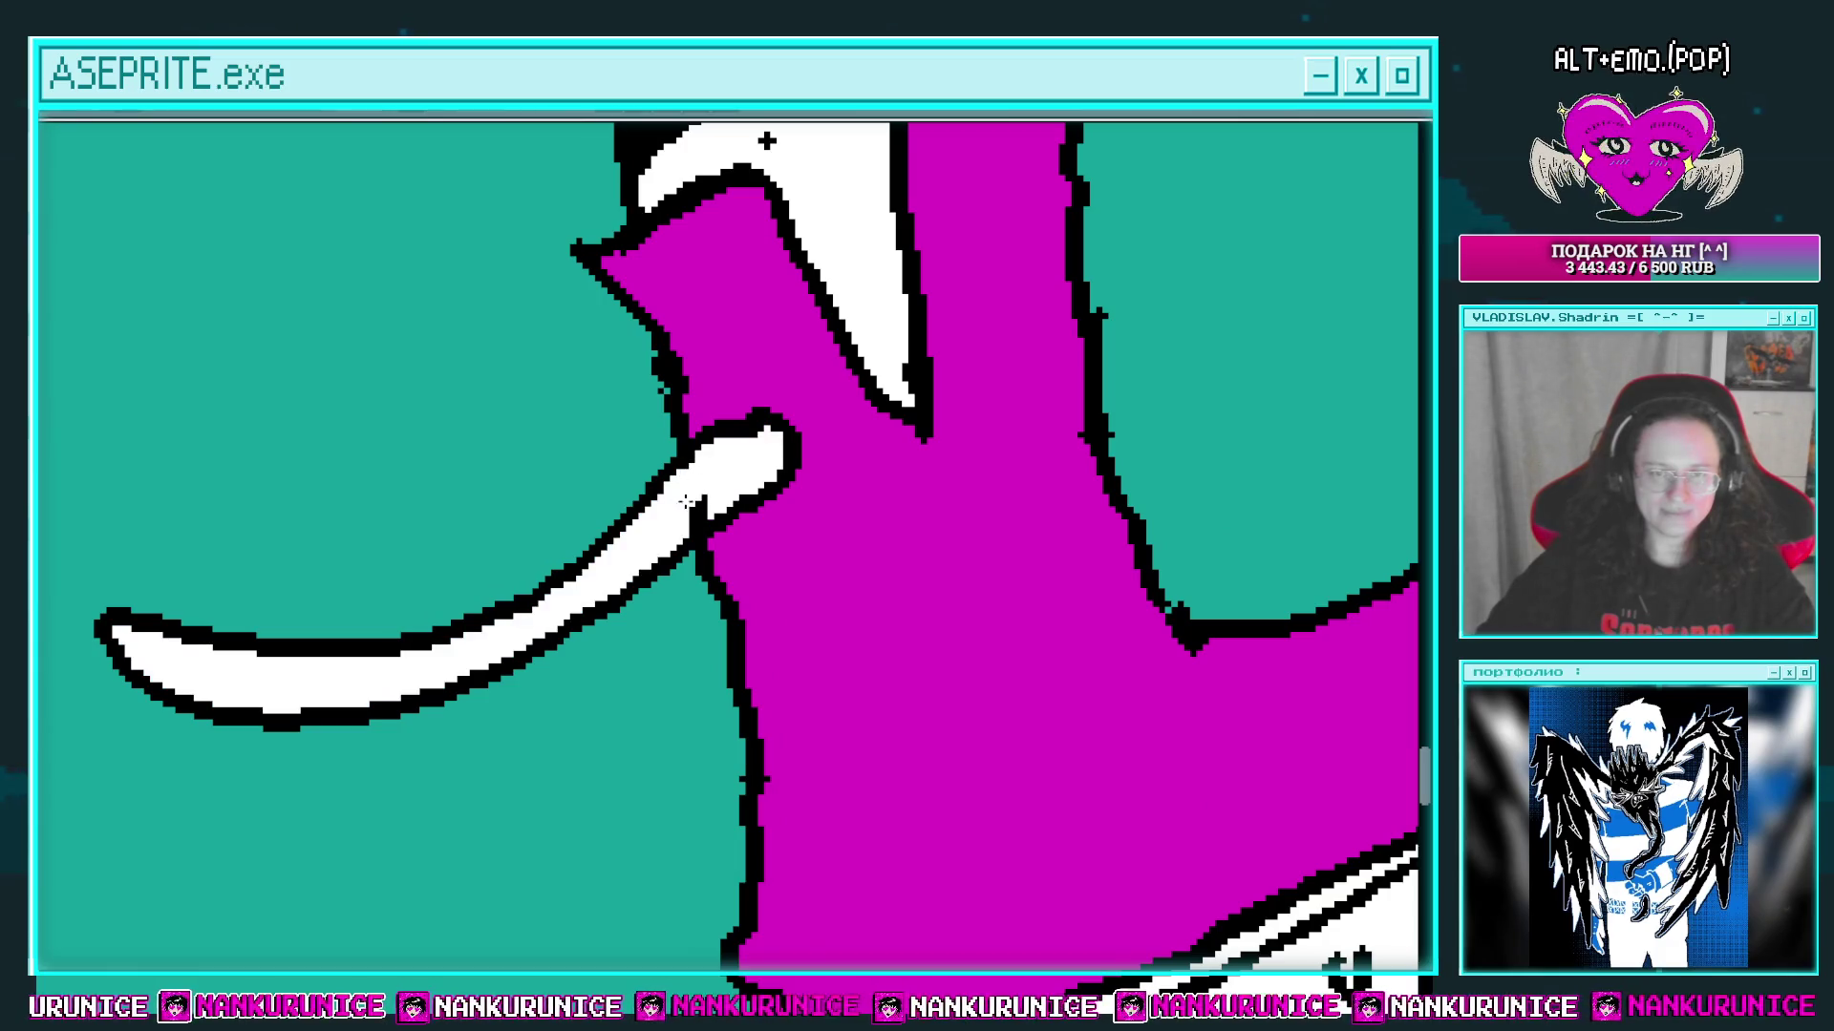
drag(714, 503, 775, 430)
scroll(606, 564, down, 1)
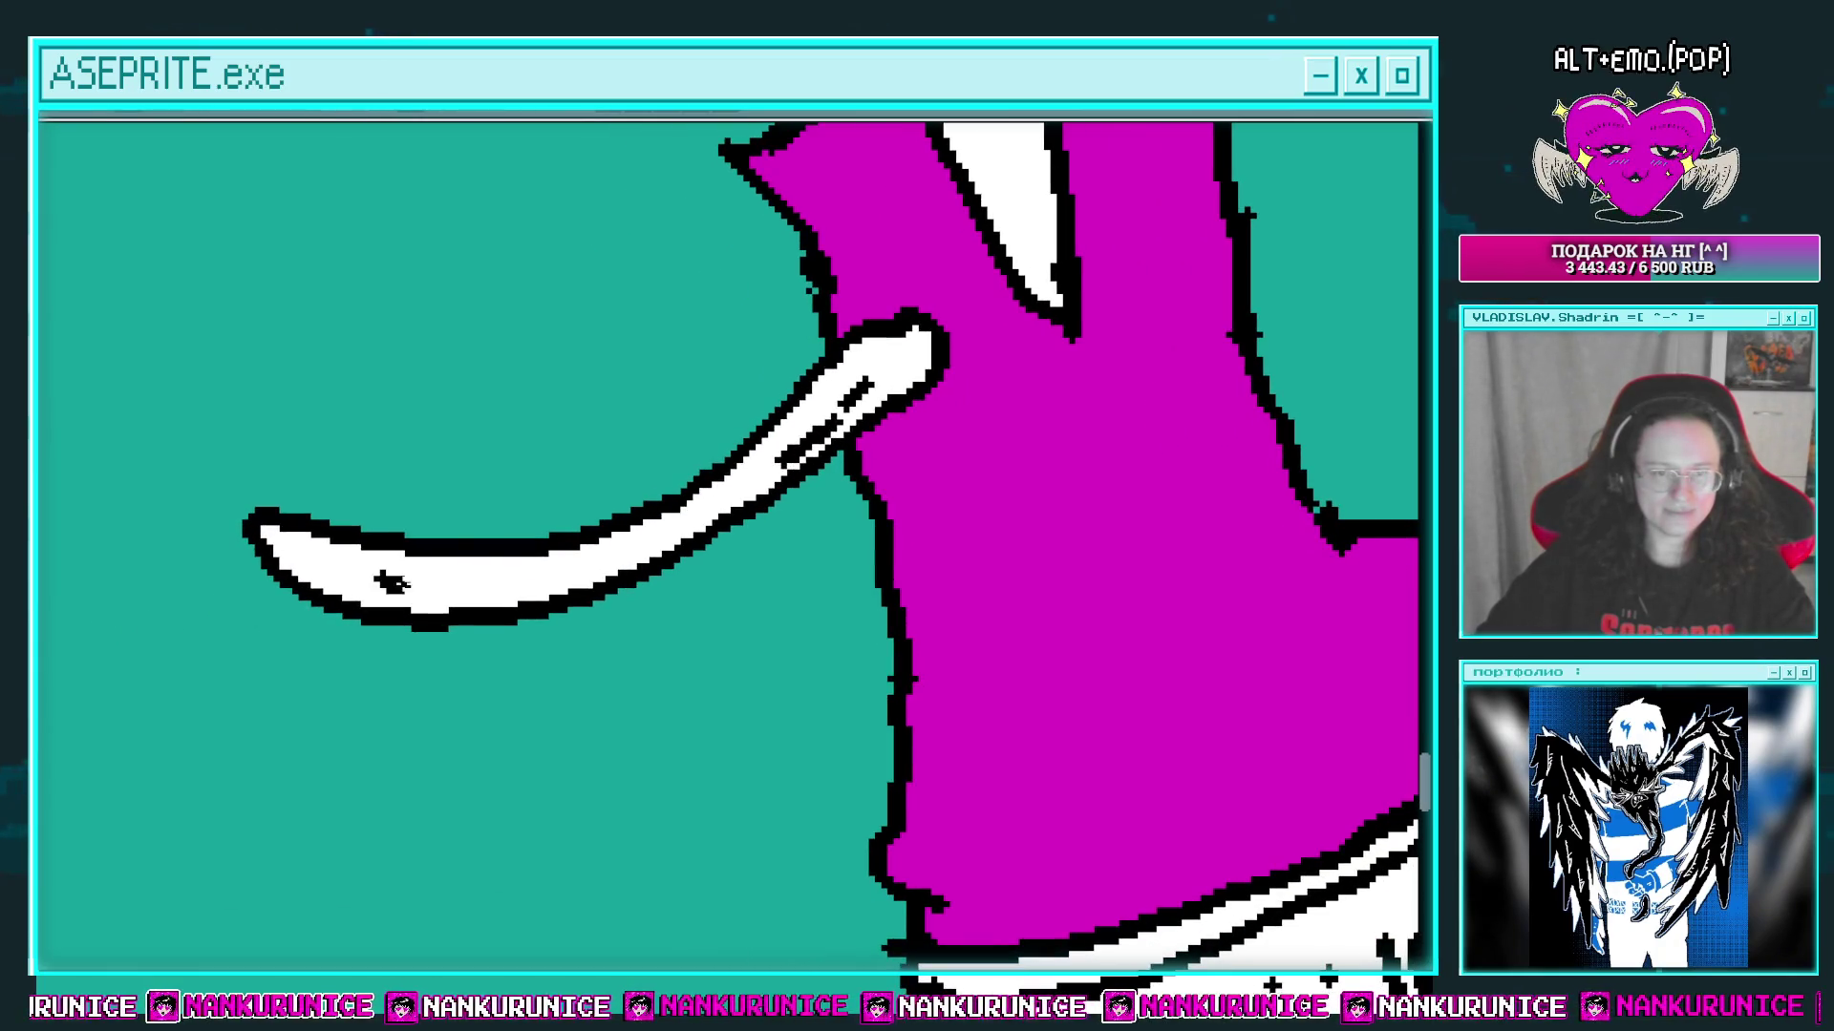
scroll(686, 539, up, 1)
scroll(829, 449, right, 5)
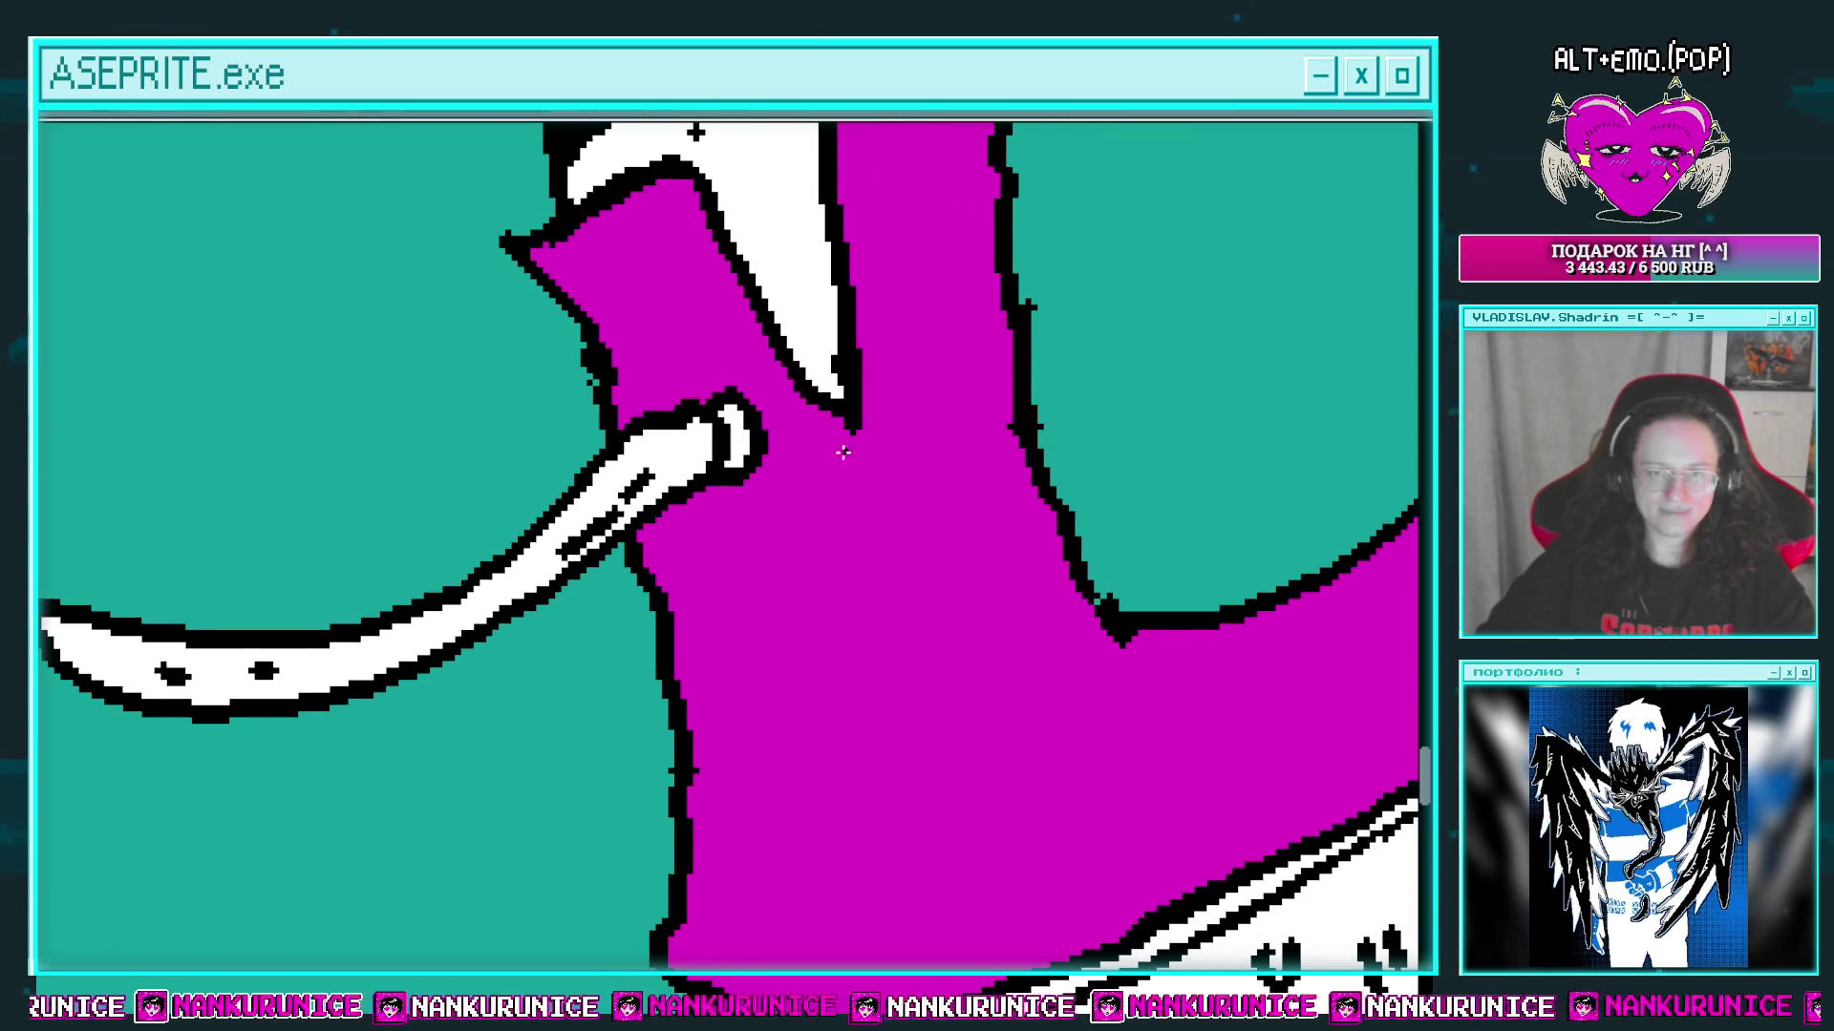
scroll(603, 540, down, 2)
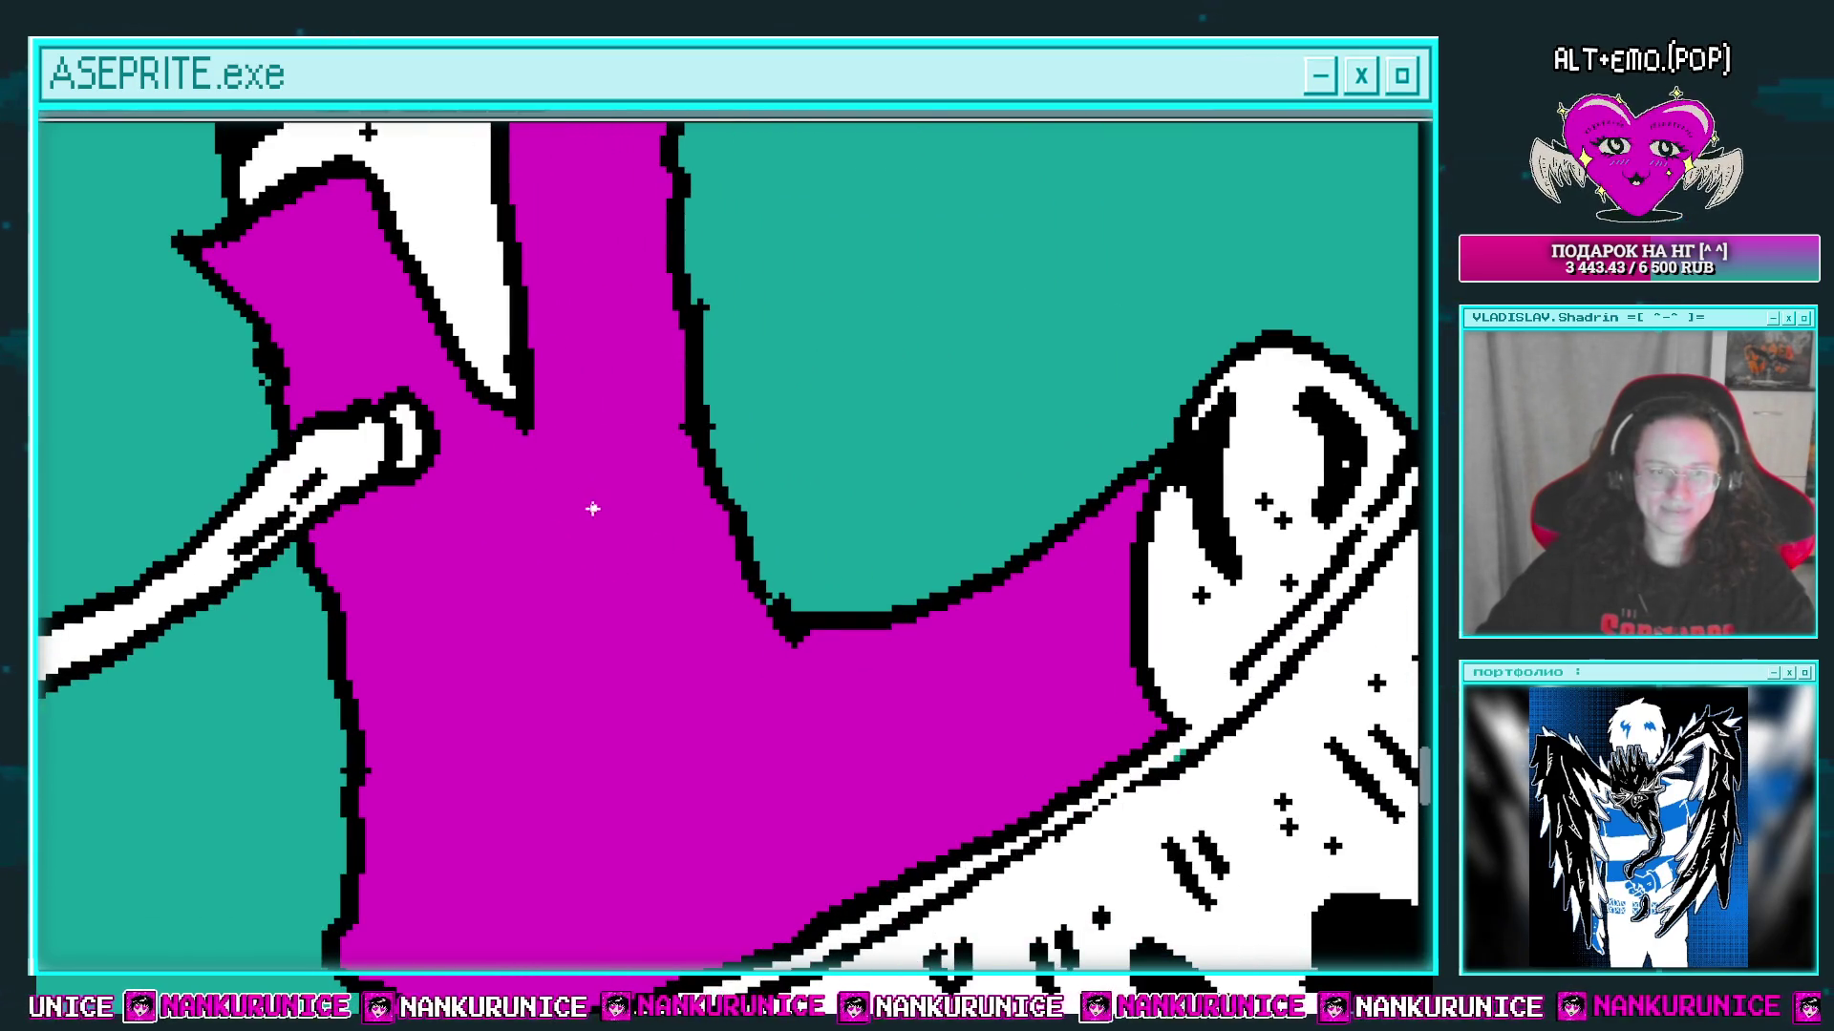
scroll(580, 478, down, 1)
Step: Extend the black lace line across the boot to the loop
drag(544, 397, 770, 699)
drag(1055, 557, 1132, 556)
mouse_move(1132, 556)
mouse_down()
mouse_move(1043, 614)
mouse_move(933, 557)
mouse_move(933, 503)
mouse_up()
scroll(961, 574, right, 1)
Step: Brush three white lace loops up the boot front and fill them white
mouse_move(812, 591)
mouse_down()
mouse_move(874, 573)
mouse_move(845, 559)
mouse_move(856, 584)
mouse_up()
drag(841, 669, 833, 592)
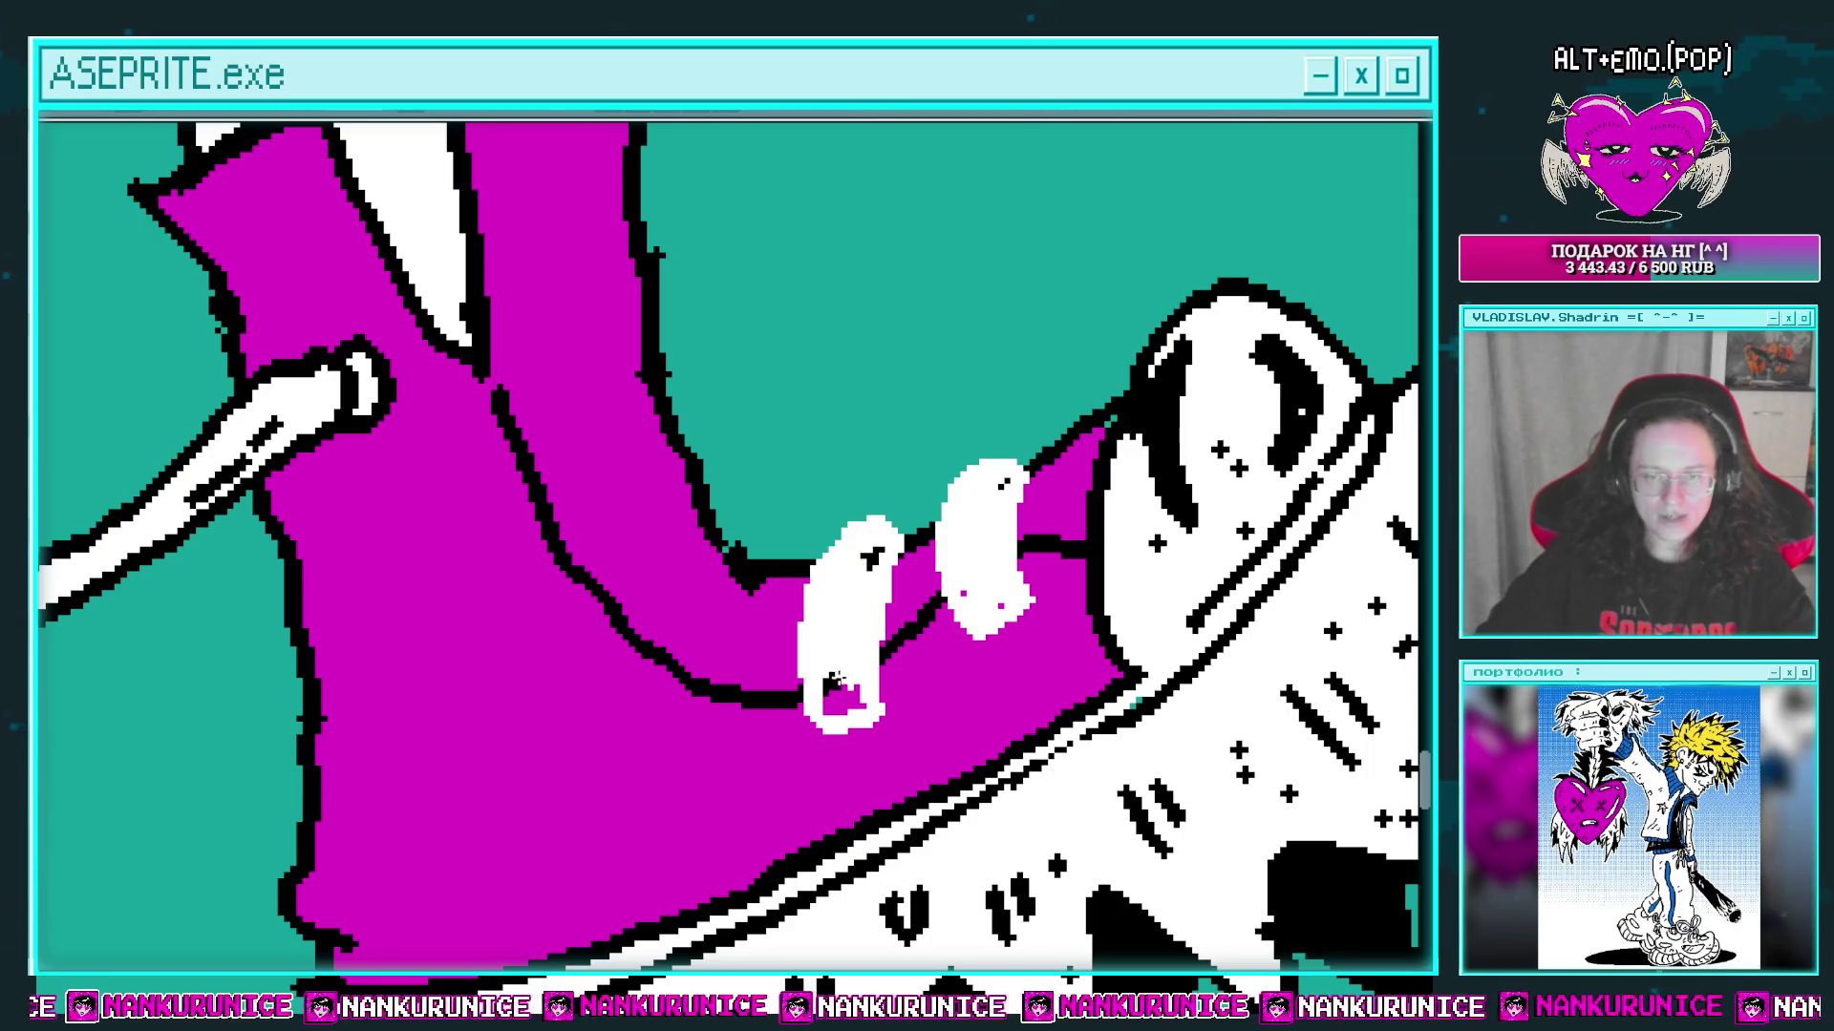
scroll(872, 552, down, 1)
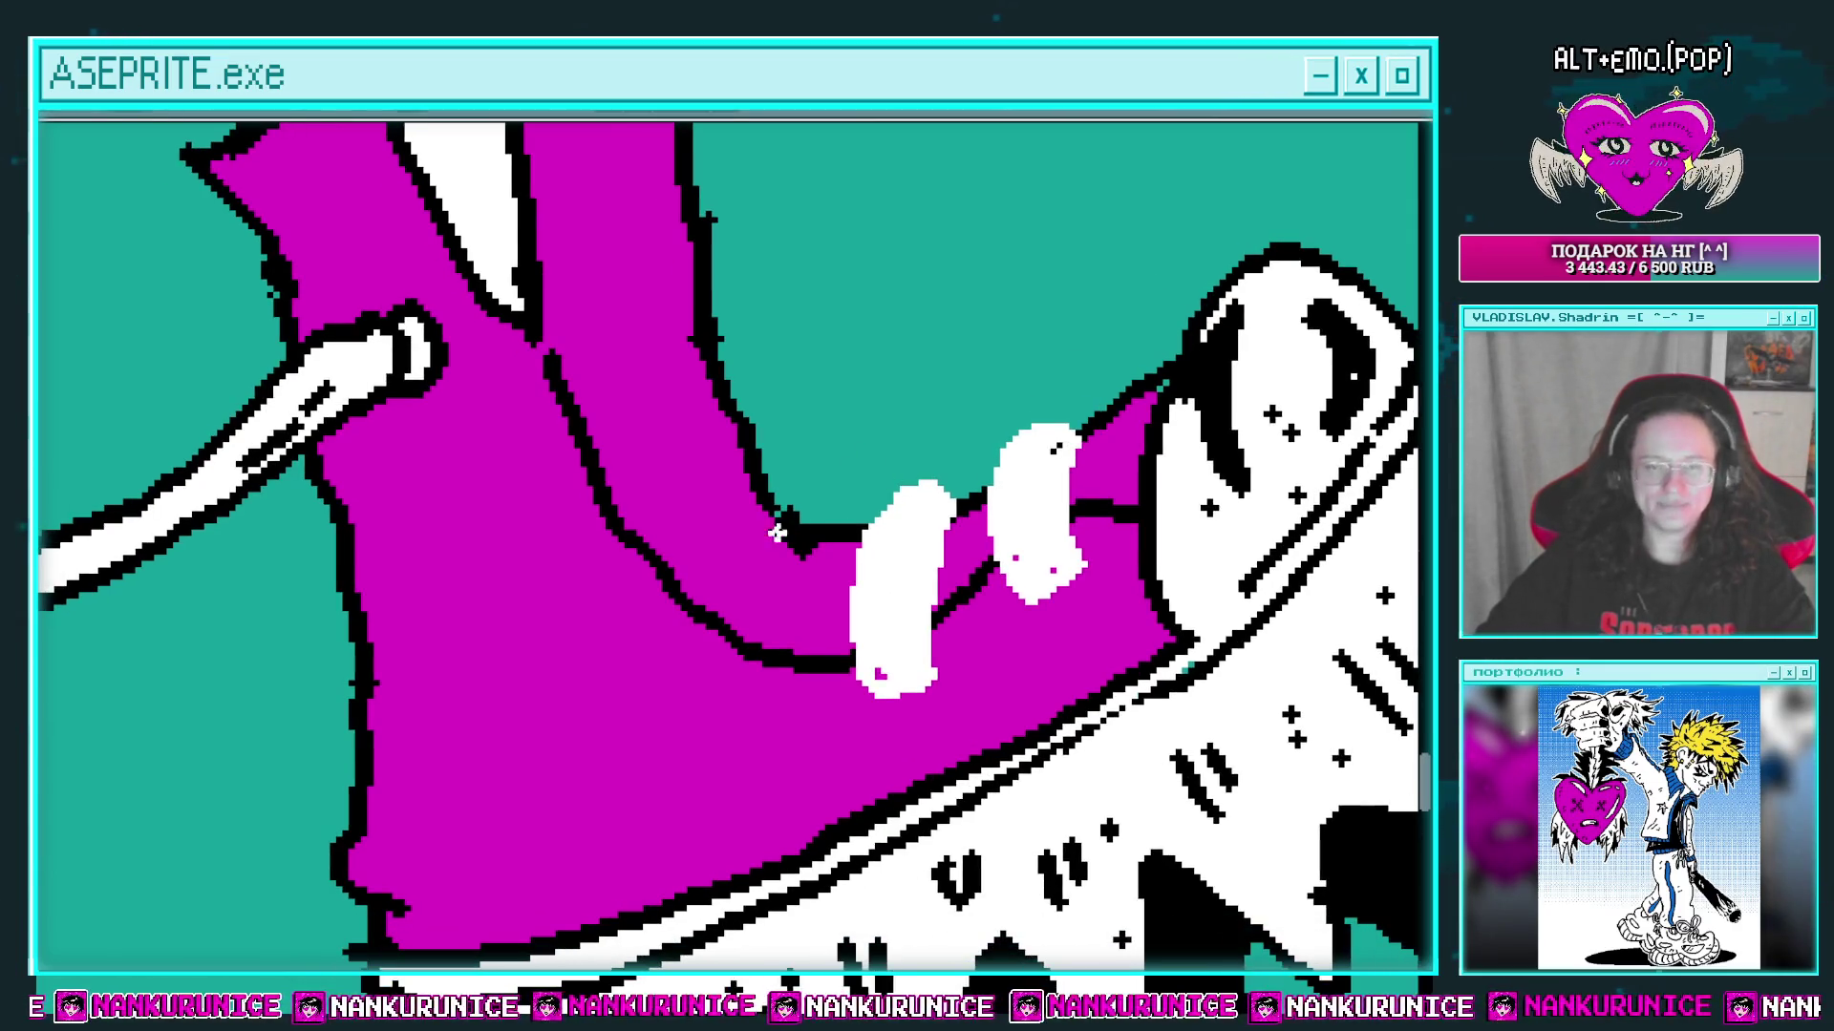
mouse_move(787, 489)
mouse_down()
mouse_move(726, 664)
mouse_move(789, 489)
mouse_up()
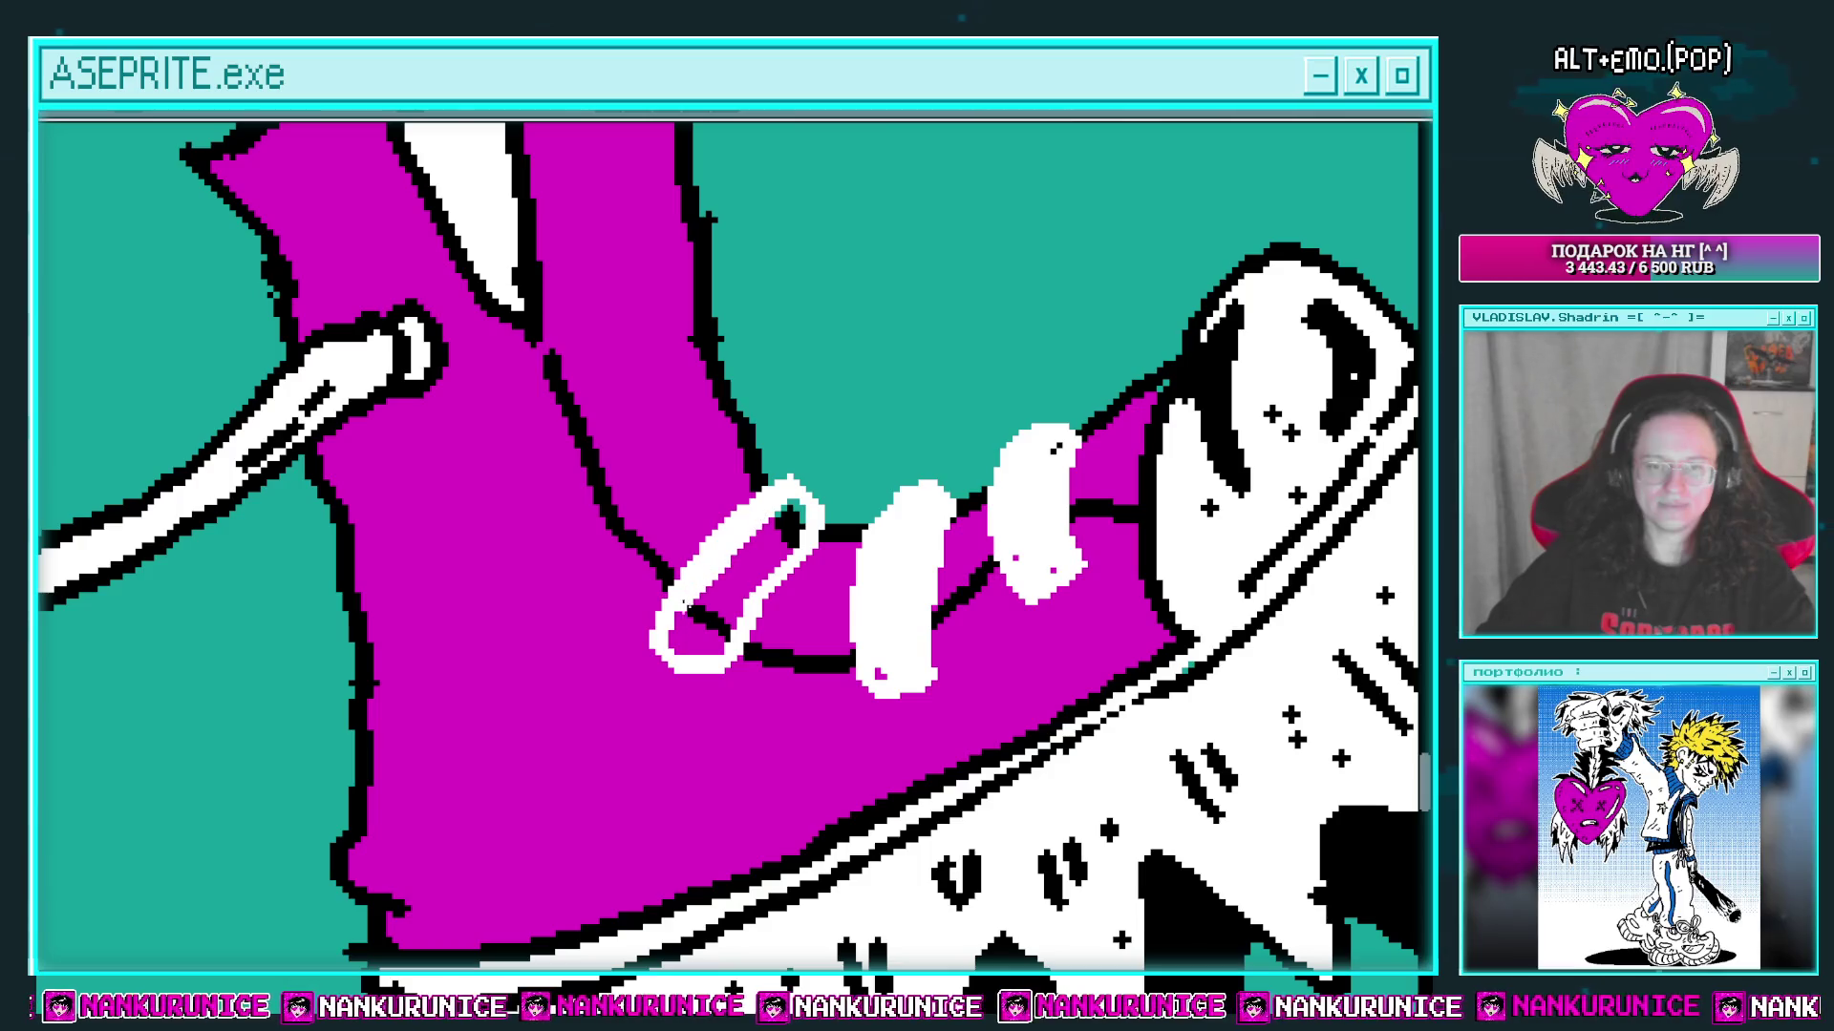
drag(689, 608, 729, 592)
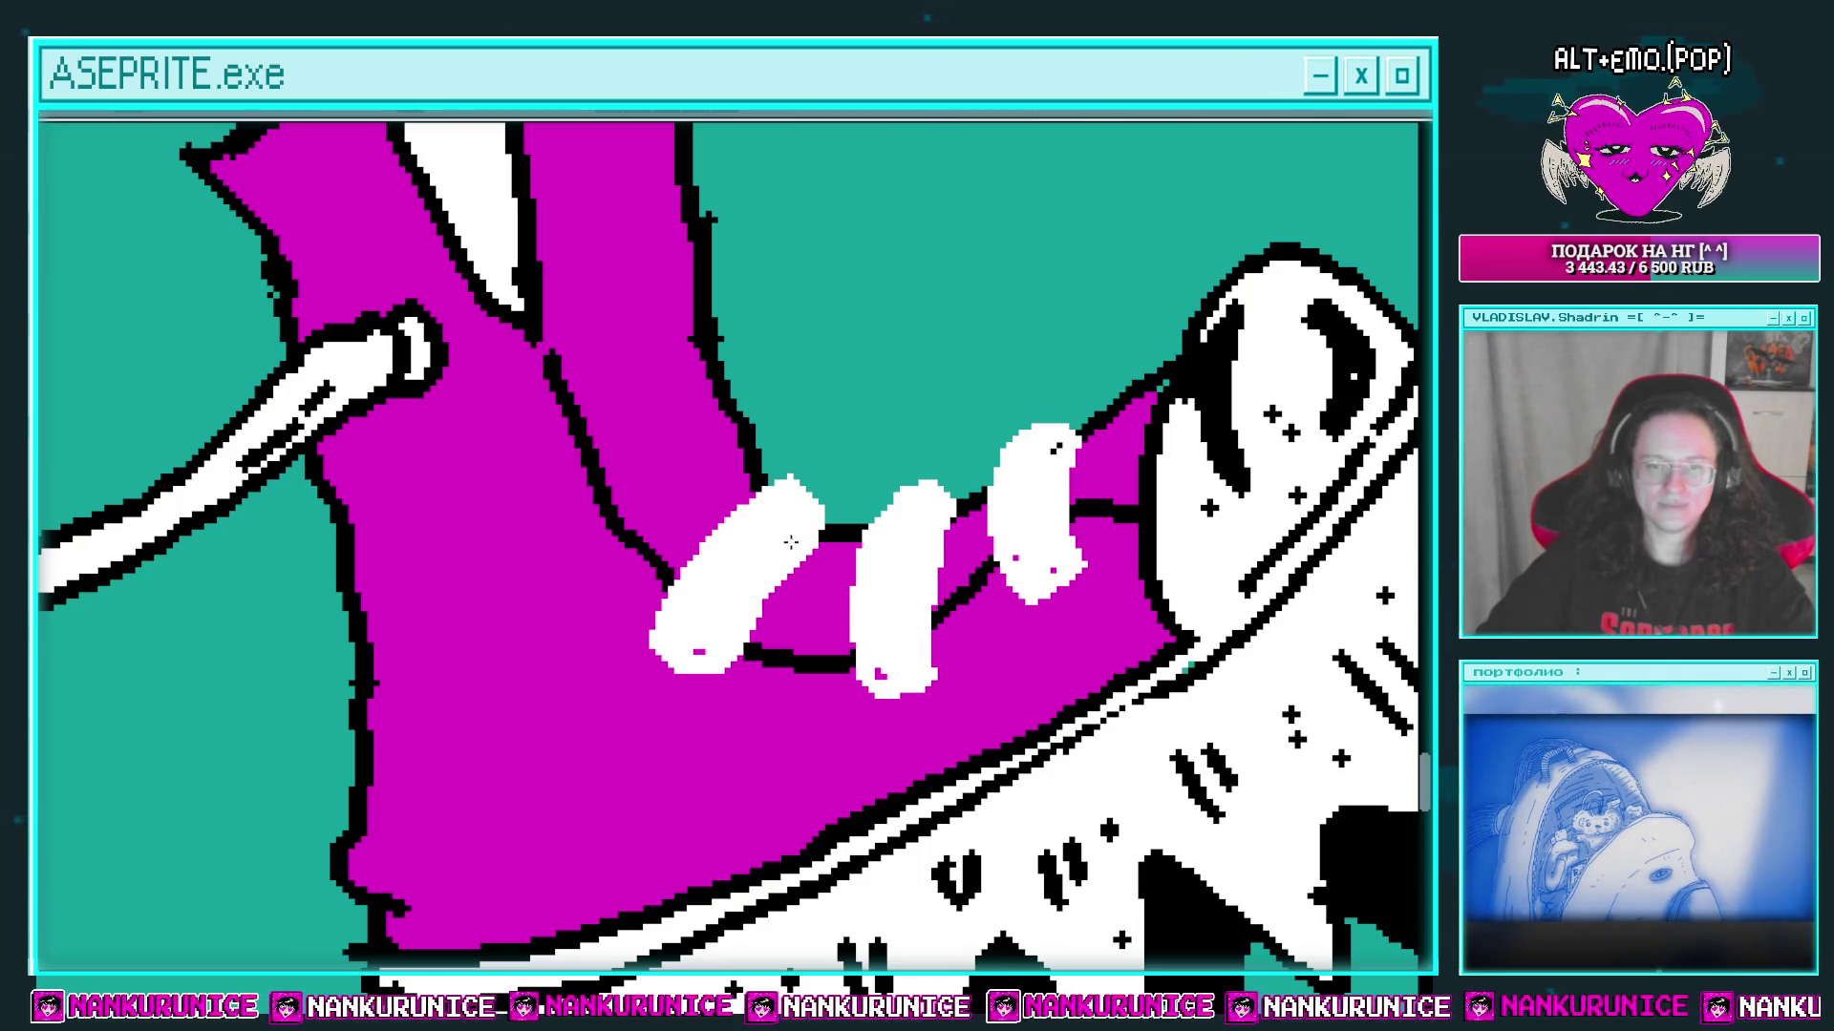
scroll(791, 542, up, 2)
mouse_move(604, 584)
mouse_down()
mouse_move(769, 498)
mouse_move(596, 563)
mouse_up()
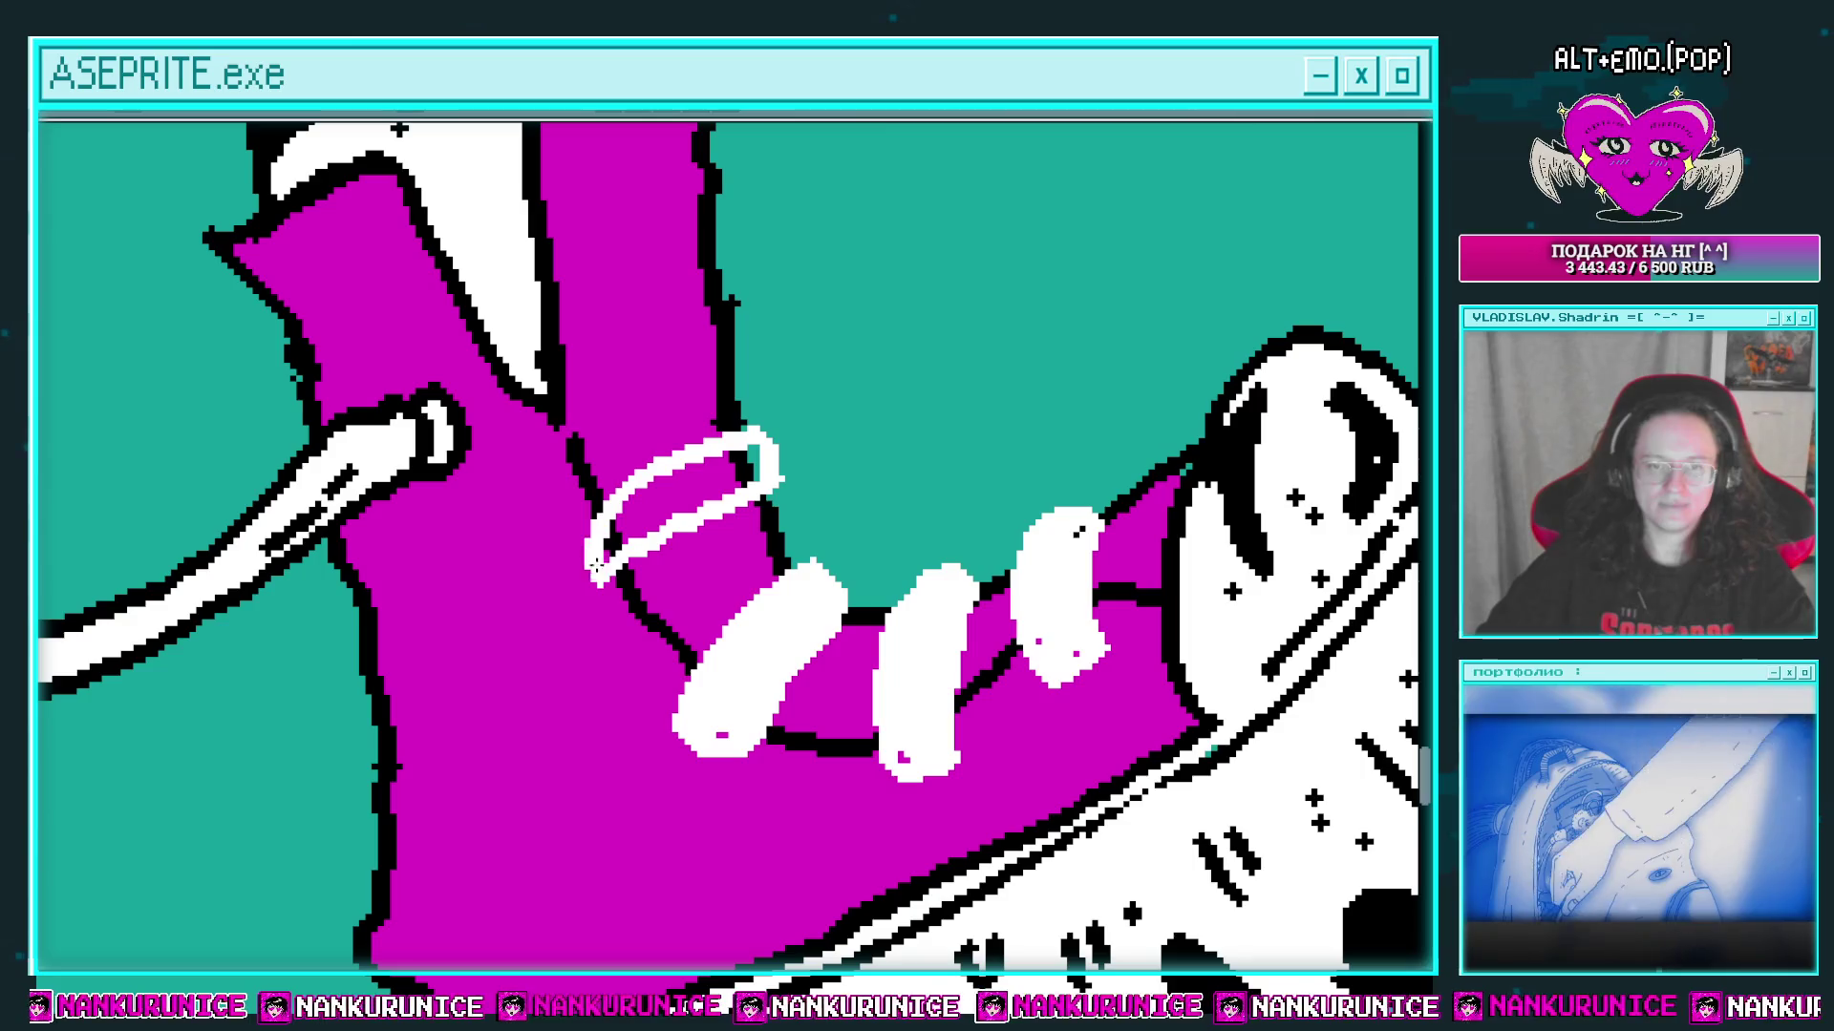
mouse_move(618, 498)
mouse_down()
mouse_move(673, 520)
mouse_move(657, 507)
mouse_up()
Step: Outline the upper lace loop's top and lower-right edges in black
scroll(659, 520, up, 1)
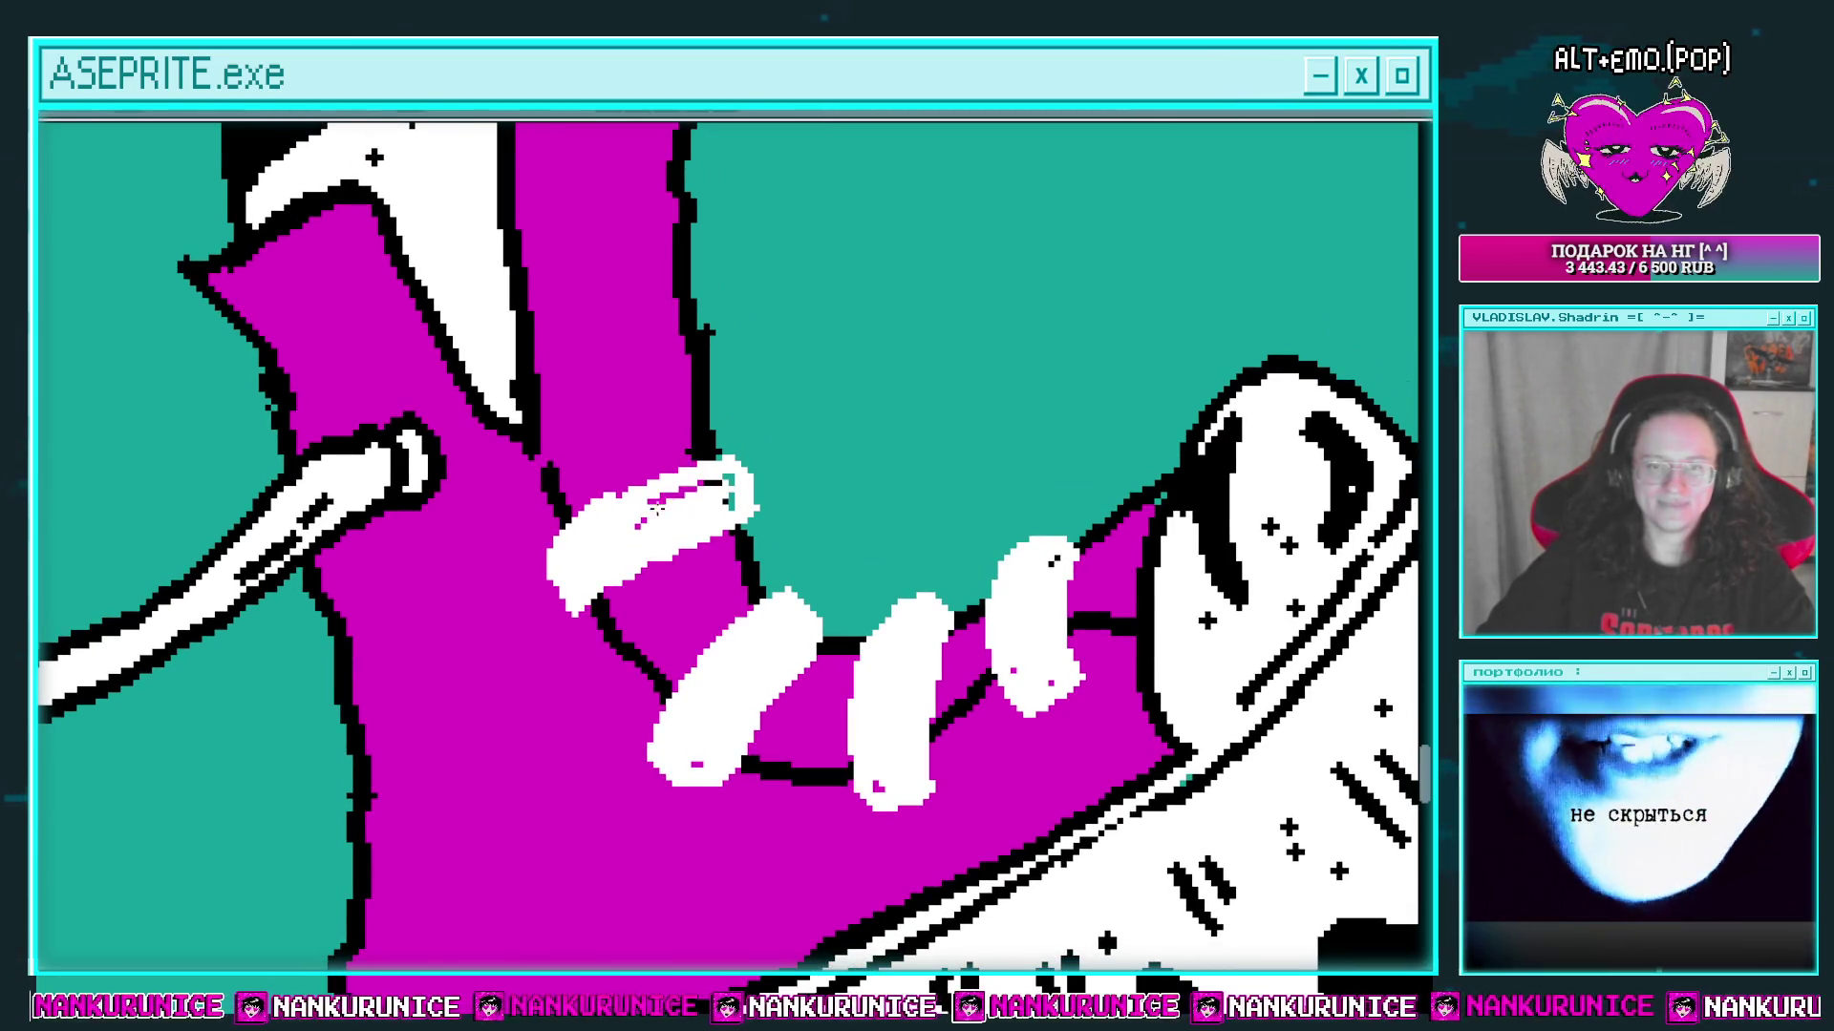
scroll(659, 506, down, 1)
mouse_move(754, 437)
mouse_down()
mouse_move(677, 455)
mouse_move(563, 573)
mouse_move(736, 506)
mouse_move(752, 439)
mouse_up()
scroll(687, 448, down, 1)
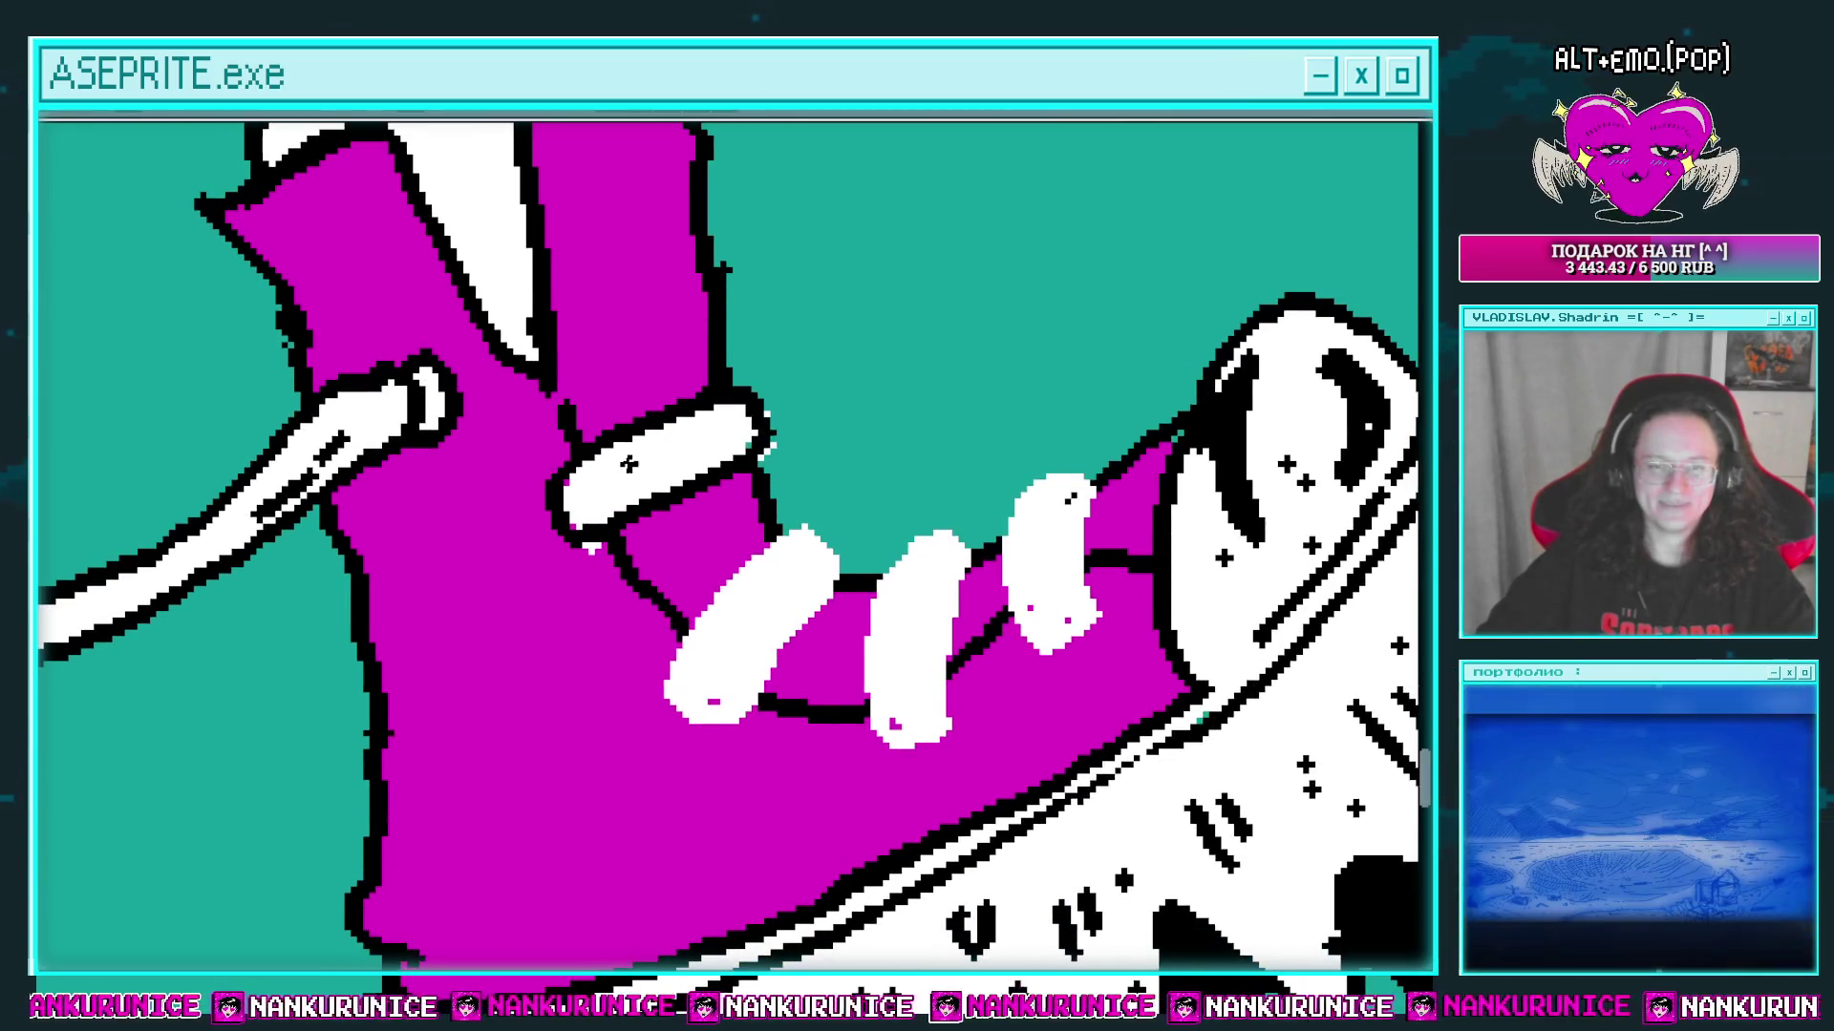
scroll(625, 473, up, 1)
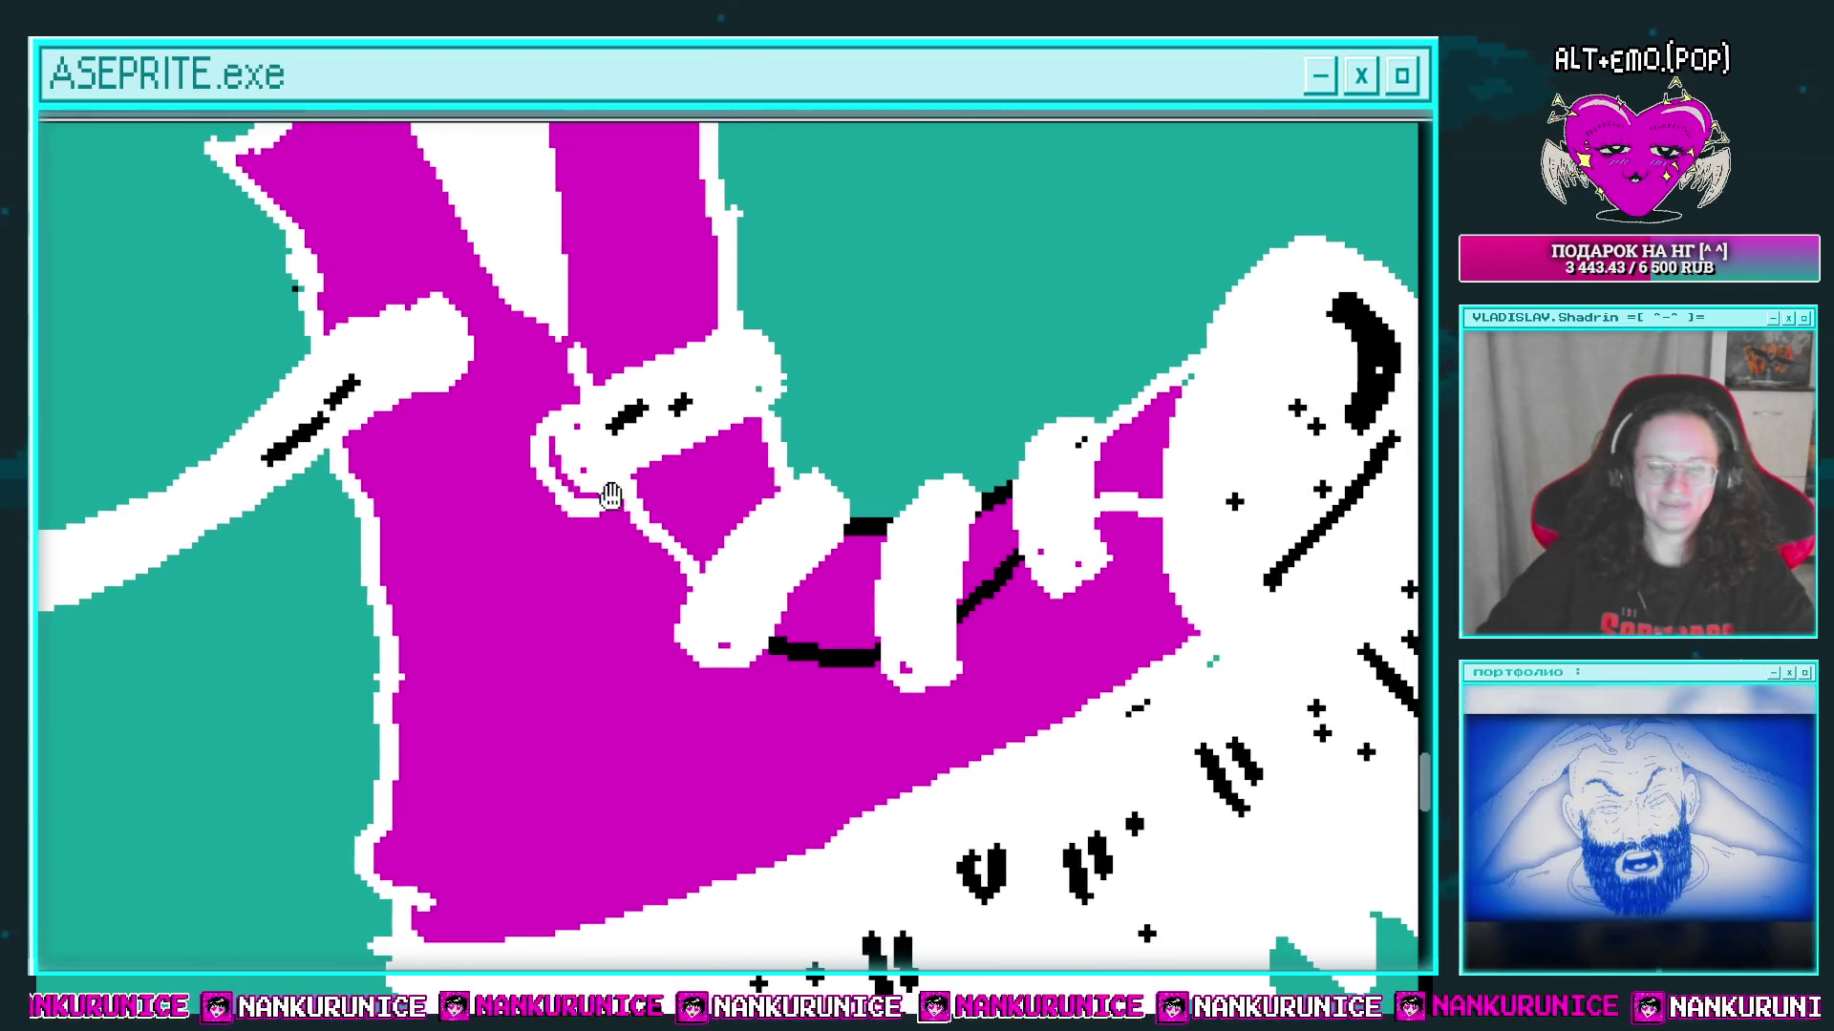
drag(609, 495, 558, 509)
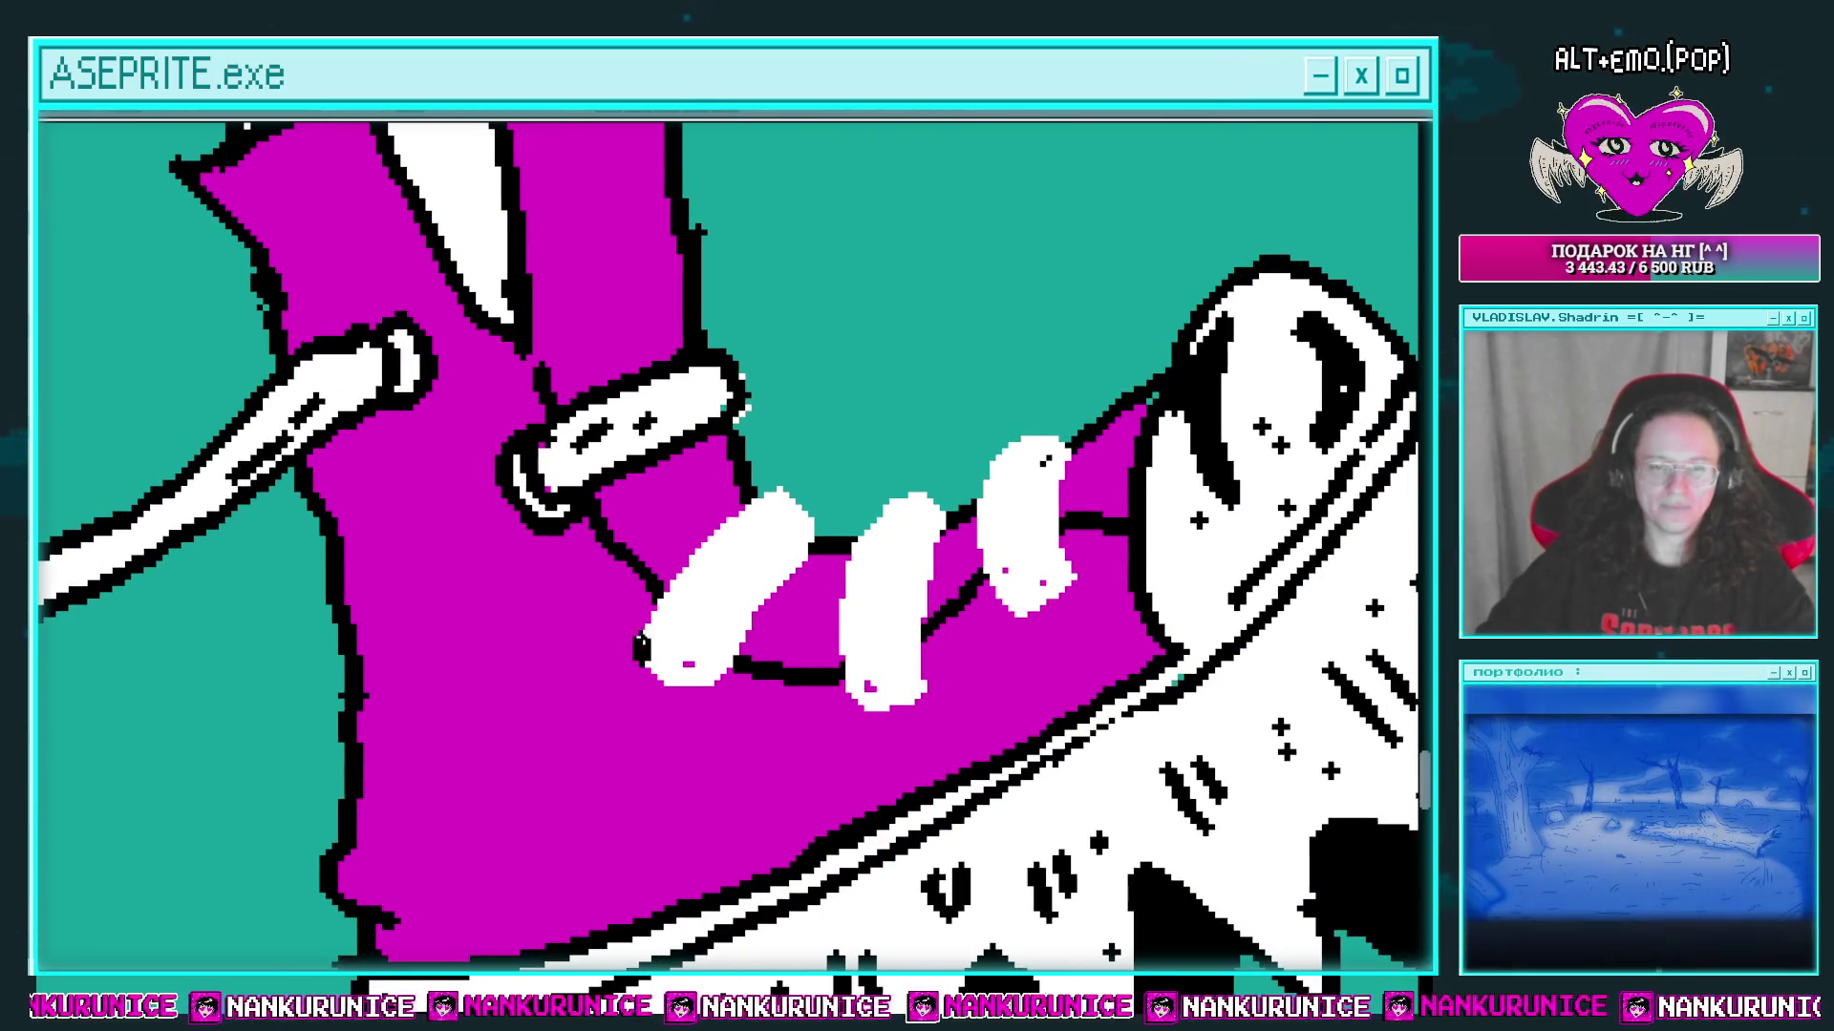
drag(824, 523, 717, 664)
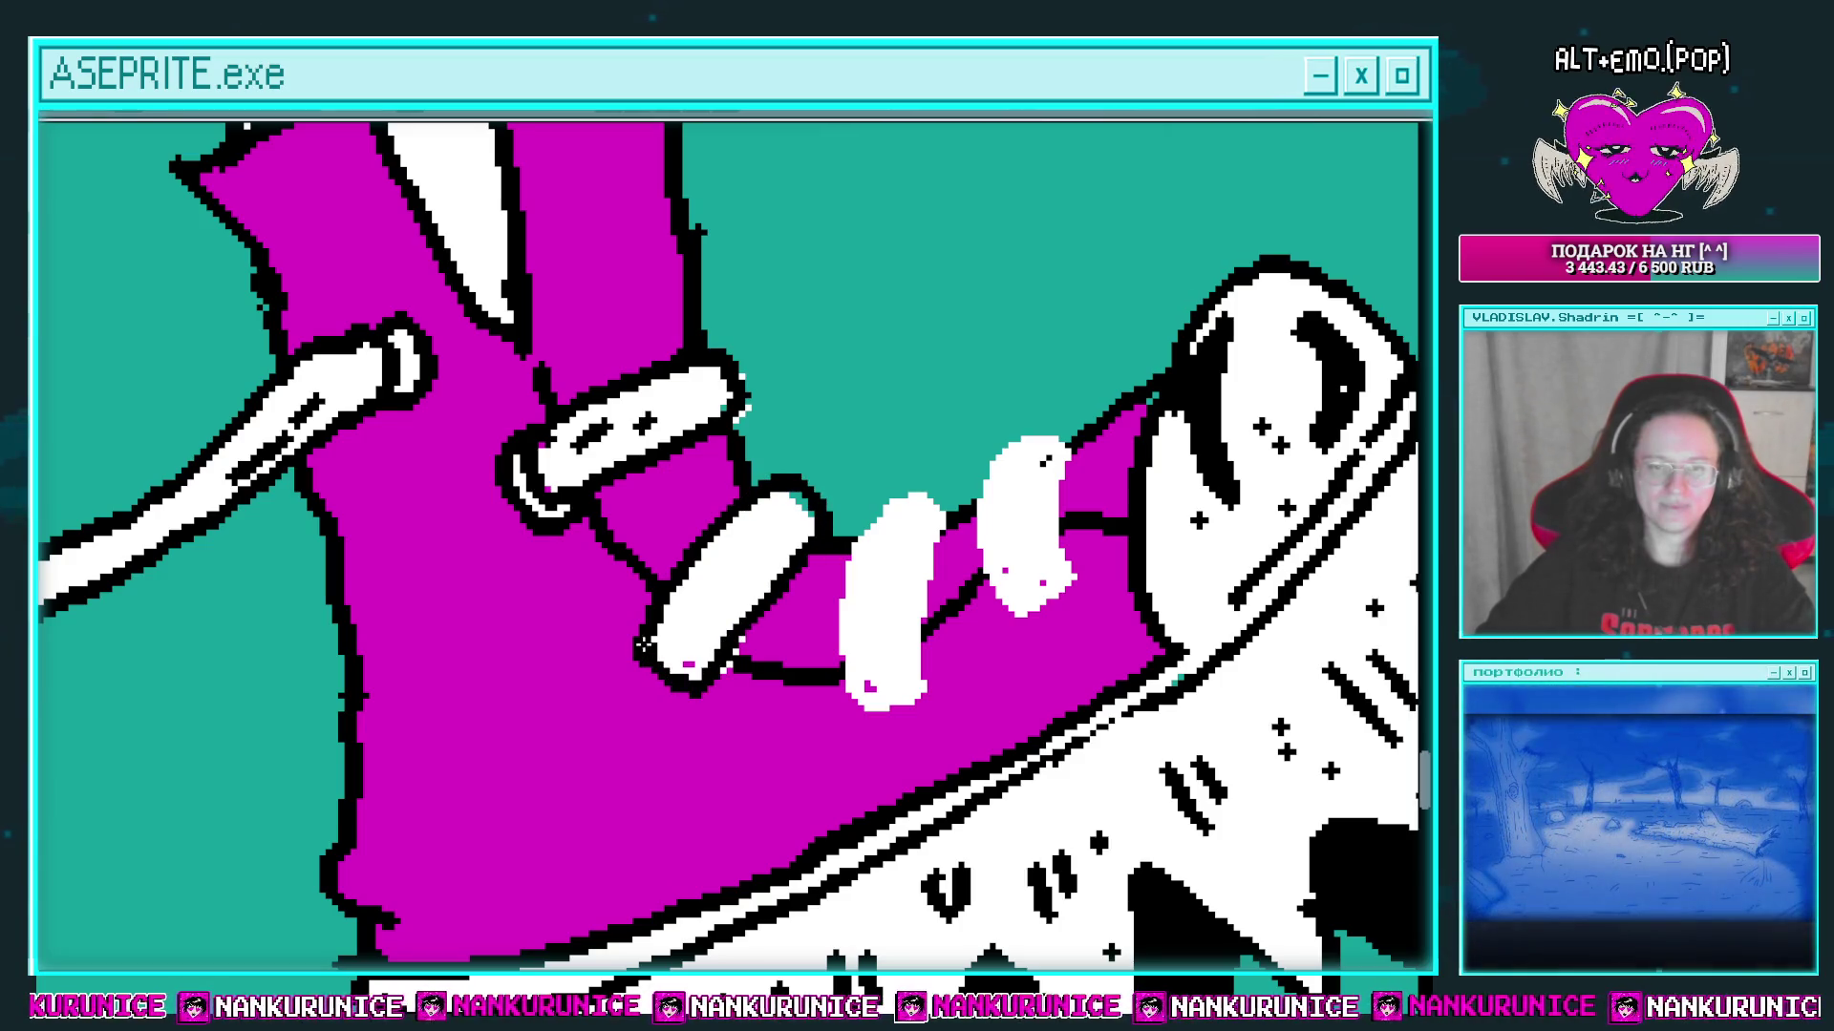
Step: Add black dash marks on the lower lace loop and outline its bottom
drag(852, 644, 734, 670)
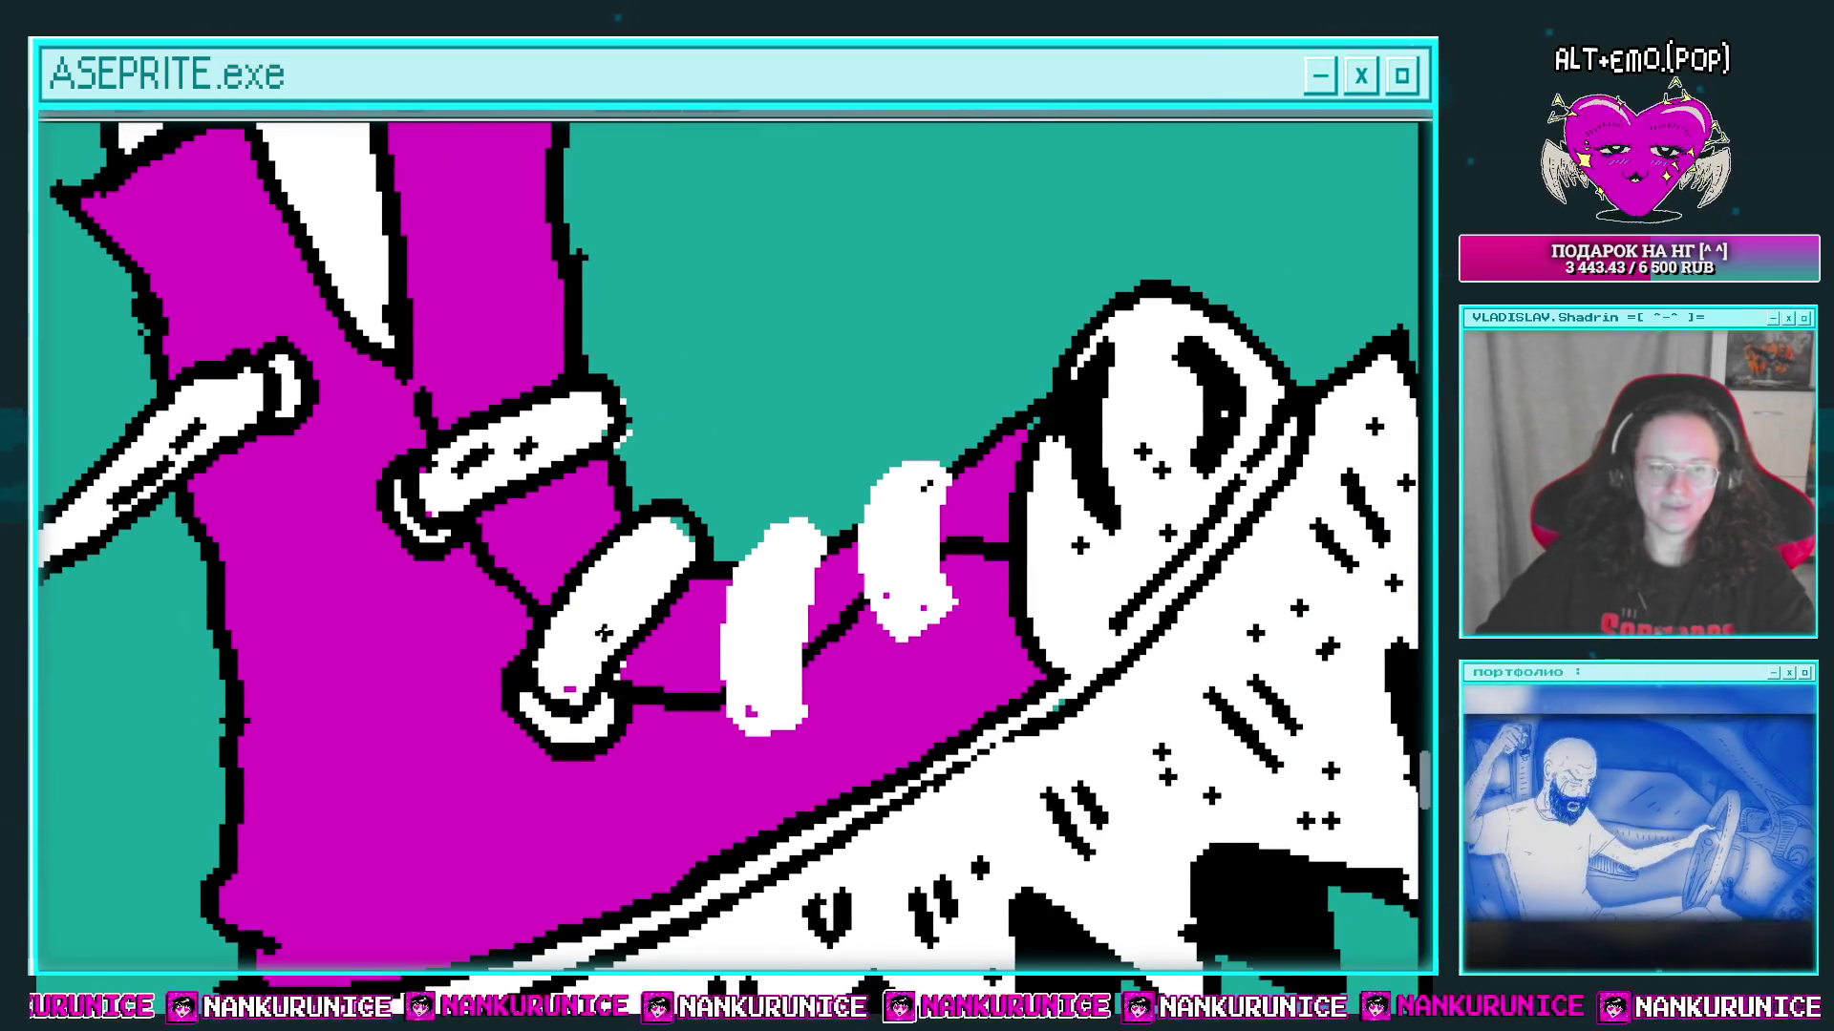
drag(564, 649, 578, 630)
drag(621, 584, 636, 570)
drag(792, 563, 690, 497)
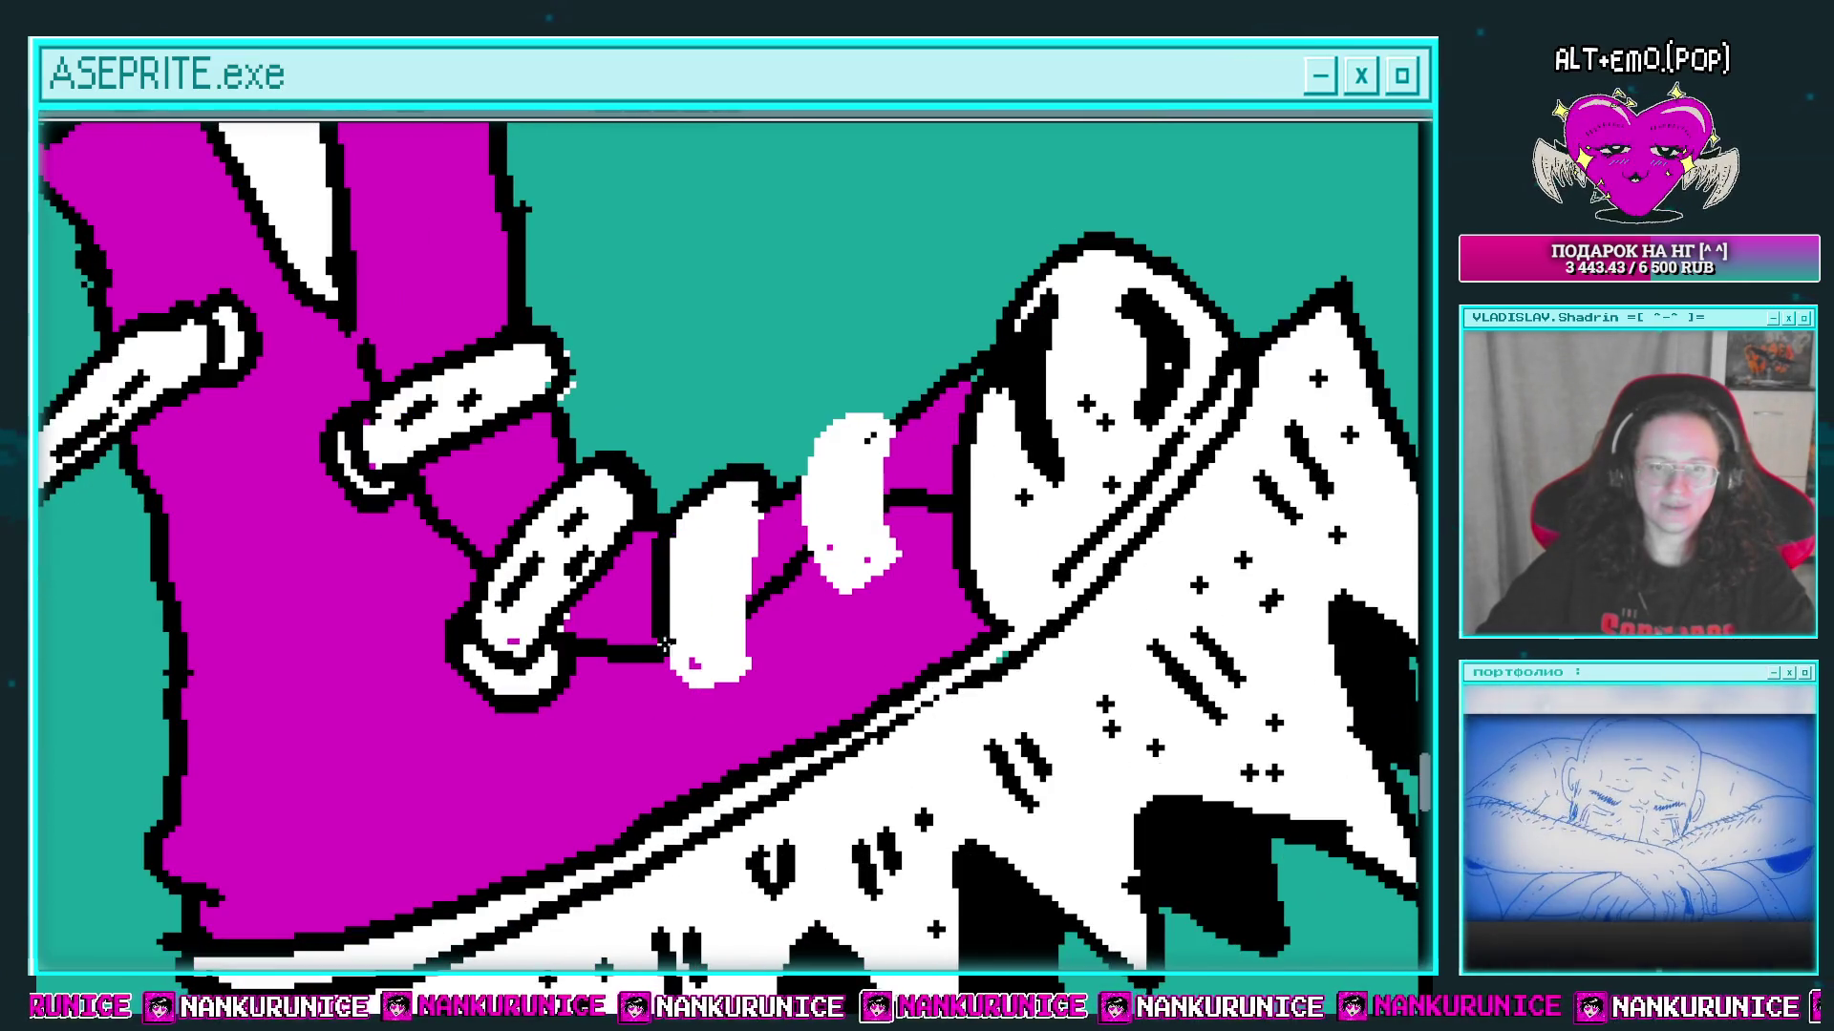
mouse_move(671, 685)
mouse_down()
mouse_move(767, 649)
mouse_move(654, 716)
mouse_up()
Step: Finish outlining the remaining lace loops and fill the right loop's gap white
drag(726, 659, 731, 520)
drag(695, 619, 657, 642)
mouse_move(758, 499)
mouse_down()
mouse_move(740, 634)
mouse_move(779, 706)
mouse_move(823, 611)
mouse_move(818, 521)
mouse_move(754, 492)
mouse_move(766, 579)
mouse_up()
click(783, 669)
drag(802, 607, 847, 564)
Step: Draw a black line on the boot's side, fill the star white, and add sparkles beside it
mouse_move(592, 600)
mouse_down()
mouse_move(535, 659)
mouse_move(803, 540)
mouse_move(765, 533)
mouse_up()
mouse_move(605, 628)
mouse_down()
mouse_move(736, 722)
mouse_move(821, 669)
mouse_move(840, 583)
mouse_up()
mouse_move(465, 457)
mouse_down()
mouse_move(521, 626)
mouse_move(570, 625)
mouse_move(582, 592)
mouse_move(552, 545)
mouse_up()
click(554, 612)
mouse_move(554, 611)
mouse_down()
mouse_move(479, 544)
mouse_move(463, 568)
mouse_move(528, 676)
mouse_move(835, 626)
mouse_move(797, 611)
mouse_move(683, 673)
mouse_up()
Step: Dot eyelets along the lace line, sparkle marks on the boot, and a black mark on the upper
click(811, 625)
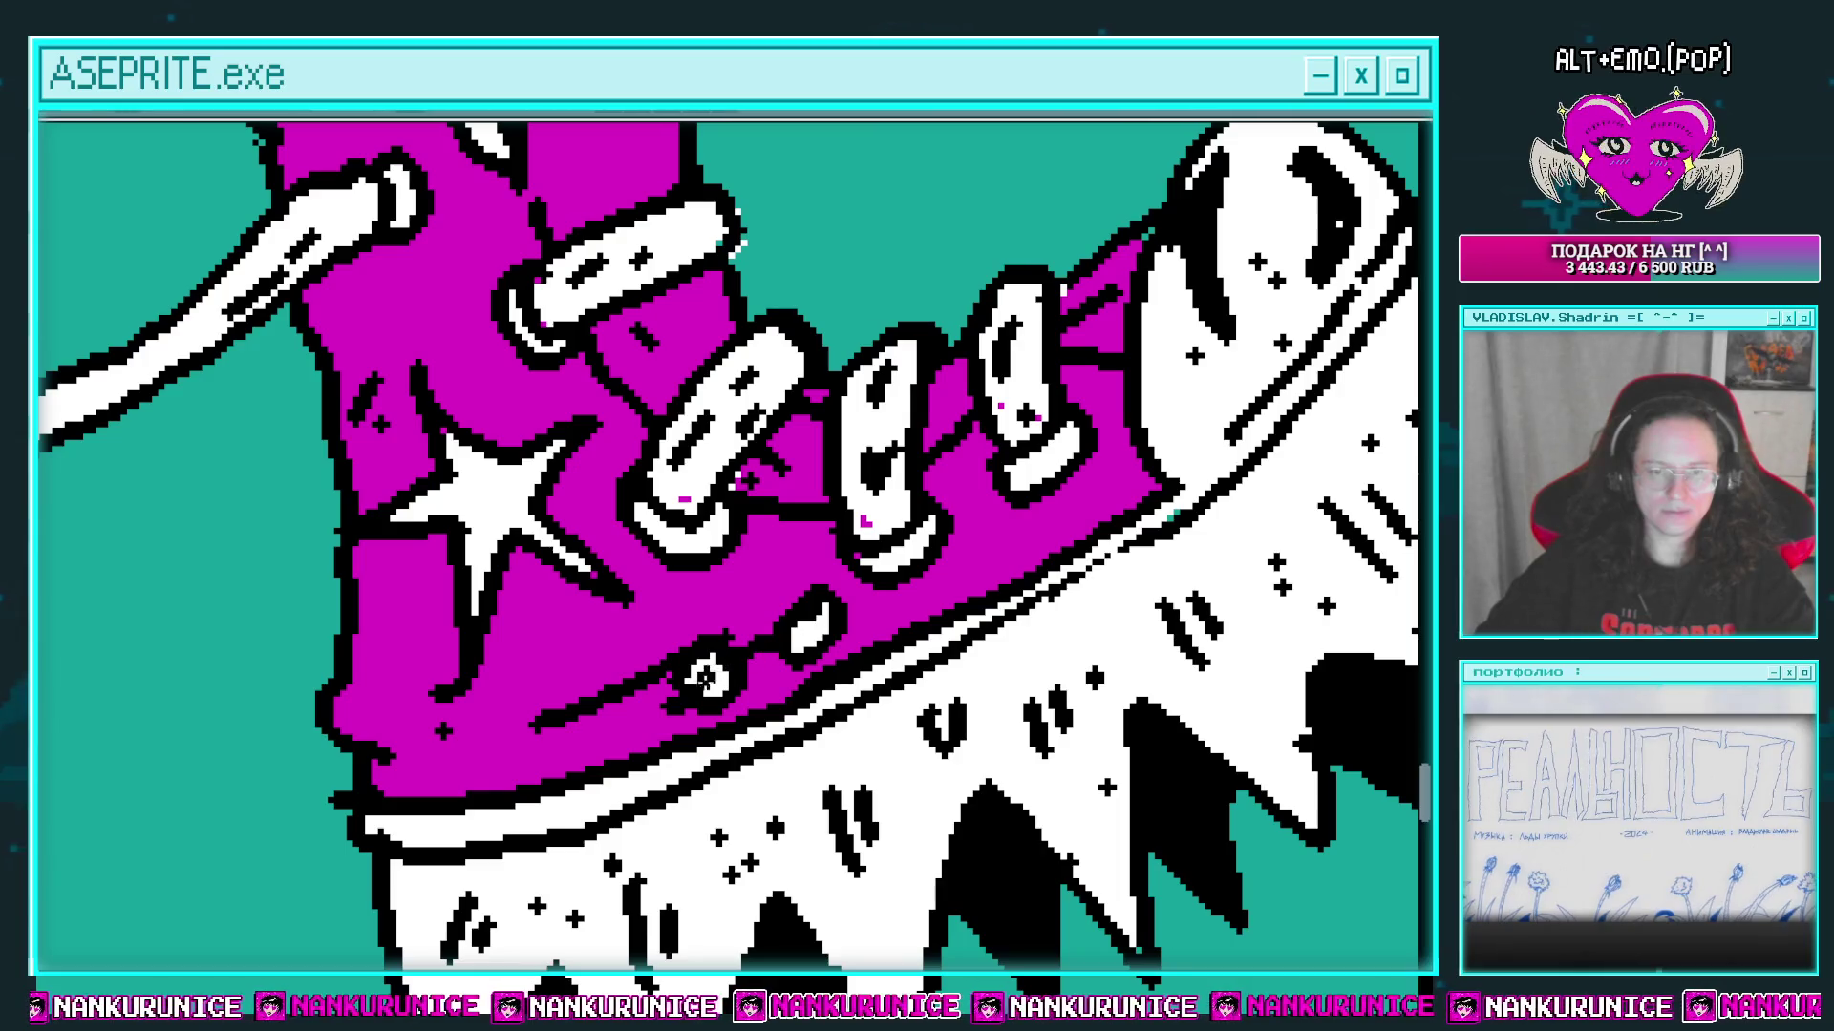
drag(800, 638, 743, 681)
mouse_move(941, 563)
mouse_down()
mouse_move(964, 585)
mouse_move(1041, 541)
mouse_up()
mouse_move(745, 550)
mouse_down()
mouse_move(761, 571)
mouse_move(866, 485)
mouse_up()
mouse_move(523, 222)
mouse_down()
mouse_move(501, 422)
mouse_move(573, 541)
mouse_up()
mouse_move(462, 267)
mouse_down()
mouse_move(483, 503)
mouse_move(674, 308)
mouse_move(716, 577)
mouse_up()
click(639, 408)
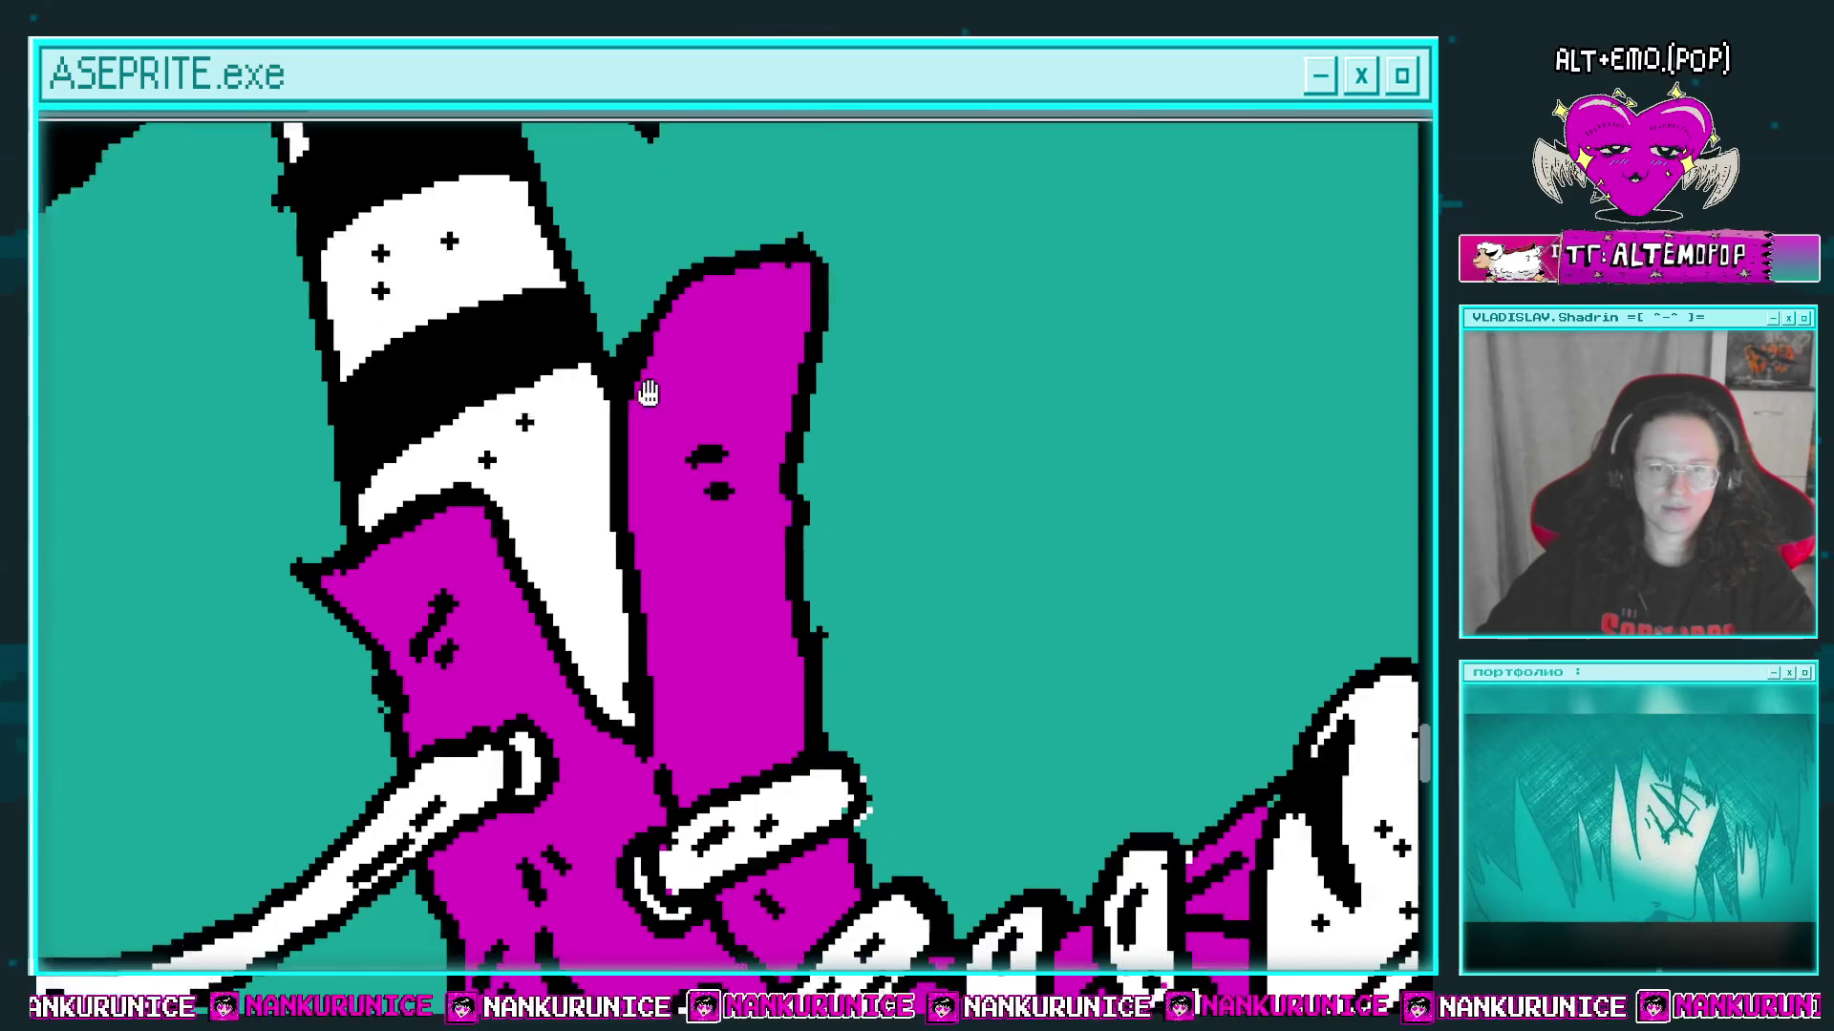
Step: Add small black marks to the boot's upper and paint teal over the spiky white toe tip
drag(643, 397, 713, 349)
click(707, 342)
scroll(714, 348, down, 1)
scroll(623, 516, down, 2)
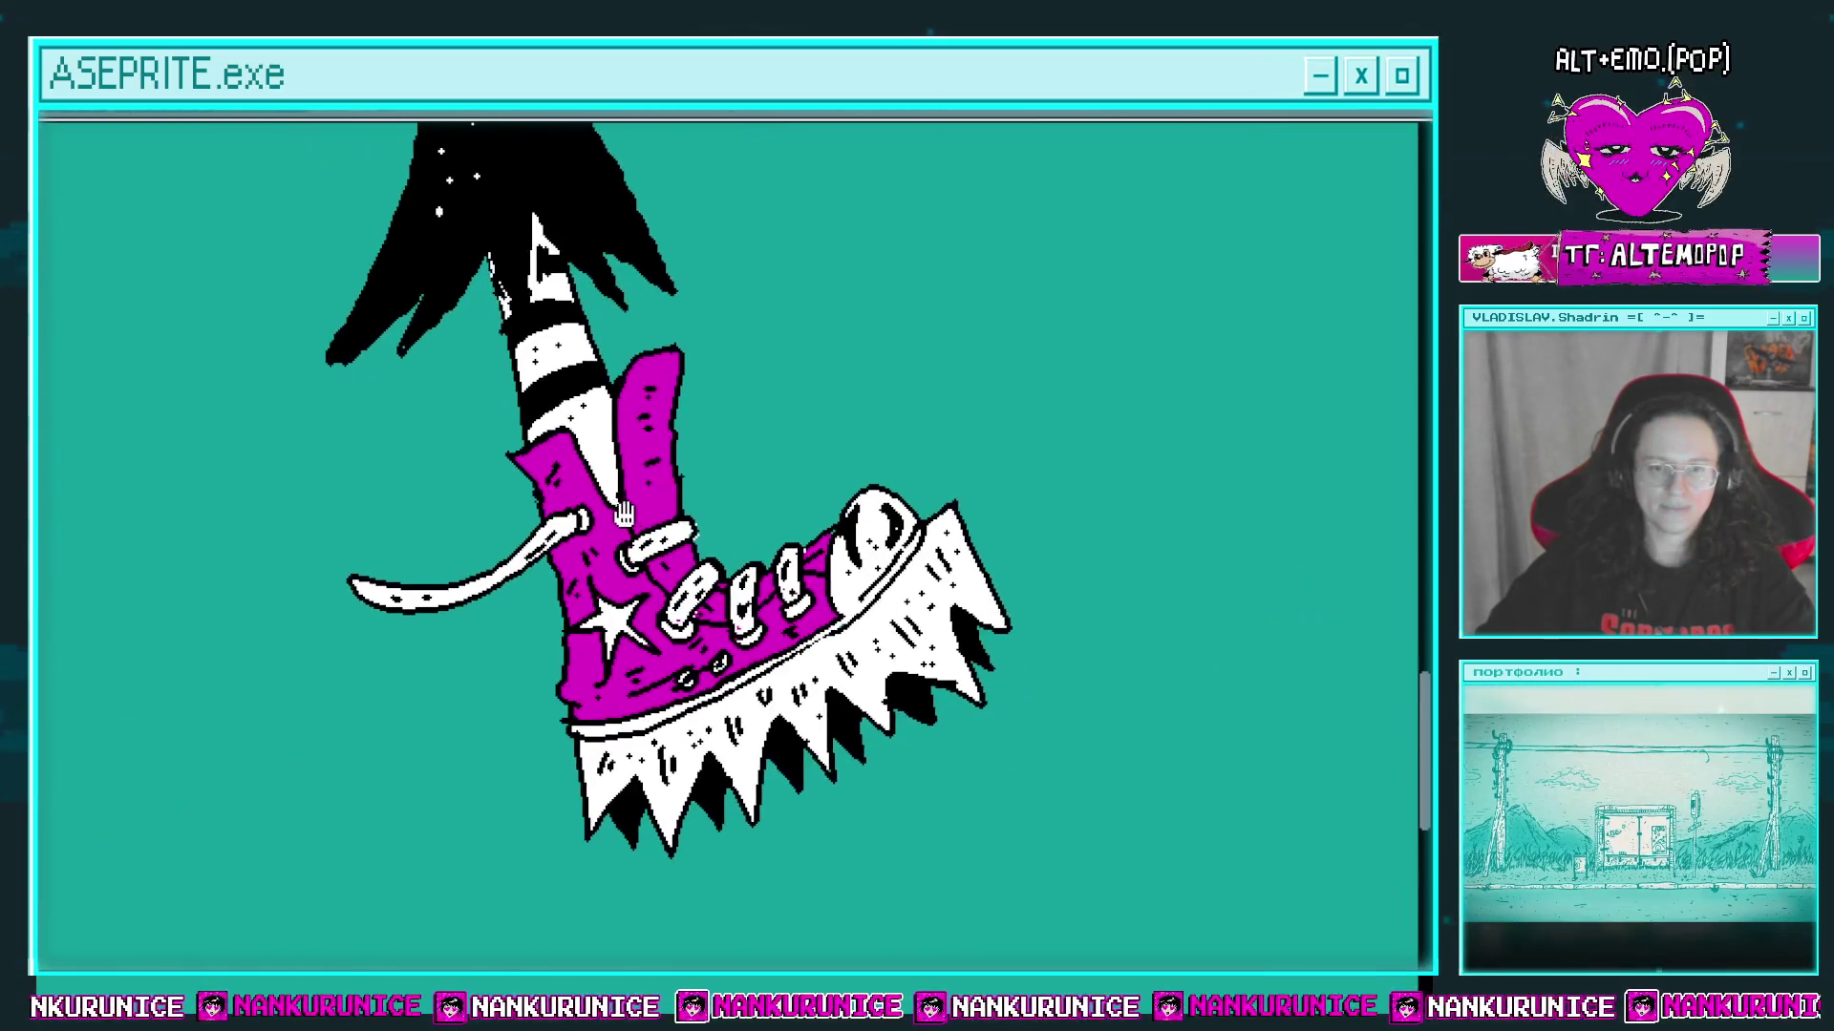
scroll(877, 535, up, 2)
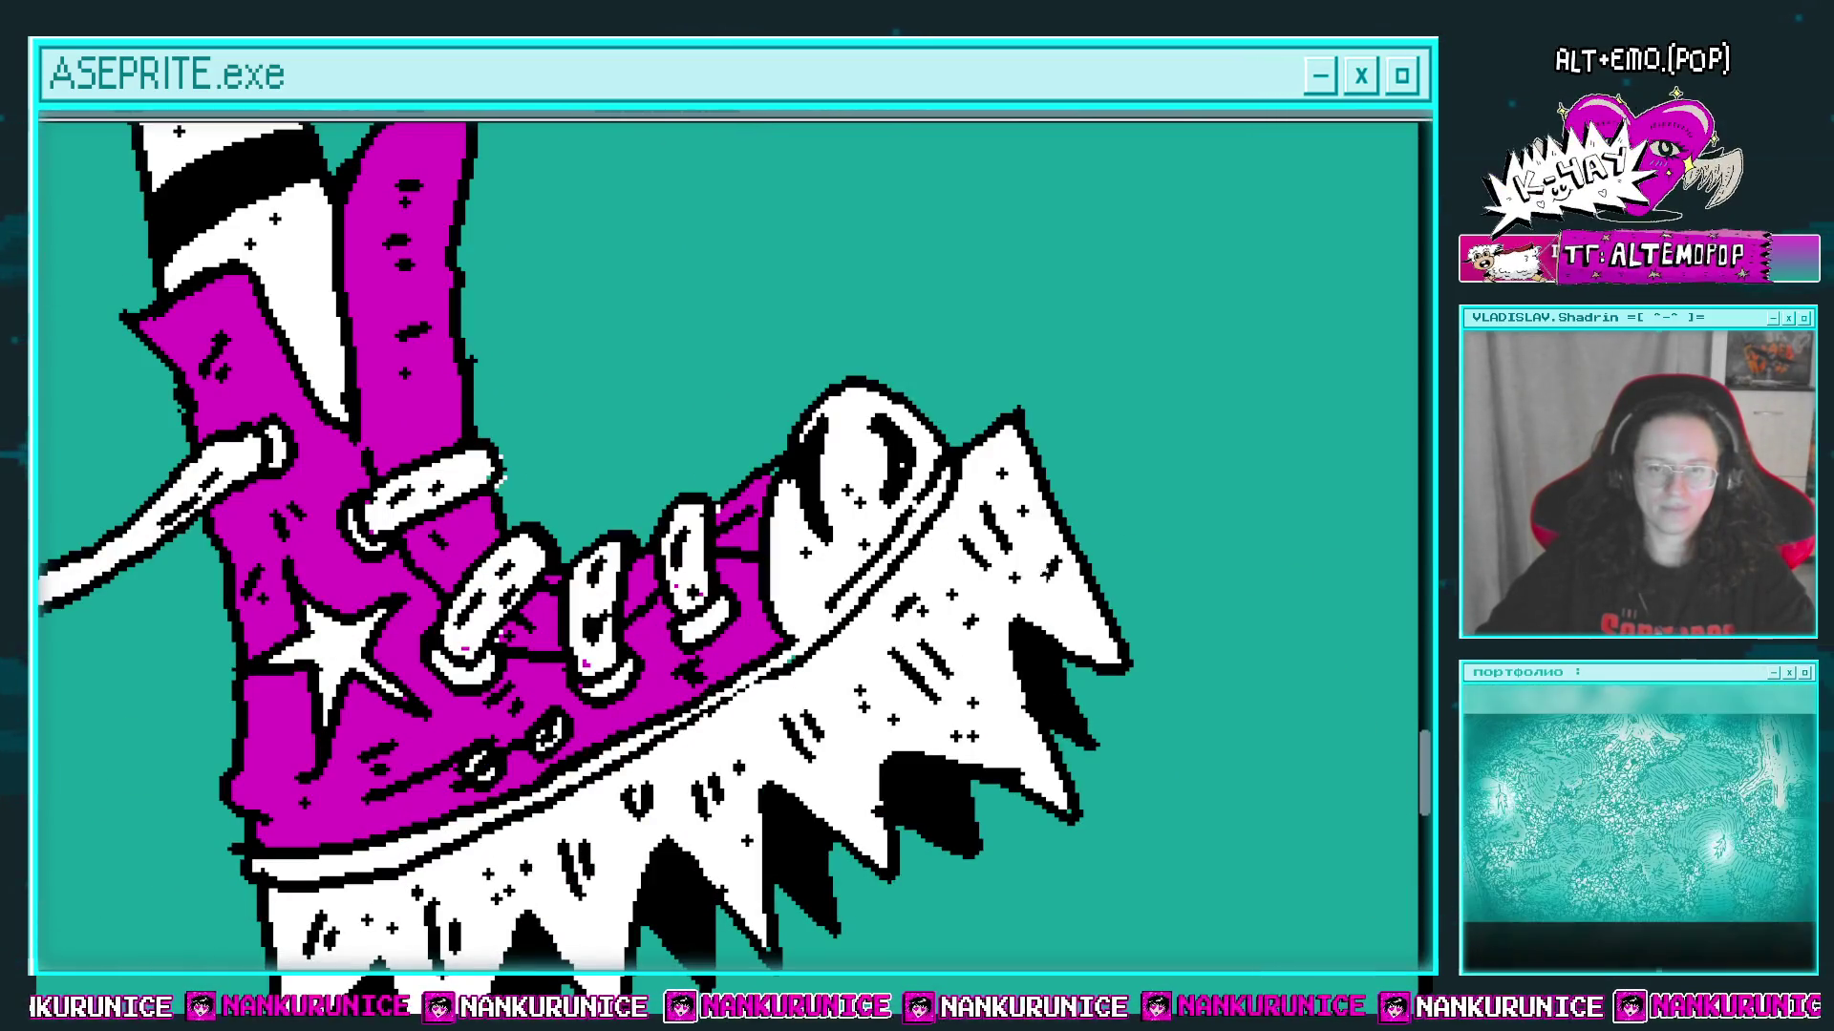
mouse_move(994, 419)
mouse_down()
mouse_move(1023, 439)
mouse_move(980, 441)
mouse_up()
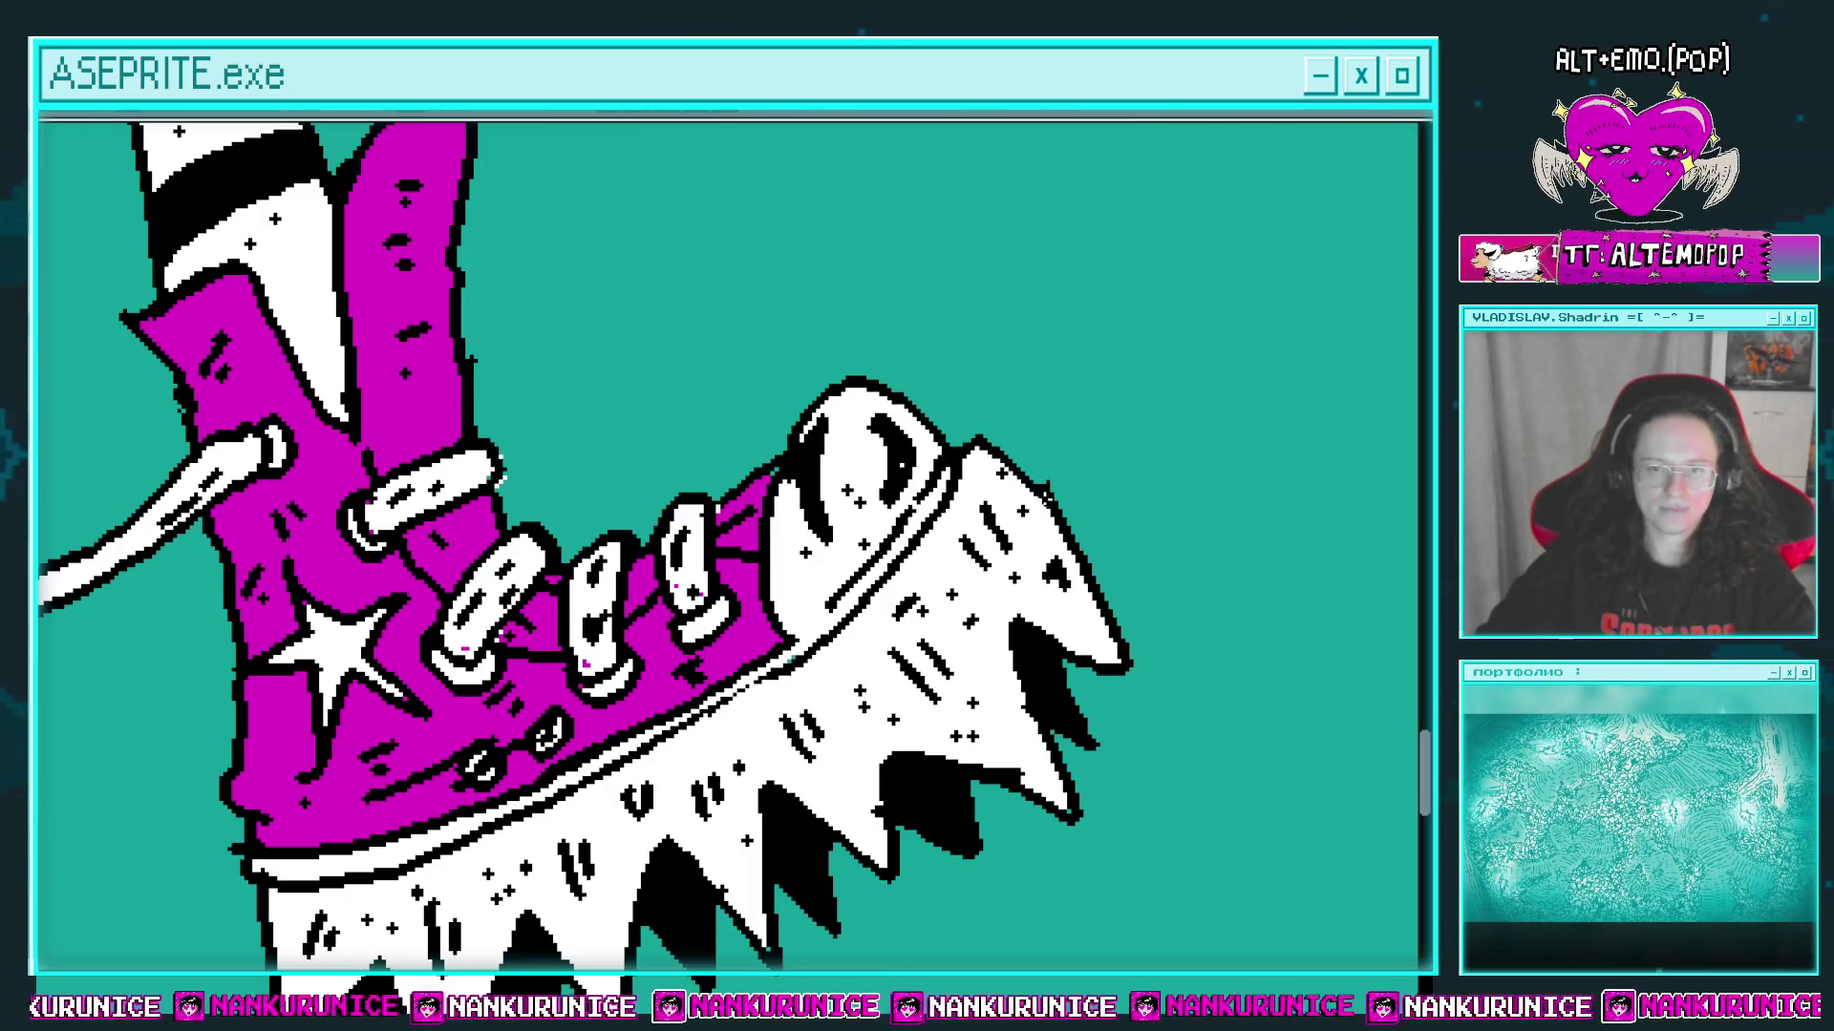
Step: Draw a second, shorter loose lace strand from the top eyelet and fill it white
scroll(1055, 478, down, 3)
scroll(1050, 473, up, 3)
scroll(1051, 472, down, 3)
scroll(917, 521, up, 4)
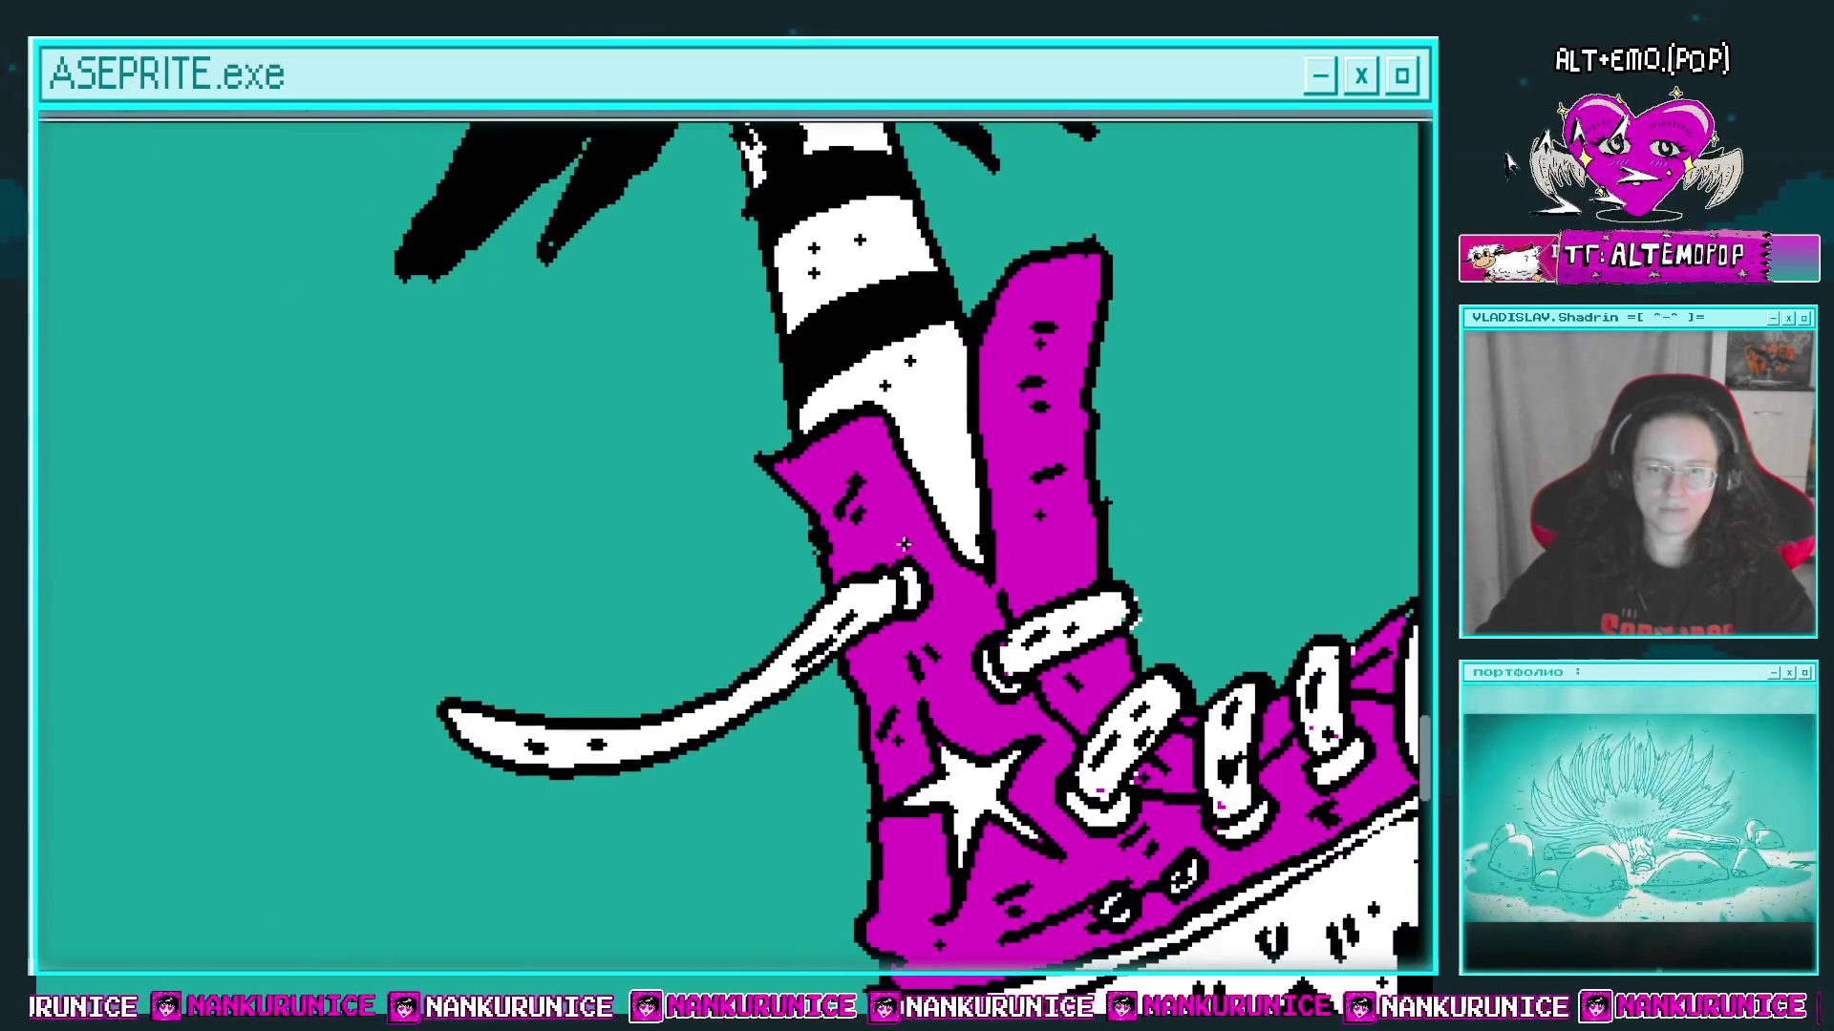
drag(812, 552, 678, 578)
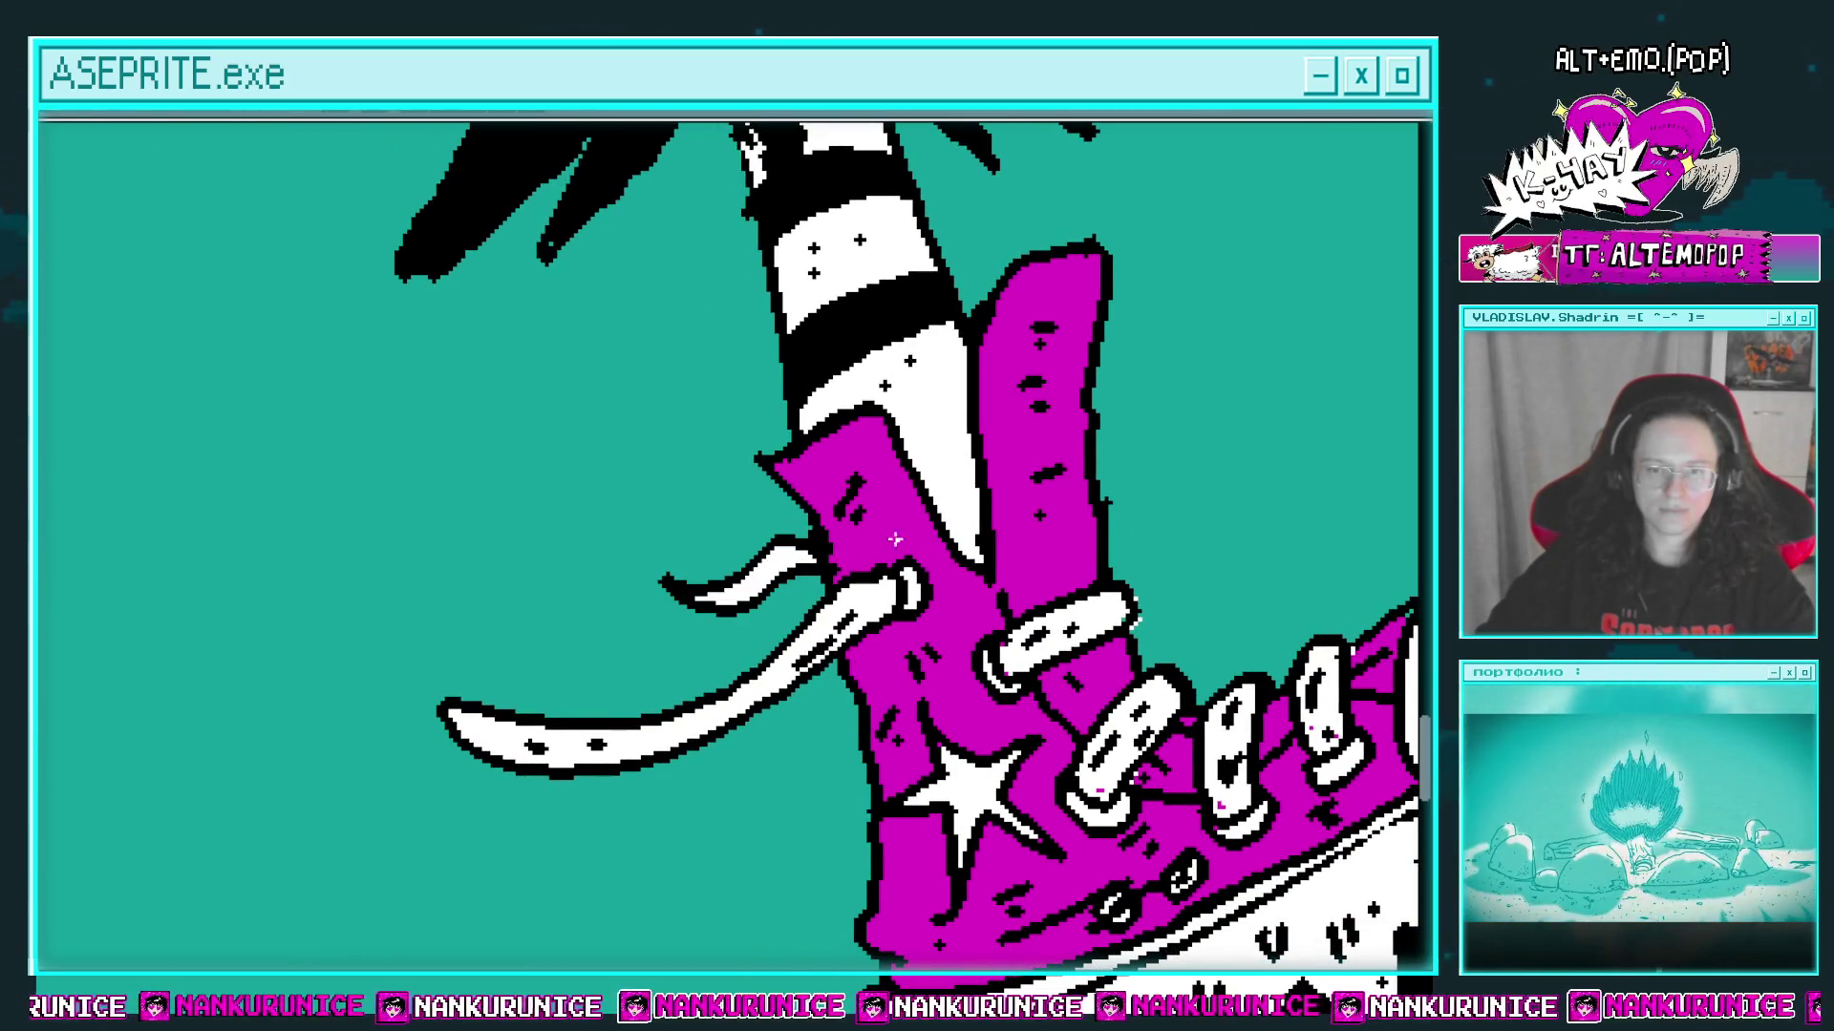
scroll(855, 573, down, 3)
scroll(855, 573, up, 3)
click(874, 477)
scroll(874, 478, down, 5)
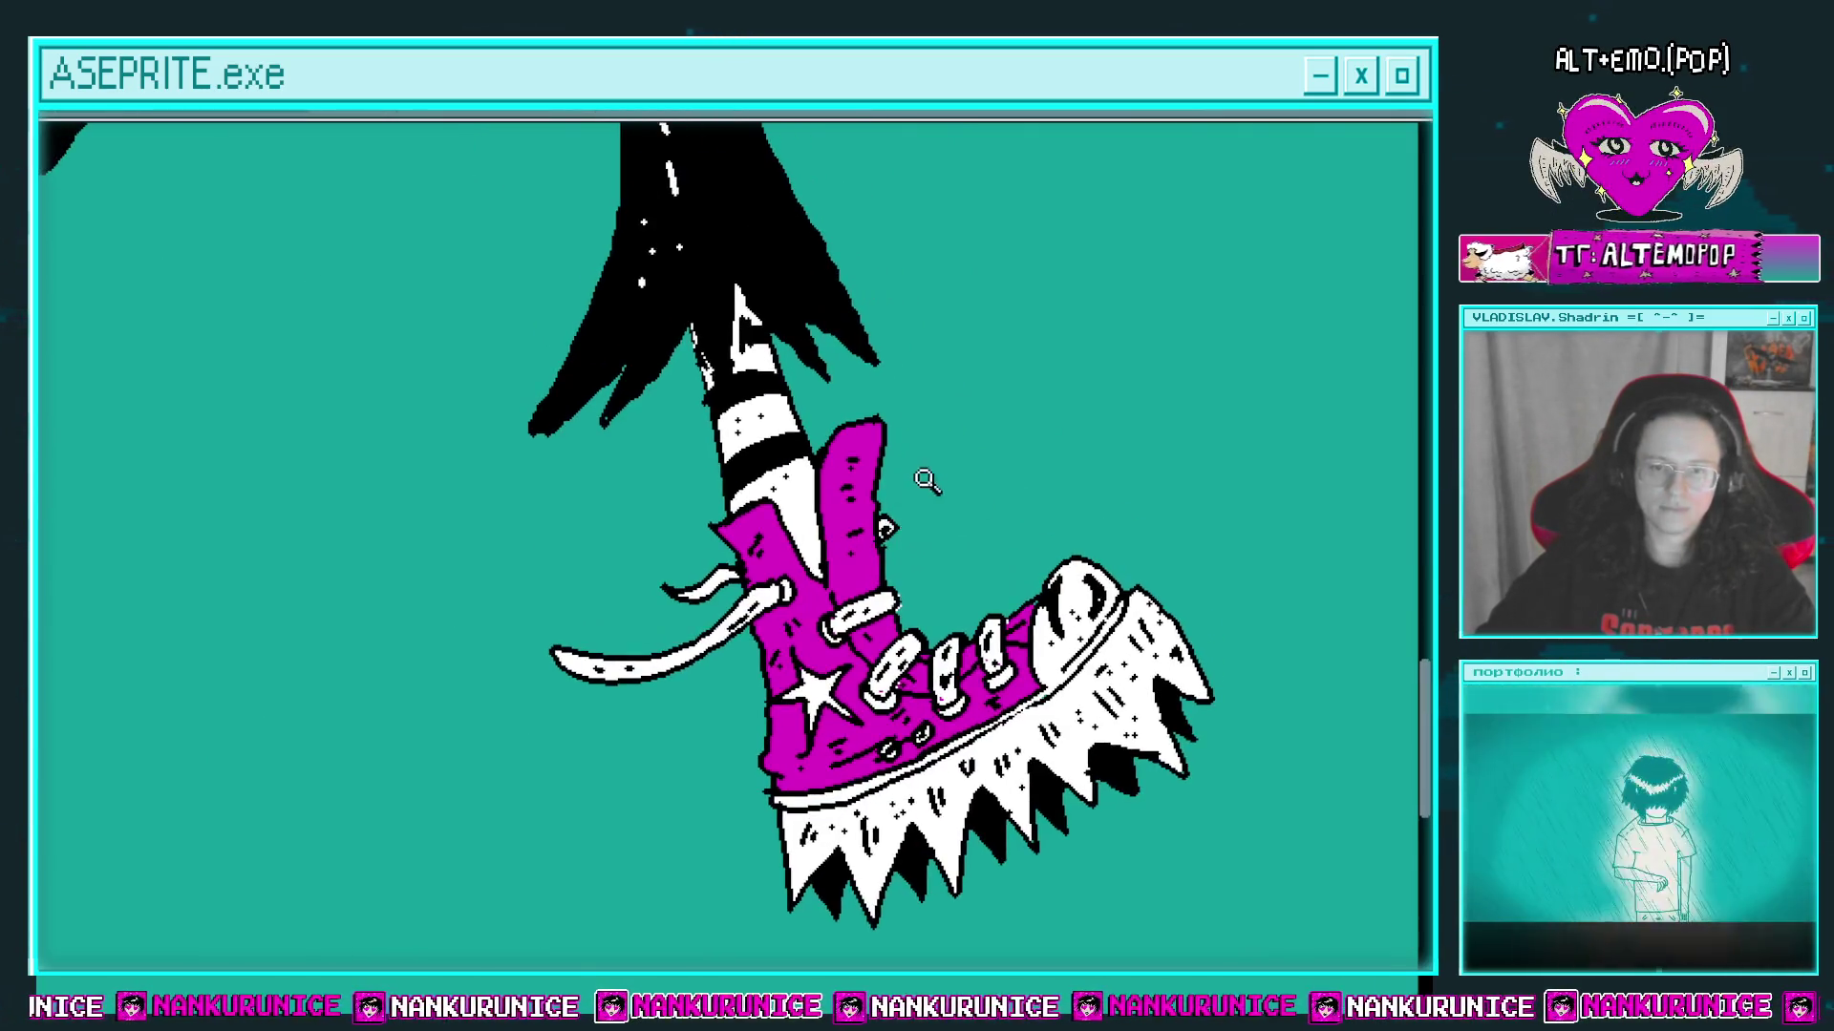
scroll(537, 538, up, 3)
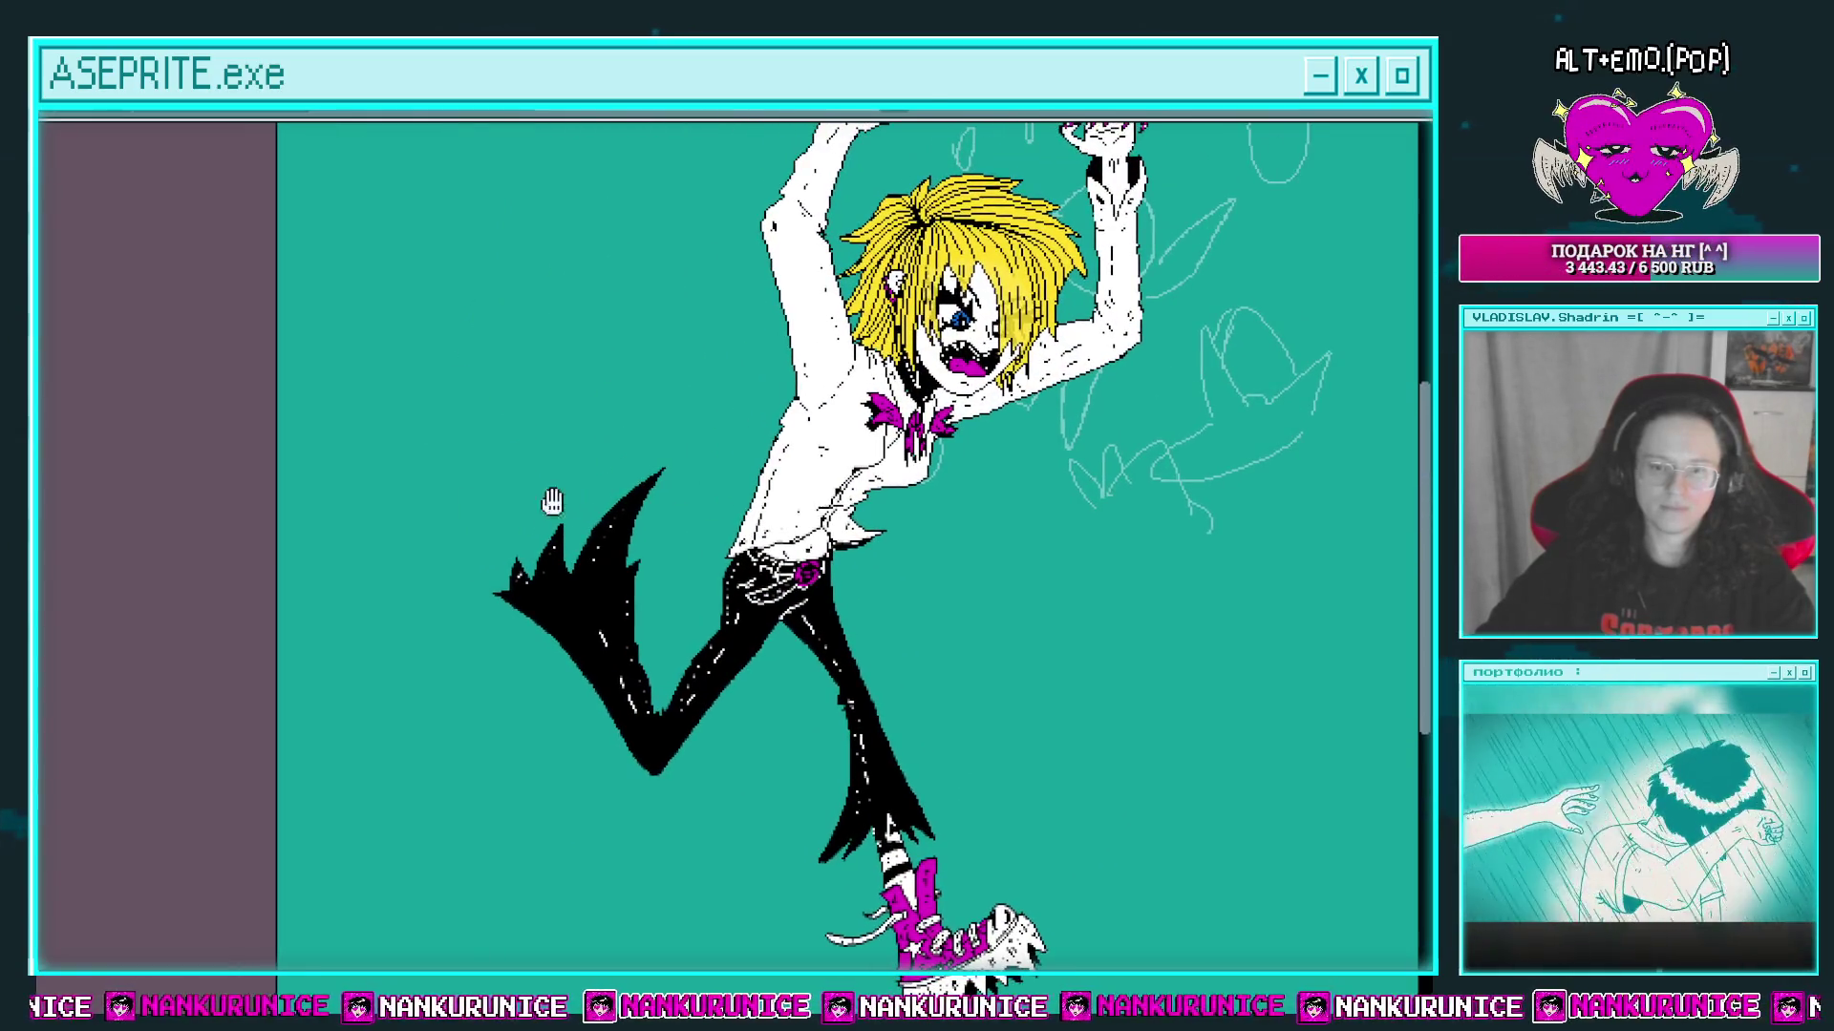
Step: Pencil a rounded head outline with a jagged zigzag mane beside the raised black trouser flare
scroll(607, 561, up, 3)
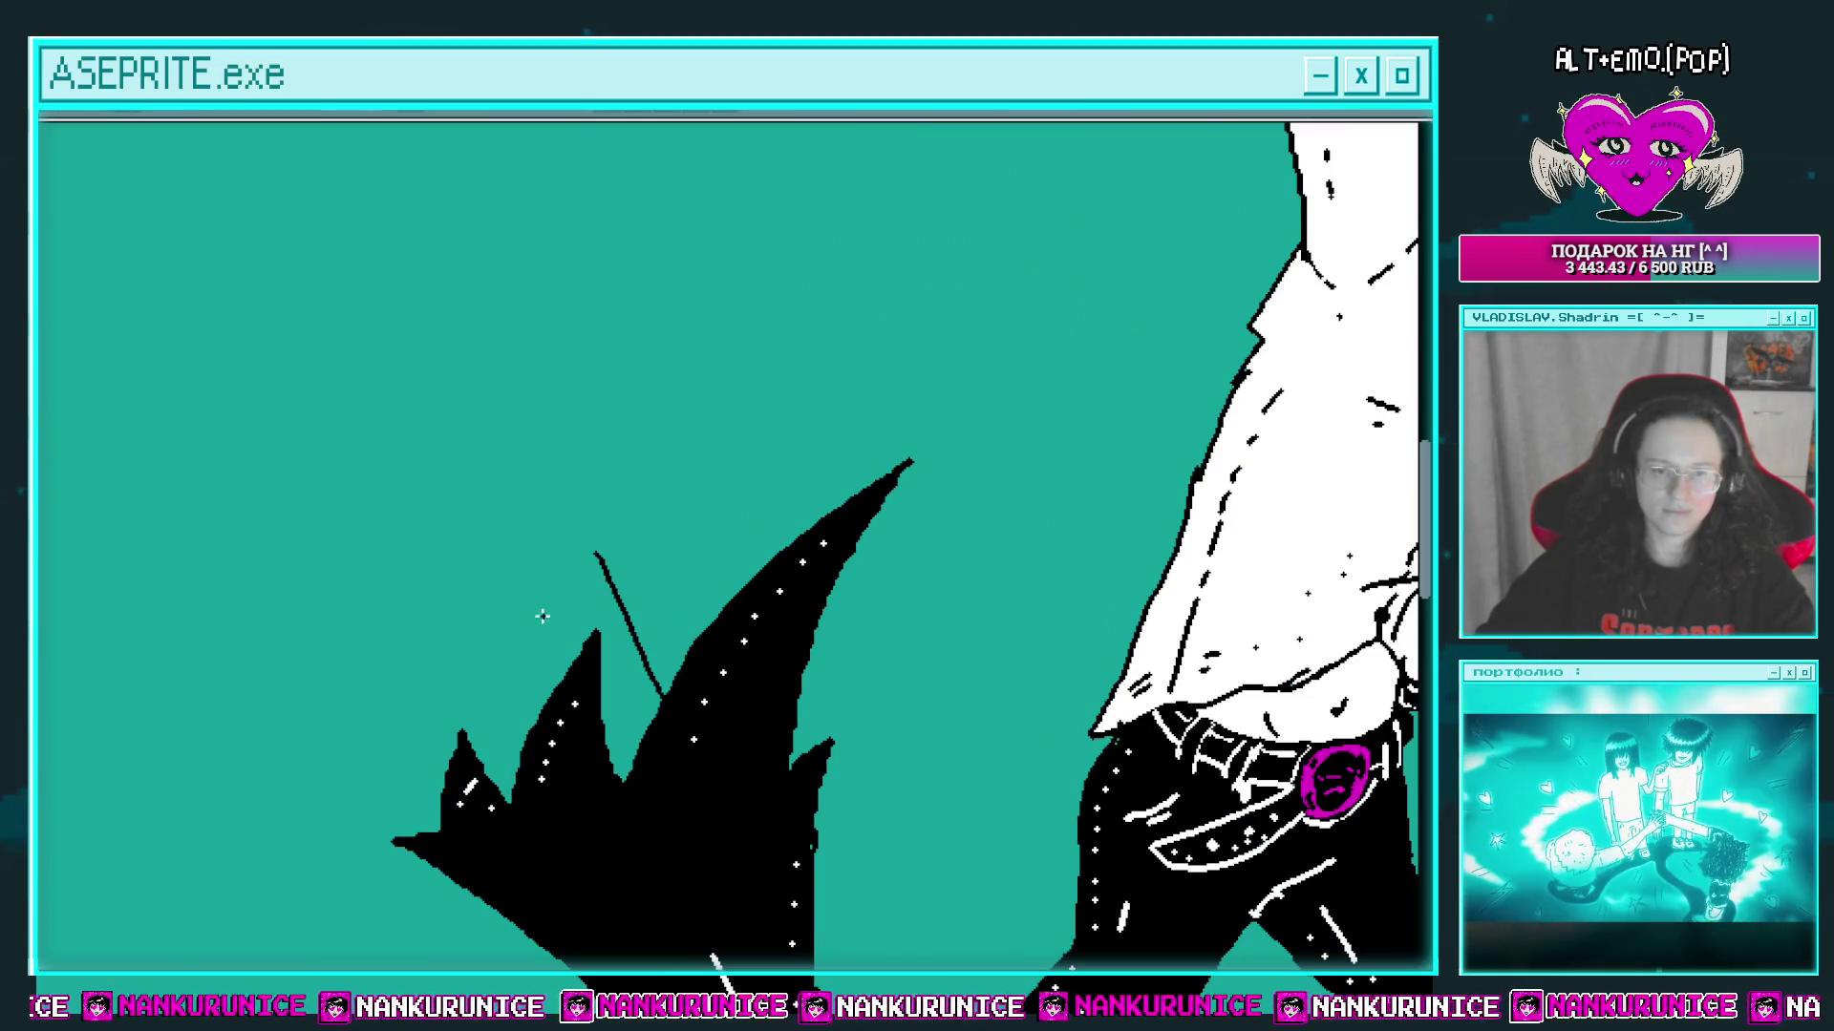
scroll(578, 709, up, 1)
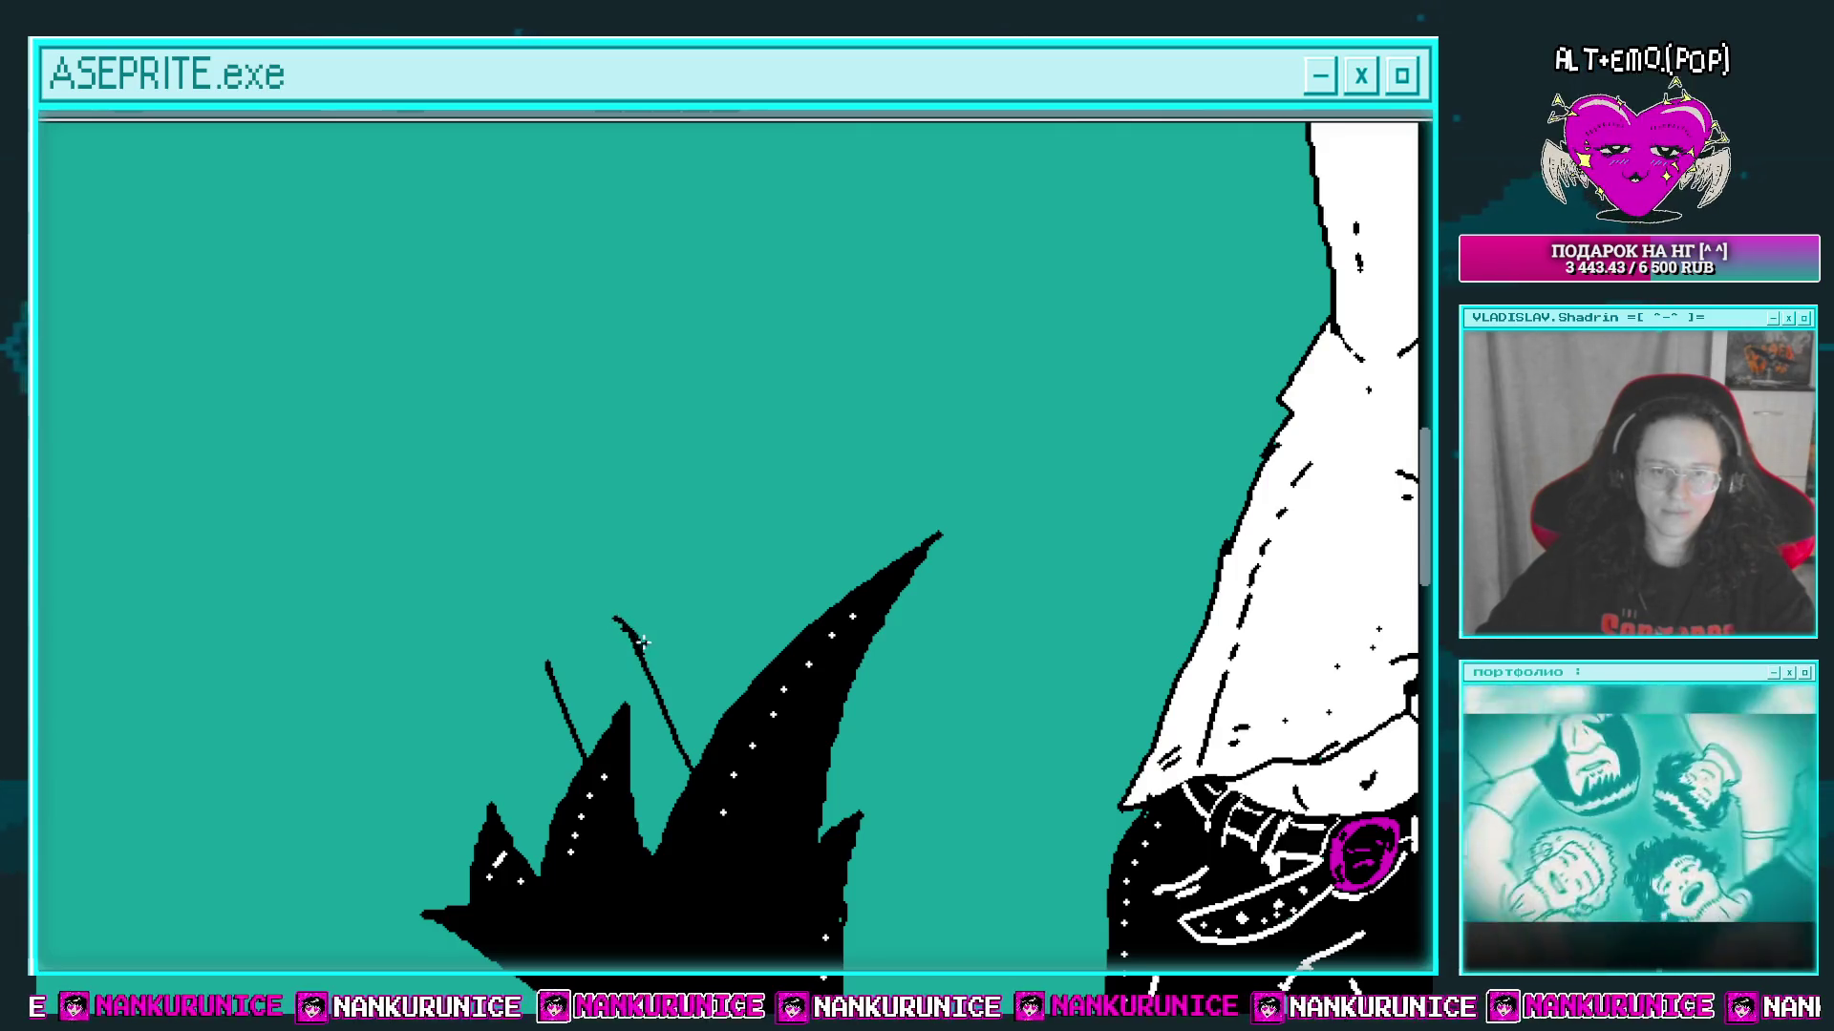
scroll(642, 642, up, 1)
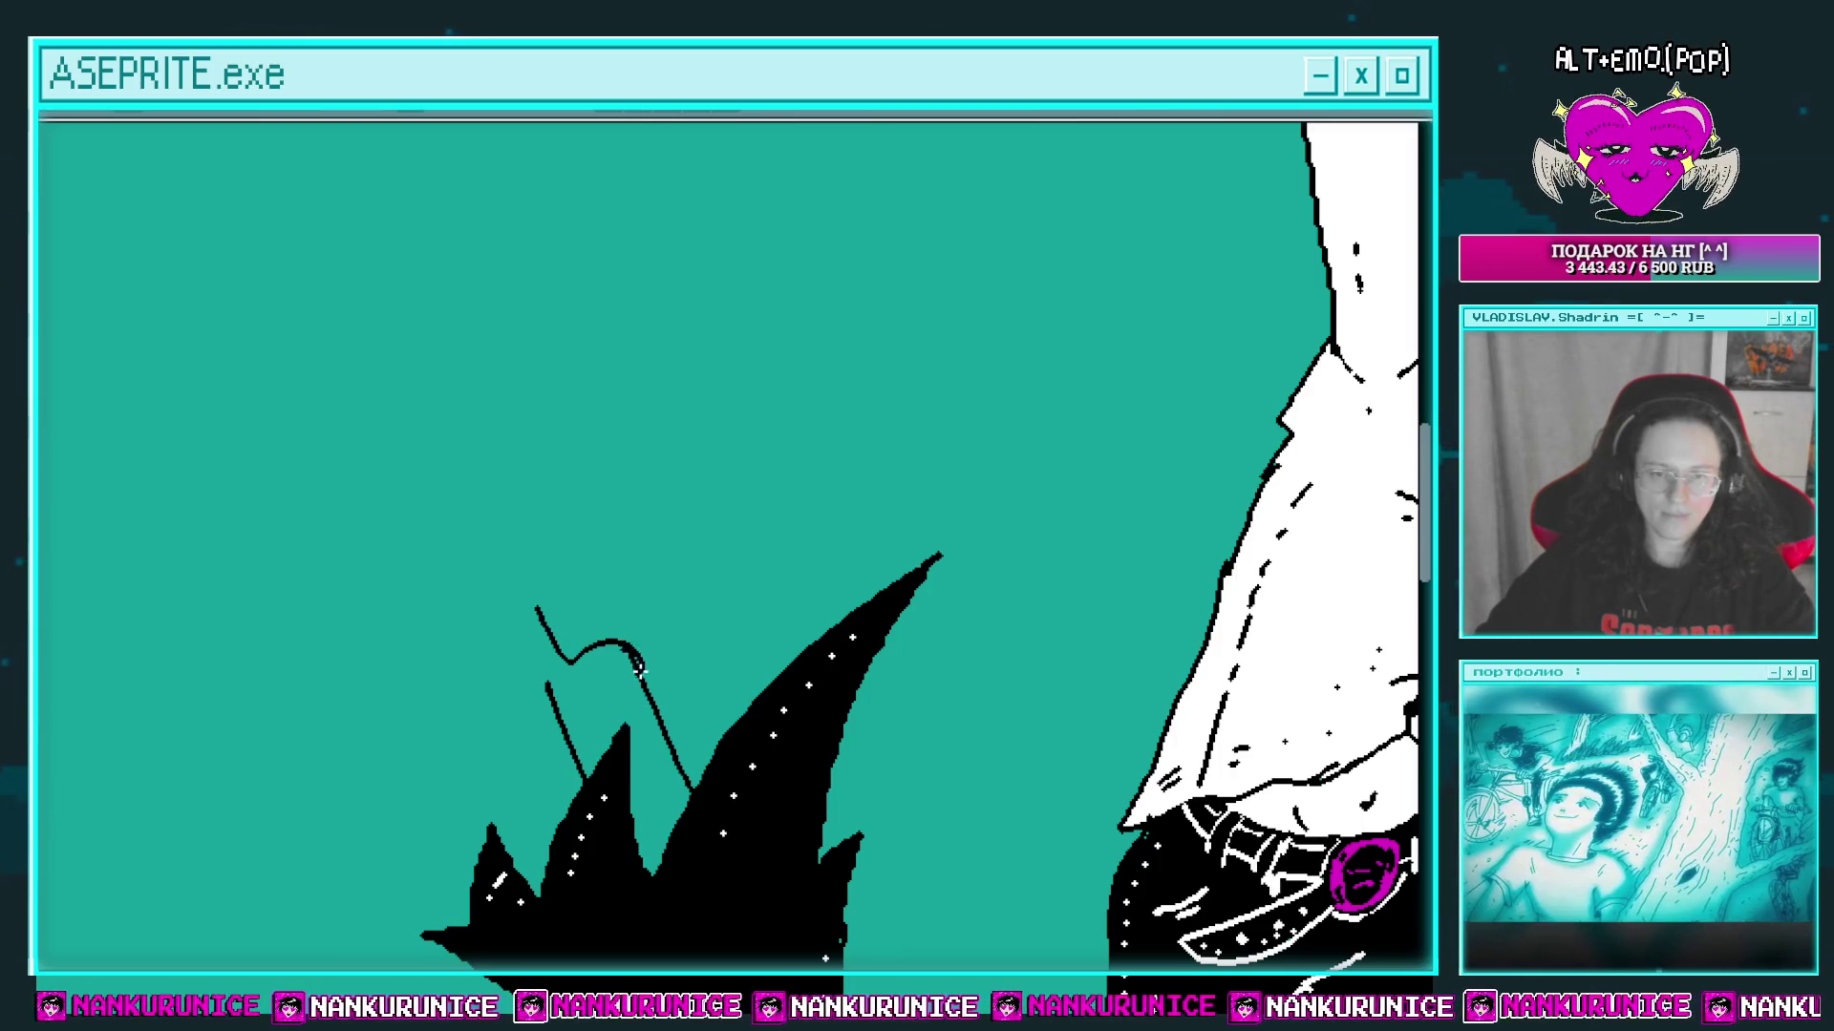
drag(640, 678, 636, 702)
drag(599, 608, 630, 562)
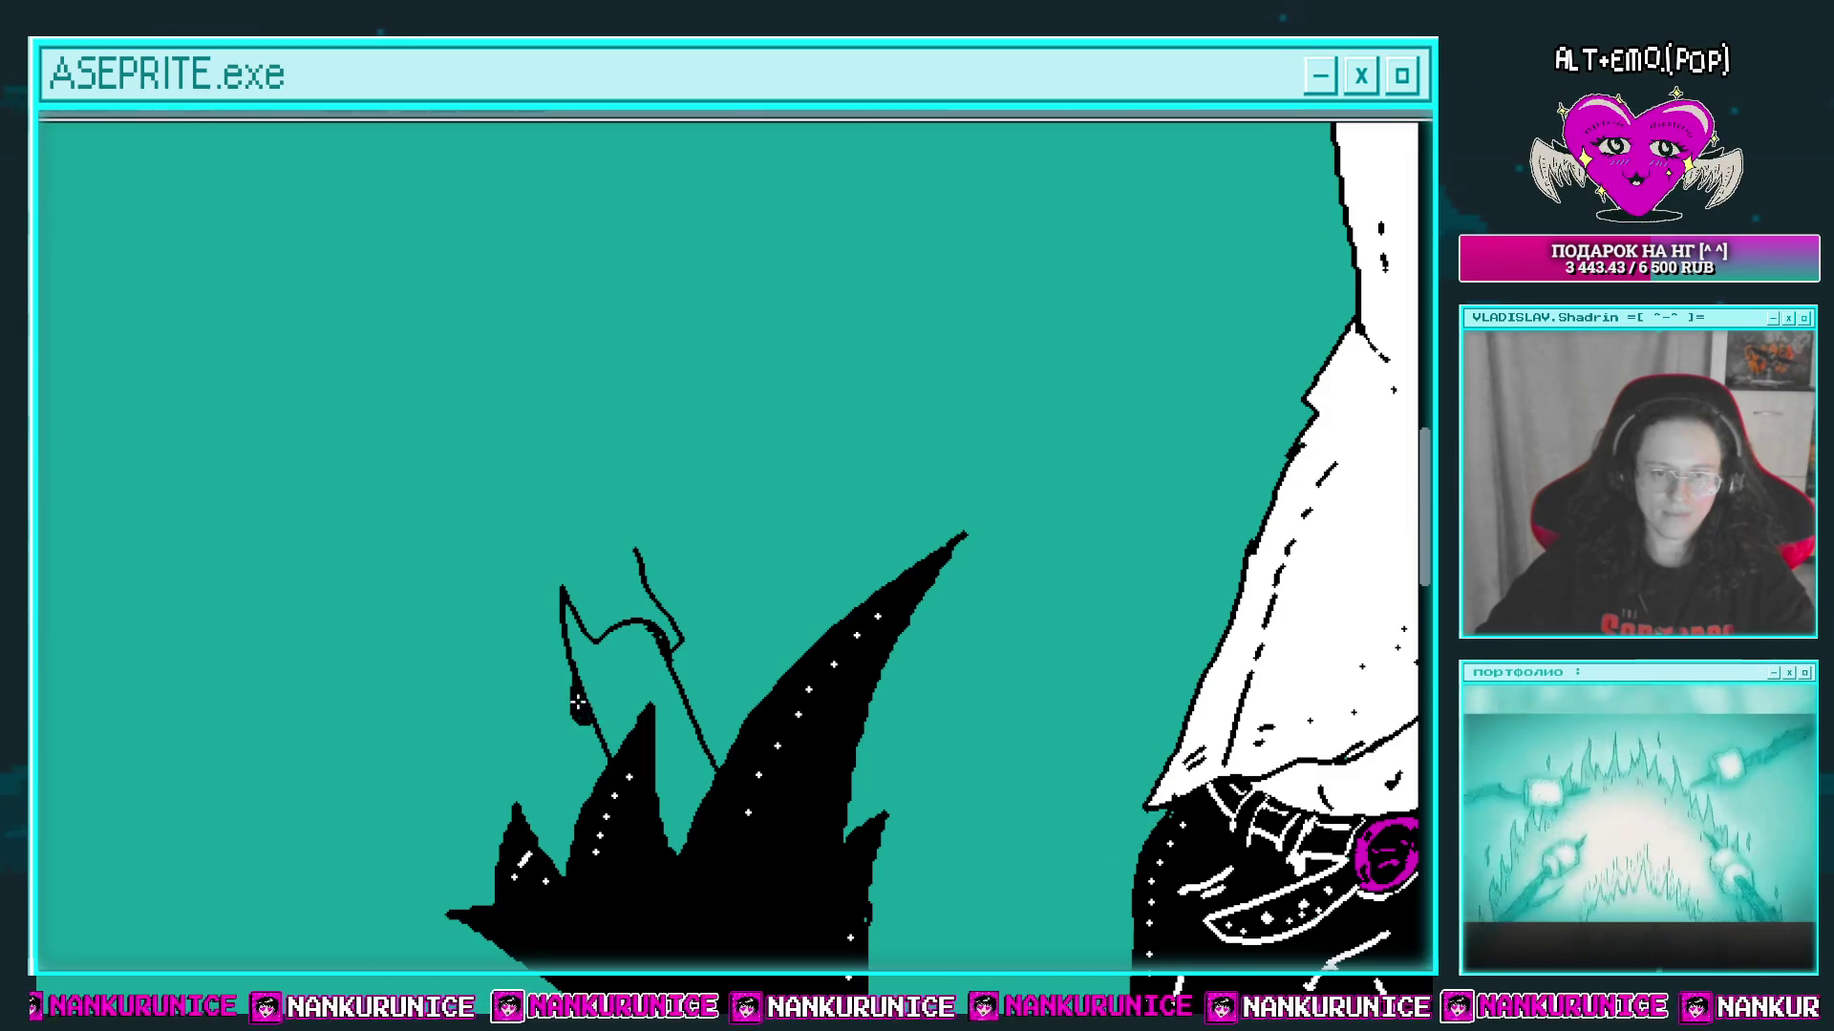
scroll(588, 700, down, 1)
scroll(615, 634, up, 1)
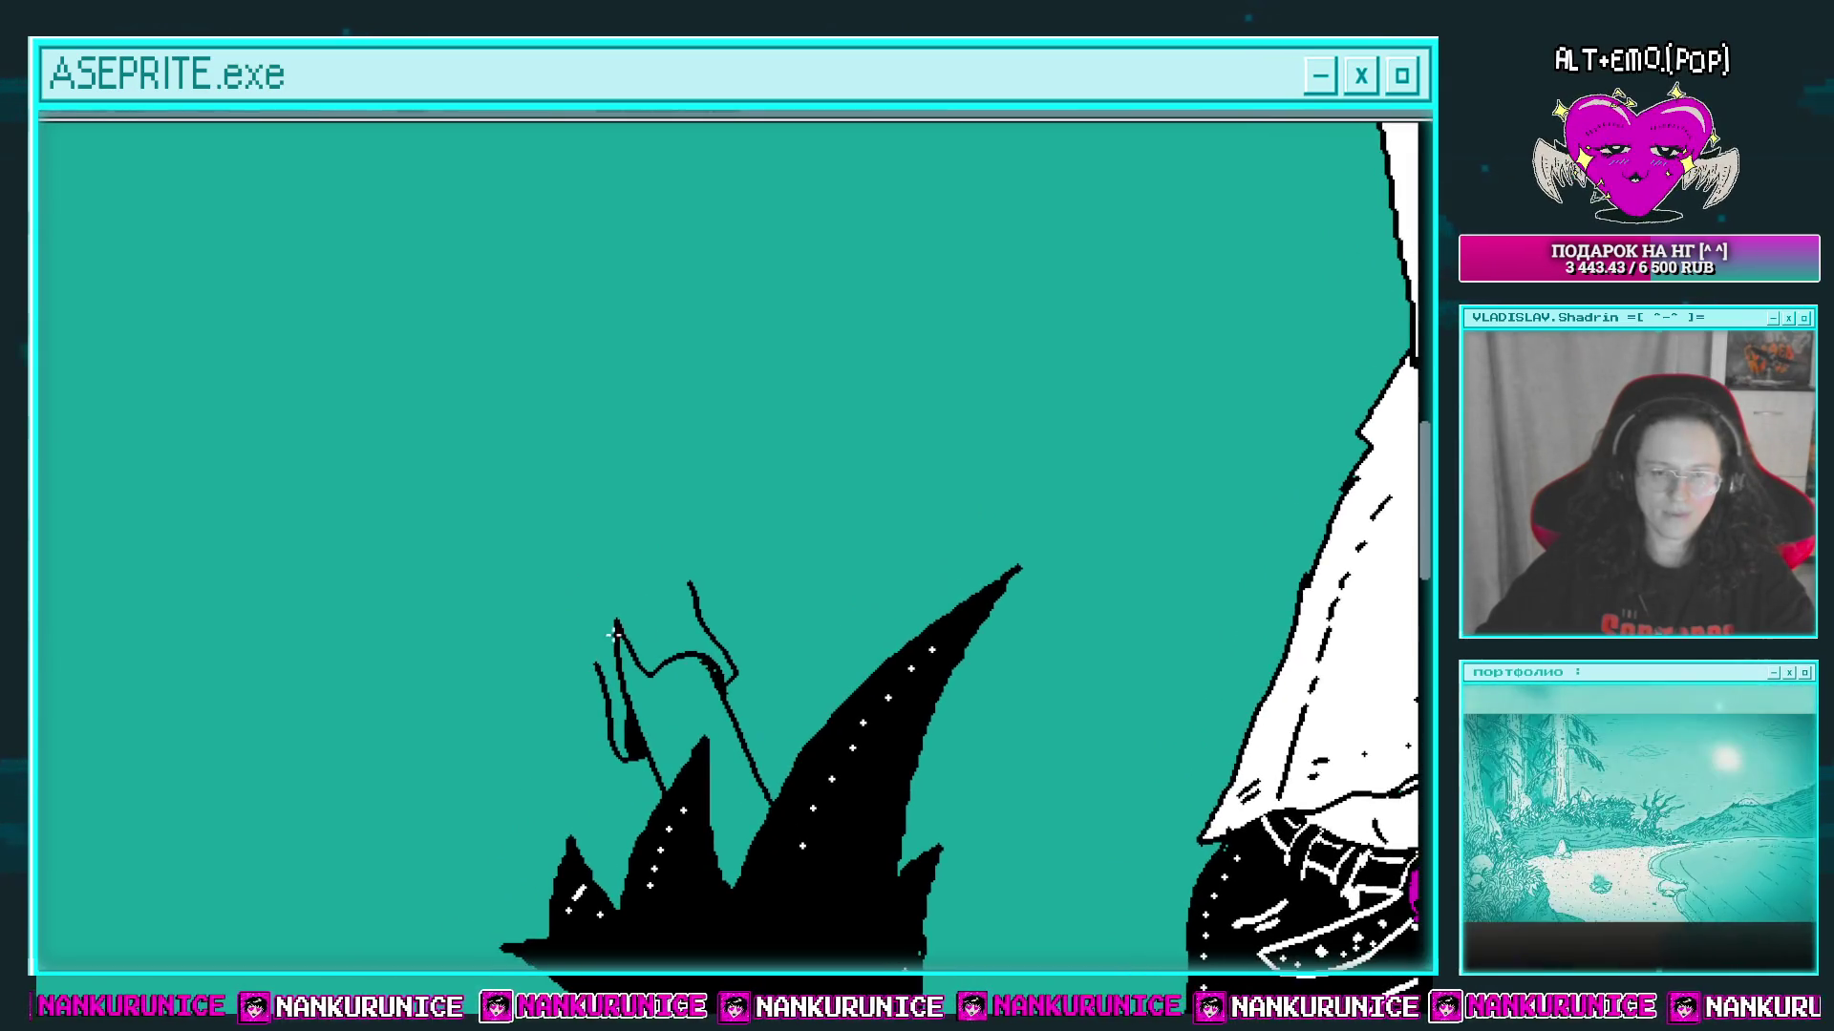
drag(676, 523, 659, 461)
mouse_move(659, 460)
mouse_down()
mouse_move(653, 437)
mouse_move(559, 487)
mouse_move(486, 699)
mouse_up()
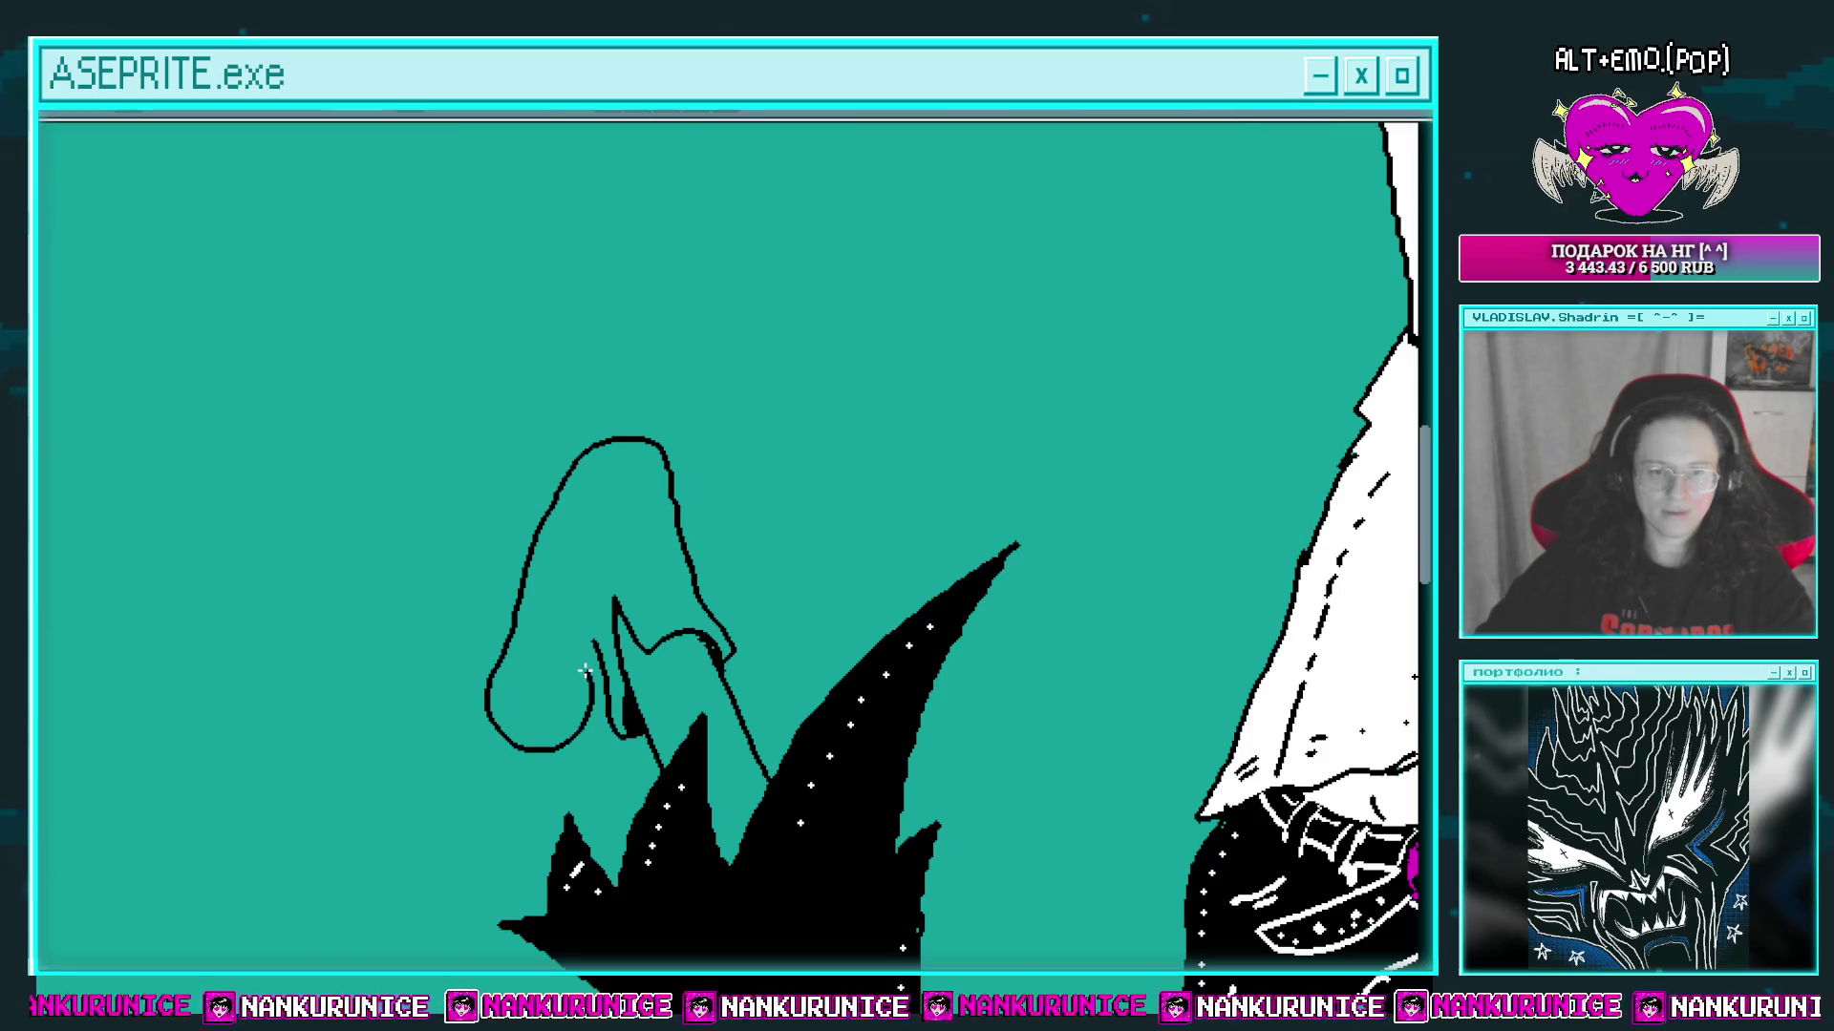
scroll(601, 633, down, 3)
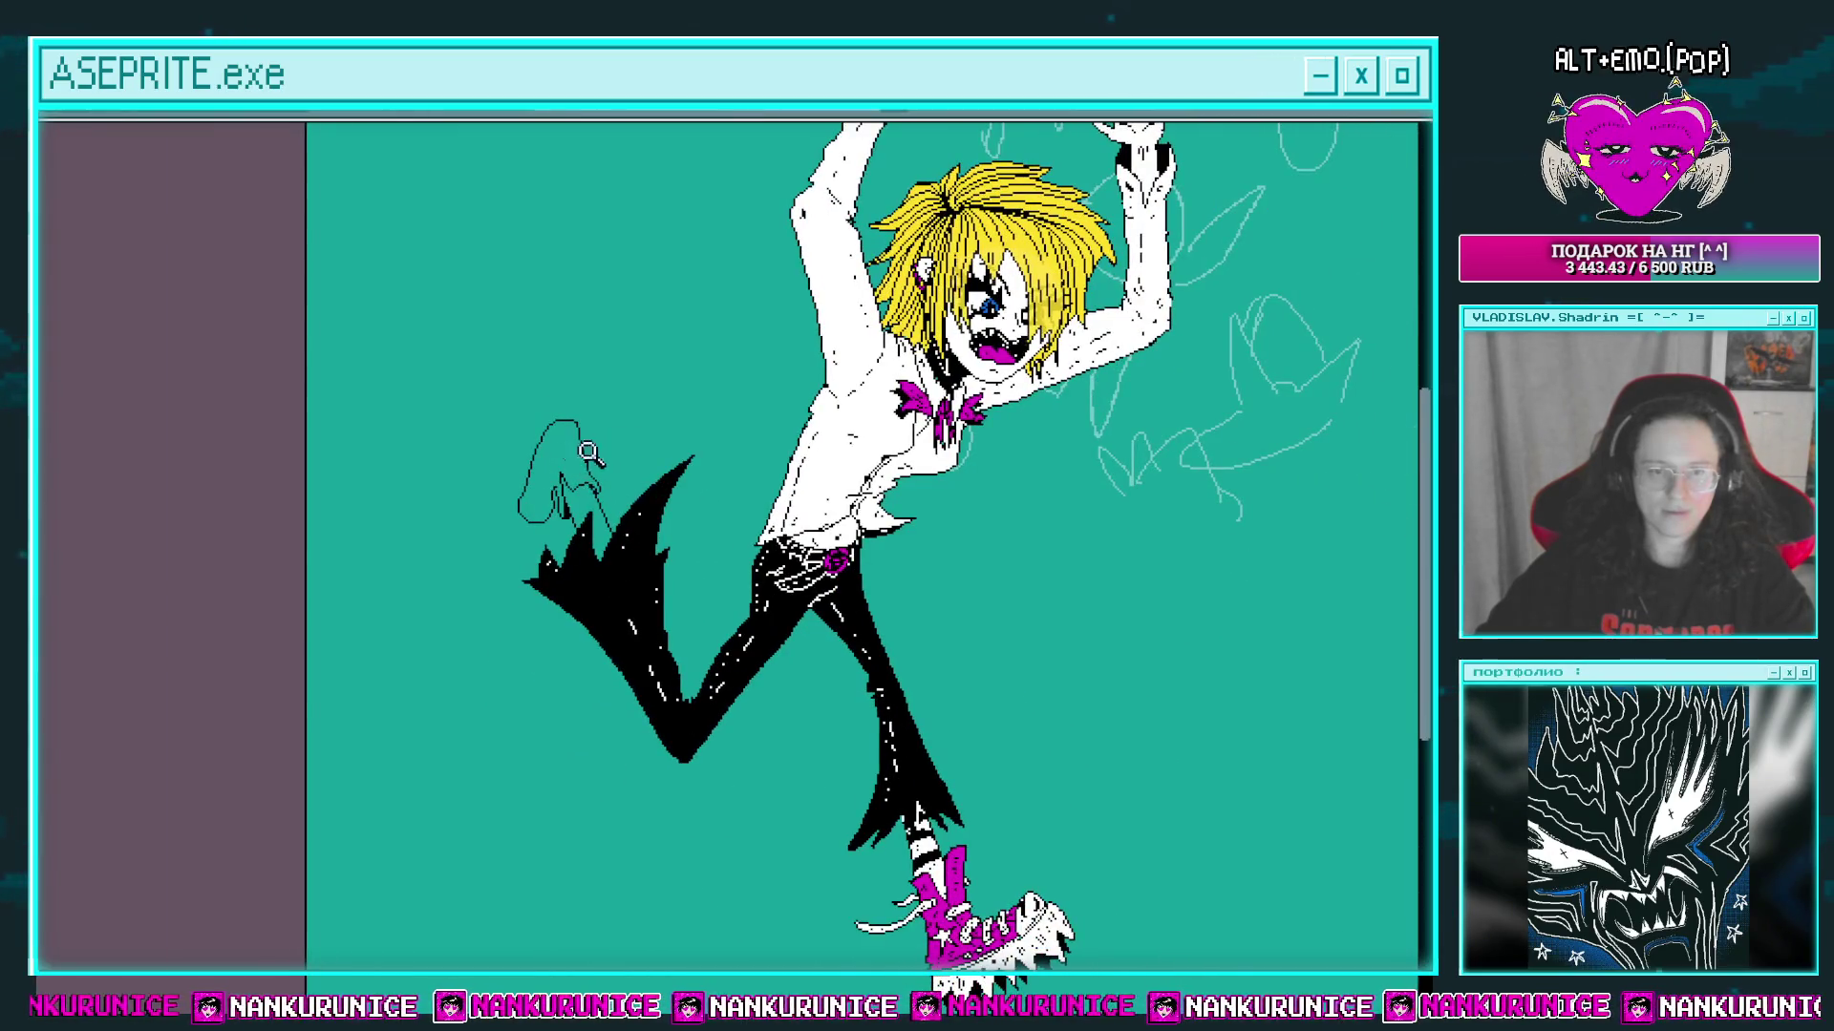
scroll(588, 452, up, 4)
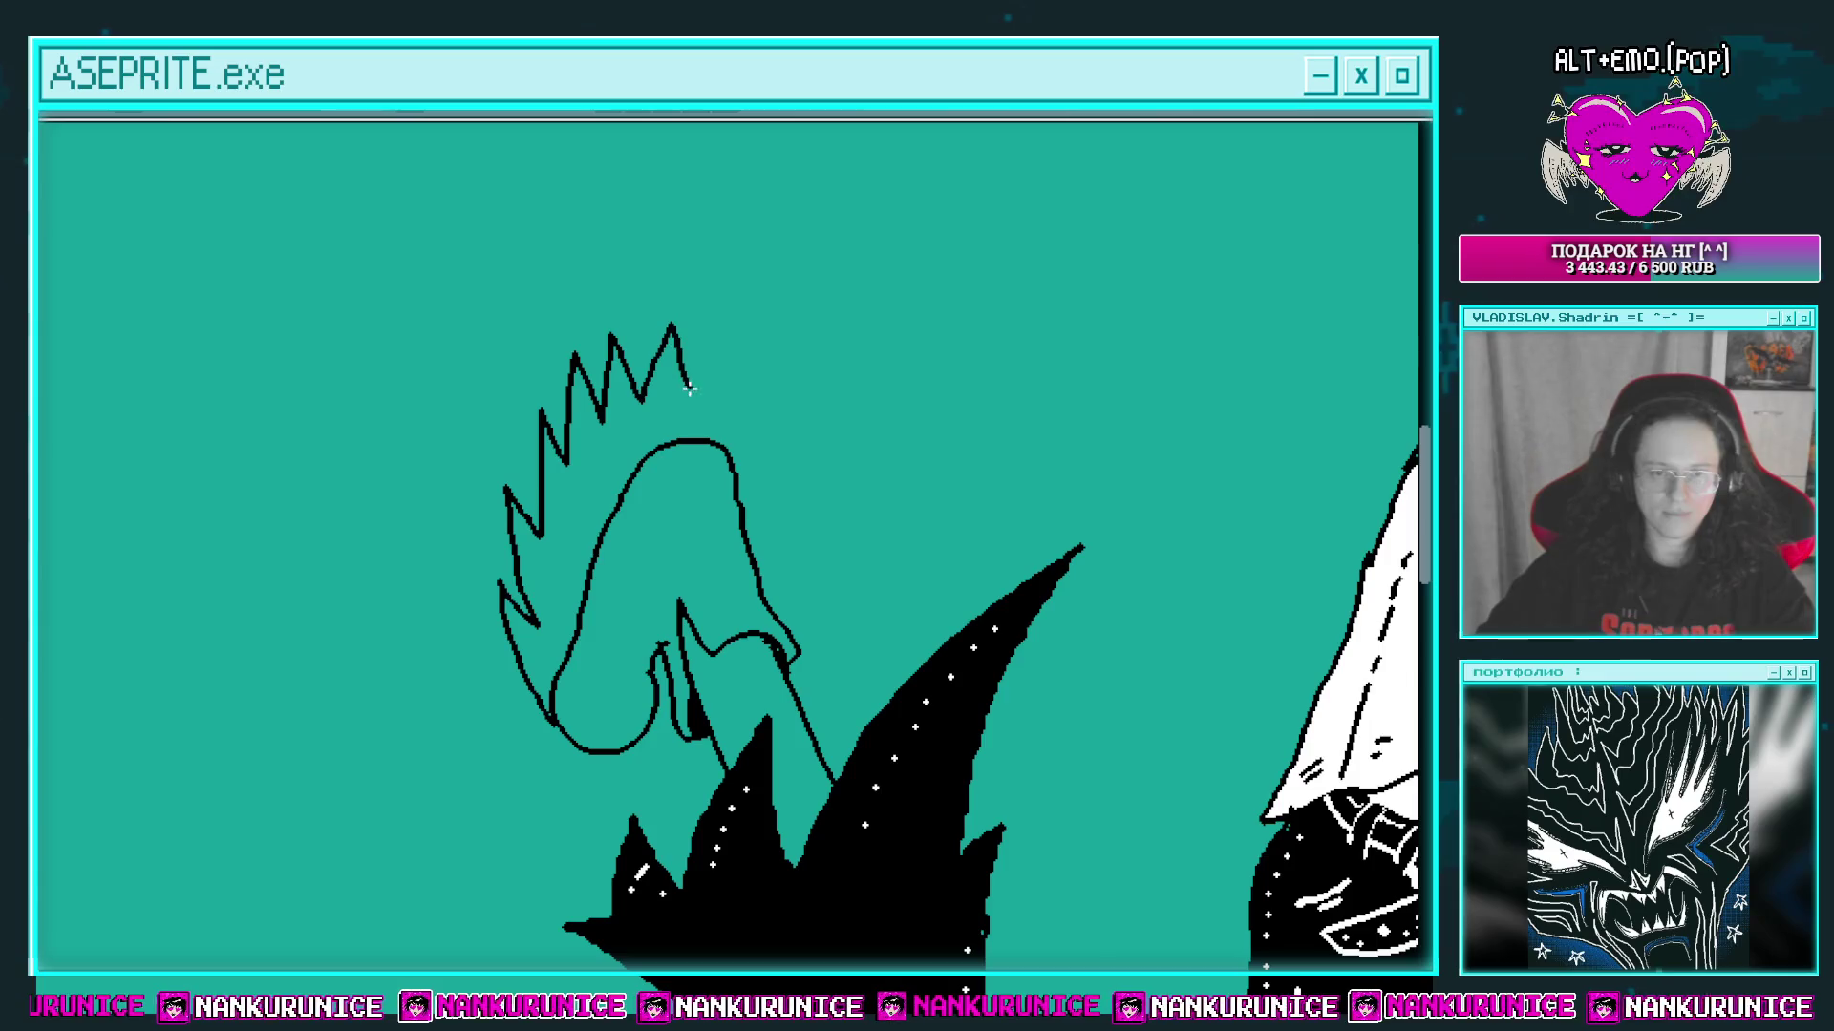
scroll(673, 433, up, 2)
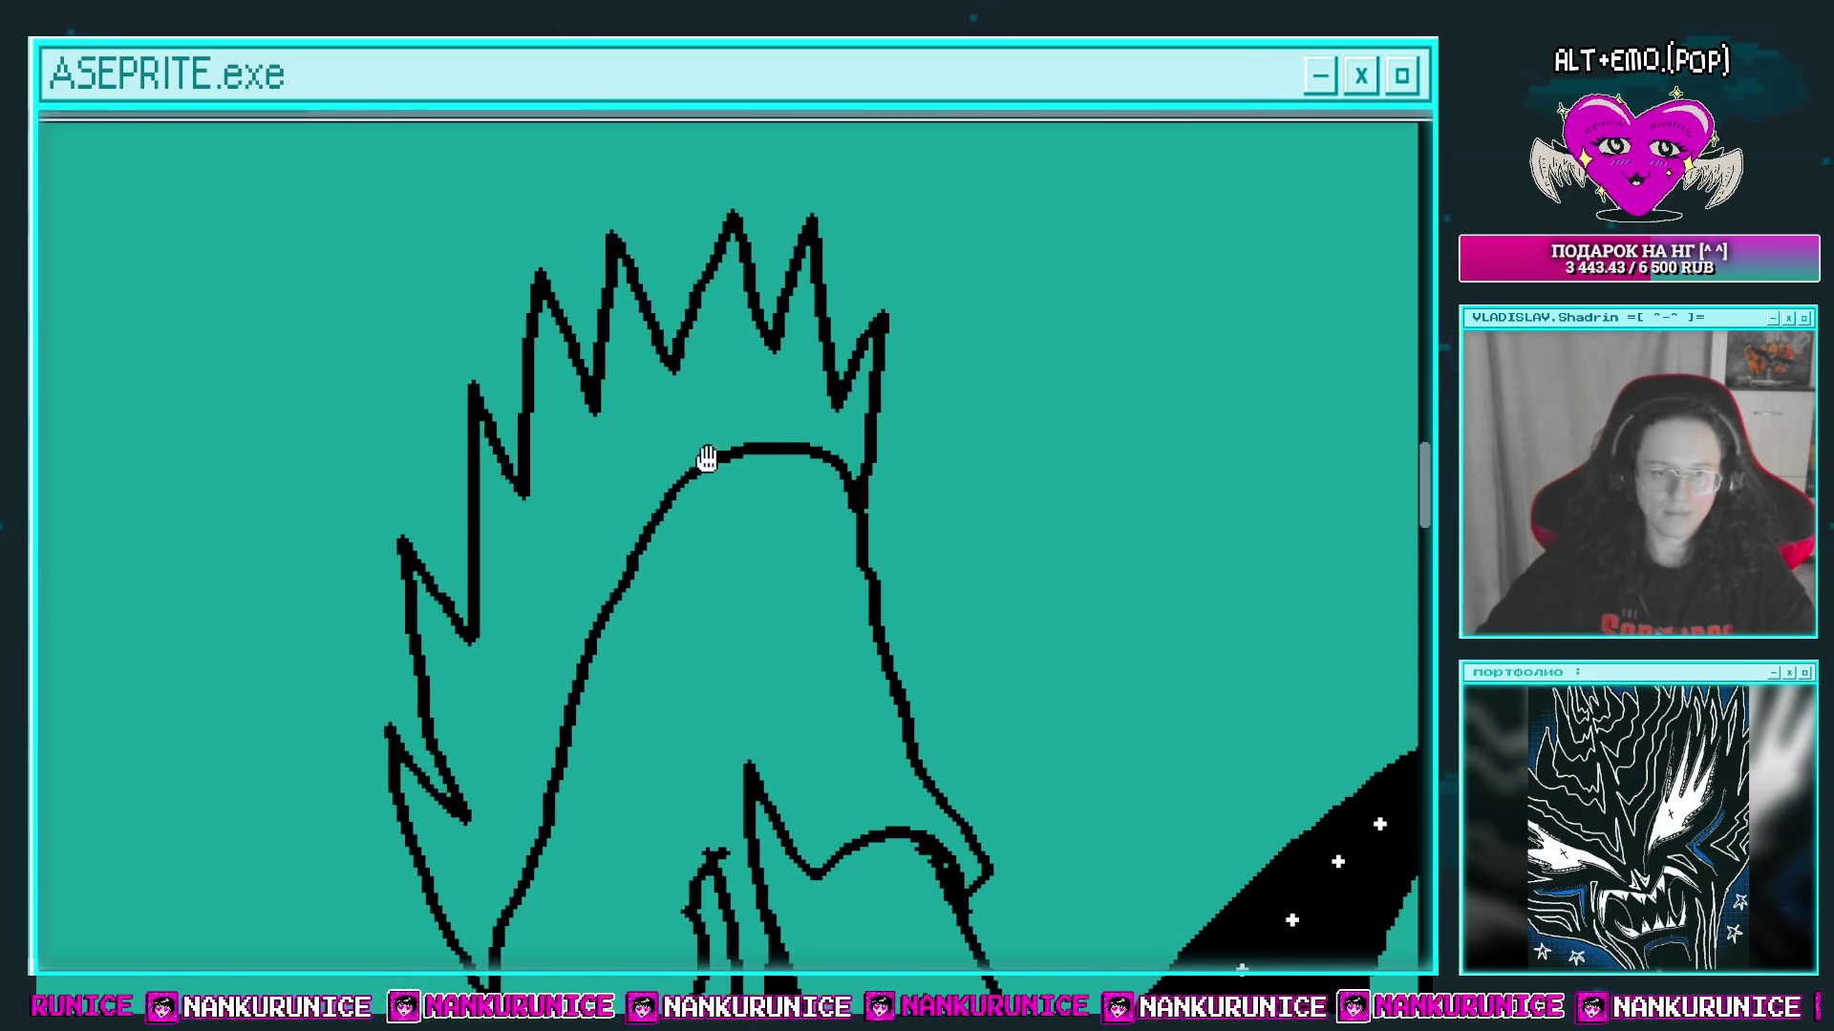
Step: Fill the spiky mane white and shade inside its spikes with black strokes
click(704, 414)
drag(446, 659, 474, 714)
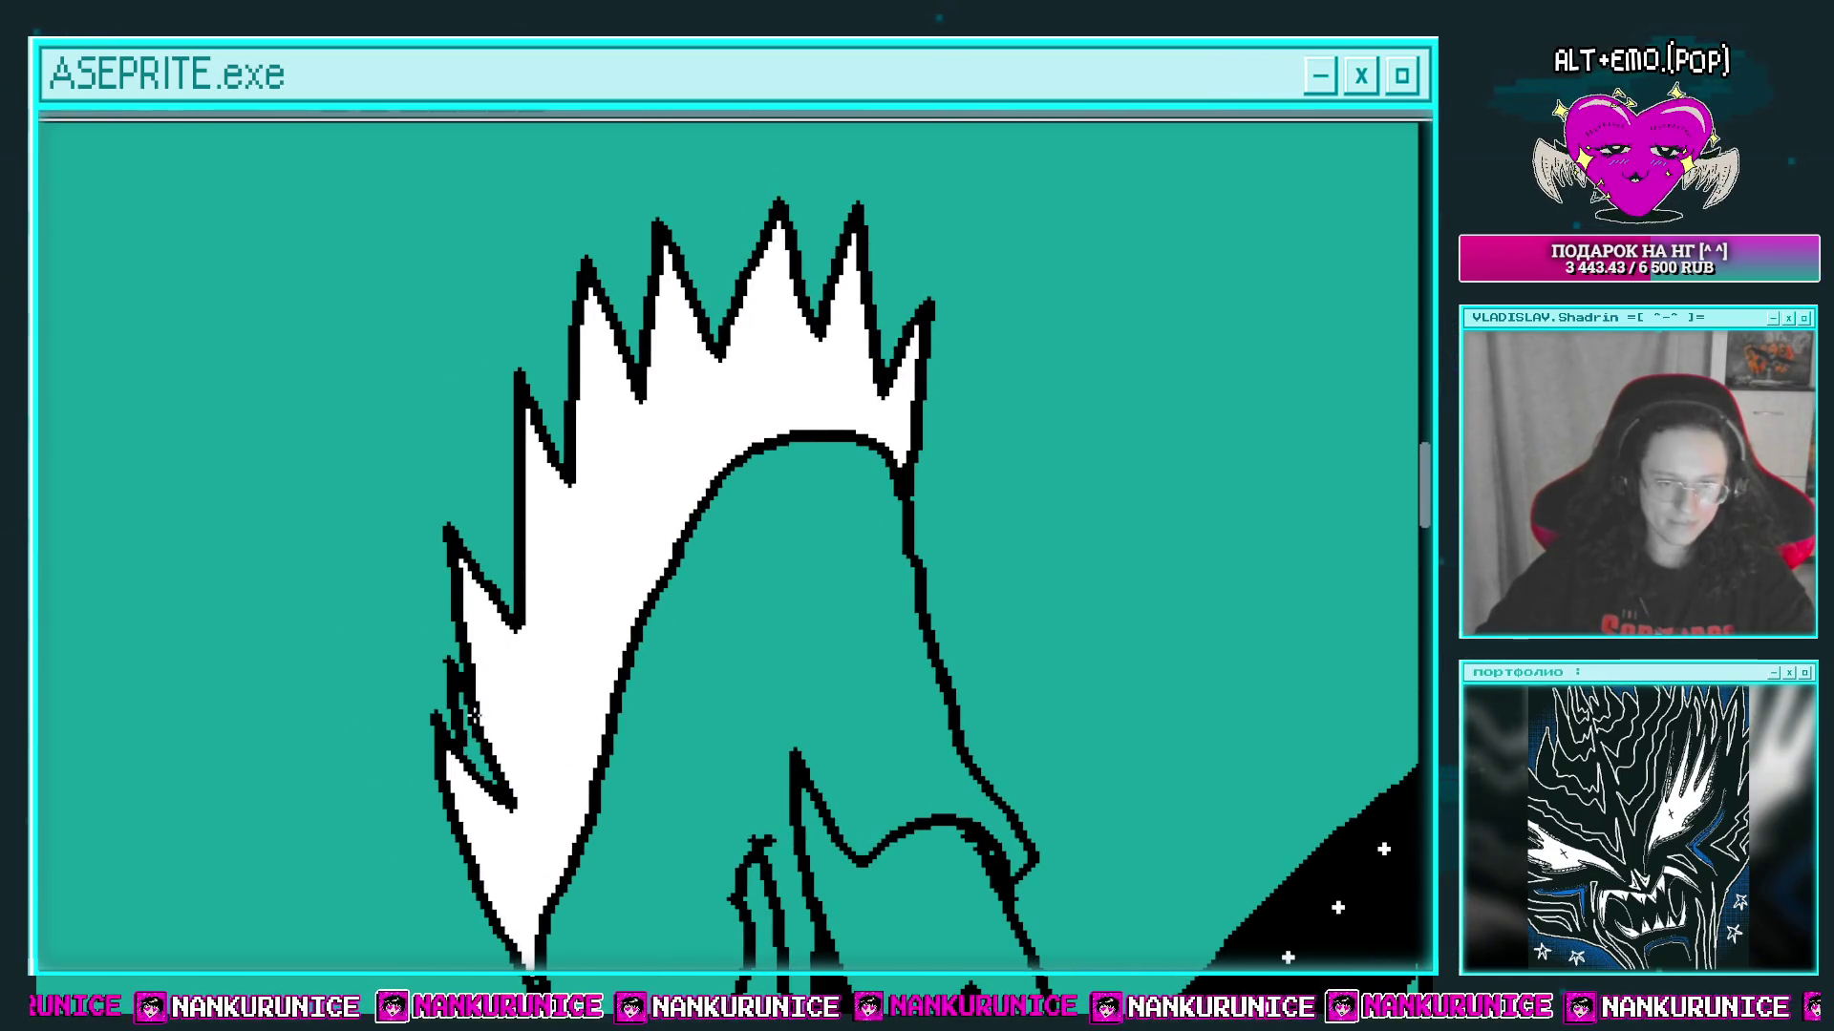
scroll(473, 733, up, 3)
drag(494, 569, 530, 736)
scroll(559, 621, up, 2)
drag(559, 621, 578, 688)
scroll(573, 611, up, 2)
drag(573, 592, 611, 511)
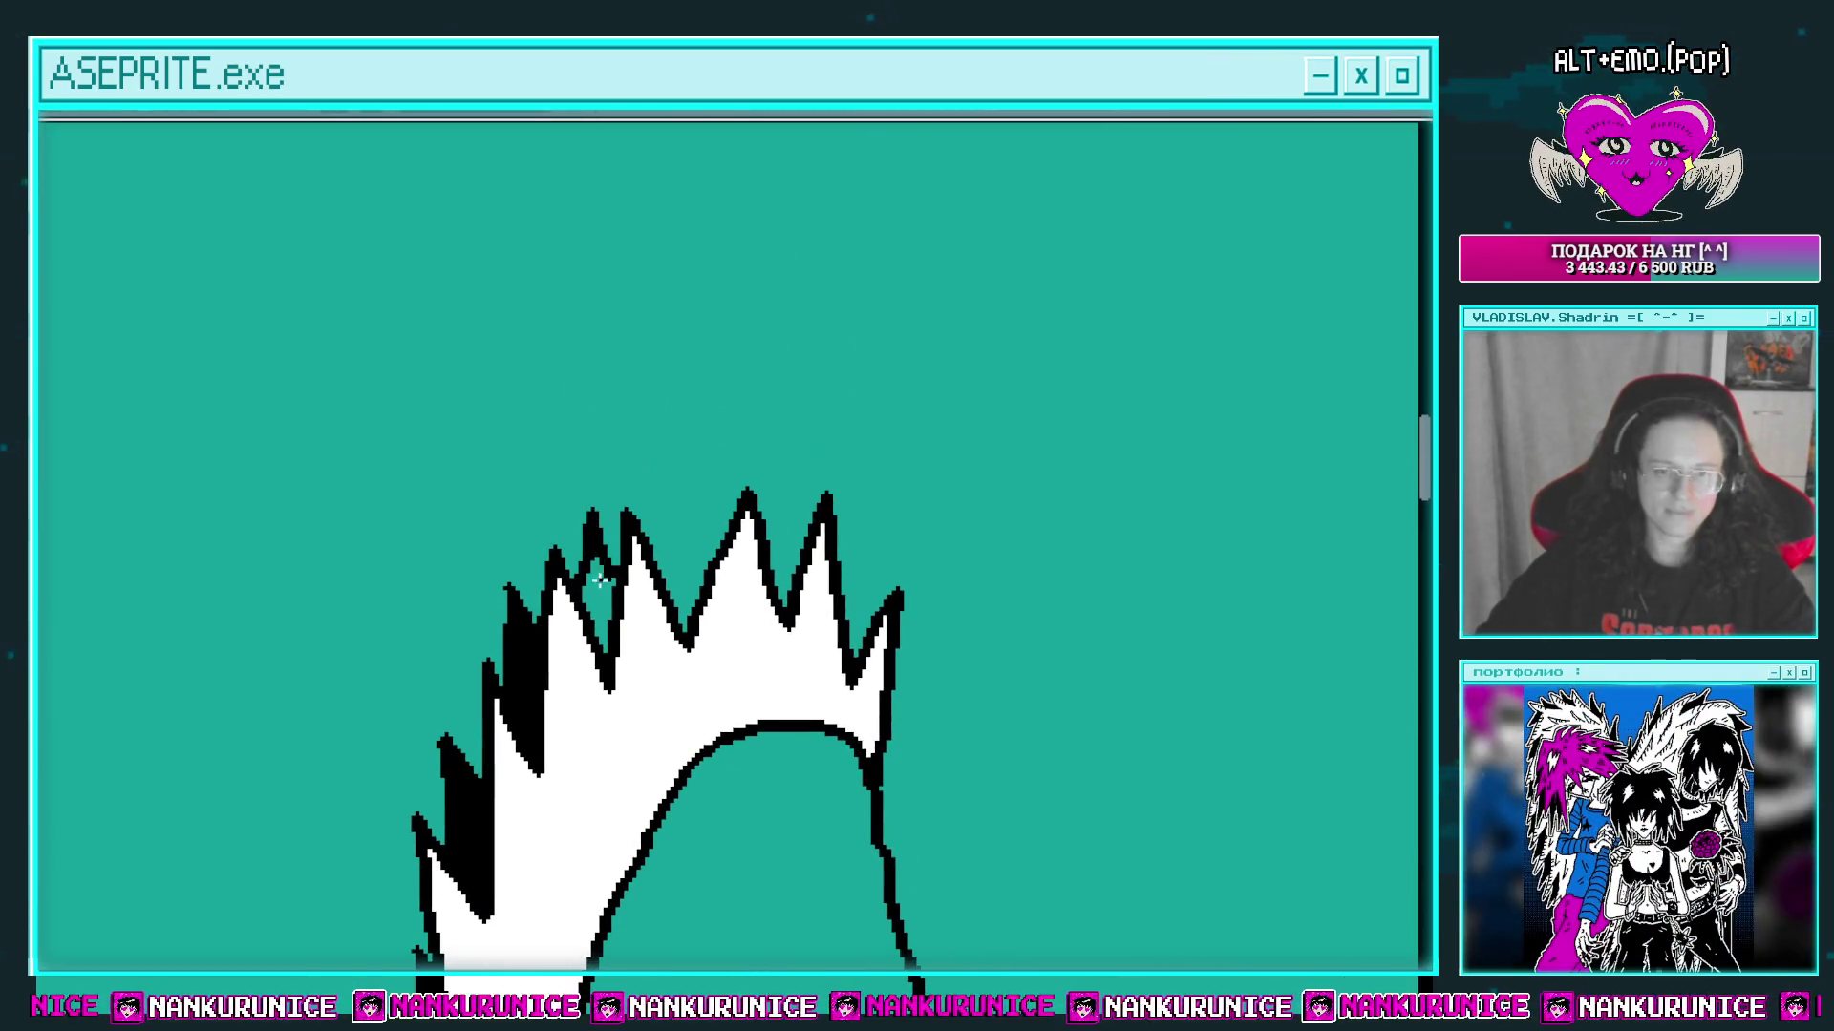
scroll(610, 574, right, 2)
mouse_move(609, 573)
mouse_down()
mouse_move(618, 497)
mouse_move(631, 654)
mouse_up()
scroll(630, 654, right, 2)
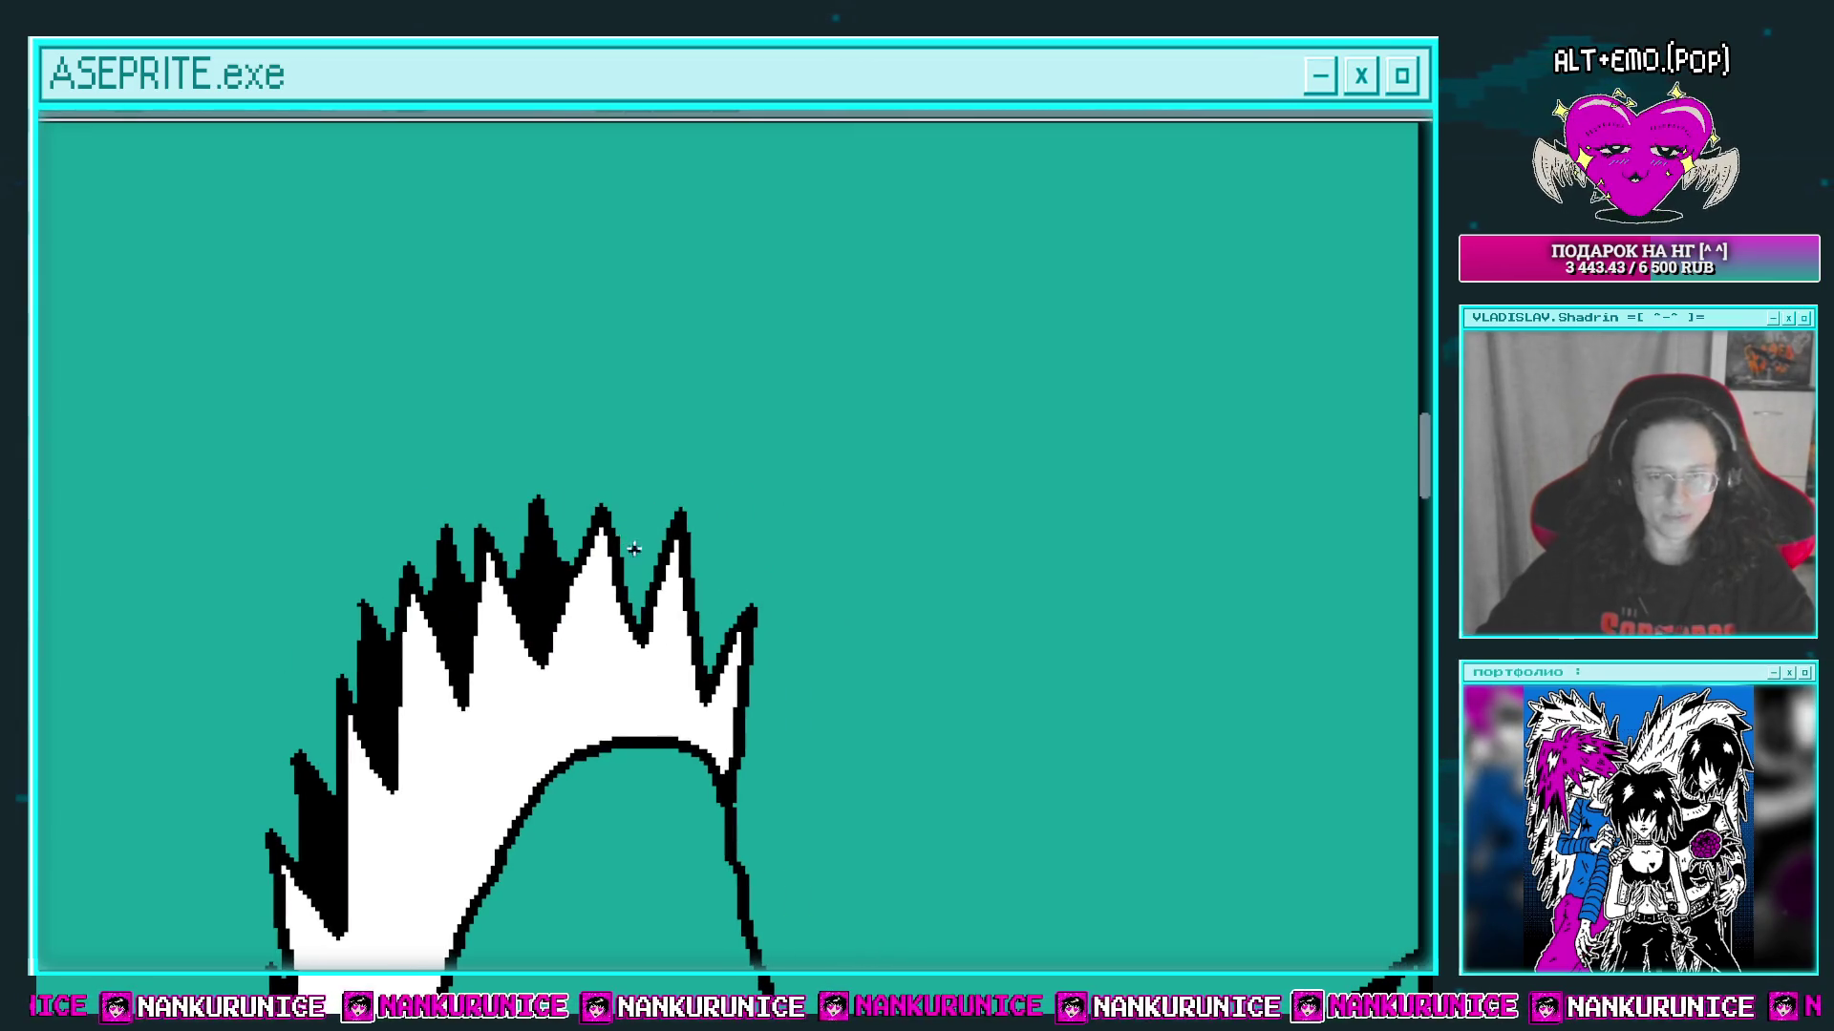
drag(644, 558, 642, 573)
Step: Draw a curved jaw line under the face and fill the area below it white
scroll(667, 538, down, 2)
scroll(683, 581, down, 3)
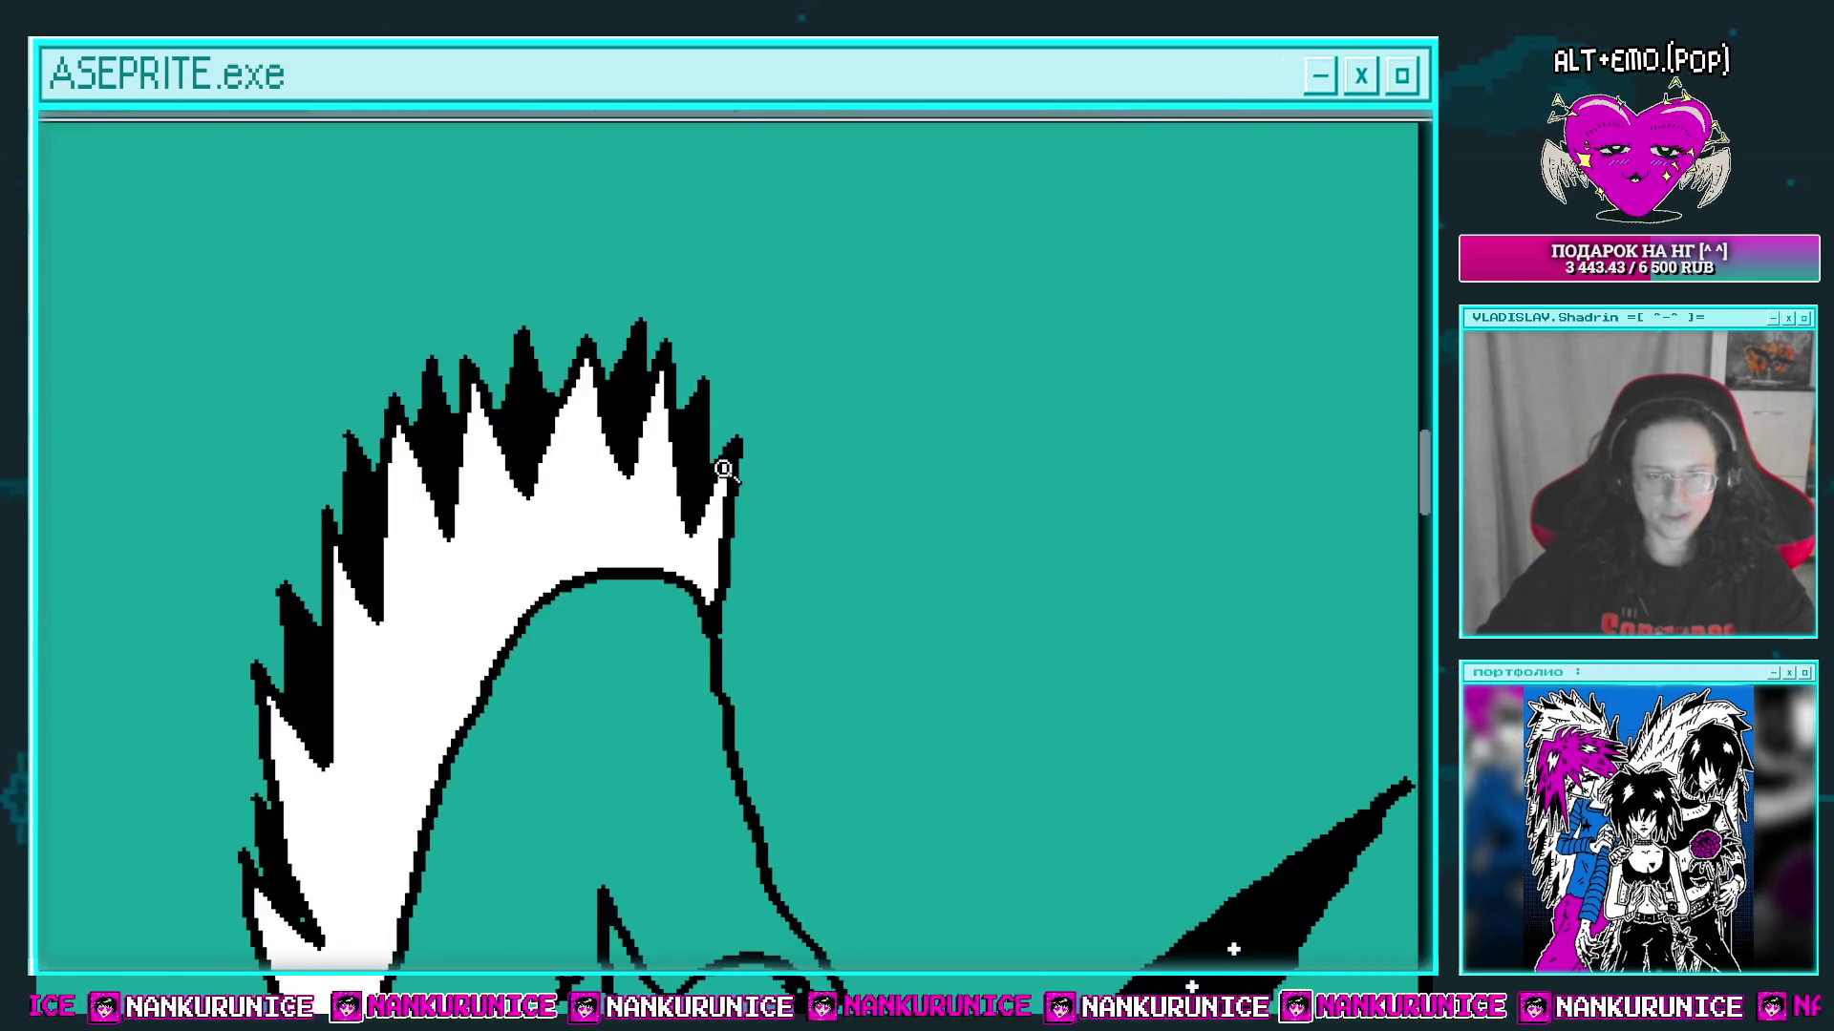
scroll(666, 503, up, 2)
scroll(618, 506, down, 3)
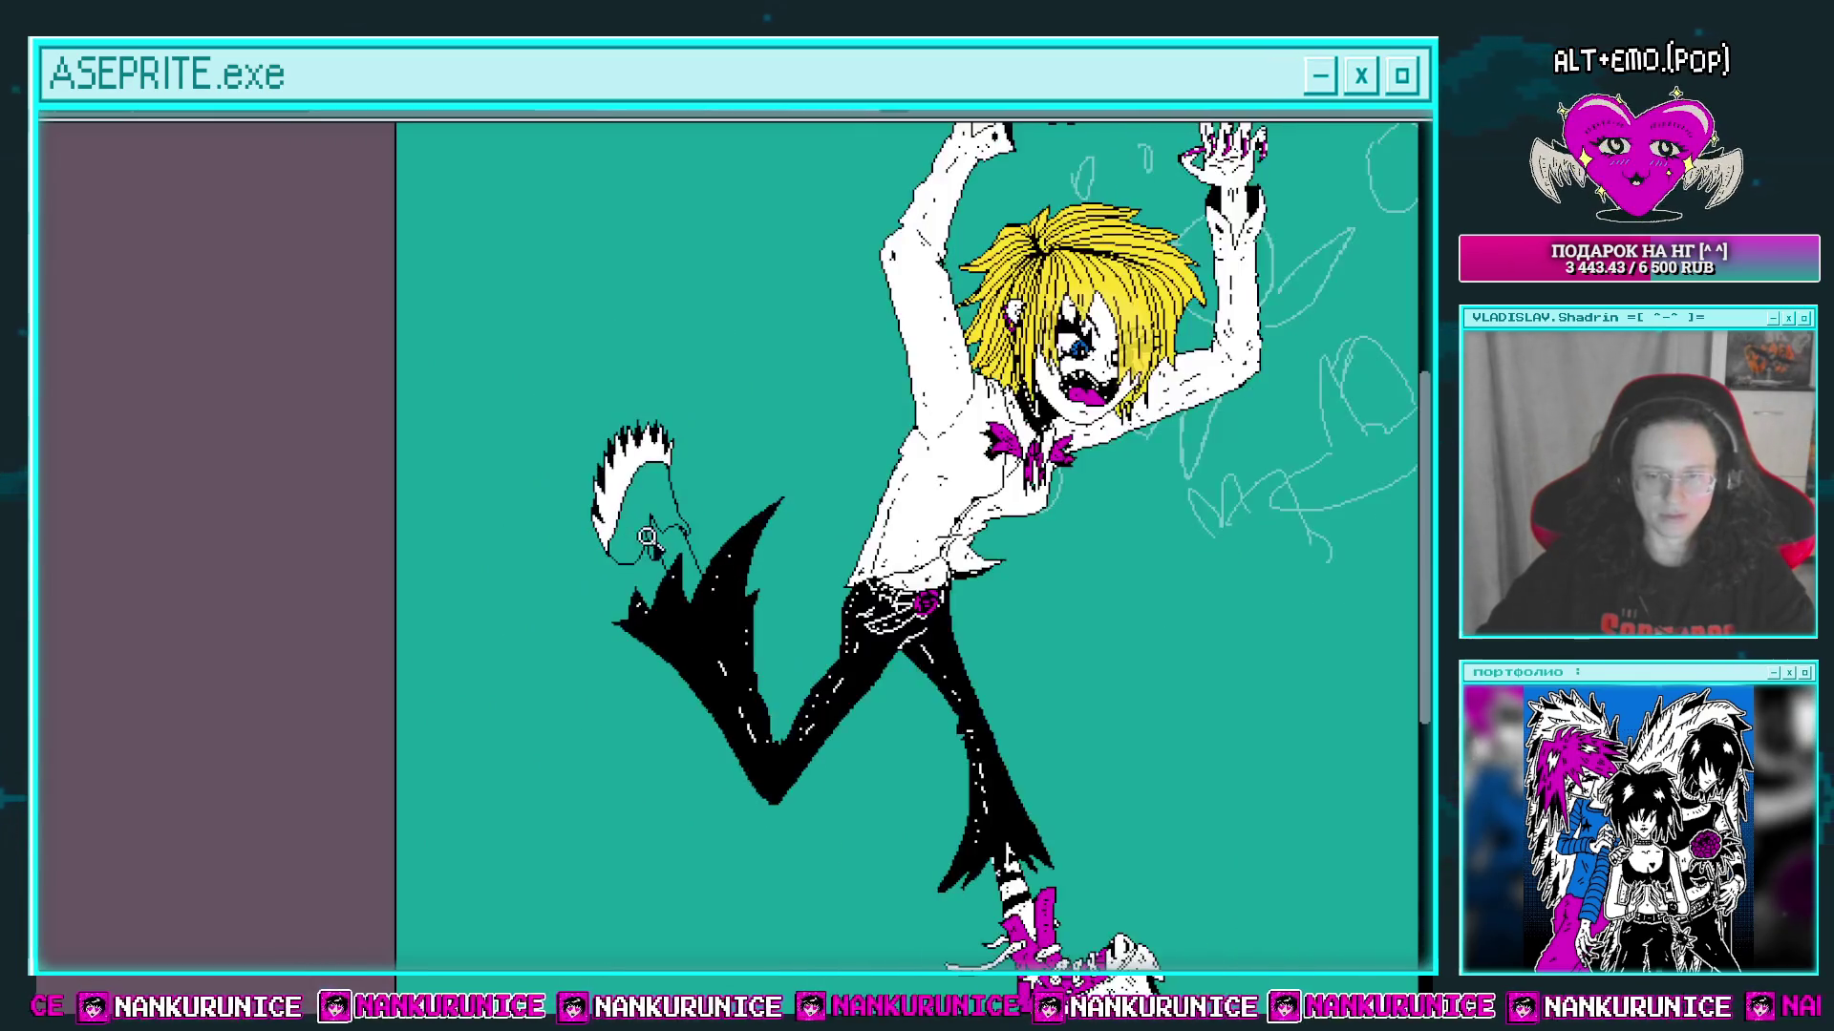
scroll(630, 369, up, 3)
scroll(608, 576, up, 1)
scroll(607, 576, up, 1)
drag(714, 641, 587, 650)
click(578, 666)
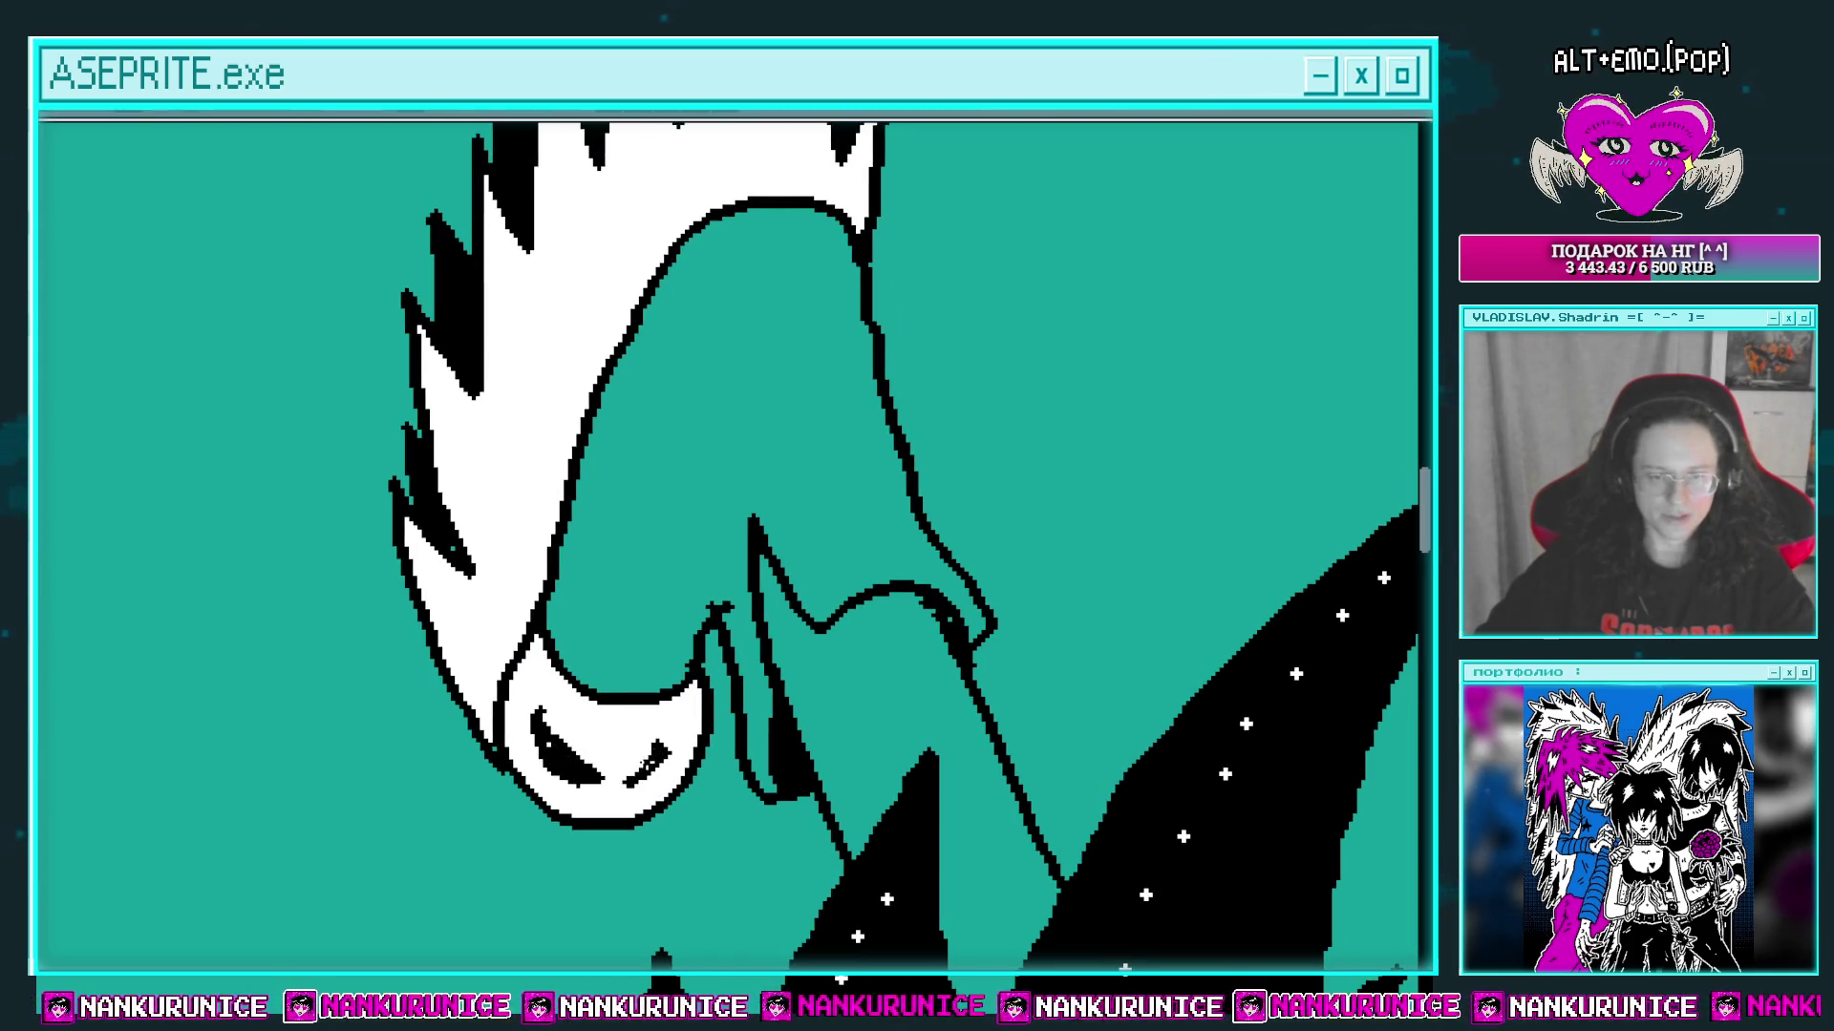
Step: Extend the top hair outline and add black hatch strokes and a dot in the white hair
drag(516, 558, 503, 754)
mouse_move(723, 389)
mouse_down()
mouse_move(845, 409)
mouse_move(856, 451)
mouse_up()
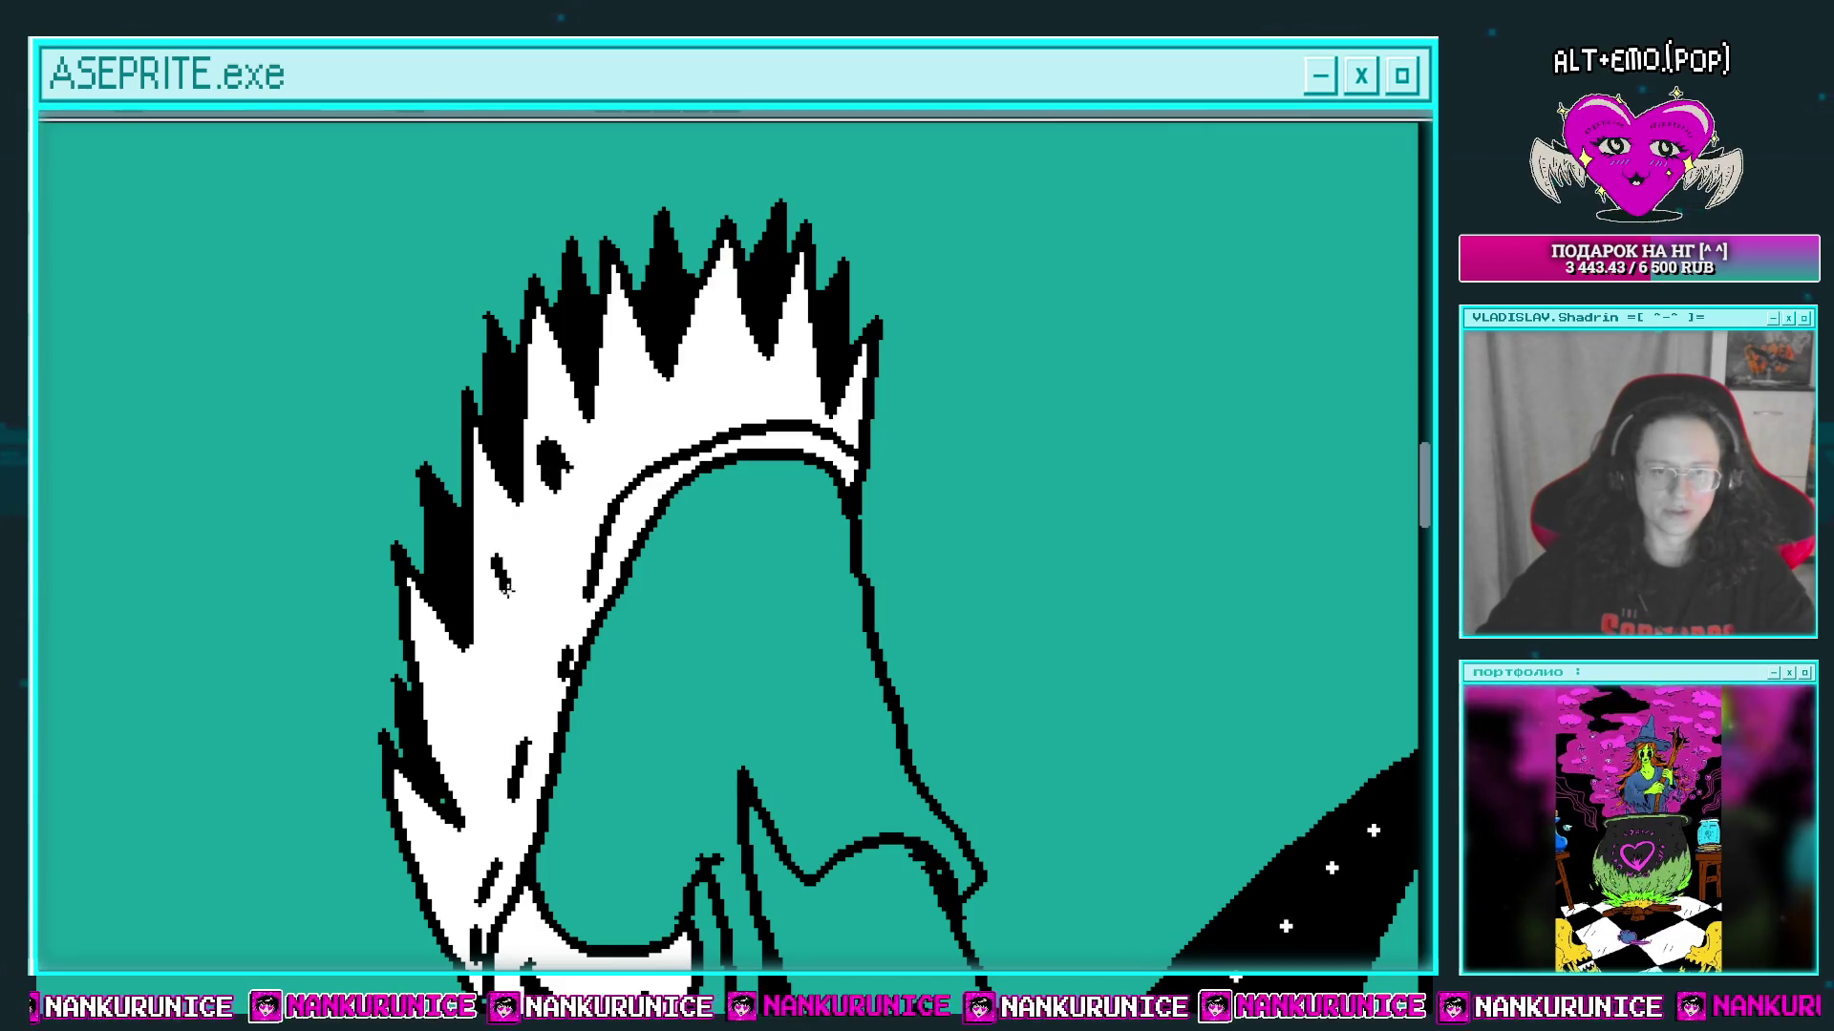
drag(516, 552, 522, 573)
click(509, 630)
drag(503, 657, 513, 688)
drag(481, 667, 475, 716)
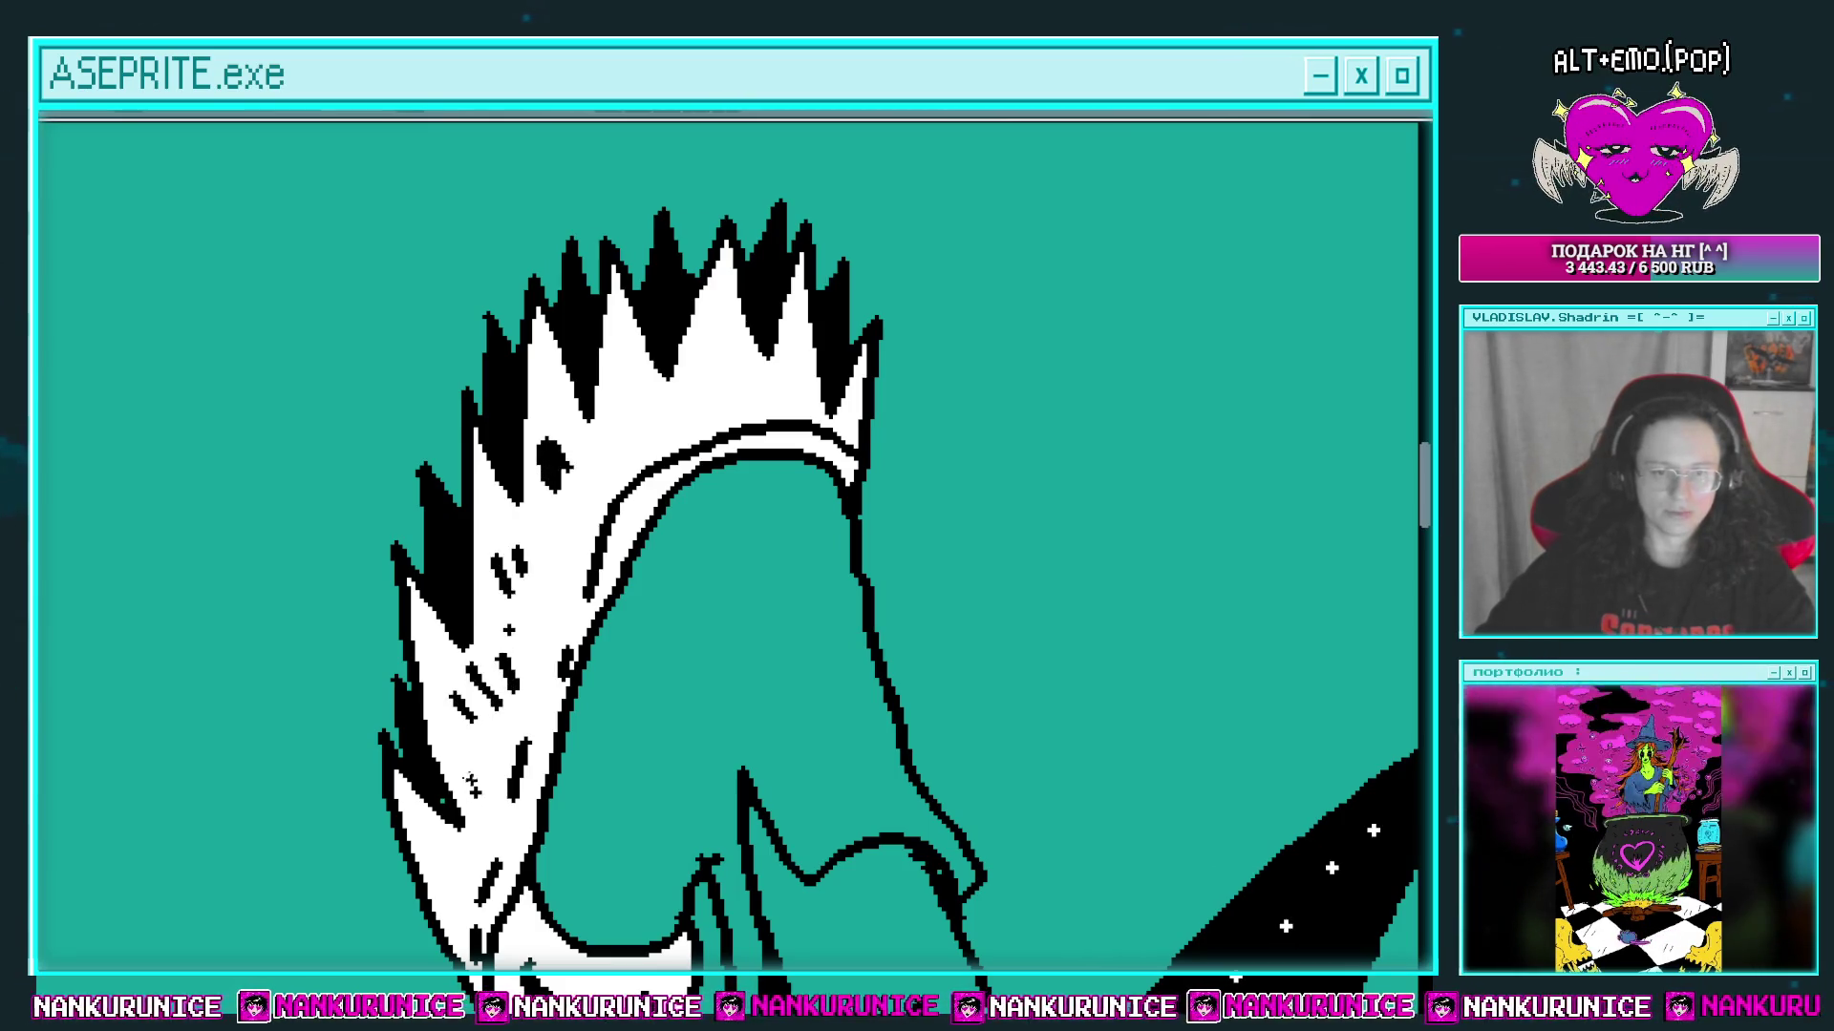
Step: Add four sparkle crosses to the white hair near the crown
mouse_move(666, 403)
mouse_down()
mouse_move(618, 526)
mouse_move(625, 573)
mouse_move(540, 467)
mouse_up()
click(544, 458)
click(540, 427)
click(485, 506)
click(523, 544)
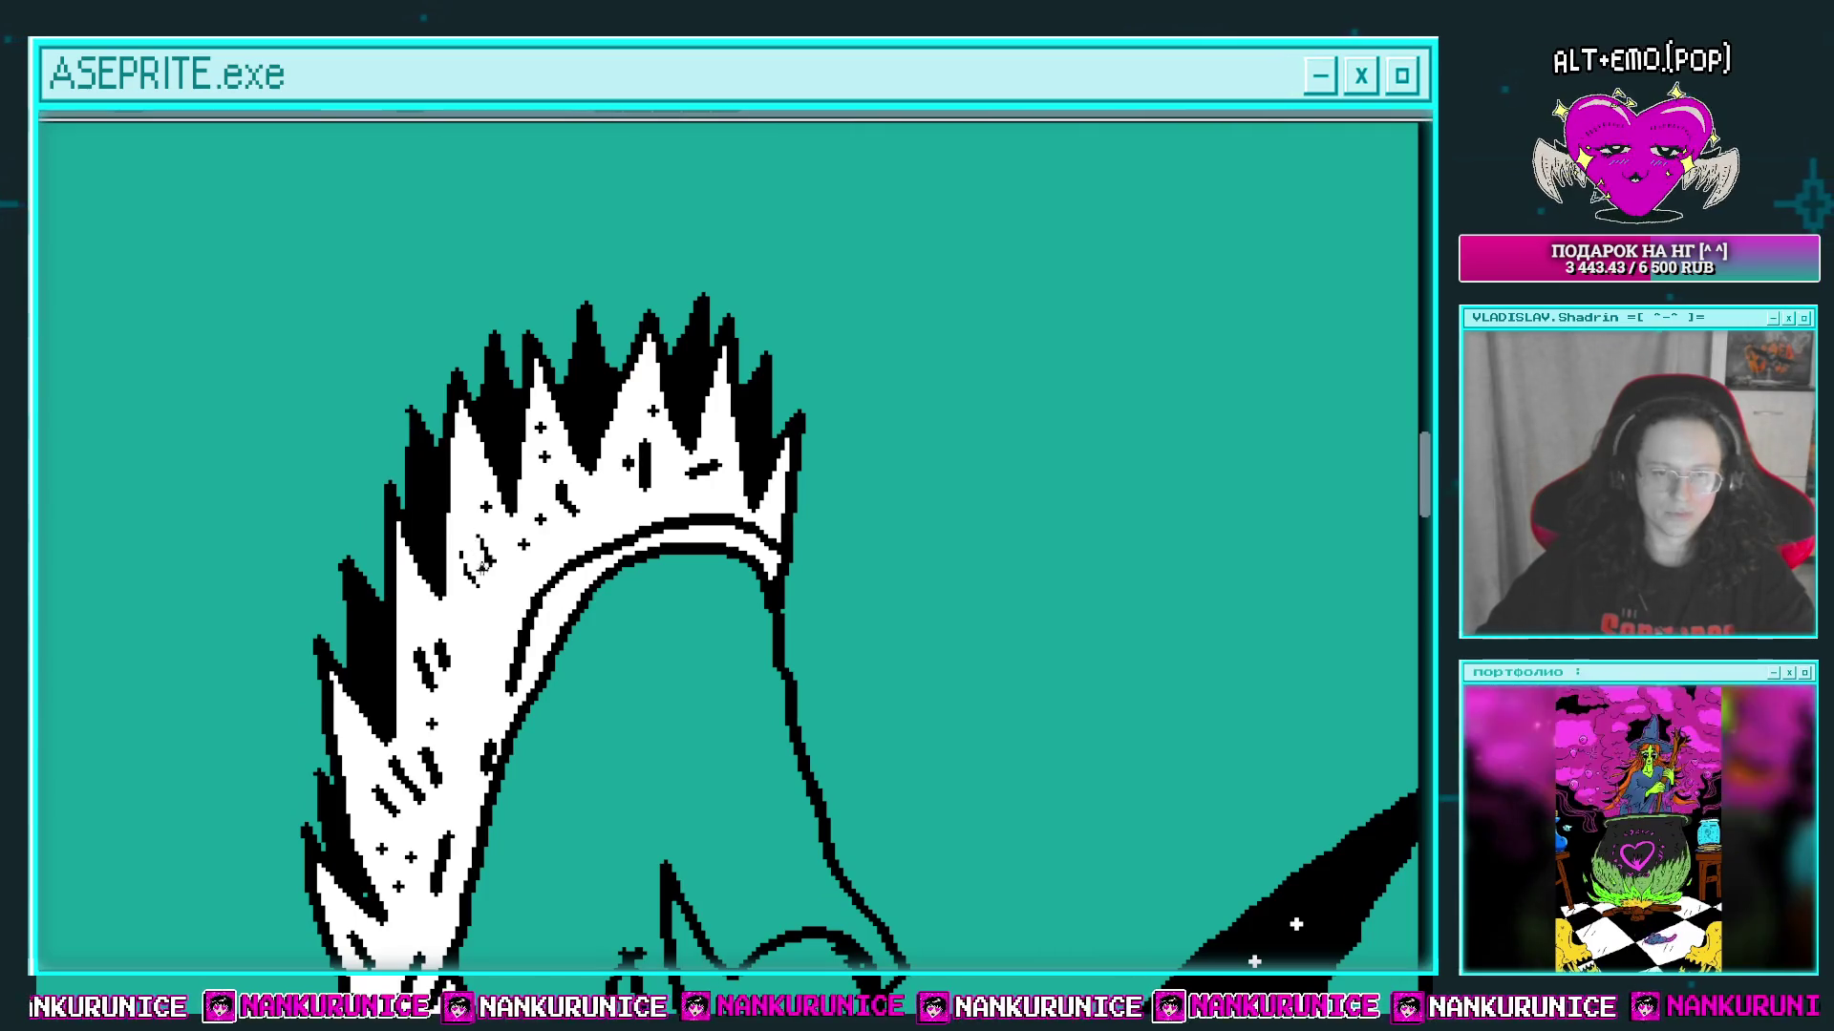
Step: Fill the monster's face magenta
drag(465, 540, 375, 363)
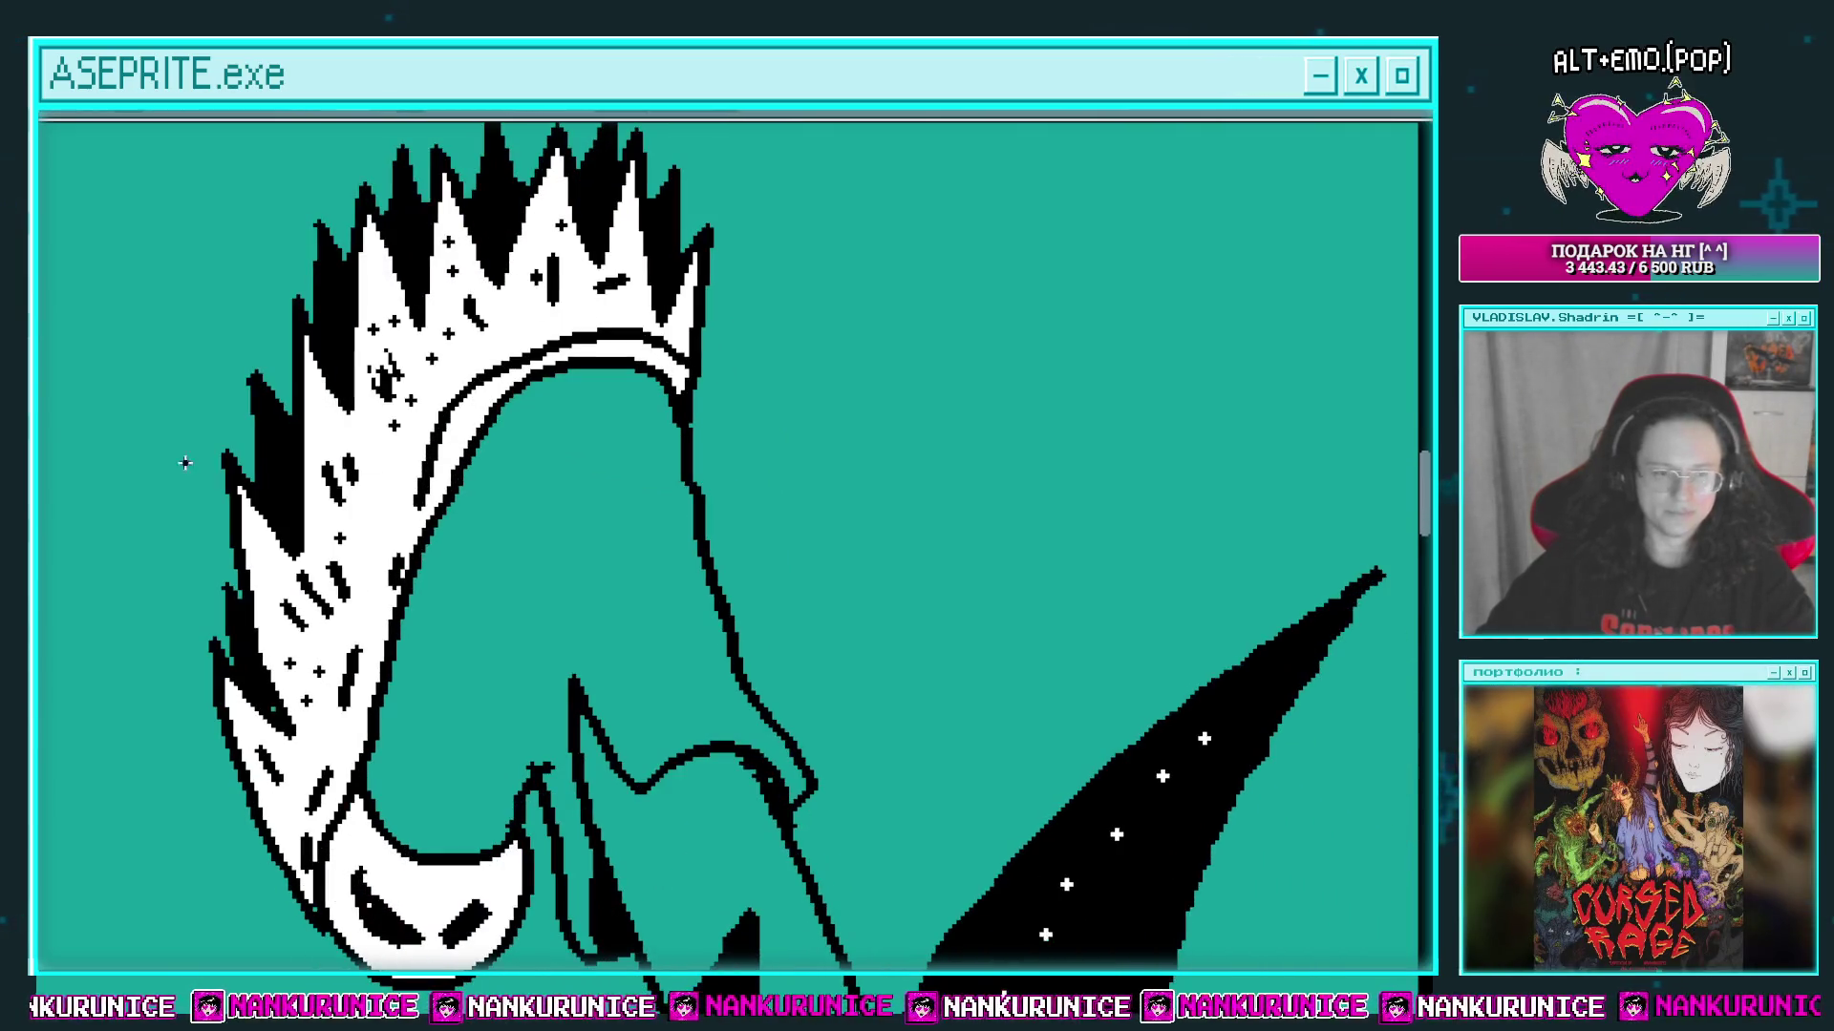
click(607, 603)
drag(607, 603, 630, 527)
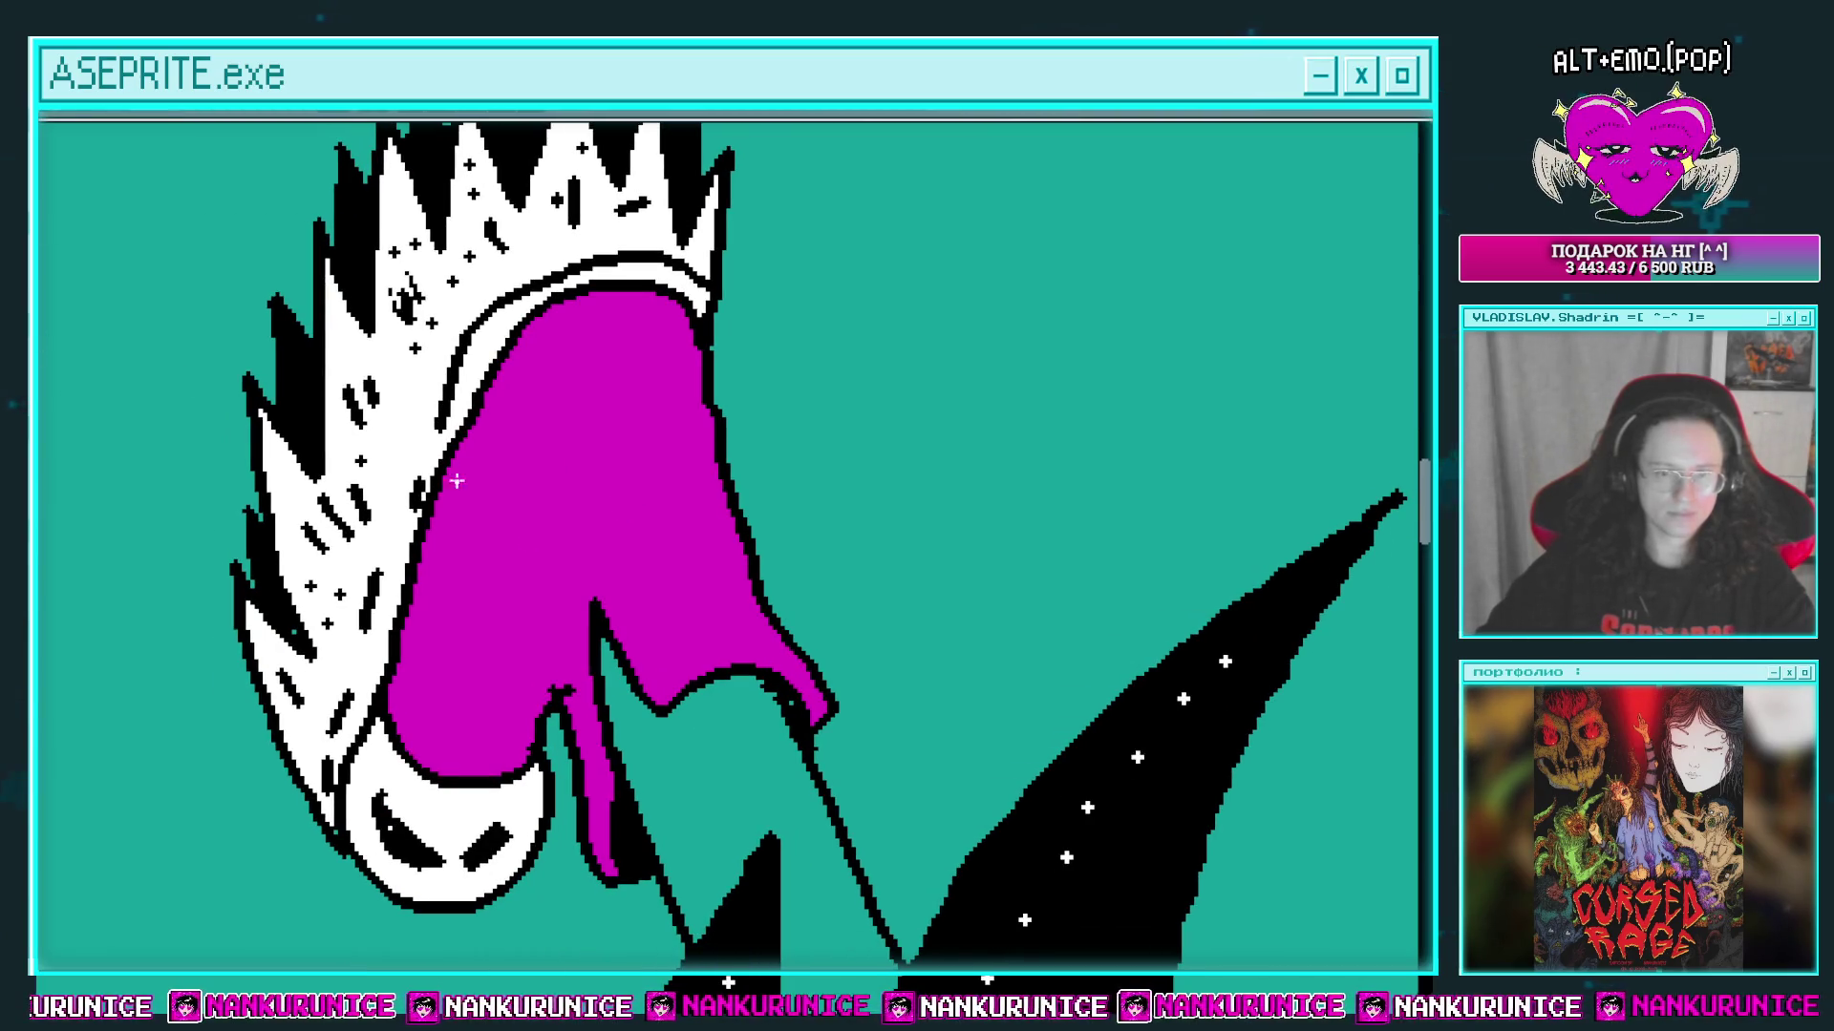
Step: Fill the long tongue white and draw black band lines across it
click(725, 755)
drag(737, 765, 622, 471)
click(666, 712)
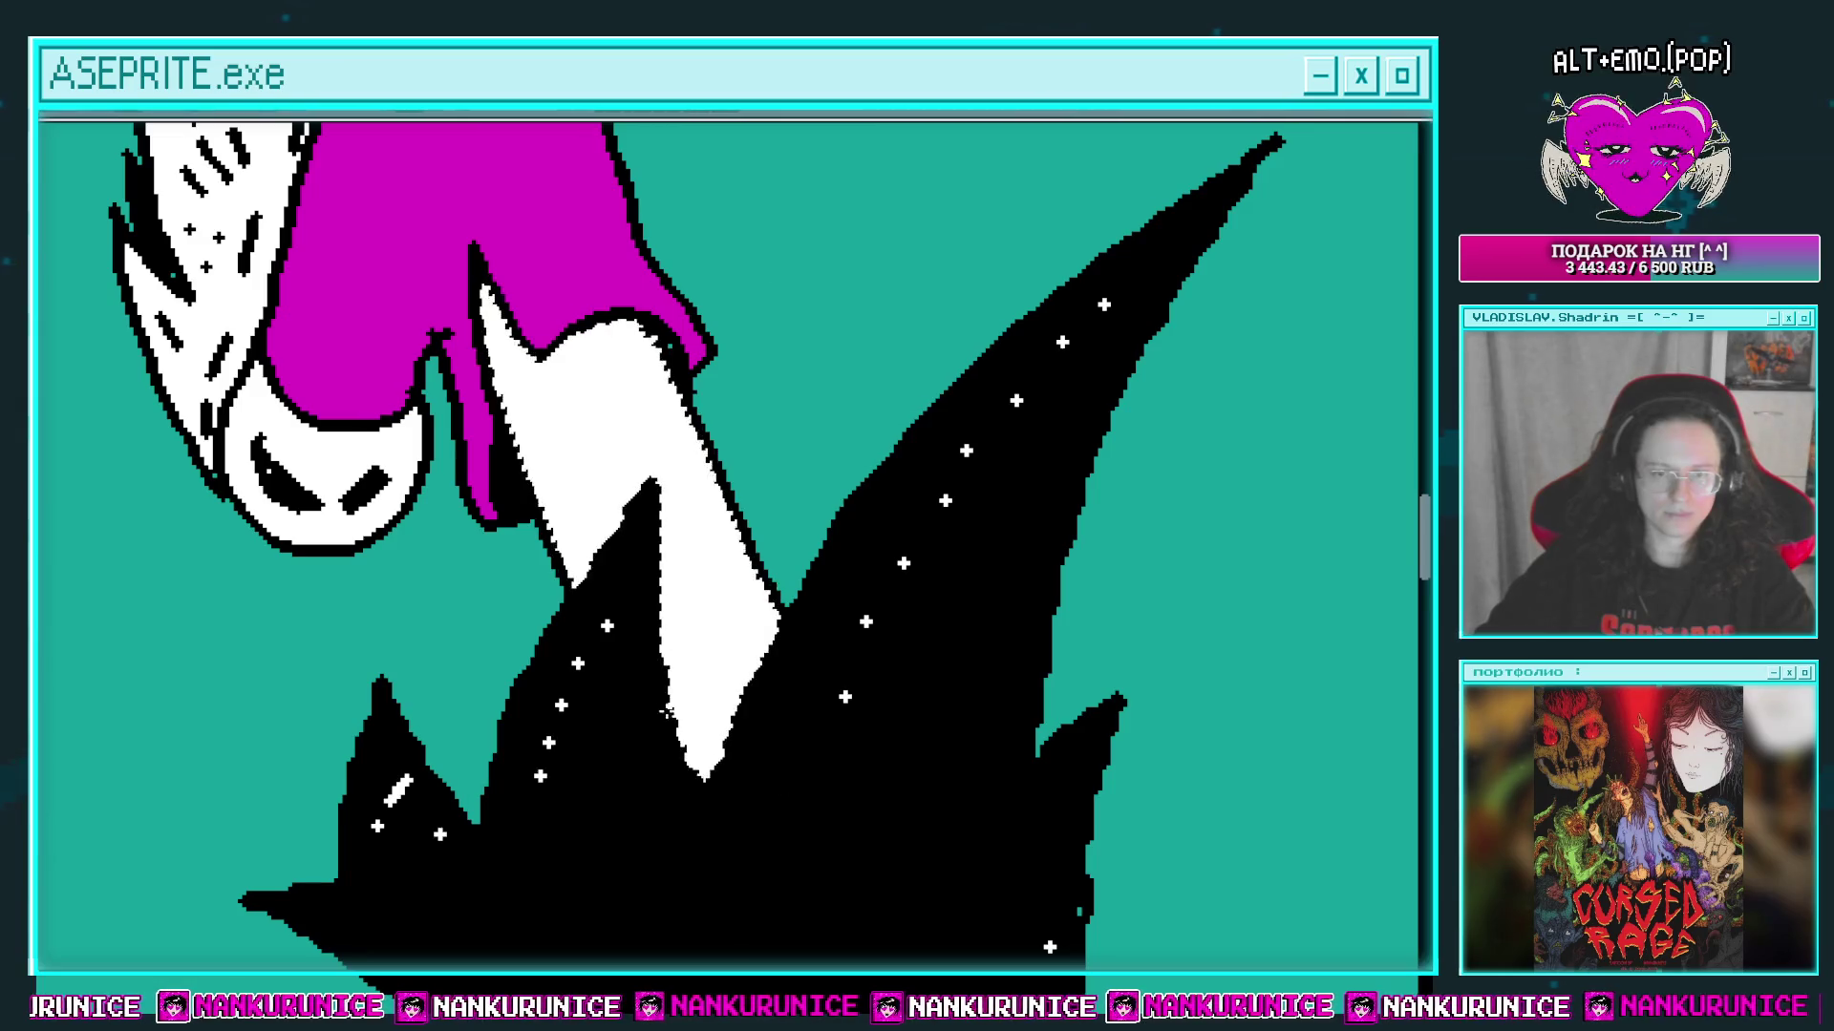
drag(660, 580, 750, 561)
drag(669, 621, 690, 726)
drag(692, 798, 793, 725)
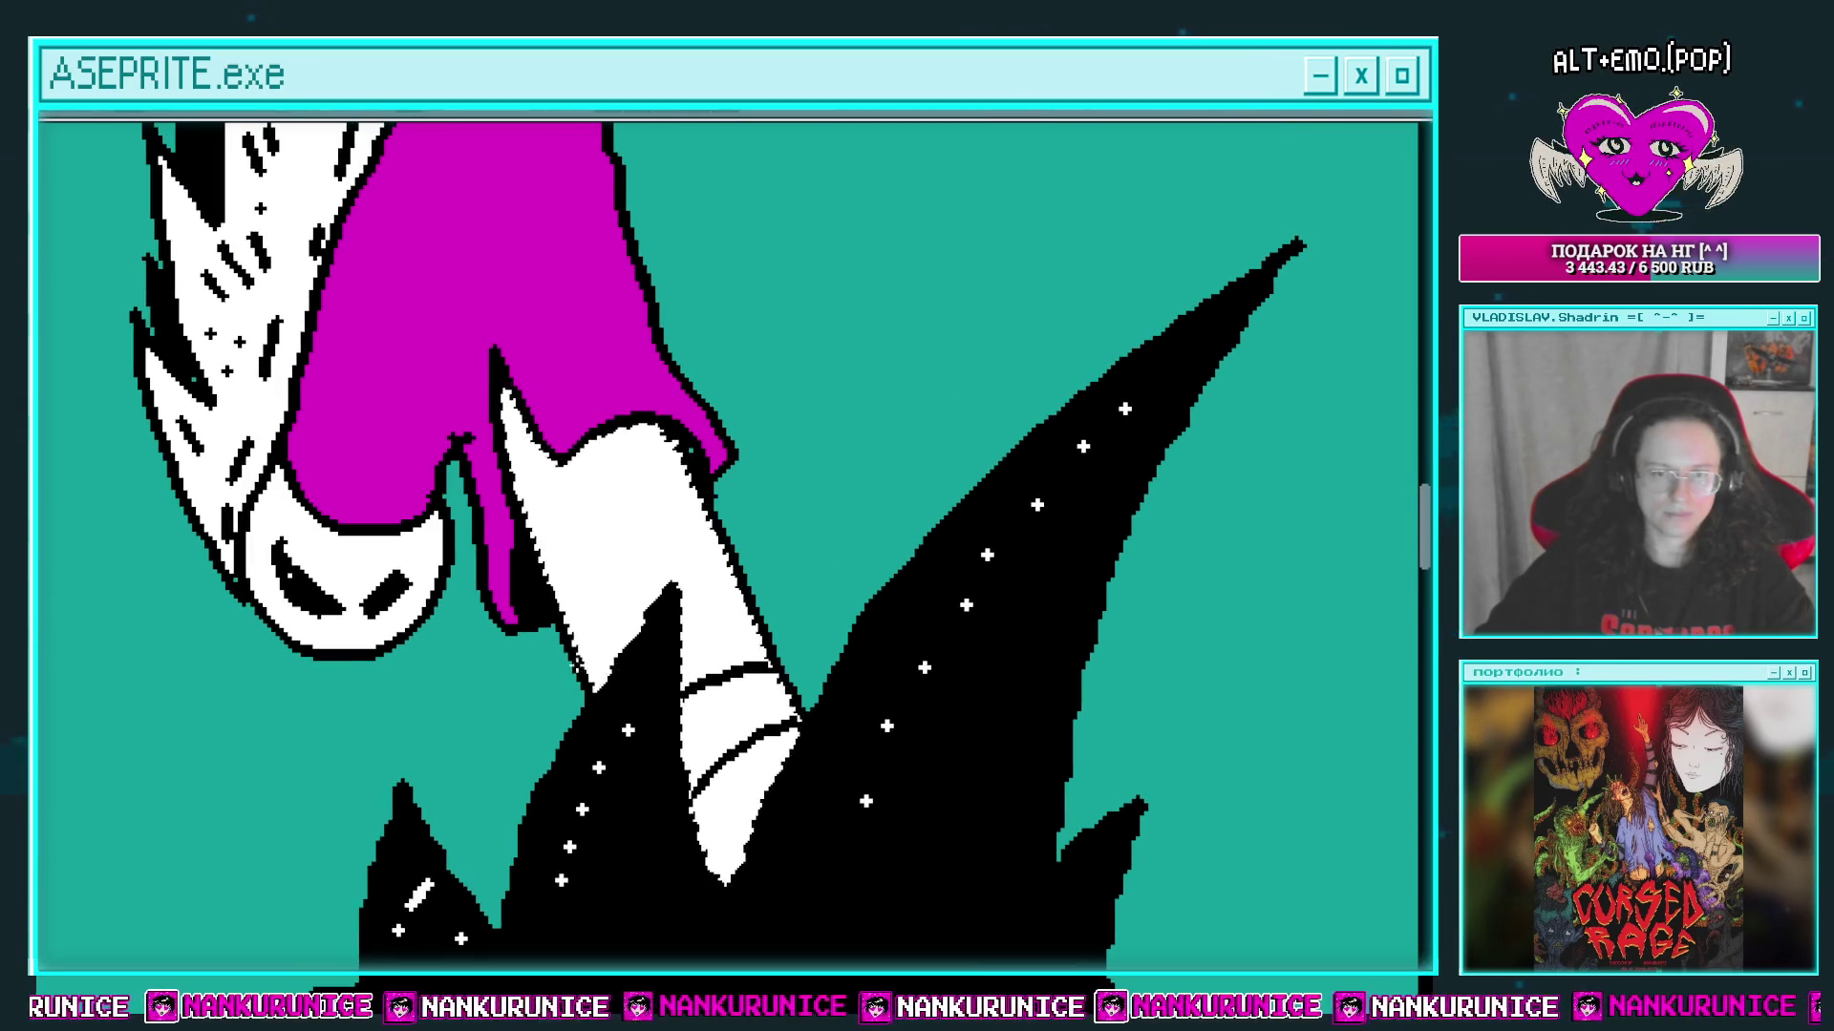
drag(535, 506, 702, 492)
drag(549, 571, 726, 554)
drag(516, 470, 669, 429)
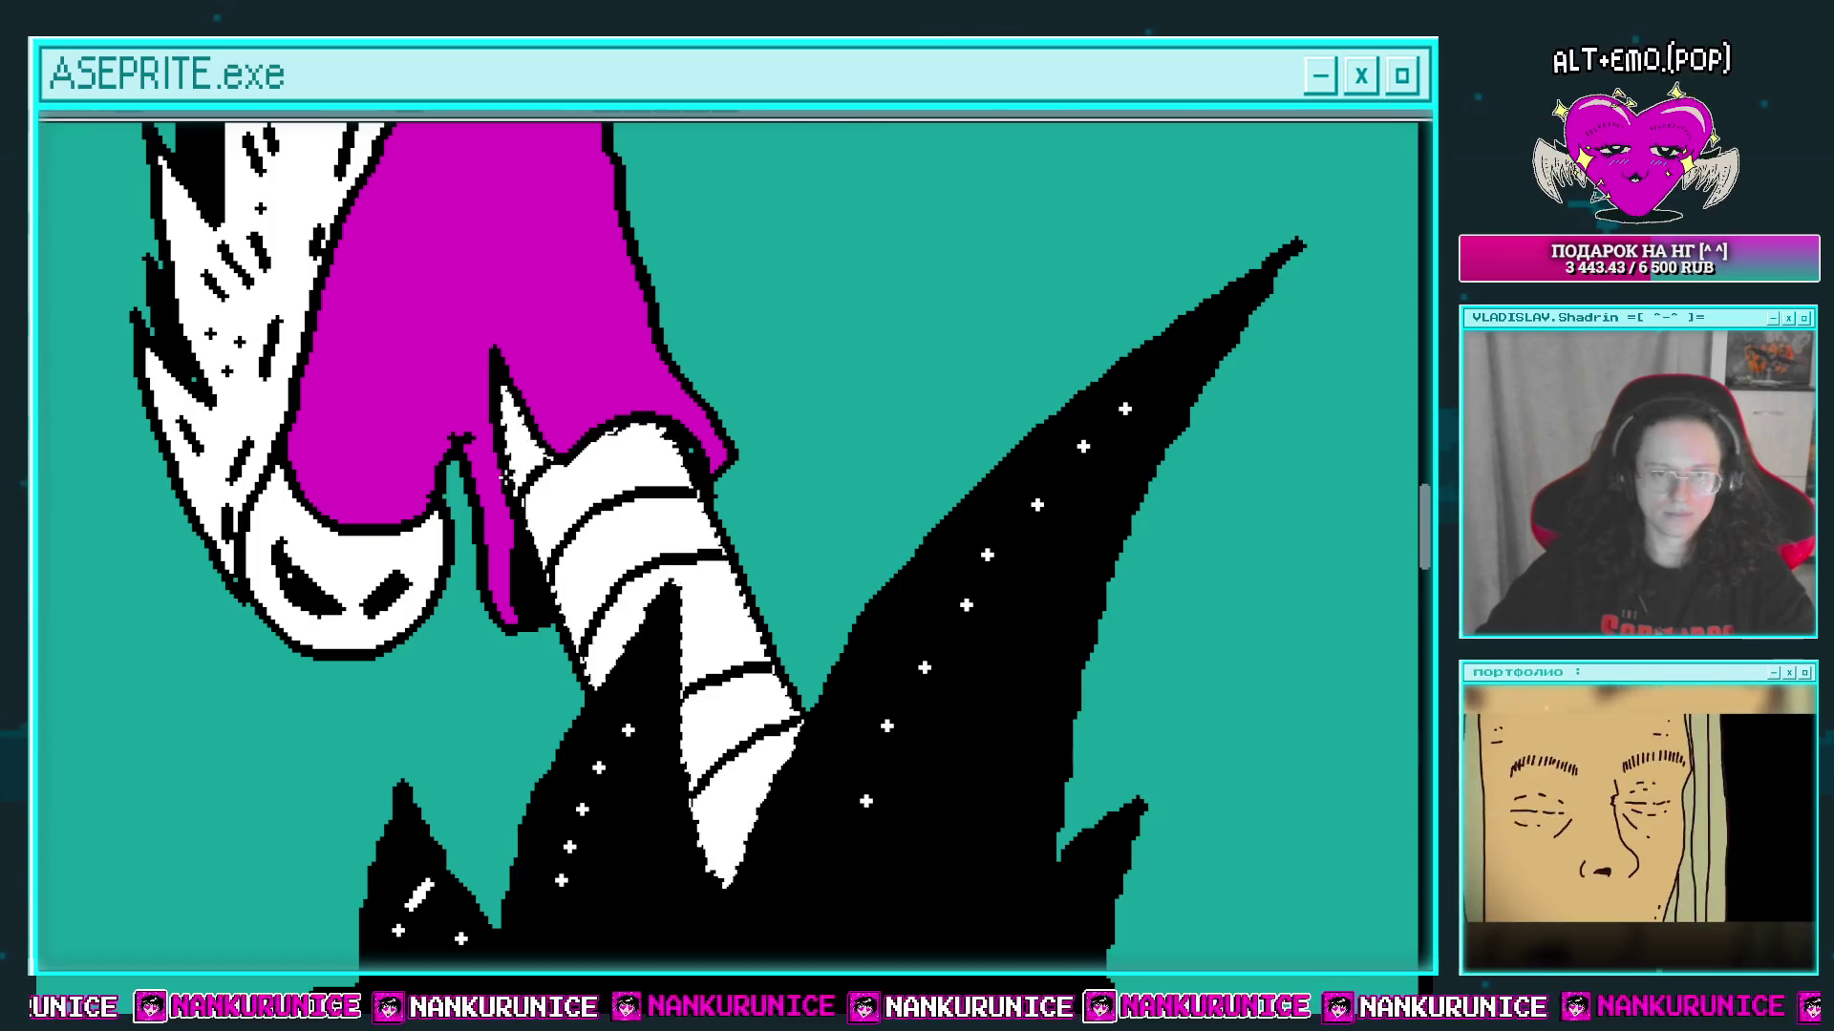
Step: Fill alternate tongue bands black, deselect with Ctrl+D, and touch up a few black marks
click(554, 459)
click(621, 592)
click(736, 707)
click(611, 631)
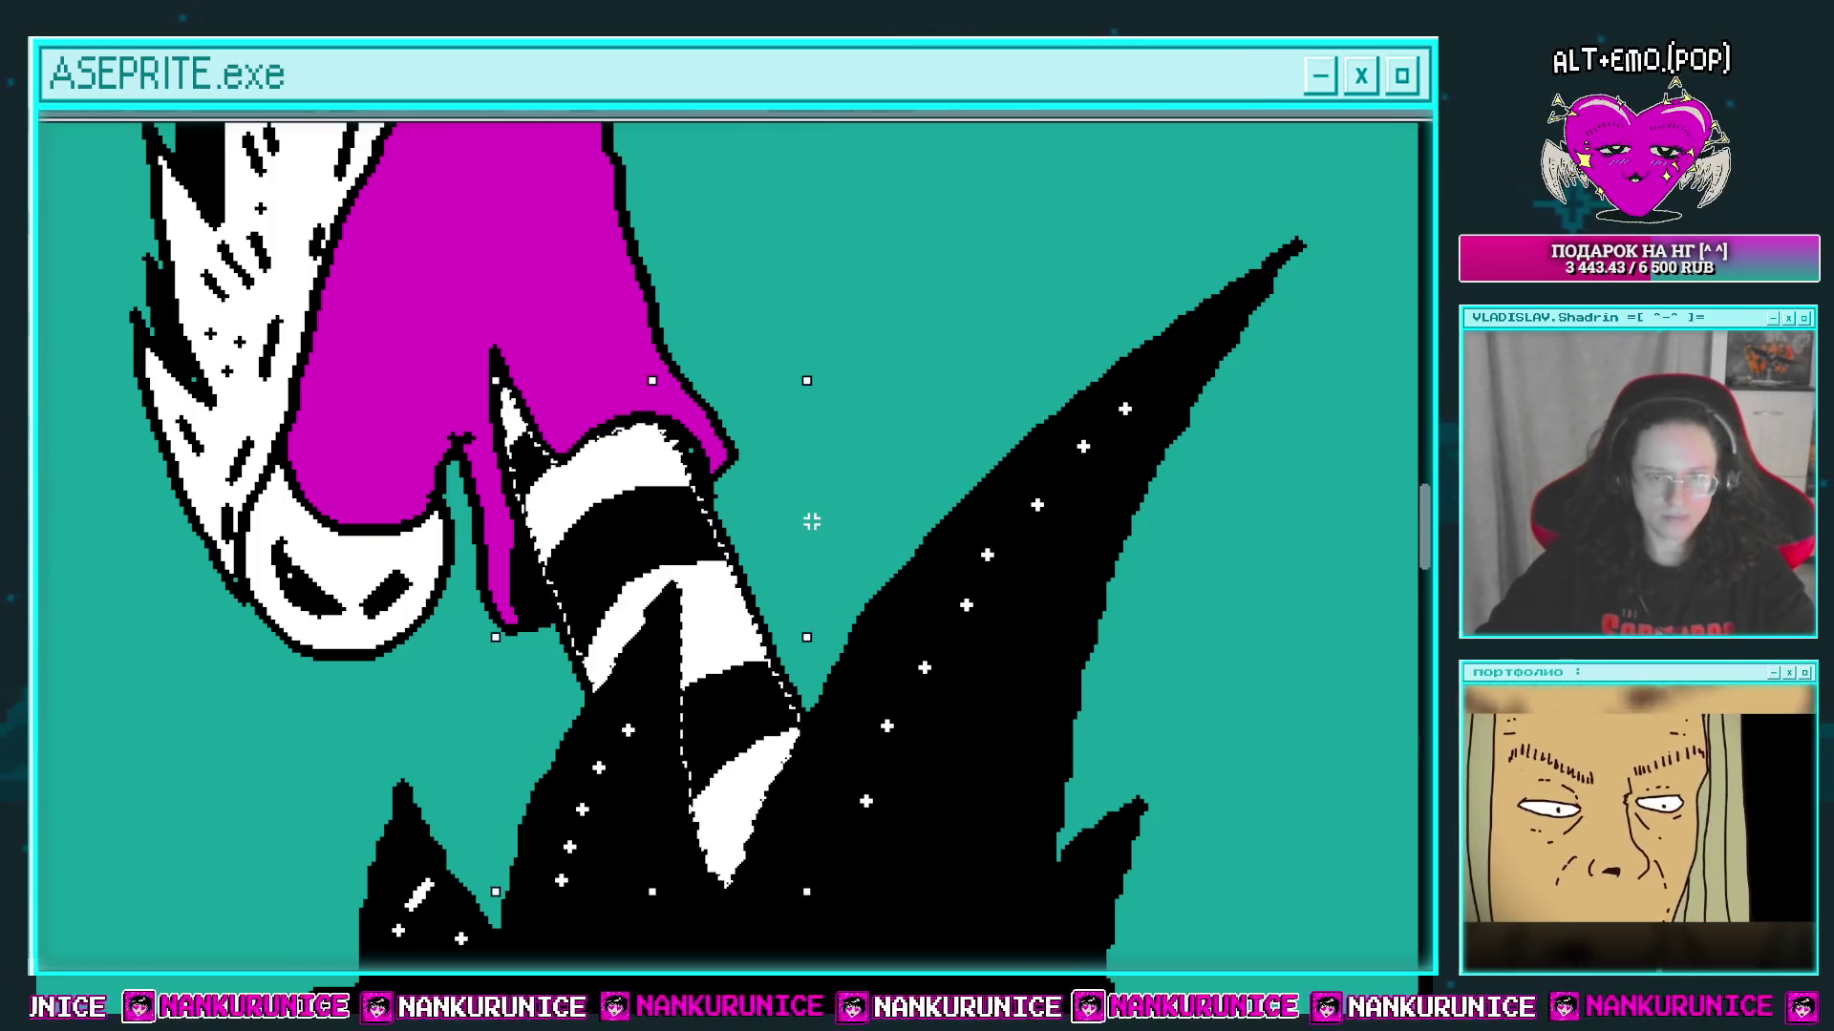
key(ctrl+d)
mouse_move(709, 602)
mouse_down()
mouse_move(712, 625)
mouse_move(697, 563)
mouse_up()
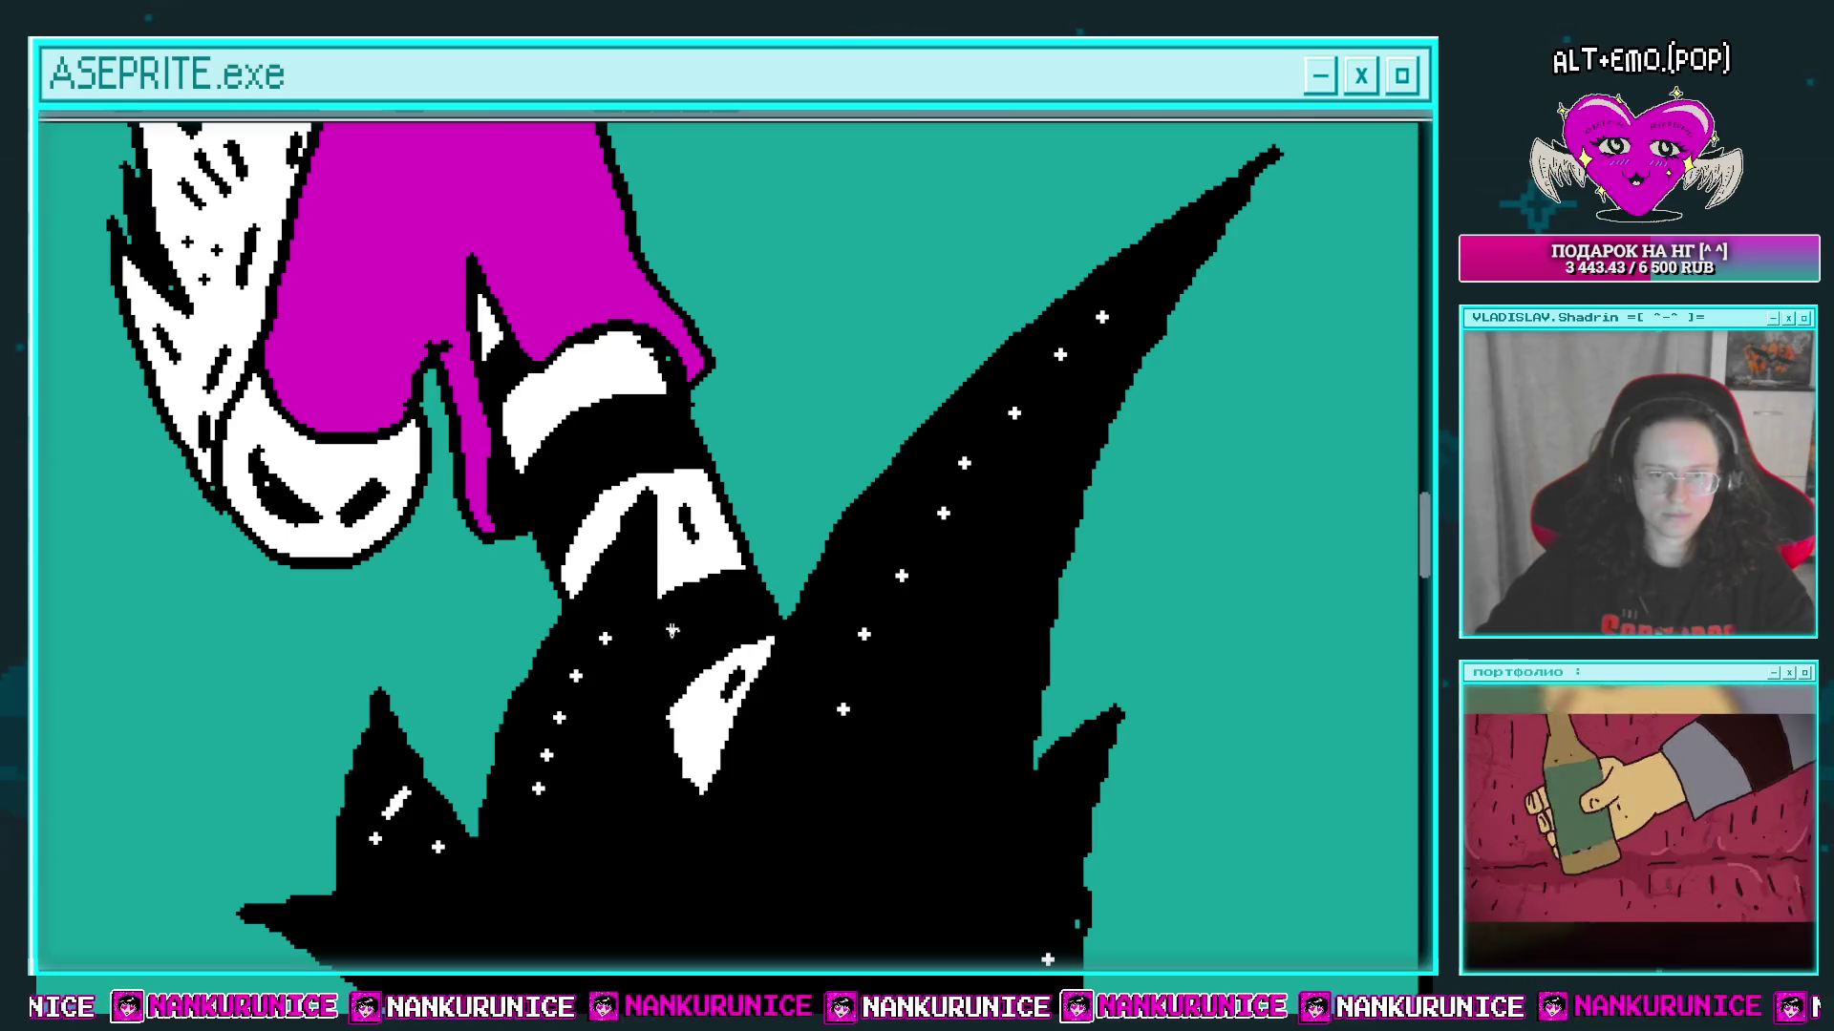
drag(658, 697, 658, 646)
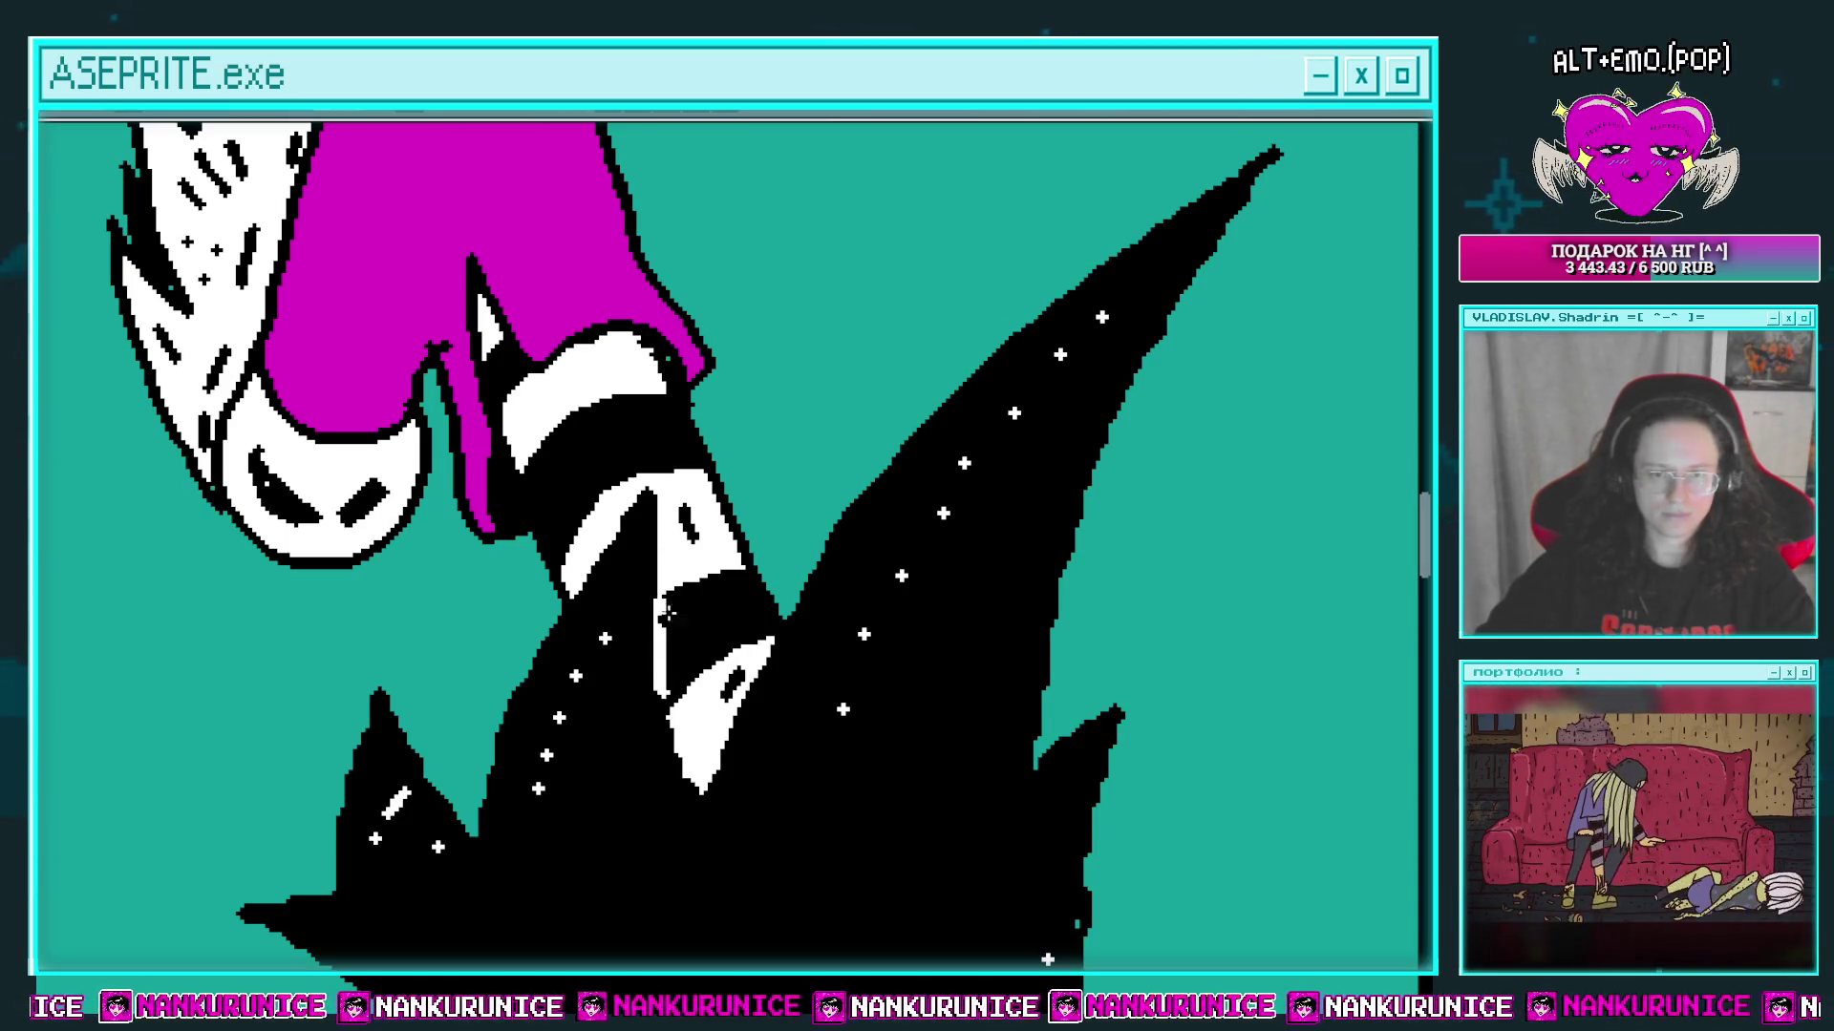
scroll(666, 611, up, 2)
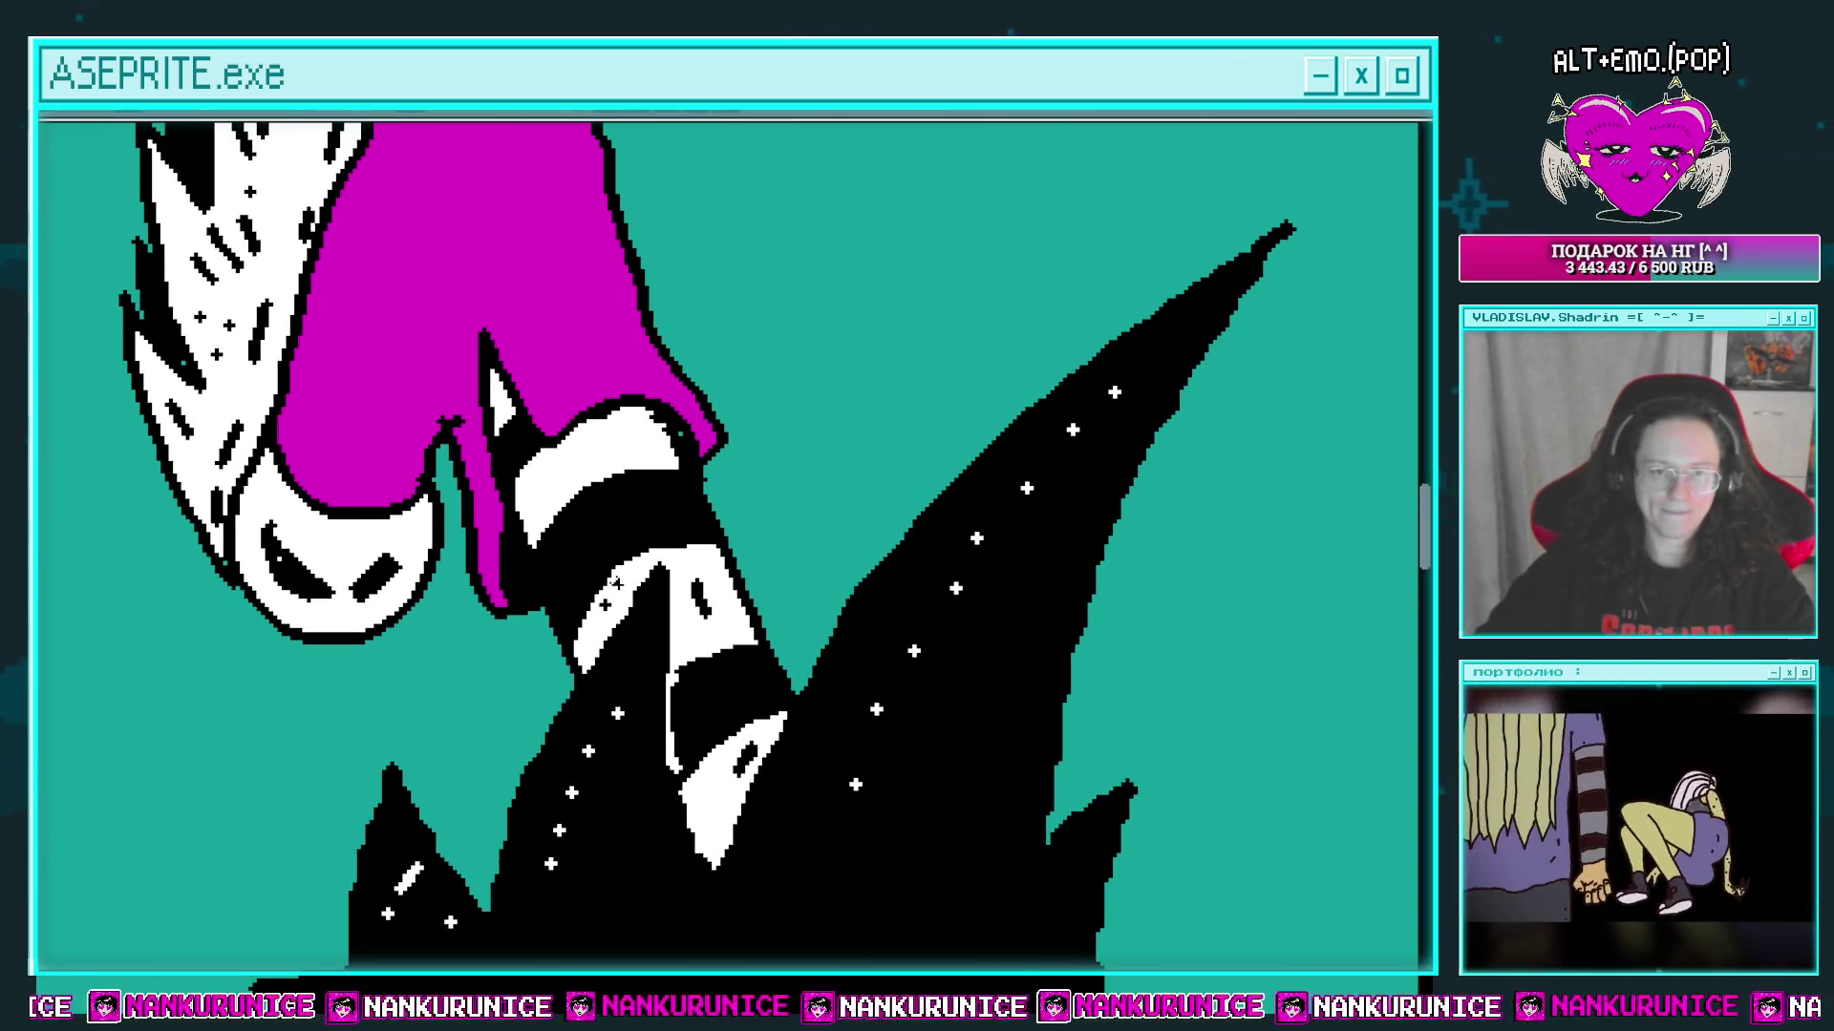
scroll(601, 446, down, 3)
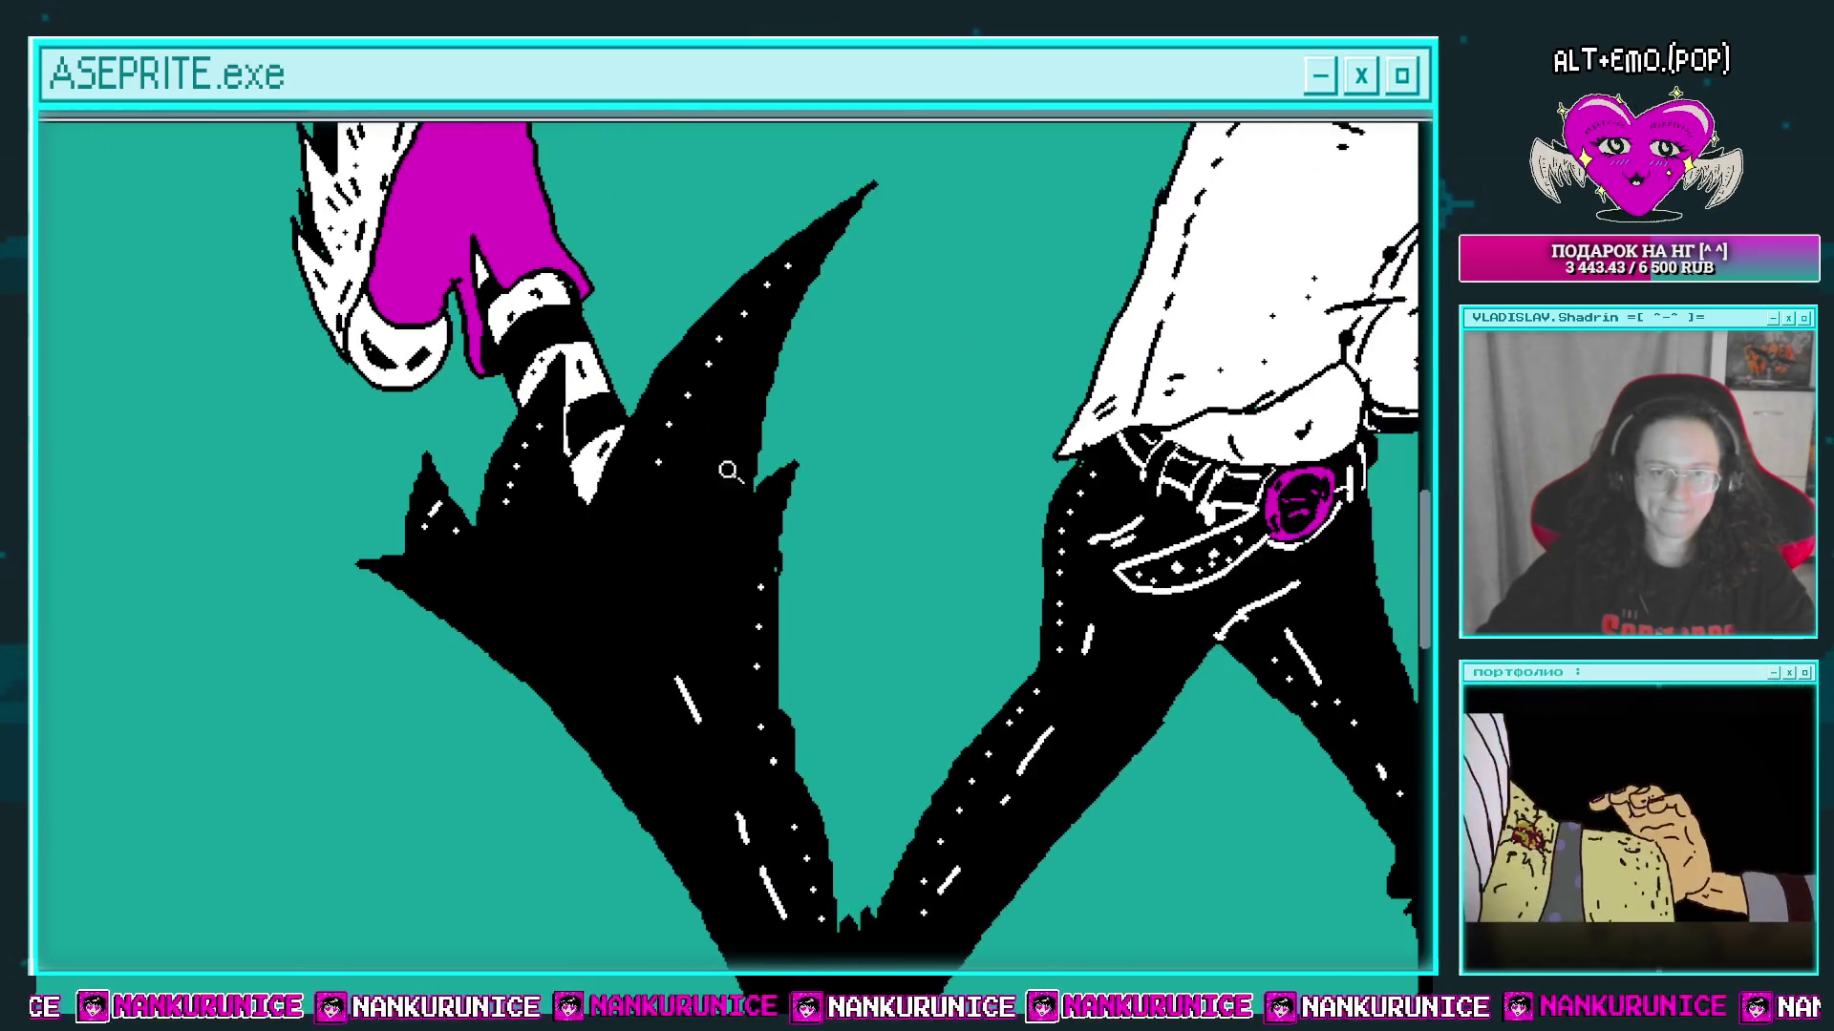
Step: Outline a long blade-shaped lace loop and fill it and the small side loop white
scroll(573, 430, down, 2)
scroll(558, 423, down, 1)
scroll(611, 430, up, 6)
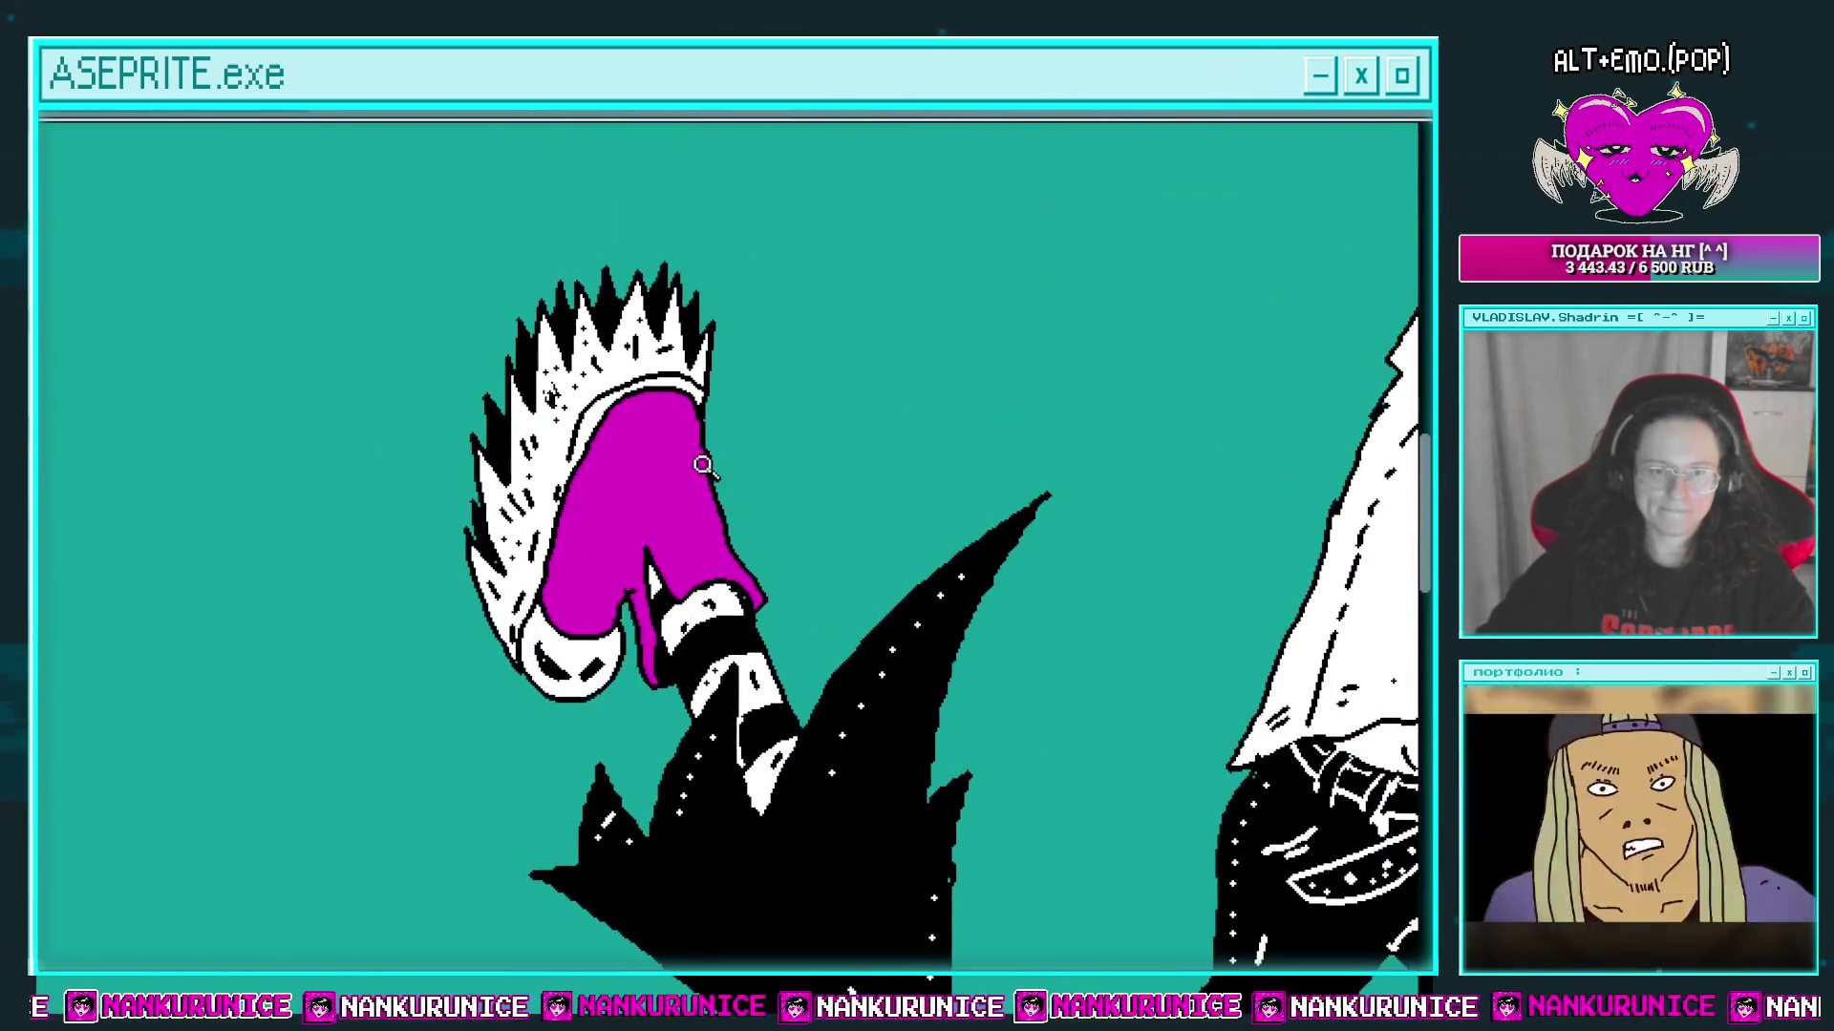
scroll(641, 571, left, 3)
scroll(642, 571, up, 1)
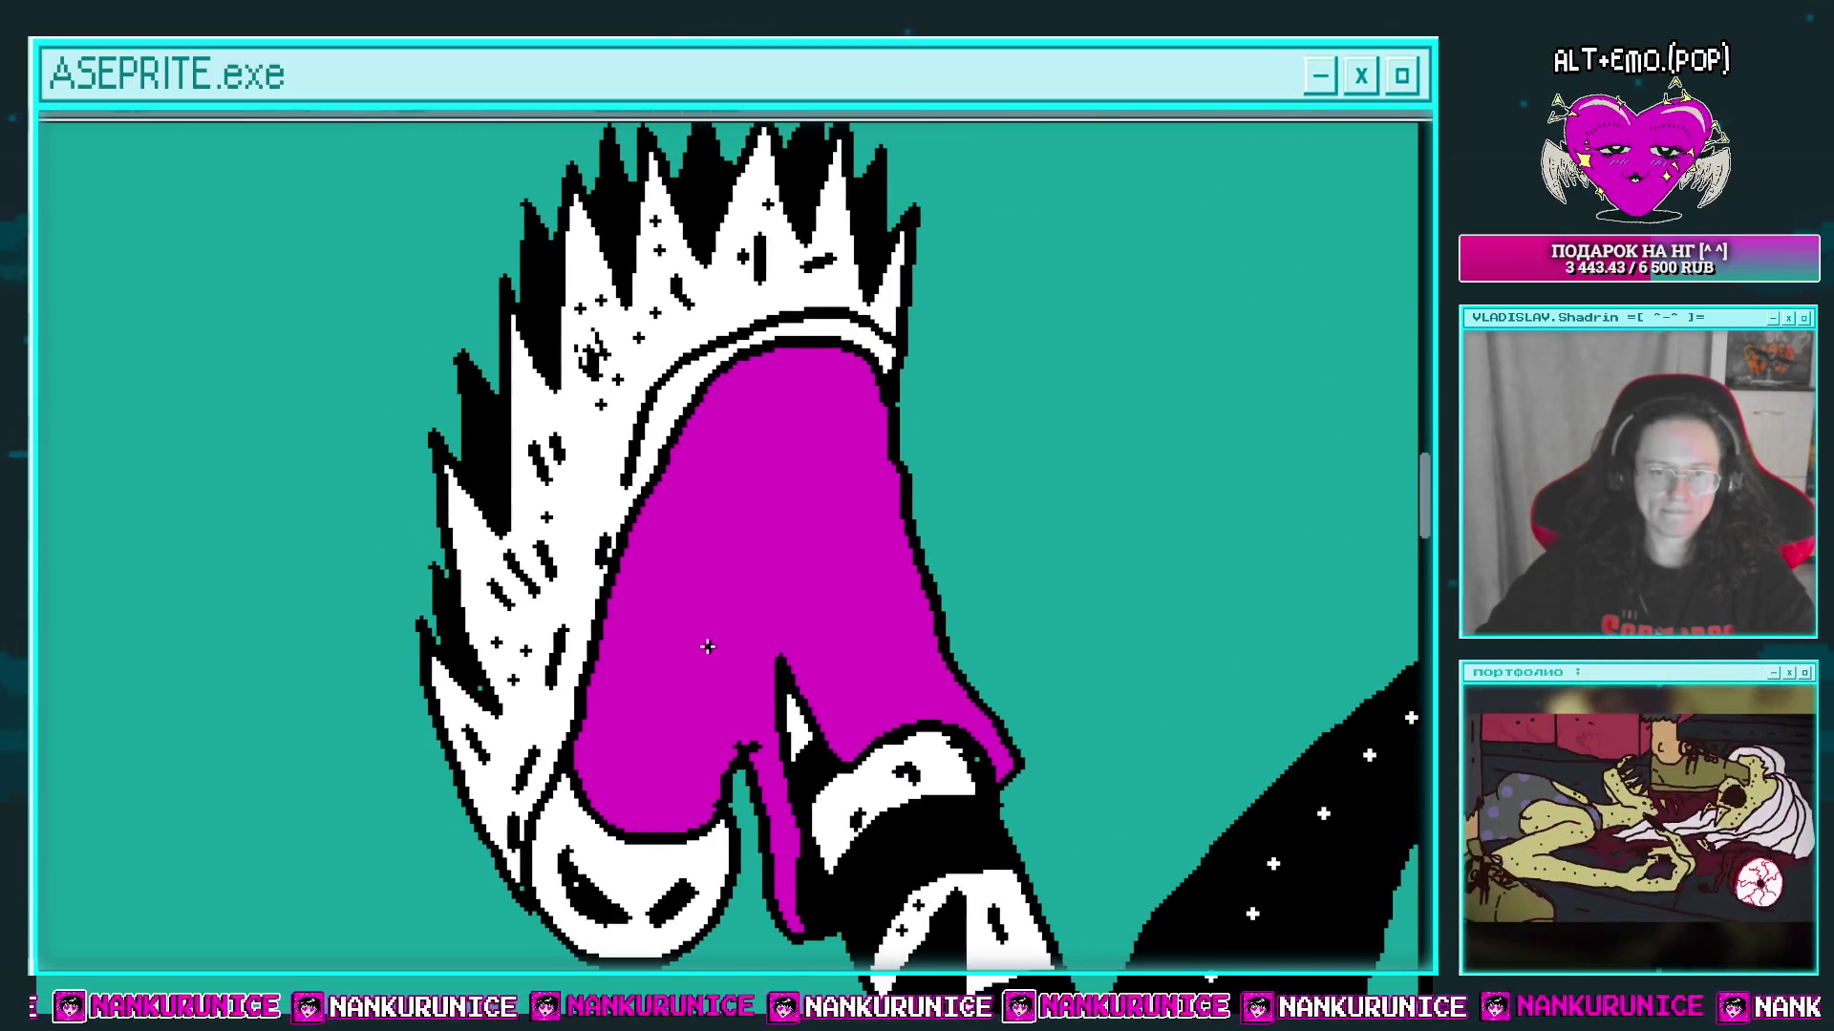
scroll(704, 654, left, 1)
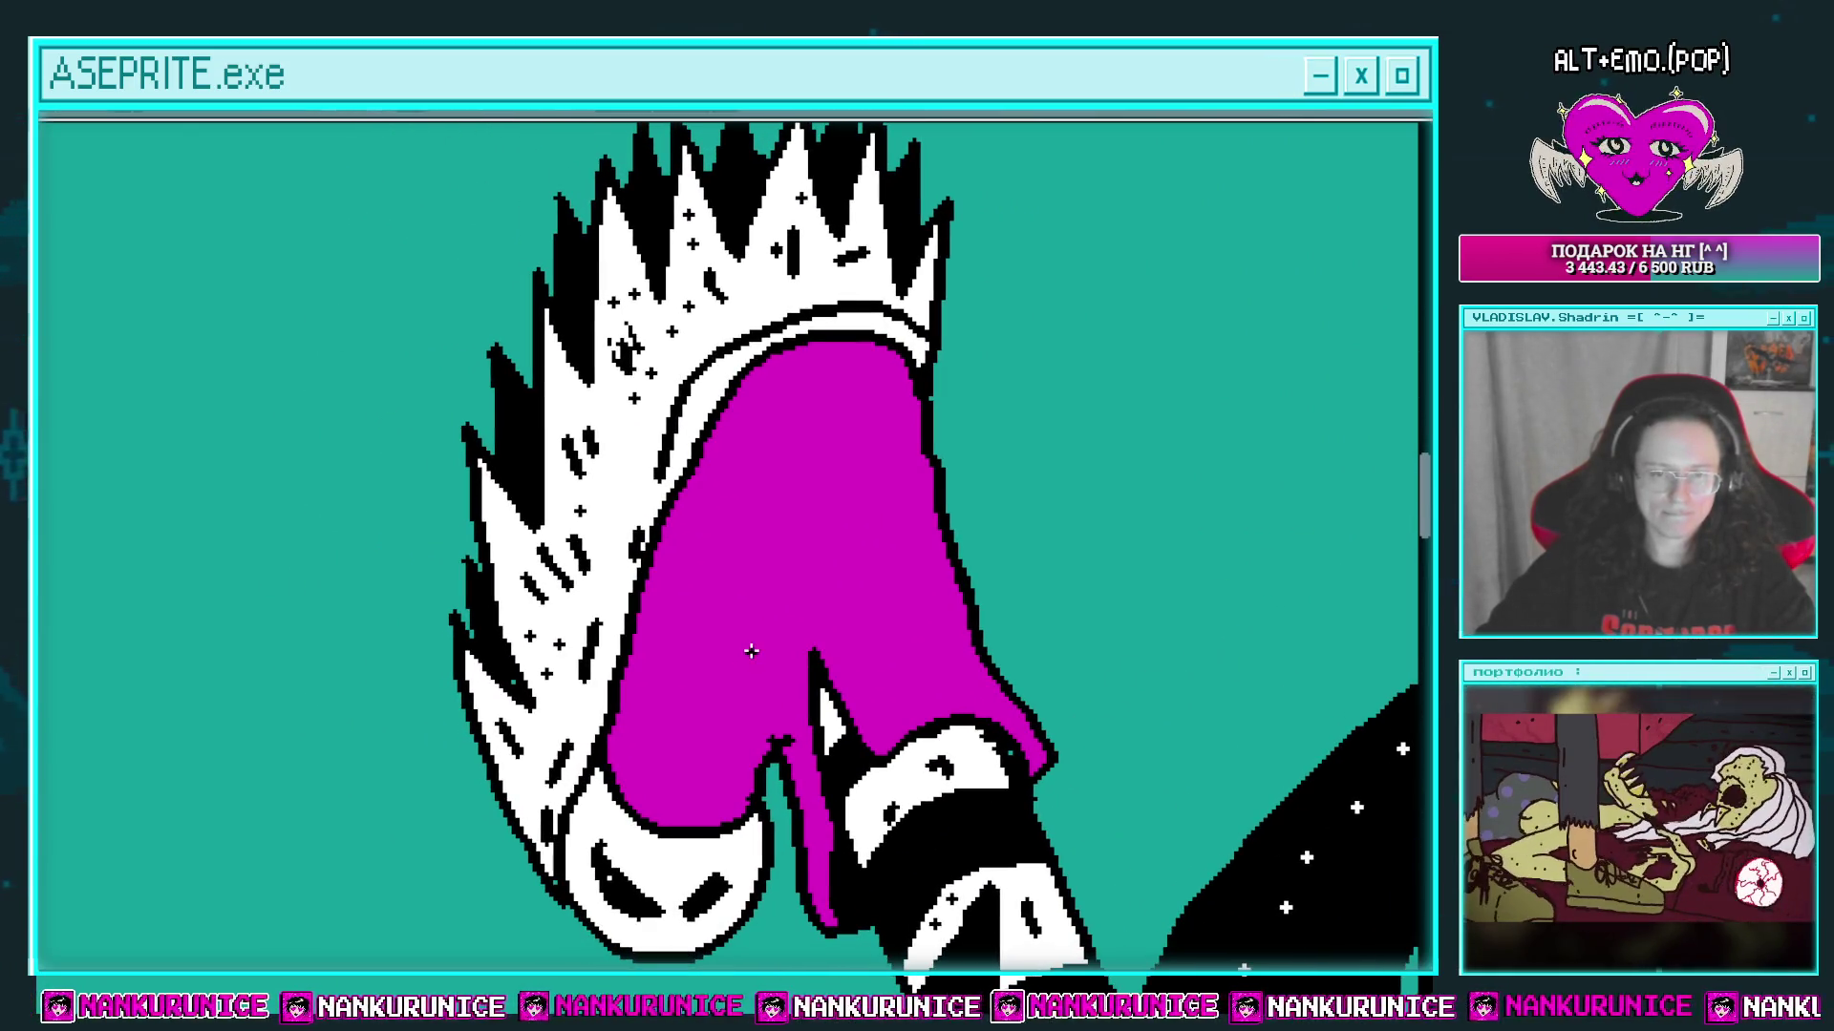
mouse_move(749, 650)
mouse_down()
mouse_move(520, 597)
mouse_move(279, 420)
mouse_move(506, 607)
mouse_move(731, 661)
mouse_up()
click(729, 644)
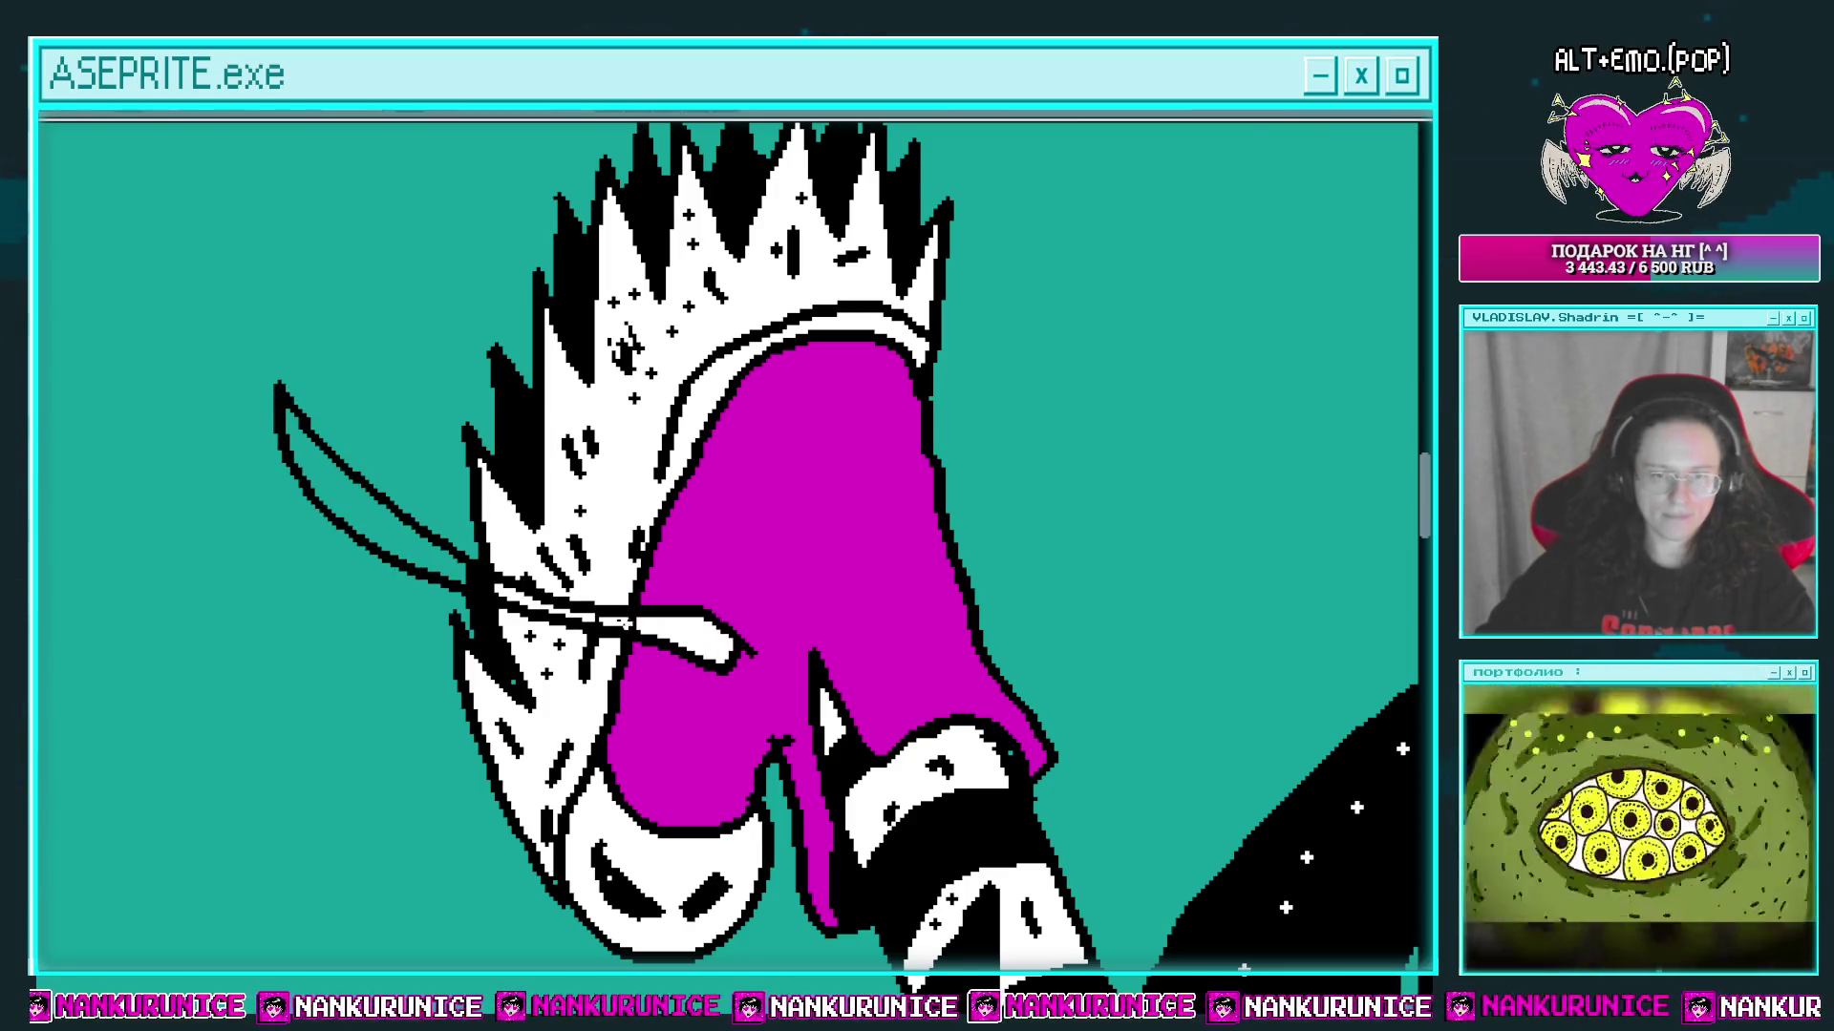
click(456, 571)
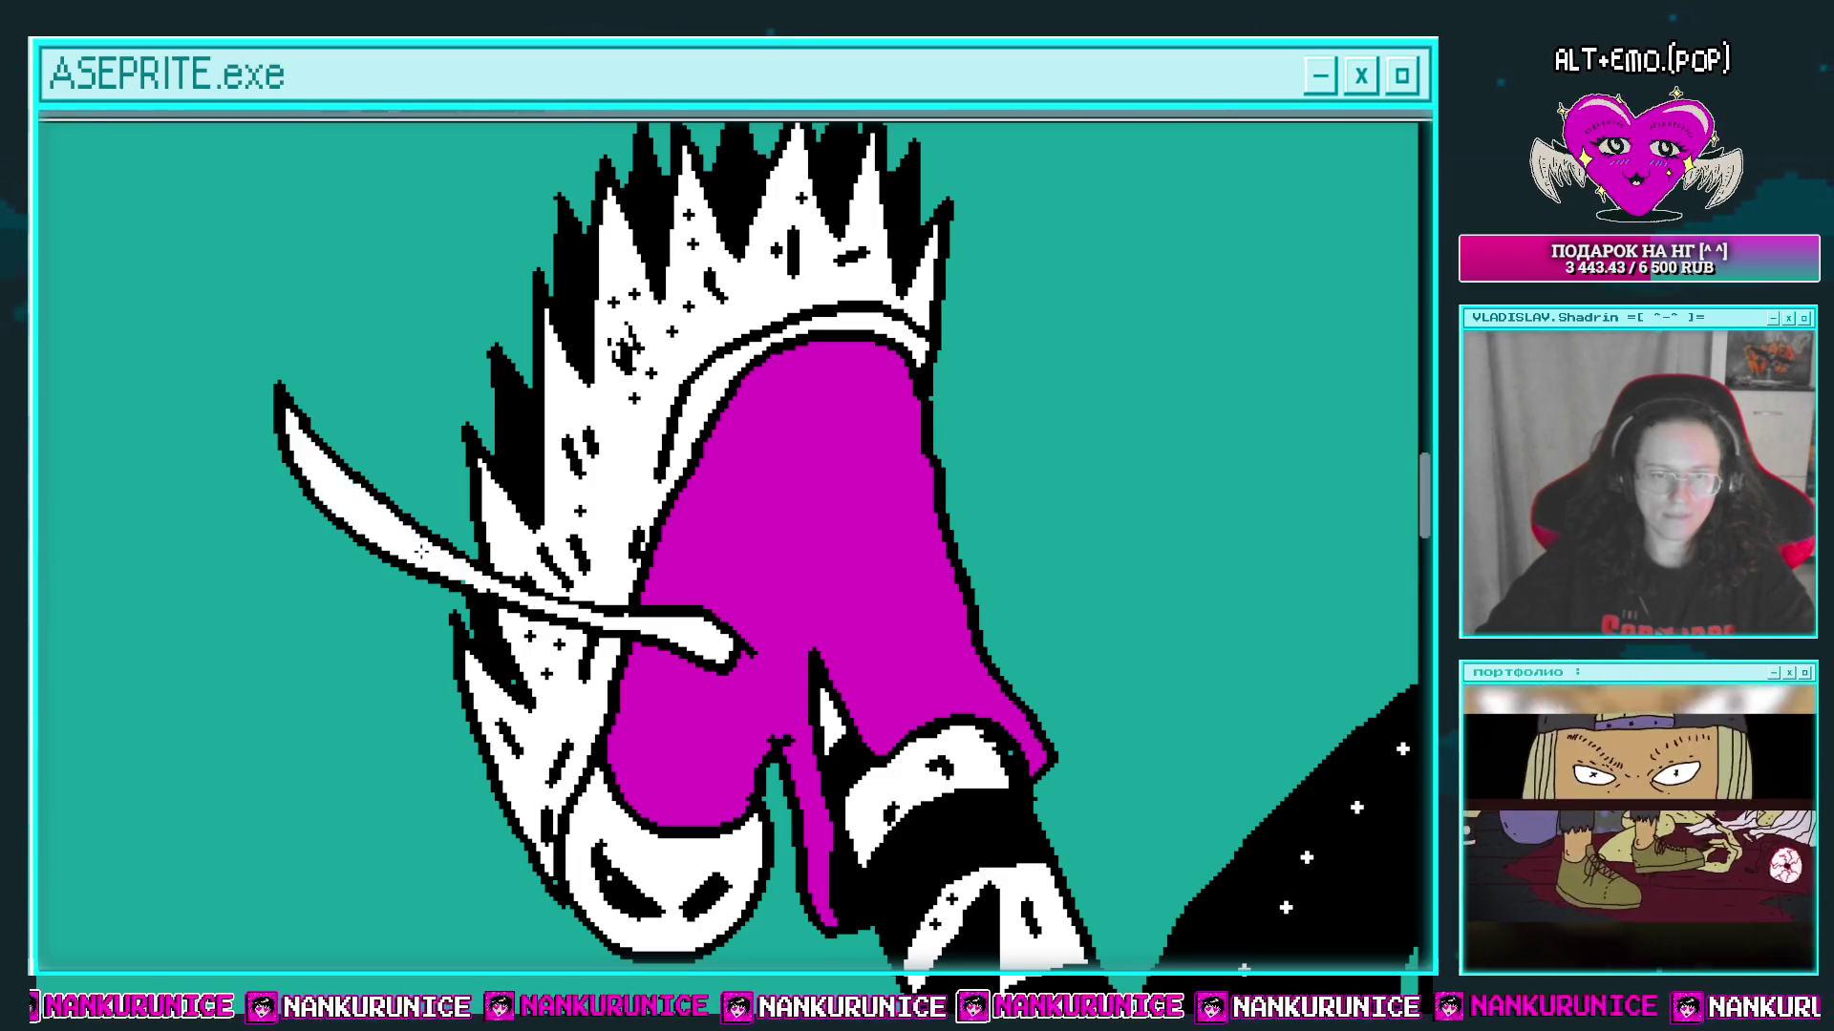
Step: Draw a new lace strand curling upward, fill it white, and add a black line on the boot
scroll(679, 557, right, 3)
drag(743, 675, 735, 715)
mouse_move(721, 682)
mouse_down()
mouse_move(730, 315)
mouse_move(789, 642)
mouse_up()
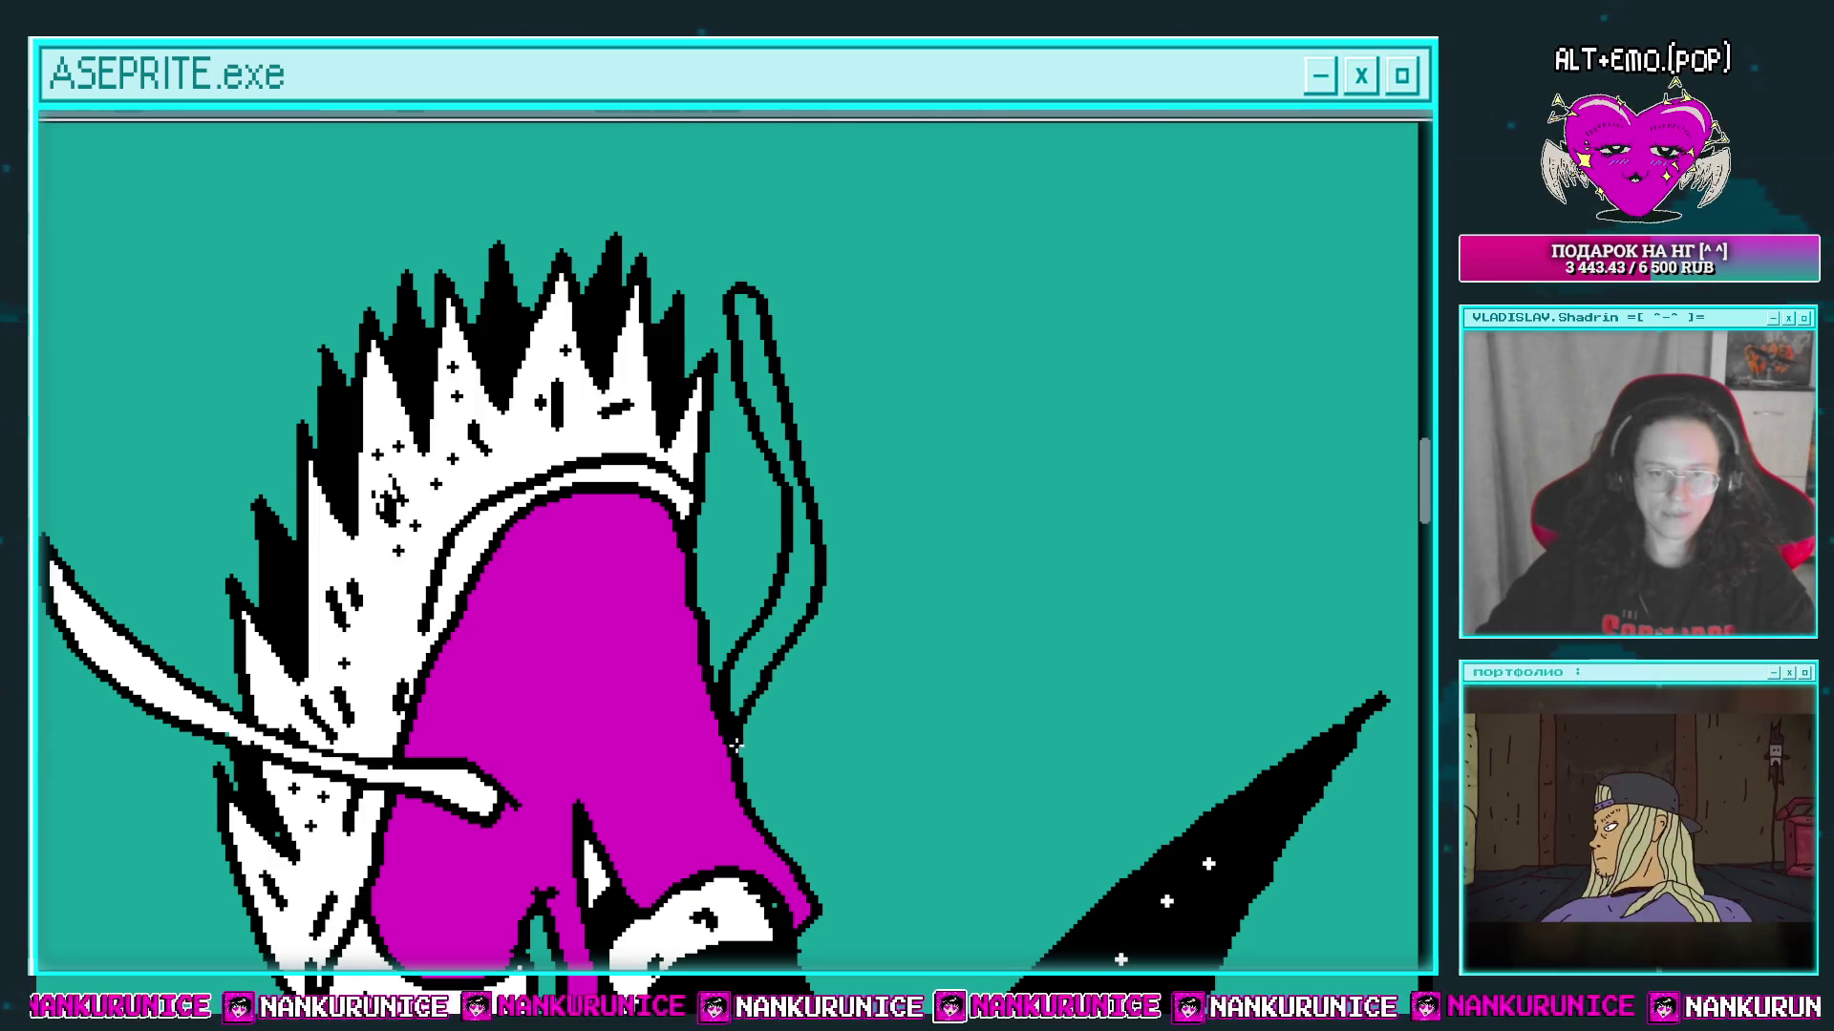
click(735, 743)
scroll(673, 645, down, 5)
scroll(673, 645, left, 5)
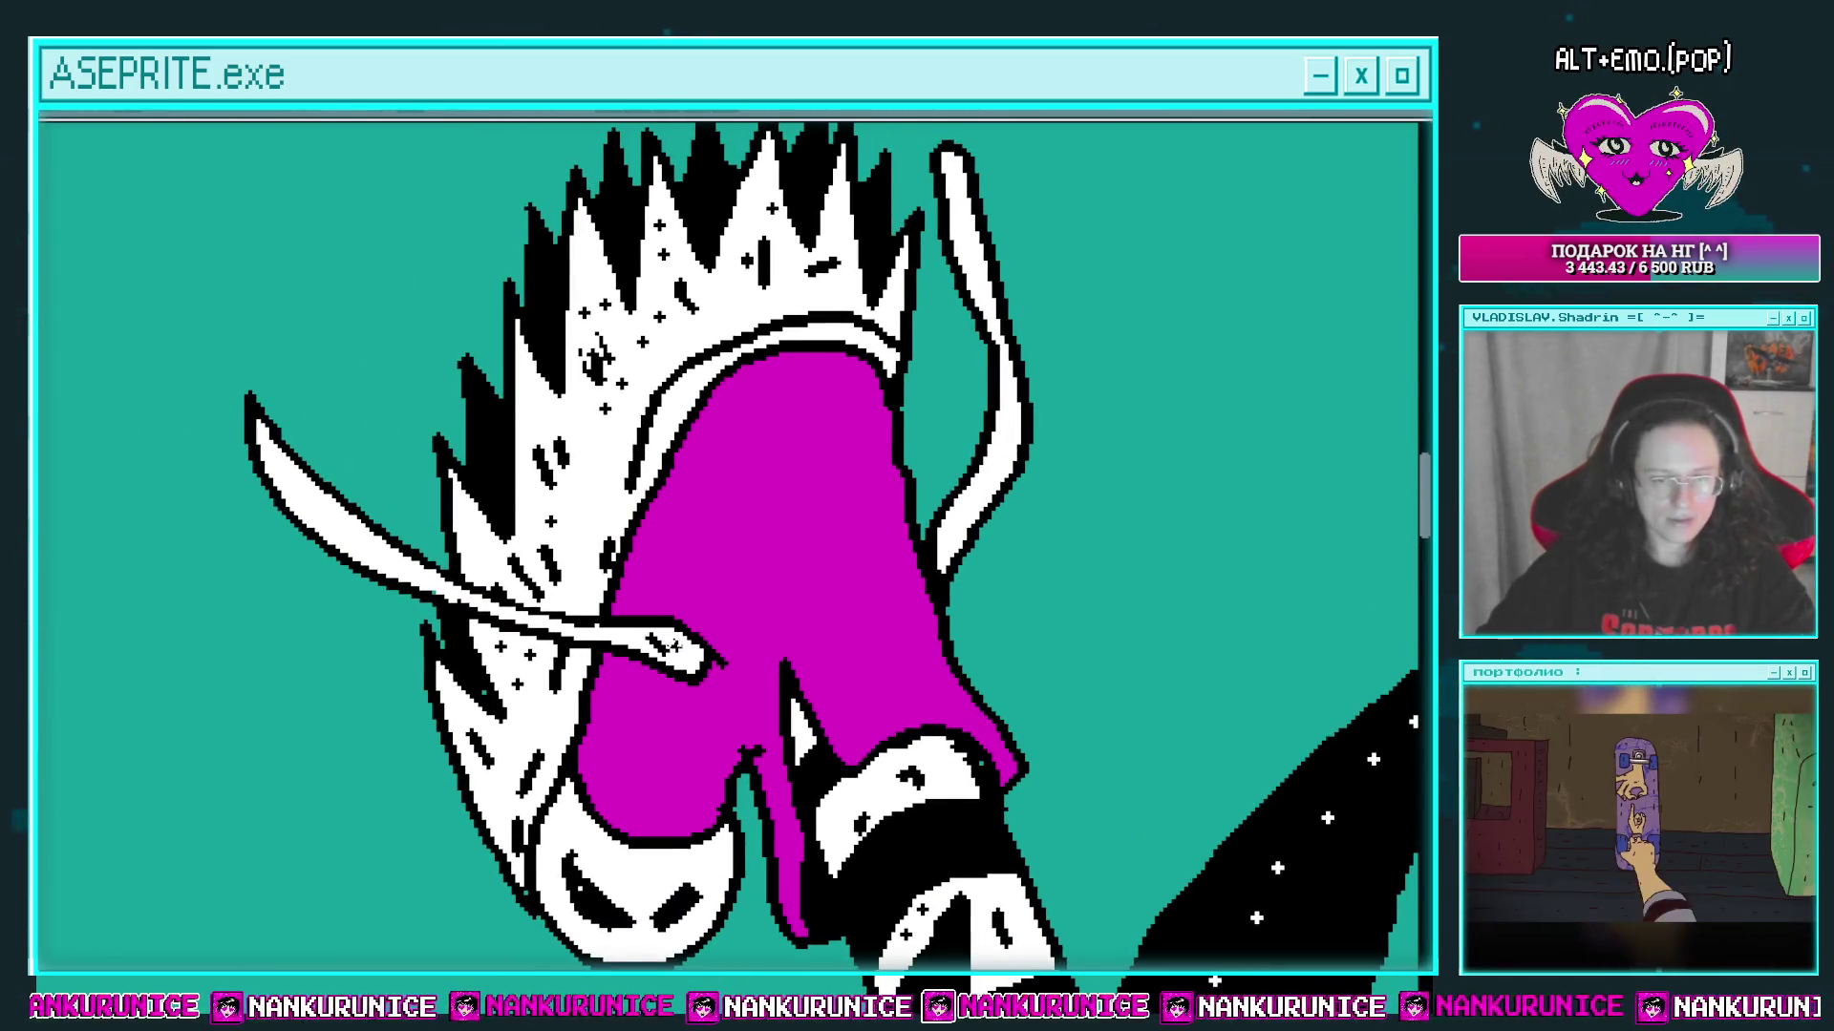
scroll(446, 549, left, 2)
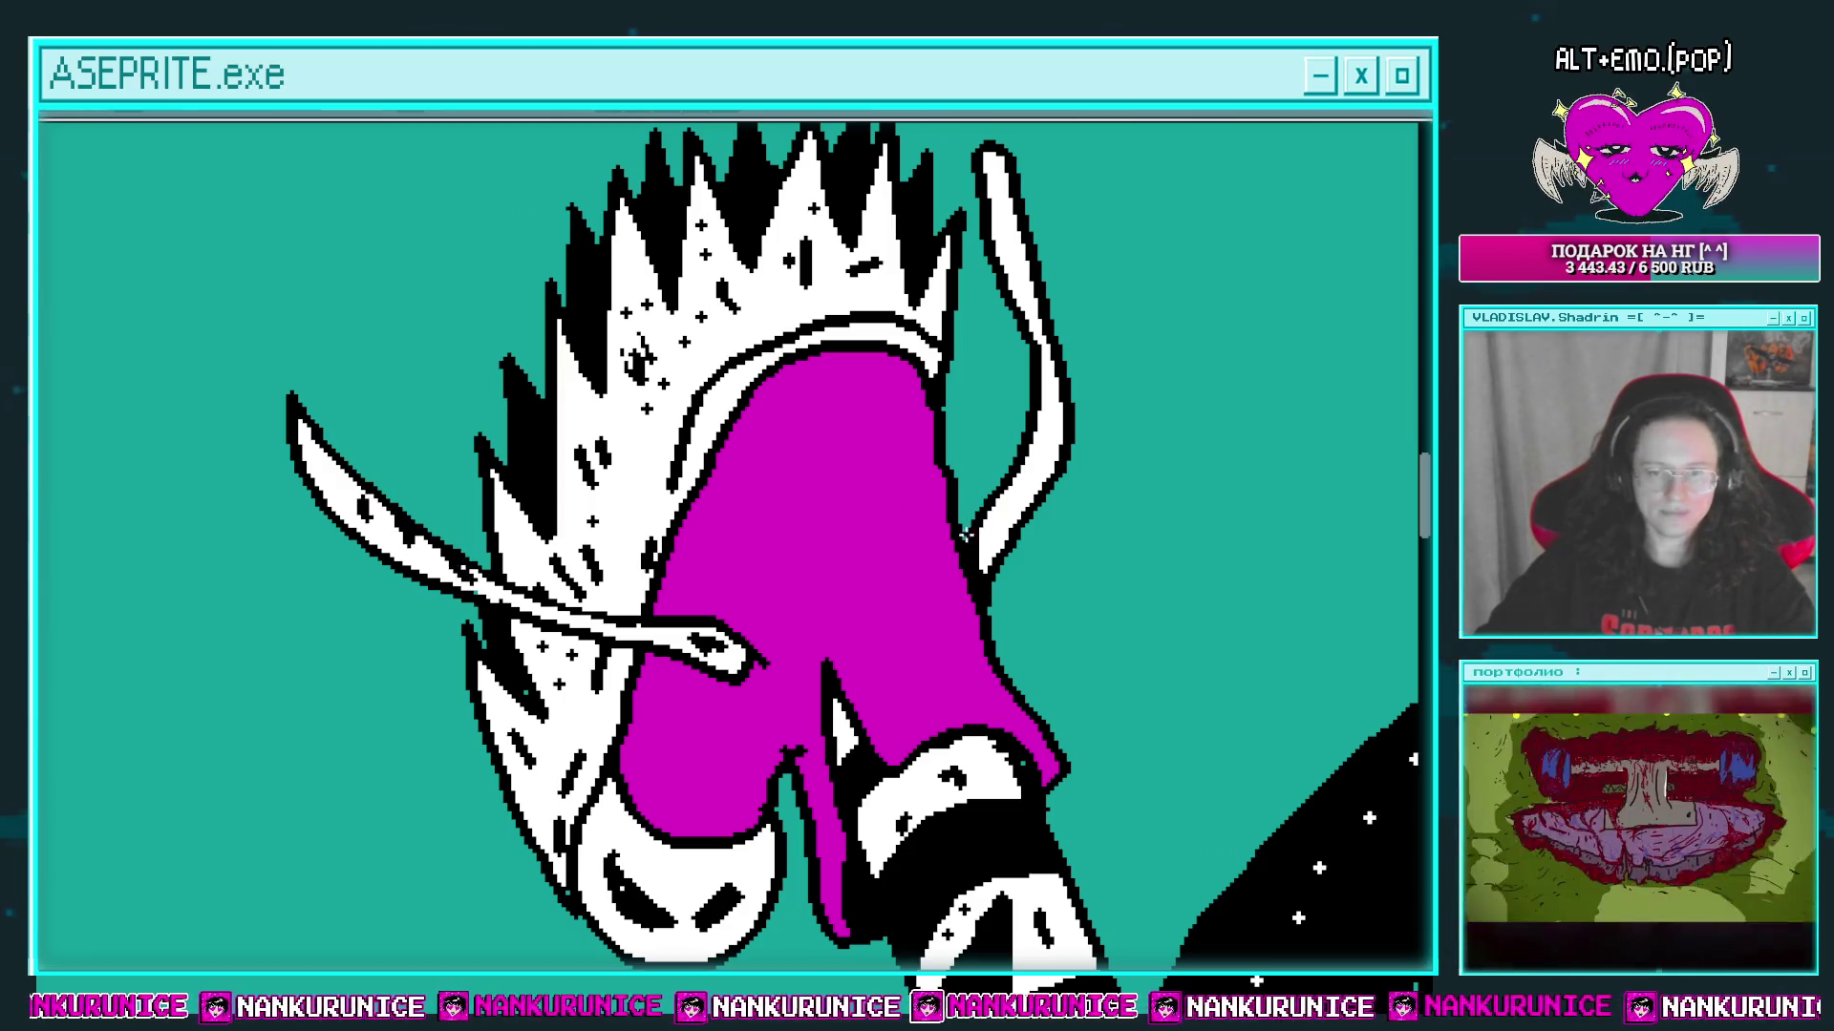
drag(1039, 407, 956, 386)
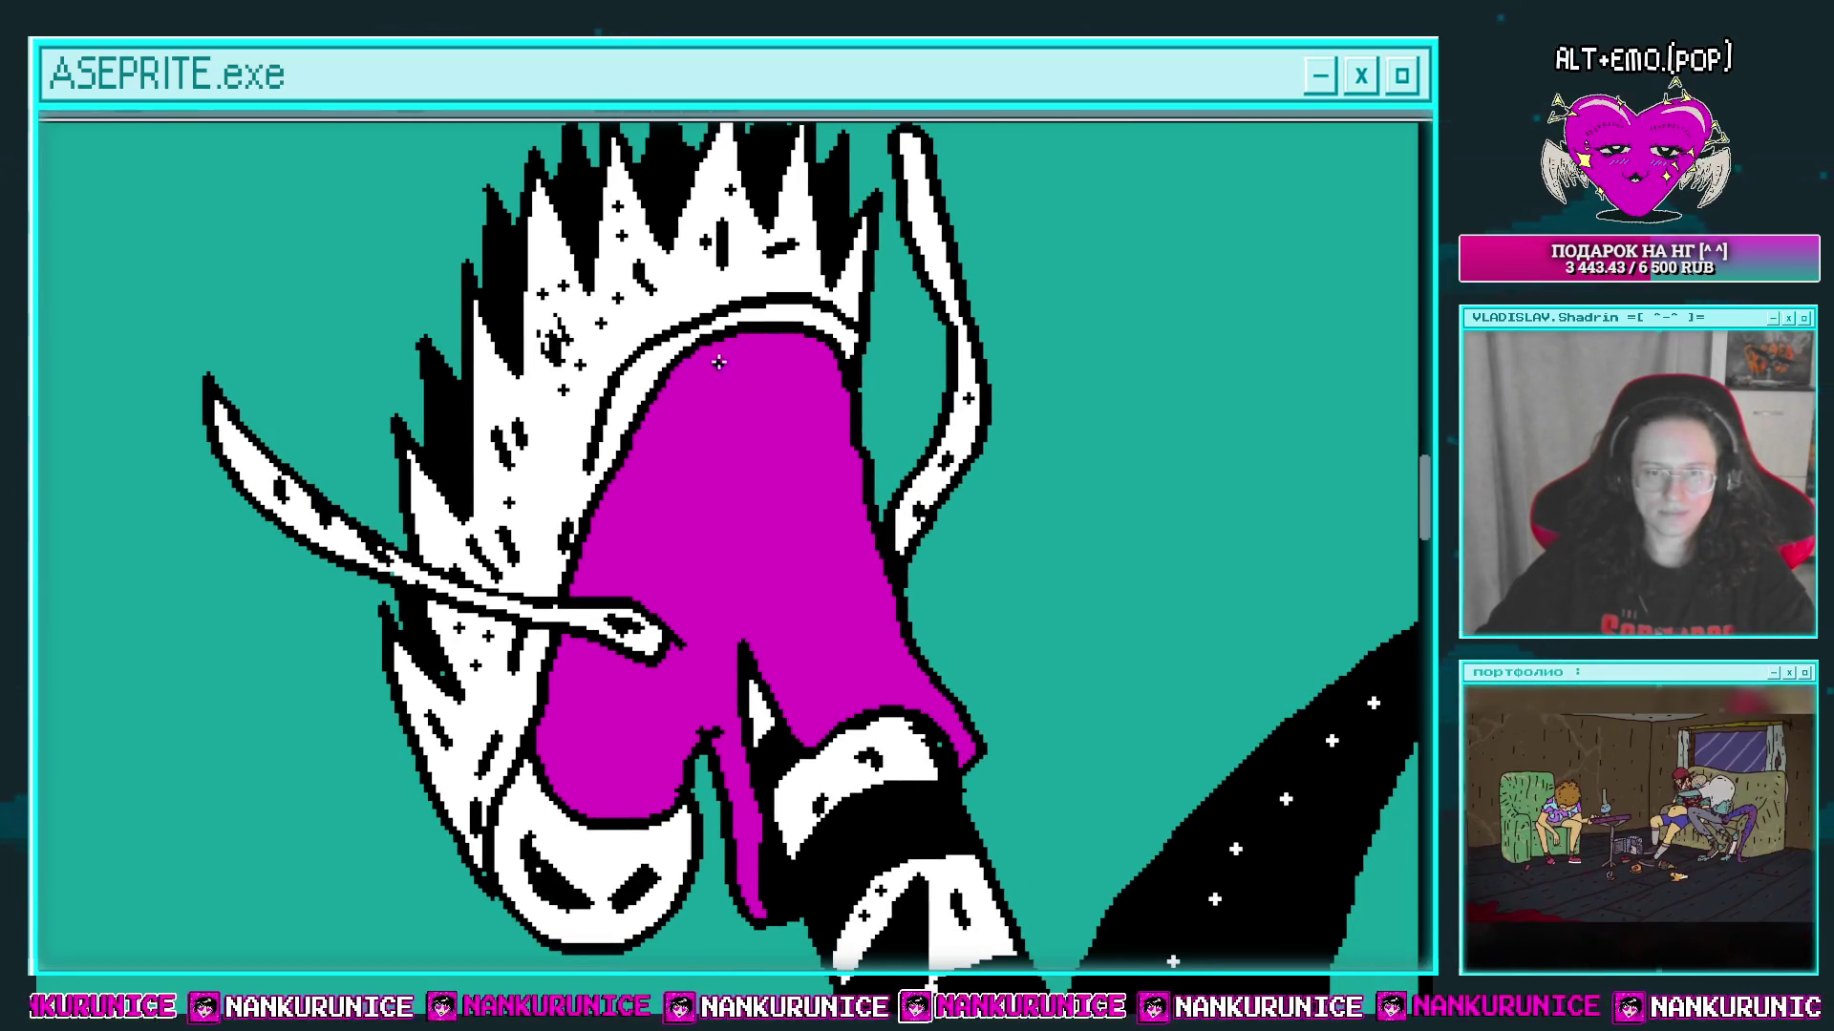
scroll(835, 372, down, 1)
drag(796, 469, 838, 633)
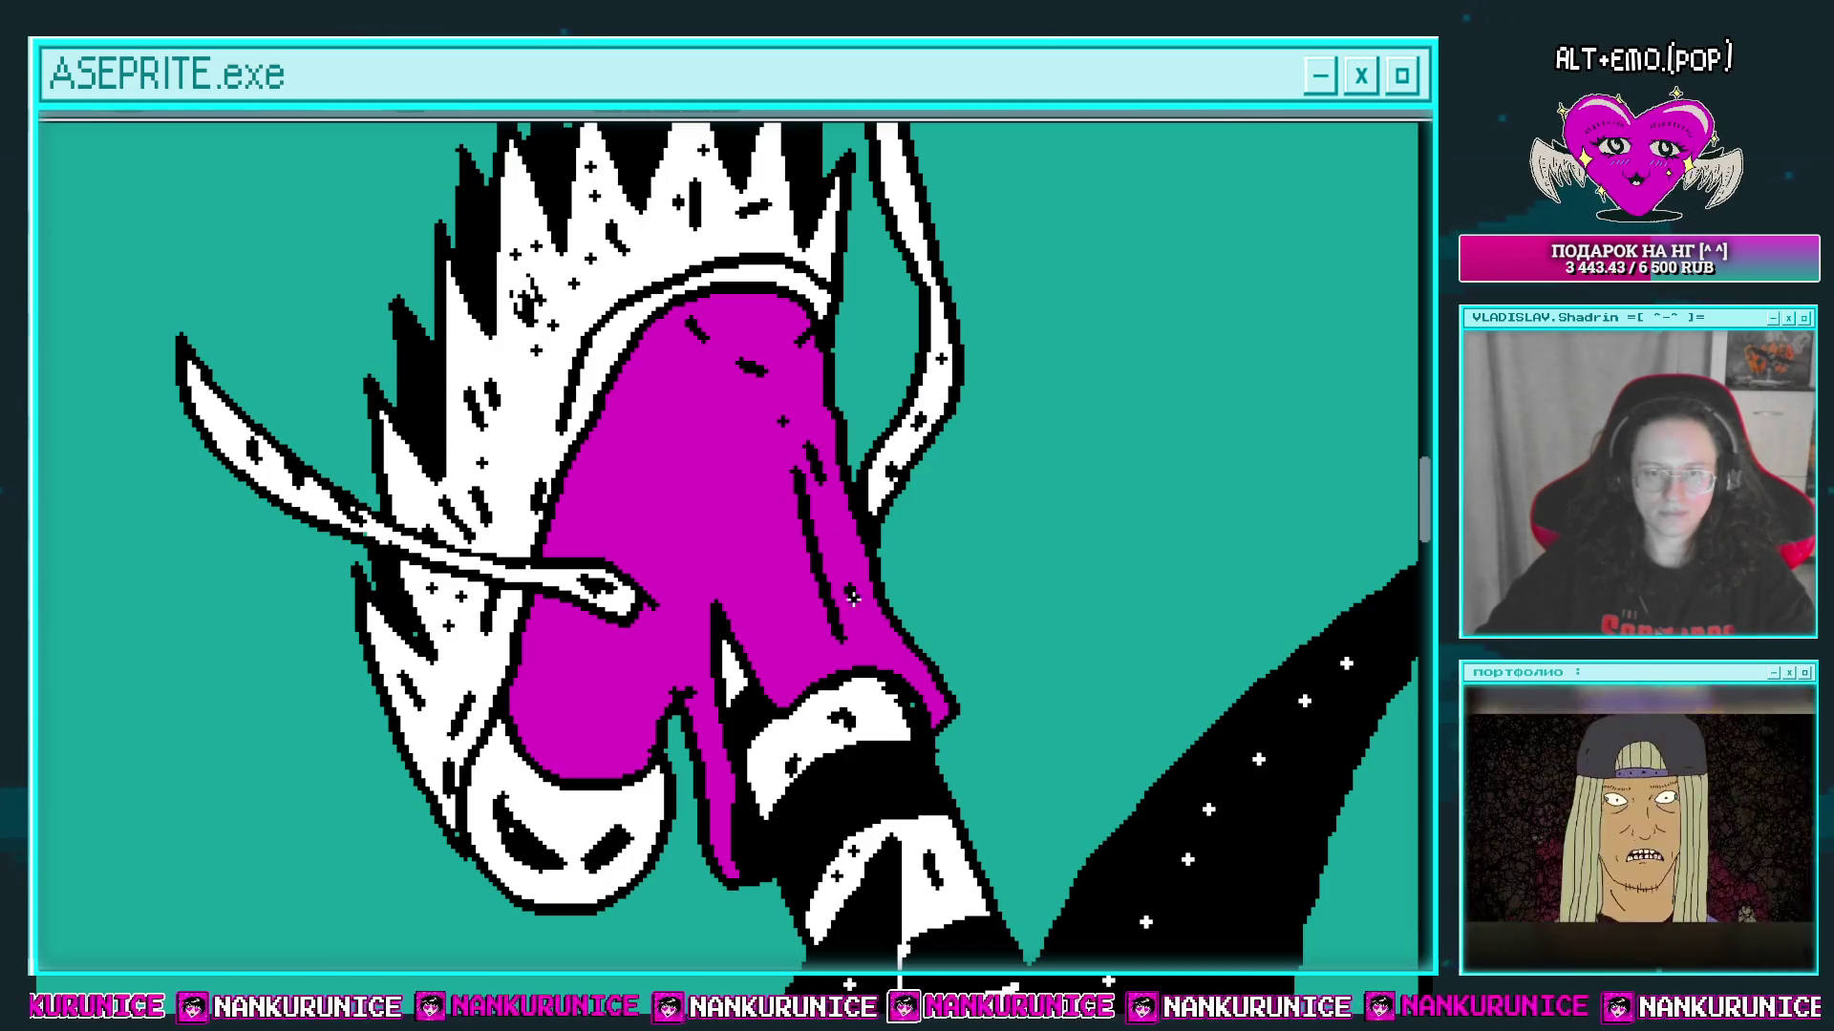
Step: Draw a star outline on the magenta boot and fill it white
scroll(841, 583, up, 2)
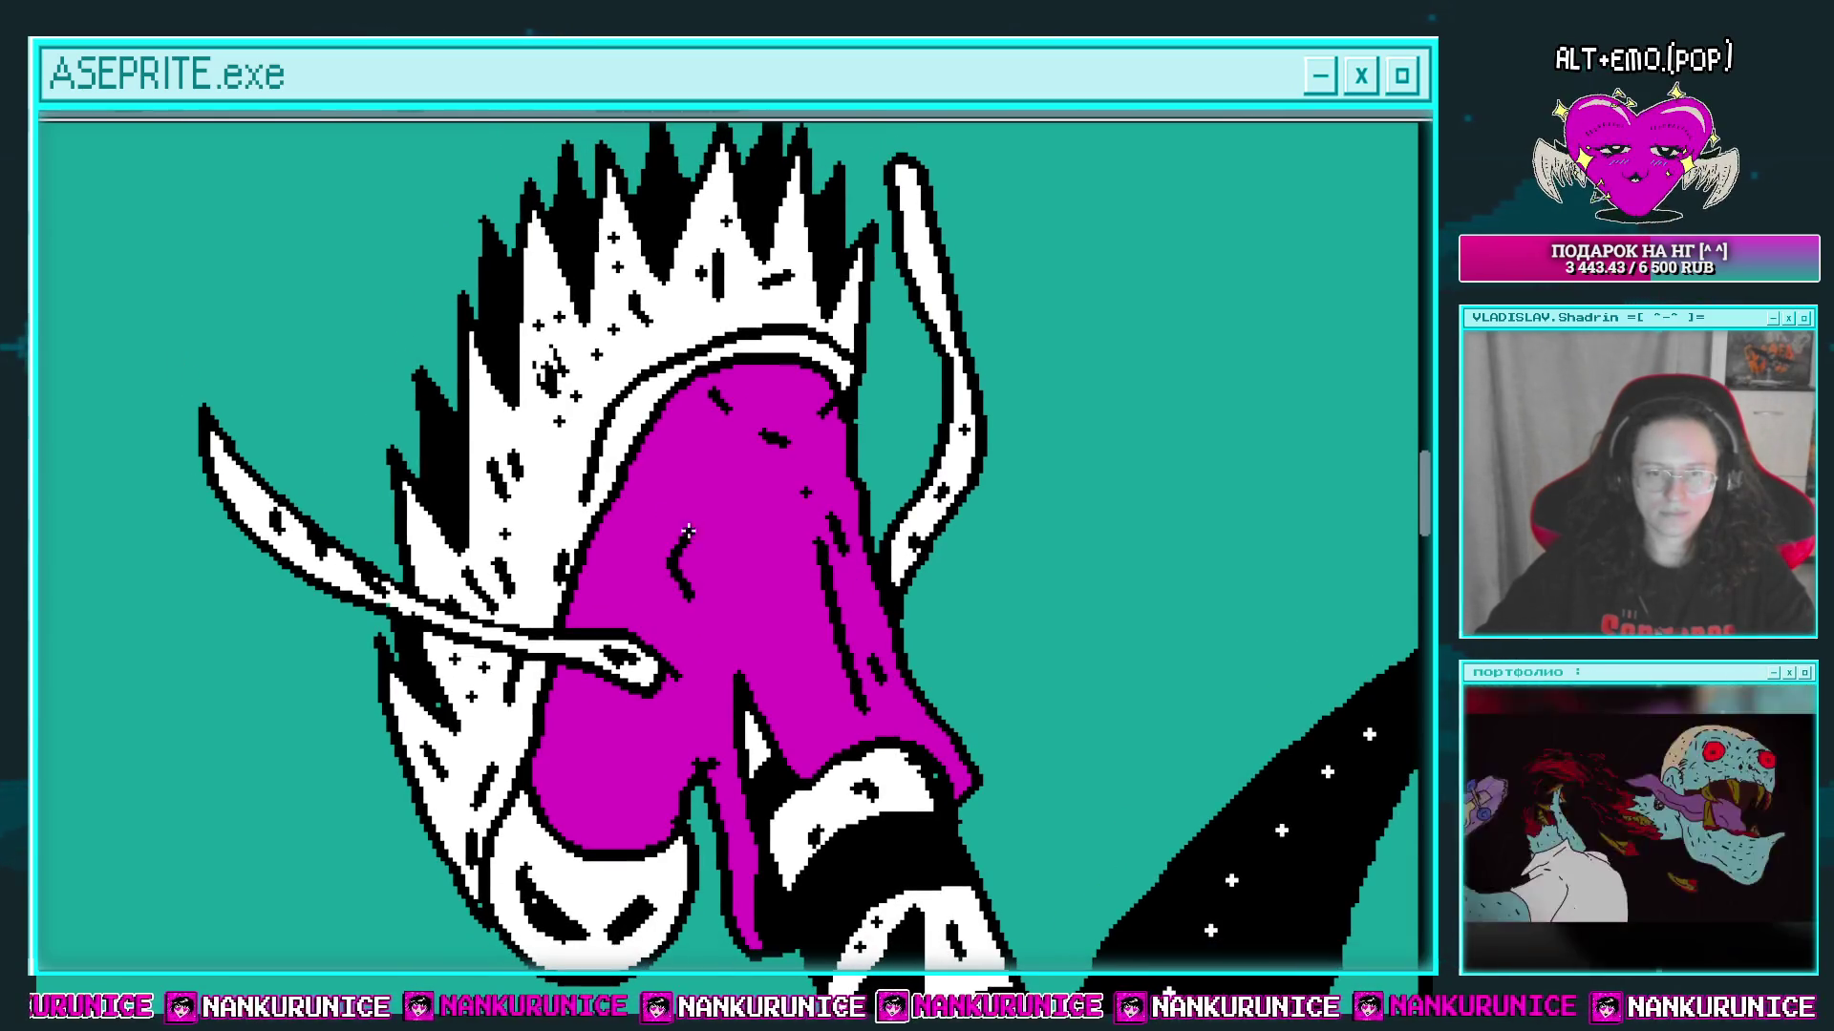
drag(638, 533, 629, 549)
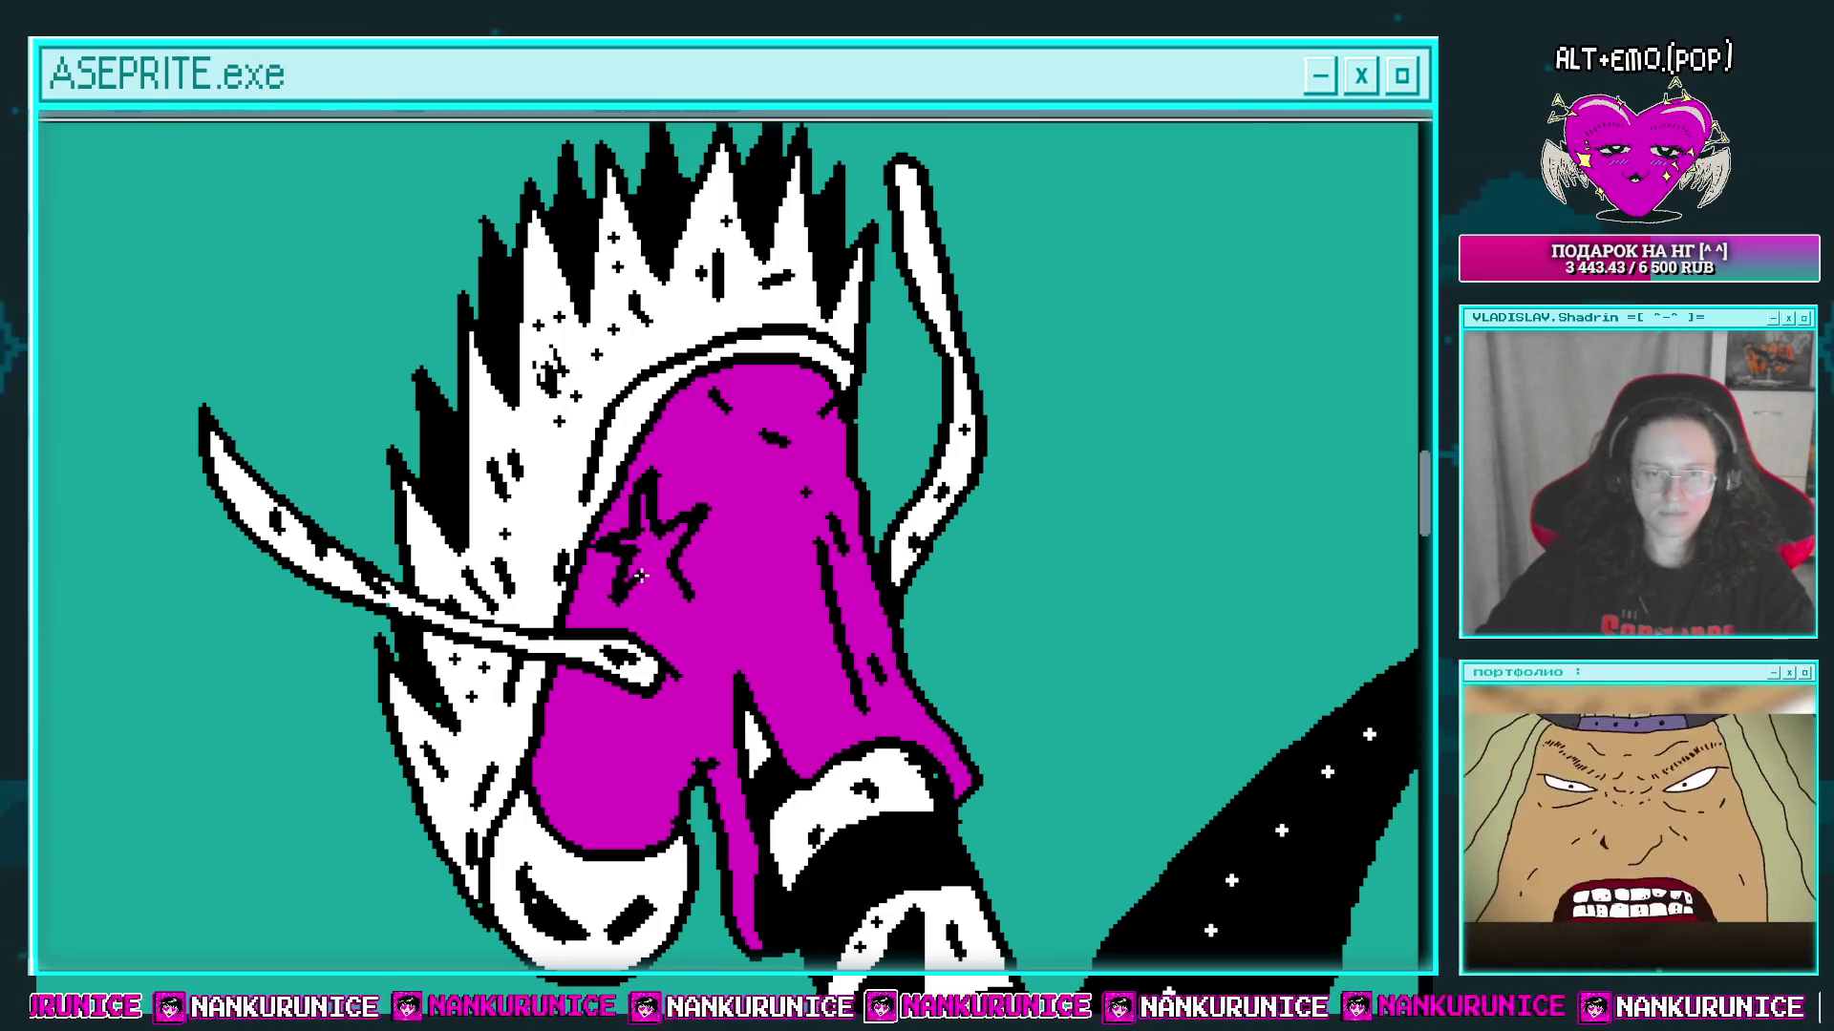
click(666, 566)
scroll(666, 567, down, 2)
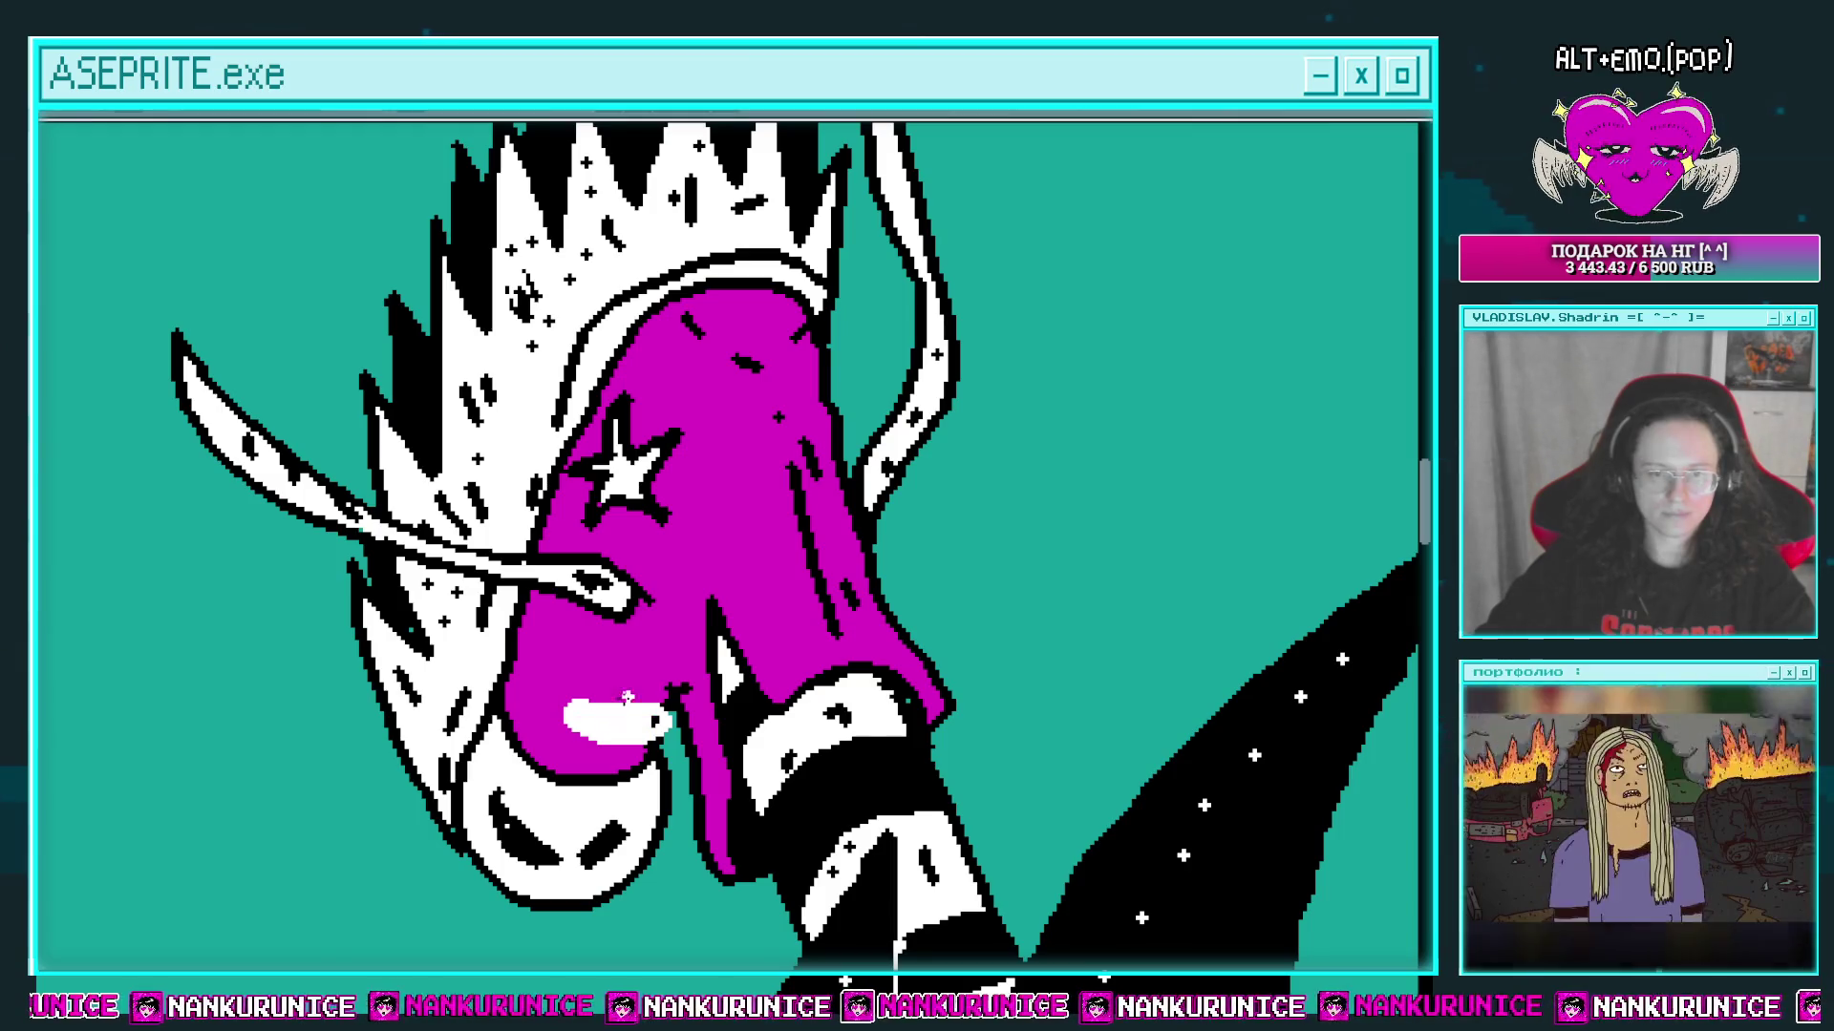
scroll(645, 660, right, 2)
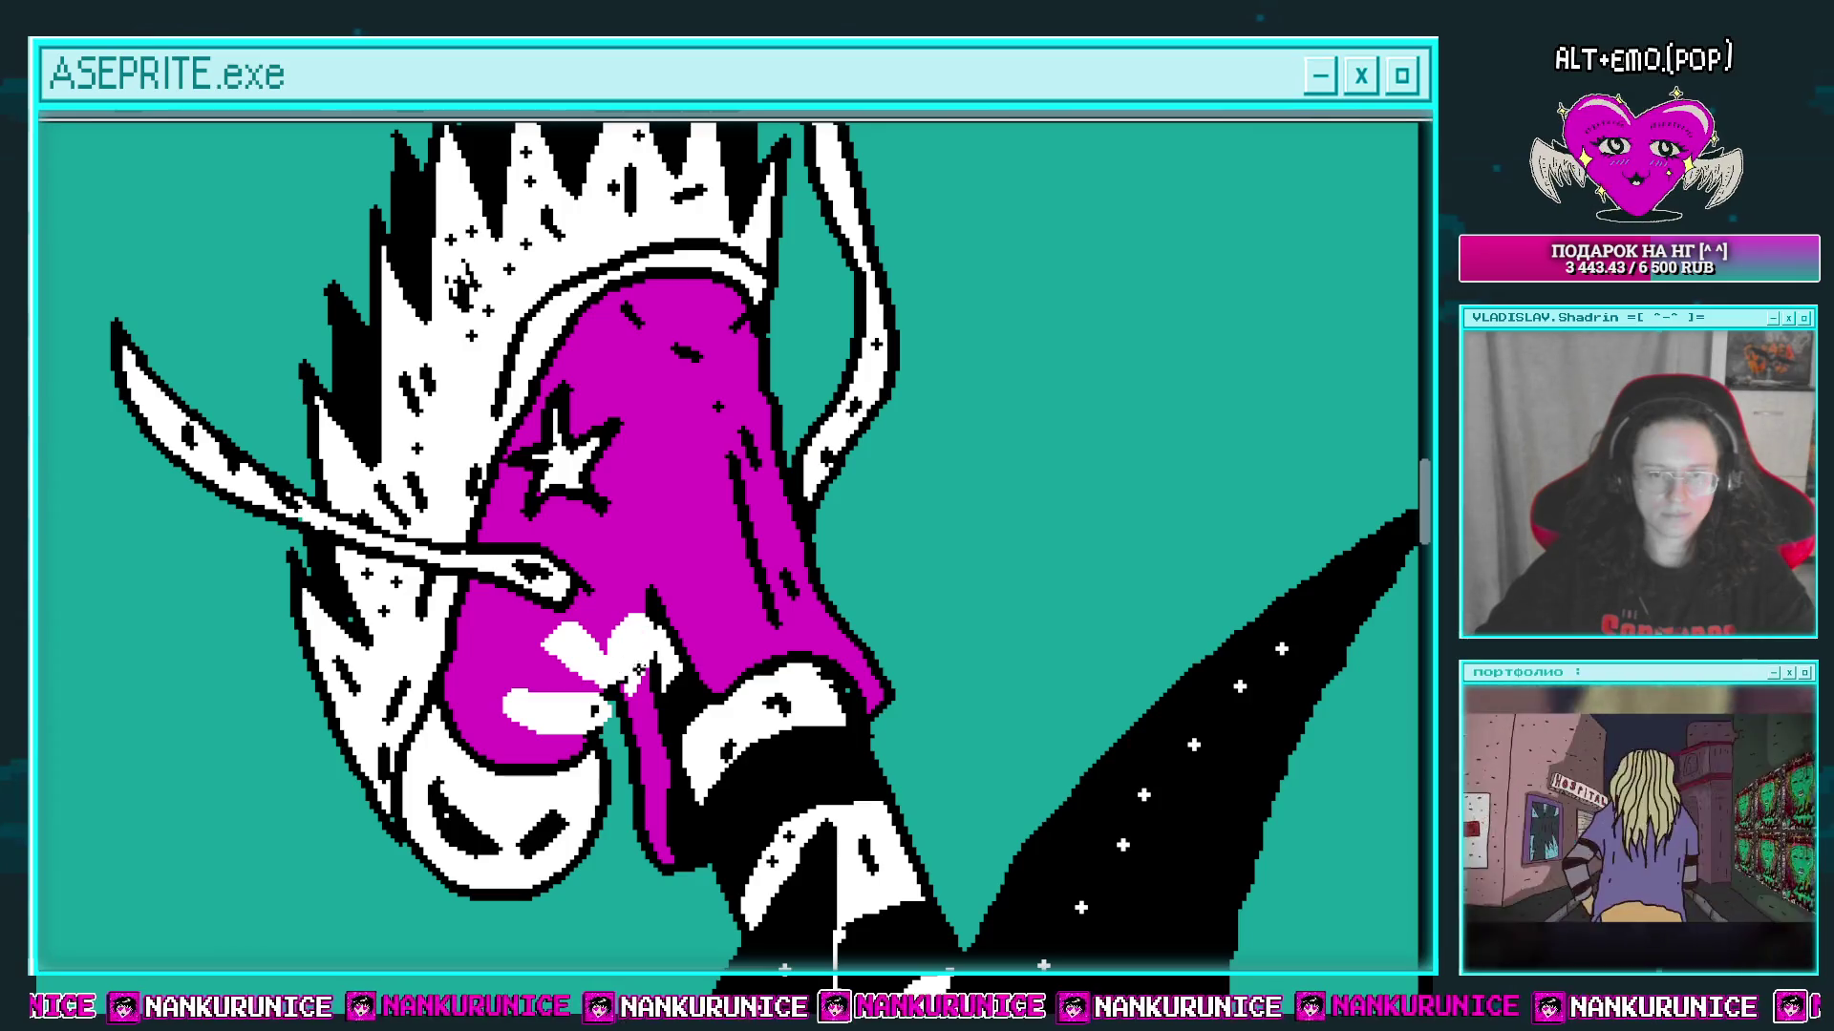
scroll(648, 622, down, 1)
scroll(659, 611, left, 1)
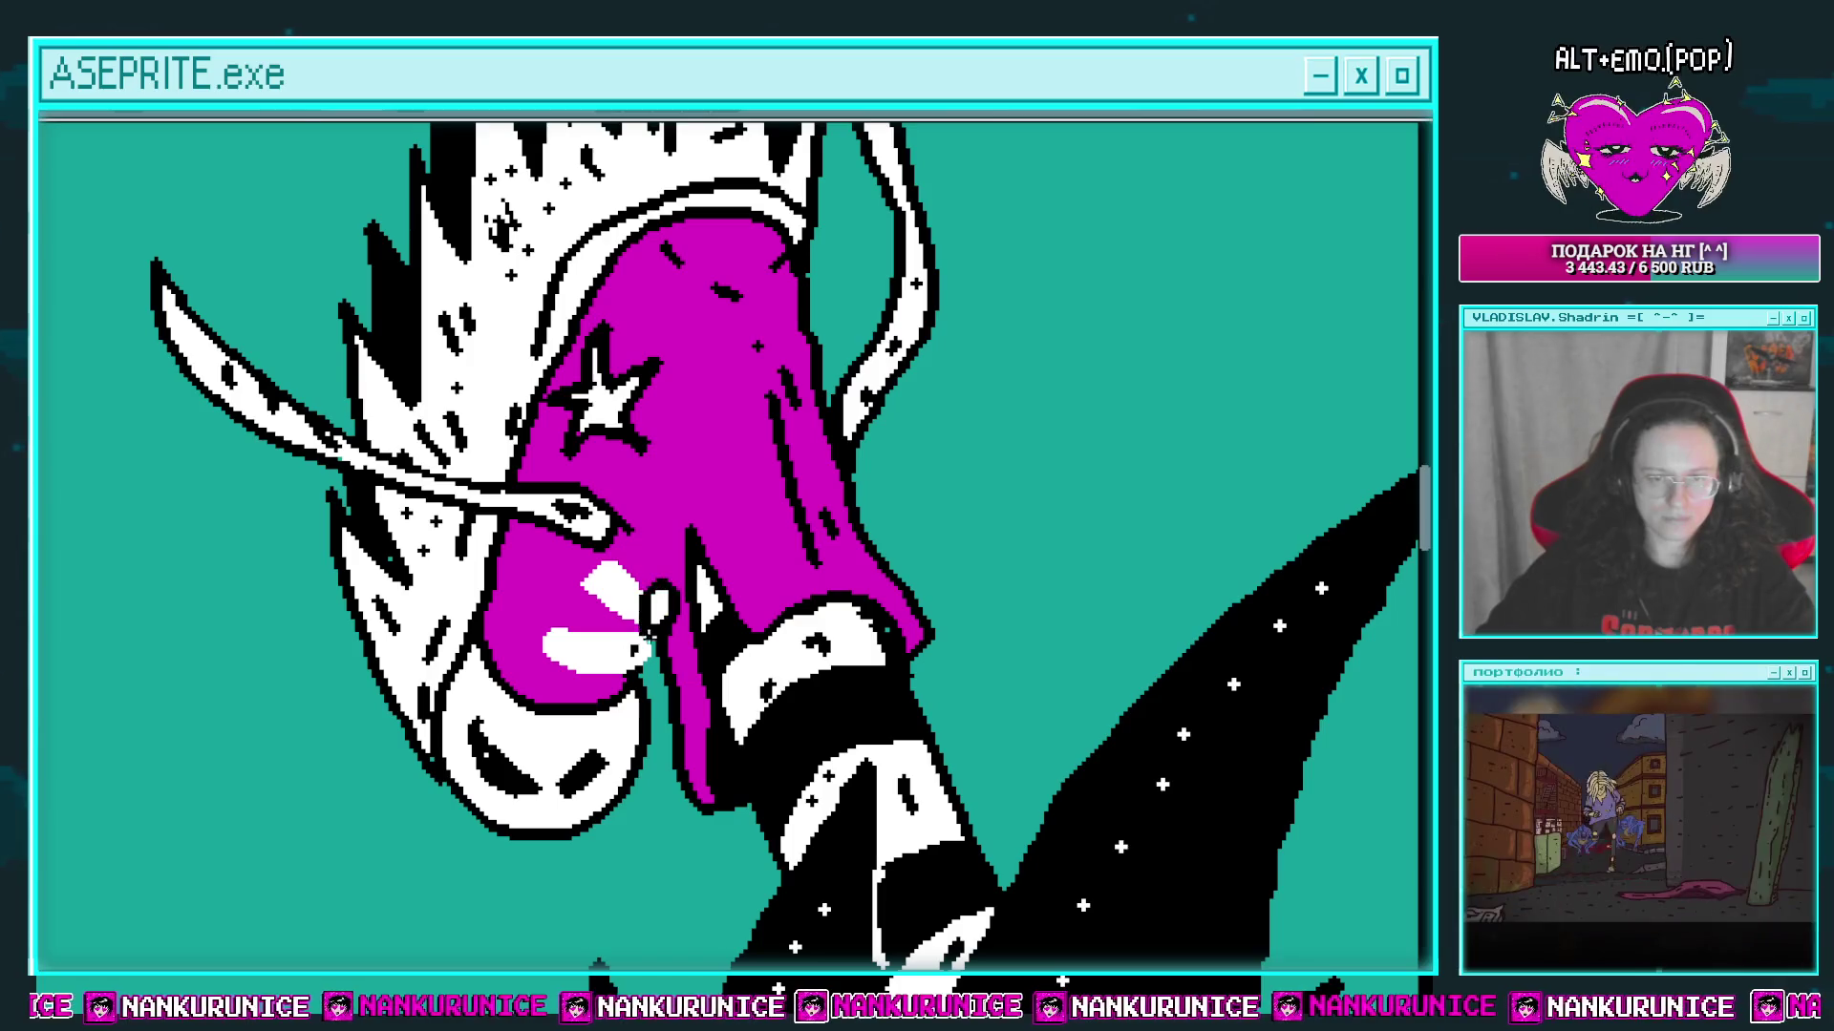
scroll(669, 592, left, 1)
Step: Add white highlight shapes and short black crease dashes near the boot's toe
drag(680, 607, 671, 657)
scroll(669, 659, up, 1)
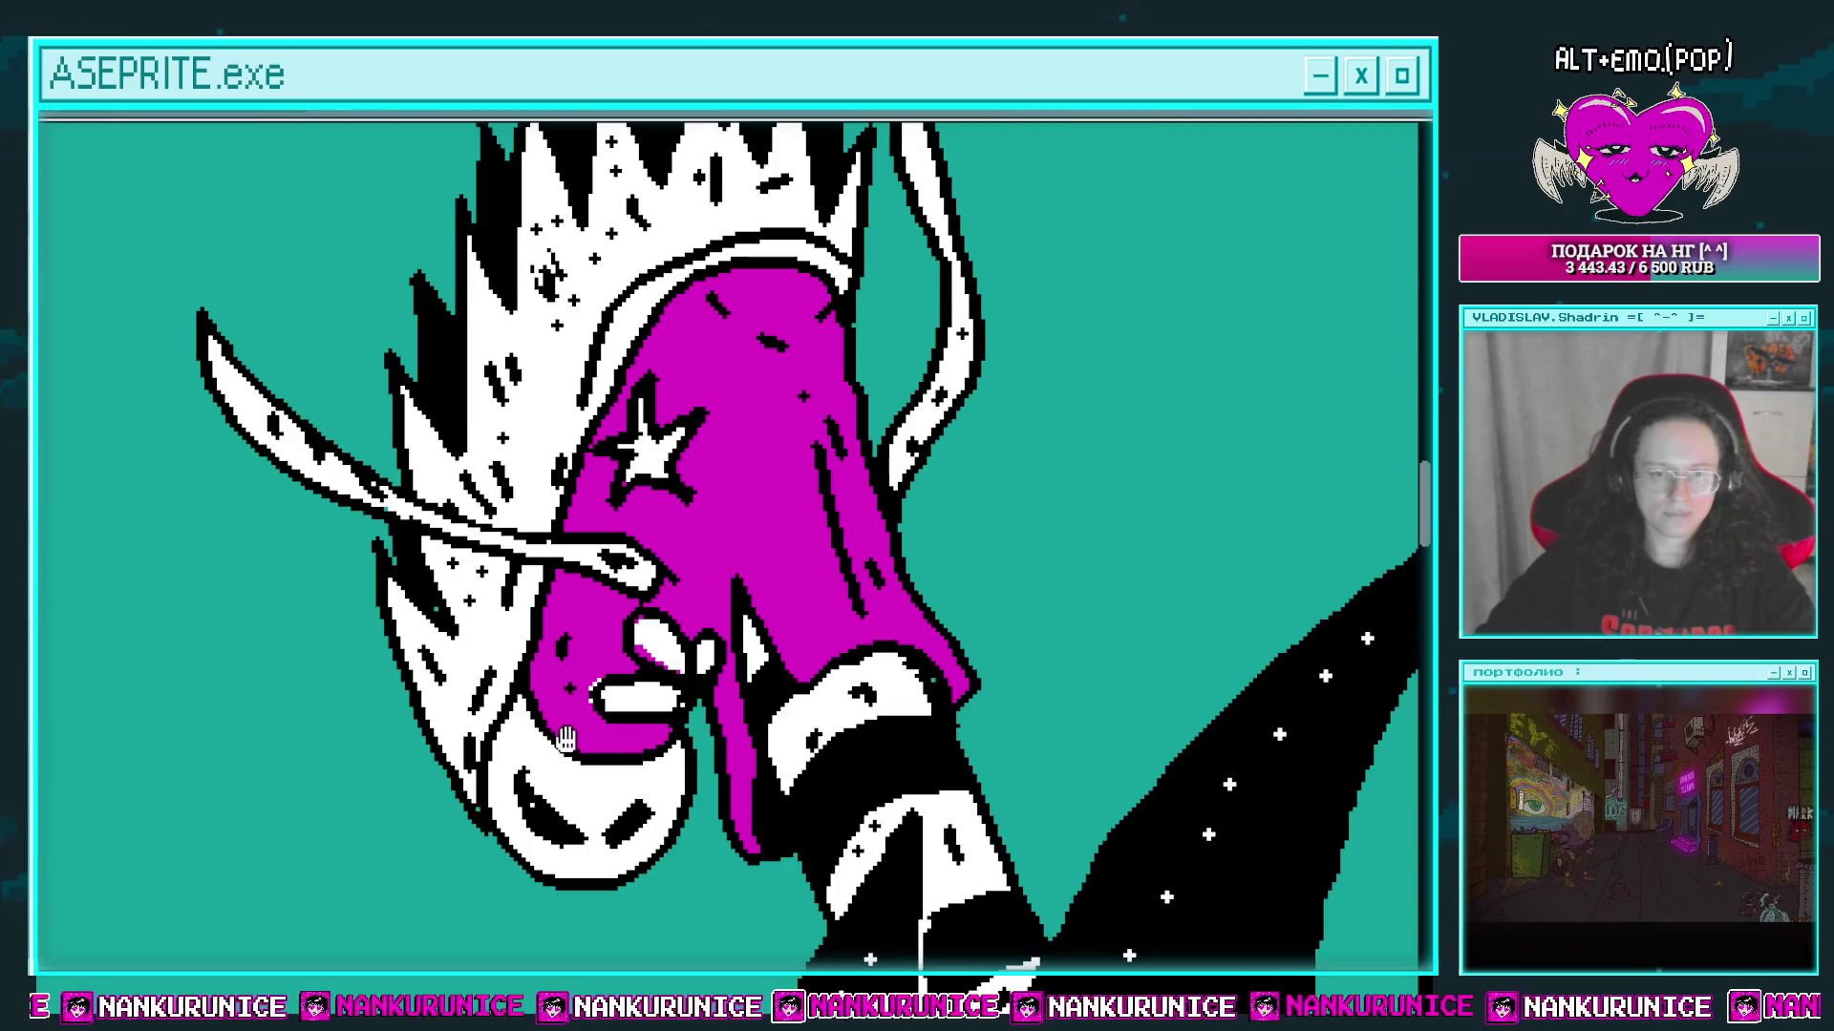
scroll(554, 718, down, 1)
scroll(619, 712, up, 2)
scroll(712, 655, up, 1)
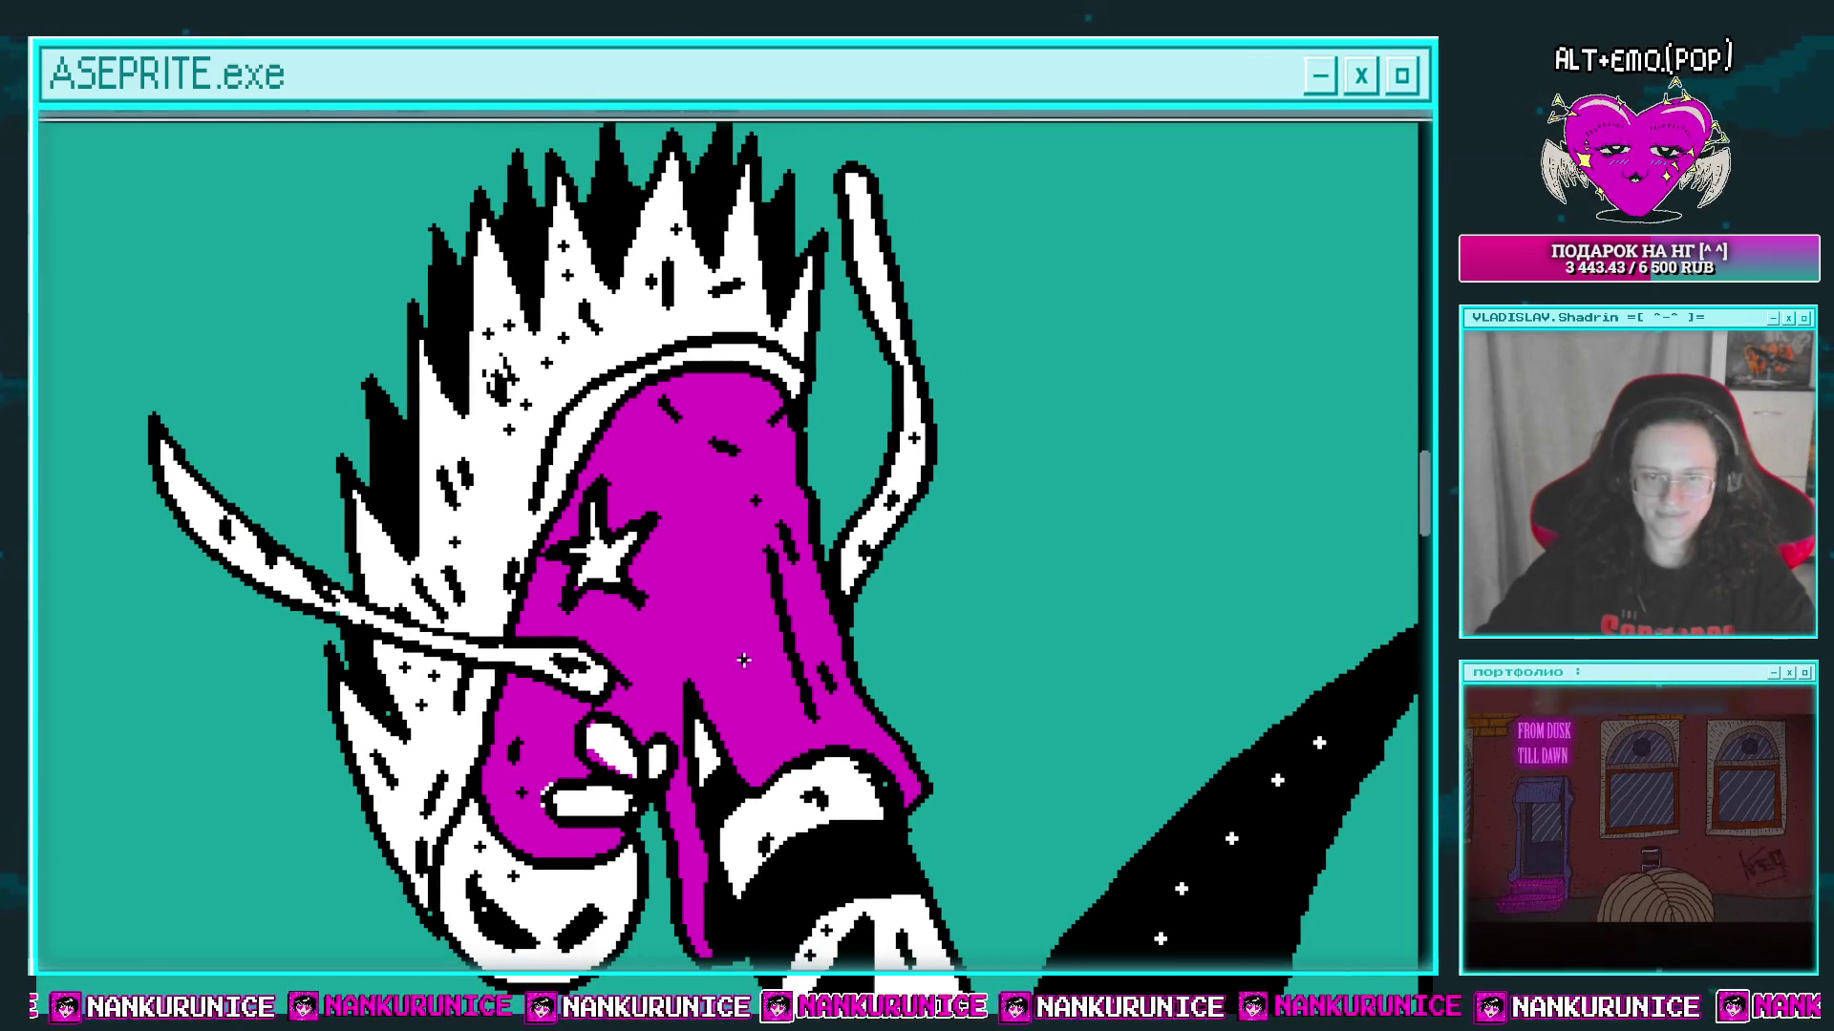
scroll(728, 643, down, 1)
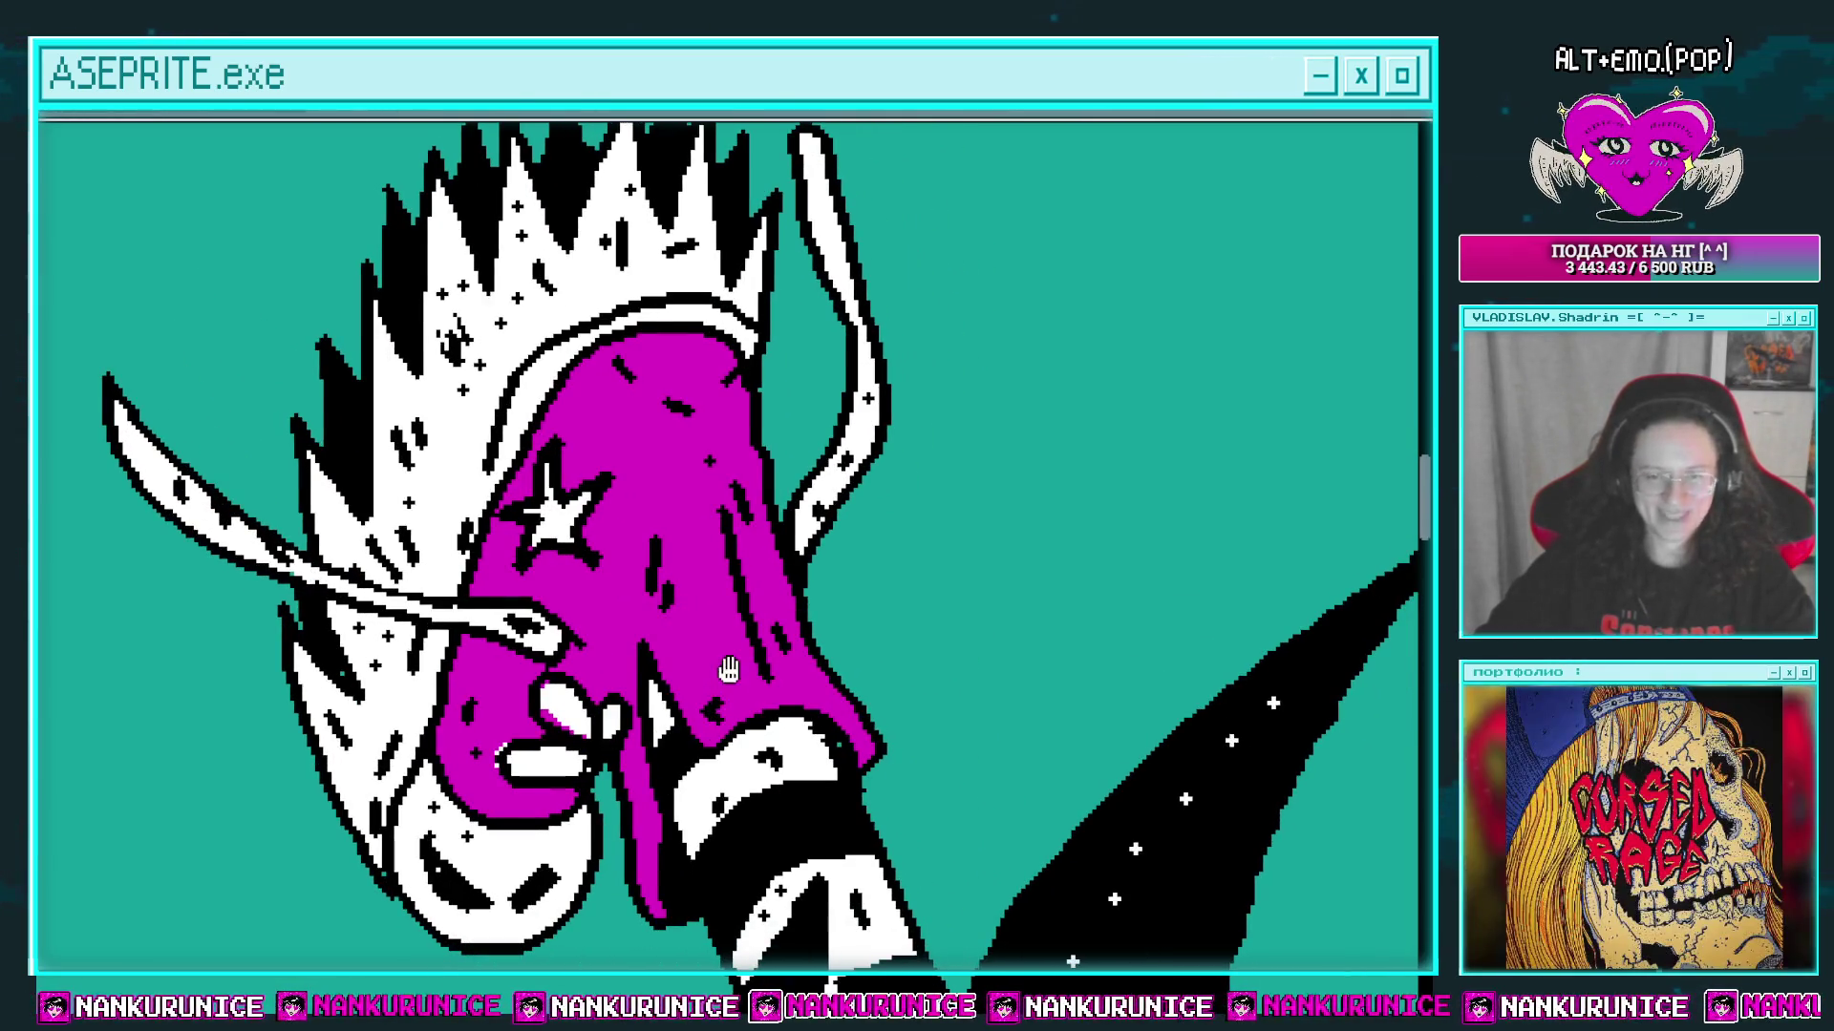
scroll(729, 668, up, 1)
scroll(749, 676, down, 2)
click(840, 700)
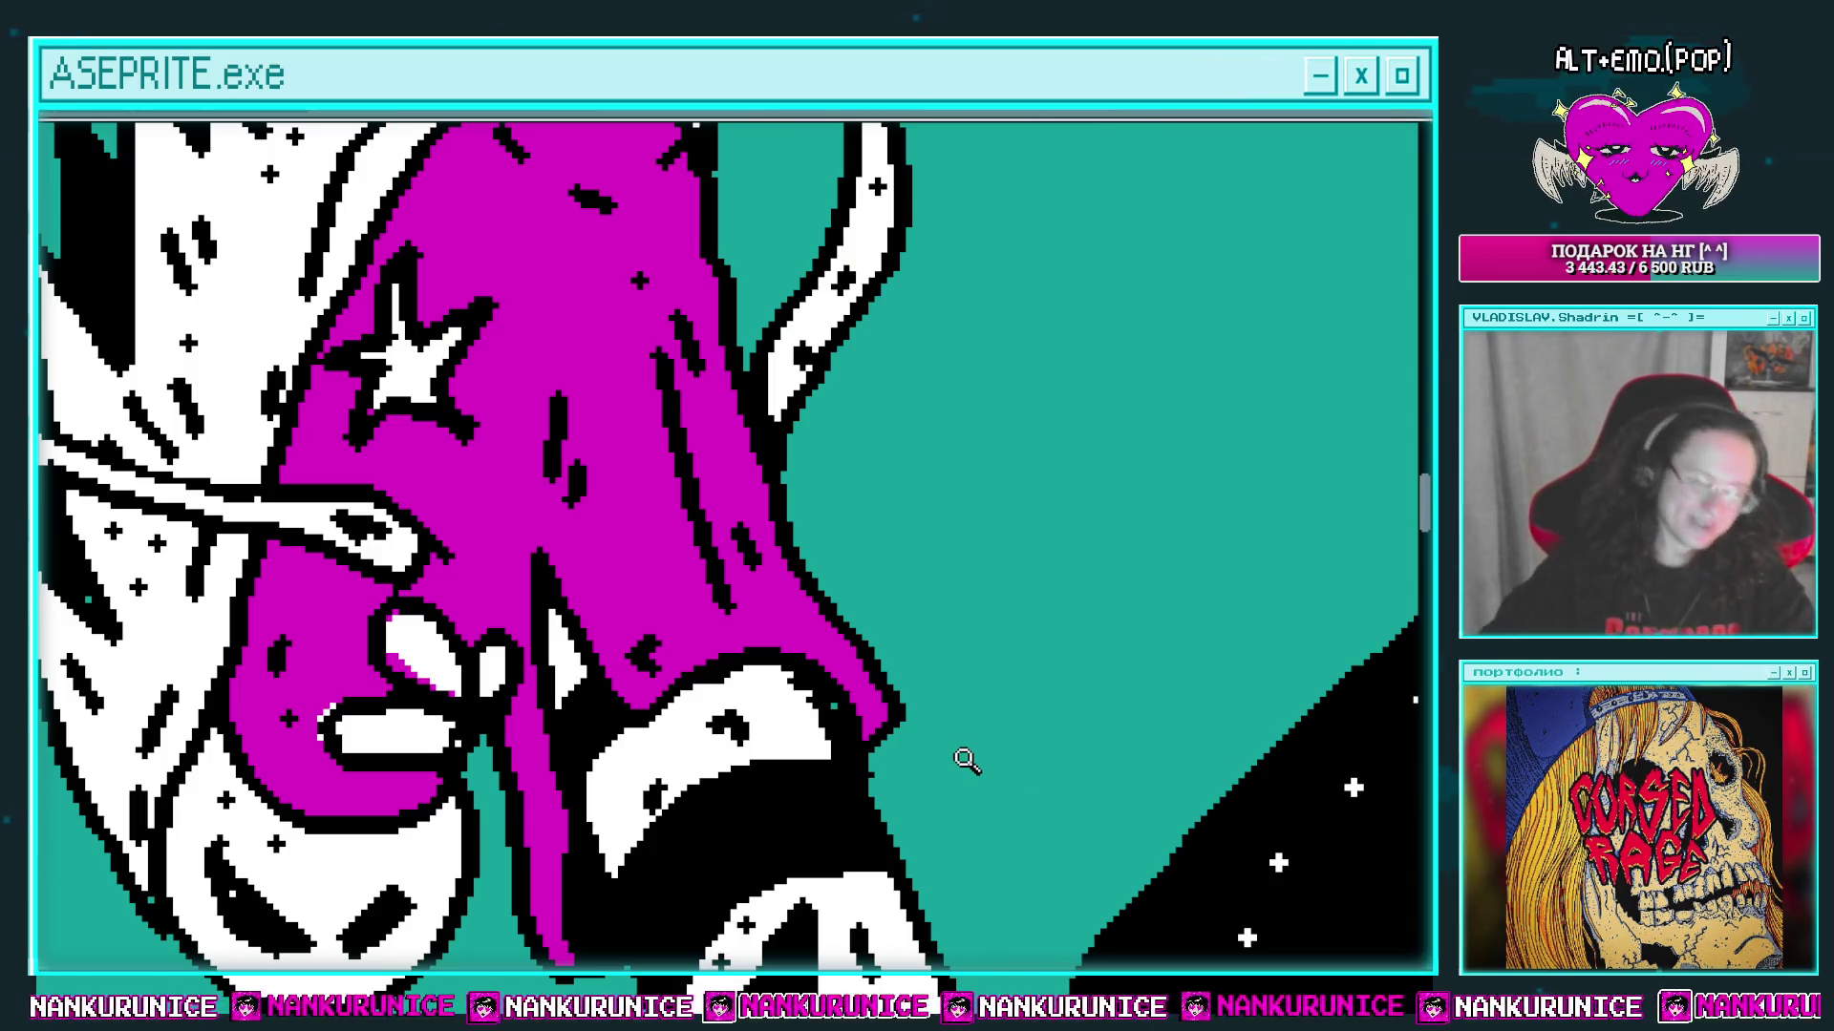
scroll(582, 543, left, 2)
scroll(583, 542, up, 1)
drag(552, 597, 566, 520)
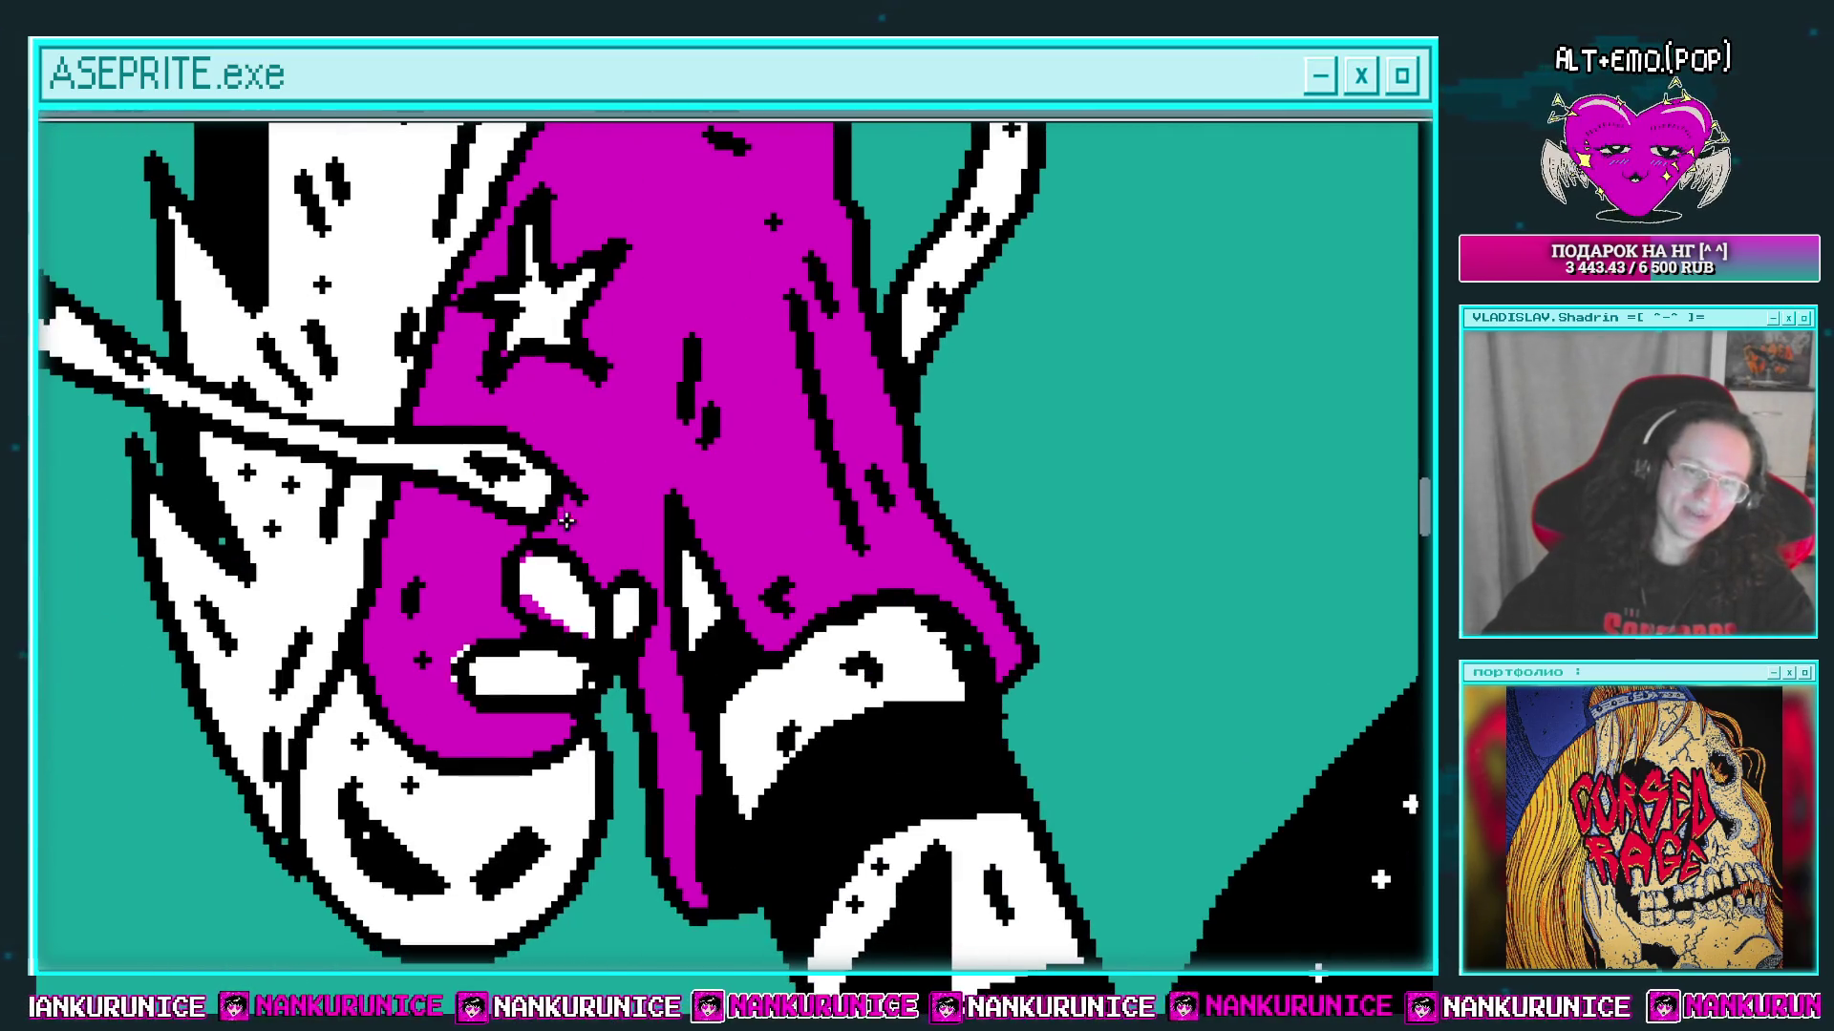
scroll(623, 487, up, 2)
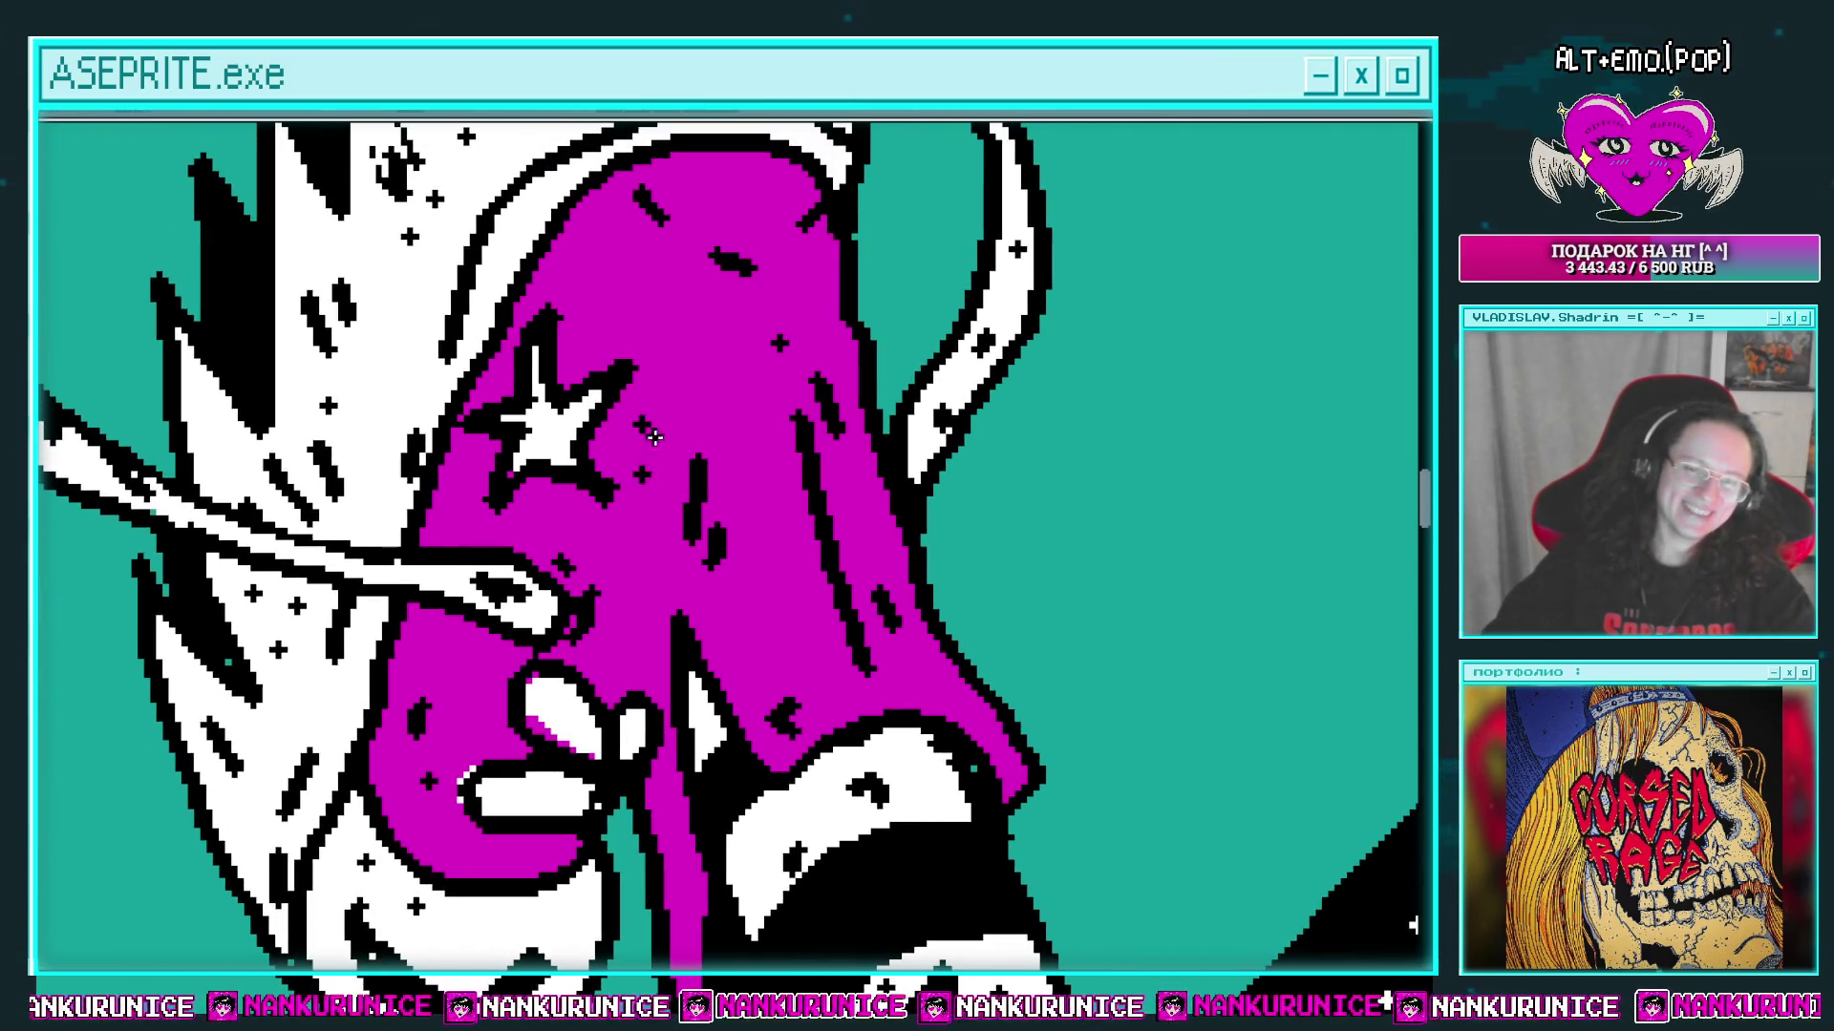
Step: Zoom out to centre the whole character, then apply the Outline effect with Shift+O
scroll(649, 410, up, 1)
scroll(688, 315, down, 3)
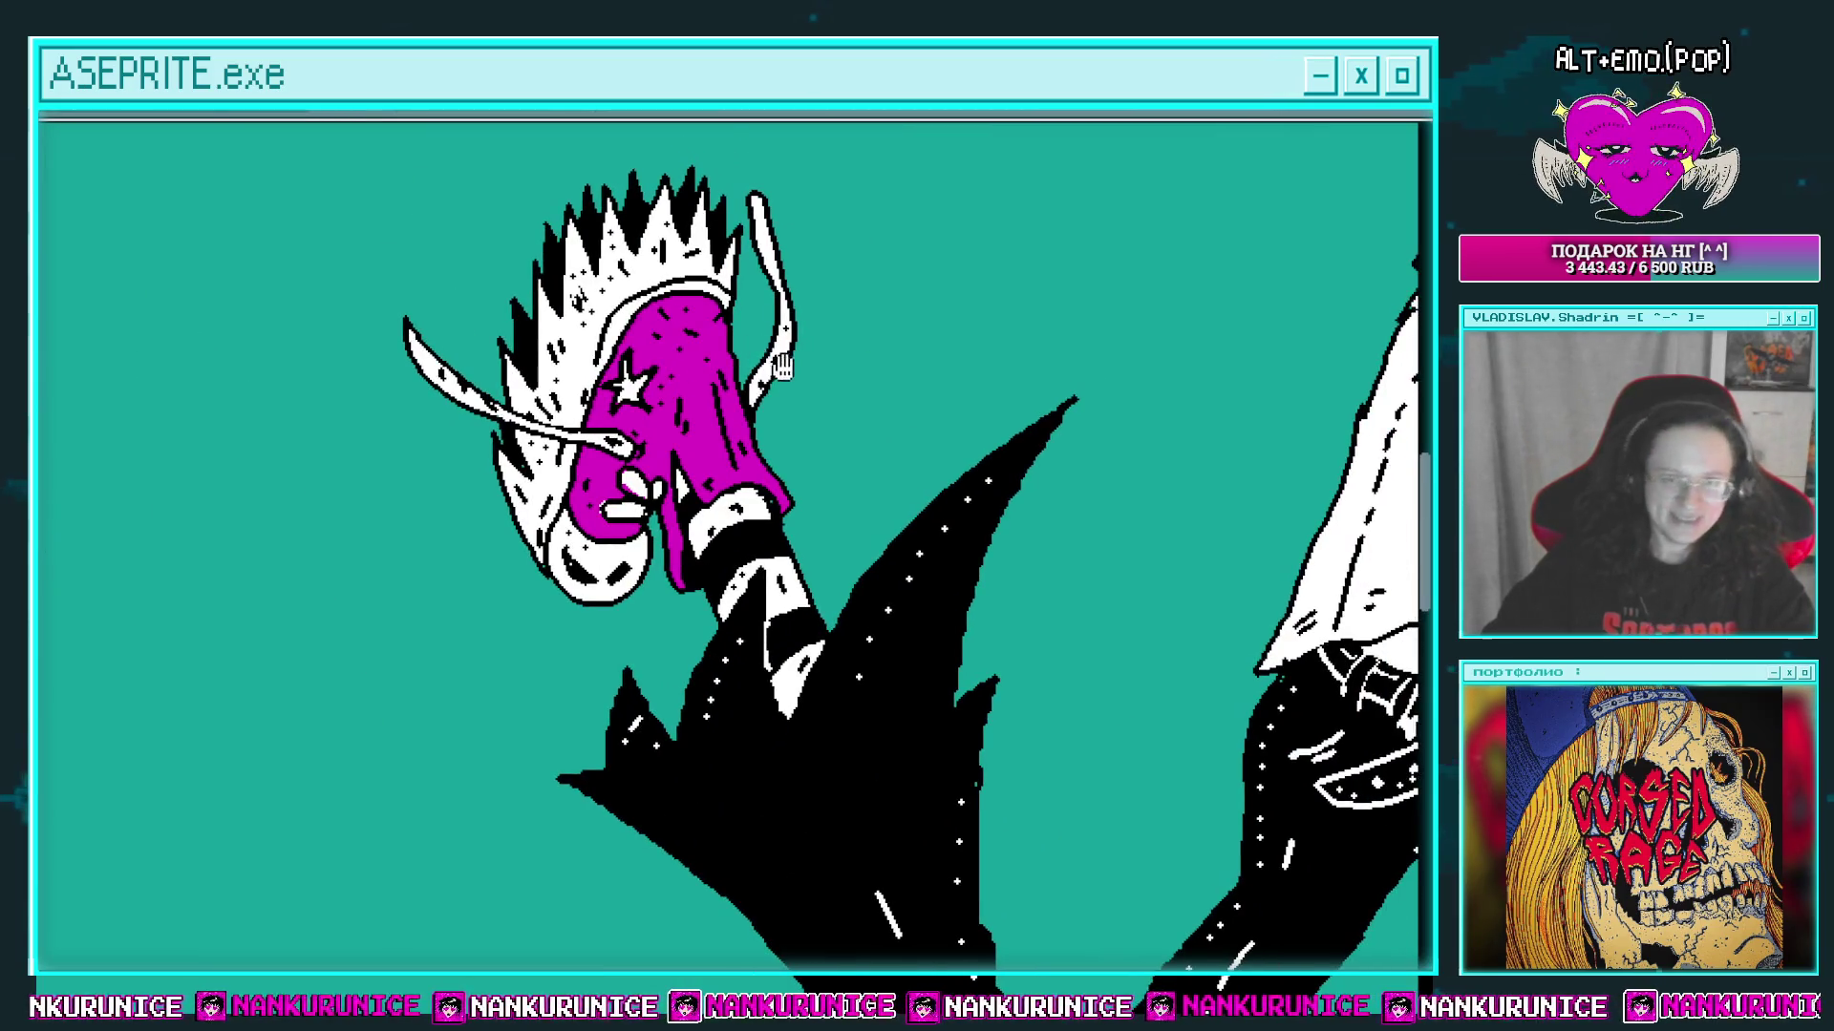
scroll(697, 344, up, 2)
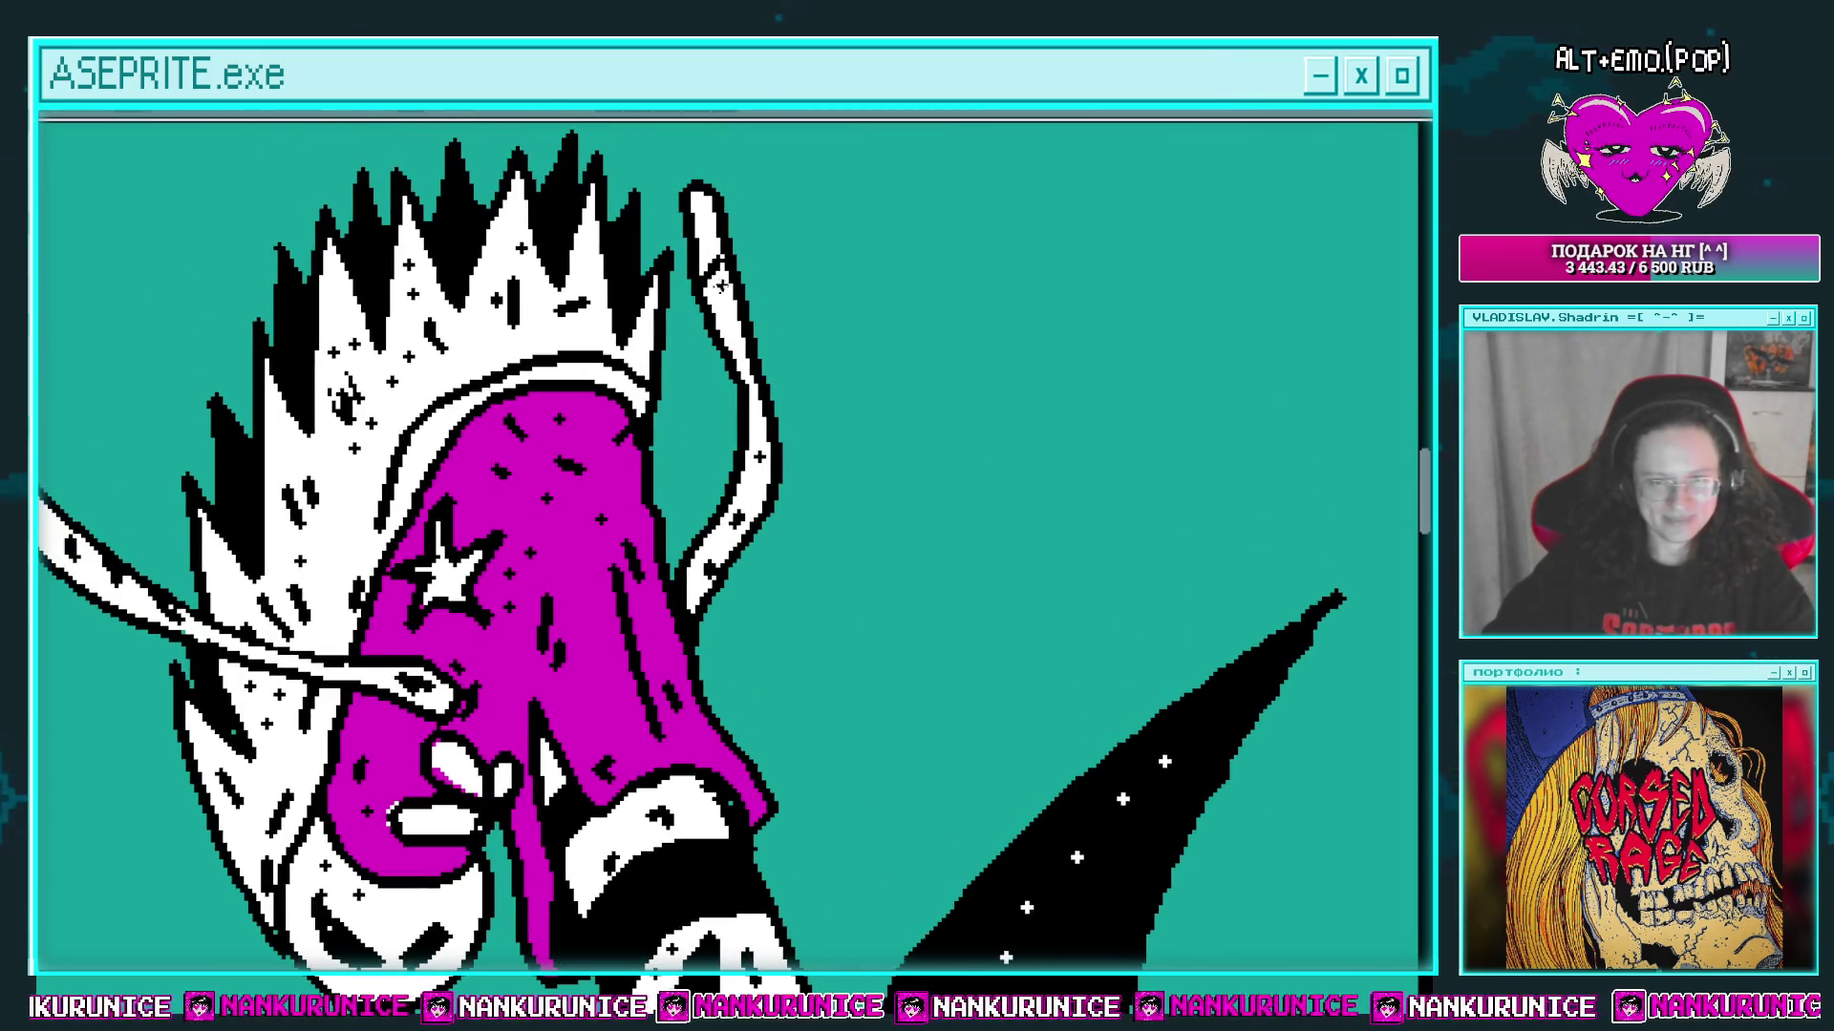
scroll(712, 239, down, 1)
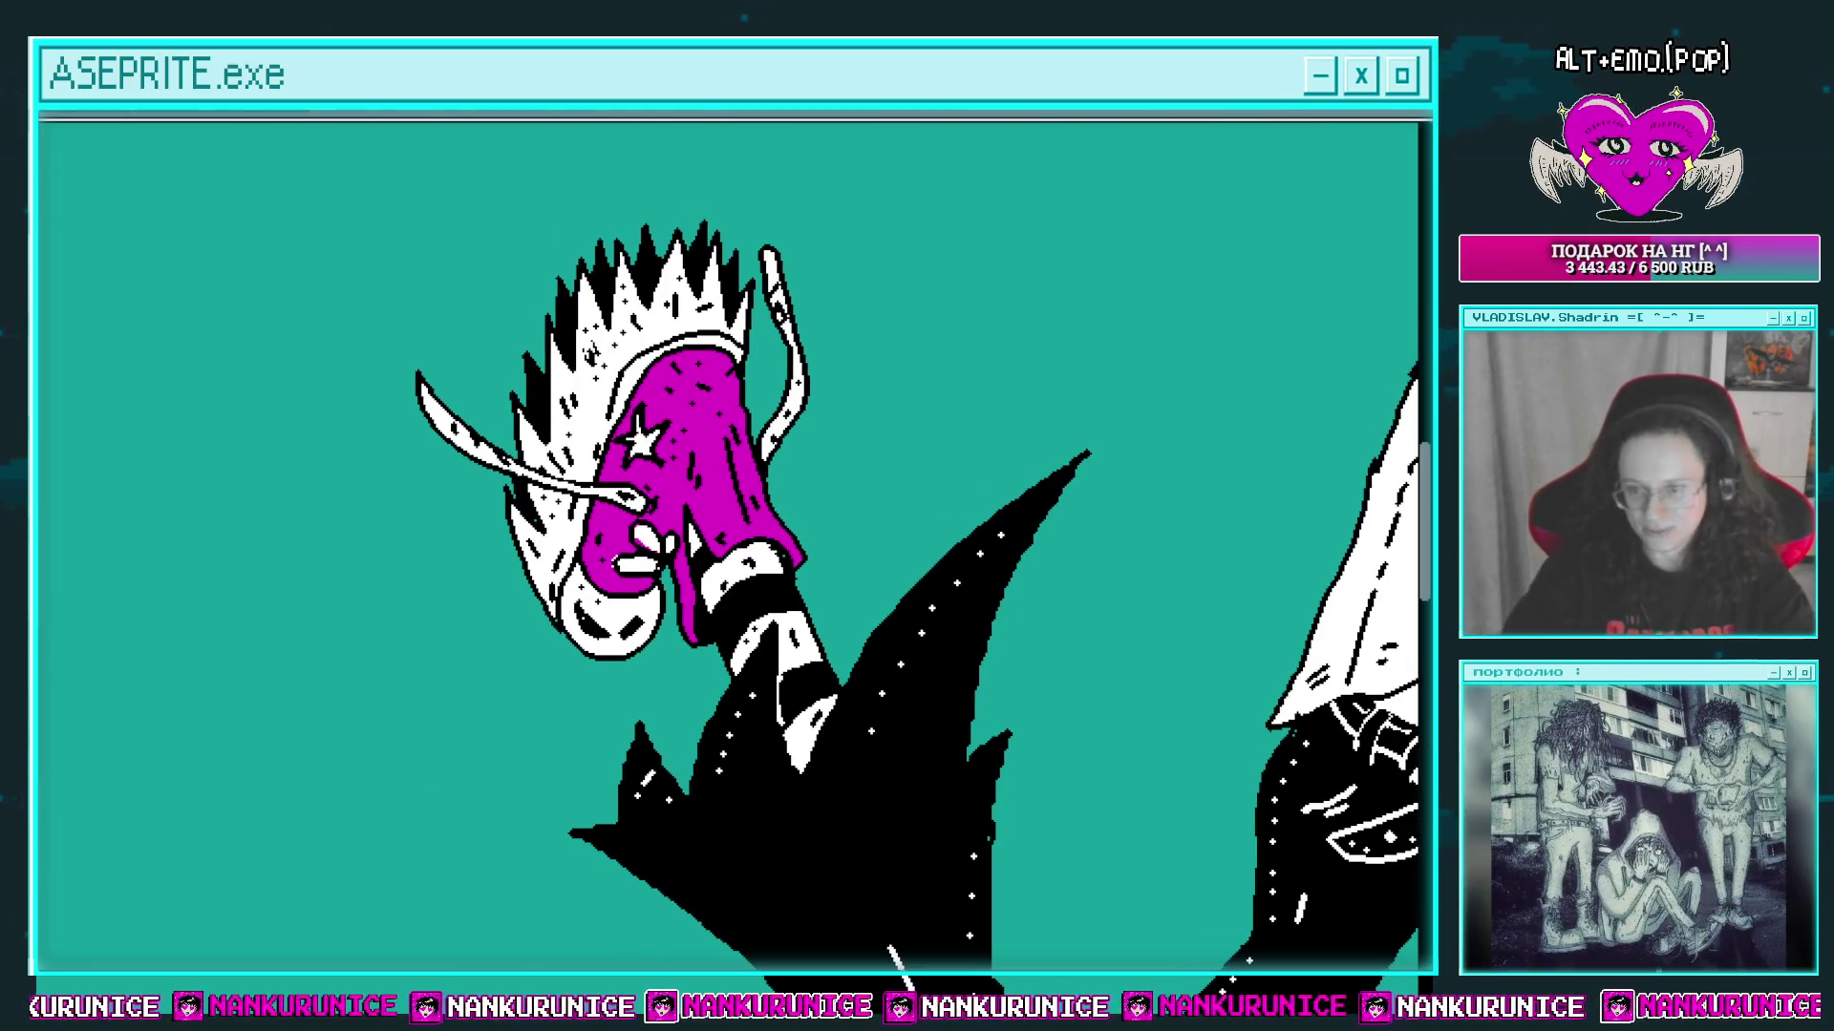
scroll(981, 605, down, 3)
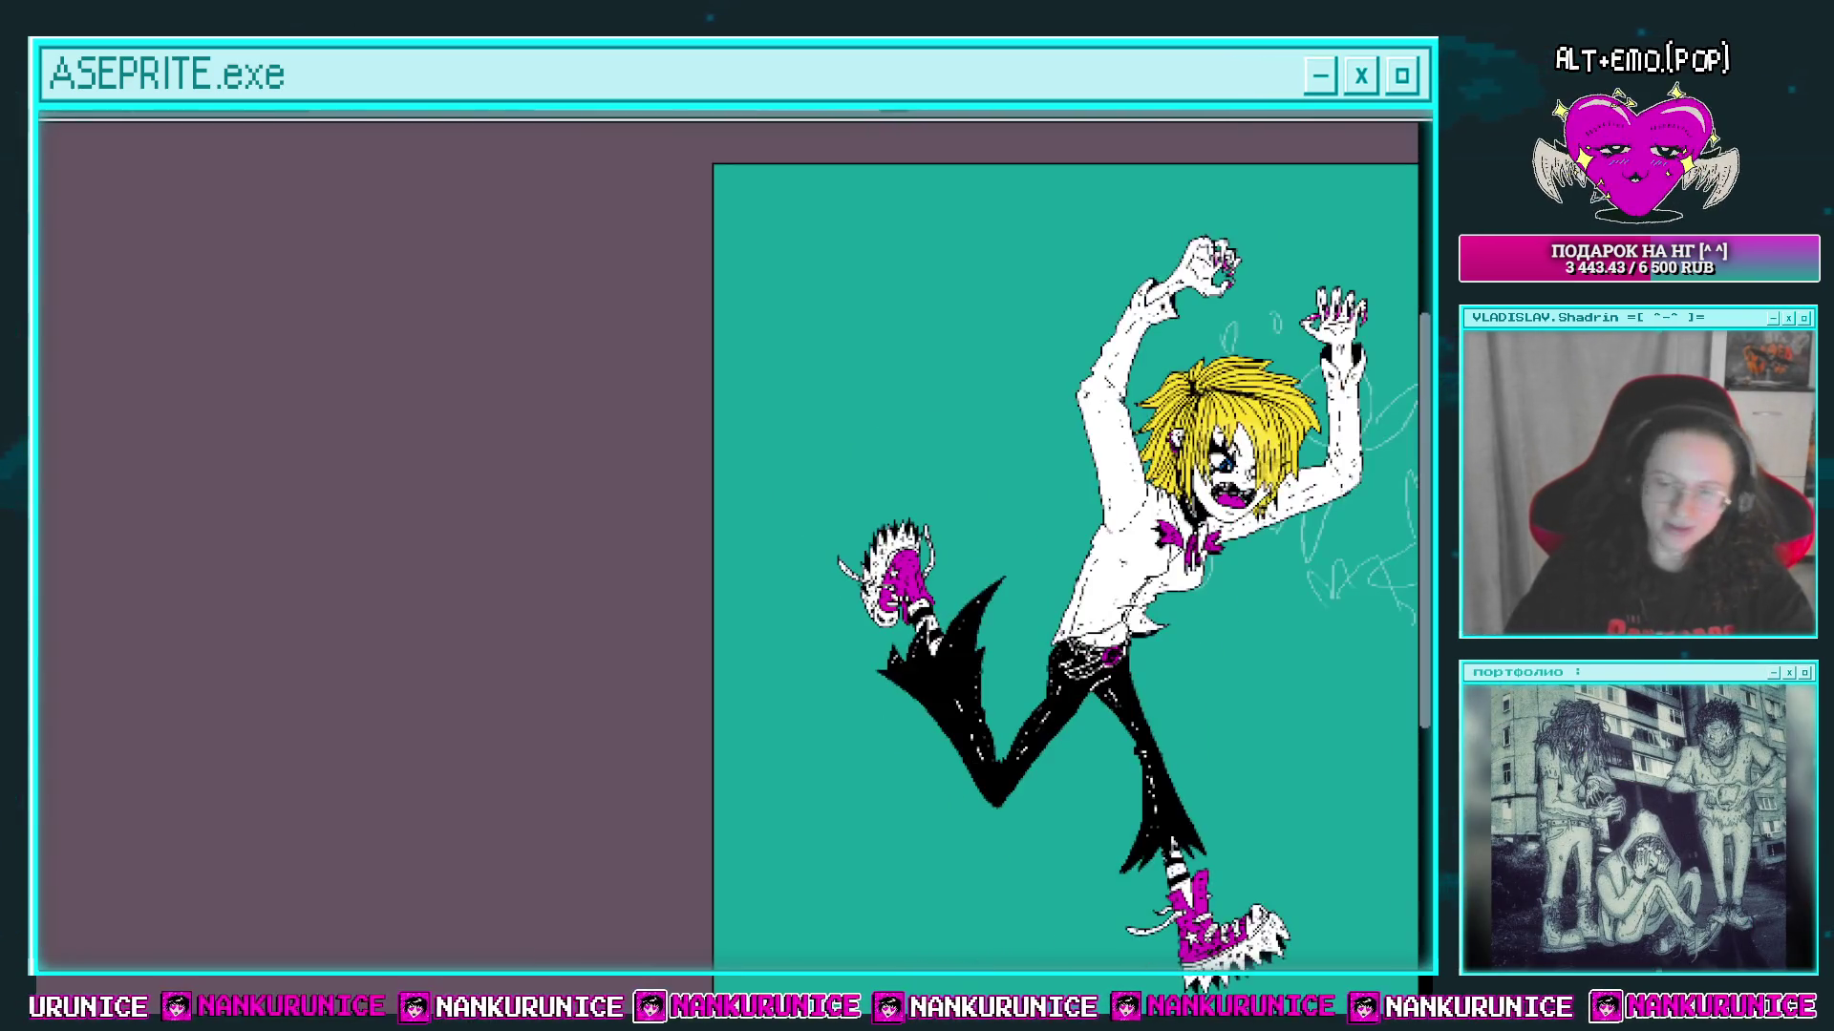
drag(1189, 655, 838, 517)
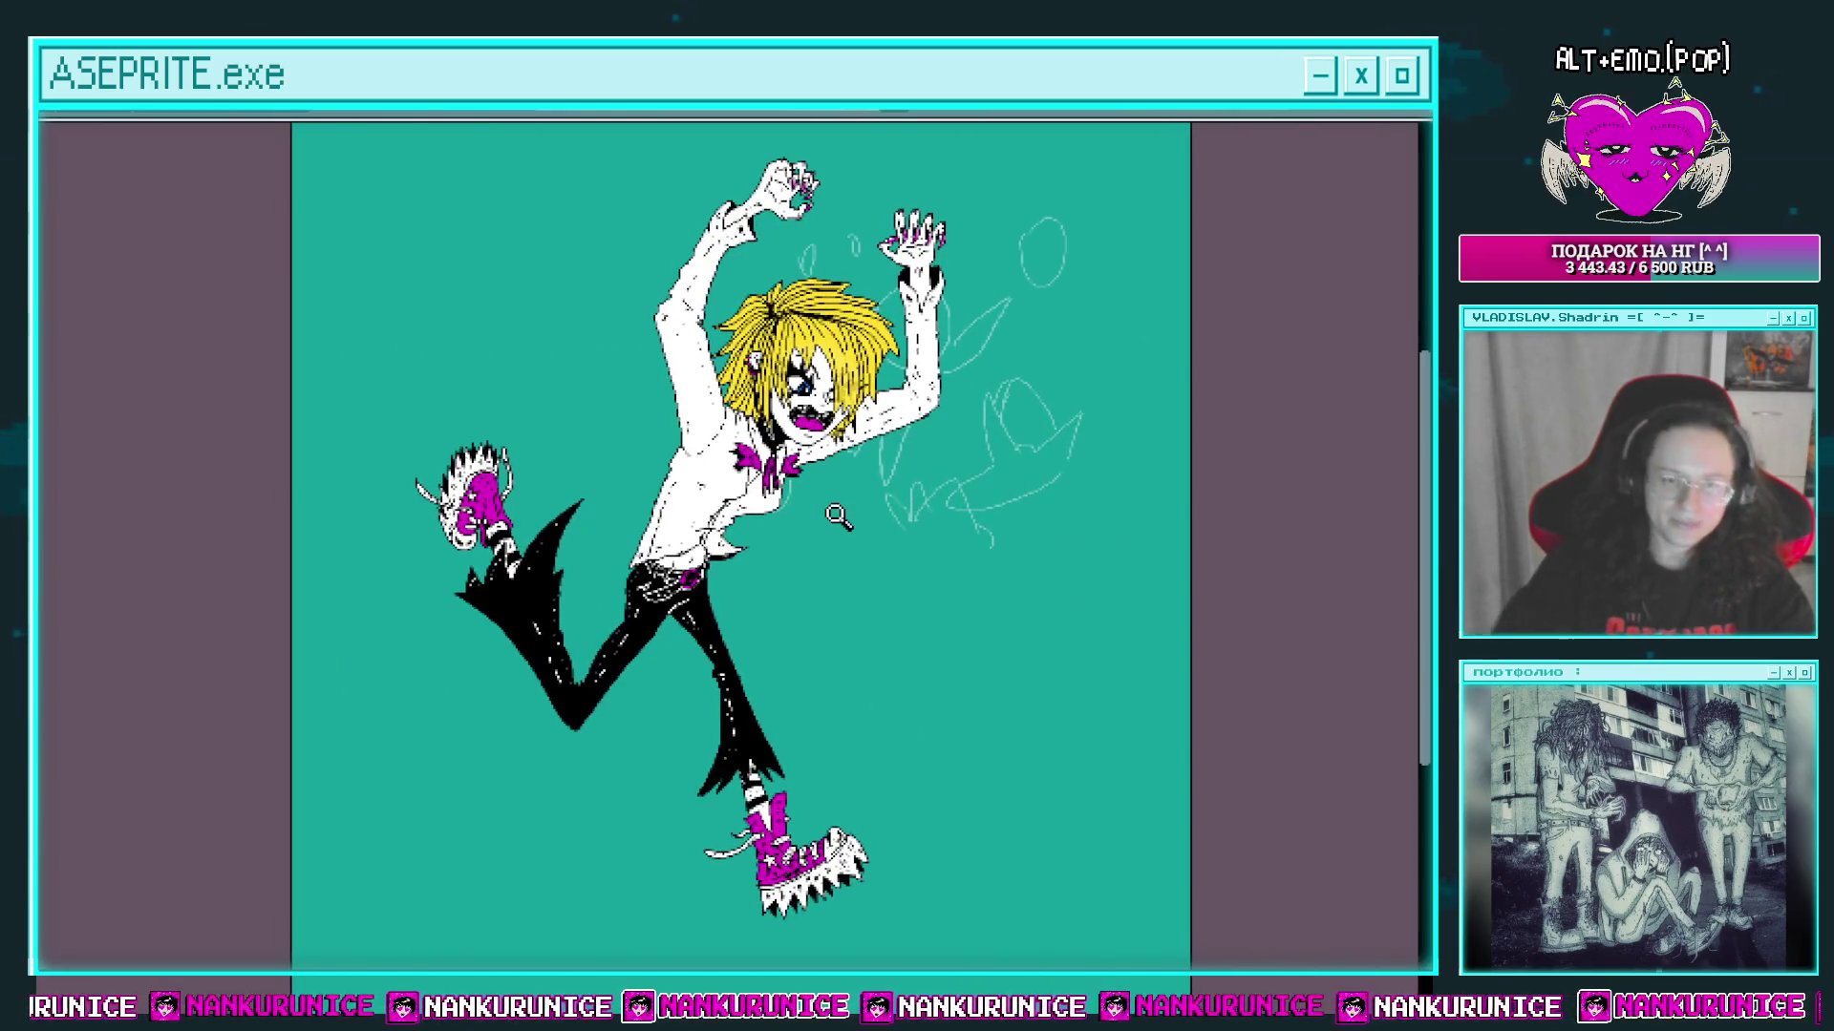
scroll(755, 568, up, 3)
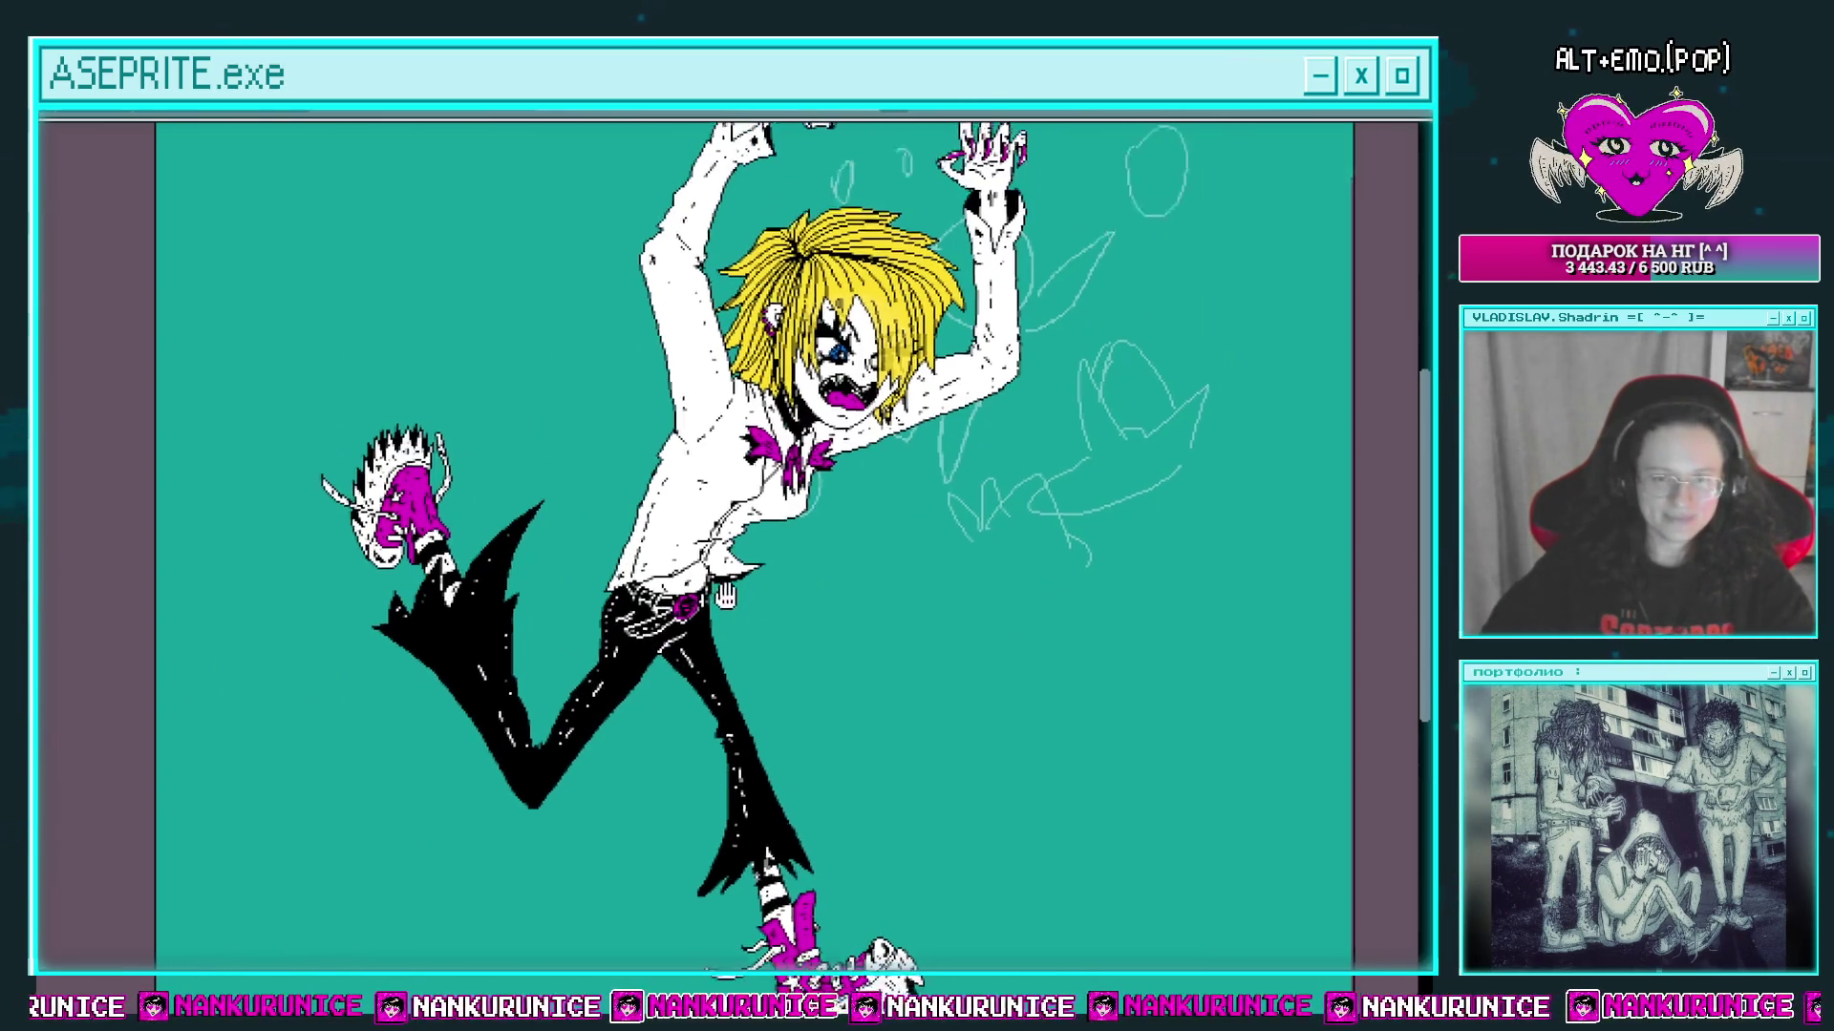
scroll(668, 535, down, 3)
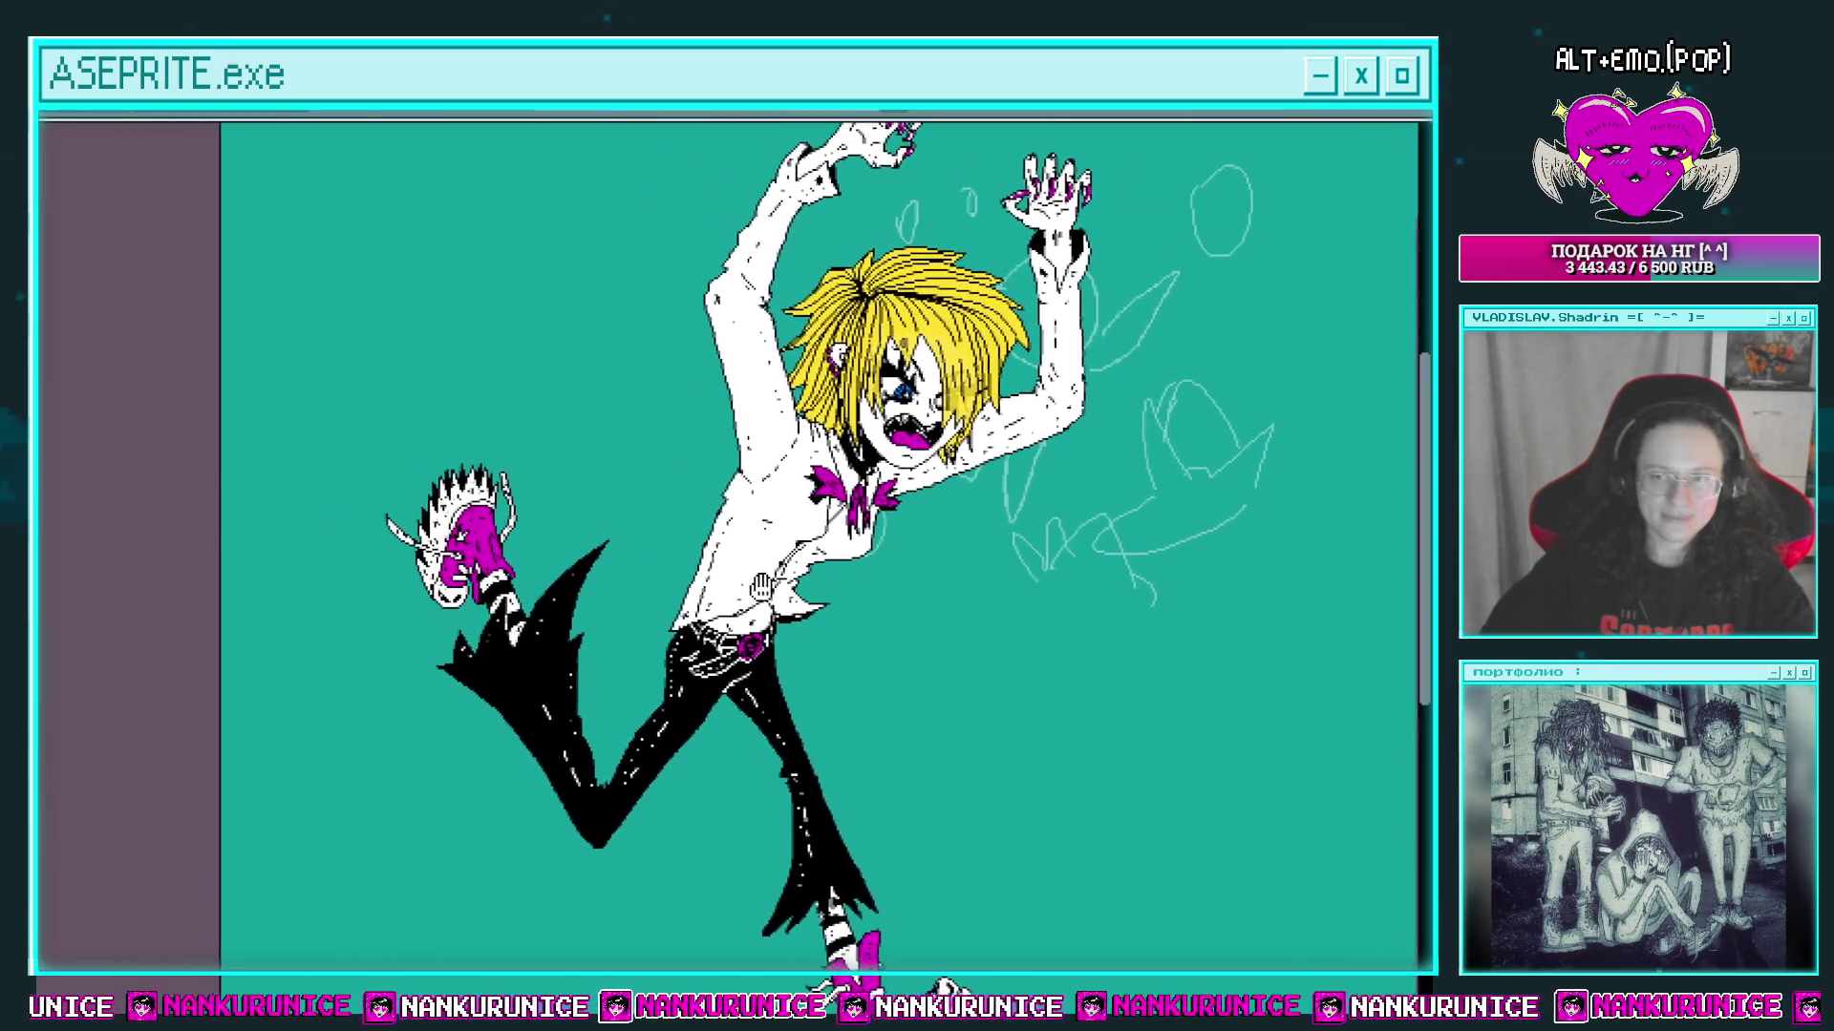
key(shift+o)
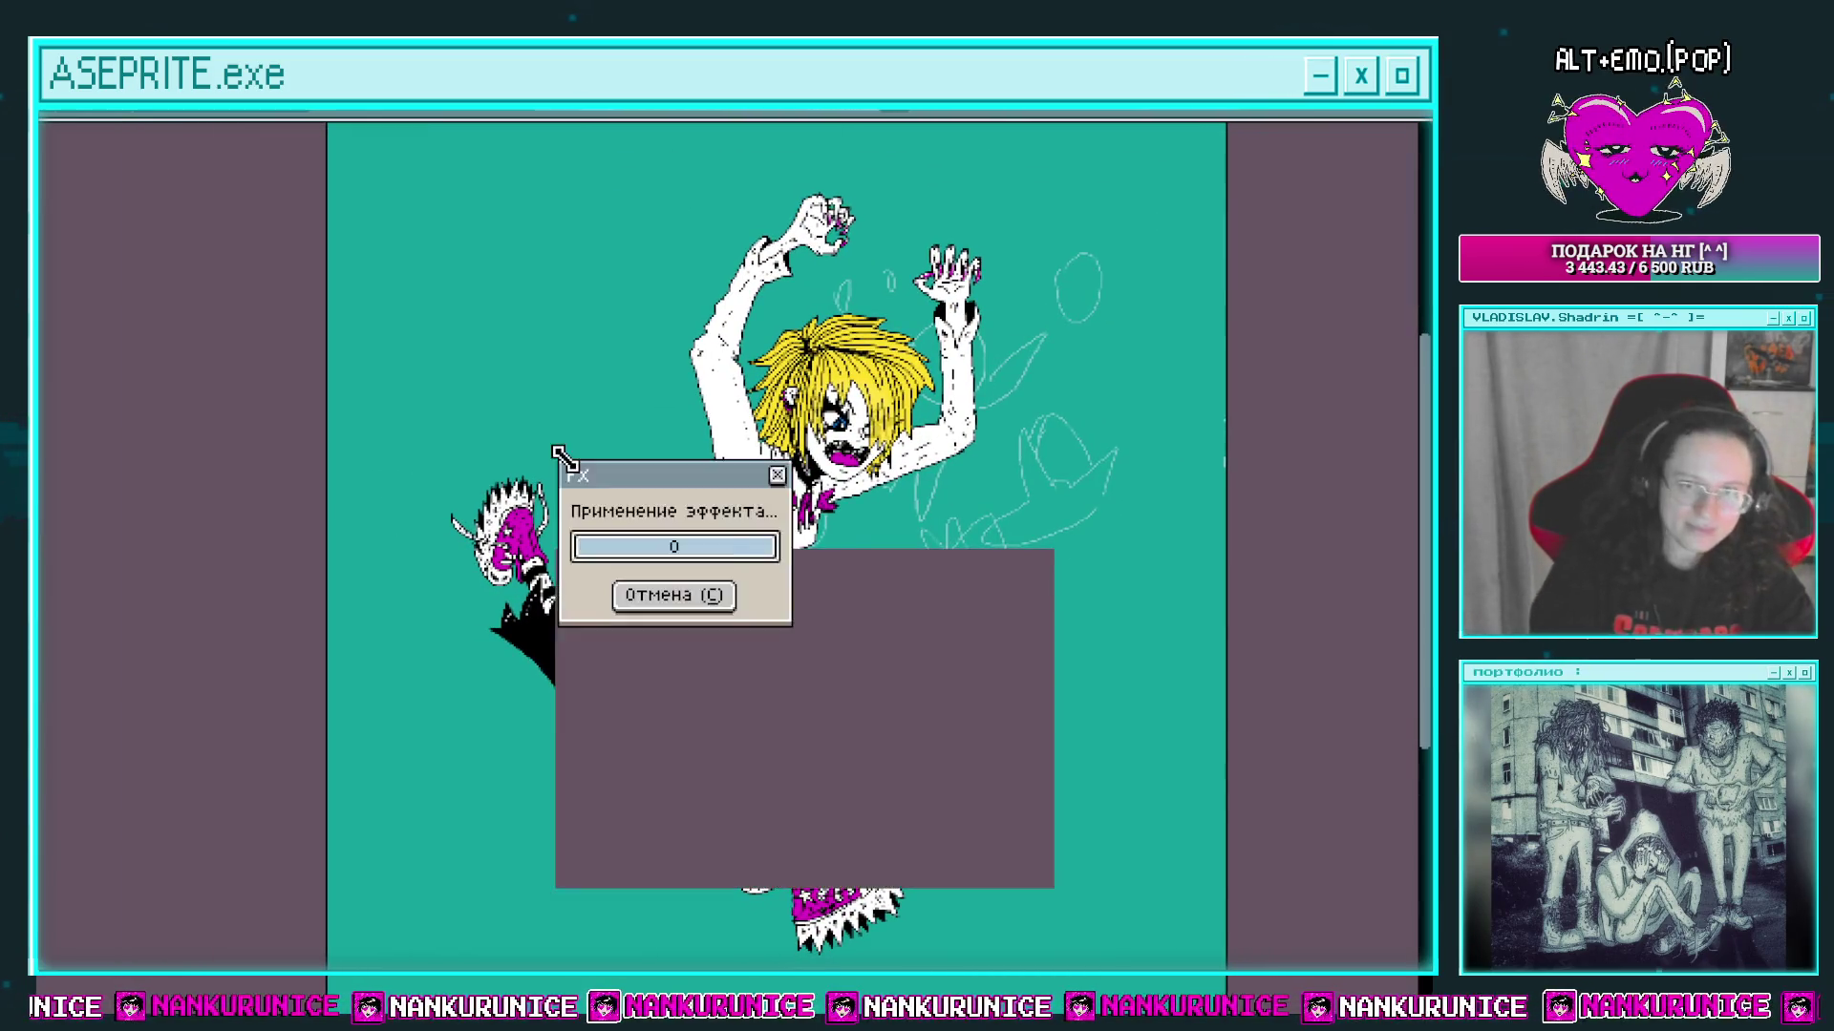
Step: Confirm the white outline, apply a second Outline pass to thicken it, then open Canvas Size
key(Return)
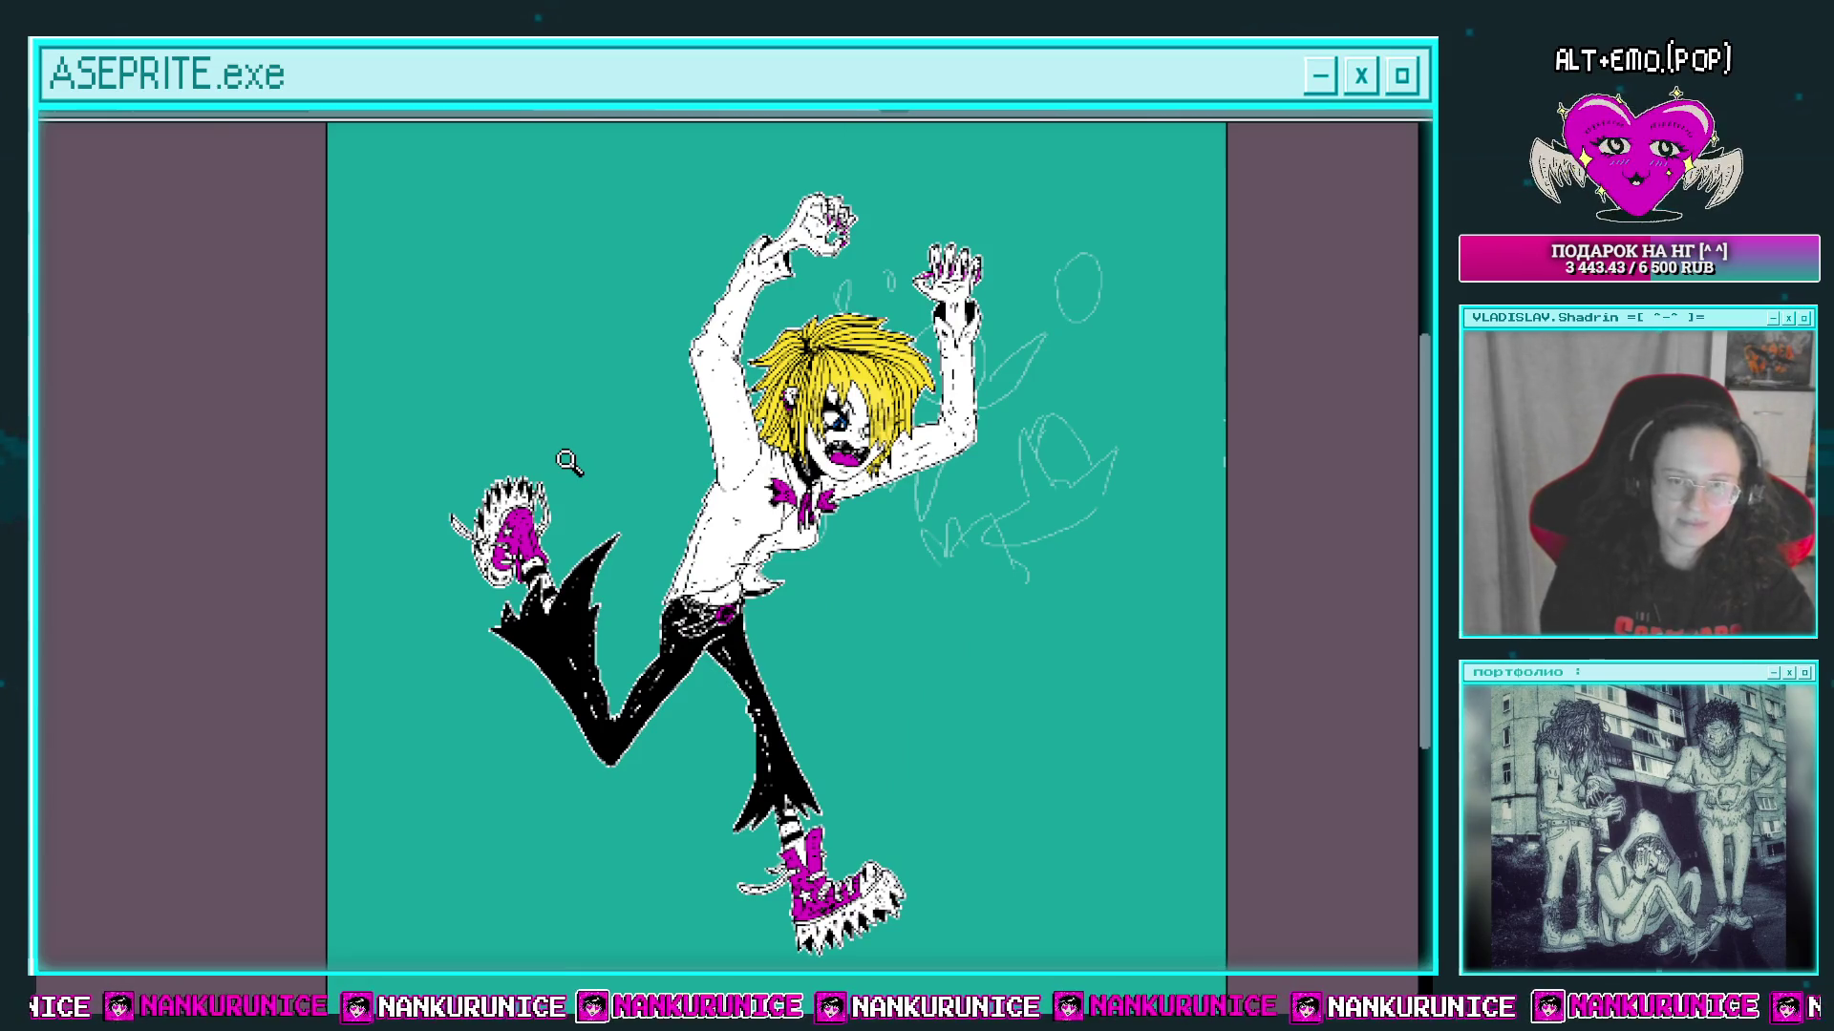
click(523, 271)
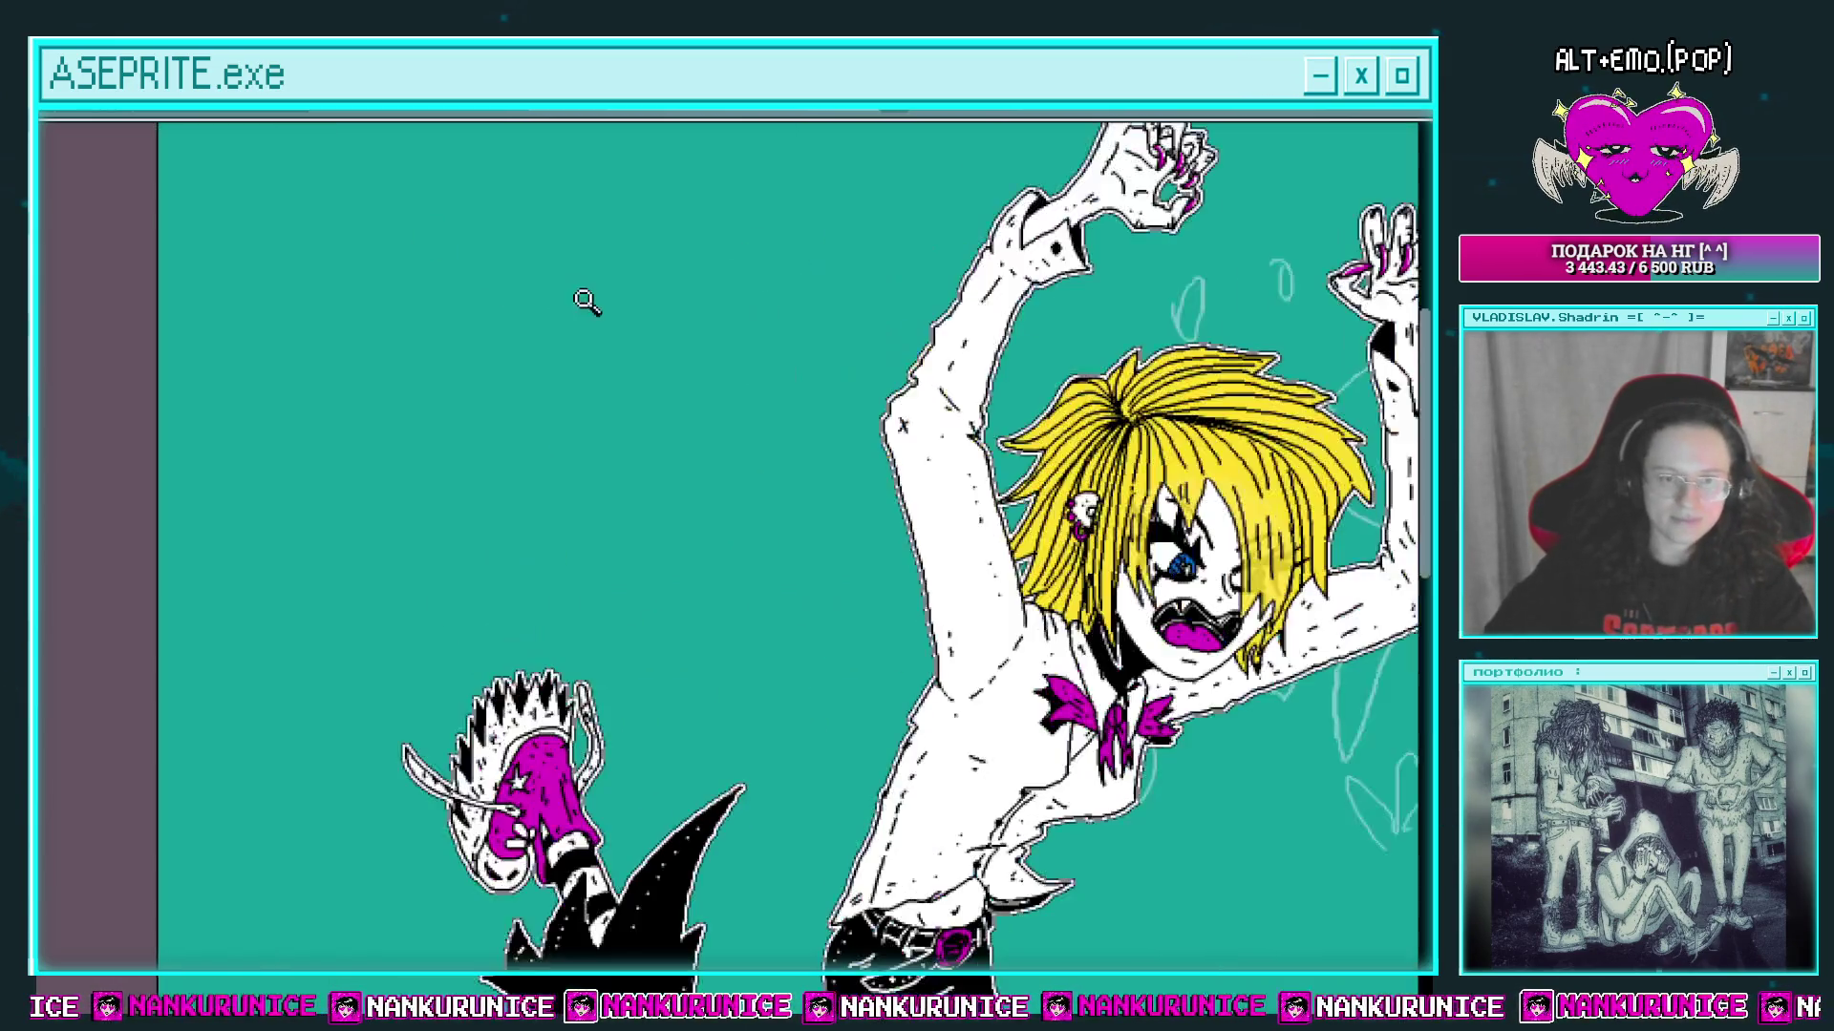
click(639, 598)
key(shift+o)
key(Return)
scroll(794, 426, down, 2)
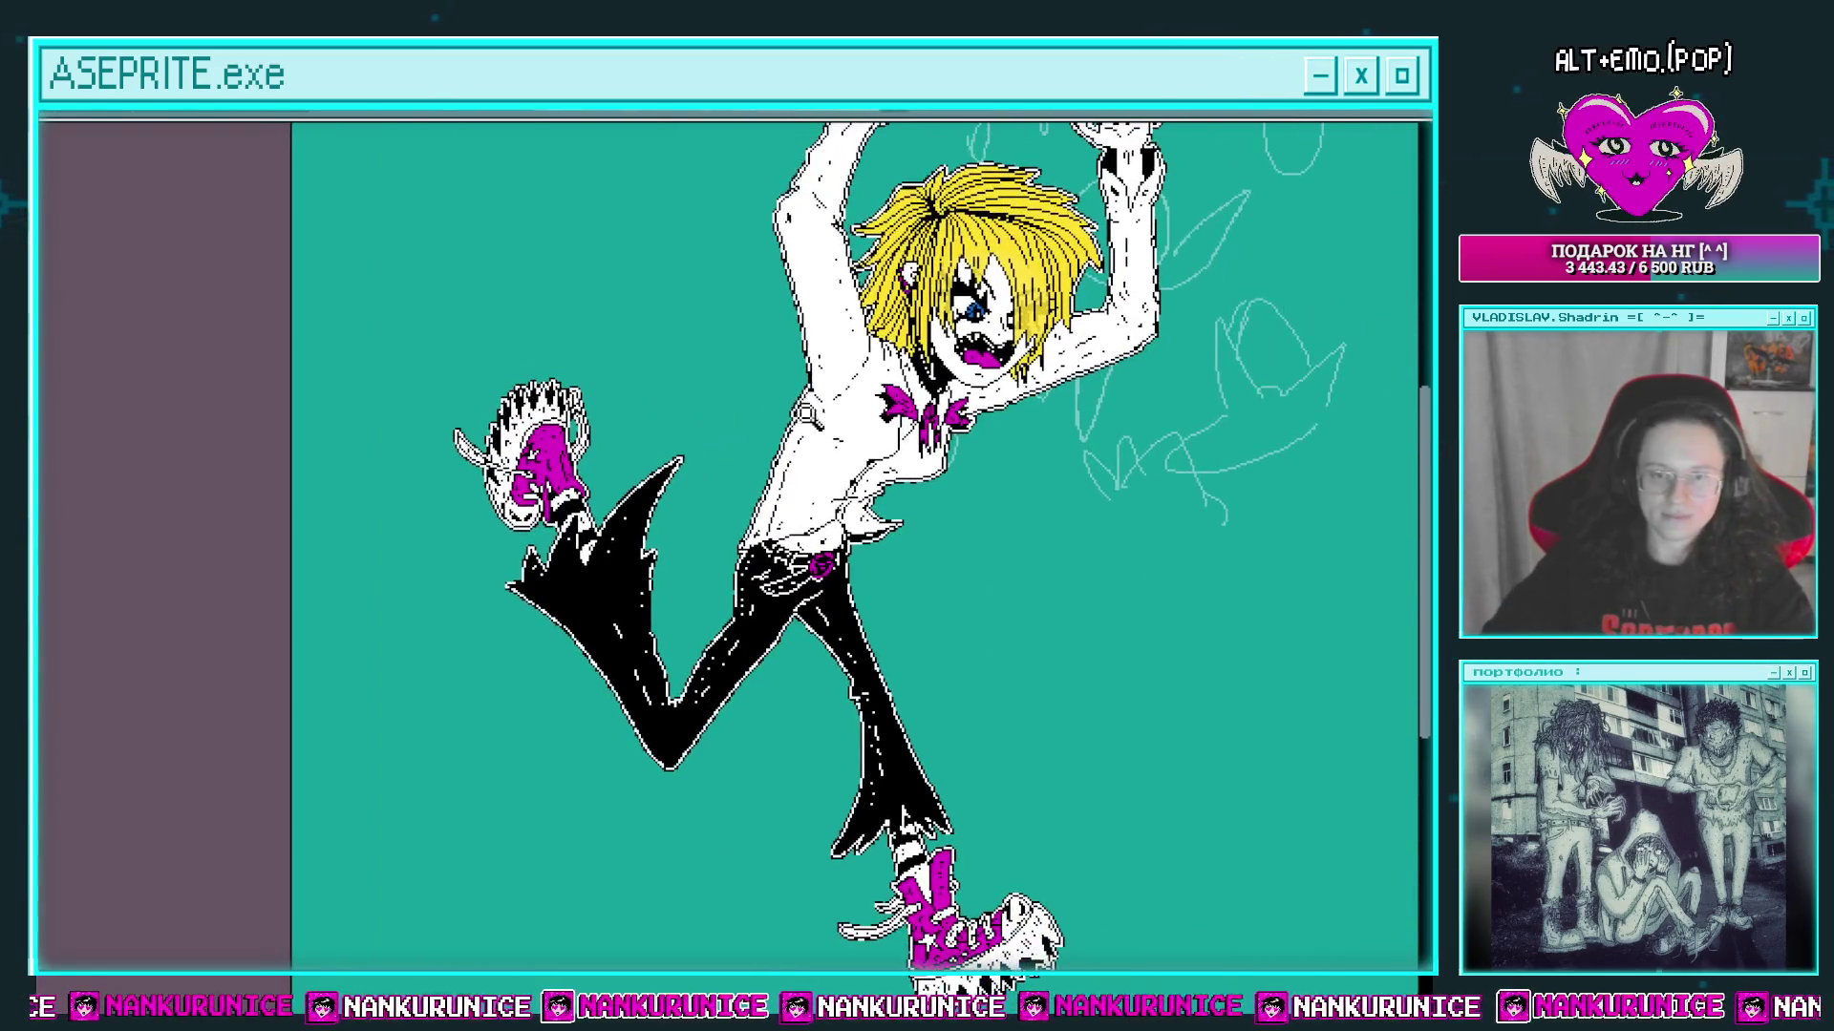
scroll(807, 415, down, 5)
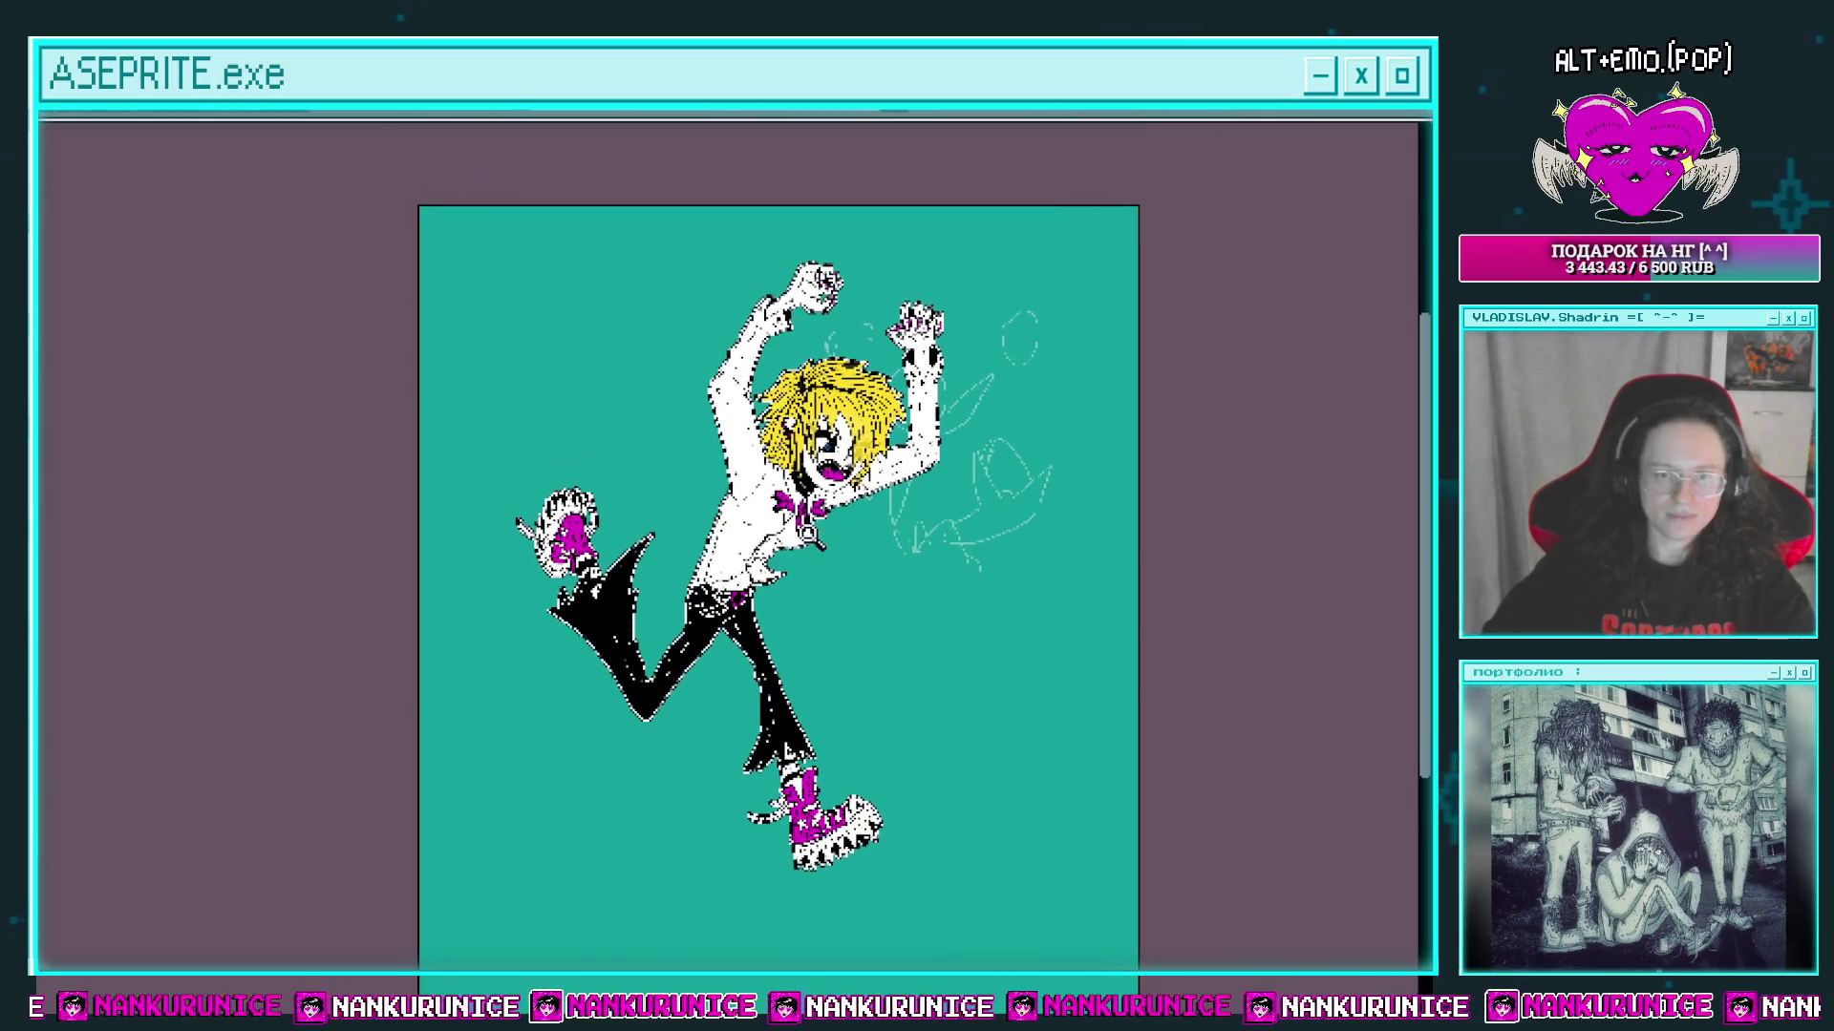
scroll(836, 702, down, 2)
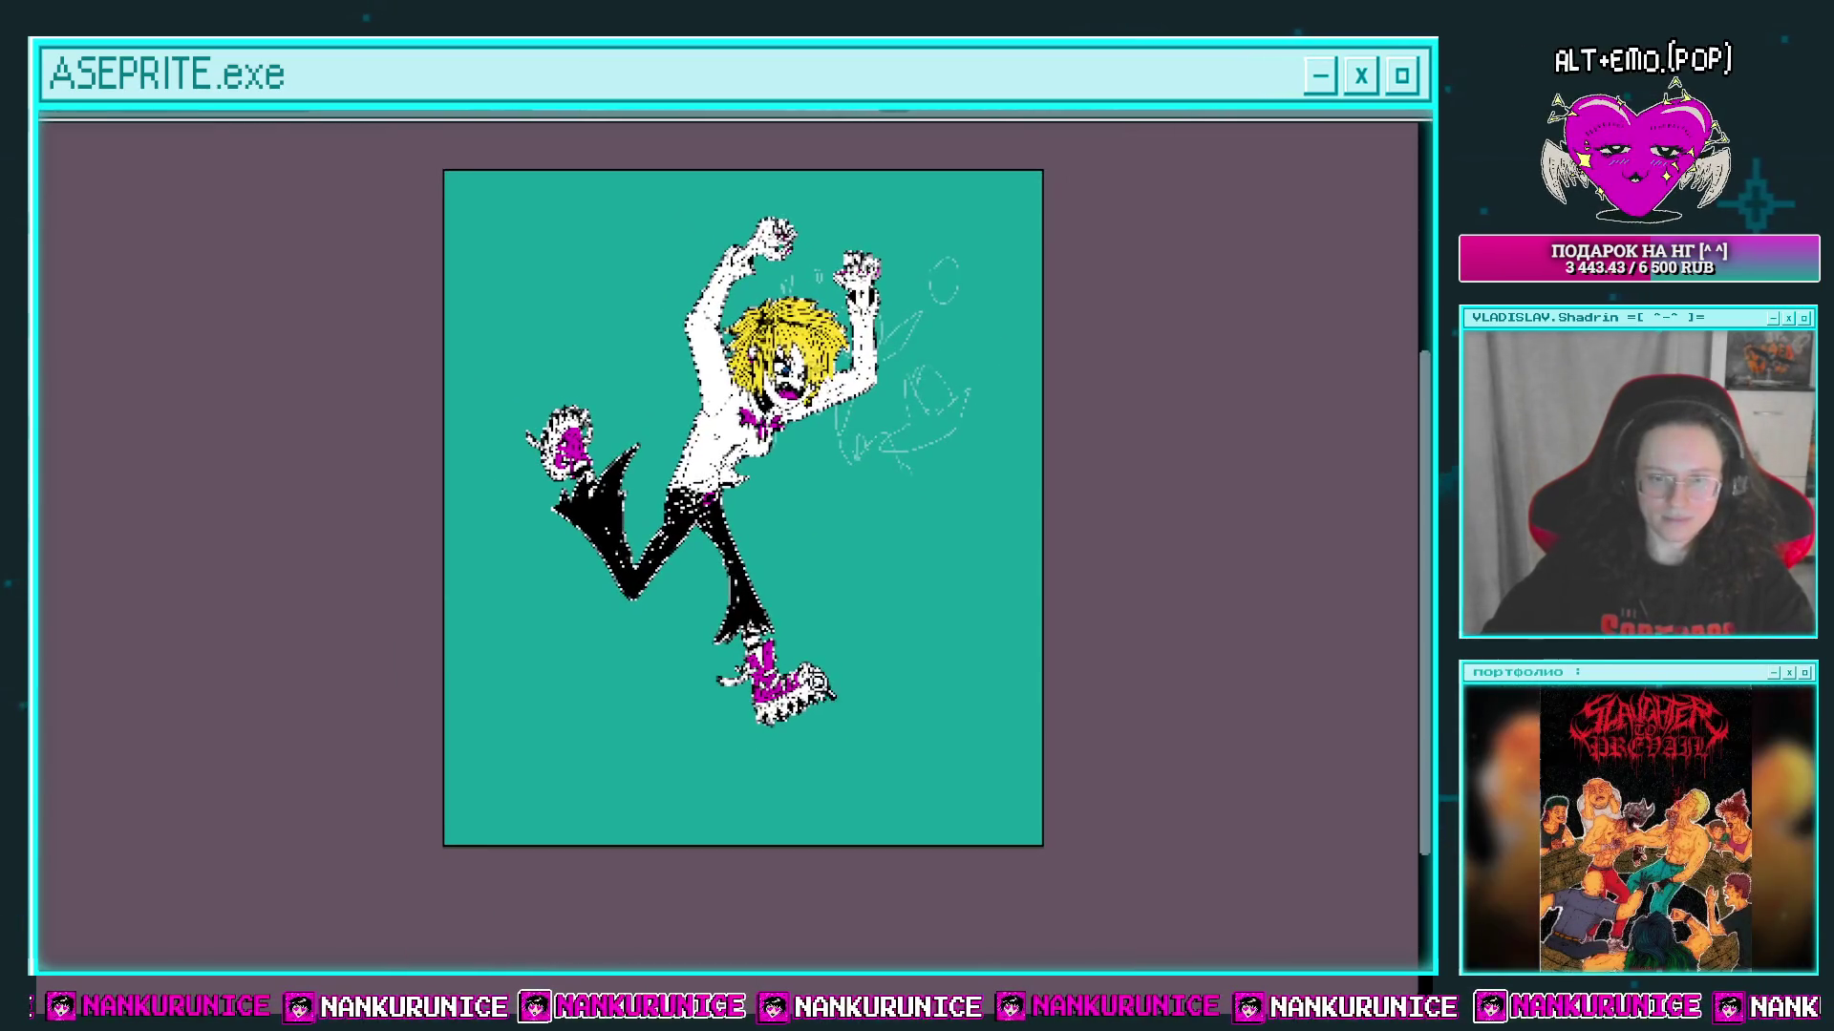
key(ctrl+alt+c)
Step: Set the canvas to 1738 × 1765 px: 174 px cut from the bottom, 18 px added on the right
mouse_move(774, 844)
mouse_down()
mouse_move(782, 819)
mouse_move(888, 785)
mouse_up()
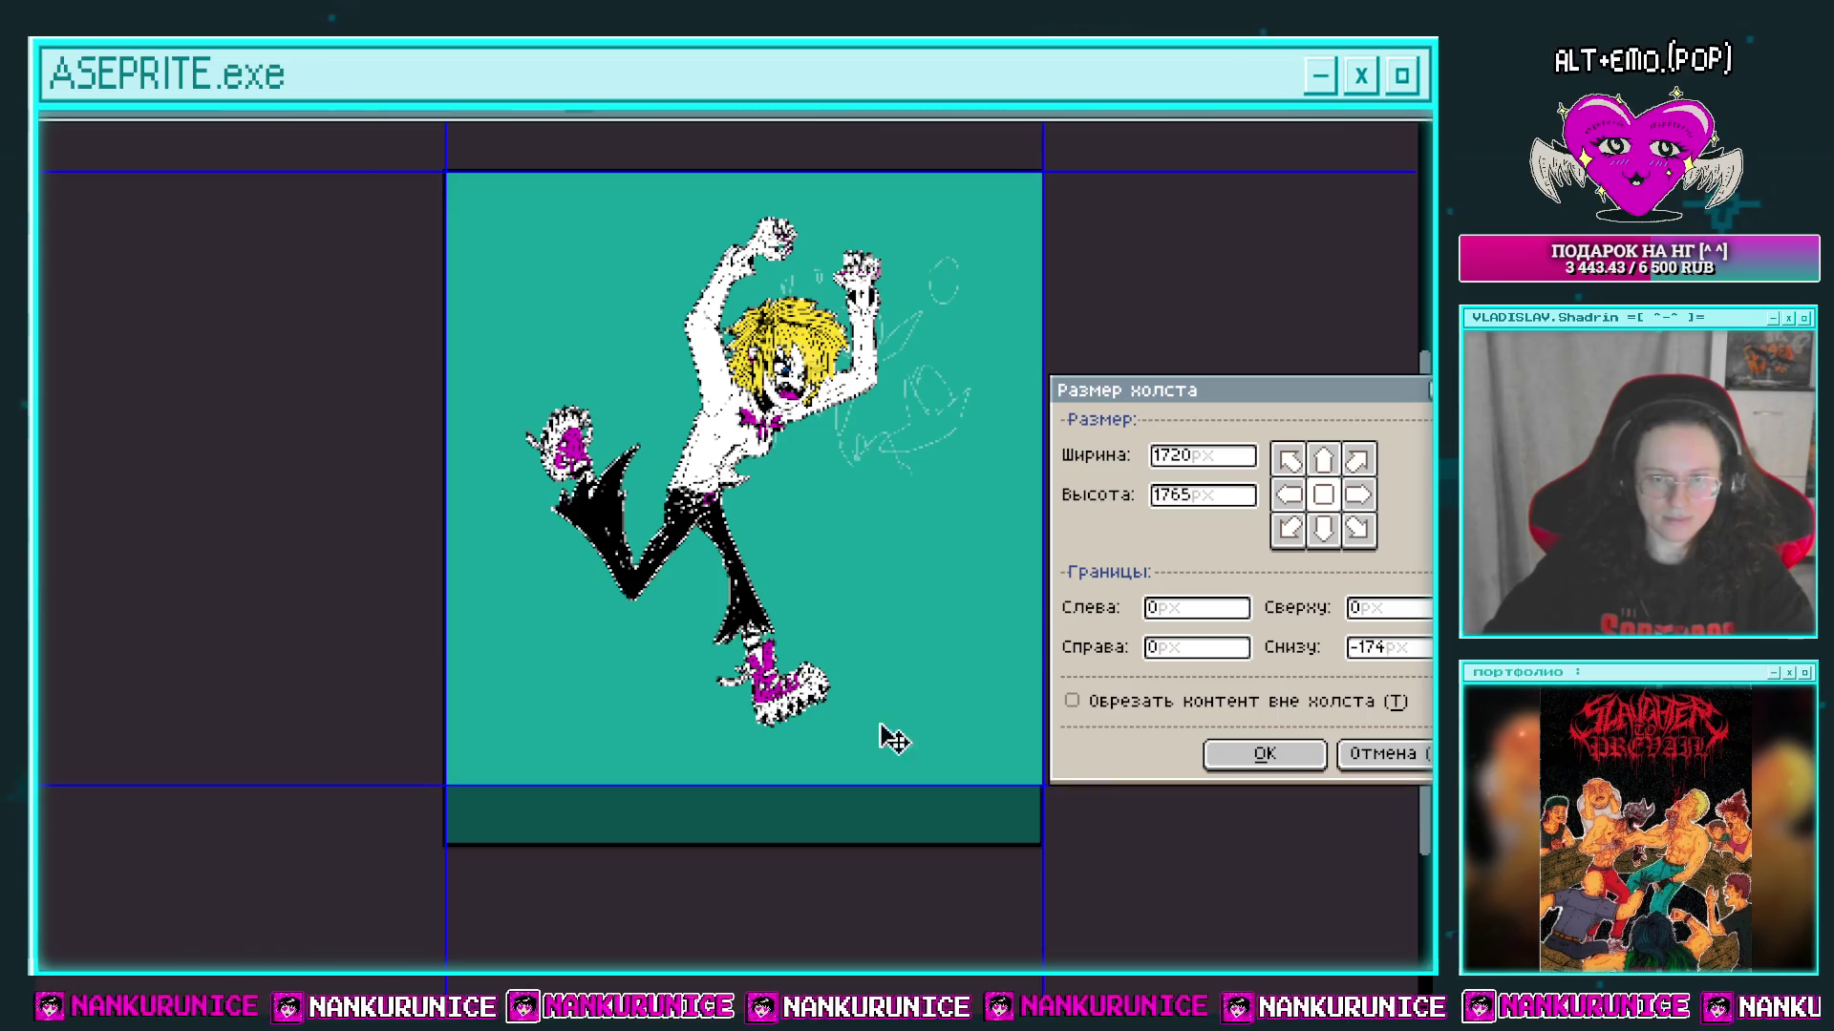
drag(1038, 559, 1091, 561)
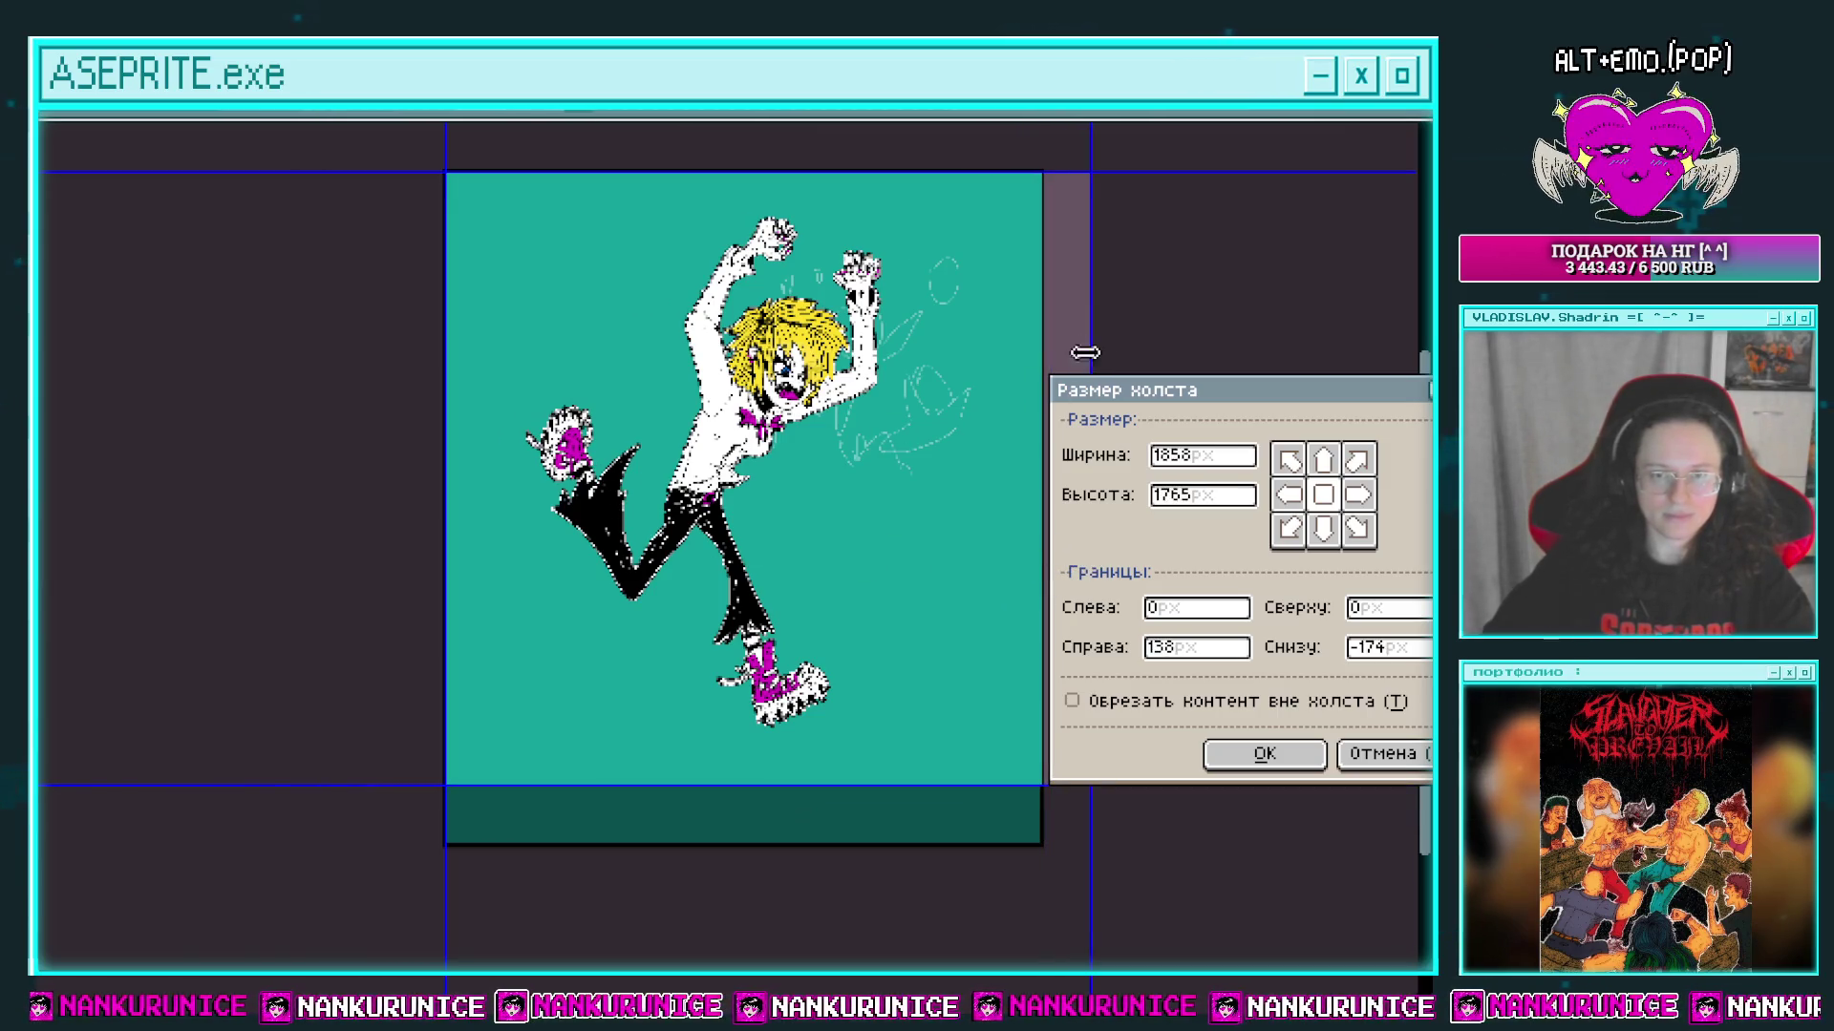
drag(1099, 316, 1056, 329)
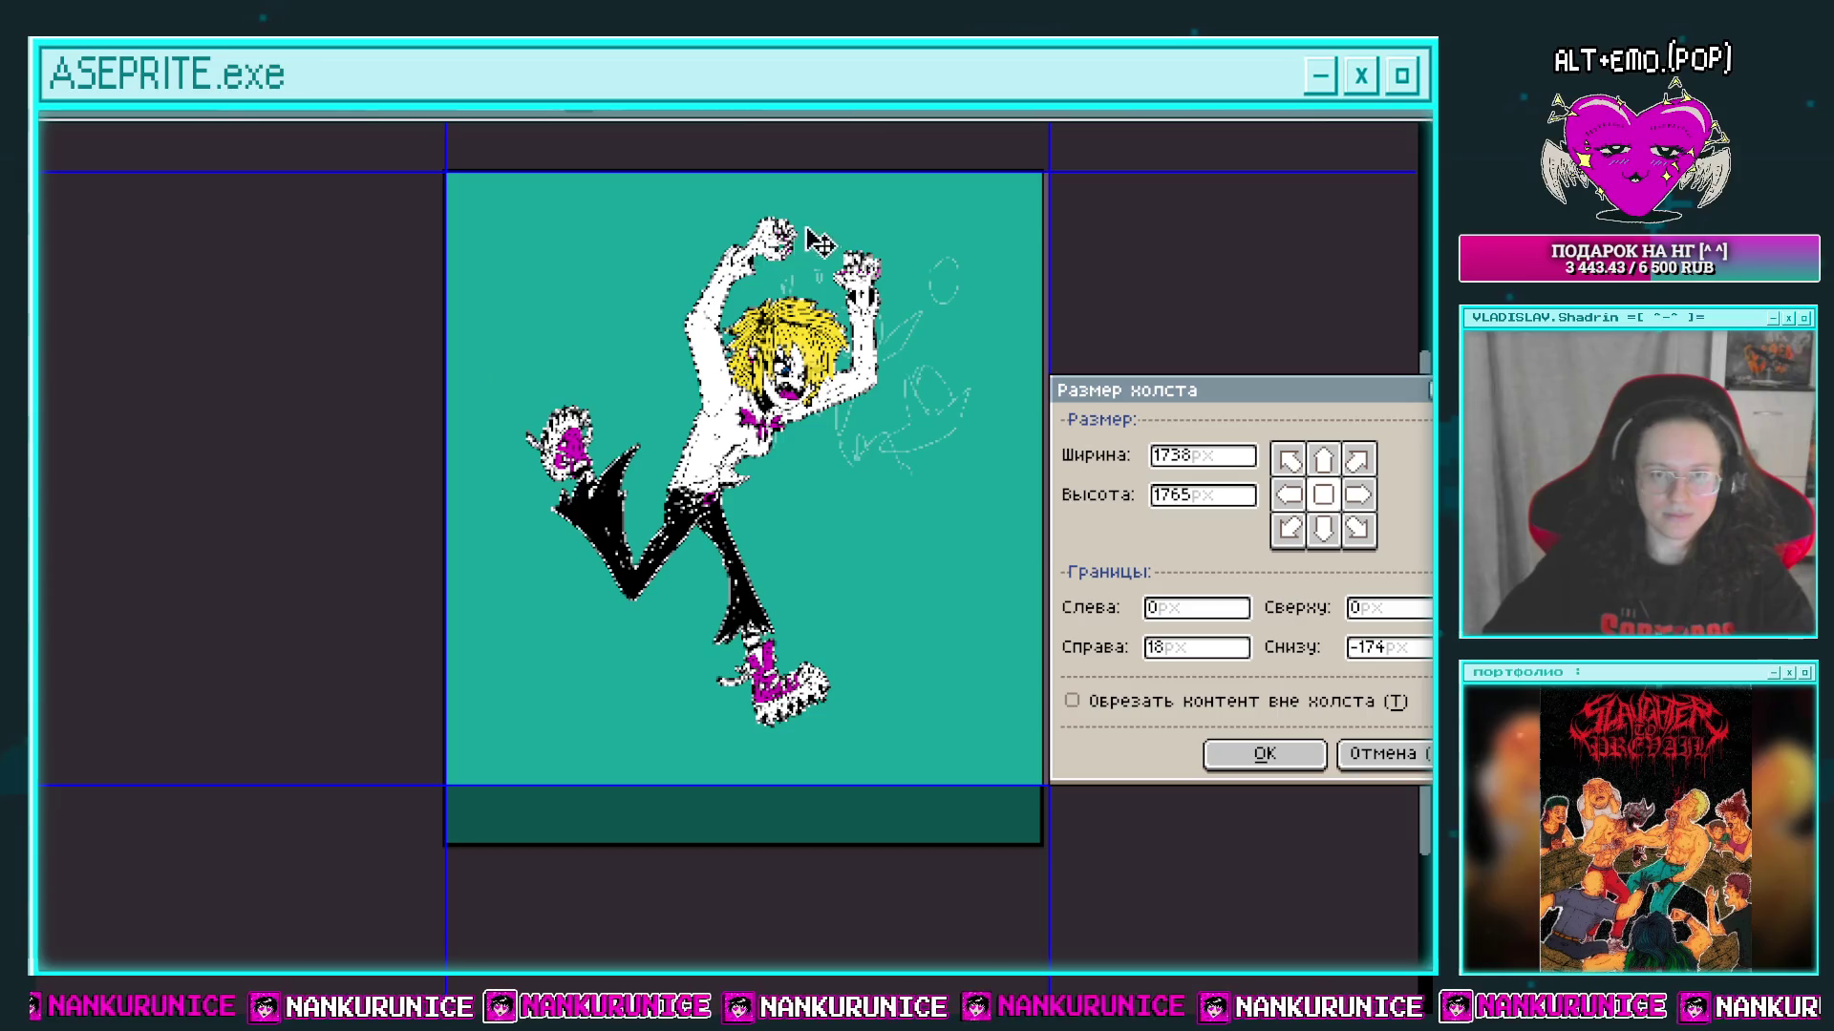
click(1259, 753)
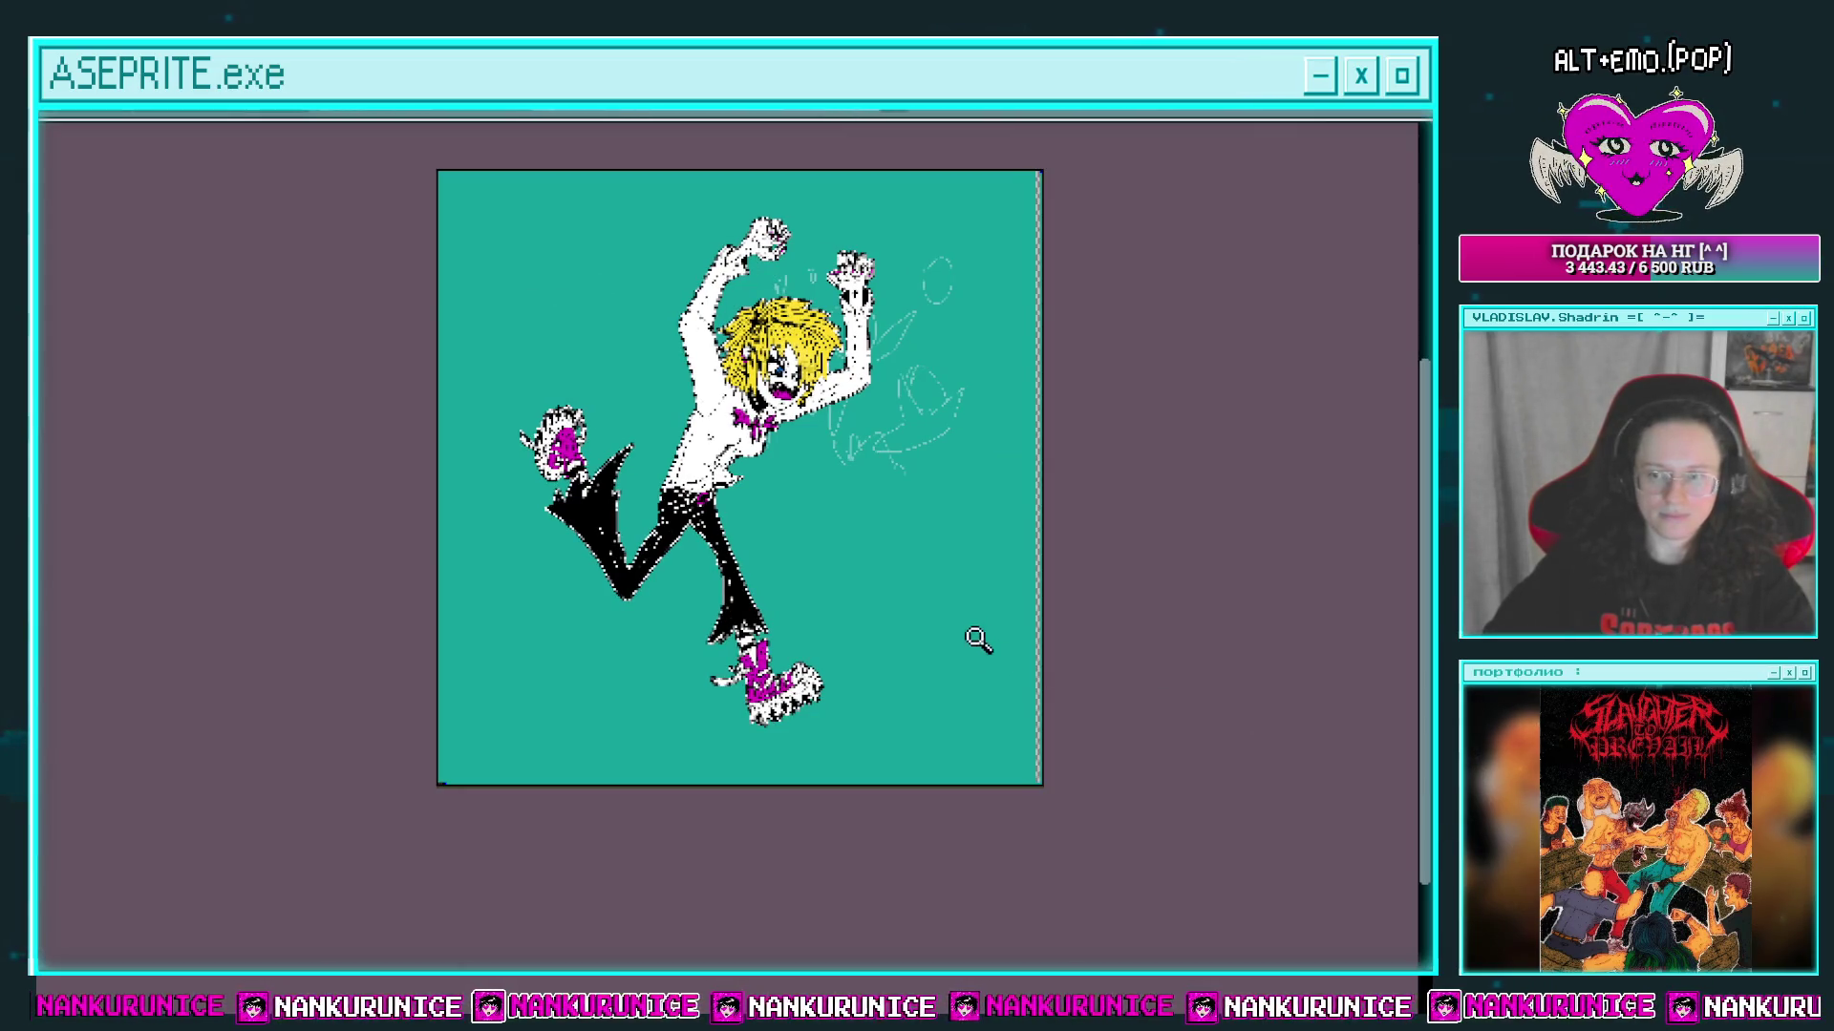
key(Tab)
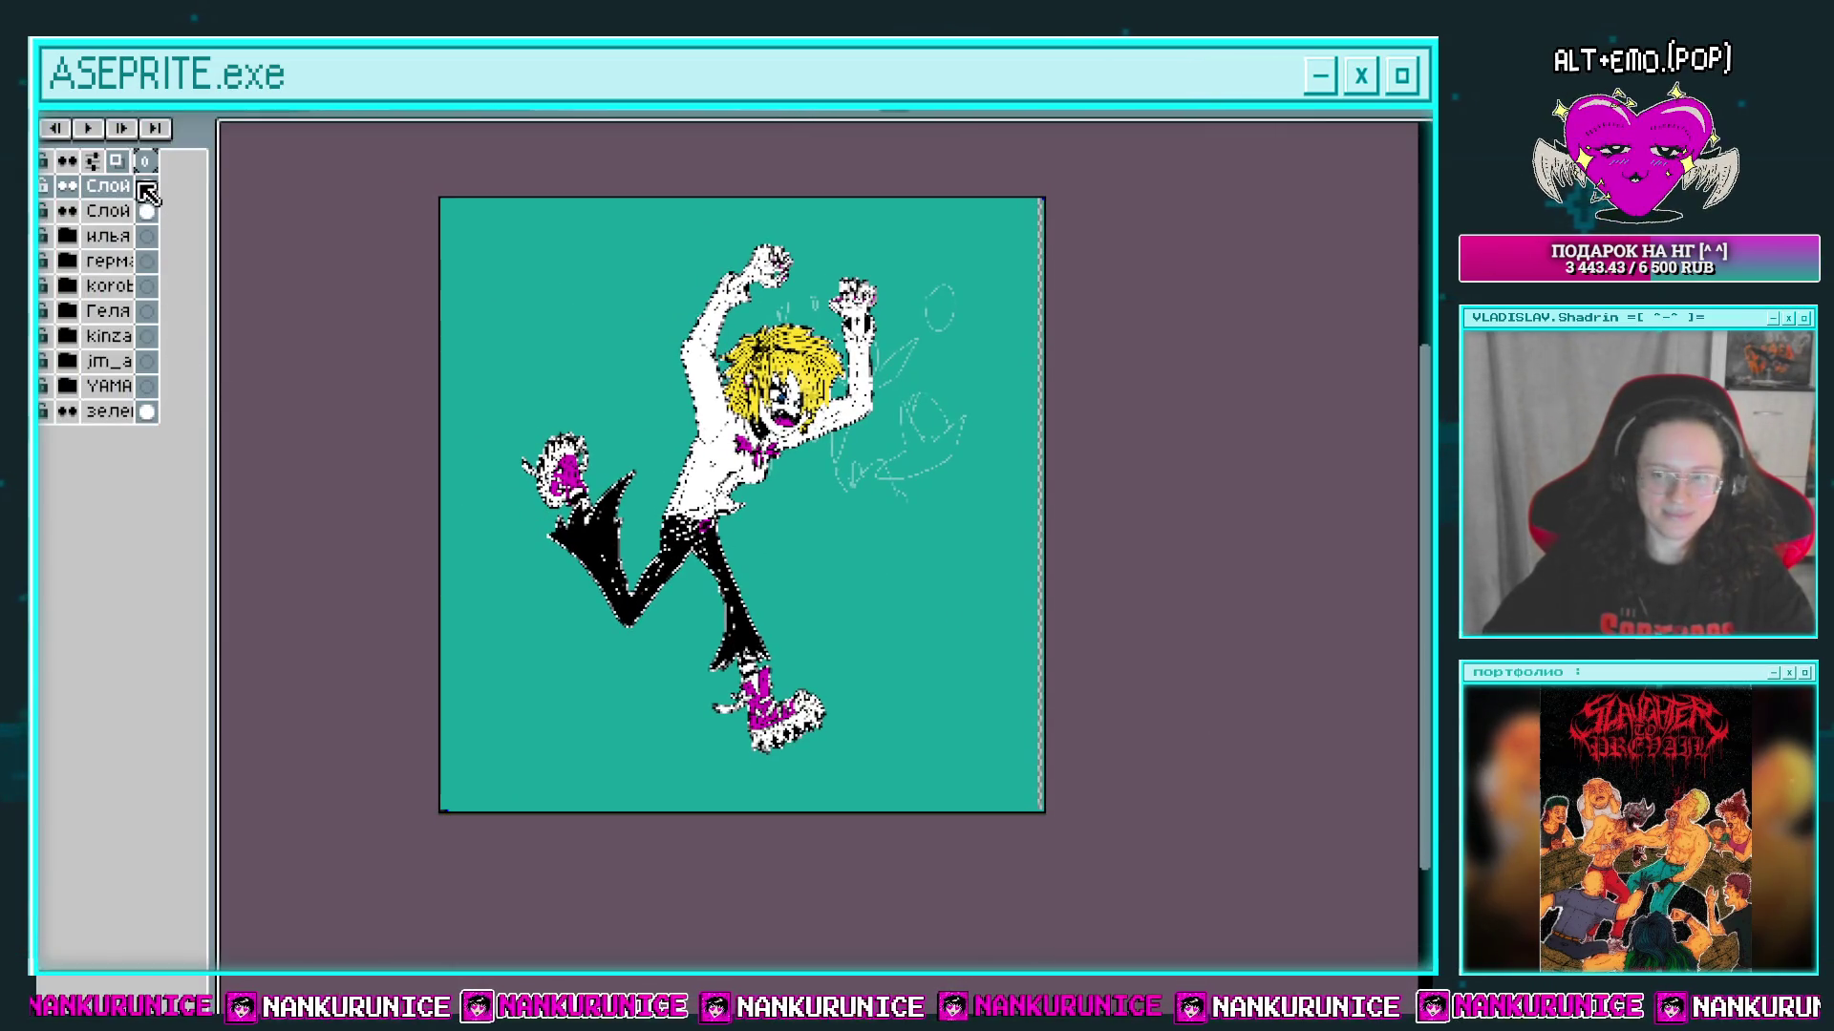
Step: Select everything on the faint sketch layer and delete the old lines beside the torso
key(Tab)
drag(690, 529, 727, 533)
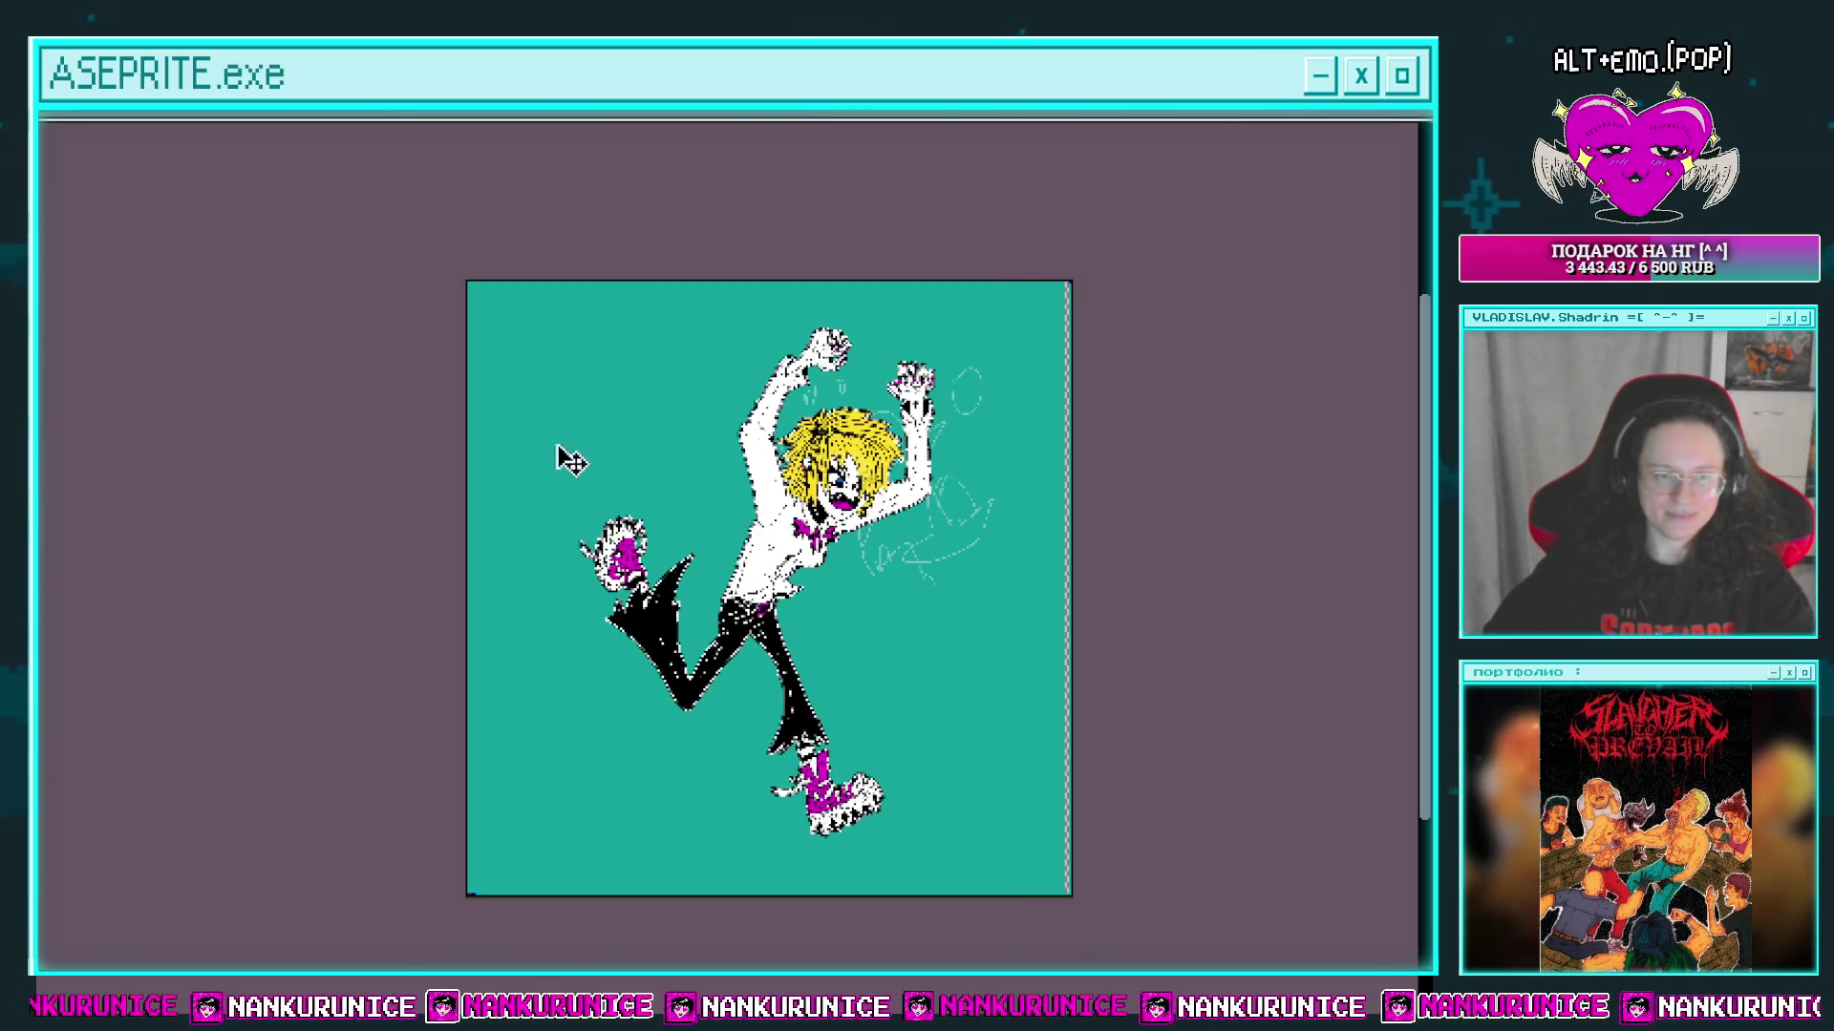
key(Tab)
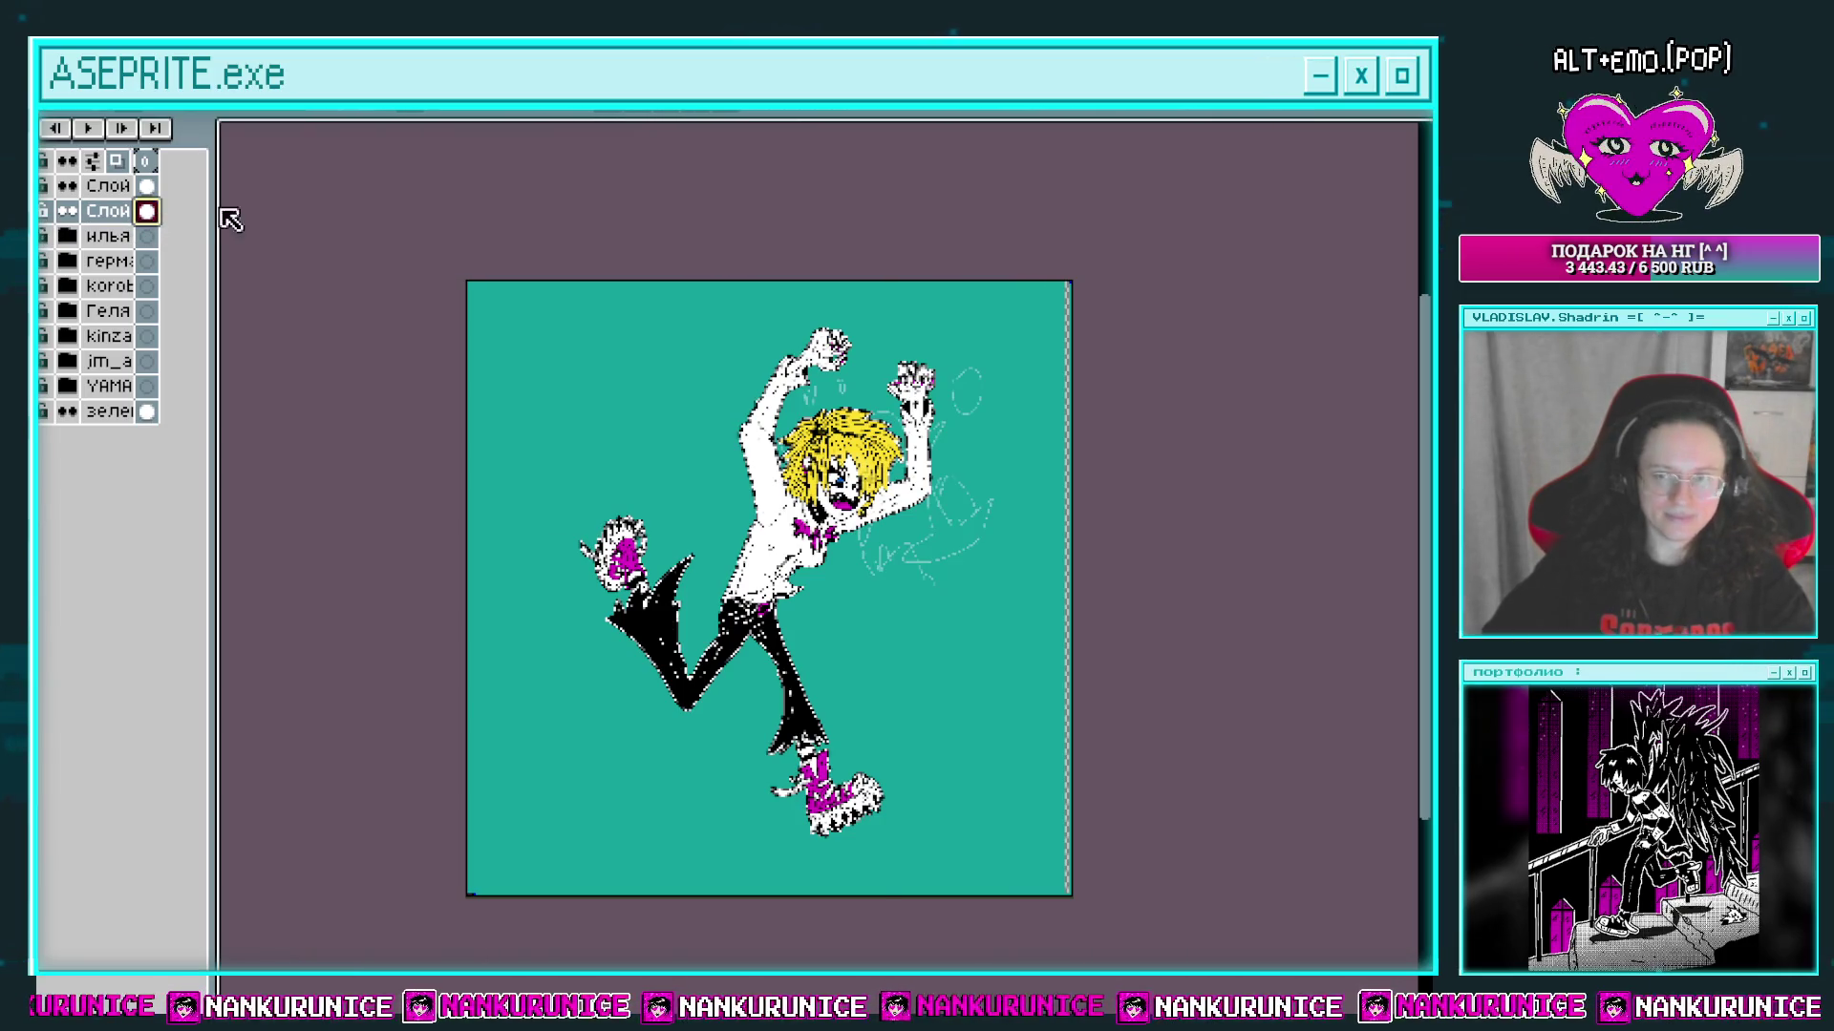
key(ctrl)
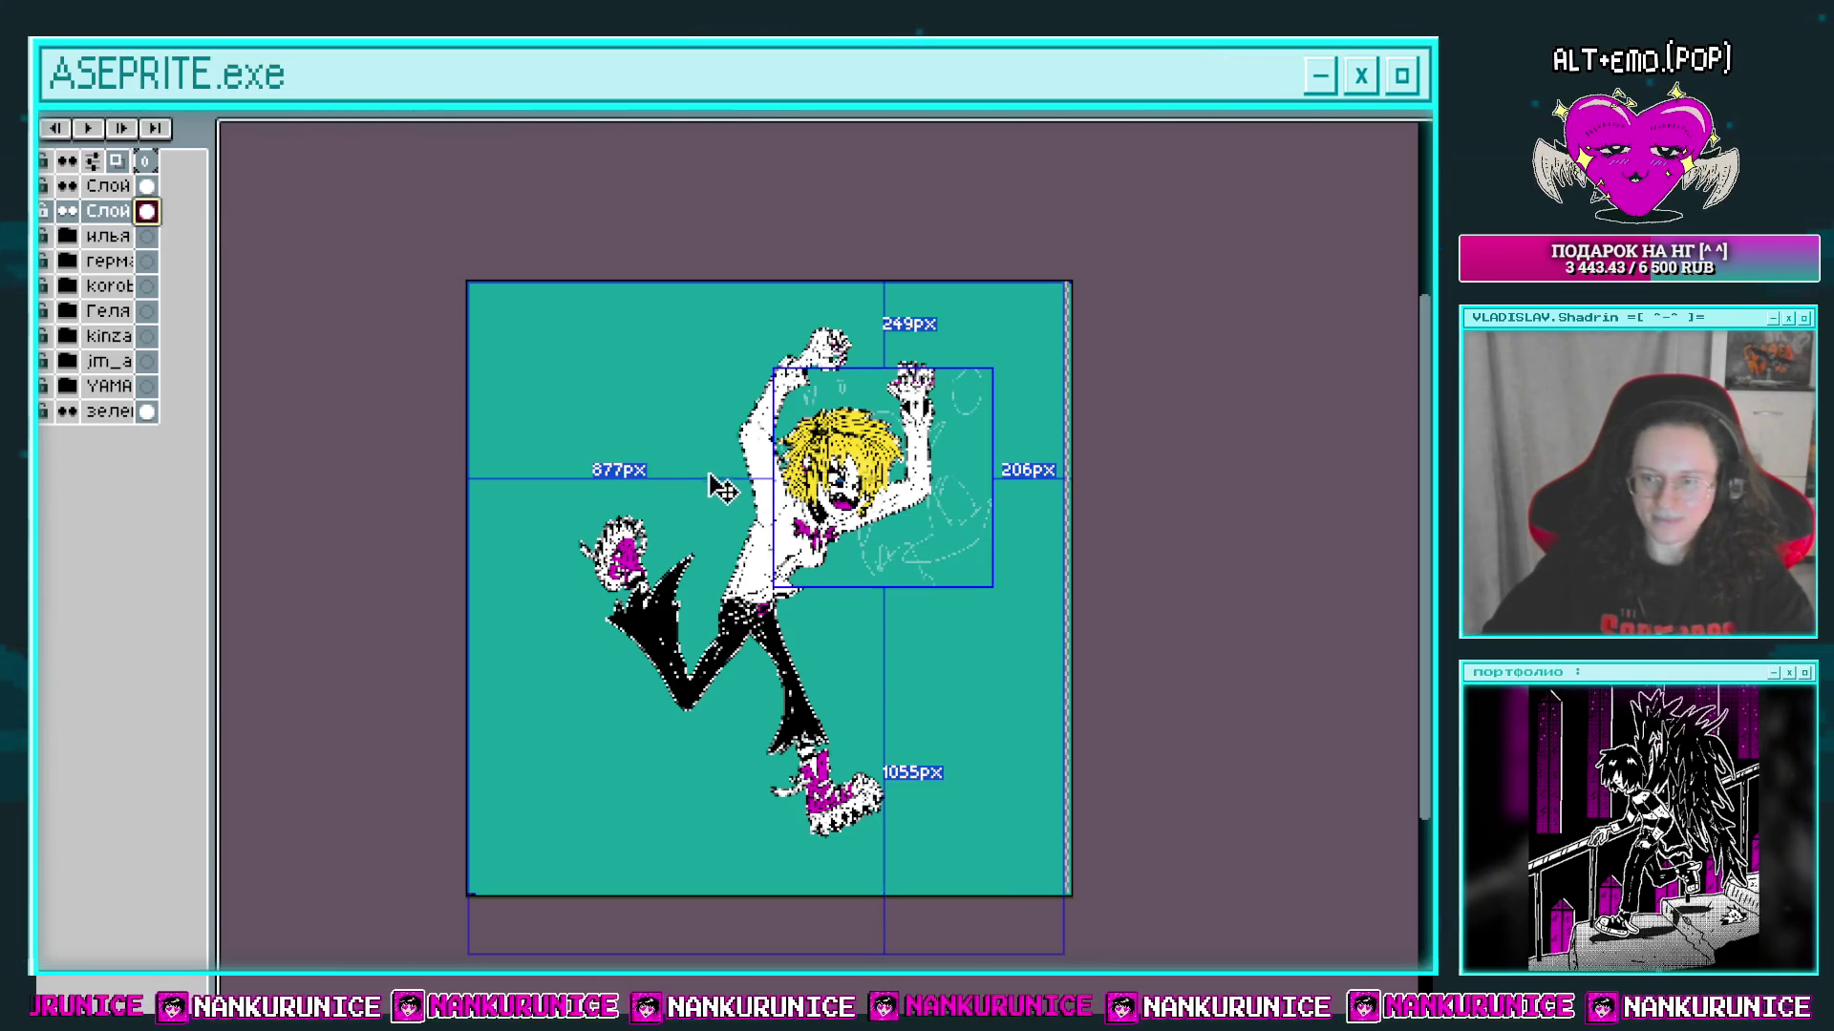
key(Delete)
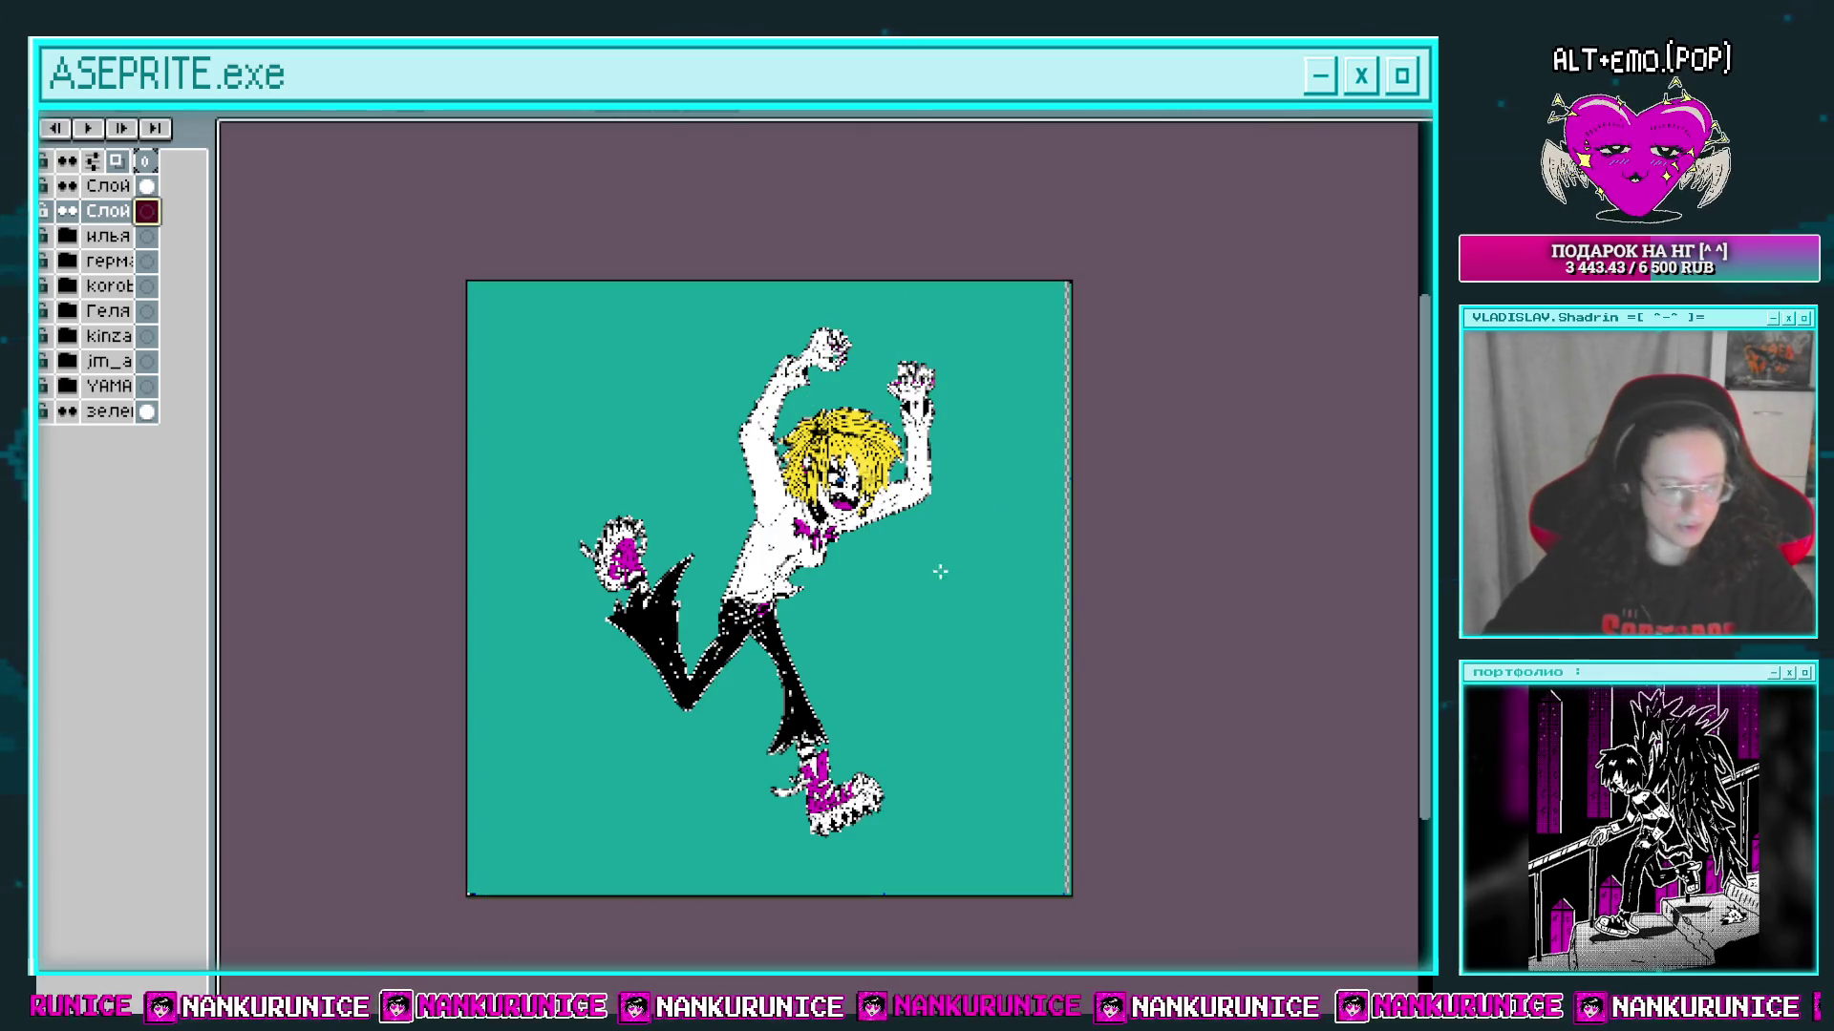
scroll(990, 689, up, 4)
key(Tab)
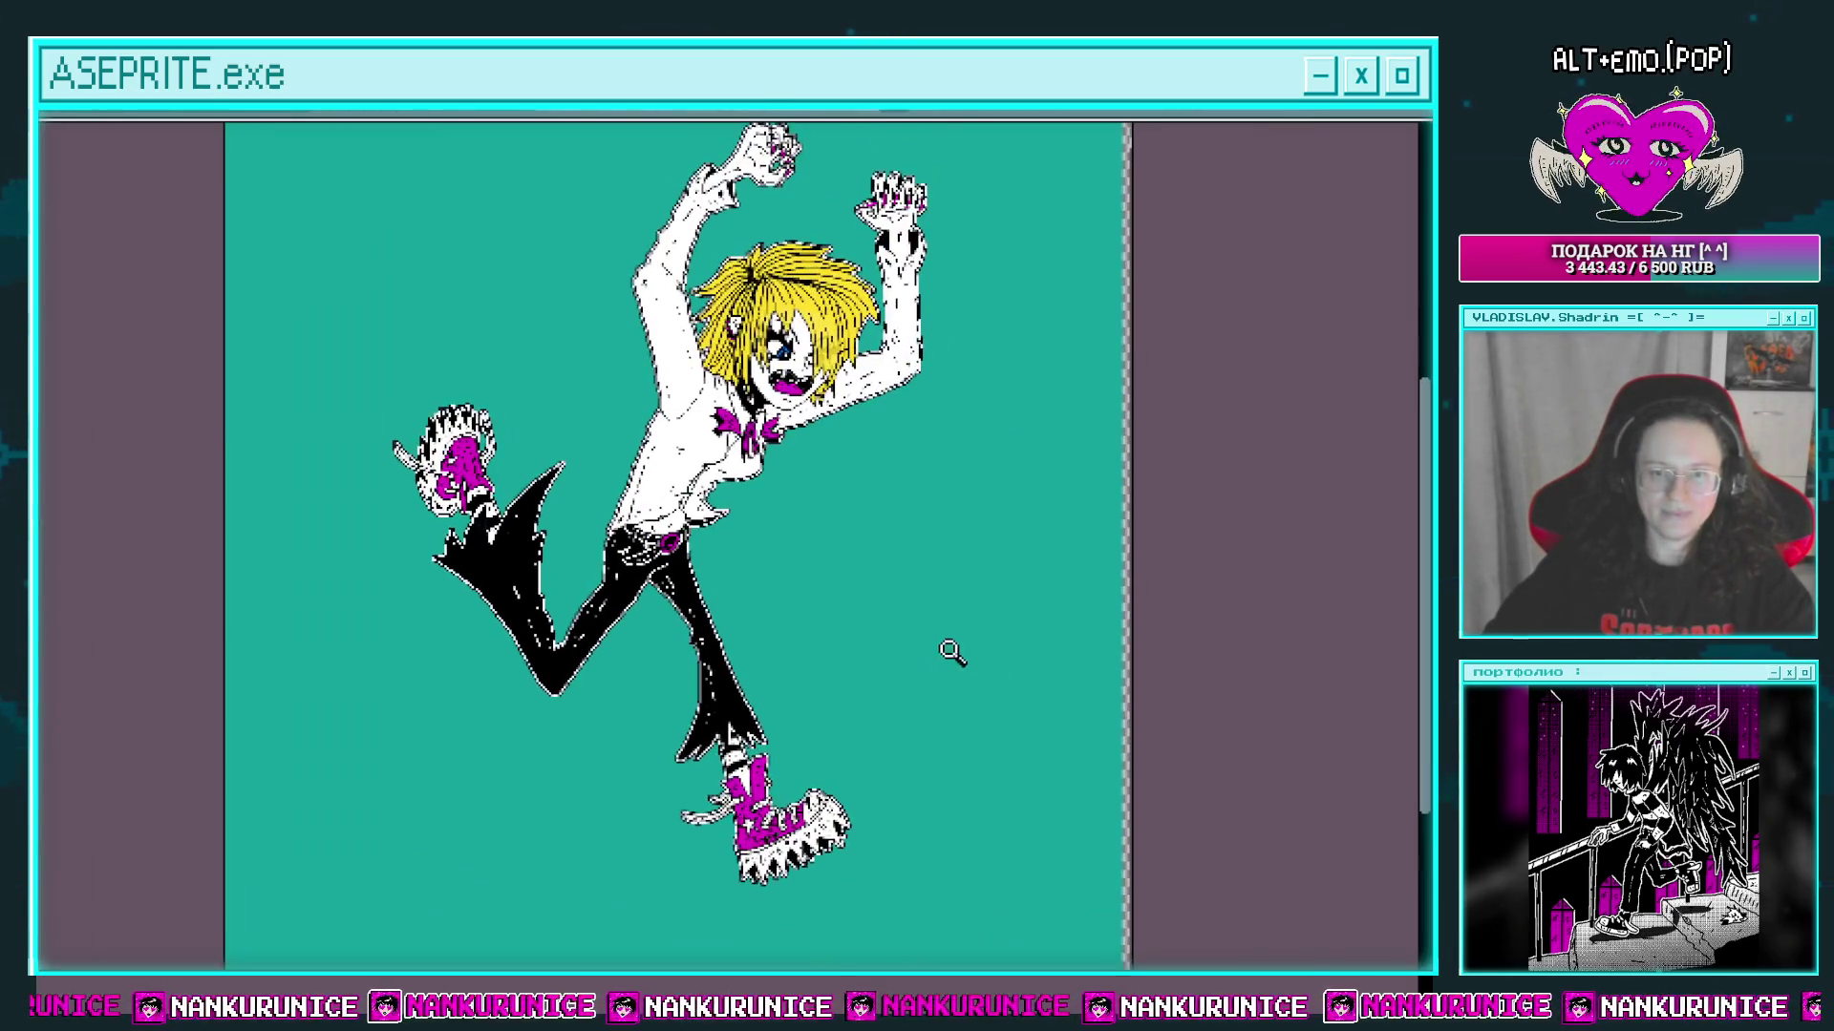
drag(939, 690, 945, 648)
Step: Sketch a pale curved creature outline right of the legs and along the boot's sole
drag(833, 666, 776, 623)
key(ctrl+z)
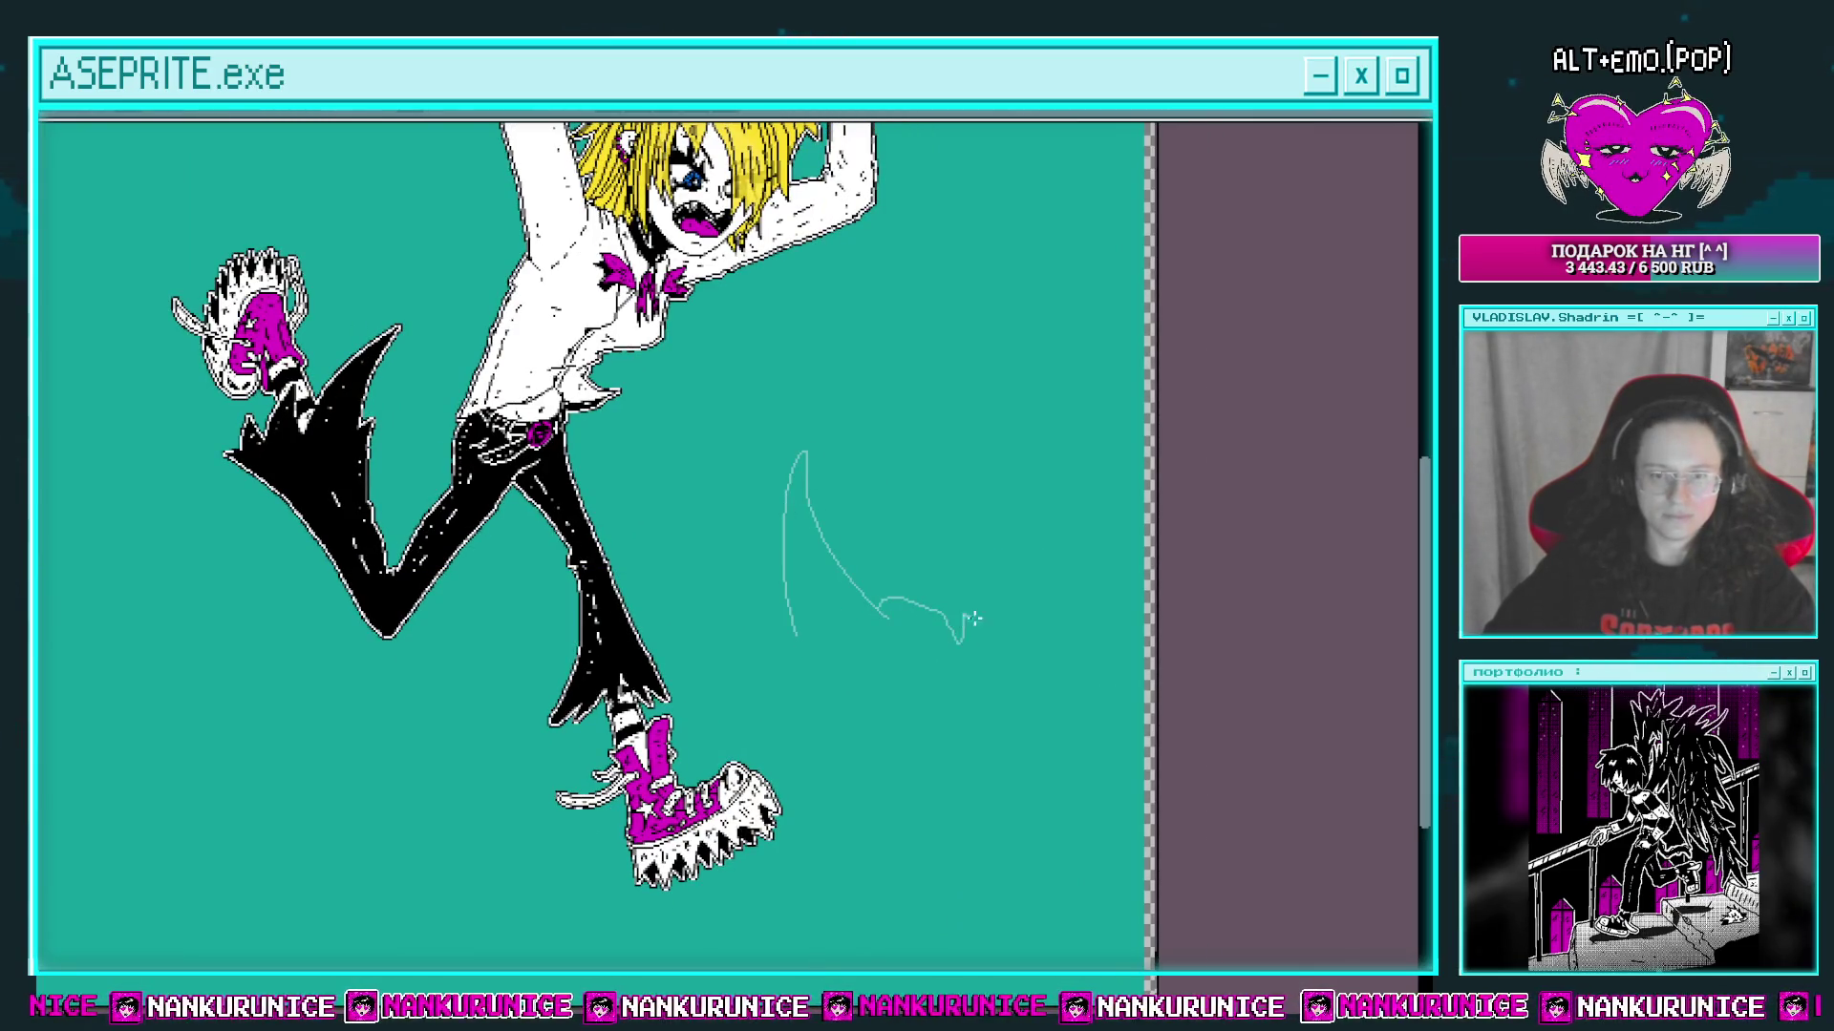
drag(971, 619, 1050, 540)
drag(1013, 659, 1066, 554)
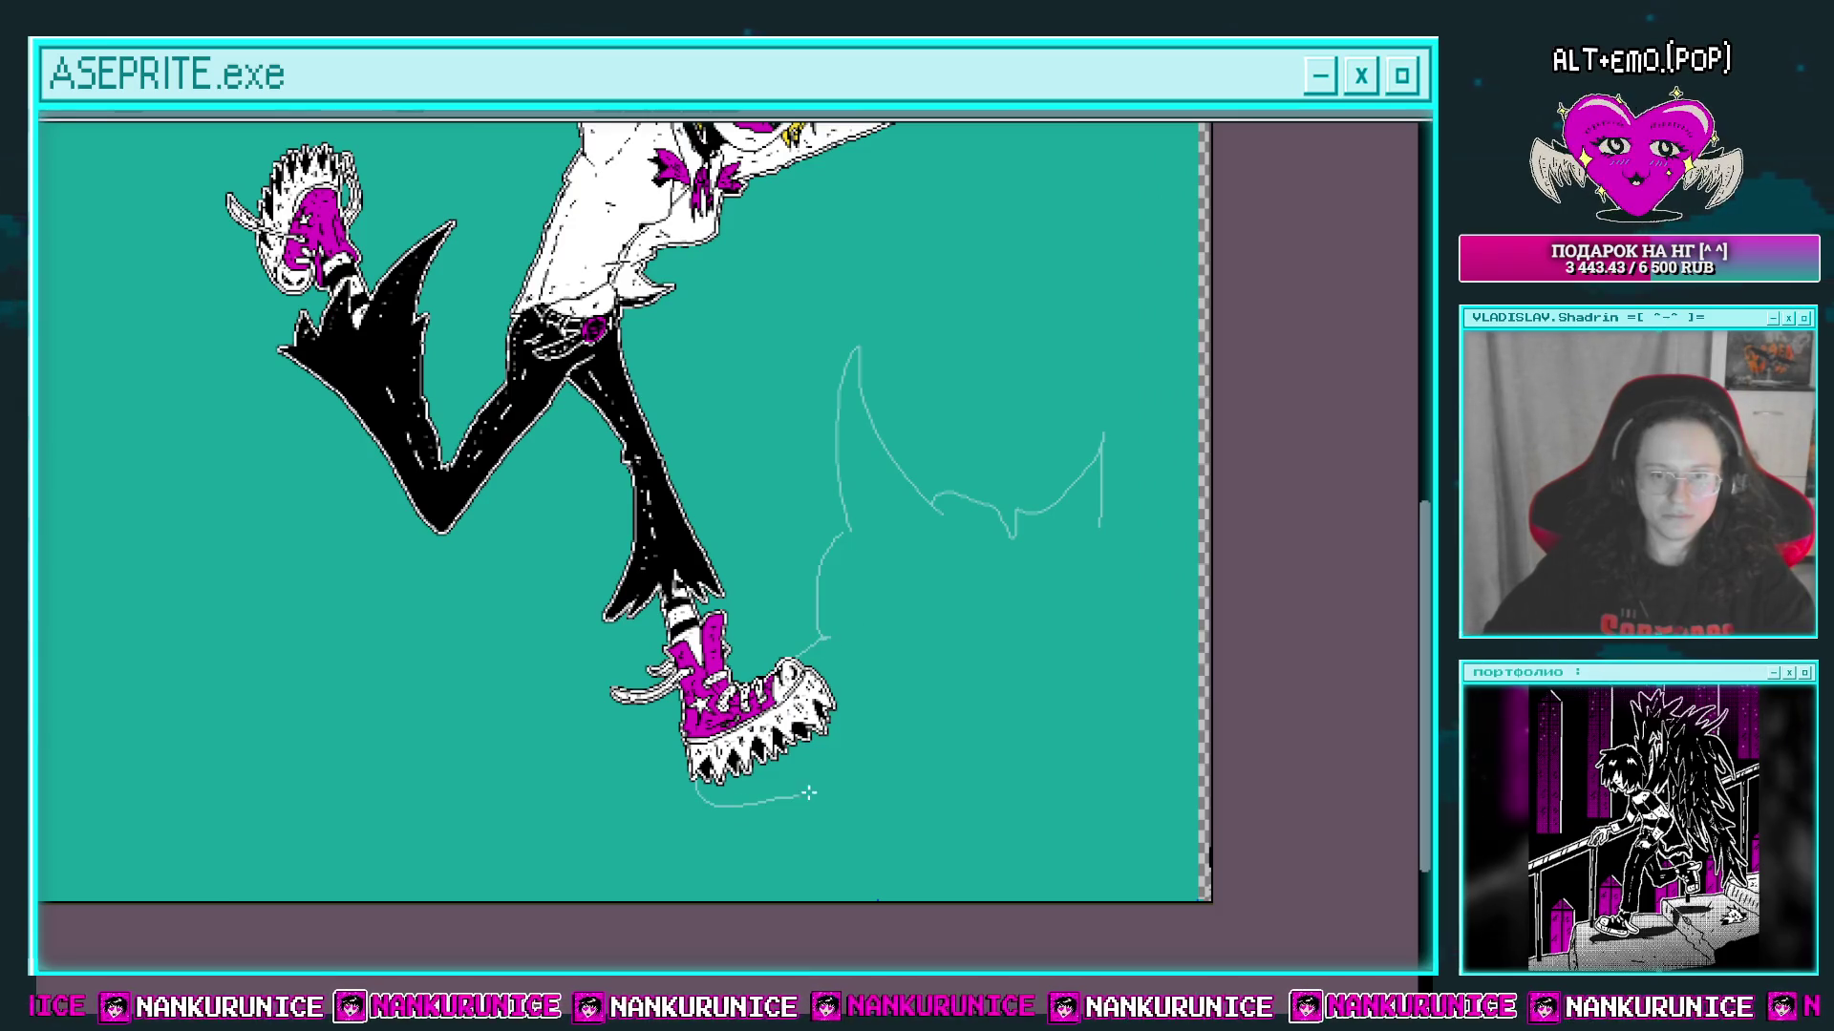
drag(897, 797, 1030, 766)
drag(1003, 696, 1093, 741)
drag(1068, 641, 1039, 685)
Step: Sketch jagged mountain peaks along the bottom left of the canvas
scroll(1039, 687, up, 3)
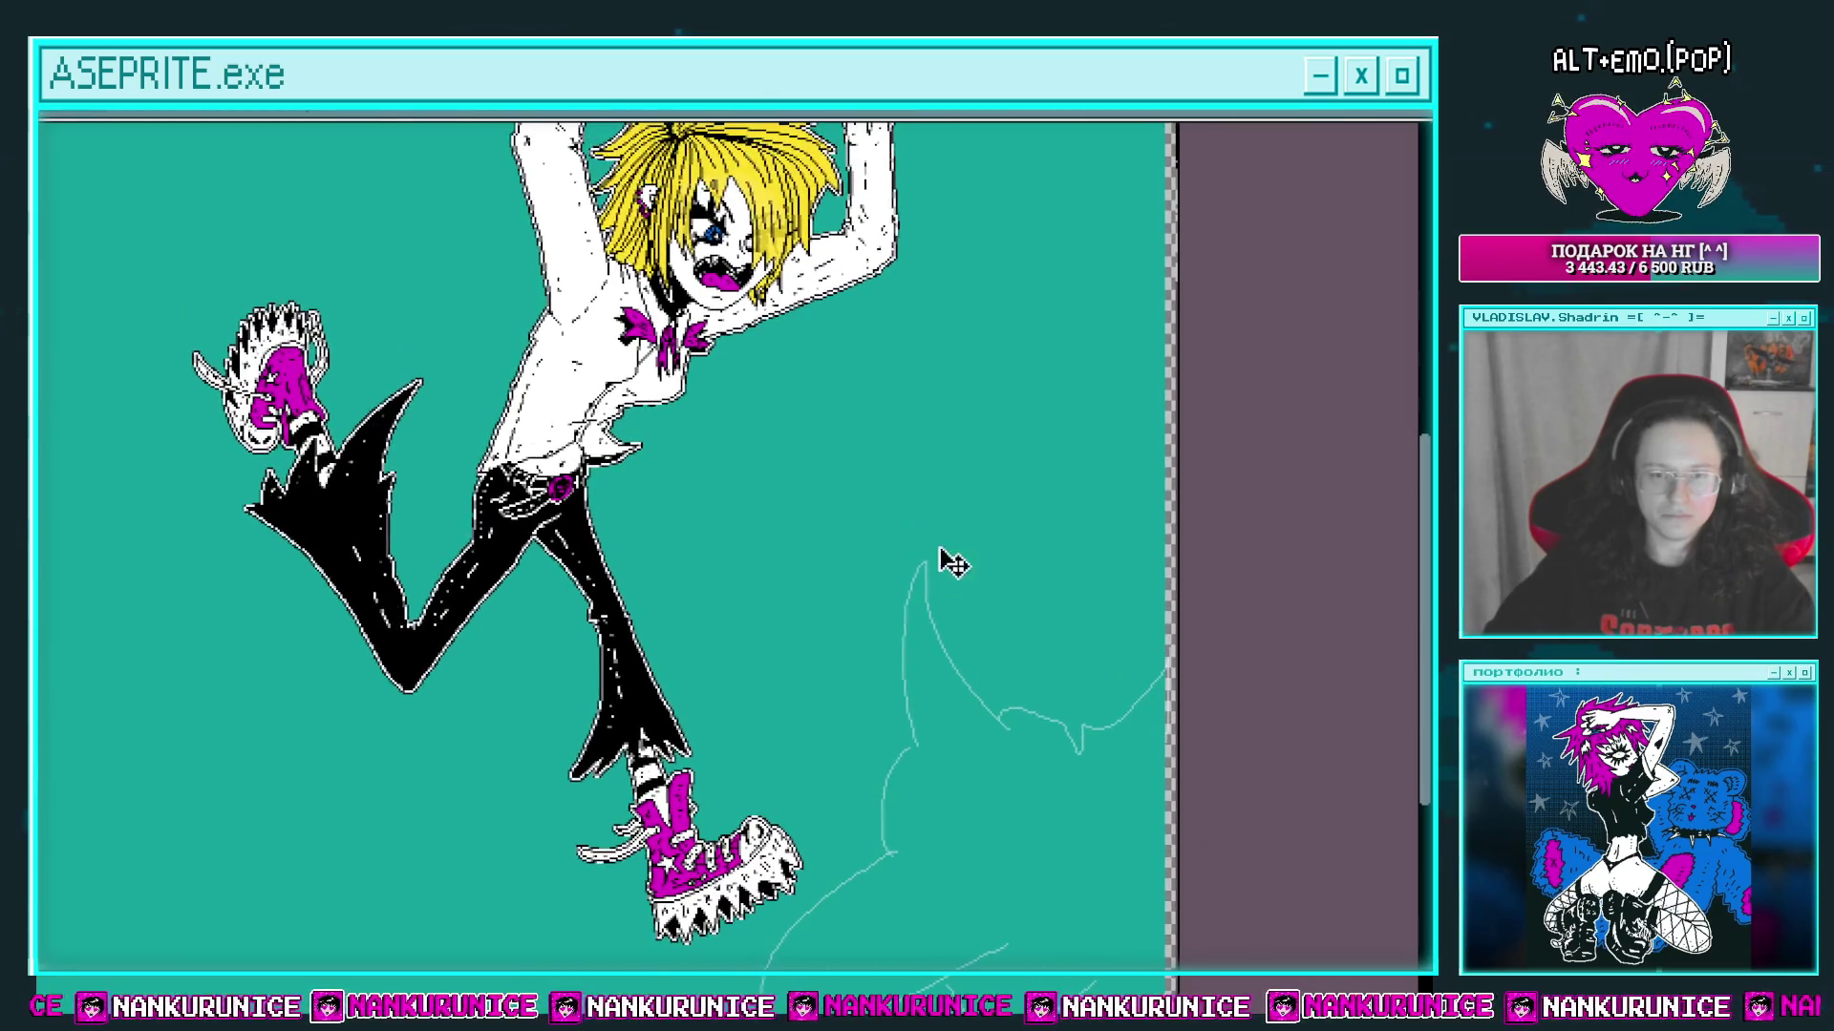
drag(955, 641, 1022, 622)
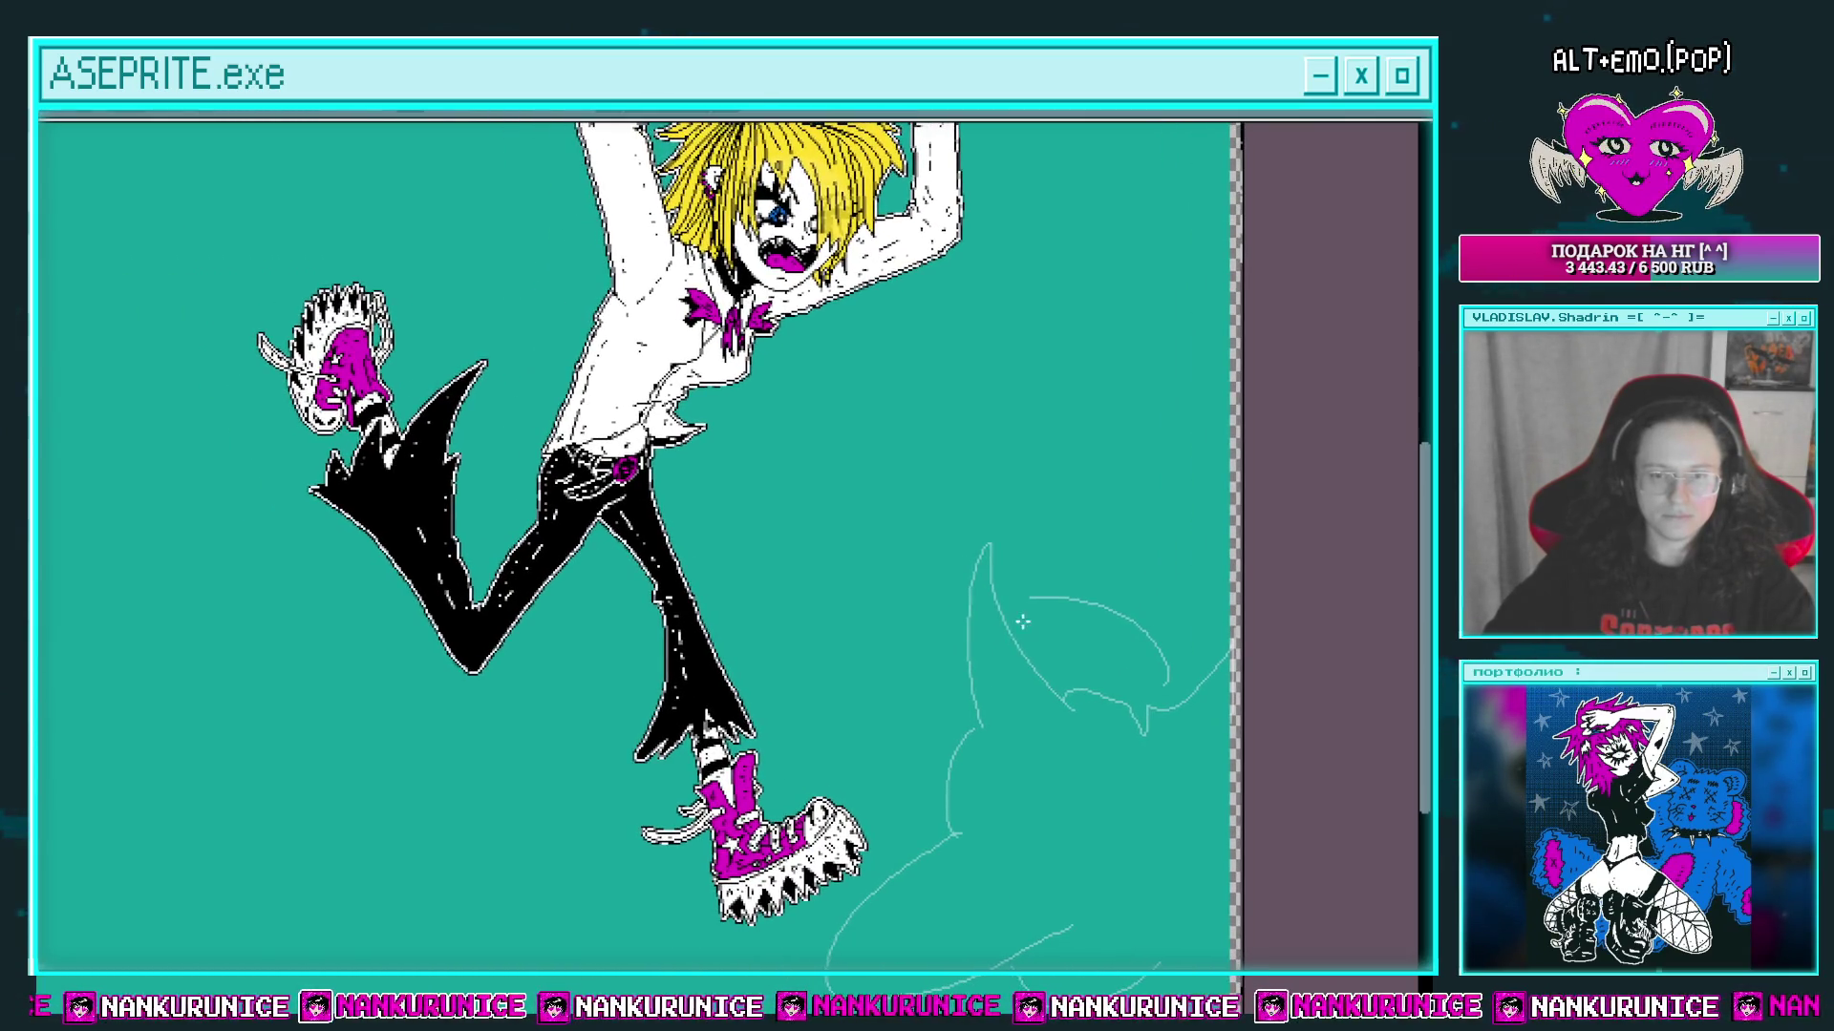
scroll(920, 675, down, 3)
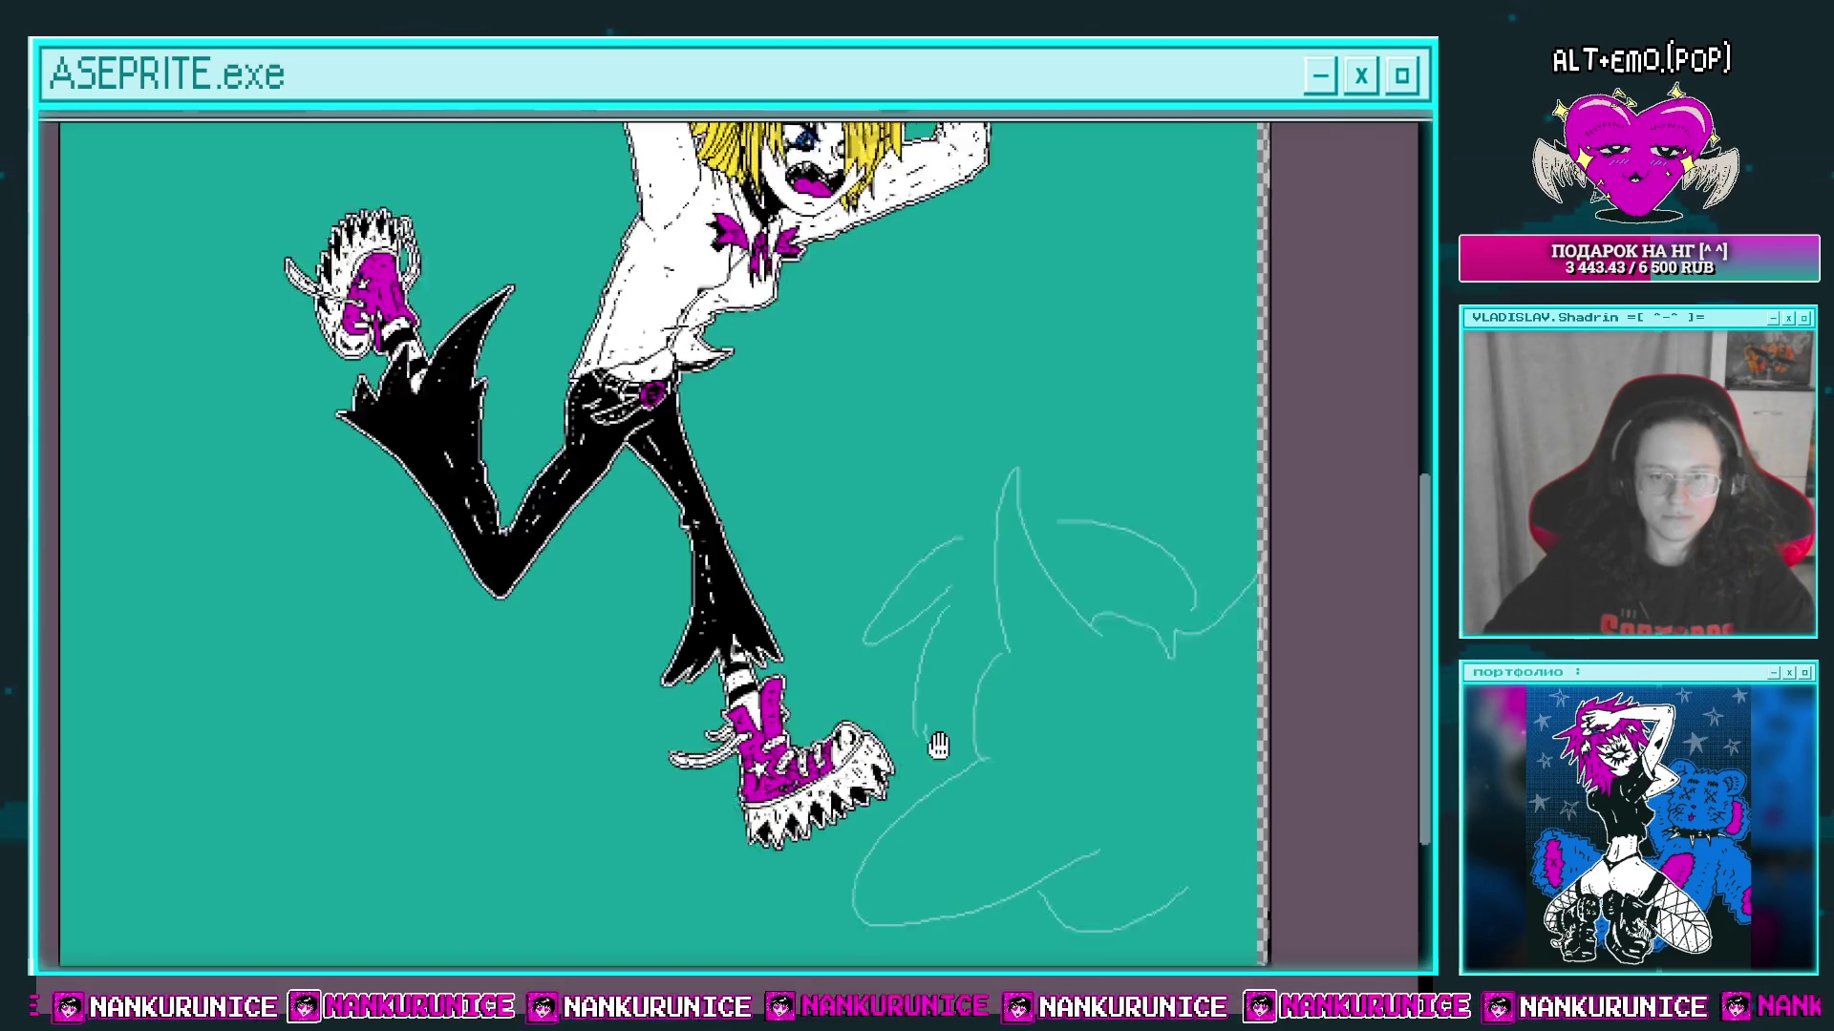
scroll(937, 745, left, 3)
scroll(650, 673, up, 2)
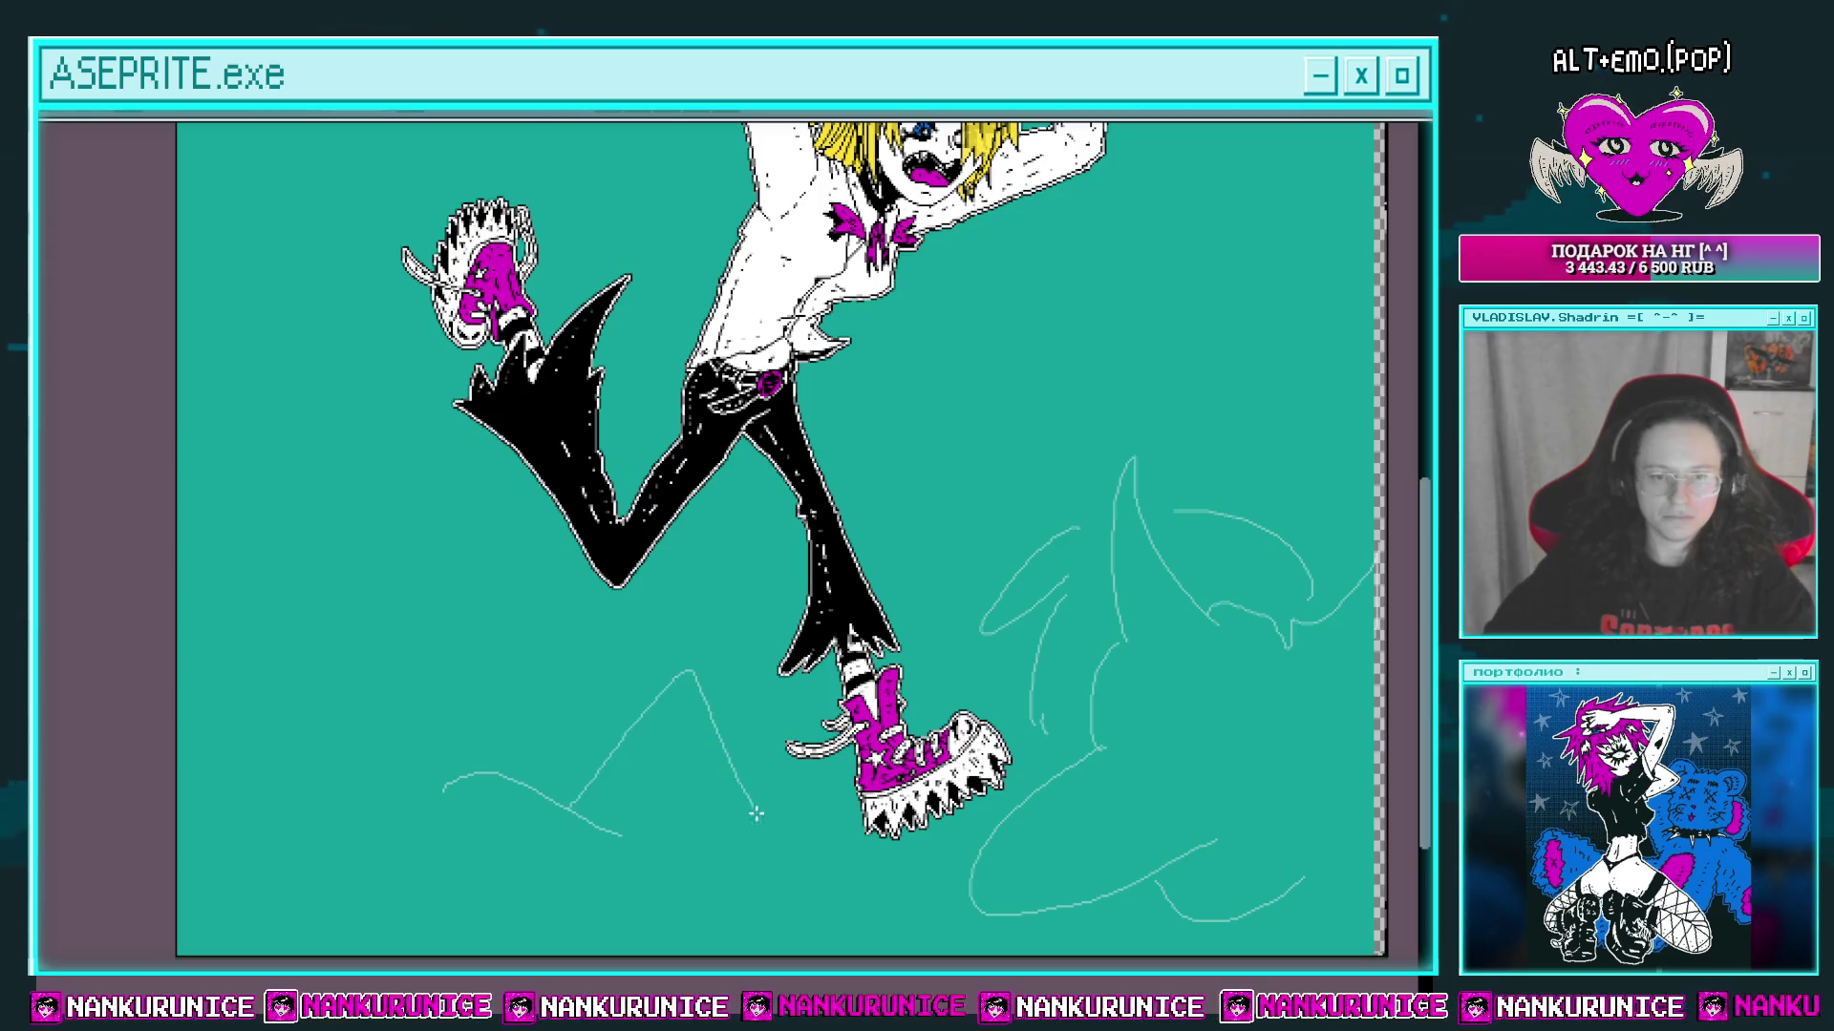
scroll(697, 783, down, 1)
scroll(639, 753, left, 2)
drag(450, 599, 398, 764)
scroll(478, 687, down, 2)
scroll(478, 688, left, 2)
drag(515, 695, 412, 752)
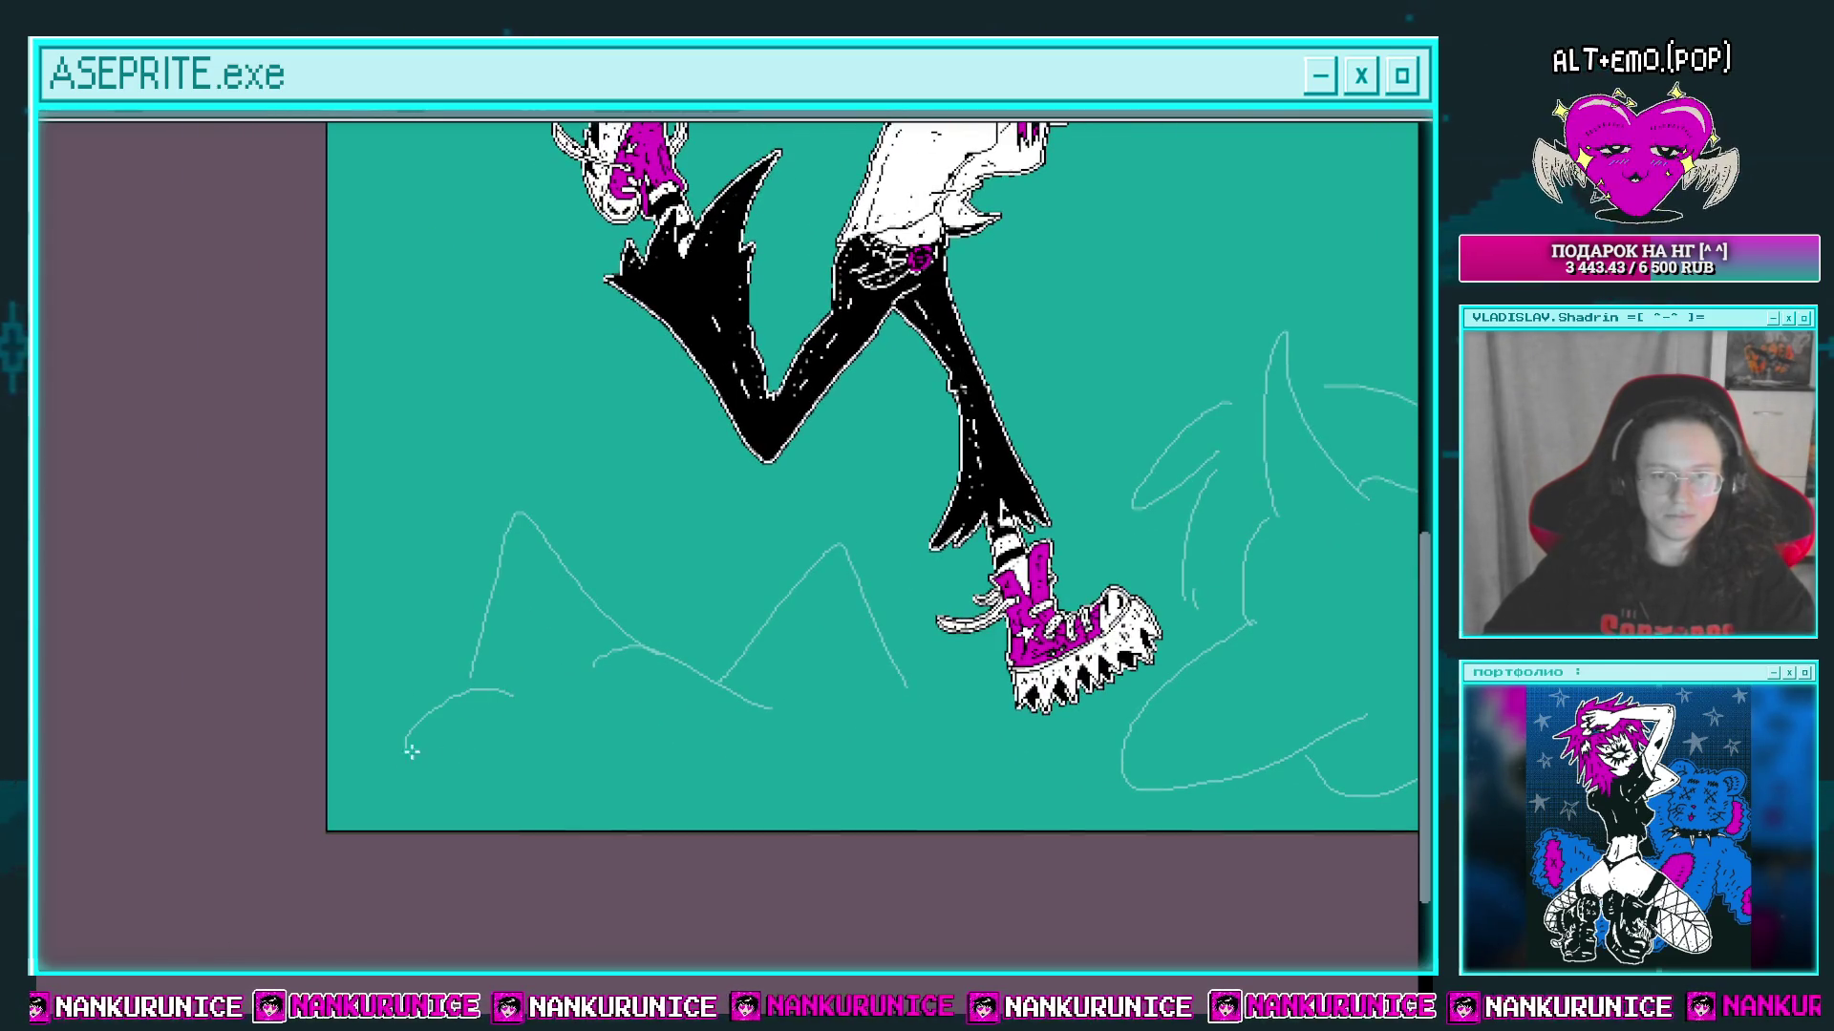
Step: Sketch curved strokes and oval bubbles in the upper left
scroll(719, 789, right, 2)
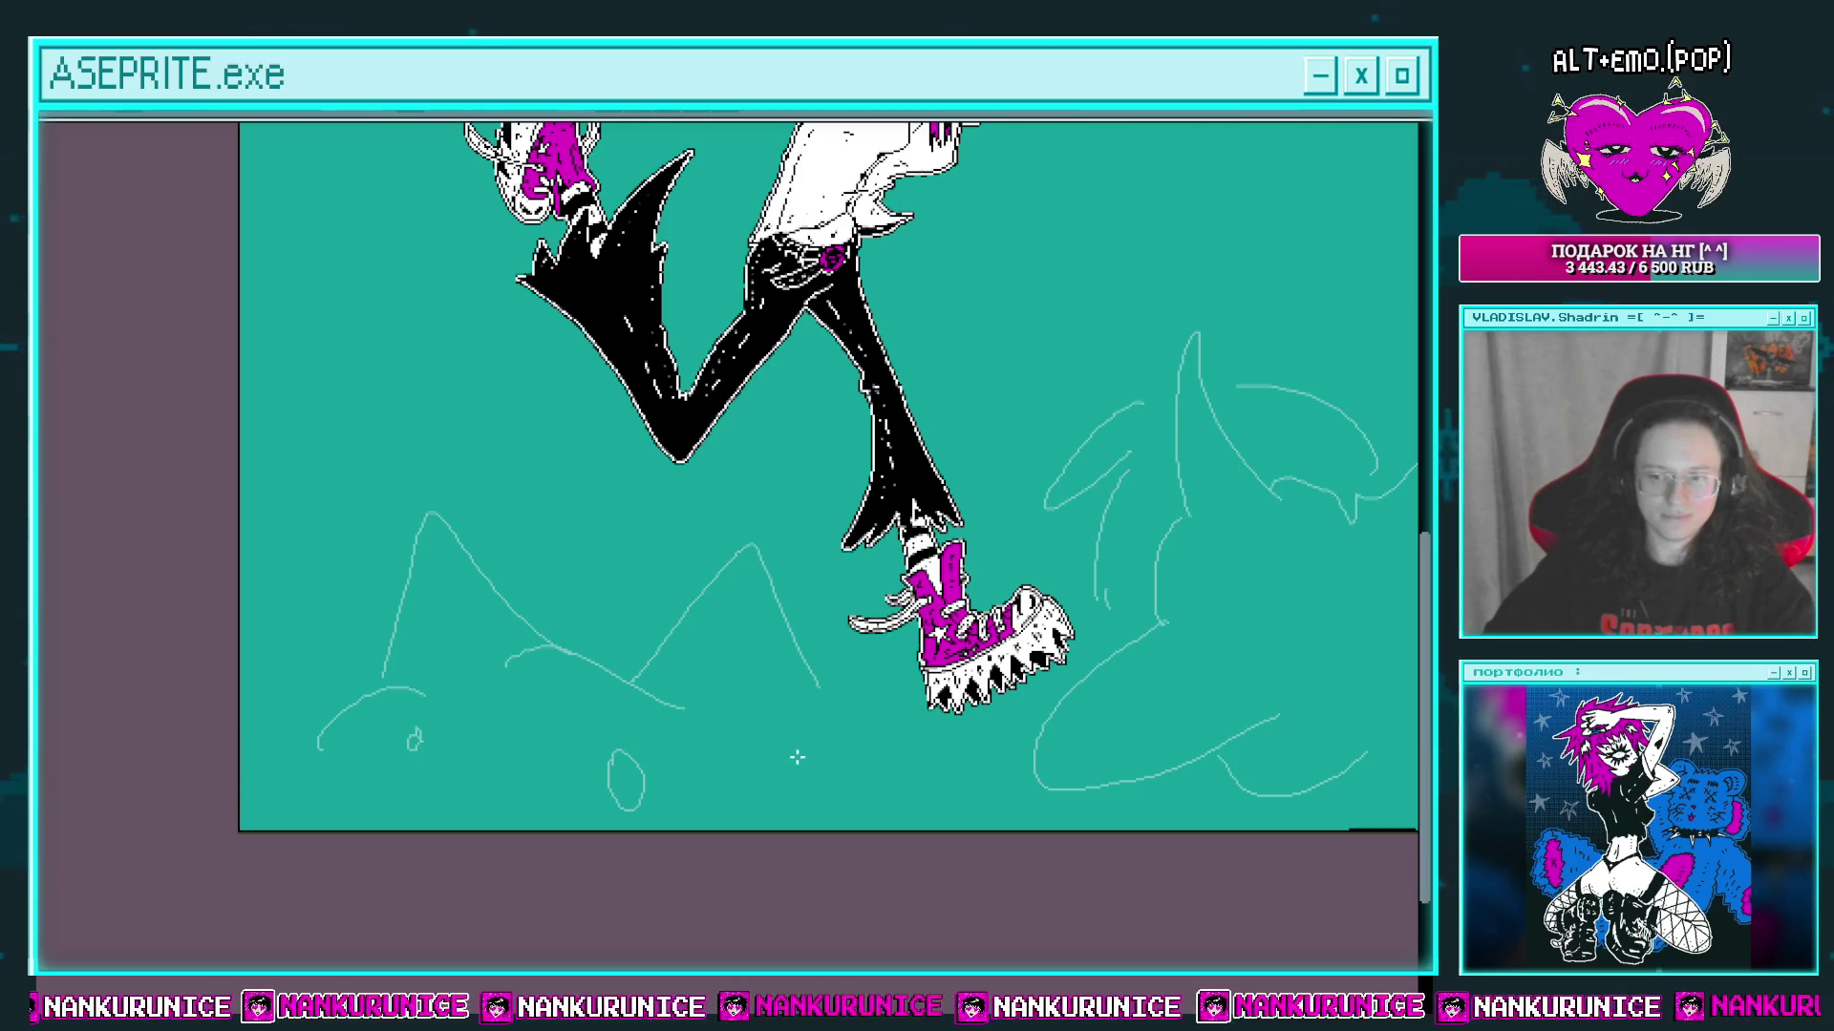
scroll(861, 755, down, 1)
scroll(862, 754, right, 2)
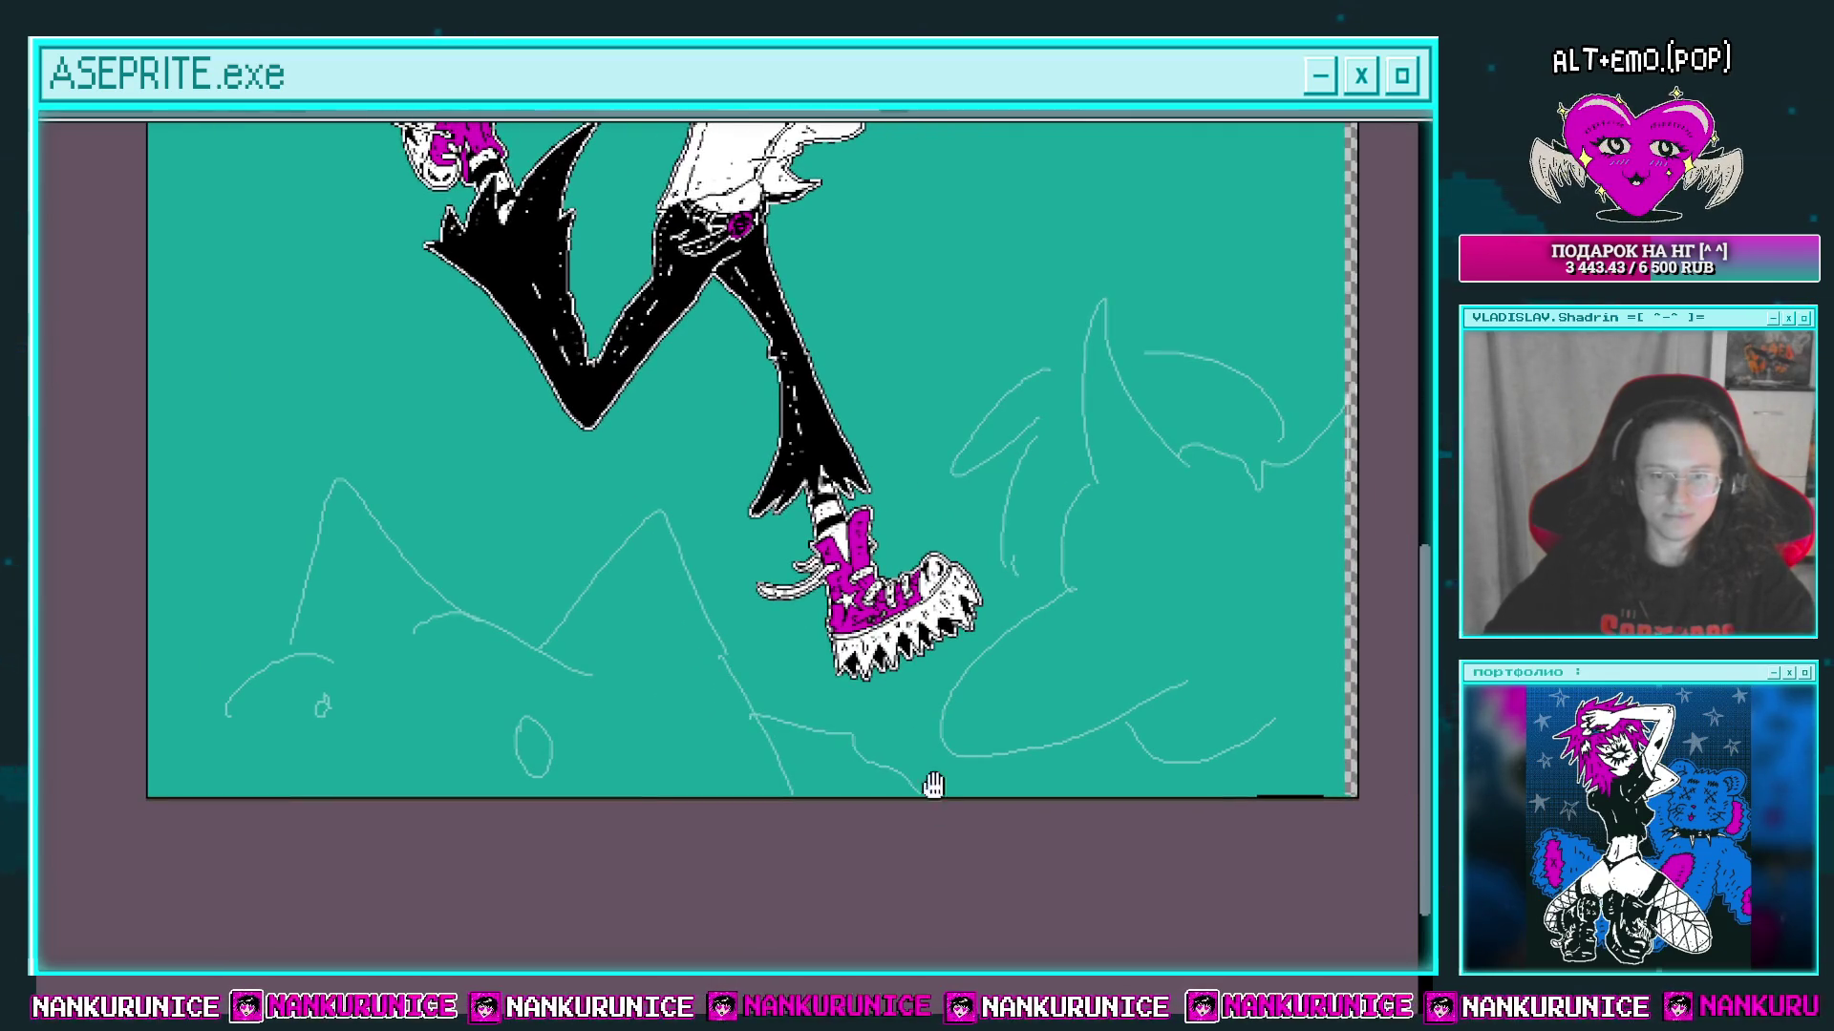
scroll(936, 745, up, 8)
scroll(936, 745, right, 5)
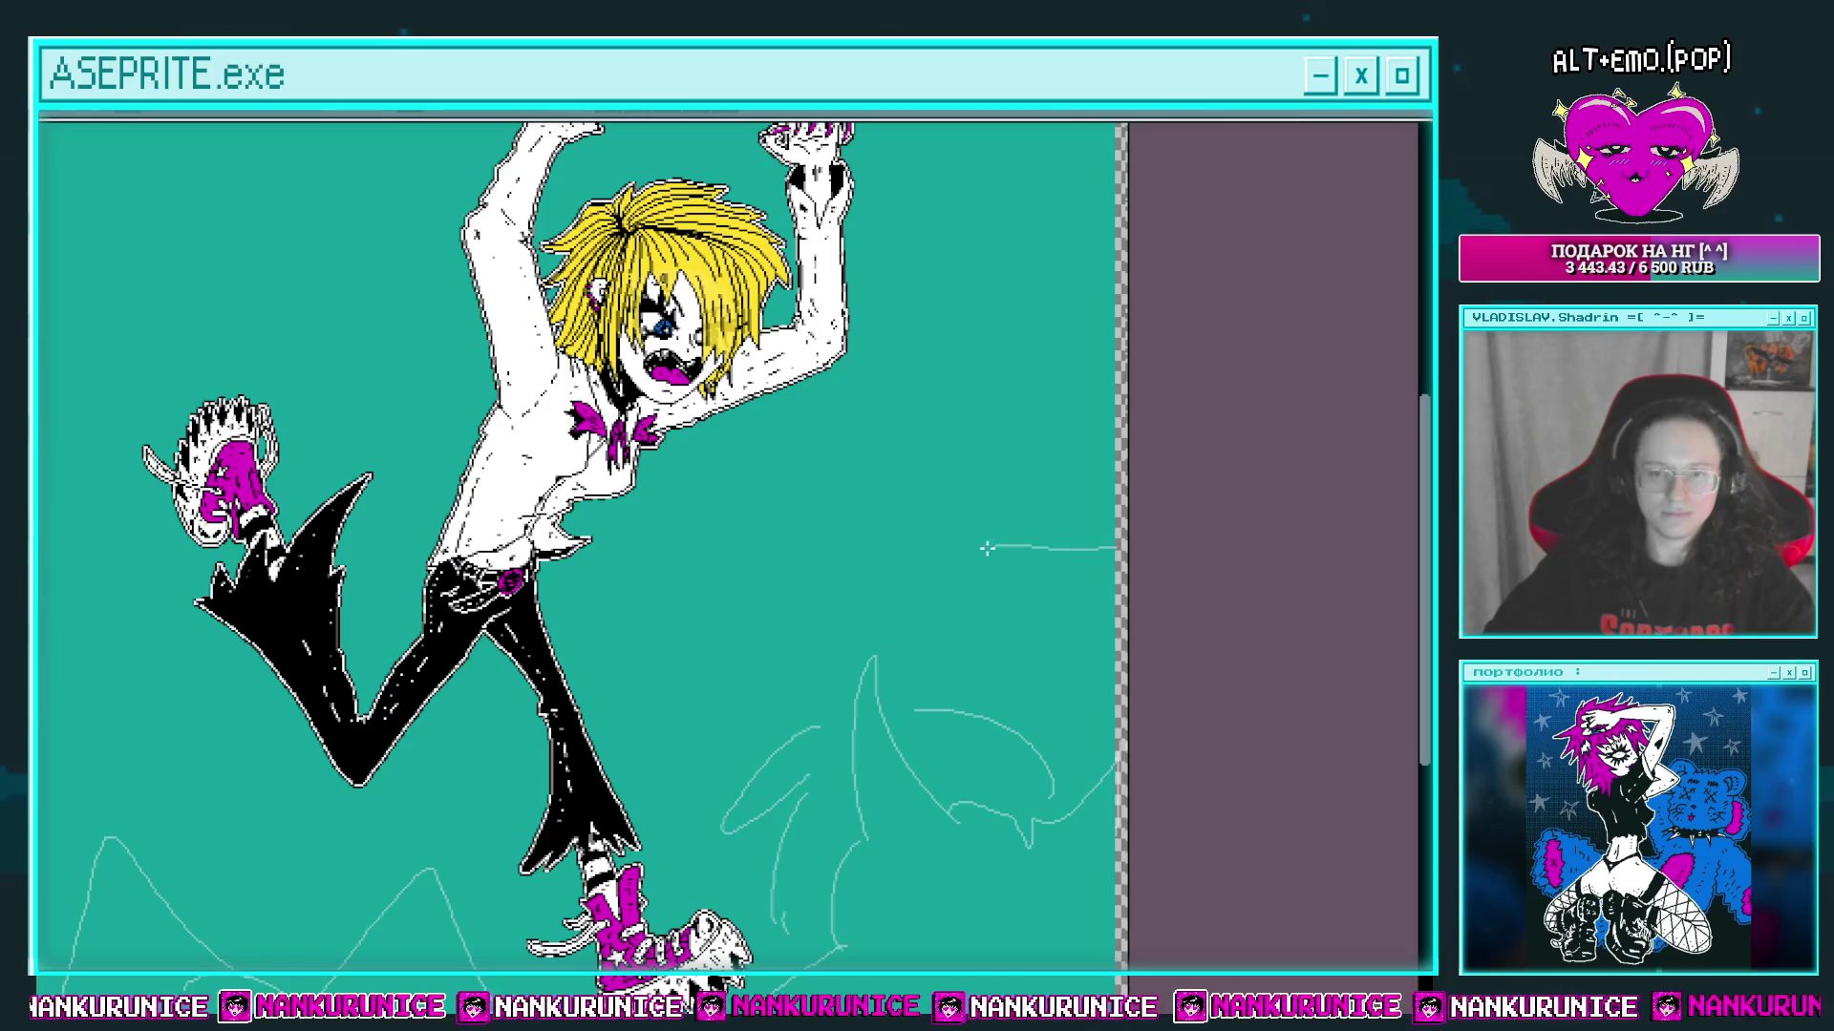
scroll(1152, 661, down, 2)
scroll(1091, 524, left, 1)
scroll(1051, 439, down, 1)
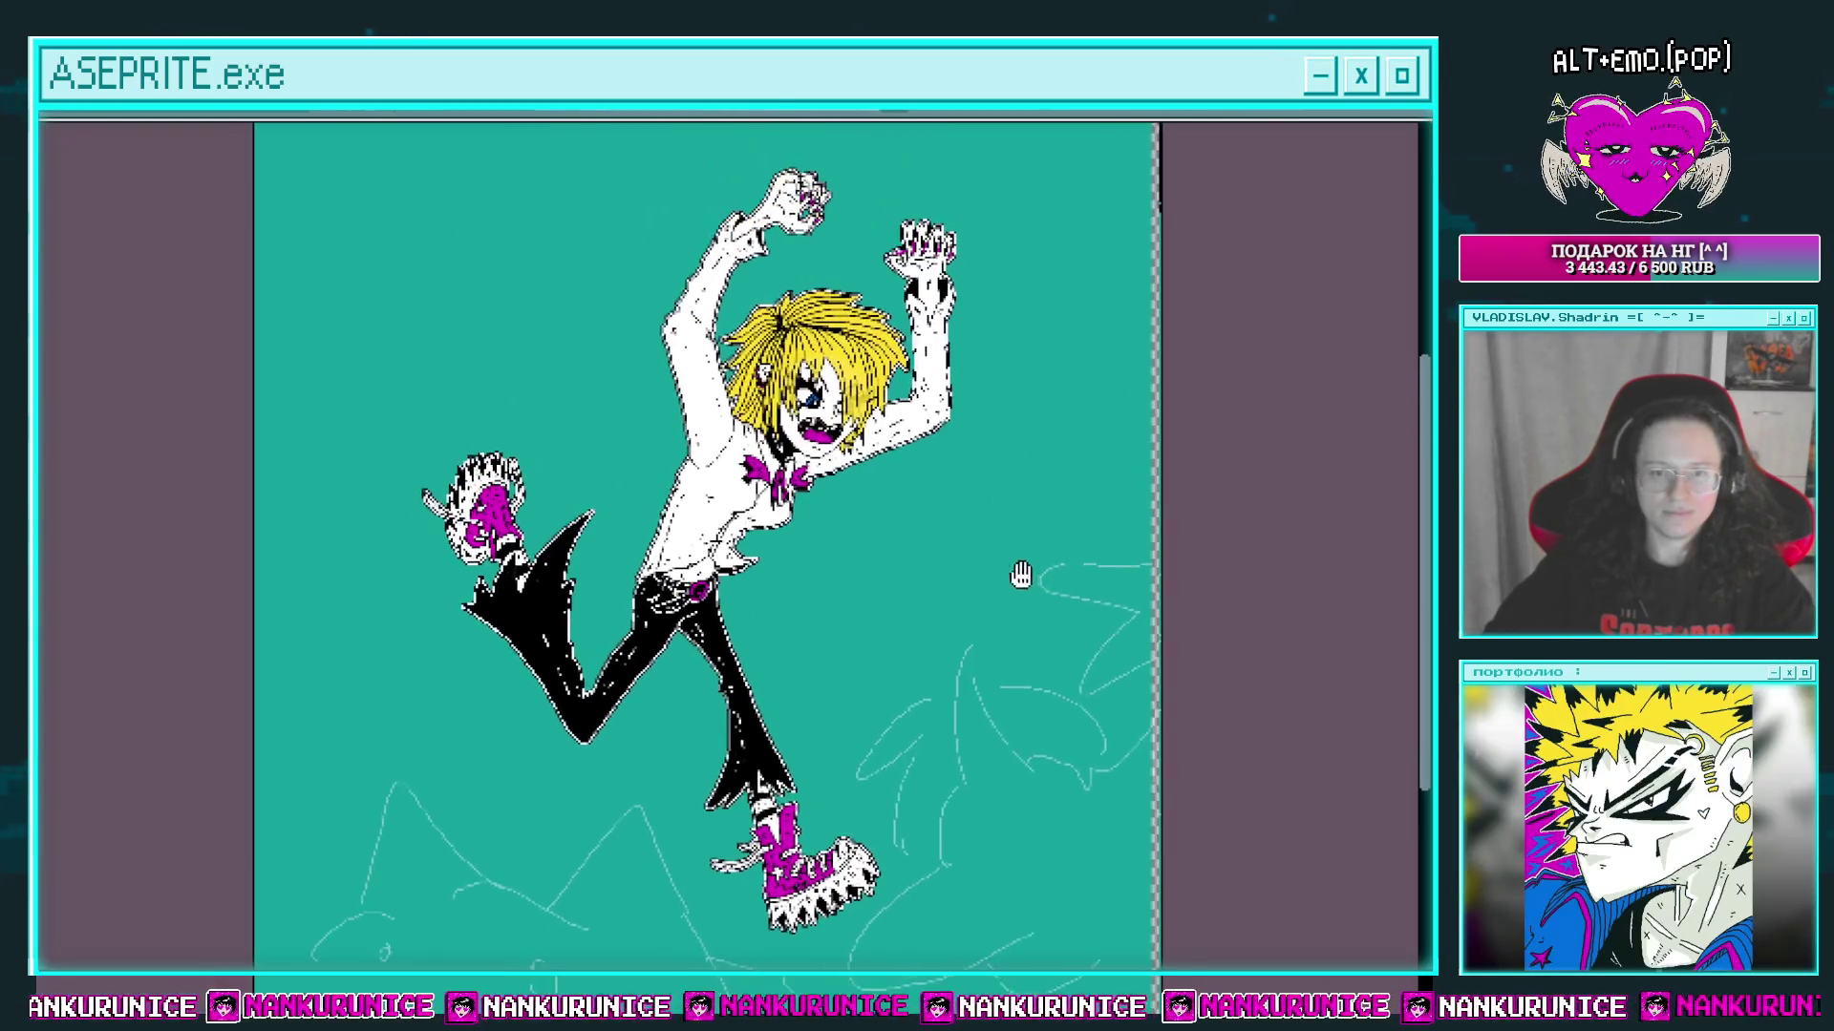
scroll(565, 442, up, 2)
scroll(555, 435, up, 1)
drag(555, 435, 569, 462)
drag(493, 441, 479, 531)
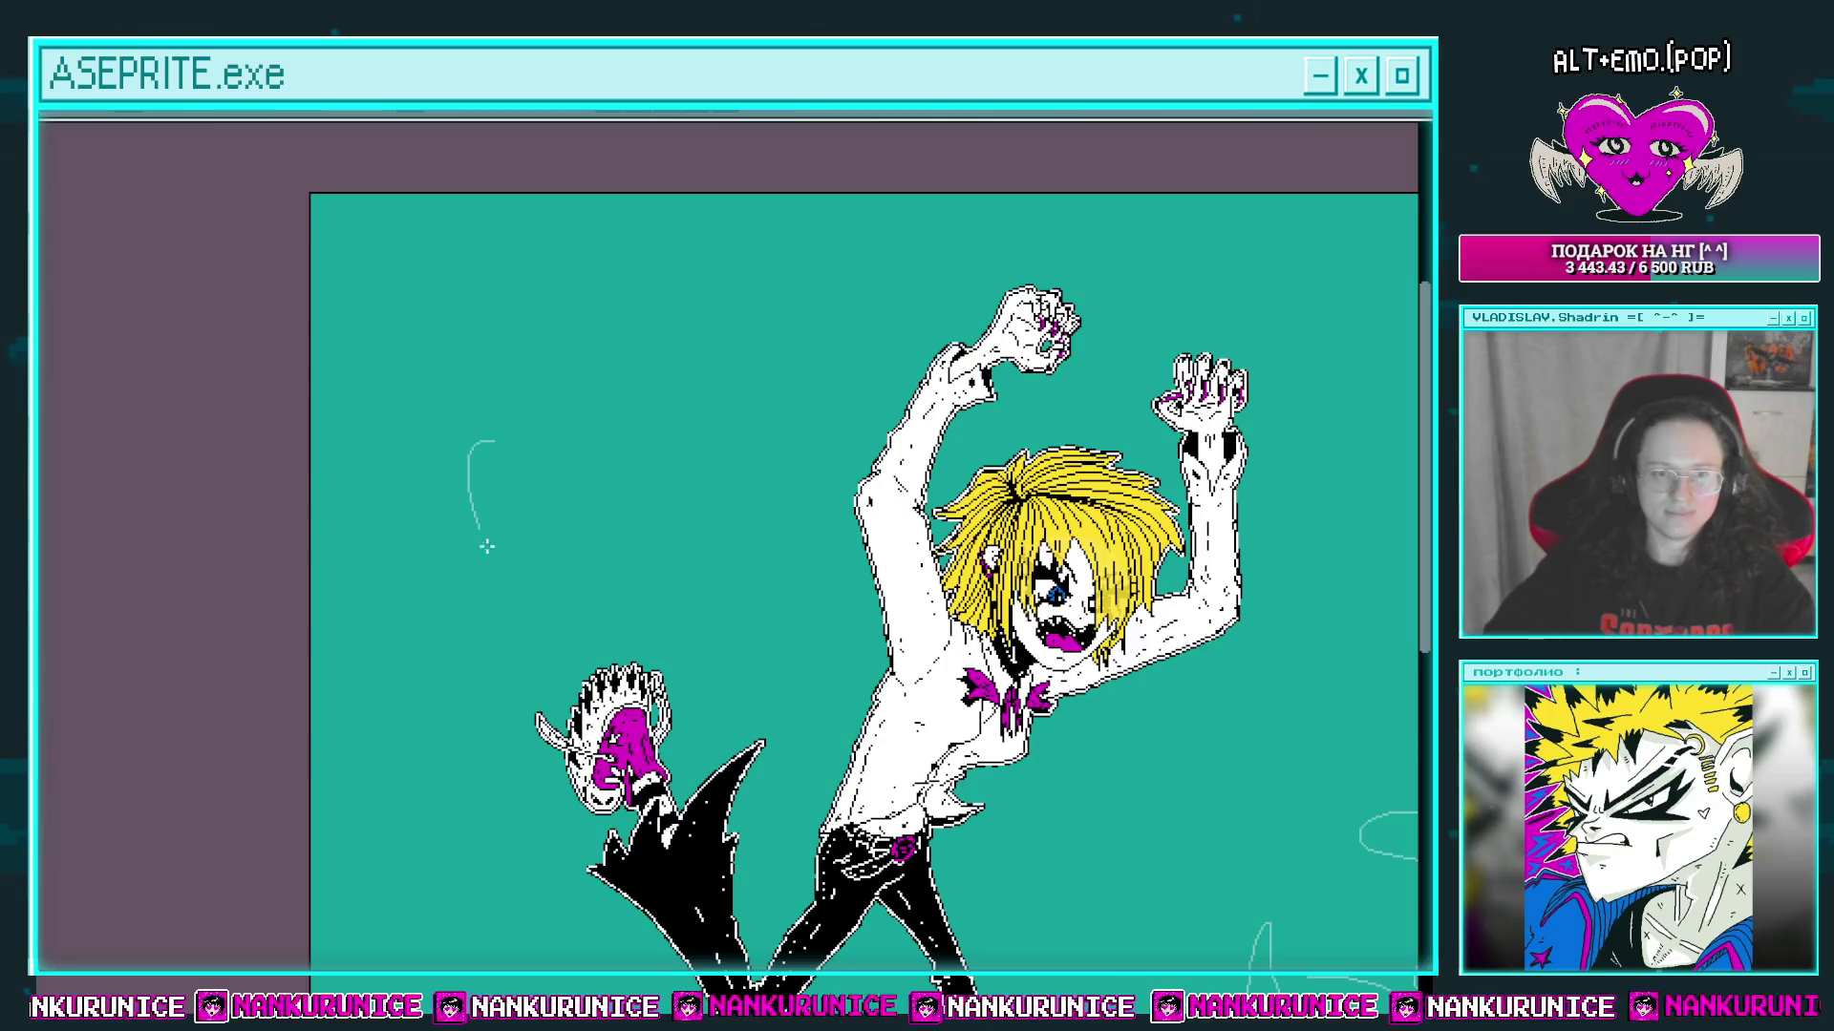
scroll(611, 382, down, 2)
mouse_move(760, 440)
mouse_down()
mouse_move(741, 496)
mouse_move(774, 449)
mouse_up()
scroll(860, 429, right, 2)
scroll(1039, 326, down, 1)
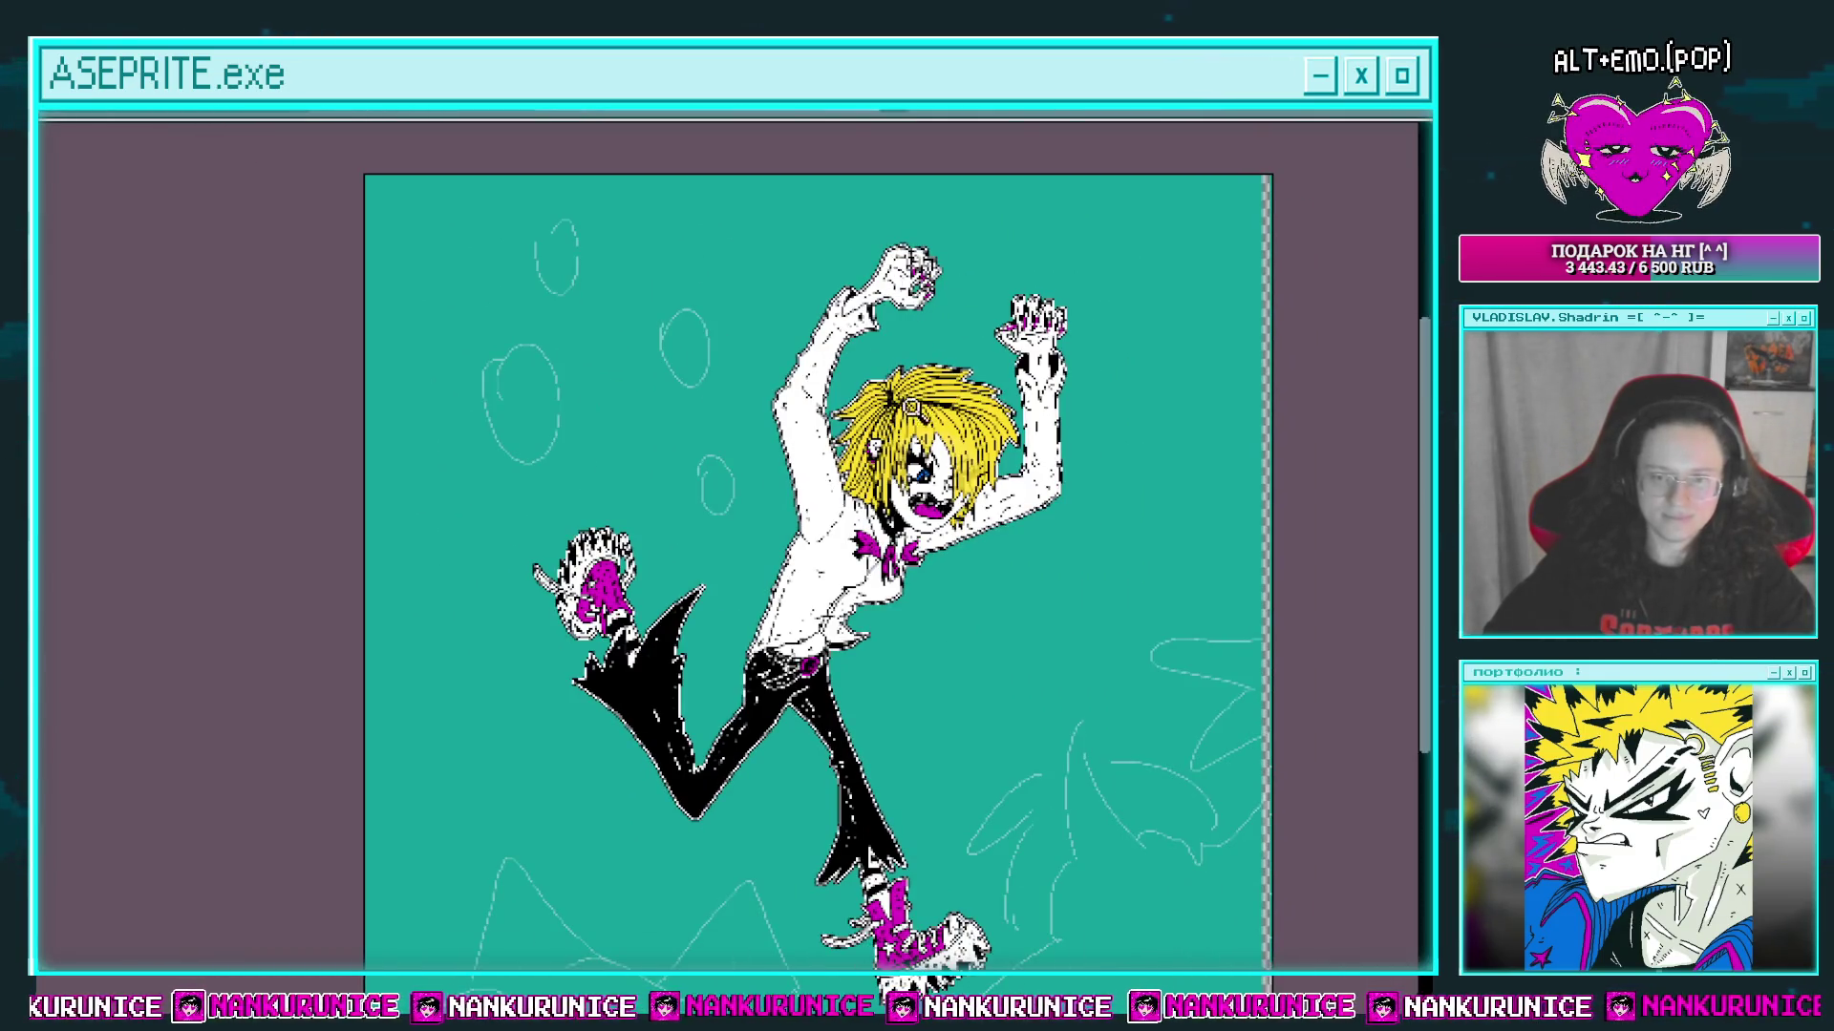
scroll(917, 421, down, 2)
Step: Pick the second Слой layer's cel and undo the larger oval drawn around the small one
key(Tab)
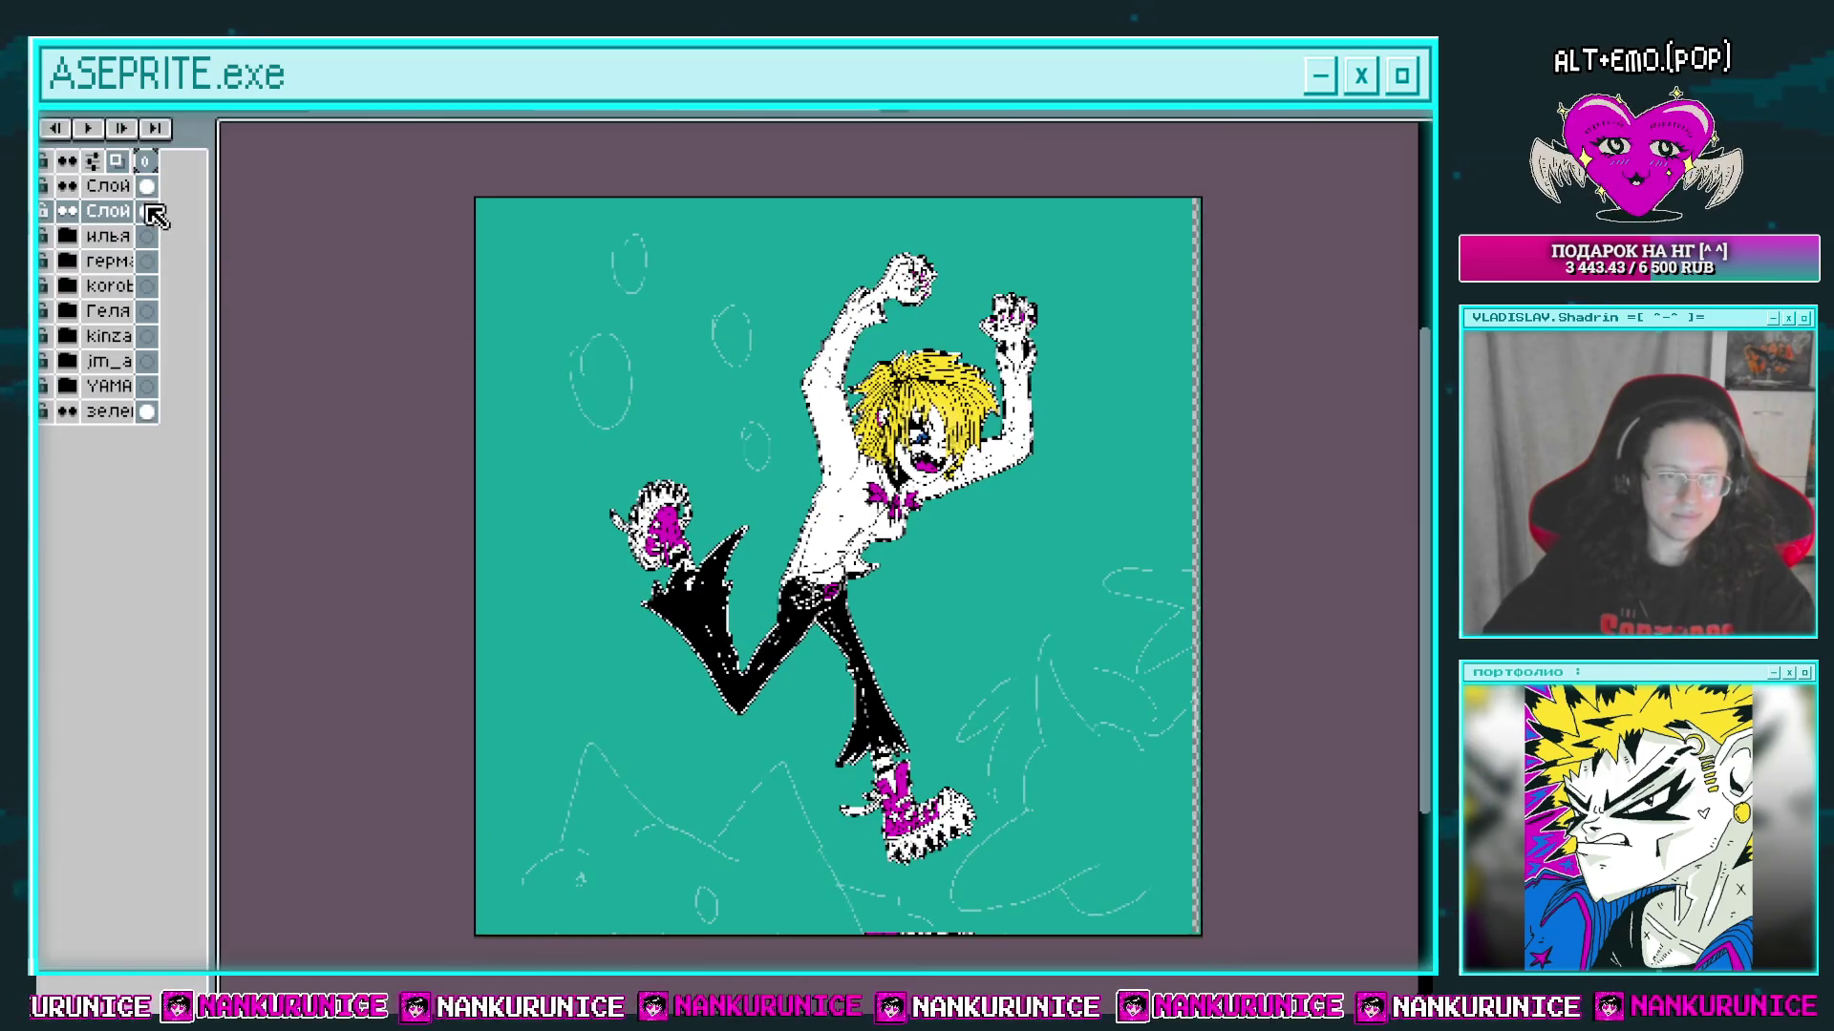
click(148, 211)
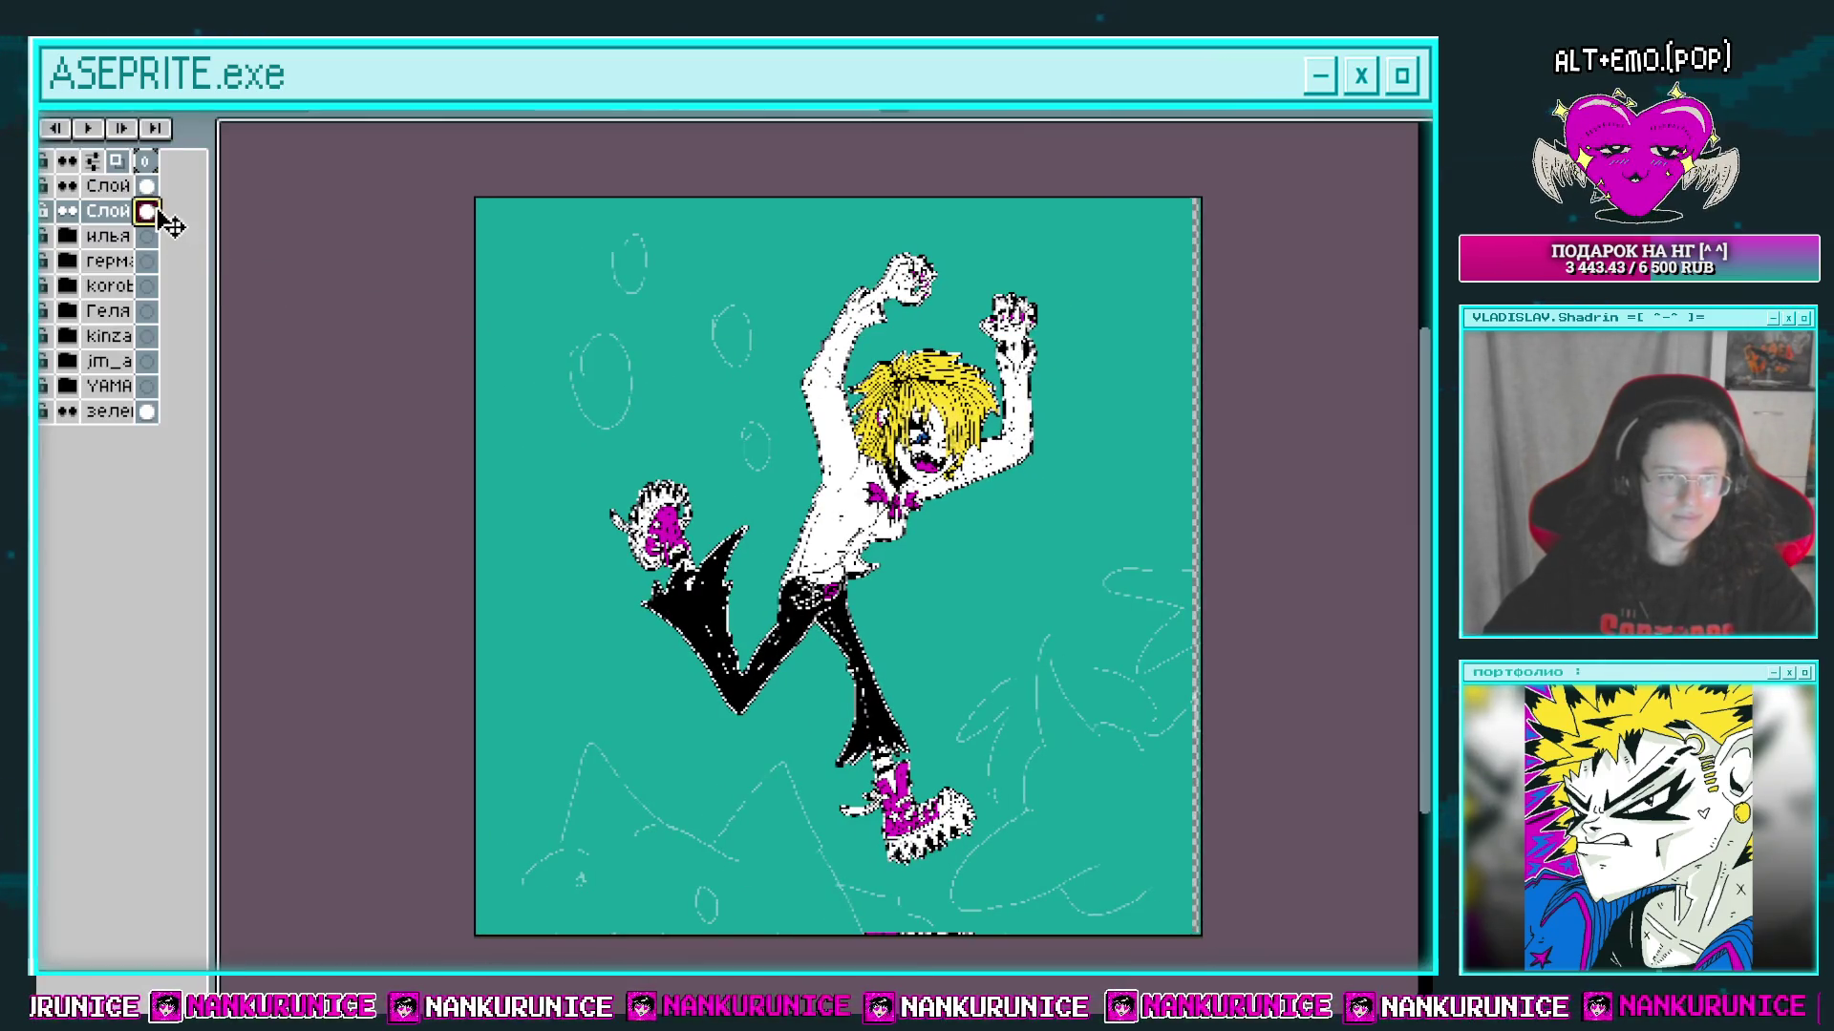
key(Tab)
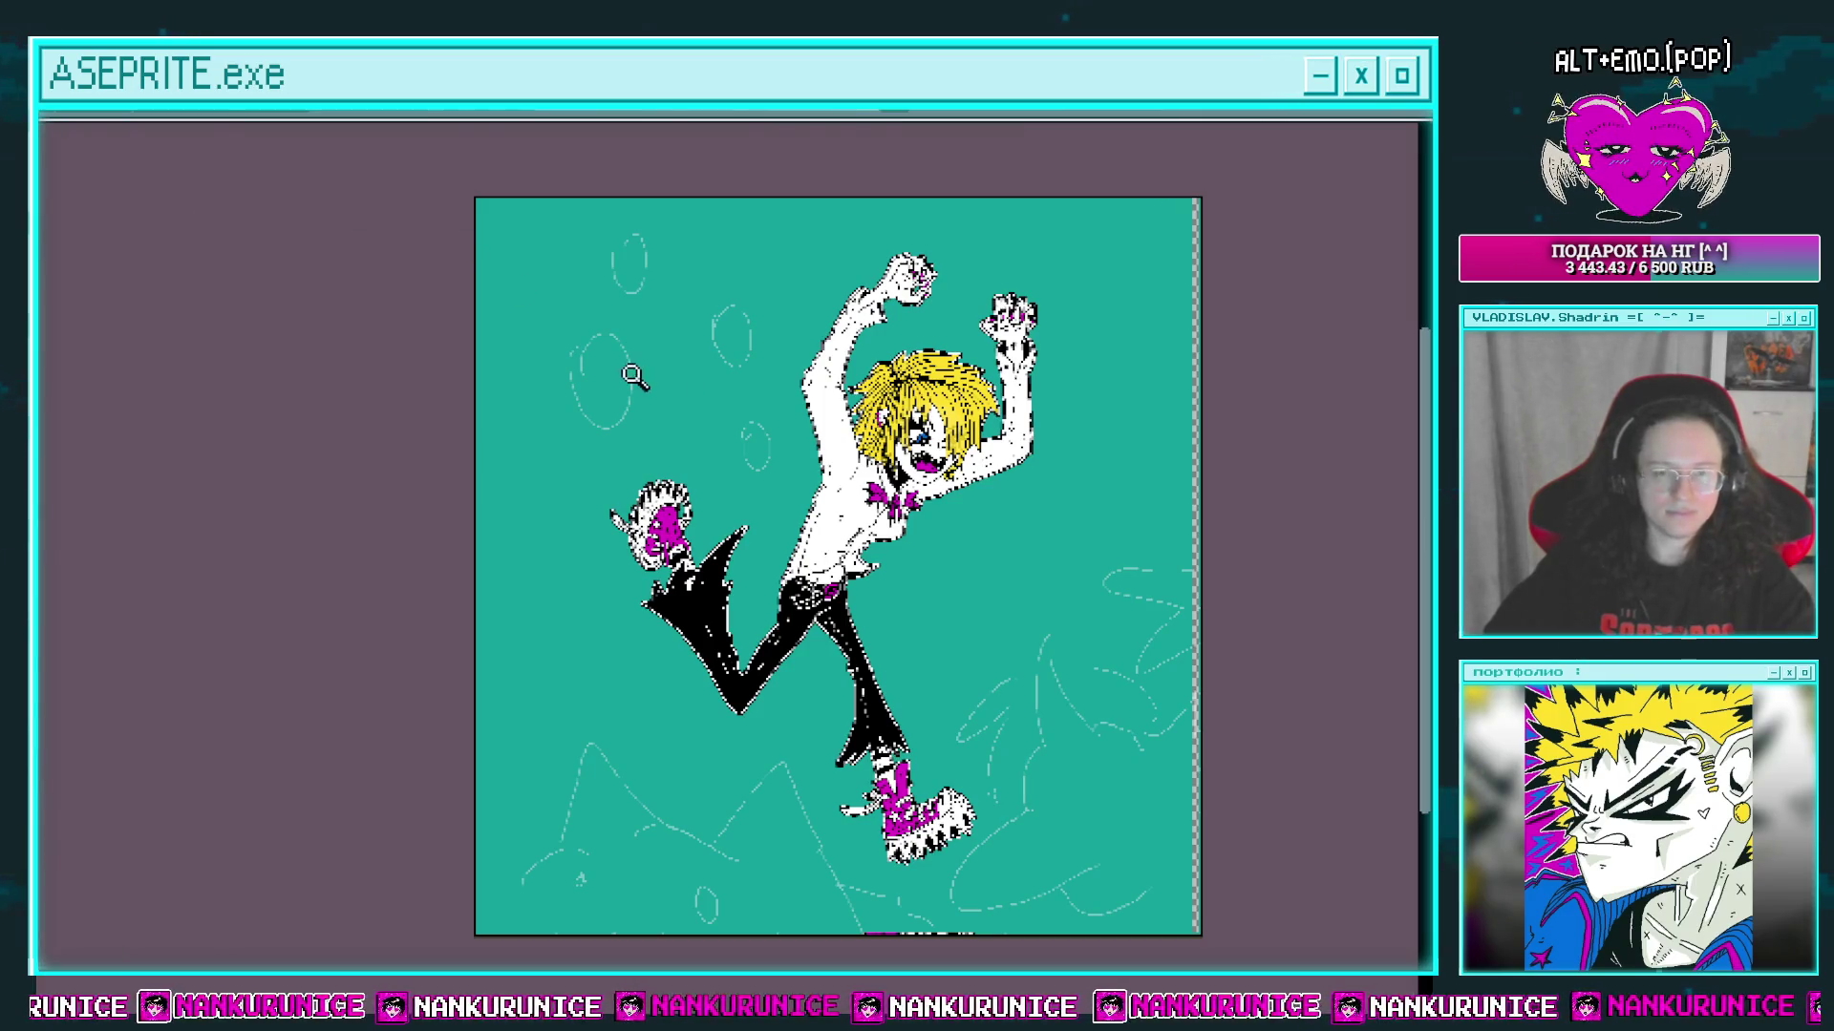
scroll(669, 621, up, 5)
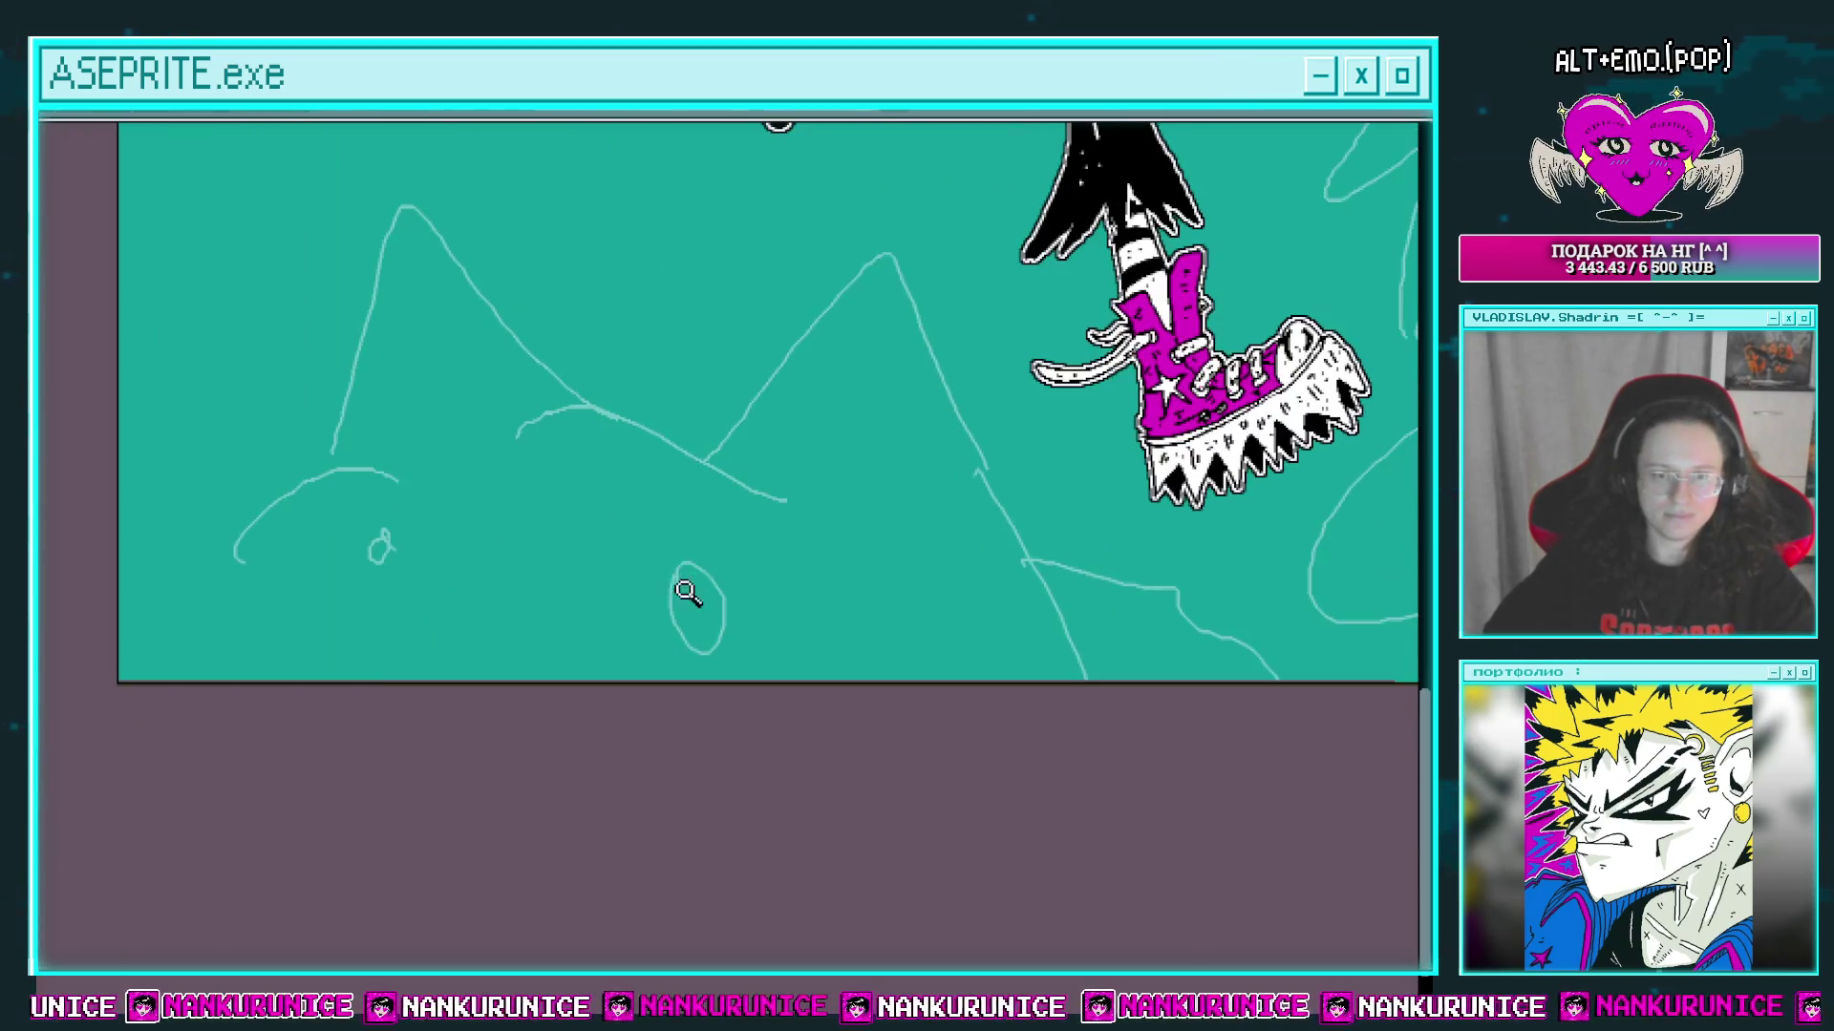
key(ctrl+z)
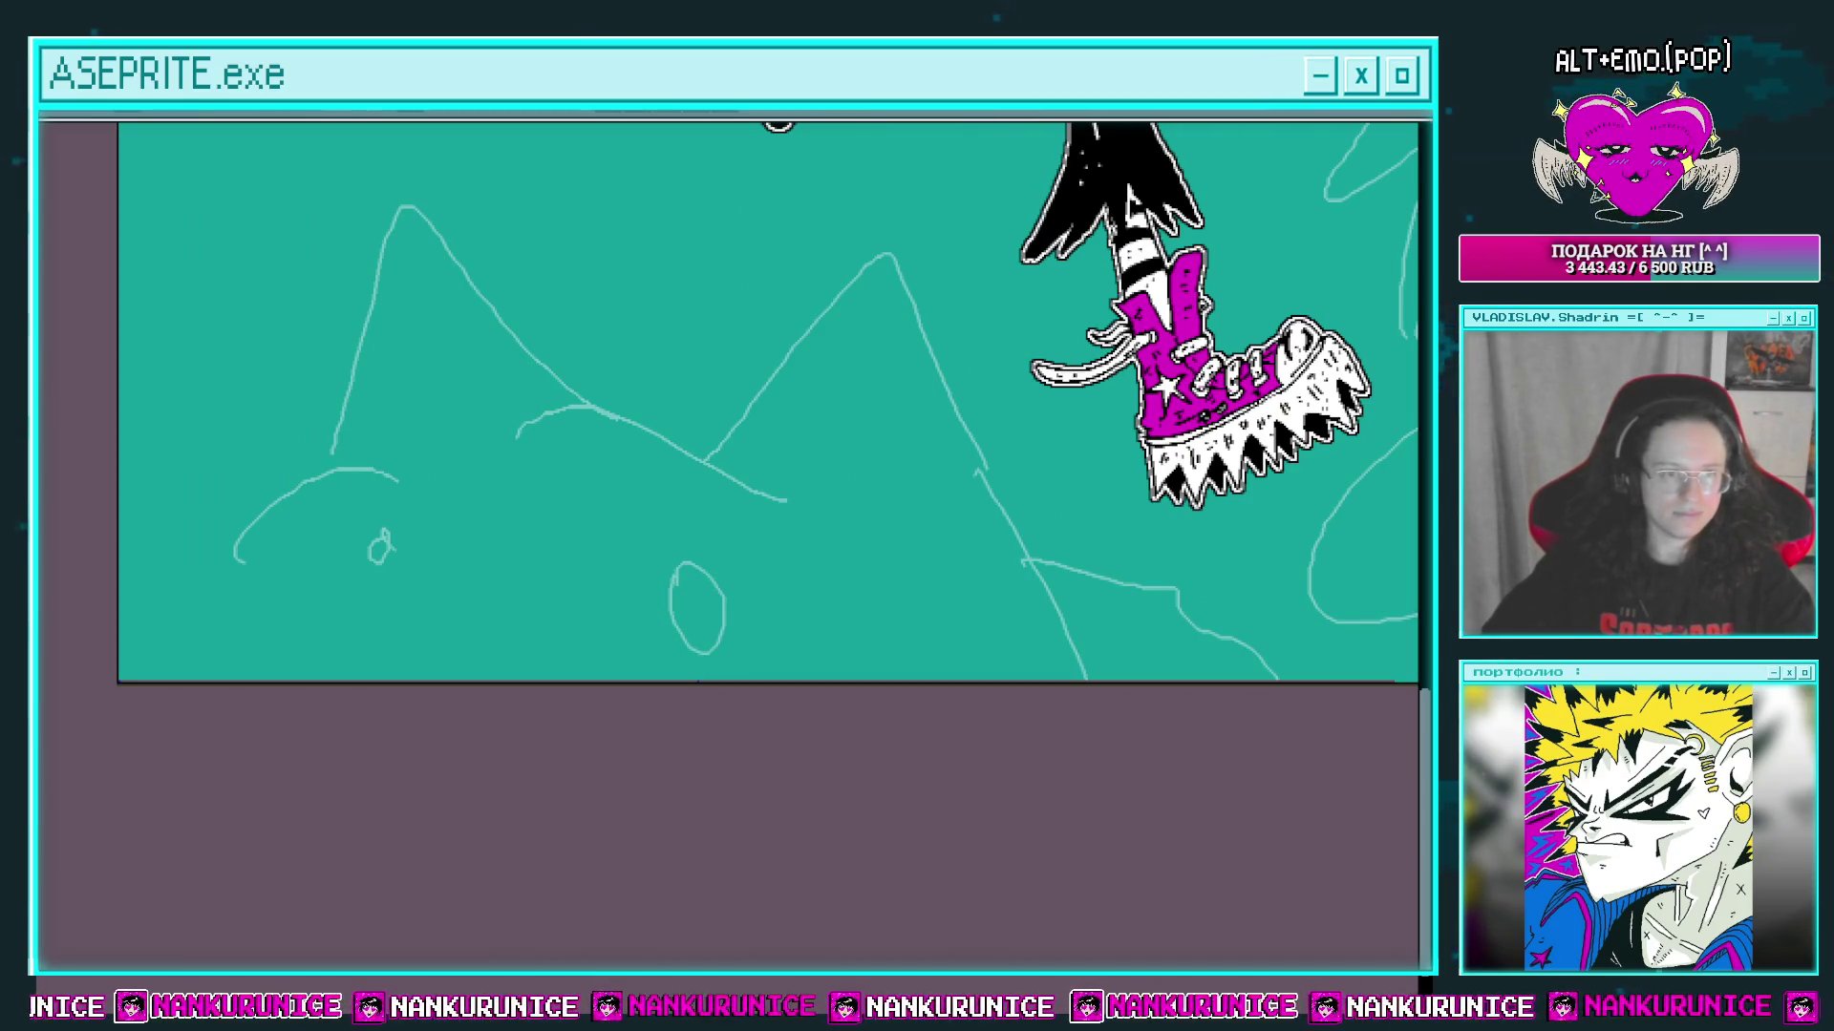
scroll(704, 634, up, 2)
Step: Outline the first eye in black, fill it yellow, and add a black edge blob and pupil
mouse_move(648, 598)
mouse_down()
mouse_move(716, 432)
mouse_move(661, 451)
mouse_up()
click(689, 486)
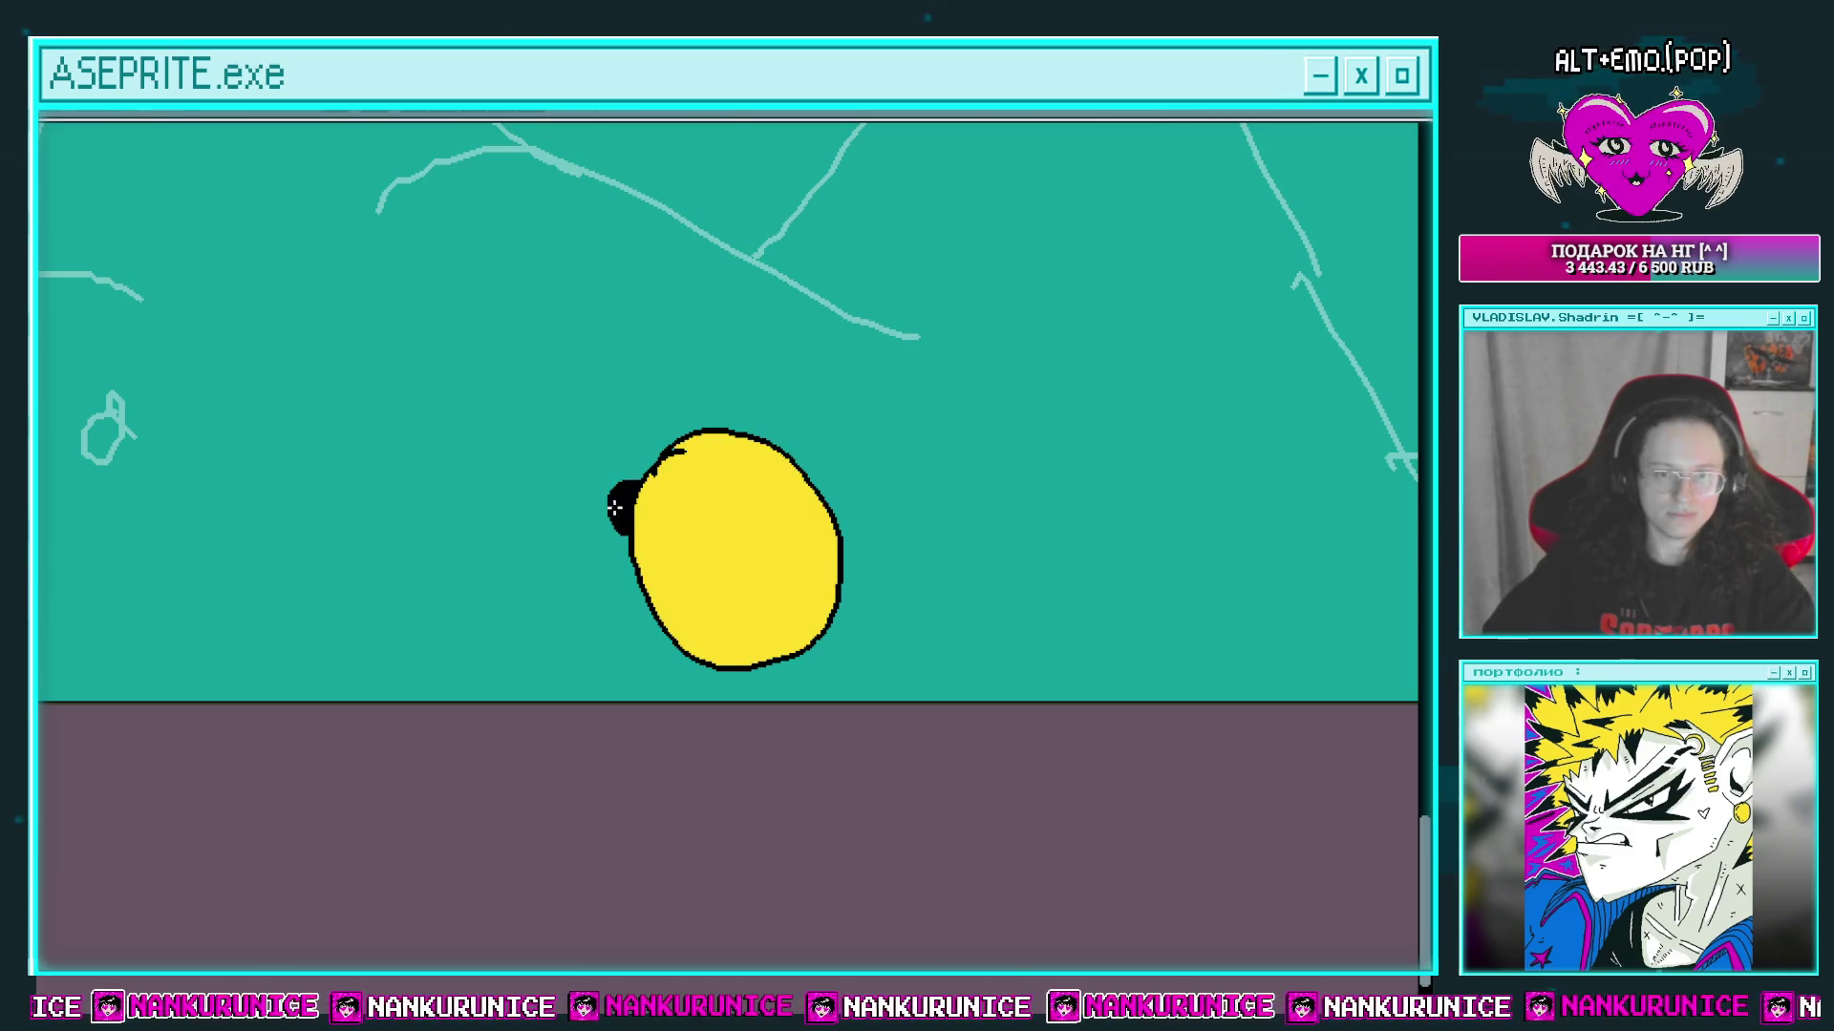
click(842, 604)
drag(794, 555, 822, 598)
scroll(760, 568, up, 1)
mouse_move(740, 554)
mouse_down()
mouse_move(729, 564)
mouse_move(755, 558)
mouse_up()
scroll(745, 573, down, 3)
scroll(726, 506, up, 2)
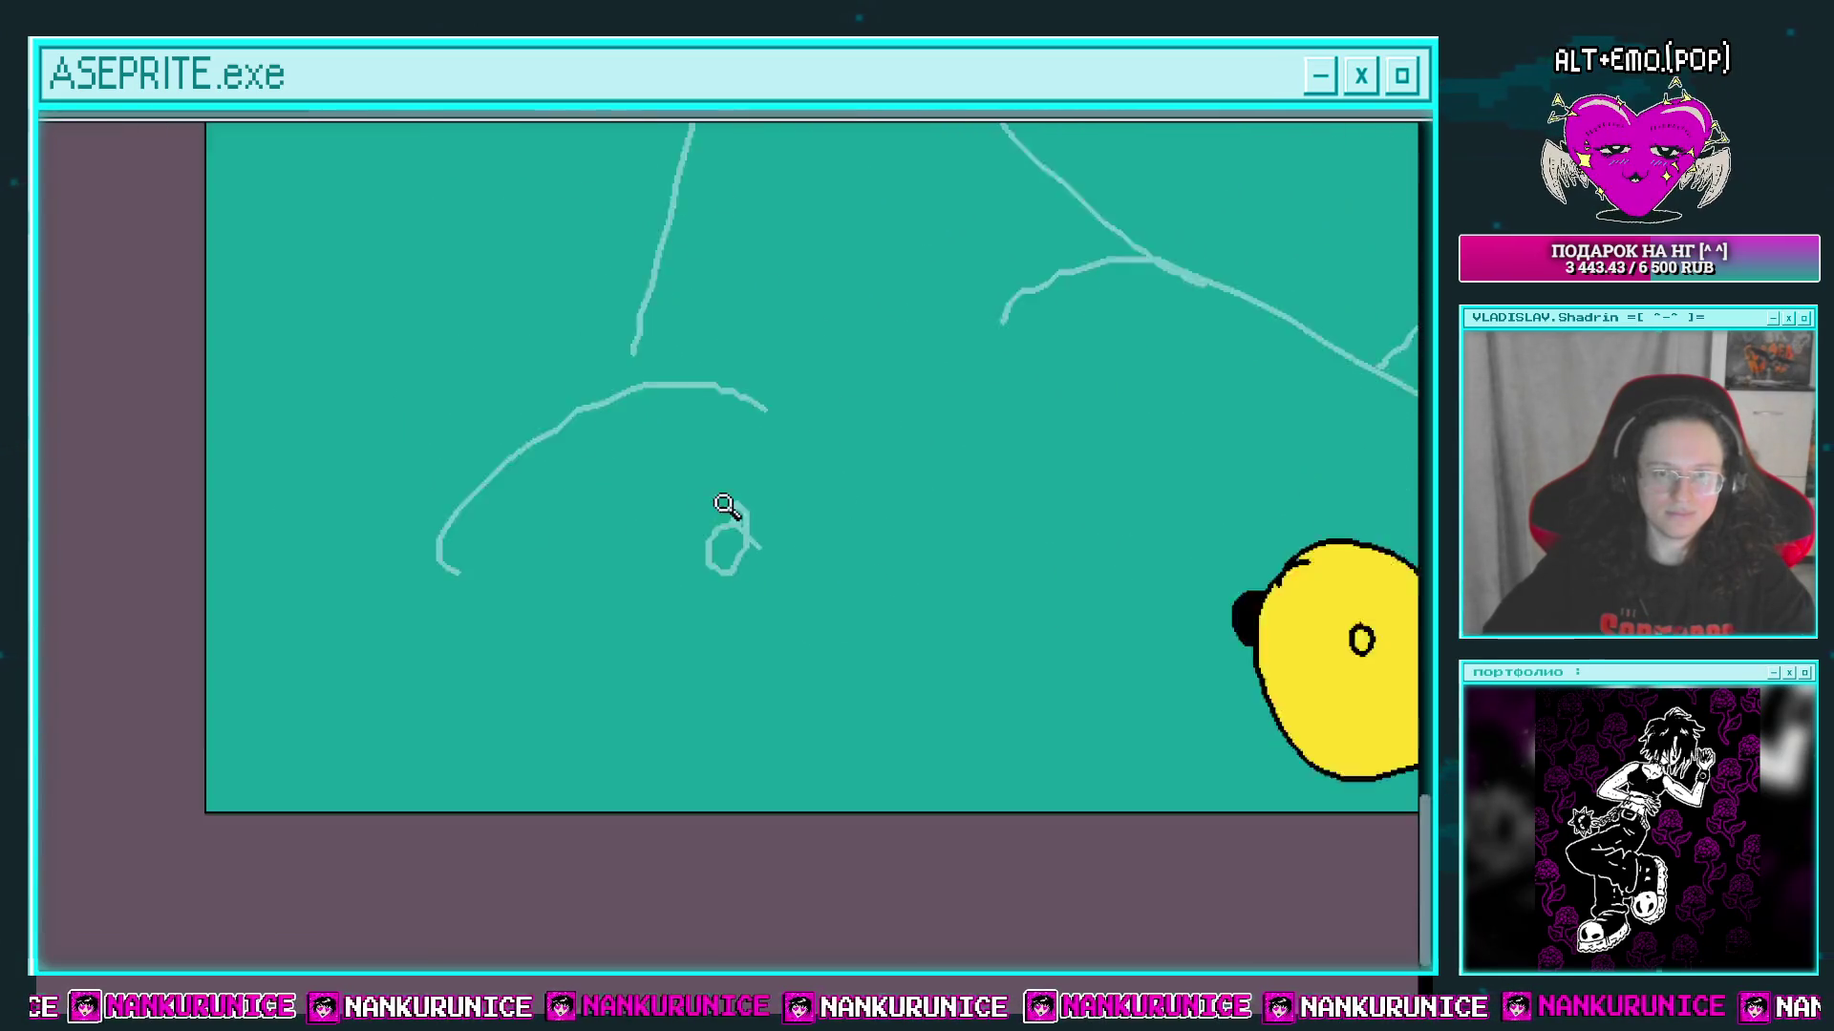
scroll(726, 506, up, 1)
scroll(704, 484, down, 1)
Step: Fill the second eye yellow and add black patches on its left and right edges
mouse_move(679, 512)
mouse_down()
mouse_move(474, 506)
mouse_move(492, 606)
mouse_move(496, 487)
mouse_move(441, 449)
mouse_move(444, 553)
mouse_up()
key(ctrl+z)
key(g)
click(500, 533)
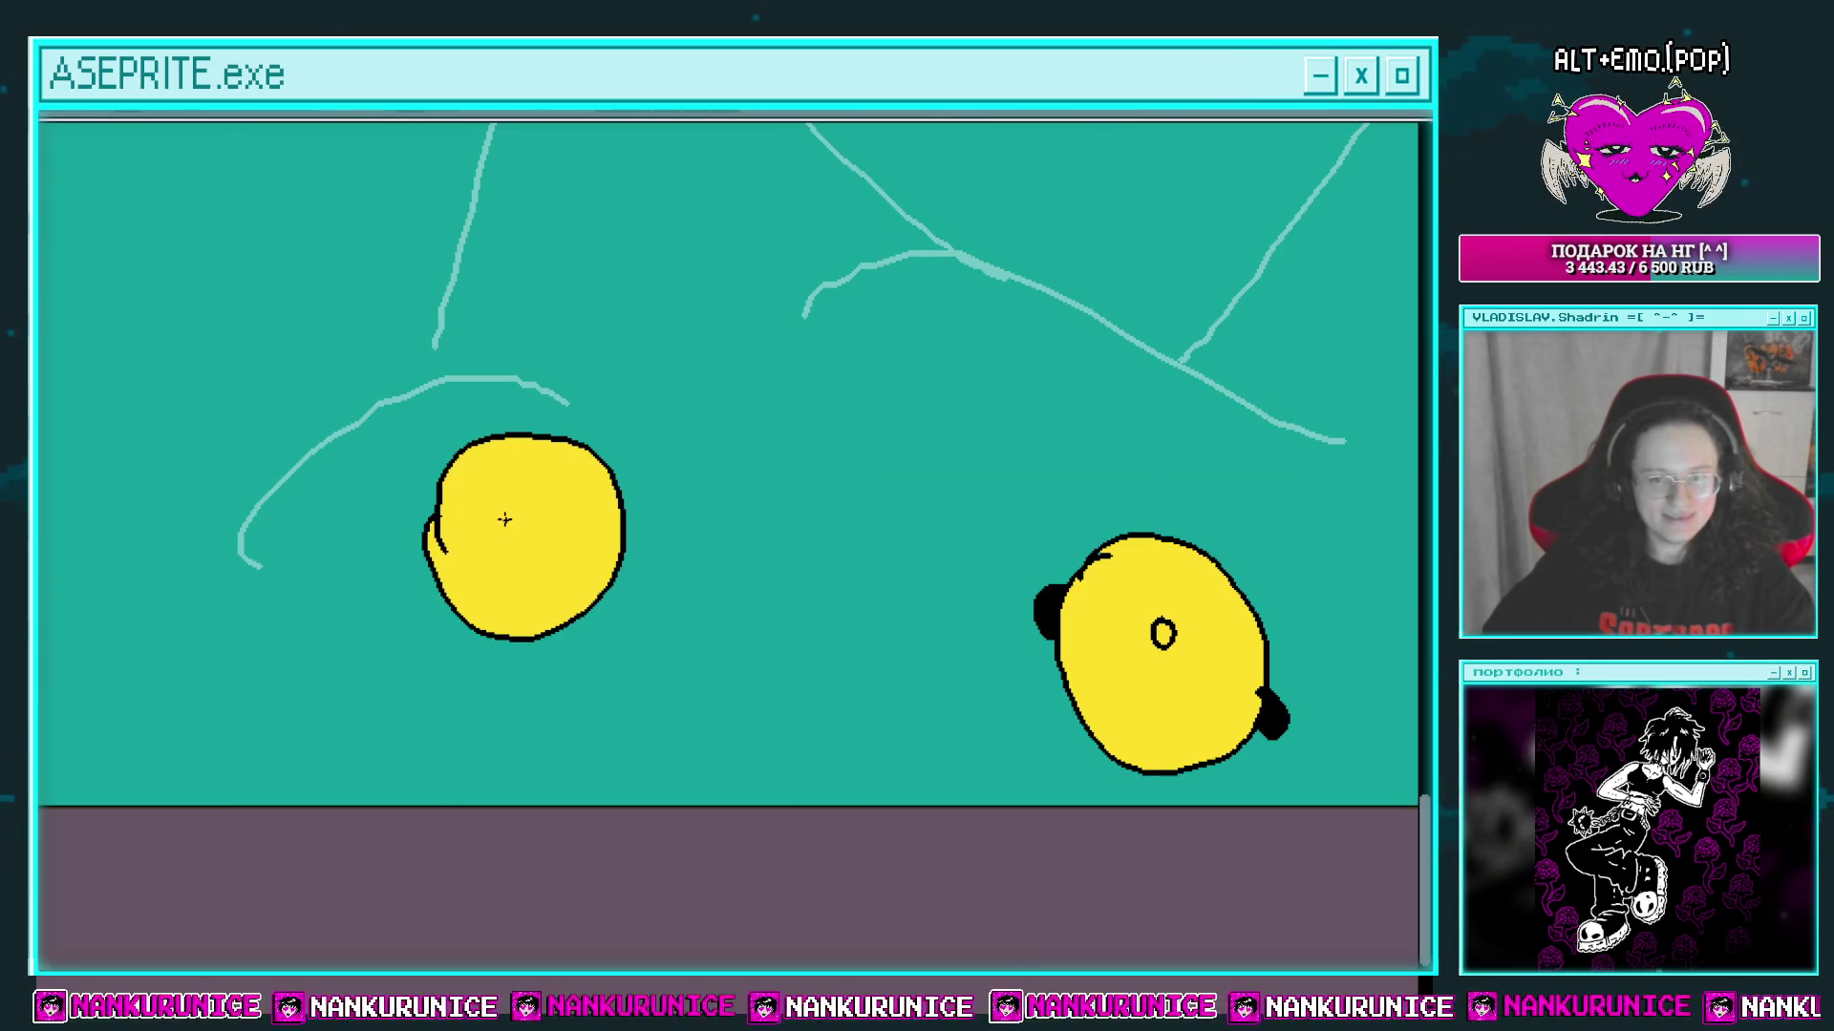
click(460, 535)
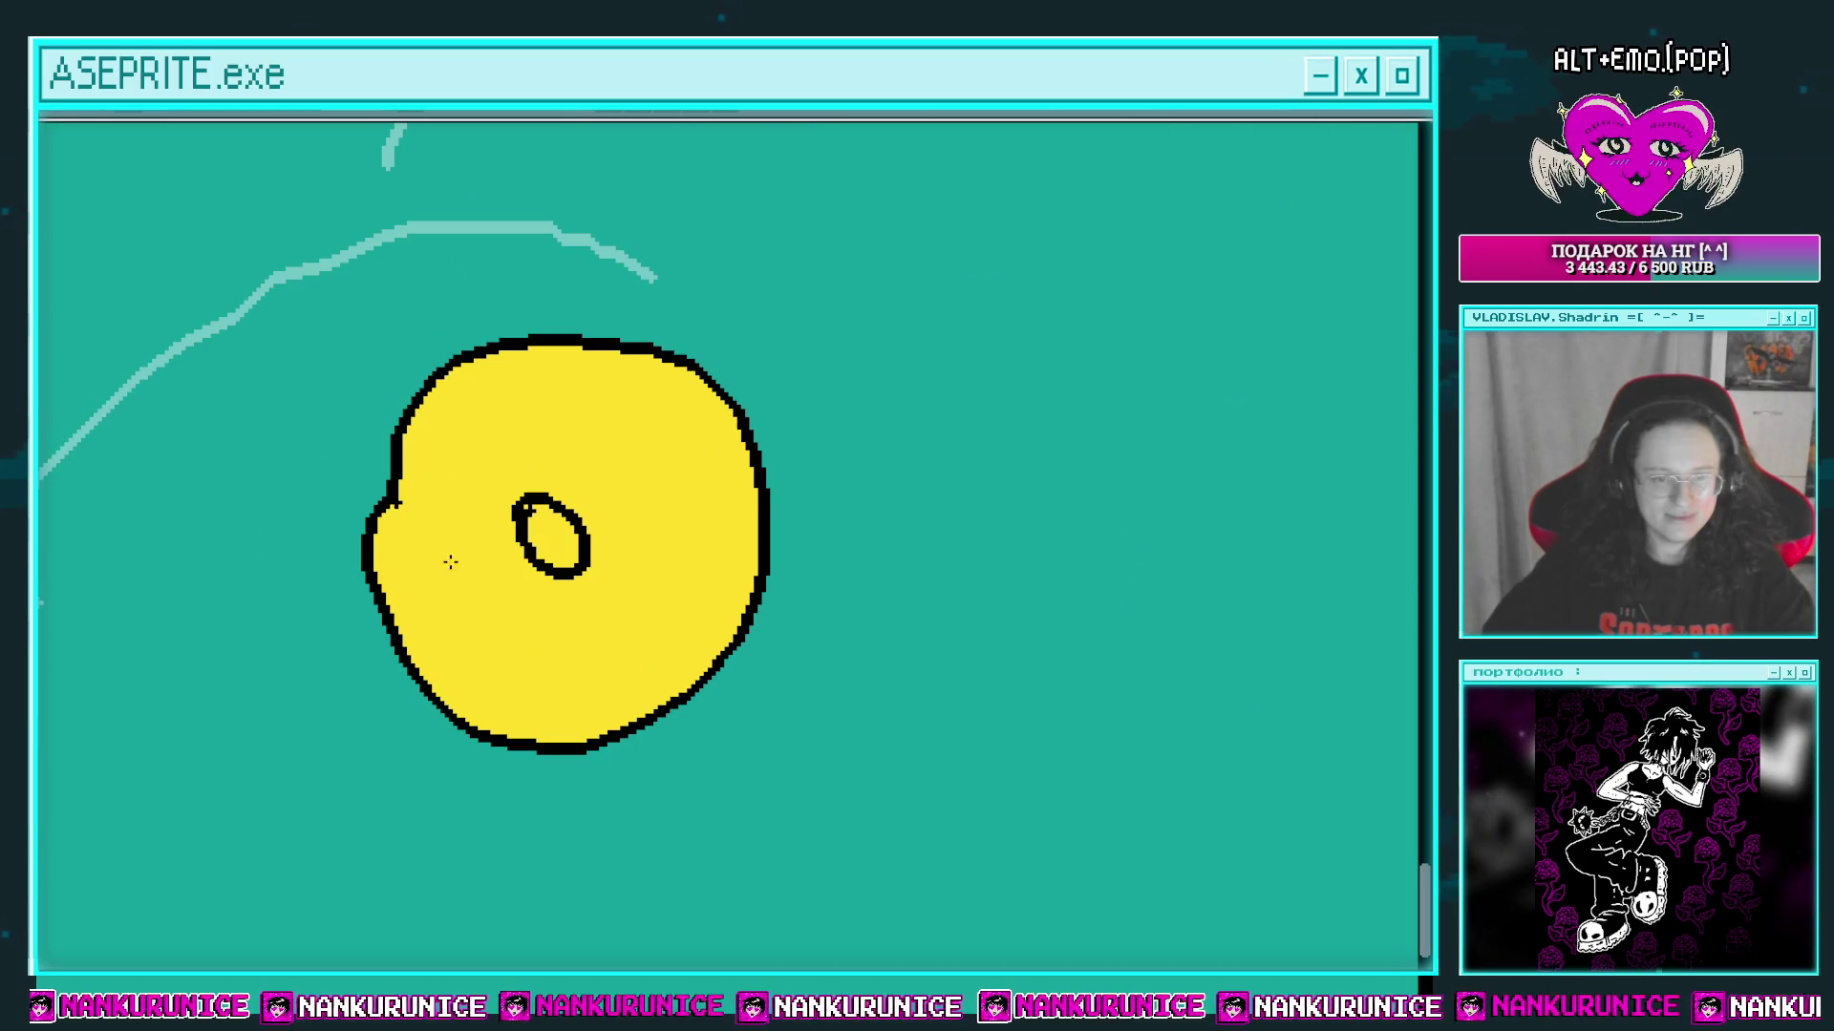
drag(769, 535, 783, 573)
mouse_move(387, 492)
mouse_down()
mouse_move(325, 544)
mouse_move(382, 564)
mouse_up()
scroll(337, 558, down, 3)
scroll(611, 519, up, 1)
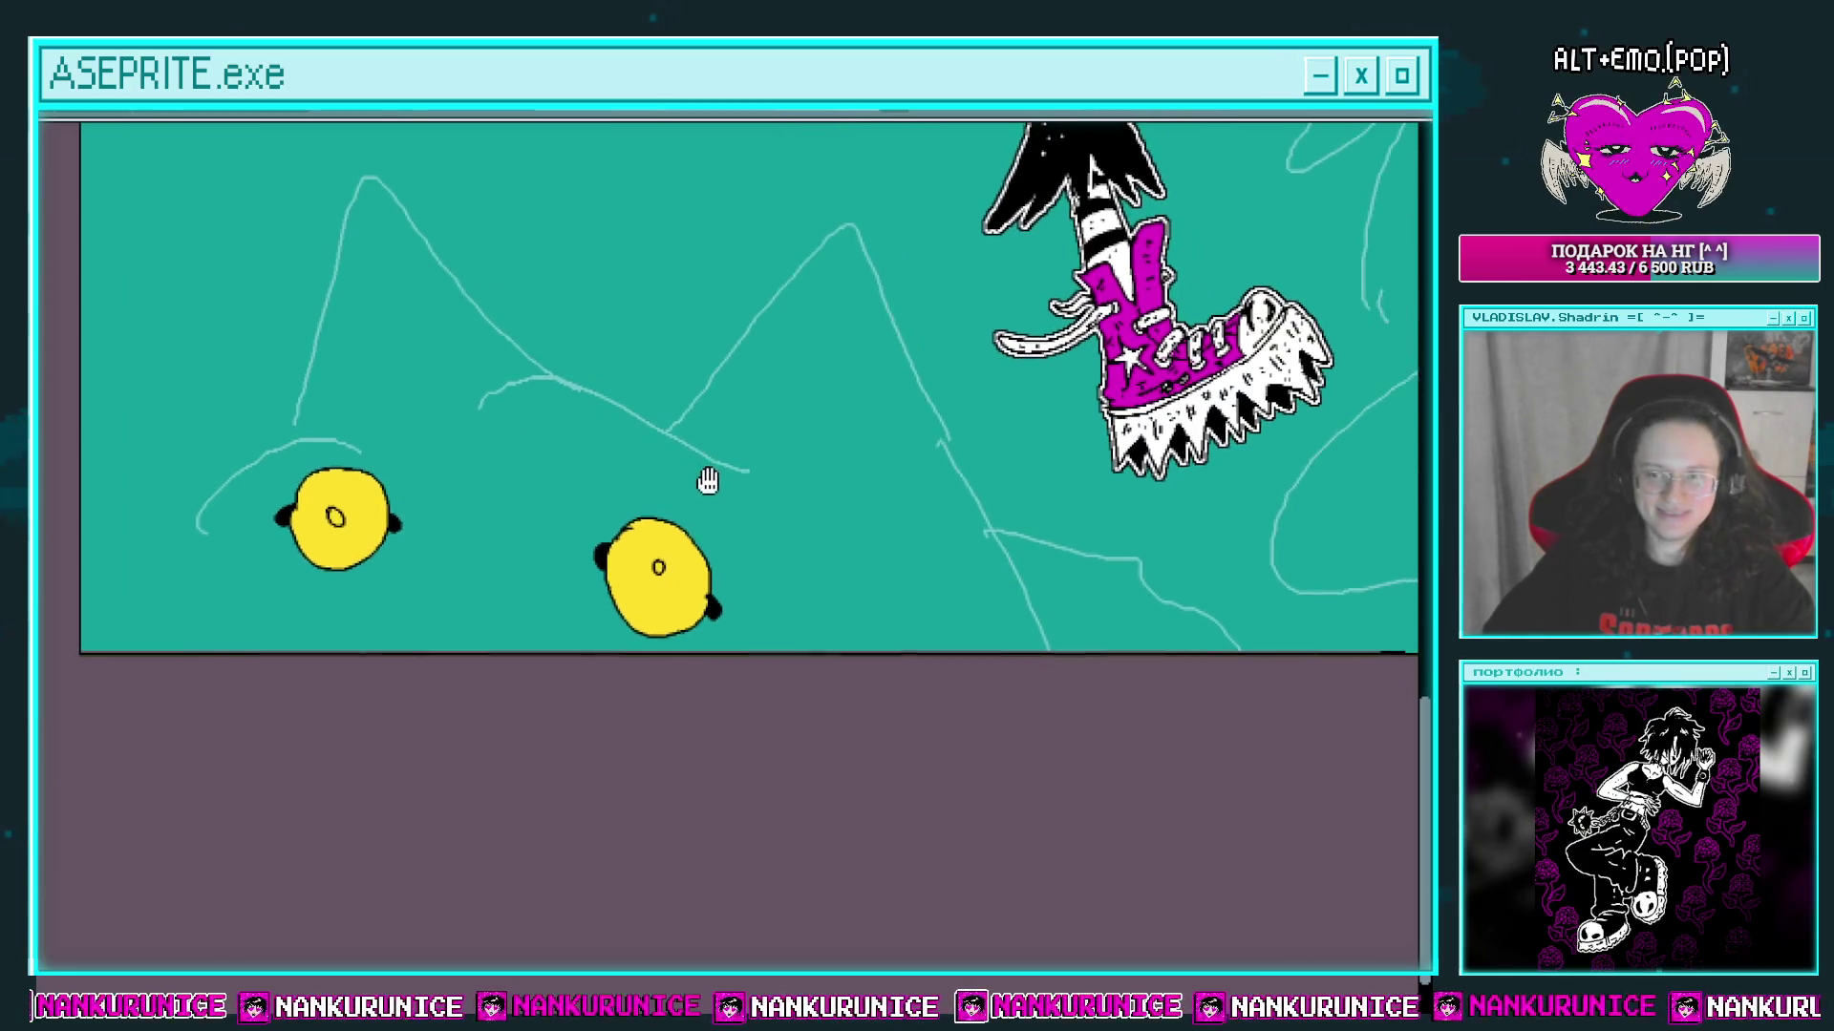
scroll(716, 480, up, 2)
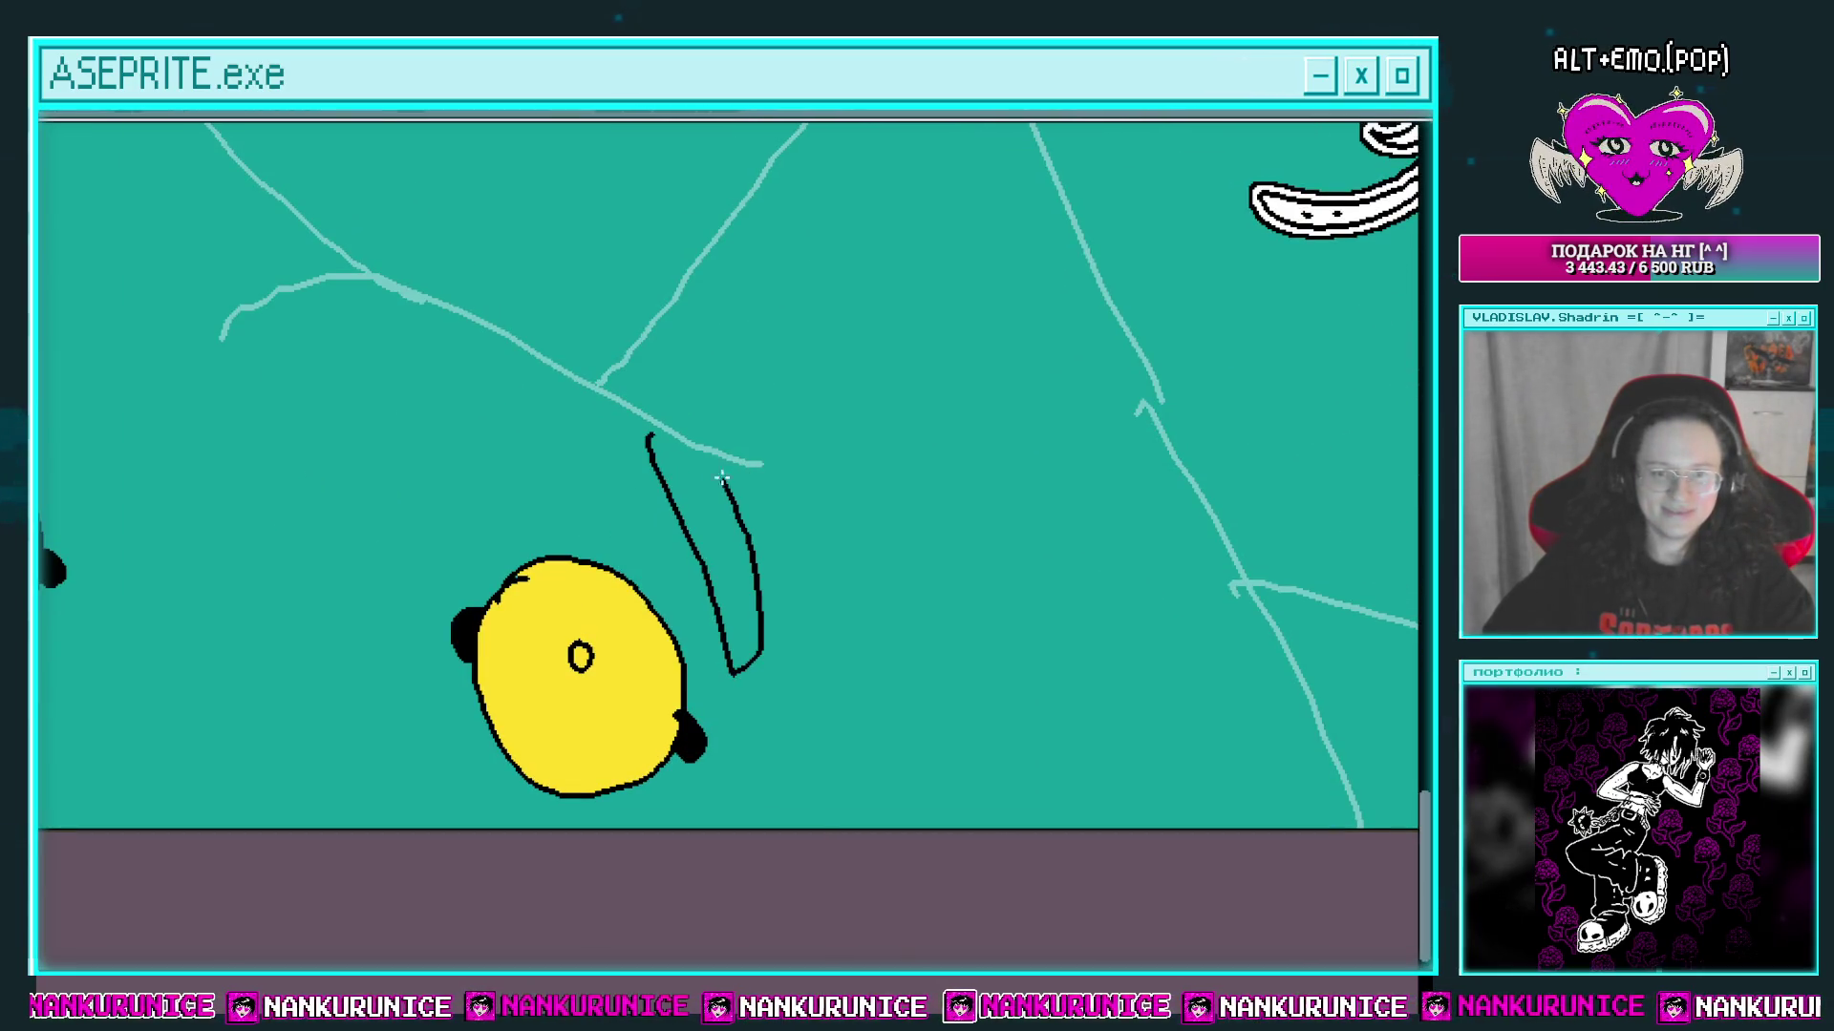
Step: Fill both eyes' crescent brows solid black and draw a black squiggle toward the lower left
click(677, 458)
drag(617, 467, 994, 490)
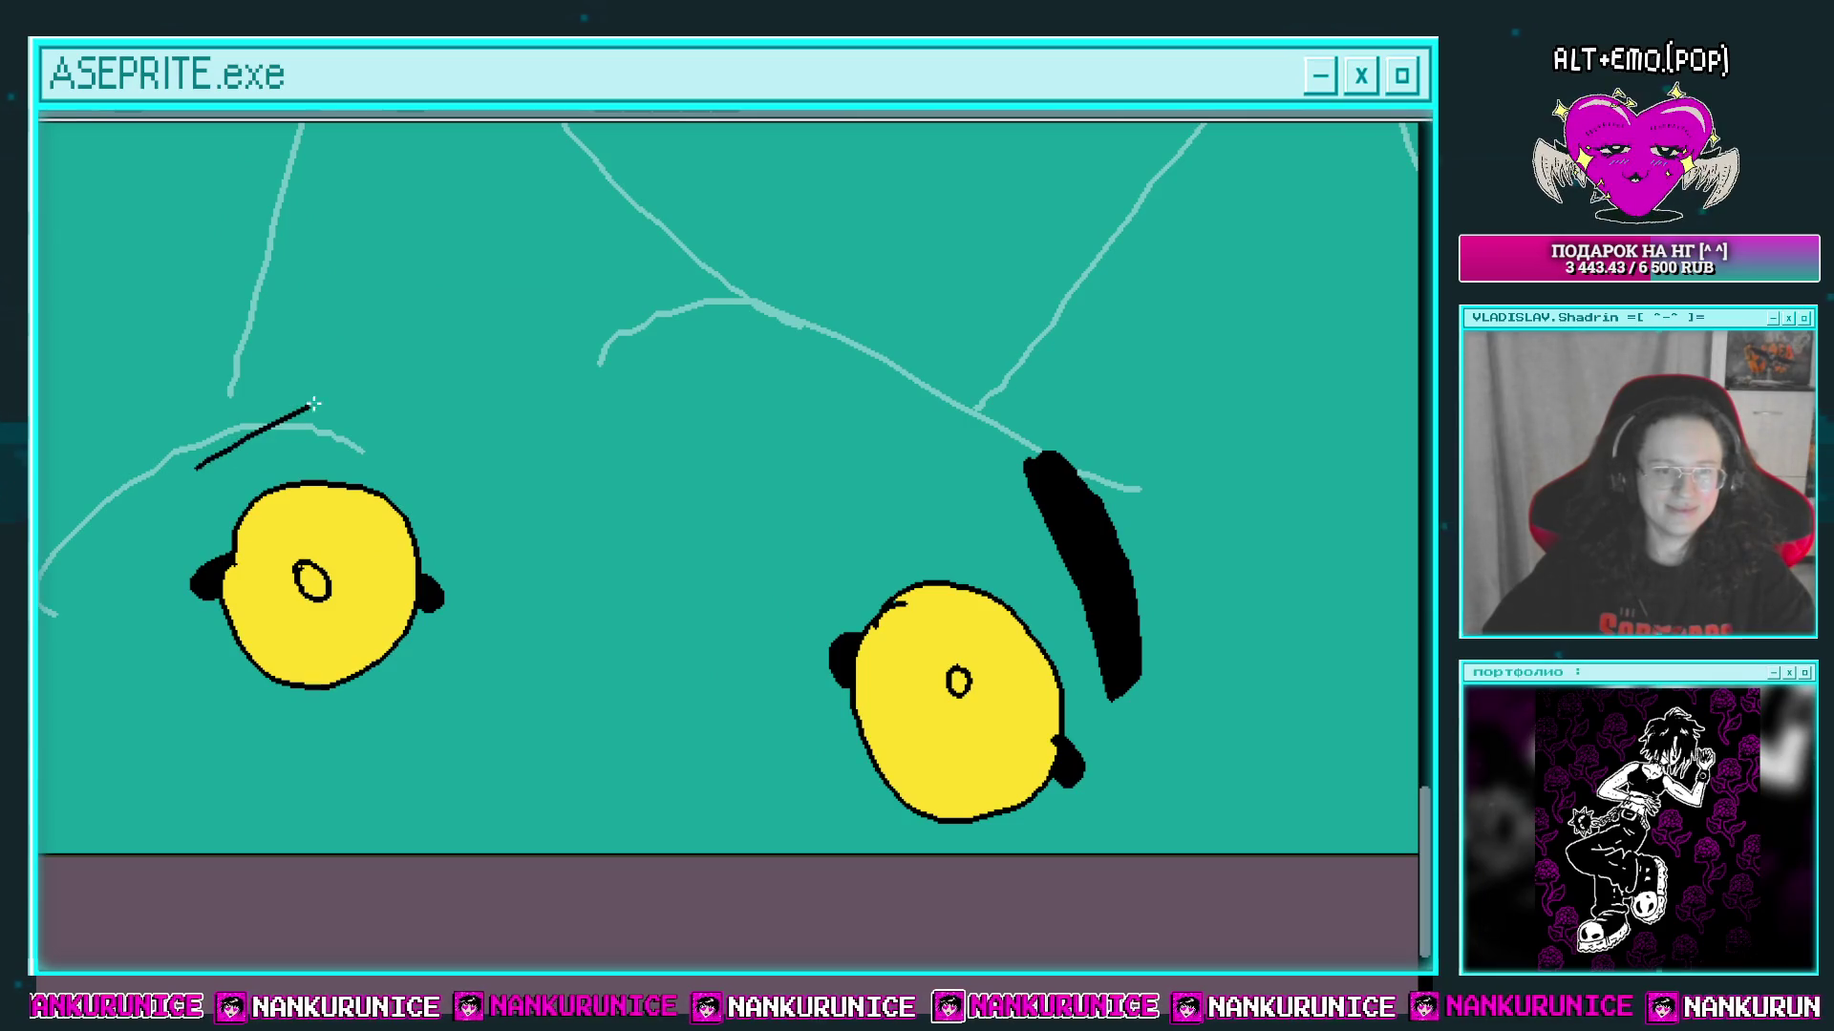
click(267, 399)
scroll(592, 458, down, 2)
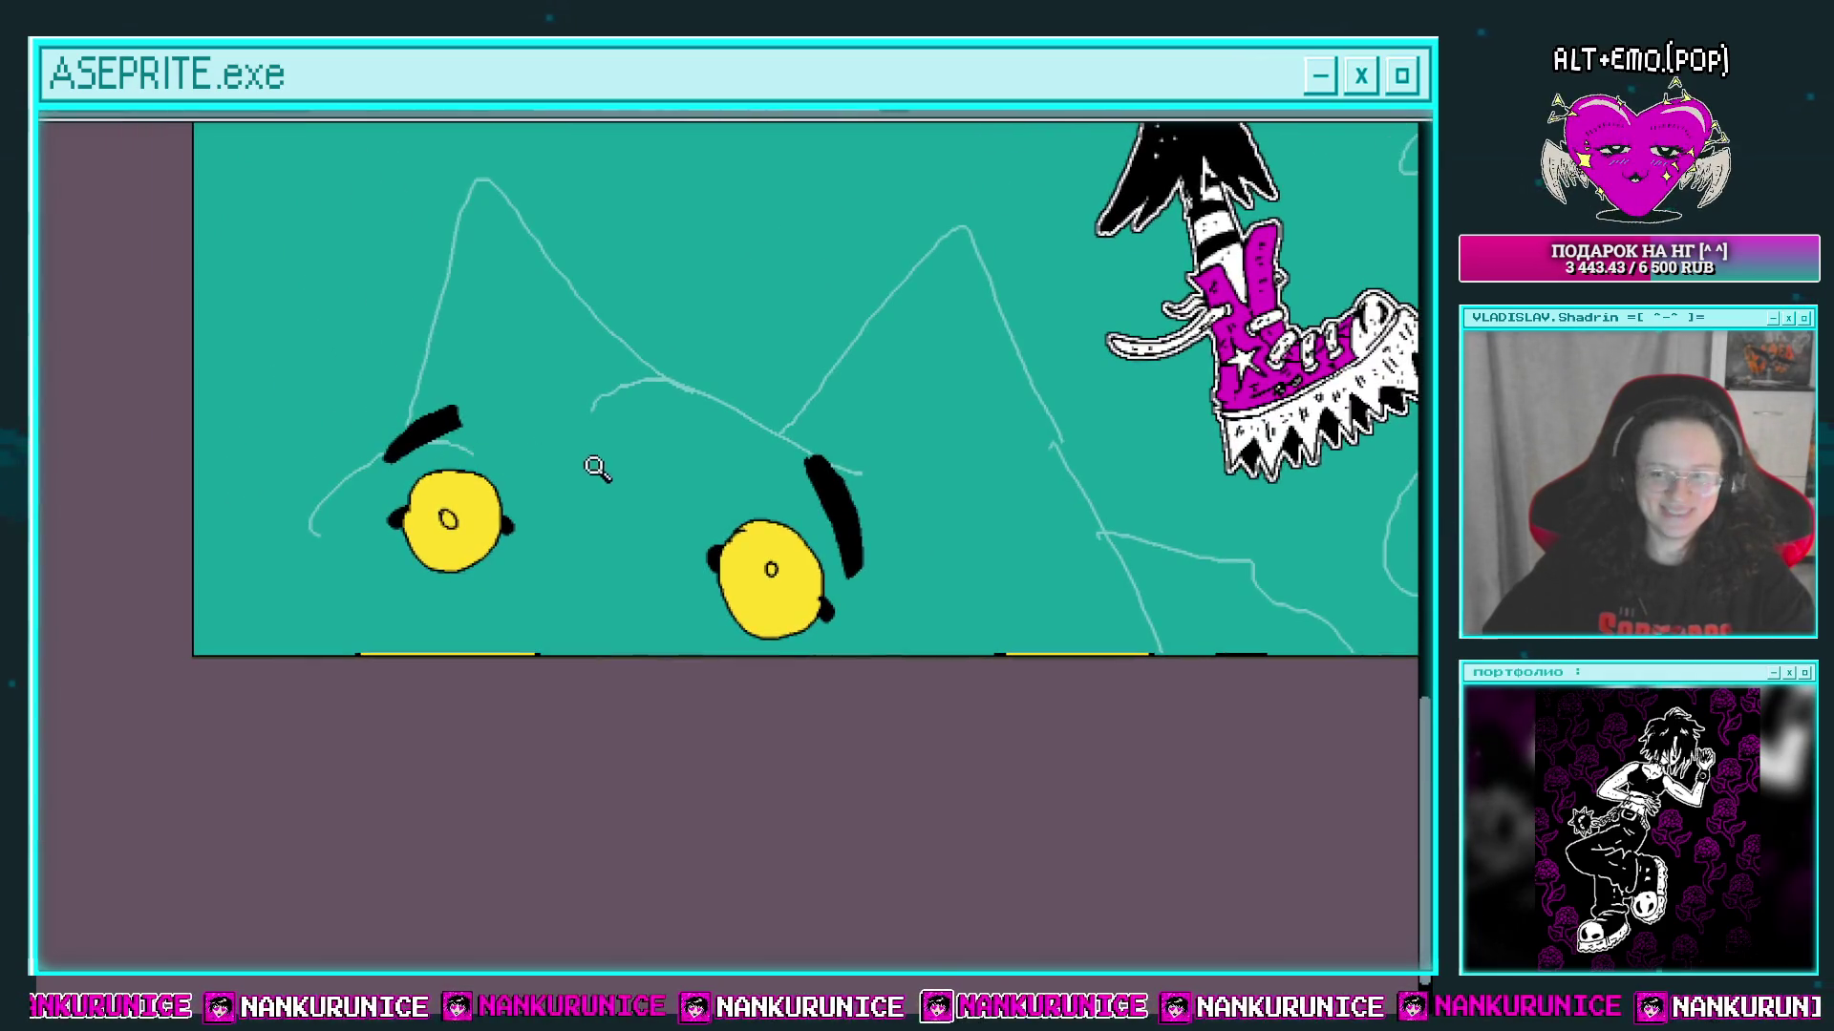
scroll(587, 452, up, 3)
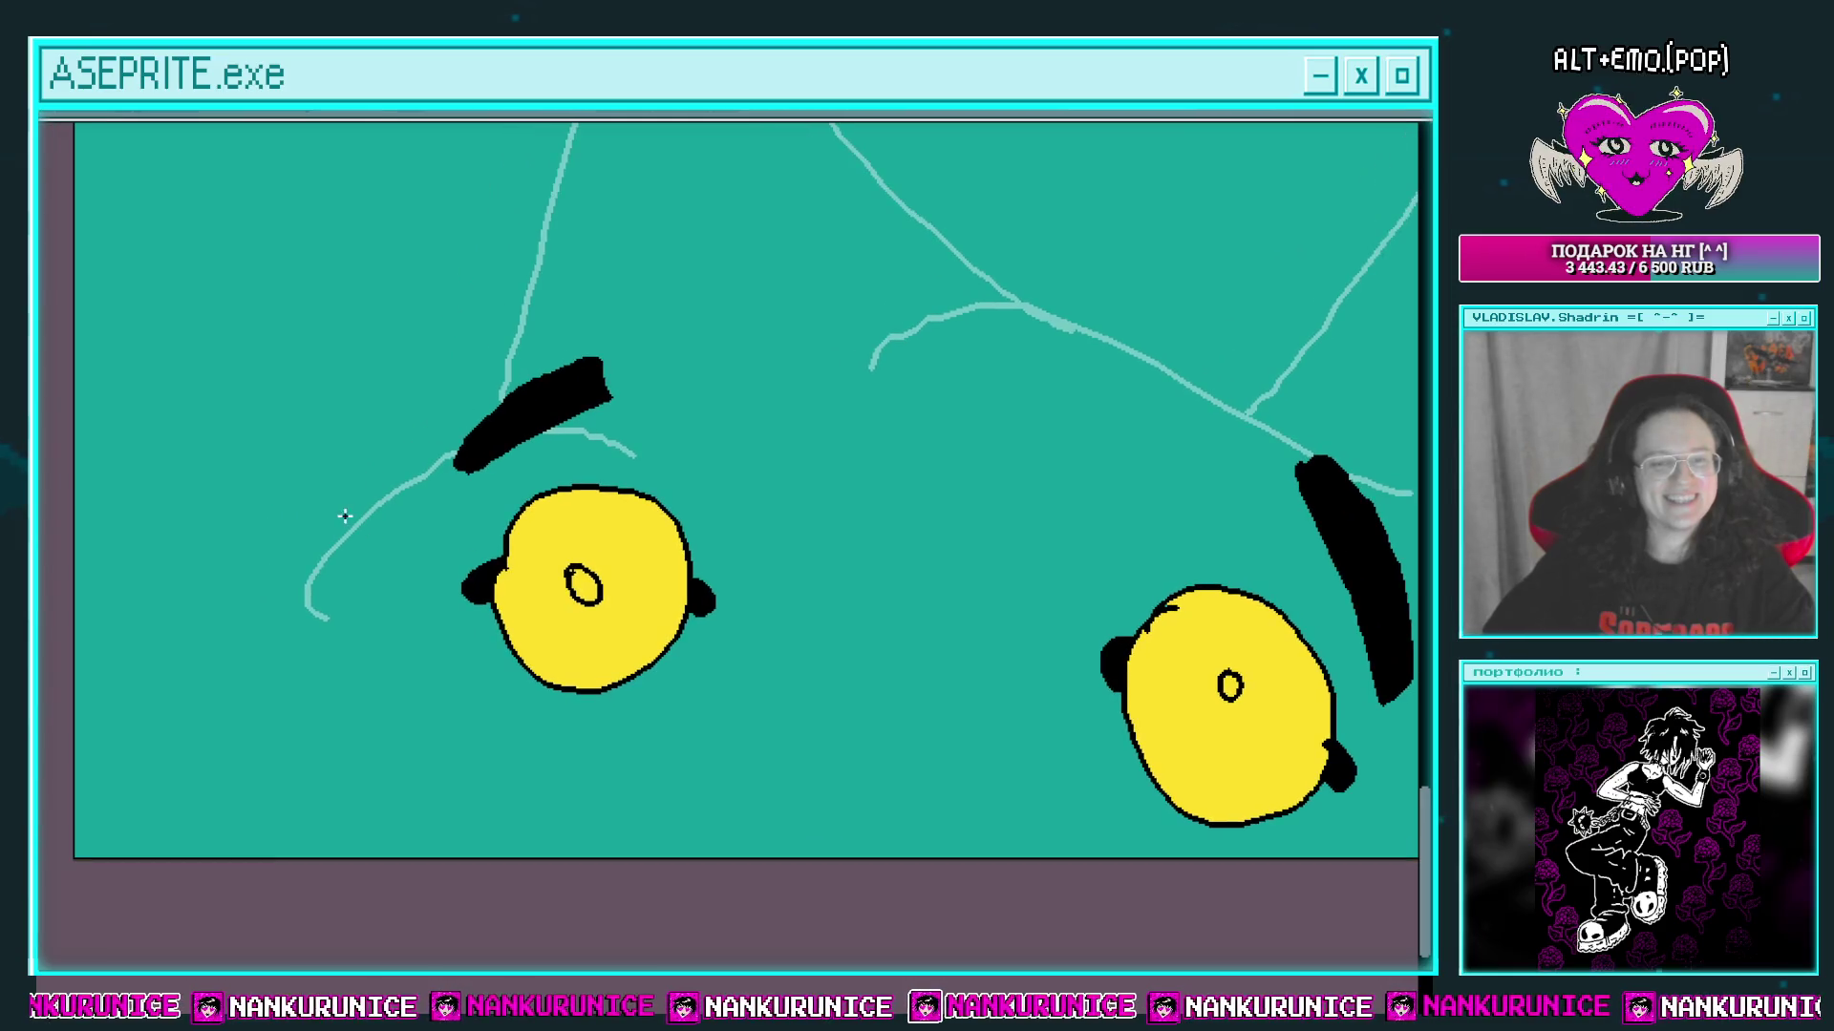
drag(277, 549, 246, 721)
scroll(197, 857, down, 1)
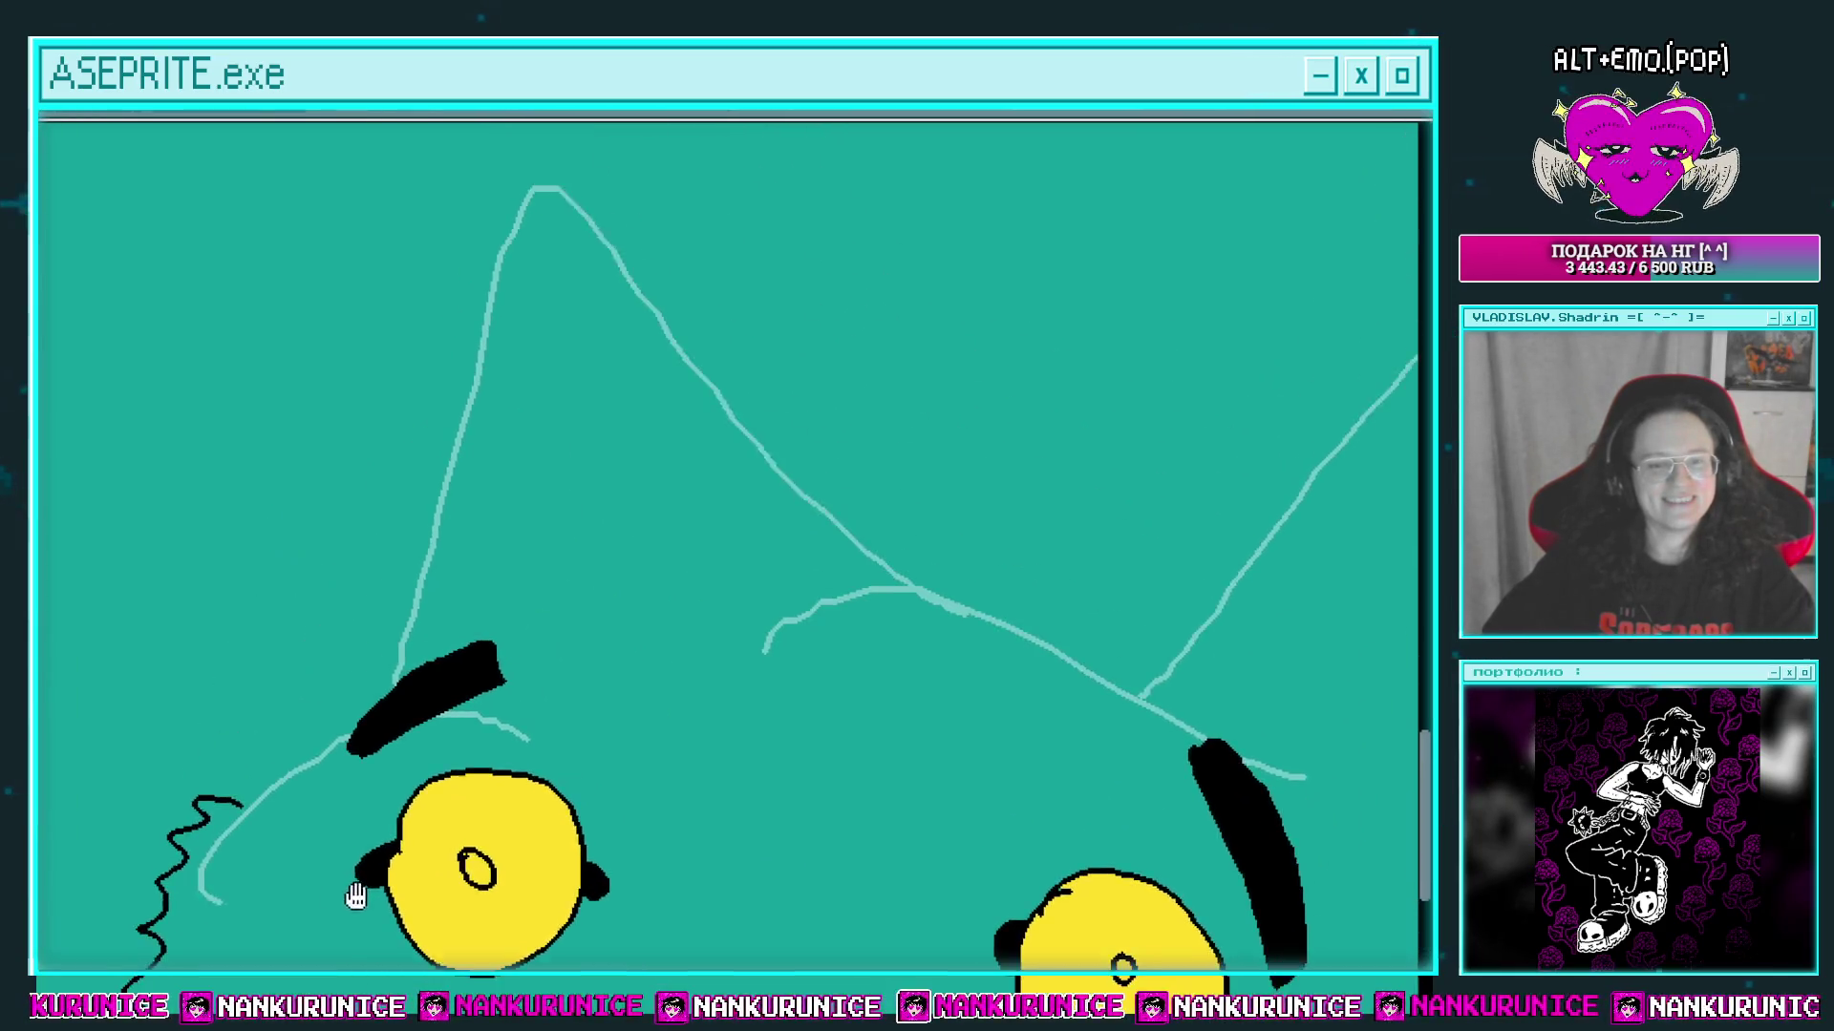
scroll(688, 573, down, 1)
mouse_move(605, 585)
mouse_down()
mouse_move(587, 597)
mouse_move(543, 456)
mouse_up()
Step: Draw a thick black zigzag fur line down the left ridge and across the head's top
mouse_move(382, 389)
mouse_down()
mouse_move(327, 432)
mouse_move(341, 469)
mouse_up()
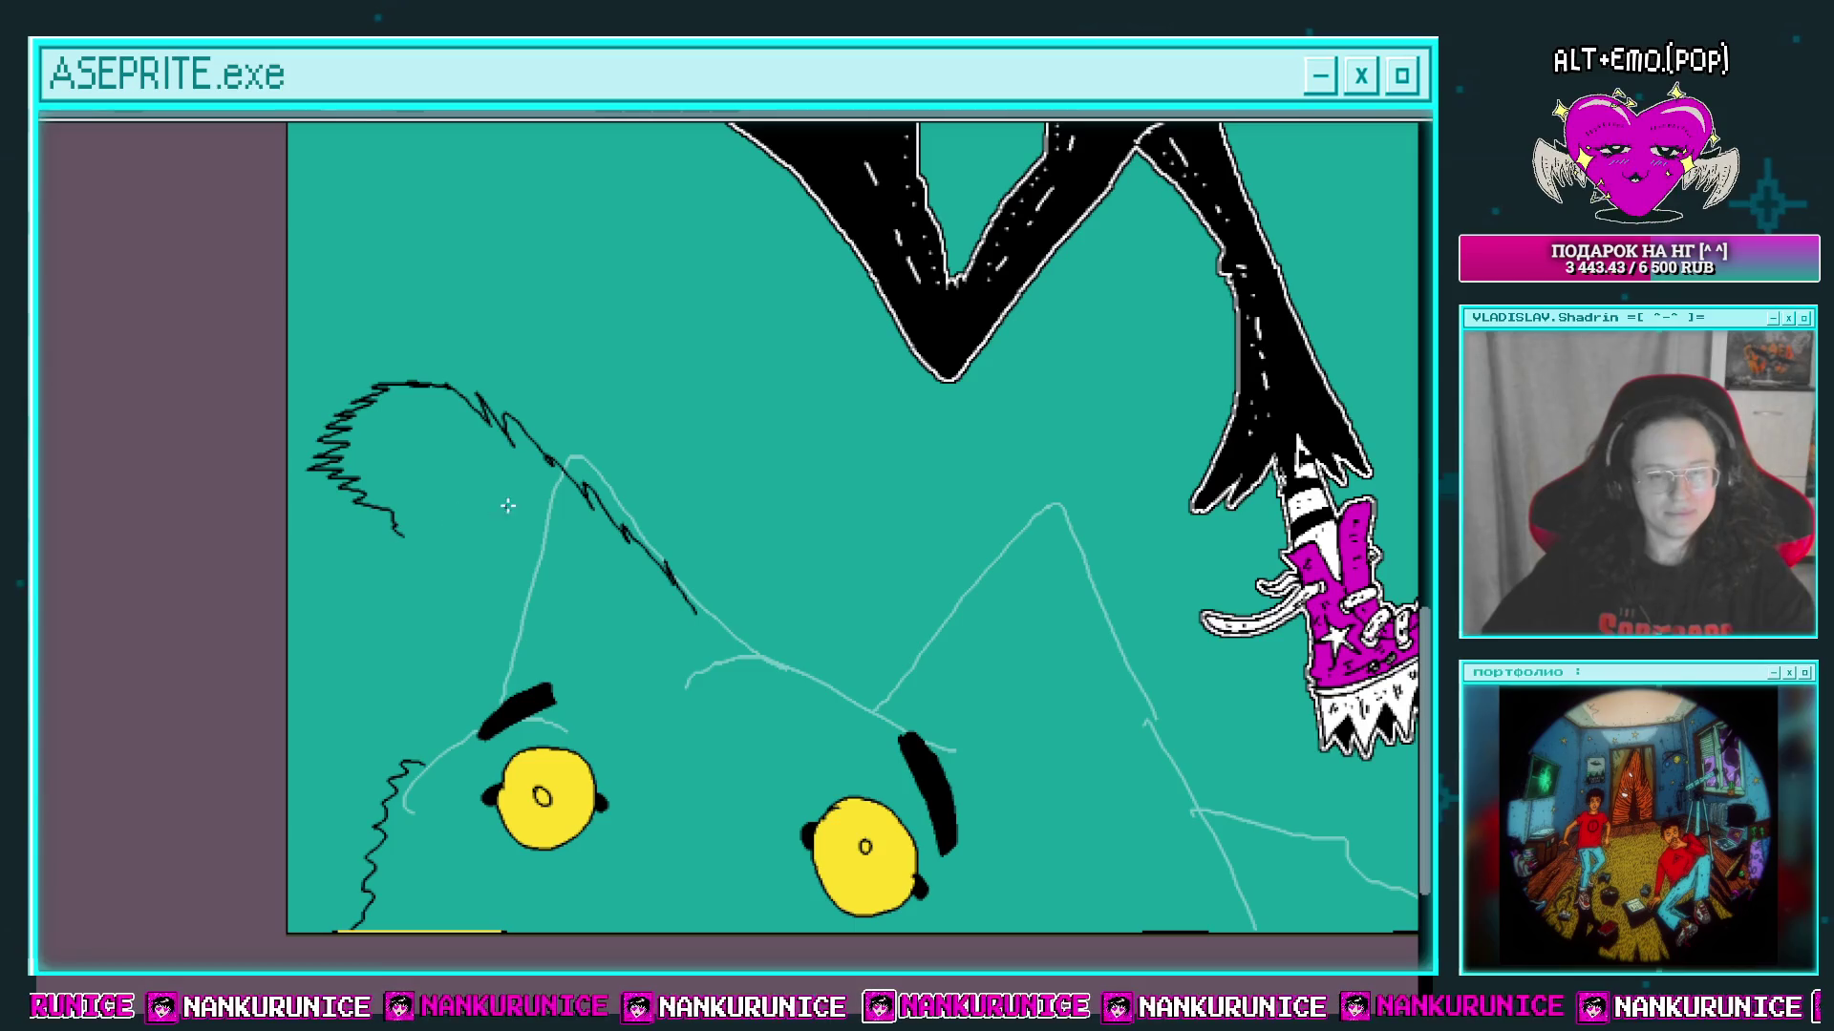
mouse_move(430, 385)
mouse_down()
mouse_move(405, 531)
mouse_move(289, 449)
mouse_move(359, 438)
mouse_up()
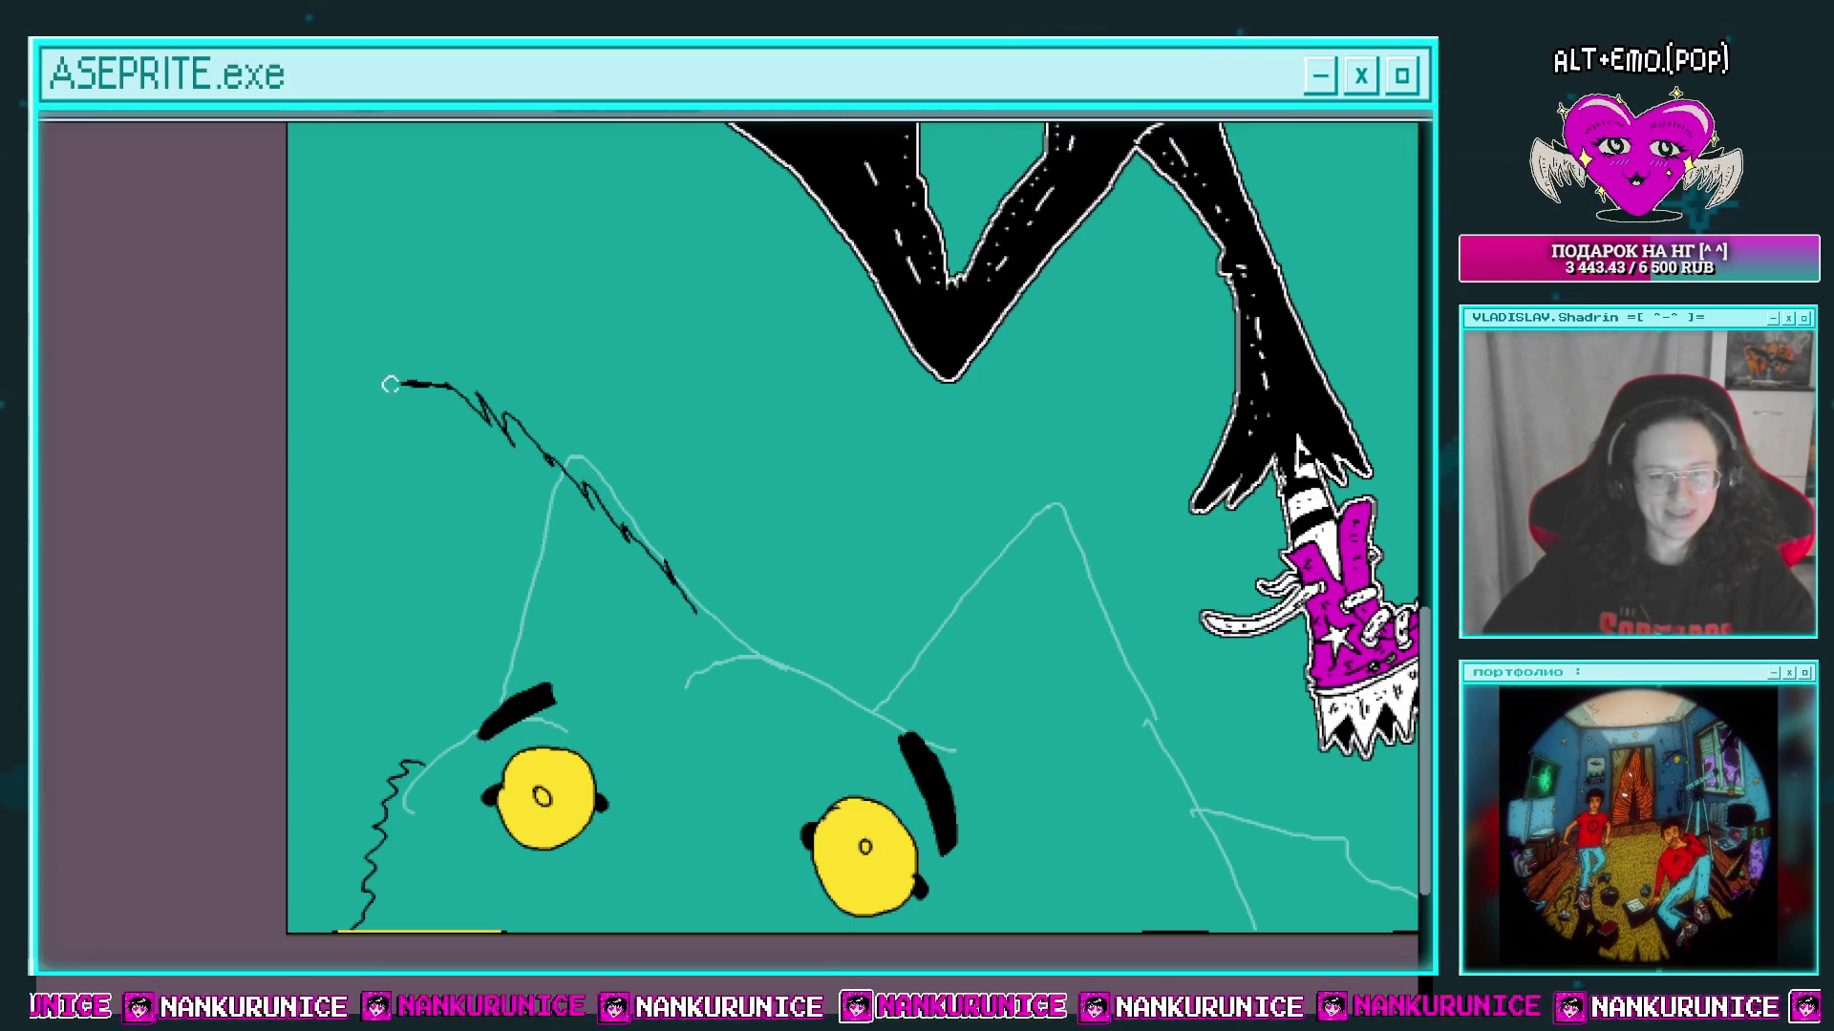
scroll(391, 384, down, 1)
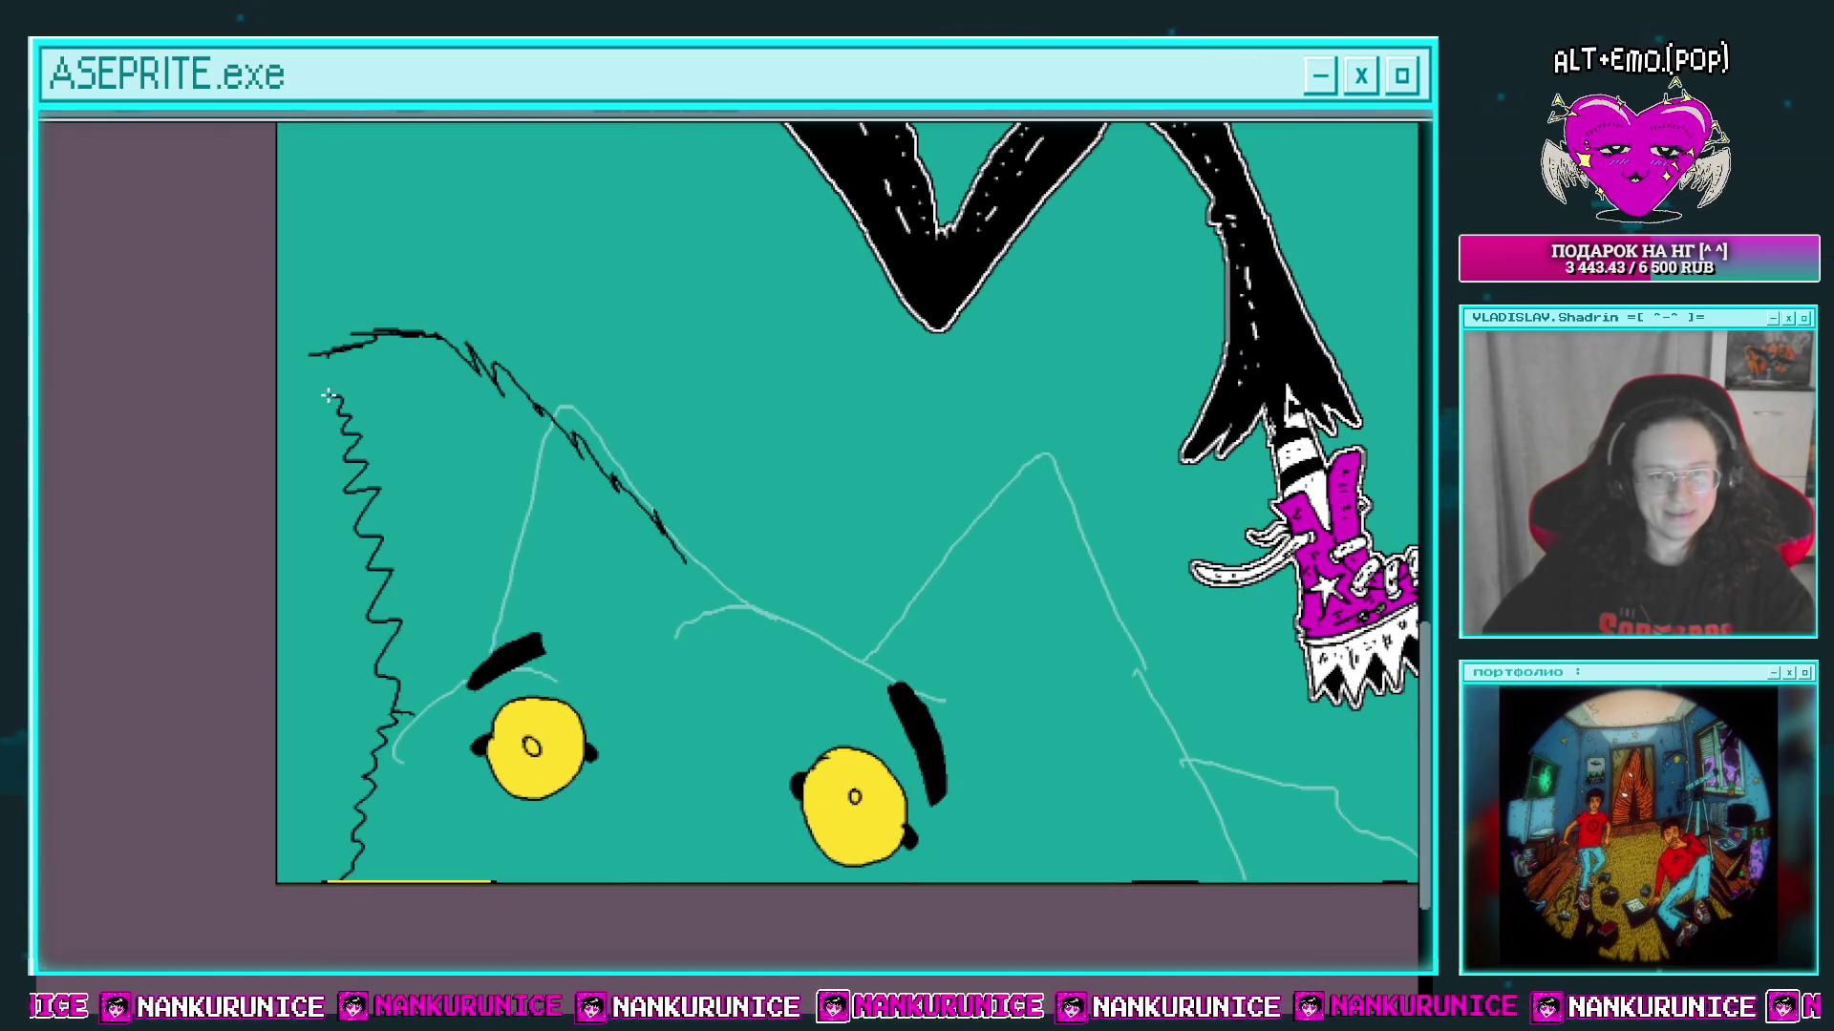
scroll(412, 410, right, 3)
mouse_move(621, 442)
mouse_down()
mouse_move(645, 477)
mouse_move(917, 411)
mouse_move(950, 432)
mouse_move(976, 461)
mouse_move(850, 554)
mouse_move(789, 630)
mouse_up()
scroll(622, 474, right, 1)
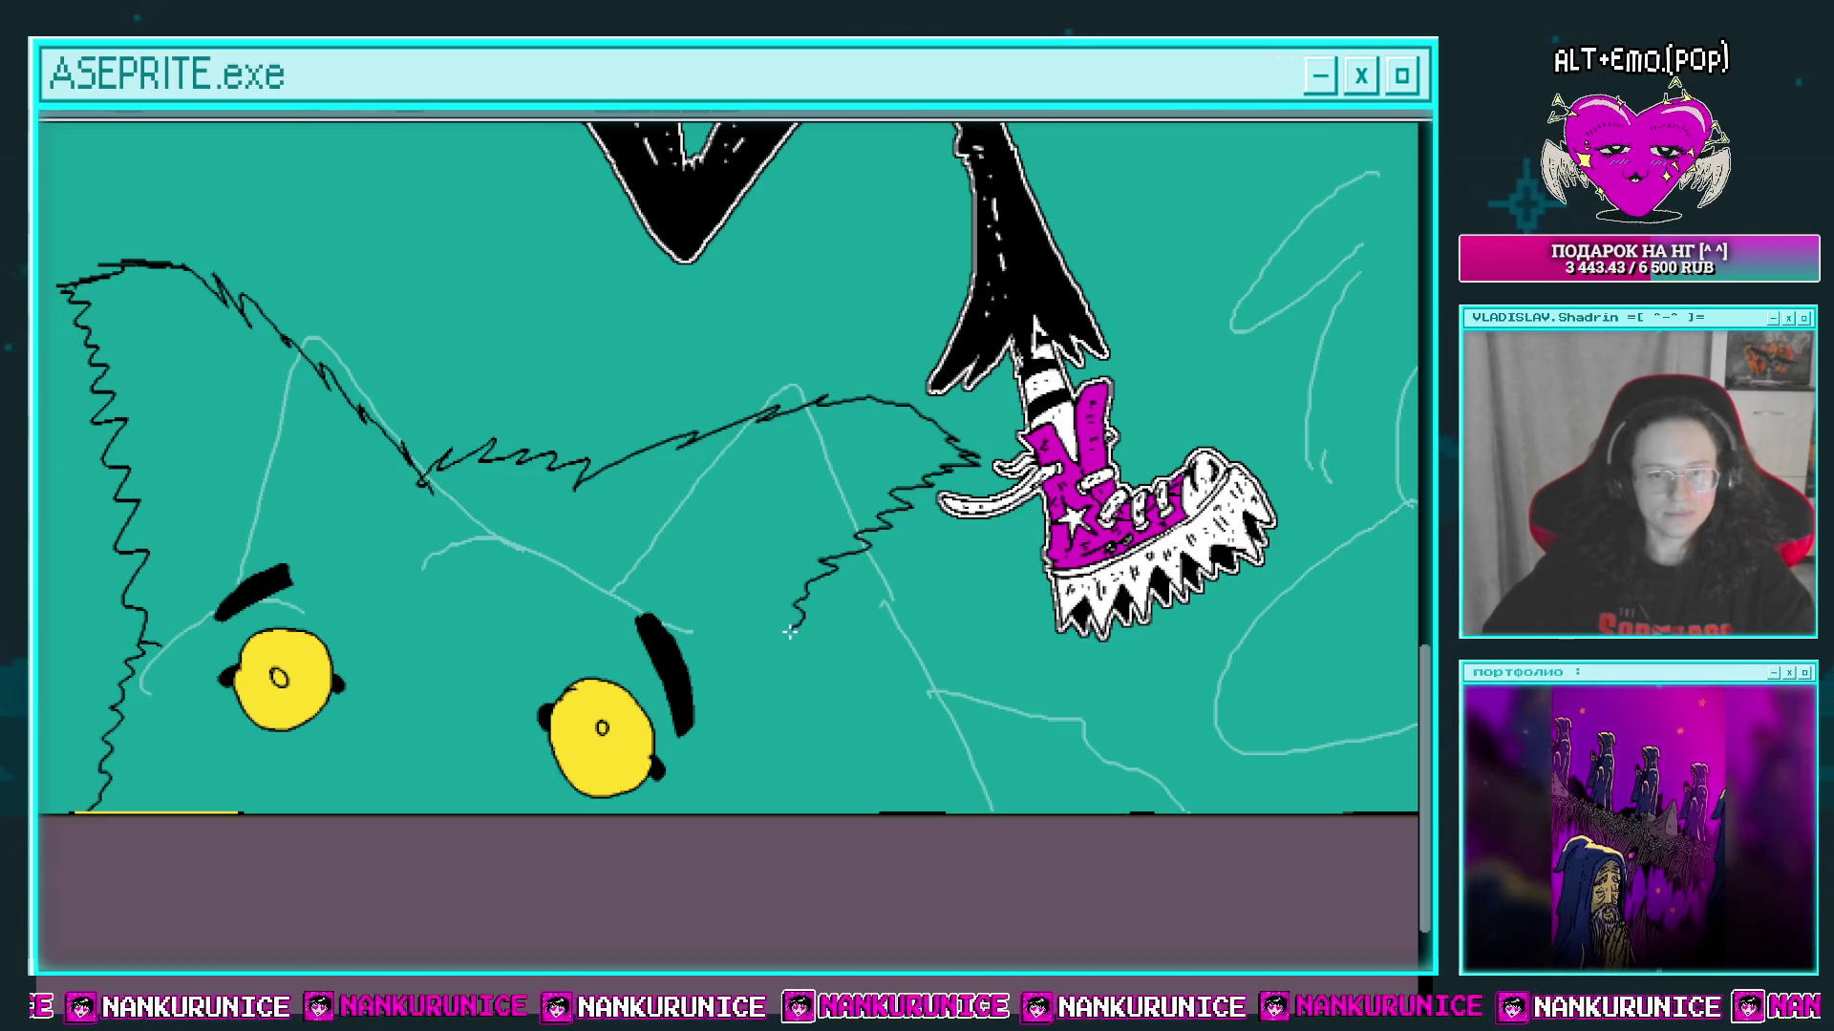
Step: Continue the jagged outline to the canvas bottom and fill the closed head white
mouse_move(797, 744)
mouse_down()
mouse_move(697, 847)
mouse_move(881, 745)
mouse_up()
scroll(813, 685, up, 2)
scroll(881, 745, up, 1)
scroll(836, 750, down, 1)
drag(873, 810, 873, 803)
scroll(594, 386, down, 3)
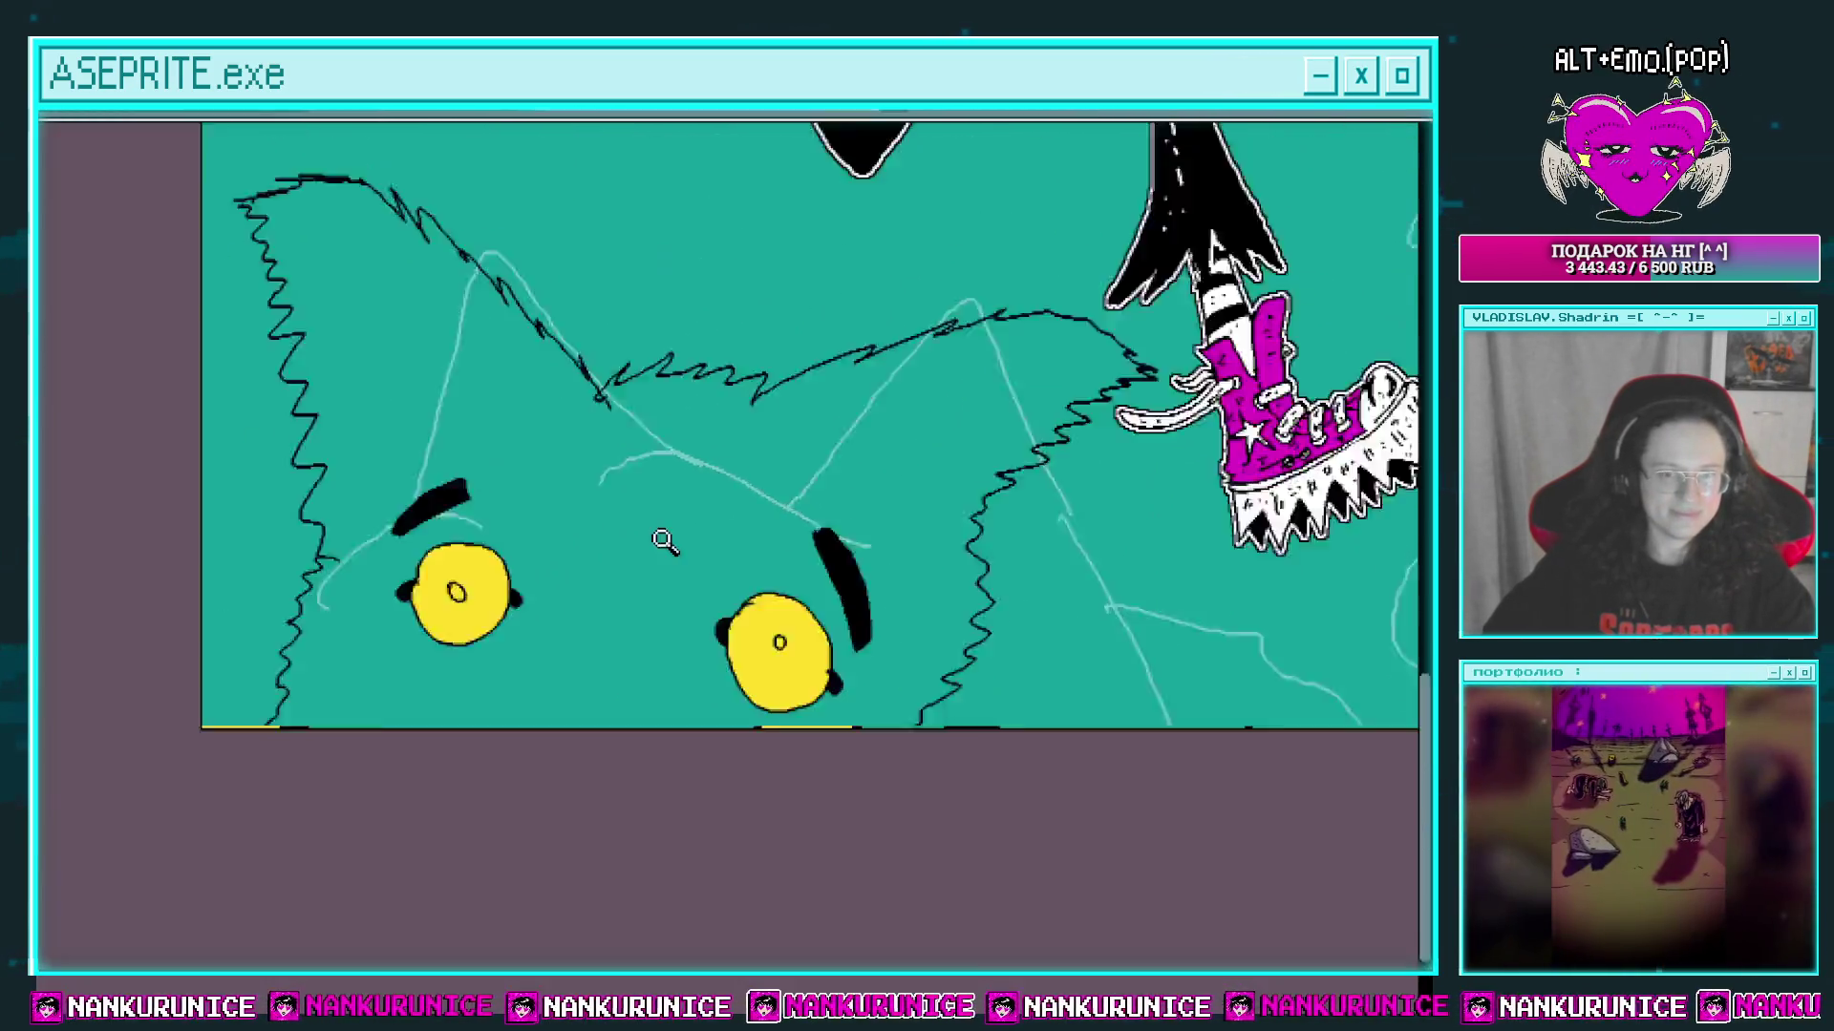
scroll(601, 557, up, 3)
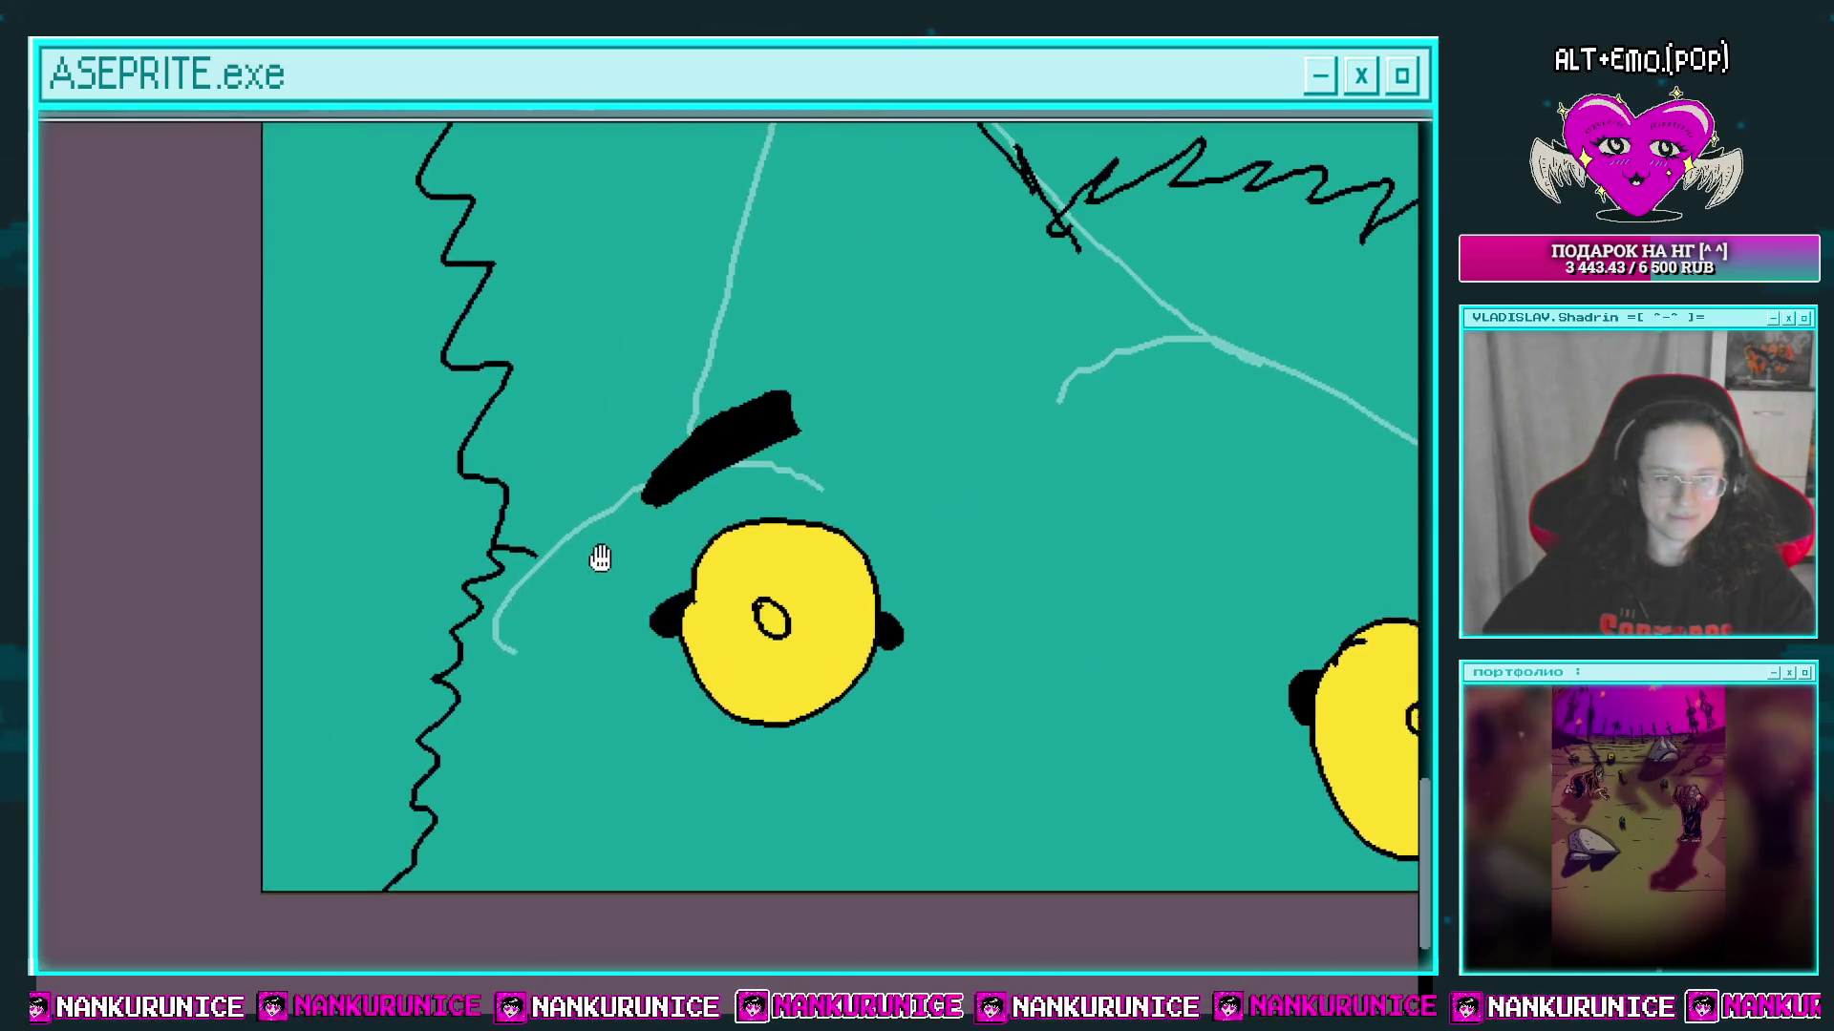
scroll(901, 548, up, 1)
mouse_move(901, 548)
mouse_down()
mouse_move(430, 592)
mouse_move(856, 712)
mouse_move(815, 569)
mouse_up()
drag(382, 284, 455, 401)
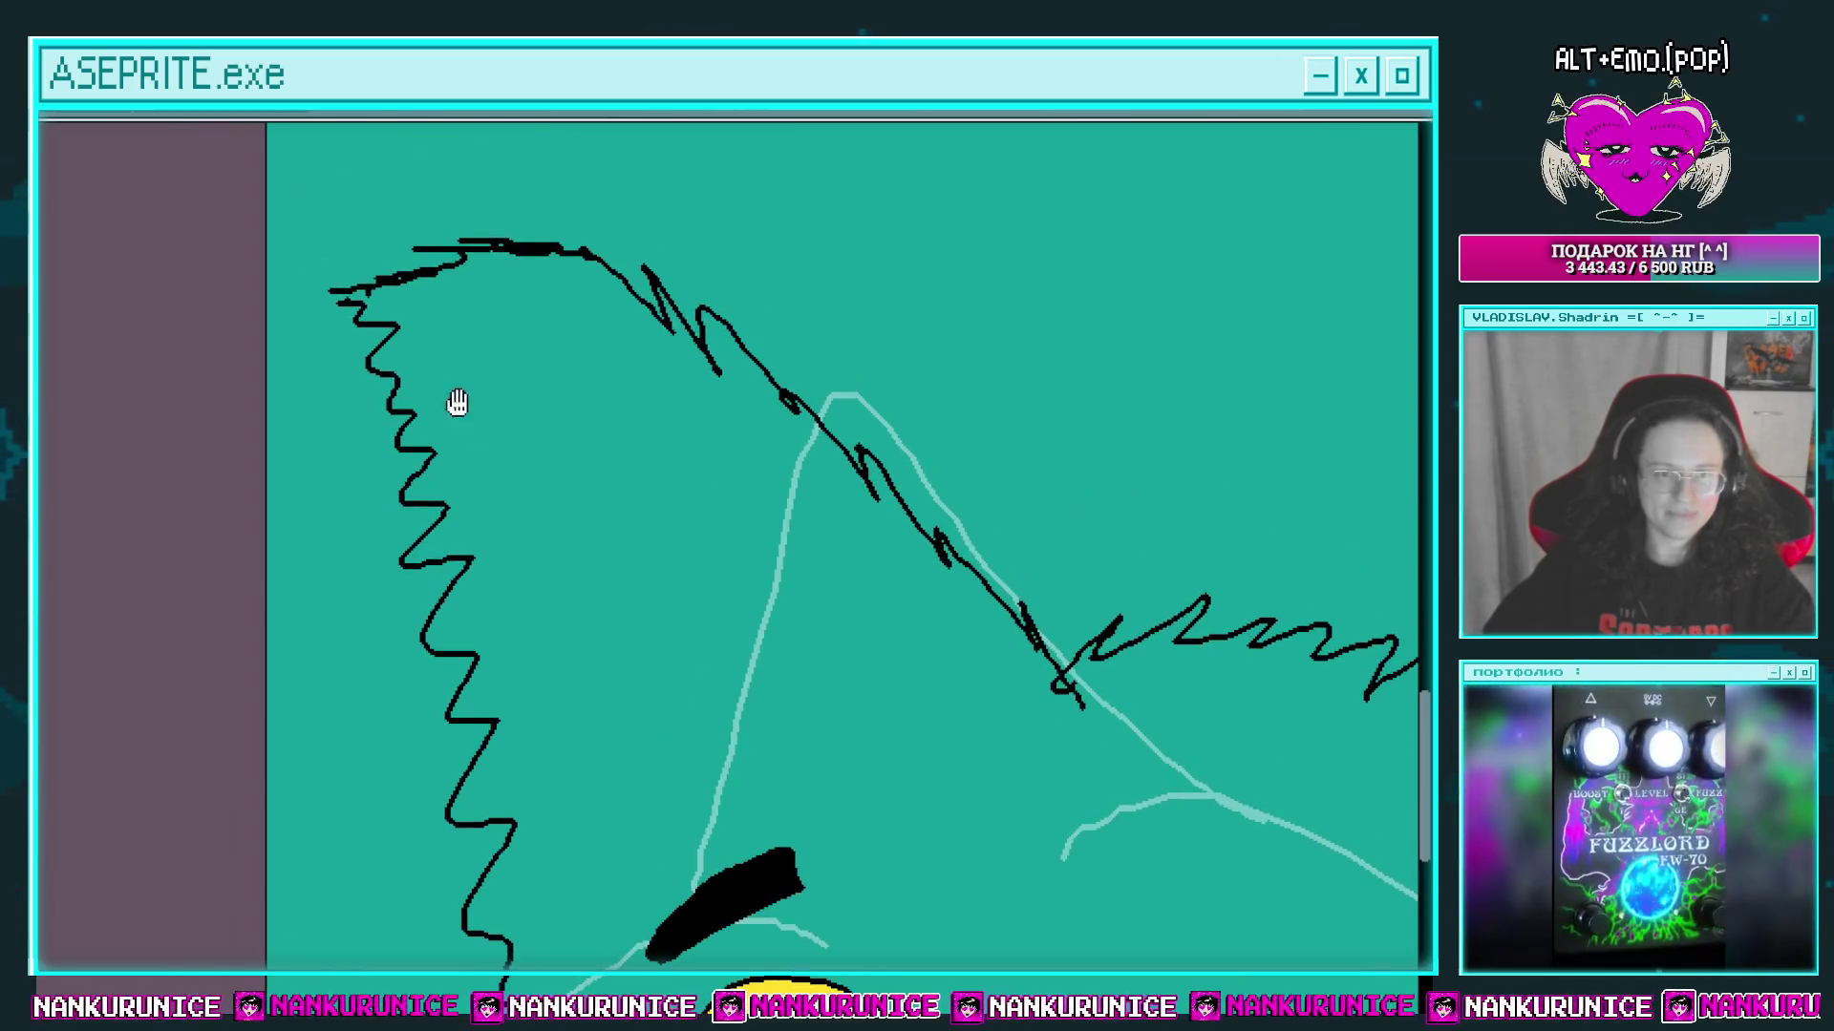
drag(342, 304, 344, 304)
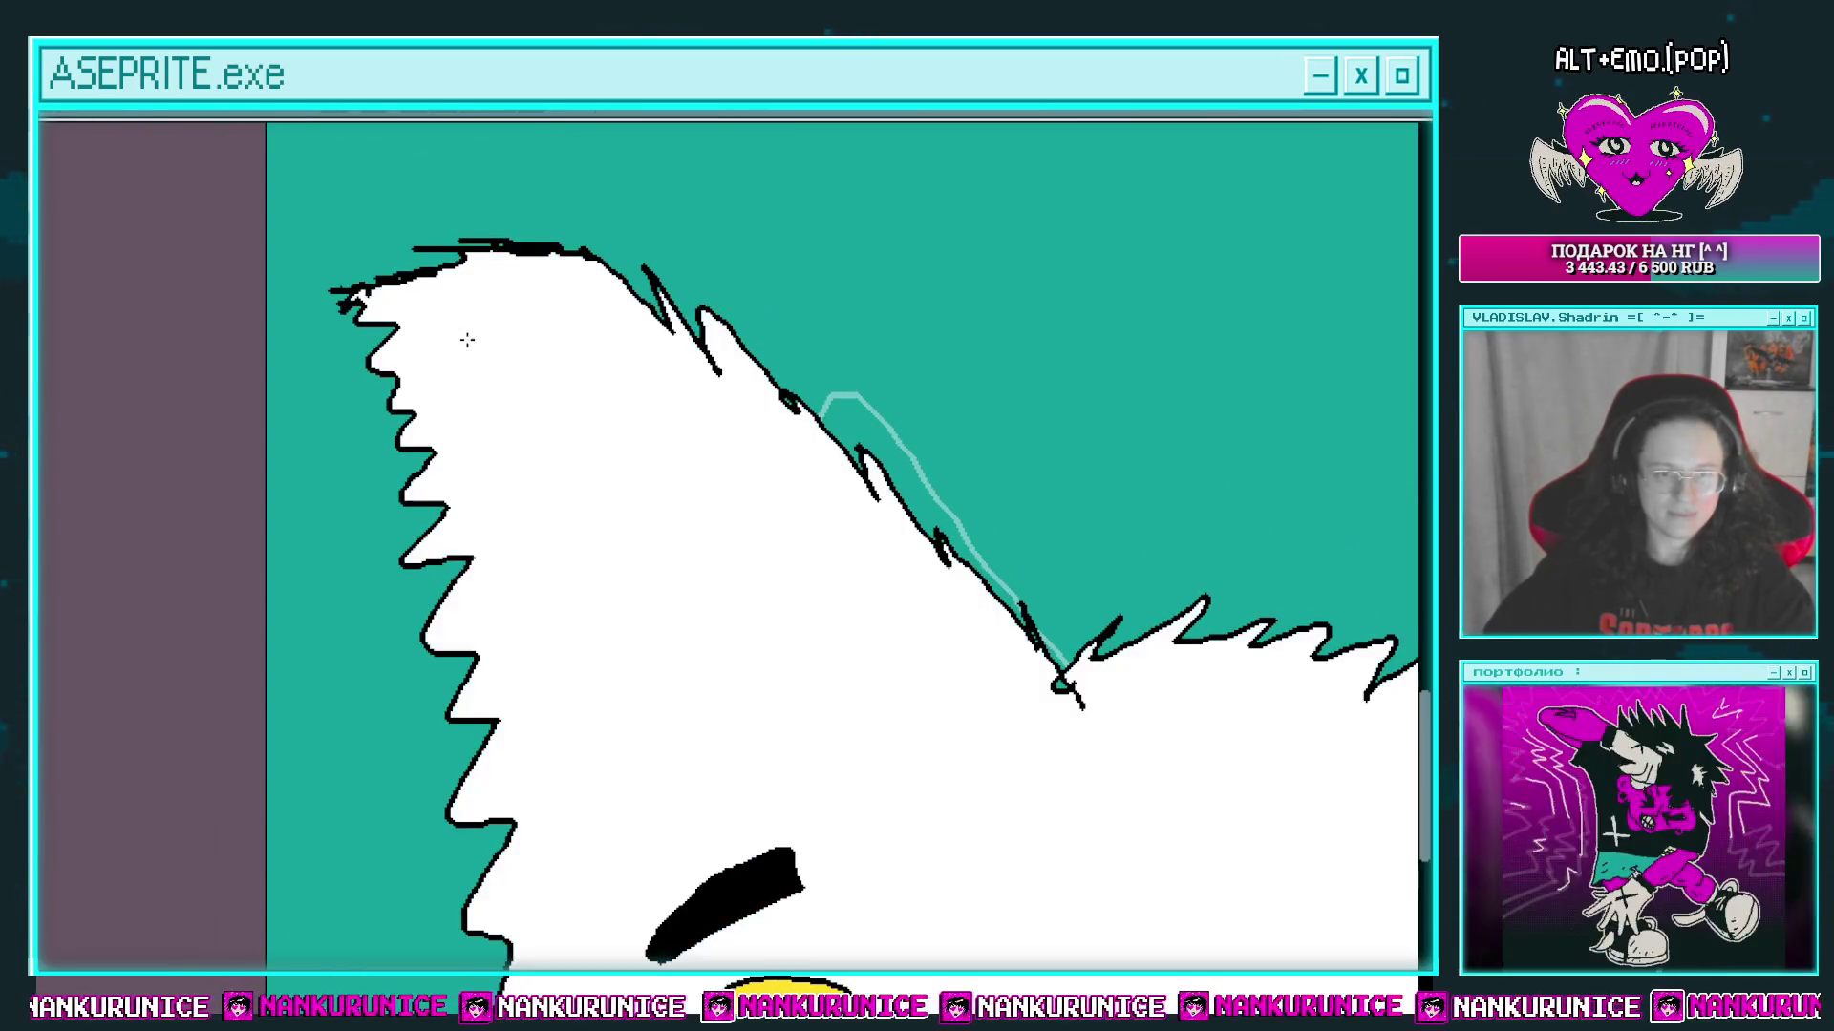
Step: Try black and light grey fills on the monster's head, then settle on blue
scroll(462, 340, down, 3)
scroll(860, 449, down, 1)
scroll(907, 431, up, 1)
scroll(908, 432, up, 1)
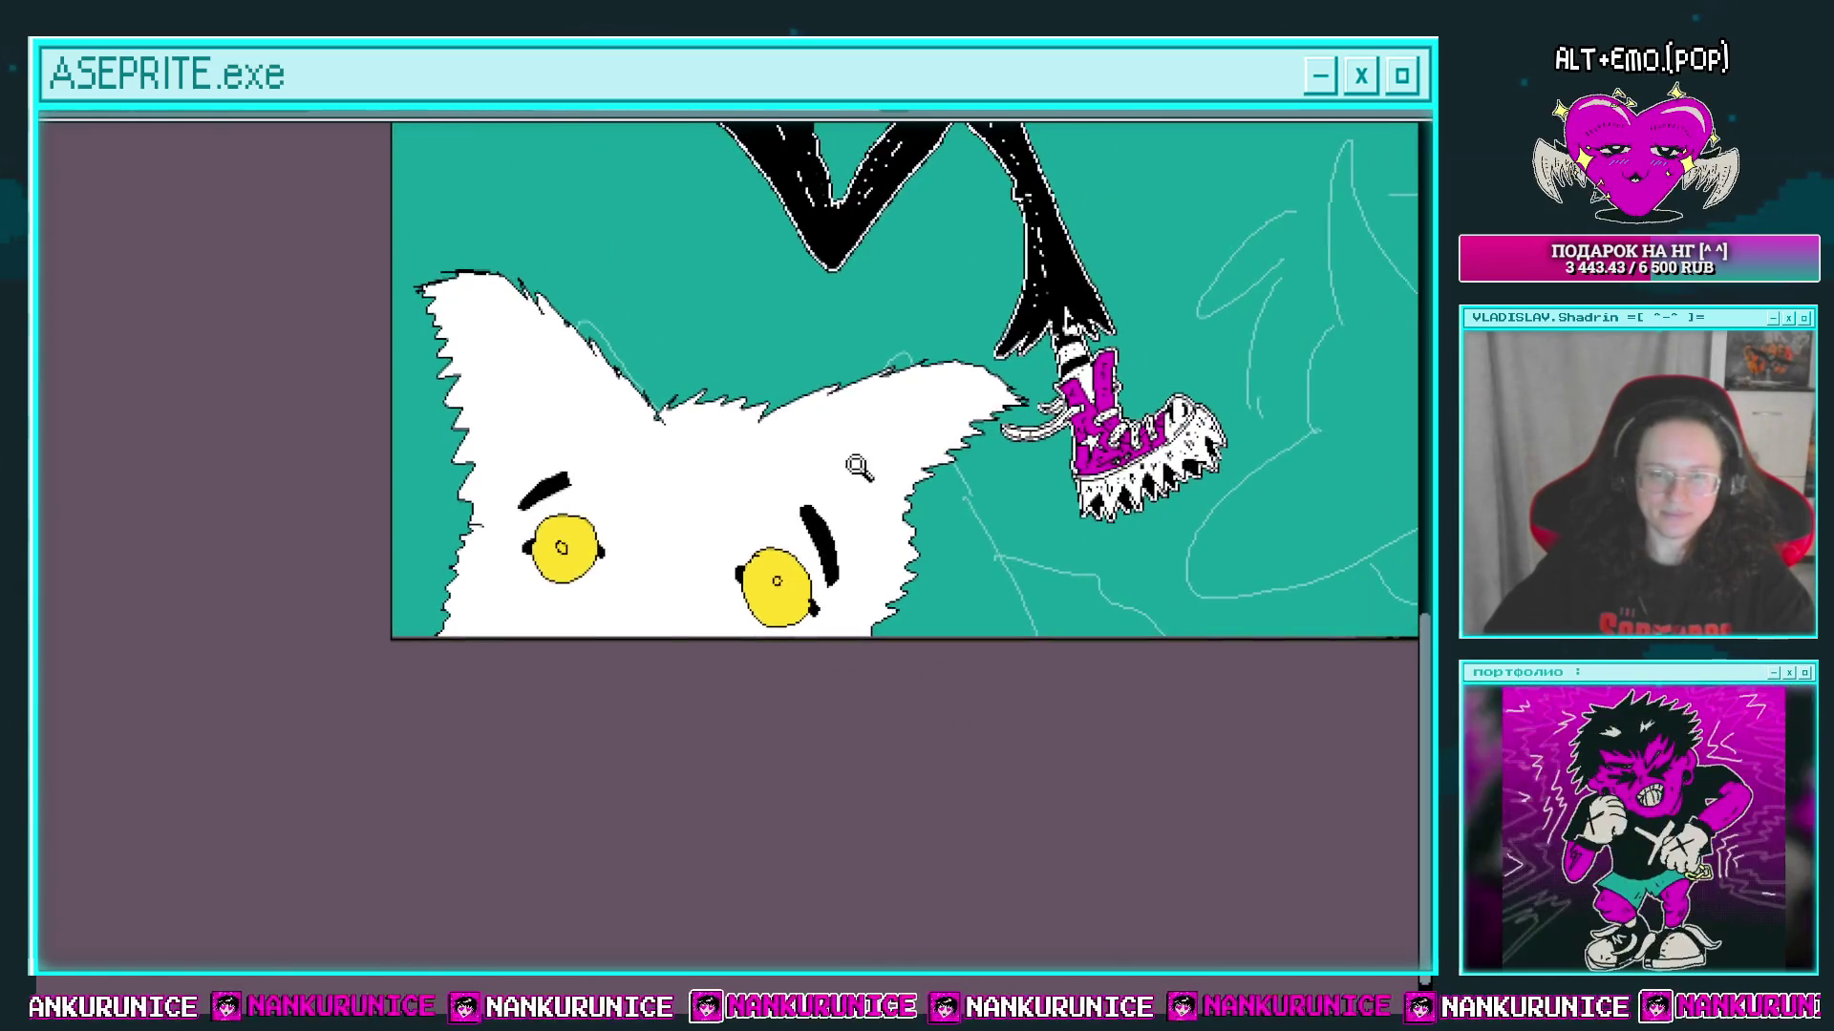
scroll(797, 489, up, 1)
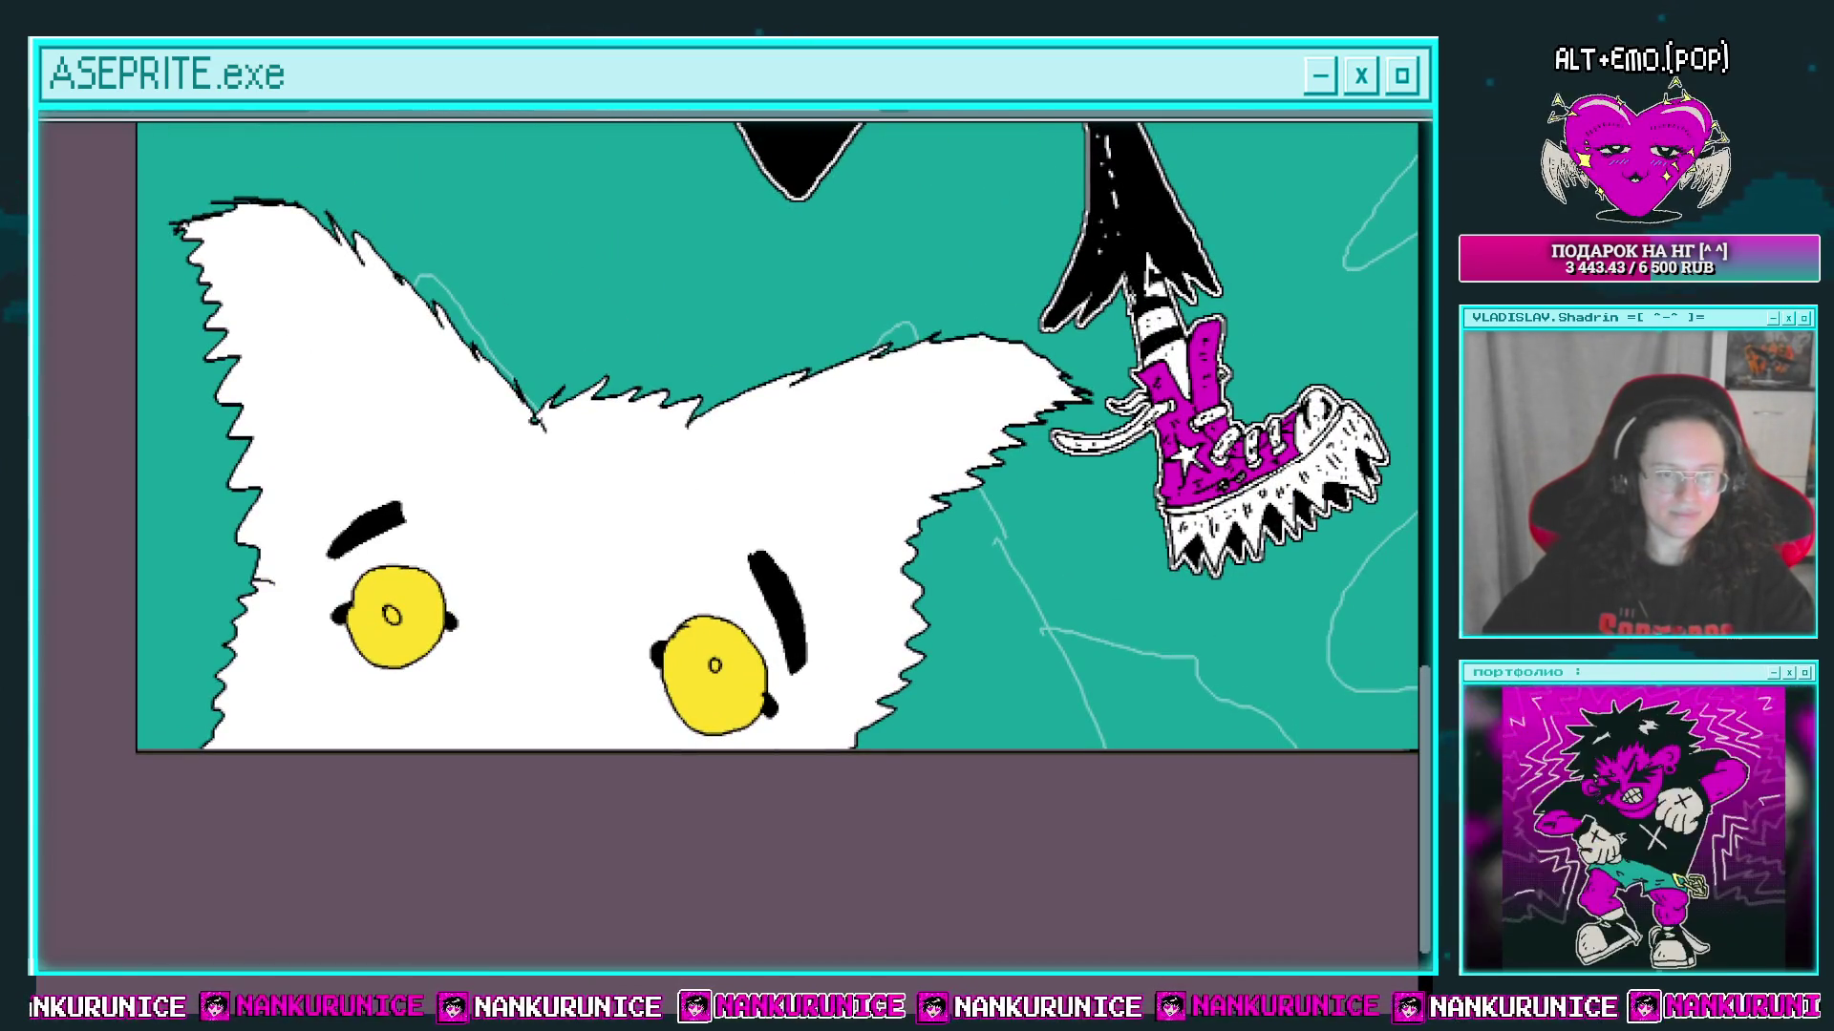
click(544, 523)
key(ctrl+z)
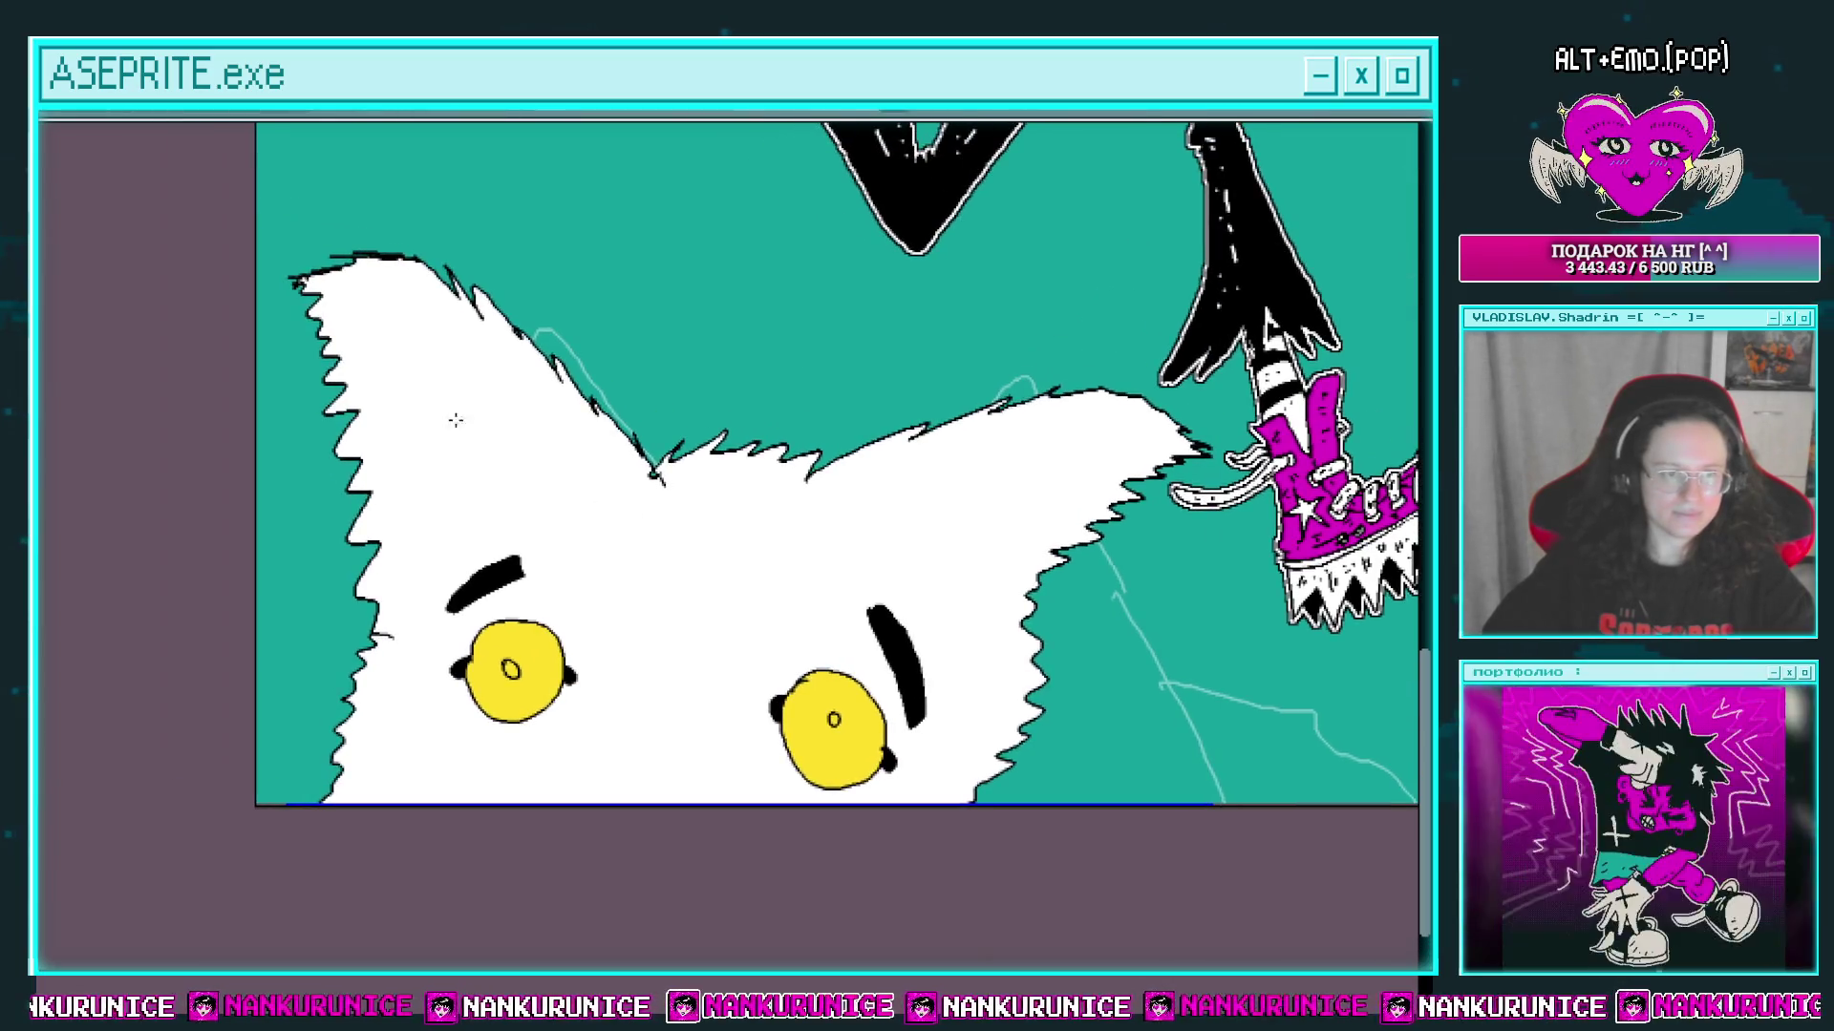
click(716, 598)
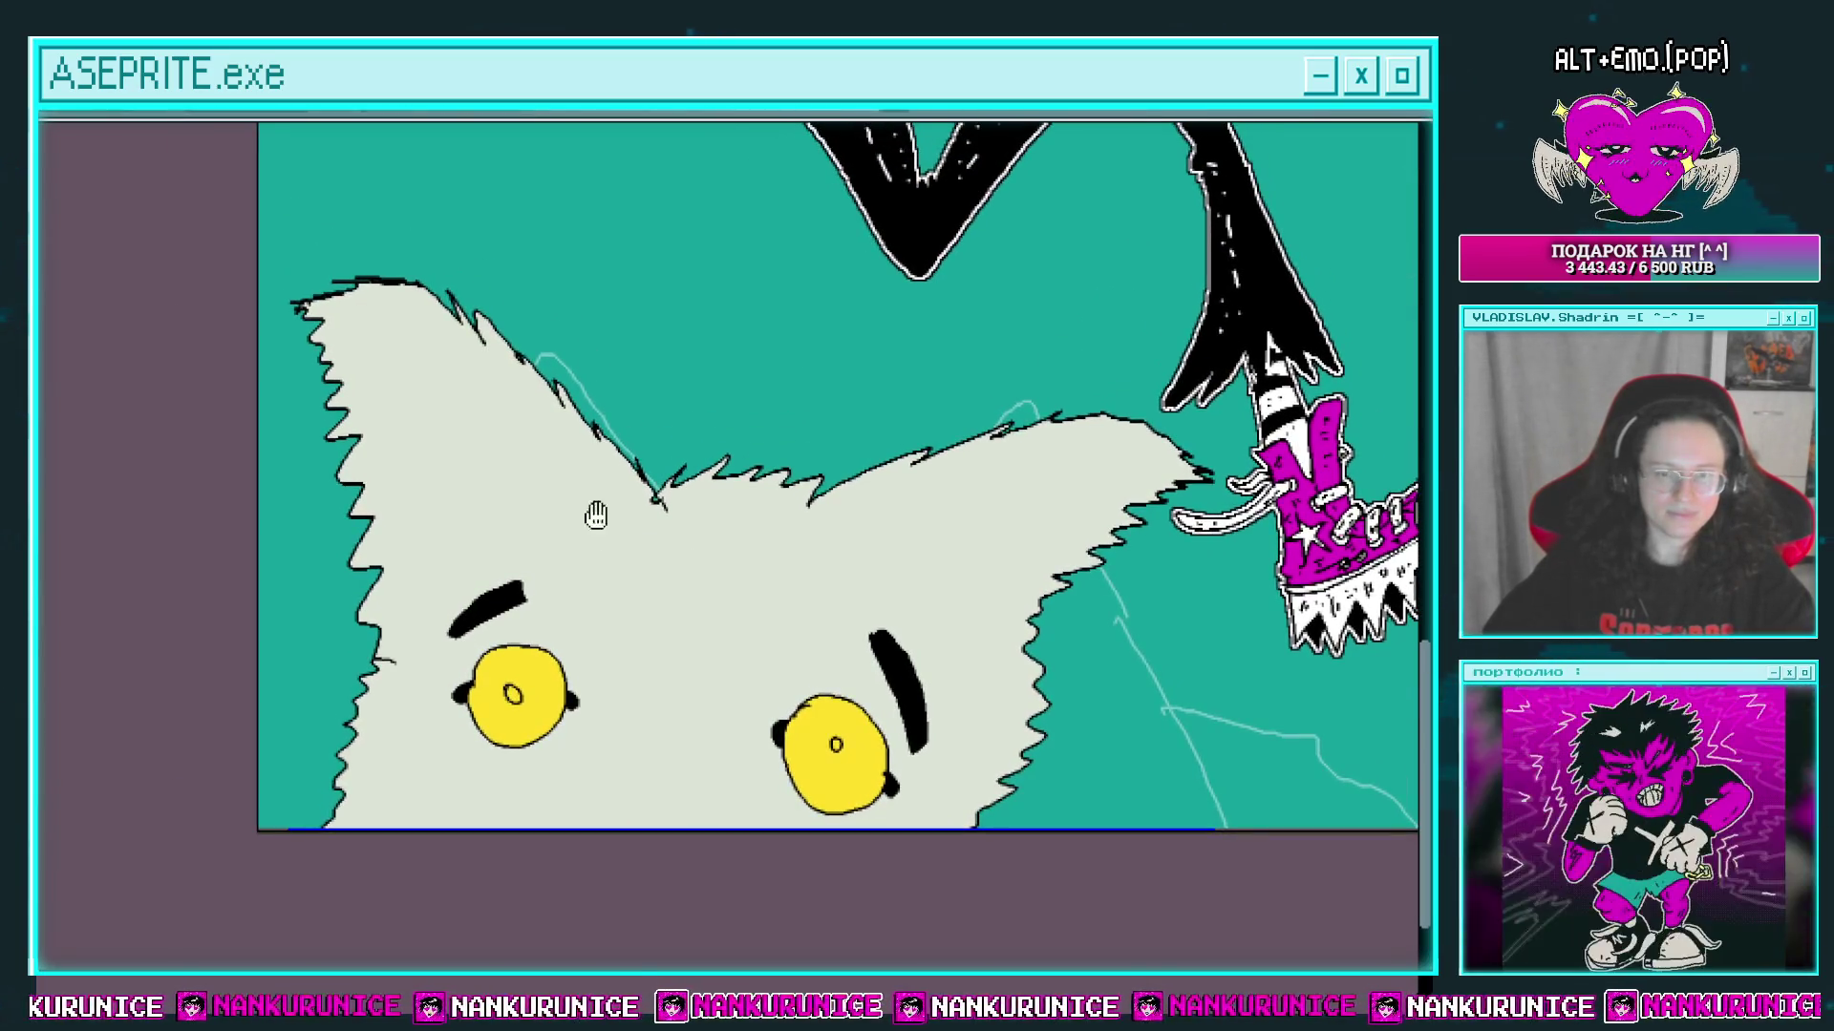
scroll(630, 573, down, 2)
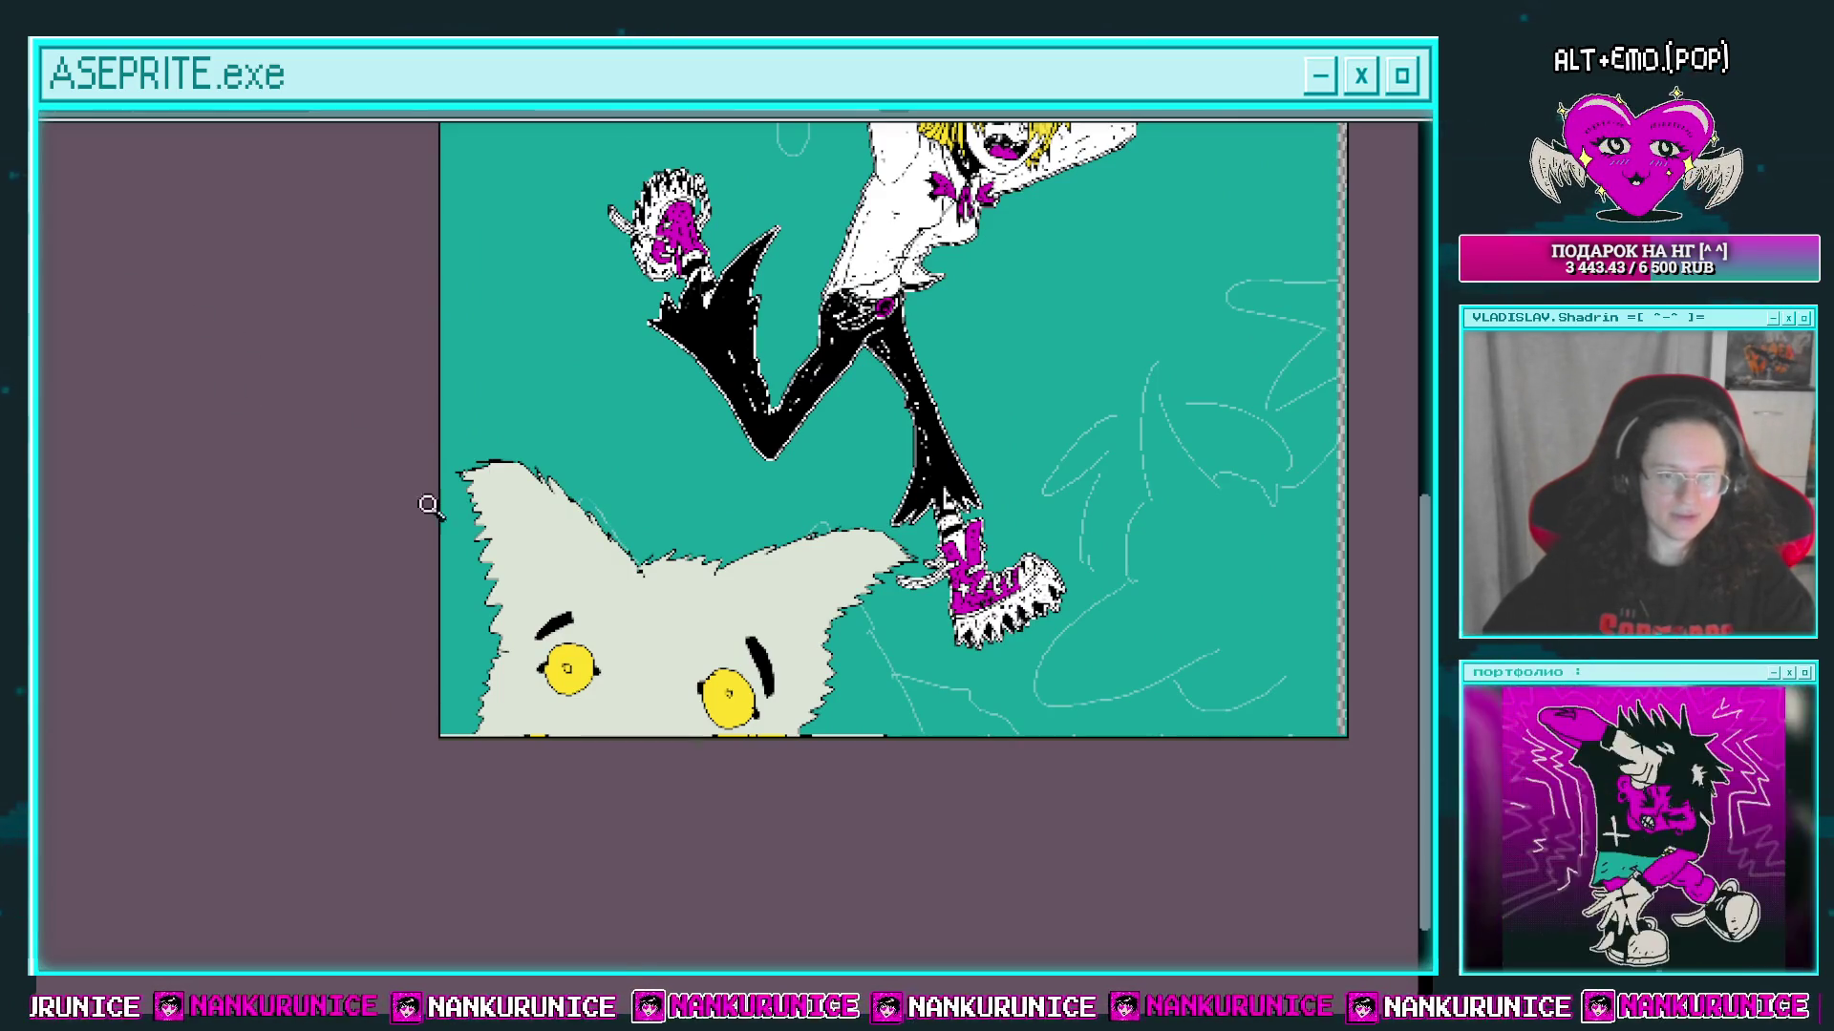
click(666, 607)
Step: Outline a jagged inner ear shape inside the right ear
scroll(693, 576, up, 2)
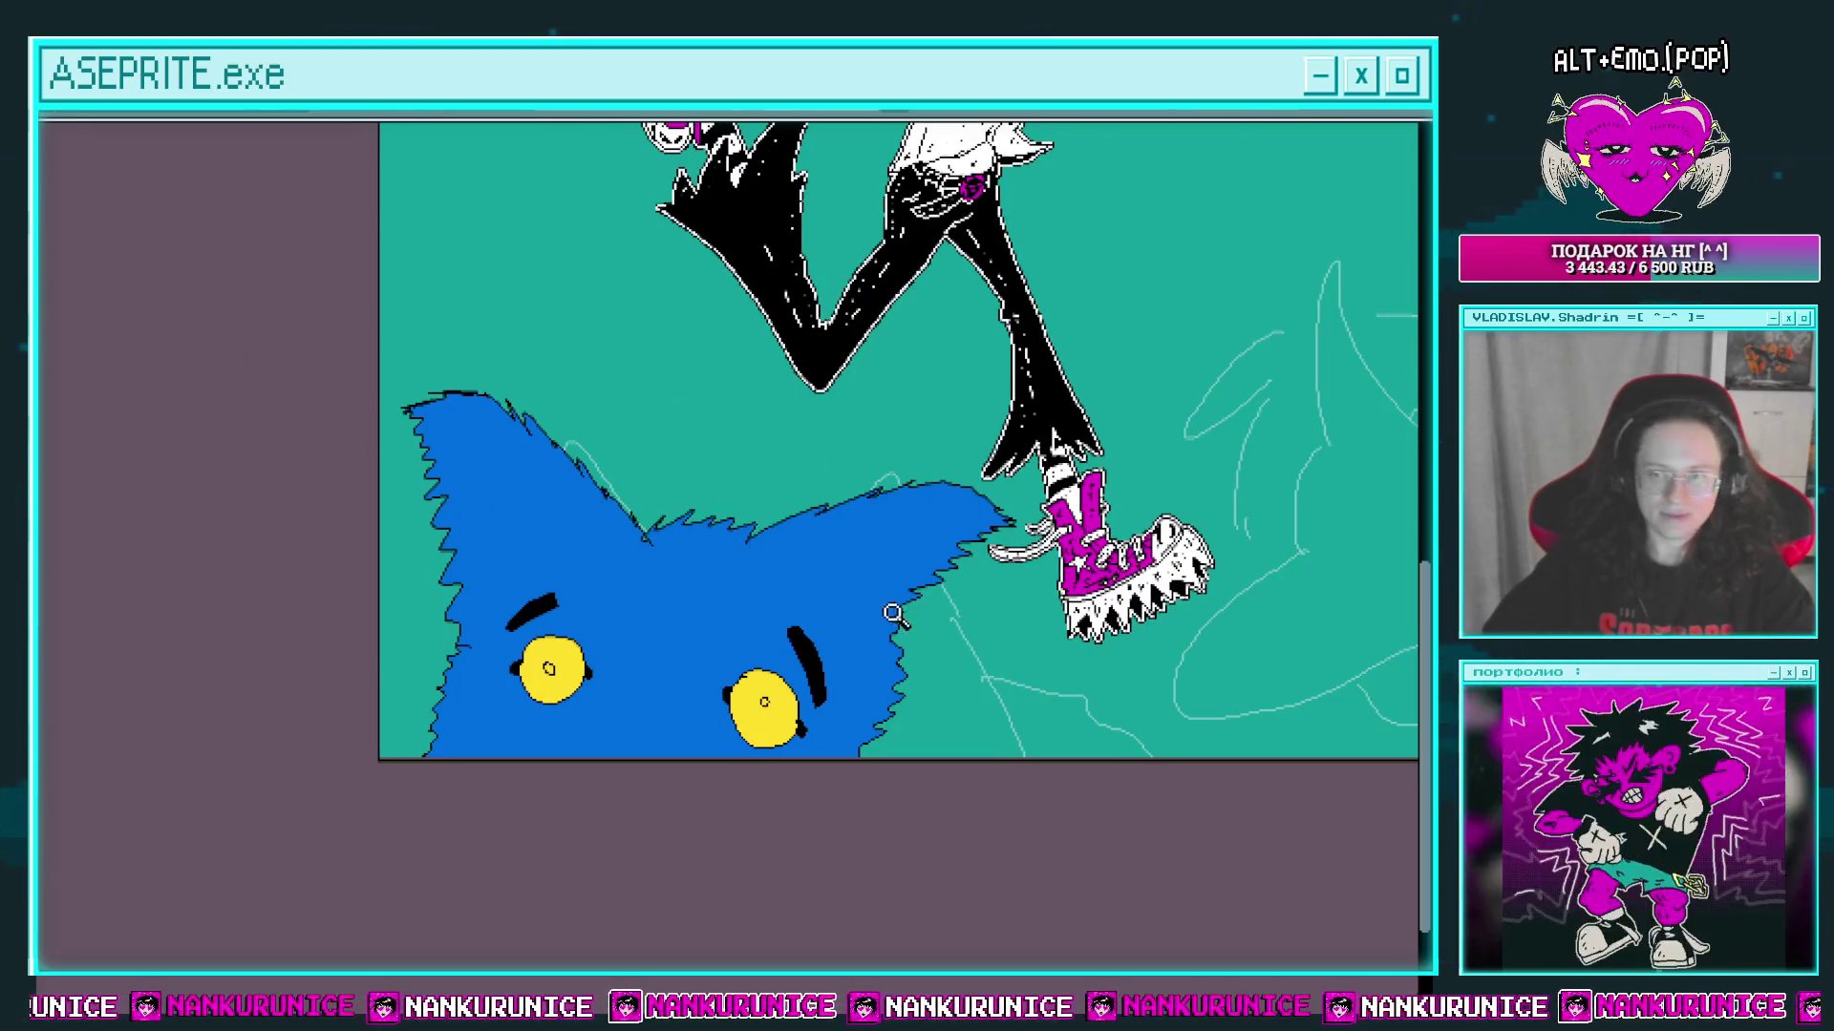
scroll(860, 602, up, 1)
scroll(754, 592, up, 1)
mouse_move(702, 597)
mouse_down()
mouse_move(663, 593)
mouse_move(859, 439)
mouse_move(974, 430)
mouse_move(864, 511)
mouse_move(757, 690)
mouse_move(704, 684)
mouse_move(710, 592)
mouse_up()
Step: Fill the right inner ear magenta, outline the left inner ear, and fill it magenta too
click(710, 593)
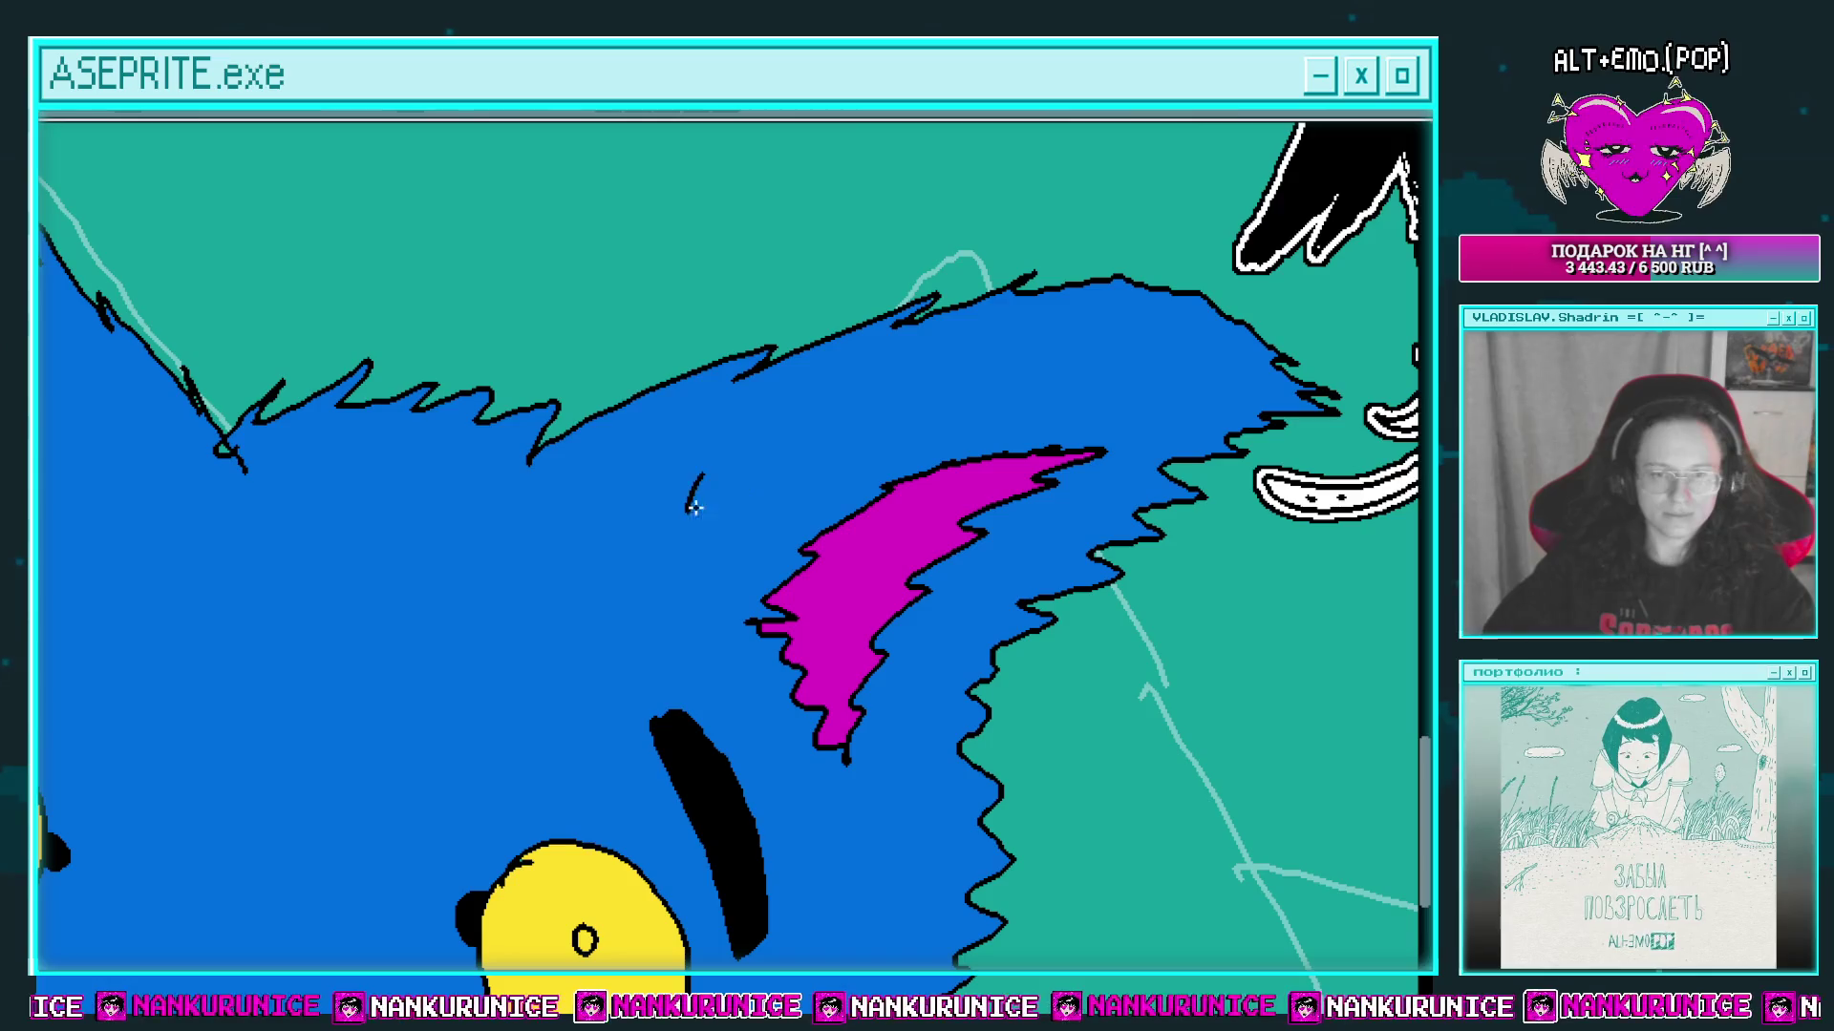
scroll(786, 548, left, 5)
scroll(786, 548, up, 2)
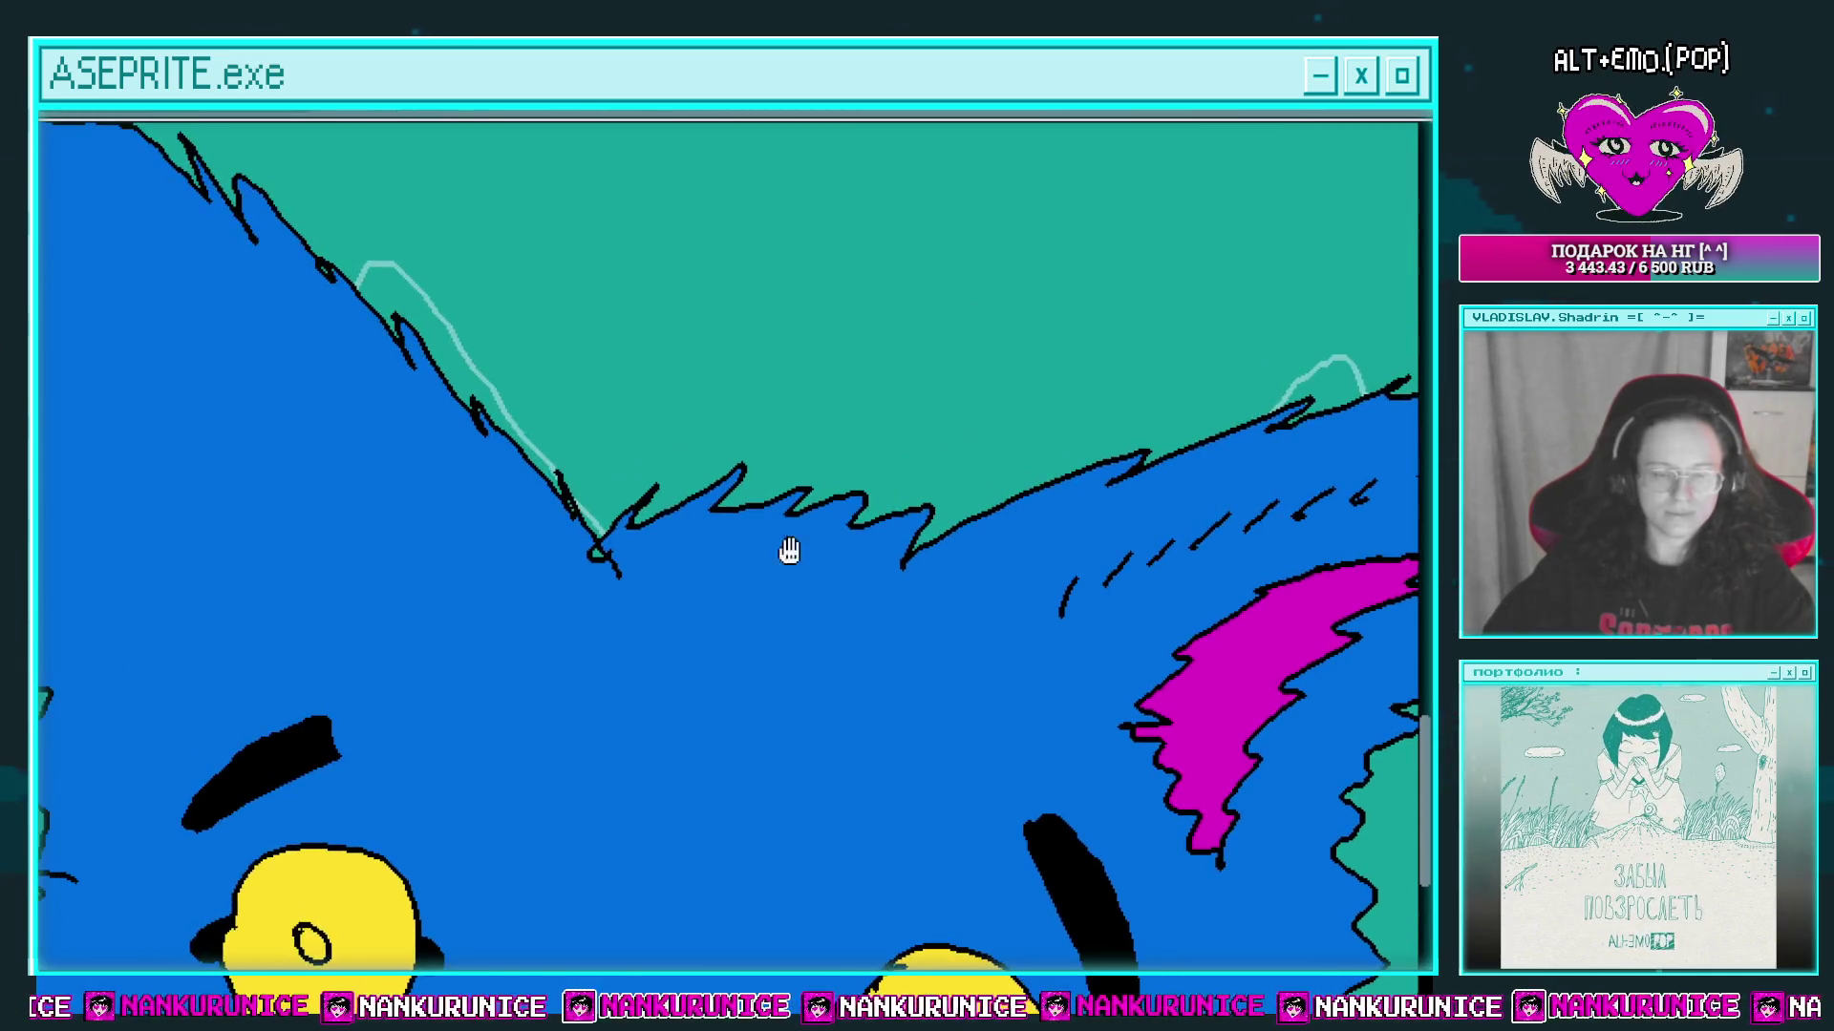
drag(516, 630, 443, 537)
drag(176, 298, 304, 557)
click(481, 611)
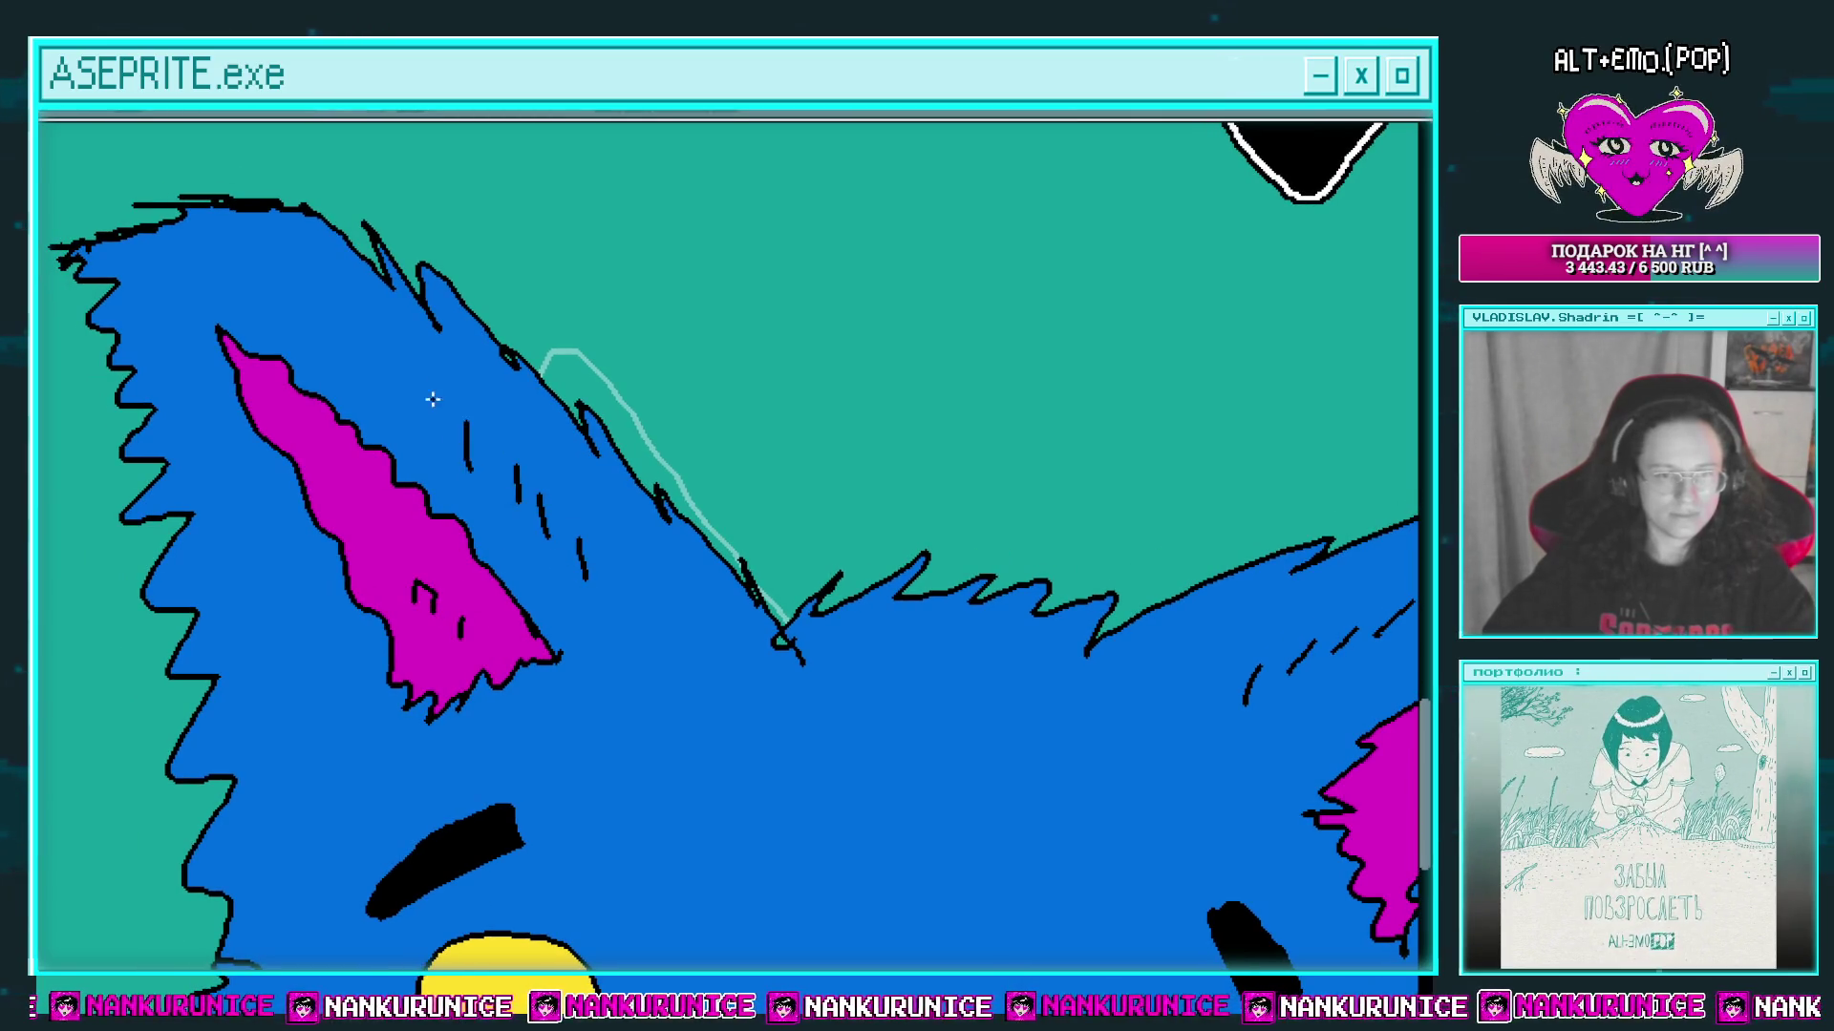
Step: Draw short black fur strokes below the eyes and beside the right eye
scroll(524, 512, down, 5)
scroll(512, 340, right, 2)
drag(552, 575, 524, 592)
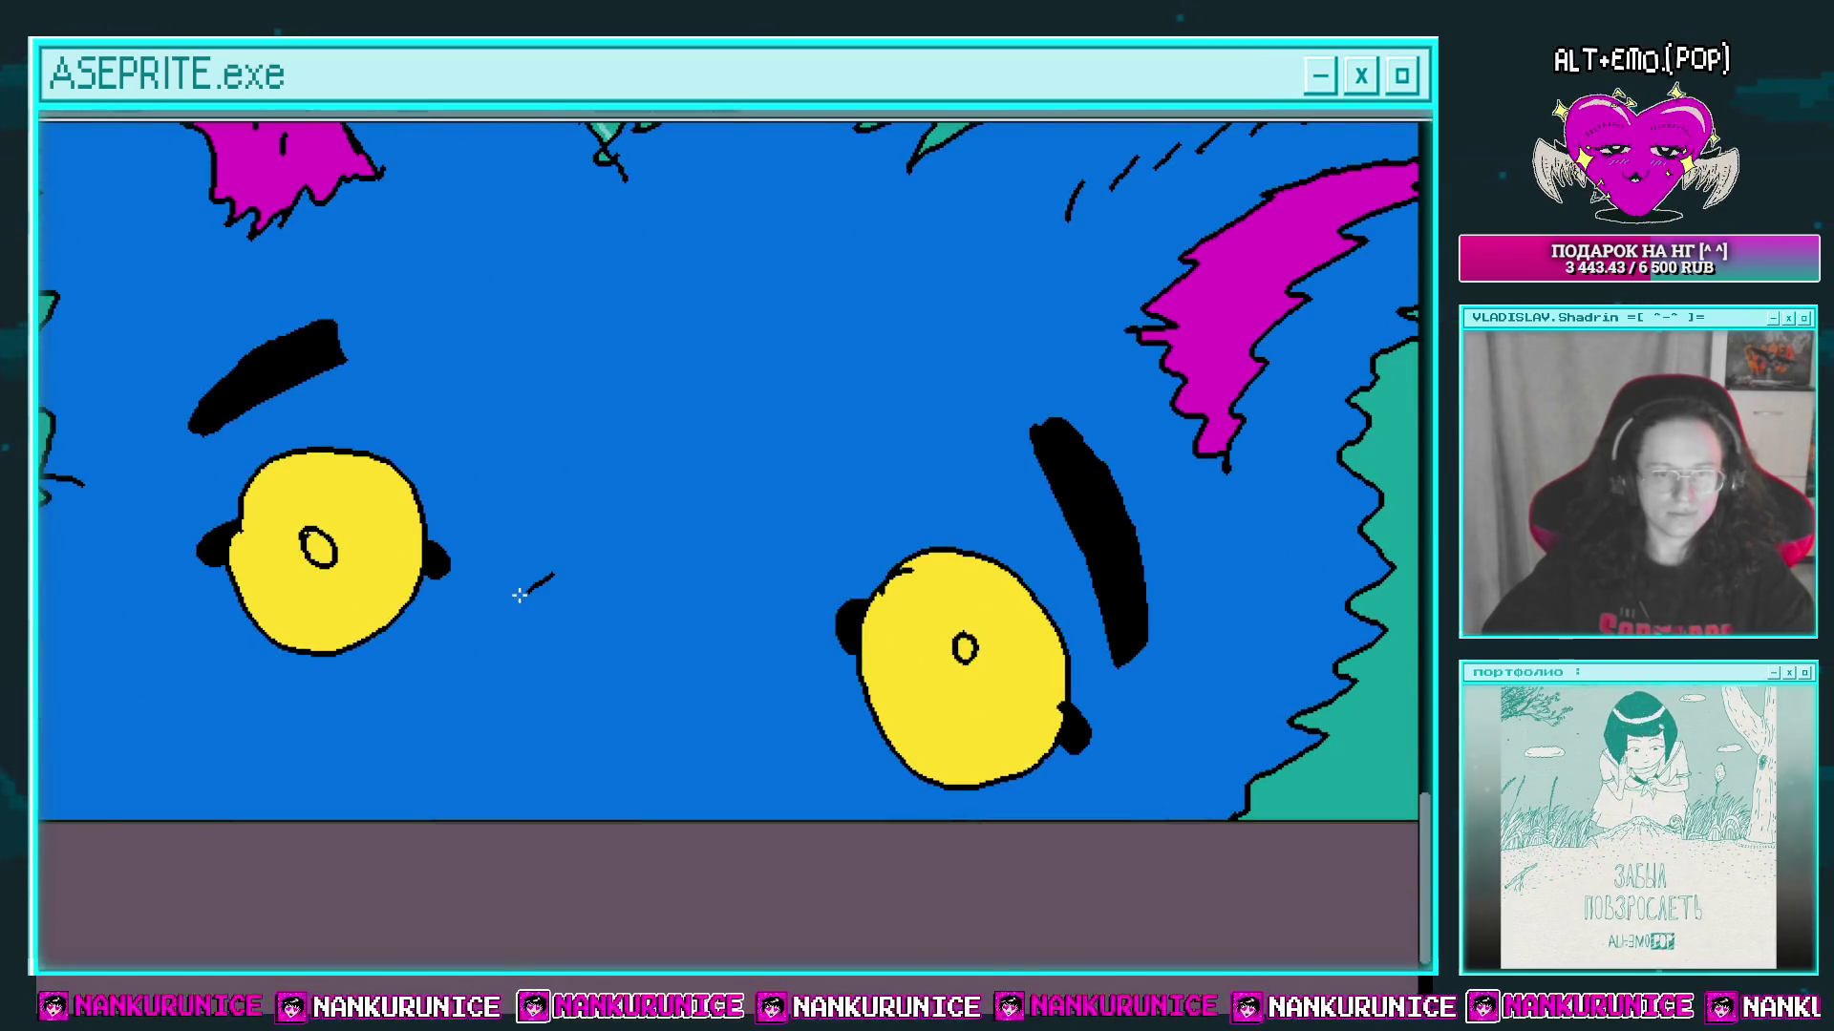
scroll(731, 665, up, 2)
scroll(731, 666, right, 2)
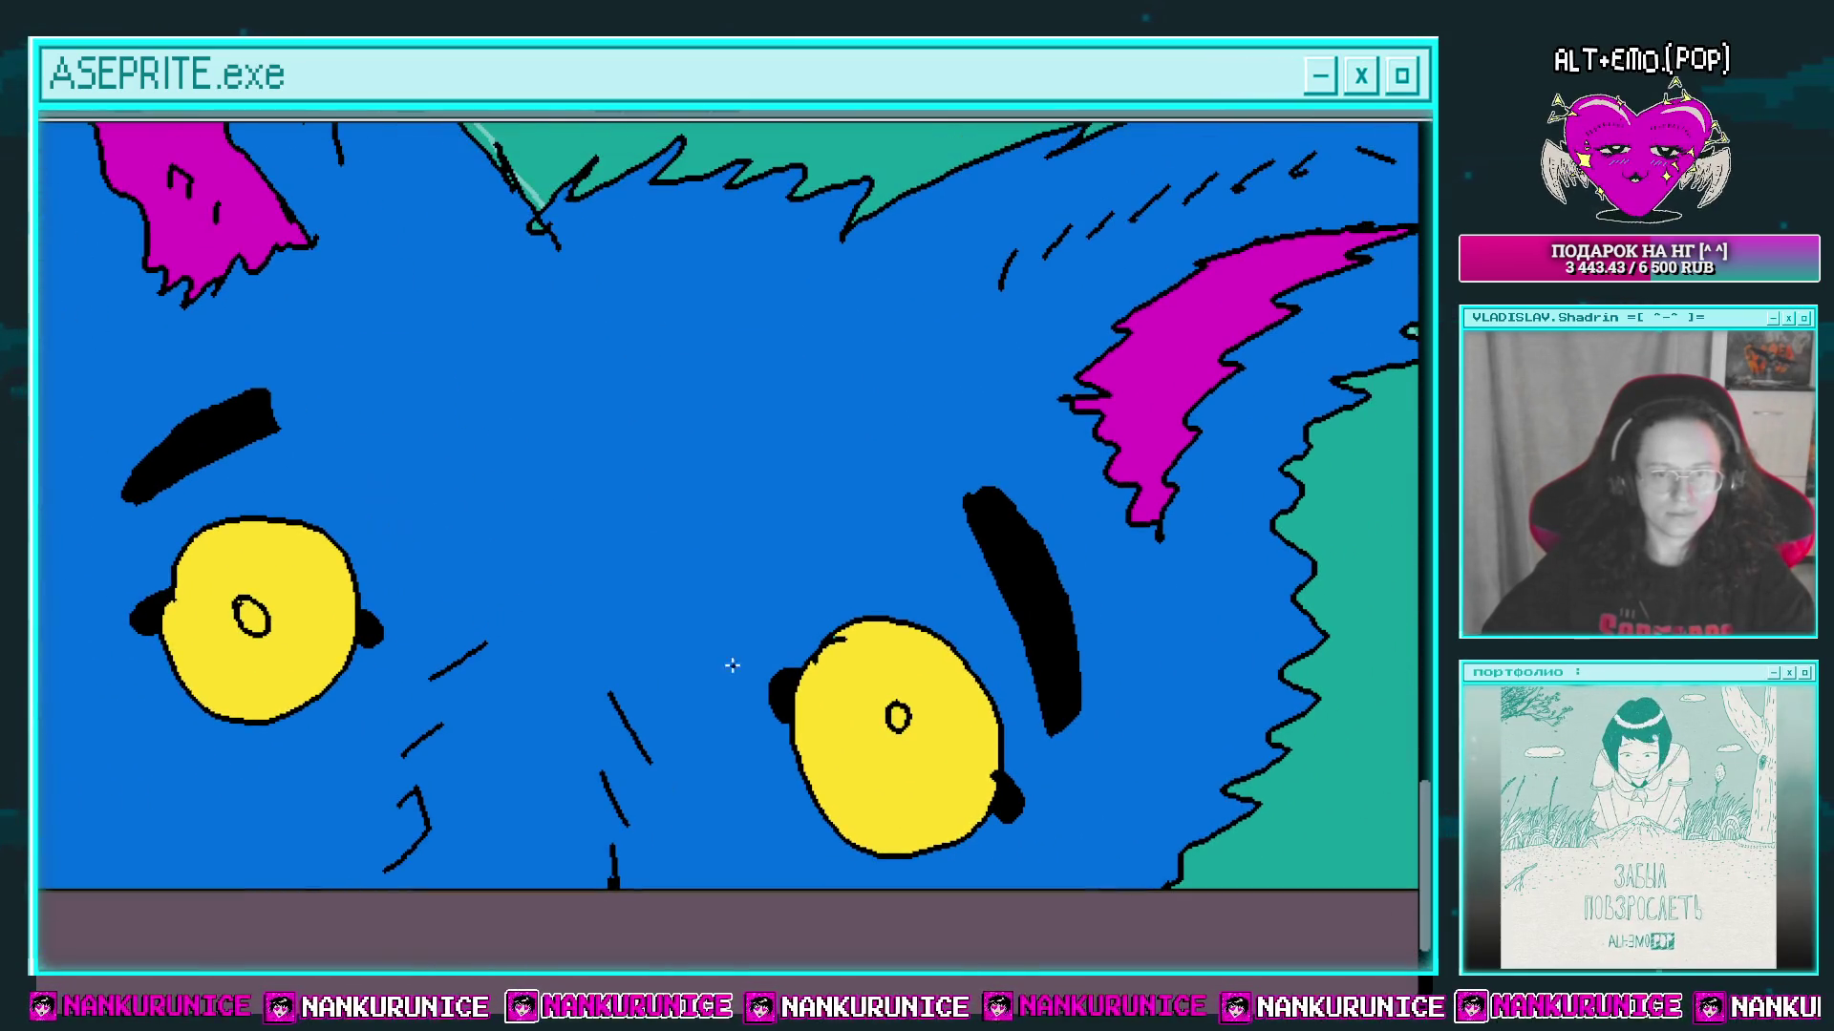
scroll(802, 611, down, 3)
scroll(676, 657, right, 1)
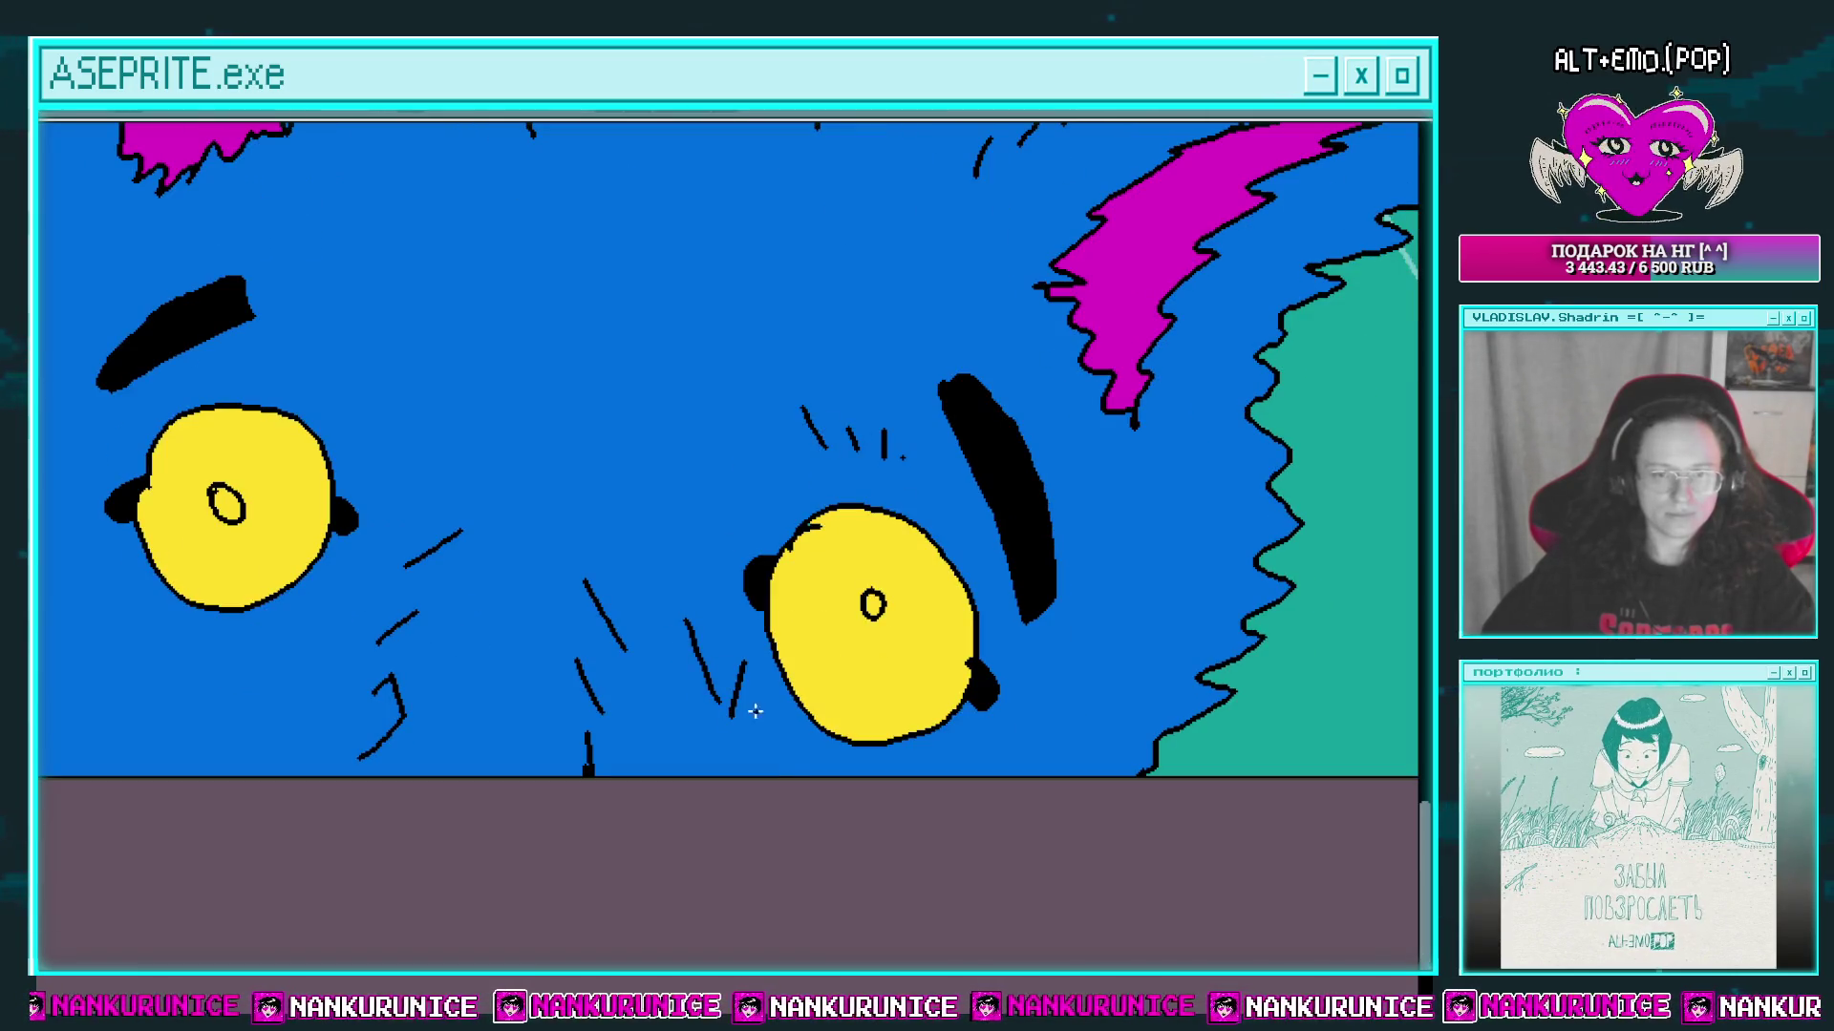
scroll(895, 770, right, 3)
scroll(895, 770, up, 1)
drag(889, 793, 934, 754)
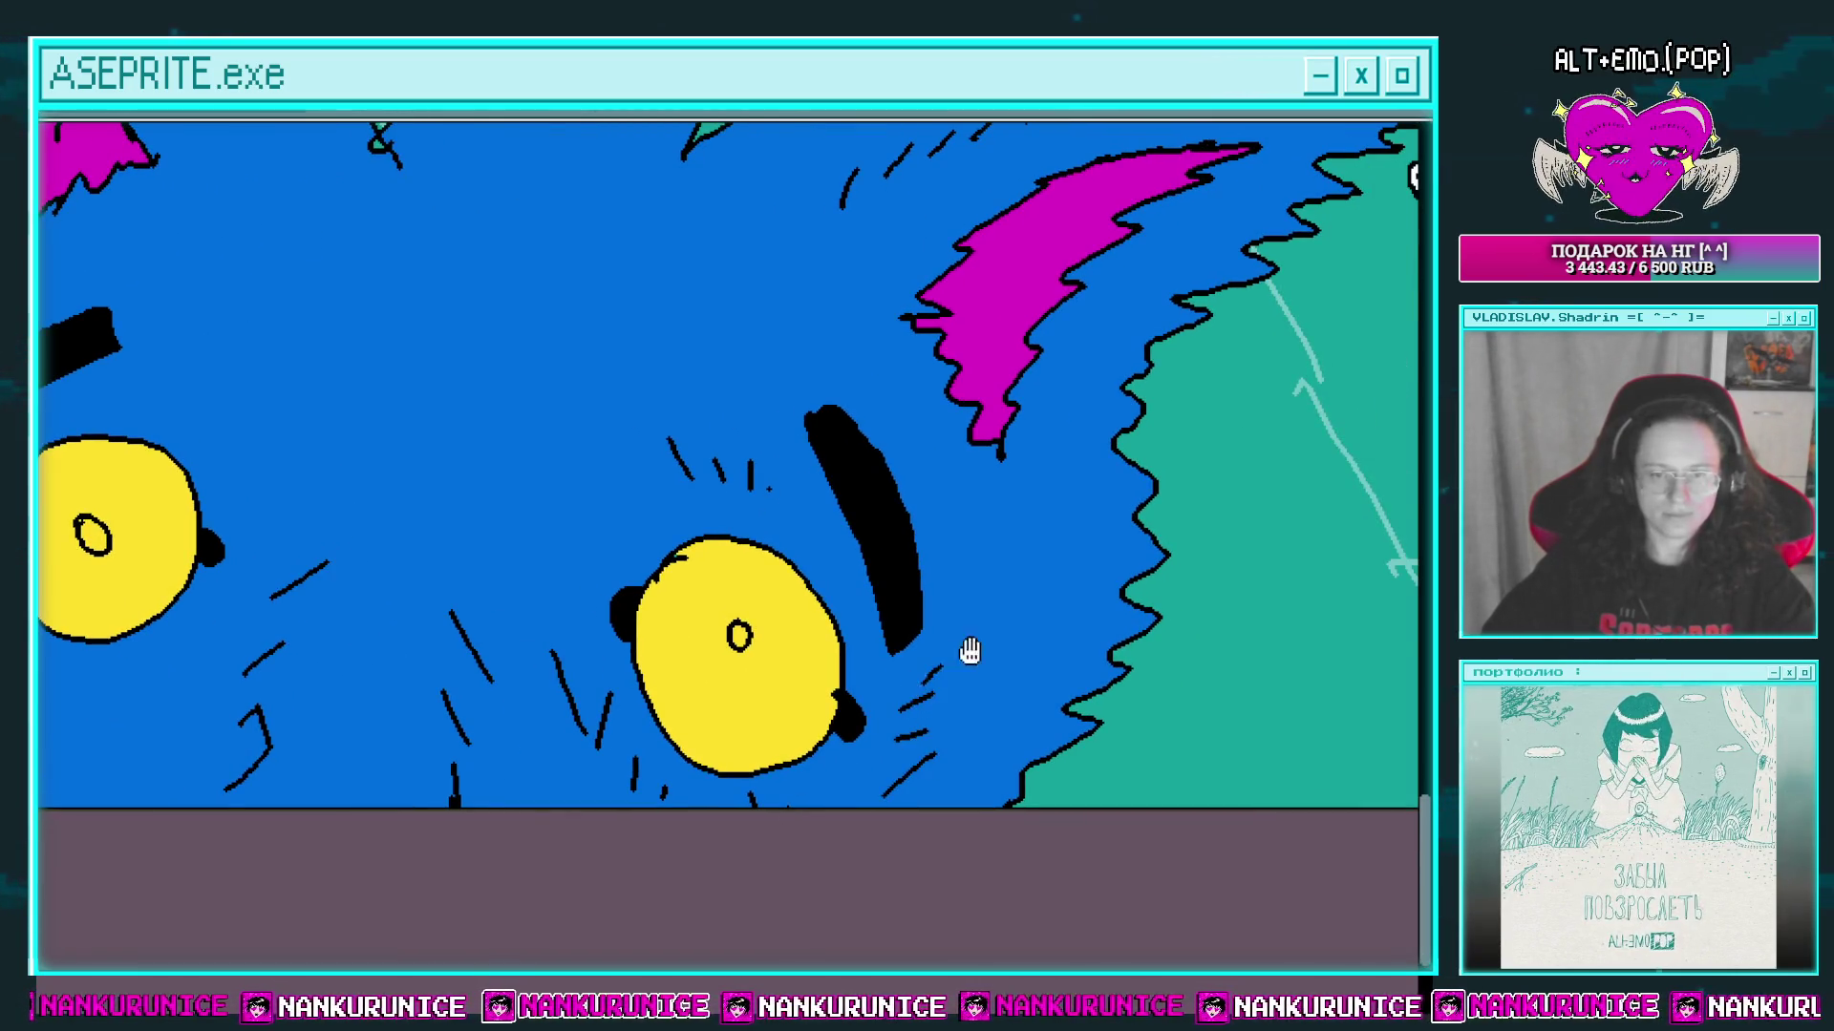
scroll(969, 651, up, 2)
scroll(969, 651, right, 2)
drag(919, 654, 955, 626)
Step: Draw a curved black line under the left eye
scroll(860, 529, up, 4)
scroll(860, 528, left, 1)
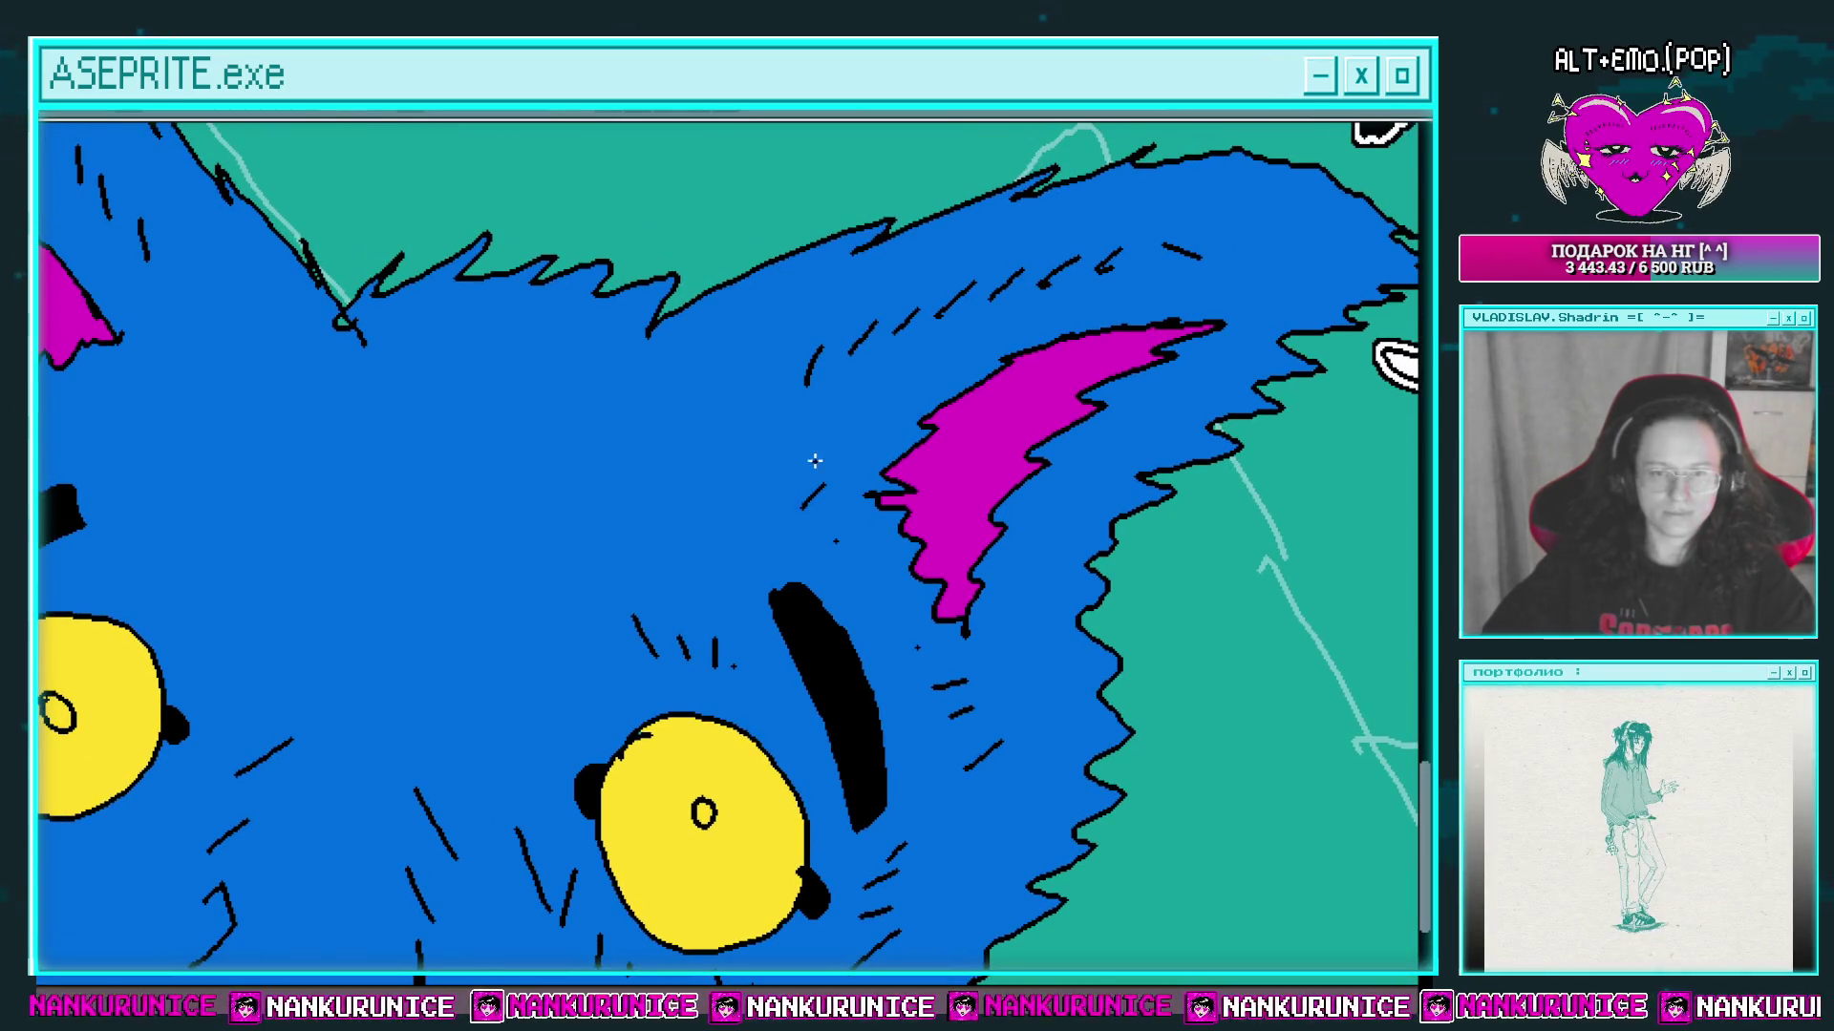
scroll(814, 460, up, 2)
scroll(815, 460, right, 2)
scroll(979, 498, right, 2)
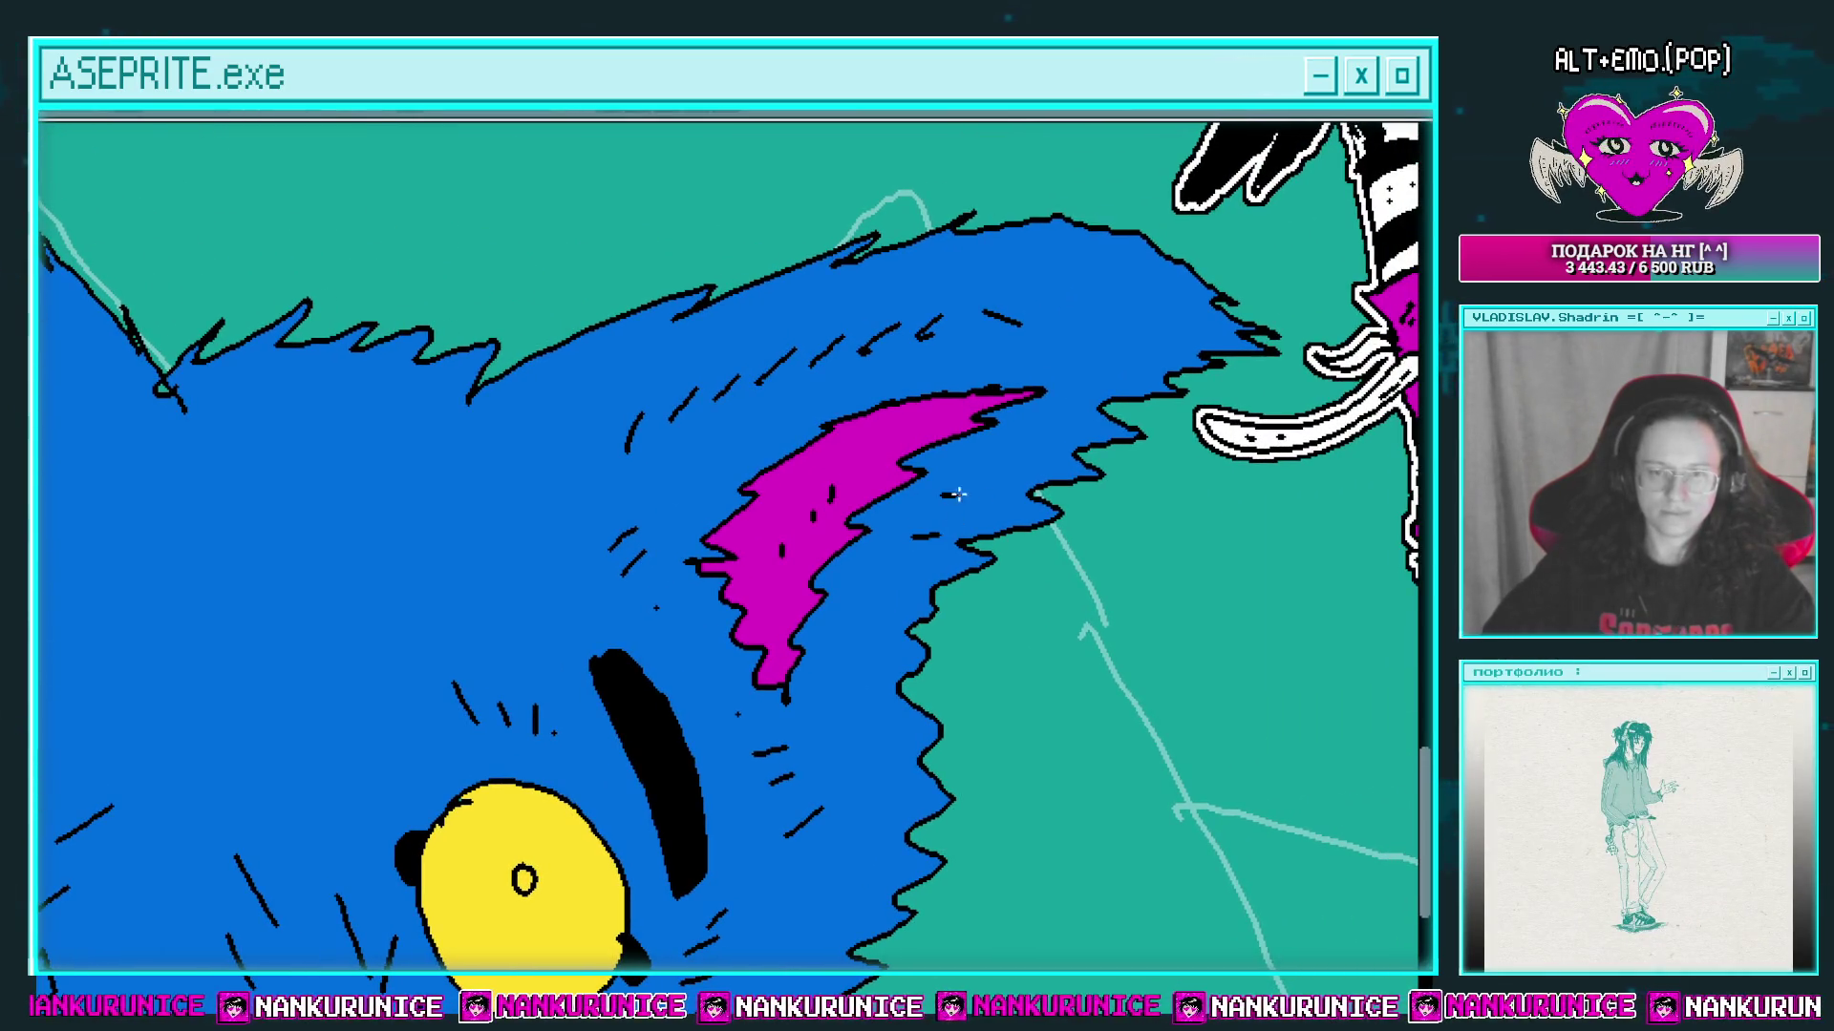
scroll(801, 607, left, 7)
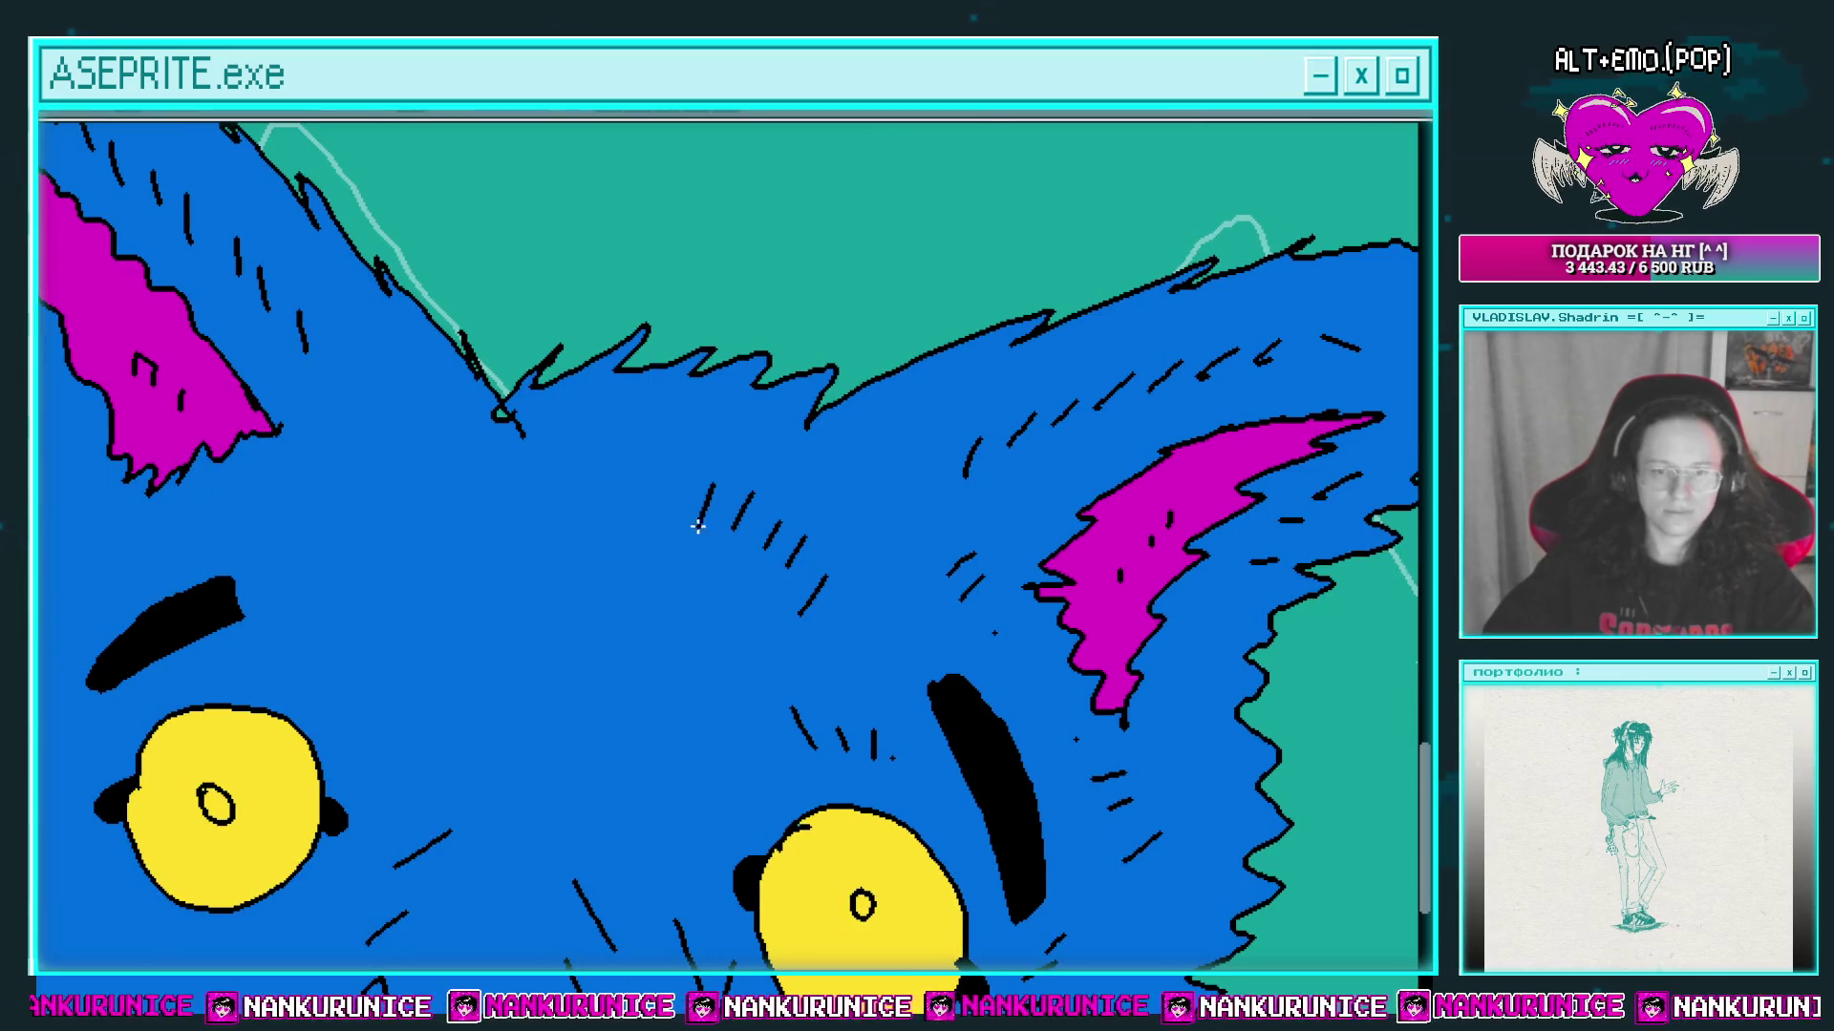
scroll(687, 524, left, 2)
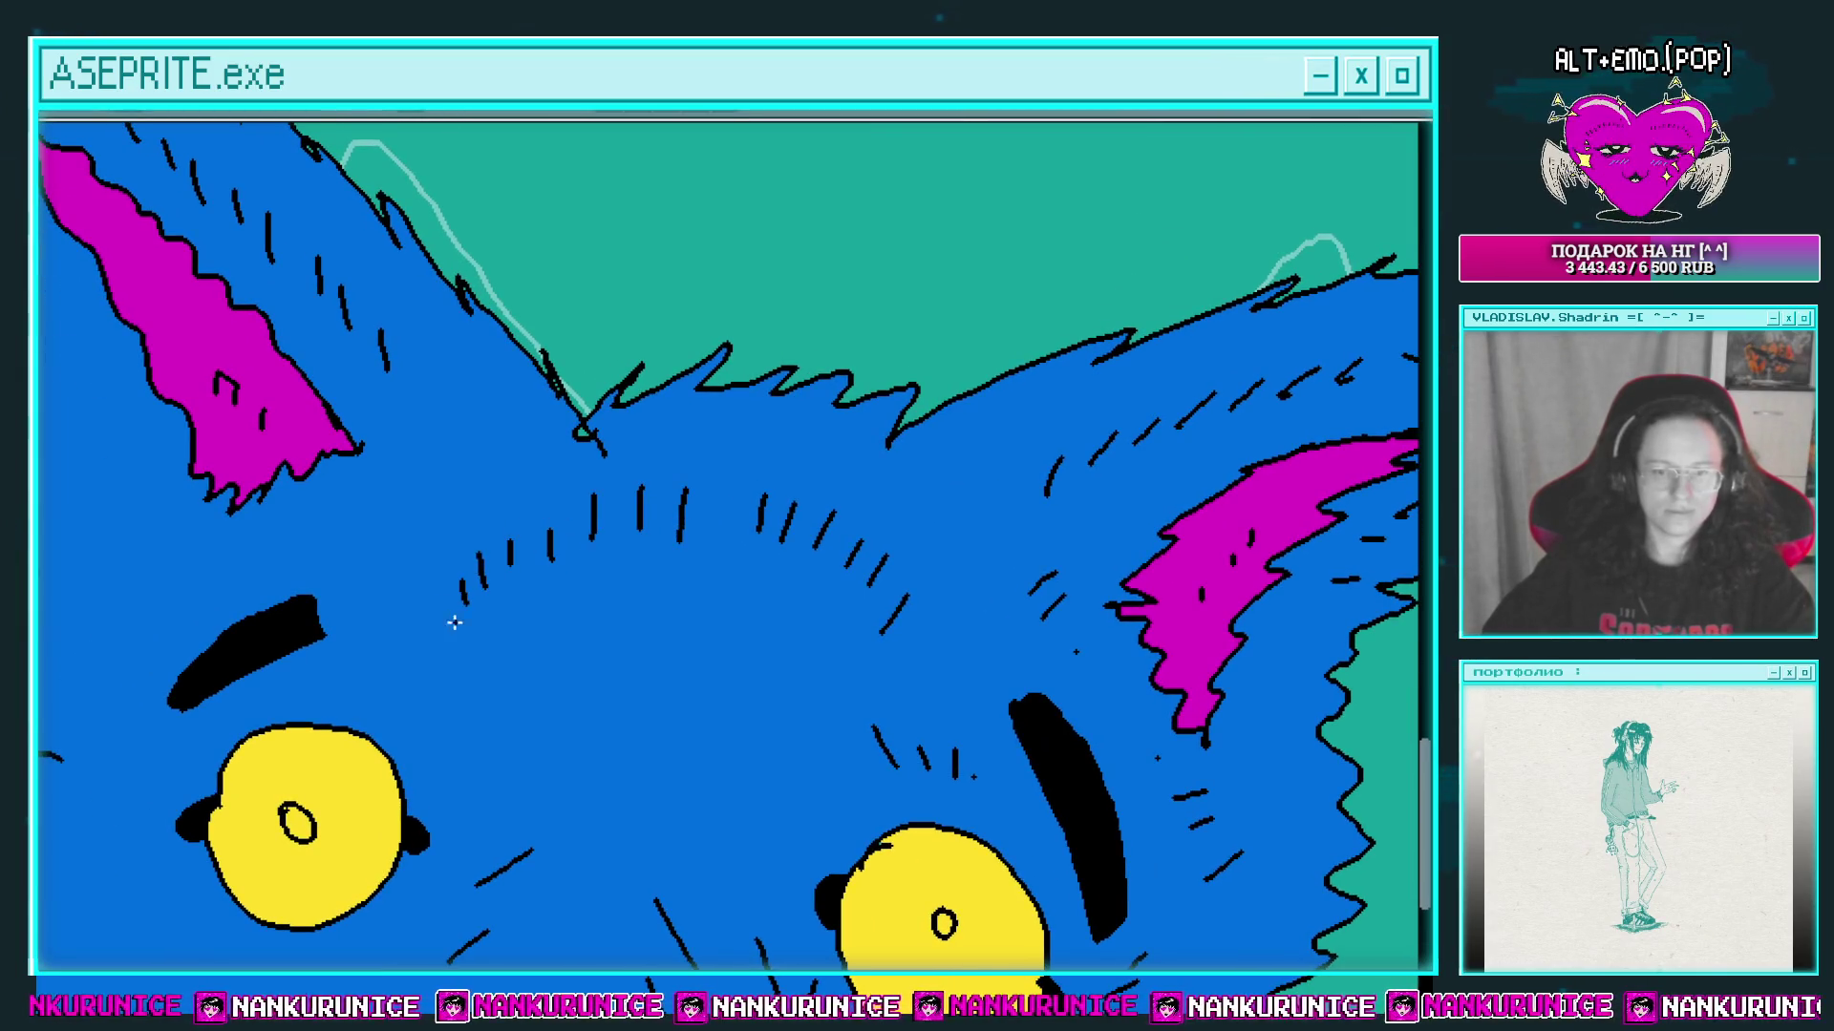
scroll(455, 623, down, 1)
scroll(526, 571, left, 4)
scroll(527, 571, down, 2)
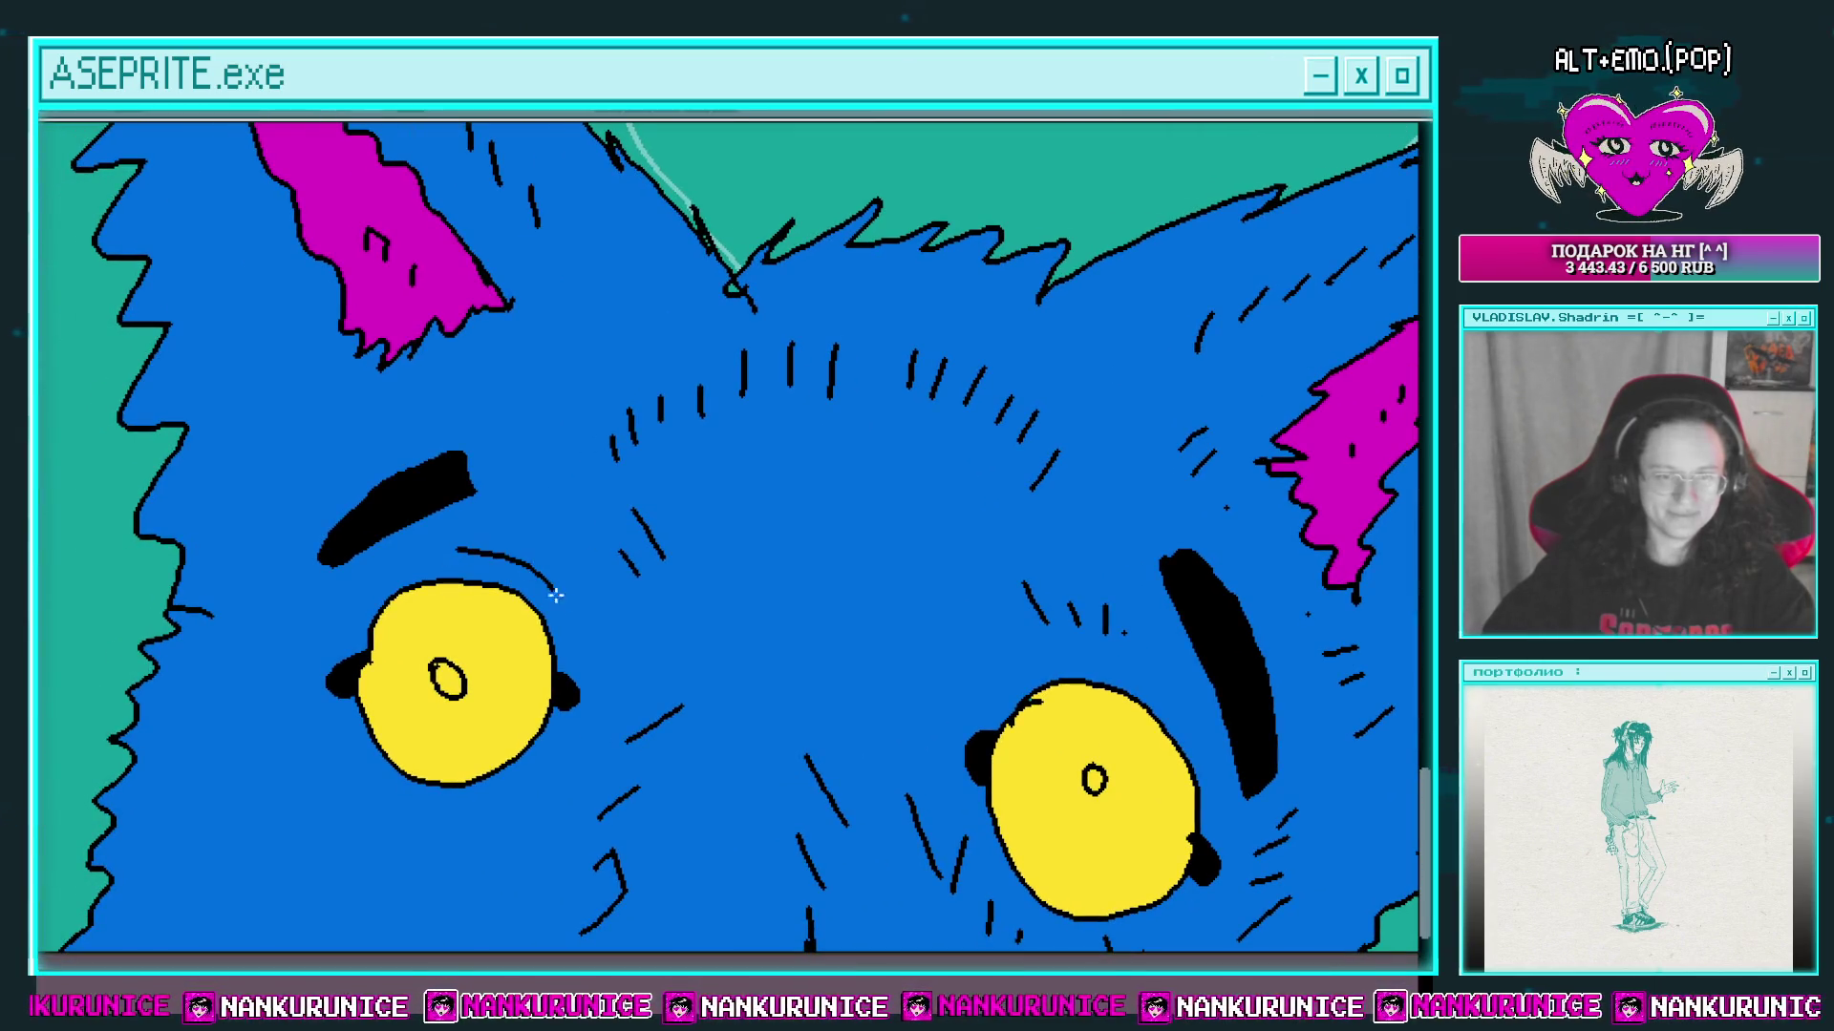
scroll(555, 596, down, 2)
scroll(556, 596, right, 2)
mouse_move(260, 660)
mouse_down()
mouse_move(395, 733)
mouse_move(450, 703)
mouse_up()
Step: Add short fur strokes at the lower left of the head and left of the left eye
scroll(332, 690, down, 1)
scroll(332, 689, left, 2)
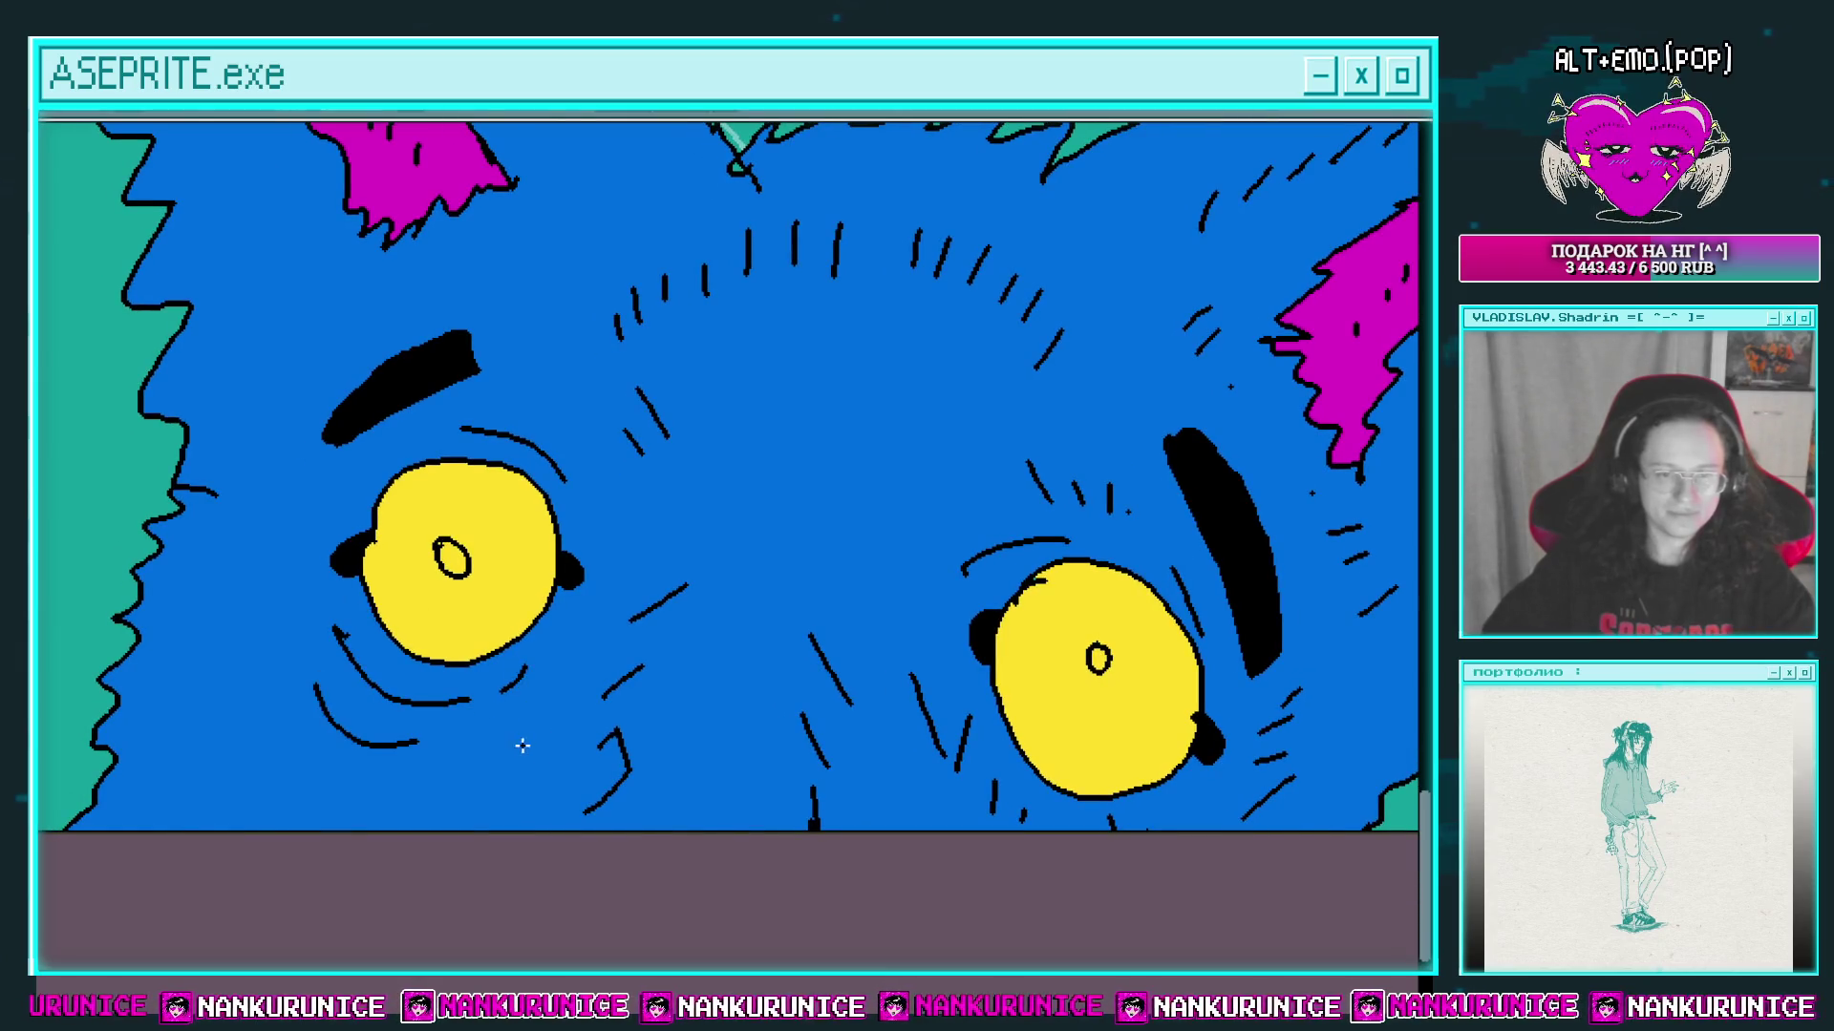
scroll(500, 803, left, 3)
mouse_move(282, 764)
mouse_down()
mouse_move(339, 764)
mouse_move(345, 807)
mouse_up()
drag(356, 734, 370, 817)
drag(318, 759, 375, 750)
drag(340, 702, 375, 694)
Step: Add a fur hatch stroke near the left ear, then pan up to the character's legs
scroll(395, 548, up, 3)
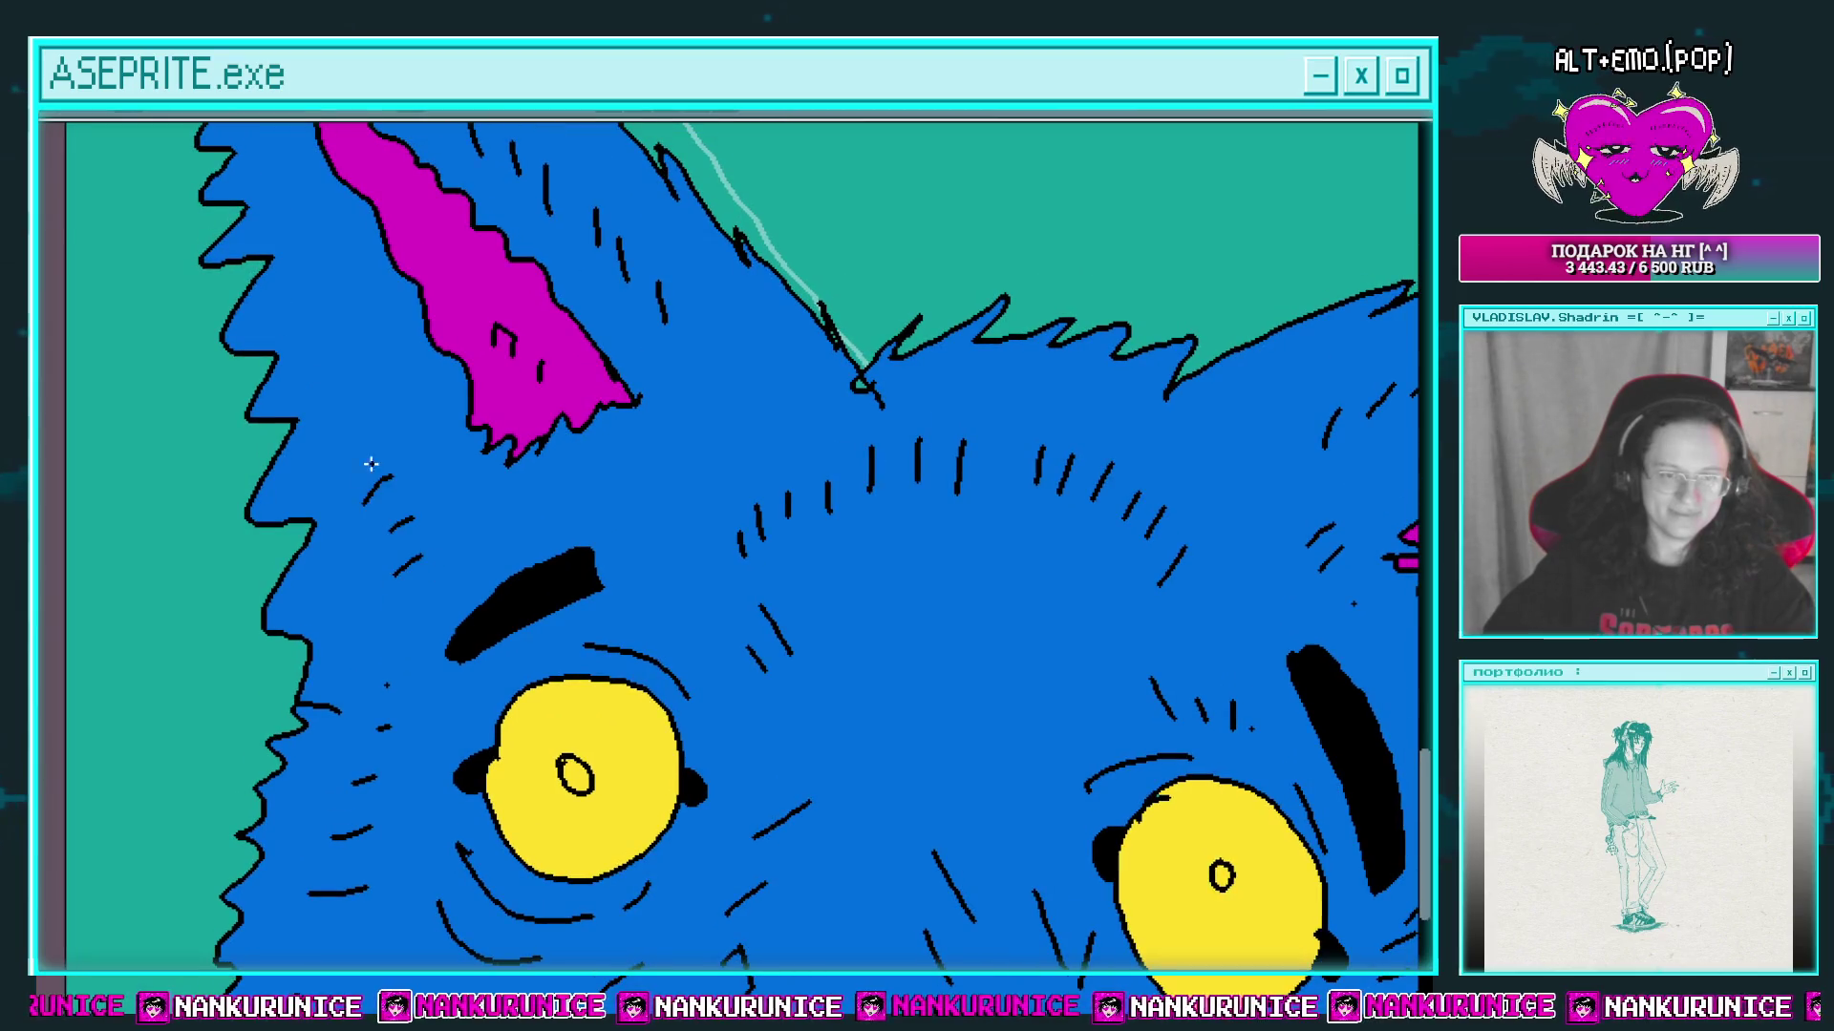
scroll(376, 421, up, 5)
drag(377, 599, 403, 570)
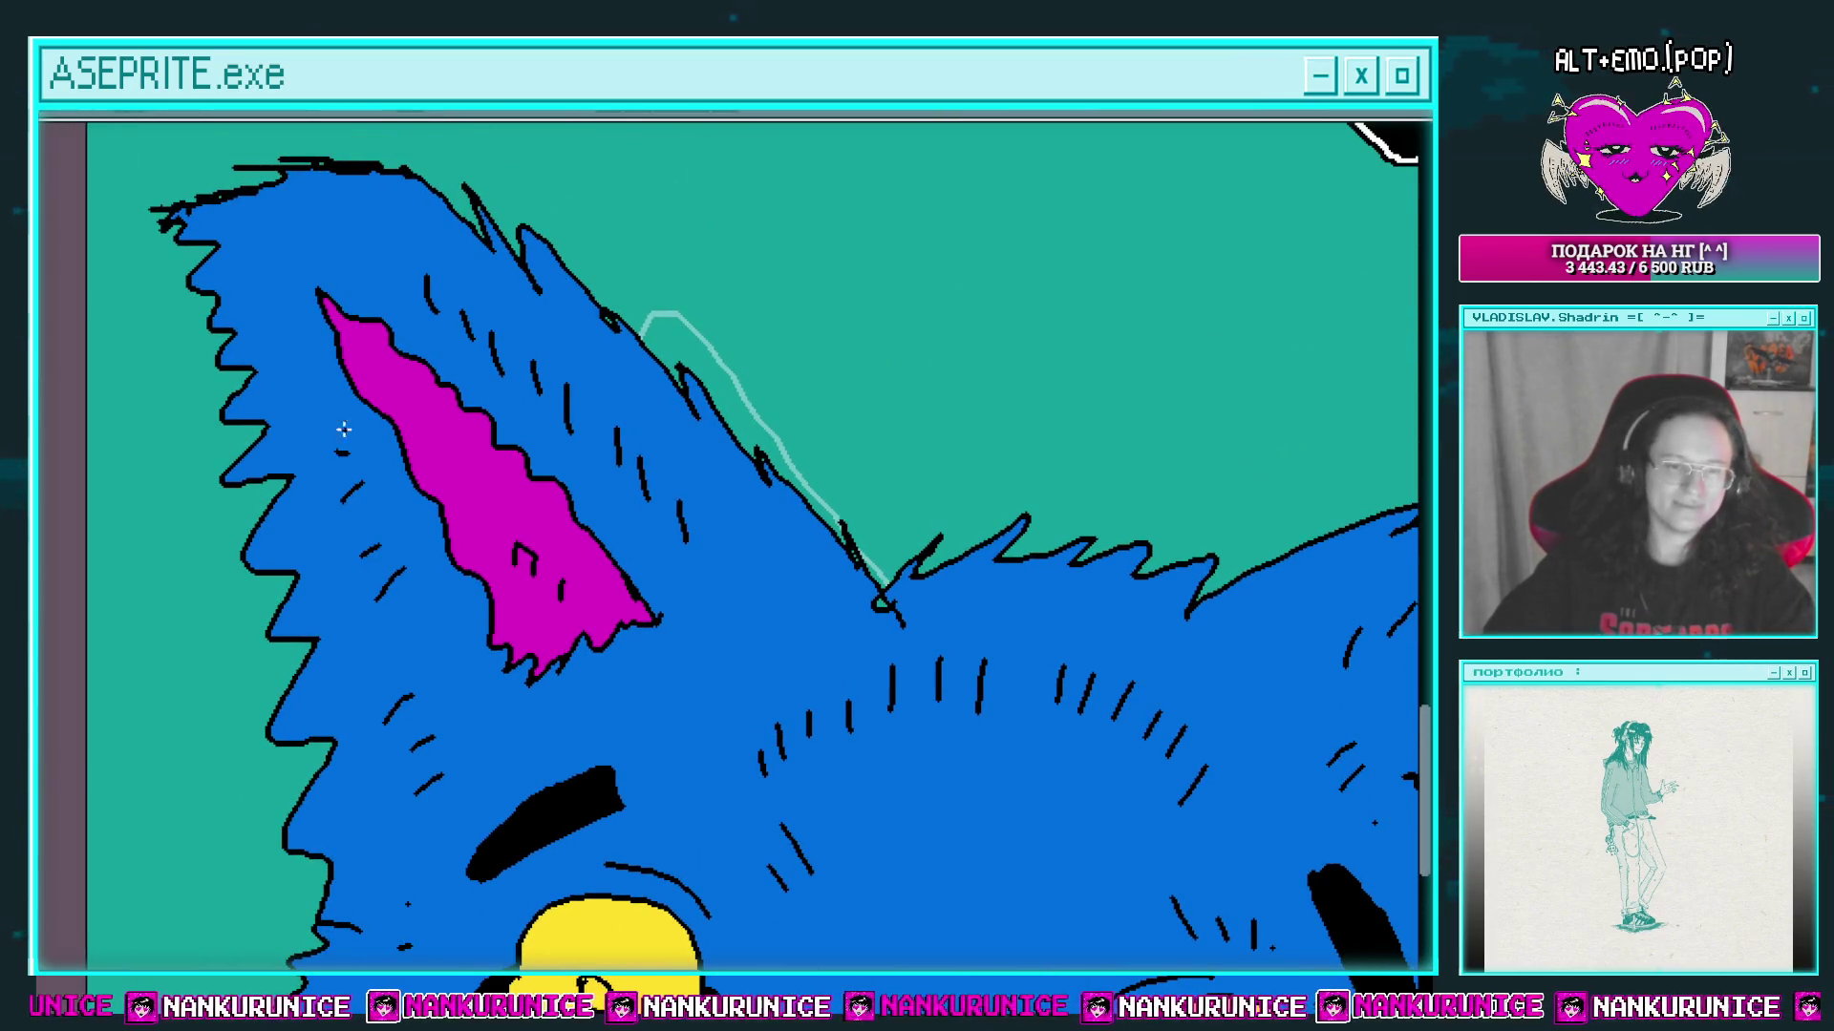
scroll(764, 592, down, 4)
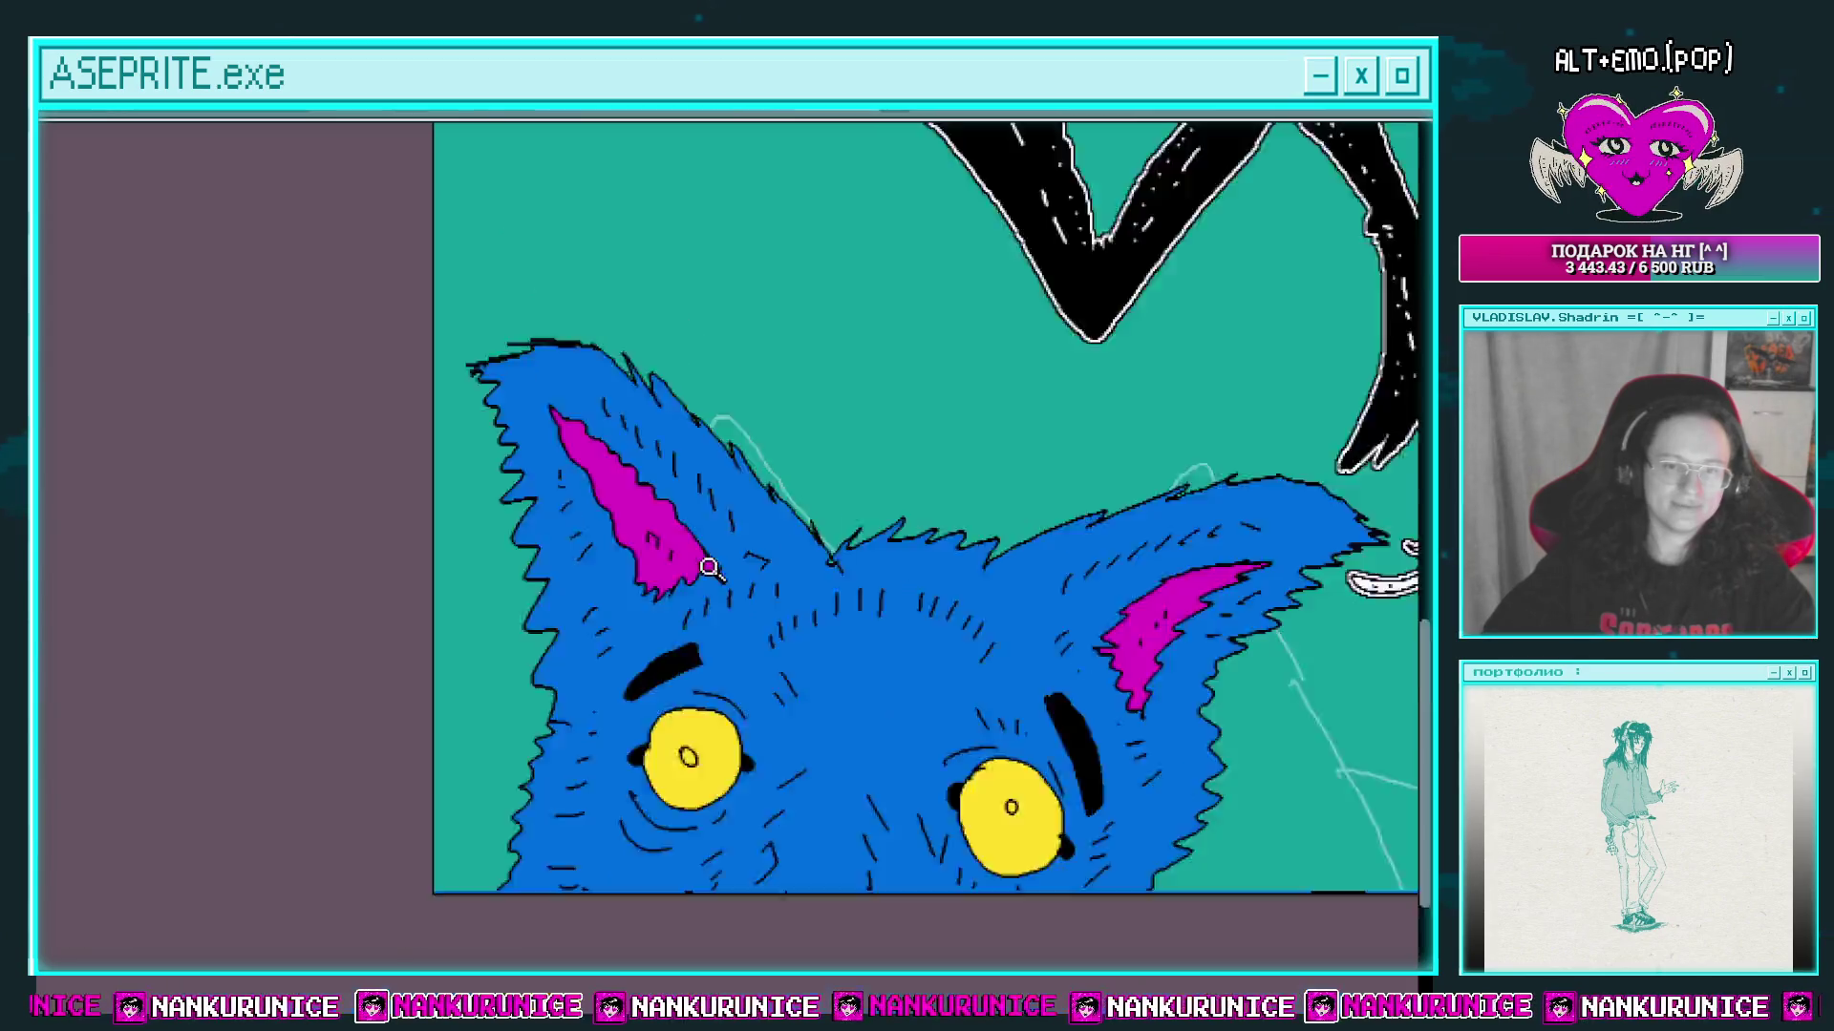
scroll(759, 554, up, 4)
scroll(733, 520, down, 3)
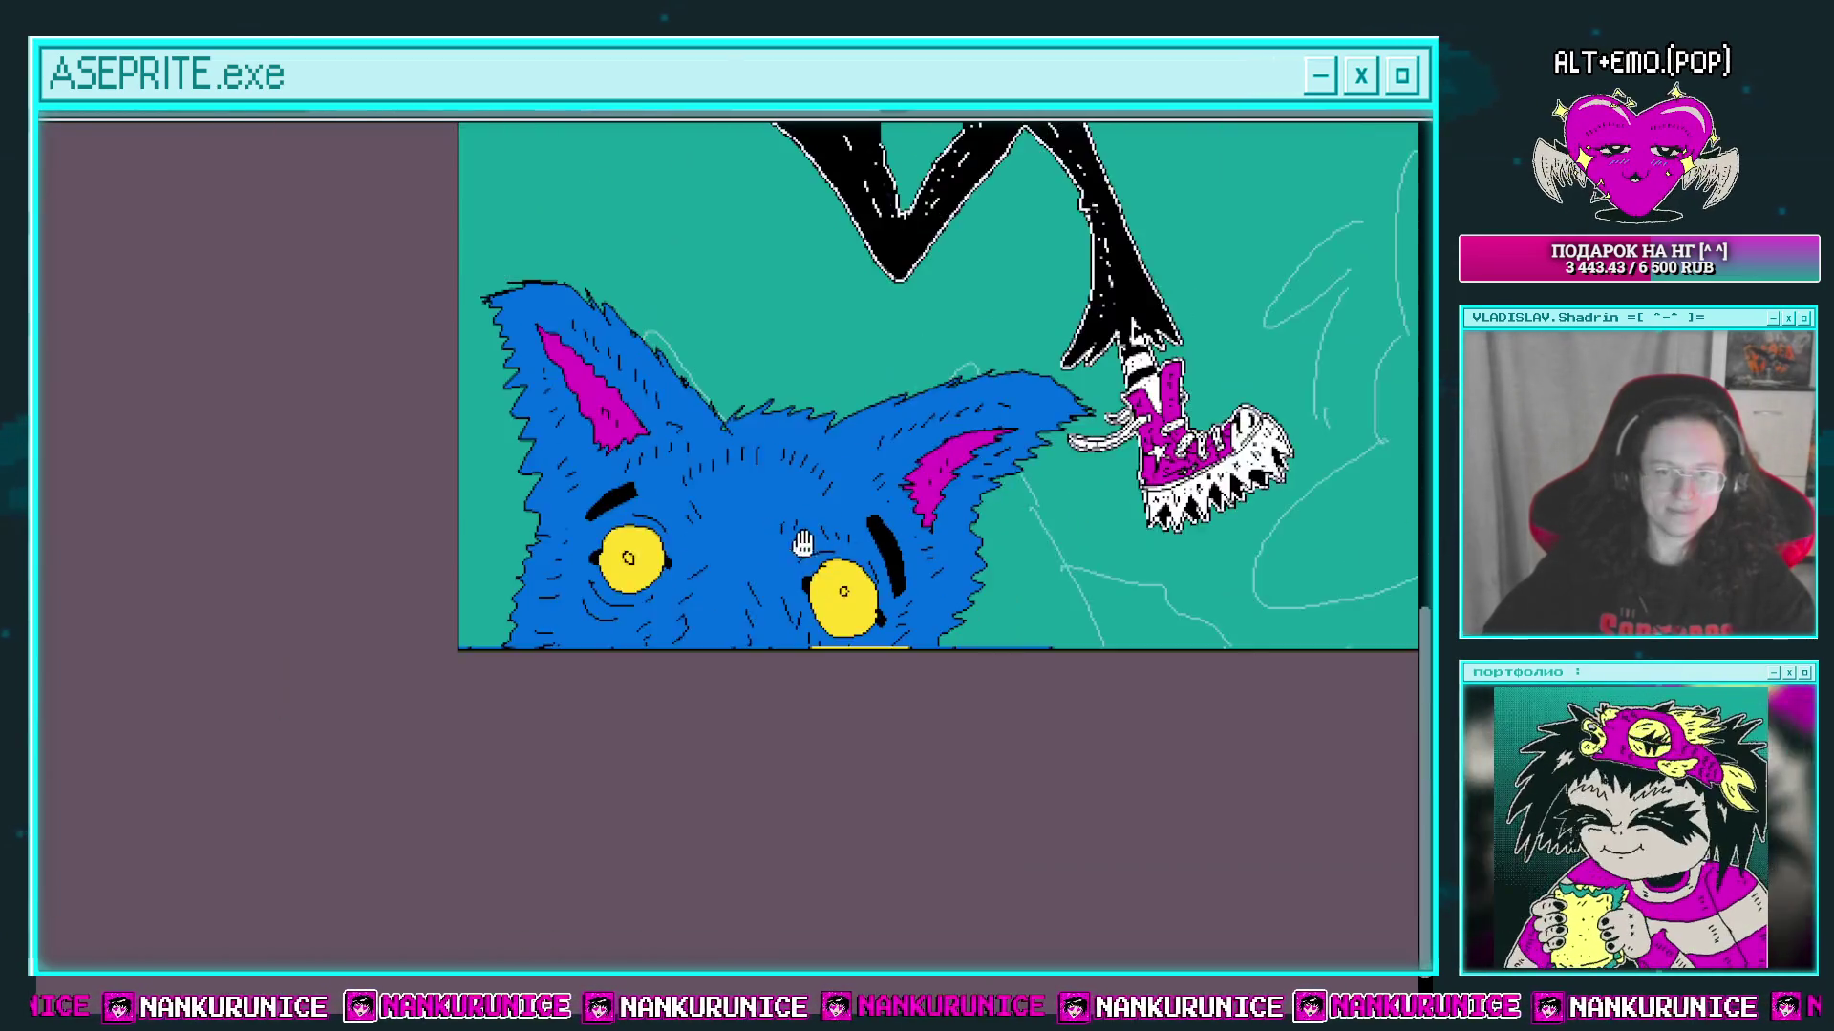
scroll(755, 535, up, 1)
mouse_move(812, 391)
mouse_down()
mouse_move(783, 563)
mouse_move(725, 445)
mouse_up()
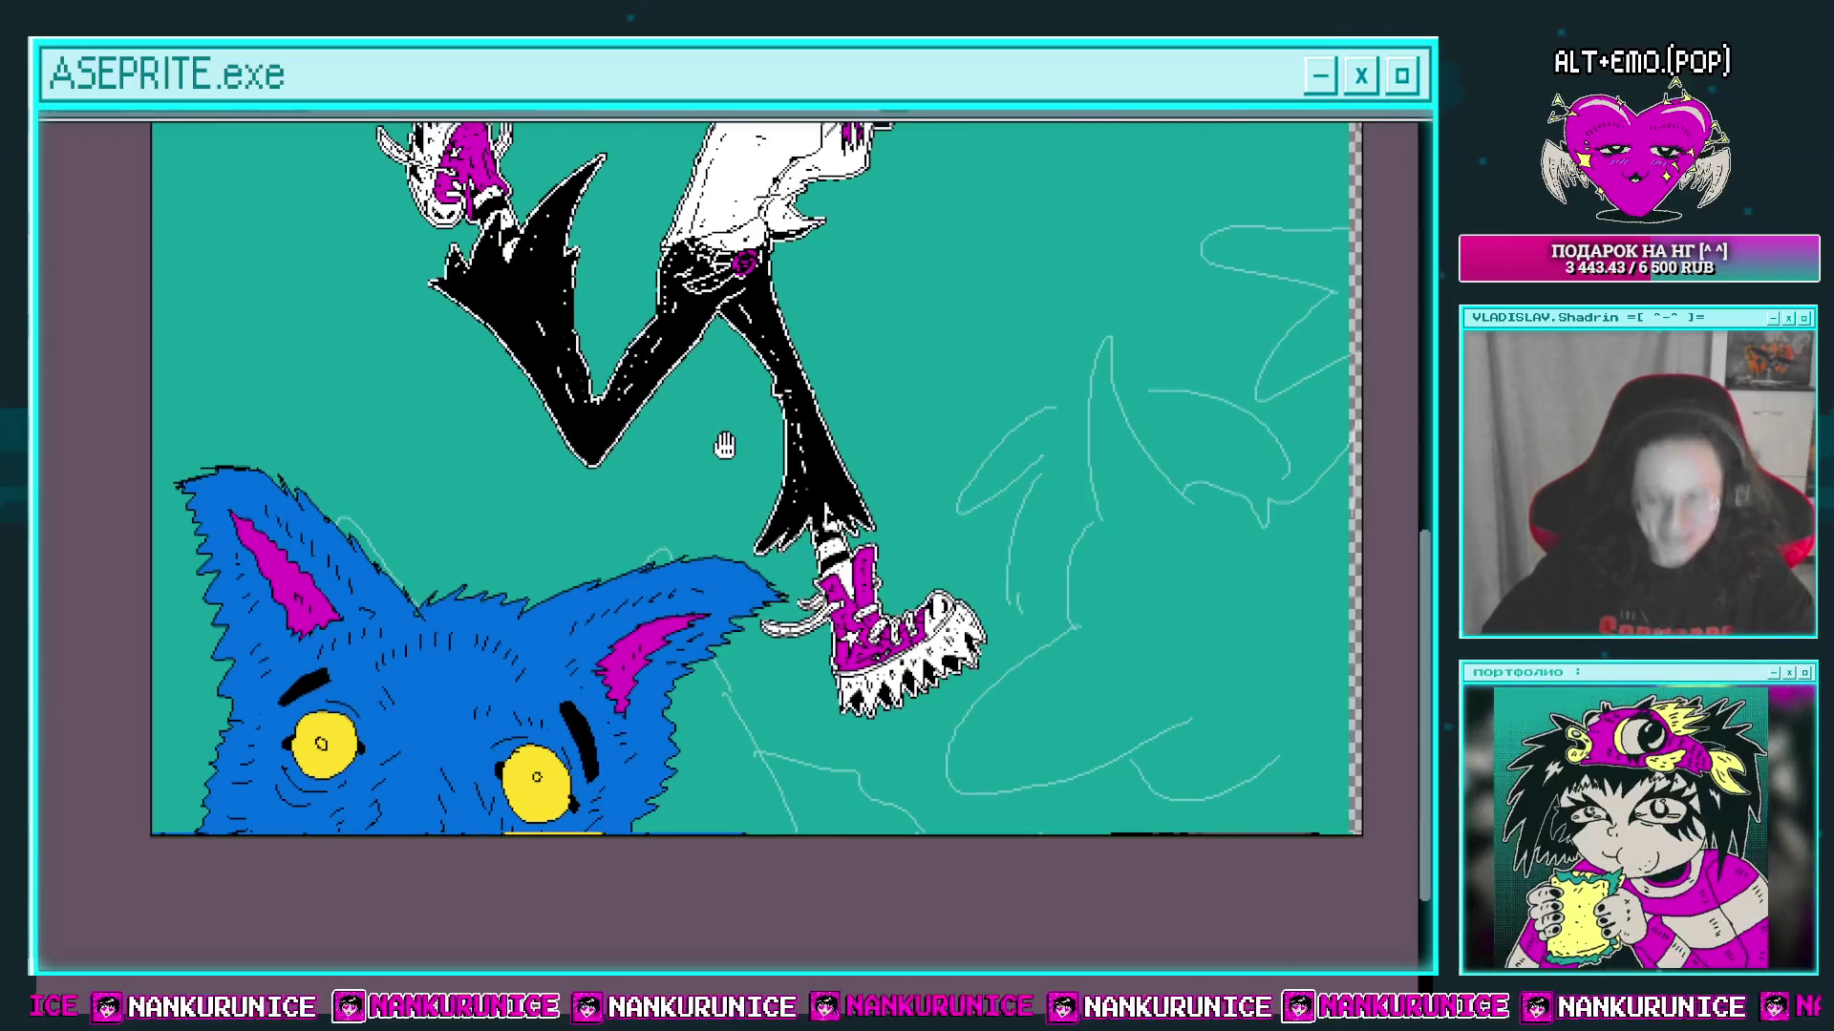
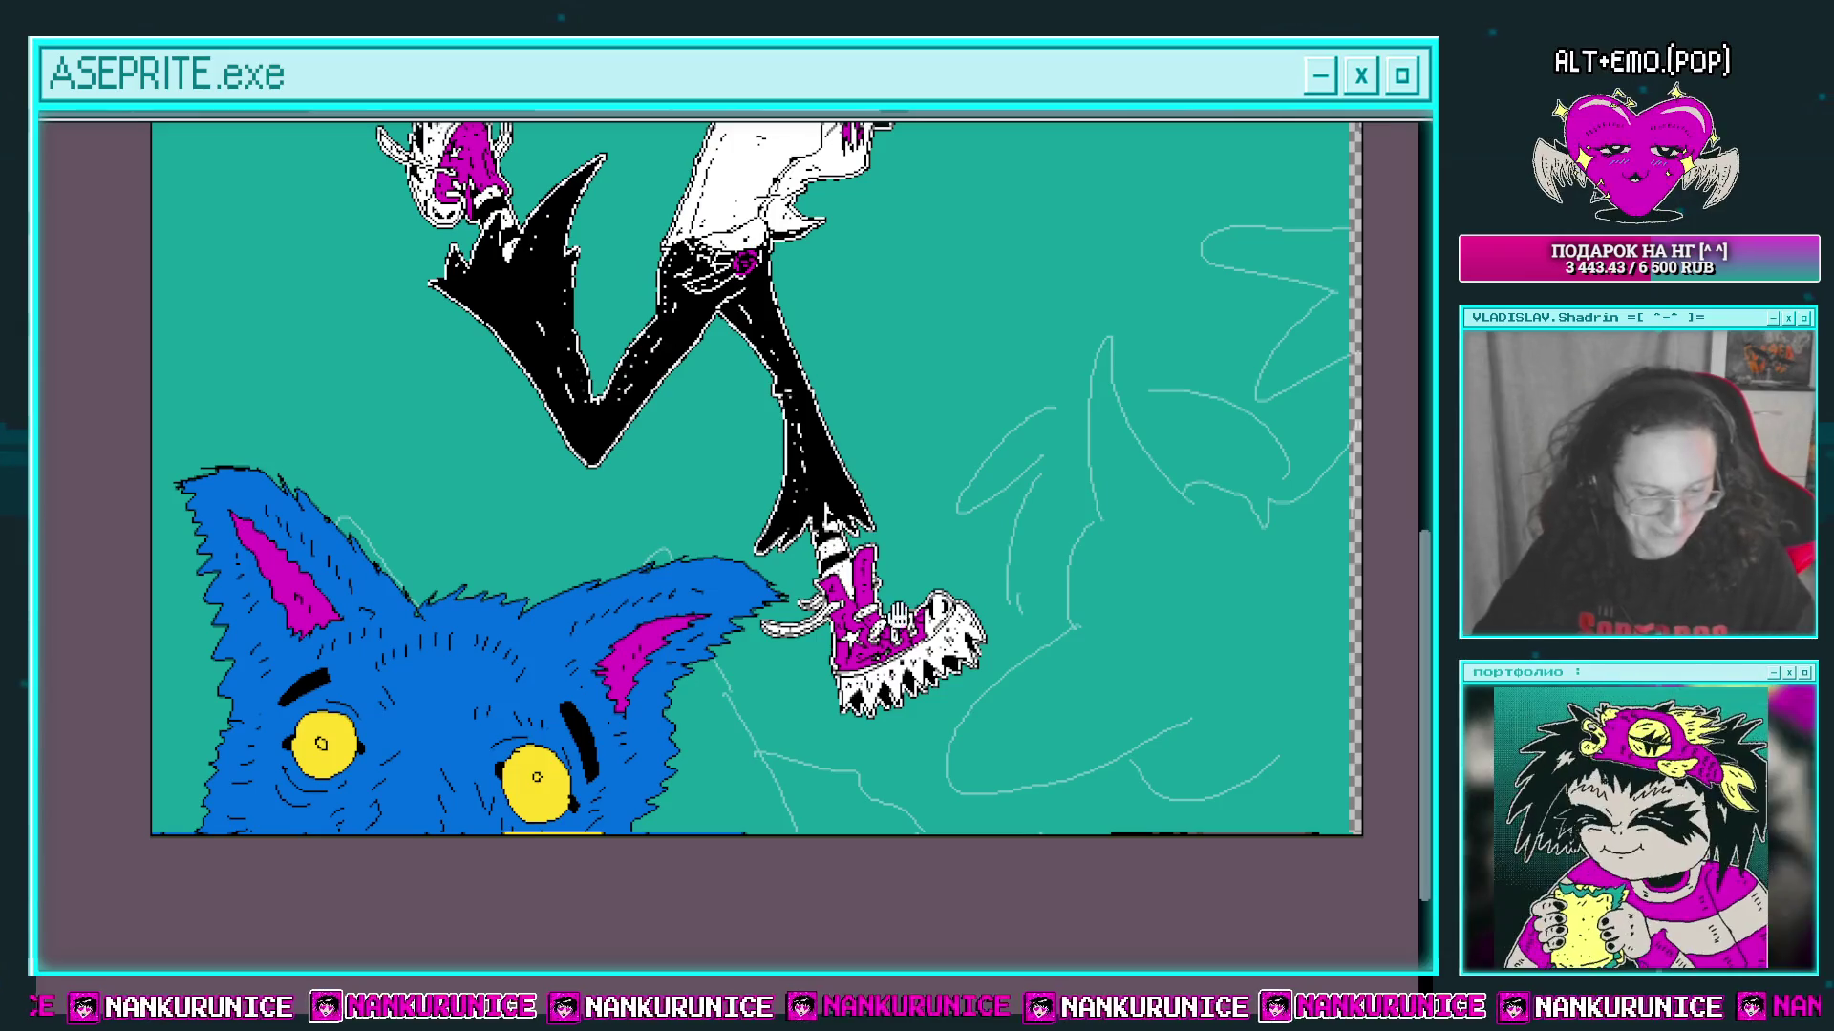
Step: Draw the wolf's left eye oval, fill it yellow, and add its pupil
drag(976, 562, 881, 573)
scroll(1103, 619, up, 4)
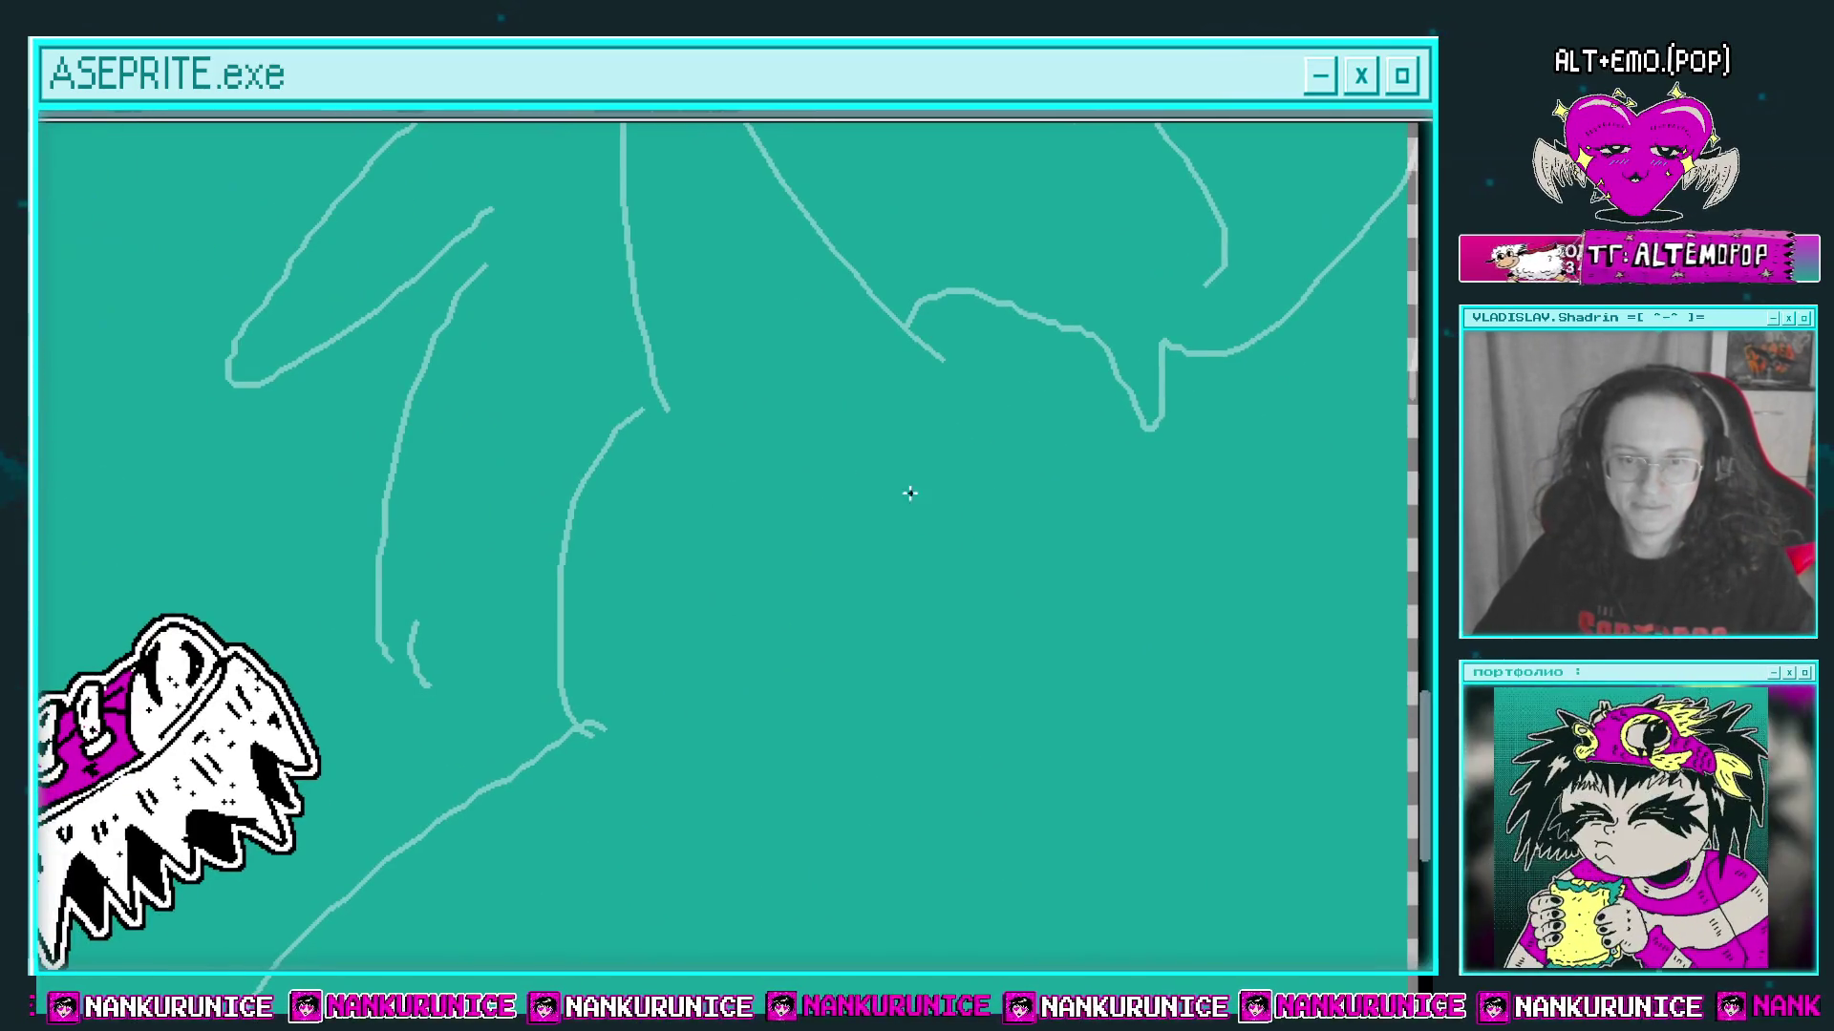
mouse_move(908, 495)
mouse_down()
mouse_move(927, 585)
mouse_move(898, 520)
mouse_up()
click(919, 583)
scroll(919, 582, up, 2)
drag(928, 566, 871, 501)
Step: Add black accents around the eye and a black-filled eyebrow above it
drag(915, 649, 927, 599)
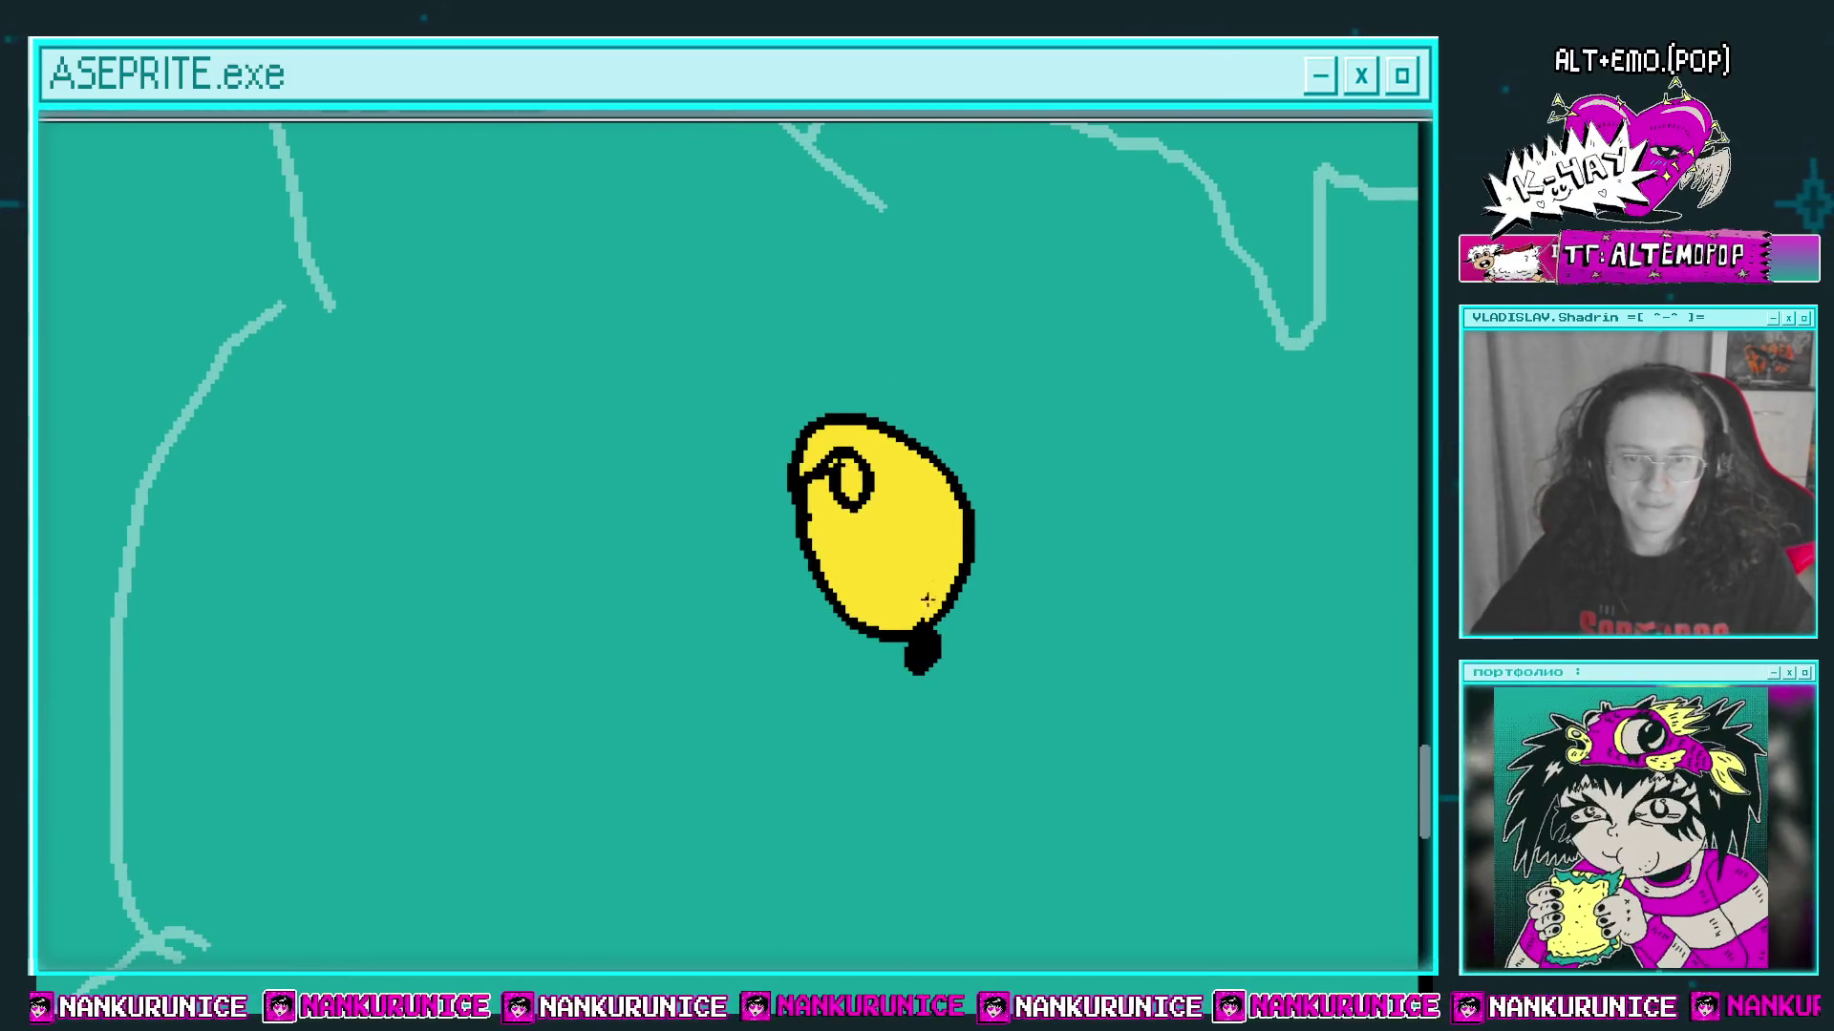
mouse_move(847, 424)
mouse_down()
mouse_move(816, 399)
mouse_move(827, 449)
mouse_move(807, 475)
mouse_up()
mouse_move(719, 353)
mouse_down()
mouse_move(991, 432)
mouse_move(888, 292)
mouse_move(721, 353)
mouse_up()
key(g)
click(859, 377)
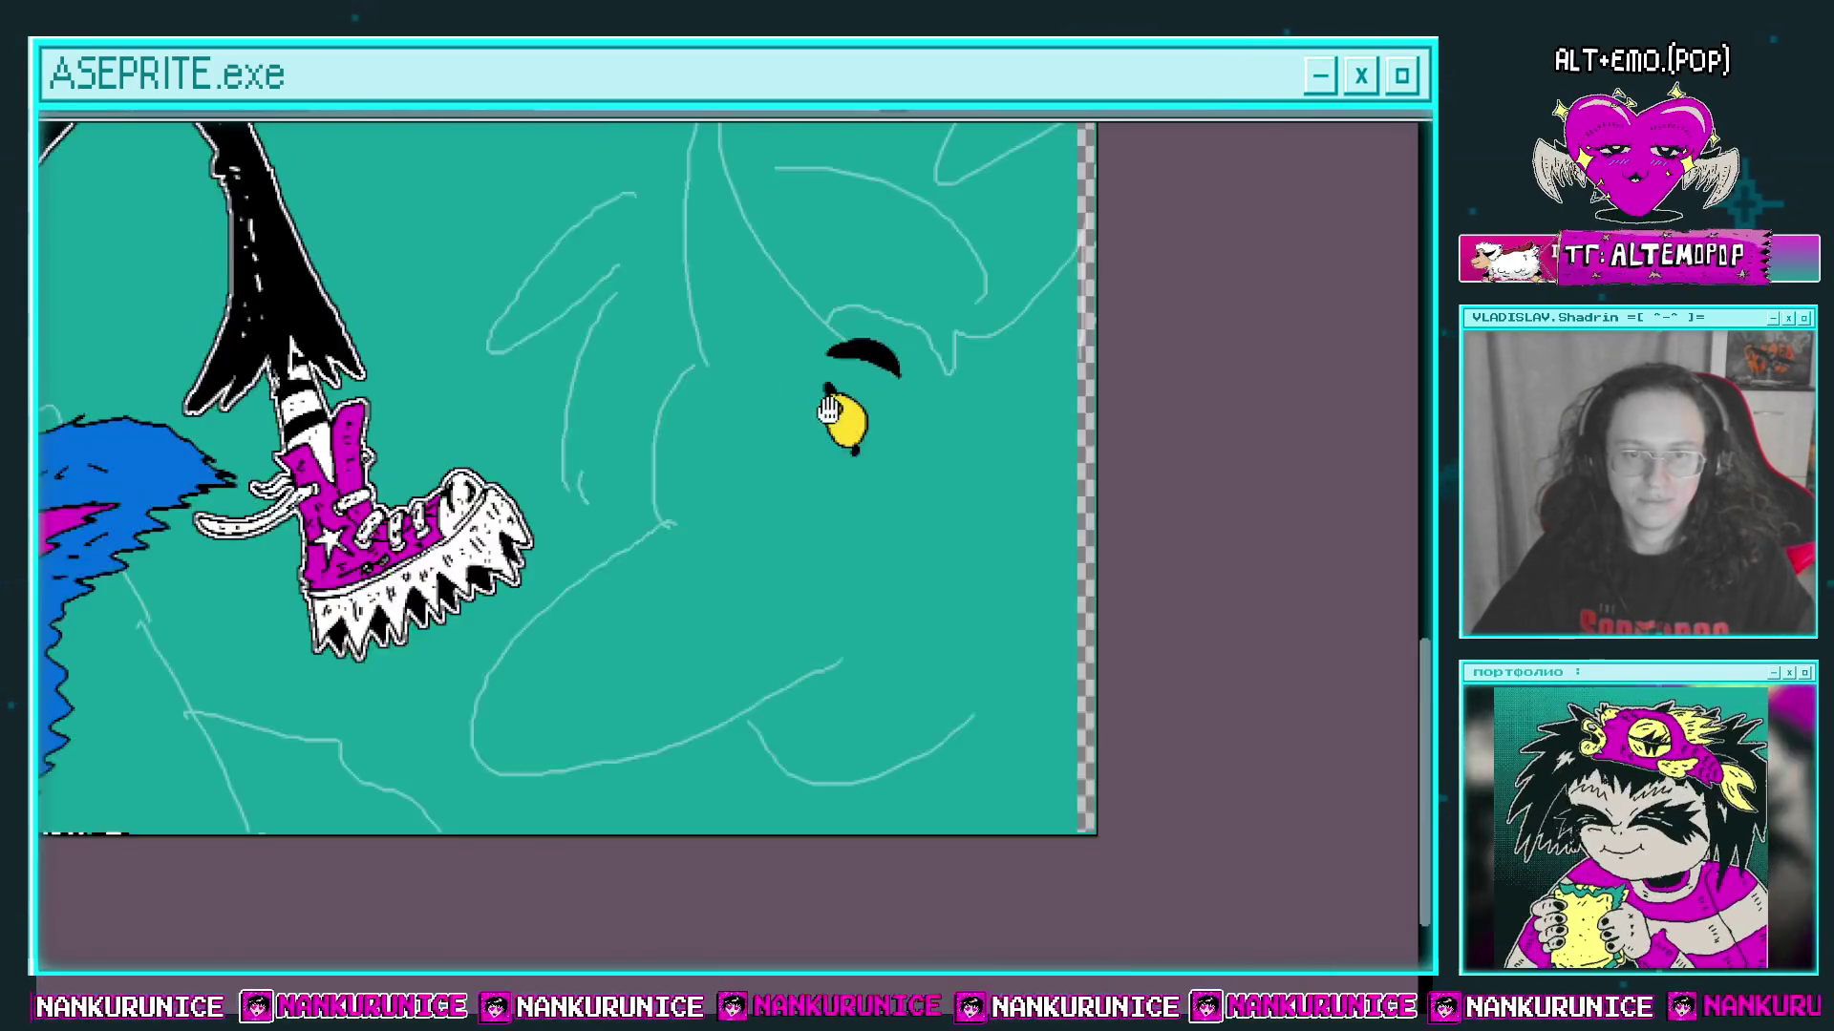
scroll(909, 505, down, 3)
scroll(982, 581, up, 1)
Step: Begin the black snout outline extending right from the eye
mouse_move(1002, 621)
mouse_down()
mouse_move(1013, 441)
mouse_move(1039, 592)
mouse_move(1068, 634)
mouse_move(1035, 644)
mouse_move(814, 532)
mouse_move(903, 597)
mouse_up()
scroll(1068, 621, down, 1)
mouse_move(920, 614)
mouse_down()
mouse_move(883, 557)
mouse_move(844, 600)
mouse_move(737, 561)
mouse_up()
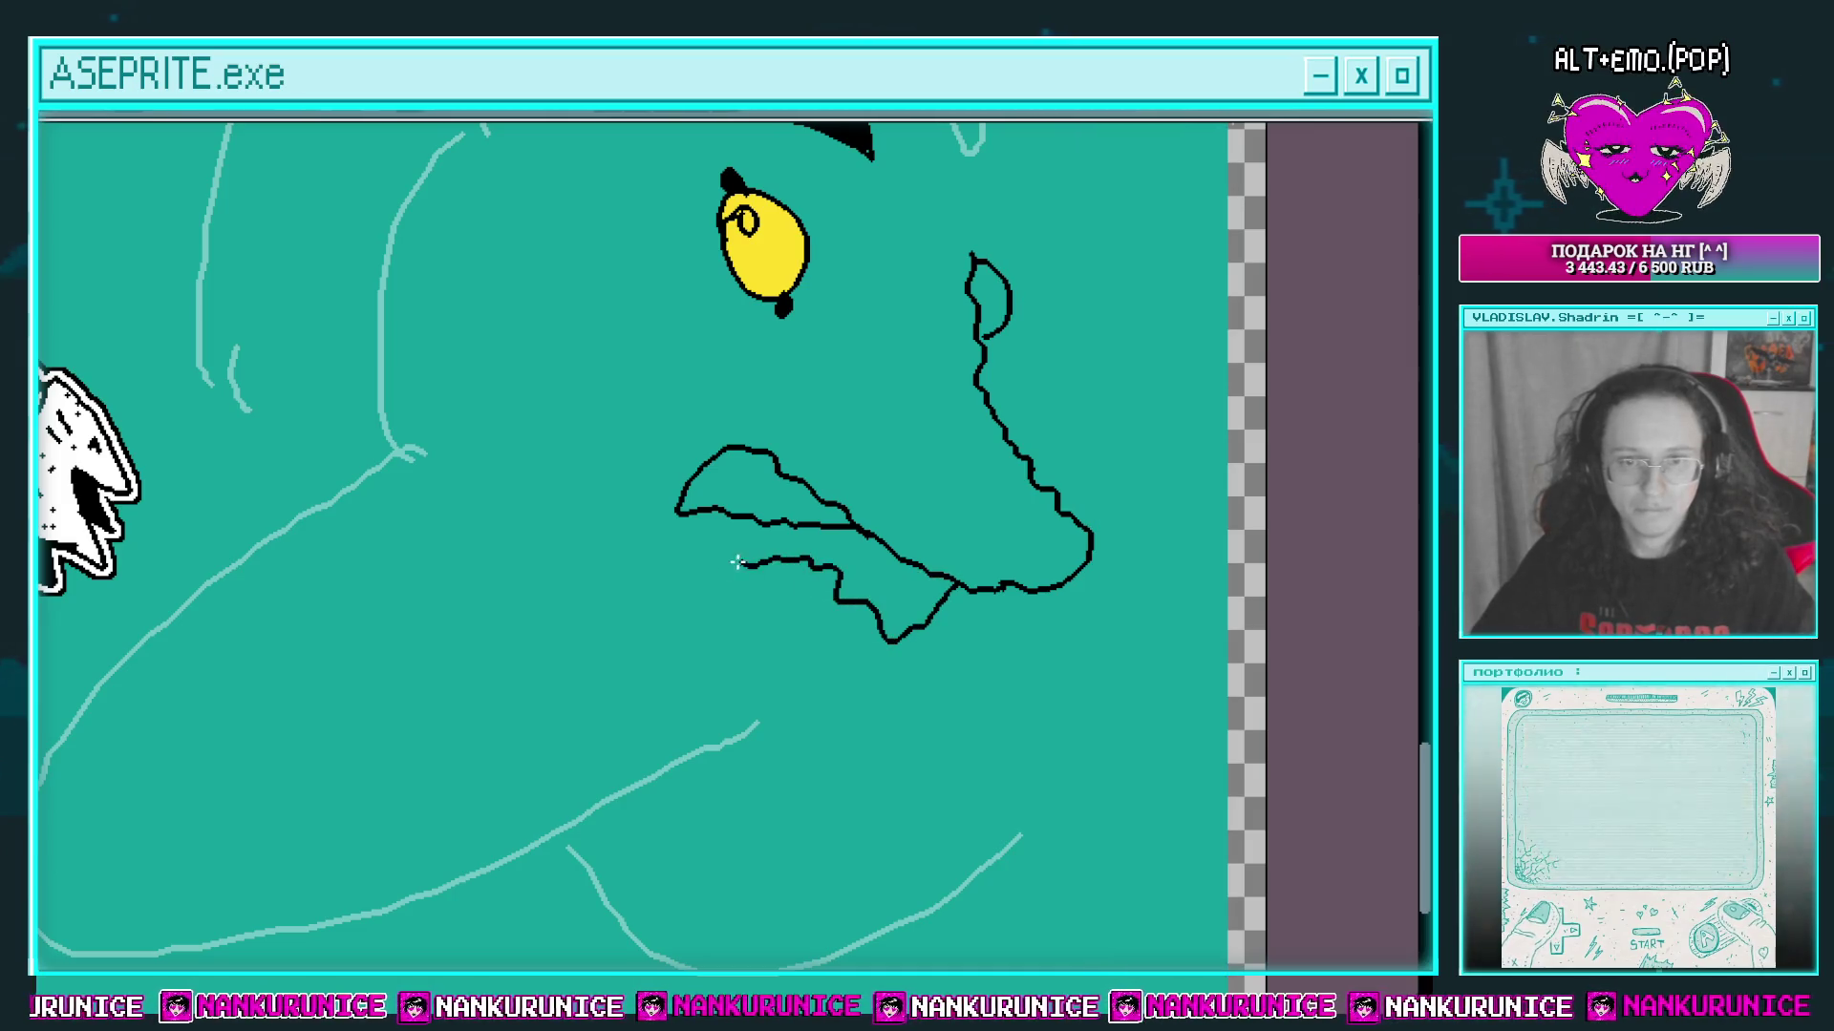
Step: Draw the lower jaw, a black-filled nose, and zigzag teeth inside the mouth
mouse_move(606, 525)
mouse_down()
mouse_move(607, 334)
mouse_move(655, 471)
mouse_up()
scroll(1031, 647, up, 2)
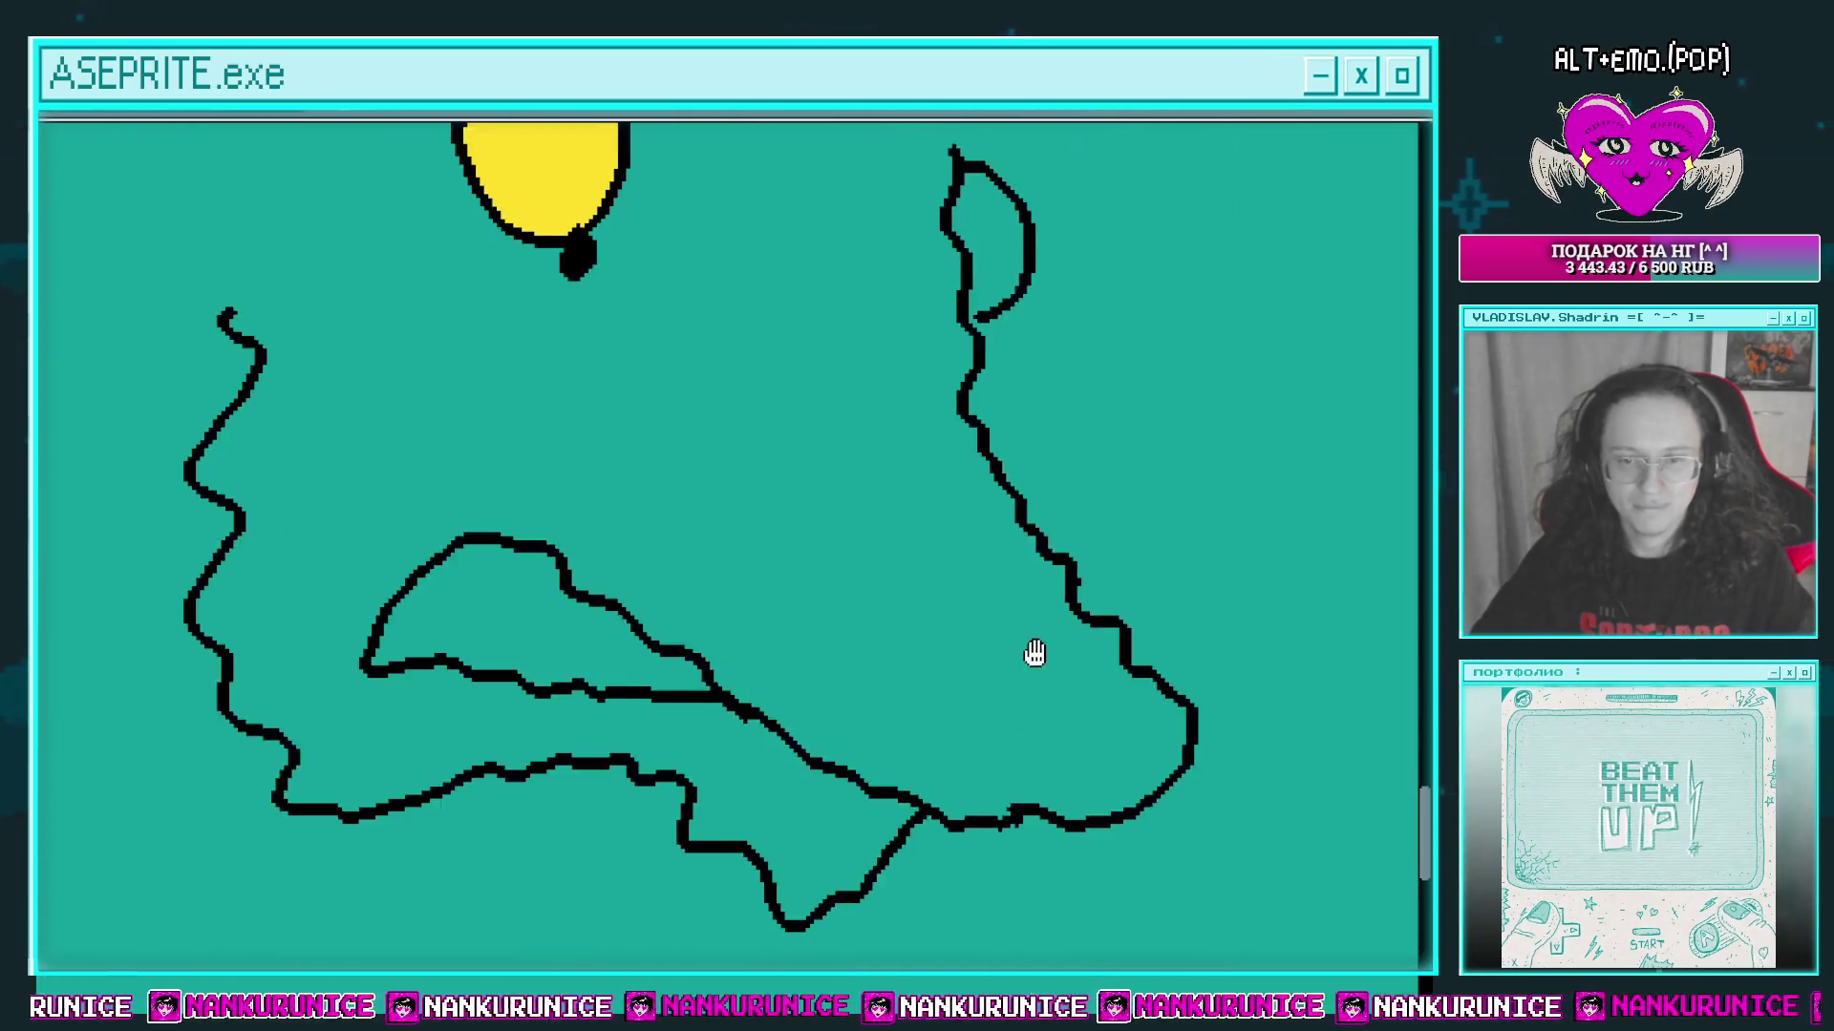
mouse_move(1107, 635)
mouse_down()
mouse_move(917, 597)
mouse_move(1017, 764)
mouse_up()
mouse_move(1045, 685)
mouse_down()
mouse_move(1071, 819)
mouse_move(1211, 759)
mouse_up()
mouse_move(571, 578)
mouse_down()
mouse_move(662, 635)
mouse_move(754, 613)
mouse_up()
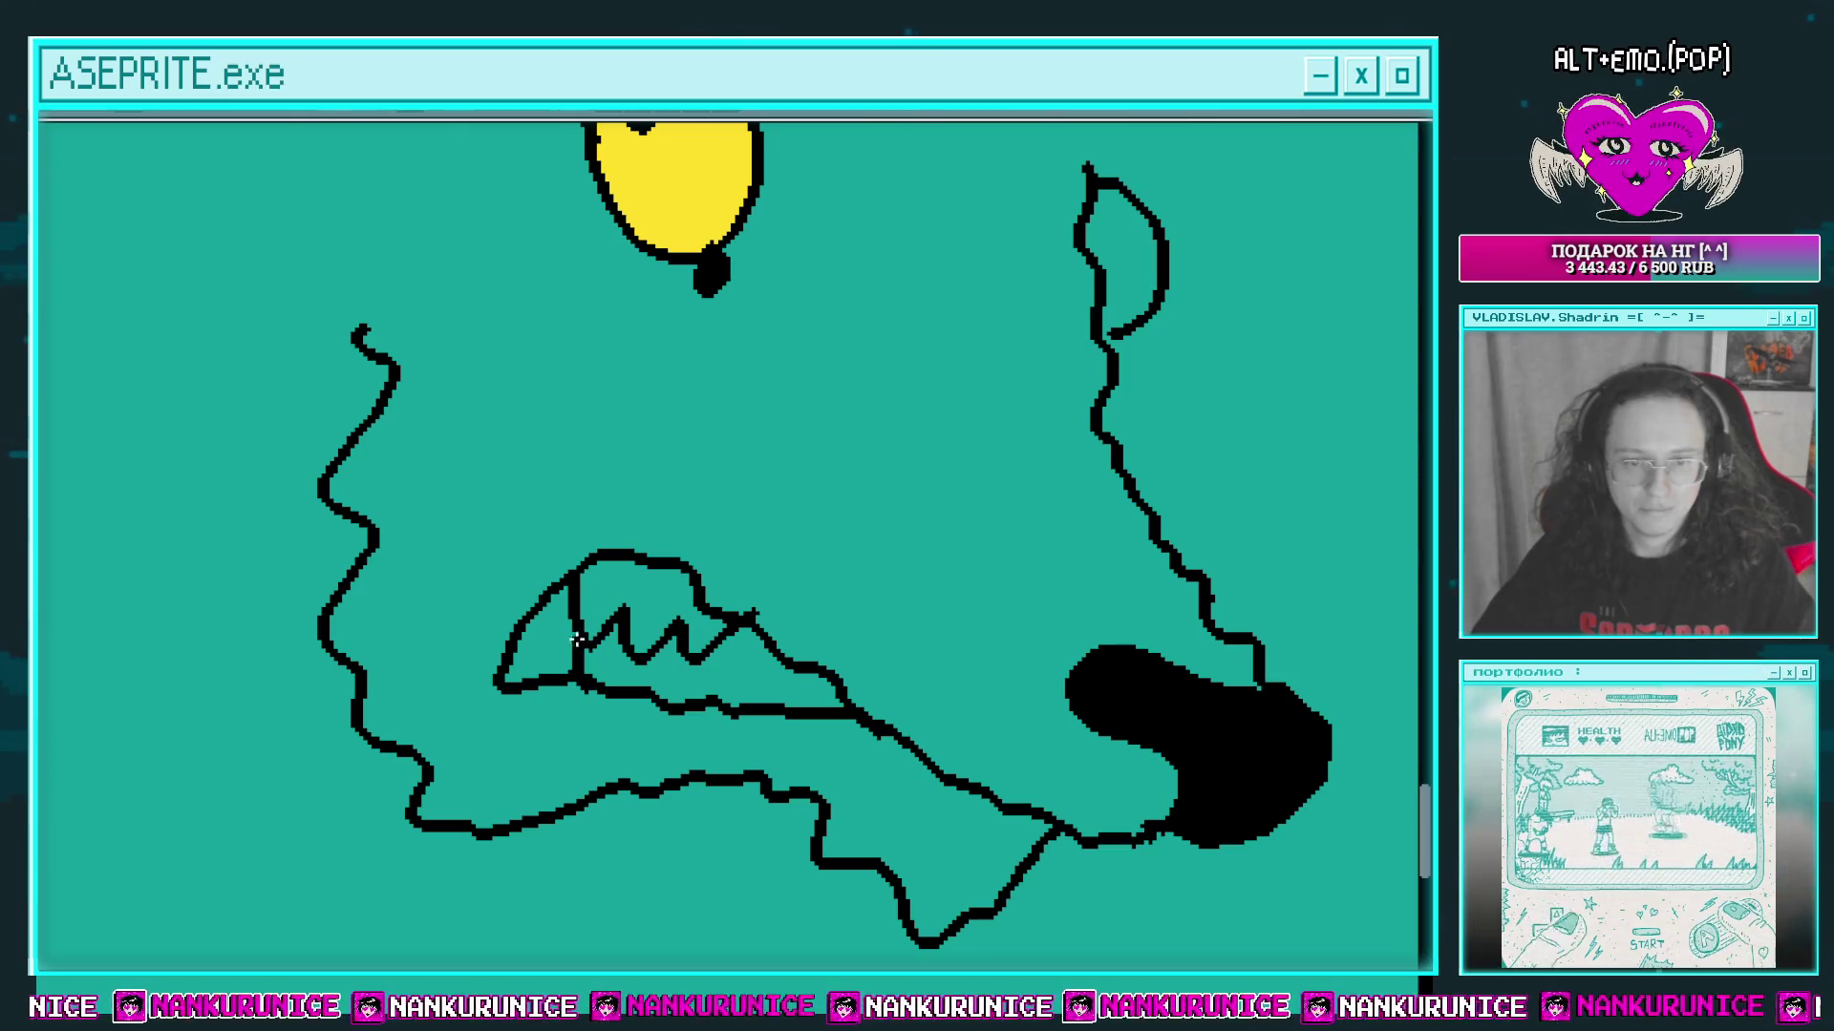
drag(577, 639, 573, 612)
Step: Fill the right eye yellow and draw its pupil
scroll(1003, 449, up, 3)
scroll(1003, 449, right, 2)
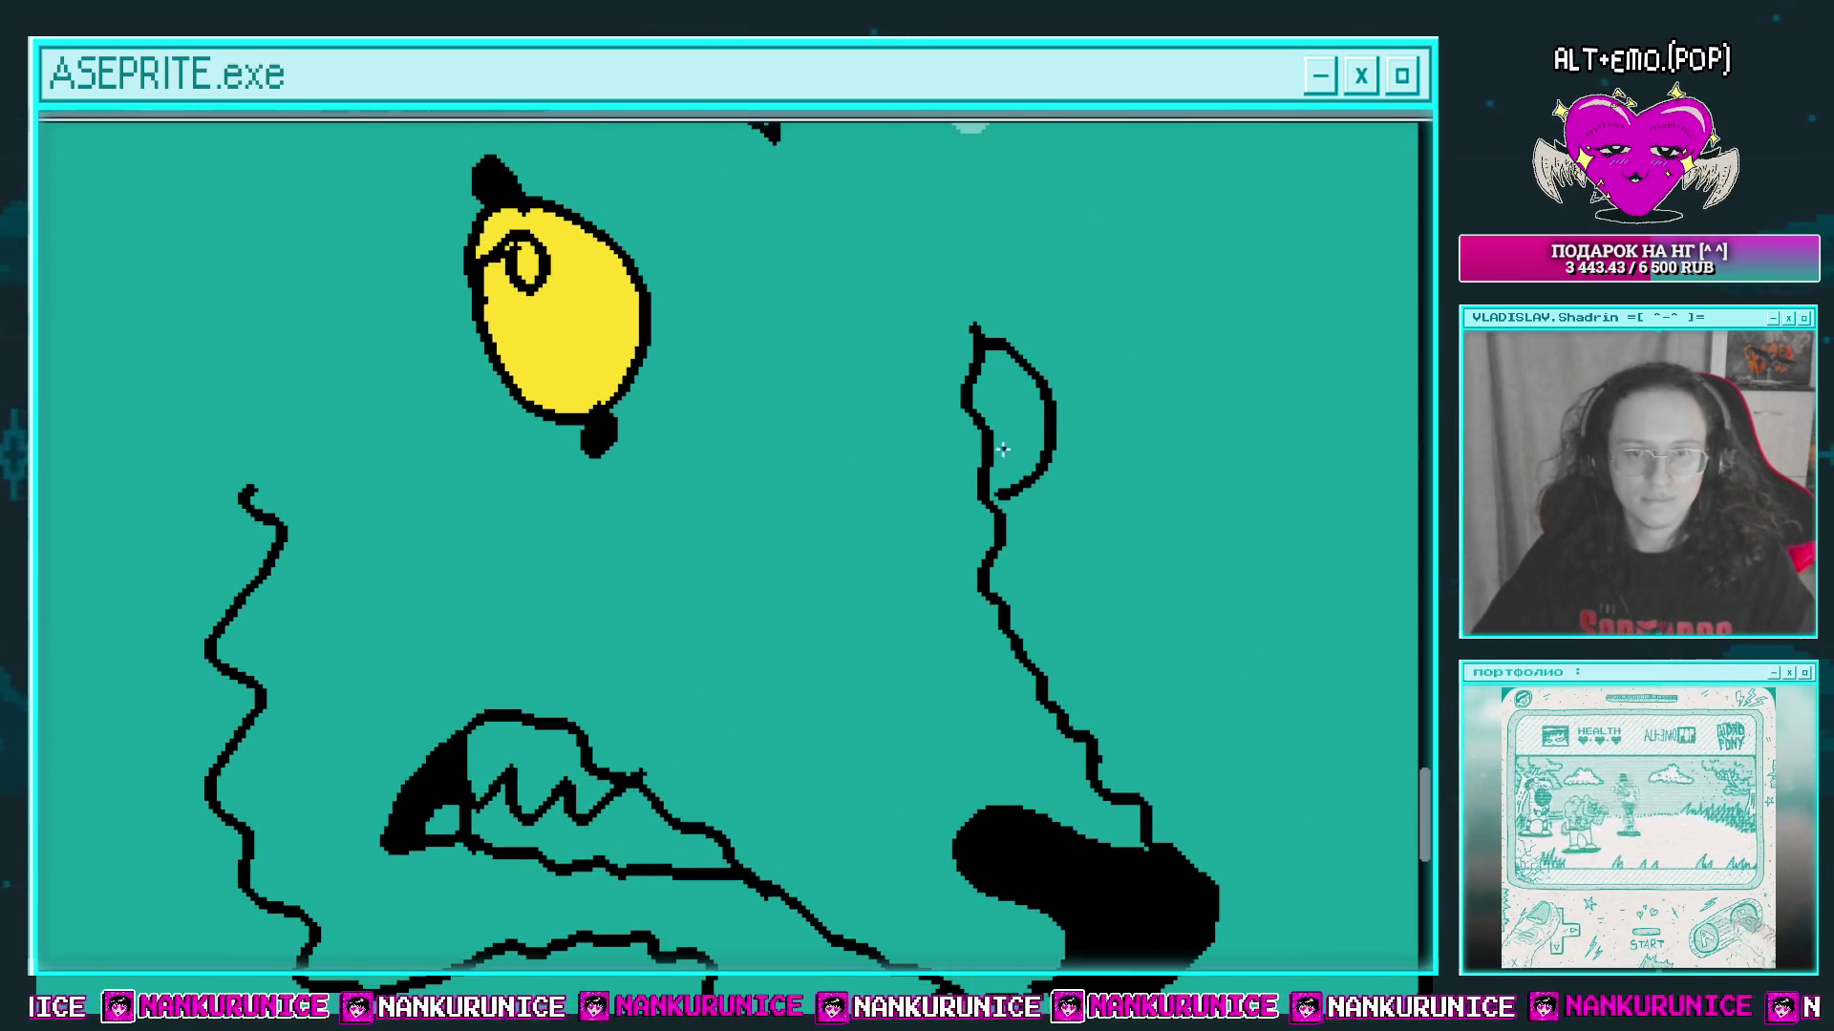
scroll(1002, 449, up, 2)
click(1003, 449)
scroll(1002, 449, up, 2)
drag(941, 483, 939, 520)
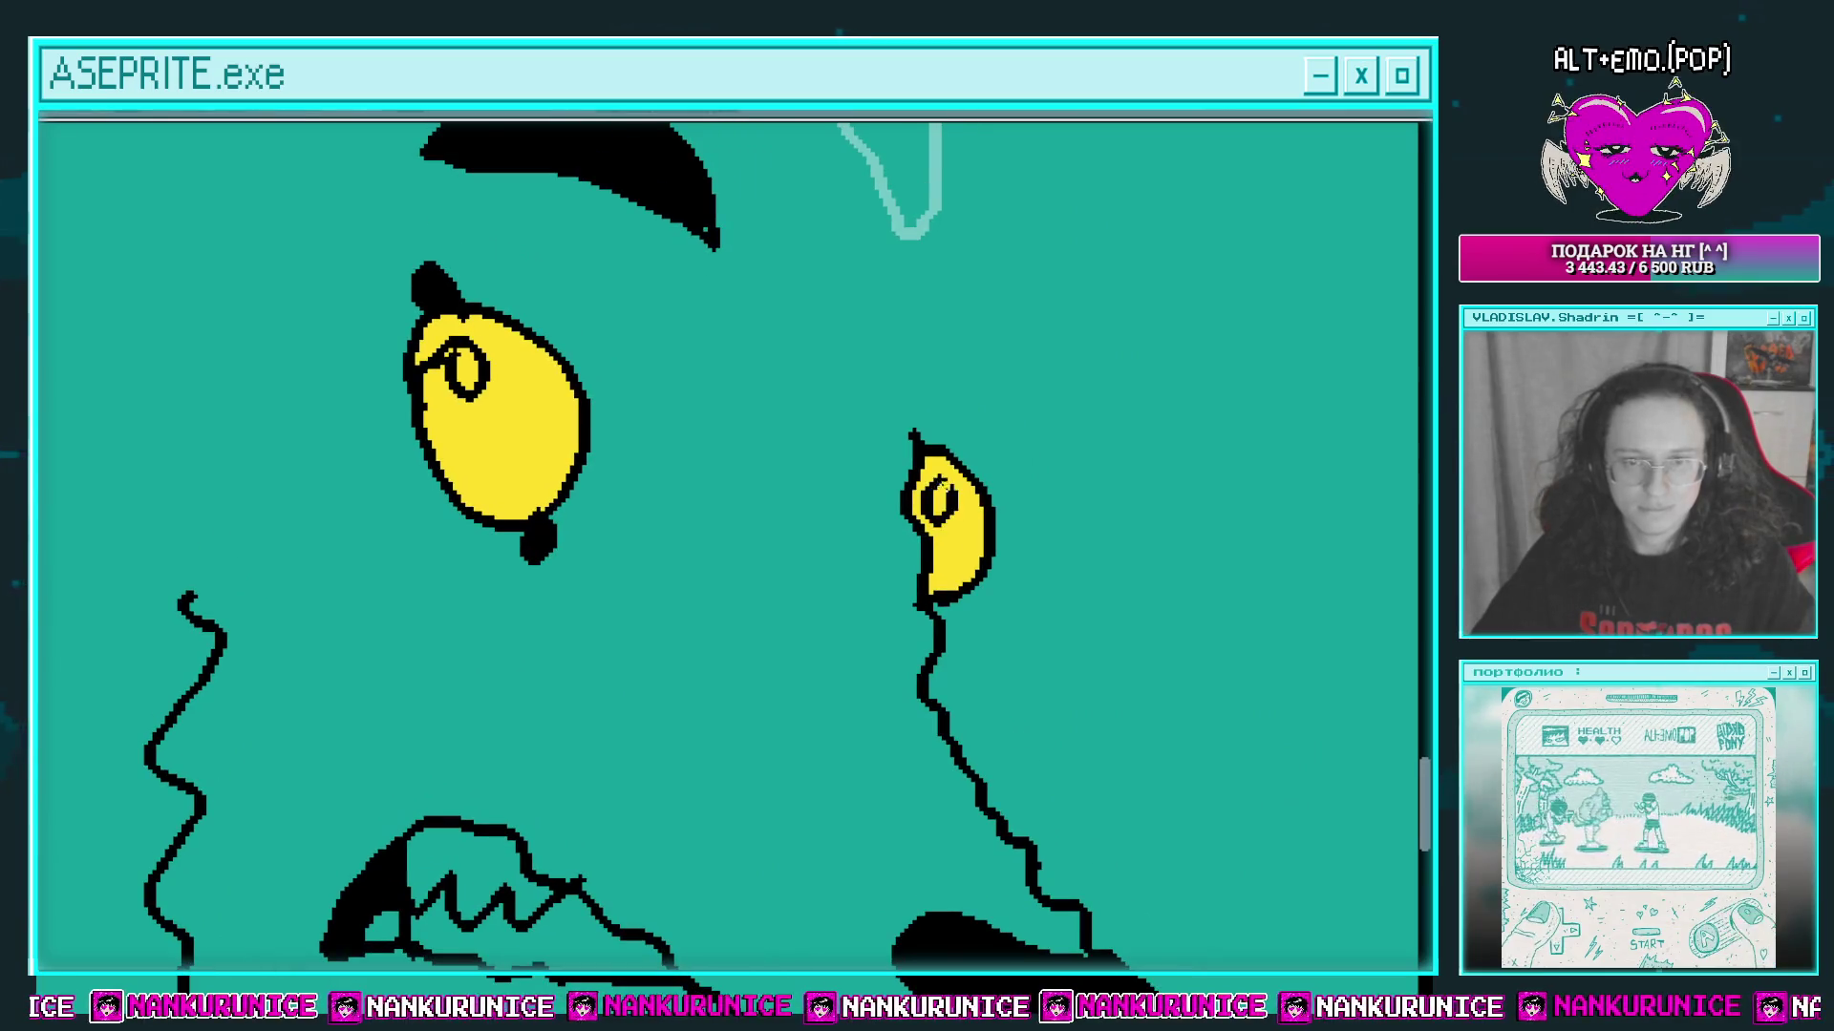
Step: Draw the right eyebrow and fill it black
scroll(993, 486, down, 3)
scroll(958, 483, up, 3)
scroll(957, 484, up, 1)
mouse_move(852, 420)
mouse_down()
mouse_move(855, 449)
mouse_move(851, 426)
mouse_up()
click(942, 496)
Step: Start a wavy black fur outline over the wolf's head
scroll(941, 495, down, 3)
scroll(884, 565, up, 3)
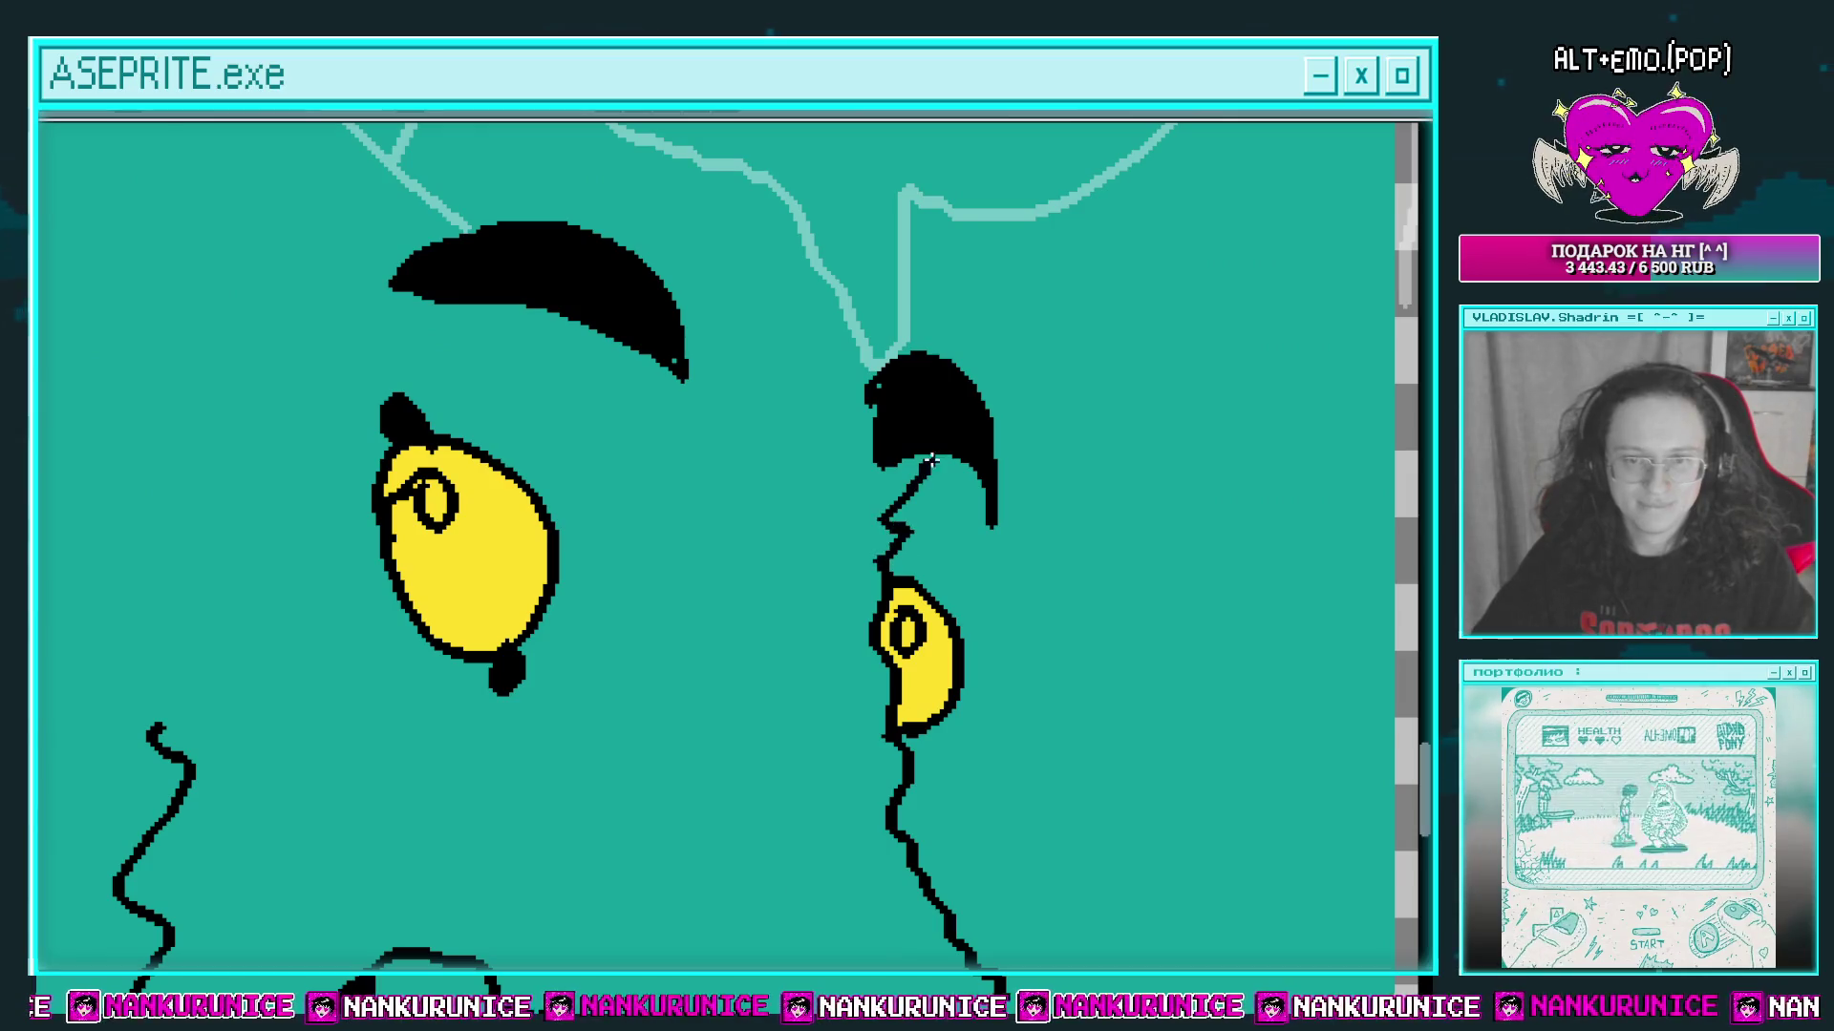
scroll(931, 460, down, 3)
scroll(847, 532, up, 2)
mouse_move(862, 468)
mouse_down()
mouse_move(799, 392)
mouse_move(551, 442)
mouse_up()
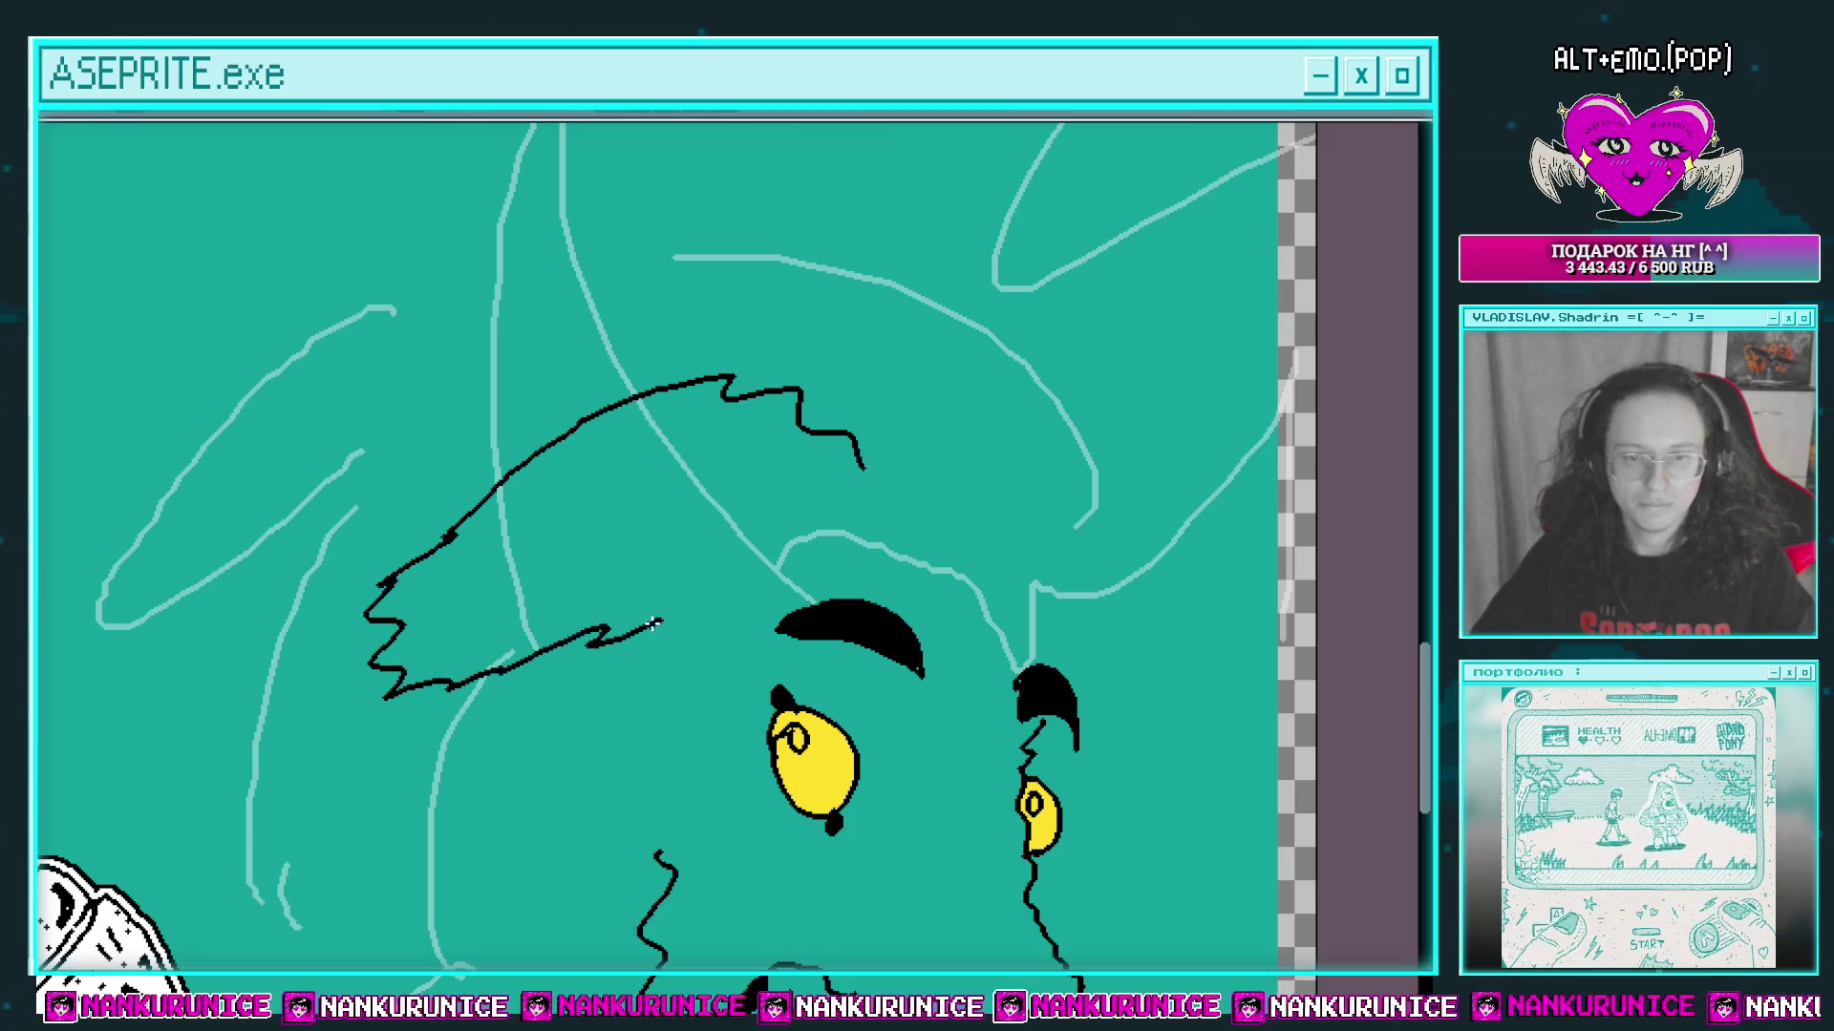
Step: Extend the wavy fur strokes across the top of the wolf's head
drag(655, 625, 786, 563)
scroll(770, 565, down, 2)
scroll(770, 565, up, 2)
scroll(856, 558, down, 2)
scroll(898, 659, up, 2)
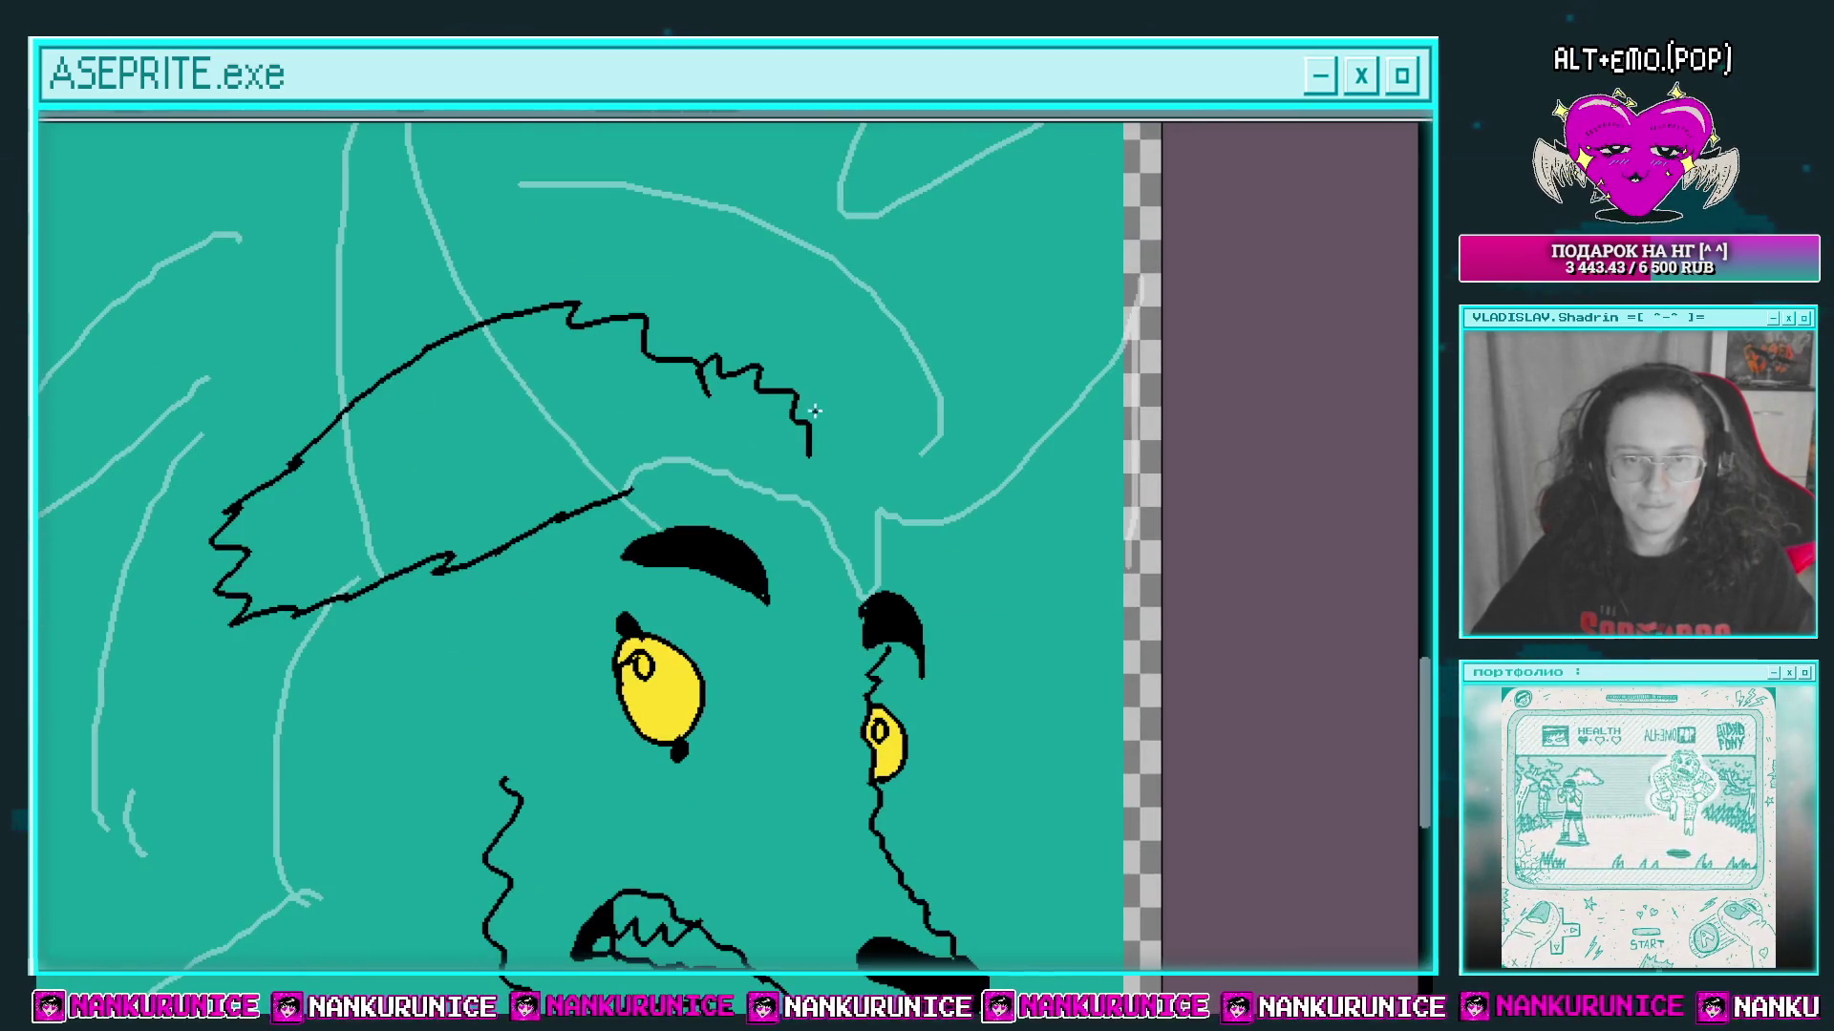
drag(796, 413, 934, 452)
Step: Draw the zigzag fur line down the cheek, then zoom out to check
mouse_move(691, 639)
mouse_down()
mouse_move(768, 546)
mouse_move(984, 425)
mouse_up()
mouse_move(677, 361)
mouse_down()
mouse_move(625, 463)
mouse_move(669, 584)
mouse_move(730, 609)
mouse_up()
scroll(729, 608, down, 1)
scroll(703, 544, up, 1)
scroll(711, 527, down, 1)
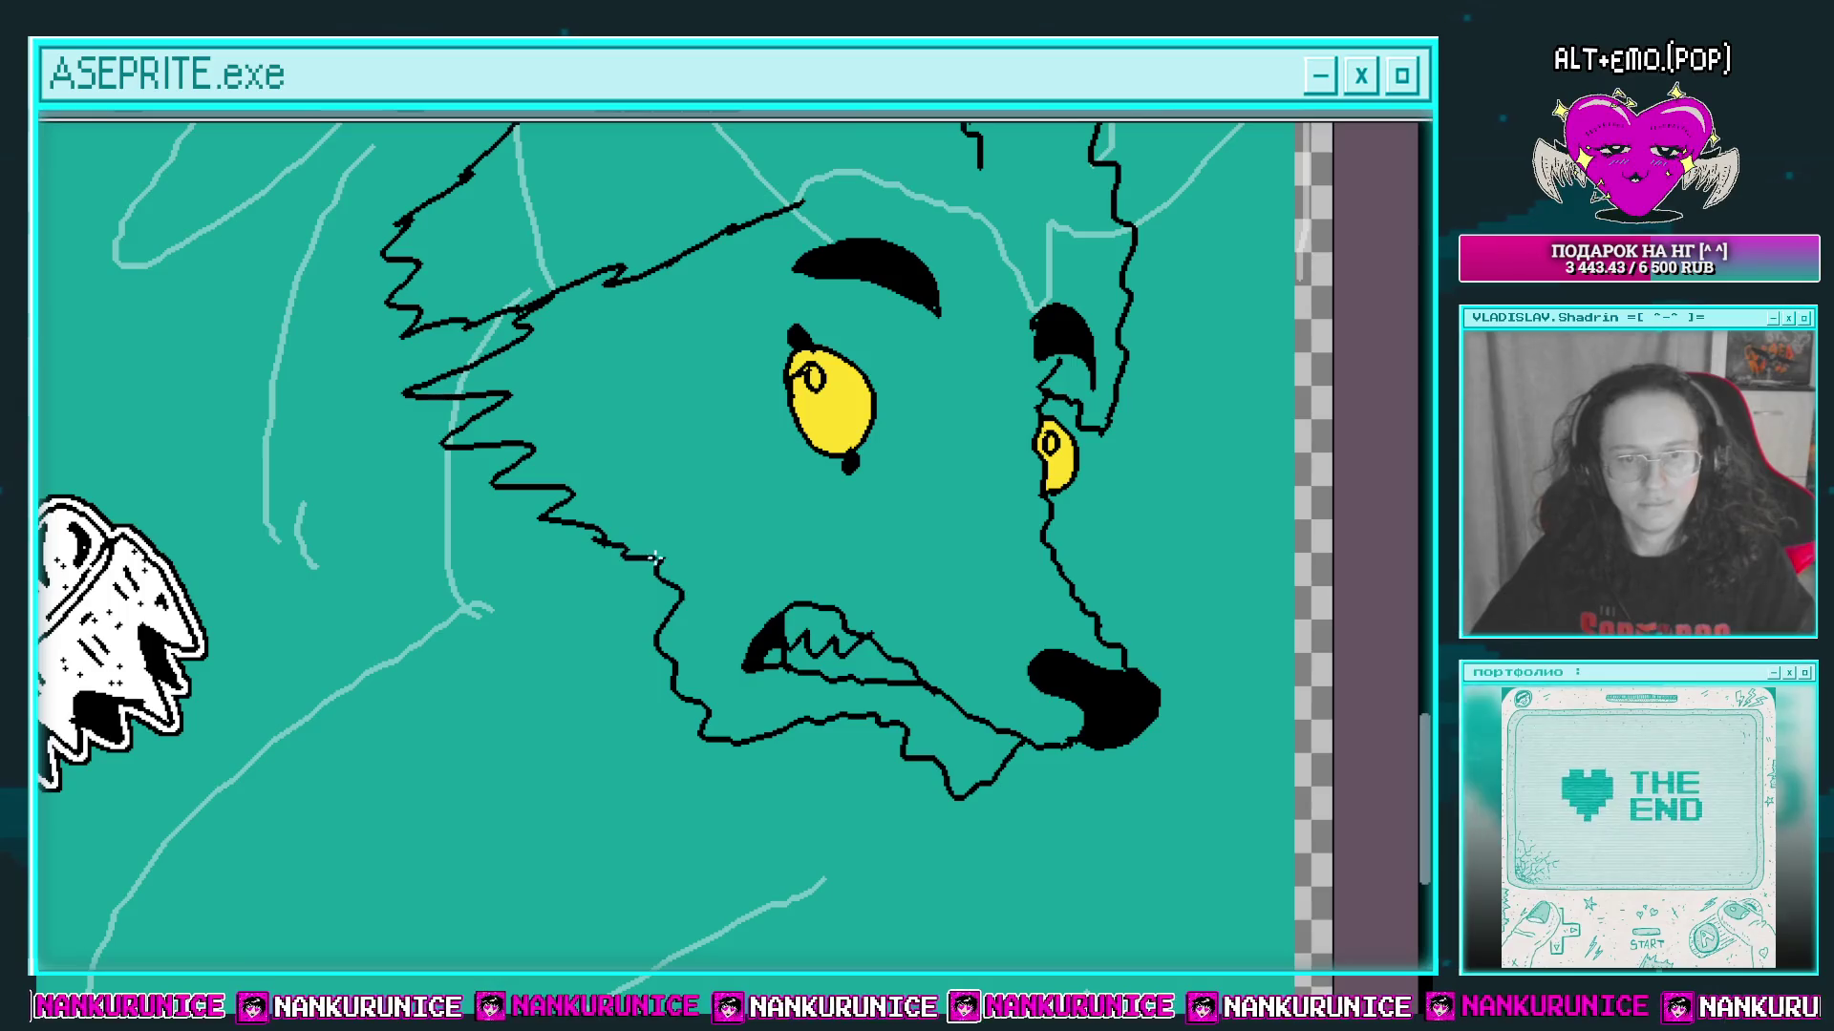
scroll(655, 557, down, 5)
scroll(779, 552, up, 3)
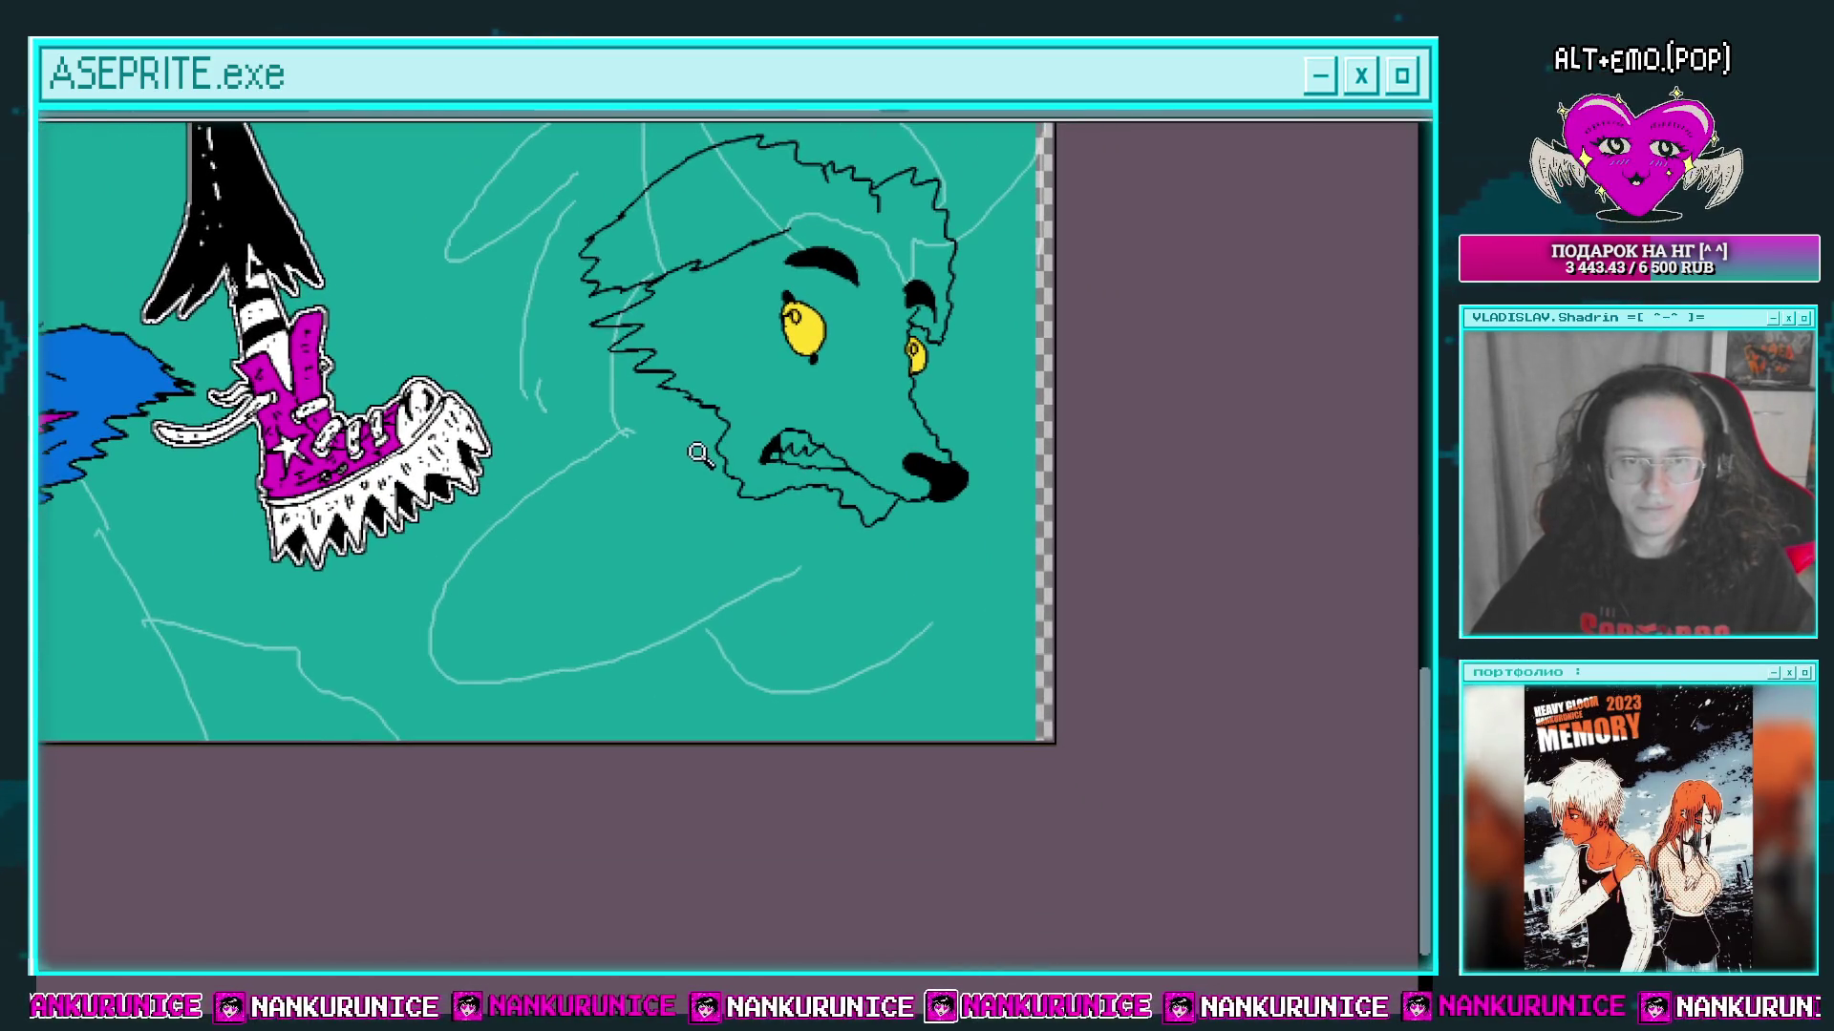
scroll(692, 449, up, 1)
scroll(674, 436, up, 1)
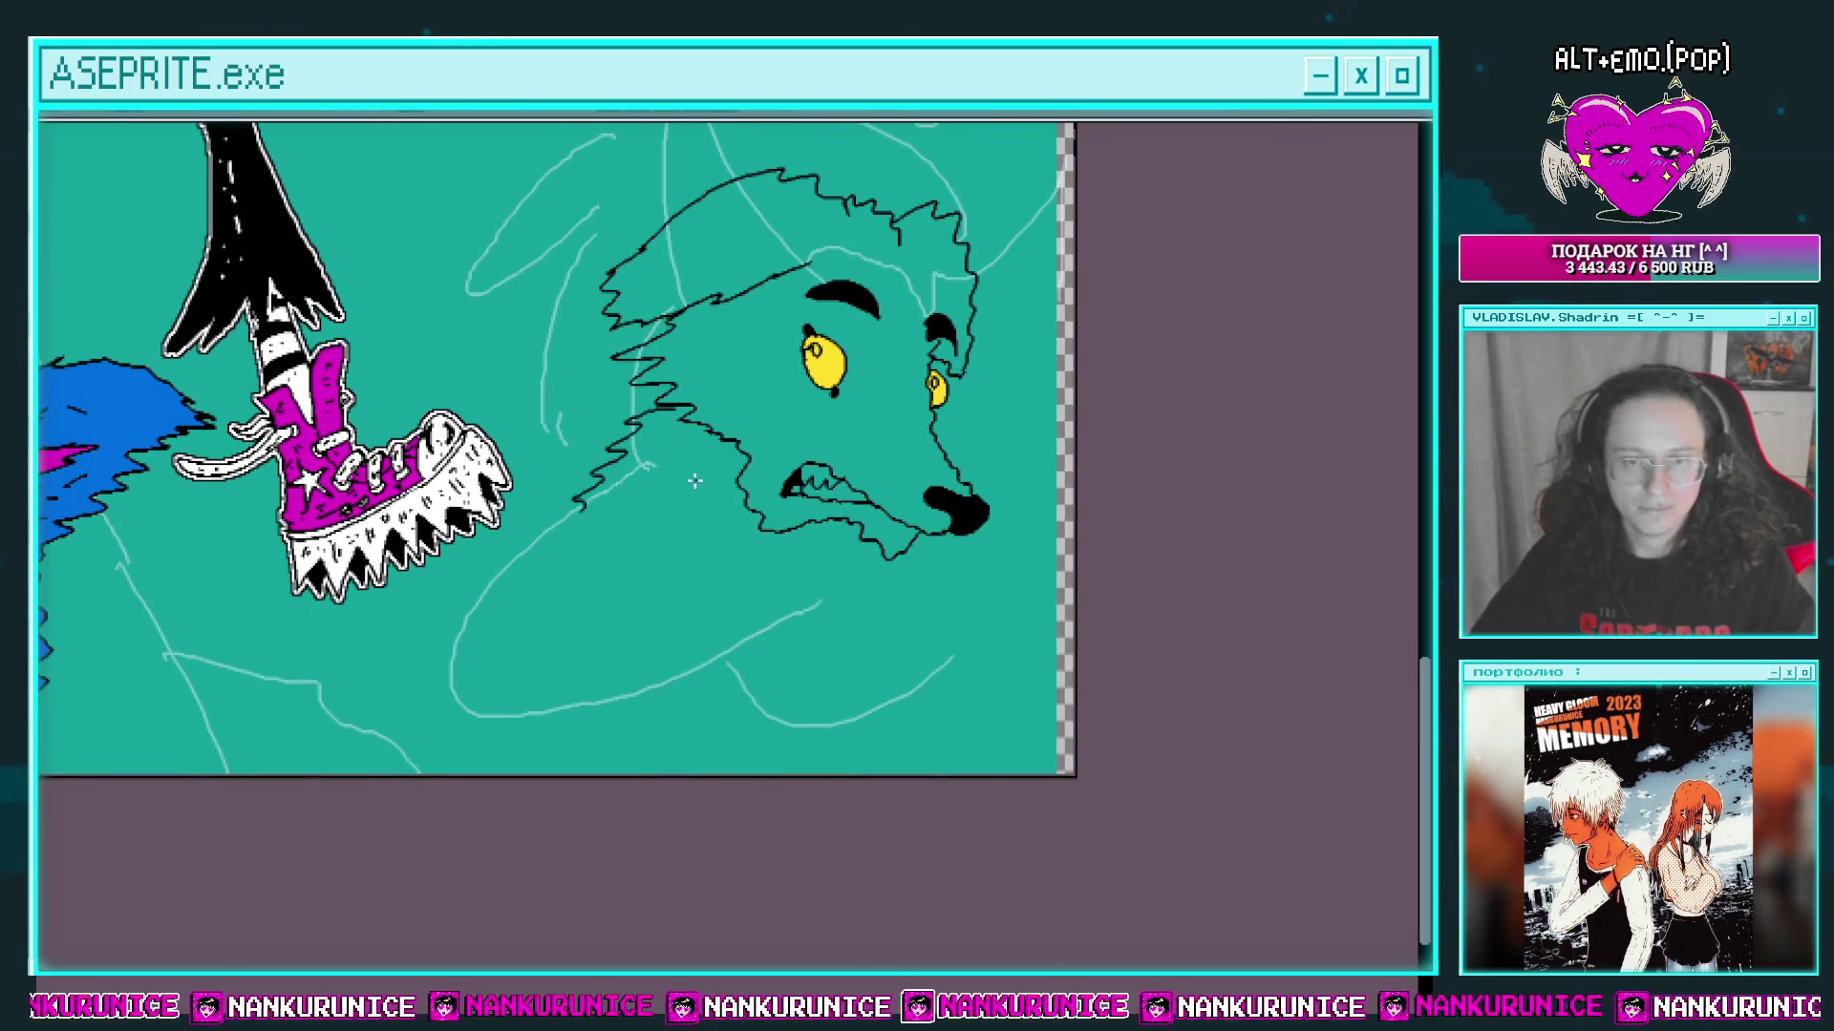
scroll(668, 459, down, 2)
scroll(627, 424, up, 1)
Step: Move the selected wolf head up and right, then deselect it
drag(627, 424, 665, 396)
mouse_move(787, 206)
mouse_down()
mouse_move(900, 454)
mouse_move(827, 540)
mouse_move(703, 398)
mouse_up()
key(ctrl+d)
scroll(819, 483, up, 1)
scroll(827, 594, up, 1)
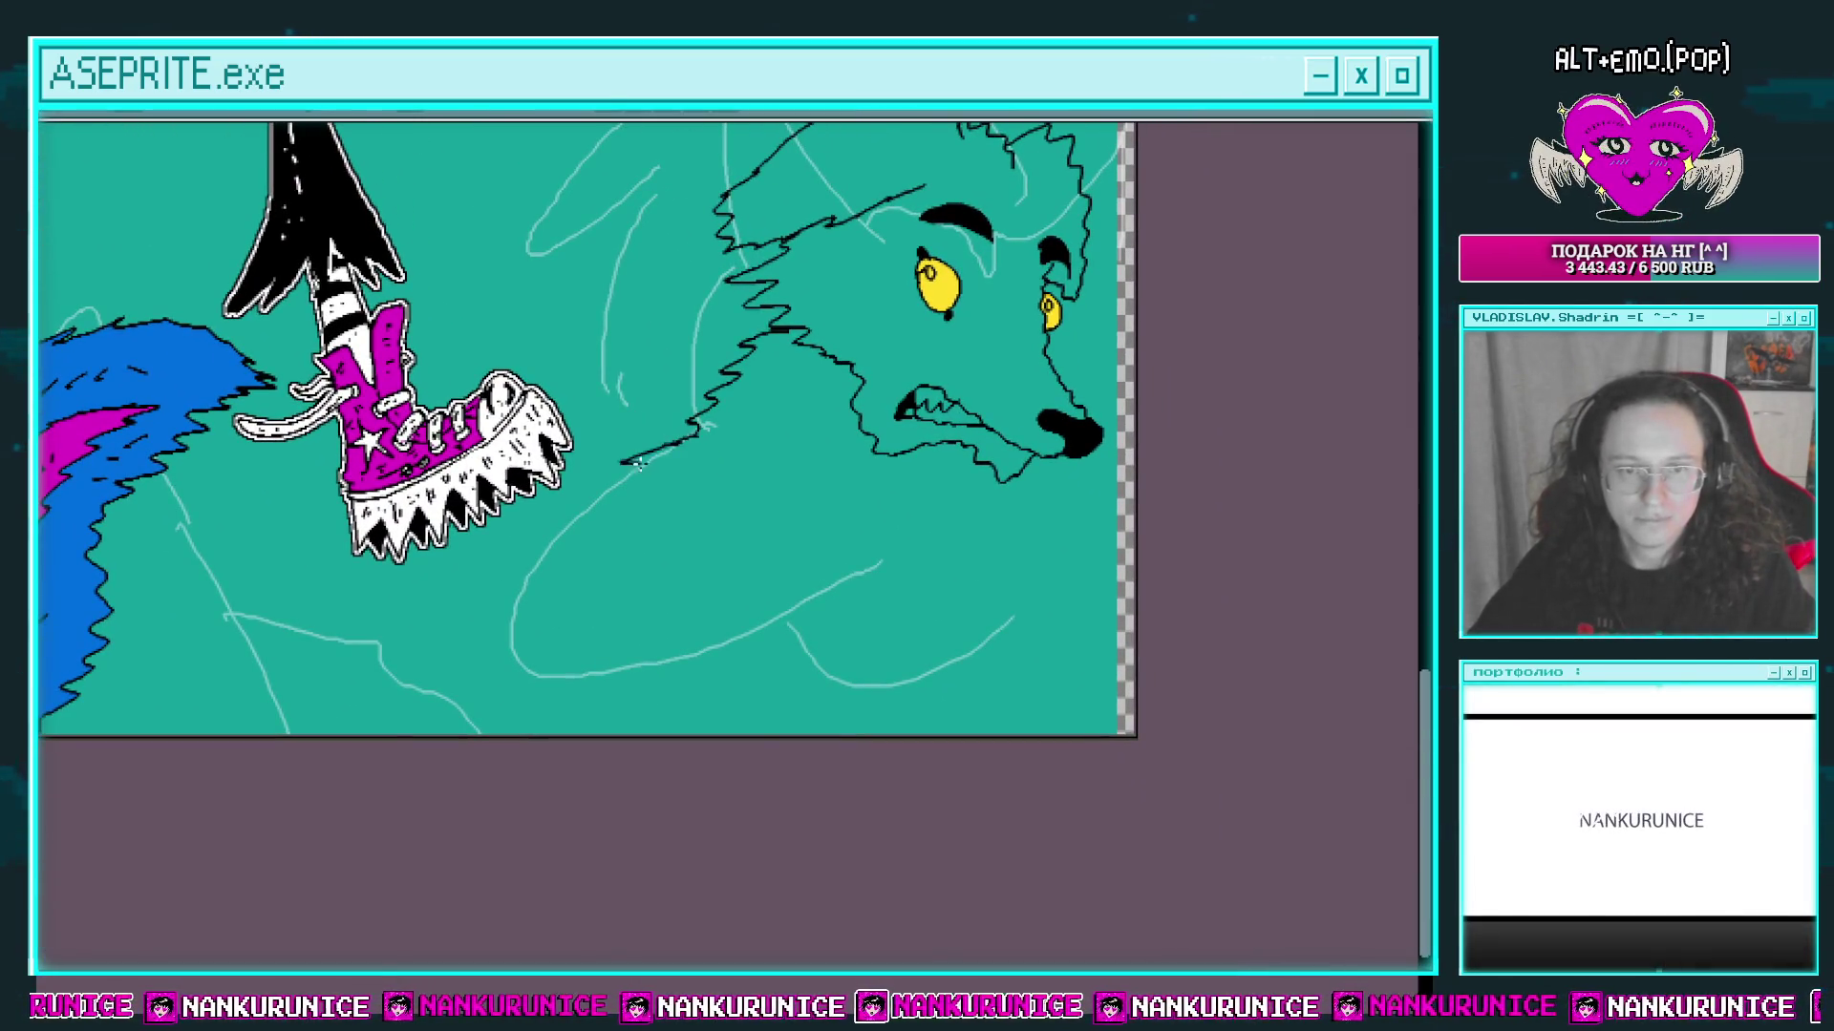
Step: Draw the zigzag back line and short fur strokes along the arm
mouse_move(494, 546)
mouse_down()
mouse_move(307, 718)
mouse_move(690, 603)
mouse_move(700, 525)
mouse_up()
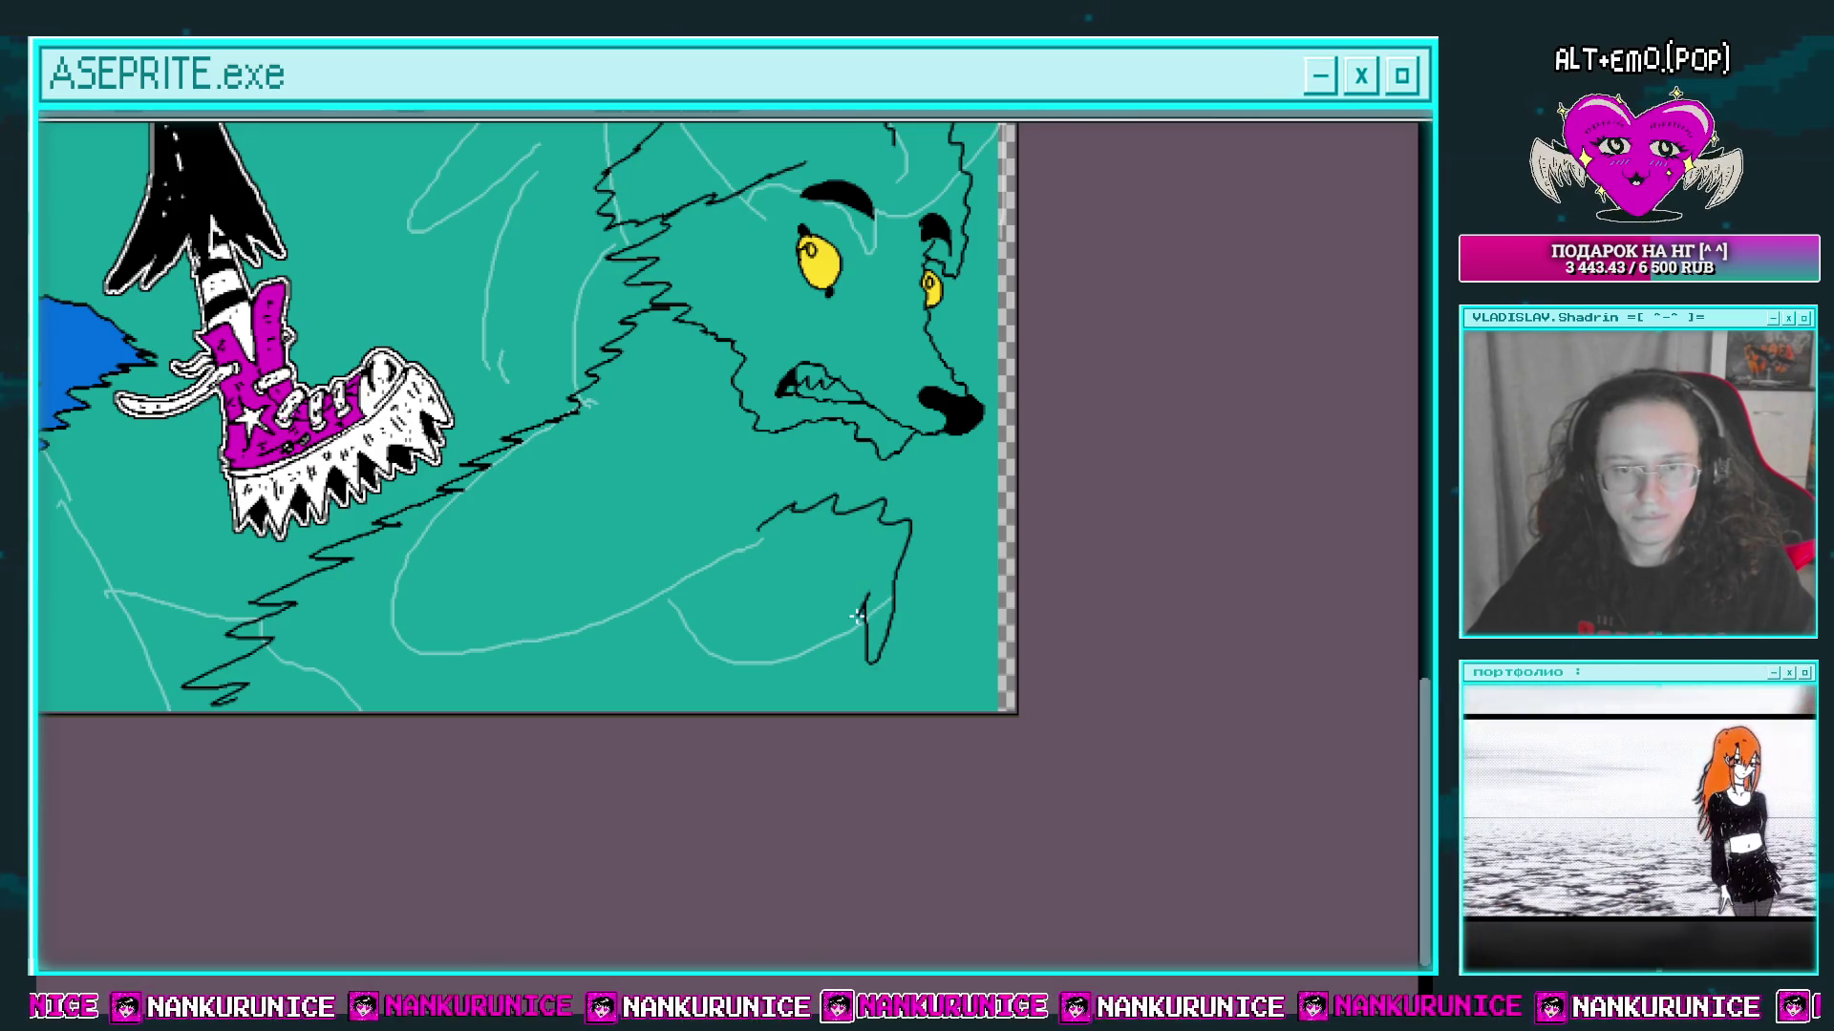
drag(829, 577, 869, 503)
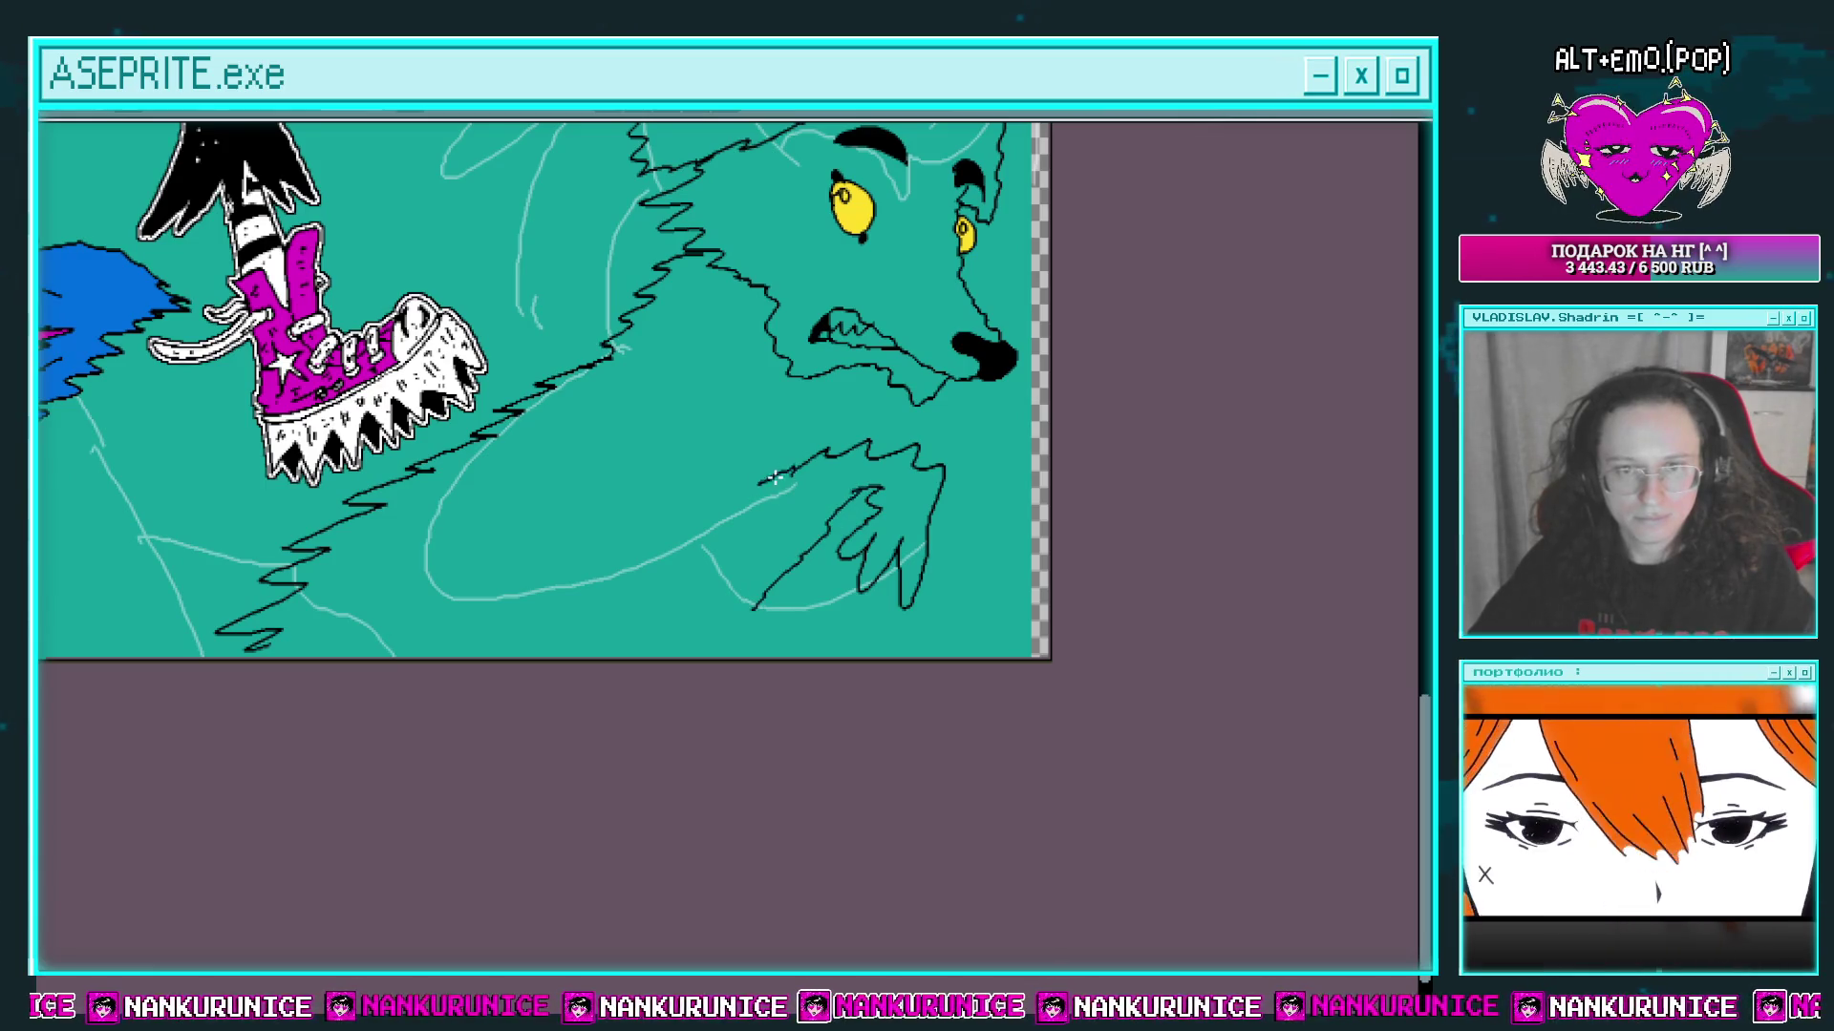
drag(635, 478, 640, 451)
drag(610, 468, 616, 535)
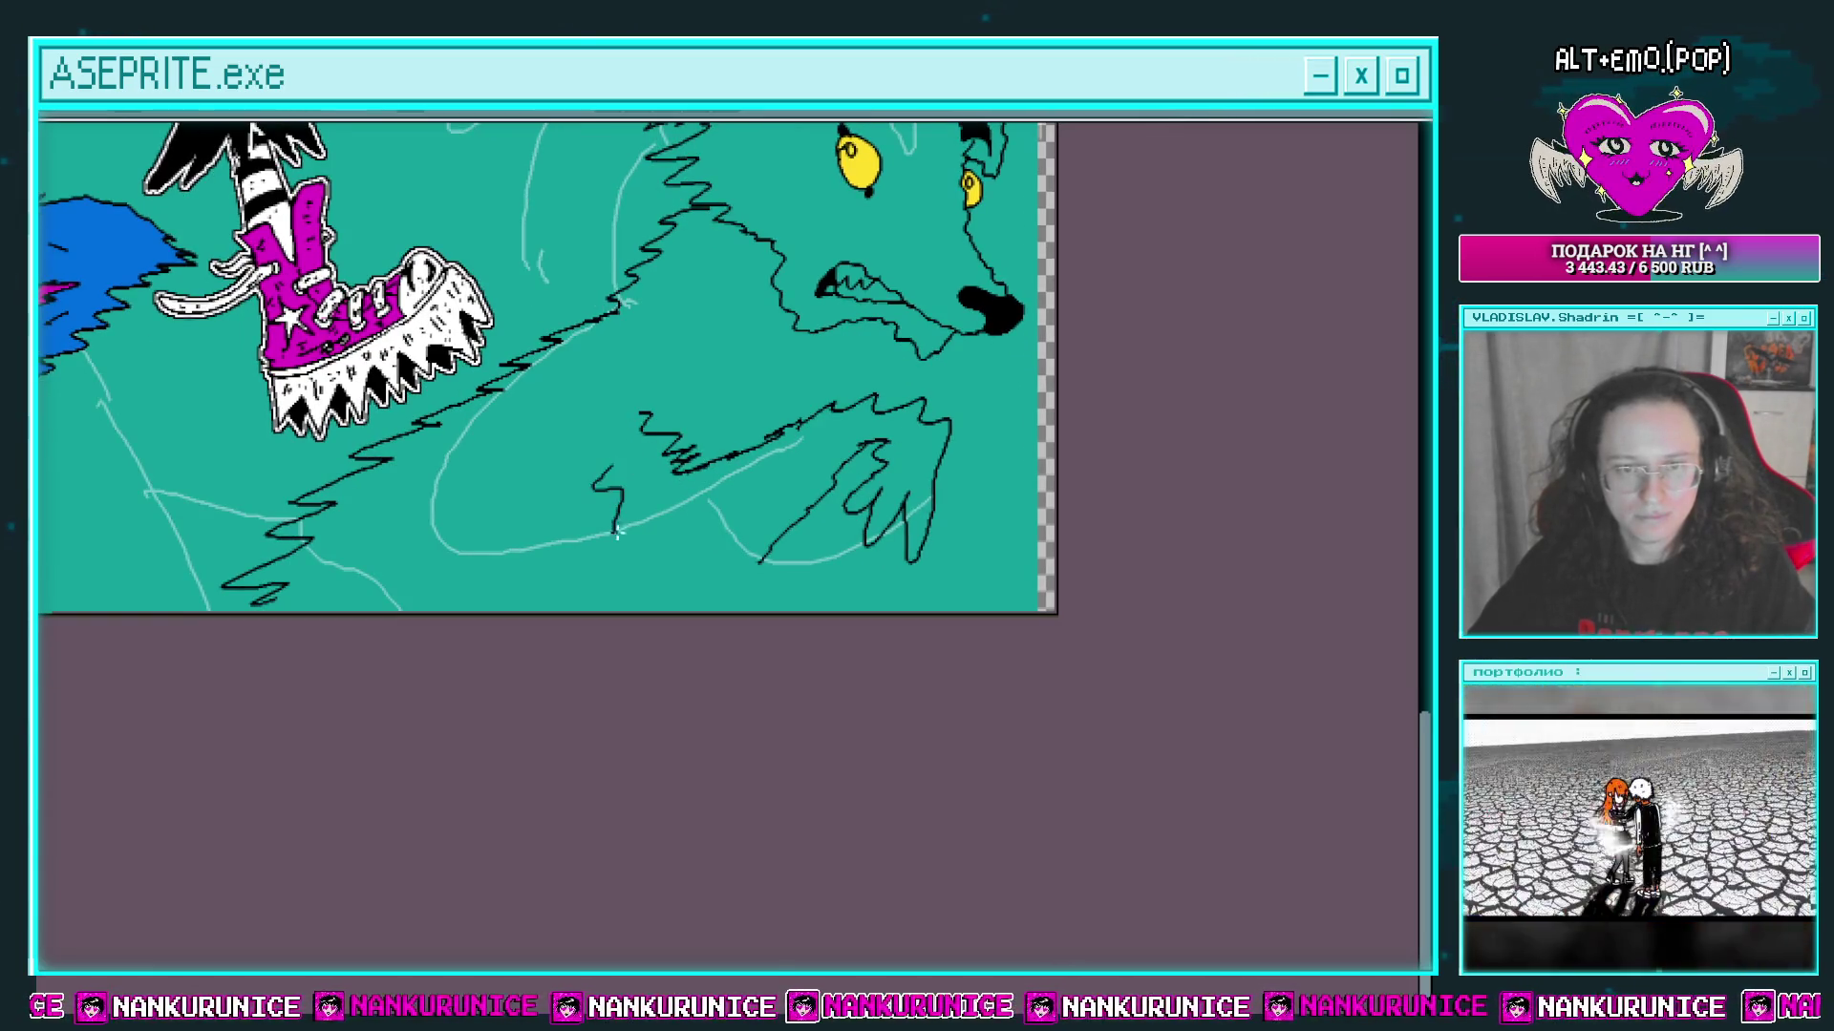
drag(719, 596, 764, 562)
scroll(757, 606, up, 2)
mouse_move(800, 435)
mouse_down()
mouse_move(827, 430)
mouse_move(672, 566)
mouse_up()
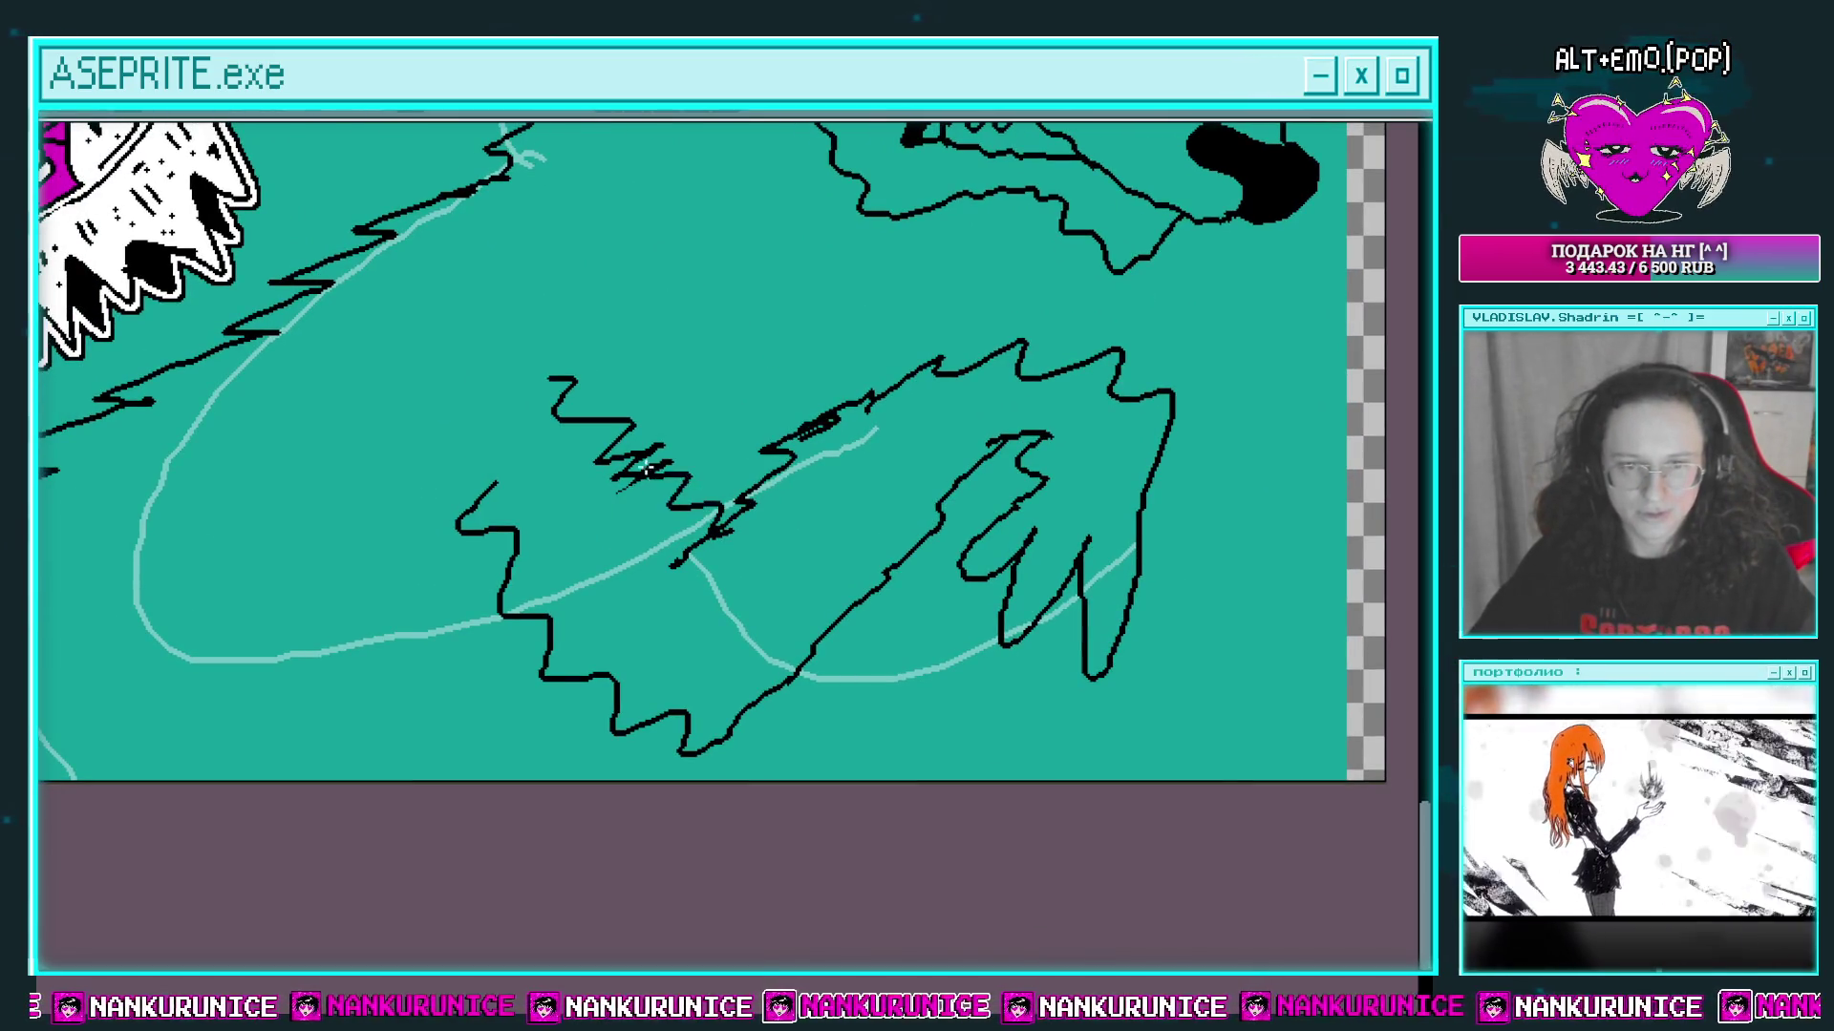
Step: Erase stray finger strokes and zigzag lines on the paw and arm
drag(646, 470, 586, 467)
key(e)
mouse_move(884, 529)
mouse_down()
mouse_move(900, 606)
mouse_move(1001, 511)
mouse_move(817, 568)
mouse_up()
drag(924, 587, 881, 589)
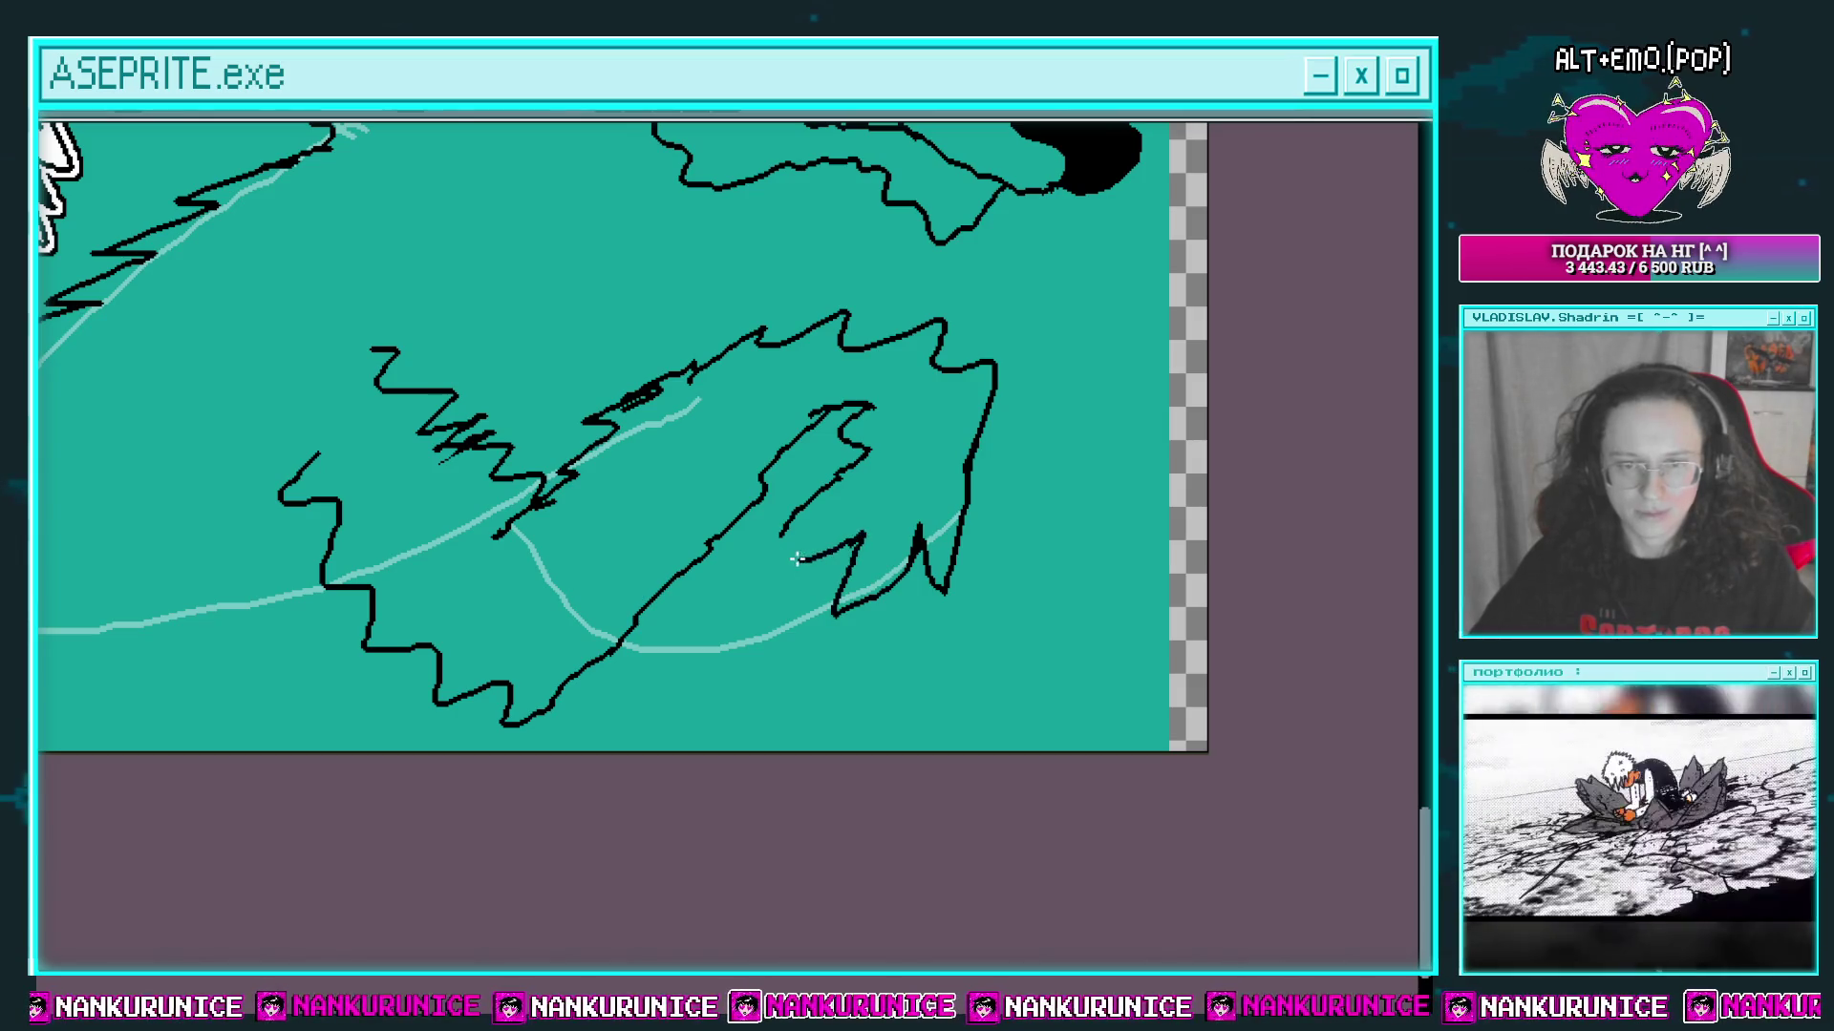
scroll(796, 558, up, 6)
mouse_move(511, 662)
mouse_down()
mouse_move(549, 747)
mouse_move(621, 761)
mouse_move(637, 539)
mouse_move(614, 507)
mouse_up()
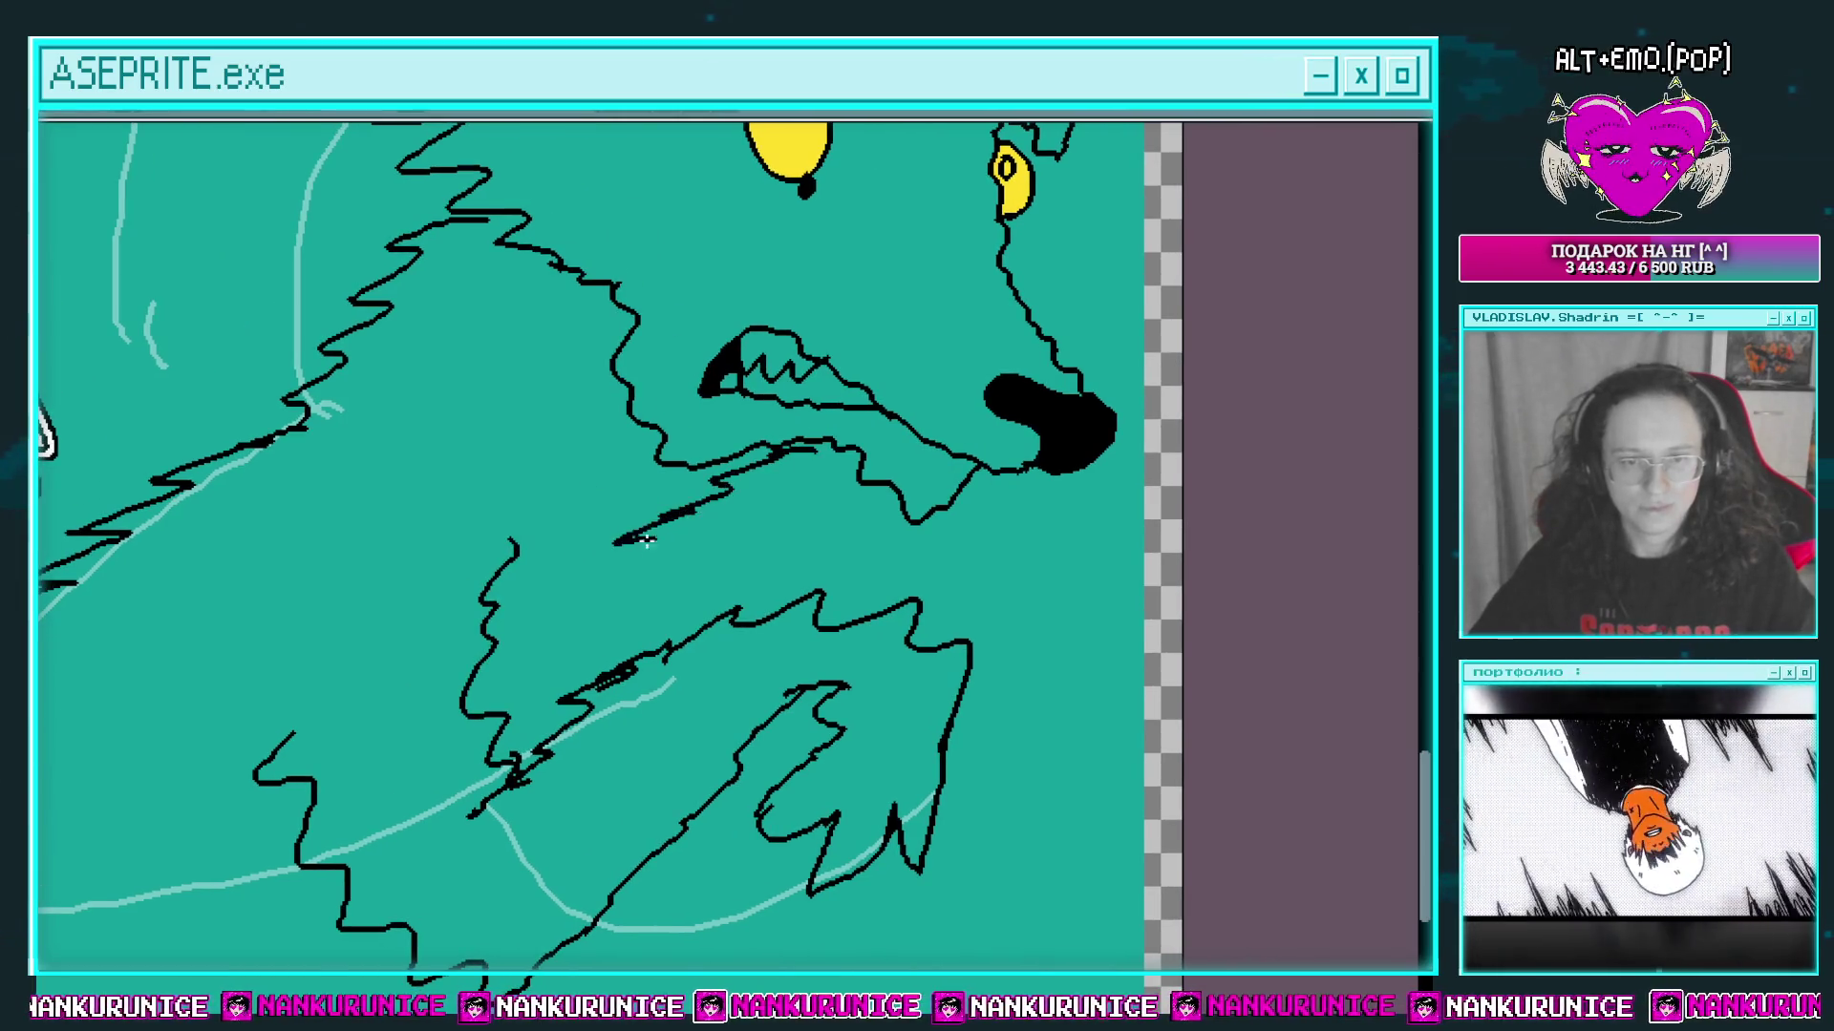
scroll(642, 605, up, 3)
scroll(605, 368, up, 3)
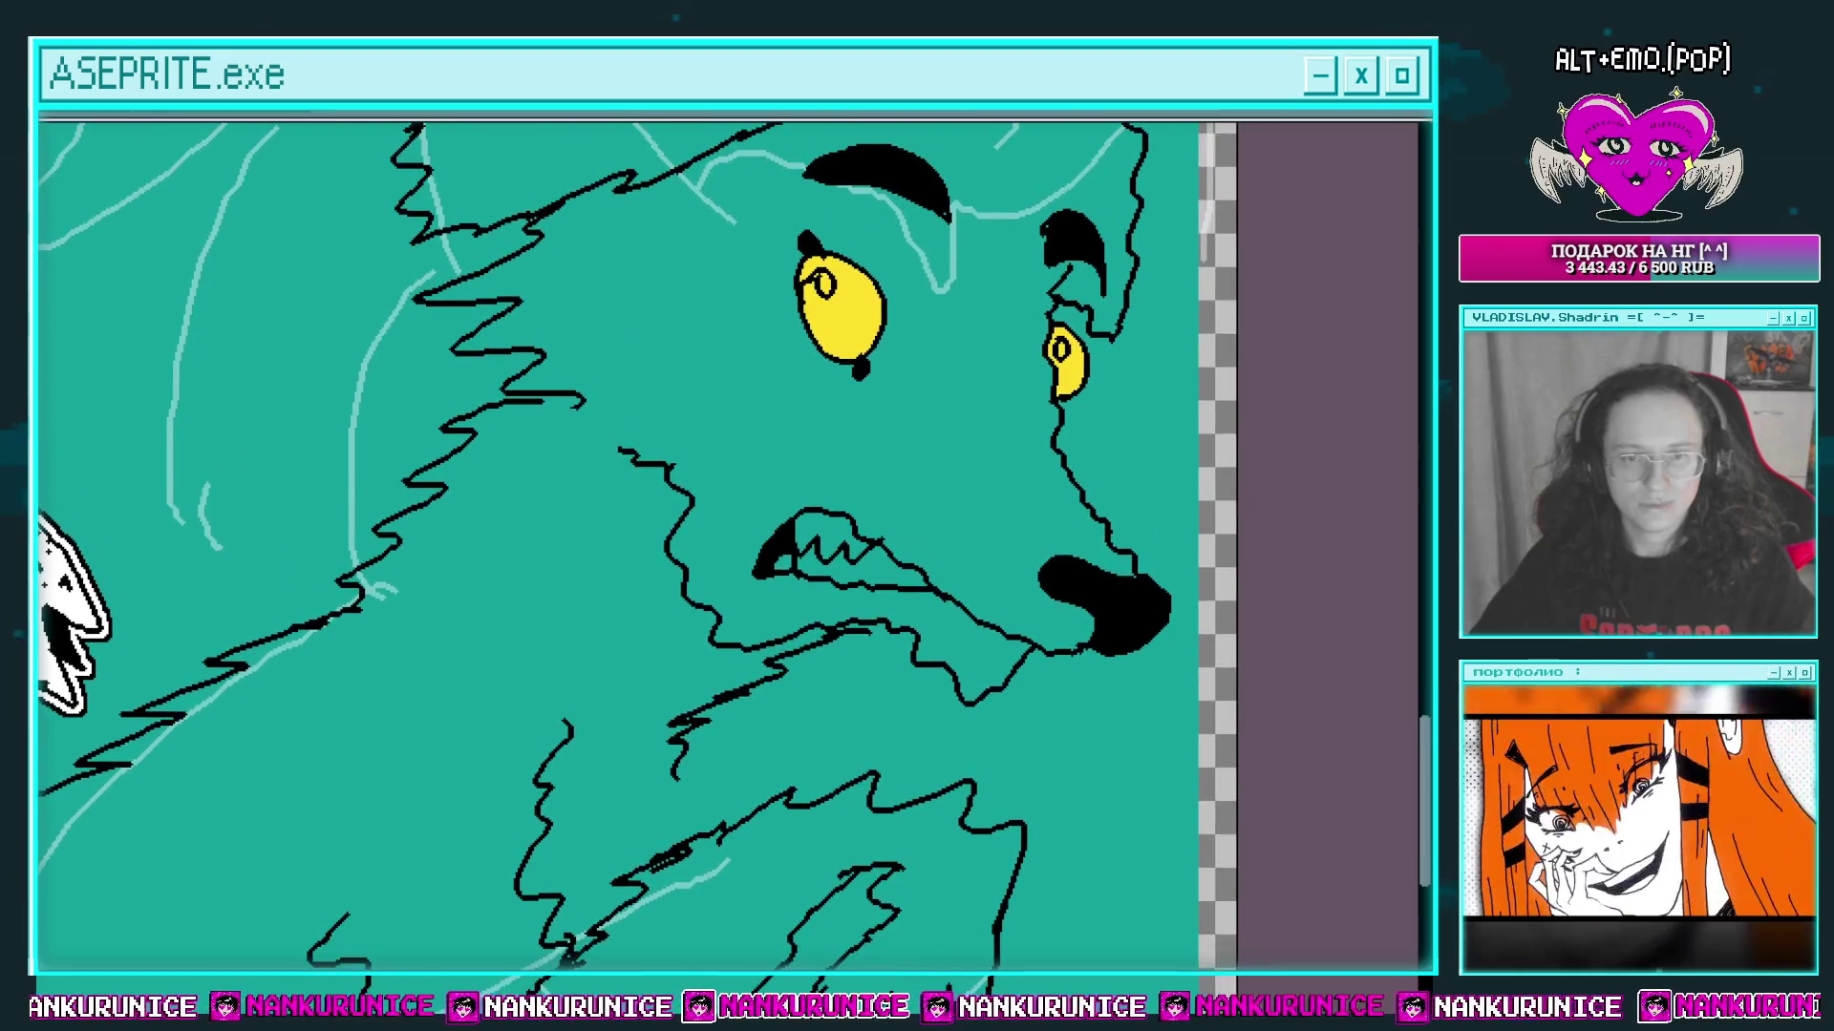
drag(758, 437, 622, 442)
drag(704, 612, 853, 564)
drag(823, 596, 778, 621)
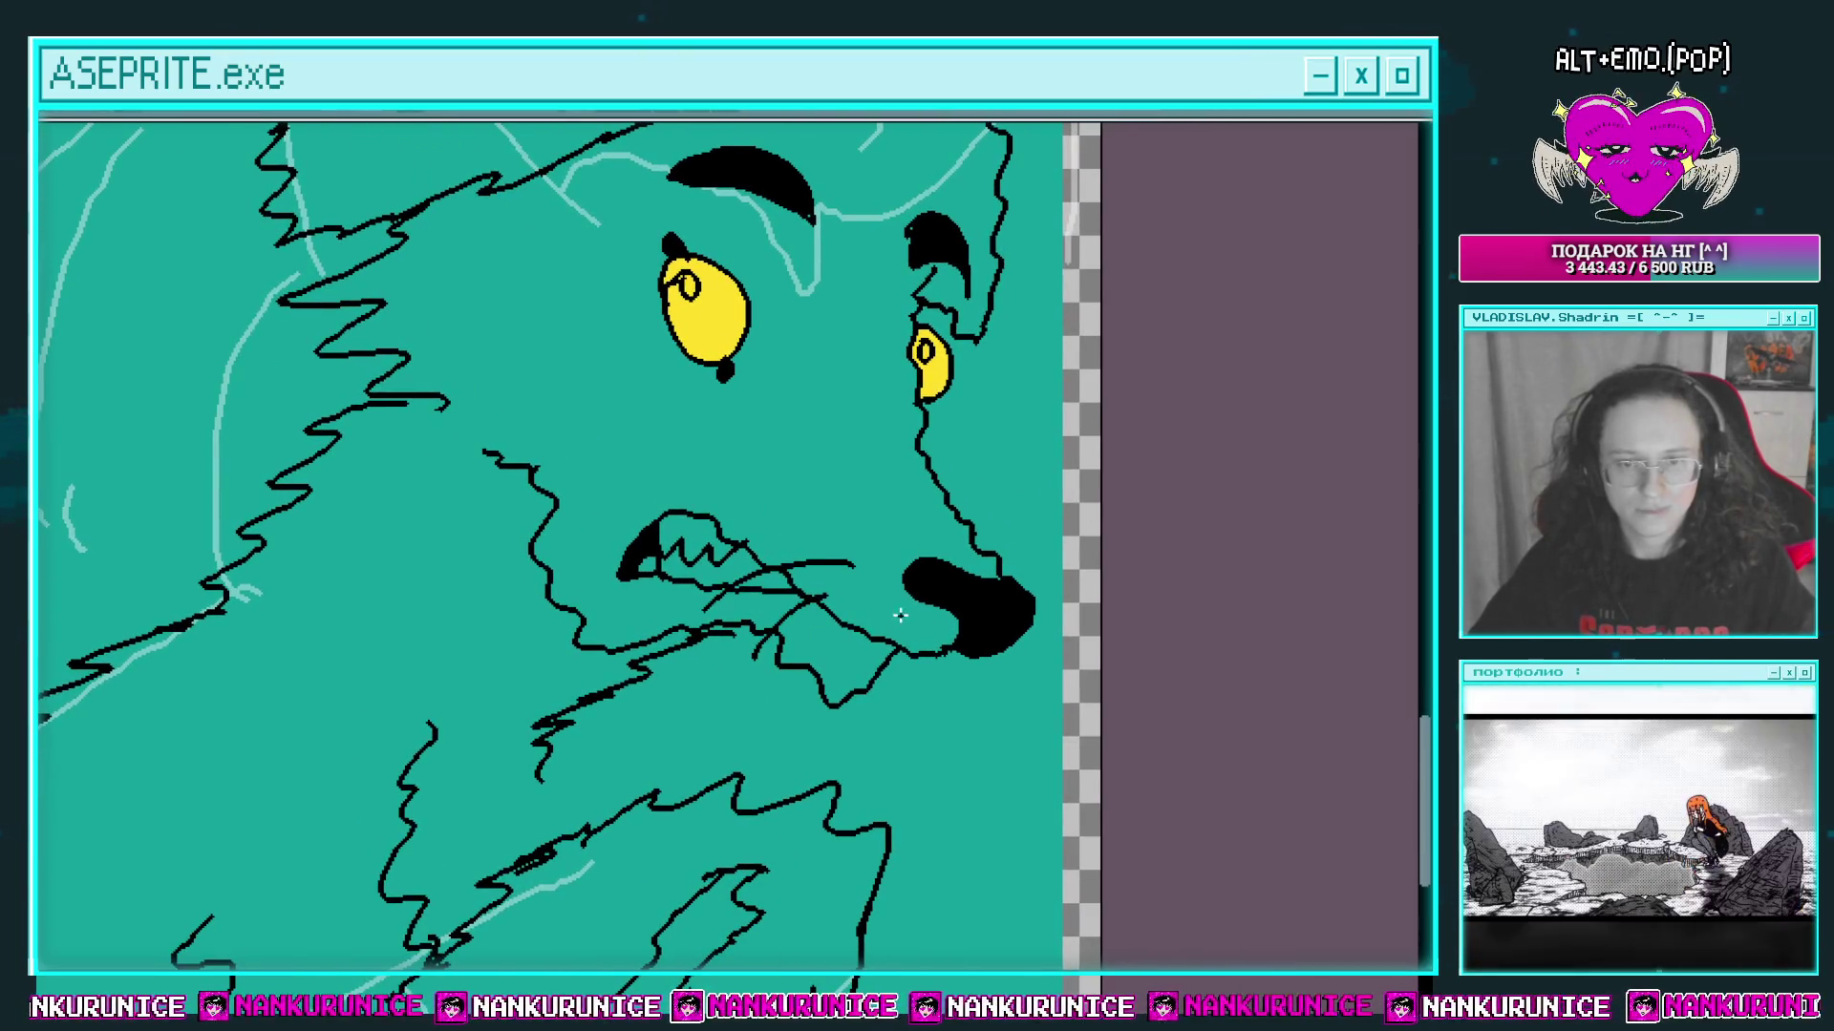
scroll(900, 623, up, 2)
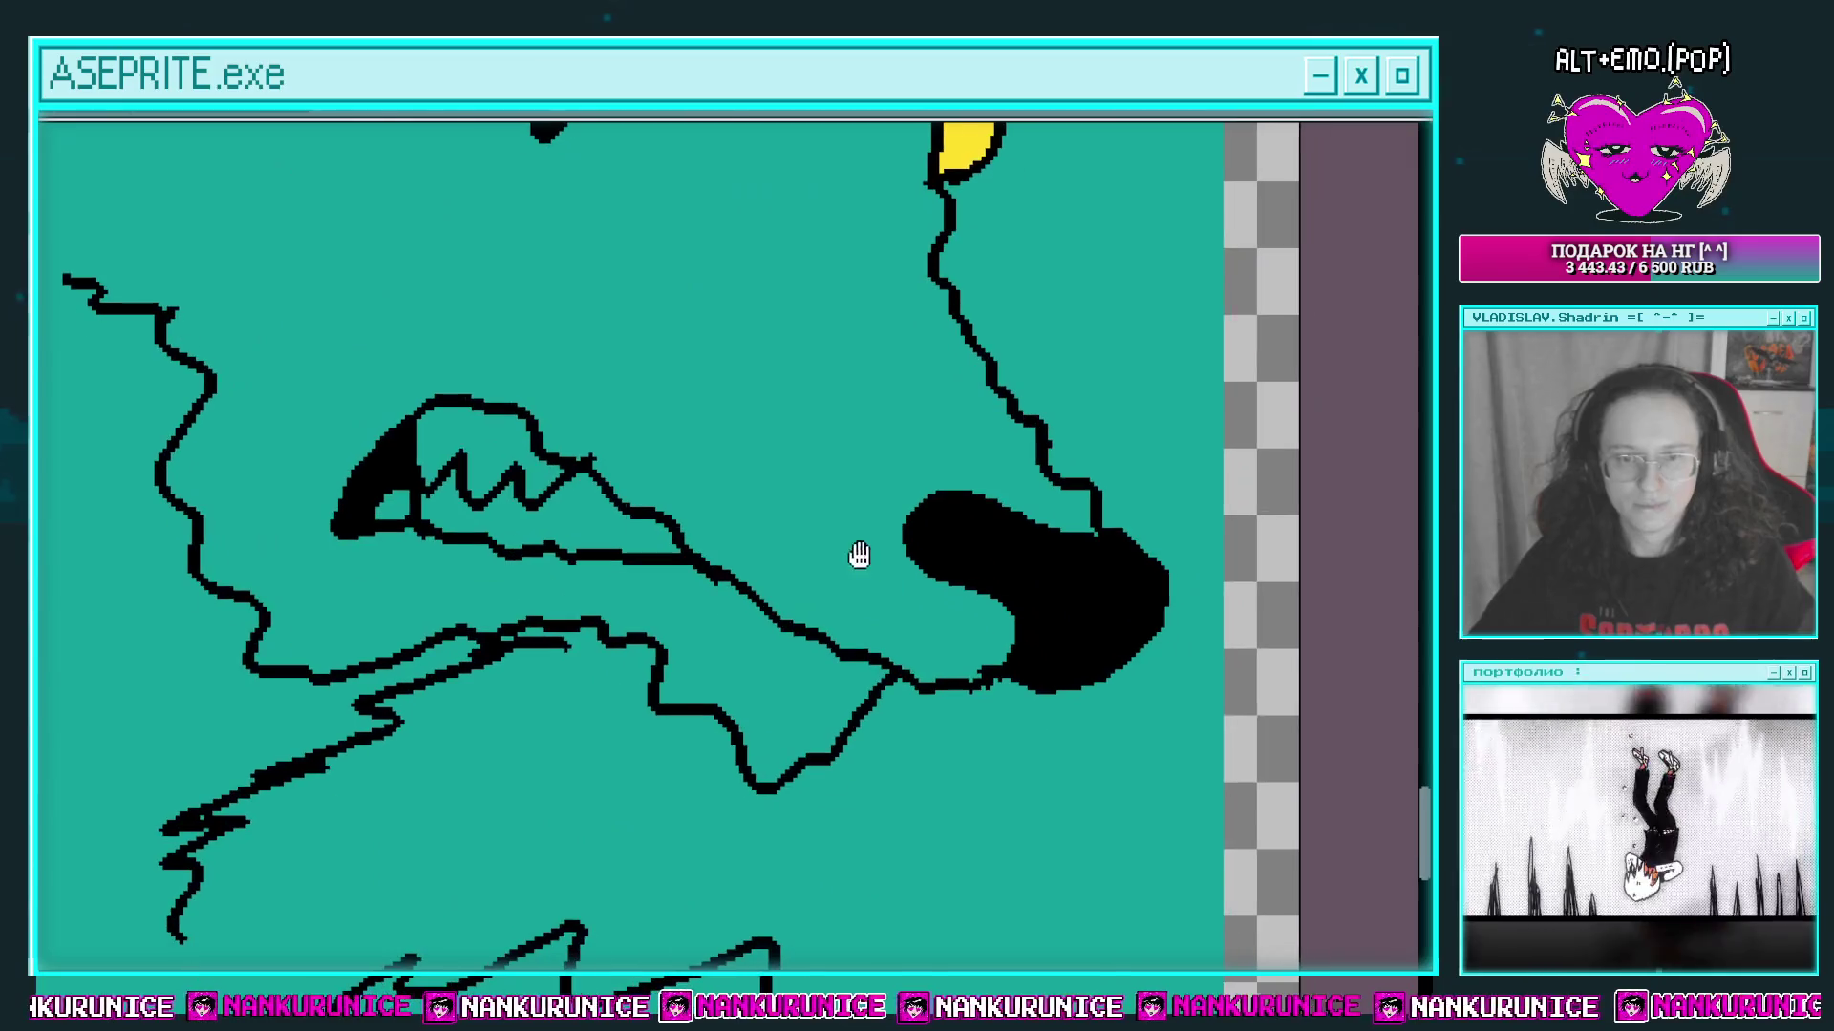
drag(814, 566, 702, 678)
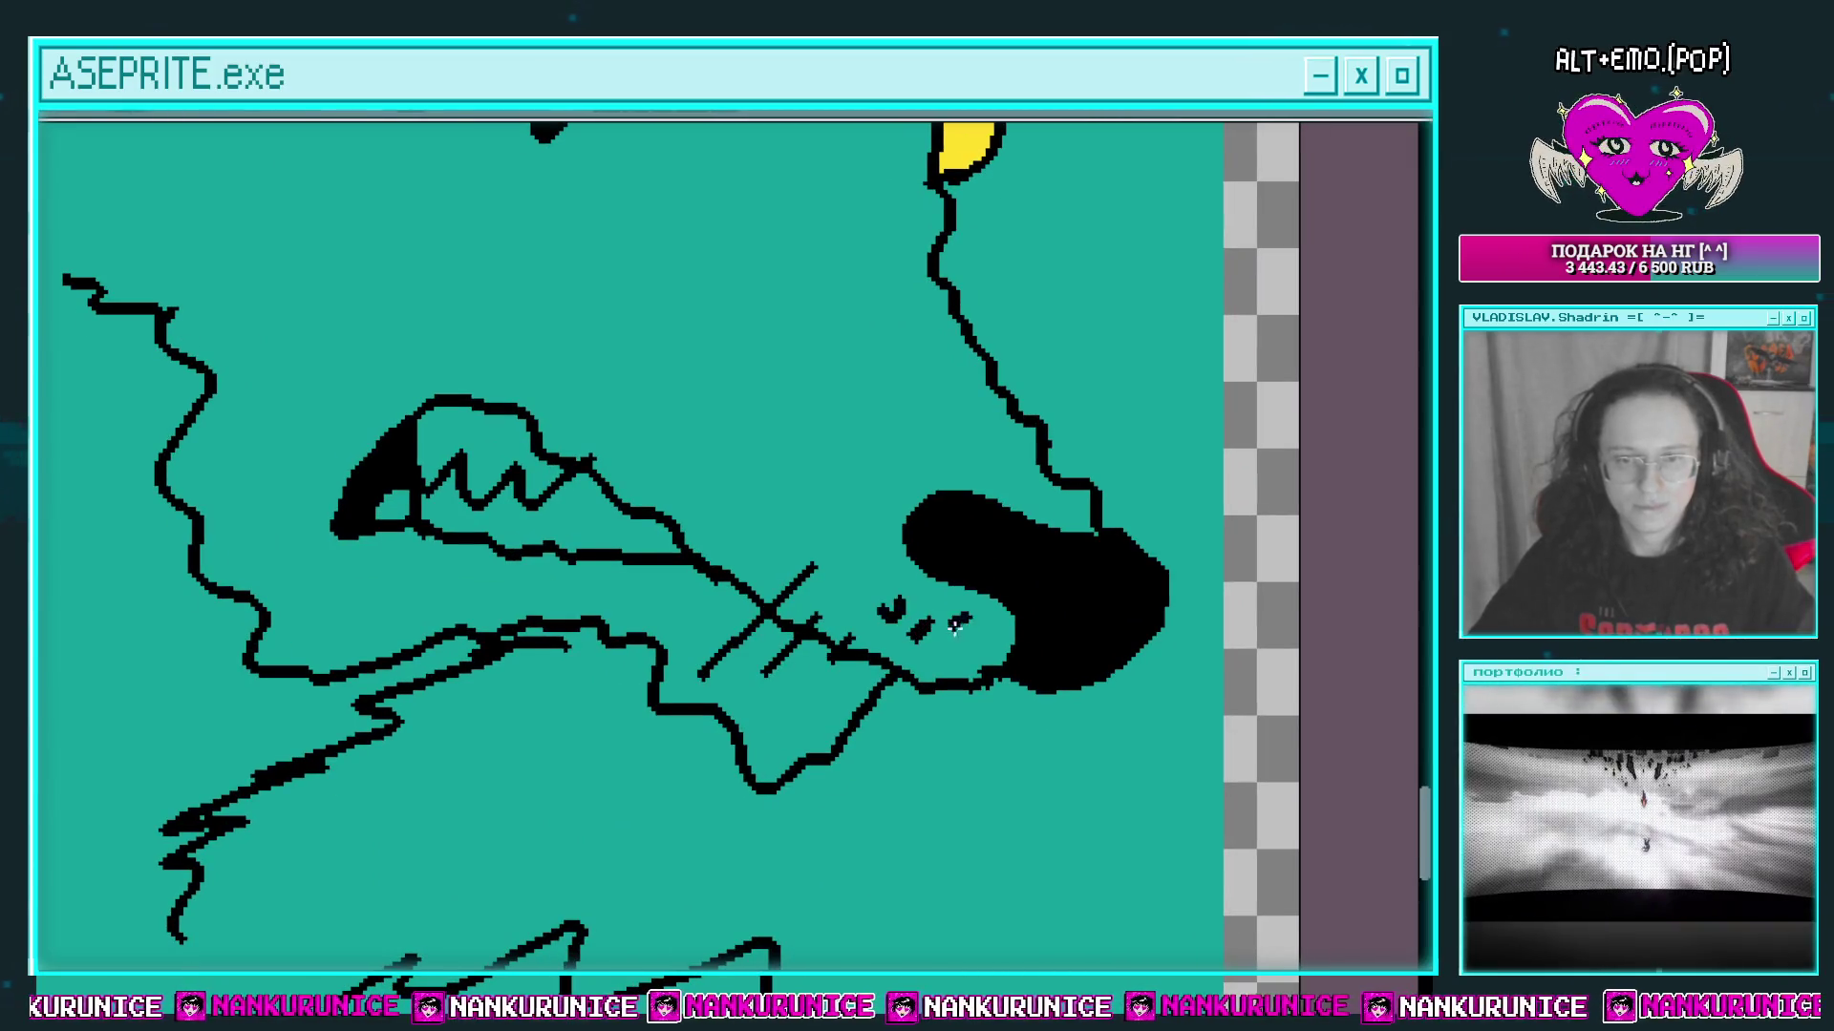
scroll(955, 626, up, 1)
scroll(1046, 558, up, 4)
mouse_move(713, 275)
mouse_down()
mouse_move(659, 339)
mouse_move(702, 410)
mouse_up()
drag(758, 416, 721, 478)
drag(778, 472, 751, 528)
scroll(556, 459, left, 5)
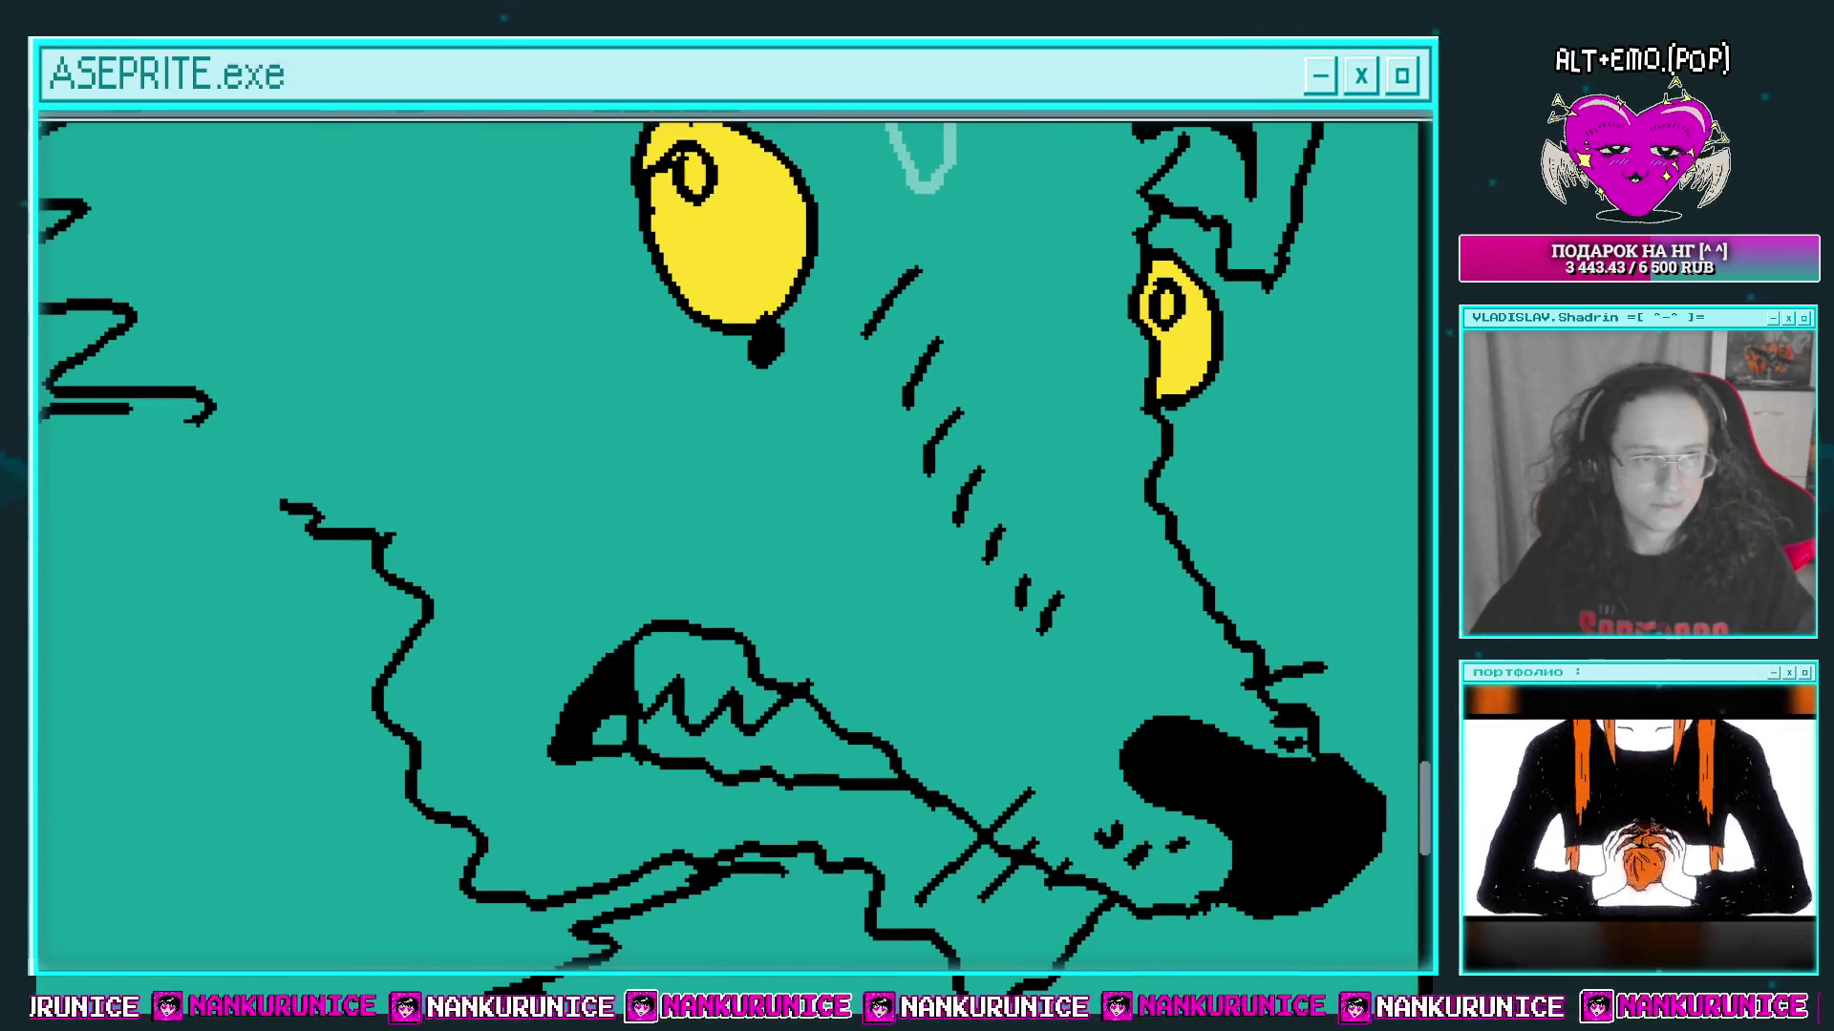
click(709, 672)
click(669, 740)
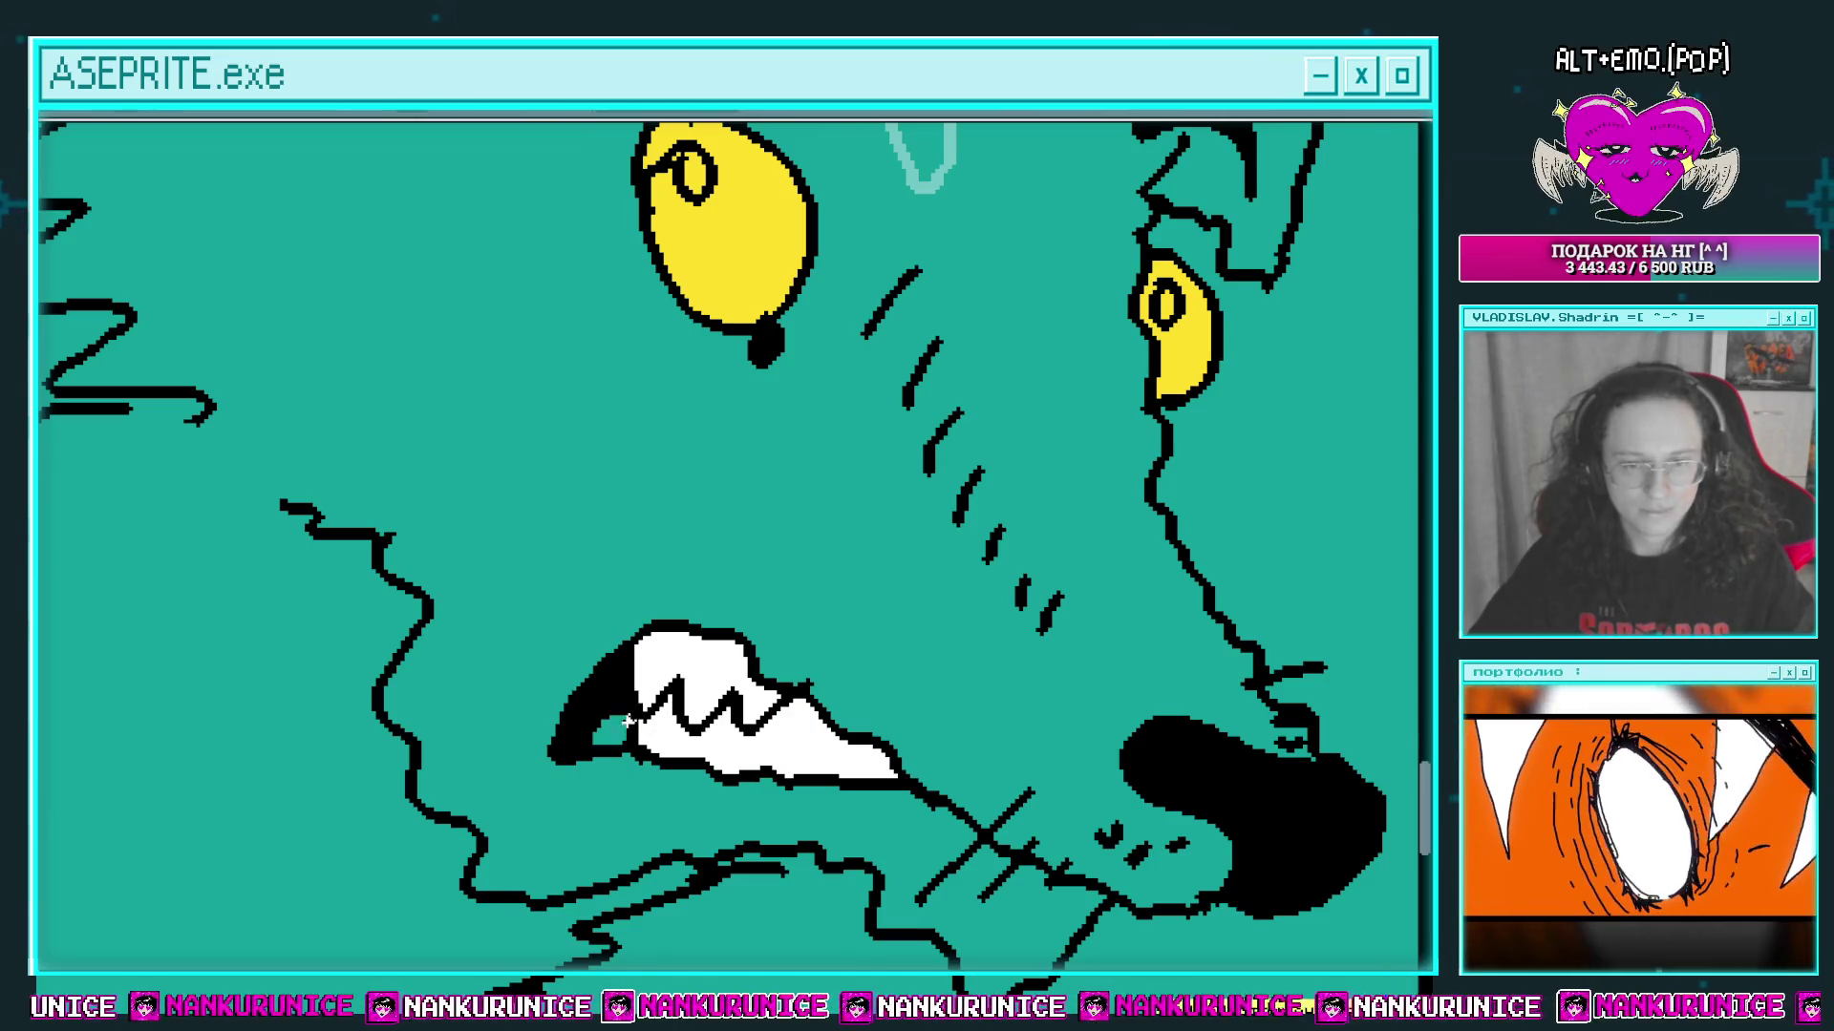
click(611, 730)
drag(677, 655, 706, 669)
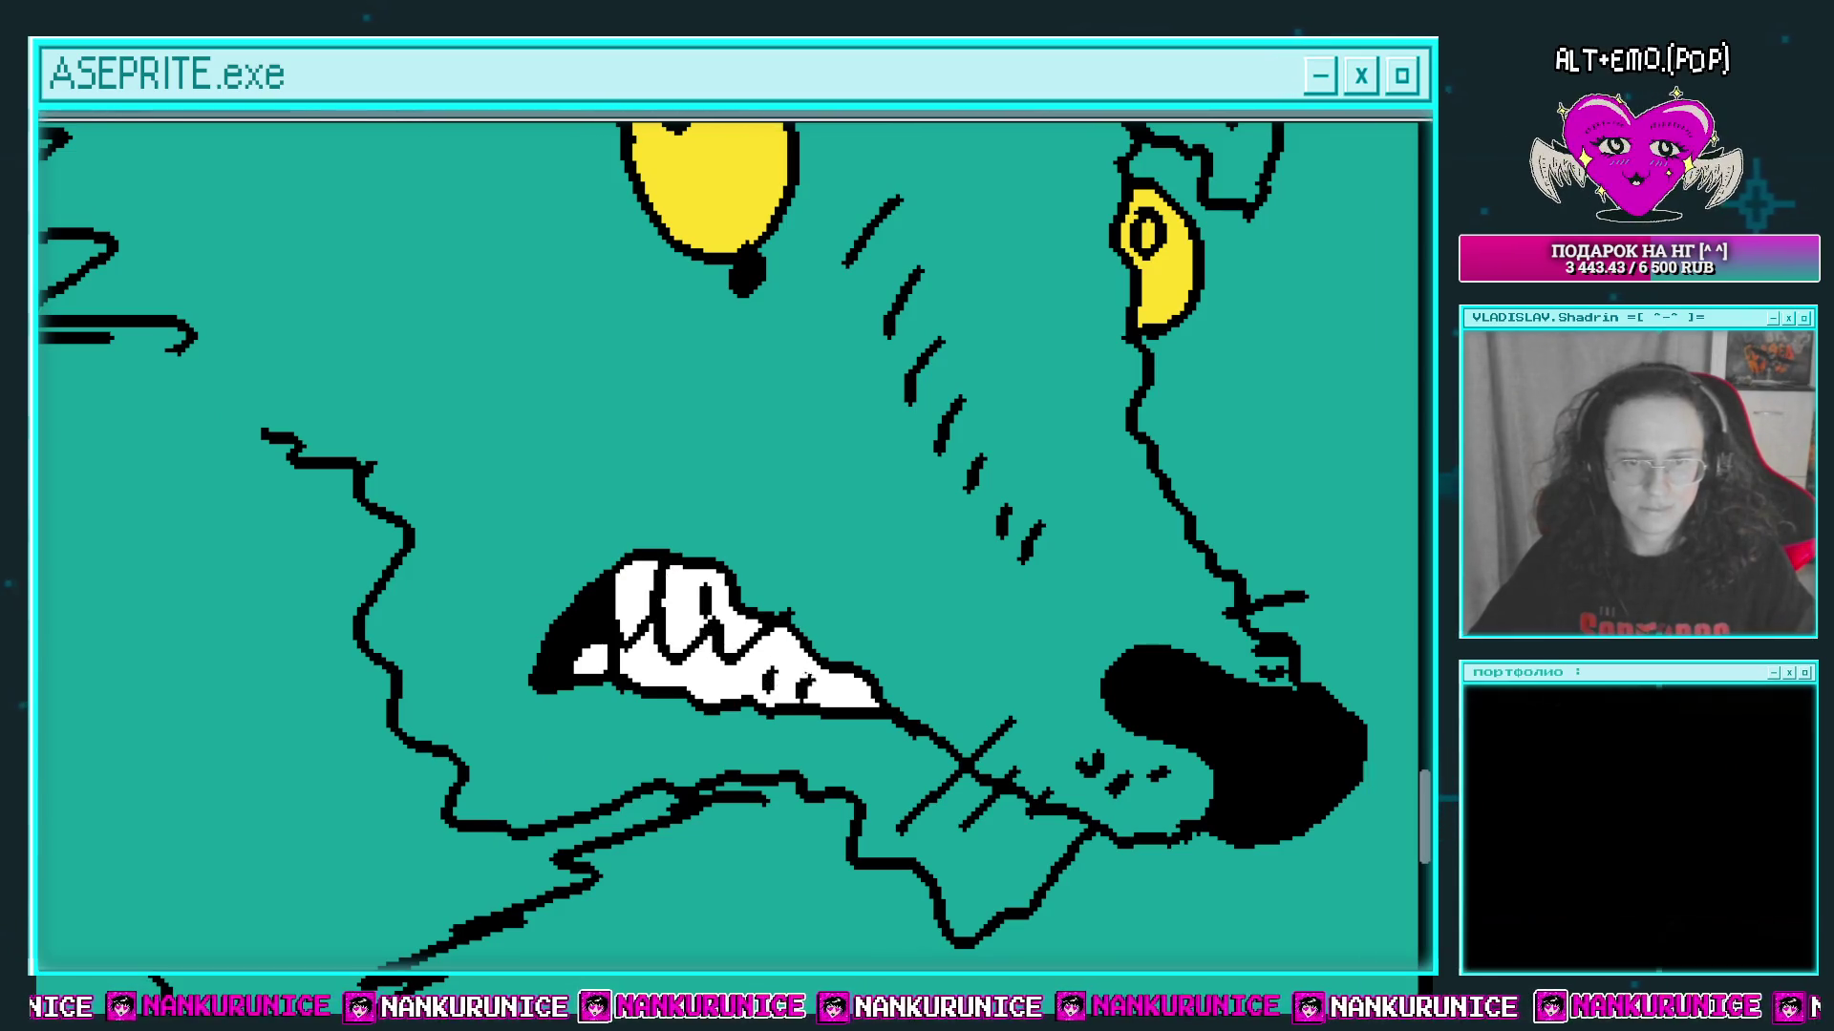
scroll(783, 608, down, 2)
scroll(893, 454, down, 2)
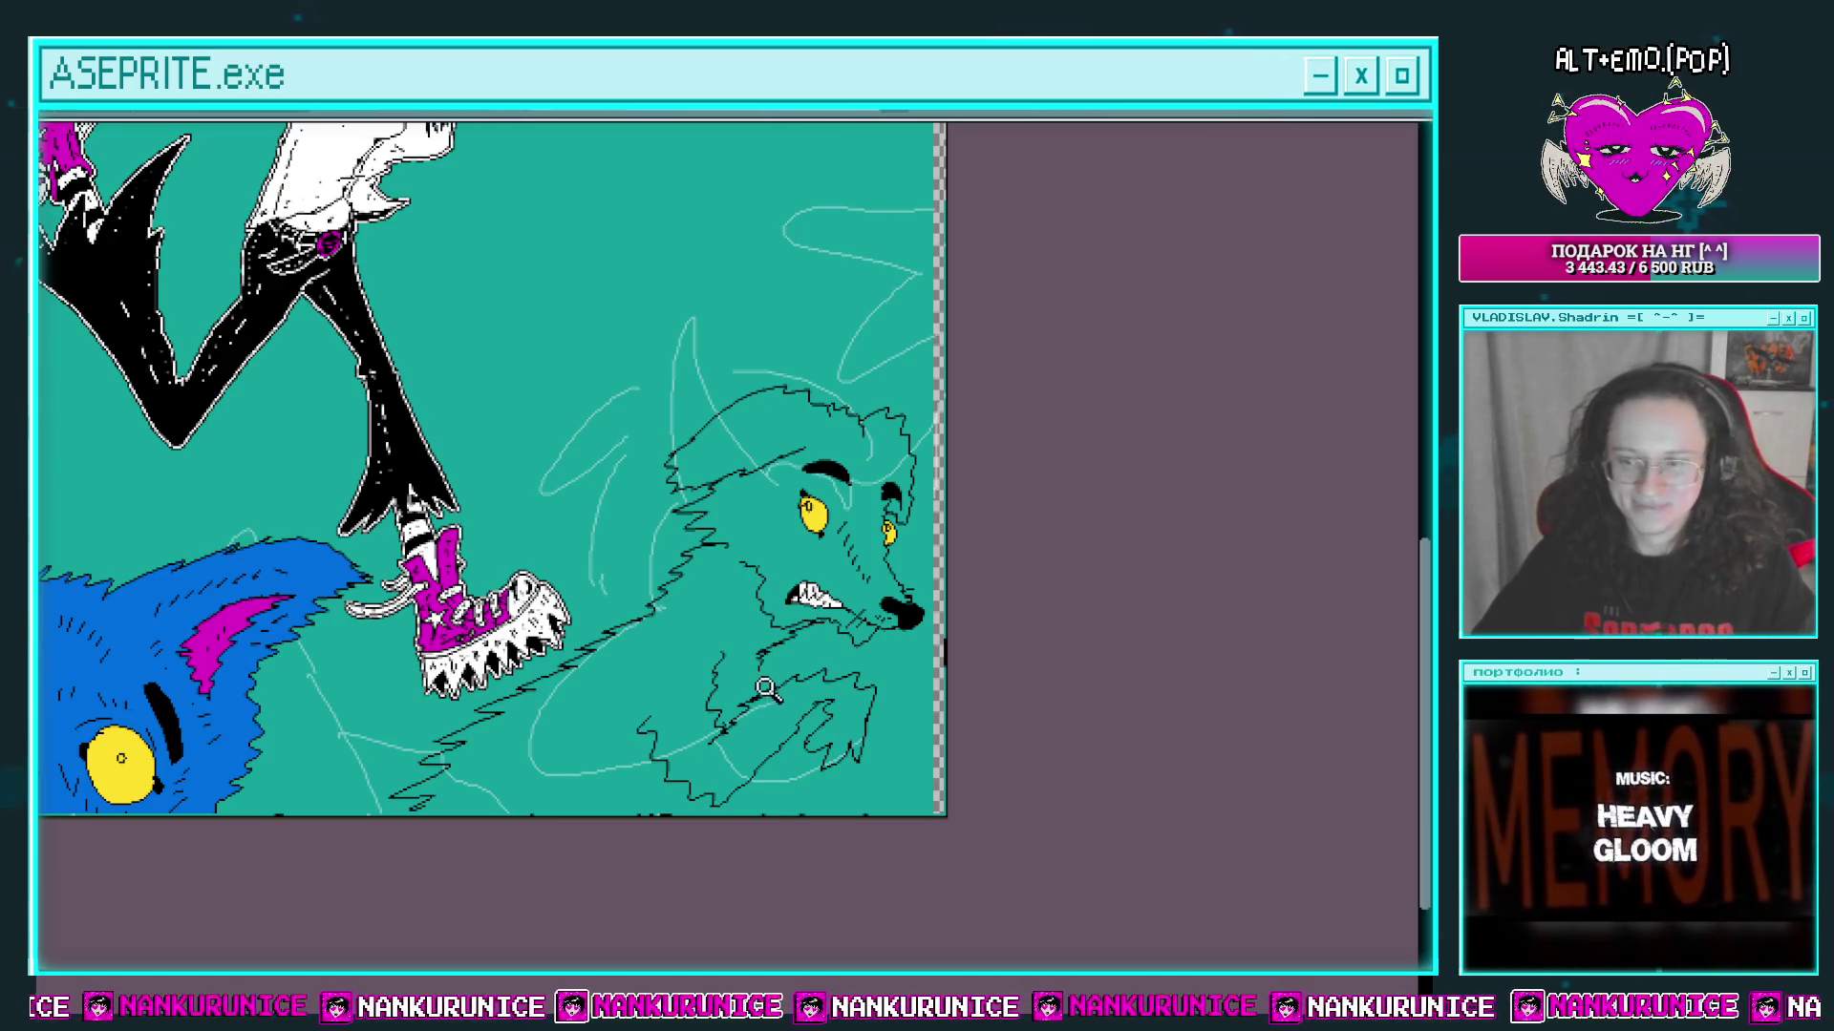
Step: Try a jagged fur line for the paw, then undo it
scroll(807, 589, up, 2)
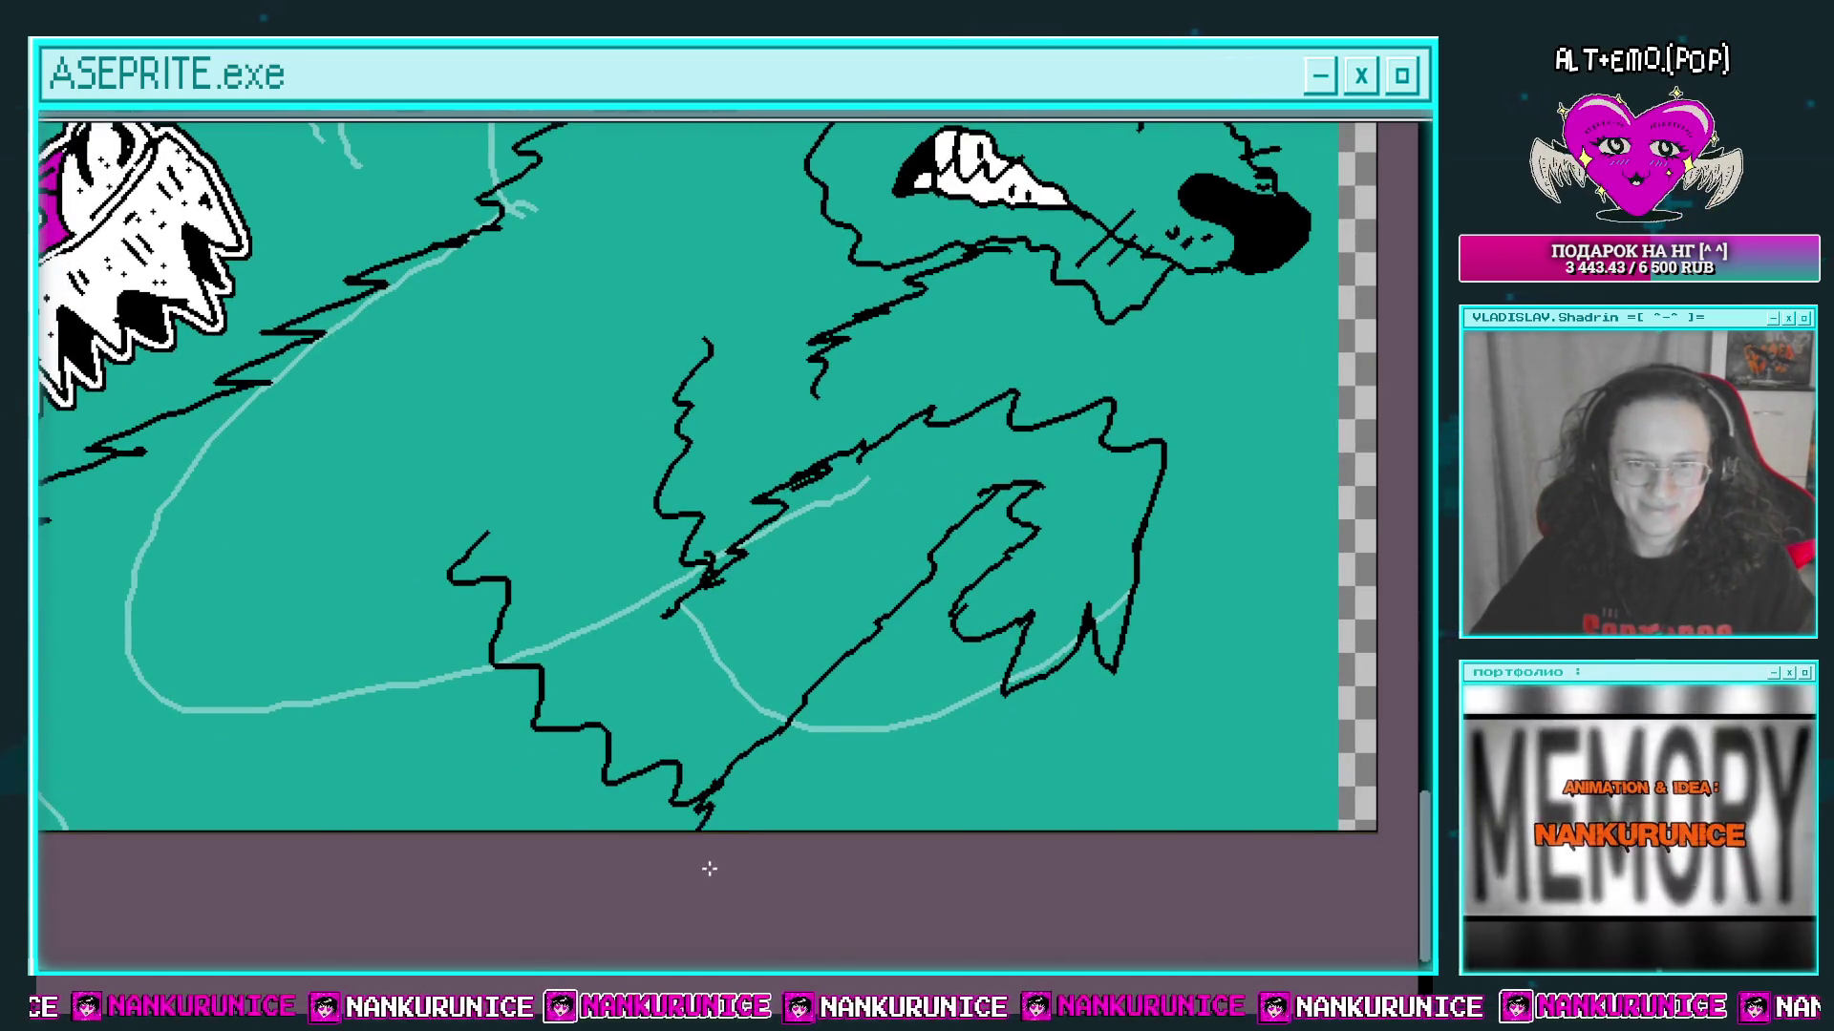
scroll(736, 704, right, 5)
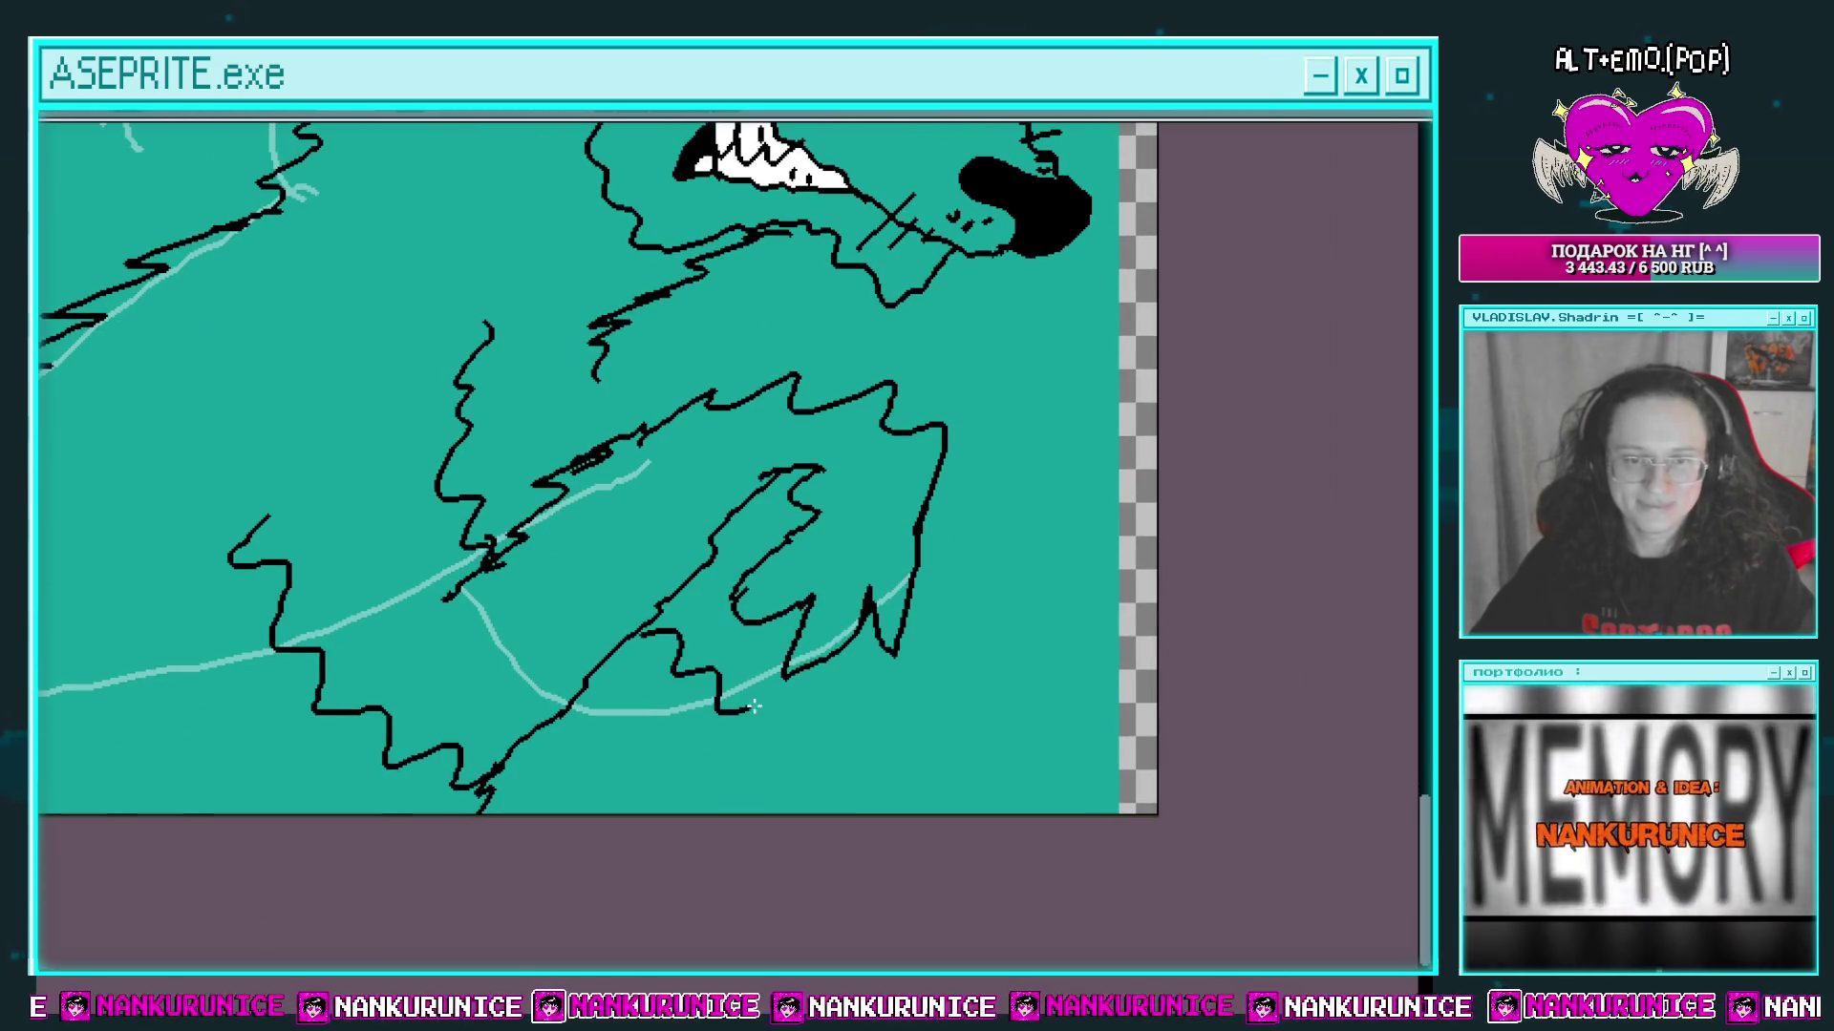
drag(652, 636, 890, 757)
scroll(931, 577, right, 2)
scroll(930, 577, up, 1)
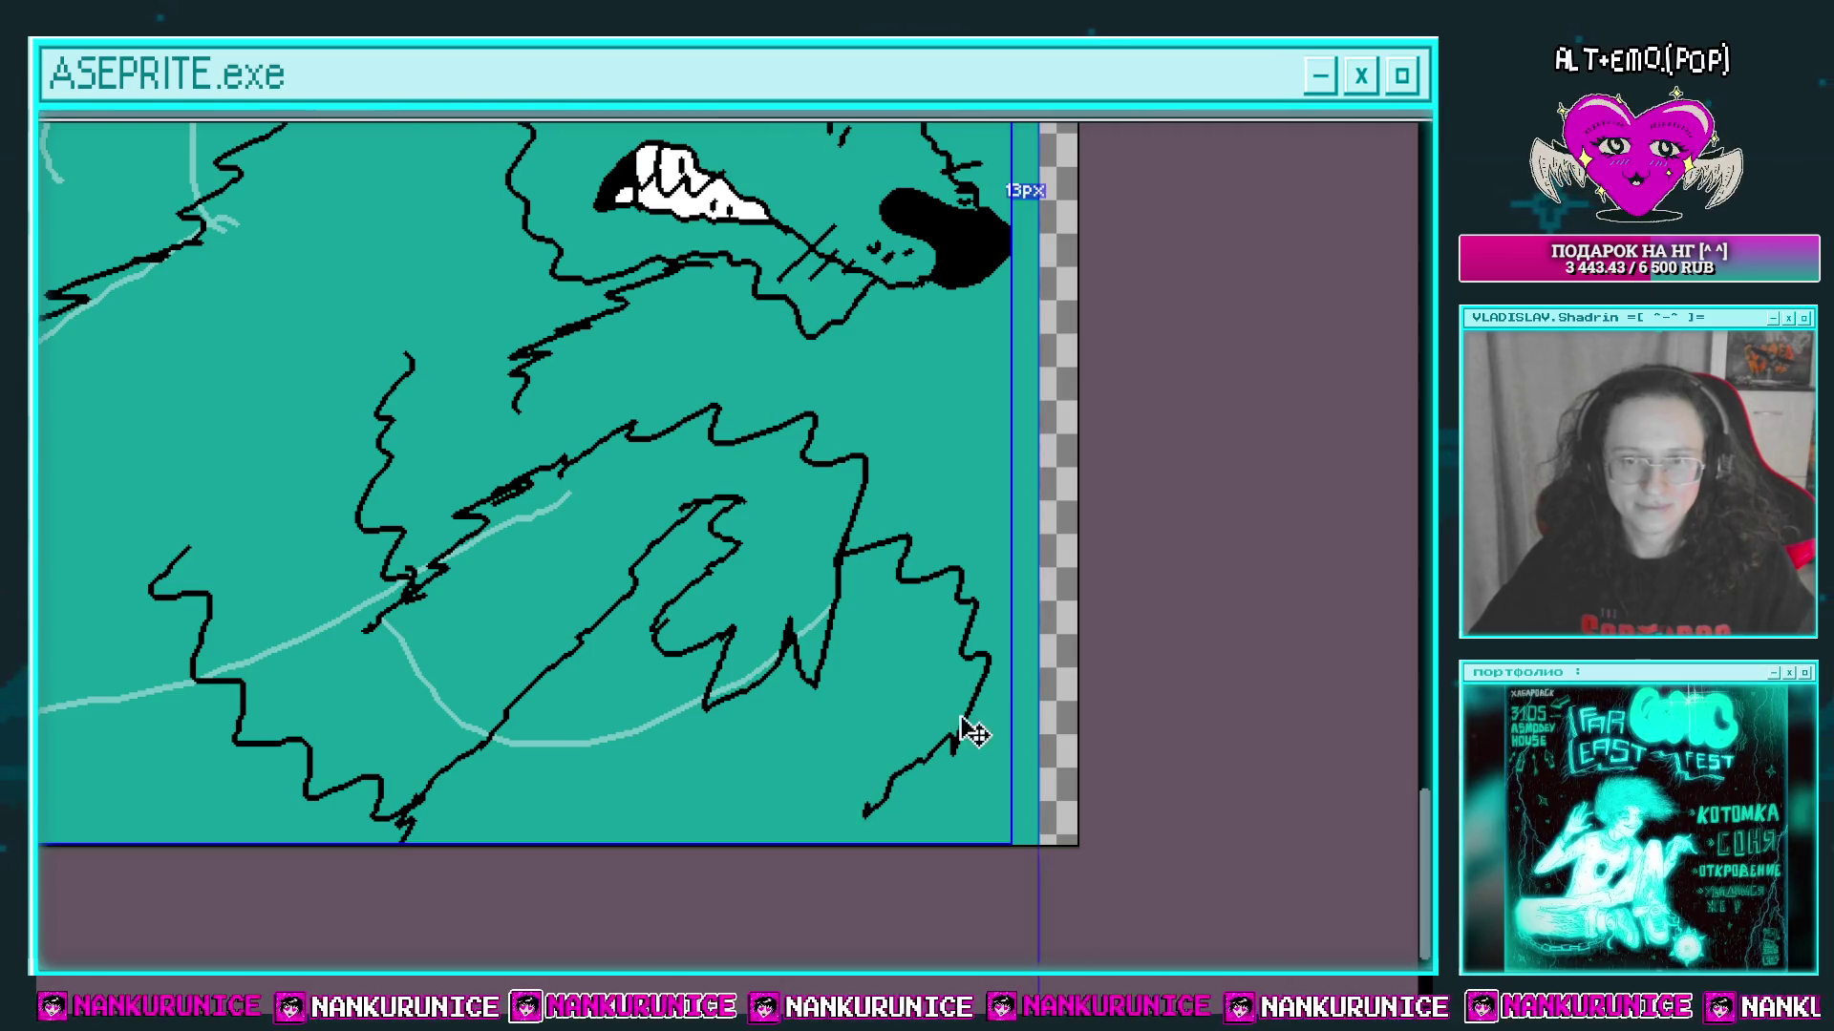
key(ctrl+z)
scroll(922, 611, down, 2)
Step: Redraw the paw's zigzag edge and the outlines of its toes
drag(847, 458, 1009, 578)
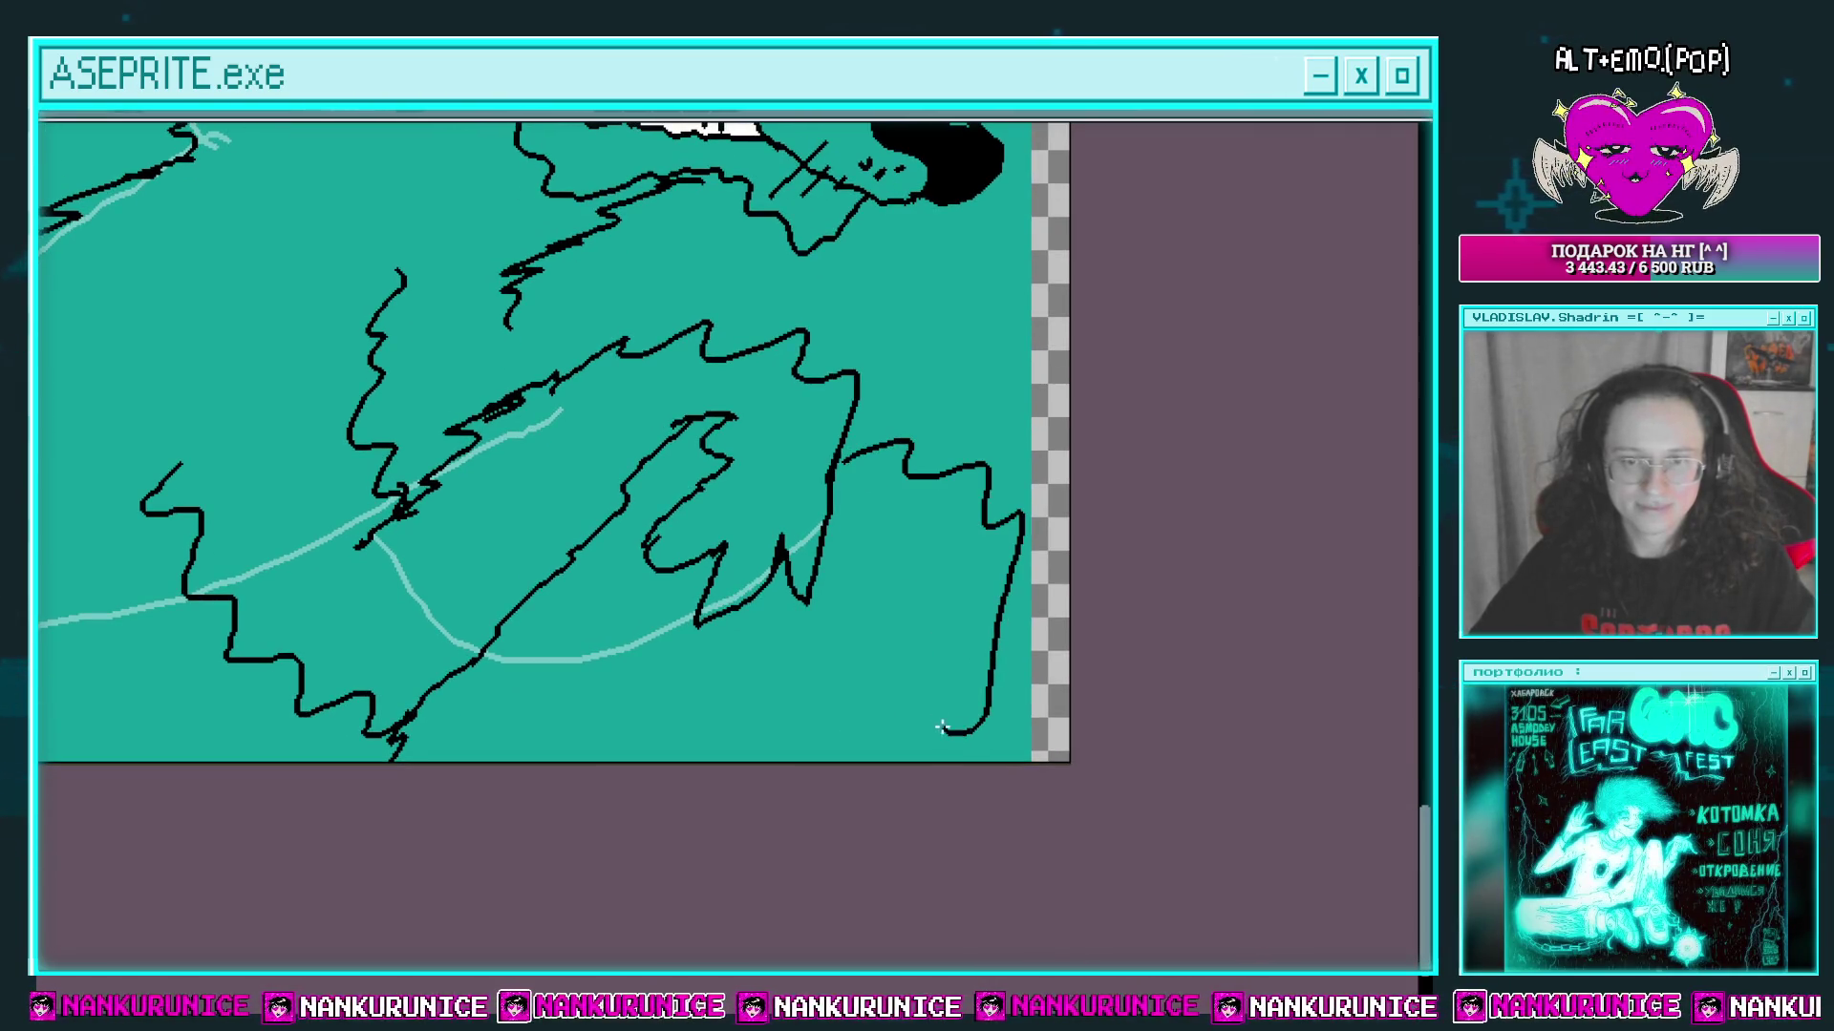
key(ctrl+z)
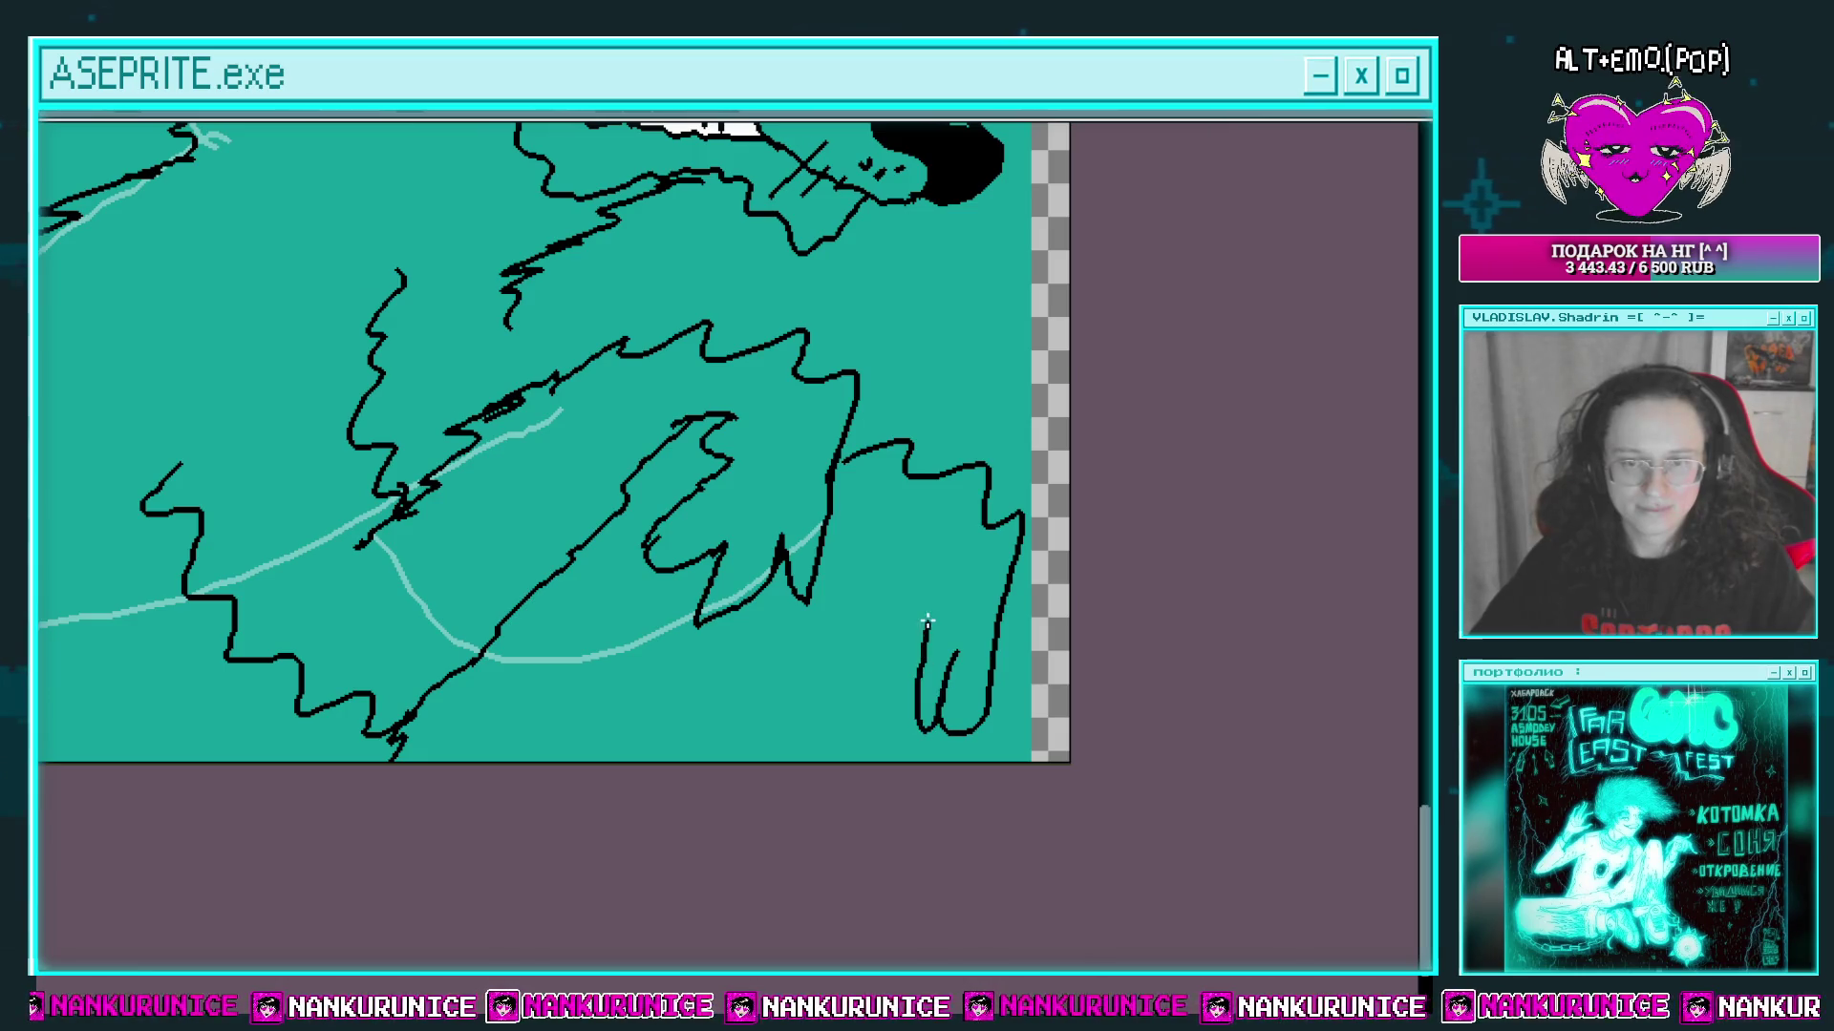
key(ctrl+z)
mouse_move(932, 709)
mouse_down()
mouse_move(944, 627)
mouse_move(887, 594)
mouse_up()
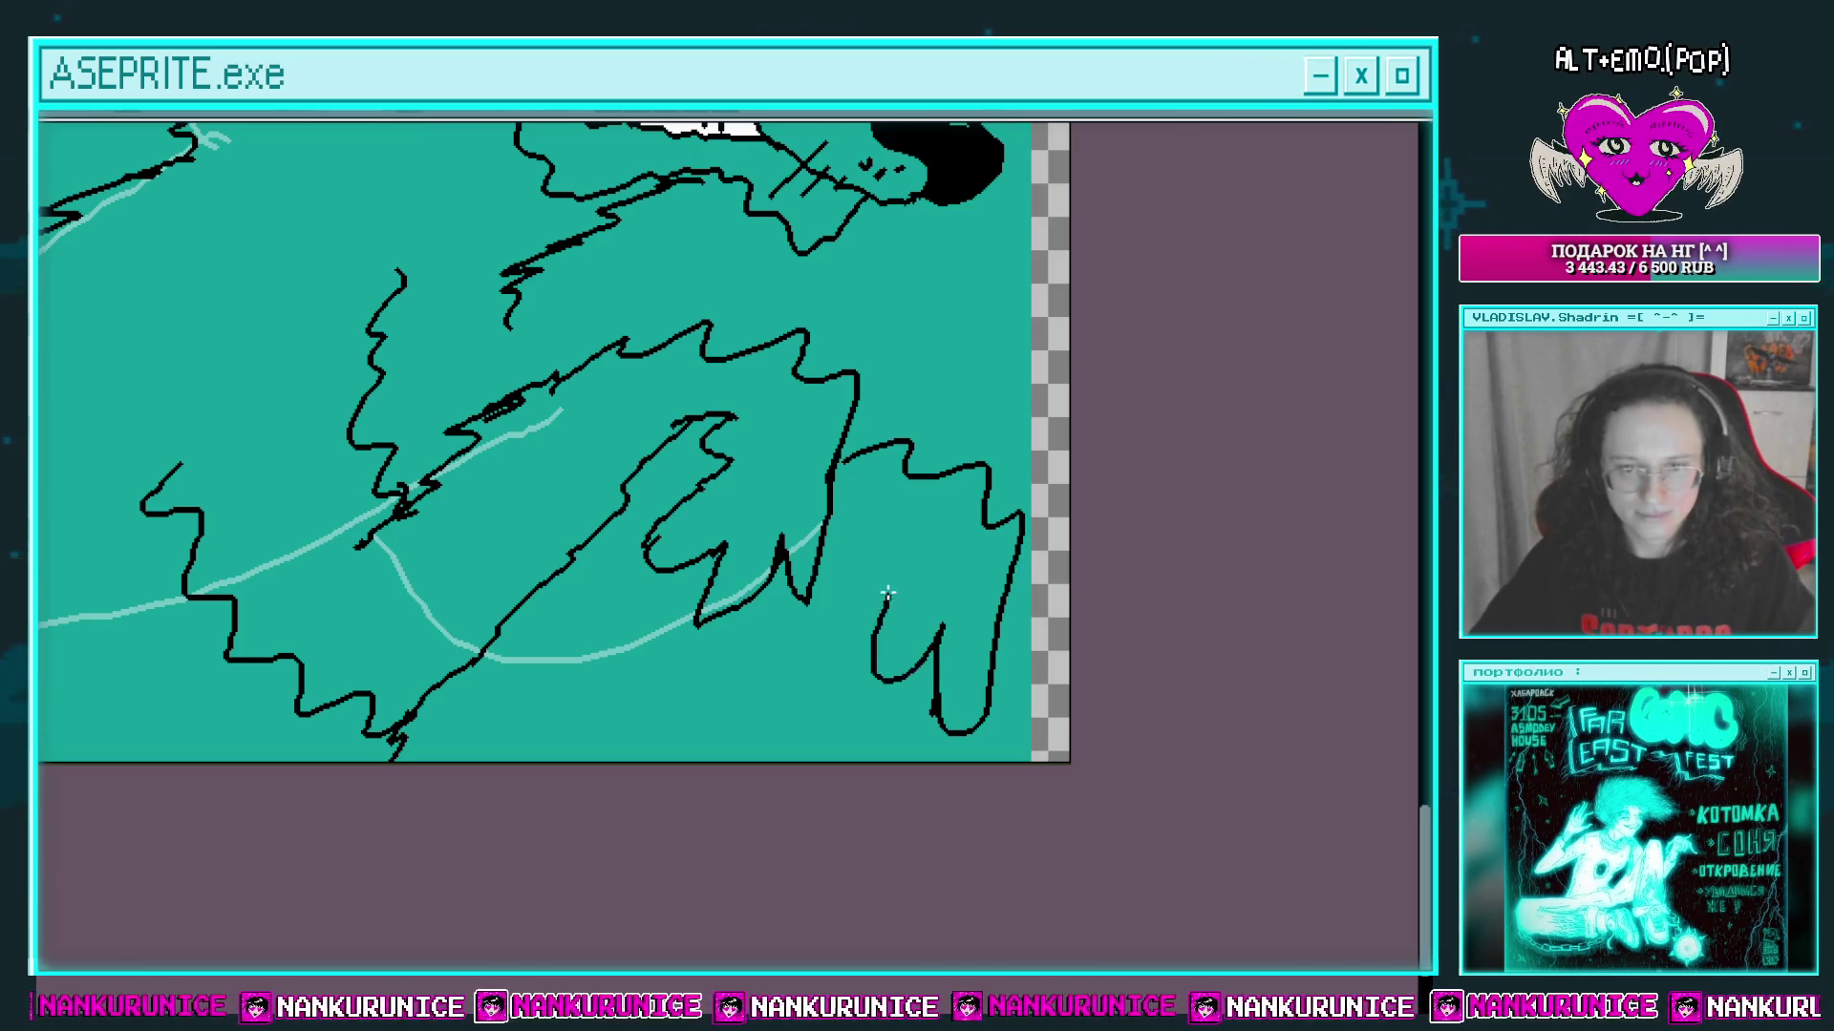
mouse_move(844, 655)
mouse_down()
mouse_move(858, 523)
mouse_move(825, 531)
mouse_up()
scroll(838, 565, up, 1)
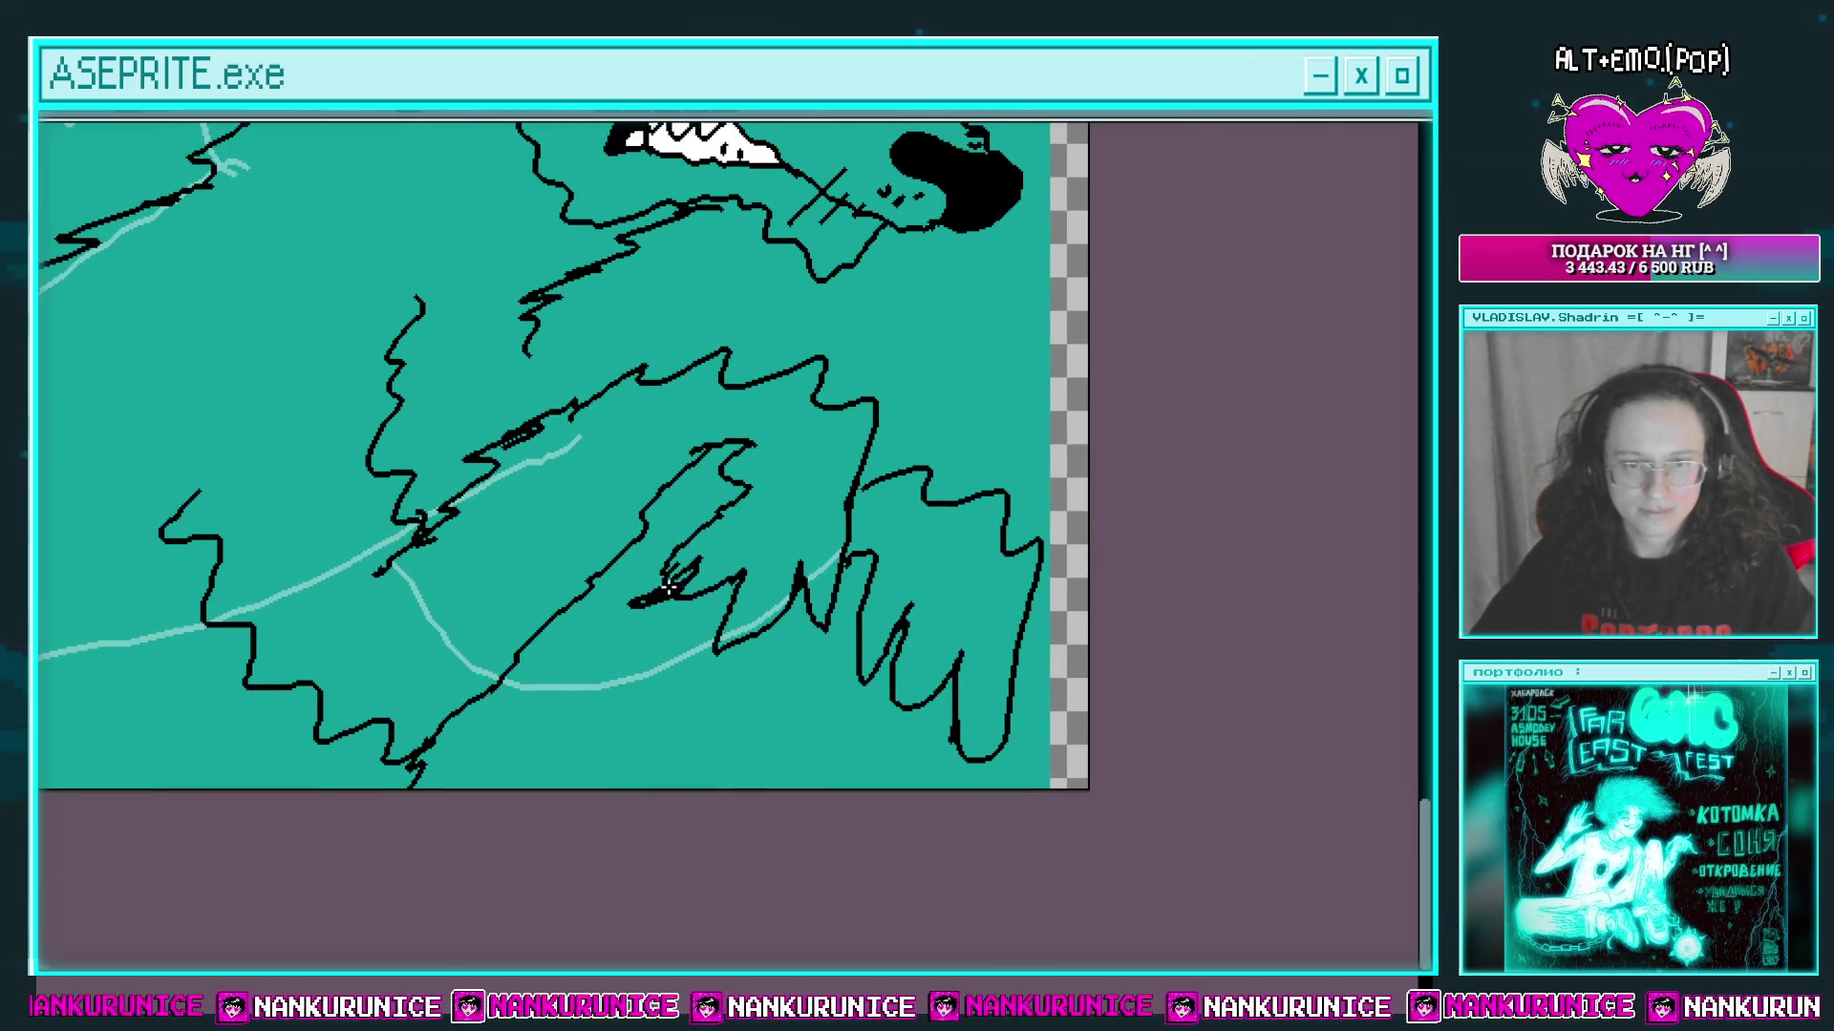
scroll(668, 587, up, 2)
Step: Add thick black claw tips to each of the paw's toes
mouse_move(735, 573)
mouse_down()
mouse_move(711, 659)
mouse_move(764, 587)
mouse_move(827, 640)
mouse_up()
scroll(764, 594, right, 1)
drag(863, 611, 802, 558)
drag(874, 504, 816, 658)
drag(860, 612, 819, 523)
mouse_move(925, 506)
mouse_down()
mouse_move(896, 556)
mouse_move(888, 654)
mouse_up()
drag(924, 515, 897, 579)
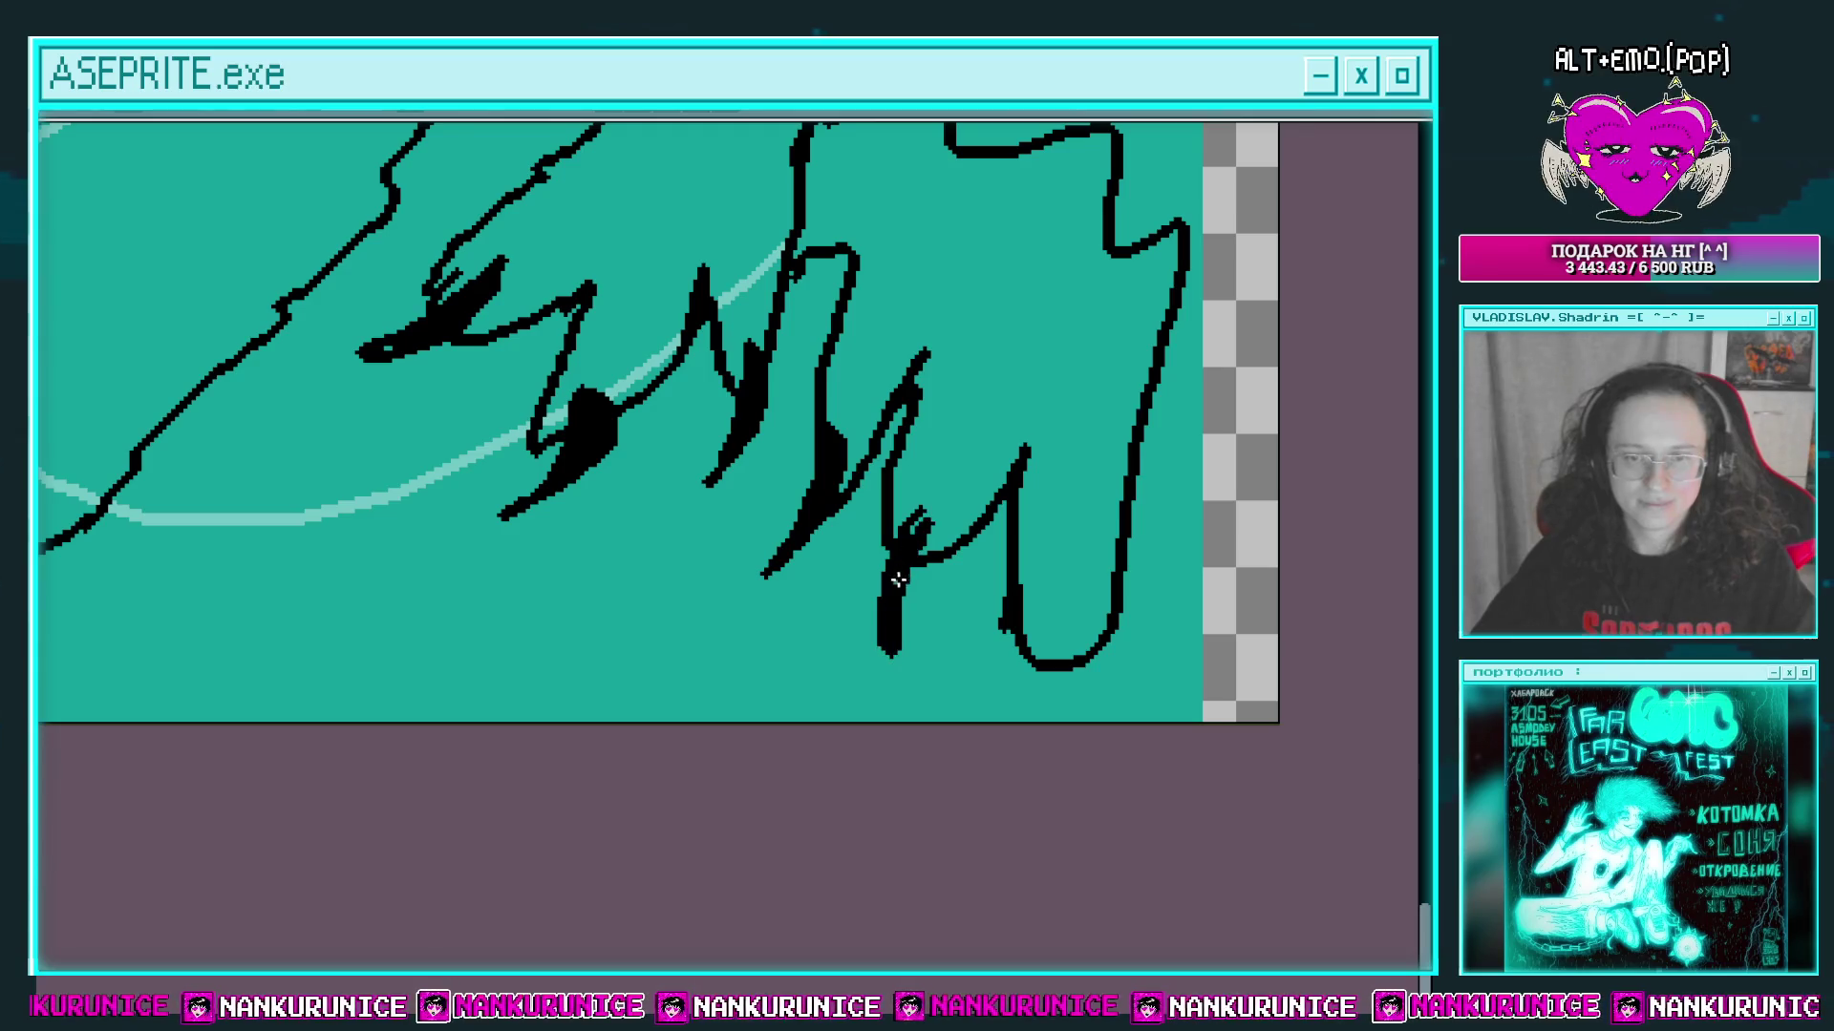
drag(1040, 611, 1057, 601)
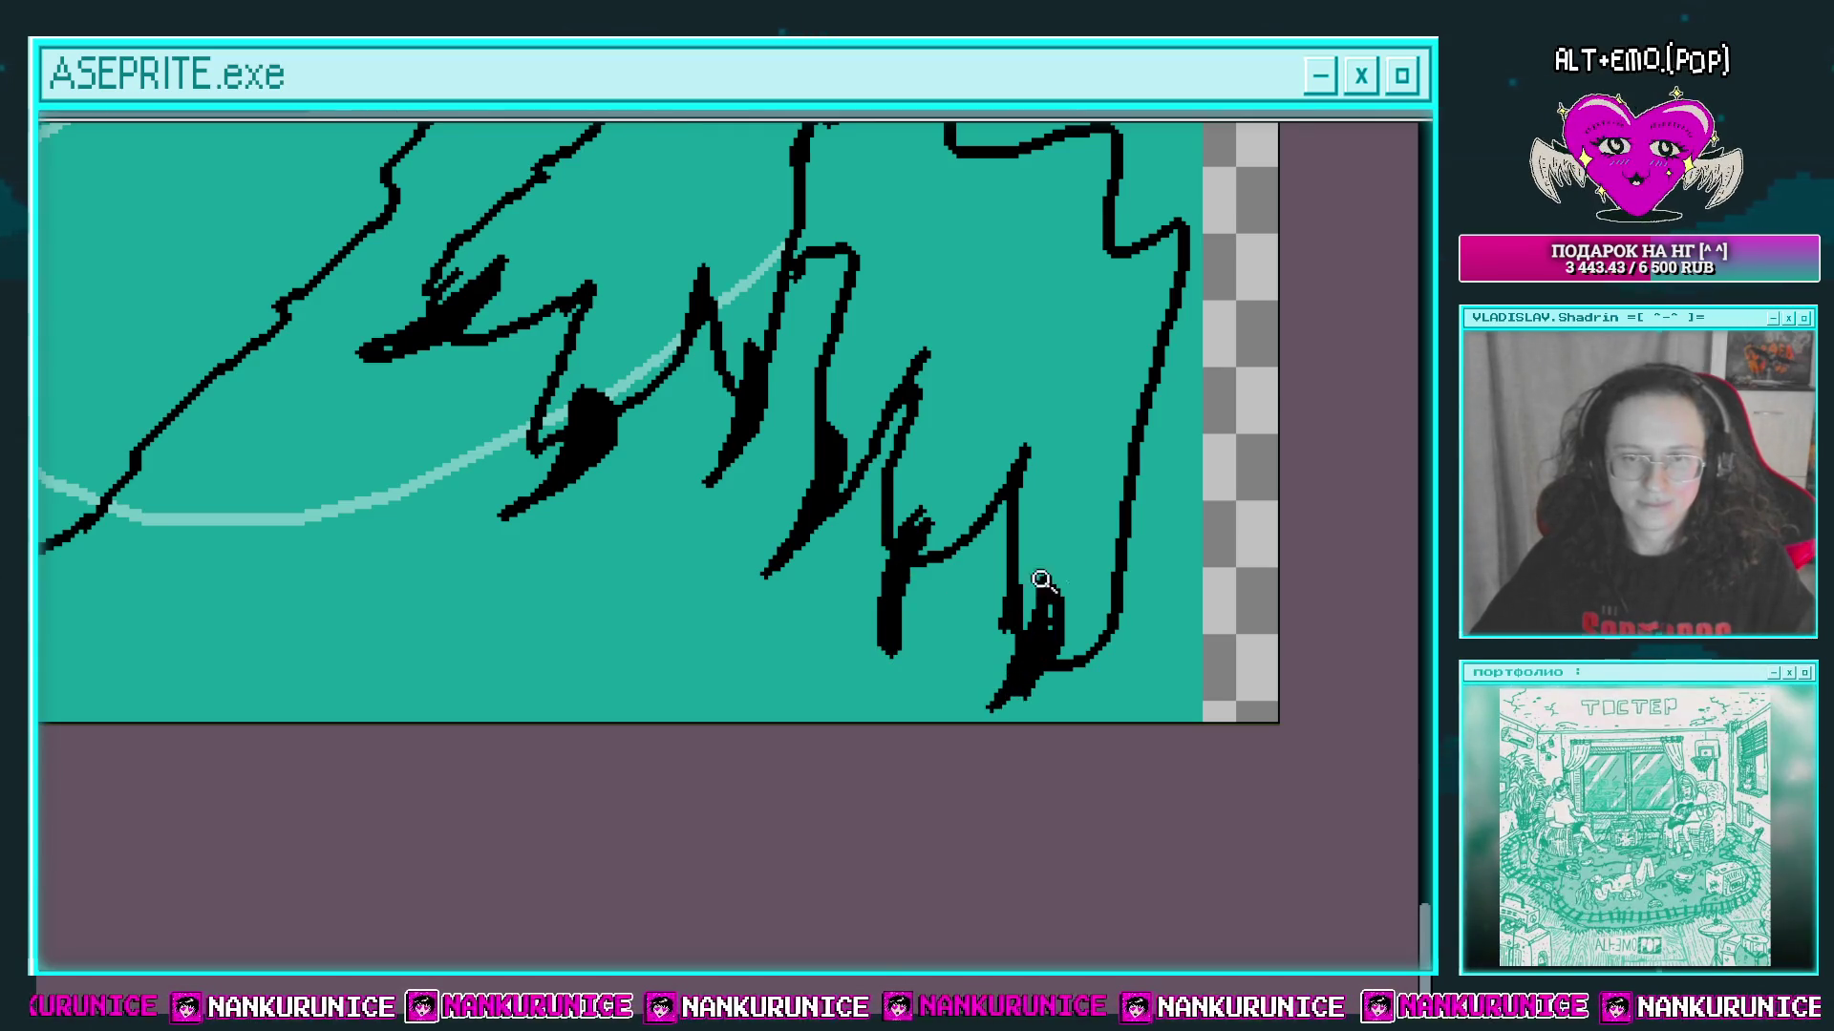
scroll(1040, 579, down, 2)
scroll(831, 466, up, 3)
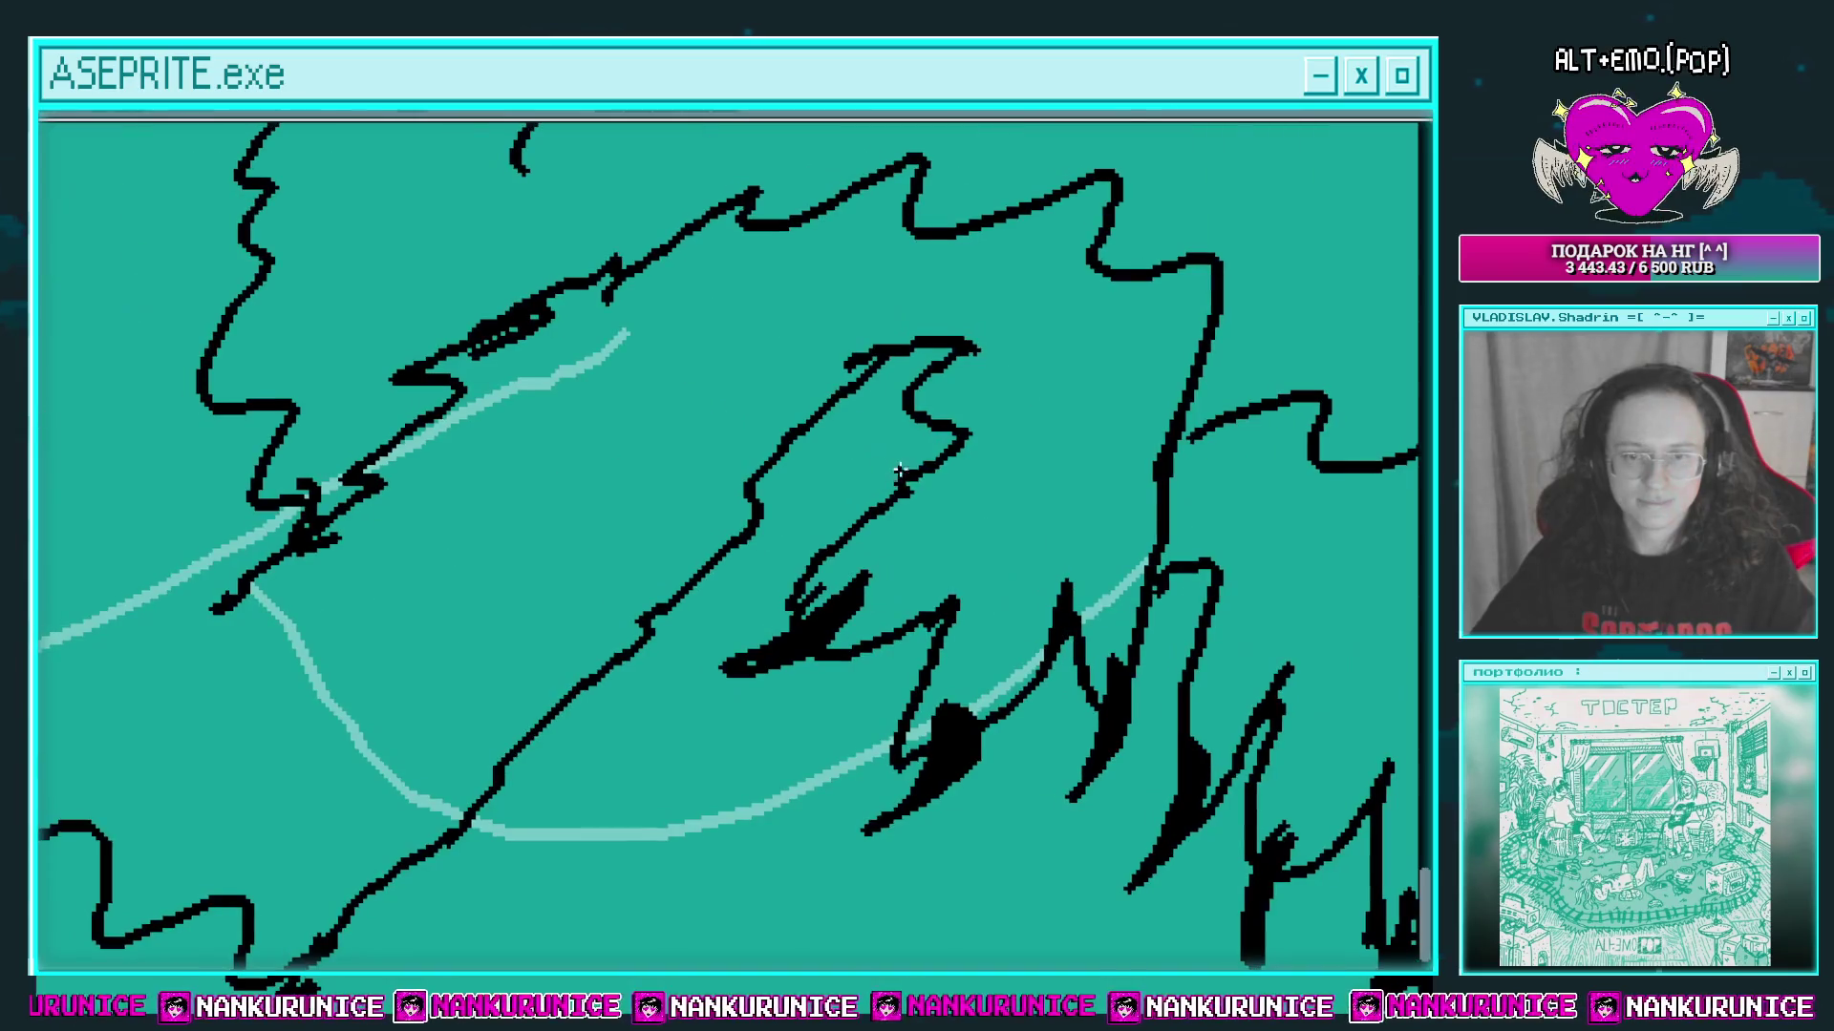
scroll(791, 560, down, 2)
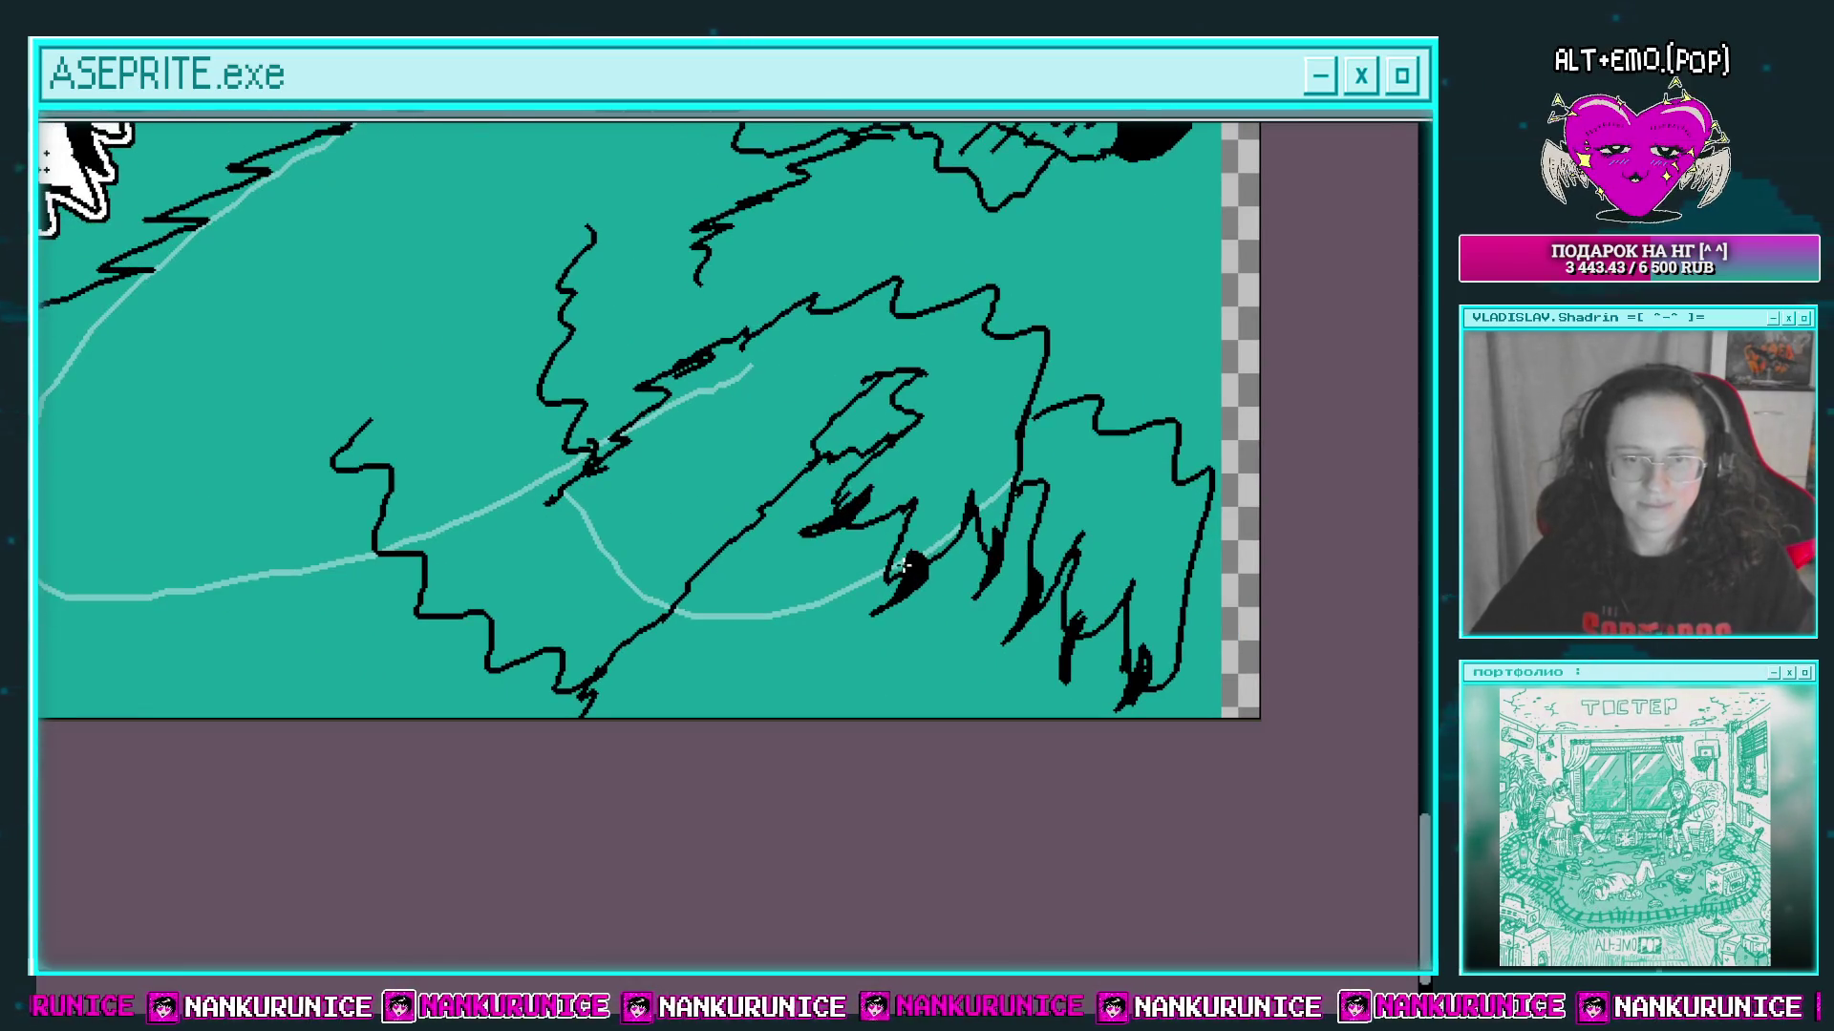
scroll(708, 653, up, 1)
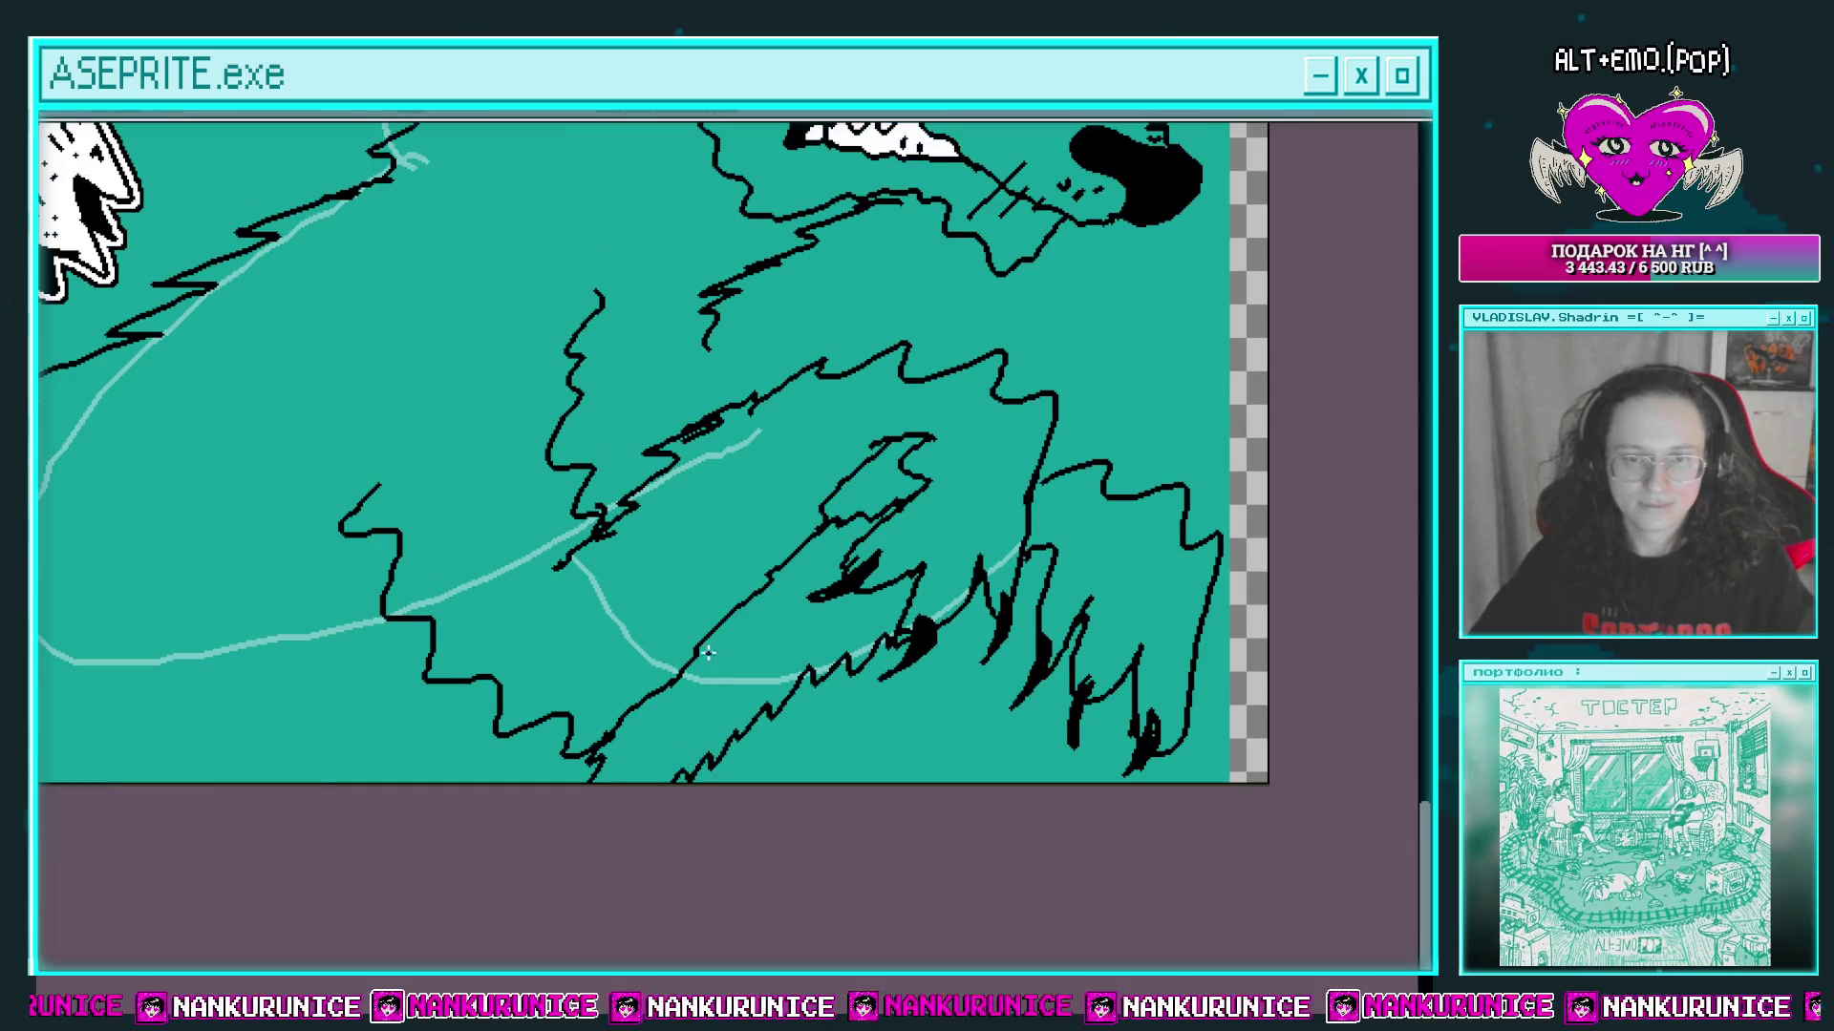
scroll(773, 616, down, 2)
scroll(740, 581, up, 4)
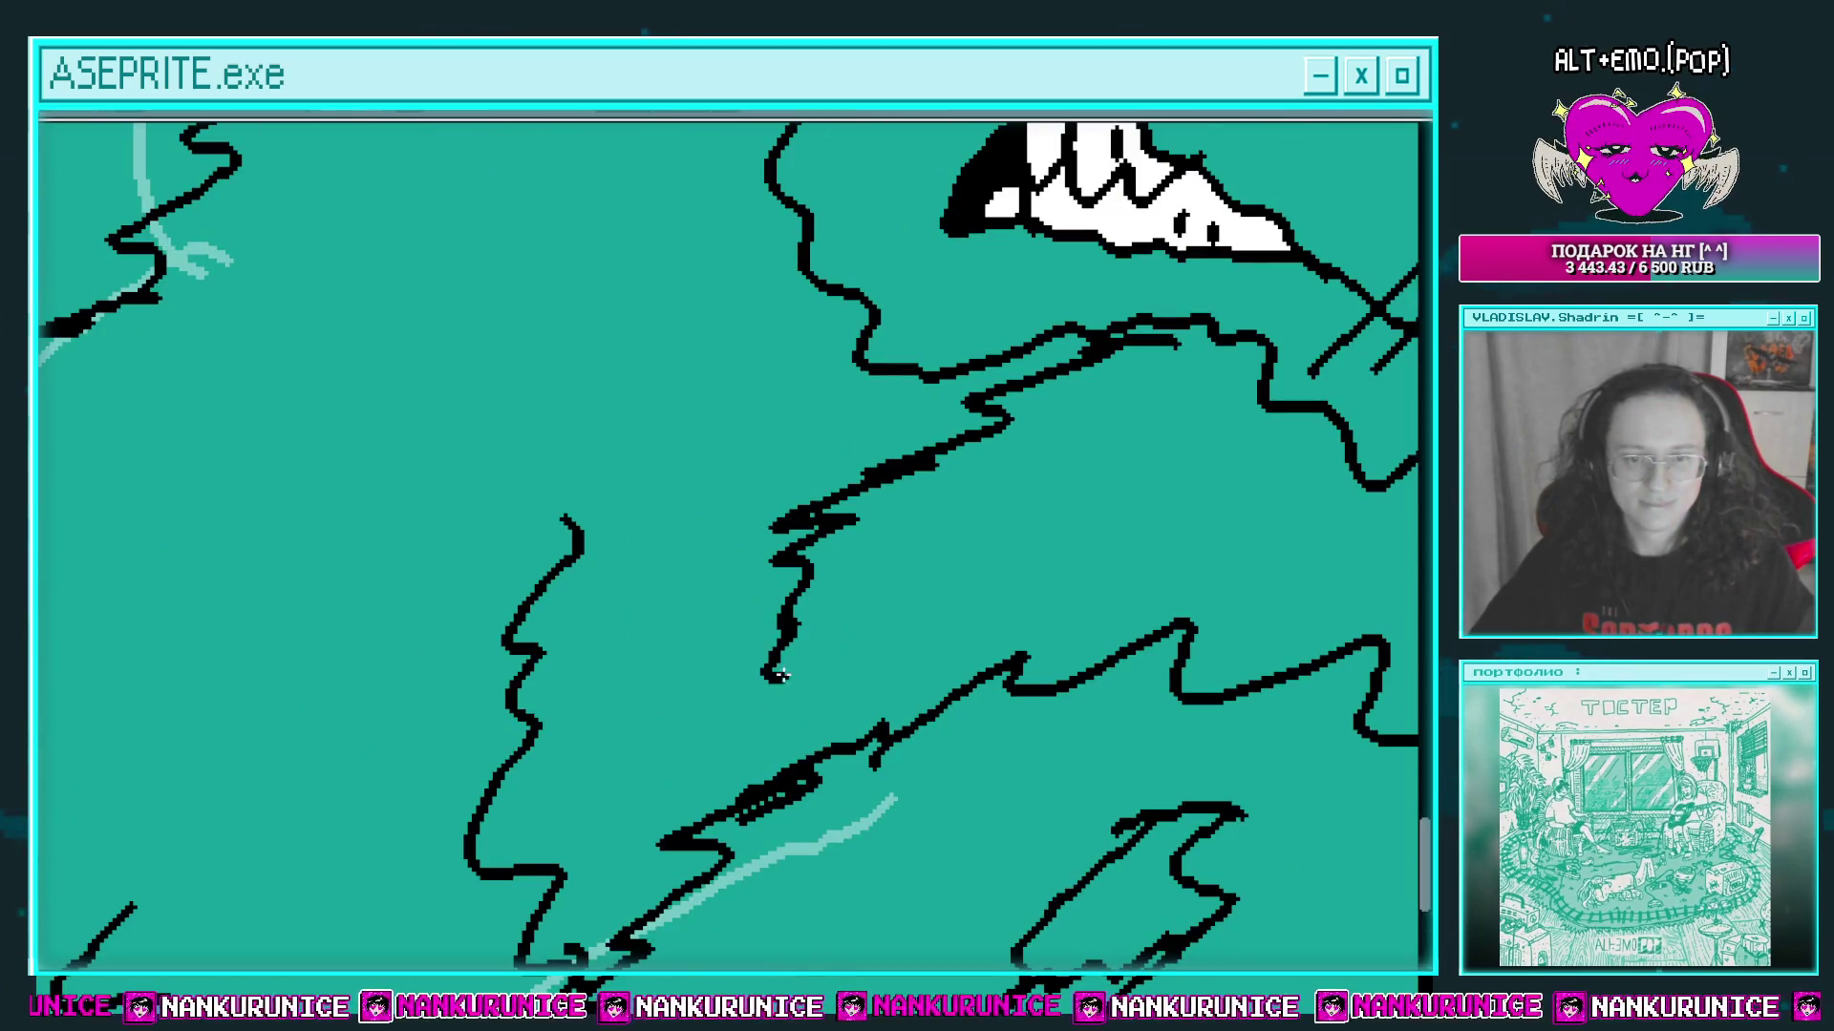
scroll(854, 702, down, 3)
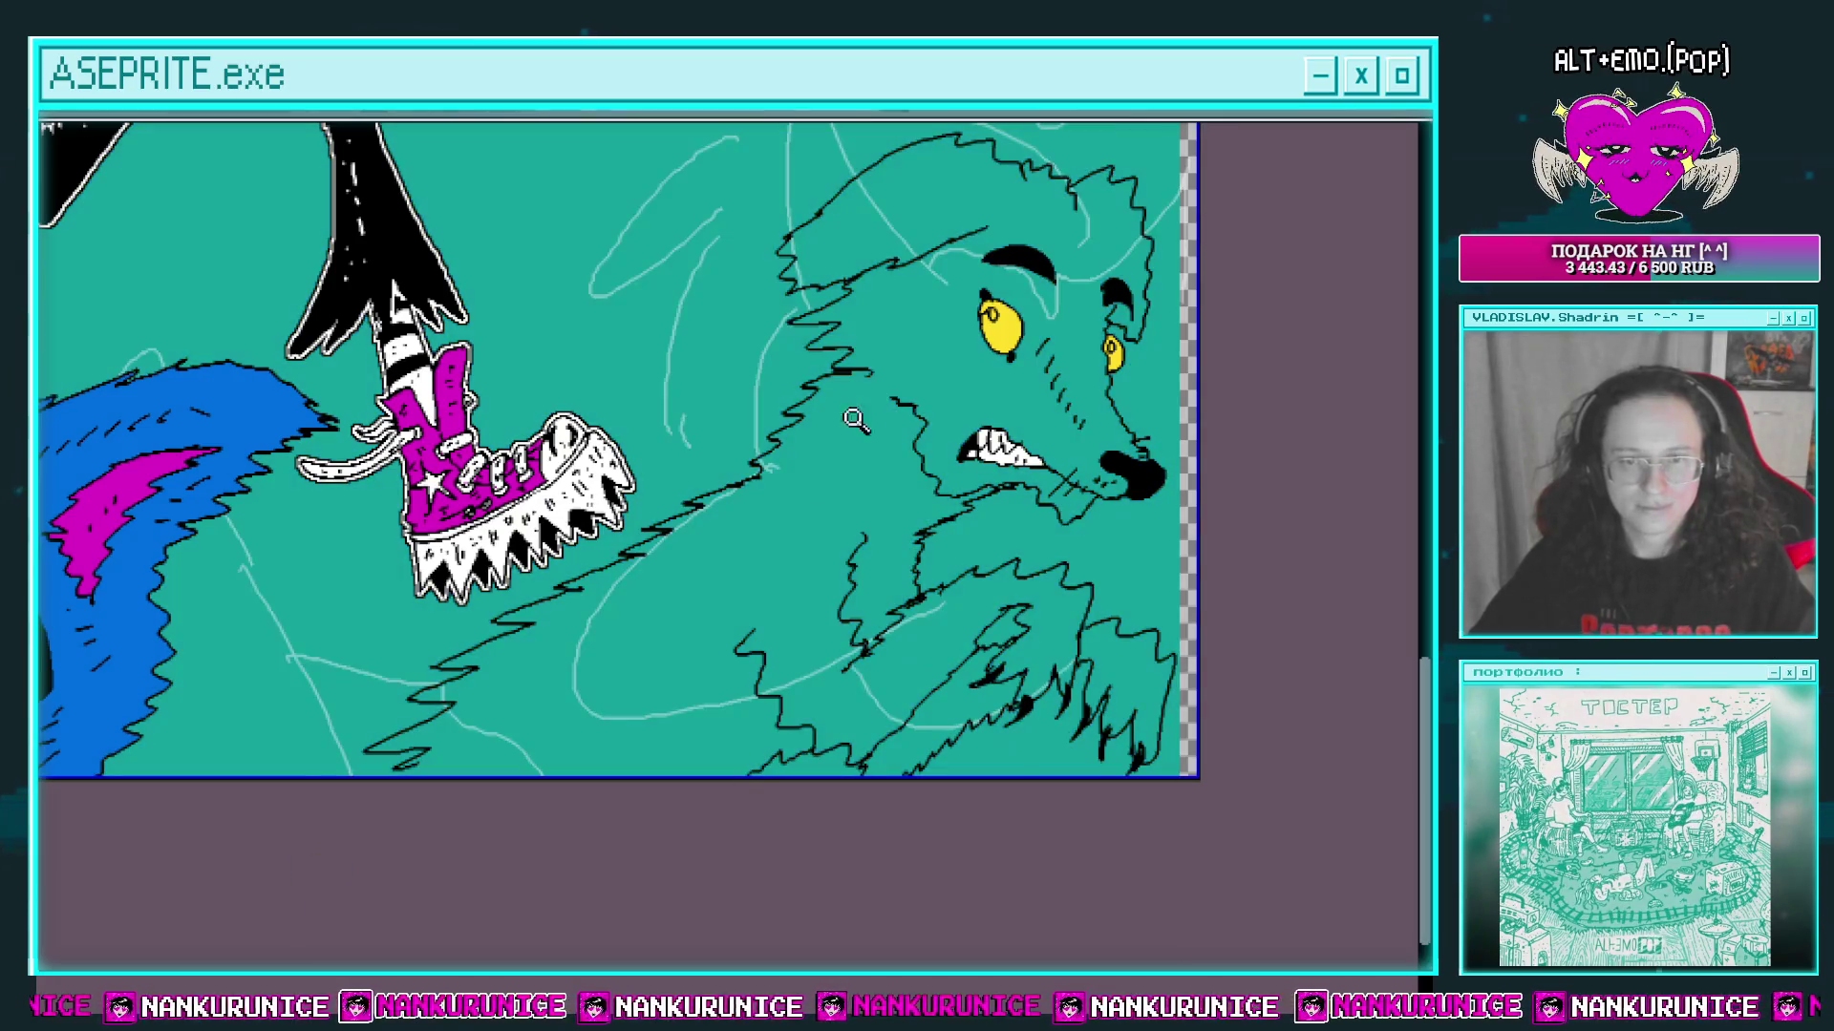
Step: Zoom in and bucket-fill the wolf's body and remaining paw area solid blue
click(850, 405)
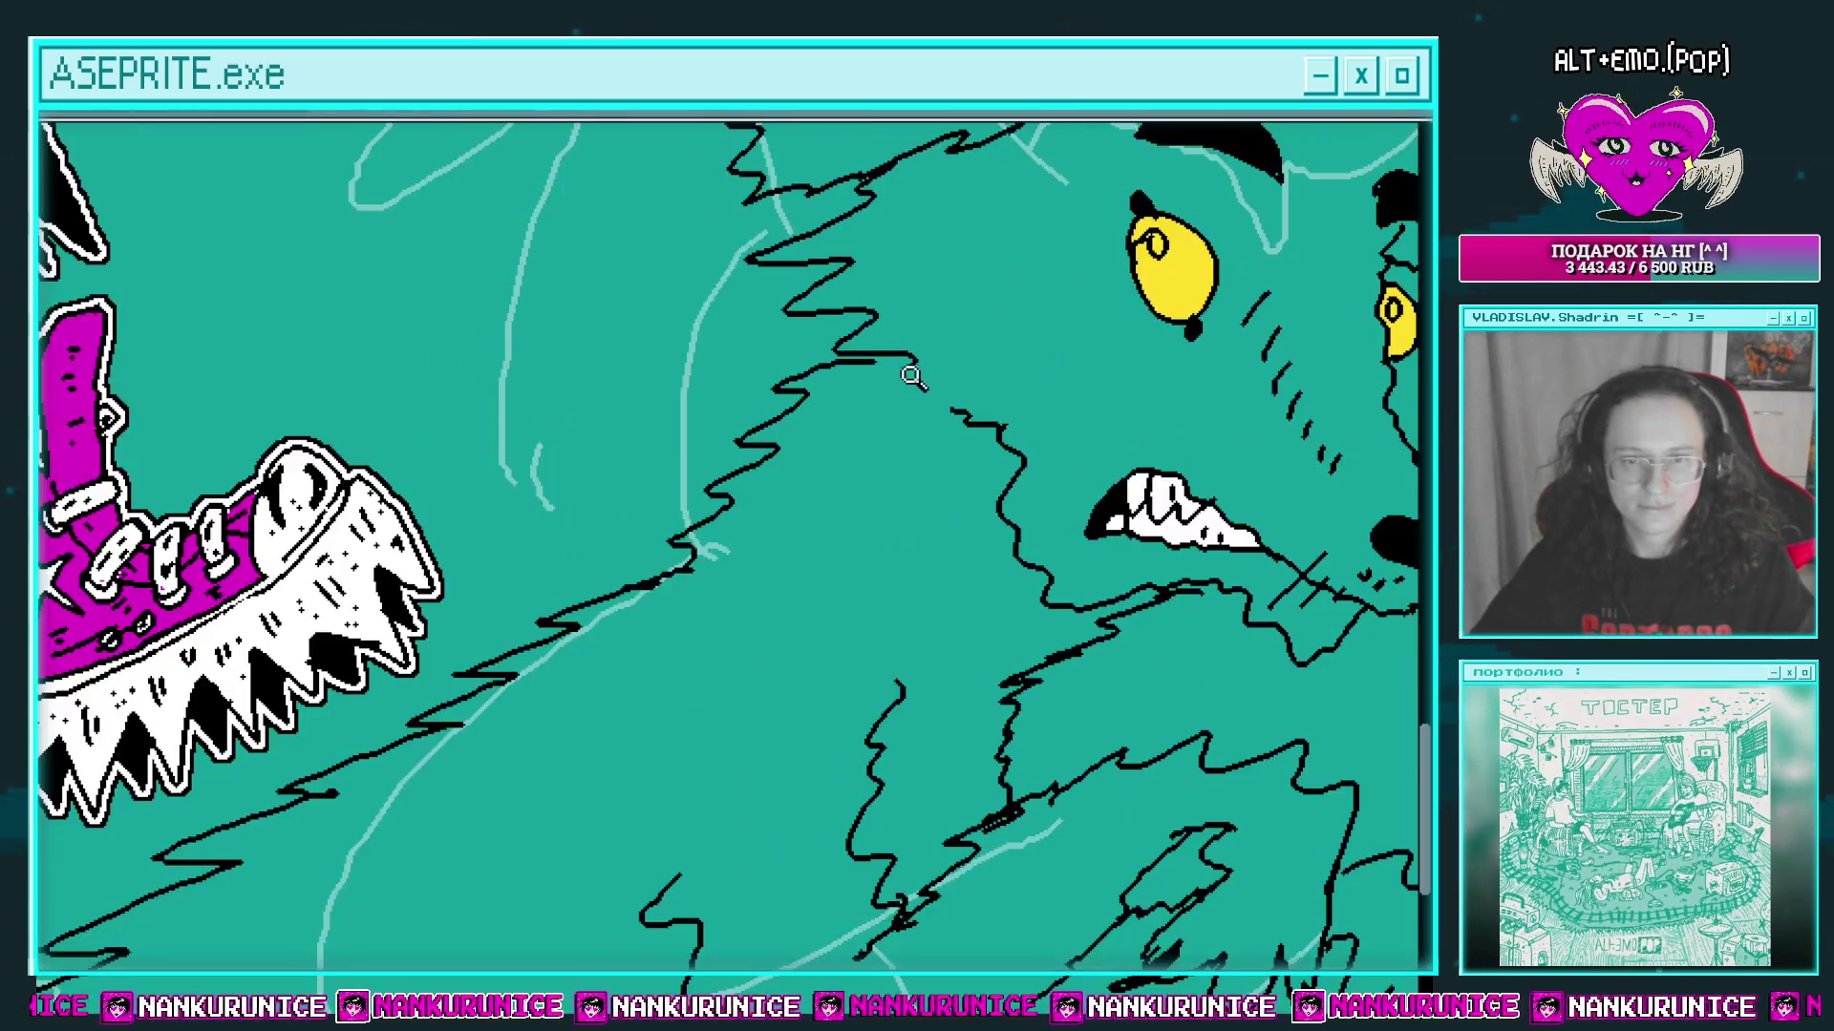
click(844, 358)
scroll(850, 429, down, 3)
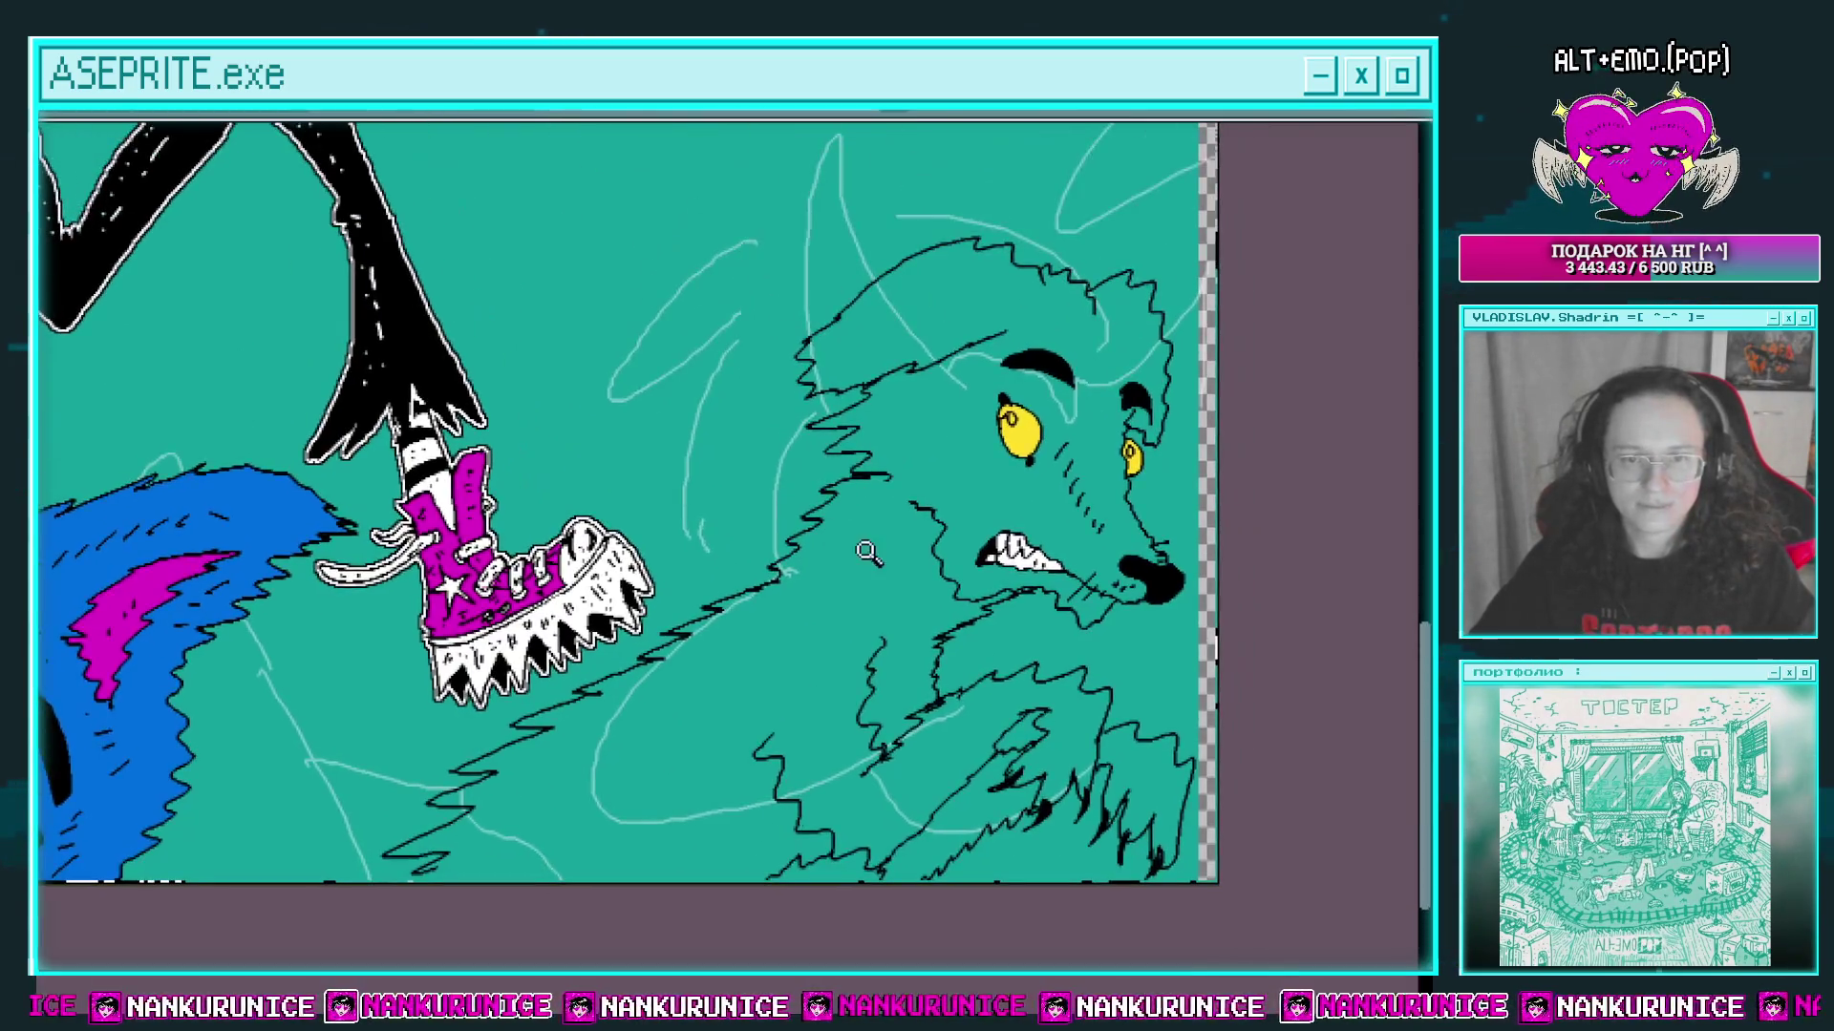
scroll(565, 711, up, 2)
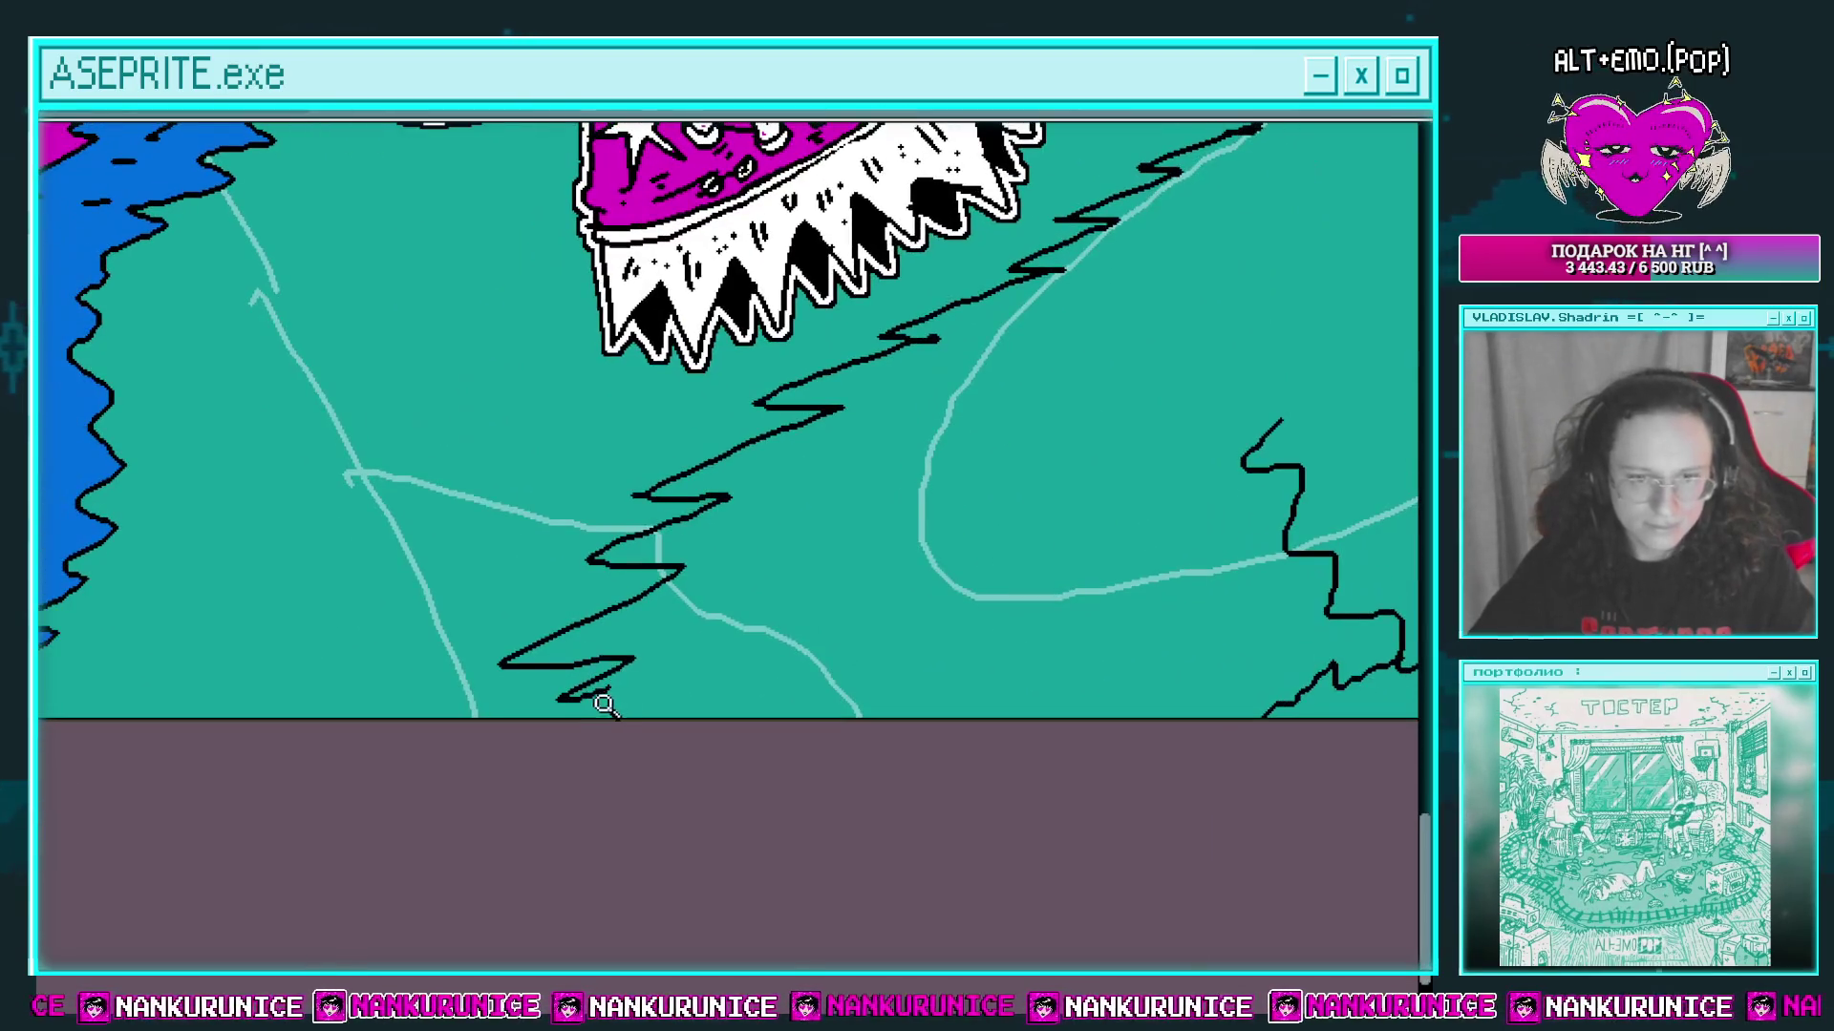
click(778, 605)
scroll(860, 573, down, 3)
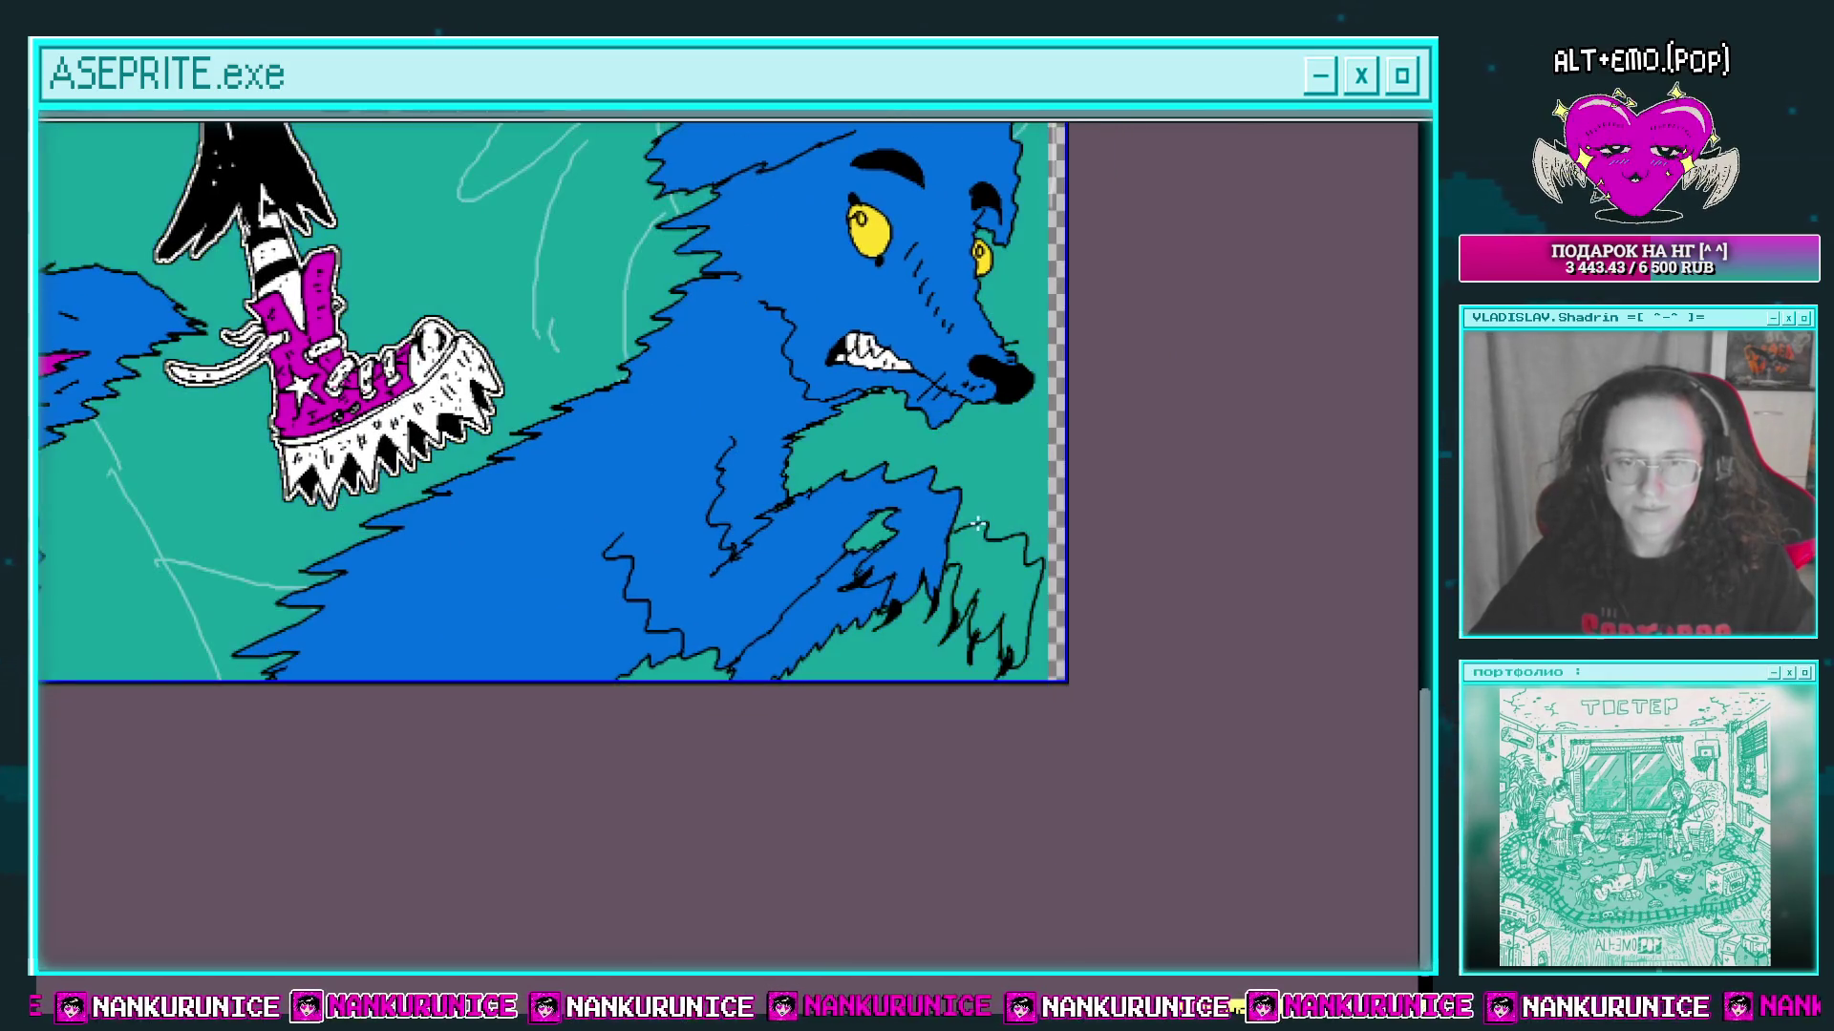
scroll(1026, 571, up, 2)
scroll(874, 455, up, 2)
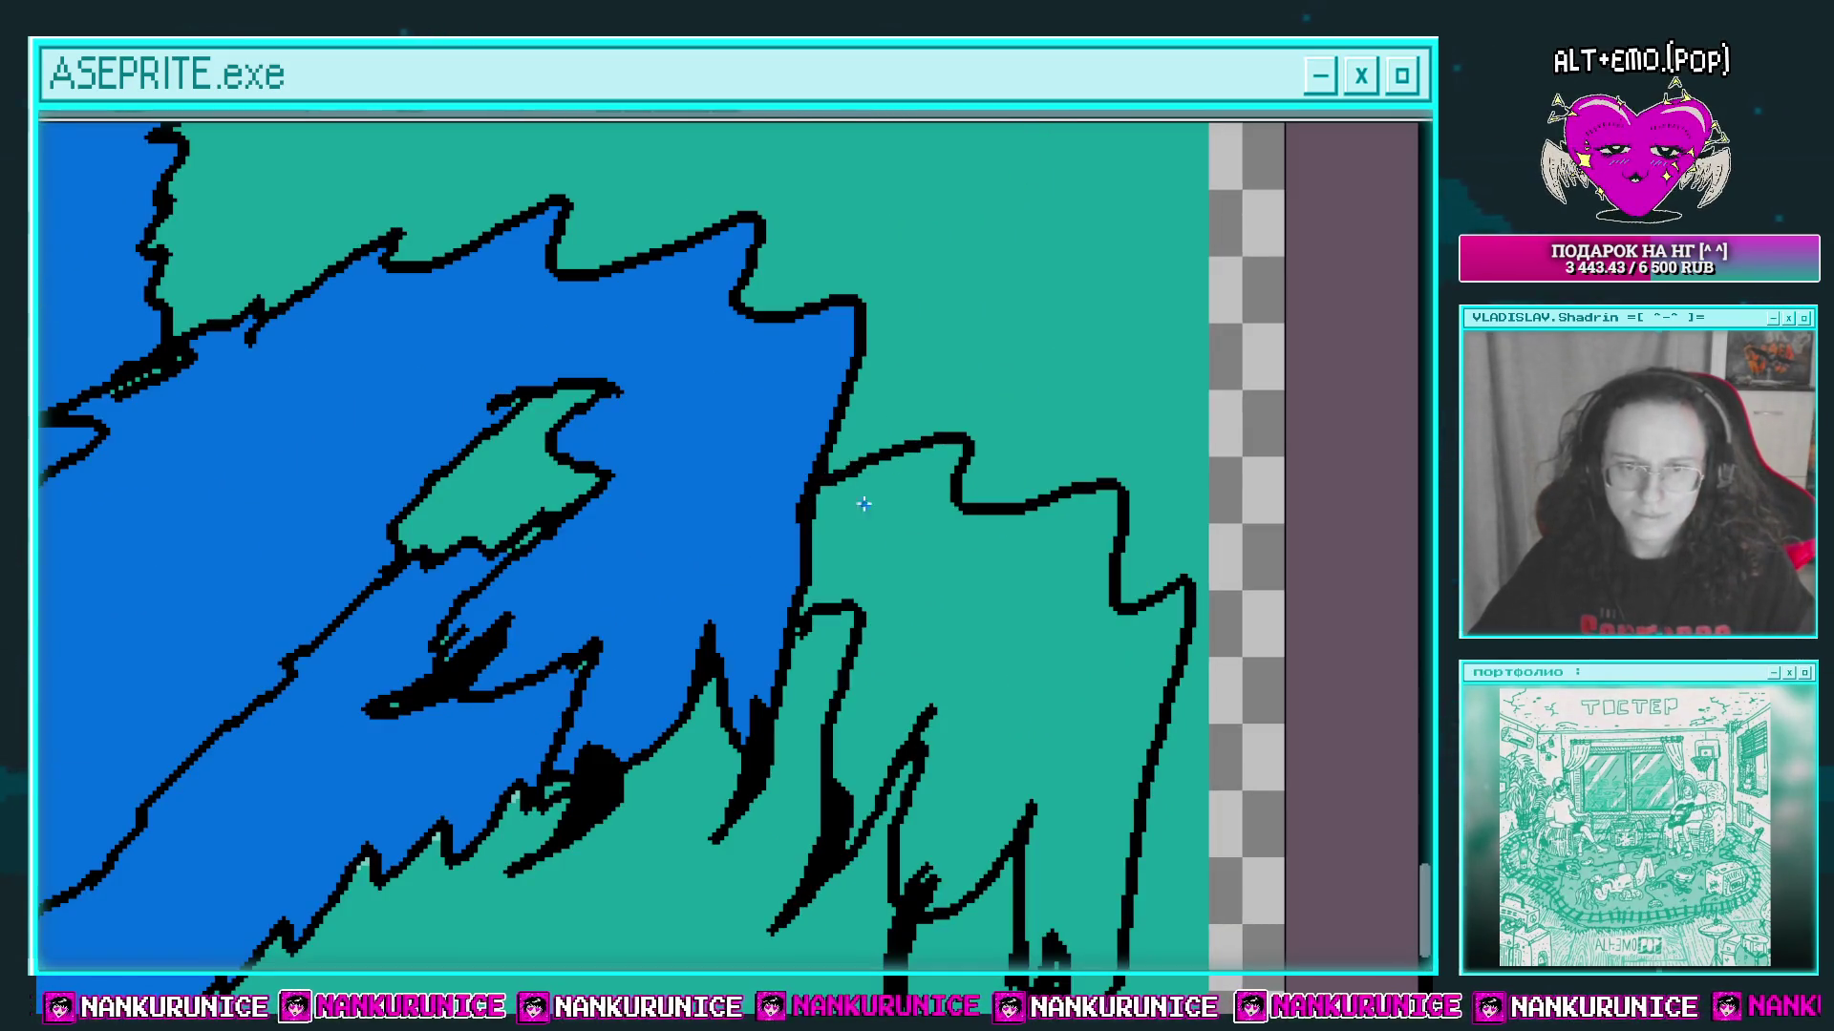
click(863, 504)
scroll(938, 500, down, 3)
scroll(781, 412, up, 3)
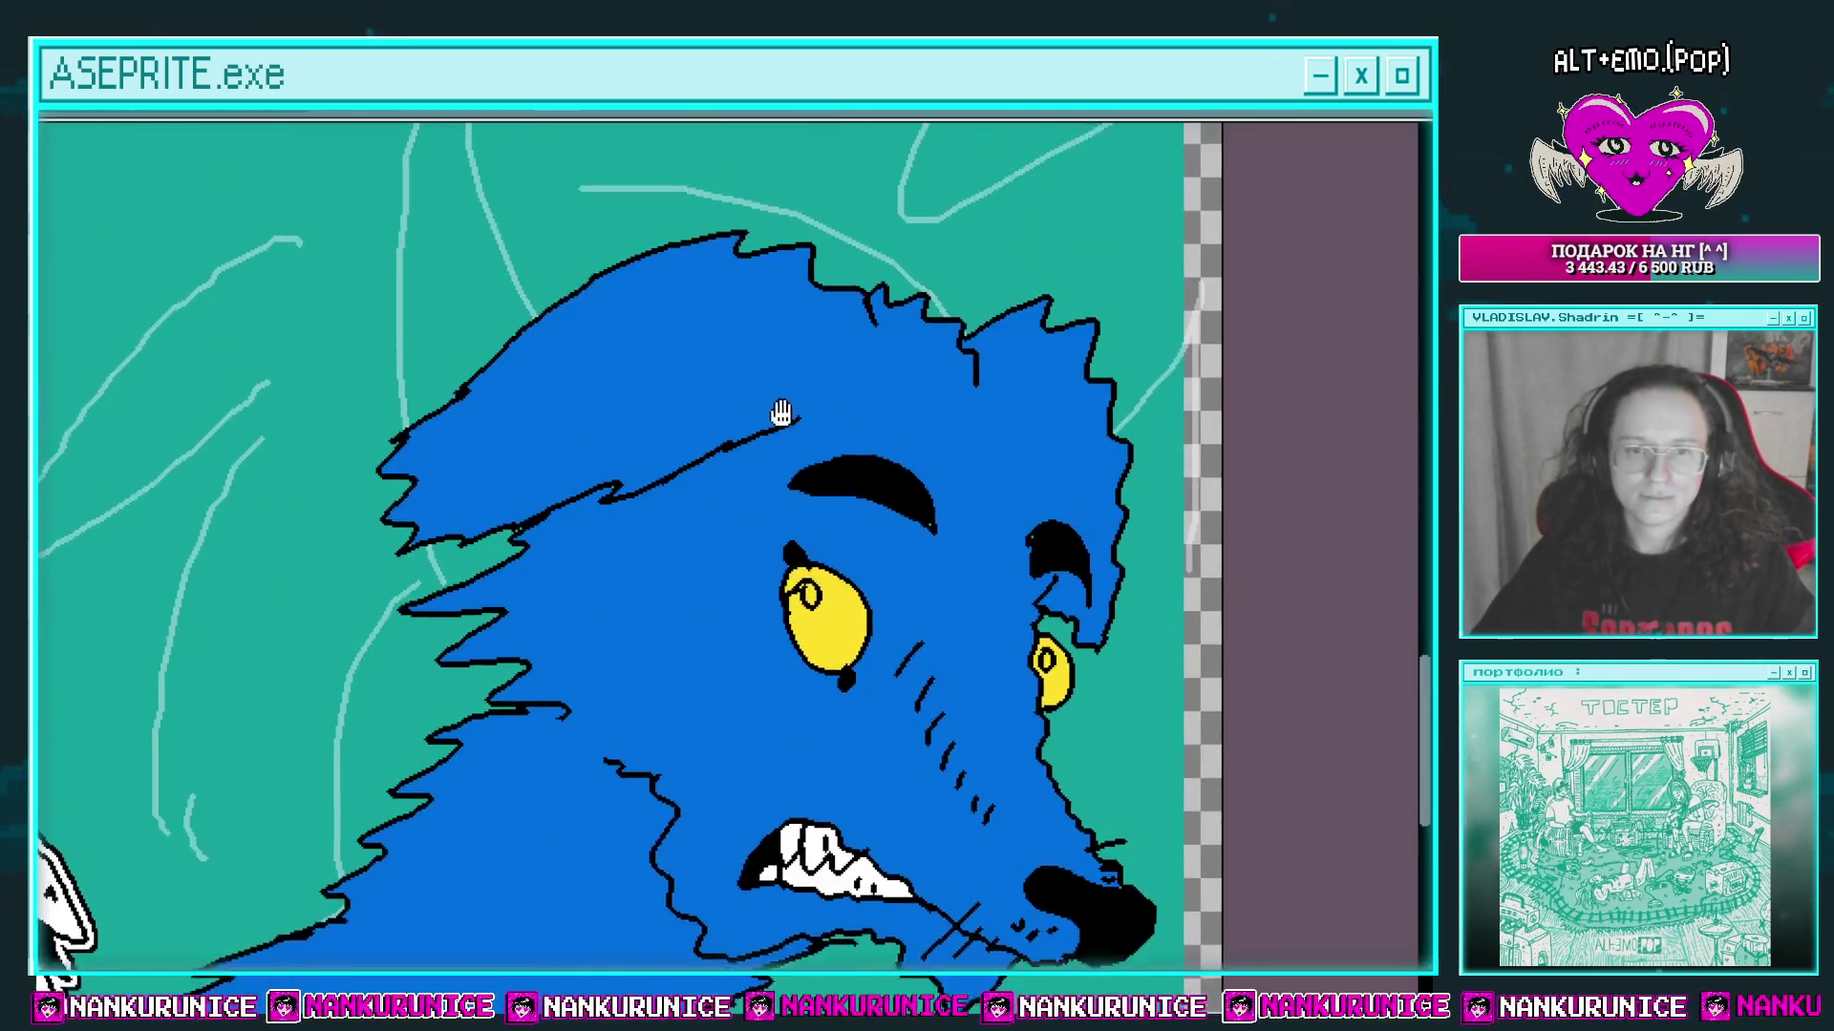
Step: Draw eight short black fur hatch strokes across the wolf's blue forehead
scroll(726, 426, up, 2)
drag(733, 404, 787, 473)
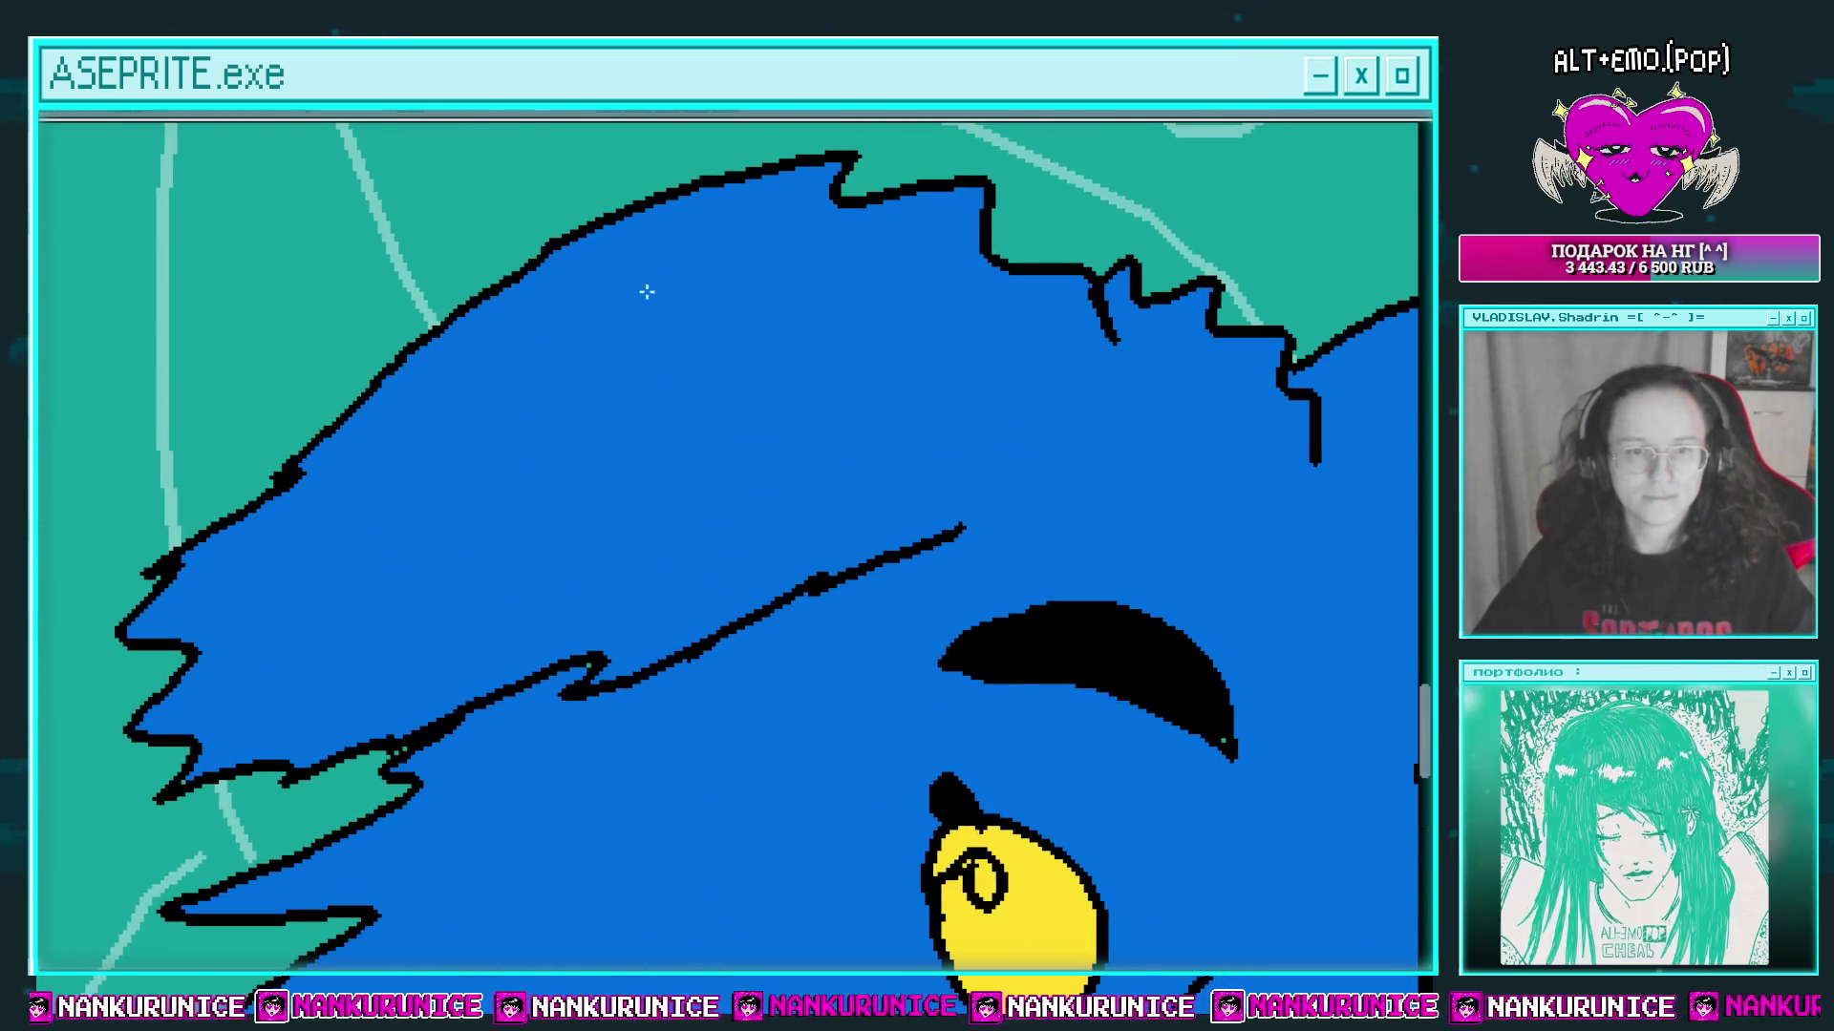
drag(700, 323, 628, 368)
drag(733, 347, 678, 387)
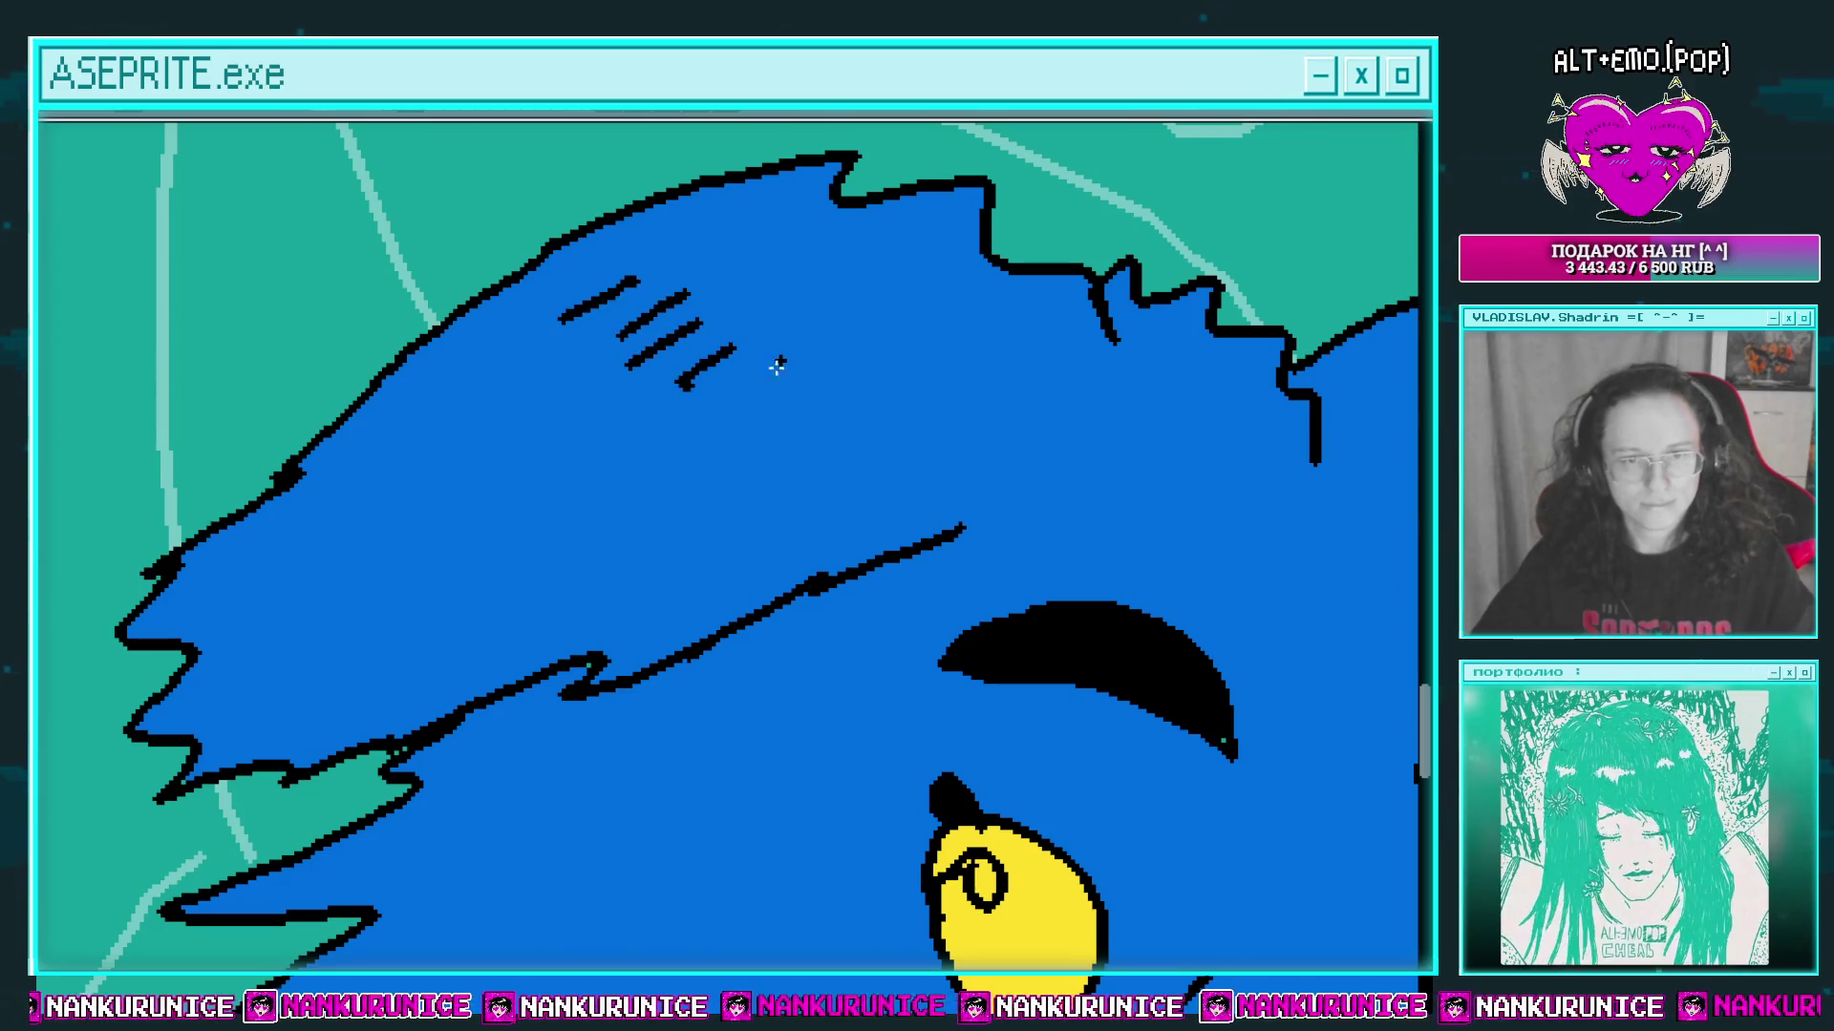
drag(783, 360, 741, 396)
drag(528, 380, 444, 439)
drag(583, 413, 515, 477)
mouse_move(632, 427)
mouse_down()
mouse_move(583, 492)
mouse_move(453, 537)
mouse_up()
drag(423, 500, 287, 616)
drag(412, 616, 380, 657)
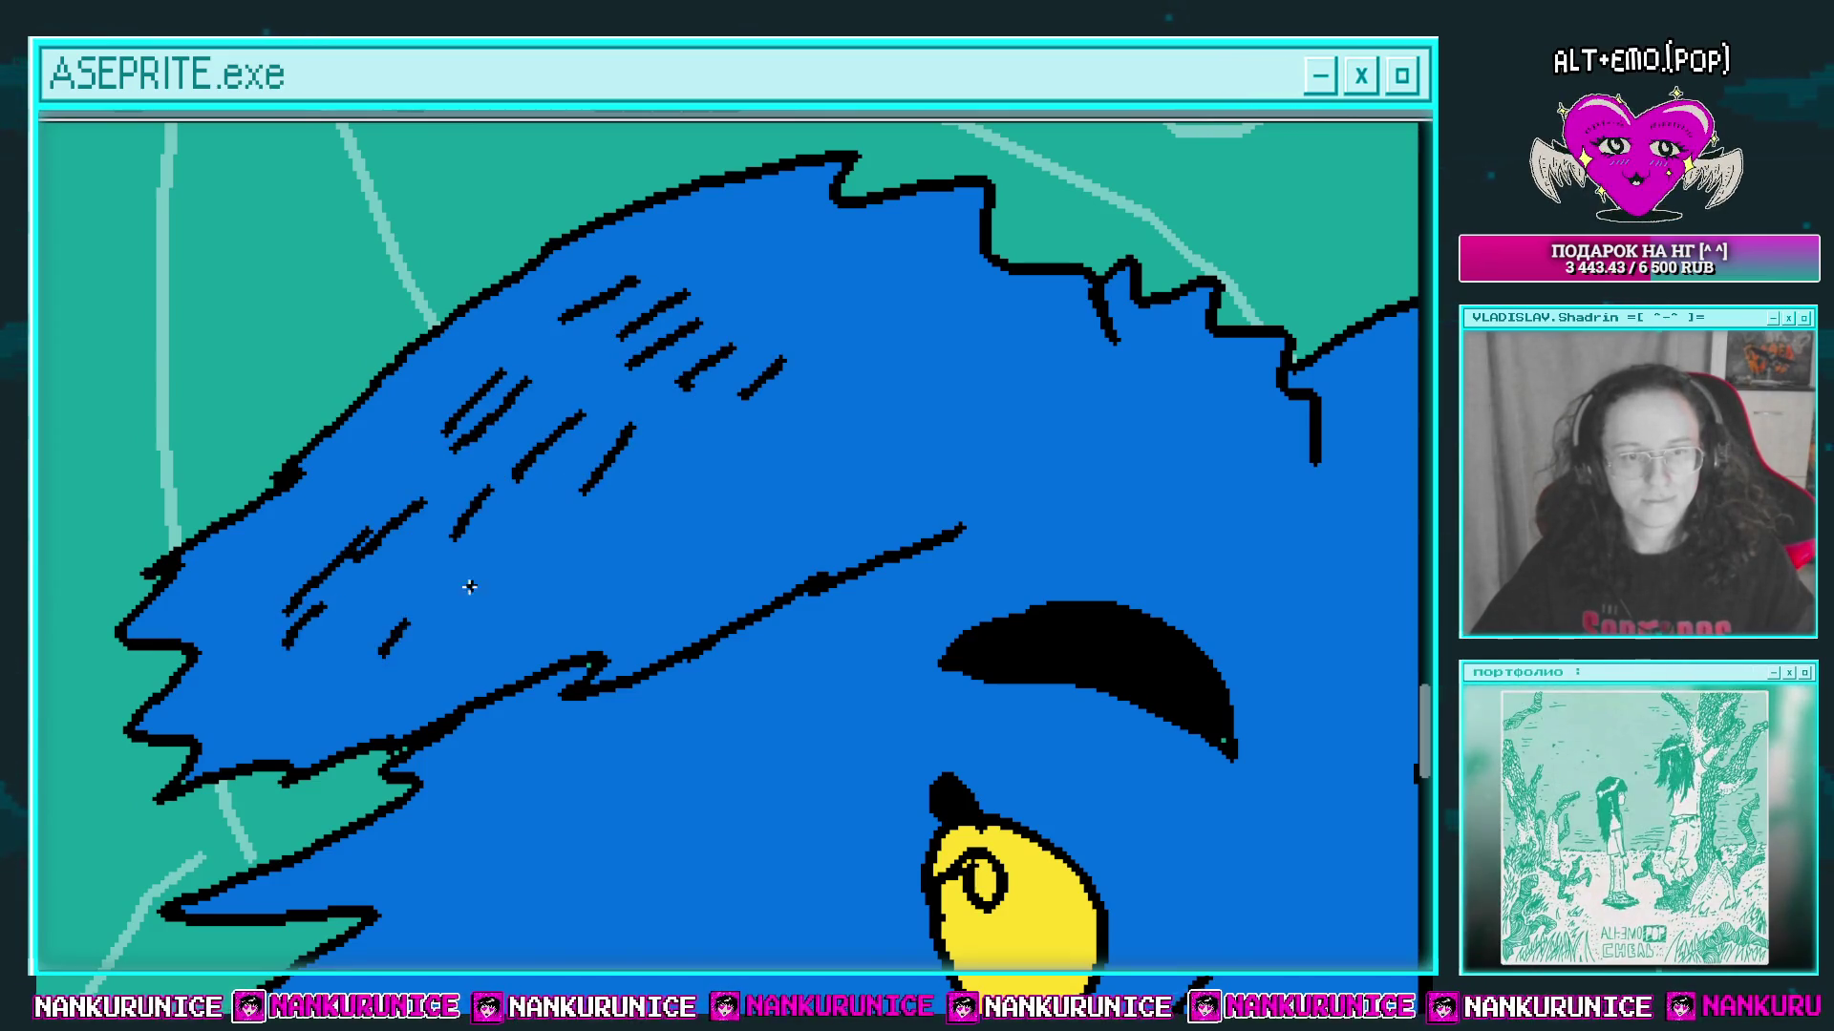
scroll(471, 585, down, 2)
scroll(684, 471, up, 1)
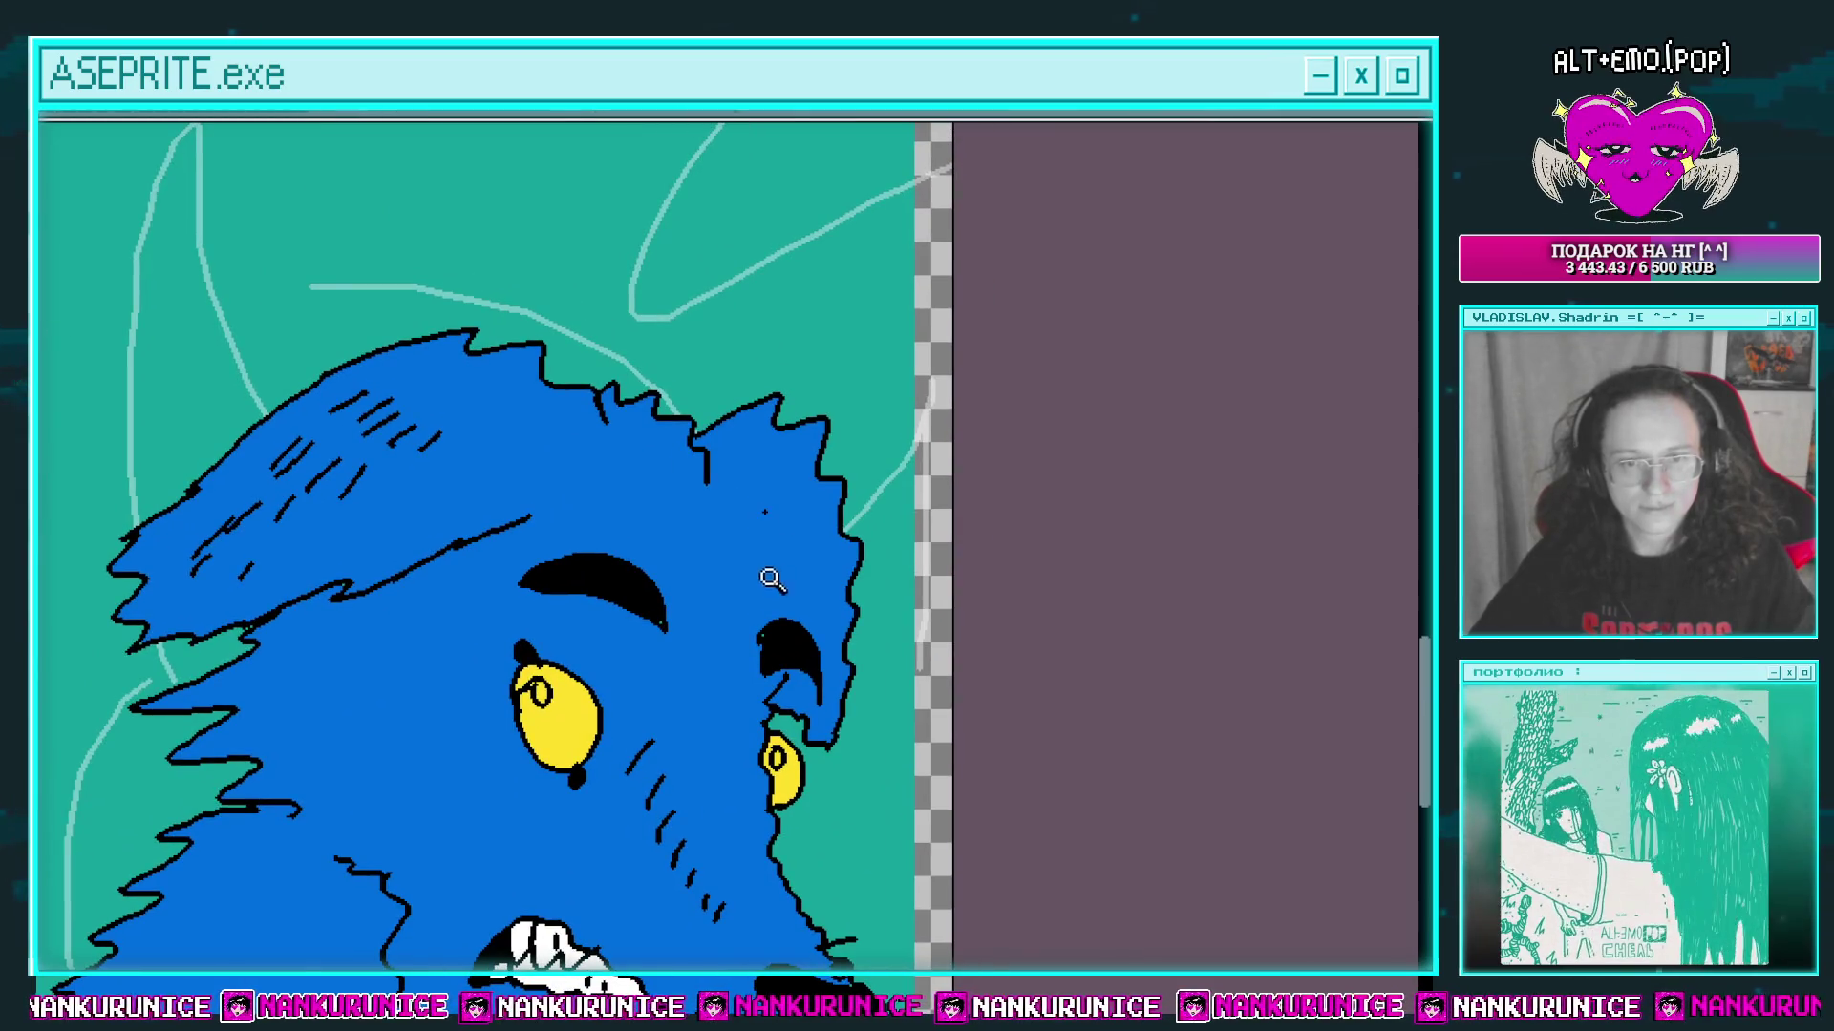
scroll(772, 579, up, 2)
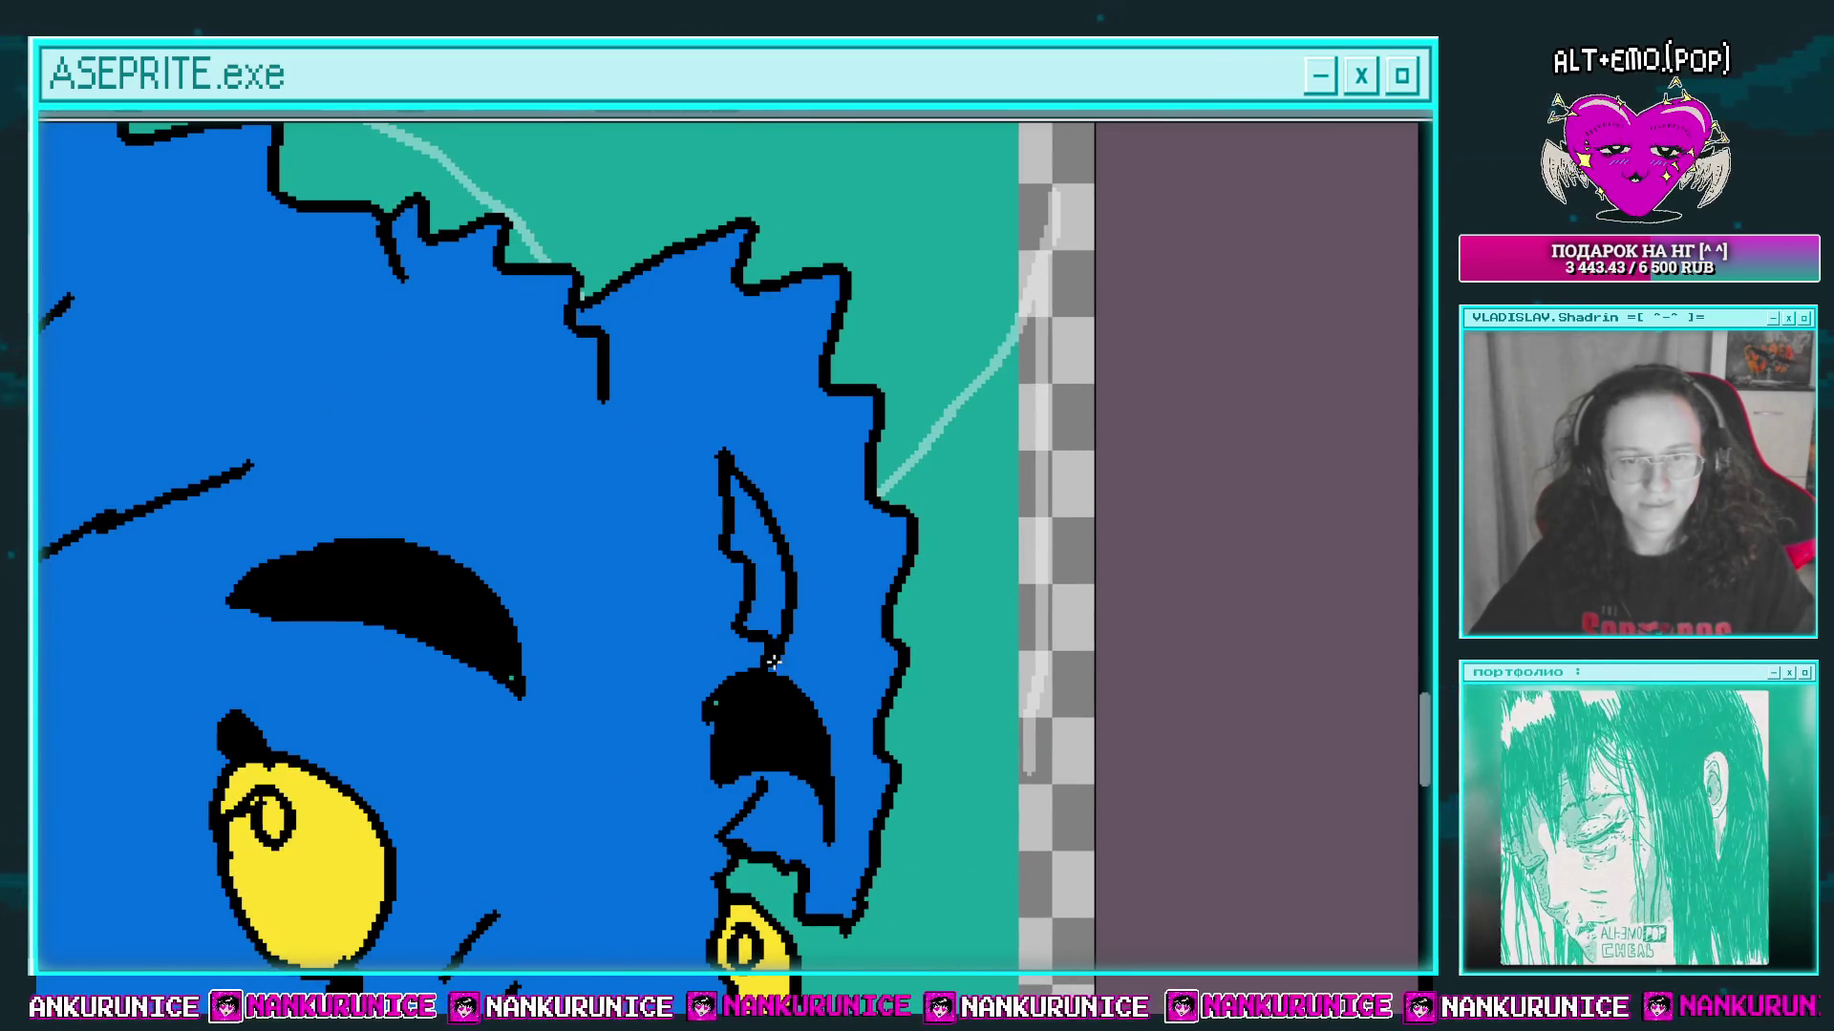